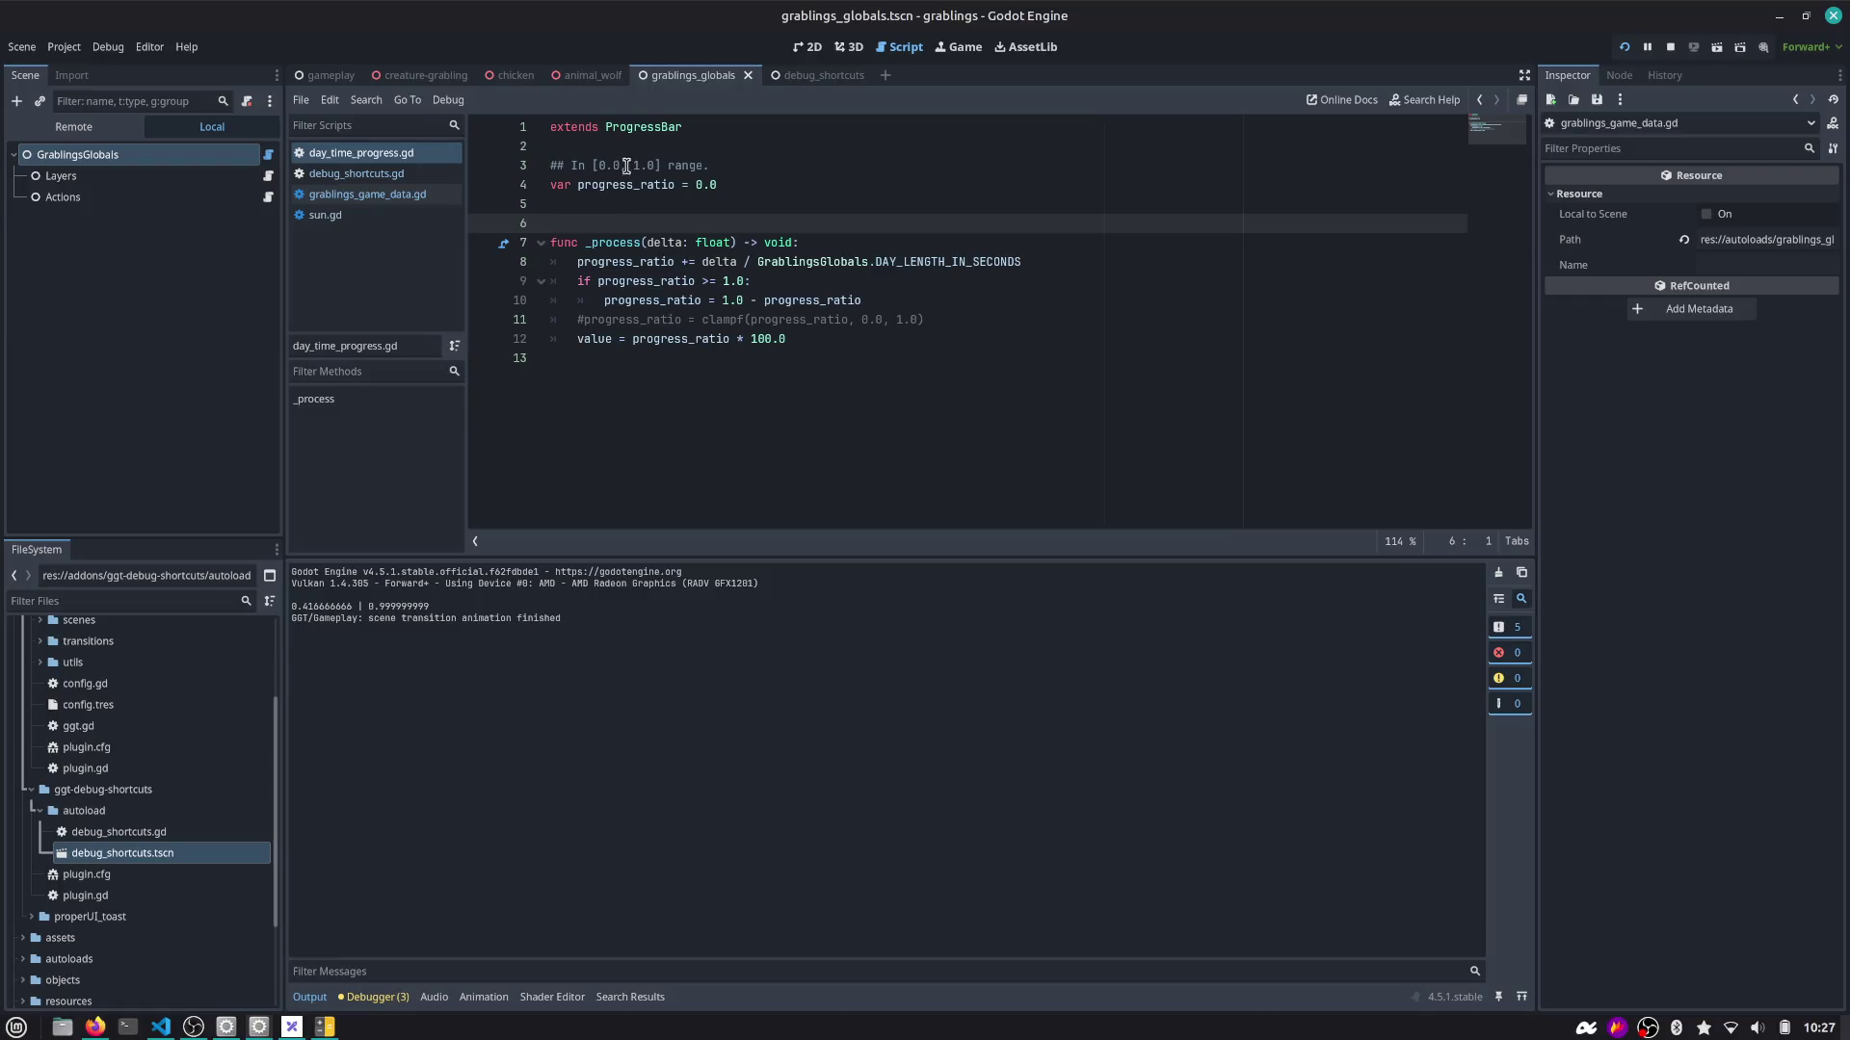
Look up the ProgressBar documentation, then open the ui scene with the quick scene picker
{"action": "double_click", "coordinate": [630, 126]}
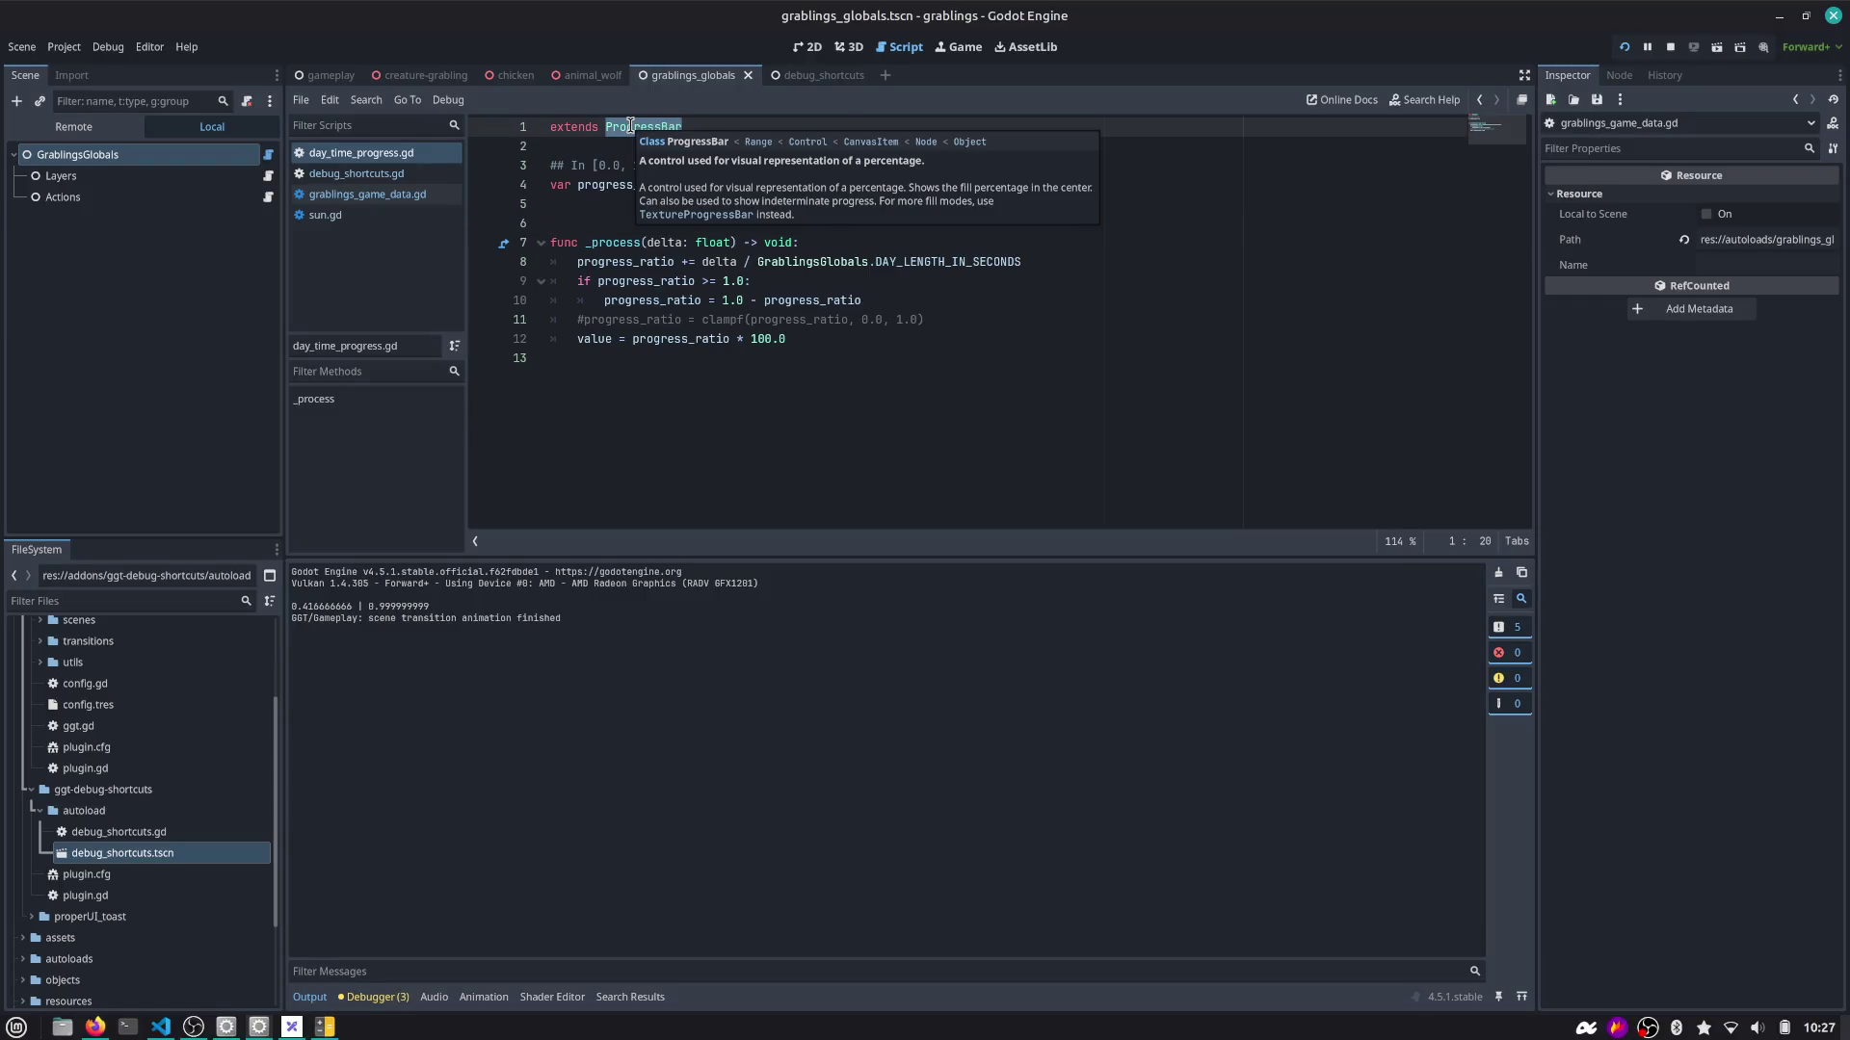
{"action": "key", "text": "ctrl+shift+o"}
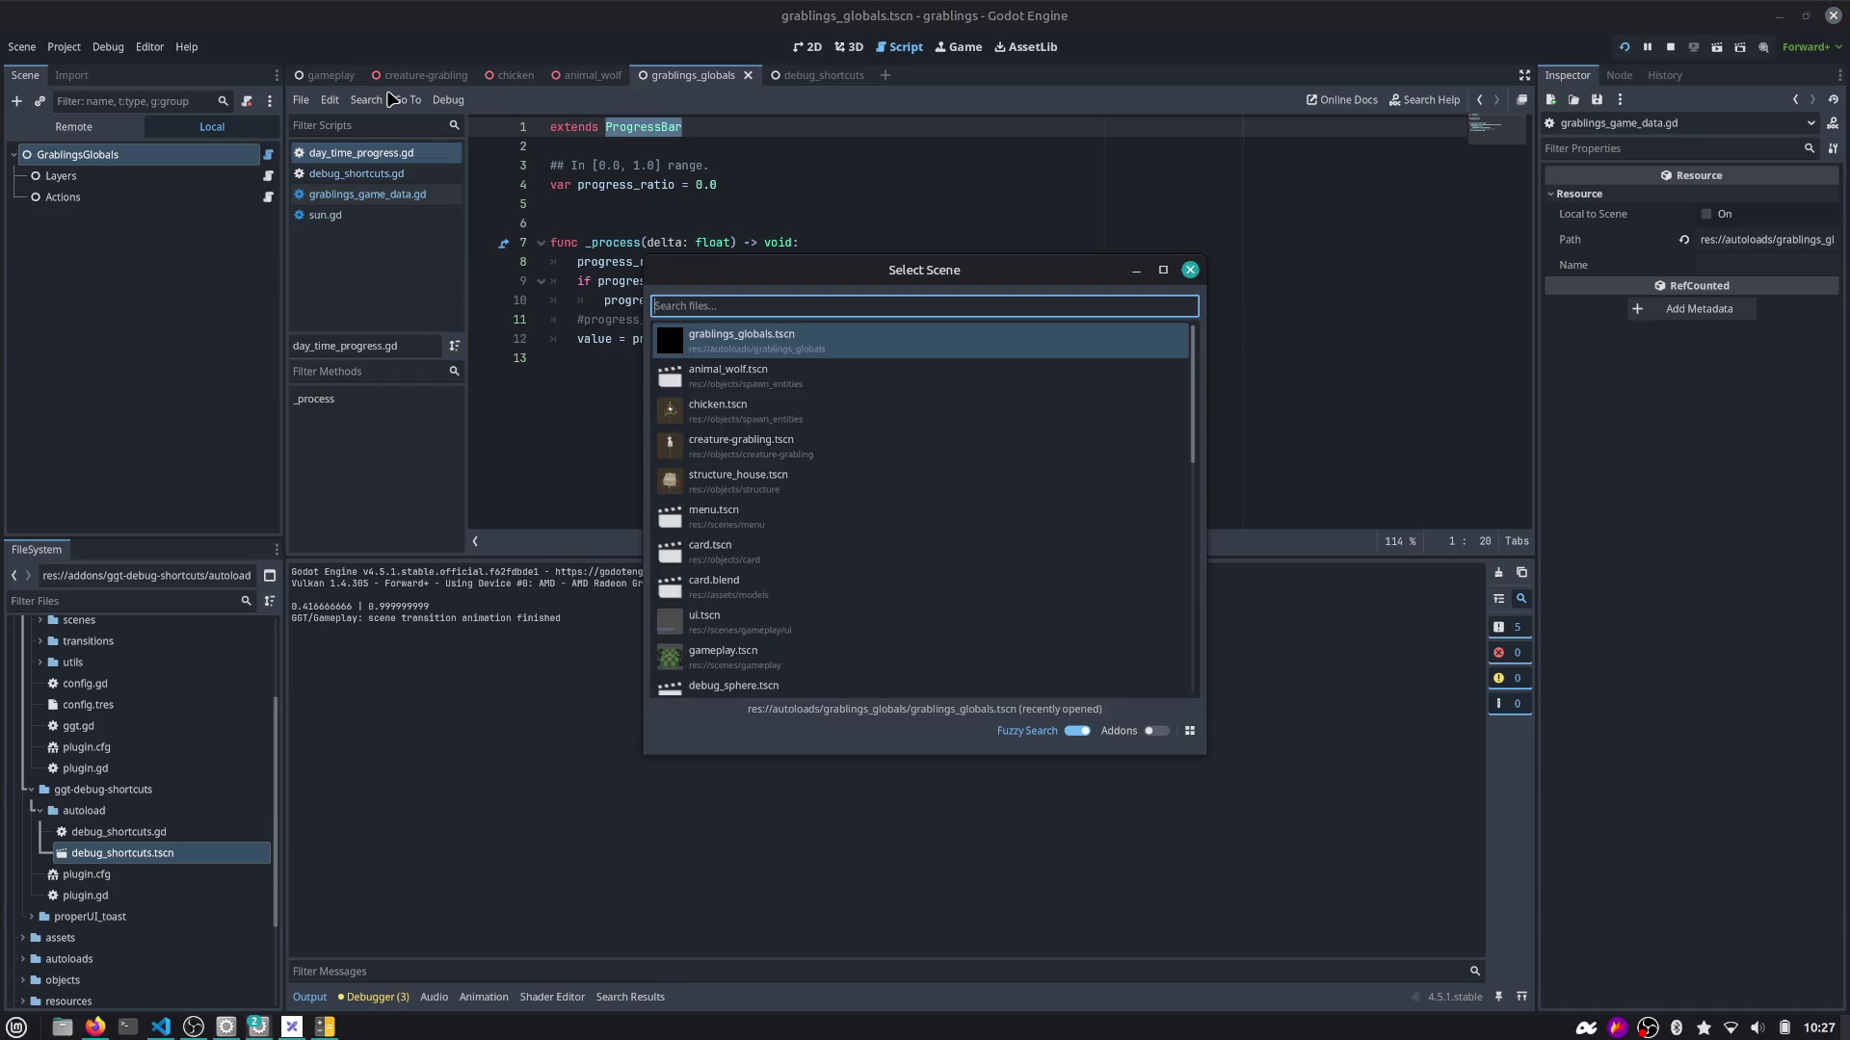
{"action": "type", "text": "ui"}
{"action": "key", "text": "Return"}
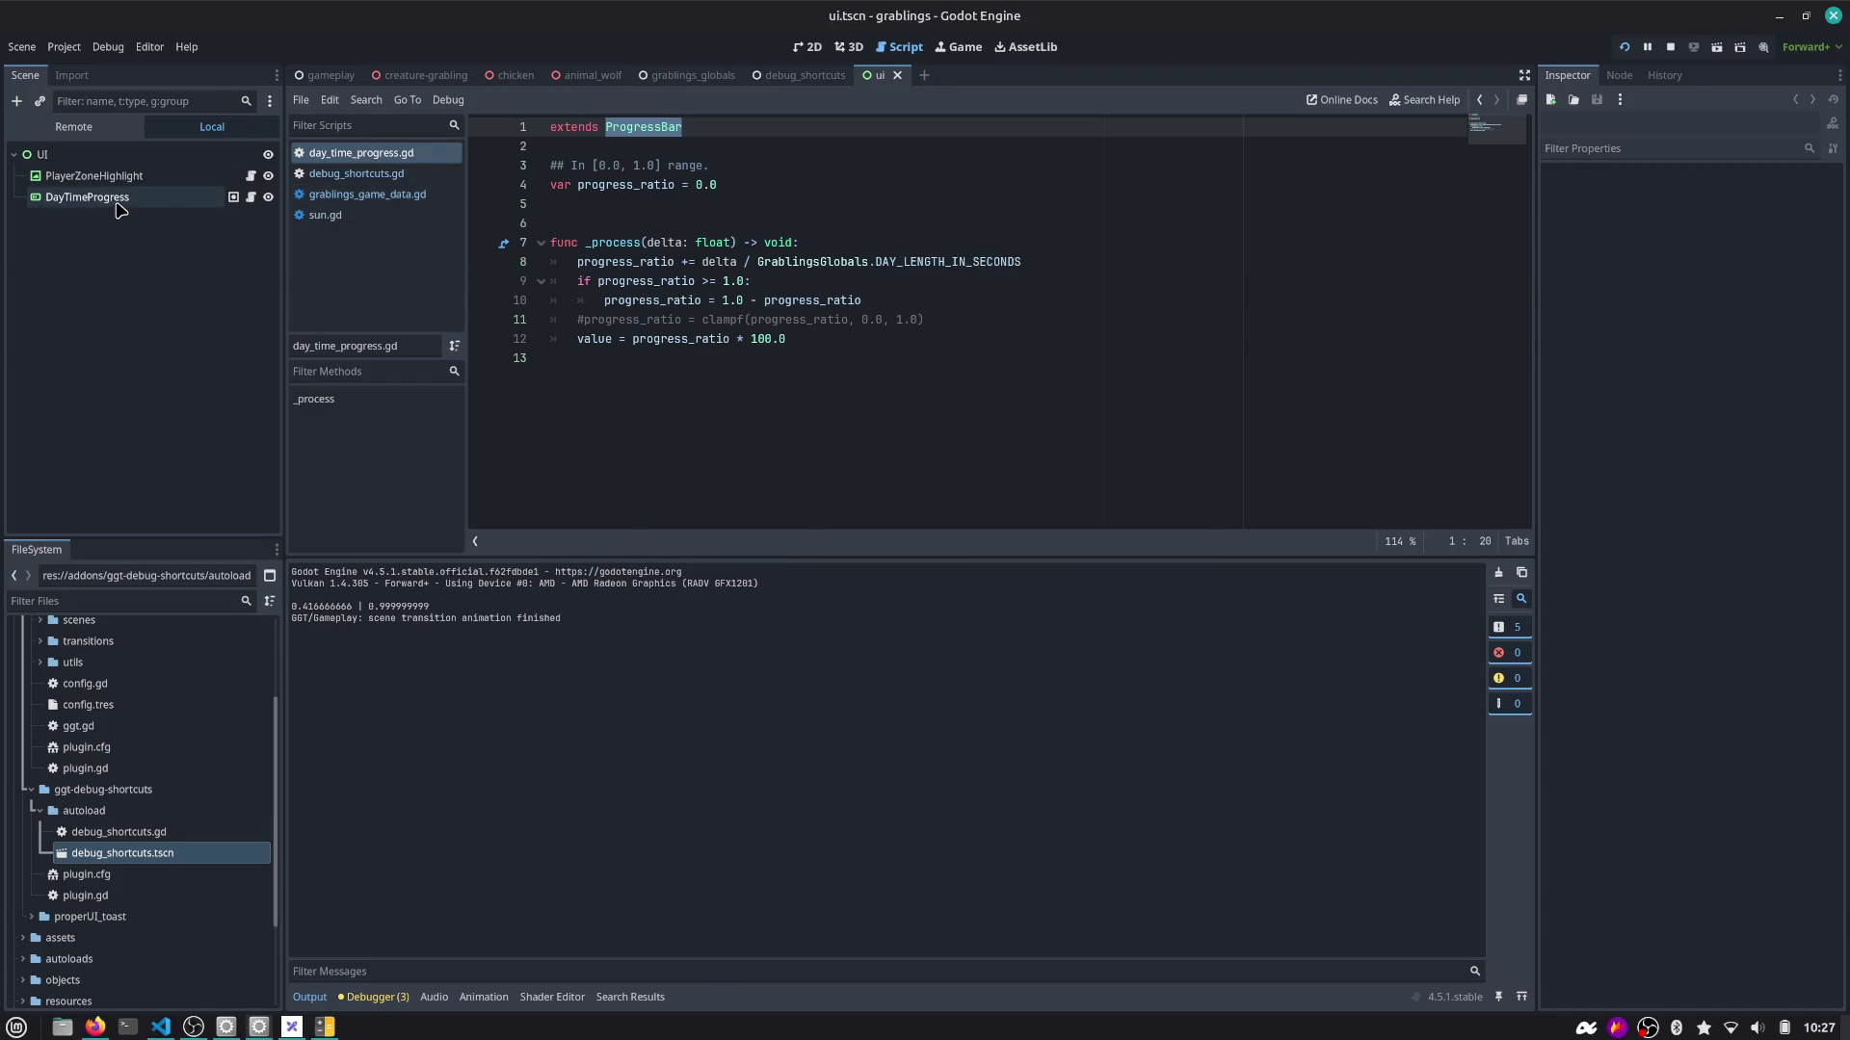
Inspect DayTimeProgress's script, highlighting GrablingsGlobals and progress_ratio, then return to the 2D view
{"action": "left_click", "coordinate": [250, 197]}
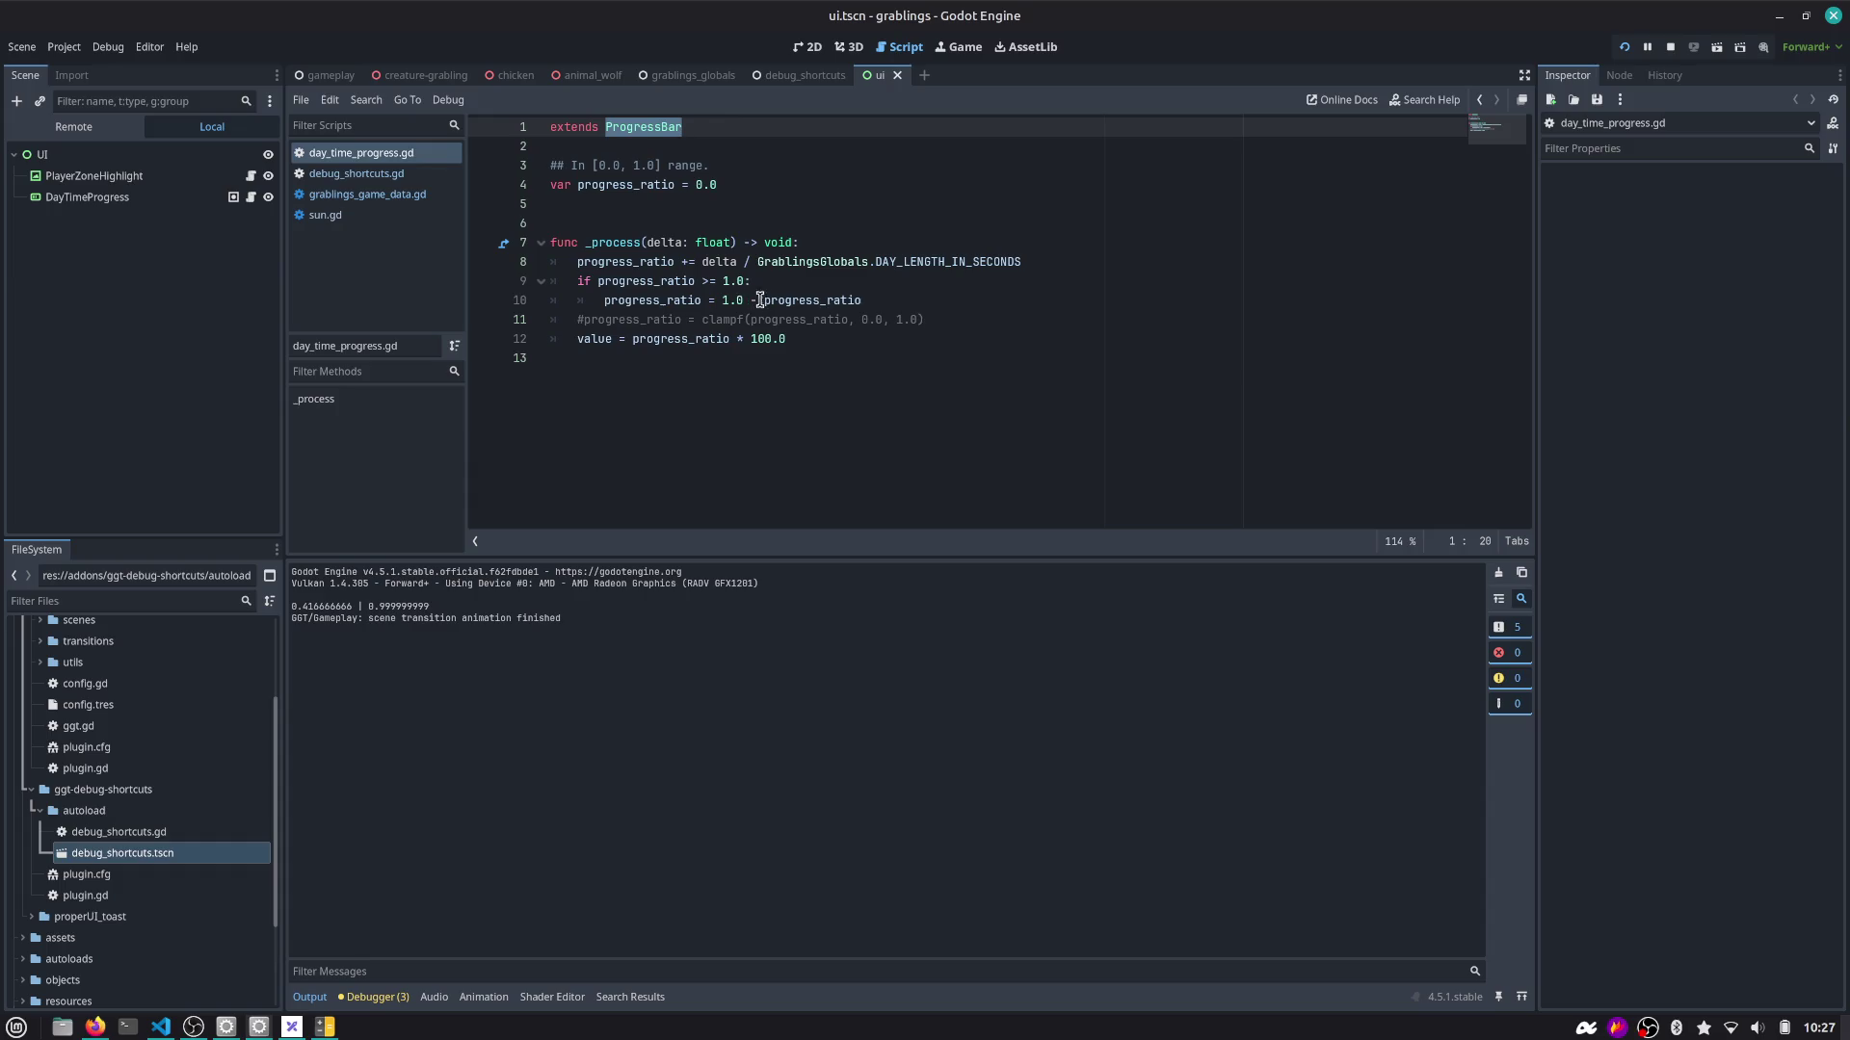
{"action": "double_click", "coordinate": [861, 262]}
{"action": "double_click", "coordinate": [644, 262]}
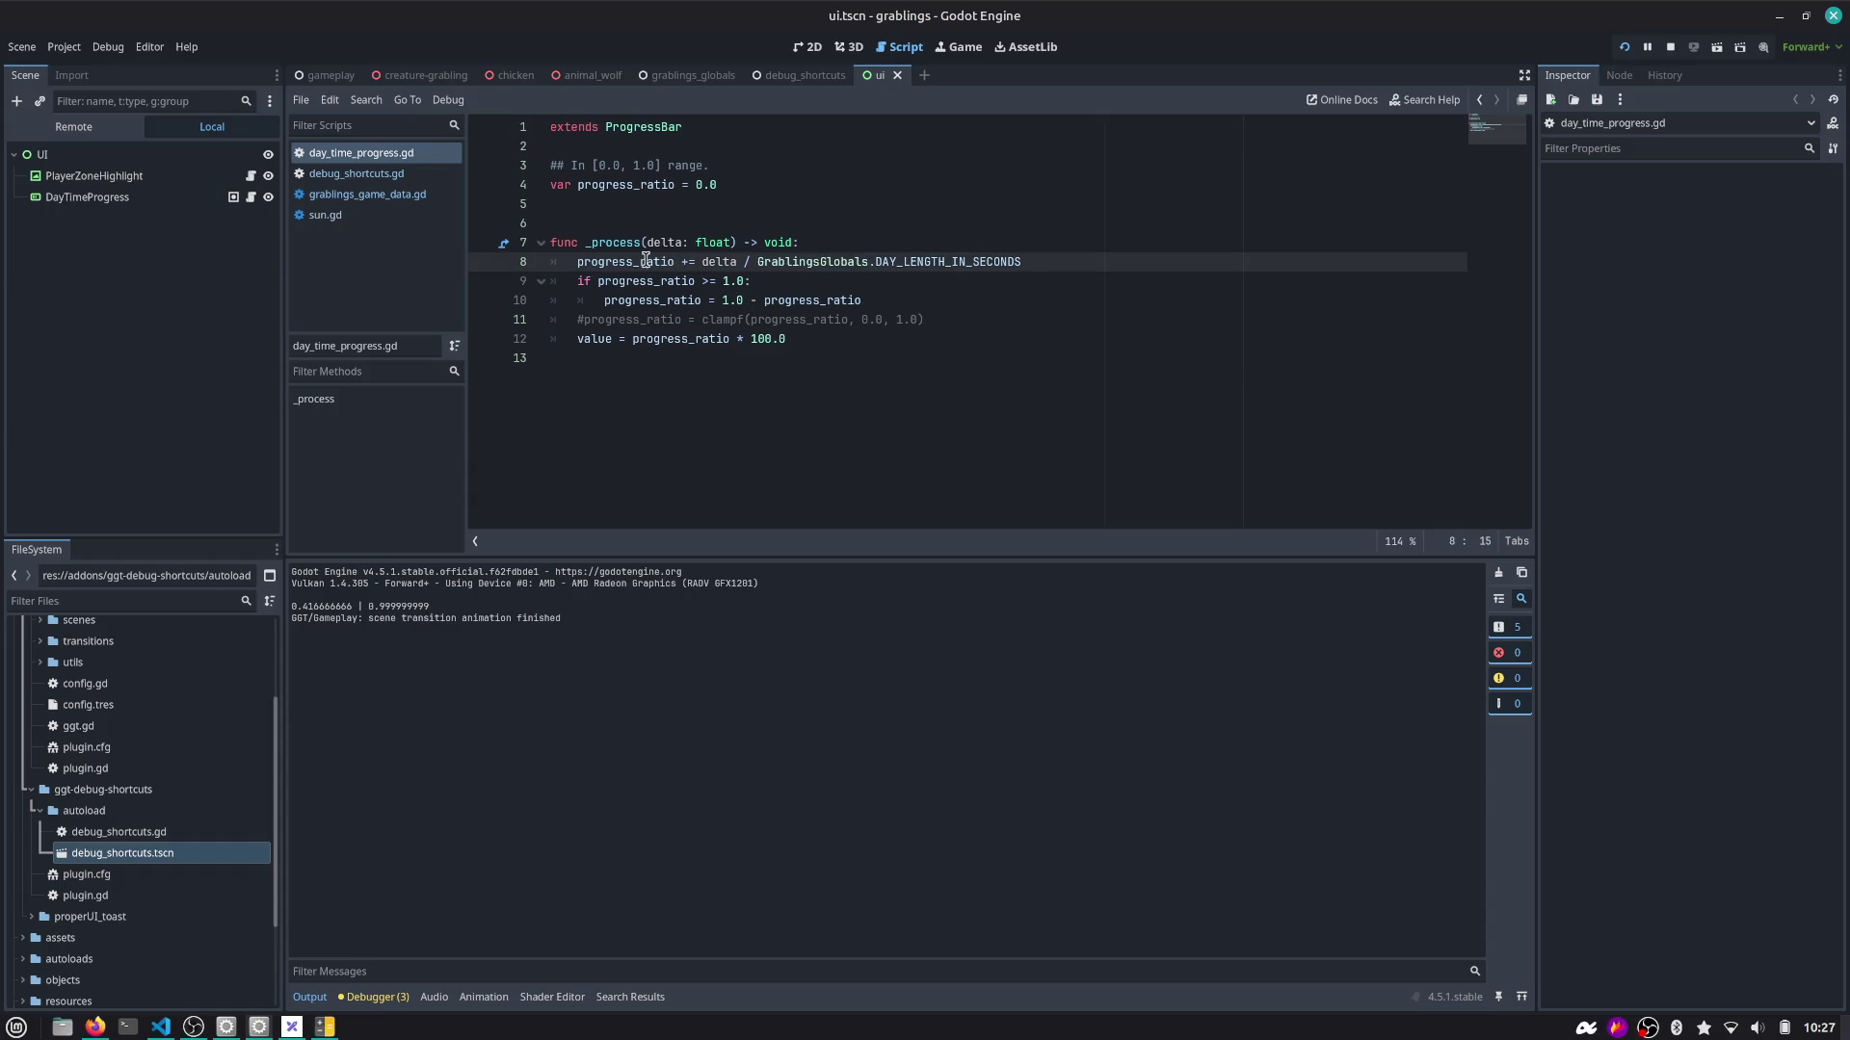
{"action": "double_click", "coordinate": [673, 339]}
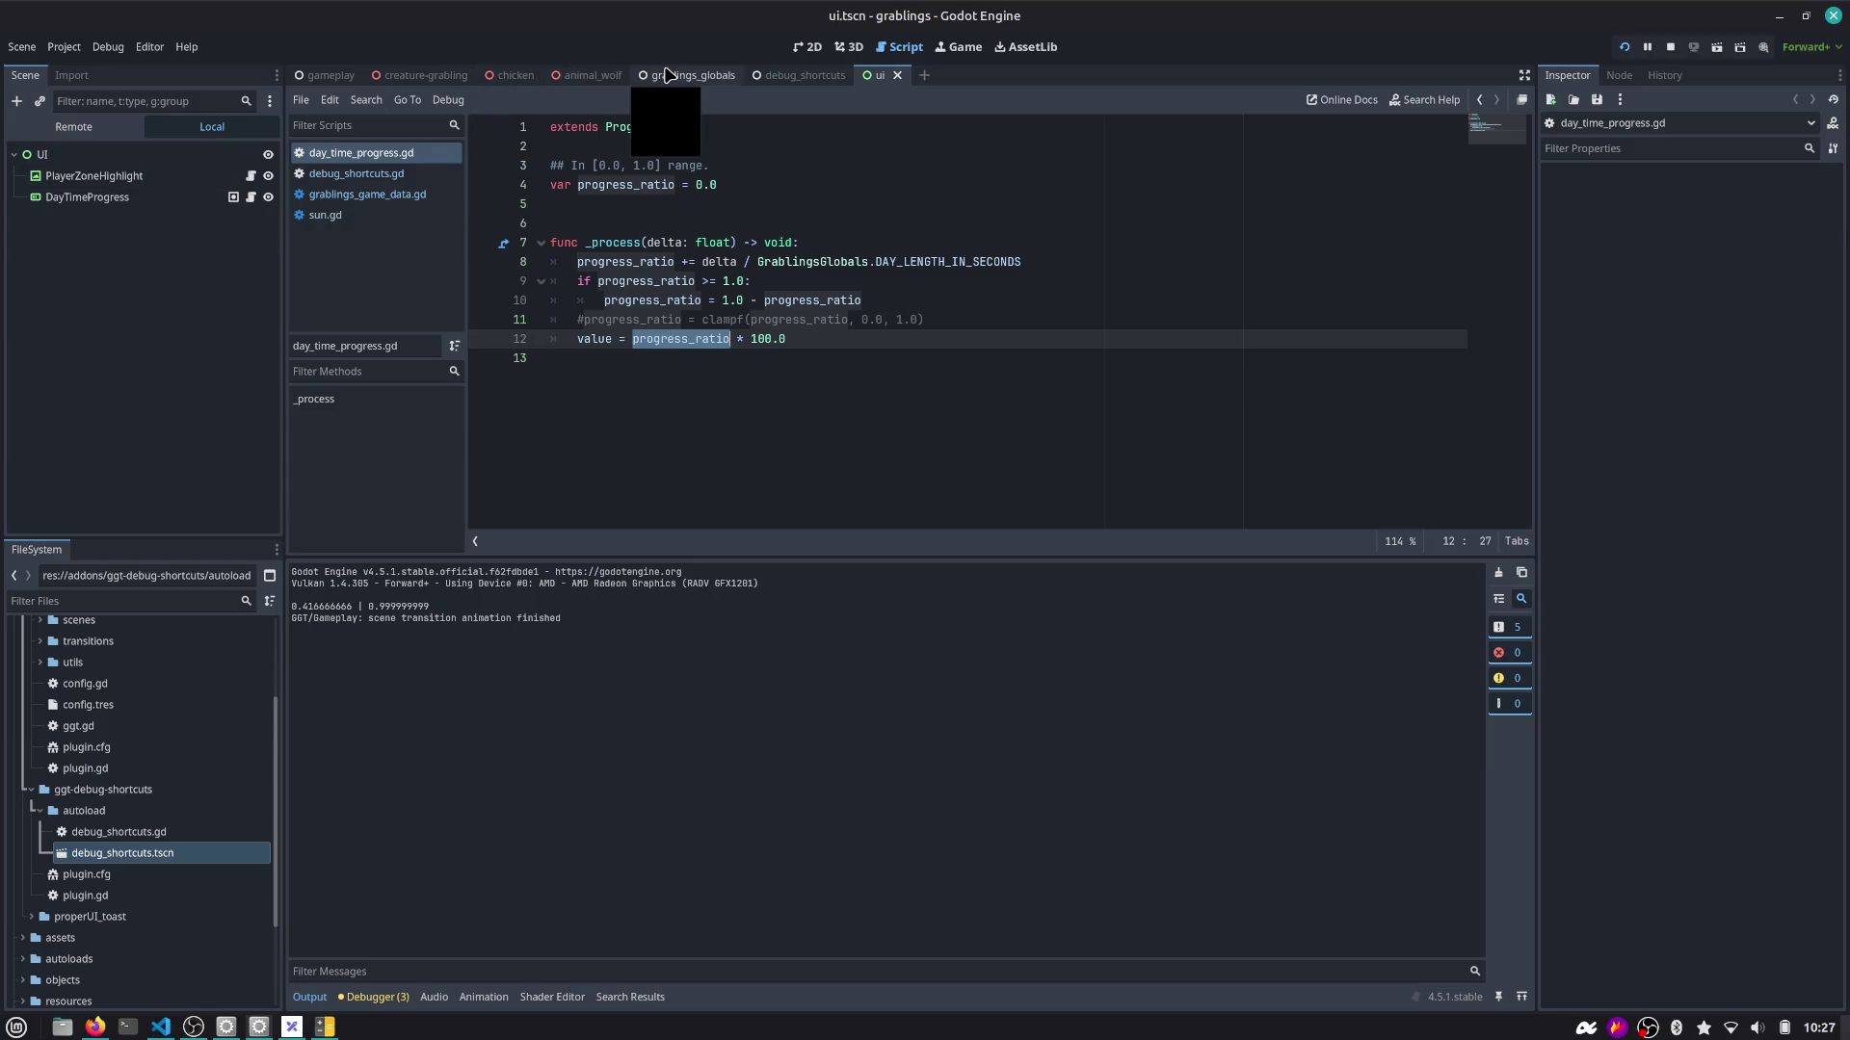
{"action": "left_click", "coordinate": [807, 50]}
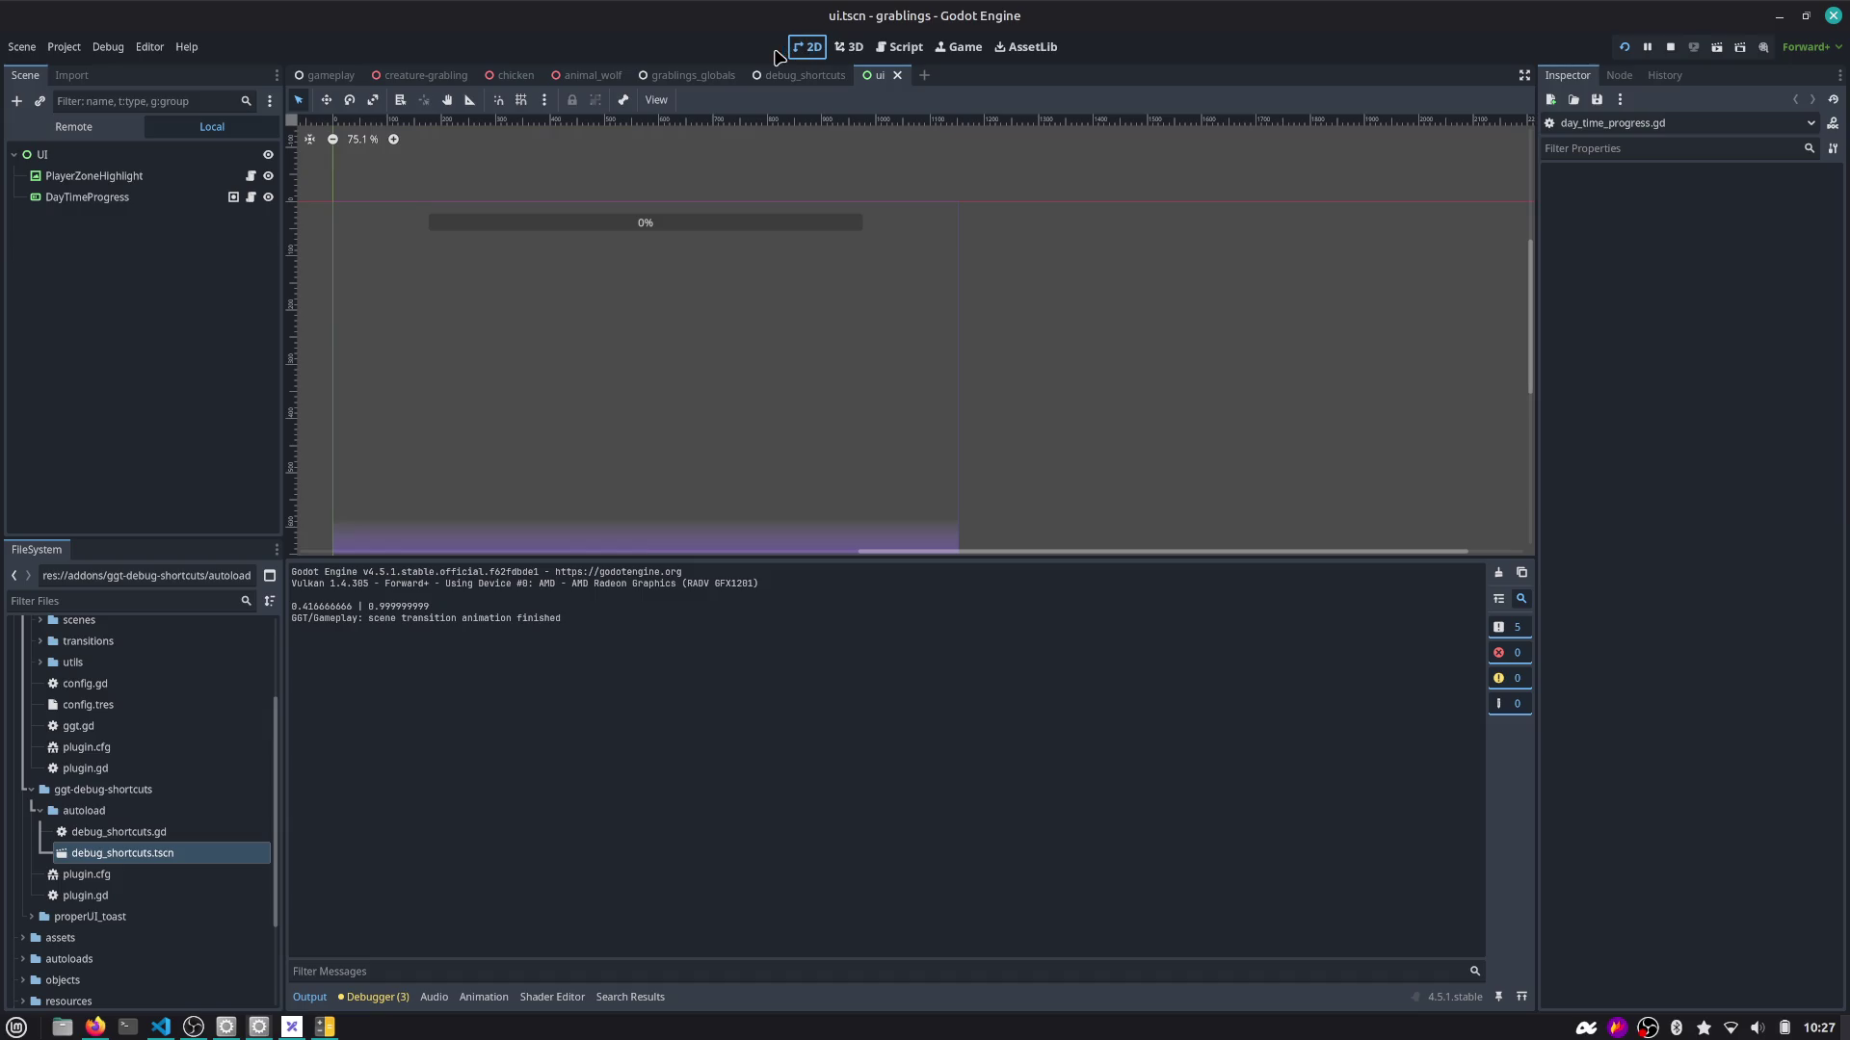
Check ManagersOrchestrator in the gameplay tree, then reopen day_time_progress.gd from the ui scene
{"action": "left_click", "coordinate": [299, 77]}
{"action": "left_click", "coordinate": [77, 177]}
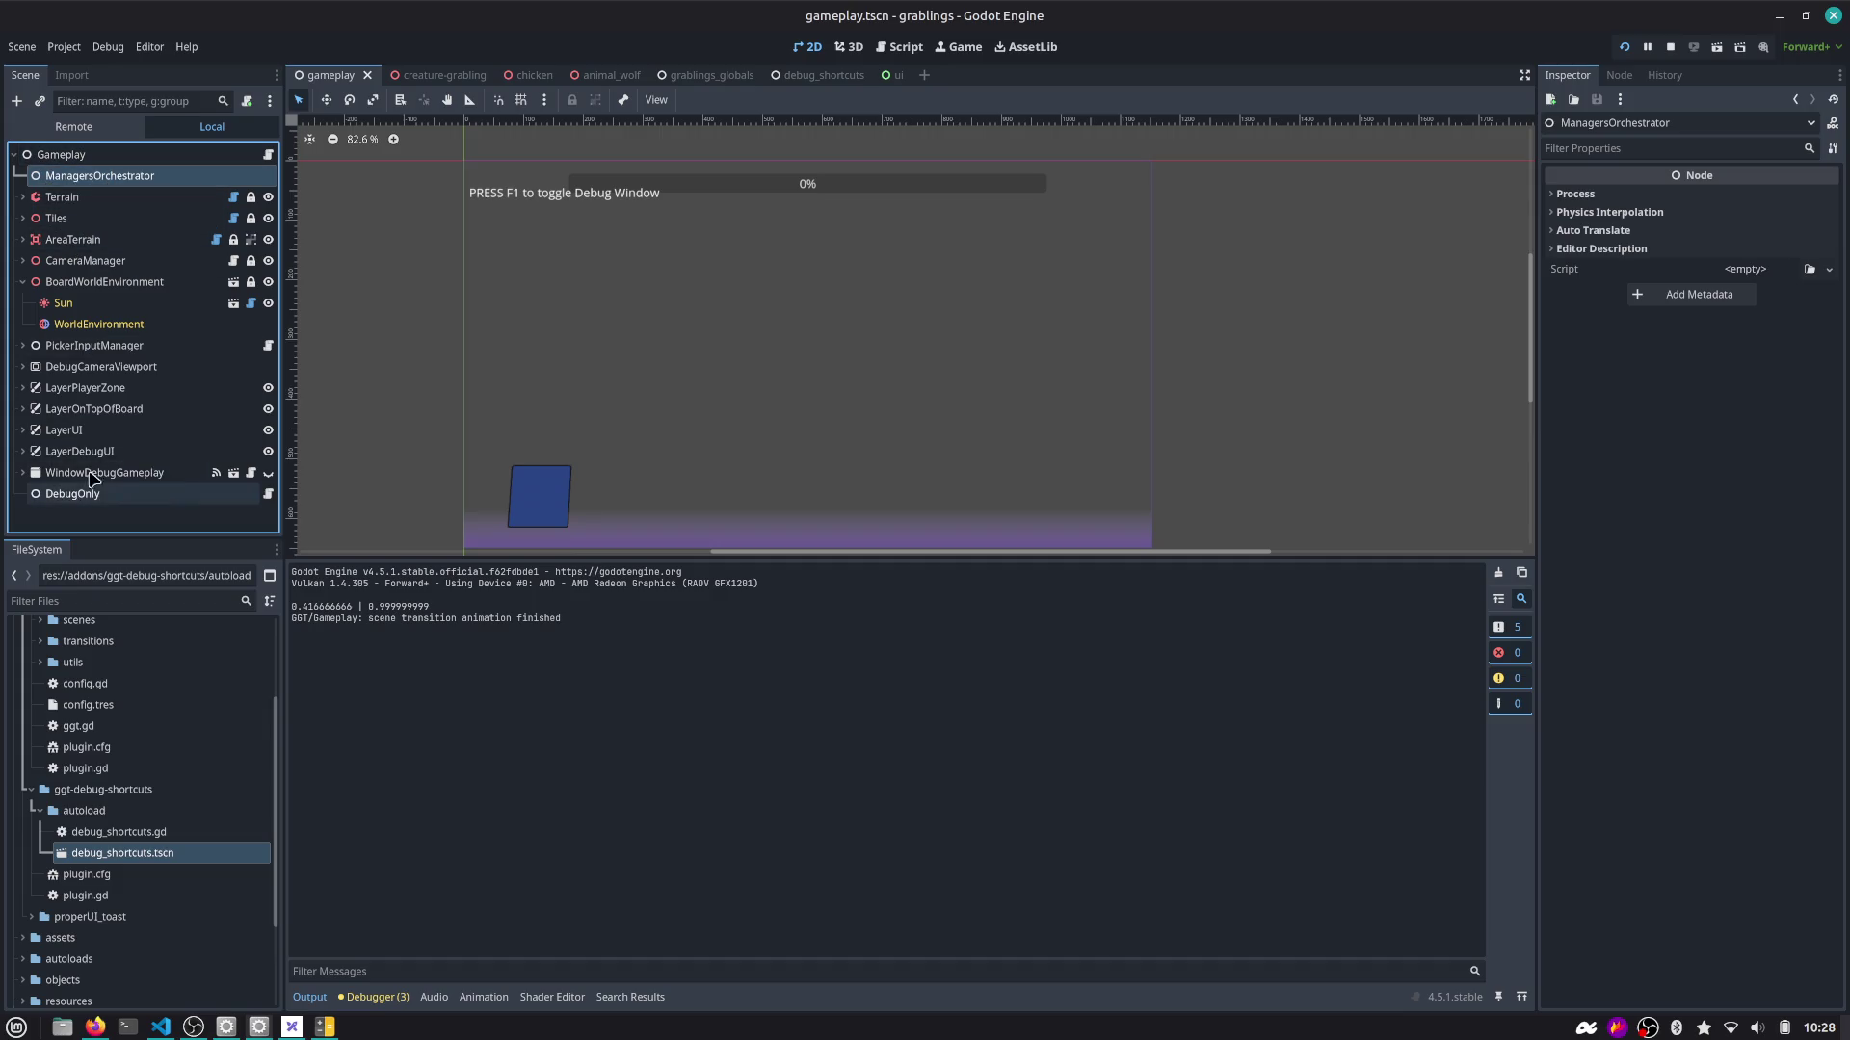
{"action": "left_click", "coordinate": [879, 75]}
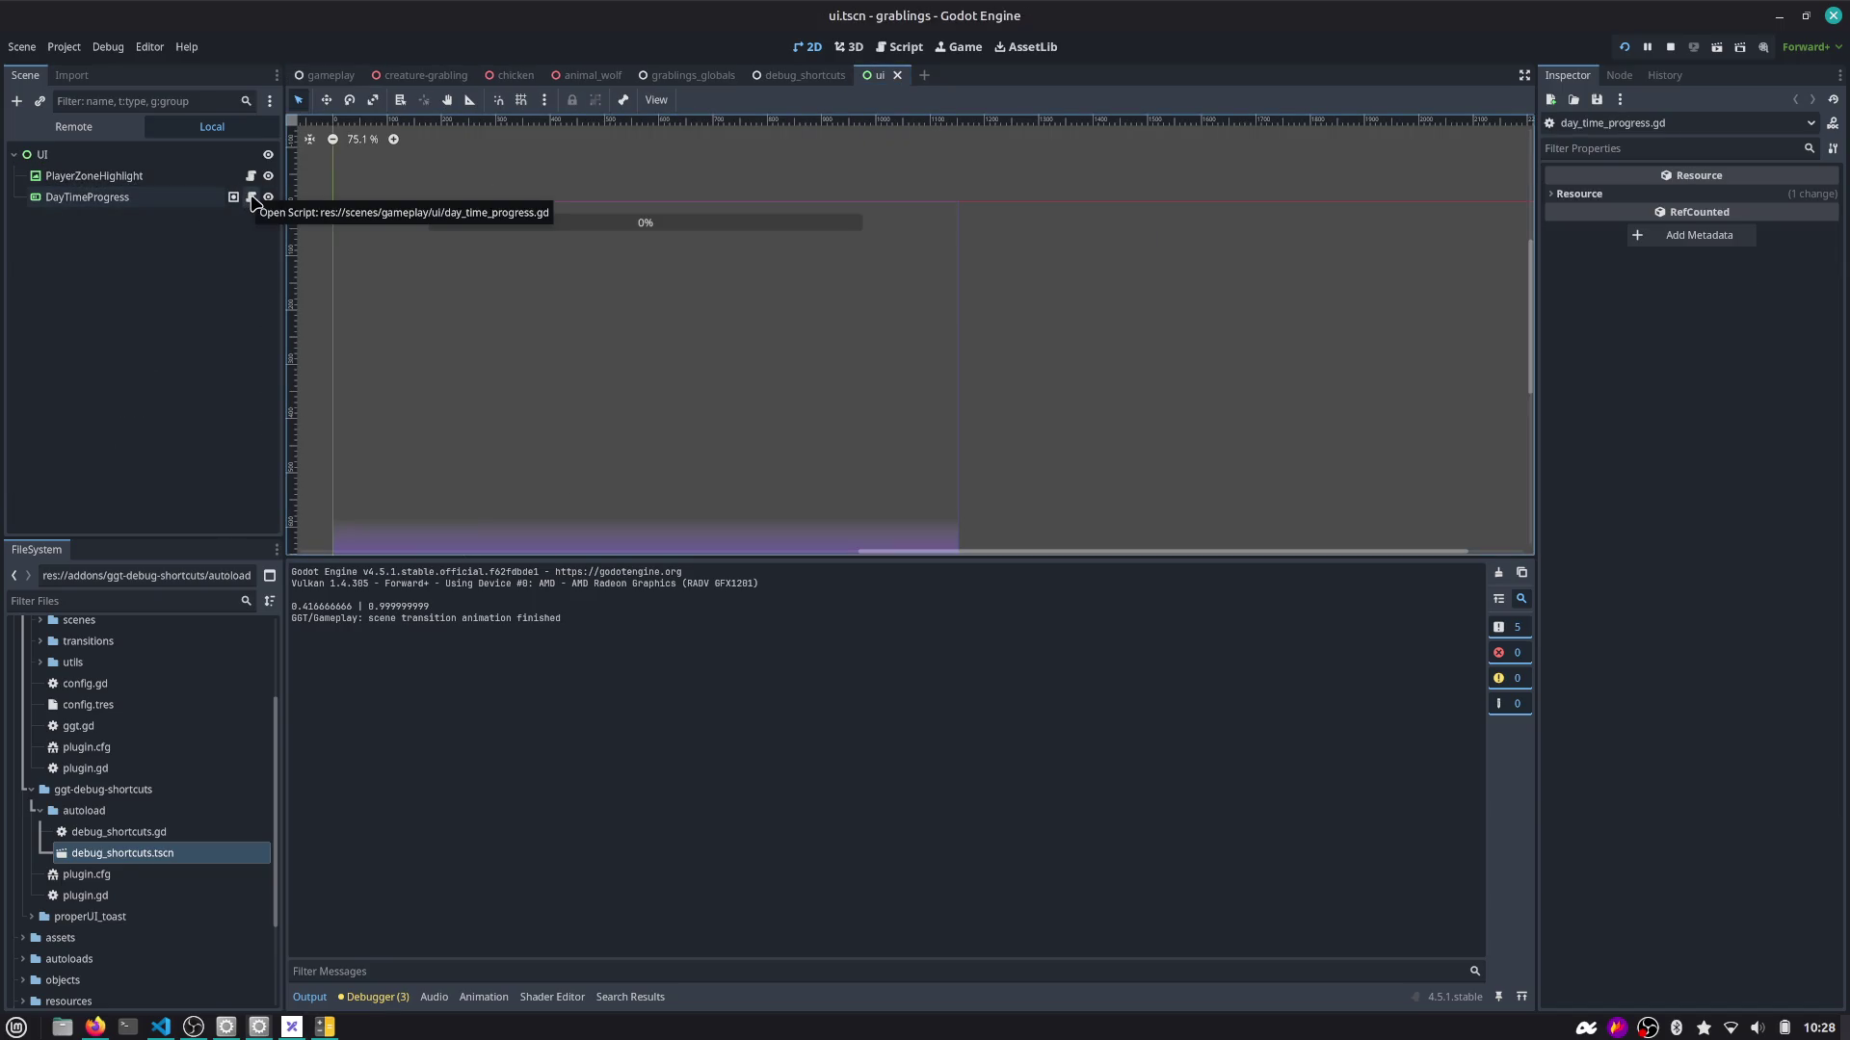
{"action": "left_click", "coordinate": [251, 197]}
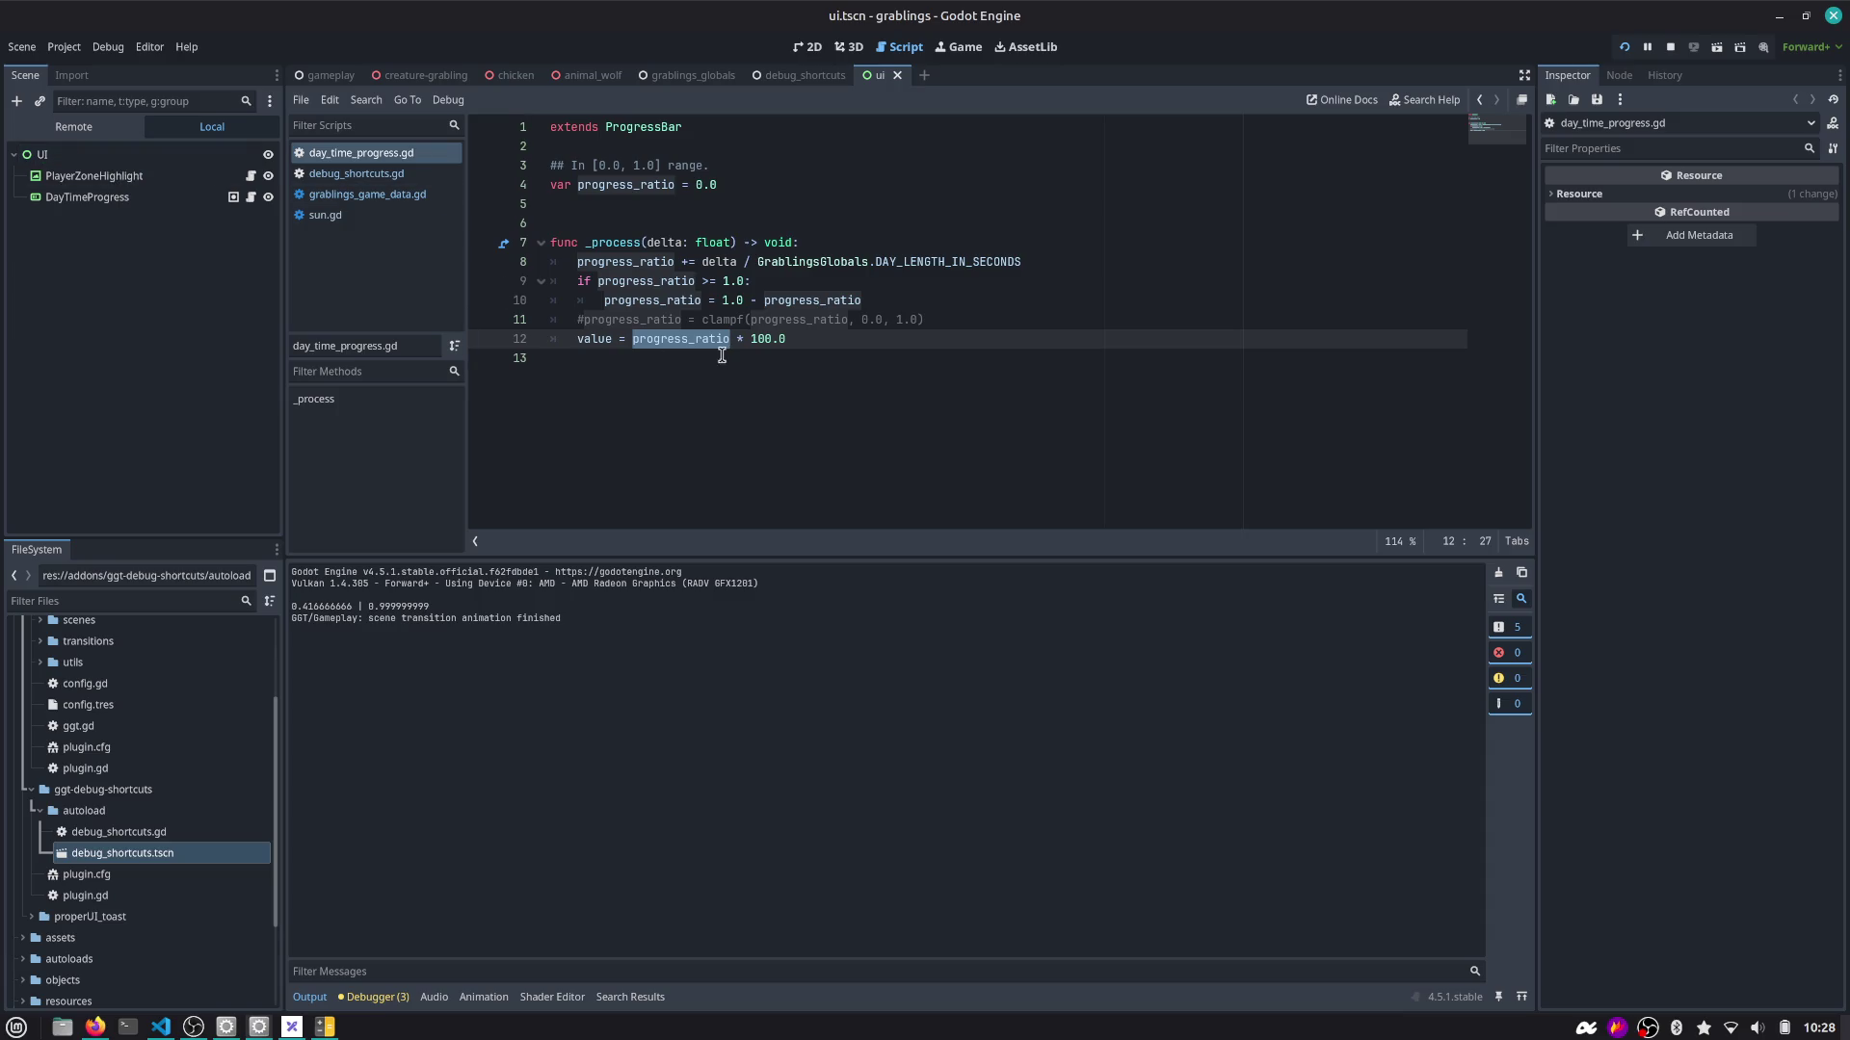
Select lines 3–12 of day_time_progress.gd, then pass via grablings_globals to the gameplay scene
{"action": "mouse_move", "coordinate": [829, 342]}
{"action": "left_mouse_down"}
{"action": "mouse_move", "coordinate": [448, 229]}
{"action": "mouse_move", "coordinate": [444, 130]}
{"action": "left_mouse_up"}
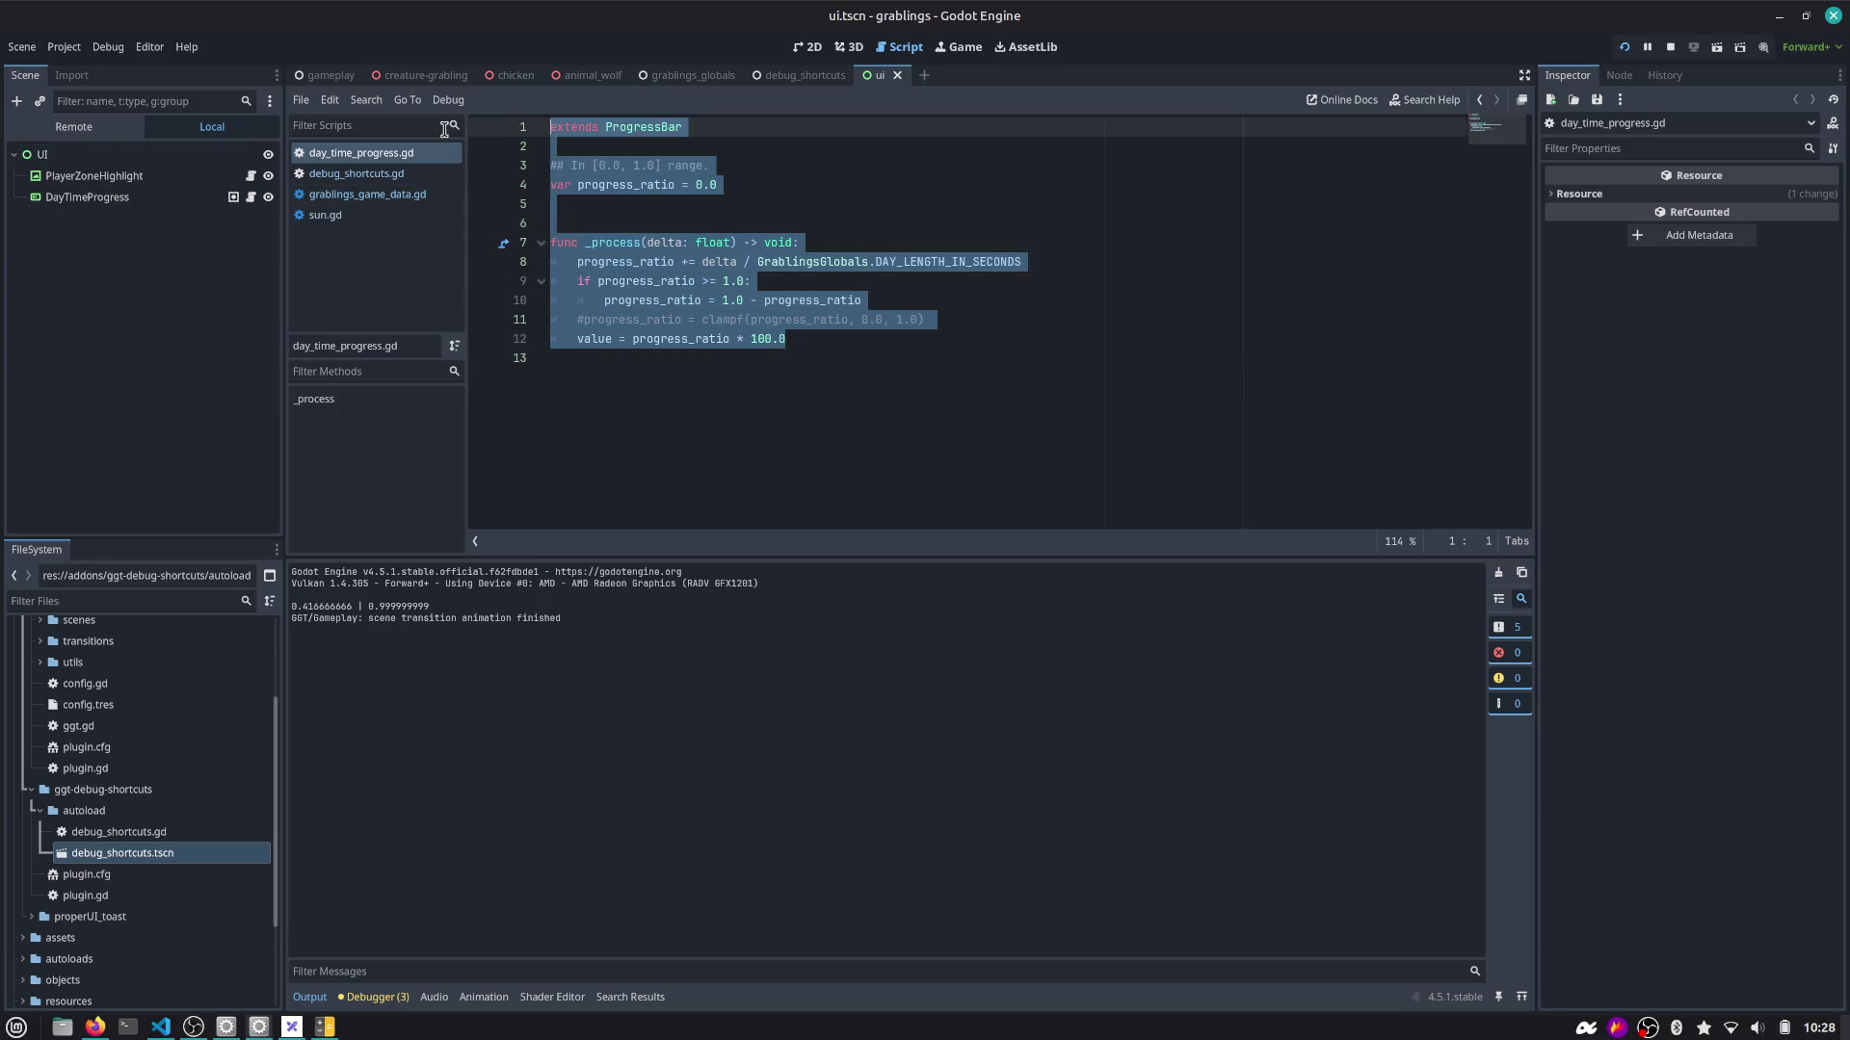
{"action": "left_click", "coordinate": [688, 314]}
{"action": "mouse_move", "coordinate": [795, 338]}
{"action": "left_mouse_down"}
{"action": "mouse_move", "coordinate": [540, 242]}
{"action": "mouse_move", "coordinate": [486, 161]}
{"action": "left_mouse_up"}
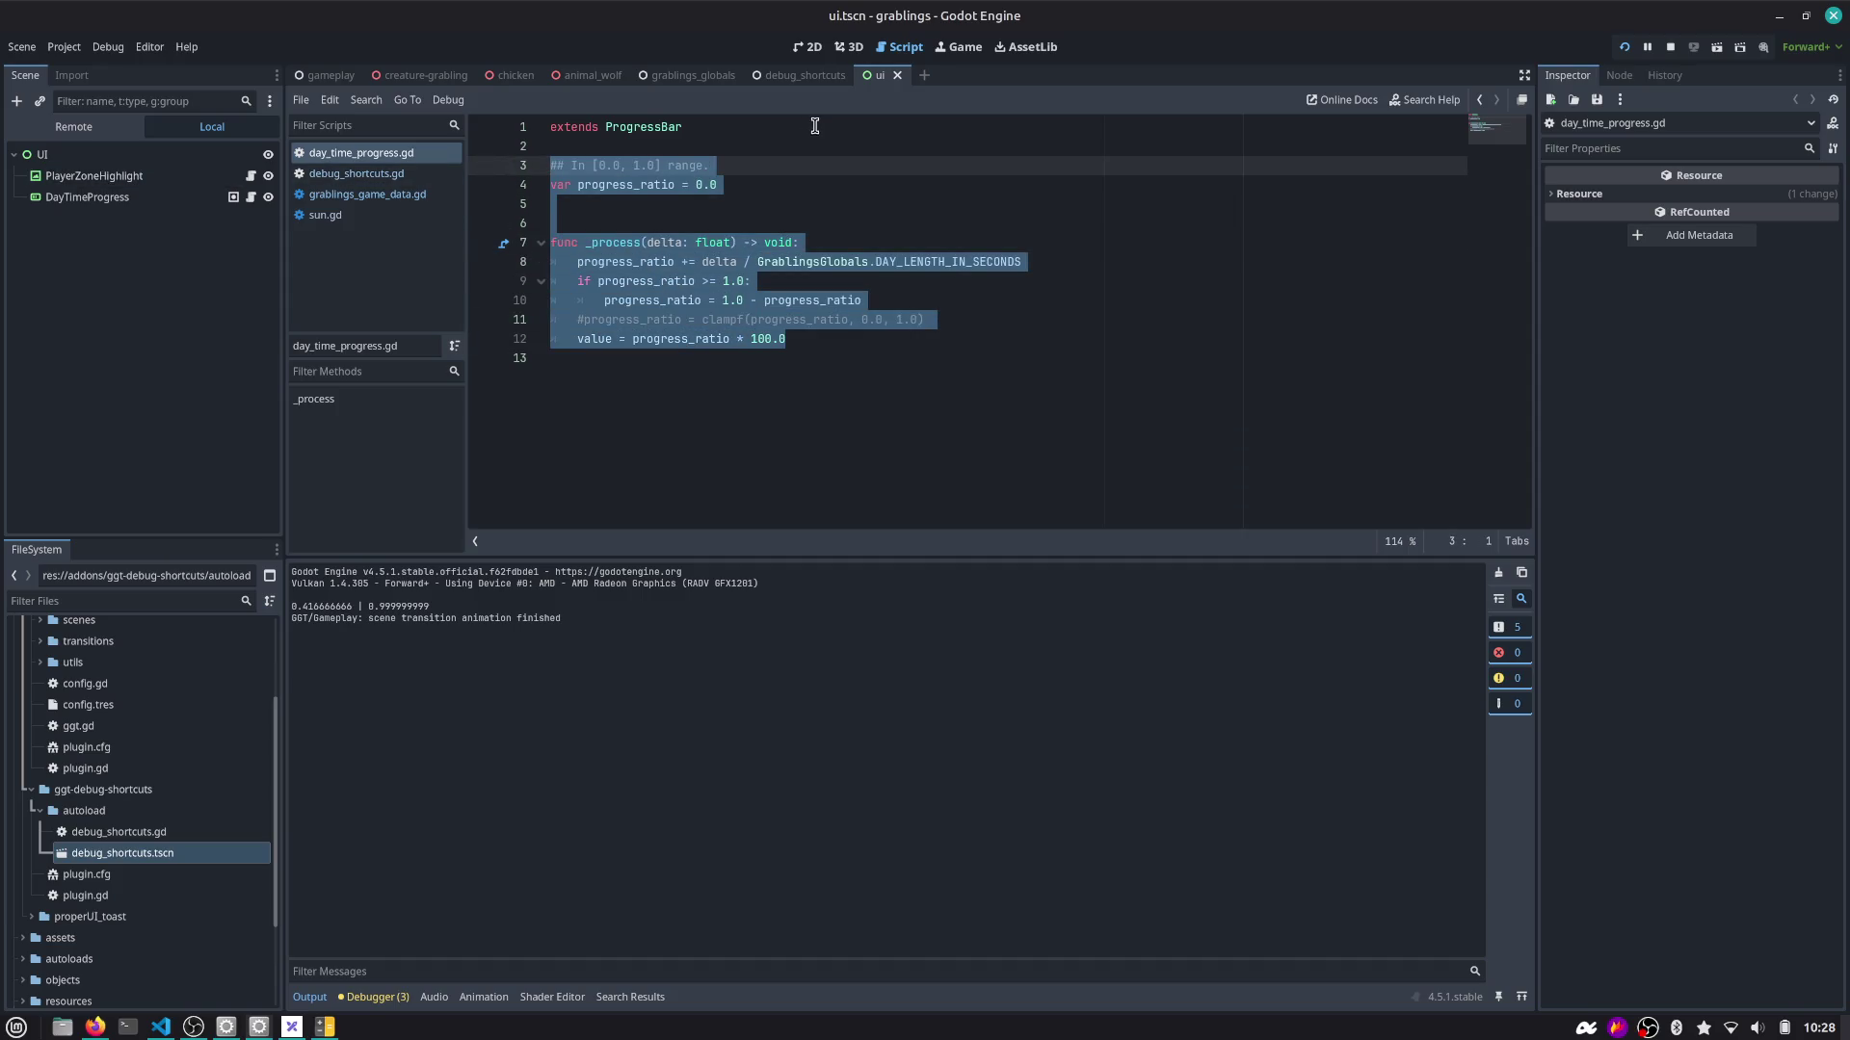
{"action": "left_click", "coordinate": [703, 77]}
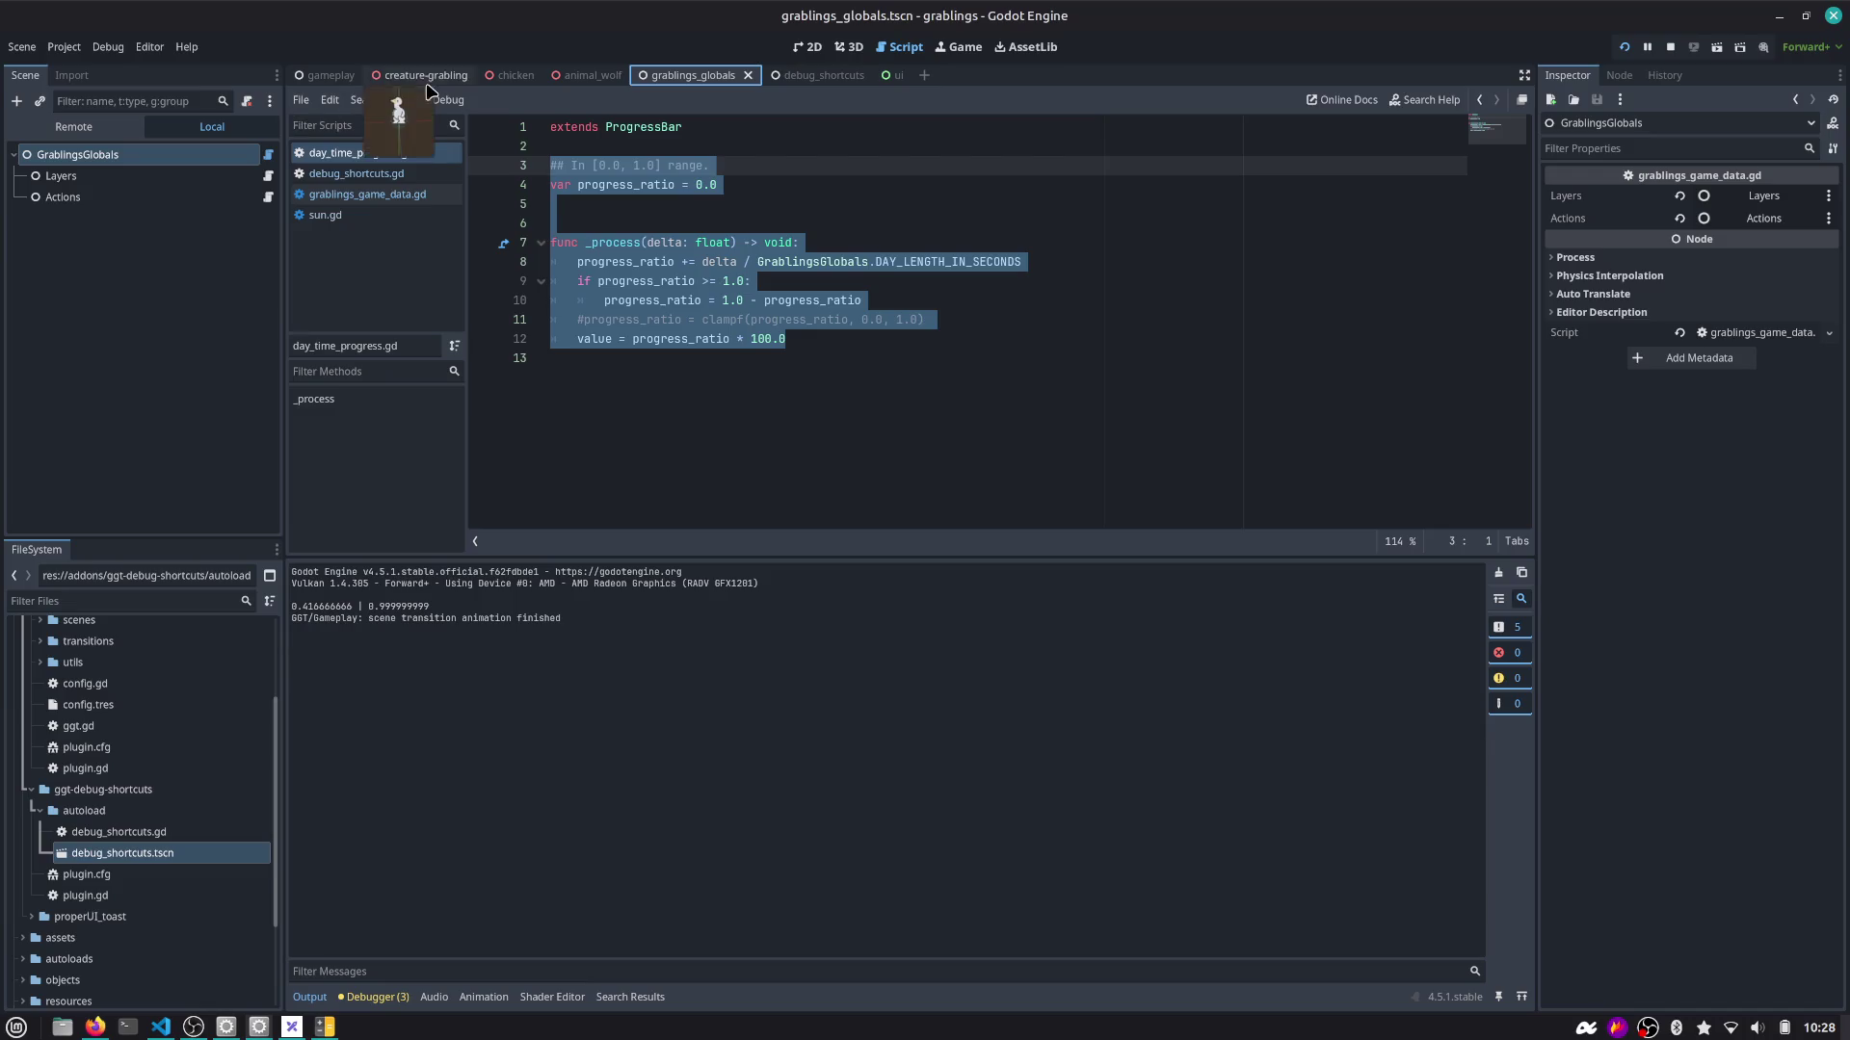
{"action": "left_click", "coordinate": [328, 75]}
Add a plain Node named TimeManager under ManagersOrchestrator
{"action": "left_click", "coordinate": [81, 532]}
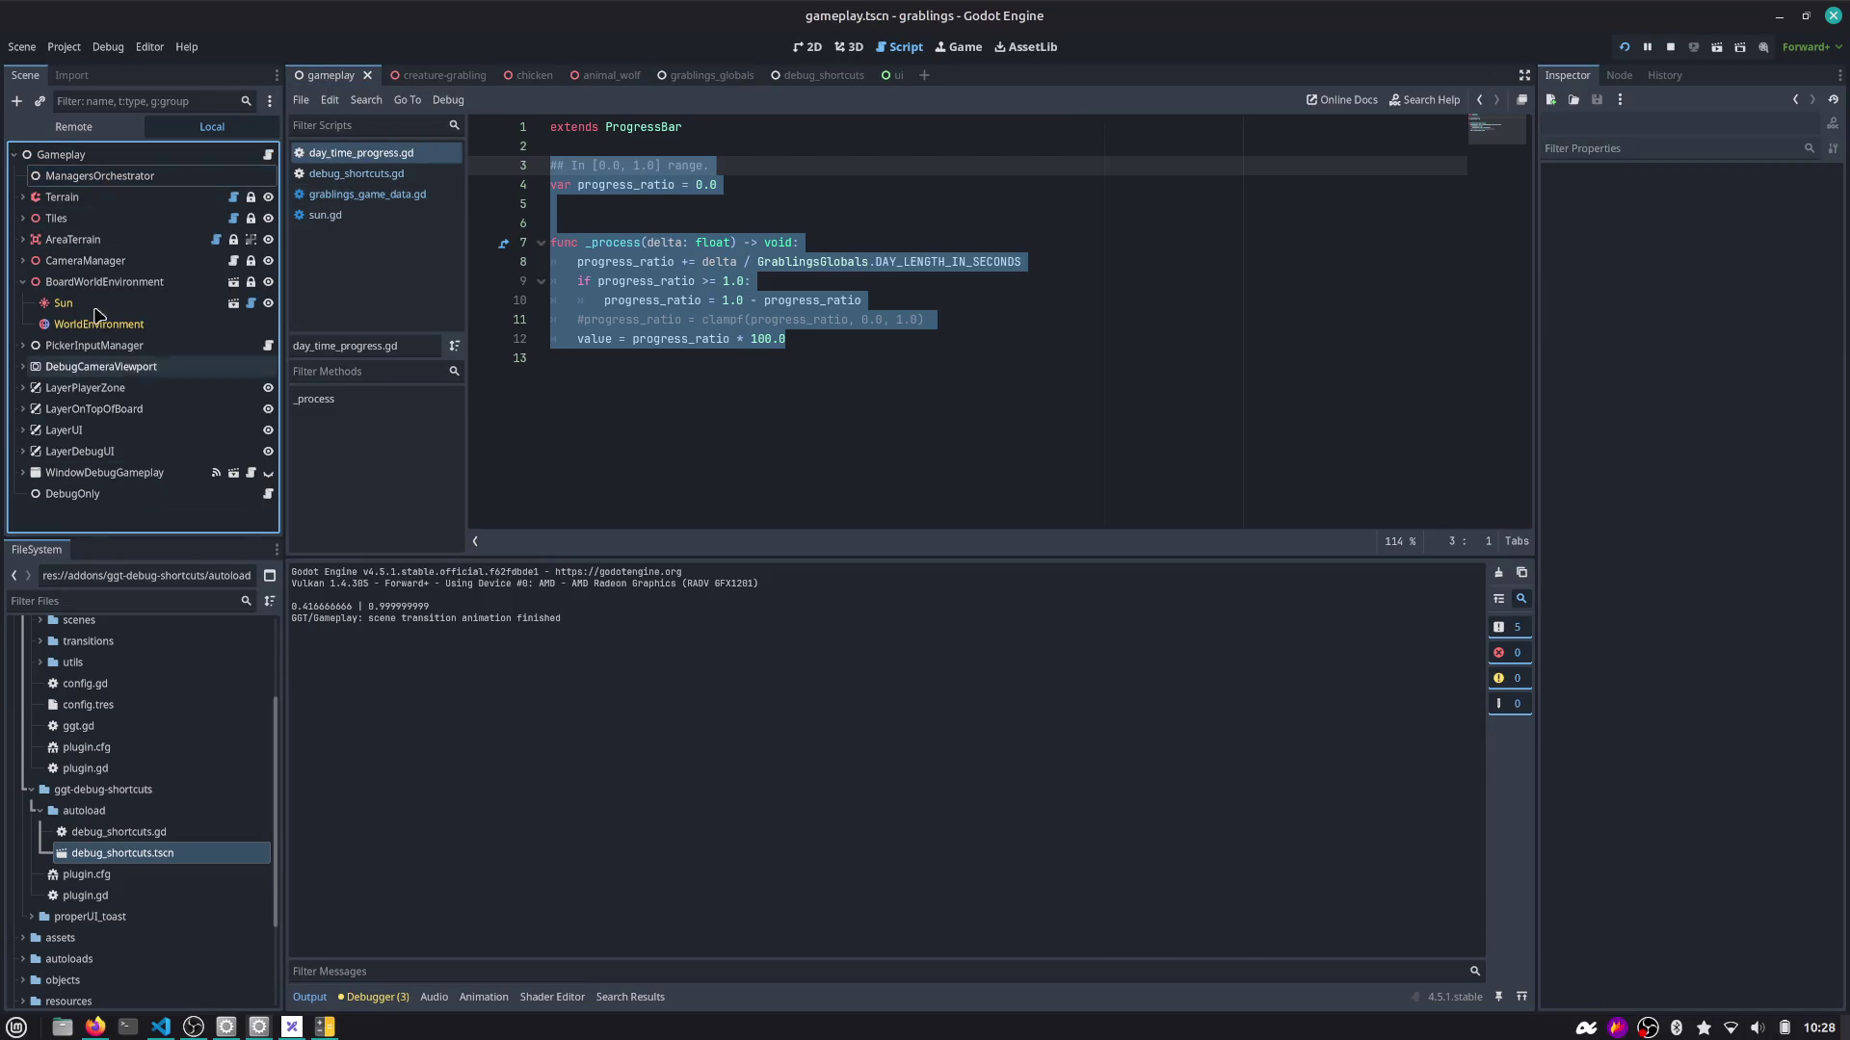
{"action": "left_click", "coordinate": [158, 179]}
{"action": "key", "text": "ctrl+a"}
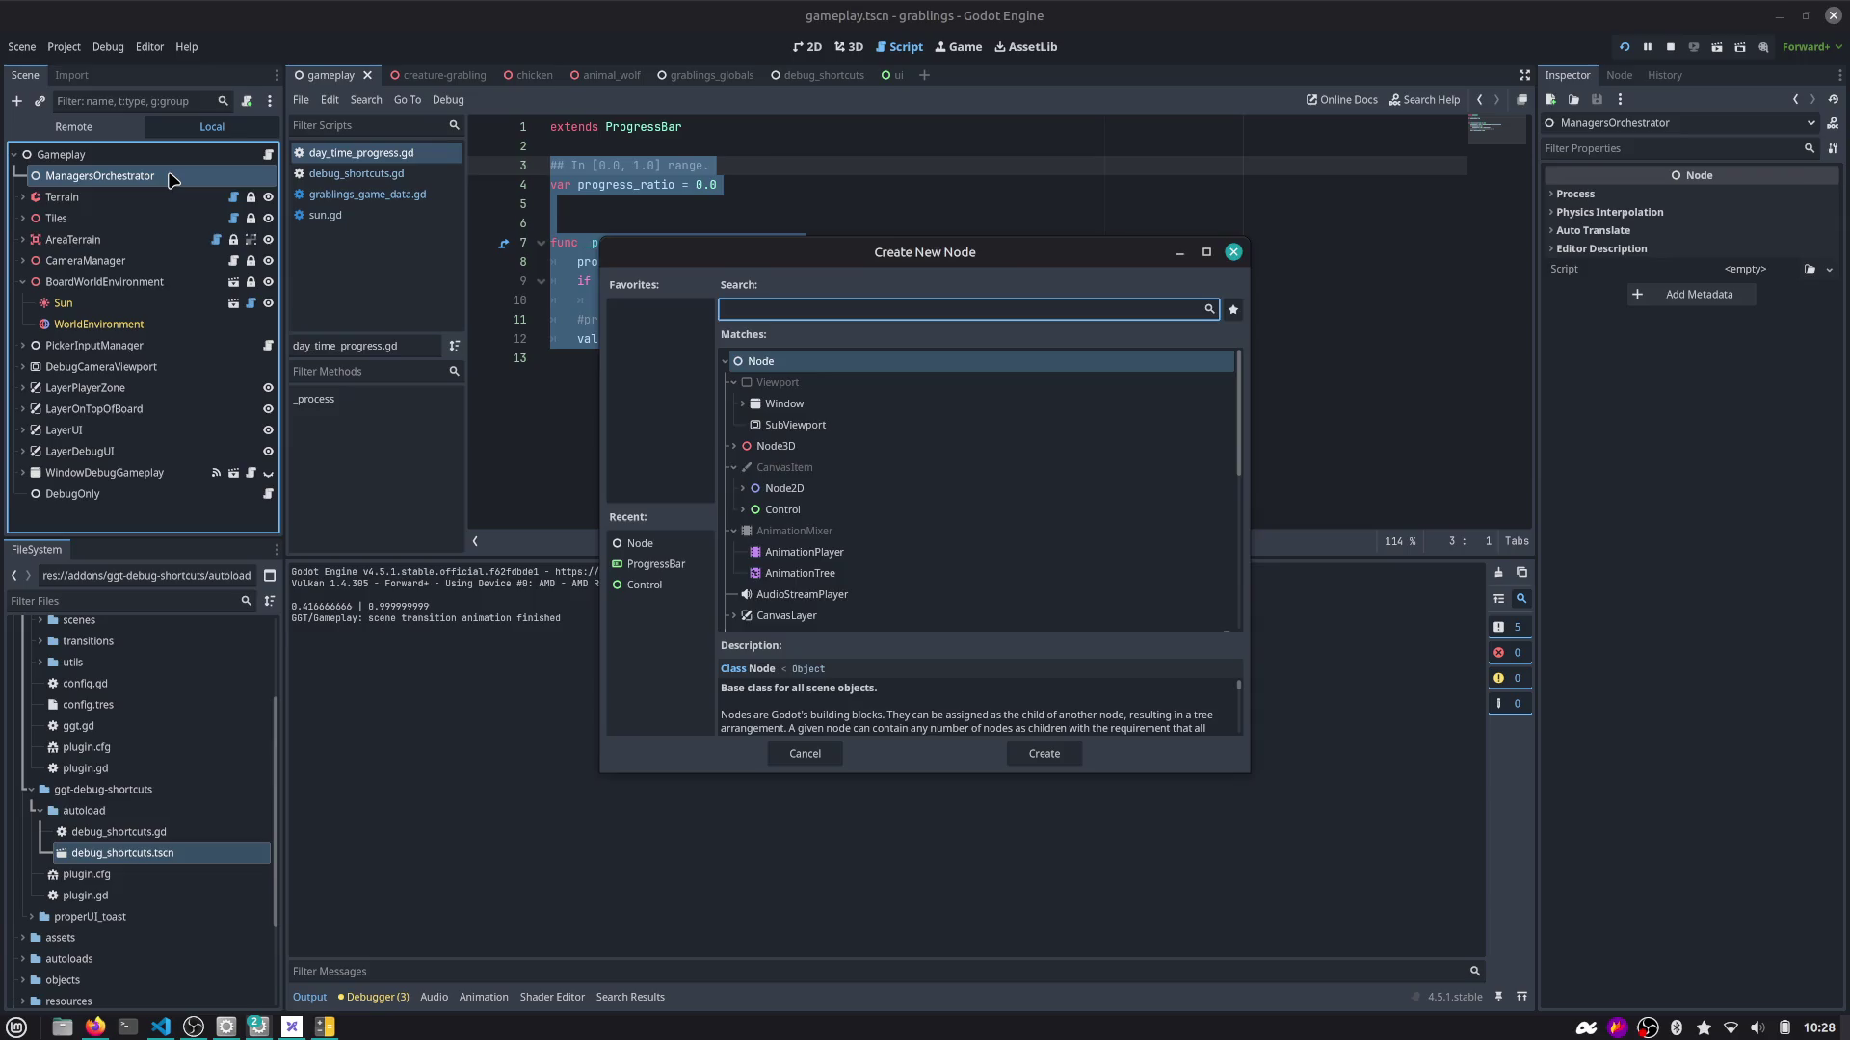
{"action": "key", "text": "Return"}
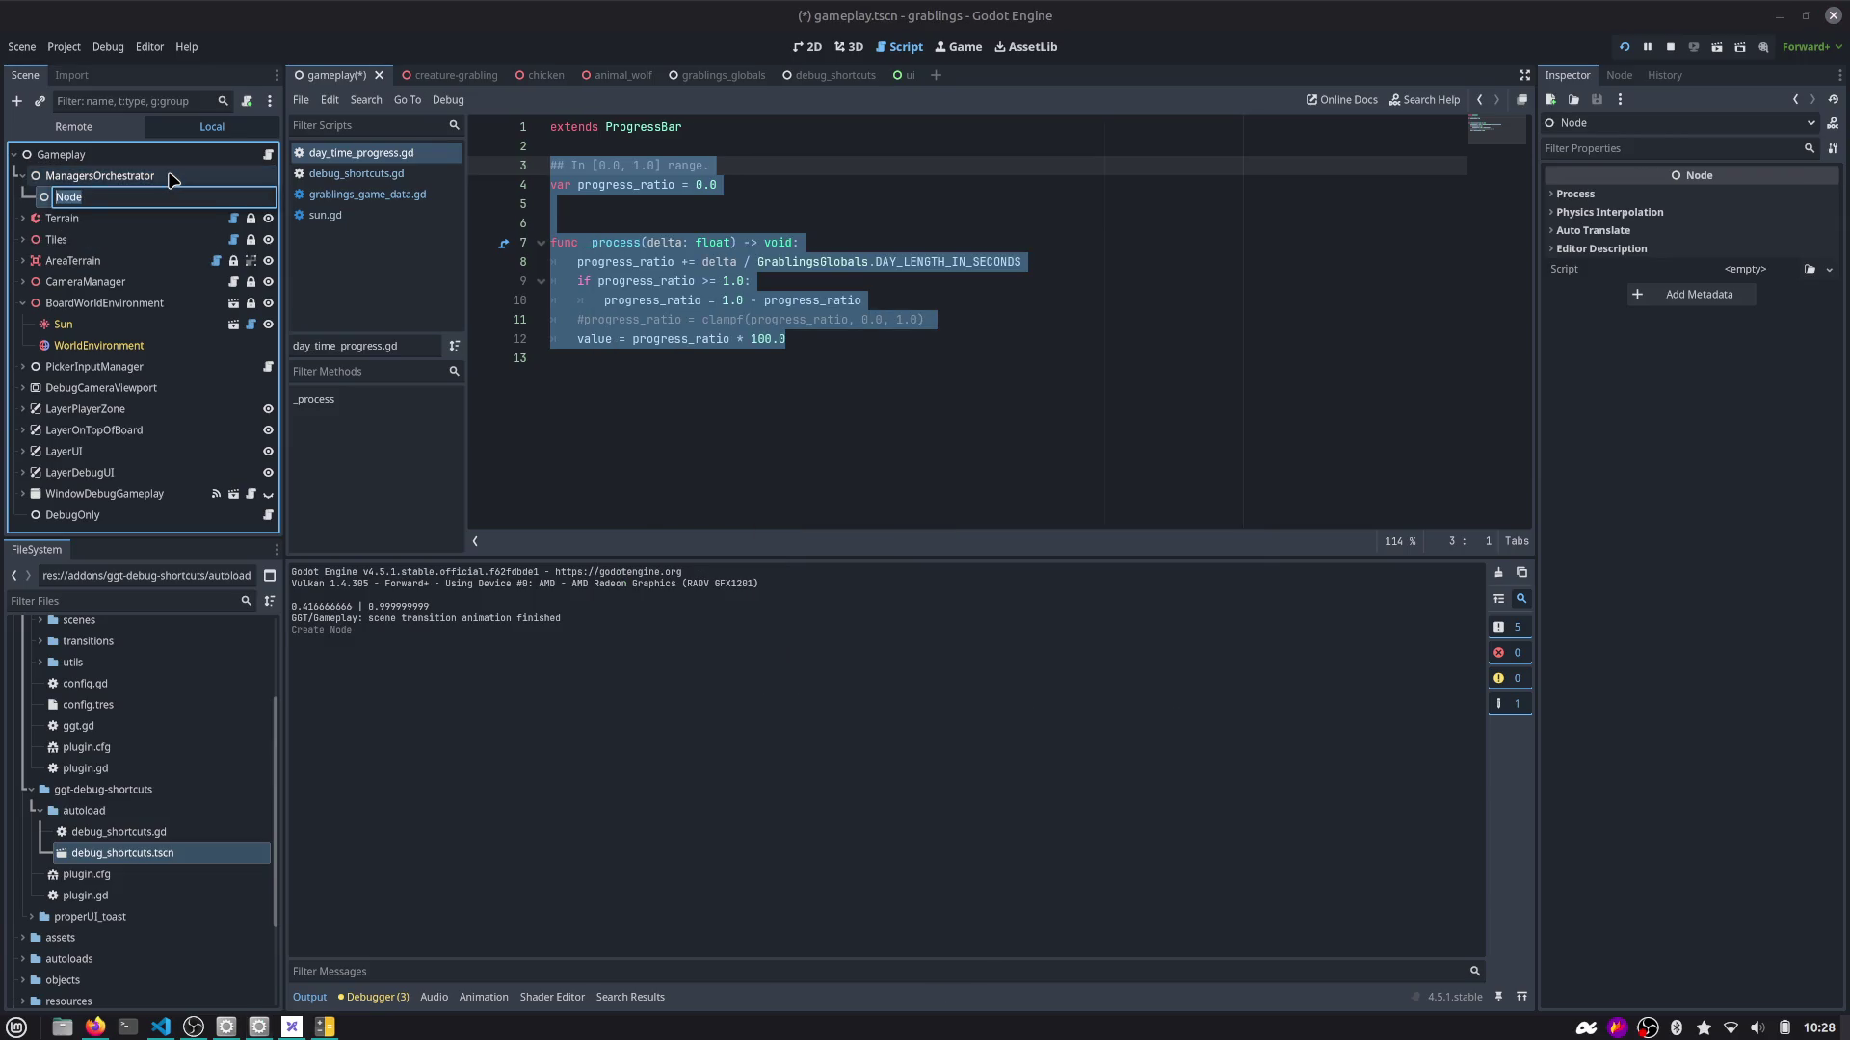
{"action": "type", "text": "TimeManag"}
{"action": "type", "text": "er"}
{"action": "key", "text": "Return"}
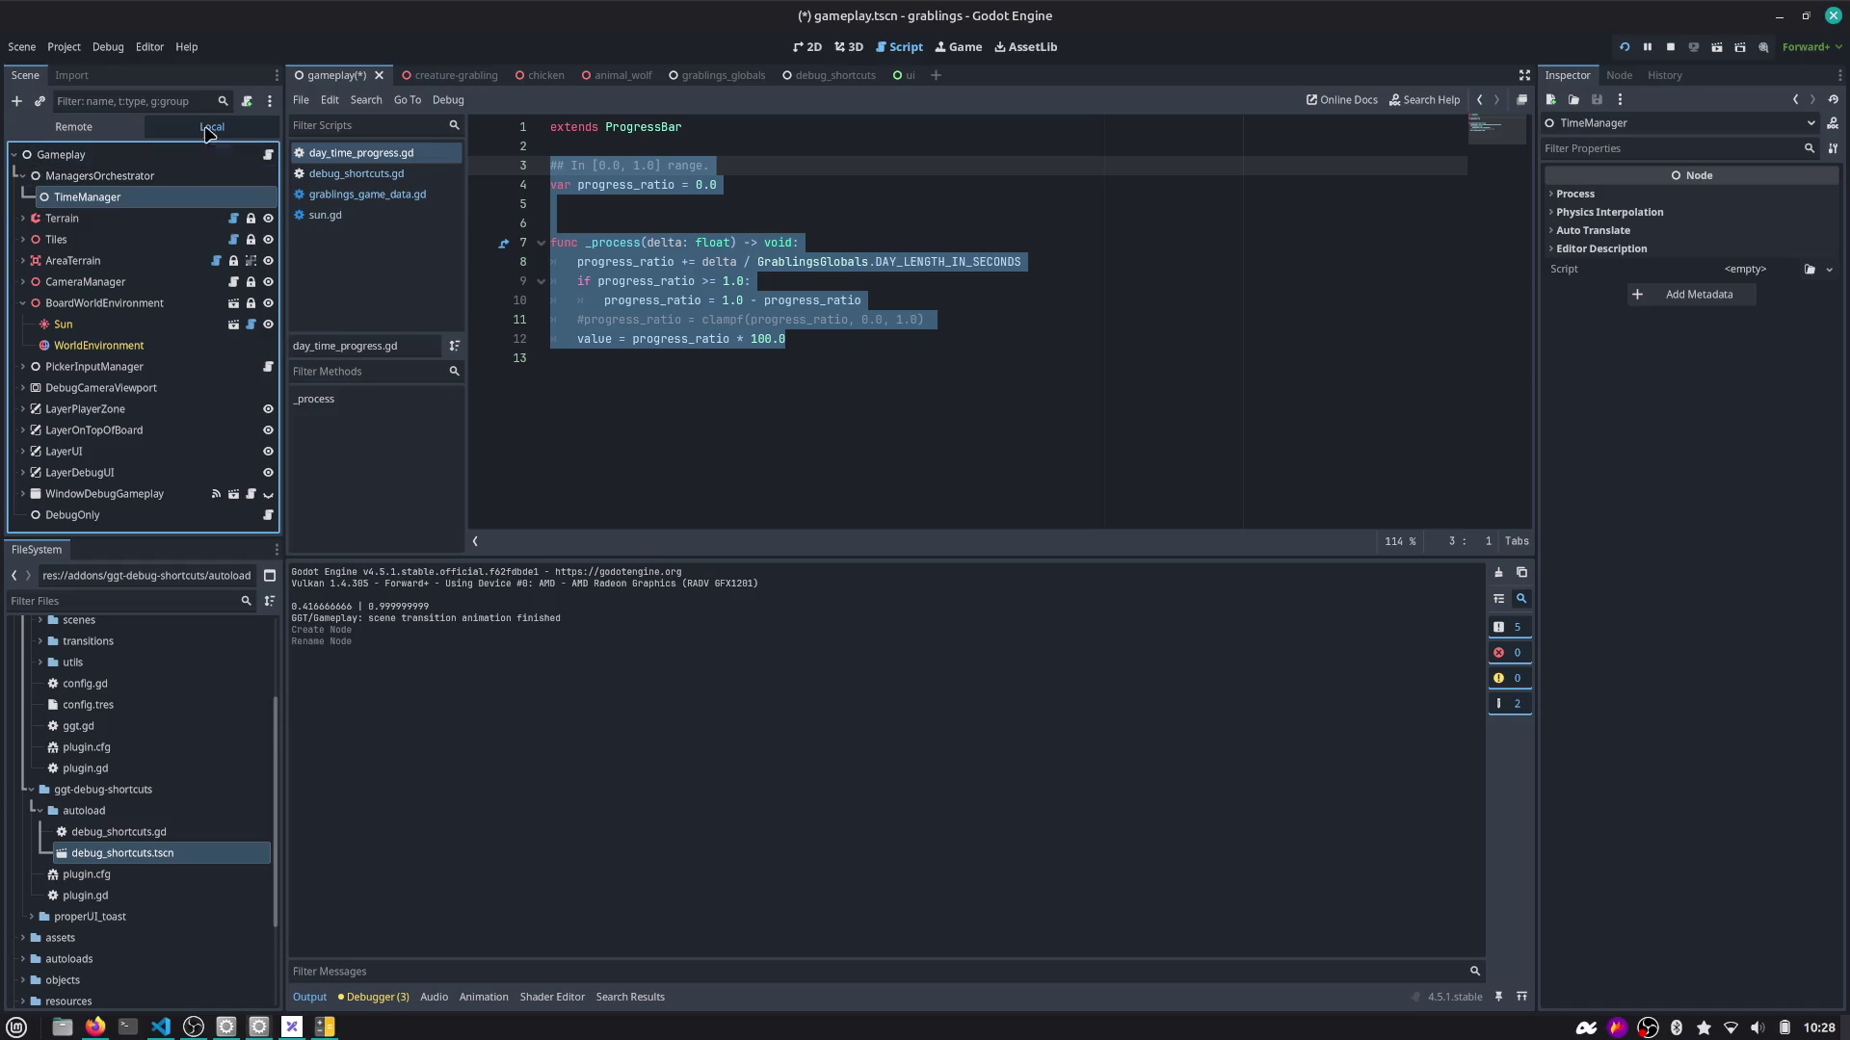
Attach a new script manager_time.gd, saved in the managers folder, to TimeManager
{"action": "left_click", "coordinate": [246, 102]}
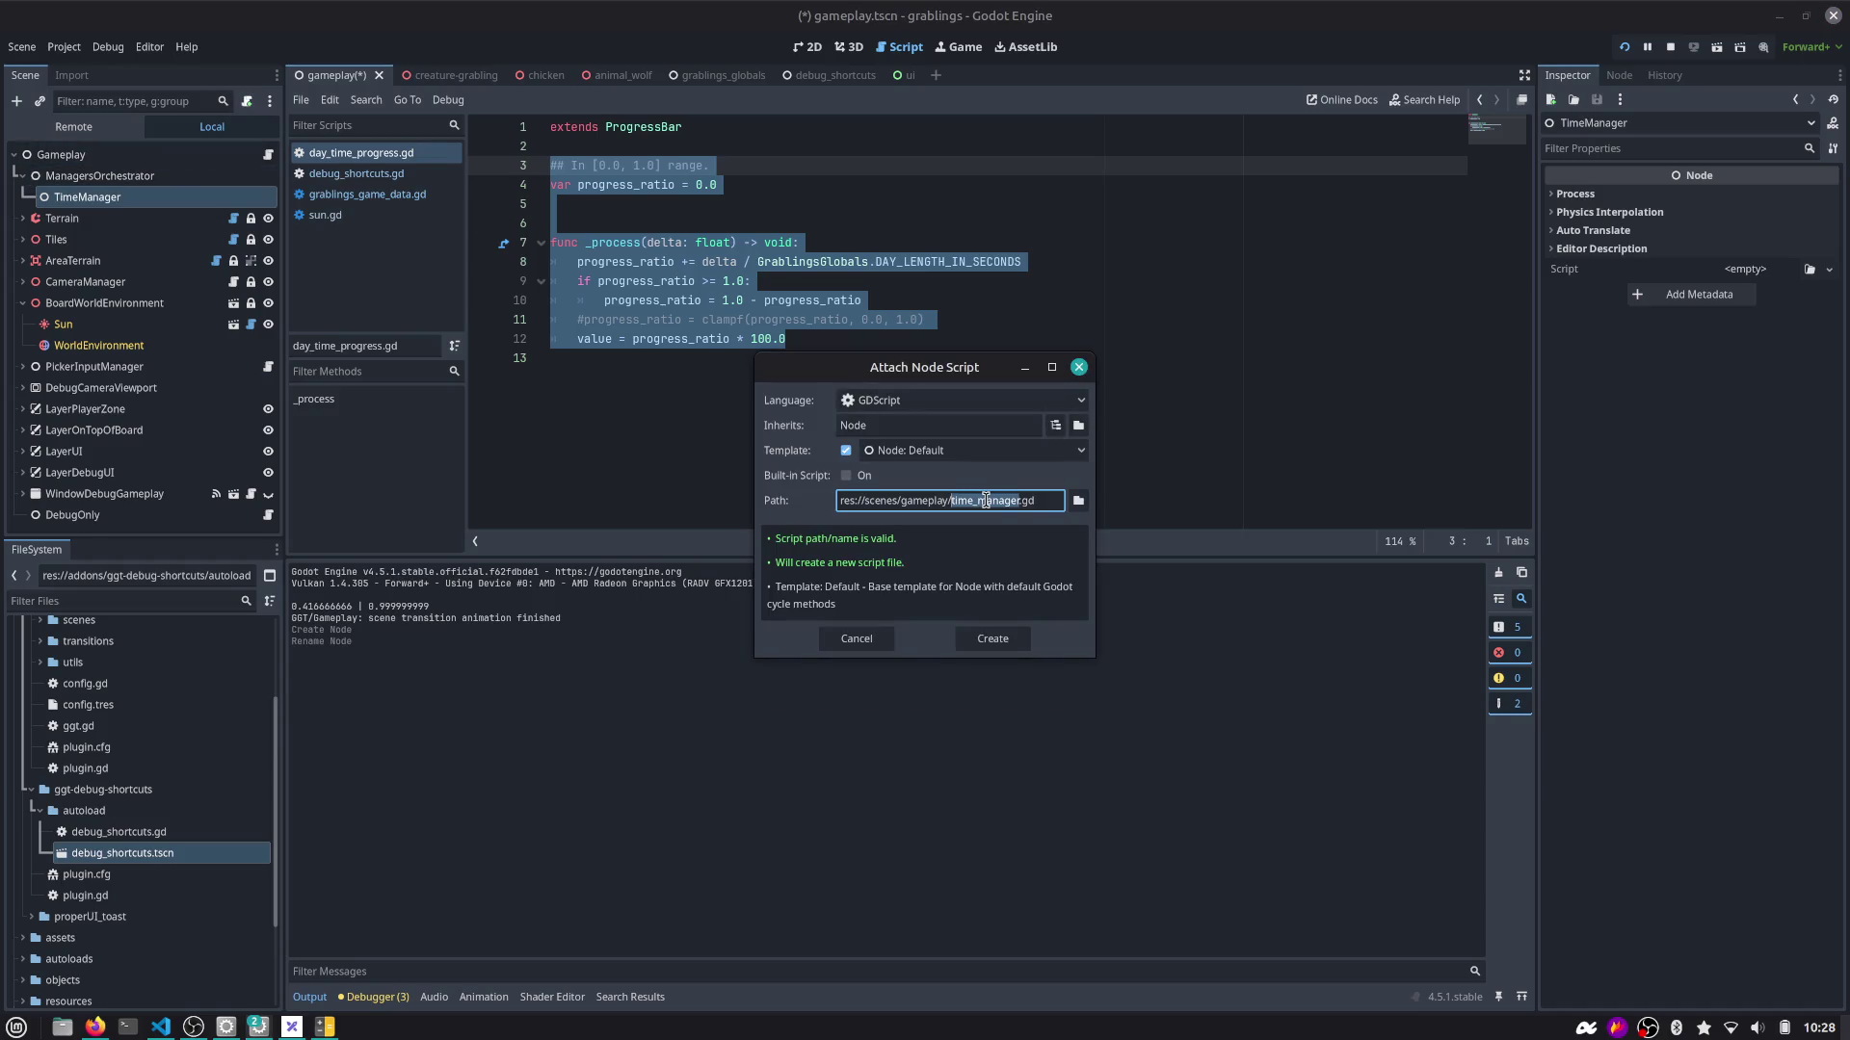
{"action": "left_click", "coordinate": [1076, 502]}
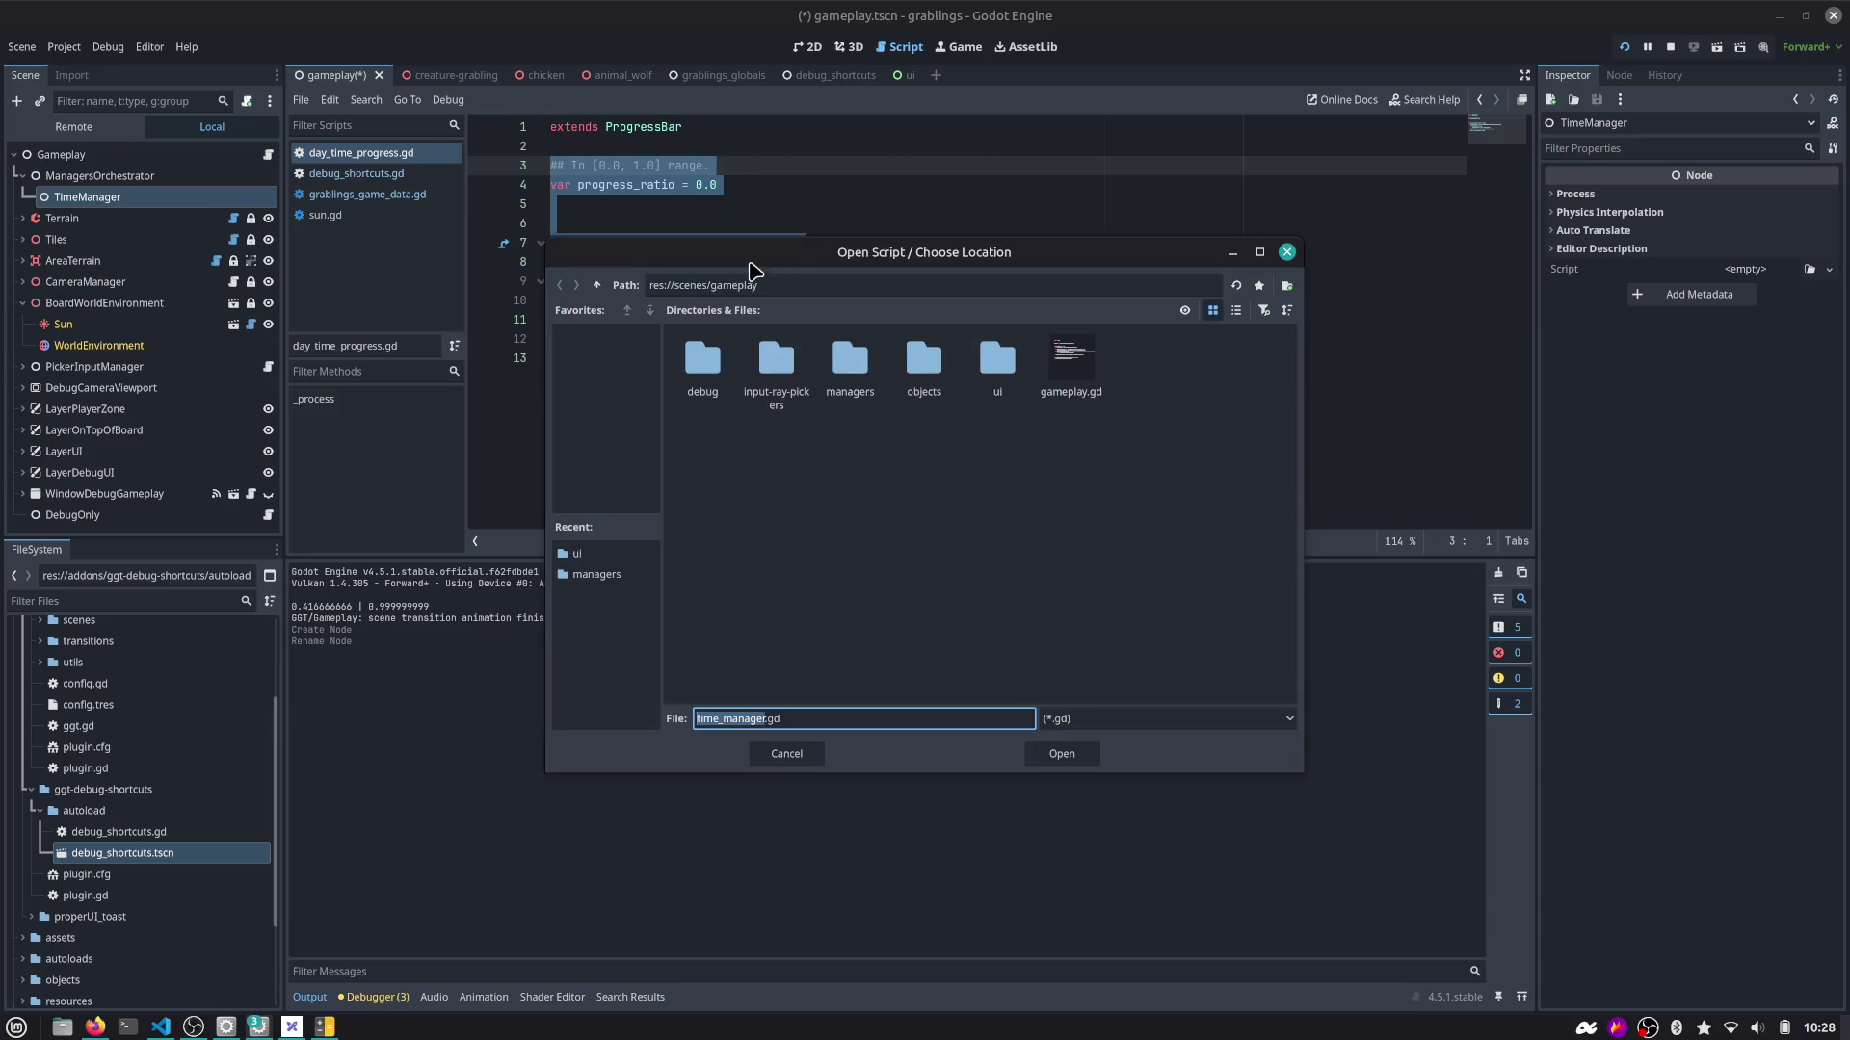
{"action": "double_click", "coordinate": [852, 367]}
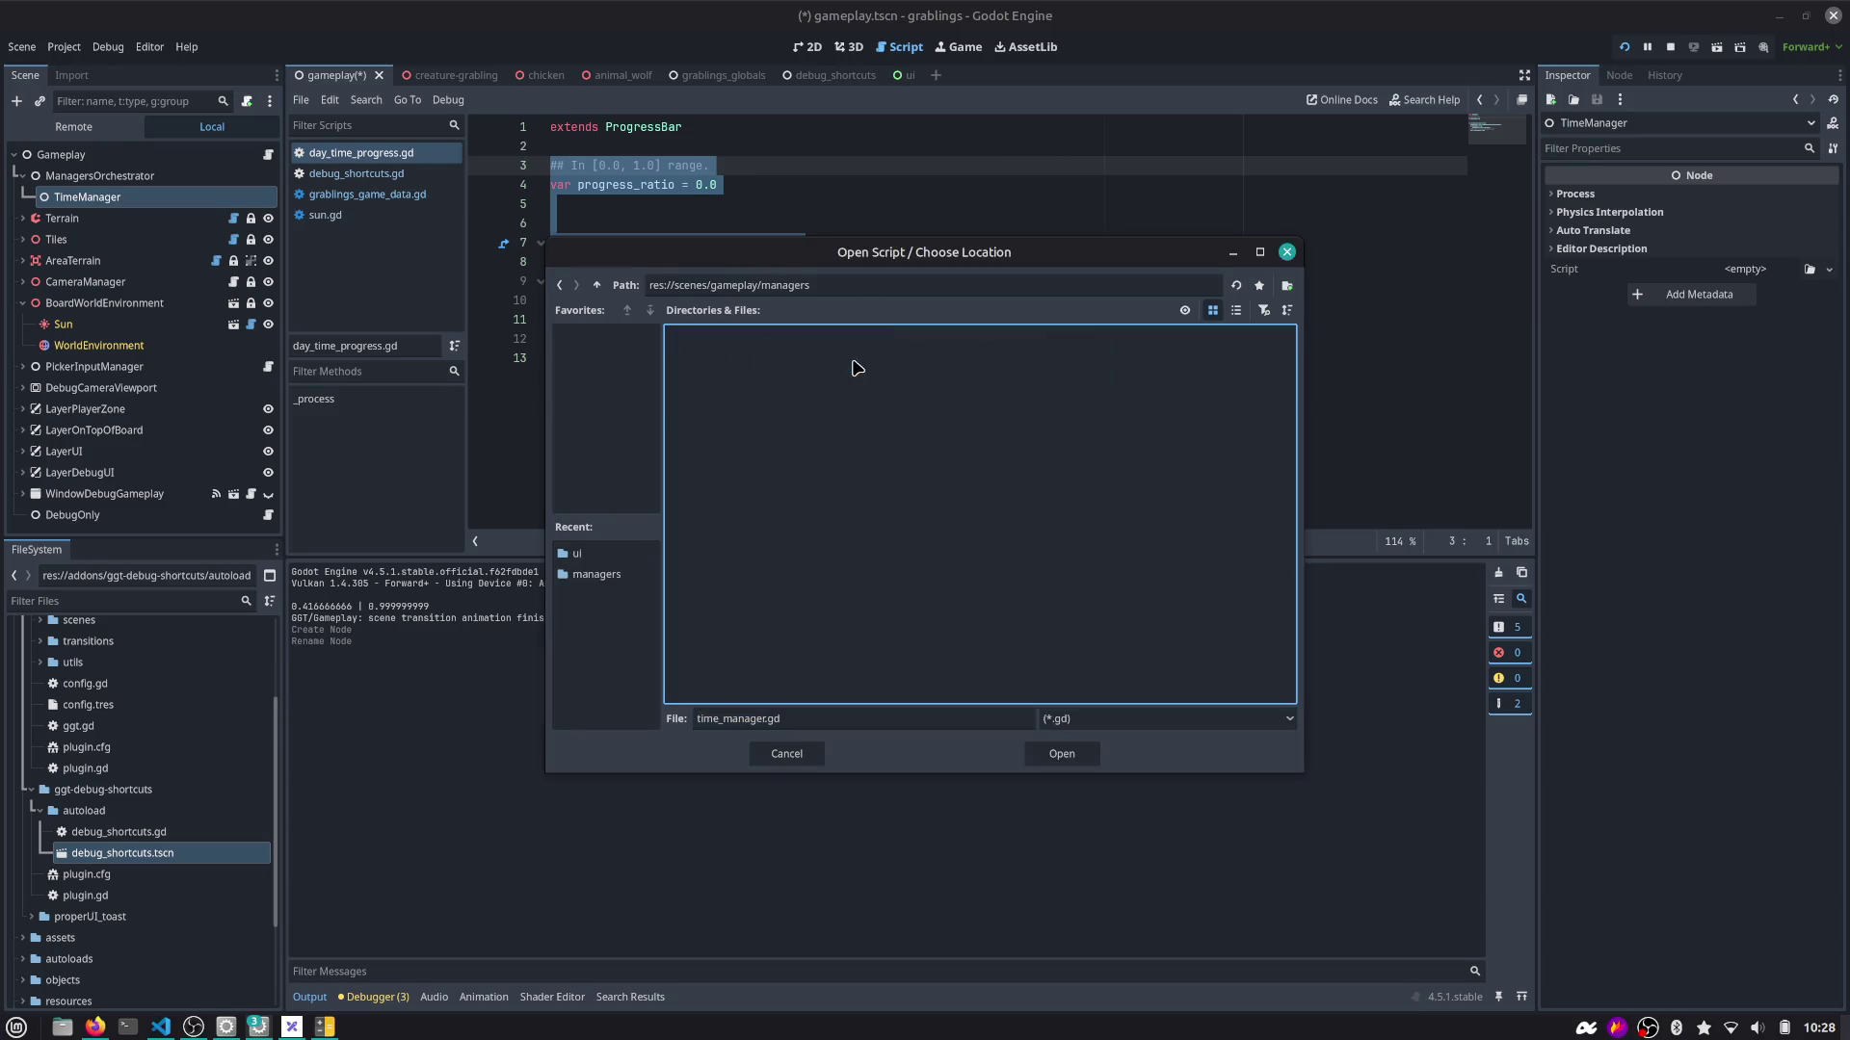
{"action": "left_click", "coordinate": [918, 718]}
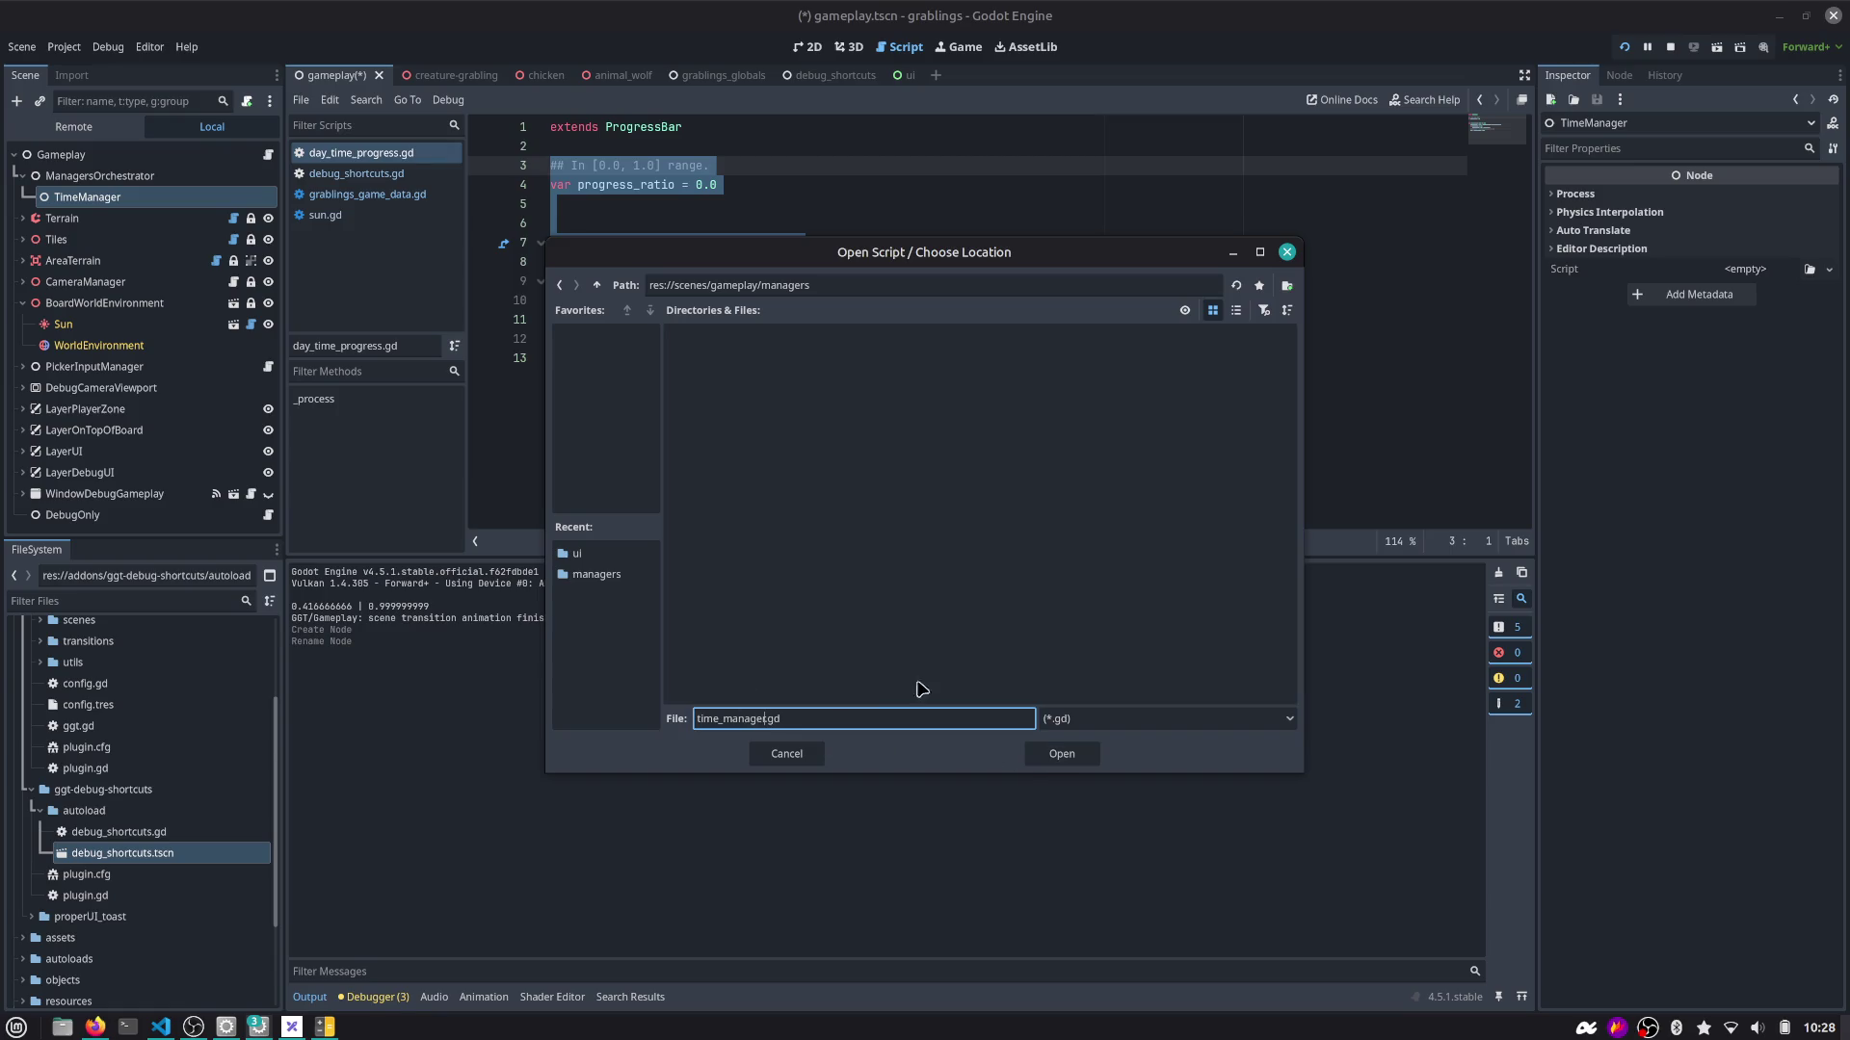
{"action": "type", "text": "manageR_time"}
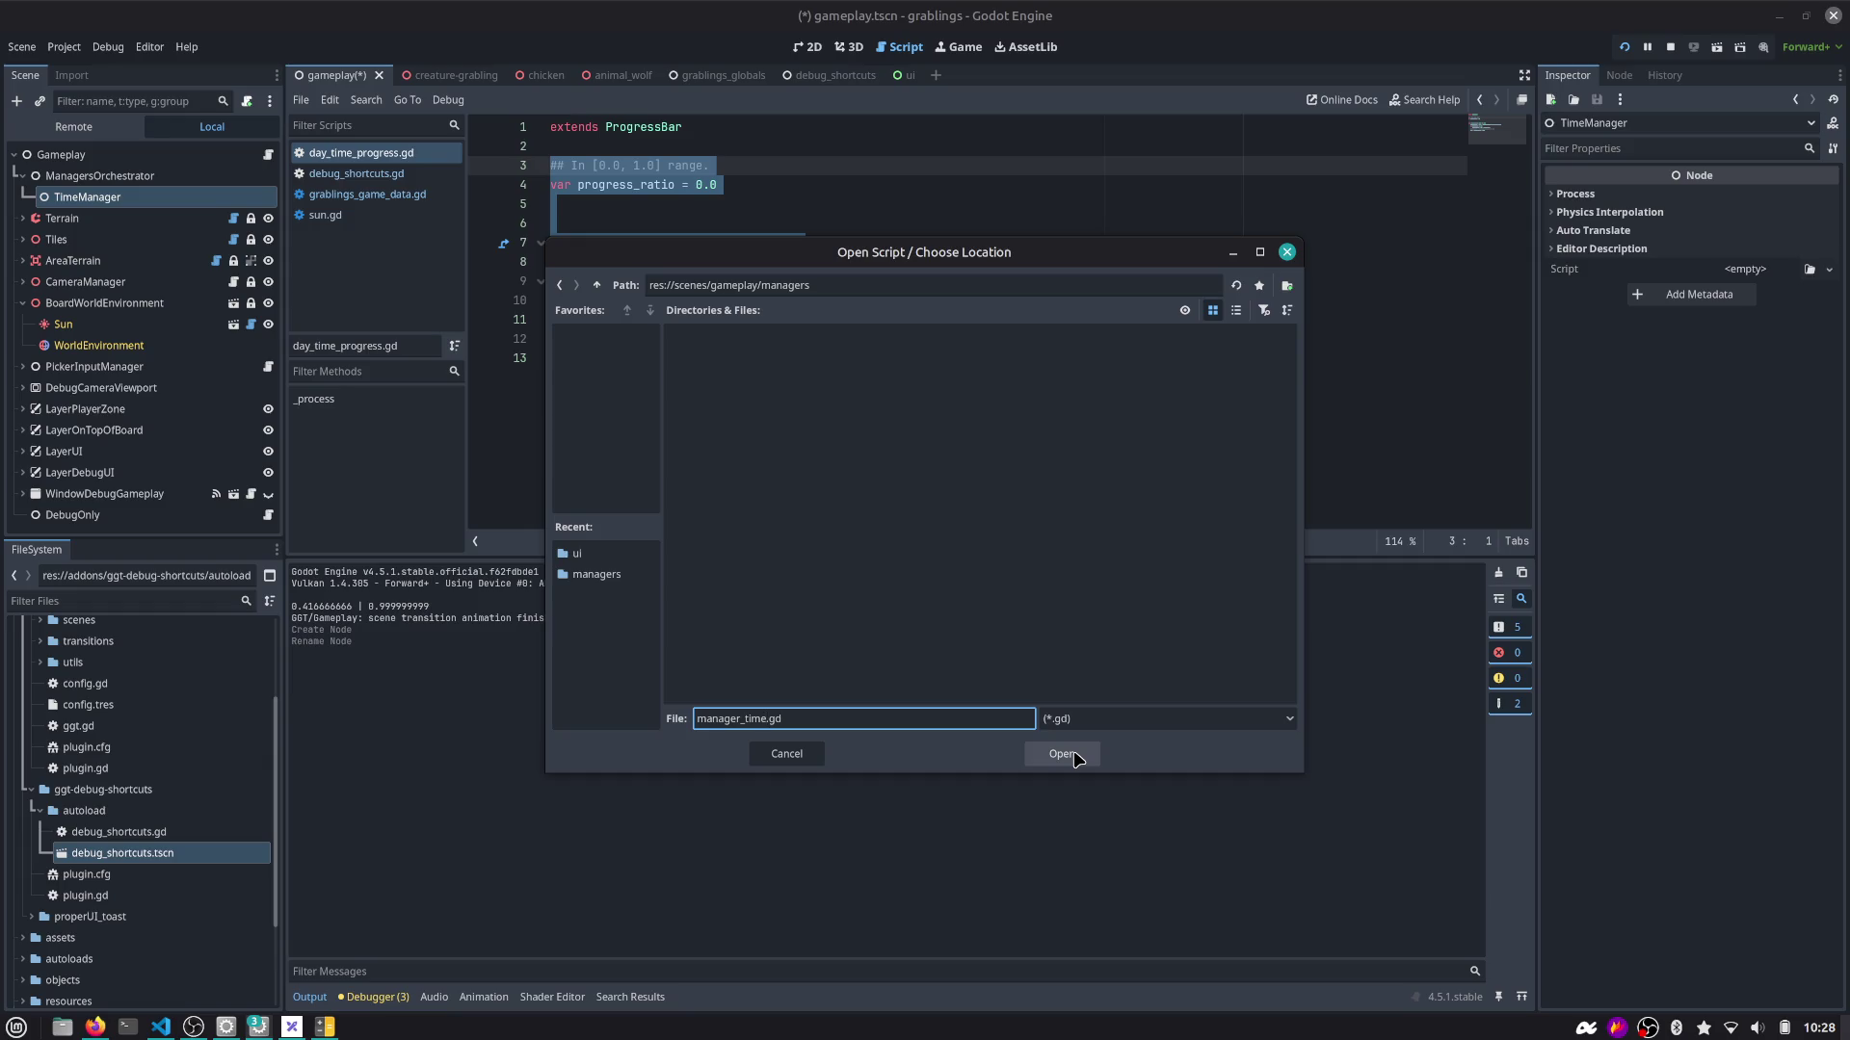
{"action": "left_click", "coordinate": [1065, 756]}
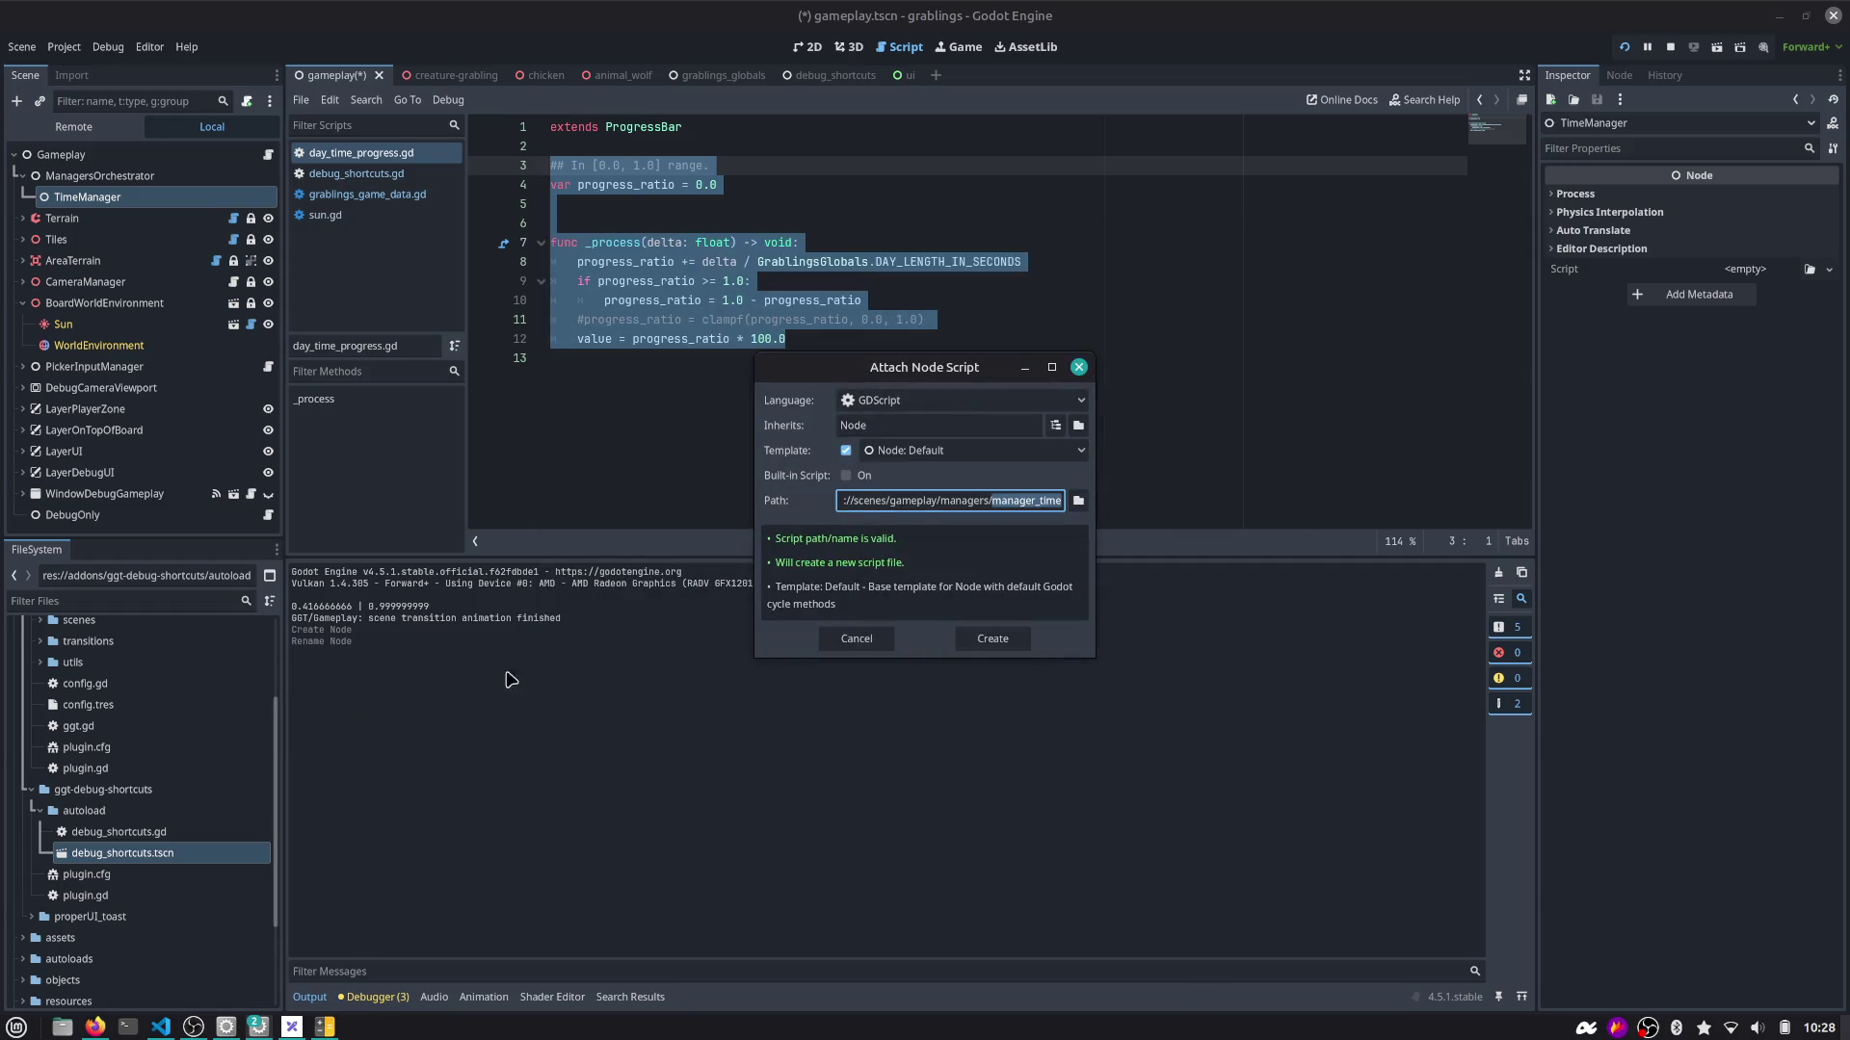
{"action": "left_click", "coordinate": [978, 639]}
Widen the scene and file panels, collapse the addons folders and expand resources
{"action": "left_click_drag", "start_coordinate": [284, 689], "coordinate": [430, 680]}
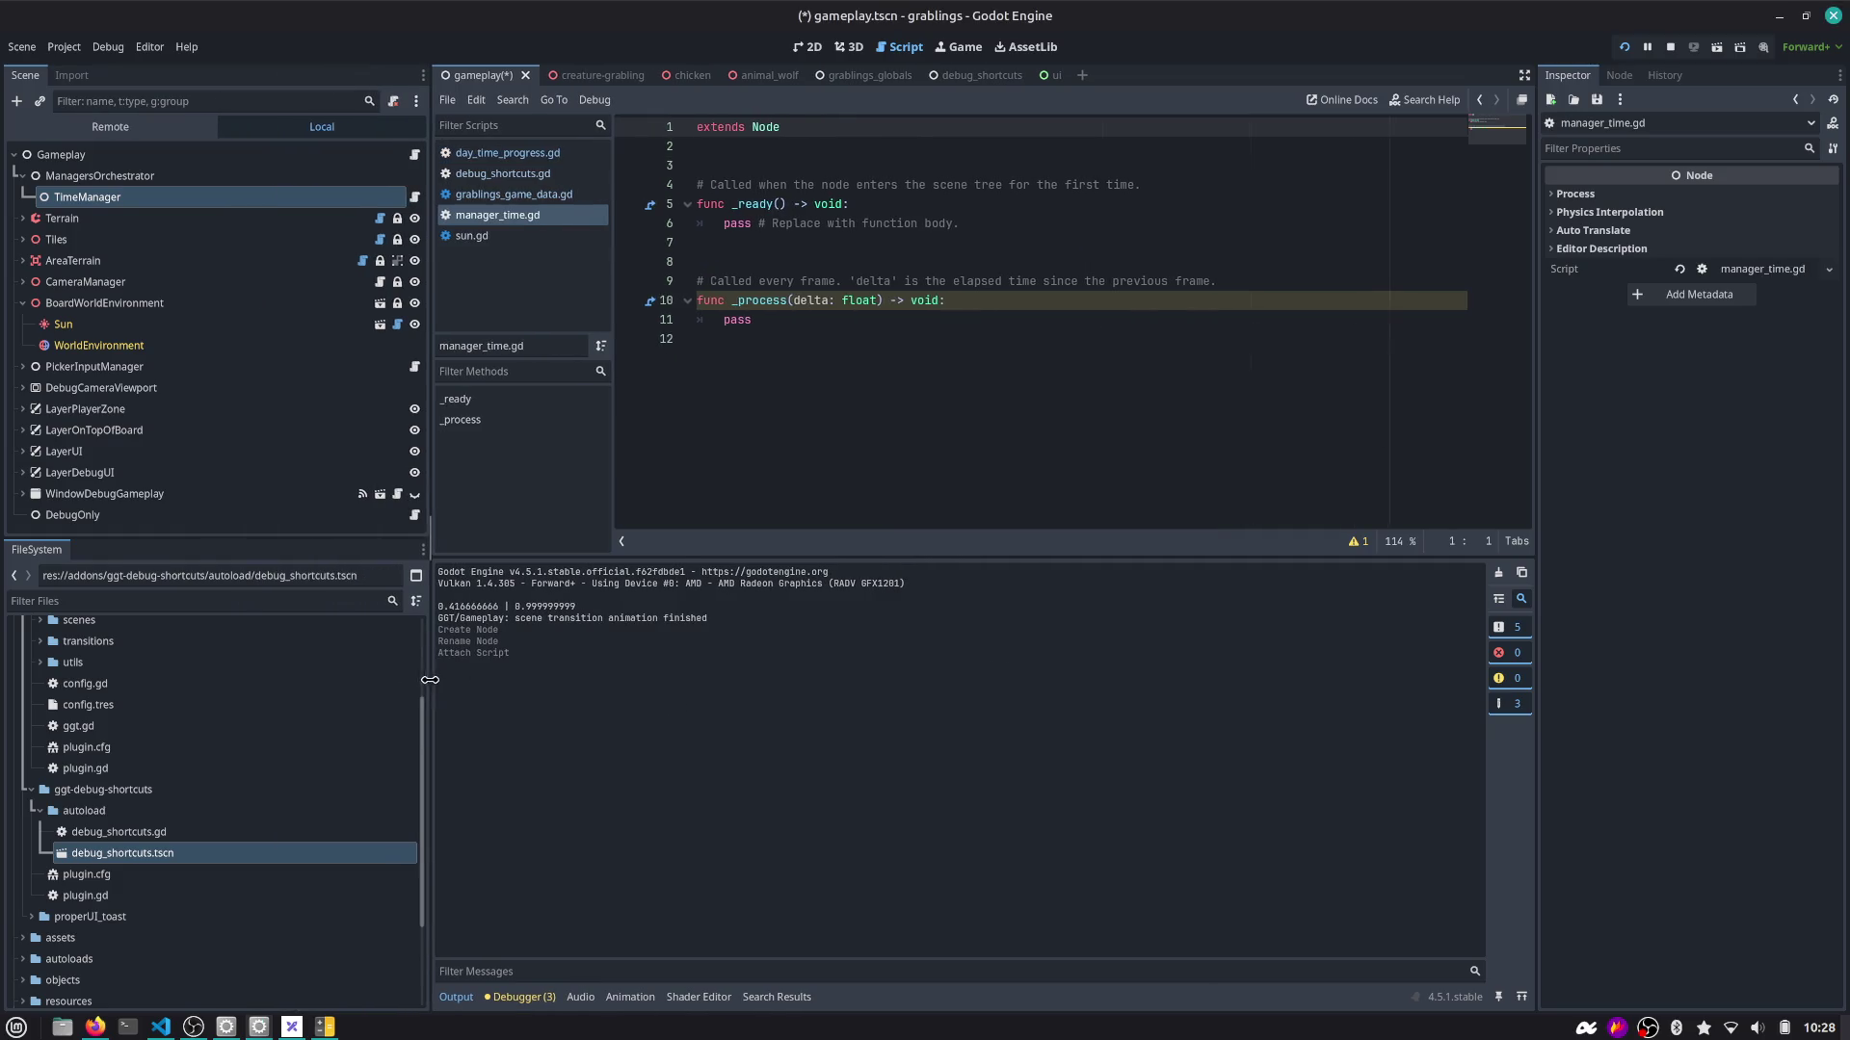
{"action": "left_click", "coordinate": [31, 789]}
{"action": "scroll", "coordinate": [29, 714], "scroll_direction": "up", "scroll_amount": 3}
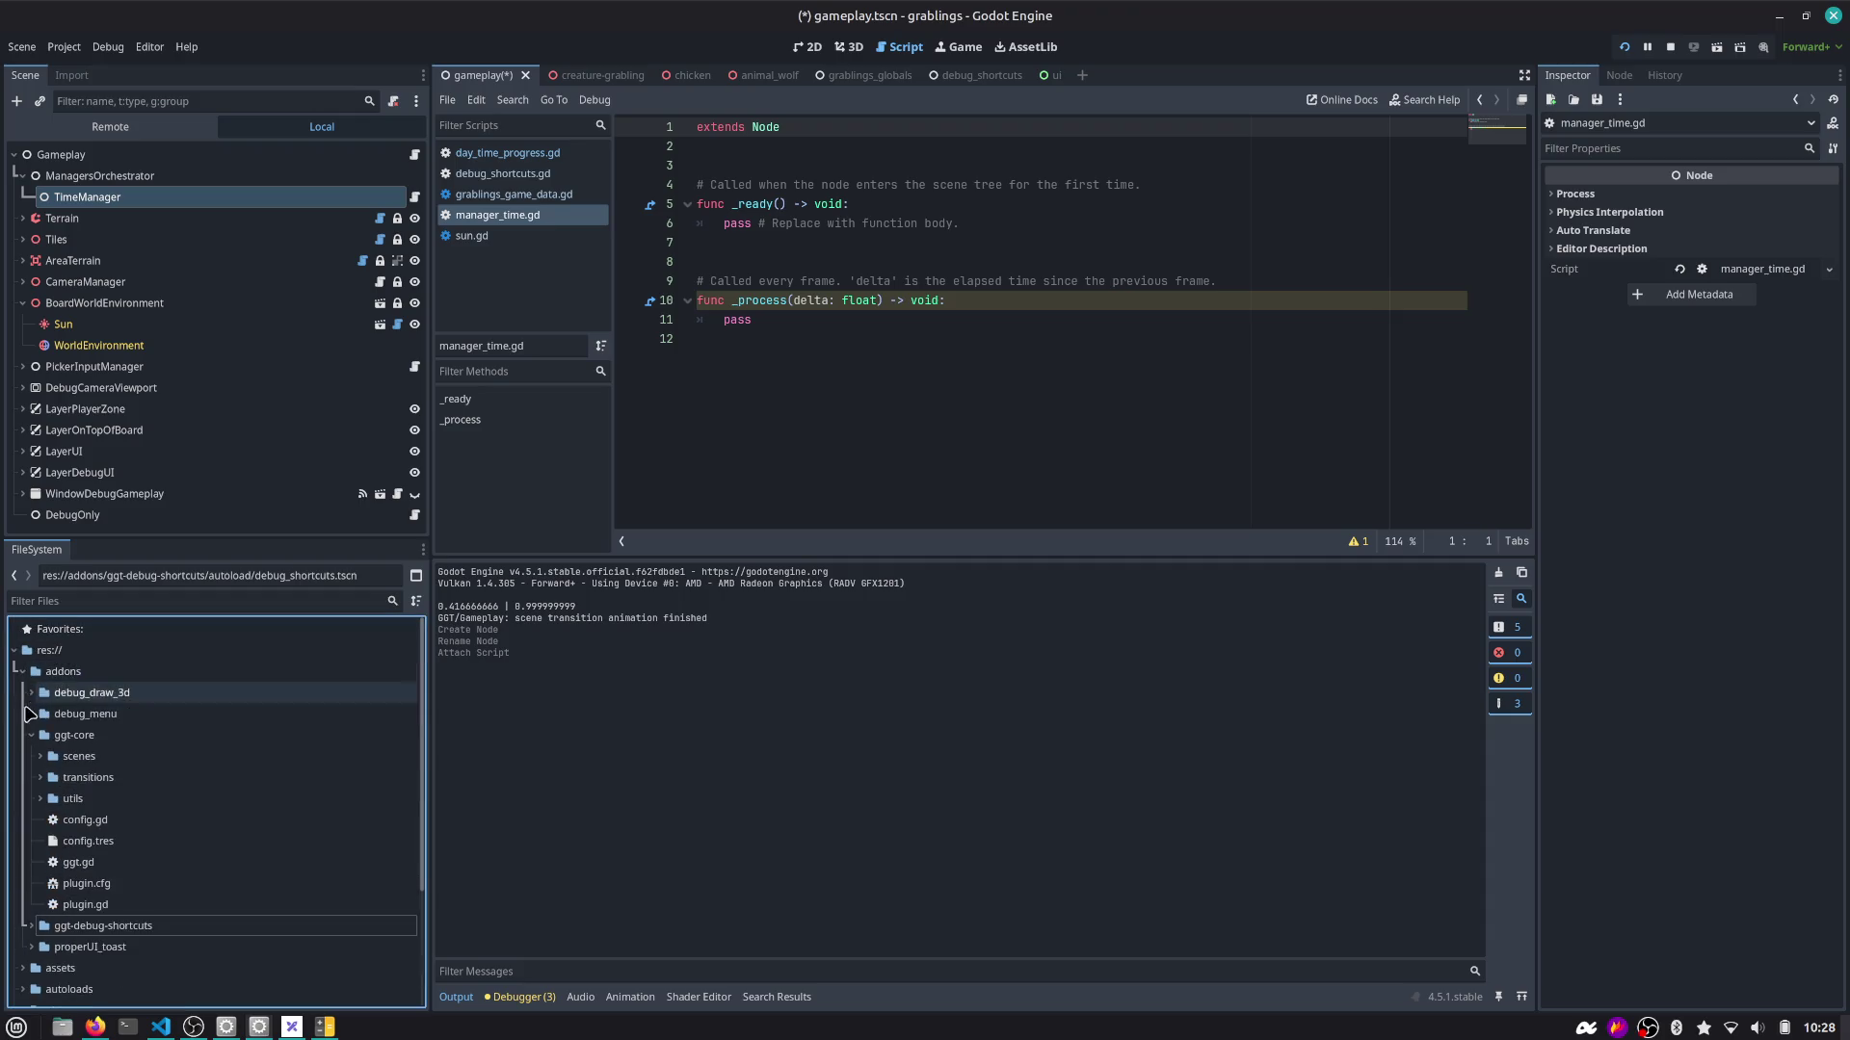
{"action": "left_click", "coordinate": [32, 735]}
{"action": "left_click", "coordinate": [22, 672]}
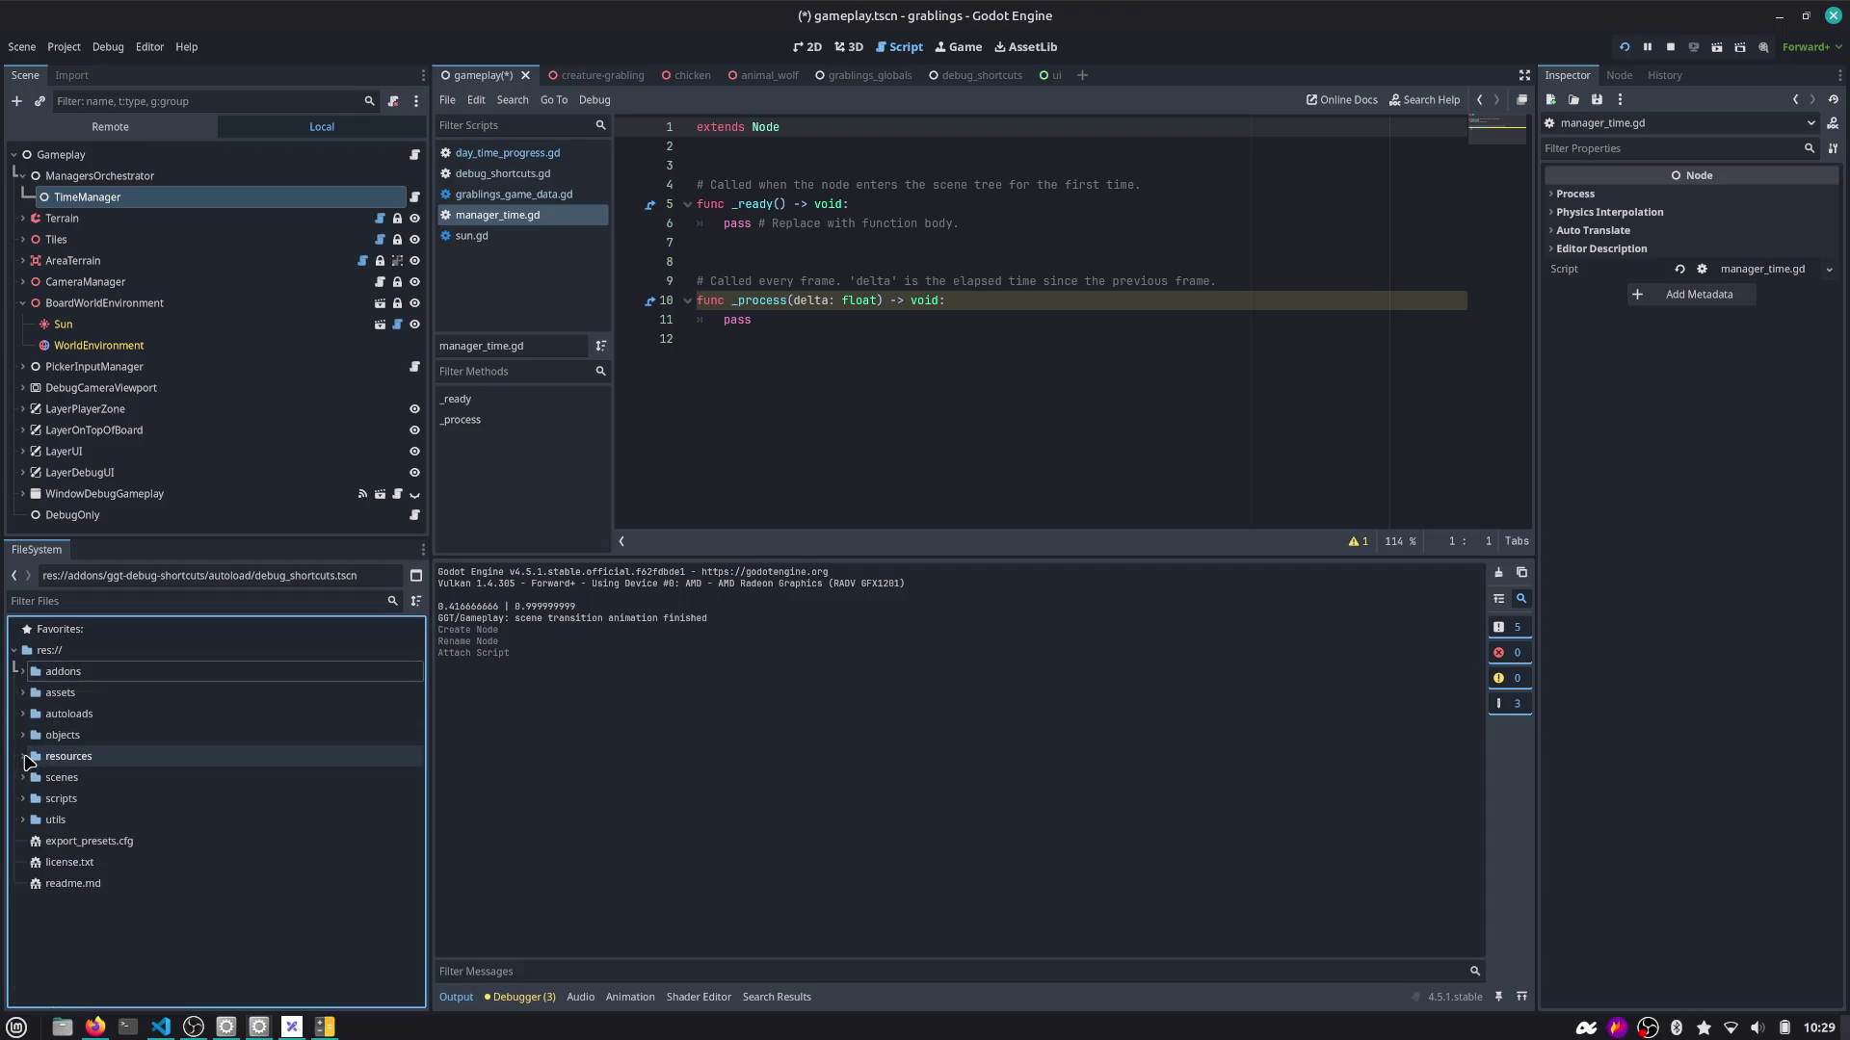
{"action": "left_click", "coordinate": [23, 757]}
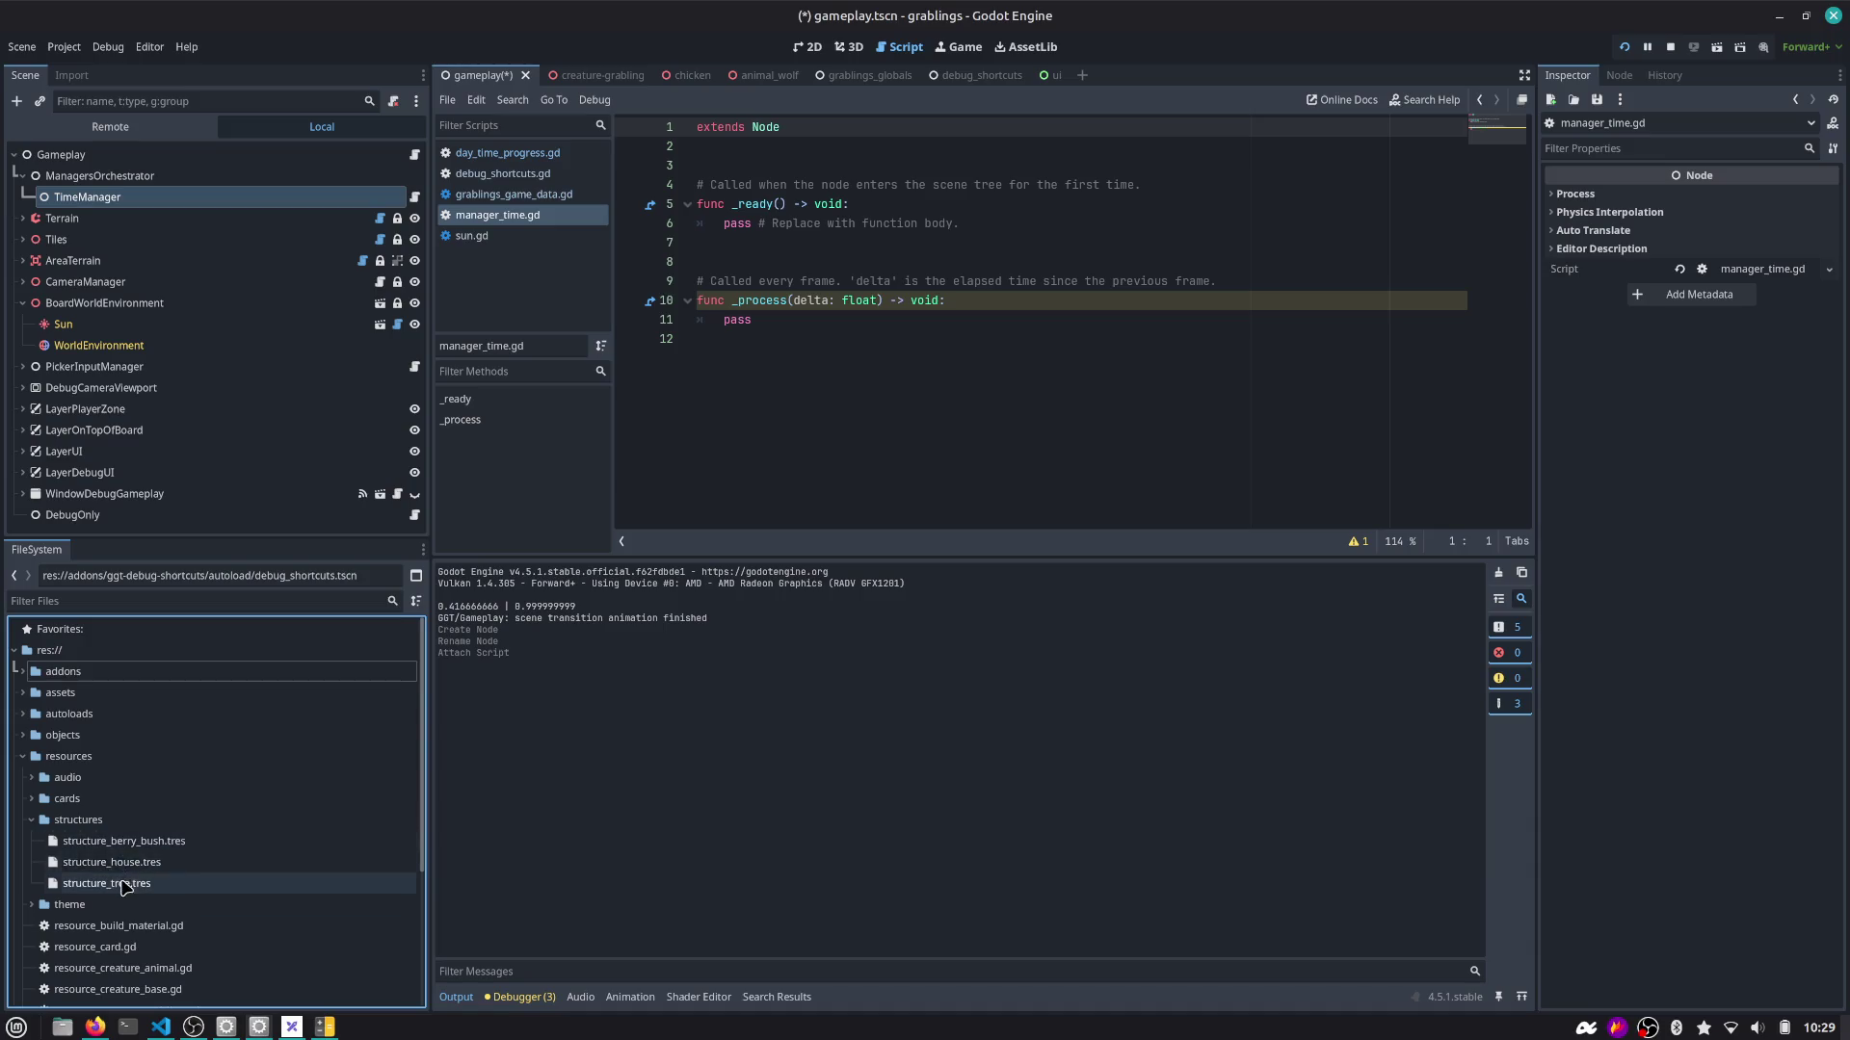
Browse the structures and cards folders, collapse all folders, and select the template _process function
{"action": "scroll", "coordinate": [128, 865], "scroll_direction": "down", "scroll_amount": 1}
{"action": "scroll", "coordinate": [128, 864], "scroll_direction": "down", "scroll_amount": 1}
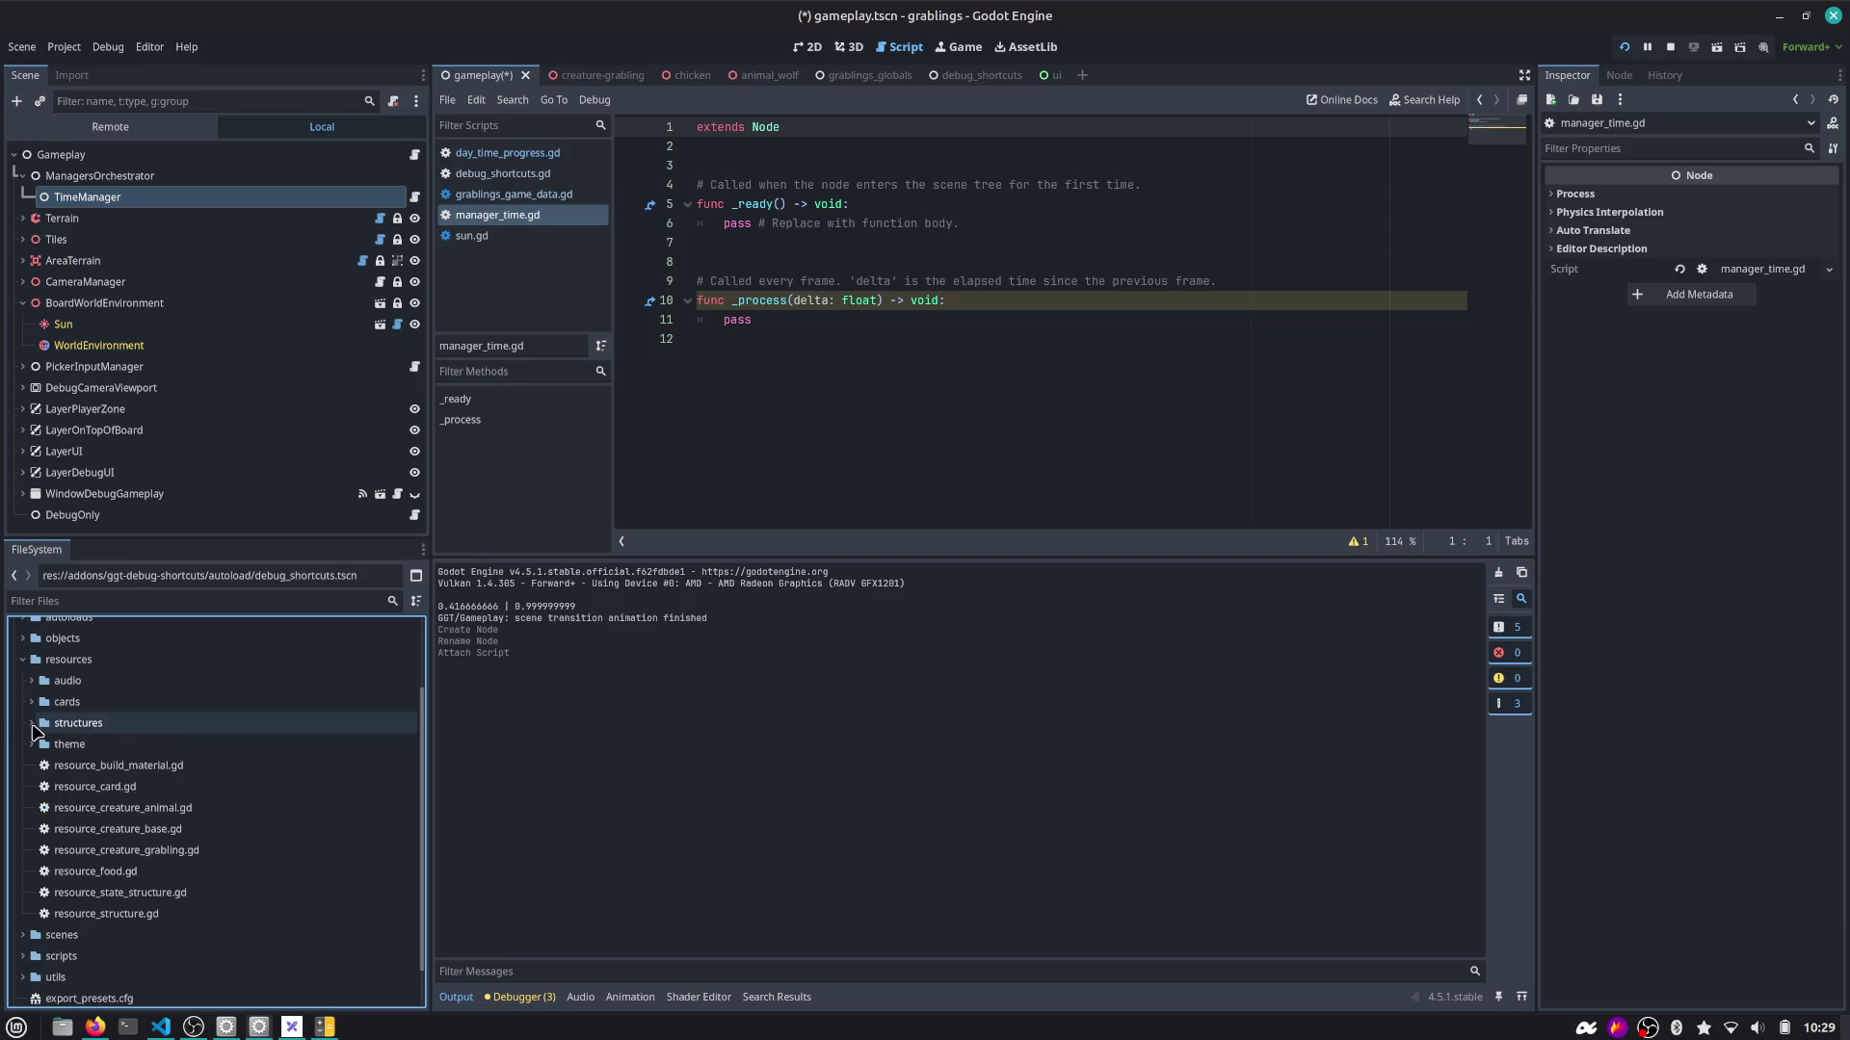
{"action": "left_click", "coordinate": [32, 723]}
{"action": "left_click", "coordinate": [34, 702]}
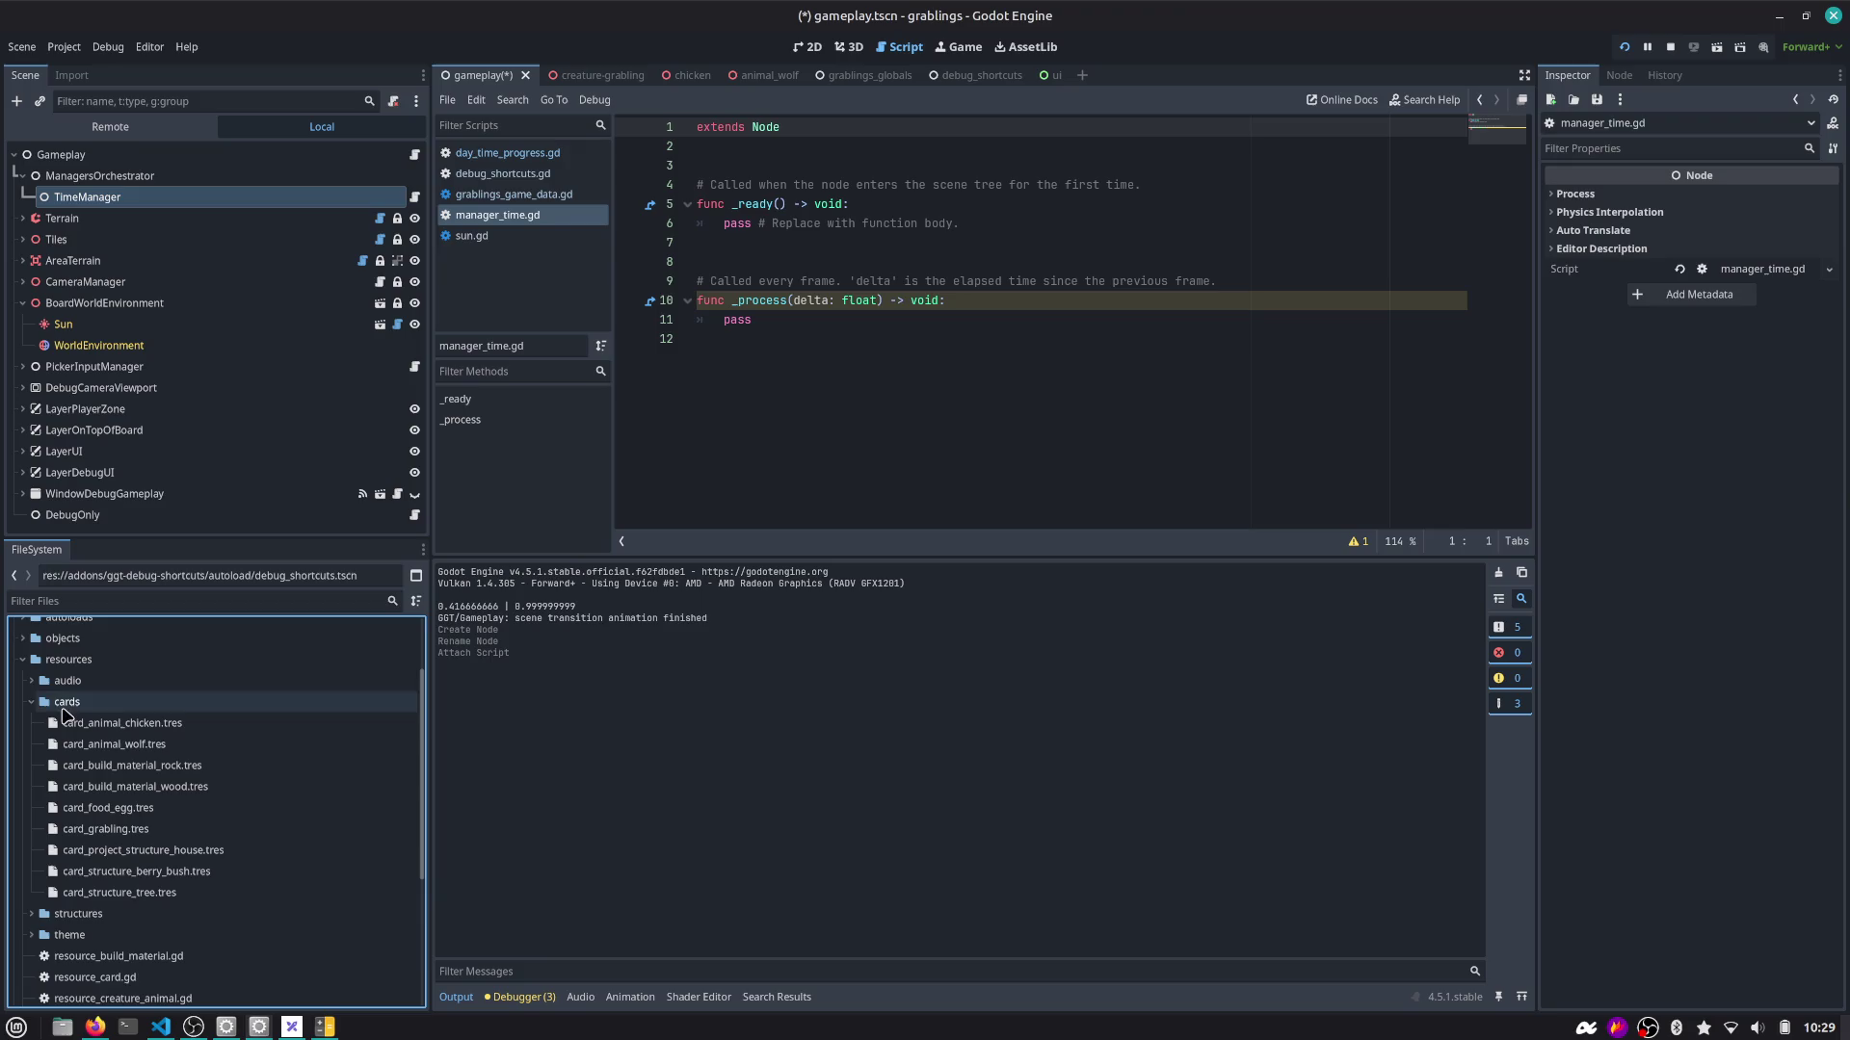
{"action": "left_click", "coordinate": [32, 702]}
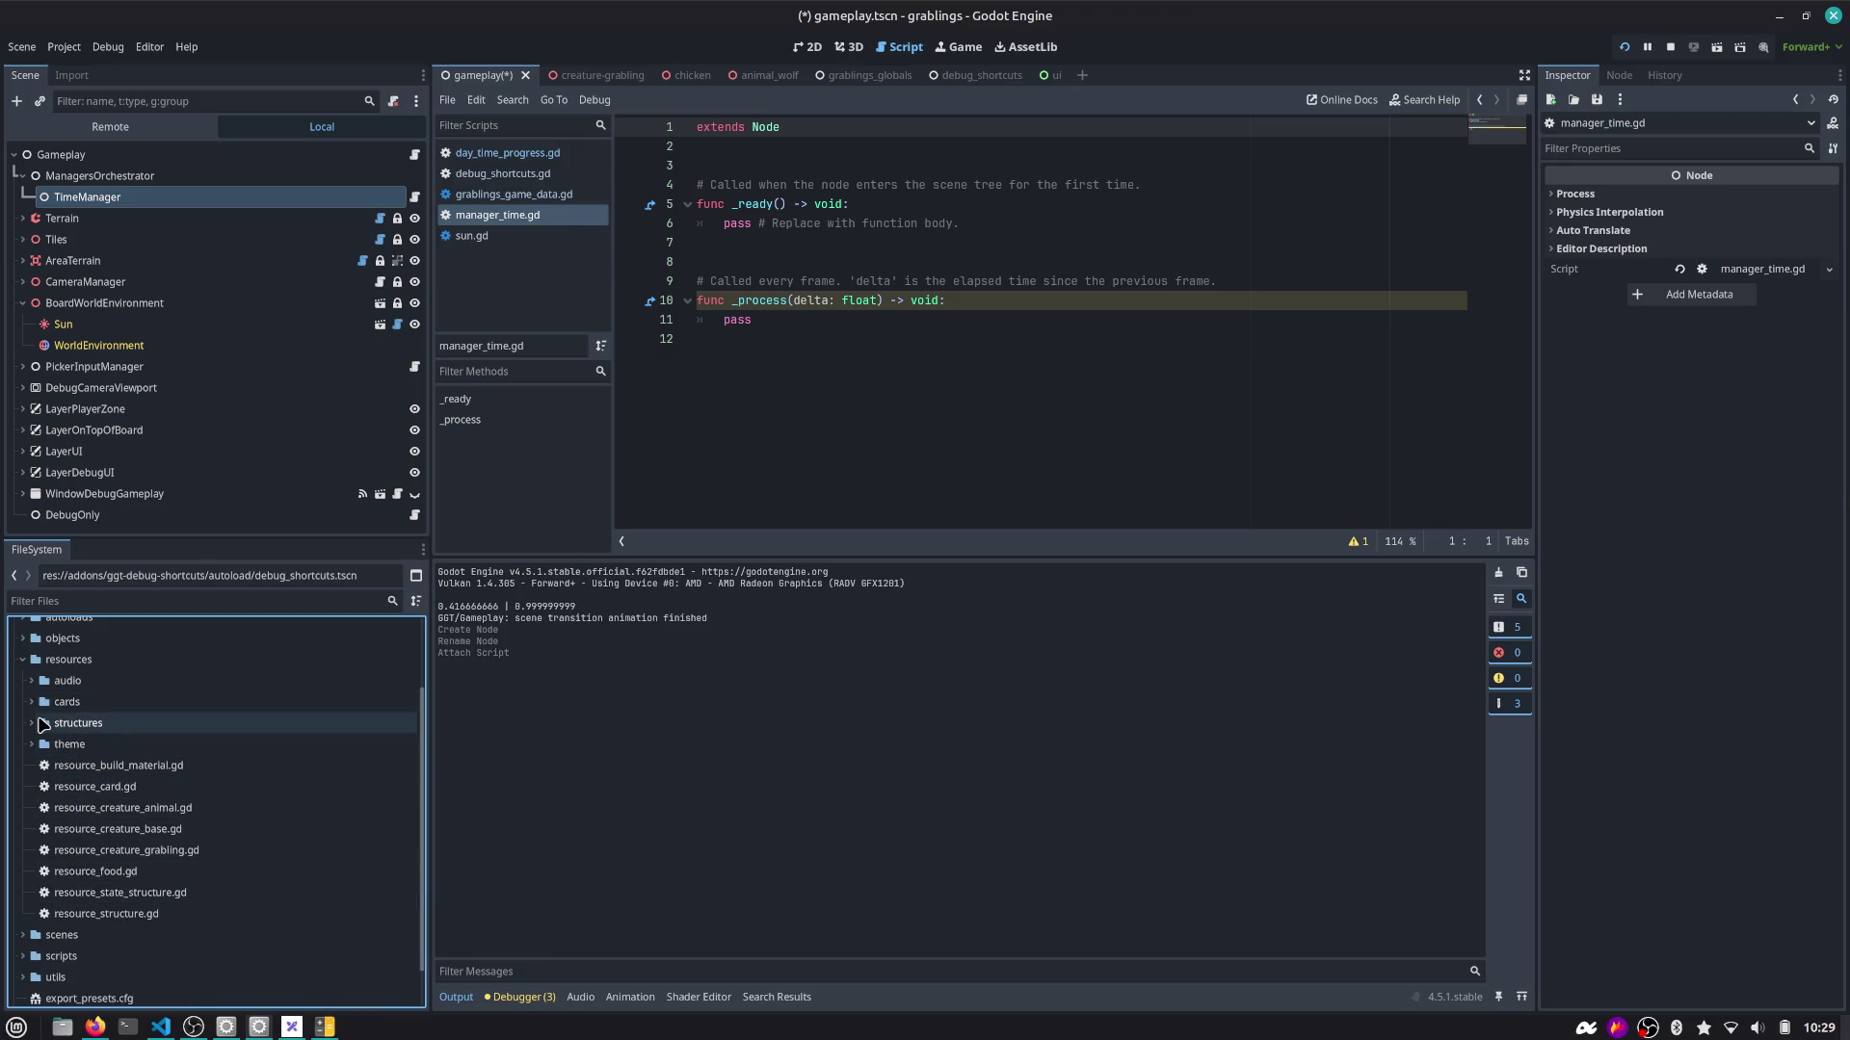
{"action": "left_click", "coordinate": [22, 665], "text": "shift"}
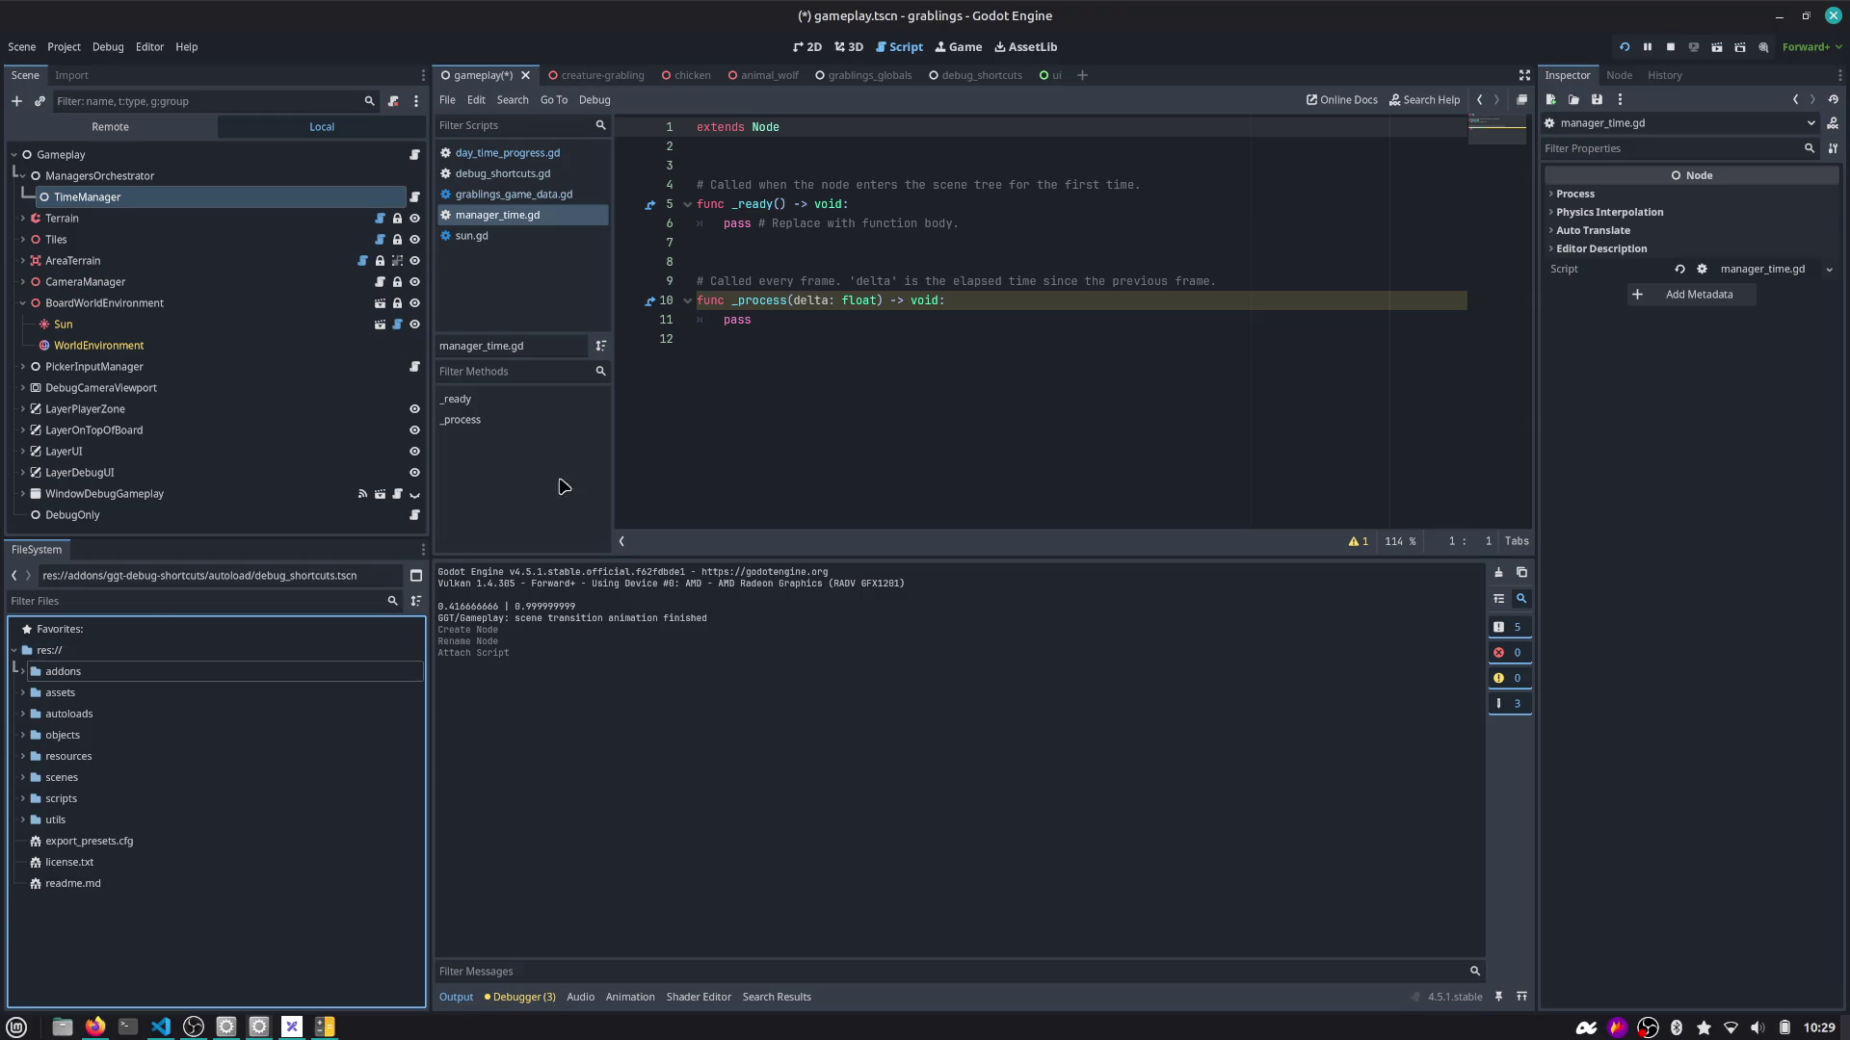
{"action": "left_click", "coordinate": [875, 336]}
{"action": "key", "text": "shift+Up"}
{"action": "key", "text": "shift+Up"}
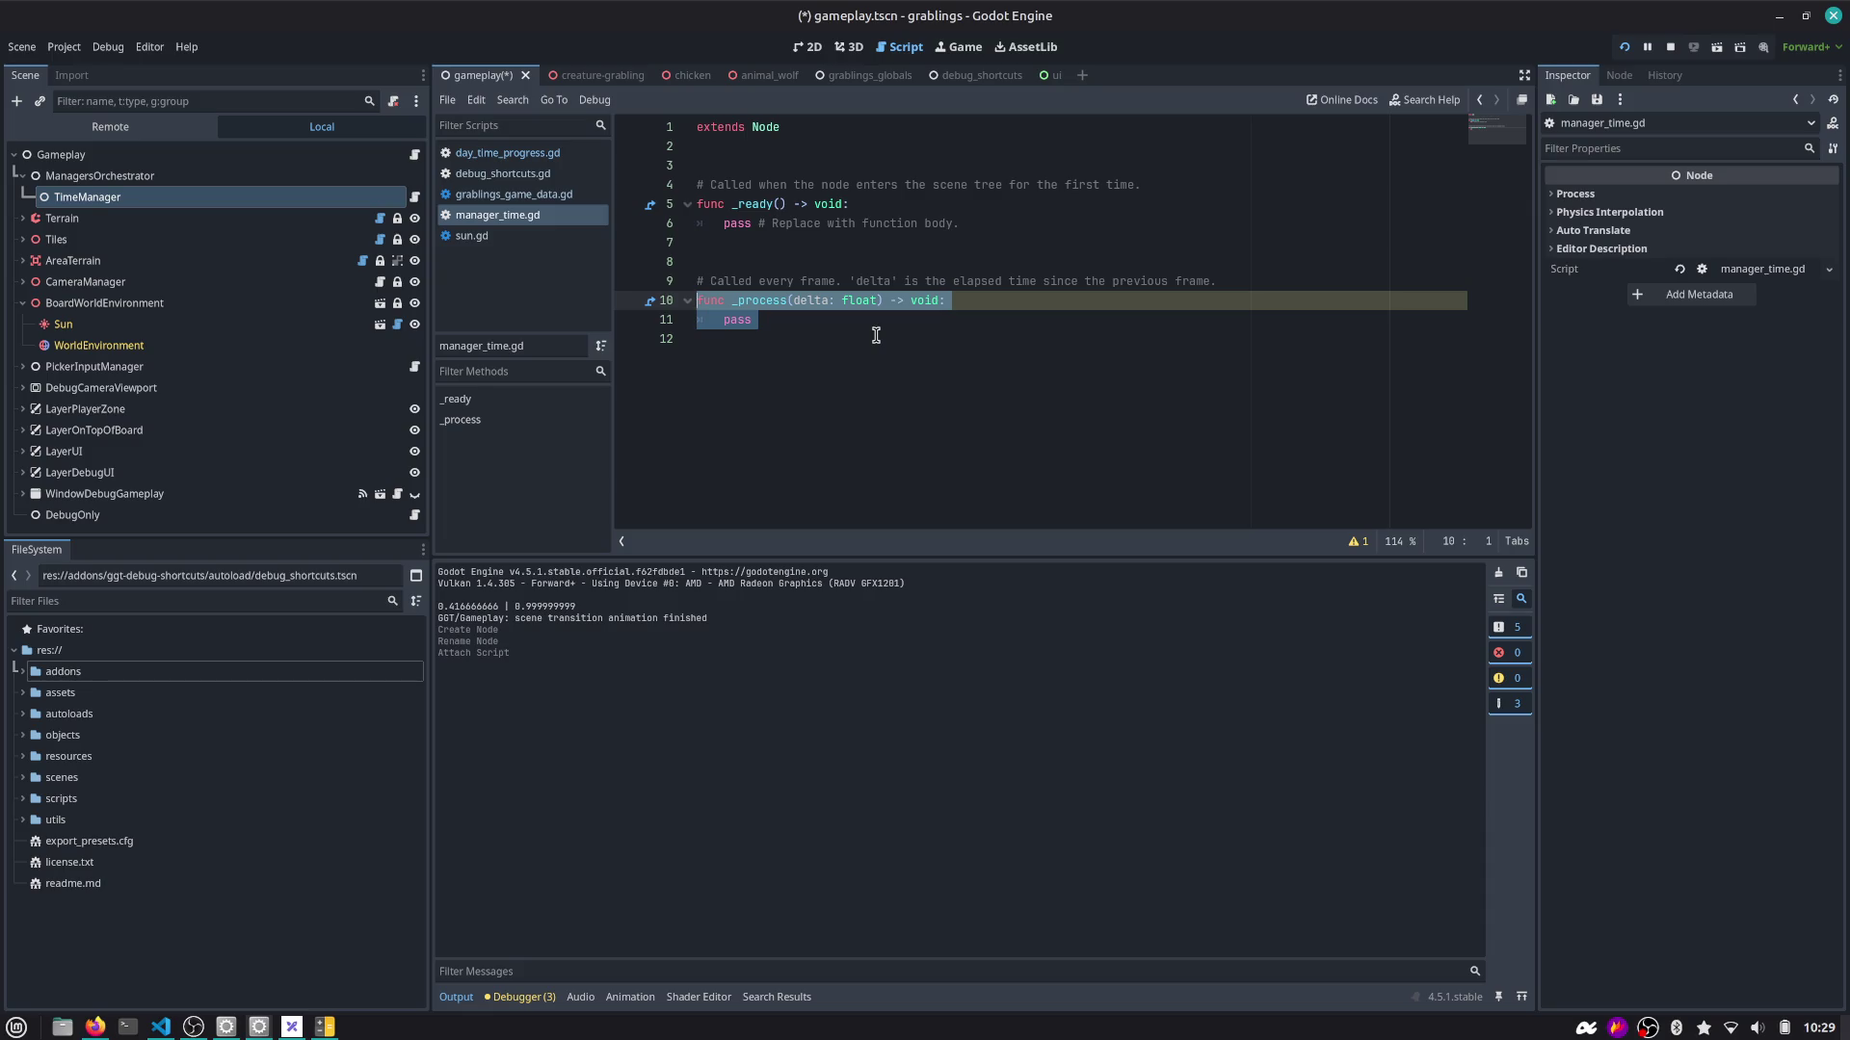
Delete the comment line above _process in manager_time.gd
{"action": "left_click", "coordinate": [876, 335]}
{"action": "left_click_drag", "start_coordinate": [878, 300], "coordinate": [878, 287]}
{"action": "key", "text": "Home"}
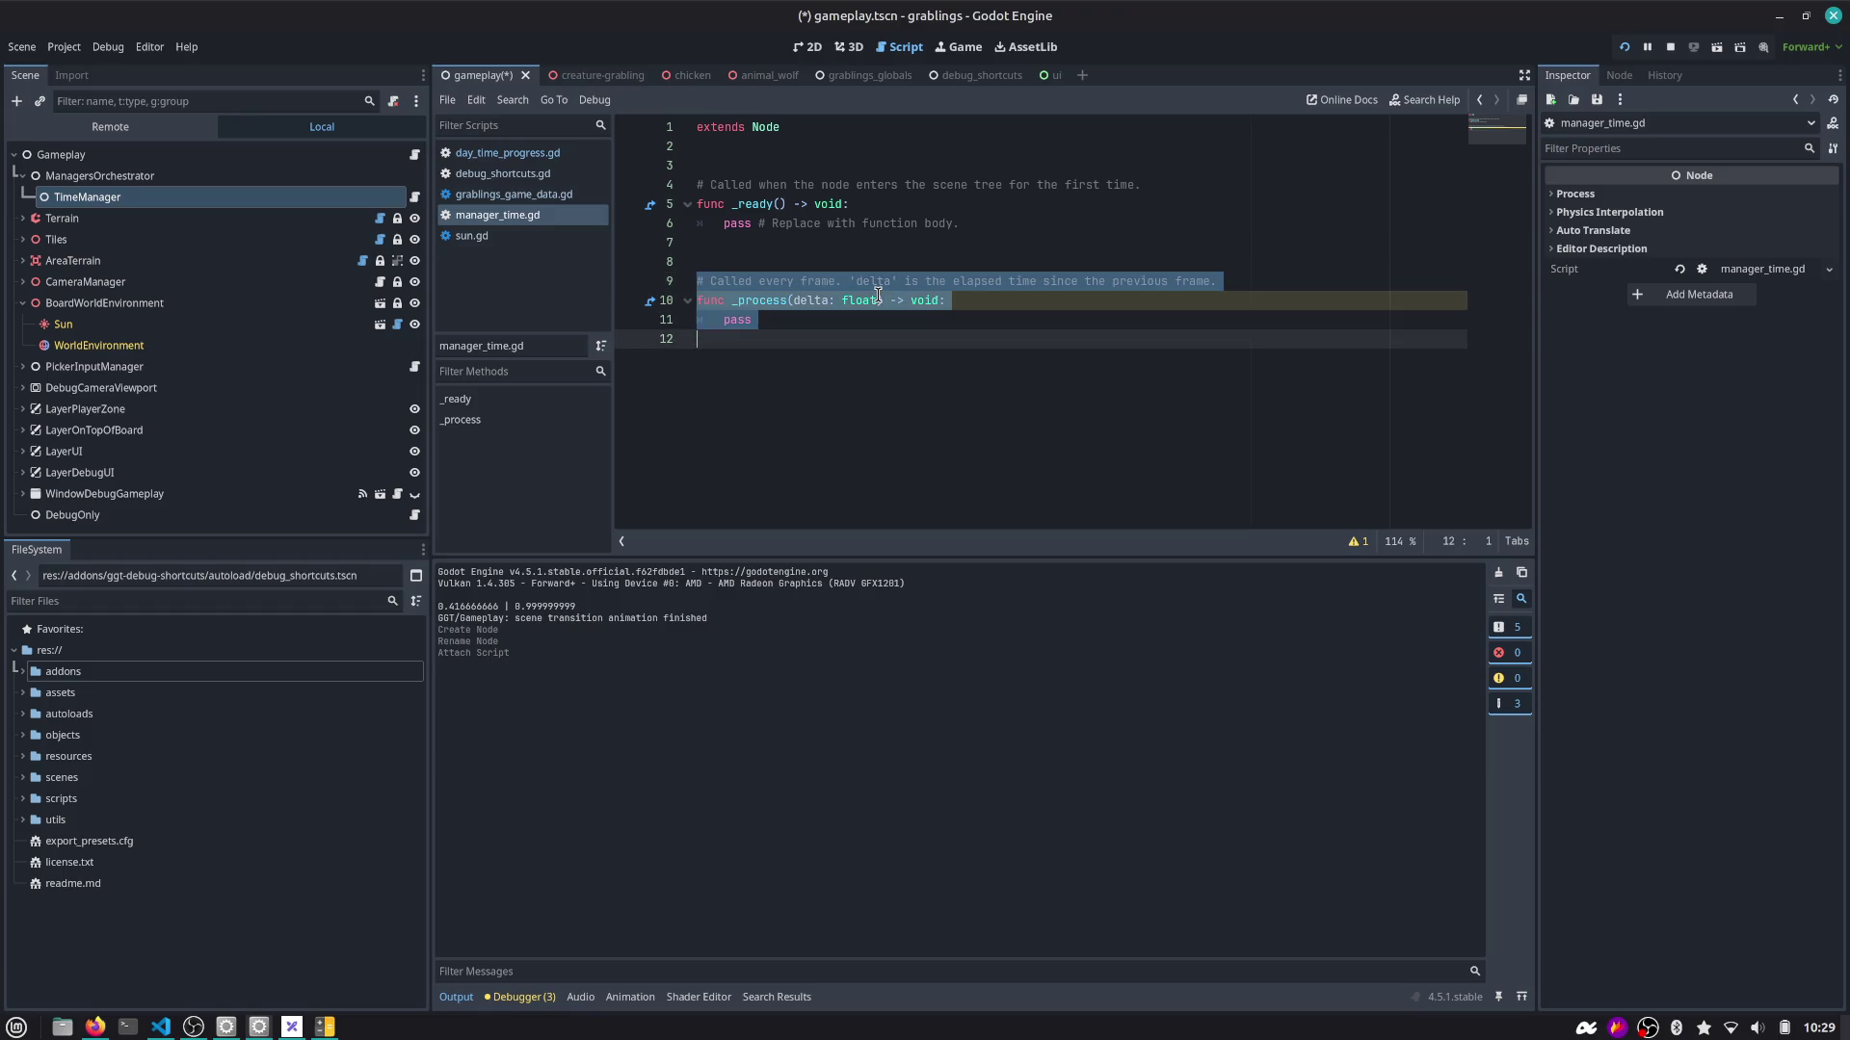
{"action": "key", "text": "ctrl+shift+k"}
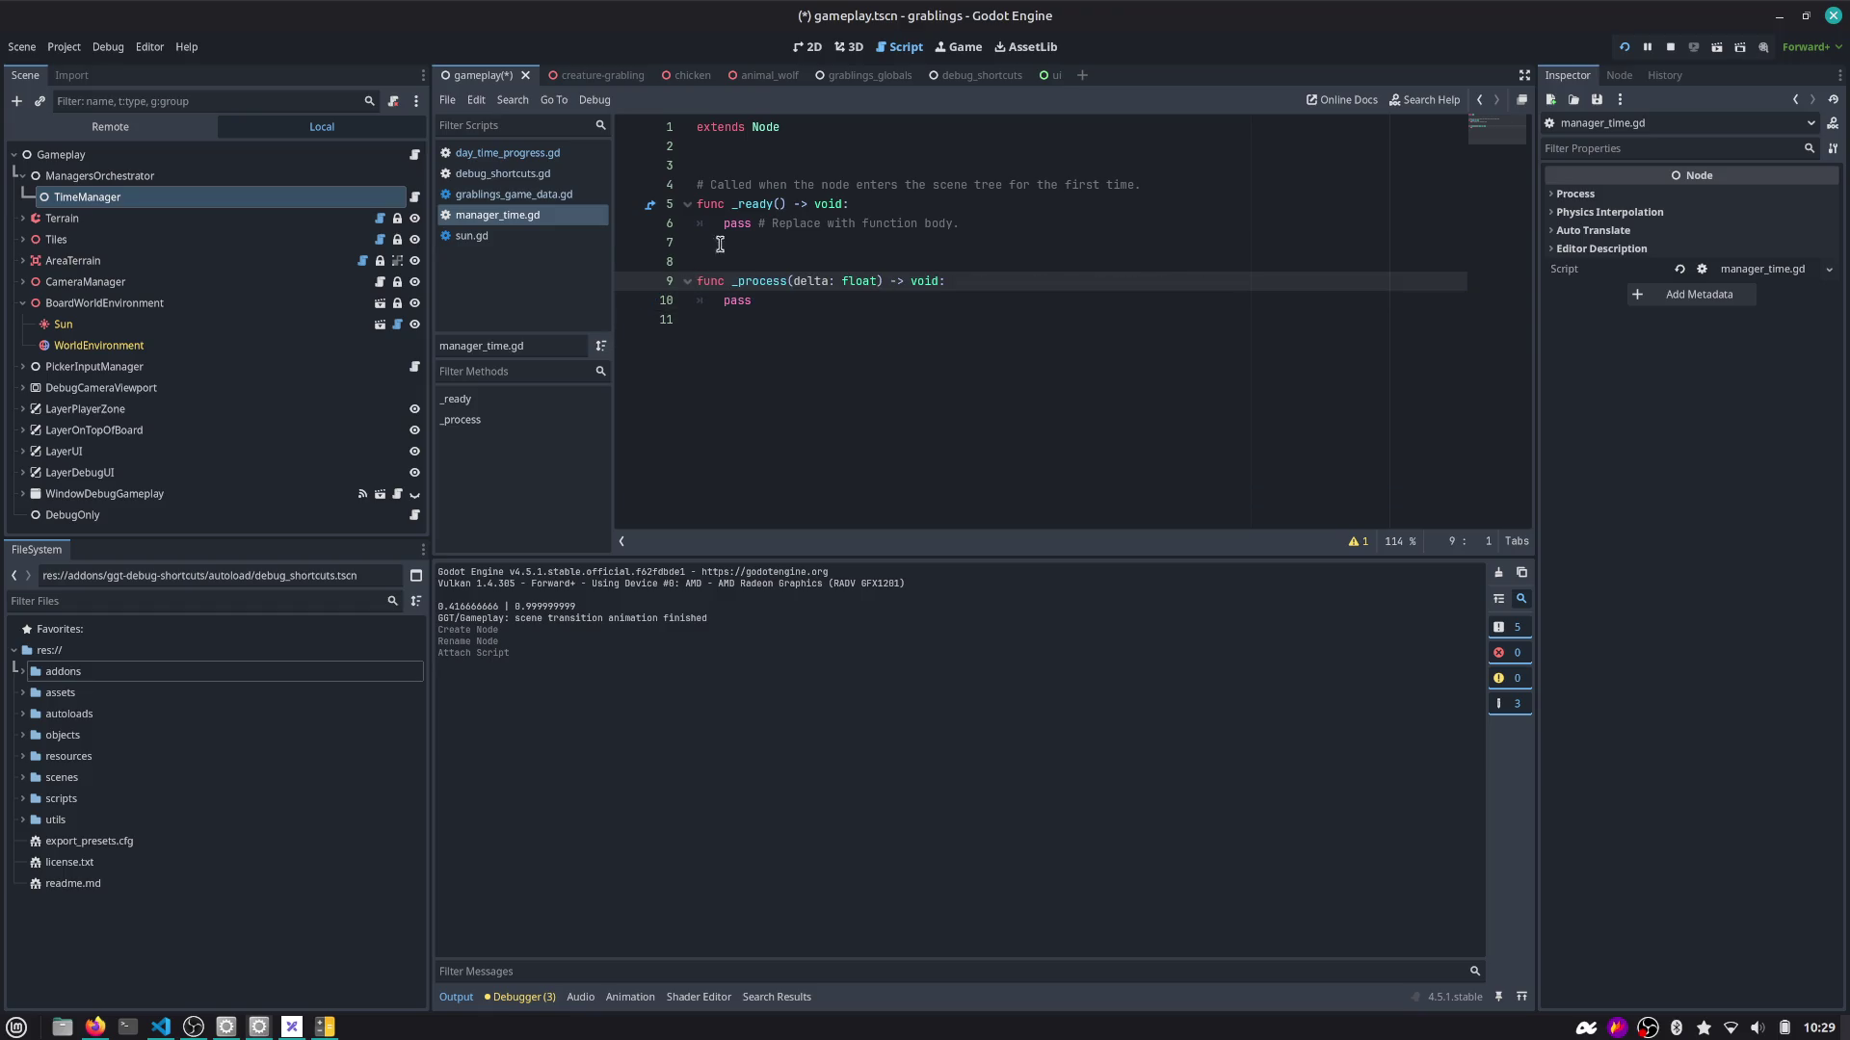
Replace pass in manager_time.gd's _process with the progress-updating lines from day_time_progress.gd
{"action": "left_click", "coordinate": [501, 152]}
{"action": "left_click_drag", "start_coordinate": [932, 338], "coordinate": [639, 255]}
{"action": "key", "text": "ctrl+c"}
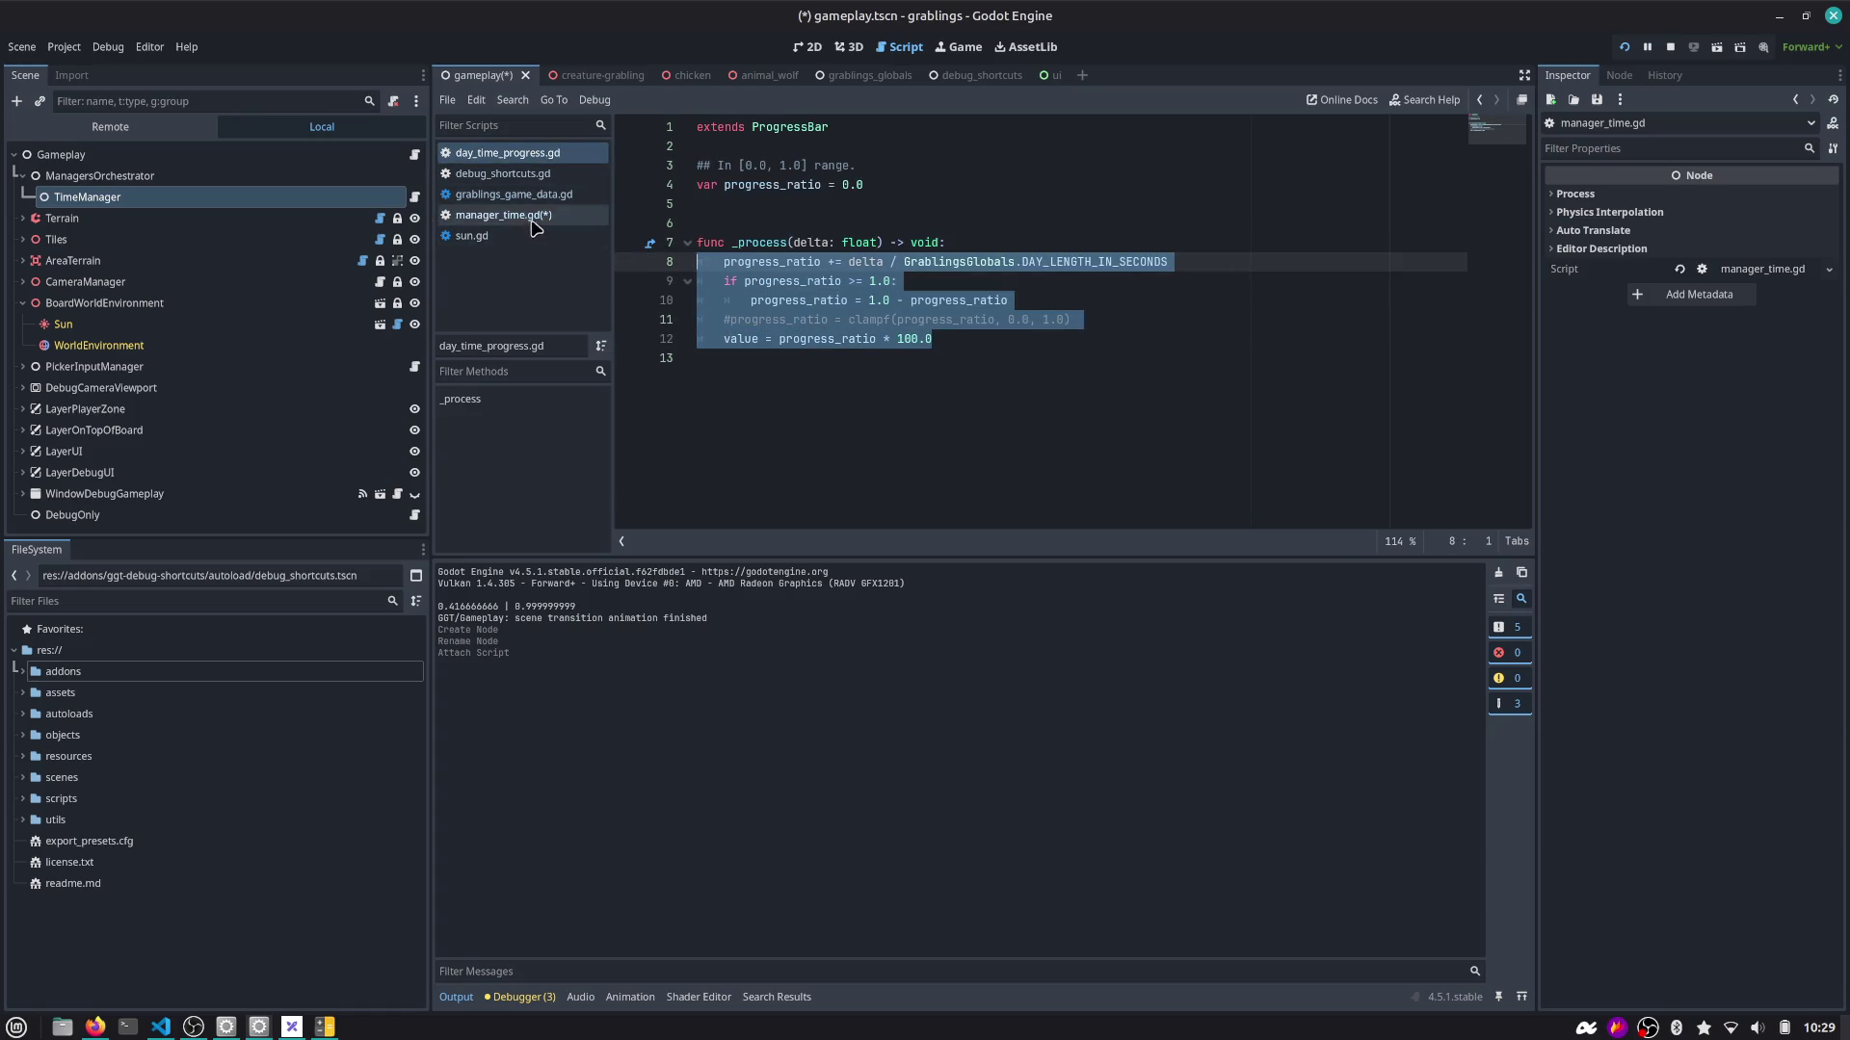
{"action": "middle_click", "coordinate": [517, 193]}
{"action": "middle_click", "coordinate": [517, 173]}
{"action": "left_click", "coordinate": [517, 174]}
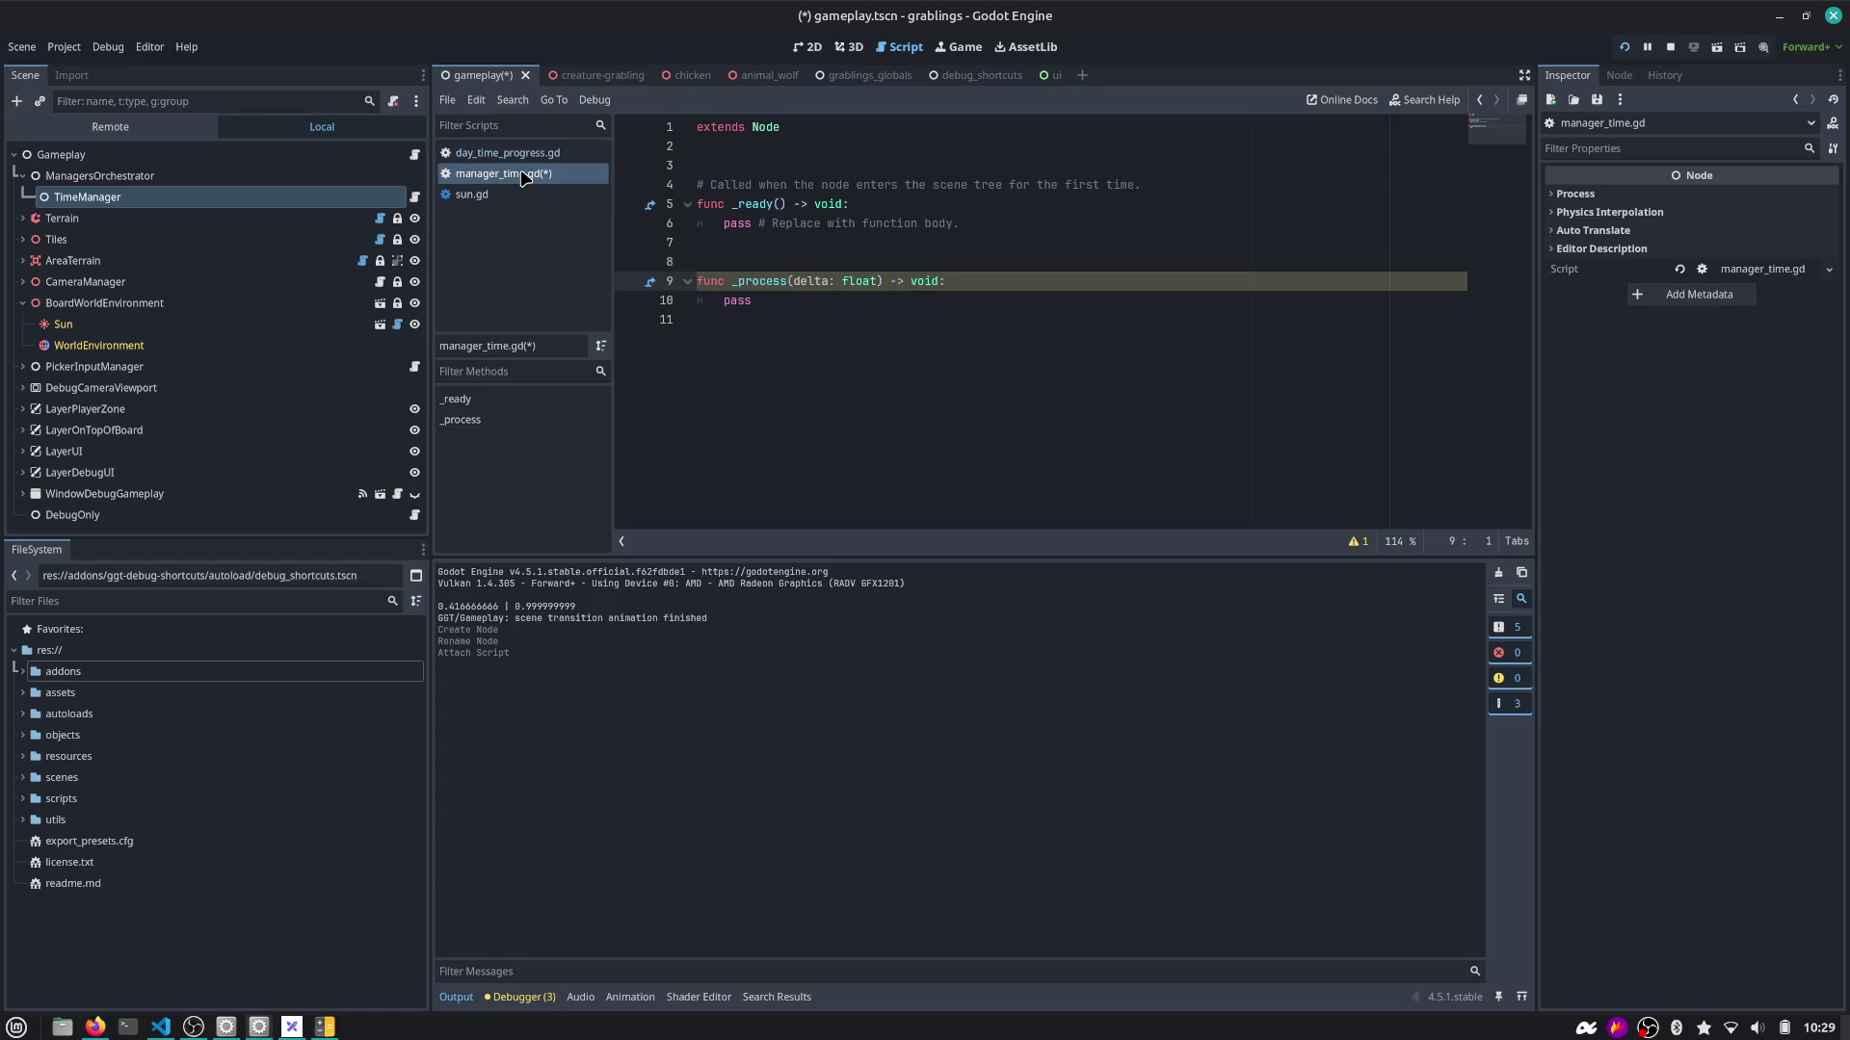
{"action": "middle_click", "coordinate": [517, 193]}
{"action": "double_click", "coordinate": [737, 300]}
{"action": "key", "text": "ctrl+v"}
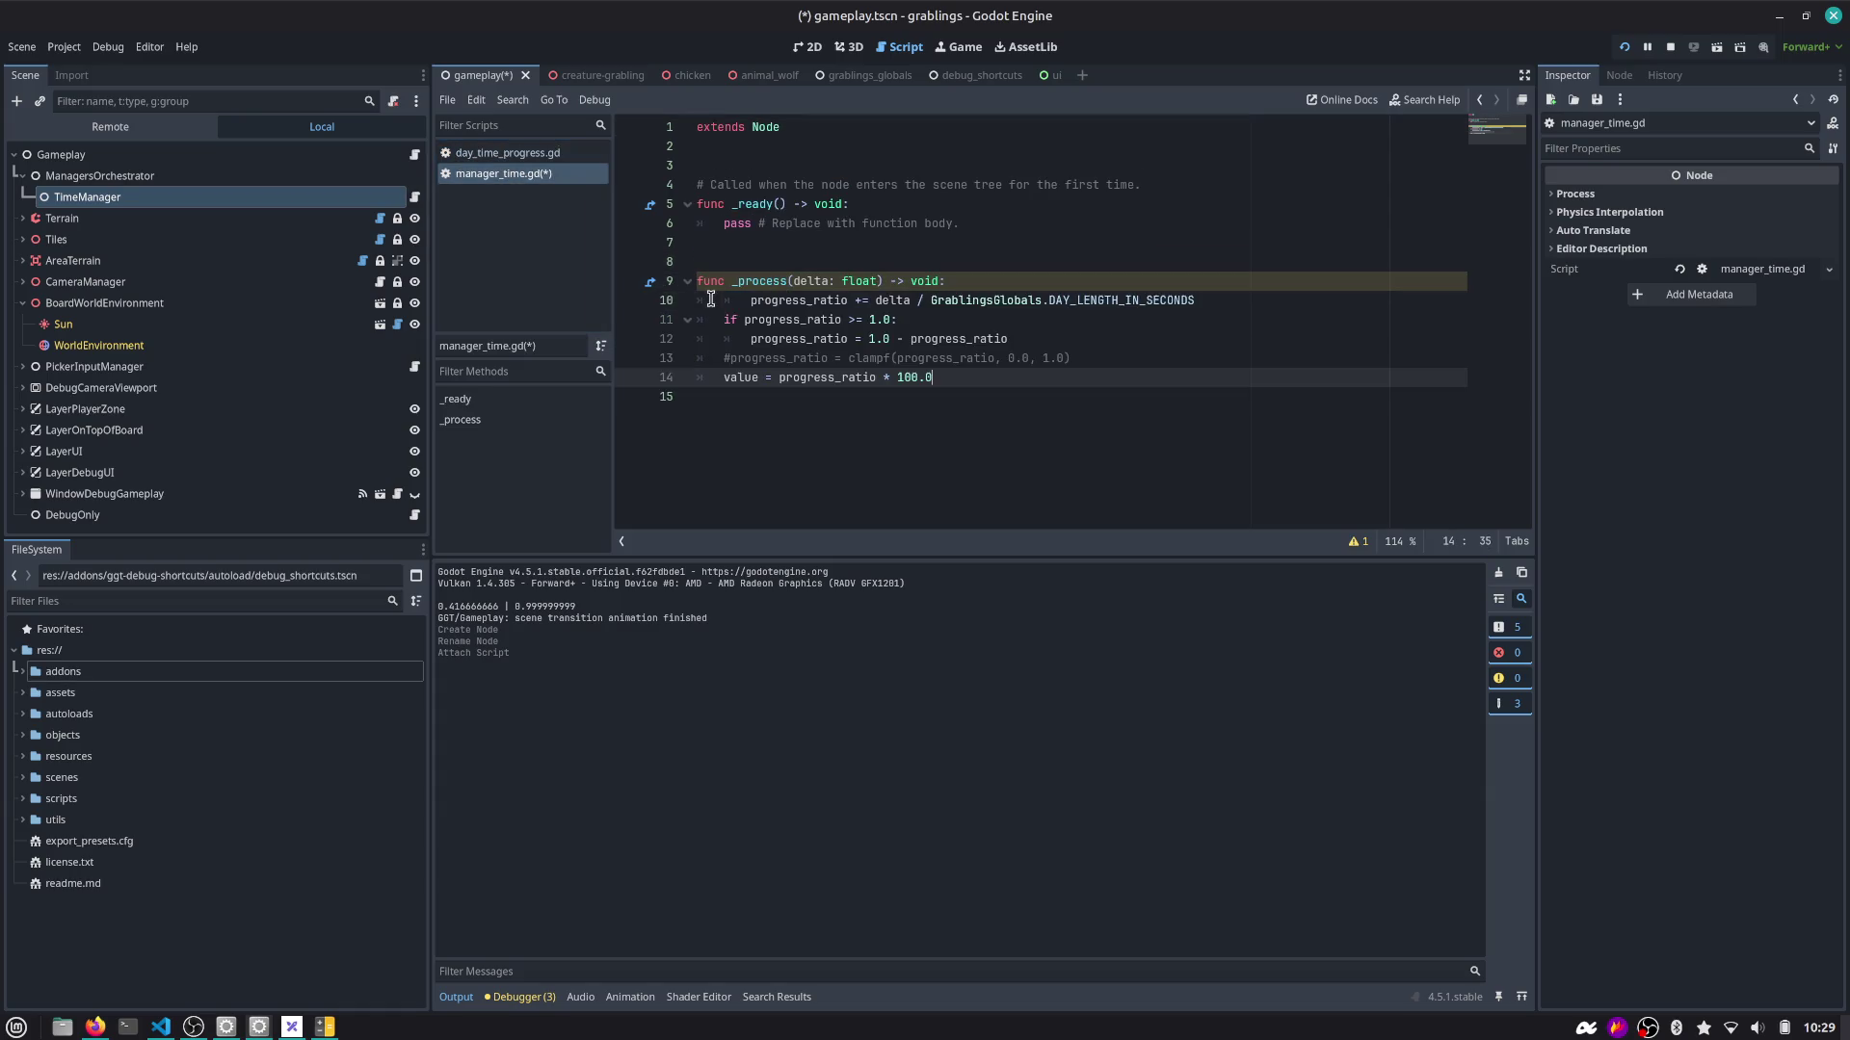
Move the progress_ratio comment and declaration from day_time_progress.gd into manager_time.gd
{"action": "left_click", "coordinate": [508, 152]}
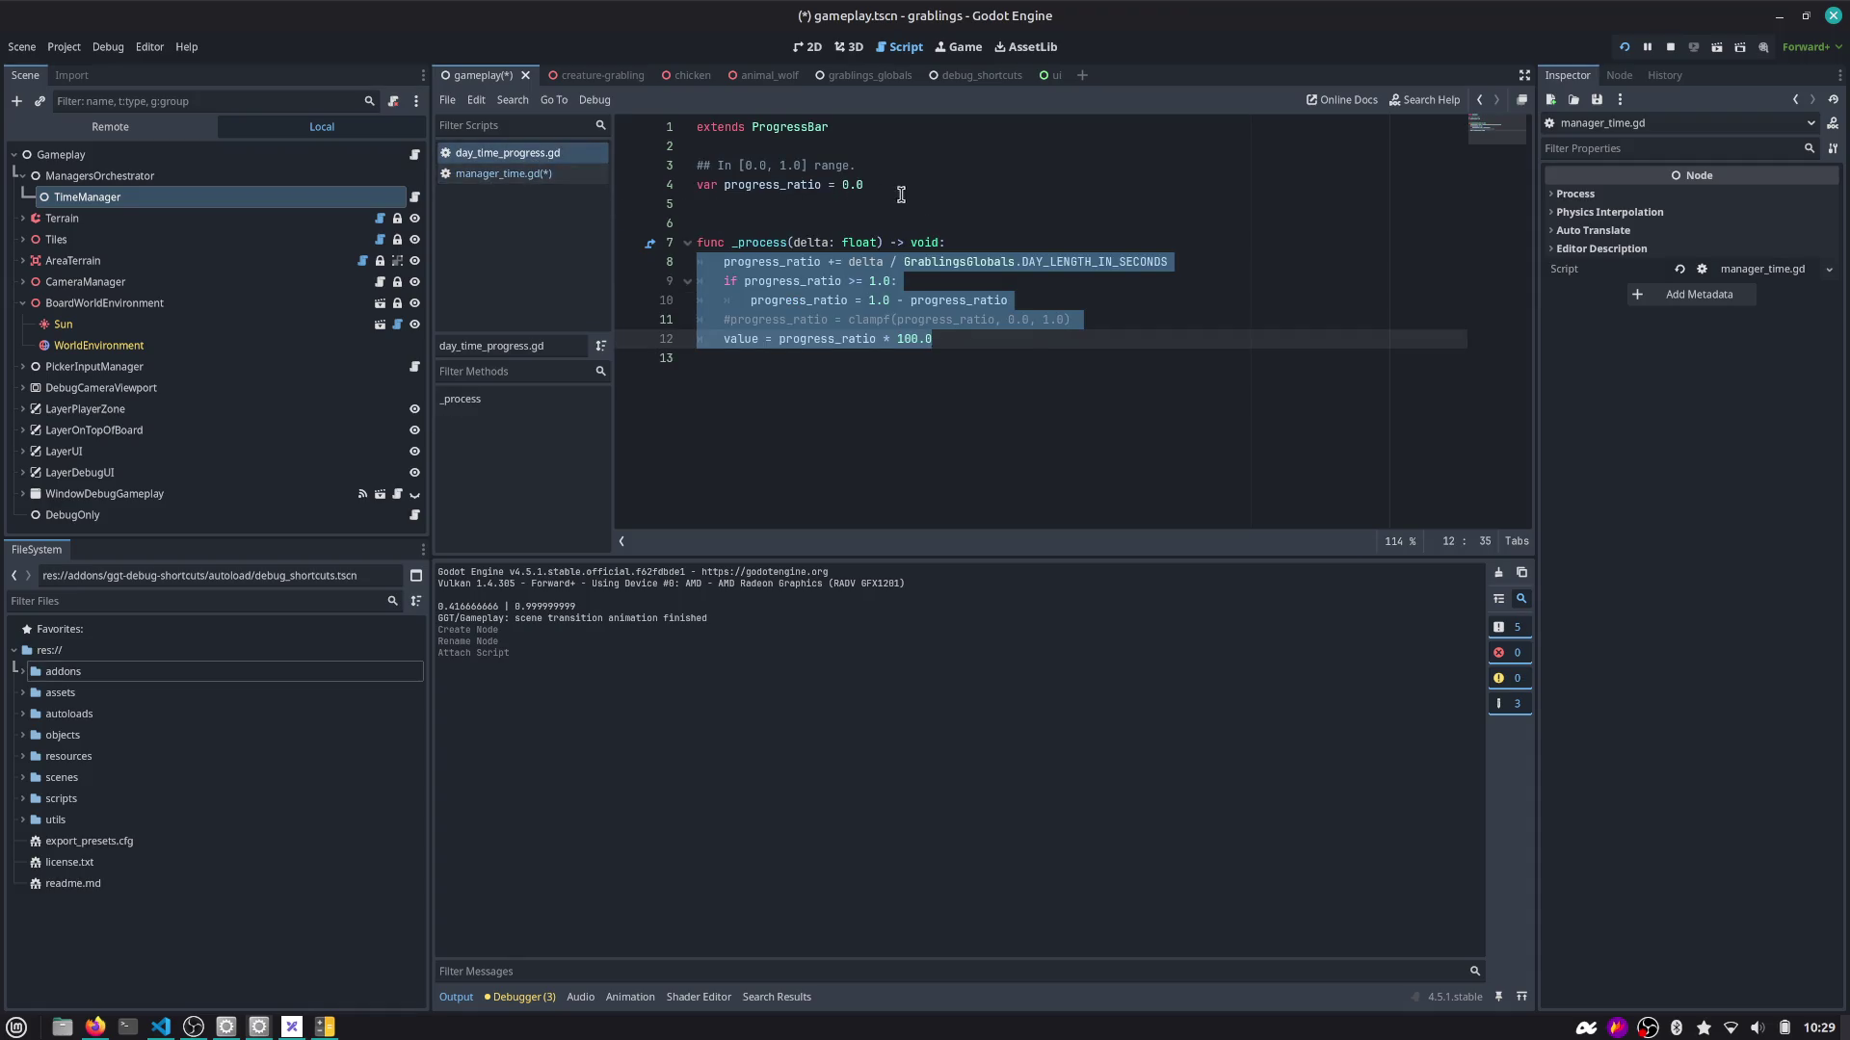
{"action": "left_click_drag", "start_coordinate": [898, 188], "coordinate": [671, 165]}
{"action": "key", "text": "ctrl+x"}
{"action": "left_click", "coordinate": [518, 174]}
{"action": "left_click", "coordinate": [751, 165]}
{"action": "key", "text": "ctrl+v"}
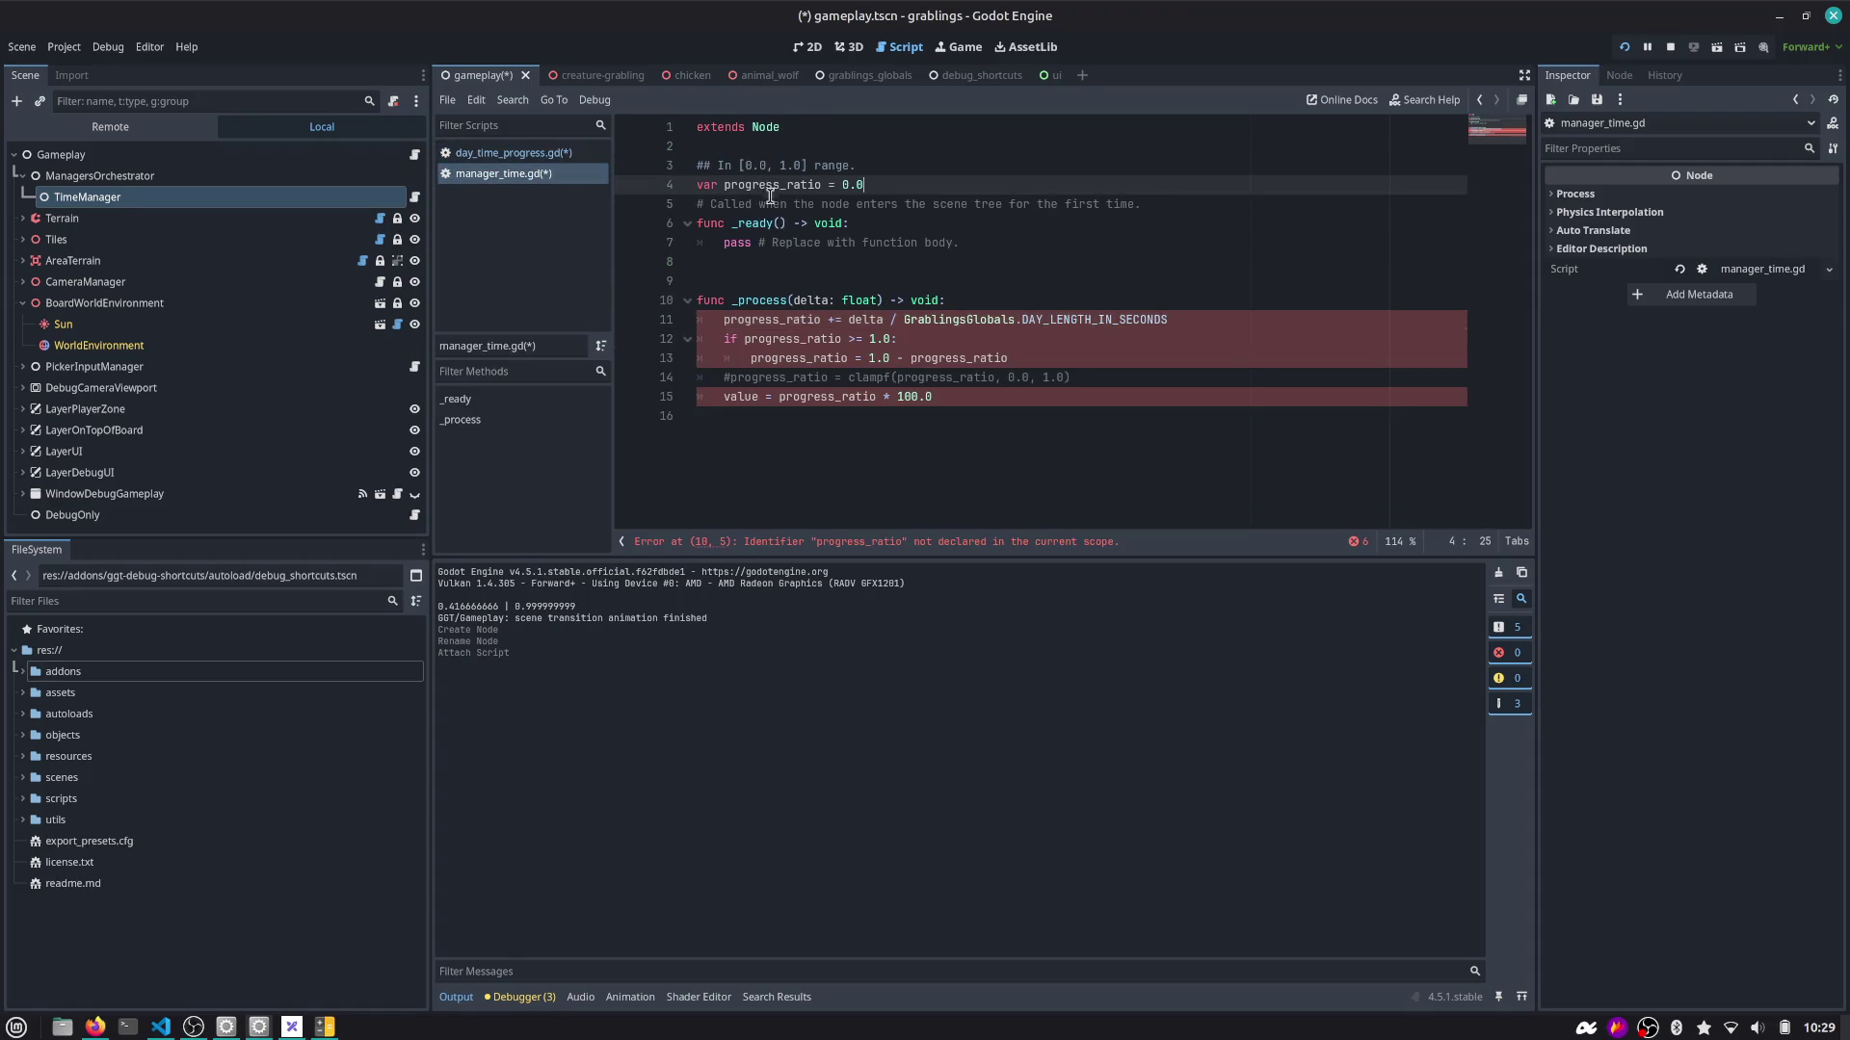
Delete the unused _ready function from manager_time.gd and select the value assignment
{"action": "left_click", "coordinate": [894, 252]}
{"action": "left_click_drag", "start_coordinate": [894, 252], "coordinate": [698, 204]}
{"action": "key", "text": "BackSpace"}
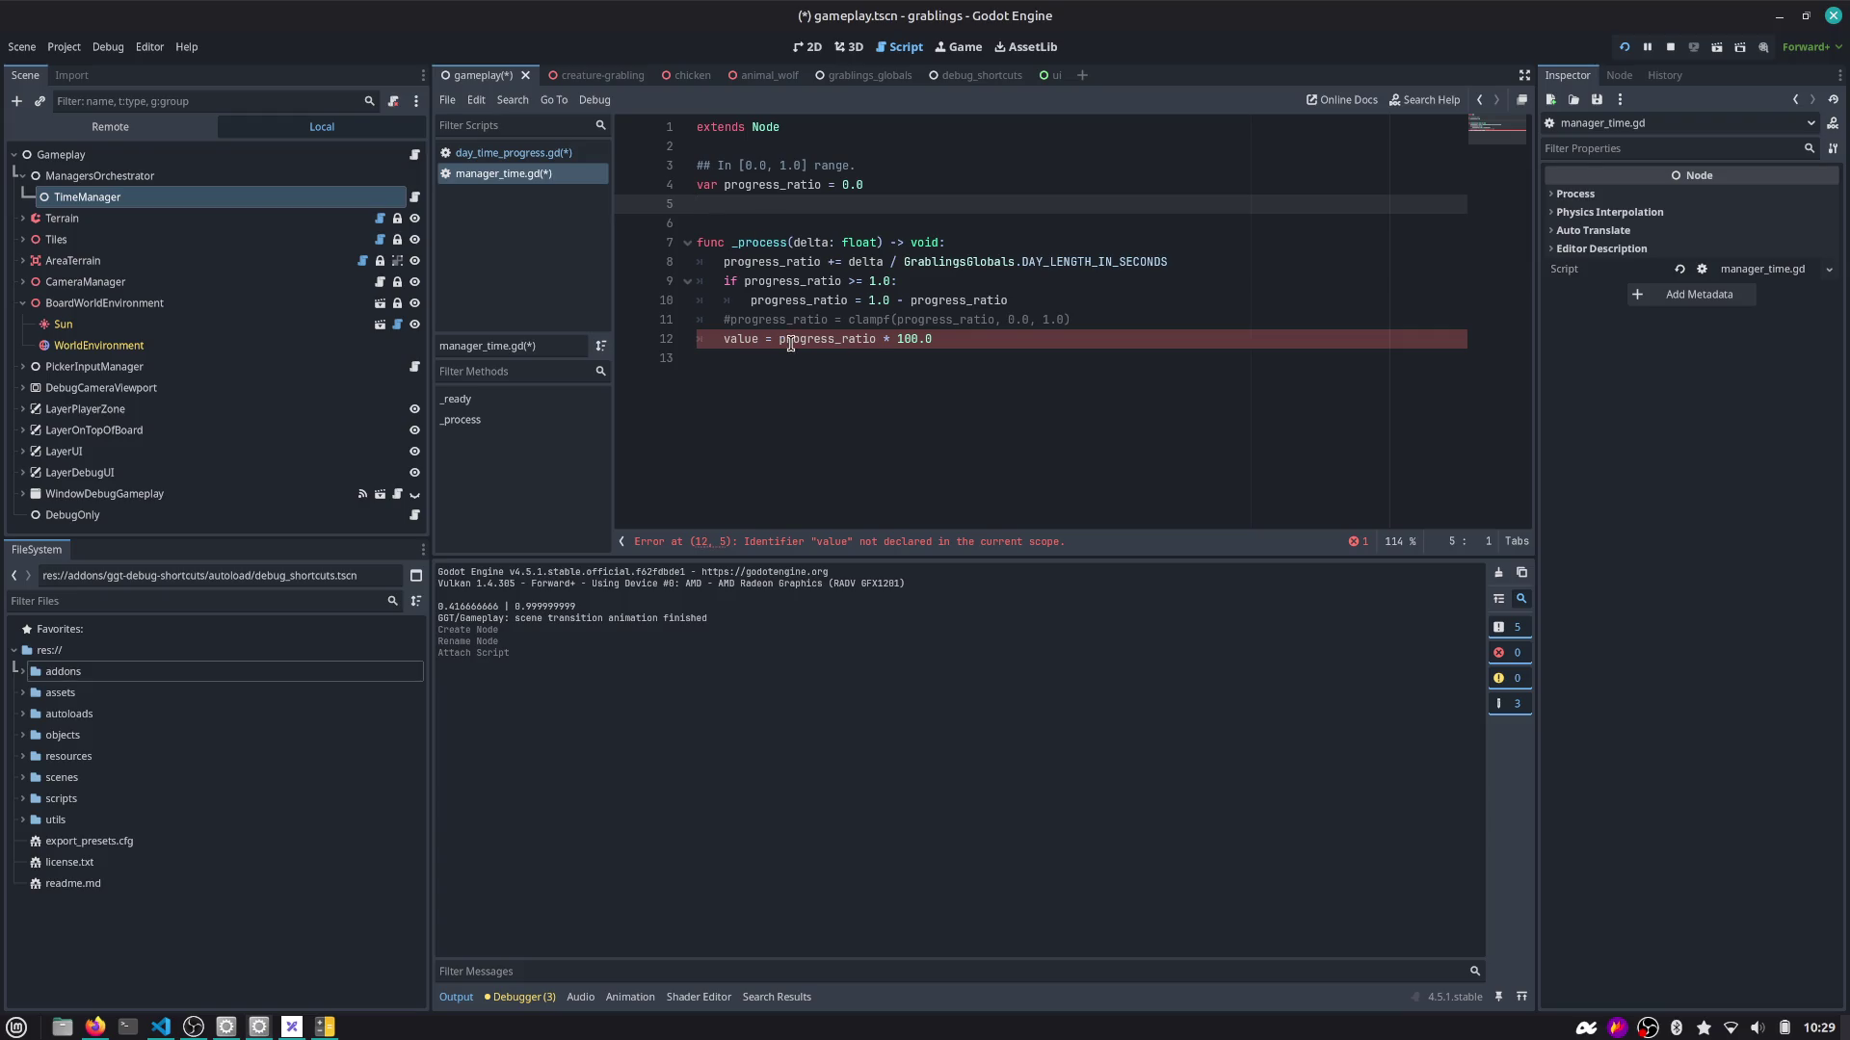
{"action": "double_click", "coordinate": [740, 340]}
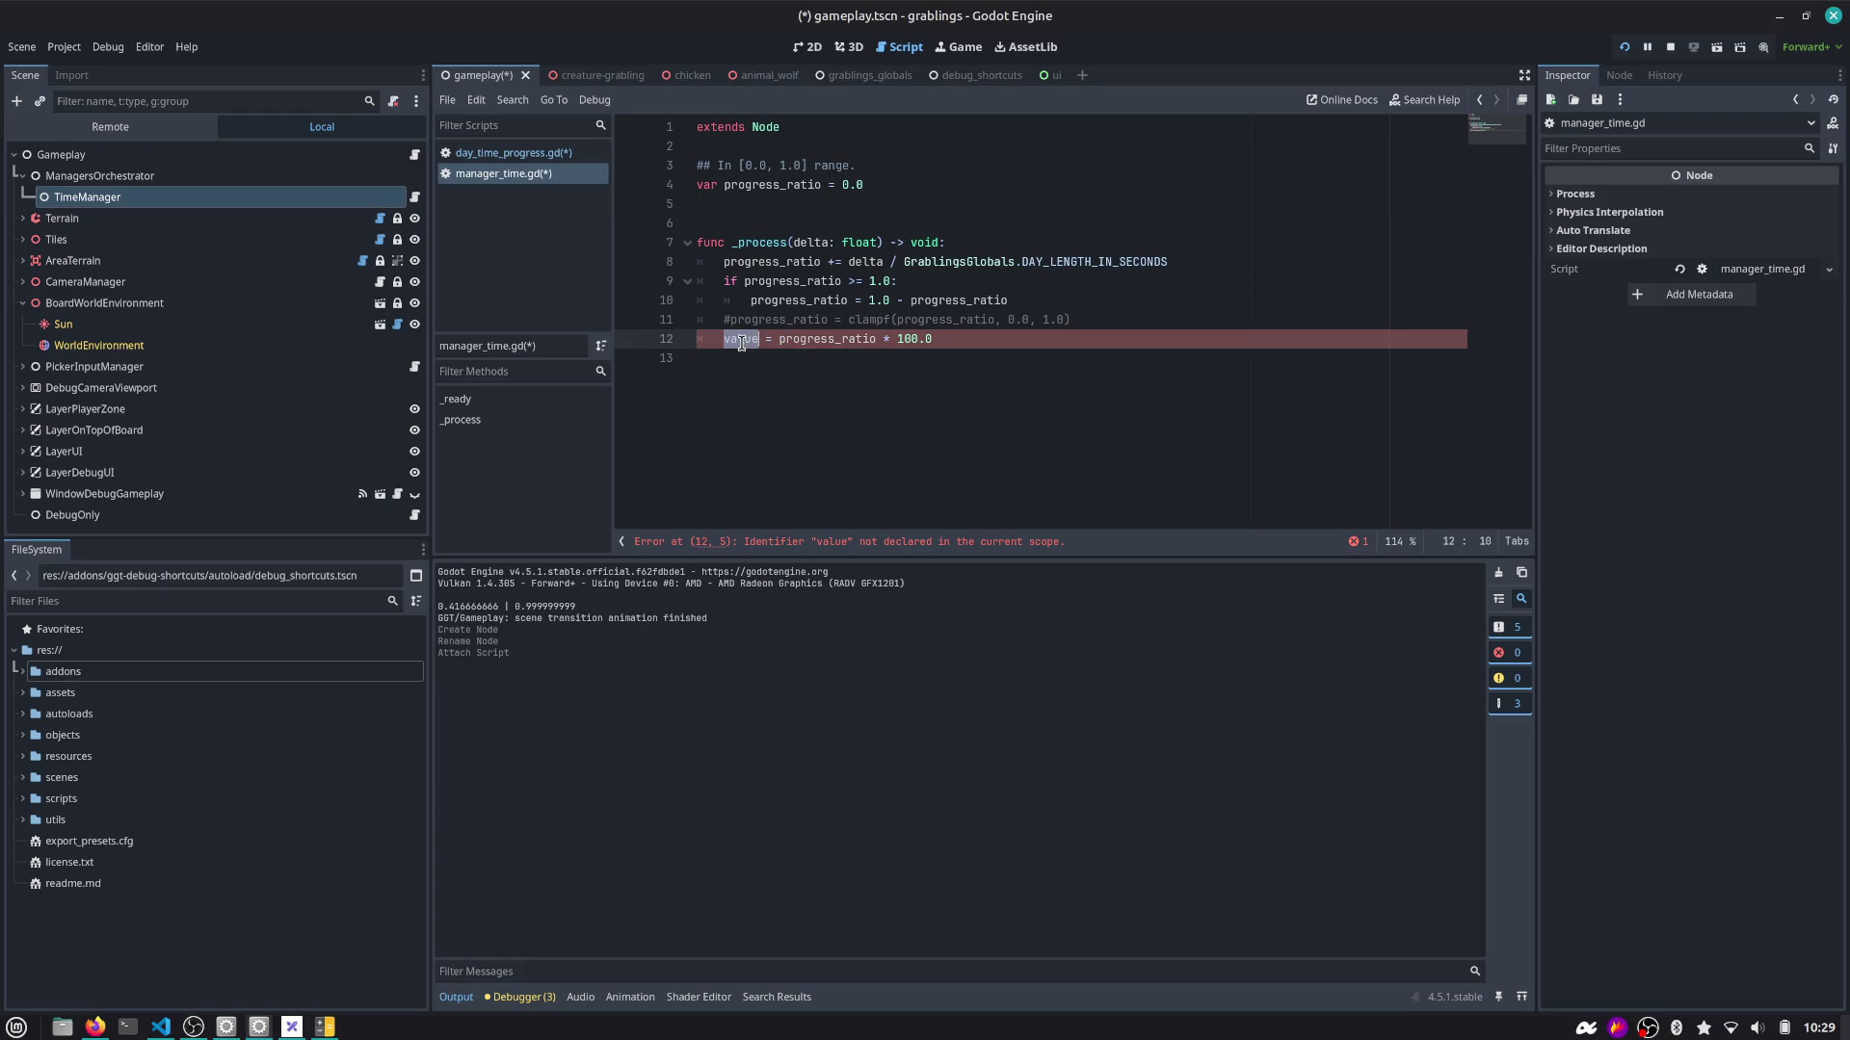
{"action": "left_click", "coordinate": [986, 346]}
{"action": "key", "text": "shift+Home"}
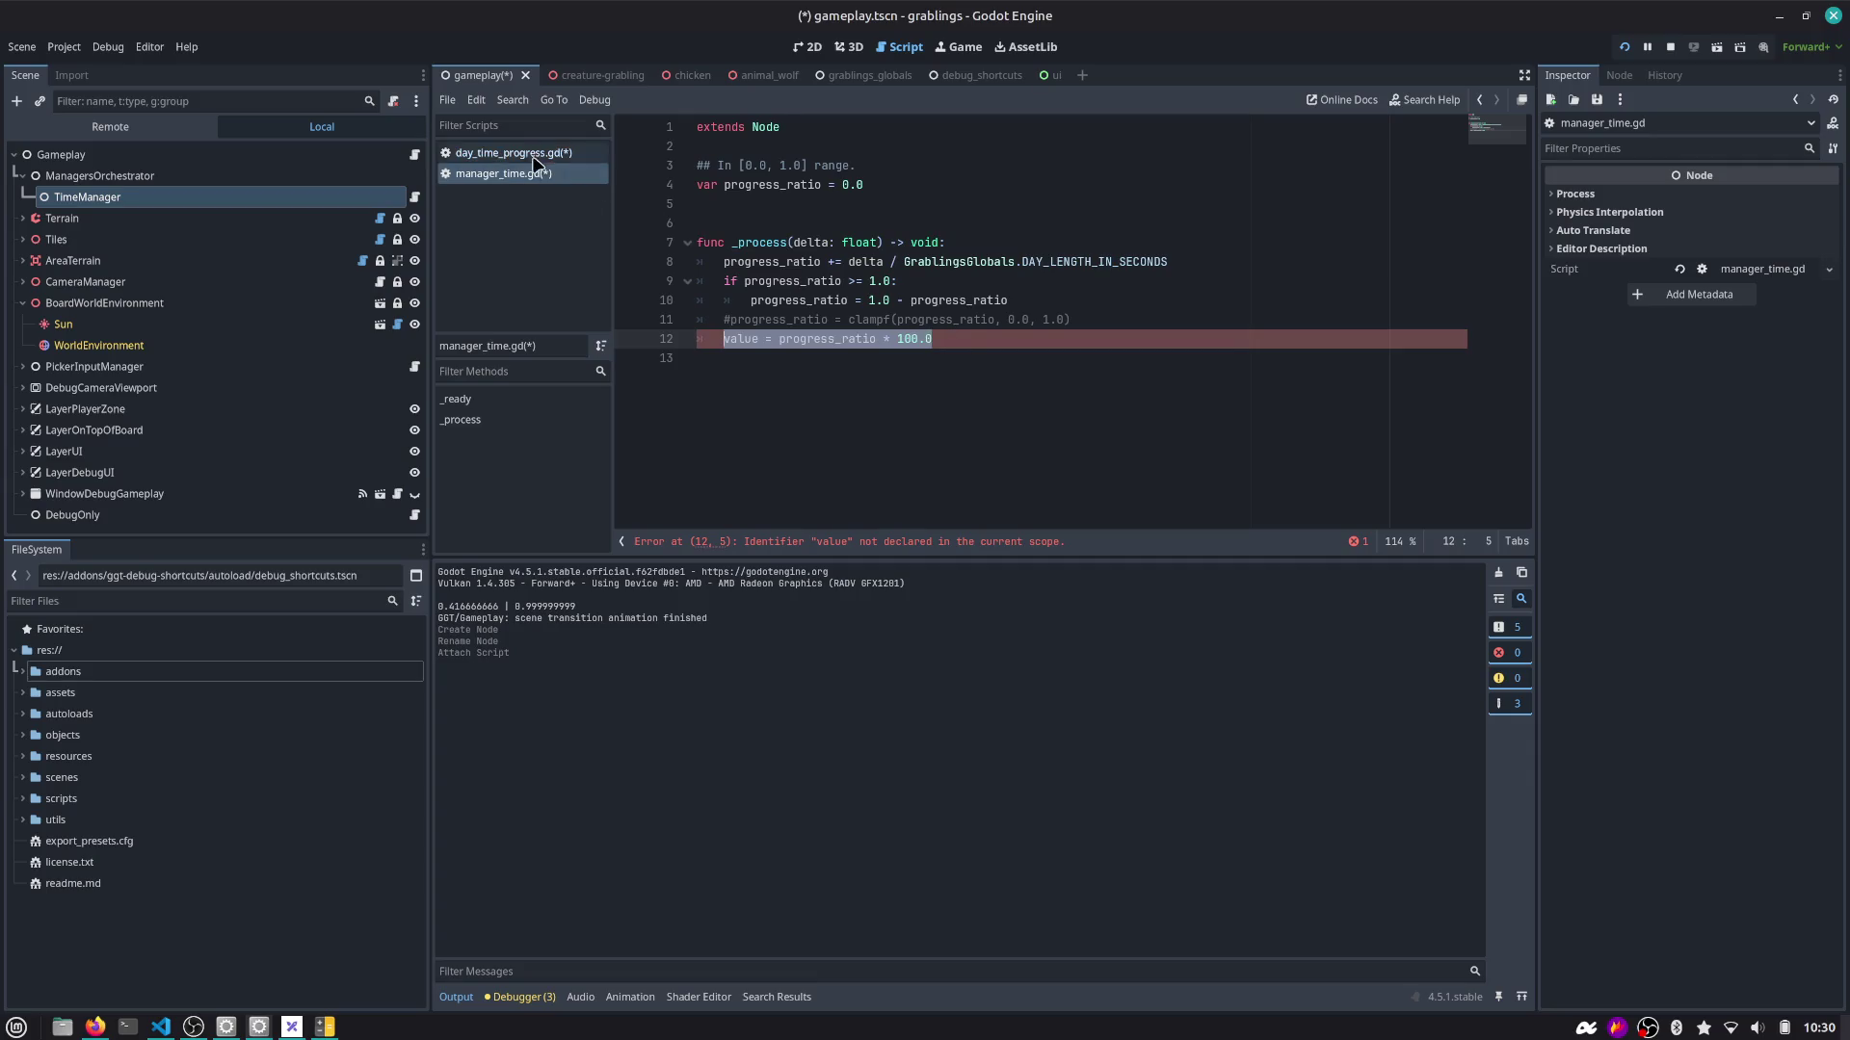
Remove the duplicated progress logic from day_time_progress.gd, tidy blank lines, and rename delta to _delta
{"action": "left_click", "coordinate": [514, 152]}
{"action": "mouse_move", "coordinate": [933, 319]}
{"action": "left_mouse_down"}
{"action": "mouse_move", "coordinate": [814, 316]}
{"action": "mouse_move", "coordinate": [721, 251]}
{"action": "left_mouse_up"}
{"action": "key", "text": "BackSpace"}
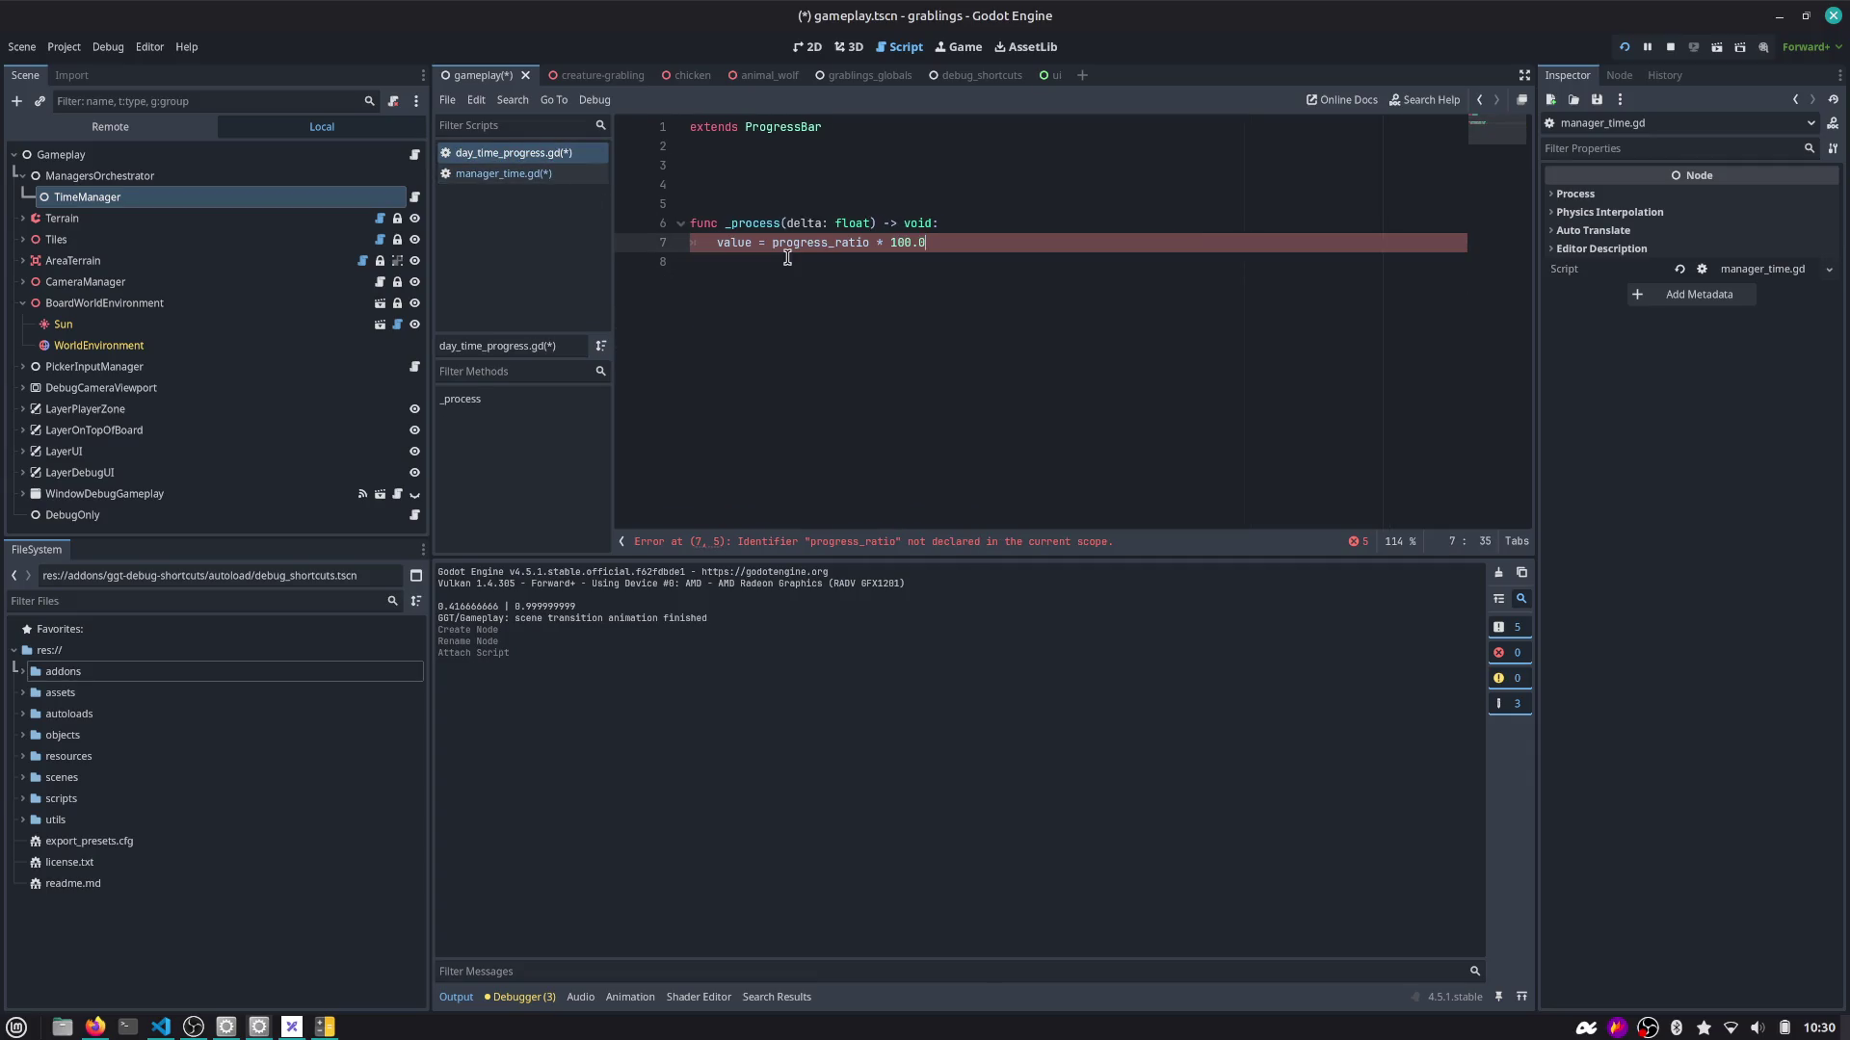
{"action": "key", "text": "Up"}
{"action": "key", "text": "Up"}
{"action": "key", "text": "BackSpace"}
{"action": "key", "text": "Down"}
{"action": "key", "text": "ctrl+Right"}
{"action": "key", "text": "ctrl+Right"}
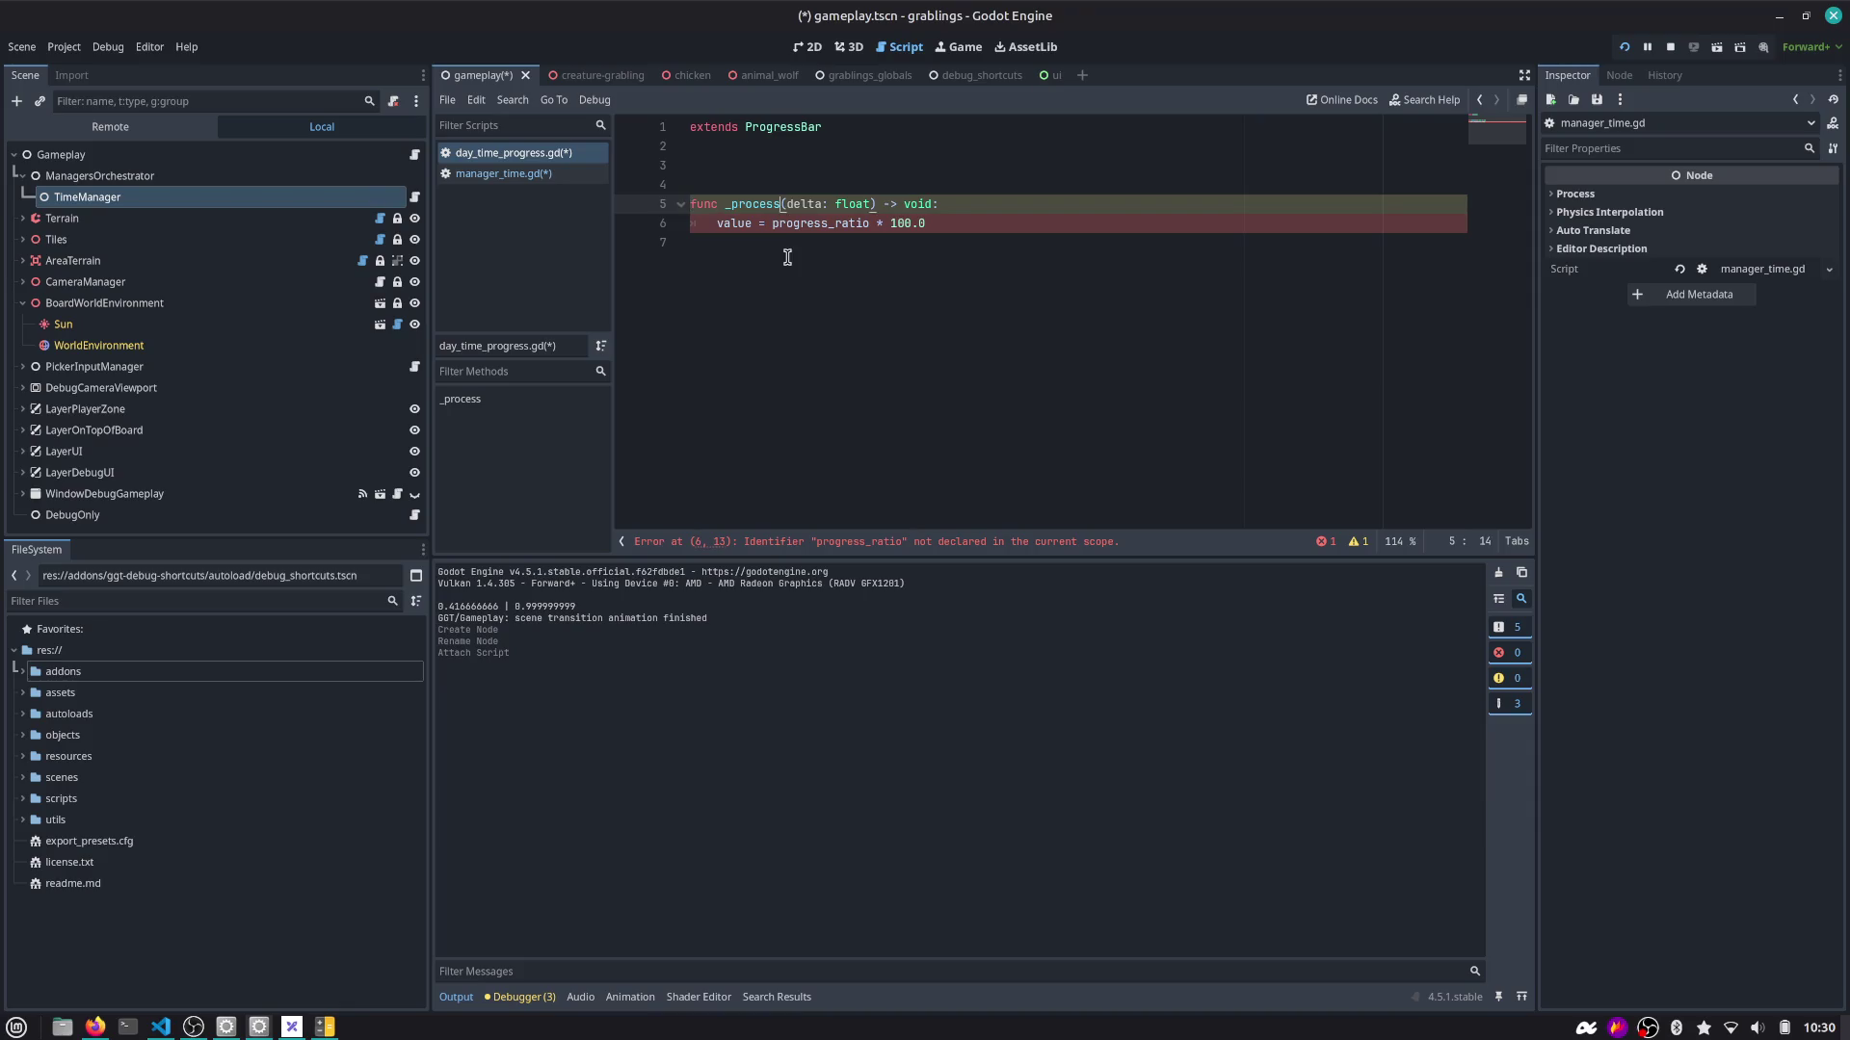
{"action": "type", "text": "_"}
{"action": "key", "text": "Up"}
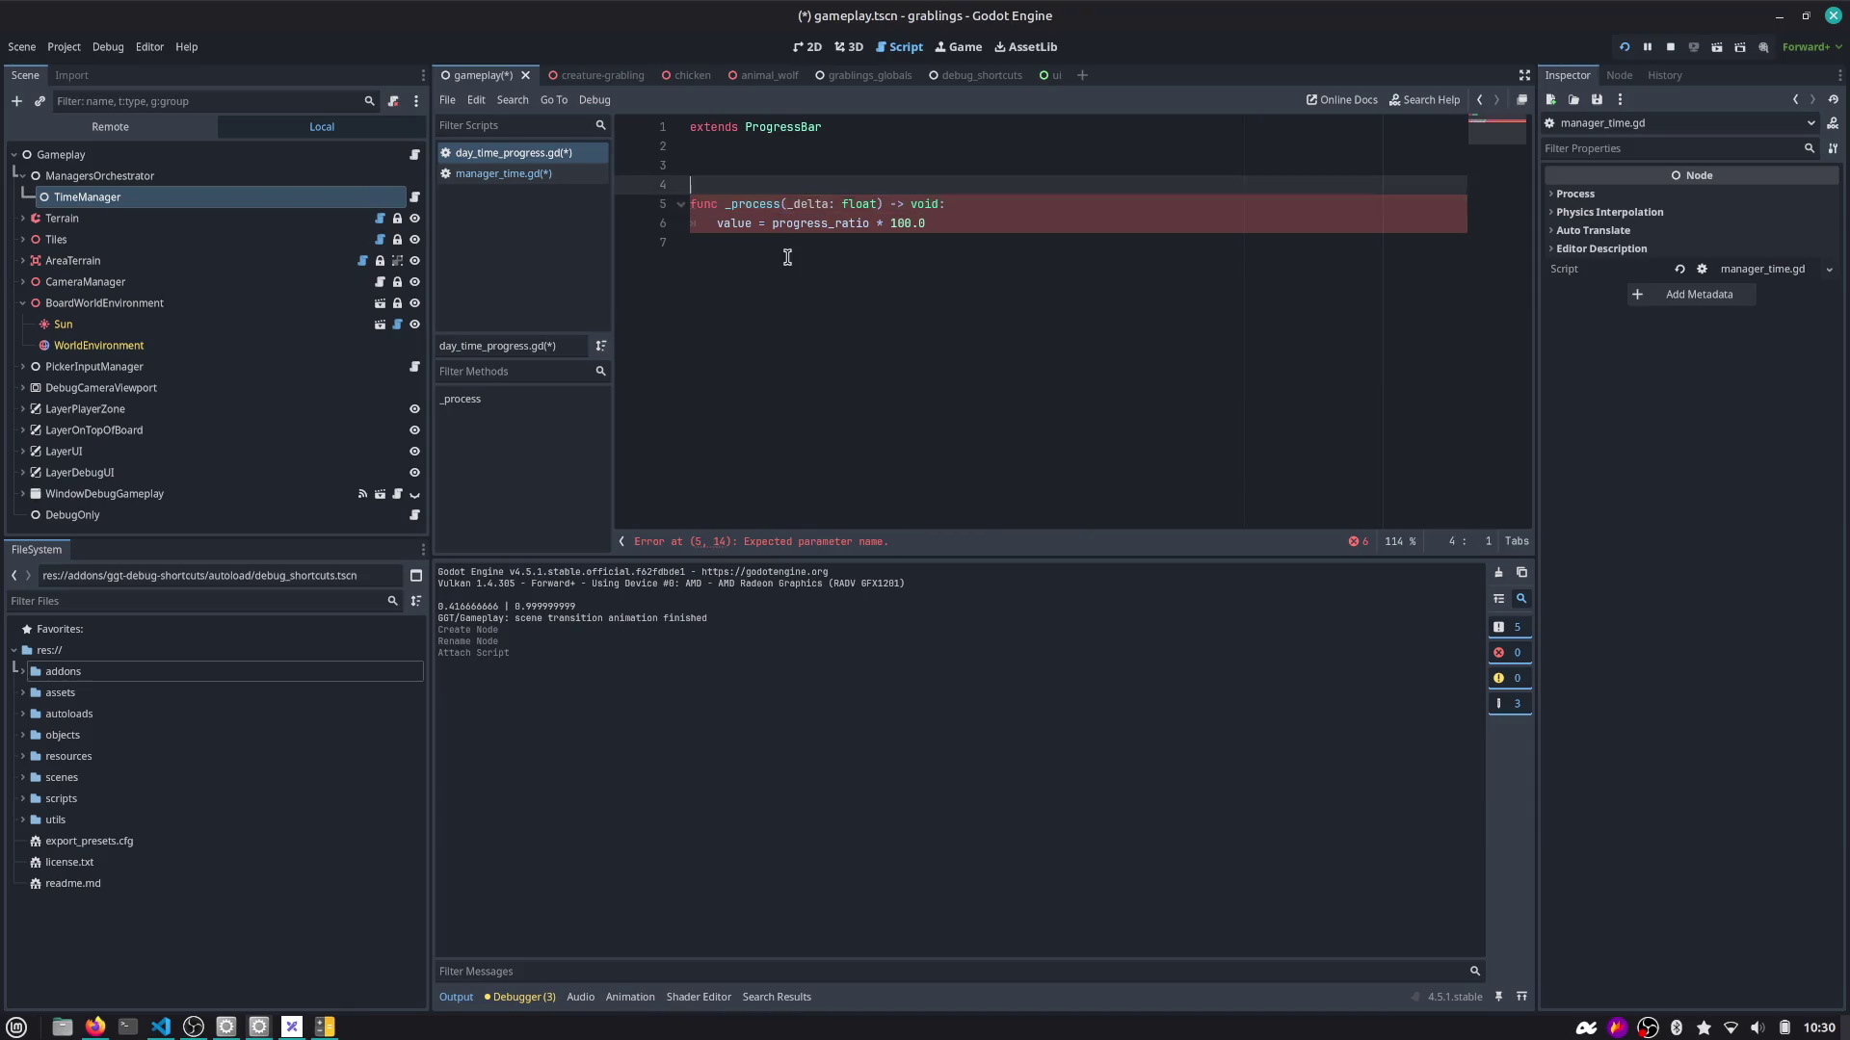
{"action": "key", "text": "BackSpace"}
Select progress_ratio in the value assignment, save all scripts, and select its declaration
{"action": "key", "text": "Down"}
{"action": "key", "text": "Down"}
{"action": "key", "text": "Home"}
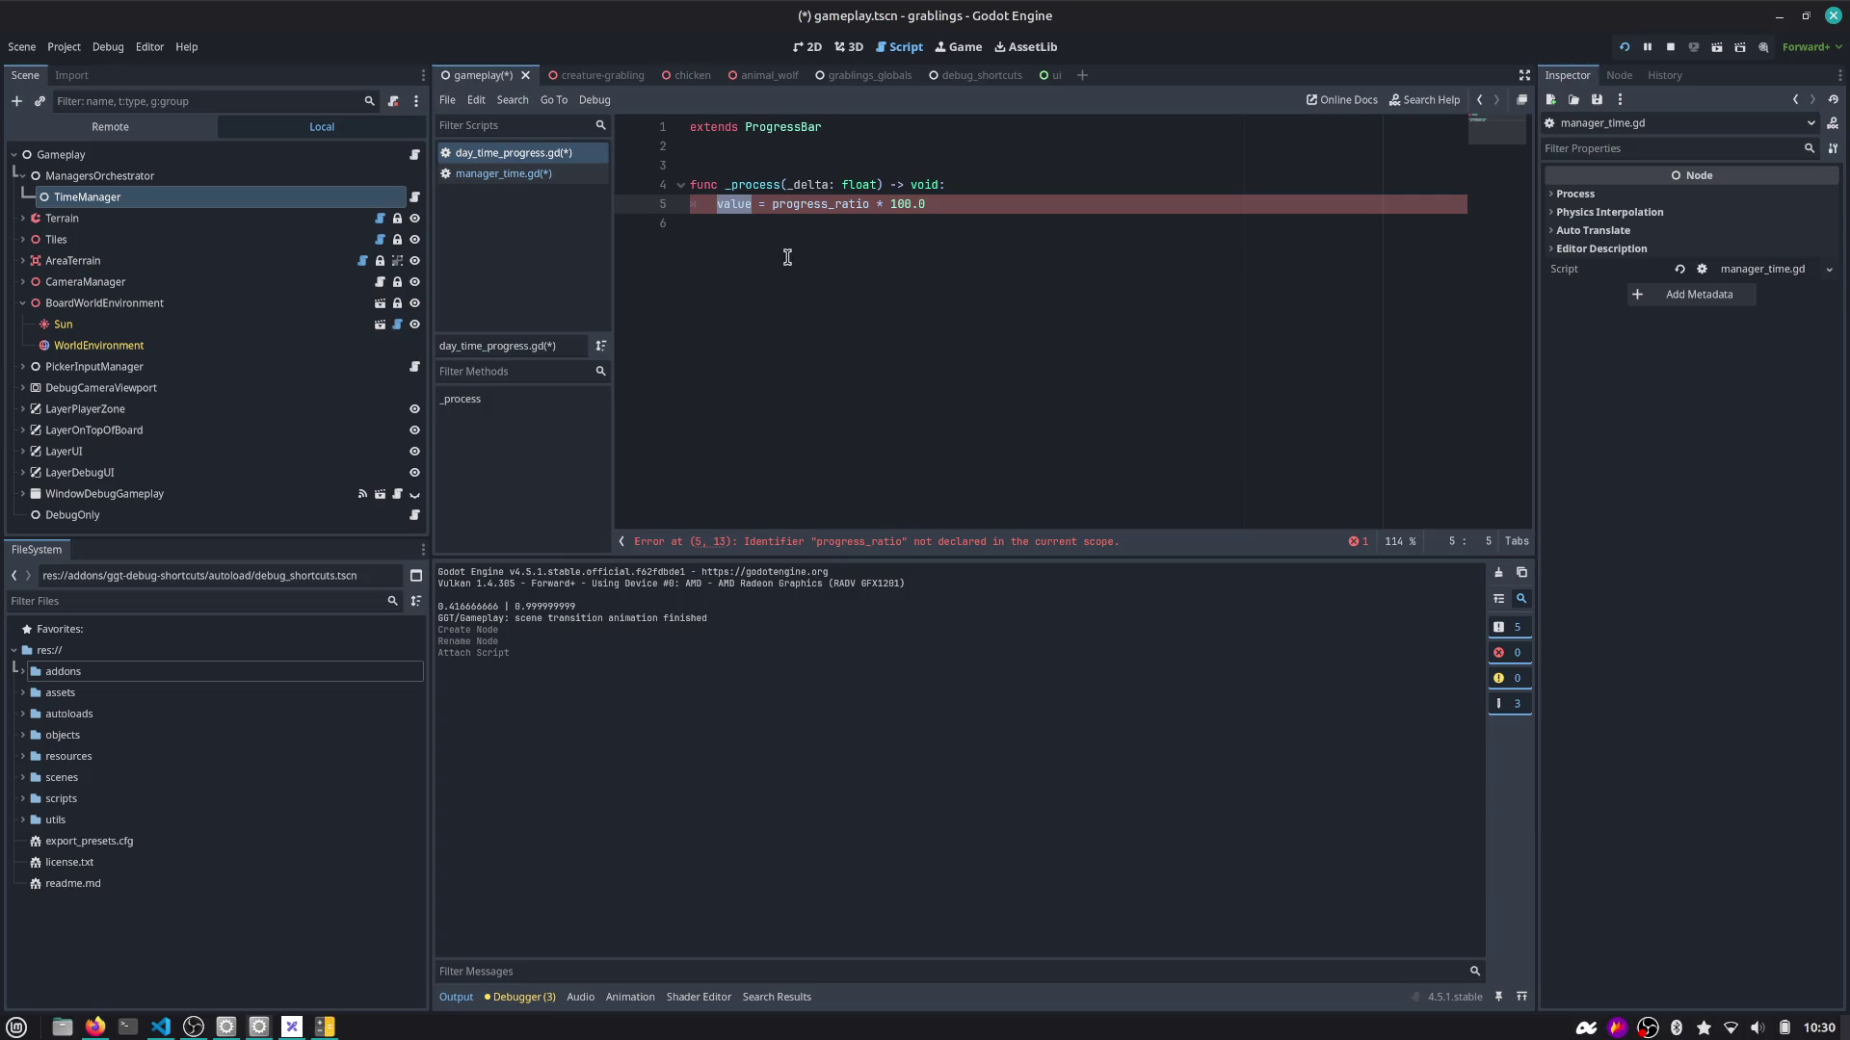
{"action": "key", "text": "ctrl+Right"}
{"action": "key", "text": "ctrl+shift+Right"}
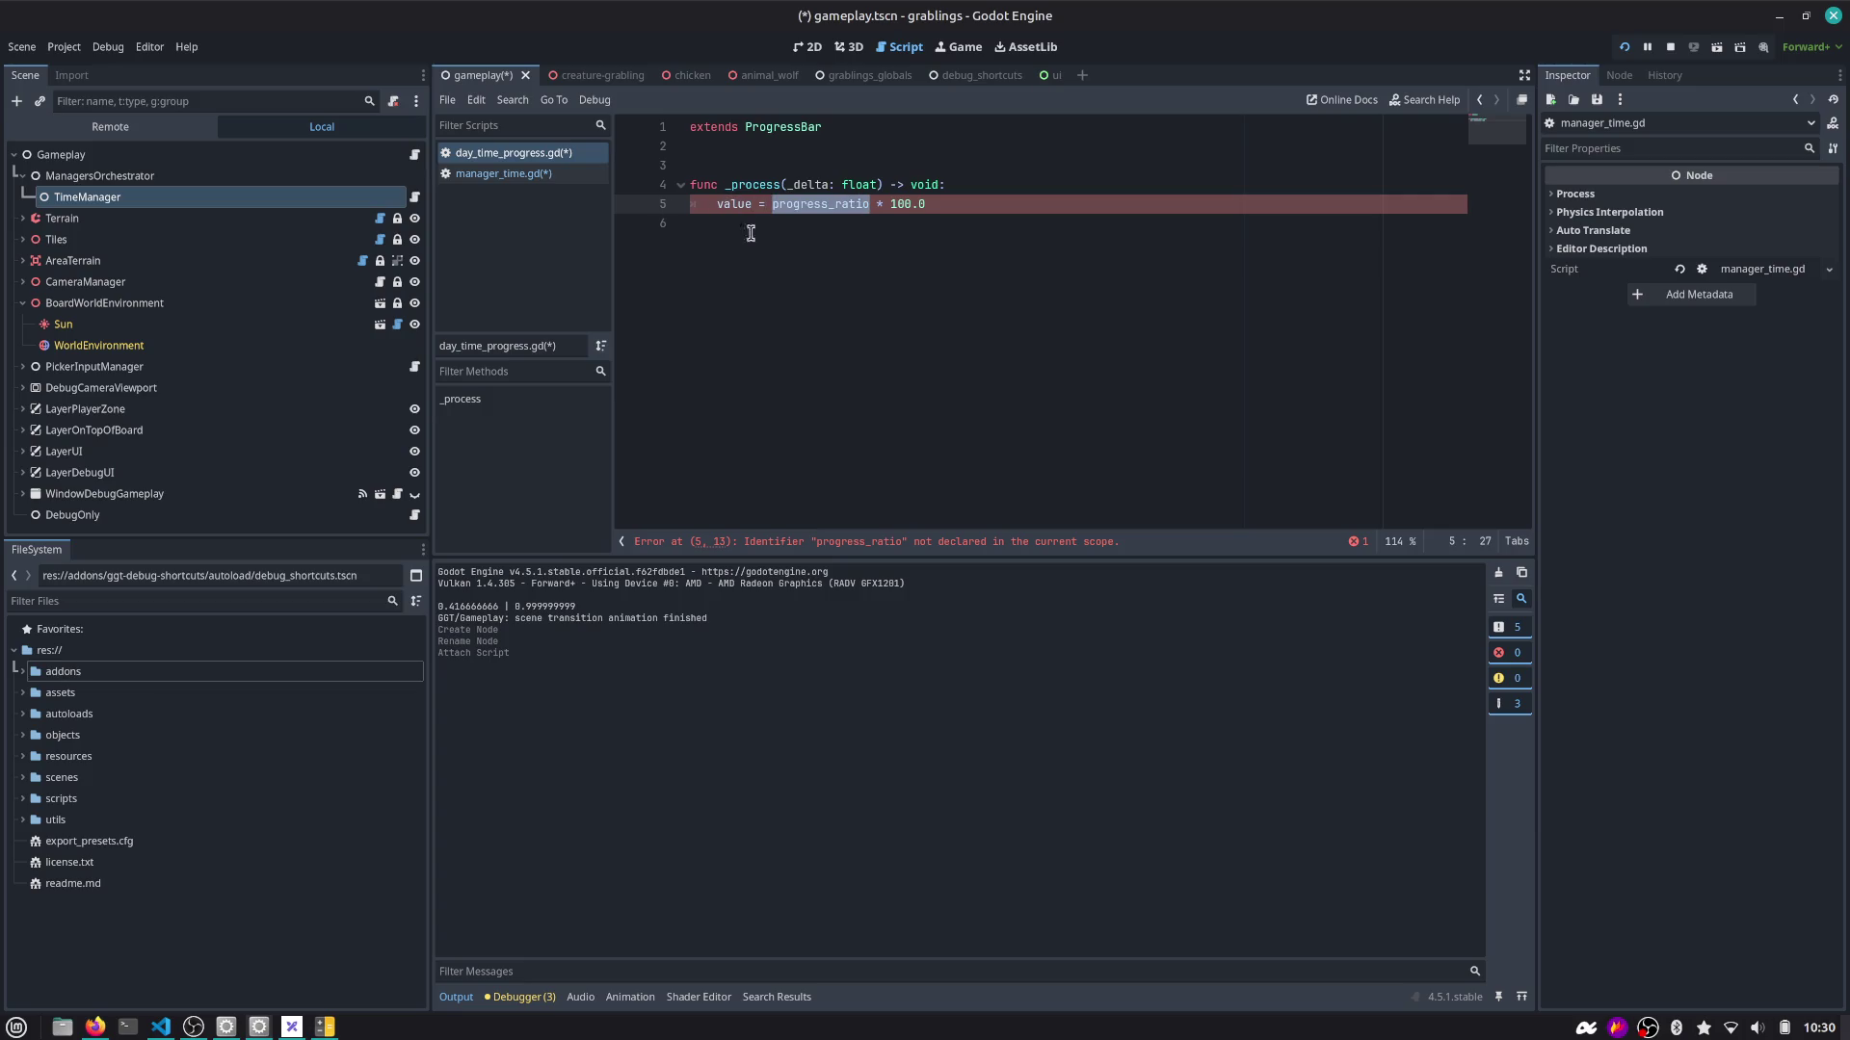
{"action": "left_click", "coordinate": [557, 175]}
{"action": "key", "text": "ctrl+s"}
{"action": "double_click", "coordinate": [795, 185]}
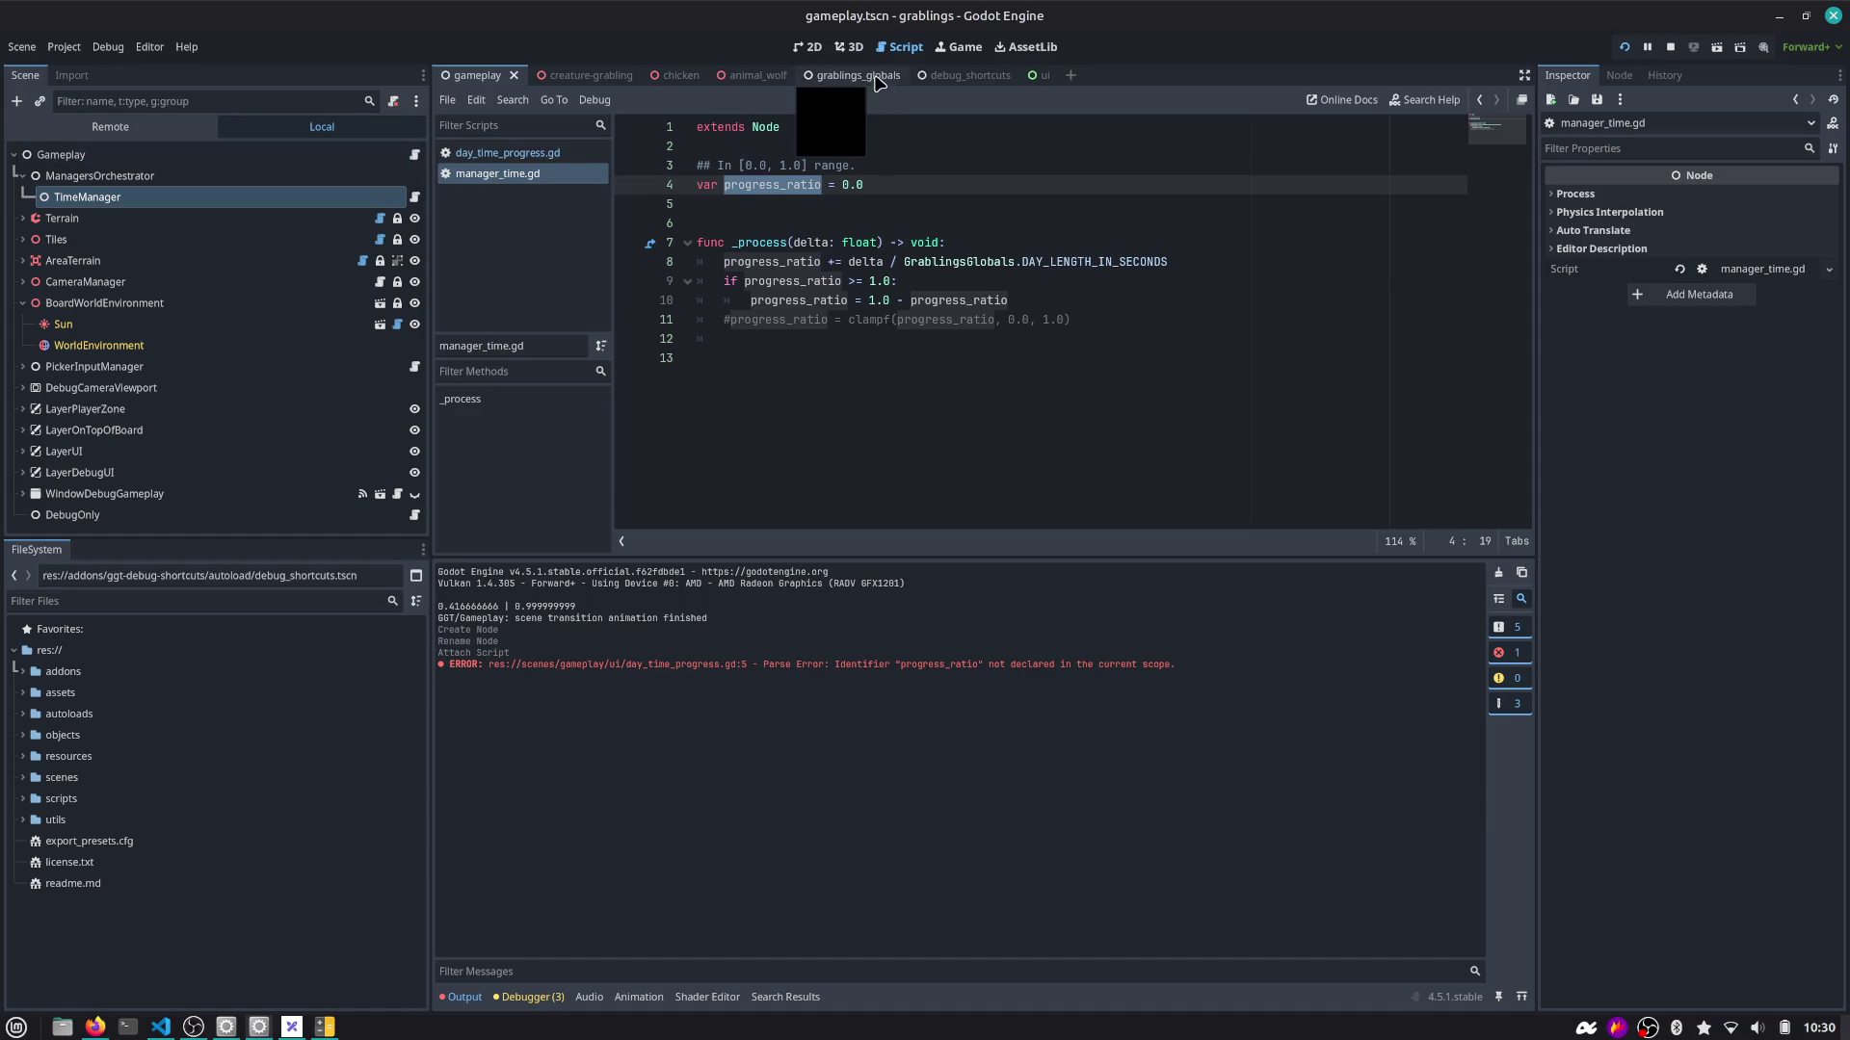
Review the time config constants in the GrablingsGlobals script
{"action": "left_click", "coordinate": [843, 76]}
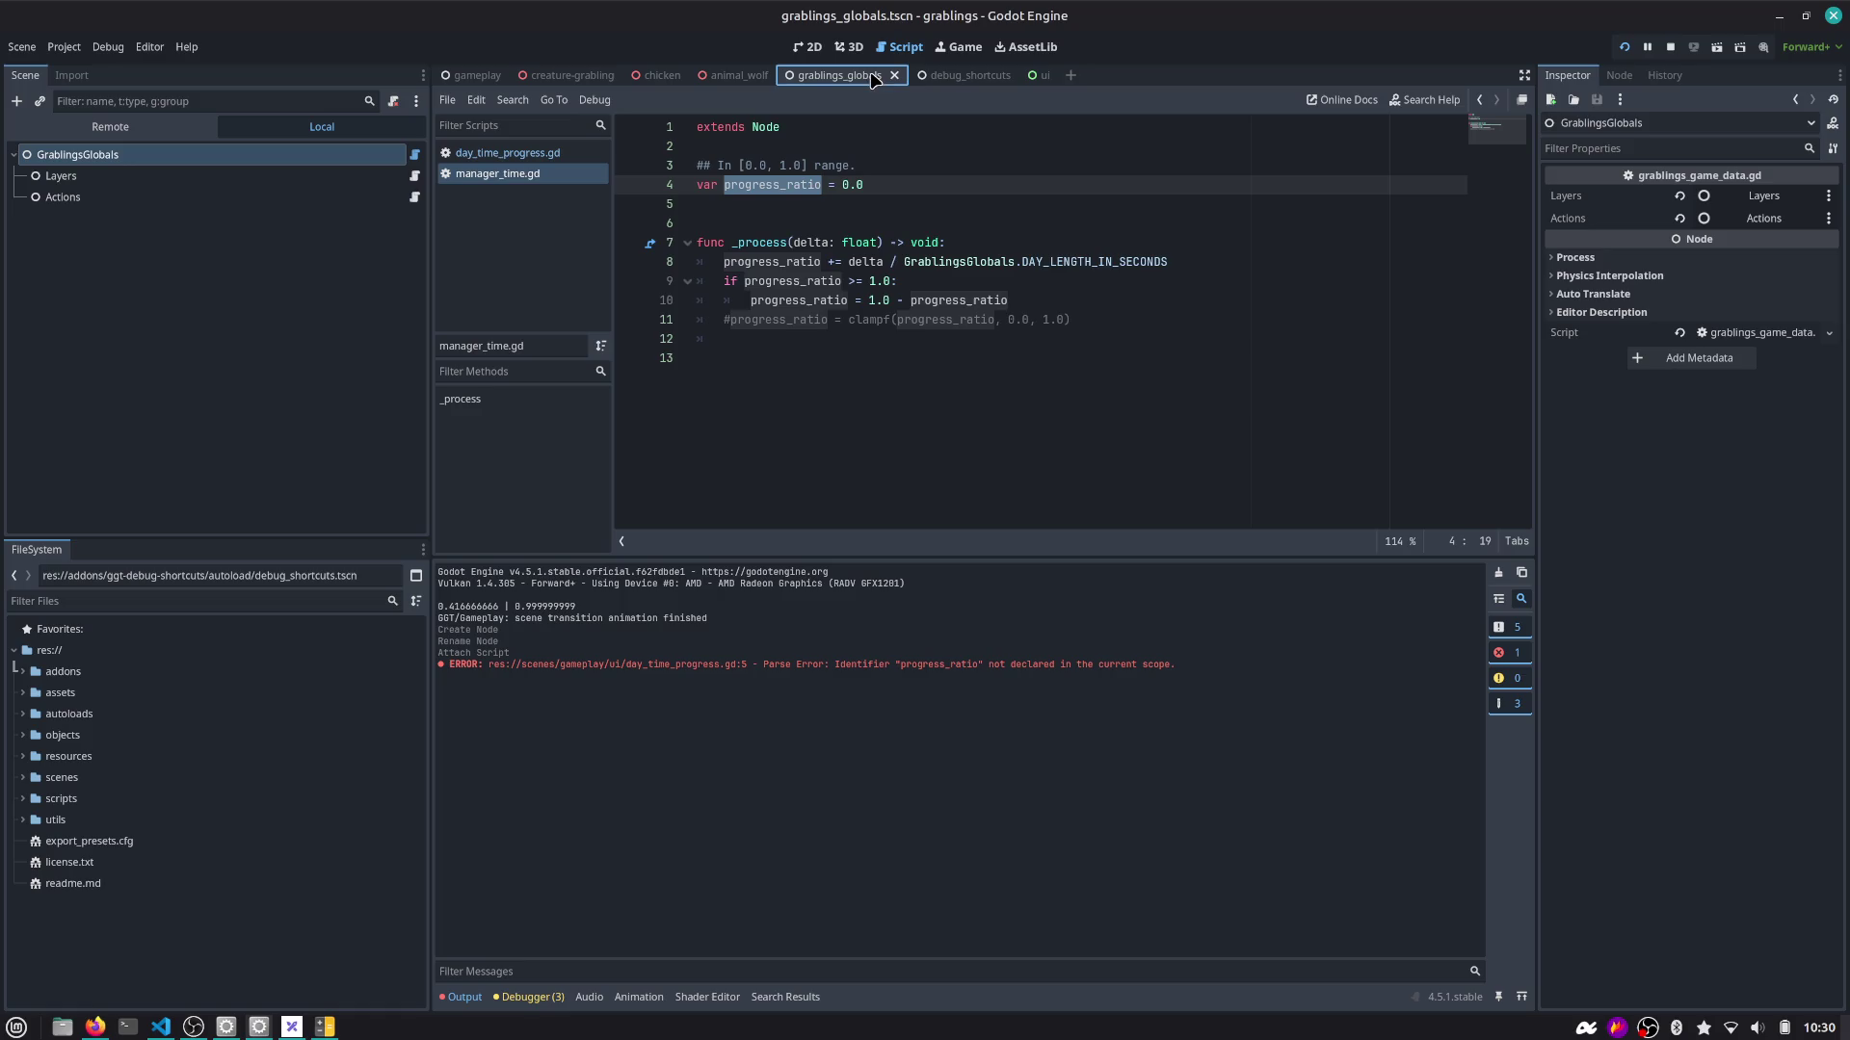
{"action": "left_click", "coordinate": [415, 154]}
{"action": "scroll", "coordinate": [768, 306], "scroll_direction": "down", "scroll_amount": 1}
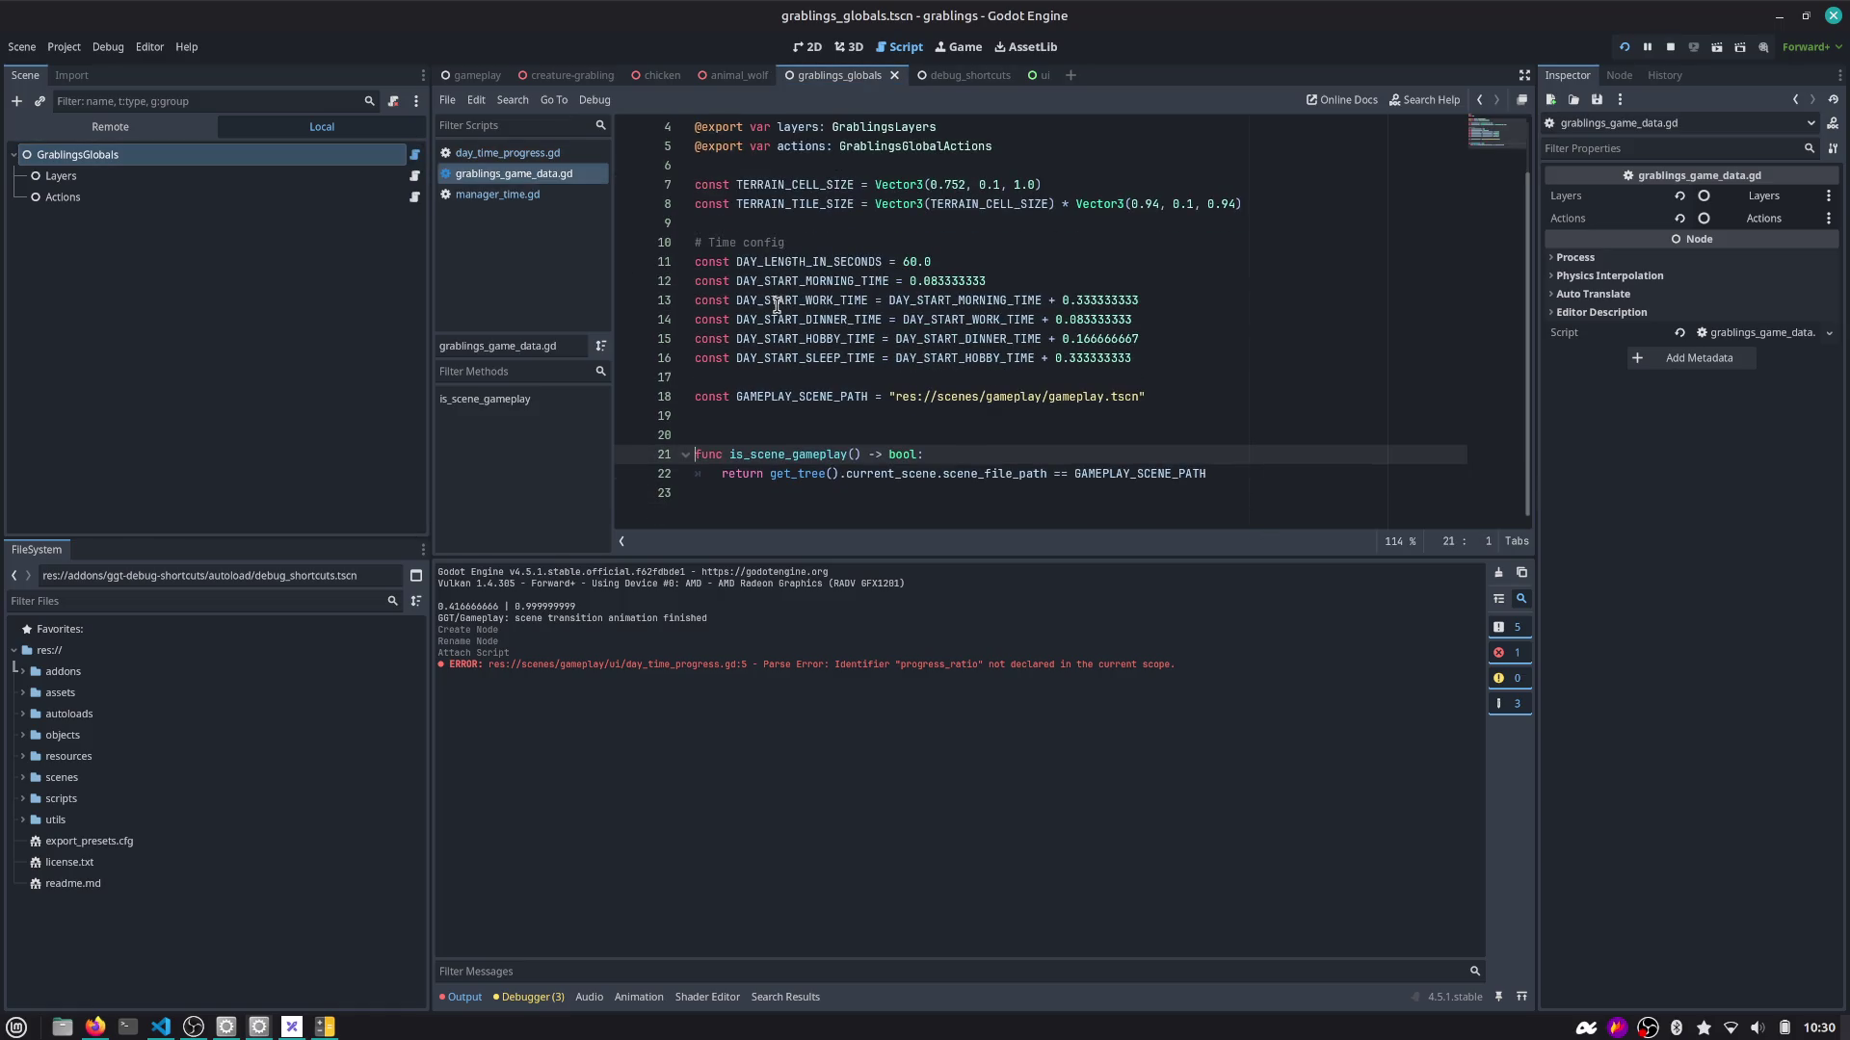
{"action": "left_click", "coordinate": [783, 417]}
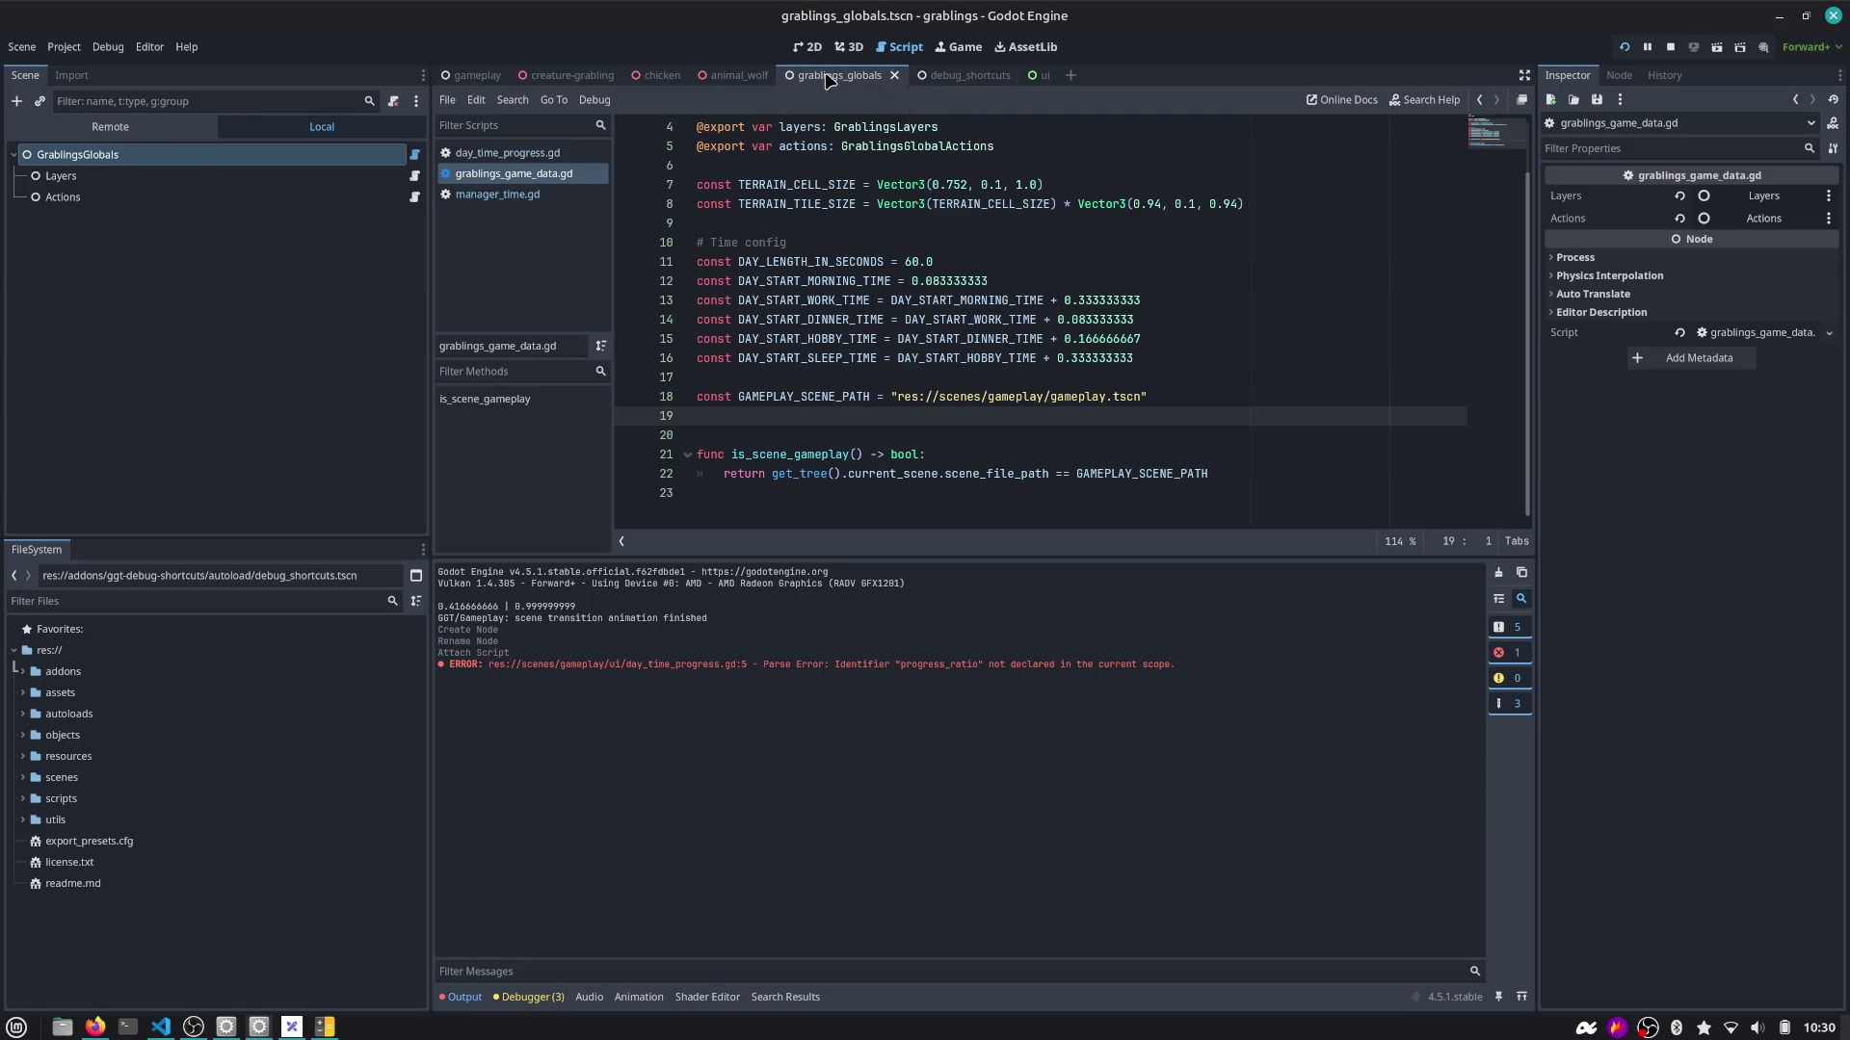
Cut the _process function from day_time_progress.gd, then undo to restore it
{"action": "left_click", "coordinate": [528, 154]}
{"action": "left_click", "coordinate": [879, 258]}
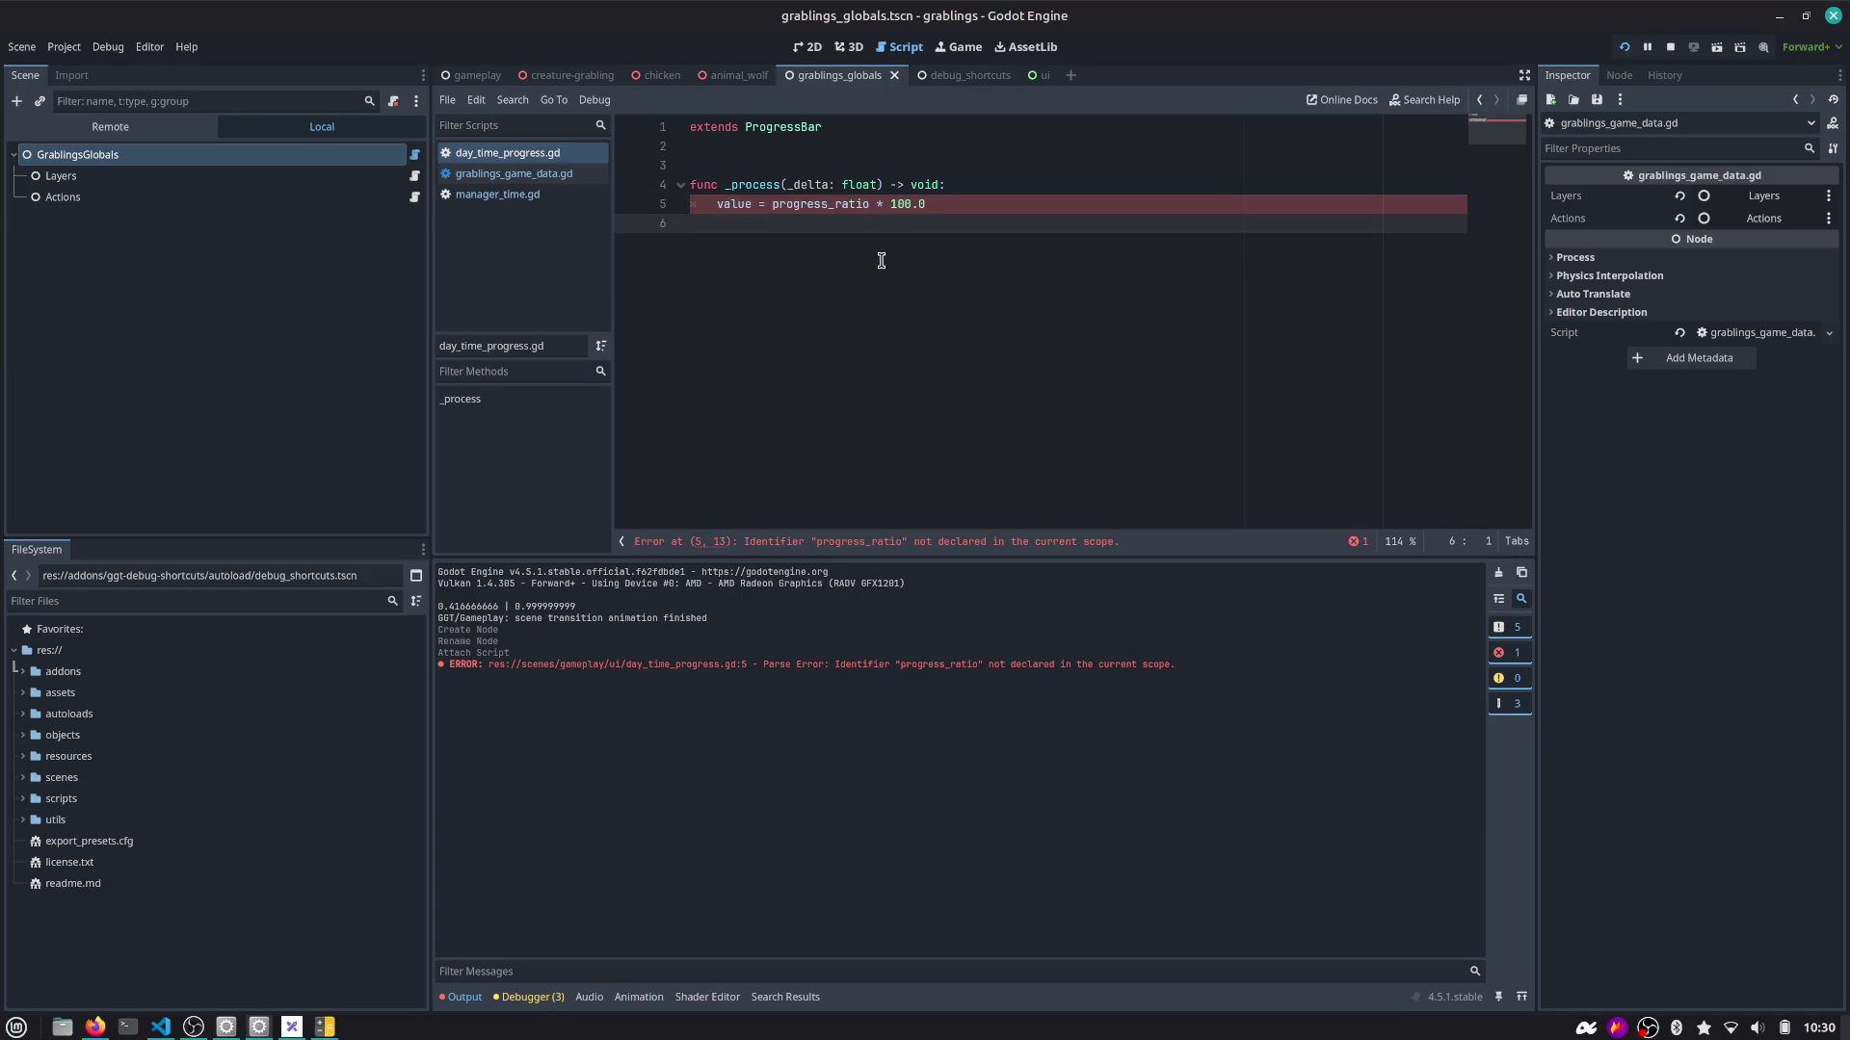
{"action": "key", "text": "shift+Up"}
{"action": "key", "text": "shift+Up"}
{"action": "key", "text": "ctrl+x"}
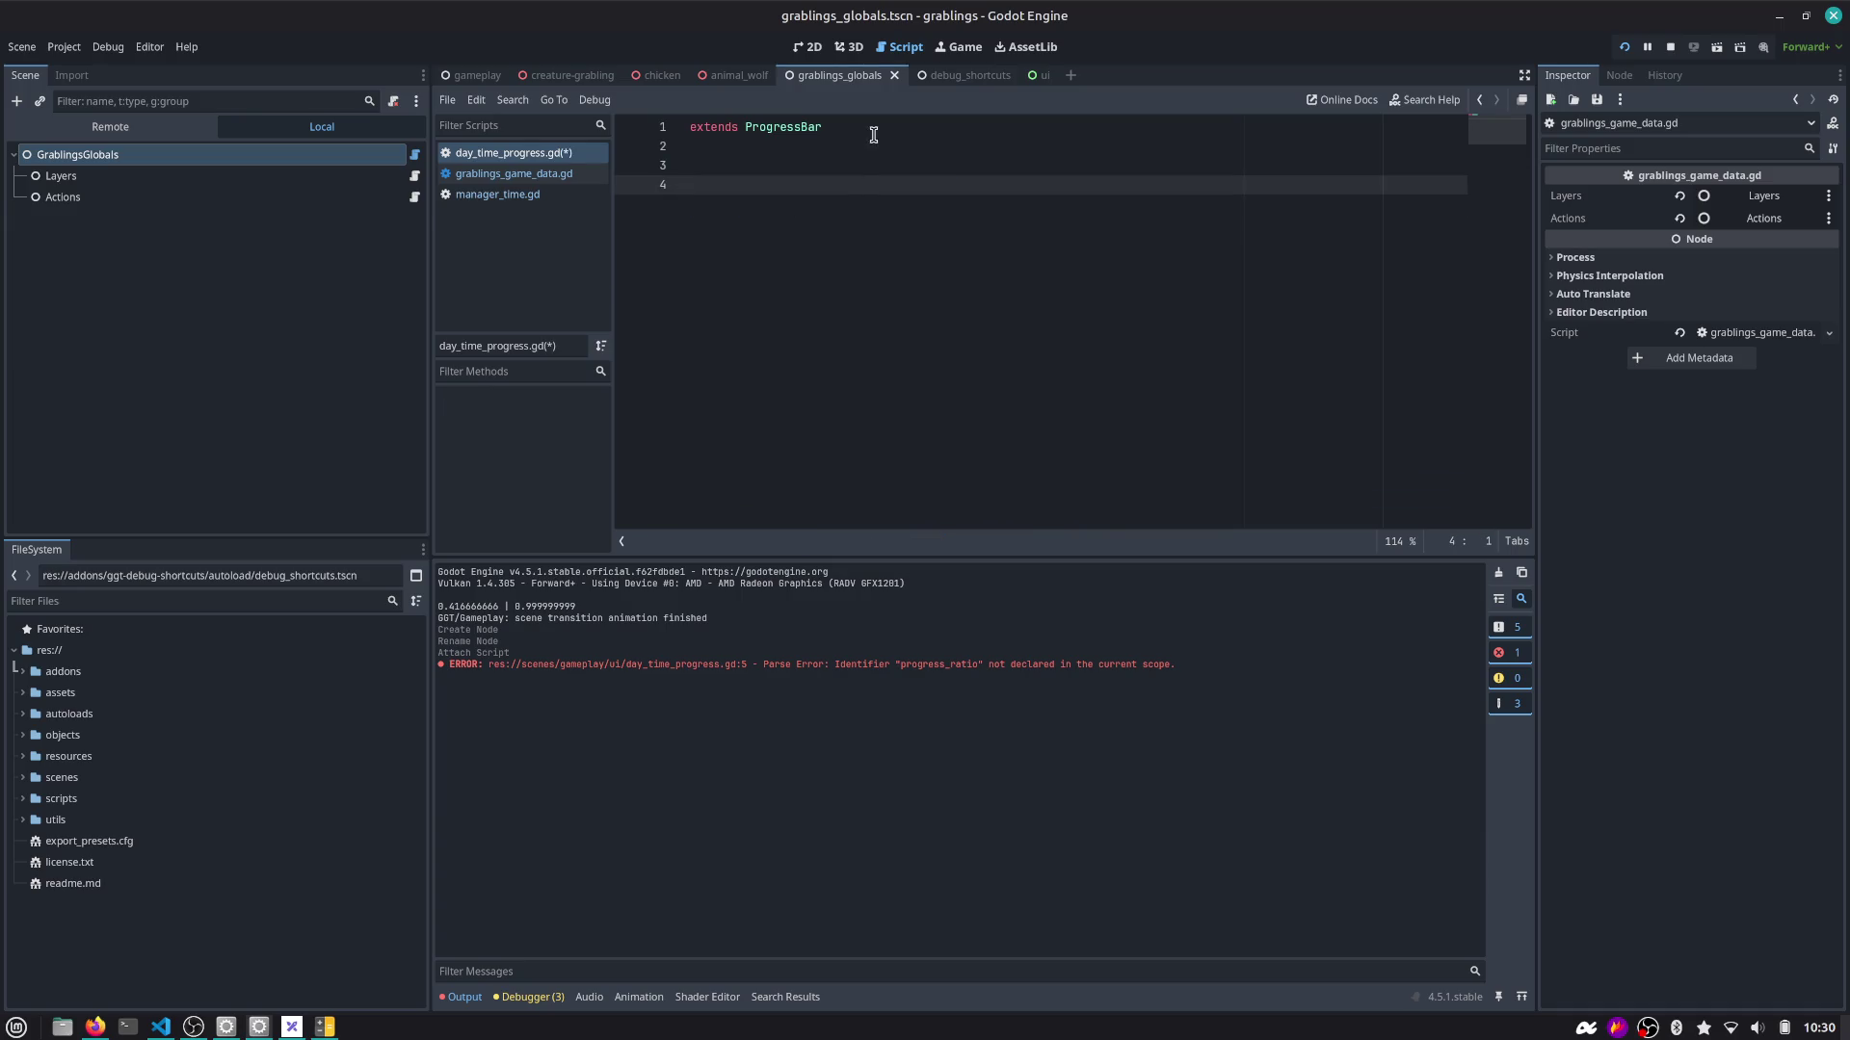
{"action": "key", "text": "ctrl+z"}
{"action": "left_click", "coordinate": [792, 216]}
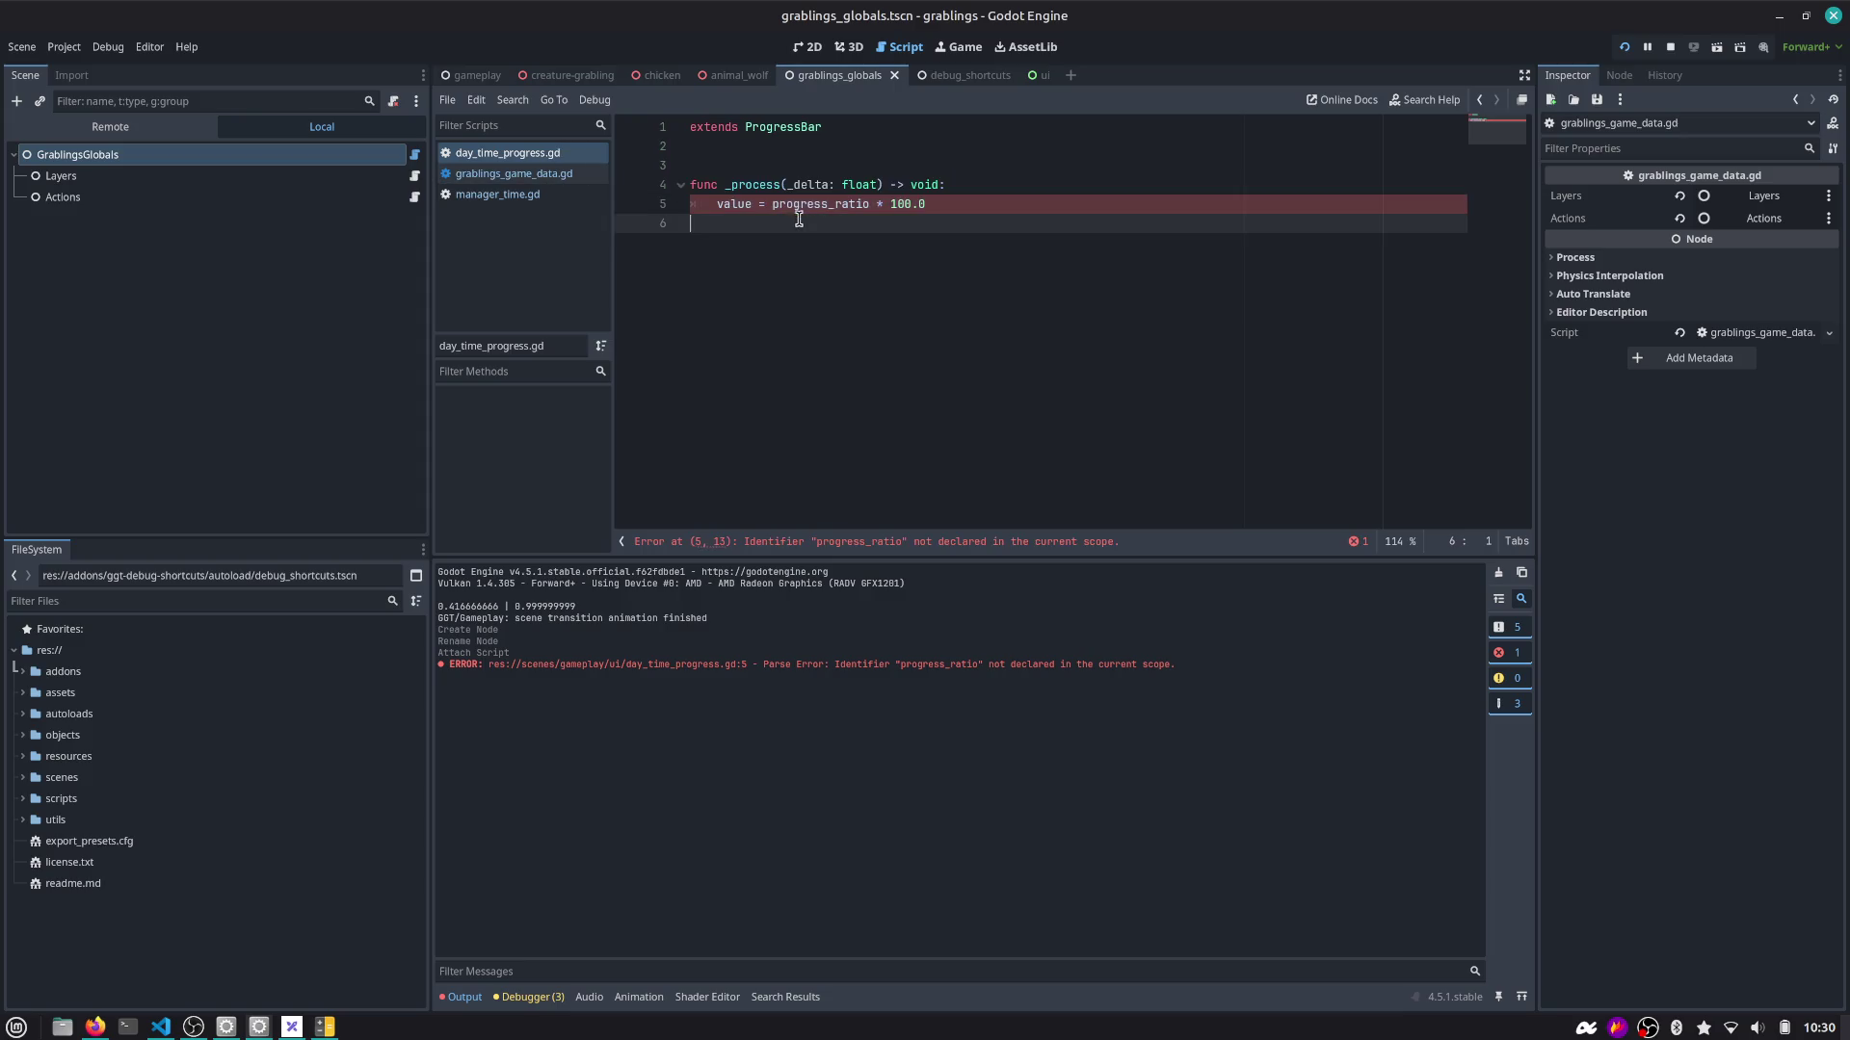
Select the whole _process function in manager_time.gd, including the func line
{"action": "left_click", "coordinate": [550, 195]}
{"action": "left_click", "coordinate": [832, 286]}
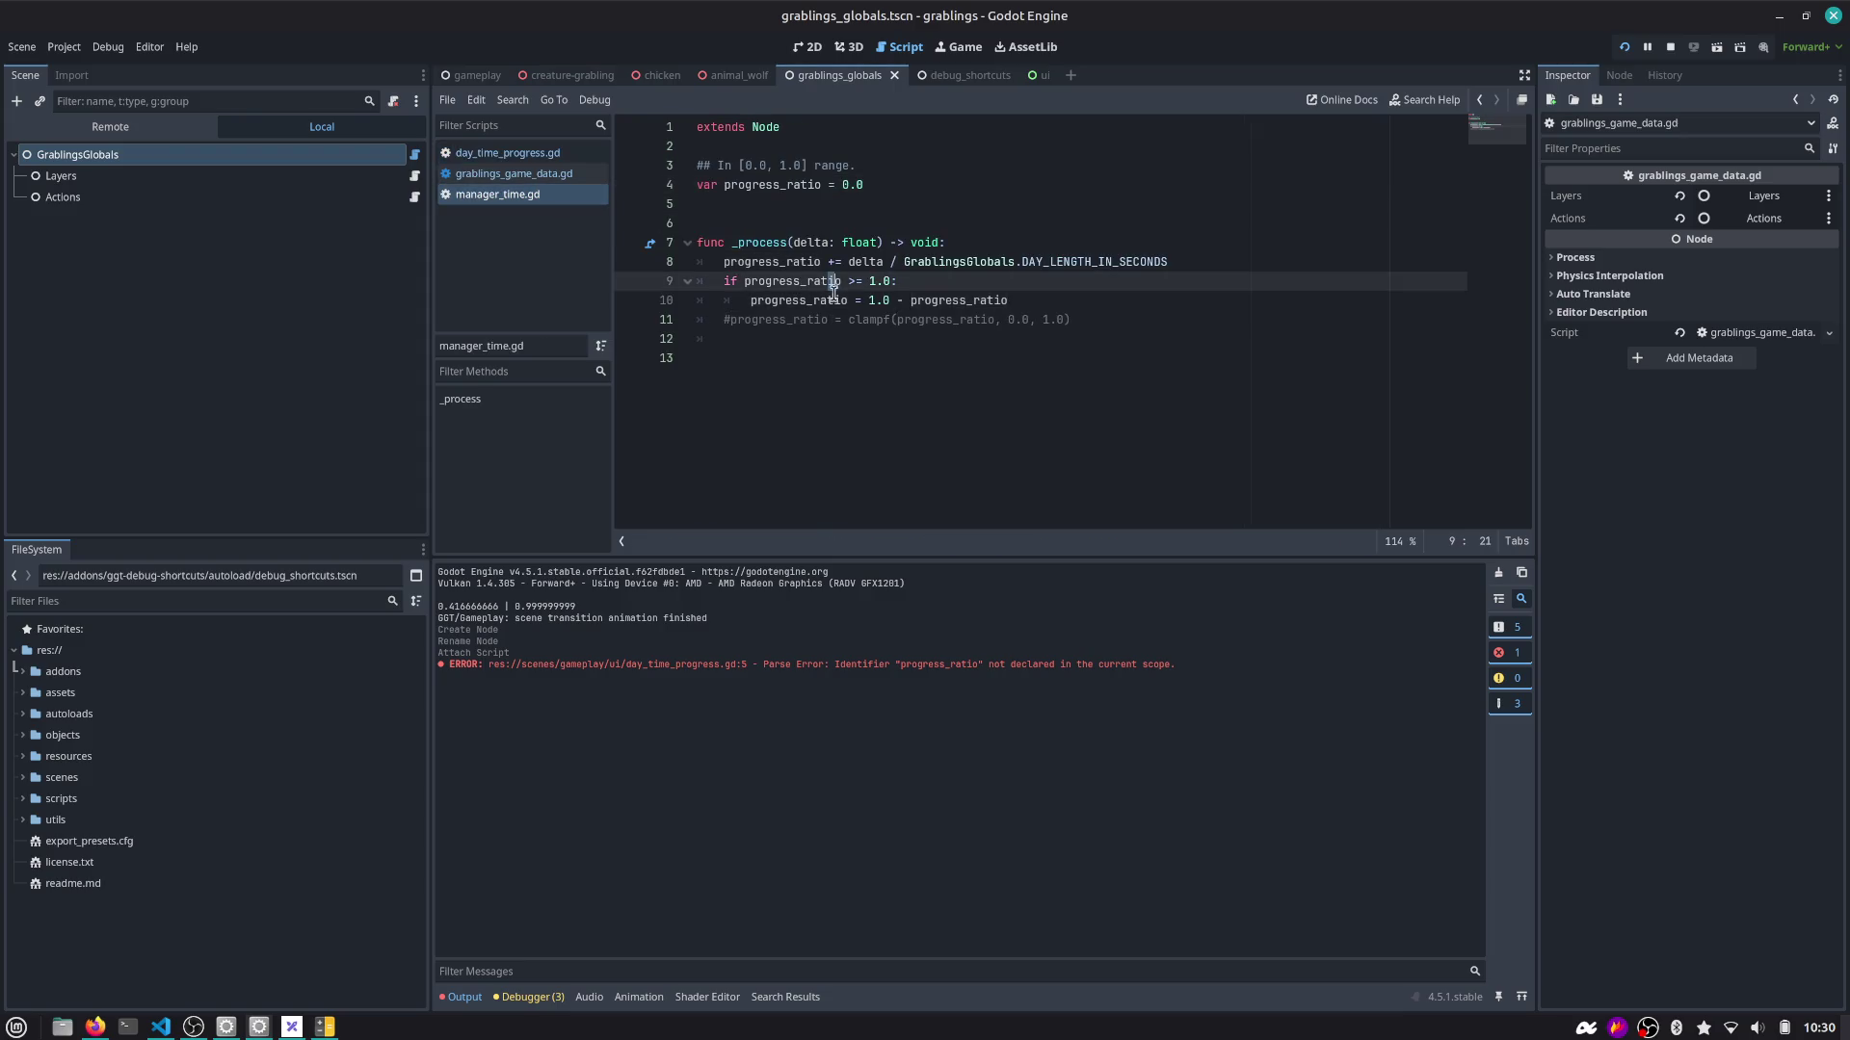
{"action": "left_click", "coordinate": [1067, 302]}
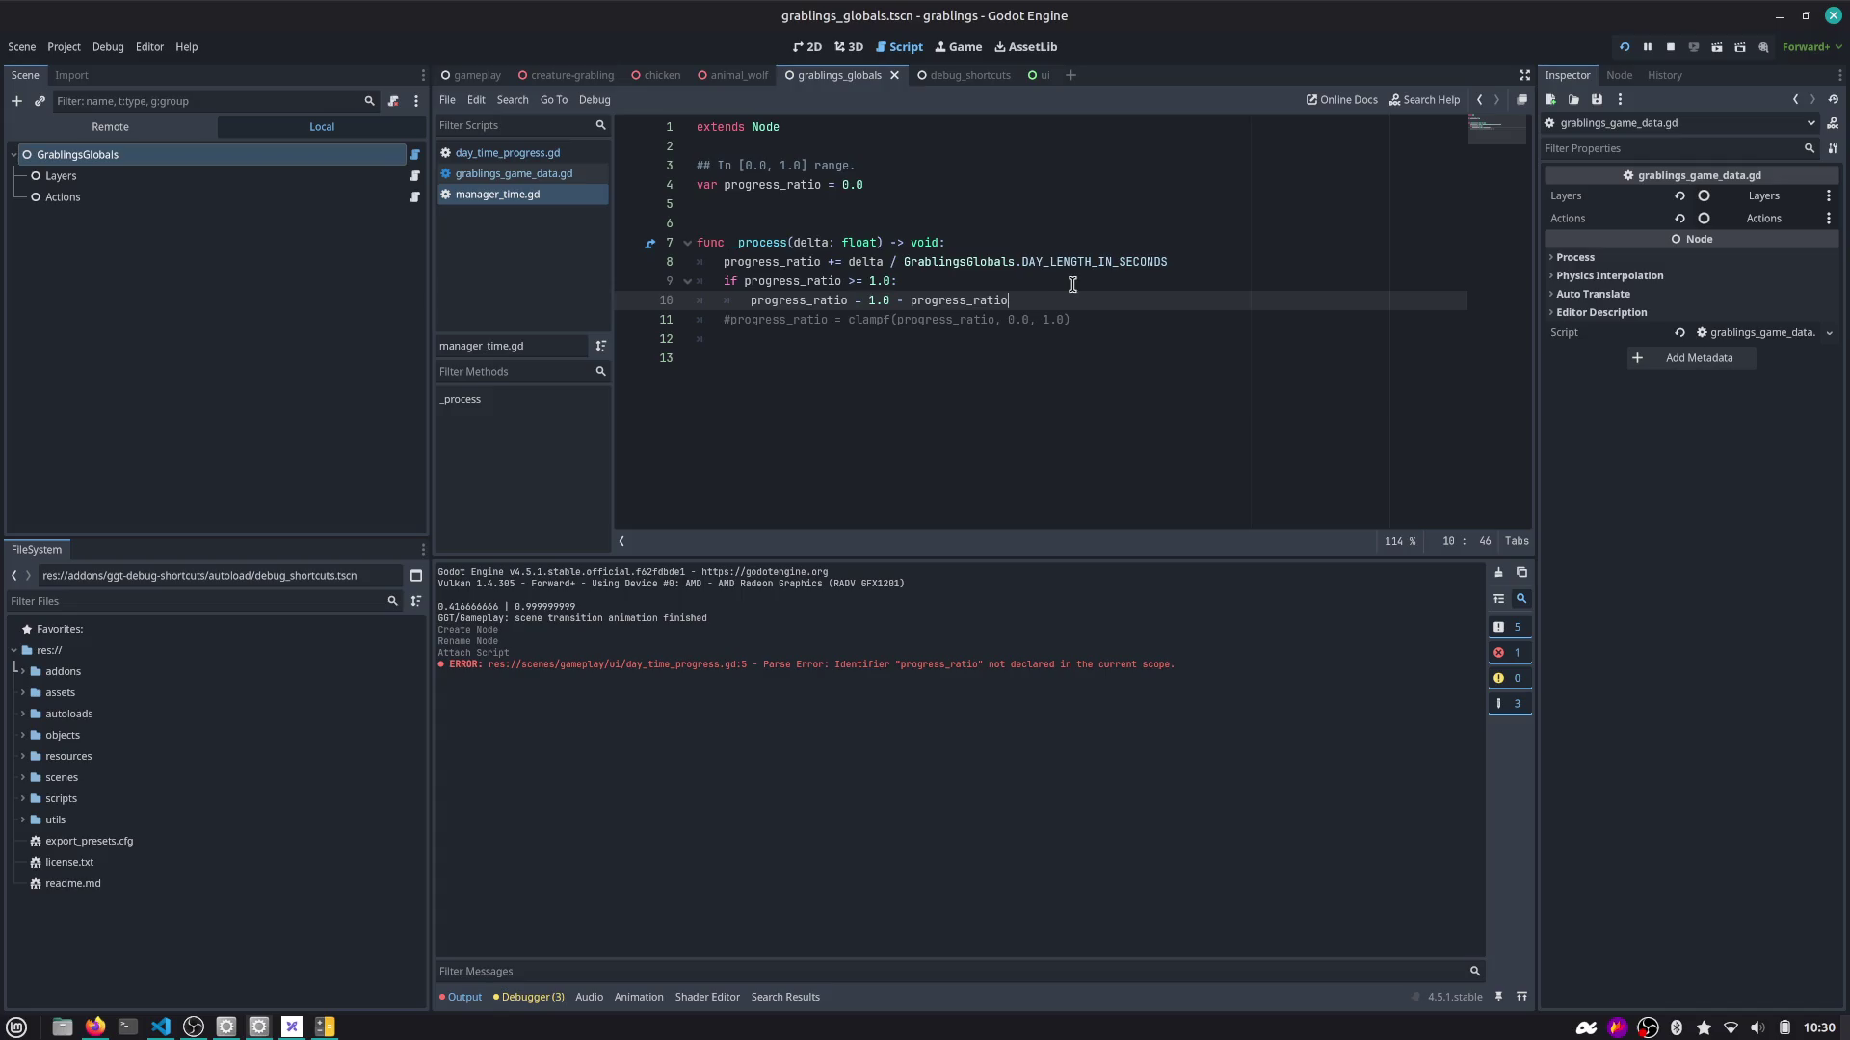
{"action": "key", "text": "shift+Home"}
{"action": "key", "text": "shift+Up"}
{"action": "key", "text": "shift+Up"}
{"action": "key", "text": "shift+Up"}
{"action": "key", "text": "shift+Home"}
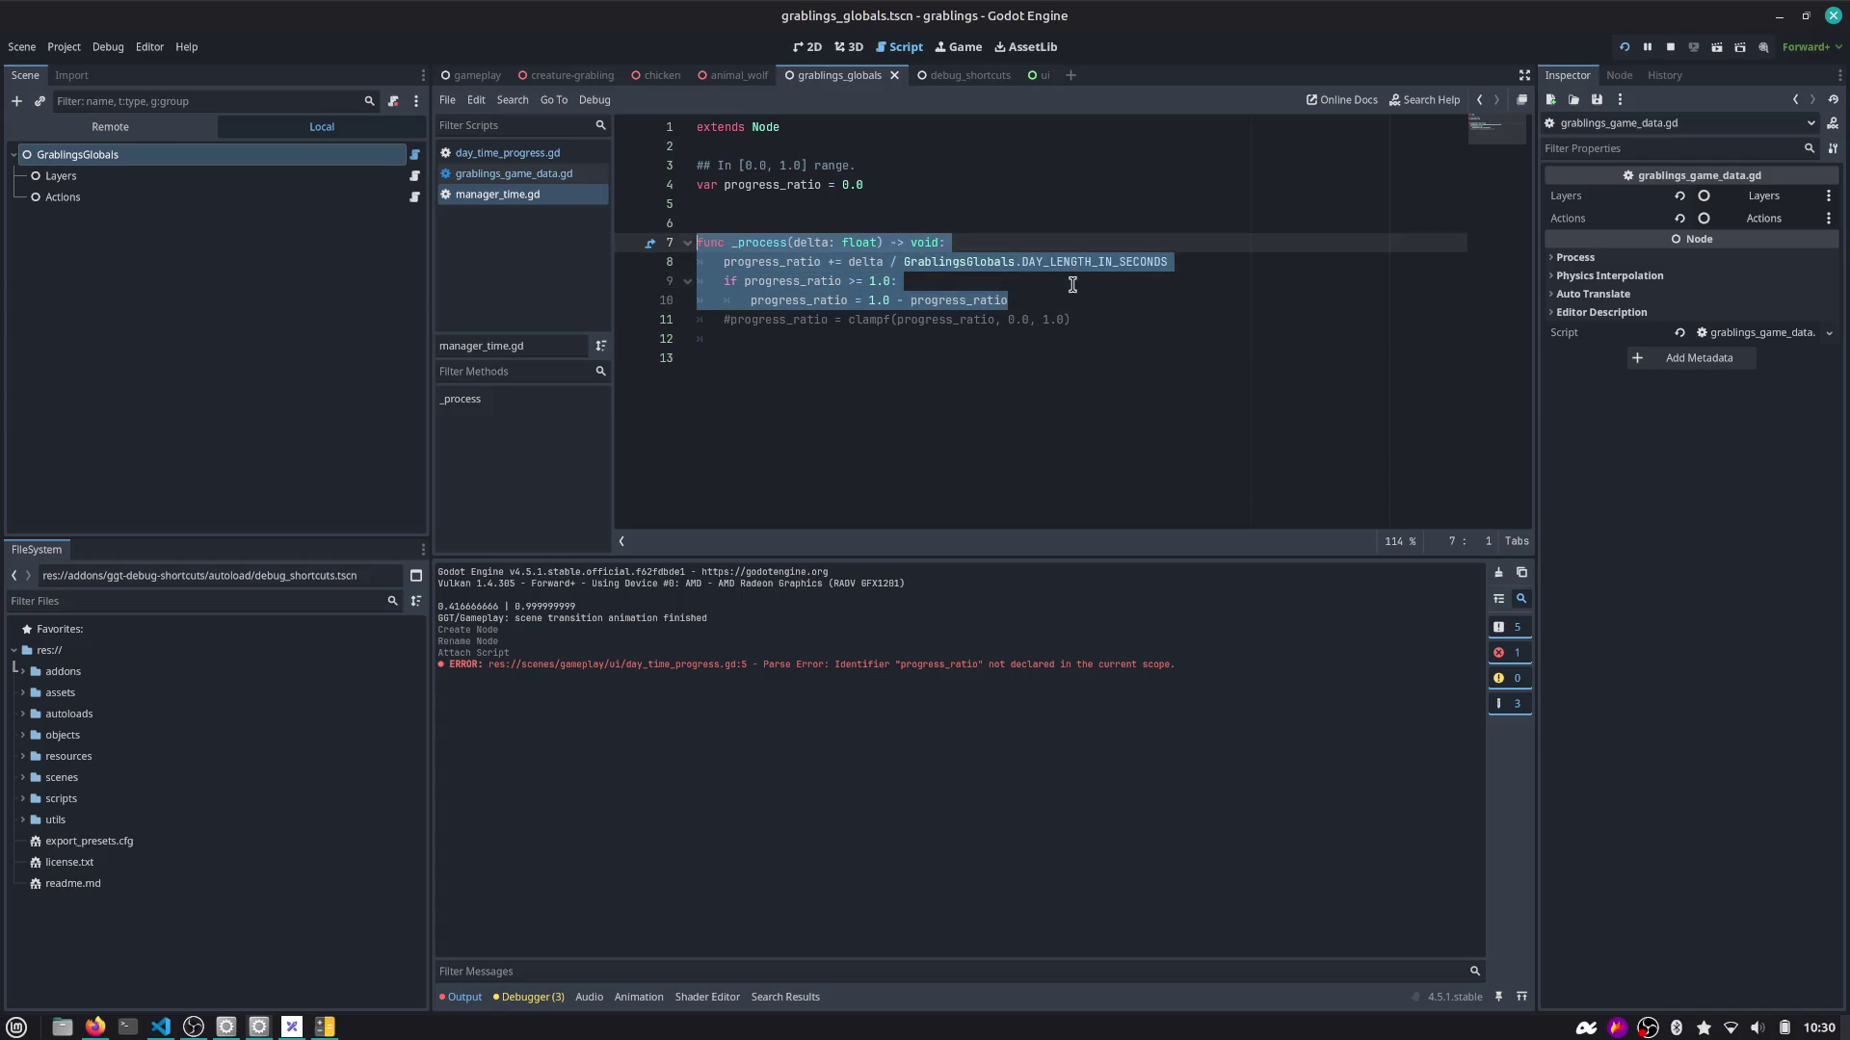
{"action": "key", "text": "shift+Down"}
{"action": "key", "text": "shift+Down"}
{"action": "key", "text": "shift+Down"}
{"action": "key", "text": "shift+End"}
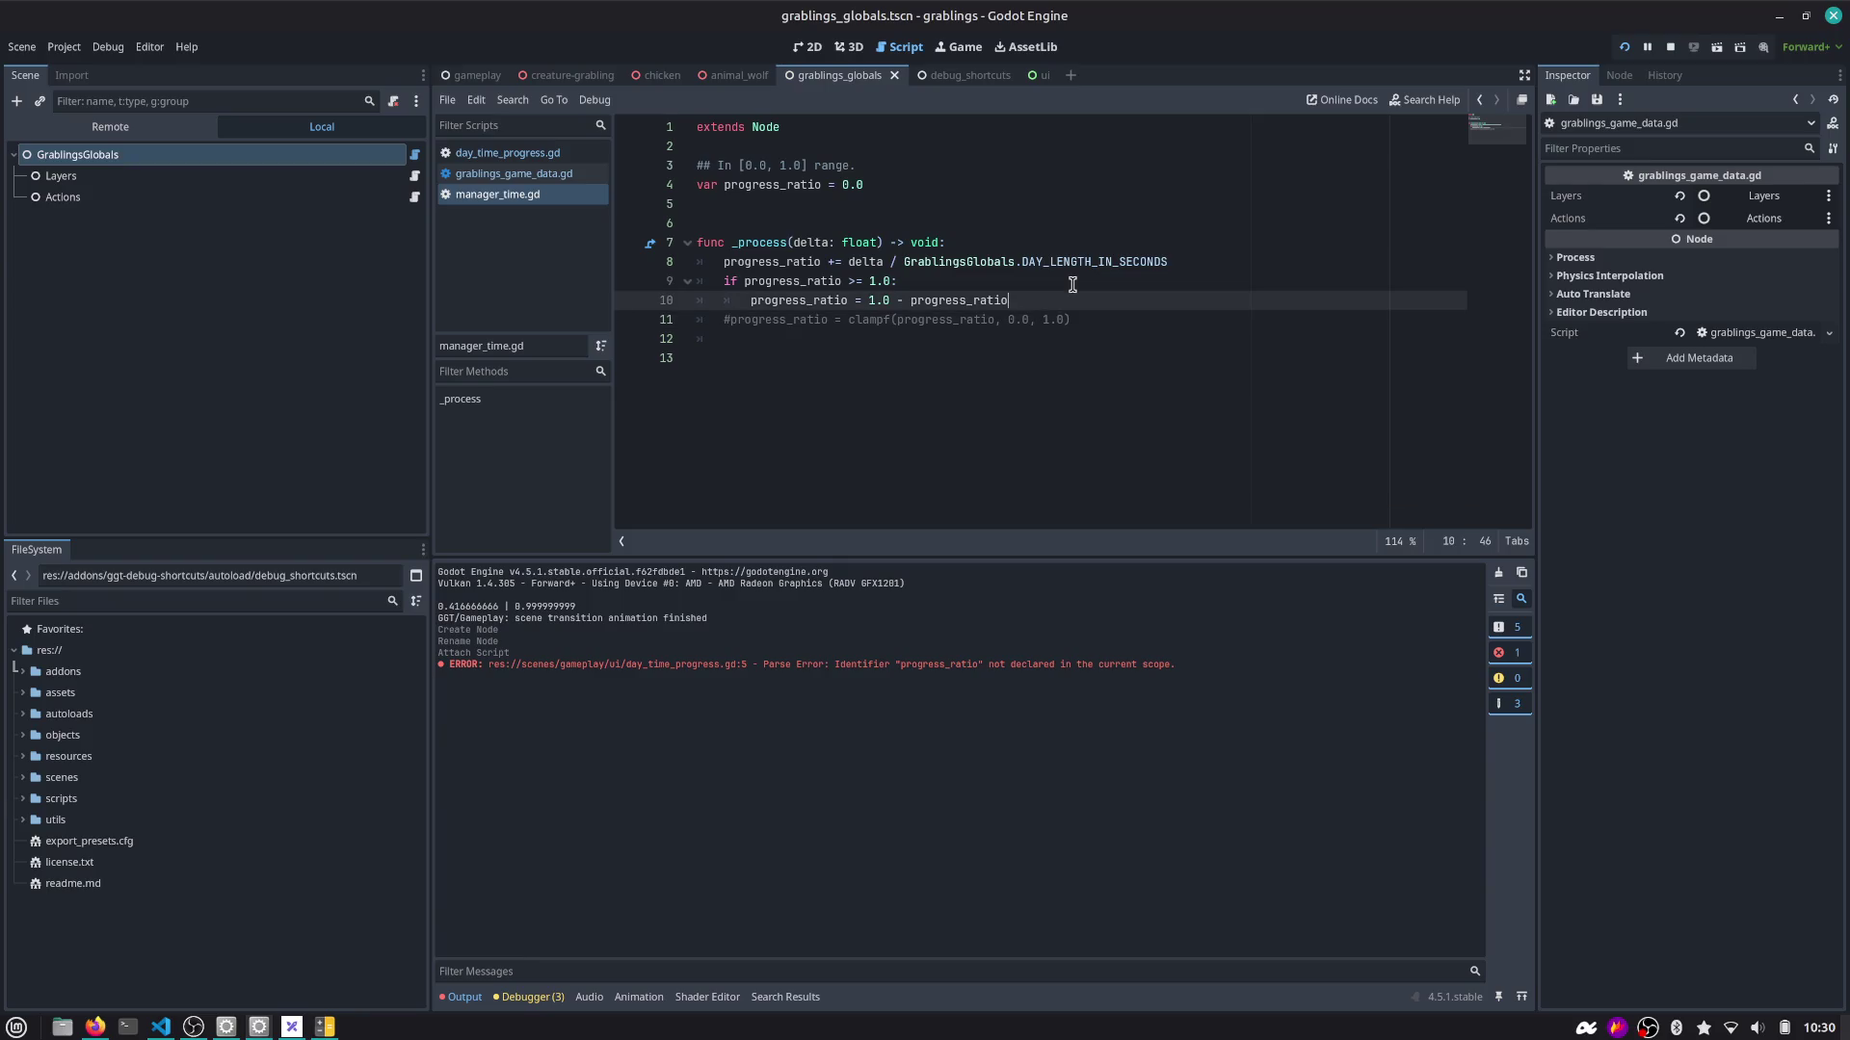
{"action": "key", "text": "shift+Up"}
{"action": "key", "text": "shift+Up"}
{"action": "key", "text": "shift+Home"}
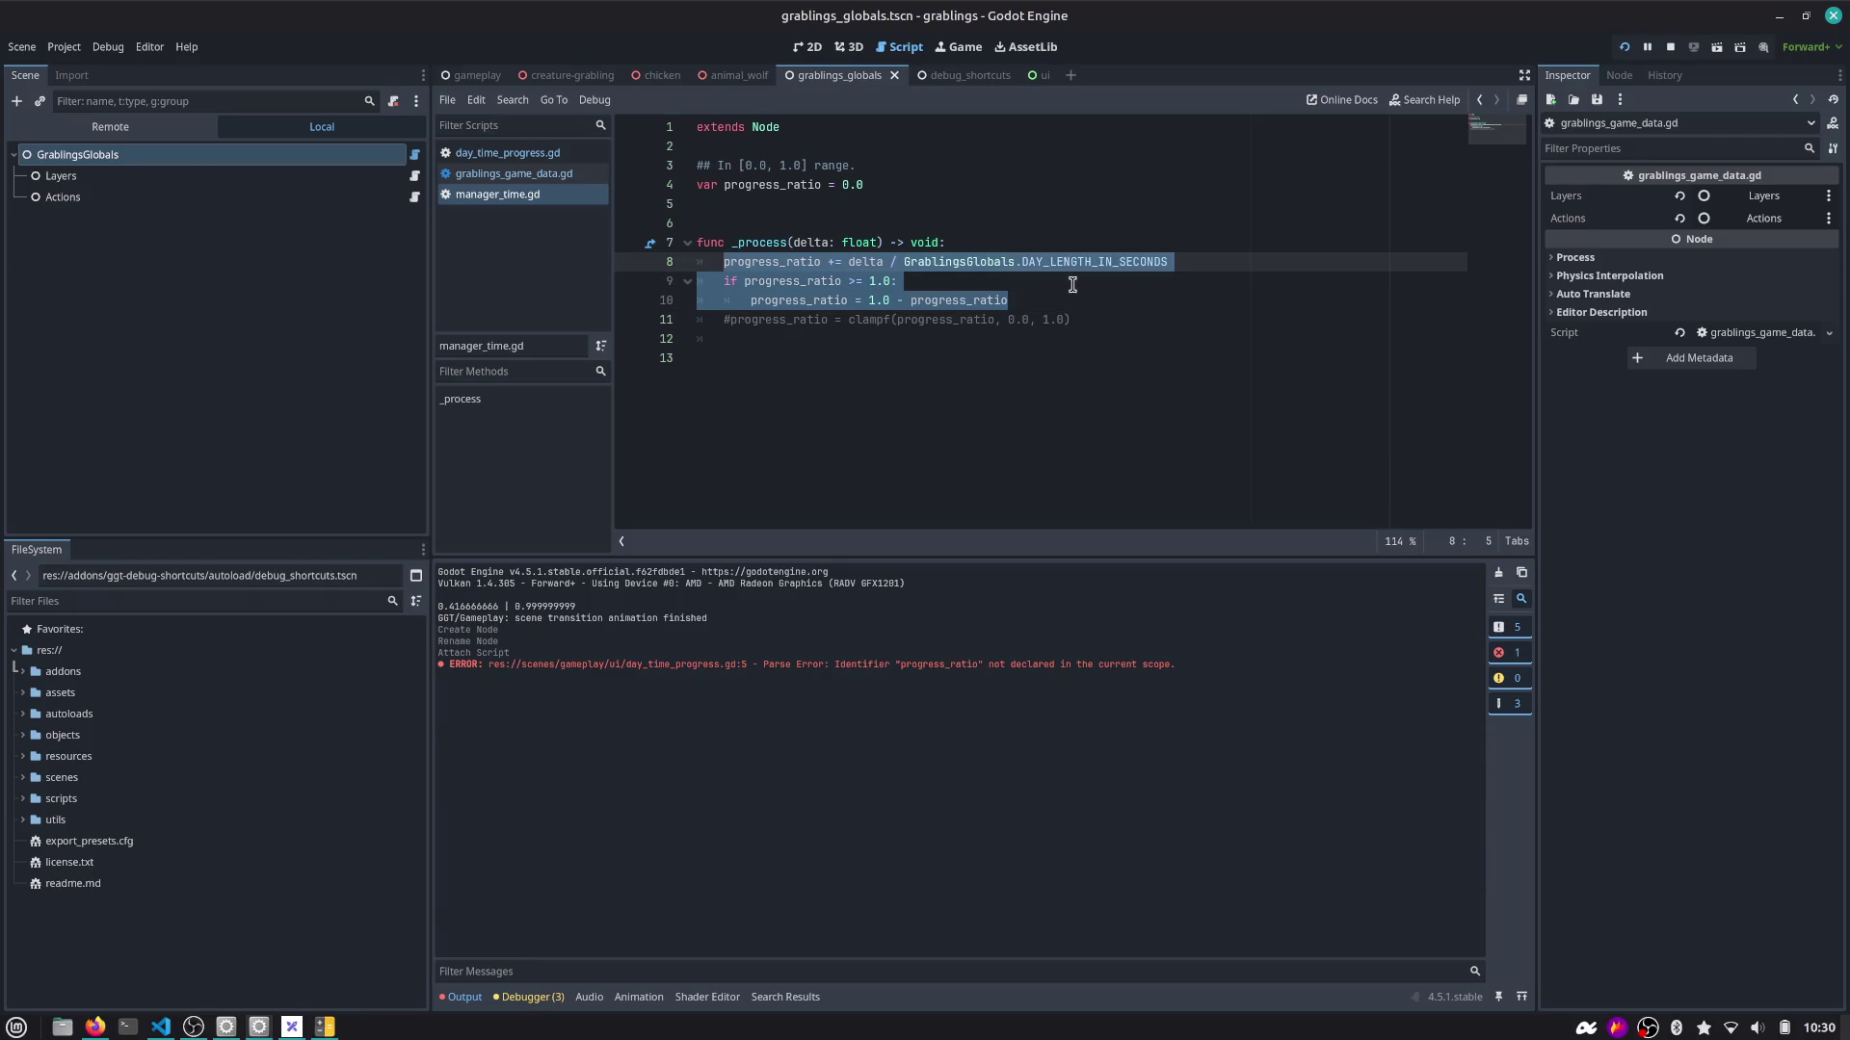
{"action": "key", "text": "shift+Up"}
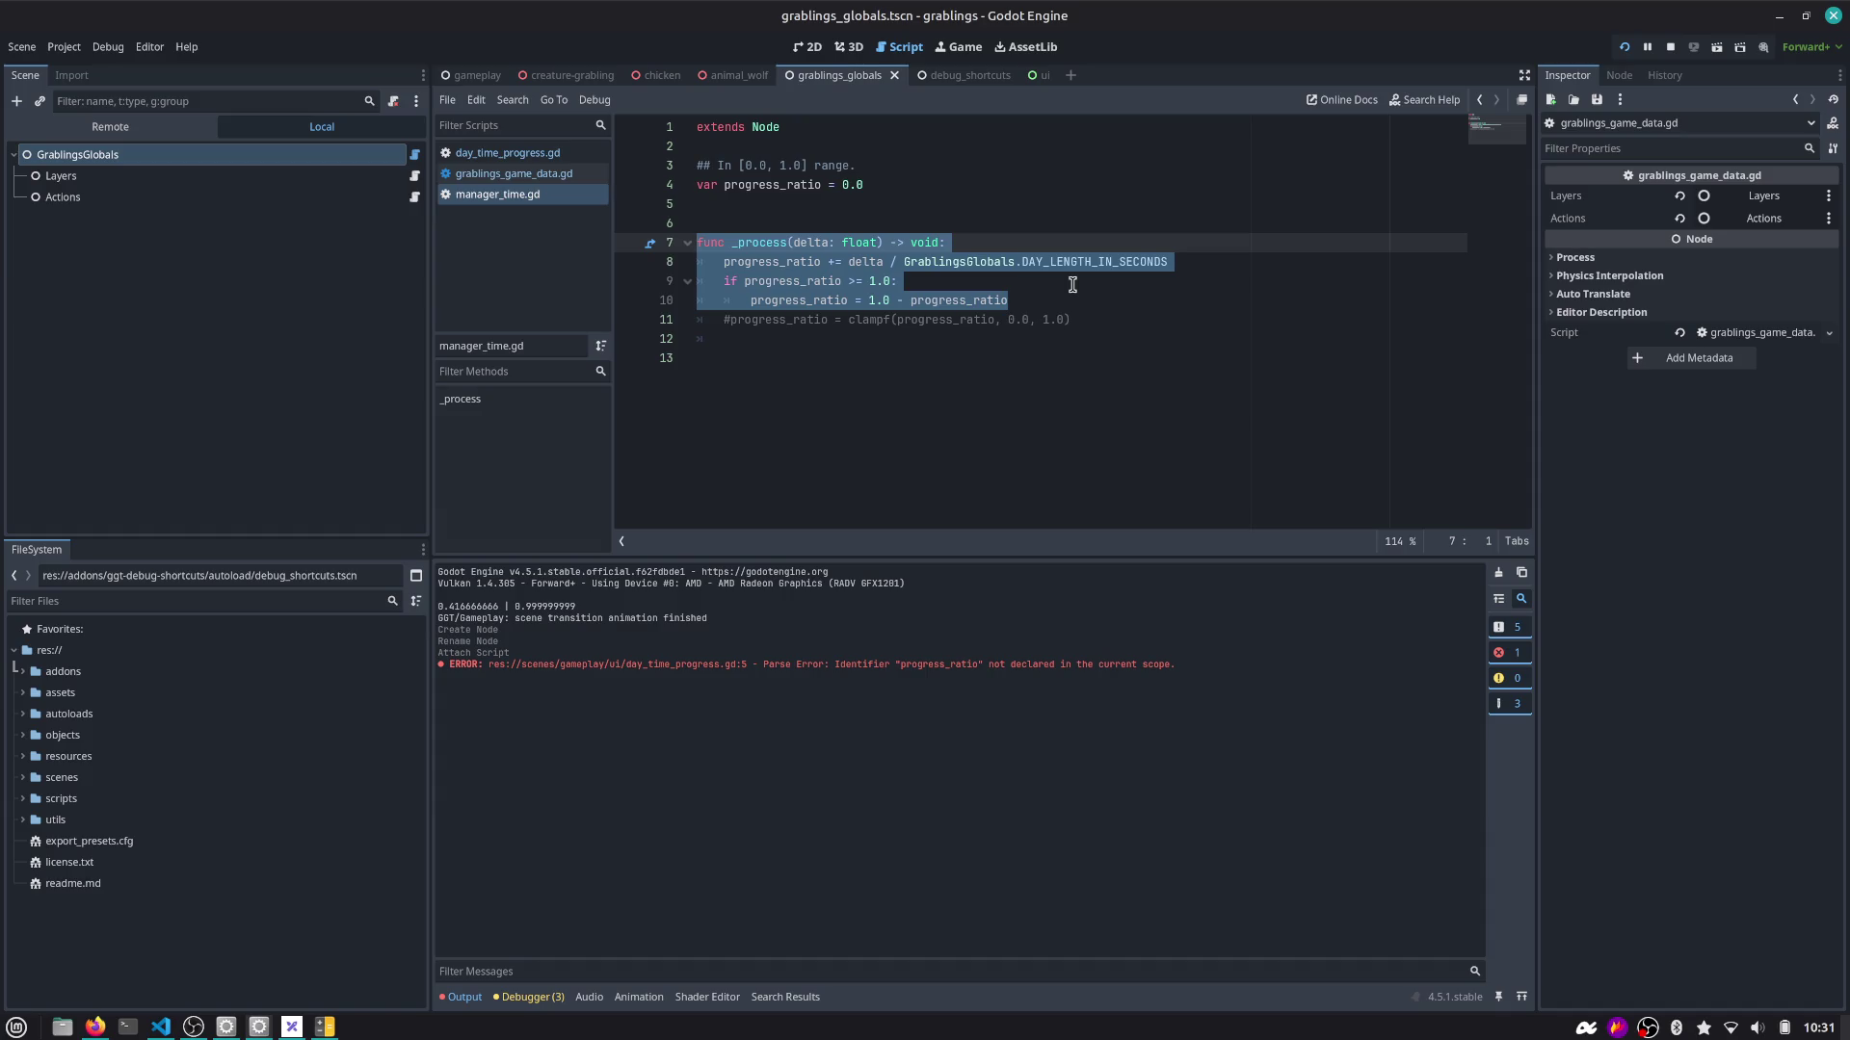
Reselect the _process lines, narrowing to line 10 and extending back to the whole function
{"action": "key", "text": "Down"}
{"action": "key", "text": "Down"}
{"action": "key", "text": "Down"}
{"action": "key", "text": "Up"}
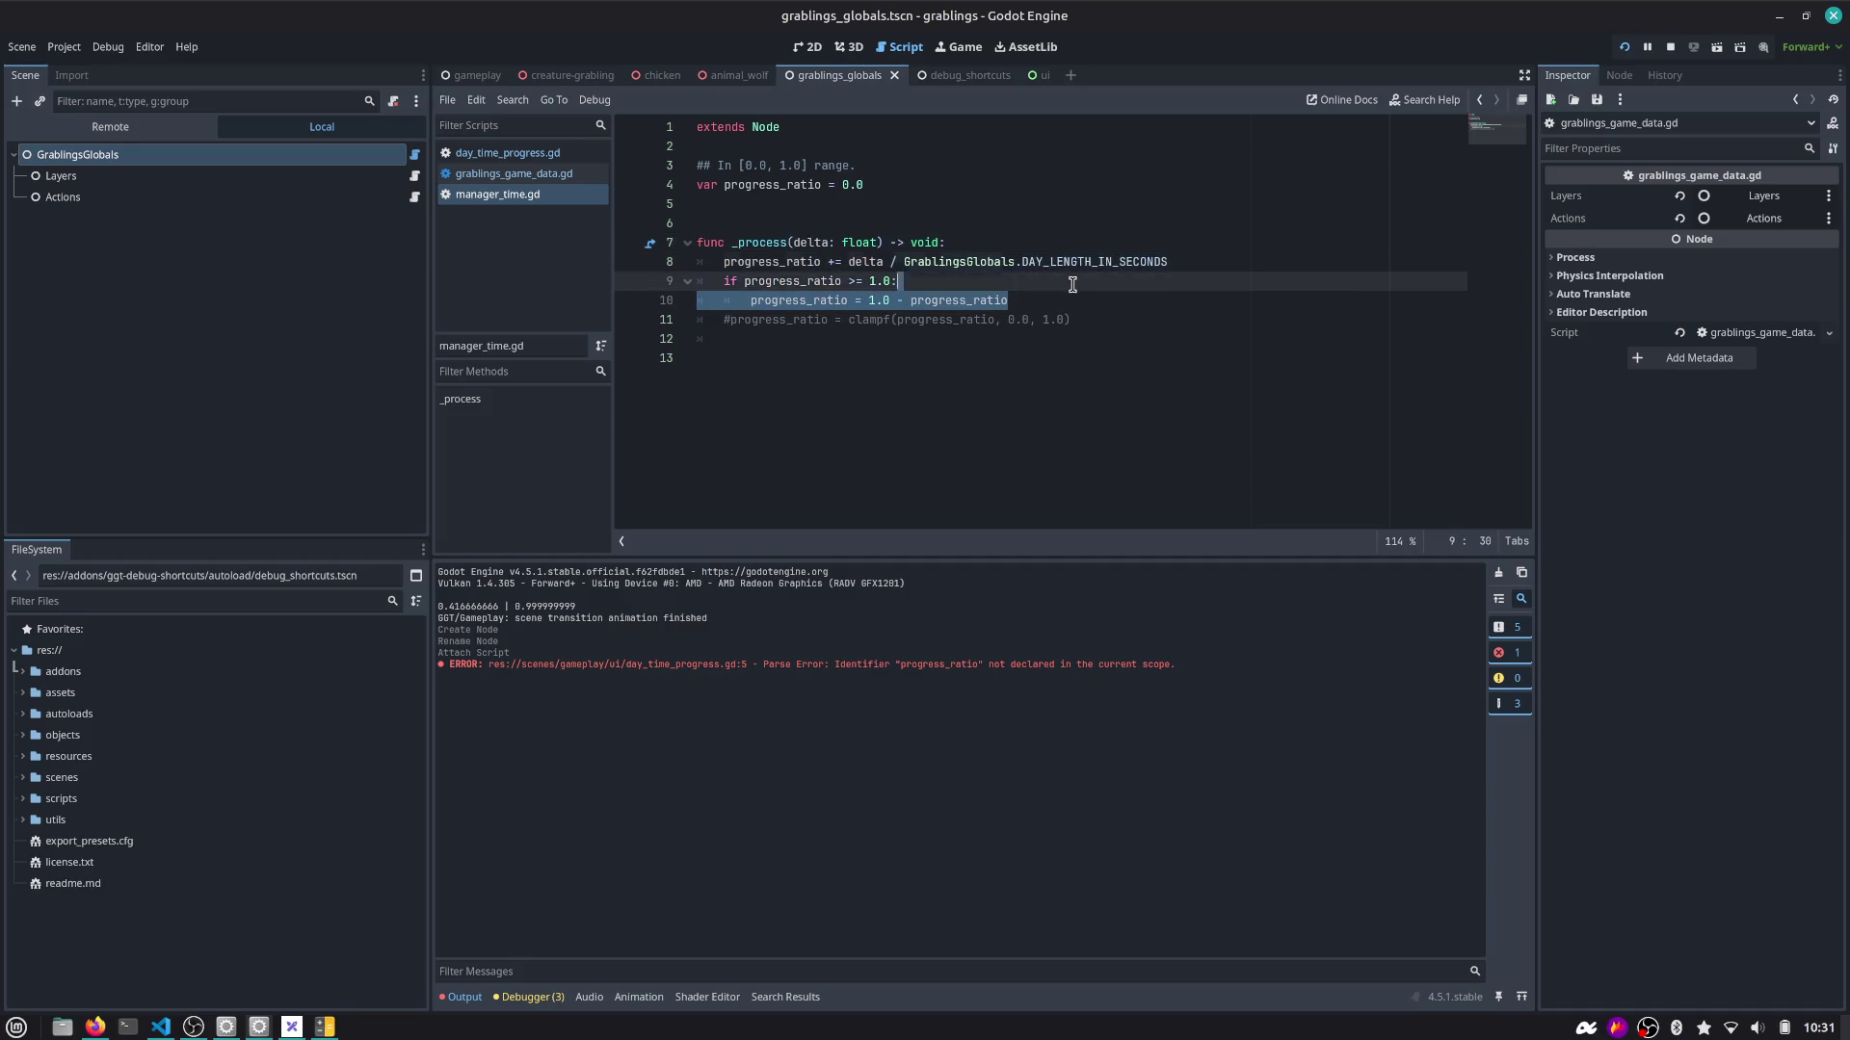
{"action": "key", "text": "shift+Up"}
{"action": "key", "text": "shift+Up"}
{"action": "key", "text": "shift+Up"}
{"action": "key", "text": "shift+Down"}
{"action": "key", "text": "shift+Down"}
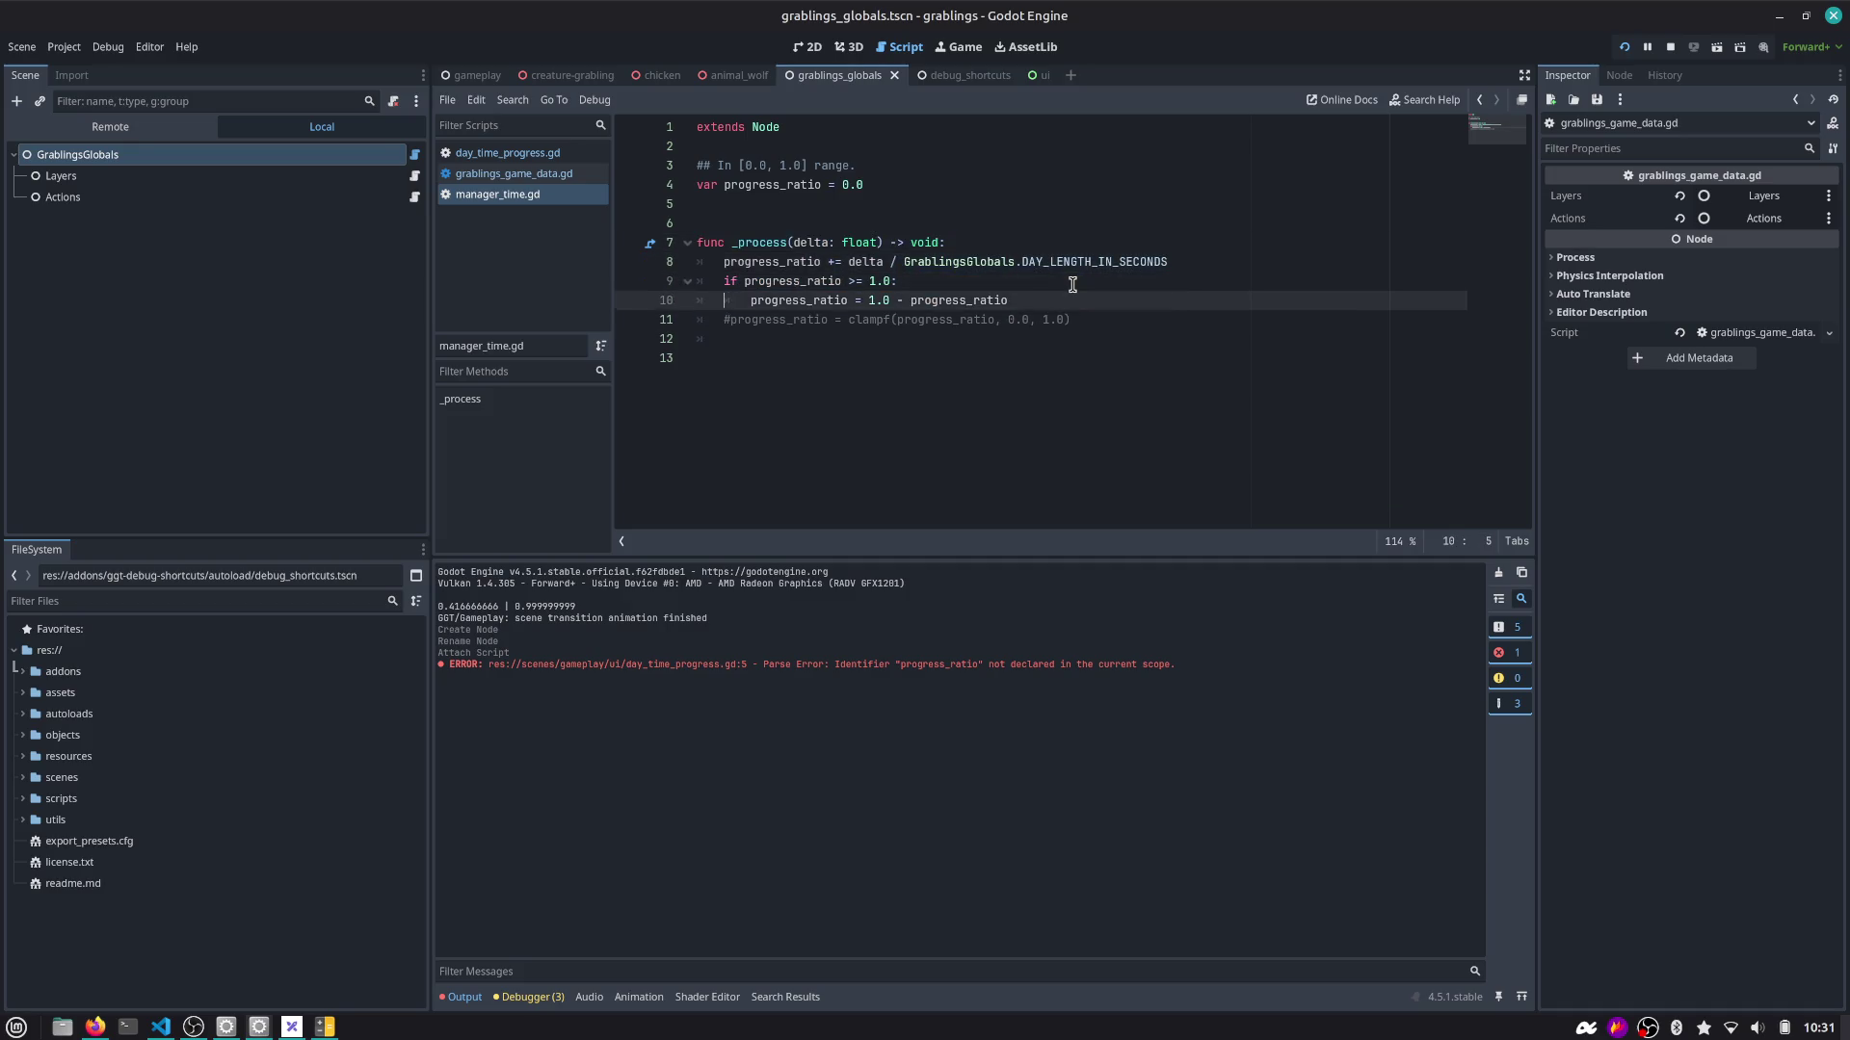
{"action": "key", "text": "shift+End"}
{"action": "key", "text": "shift+Up"}
{"action": "key", "text": "shift+Up"}
{"action": "key", "text": "shift+Home"}
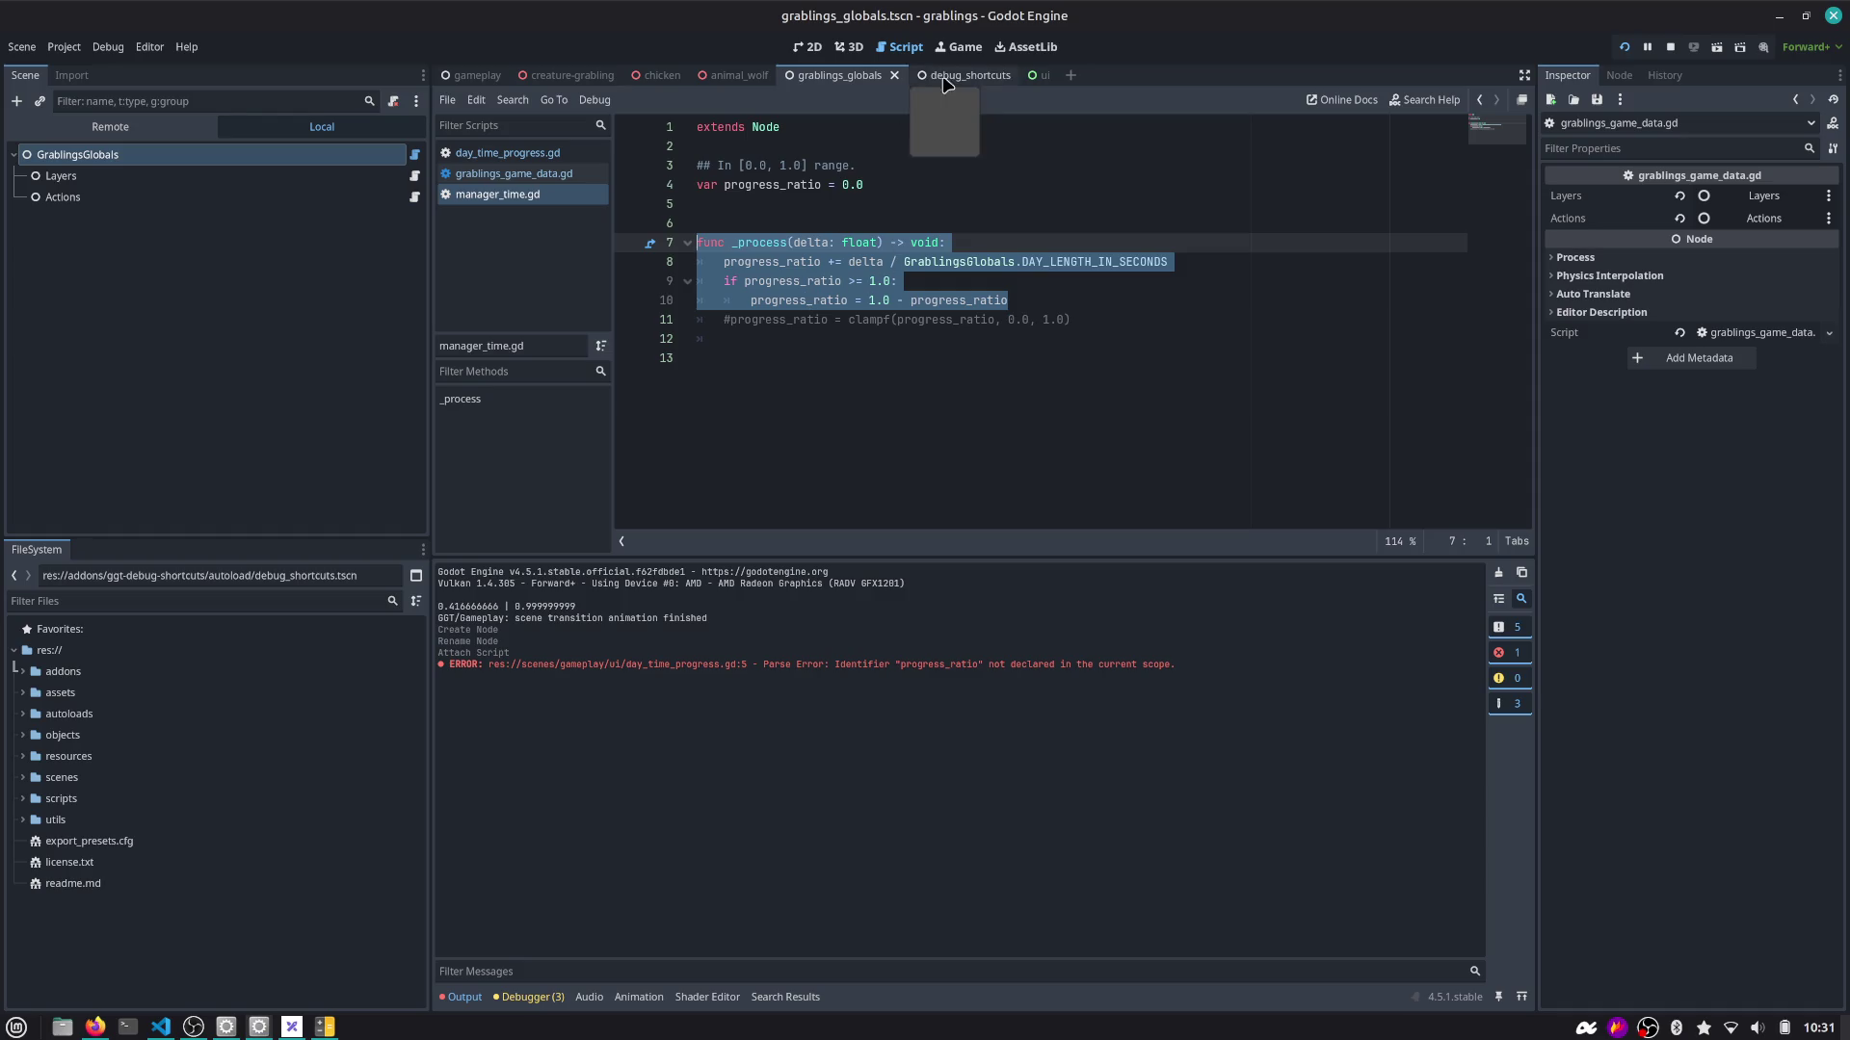
Select the range comment and the progress_ratio variable name on line 4
{"action": "double_click", "coordinate": [782, 186]}
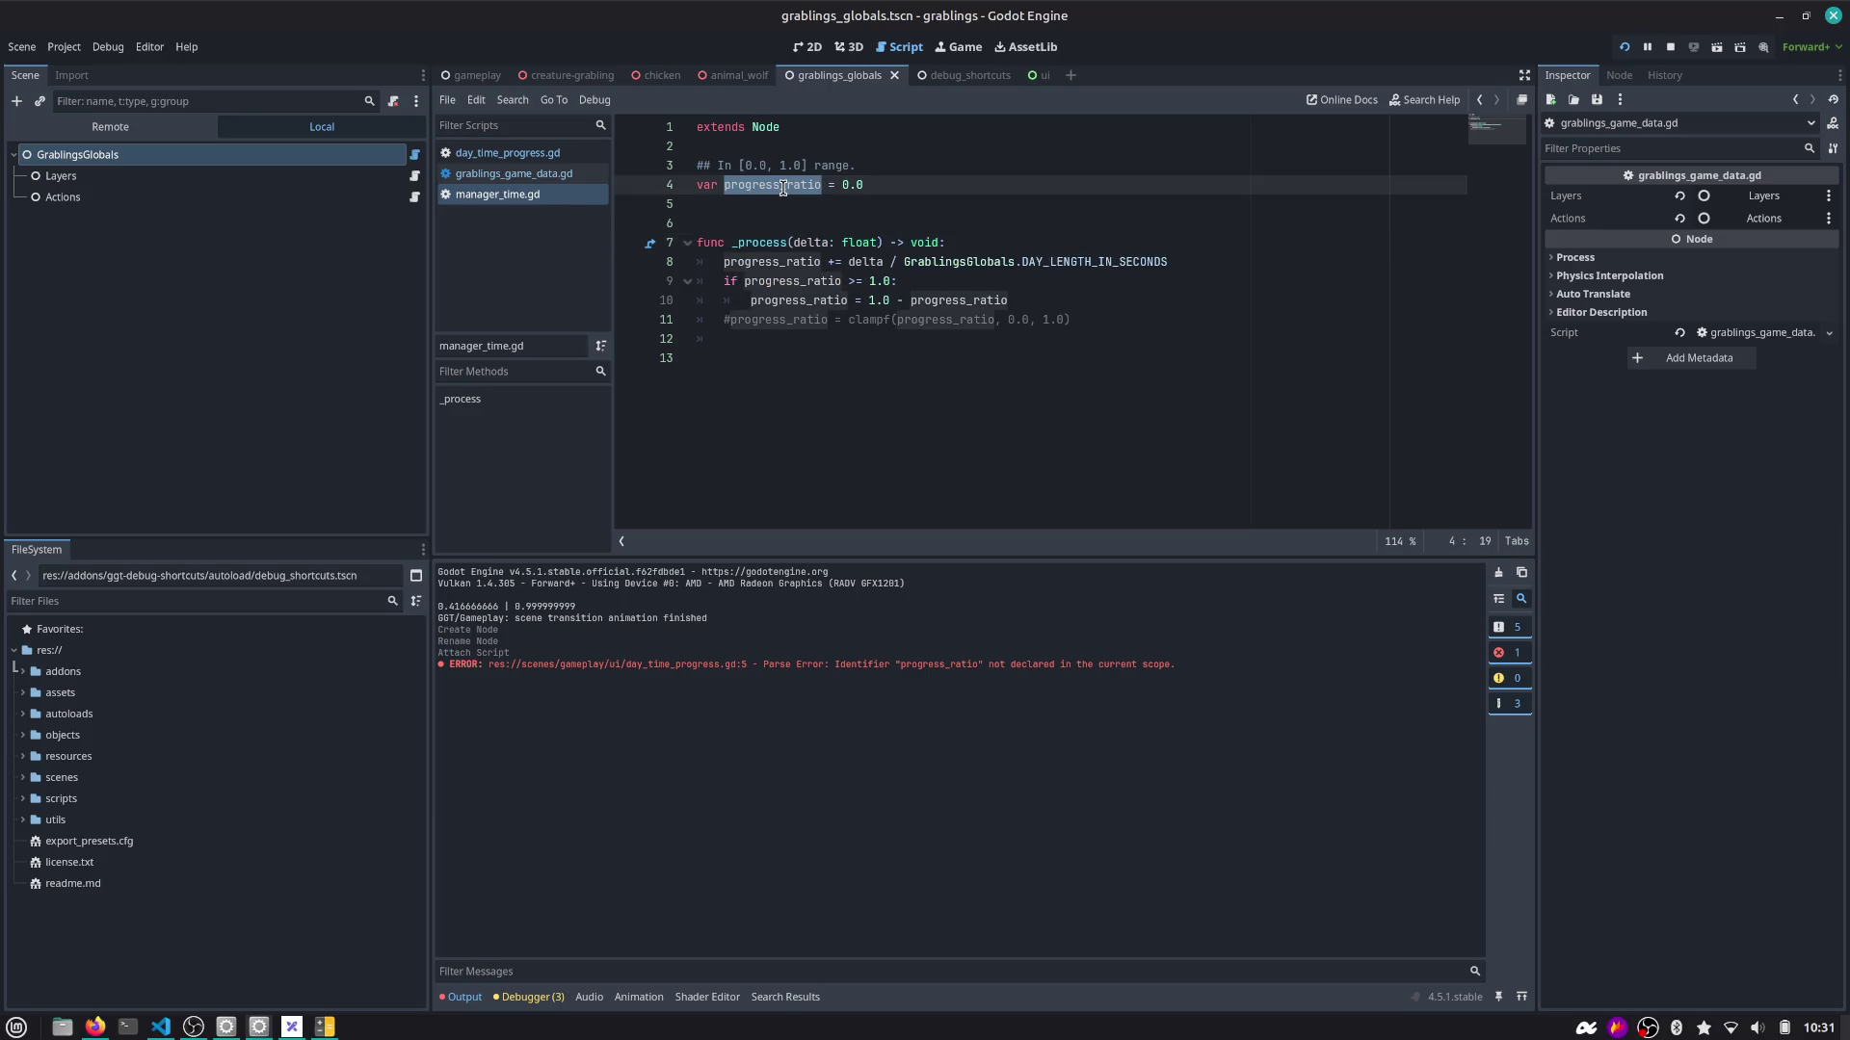
{"action": "left_click", "coordinate": [885, 188]}
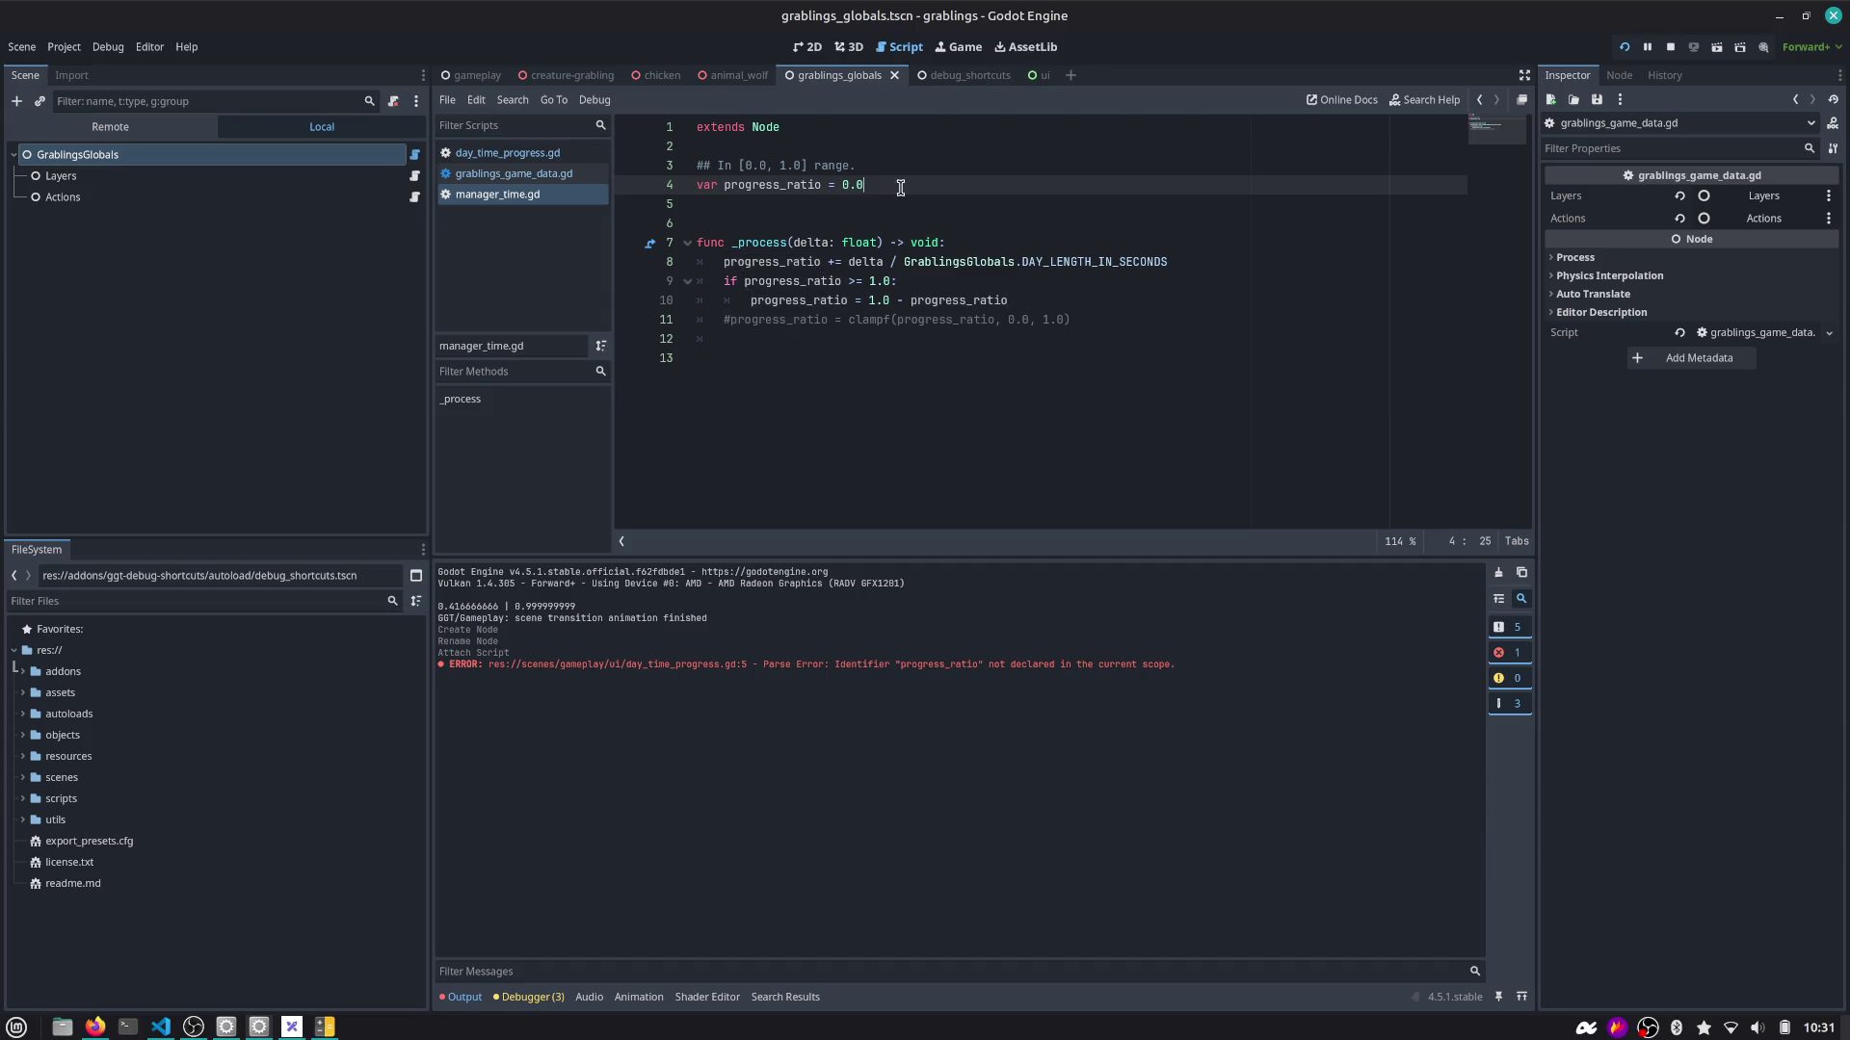
{"action": "left_click", "coordinate": [657, 162], "text": "shift"}
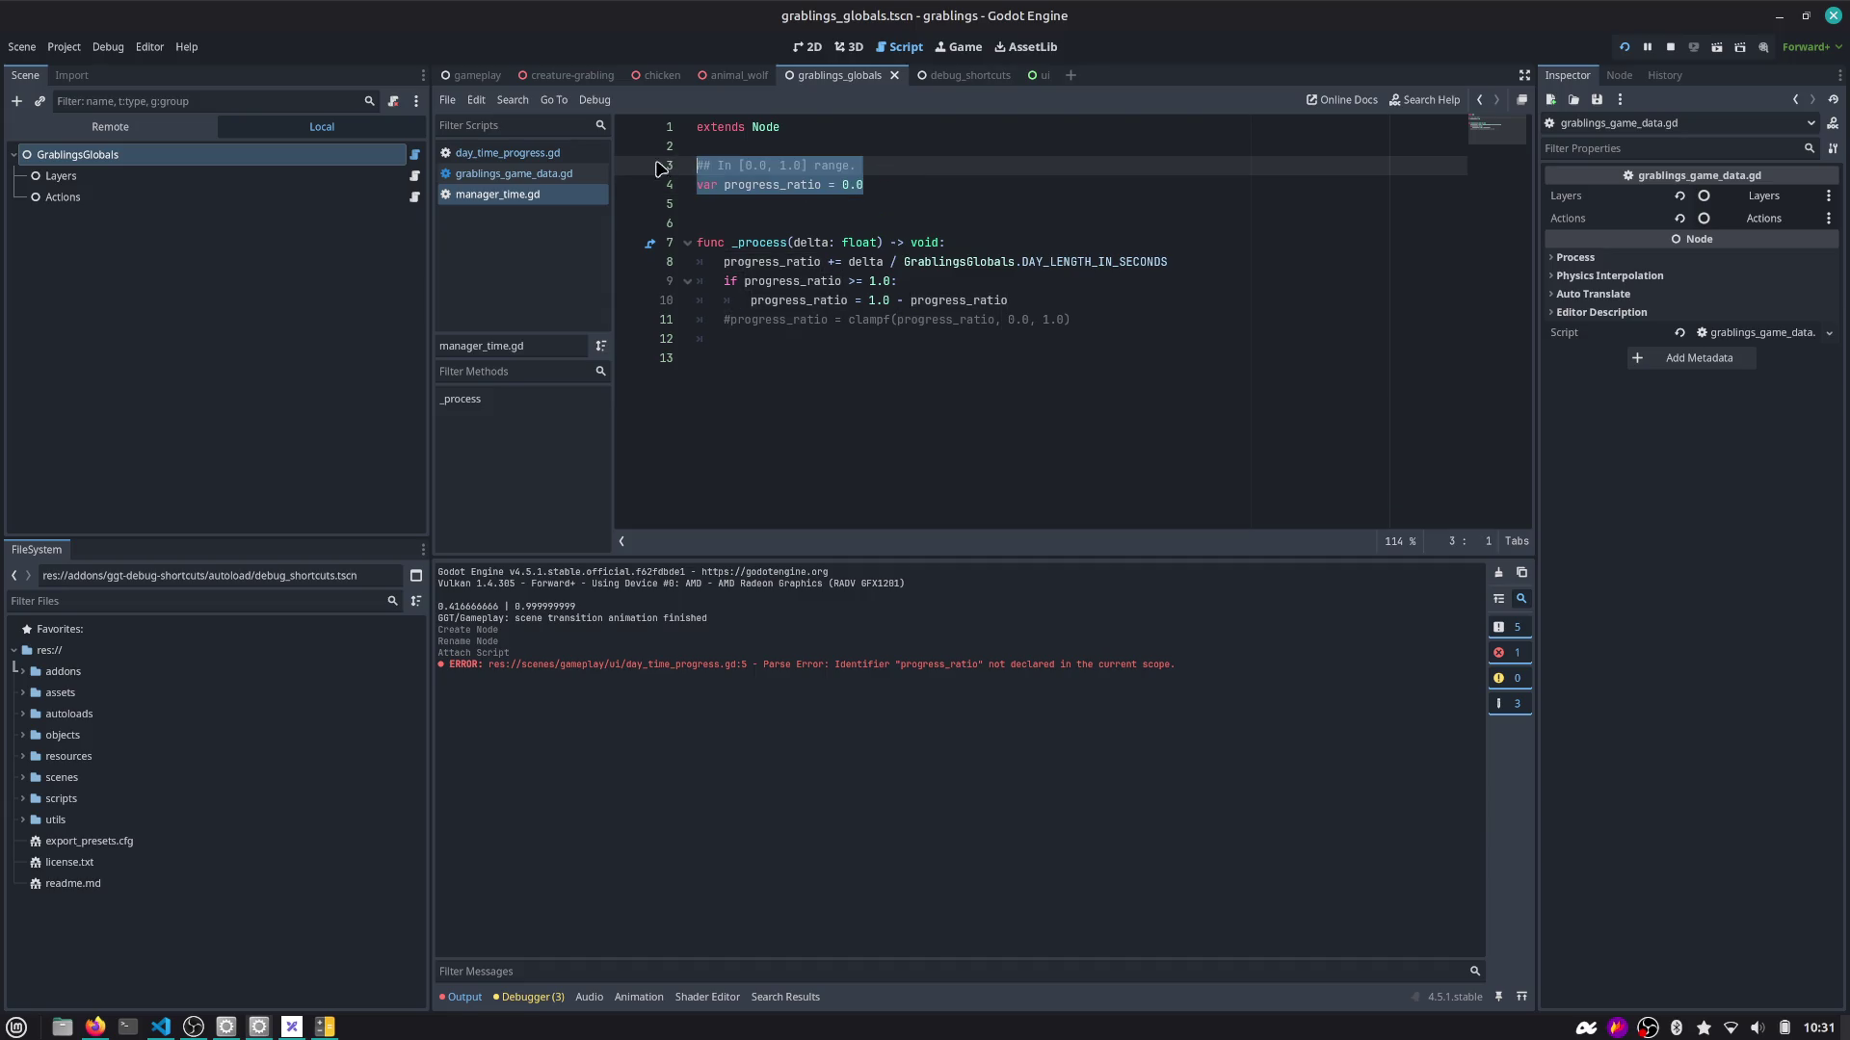
{"action": "double_click", "coordinate": [725, 189]}
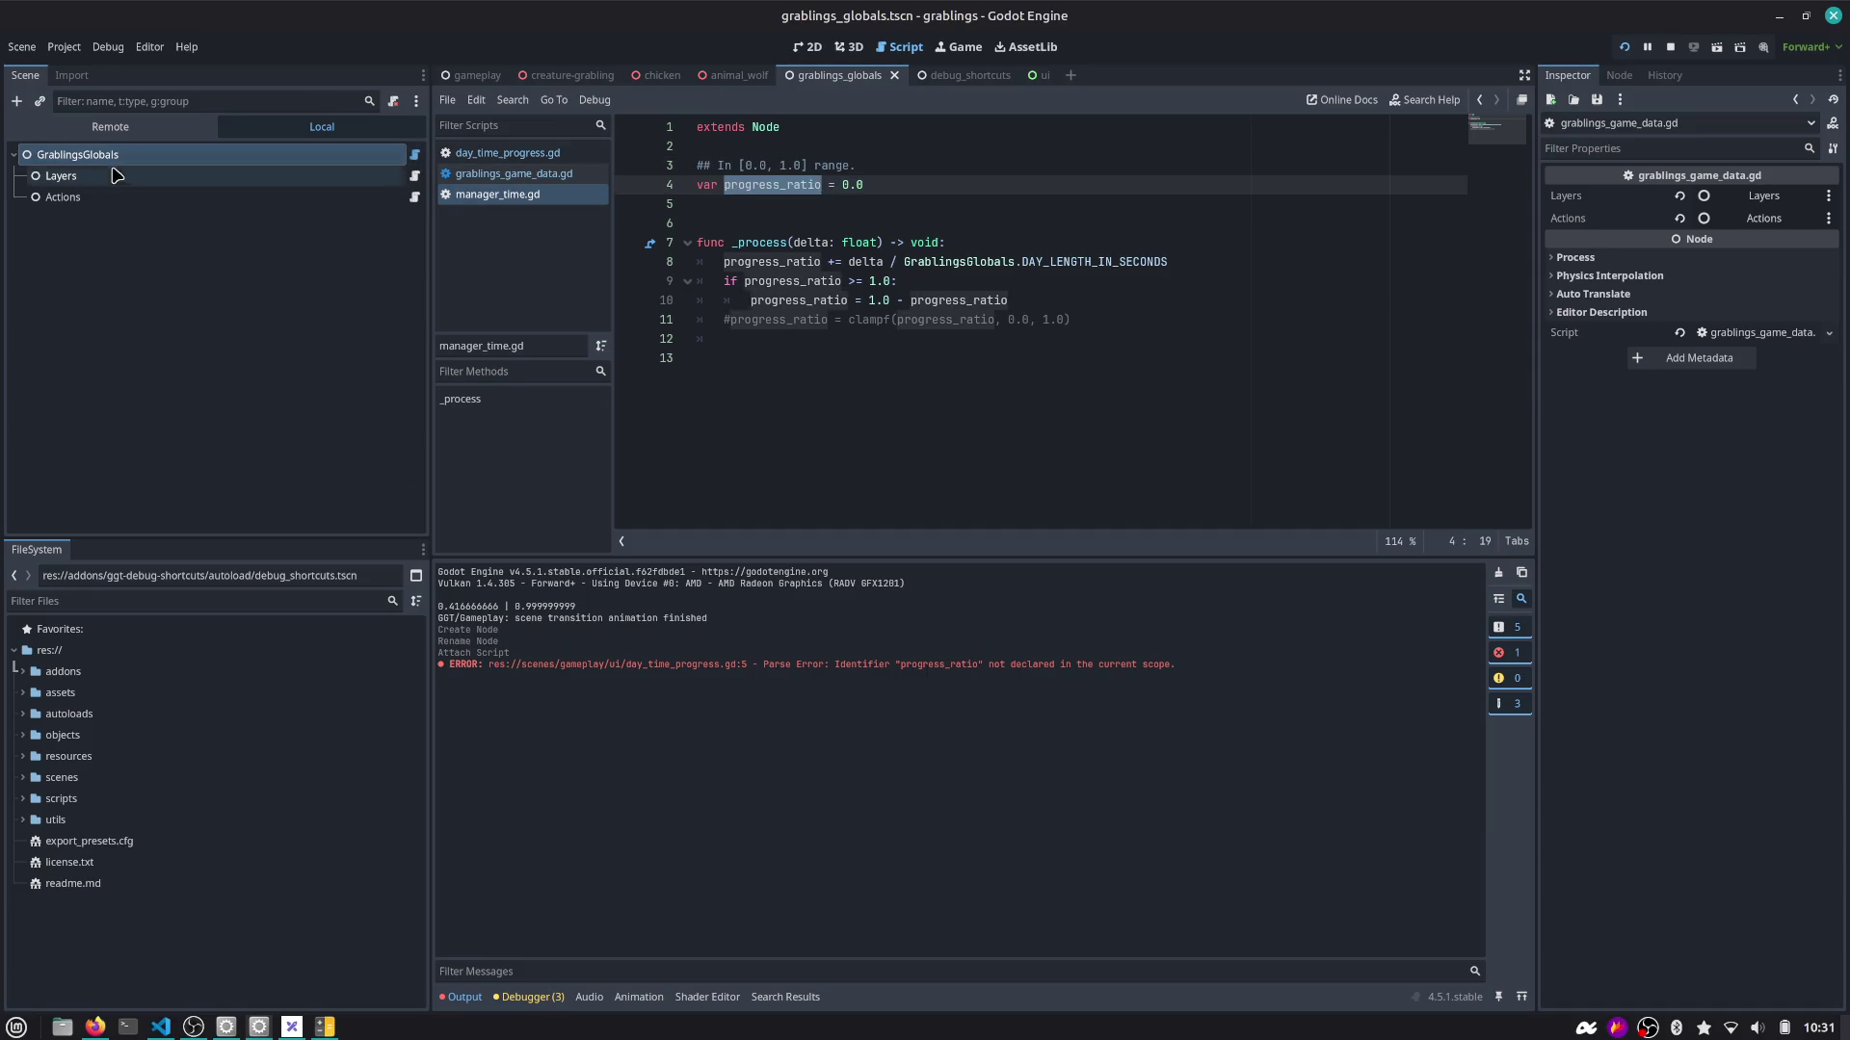
Add the gameplay TimeManager node to a new global group named manager_time
{"action": "left_click", "coordinate": [485, 77]}
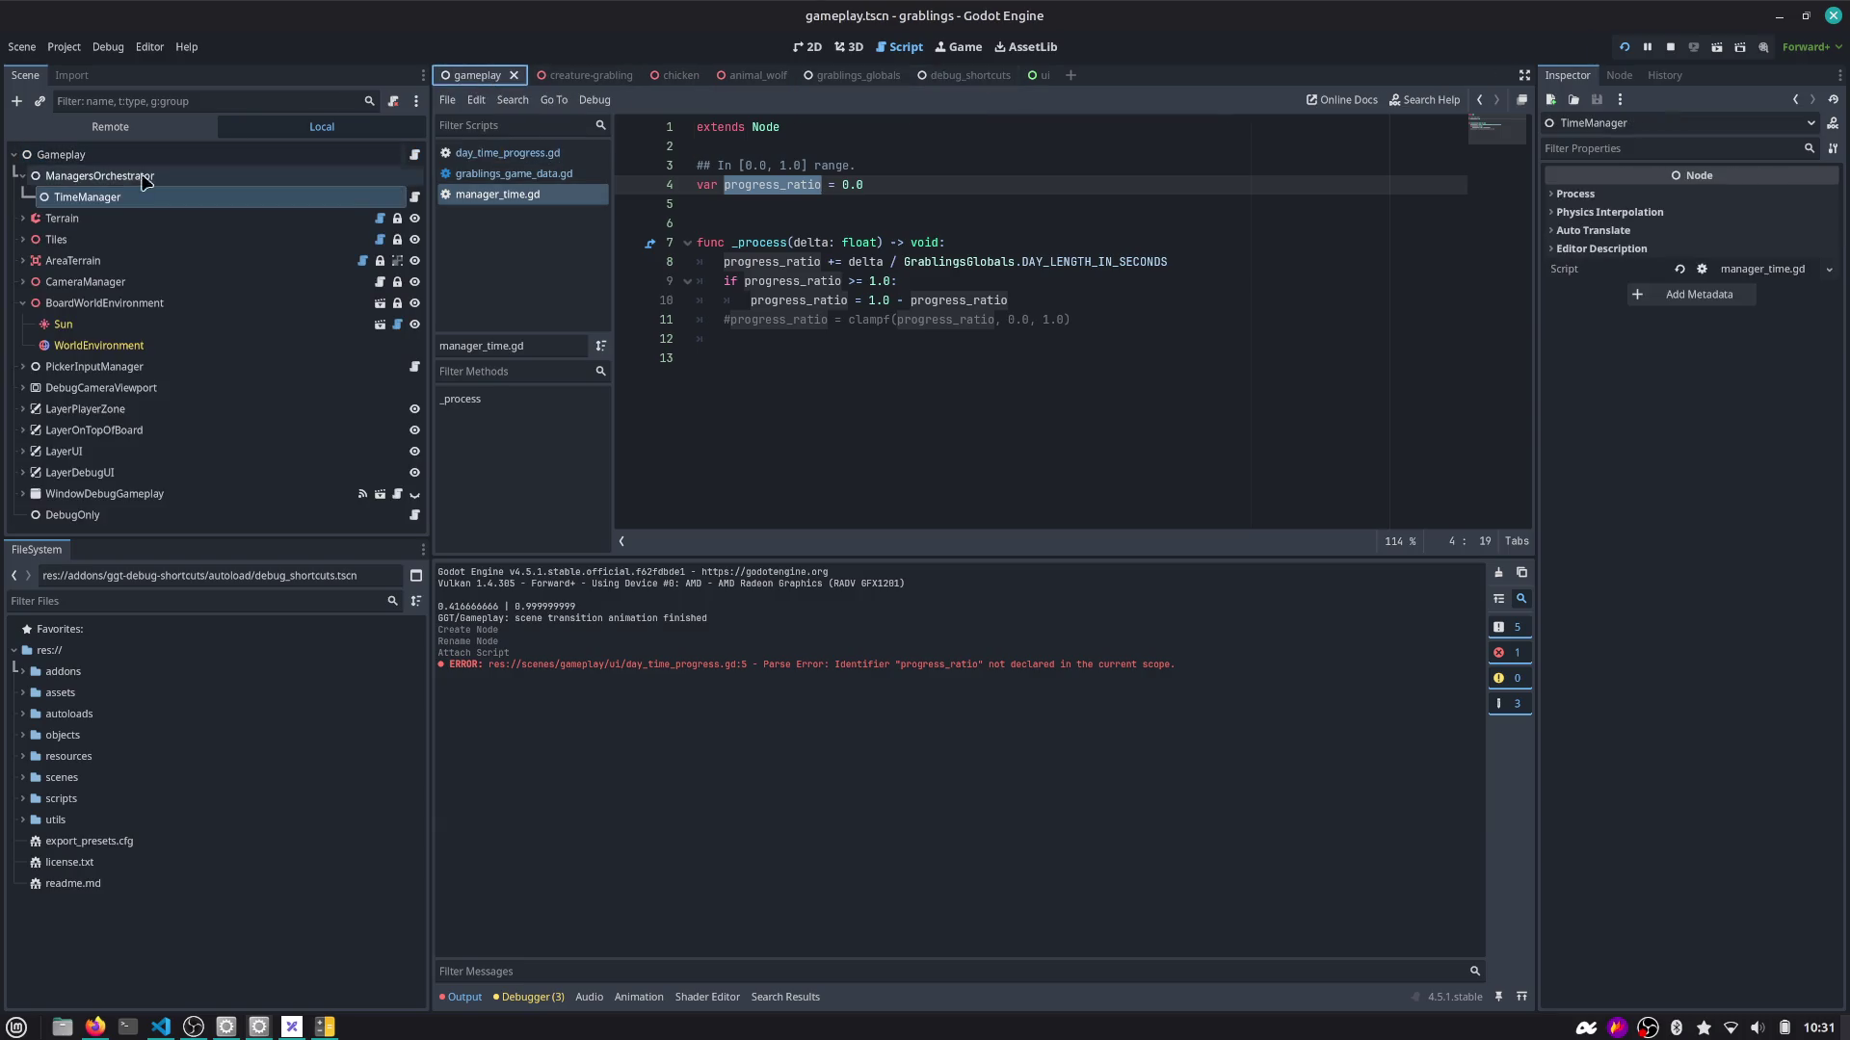
{"action": "left_click", "coordinate": [1628, 77]}
{"action": "left_click", "coordinate": [1720, 128]}
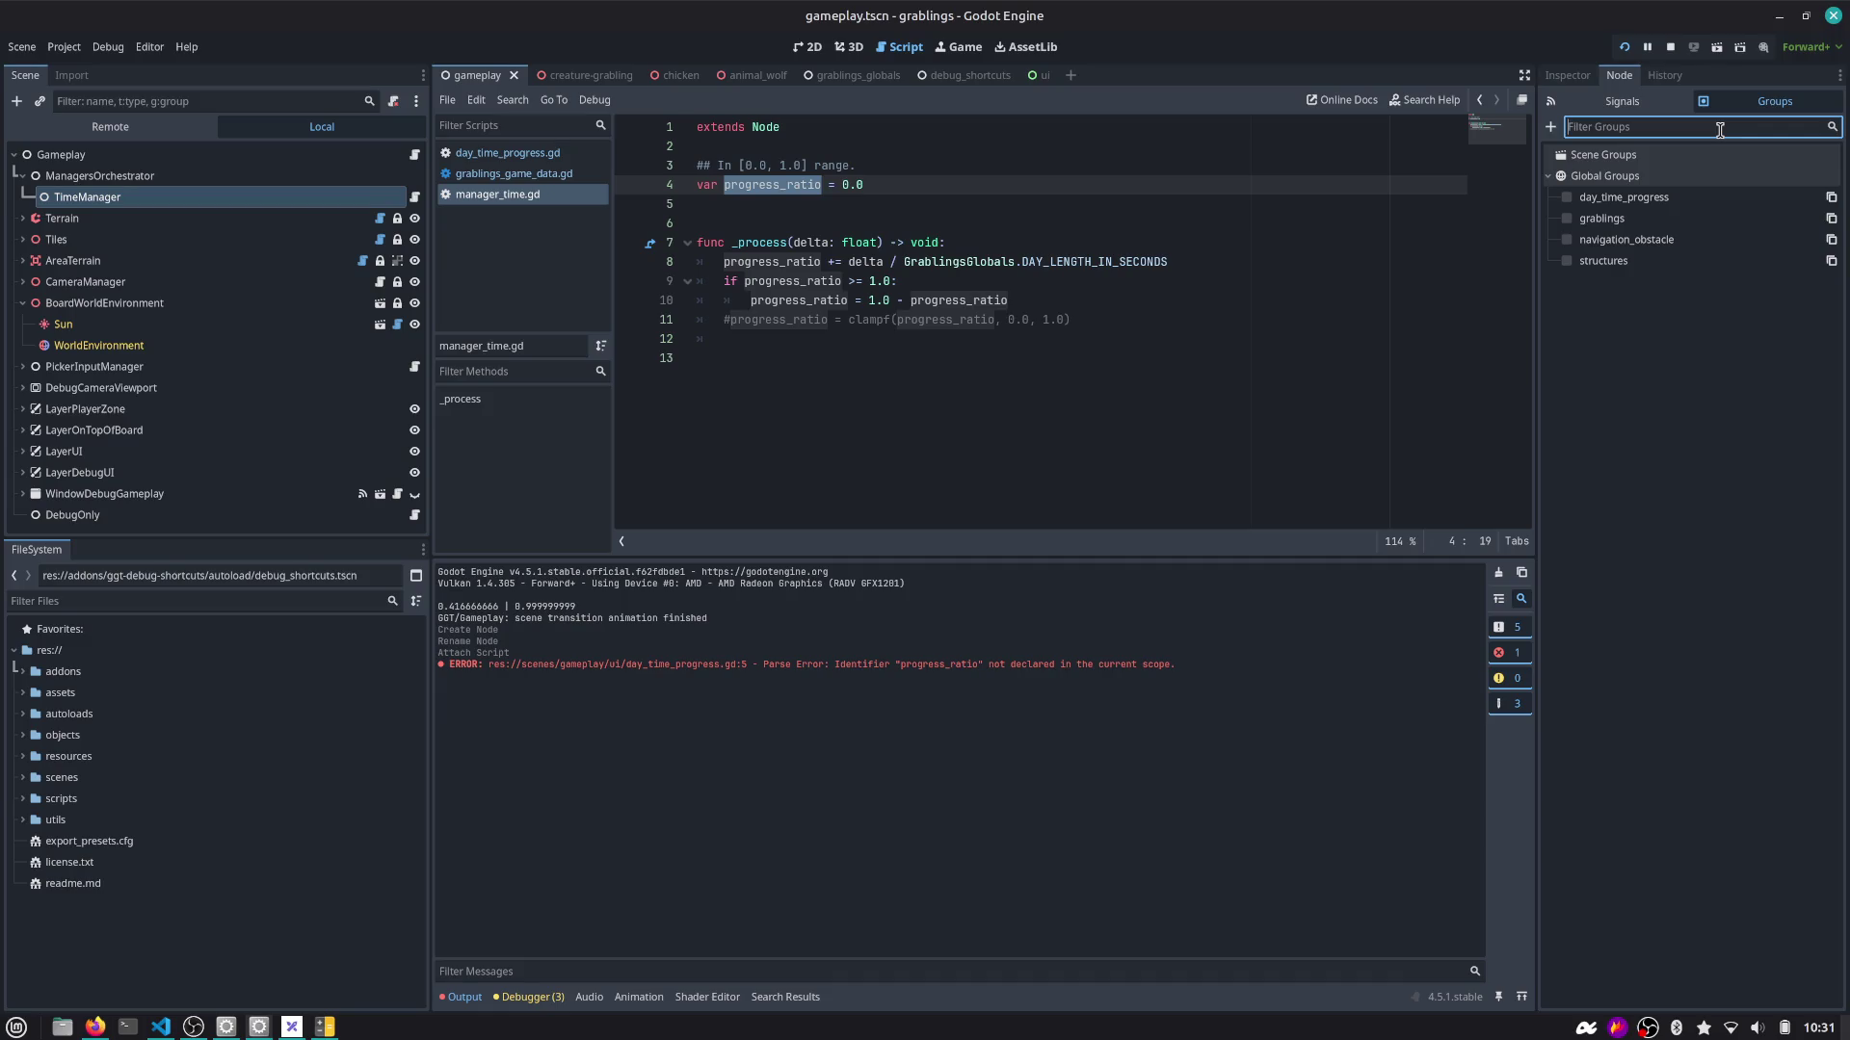
{"action": "type", "text": "manager_time"}
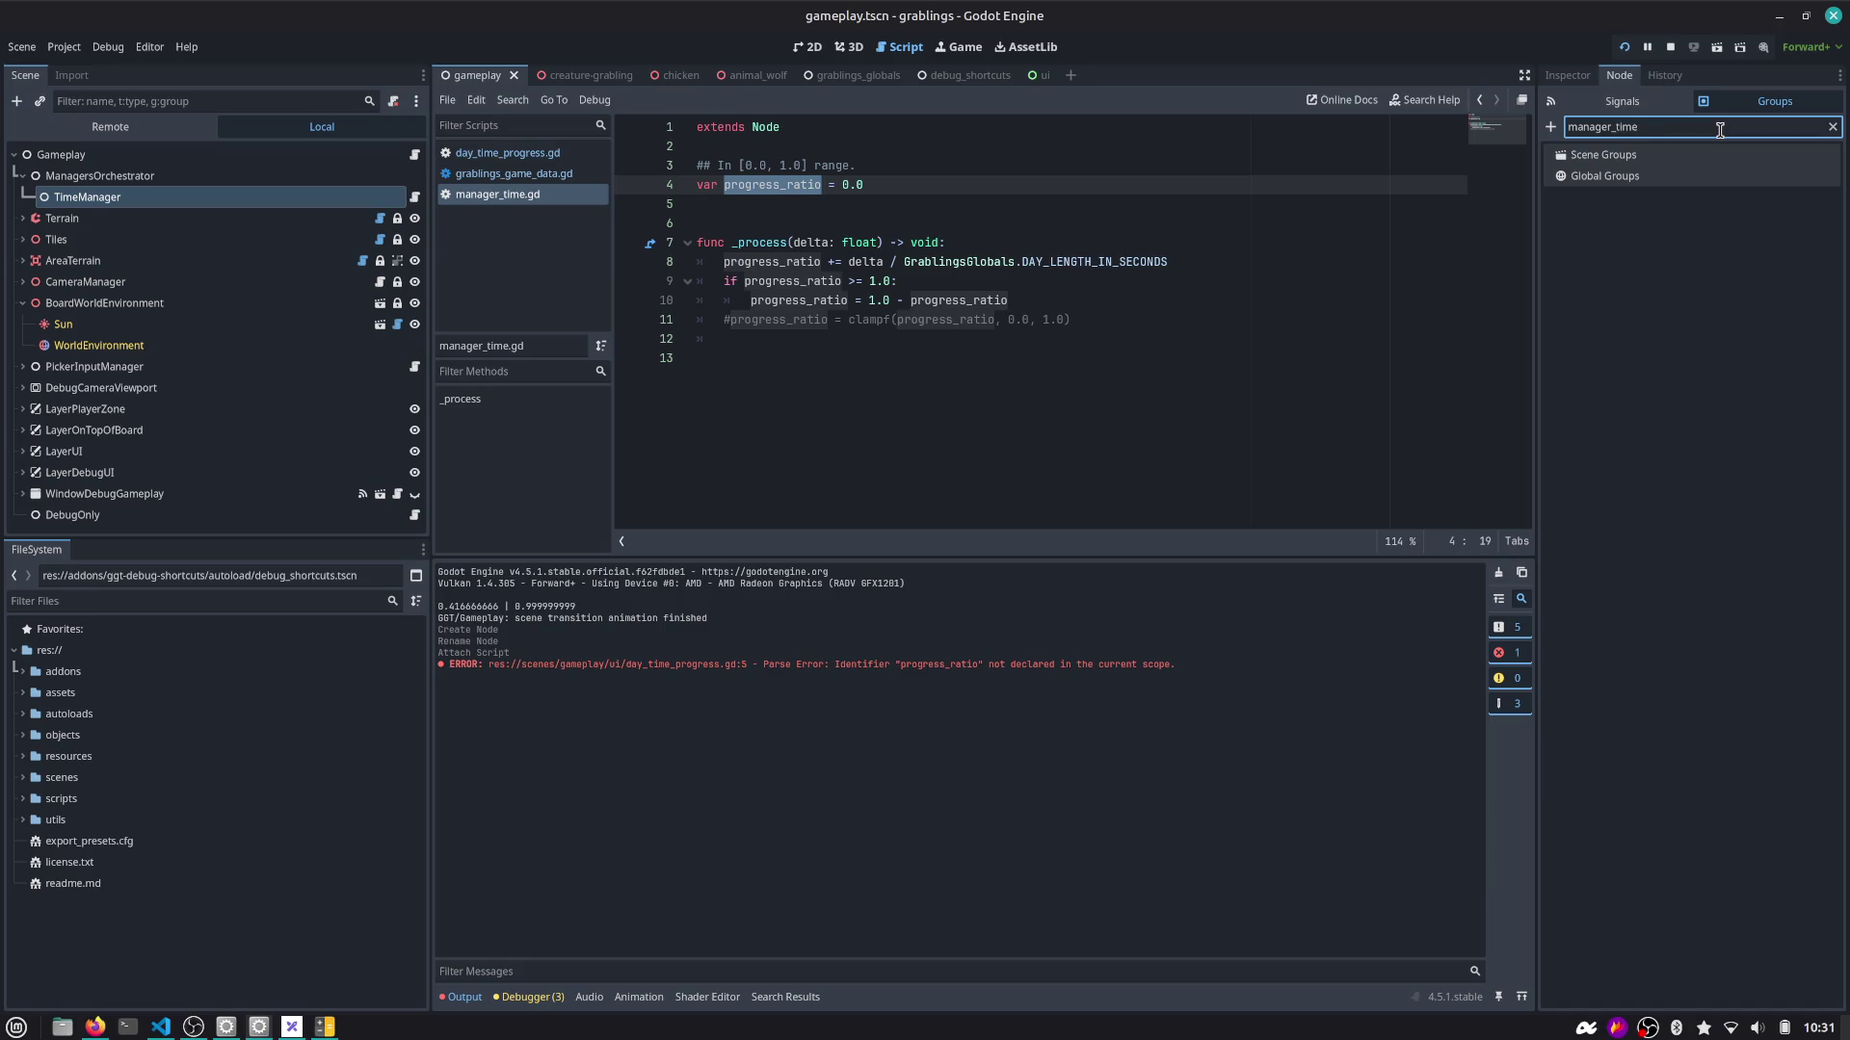
{"action": "left_click", "coordinate": [1550, 127]}
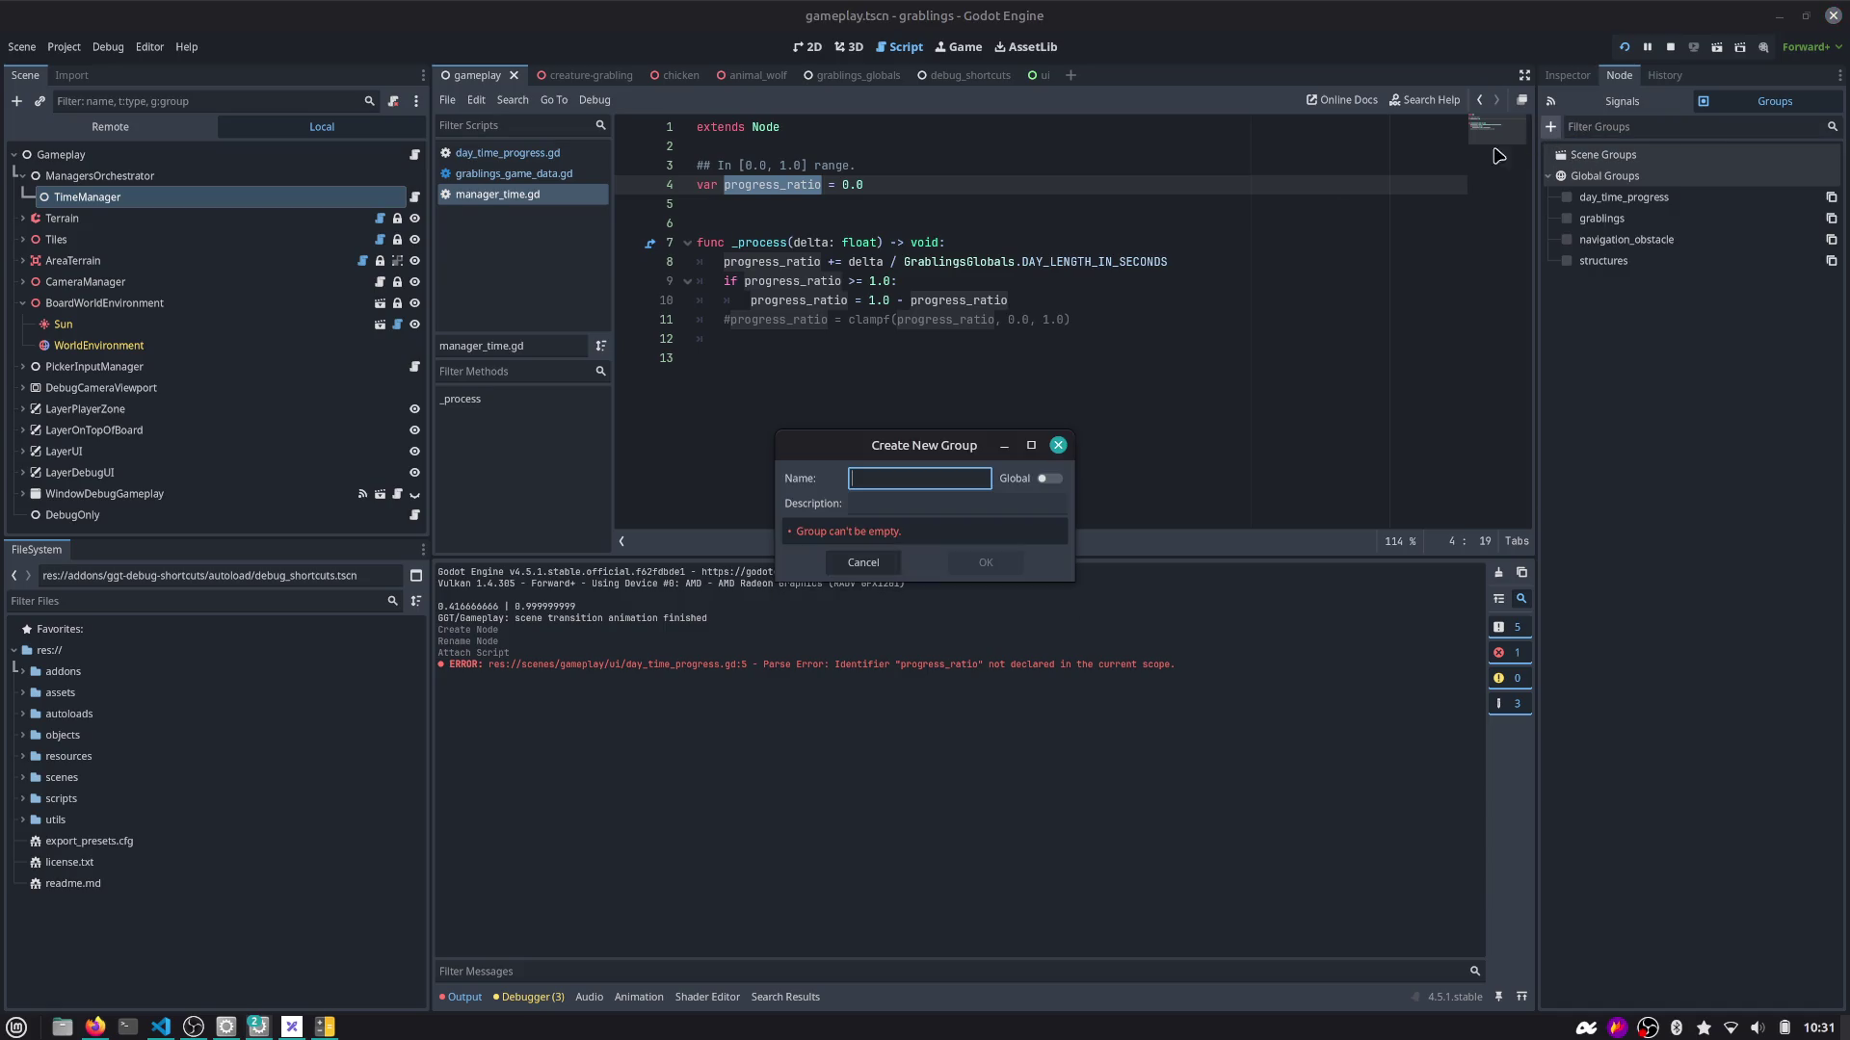
{"action": "left_click", "coordinate": [1042, 480]}
{"action": "left_click", "coordinate": [1001, 563]}
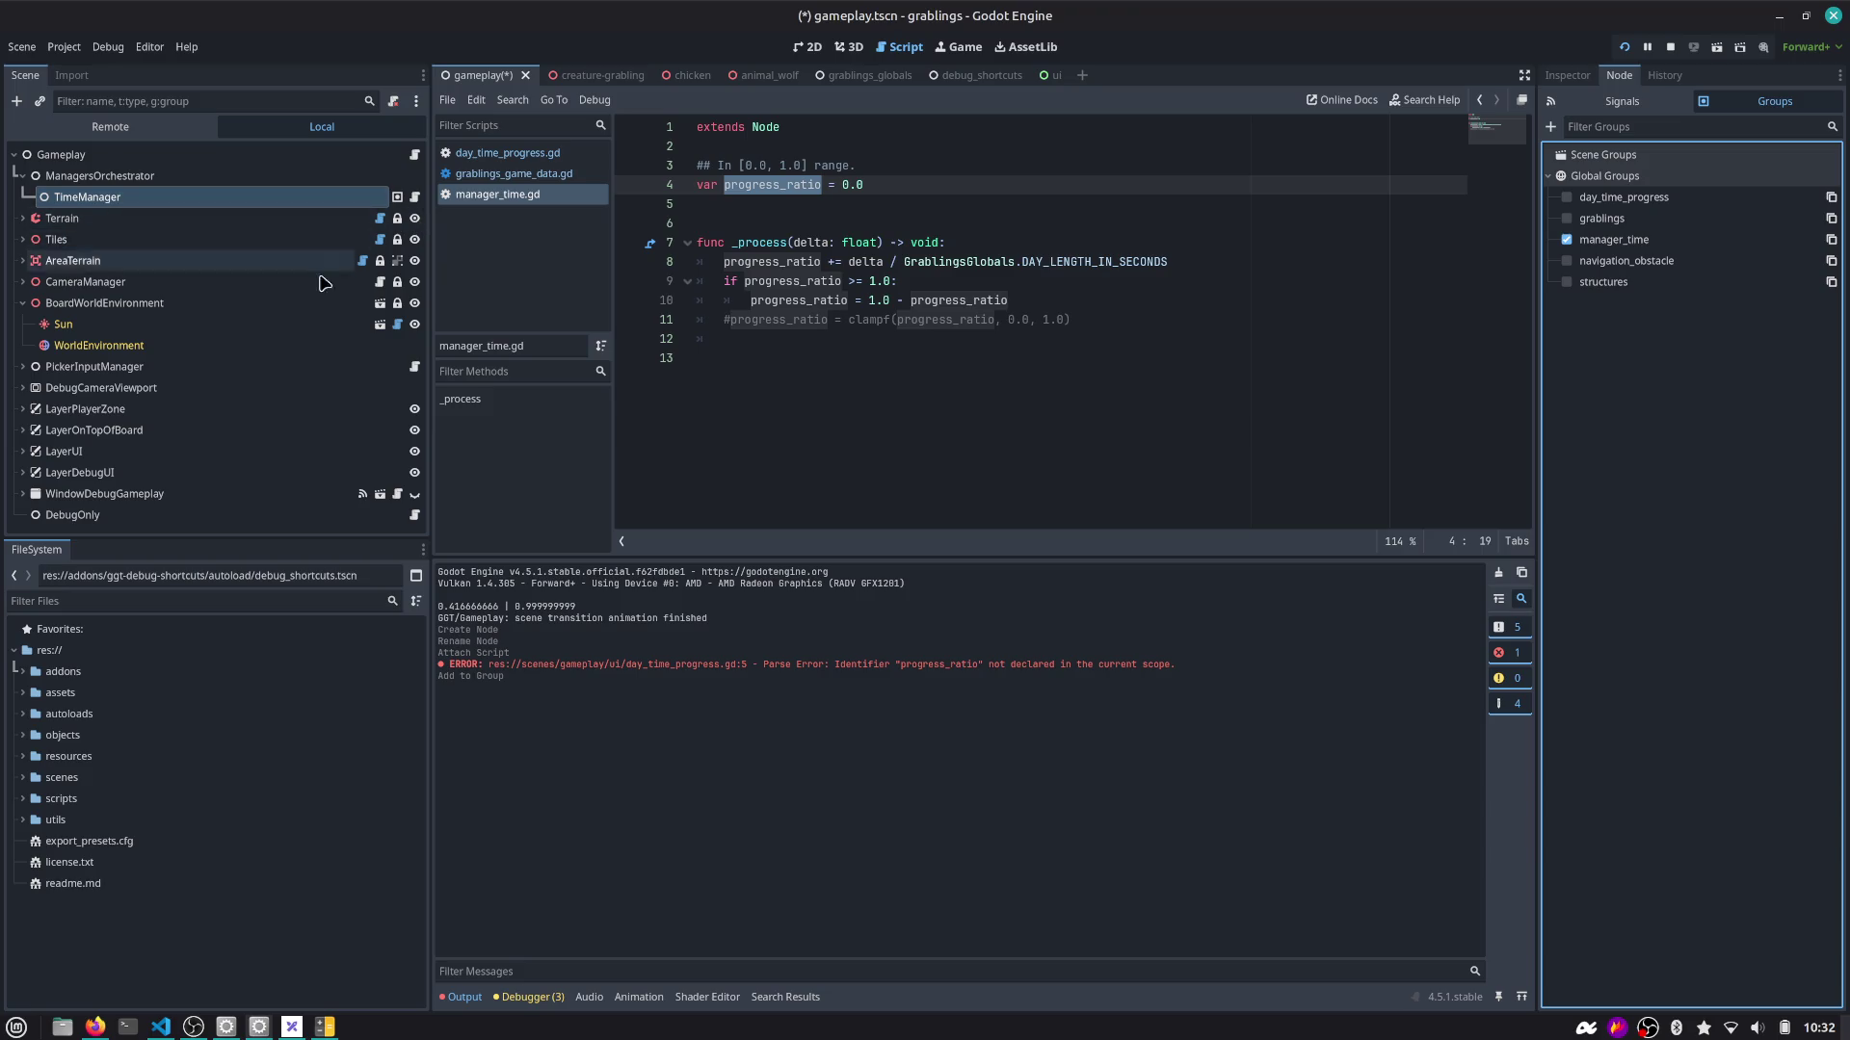
Open and close the BoardWorldEnvironment scene, then return to grablings_globals
{"action": "left_click", "coordinate": [381, 305]}
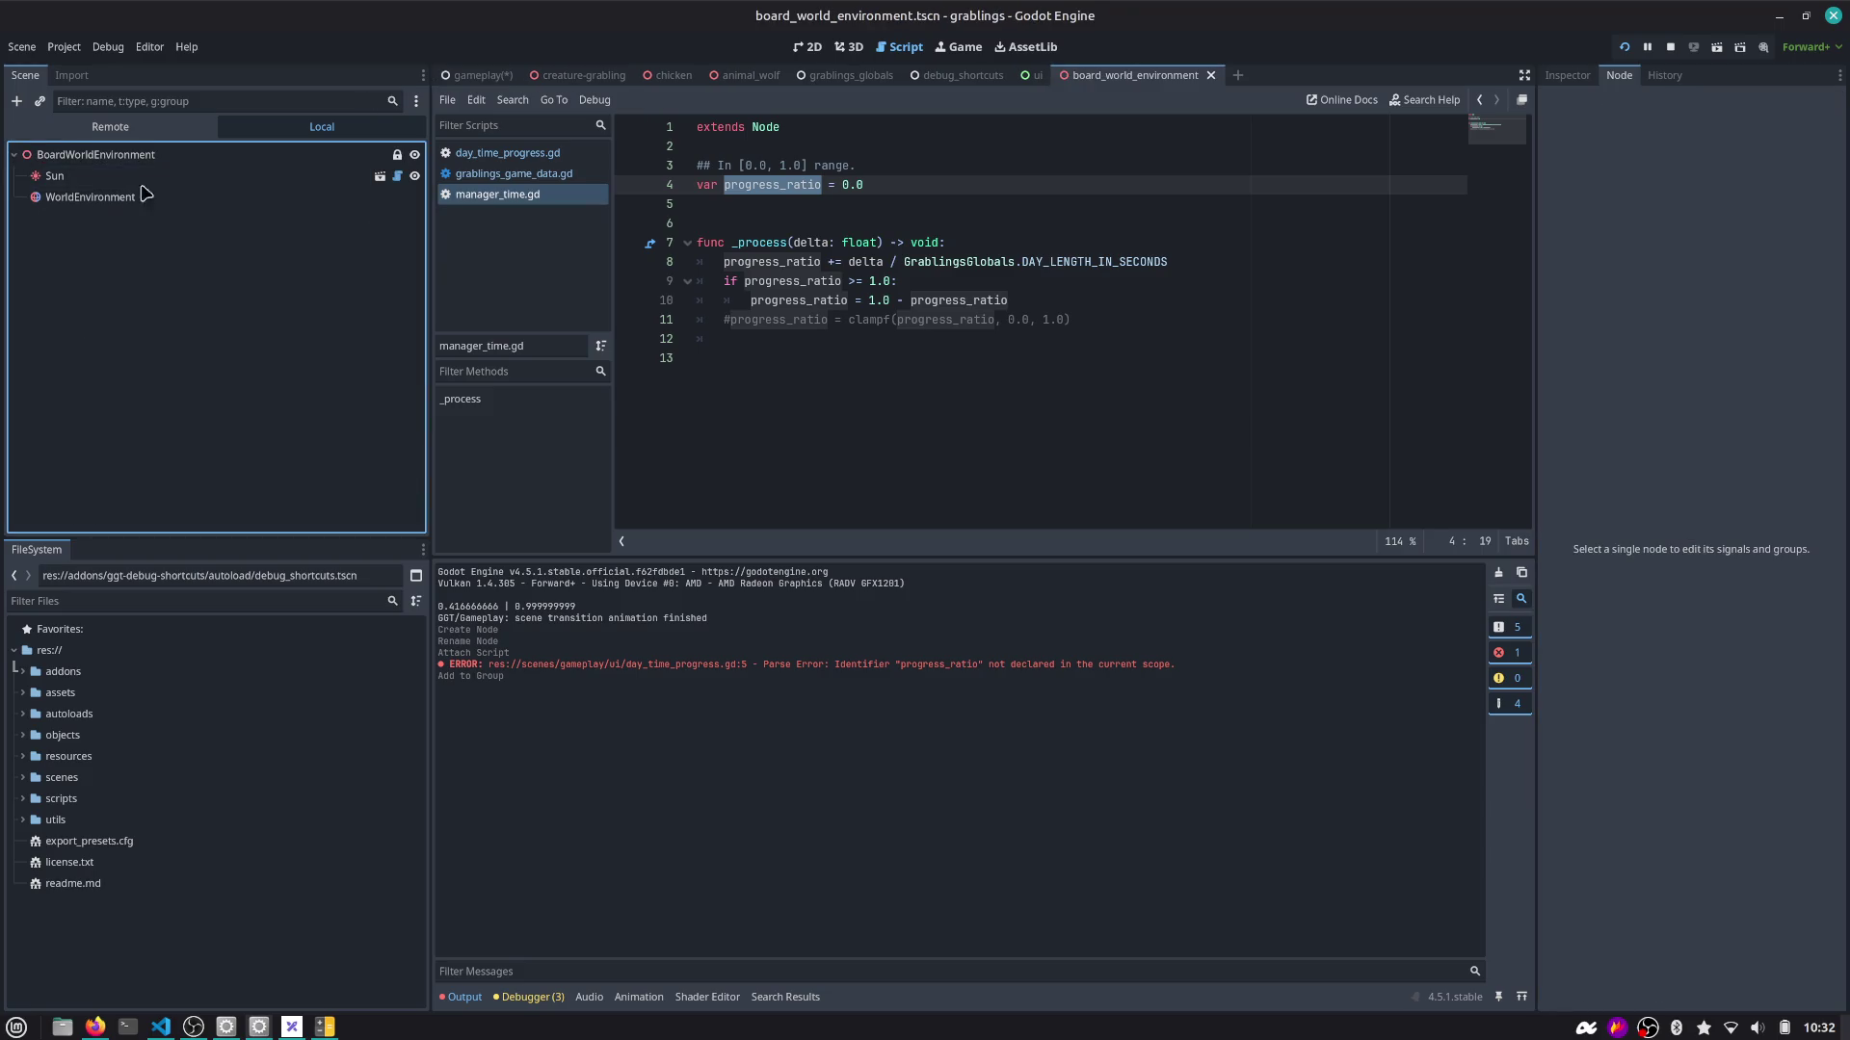
{"action": "middle_click", "coordinate": [1134, 77]}
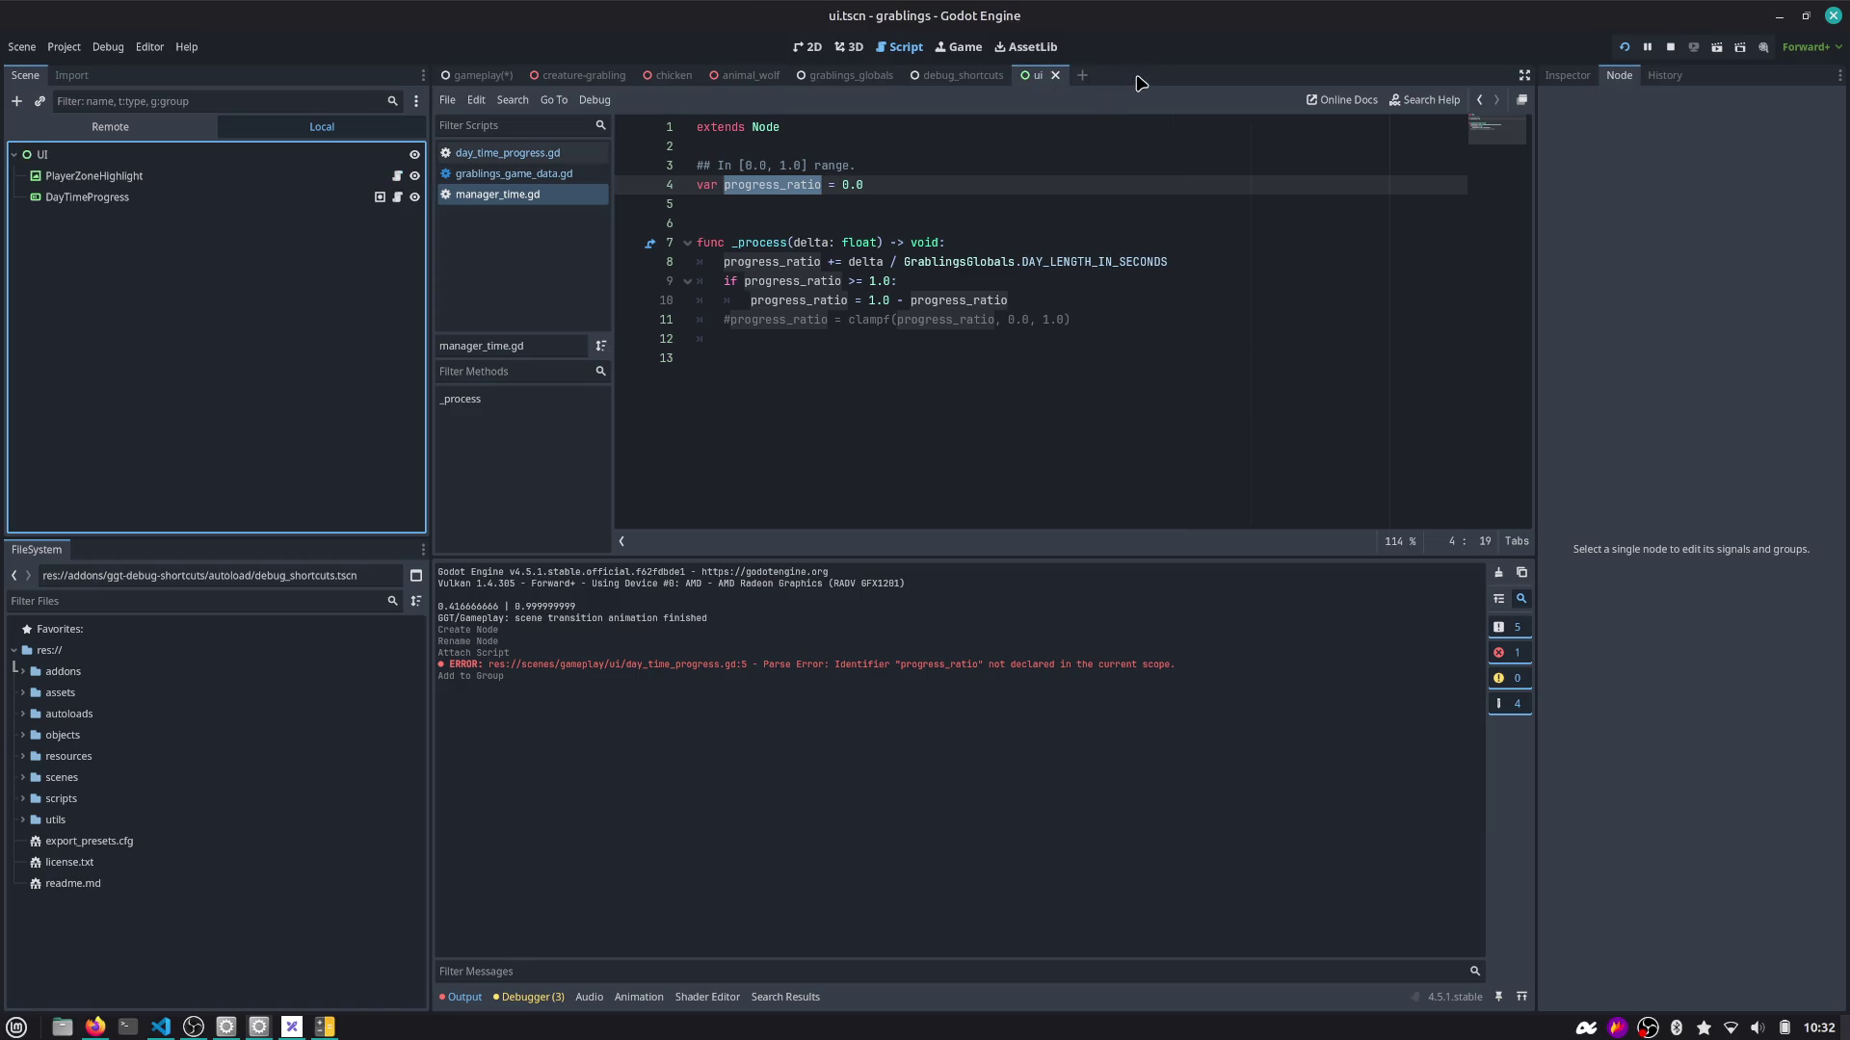
{"action": "left_click", "coordinate": [848, 75]}
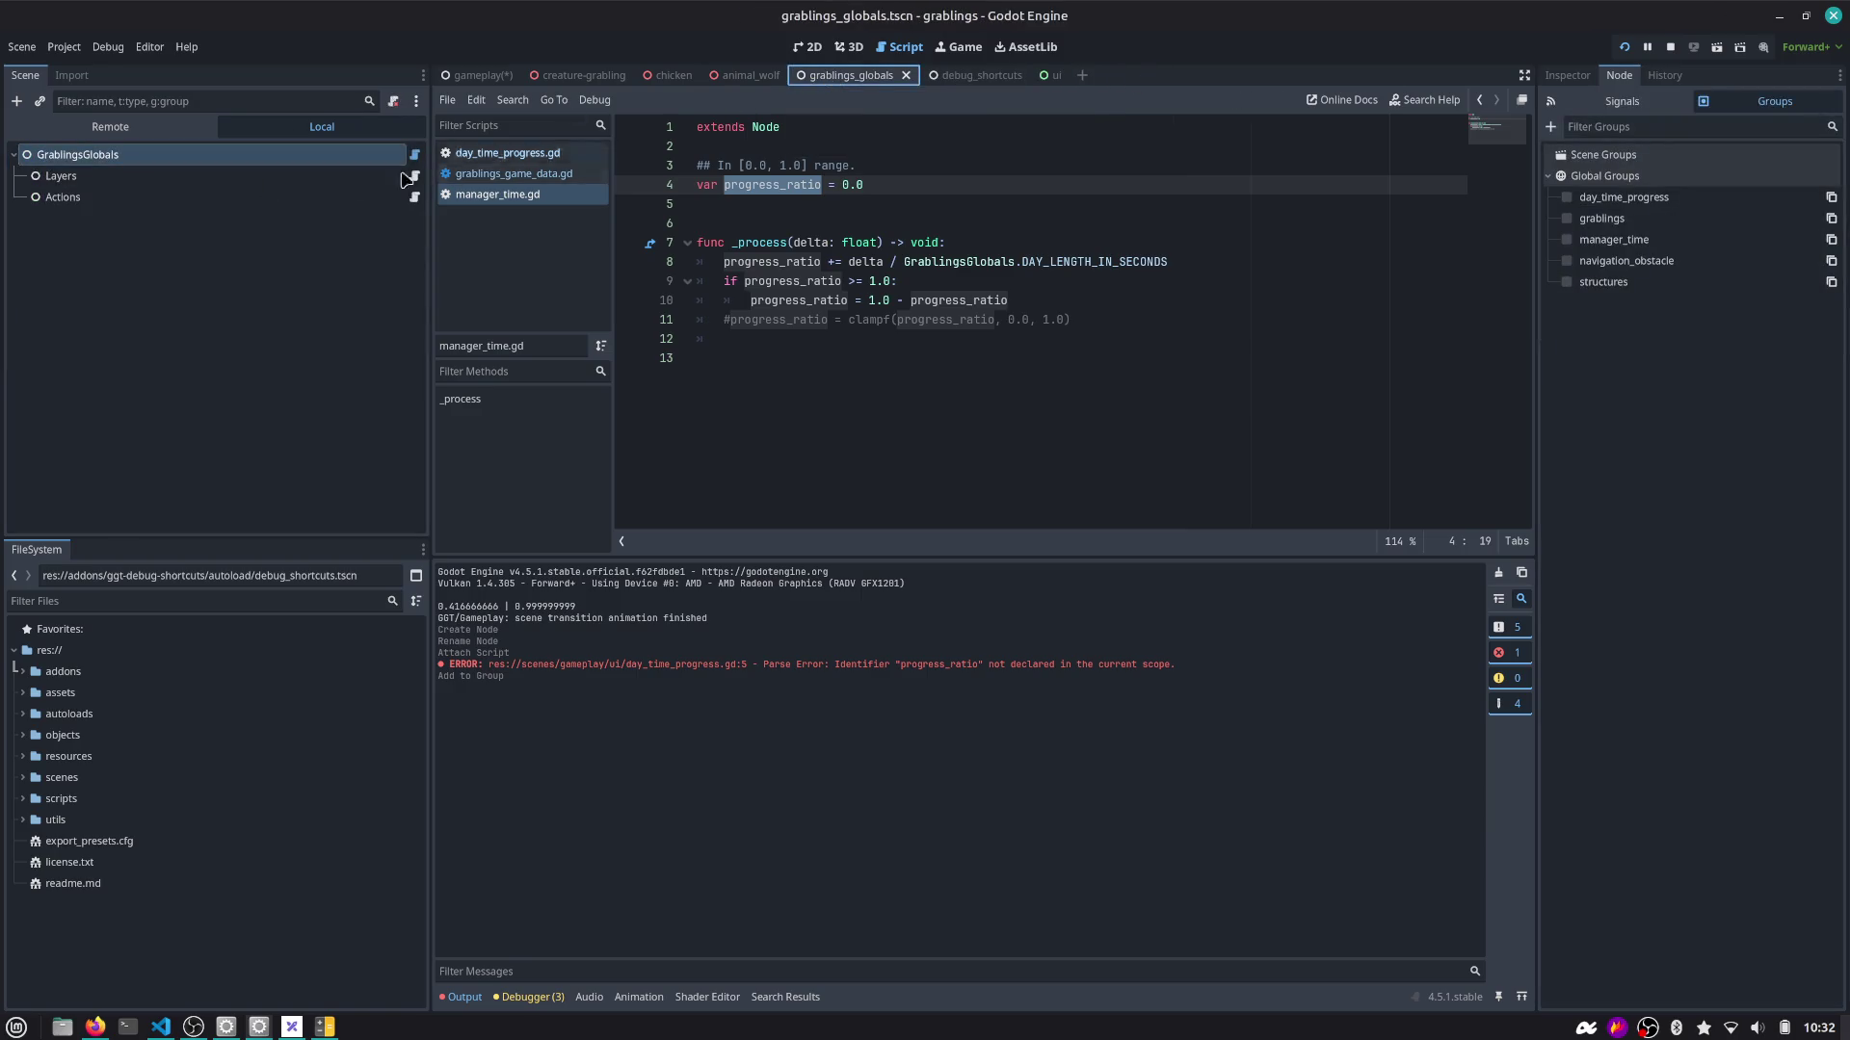
{"action": "left_click", "coordinate": [859, 241]}
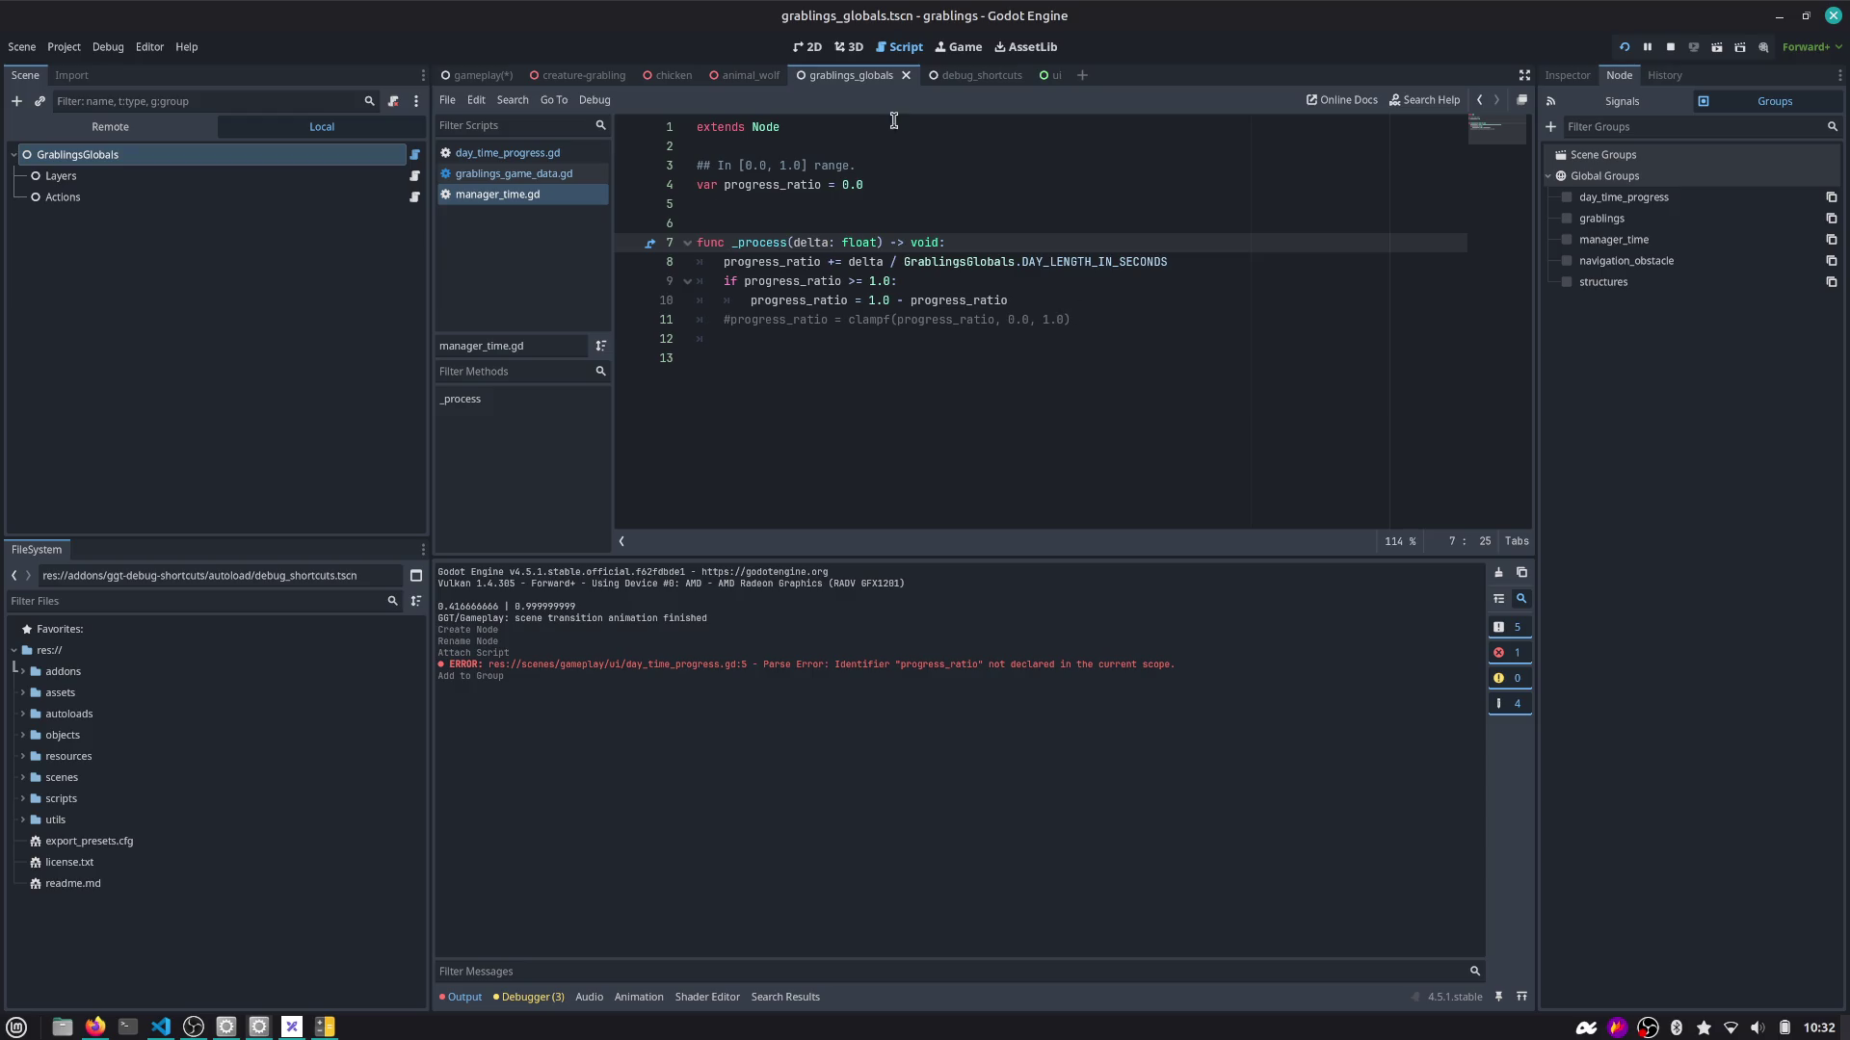
{"action": "left_click", "coordinate": [851, 280]}
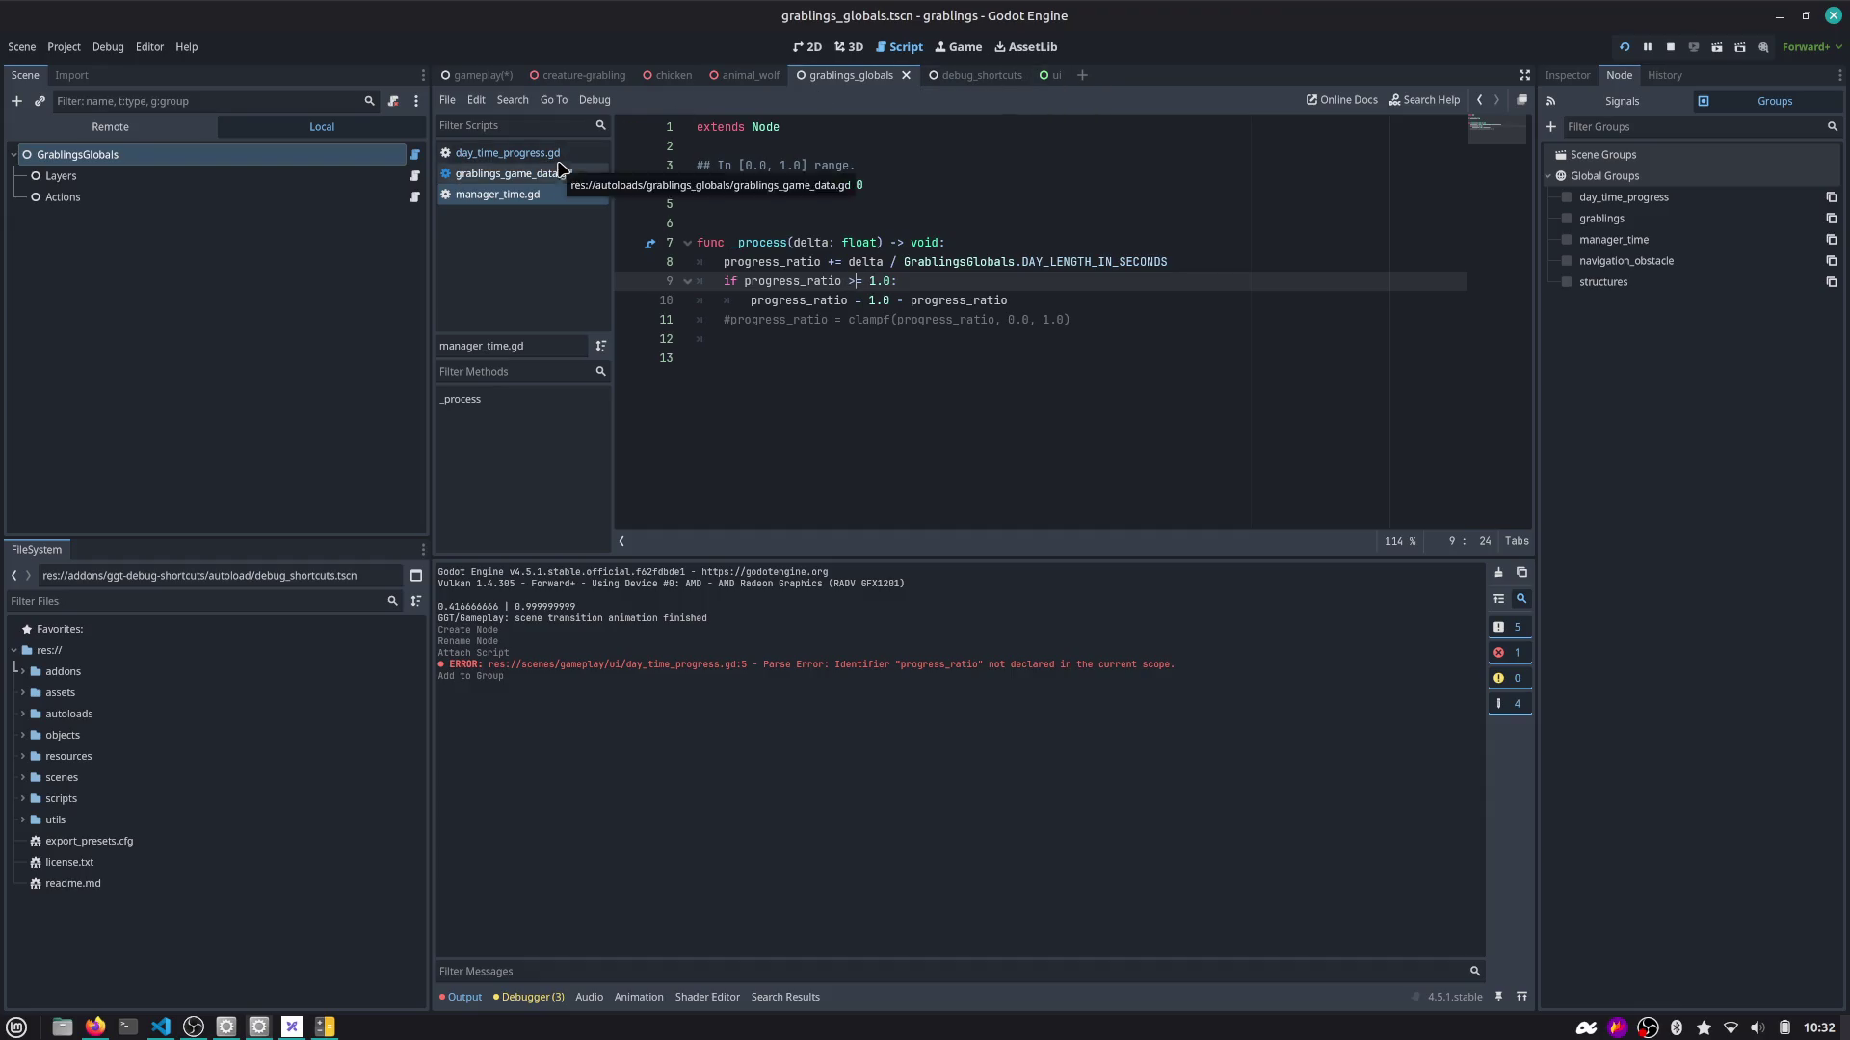
In day_time_progress.gd, add a manager_time.progress_ratio line before the value assignment
{"action": "left_click", "coordinate": [559, 153]}
{"action": "key", "text": "Return"}
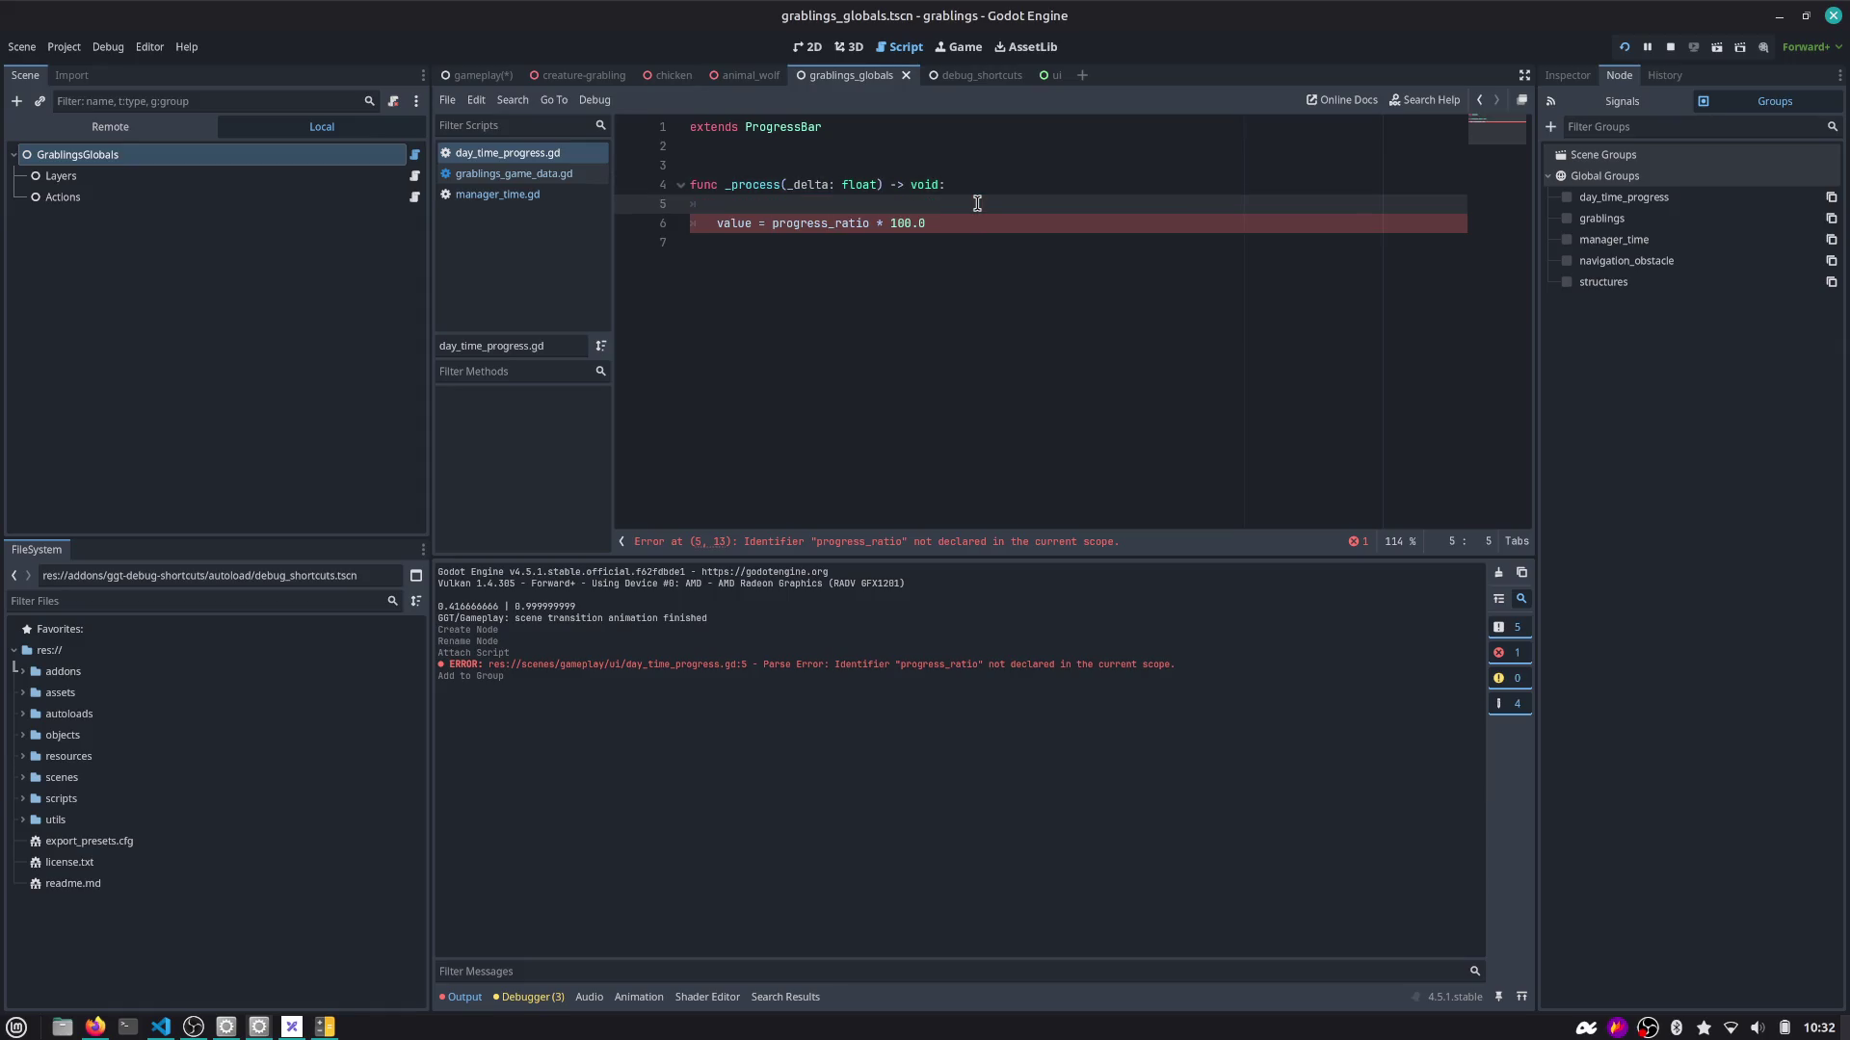
{"action": "type", "text": "progress_ratio ="}
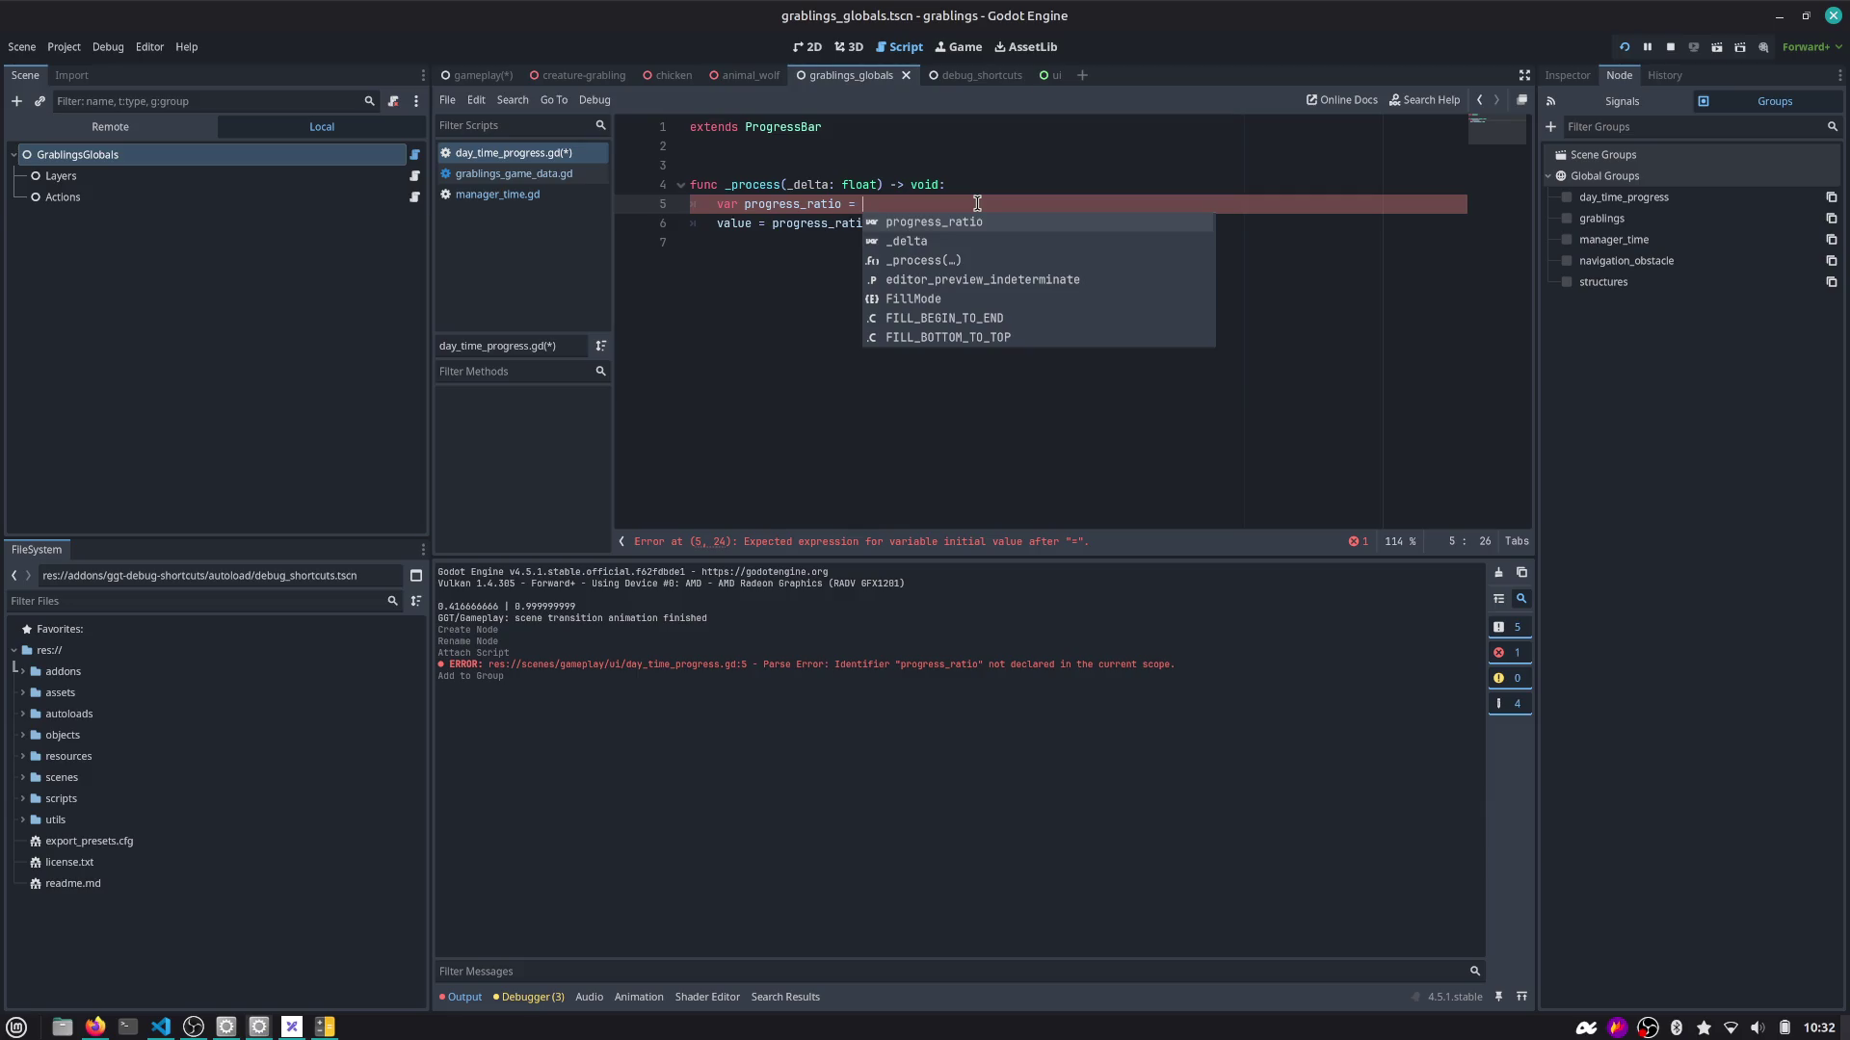
{"action": "type", "text": "manager_time"}
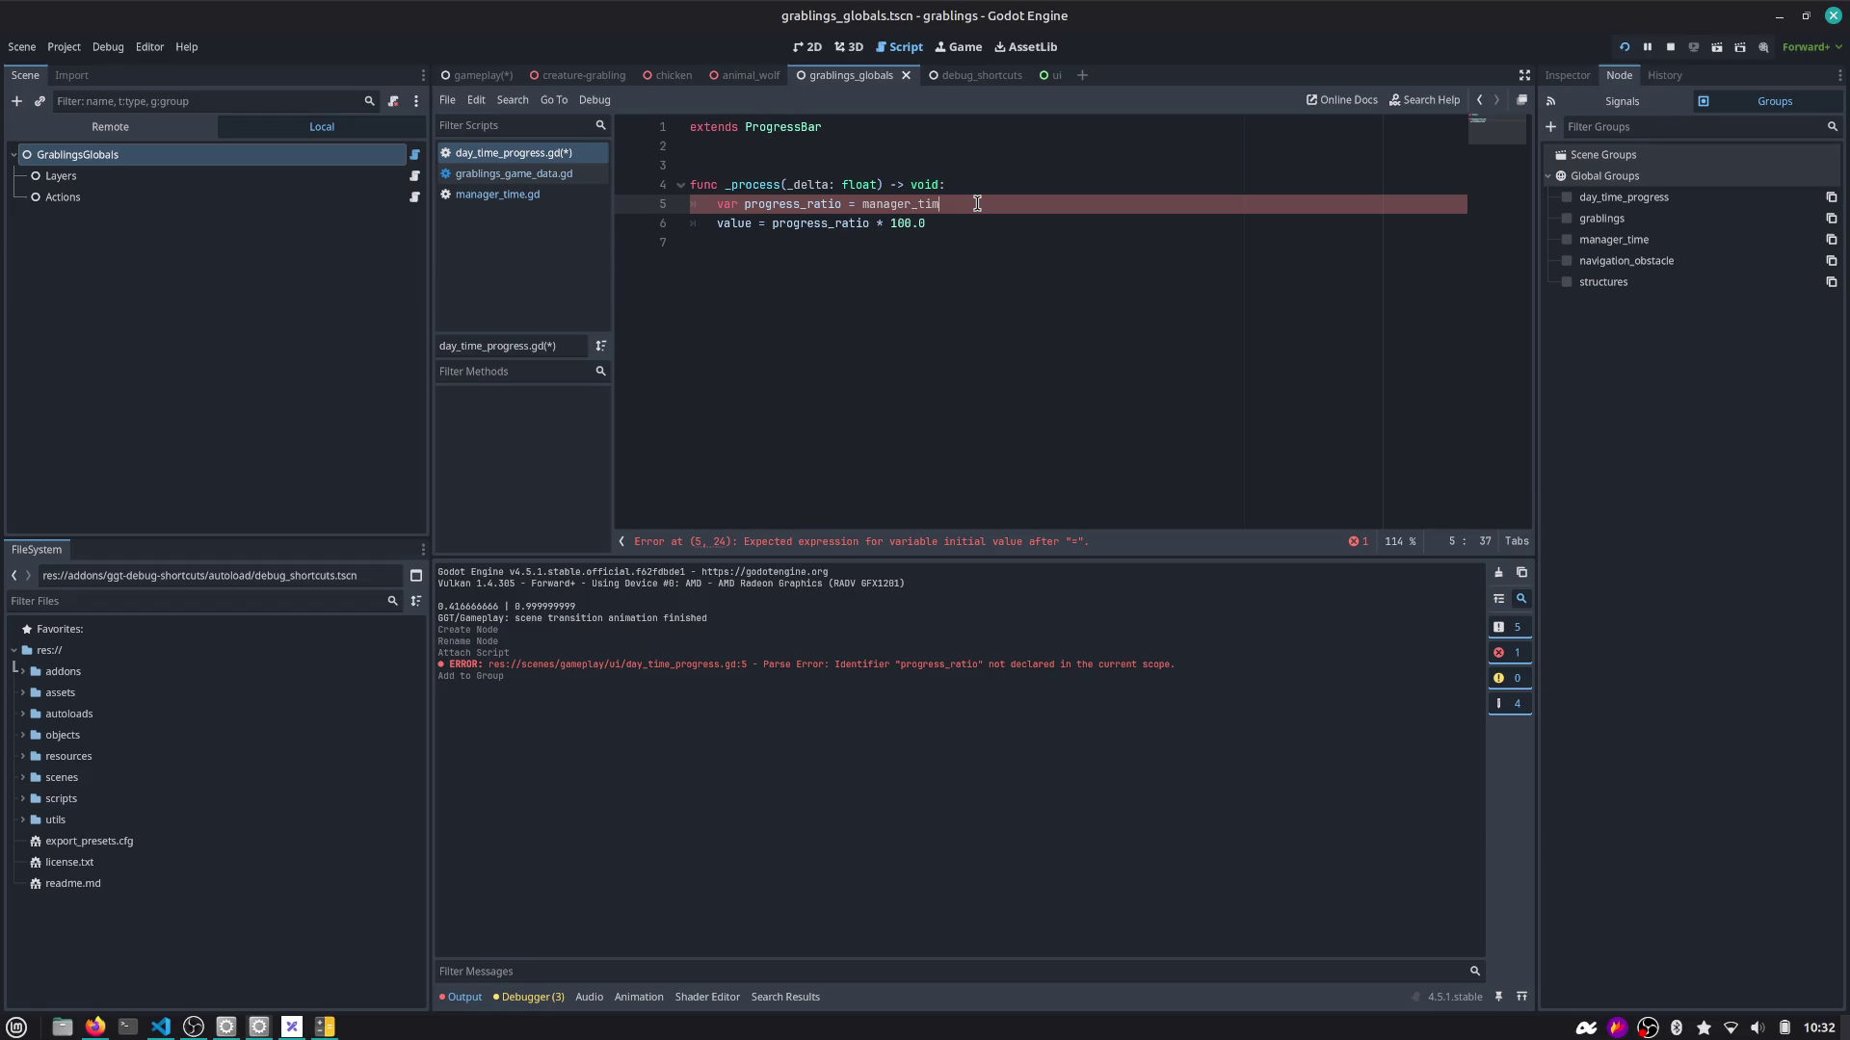
{"action": "key", "text": "Up"}
{"action": "key", "text": "Right"}
{"action": "key", "text": "Down"}
{"action": "key", "text": "Up"}
{"action": "type", "text": "_ratio"}
Add an if manager check above and nest the progress_ratio line under it
{"action": "key", "text": "Up"}
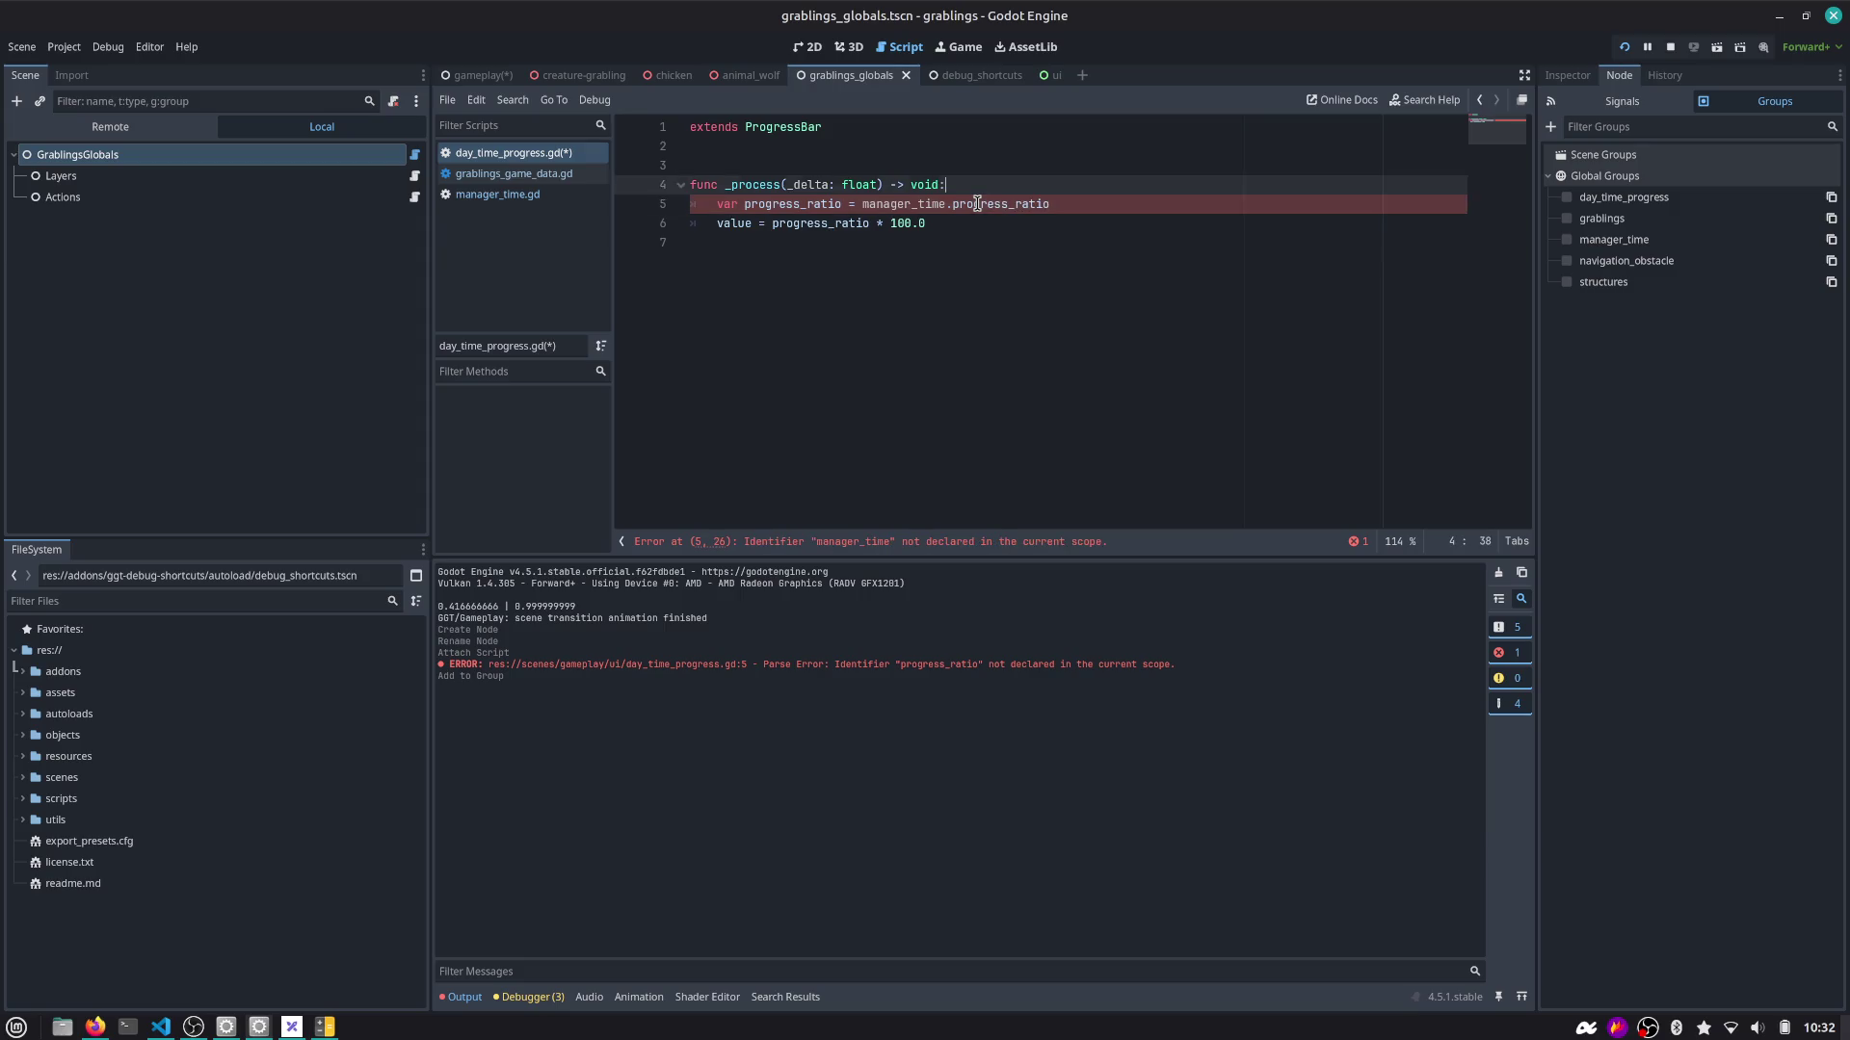
{"action": "key", "text": "Return"}
{"action": "type", "text": "manager"}
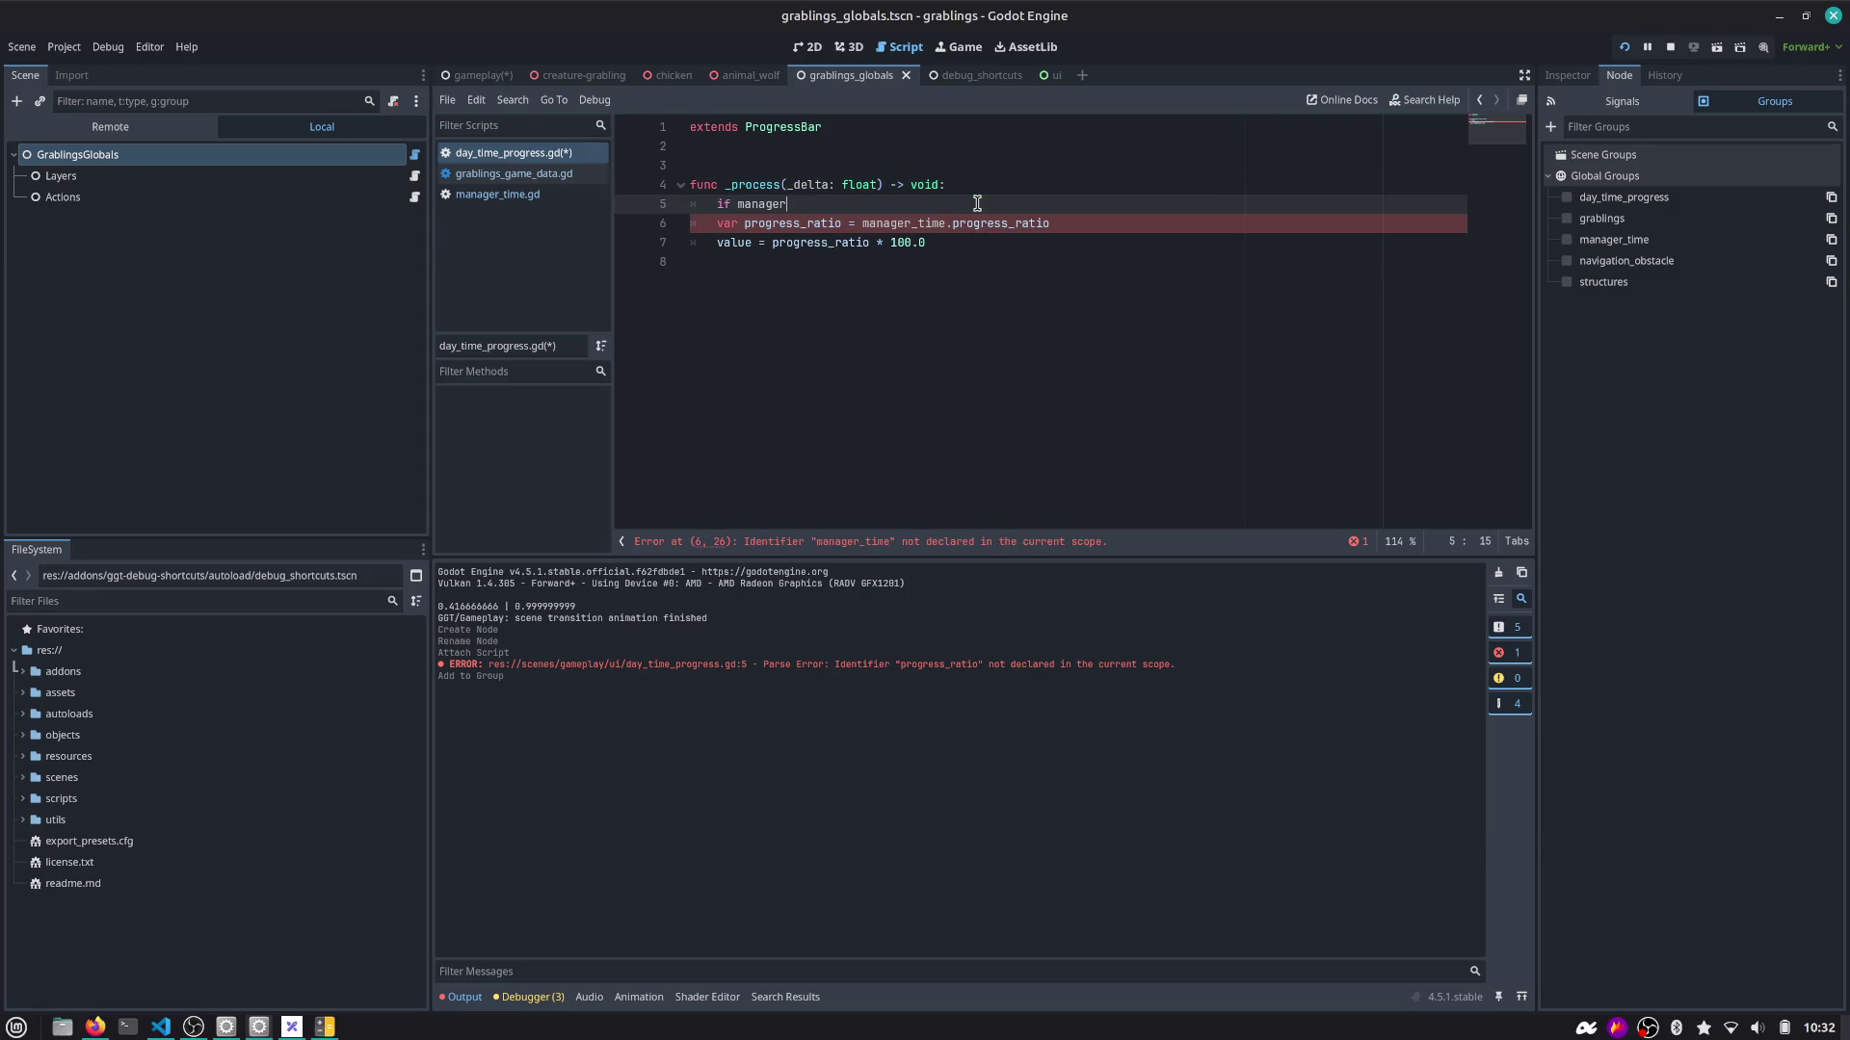
{"action": "key", "text": "Down"}
{"action": "key", "text": "Home"}
{"action": "key", "text": "Tab"}
Declare an unindented 'var manager_time' at the top of the script
{"action": "key", "text": "Up"}
{"action": "key", "text": "Return"}
{"action": "key", "text": "Up"}
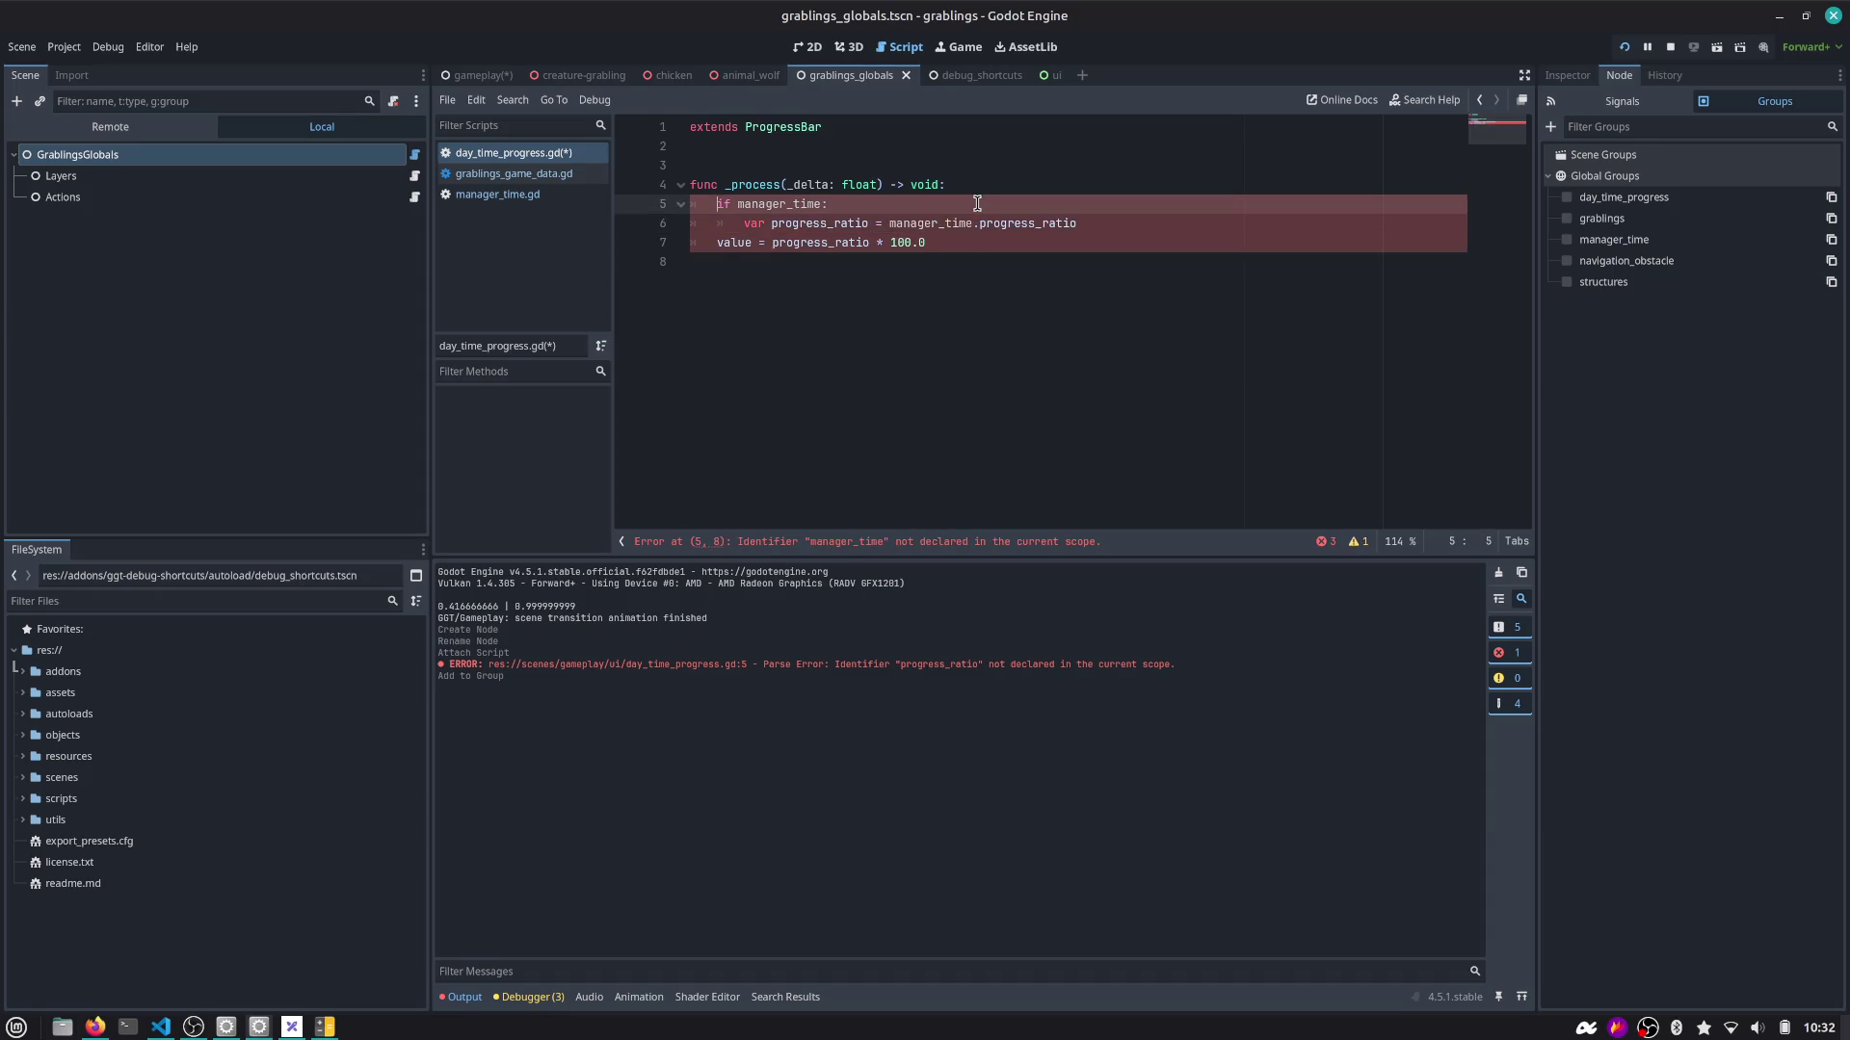
{"action": "type", "text": "var manager"}
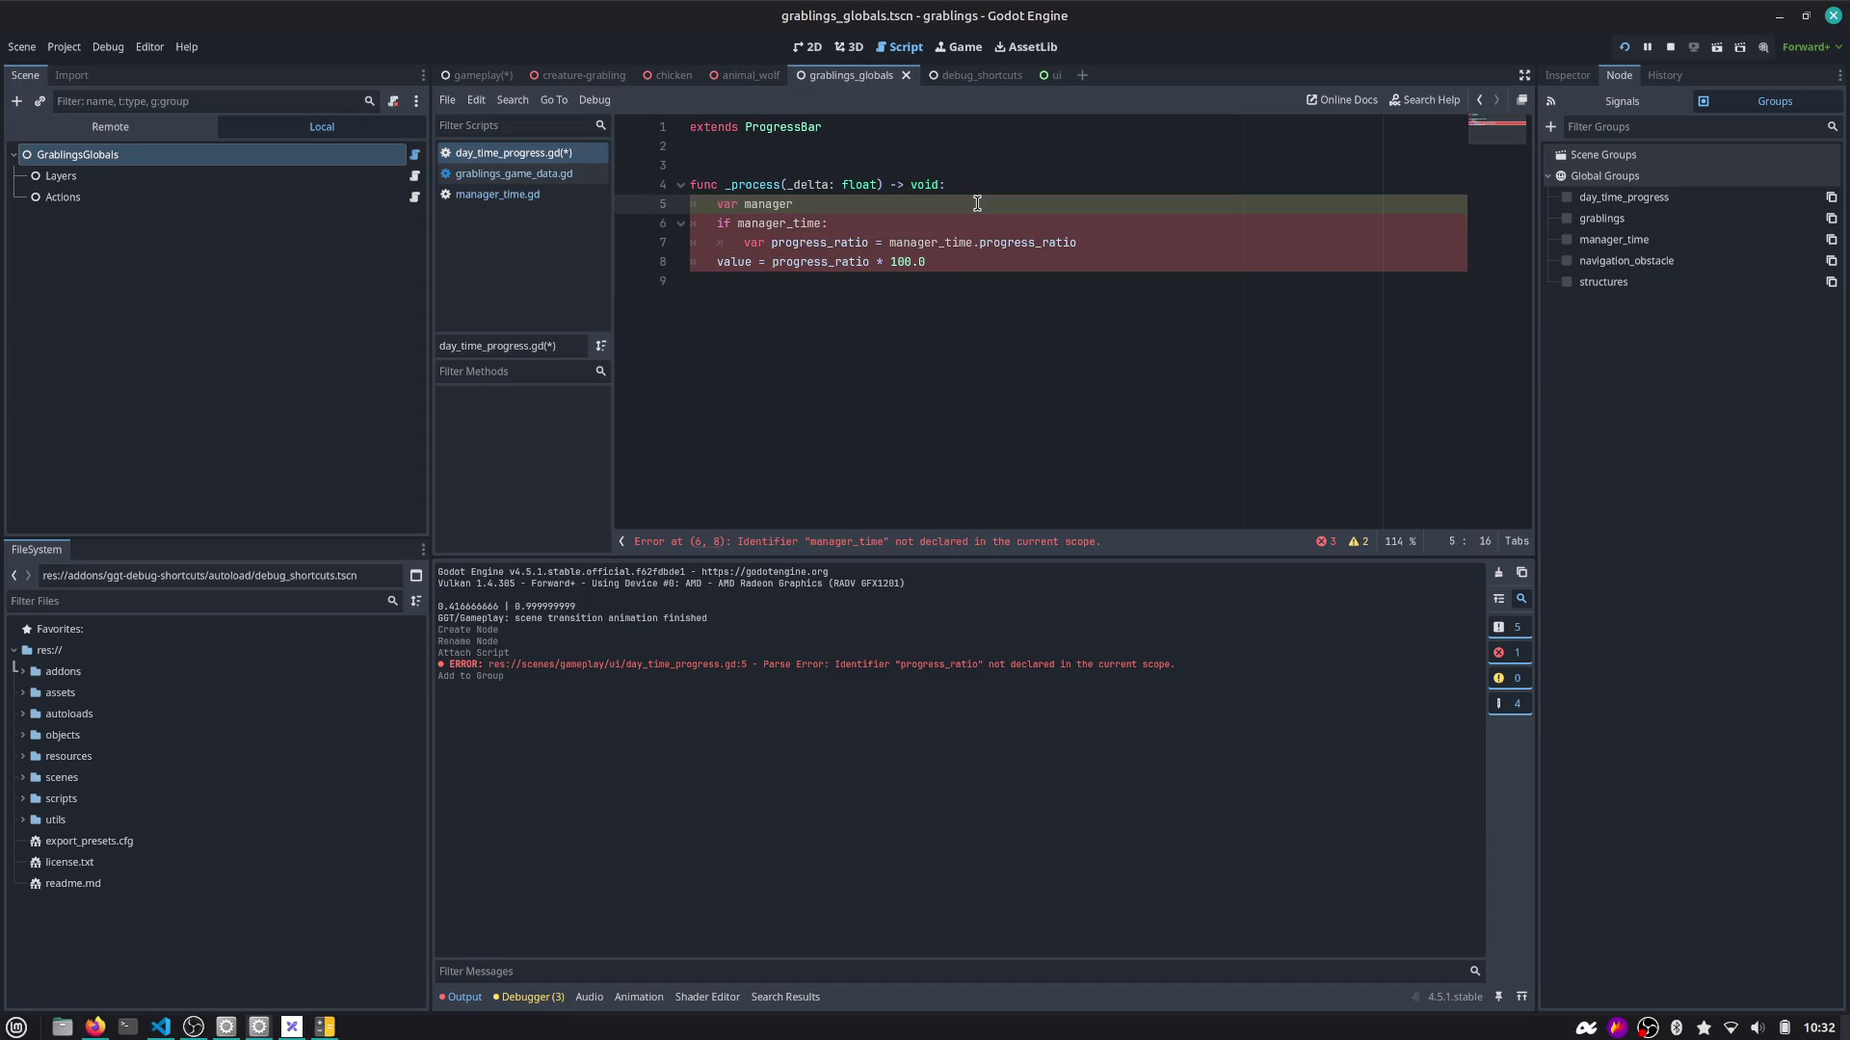
{"action": "type", "text": "_time"}
{"action": "key", "text": "alt+Up"}
{"action": "key", "text": "alt+Up"}
{"action": "key", "text": "Down"}
{"action": "key", "text": "Return"}
{"action": "key", "text": "Up"}
{"action": "key", "text": "Up"}
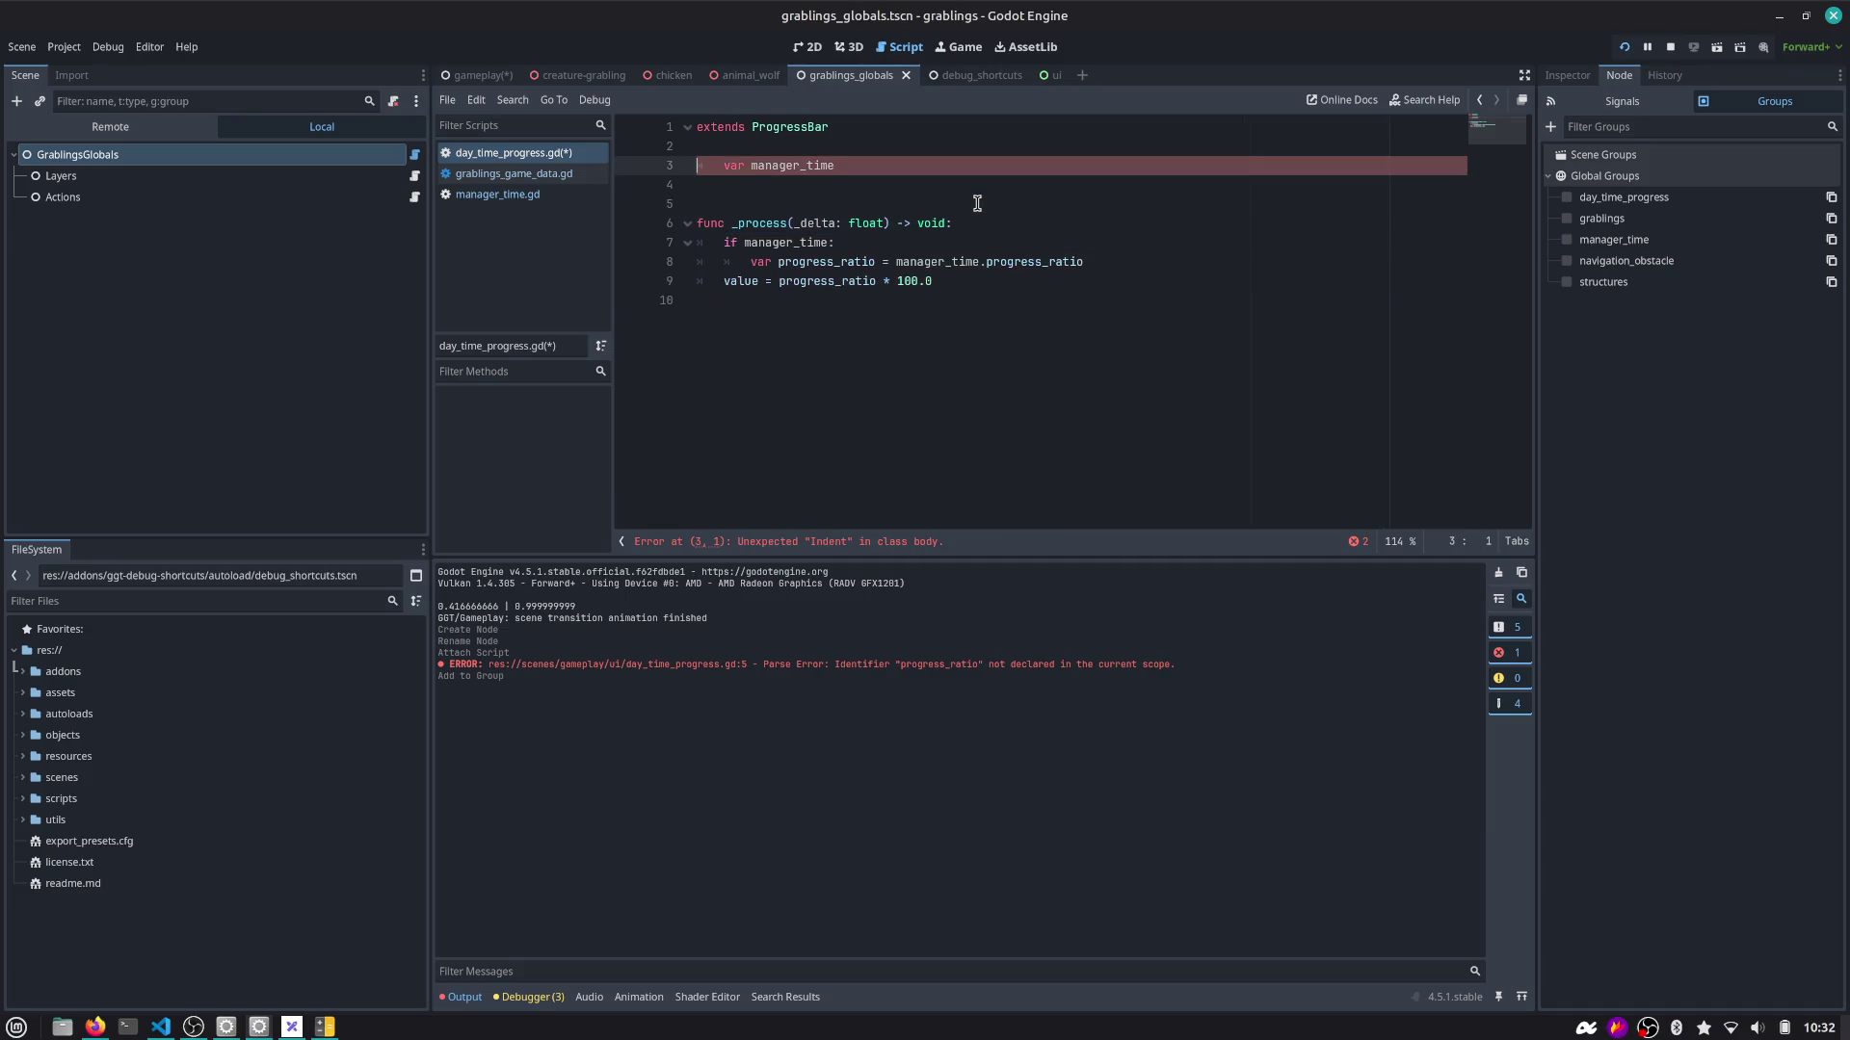
{"action": "key", "text": "shift+Tab"}
{"action": "key", "text": "Down"}
{"action": "key", "text": "Down"}
{"action": "key", "text": "Down"}
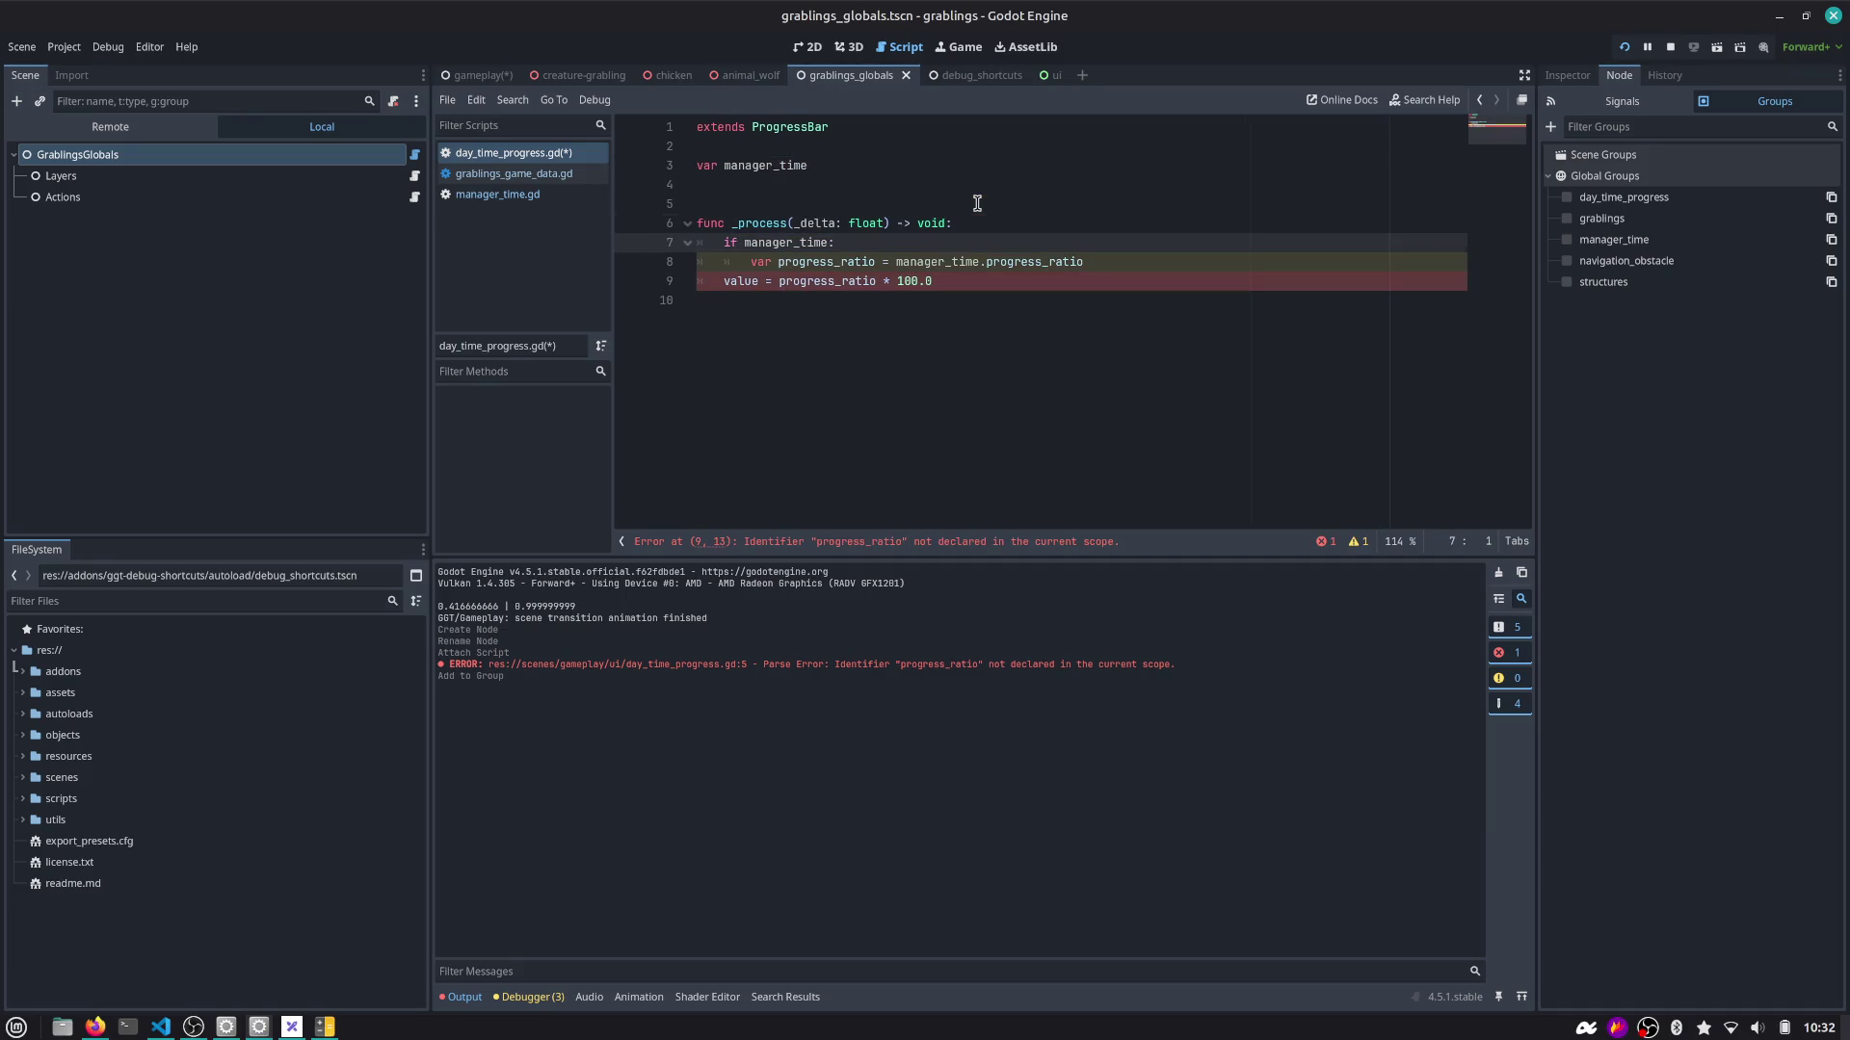
Add a manager_time check that fetches get_tree().get_nodes_in_group("manager_time"), then save
{"action": "key", "text": "Up"}
{"action": "key", "text": "End"}
{"action": "key", "text": "Return"}
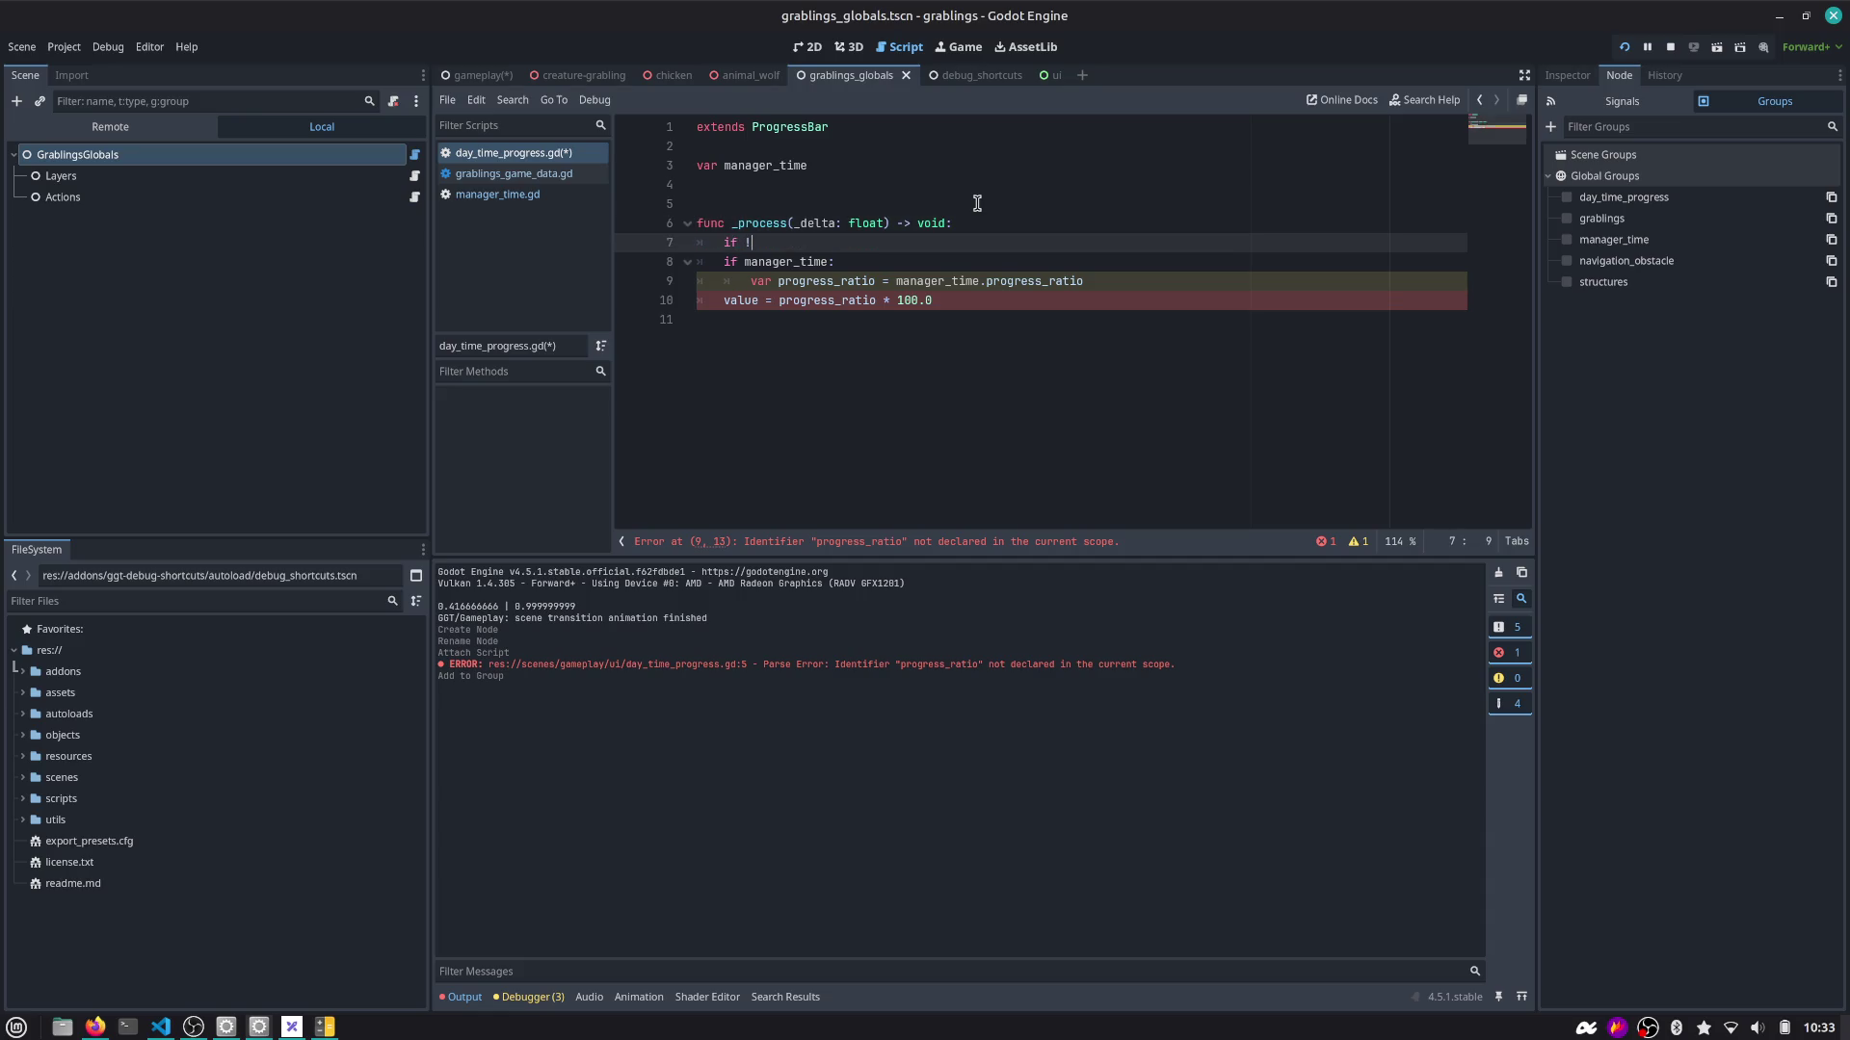
{"action": "type", "text": "ana"}
{"action": "key", "text": "Return"}
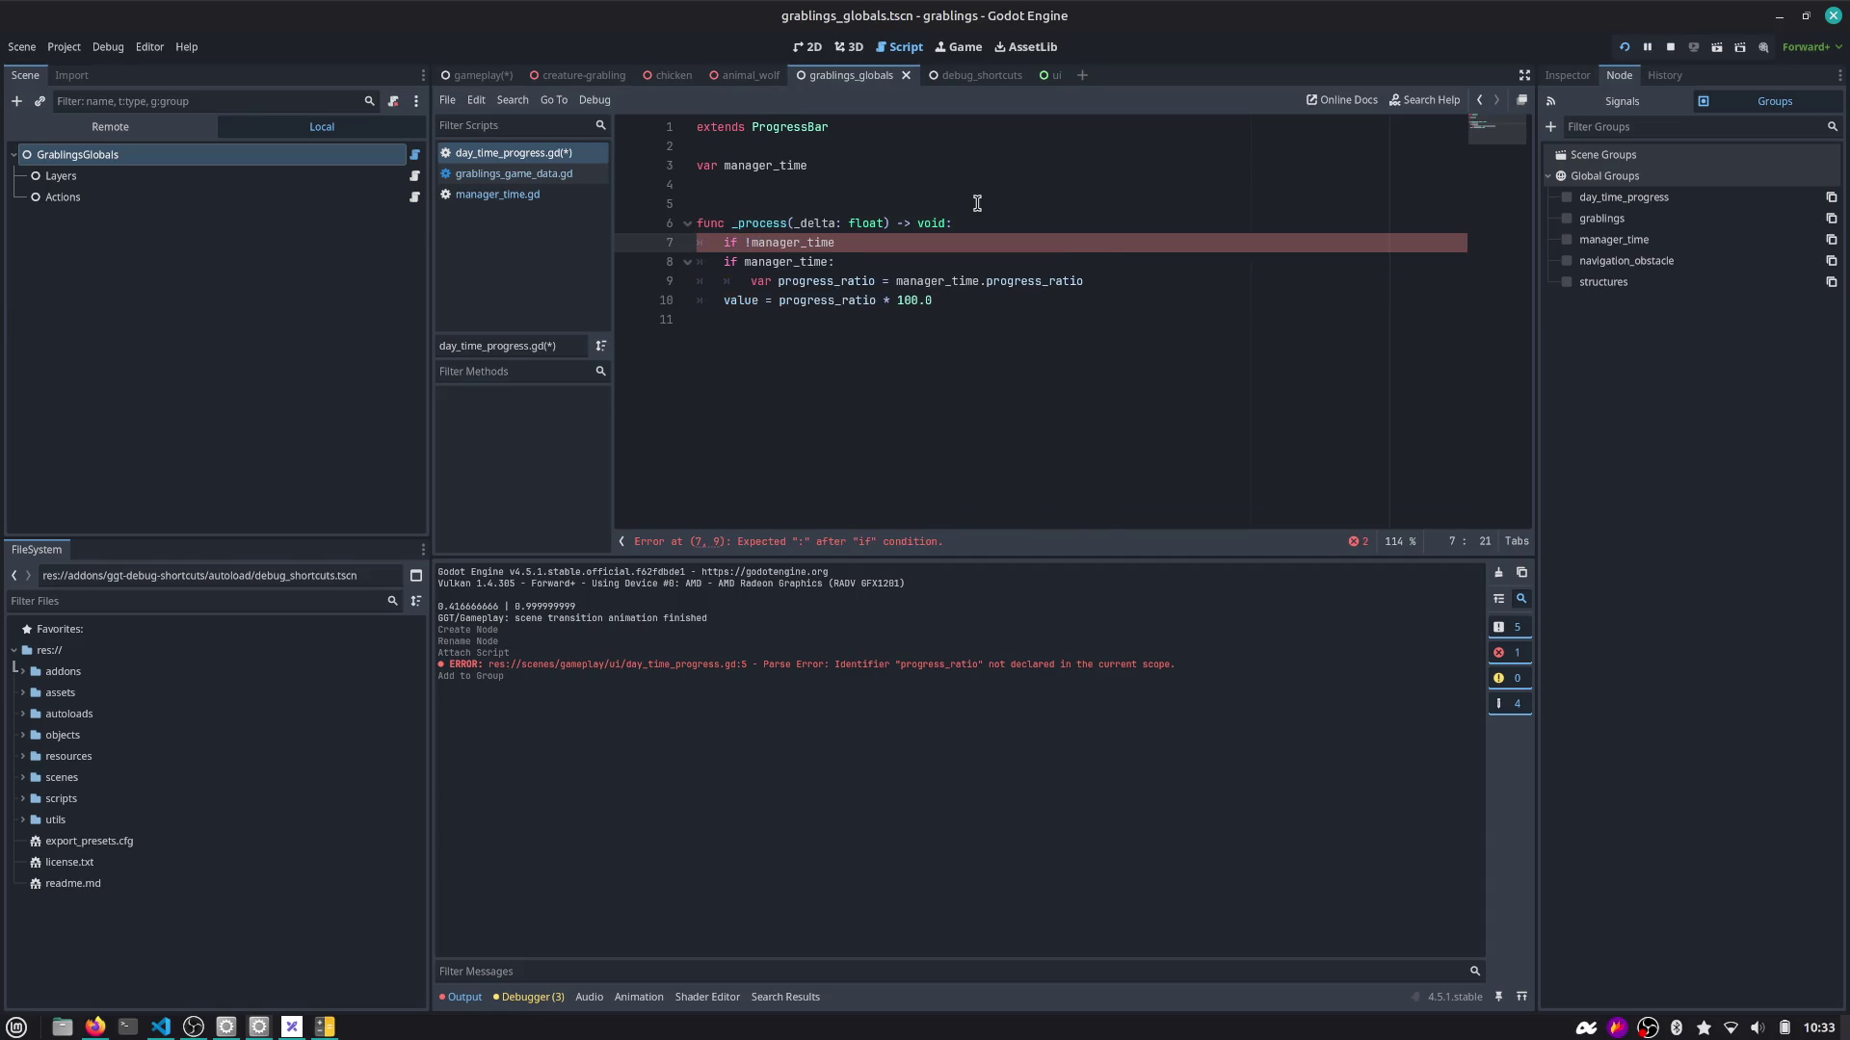
{"action": "type", "text": ":"}
{"action": "key", "text": "Return"}
{"action": "key", "text": "Return"}
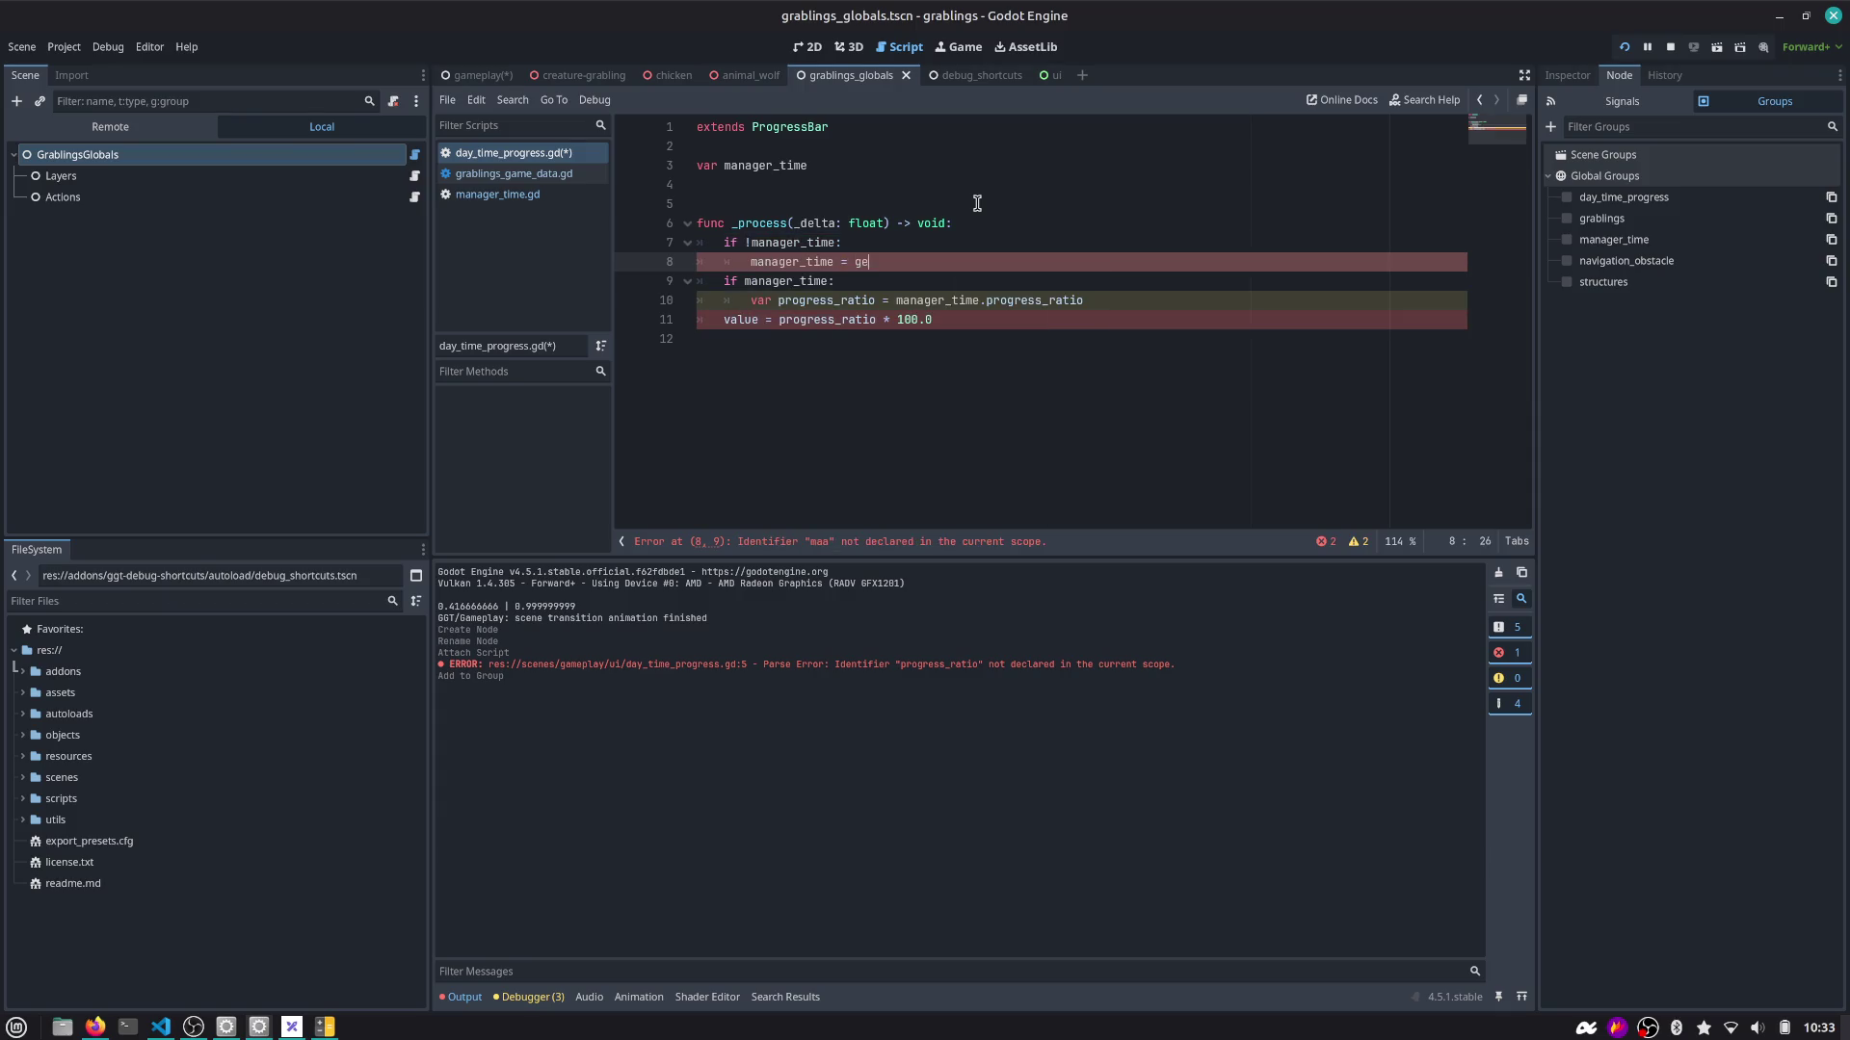
{"action": "type", "text": "r"}
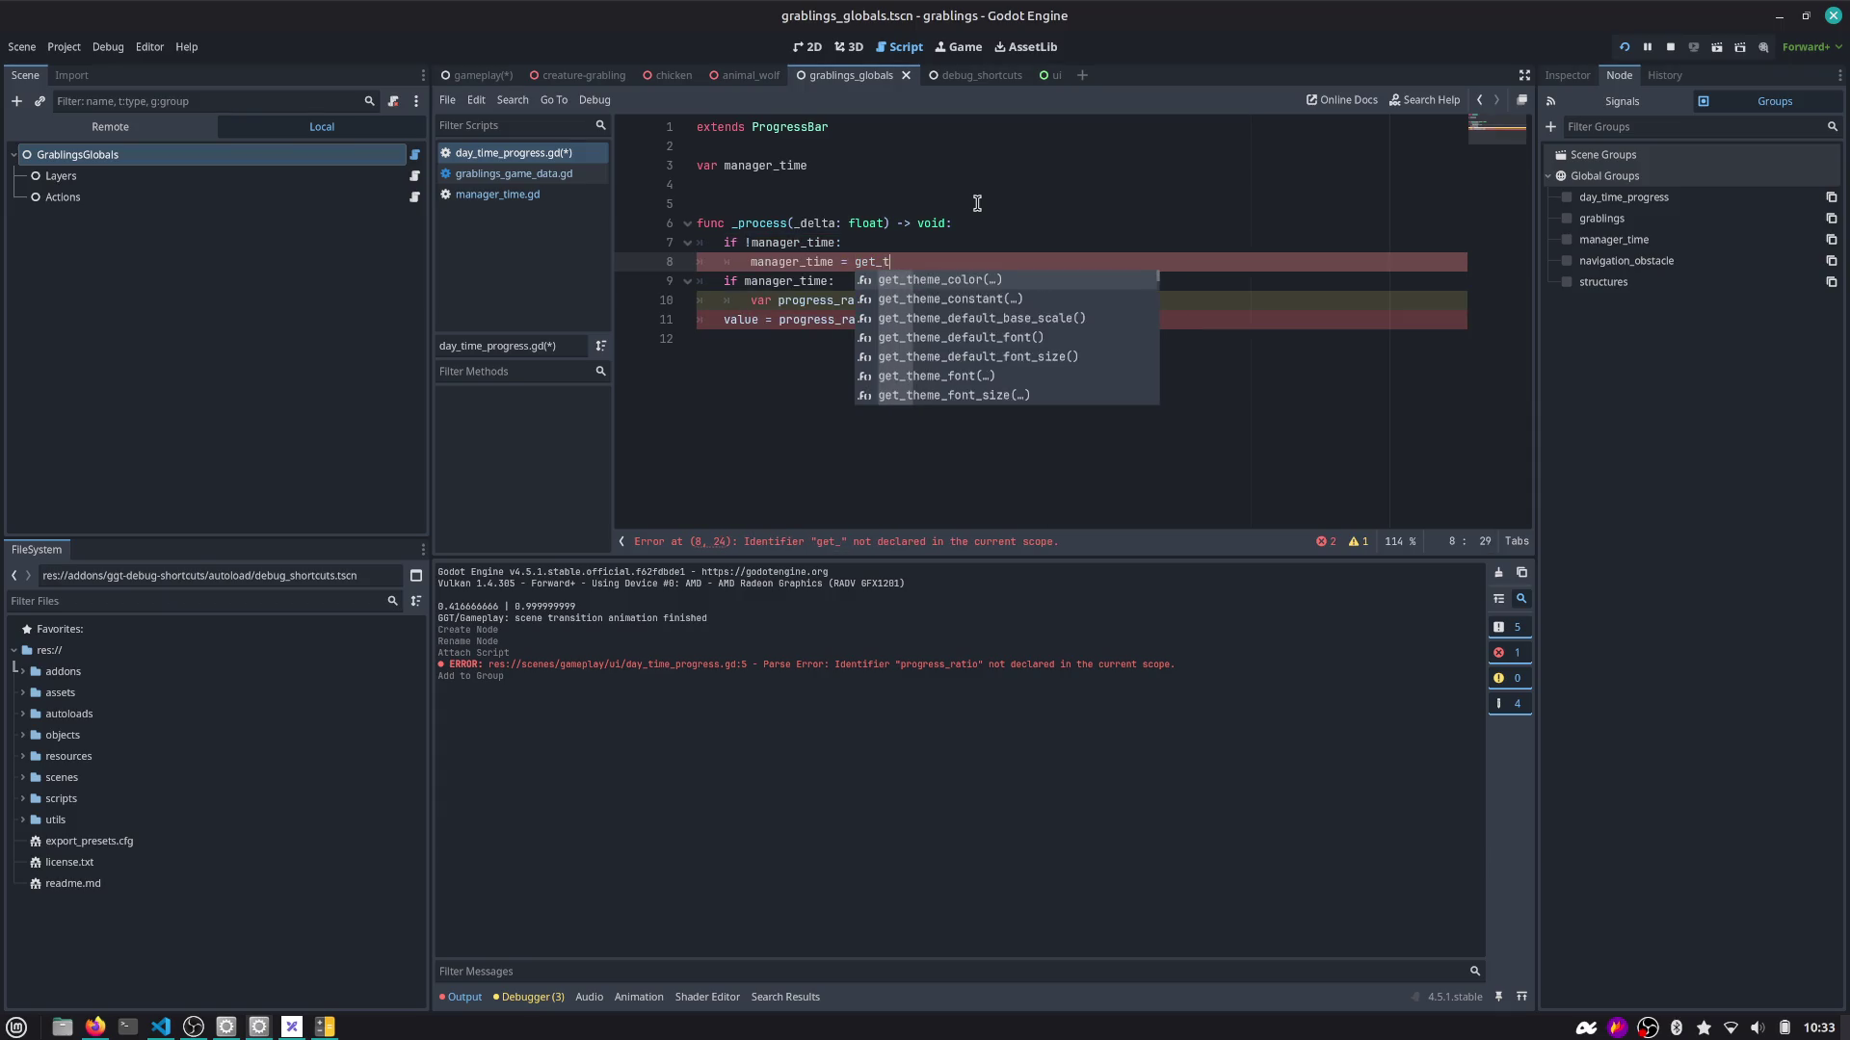
{"action": "key", "text": "Return"}
{"action": "type", "text": ".geT_nodes"}
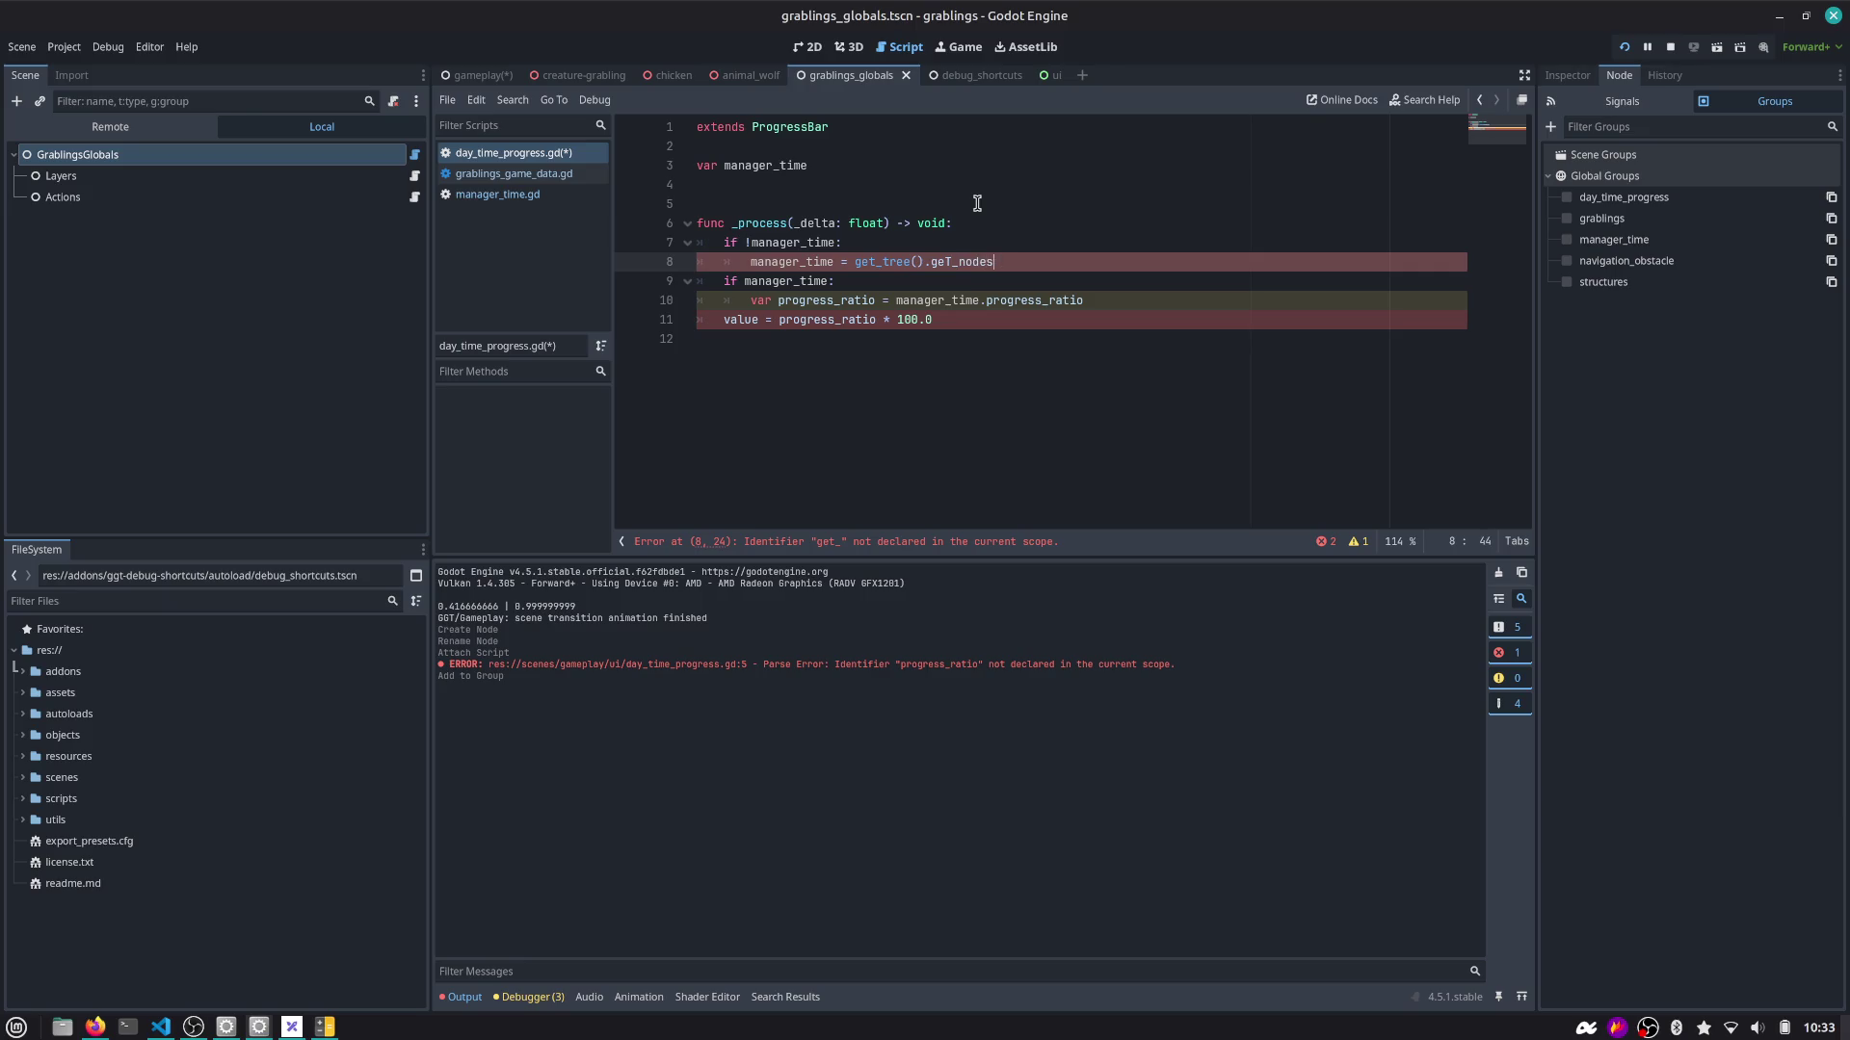
{"action": "key", "text": "Return"}
{"action": "type", "text": "\"manage_"}
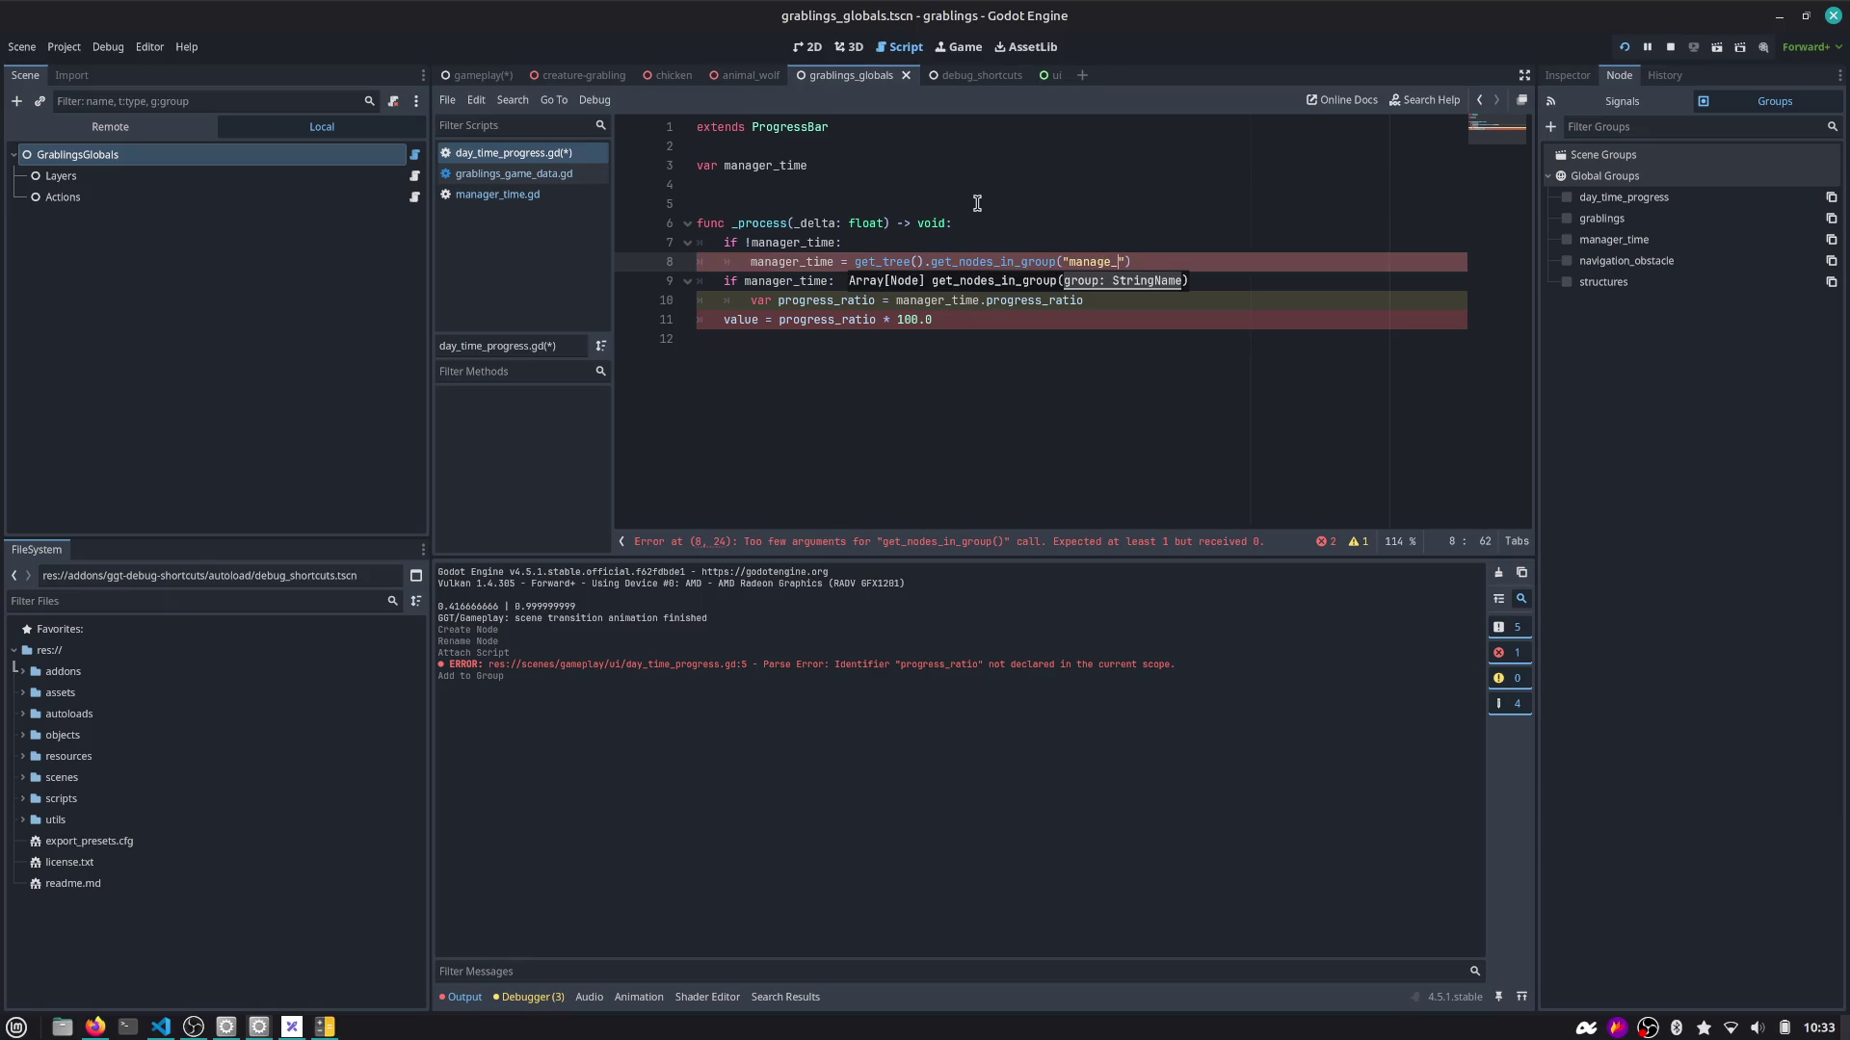
{"action": "type", "text": "_time\")[0"}
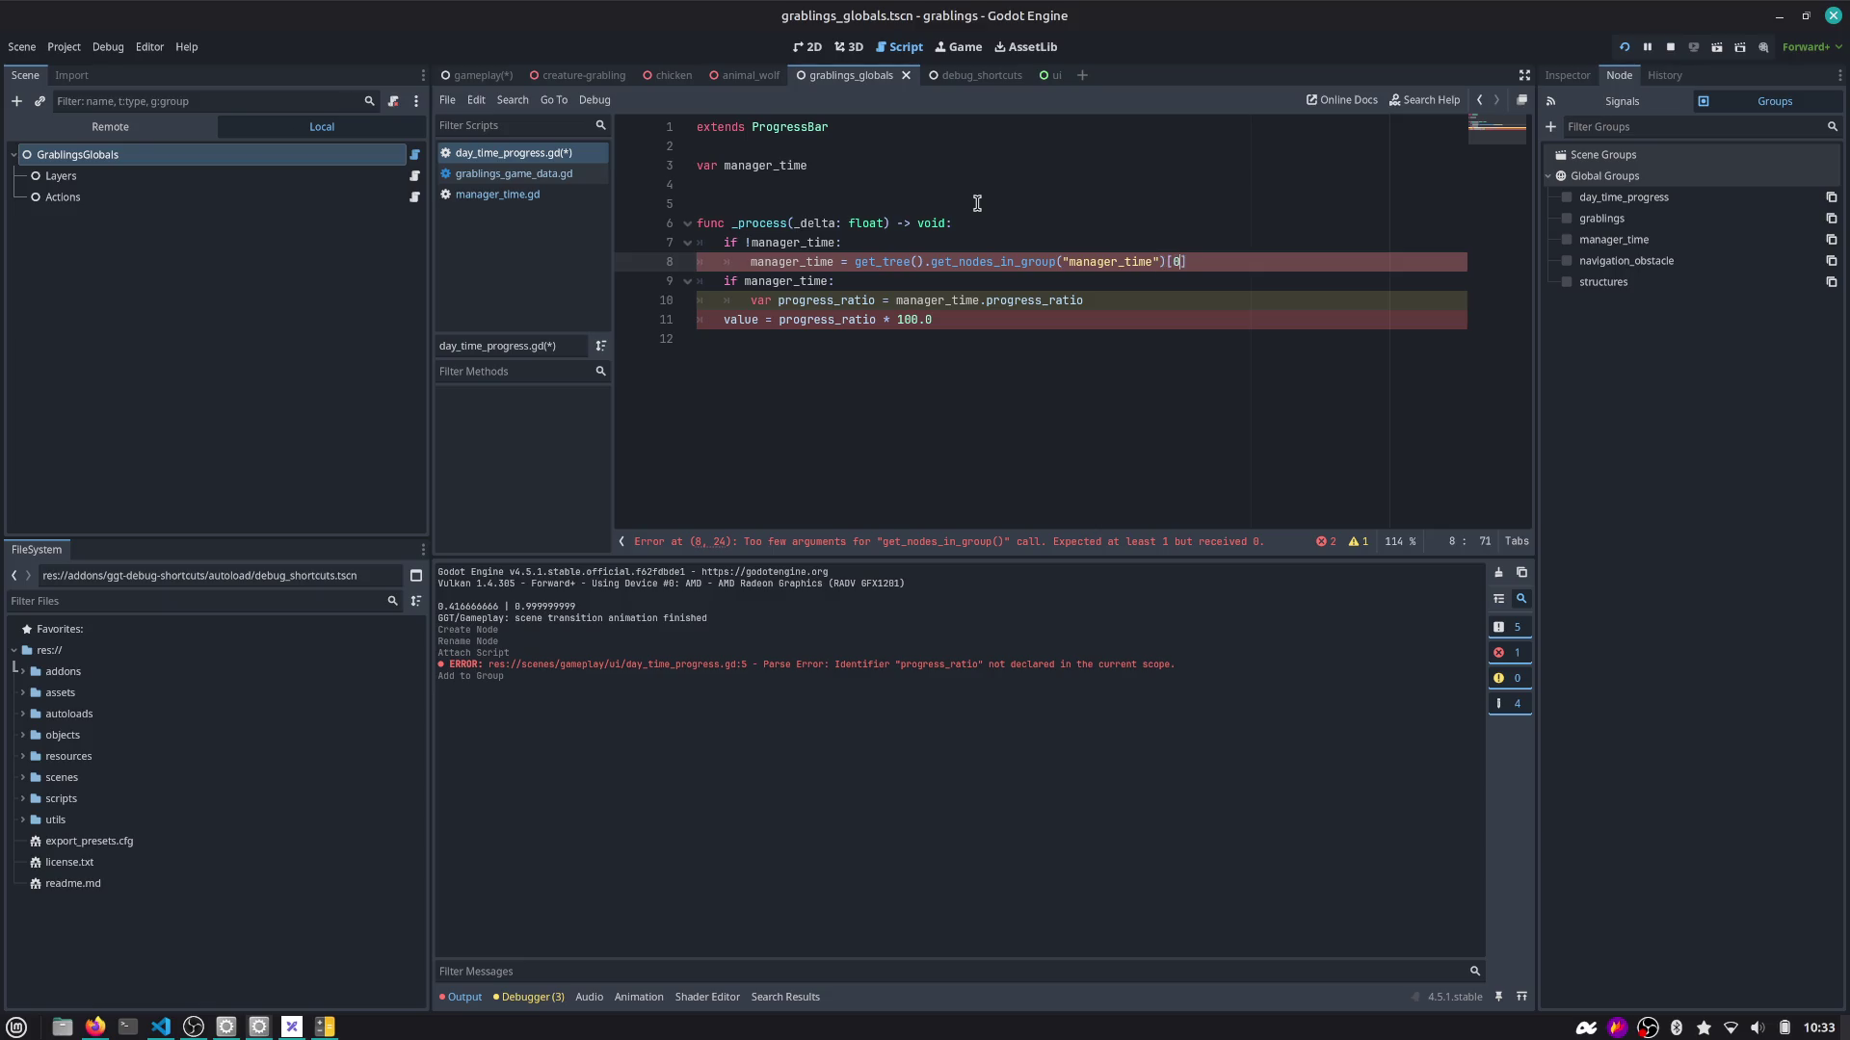
{"action": "key", "text": "ctrl+s"}
Change the check to 'manager_time == null' and initialize the declaration to null
{"action": "key", "text": "Up"}
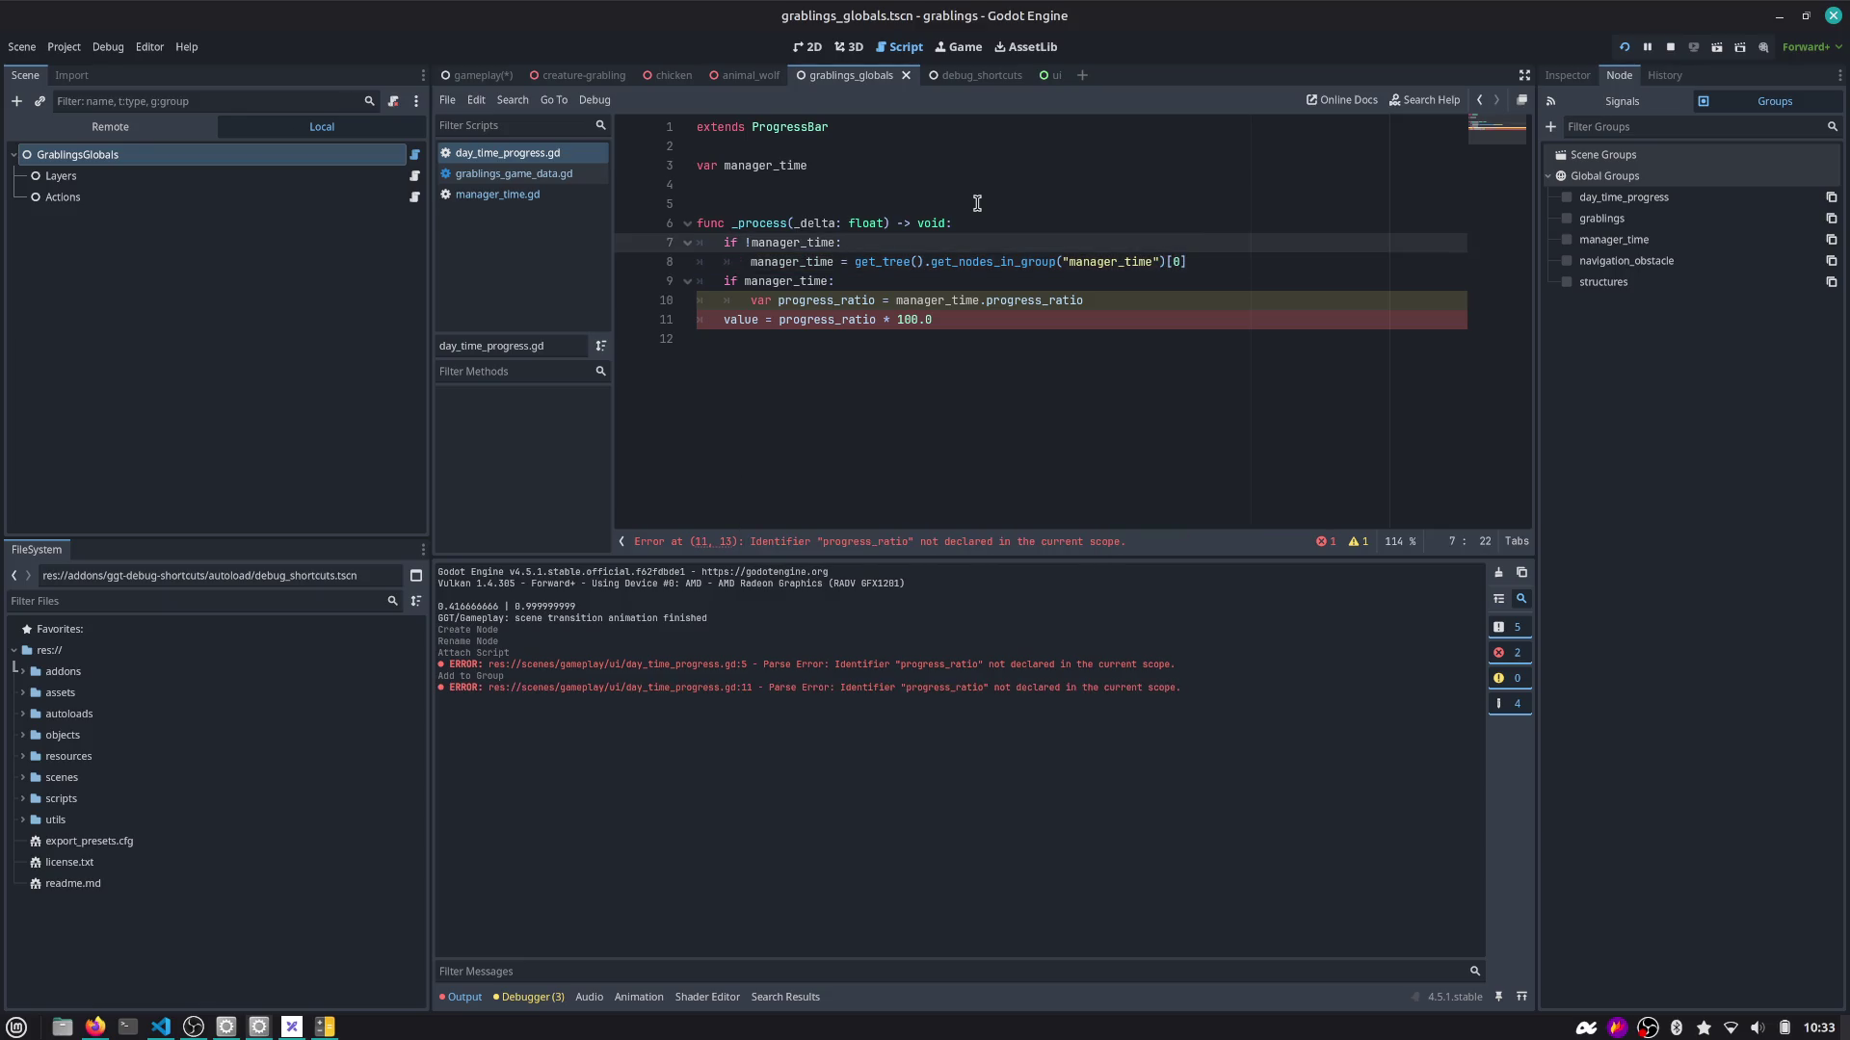
{"action": "key", "text": "BackSpace"}
{"action": "key", "text": "ctrl+Right"}
{"action": "type", "text": "u"}
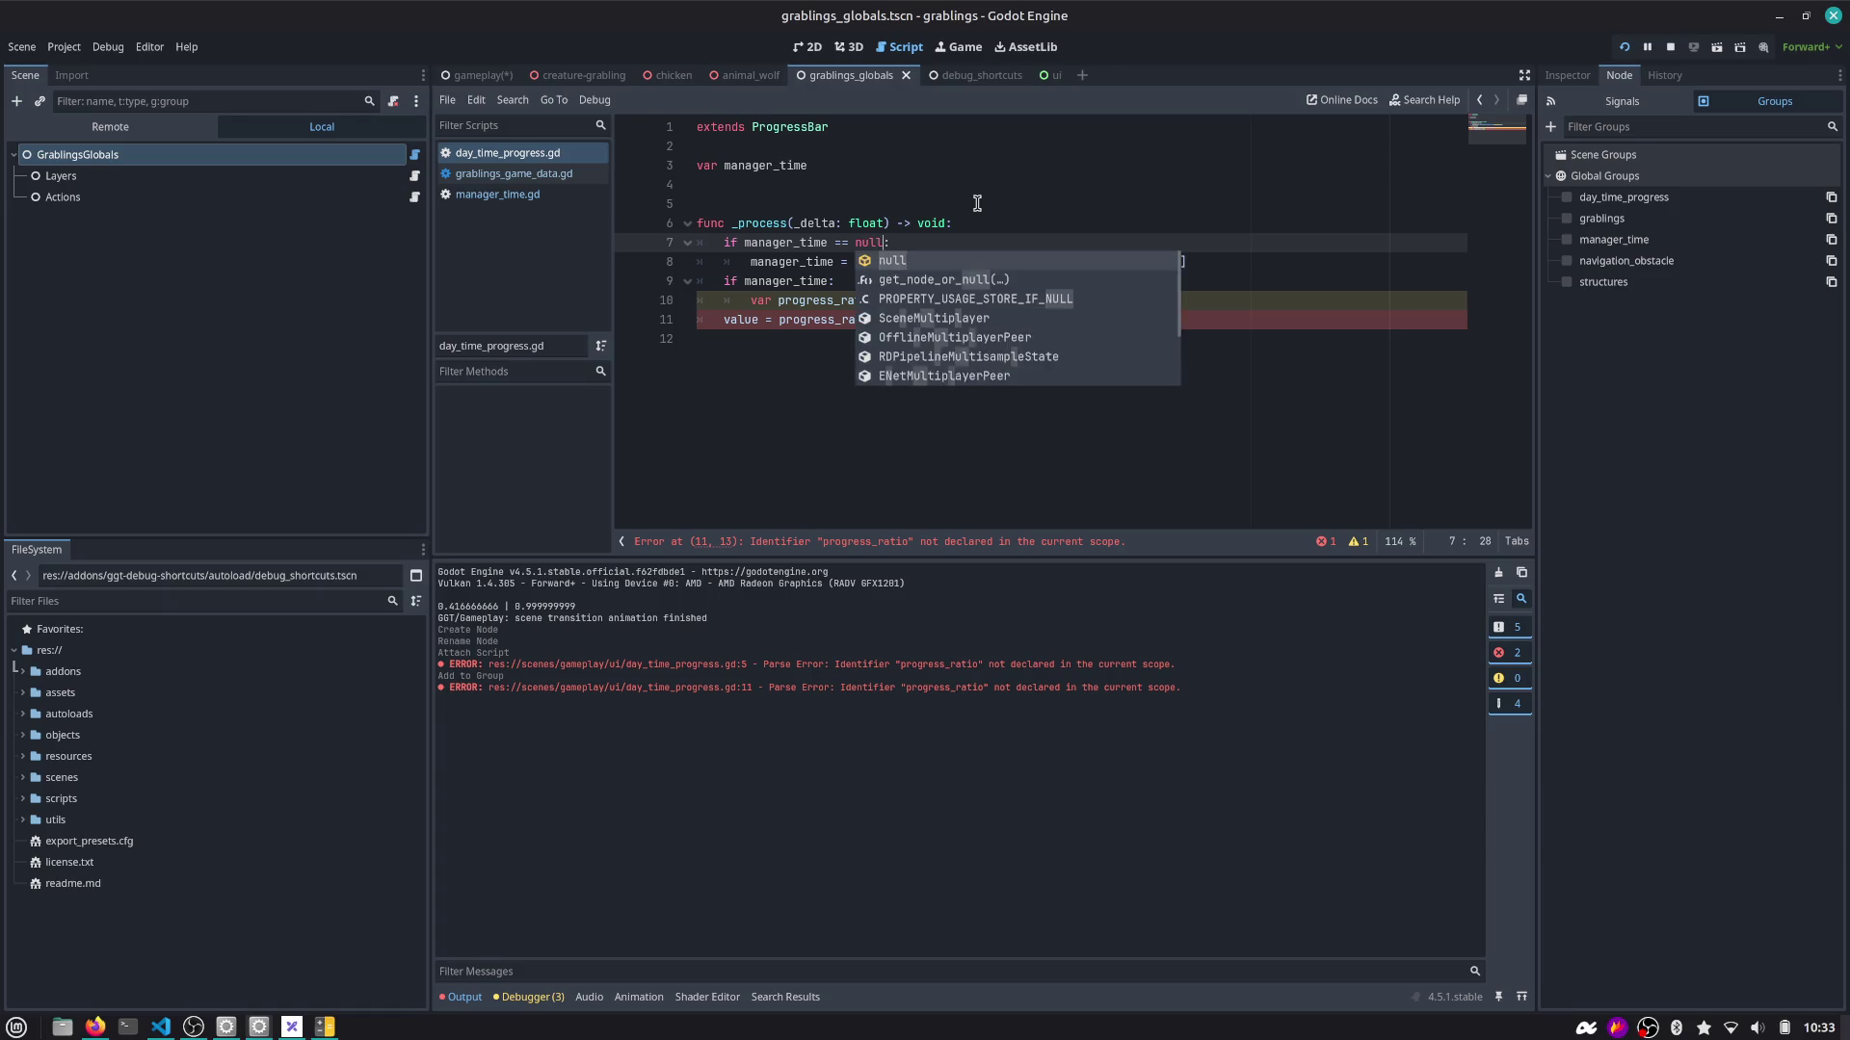
{"action": "key", "text": "Return"}
{"action": "key", "text": "Up"}
{"action": "key", "text": "Up"}
{"action": "key", "text": "Up"}
{"action": "type", "text": "ull"}
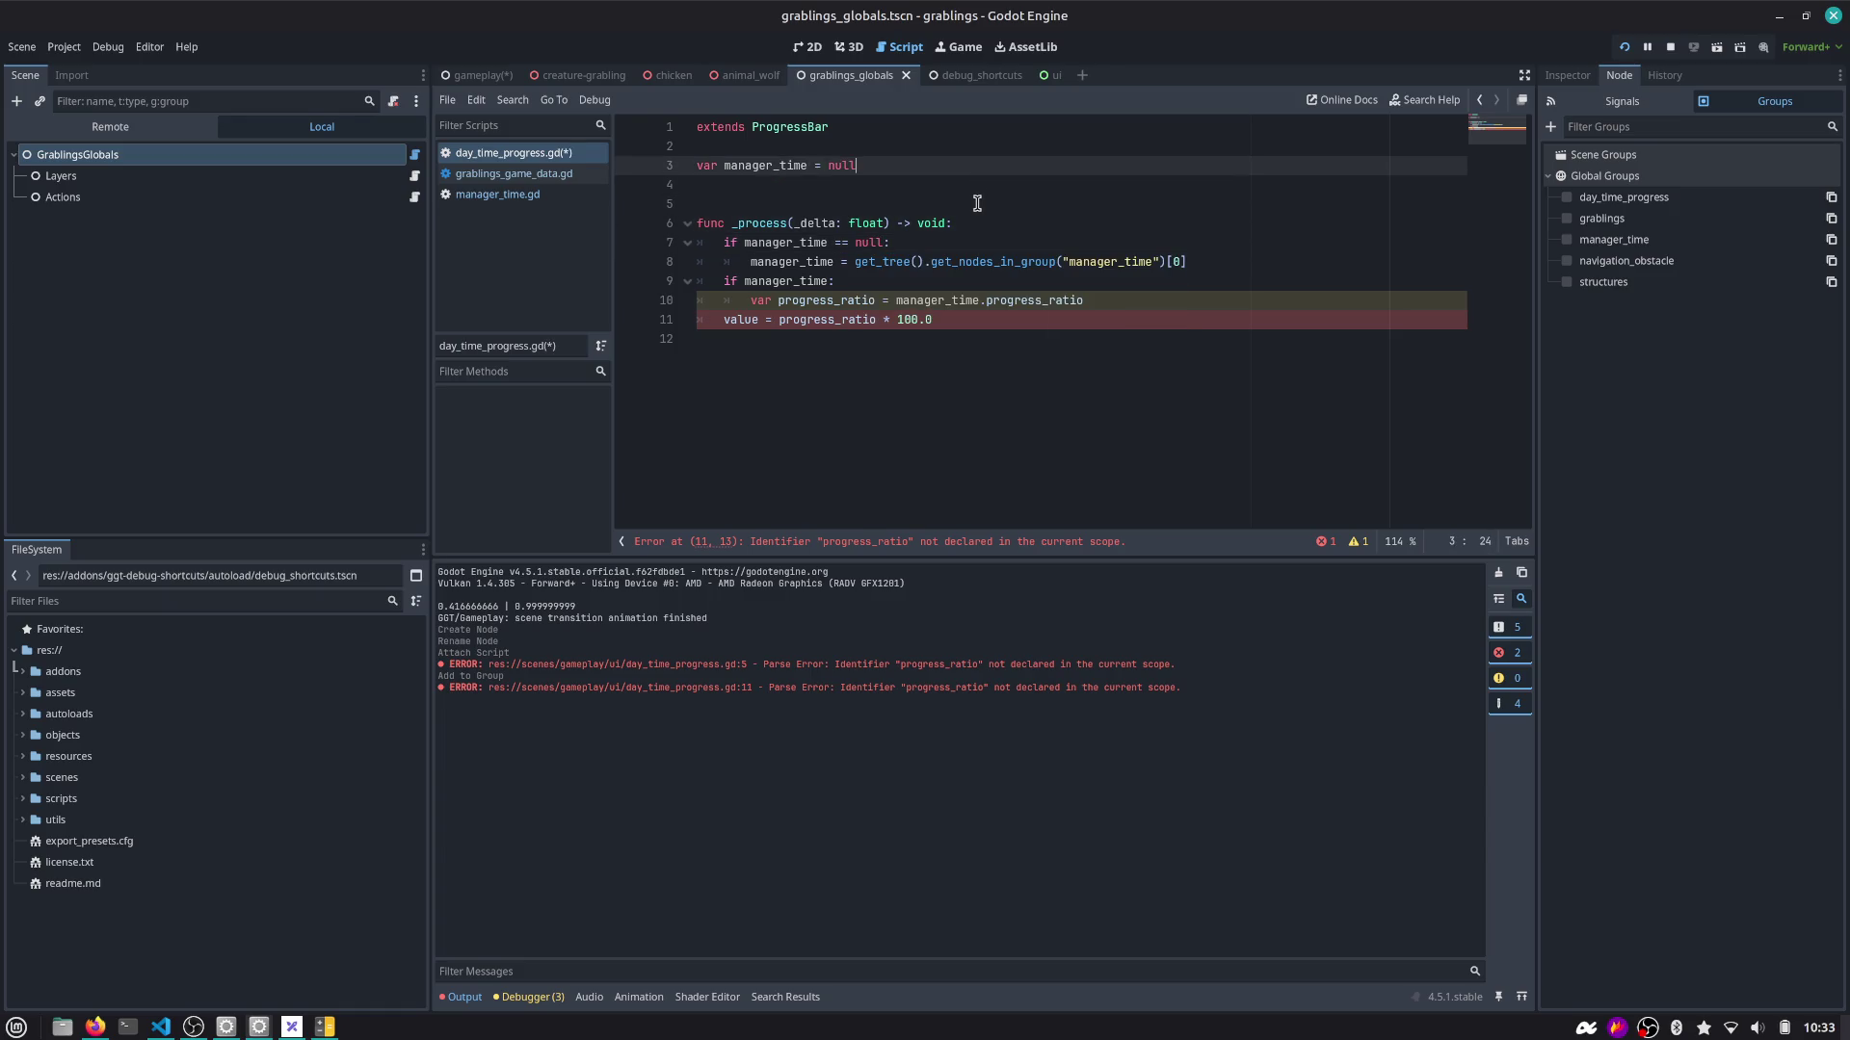
{"action": "key", "text": "Down"}
{"action": "key", "text": "Down"}
{"action": "key", "text": "Down"}
{"action": "key", "text": "shift+Home"}
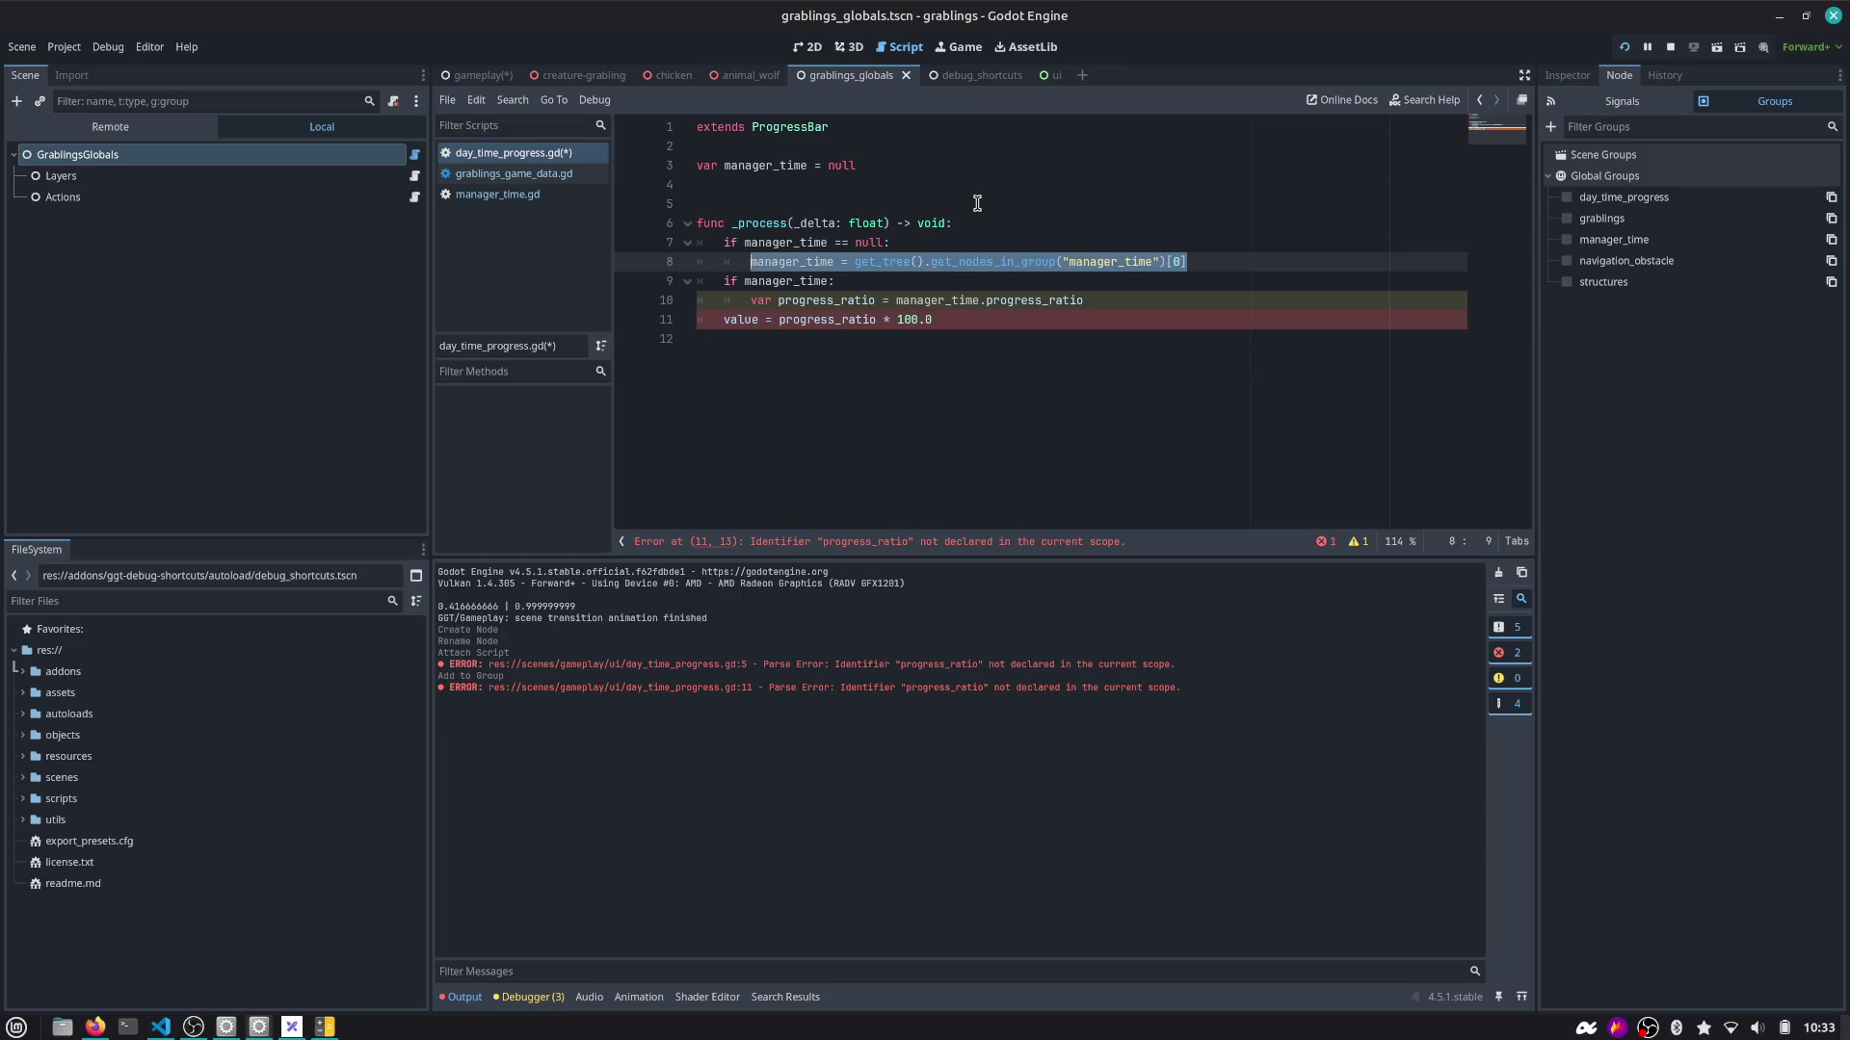
Review the manager_time group lookup and indent the value line into the if block
{"action": "left_click", "coordinate": [1116, 264]}
{"action": "double_click", "coordinate": [1111, 267]}
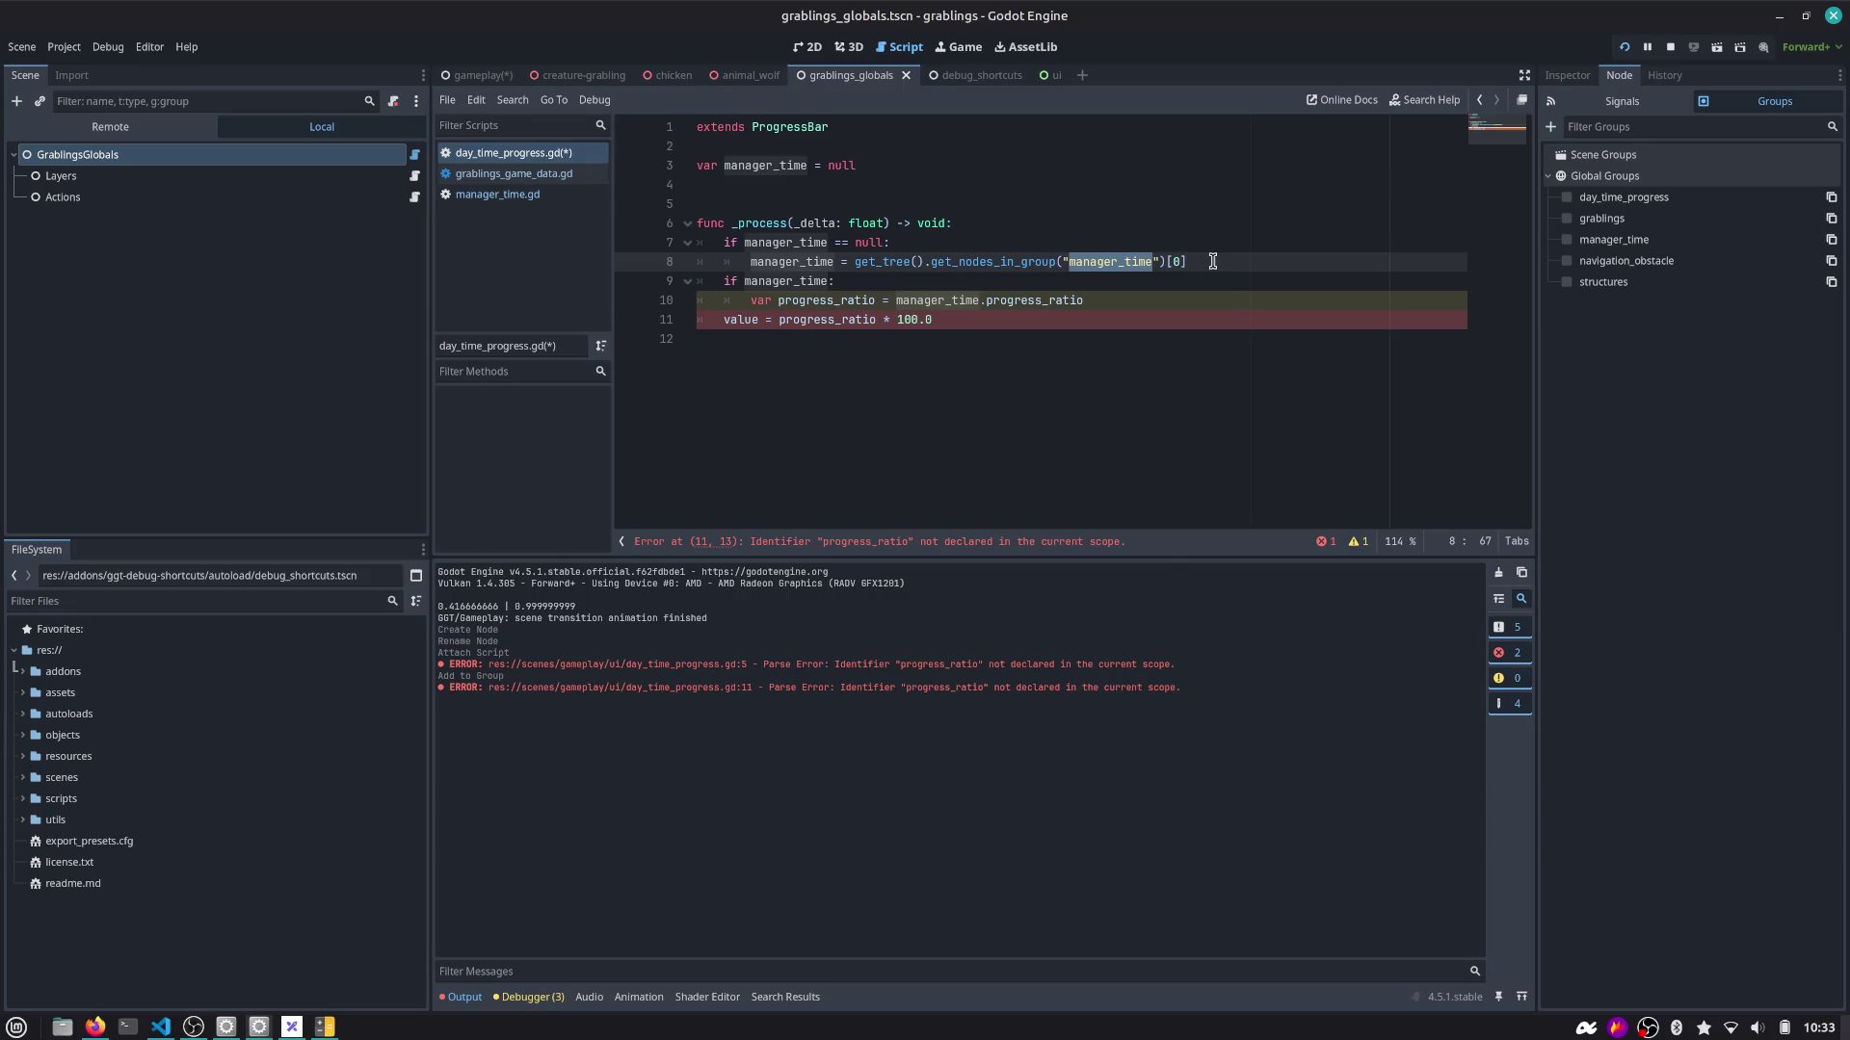
{"action": "left_click", "coordinate": [801, 280]}
{"action": "double_click", "coordinate": [800, 280]}
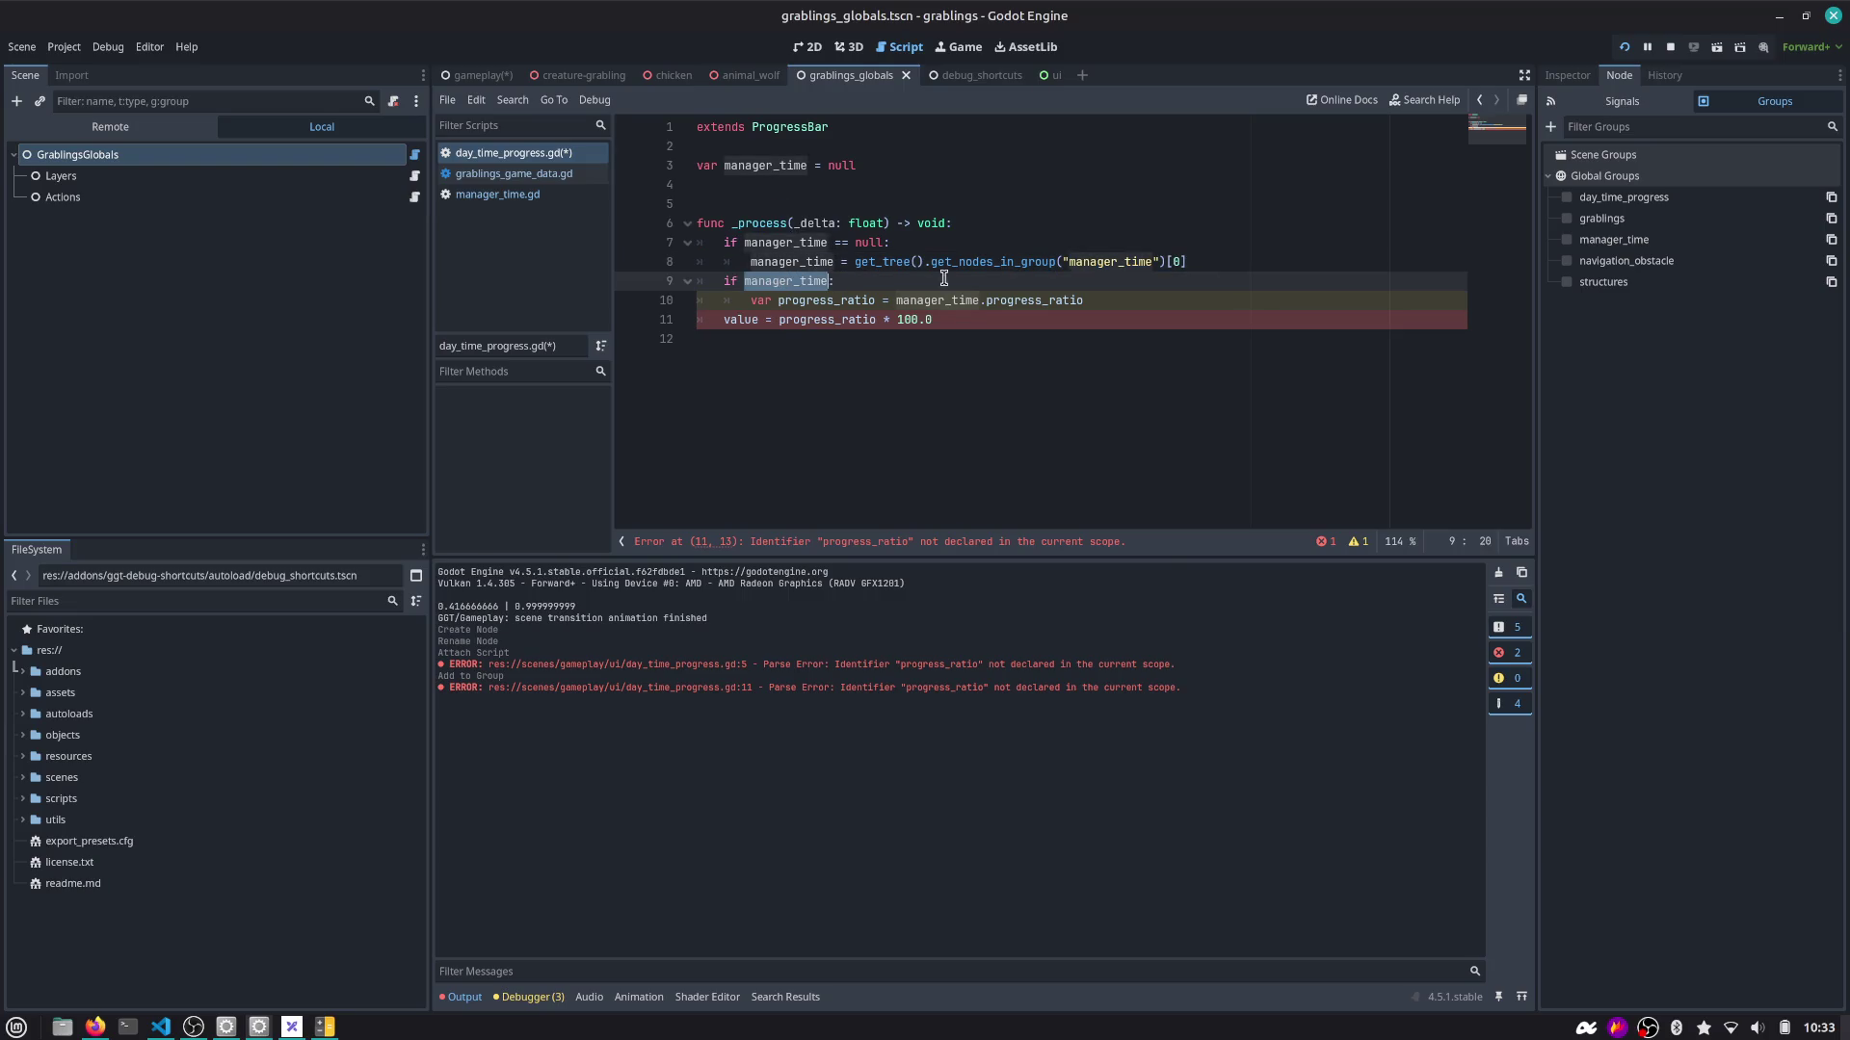
{"action": "left_click", "coordinate": [1240, 262]}
{"action": "key", "text": "Down"}
{"action": "key", "text": "Down"}
{"action": "key", "text": "Down"}
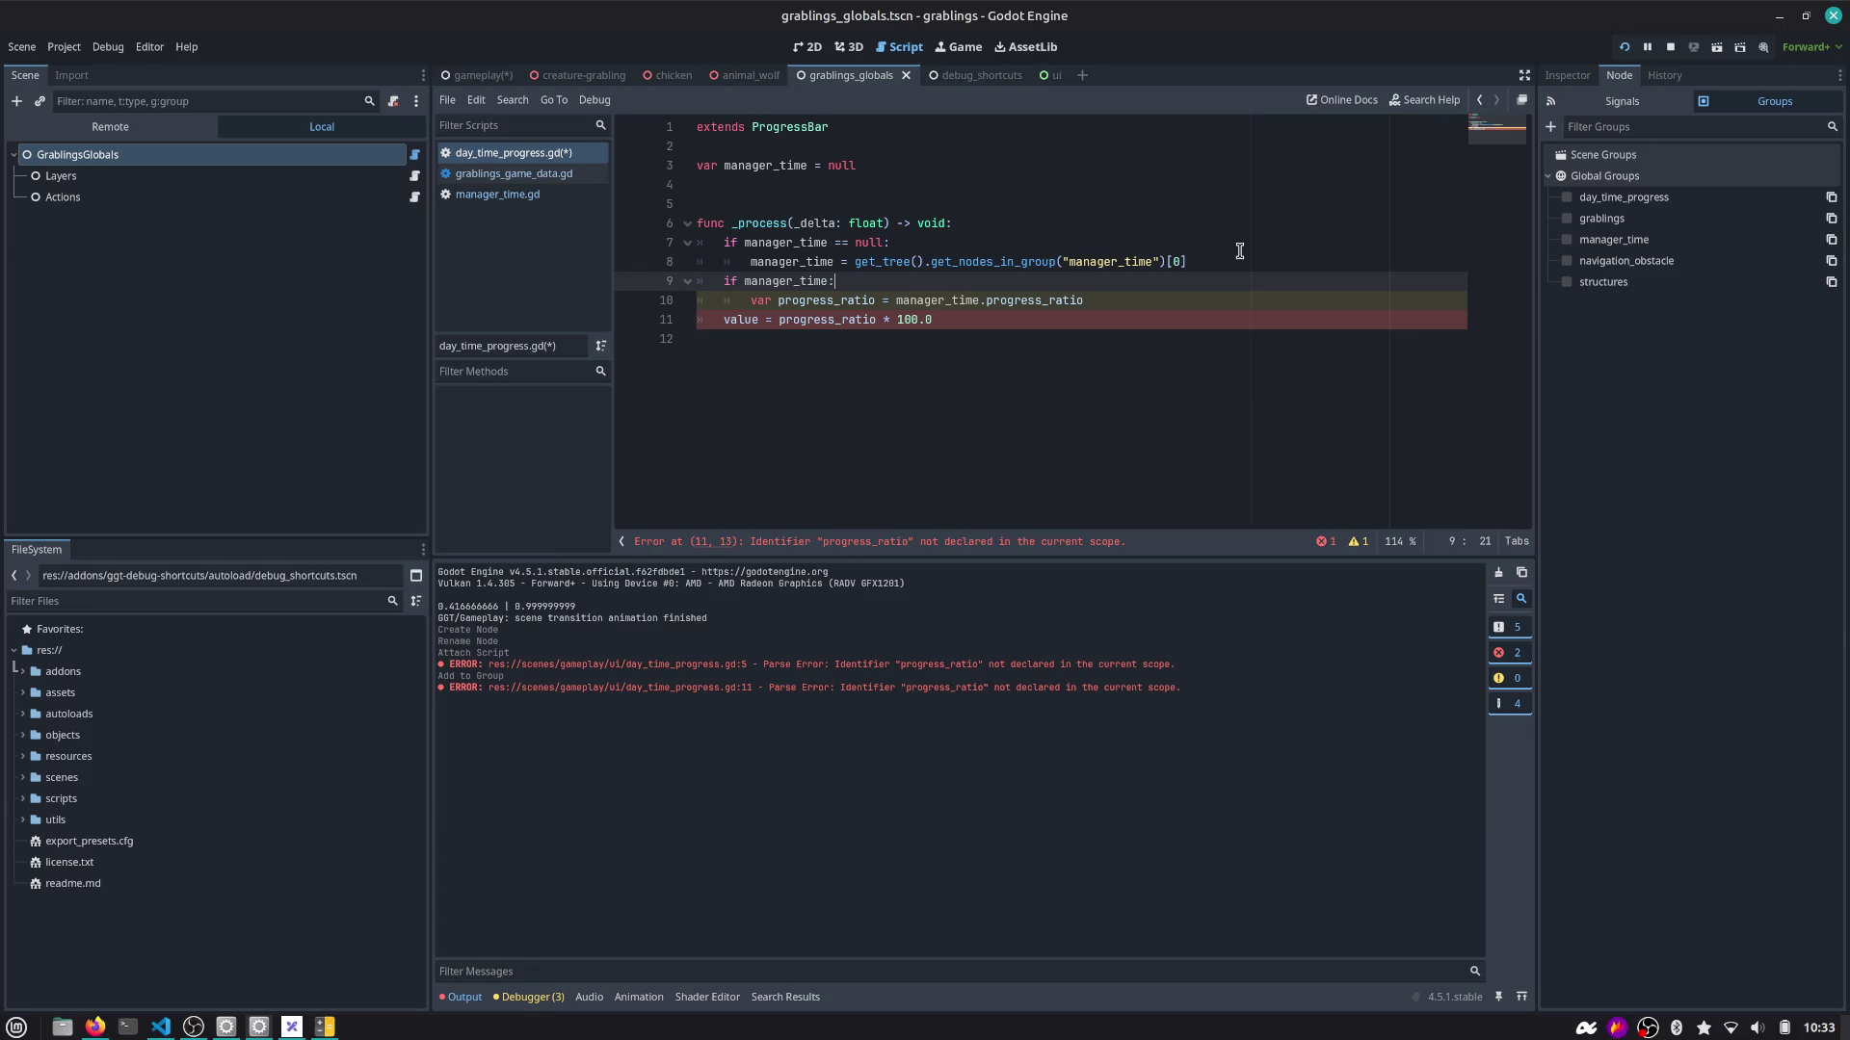
{"action": "key", "text": "Home"}
{"action": "key", "text": "Tab"}
Inline manager_time.progress_ratio into the value line, drop the local variable, save and run
{"action": "key", "text": "Up"}
{"action": "key", "text": "Up"}
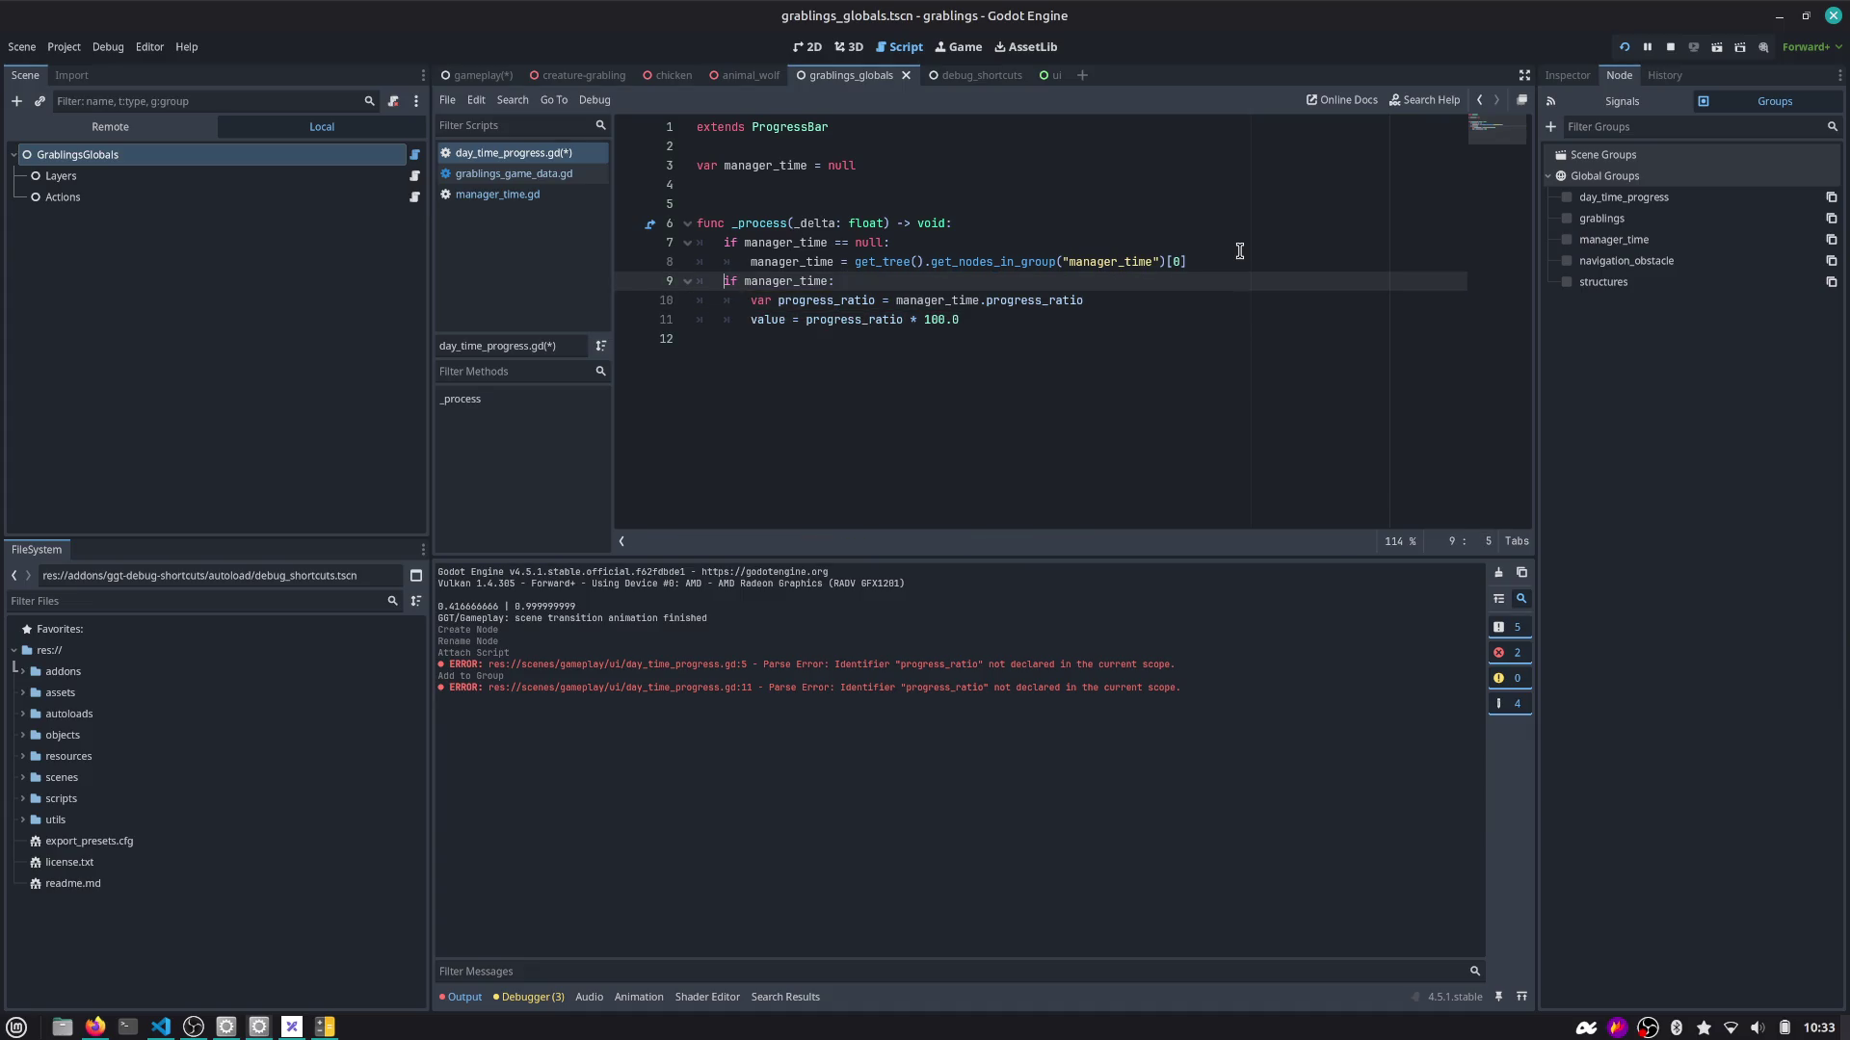
{"action": "key", "text": "Down"}
{"action": "key", "text": "ctrl+Right"}
{"action": "key", "text": "ctrl+Left"}
{"action": "key", "text": "shift+End"}
{"action": "key", "text": "ctrl+c"}
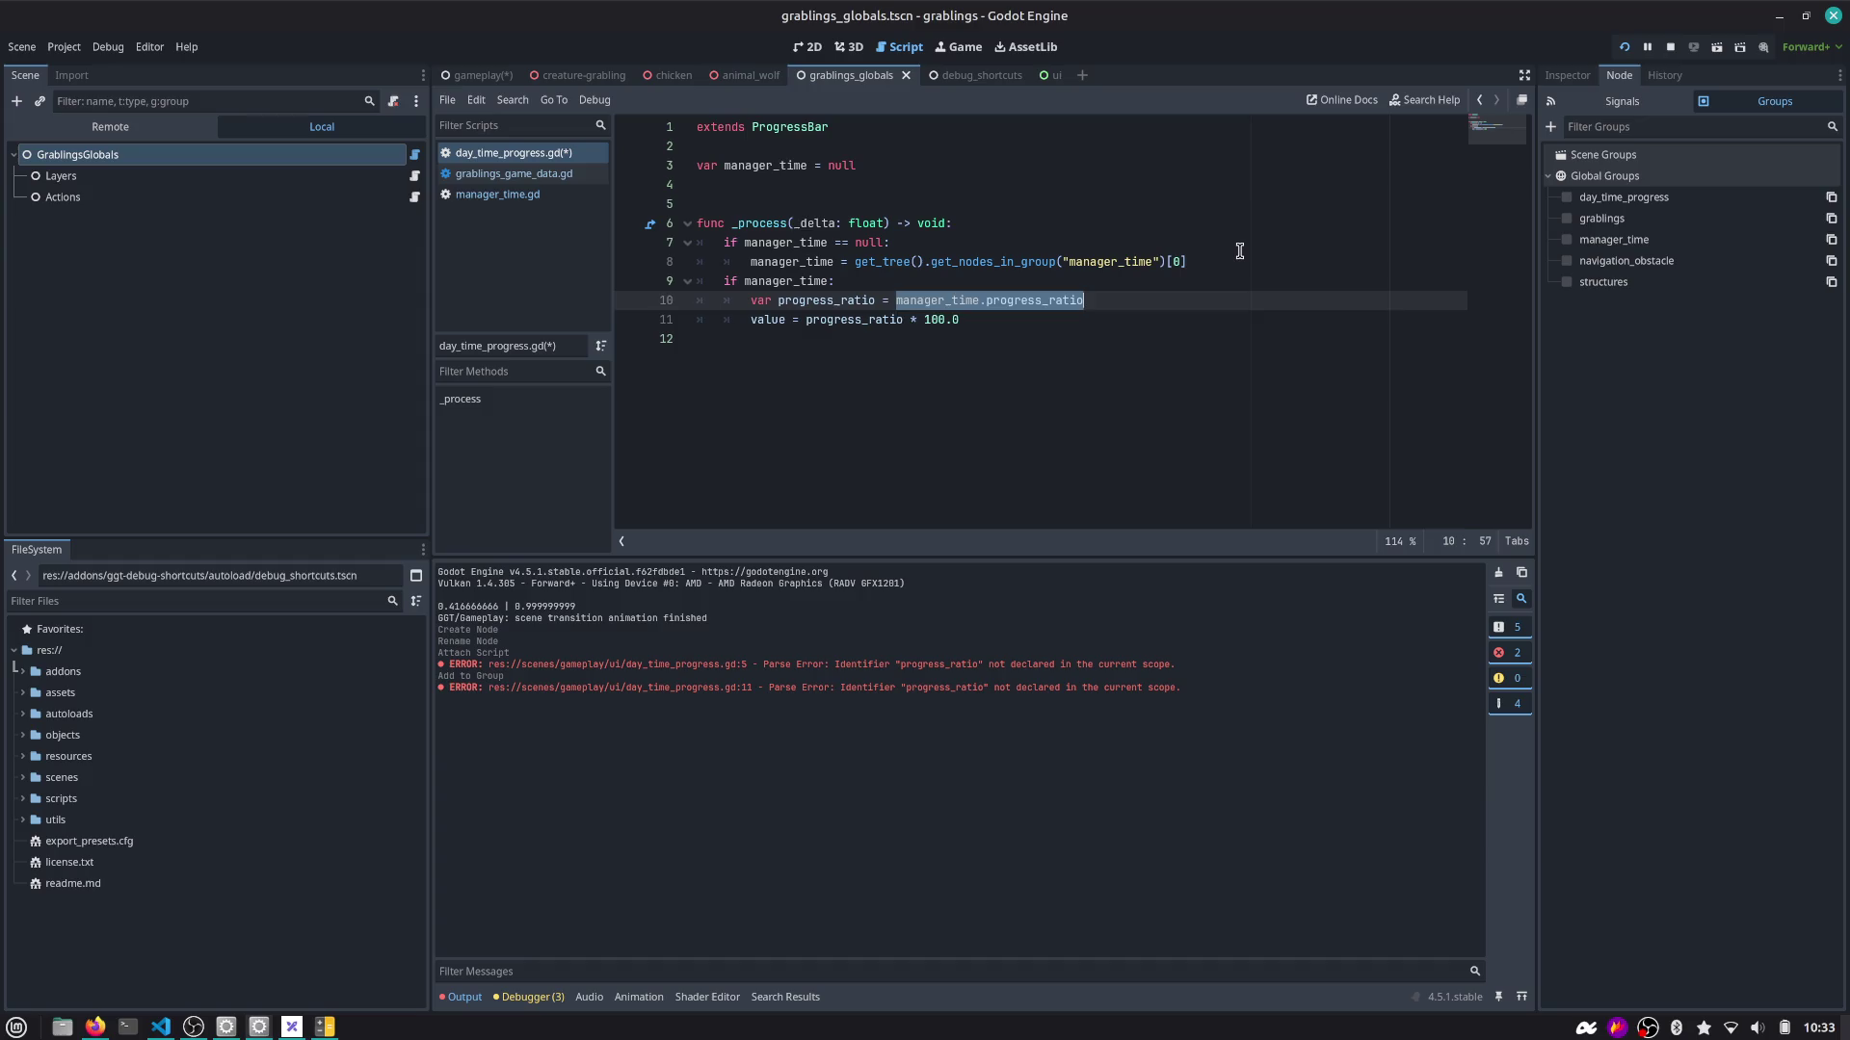
{"action": "key", "text": "Delete"}
{"action": "key", "text": "Down"}
{"action": "key", "text": "ctrl+v"}
{"action": "key", "text": "ctrl+s"}
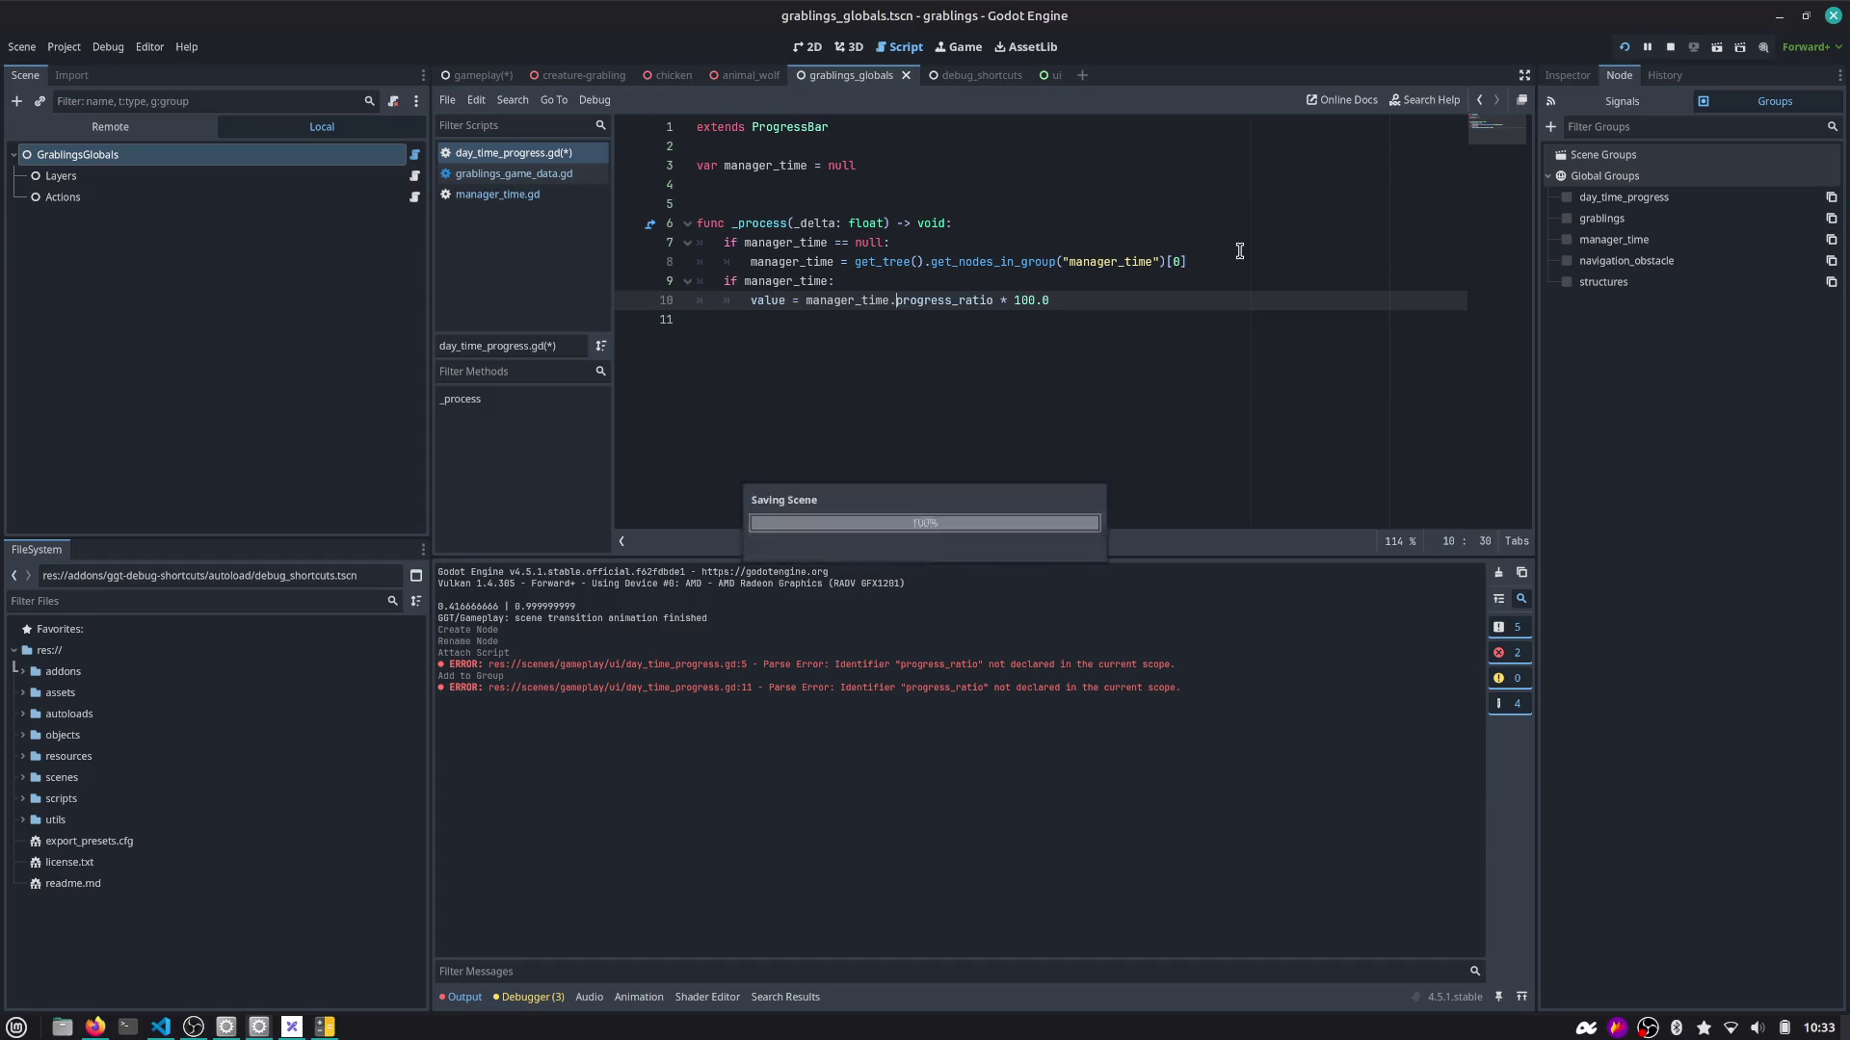
Stop the game, check progress_ratio in manager_time.gd, and run the project again
{"action": "key", "text": "F8"}
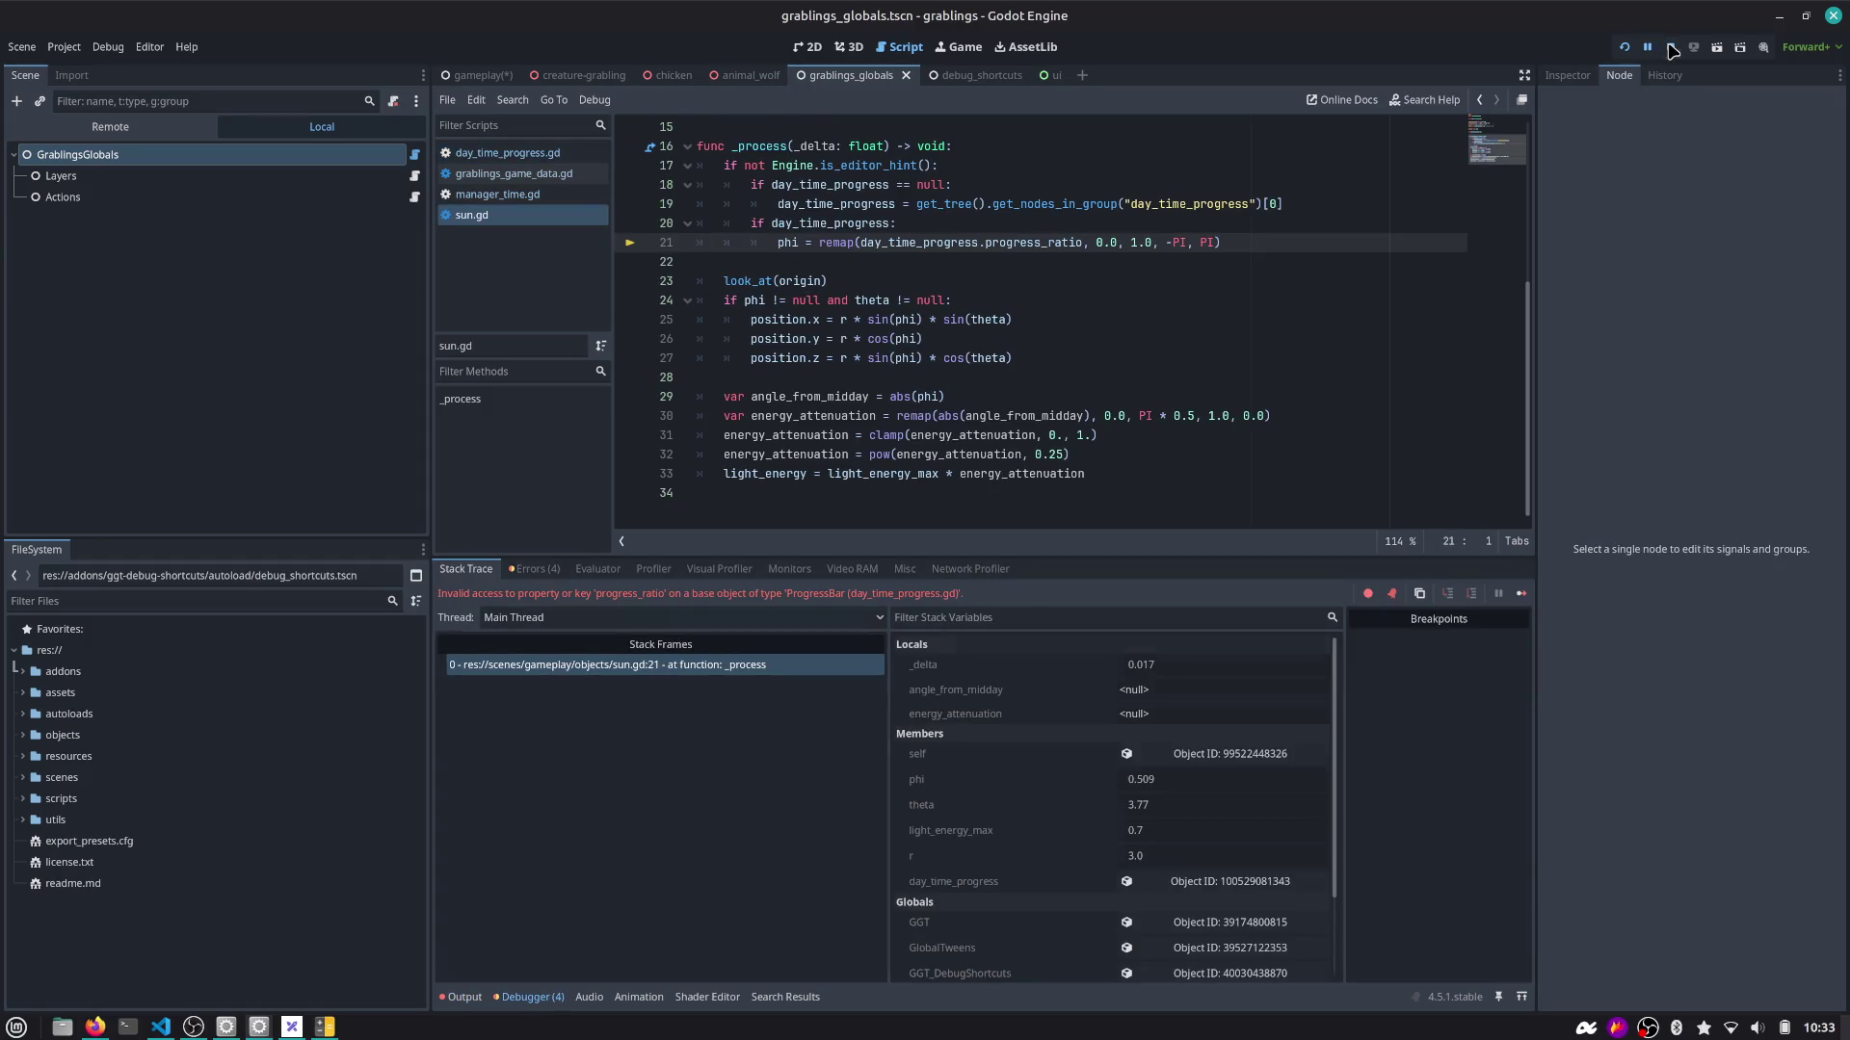
{"action": "left_click", "coordinate": [1002, 204]}
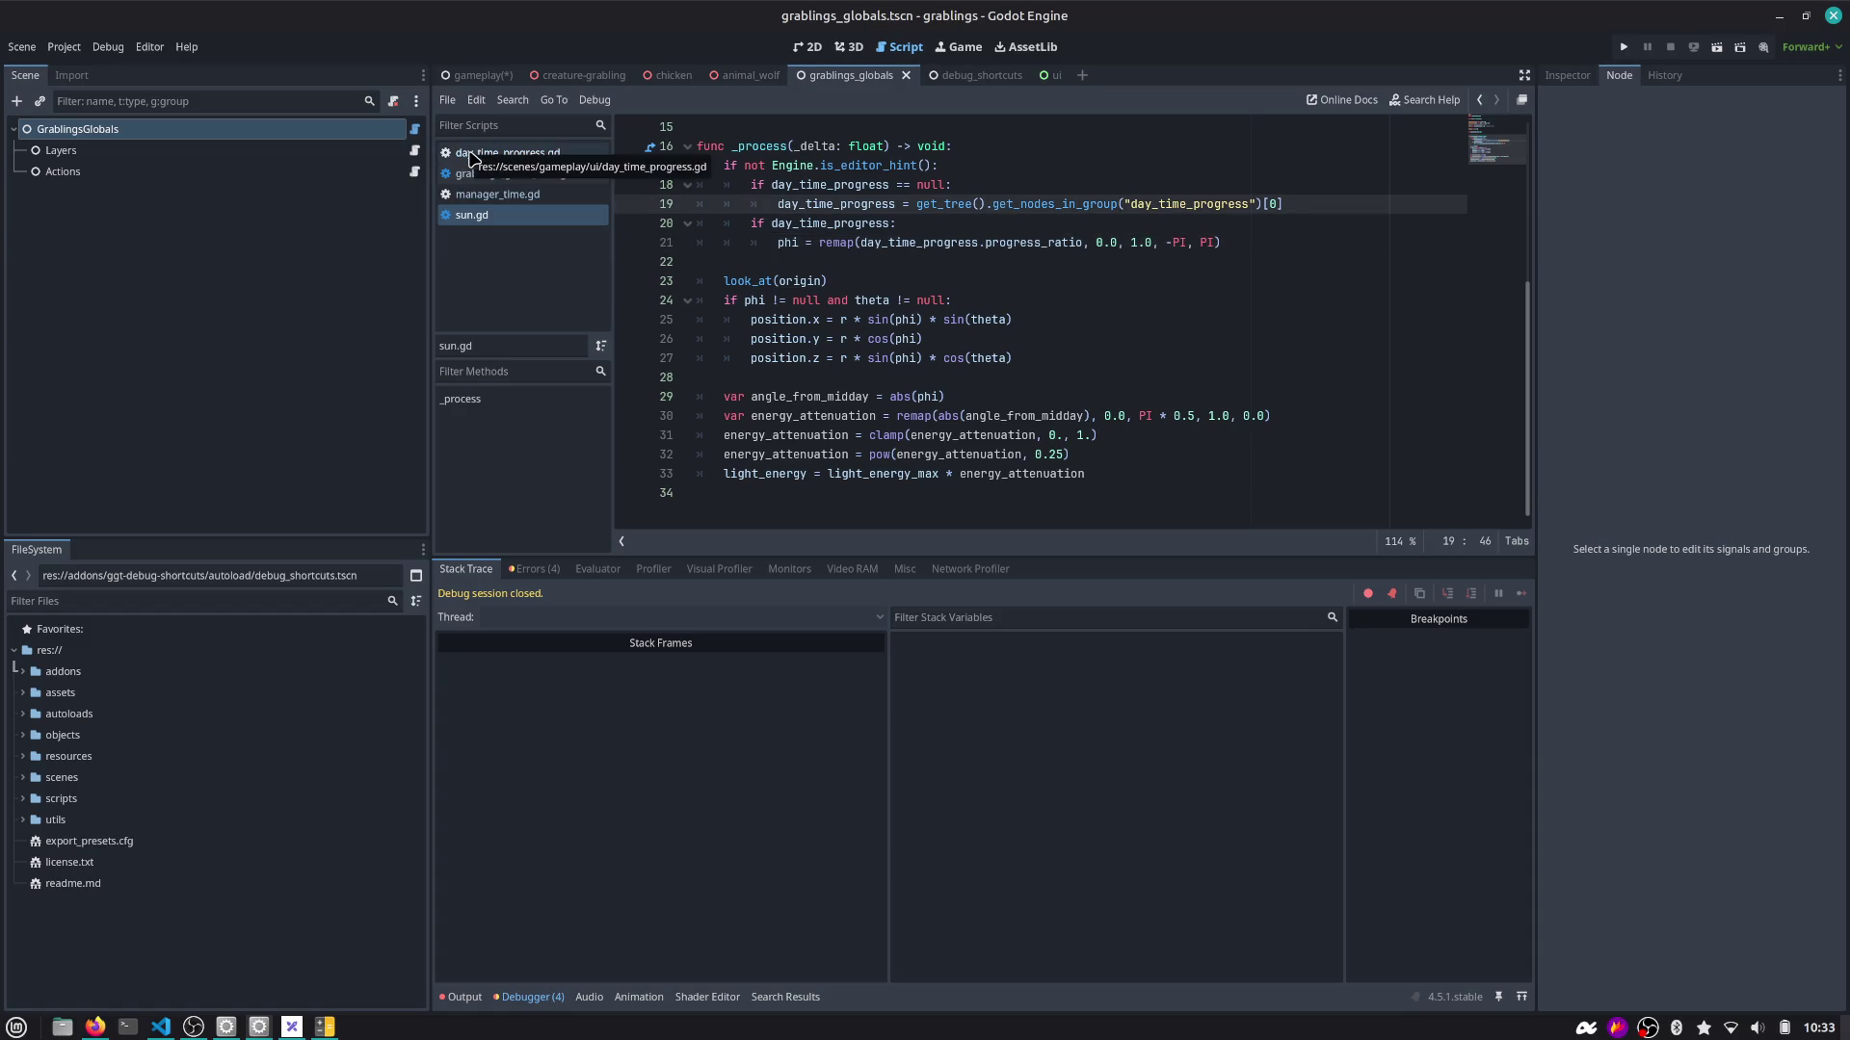
{"action": "left_click", "coordinate": [482, 193]}
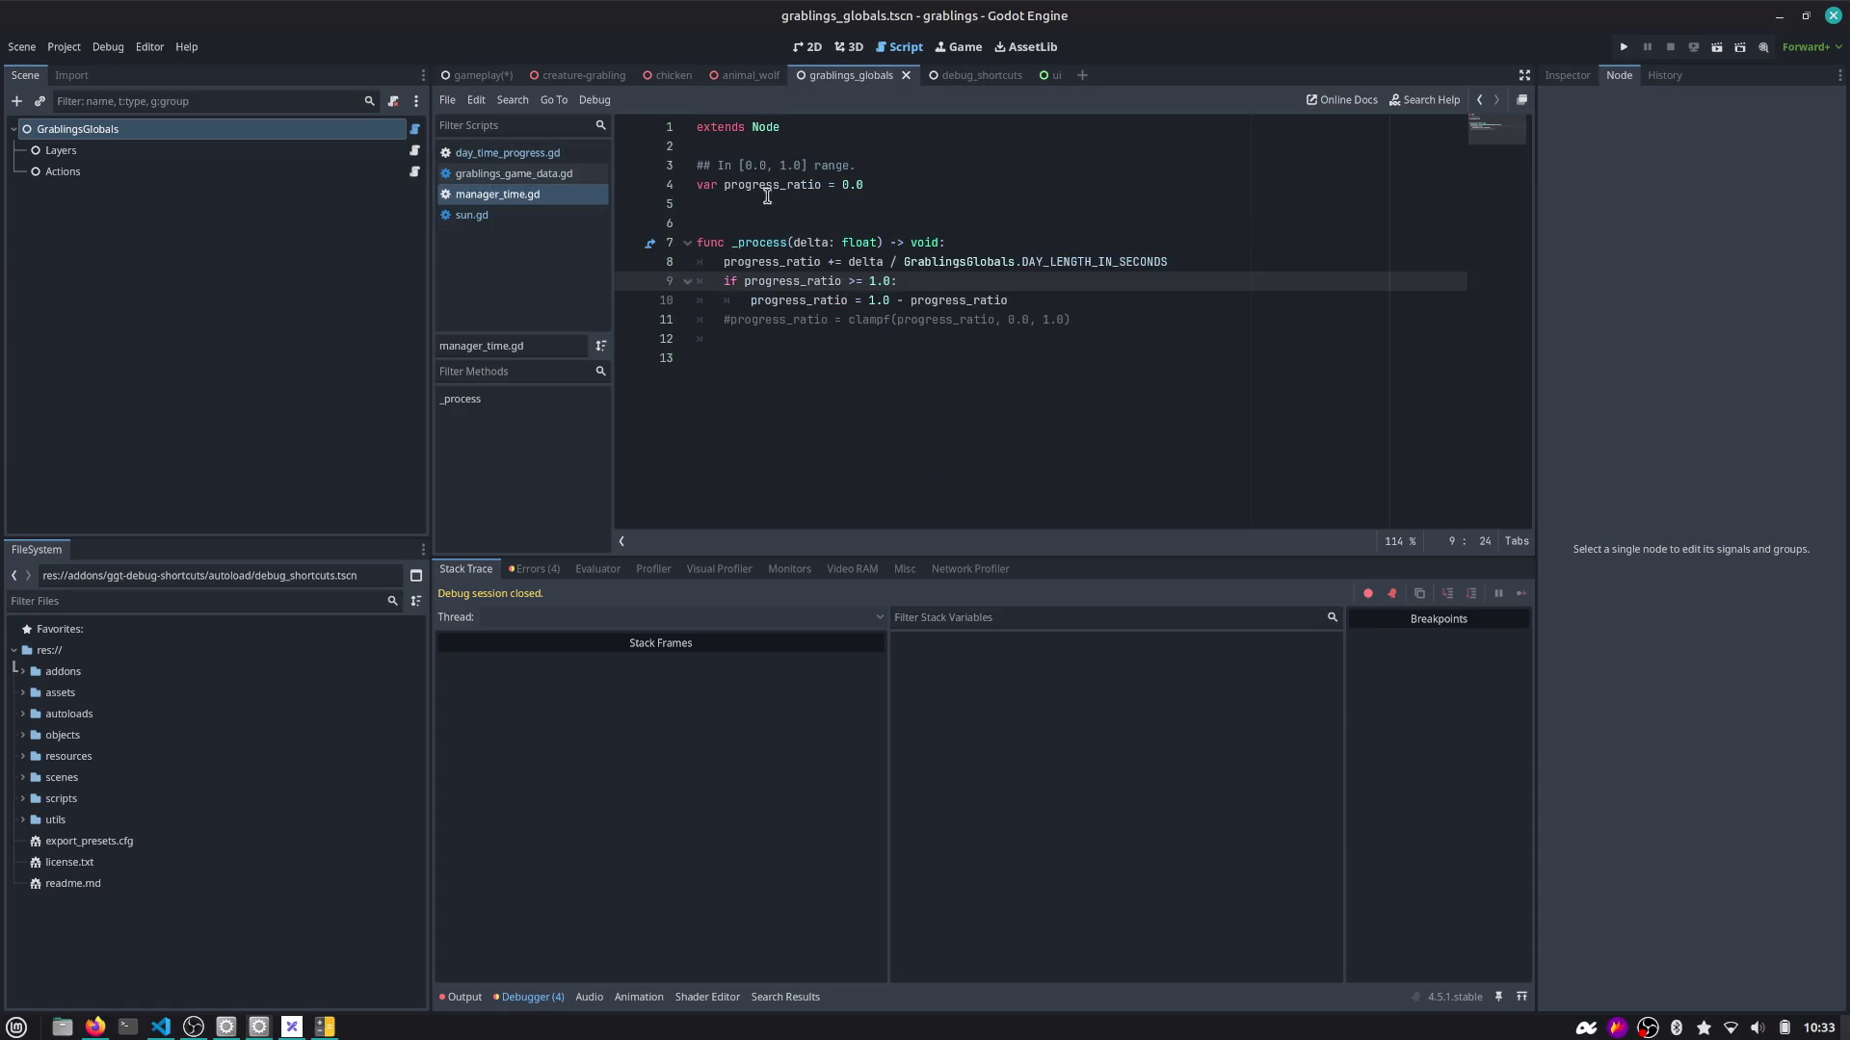
{"action": "double_click", "coordinate": [766, 185]}
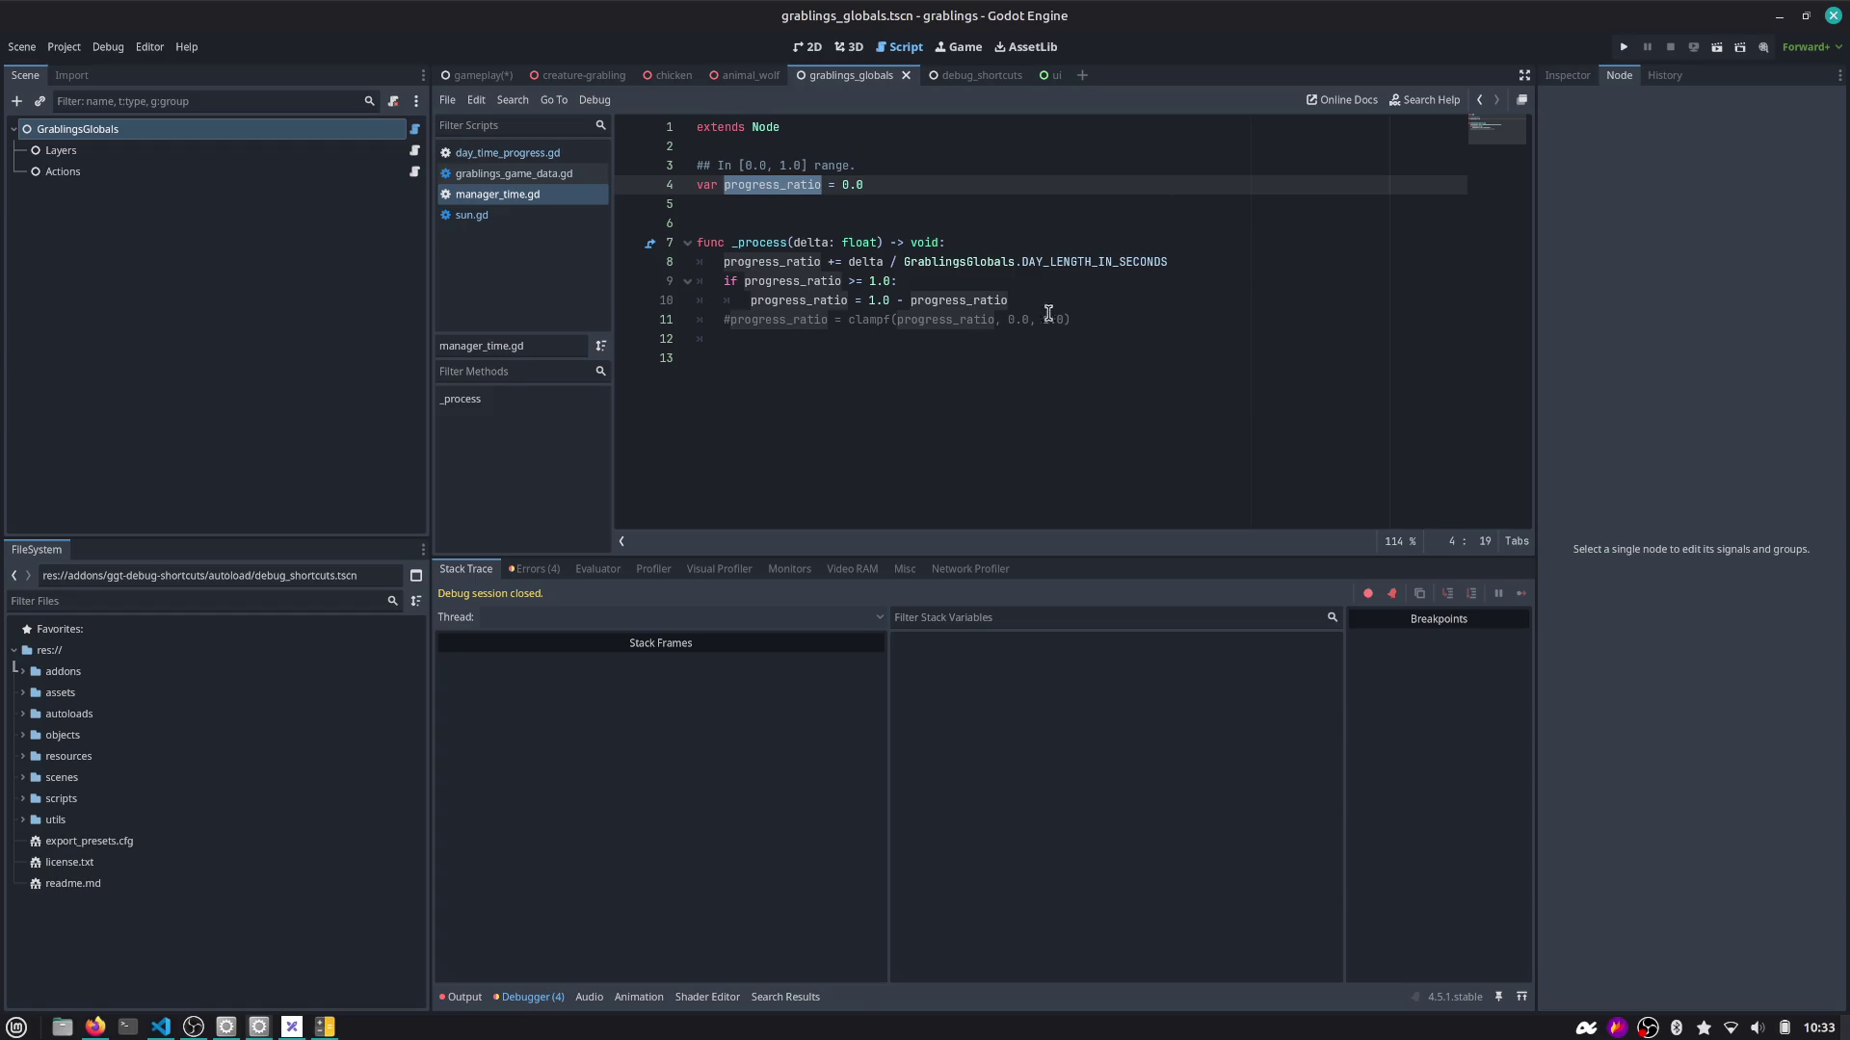
{"action": "left_click", "coordinate": [1625, 46]}
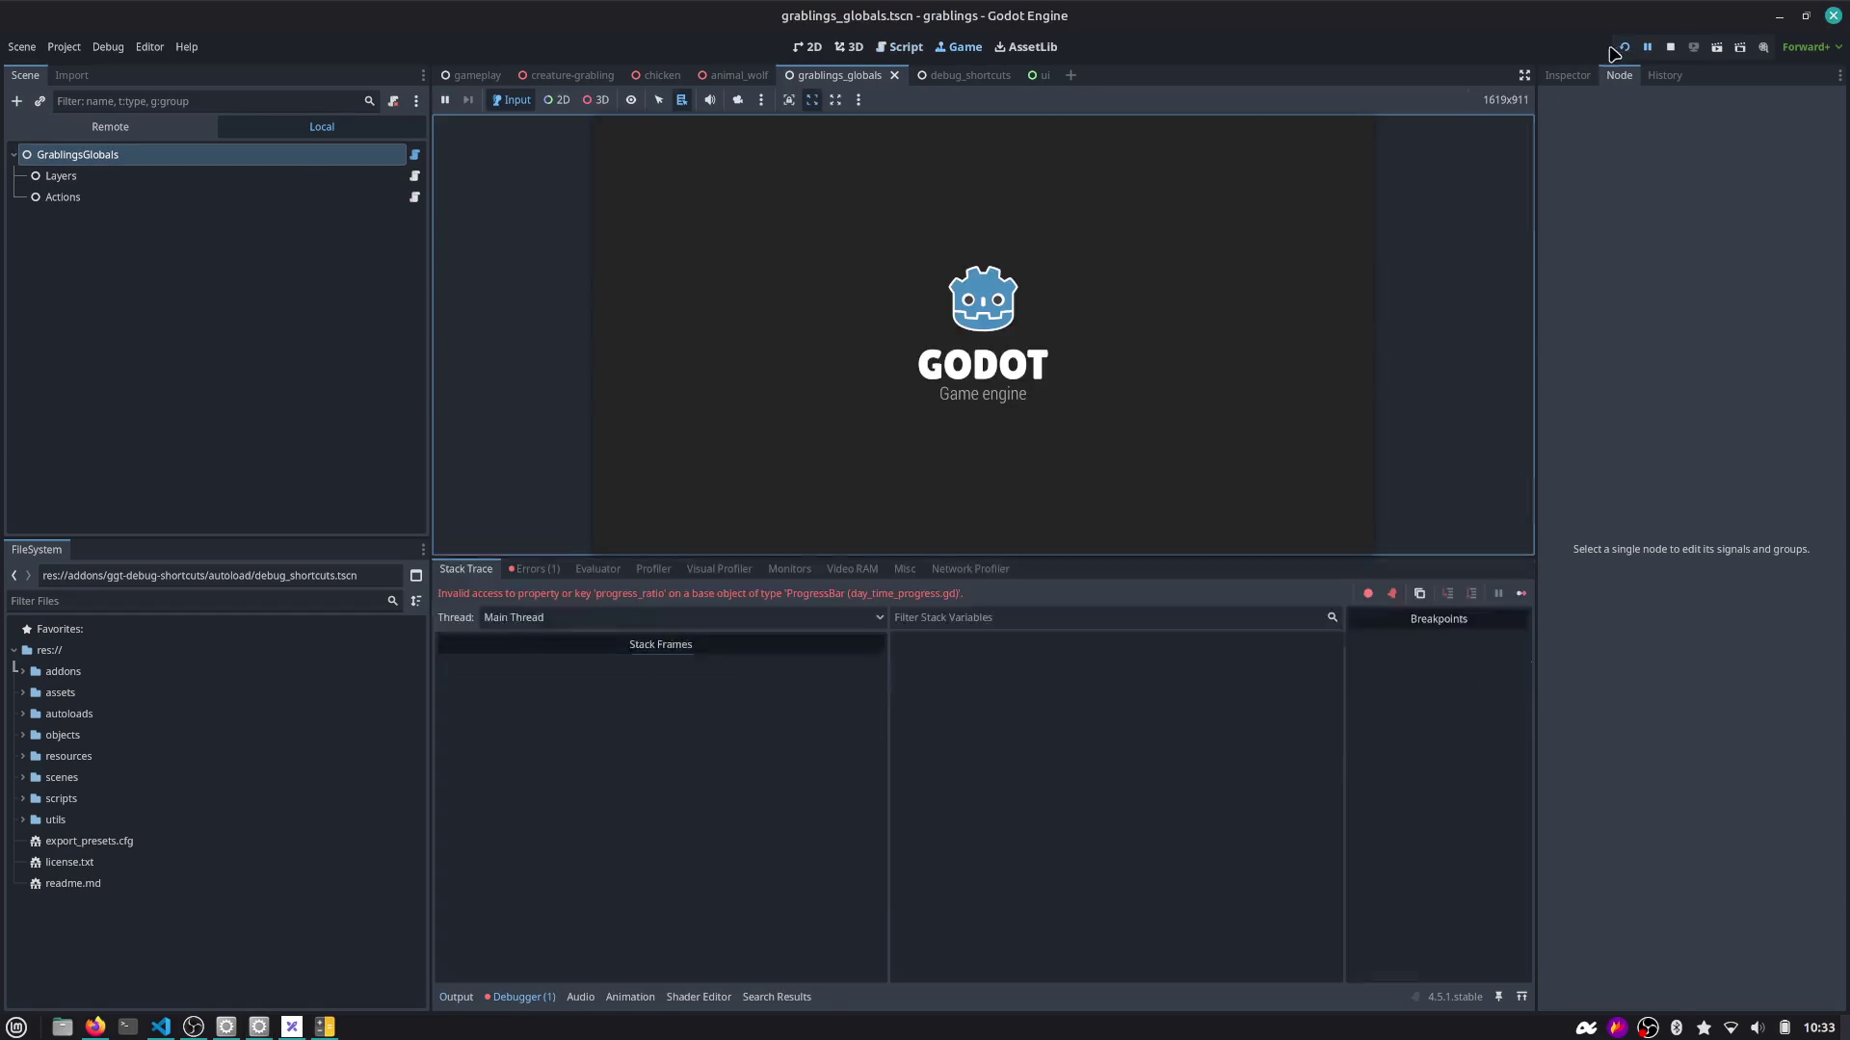
Search all project files for day_time_progress, listing six matches in sun.gd
{"action": "double_click", "coordinate": [920, 323]}
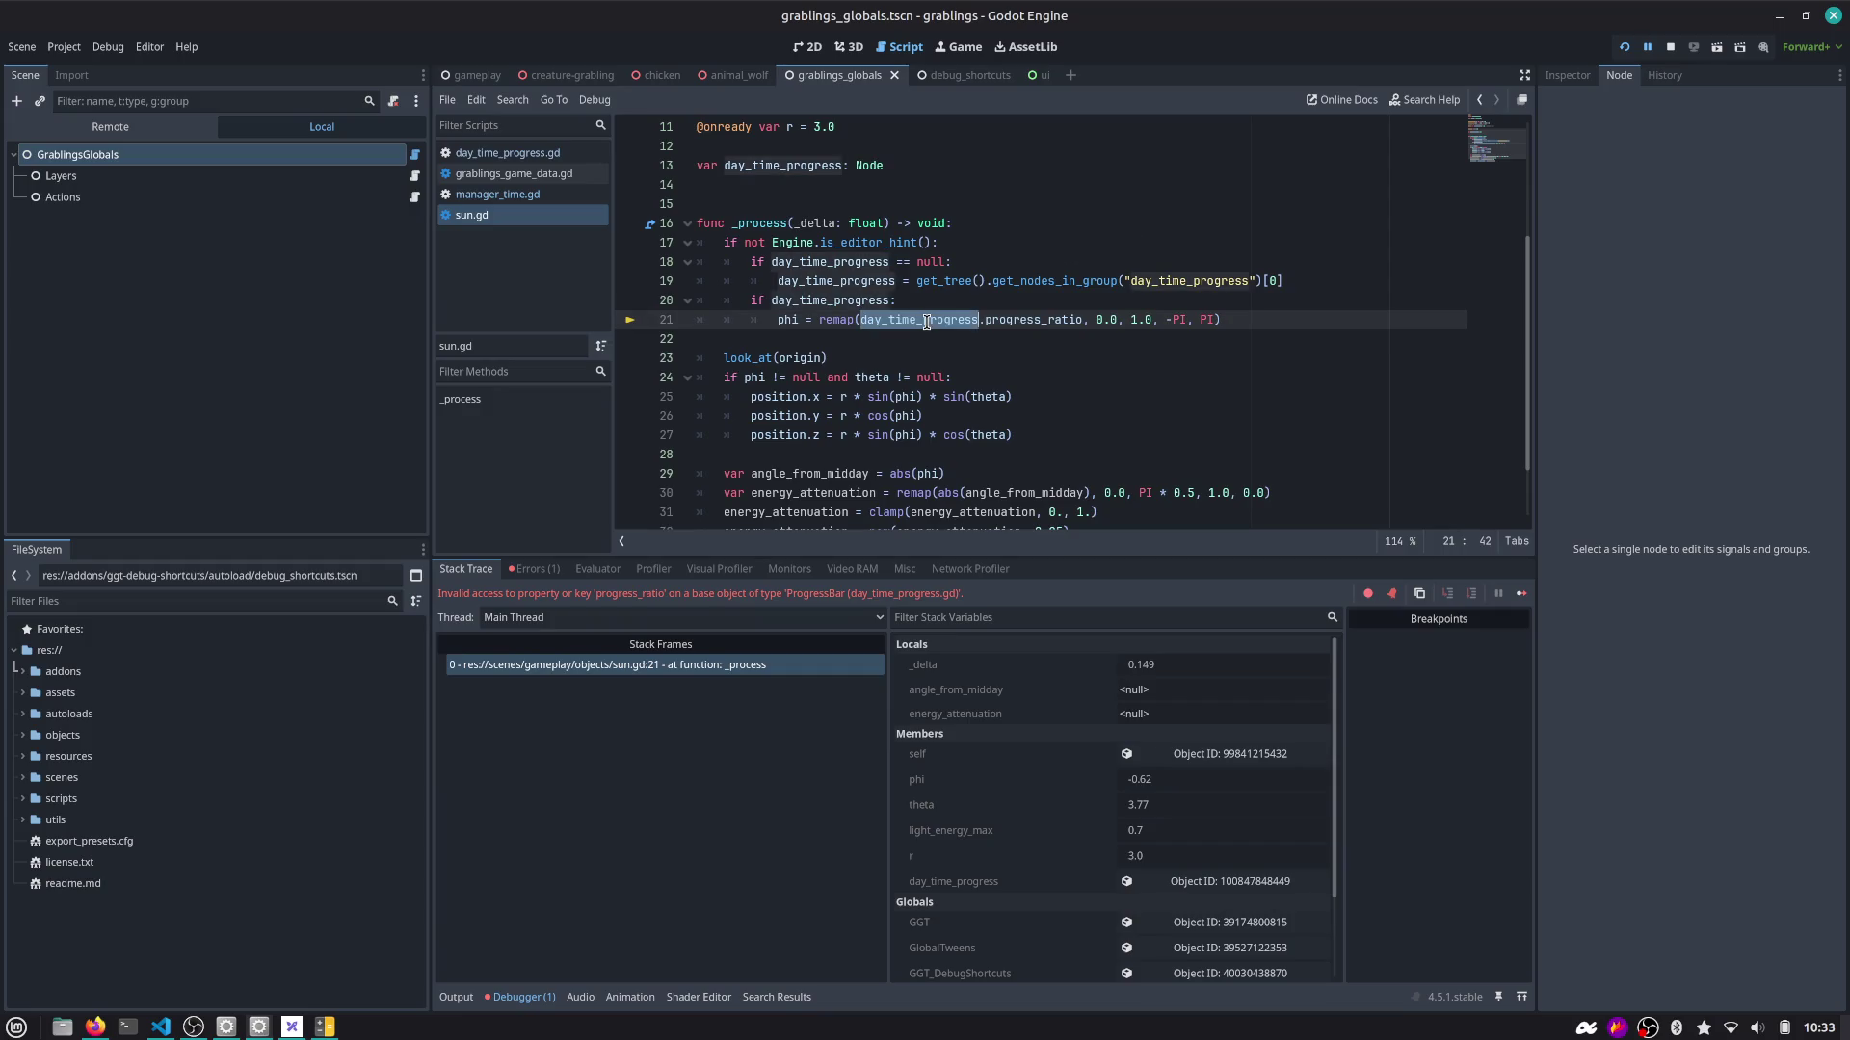
{"action": "double_click", "coordinate": [1140, 282]}
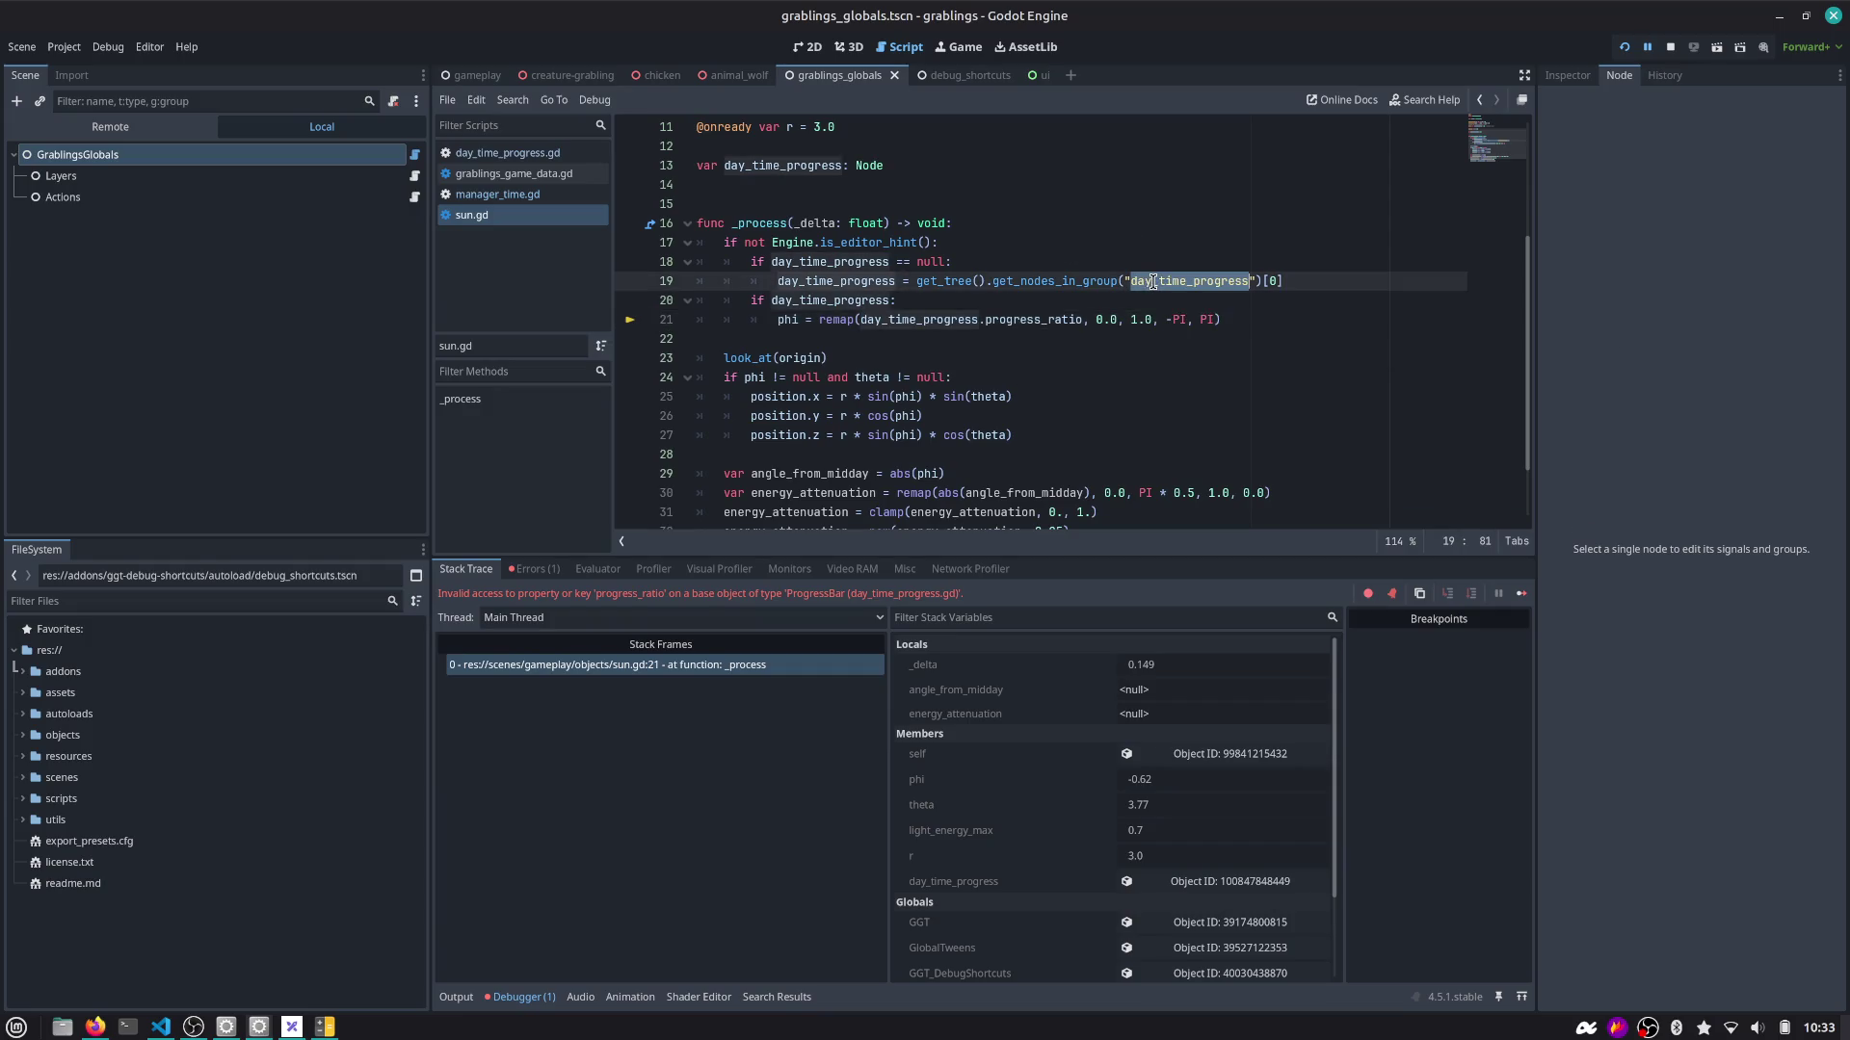
{"action": "key", "text": "ctrl+shift+f"}
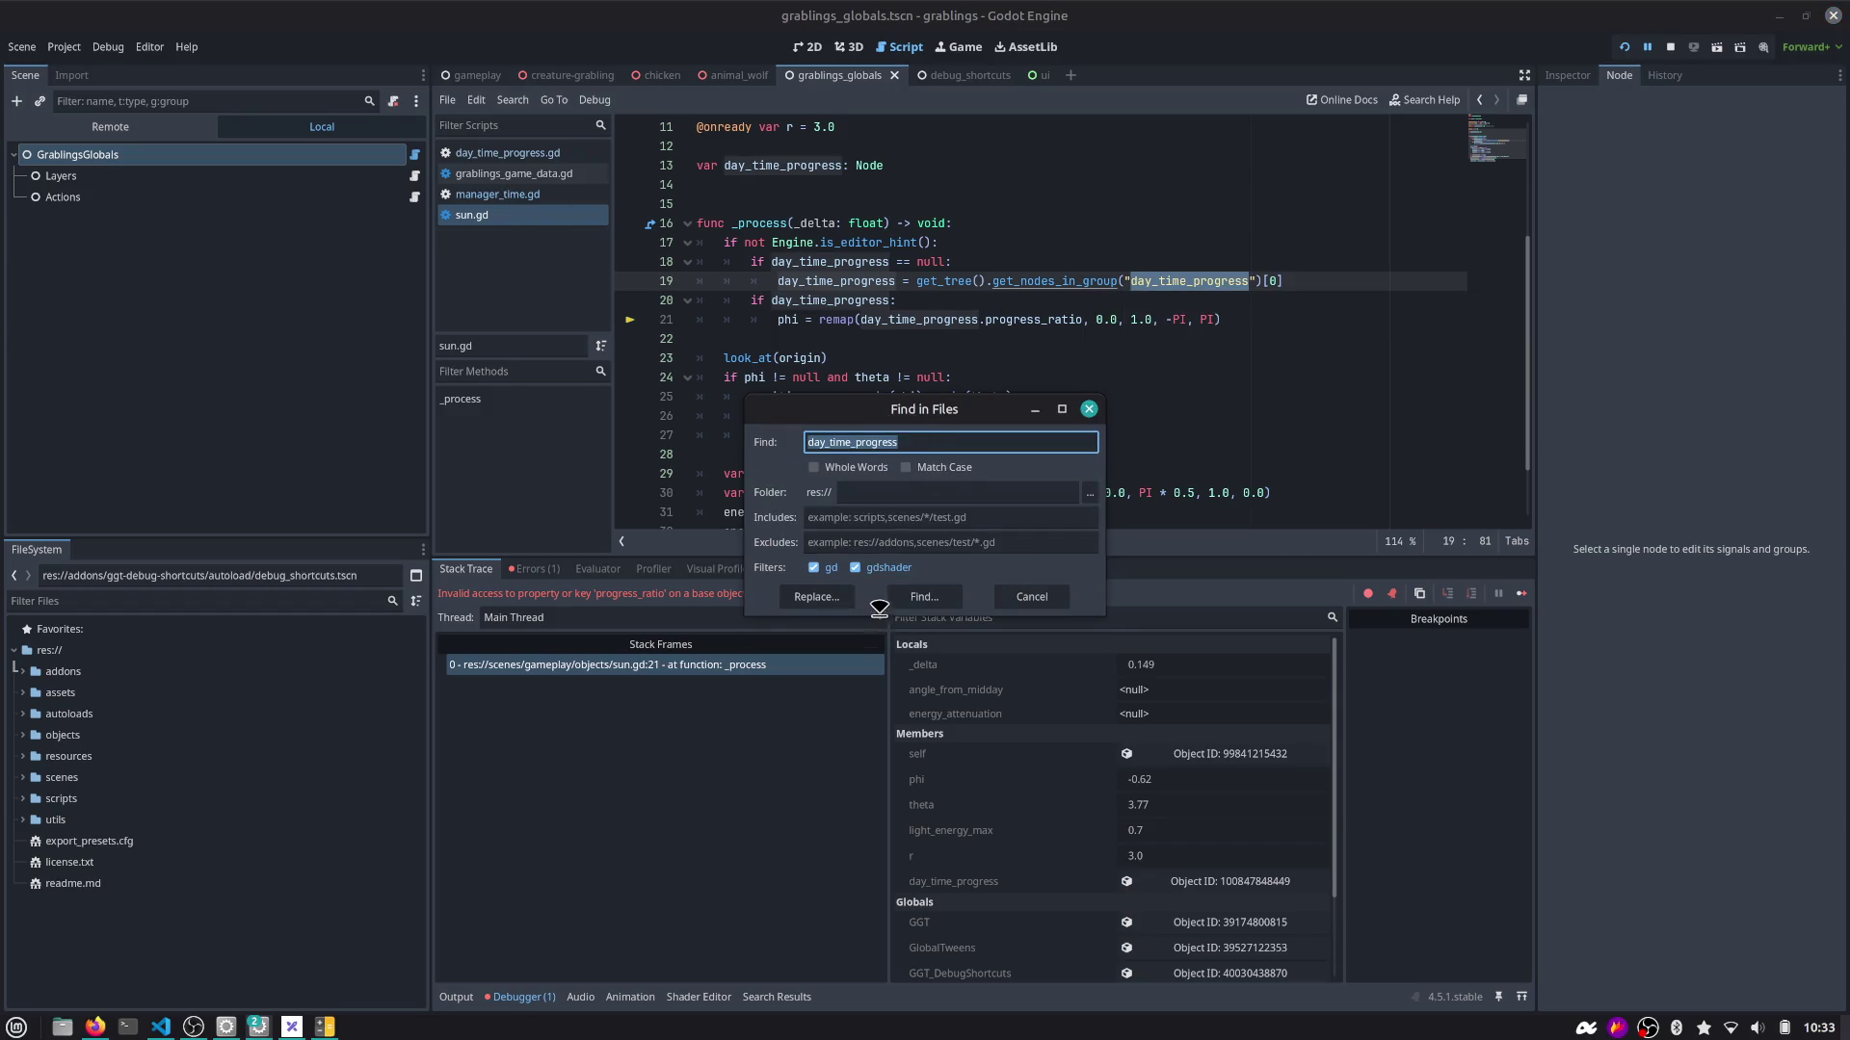
{"action": "left_click", "coordinate": [891, 599]}
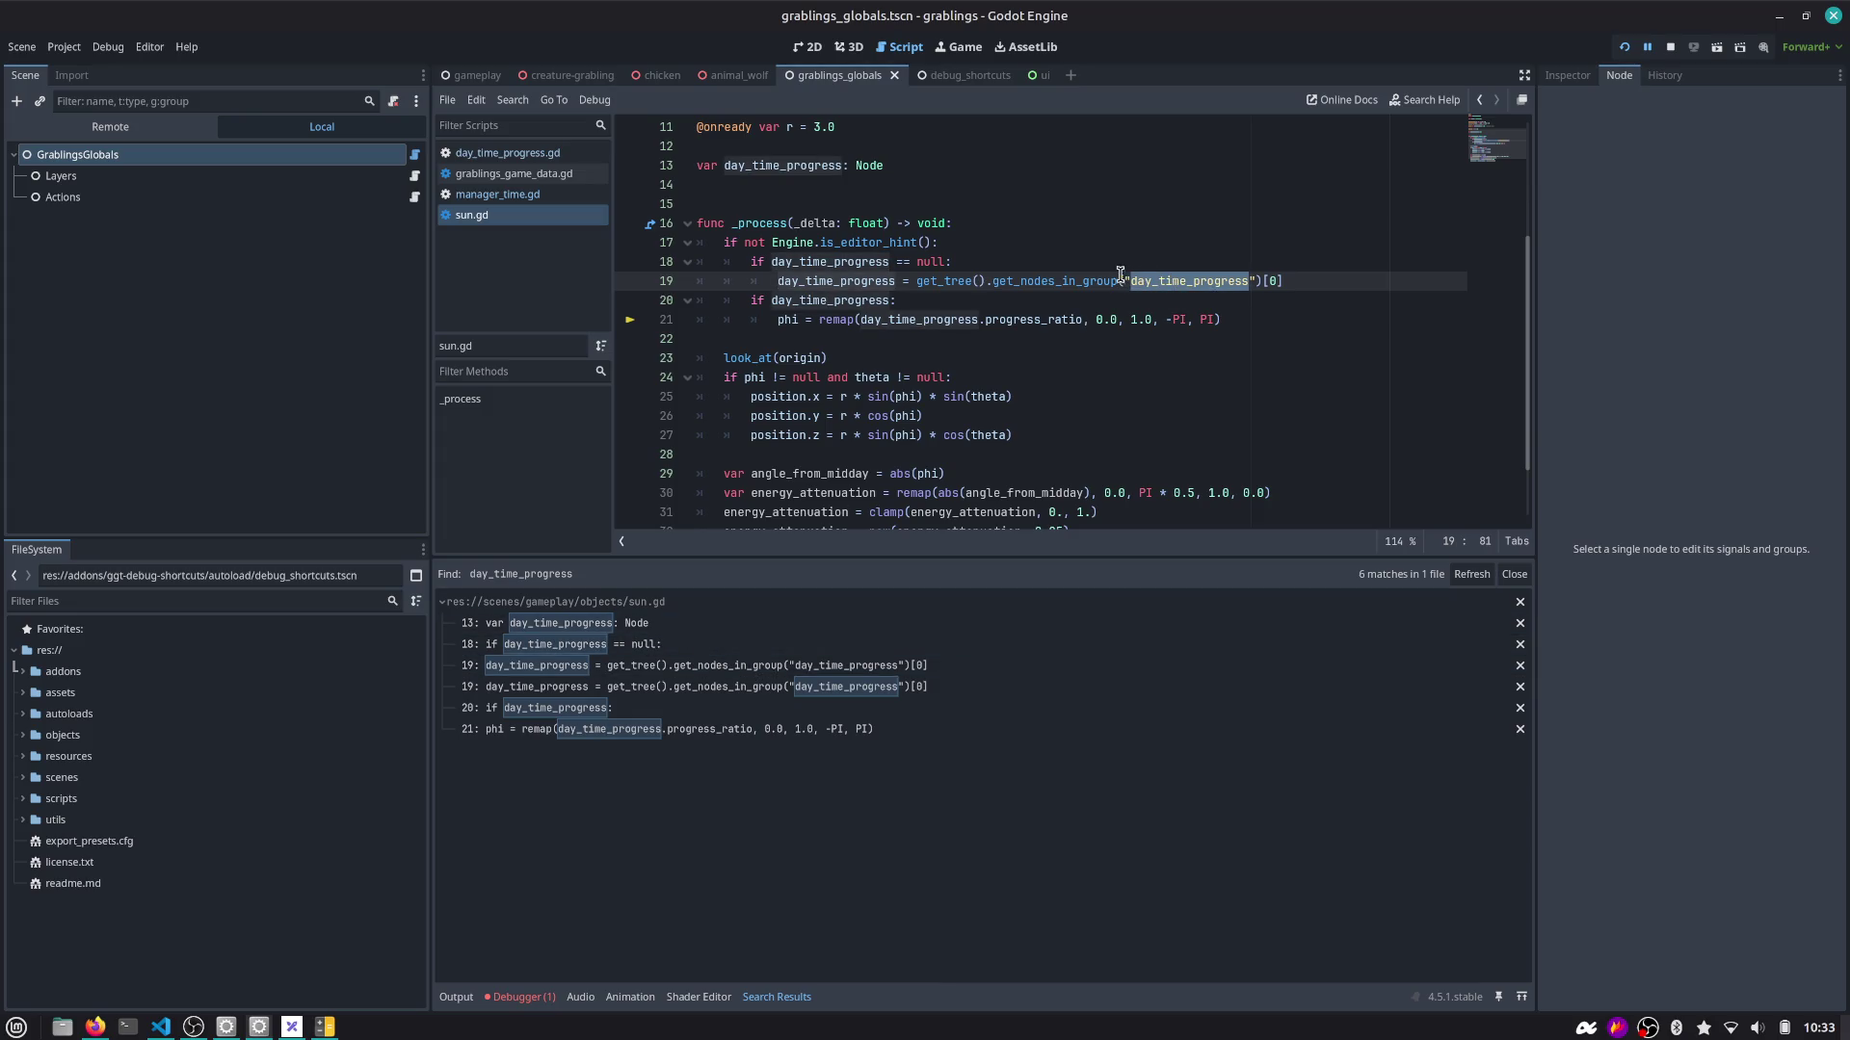
{"action": "middle_click", "coordinate": [824, 77]}
Close the debug_shortcuts, animal_wolf, chicken and creature-grabling scenes and switch to ui
{"action": "middle_click", "coordinate": [814, 77]}
{"action": "middle_click", "coordinate": [737, 77]}
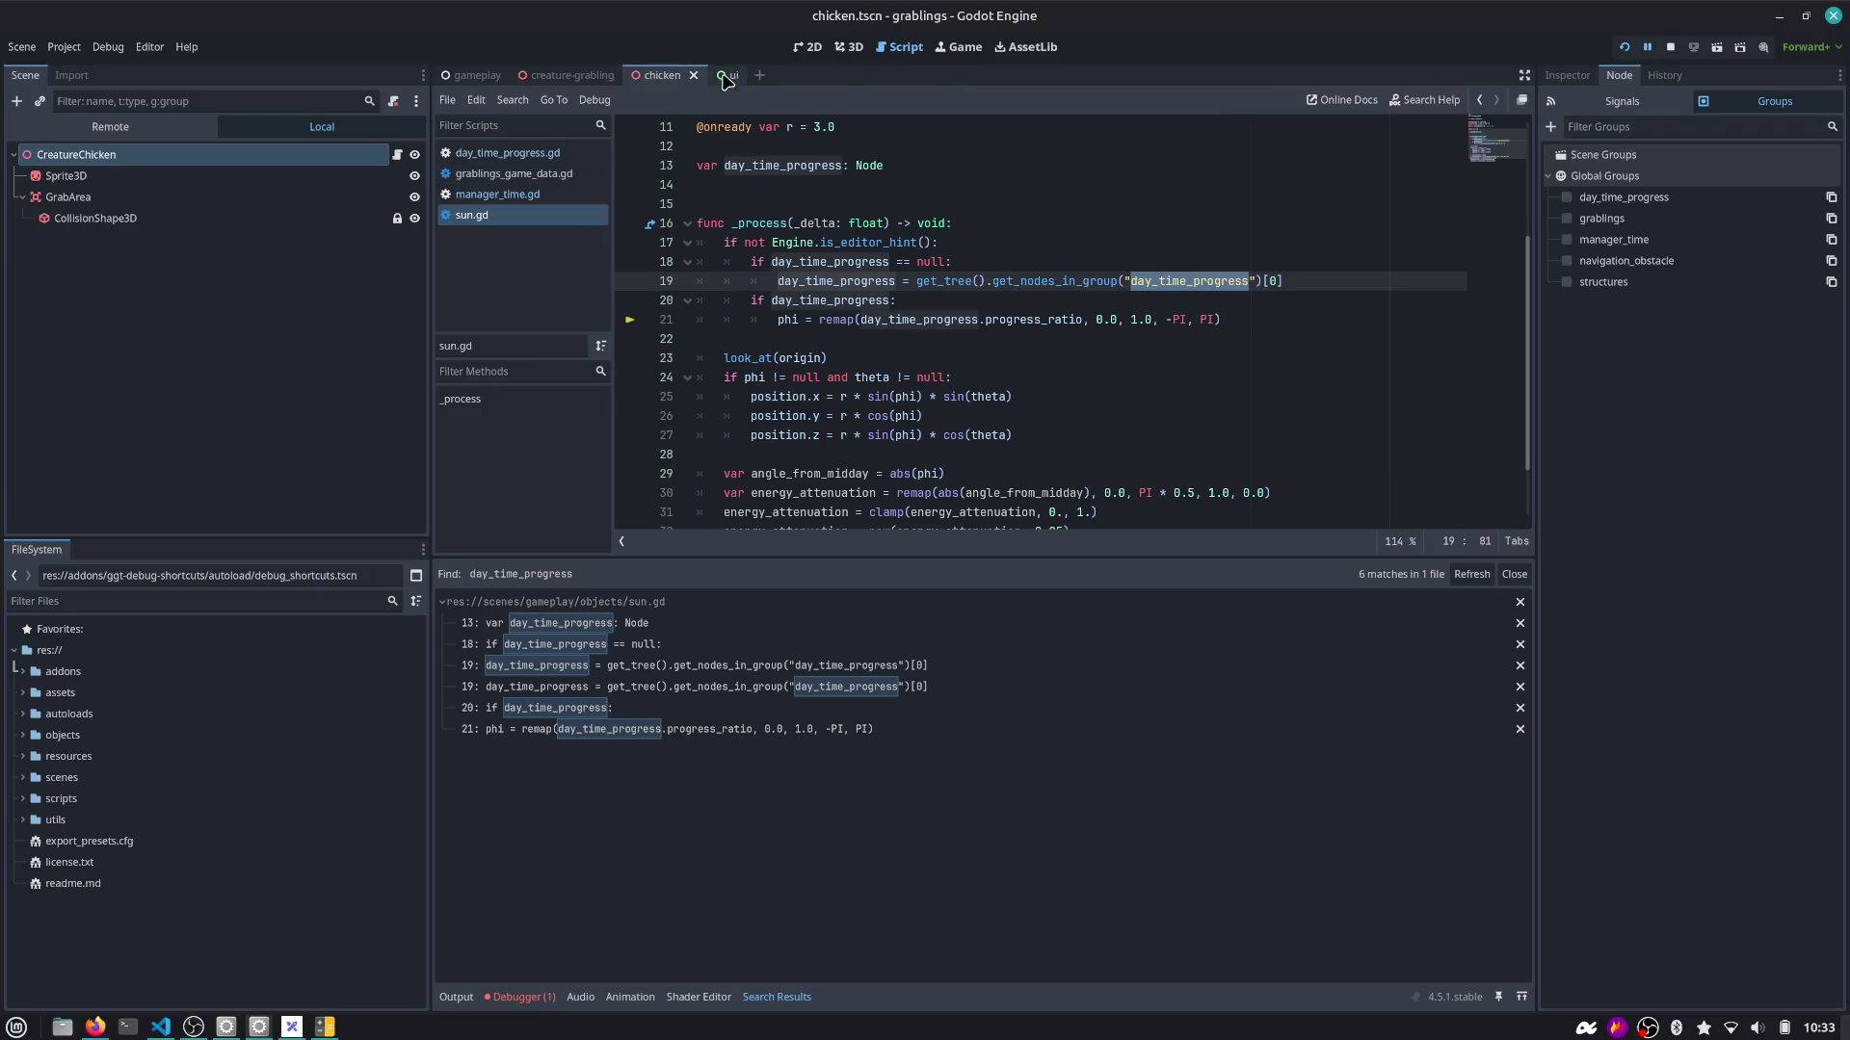
{"action": "middle_click", "coordinate": [568, 77]}
{"action": "middle_click", "coordinate": [549, 77]}
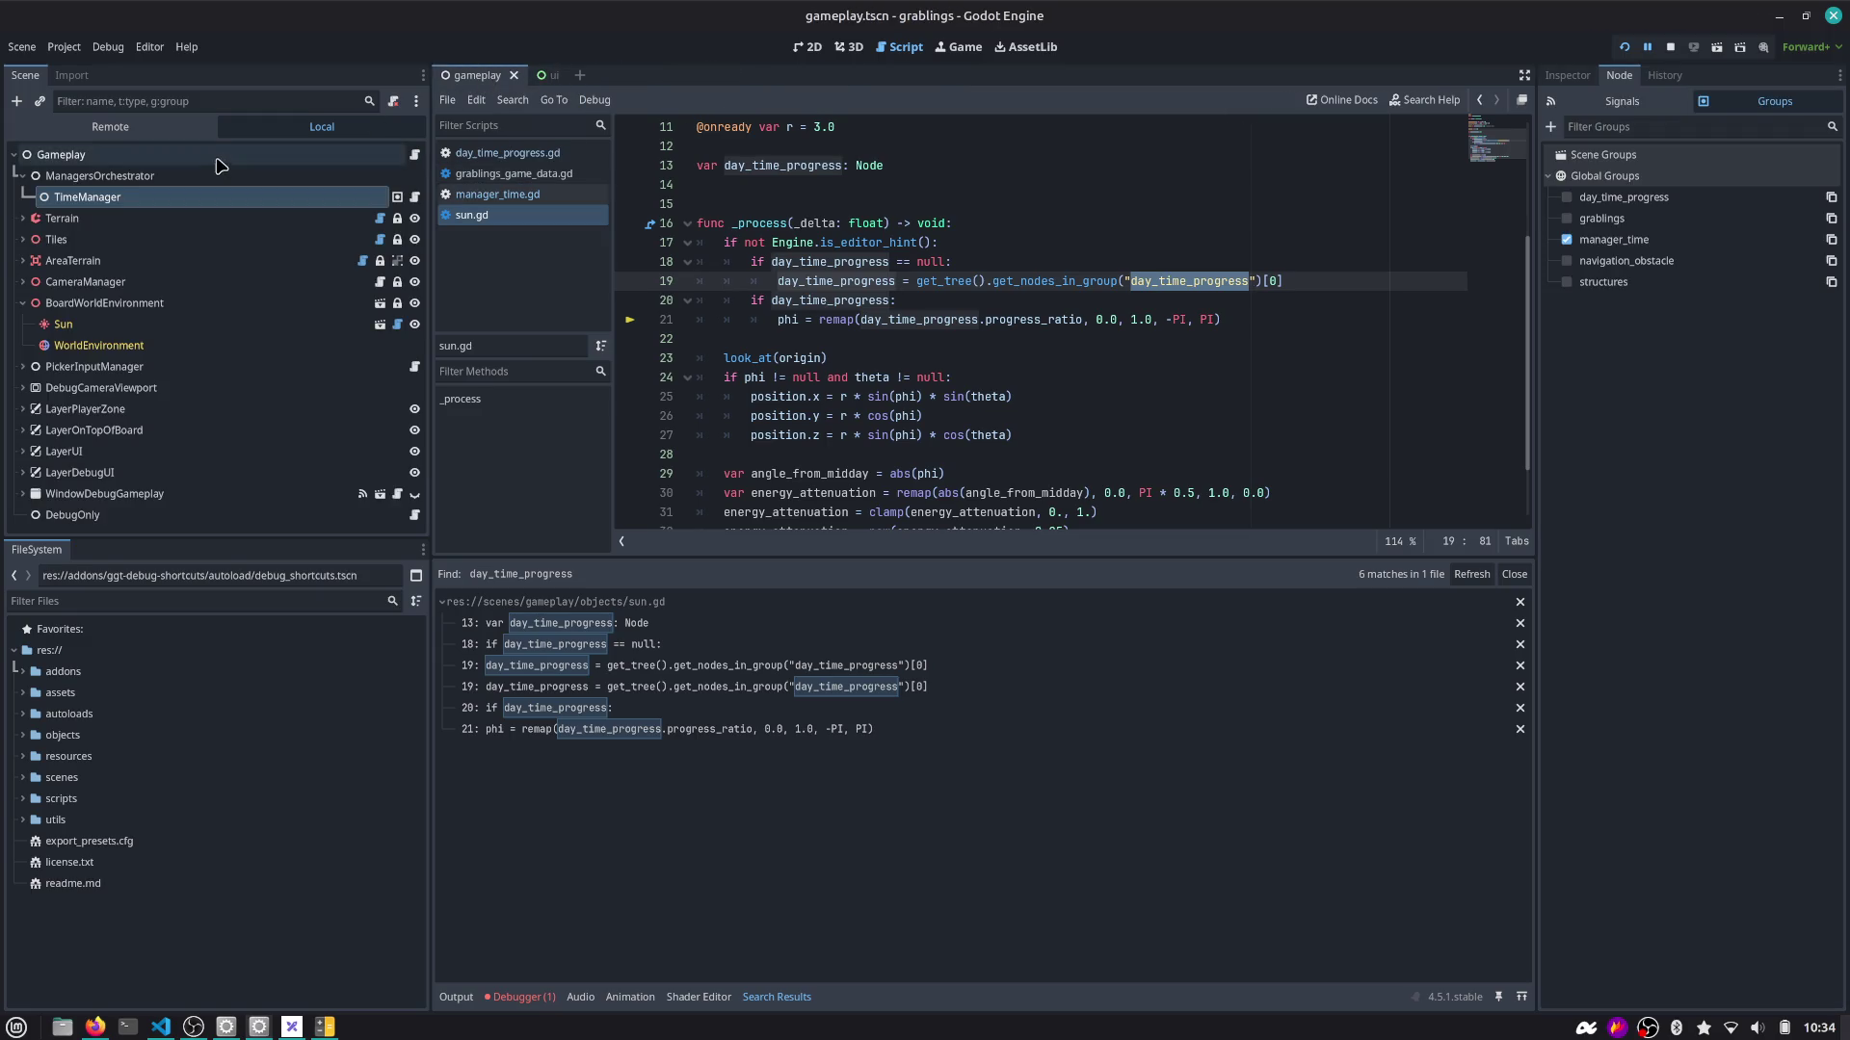
{"action": "left_click", "coordinate": [547, 75]}
Delete the day_time_progress group from the DayTimeProgress node
{"action": "left_click", "coordinate": [215, 196]}
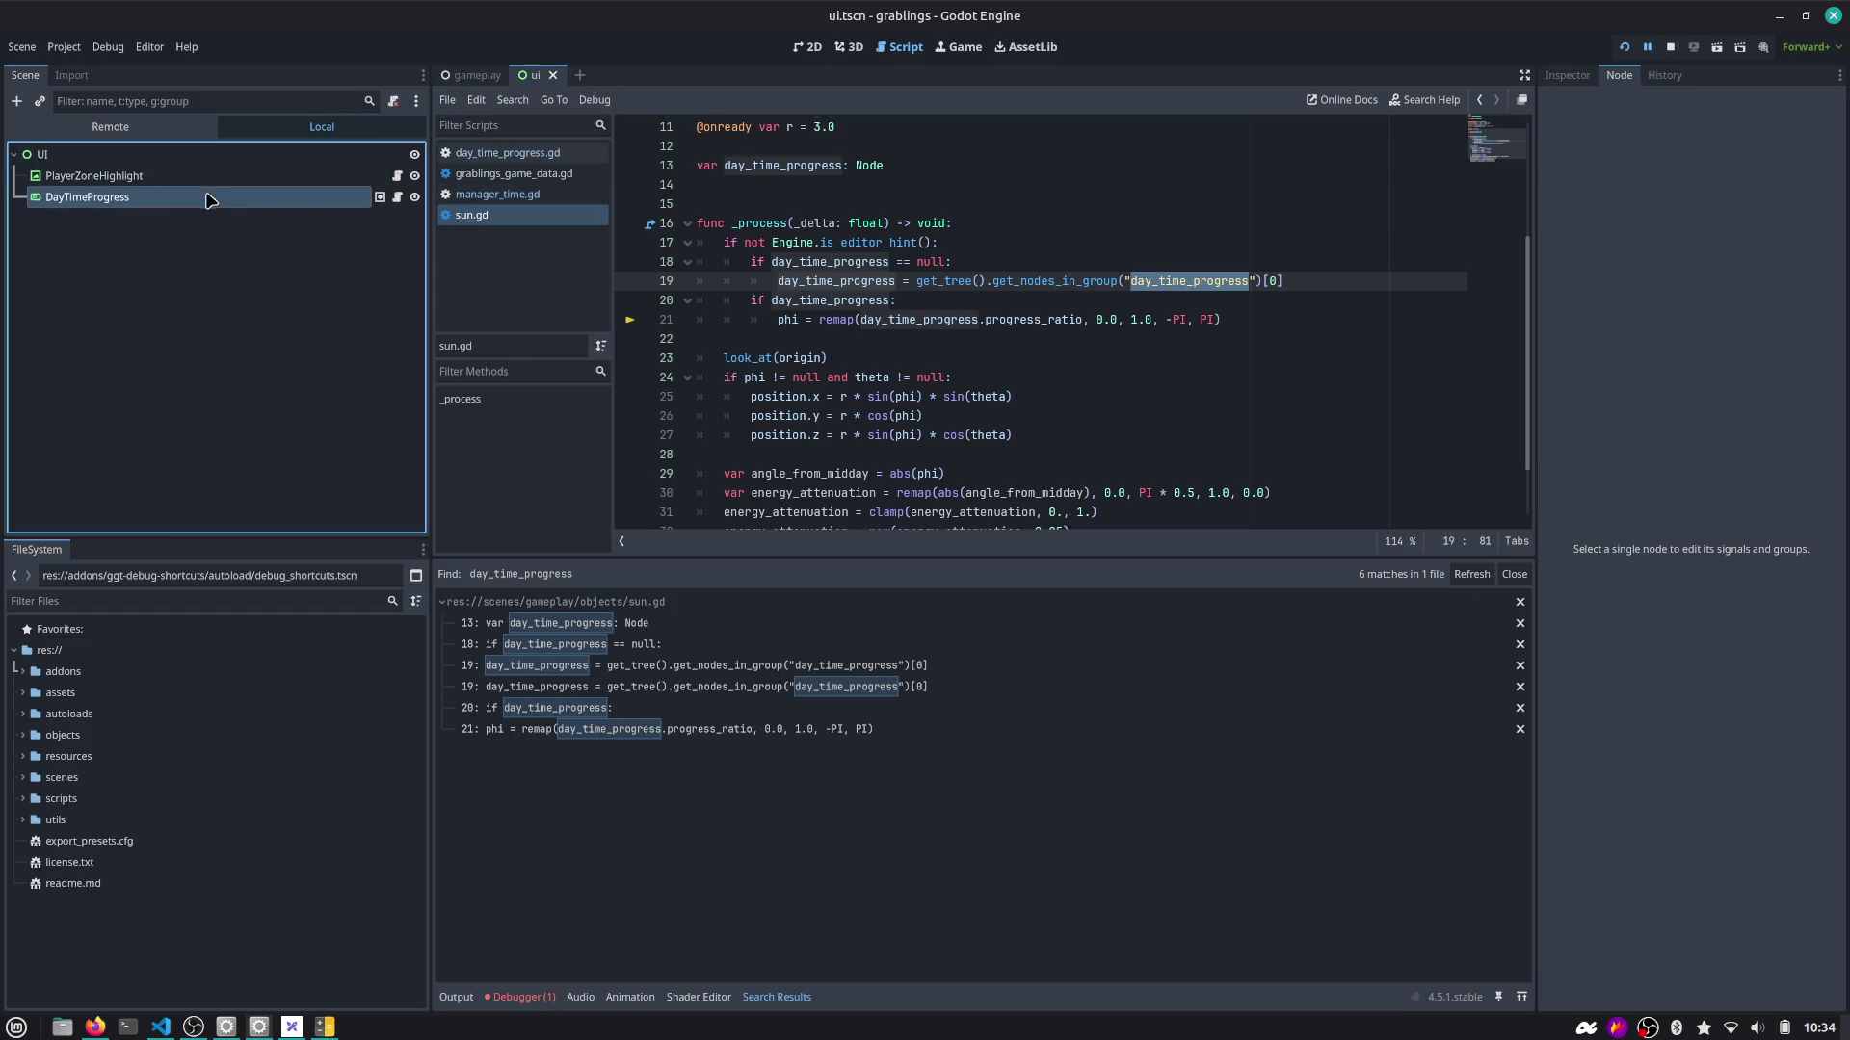
{"action": "left_click", "coordinate": [1616, 200]}
{"action": "right_click", "coordinate": [1615, 205]}
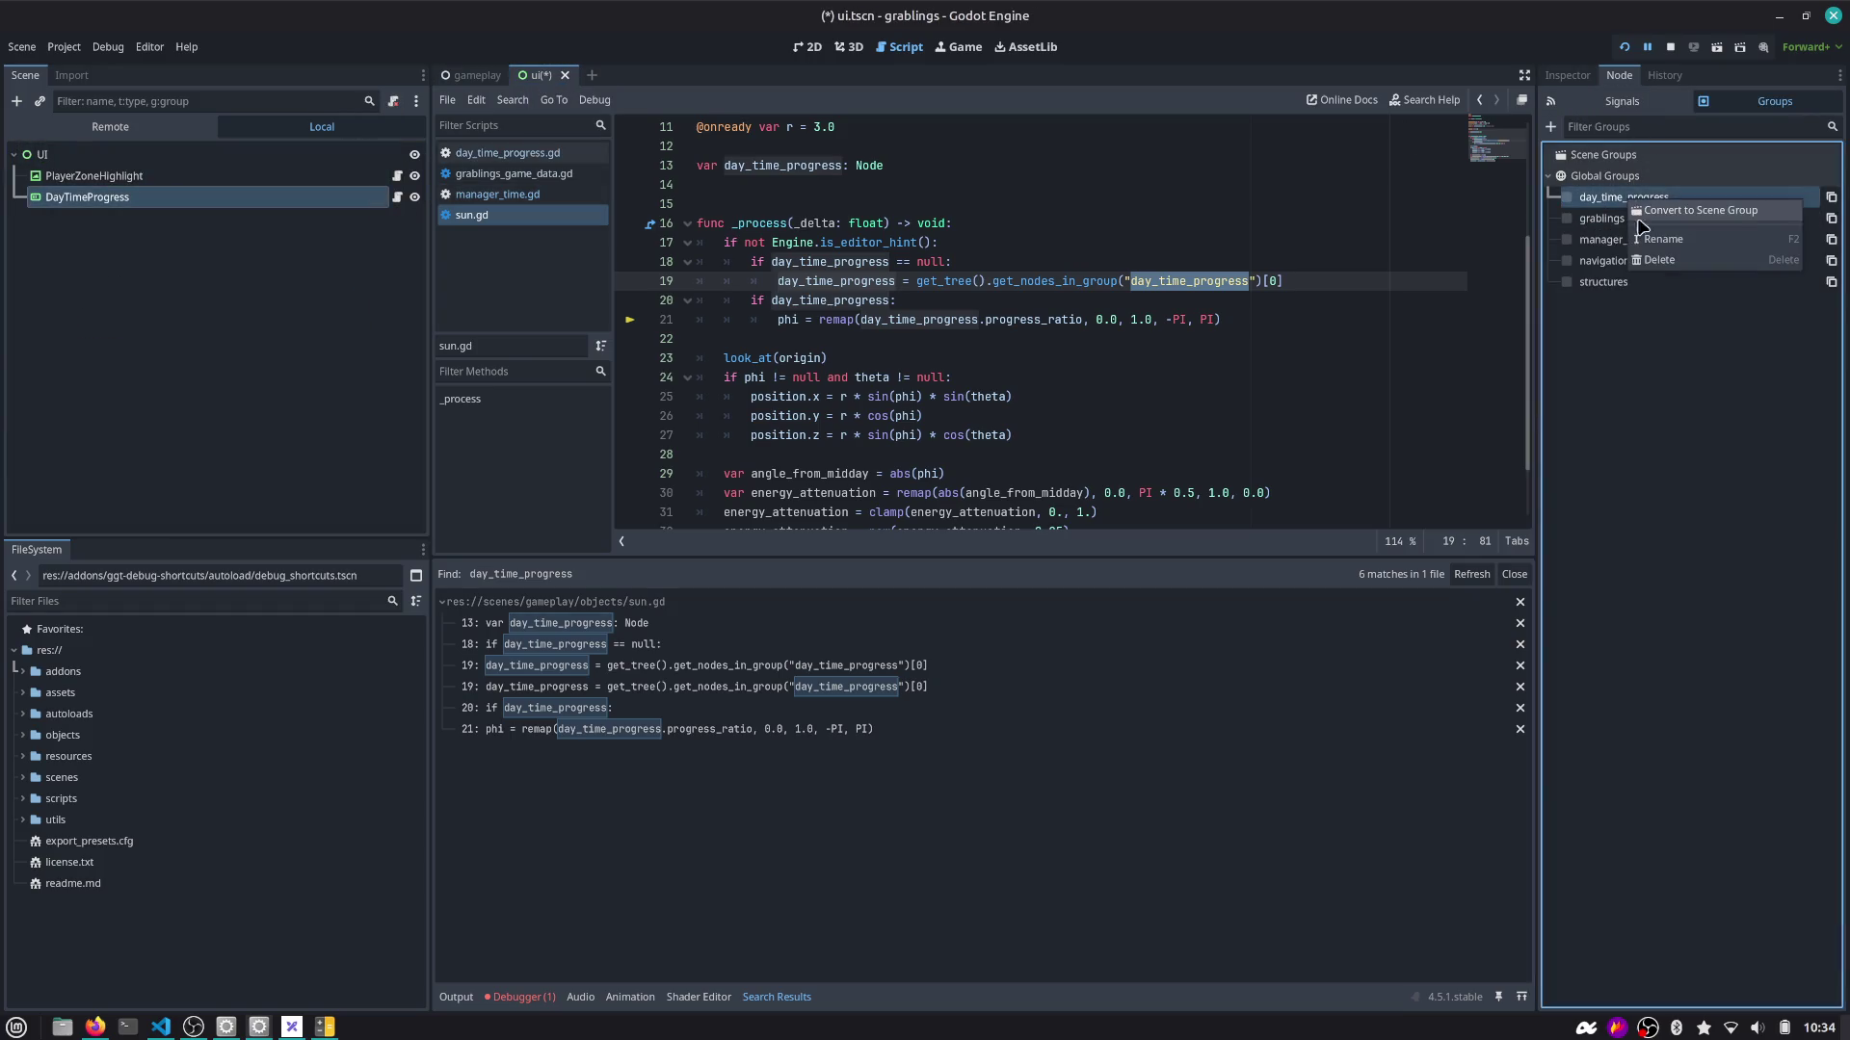
{"action": "left_click", "coordinate": [1643, 268]}
{"action": "left_click", "coordinate": [876, 518]}
{"action": "left_click", "coordinate": [983, 548]}
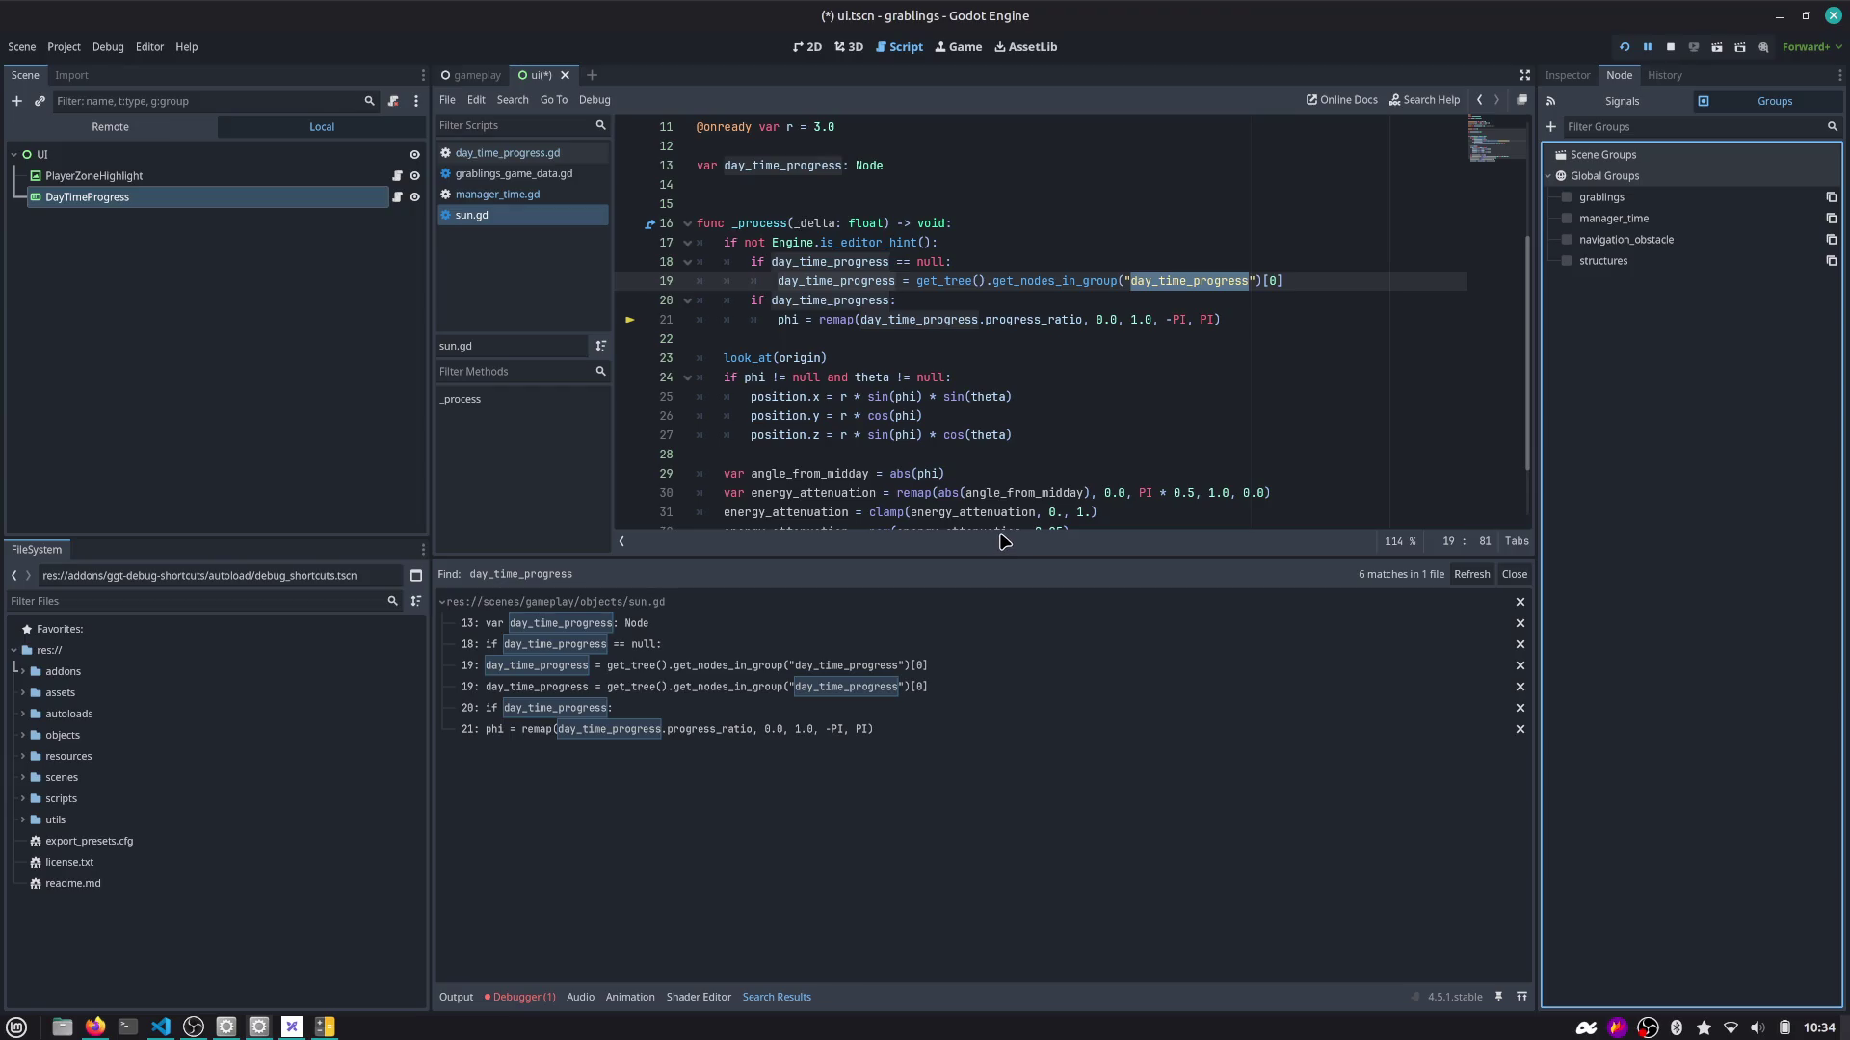
Inspect day_time_progress at the sun.gd line 21 break, which holds a Node object
{"action": "mouse_move", "coordinate": [1002, 525]}
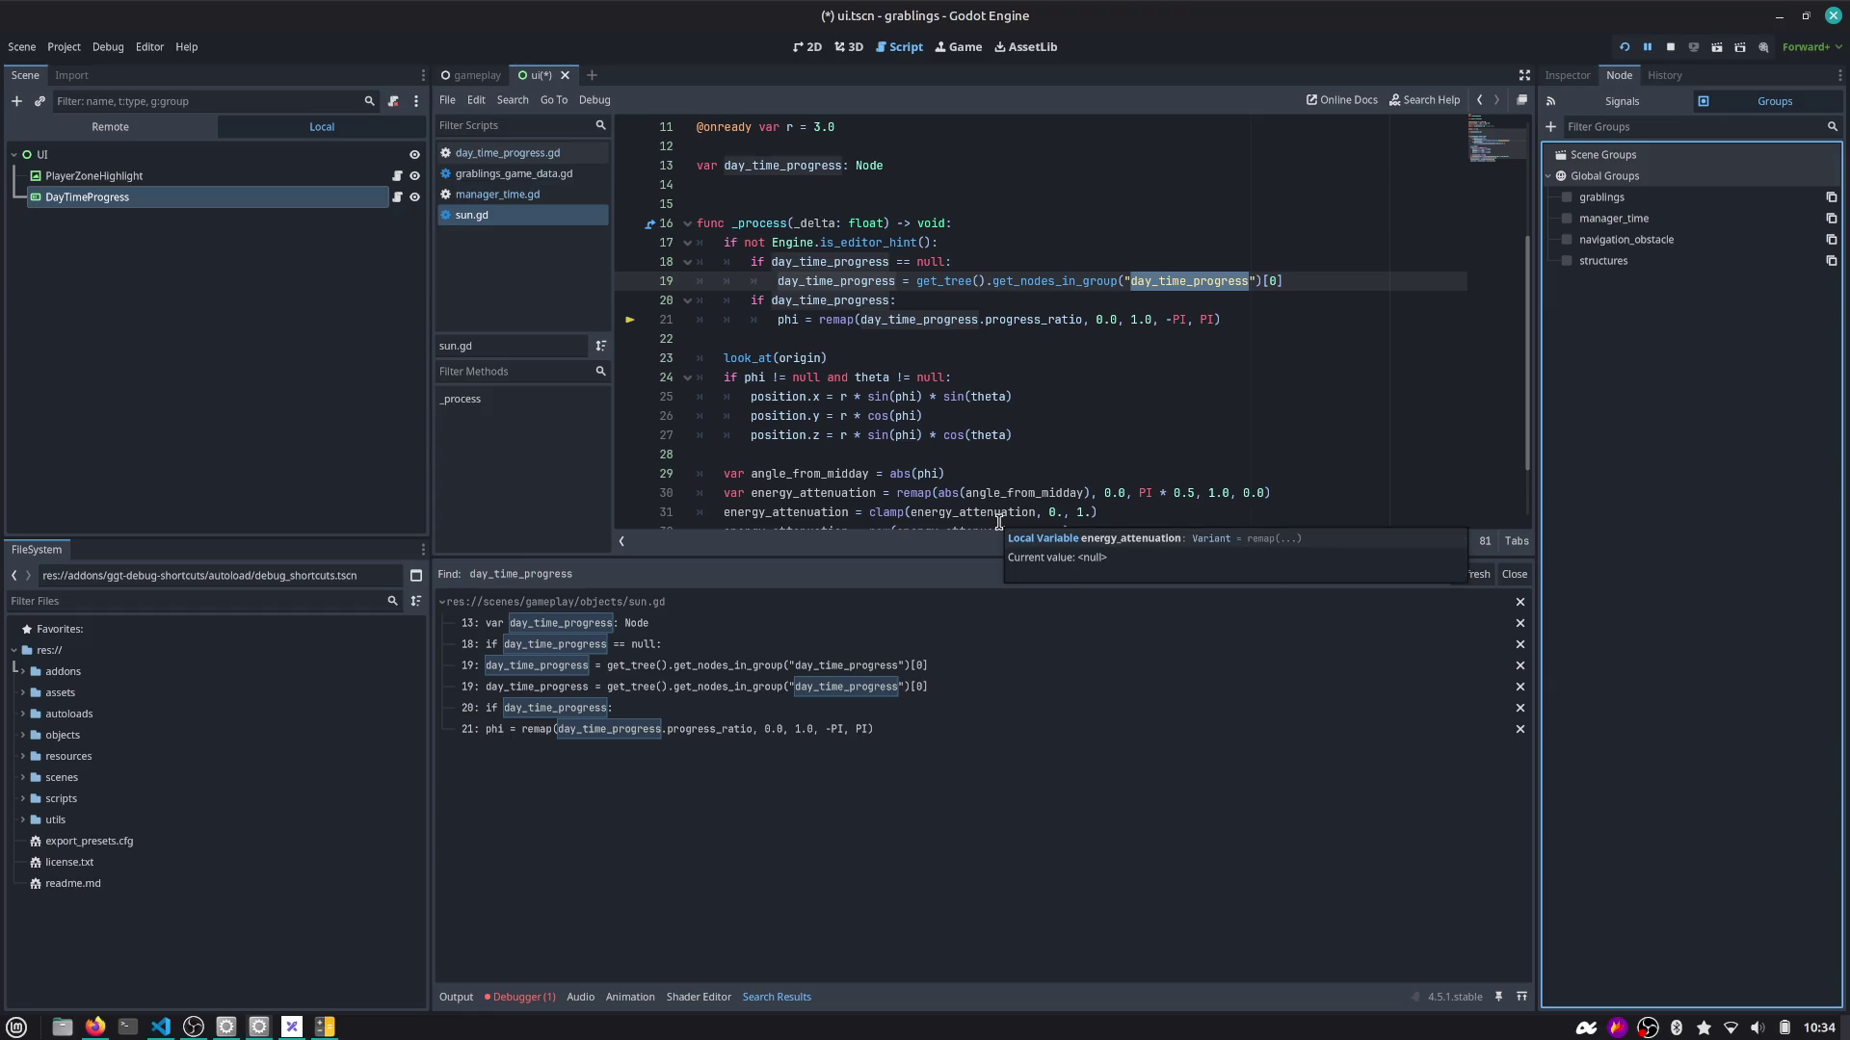
{"action": "left_click", "coordinate": [1082, 398]}
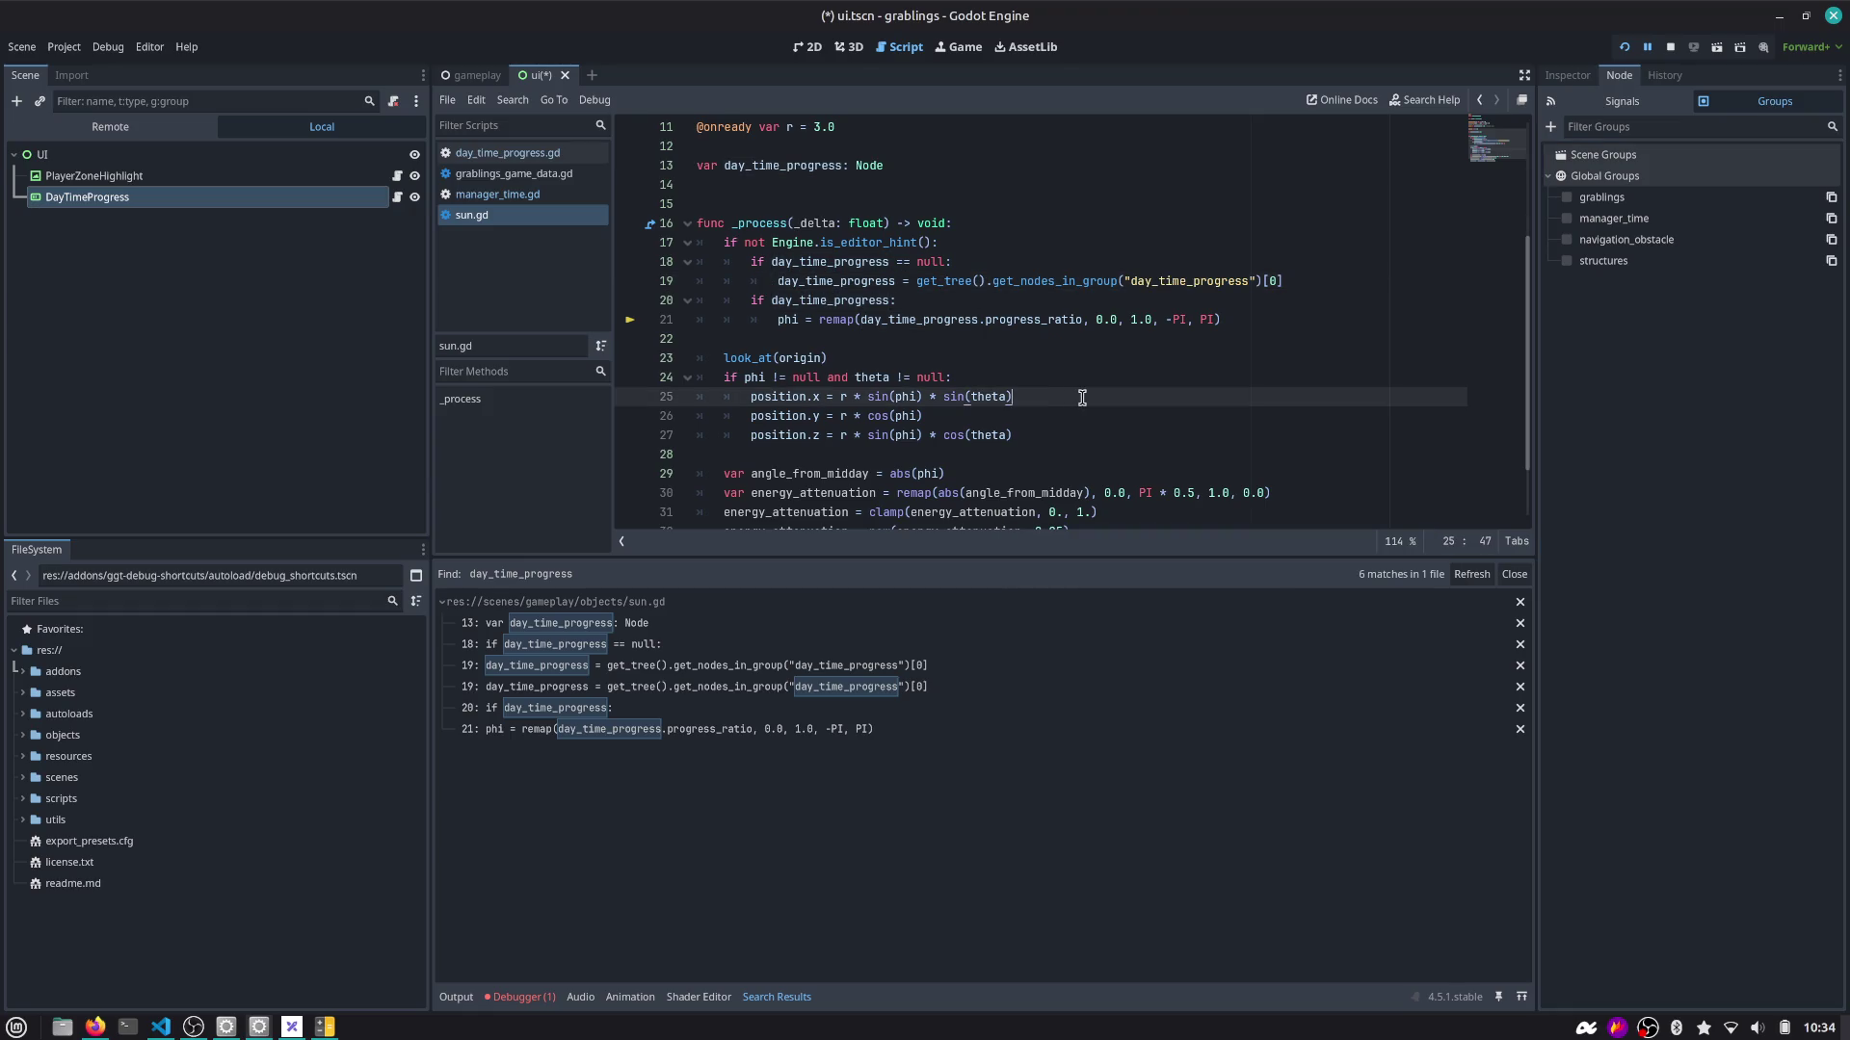
{"action": "scroll", "coordinate": [1031, 404], "scroll_direction": "up", "scroll_amount": 4}
{"action": "scroll", "coordinate": [992, 410], "scroll_direction": "down", "scroll_amount": 1}
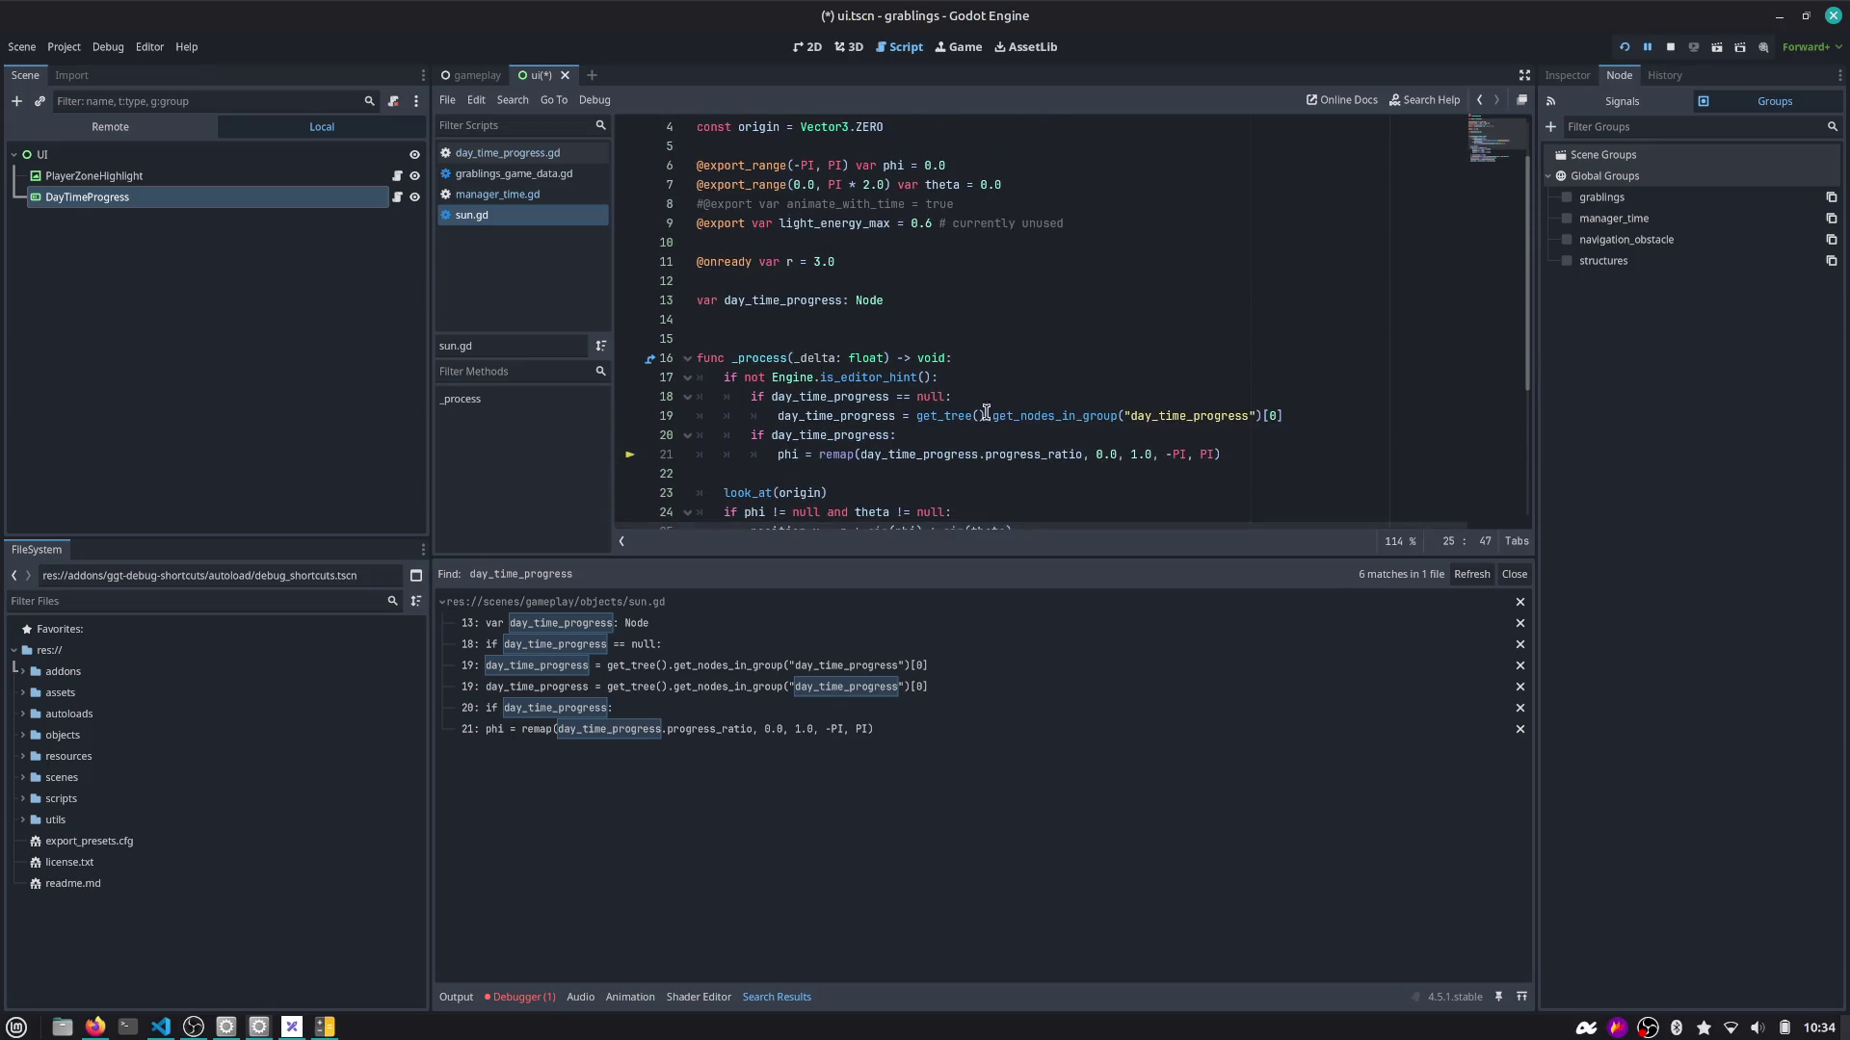
{"action": "double_click", "coordinate": [836, 415]}
{"action": "scroll", "coordinate": [944, 386], "scroll_direction": "down", "scroll_amount": 2}
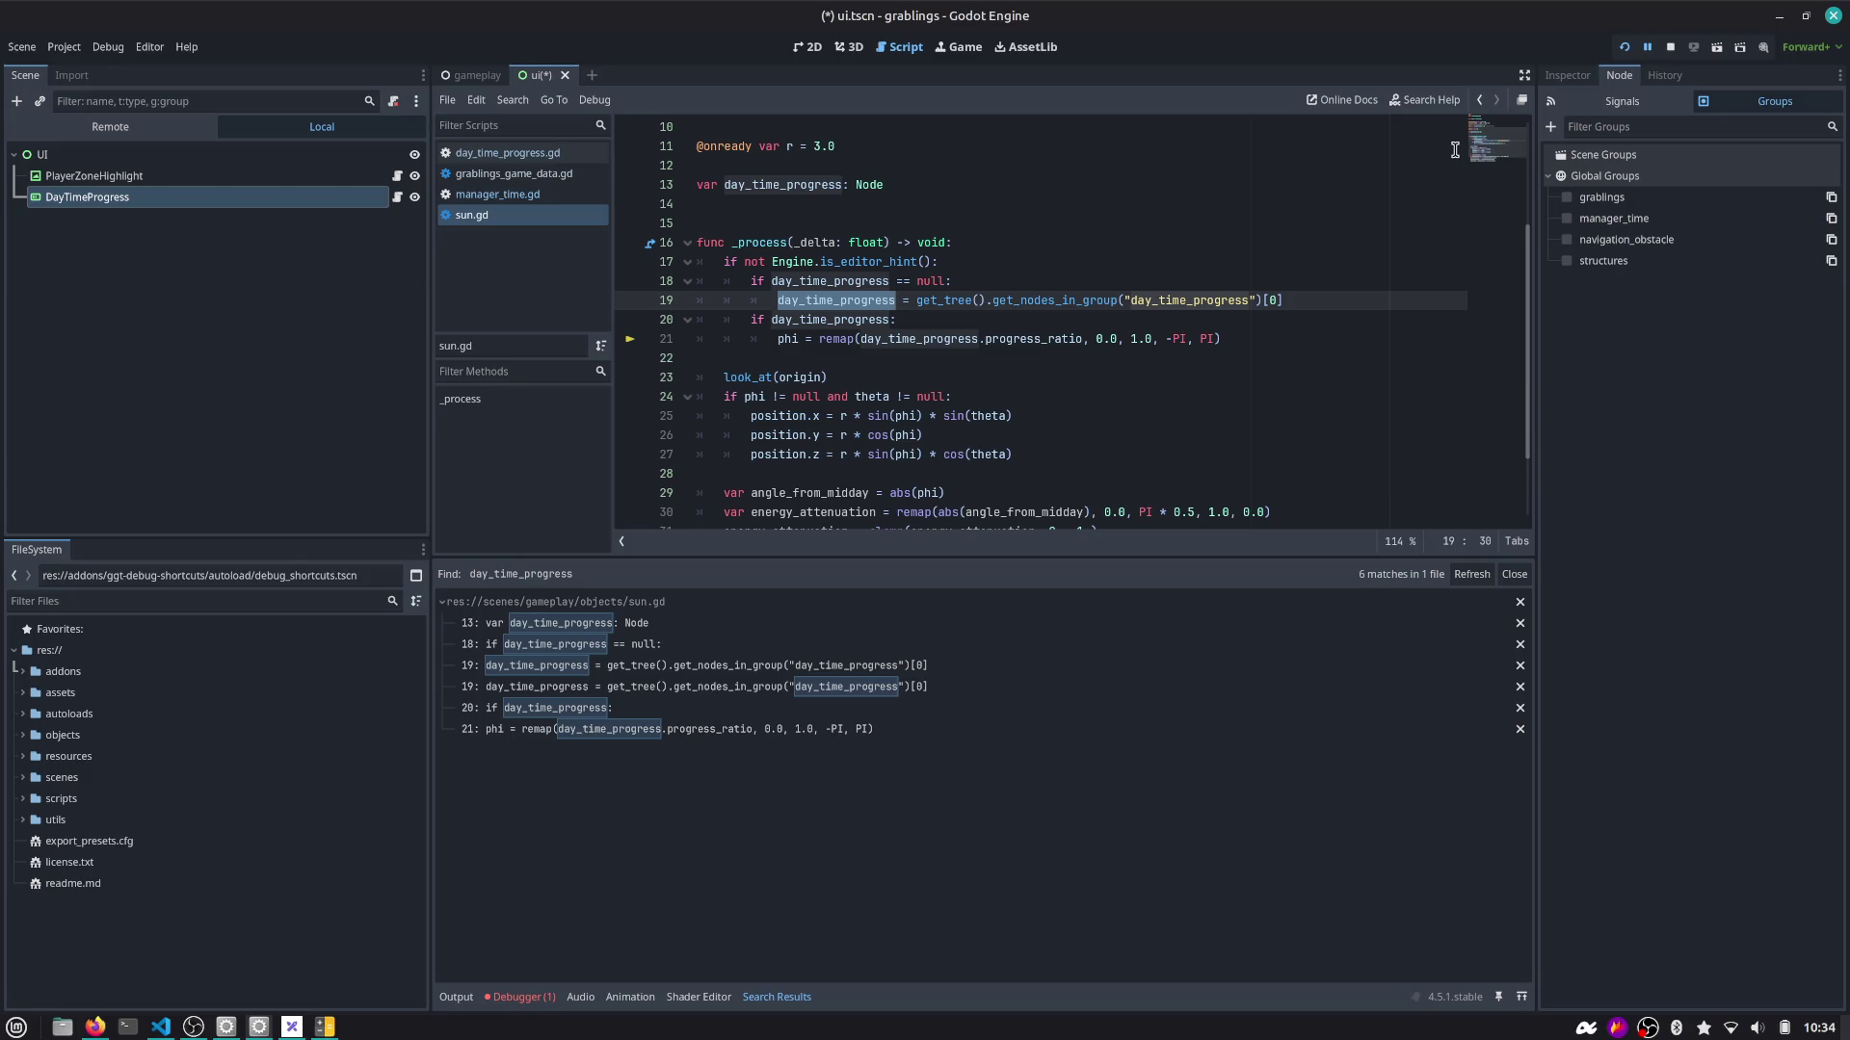
{"action": "scroll", "coordinate": [1494, 147], "scroll_direction": "down", "scroll_amount": 2}
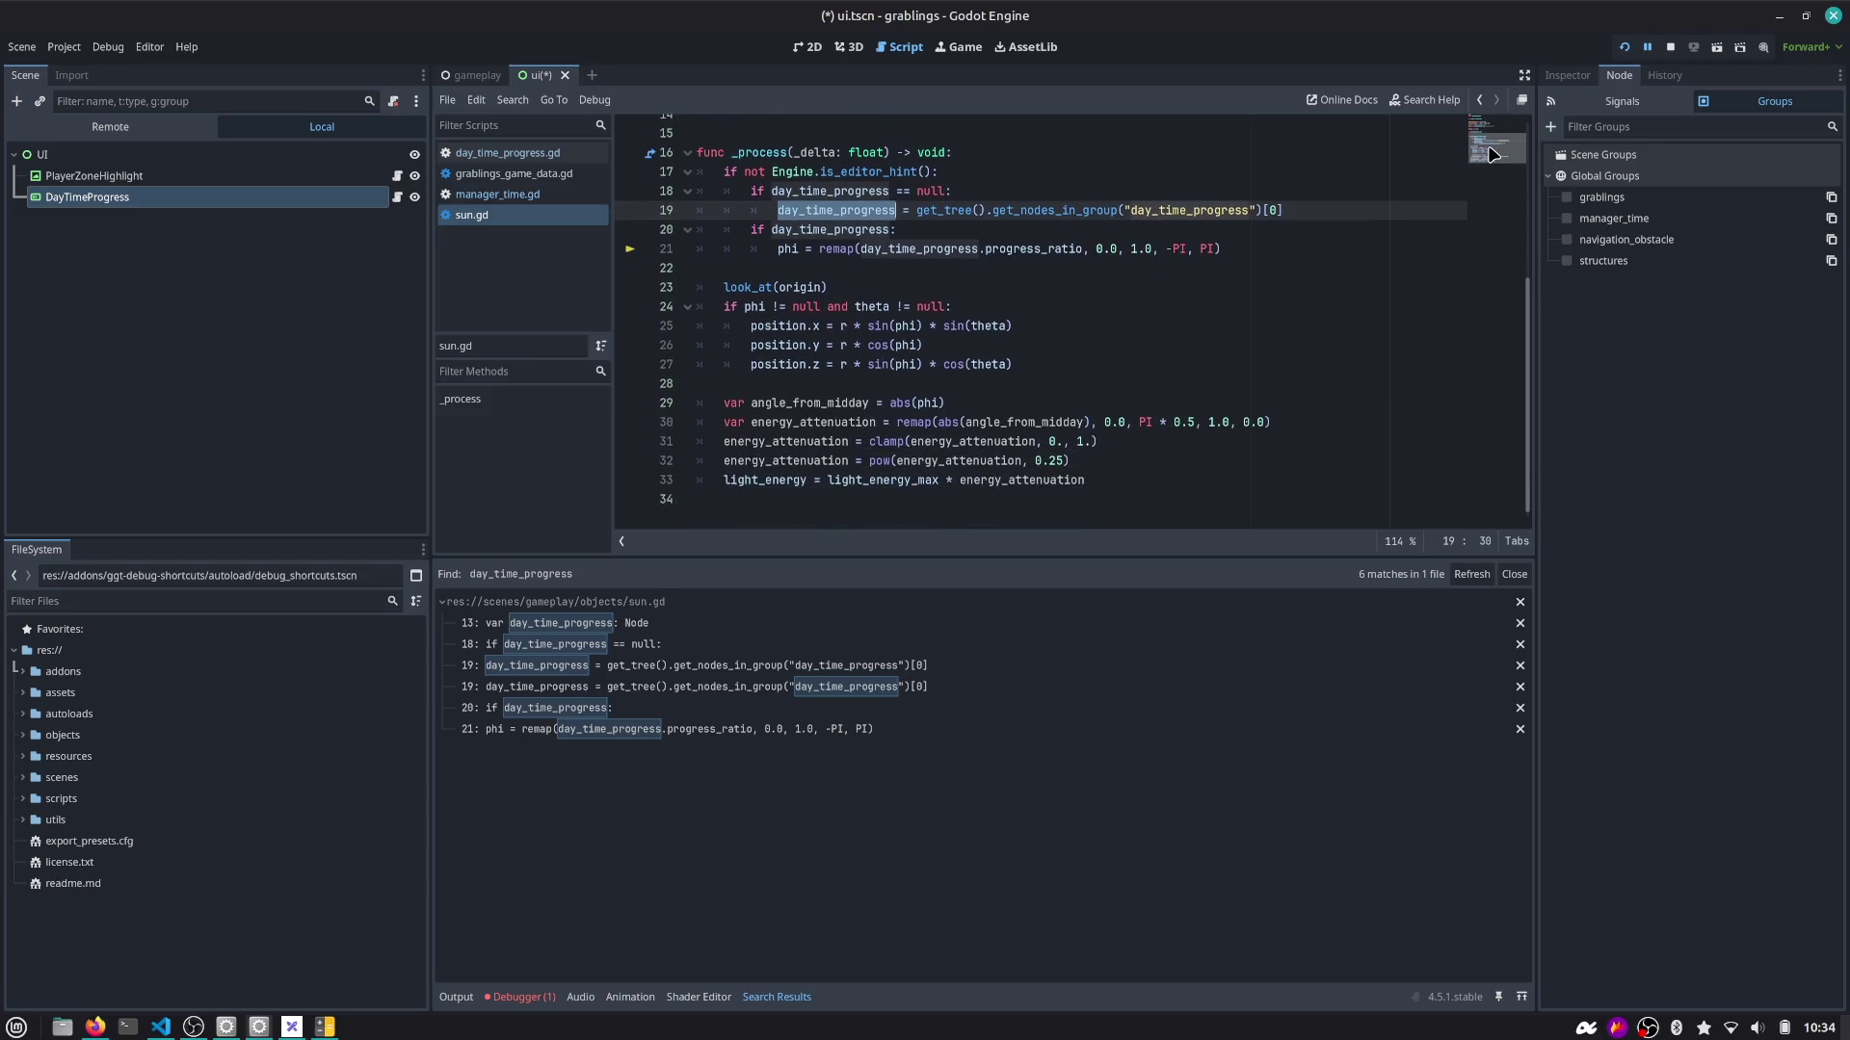
{"action": "mouse_move", "coordinate": [829, 210]}
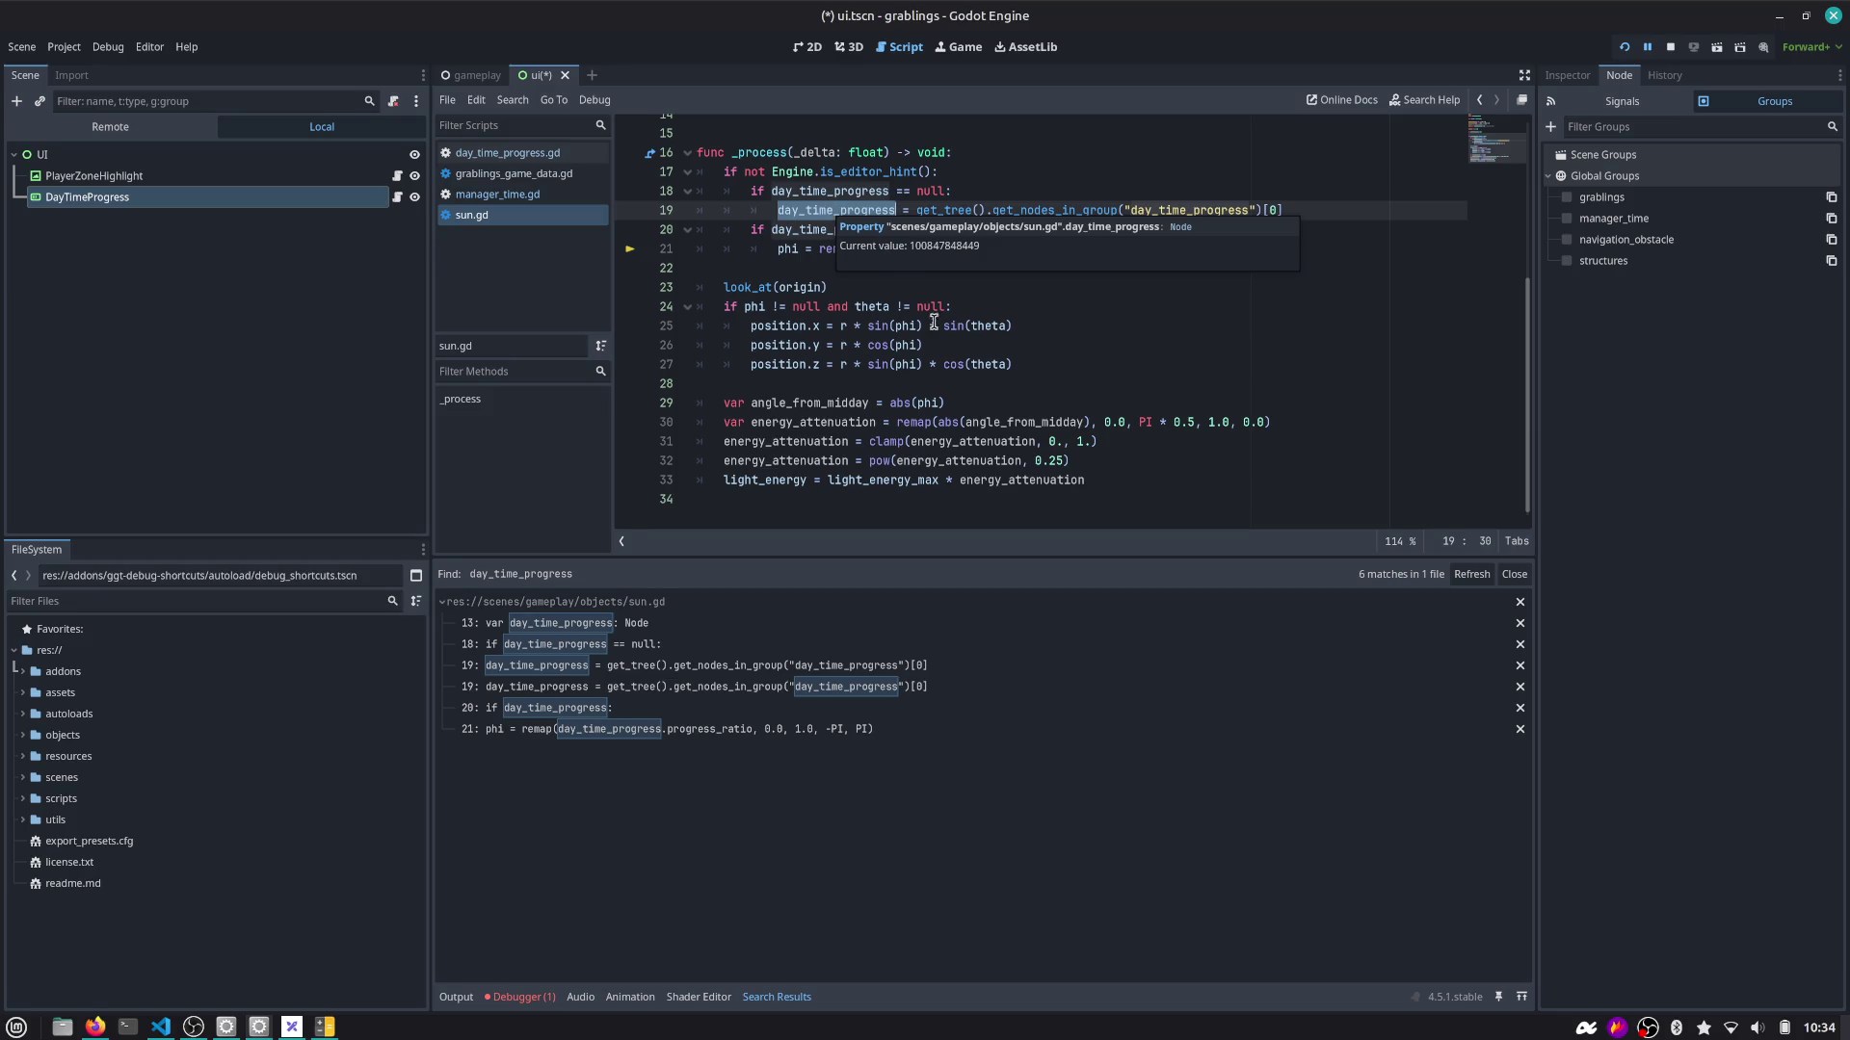
Open resource_card.gd with Quick Open Script
{"action": "key", "text": "ctrl+shift+o"}
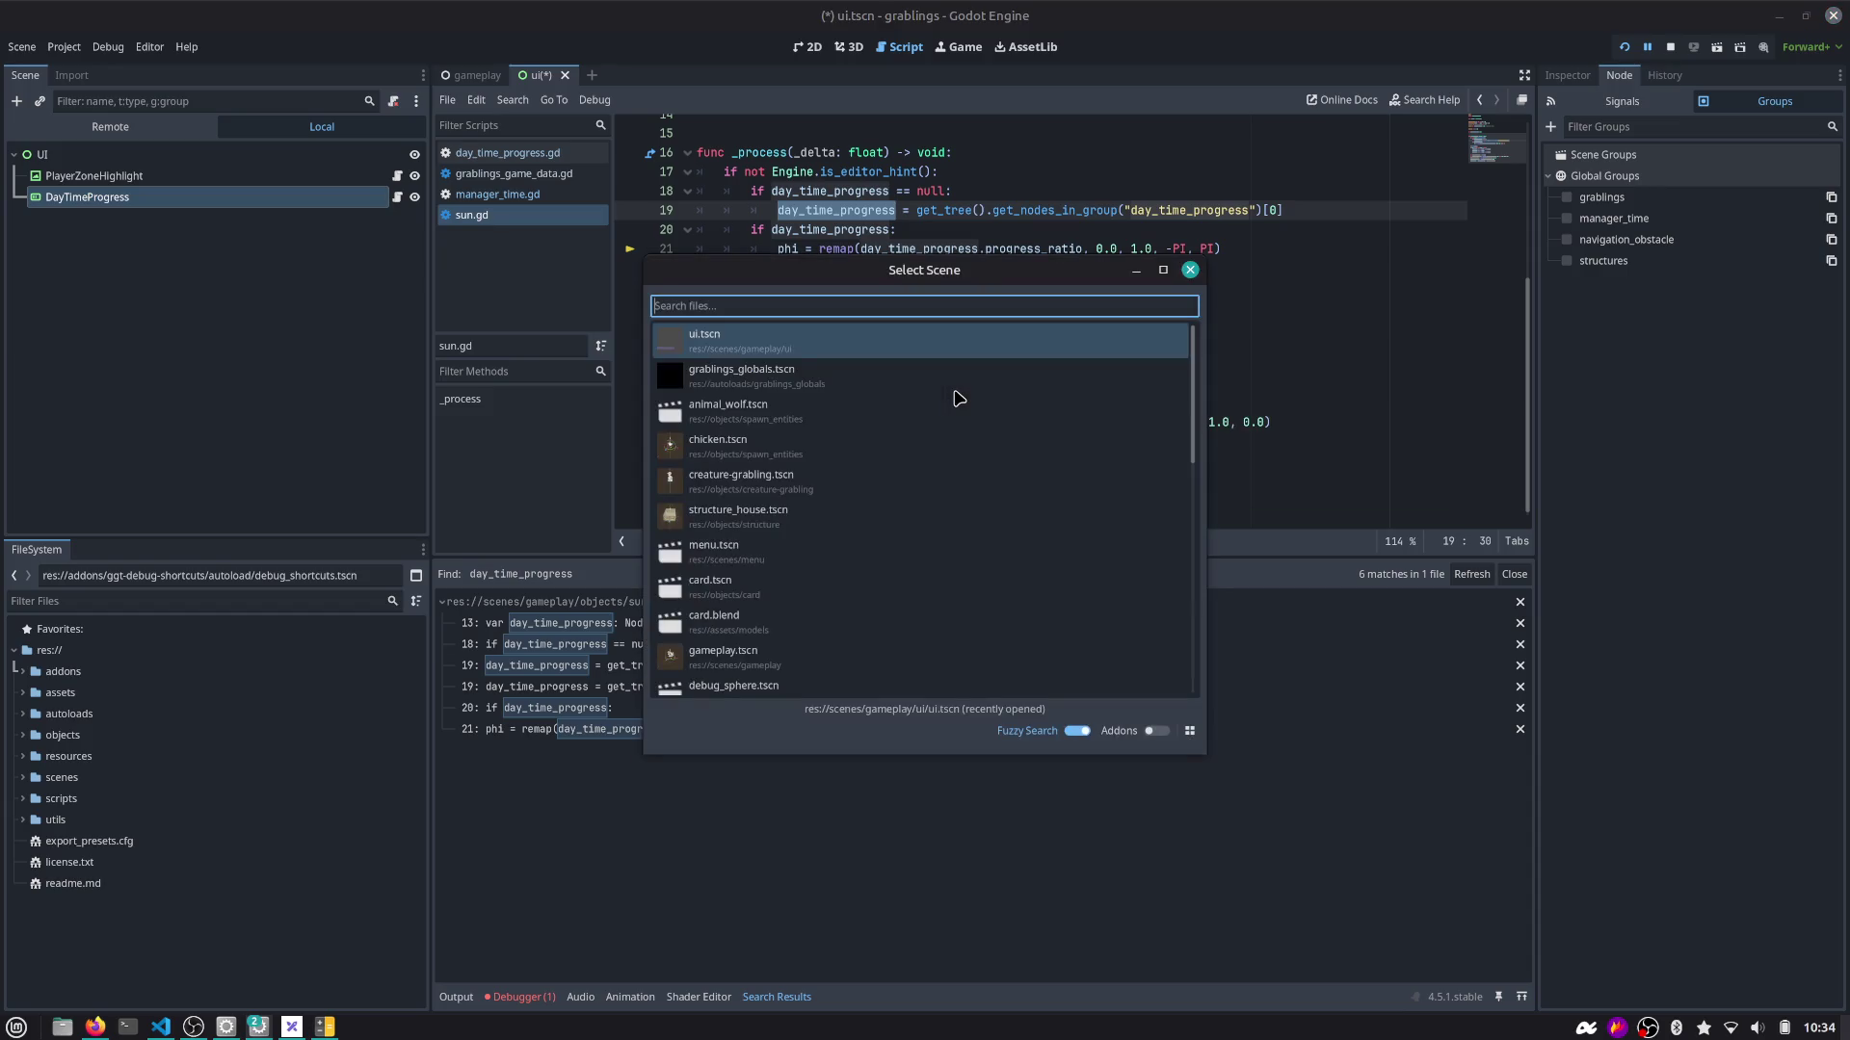
{"action": "type", "text": "resource_"}
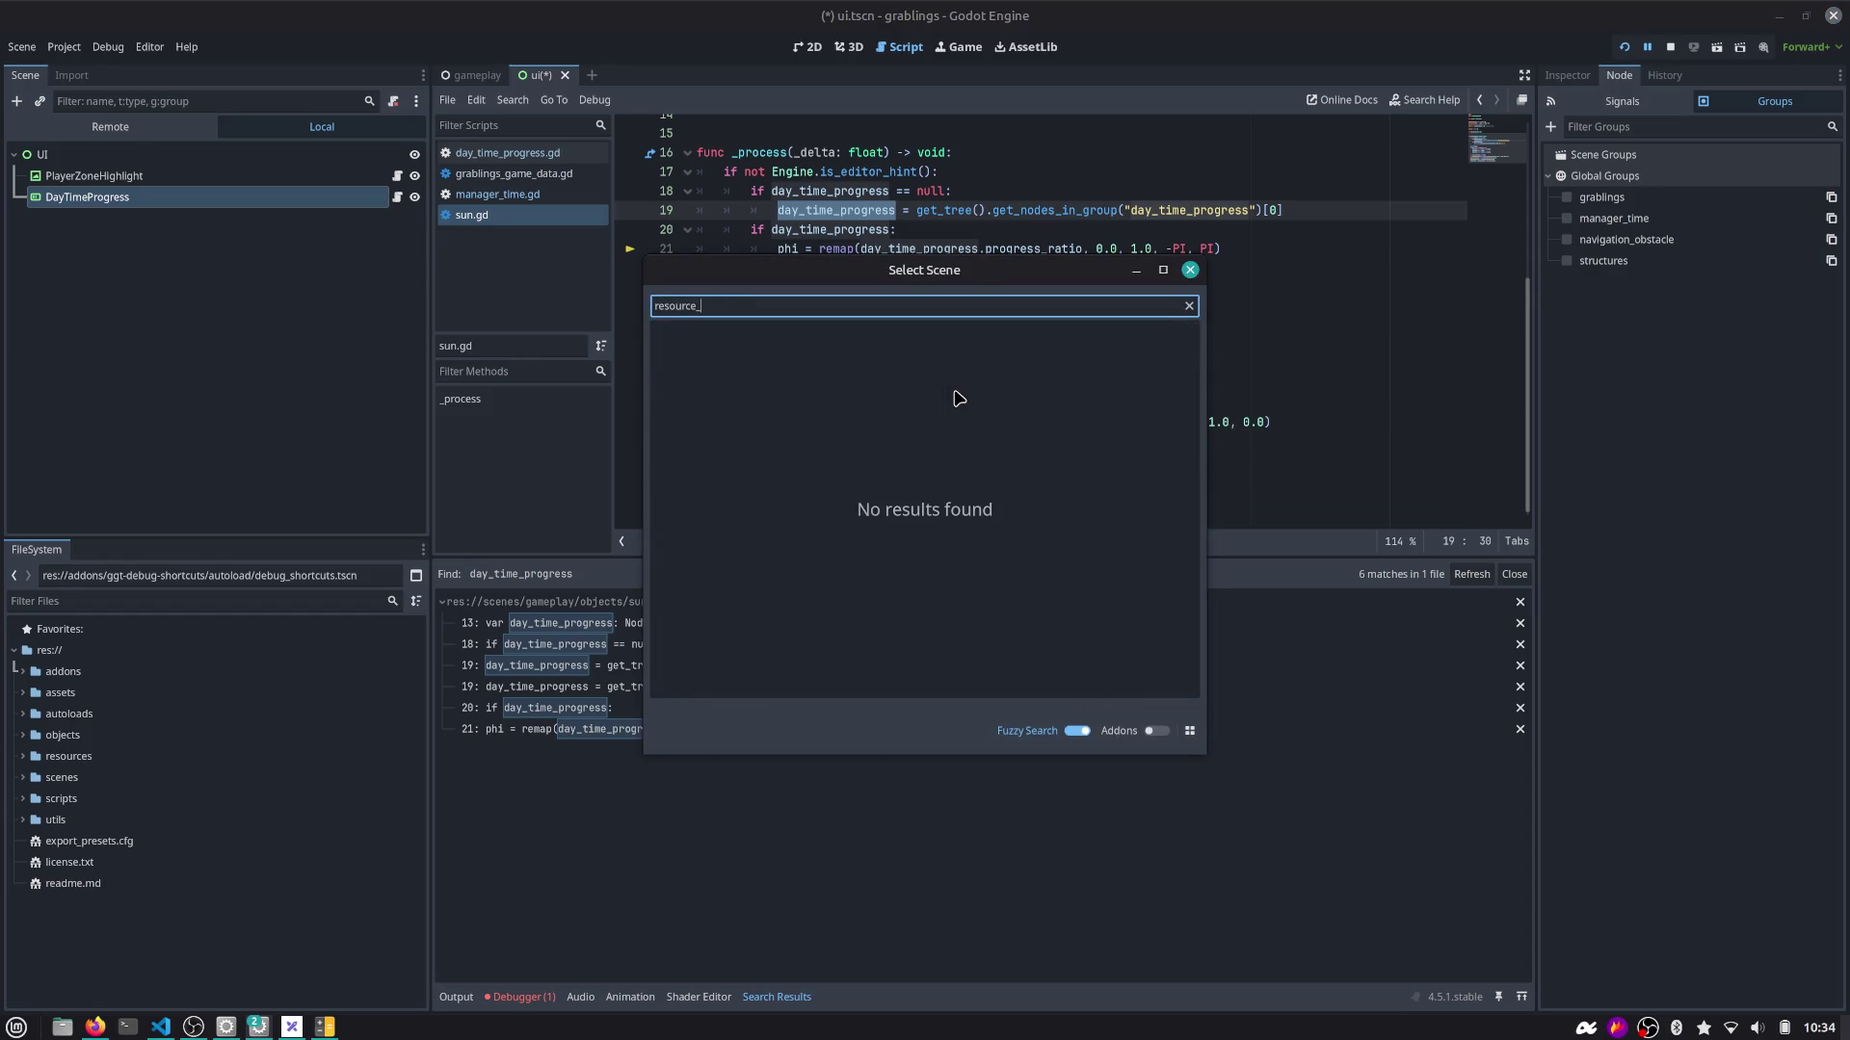
{"action": "key", "text": "BackSpace"}
{"action": "key", "text": "ctrl+BackSpace"}
{"action": "type", "text": "card_"}
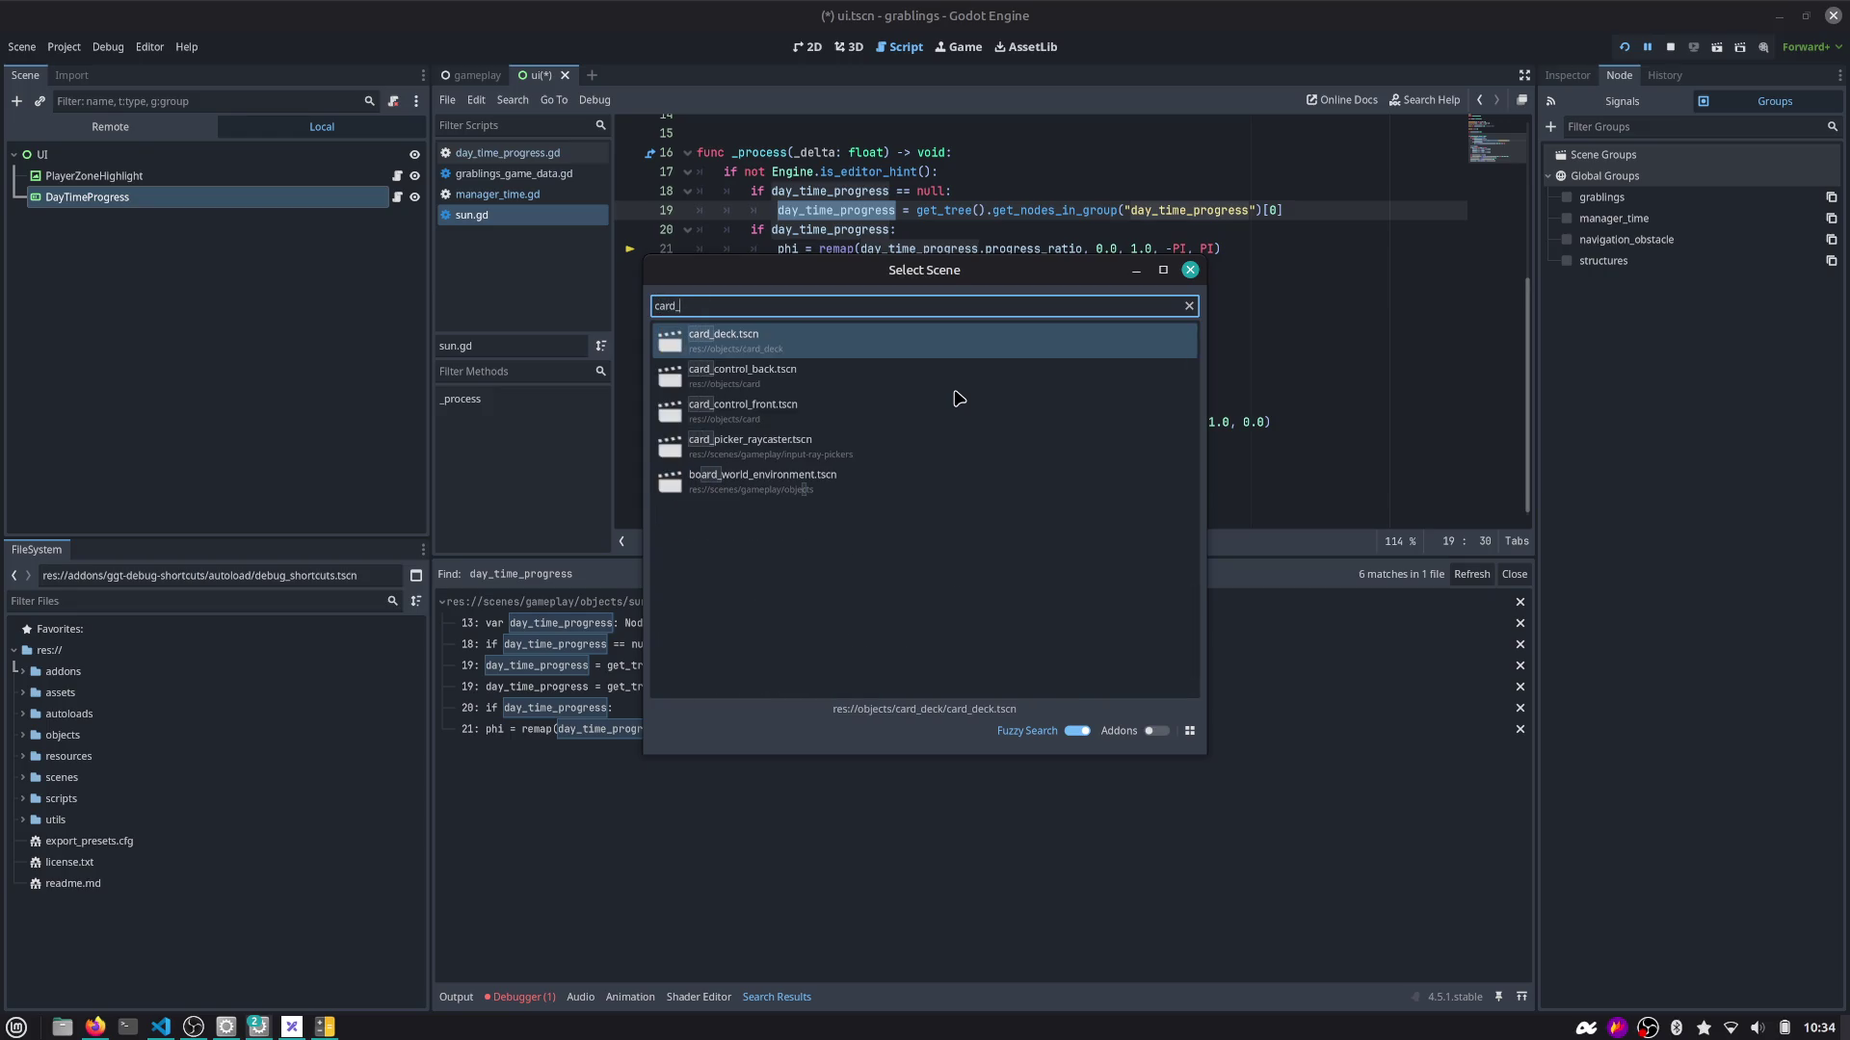
{"action": "key", "text": "Escape"}
{"action": "key", "text": "ctrl+alt+o"}
{"action": "type", "text": "resource_card"}
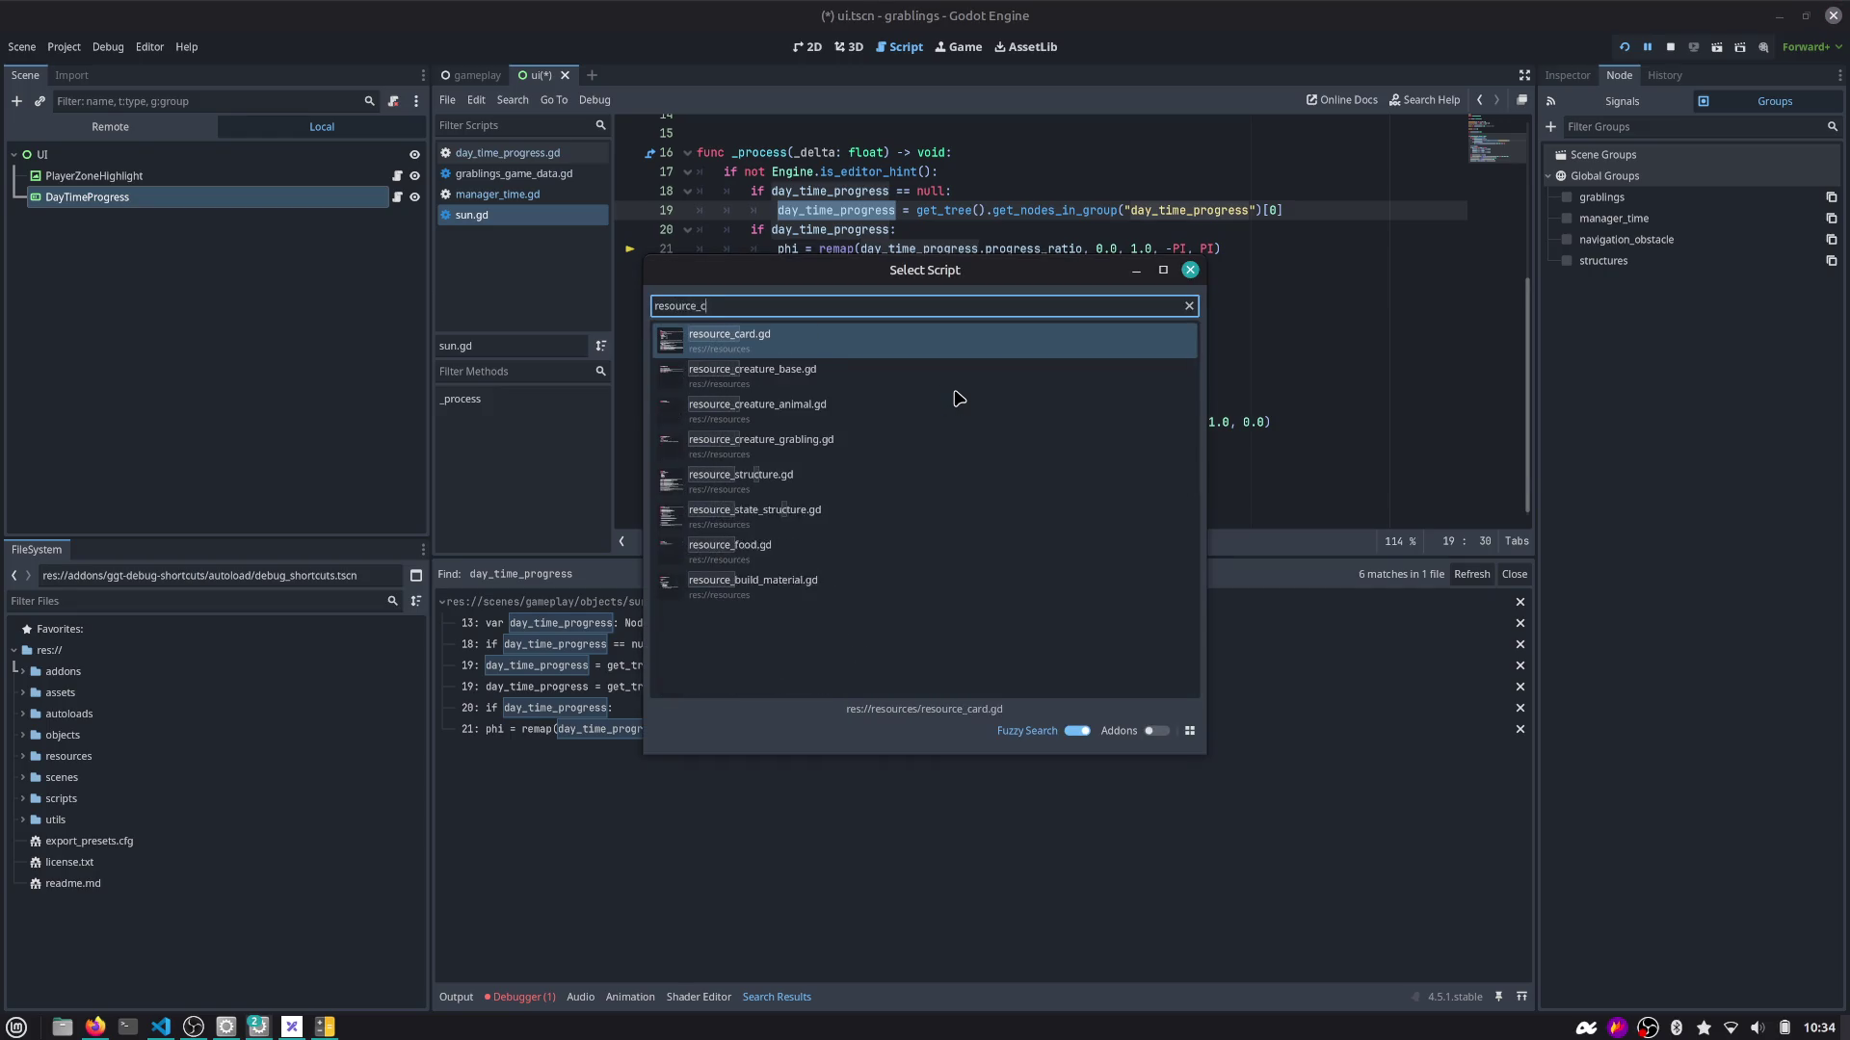
{"action": "key", "text": "Return"}
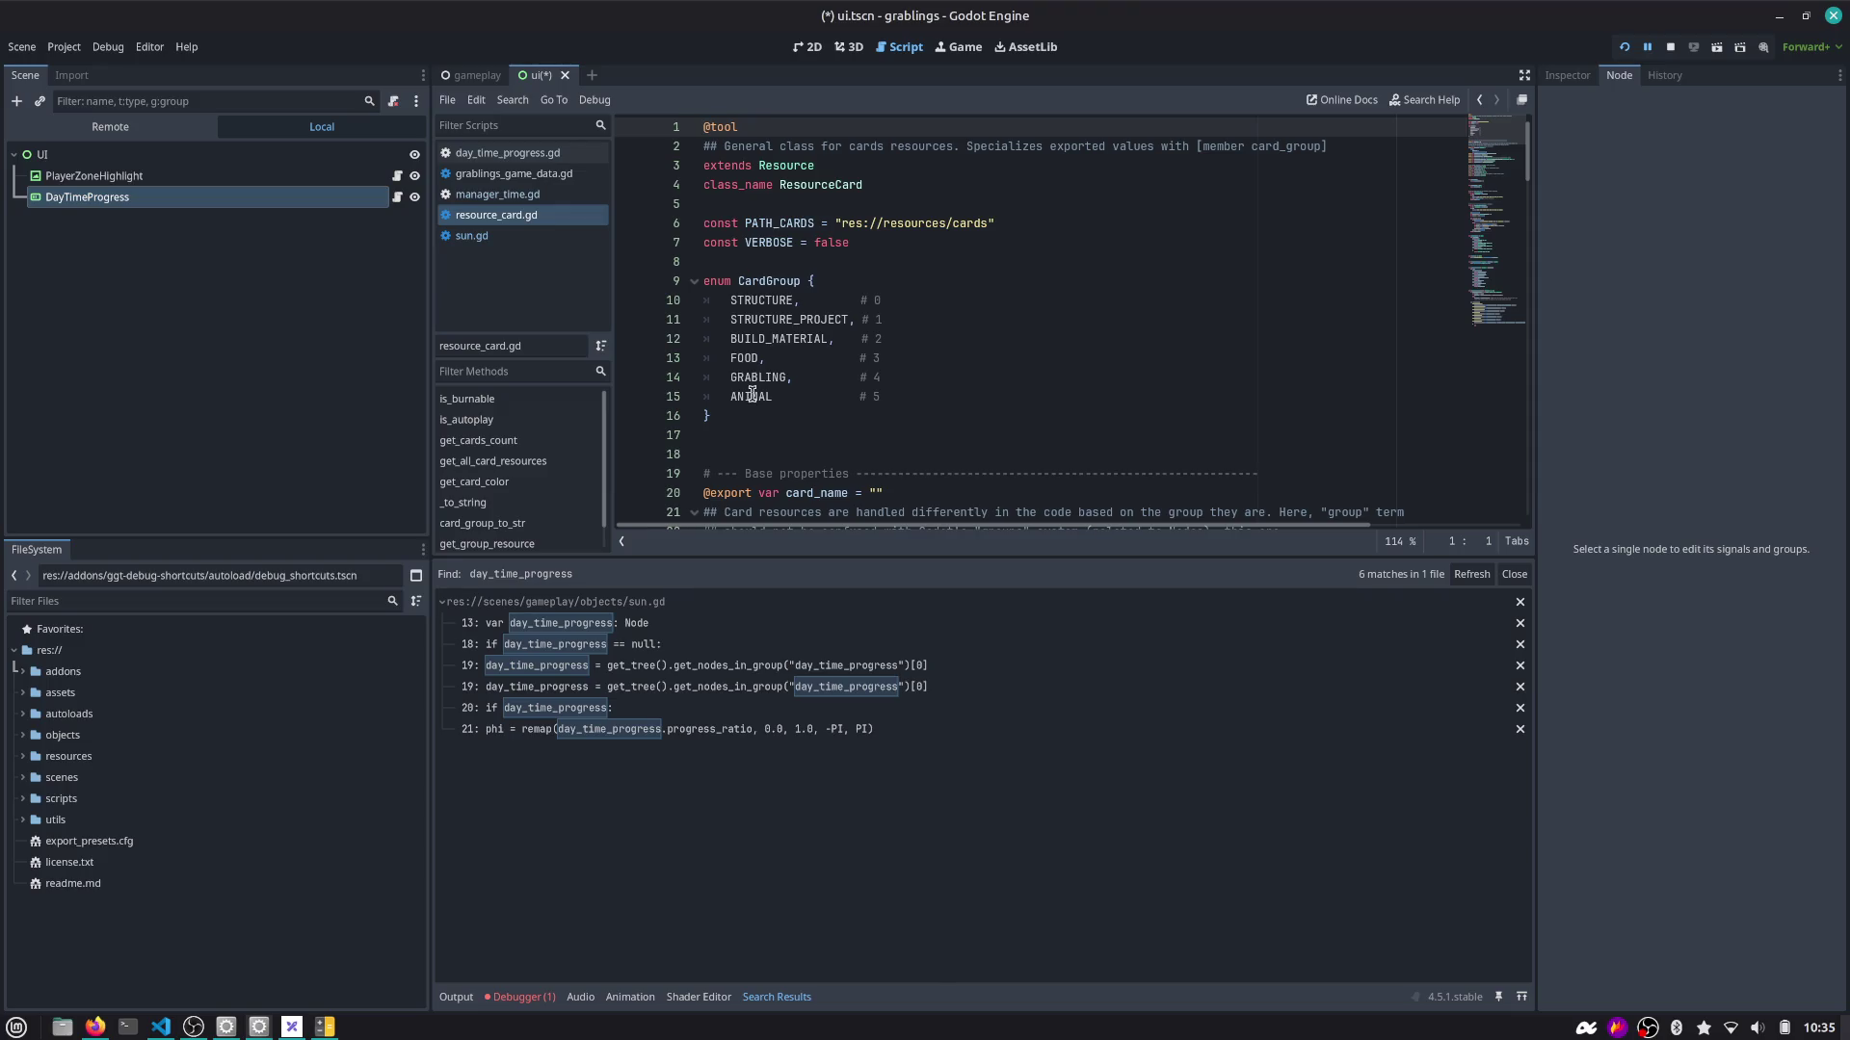
Inspect the CardGroup enum values STRUCTURE, BUILD_MATERIAL, FOOD and GRABLING
{"action": "left_click_drag", "start_coordinate": [910, 399], "coordinate": [621, 307]}
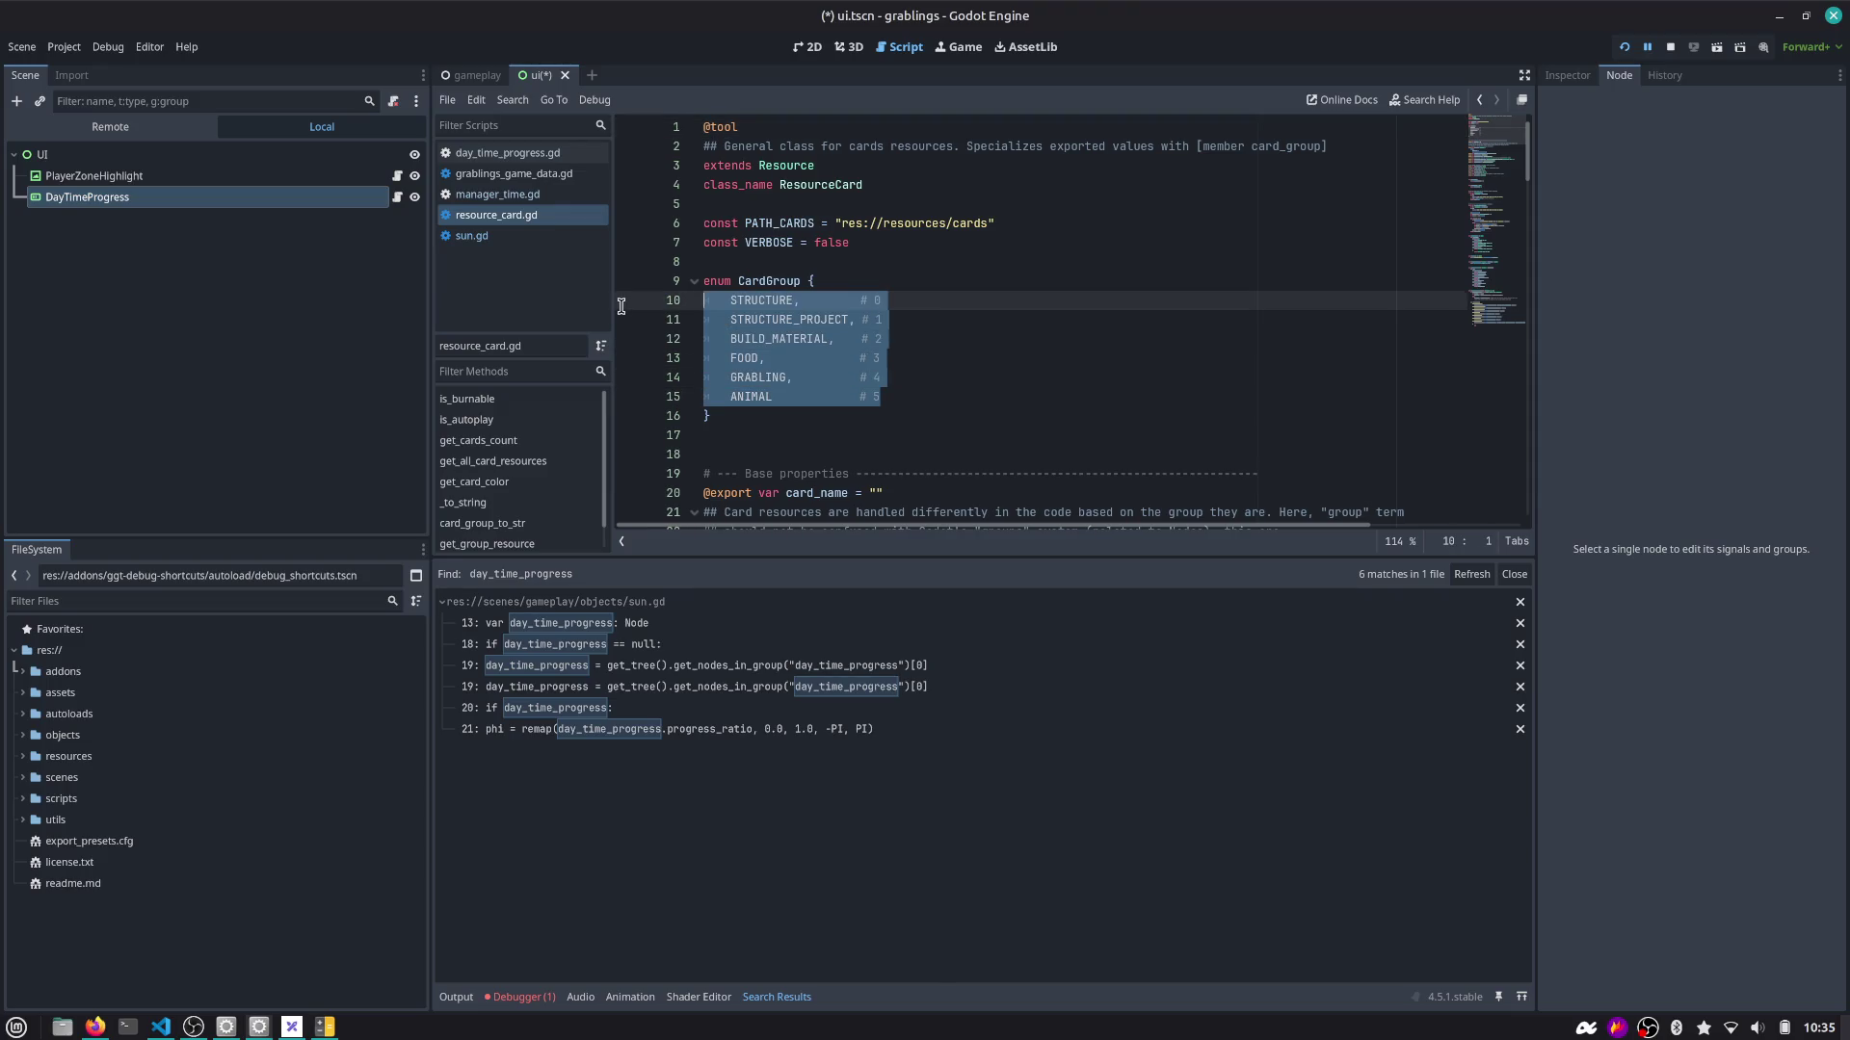
{"action": "double_click", "coordinate": [766, 300]}
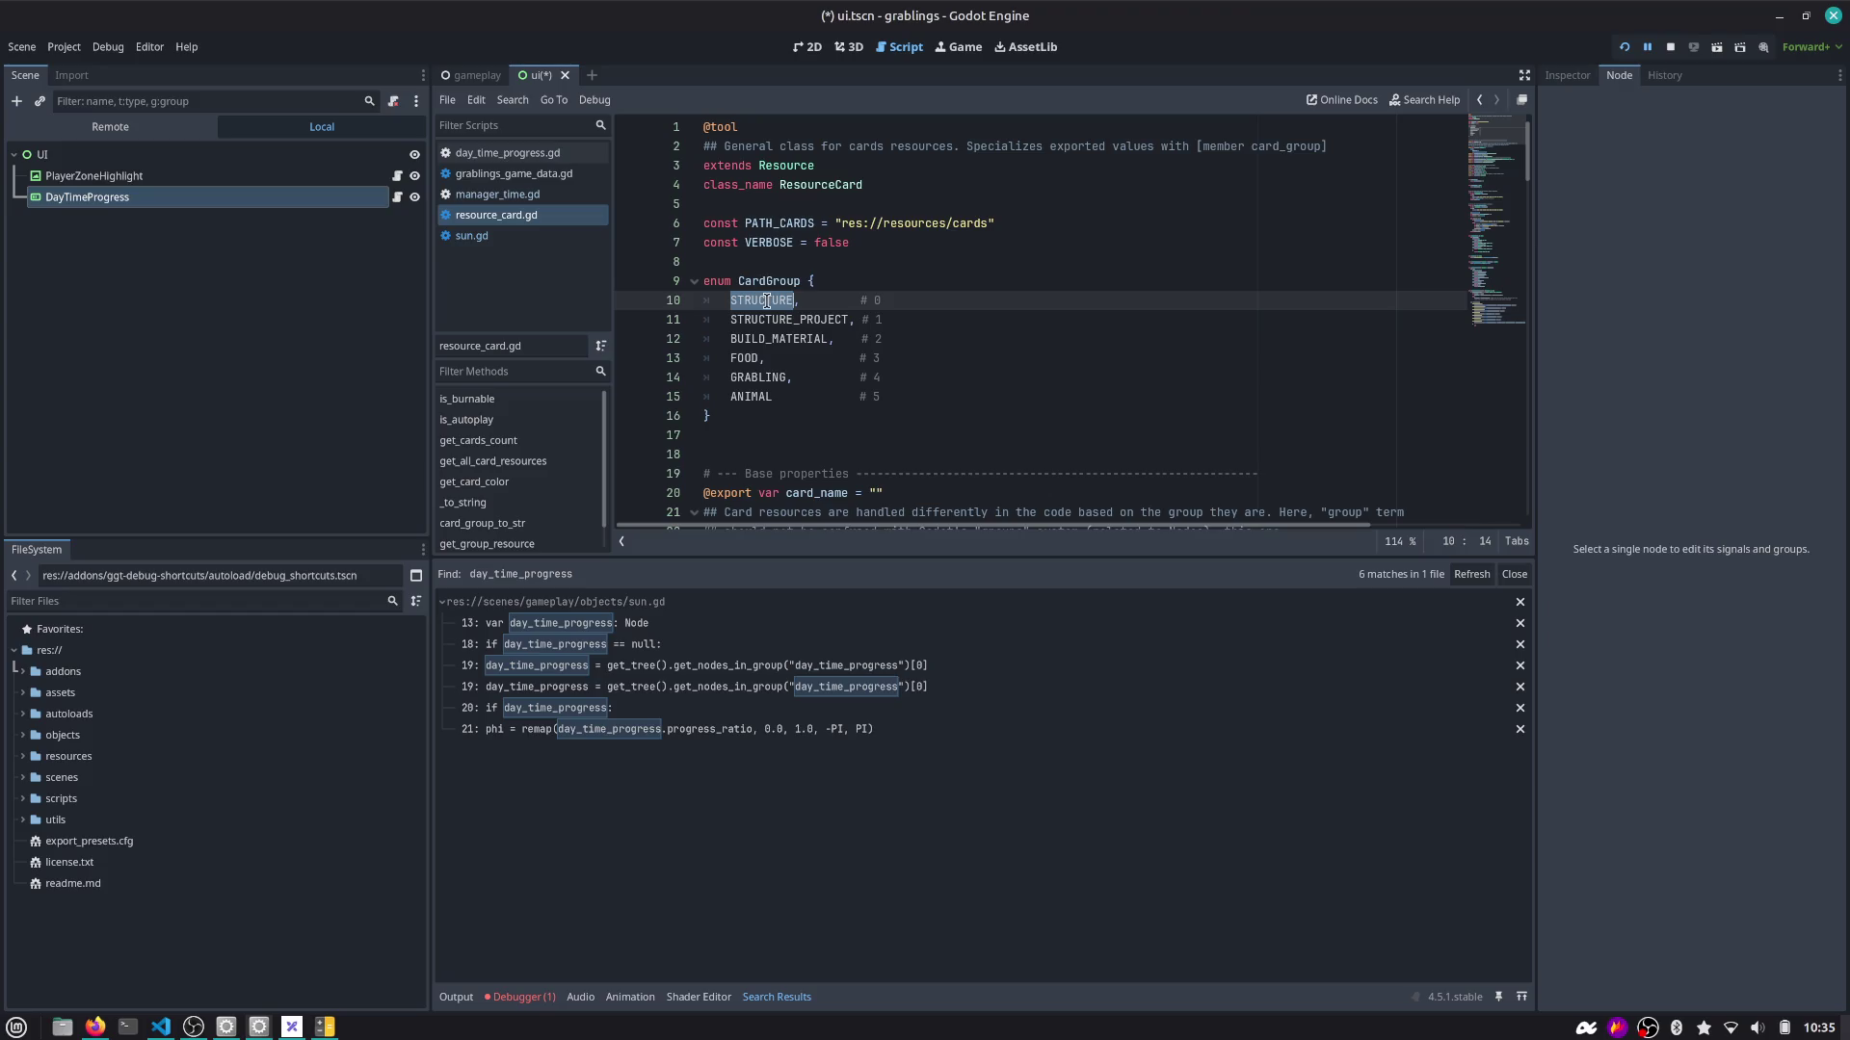
{"action": "double_click", "coordinate": [766, 338]}
{"action": "double_click", "coordinate": [749, 357]}
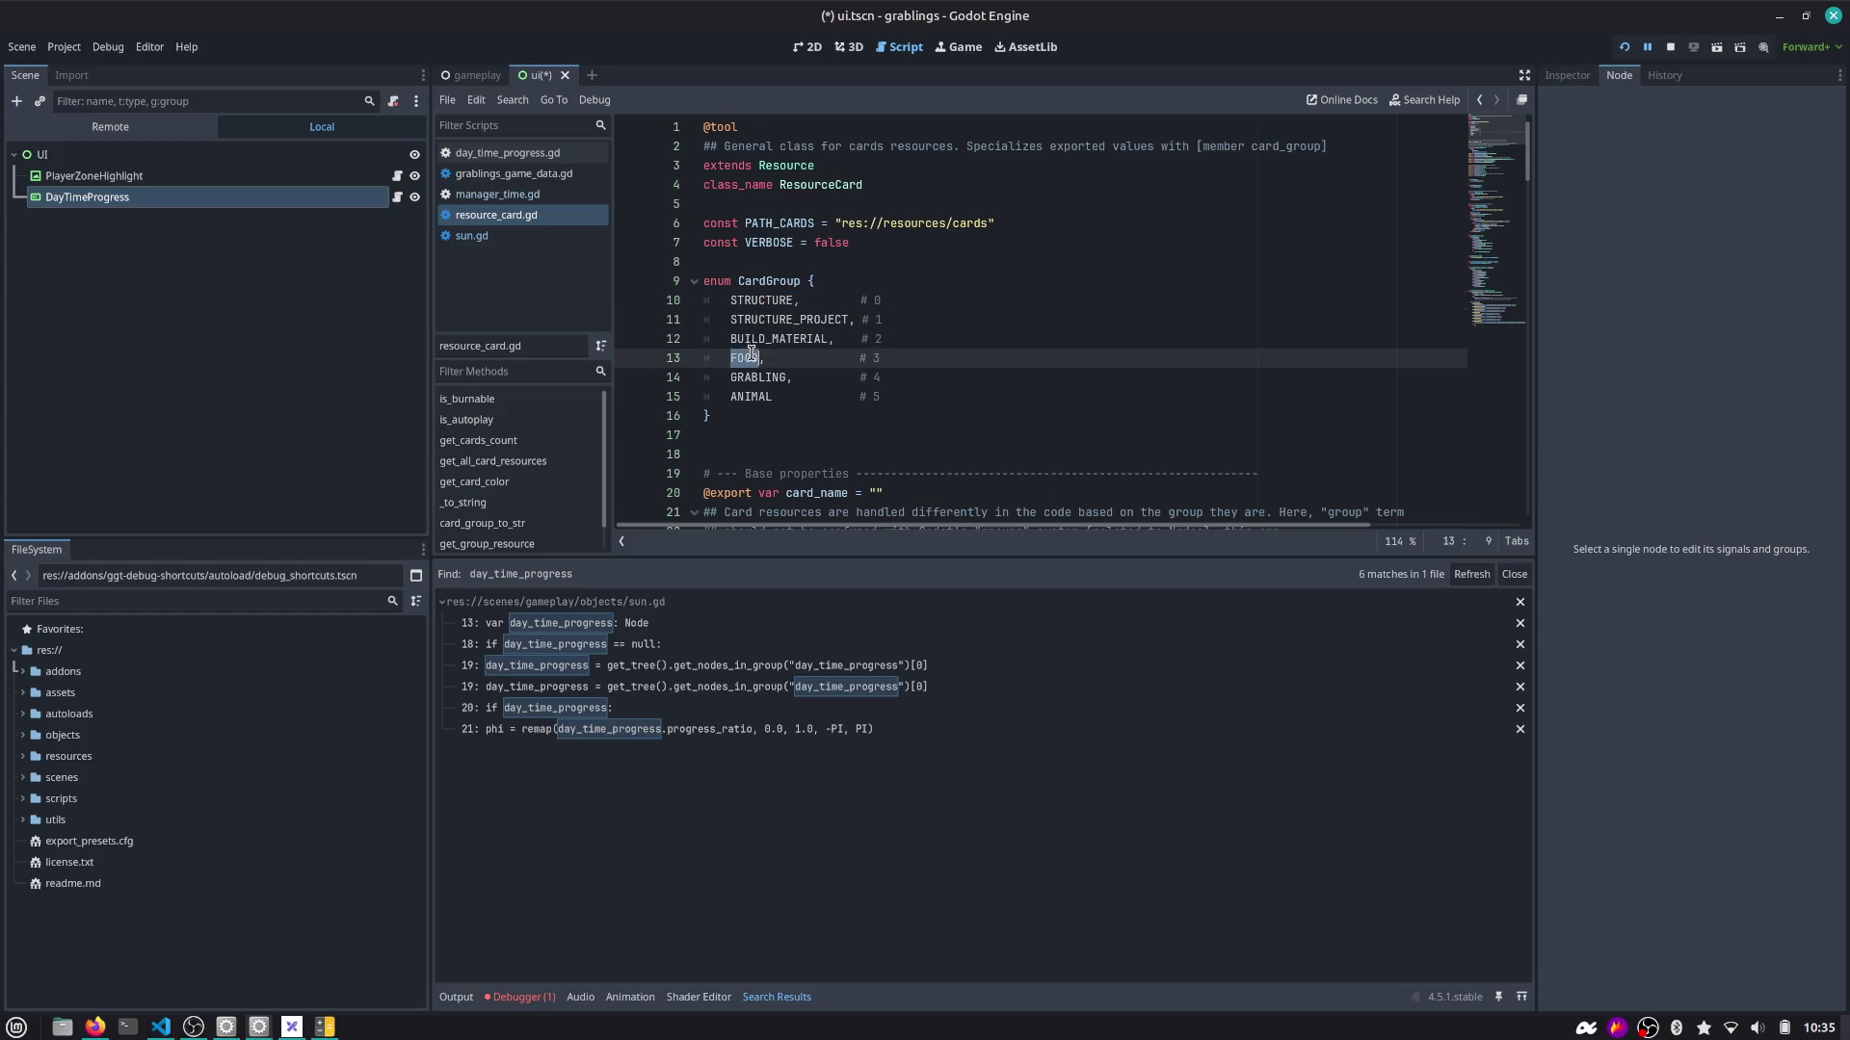
{"action": "double_click", "coordinate": [751, 377]}
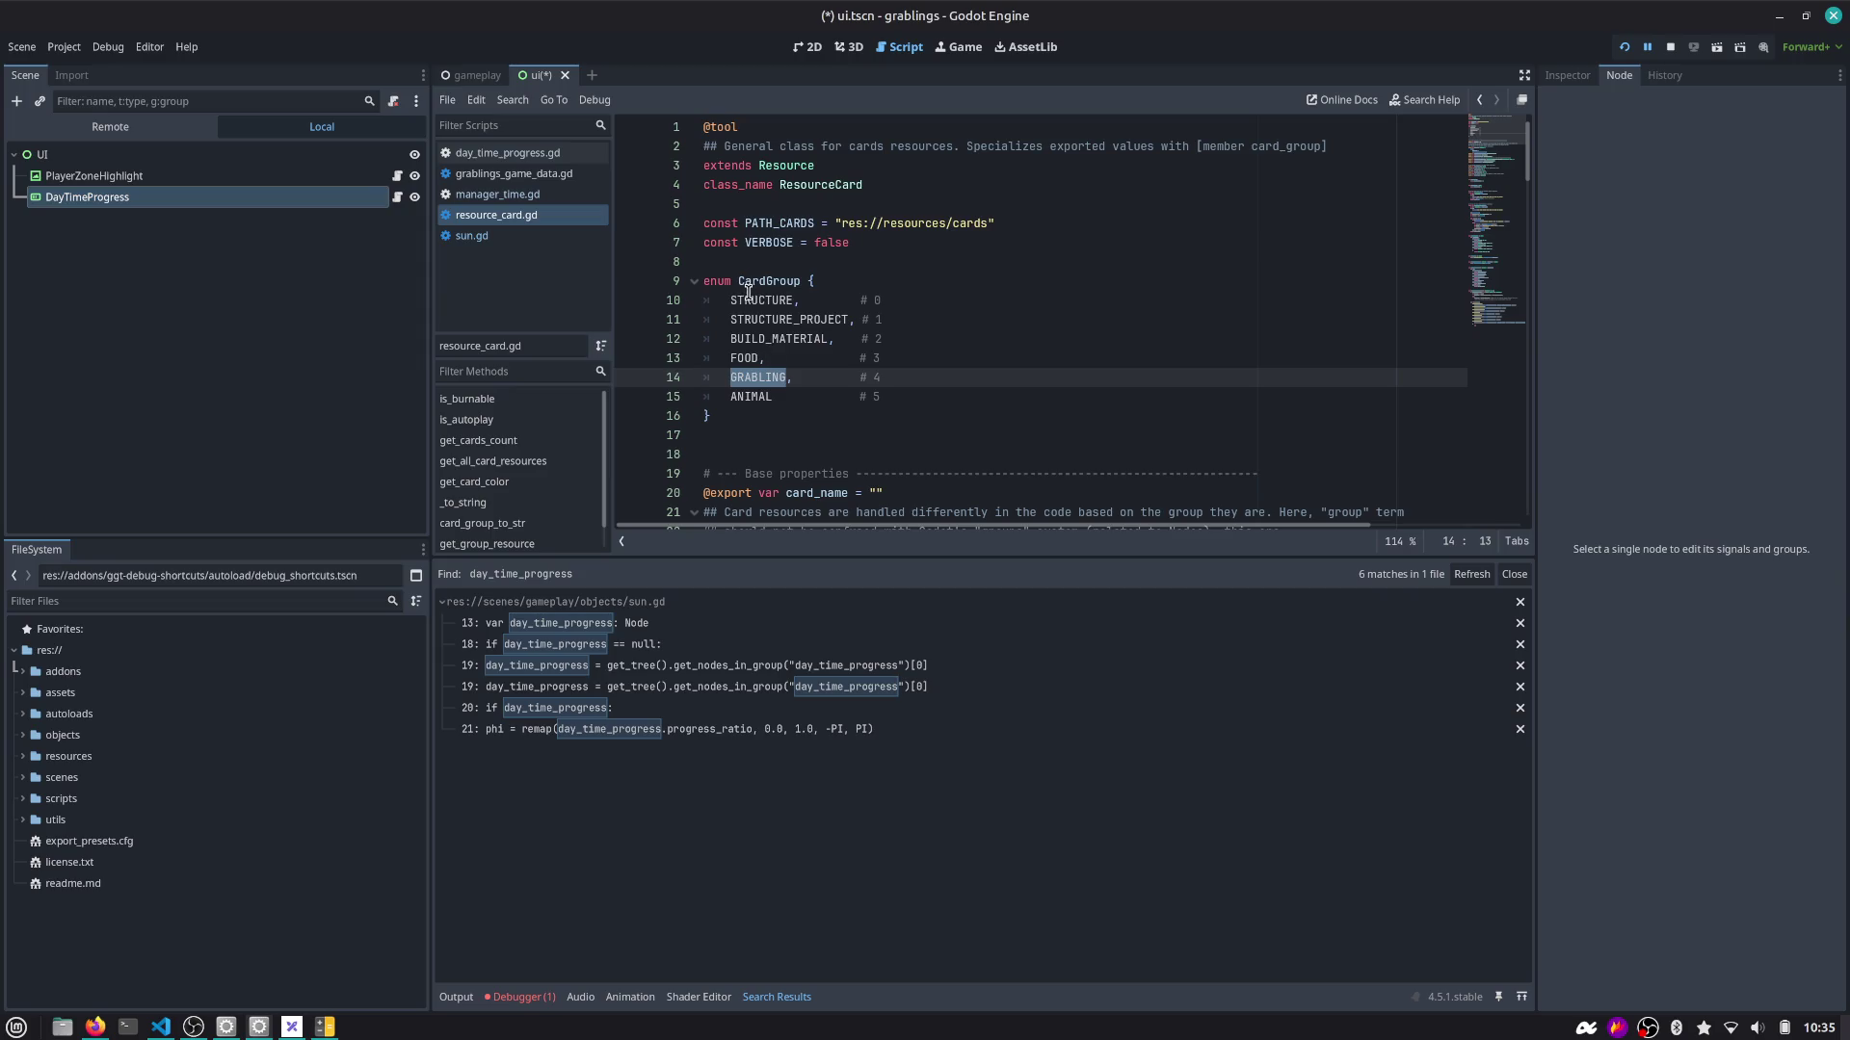
{"action": "left_click_drag", "start_coordinate": [735, 415], "coordinate": [667, 289]}
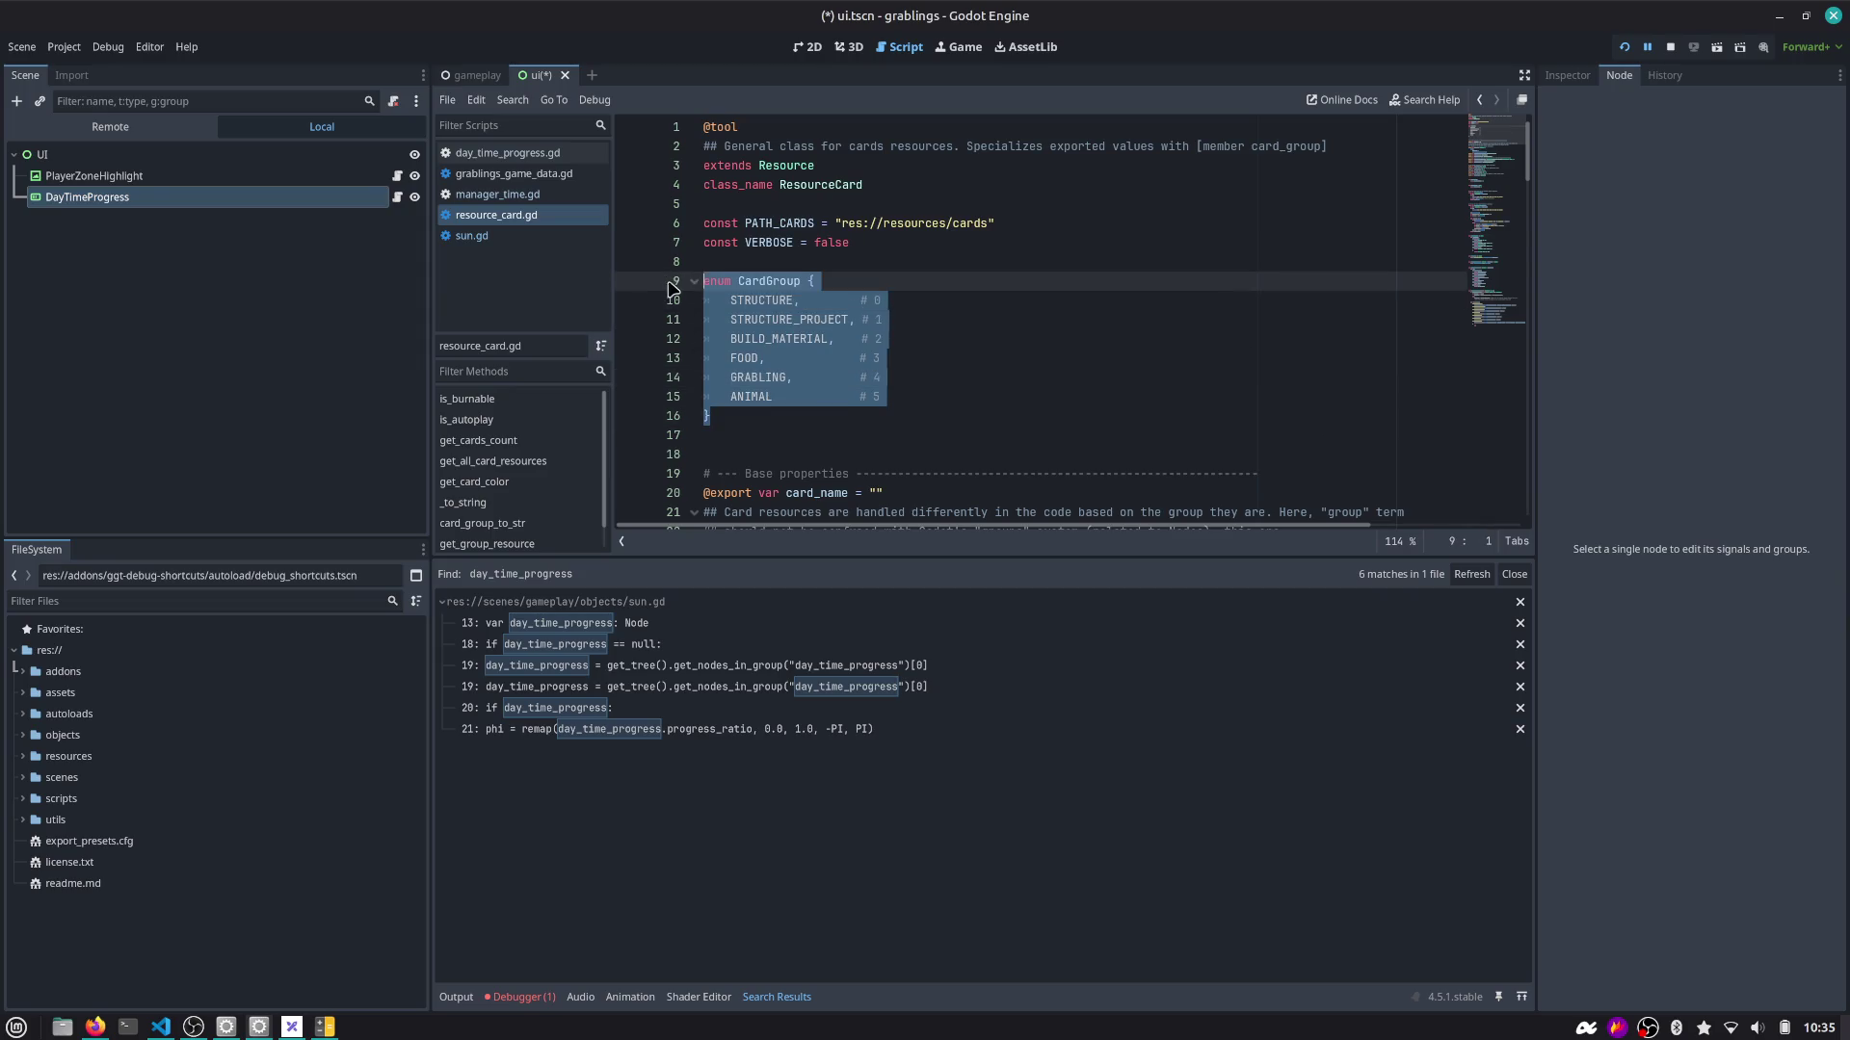
{"action": "left_click", "coordinate": [951, 327]}
{"action": "left_click", "coordinate": [752, 304]}
{"action": "double_click", "coordinate": [752, 304]}
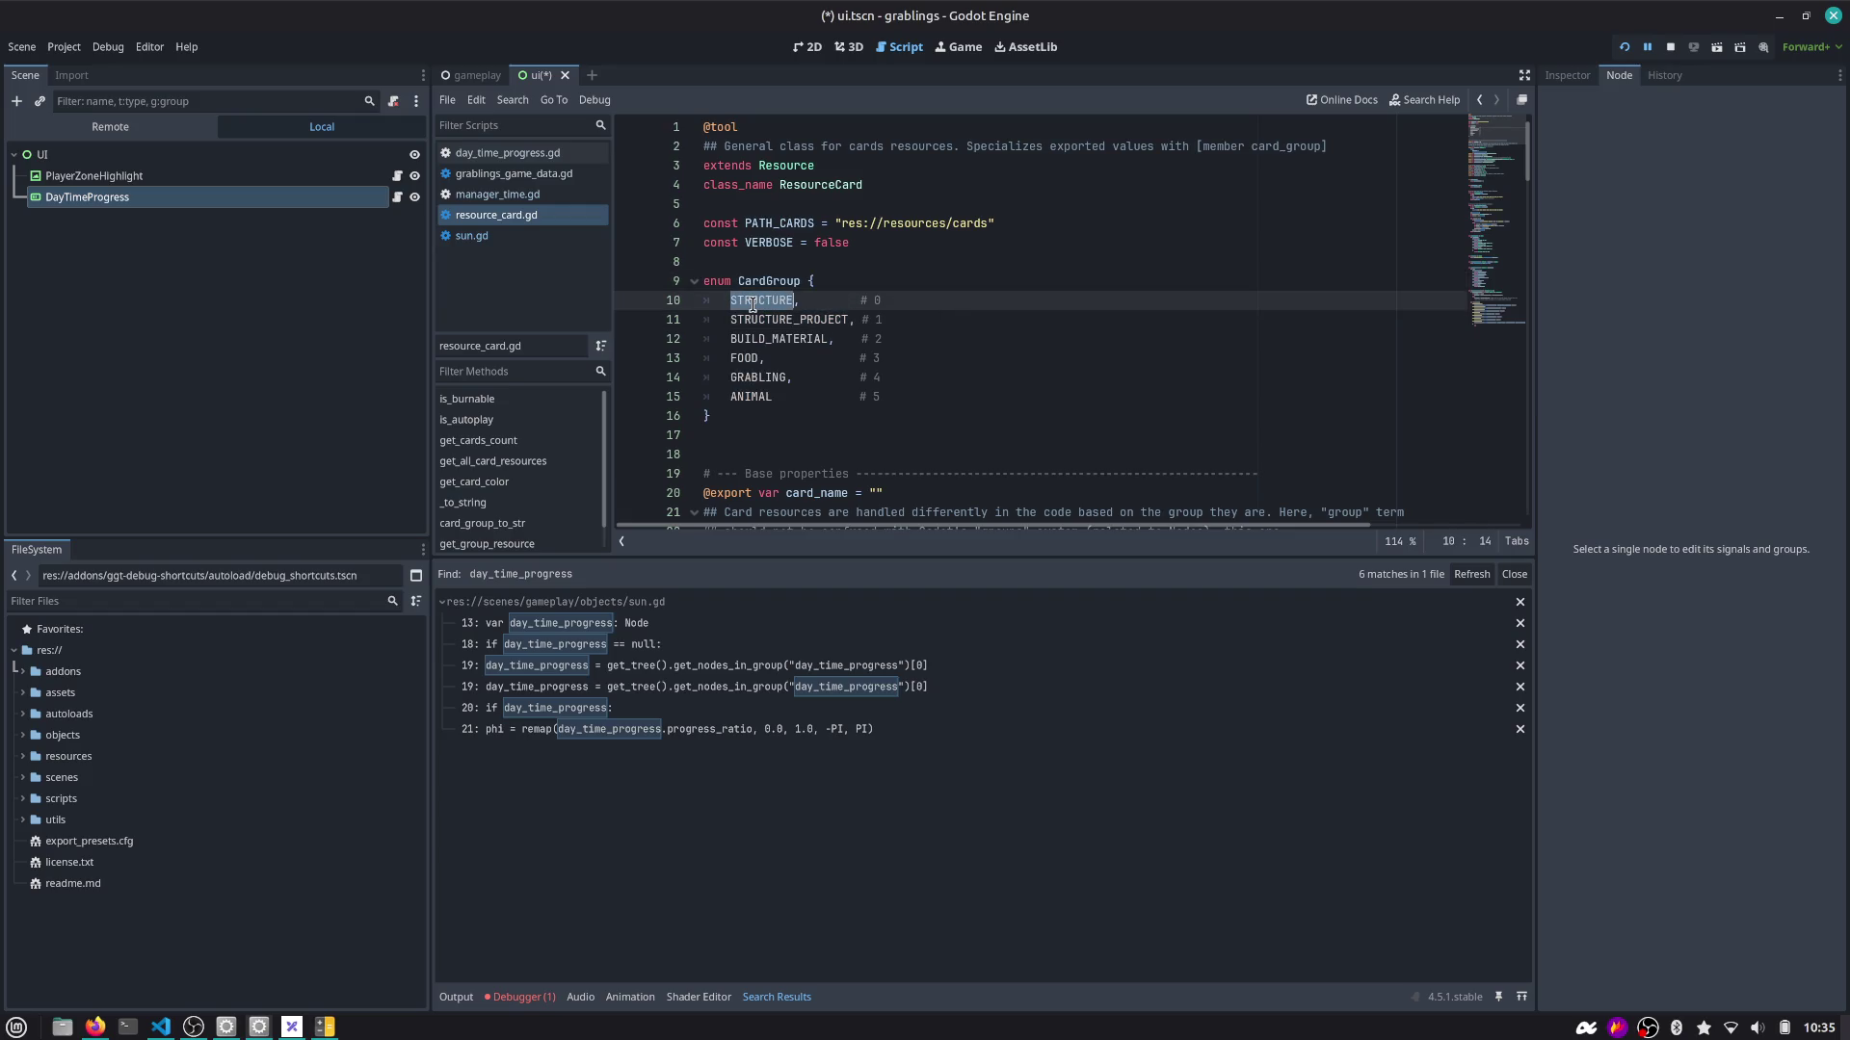
{"action": "double_click", "coordinate": [748, 359]}
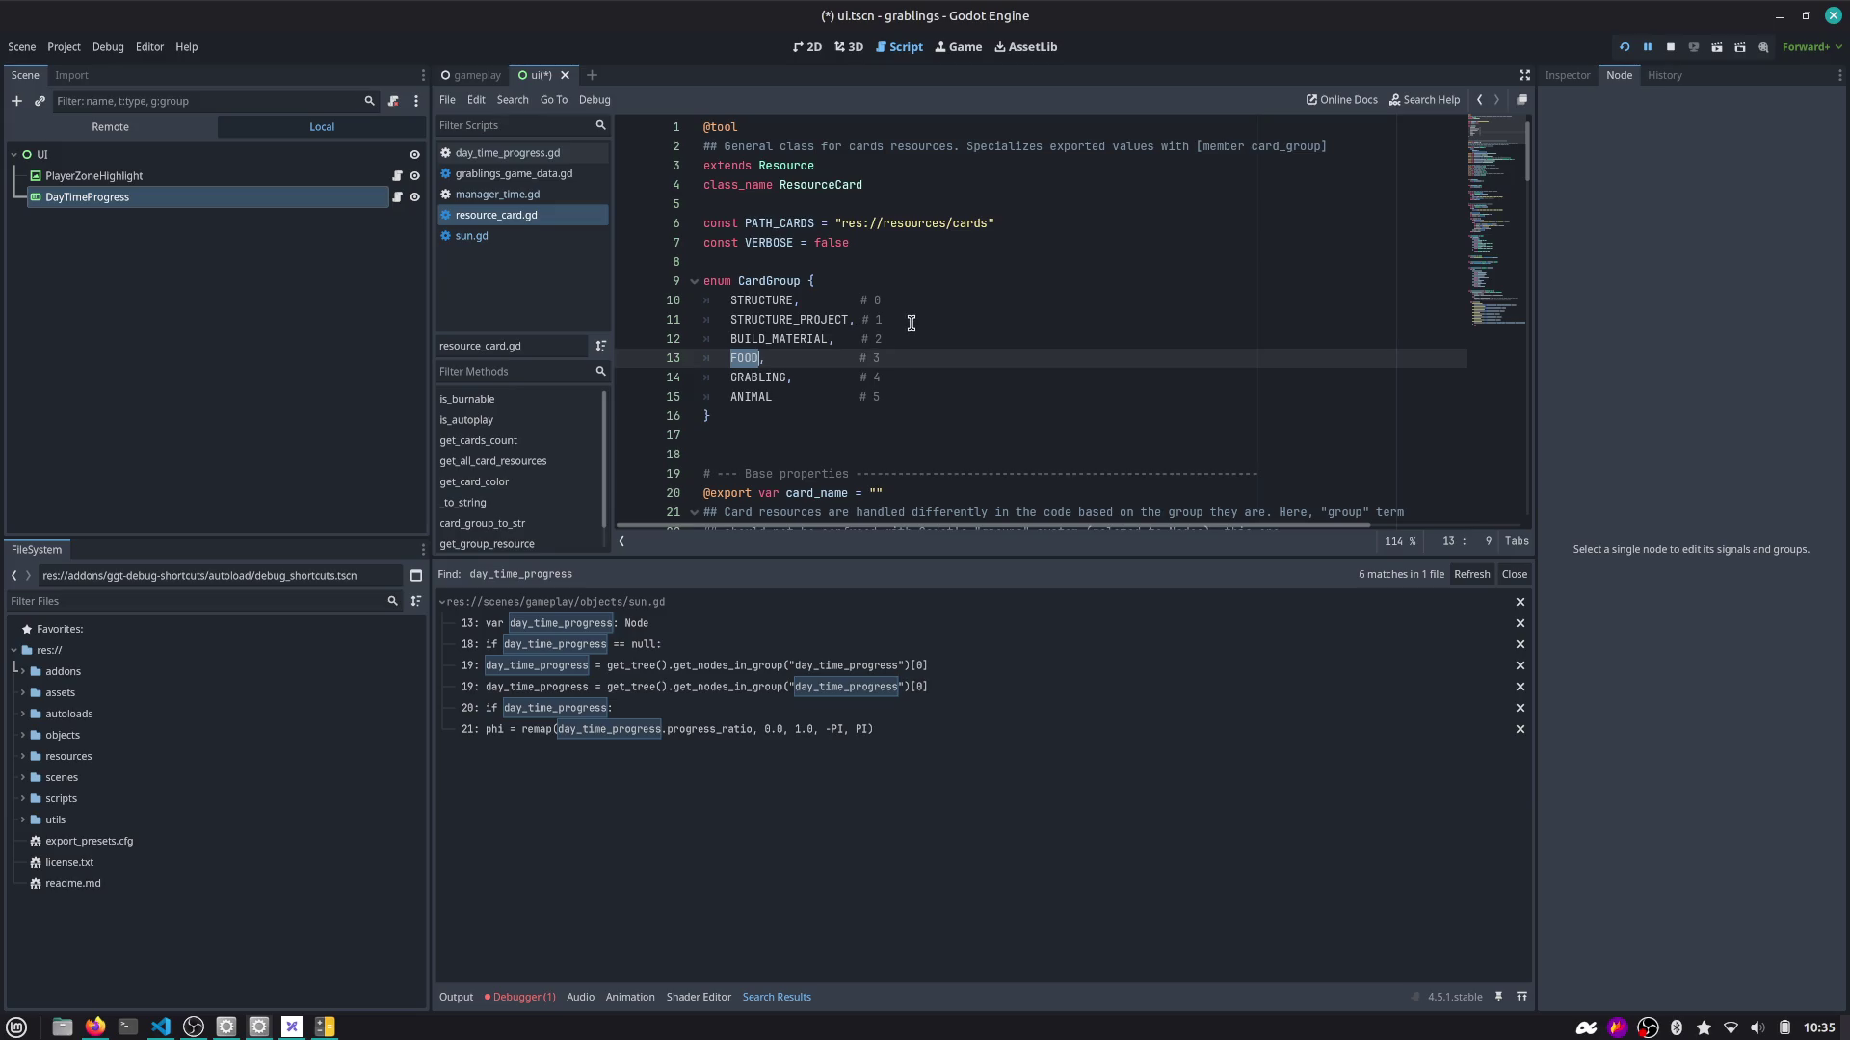
Scroll through the script via the minimap to the get_group_resource match code
{"action": "scroll", "coordinate": [911, 323], "scroll_direction": "down", "scroll_amount": 10}
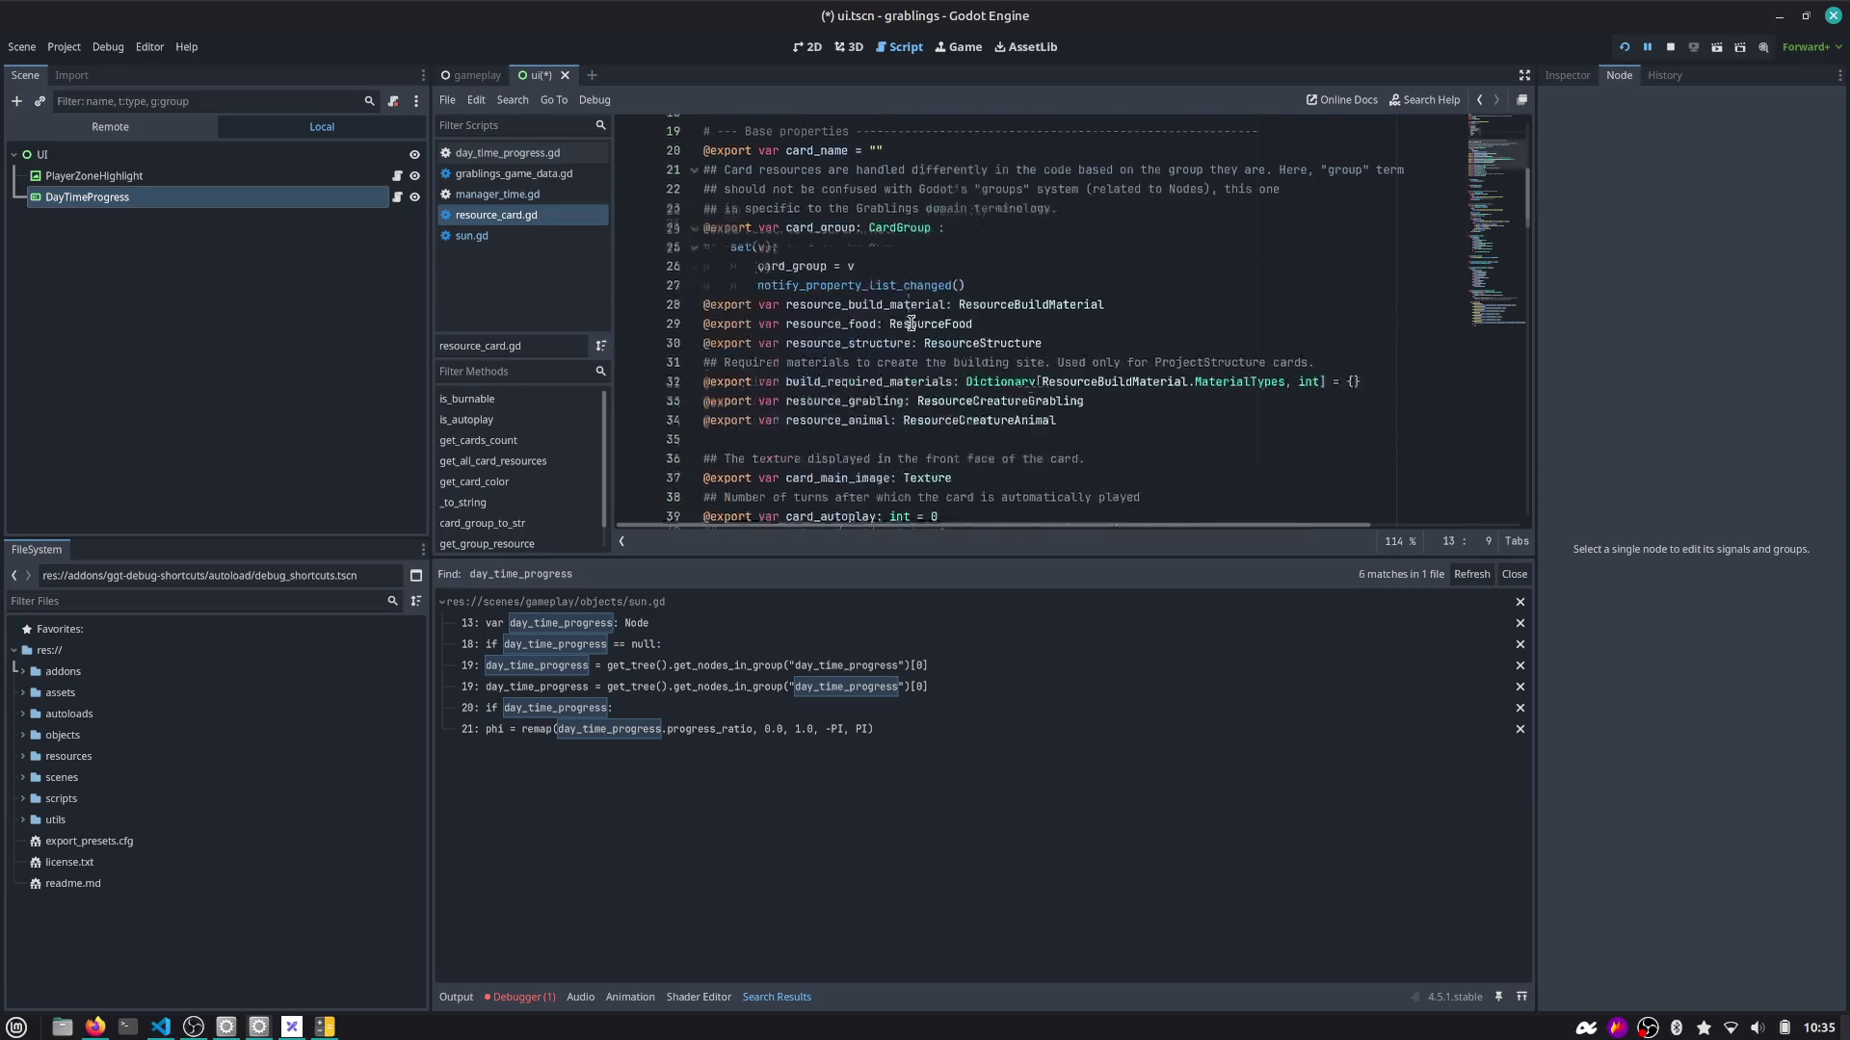
{"action": "scroll", "coordinate": [1076, 285], "scroll_direction": "up", "scroll_amount": 1}
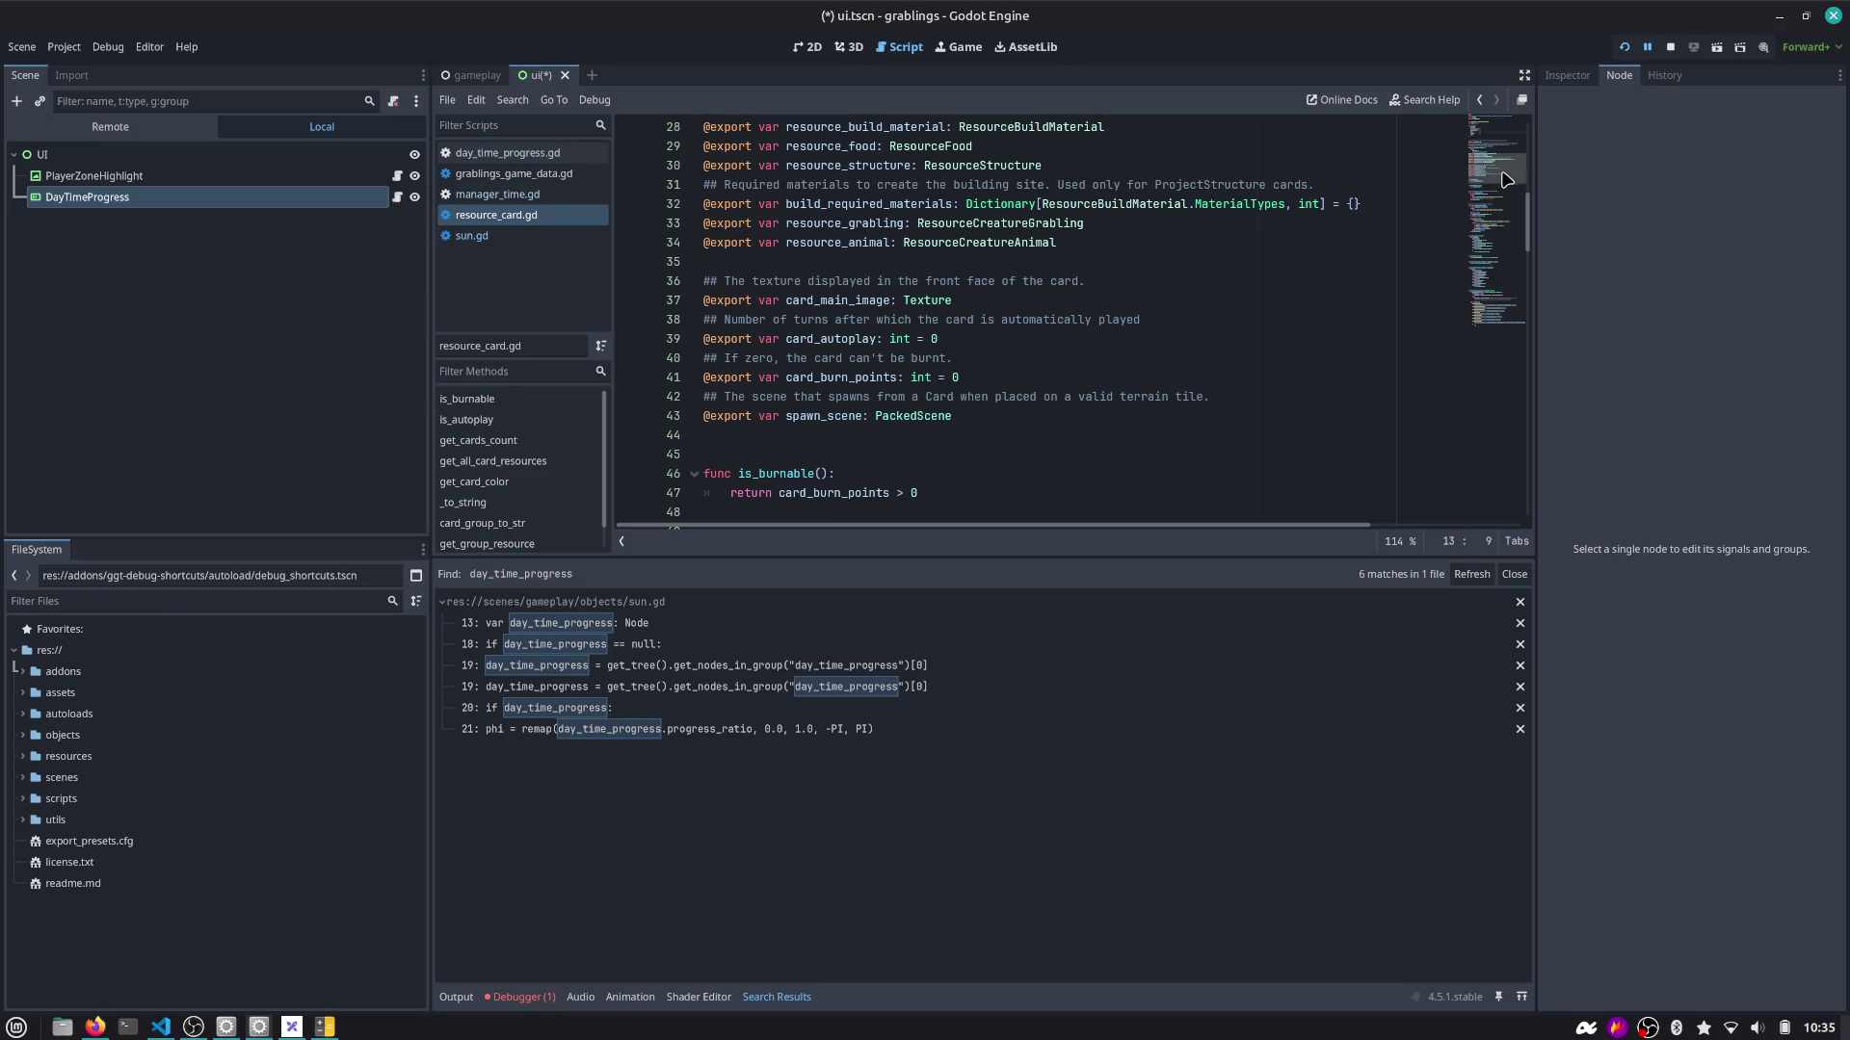
{"action": "scroll", "coordinate": [1503, 183], "scroll_direction": "down", "scroll_amount": 1}
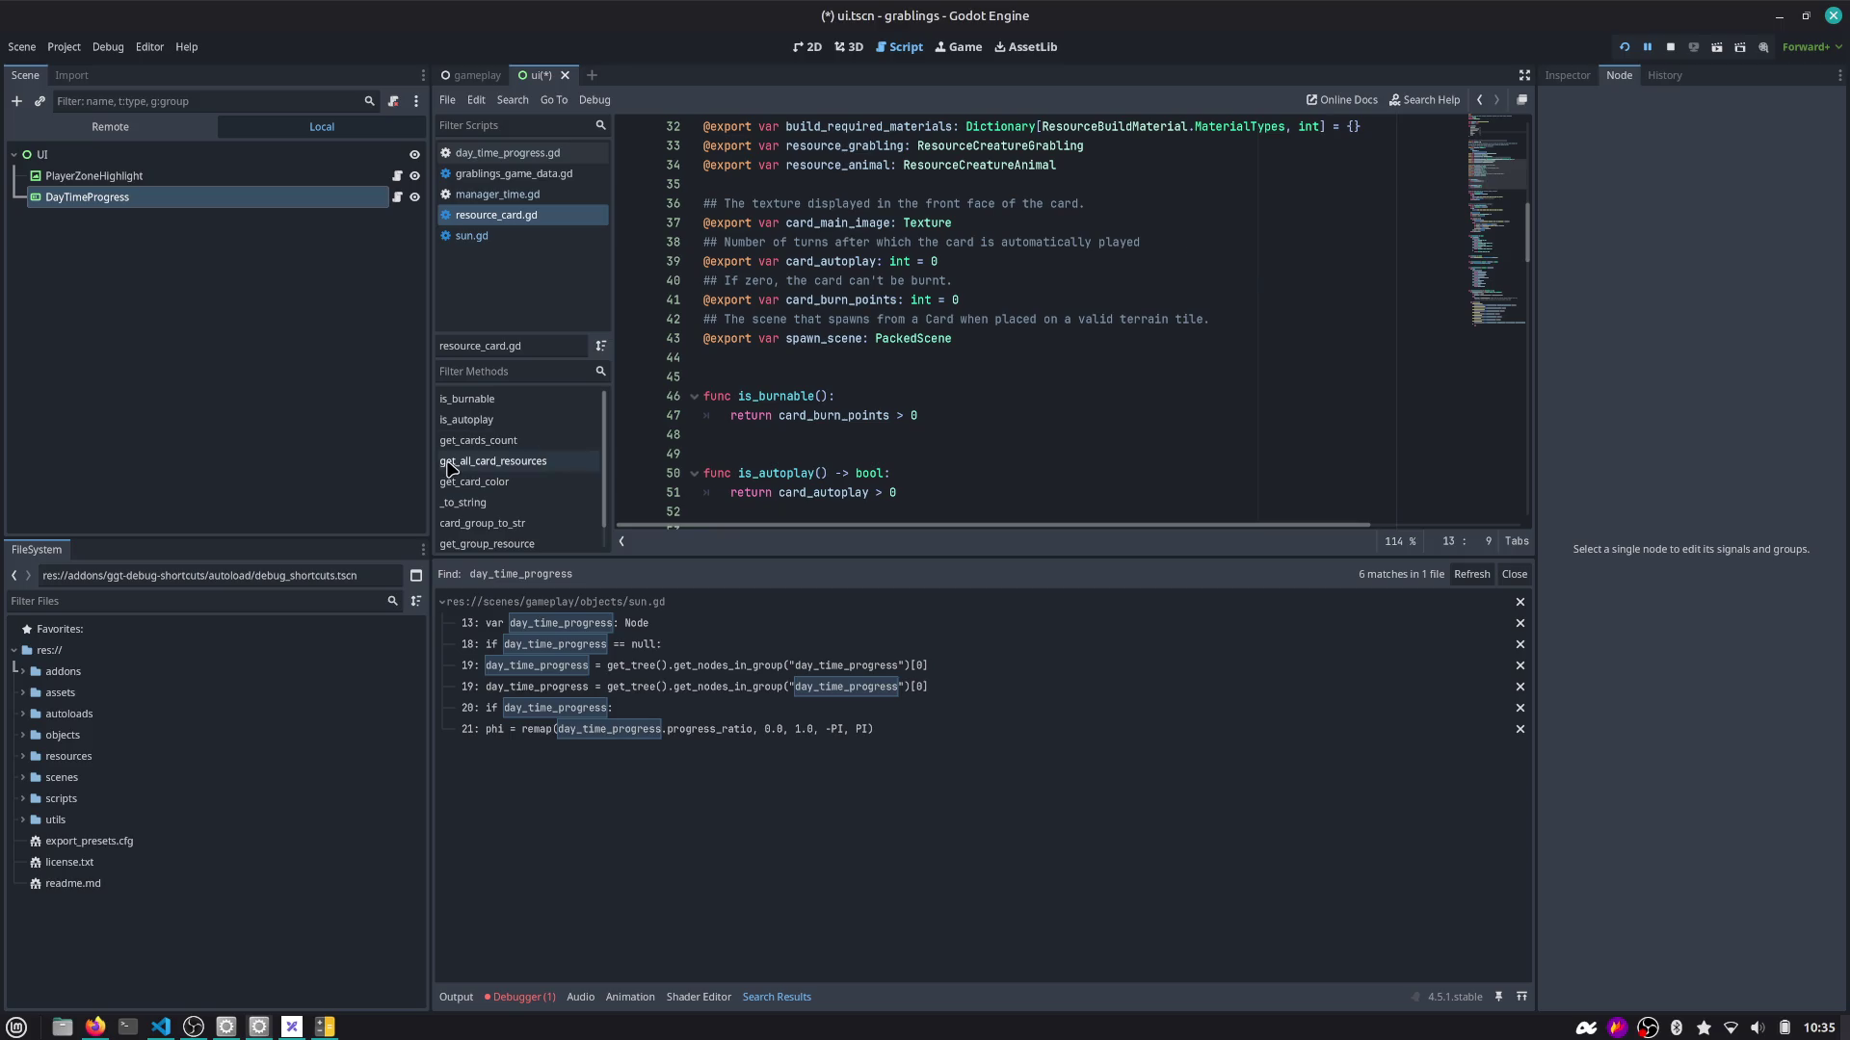
{"action": "left_click", "coordinate": [147, 604]}
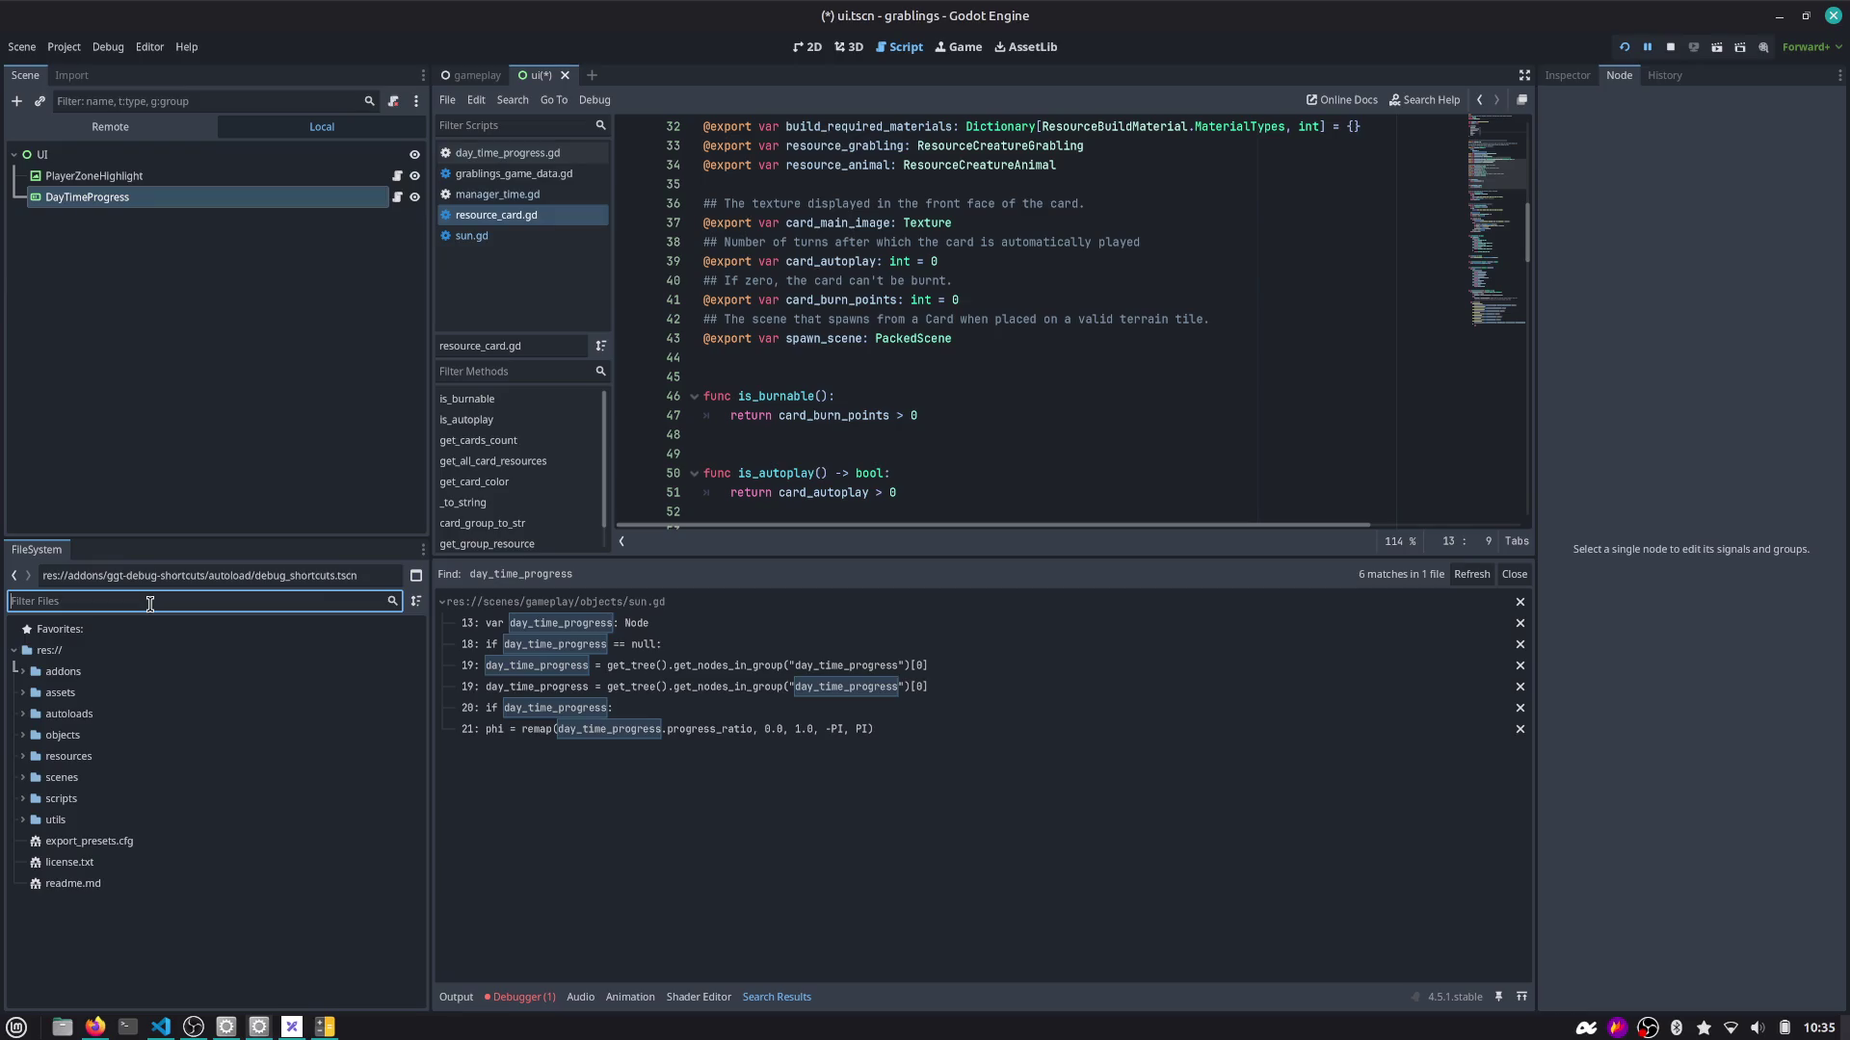
{"action": "scroll", "coordinate": [834, 277], "scroll_direction": "up", "scroll_amount": 6}
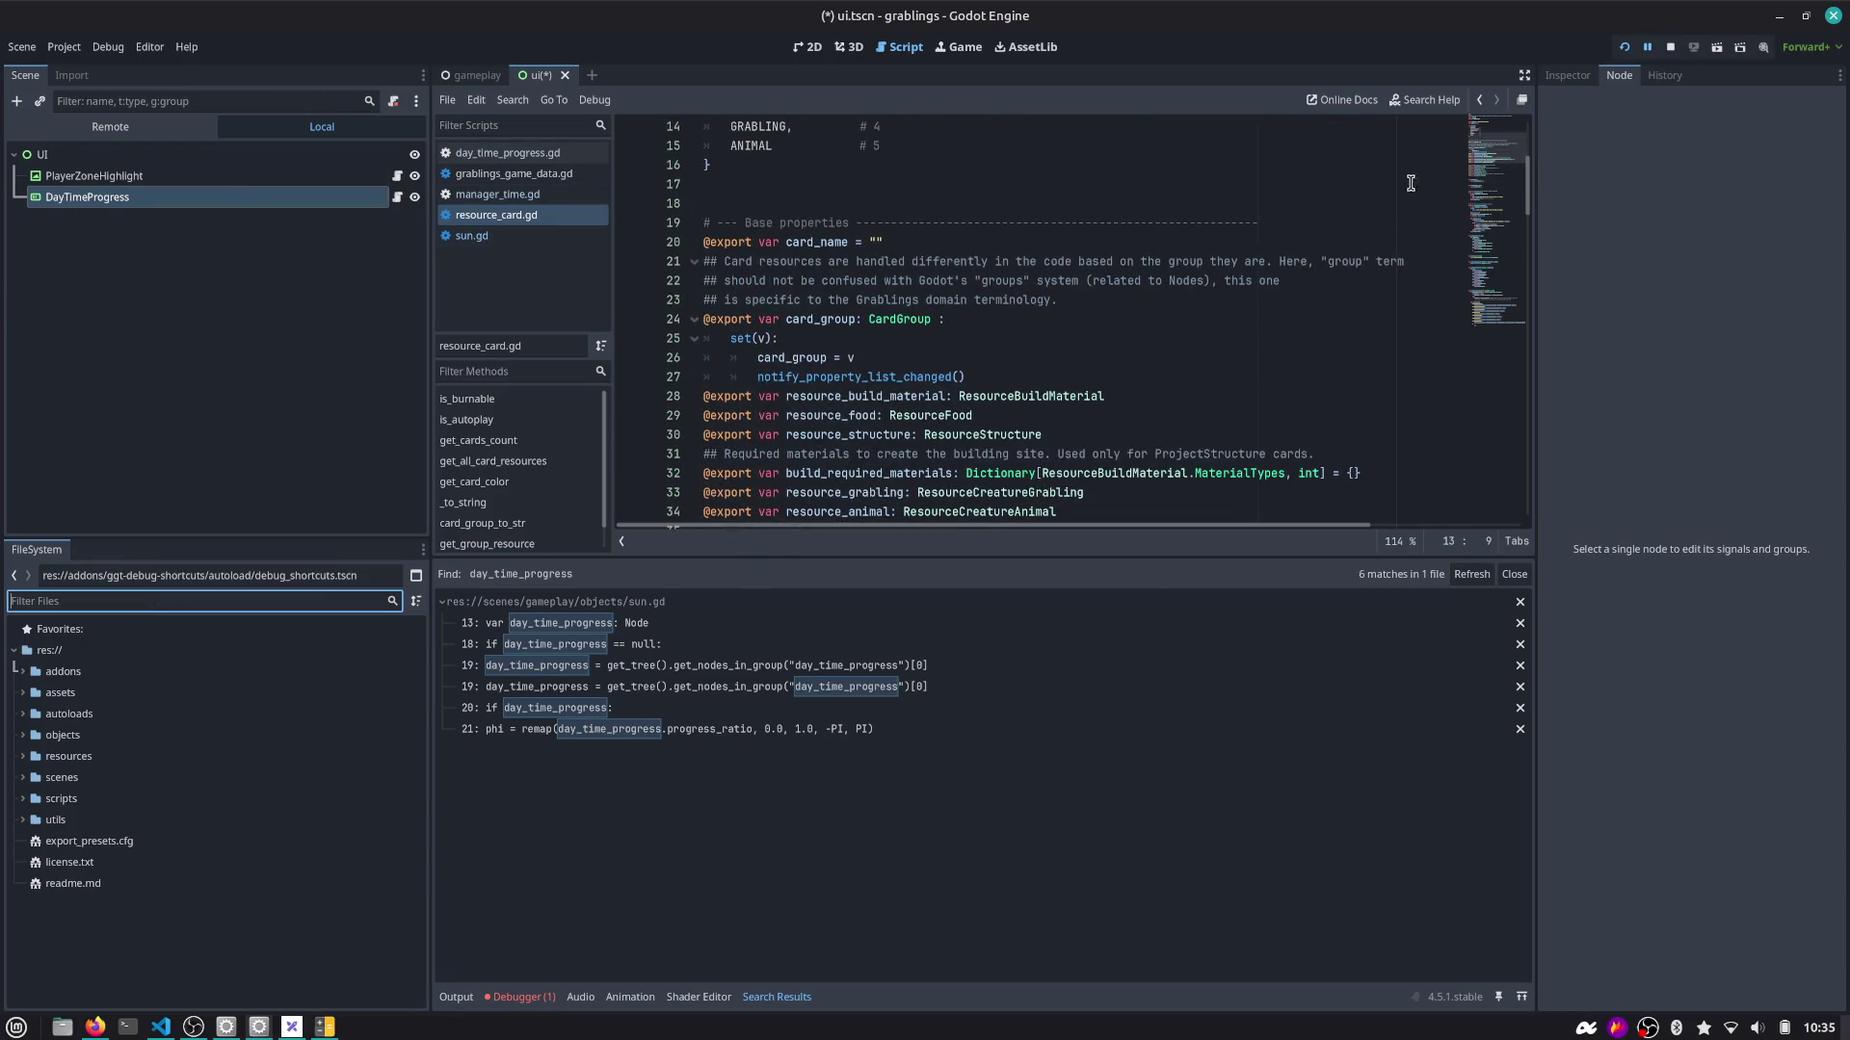
{"action": "left_click", "coordinate": [1489, 154]}
{"action": "left_click_drag", "start_coordinate": [1489, 154], "coordinate": [1493, 284]}
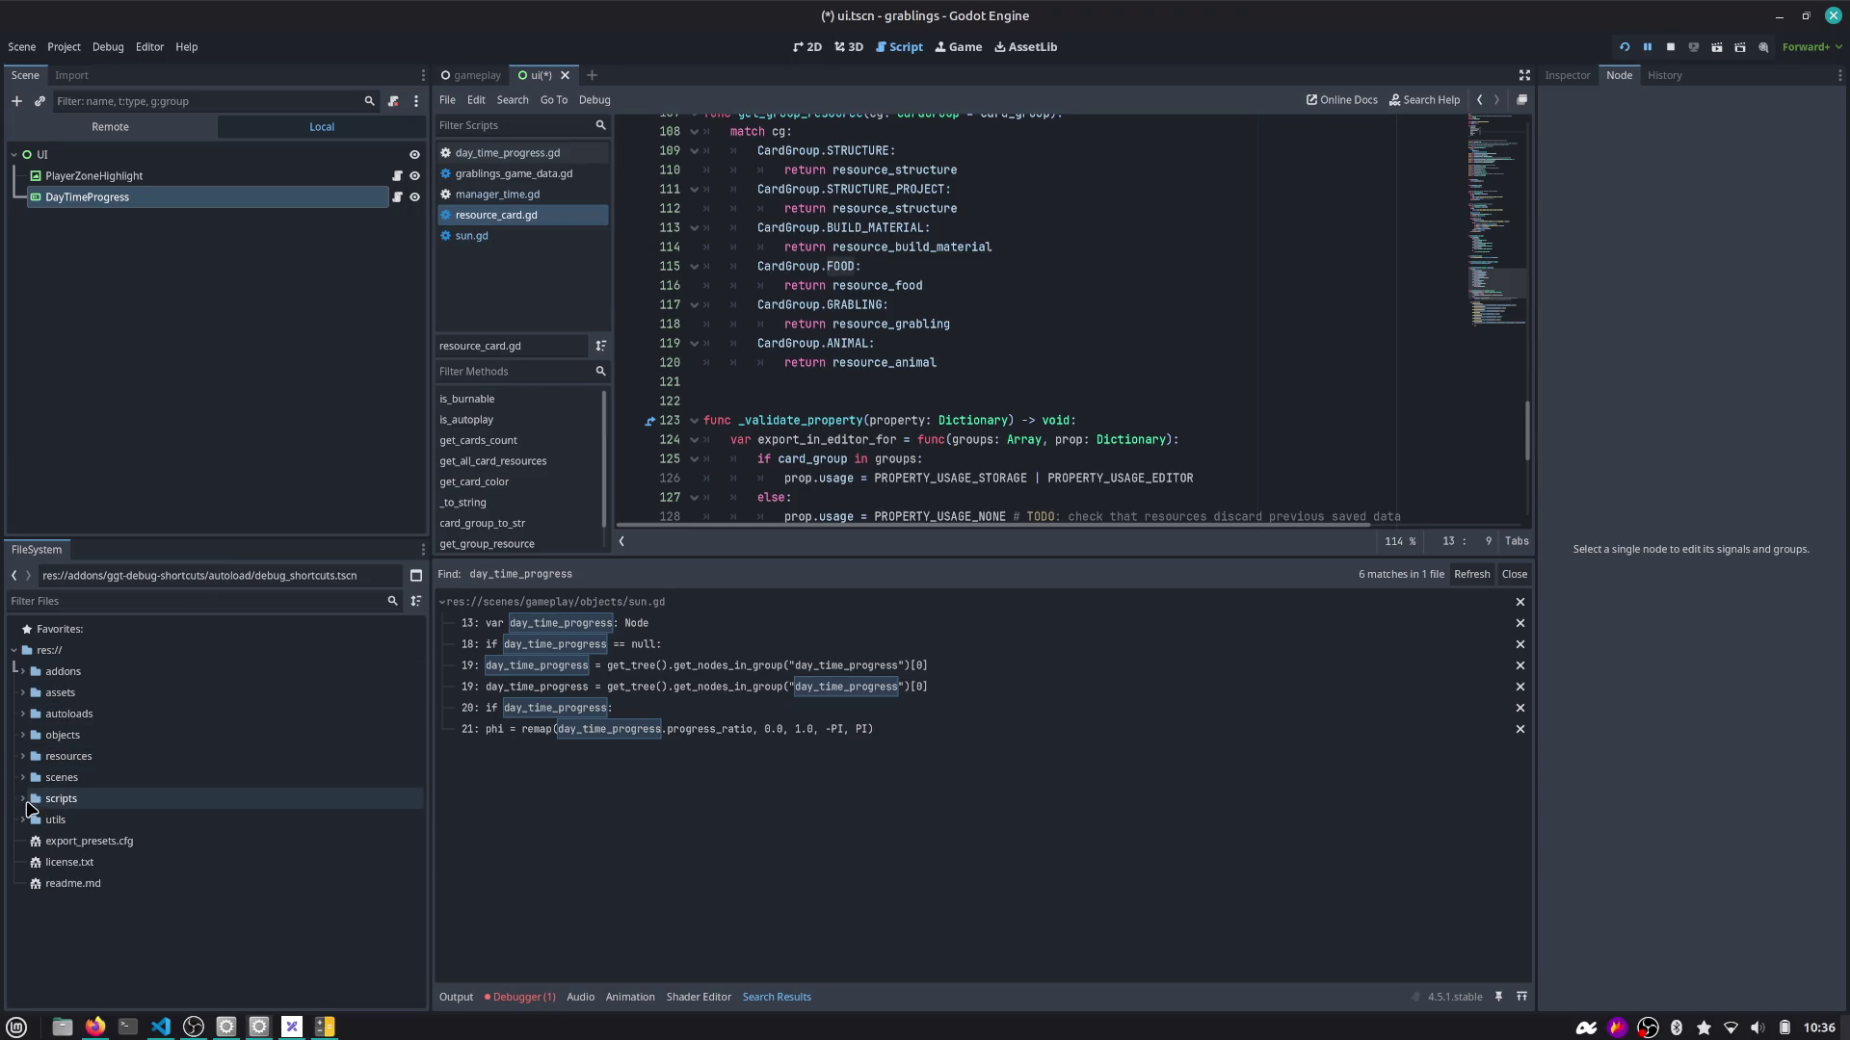
Expand resources/cards, stop the game, and view the chicken card's properties
{"action": "left_click", "coordinate": [23, 756]}
{"action": "scroll", "coordinate": [31, 747], "scroll_direction": "down", "scroll_amount": 2}
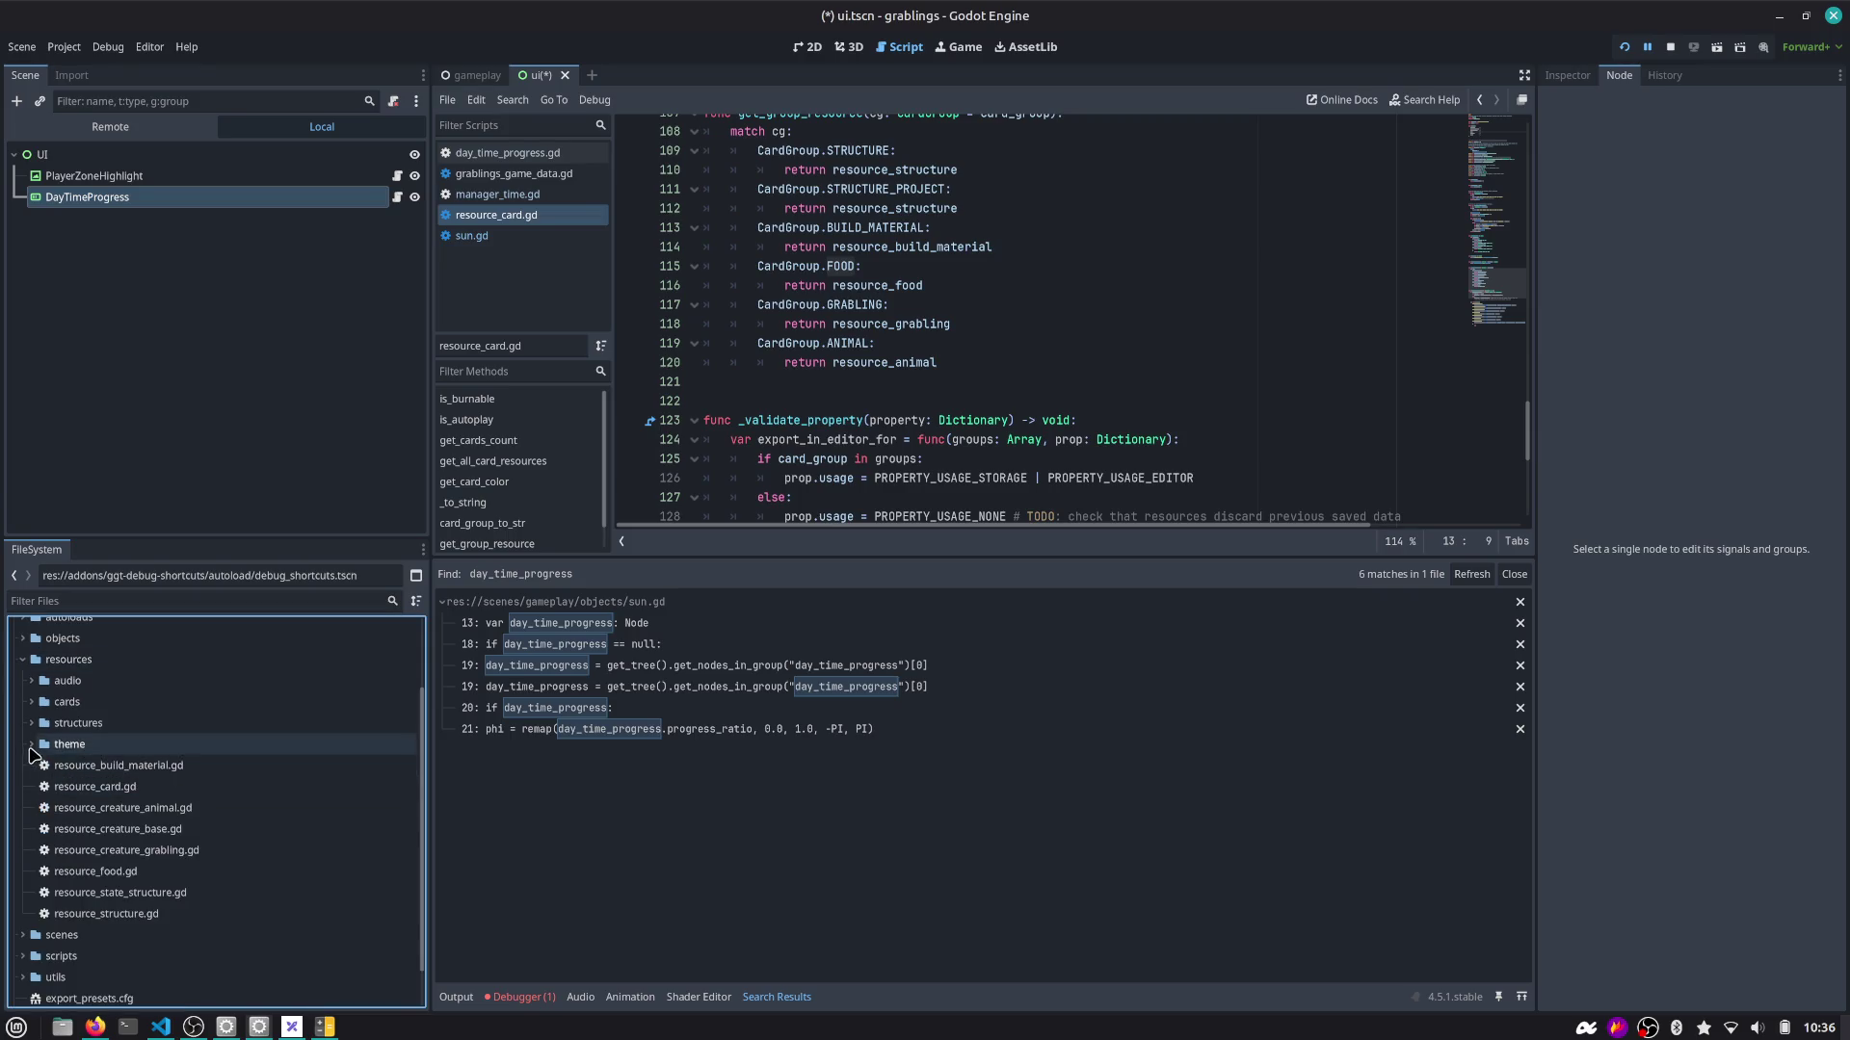
{"action": "left_click", "coordinate": [32, 701]}
{"action": "left_click", "coordinate": [82, 724]}
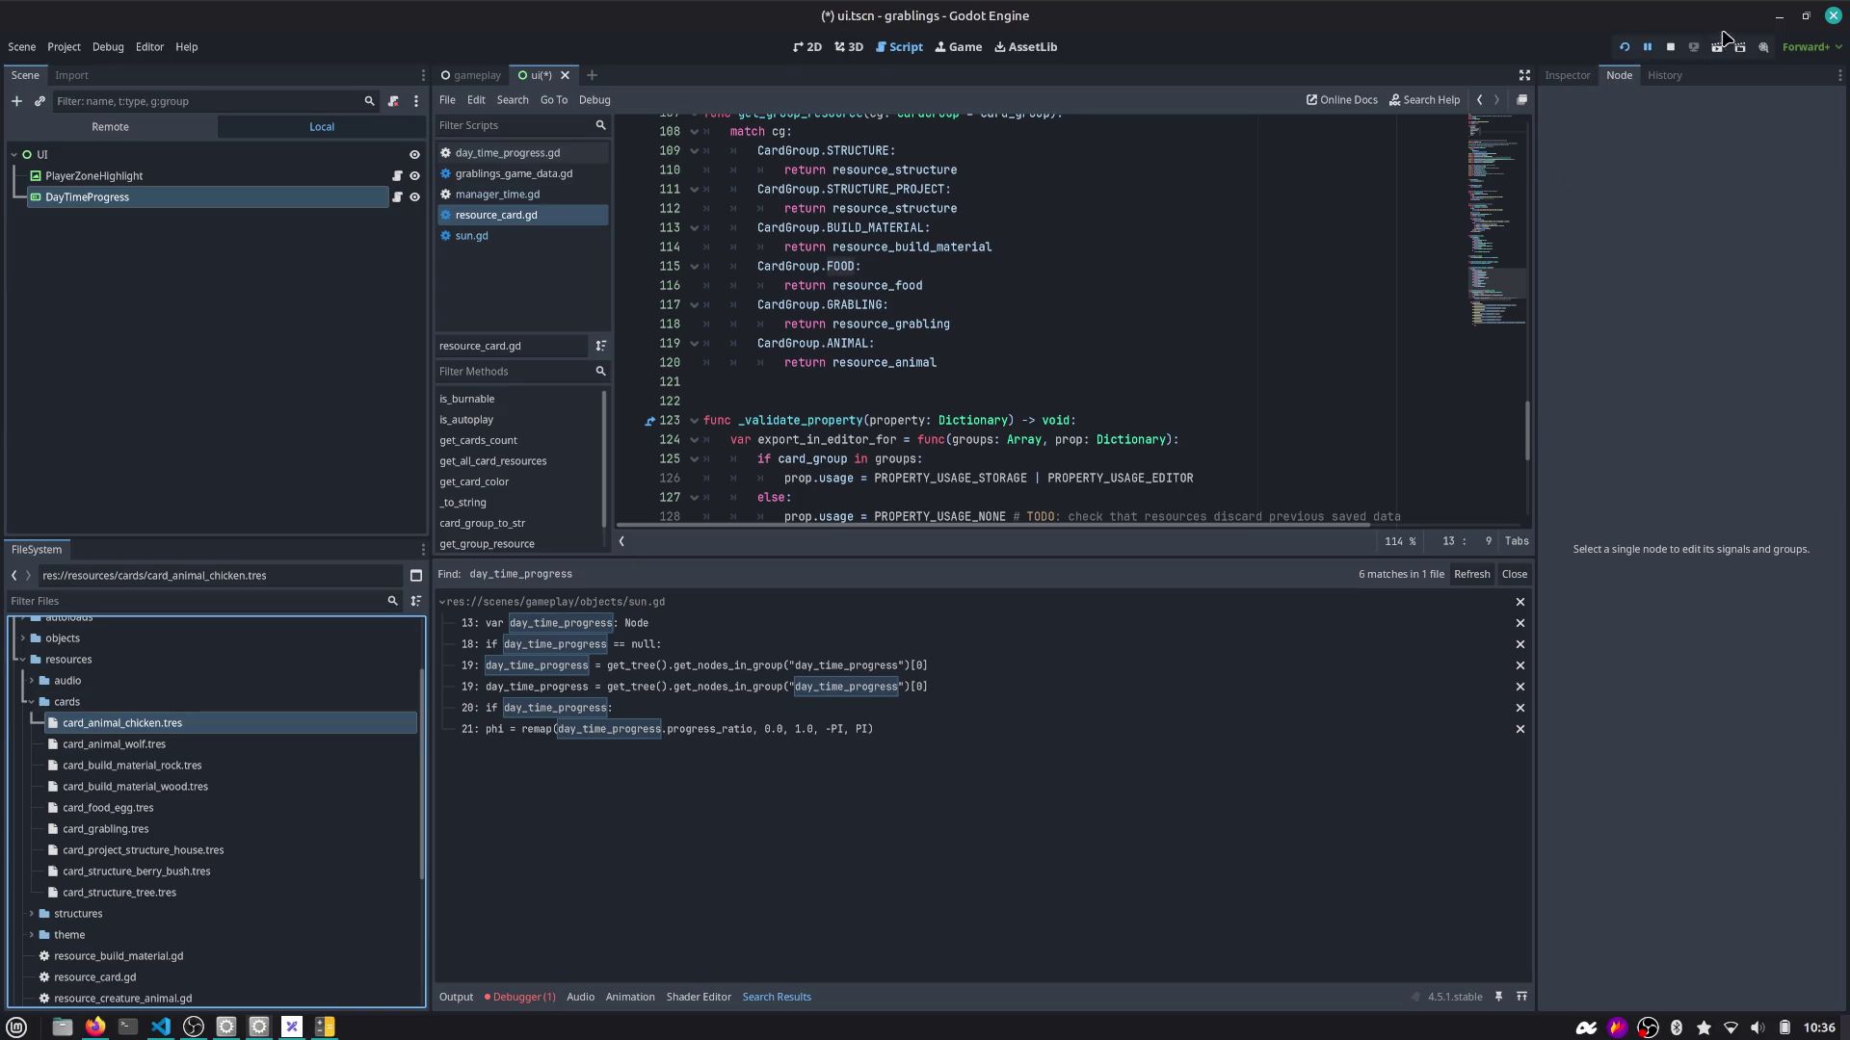
{"action": "left_click", "coordinate": [1670, 50]}
{"action": "left_click", "coordinate": [1561, 77]}
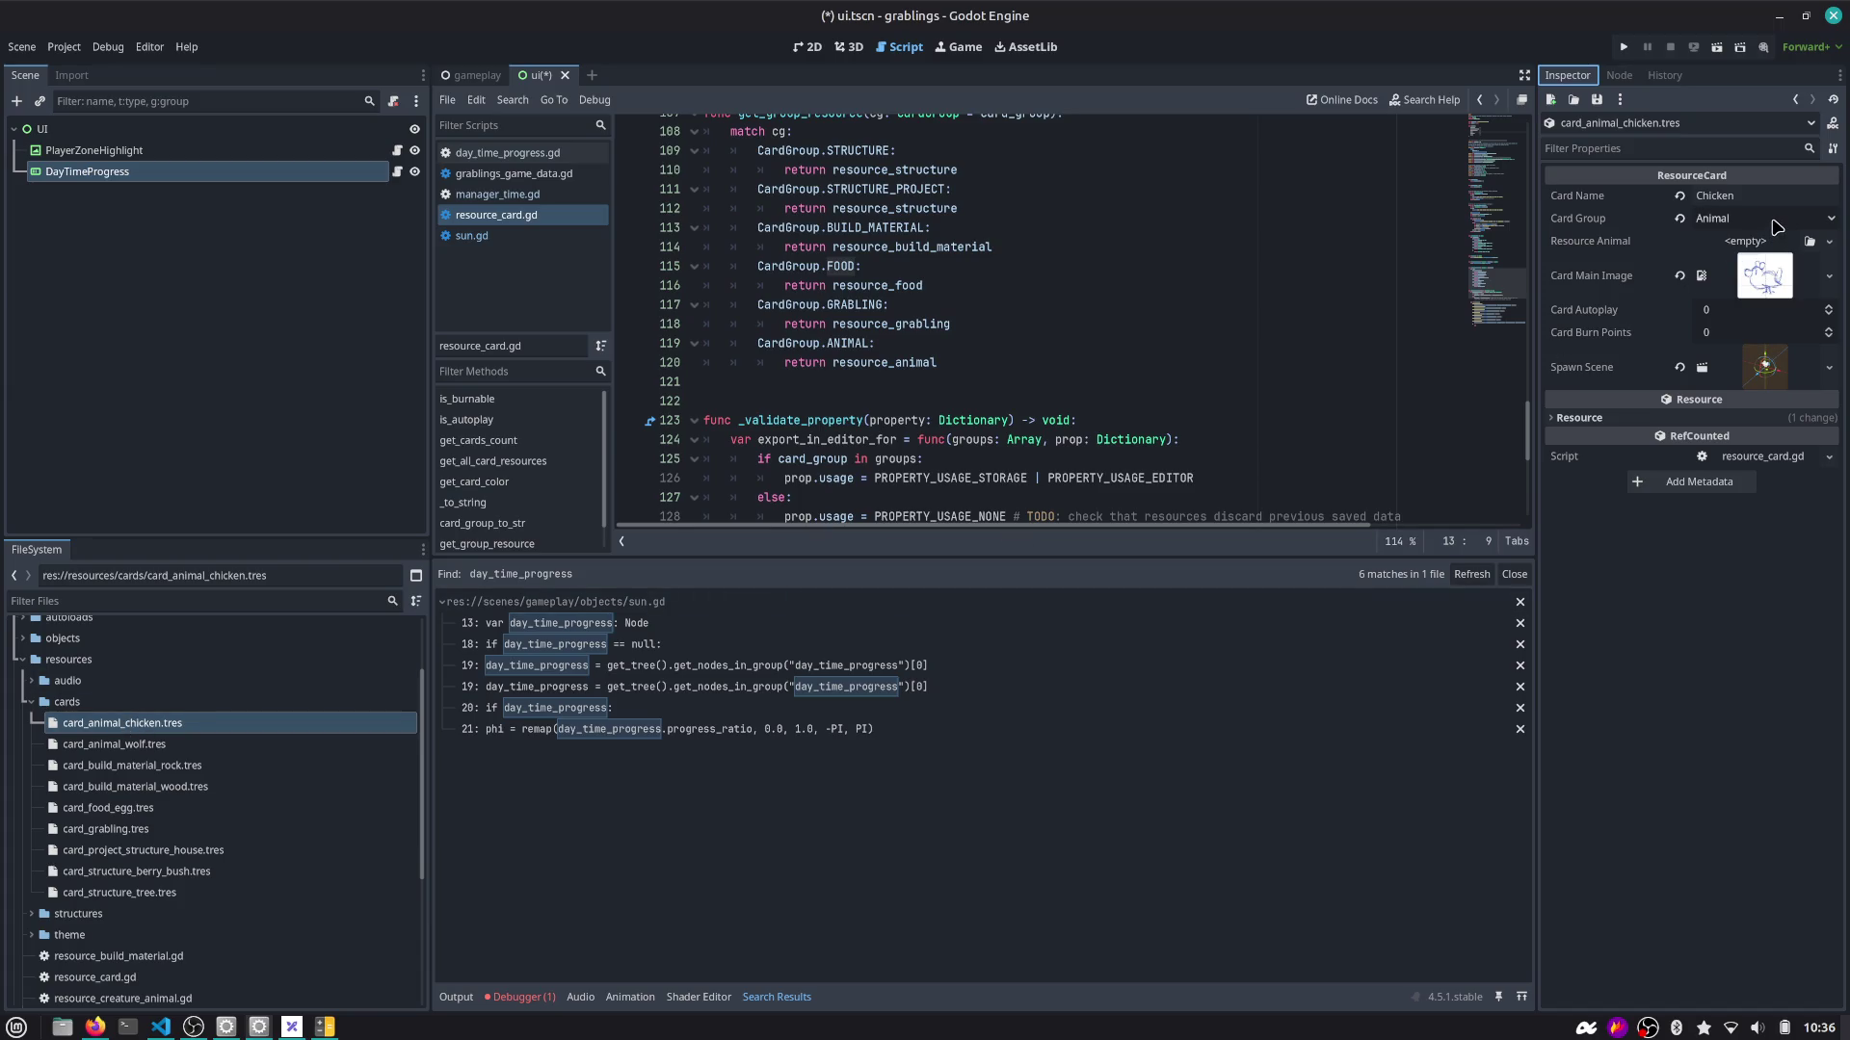
Duplicate card_structure_tree.tres as tmp.tres and select it to show its properties
{"action": "left_click", "coordinate": [177, 894]}
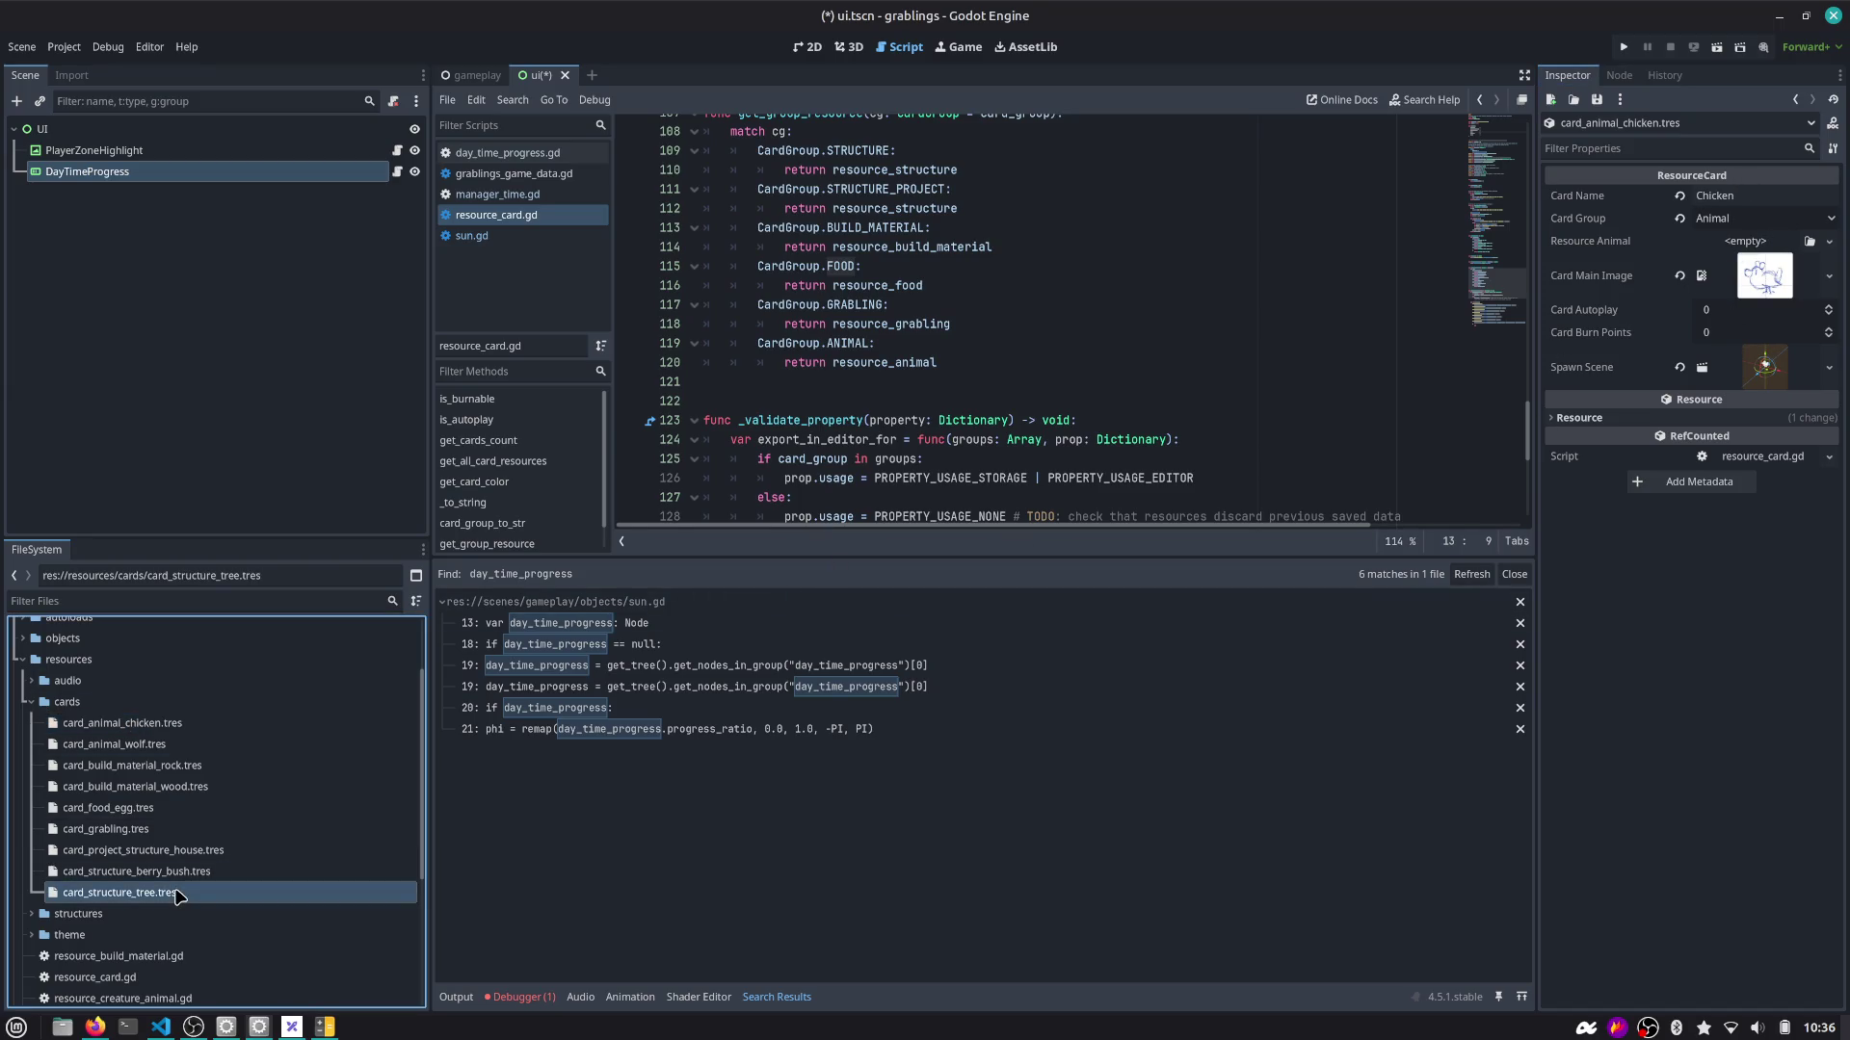
{"action": "right_click", "coordinate": [177, 896]}
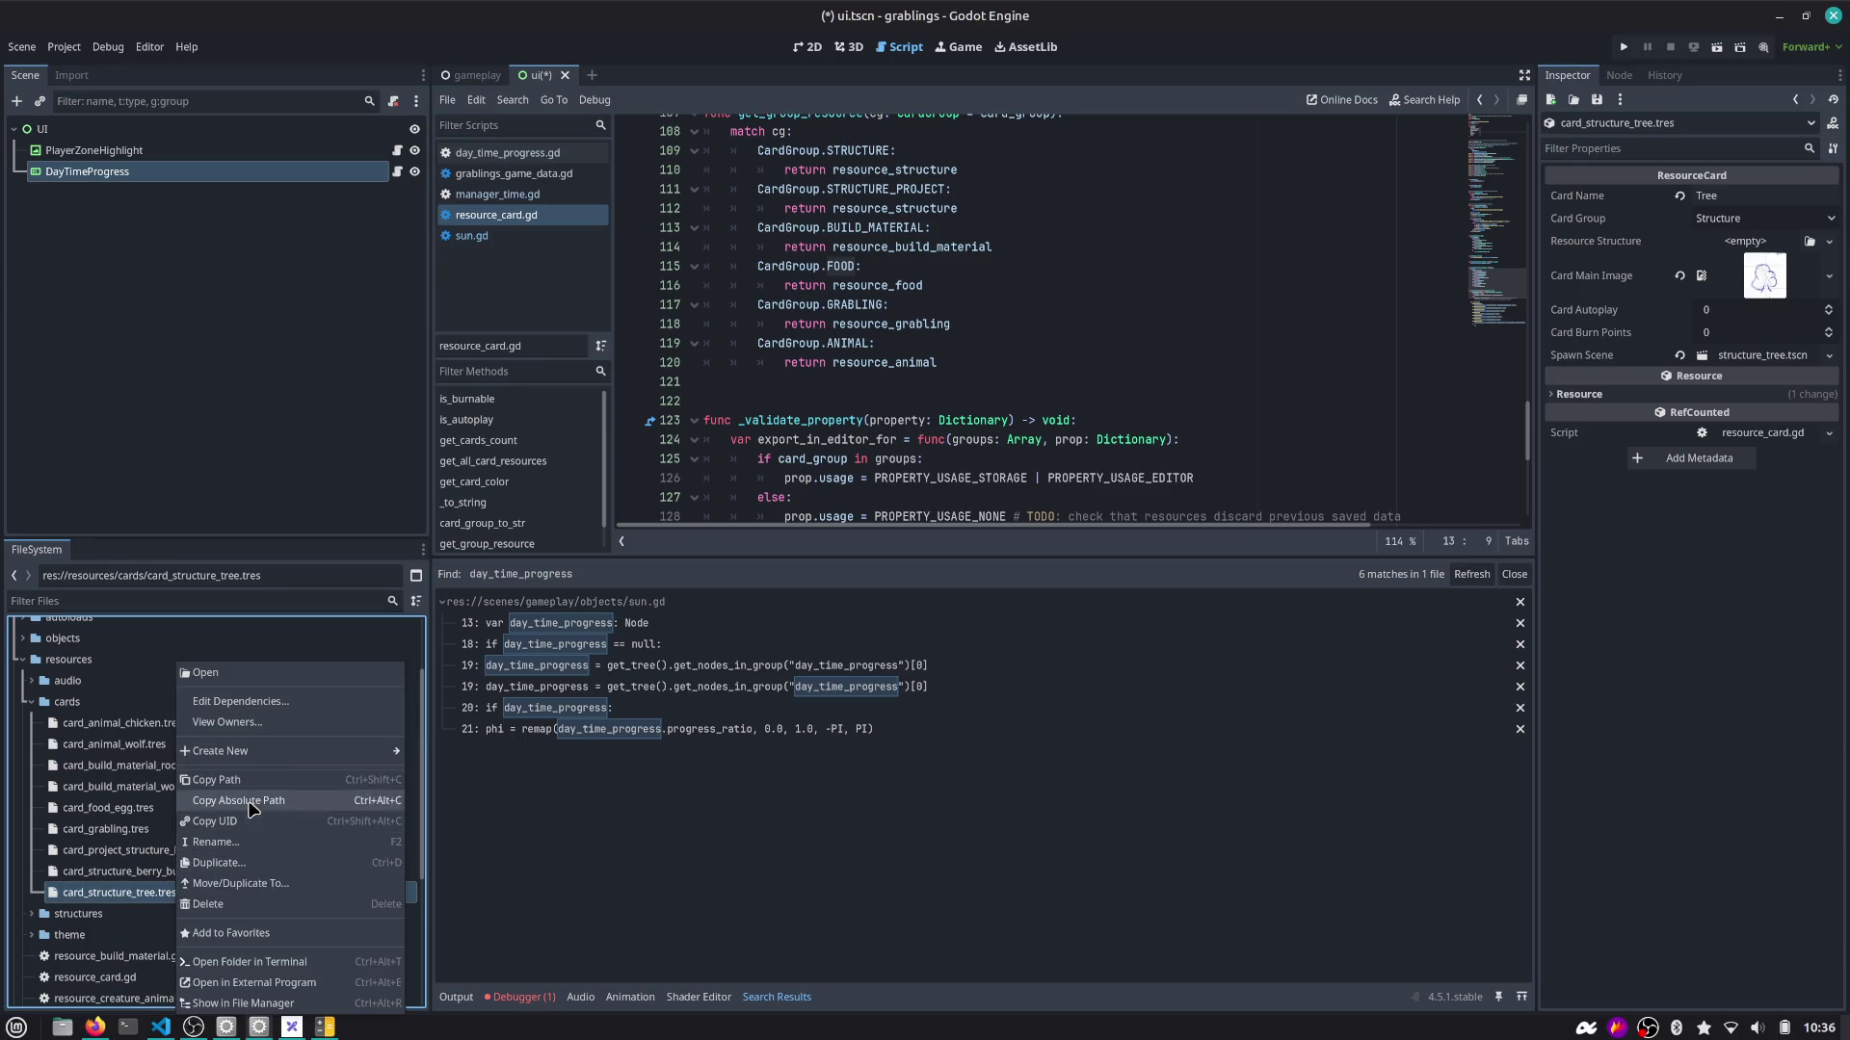
{"action": "left_click", "coordinate": [235, 863]}
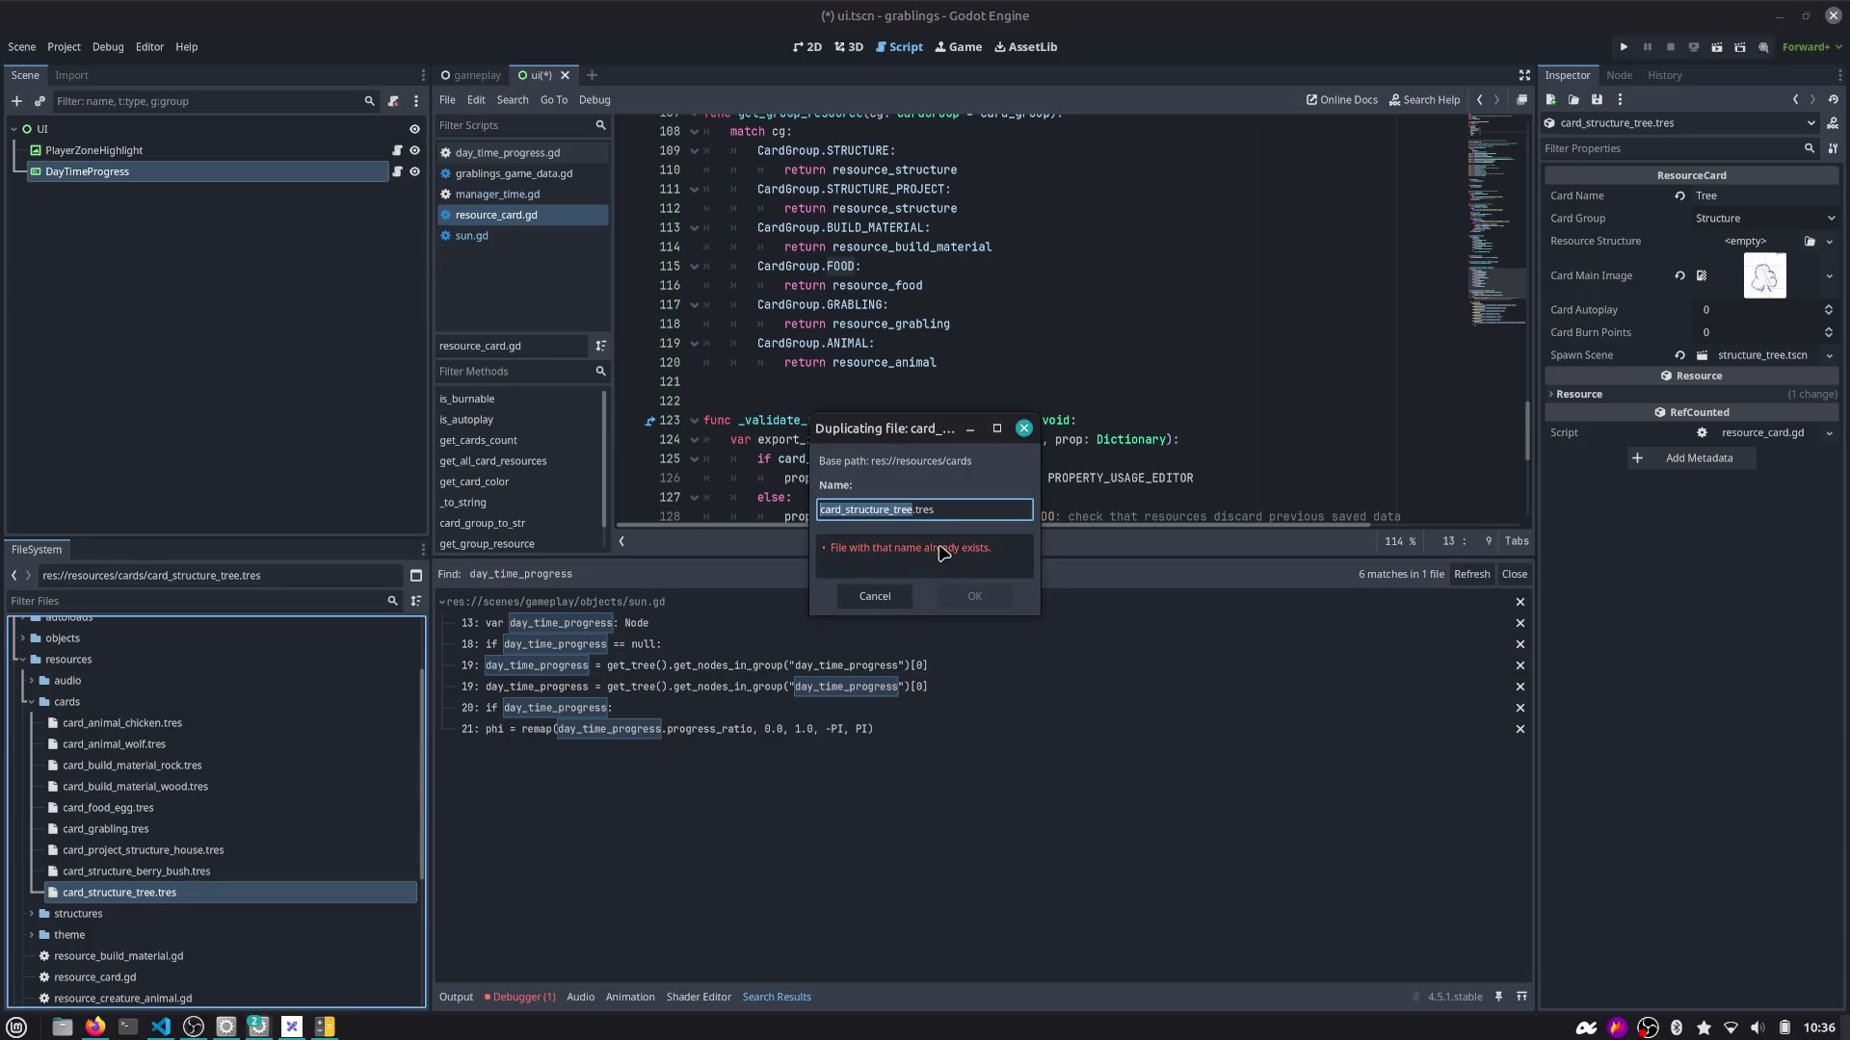
{"action": "type", "text": "tmp"}
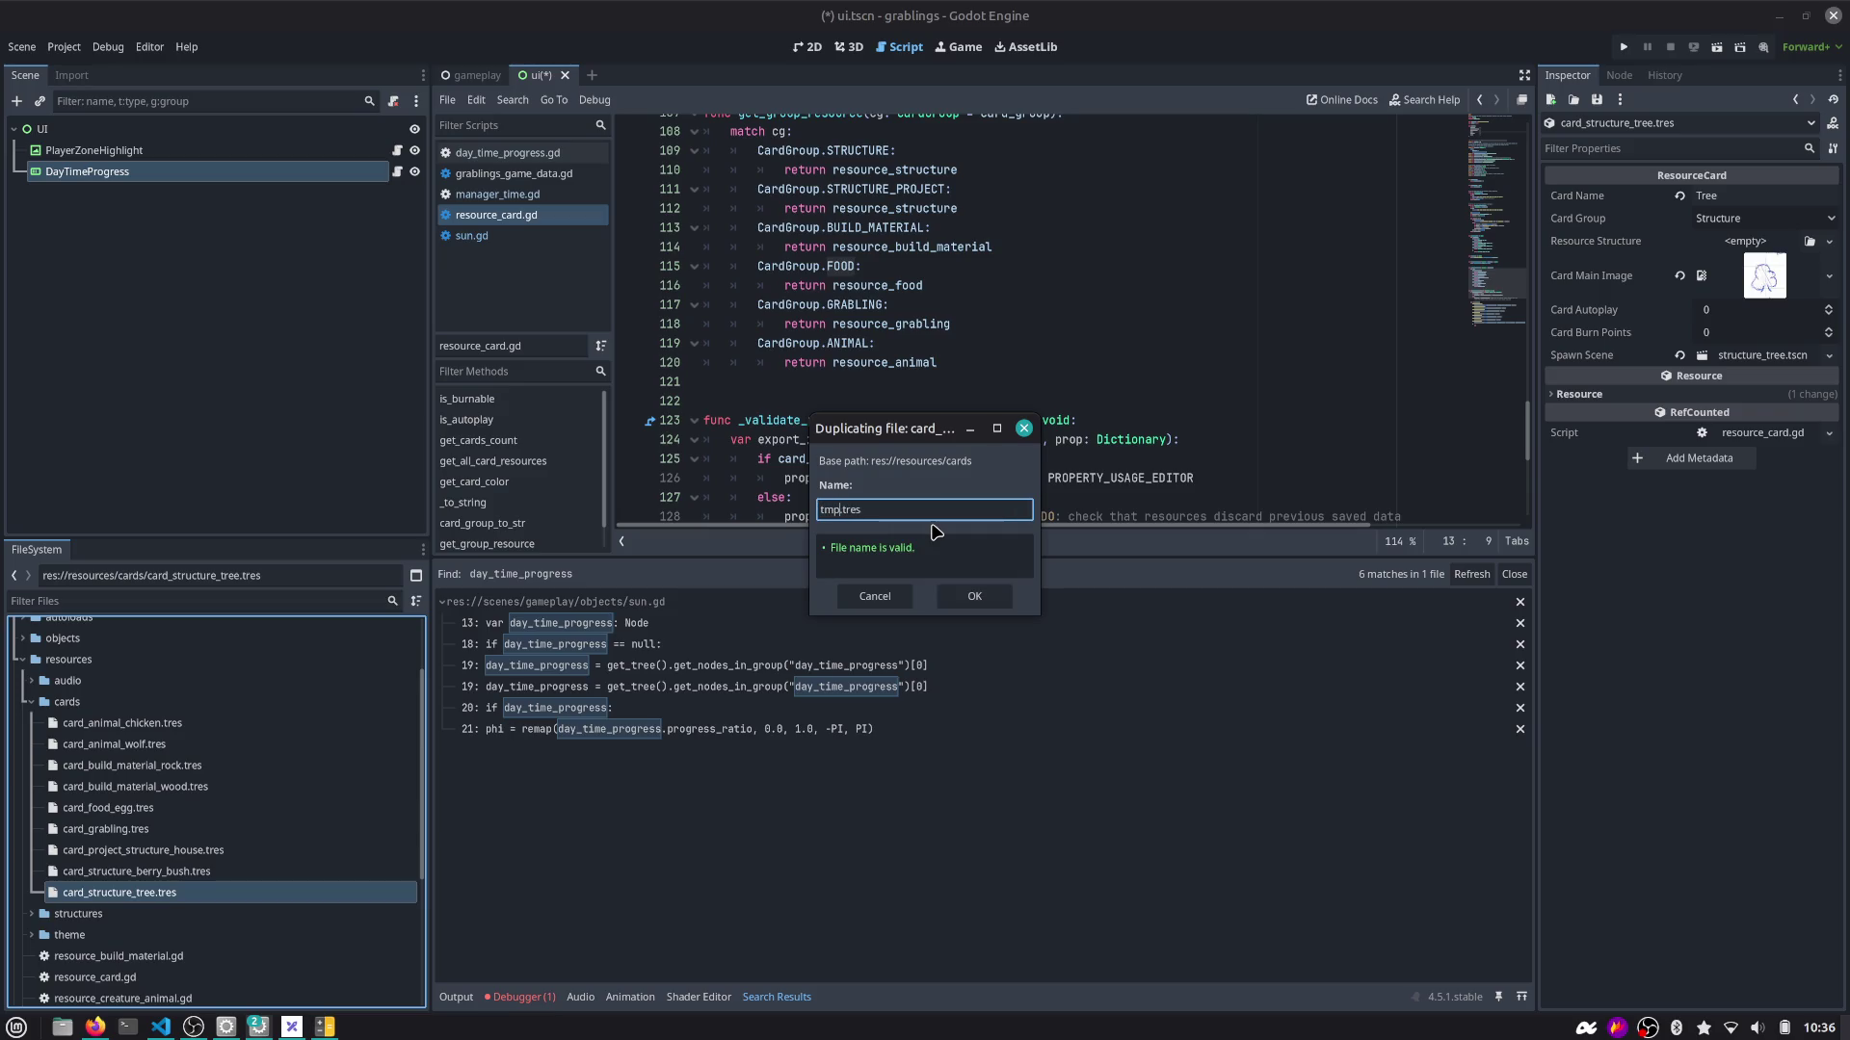
{"action": "key", "text": "Return"}
{"action": "left_click", "coordinate": [183, 914]}
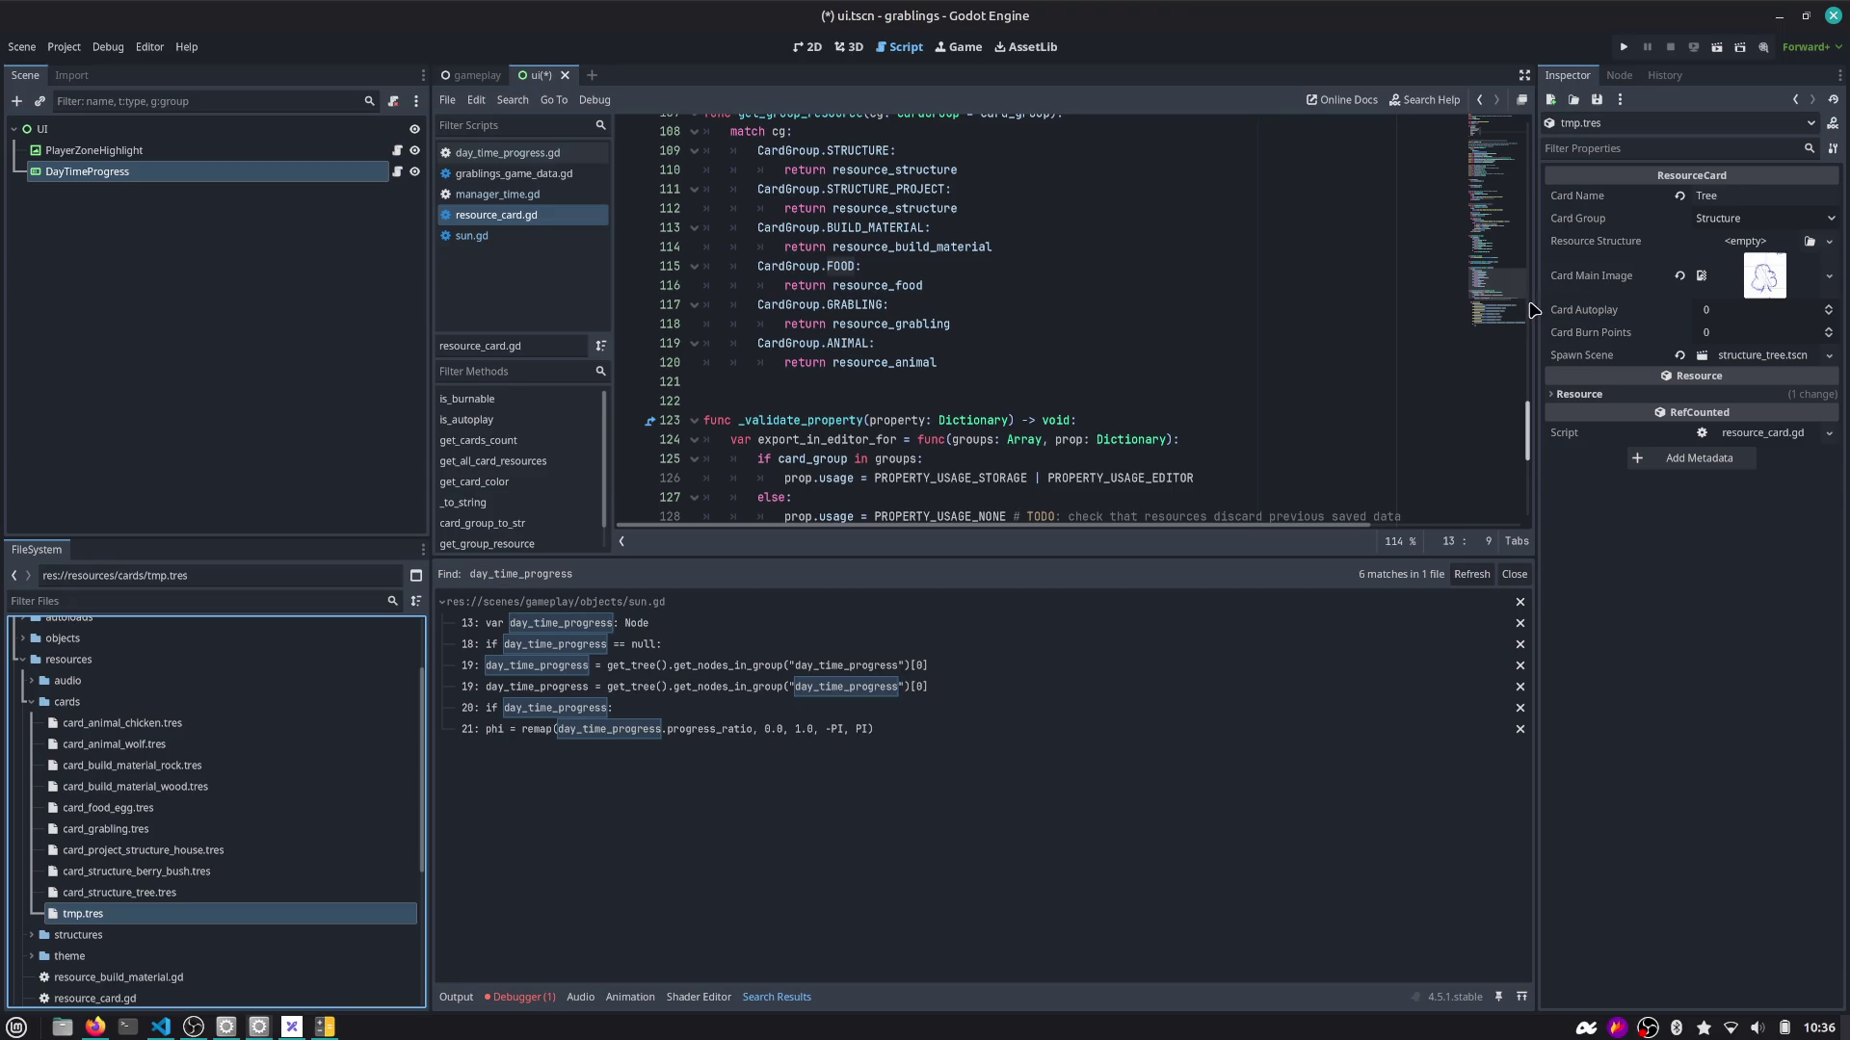
Widen the Inspector and try the Build Material, Structure Project and Grabling card groups on tmp.tres
{"action": "left_click_drag", "start_coordinate": [1539, 310], "coordinate": [1442, 310]}
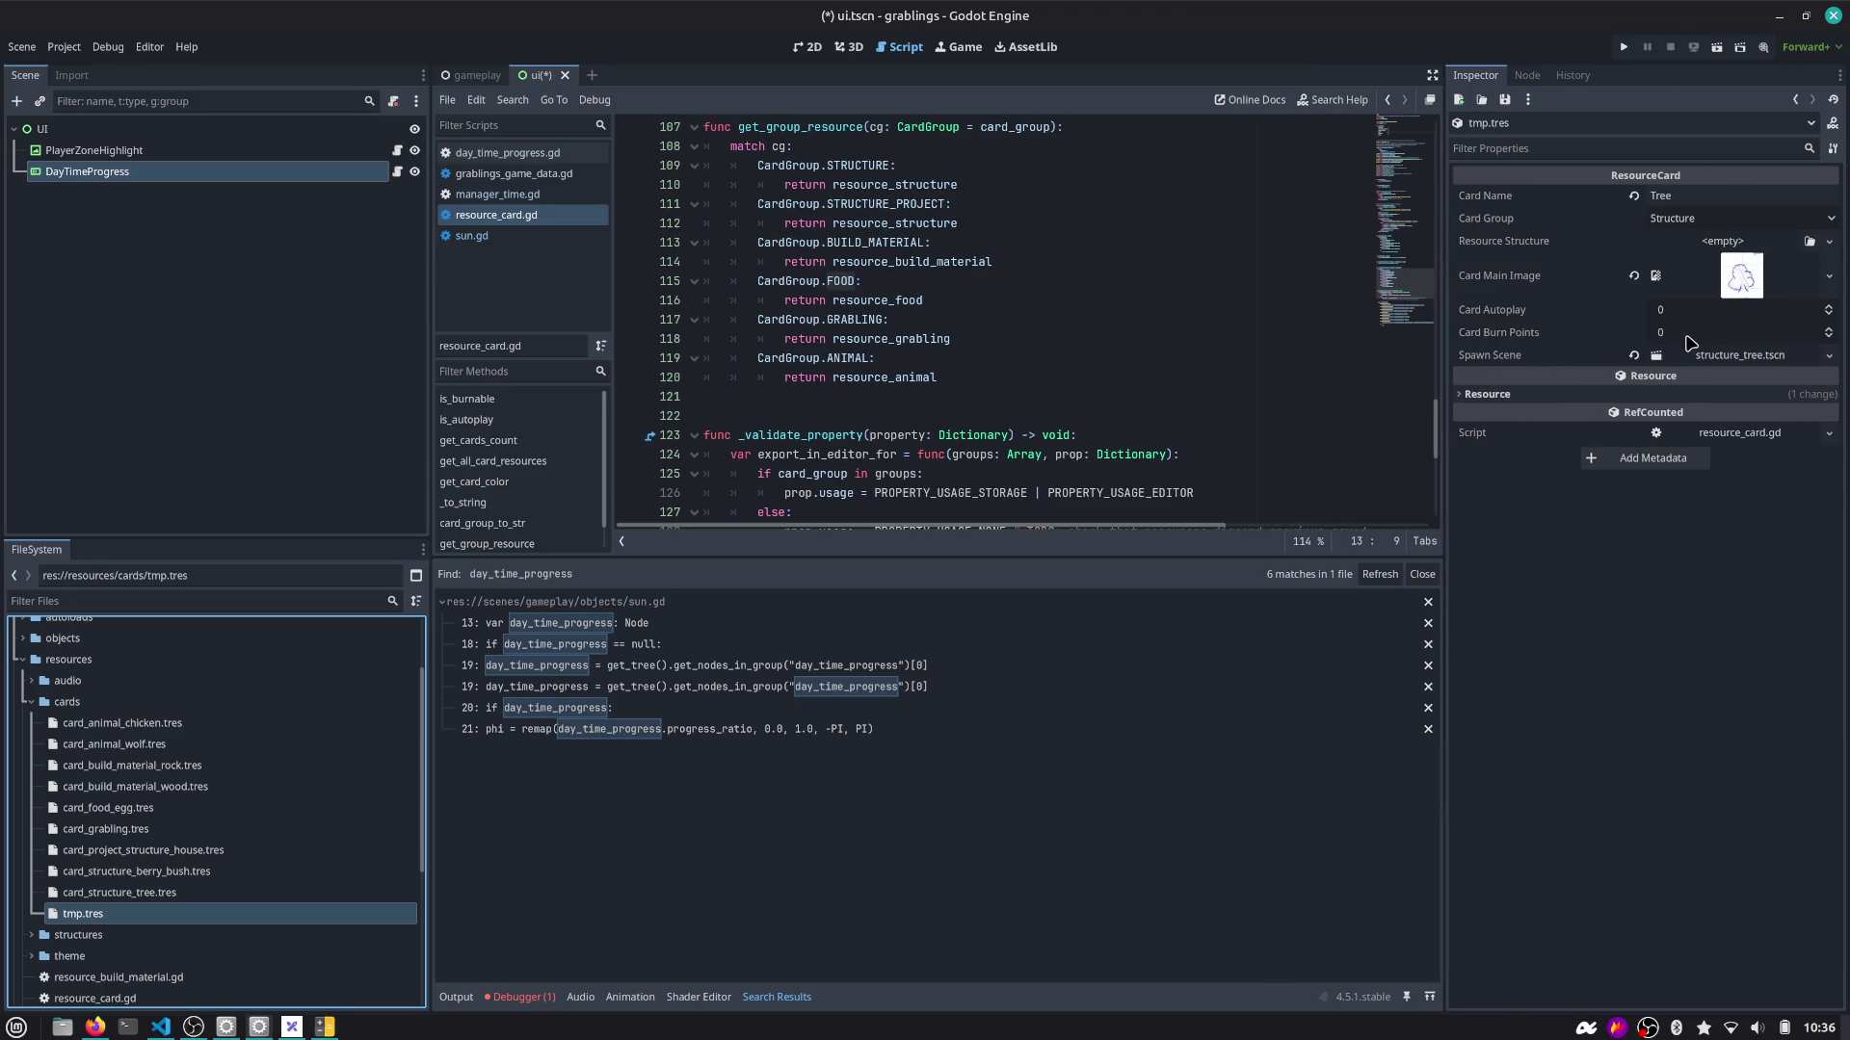
{"action": "left_click", "coordinate": [1677, 221]}
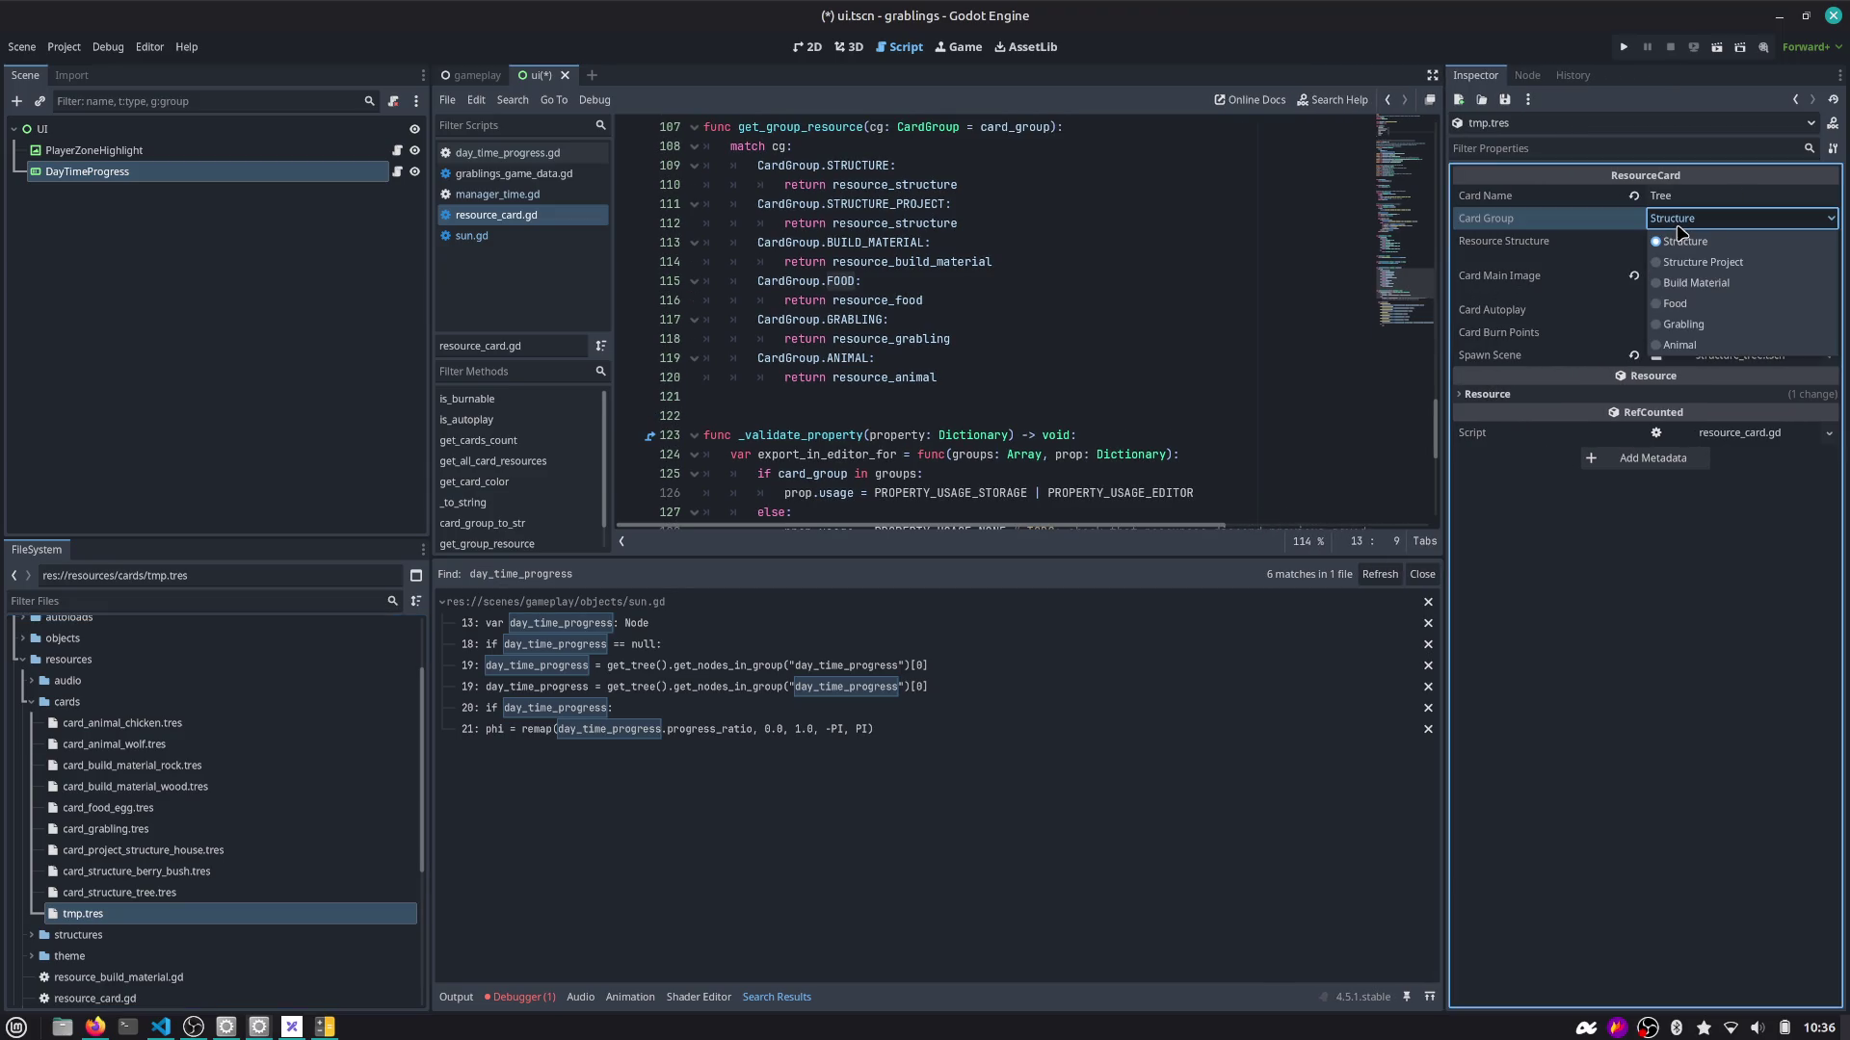
{"action": "left_click", "coordinate": [1695, 282]}
{"action": "left_click", "coordinate": [1691, 219]}
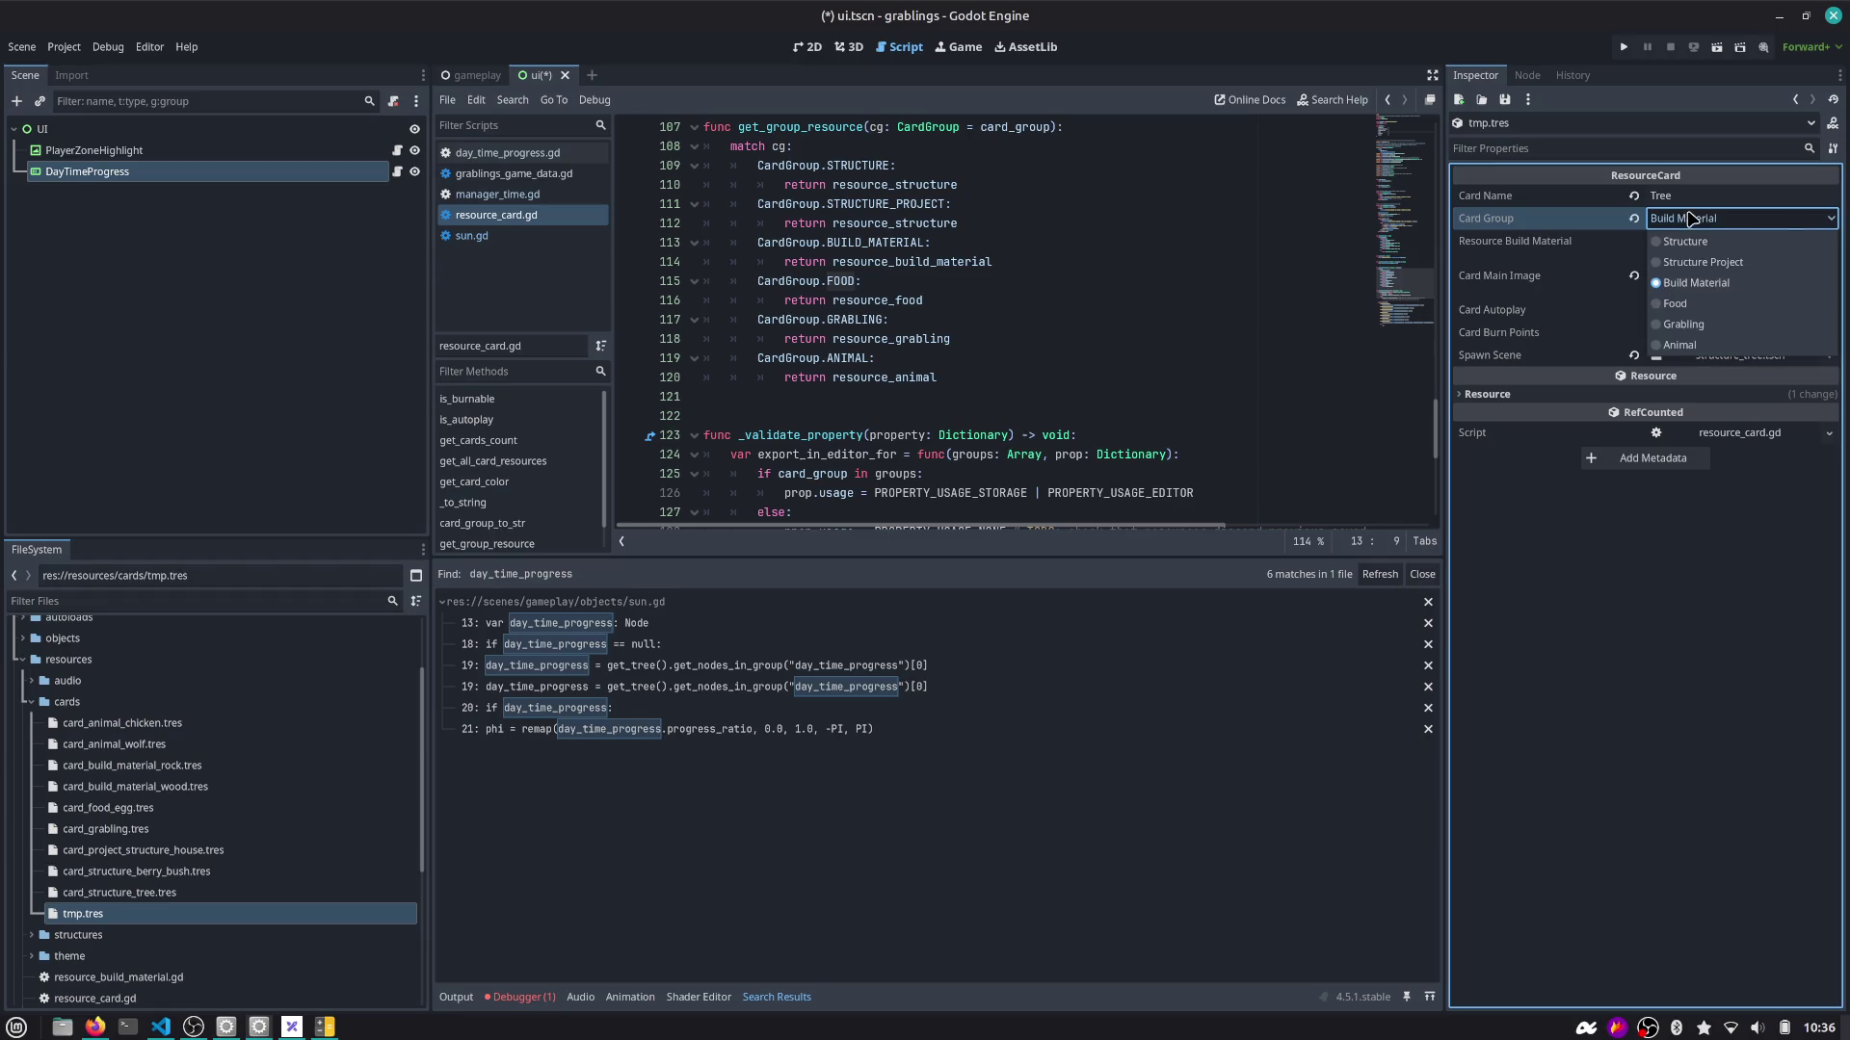
{"action": "left_click", "coordinate": [1699, 263]}
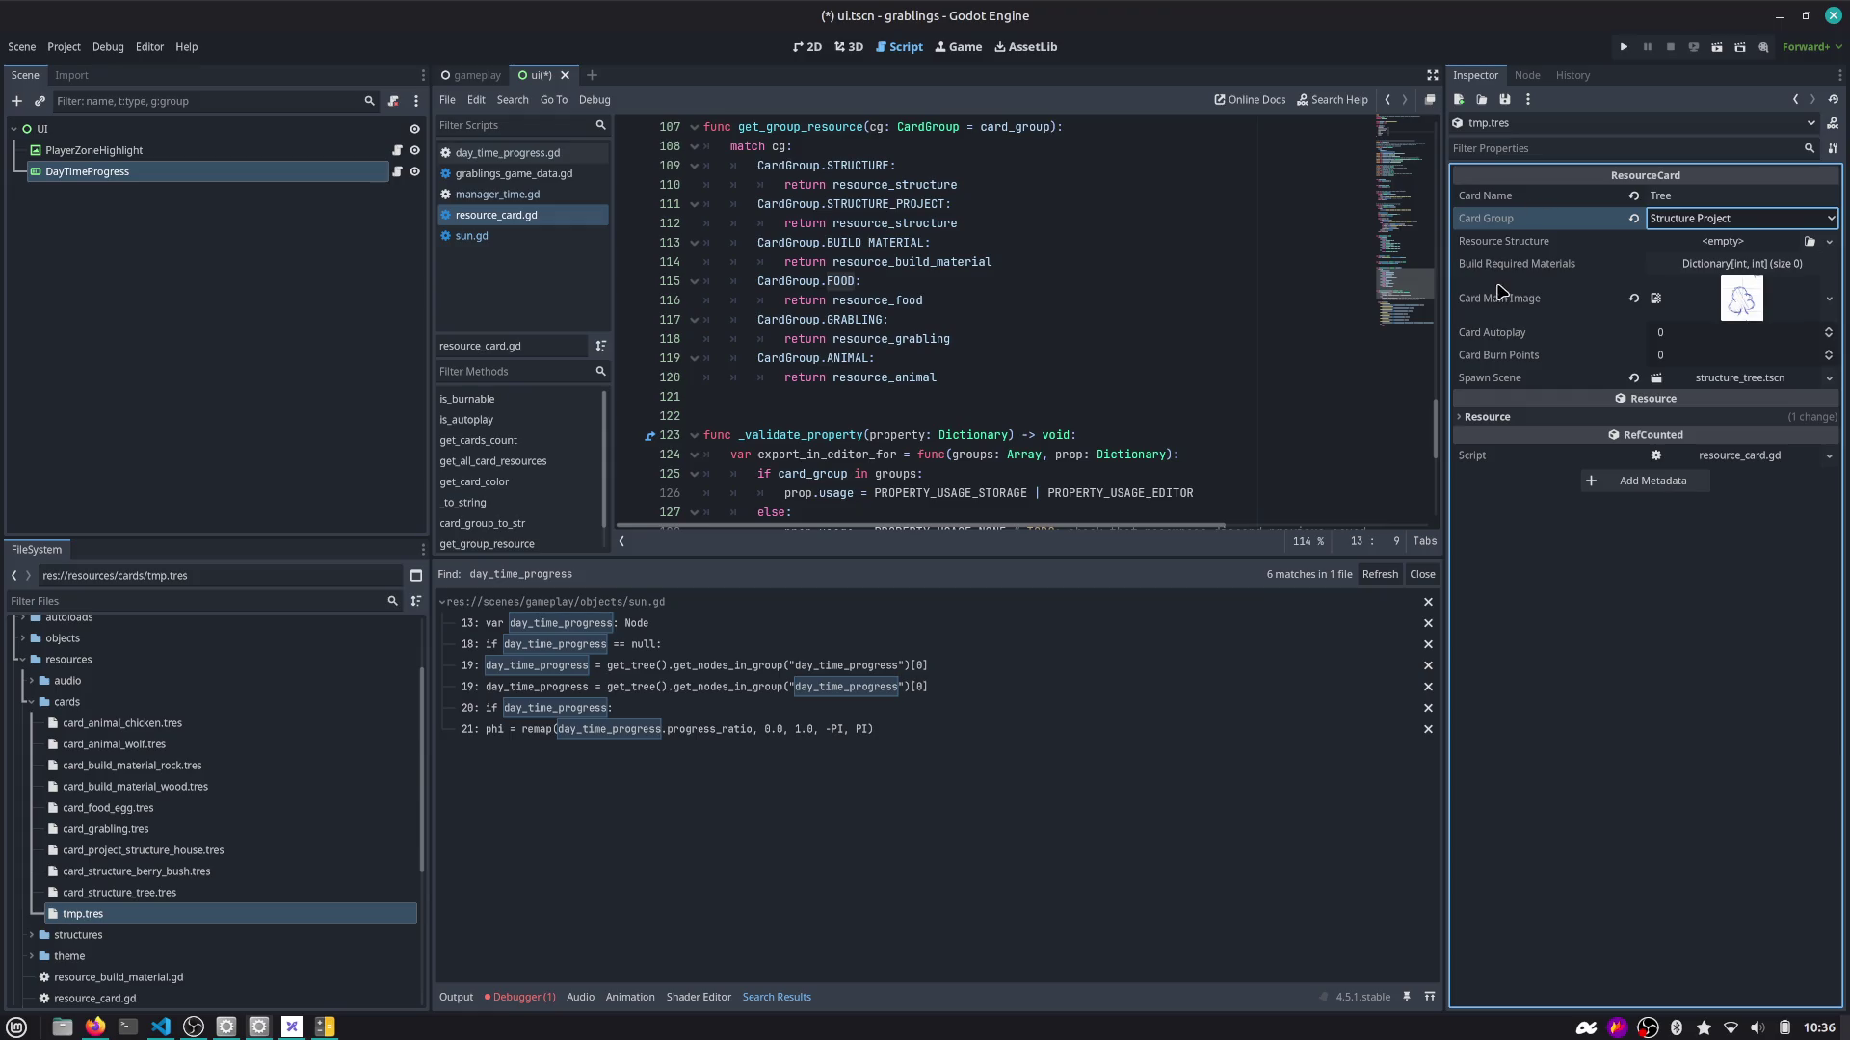
{"action": "left_click", "coordinate": [1714, 219]}
{"action": "left_click", "coordinate": [1721, 329]}
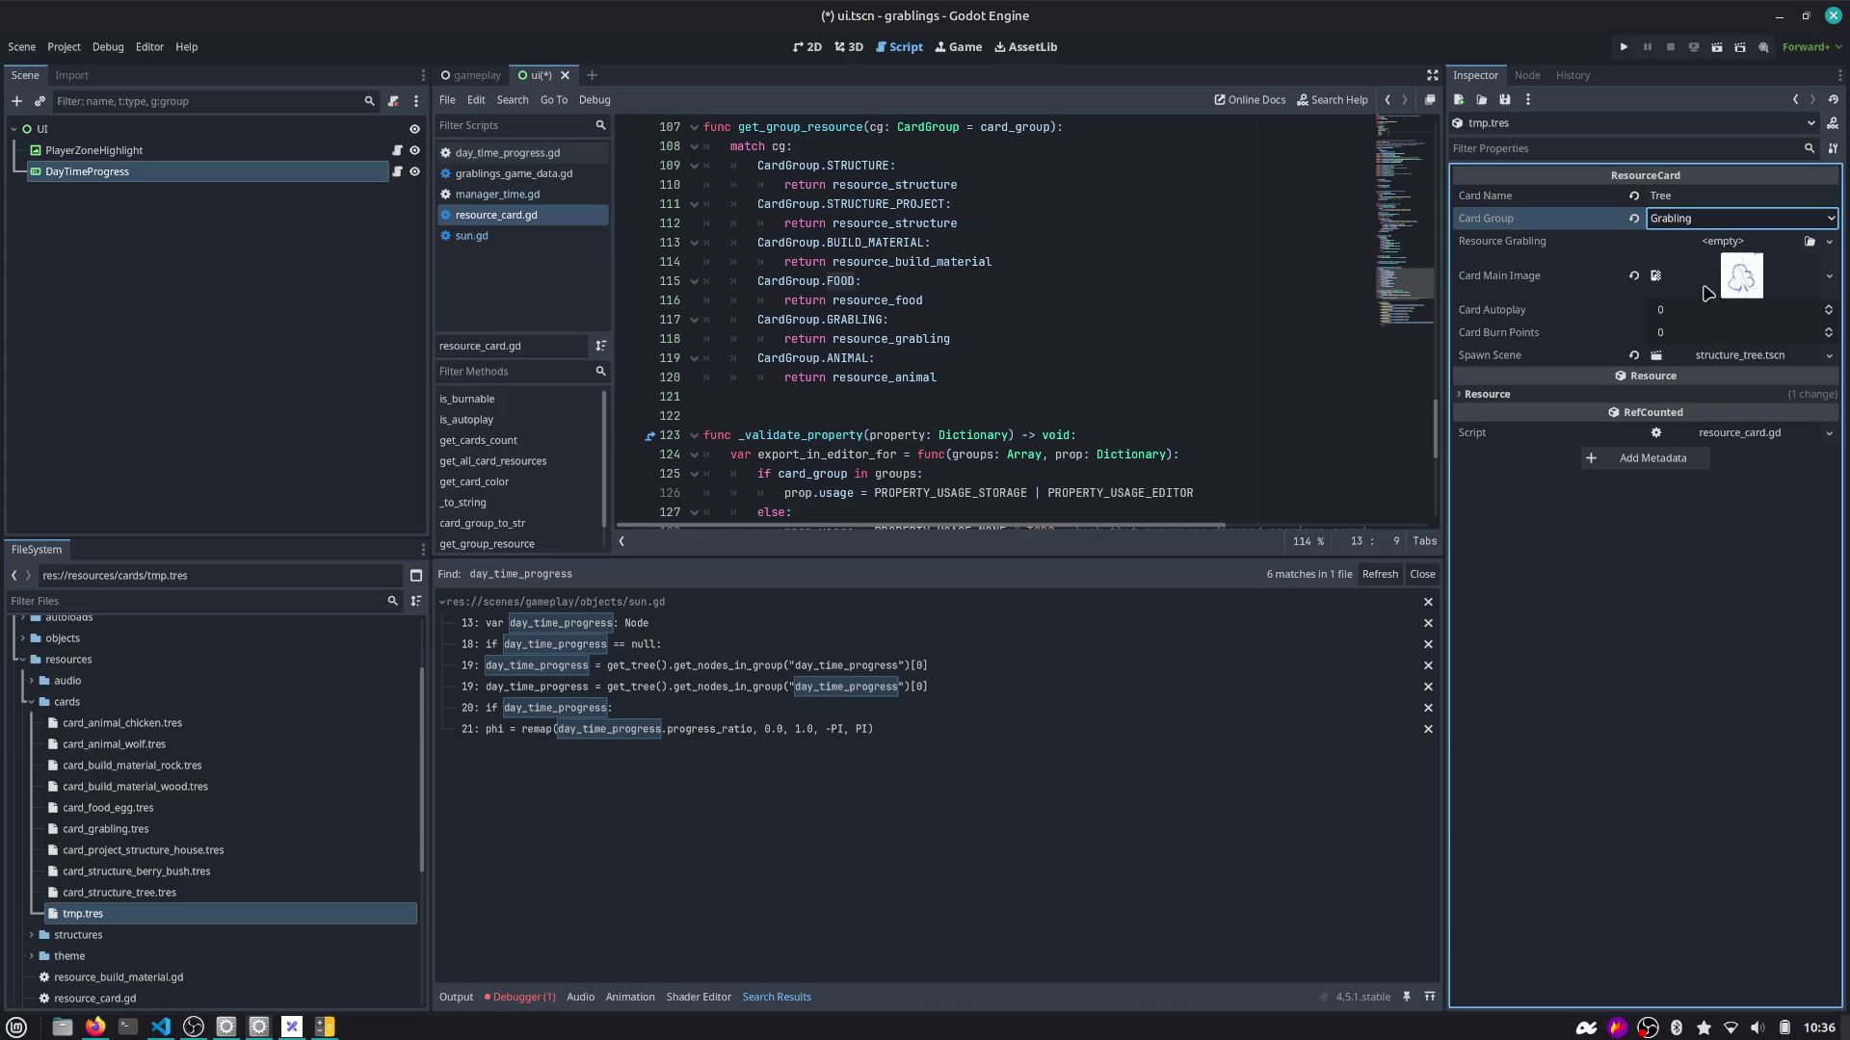
Cycle the card group through Animal, Grabling and Structure, settling on Structure Project
{"action": "mouse_move", "coordinate": [1525, 220]}
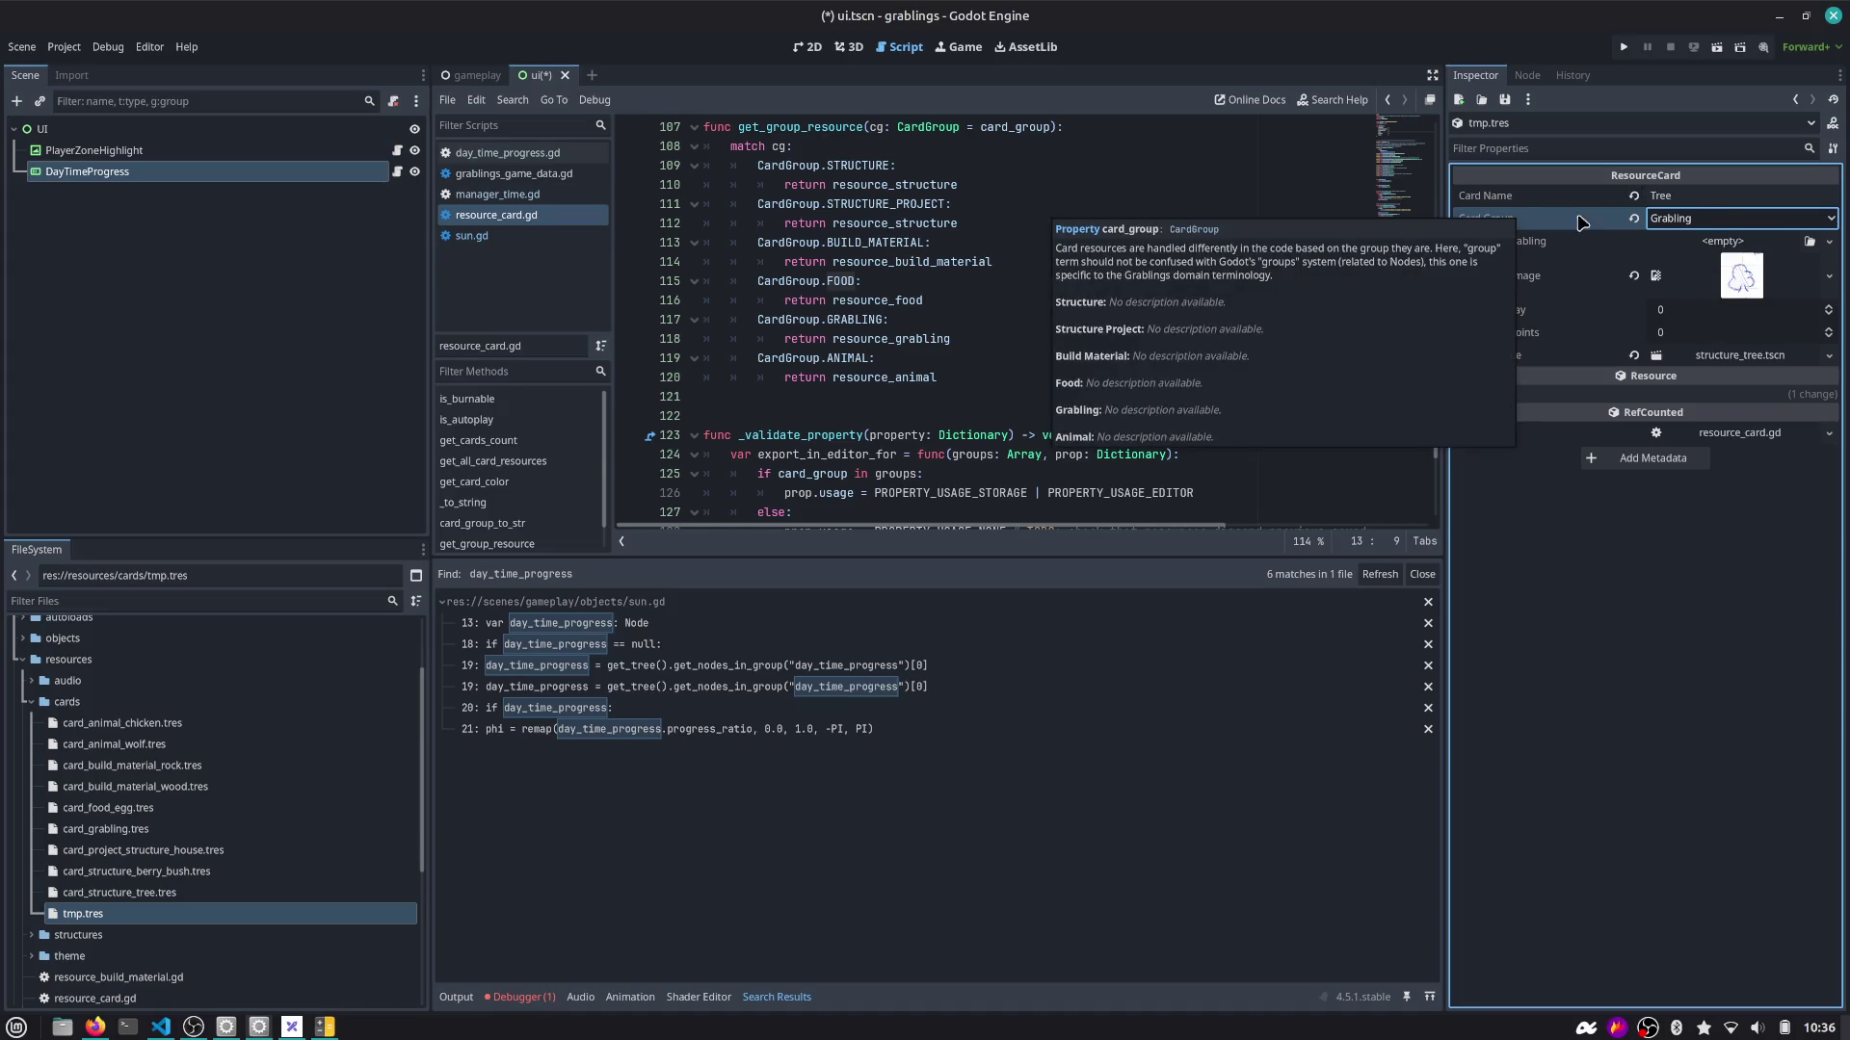
{"action": "left_click", "coordinate": [1738, 220]}
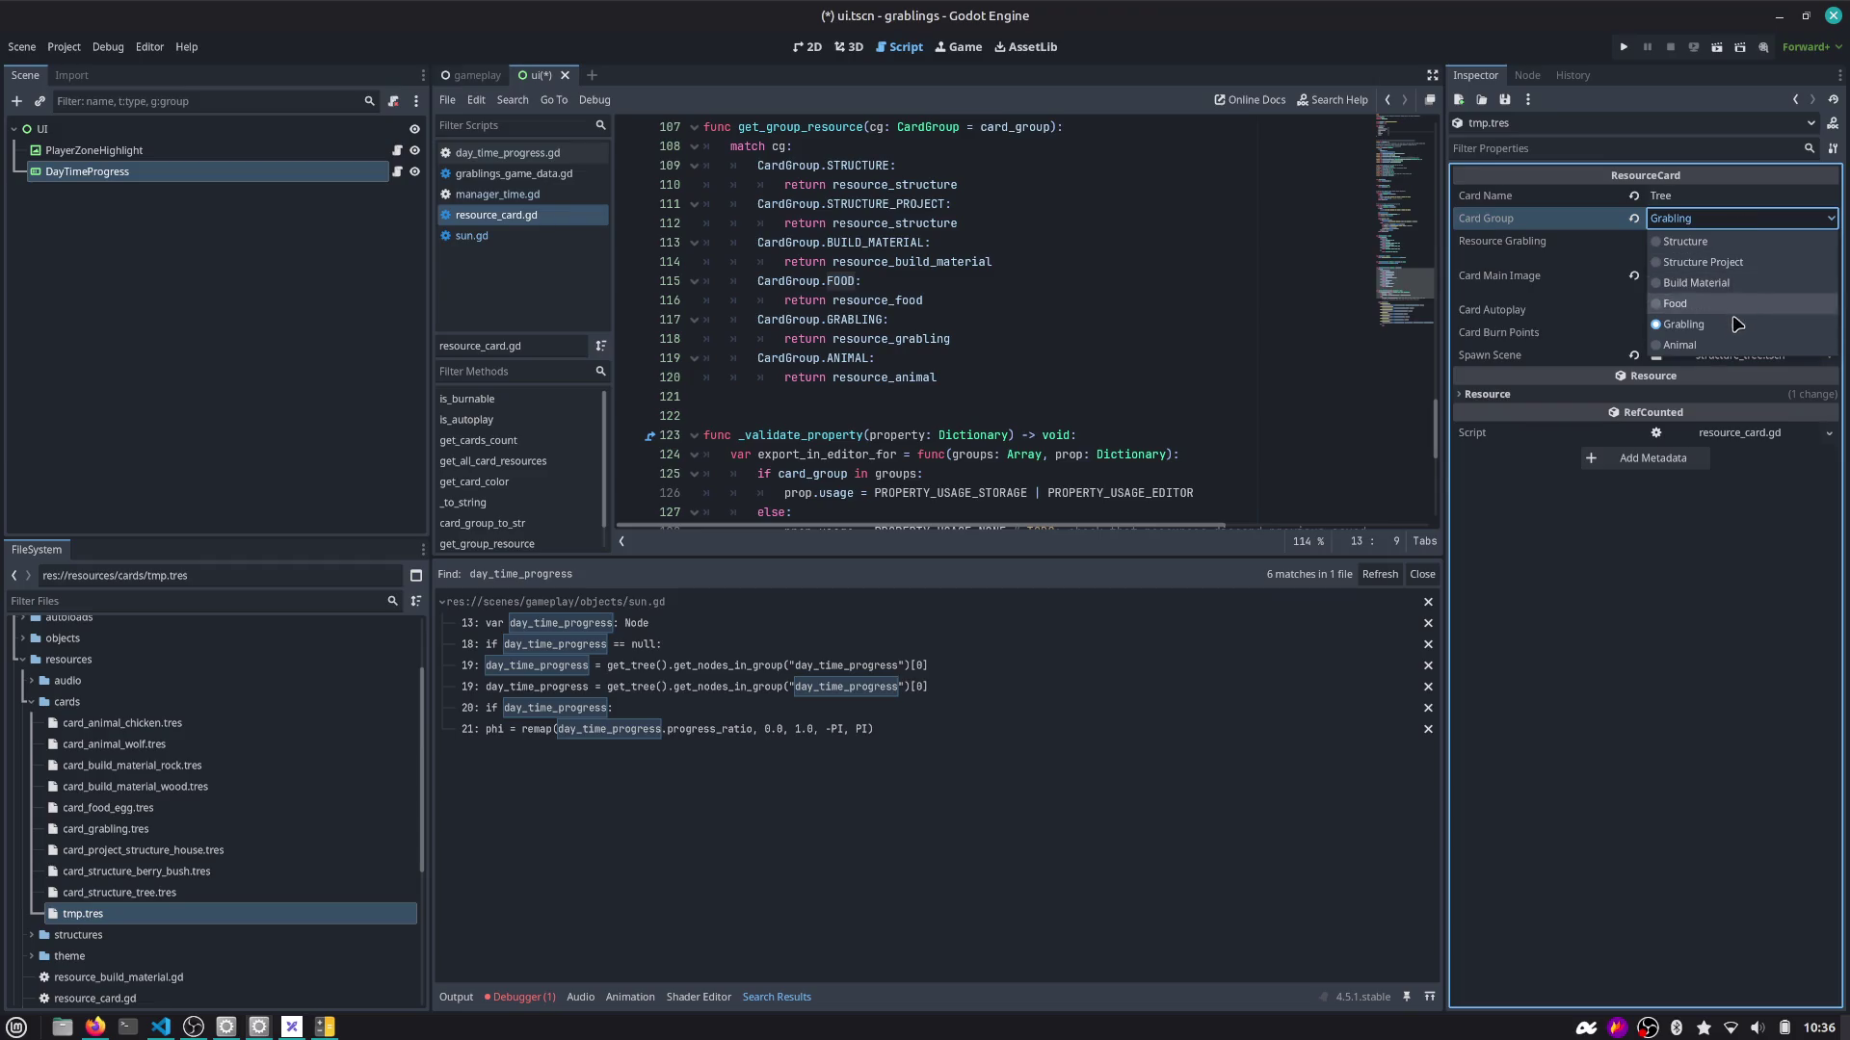
{"action": "left_click", "coordinate": [1729, 345]}
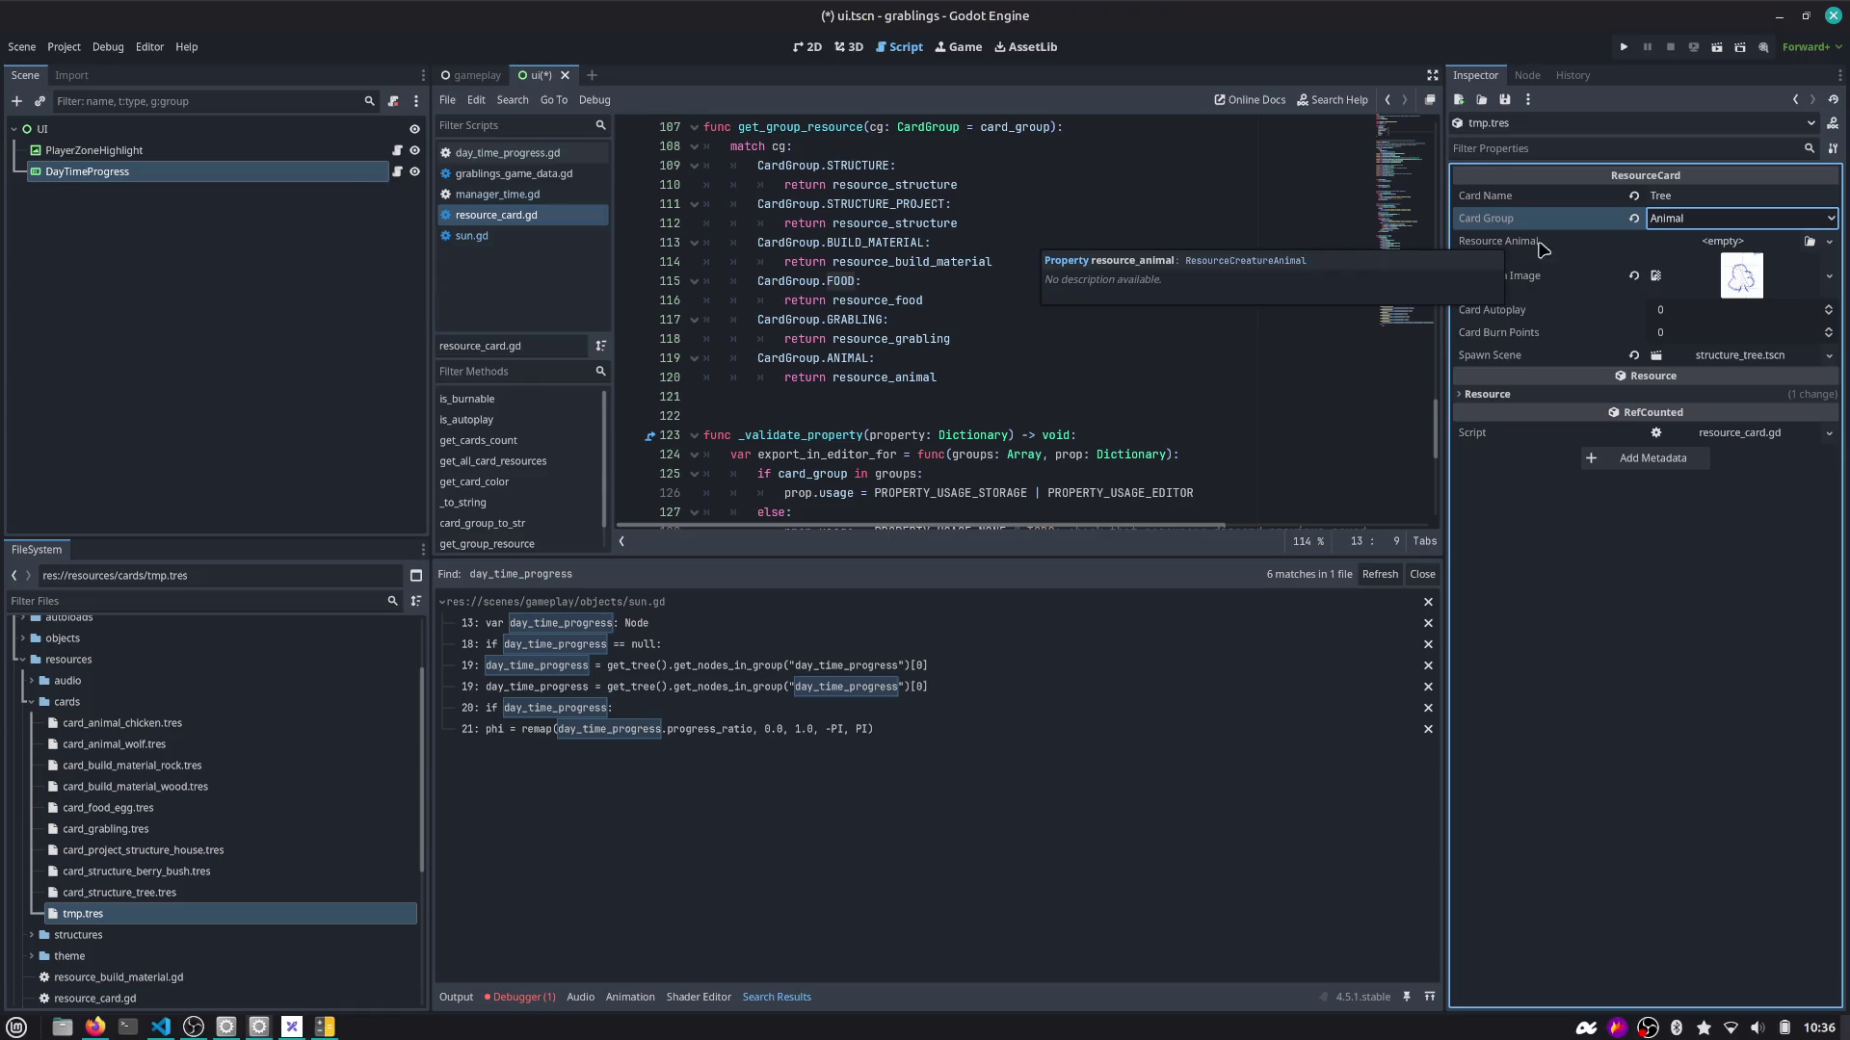
{"action": "left_click", "coordinate": [1735, 223]}
{"action": "left_click", "coordinate": [1729, 323]}
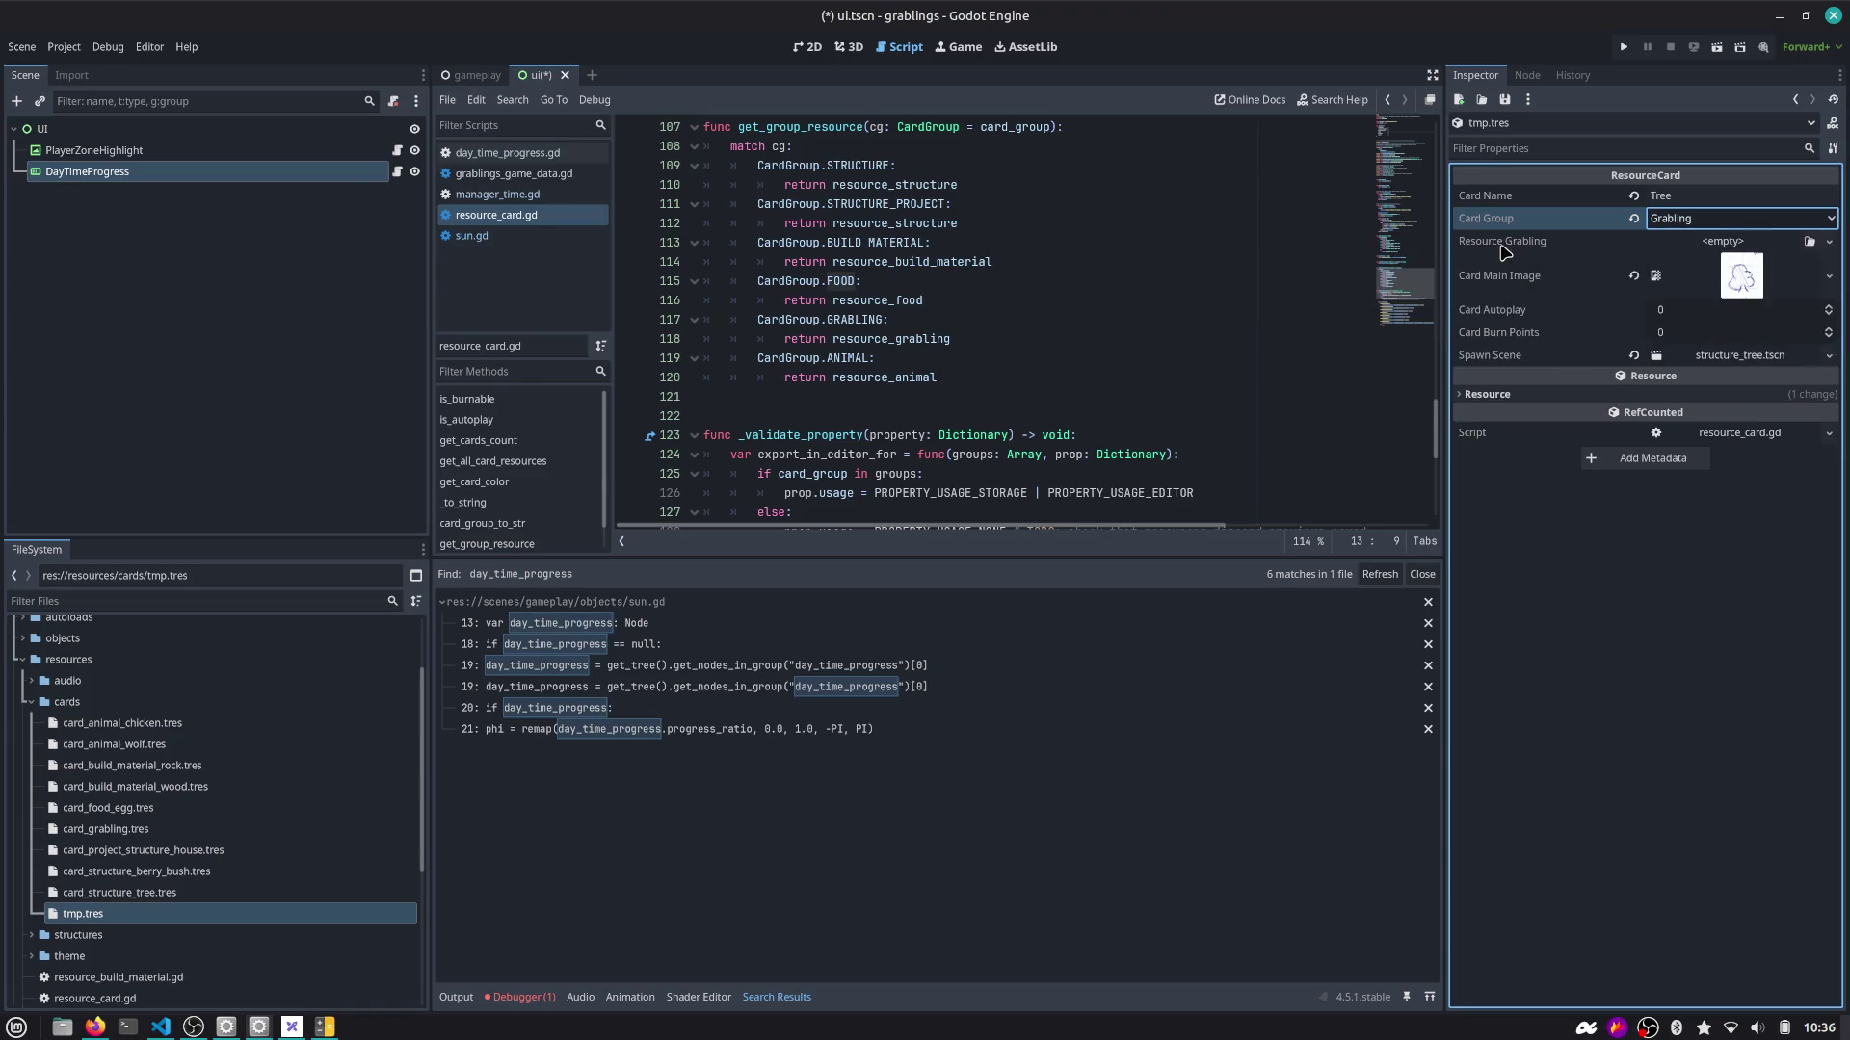
{"action": "left_click", "coordinate": [1734, 221]}
{"action": "left_click", "coordinate": [1717, 283]}
{"action": "left_click", "coordinate": [1719, 223]}
{"action": "left_click", "coordinate": [1720, 243]}
{"action": "left_click", "coordinate": [1720, 220]}
{"action": "left_click", "coordinate": [1721, 264]}
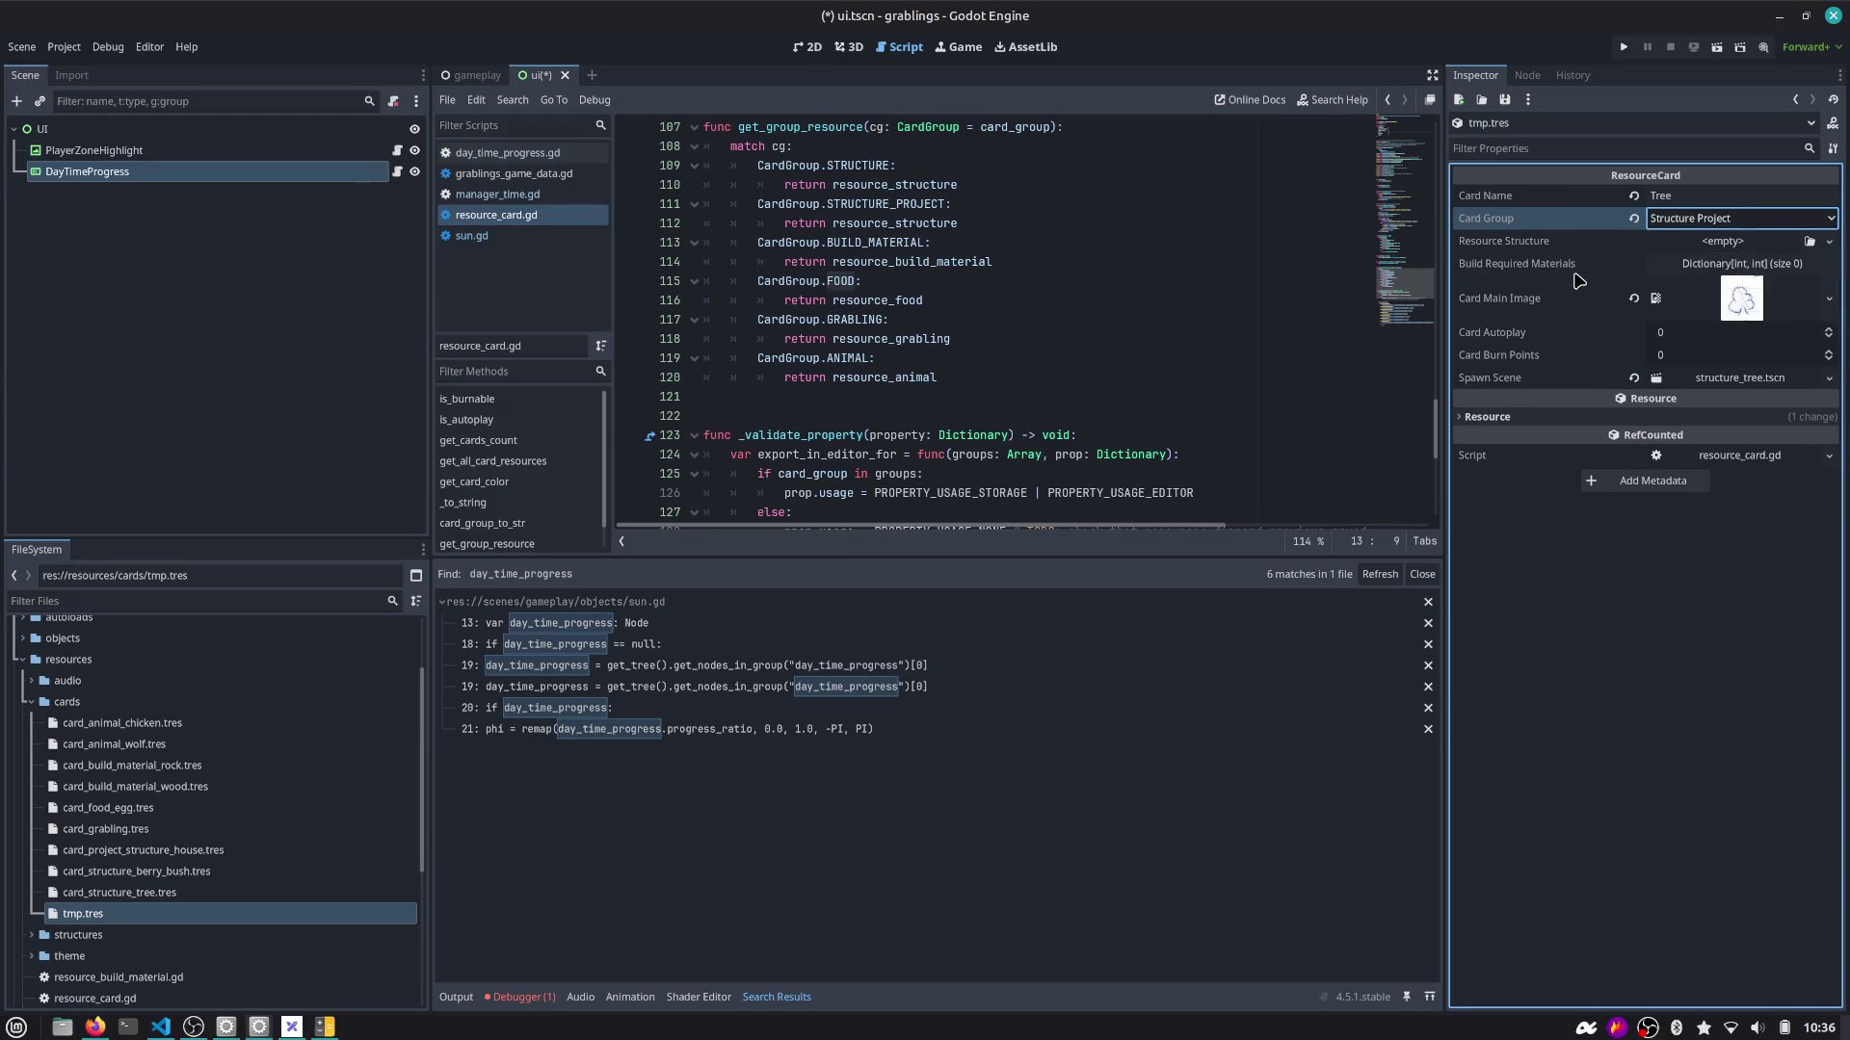
Check the empty Resource Structure field's options without choosing one, then bring up tmp.tres's file actions
{"action": "mouse_move", "coordinate": [1580, 282]}
{"action": "left_click", "coordinate": [1710, 246]}
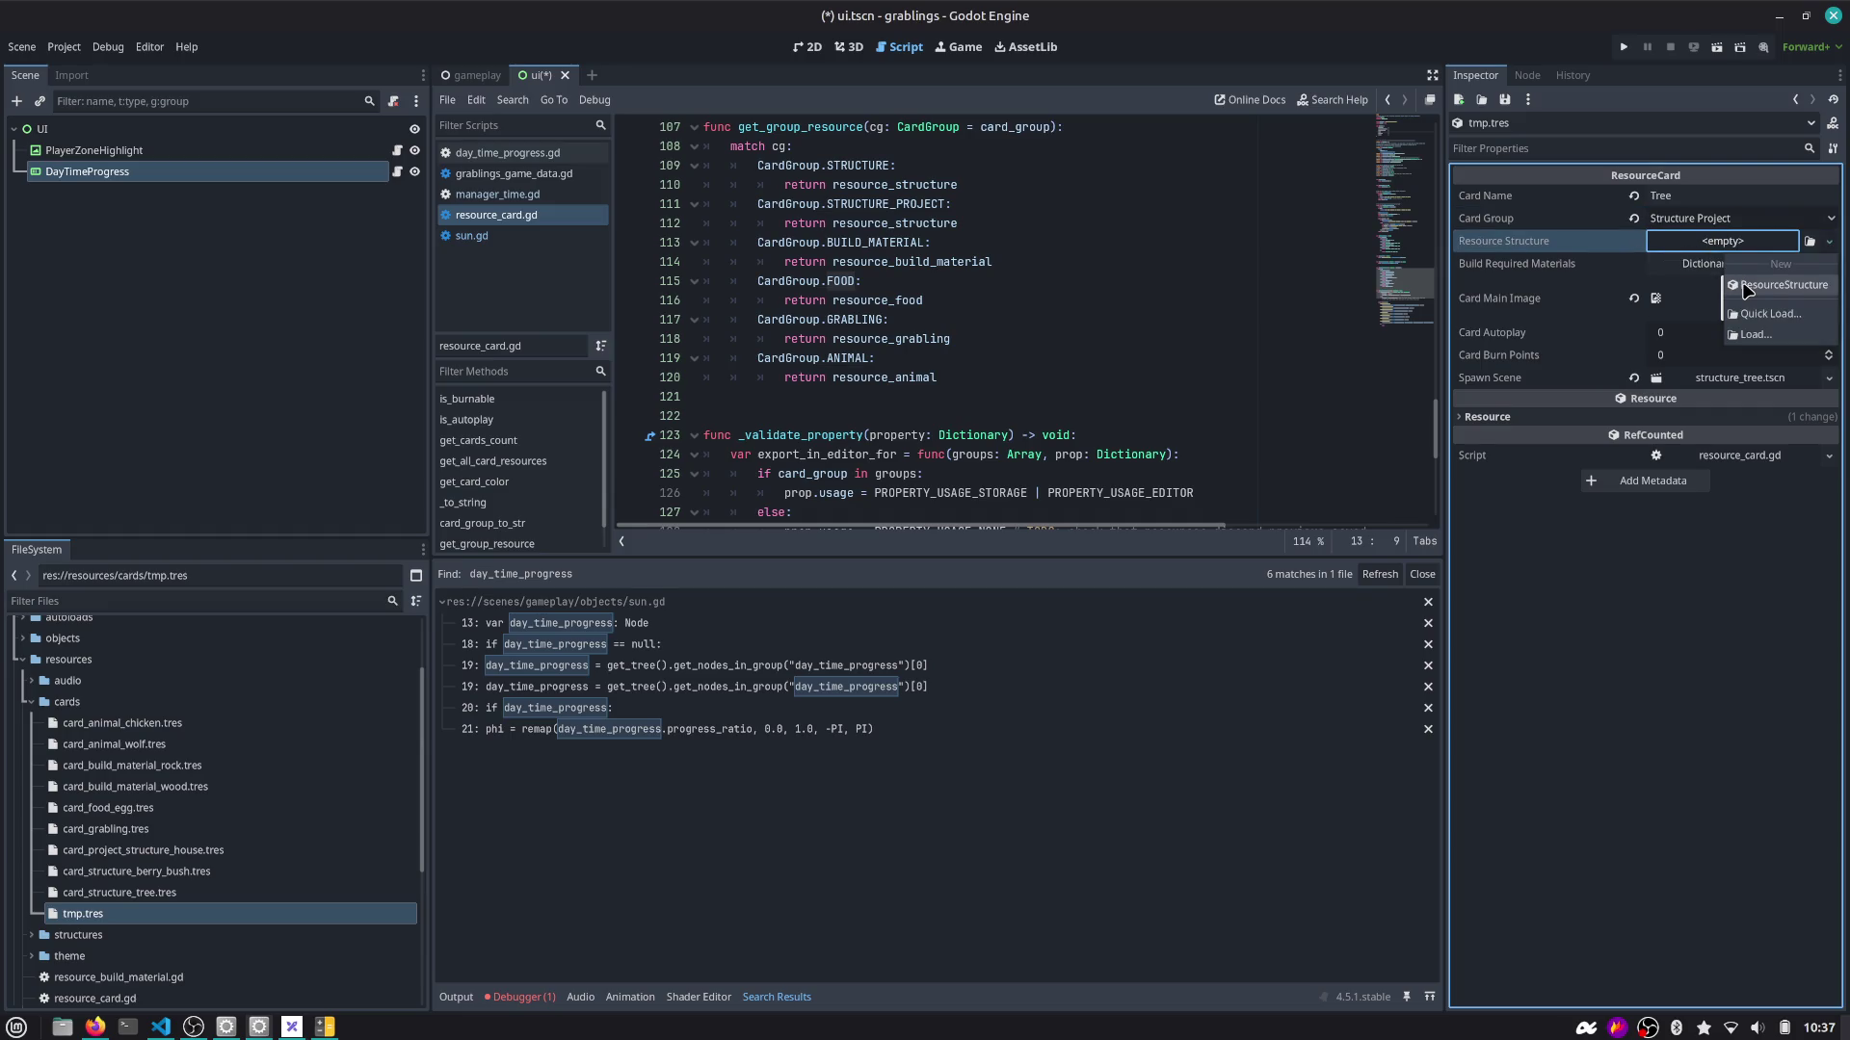
{"action": "left_click", "coordinate": [1527, 243]}
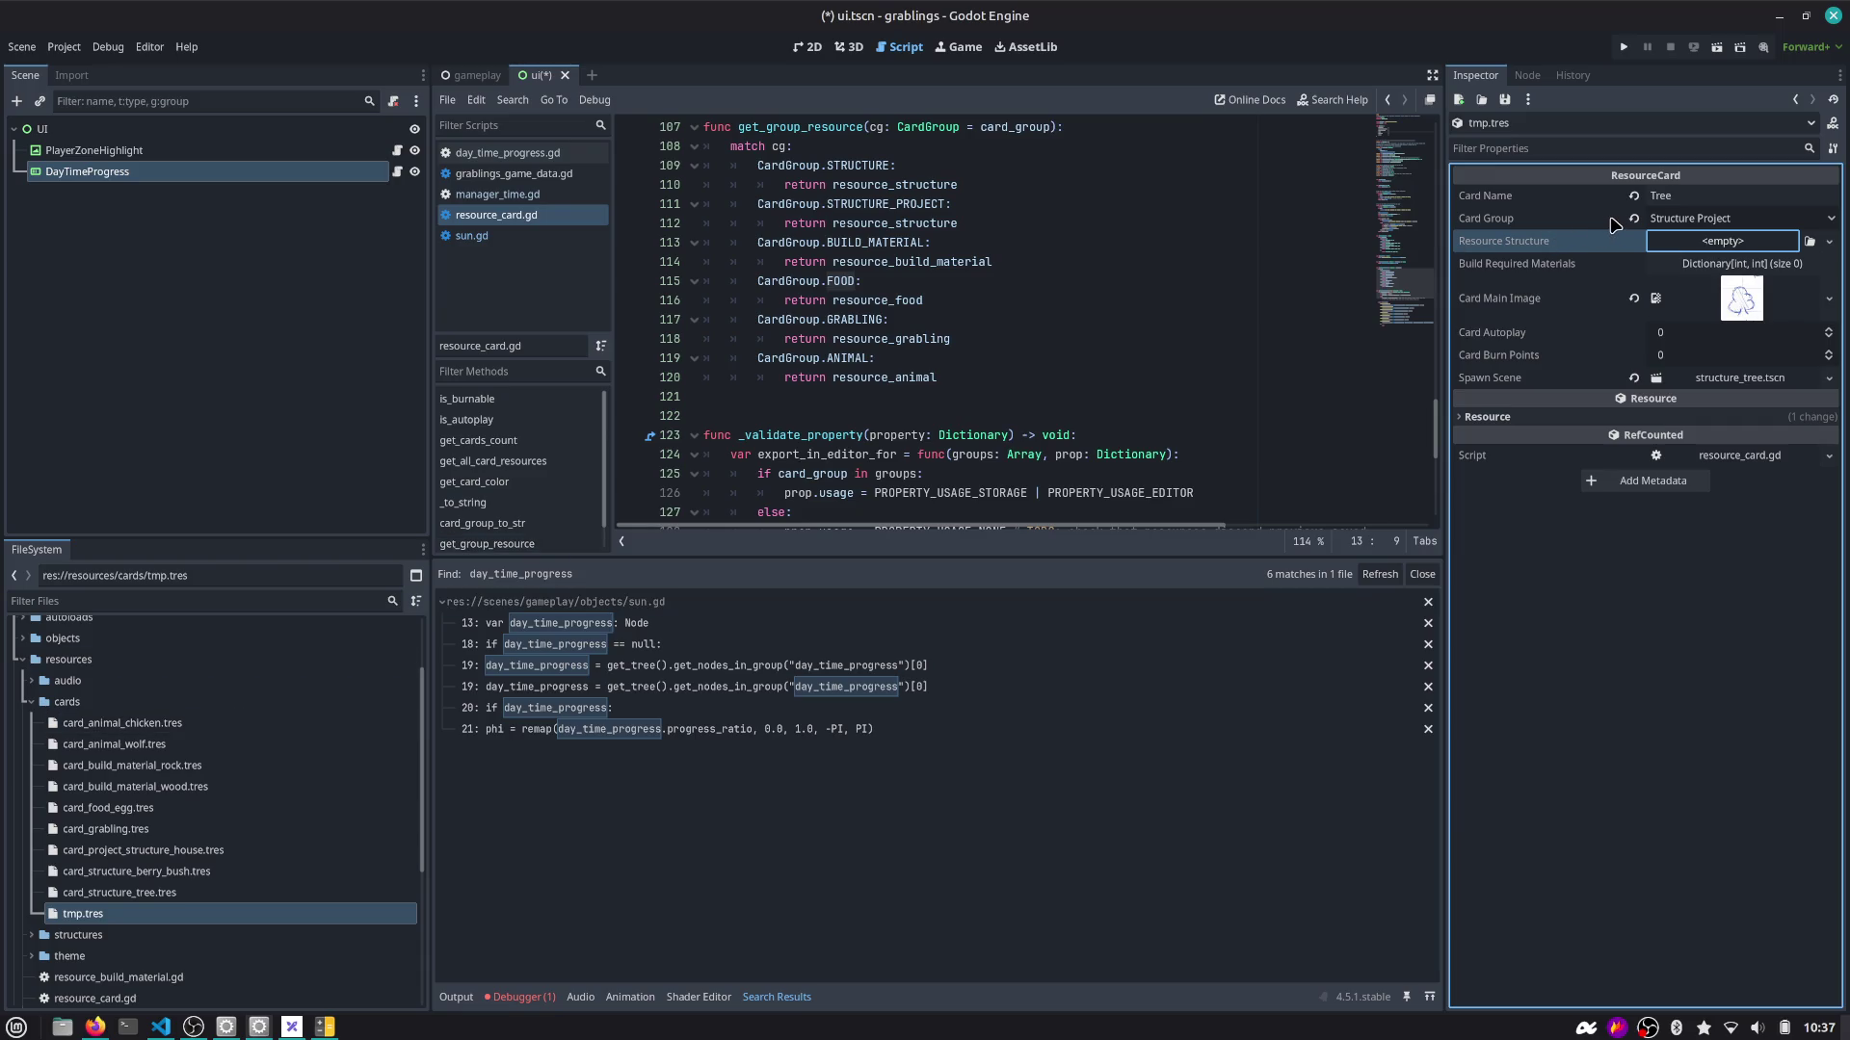
{"action": "mouse_move", "coordinate": [1614, 224]}
{"action": "right_click", "coordinate": [179, 915]}
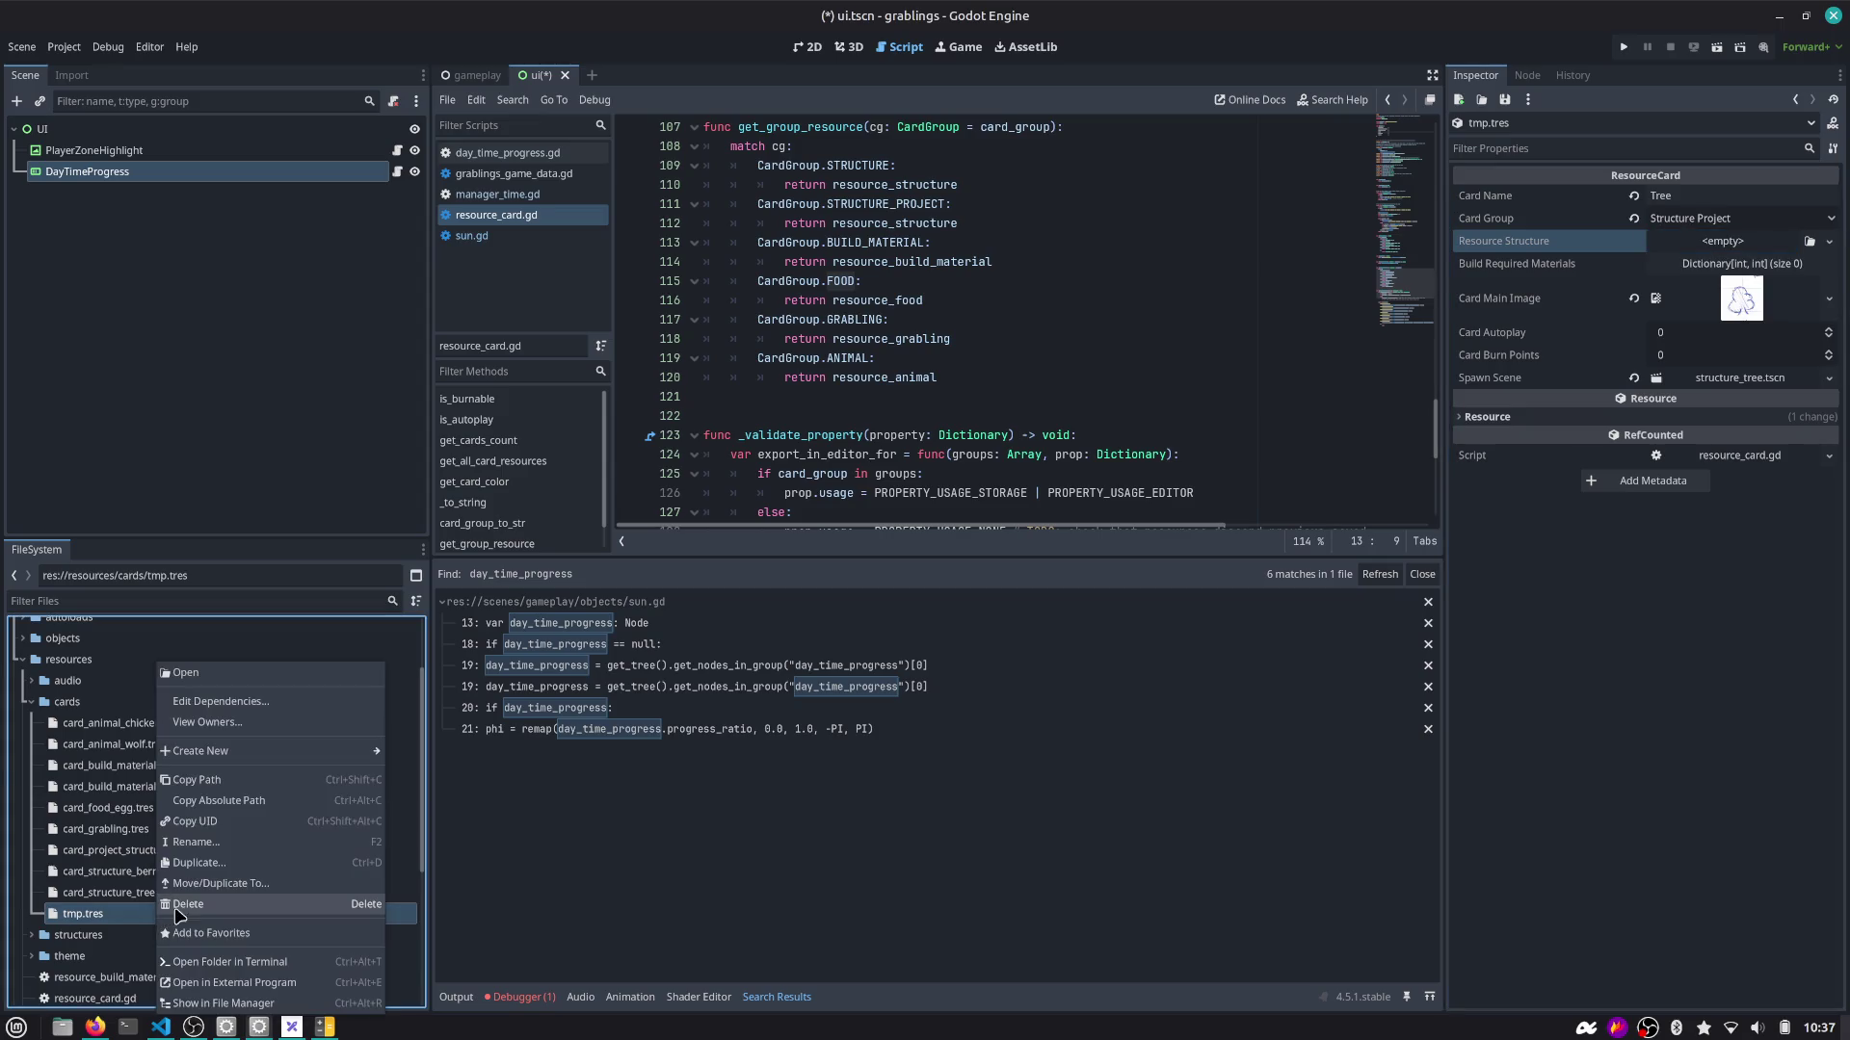
Delete tmp.tres from the cards folder and scroll resource_card.gd back to the top
{"action": "left_click", "coordinate": [179, 915]}
{"action": "left_click", "coordinate": [1012, 592]}
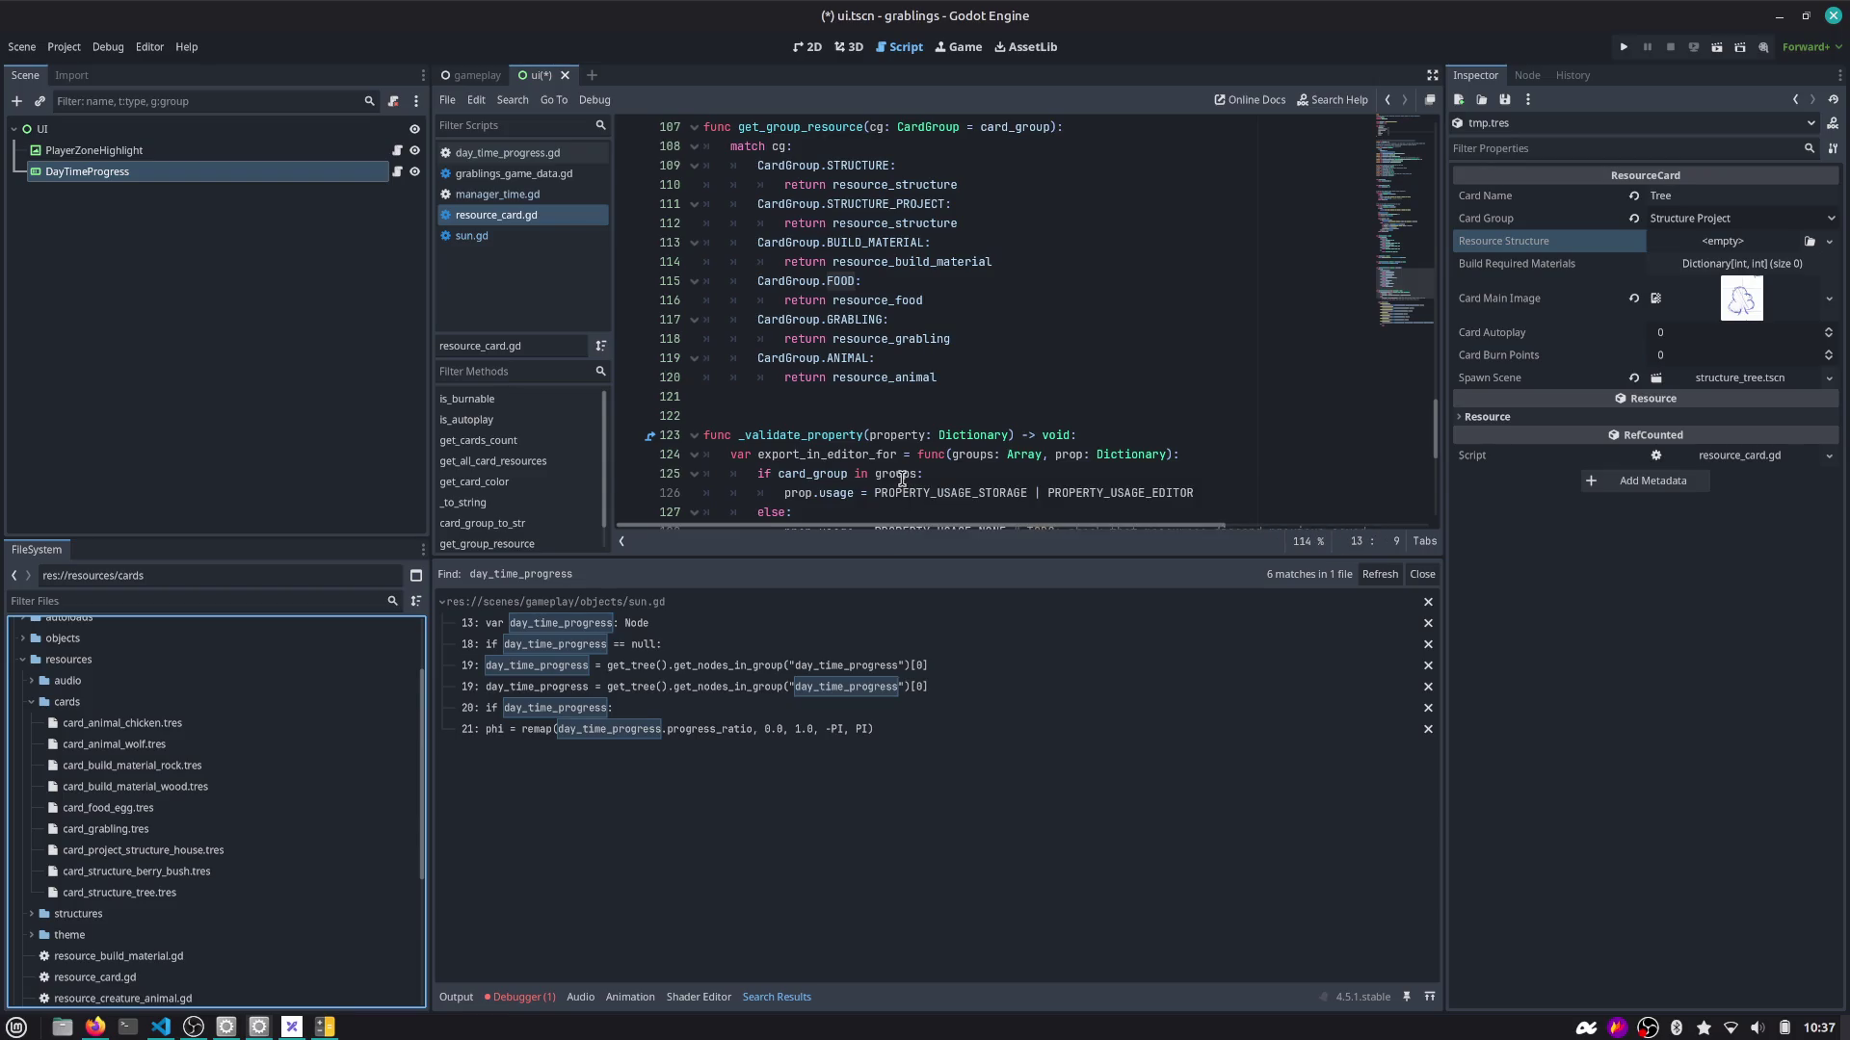
{"action": "mouse_move", "coordinate": [902, 479]}
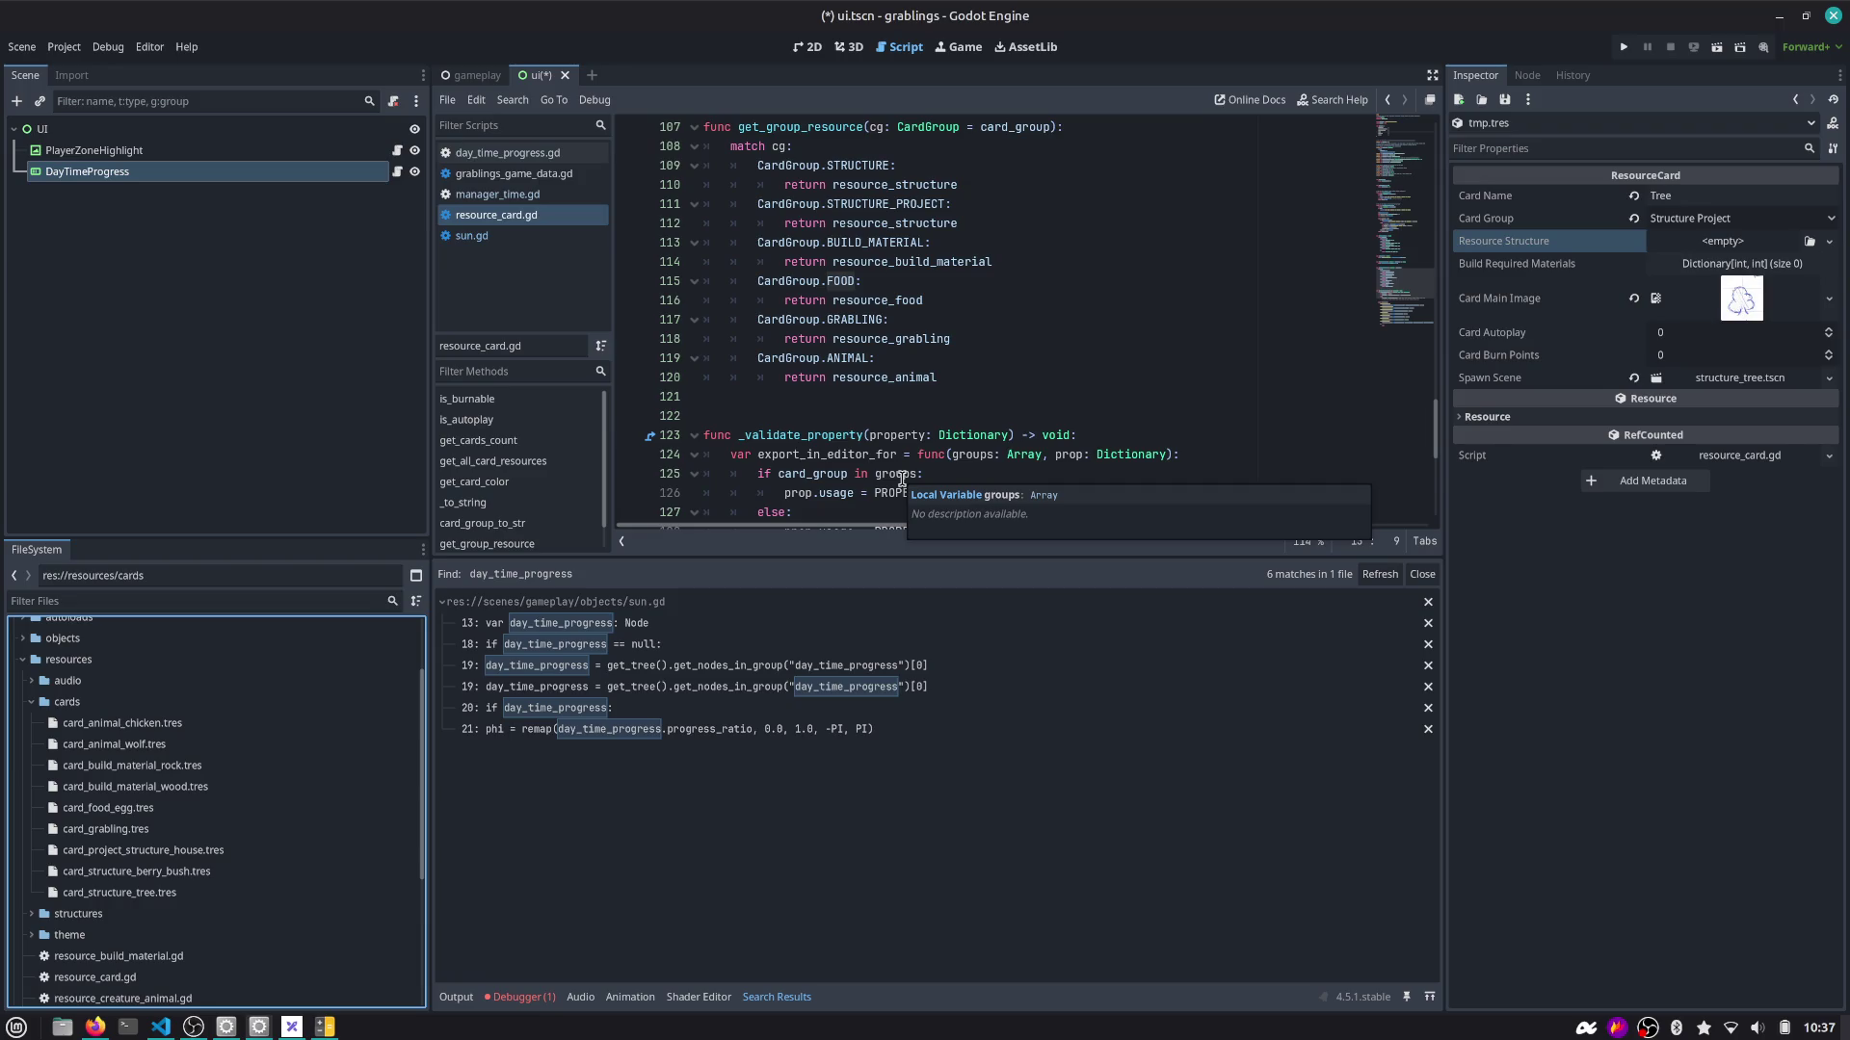
{"action": "left_click", "coordinate": [771, 299]}
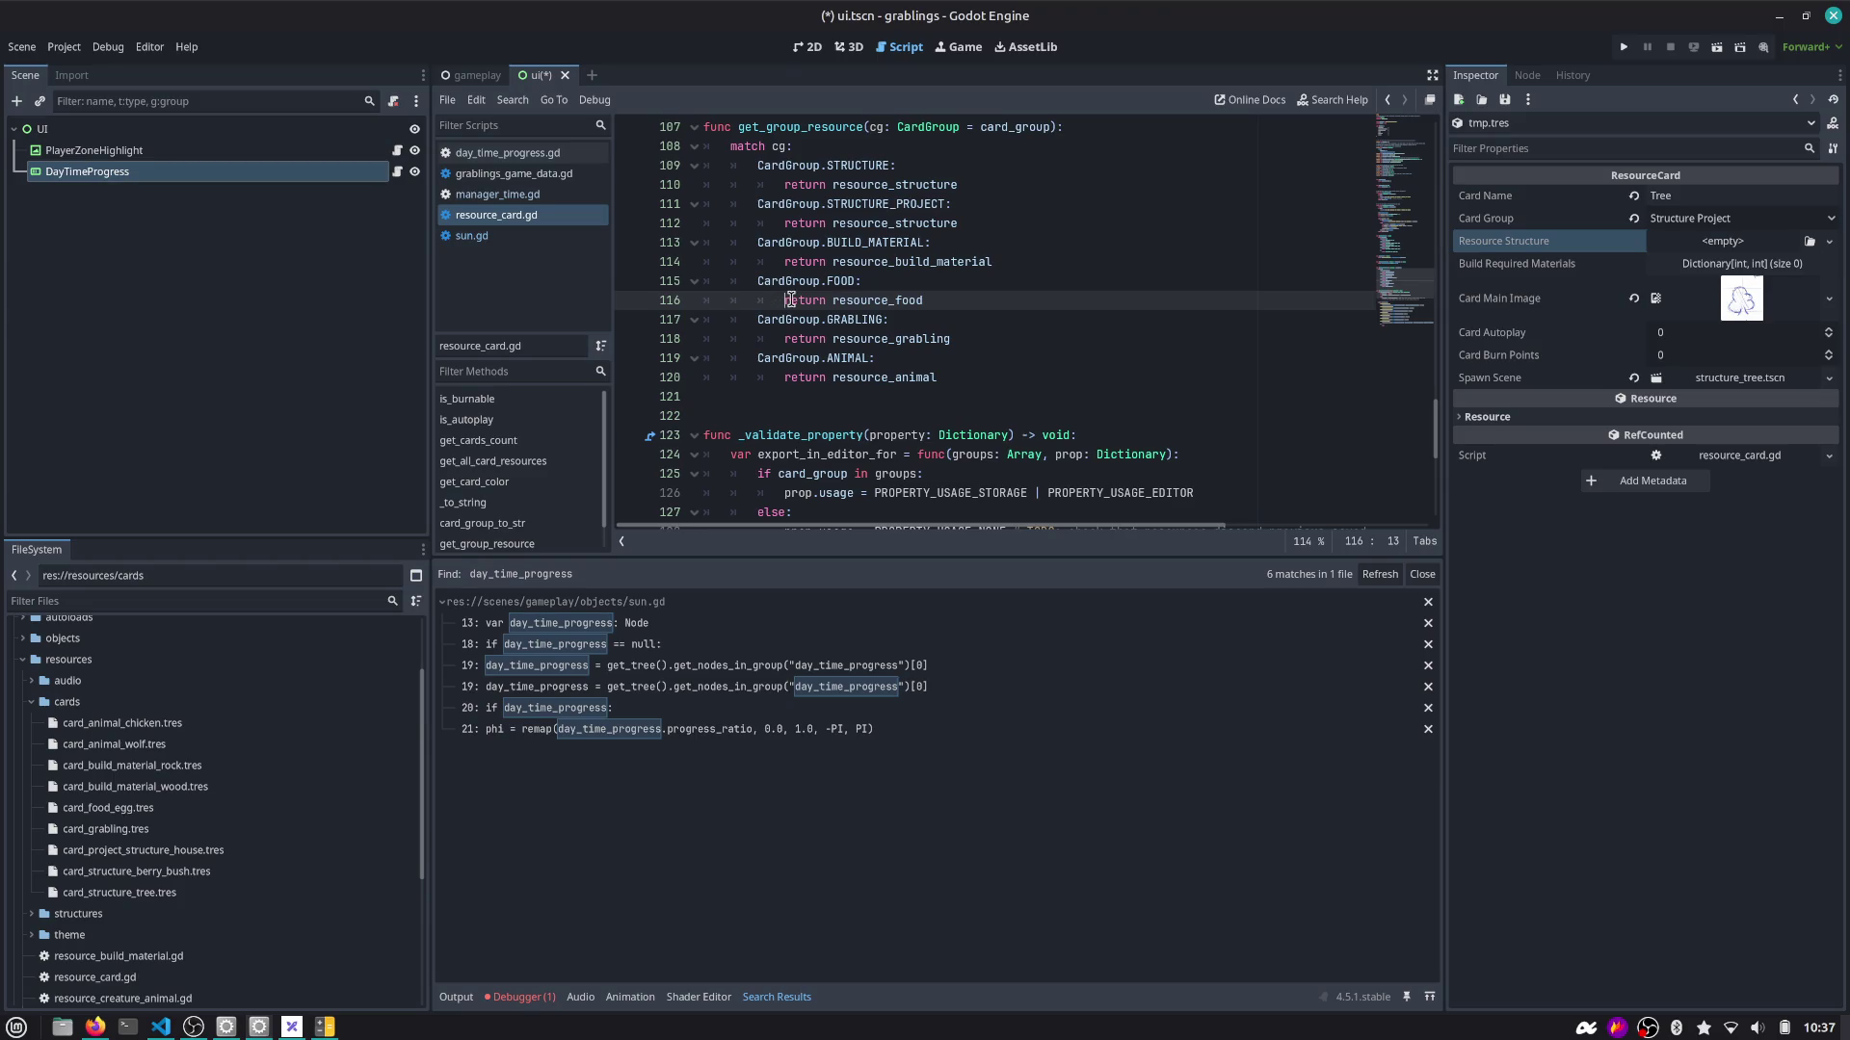
{"action": "scroll", "coordinate": [760, 295], "scroll_direction": "up", "scroll_amount": 5}
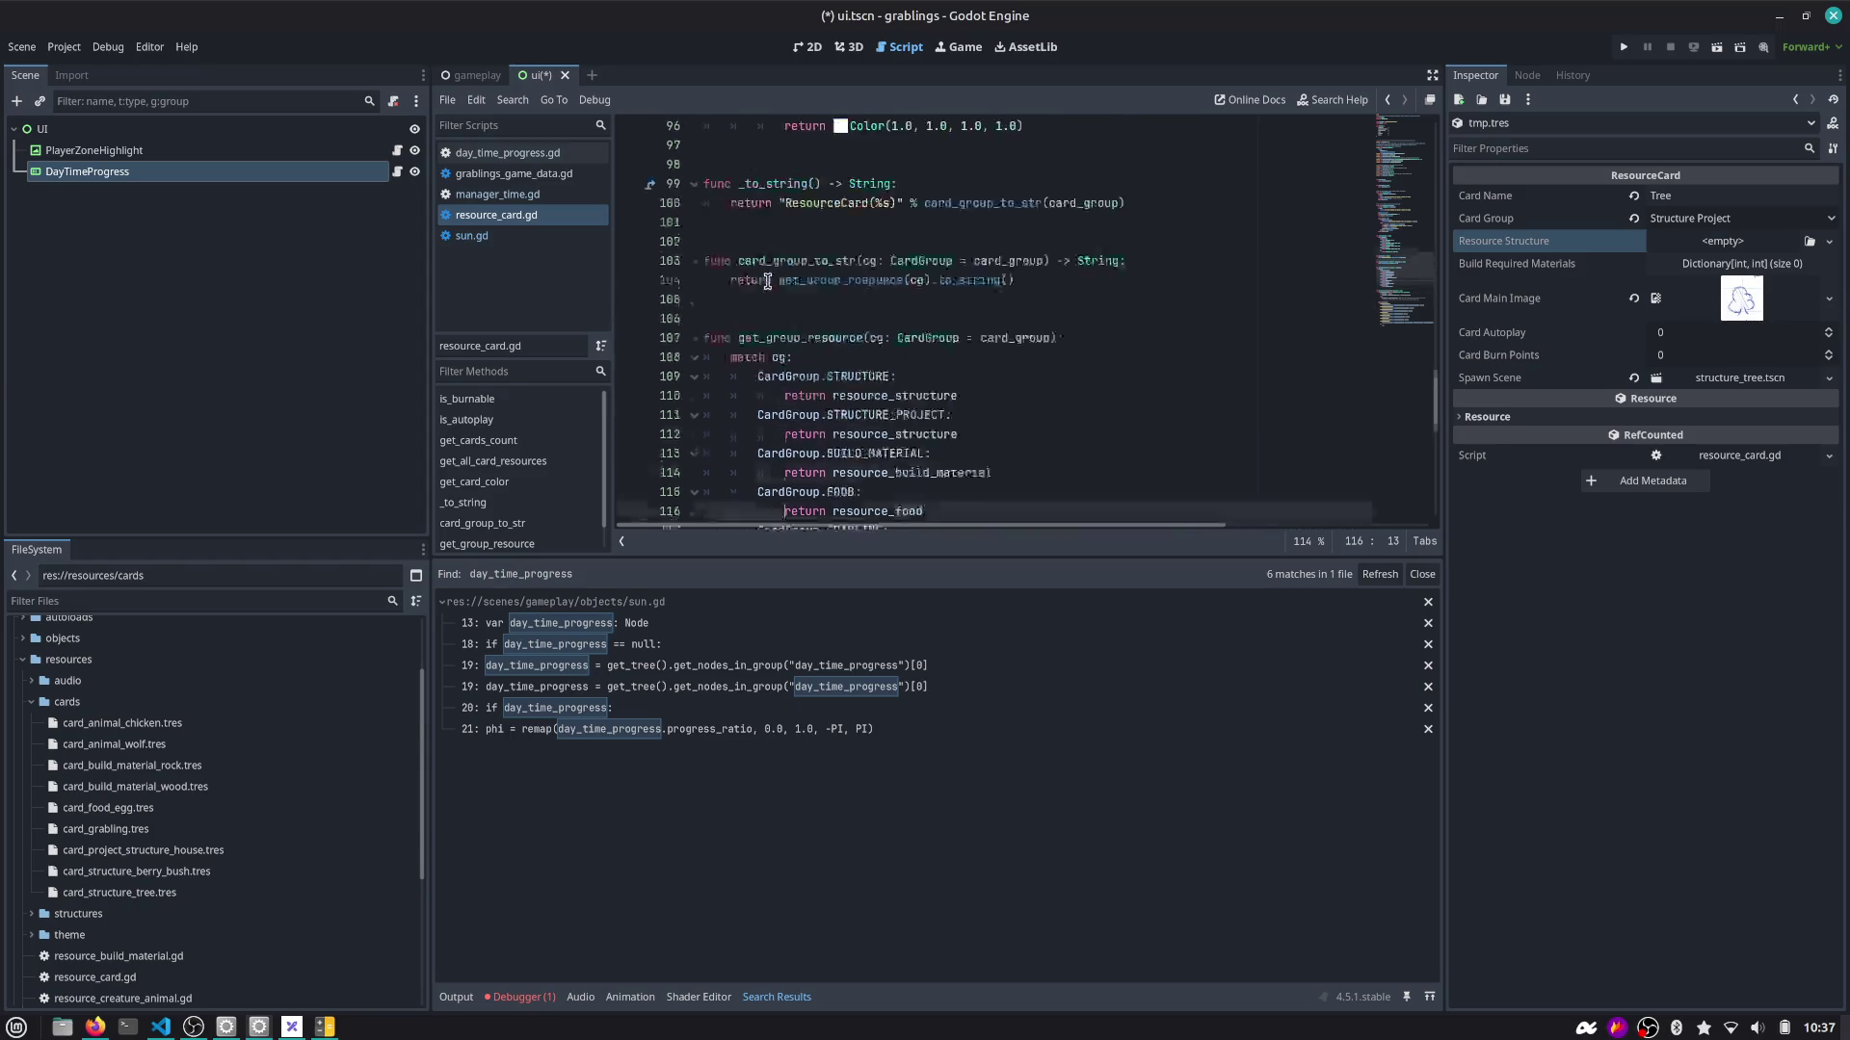
{"action": "scroll", "coordinate": [1433, 275], "scroll_direction": "up", "scroll_amount": 20}
Collapse the cards folder and close resource_card.gd
{"action": "left_click", "coordinate": [1052, 262]}
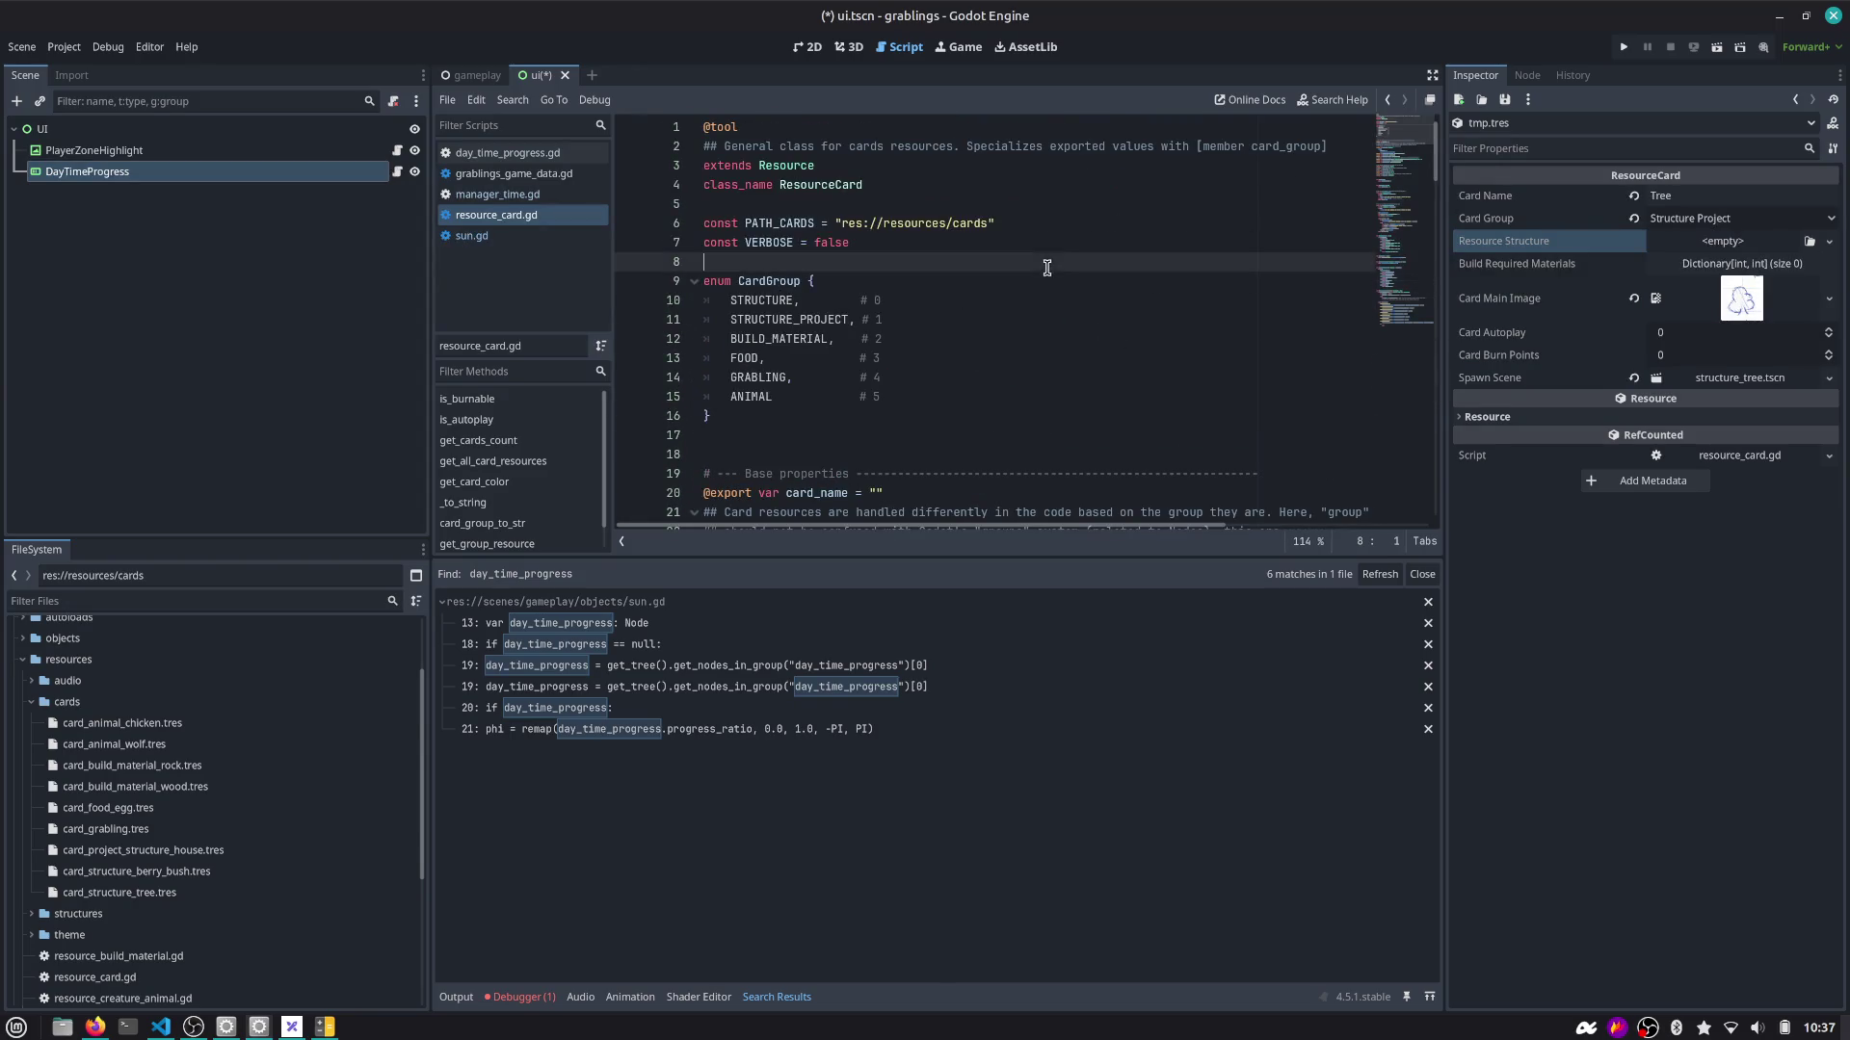
{"action": "left_click", "coordinate": [506, 269]}
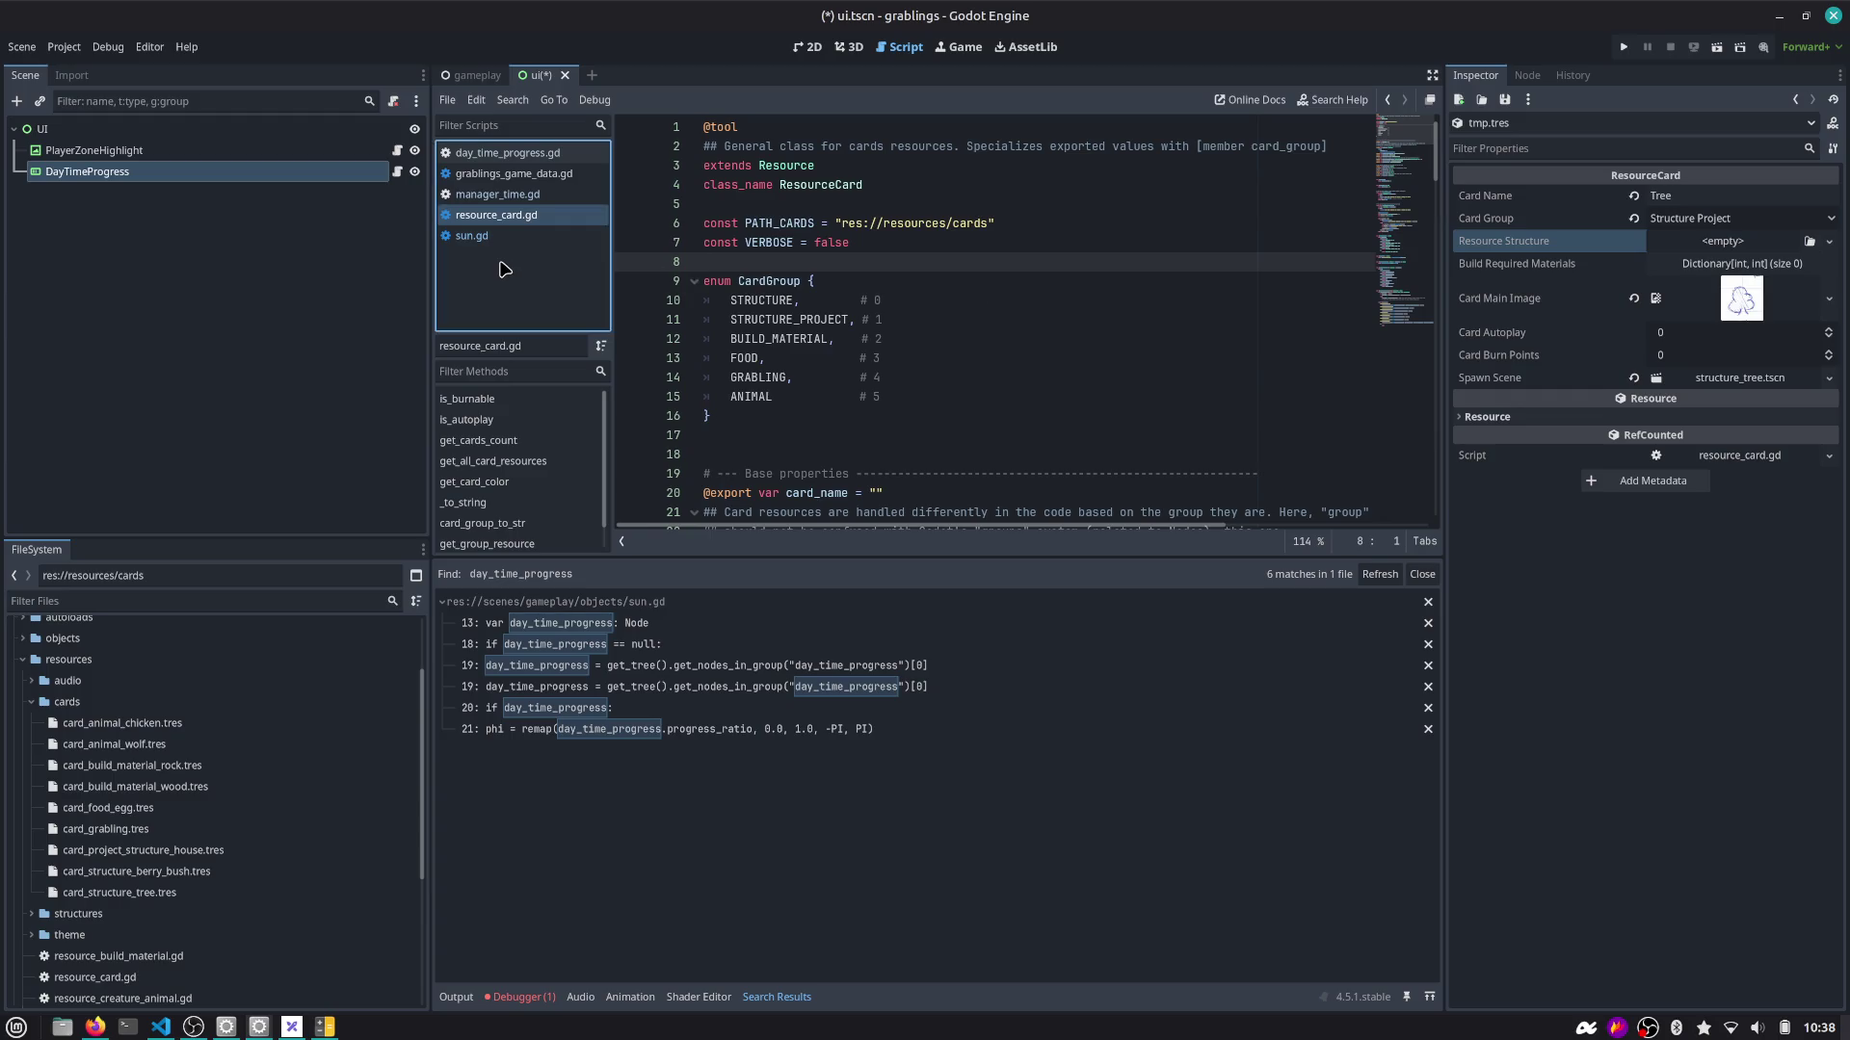
{"action": "left_click", "coordinate": [31, 702]}
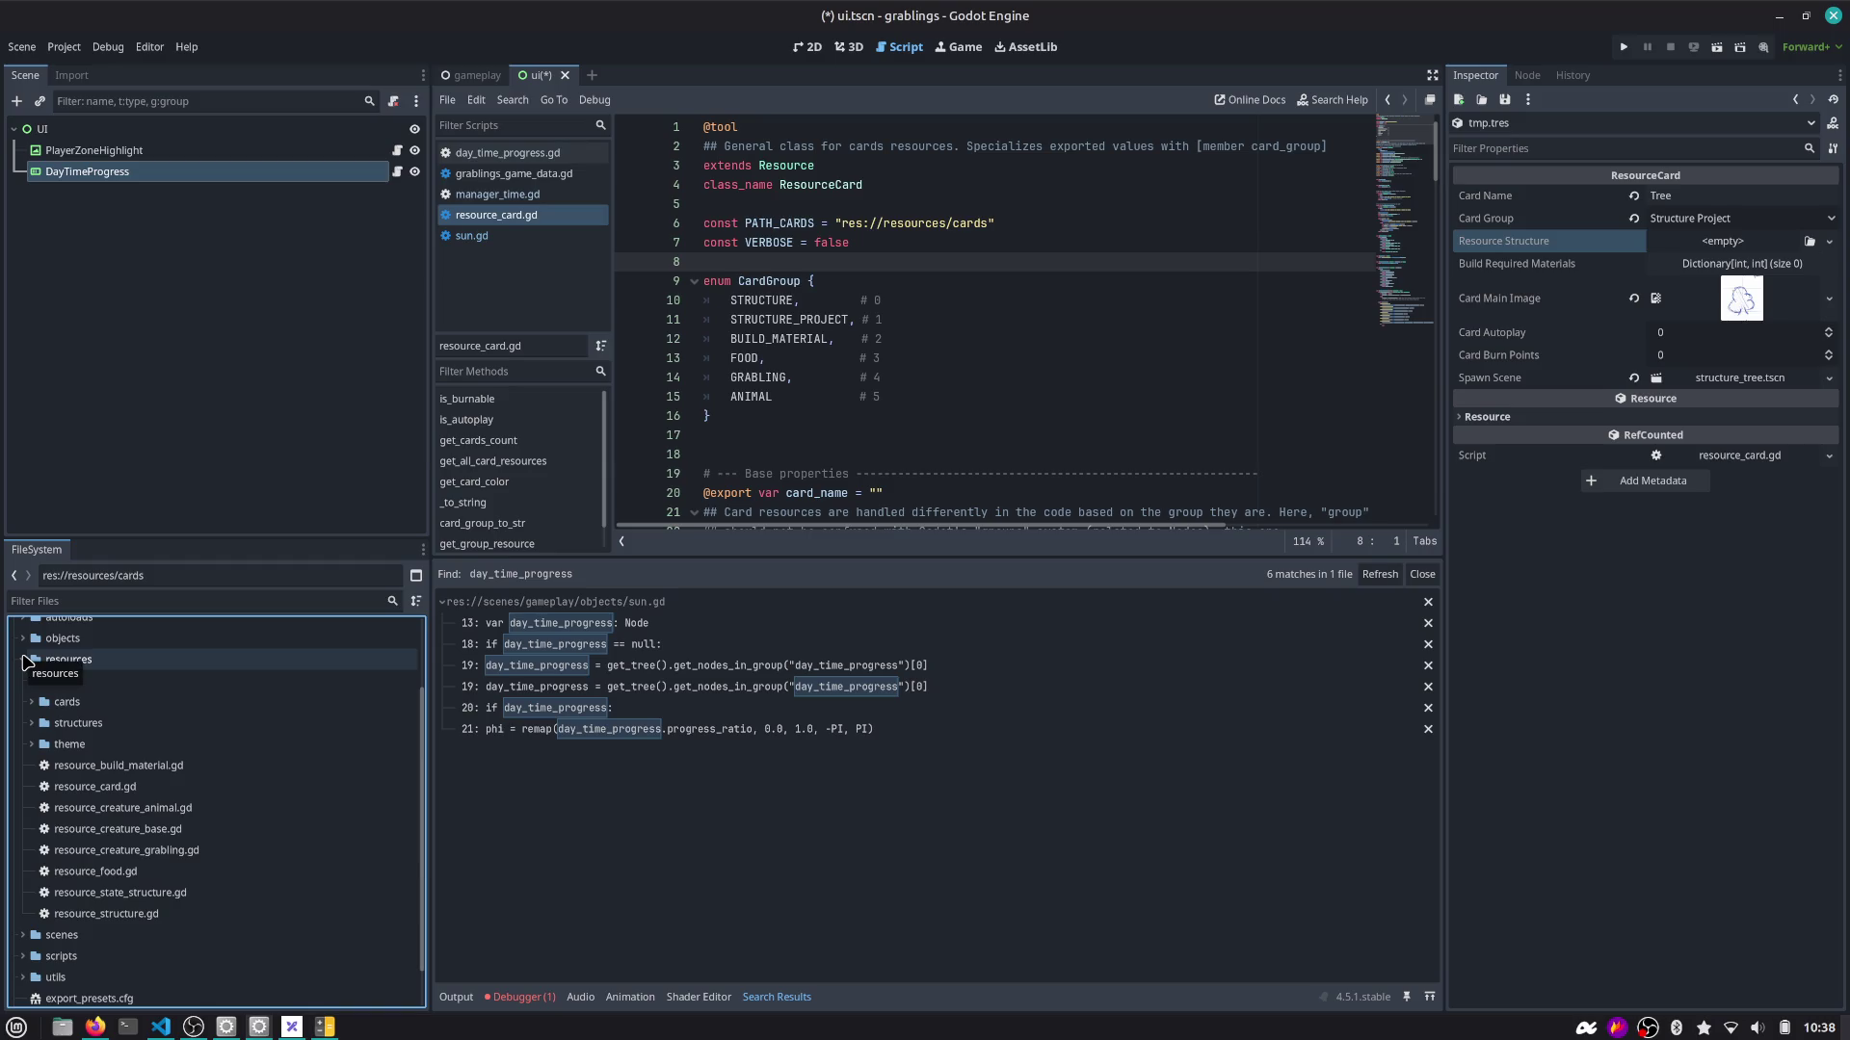
{"action": "middle_click", "coordinate": [496, 214]}
Open day_time_progress.gd via manager_time.gd, review its top lines, and save with Ctrl+S
{"action": "left_click", "coordinate": [514, 194]}
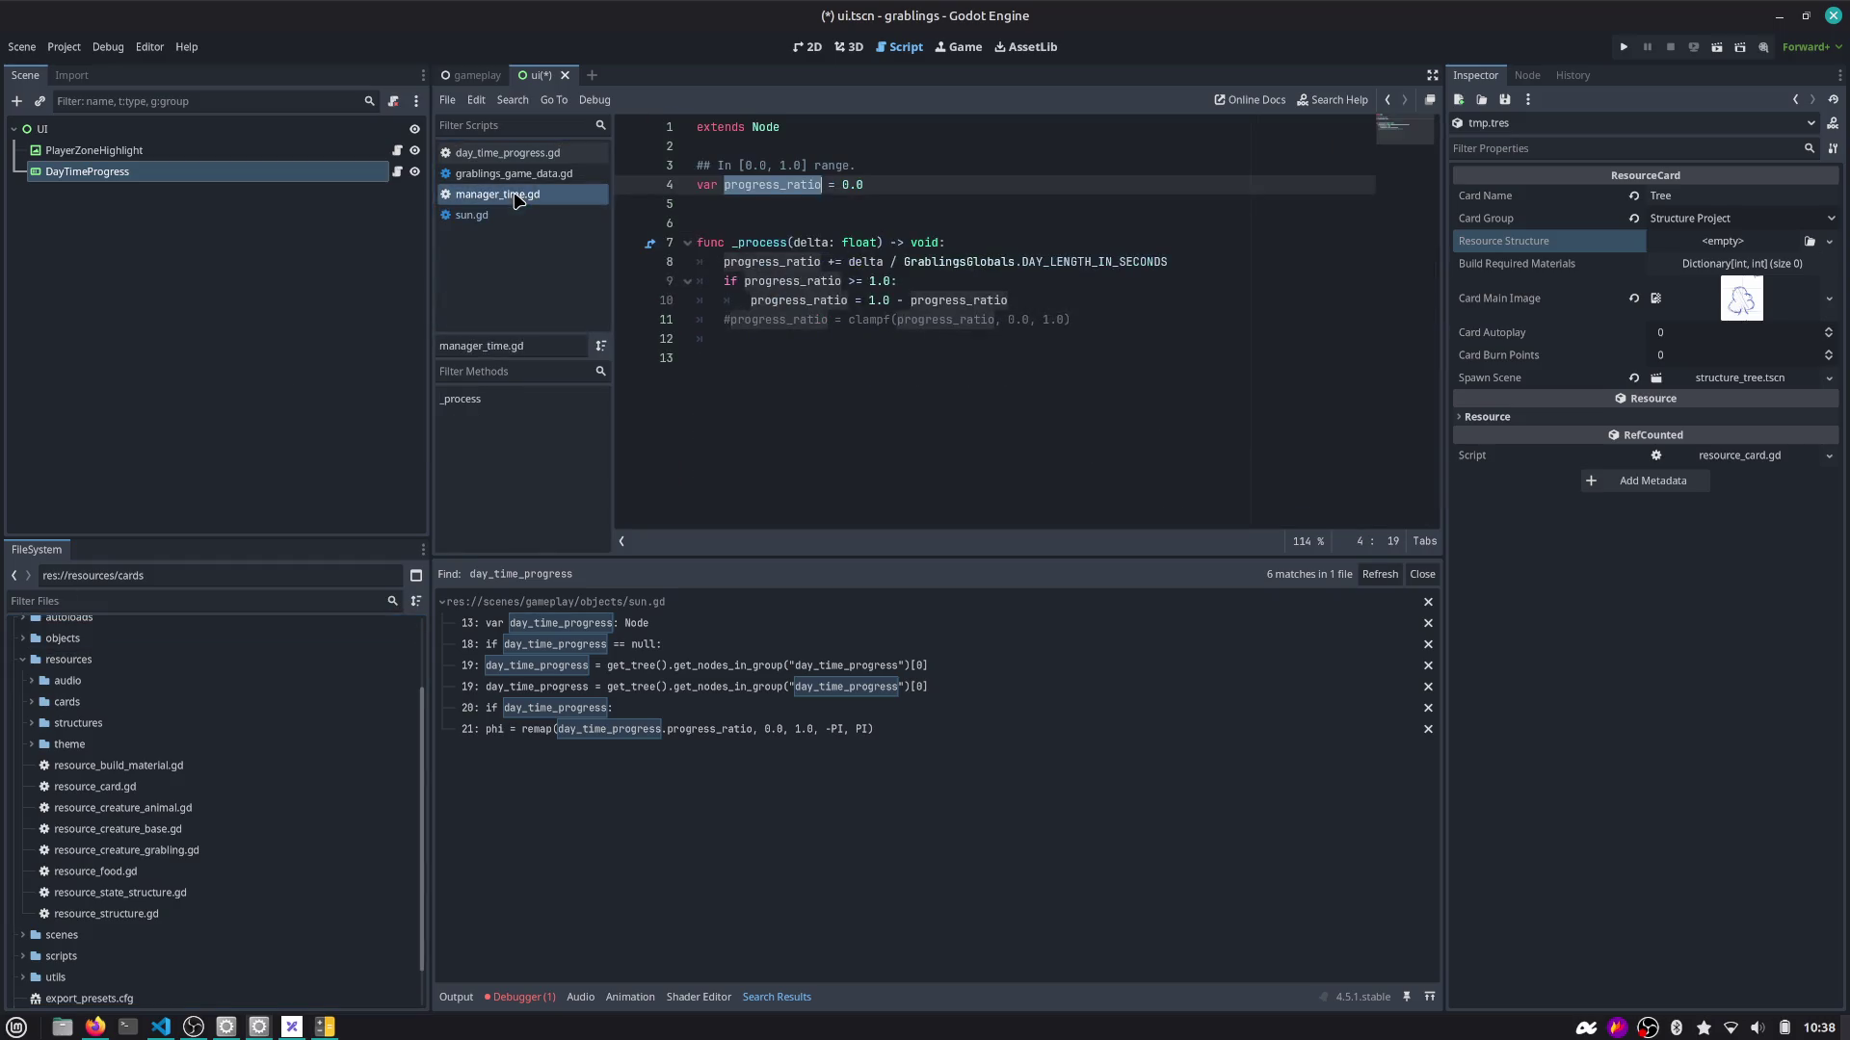
{"action": "left_click", "coordinate": [545, 157]}
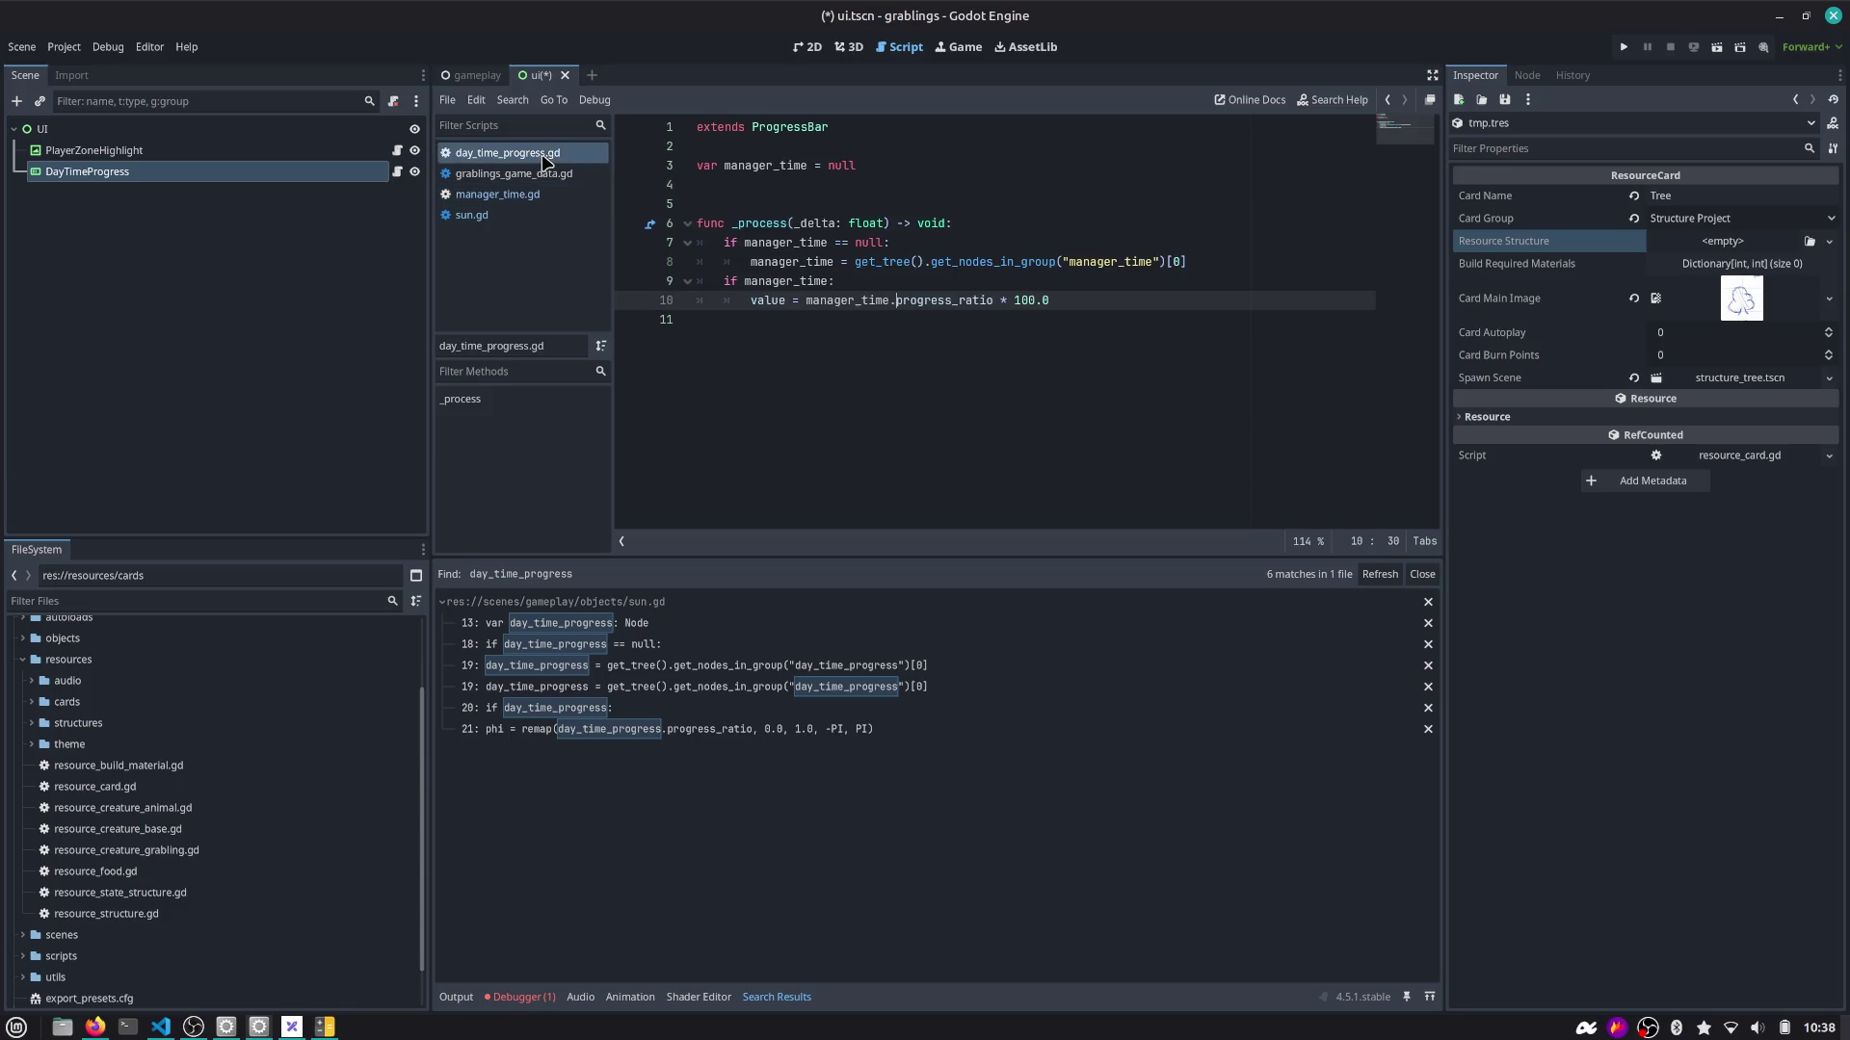
{"action": "left_click", "coordinate": [871, 194]}
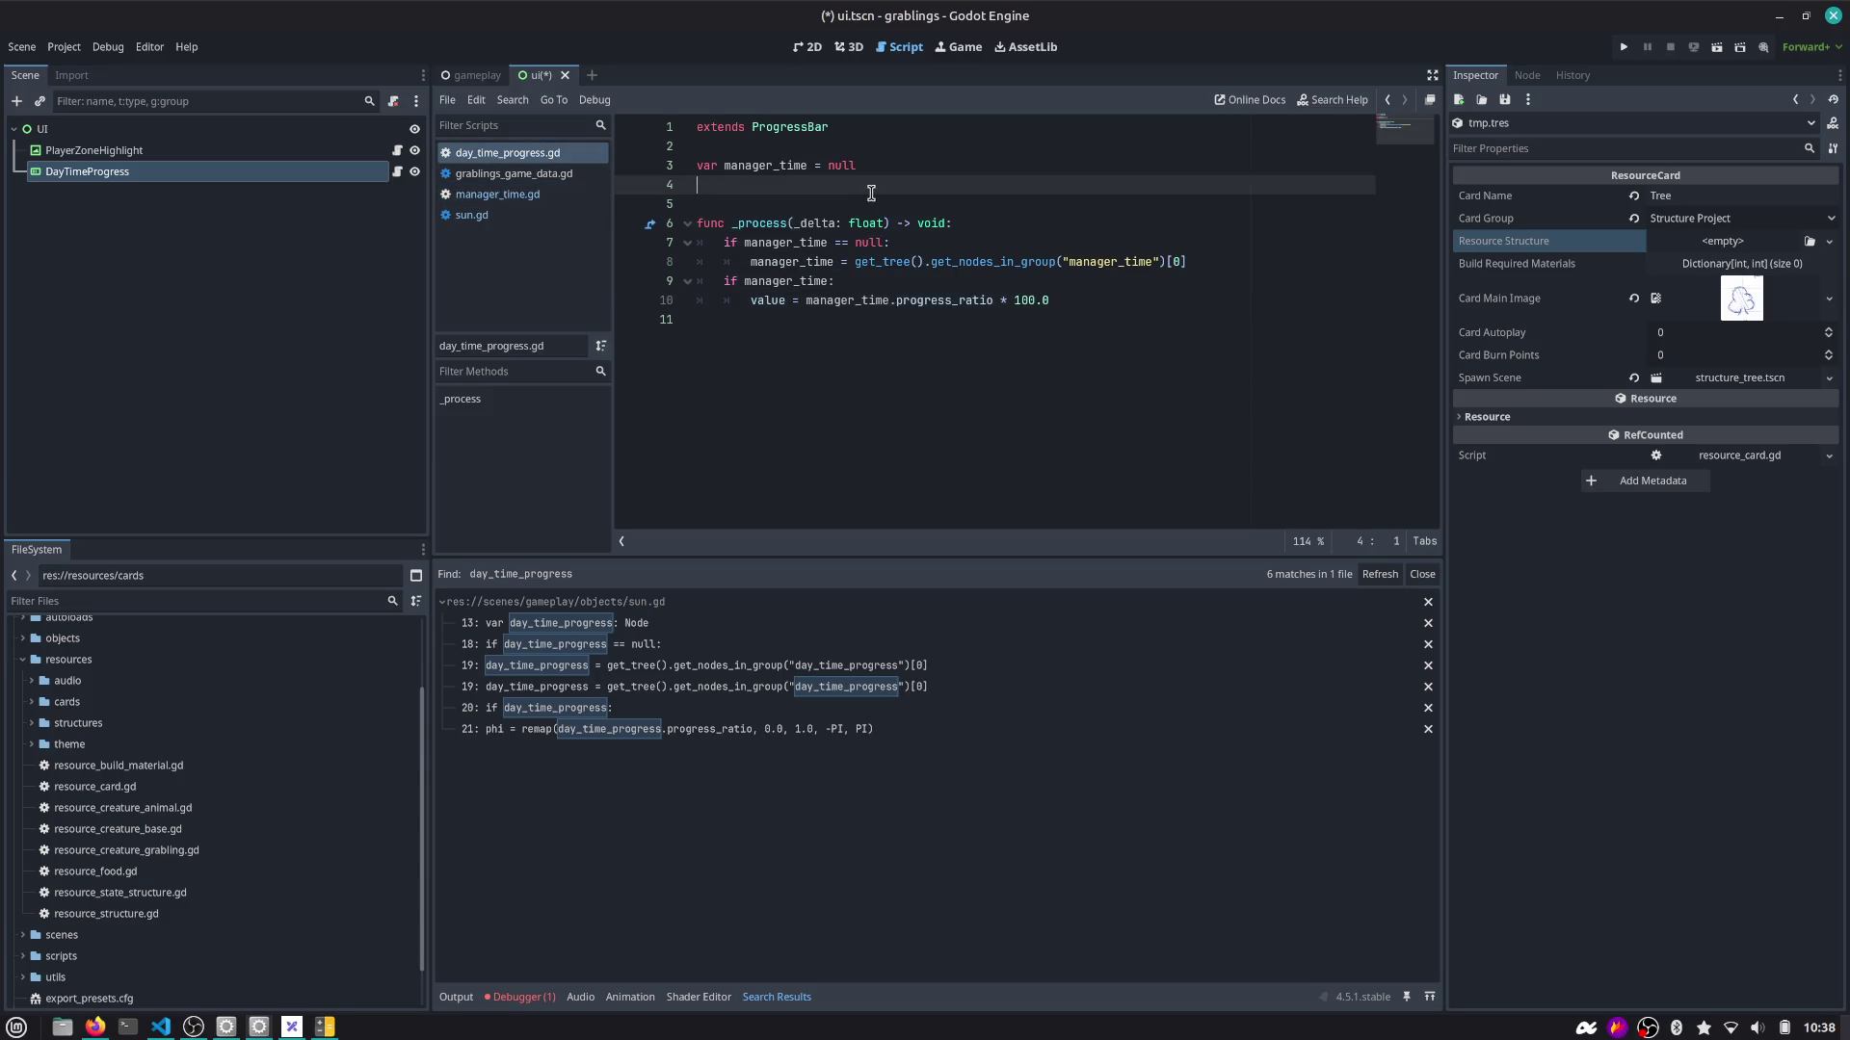
{"action": "key", "text": "Down"}
{"action": "key", "text": "Down"}
{"action": "key", "text": "Down"}
{"action": "key", "text": "Up"}
{"action": "key", "text": "Up"}
{"action": "key", "text": "Up"}
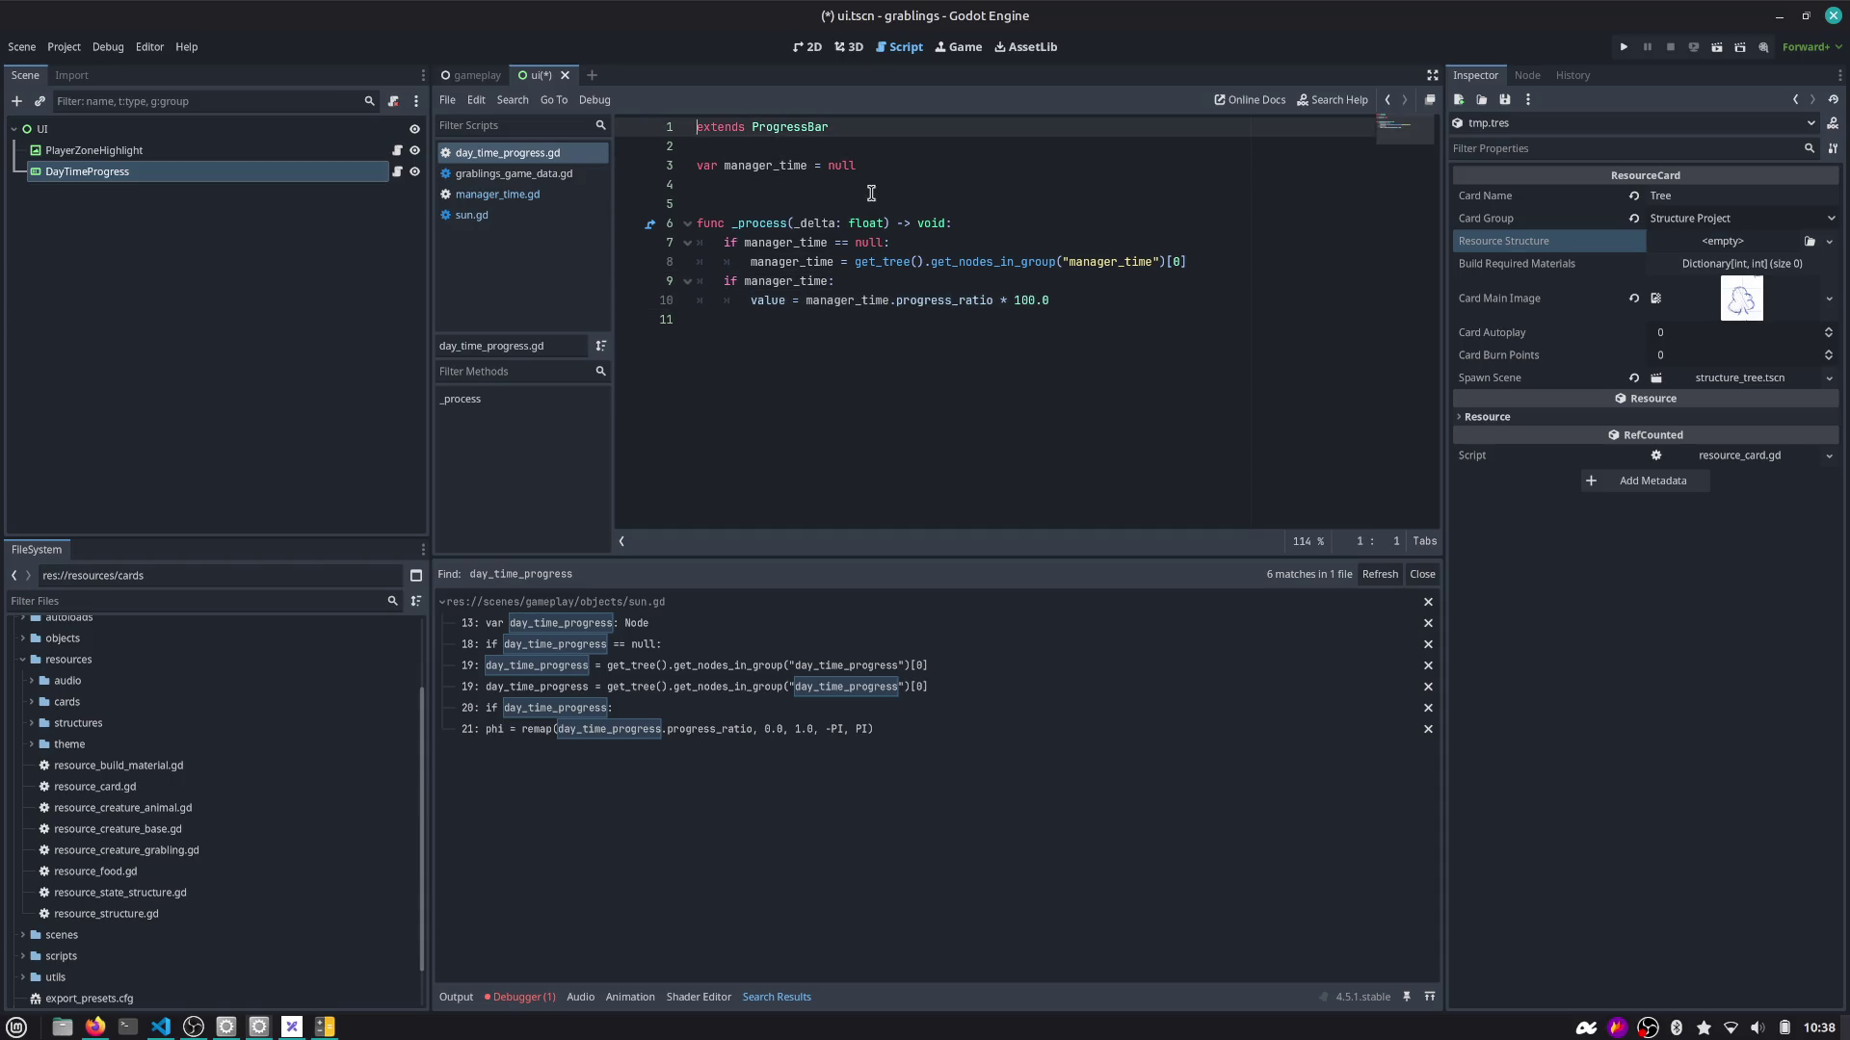
{"action": "key", "text": "Down"}
{"action": "key", "text": "Down"}
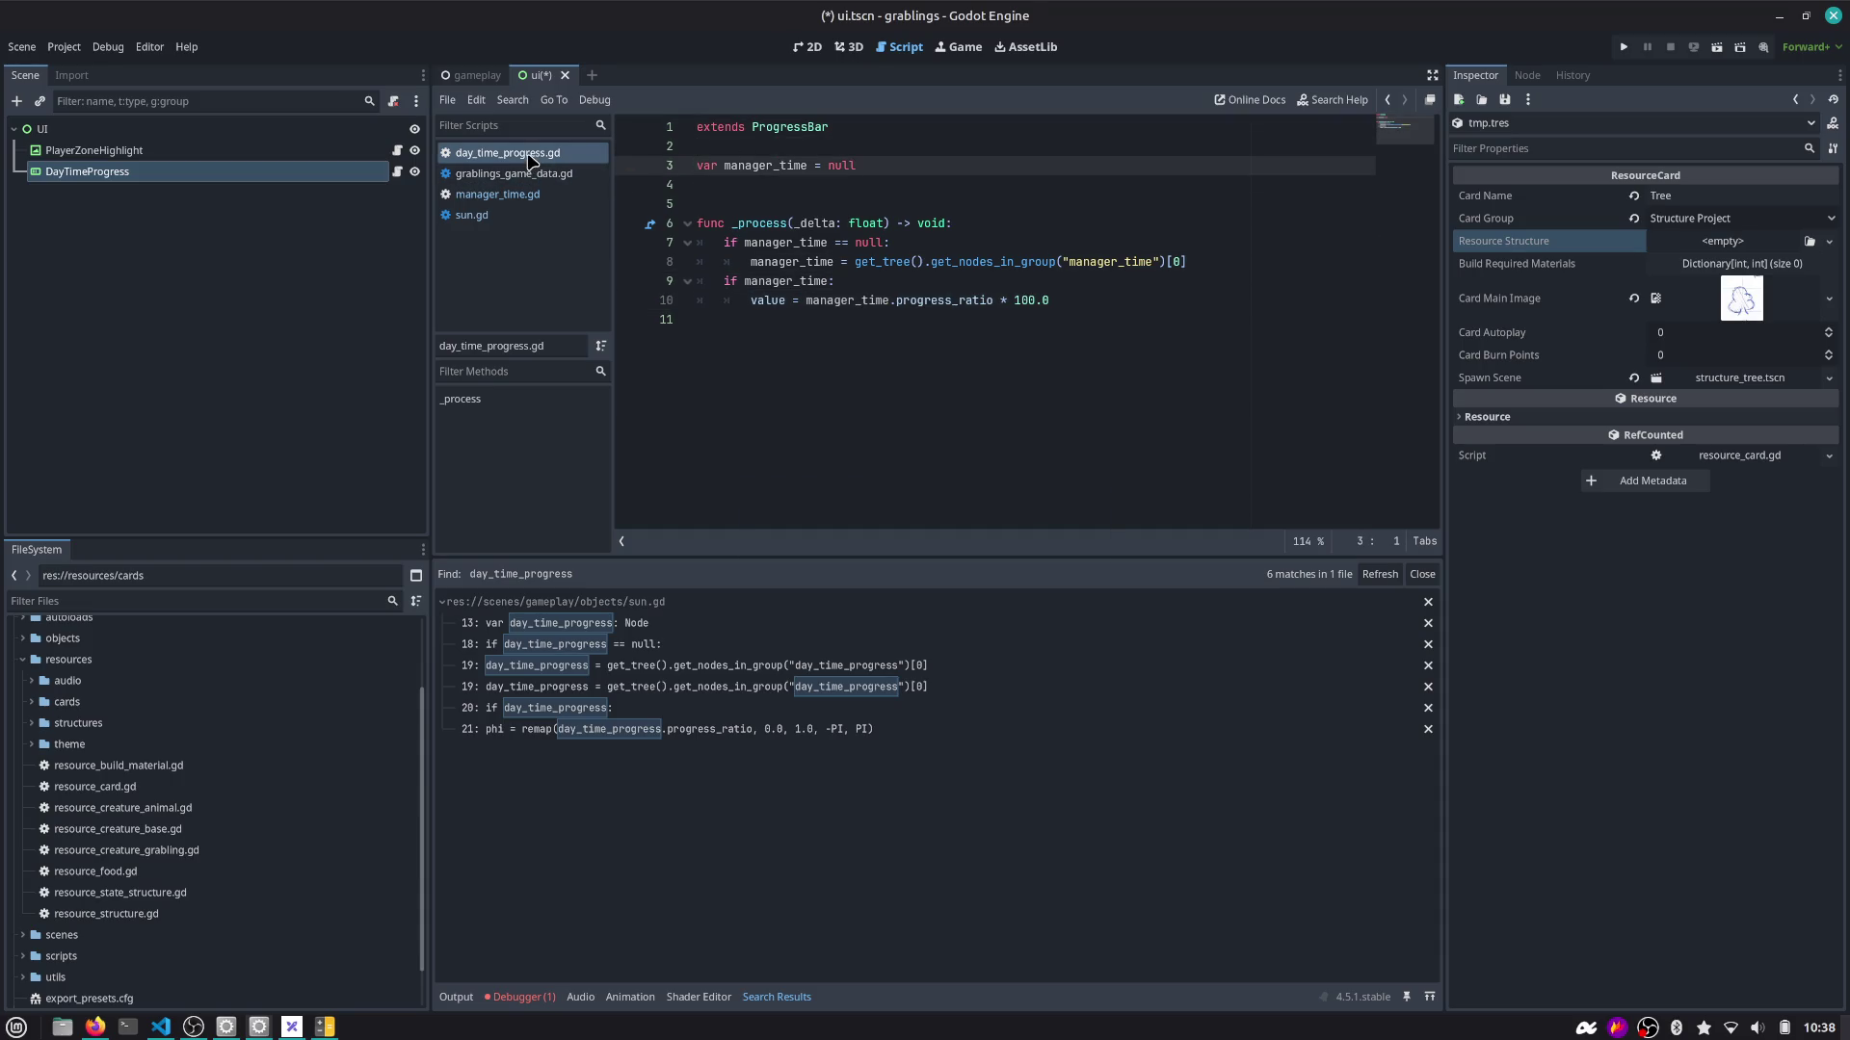
{"action": "key", "text": "ctrl+s"}
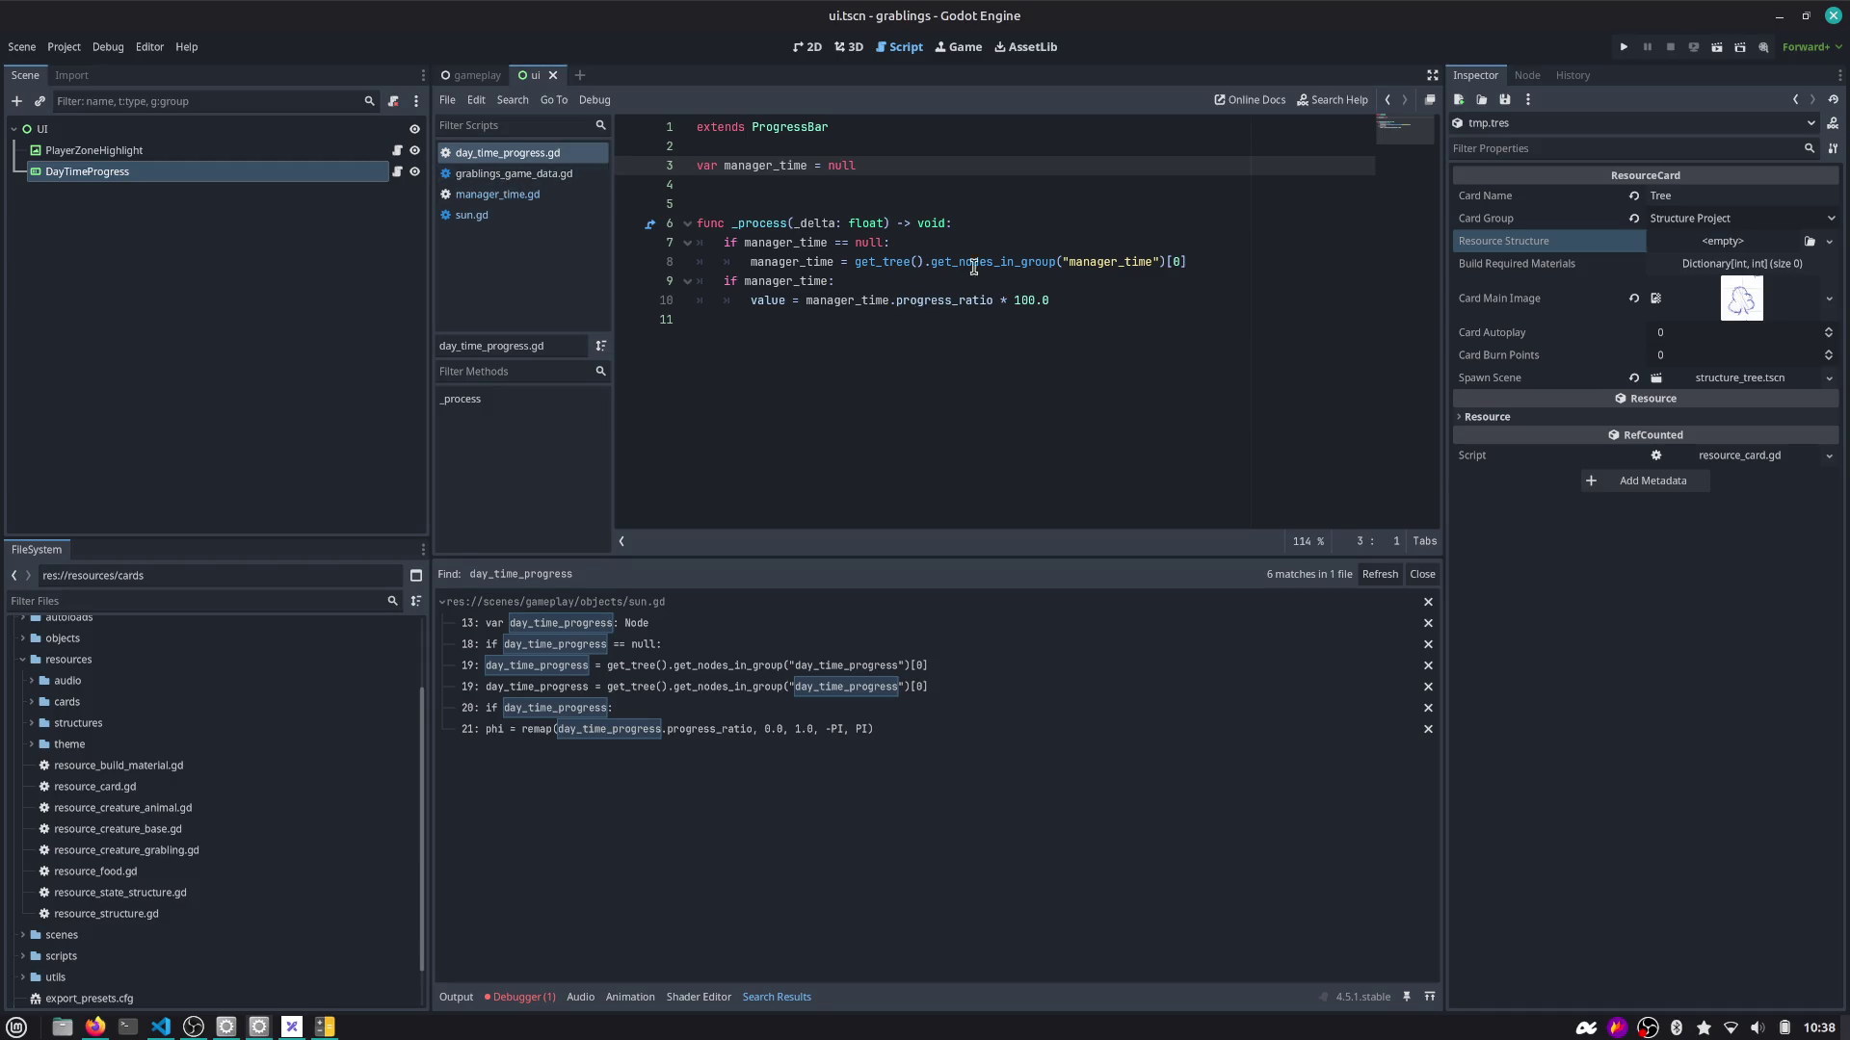
In sun.gd, change the "day_time_progress" group name on line 19 to manager_time
{"action": "mouse_move", "coordinate": [1093, 266]}
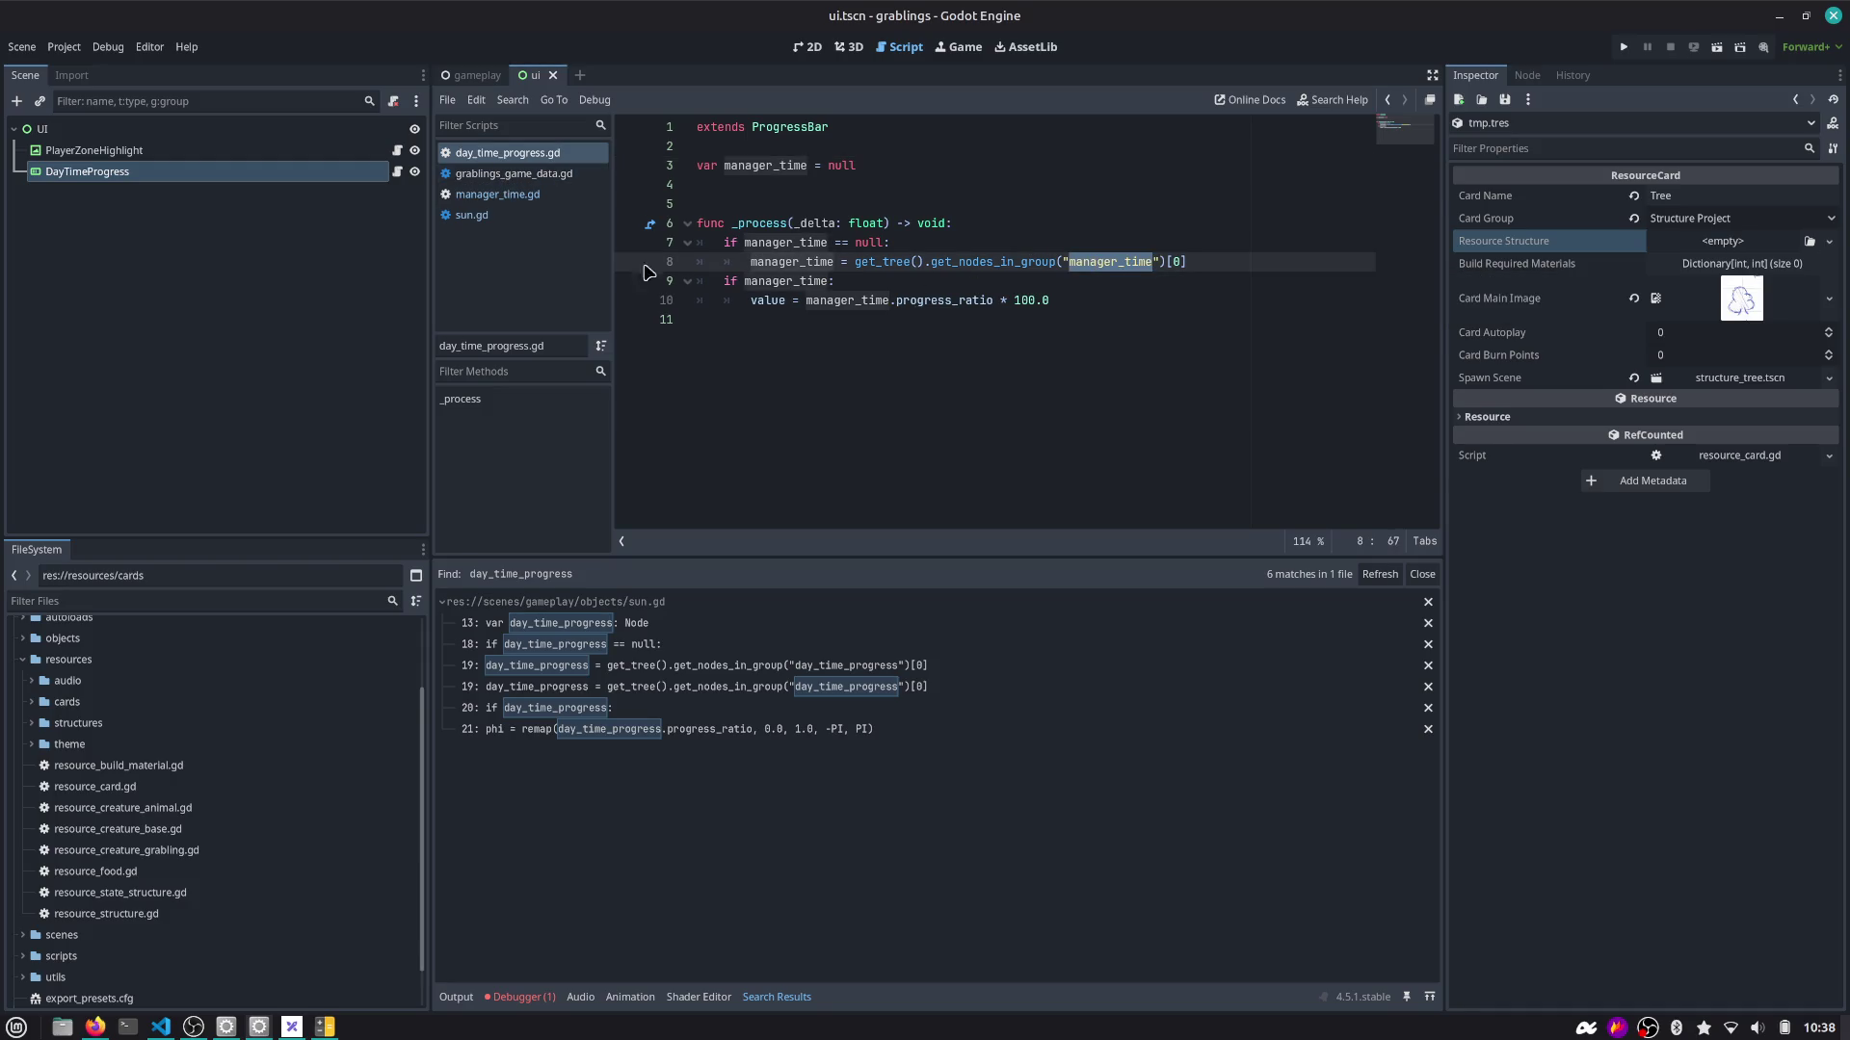
{"action": "left_click", "coordinate": [489, 214]}
{"action": "double_click", "coordinate": [1177, 223]}
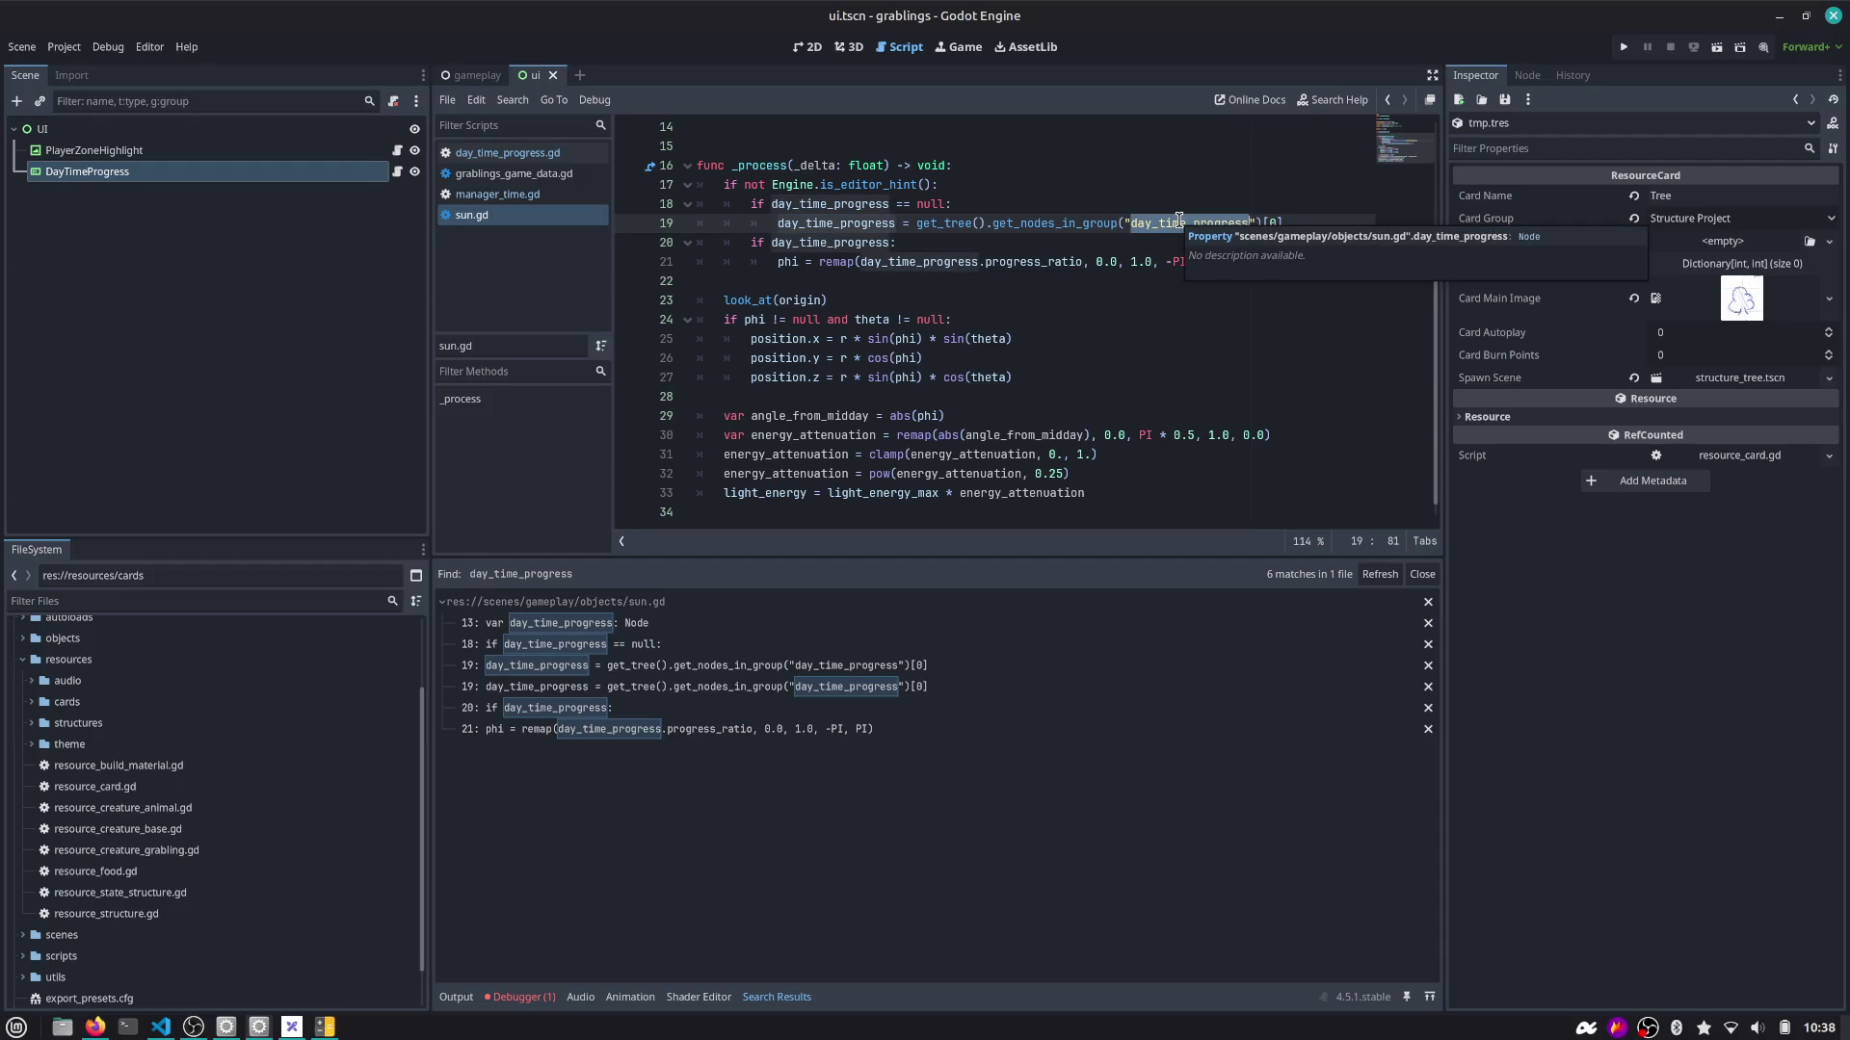
{"action": "type", "text": "manager_time"}
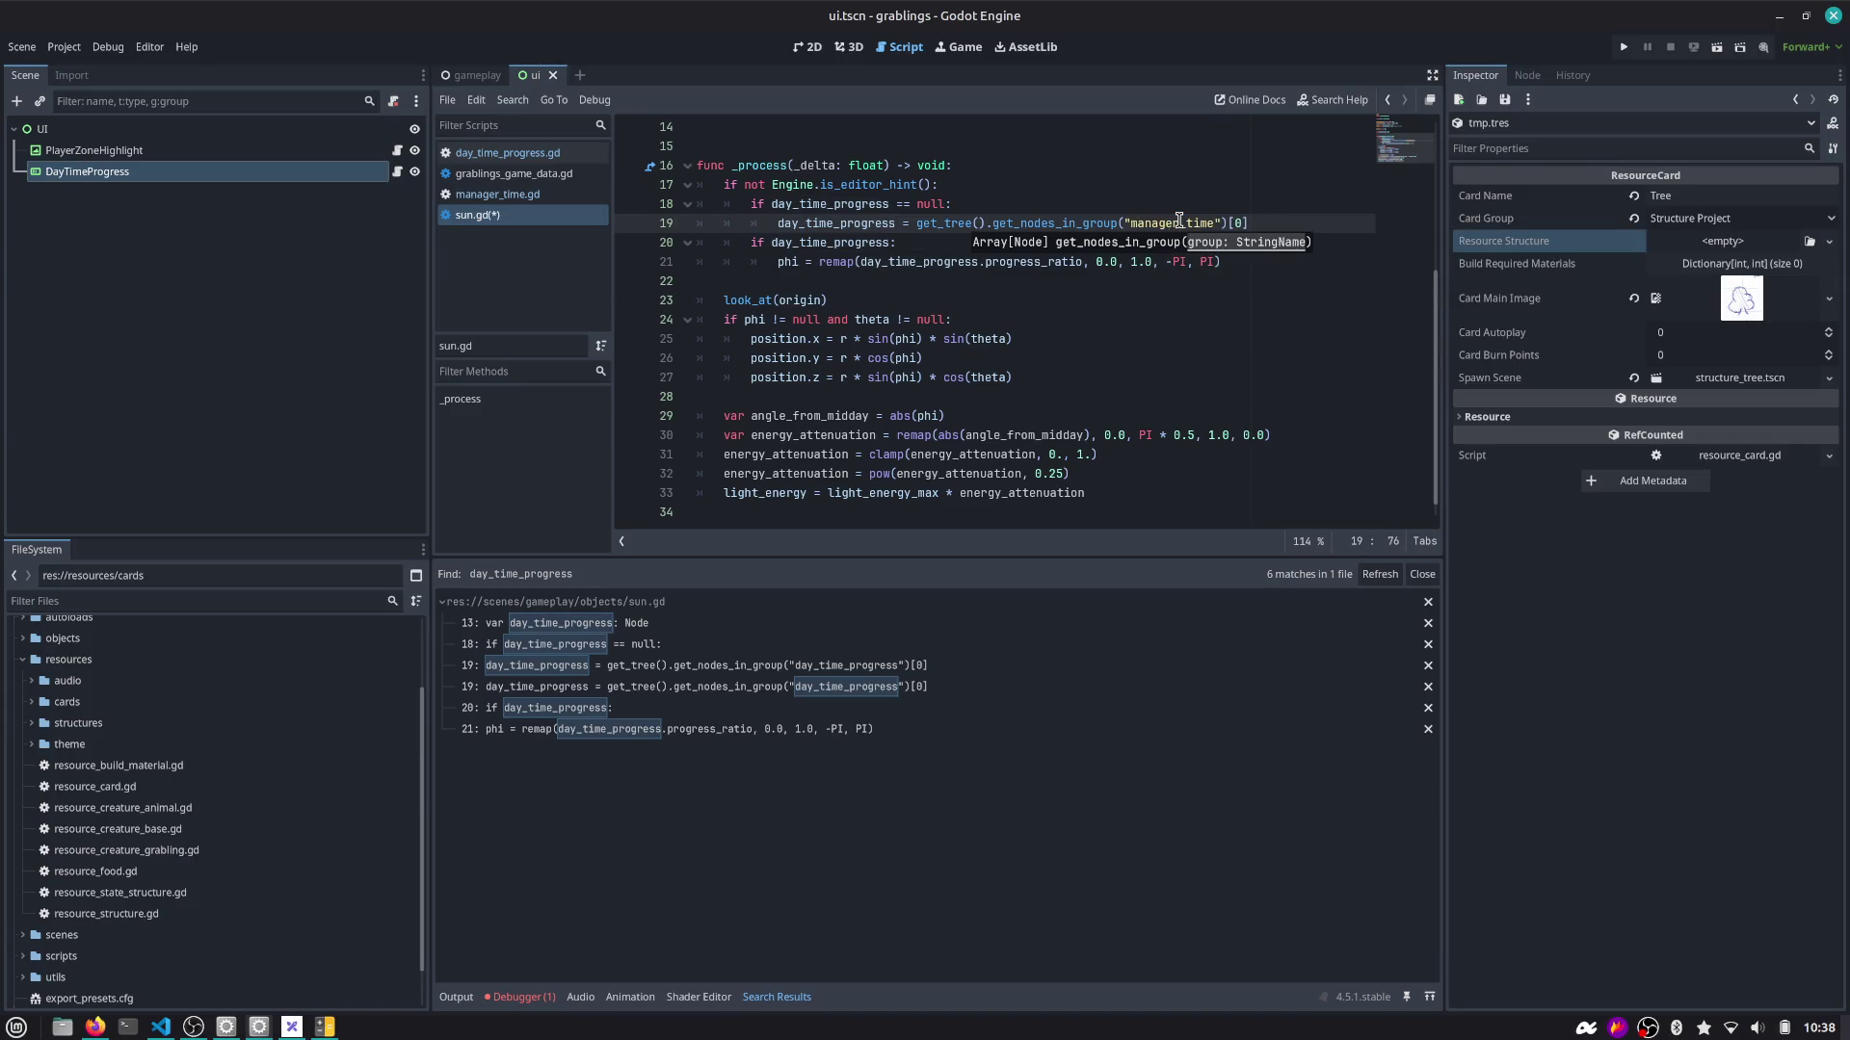
Rename every day_time_progress variable use on line 18 onward to manager_time
{"action": "double_click", "coordinate": [826, 220]}
{"action": "key", "text": "ctrl+d"}
{"action": "key", "text": "ctrl+d"}
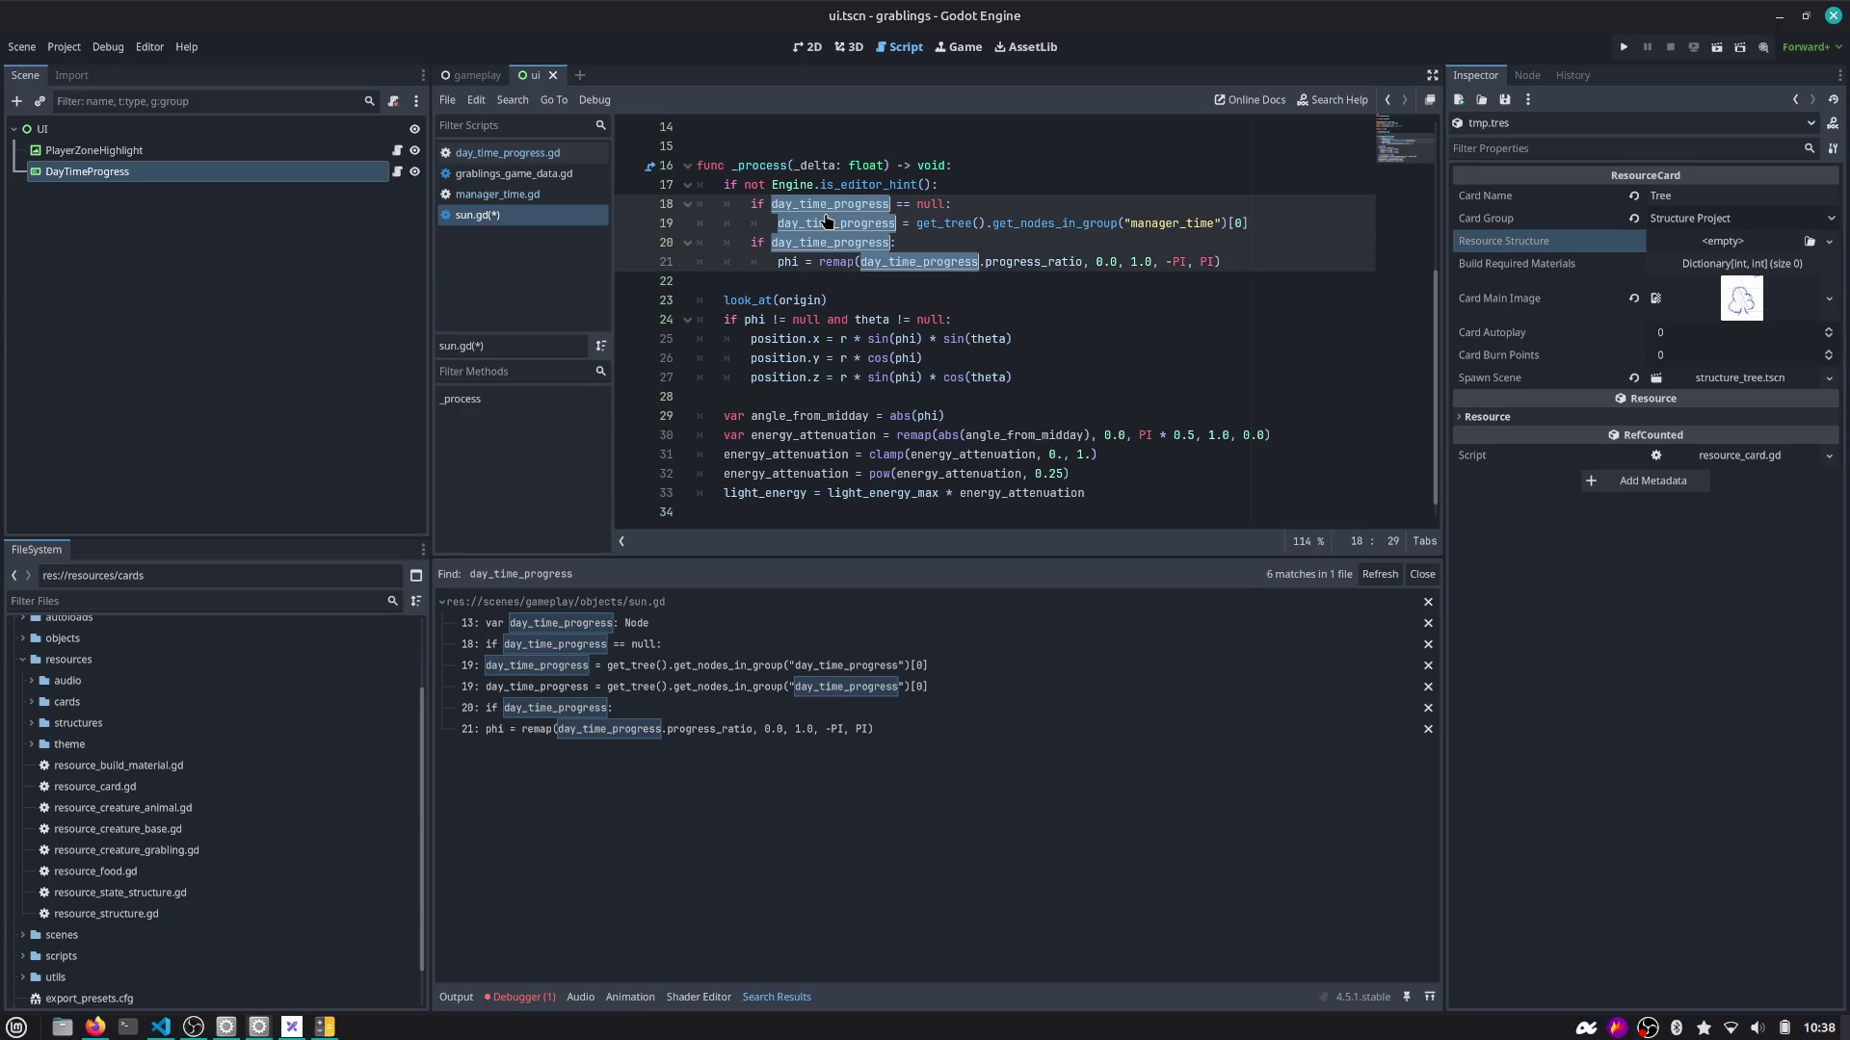
{"action": "type", "text": "manager_time"}
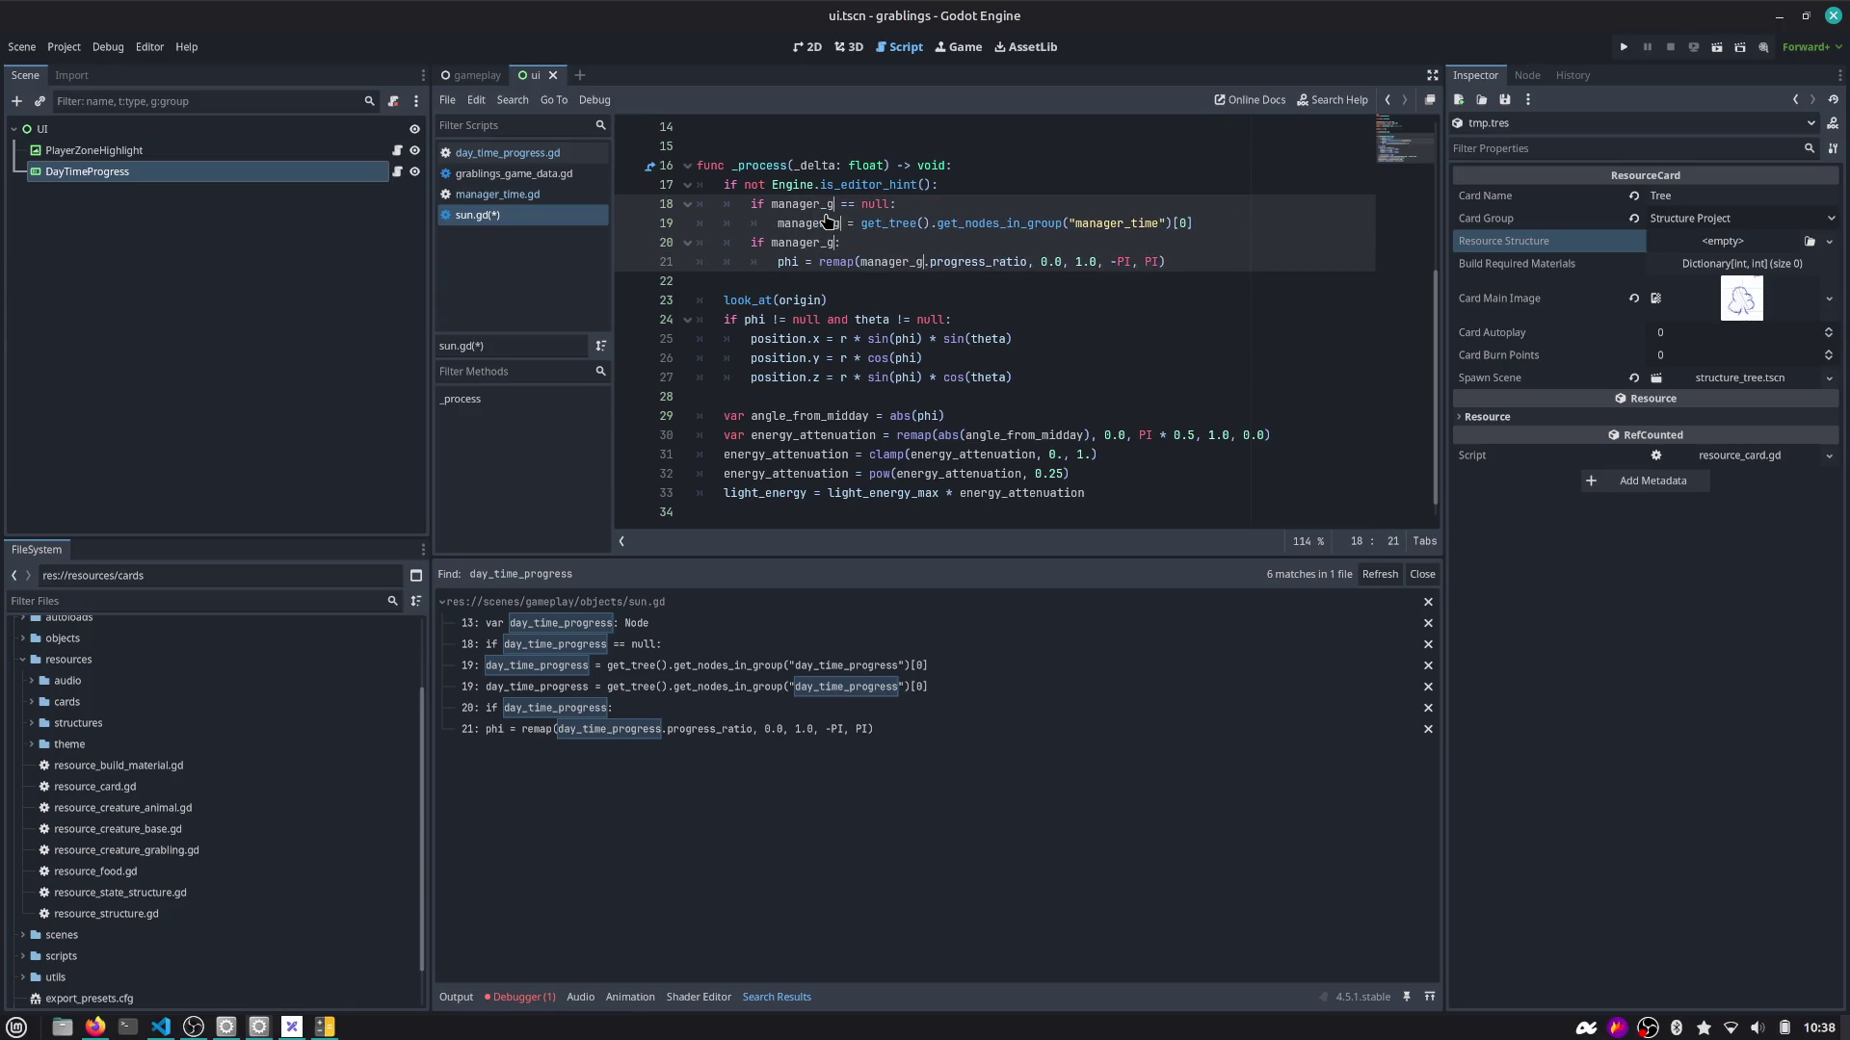
{"action": "key", "text": "Escape"}
{"action": "scroll", "coordinate": [788, 205], "scroll_direction": "up", "scroll_amount": 4}
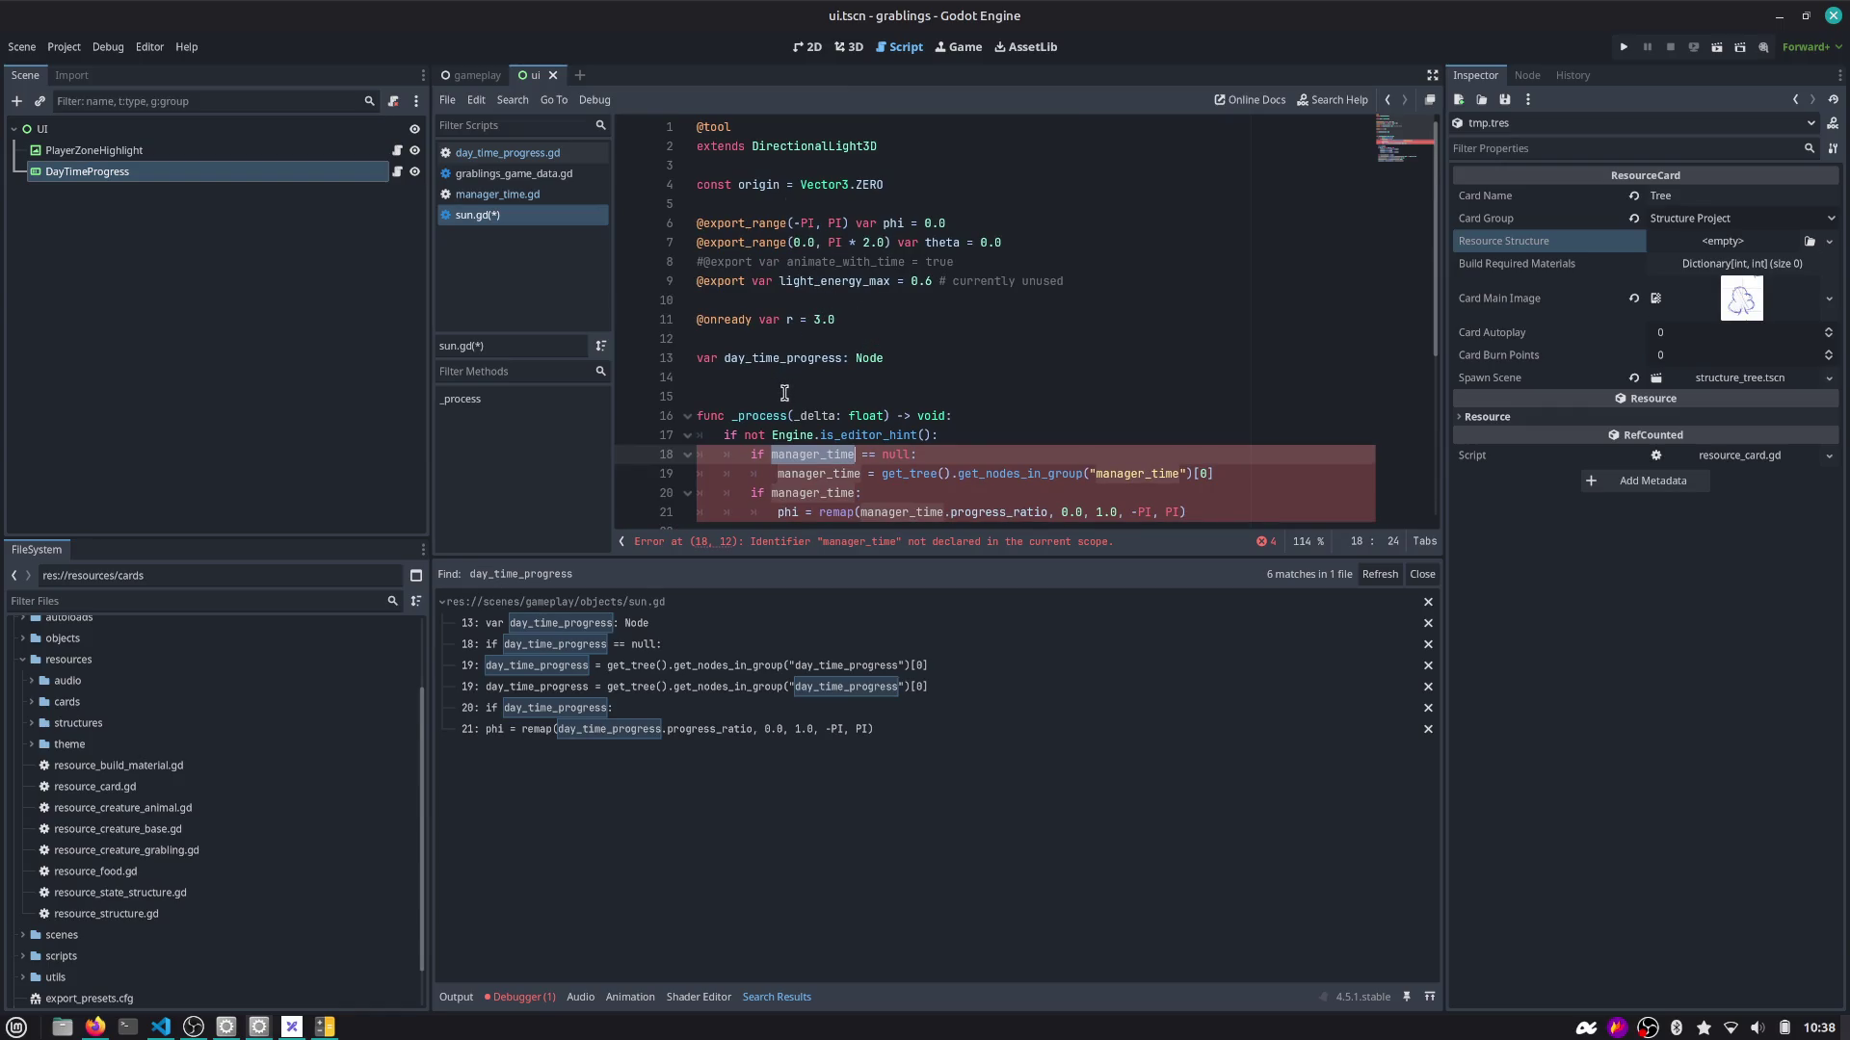
{"action": "scroll", "coordinate": [770, 297], "scroll_direction": "down", "scroll_amount": 1}
Rename the line 13 variable declaration to manager_time
{"action": "double_click", "coordinate": [770, 300]}
{"action": "type", "text": "manager_time"}
{"action": "double_click", "coordinate": [834, 300]}
{"action": "mouse_move", "coordinate": [834, 301]}
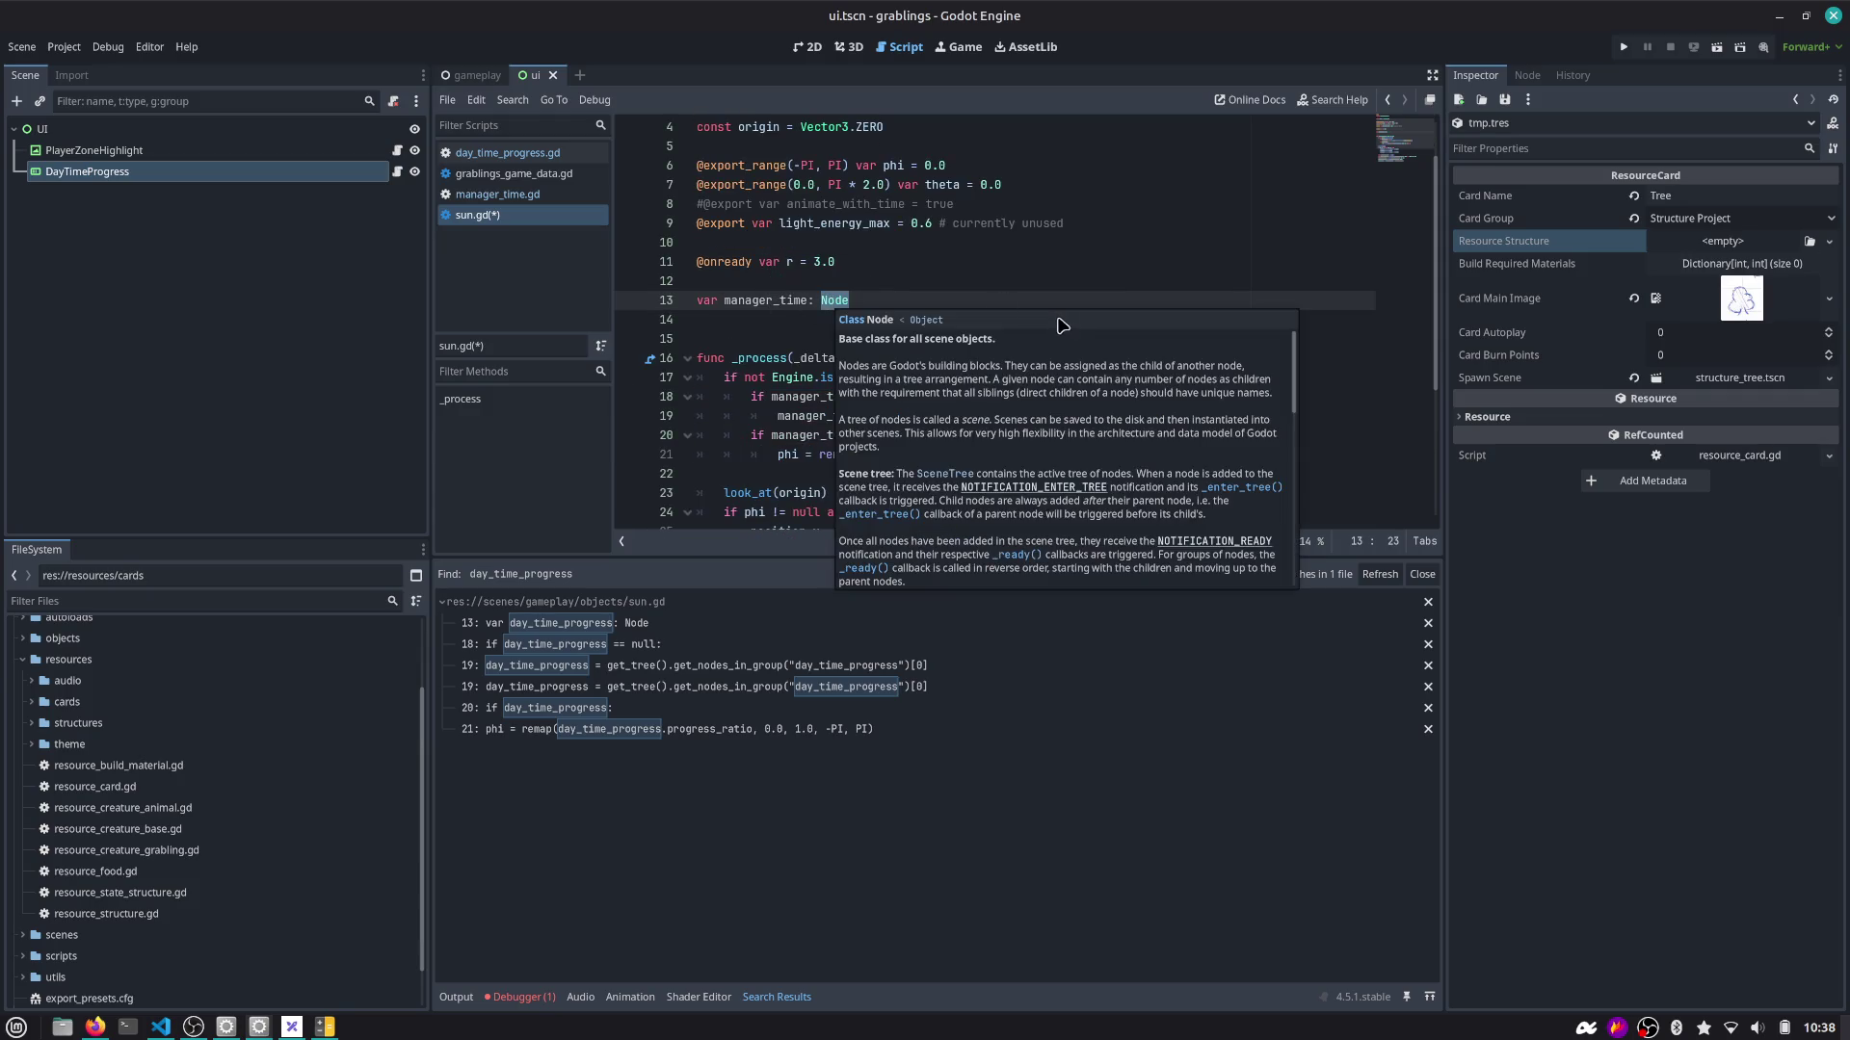
{"action": "left_click", "coordinate": [1043, 272]}
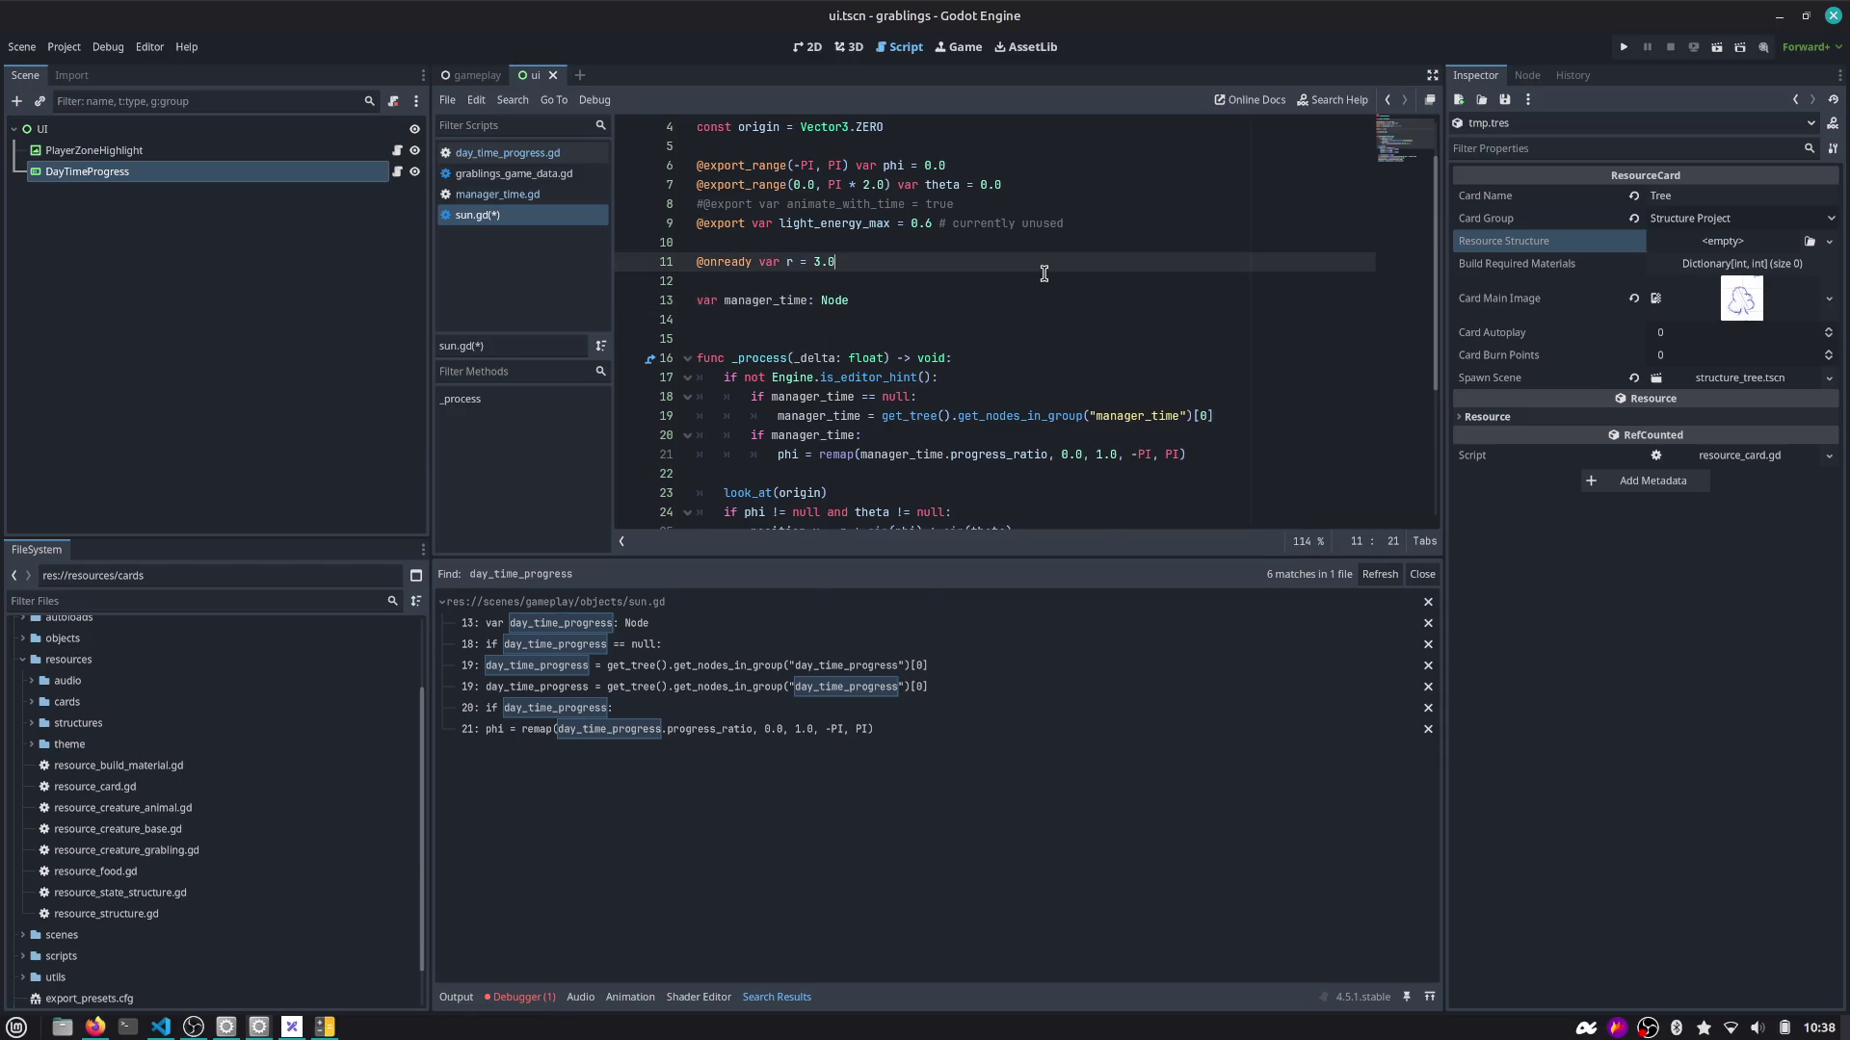
Test-run the project in an enlarged game view at 2x time scale, then stop it and reopen day_time_progress.gd
{"action": "key", "text": "F5"}
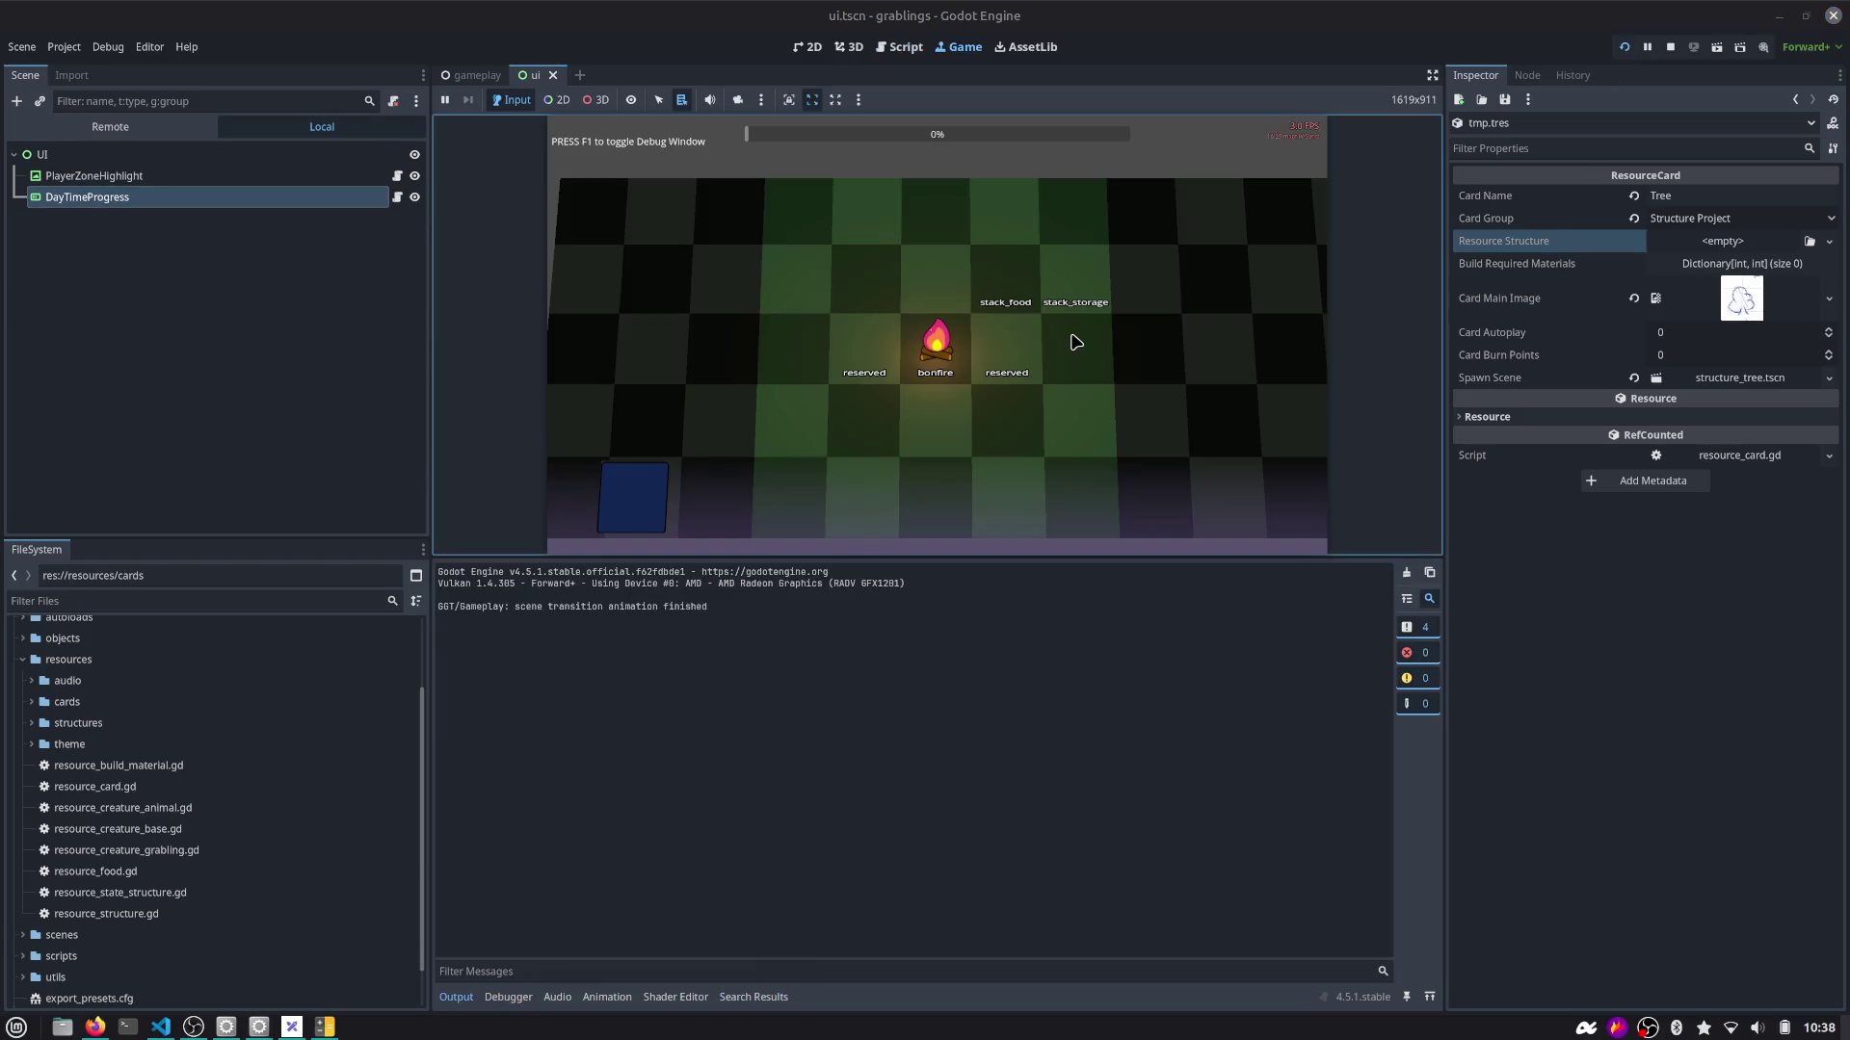
{"action": "left_click_drag", "start_coordinate": [940, 559], "coordinate": [905, 807]}
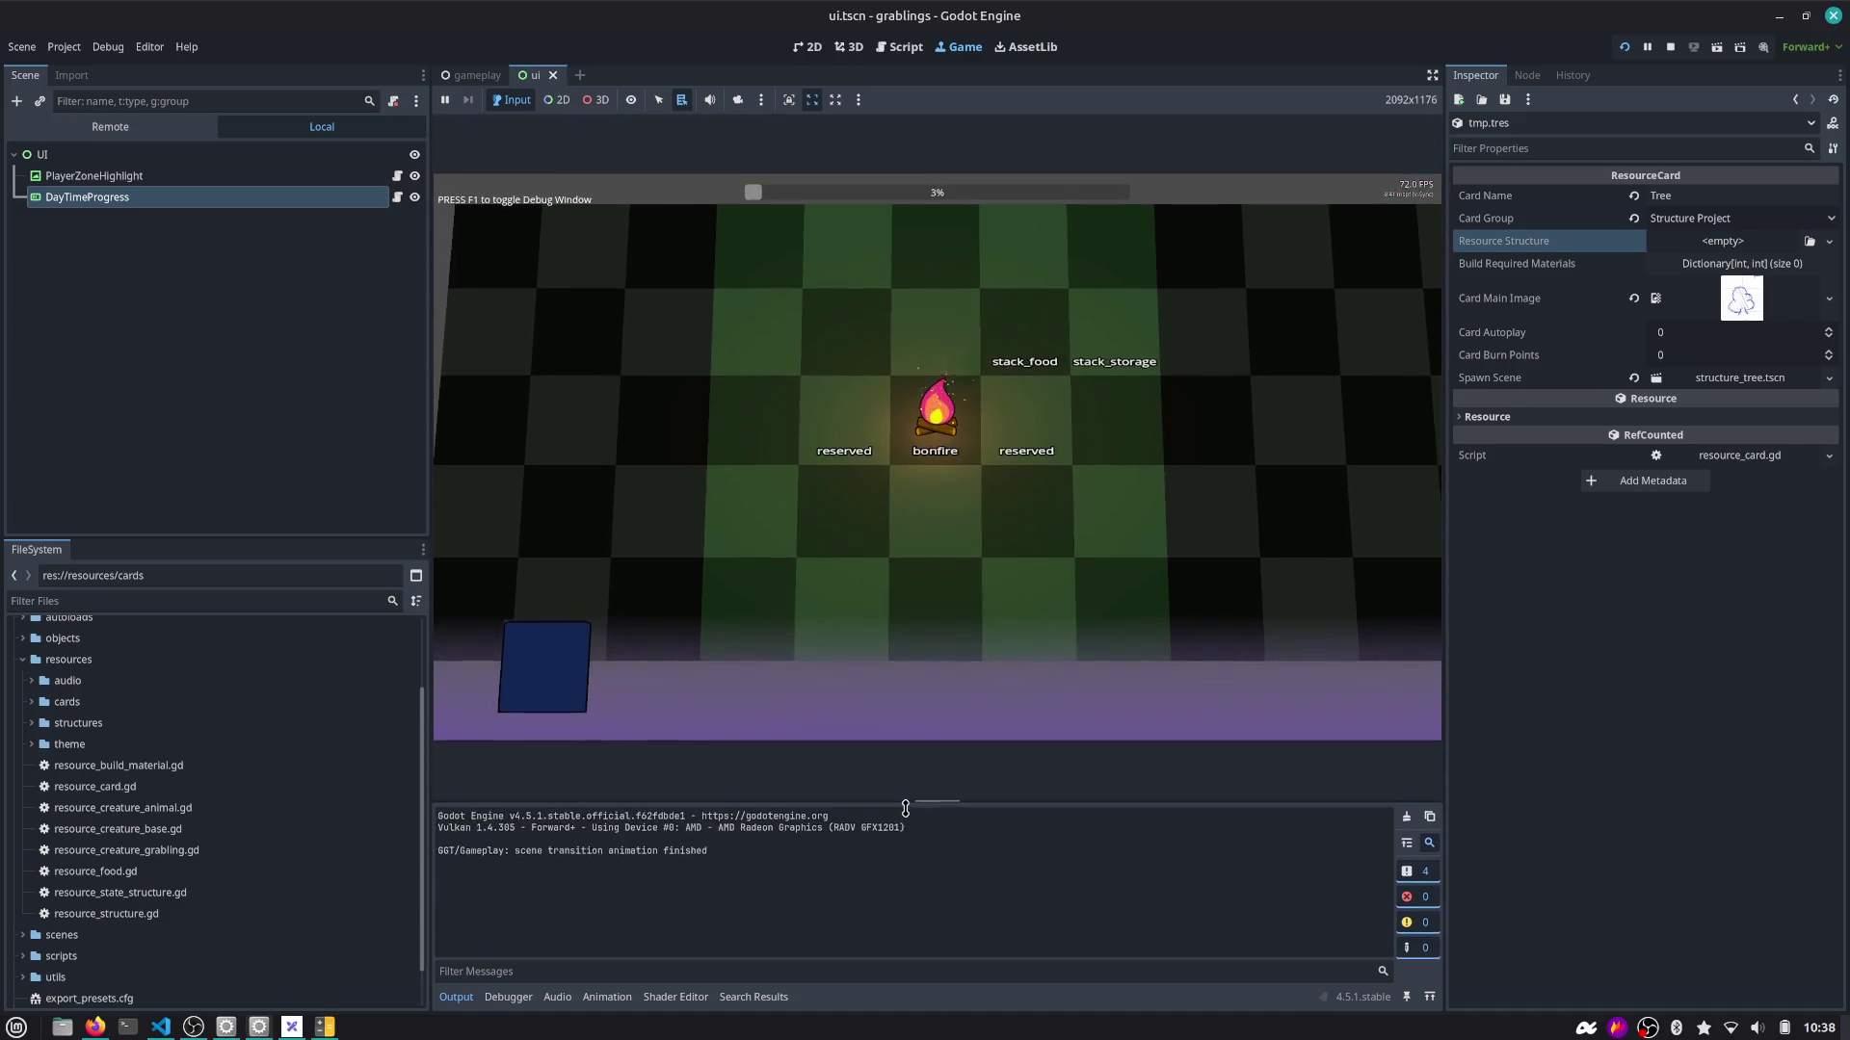
{"action": "left_click_drag", "start_coordinate": [431, 401], "coordinate": [339, 390]}
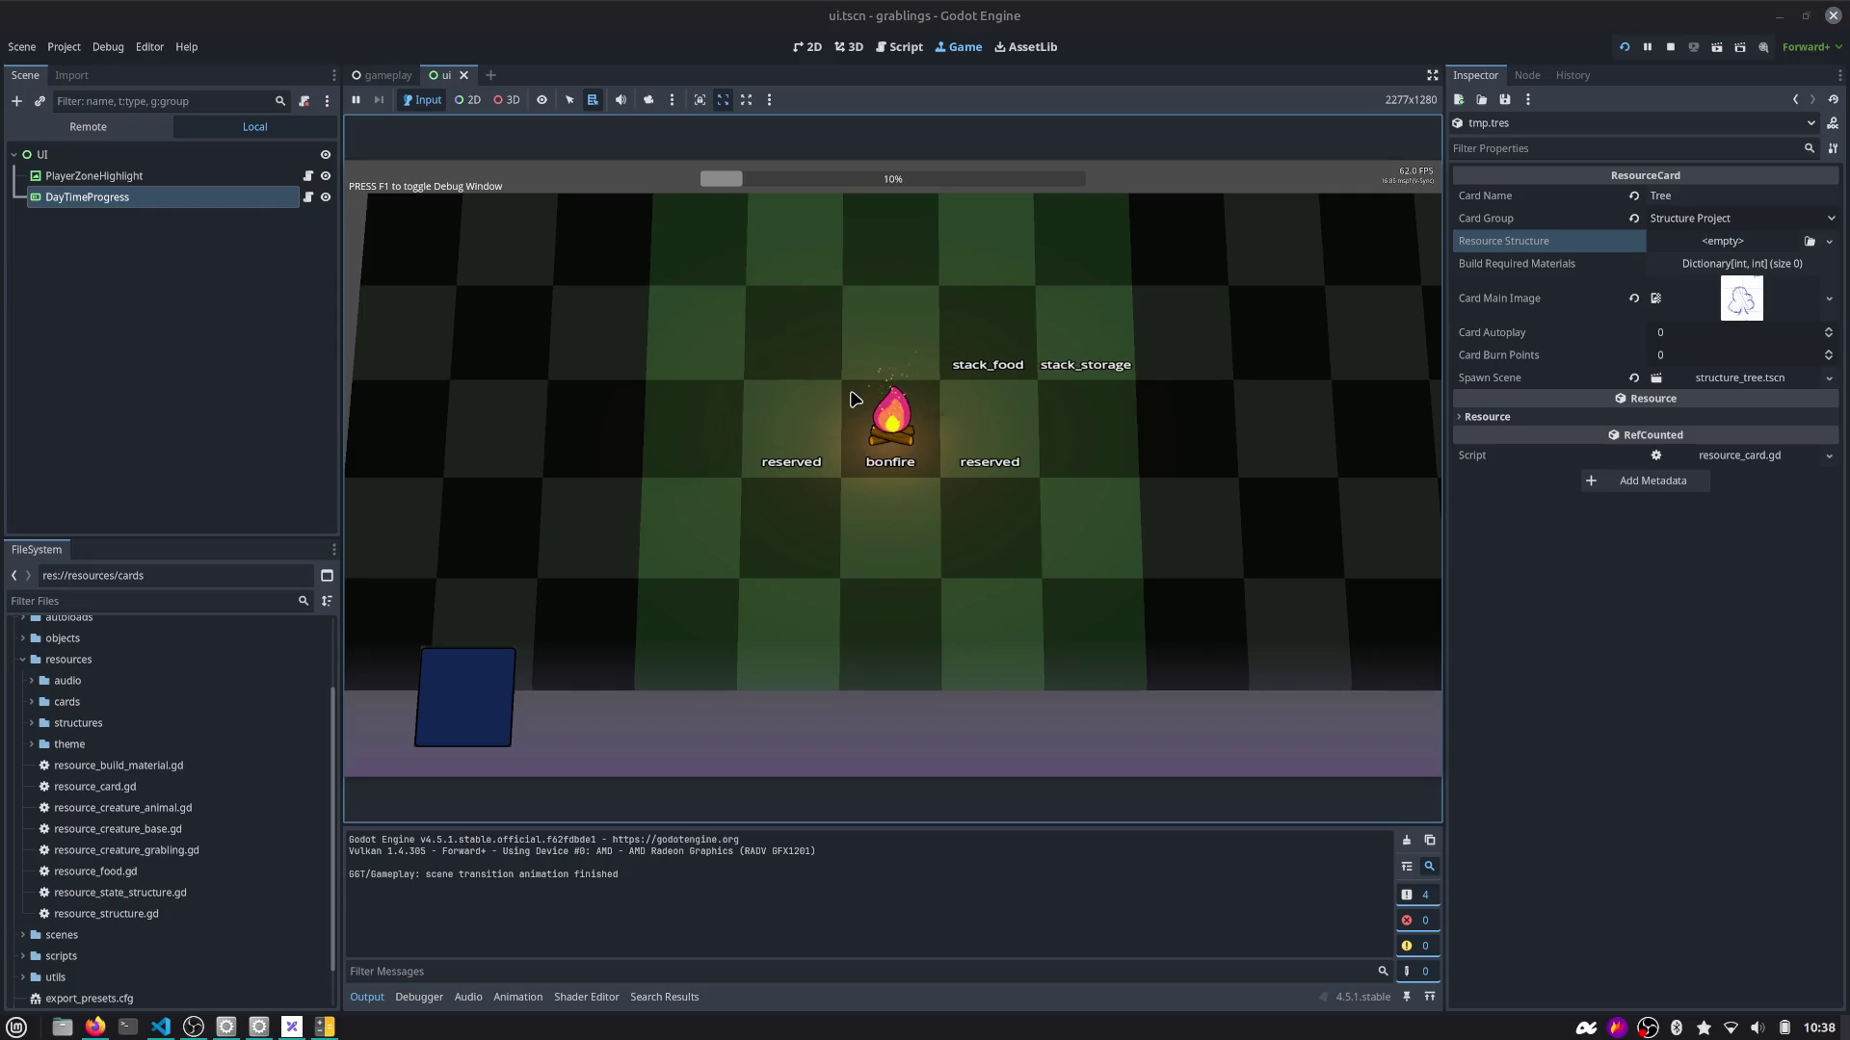
{"action": "key", "text": "2"}
{"action": "left_click", "coordinate": [1669, 46]}
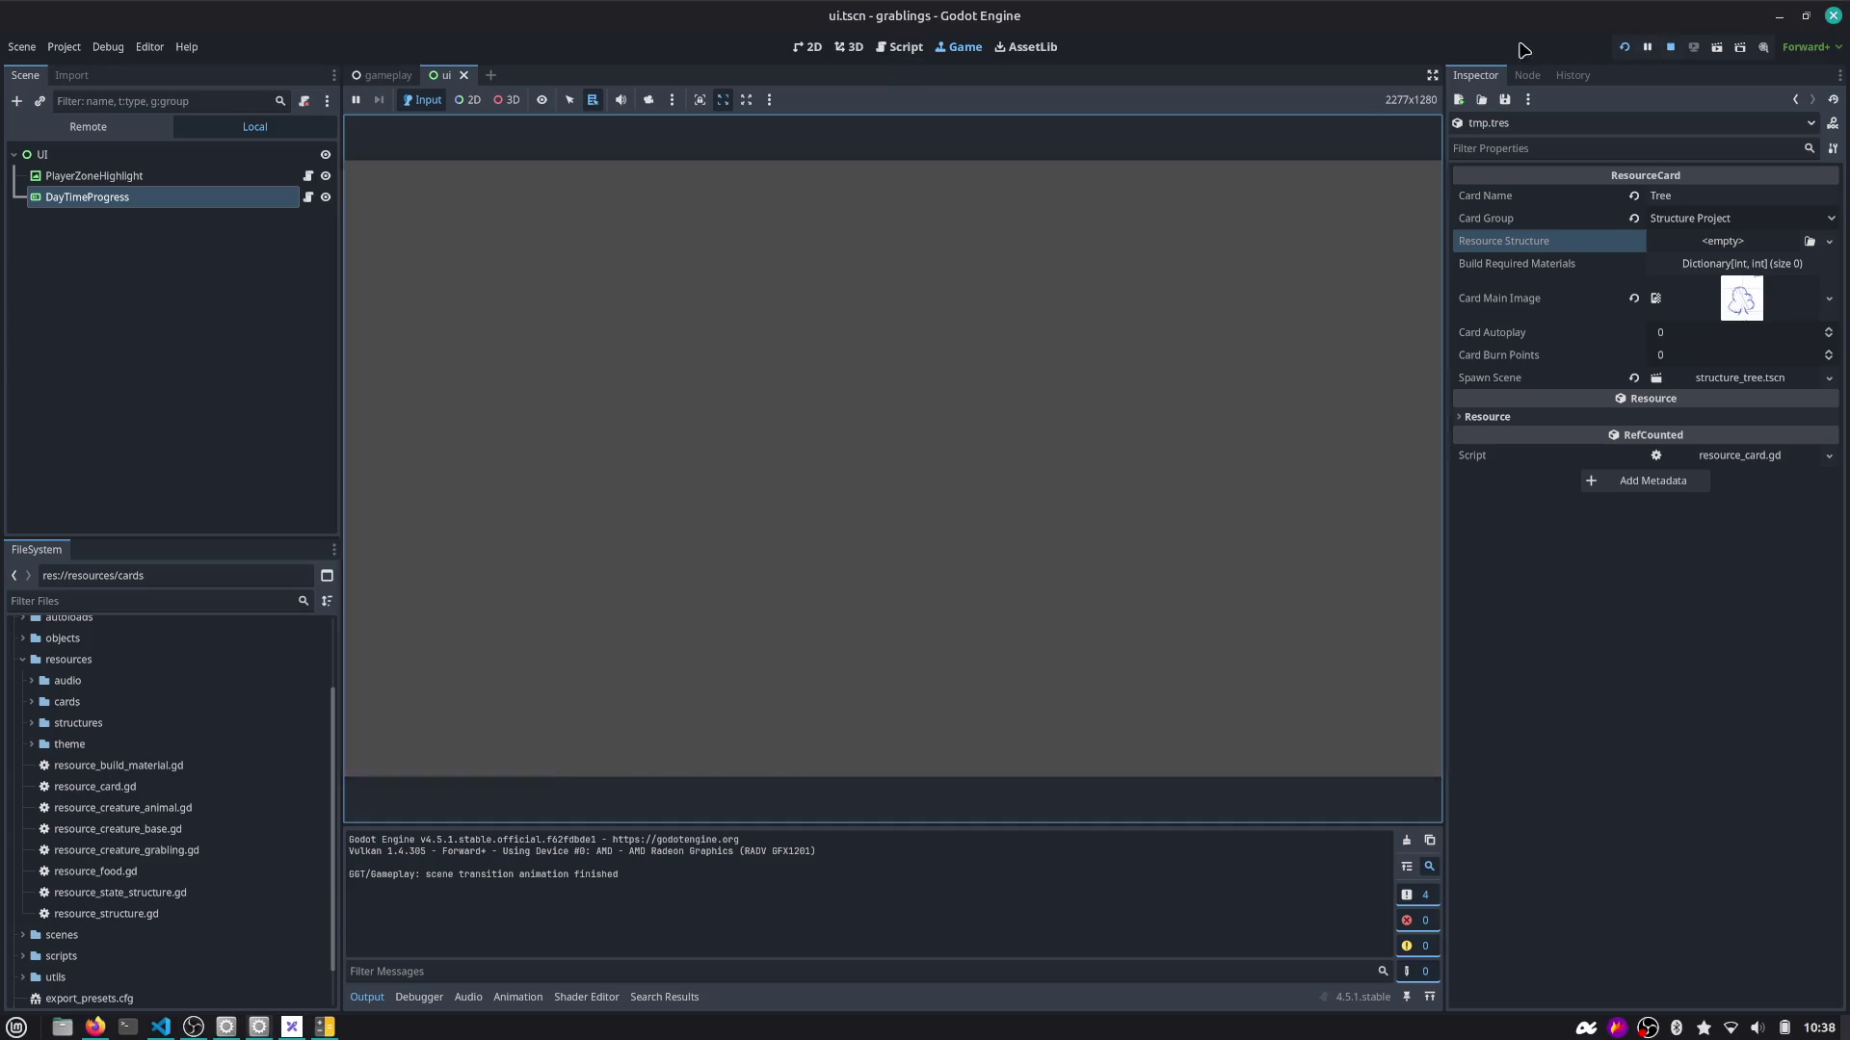
{"action": "left_click", "coordinate": [418, 153]}
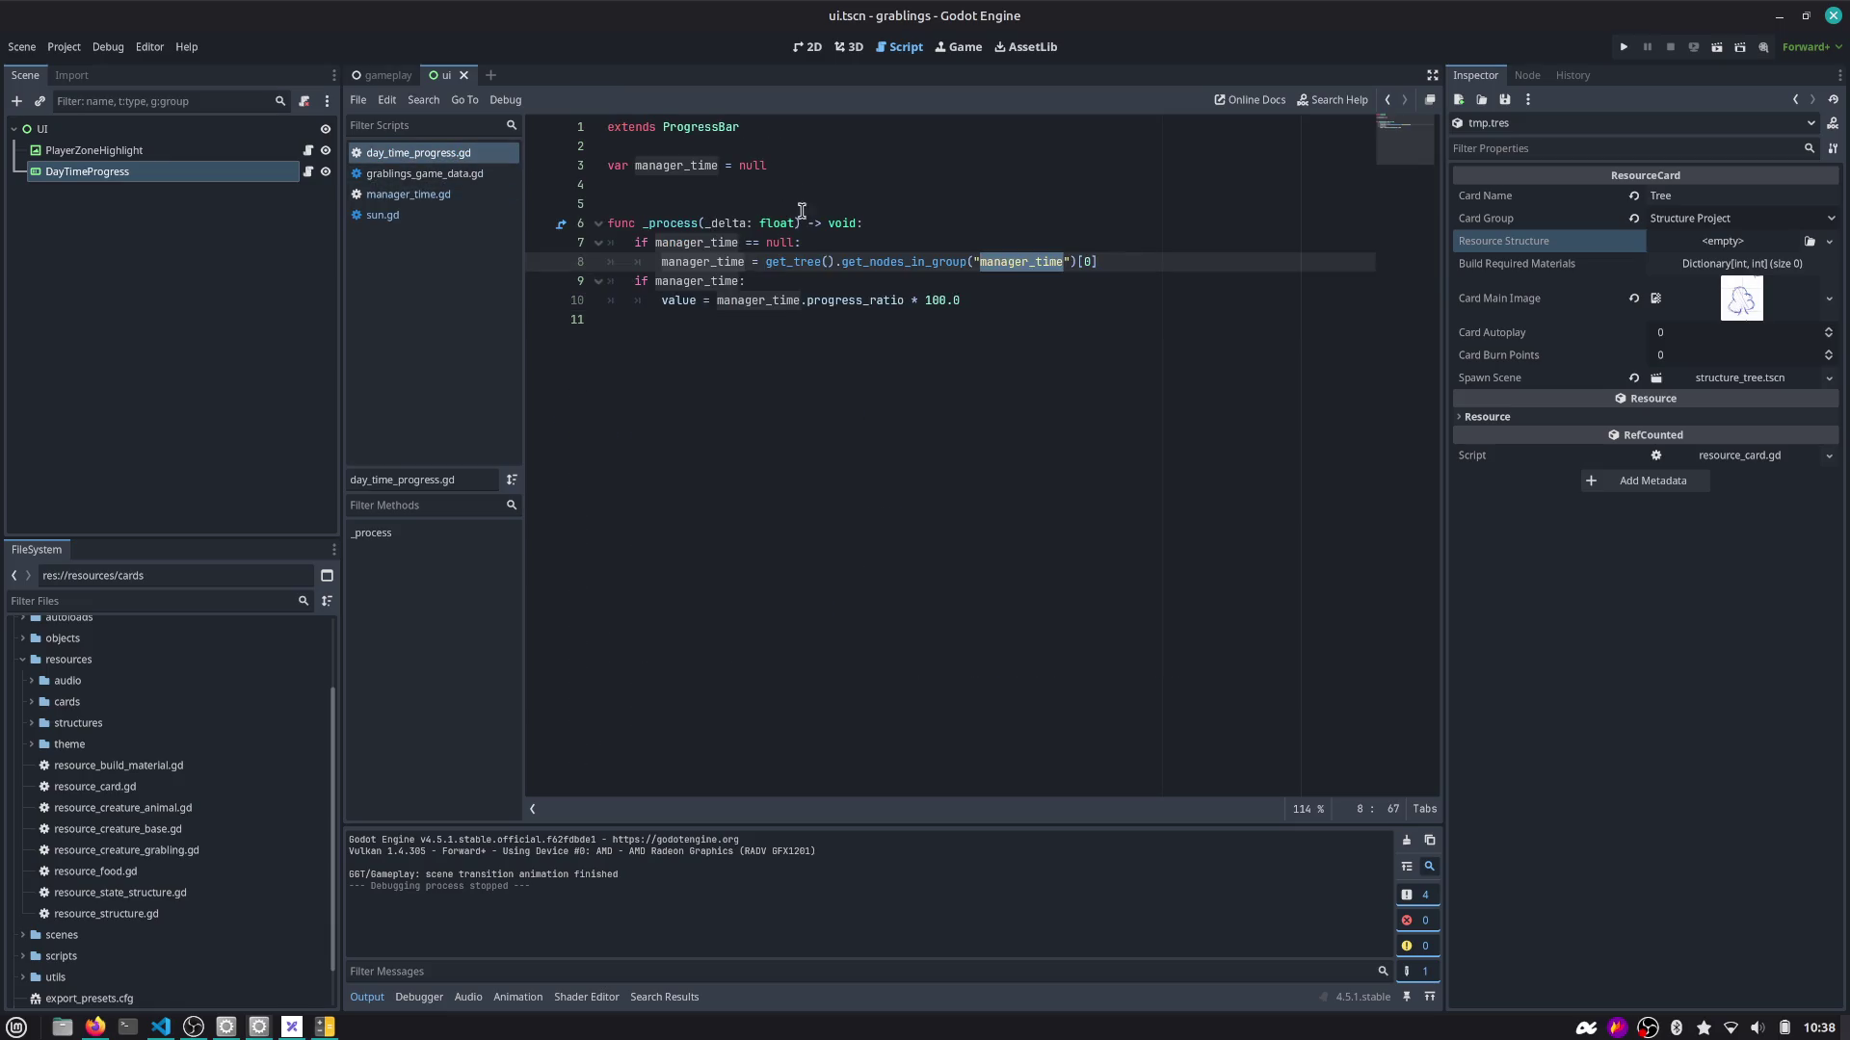
Close day_time_progress.gd and declare the morning_time_started signal in manager_time.gd
{"action": "middle_click", "coordinate": [418, 152]}
{"action": "left_click", "coordinate": [427, 175]}
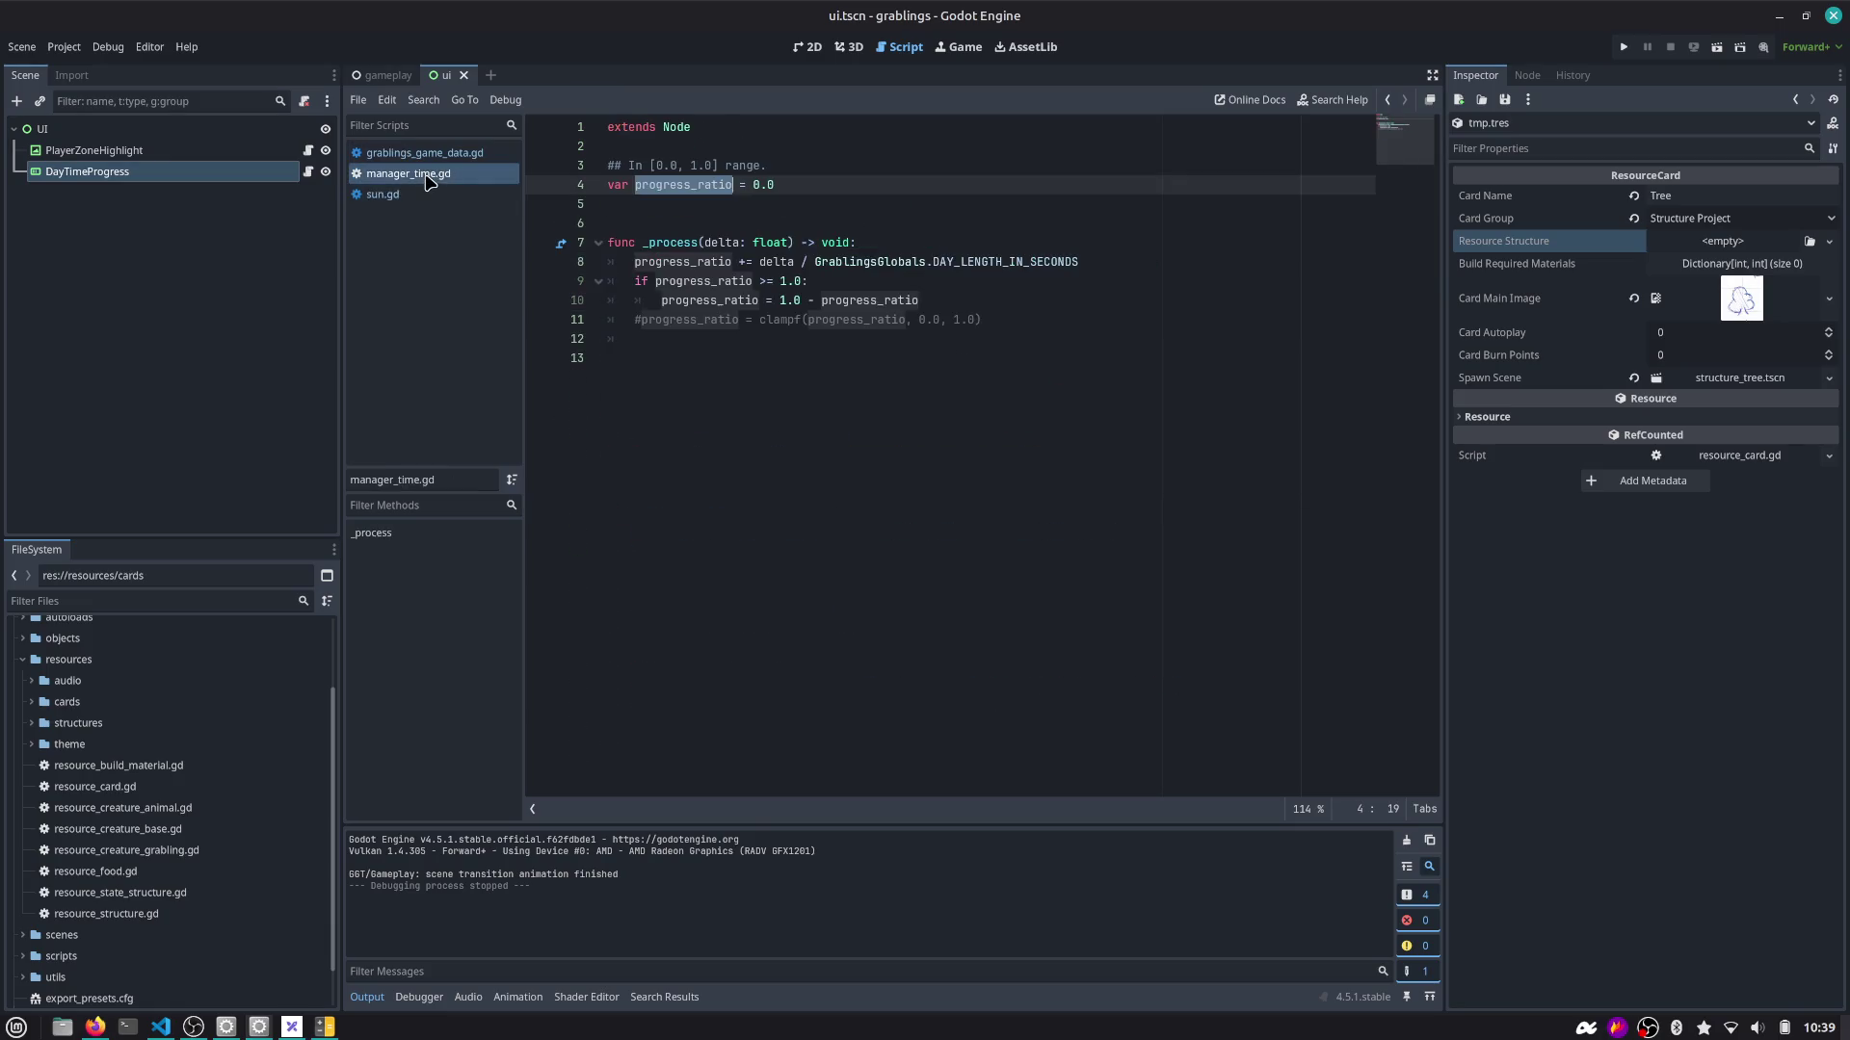
{"action": "left_click", "coordinate": [762, 201]}
{"action": "key", "text": "Return"}
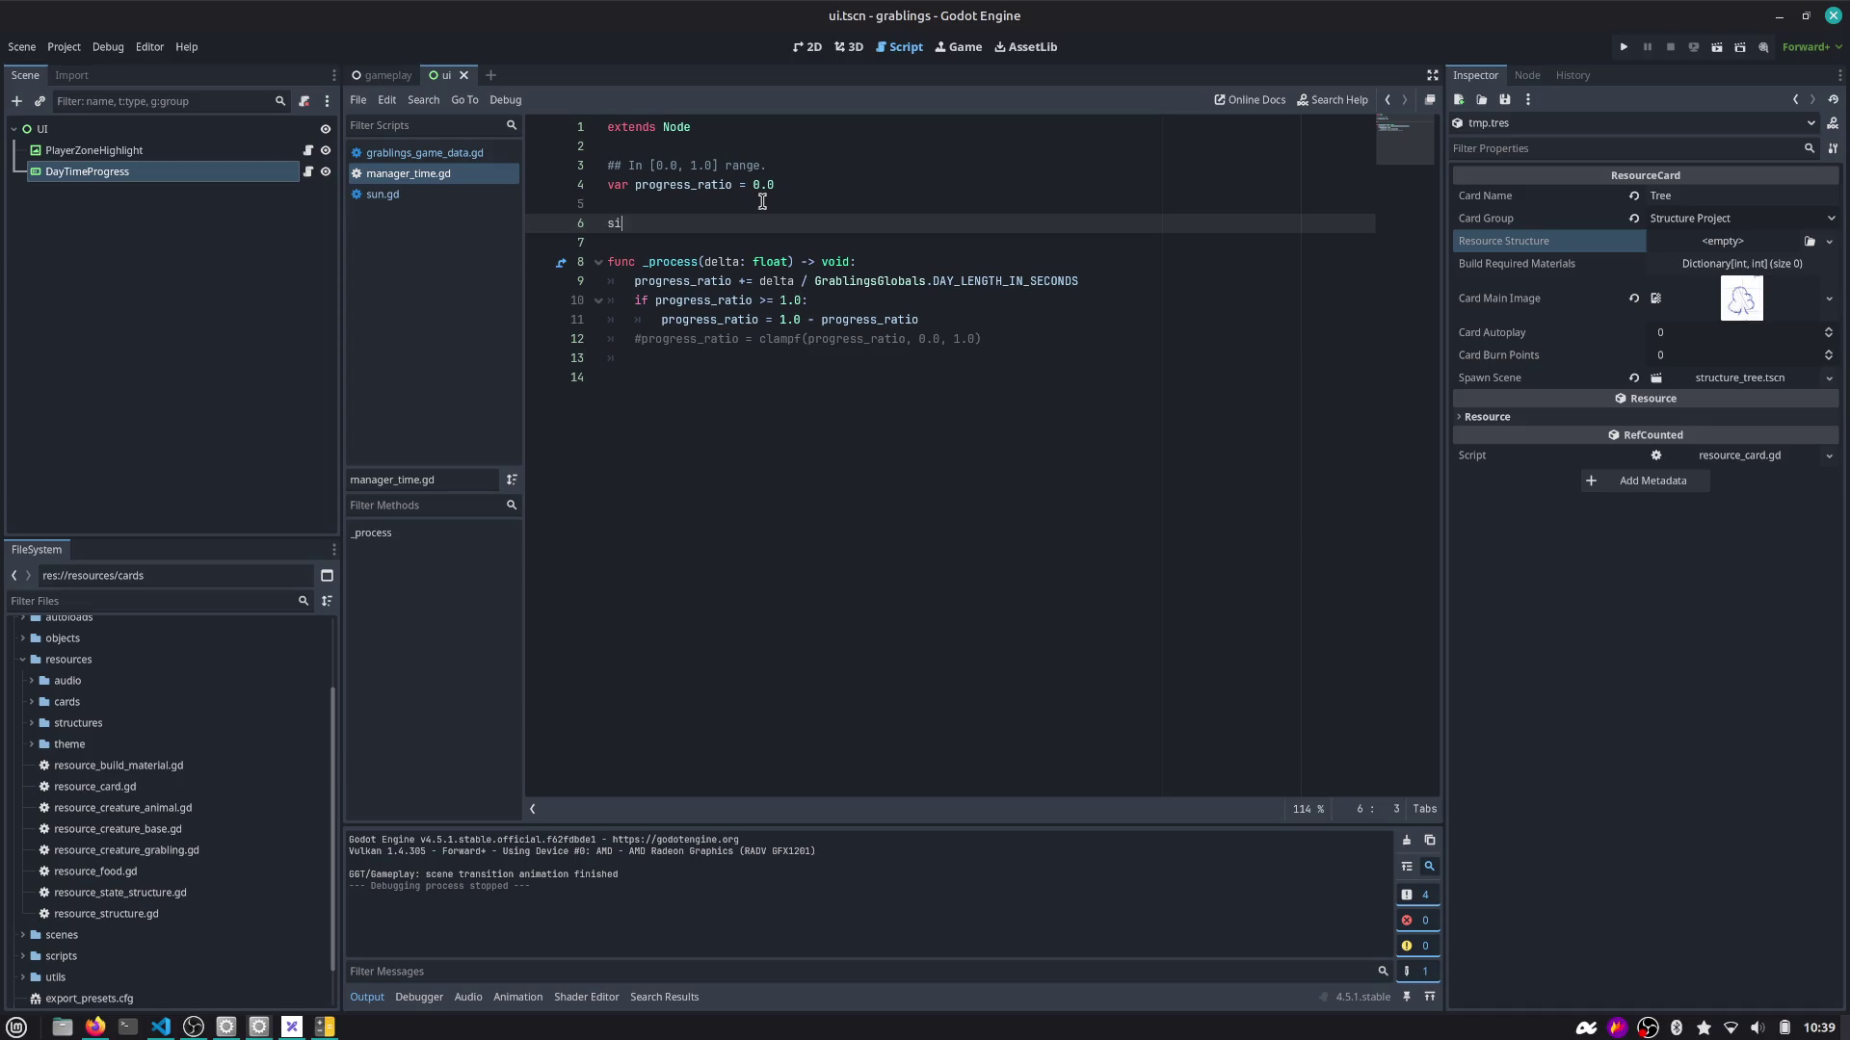
{"action": "type", "text": "gnal"}
Check the time constants in grablings_game_data.gd, then add the work_time_started signal and start another signal line
{"action": "left_click", "coordinate": [460, 154]}
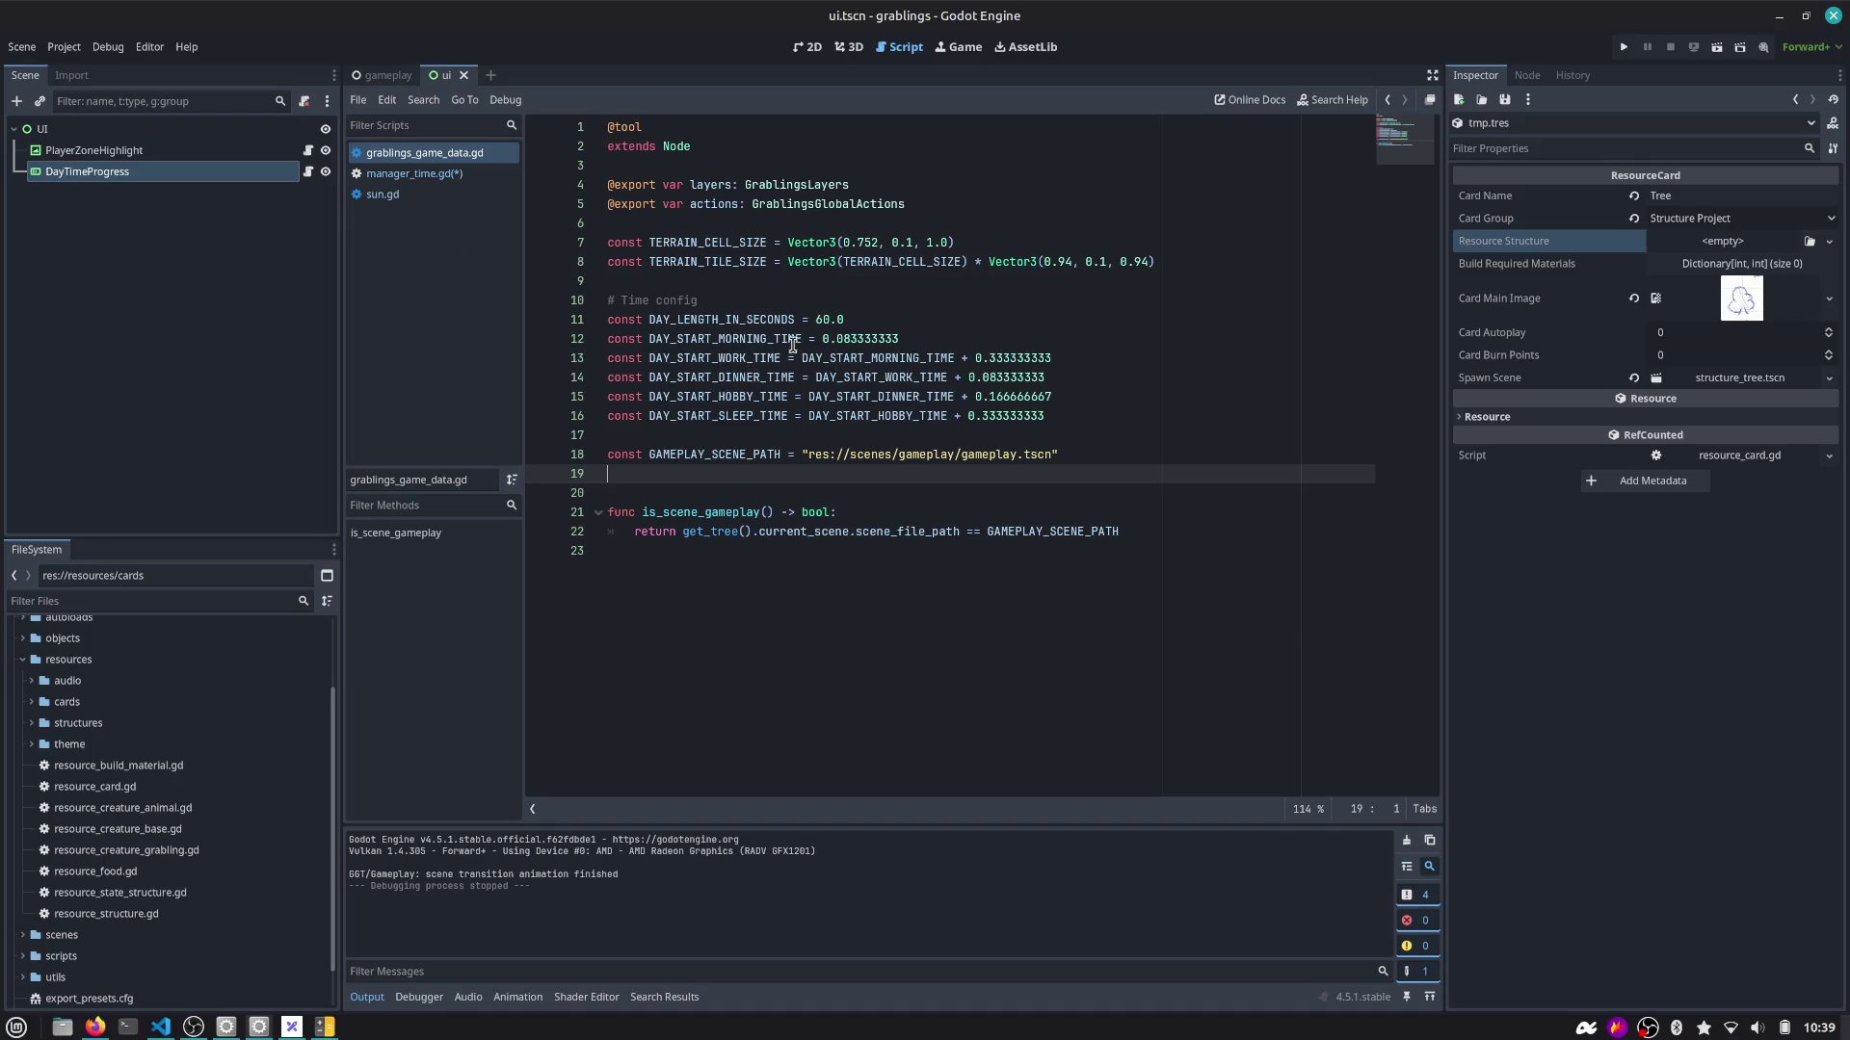
{"action": "left_click", "coordinate": [414, 174]}
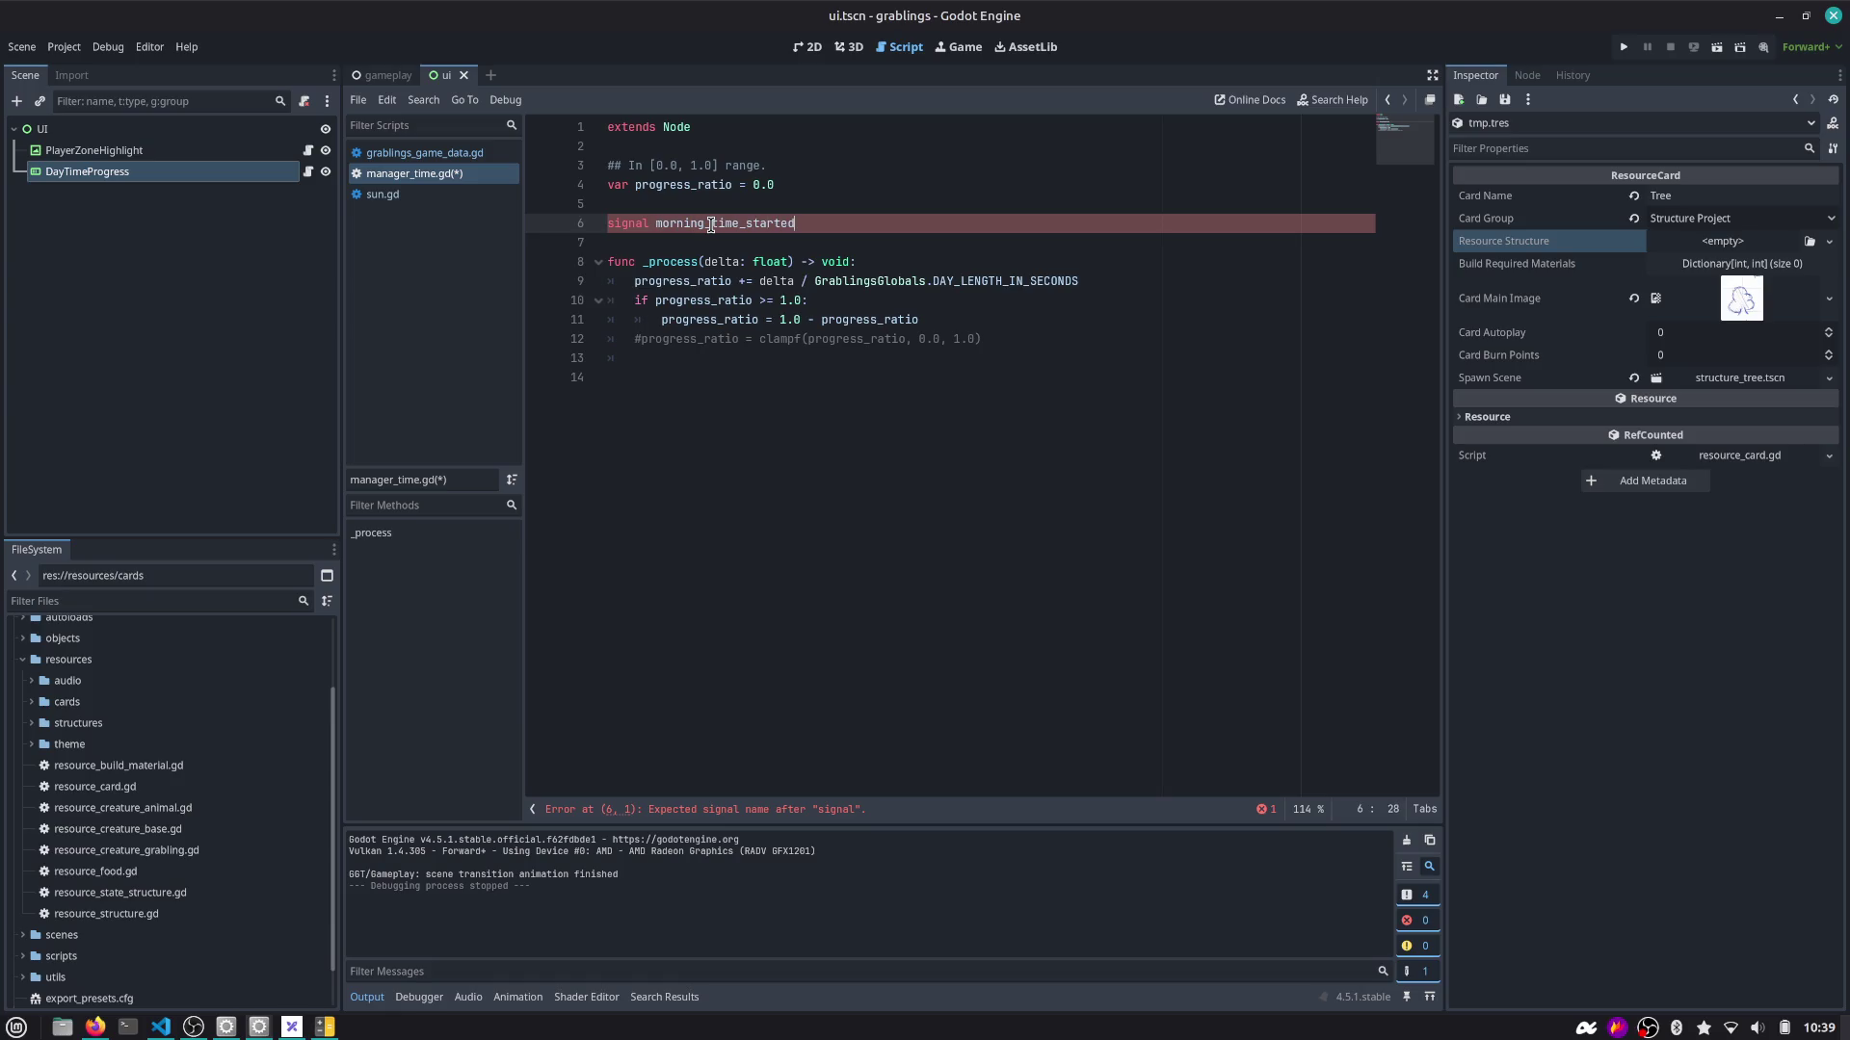
{"action": "key", "text": "Return"}
{"action": "type", "text": "signal "}
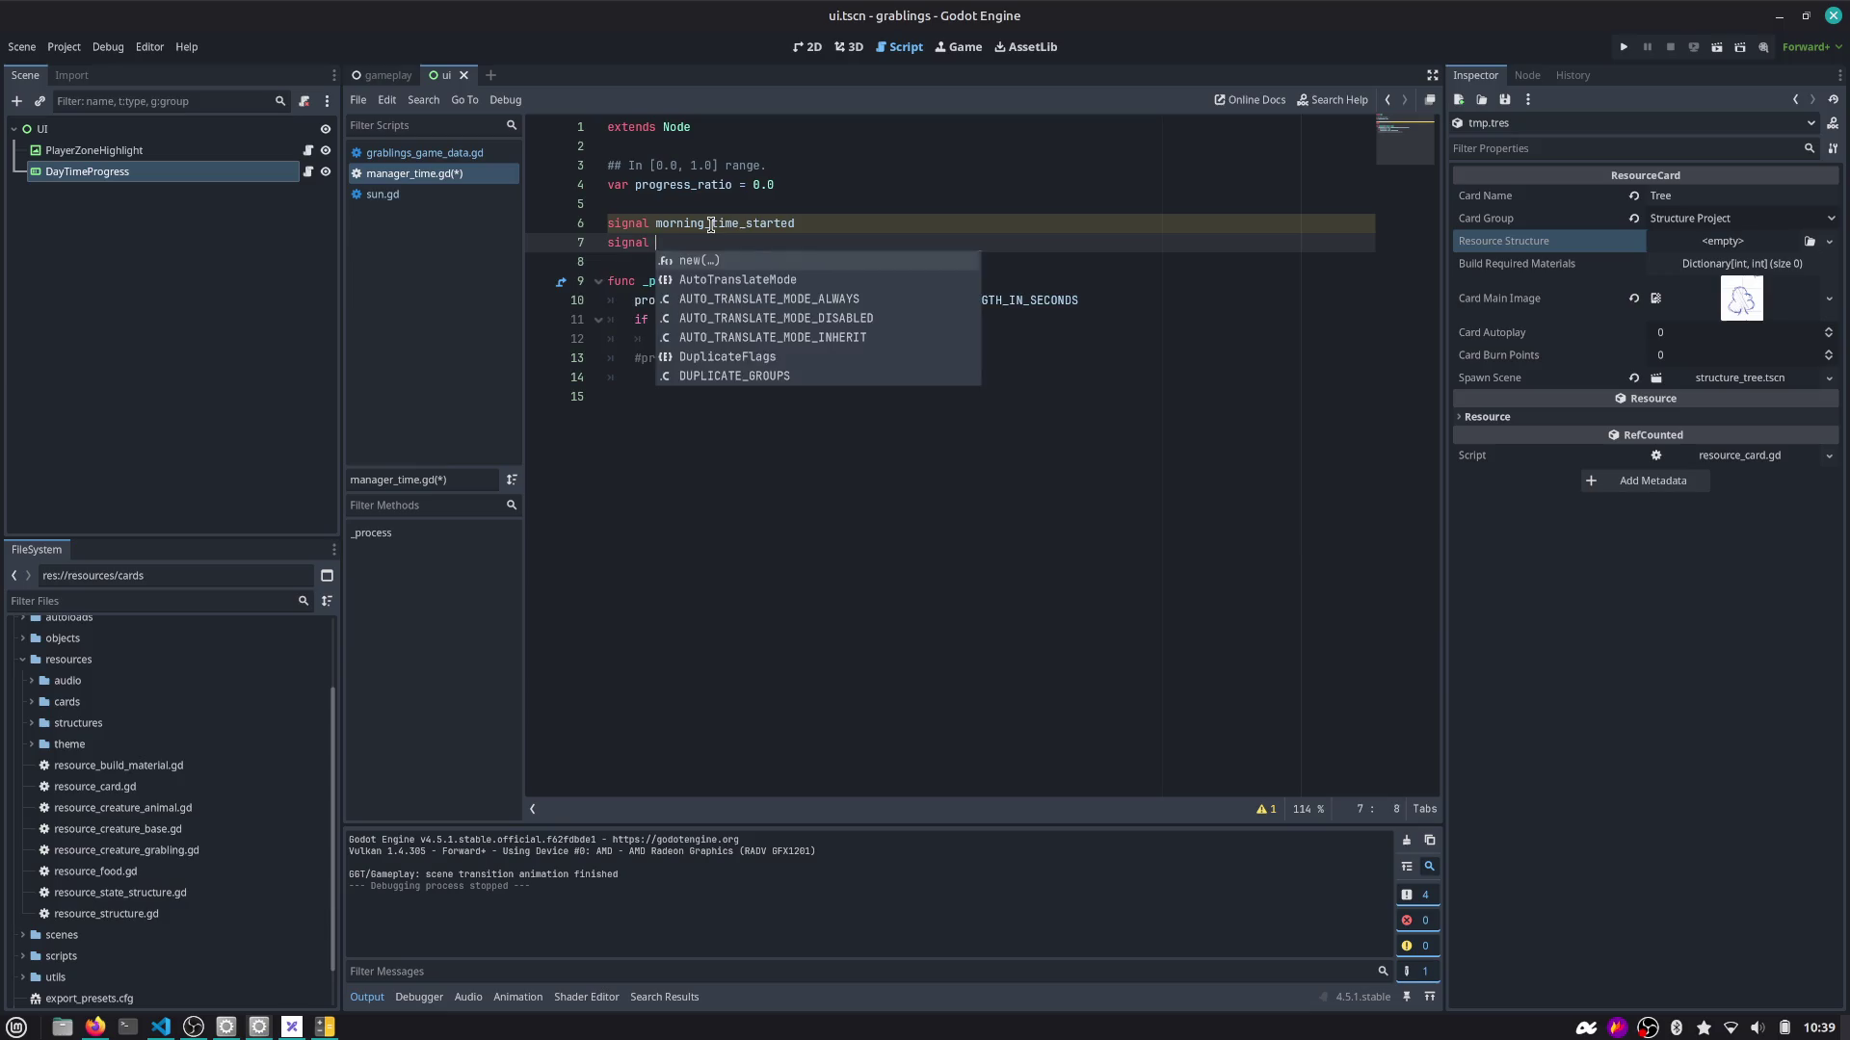
{"action": "type", "text": "work_time_started"}
{"action": "key", "text": "Return"}
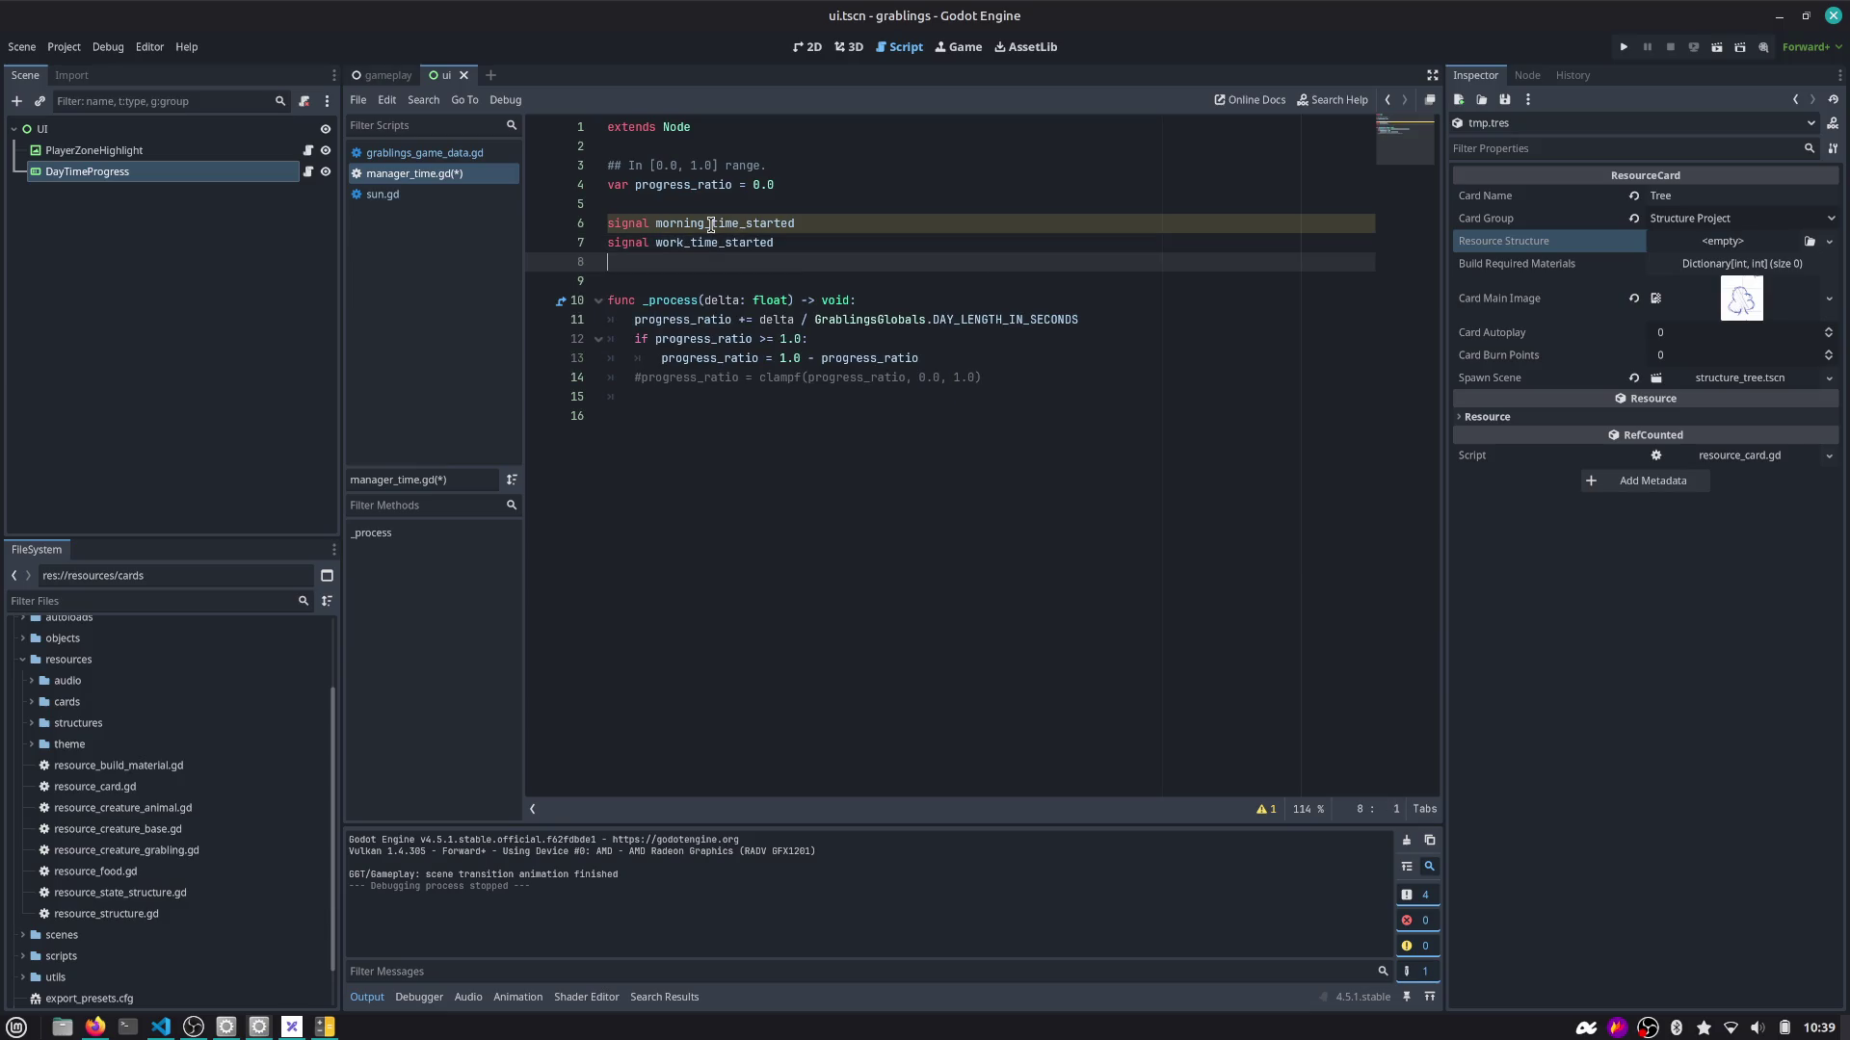
{"action": "type", "text": "signal"}
Copy the DAY_START_DINNER_TIME constant name from grablings_game_data.gd and switch to the Excalidraw timeline
{"action": "left_click", "coordinate": [409, 155]}
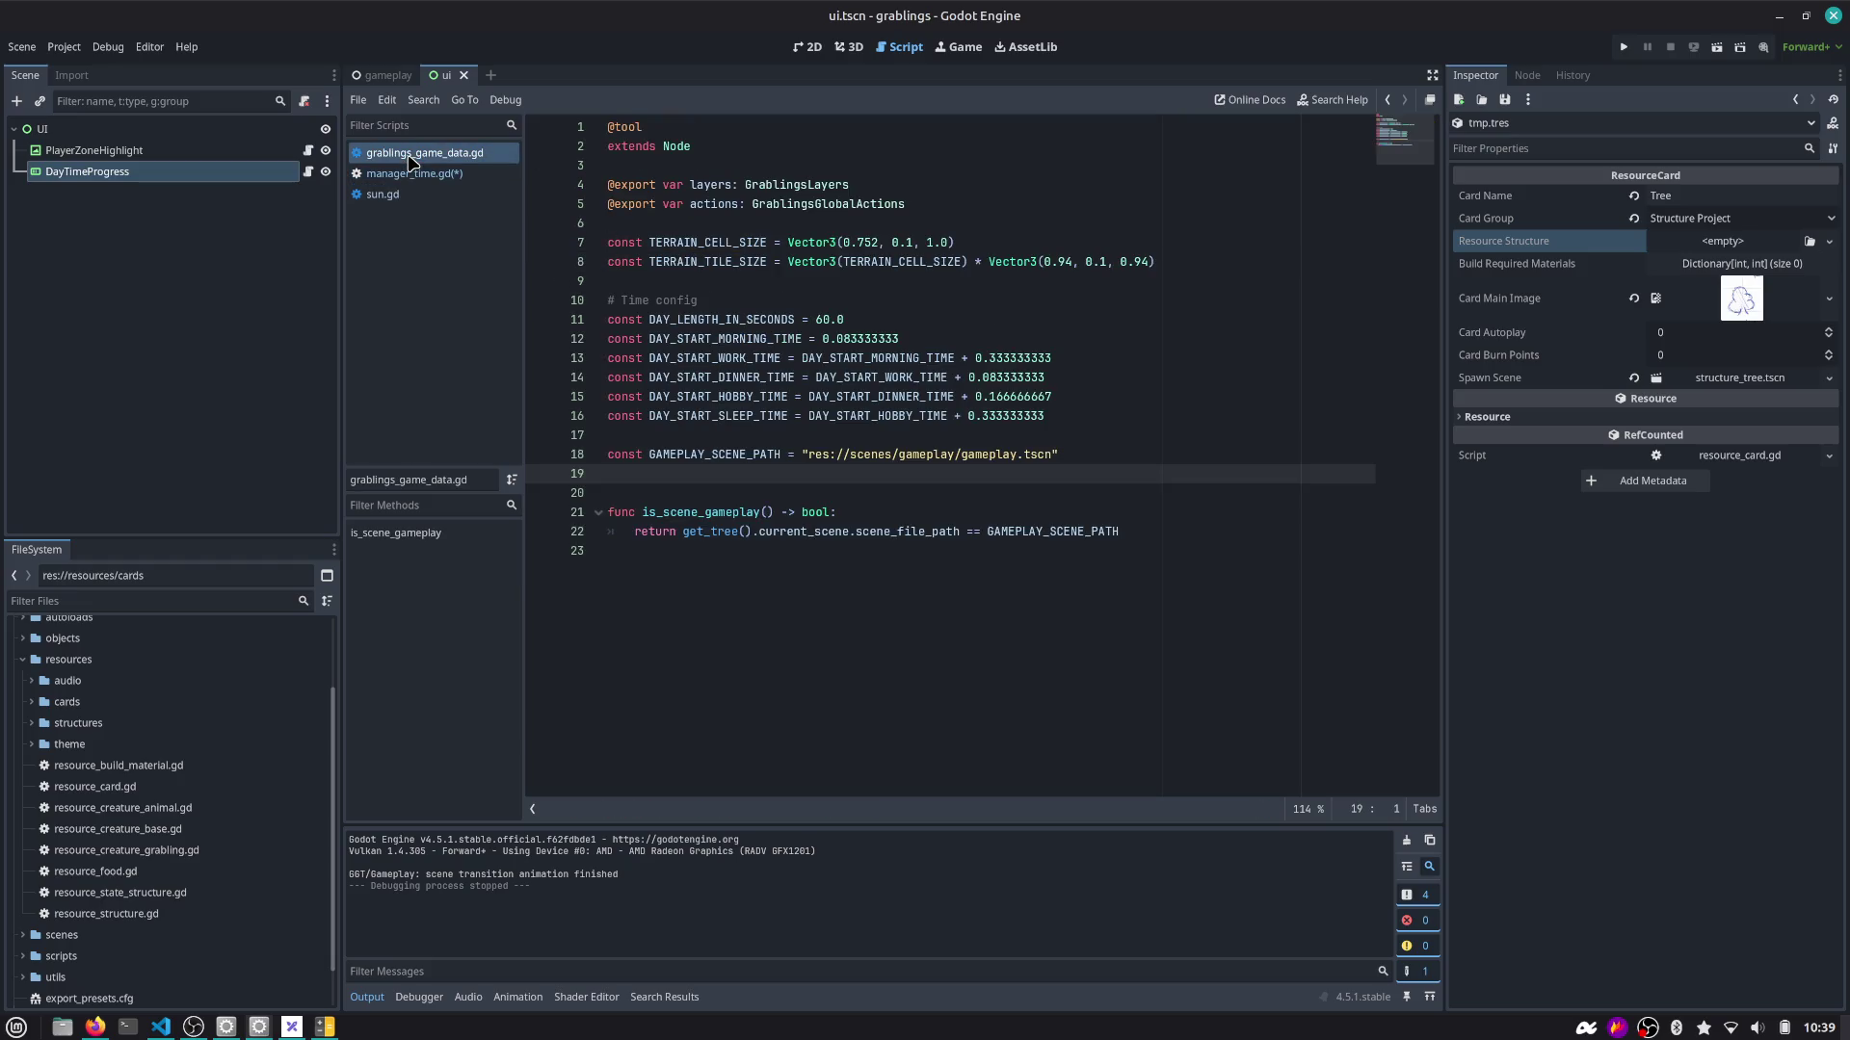
{"action": "double_click", "coordinate": [746, 378]}
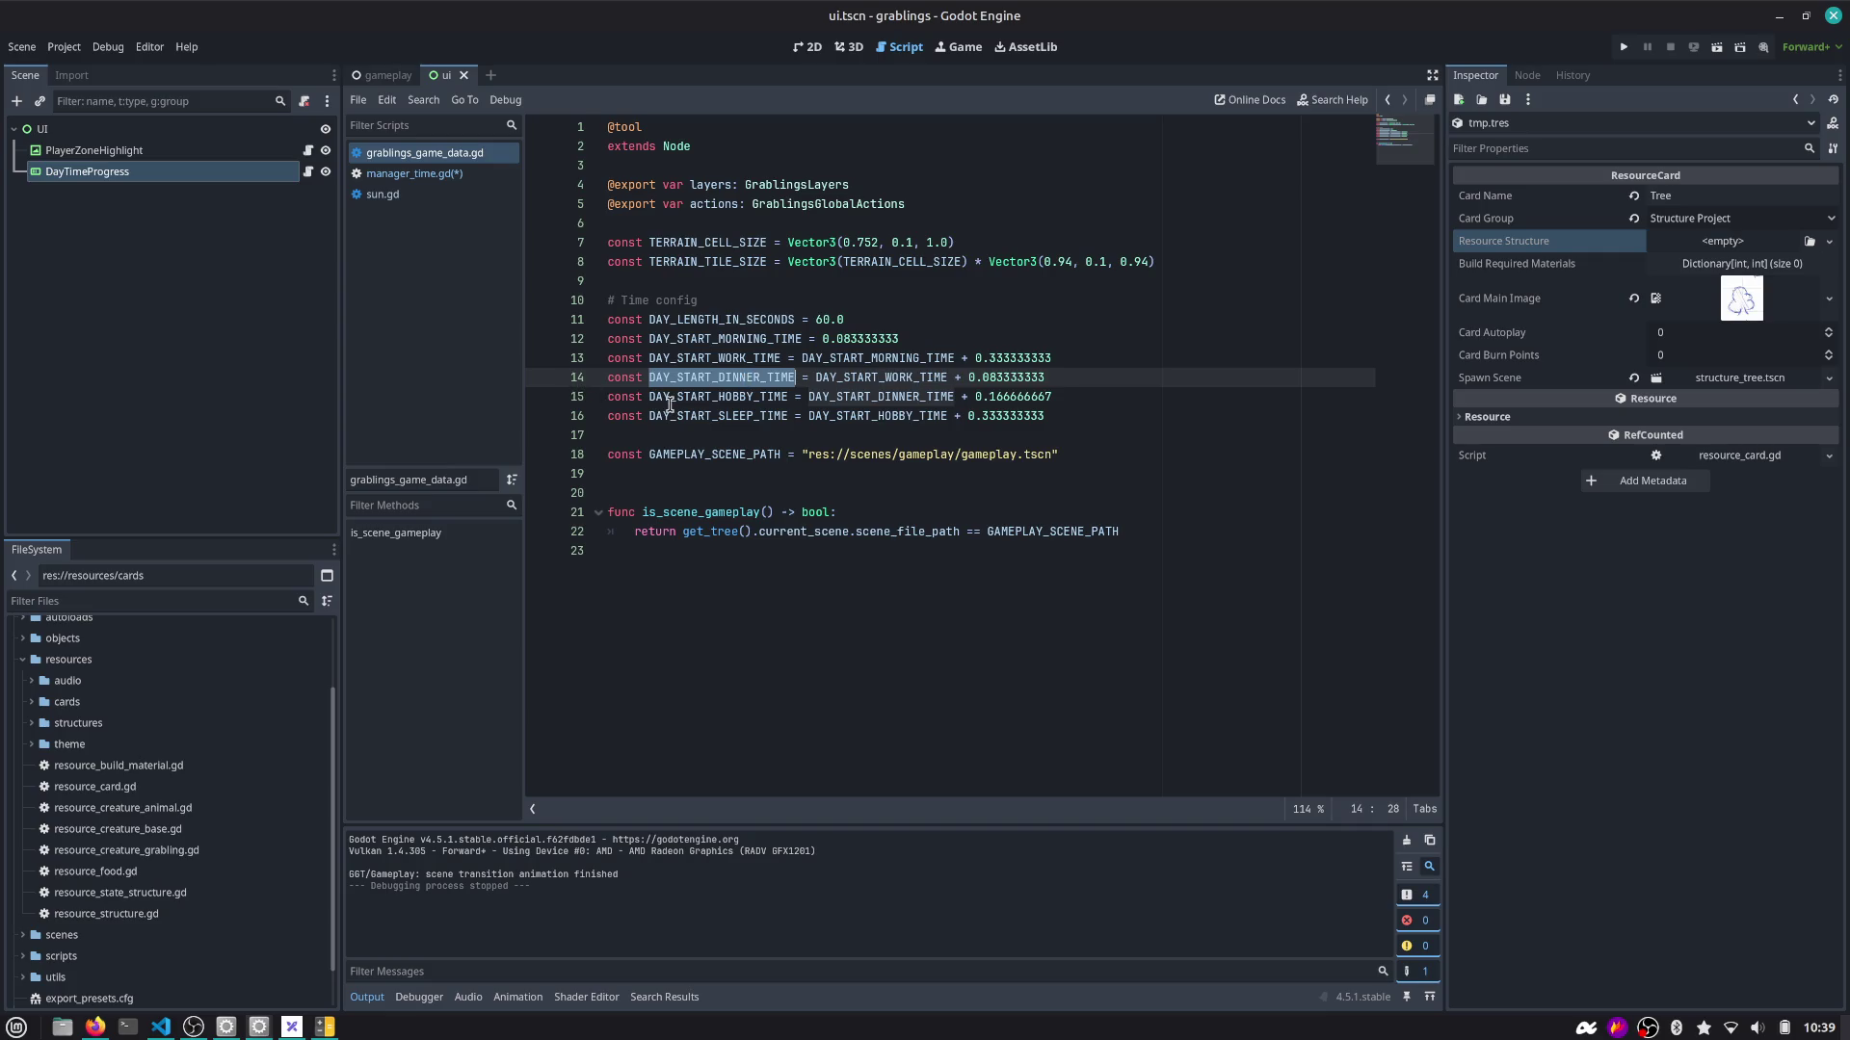
{"action": "key", "text": "alt+Tab"}
{"action": "key", "text": "alt+Tab"}
{"action": "key", "text": "Escape"}
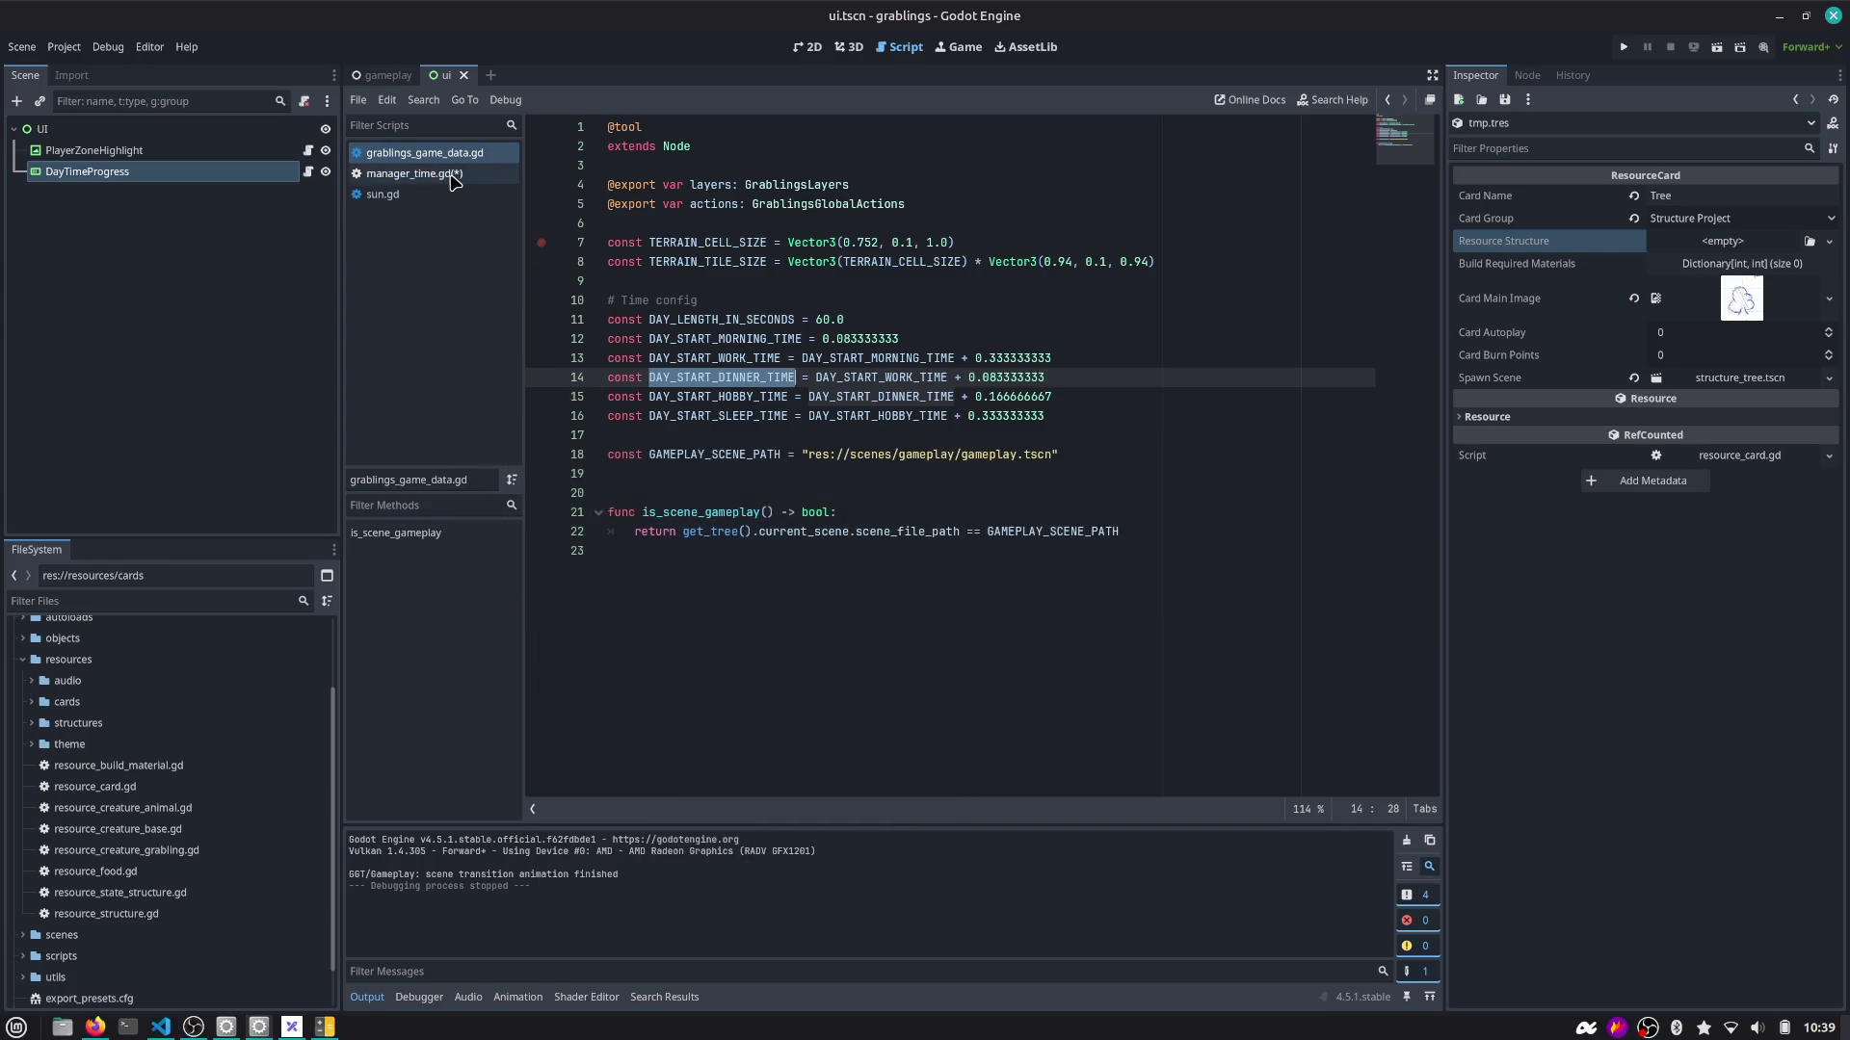
{"action": "key", "text": "alt+Tab"}
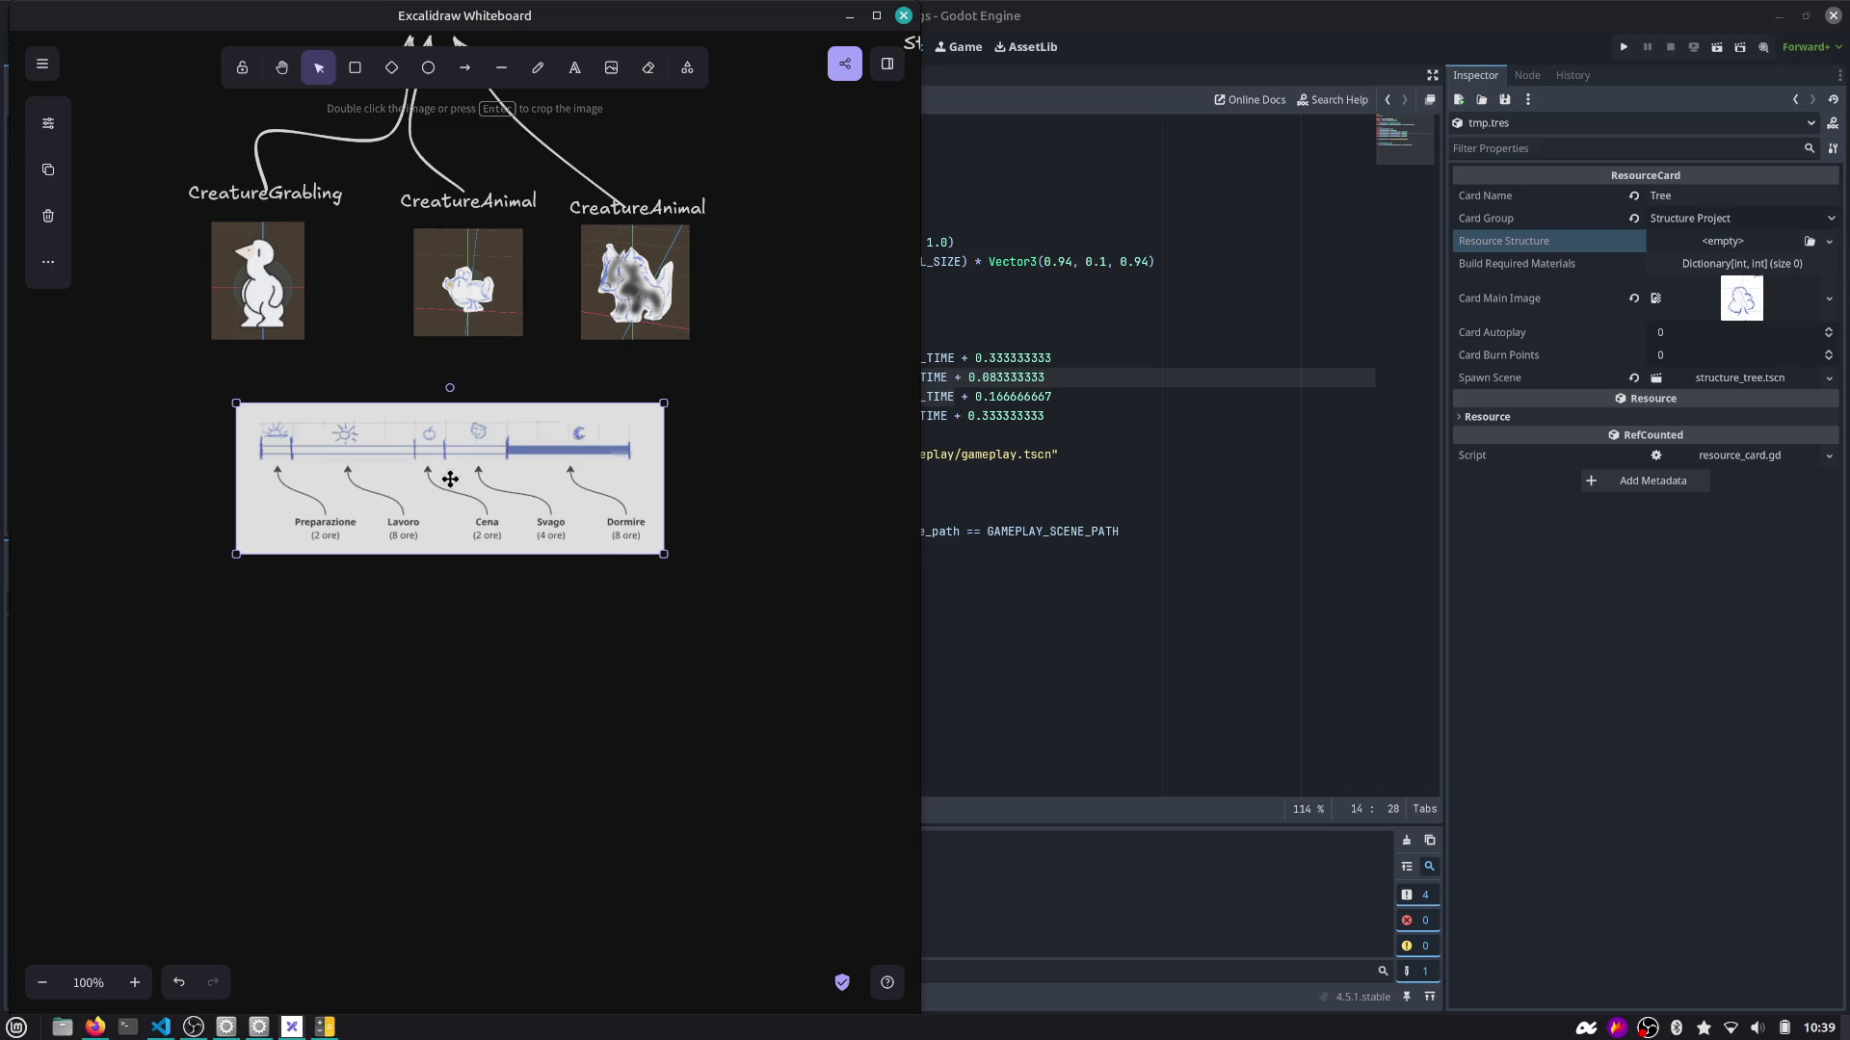
Bring the Godot editor, showing grablings_game_data.gd, back in front of Excalidraw
{"action": "left_click", "coordinate": [996, 287]}
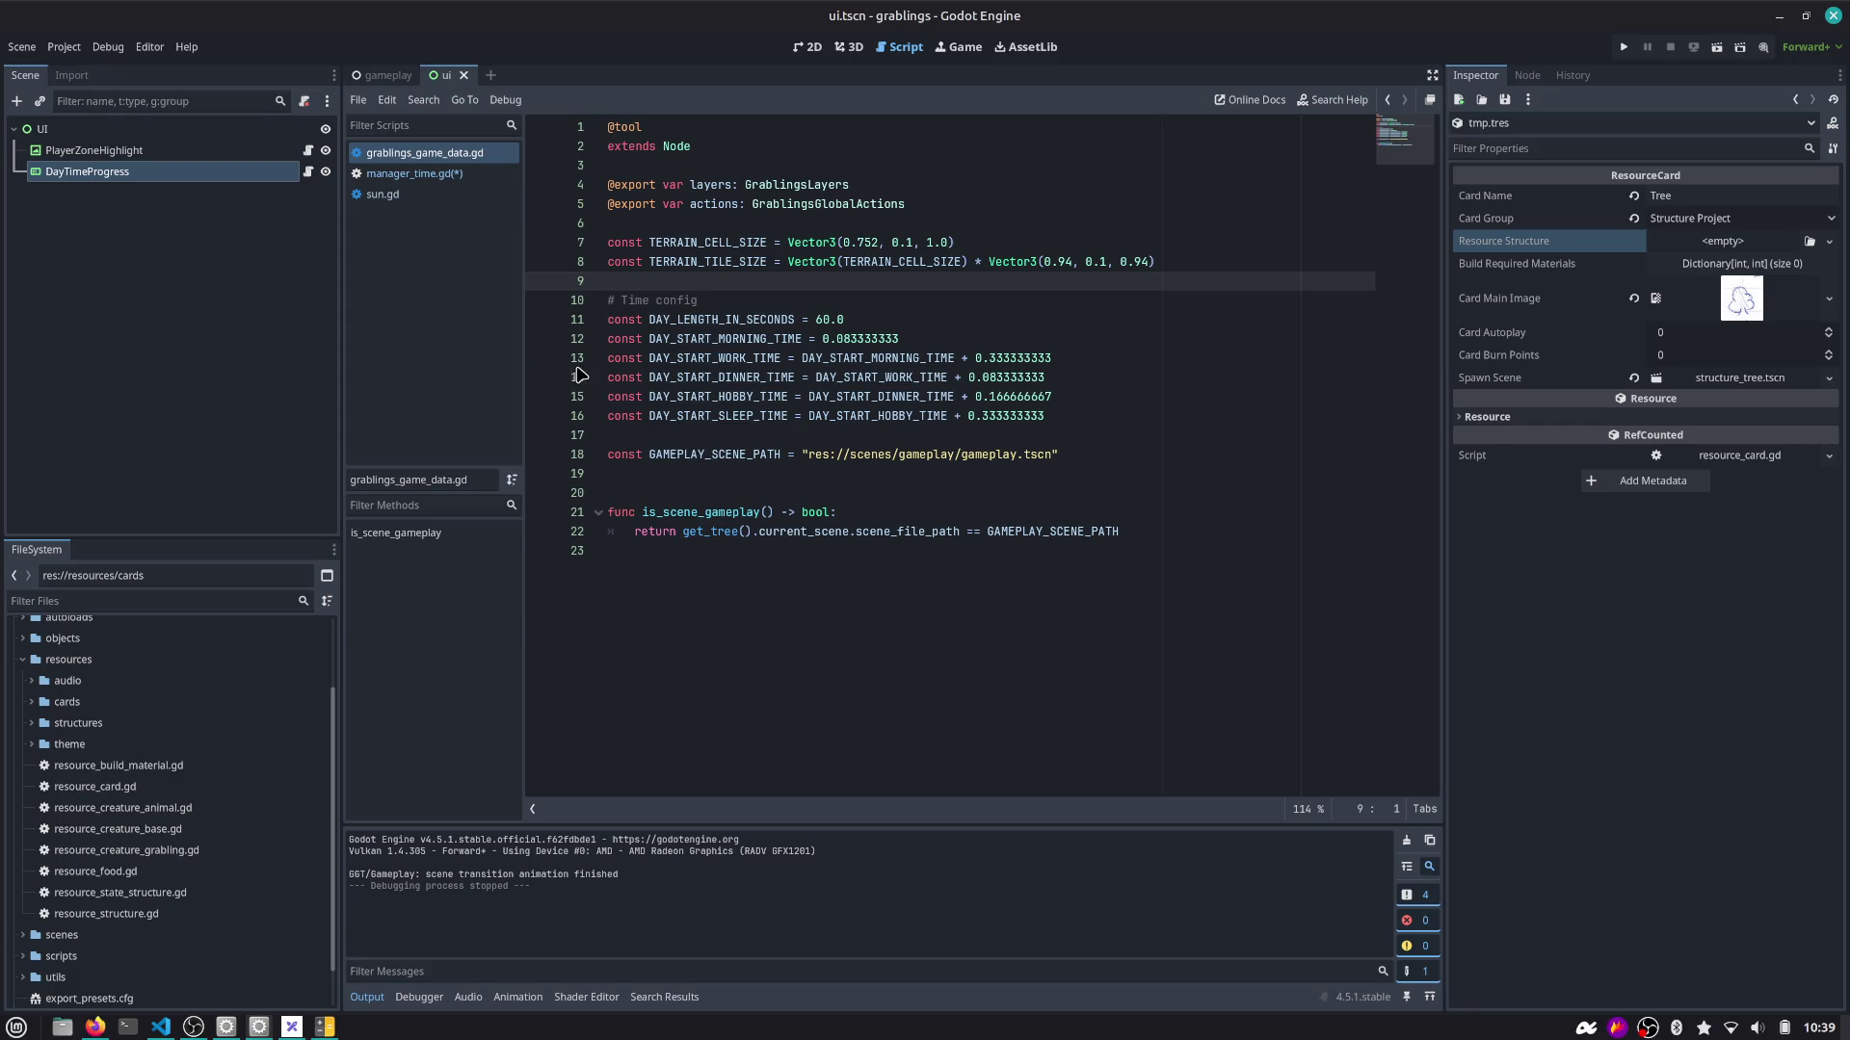
Turn line 8 into the dinner_time_started signal, clearing the leftover DAY_START_DINNER_TIME text
{"action": "left_click", "coordinate": [461, 176]}
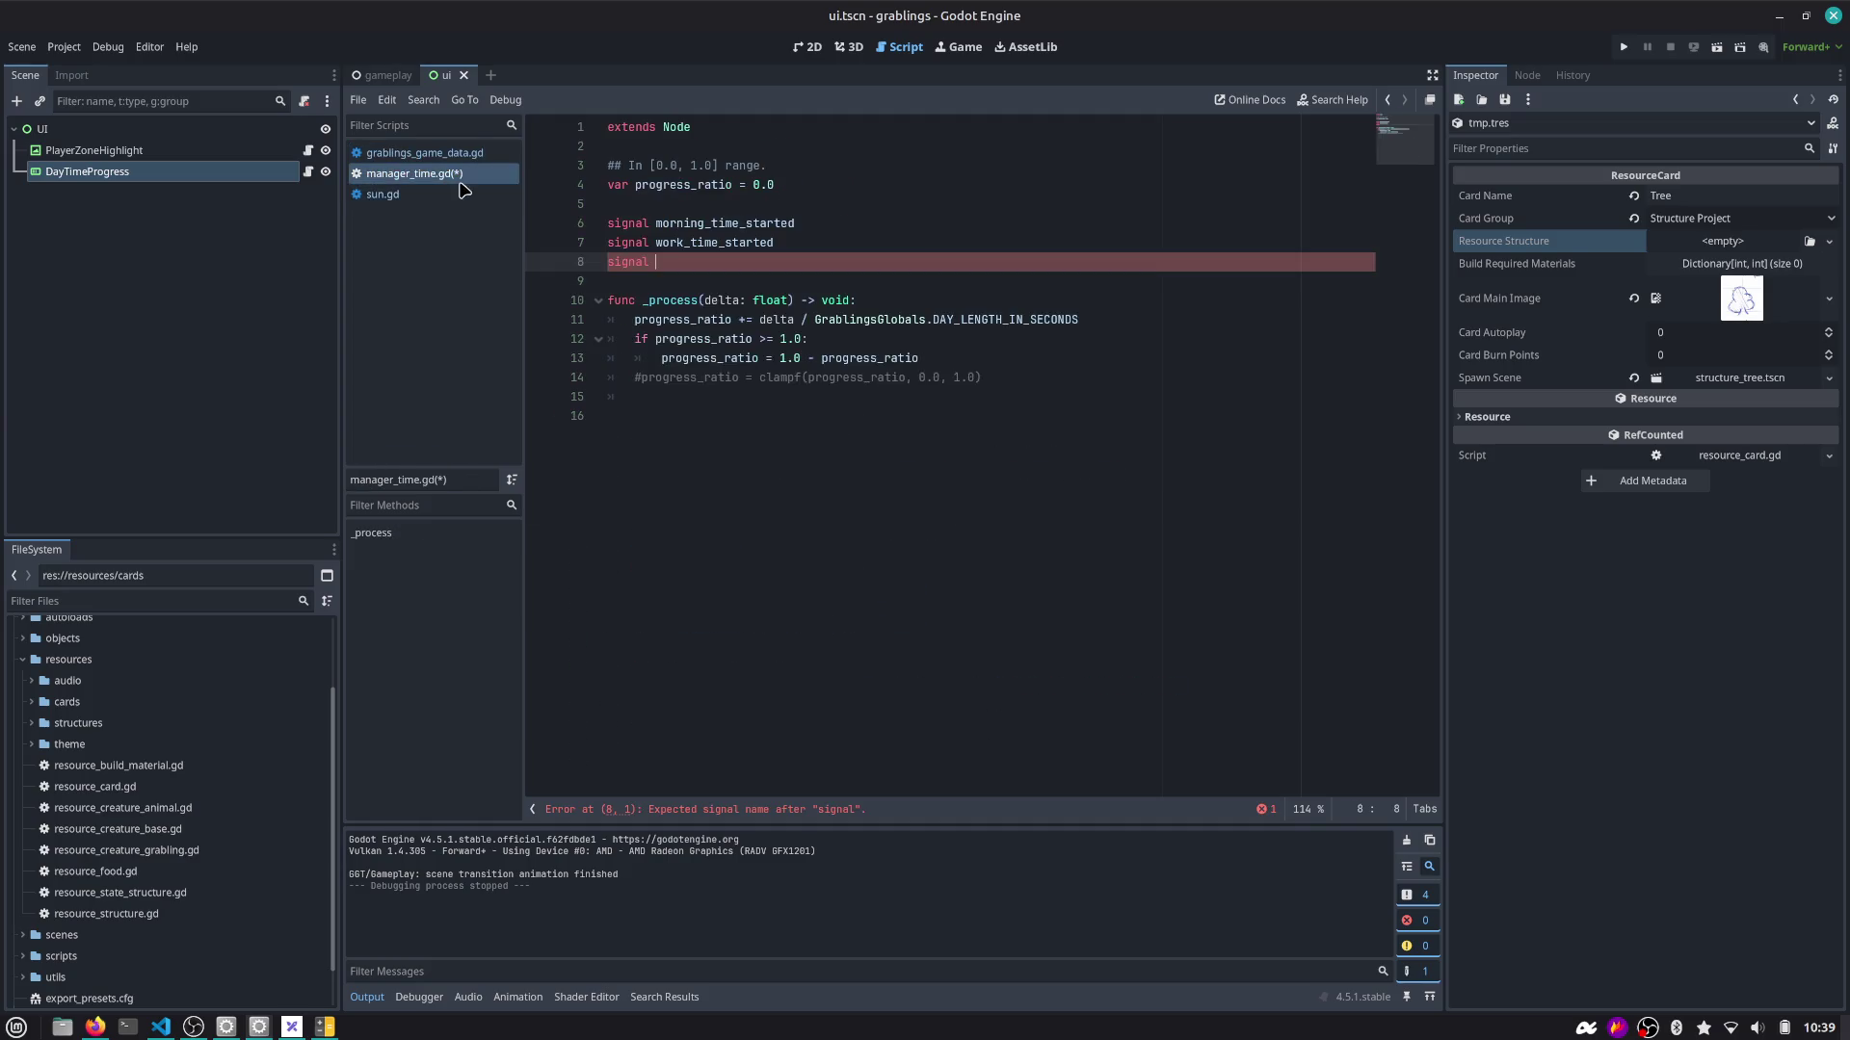
{"action": "double_click", "coordinate": [707, 262]}
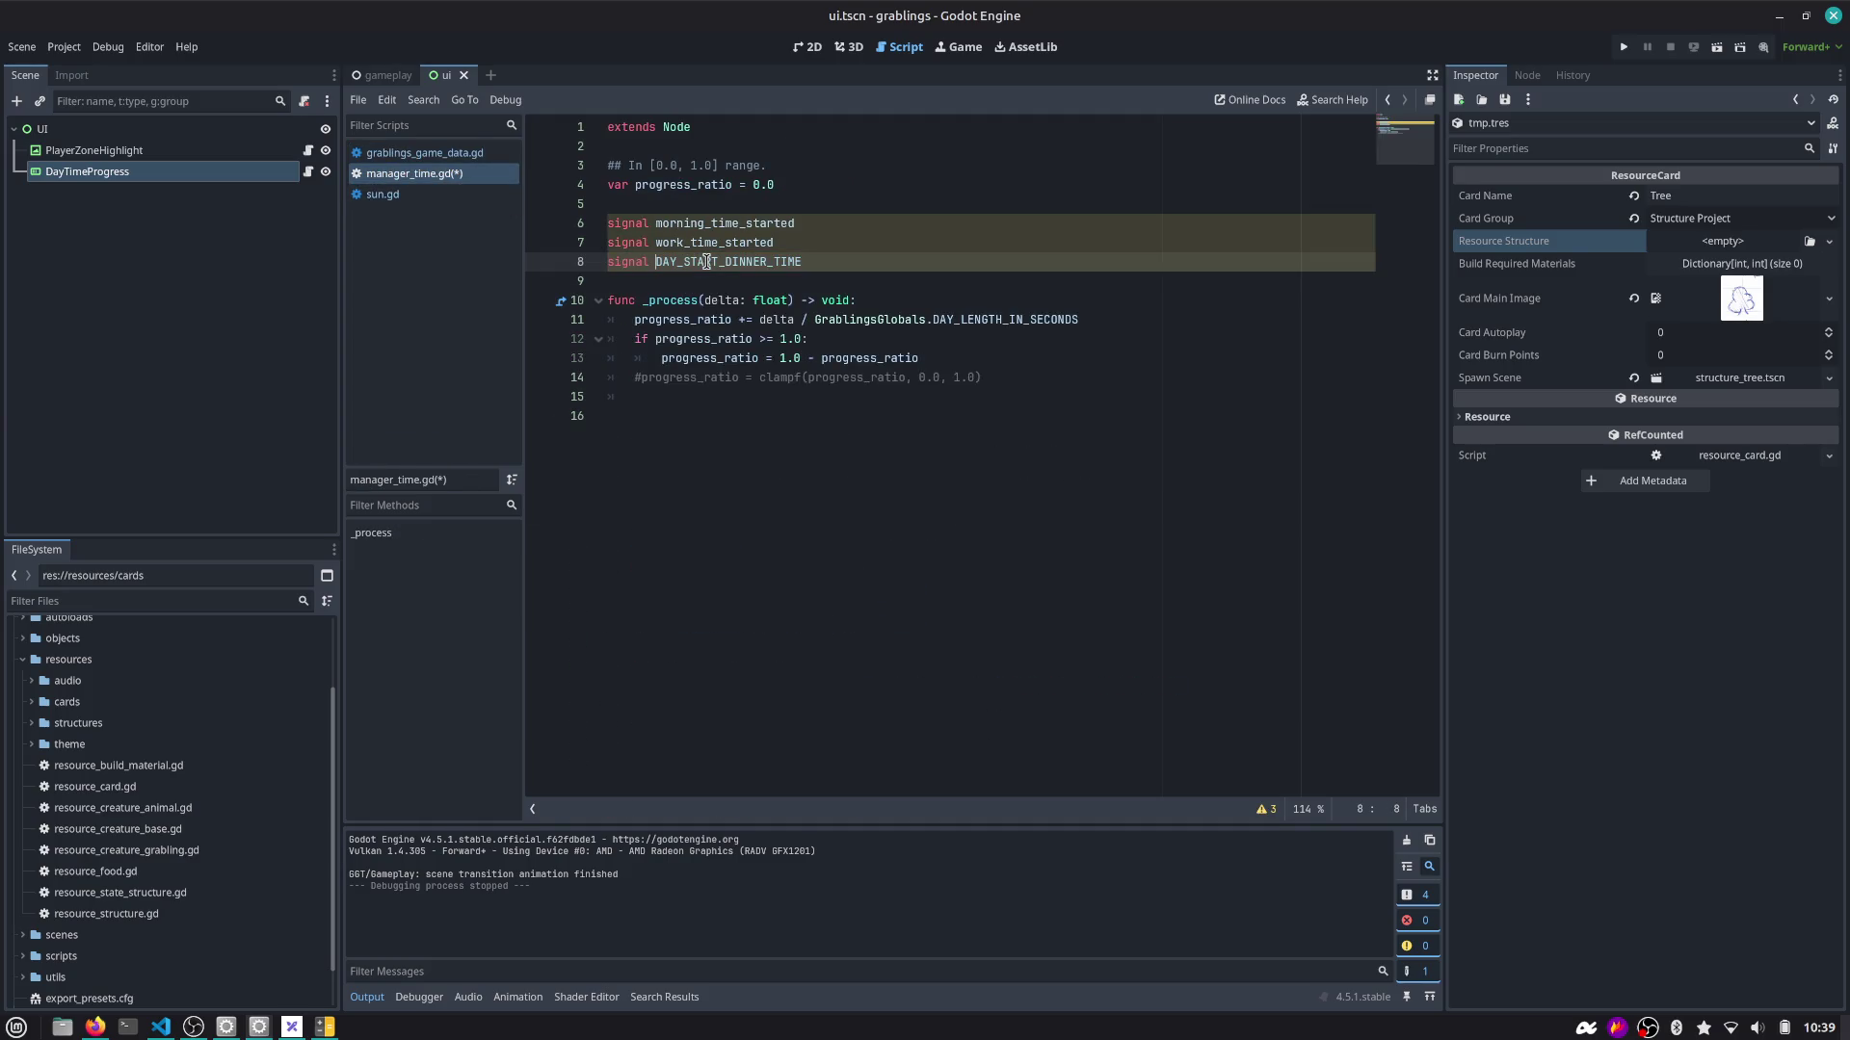
{"action": "type", "text": "work_"}
{"action": "key", "text": "ctrl+shift+Left"}
{"action": "type", "text": "dinner_time_started"}
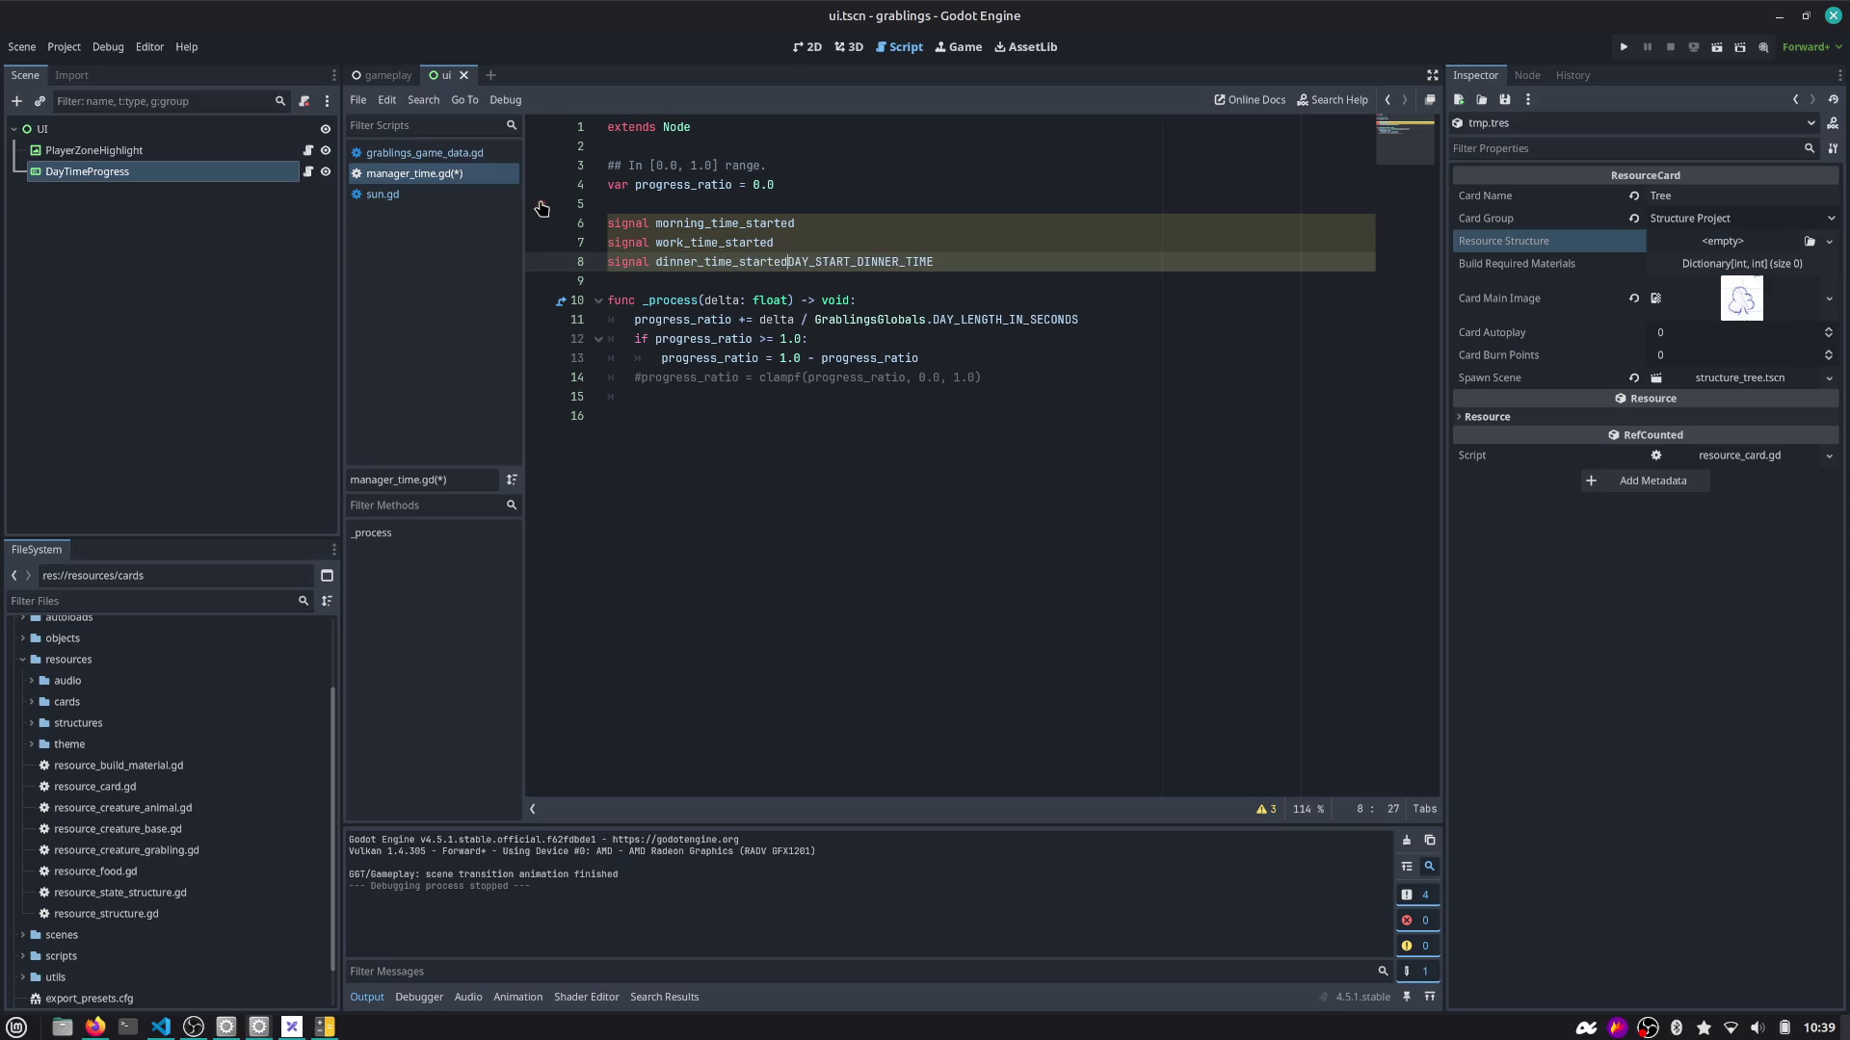
{"action": "key", "text": "shift+End"}
{"action": "key", "text": "Delete"}
{"action": "key", "text": "Return"}
{"action": "type", "text": "signal"}
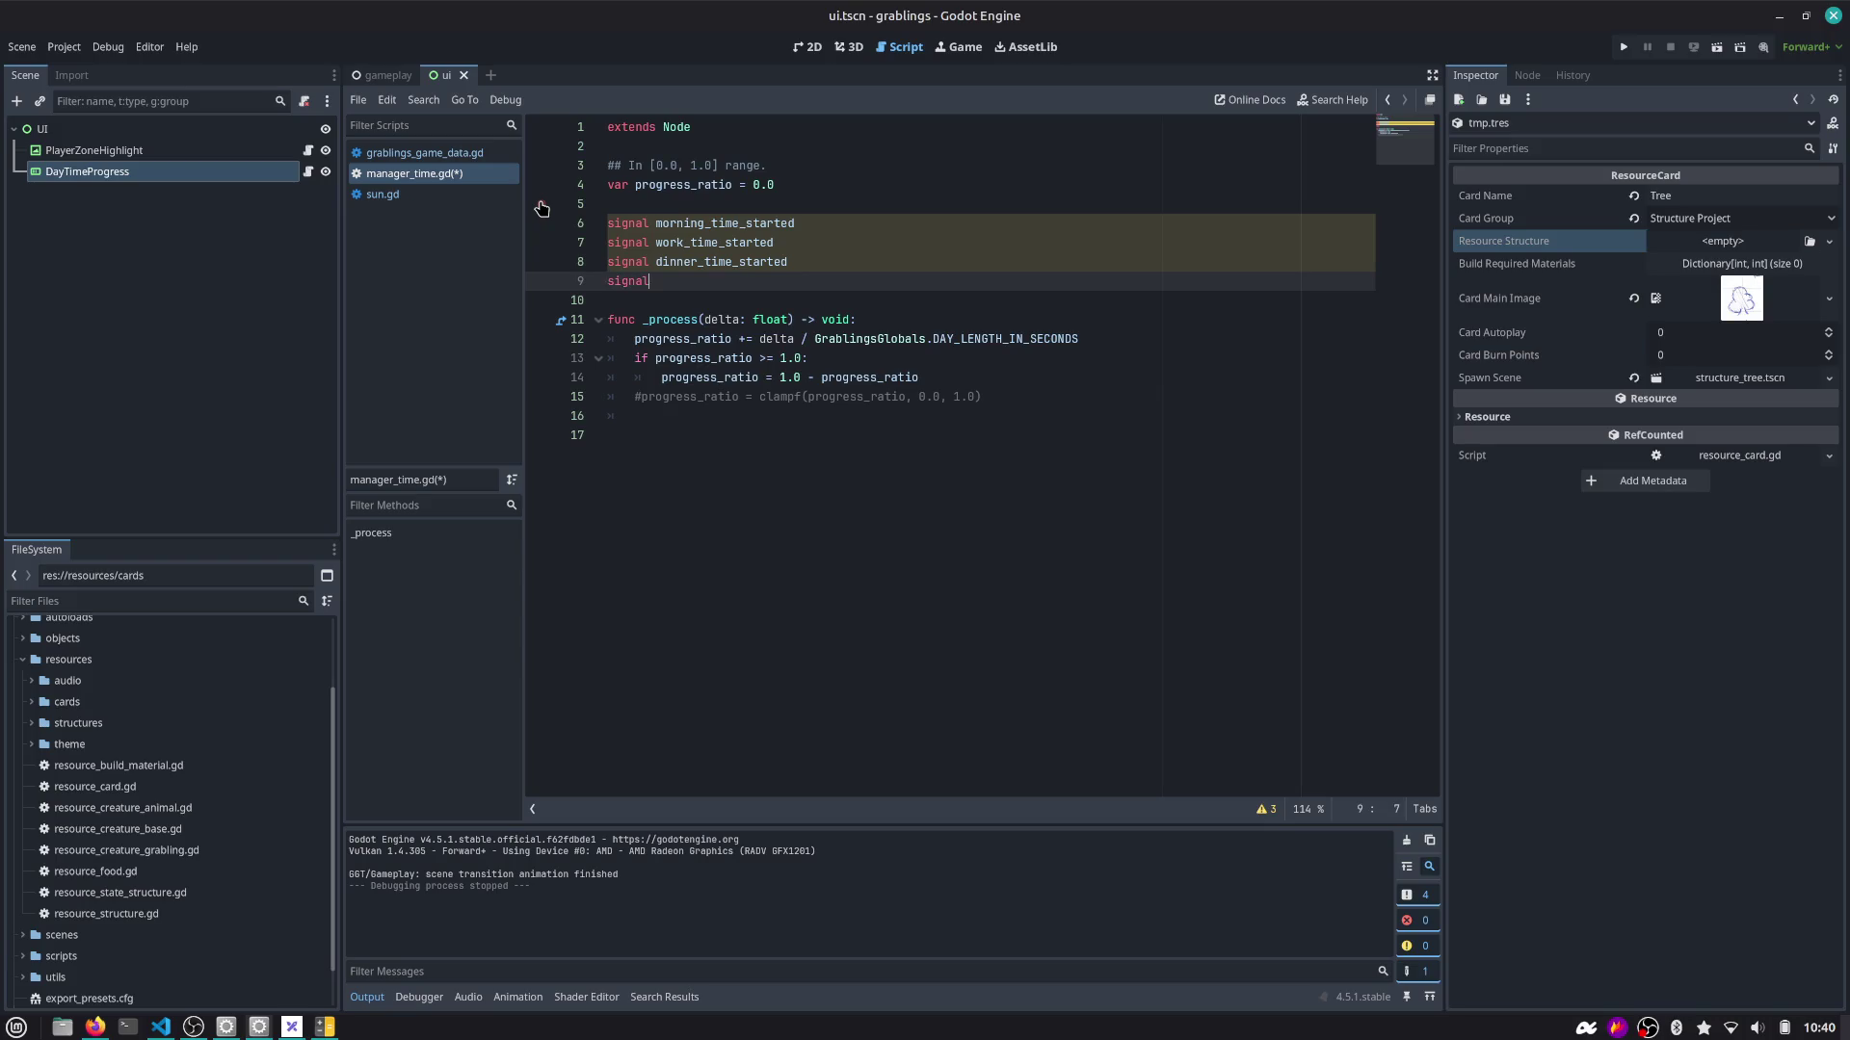
Add the hobby_time_started and sleep_time_started signals and save manager_time.gd
{"action": "left_click", "coordinate": [448, 152]}
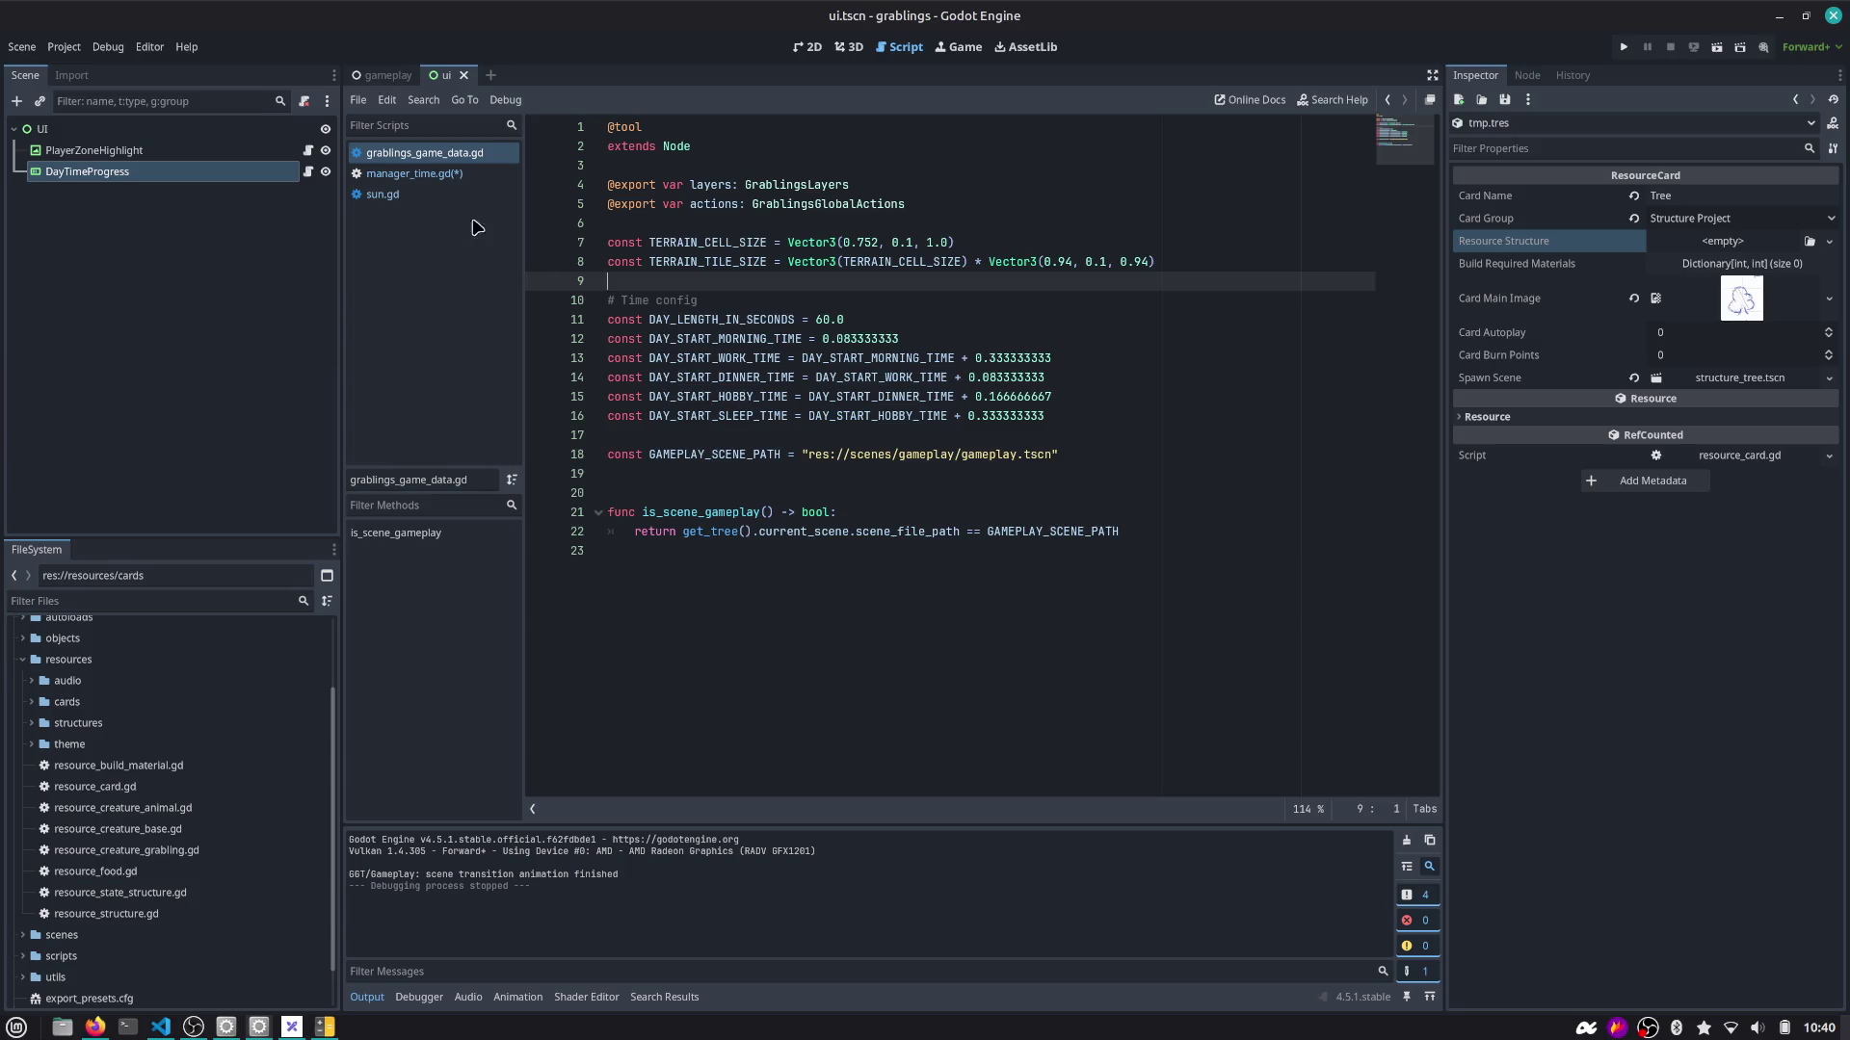
{"action": "left_click", "coordinate": [452, 174]}
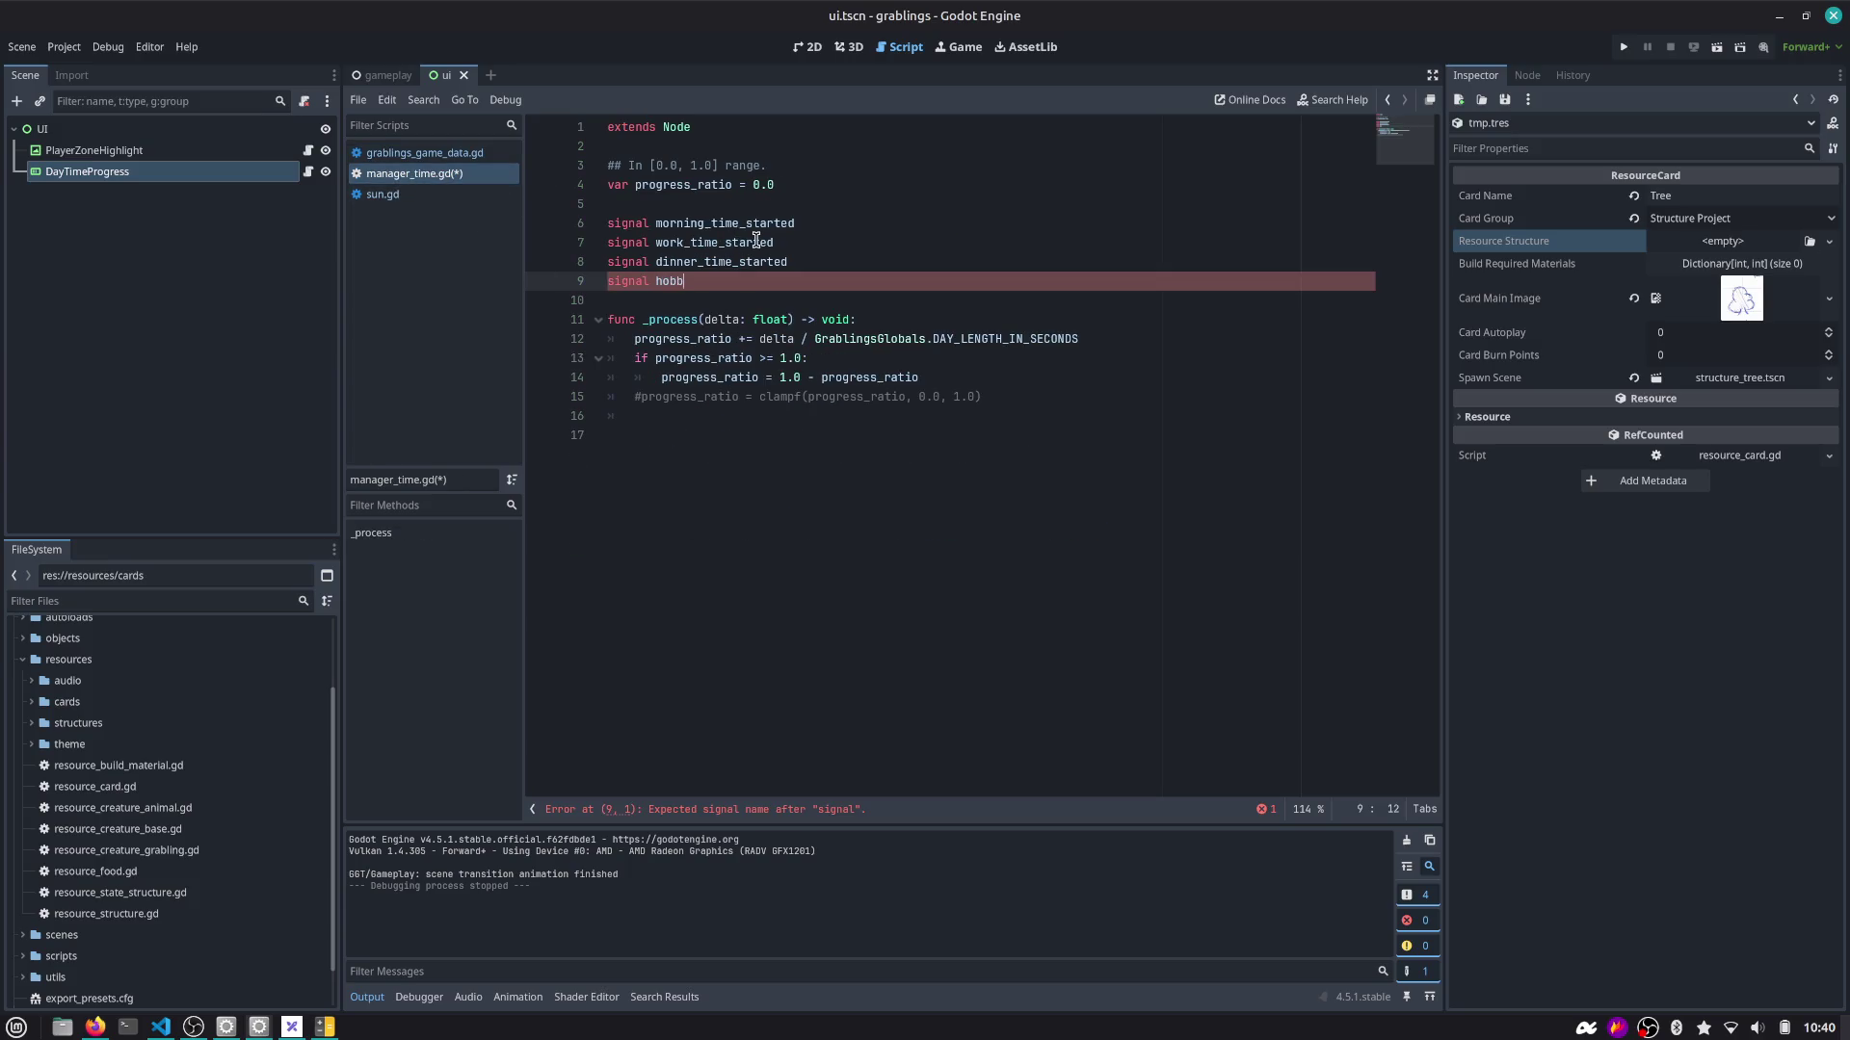
{"action": "type", "text": "time_starte"}
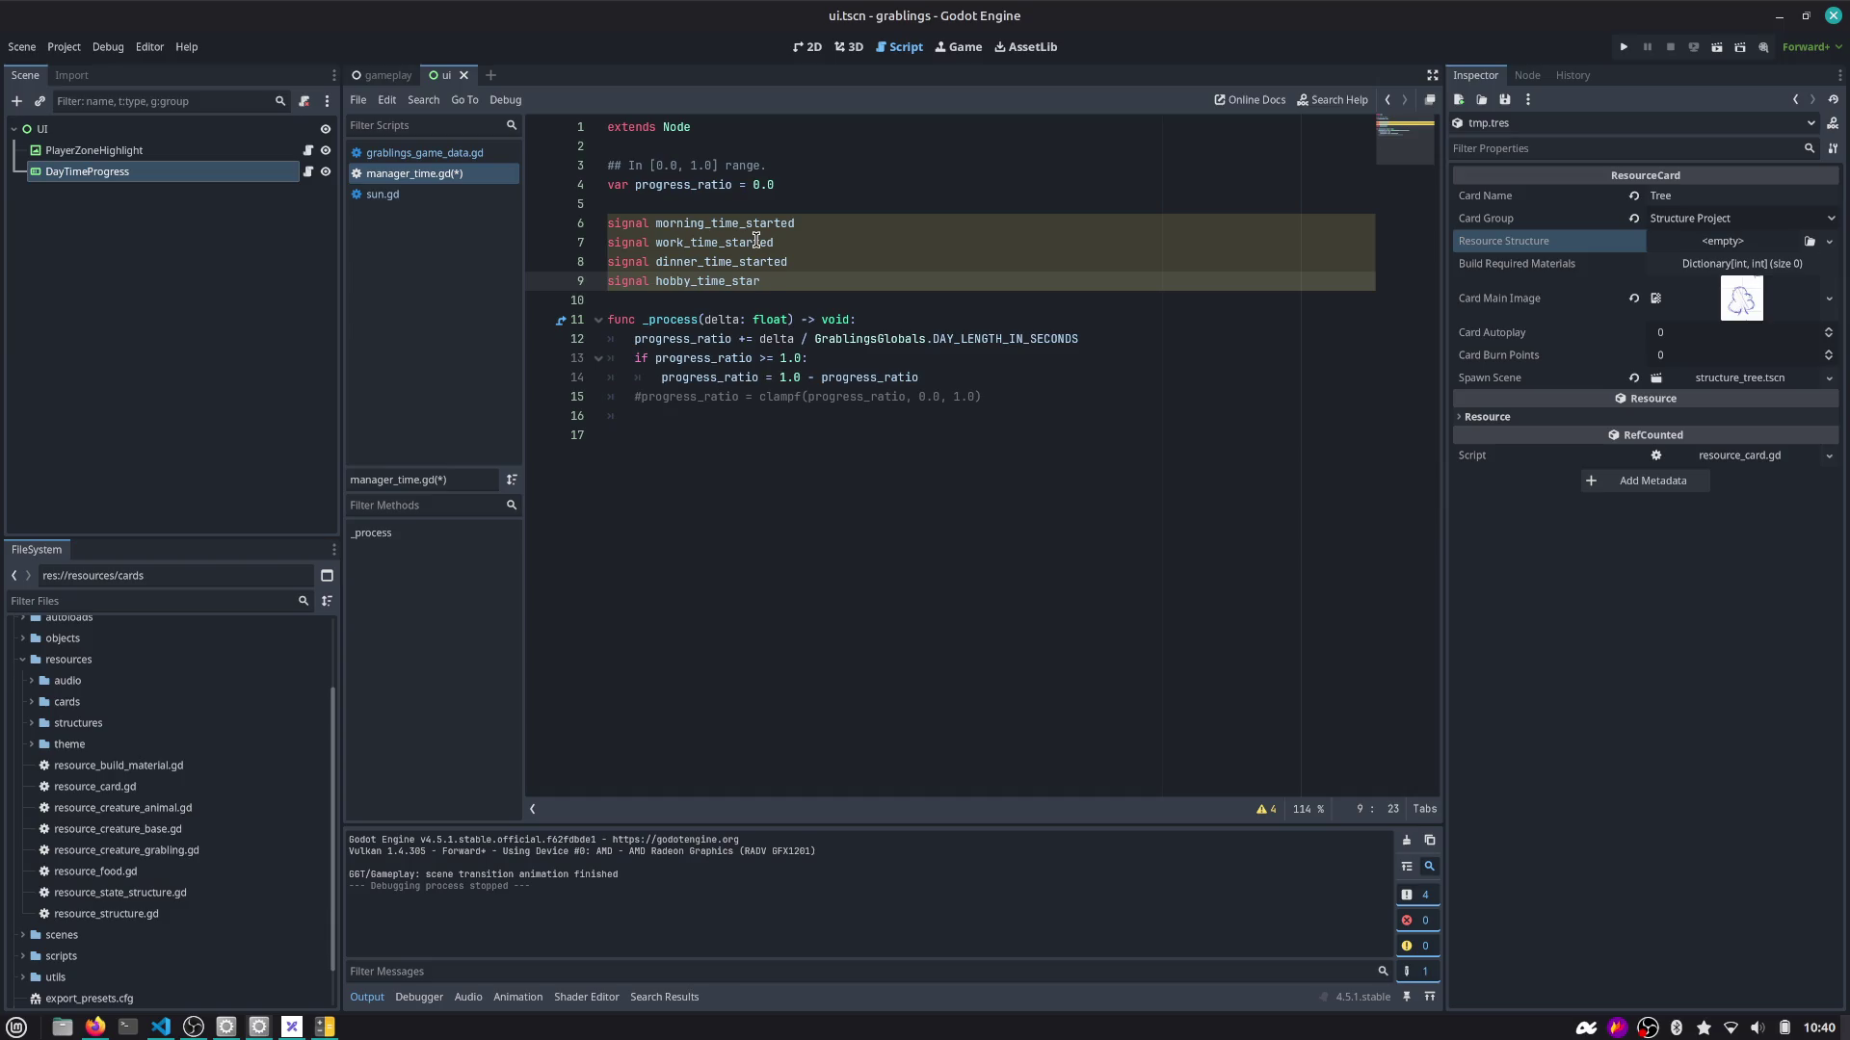
{"action": "type", "text": "d"}
{"action": "key", "text": "Return"}
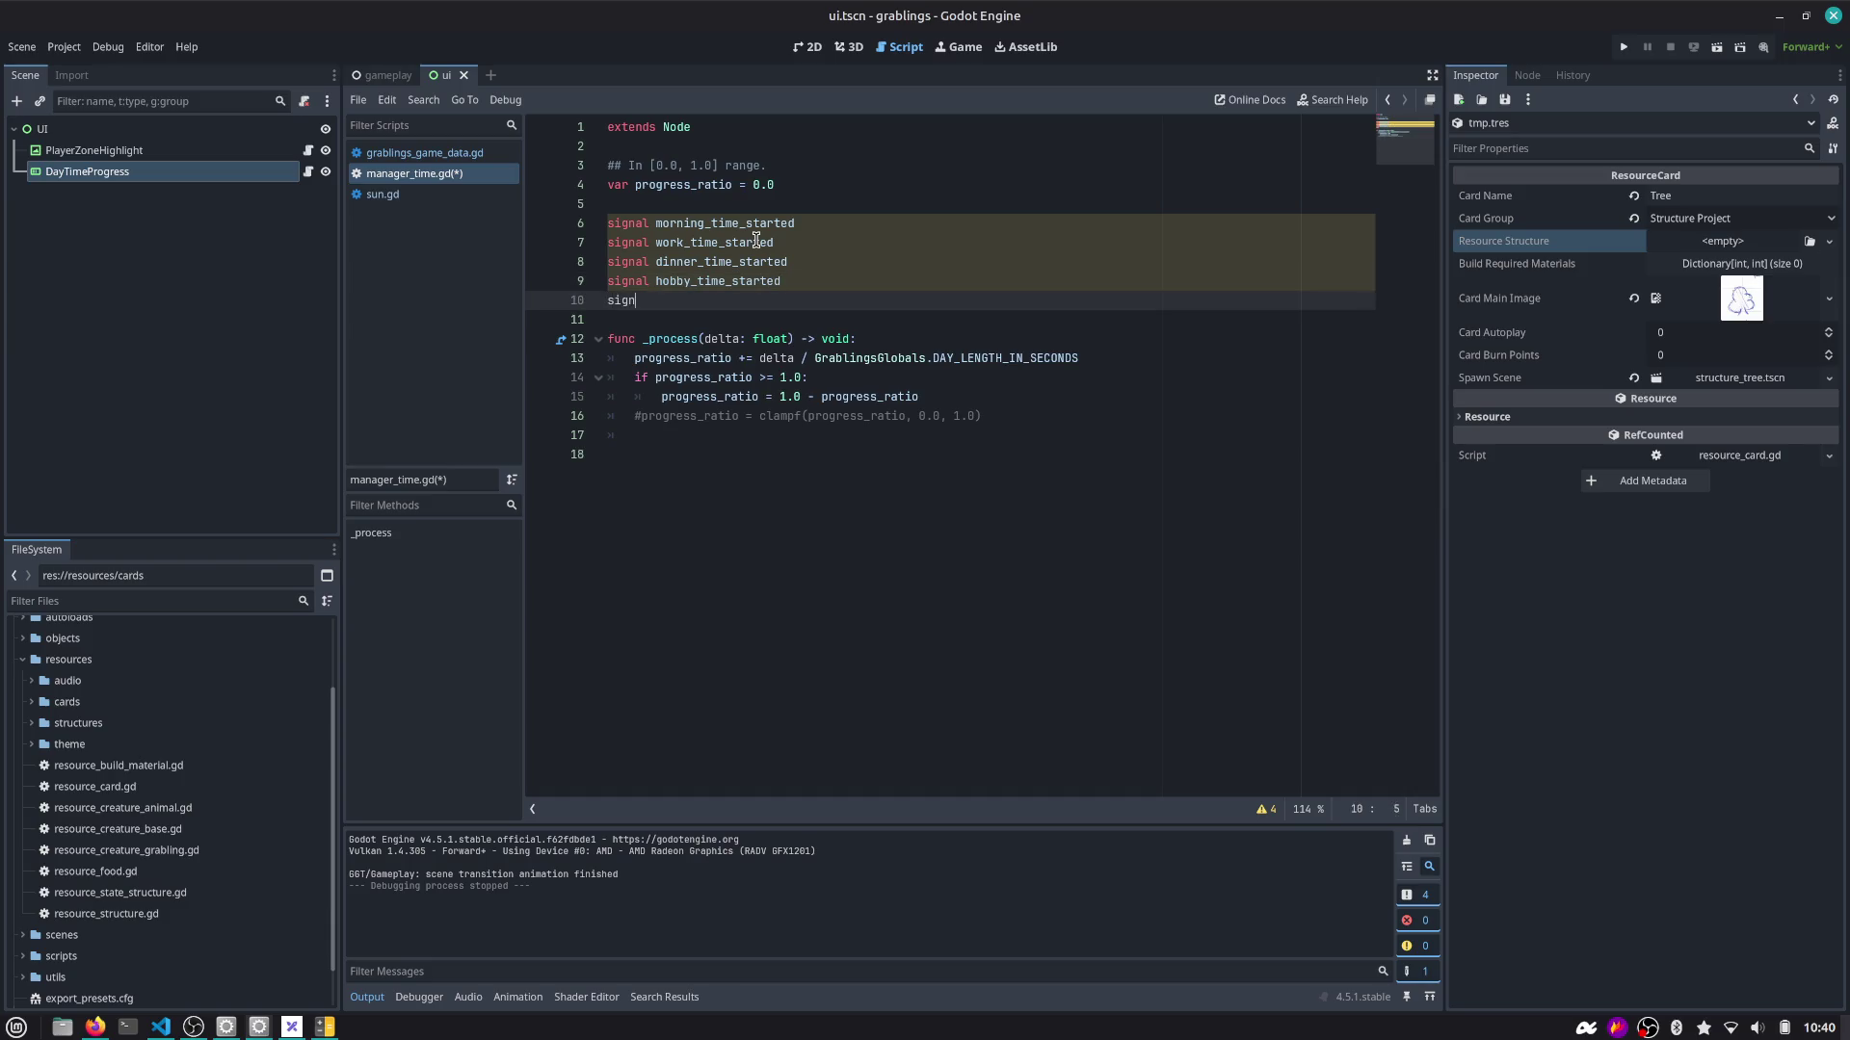
{"action": "type", "text": "al"}
{"action": "key", "text": "Return"}
{"action": "key", "text": "ctrl+s"}
Add a new indented line in _process, then select the morning_time_started signal name before returning to Excalidraw
{"action": "key", "text": "Down"}
{"action": "key", "text": "Down"}
{"action": "key", "text": "Down"}
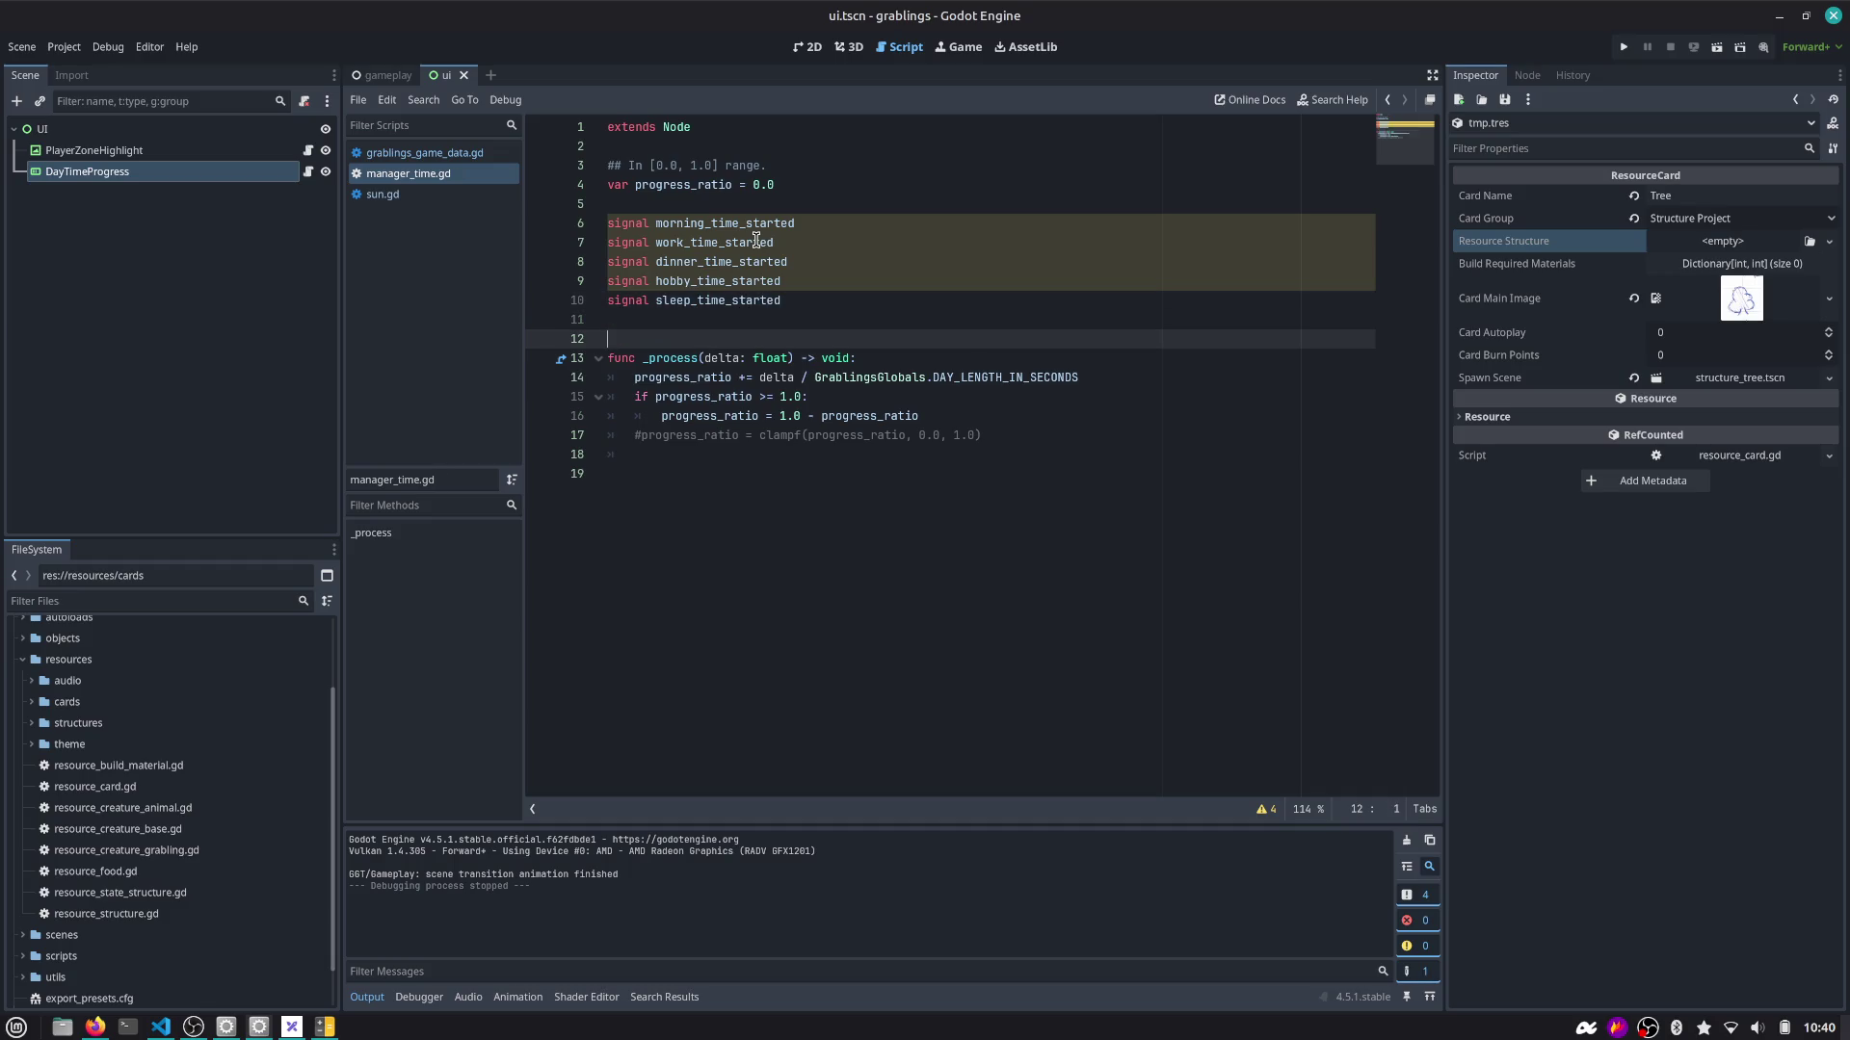
{"action": "key", "text": "Left"}
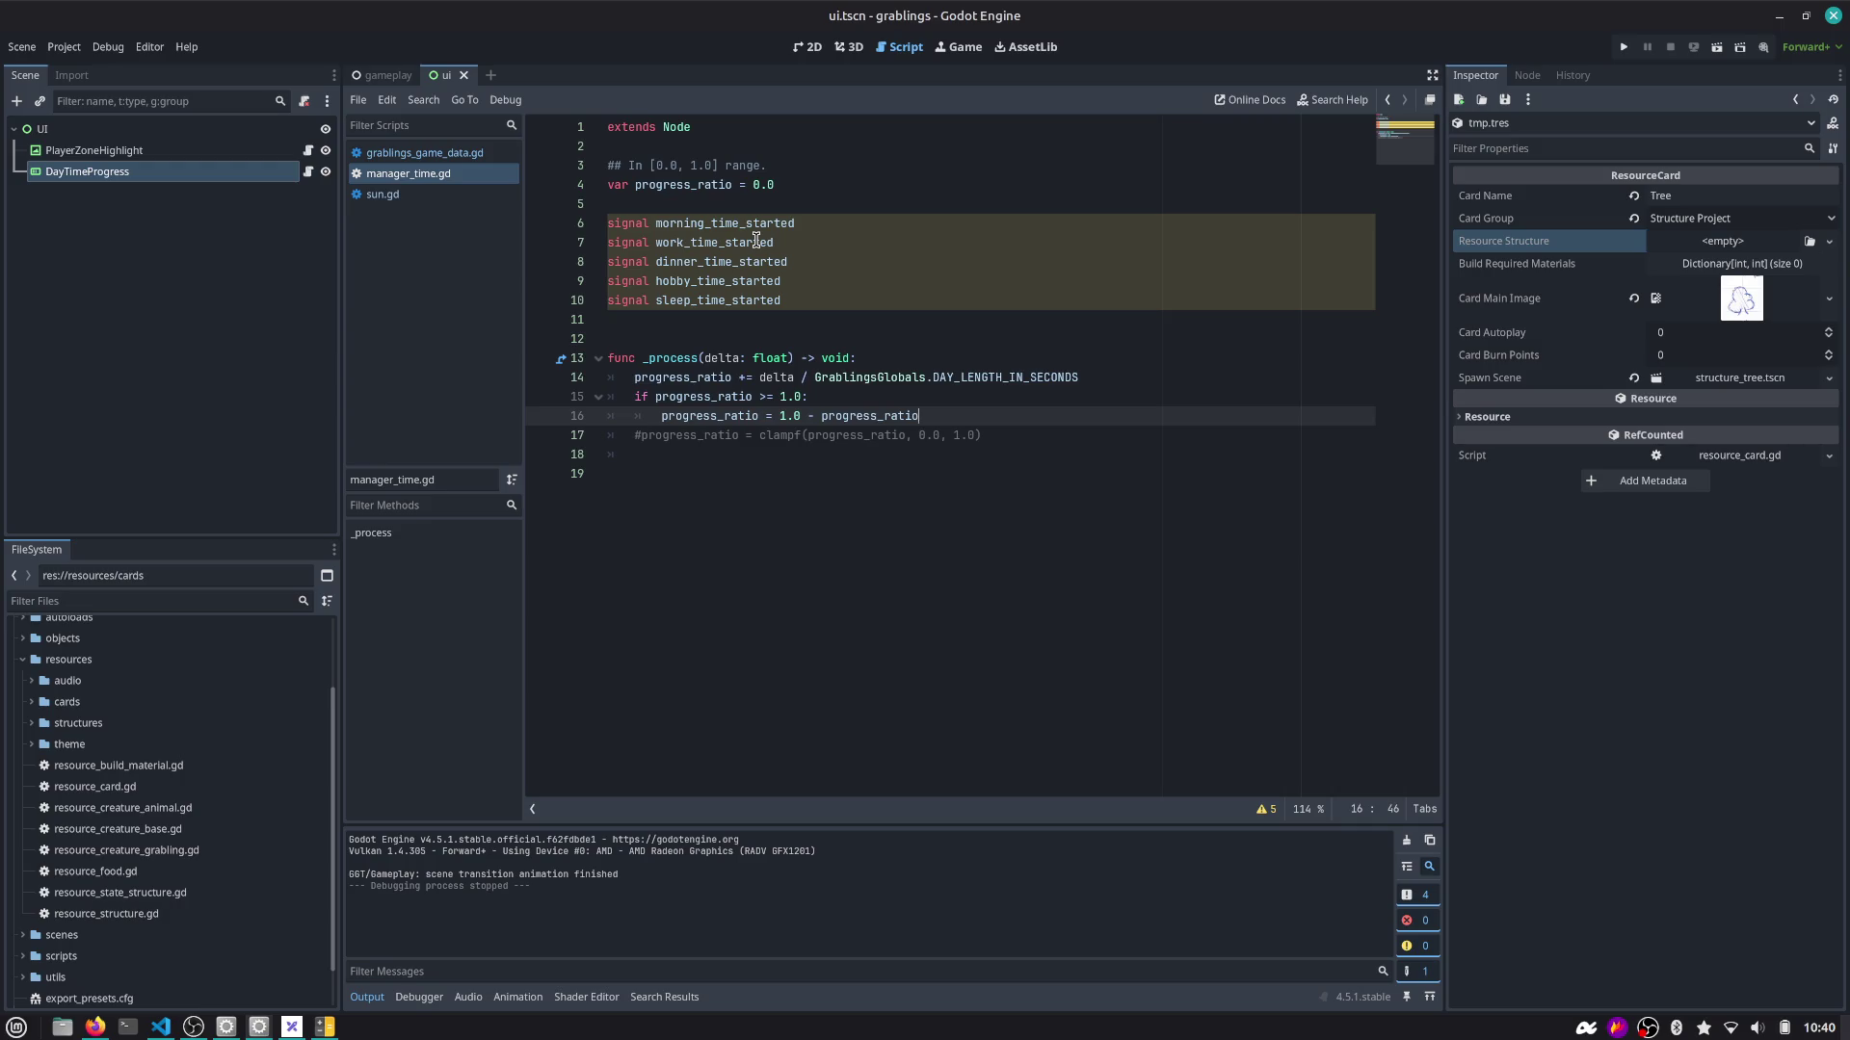
{"action": "key", "text": "Return"}
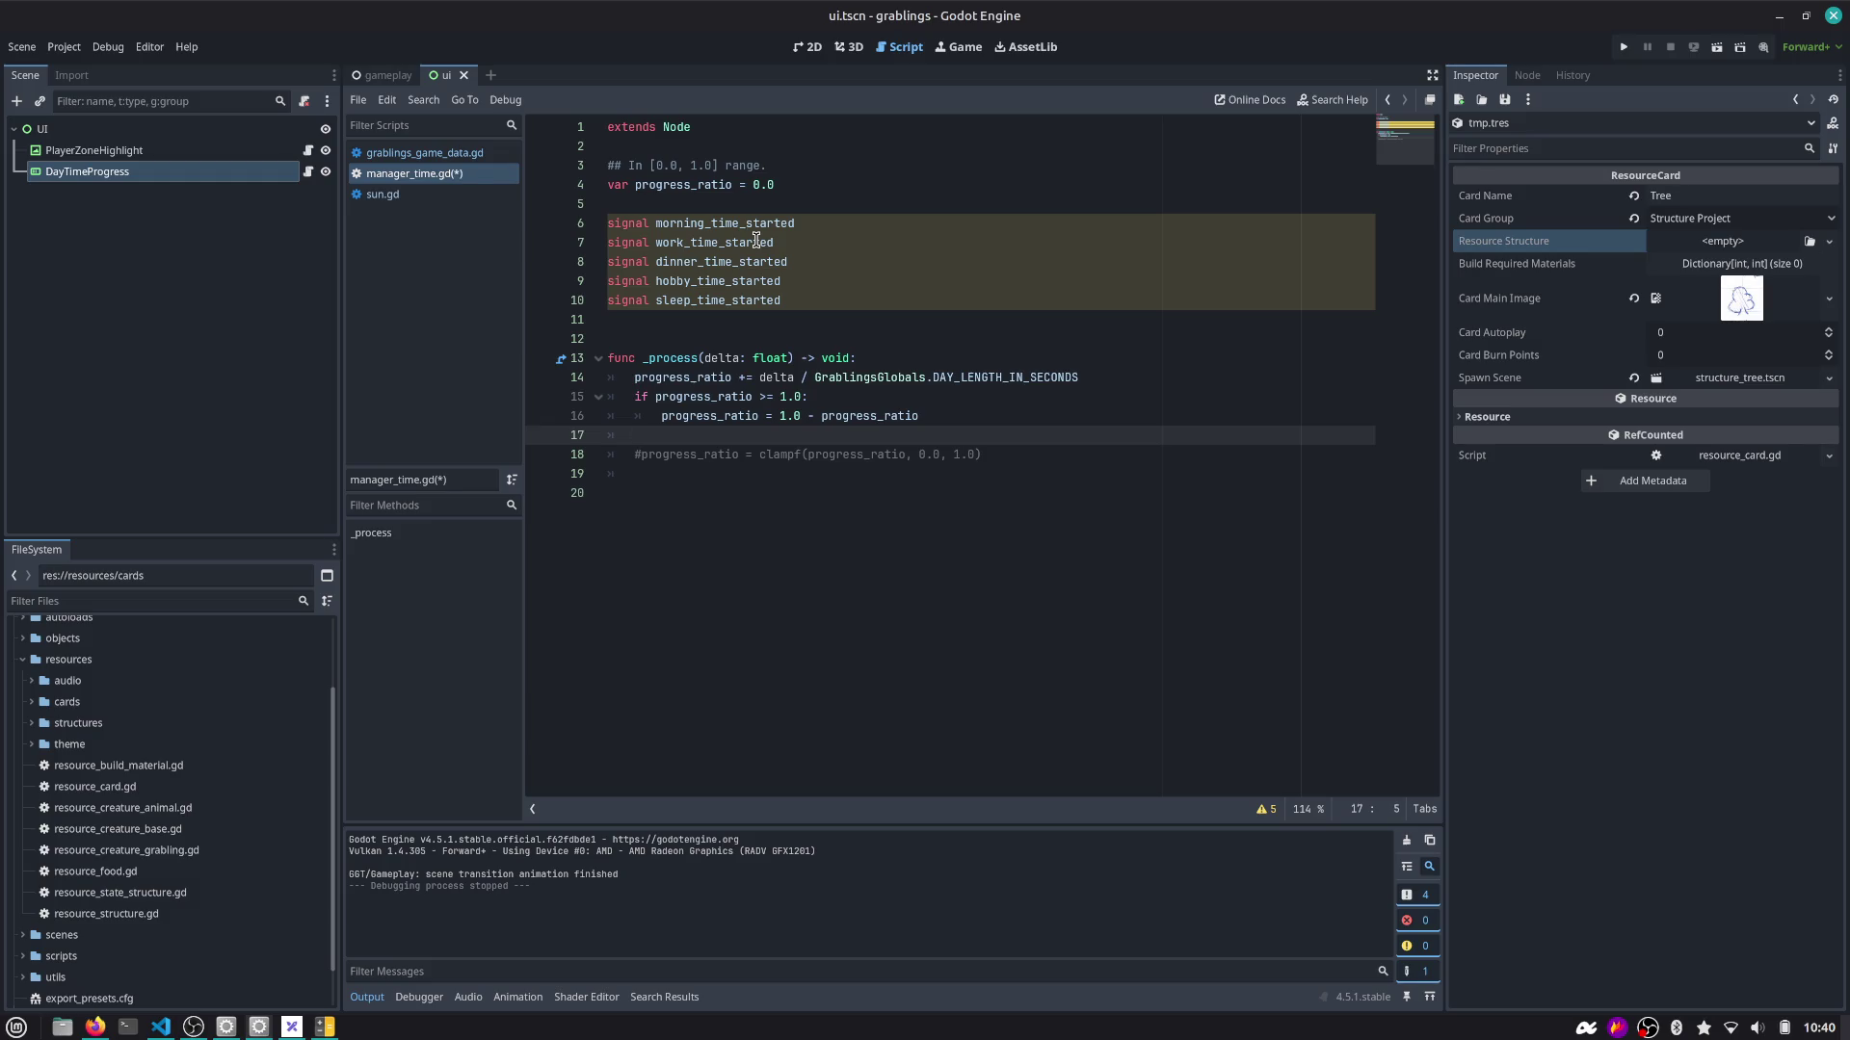
{"action": "key", "text": "Up"}
{"action": "key", "text": "Up"}
{"action": "key", "text": "Up"}
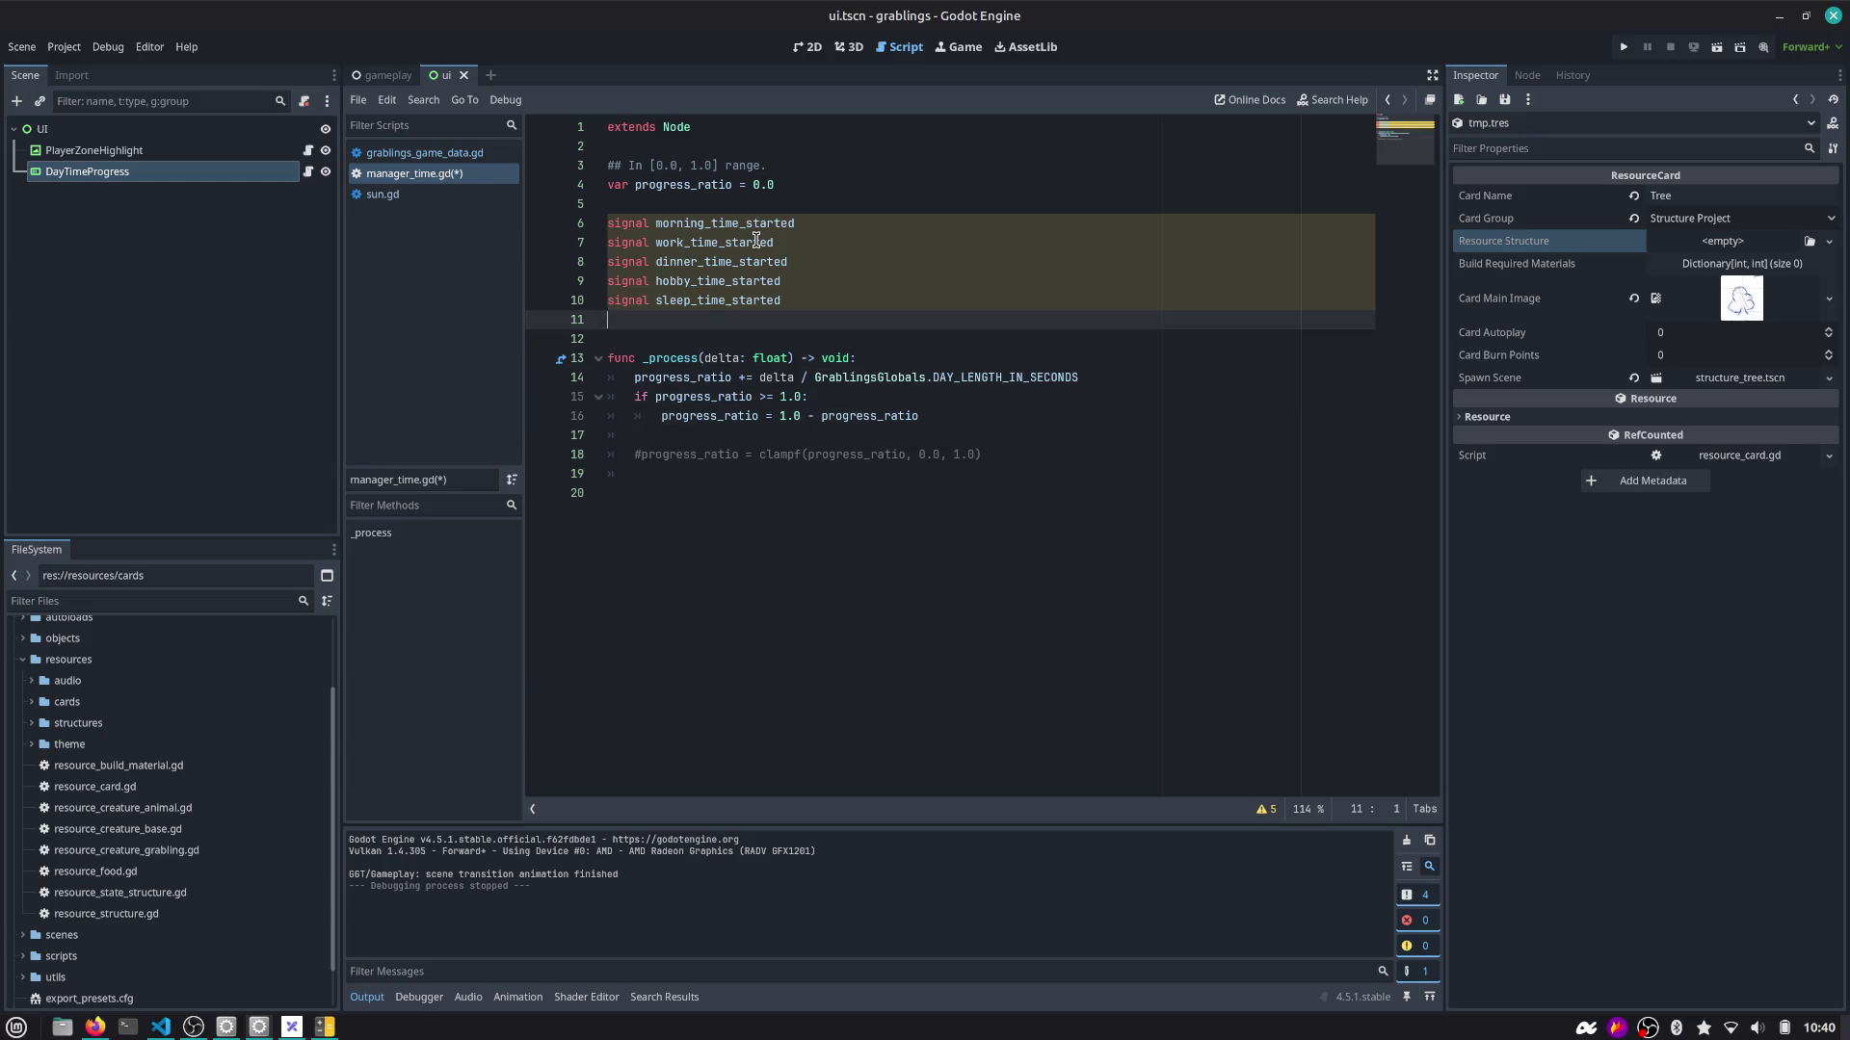
{"action": "key", "text": "Up"}
{"action": "key", "text": "Up"}
{"action": "key", "text": "Up"}
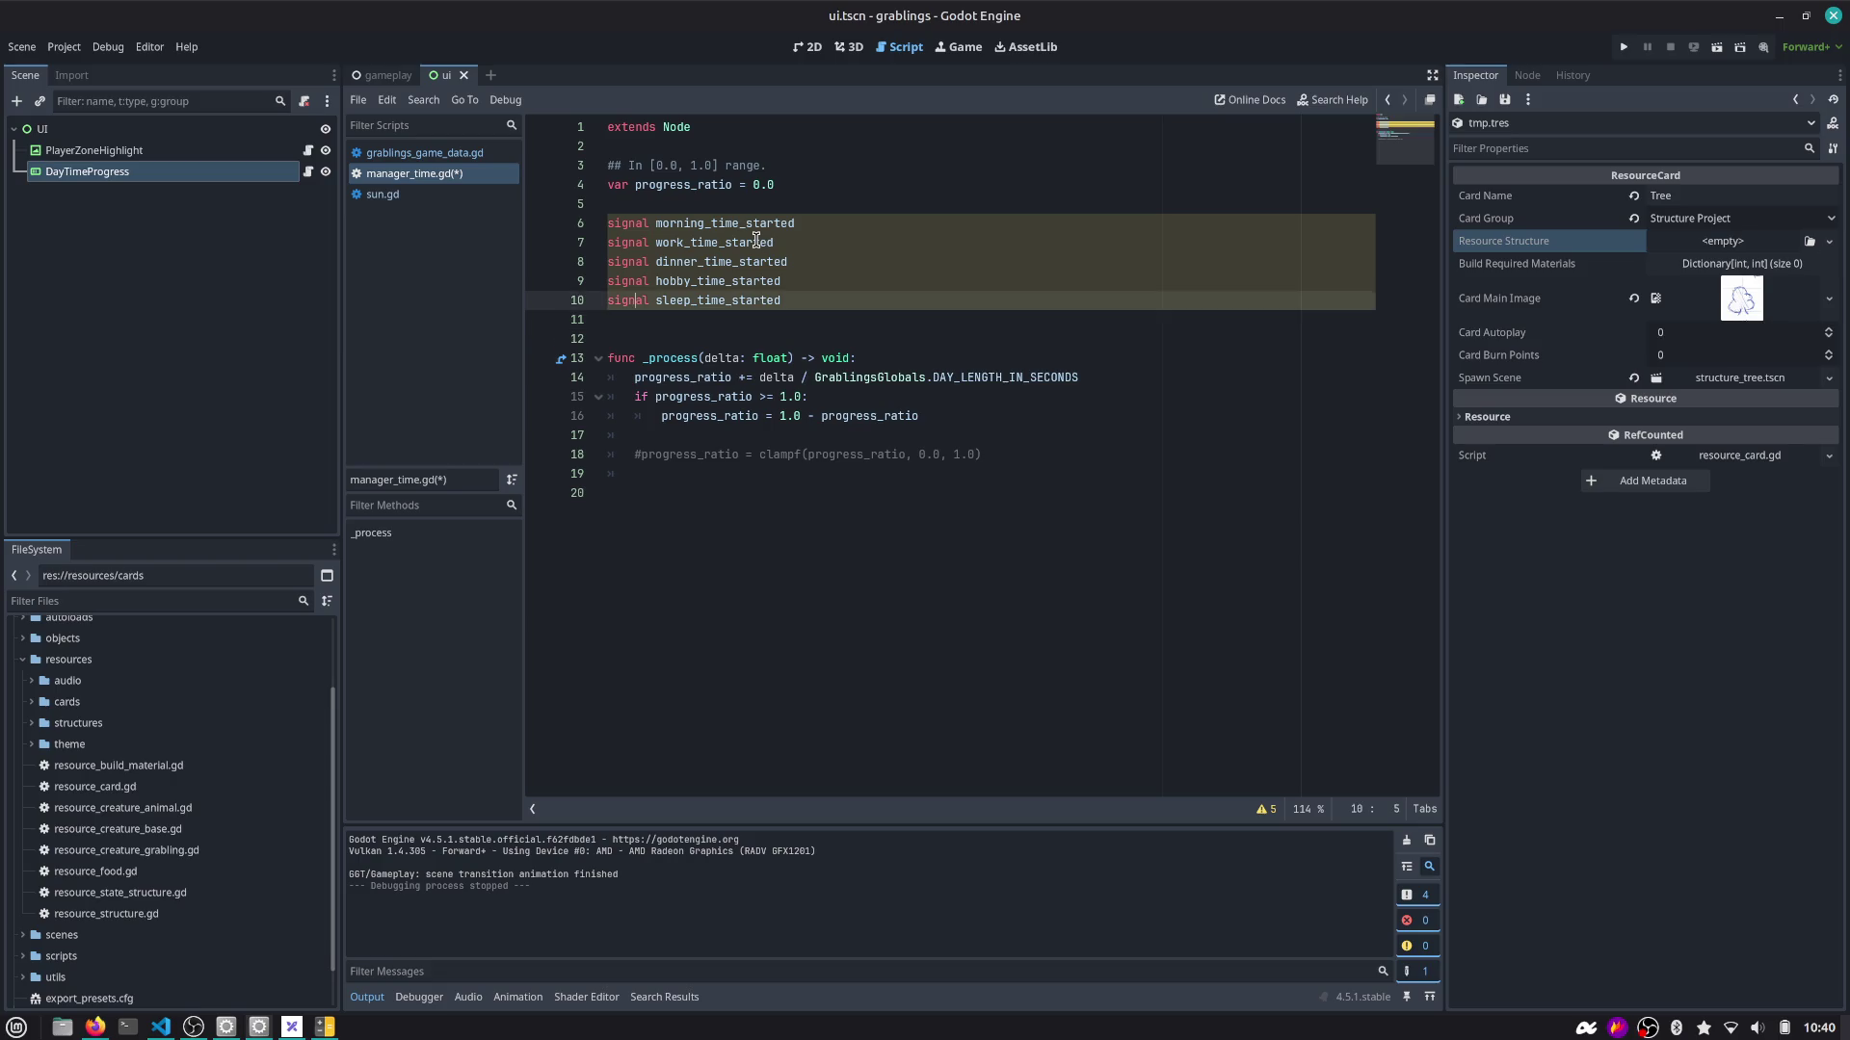
{"action": "key", "text": "Down"}
{"action": "key", "text": "Down"}
{"action": "key", "text": "Down"}
{"action": "key", "text": "Up"}
{"action": "key", "text": "Up"}
{"action": "key", "text": "Up"}
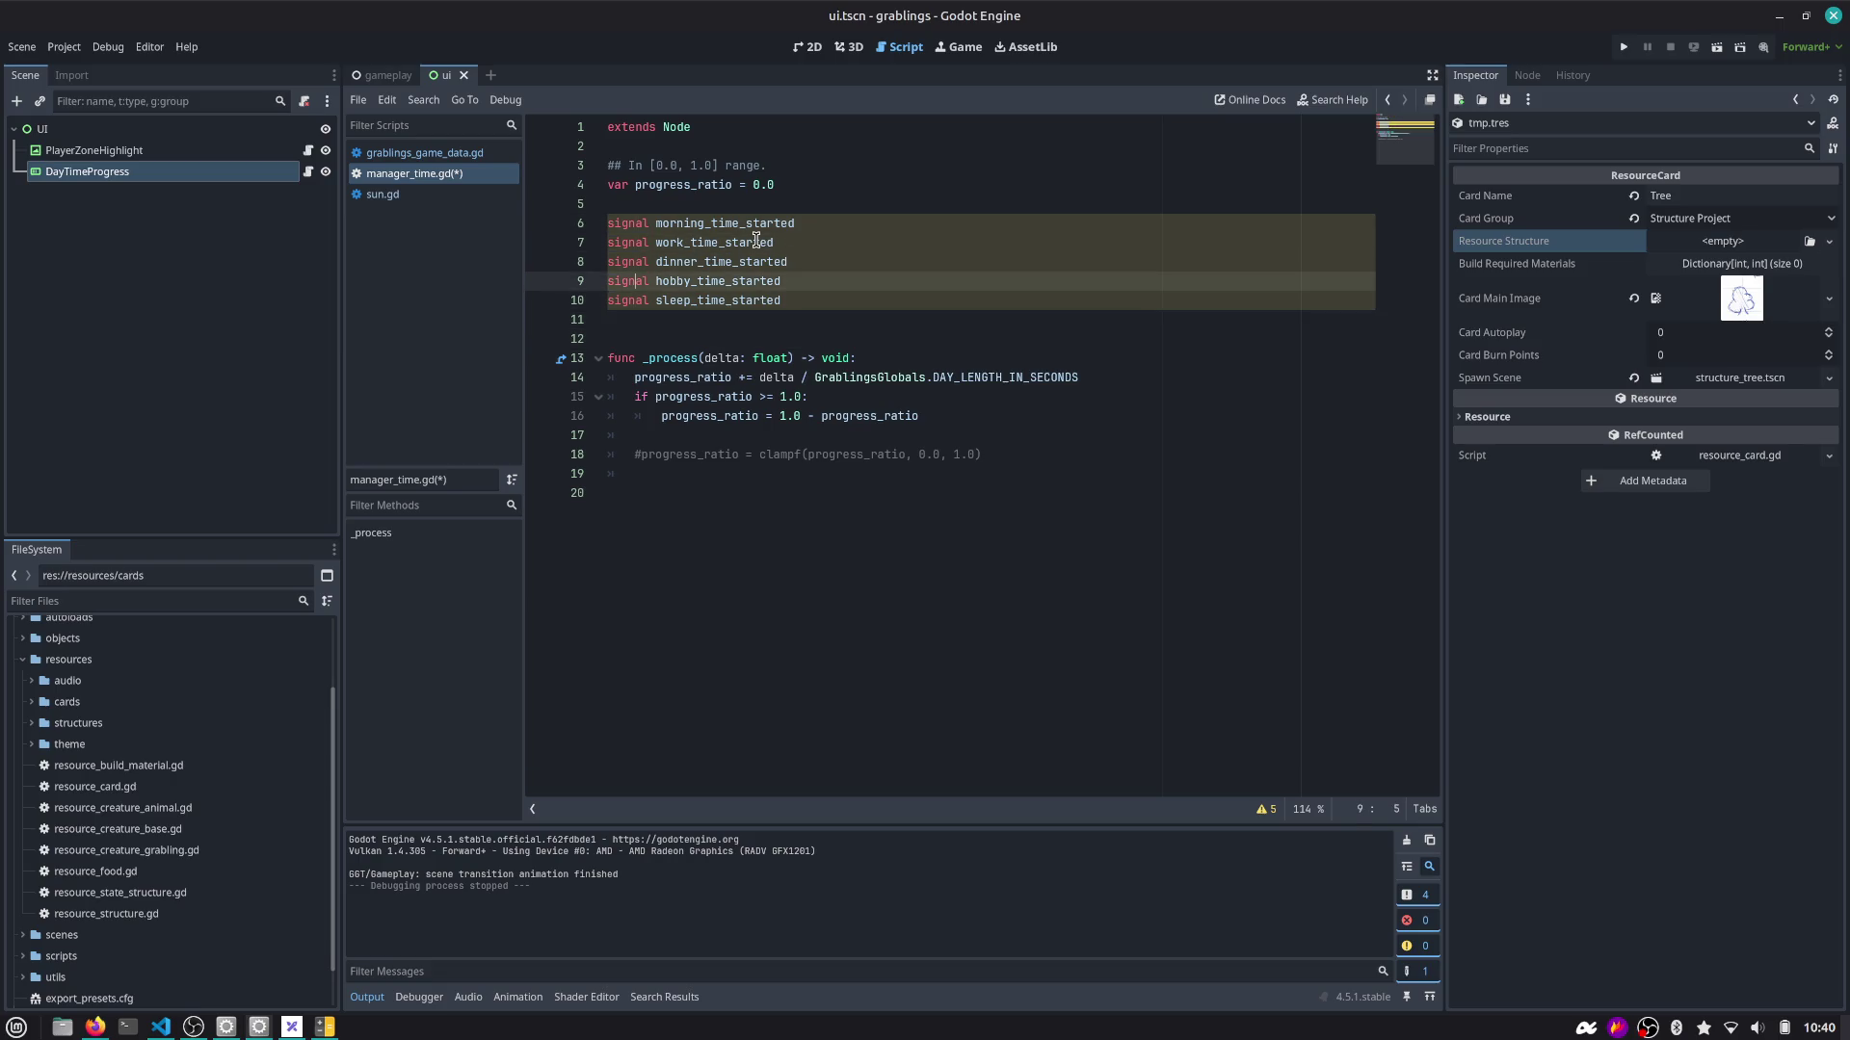
{"action": "key", "text": "Right"}
{"action": "key", "text": "Right"}
{"action": "key", "text": "Right"}
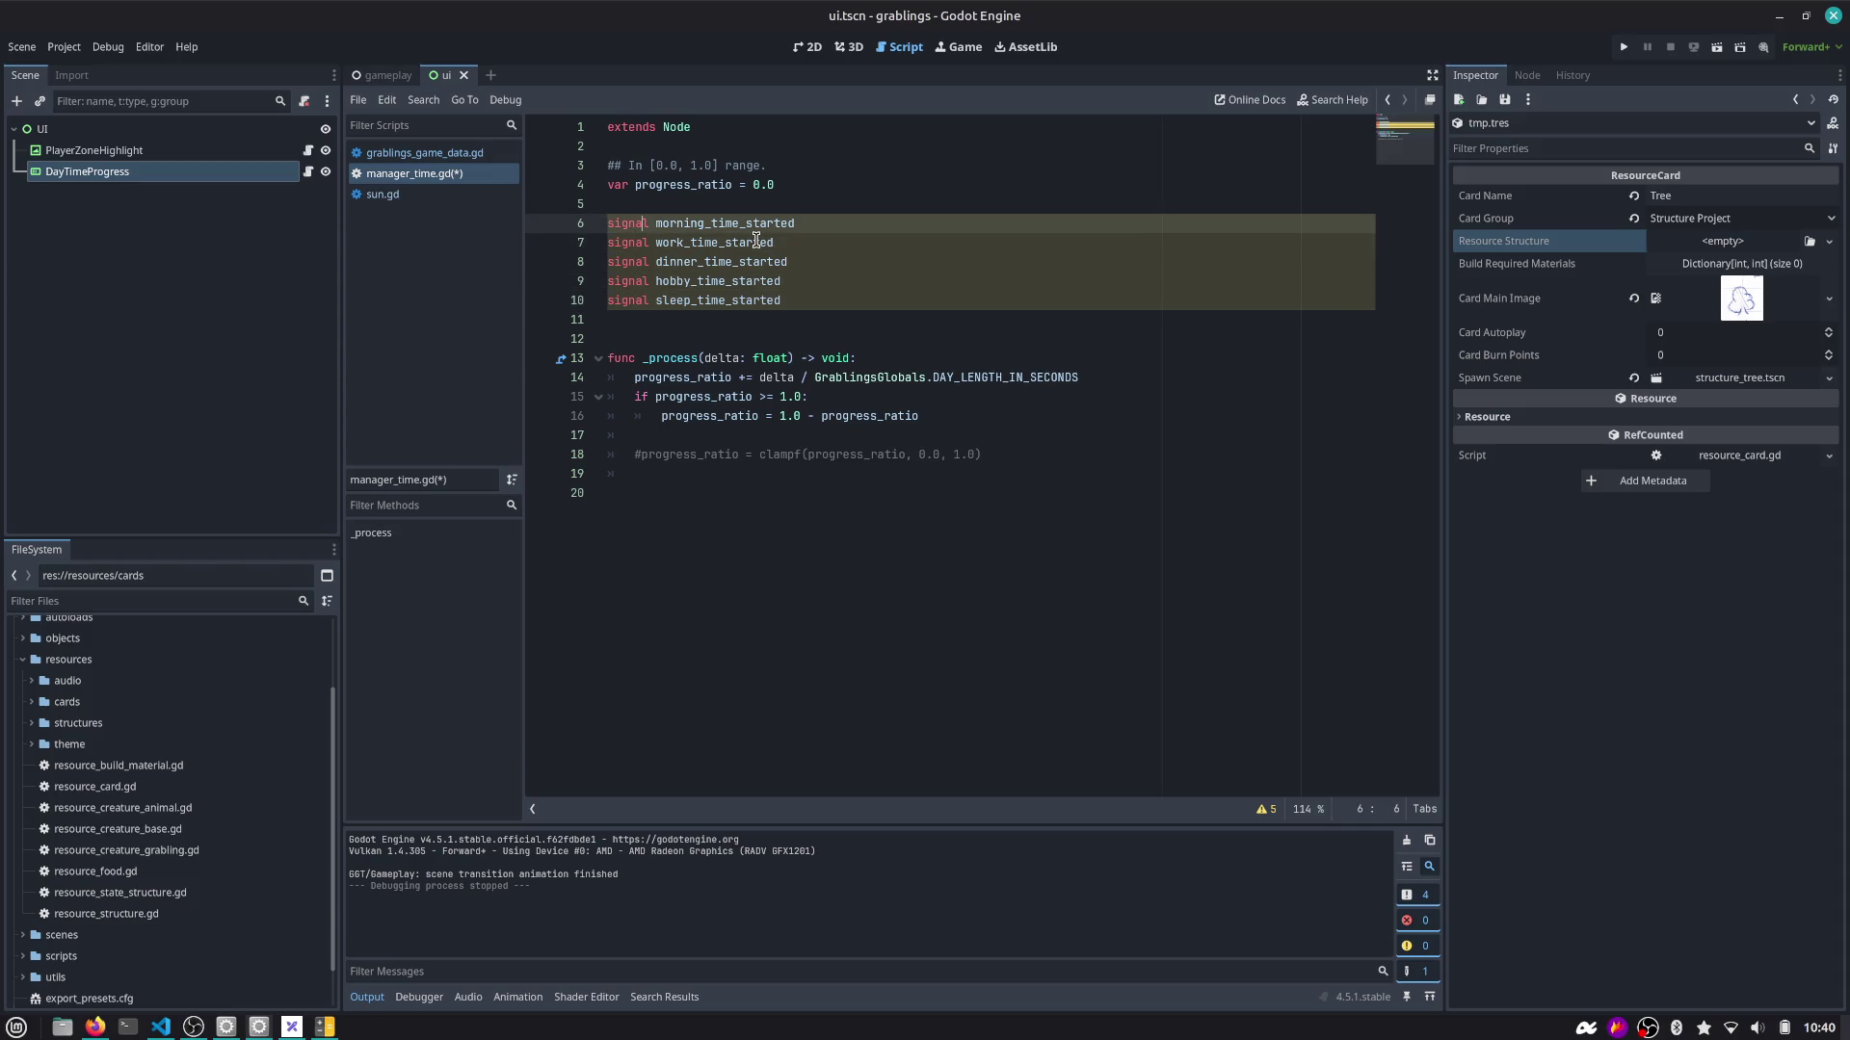
{"action": "key", "text": "ctrl+shift+Right"}
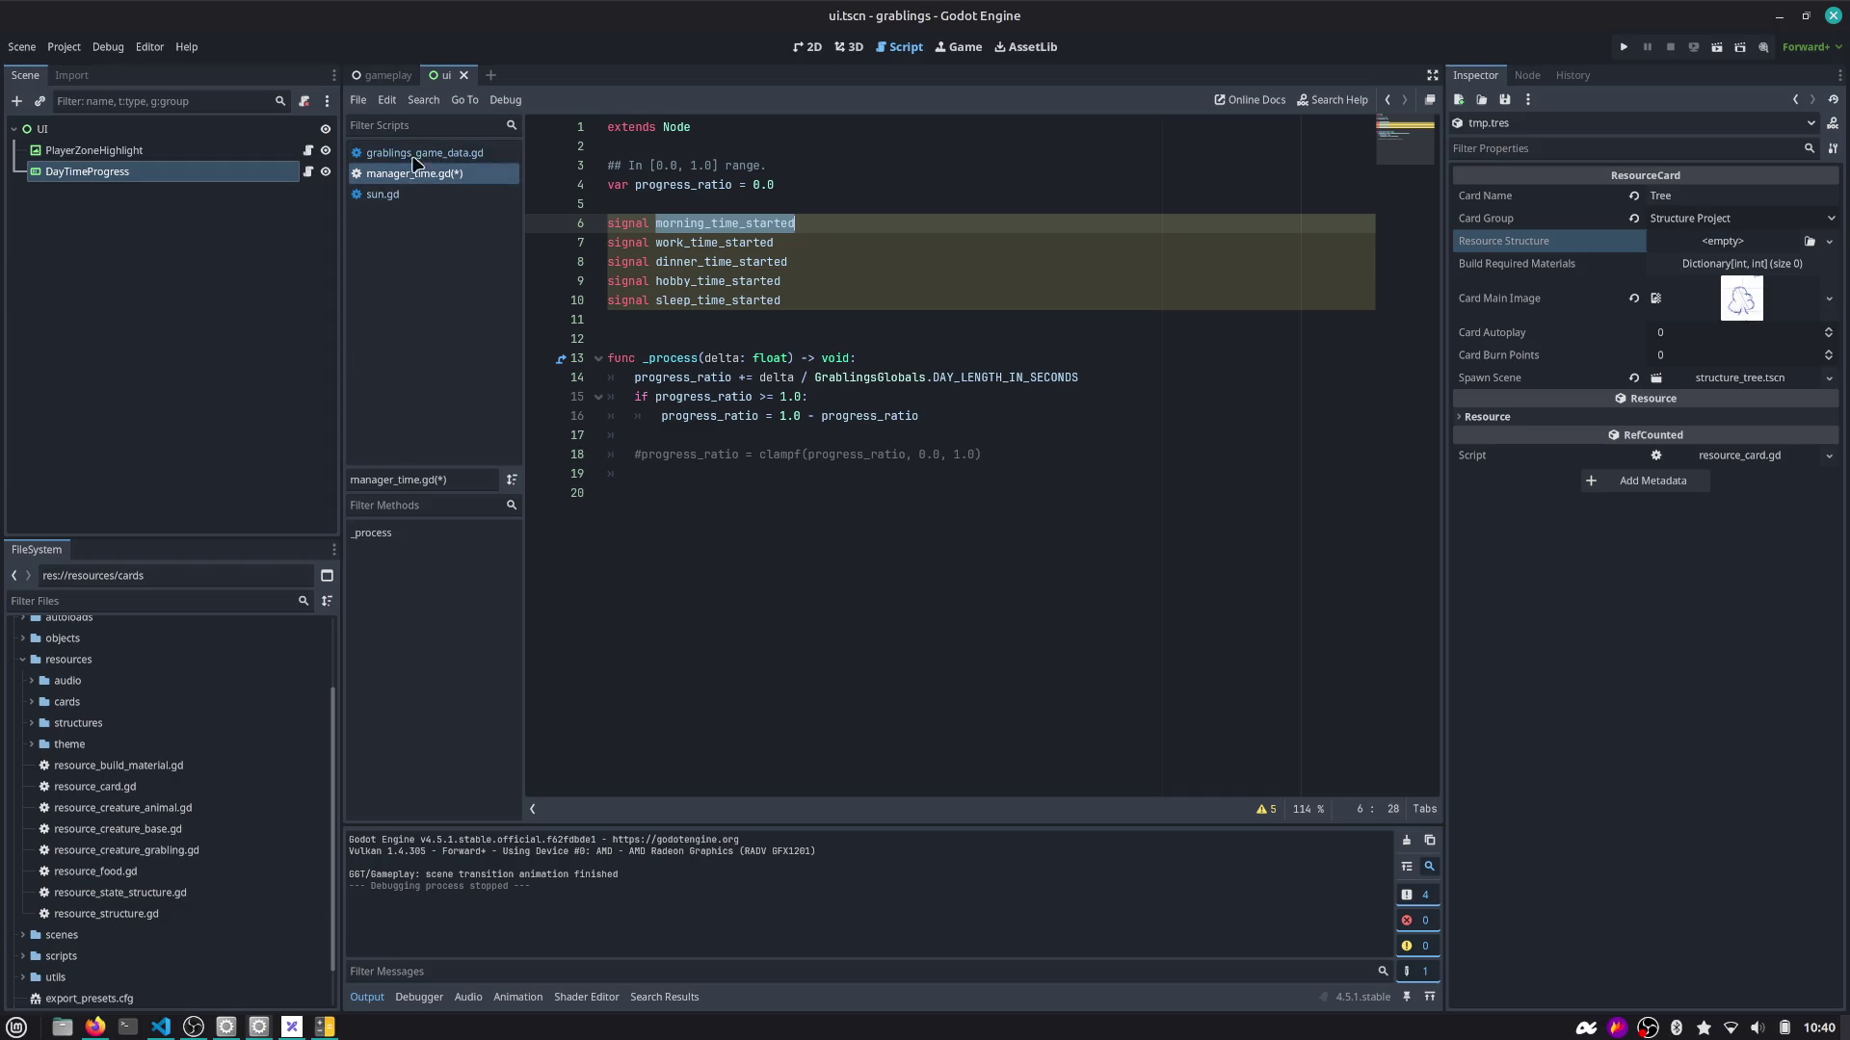
{"action": "left_click", "coordinate": [637, 385]}
{"action": "key", "text": "alt+Tab"}
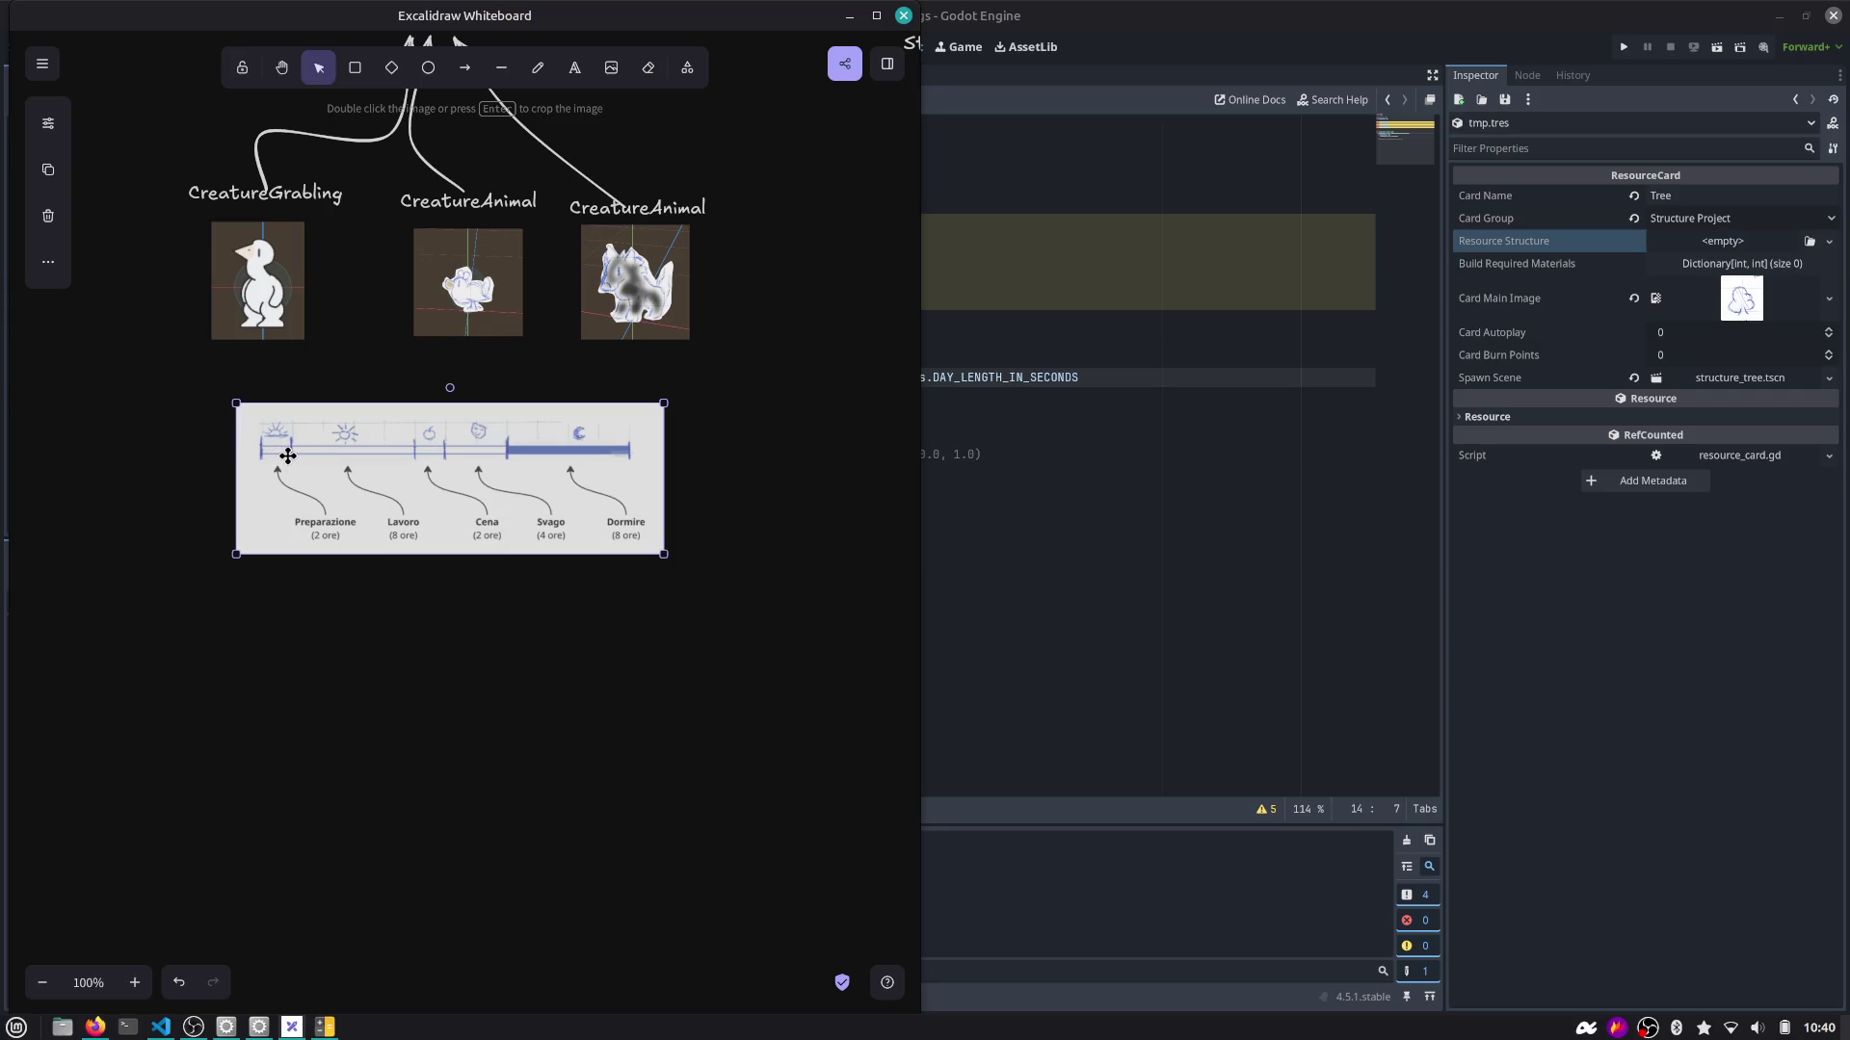
Set DAY_START_MORNING_TIME to 0.0 in grablings_game_data.gd
{"action": "left_click", "coordinate": [1024, 322]}
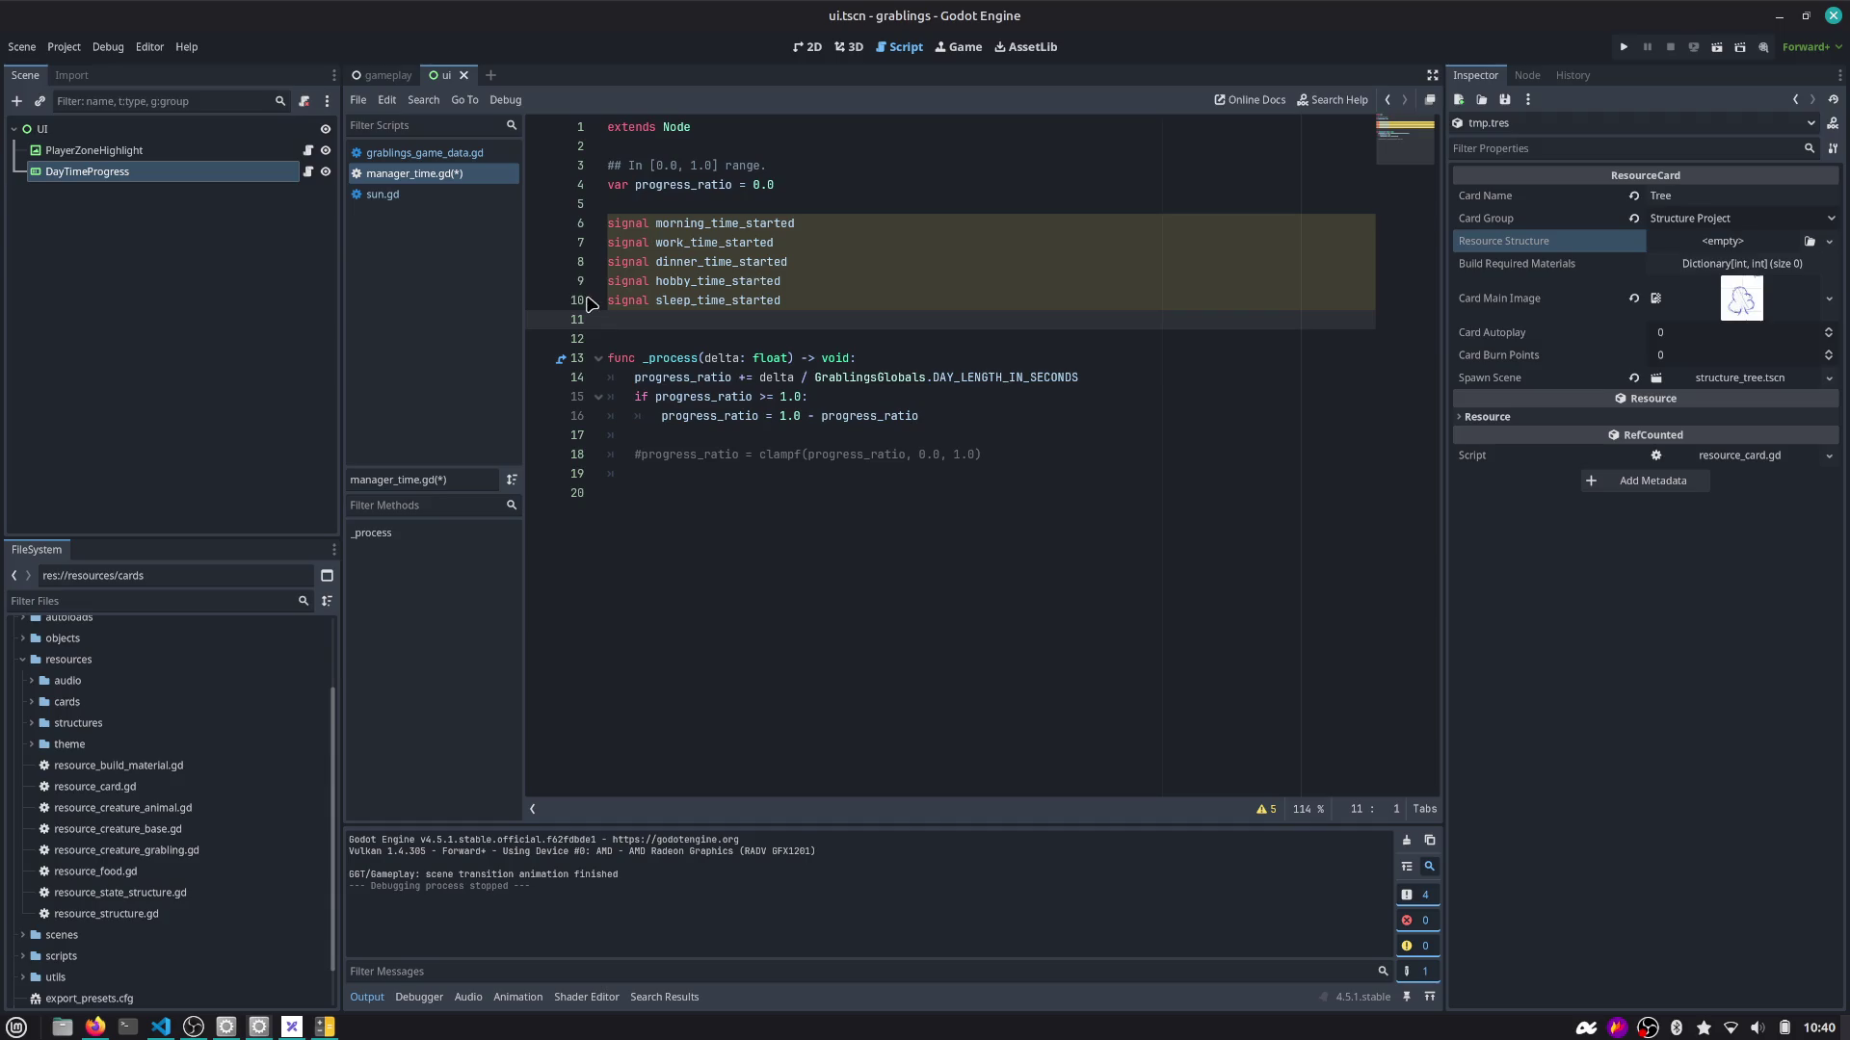
{"action": "left_click", "coordinate": [441, 157]}
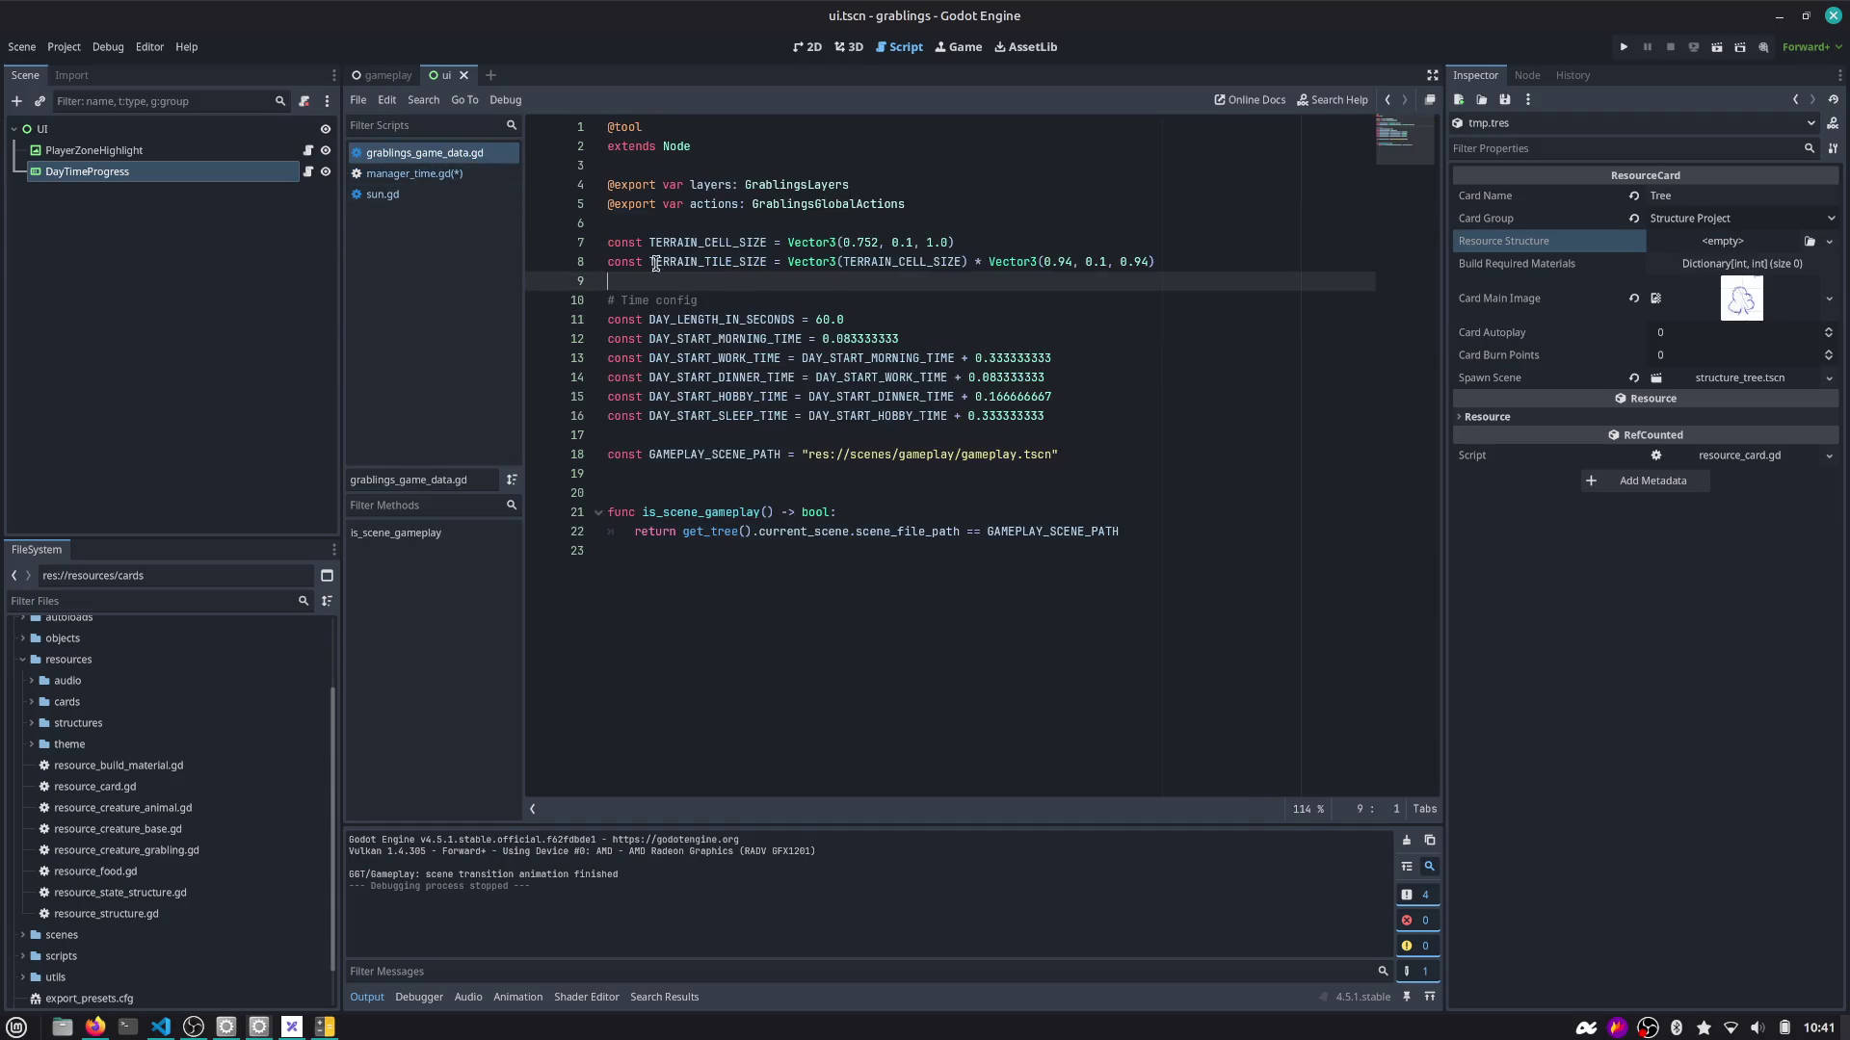
{"action": "left_click", "coordinate": [936, 340]}
{"action": "key", "text": "ctrl+shift+Left"}
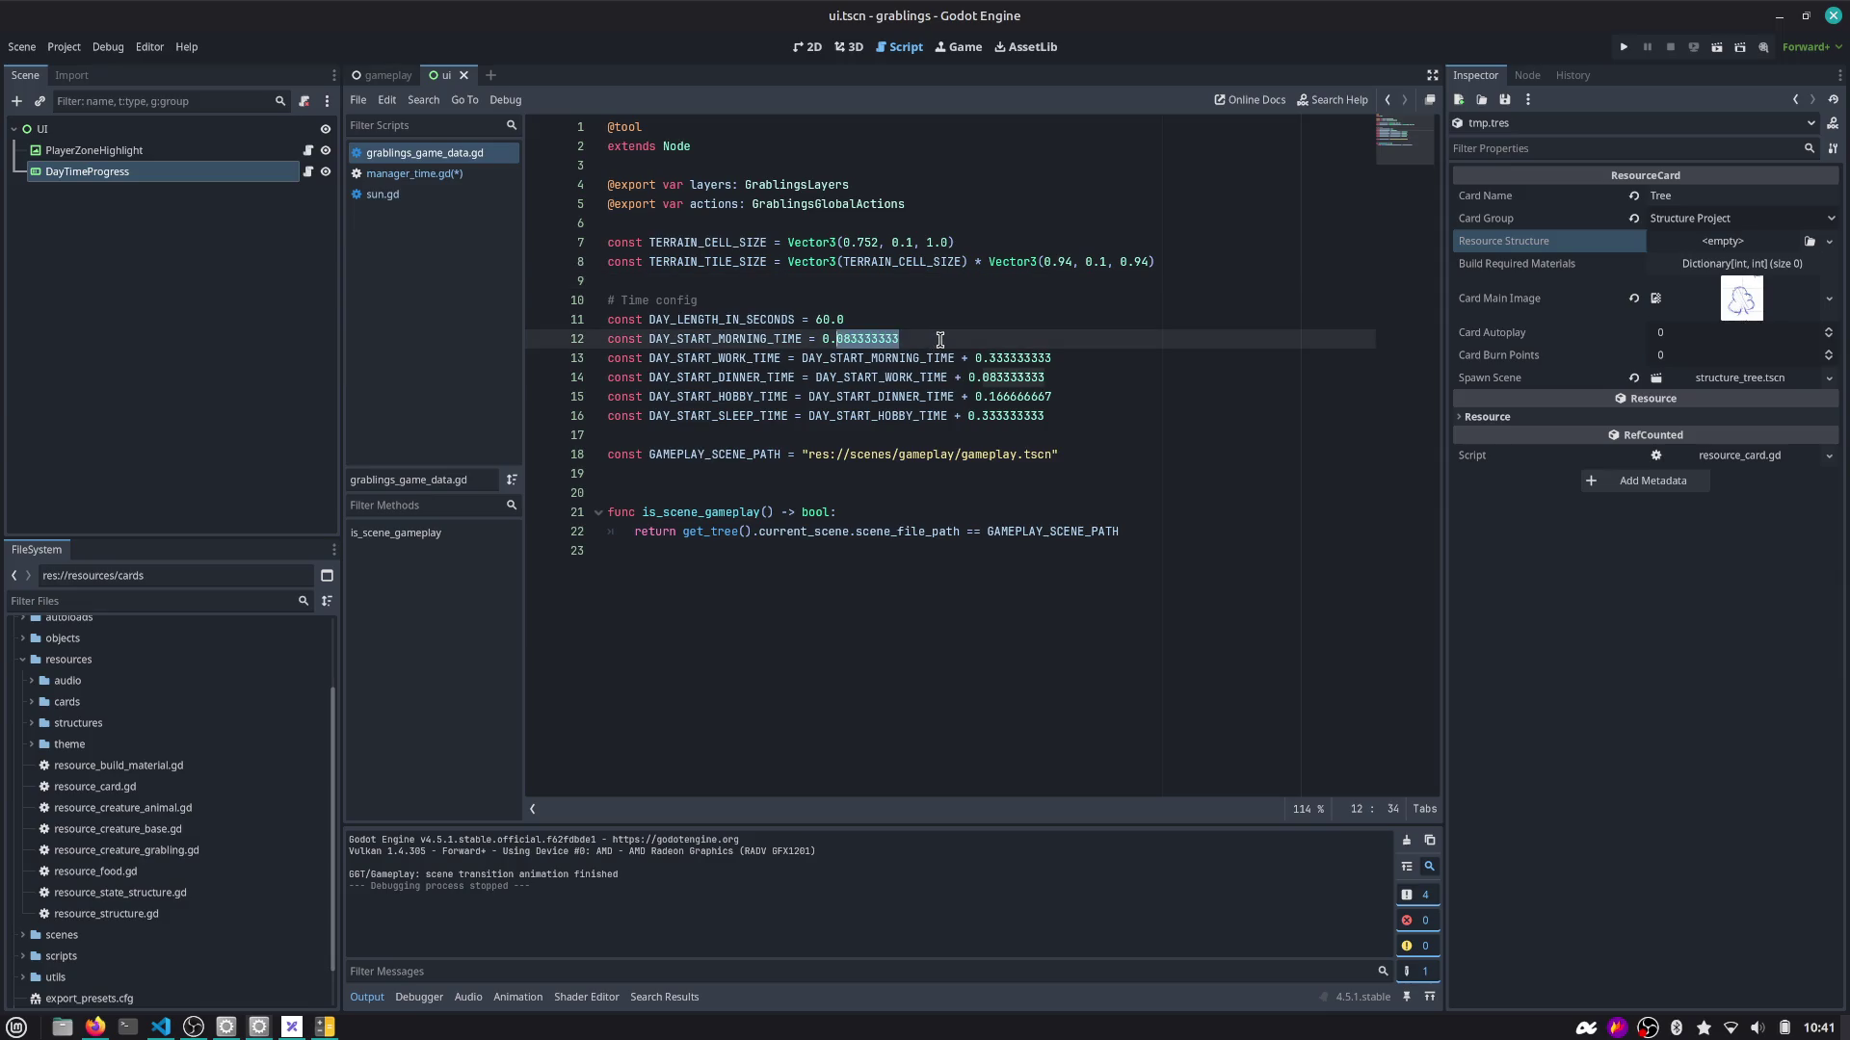
{"action": "type", "text": "0"}
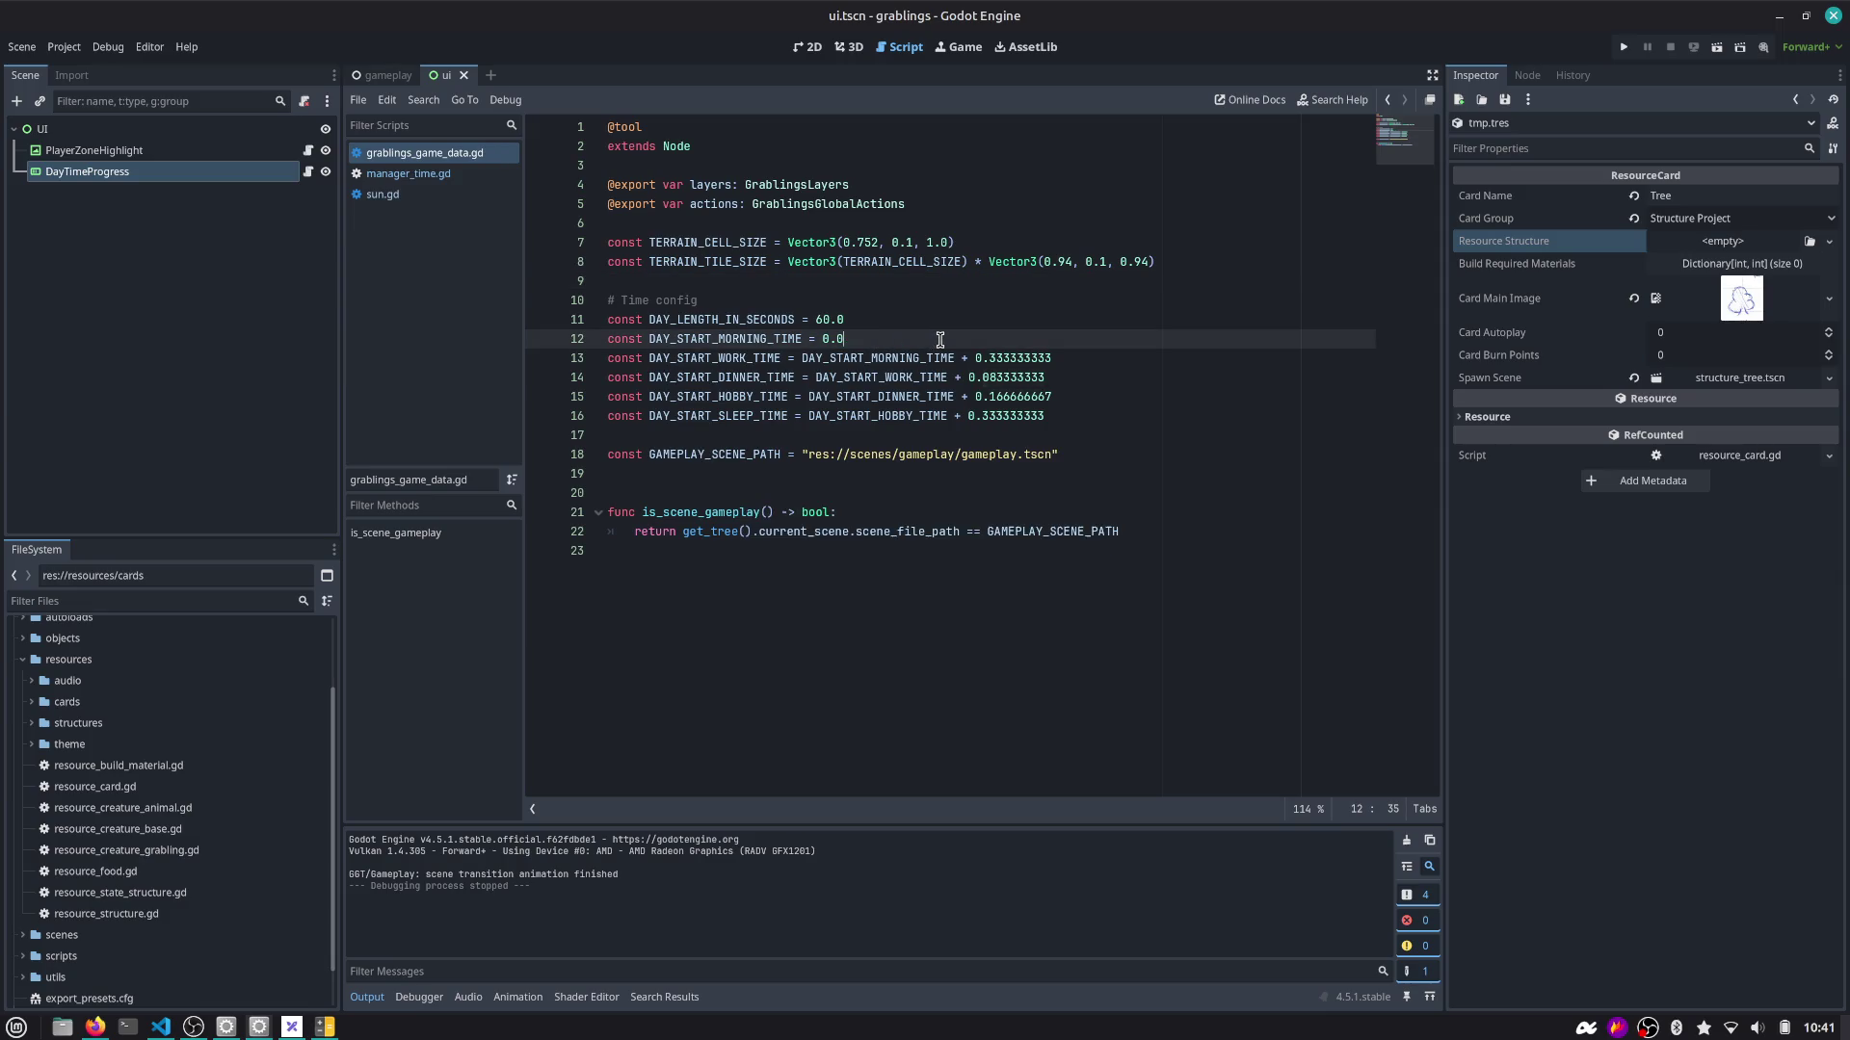
{"action": "double_click", "coordinate": [788, 339]}
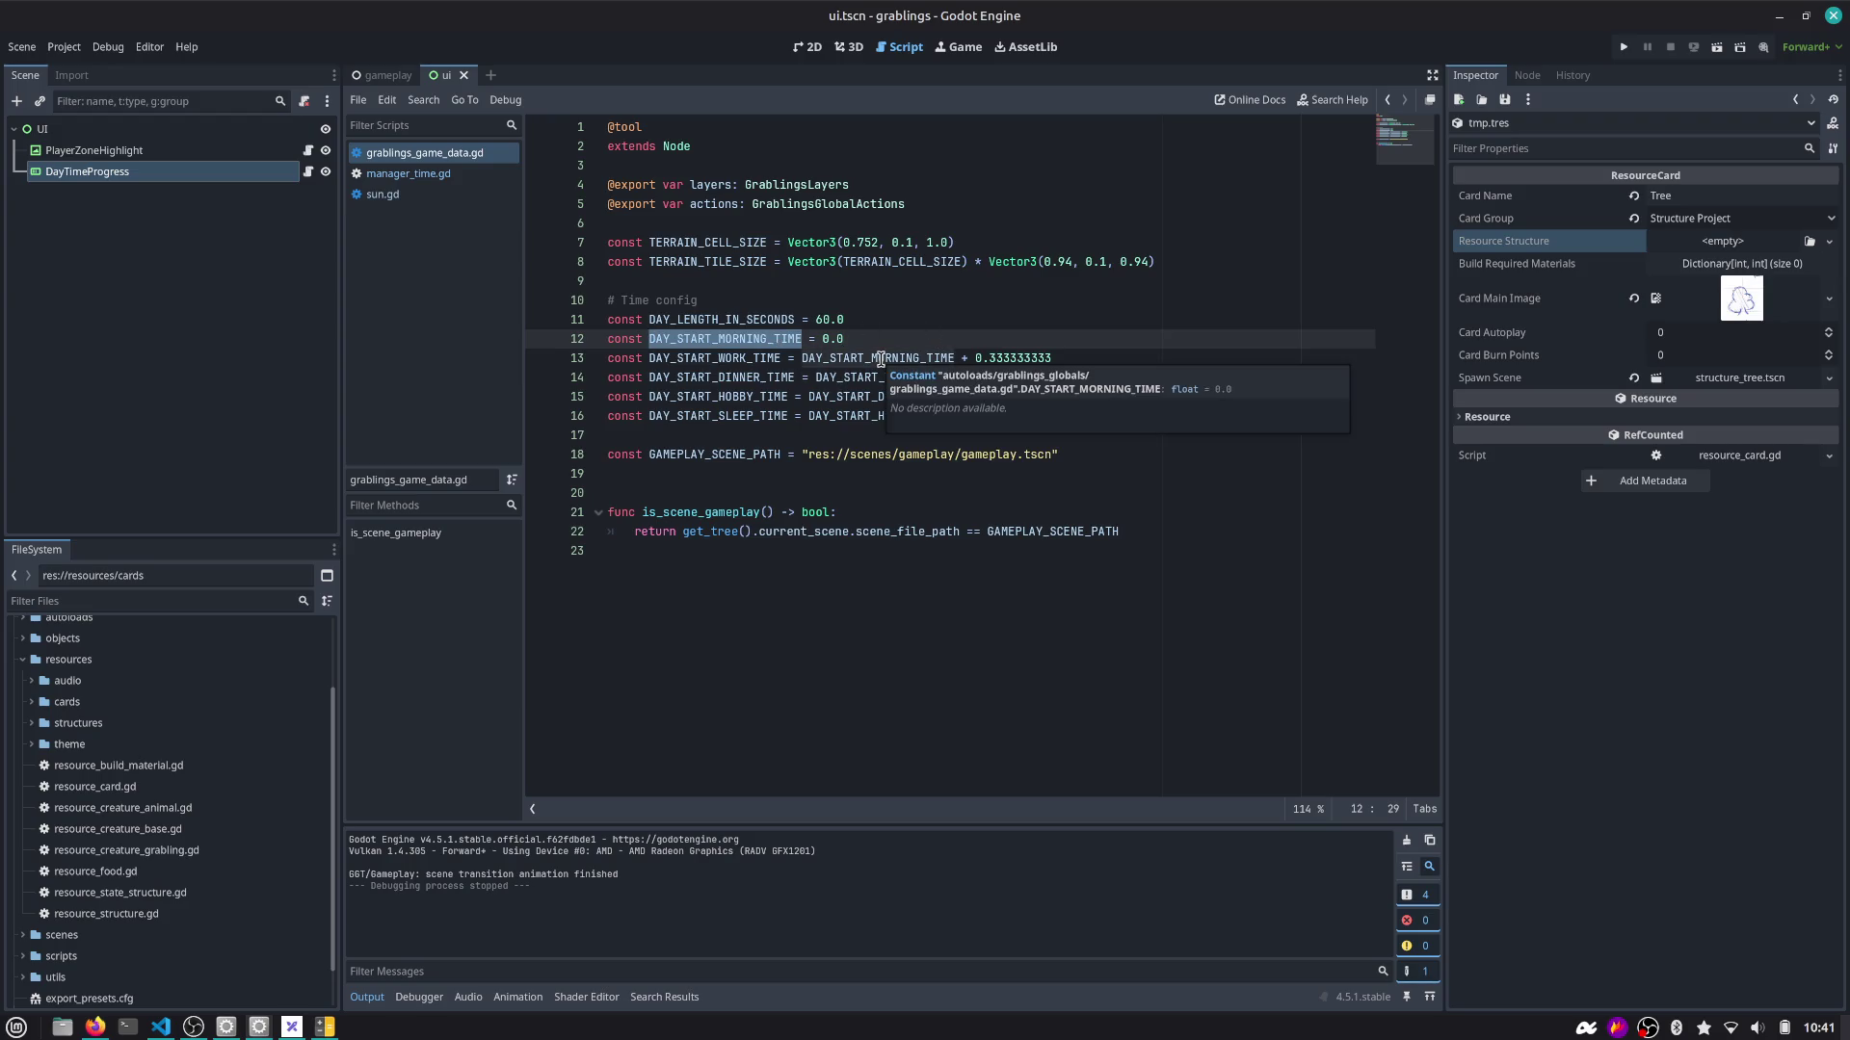
Check DAY_START_WORK_TIME against the whiteboard diagram, then return to manager_time.gd
{"action": "key", "text": "alt+Tab"}
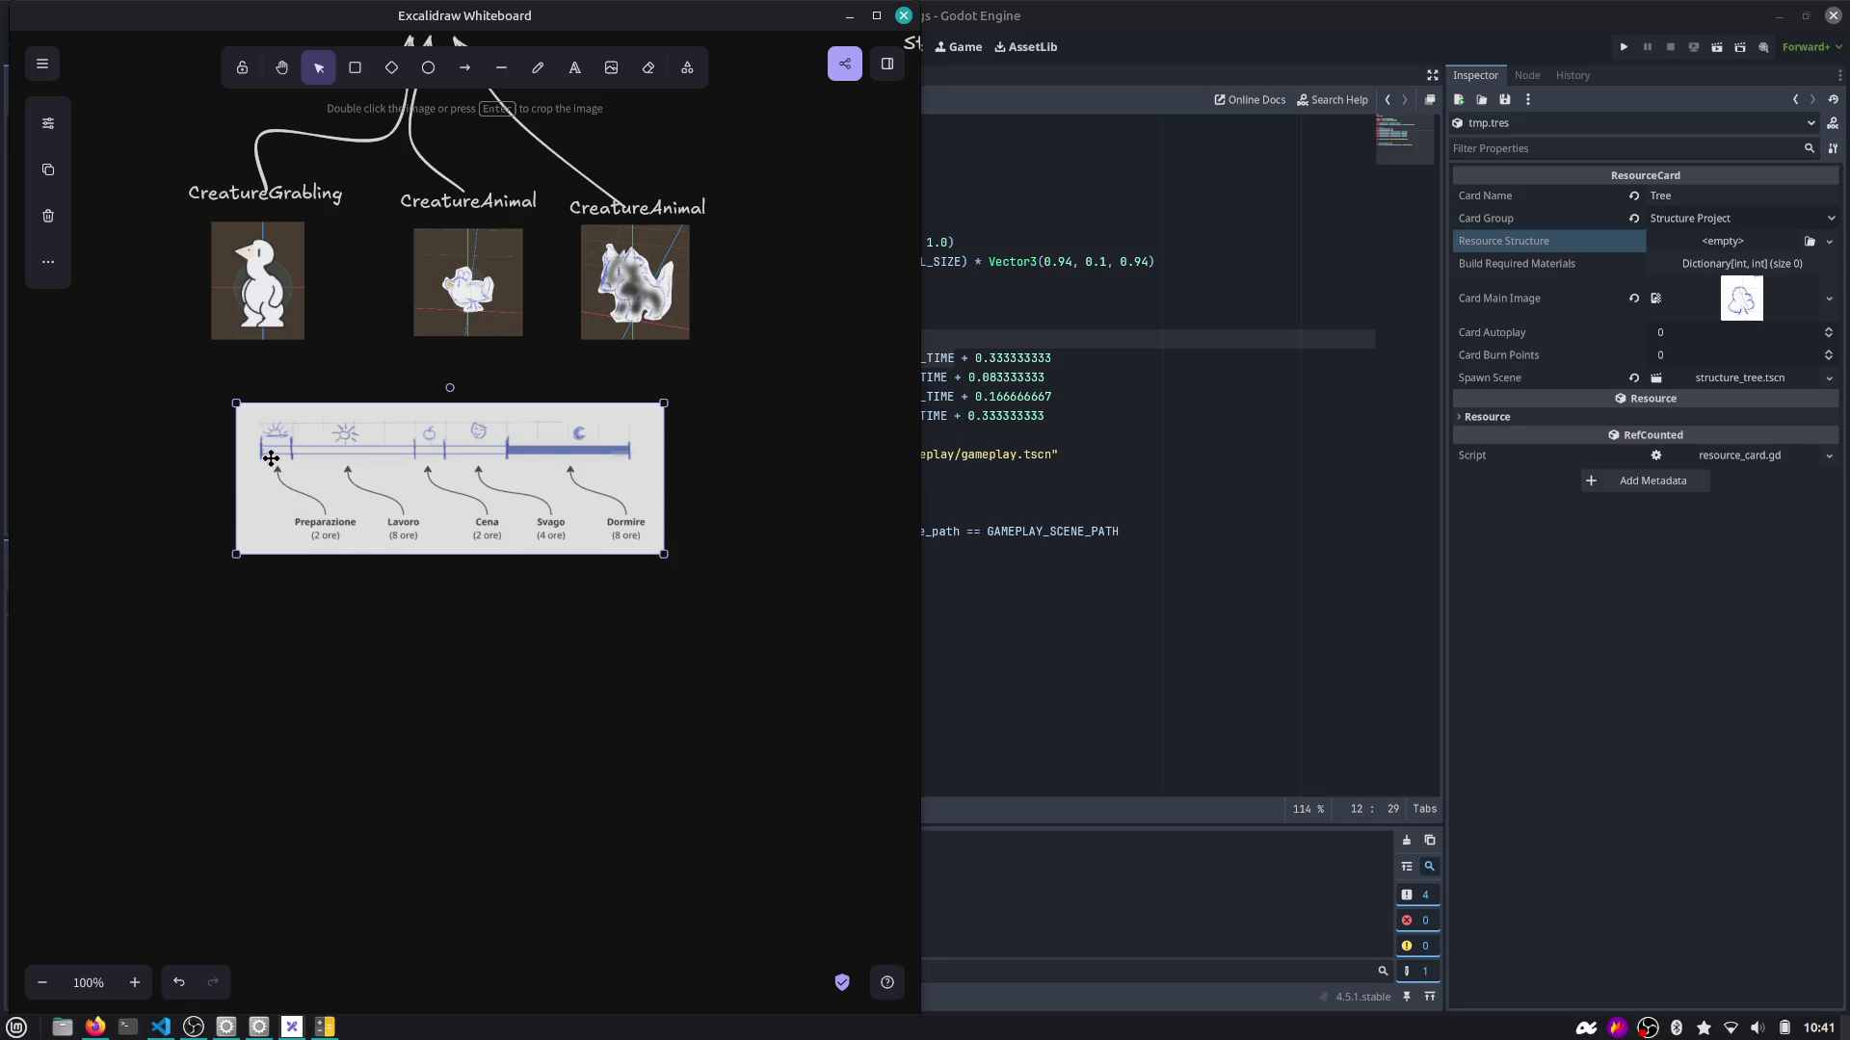
{"action": "left_click_drag", "start_coordinate": [975, 357], "coordinate": [1052, 357]}
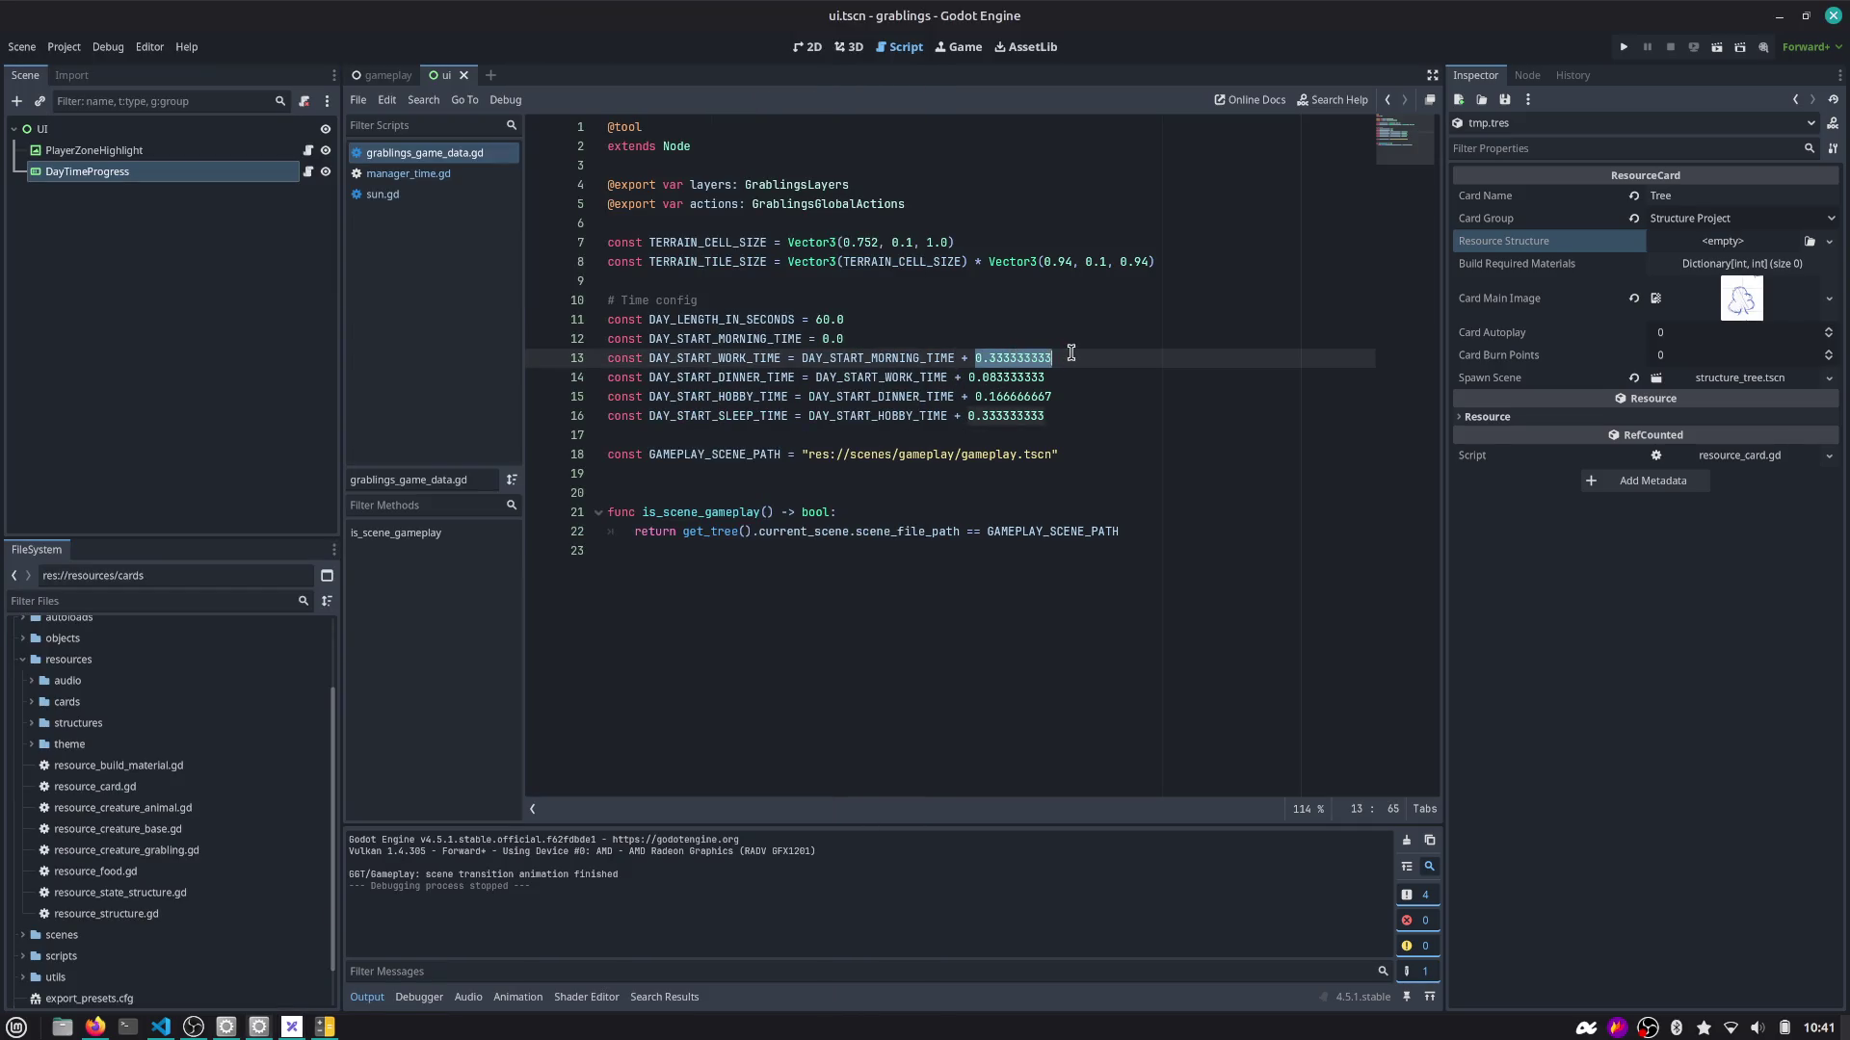
{"action": "double_click", "coordinate": [749, 358]}
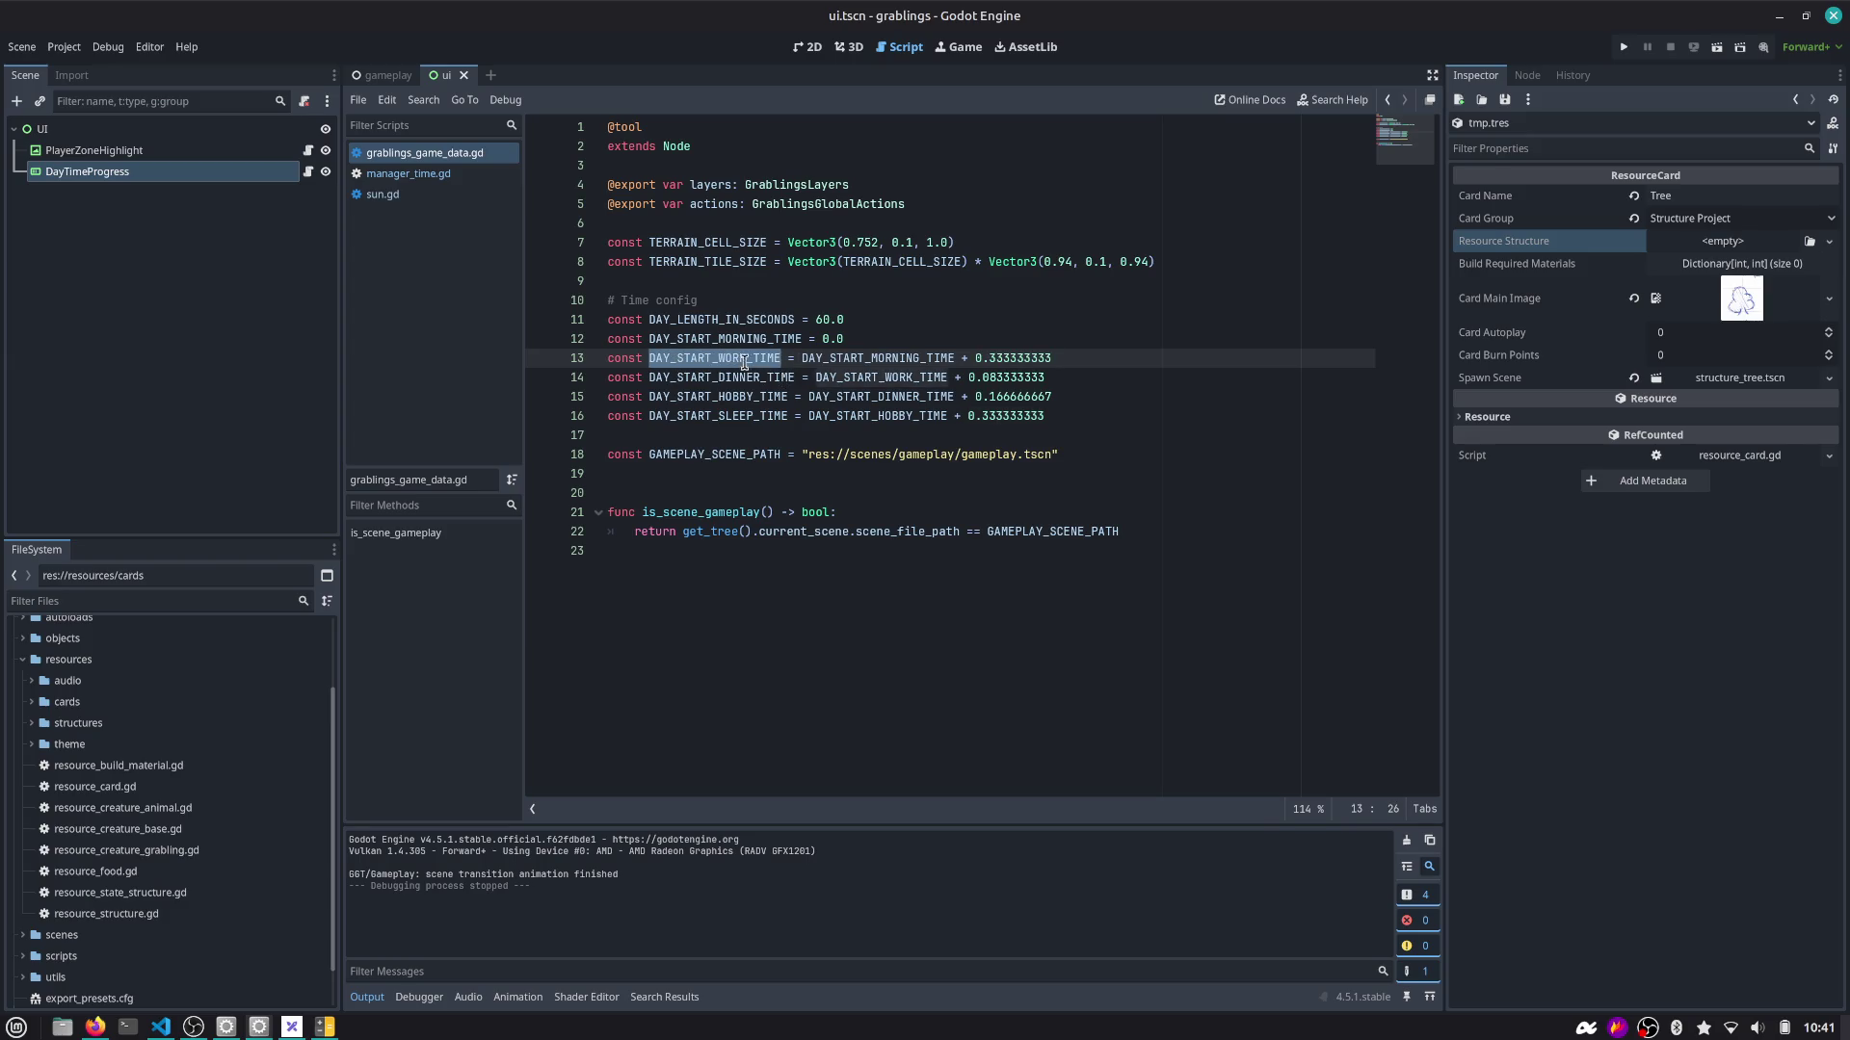
{"action": "key", "text": "alt+Tab"}
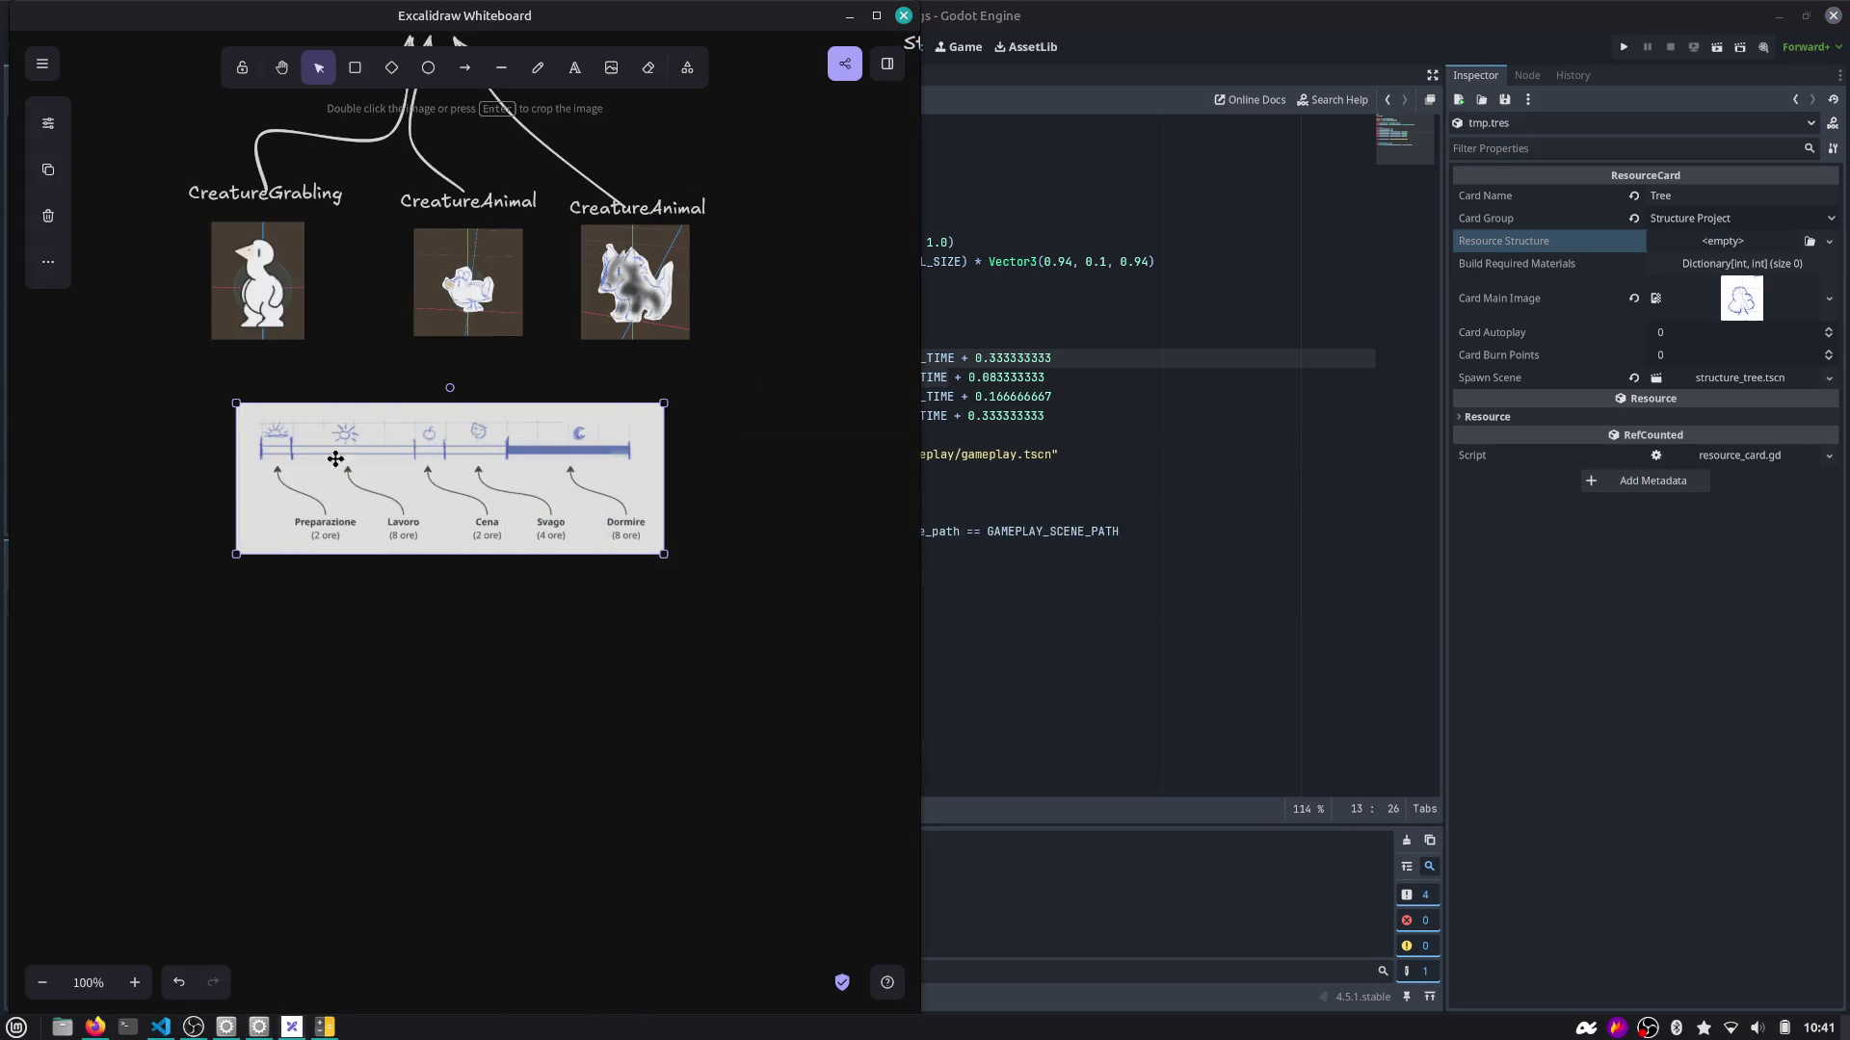
{"action": "left_click", "coordinate": [967, 427]}
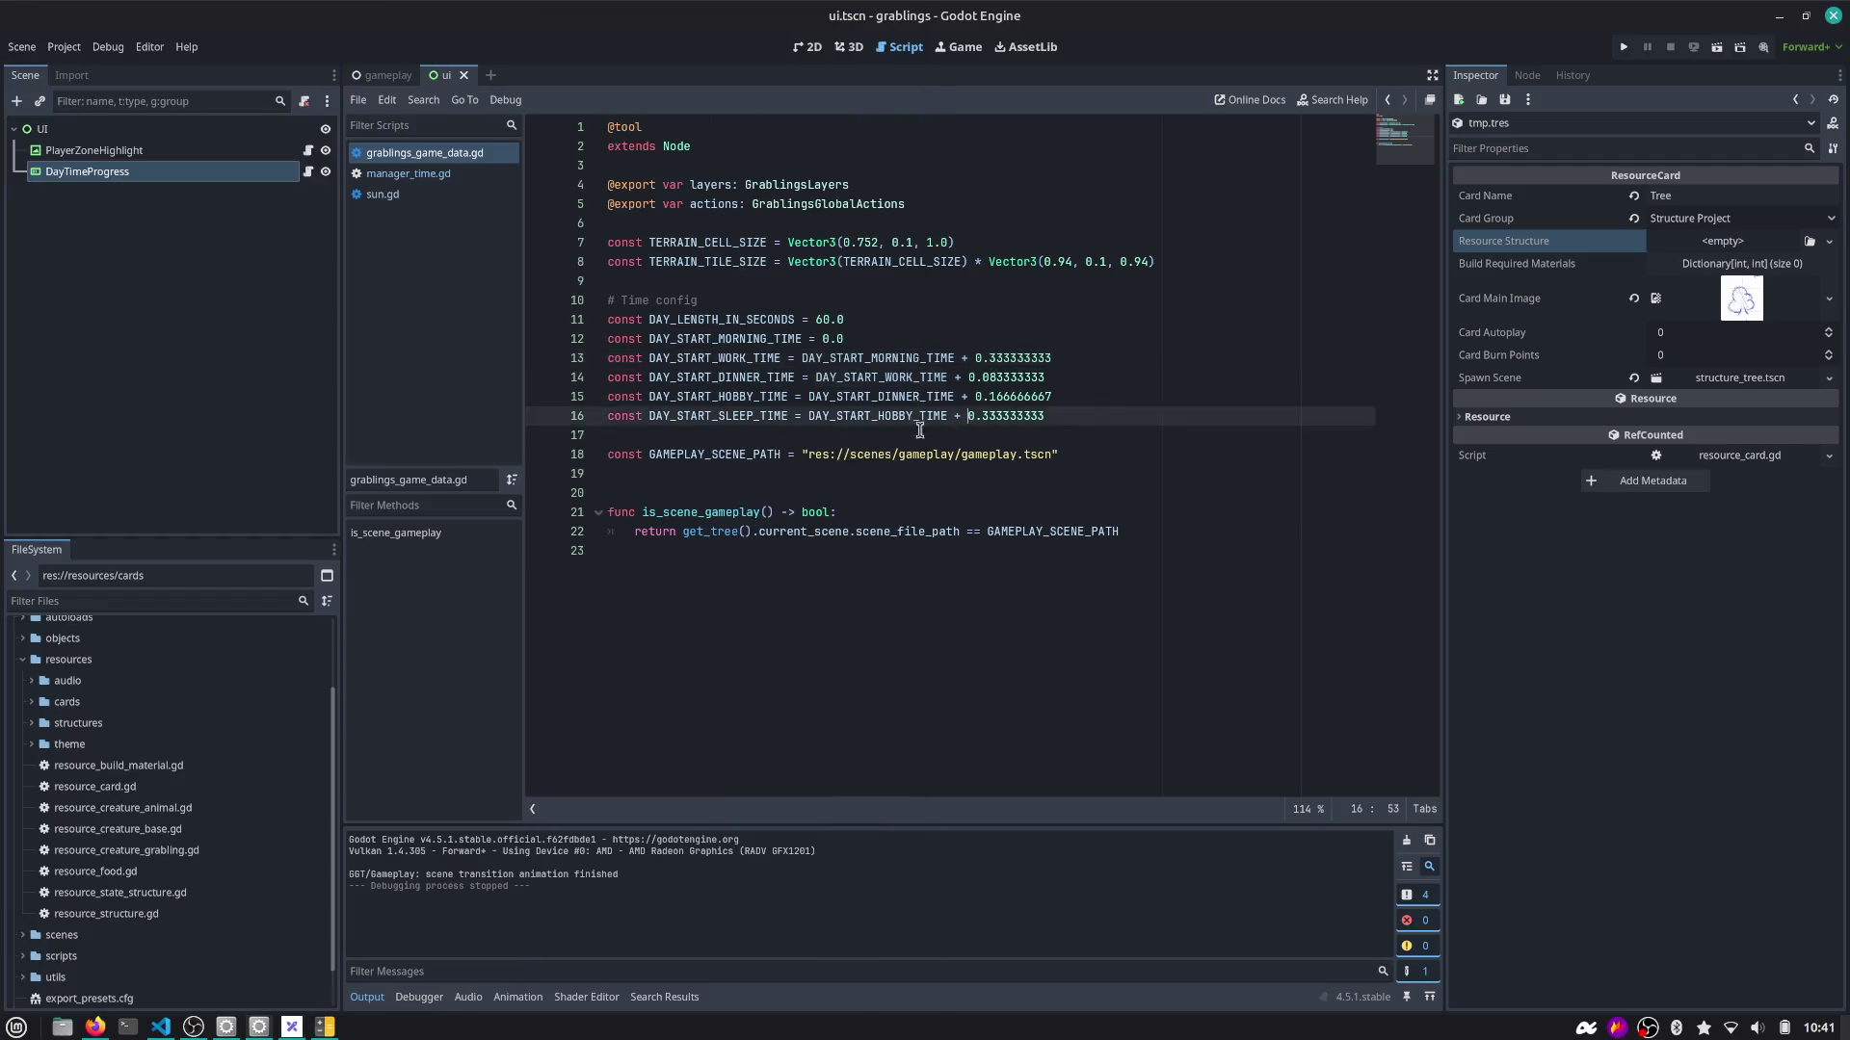
{"action": "left_click", "coordinate": [777, 455]}
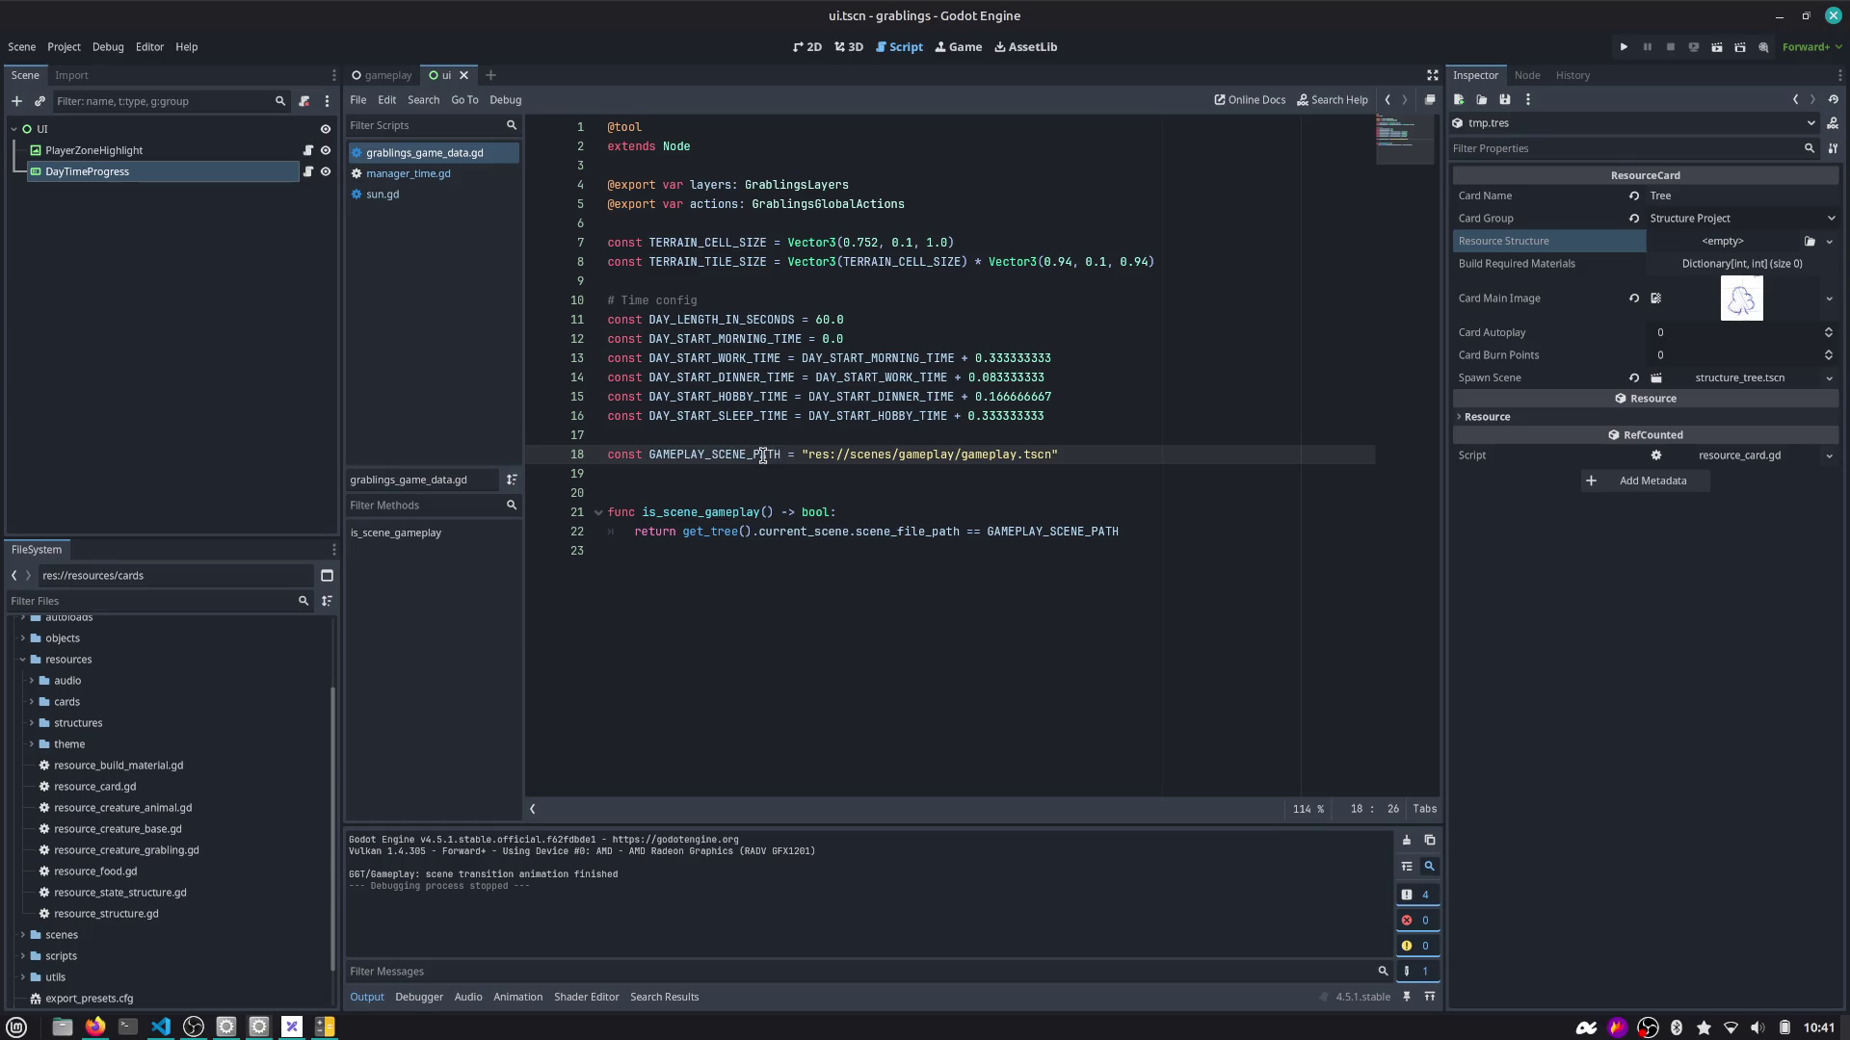
{"action": "left_click", "coordinate": [409, 173]}
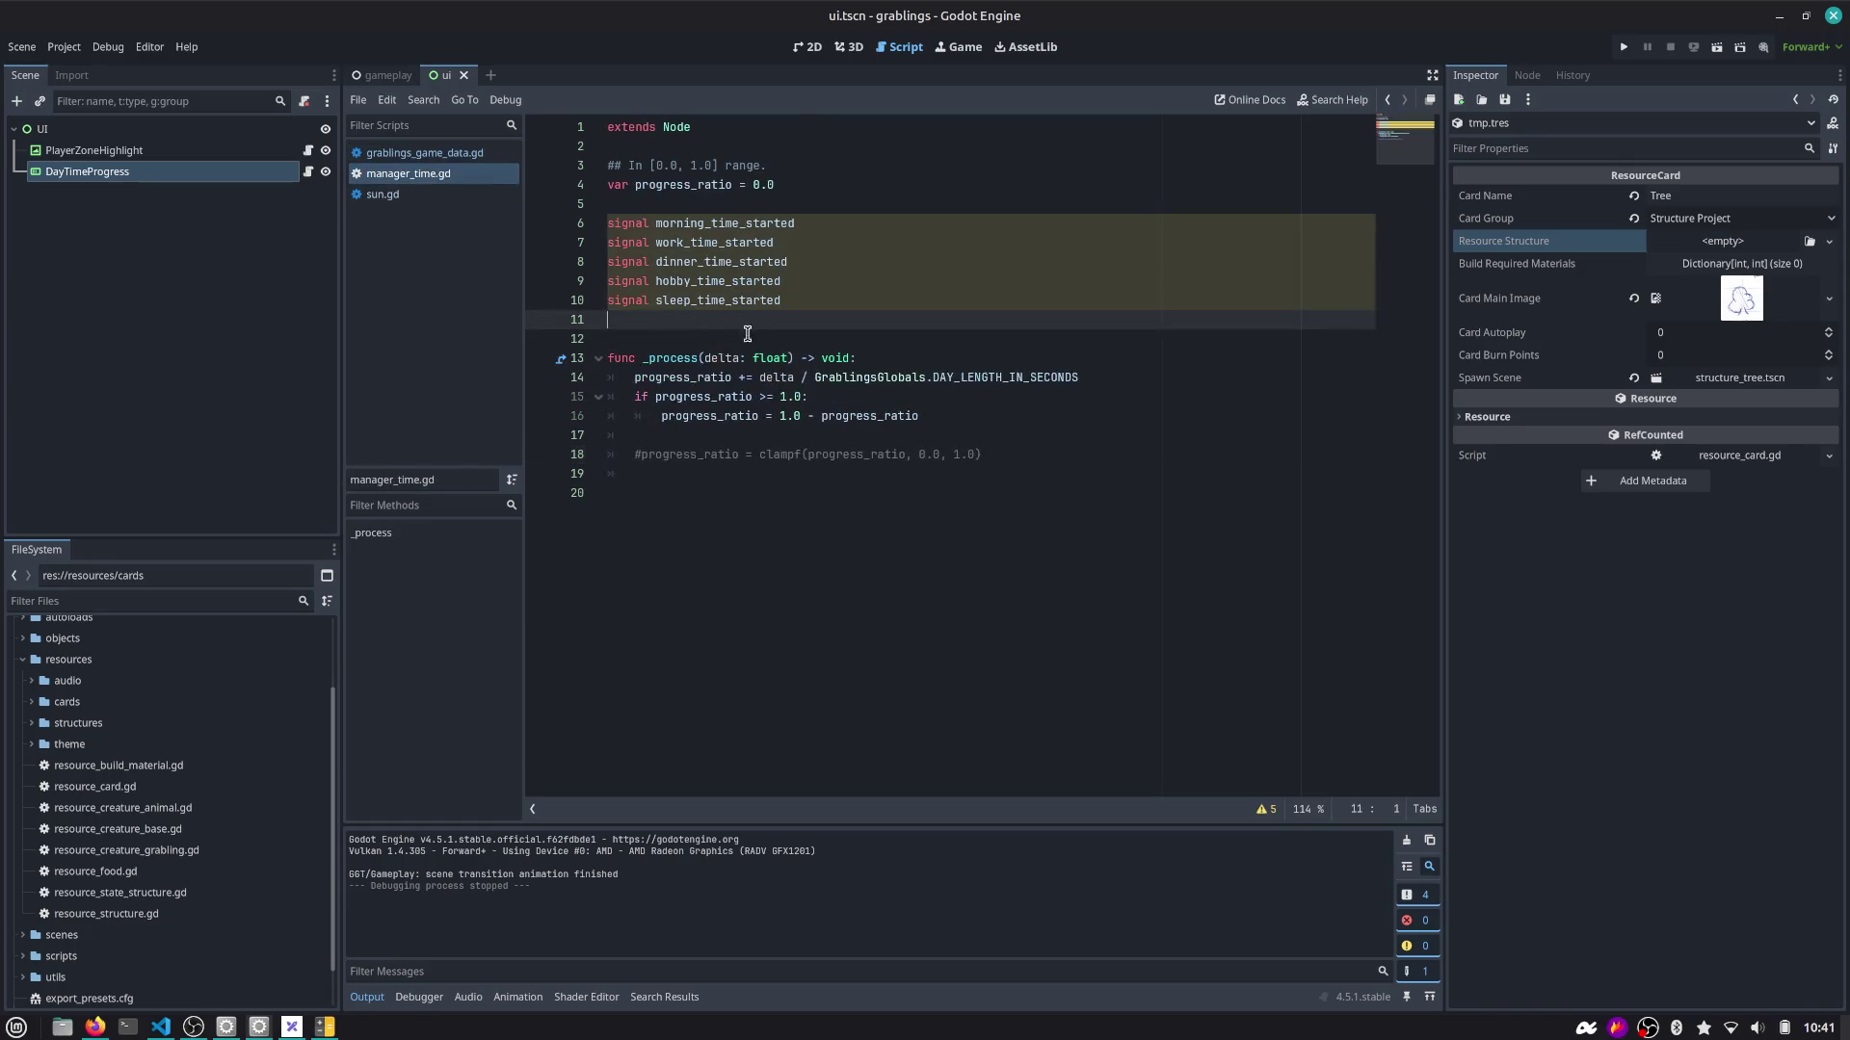
Start an 'if progress_ratio' line at the end of _process
{"action": "left_click", "coordinate": [741, 438]}
{"action": "key", "text": "Return"}
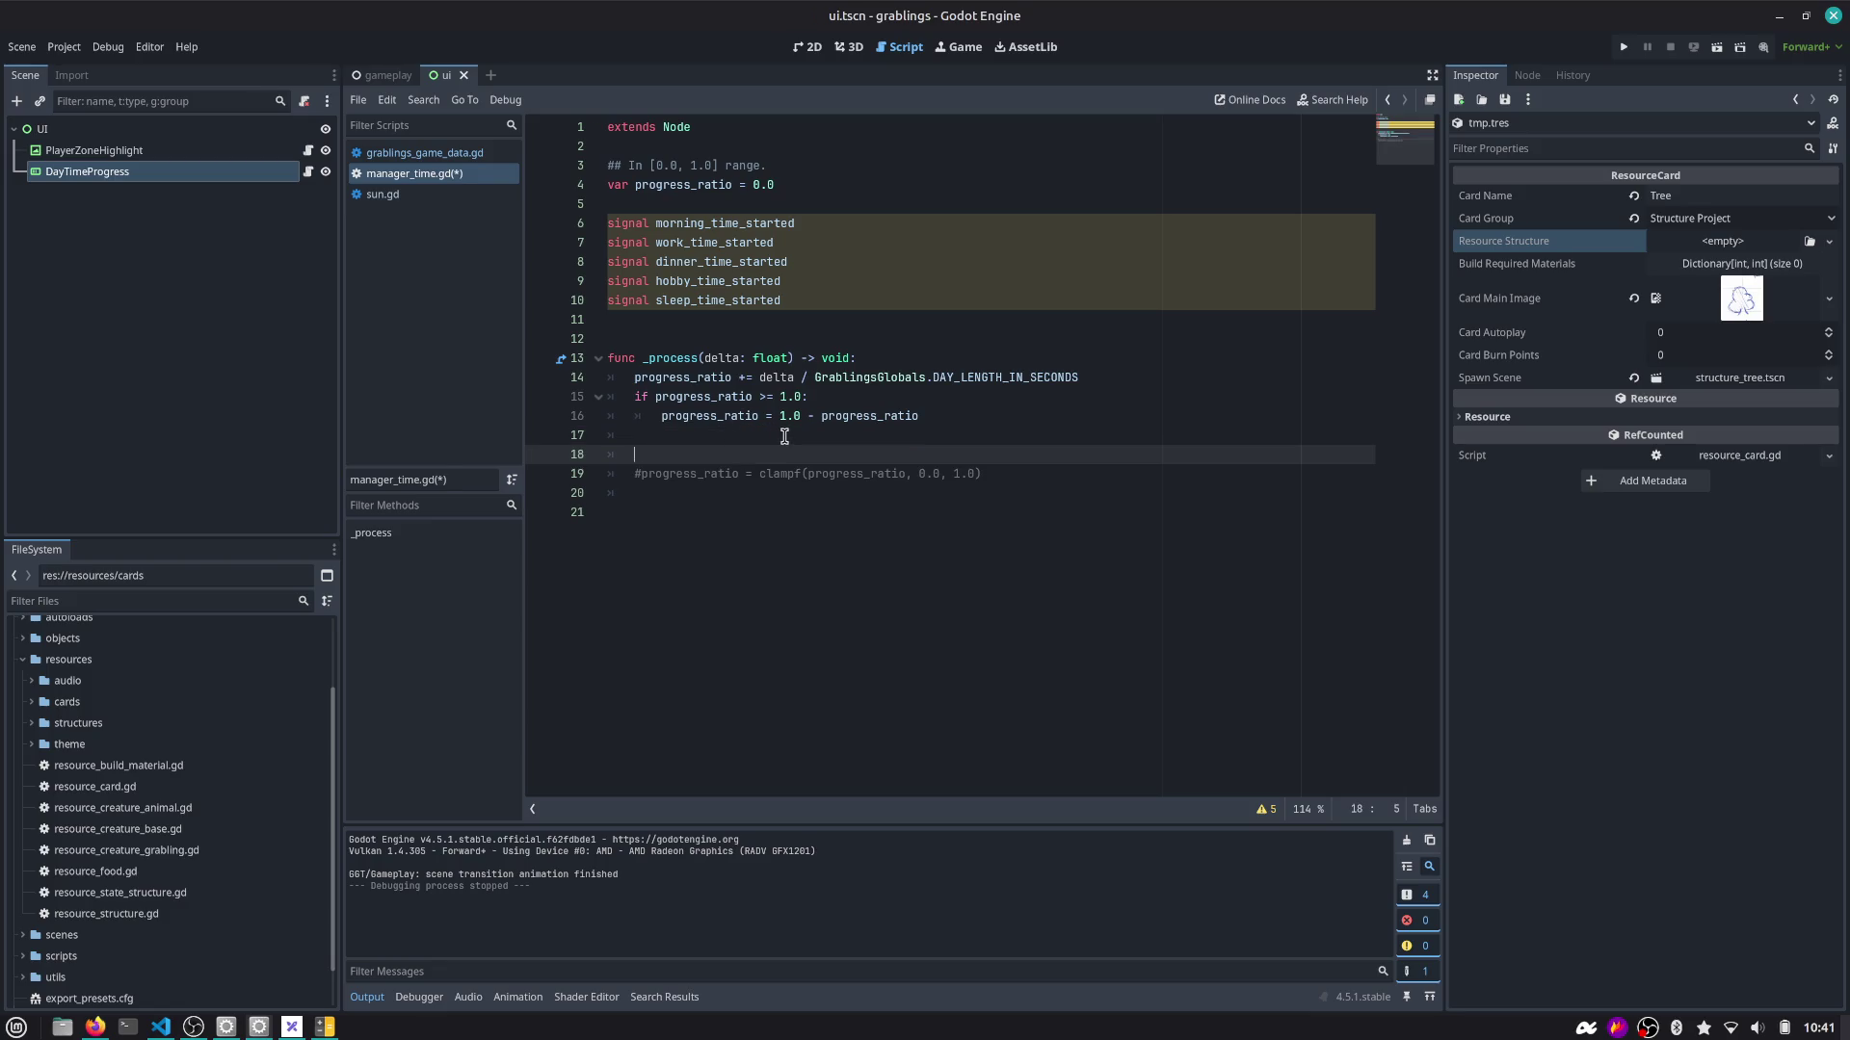
{"action": "type", "text": "if pro"}
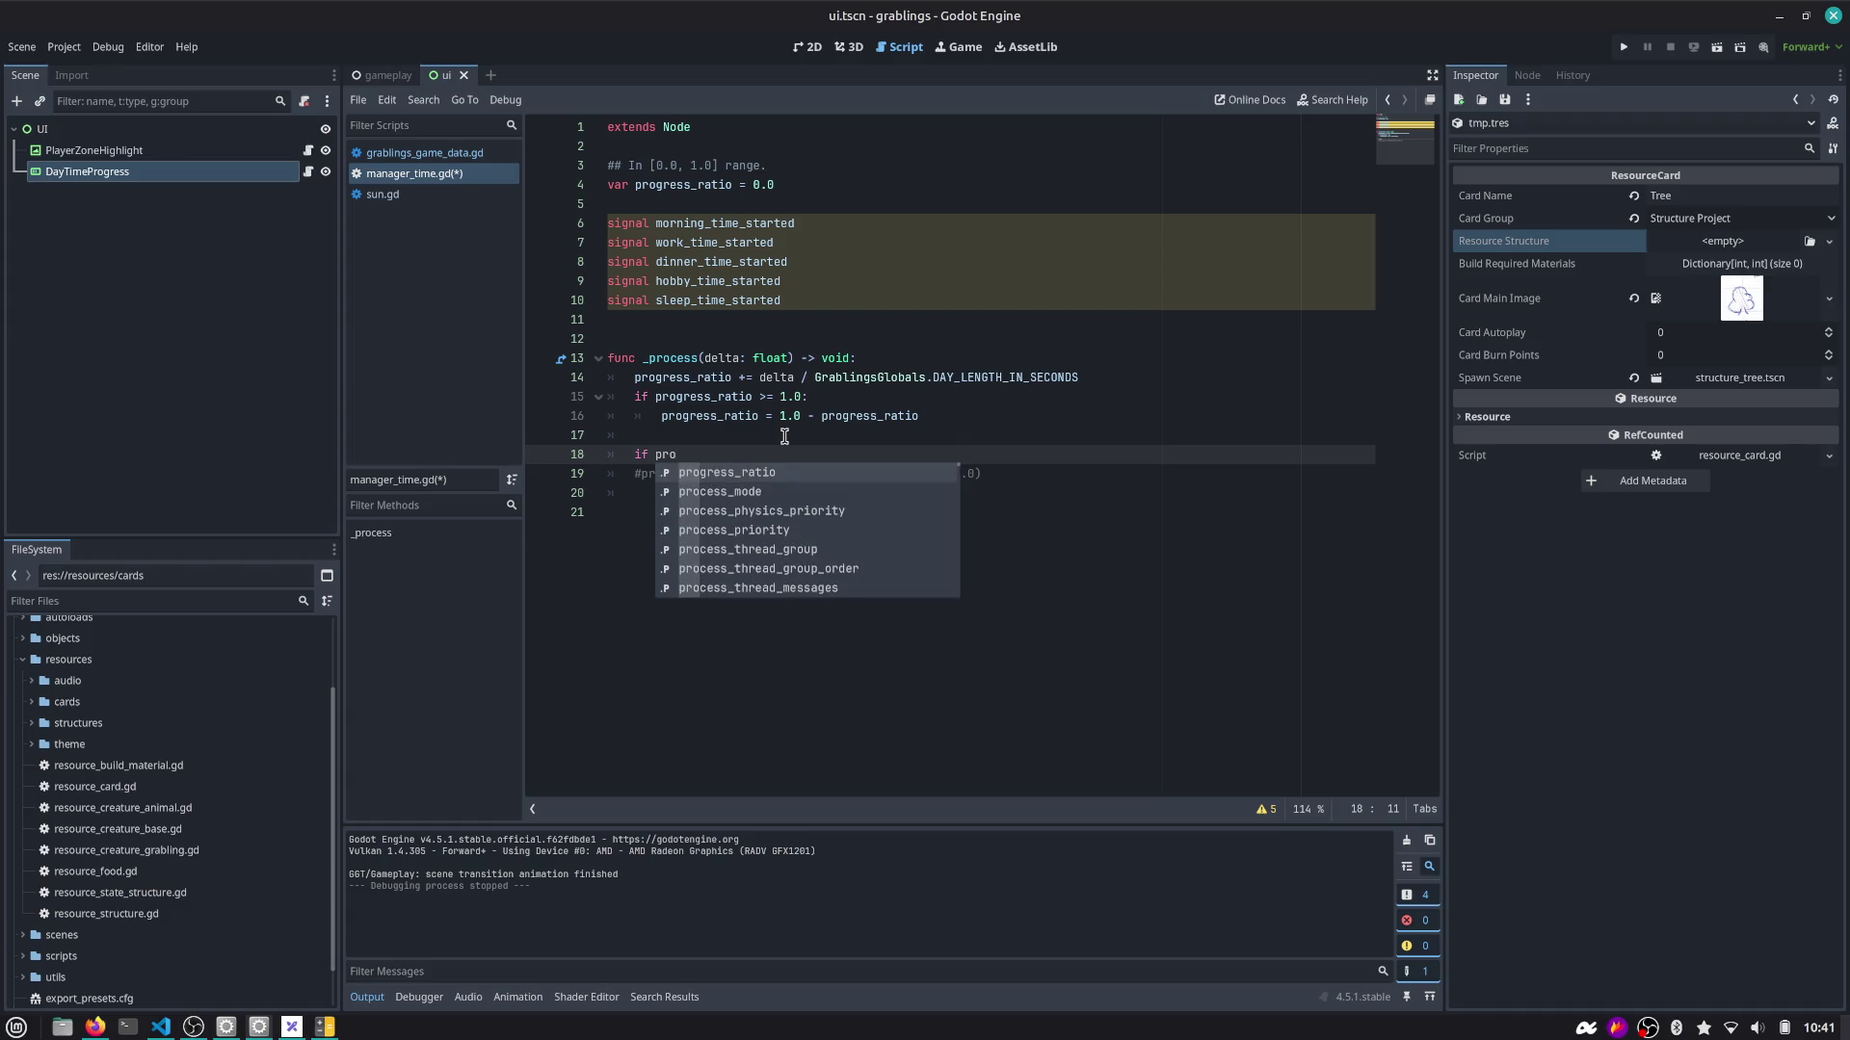
{"action": "key", "text": "ctrl+shift+Left"}
{"action": "key", "text": "ctrl+shift+Left"}
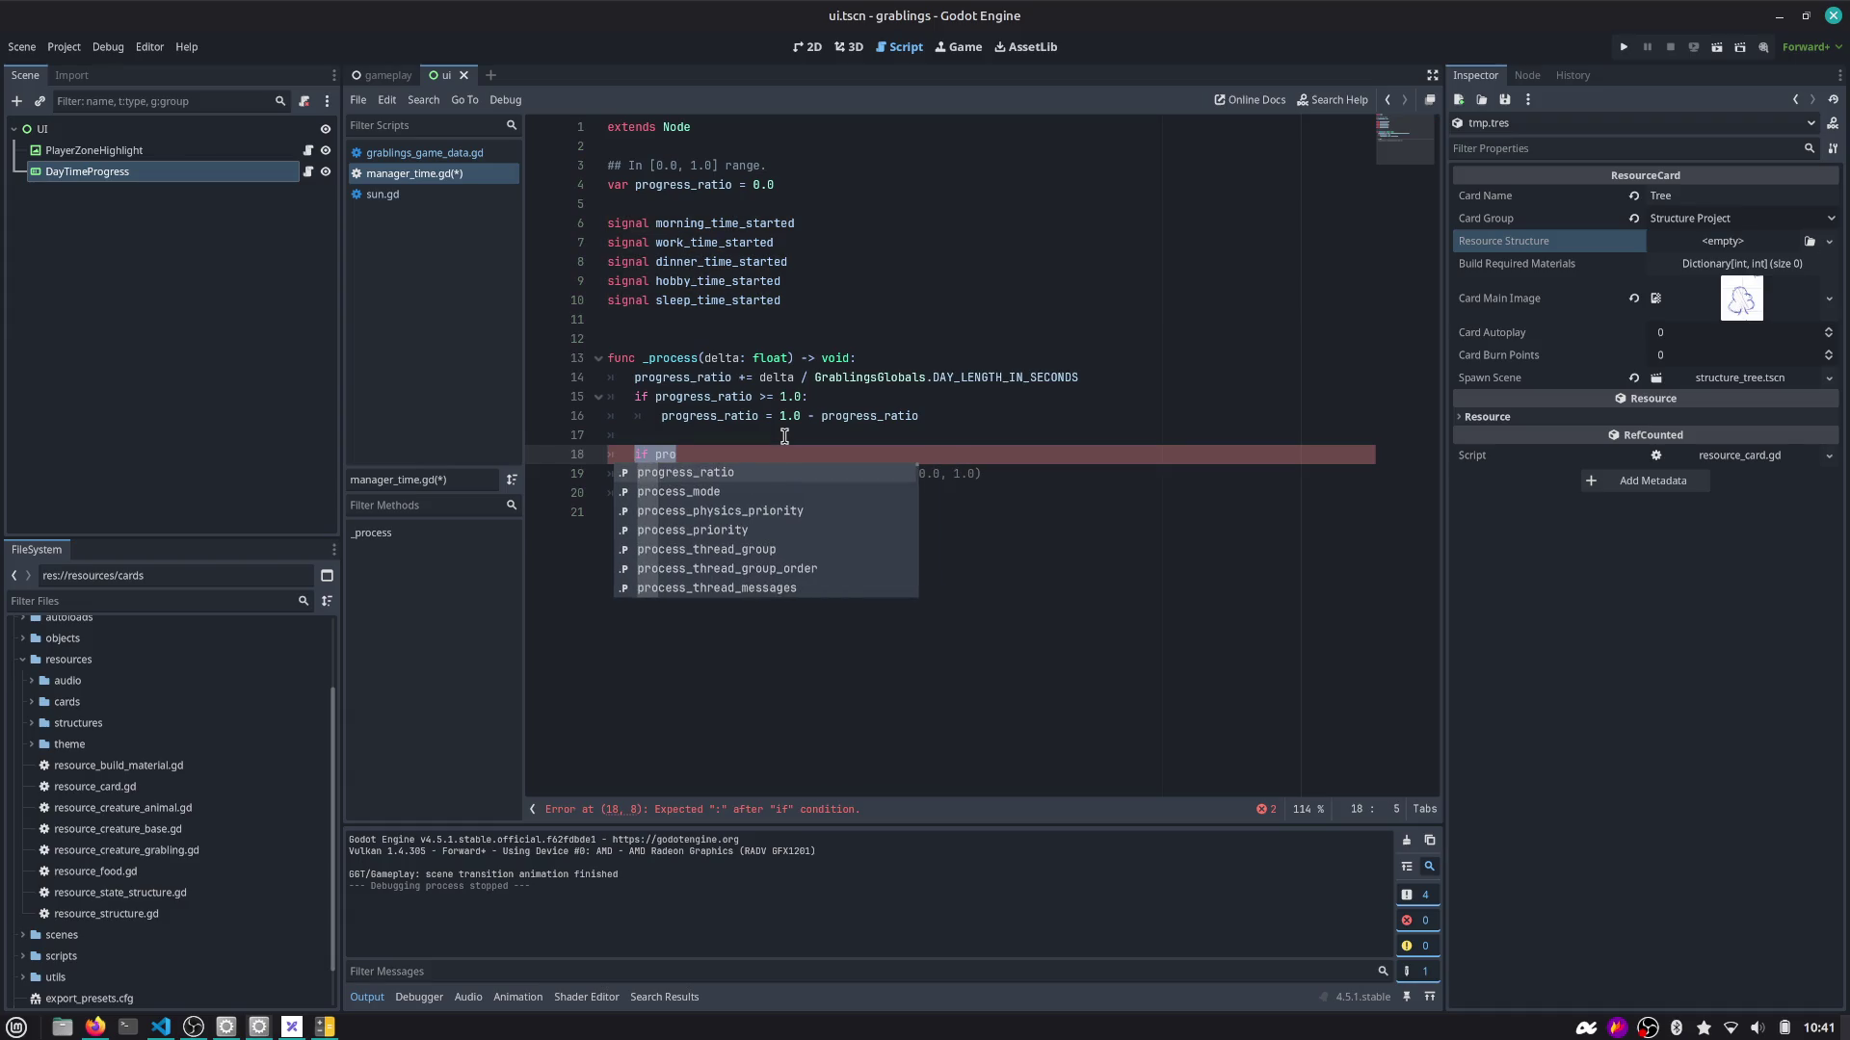
{"action": "key", "text": "Return"}
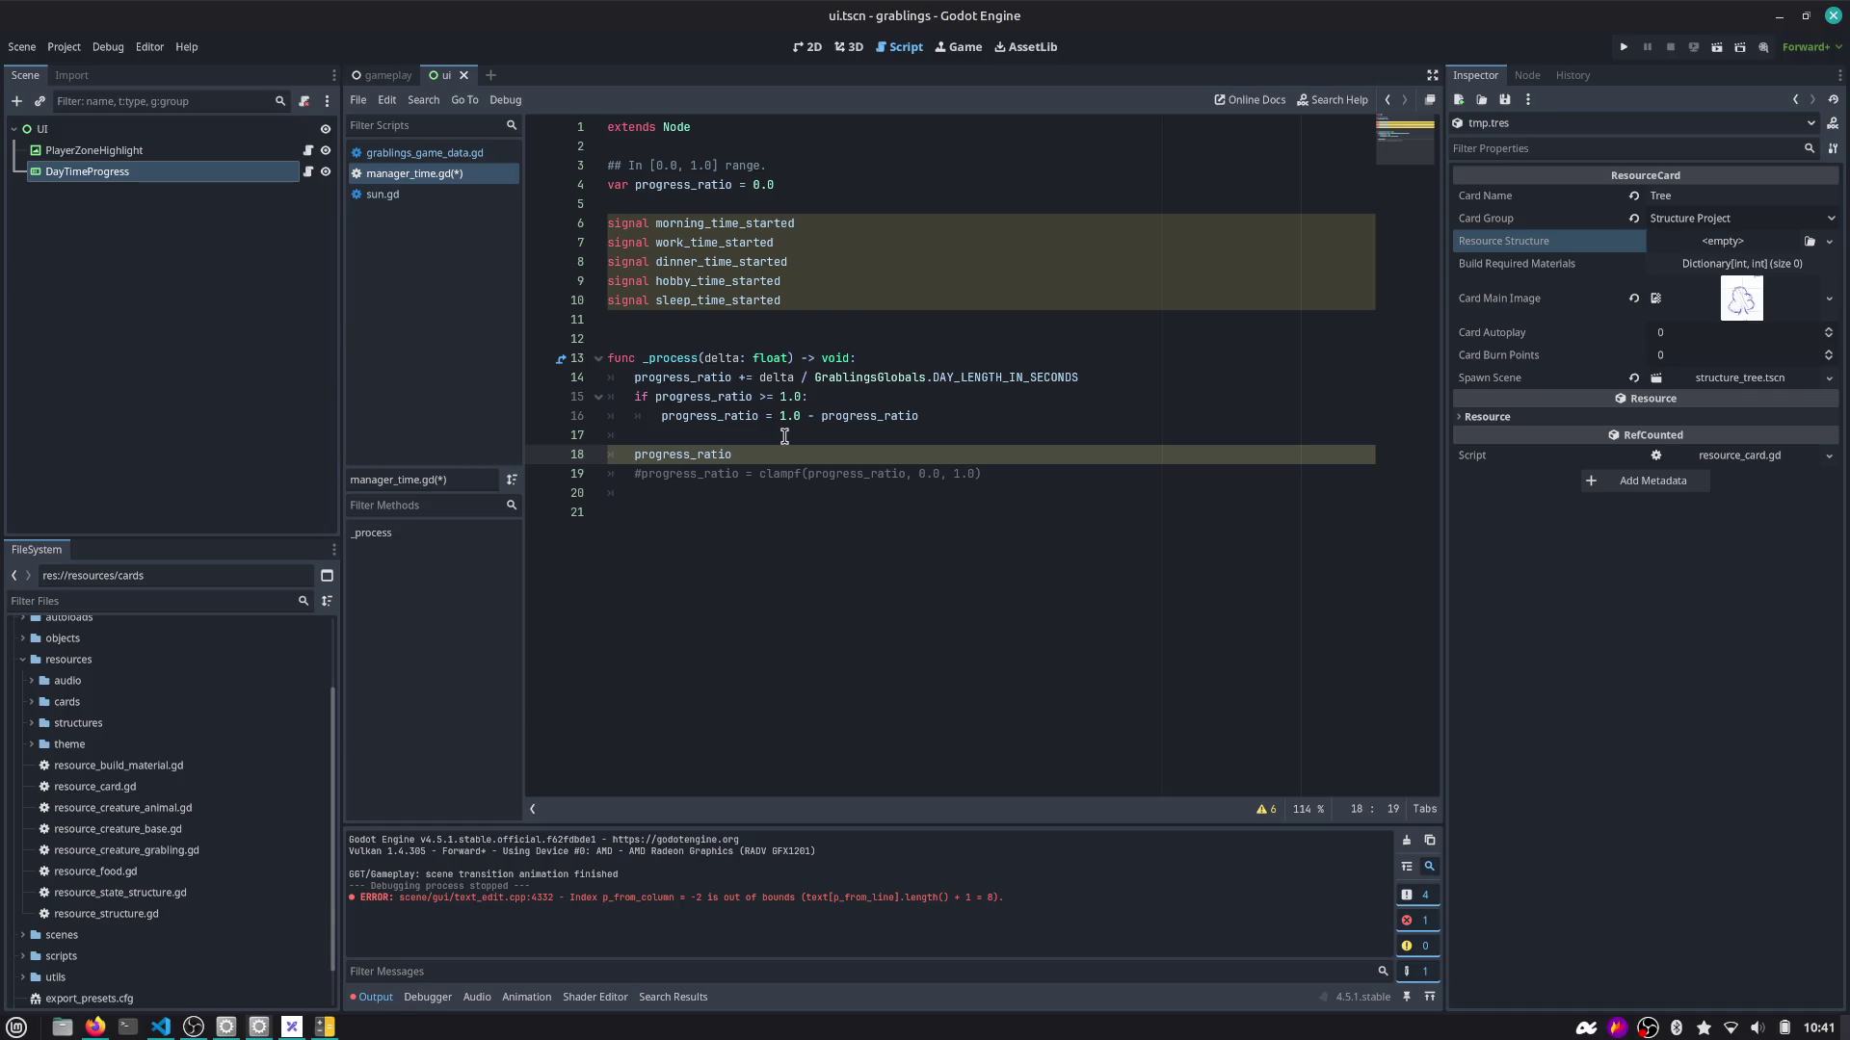
{"action": "key", "text": "Home"}
{"action": "type", "text": "if"}
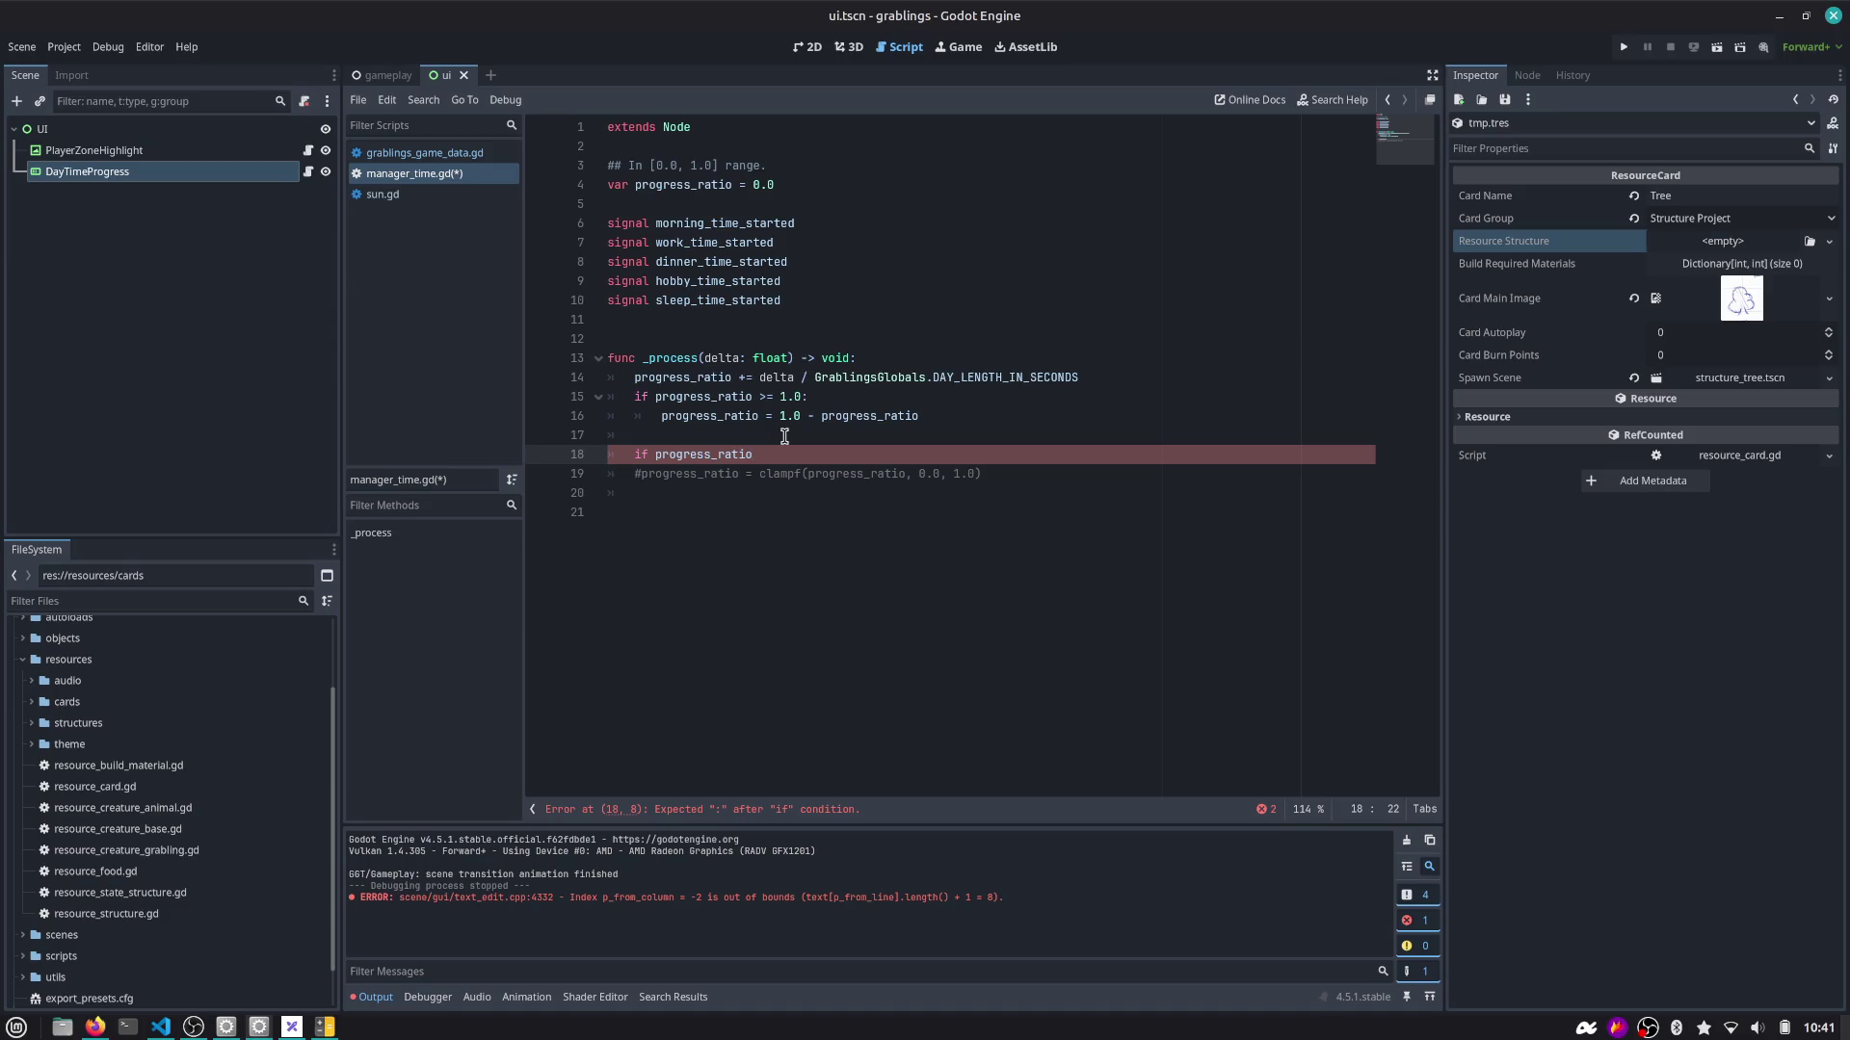
Begin an 'enum' declaration on a new line above func _process
{"action": "key", "text": "Up"}
{"action": "key", "text": "Up"}
{"action": "key", "text": "Up"}
{"action": "key", "text": "Return"}
{"action": "key", "text": "Up"}
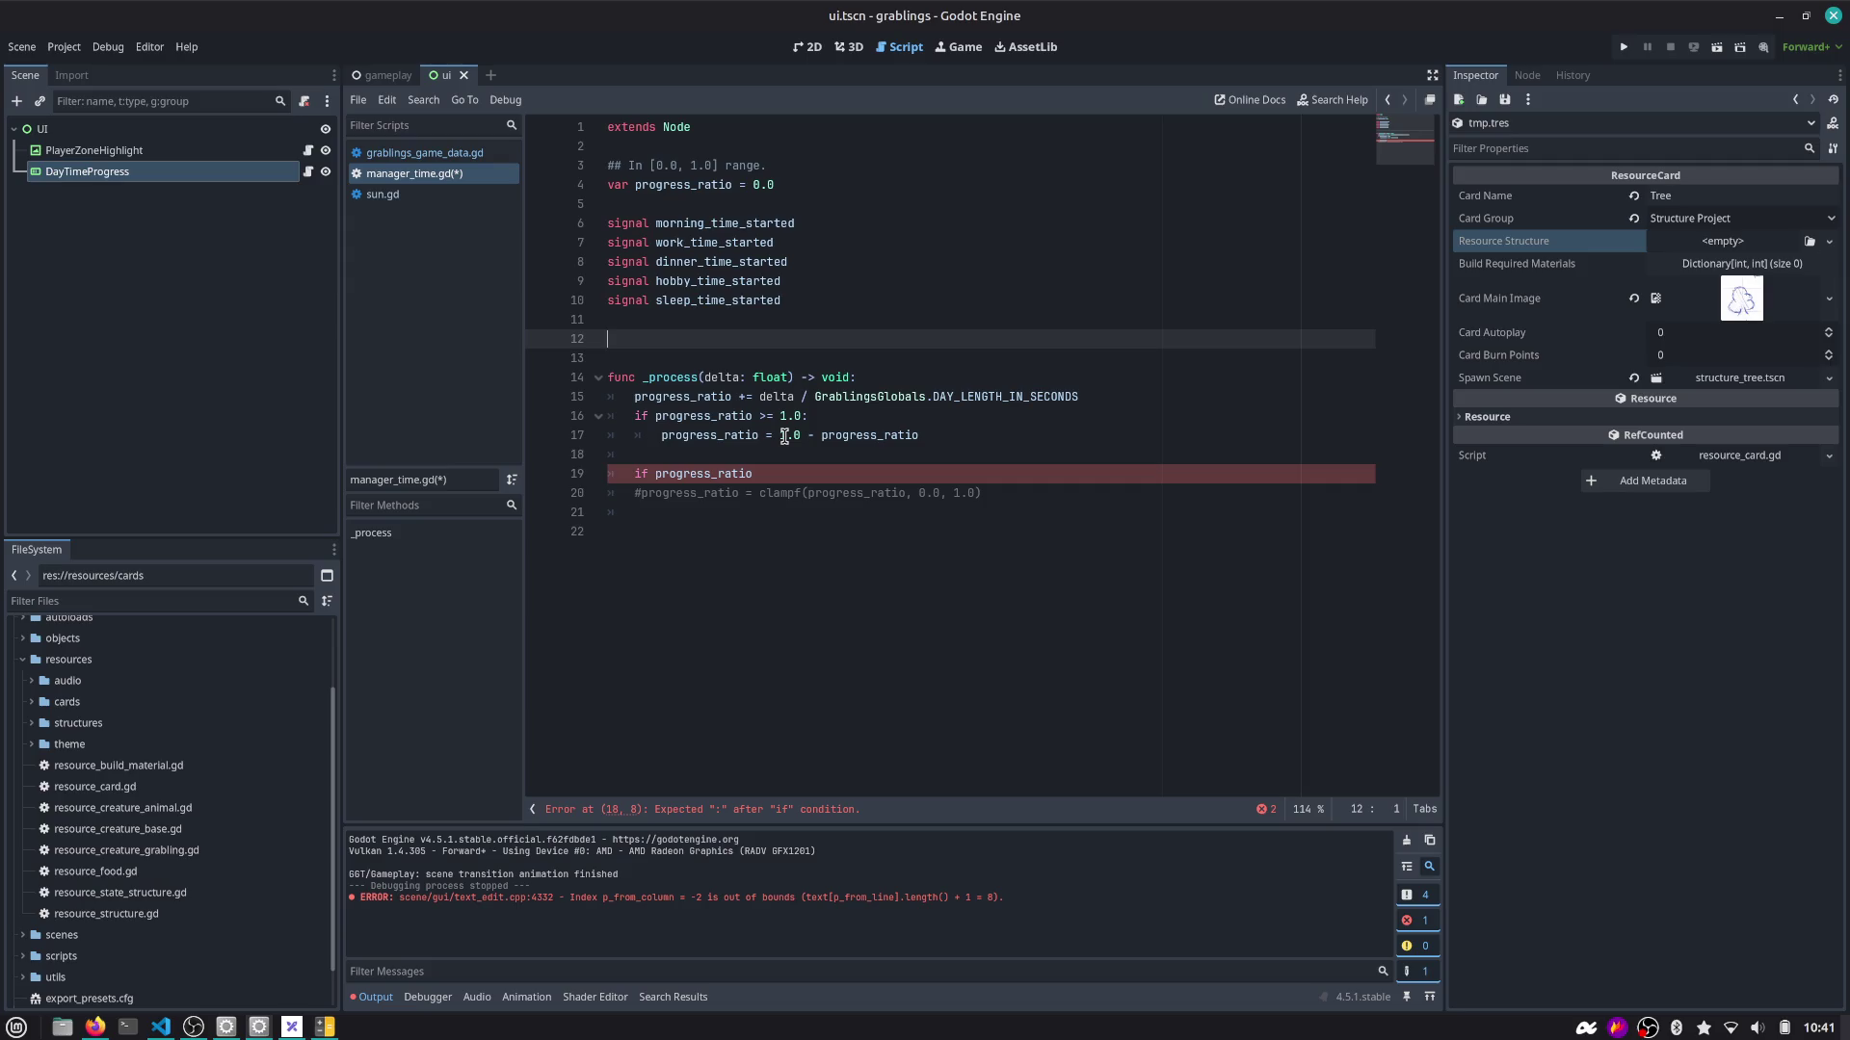
{"action": "type", "text": "enum"}
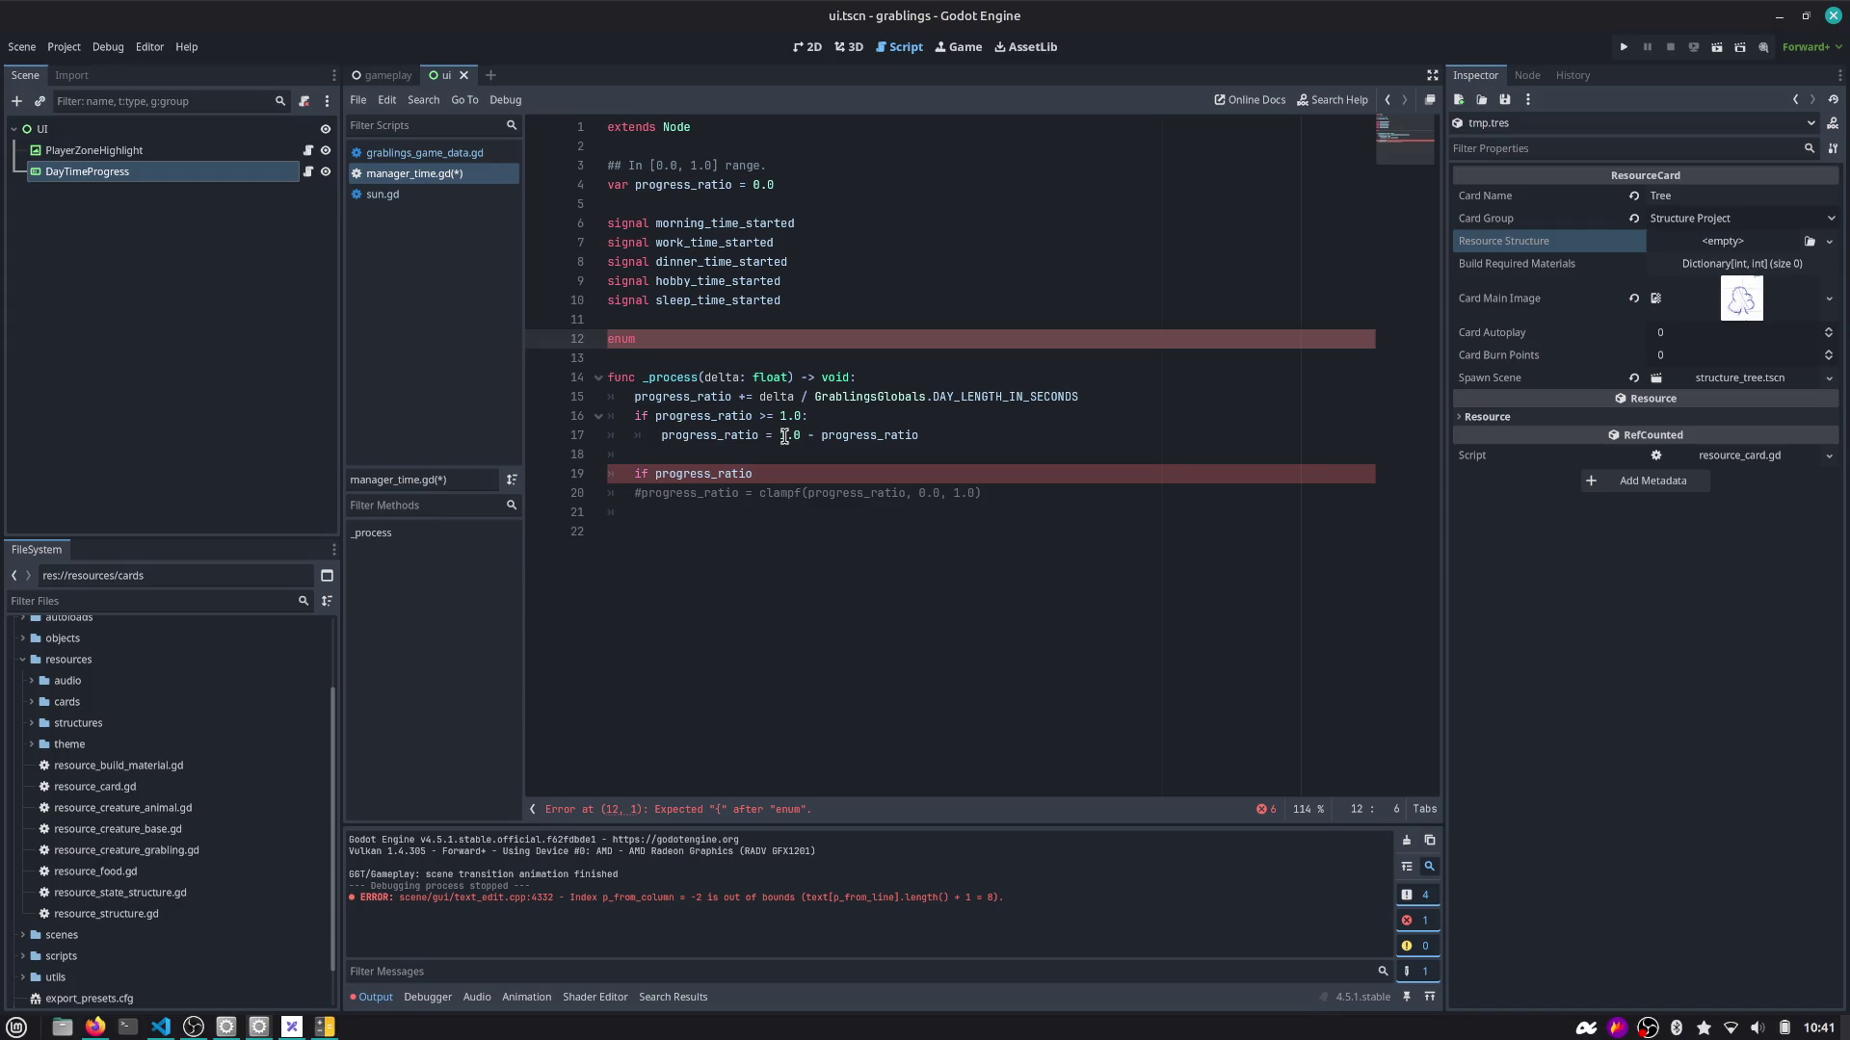
{"action": "type", "text": "DAY_"}
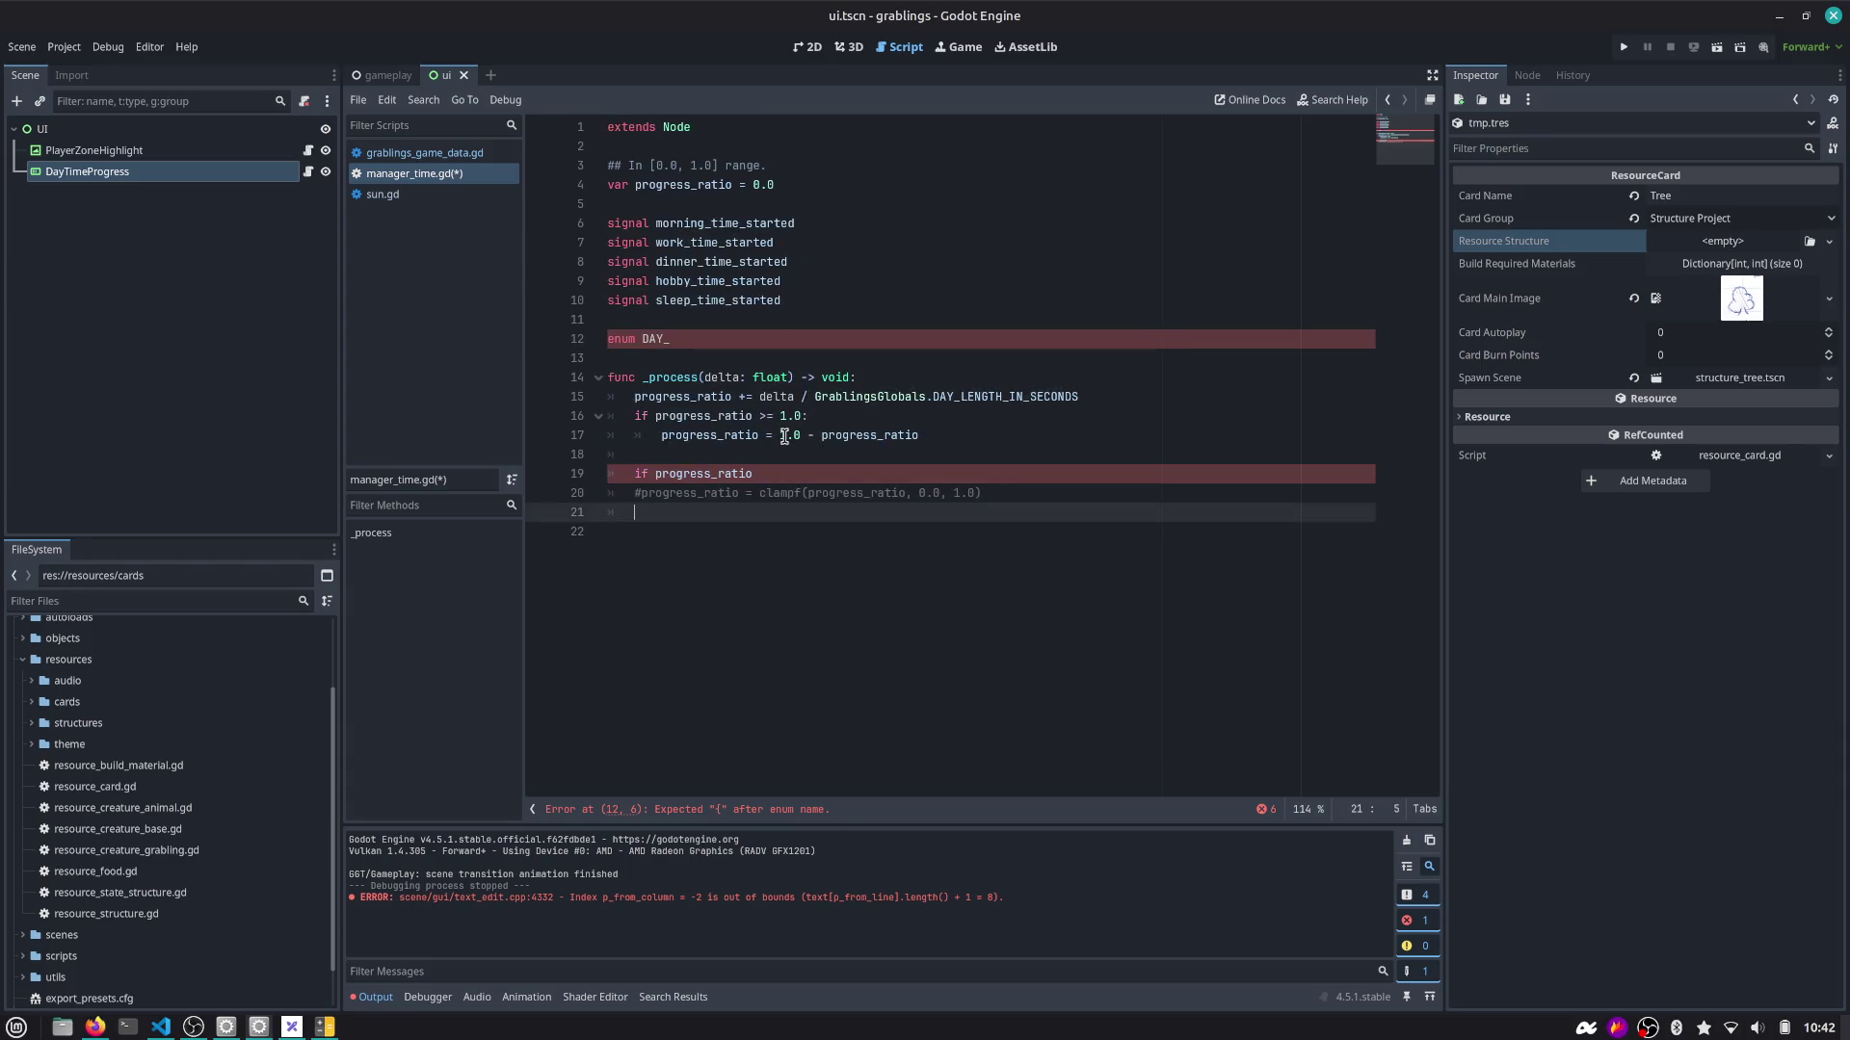
{"action": "key", "text": "Down"}
{"action": "key", "text": "Up"}
{"action": "key", "text": "ctrl+shift+Left"}
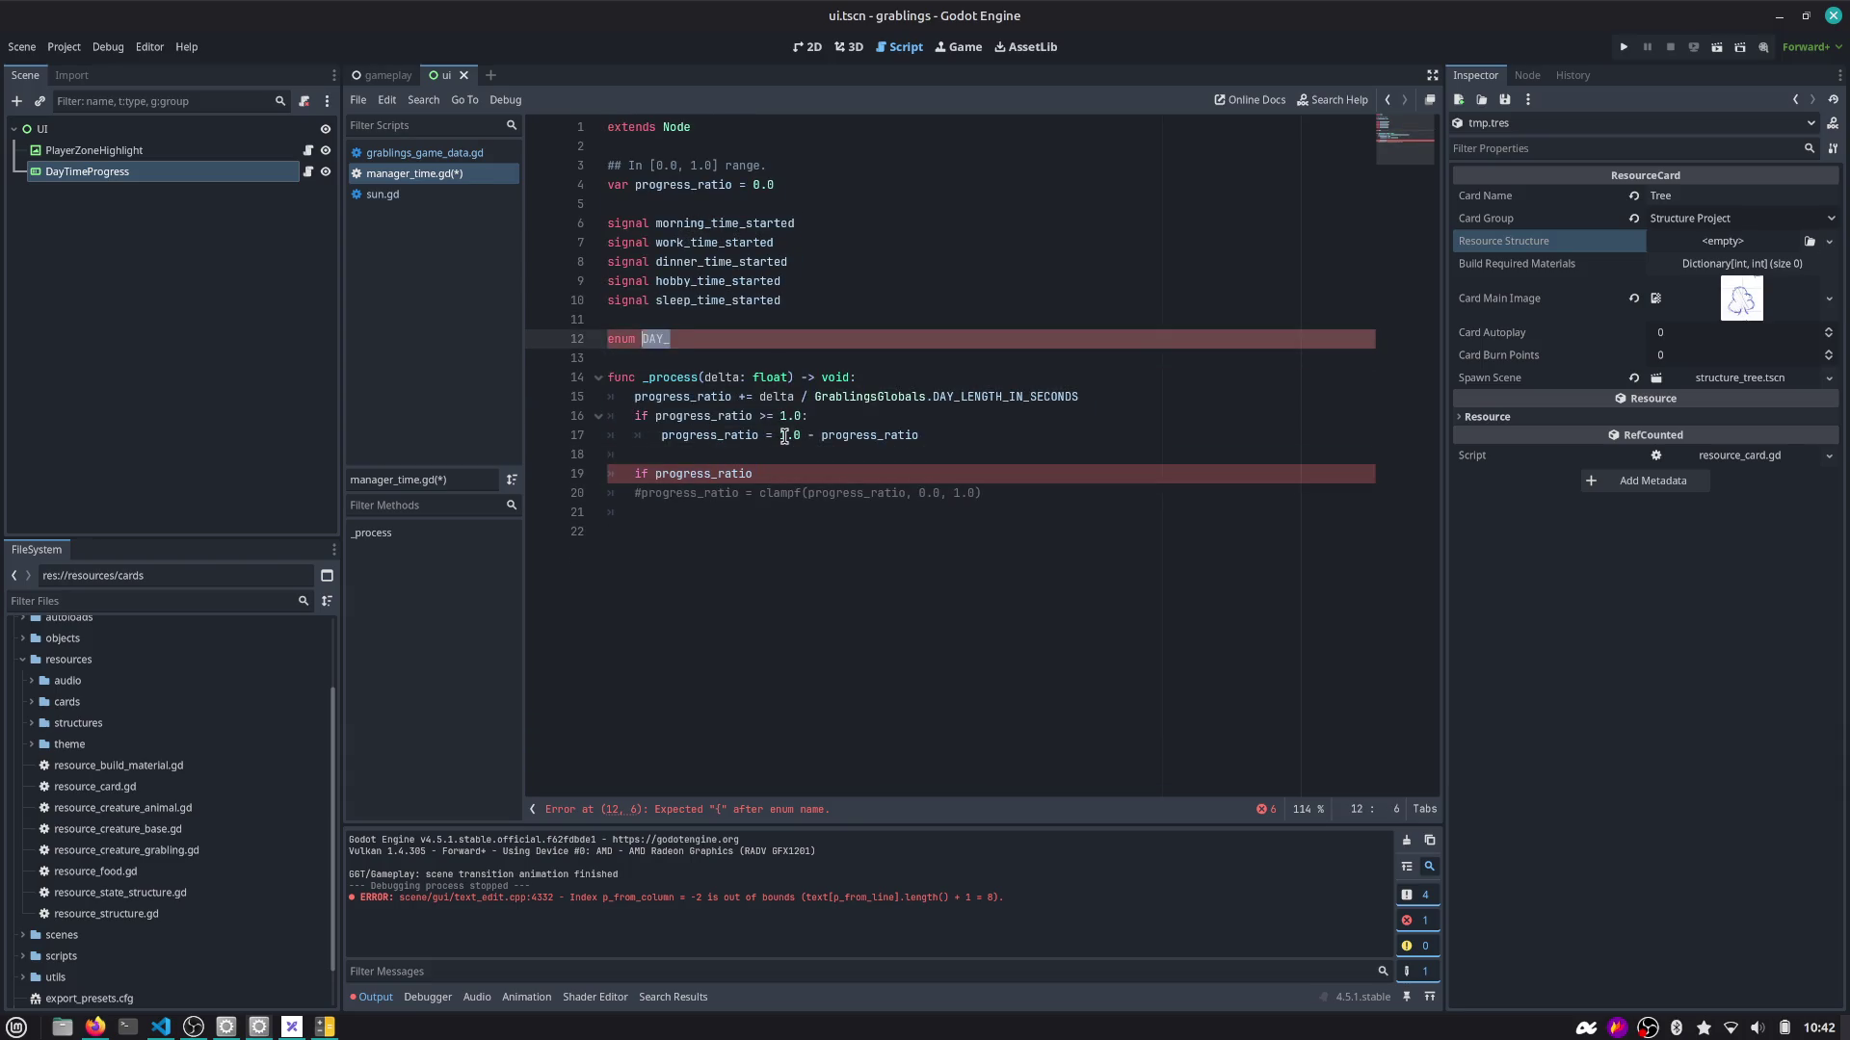
Declare enum TimeSlot with MORNING, WORK, DINNER, HOBBY and SLEEP
{"action": "type", "text": "TimeSlot "}
{"action": "type", "text": "{"}
{"action": "key", "text": "Return"}
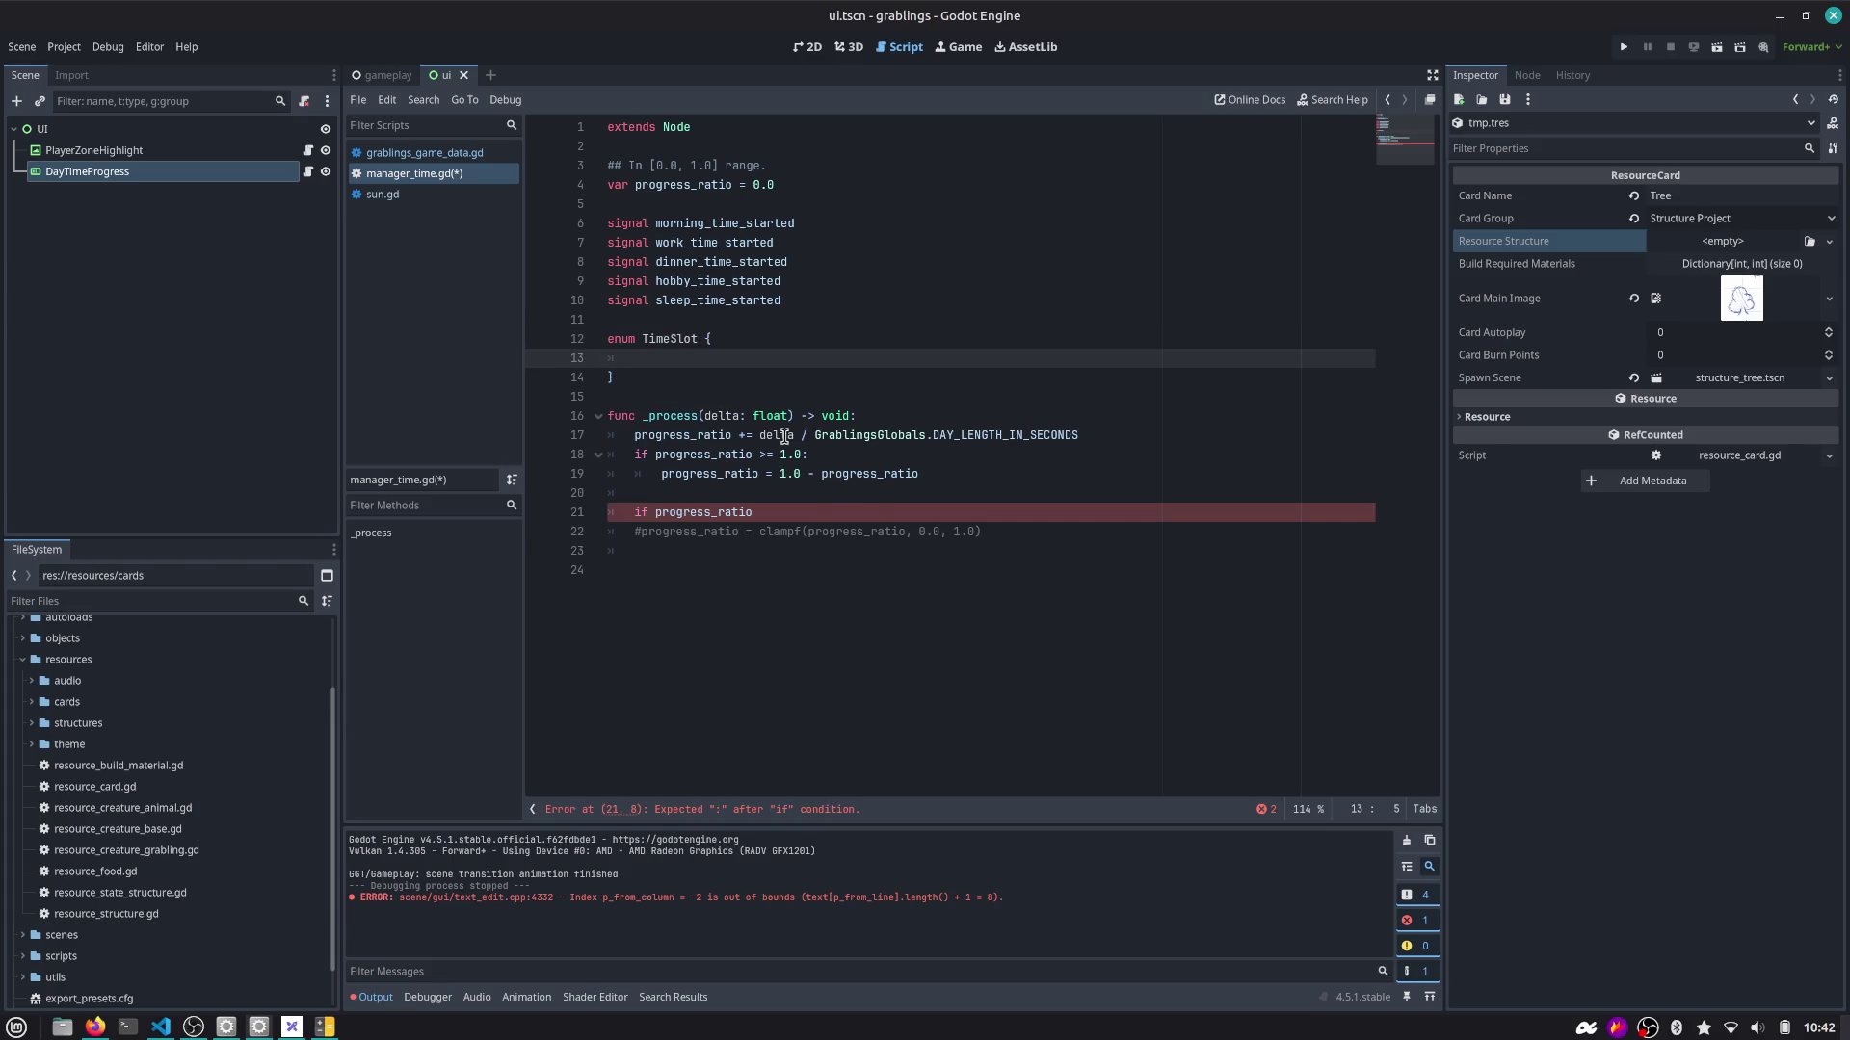
{"action": "type", "text": "ORNING,"}
{"action": "key", "text": "Return"}
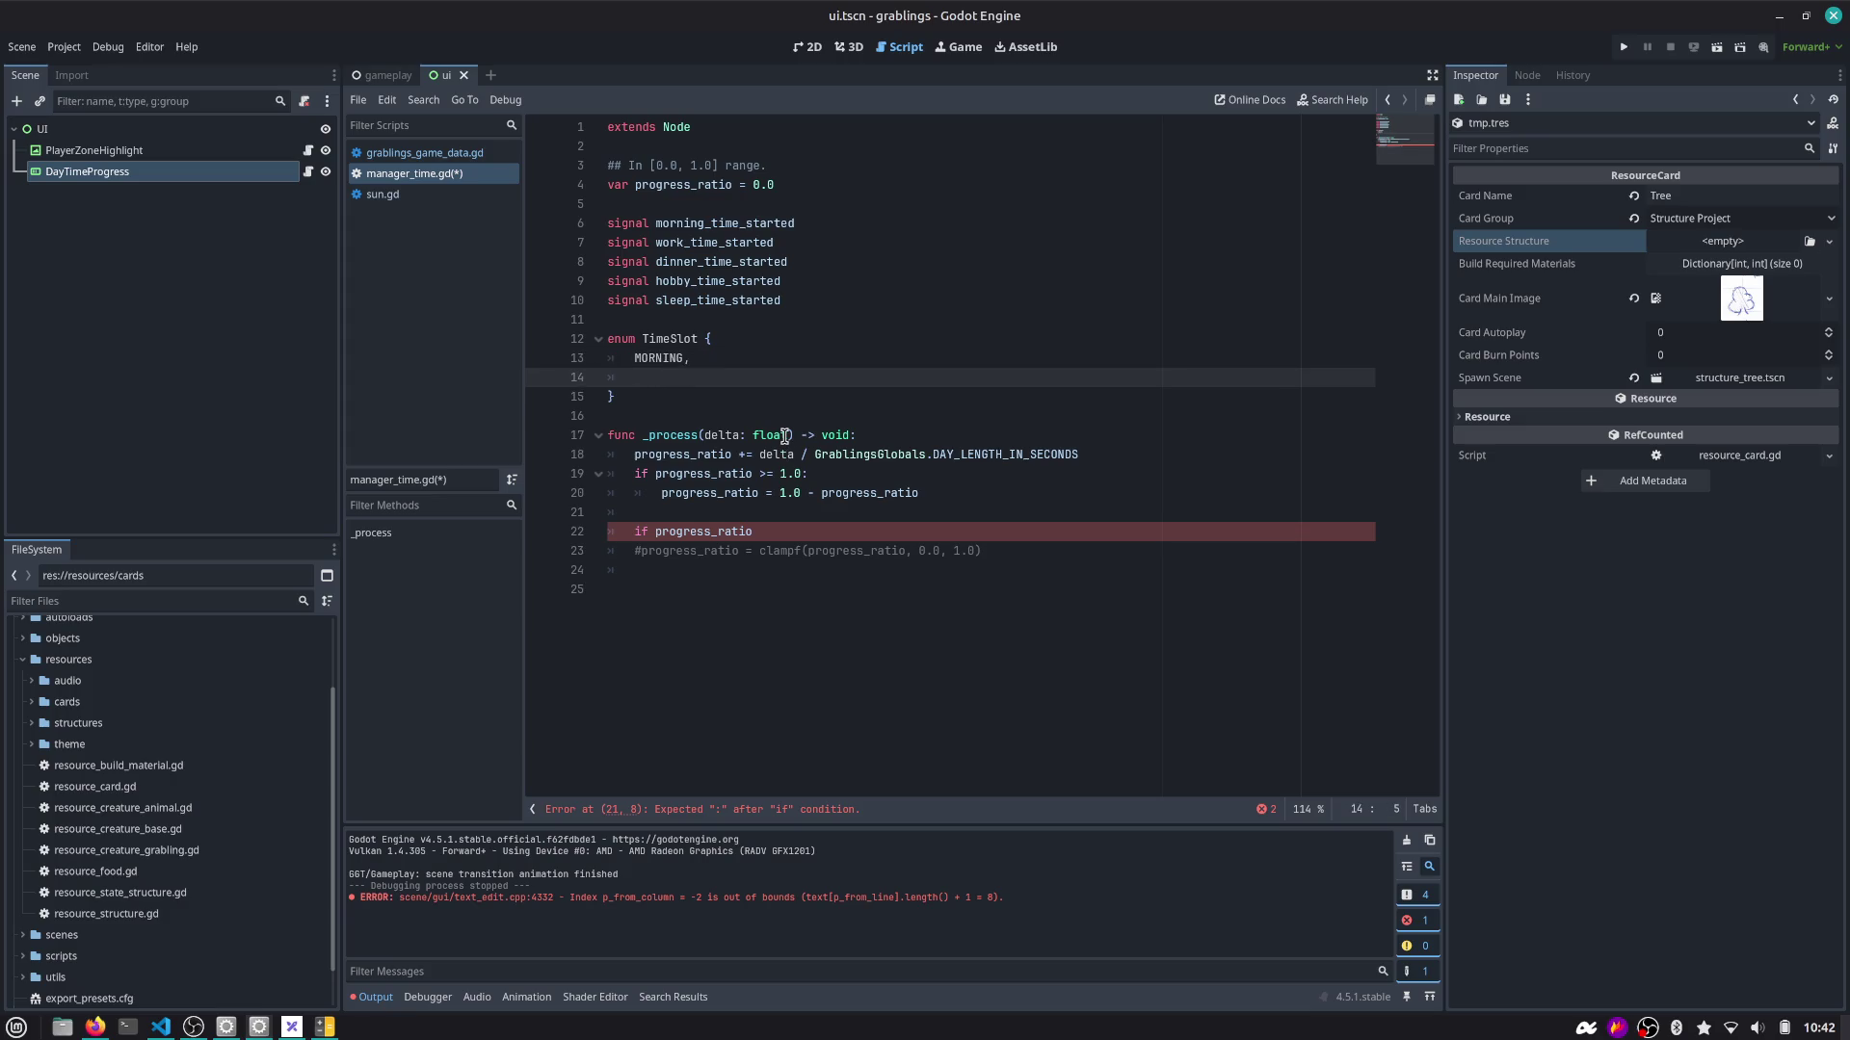
{"action": "type", "text": "WORL"}
{"action": "key", "text": "BackSpace"}
{"action": "type", "text": "K,"}
{"action": "key", "text": "Return"}
{"action": "type", "text": "DINNER,"}
{"action": "key", "text": "Return"}
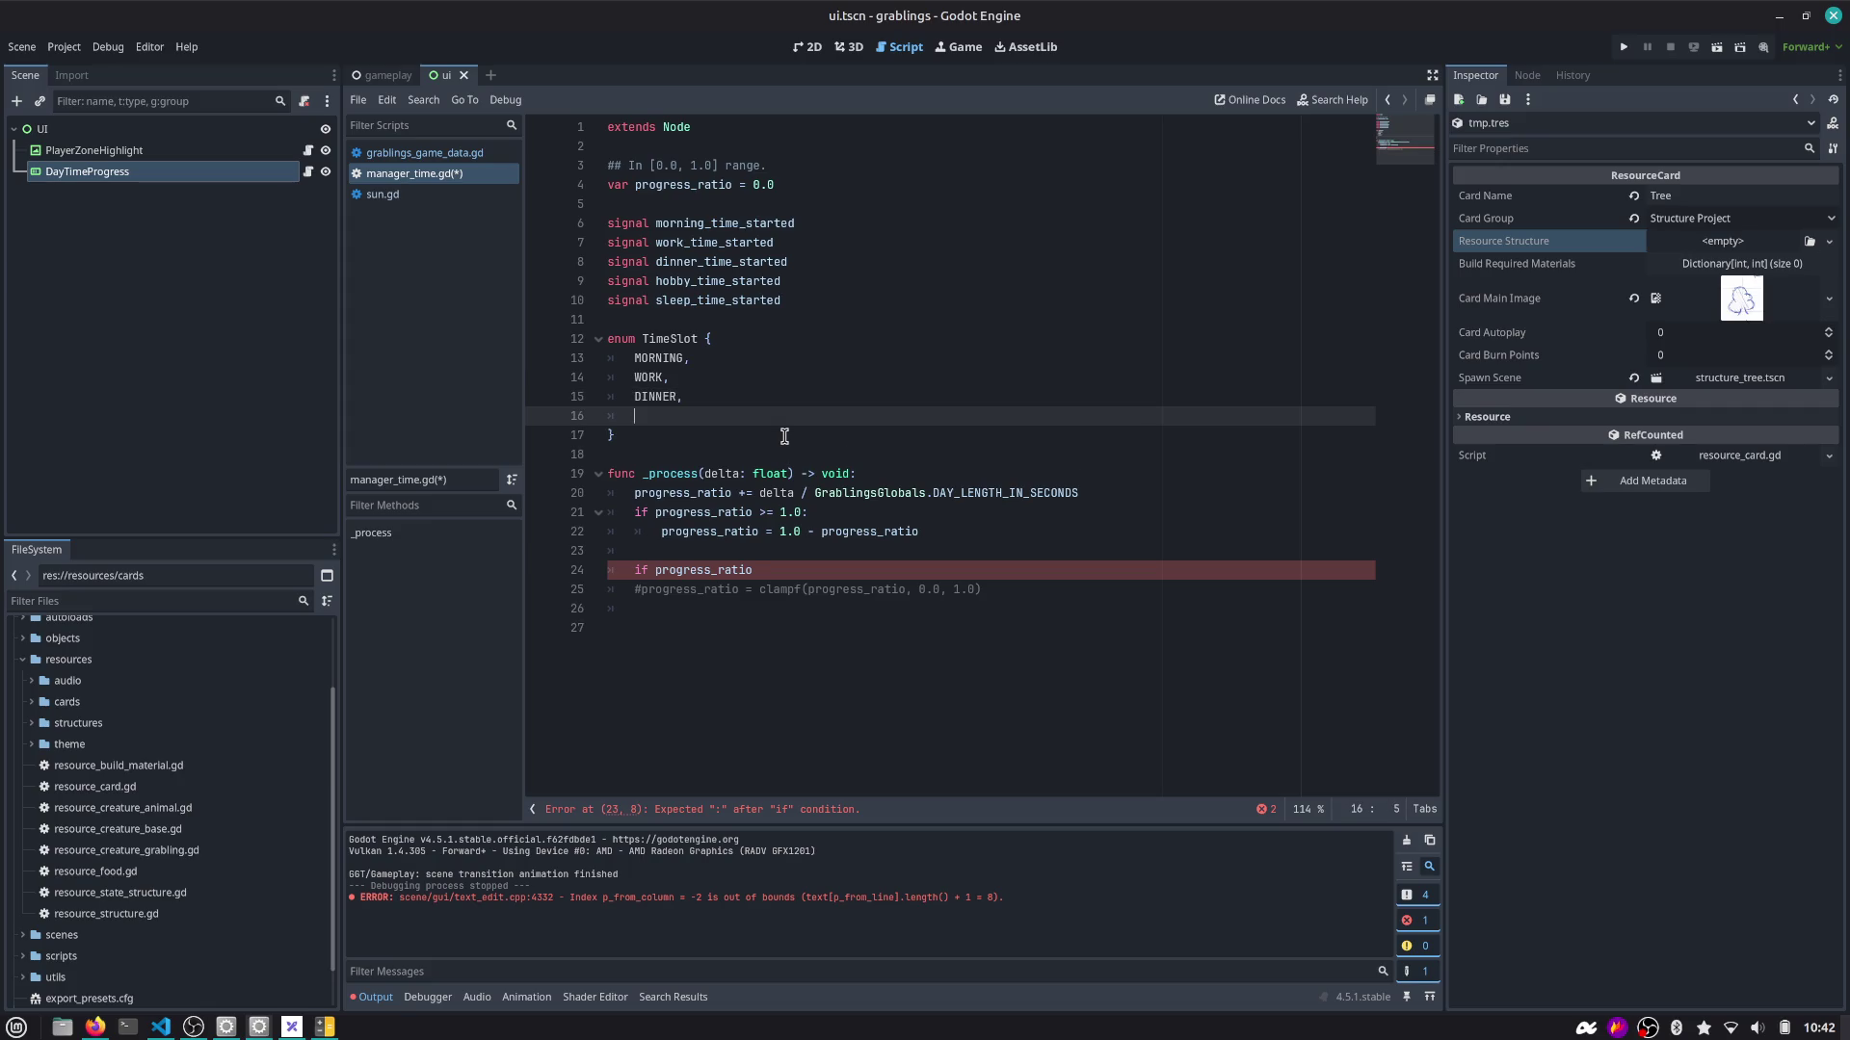
{"action": "type", "text": "HOBBY"}
{"action": "type", "text": ","}
{"action": "key", "text": "Return"}
{"action": "type", "text": "SLEEP"}
Add 'var current_time_slot = TimeSlot.MORNING' below the enum
{"action": "key", "text": "Down"}
{"action": "key", "text": "Down"}
{"action": "key", "text": "Down"}
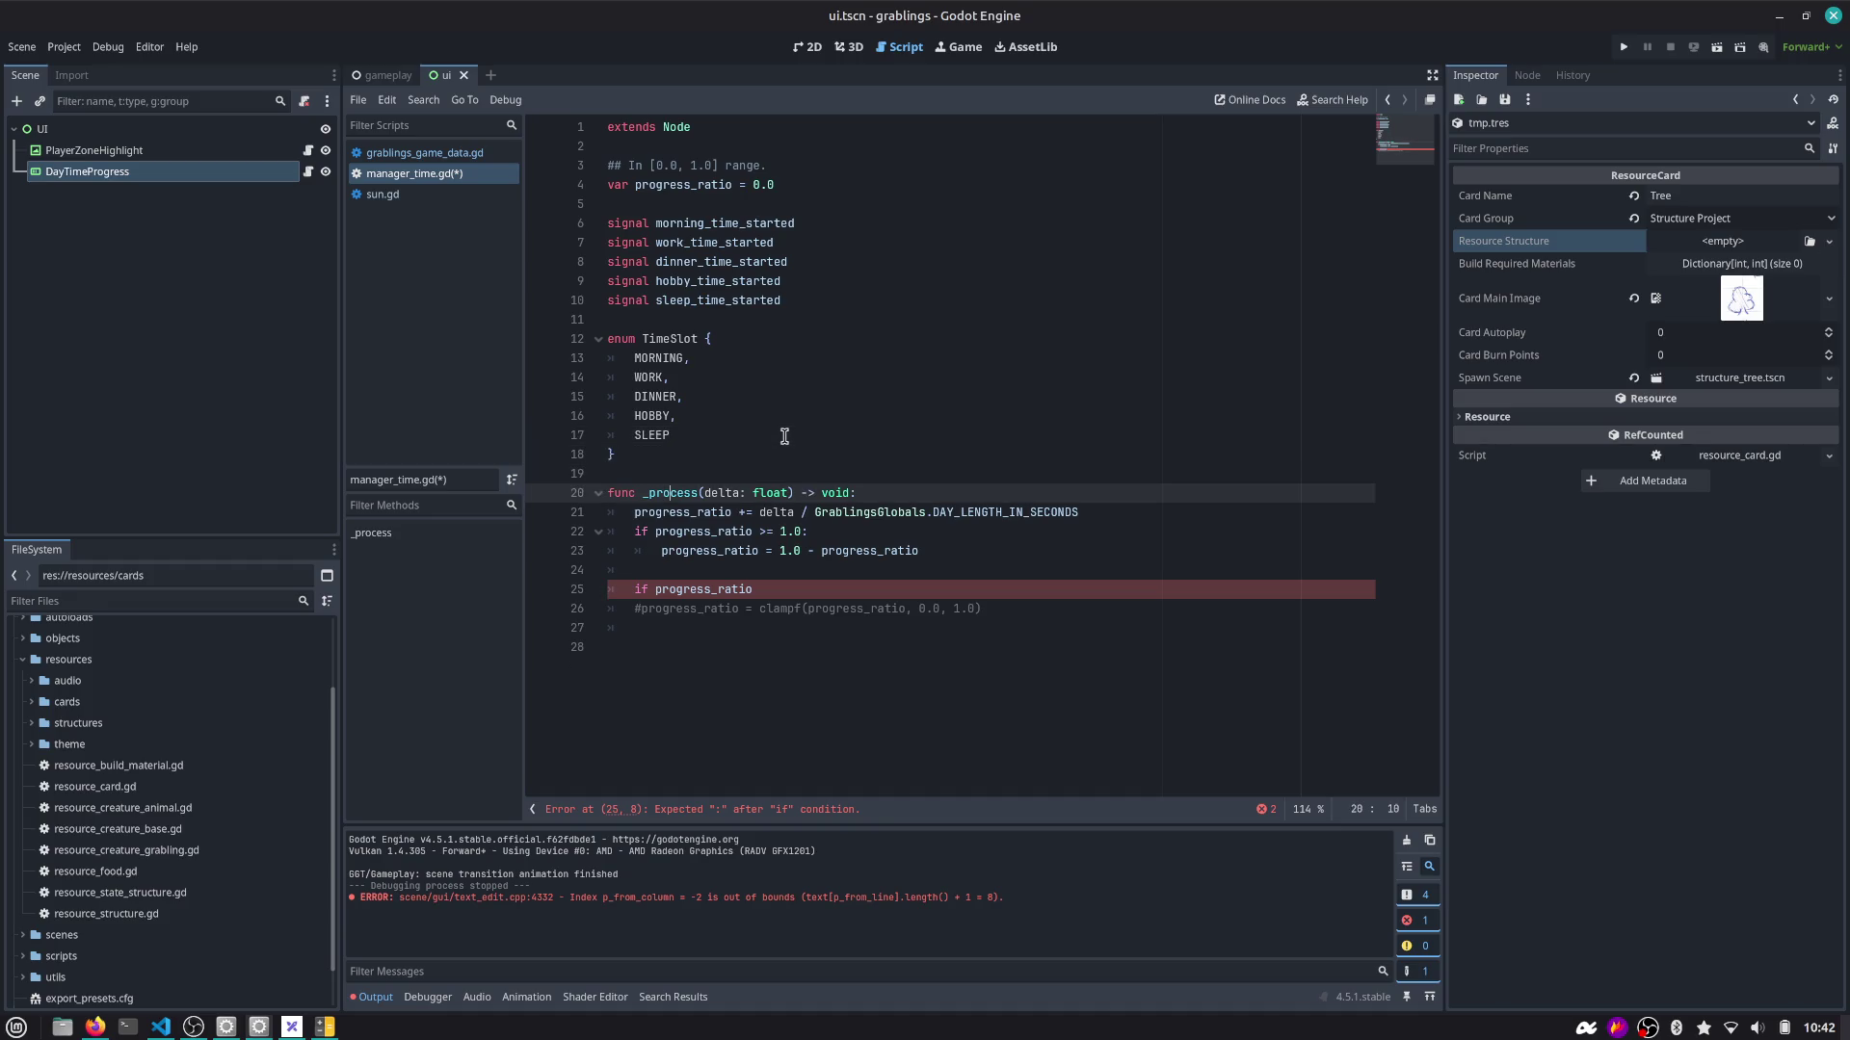
{"action": "key", "text": "Up"}
{"action": "key", "text": "Return"}
{"action": "type", "text": "var "}
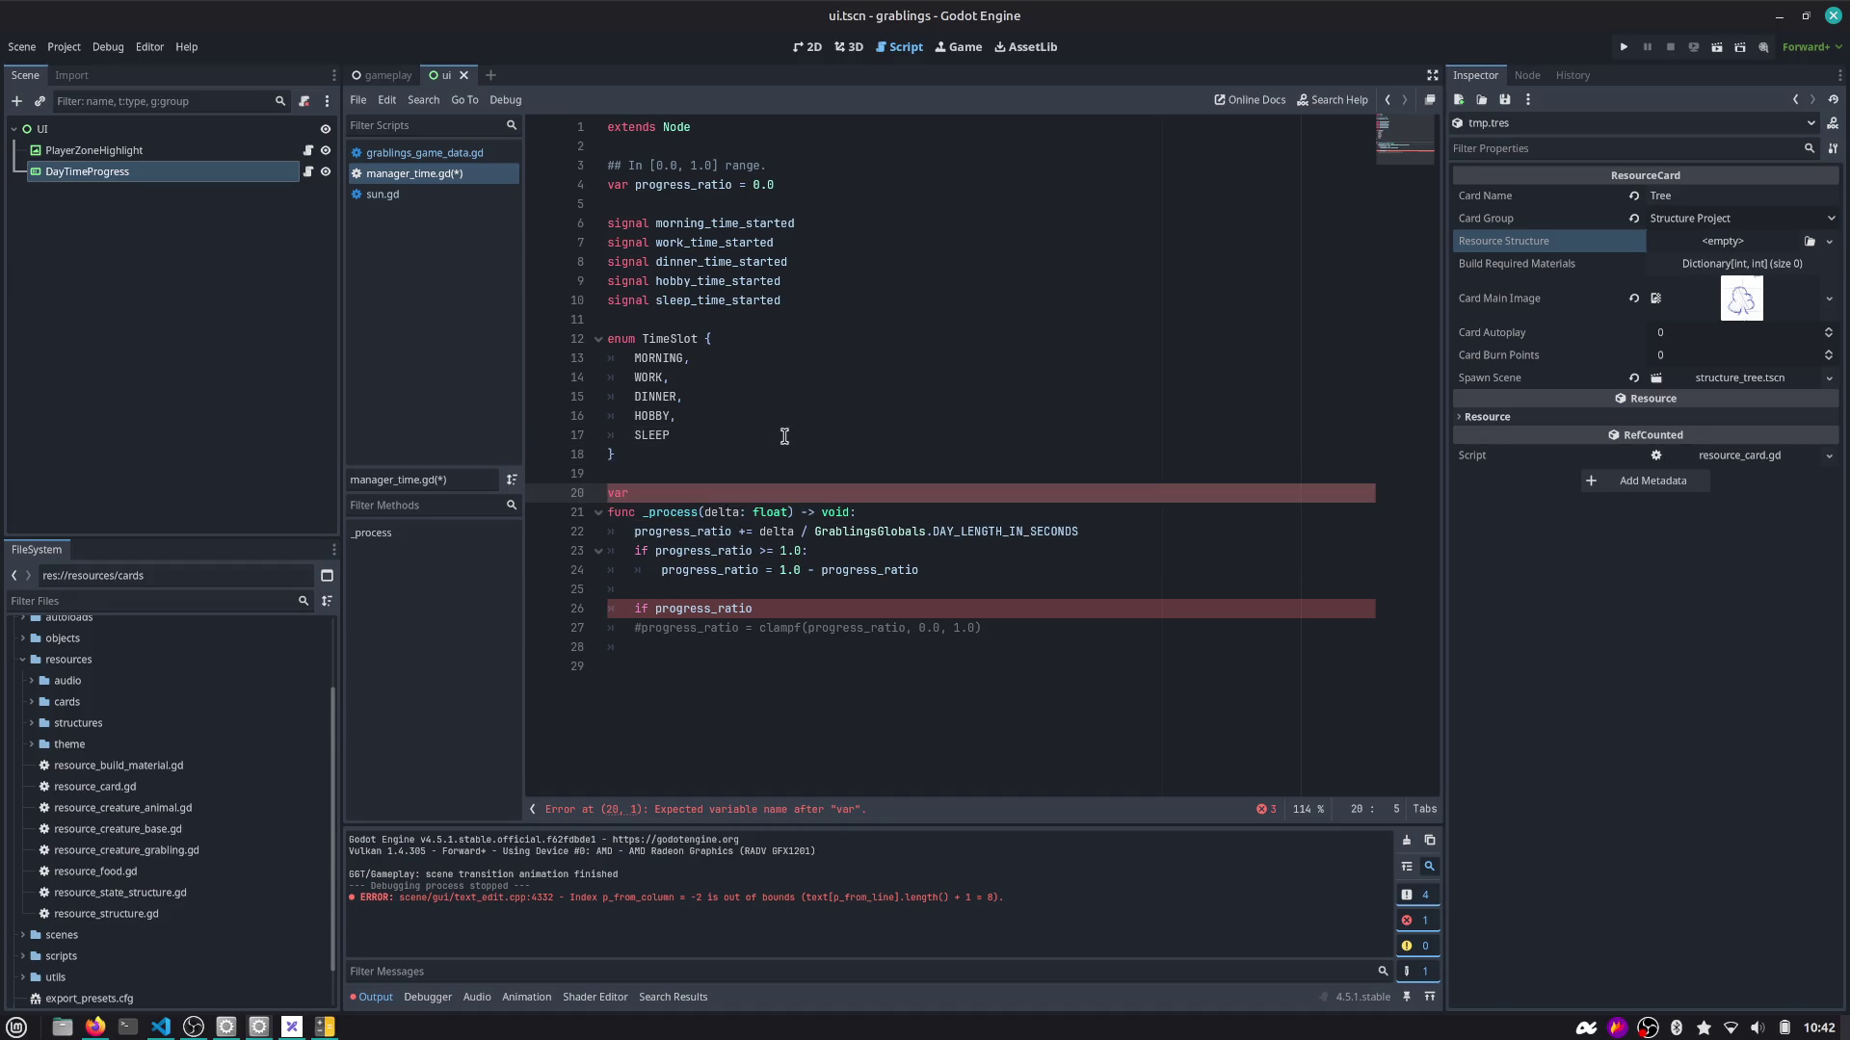
{"action": "type", "text": "current_time_slot = TimeSlot."}
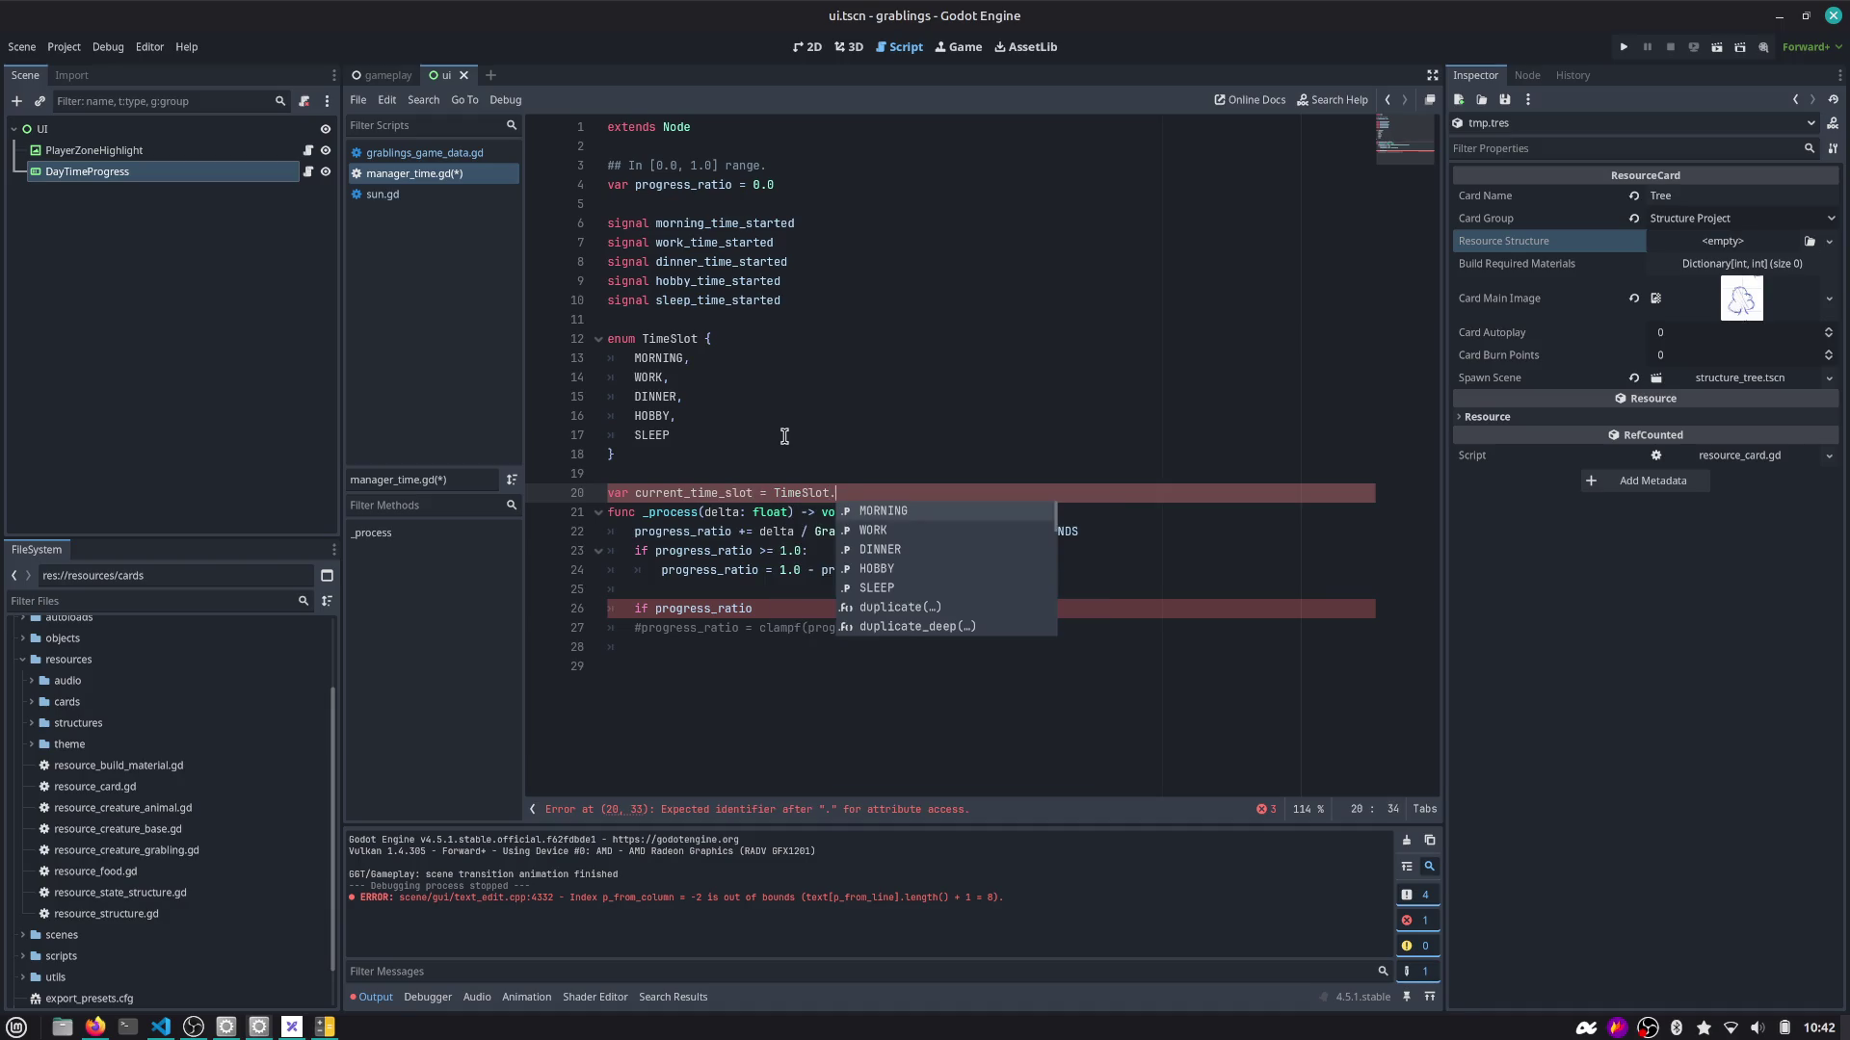
{"action": "key", "text": "Return"}
{"action": "key", "text": "Return"}
{"action": "key", "text": "Return"}
{"action": "key", "text": "Down"}
{"action": "key", "text": "Down"}
{"action": "key", "text": "Down"}
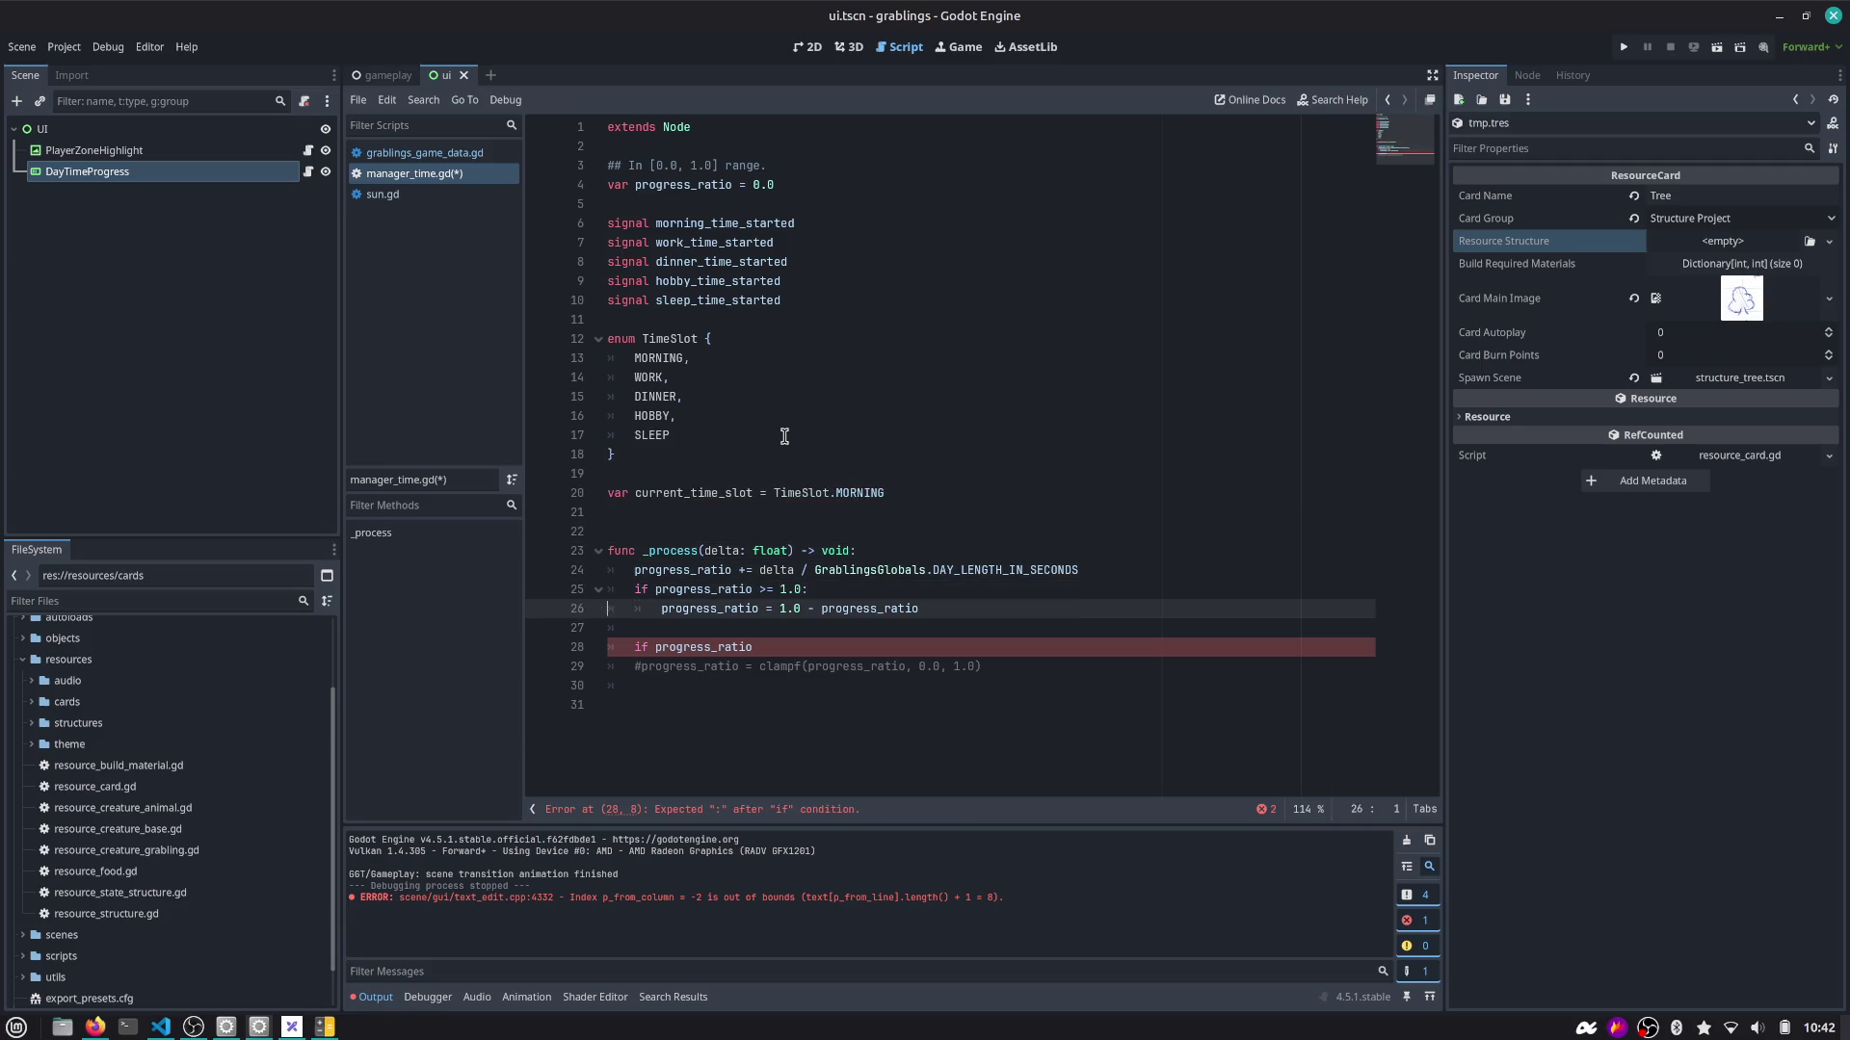
{"action": "key", "text": "Down"}
{"action": "key", "text": "Down"}
Begin line 28's condition with 'current_time_slot == TimeSlot.MORNING and'
{"action": "key", "text": "BackSpace"}
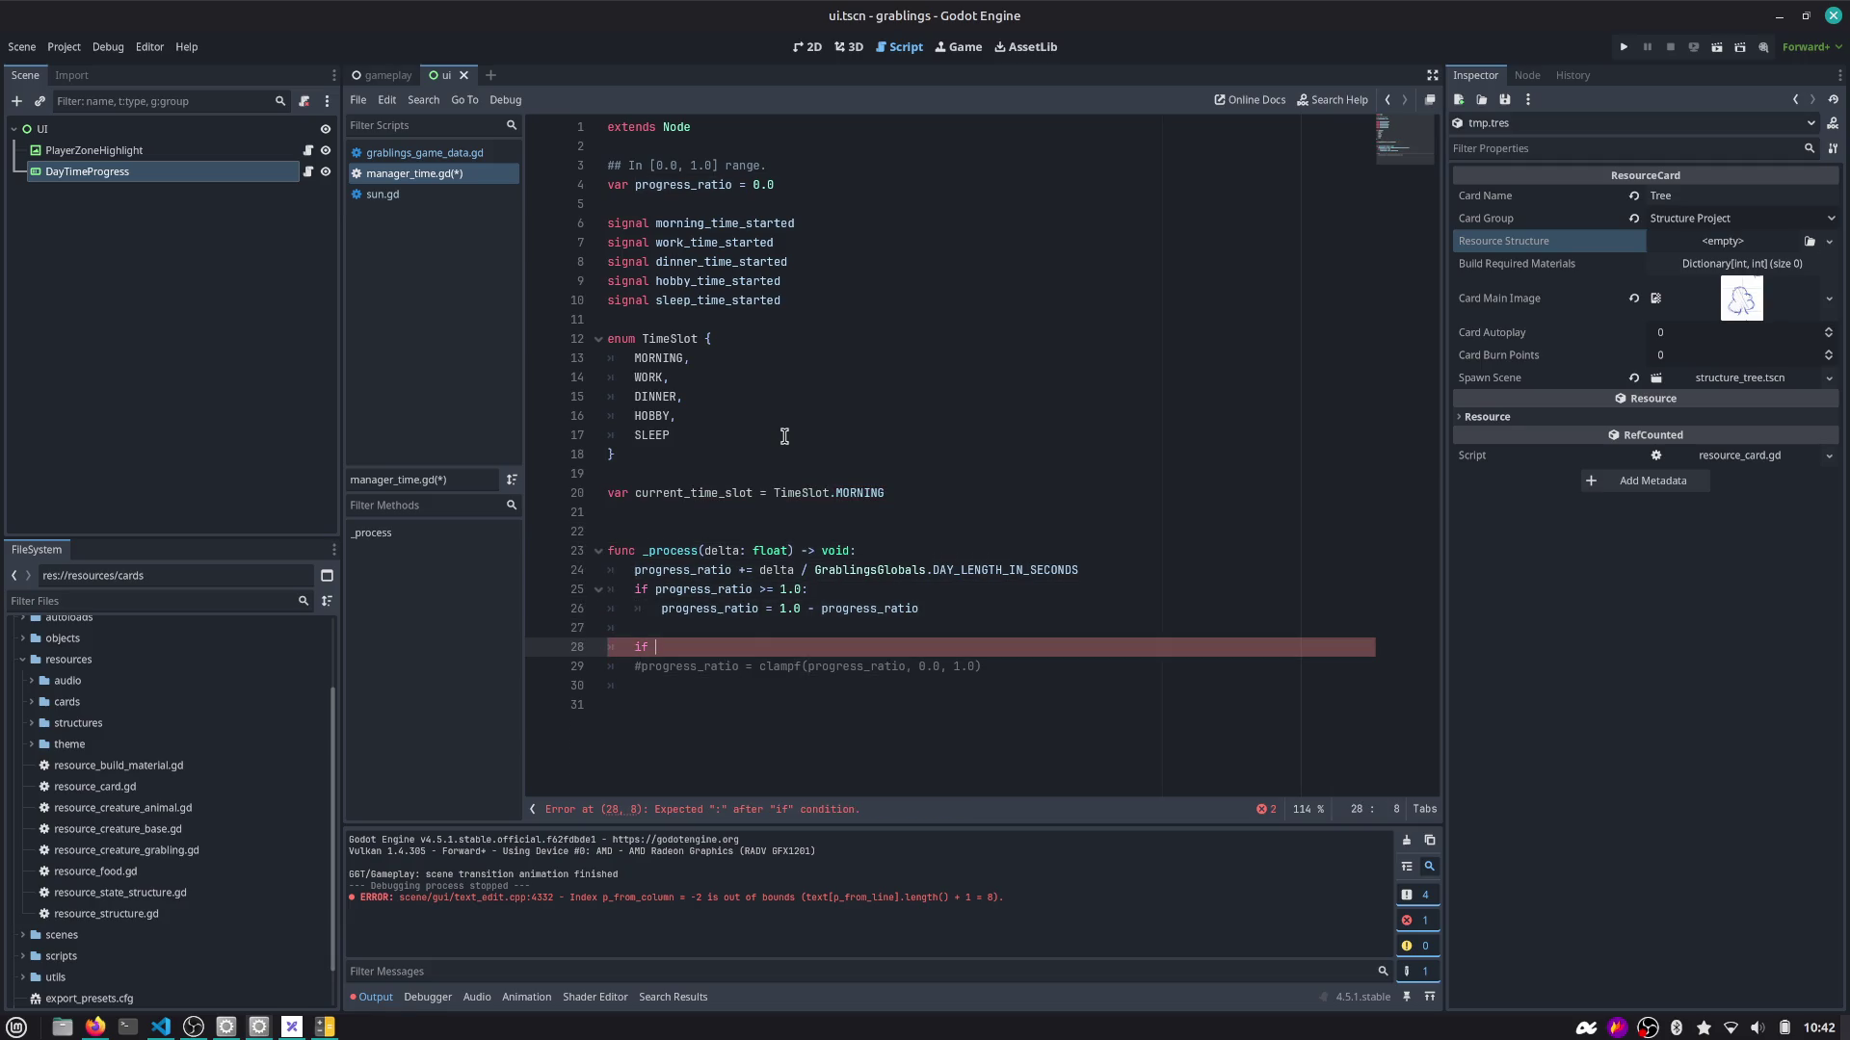
{"action": "type", "text": "urr"}
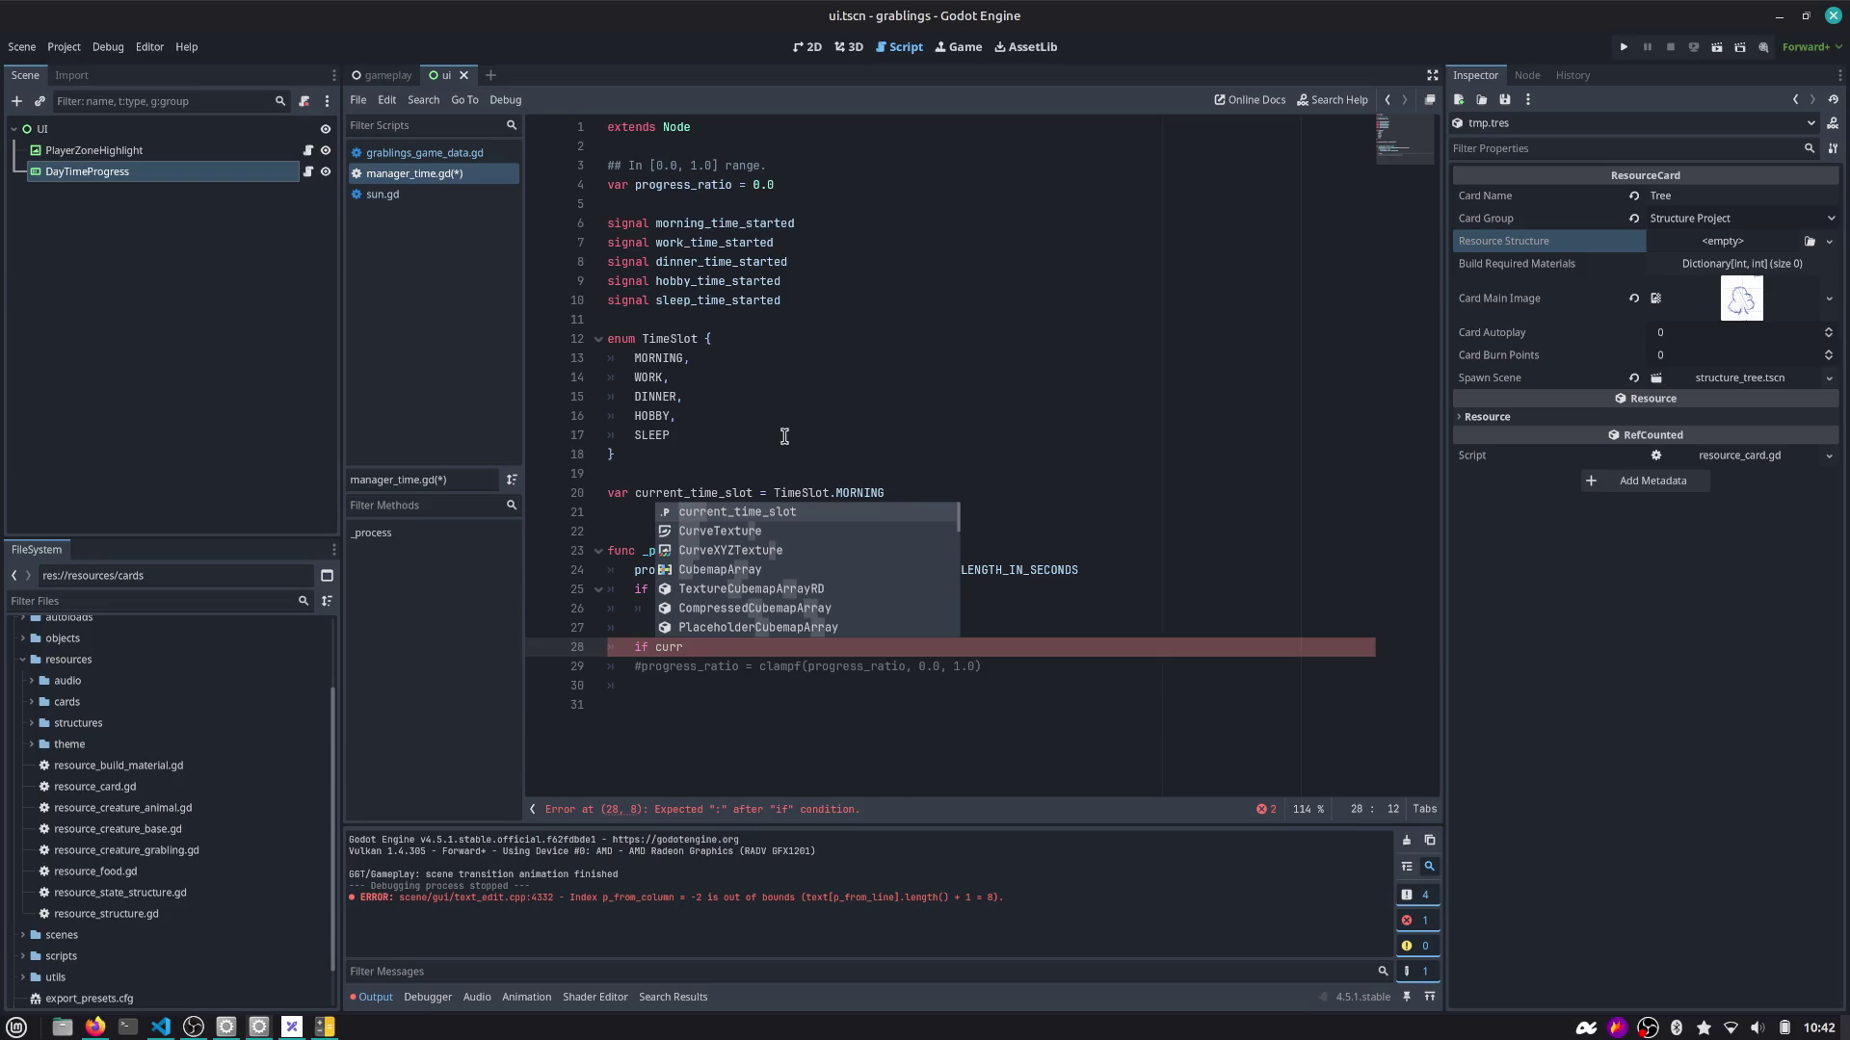
{"action": "key", "text": "Return"}
{"action": "type", "text": "== TimeSlot.MO"}
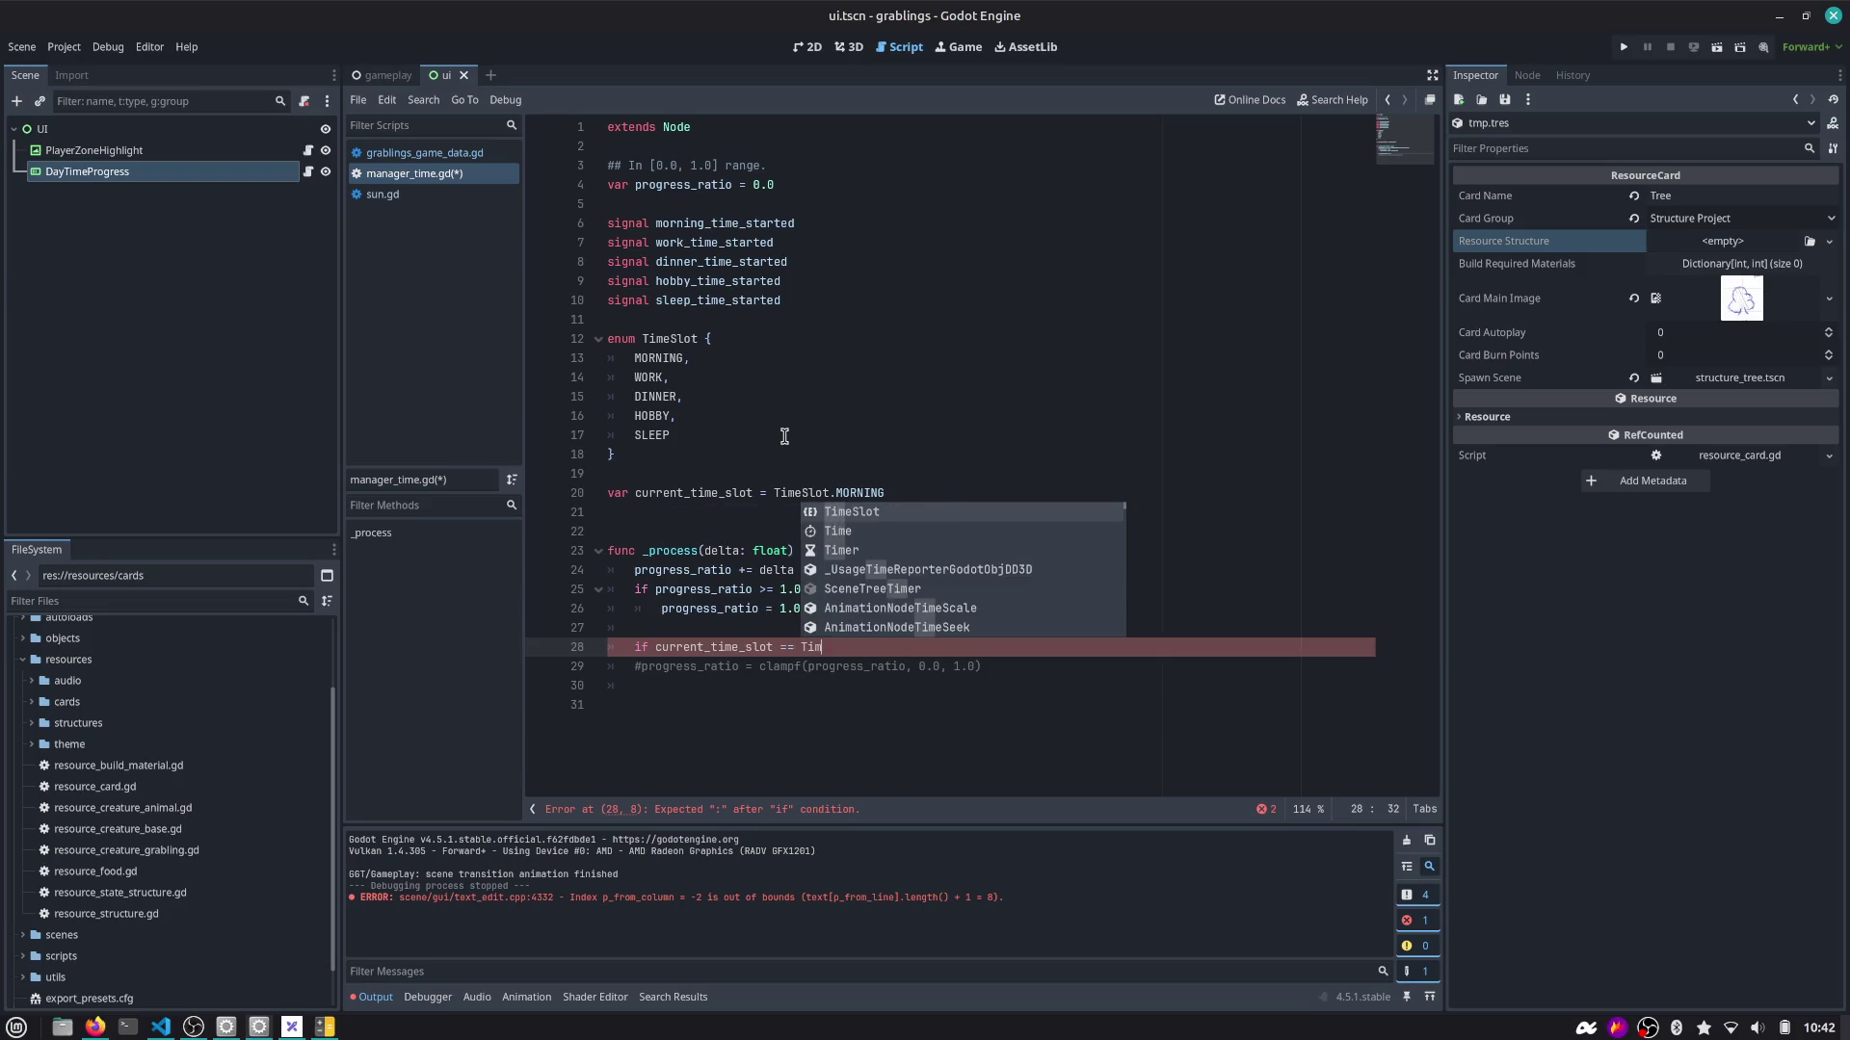
{"action": "key", "text": "Return"}
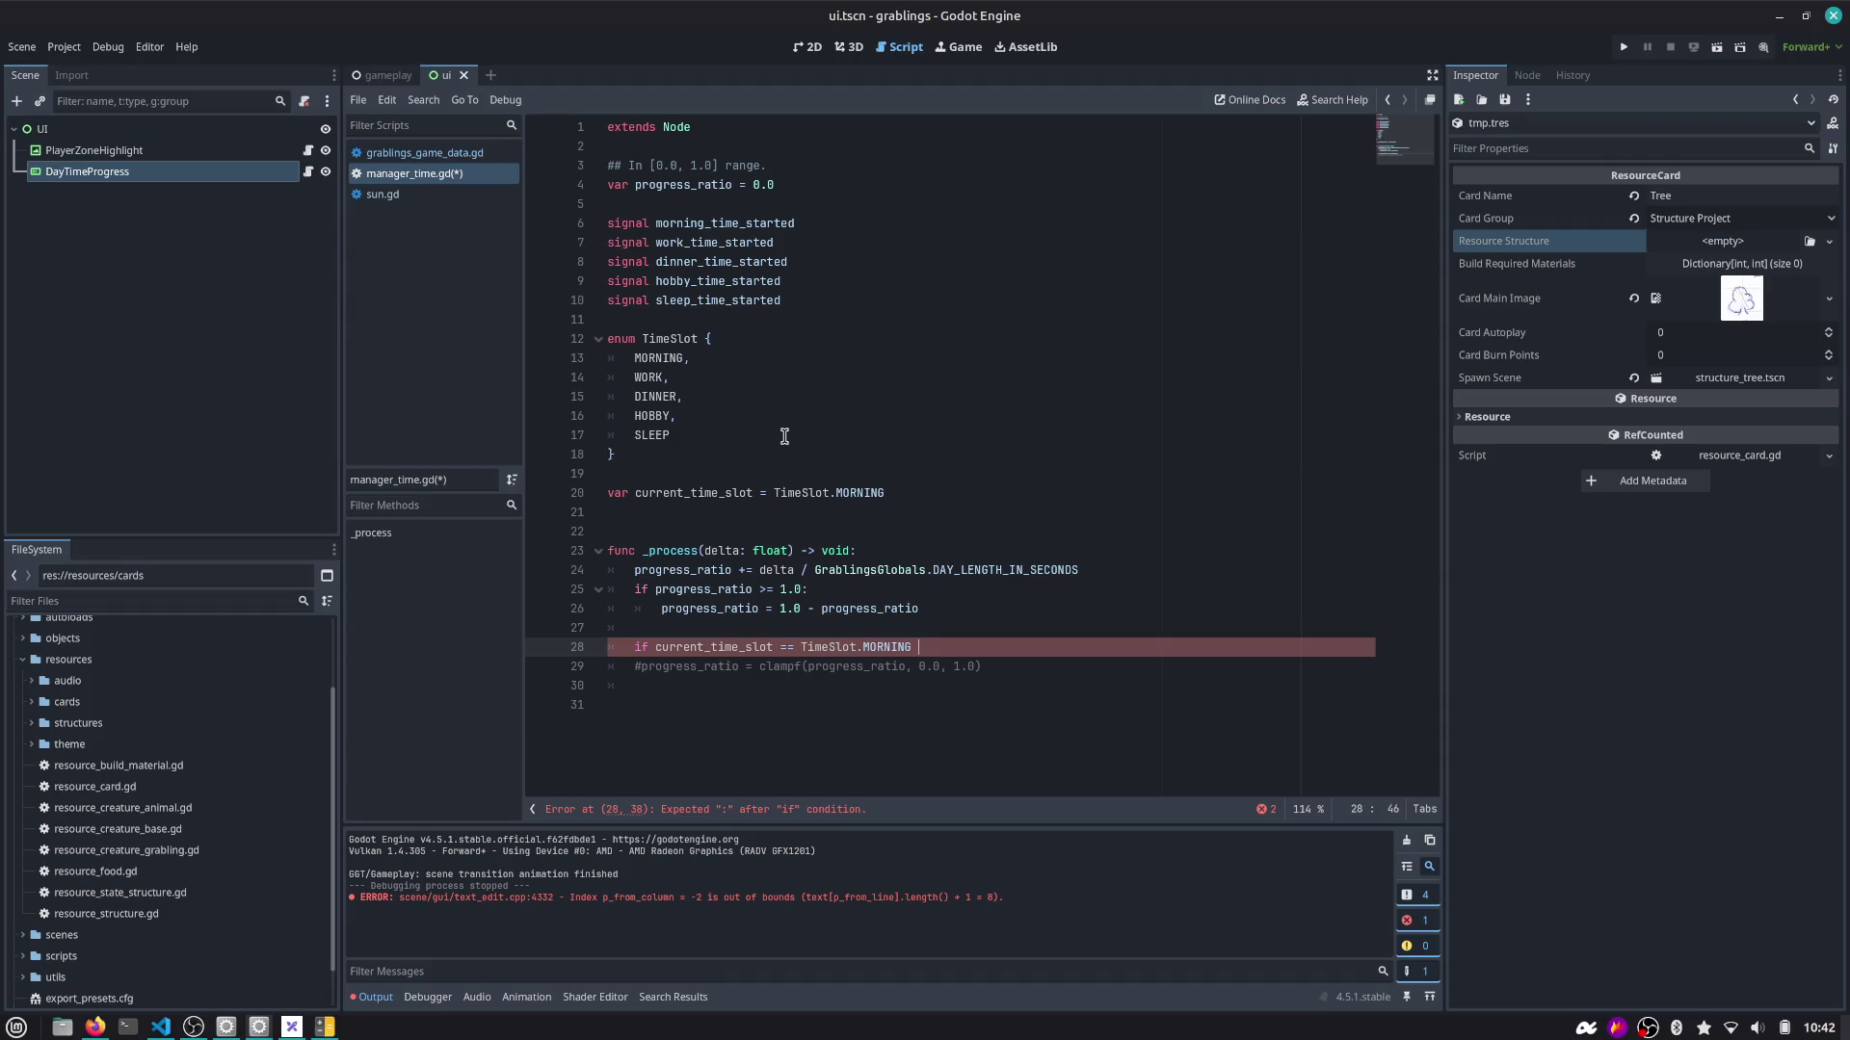
{"action": "type", "text": "and"}
Finish the condition with 'progress_ratio > GrablingsGlobals.DAY_START_WORK_TIME:'
{"action": "key", "text": "alt+Tab"}
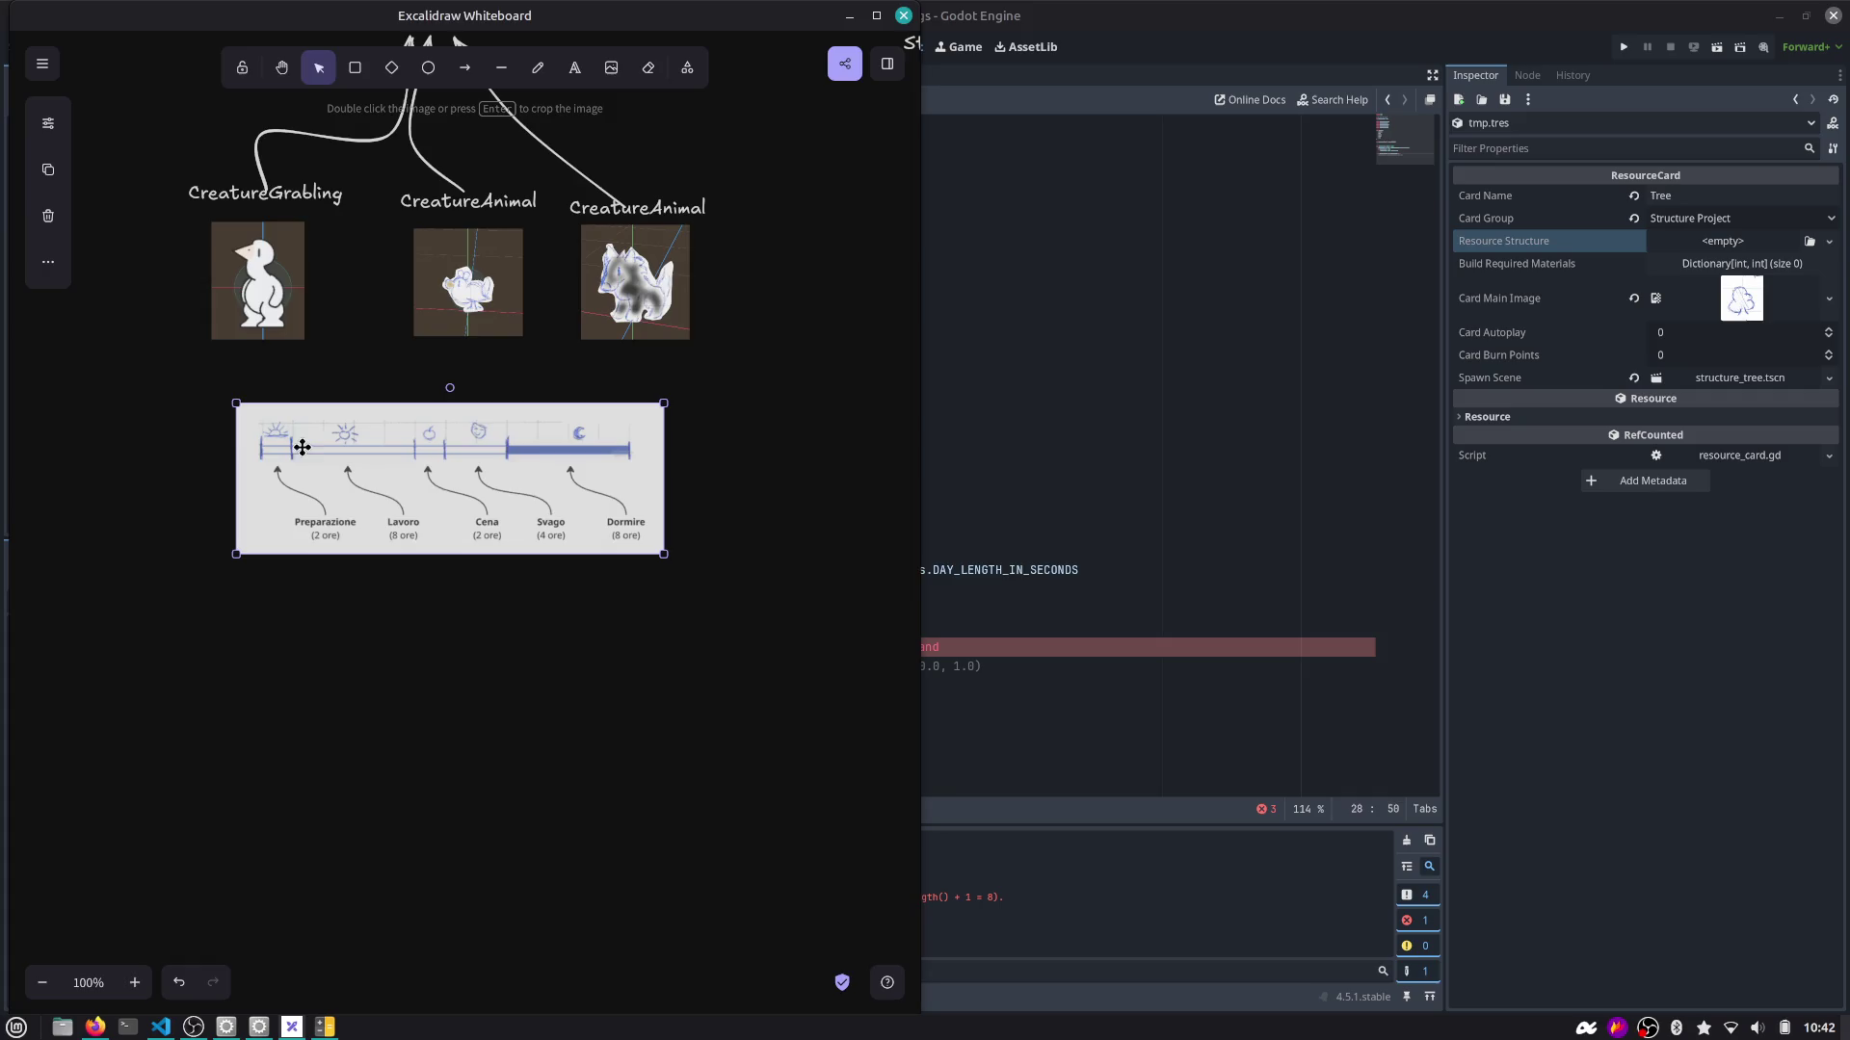
{"action": "left_click", "coordinate": [1043, 649]}
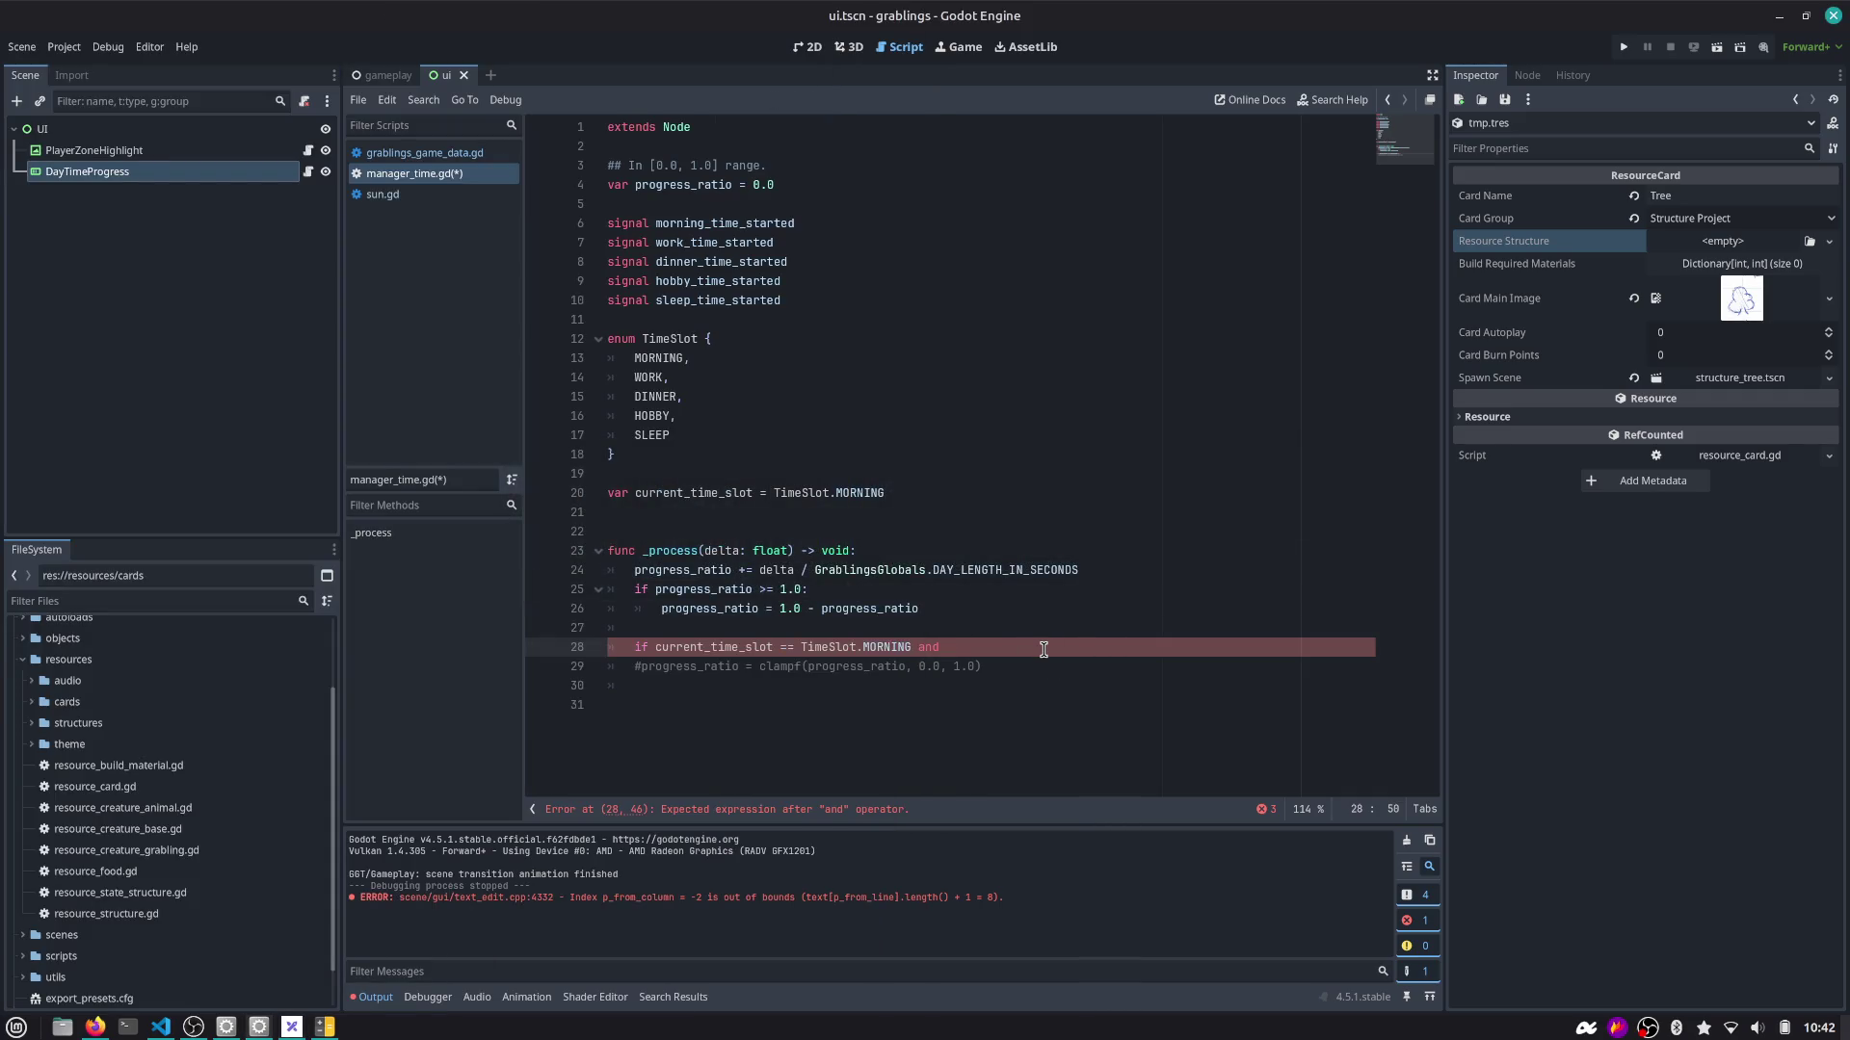
{"action": "type", "text": "progress_ratio > "}
{"action": "type", "text": "GRa"}
{"action": "key", "text": "Down"}
{"action": "key", "text": "Down"}
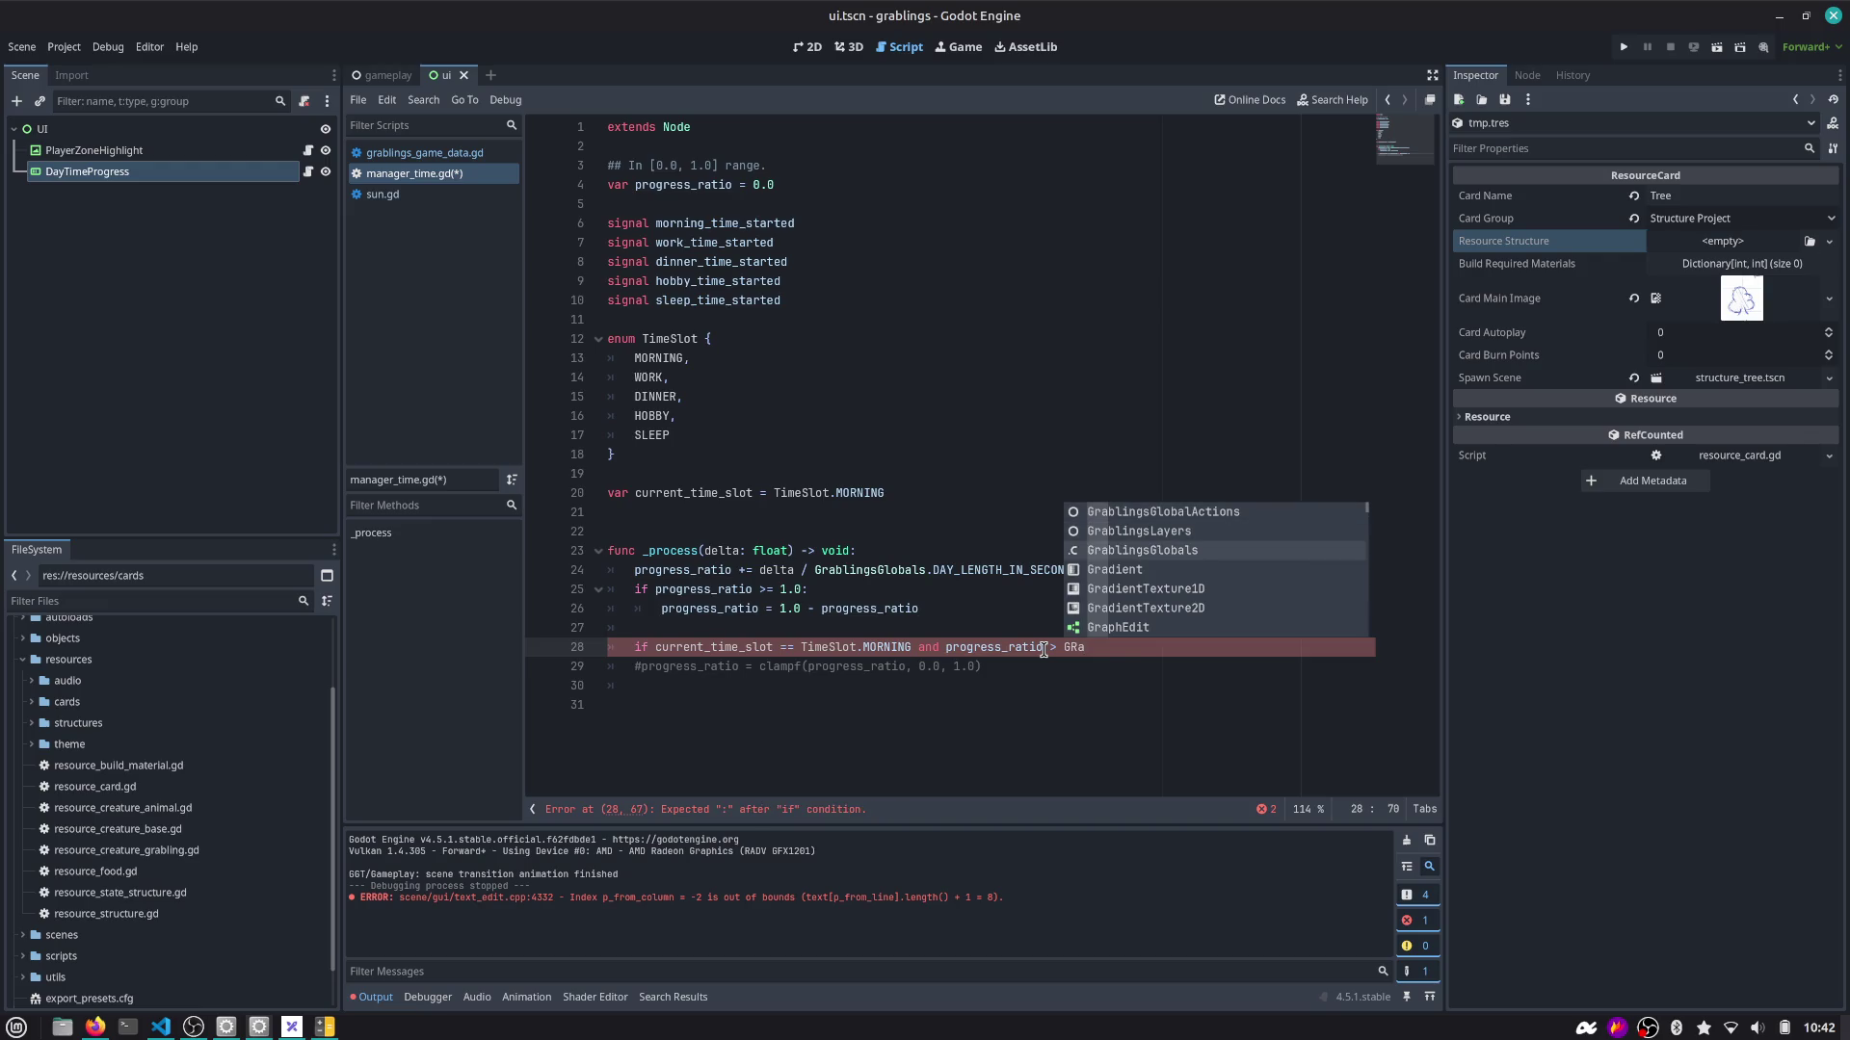
{"action": "key", "text": "Return"}
{"action": "type", "text": "."}
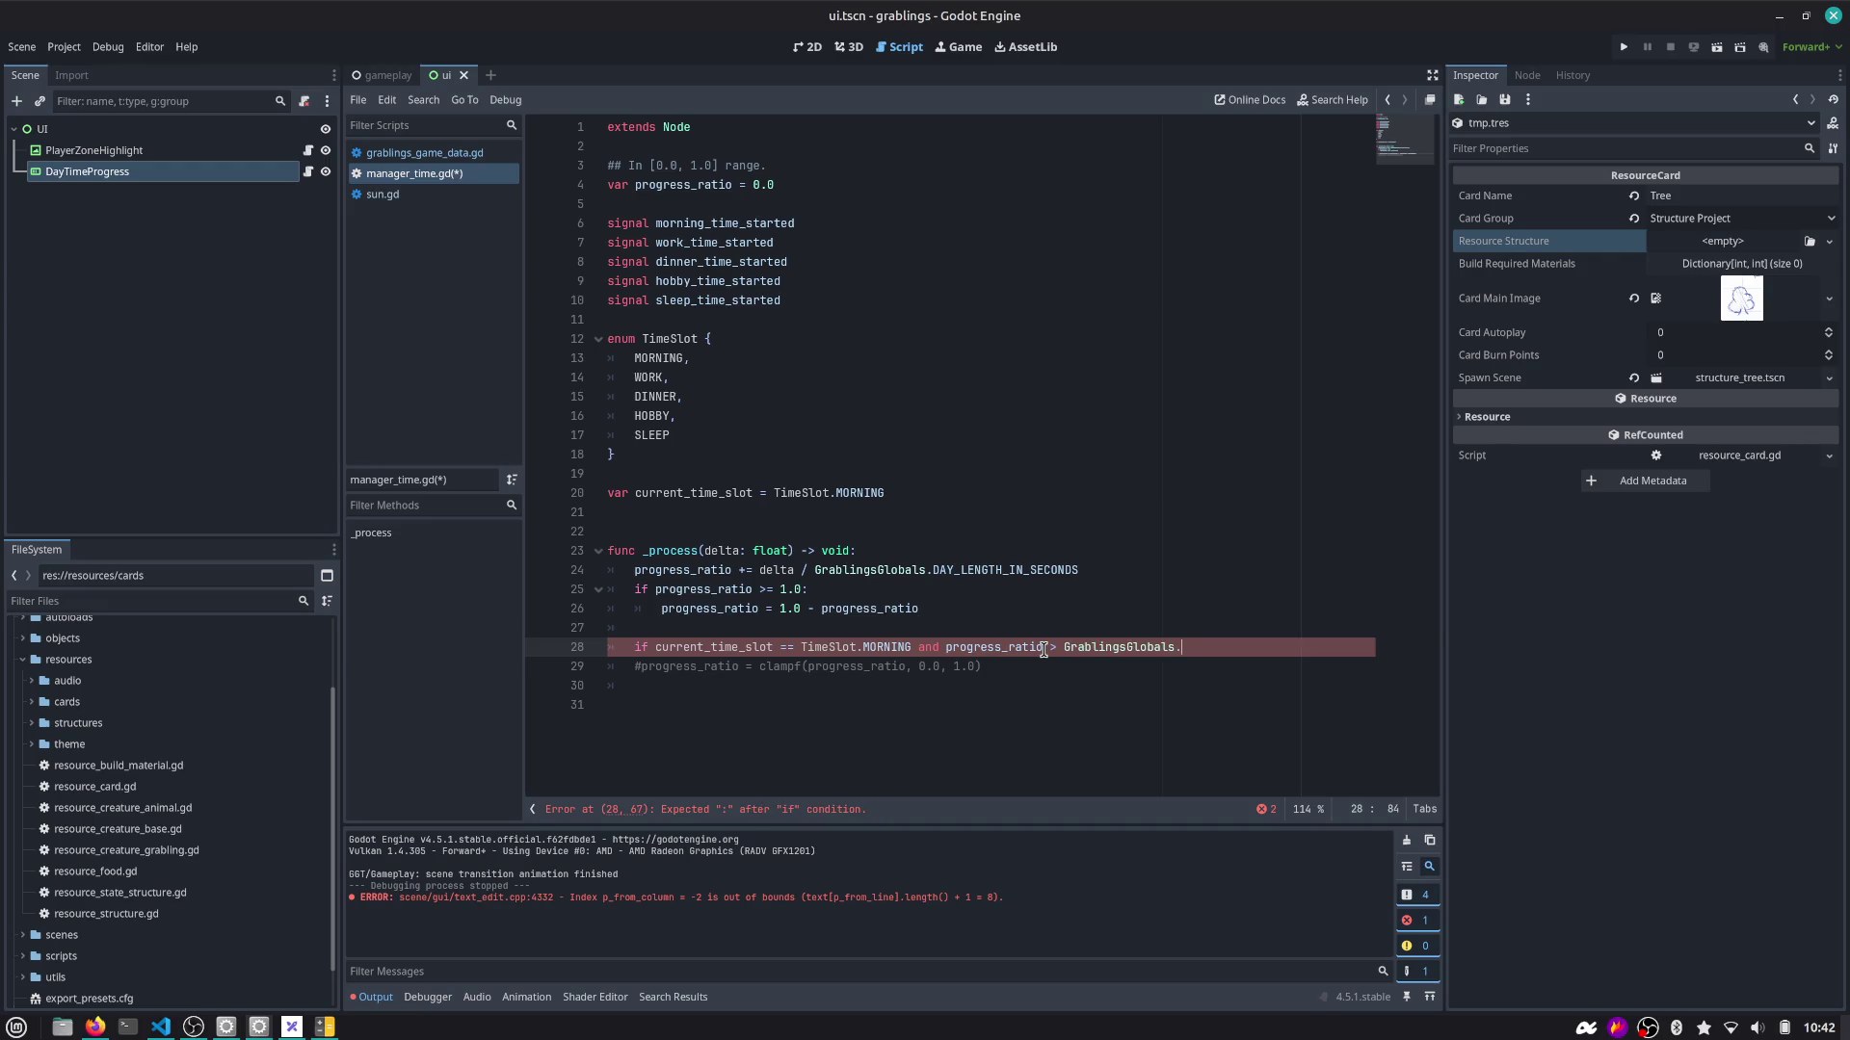
{"action": "key", "text": "Down"}
{"action": "key", "text": "Down"}
{"action": "key", "text": "Down"}
{"action": "key", "text": "Down"}
{"action": "key", "text": "Down"}
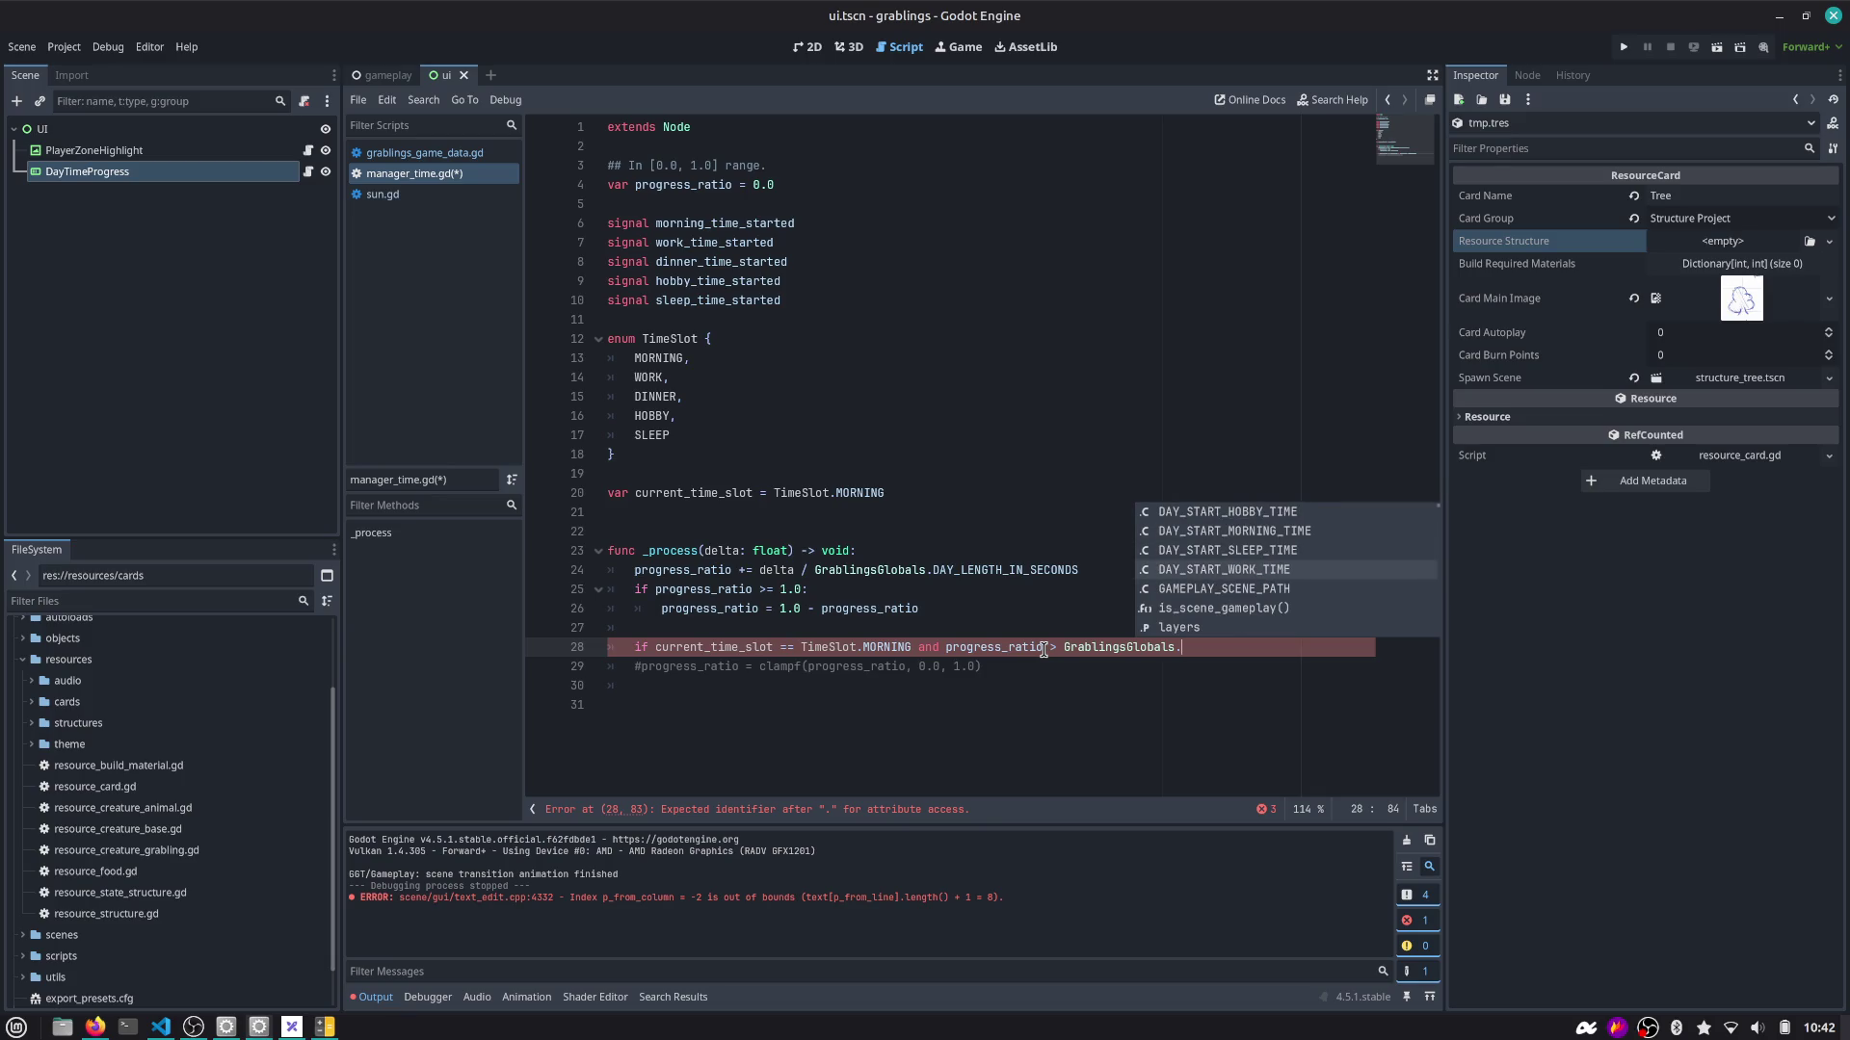
{"action": "key", "text": "Up"}
{"action": "key", "text": "Up"}
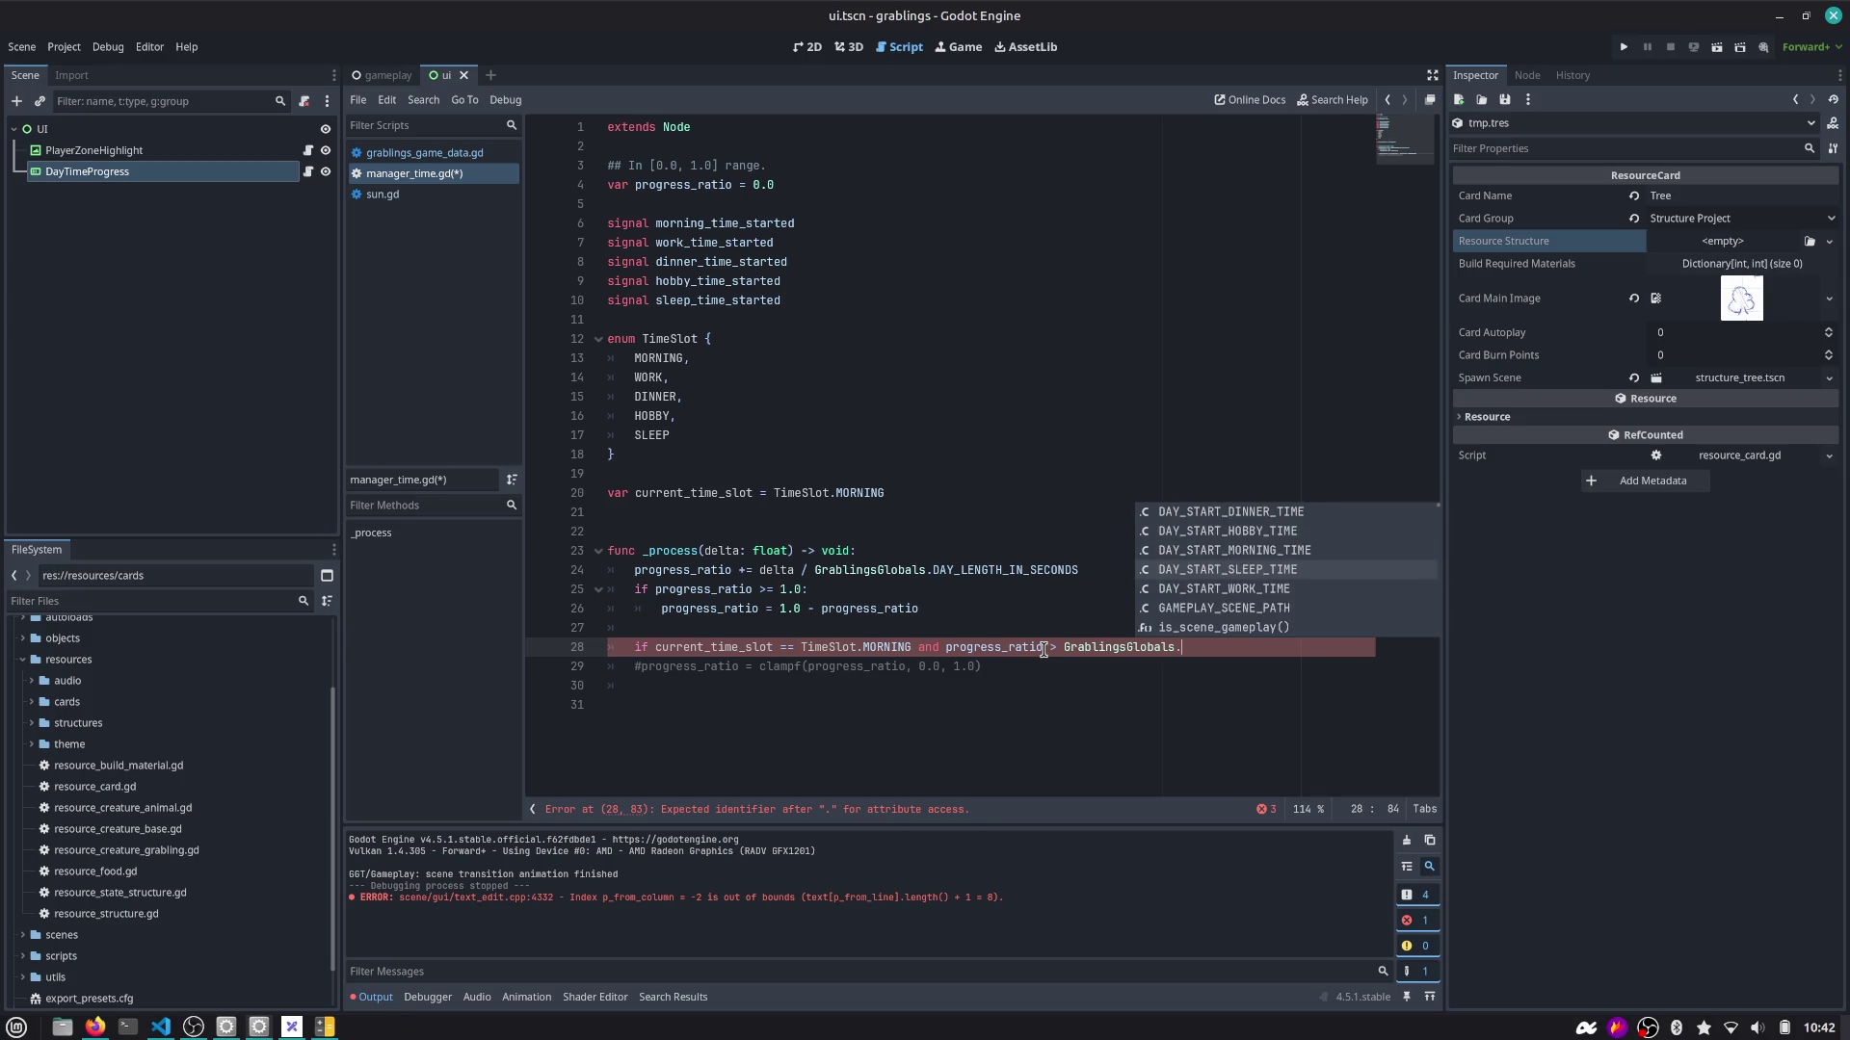
{"action": "key", "text": "Return"}
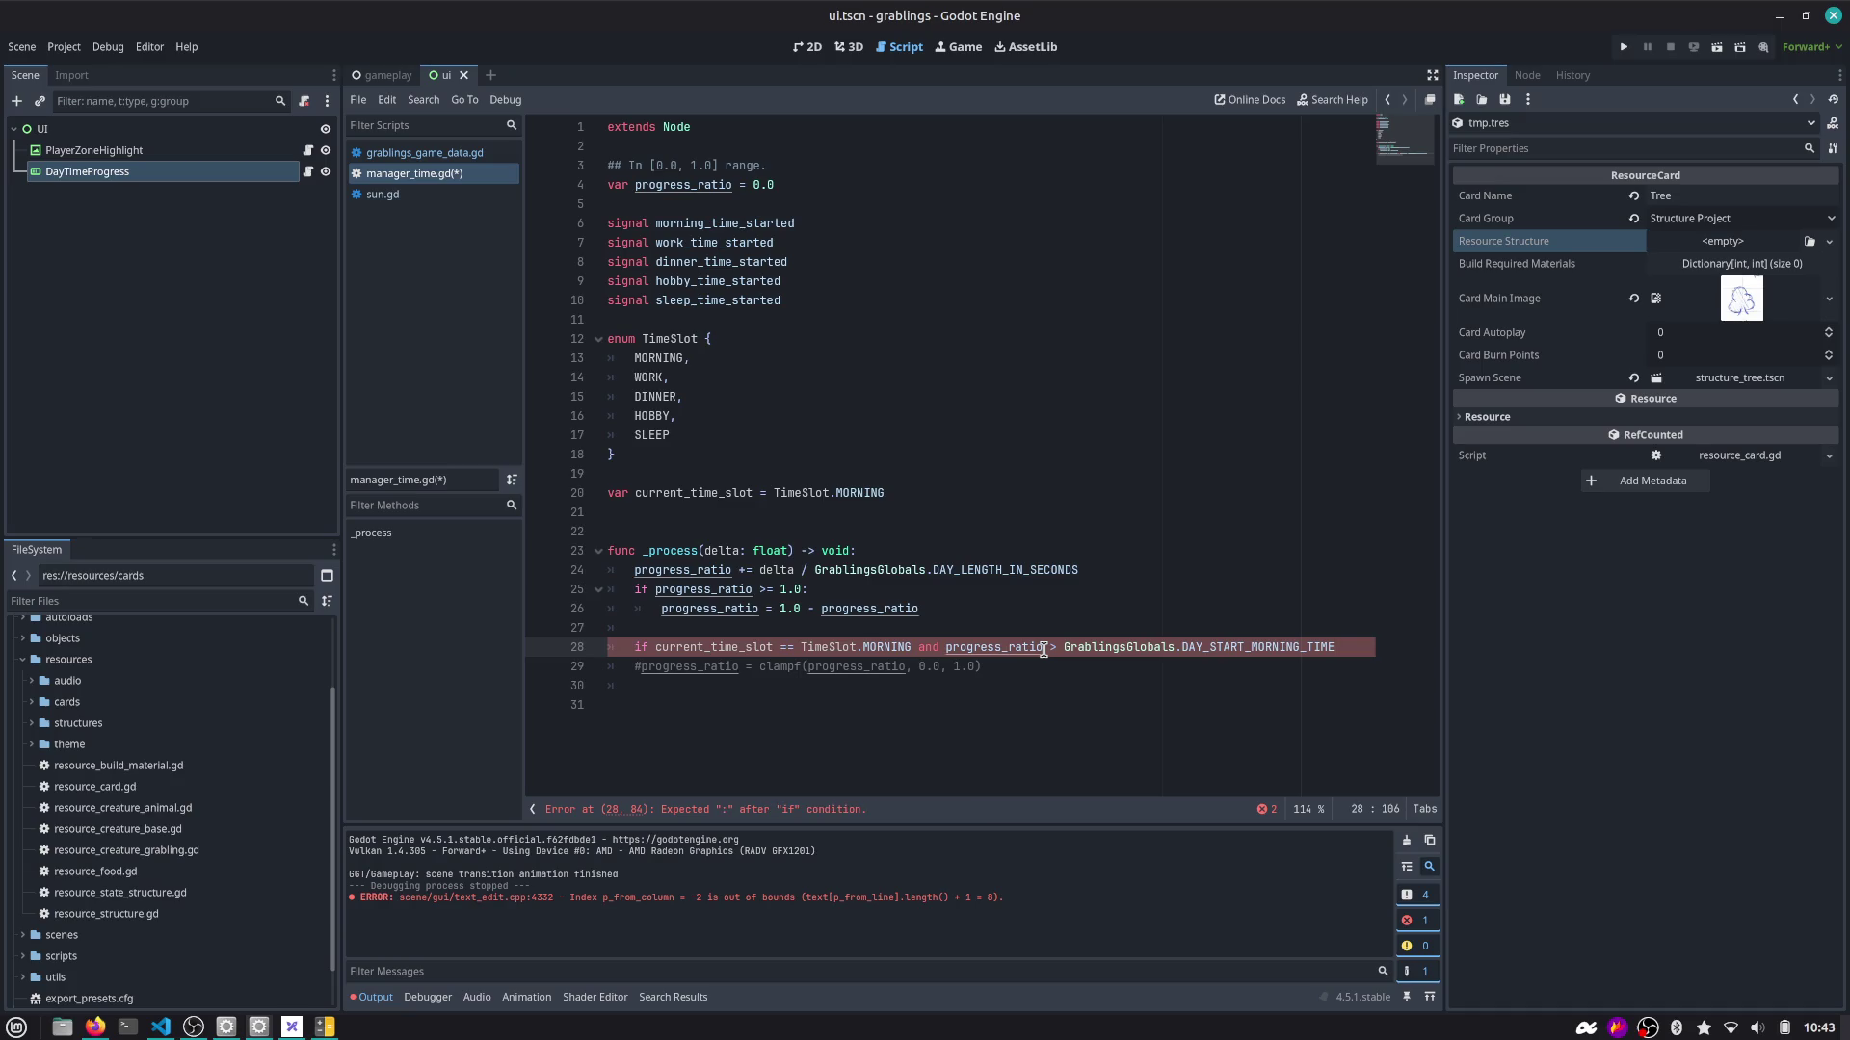
{"action": "key", "text": "ctrl+shift+Left"}
{"action": "type", "text": "DAY_"}
{"action": "key", "text": "Down"}
{"action": "key", "text": "Down"}
{"action": "key", "text": "Down"}
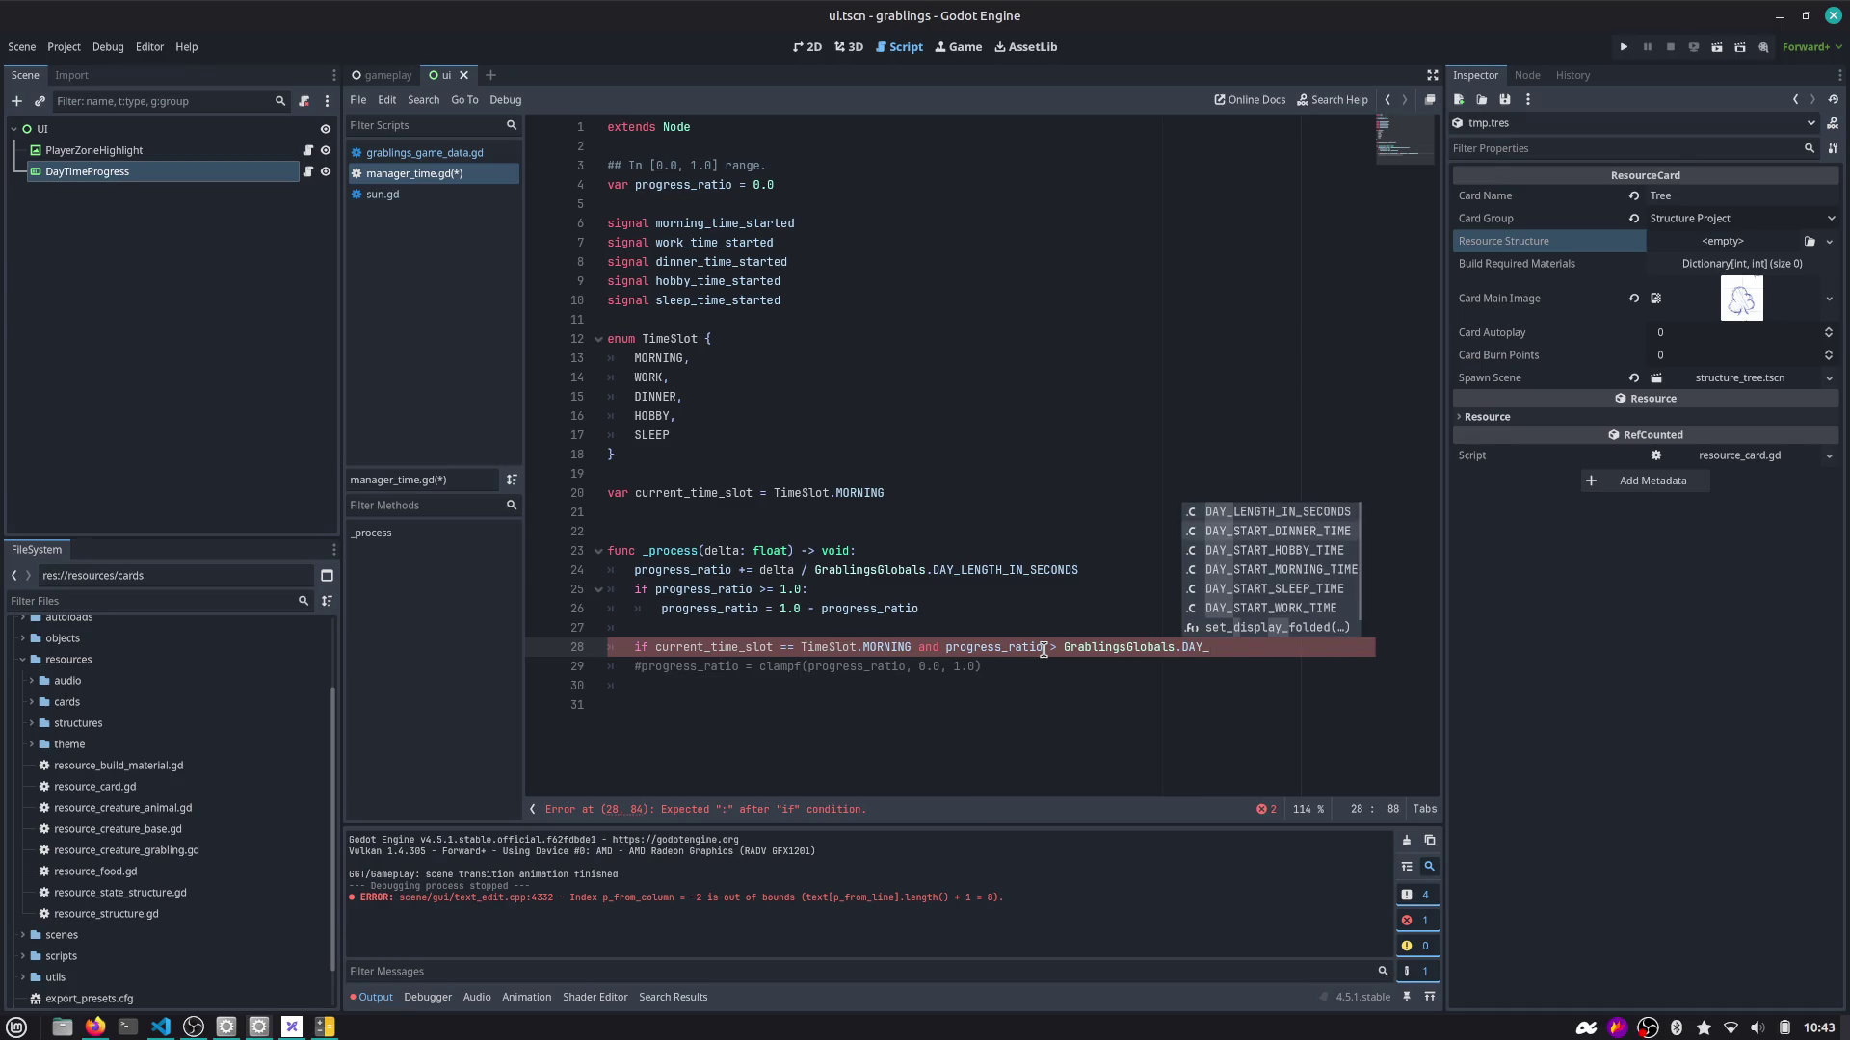
{"action": "key", "text": "Return"}
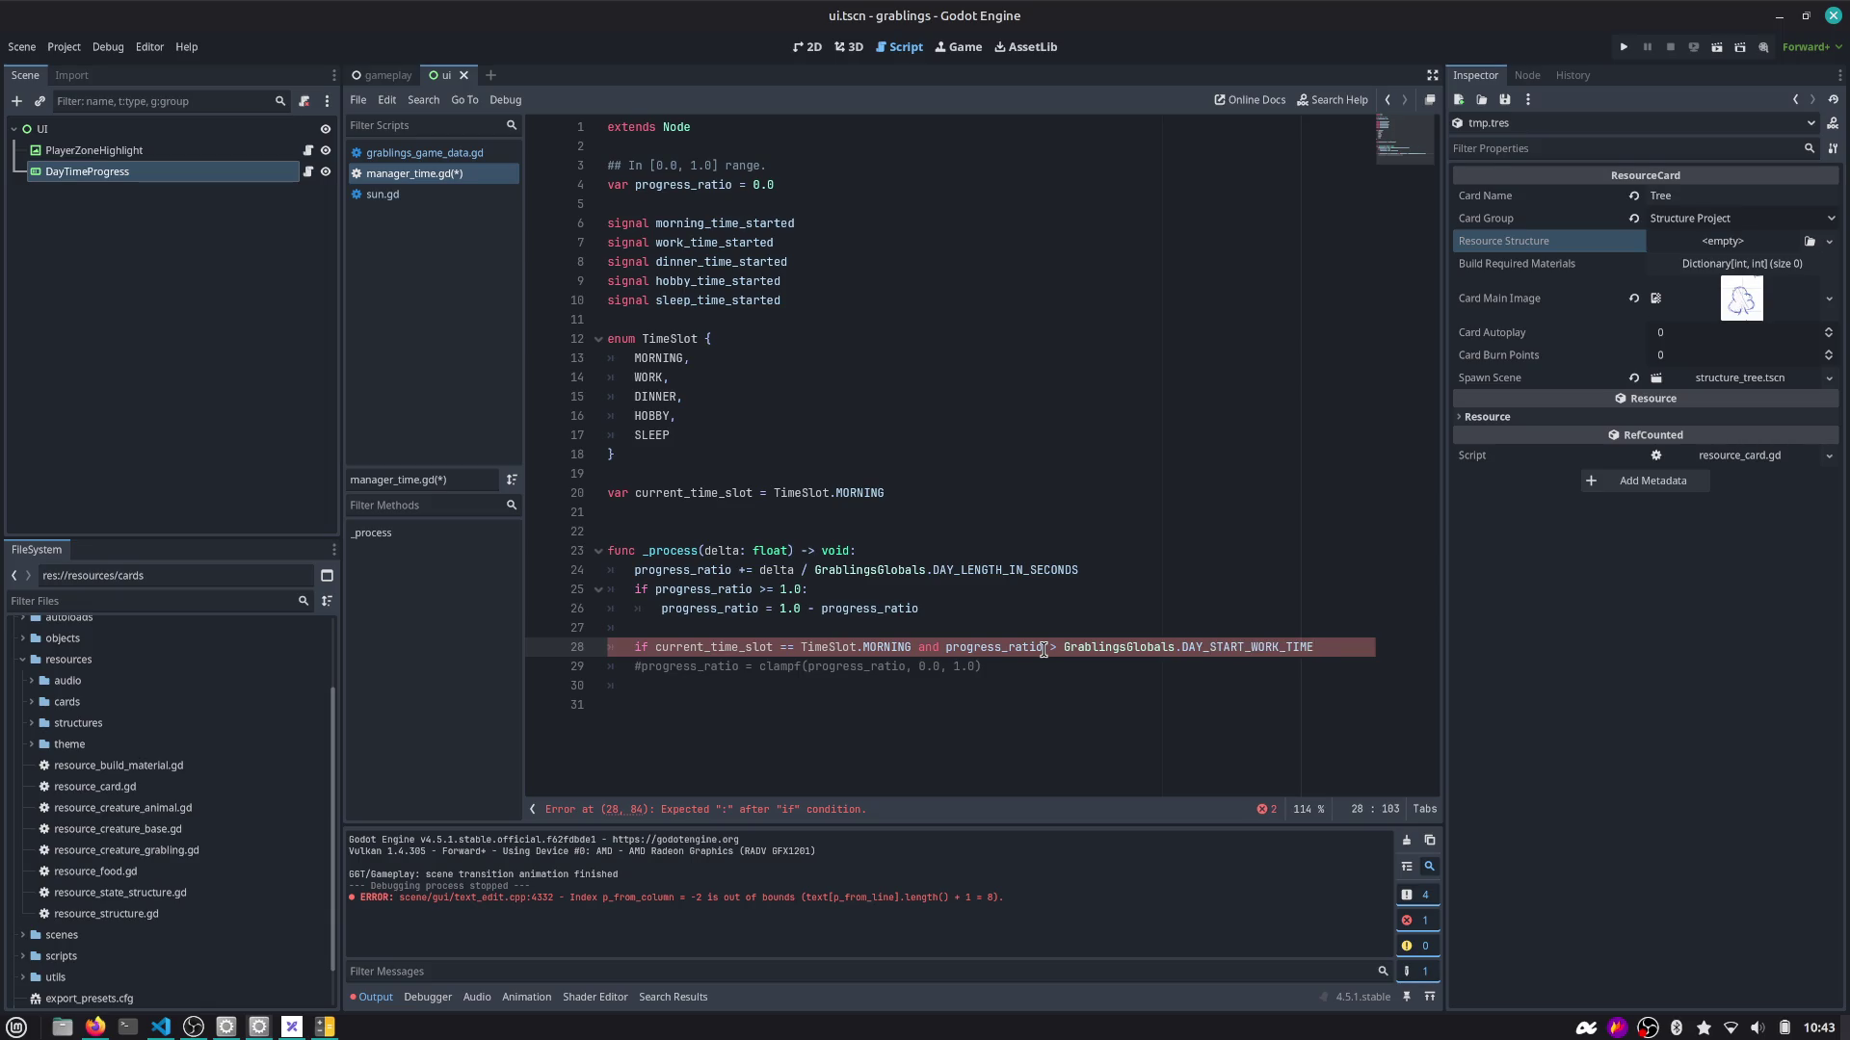
{"action": "type", "text": ":"}
In the if body, set current_time_slot to TimeSlot.WORK and start work_time_started.emit()
{"action": "key", "text": "Return"}
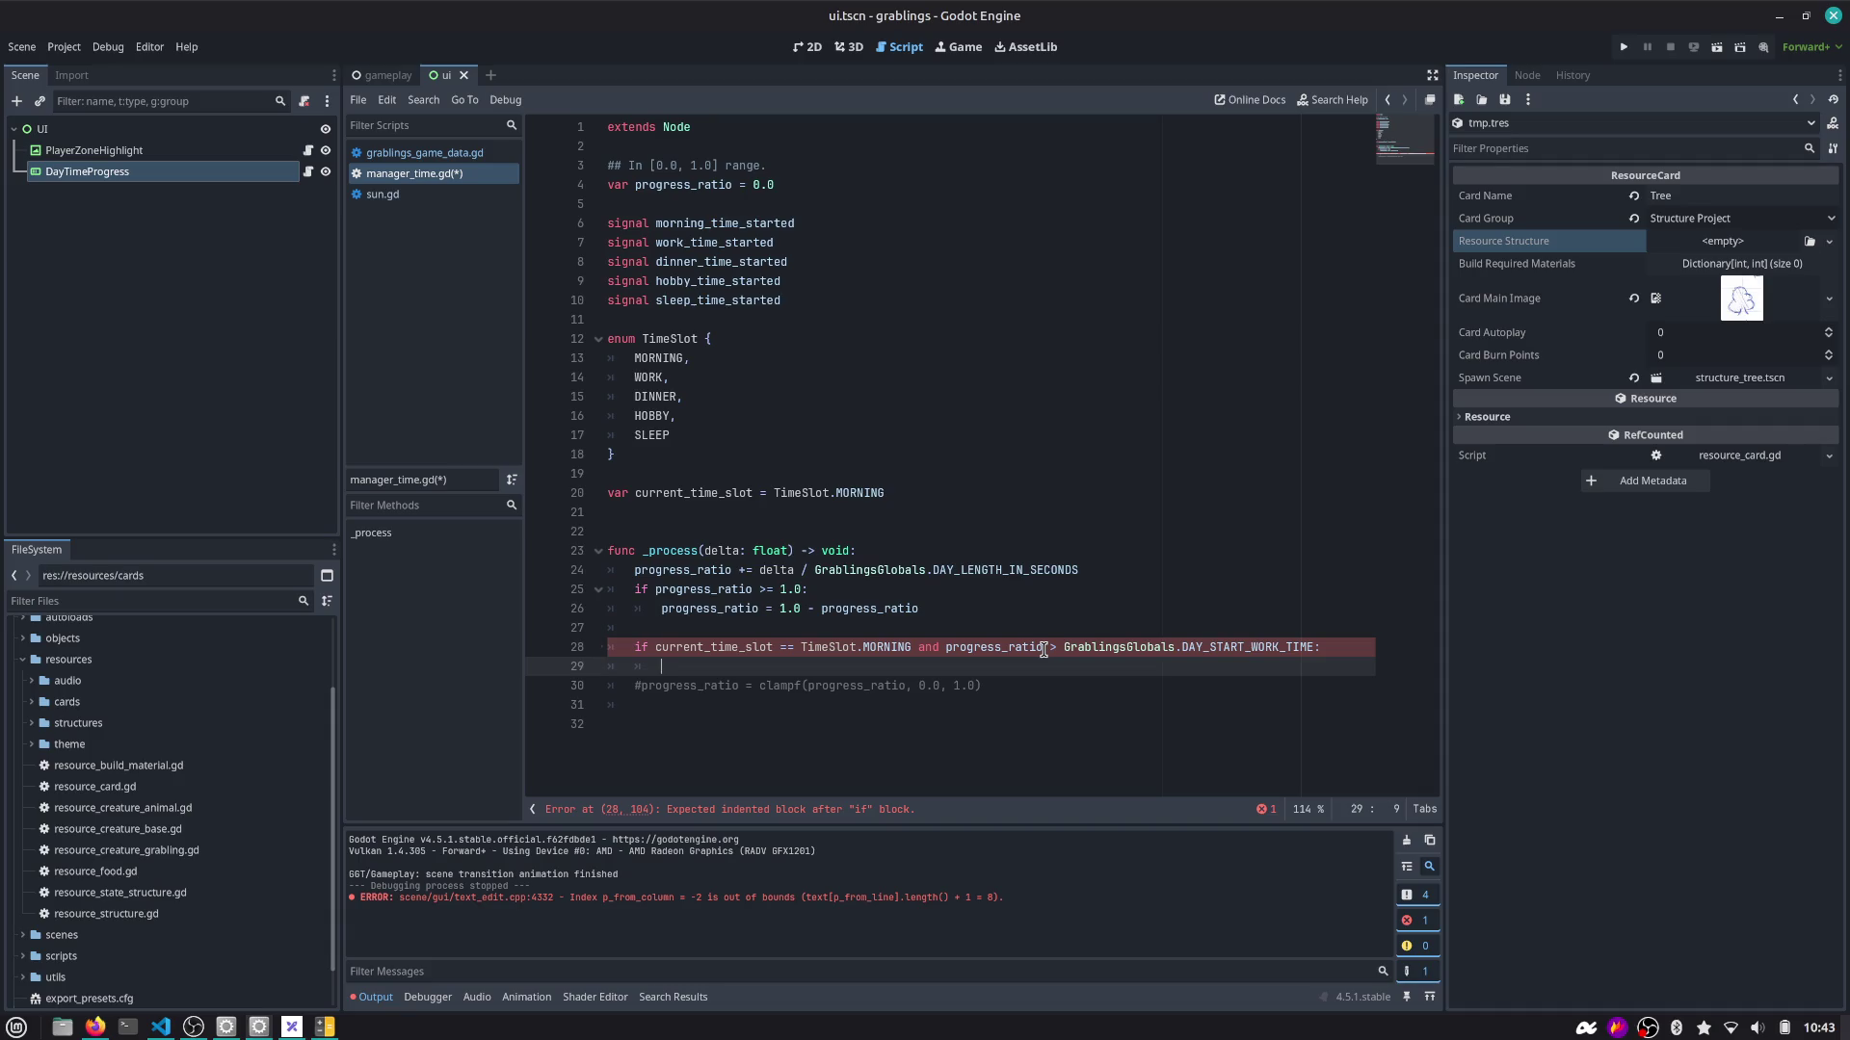
{"action": "type", "text": "current_time_slot = "}
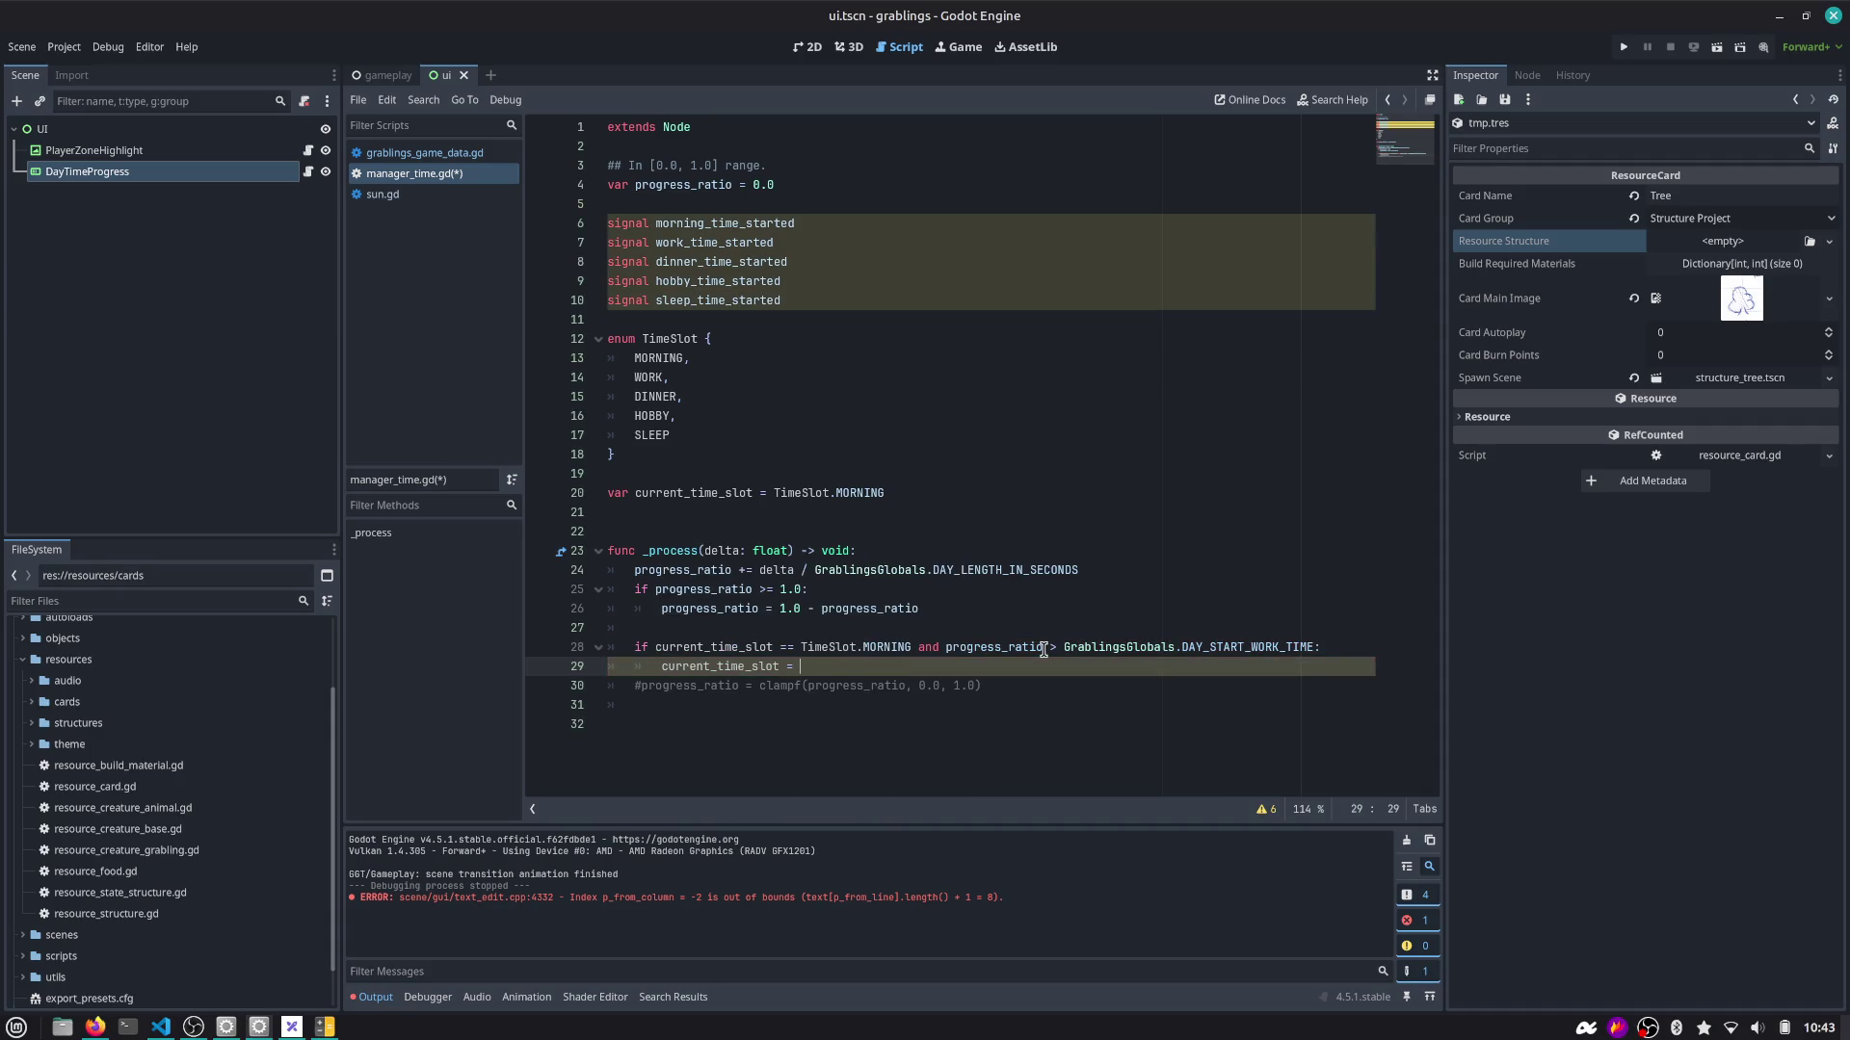
{"action": "type", "text": "TimeSlot.WORK"}
{"action": "key", "text": "Return"}
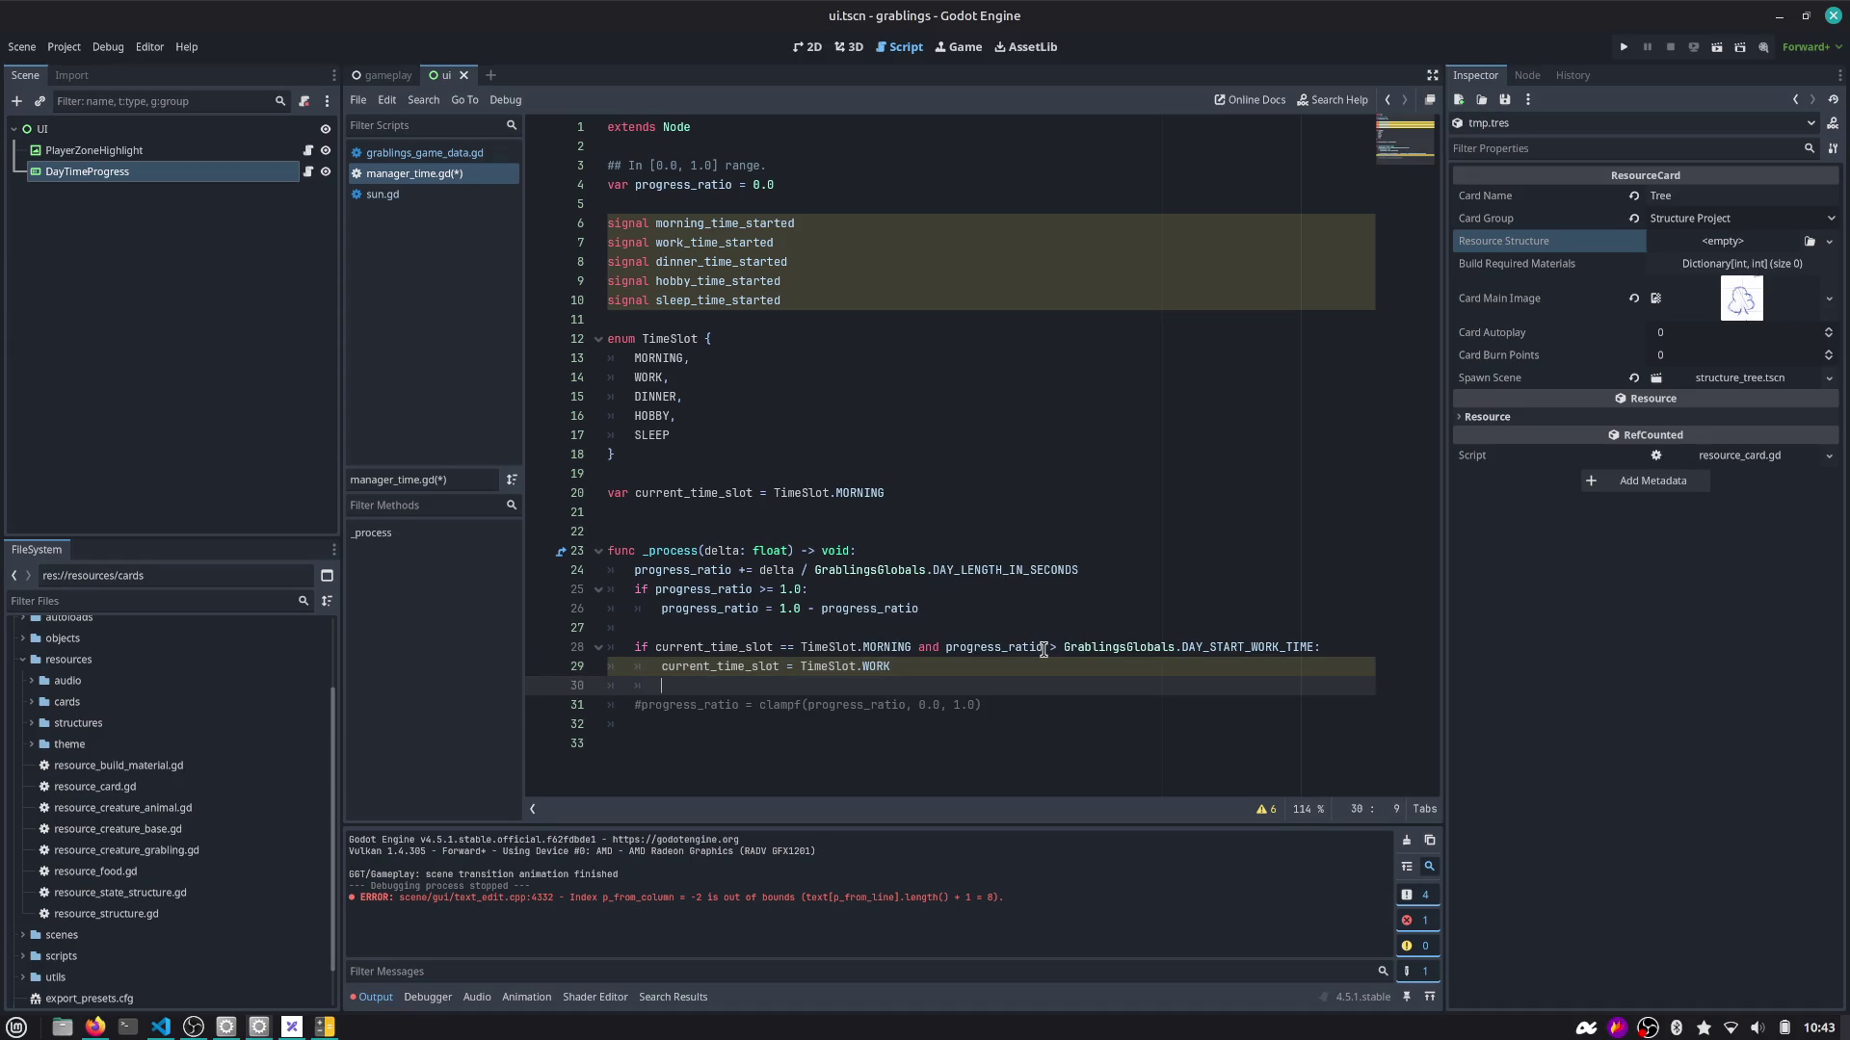
{"action": "type", "text": "work_time_started.e"}
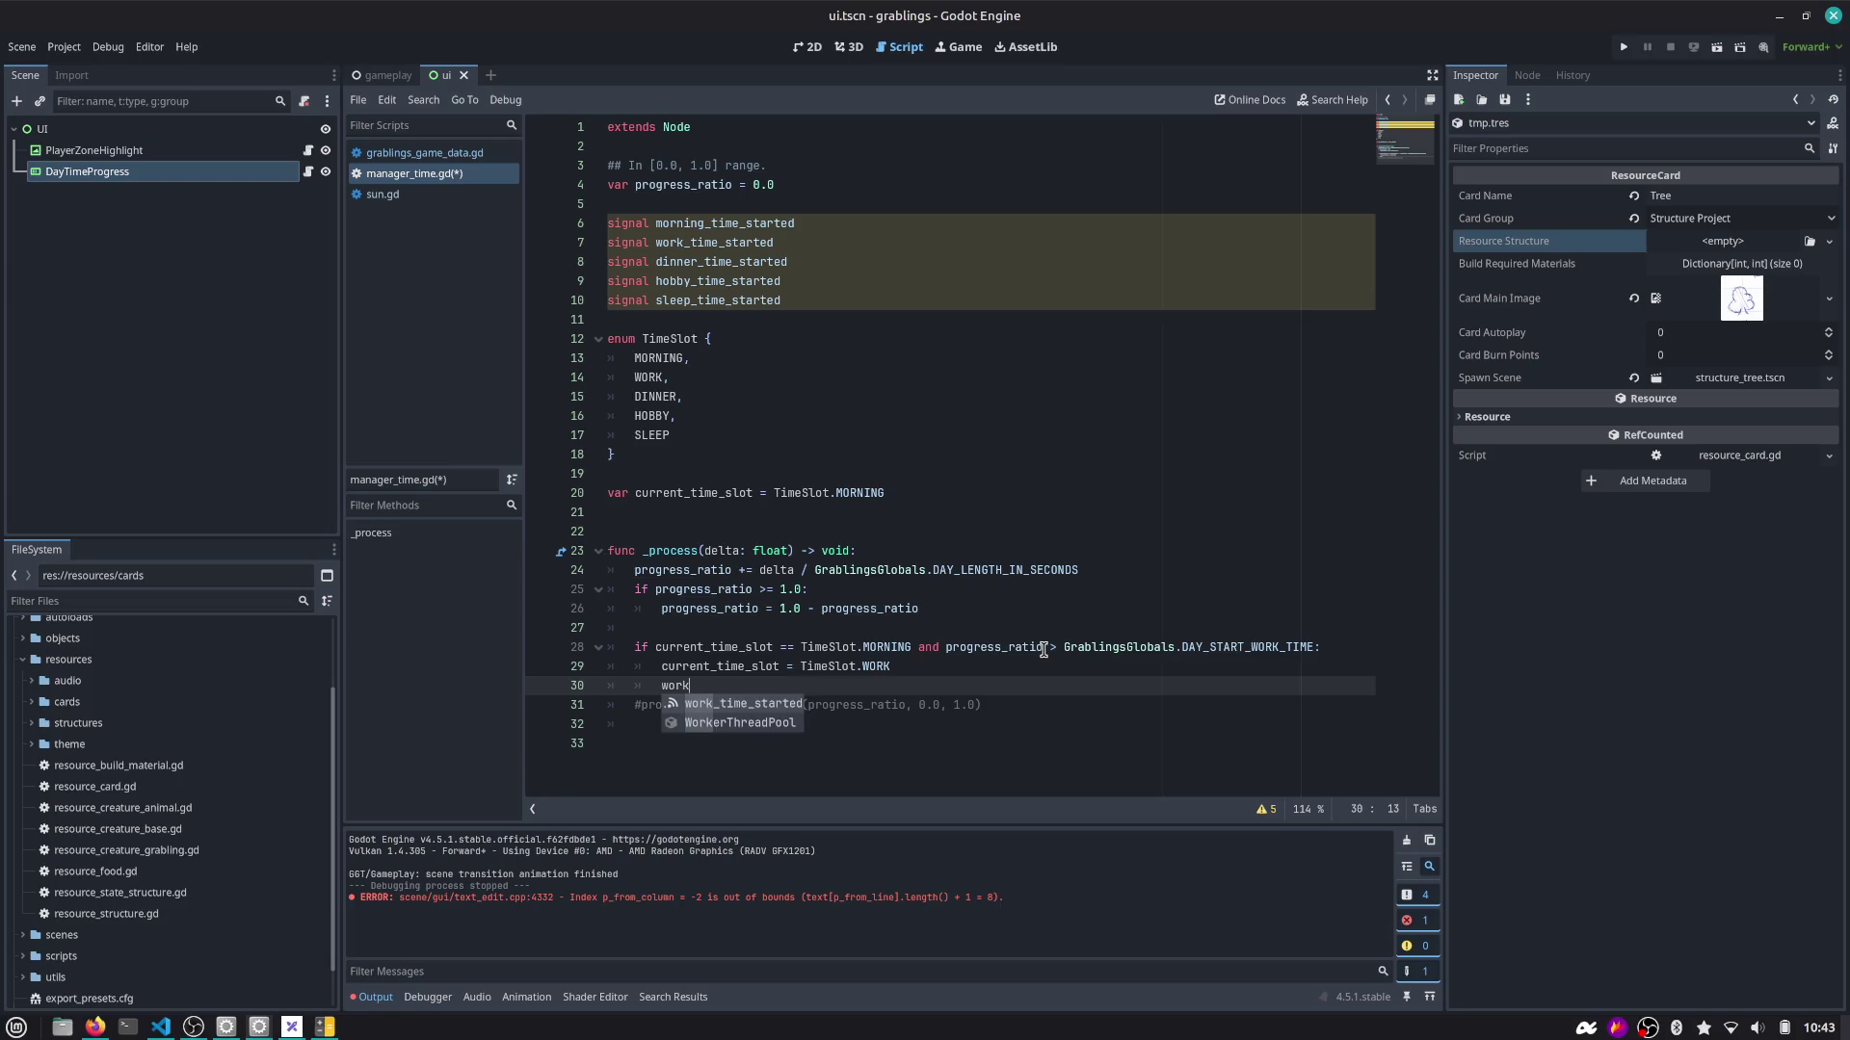
Complete work_time_started.emit() and add 'func _ready() -> void:' with pass above _process
{"action": "key", "text": "Return"}
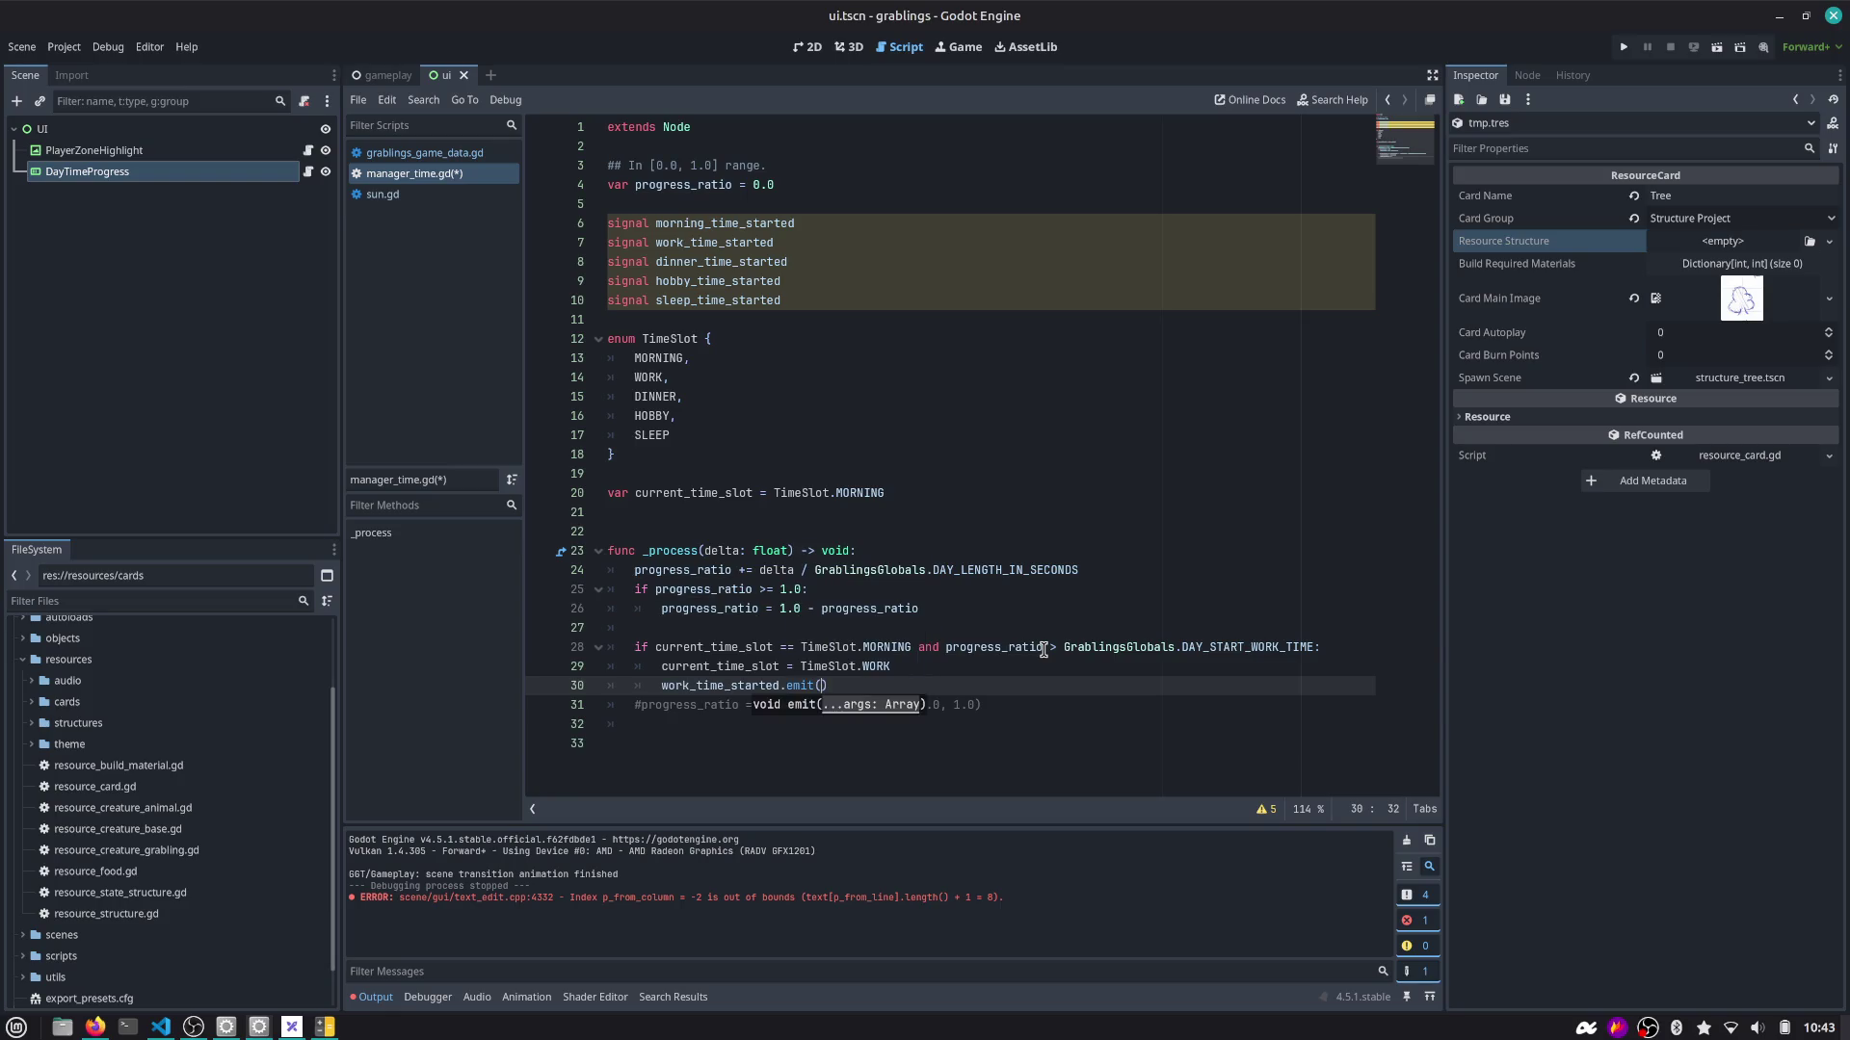
{"action": "key", "text": "Up"}
{"action": "key", "text": "Up"}
{"action": "key", "text": "Up"}
{"action": "key", "text": "Up"}
{"action": "key", "text": "Up"}
{"action": "key", "text": "Return"}
{"action": "key", "text": "Return"}
{"action": "key", "text": "Up"}
{"action": "type", "text": "func "}
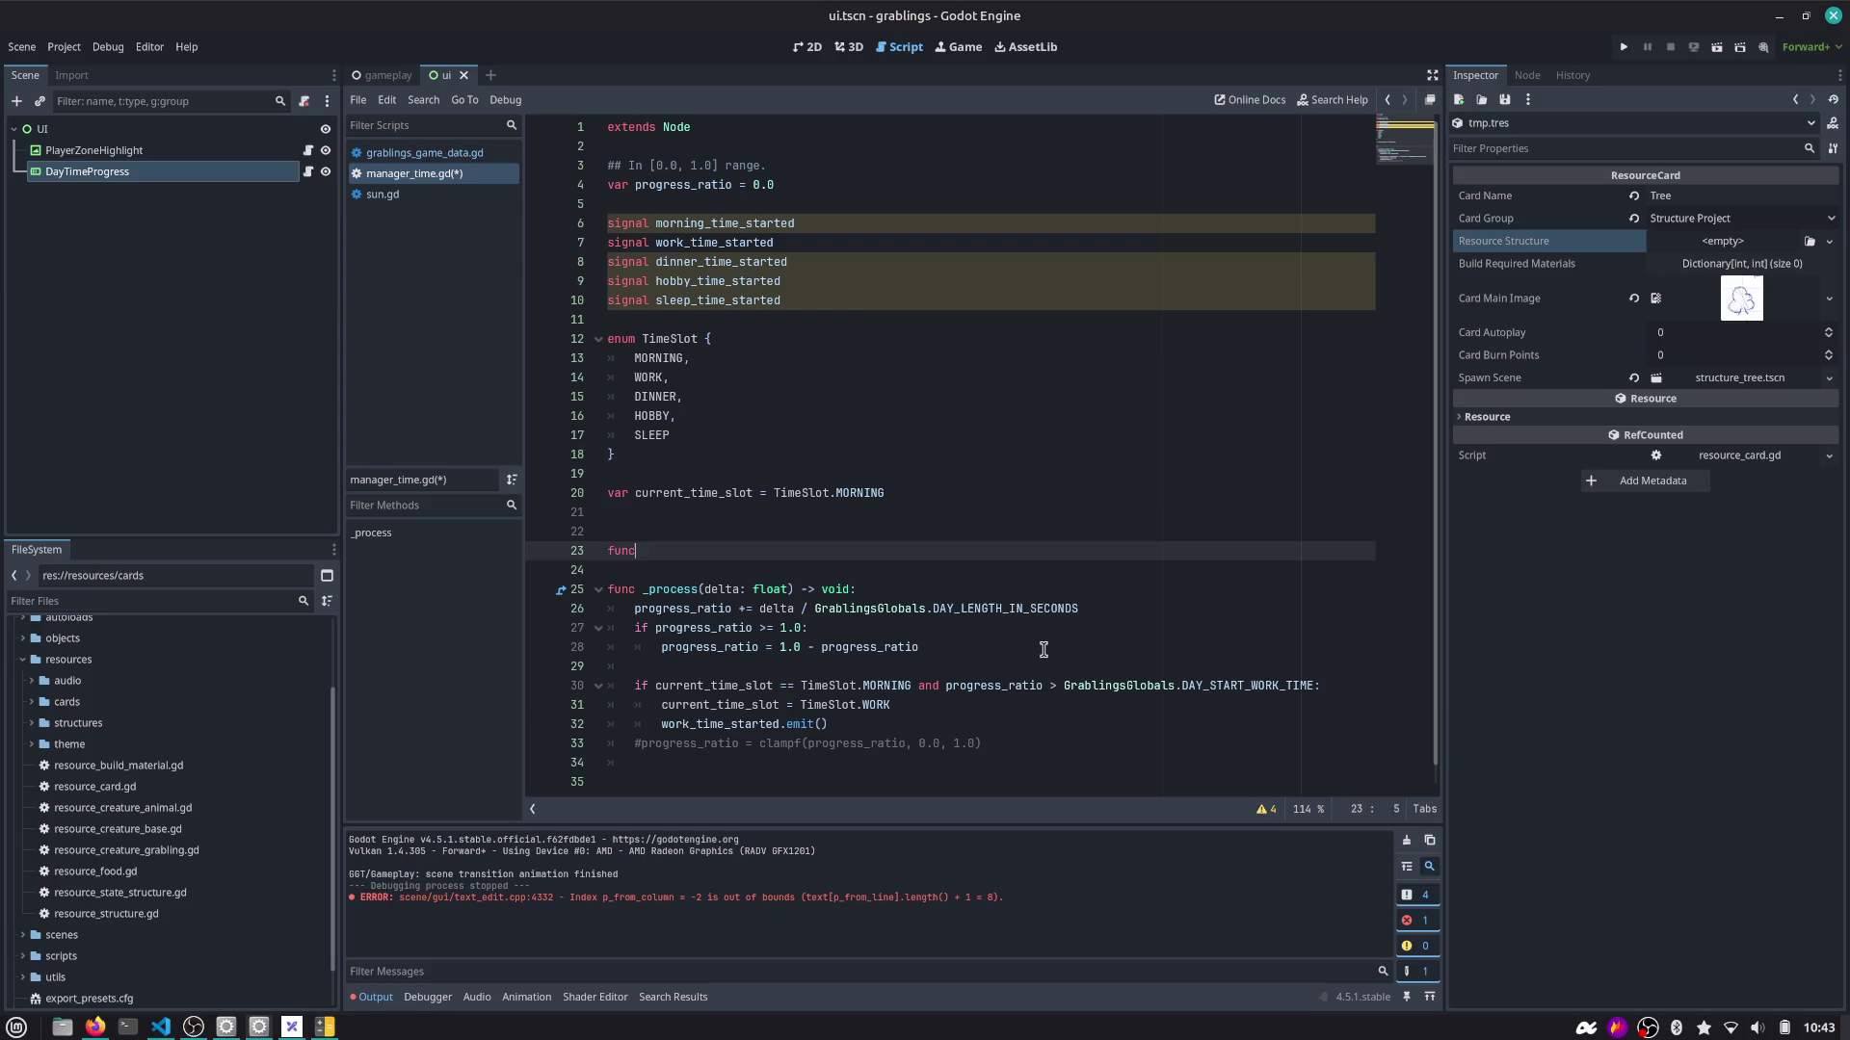
{"action": "type", "text": "_"}
{"action": "key", "text": "Return"}
{"action": "key", "text": "ctrl+BackSpace"}
{"action": "key", "text": "ctrl+BackSpace"}
{"action": "key", "text": "ctrl+BackSpace"}
{"action": "type", "text": "_re"}
{"action": "key", "text": "Return"}
{"action": "key", "text": "Return"}
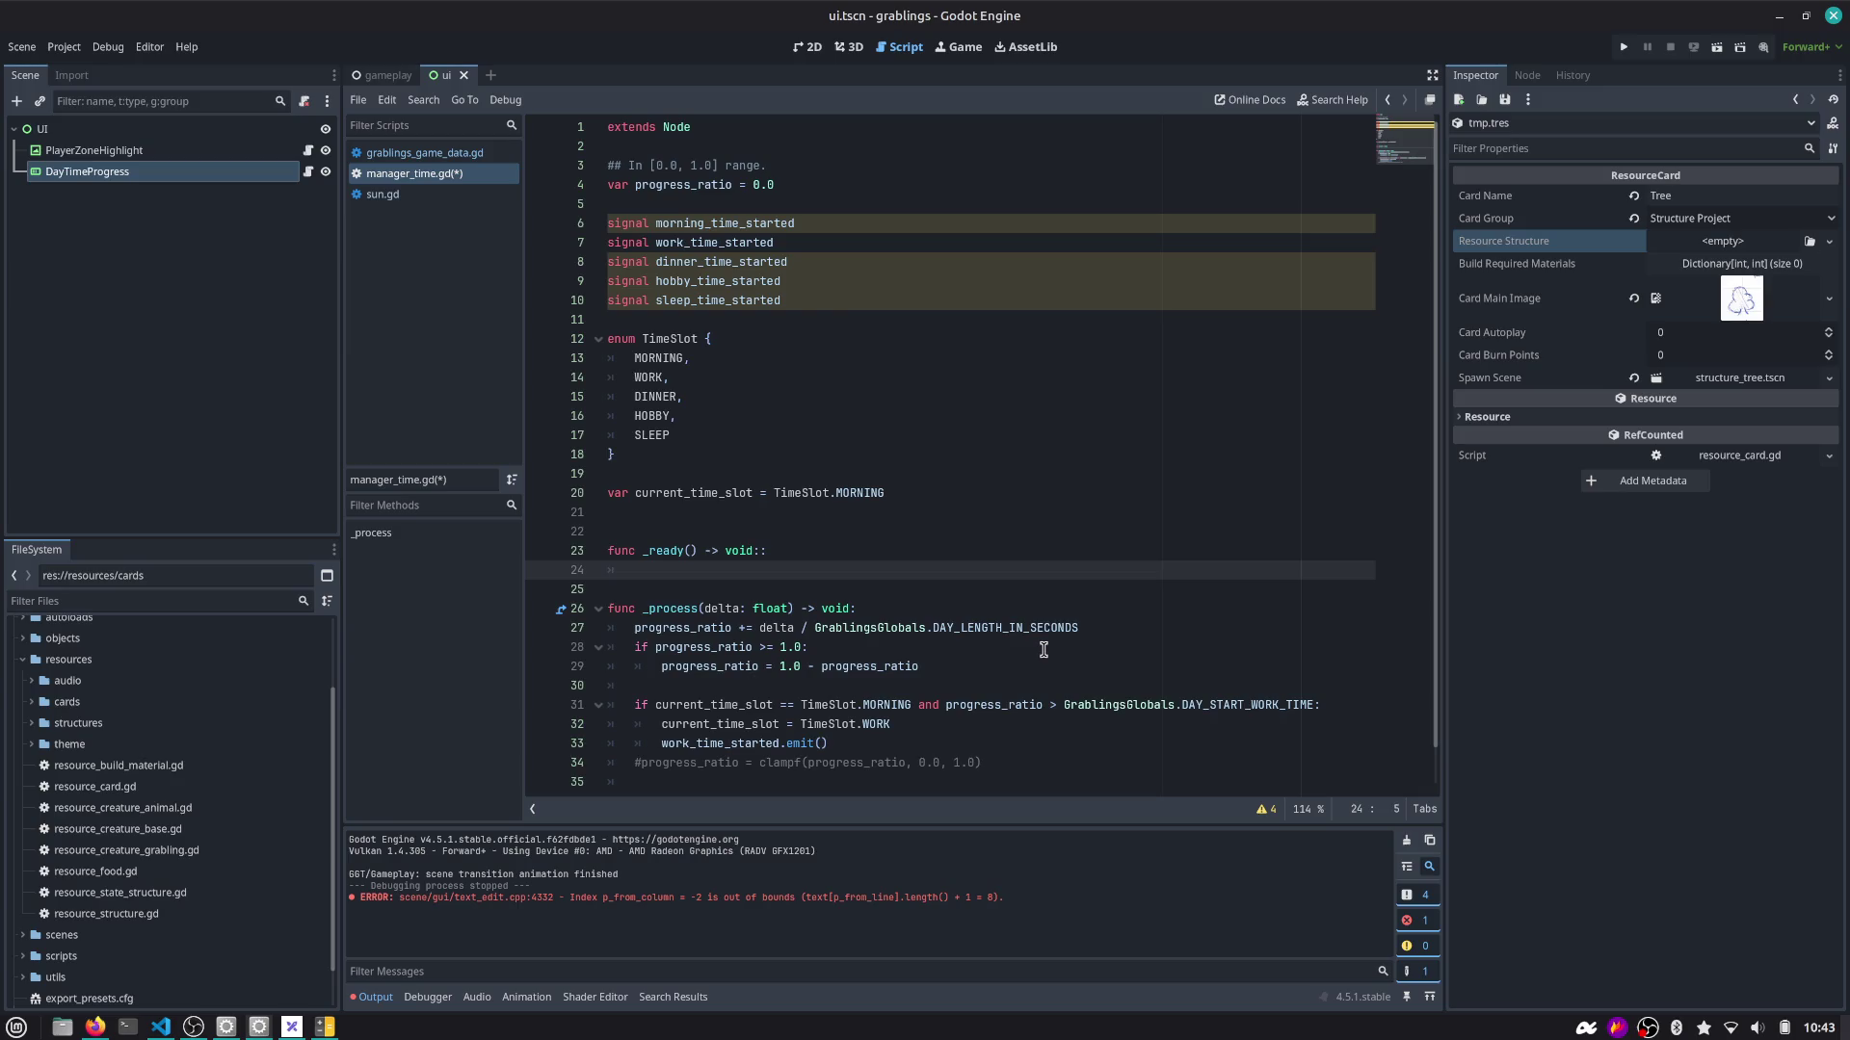
{"action": "key", "text": "BackSpace"}
{"action": "key", "text": "BackSpace"}
{"action": "key", "text": "BackSpace"}
{"action": "key", "text": "Return"}
{"action": "type", "text": "pass"}
{"action": "key", "text": "Return"}
{"action": "key", "text": "Return"}
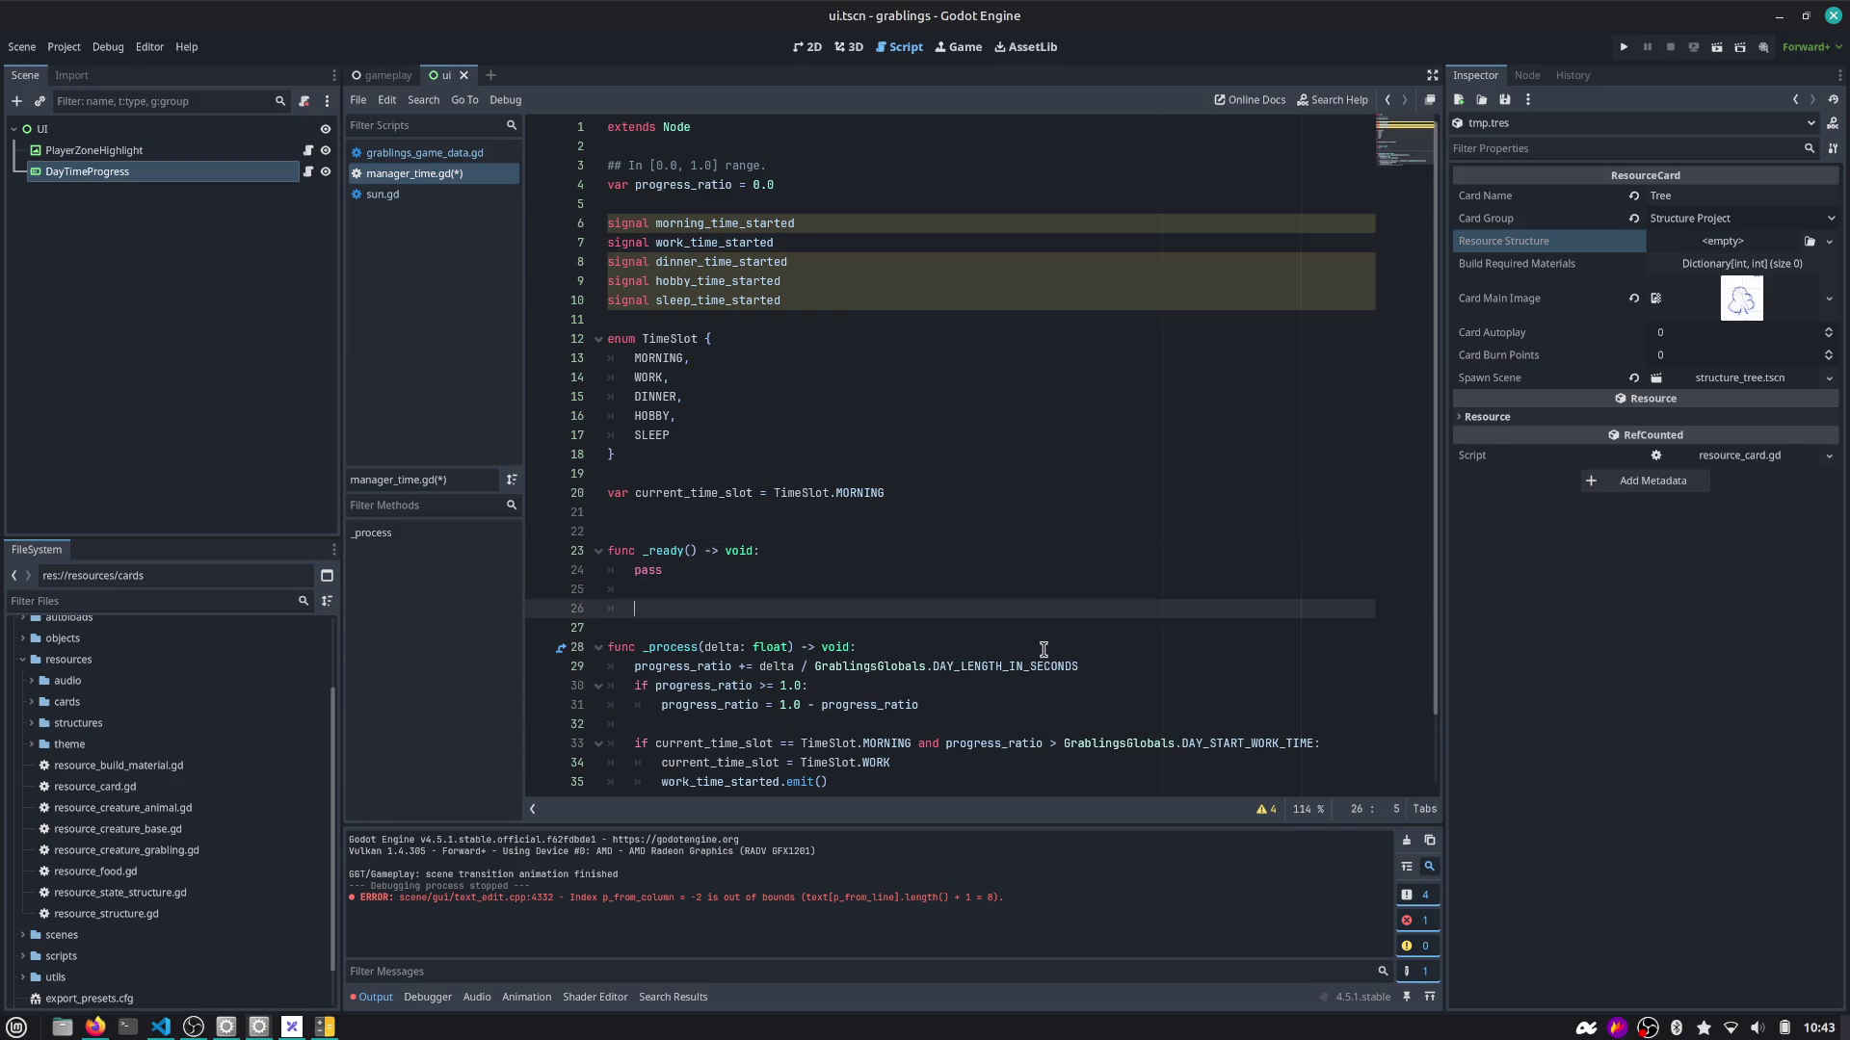
Add '# TODO: implement this after saves loading is done.' above pass and save manager_time.gd
{"action": "left_click", "coordinate": [709, 576]}
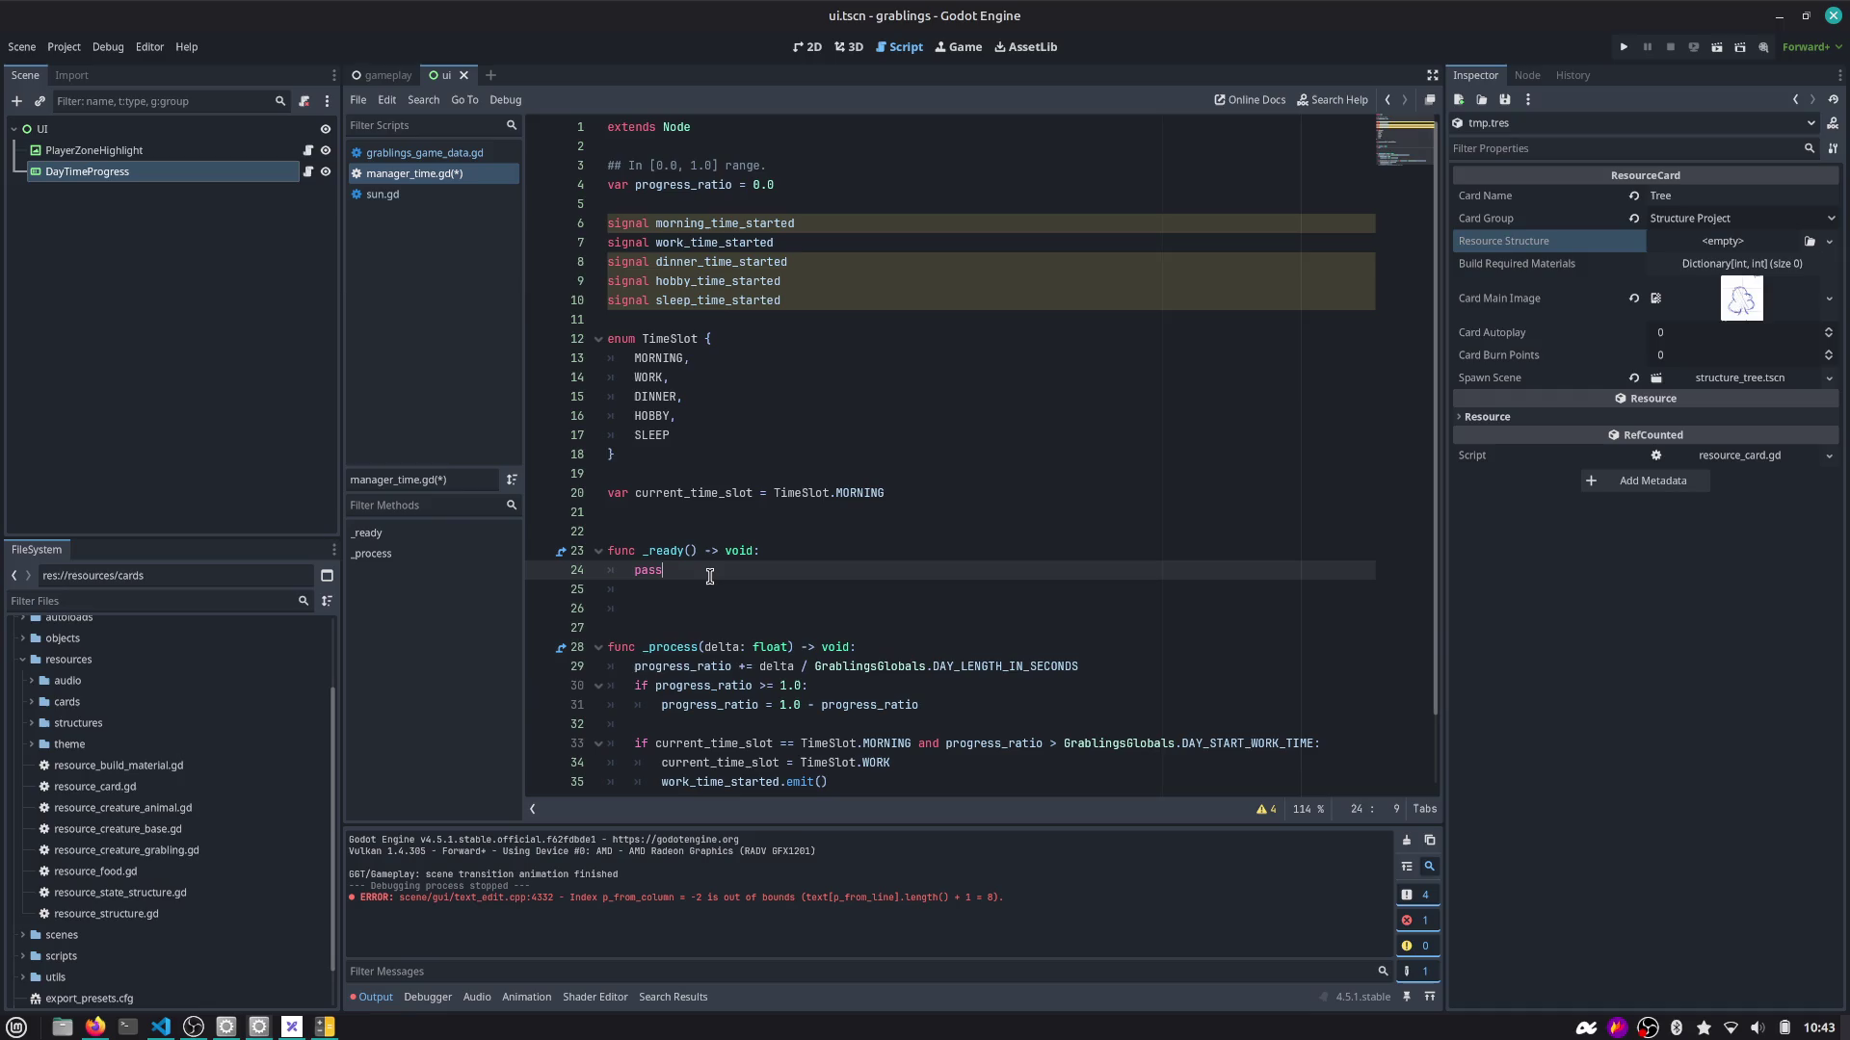
{"action": "key", "text": "Down"}
{"action": "key", "text": "ctrl+shift+k"}
{"action": "key", "text": "Up"}
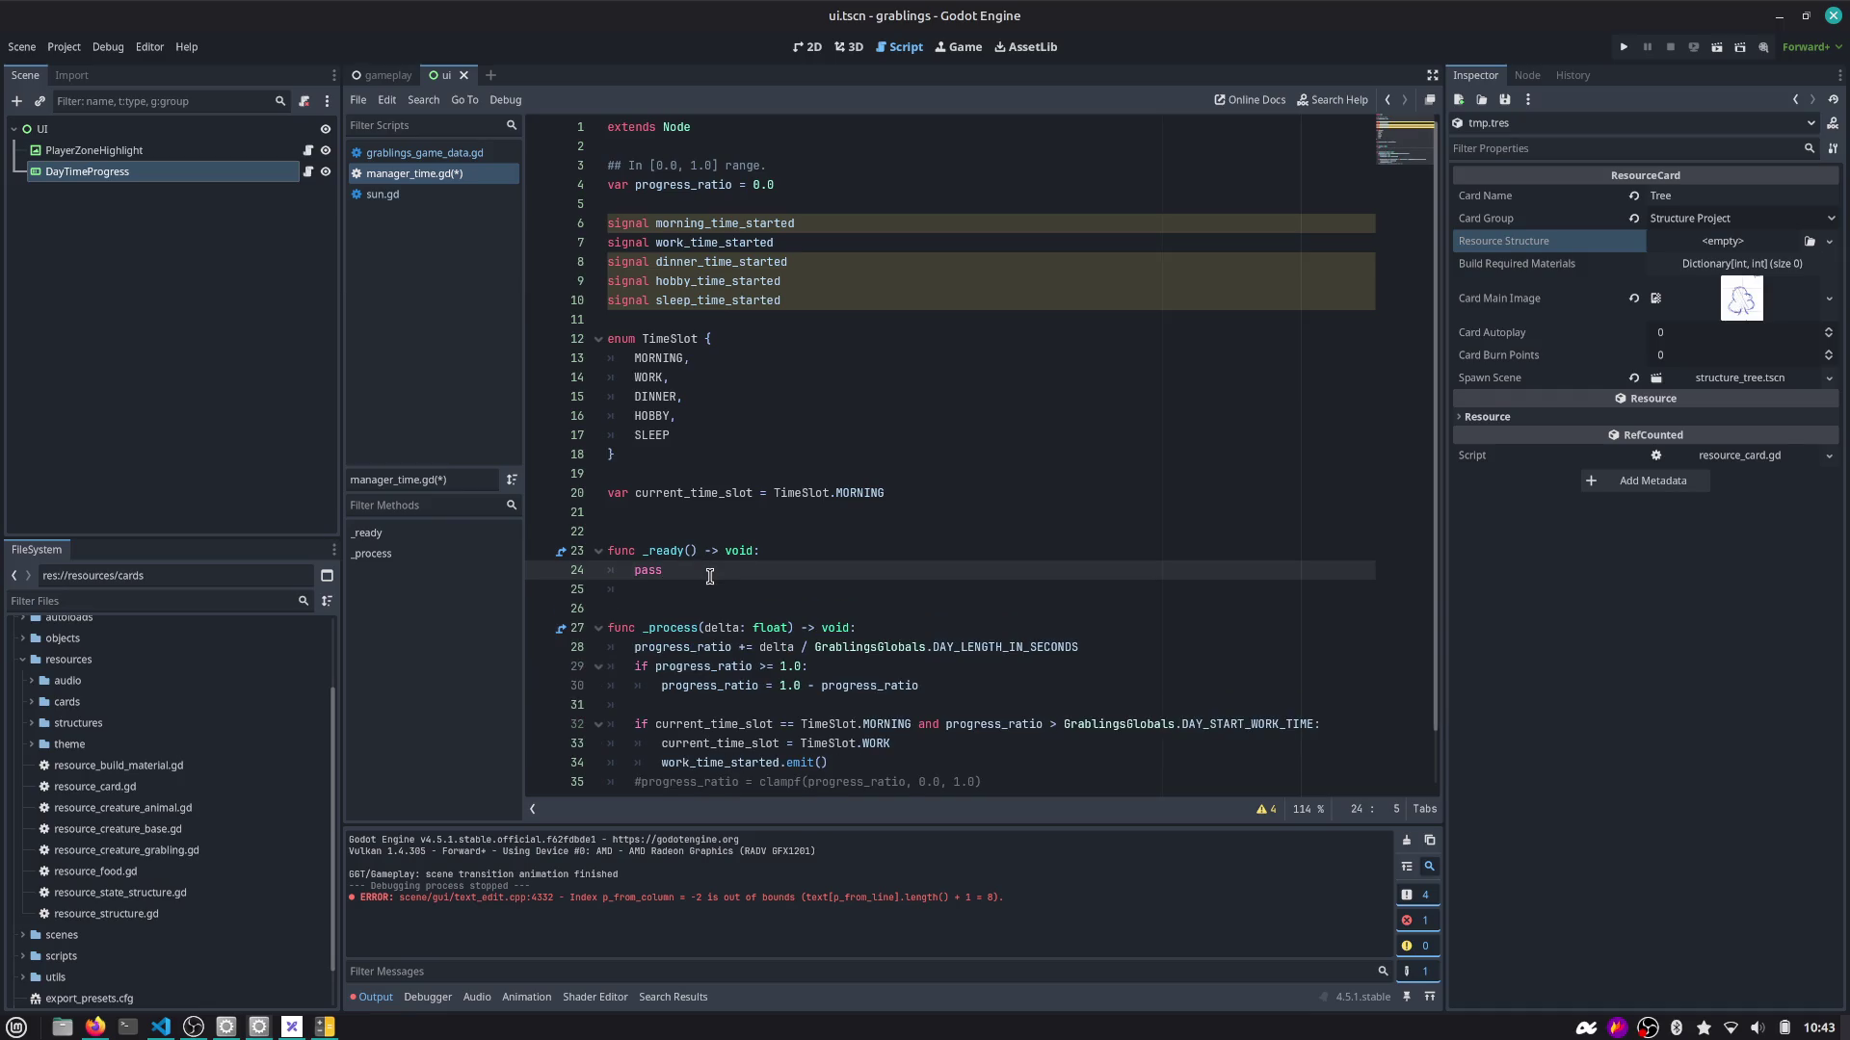
{"action": "key", "text": "Up"}
{"action": "key", "text": "End"}
{"action": "key", "text": "Return"}
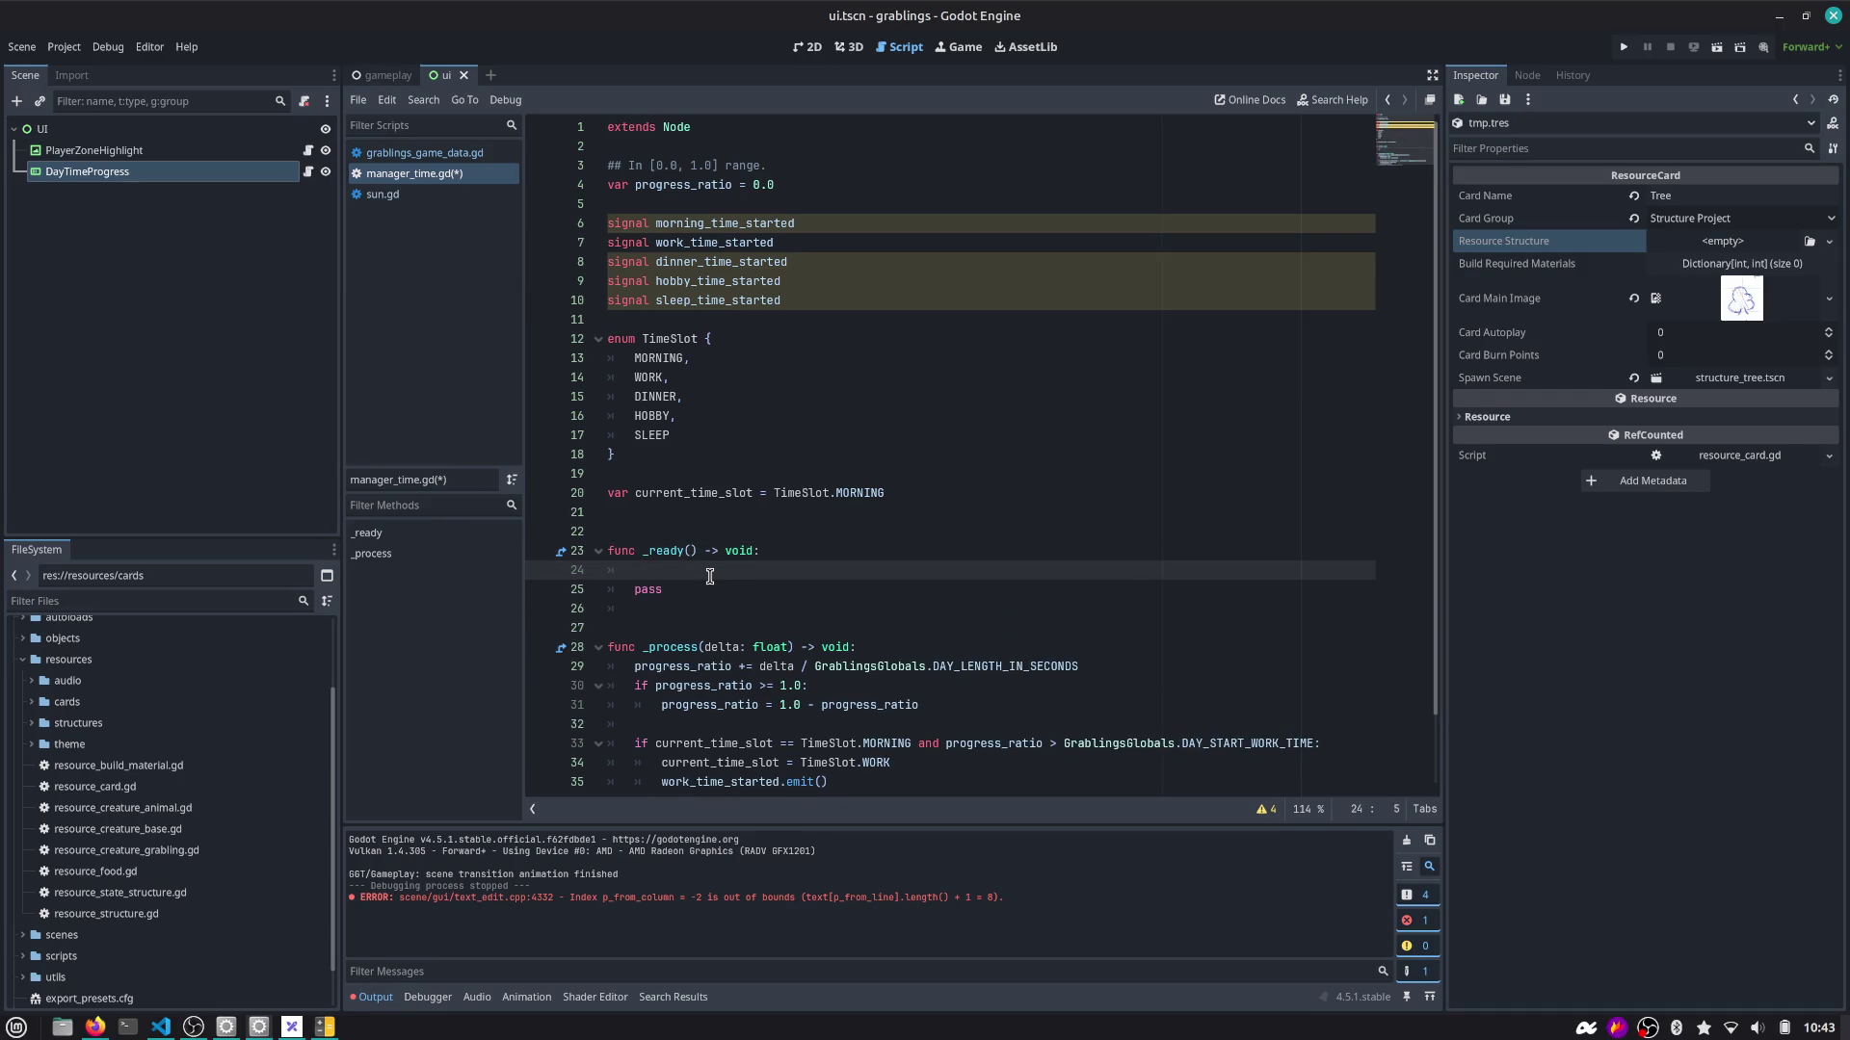
{"action": "type", "text": "TODO: "}
{"action": "type", "text": "implement thi"}
{"action": "key", "text": "BackSpace"}
{"action": "key", "text": "BackSpace"}
{"action": "key", "text": "BackSpace"}
{"action": "type", "text": "when s"}
{"action": "type", "text": "aves loading is d"}
{"action": "type", "text": "one."}
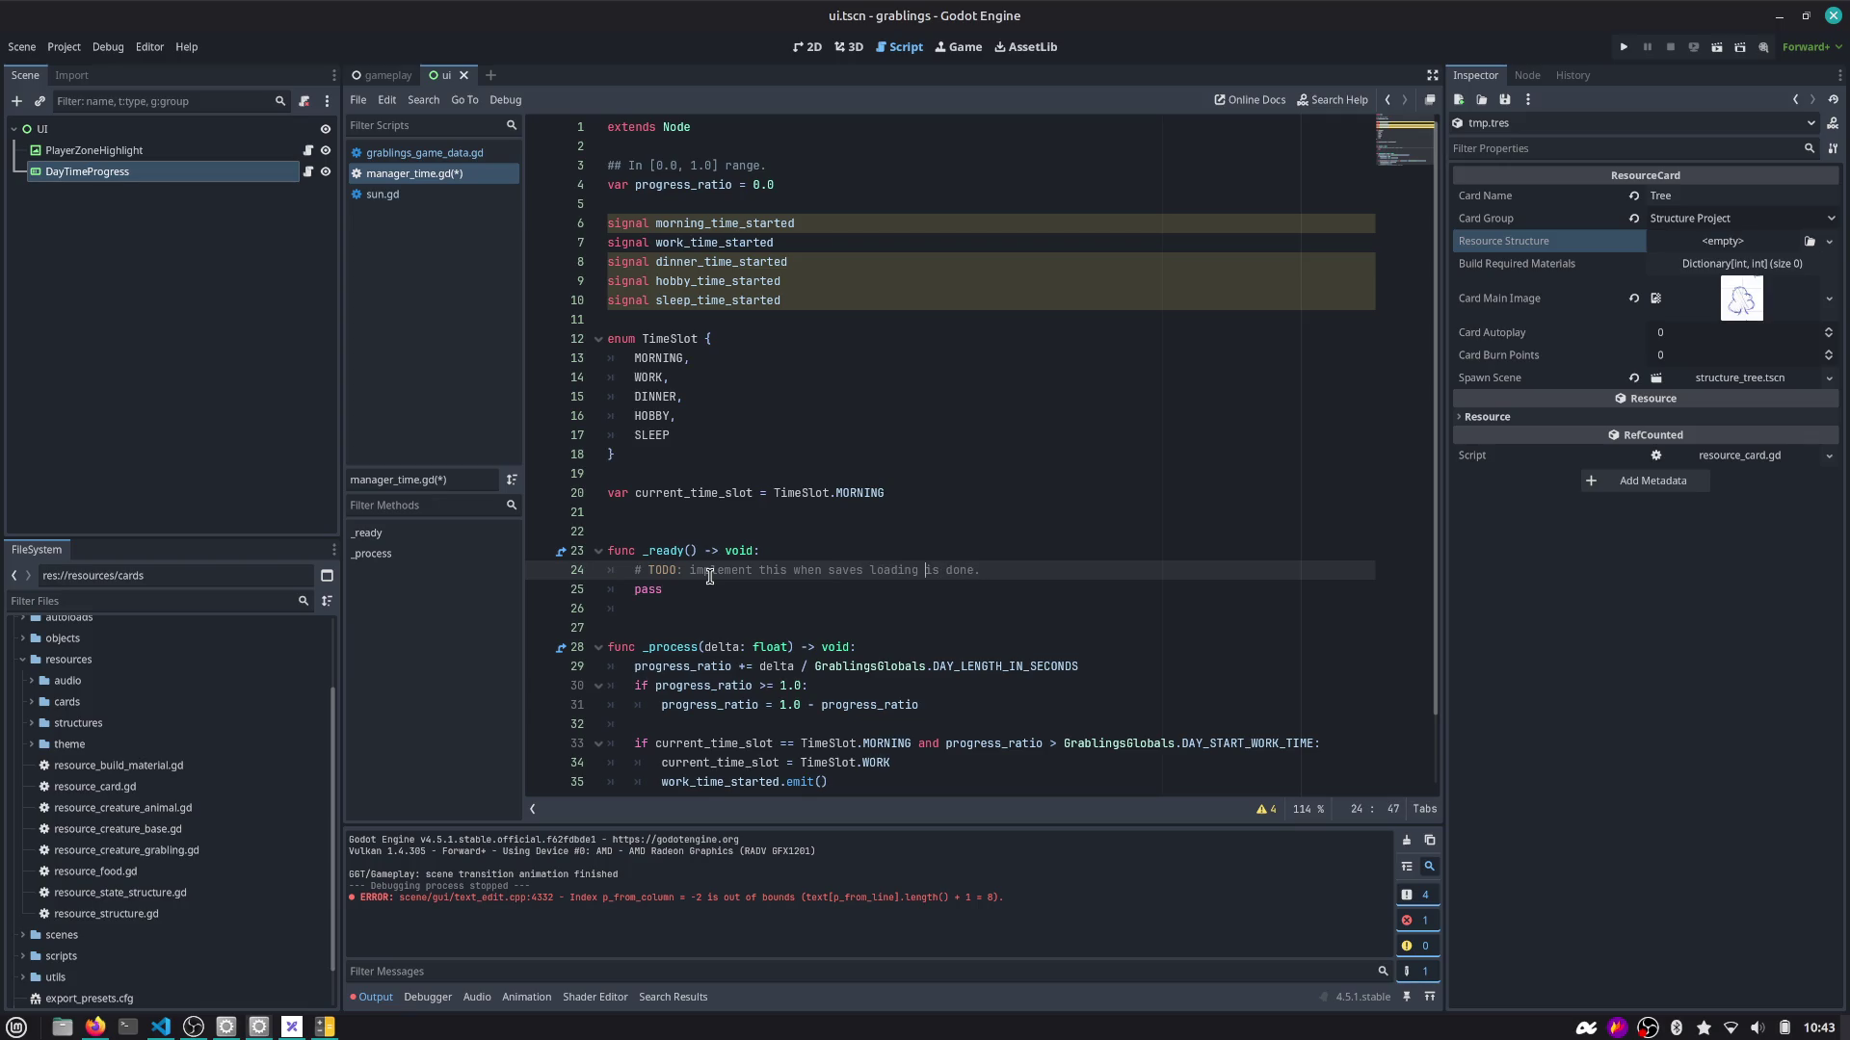
{"action": "key", "text": "ctrl+shift+Left"}
{"action": "type", "text": "after"}
{"action": "key", "text": "End"}
{"action": "key", "text": "ctrl+s"}
Review the day-phase signals and return to the end of the work_time_started.emit() line
{"action": "double_click", "coordinate": [703, 262]}
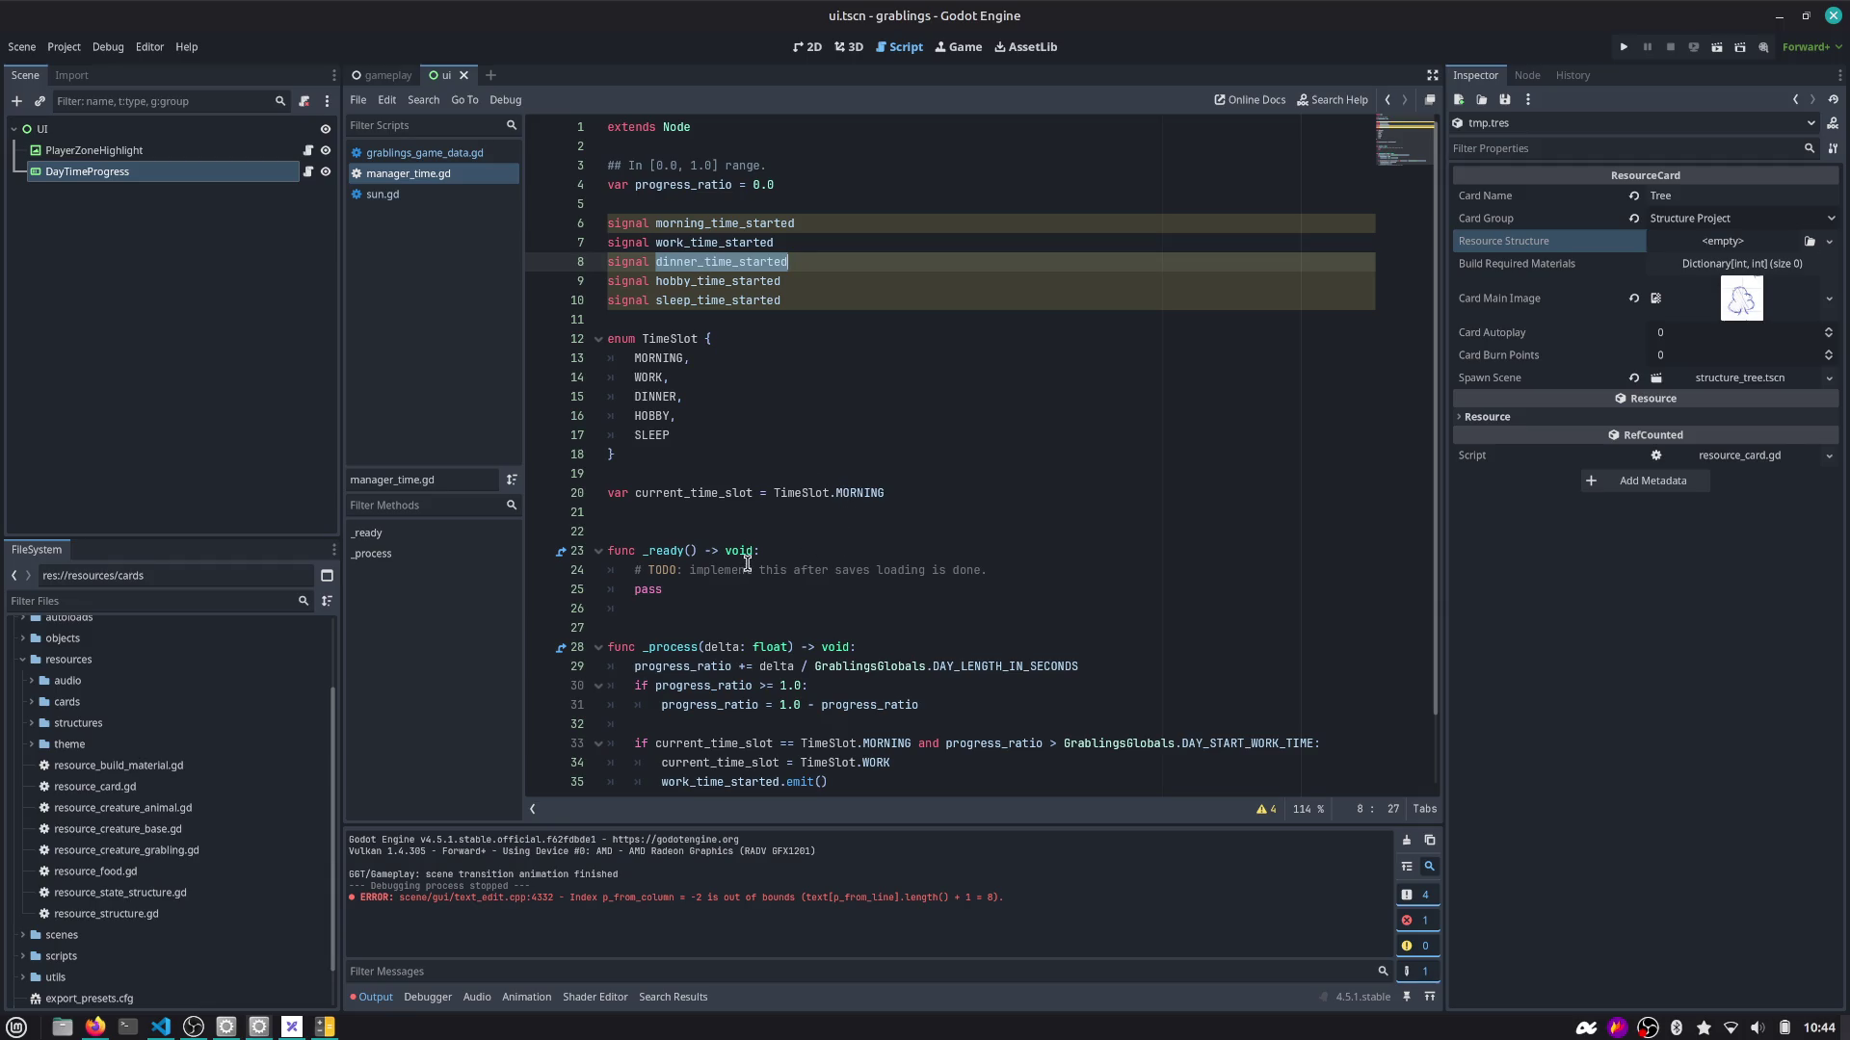
{"action": "scroll", "coordinate": [746, 563], "scroll_direction": "down", "scroll_amount": 1}
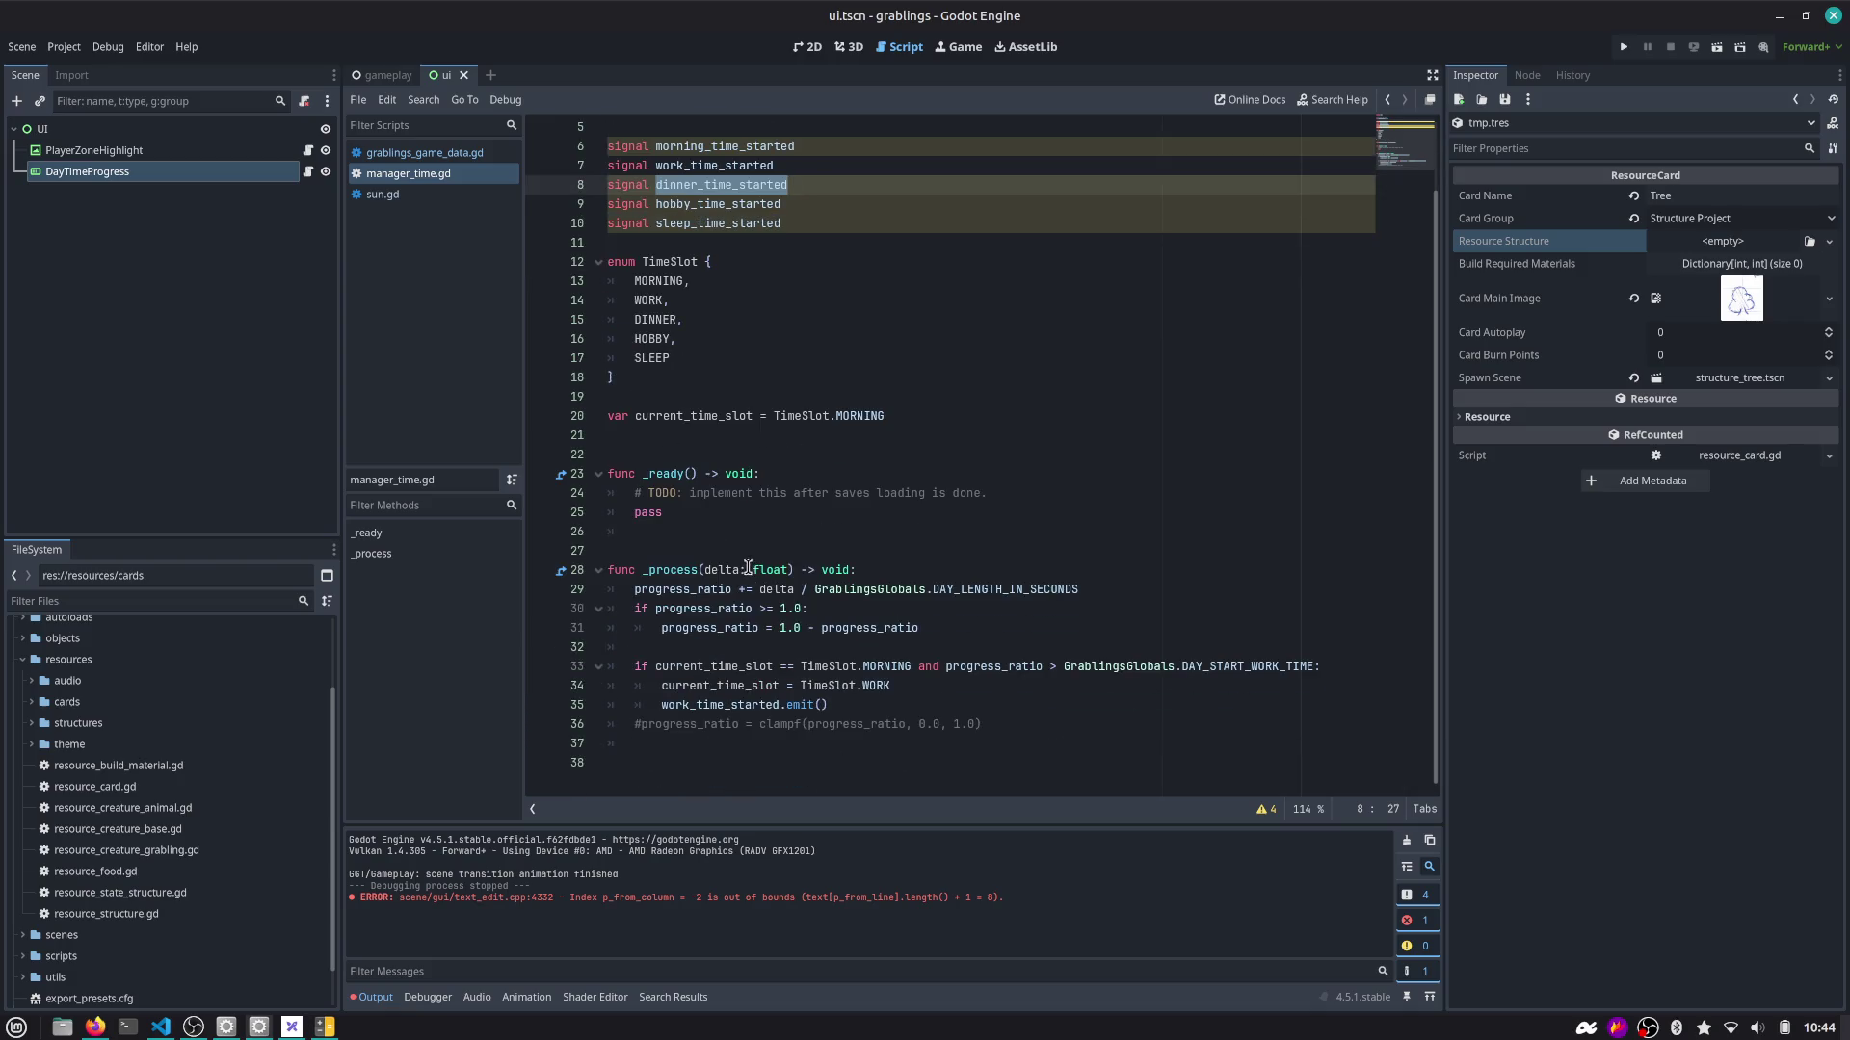
{"action": "left_click", "coordinate": [910, 699]}
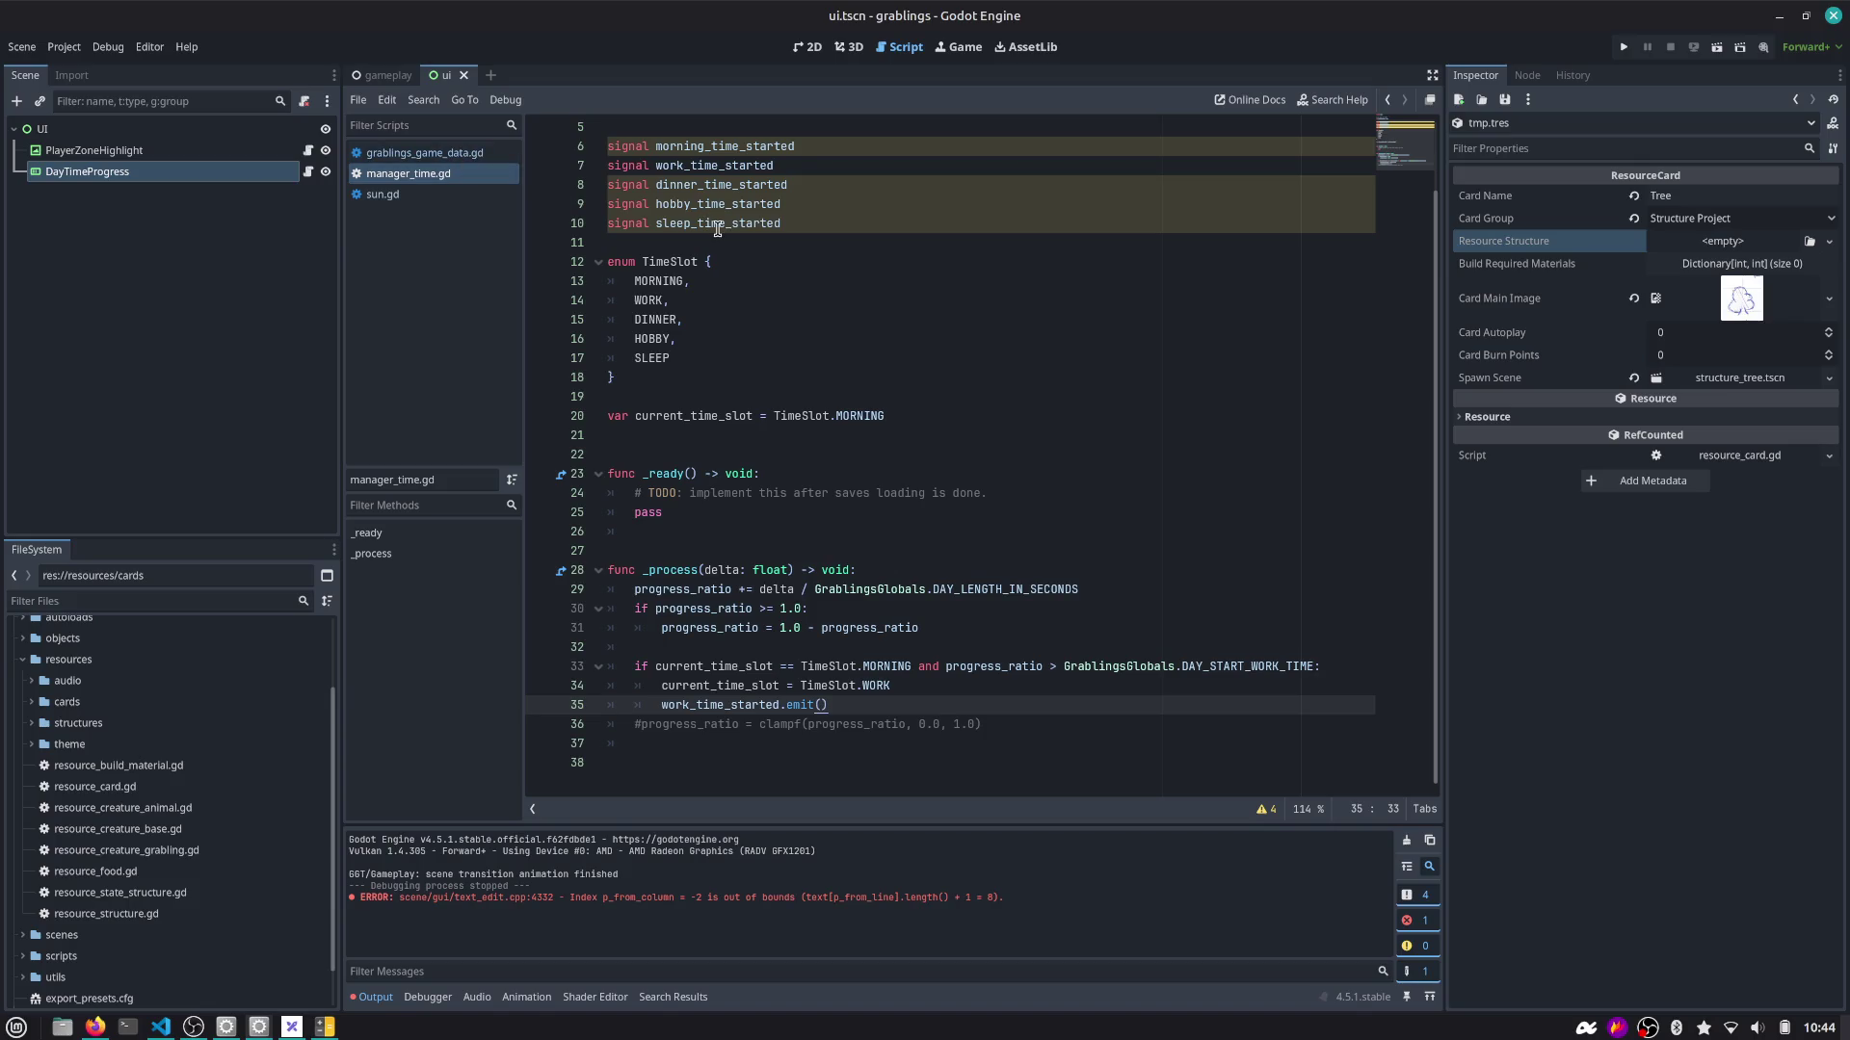
Open creature_grabling.gd through the quick script finder
{"action": "key", "text": "ctrl+alt+o"}
{"action": "type", "text": "creature_grabl"}
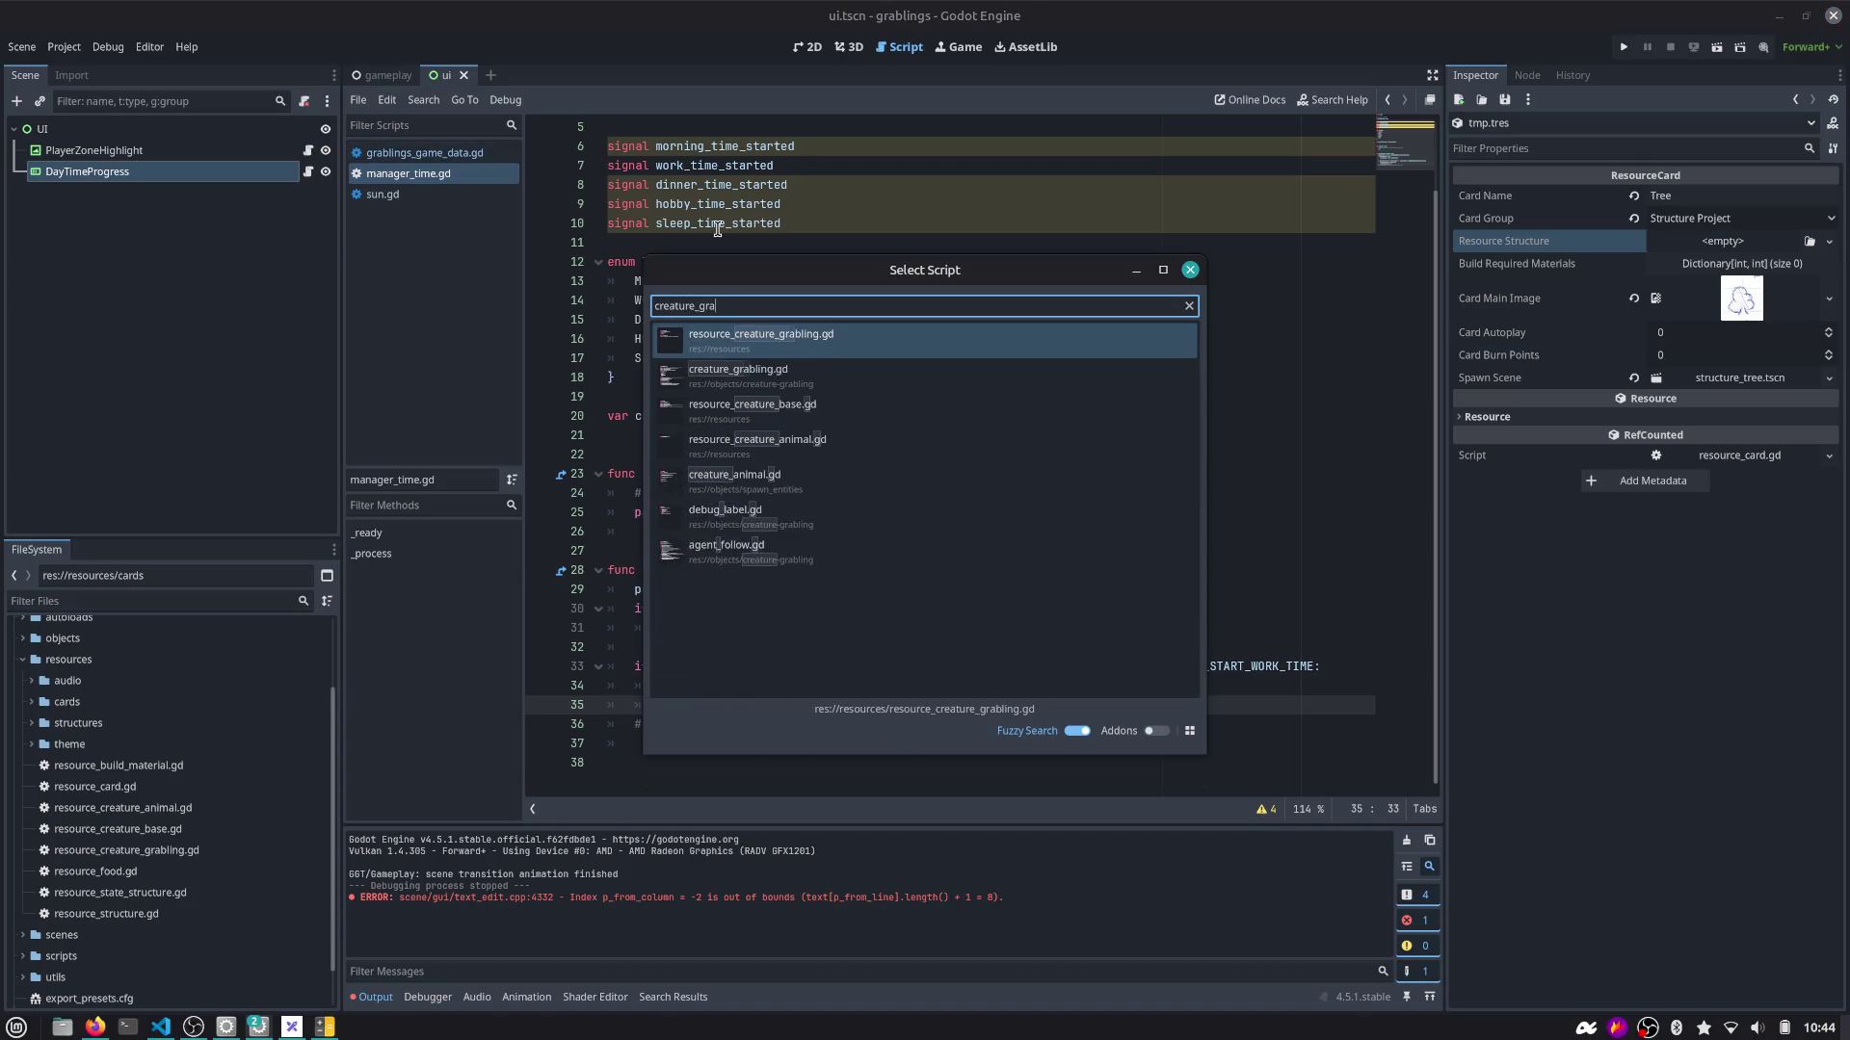
{"action": "key", "text": "Down"}
{"action": "key", "text": "Return"}
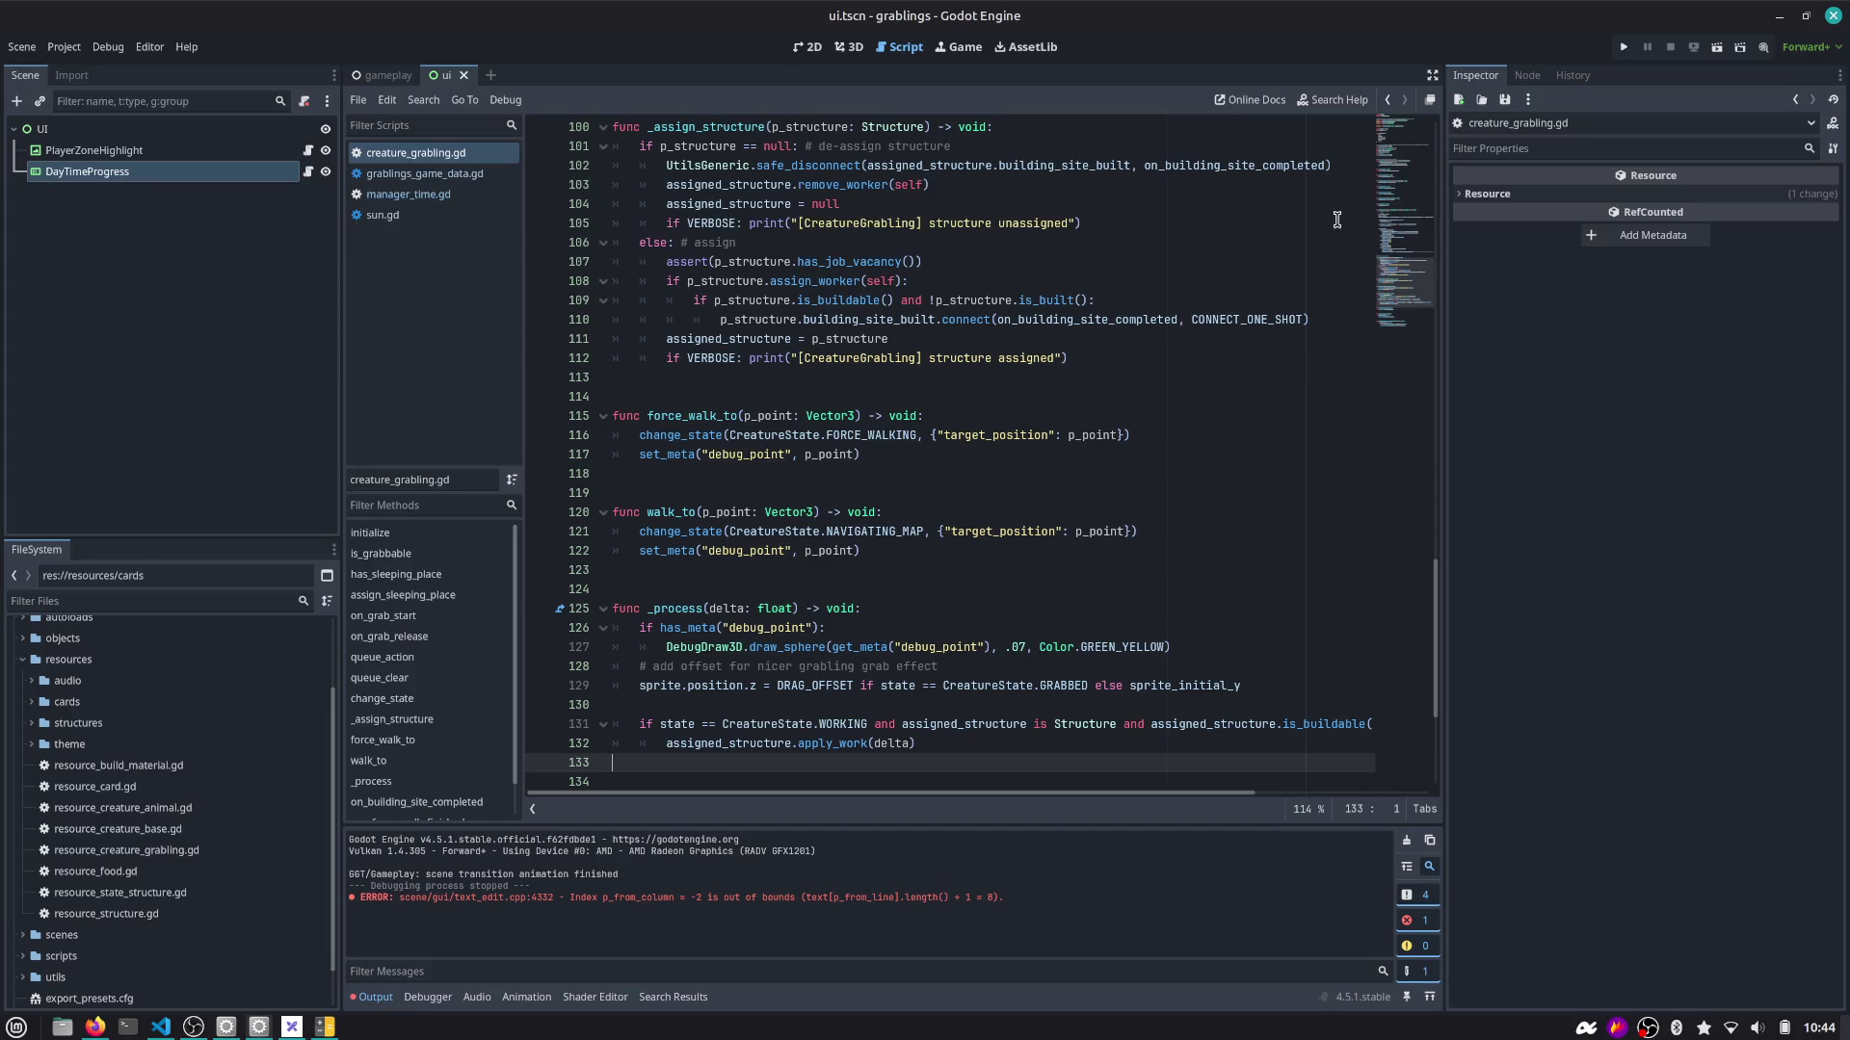
{"action": "left_click", "coordinate": [1399, 166]}
Switch back to manager_time.gd and review TimeSlot, current_time_slot and the work transition
{"action": "left_click", "coordinate": [409, 194]}
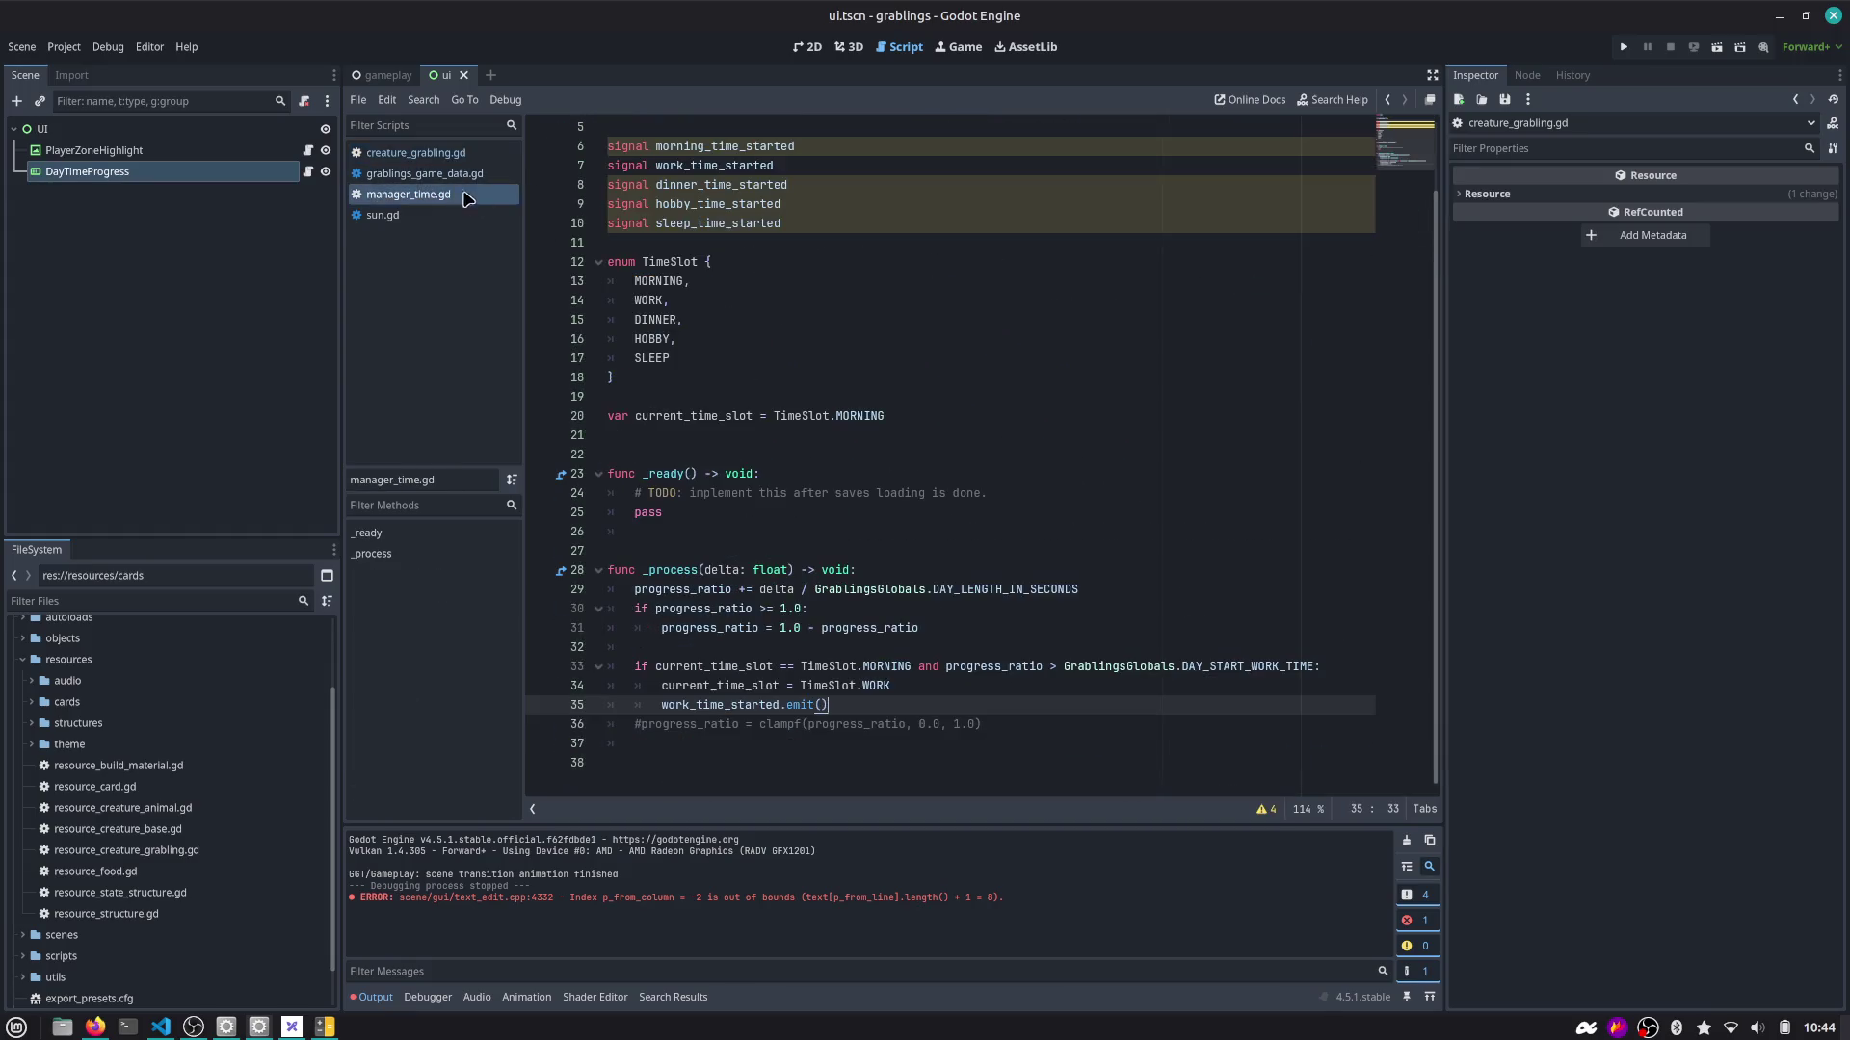
{"action": "double_click", "coordinate": [670, 262]}
{"action": "double_click", "coordinate": [671, 416]}
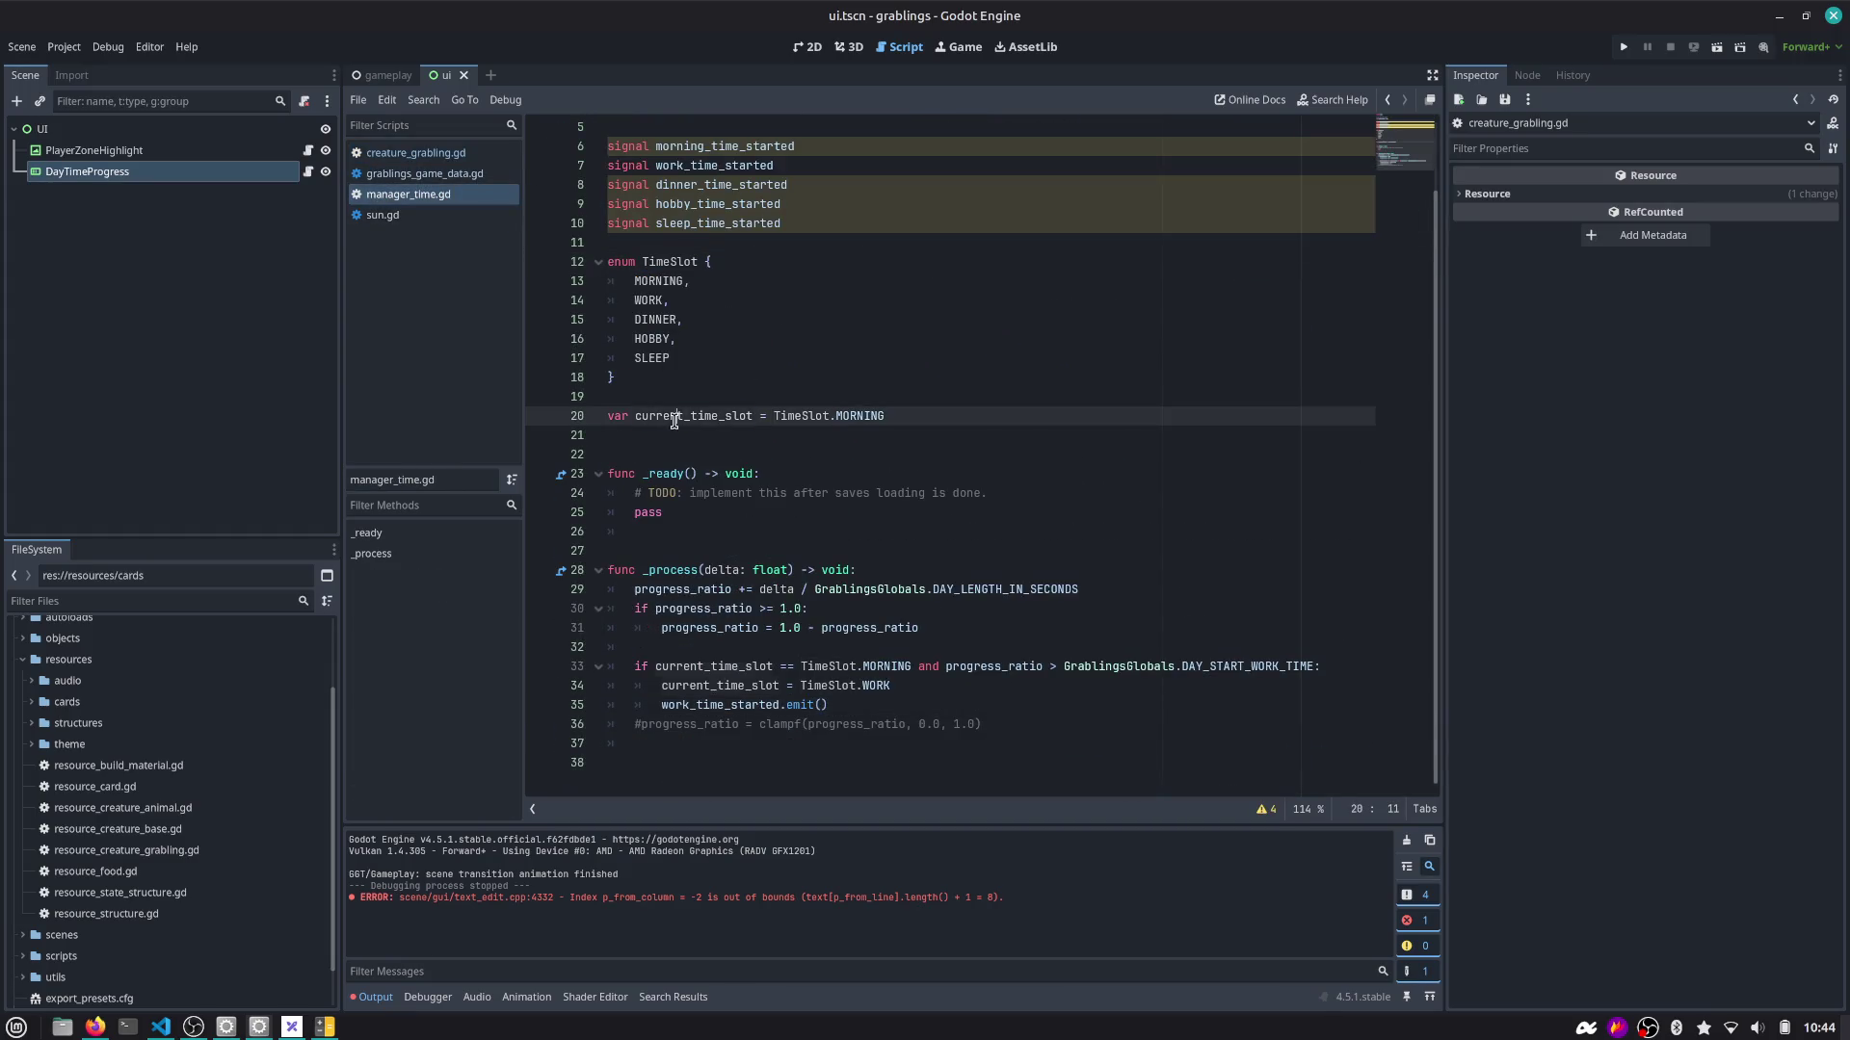
{"action": "left_click", "coordinate": [723, 397]}
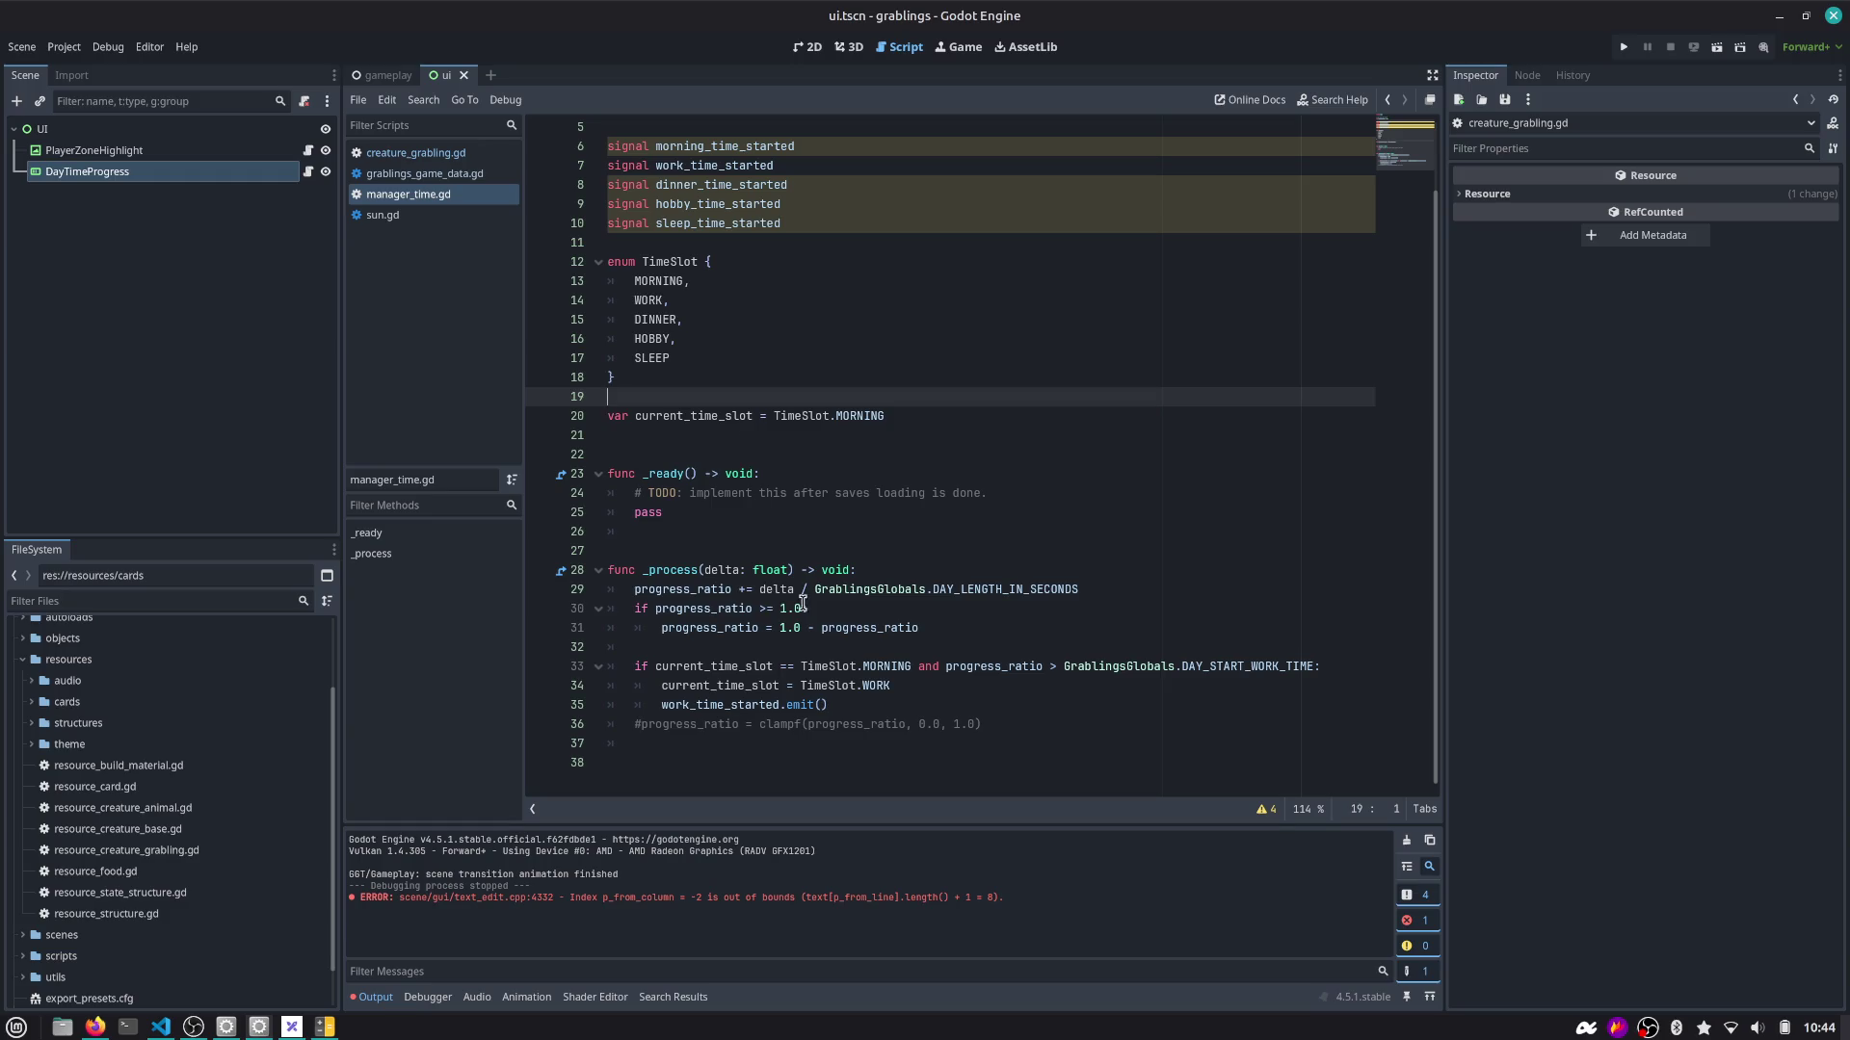
{"action": "left_click", "coordinate": [858, 684]}
{"action": "left_click", "coordinate": [872, 697]}
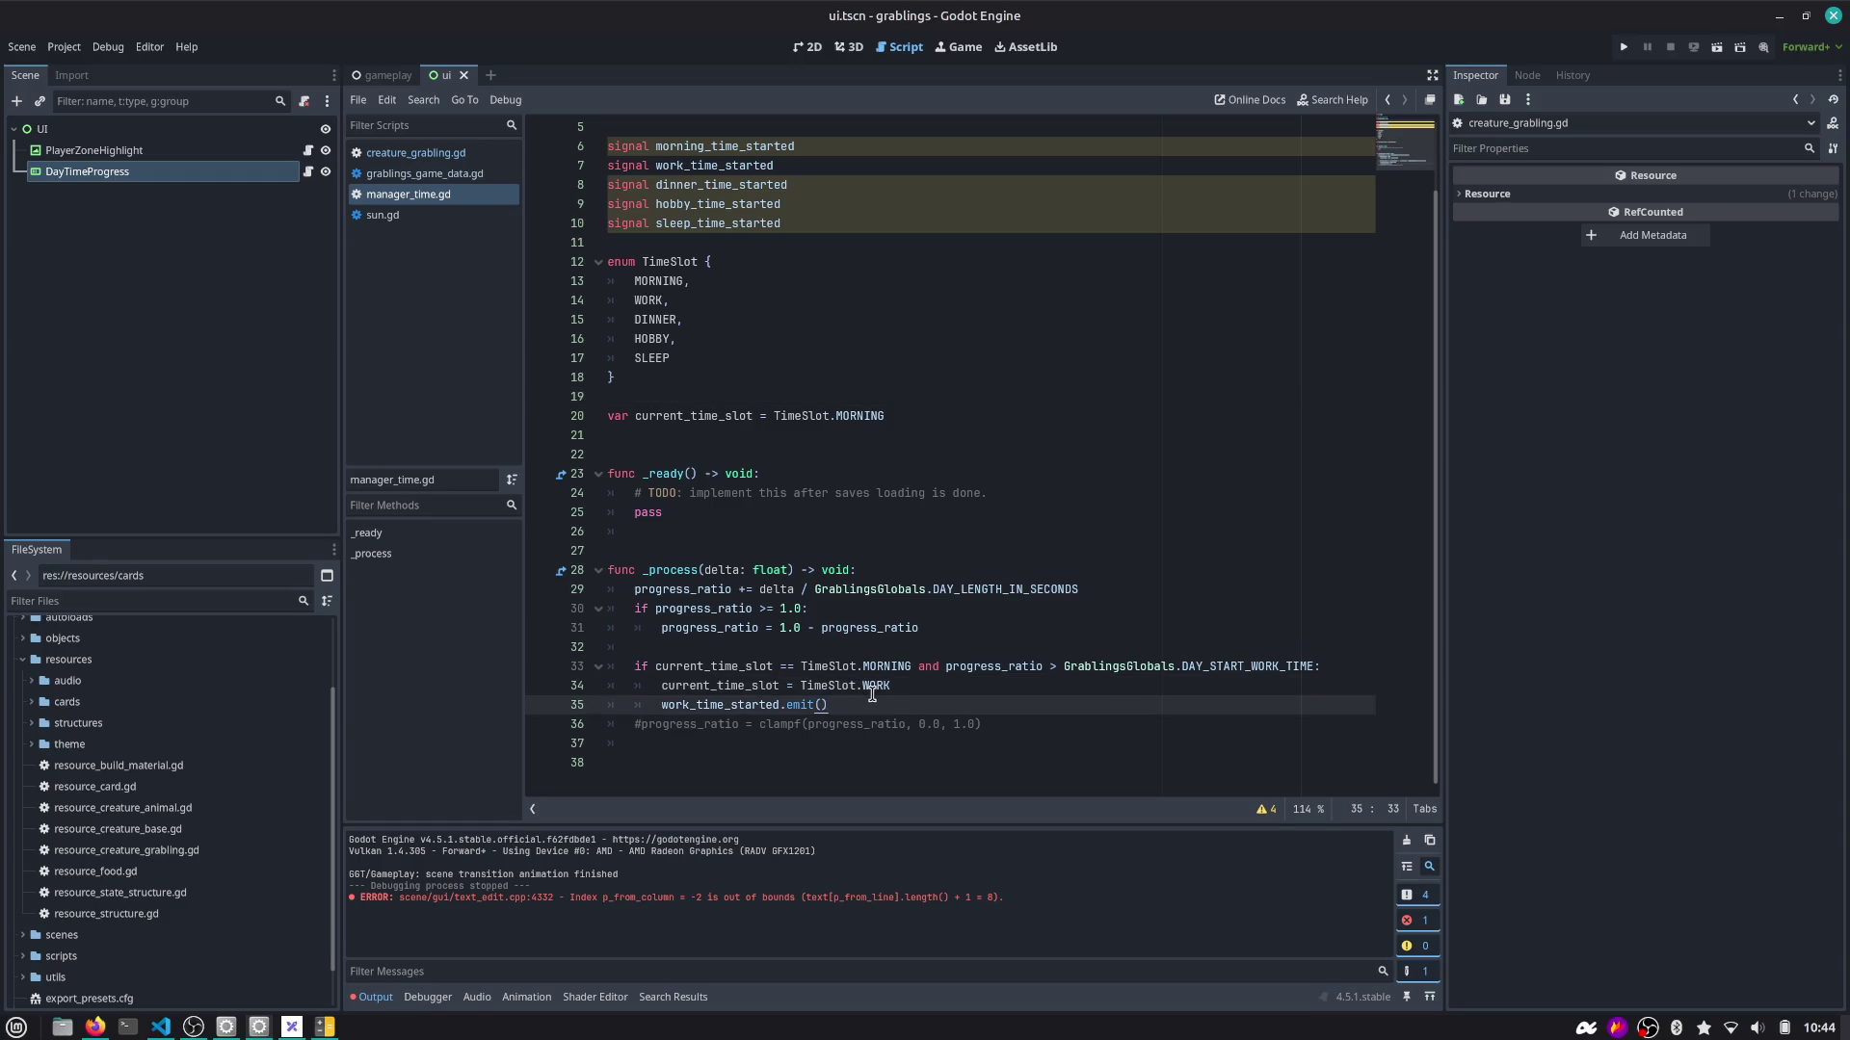
Move the VERBOSE constant beneath the TimeSlot enum, then return from the test run to line 32
{"action": "key", "text": "Return"}
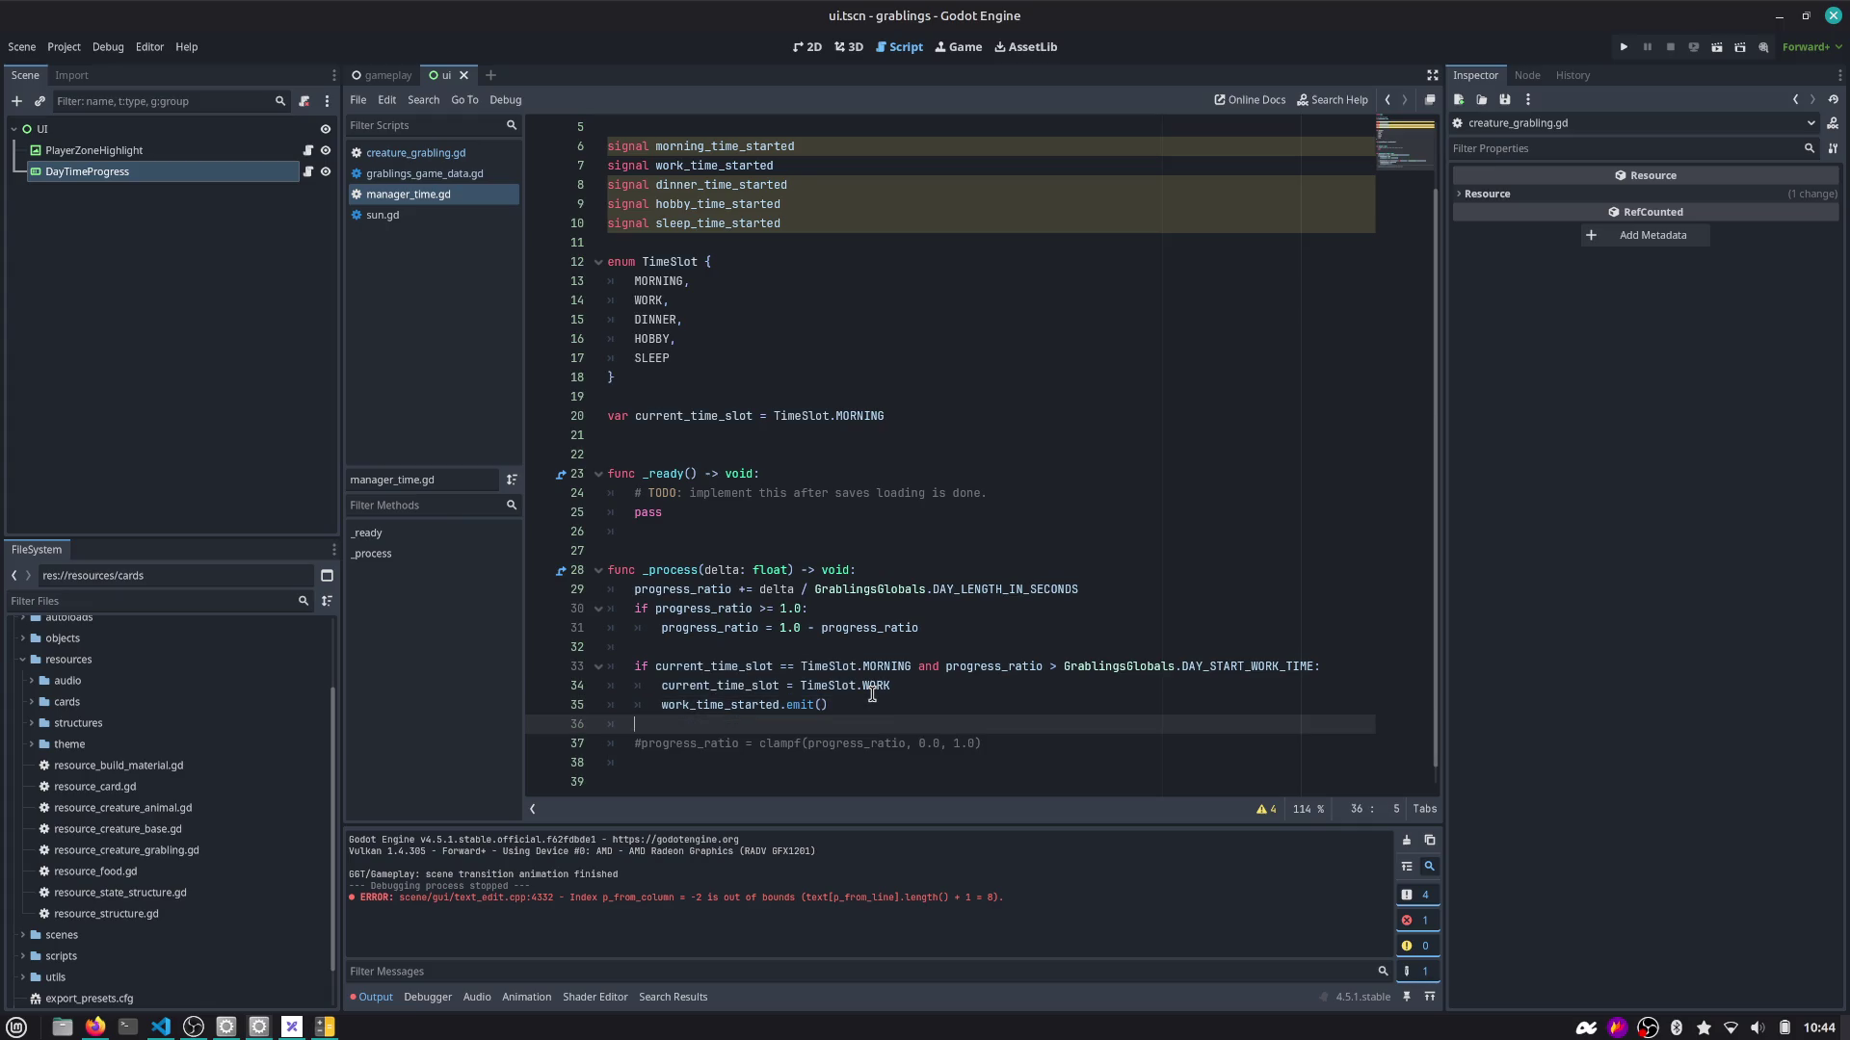
{"action": "key", "text": "Up"}
{"action": "key", "text": "Return"}
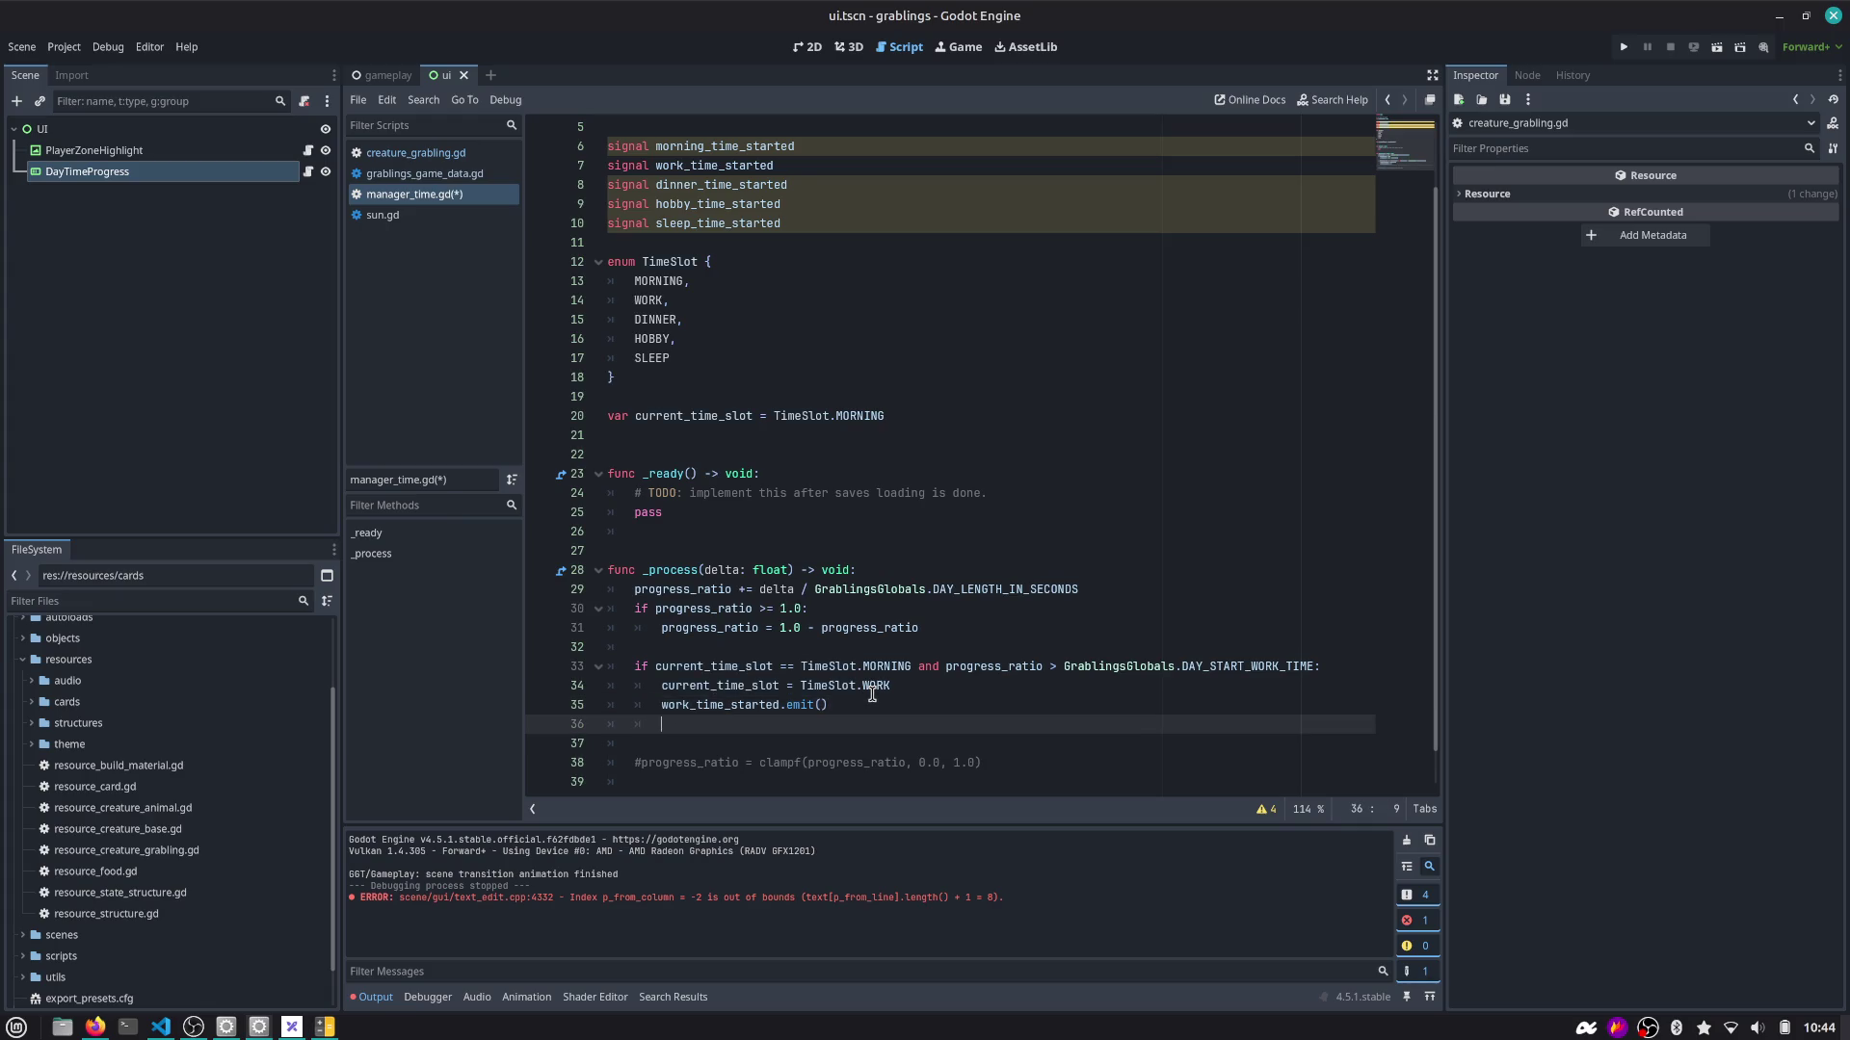
{"action": "key", "text": "Up"}
{"action": "key", "text": "Up"}
{"action": "key", "text": "Up"}
{"action": "key", "text": "Down"}
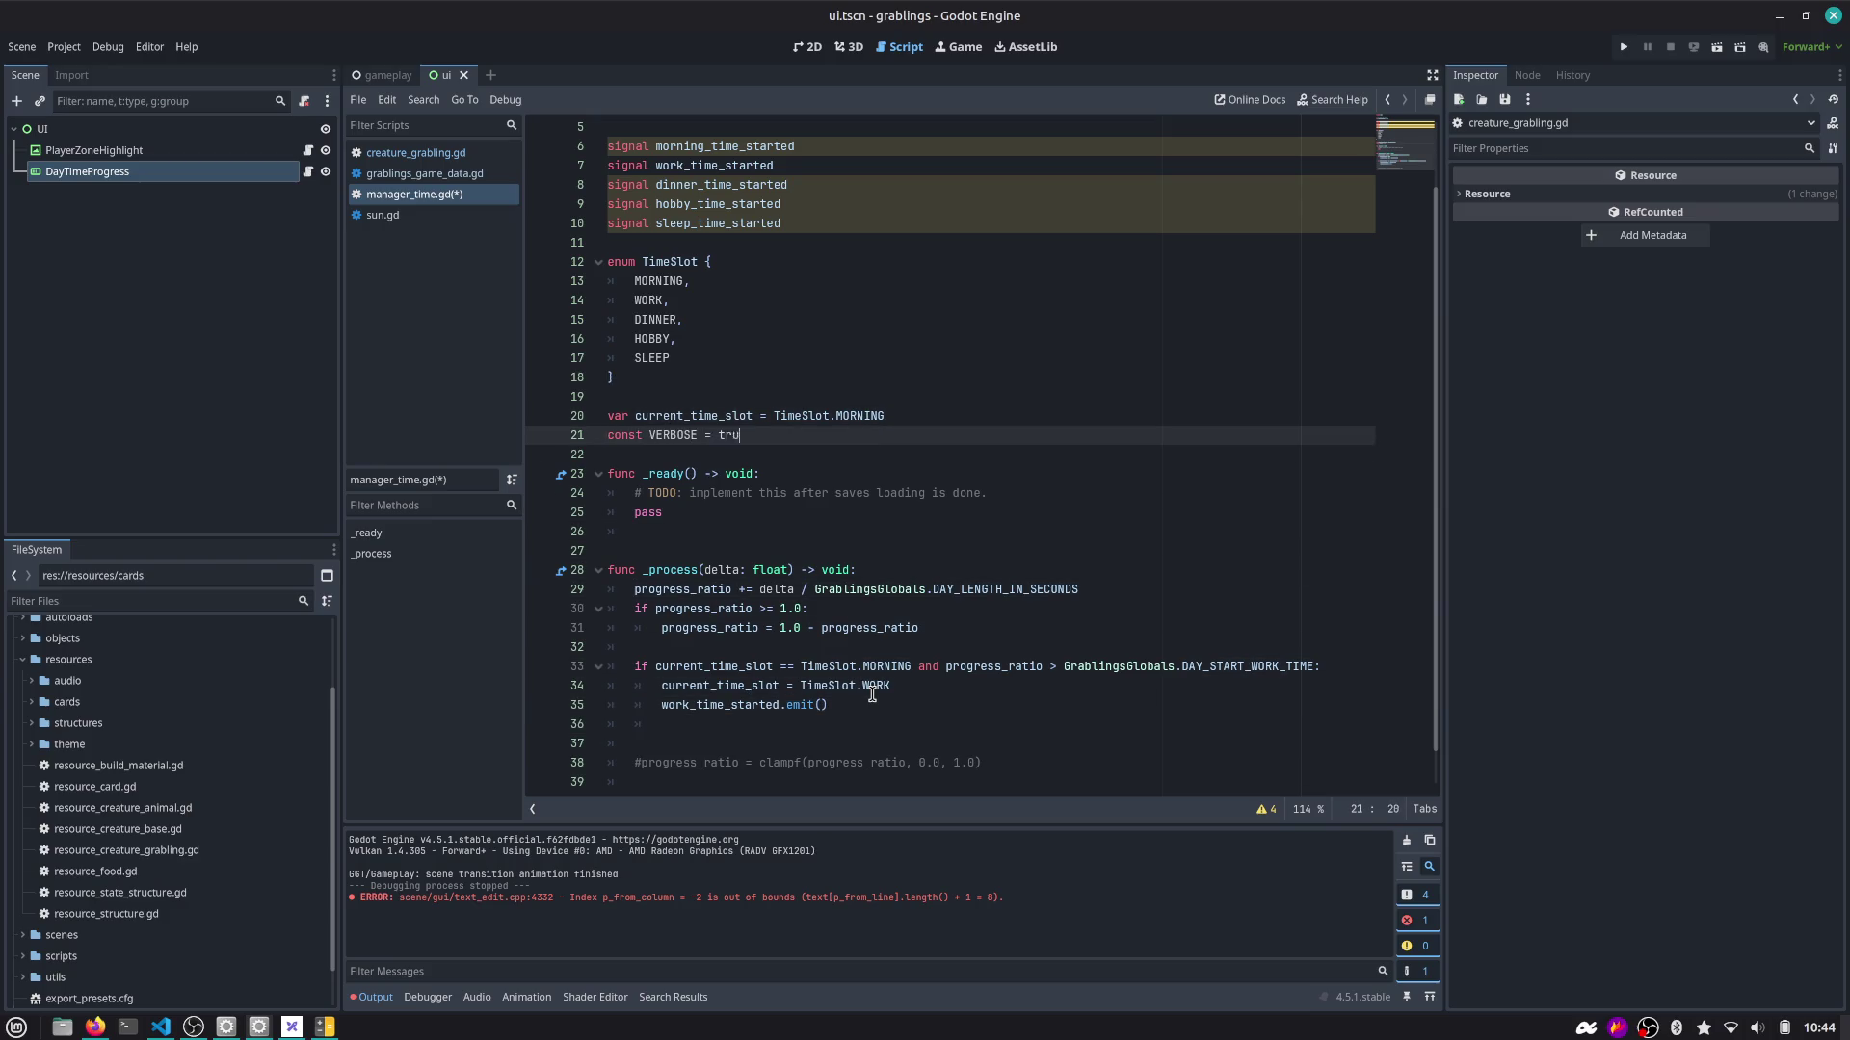
{"action": "key", "text": "ctrl+z"}
{"action": "key", "text": "Up"}
{"action": "key", "text": "Up"}
{"action": "key", "text": "Up"}
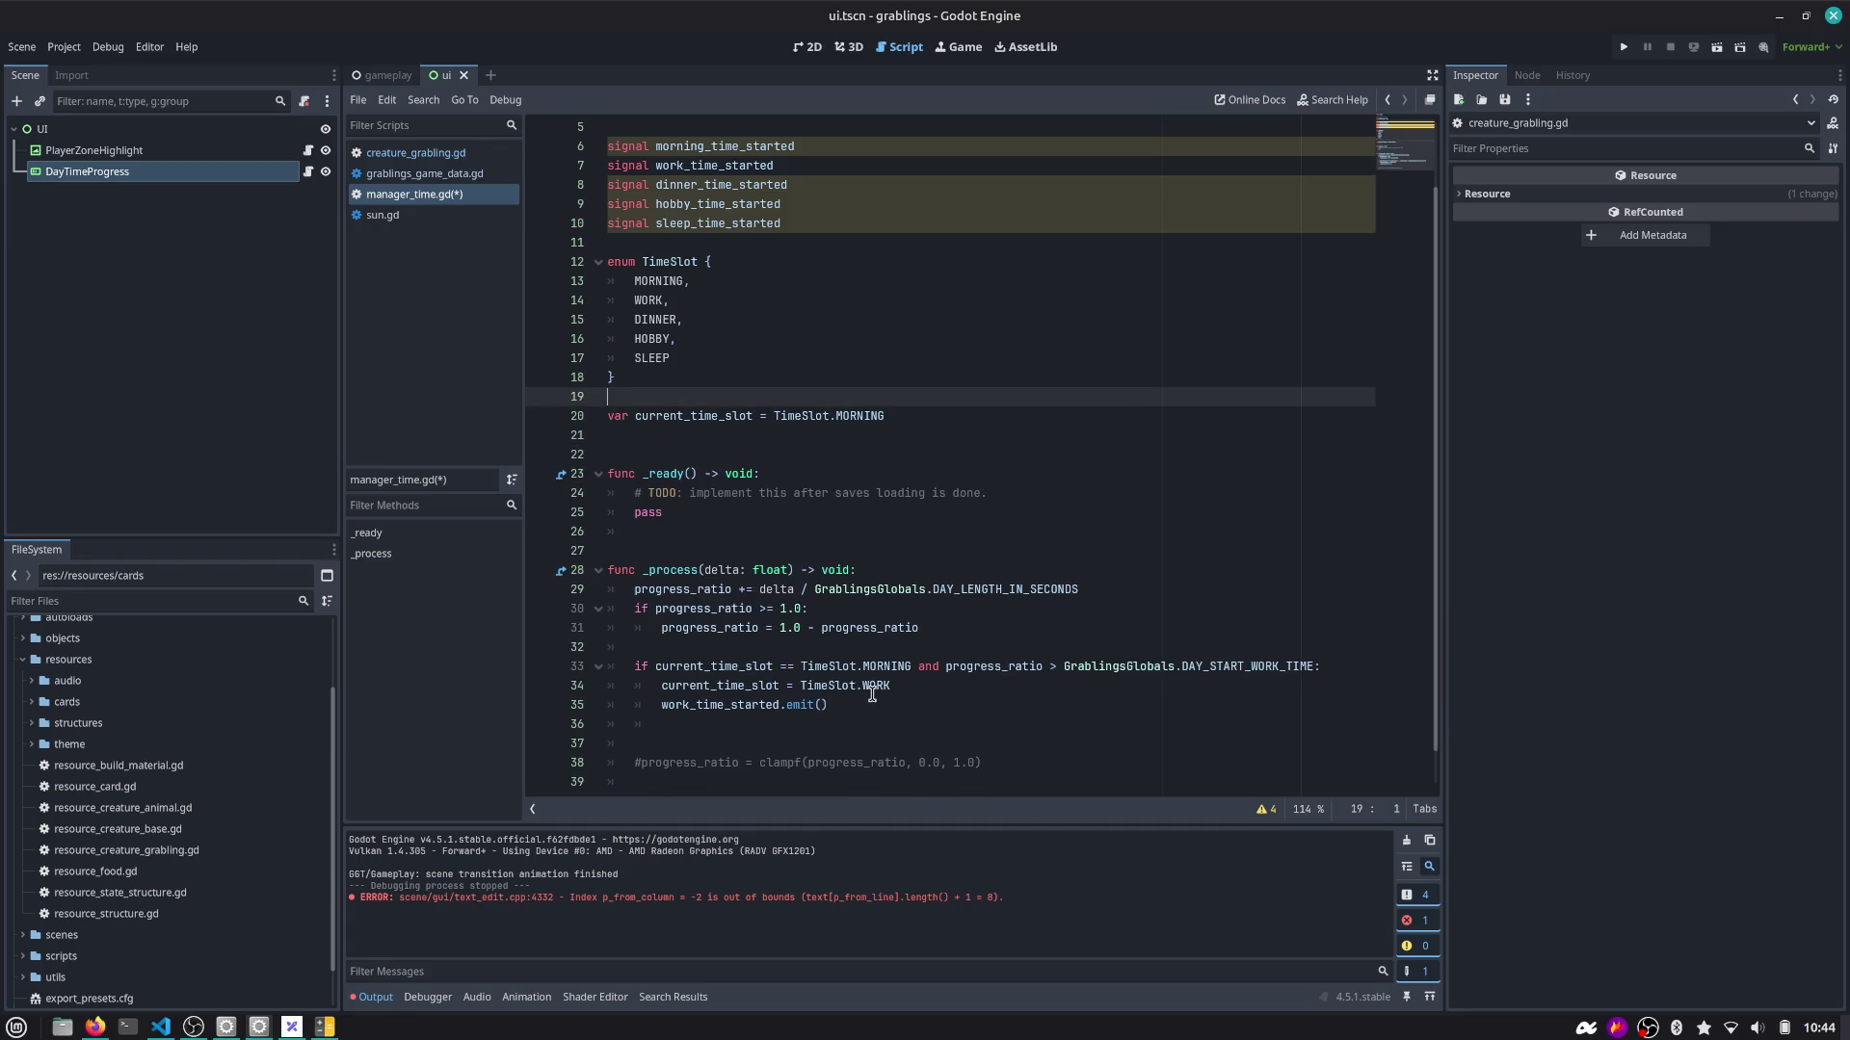
{"action": "key", "text": "Down"}
{"action": "key", "text": "Down"}
{"action": "key", "text": "Down"}
{"action": "type", "text": "const VERBOSE = true"}
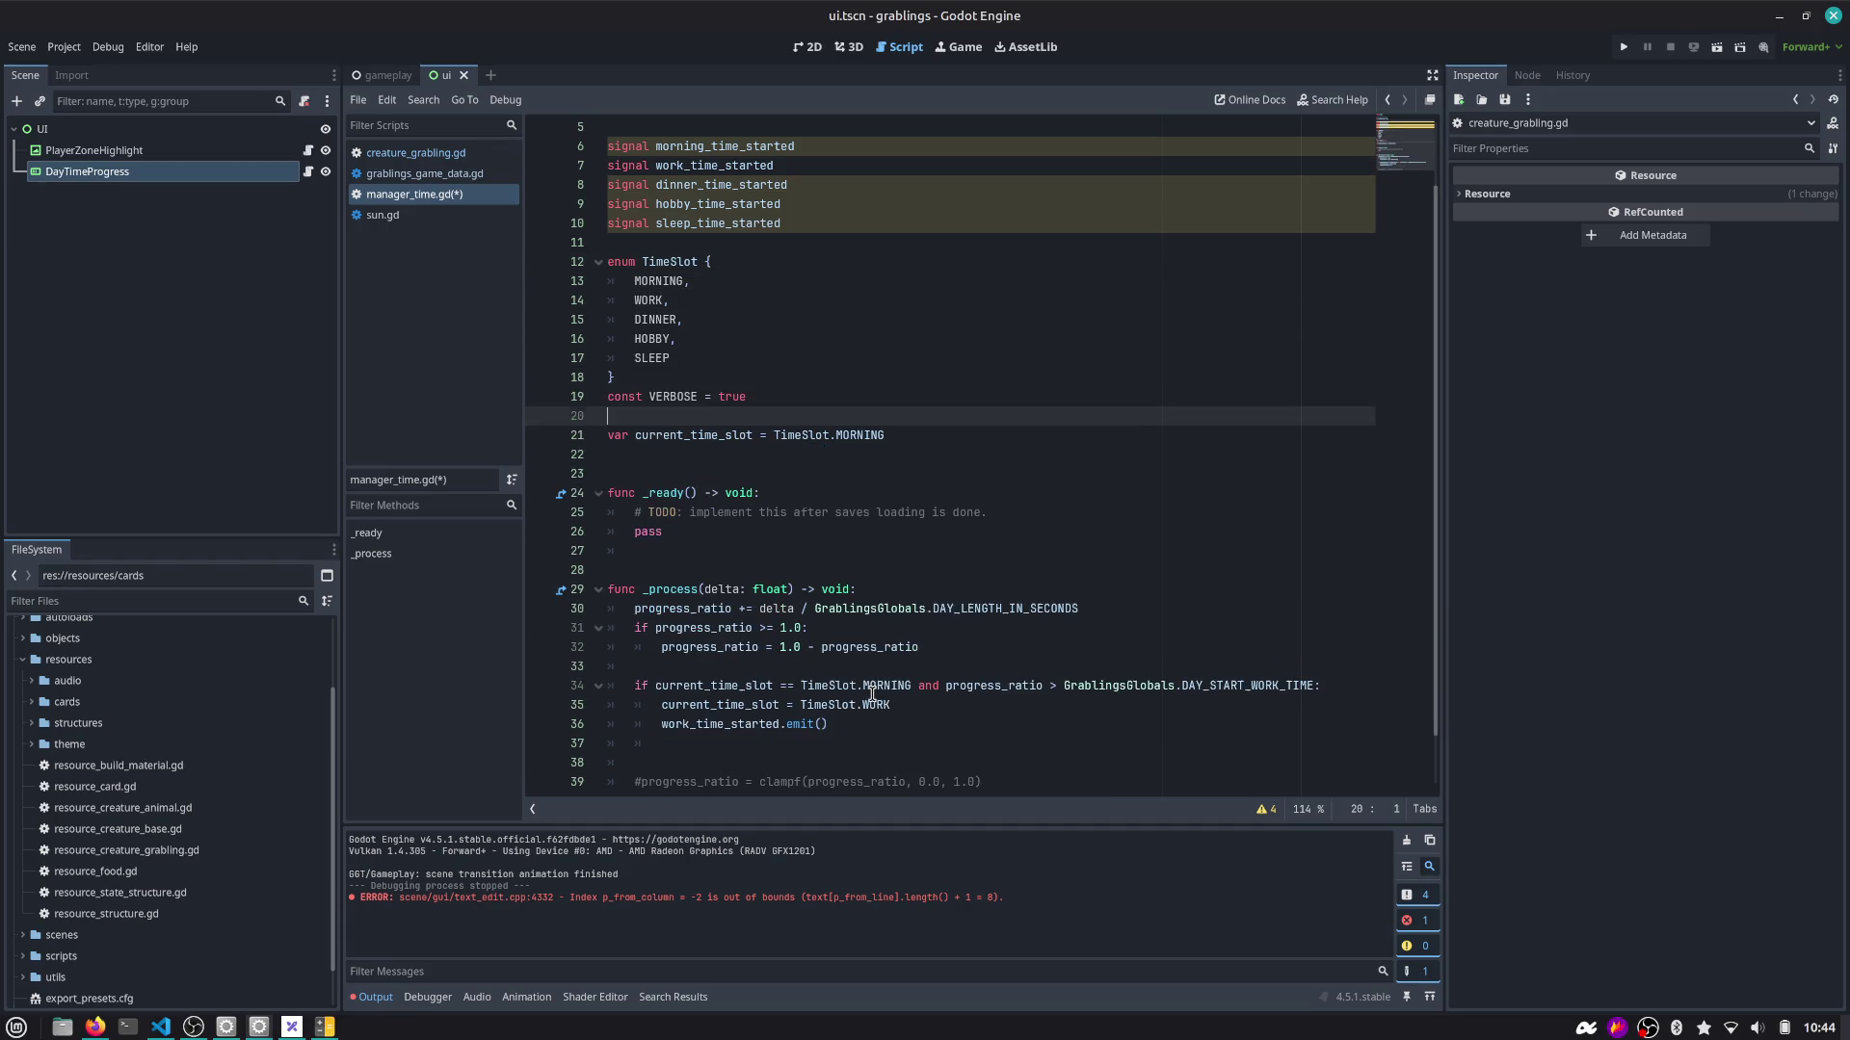
{"action": "key", "text": "Up"}
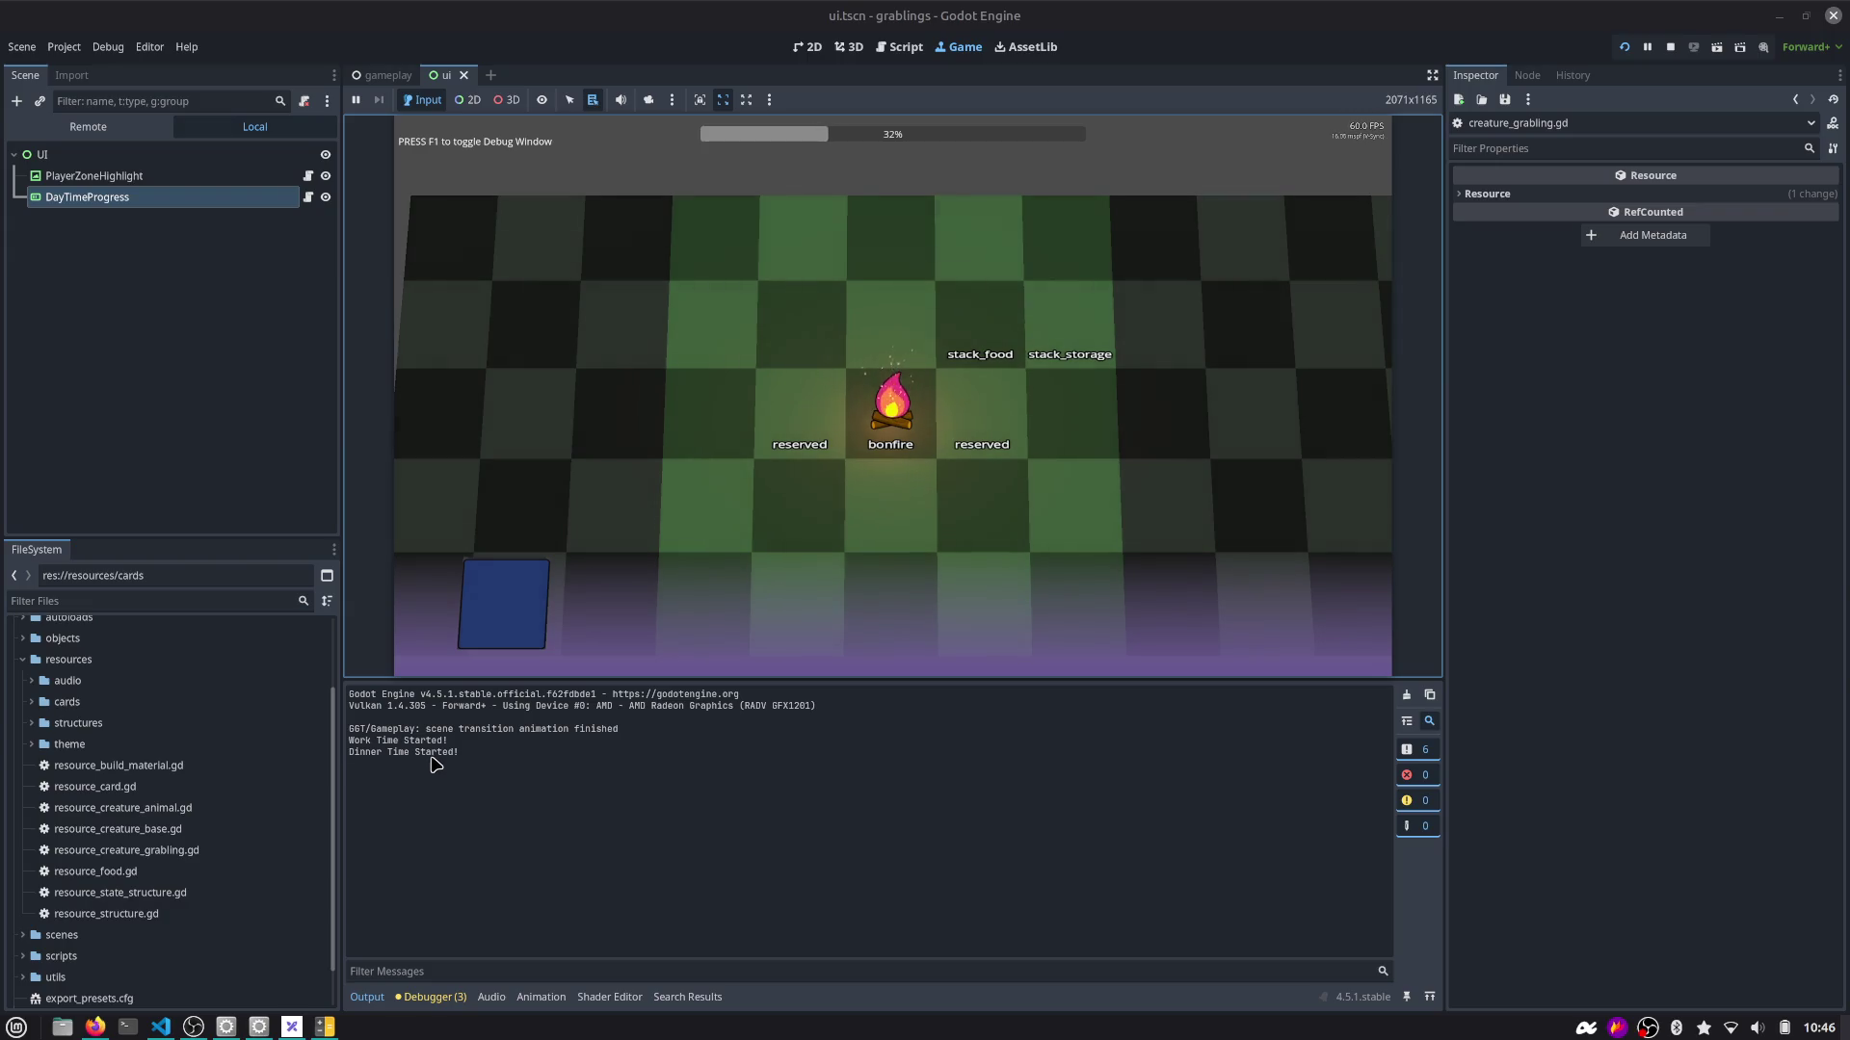
{"action": "left_click", "coordinate": [899, 46]}
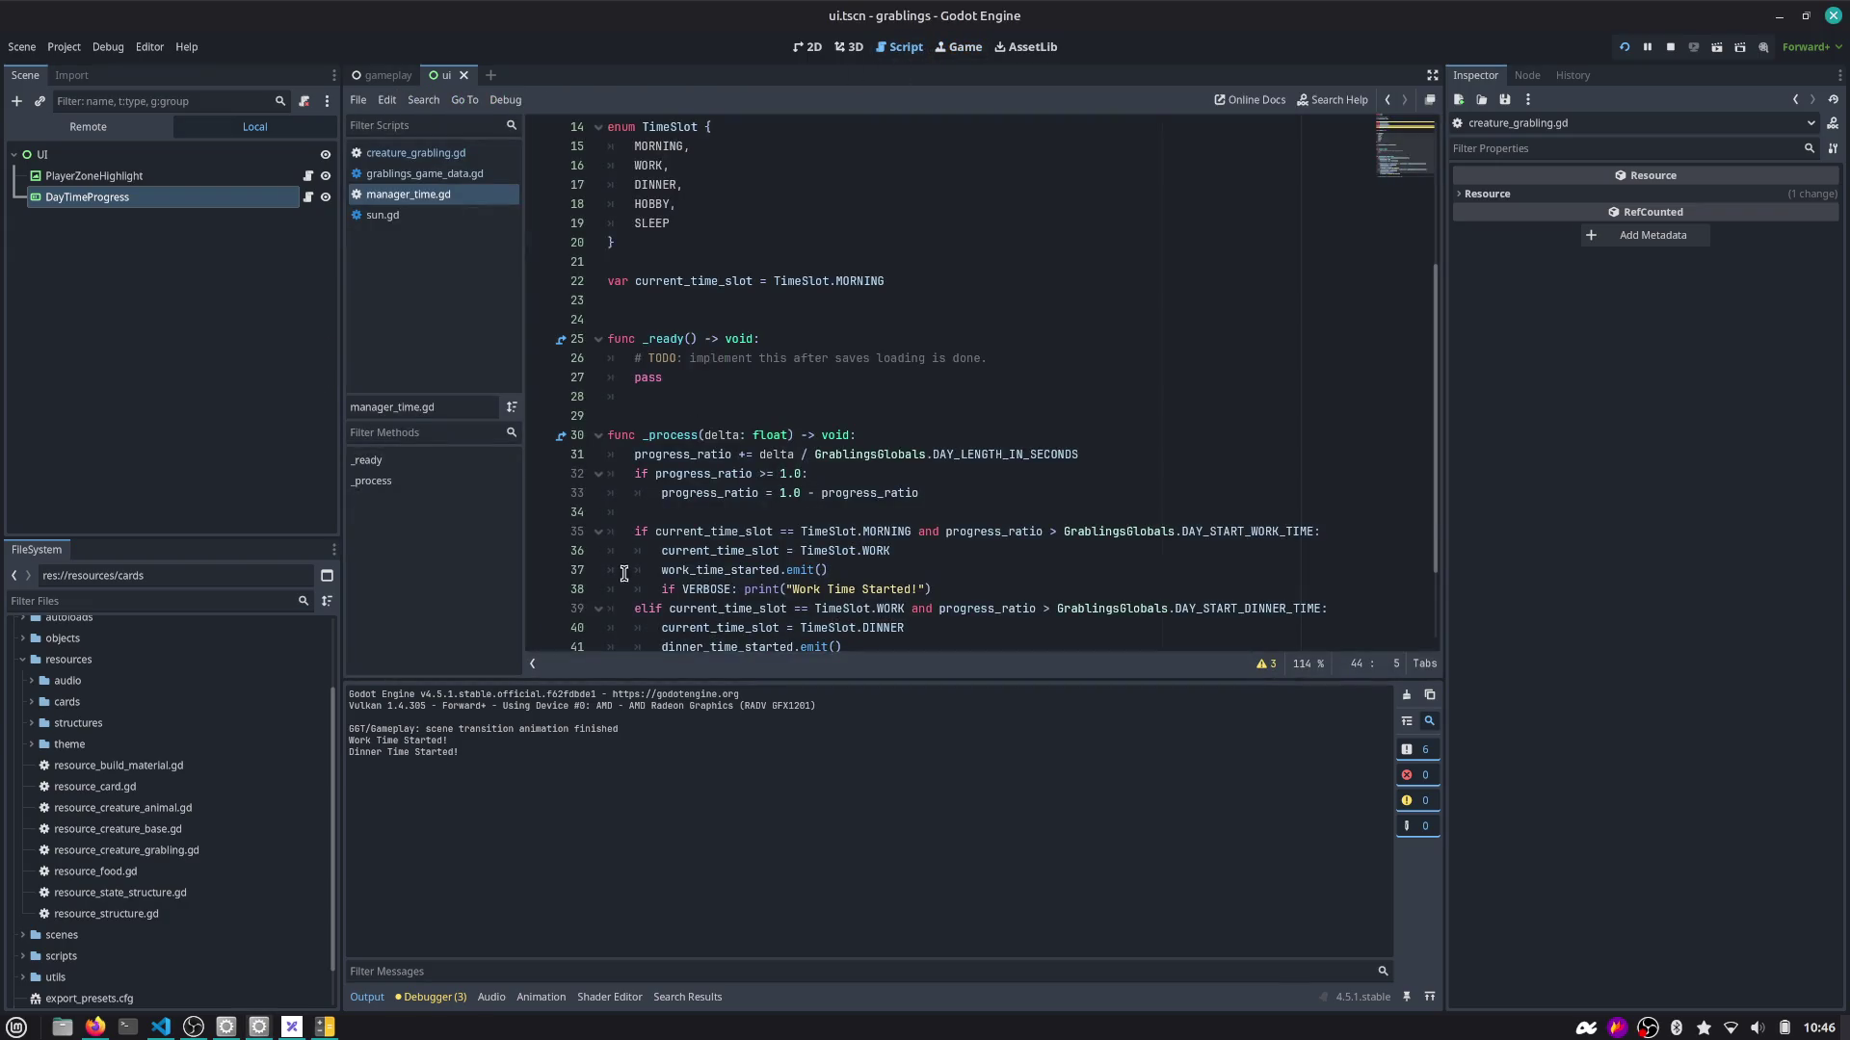
{"action": "left_click", "coordinate": [755, 472]}
Search files for time_scale and go to the speed-up value on line 36 of debug_shortcuts.gd
{"action": "key", "text": "ctrl+shift+f"}
{"action": "type", "text": "time_scale"}
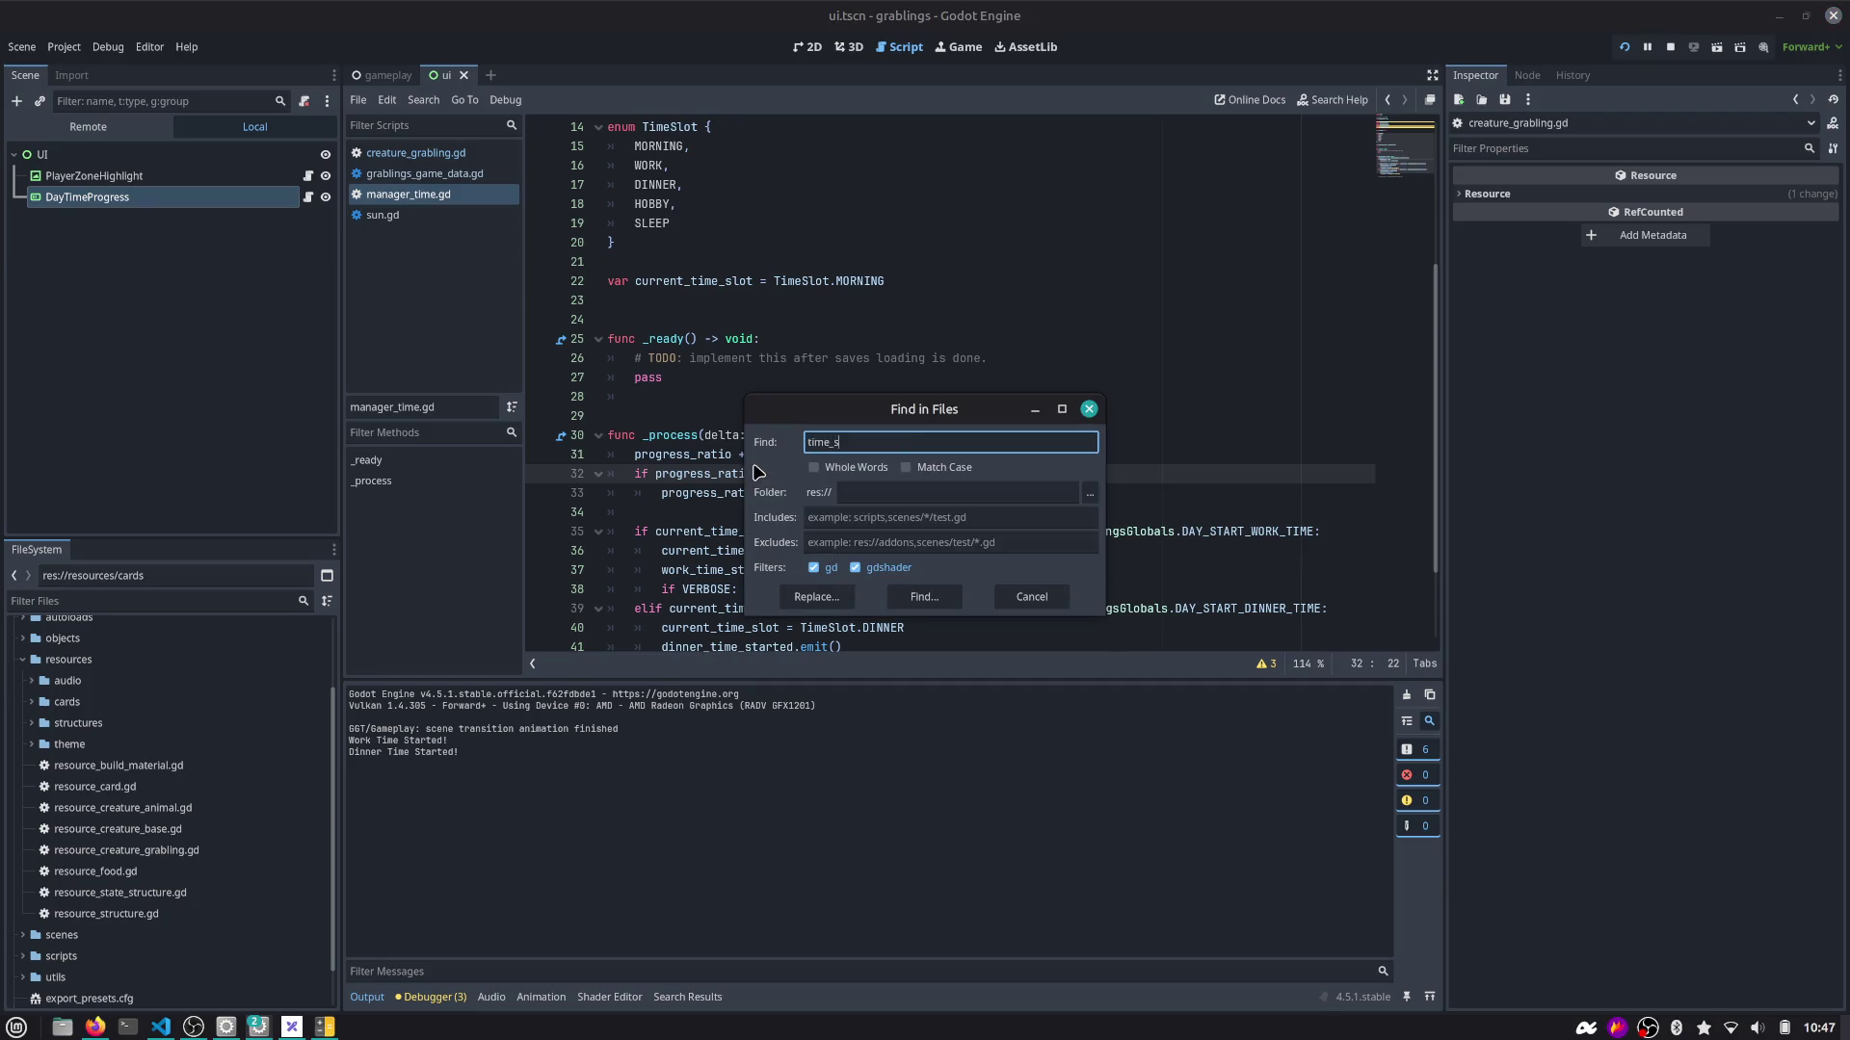
{"action": "key", "text": "Return"}
{"action": "left_click", "coordinate": [569, 746]}
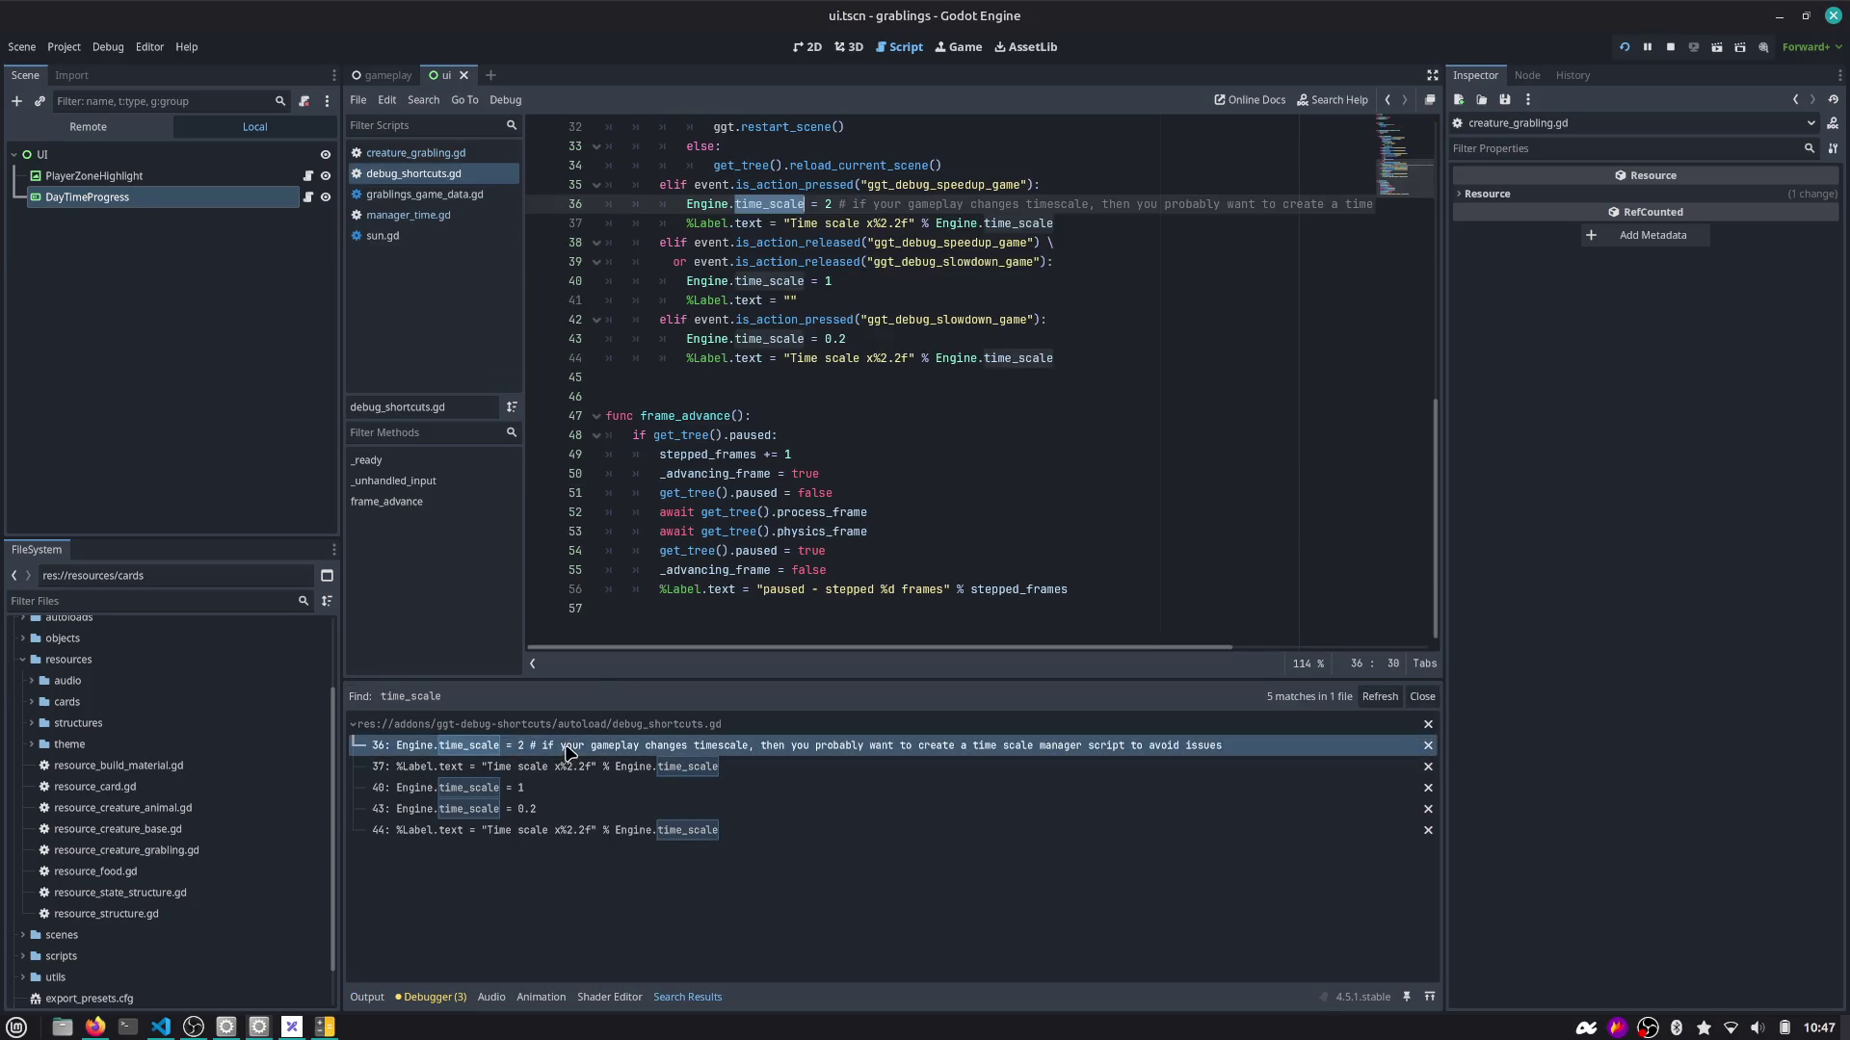
{"action": "scroll", "coordinate": [809, 231], "scroll_direction": "up", "scroll_amount": 1}
{"action": "left_click", "coordinate": [821, 258]}
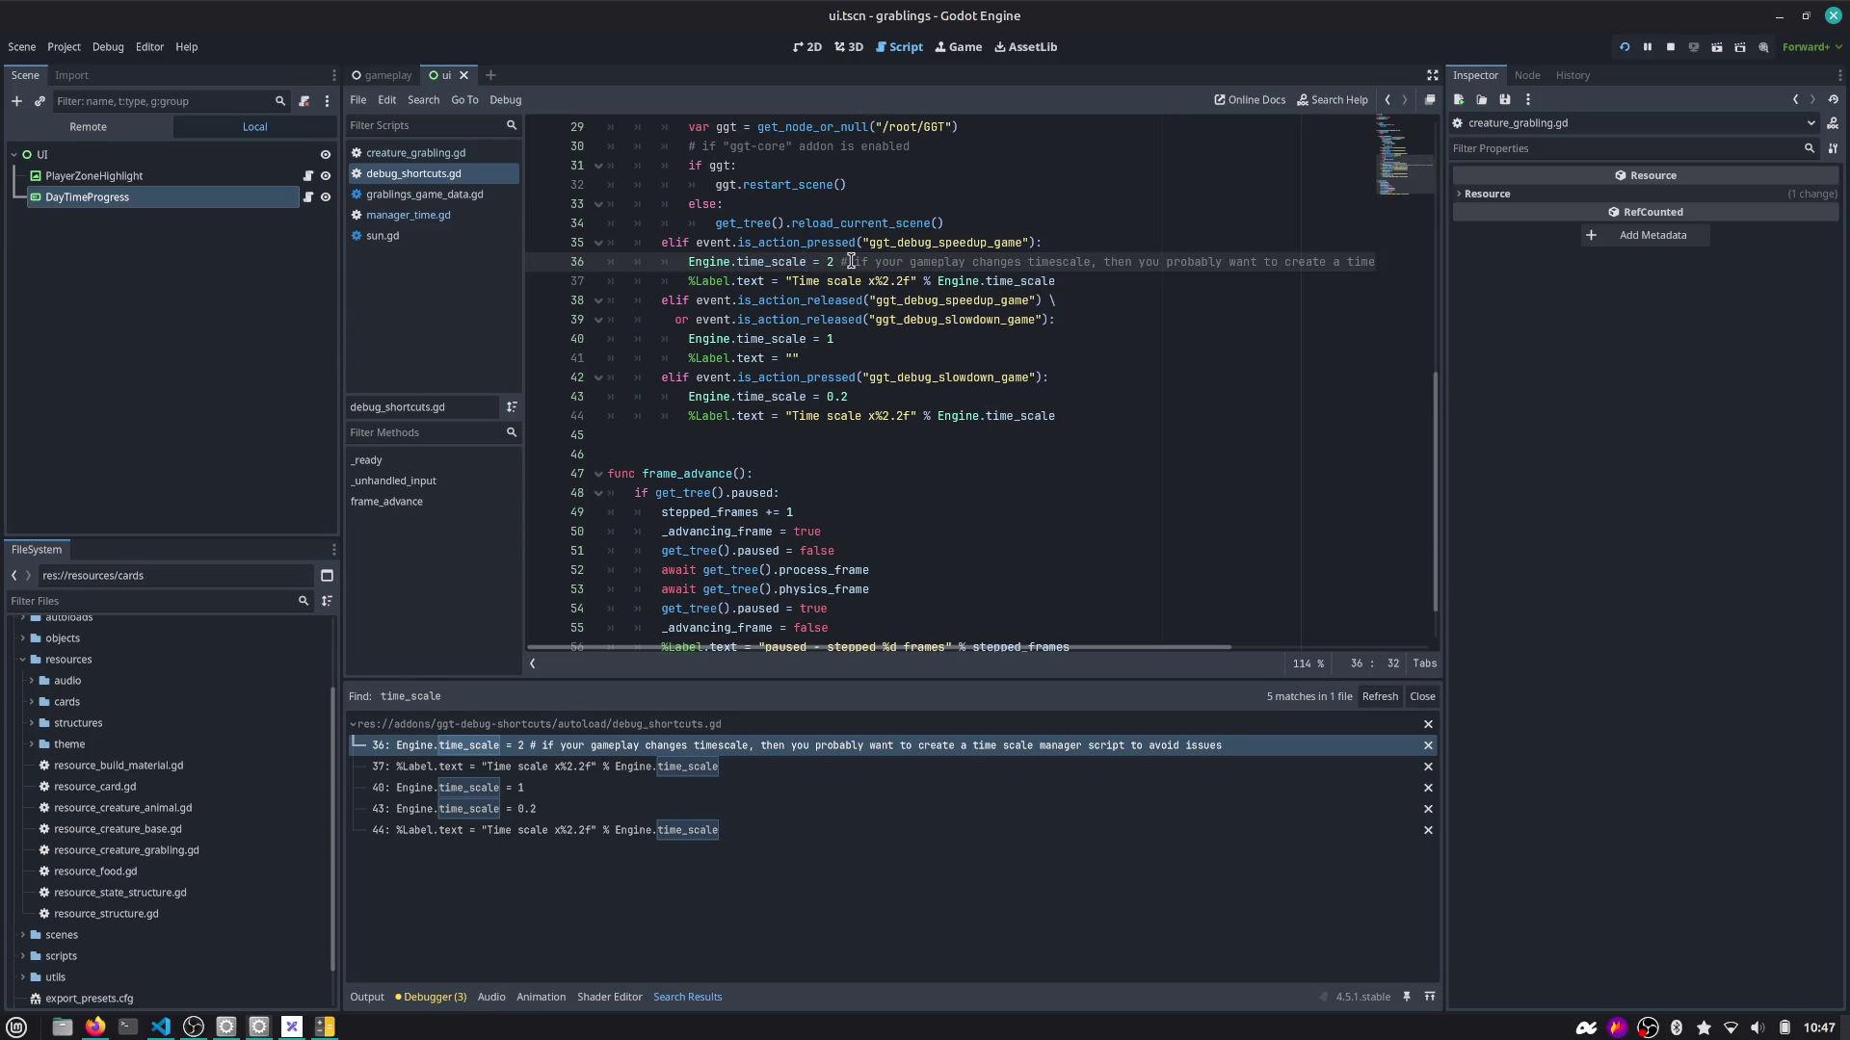
Run the game, speed it up to x3 with the debug shortcut, then stop it
{"action": "key", "text": "F5"}
{"action": "key", "text": "3"}
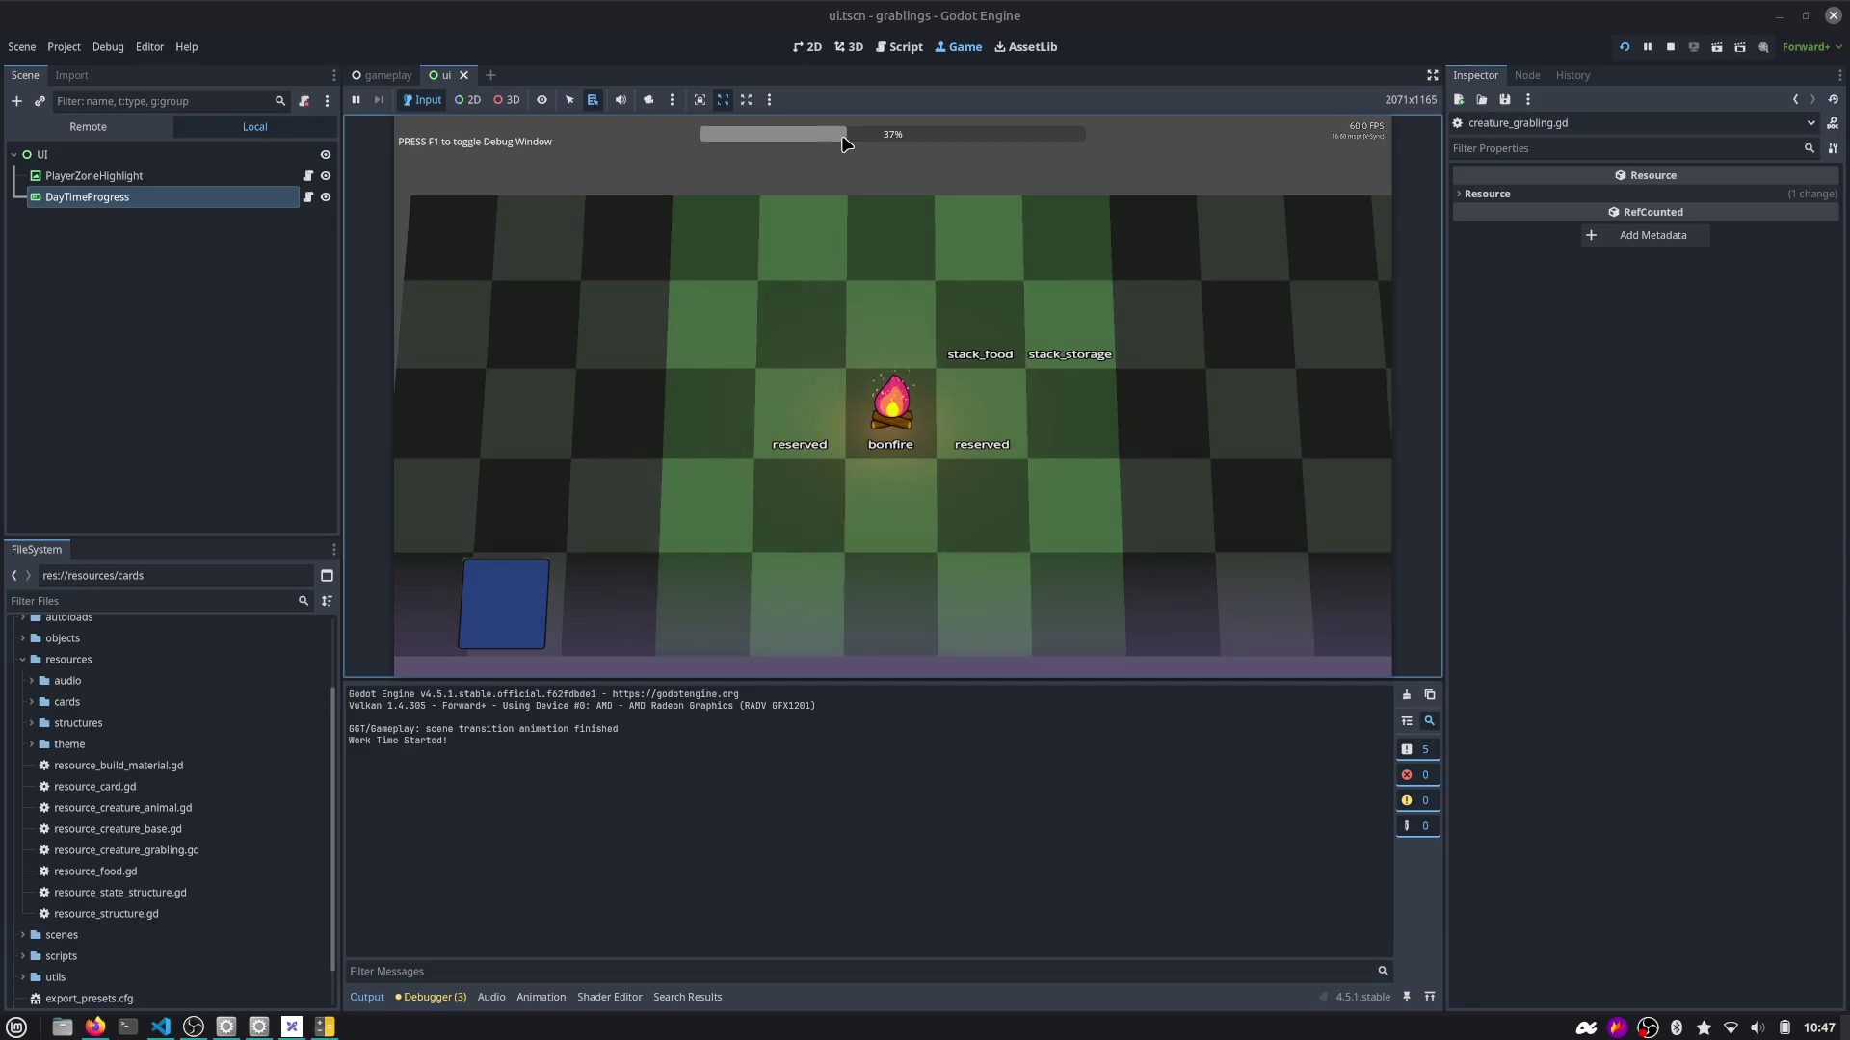
{"action": "left_click", "coordinate": [1672, 50]}
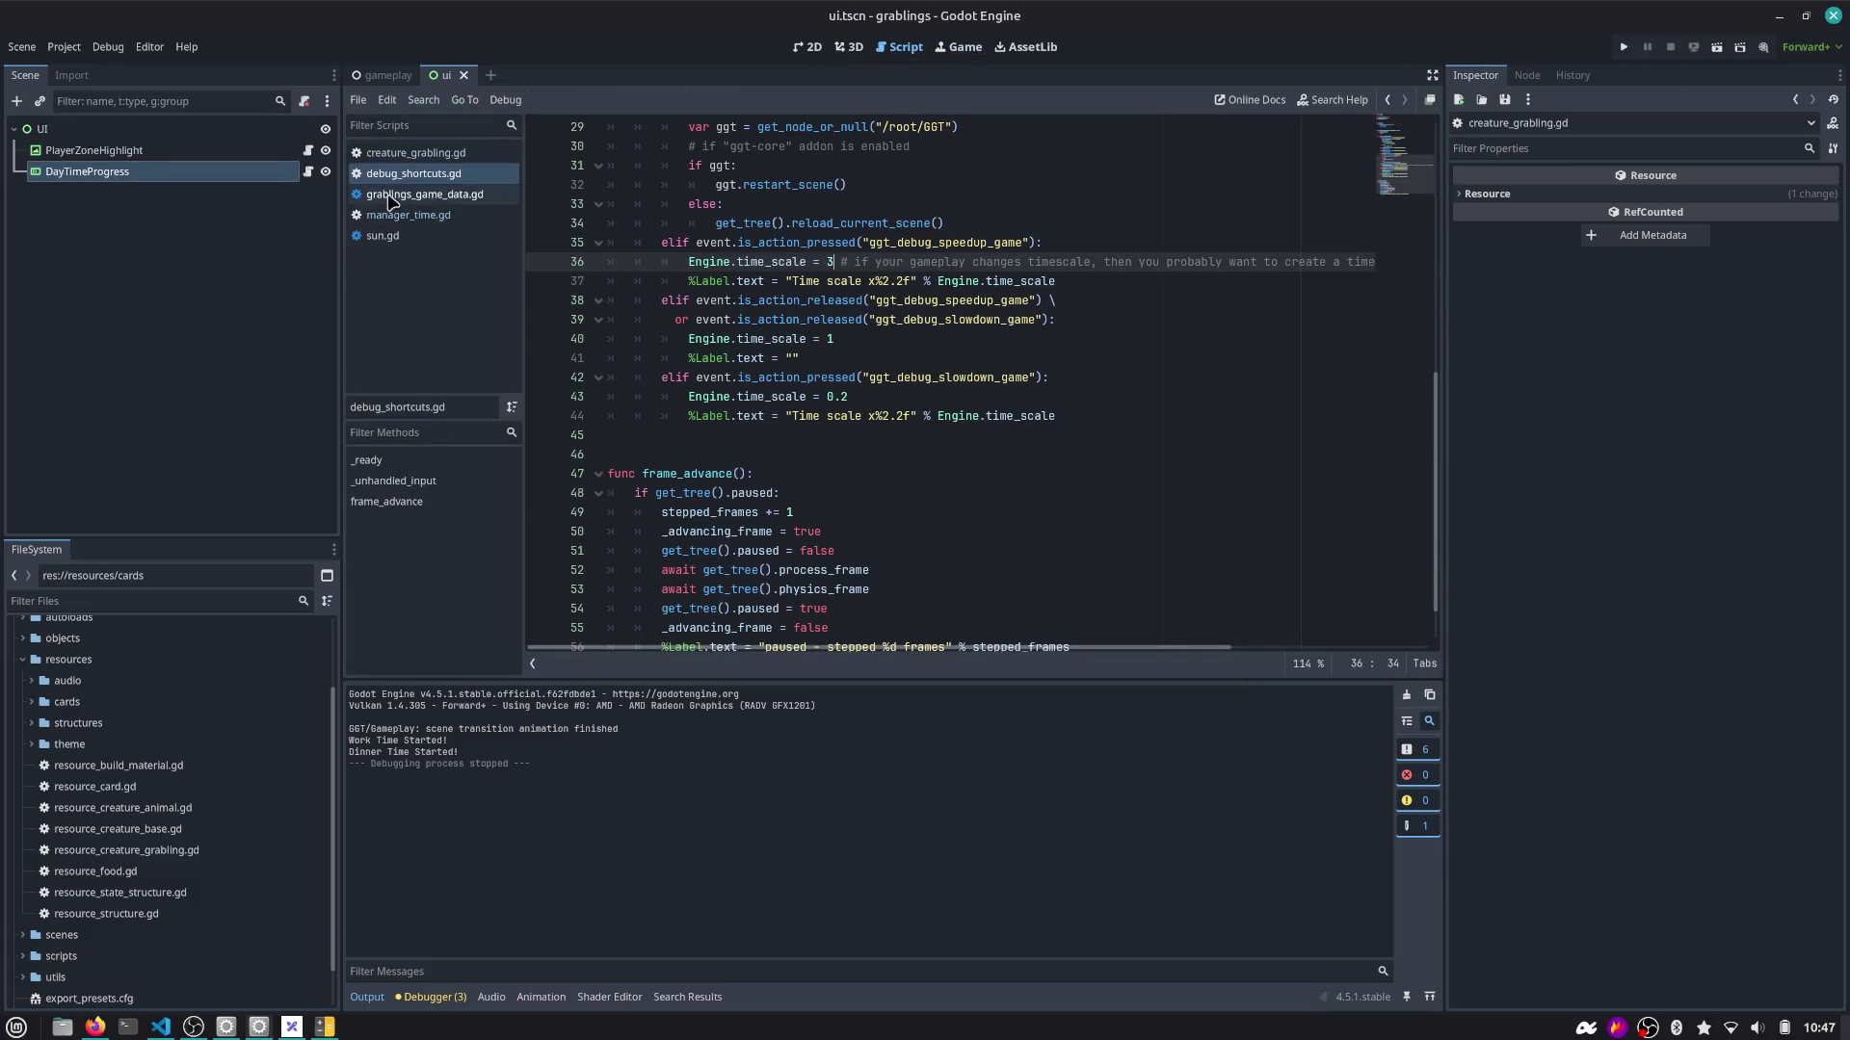
Review the progress_ratio and current_time_slot lines in manager_time.gd and the DAY_START_WORK_TIME constant
{"action": "left_click", "coordinate": [411, 222]}
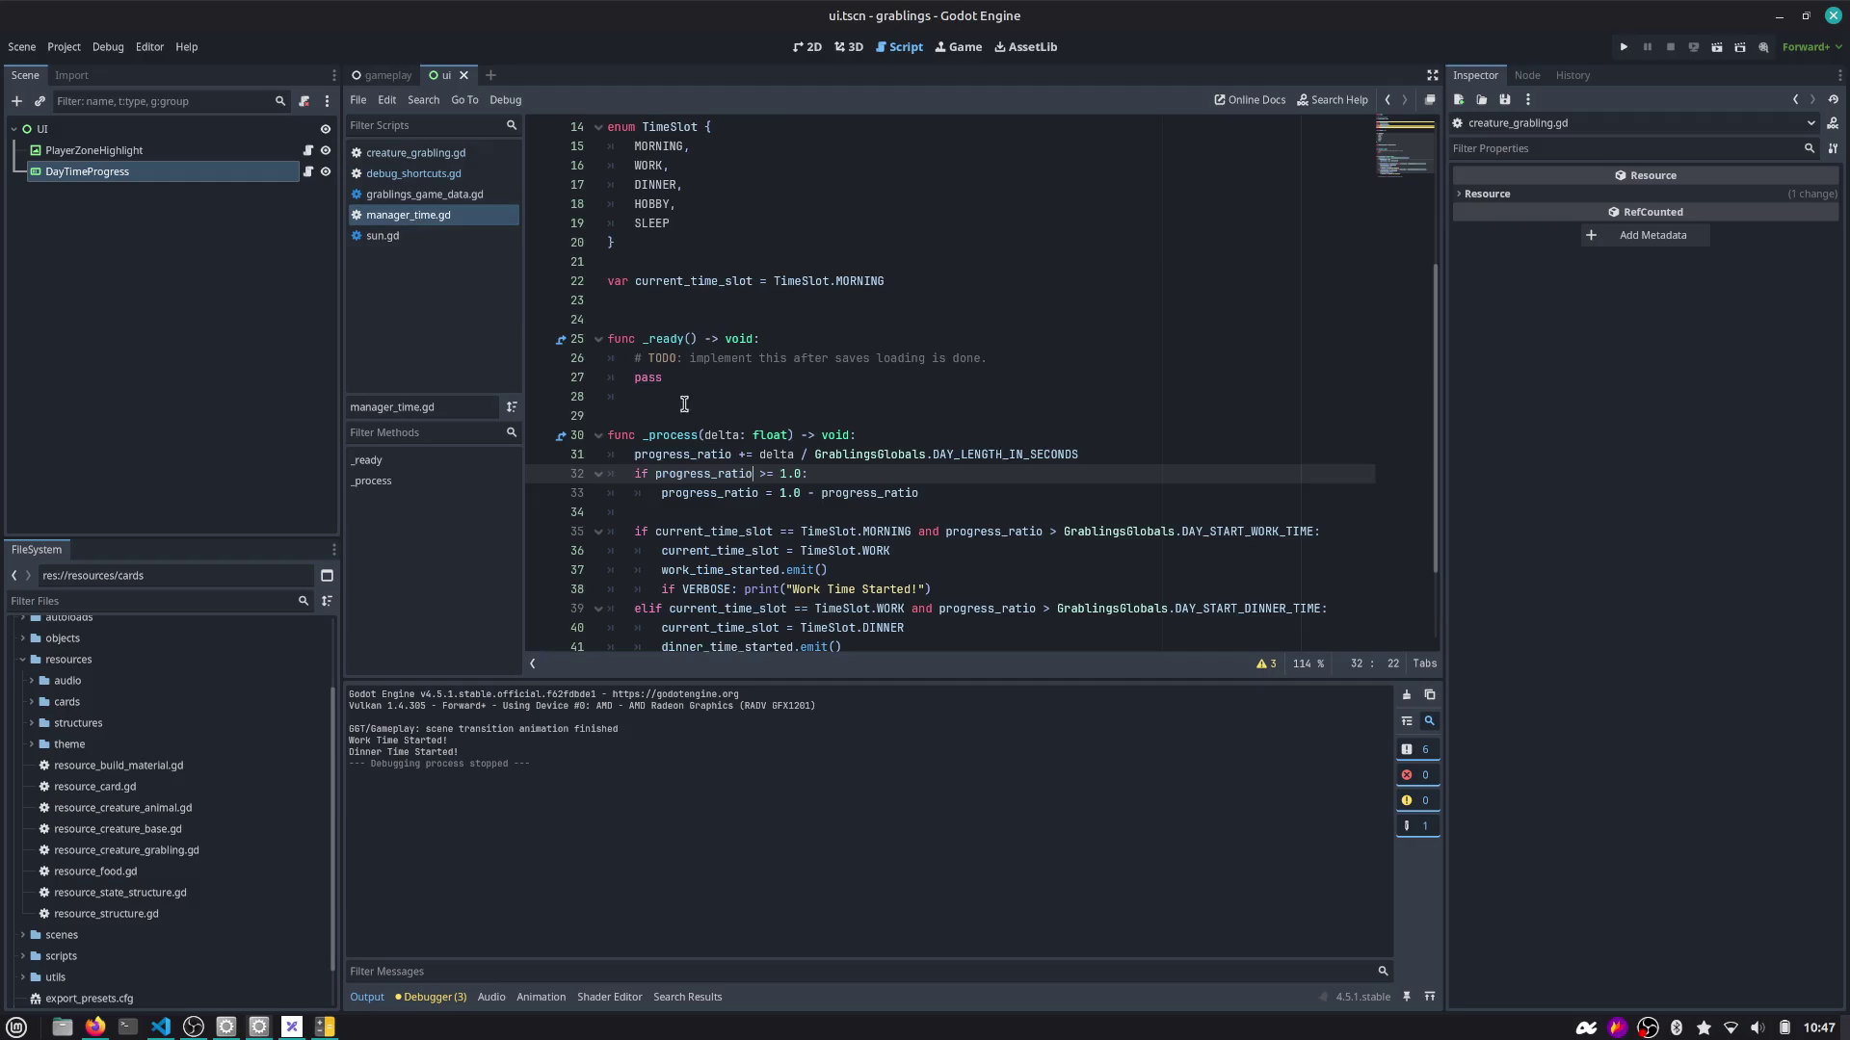
{"action": "scroll", "coordinate": [686, 405], "scroll_direction": "down", "scroll_amount": 3}
{"action": "double_click", "coordinate": [700, 339]}
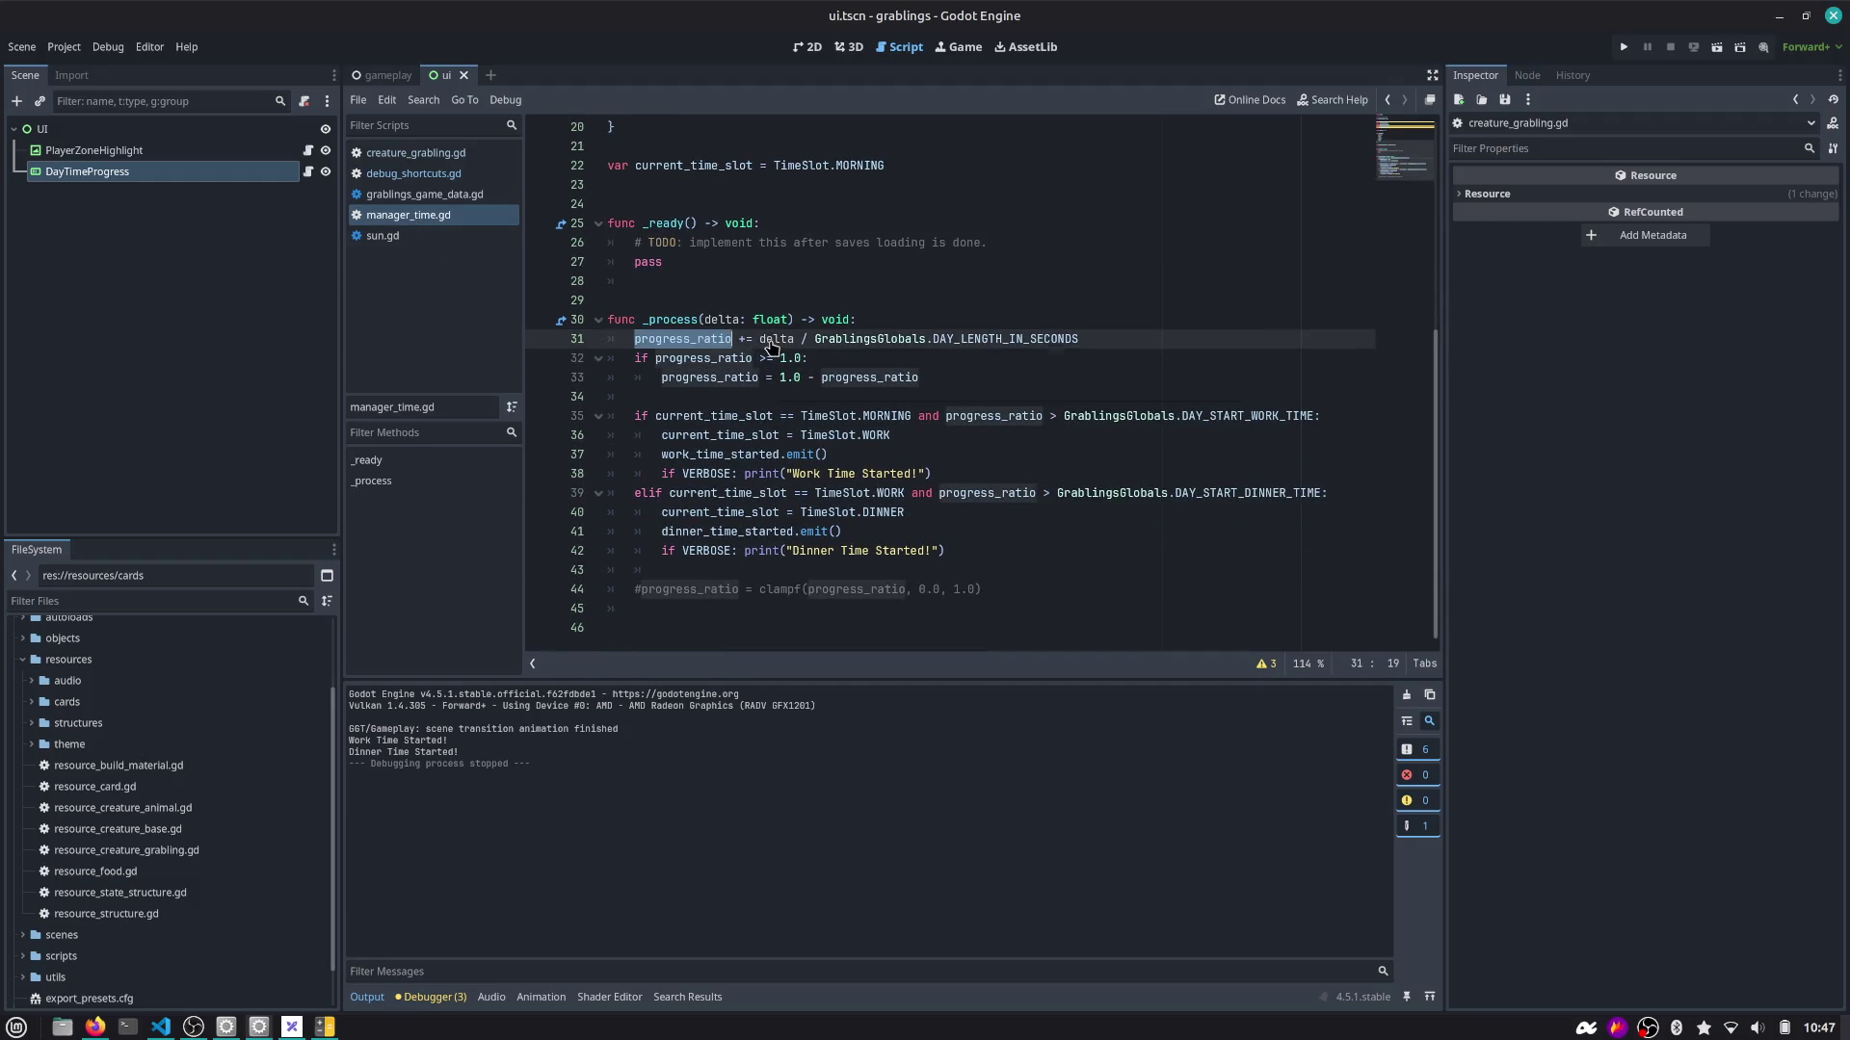
{"action": "mouse_move", "coordinate": [771, 347]}
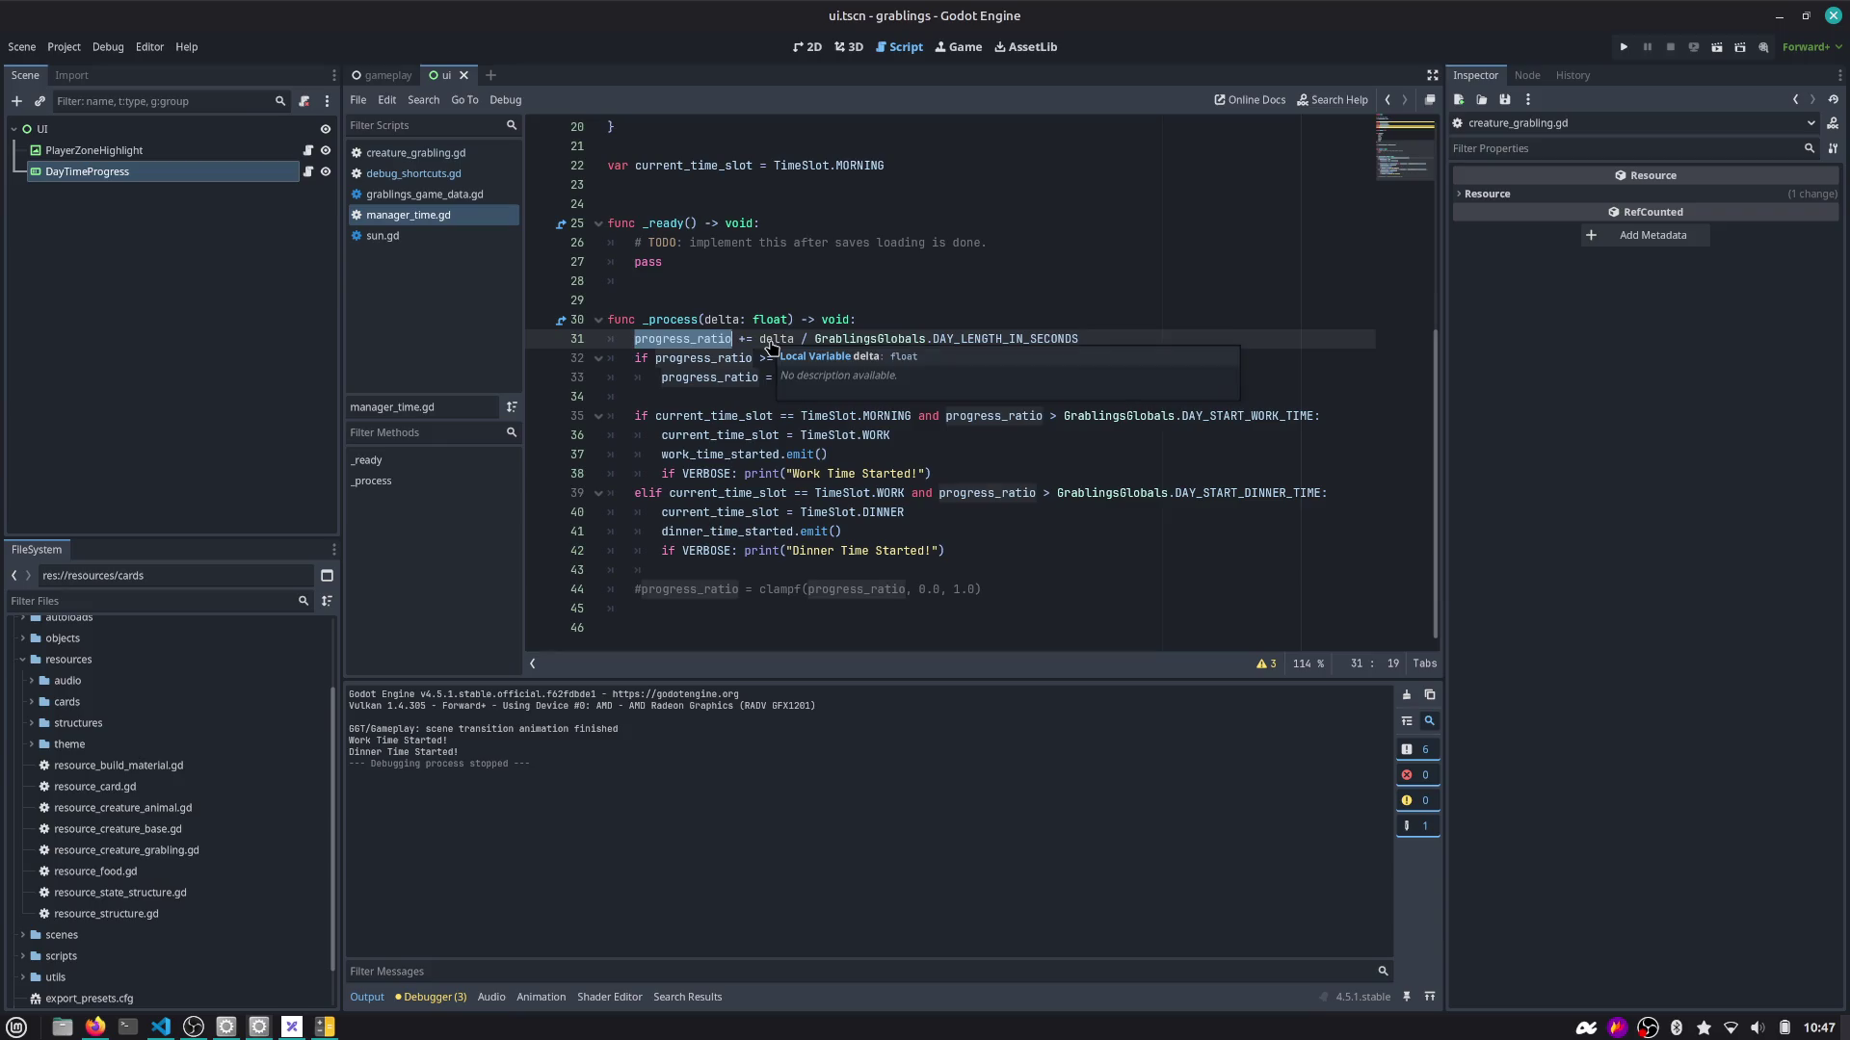
{"action": "double_click", "coordinate": [703, 358]}
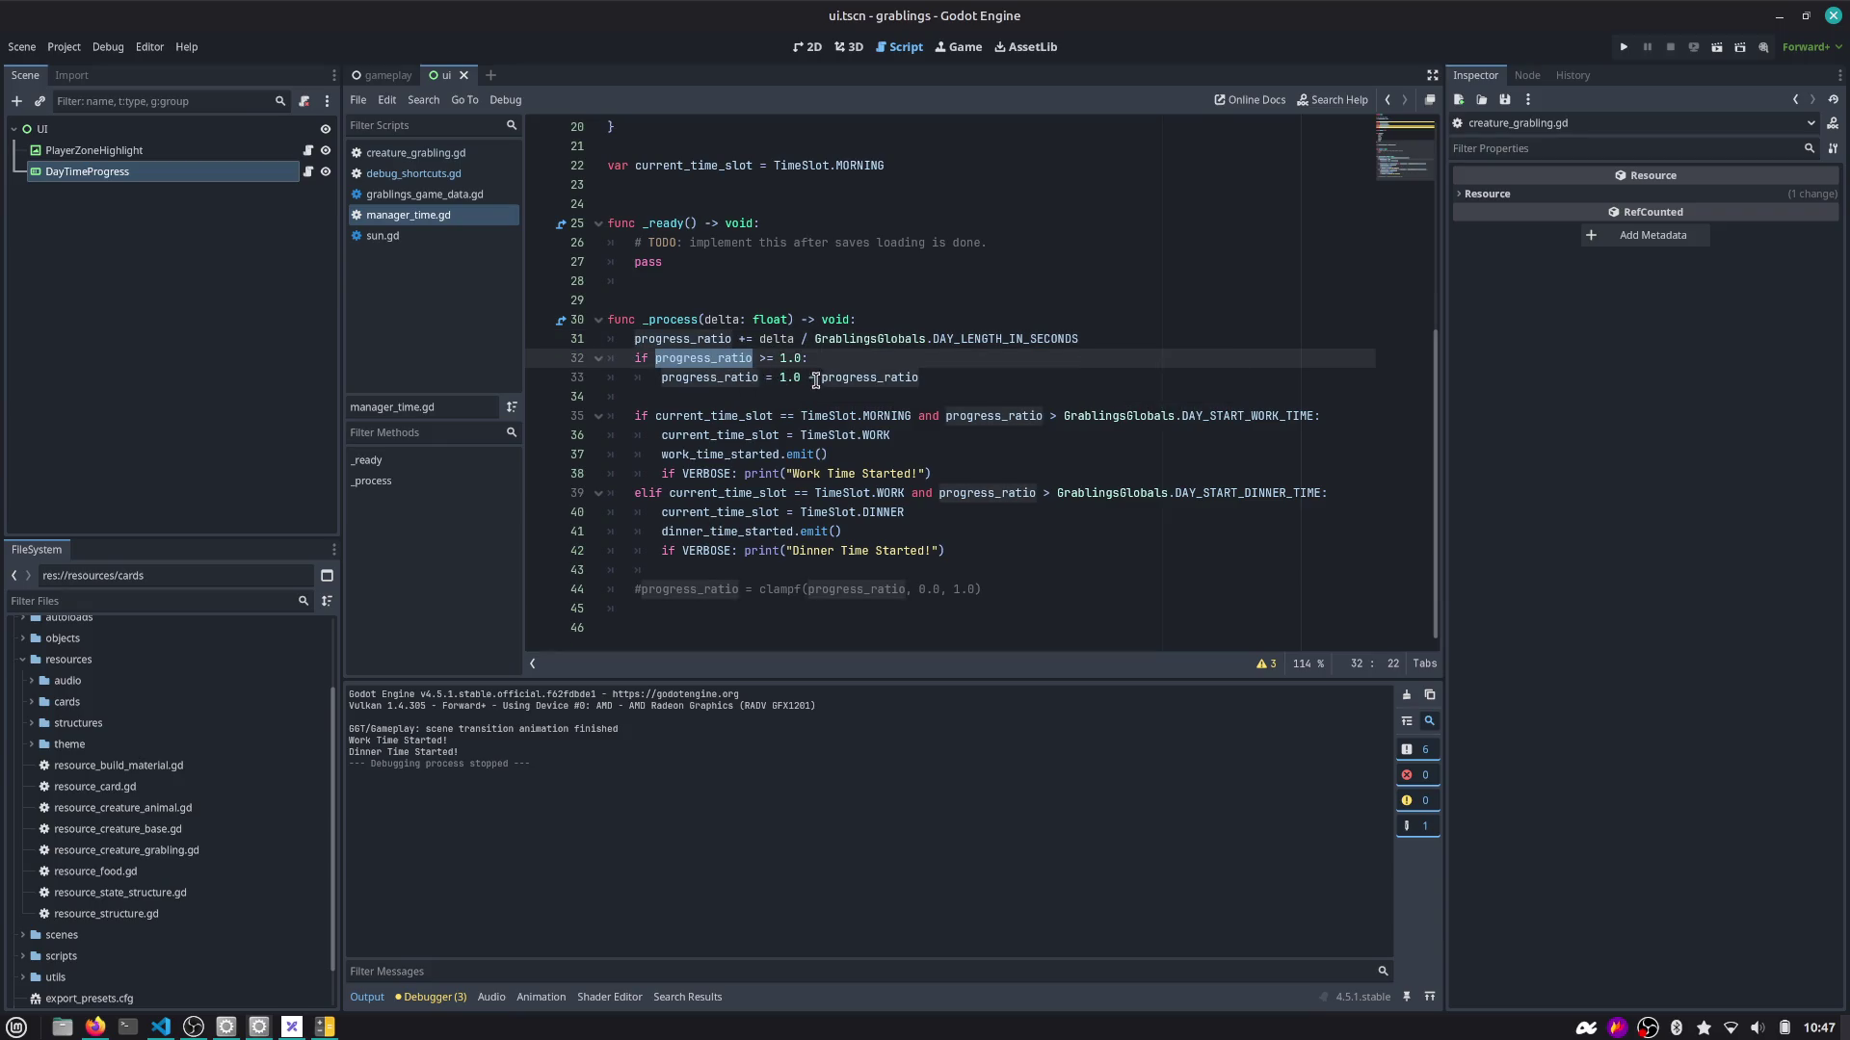
{"action": "double_click", "coordinate": [764, 421]}
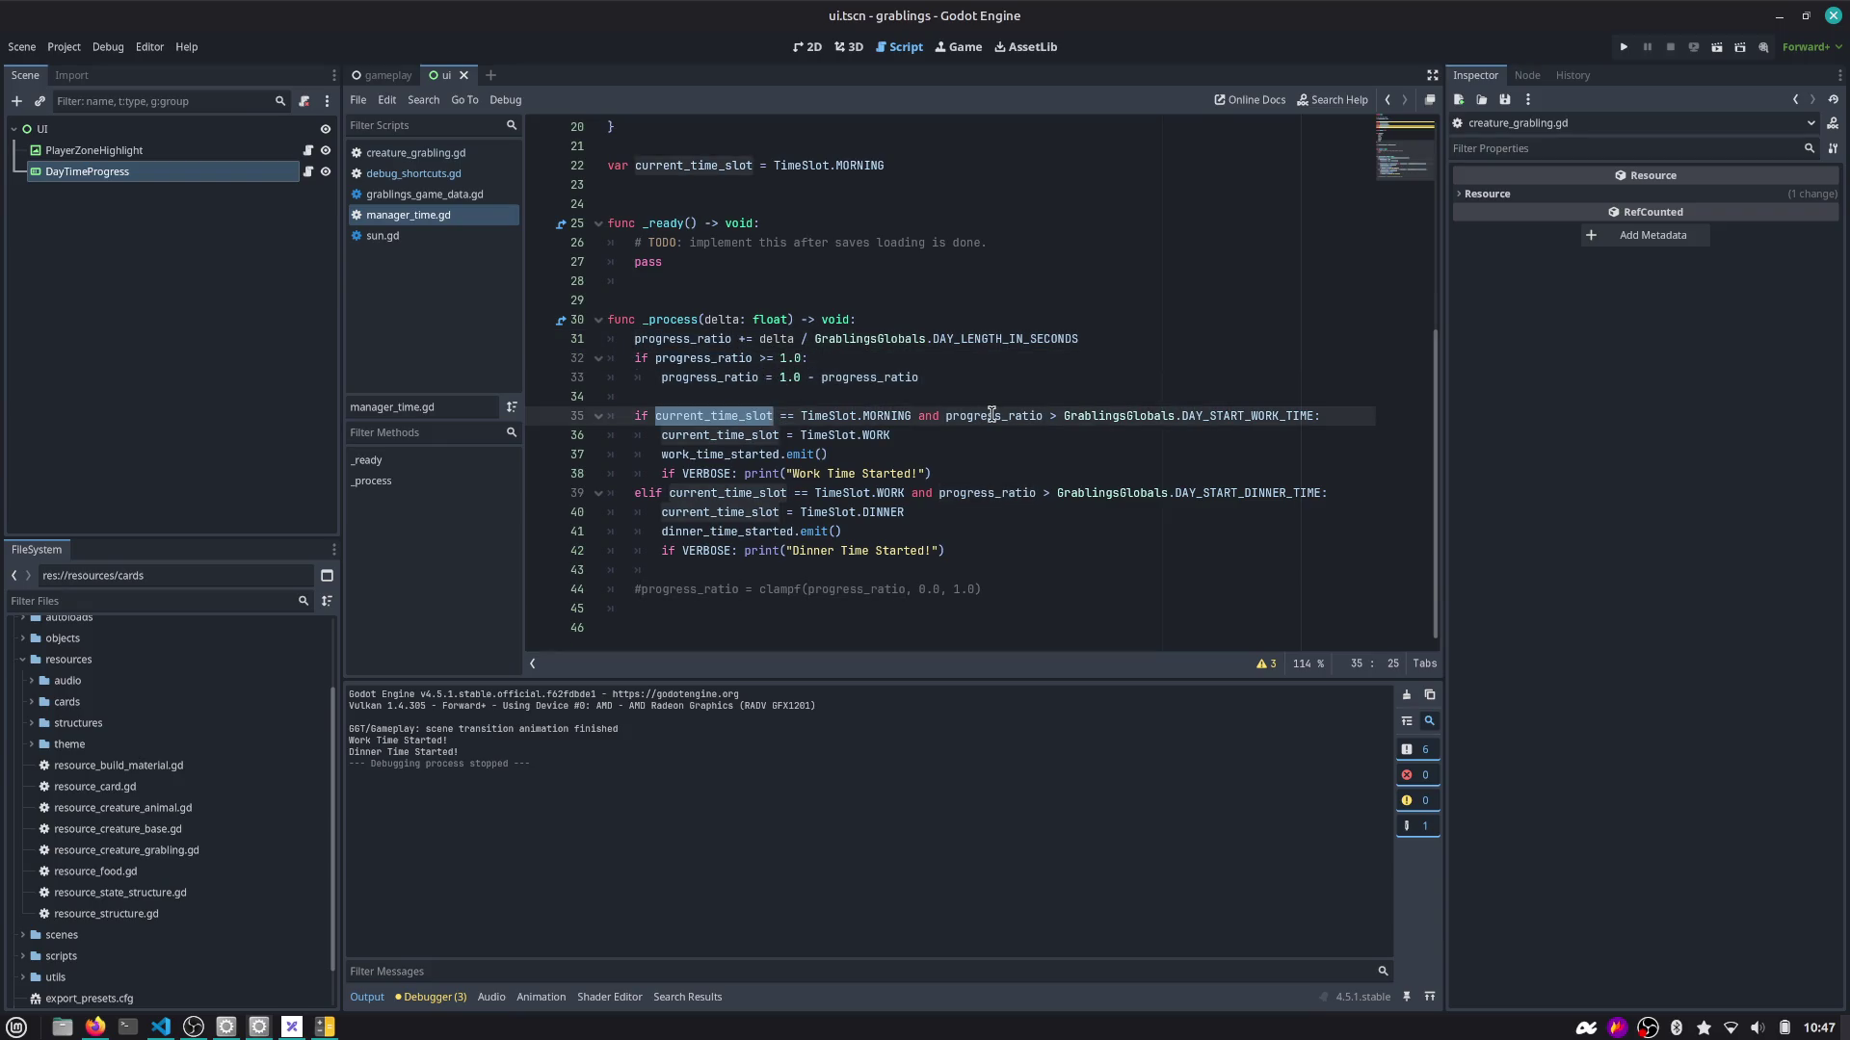
{"action": "double_click", "coordinate": [990, 417]}
{"action": "double_click", "coordinate": [1251, 414]}
{"action": "key", "text": "ctrl+c"}
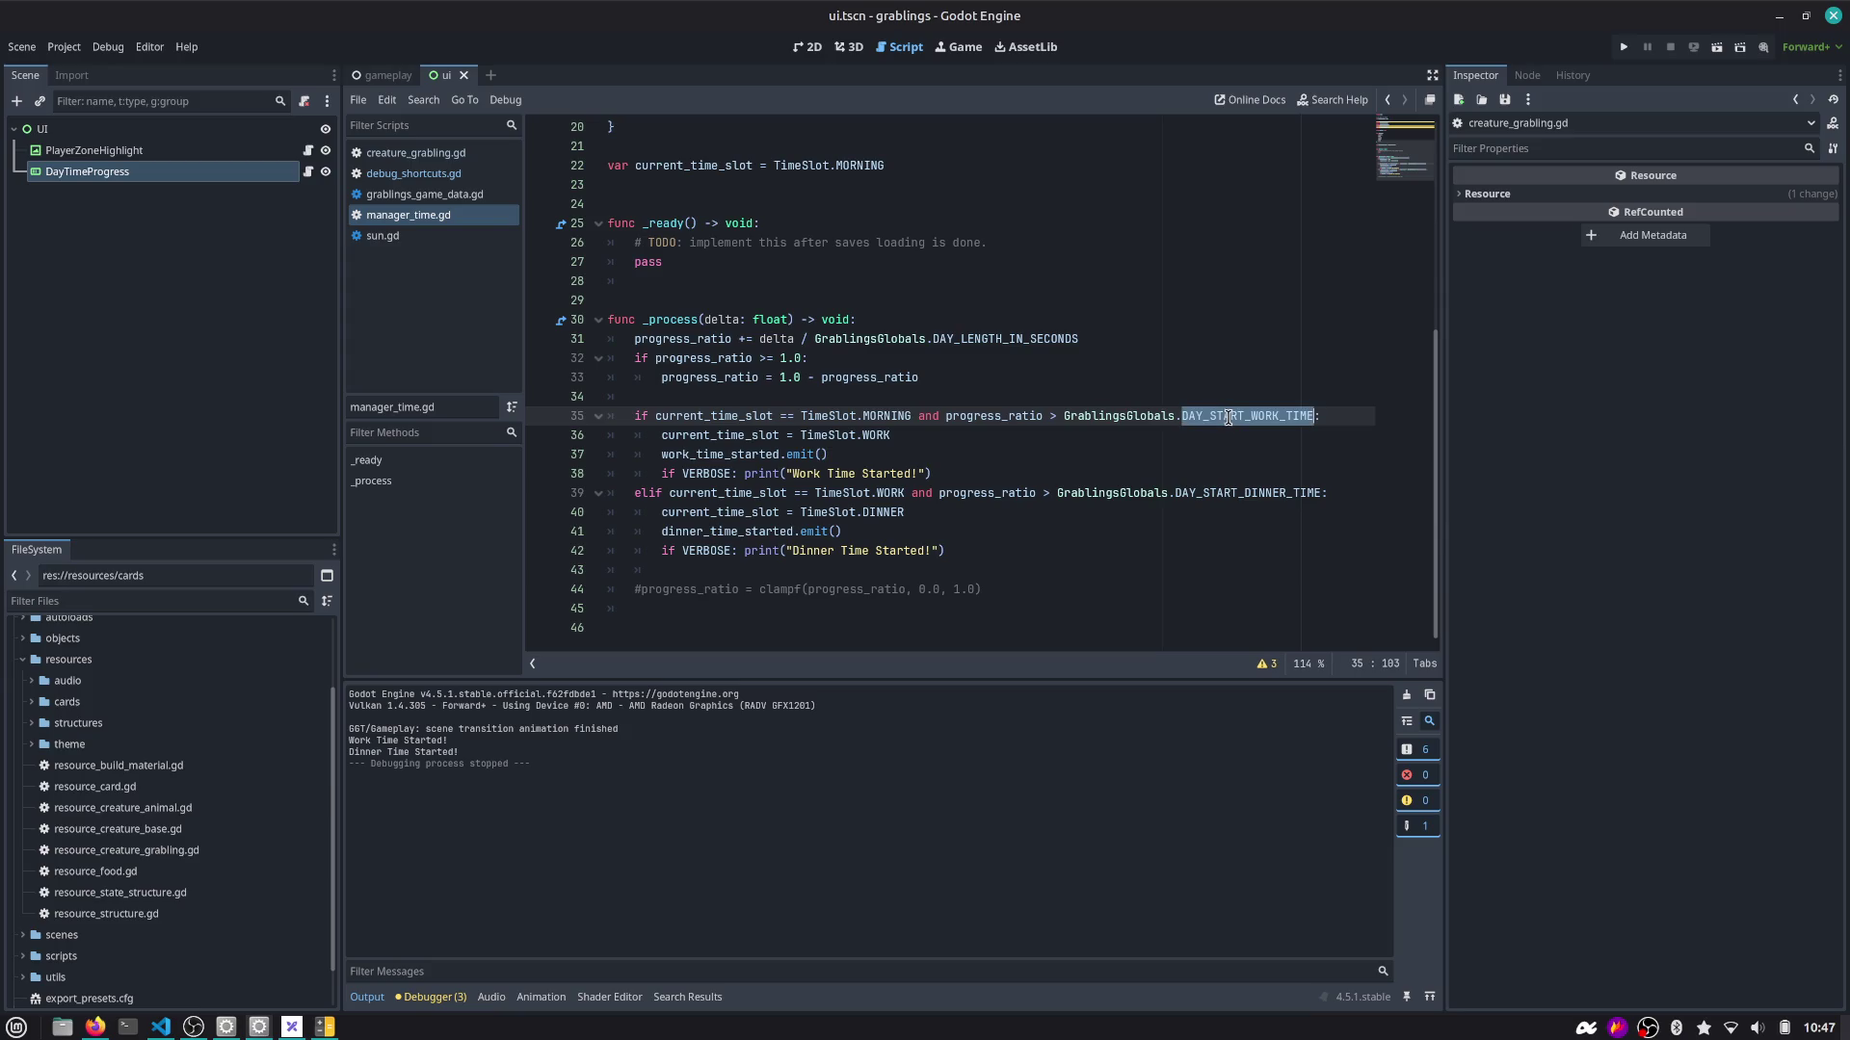
Replace pass in _ready with print(GrablingsGlobals.DAY_START_WORK_TIME)
{"action": "left_click", "coordinate": [950, 262]}
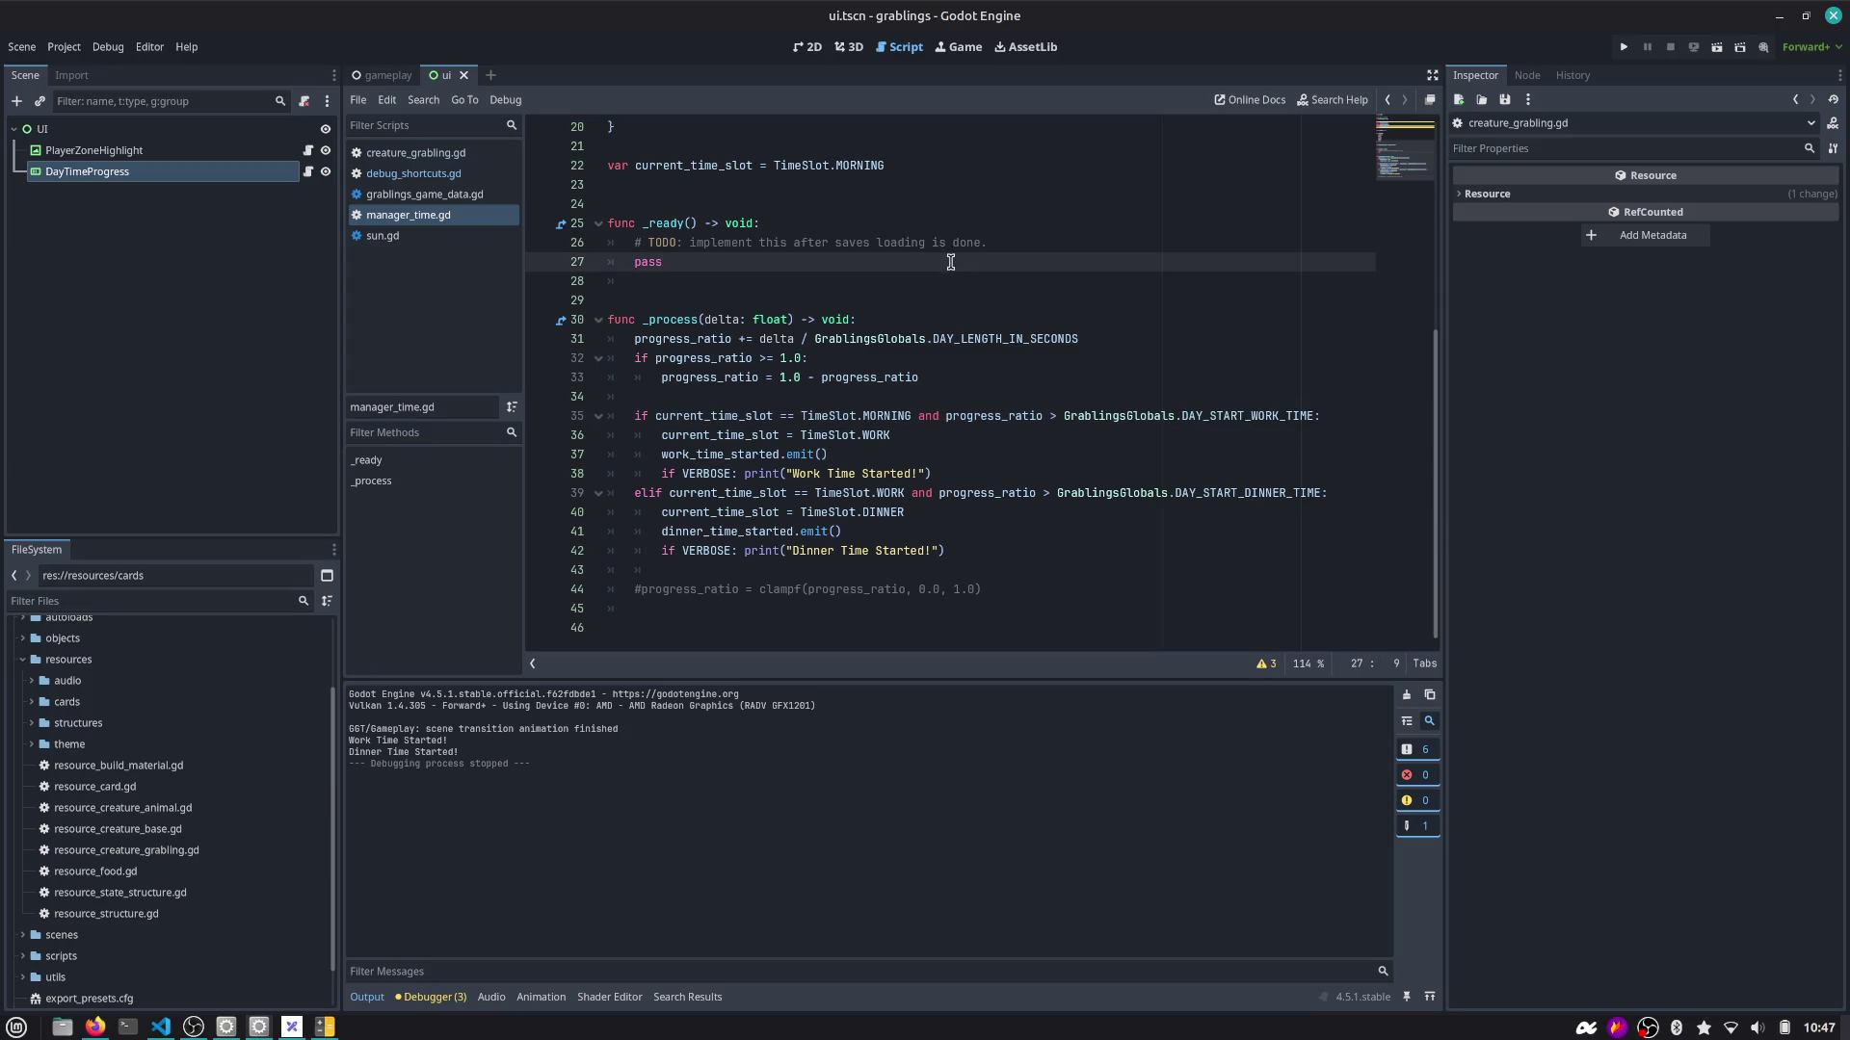
{"action": "key", "text": "shift+Home"}
{"action": "type", "text": "print("}
{"action": "key", "text": "ctrl+v"}
{"action": "key", "text": "ctrl+Left"}
{"action": "type", "text": "grabli"}
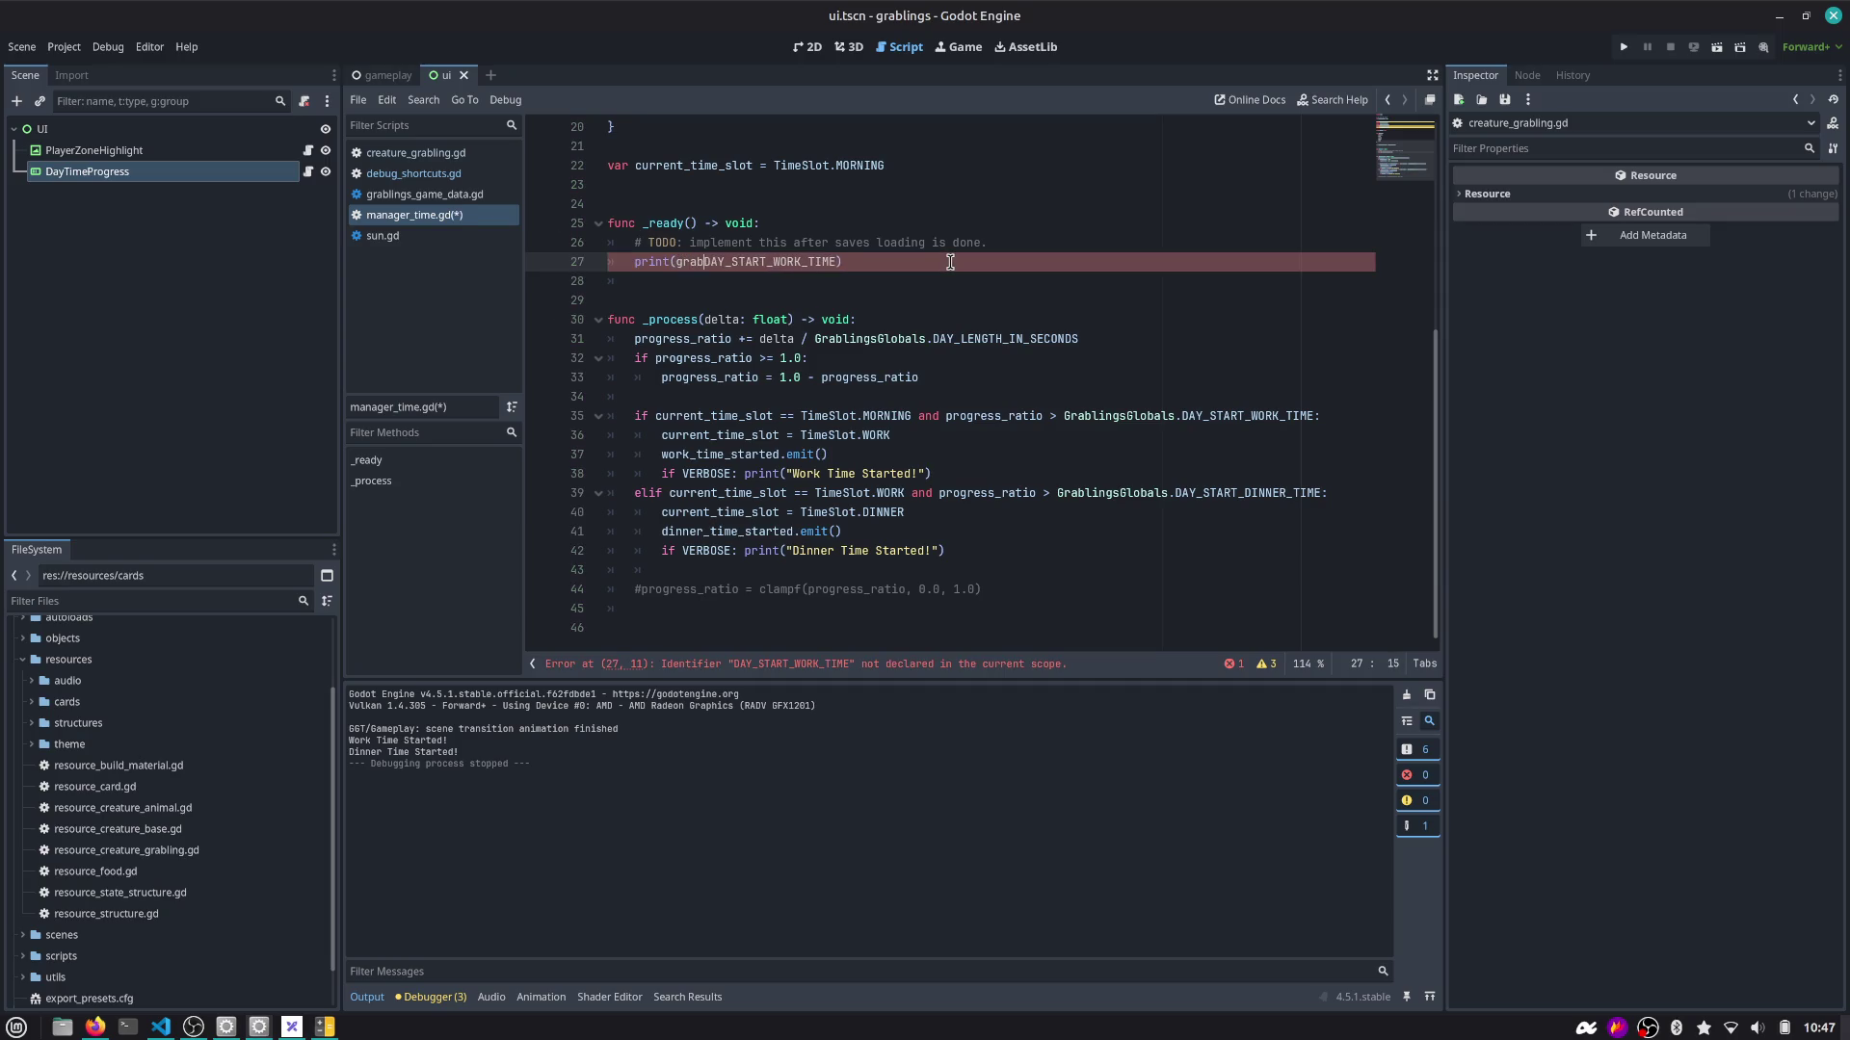
{"action": "key", "text": "Down"}
{"action": "key", "text": "Return"}
{"action": "type", "text": ".WO"}
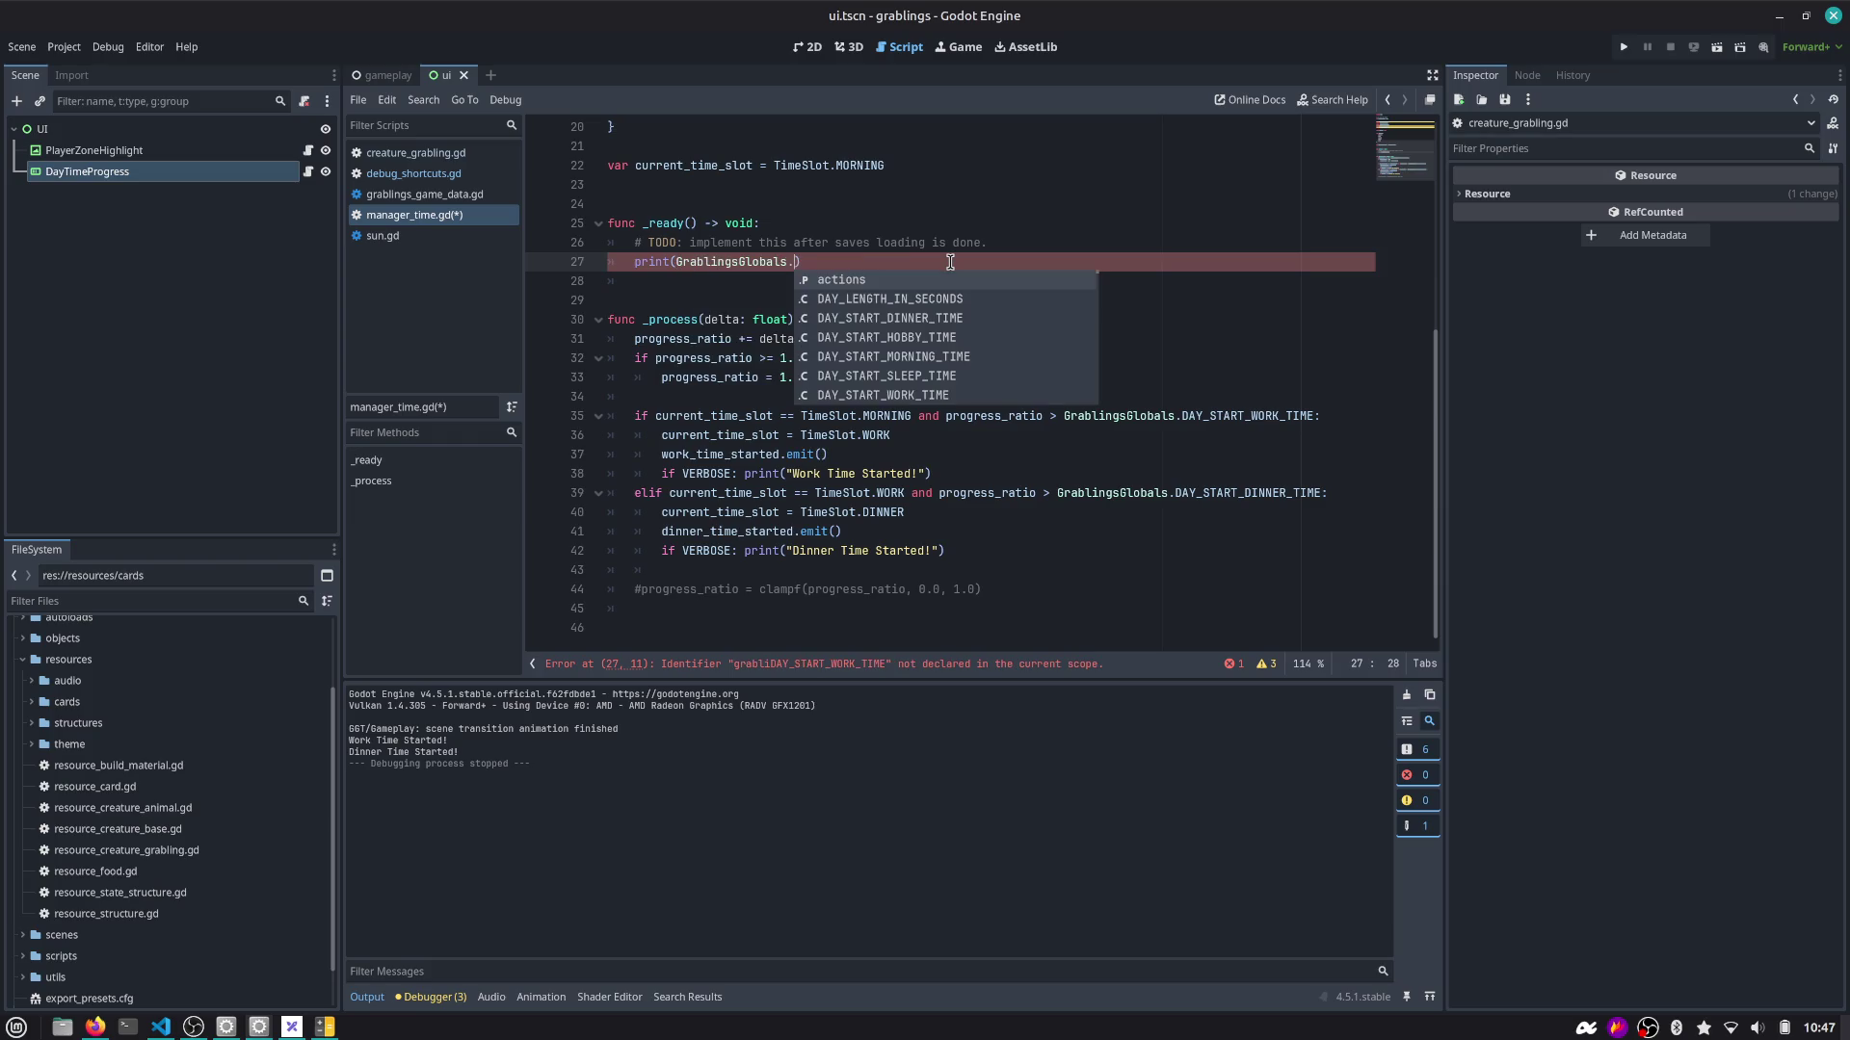
{"action": "key", "text": "Return"}
Run the project to log the work-time value 0.333333333, then stop it and check the whiteboard
{"action": "key", "text": "F5"}
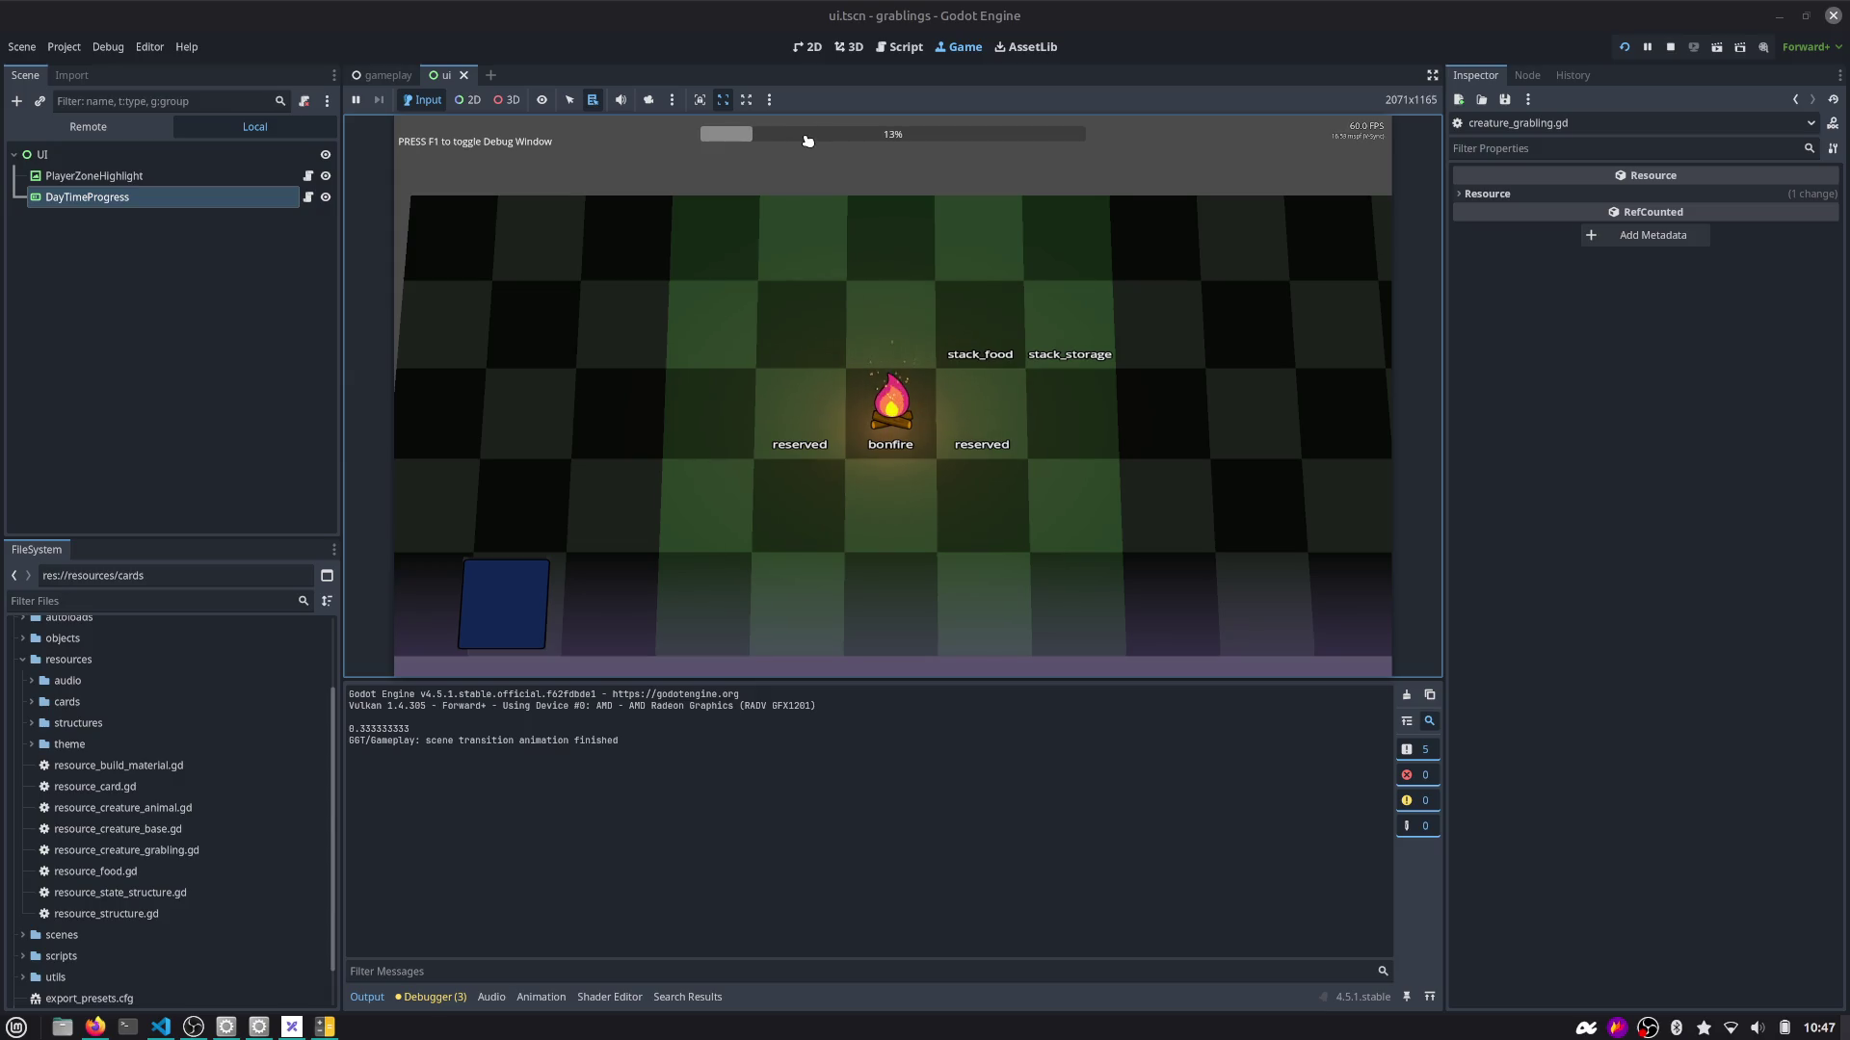
{"action": "left_click", "coordinate": [1669, 46]}
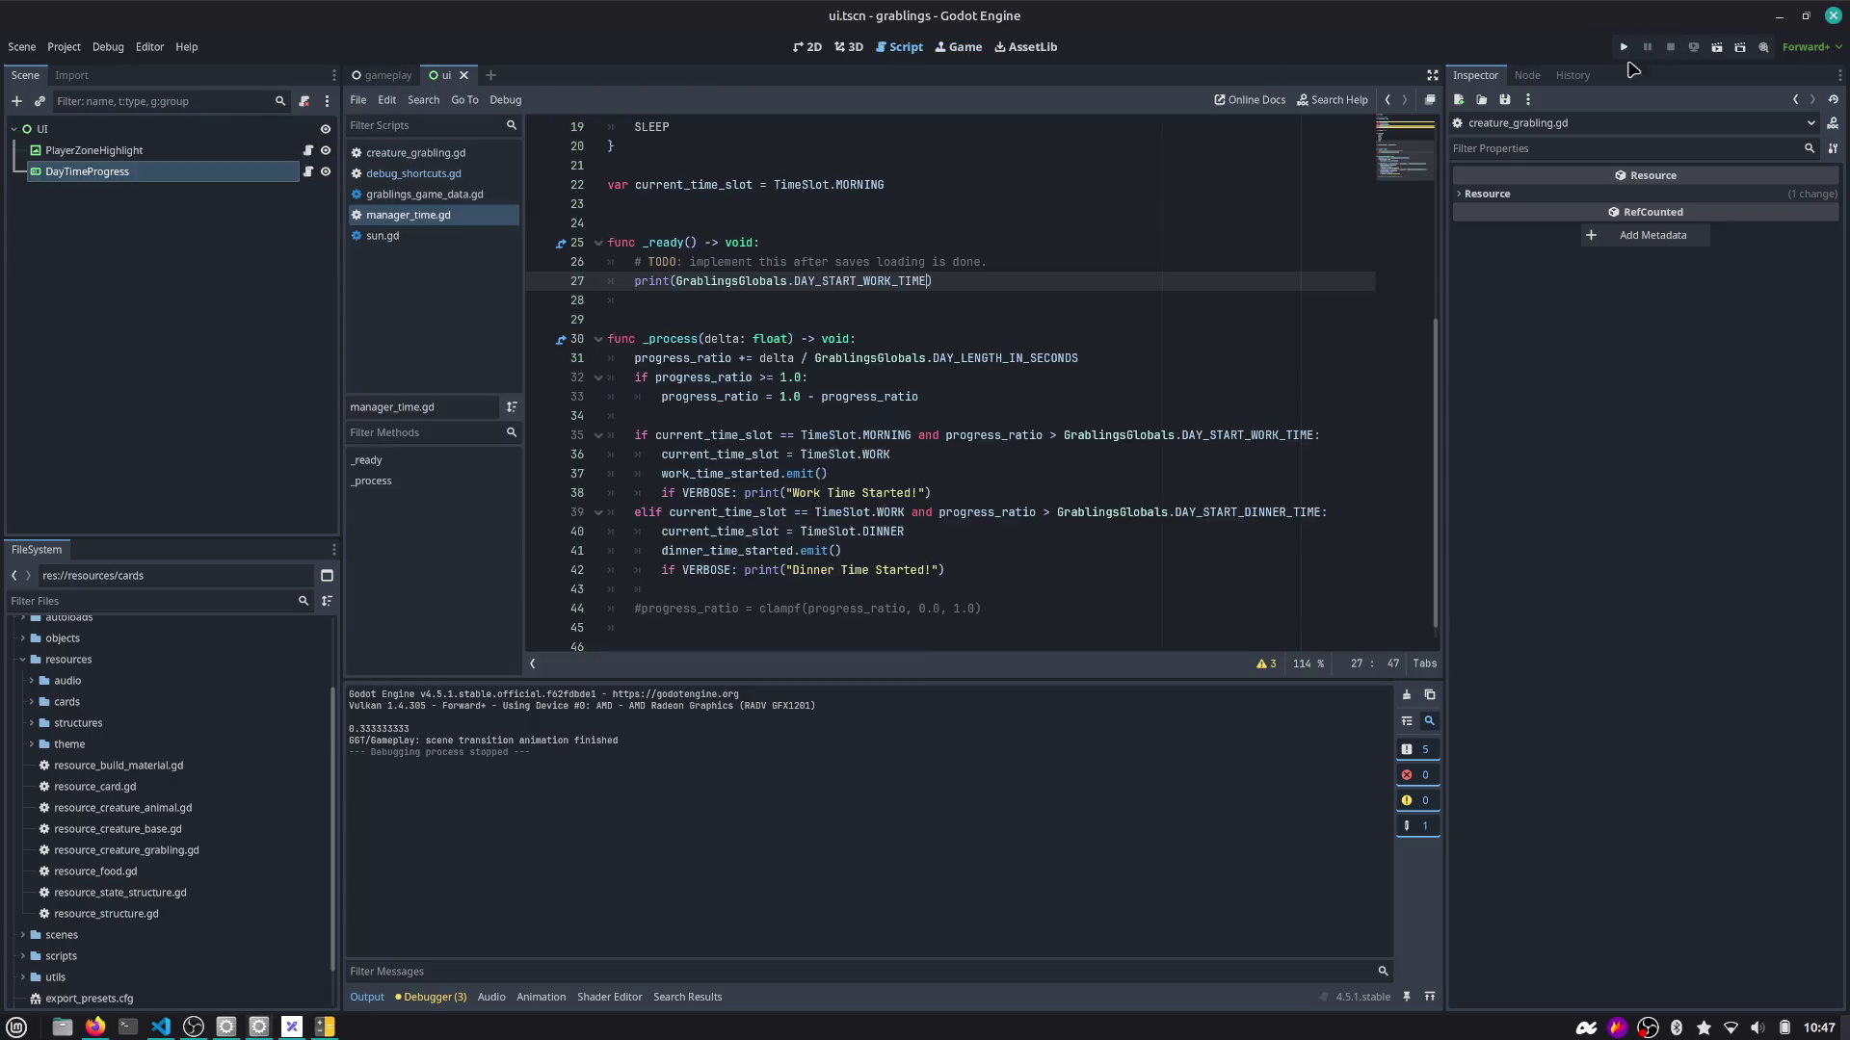
{"action": "left_click", "coordinate": [292, 1027]}
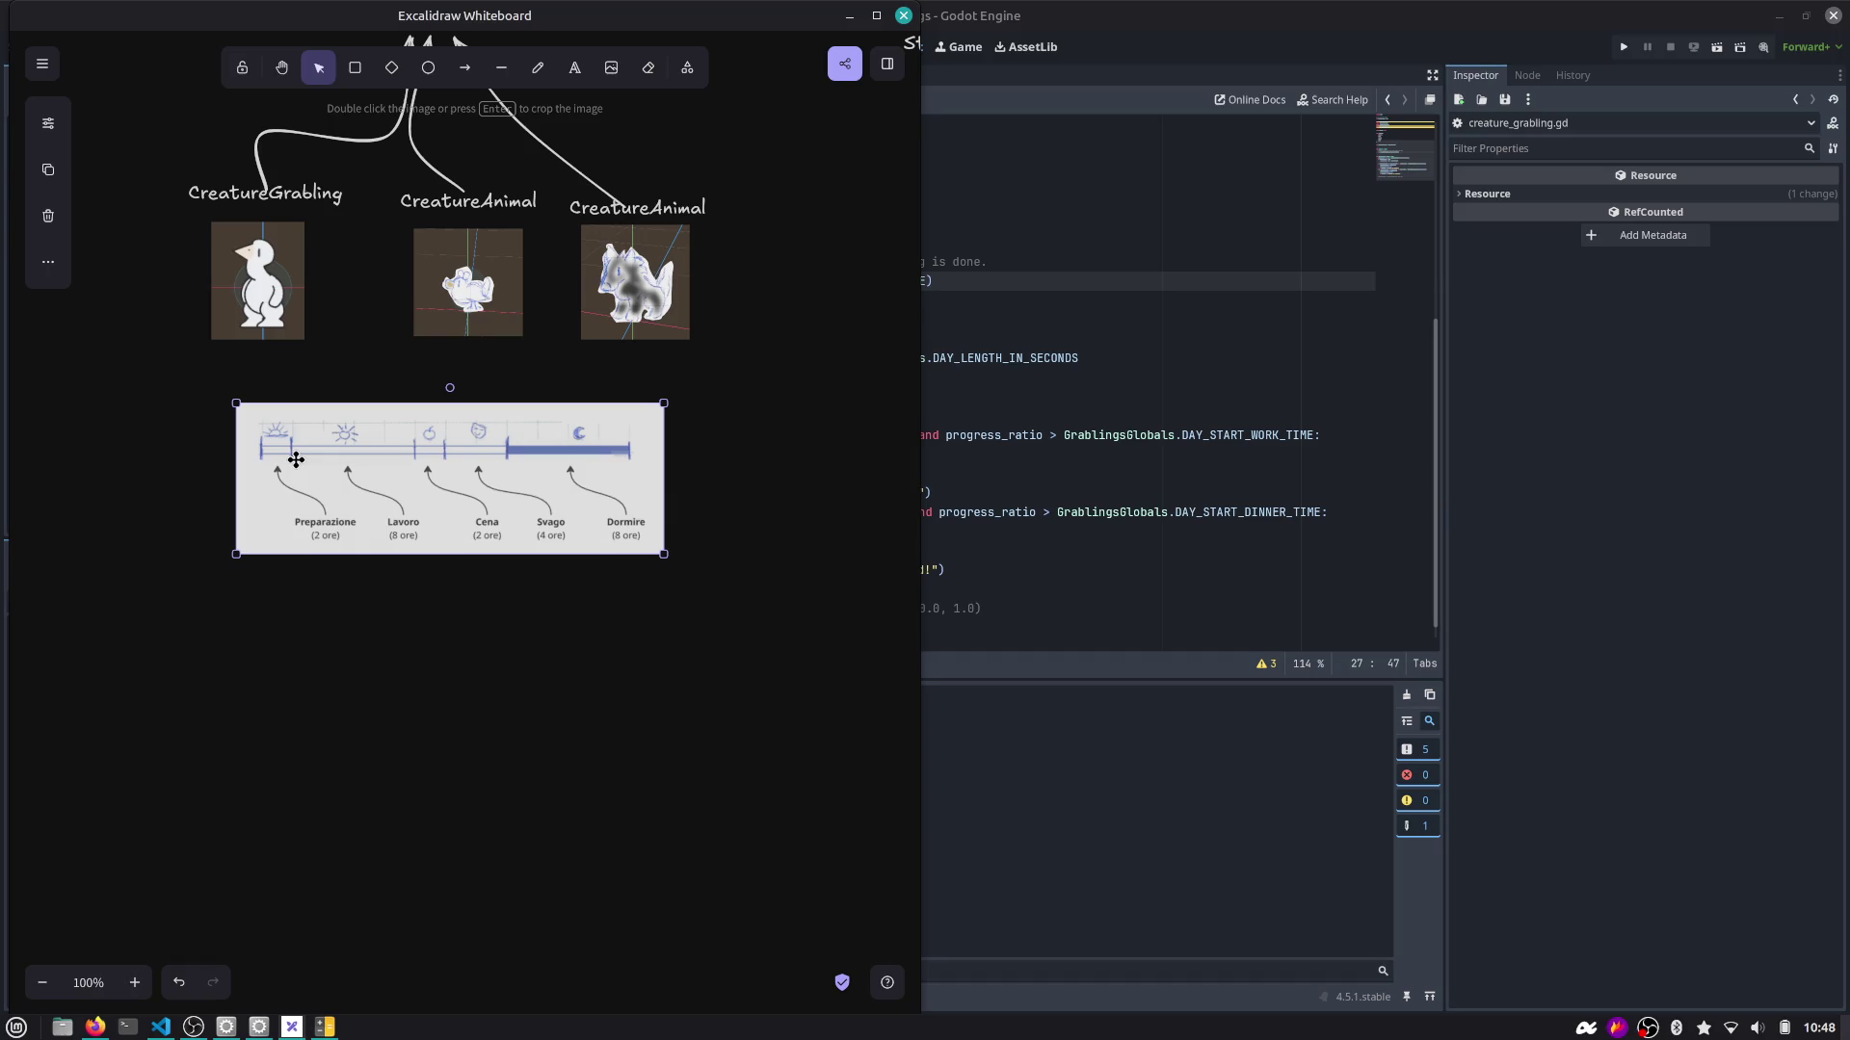
{"action": "key", "text": "alt+Tab"}
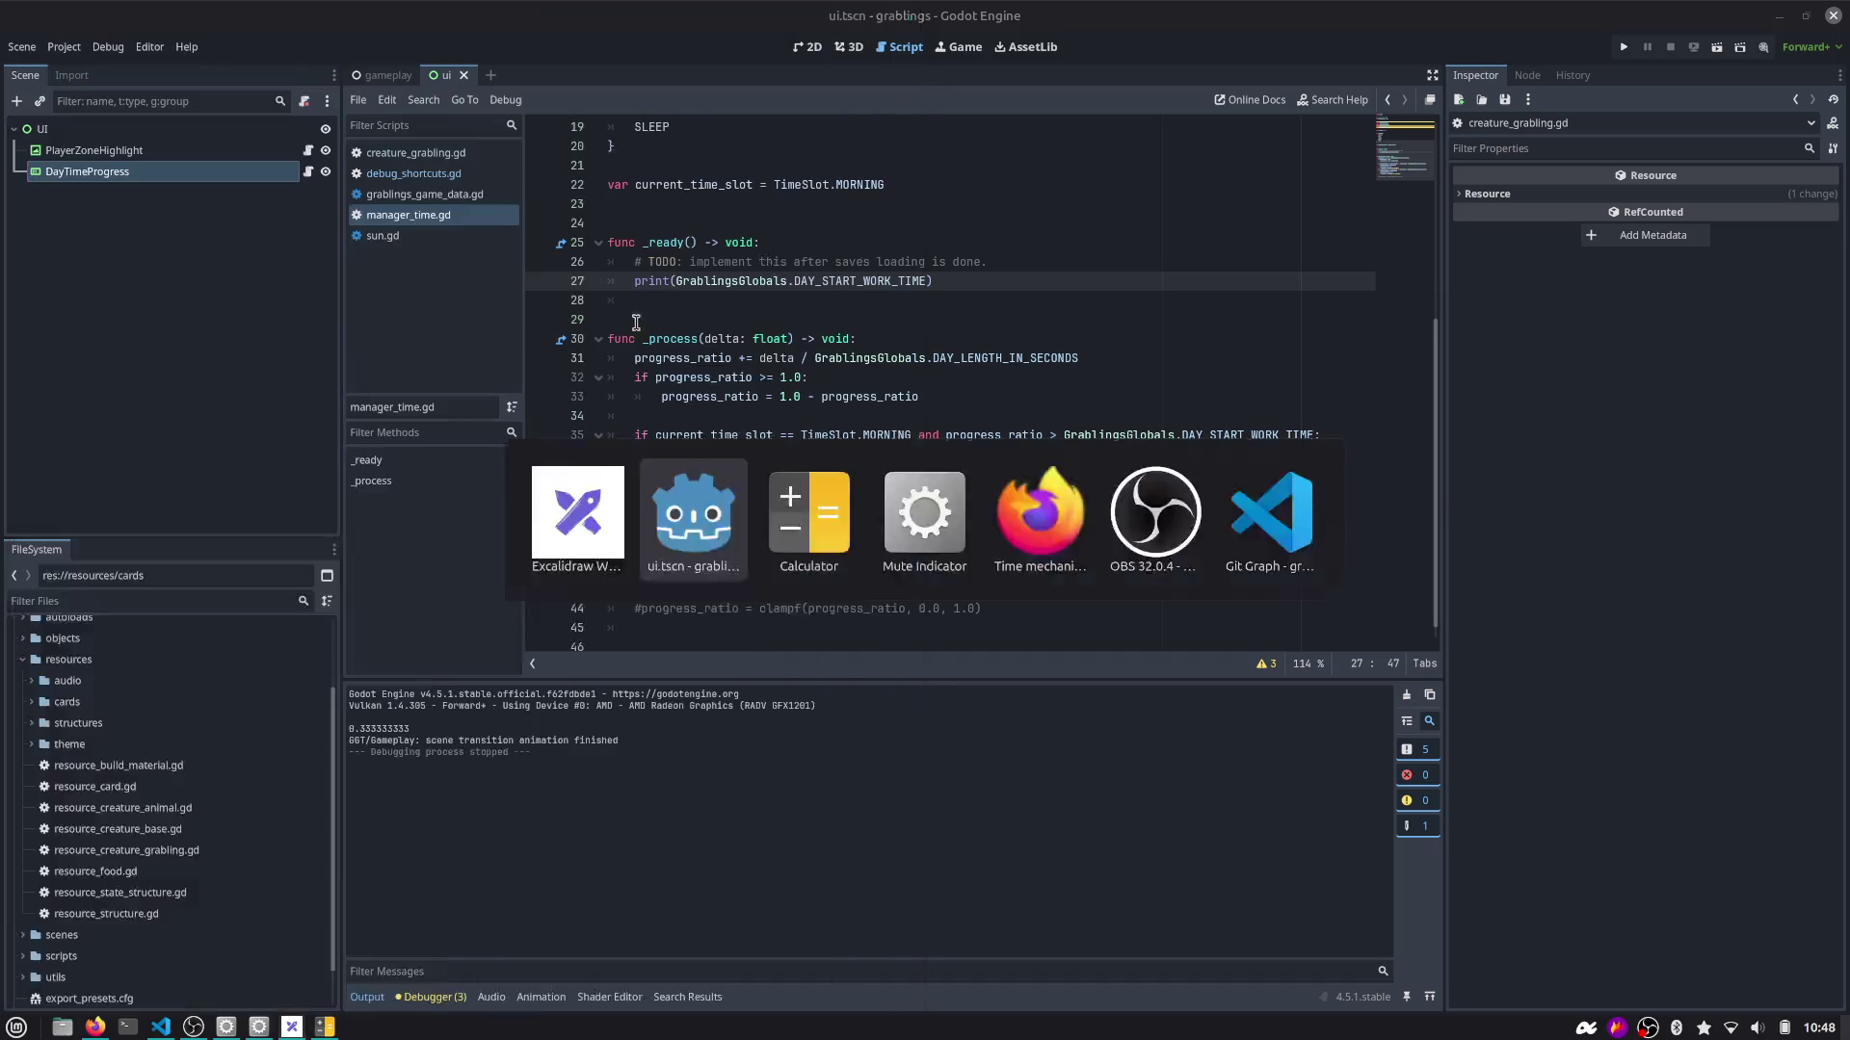
Open grablings_game_data.gd and inspect DAY_START_MORNING_TIME where DAY_START_WORK_TIME builds on it
{"action": "scroll", "coordinate": [741, 256], "scroll_direction": "up", "scroll_amount": 2}
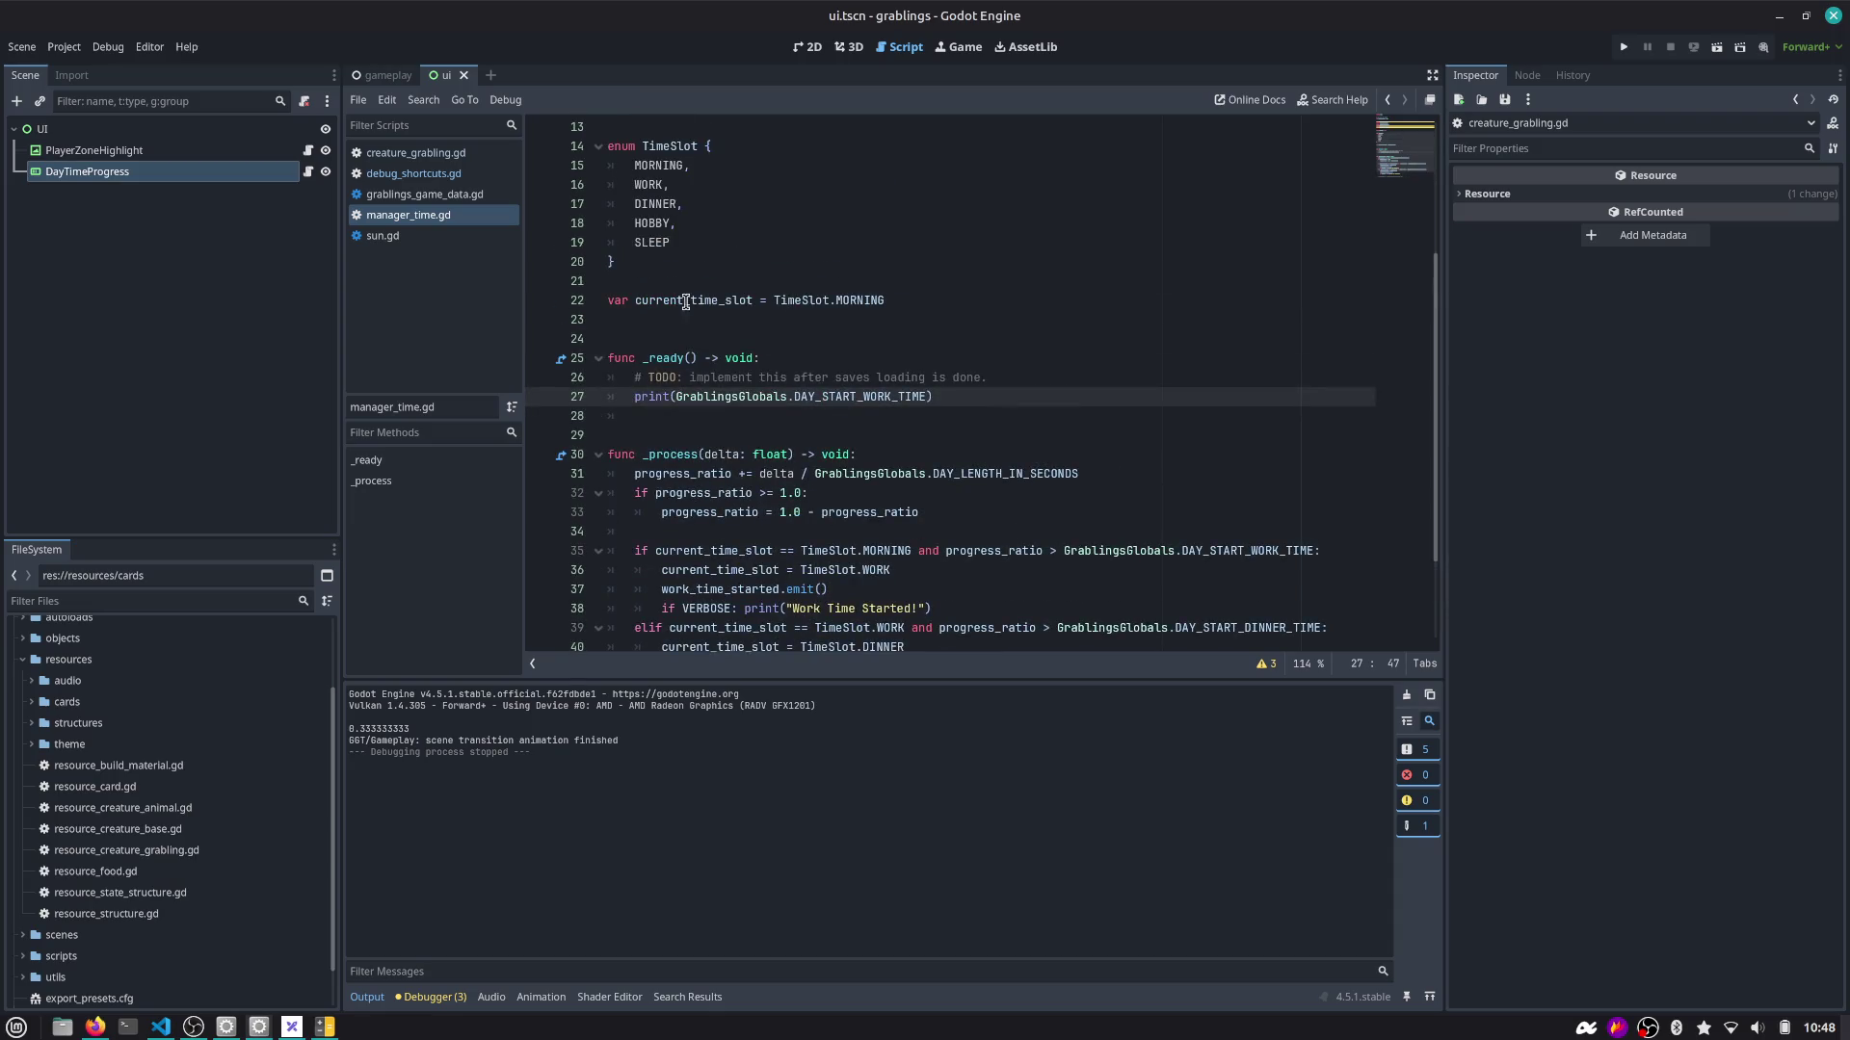
{"action": "left_click", "coordinate": [419, 195]}
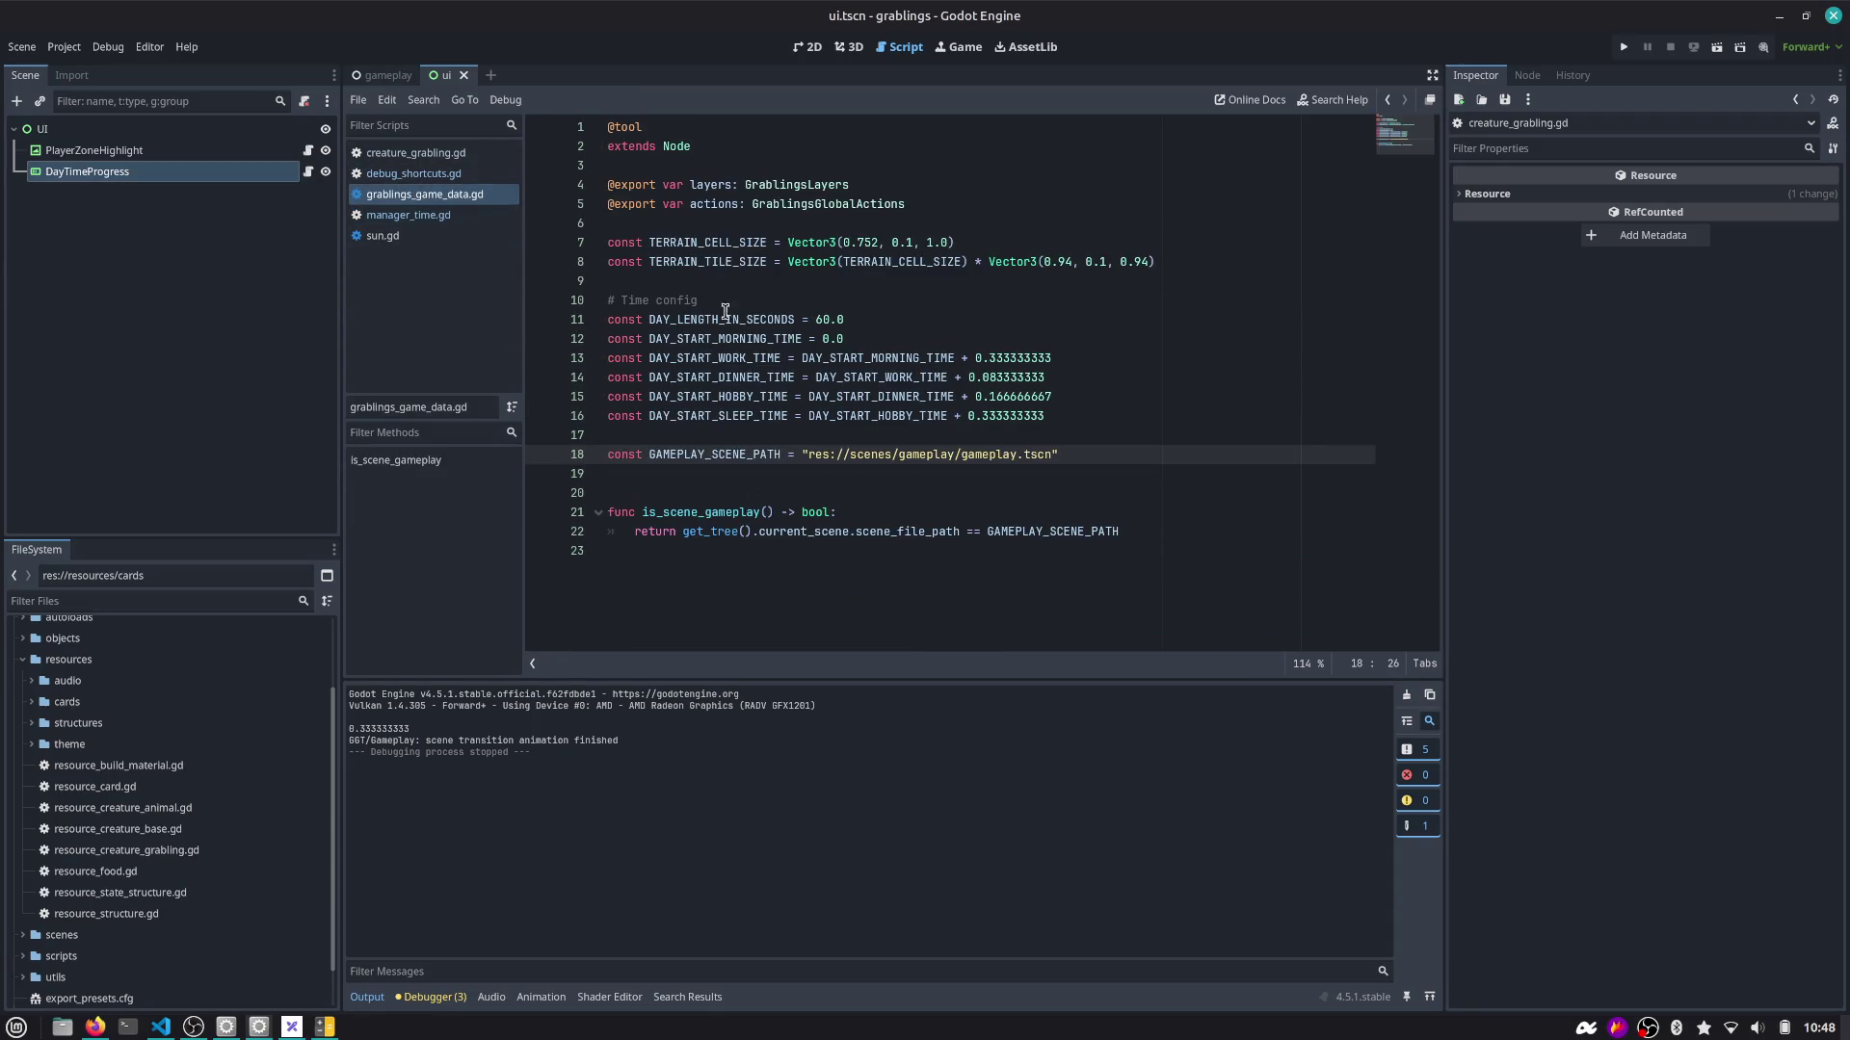
{"action": "double_click", "coordinate": [749, 339]}
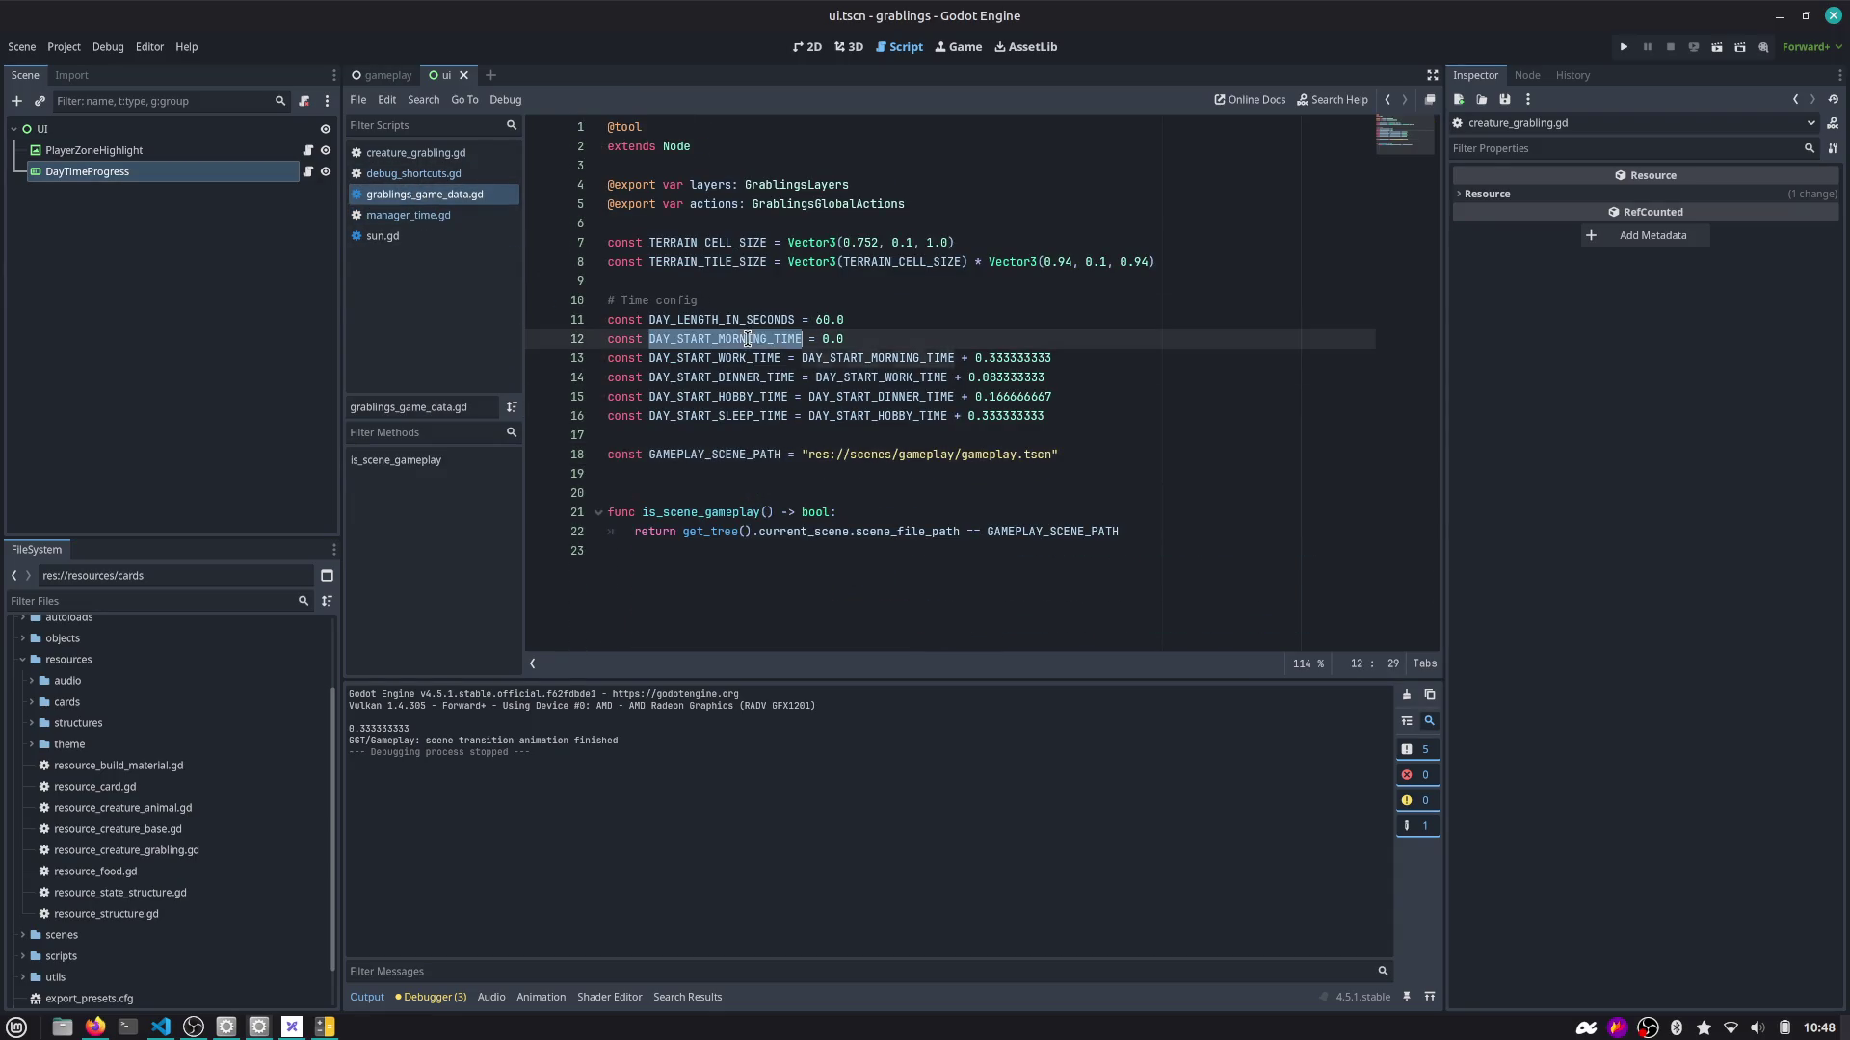
{"action": "double_click", "coordinate": [873, 360]}
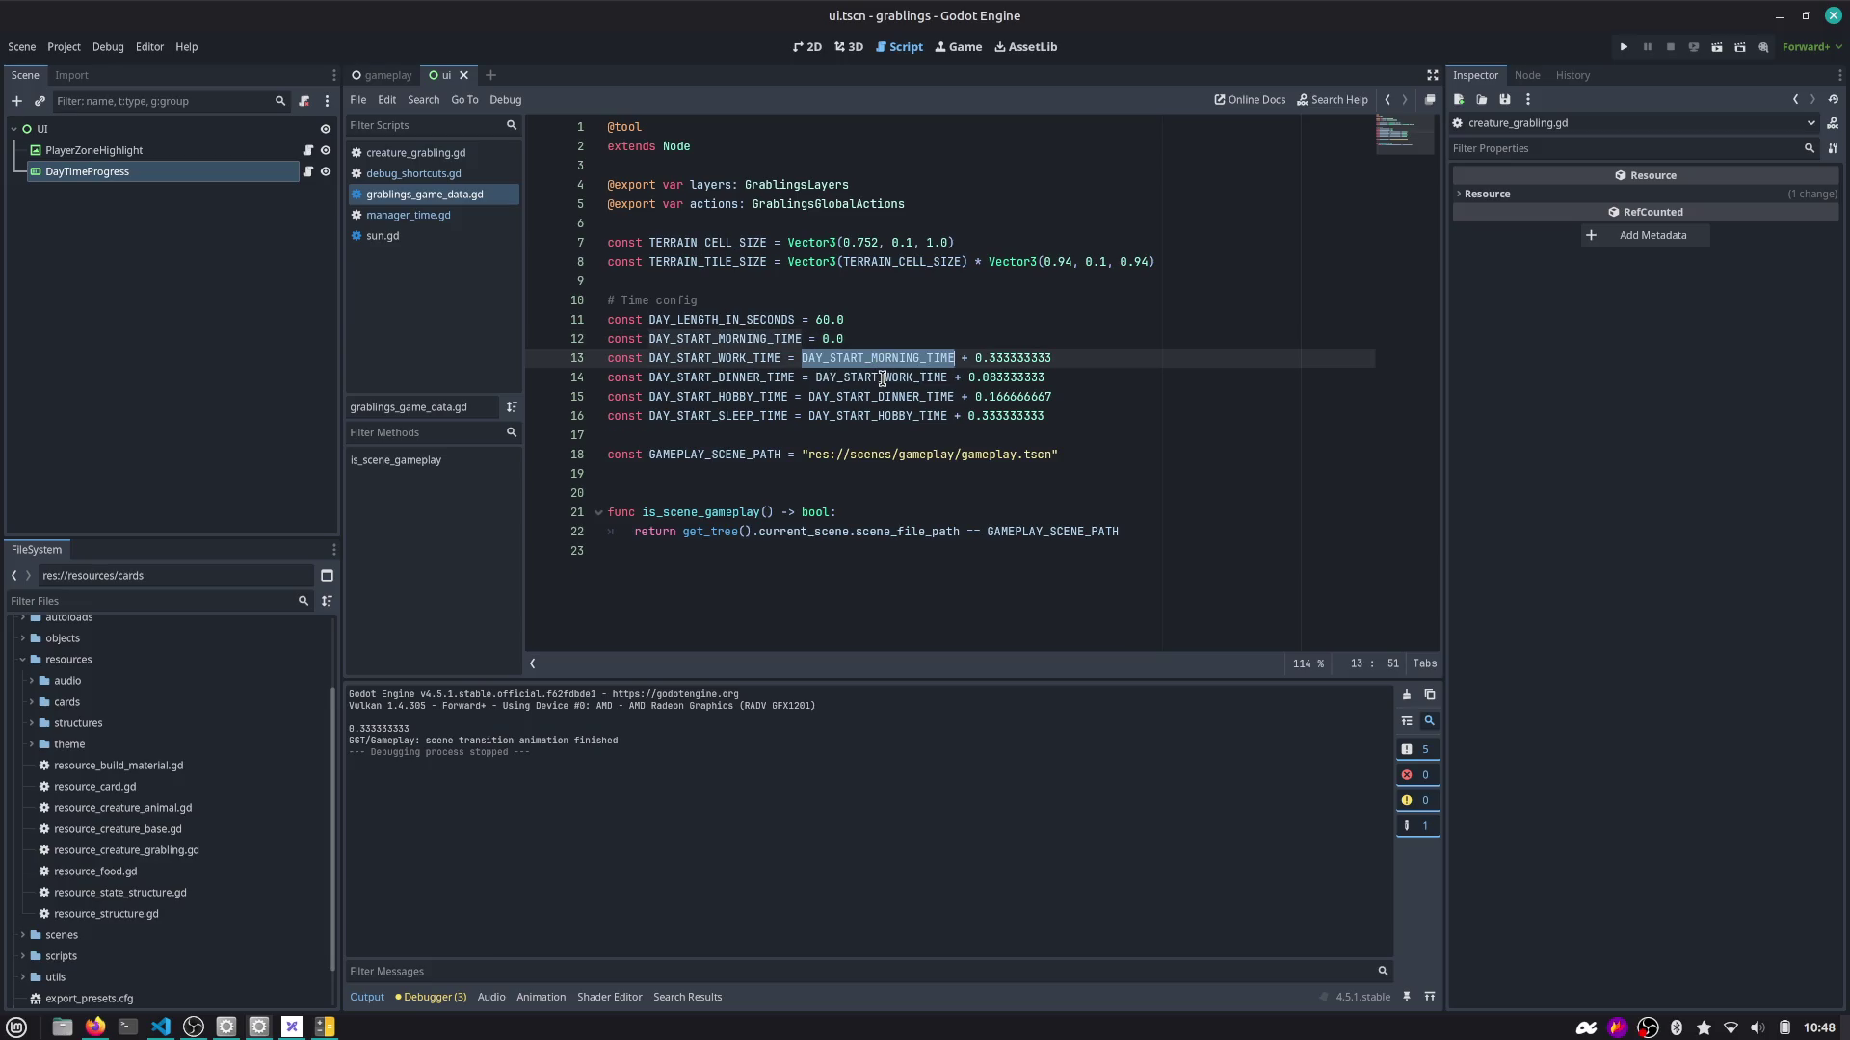
Inspect the work-time and dinner-time offsets and check the durations in the calculator
{"action": "left_click", "coordinate": [759, 358]}
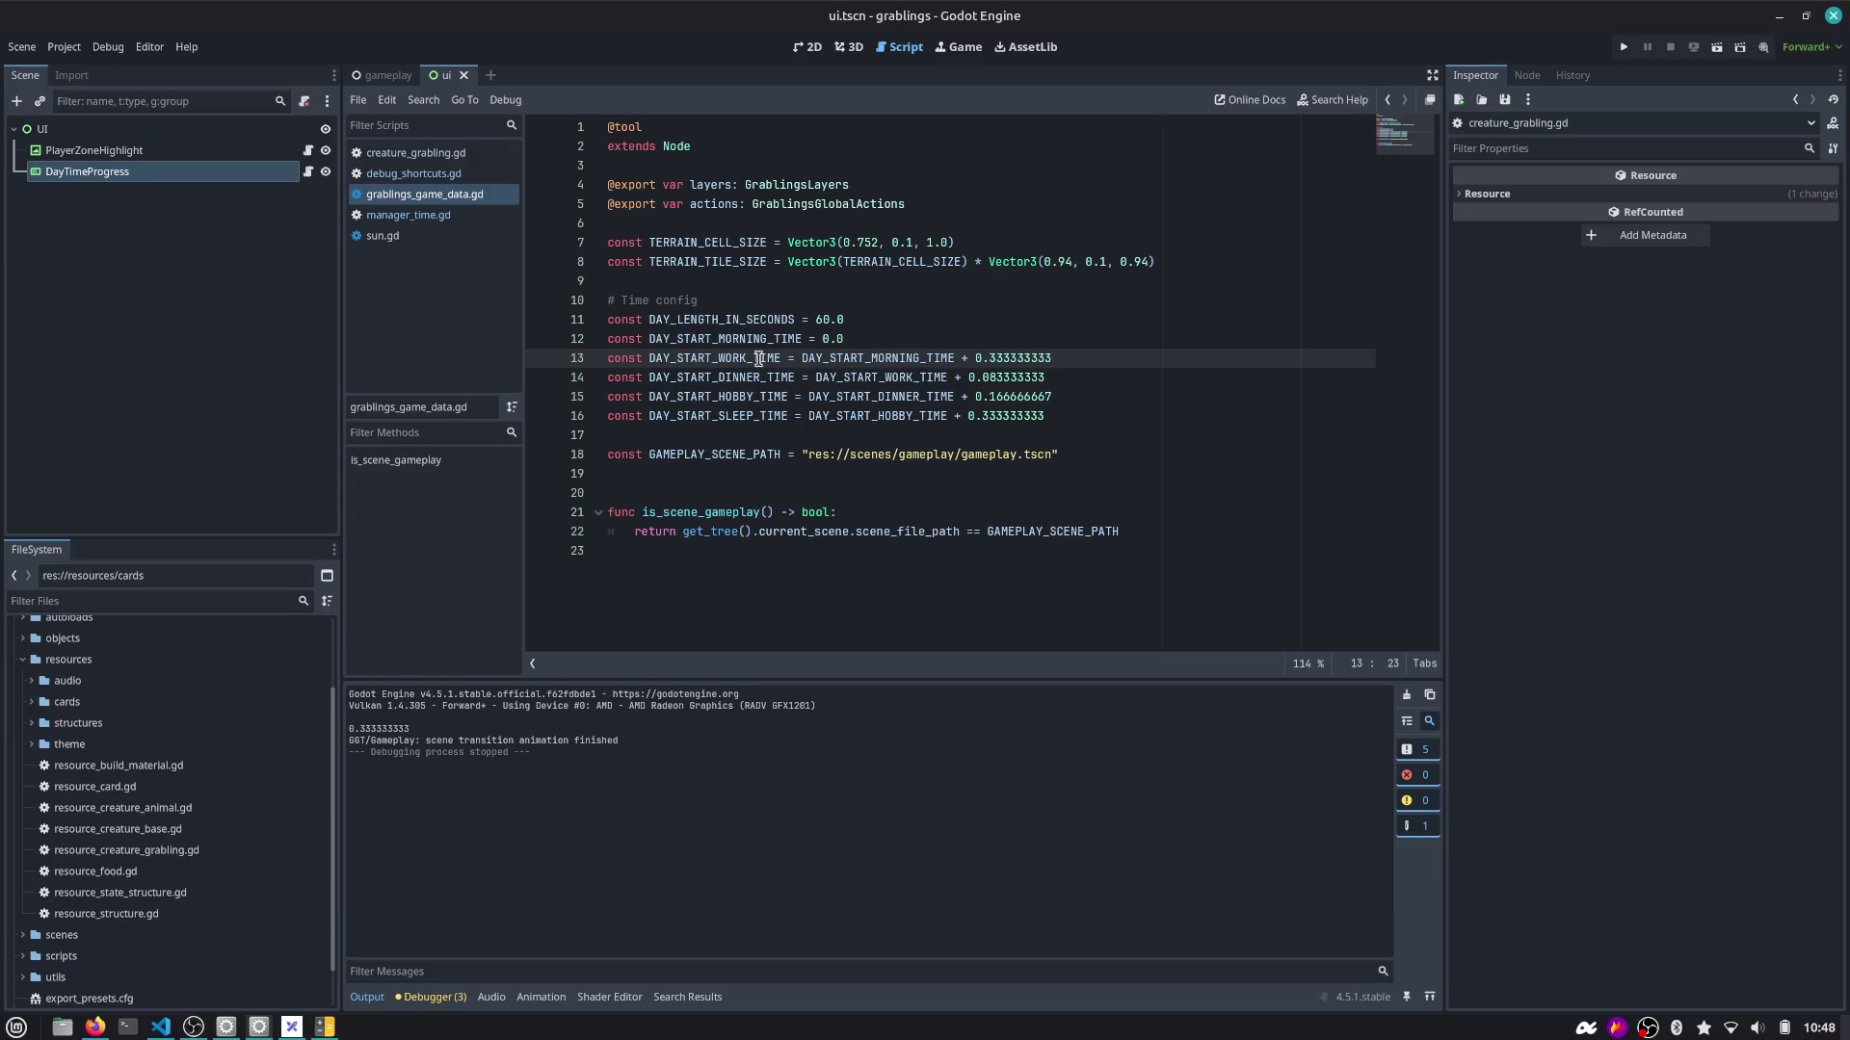
{"action": "double_click", "coordinate": [759, 358]}
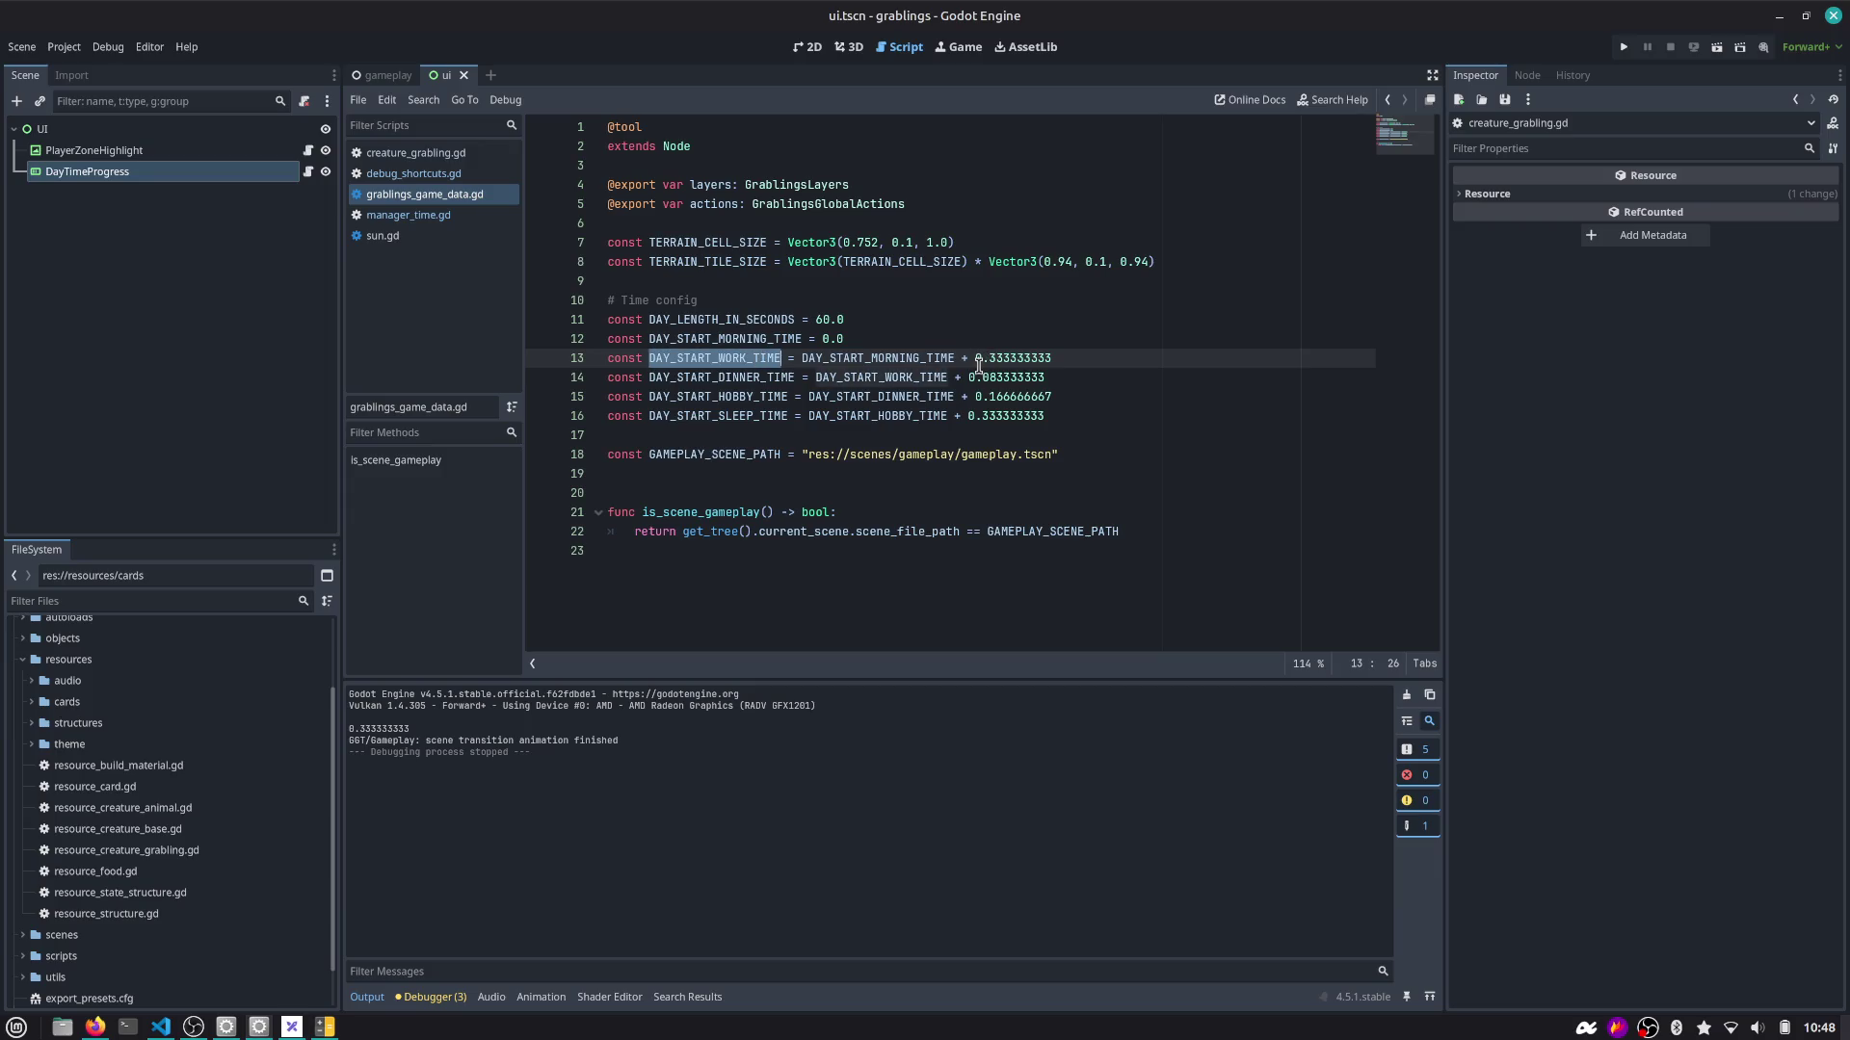
{"action": "double_click", "coordinate": [820, 380]}
{"action": "double_click", "coordinate": [1009, 359]}
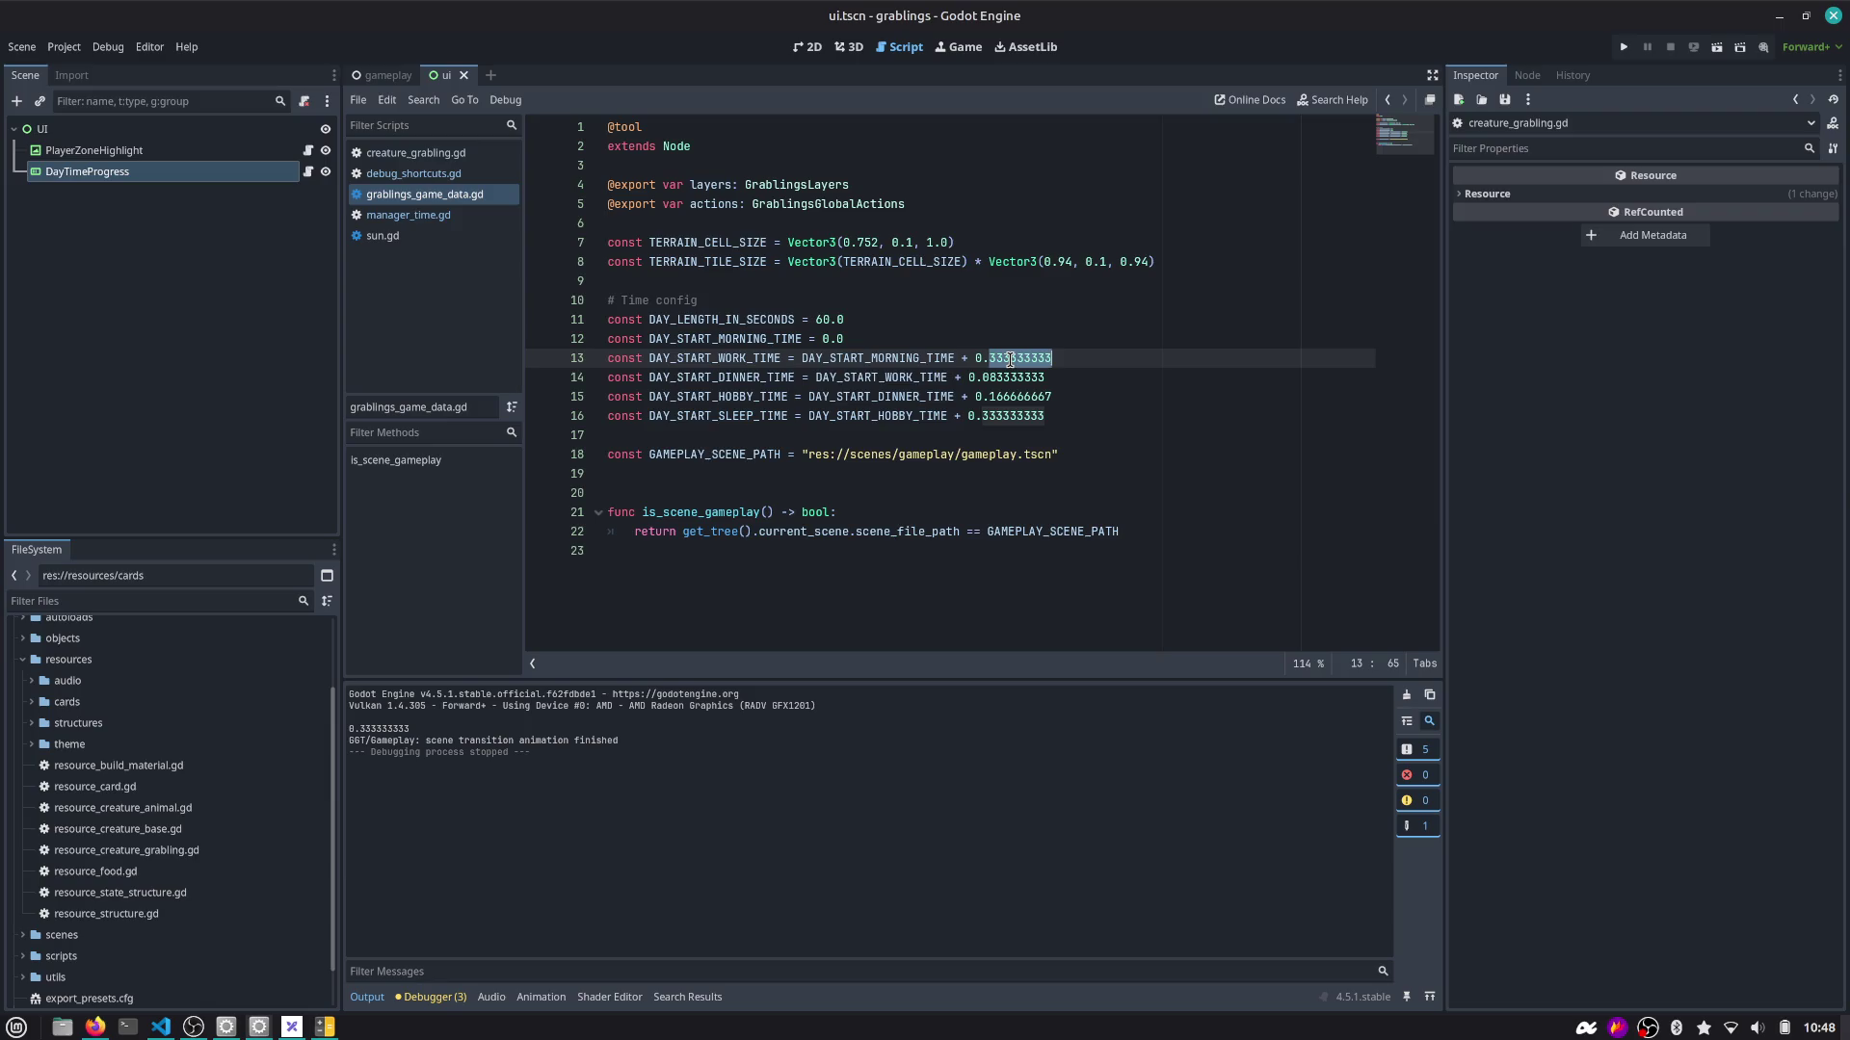
{"action": "key", "text": "Left"}
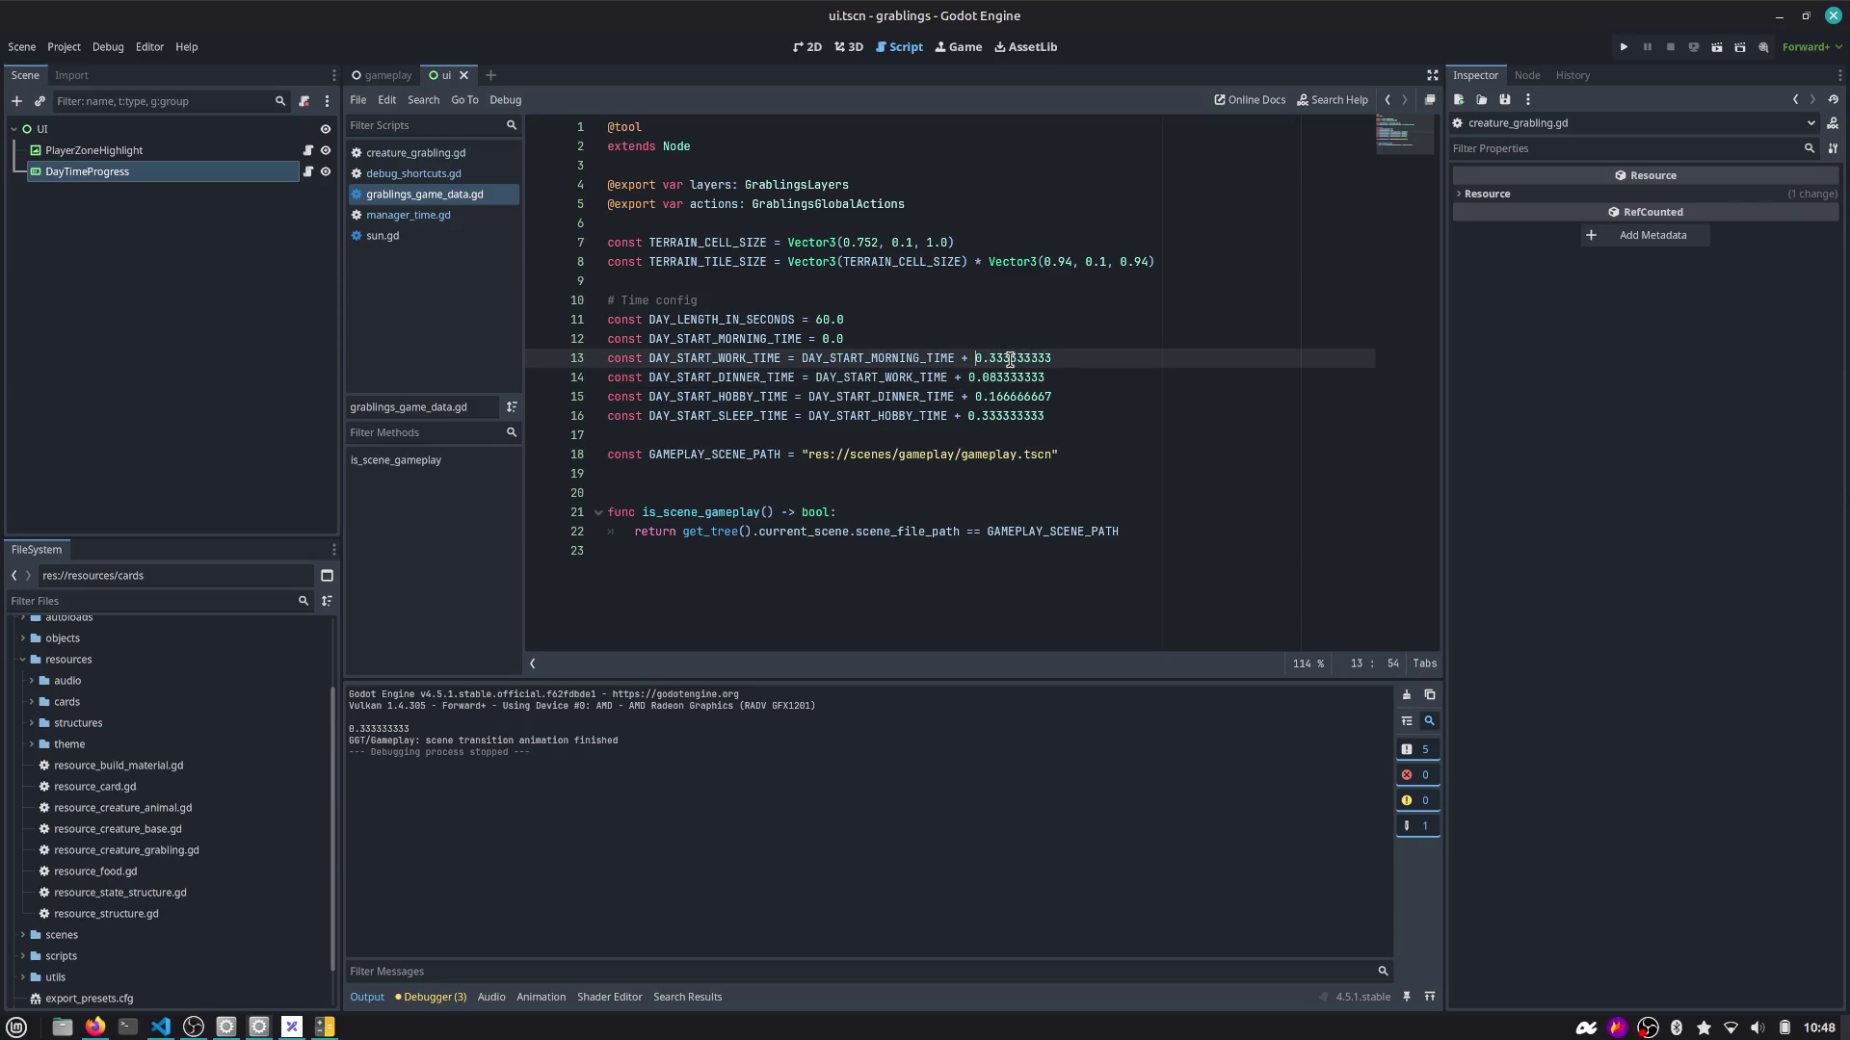
{"action": "key", "text": "shift+End"}
{"action": "key", "text": "Down"}
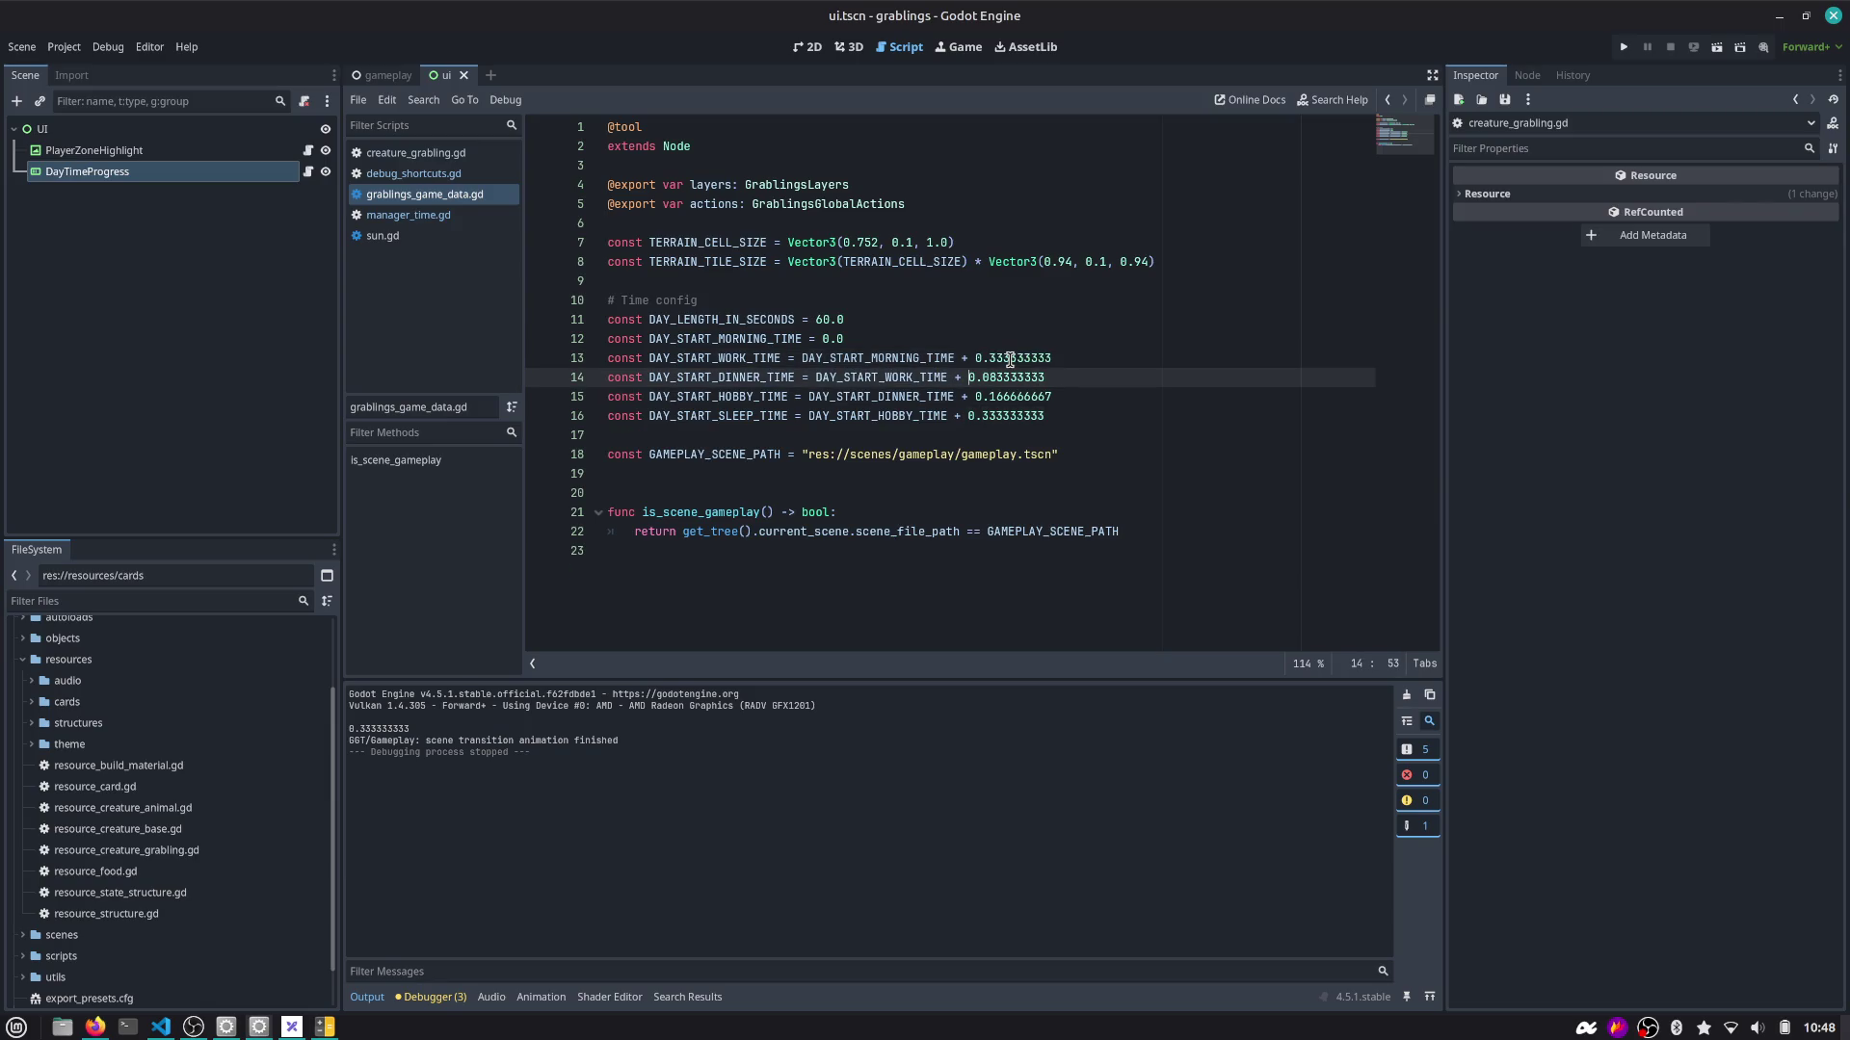
{"action": "key", "text": "shift+End"}
{"action": "key", "text": "alt+Tab"}
{"action": "key", "text": "alt+Tab"}
{"action": "key", "text": "Tab"}
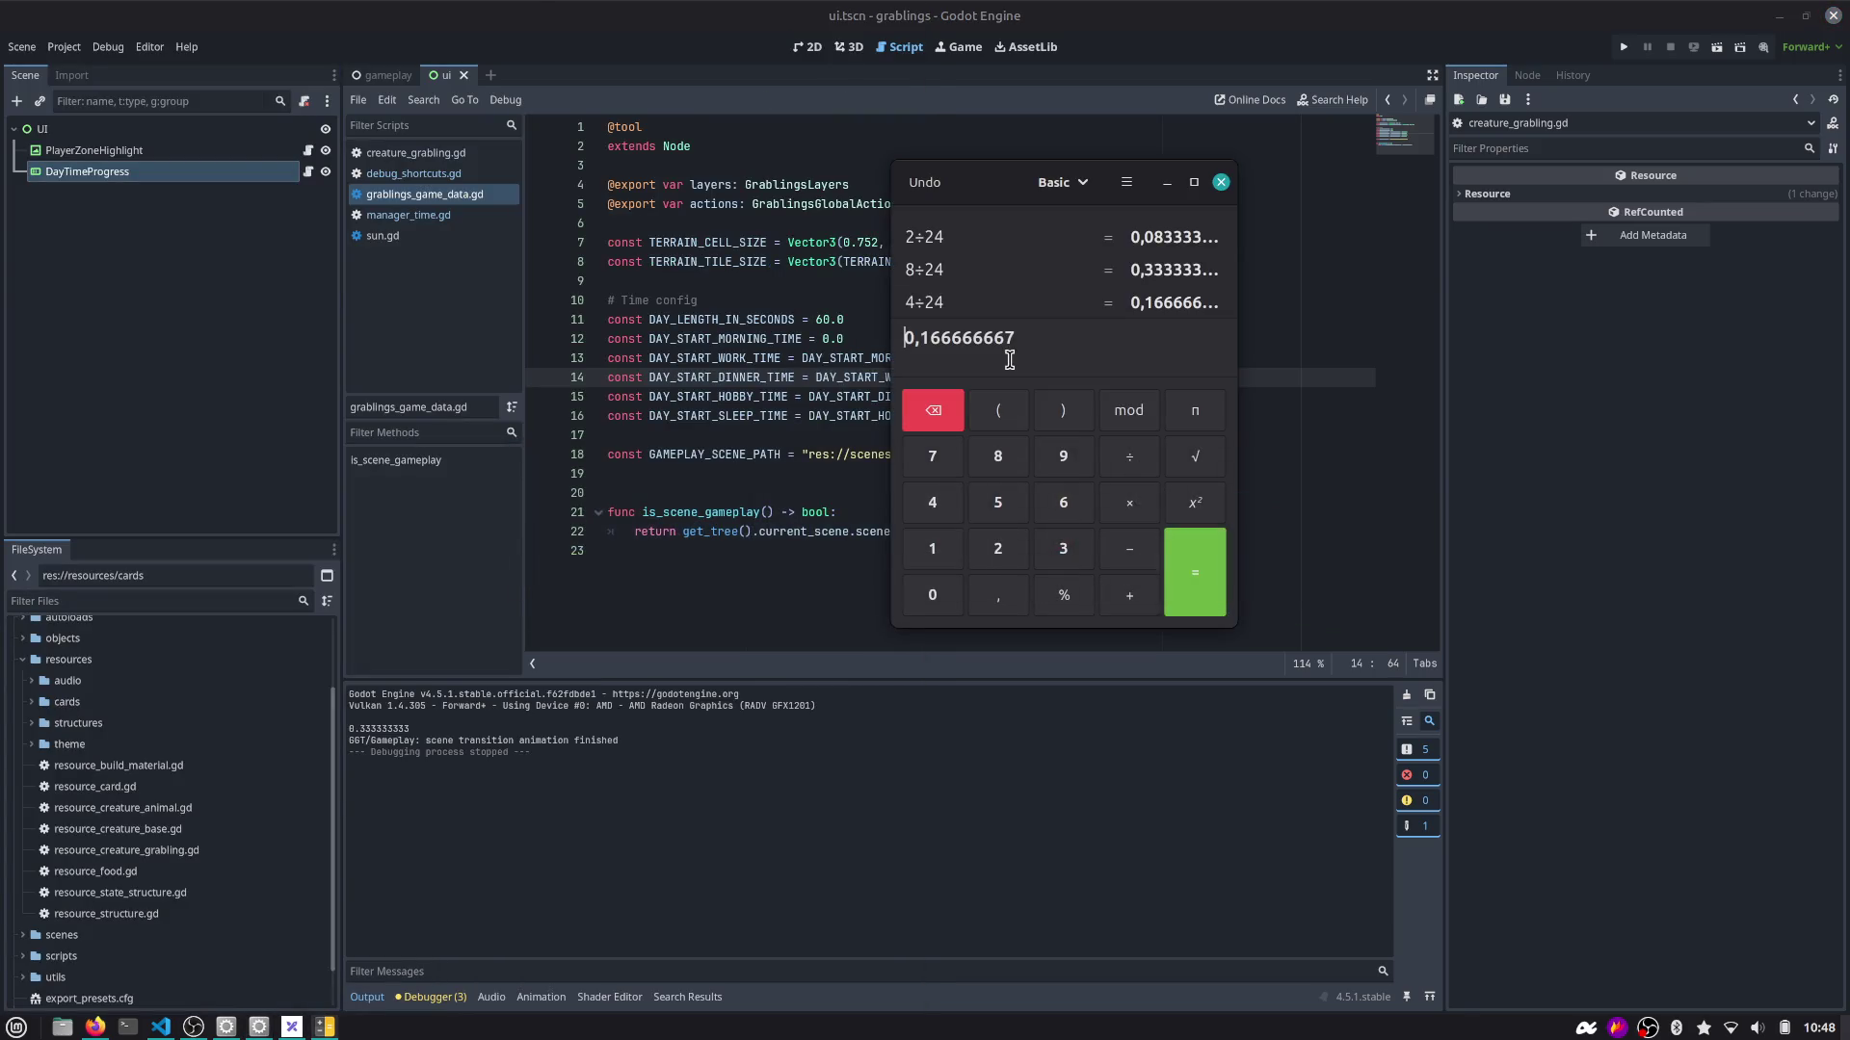
{"action": "key", "text": "alt+Tab"}
{"action": "key", "text": "Left"}
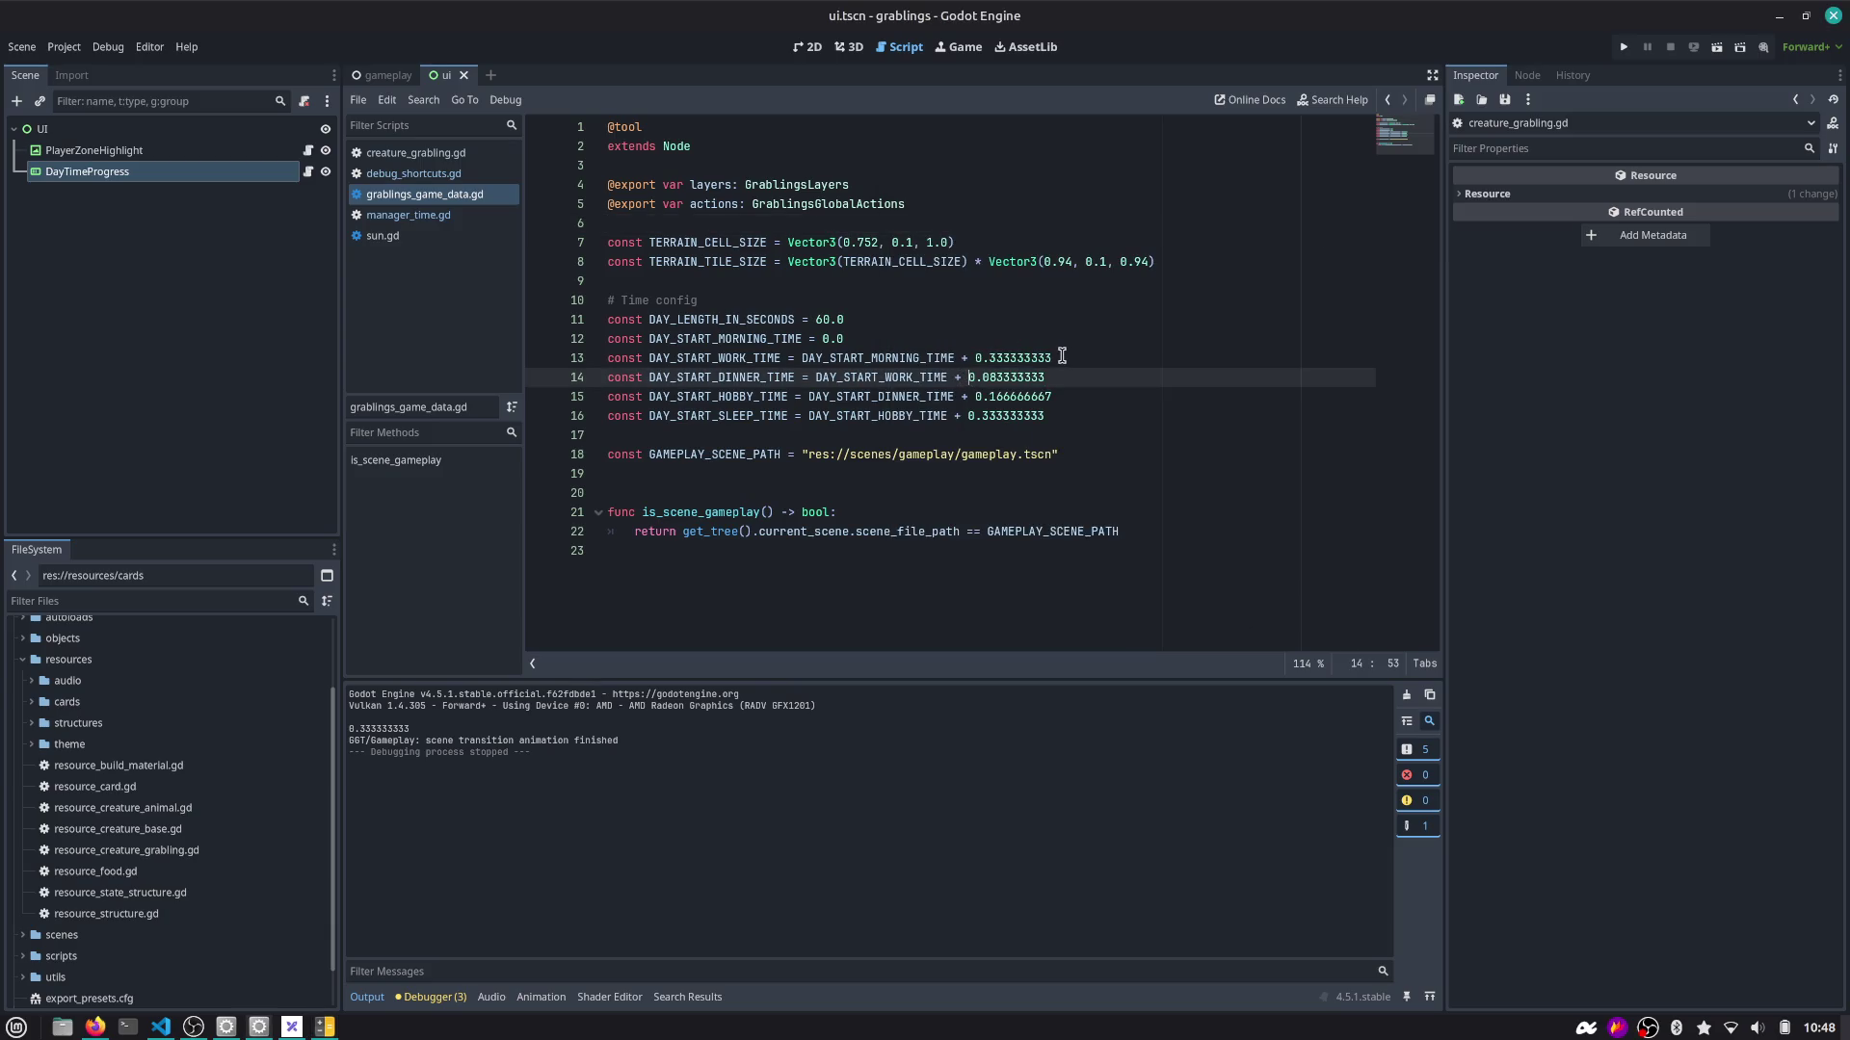
Swap the offsets: 0.083333333 onto the work-time line, 0.333333333 onto the dinner-time line
{"action": "key", "text": "shift+End"}
{"action": "key", "text": "ctrl+x"}
{"action": "key", "text": "Up"}
{"action": "key", "text": "ctrl+v"}
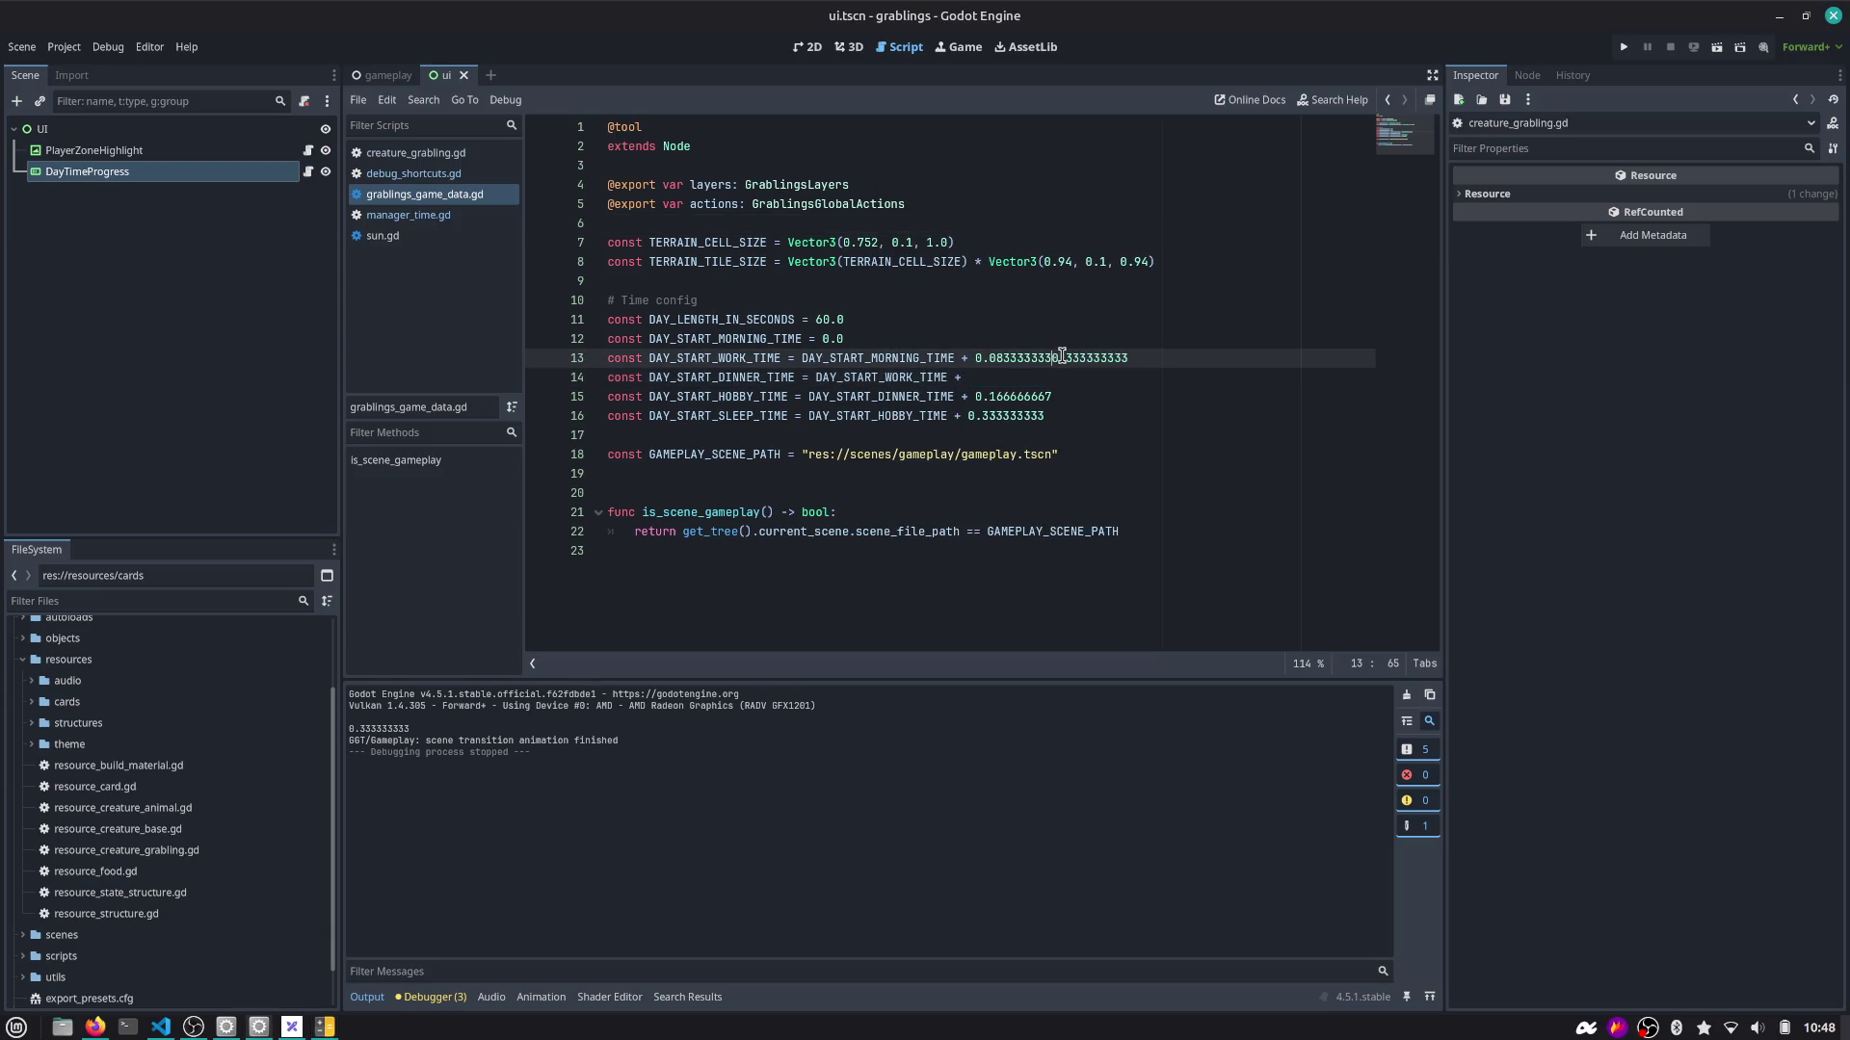
{"action": "key", "text": "shift+End"}
{"action": "key", "text": "ctrl+x"}
{"action": "key", "text": "Down"}
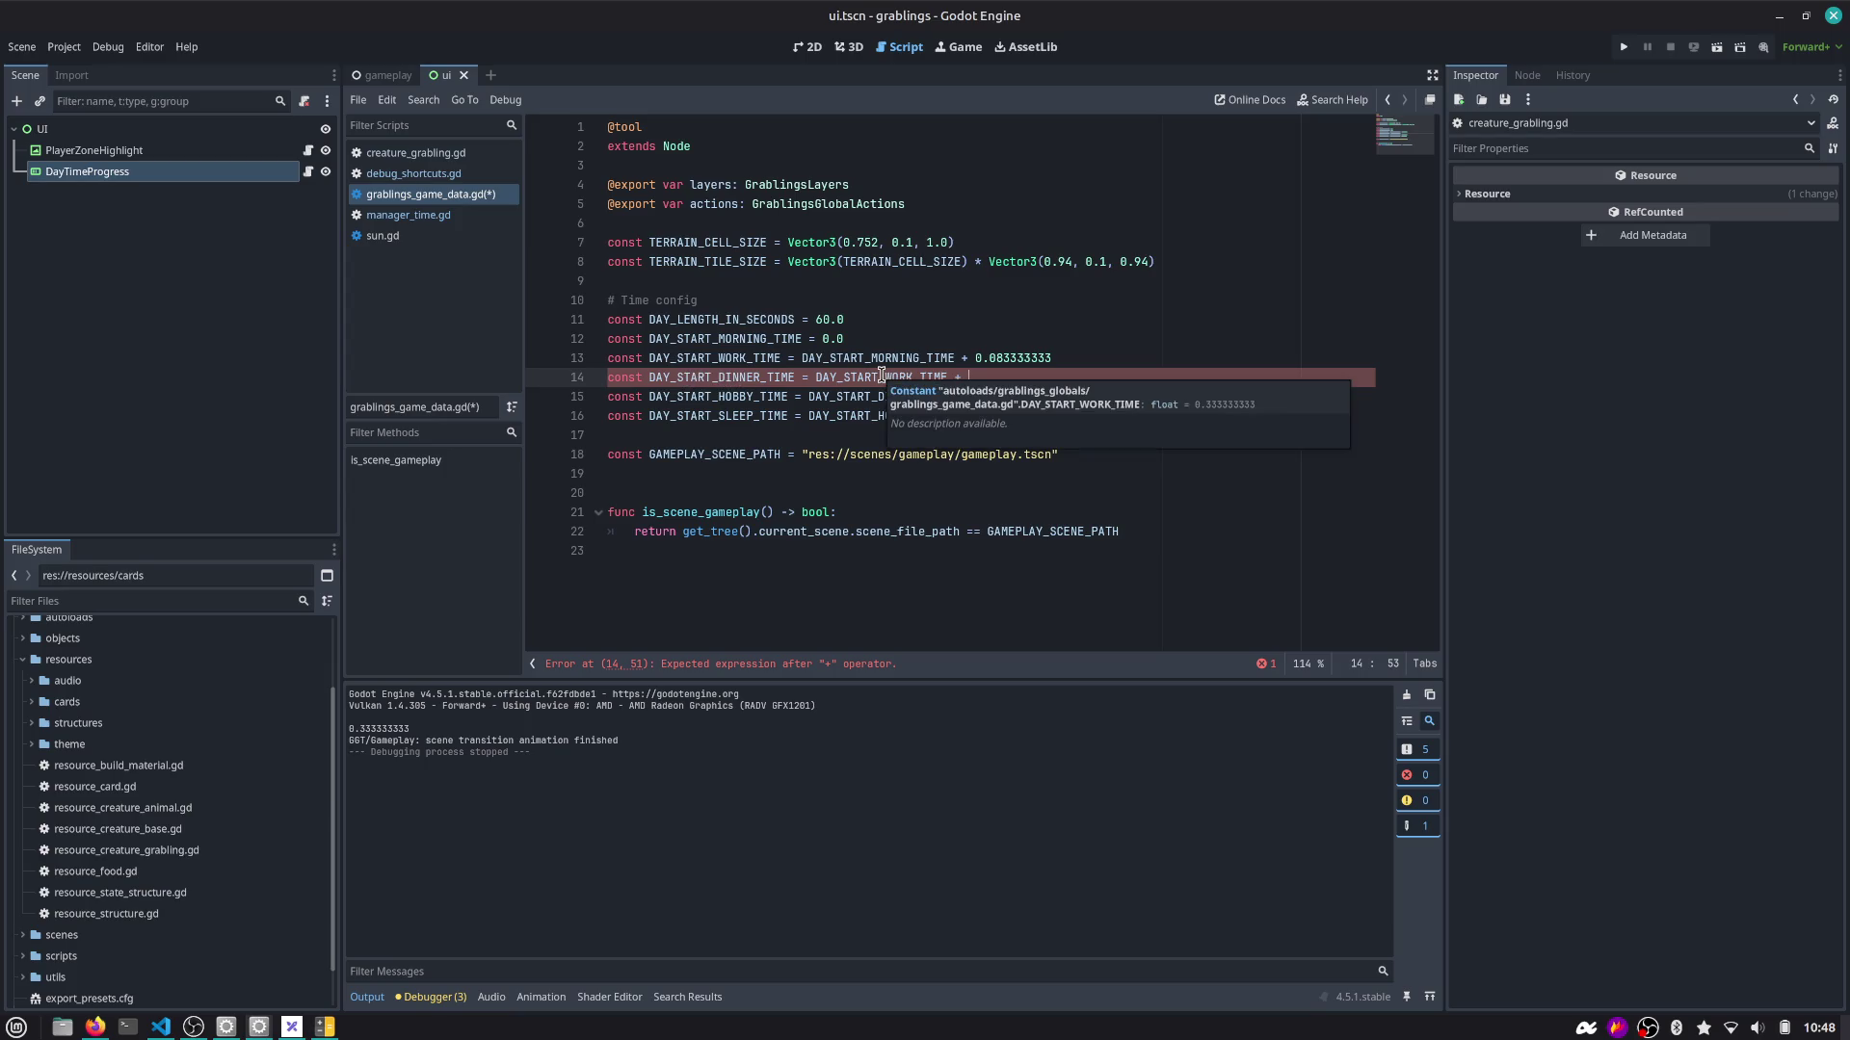
{"action": "key", "text": "ctrl+v"}
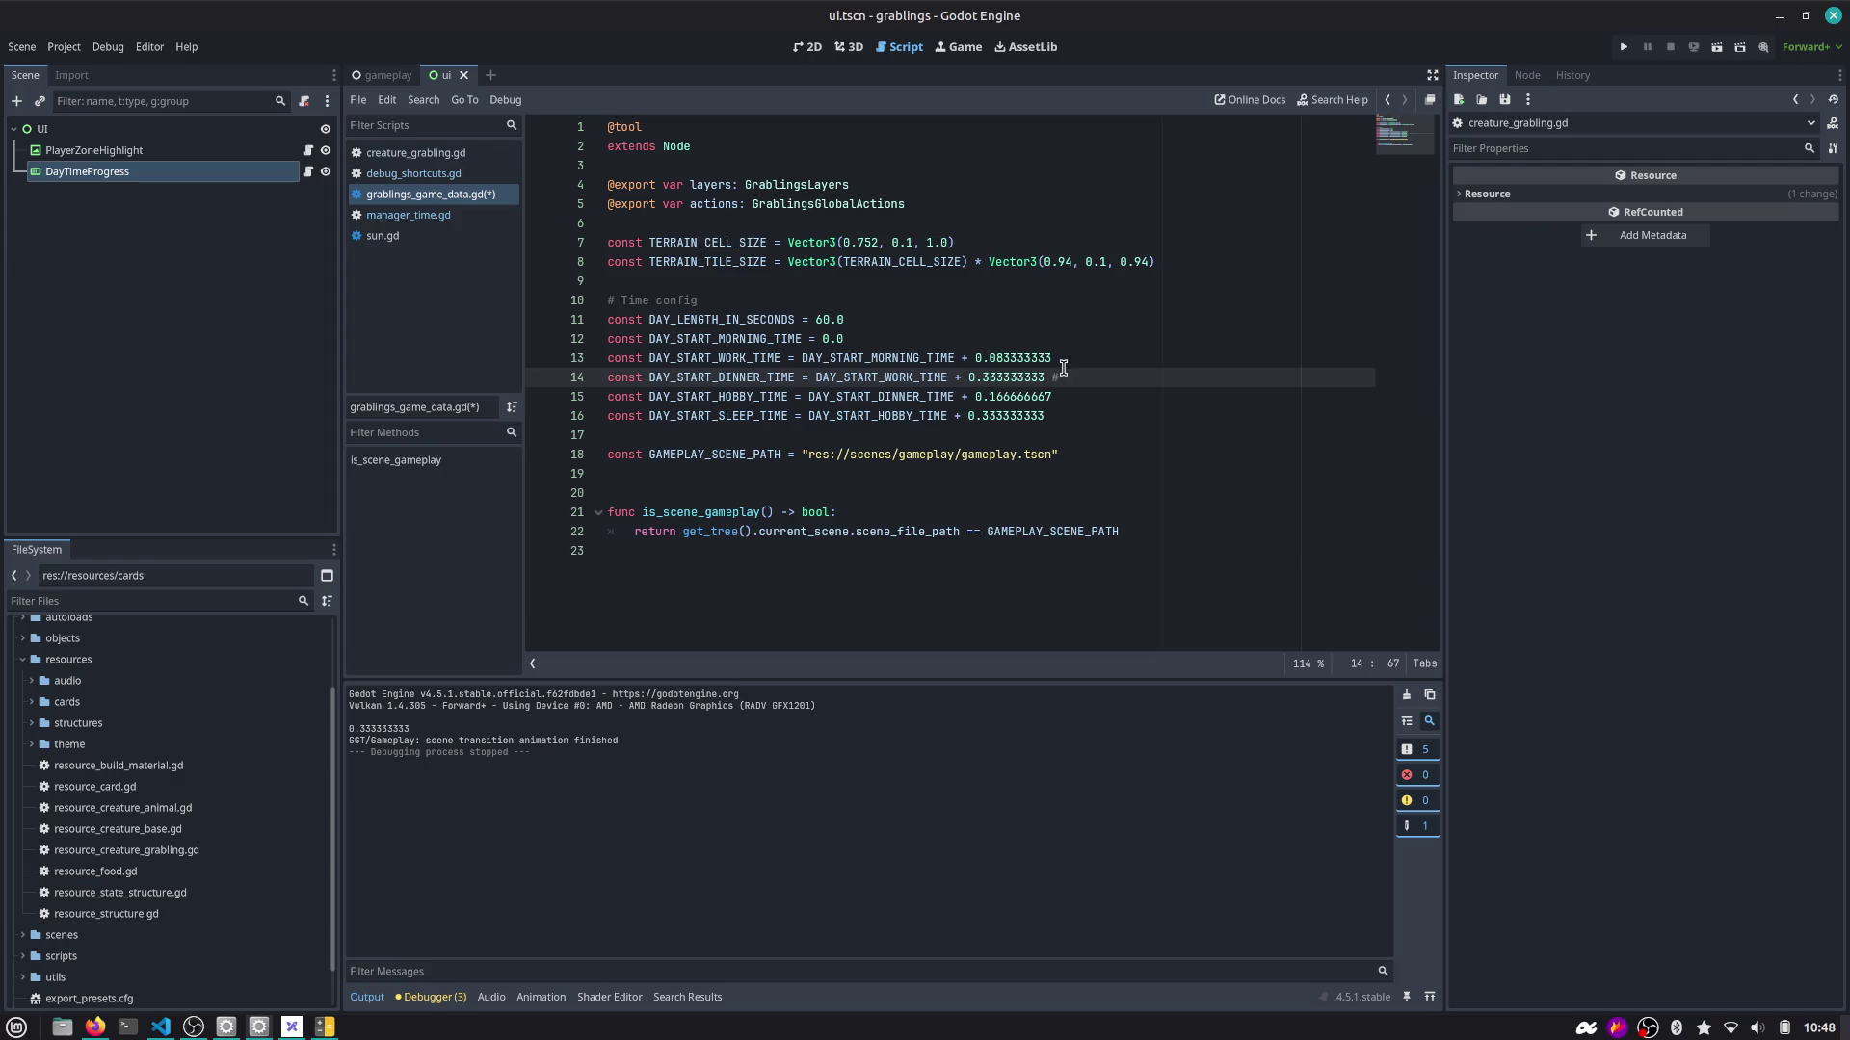
Delete the '# 8h' comment at the end of line 14
{"action": "left_click", "coordinate": [1063, 366]}
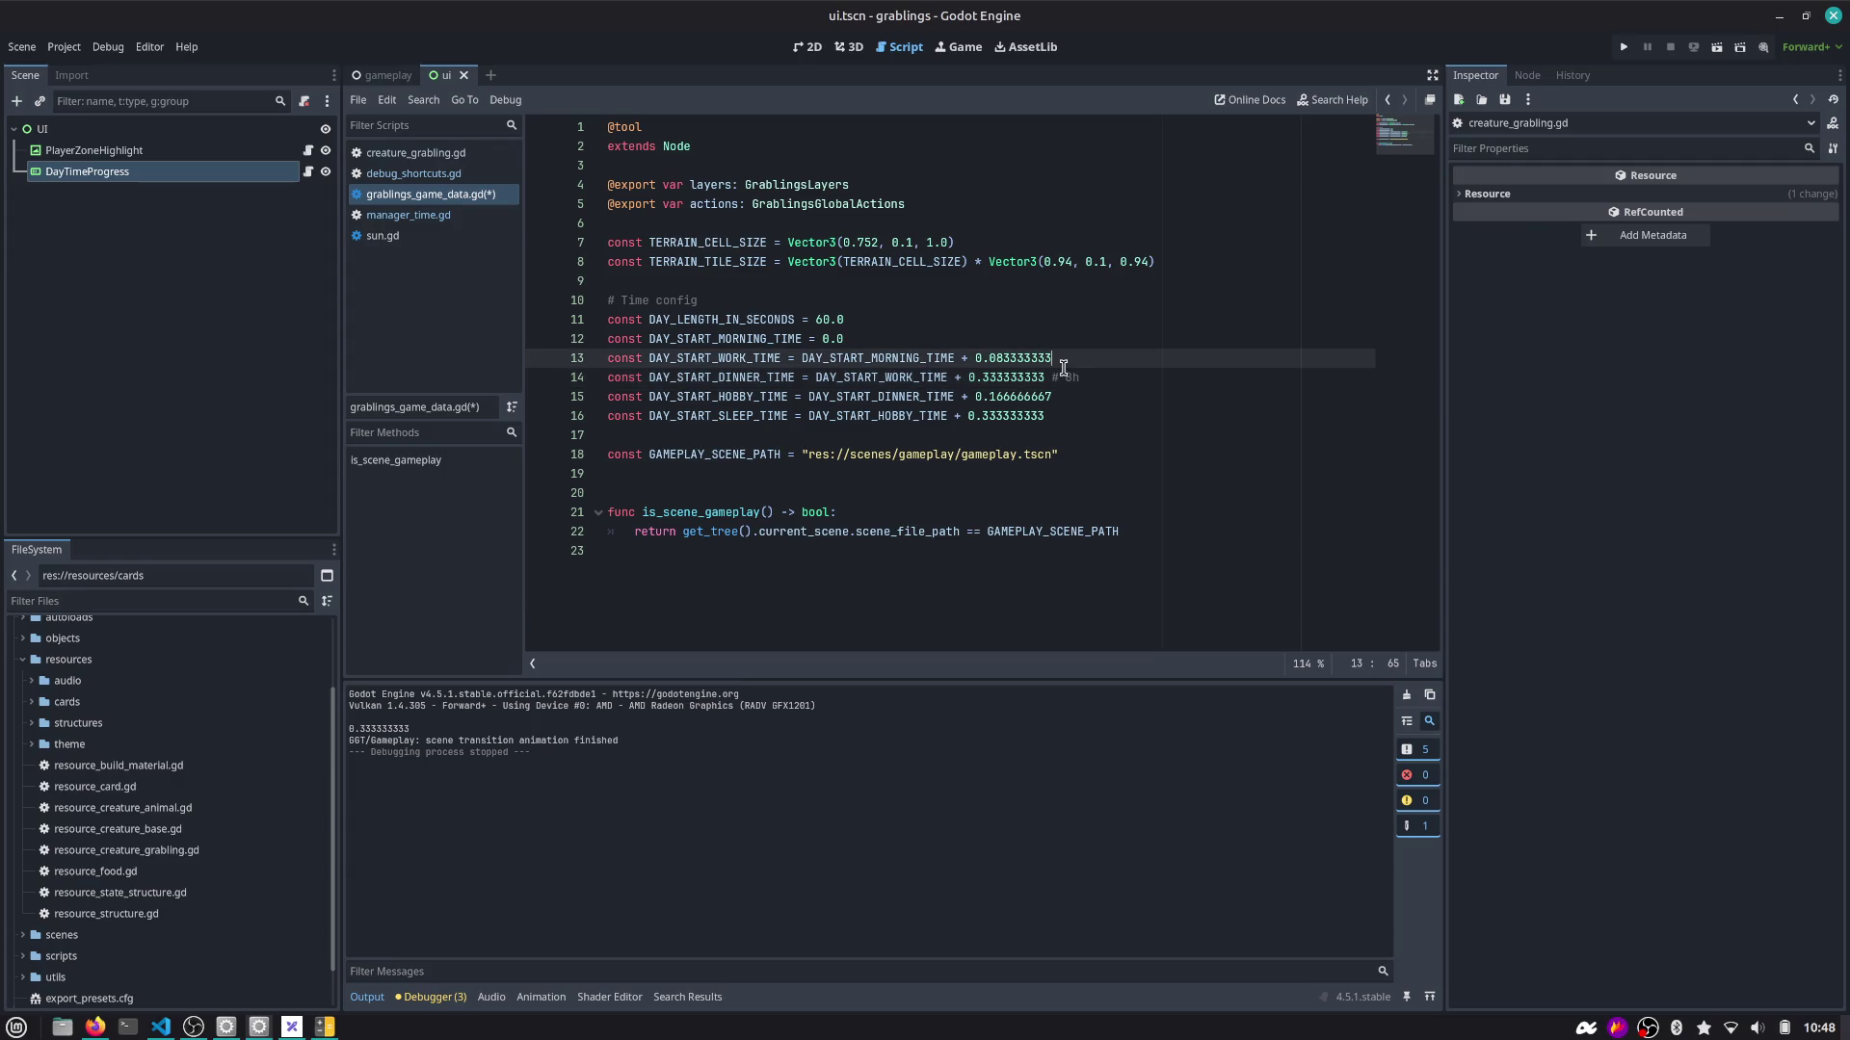
{"action": "key", "text": "Down"}
{"action": "key", "text": "End"}
{"action": "key", "text": "shift+End"}
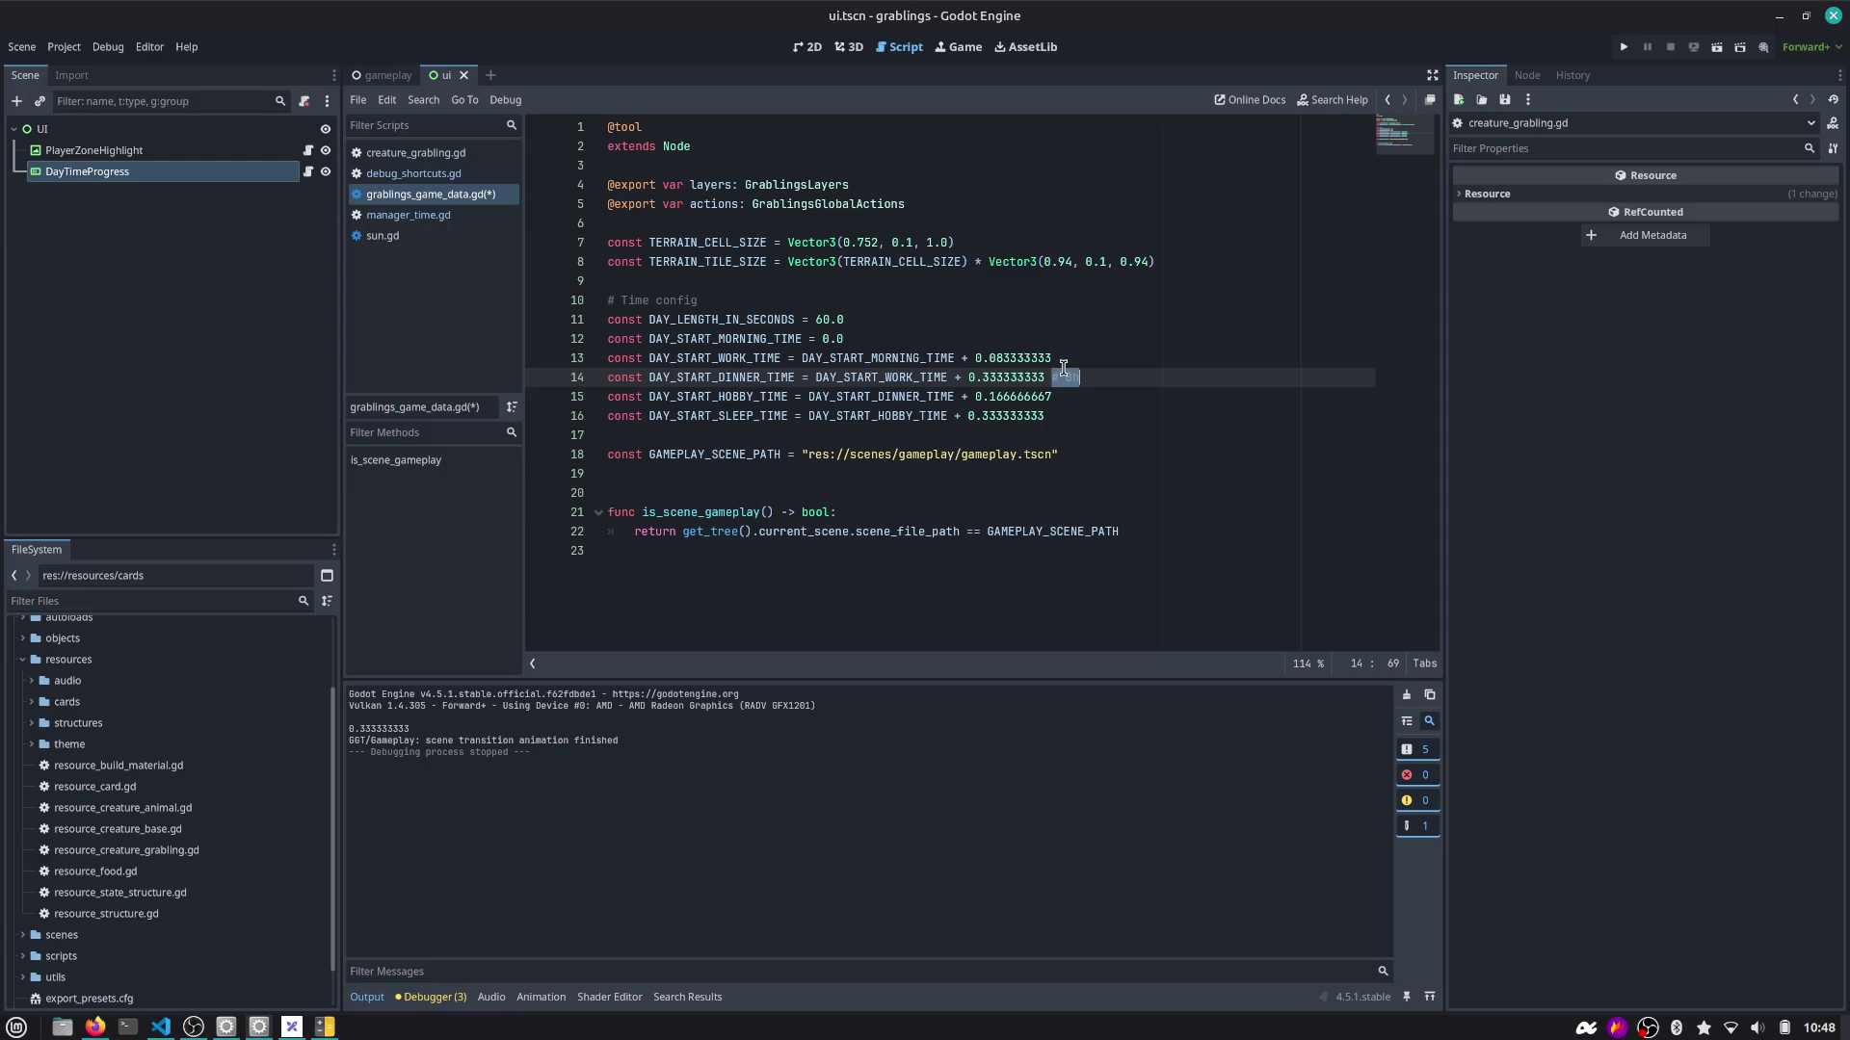
{"action": "key", "text": "BackSpace"}
{"action": "key", "text": "BackSpace"}
{"action": "key", "text": "BackSpace"}
{"action": "key", "text": "Down"}
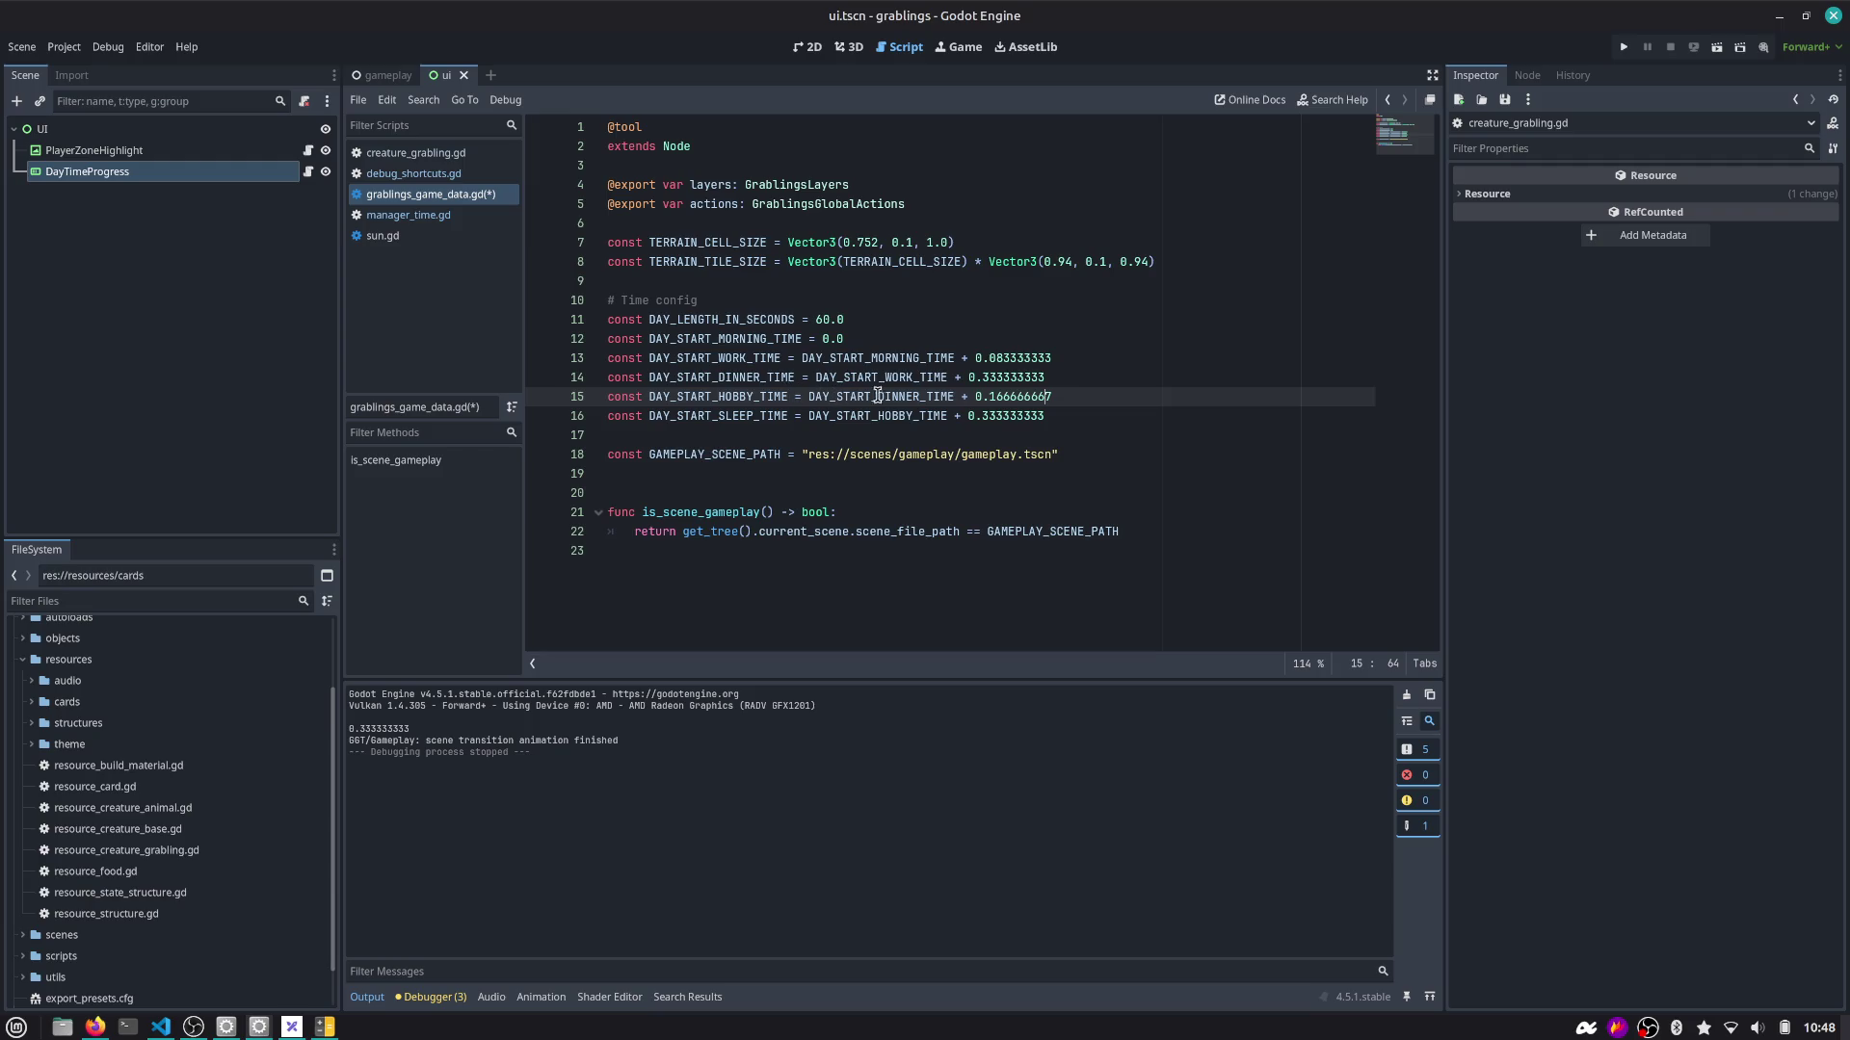
Compare the dinner-time line with the whiteboard day schedule and the calculator results
{"action": "double_click", "coordinate": [927, 401]}
{"action": "key", "text": "alt+Tab"}
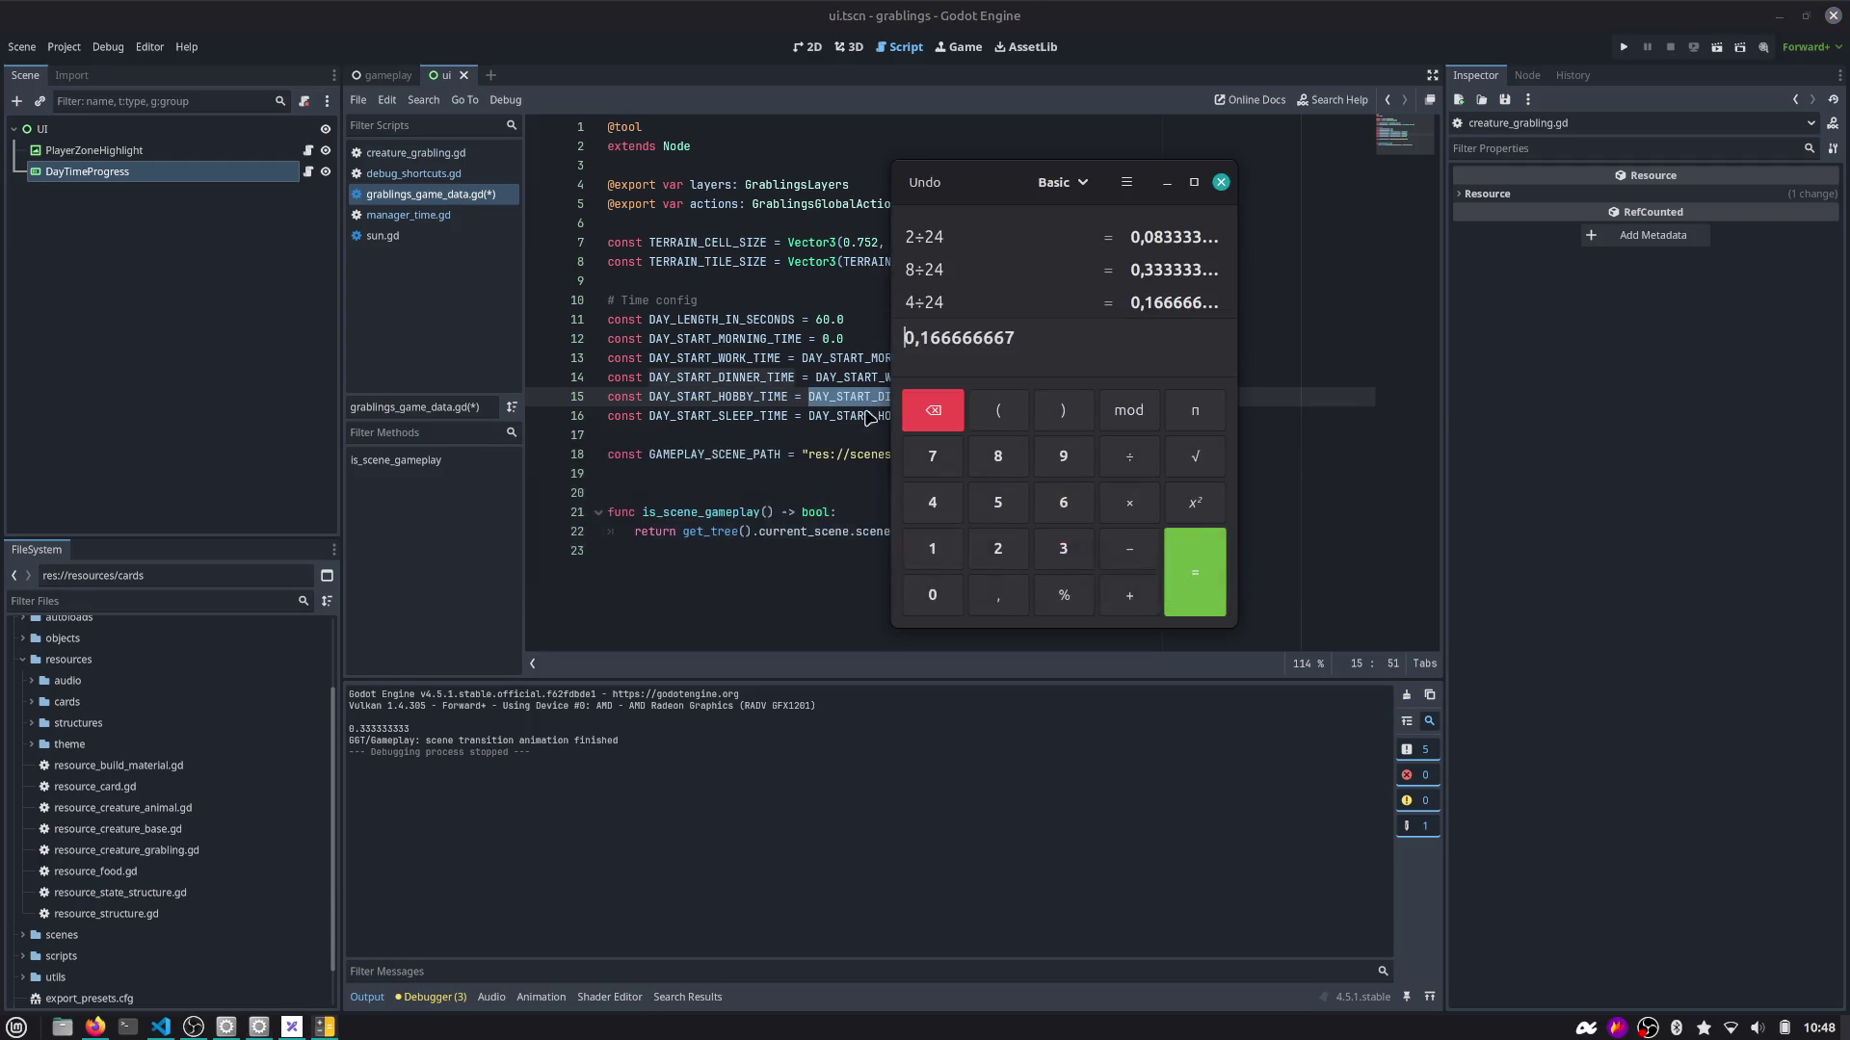
{"action": "key", "text": "alt+Tab"}
{"action": "key", "text": "alt+Tab"}
{"action": "left_click", "coordinate": [806, 474]}
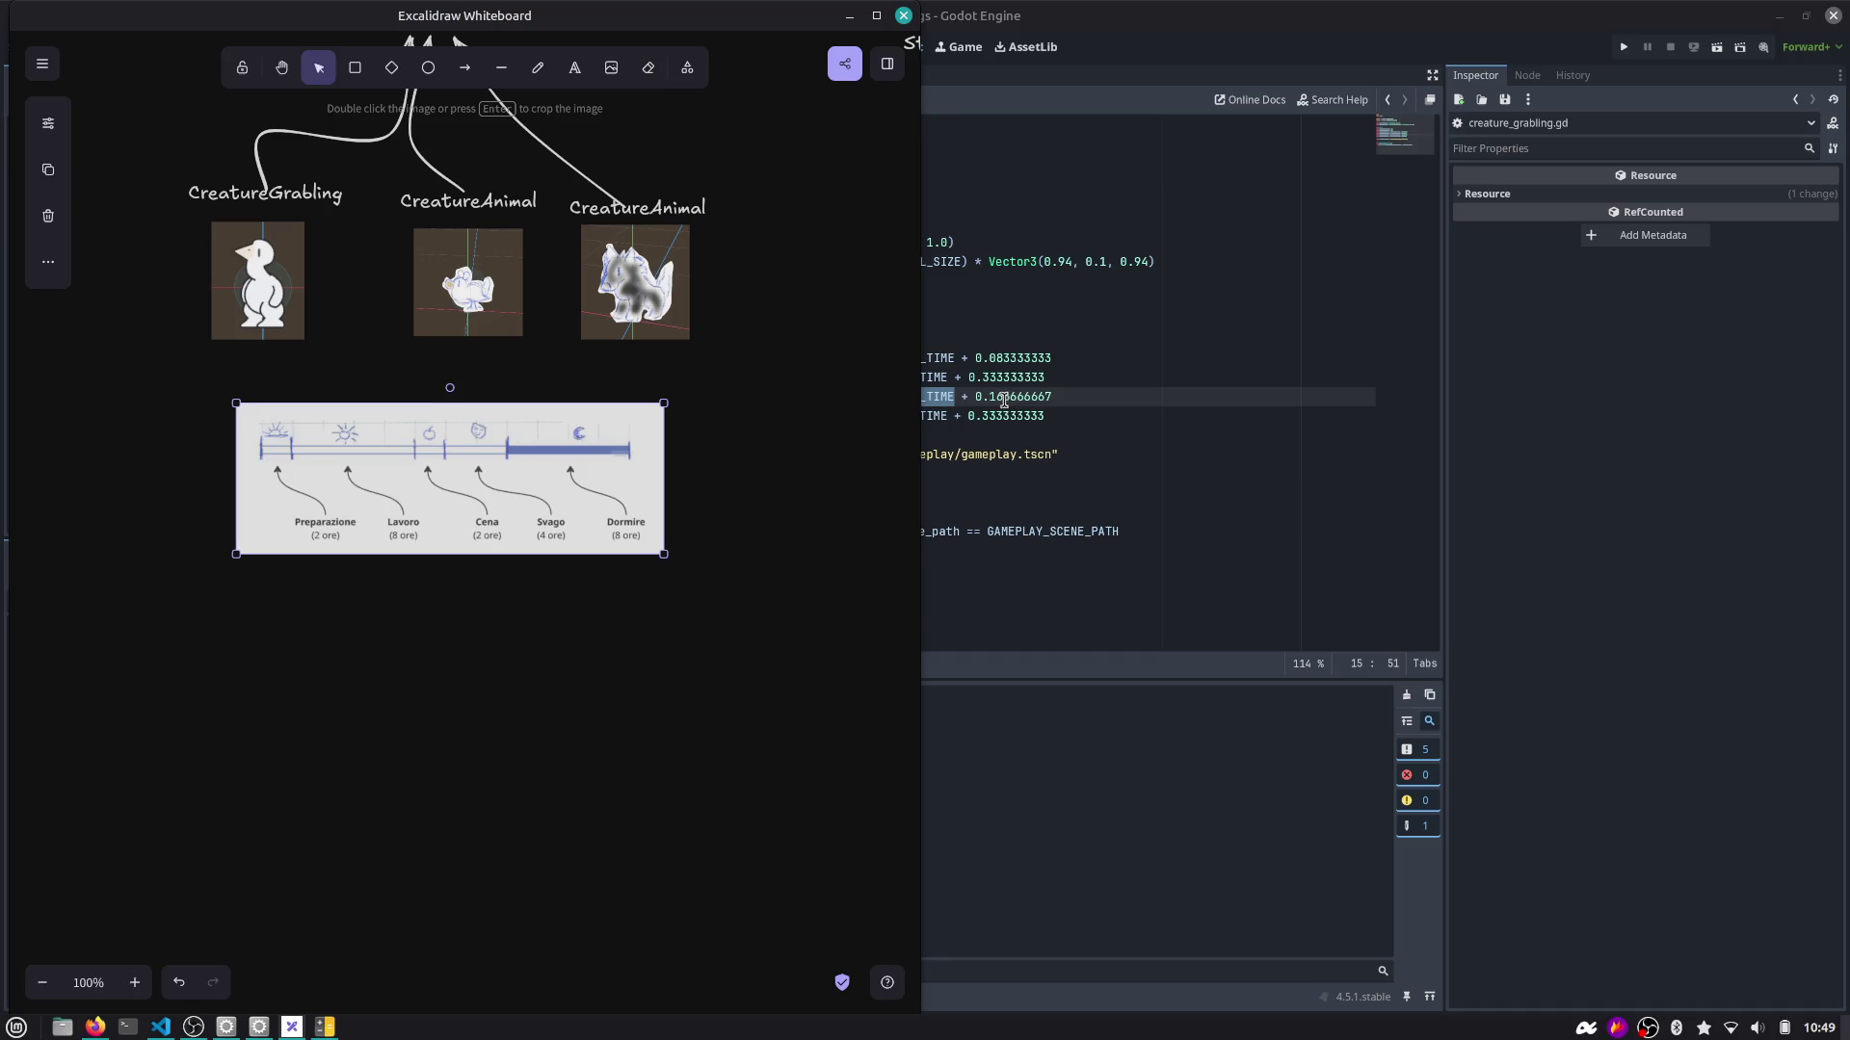
{"action": "key", "text": "alt+Tab"}
{"action": "key", "text": "alt+Tab"}
{"action": "key", "text": "Tab"}
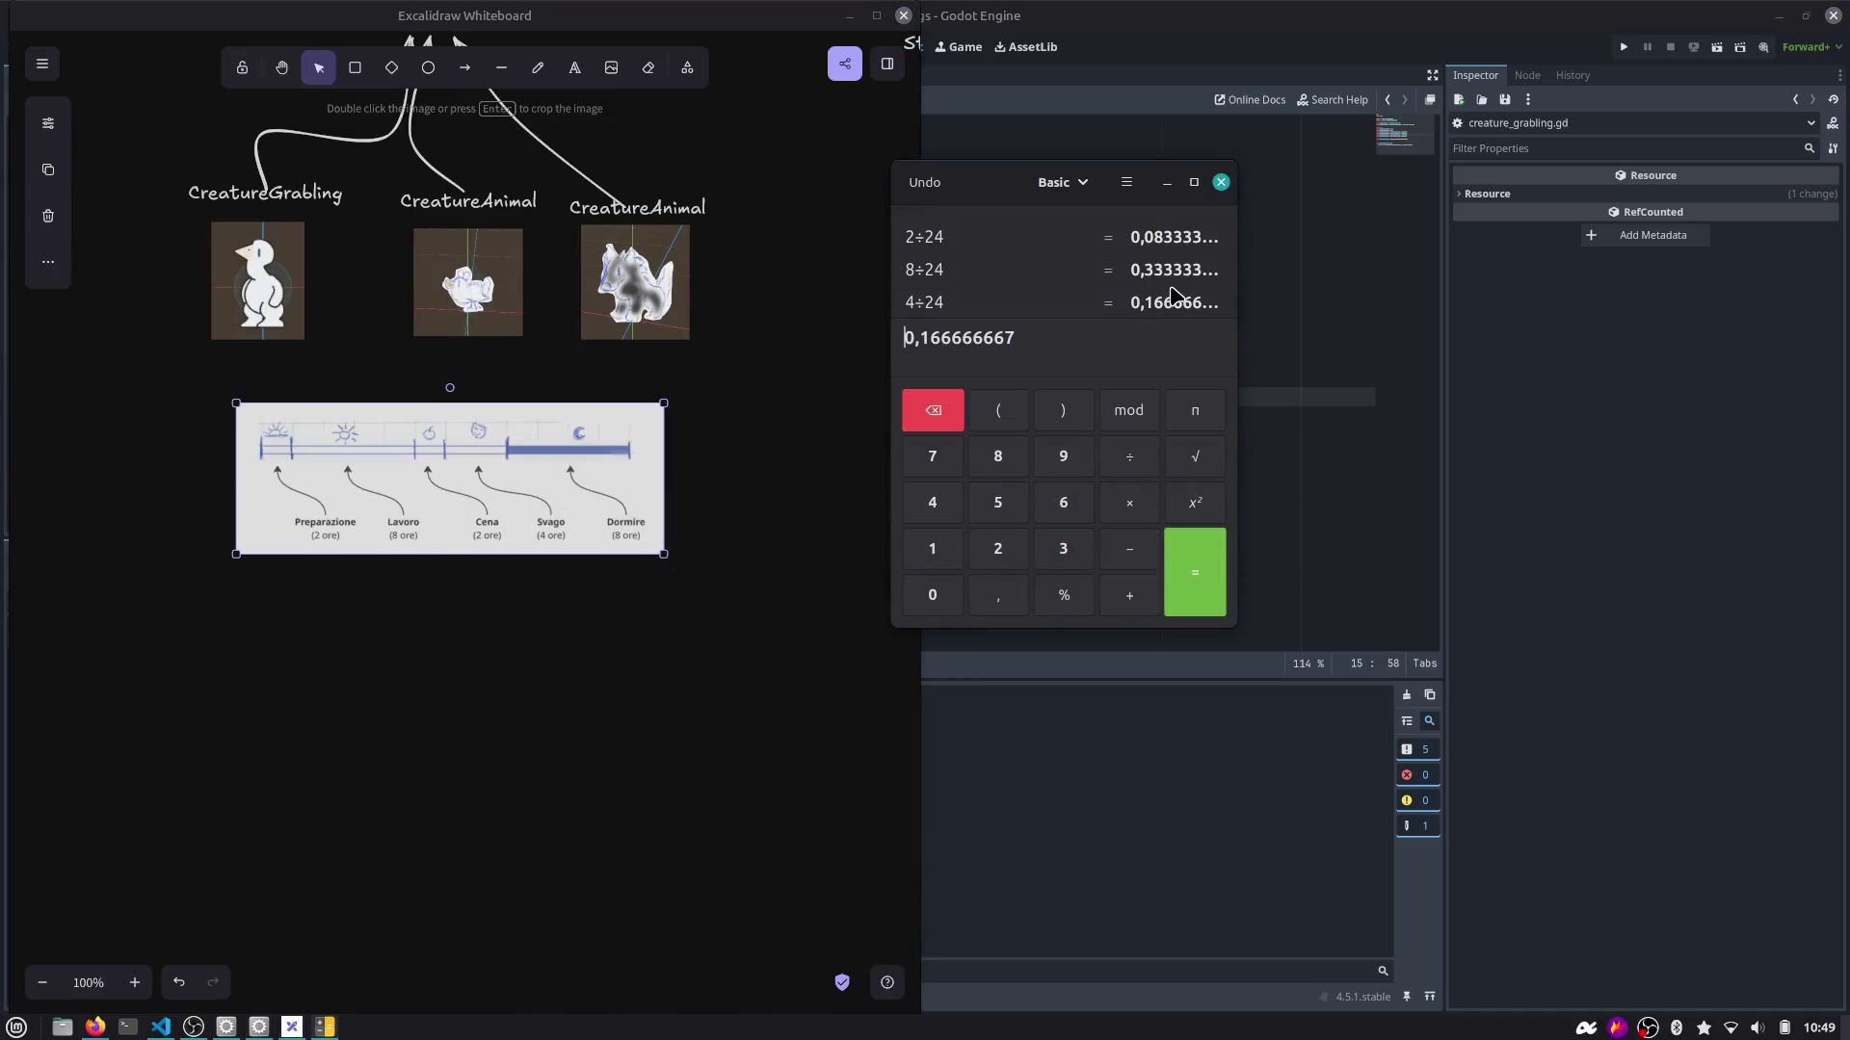
{"action": "key", "text": "alt+Tab"}
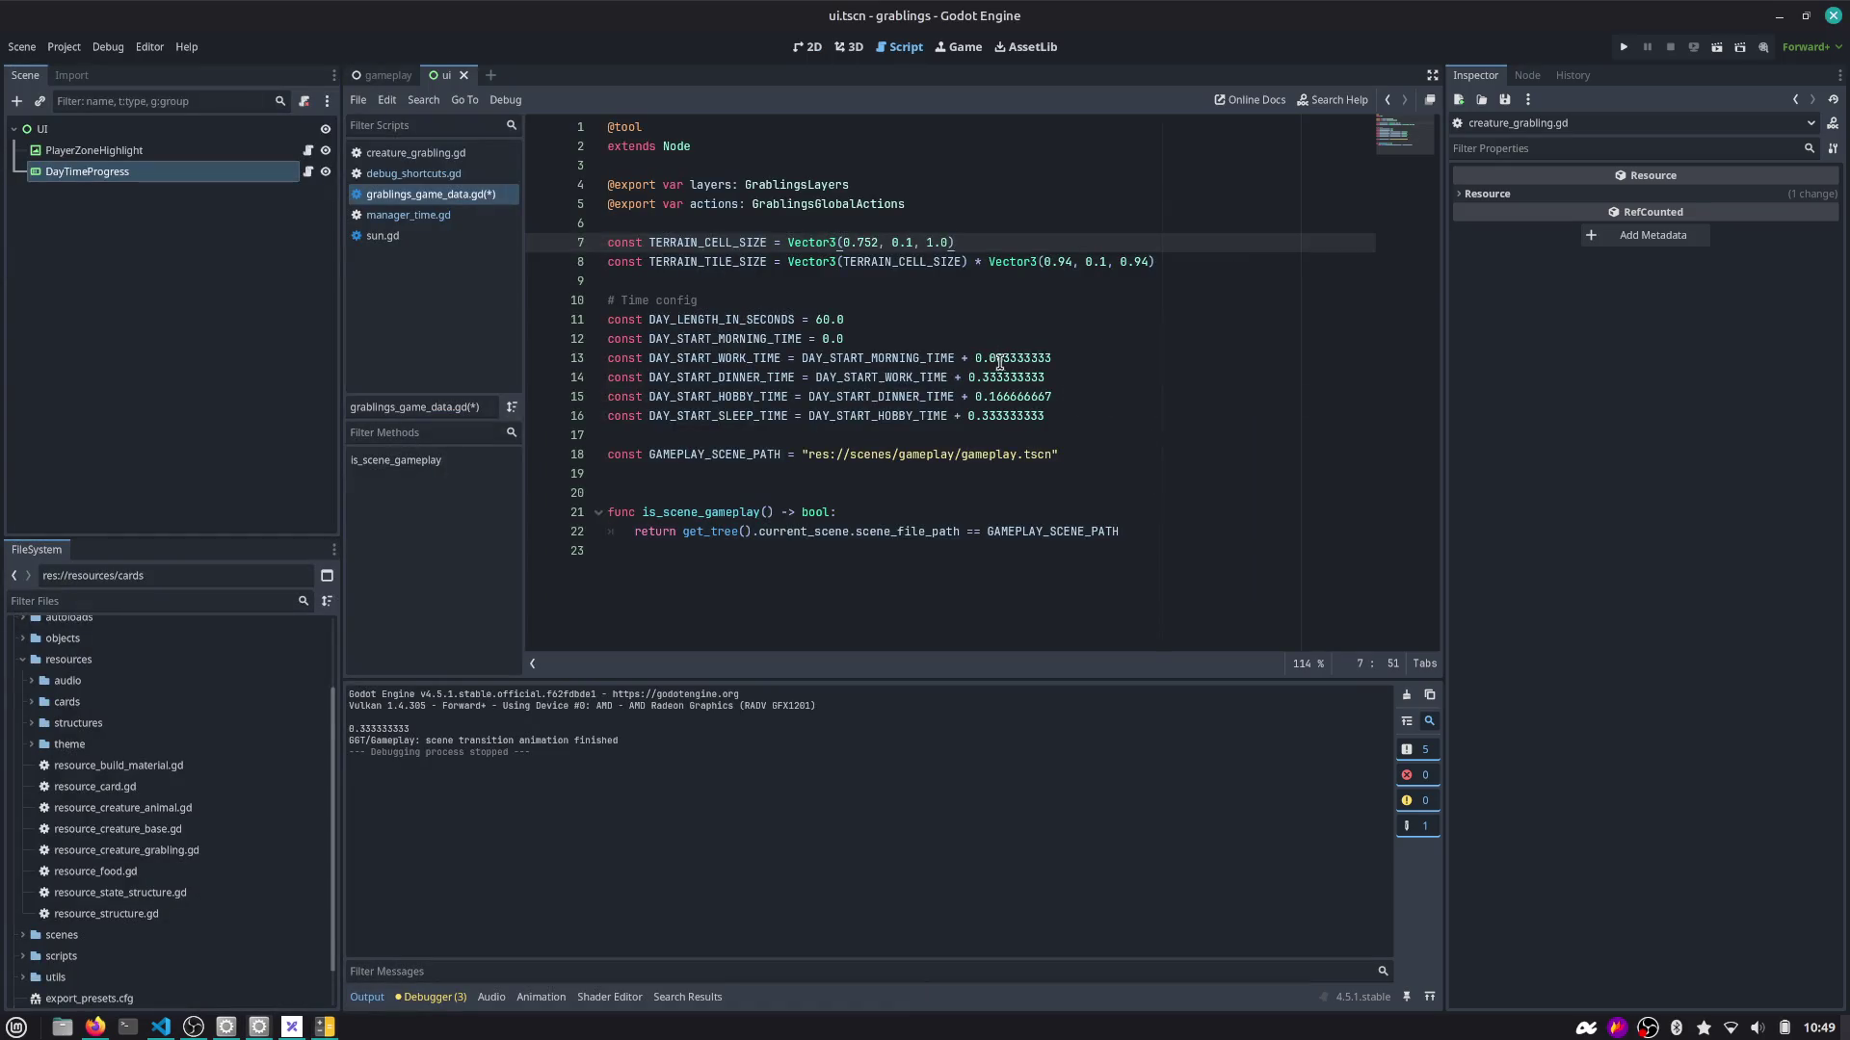
Replace the 0.166666667 hobby-time offset on line 15 with 0.083333333
{"action": "left_click", "coordinate": [998, 360]}
{"action": "double_click", "coordinate": [999, 351]}
{"action": "key", "text": "Down"}
{"action": "key", "text": "Down"}
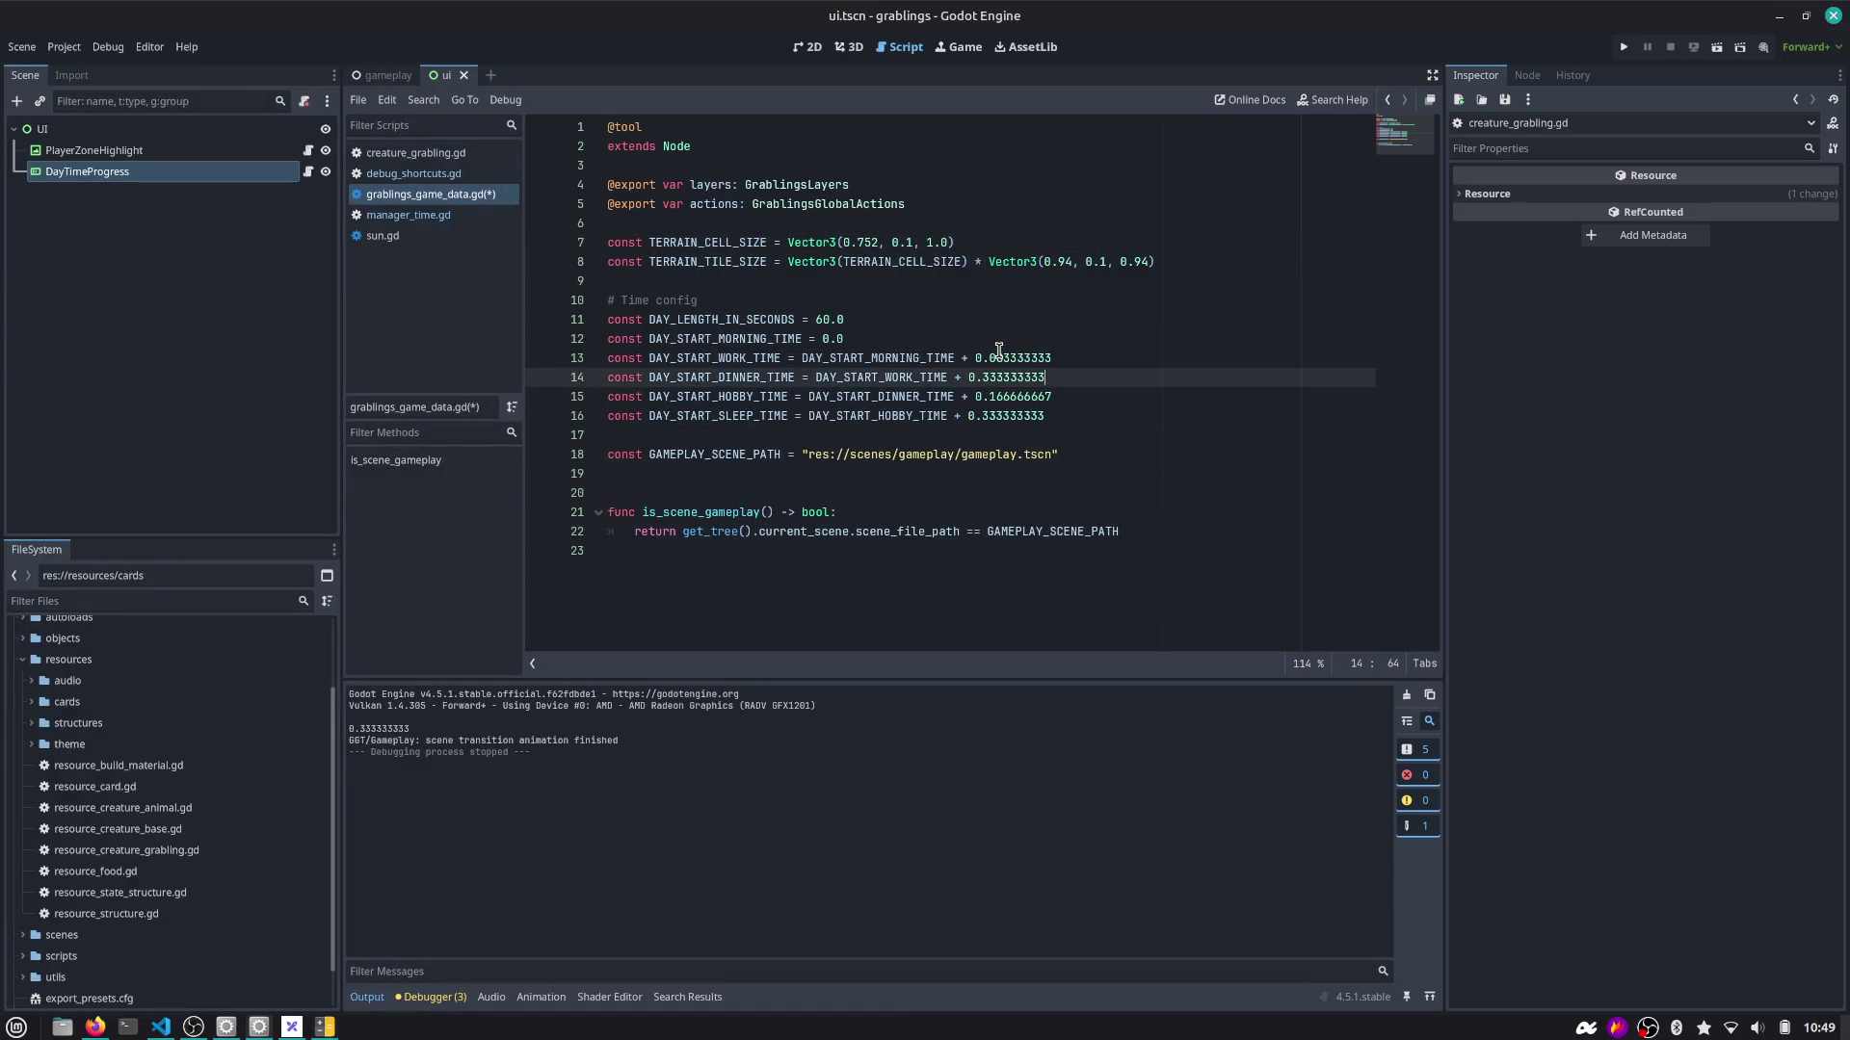
{"action": "key", "text": "shift+End"}
{"action": "key", "text": "ctrl+v"}
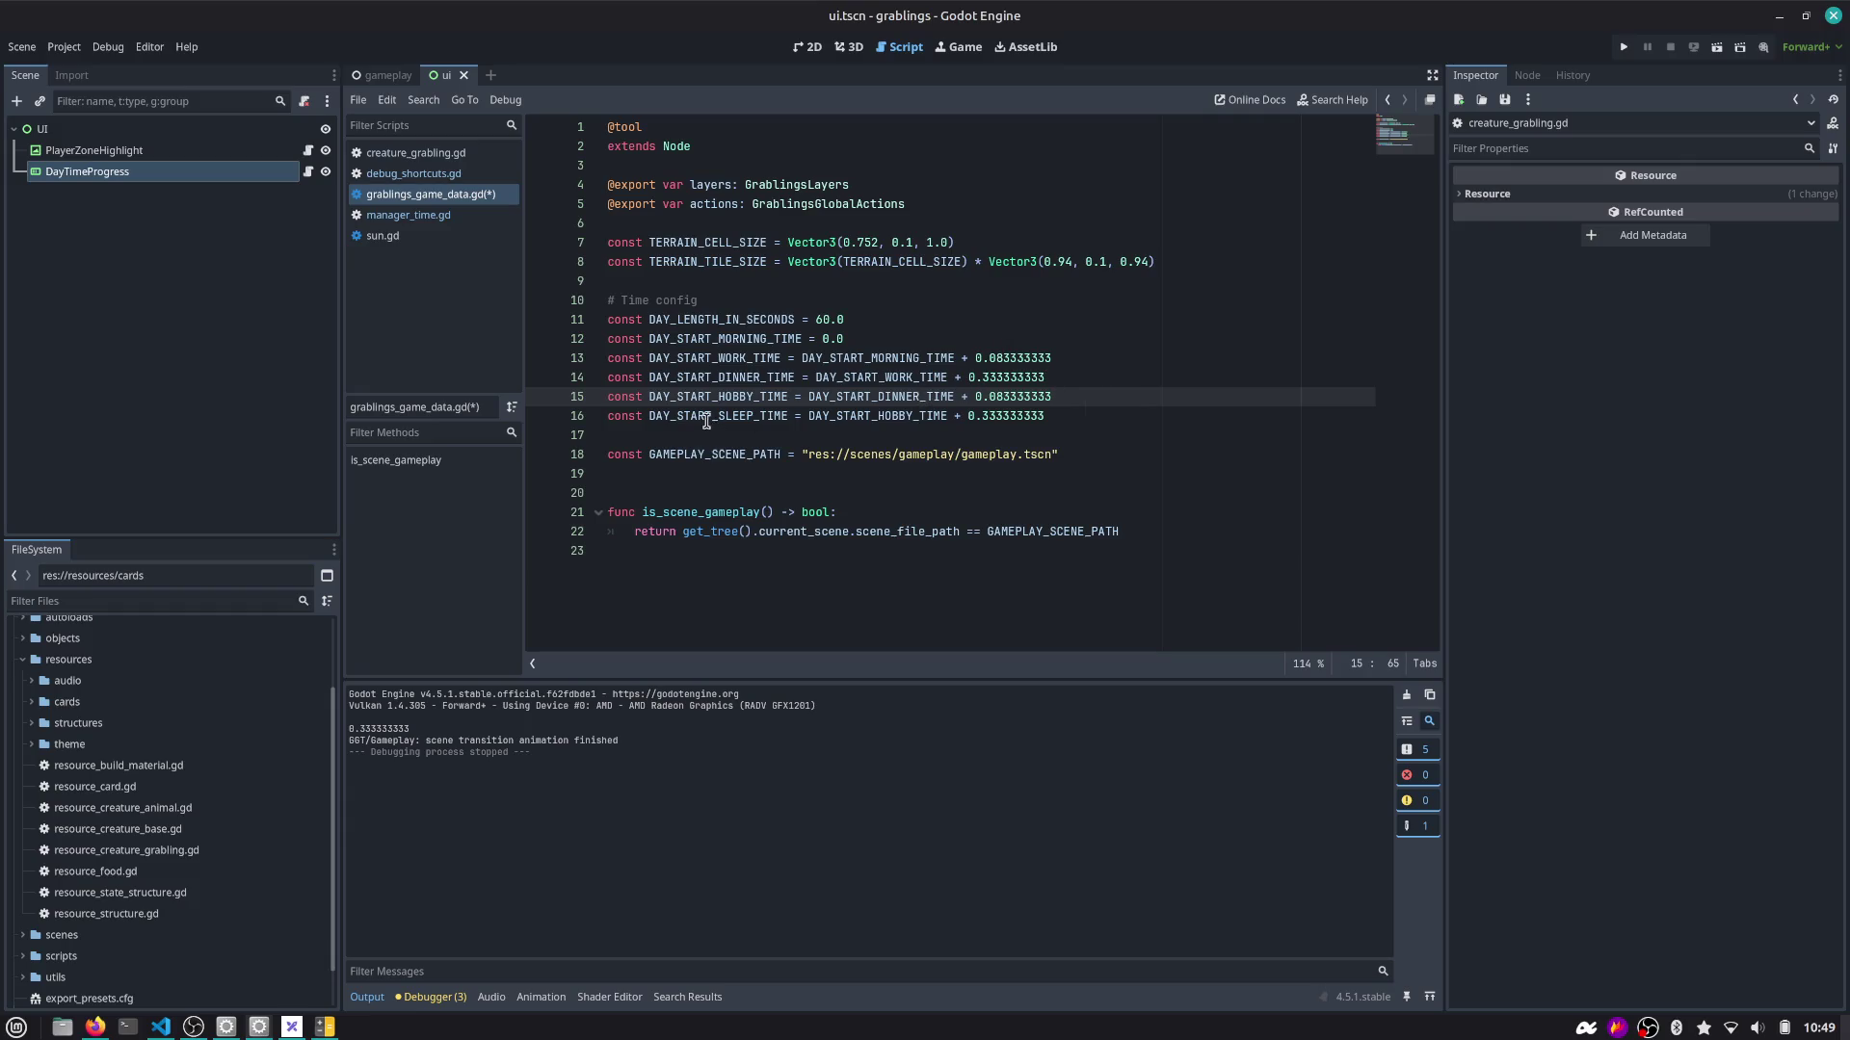
Check DAY_START_HOBBY_TIME and the sleep-time line against the whiteboard schedule
{"action": "key", "text": "alt+Tab"}
{"action": "key", "text": "alt+Tab"}
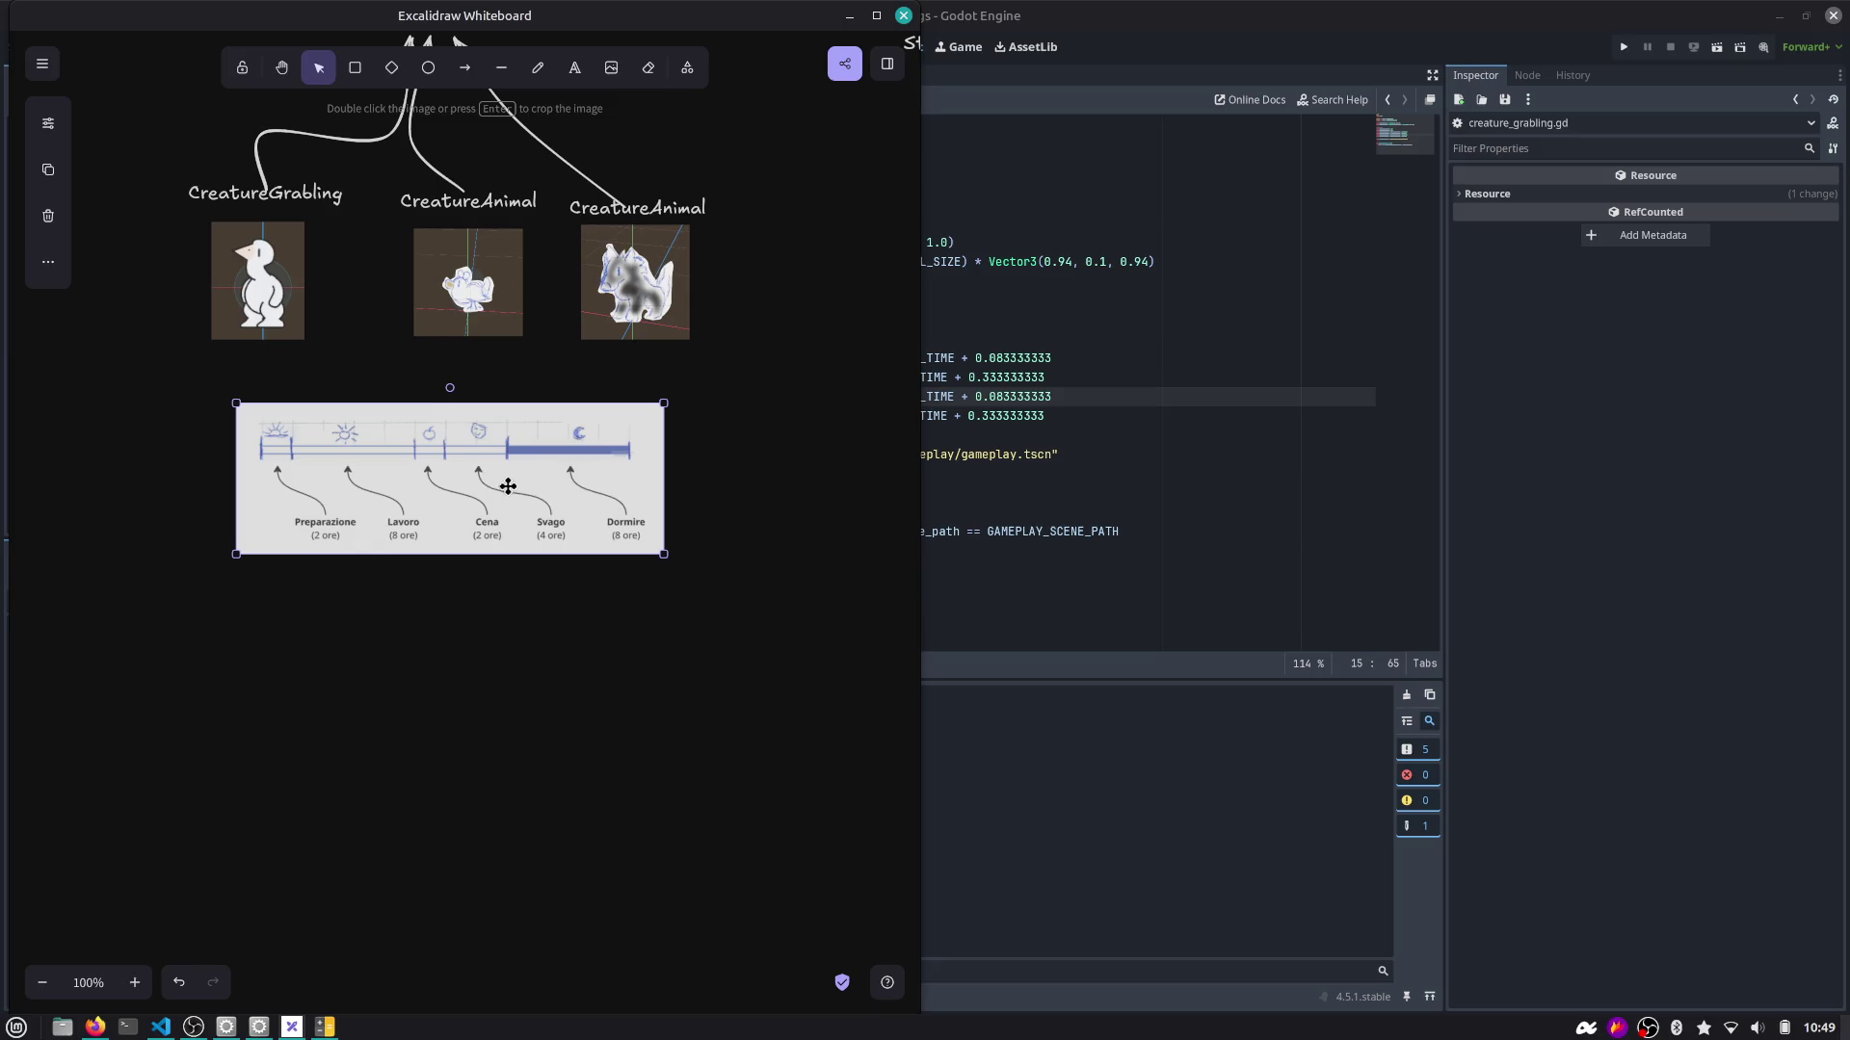
{"action": "key", "text": "alt+Tab"}
{"action": "left_click", "coordinate": [679, 427]}
{"action": "double_click", "coordinate": [709, 401]}
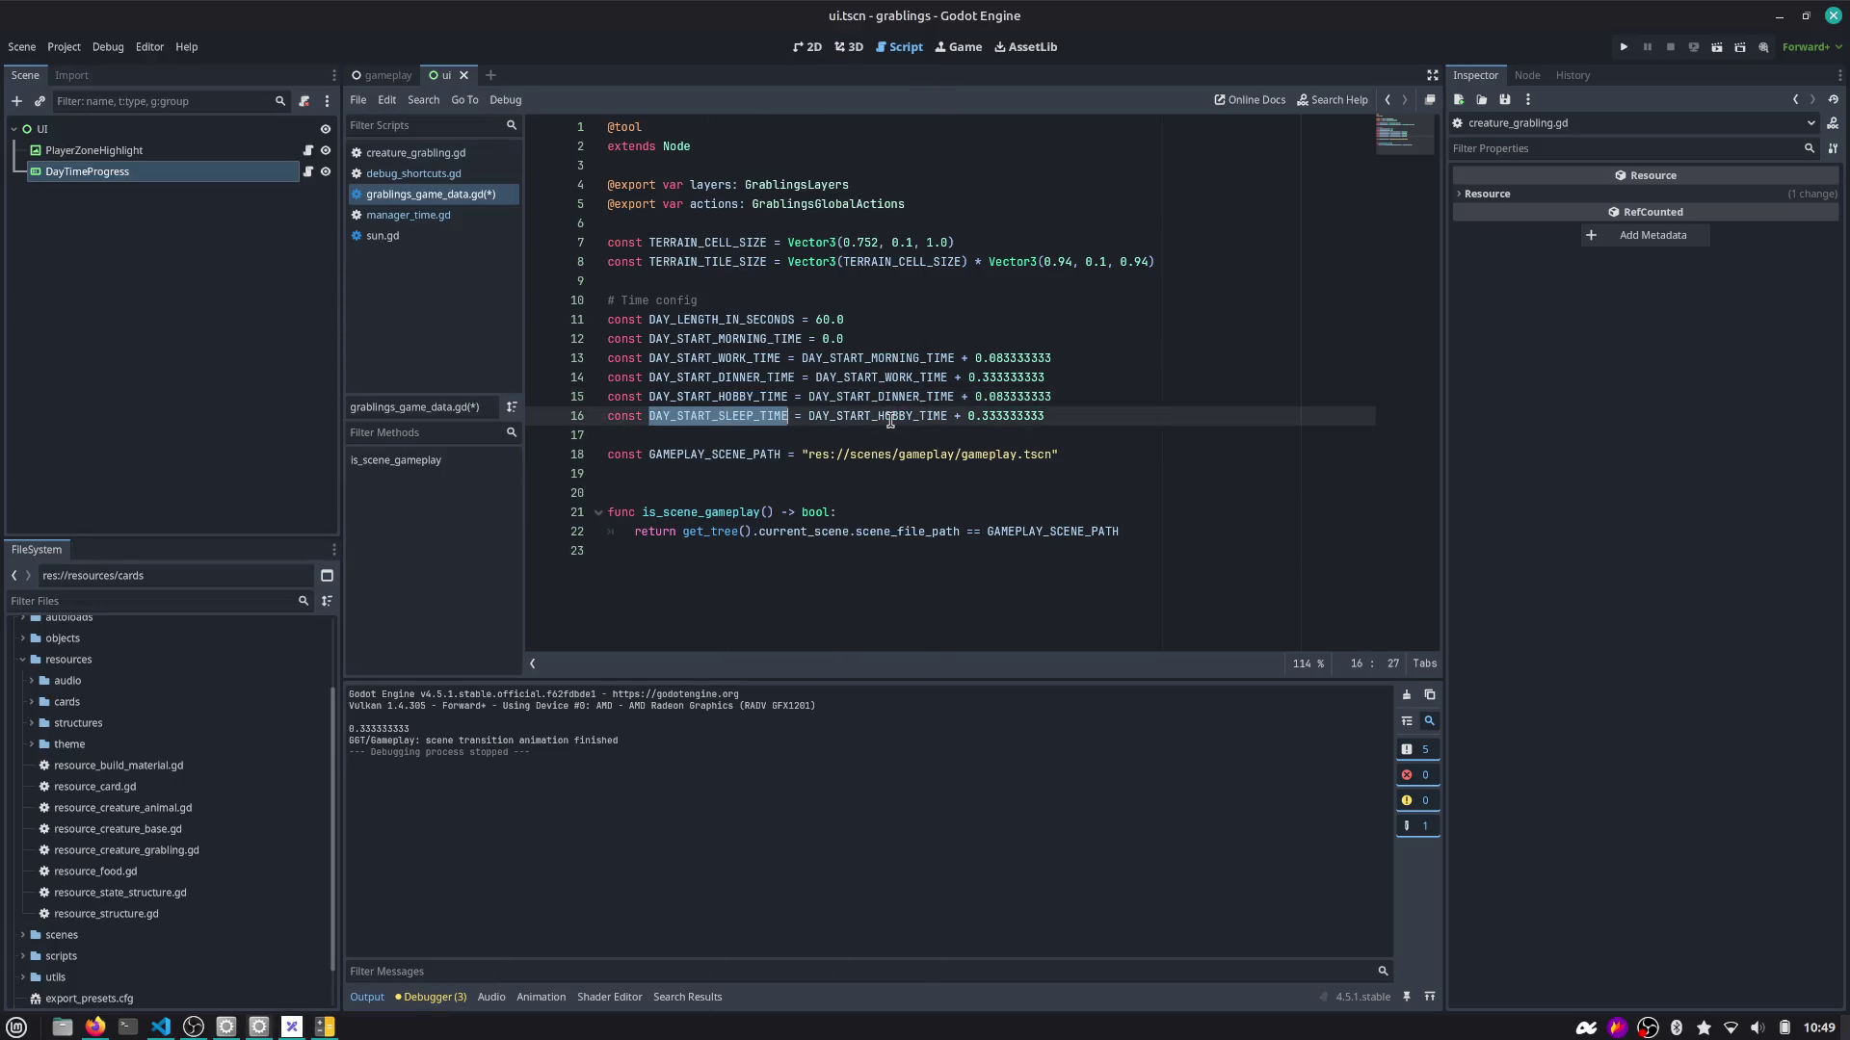
{"action": "left_click", "coordinate": [996, 405]}
{"action": "left_click", "coordinate": [948, 425]}
{"action": "key", "text": "alt+Tab"}
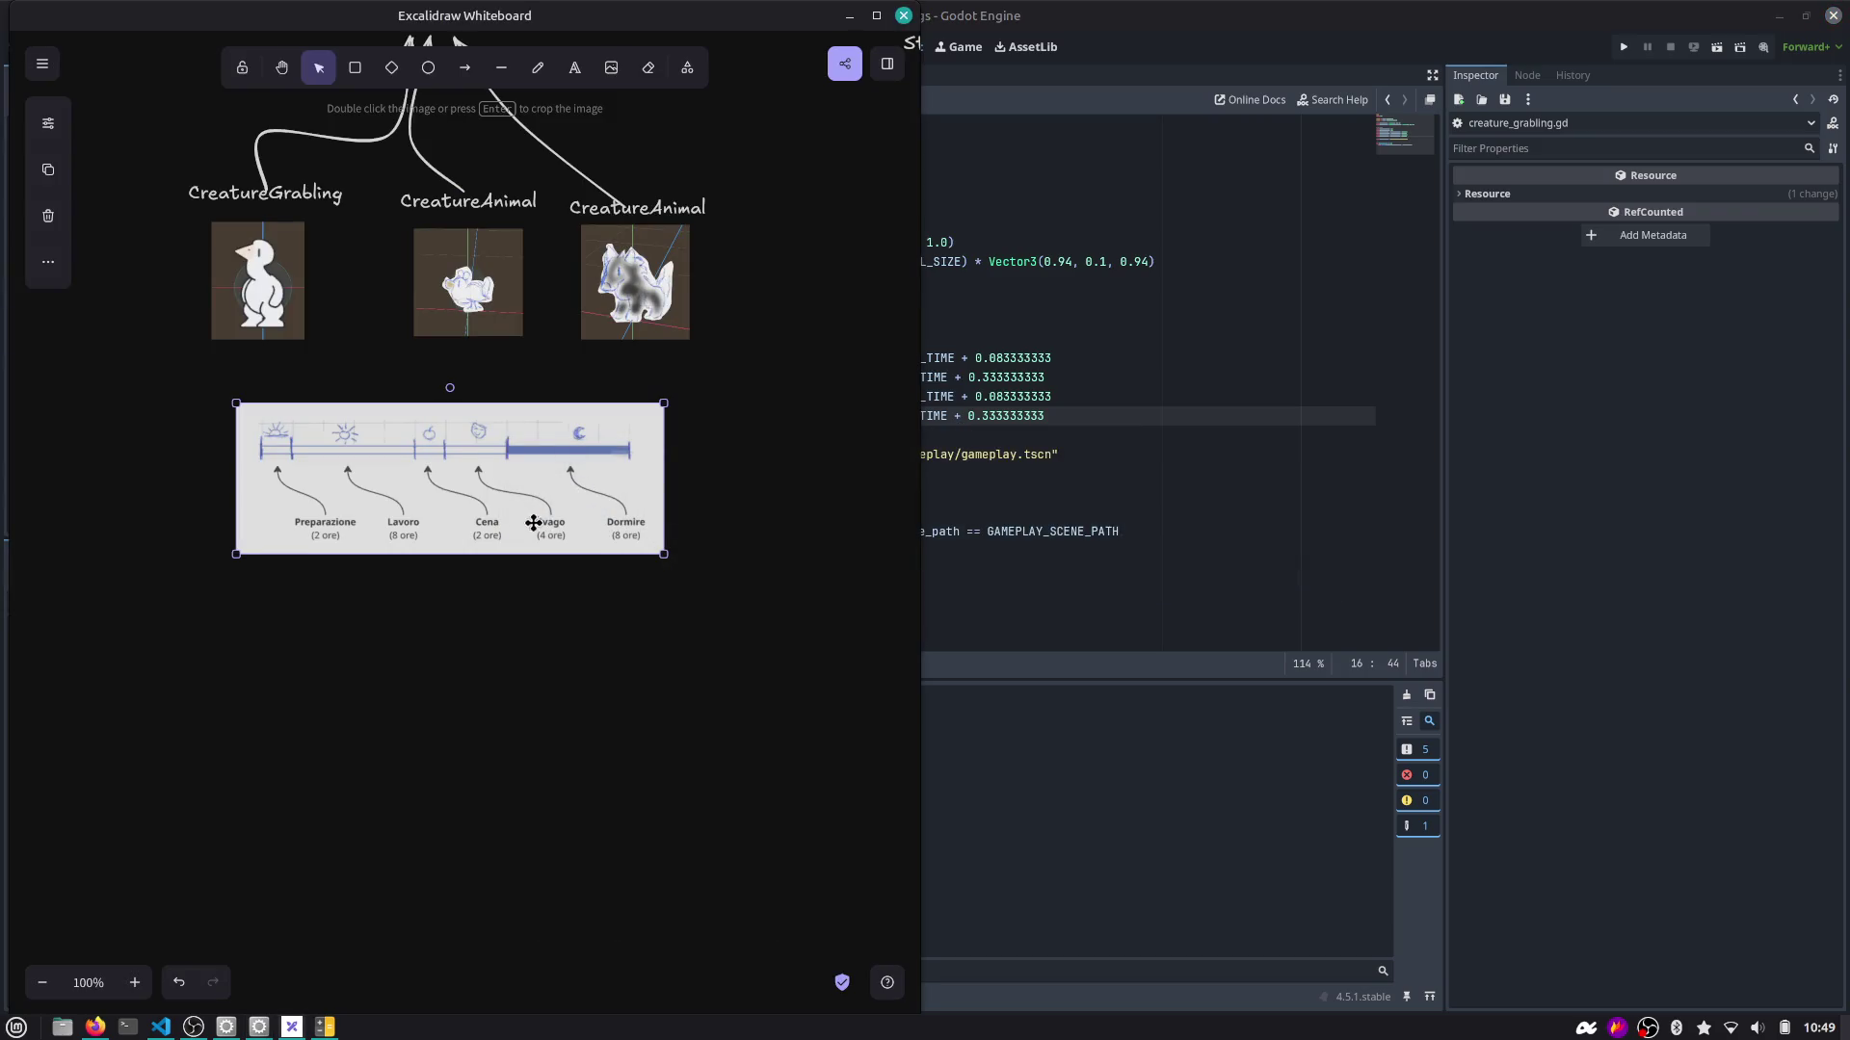
{"action": "left_click", "coordinate": [936, 434]}
{"action": "left_click", "coordinate": [982, 415]}
Change the sleep-time offset from 0.333333333 to 4.0 / 24.0
{"action": "key", "text": "alt+Tab"}
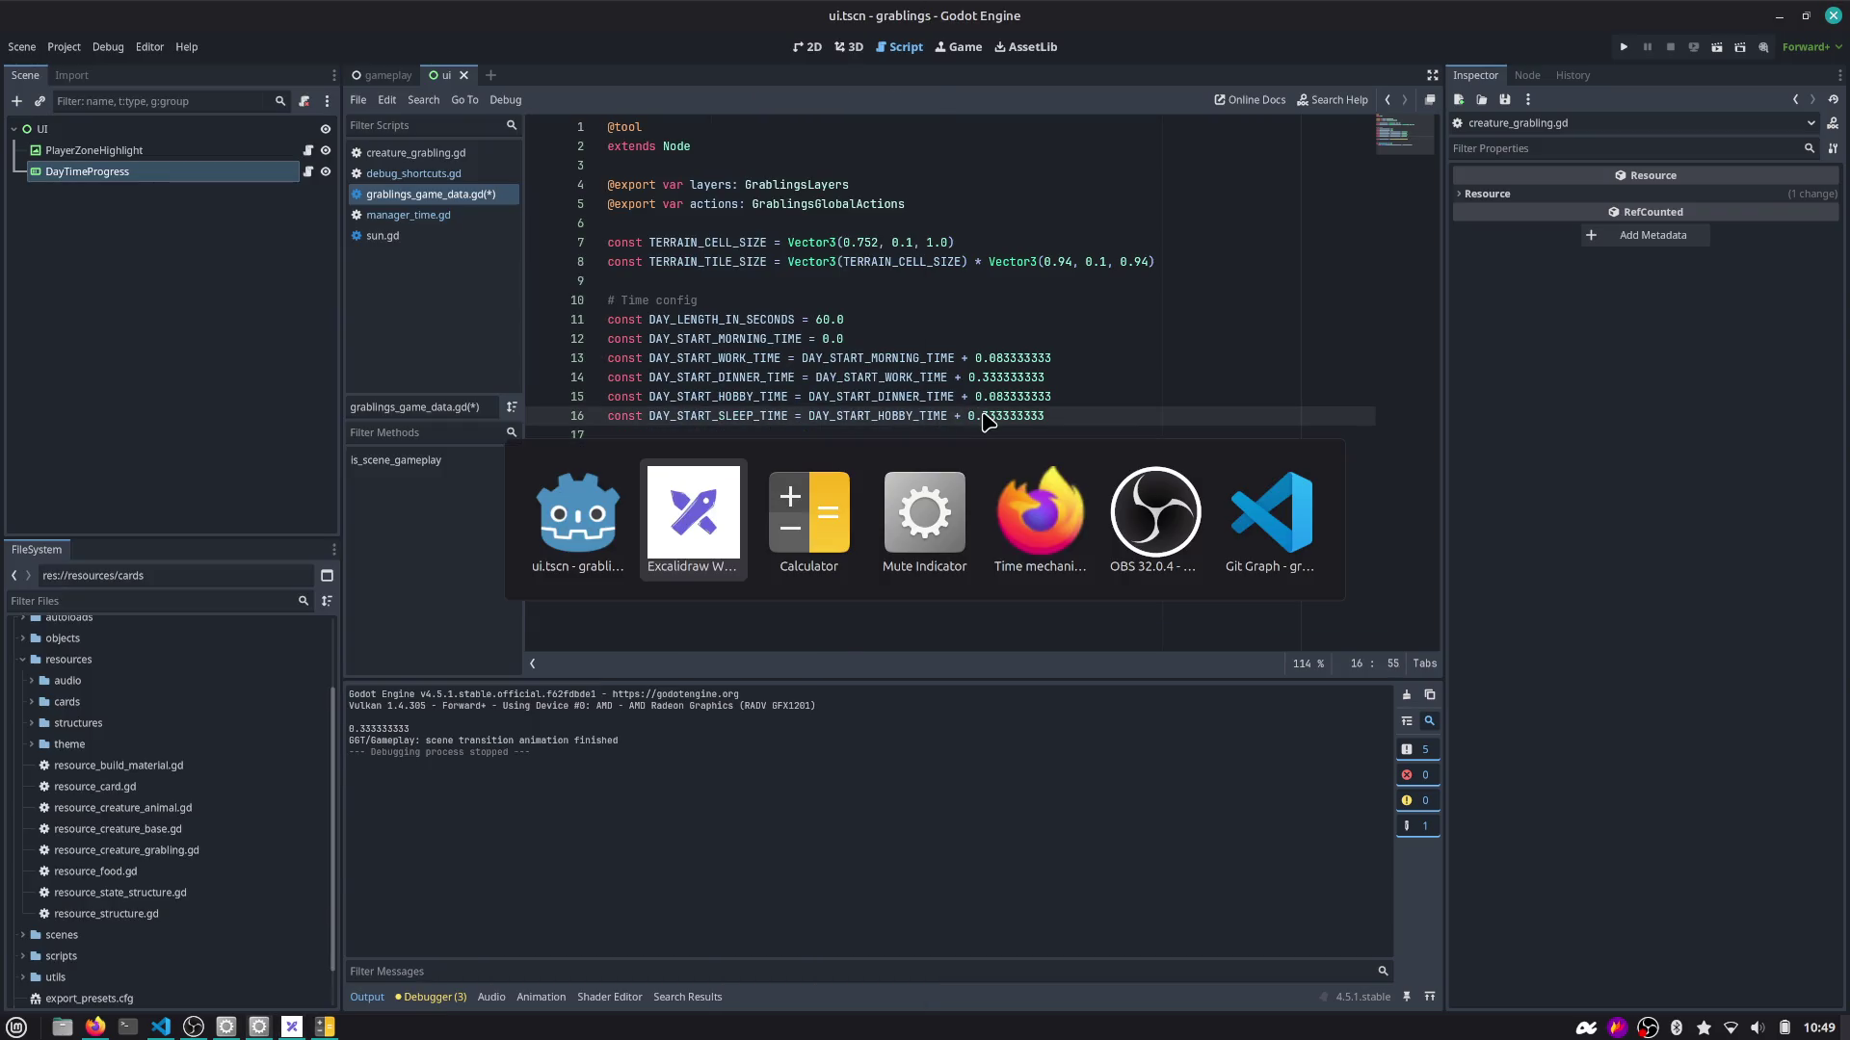
{"action": "double_click", "coordinate": [996, 409]}
{"action": "type", "text": "4/"}
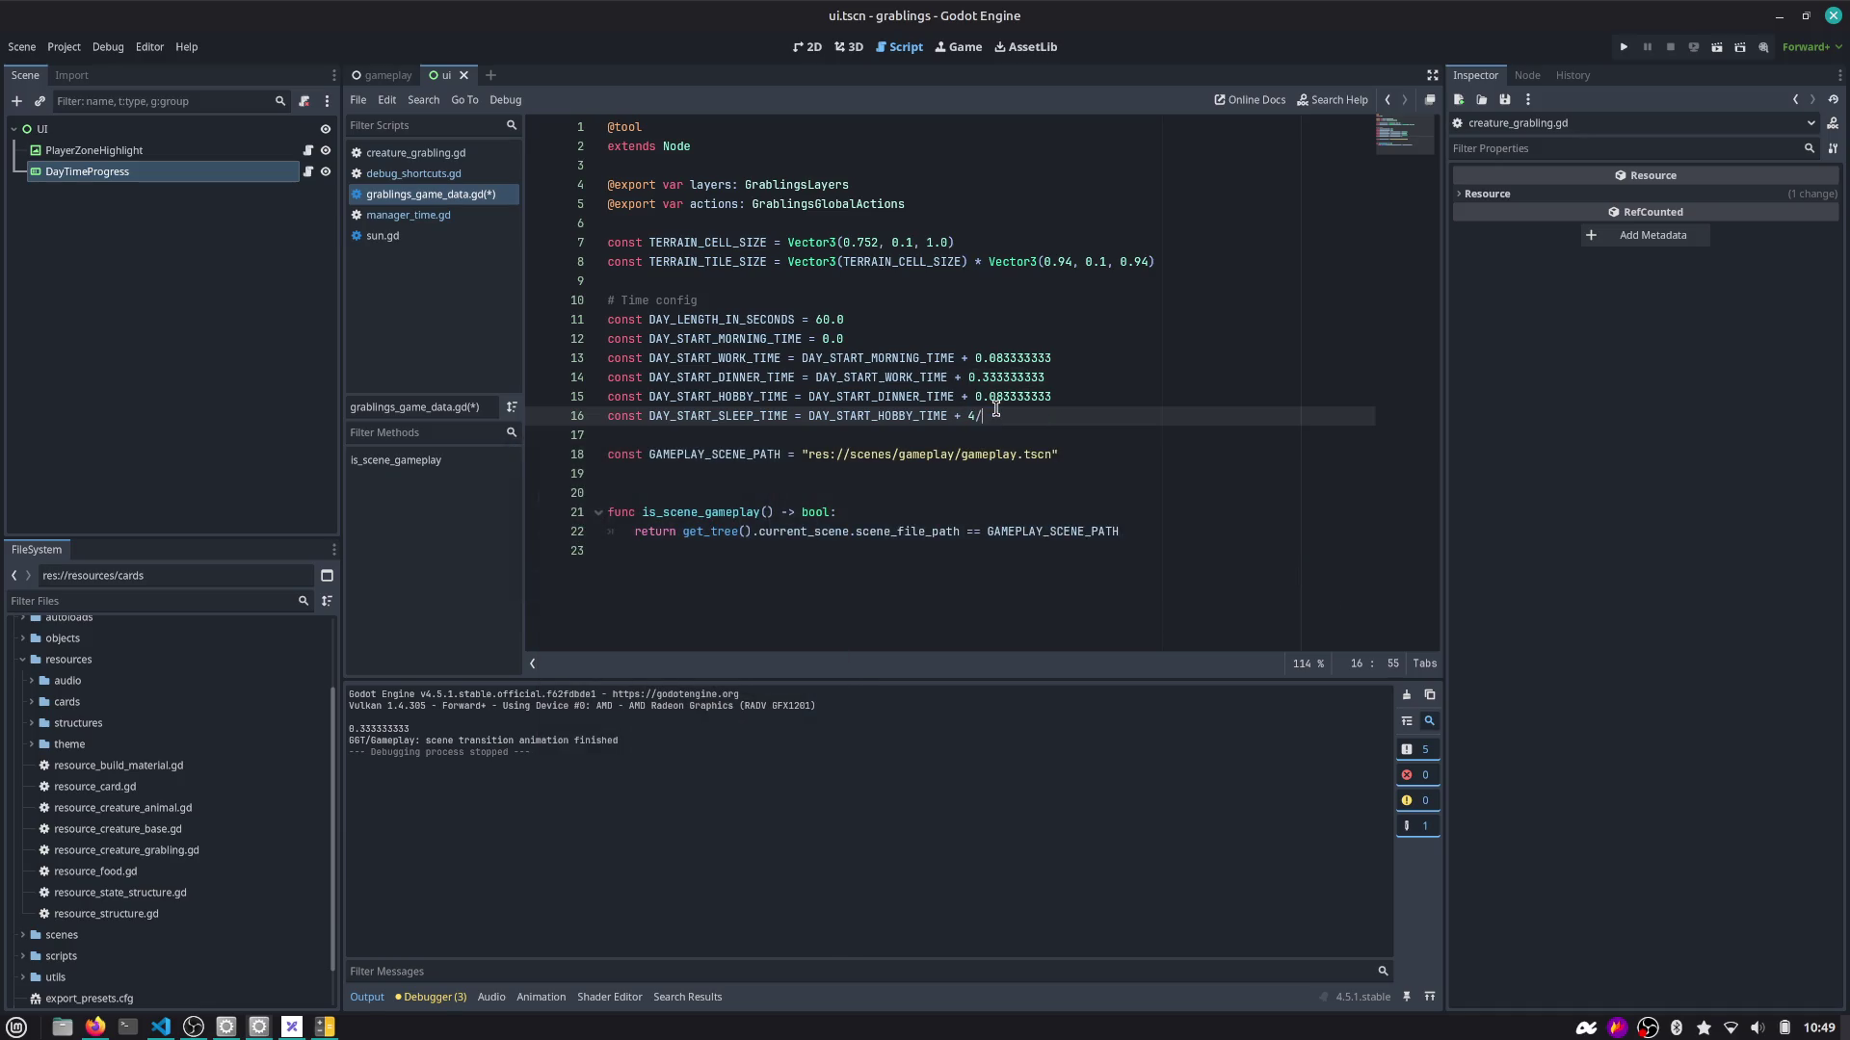
{"action": "key", "text": "Up"}
{"action": "key", "text": "Up"}
{"action": "key", "text": "Up"}
{"action": "key", "text": "Up"}
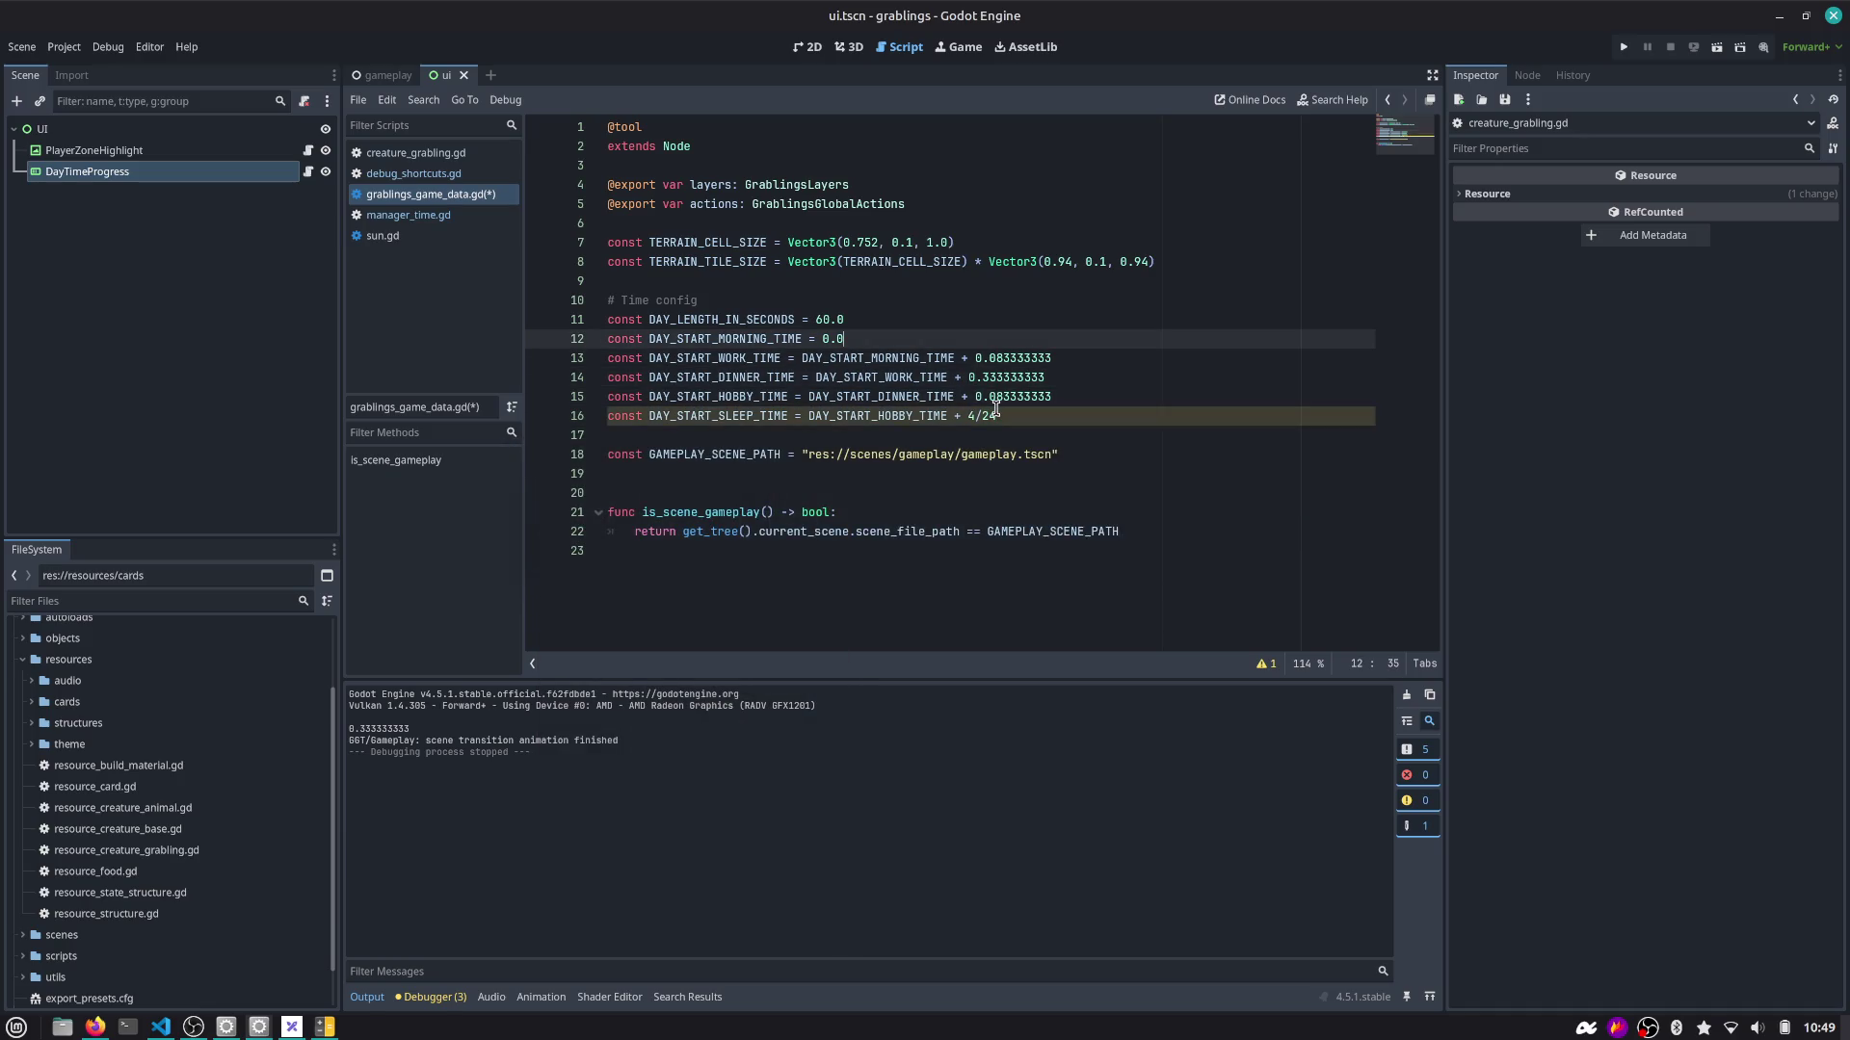
{"action": "key", "text": "Down"}
{"action": "key", "text": "Down"}
{"action": "key", "text": "Down"}
{"action": "key", "text": "Down"}
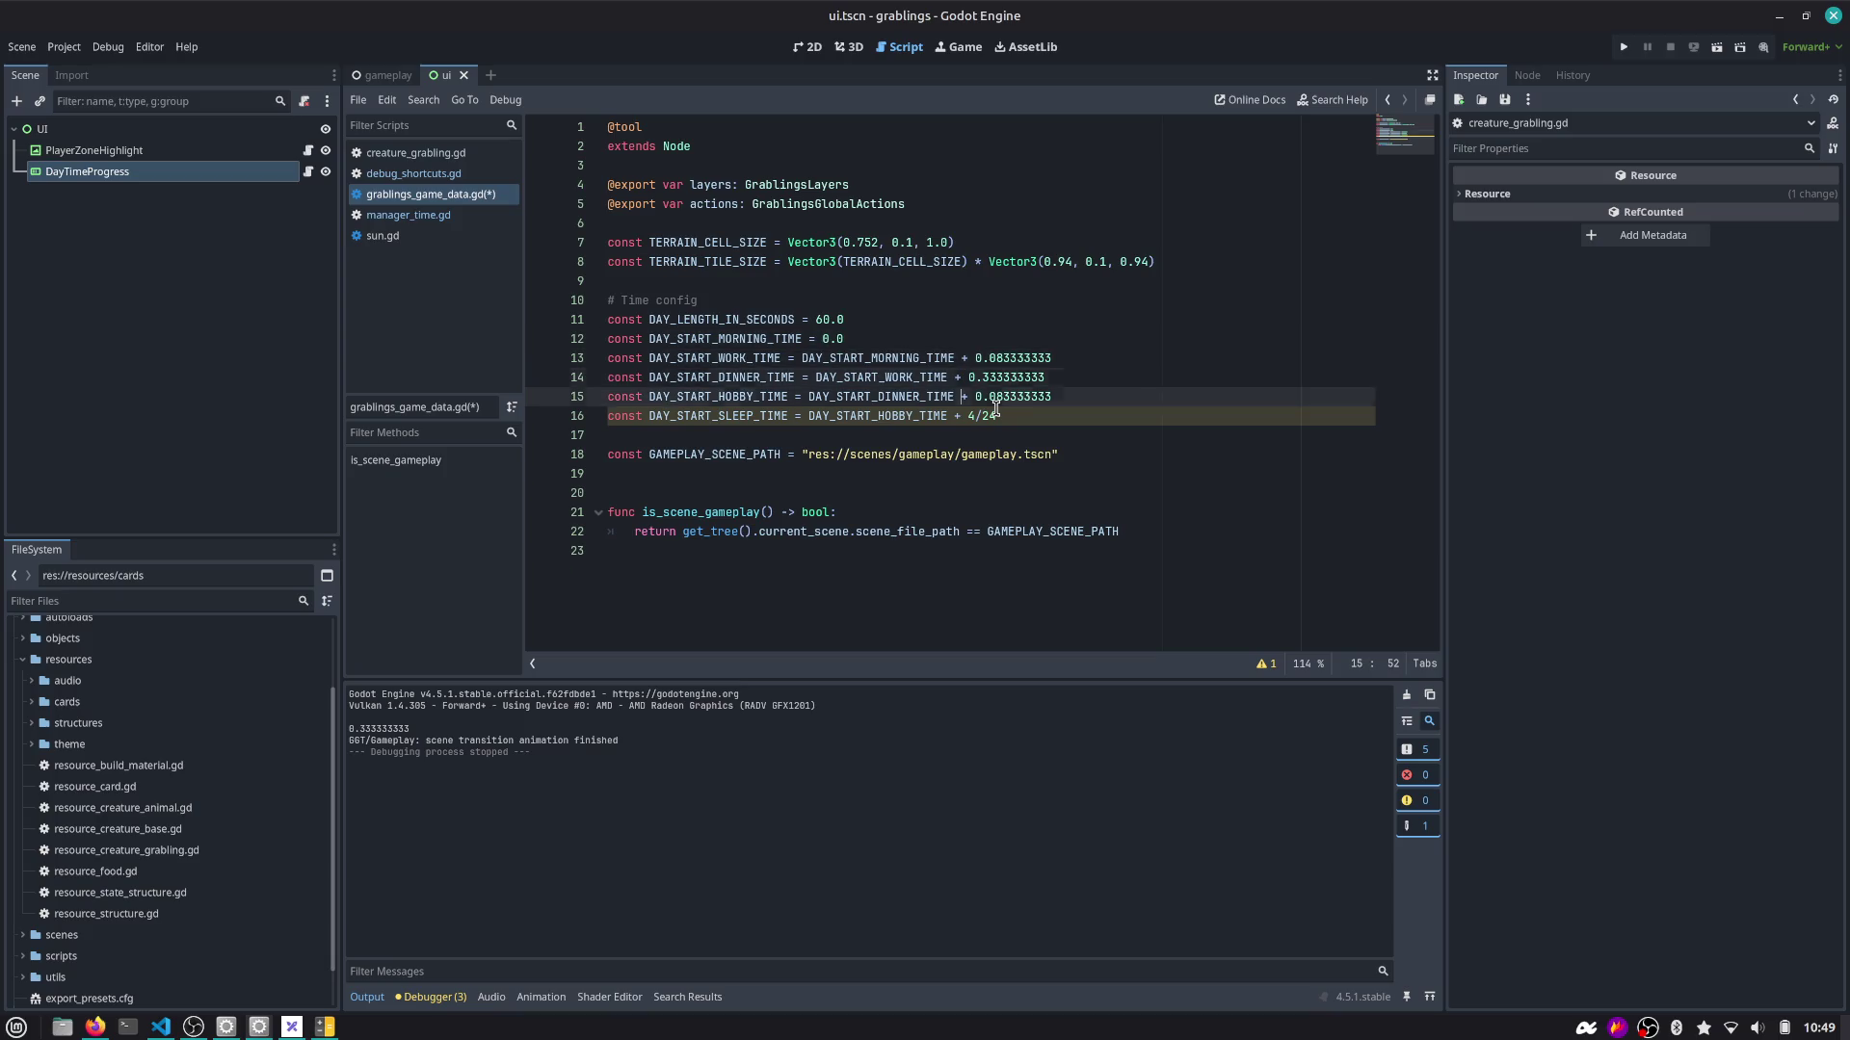
{"action": "key", "text": "Right"}
{"action": "key", "text": "Right"}
{"action": "key", "text": "Right"}
{"action": "key", "text": "Right"}
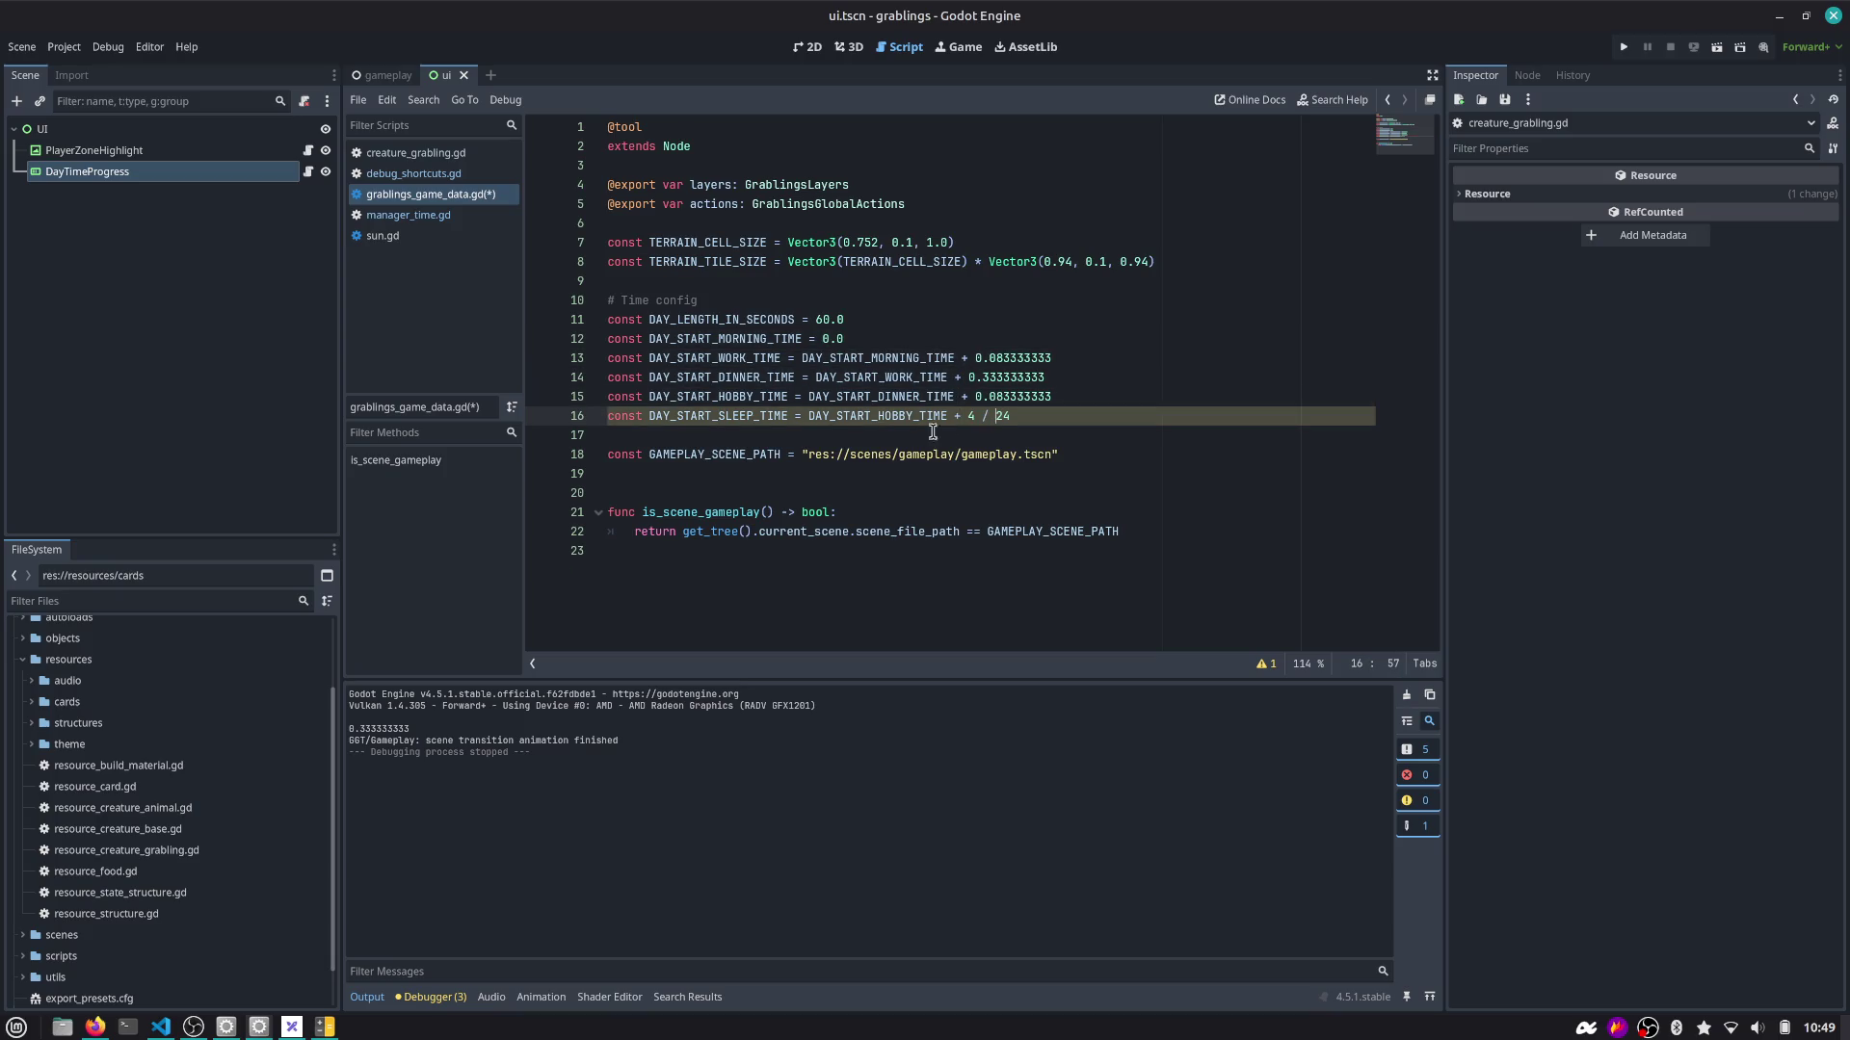
{"action": "left_click", "coordinate": [975, 419]}
{"action": "type", "text": ".0"}
{"action": "left_click", "coordinate": [1021, 414]}
{"action": "type", "text": ".0"}
Change the work-time offset on line 13 to 2.0 / 24.0
{"action": "key", "text": "Up"}
{"action": "key", "text": "Left"}
{"action": "key", "text": "Left"}
{"action": "key", "text": "Left"}
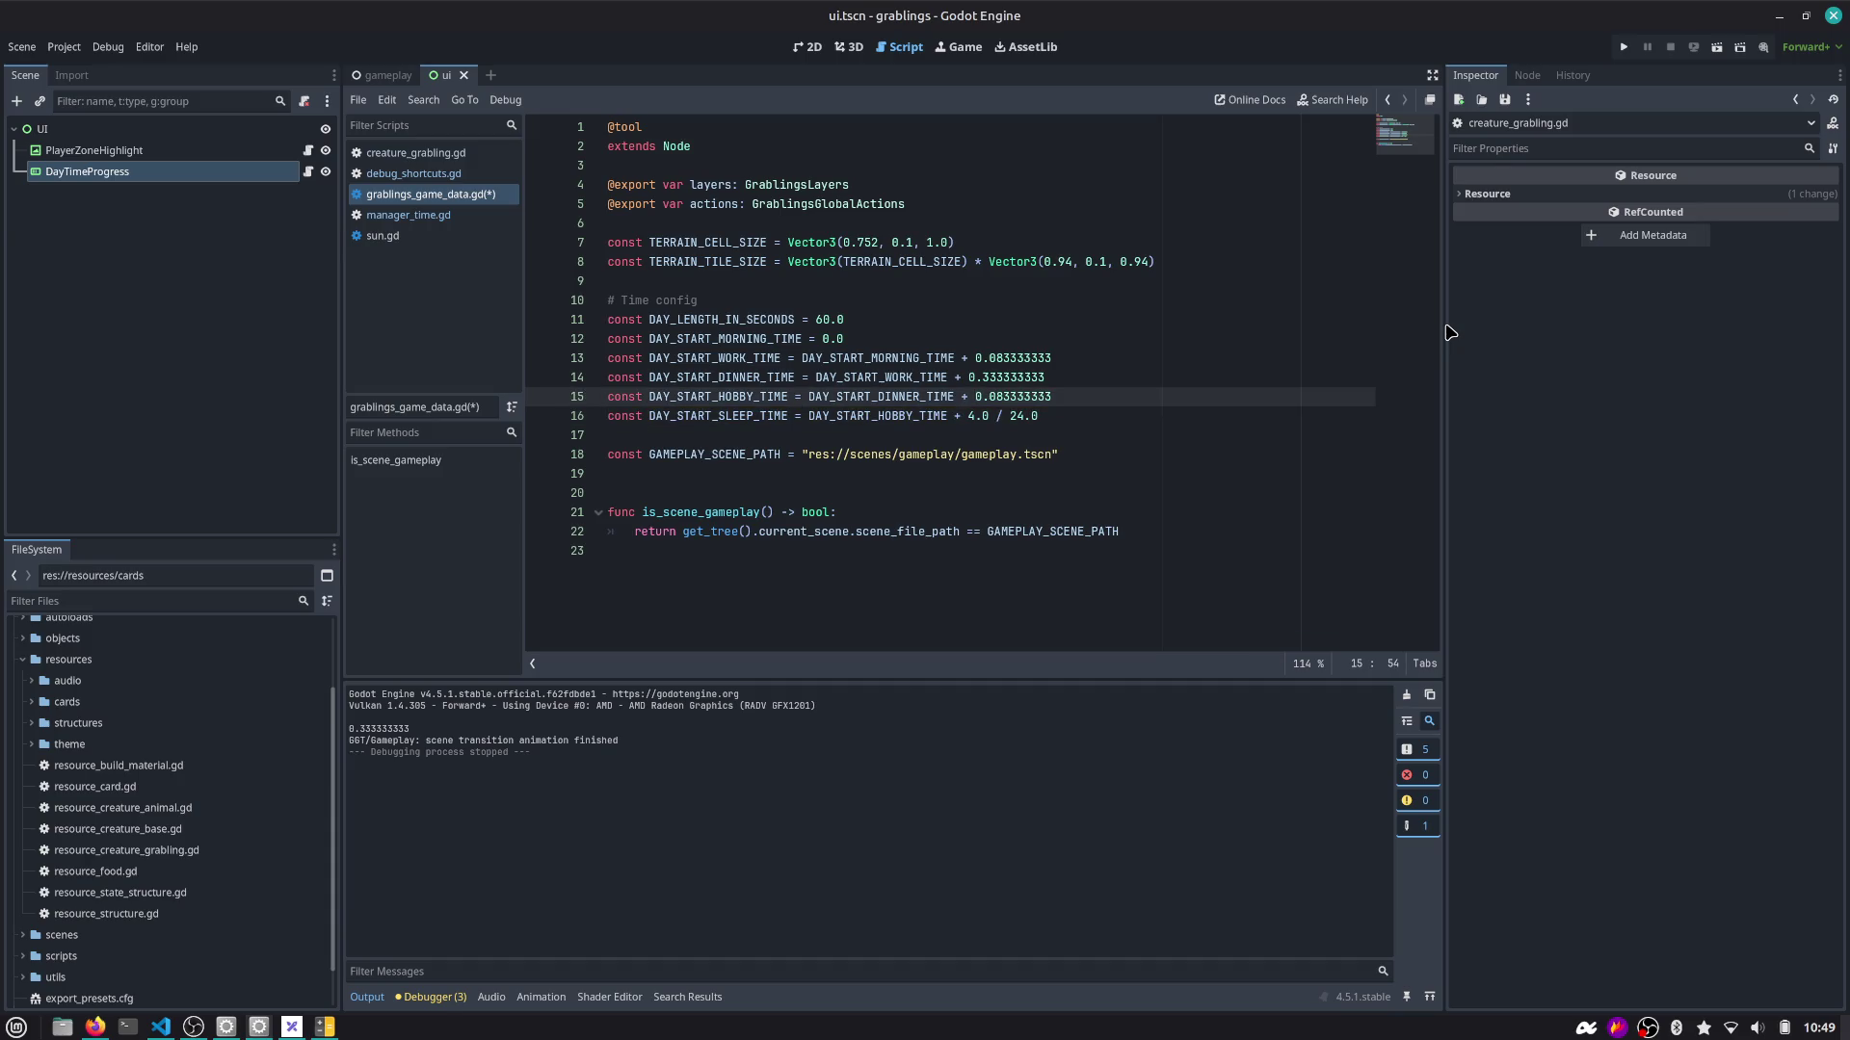
{"action": "key", "text": "Up"}
{"action": "key", "text": "Up"}
{"action": "key", "text": "Up"}
{"action": "key", "text": "Down"}
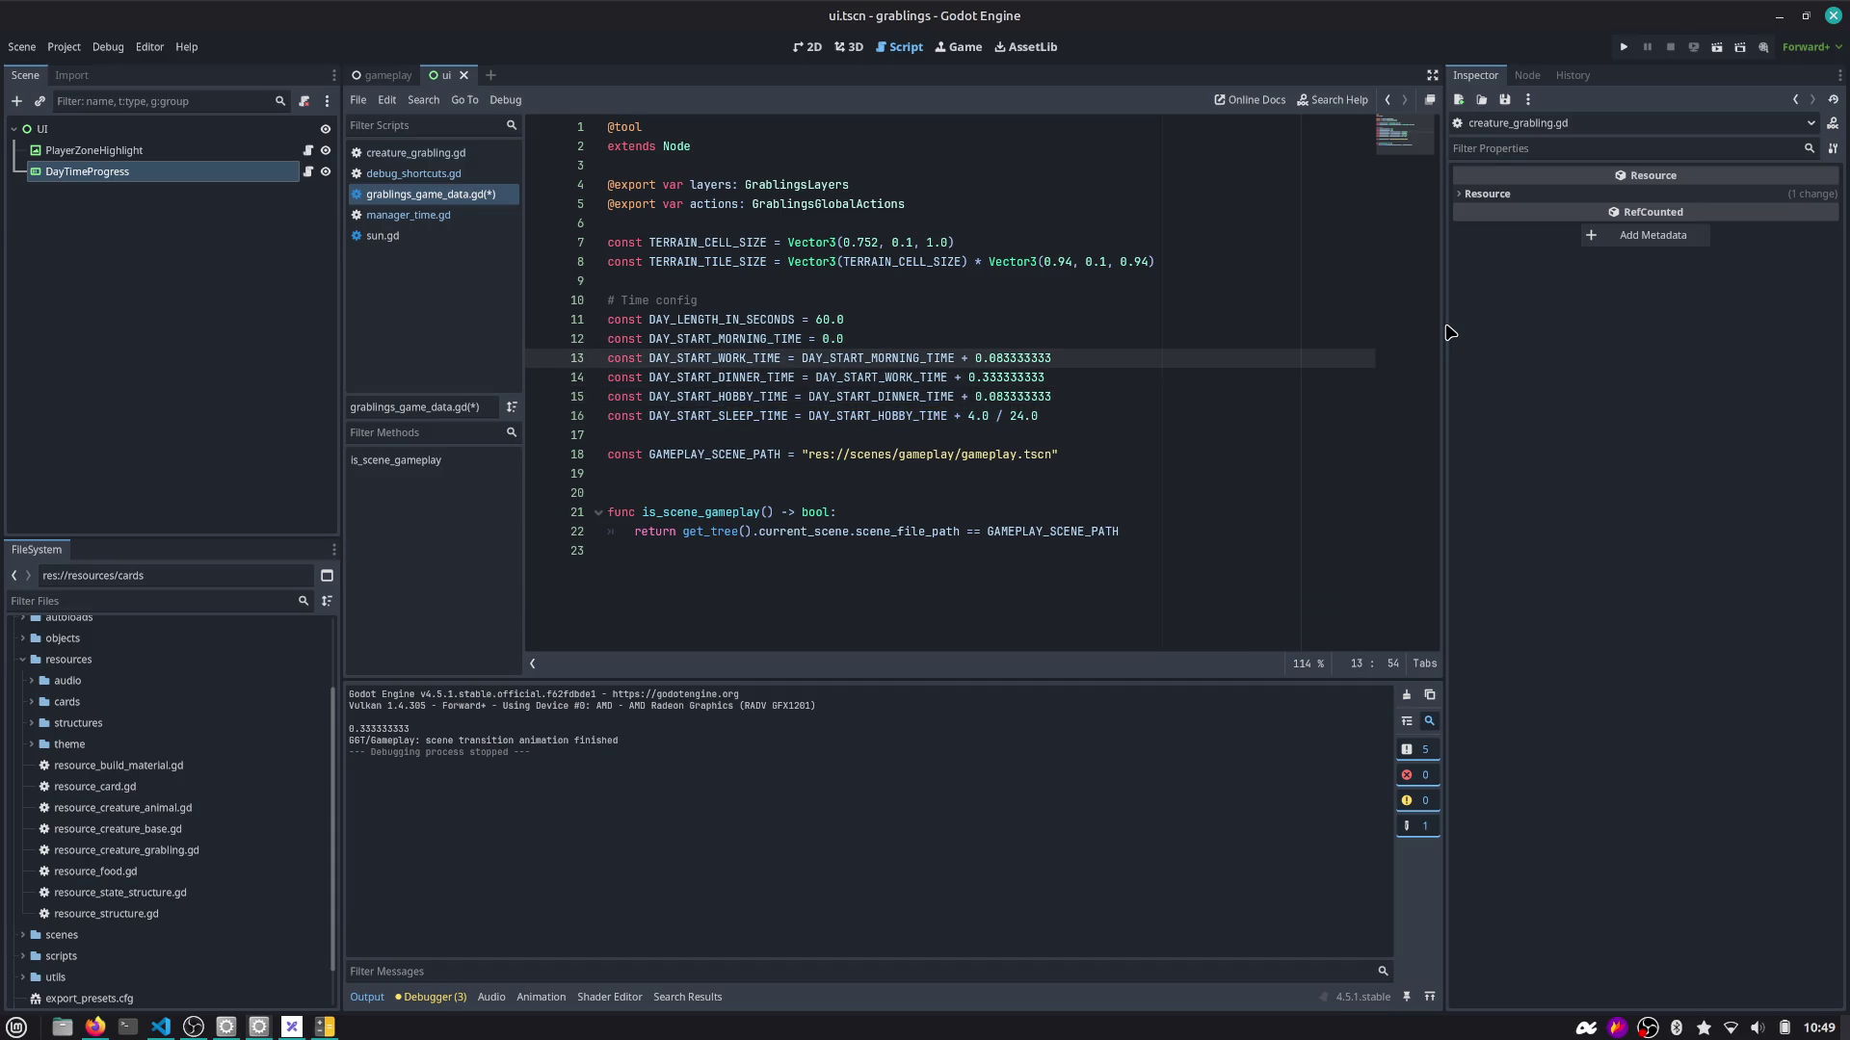
{"action": "key", "text": "shift+End"}
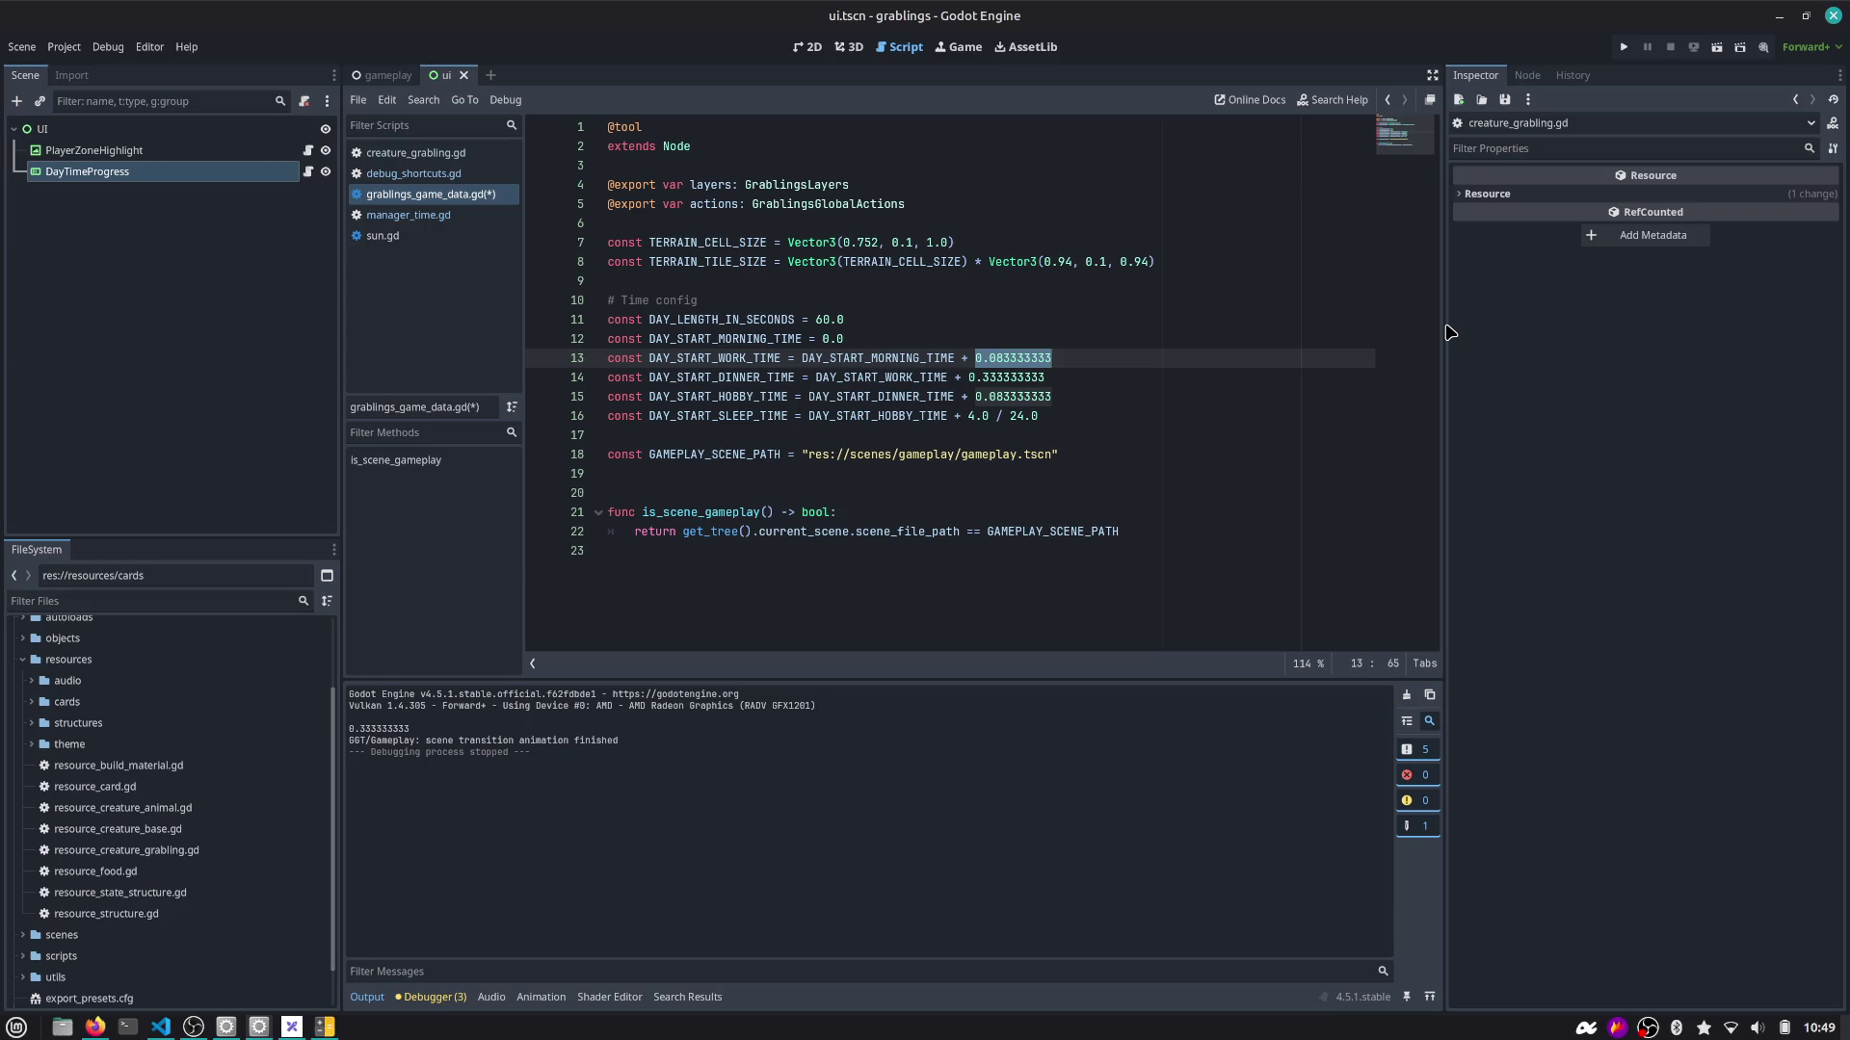
{"action": "type", "text": "2."}
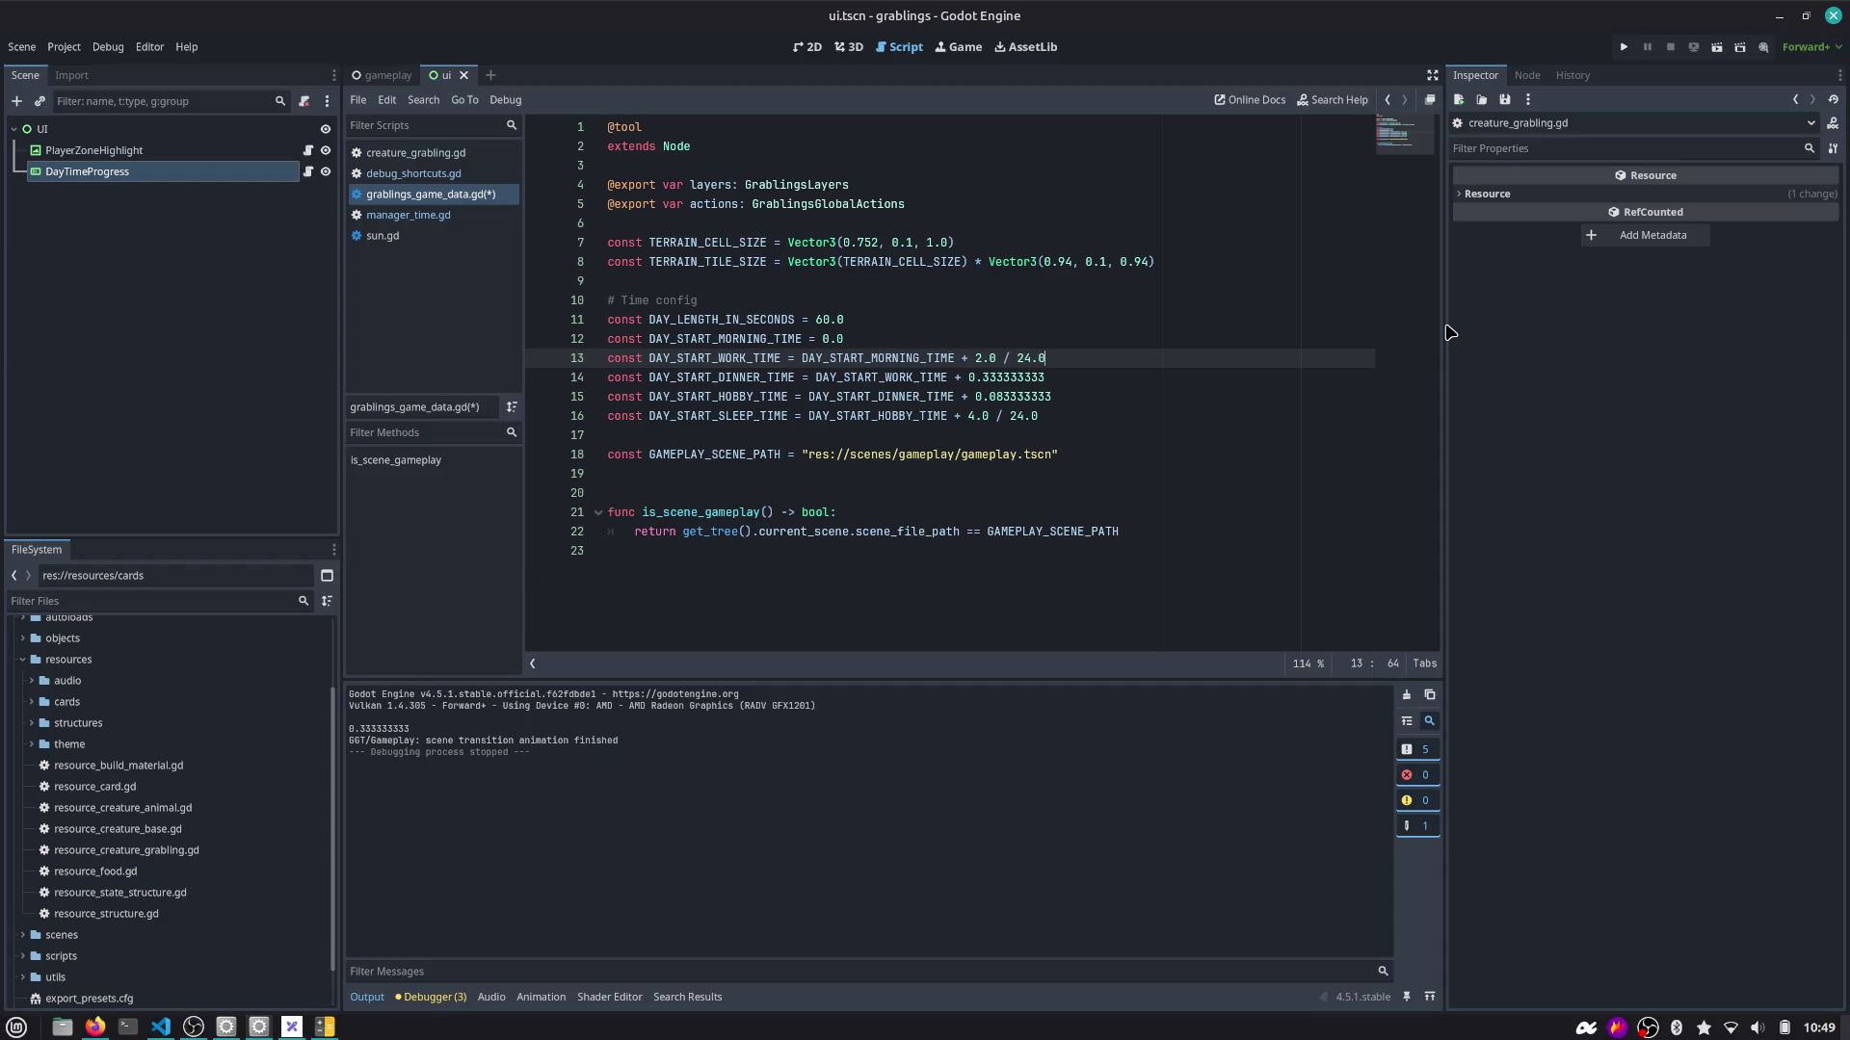
Set the dinner offset to 8.0 / 24.0 and hobby to 2.0 / 24.0, then save
{"action": "key", "text": "Down"}
{"action": "key", "text": "ctrl+Left"}
{"action": "key", "text": "shift+End"}
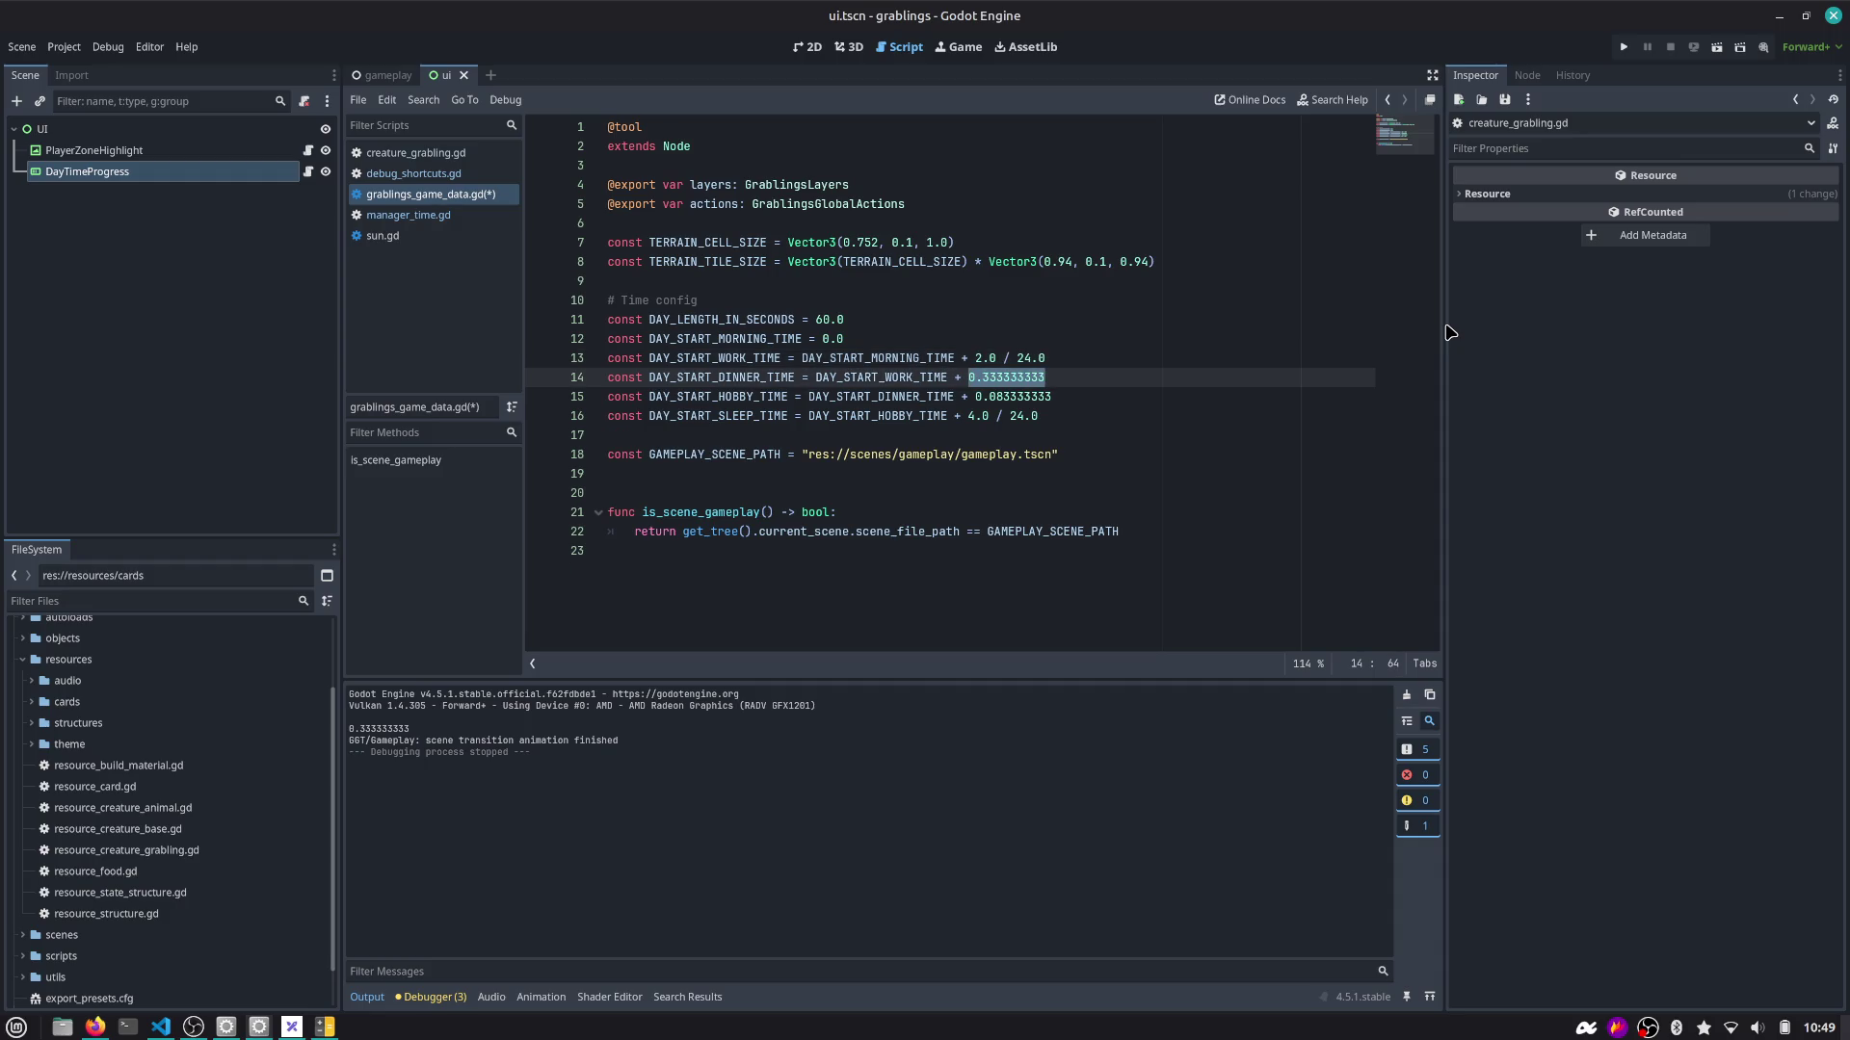
{"action": "key", "text": "BackSpace"}
{"action": "key", "text": "Left"}
{"action": "key", "text": "Left"}
{"action": "key", "text": "Left"}
{"action": "key", "text": "Down"}
{"action": "key", "text": "ctrl+Left"}
{"action": "key", "text": "ctrl+Left"}
{"action": "key", "text": "shift+End"}
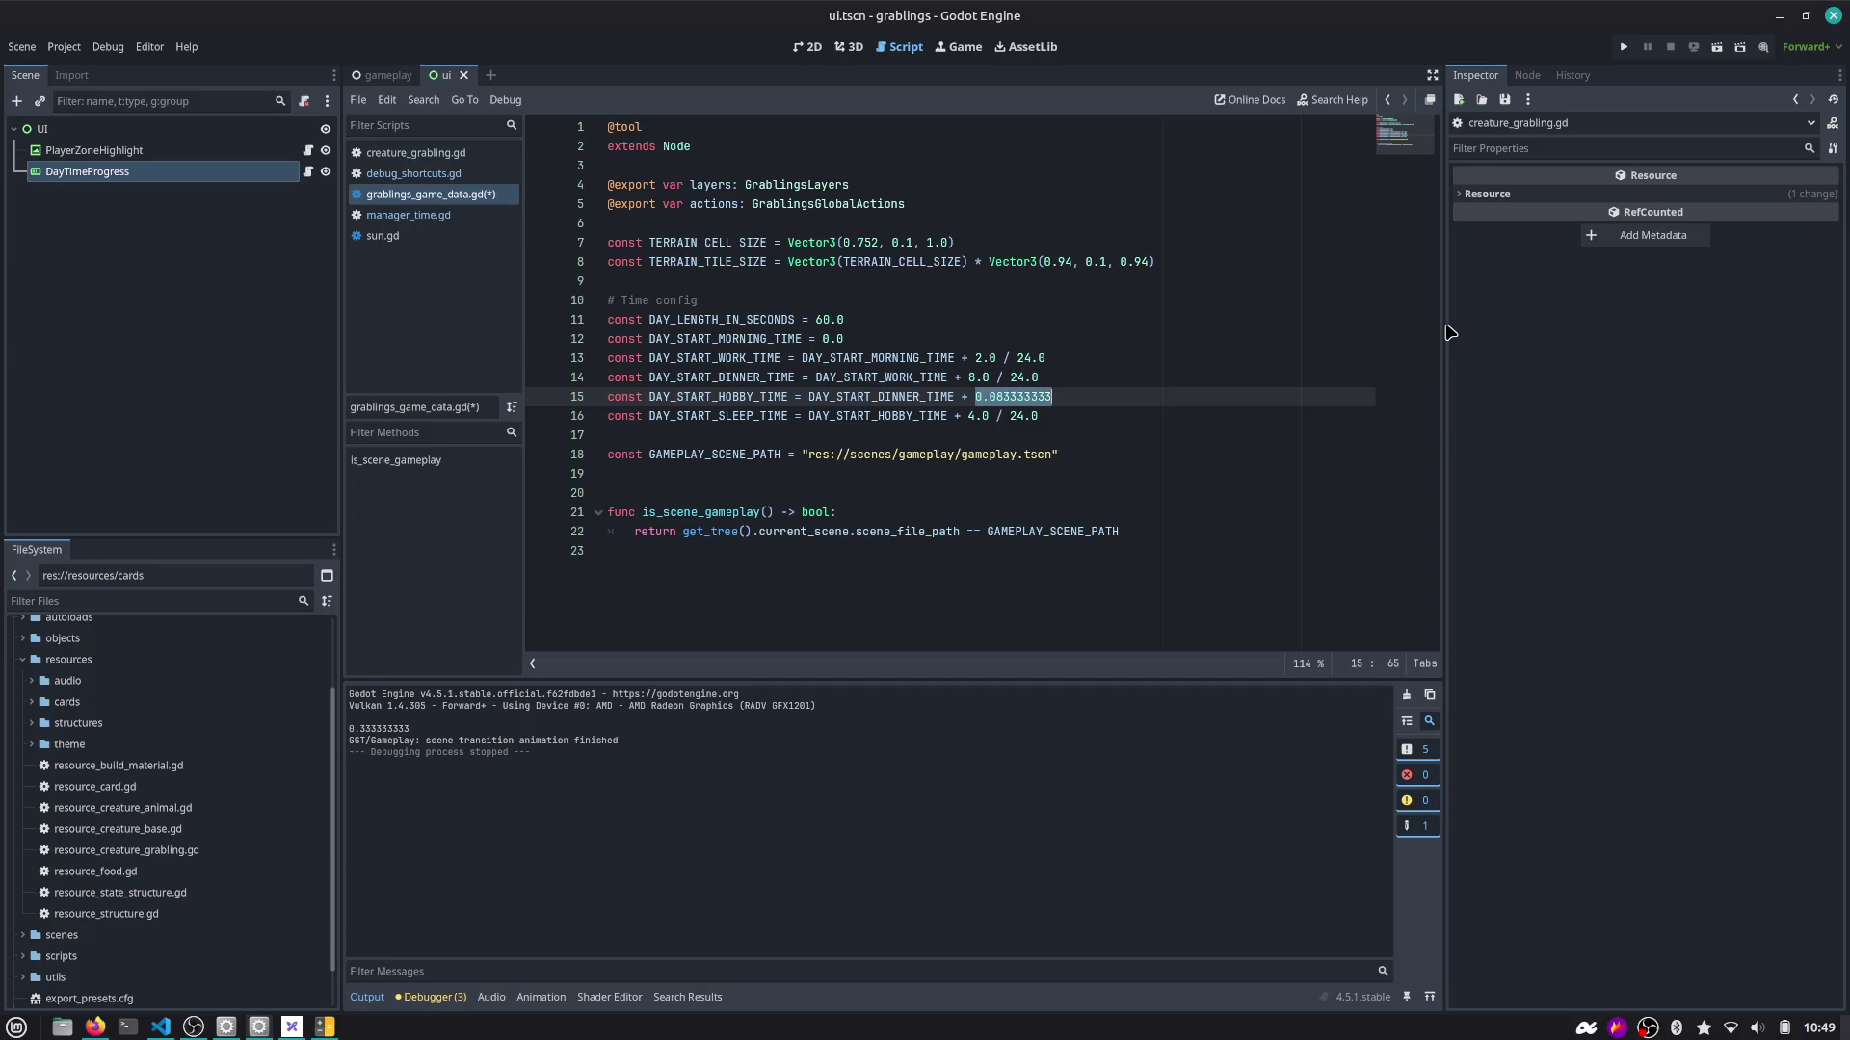
{"action": "key", "text": "alt+Tab"}
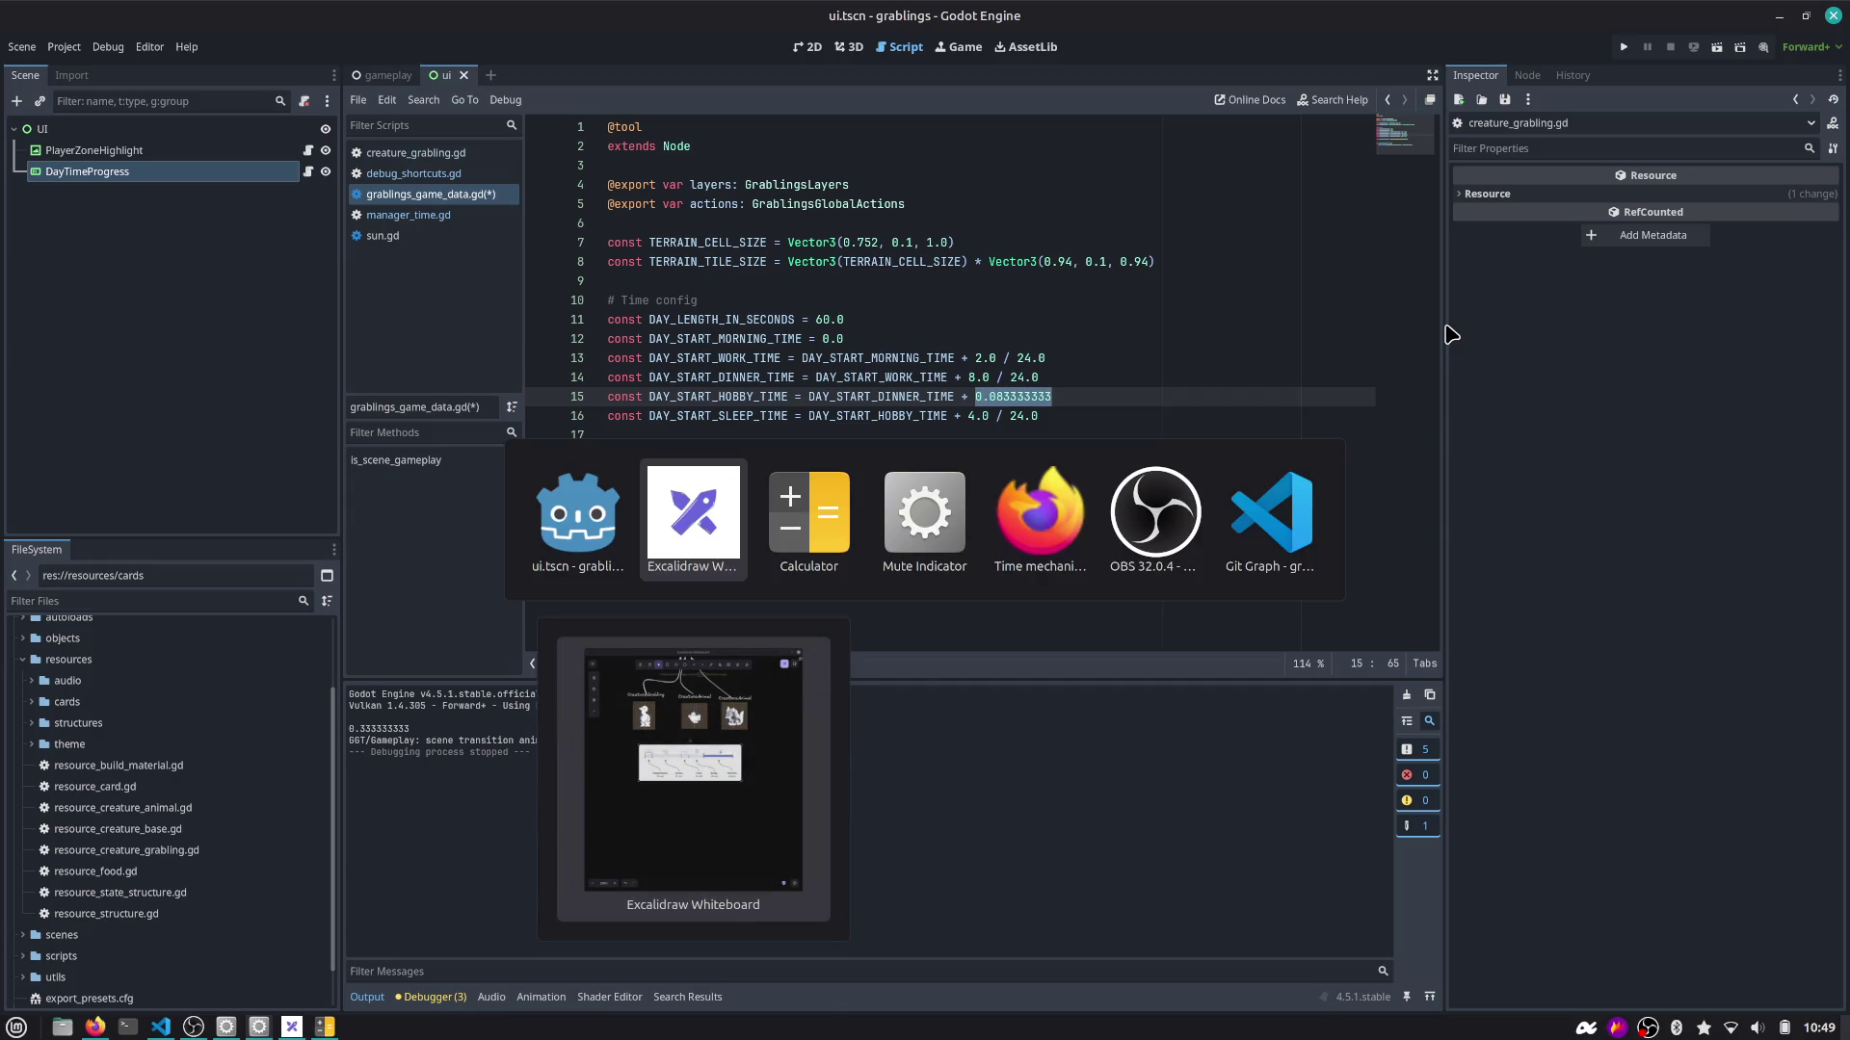
{"action": "key", "text": "alt+Tab"}
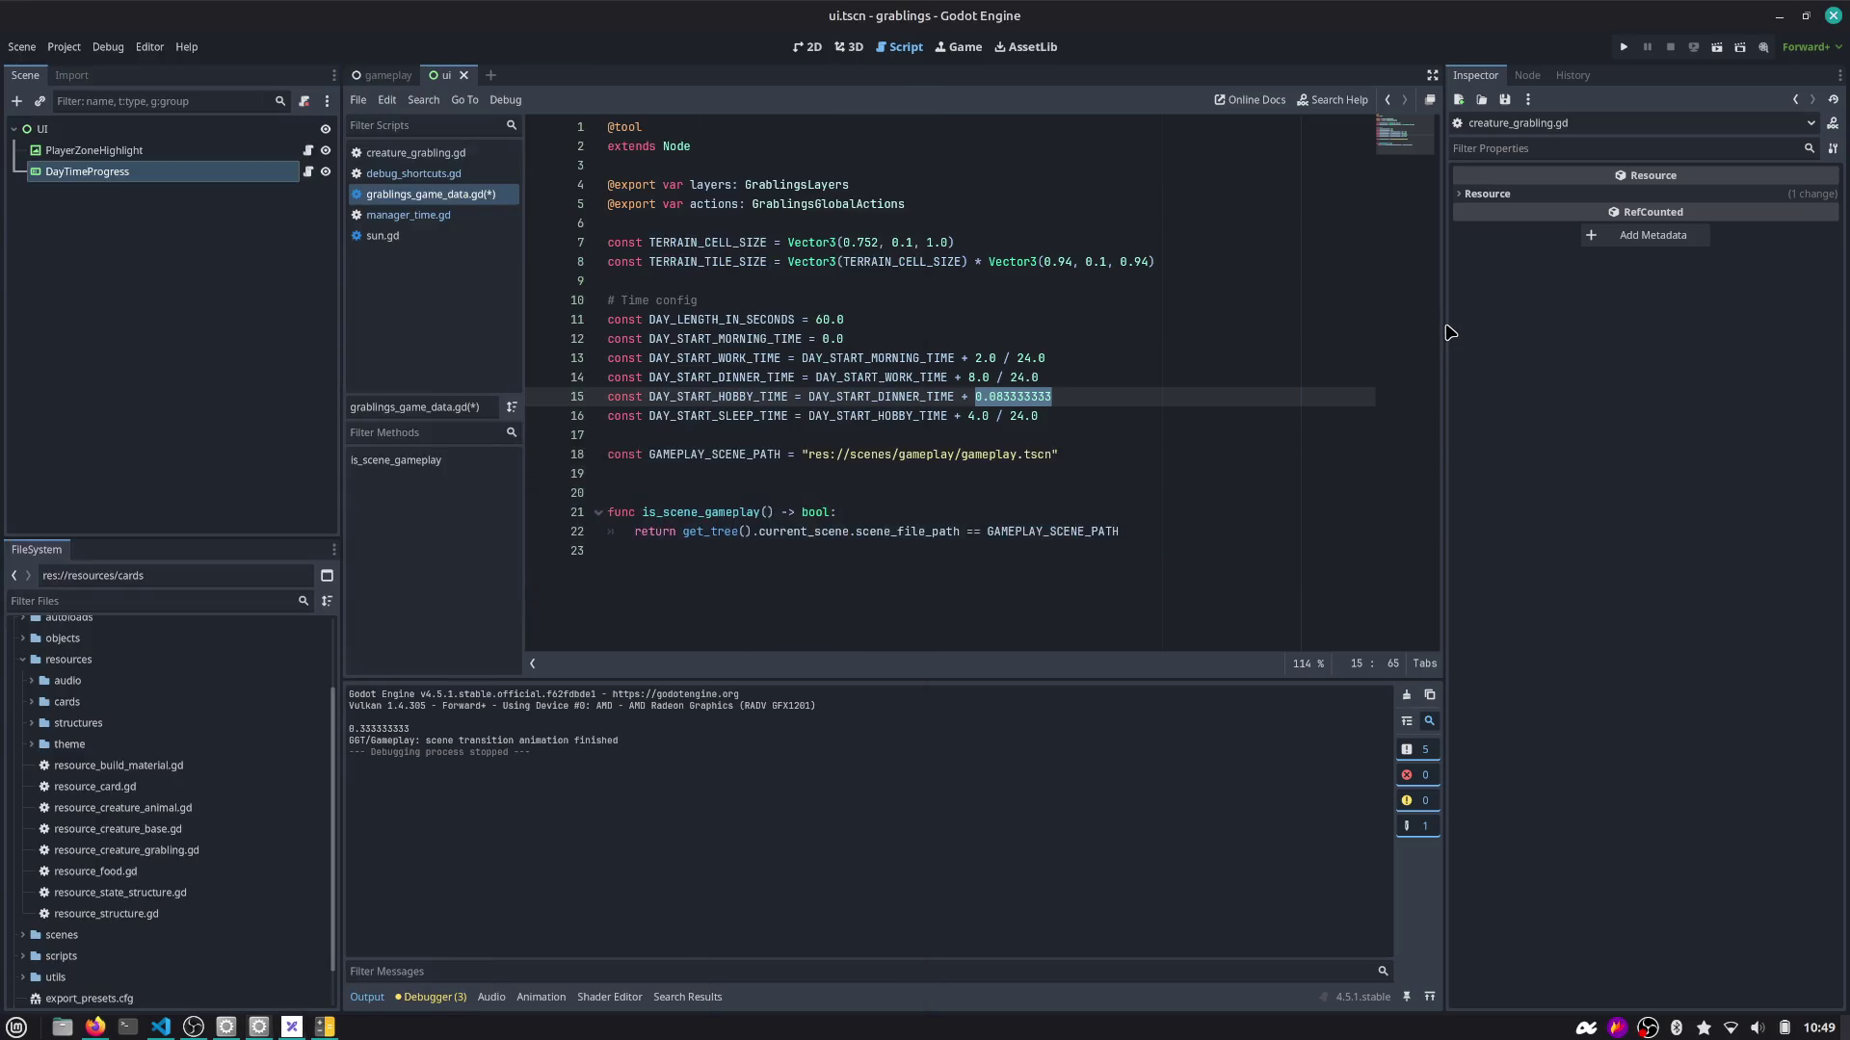
{"action": "type", "text": "2.0"}
{"action": "key", "text": "Down"}
{"action": "key", "text": "ctrl+s"}
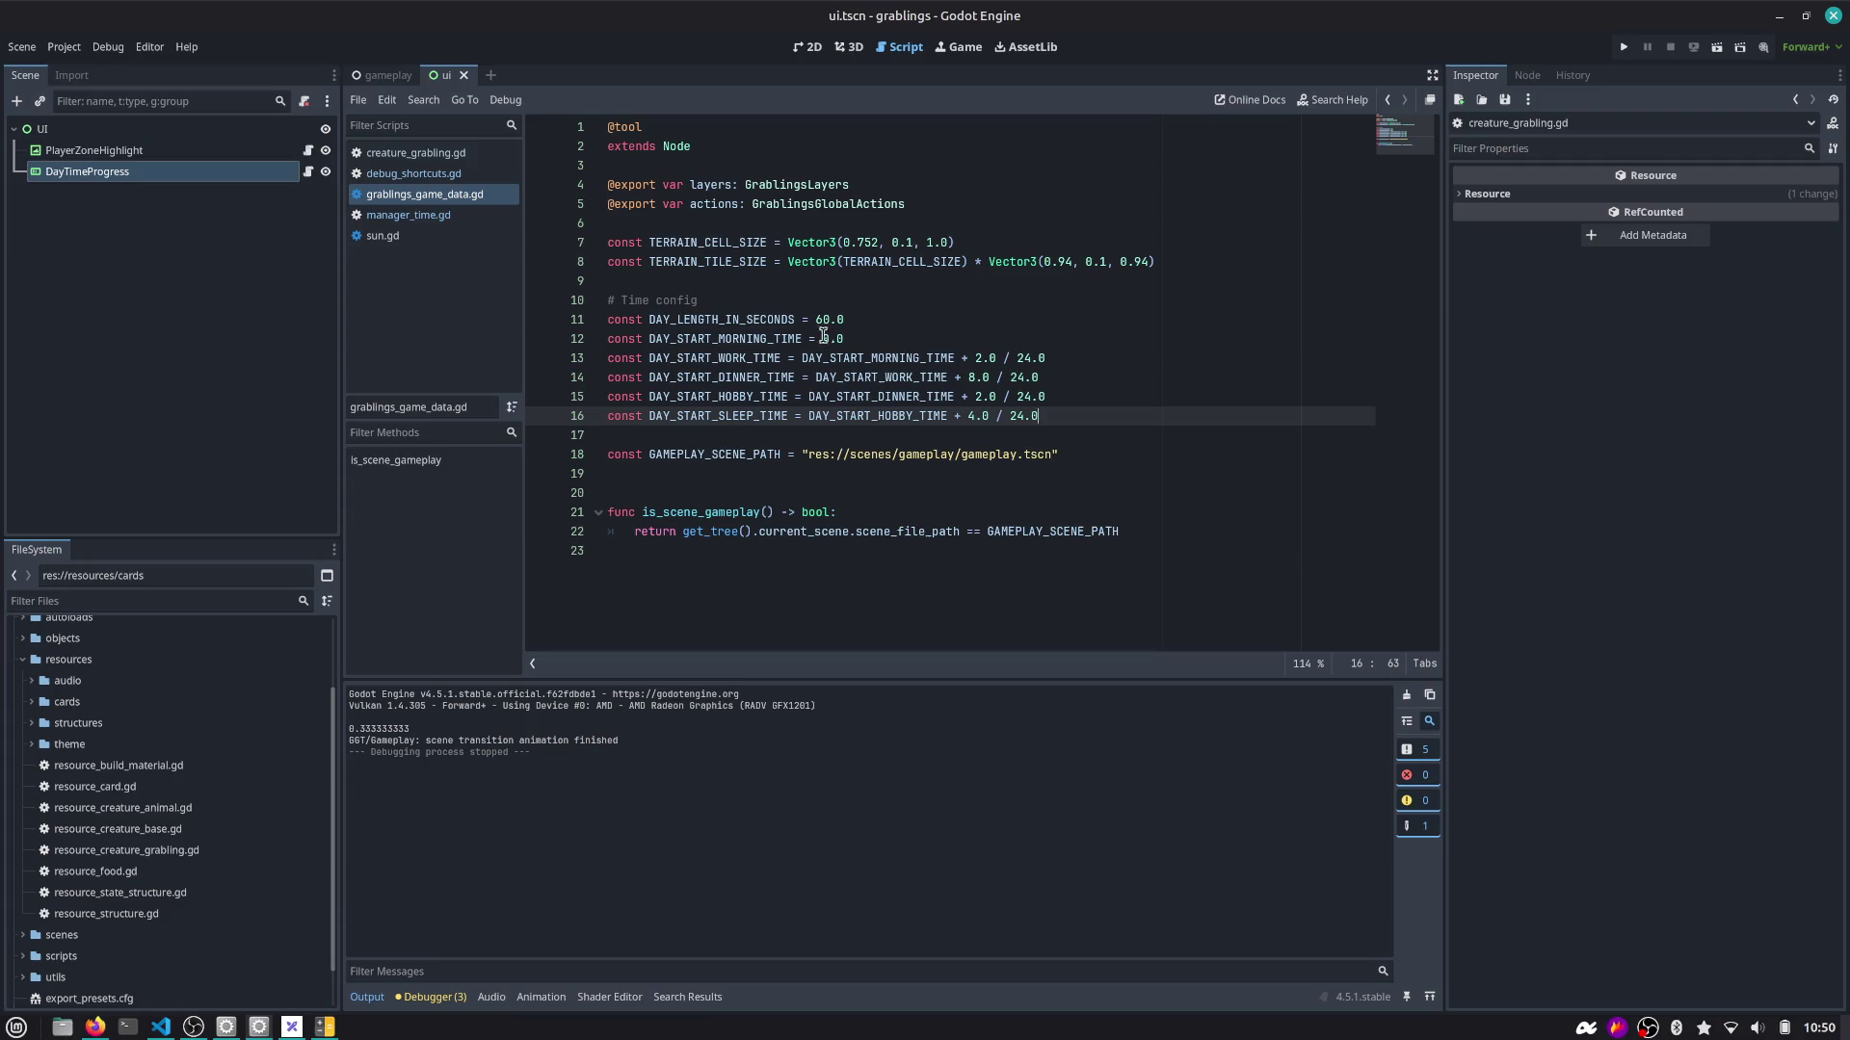
Review the 8.0 dinner and 4.0 sleep offsets and the start constants they build on
{"action": "left_click", "coordinate": [975, 357]}
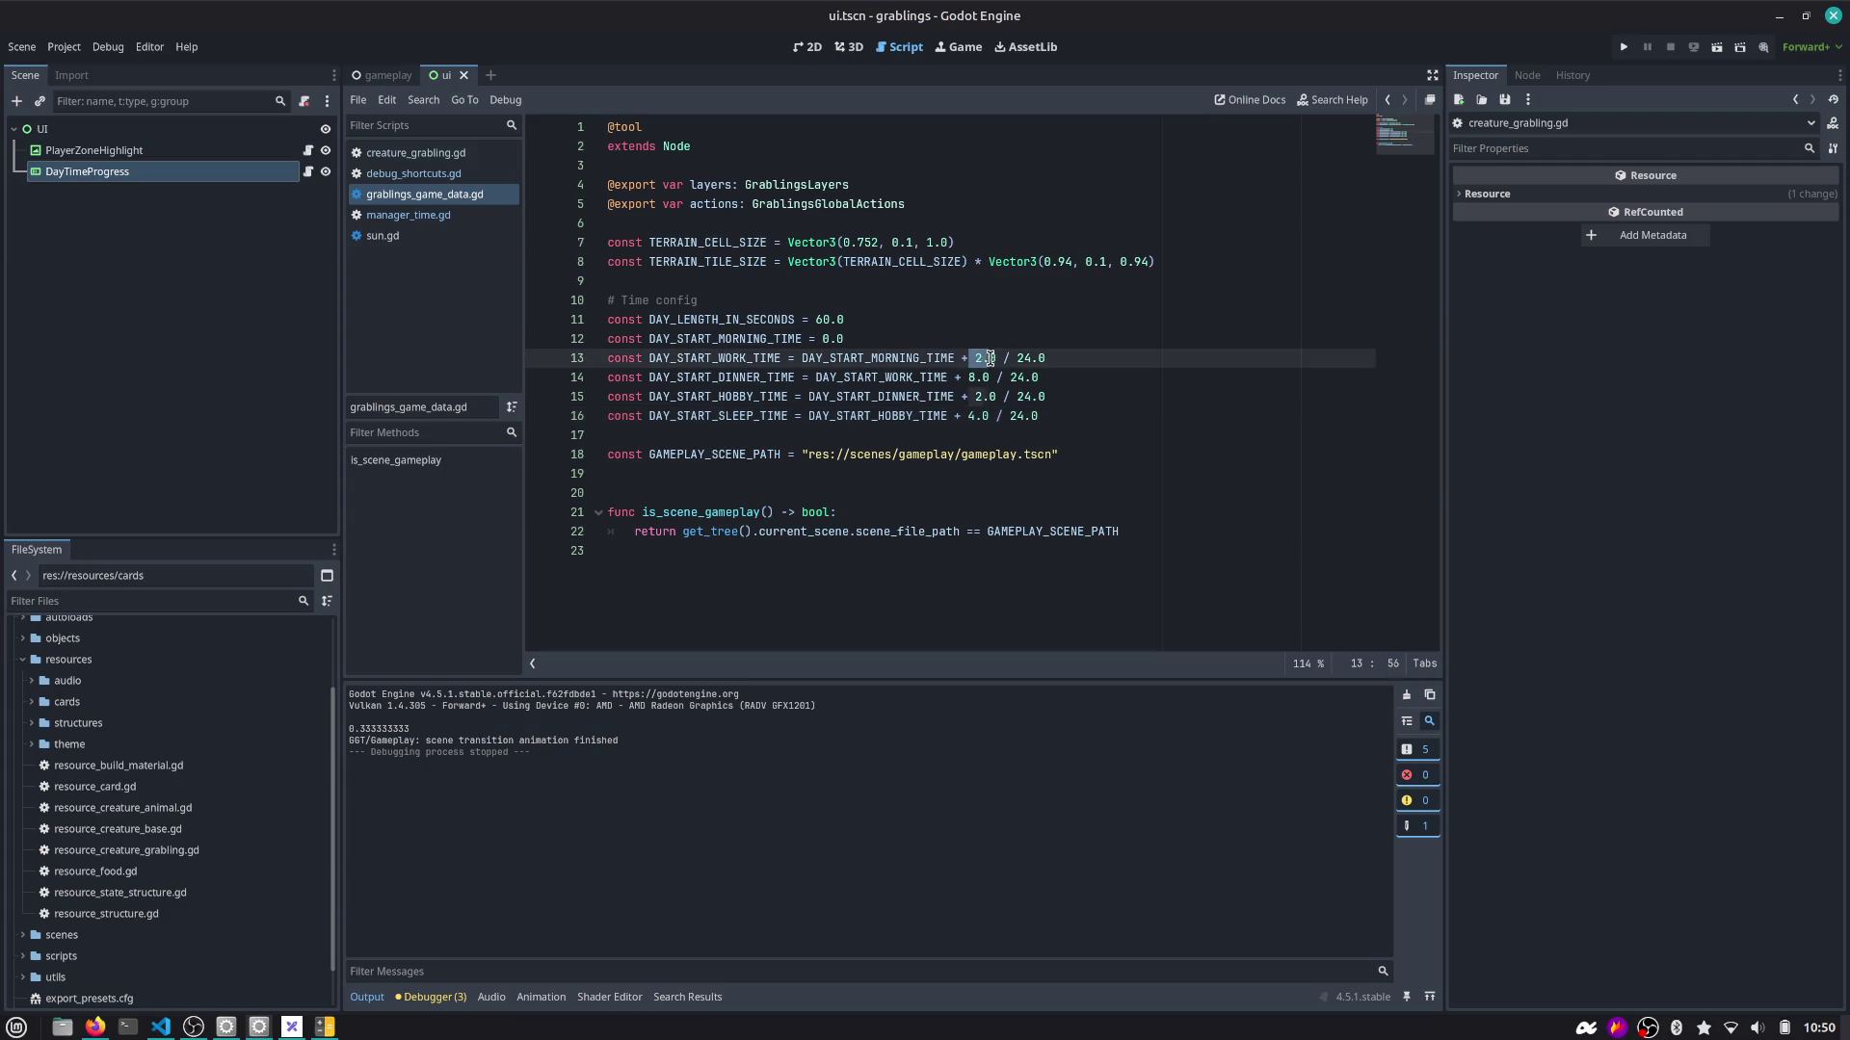
{"action": "left_click", "coordinate": [971, 377]}
{"action": "left_click_drag", "start_coordinate": [971, 376], "coordinate": [989, 376]}
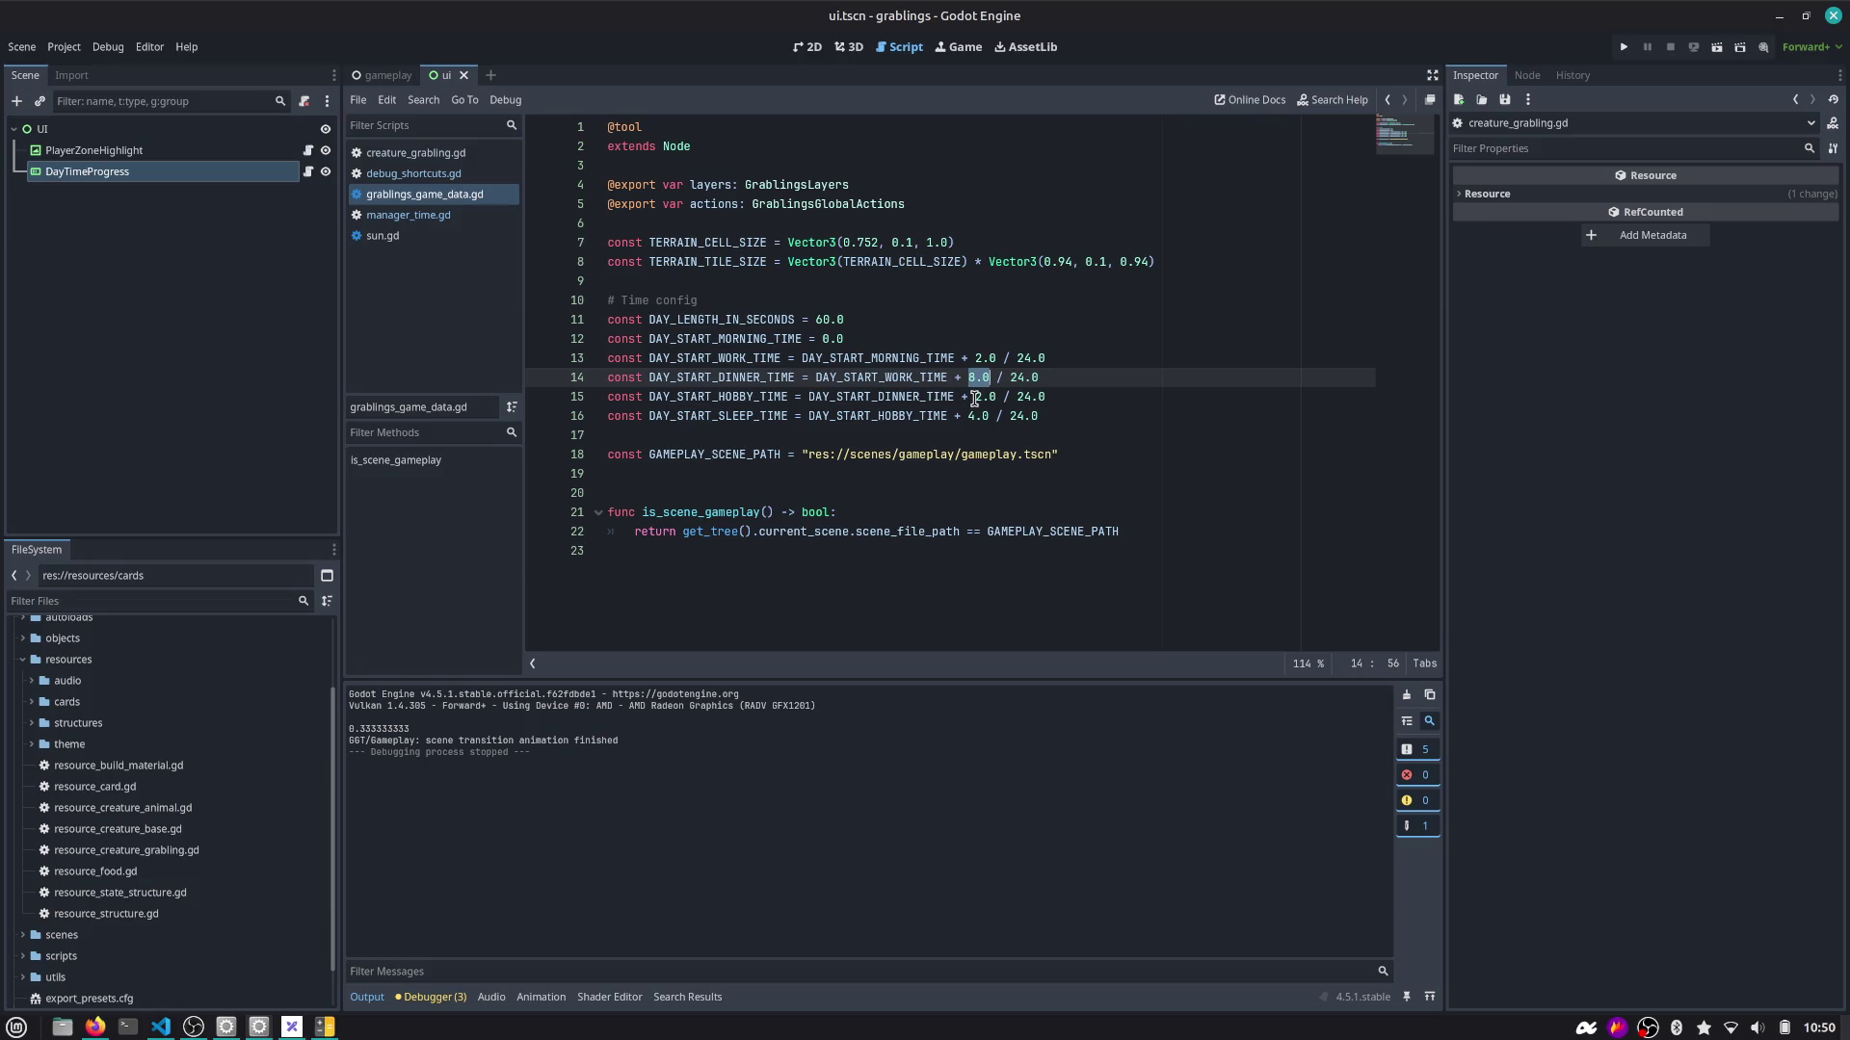
{"action": "double_click", "coordinate": [754, 338]}
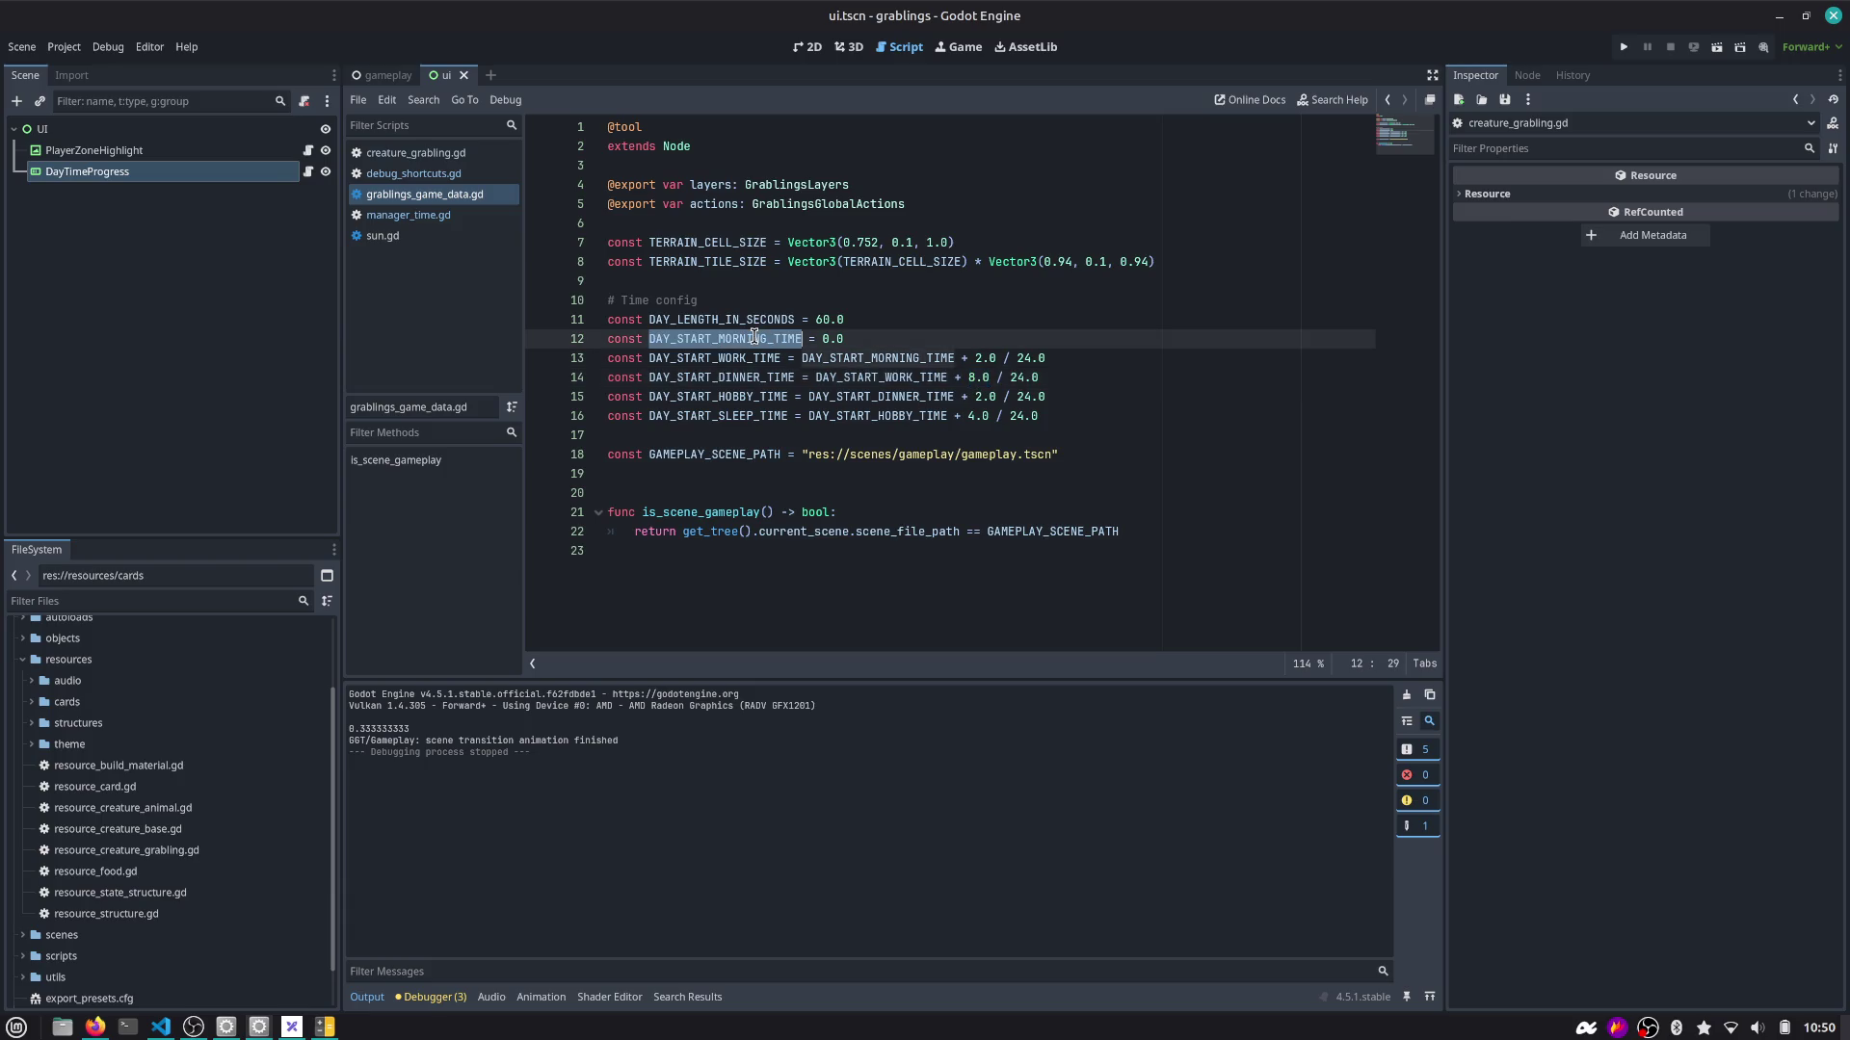
{"action": "double_click", "coordinate": [851, 358]}
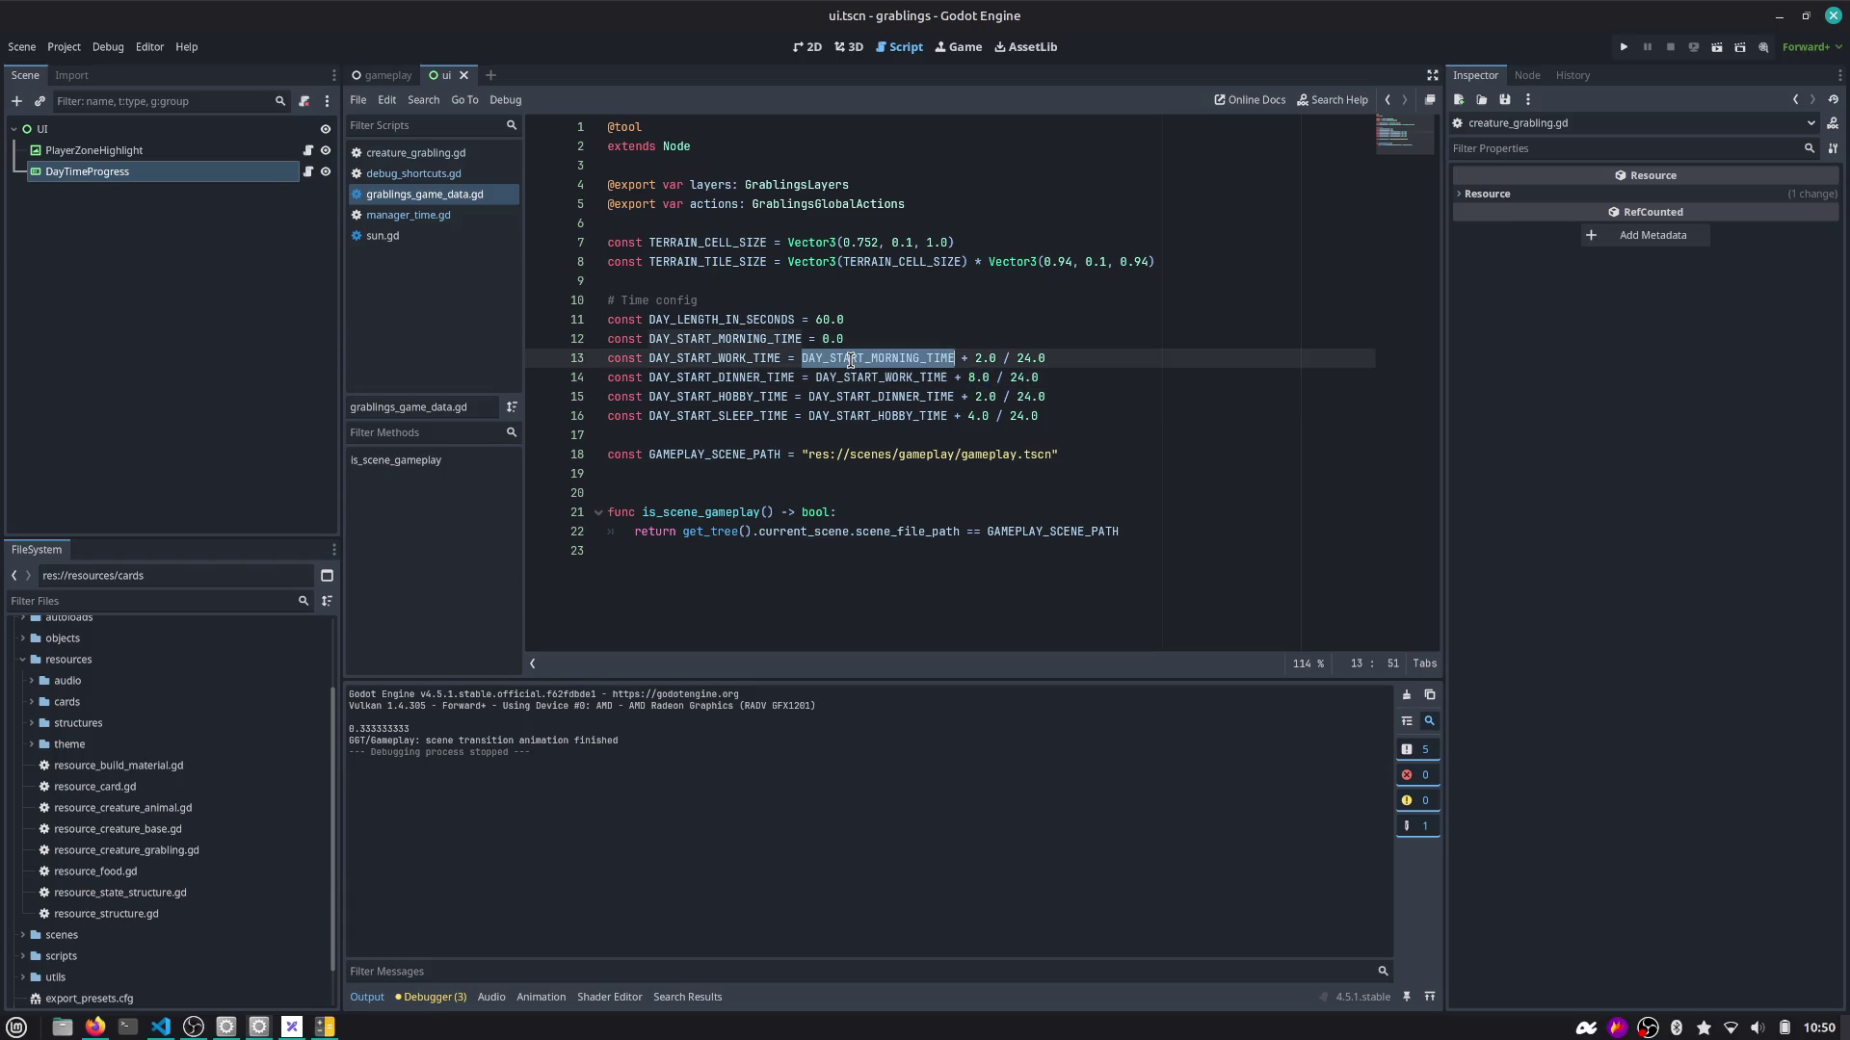
{"action": "double_click", "coordinate": [831, 414]}
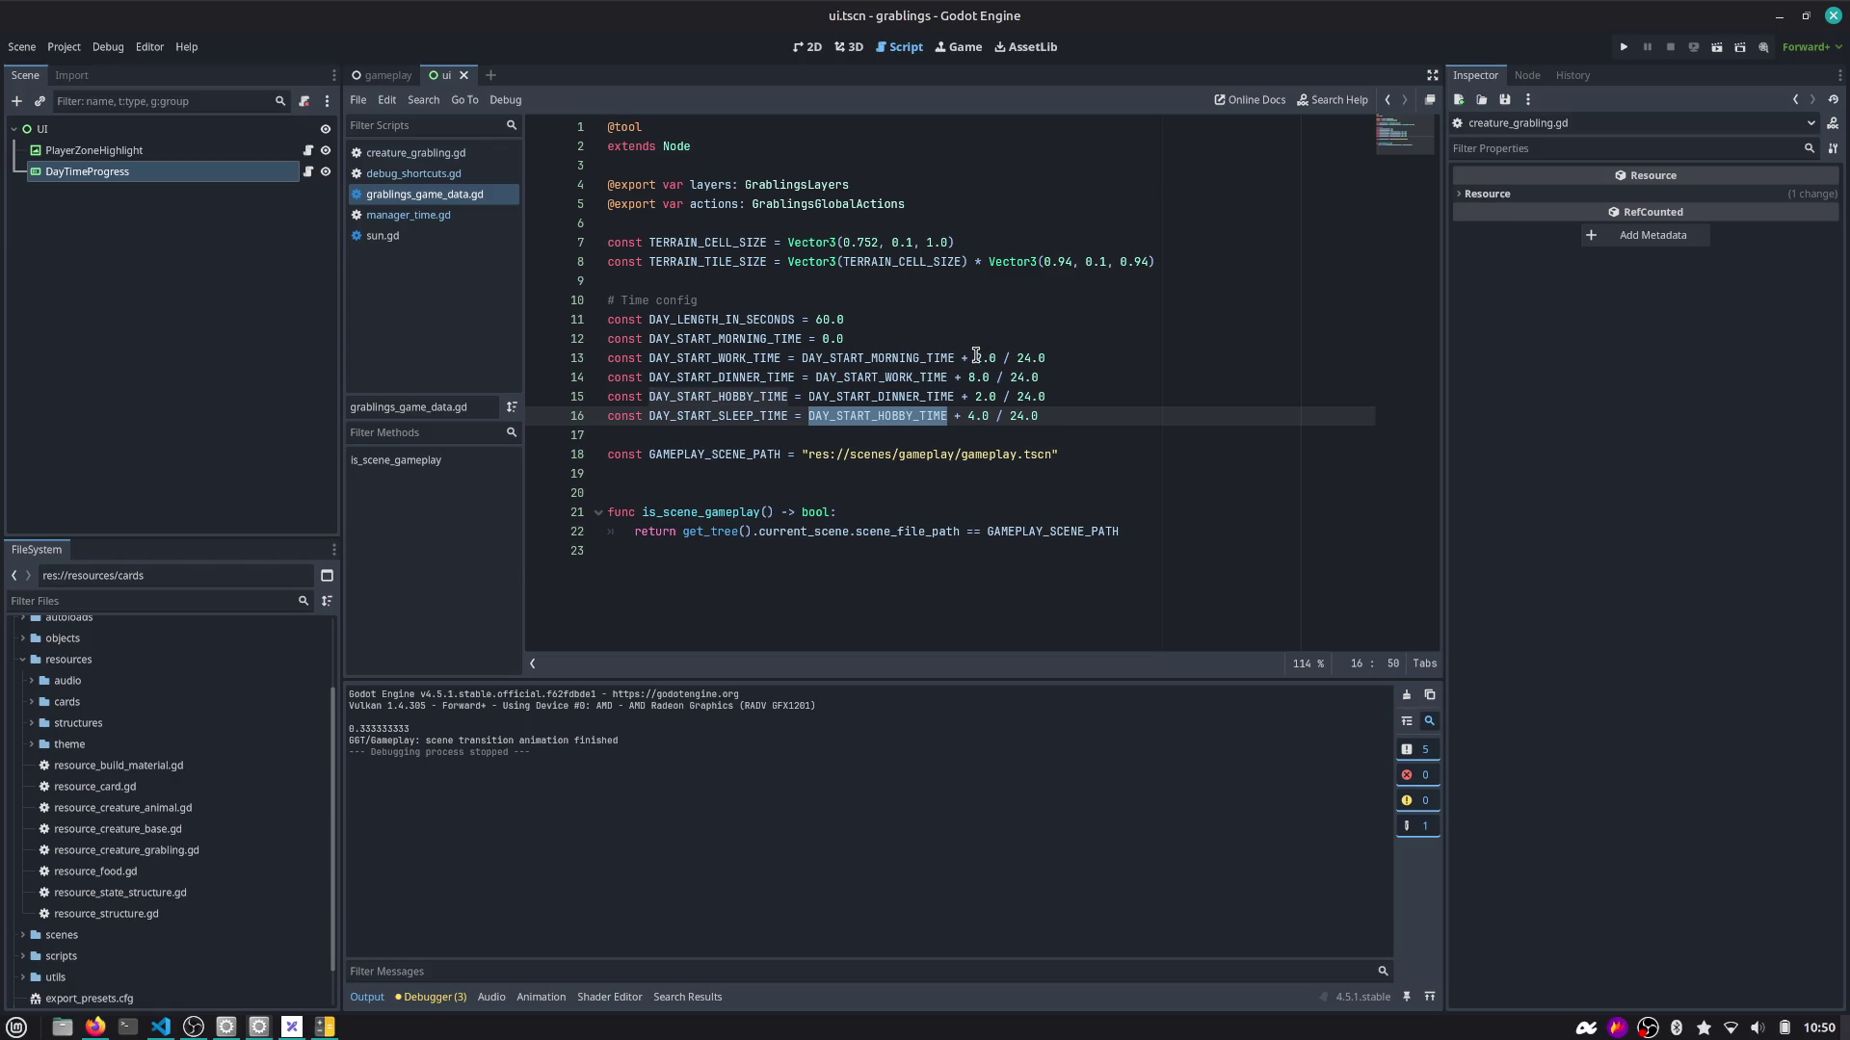
{"action": "left_click", "coordinate": [976, 357]}
{"action": "left_click", "coordinate": [984, 379]}
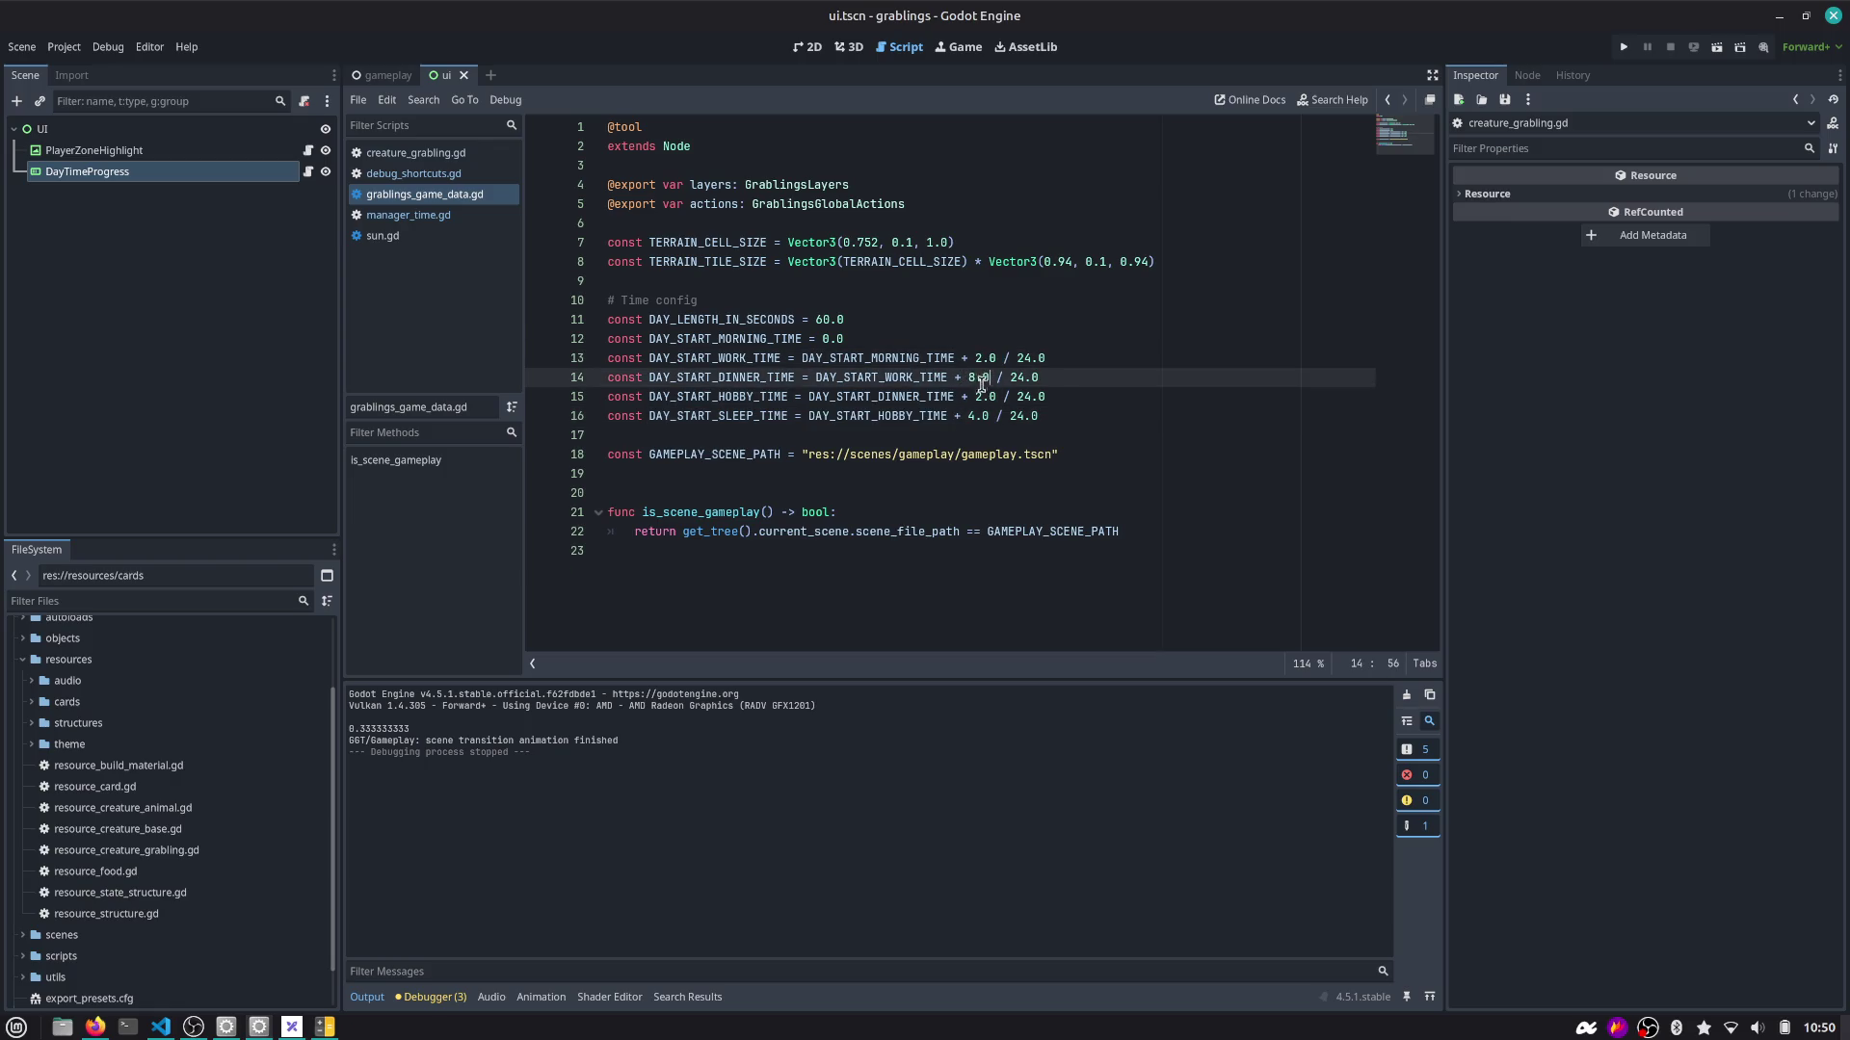
{"action": "left_click_drag", "start_coordinate": [968, 416], "coordinate": [993, 416]}
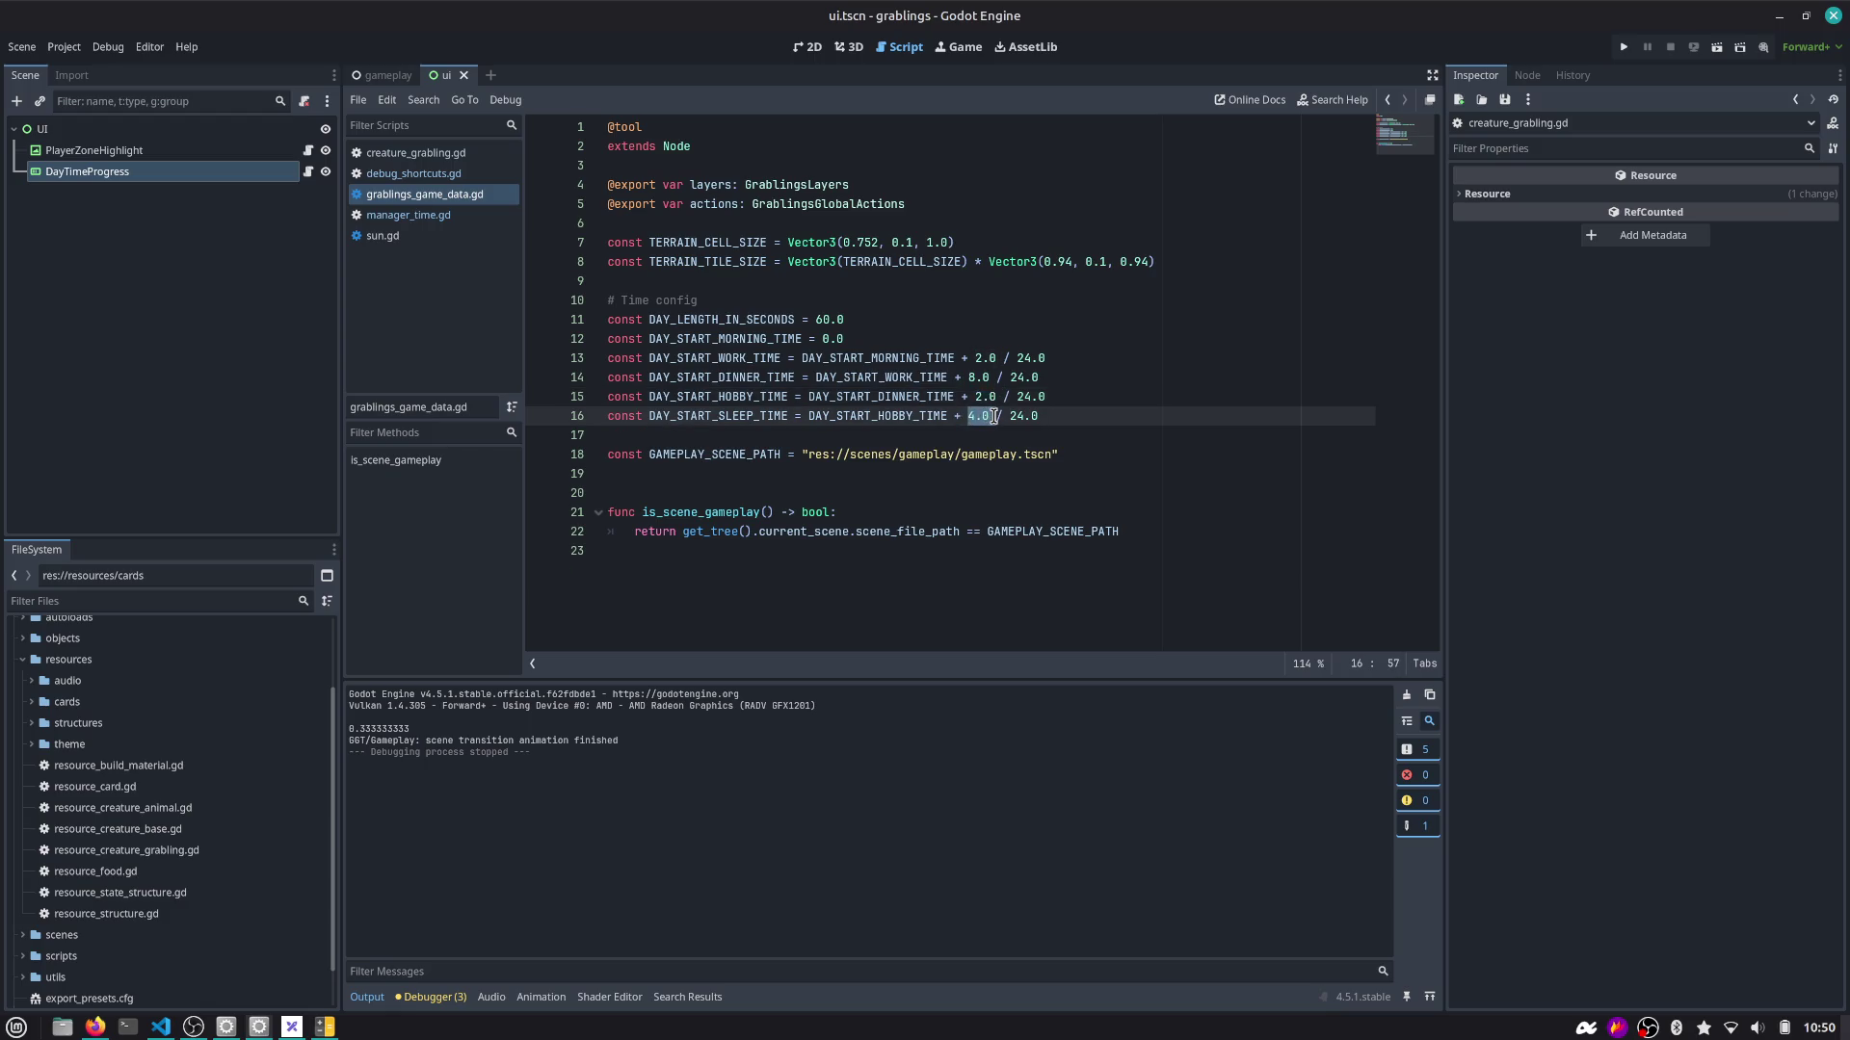
{"action": "left_click", "coordinate": [993, 417]}
Compare with the whiteboard day timeline, then launch the game
{"action": "key", "text": "alt+Tab"}
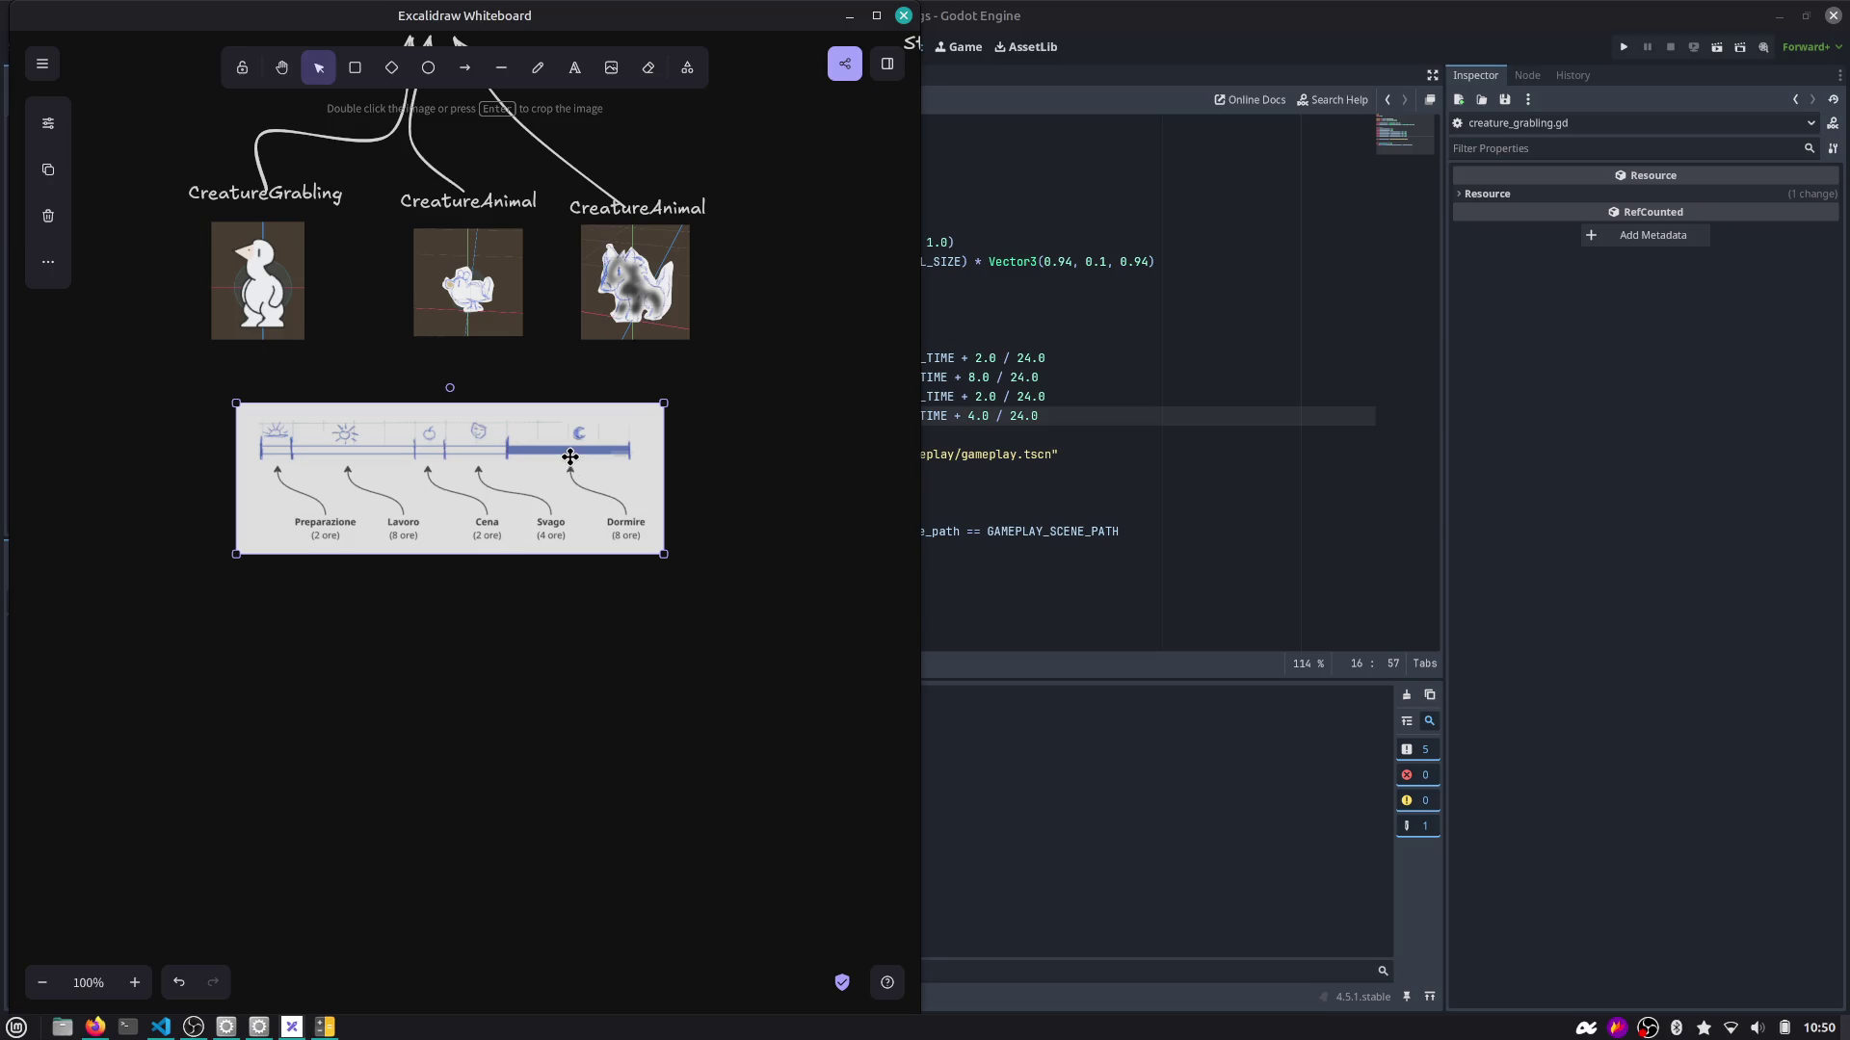
{"action": "left_click", "coordinate": [1033, 422]}
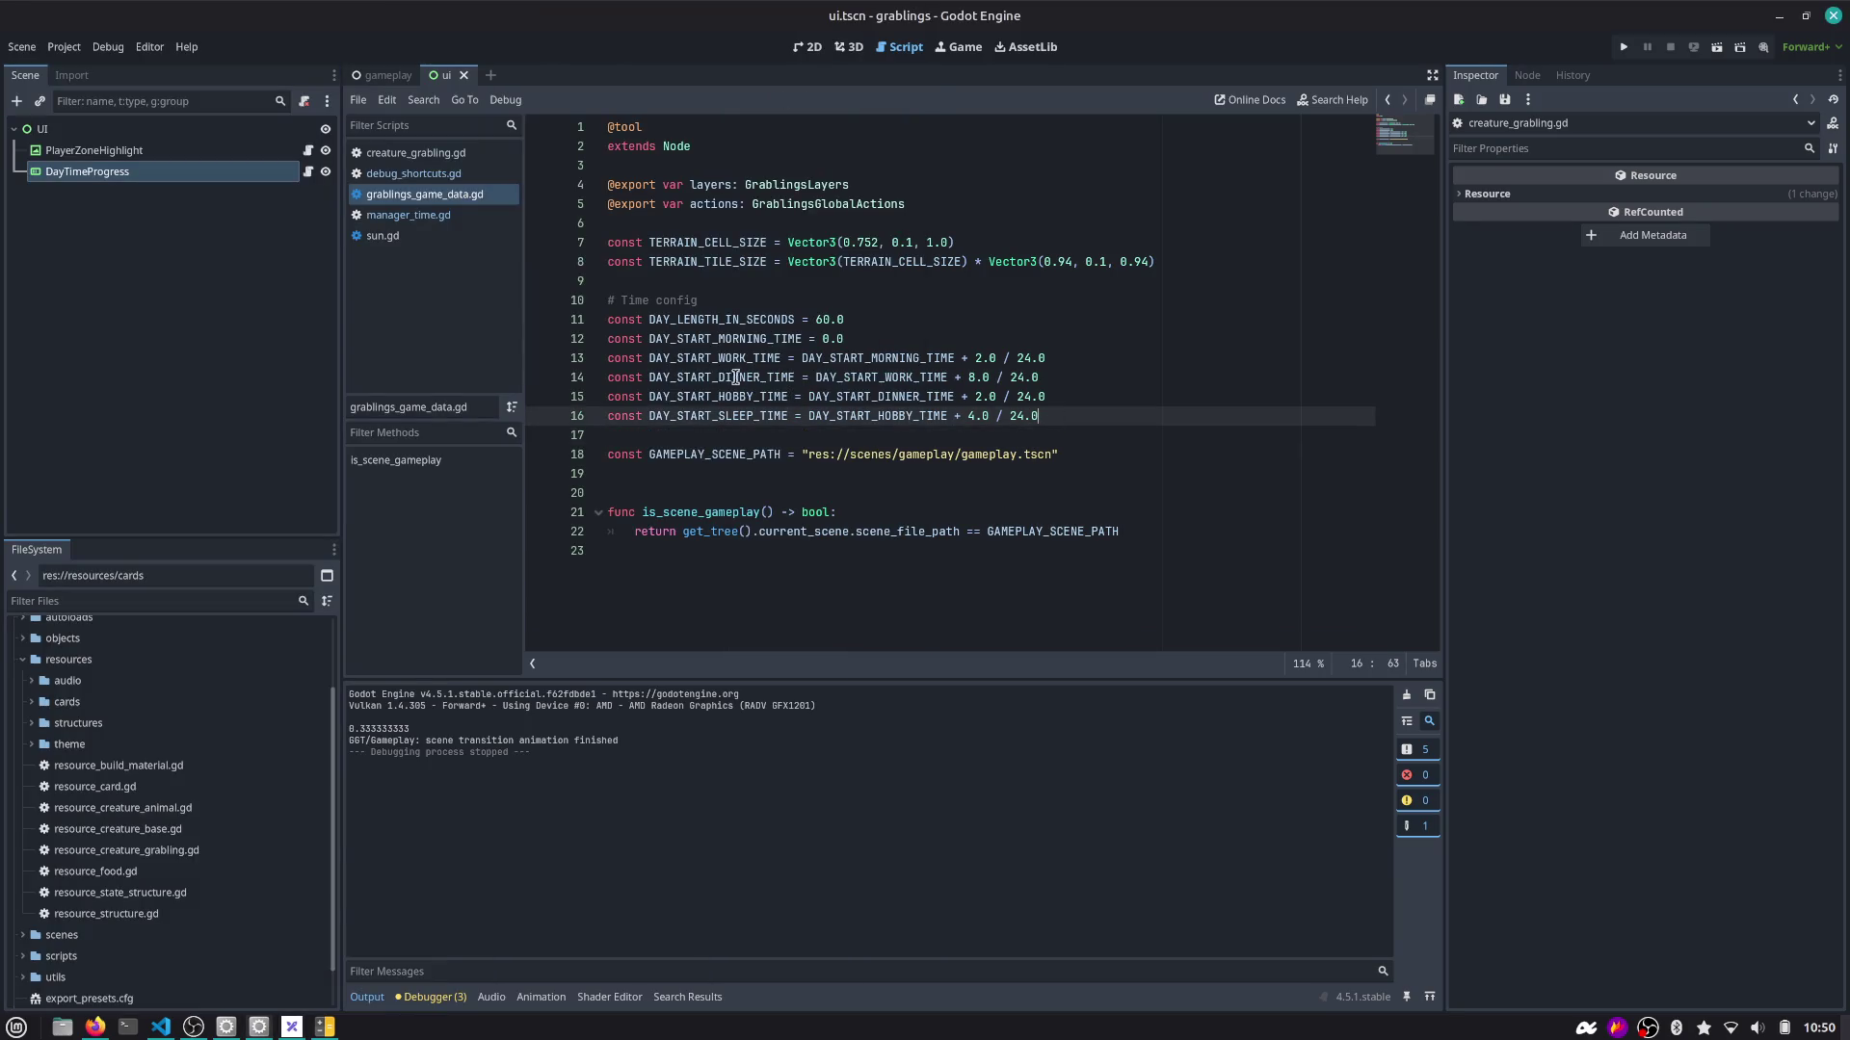
{"action": "left_click", "coordinate": [1623, 46]}
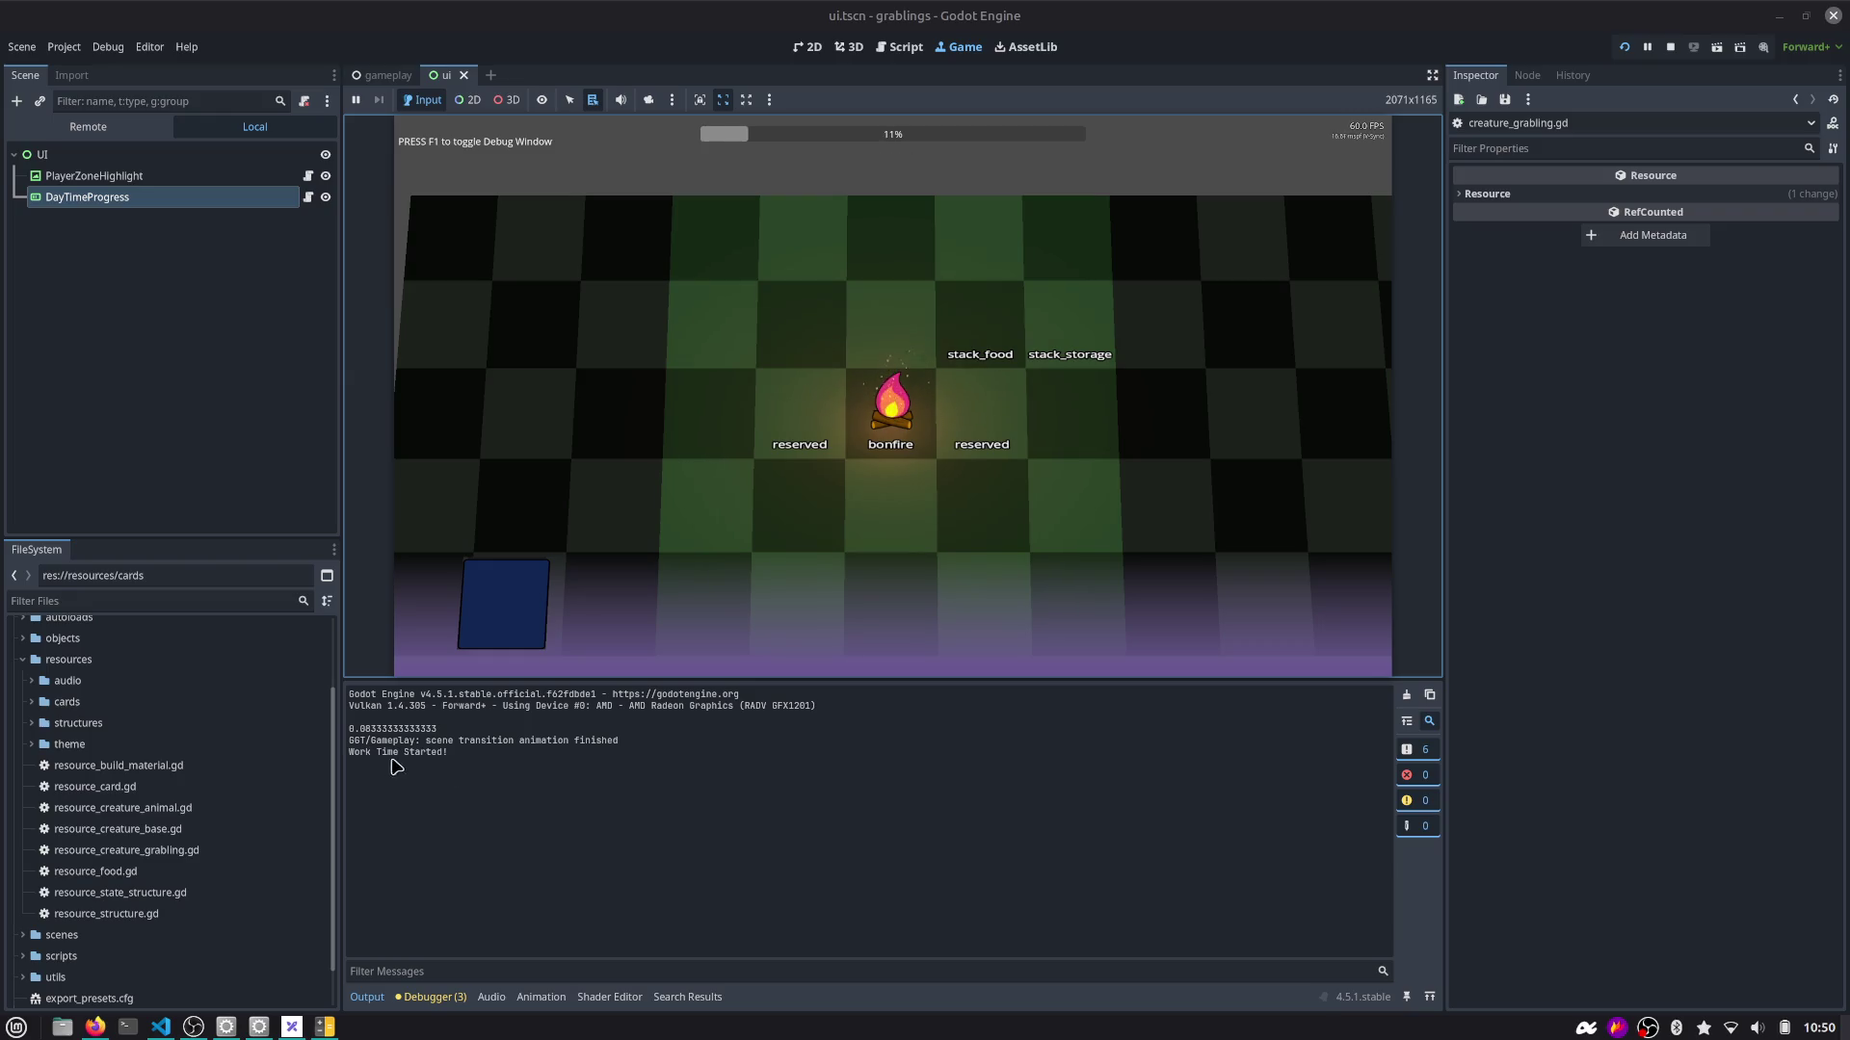
Set the running game's time scale to x3.00 until Dinner Time Started! is logged, then return to the script
{"action": "key", "text": "3"}
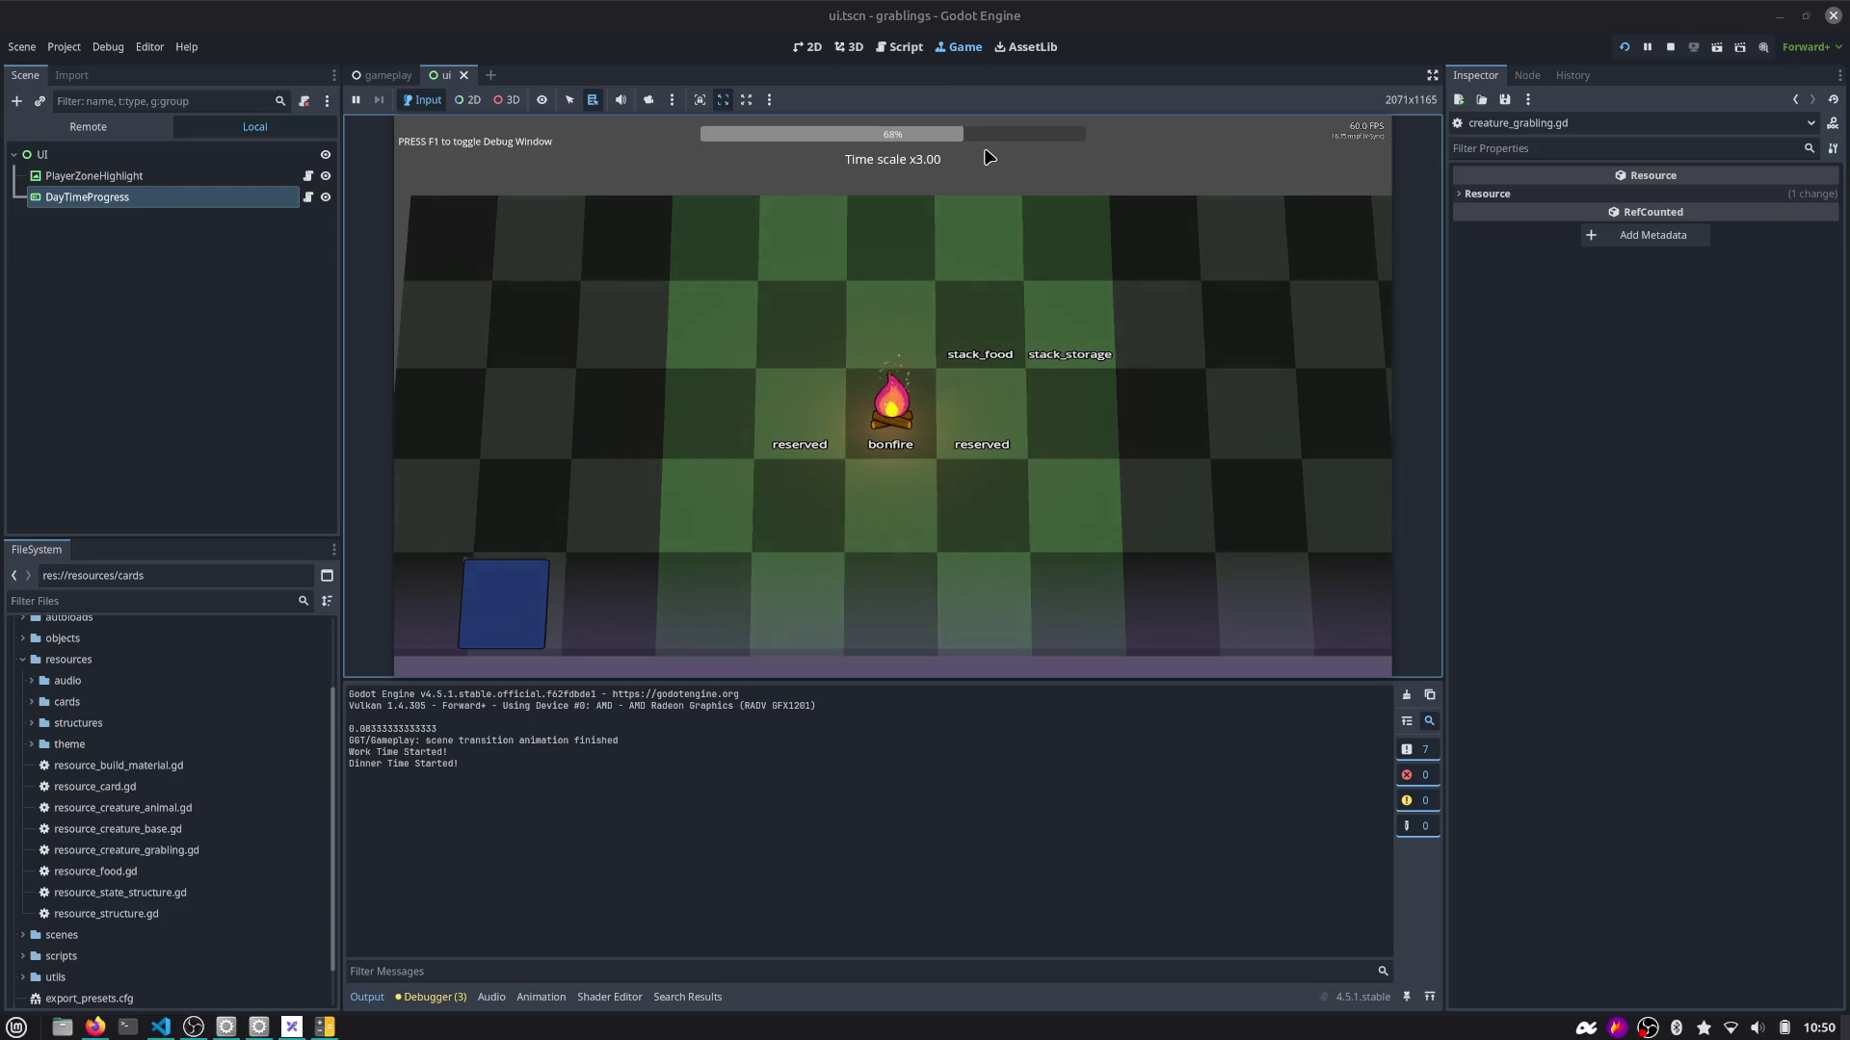
{"action": "key", "text": "ctrl+F3"}
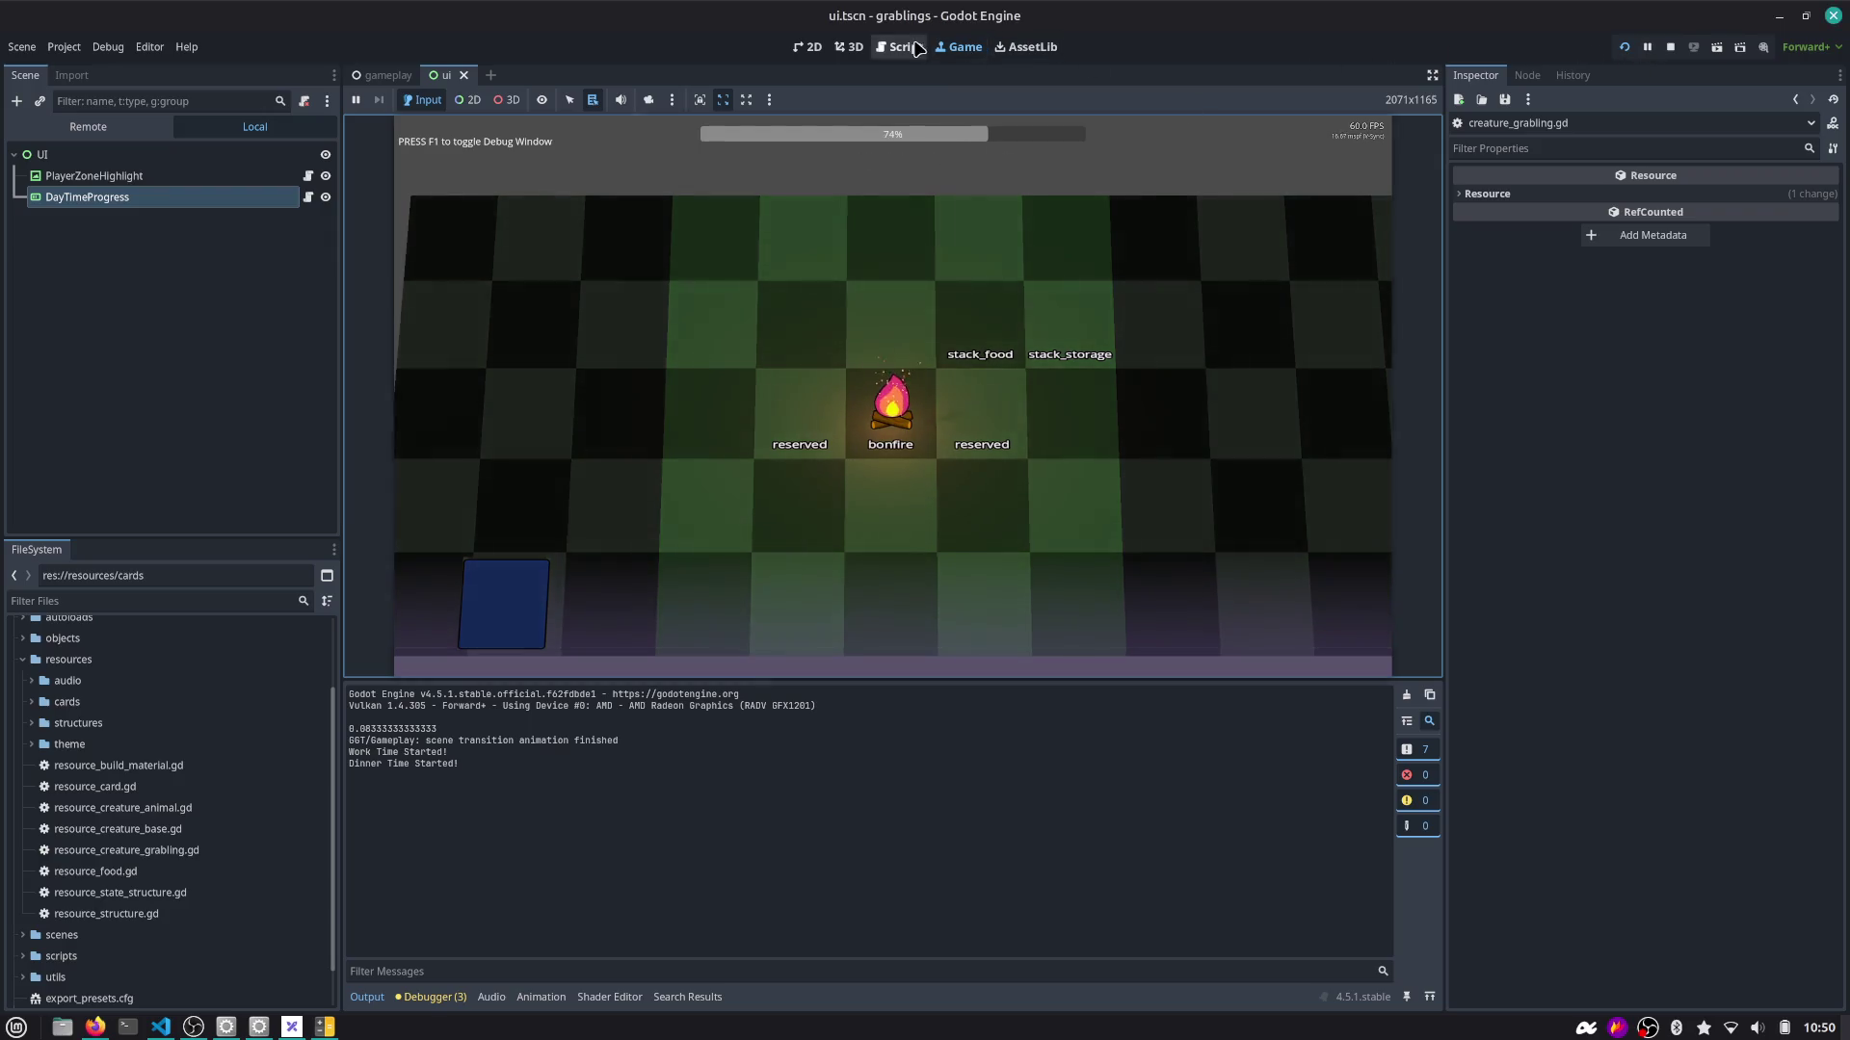
Stop the game and, in manager_time.gd, start an elif line after the dinner branch
{"action": "left_click", "coordinate": [1671, 46]}
{"action": "left_click", "coordinate": [408, 215]}
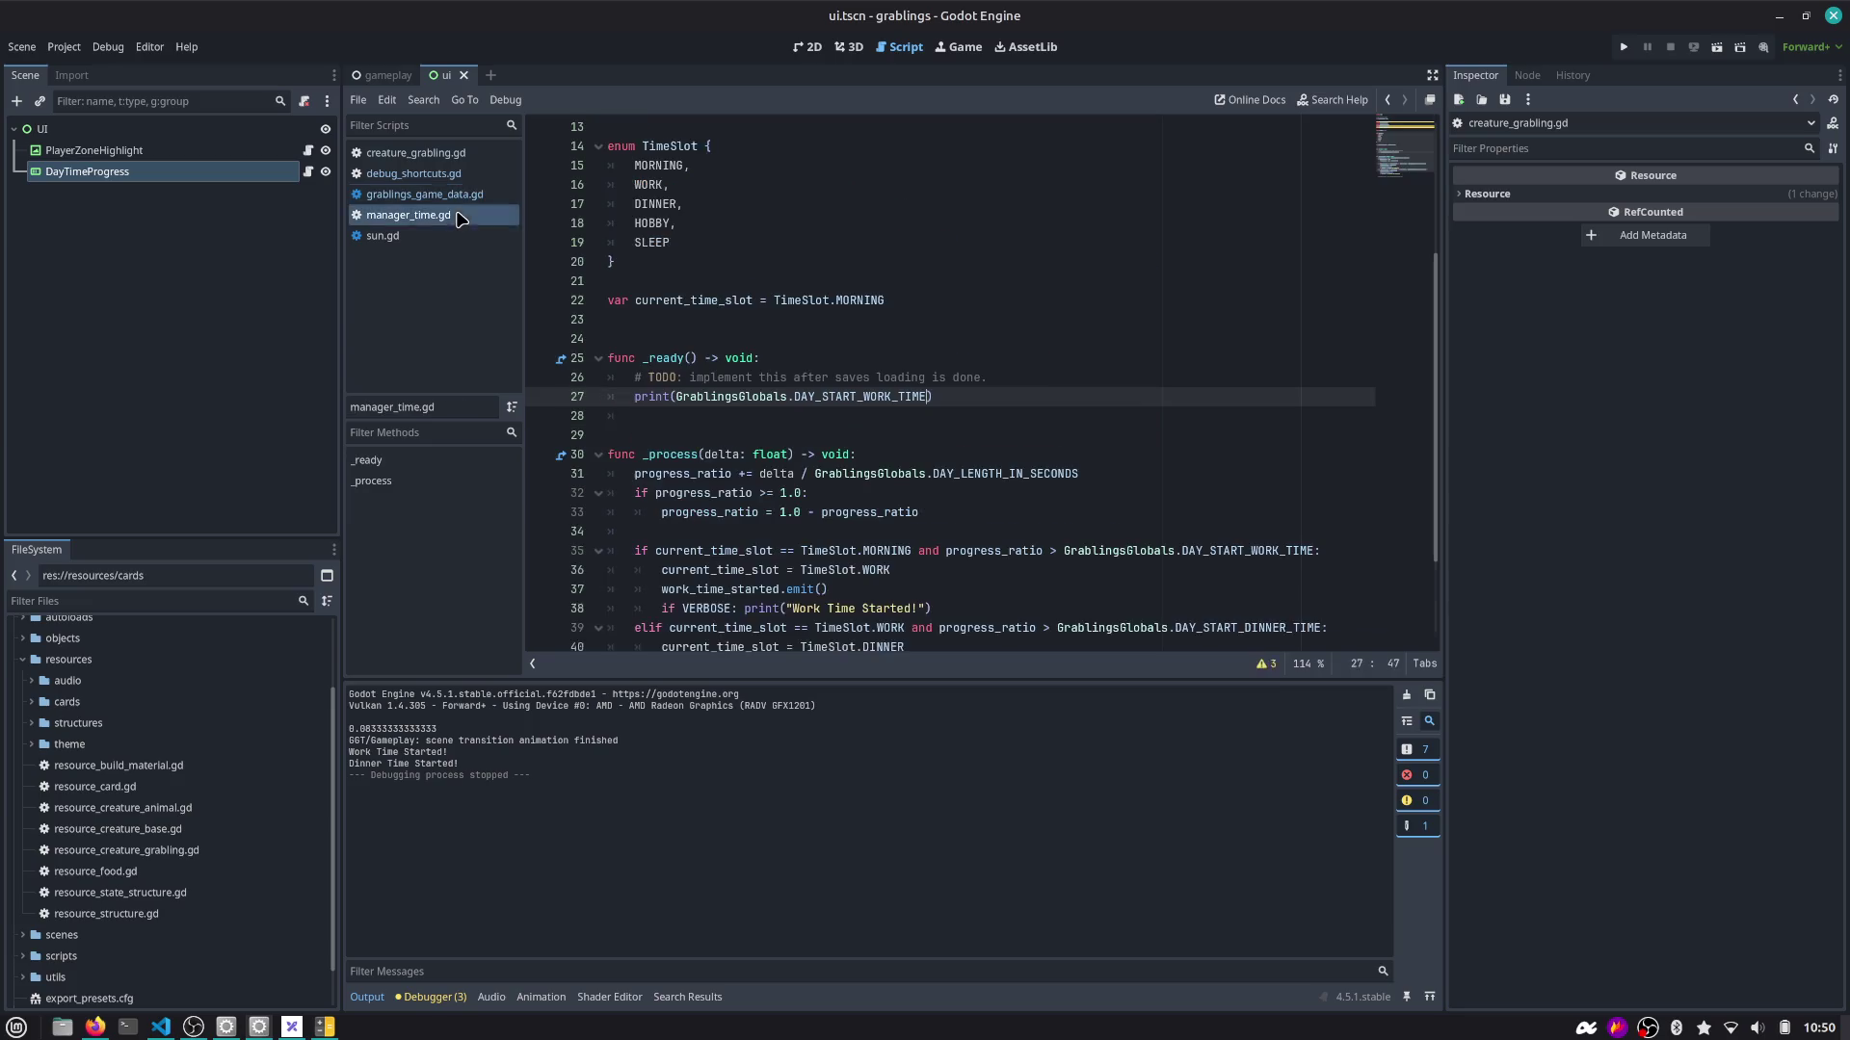
{"action": "left_click", "coordinate": [775, 326]}
{"action": "scroll", "coordinate": [776, 329], "scroll_direction": "down", "scroll_amount": 3}
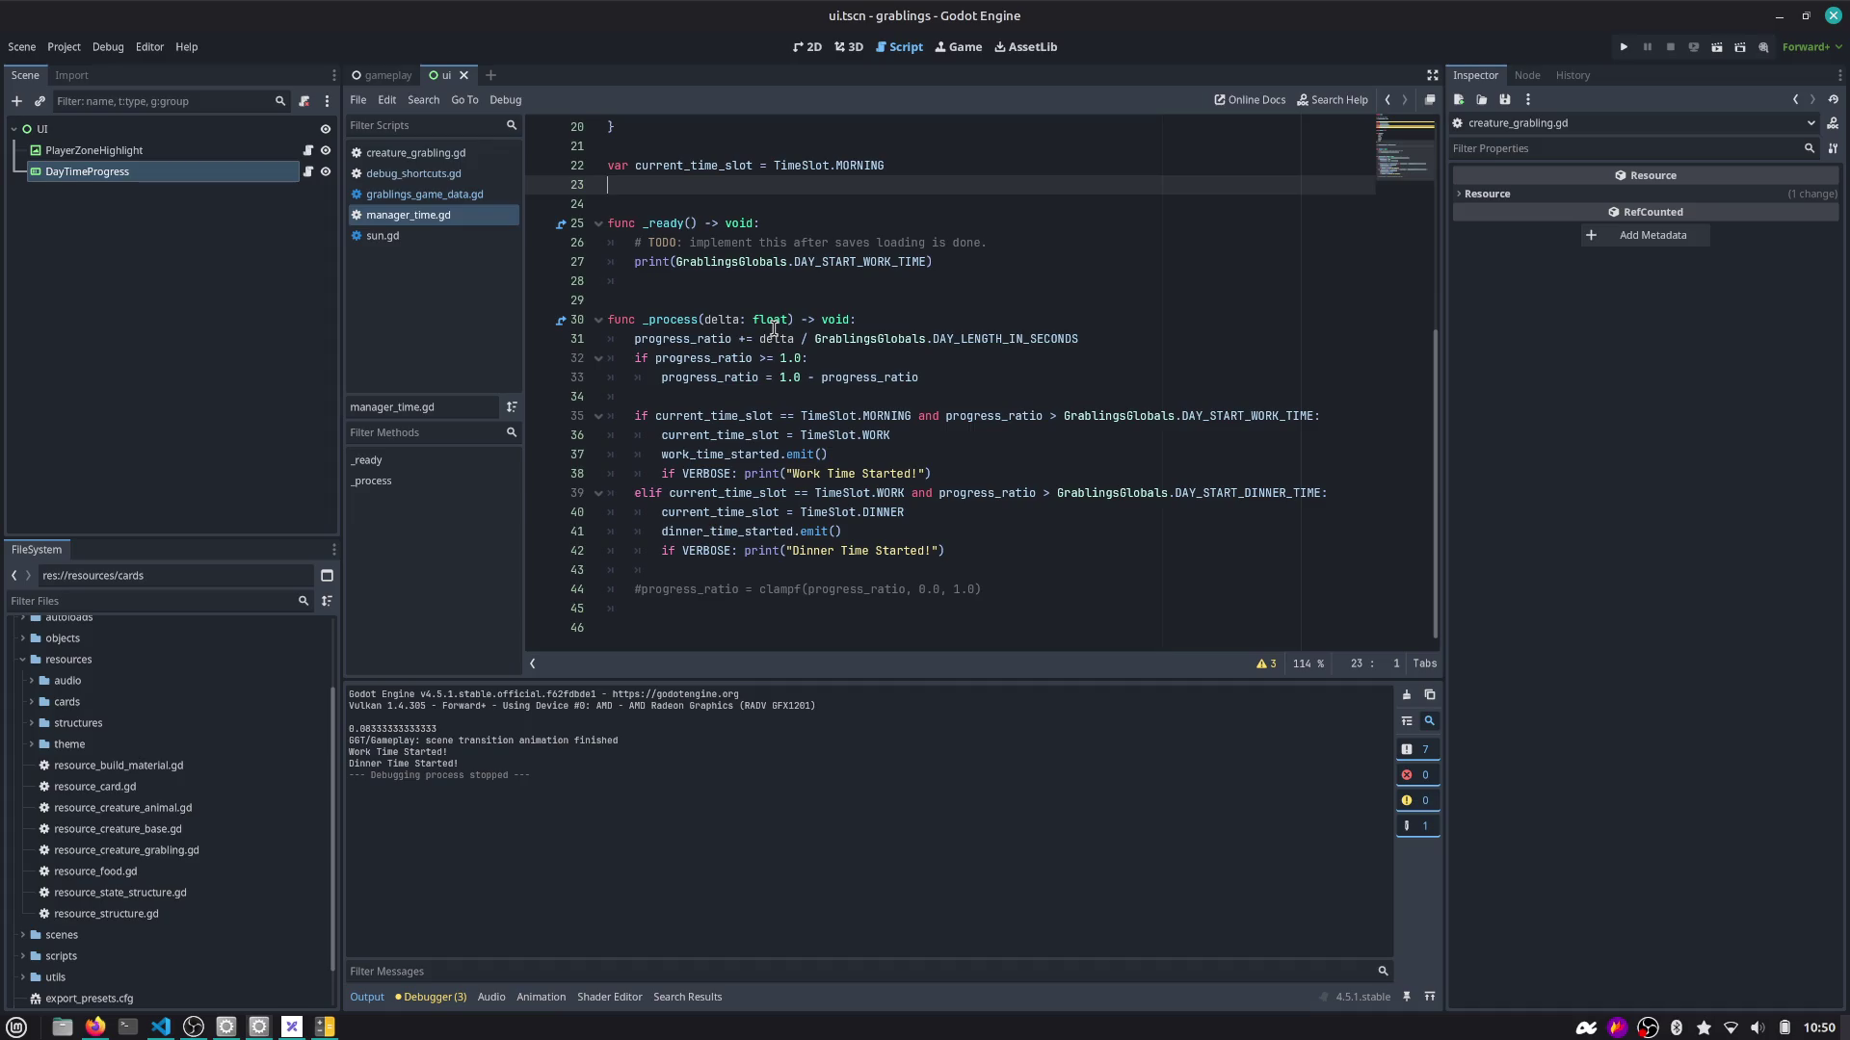
{"action": "left_click", "coordinate": [795, 380]}
{"action": "left_click", "coordinate": [792, 457]}
{"action": "left_click", "coordinate": [850, 529]}
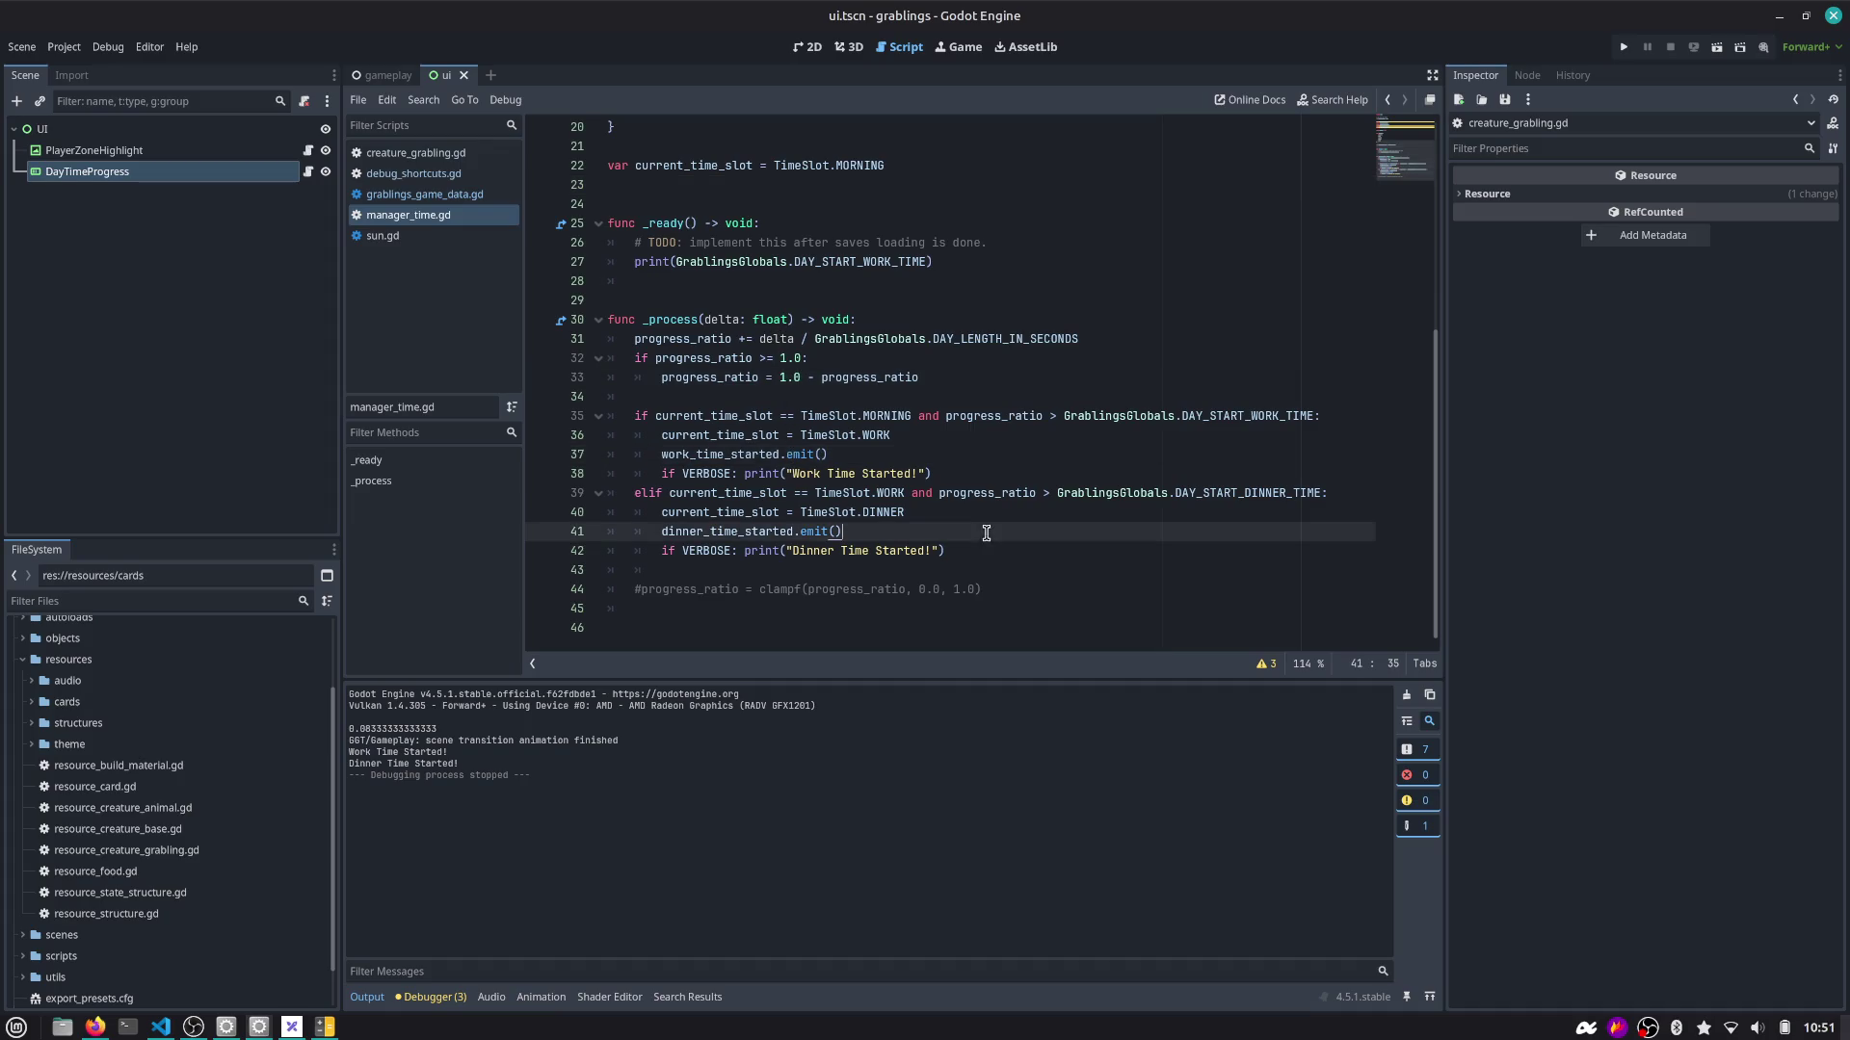
{"action": "key", "text": "Down"}
{"action": "key", "text": "Return"}
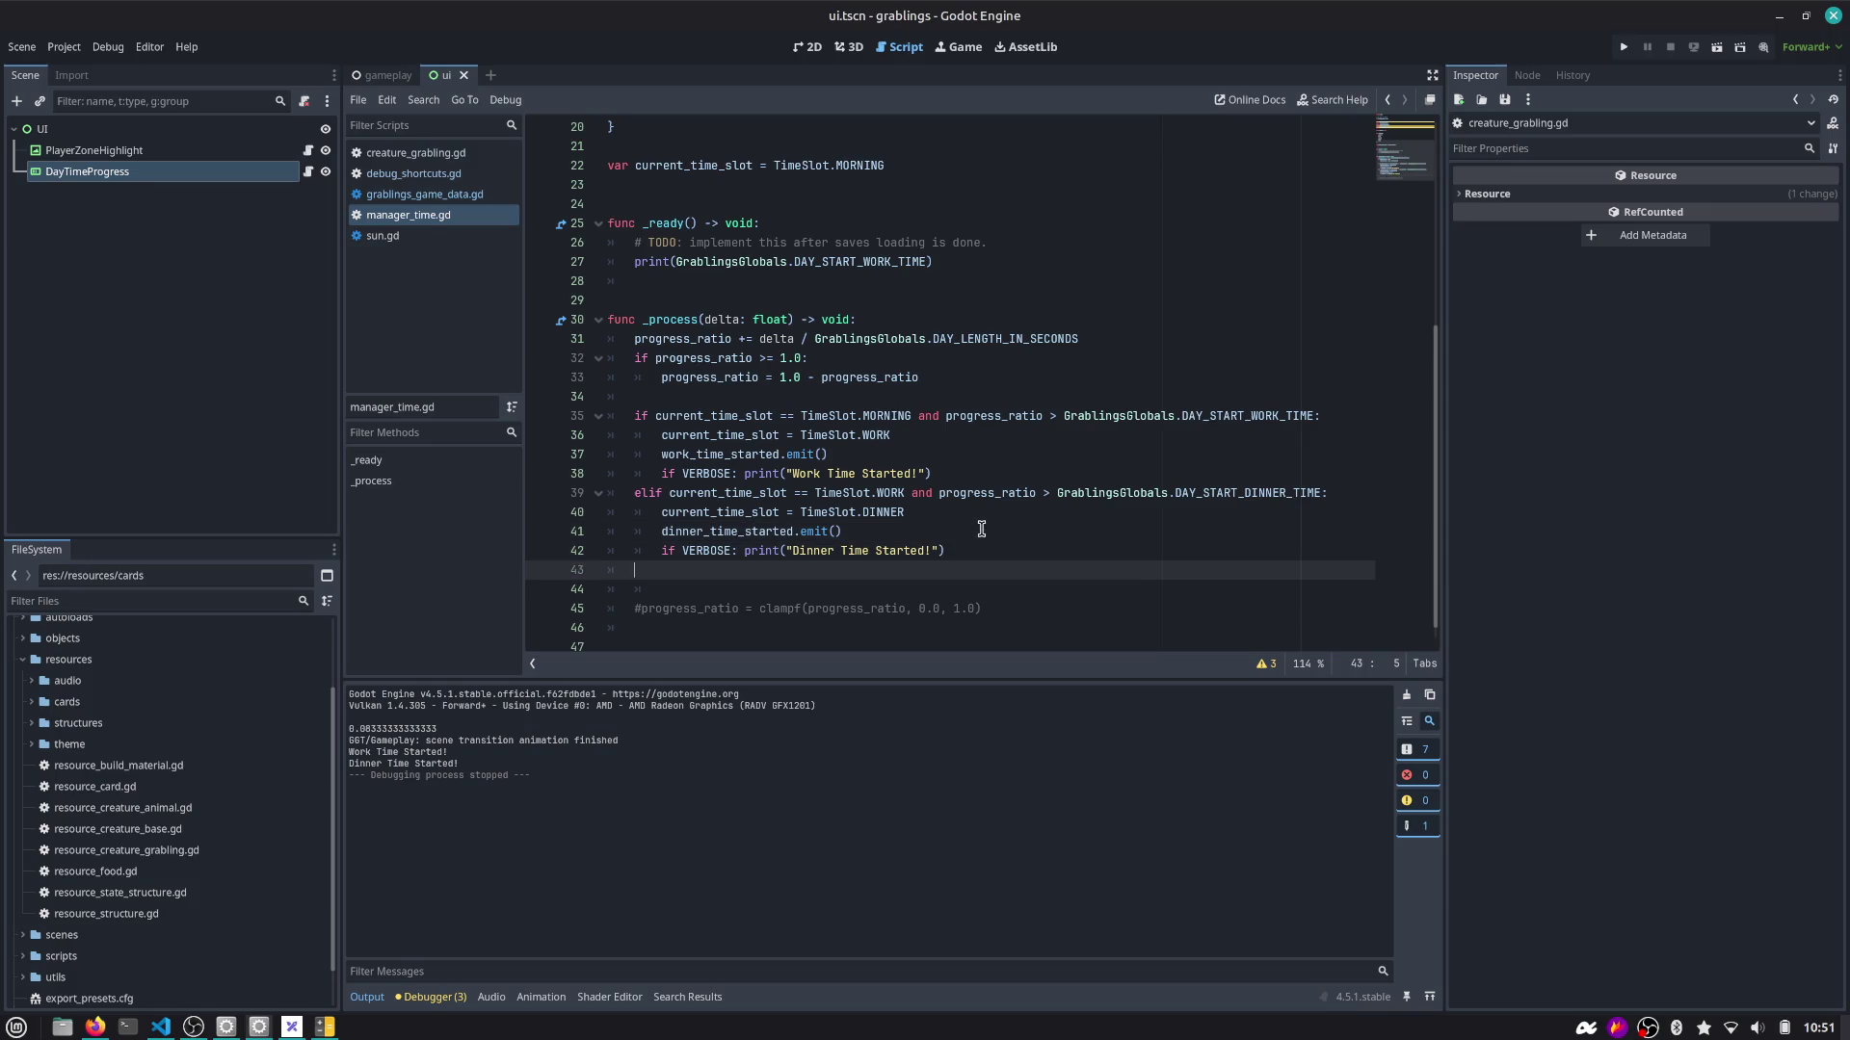
{"action": "type", "text": "elif"}
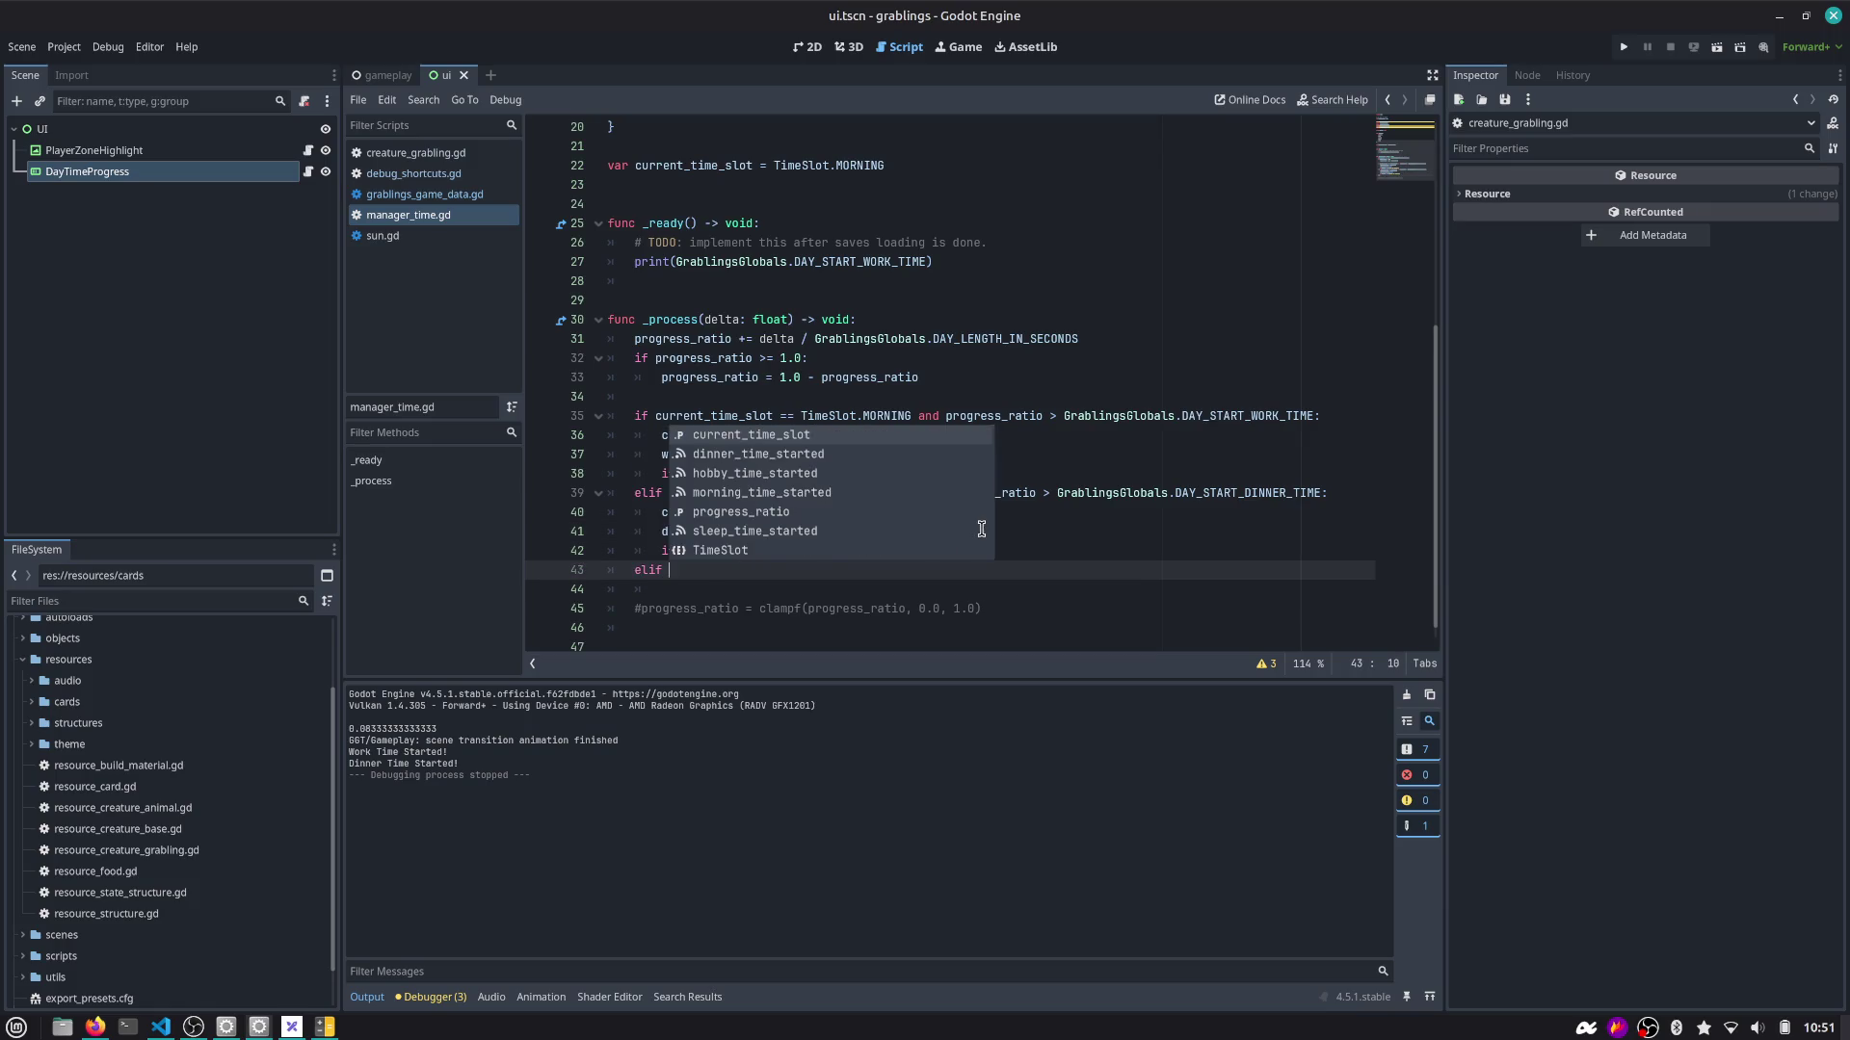
{"action": "key", "text": "Escape"}
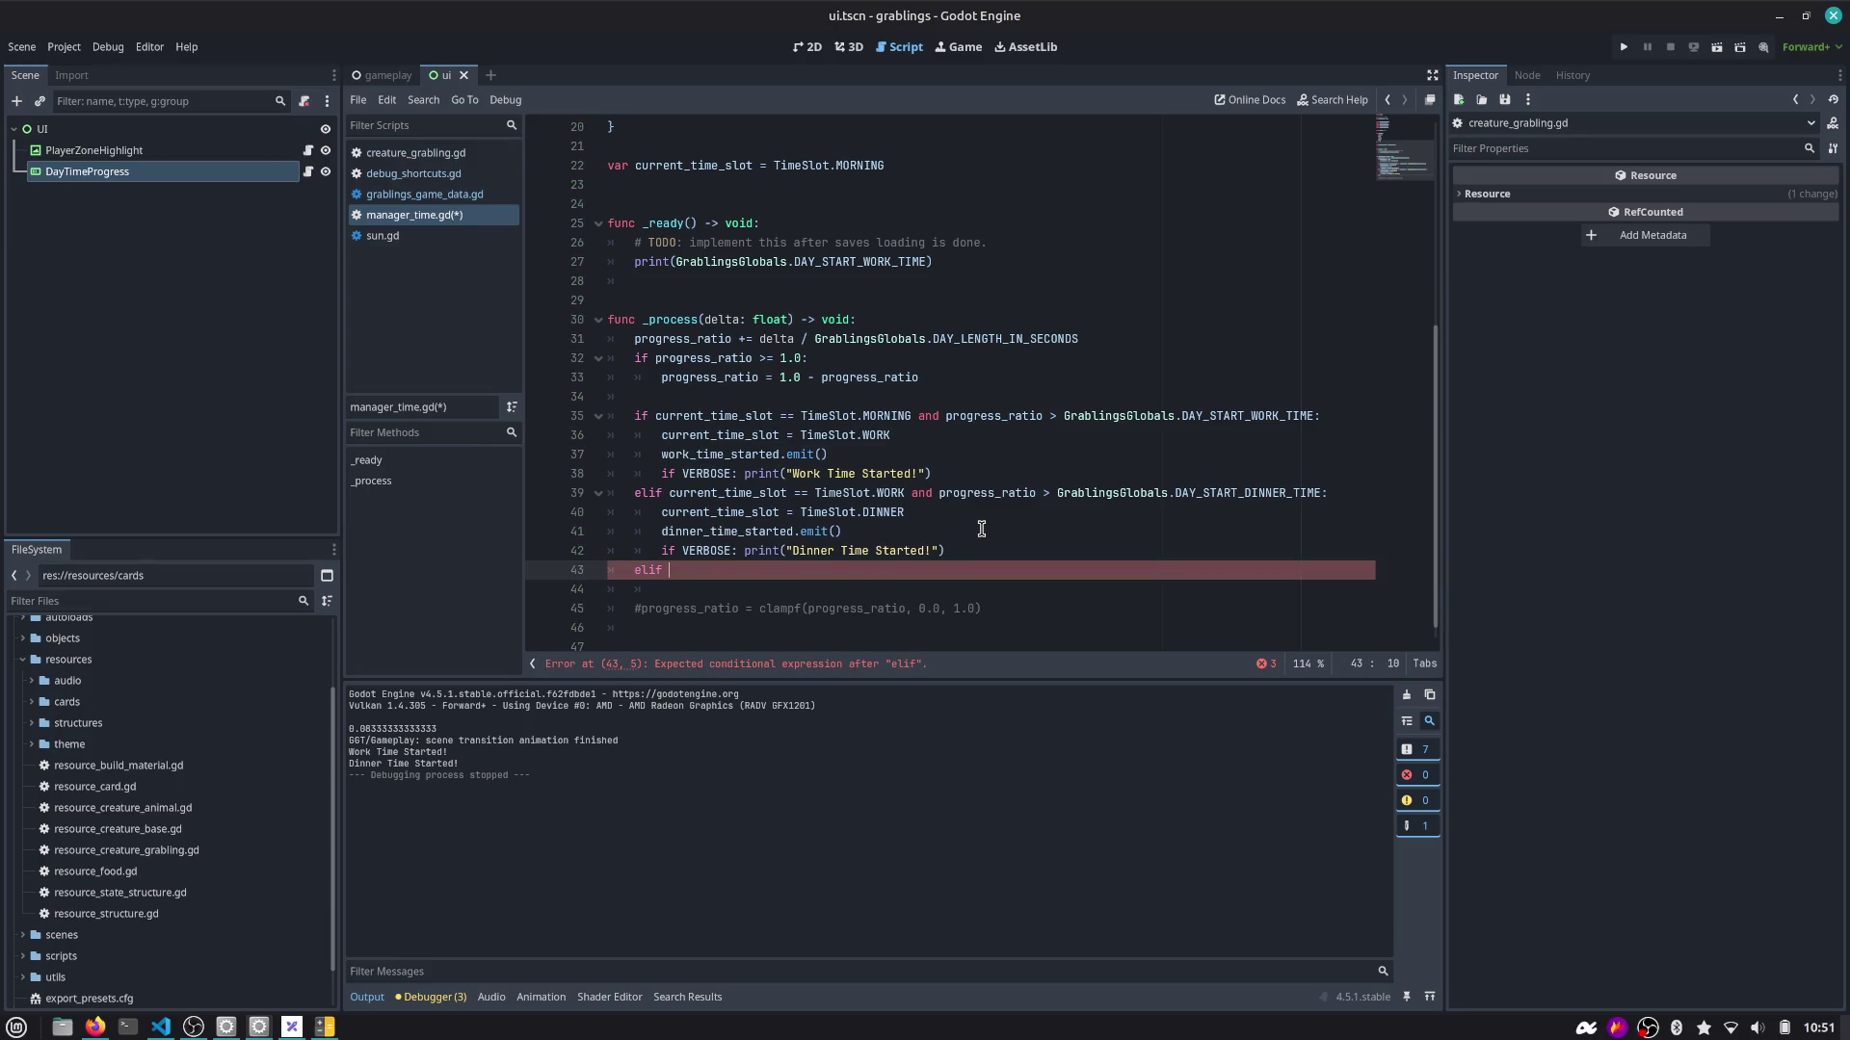
Copy line 39's Dinner condition and paste it after elif on line 43
{"action": "key", "text": "Up"}
{"action": "key", "text": "Up"}
{"action": "key", "text": "Up"}
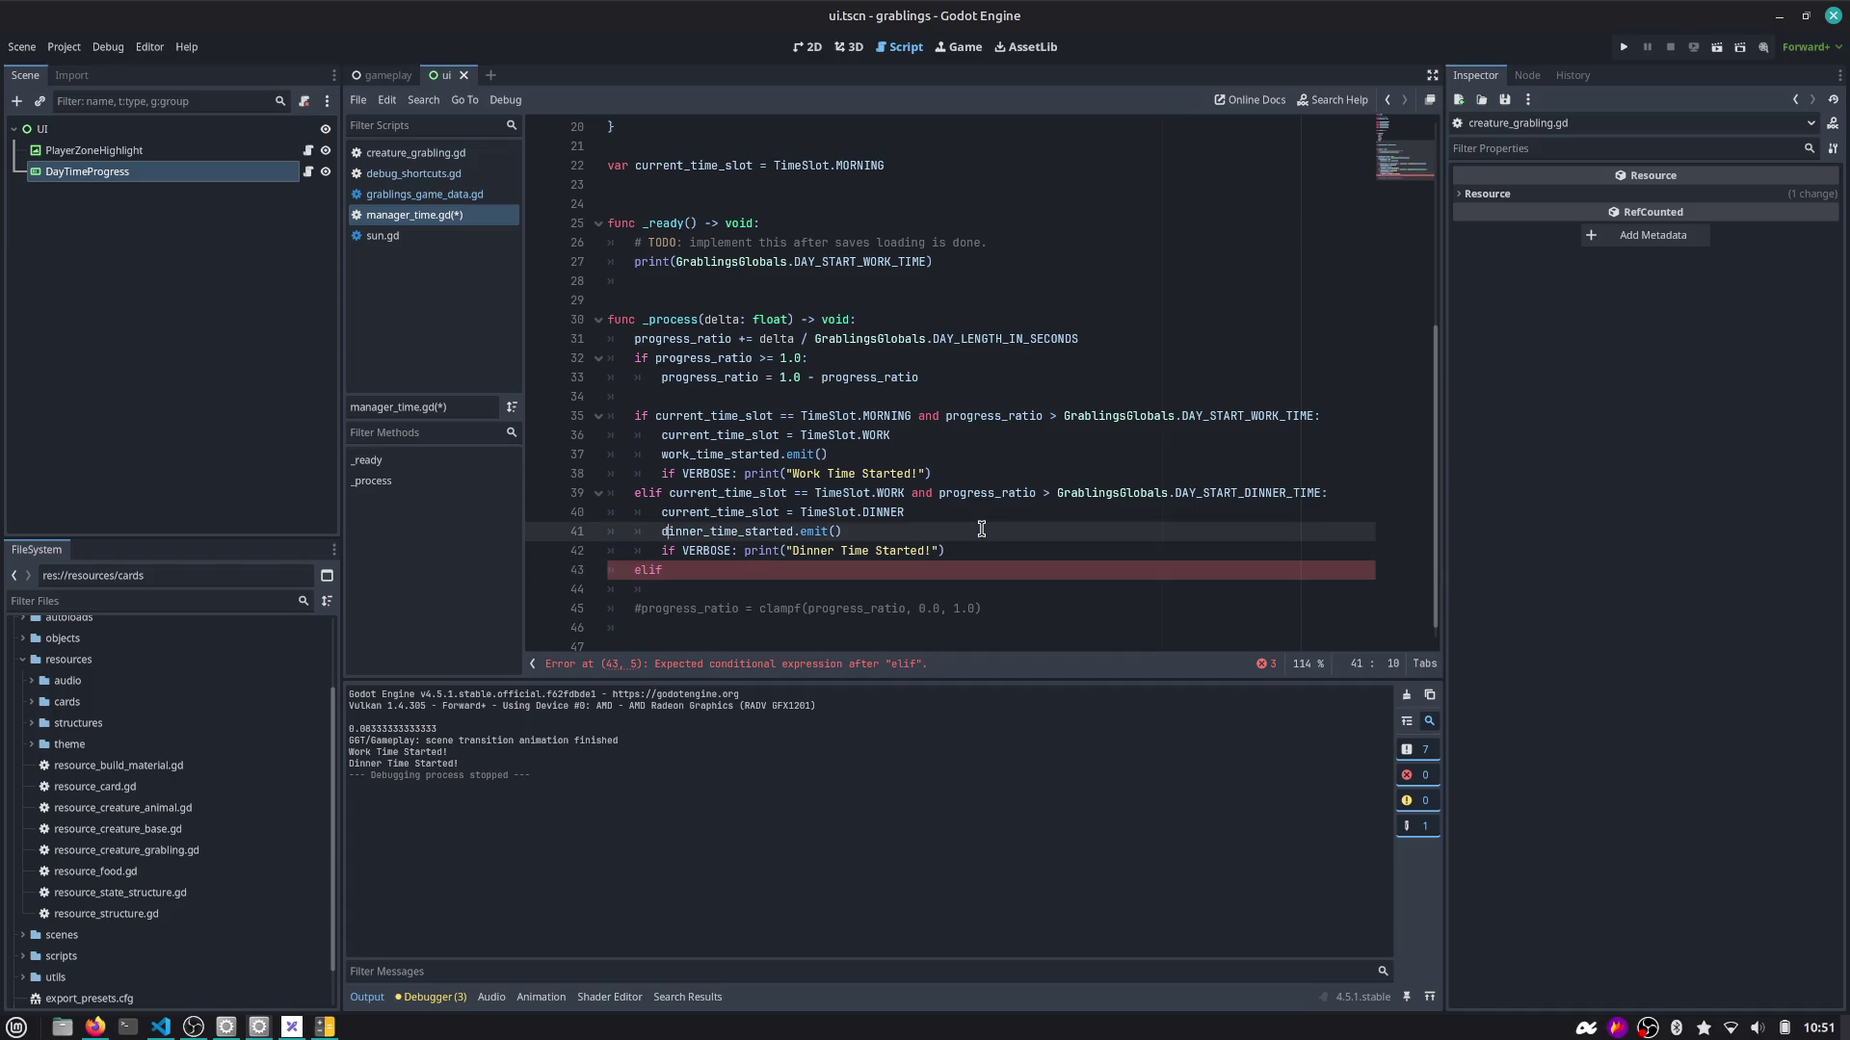
{"action": "key", "text": "Down"}
{"action": "key", "text": "Down"}
{"action": "key", "text": "Down"}
{"action": "key", "text": "shift+End"}
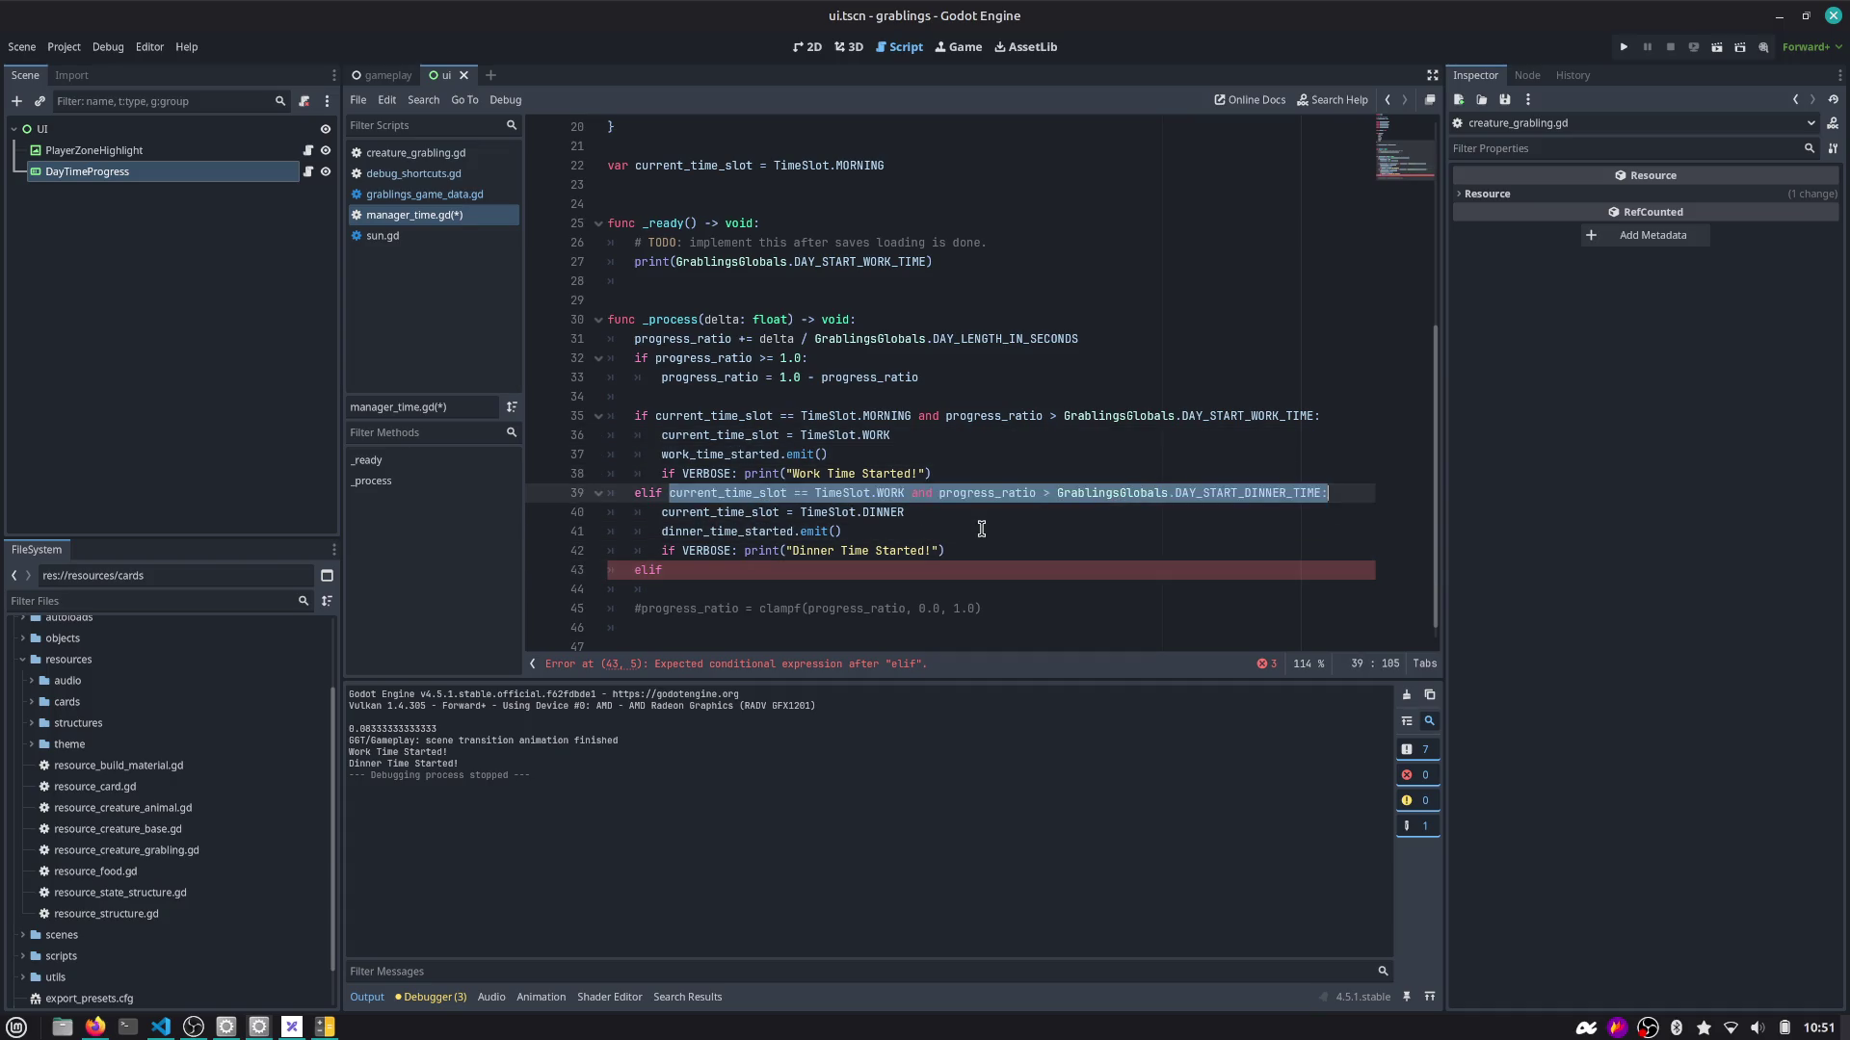
{"action": "key", "text": "ctrl+c"}
{"action": "key", "text": "Down"}
{"action": "key", "text": "Down"}
{"action": "key", "text": "Down"}
{"action": "key", "text": "ctrl+v"}
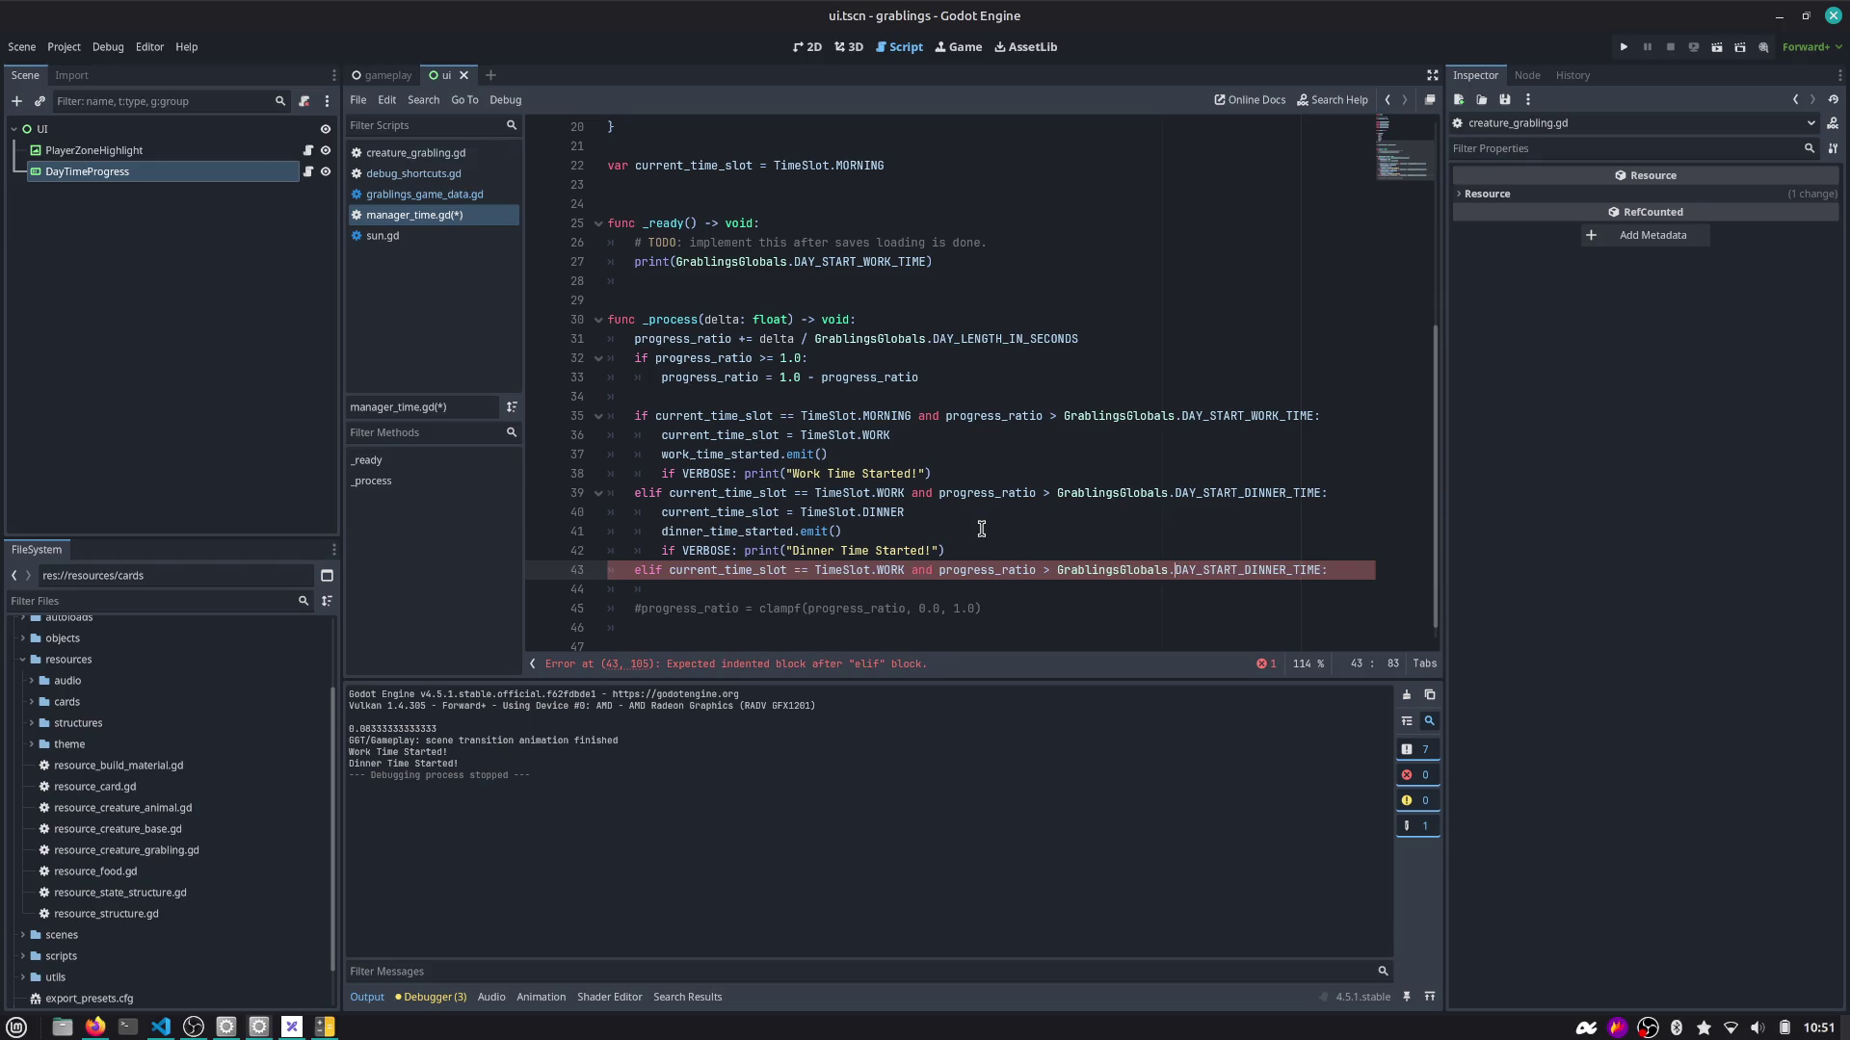
Change the pasted condition's WORK to DINNER and DAY_START_DINNER_TIME to DAY_START_HOBBY_TIME
{"action": "key", "text": "ctrl+d"}
{"action": "type", "text": "DINN"}
{"action": "key", "text": "Return"}
{"action": "key", "text": "Right"}
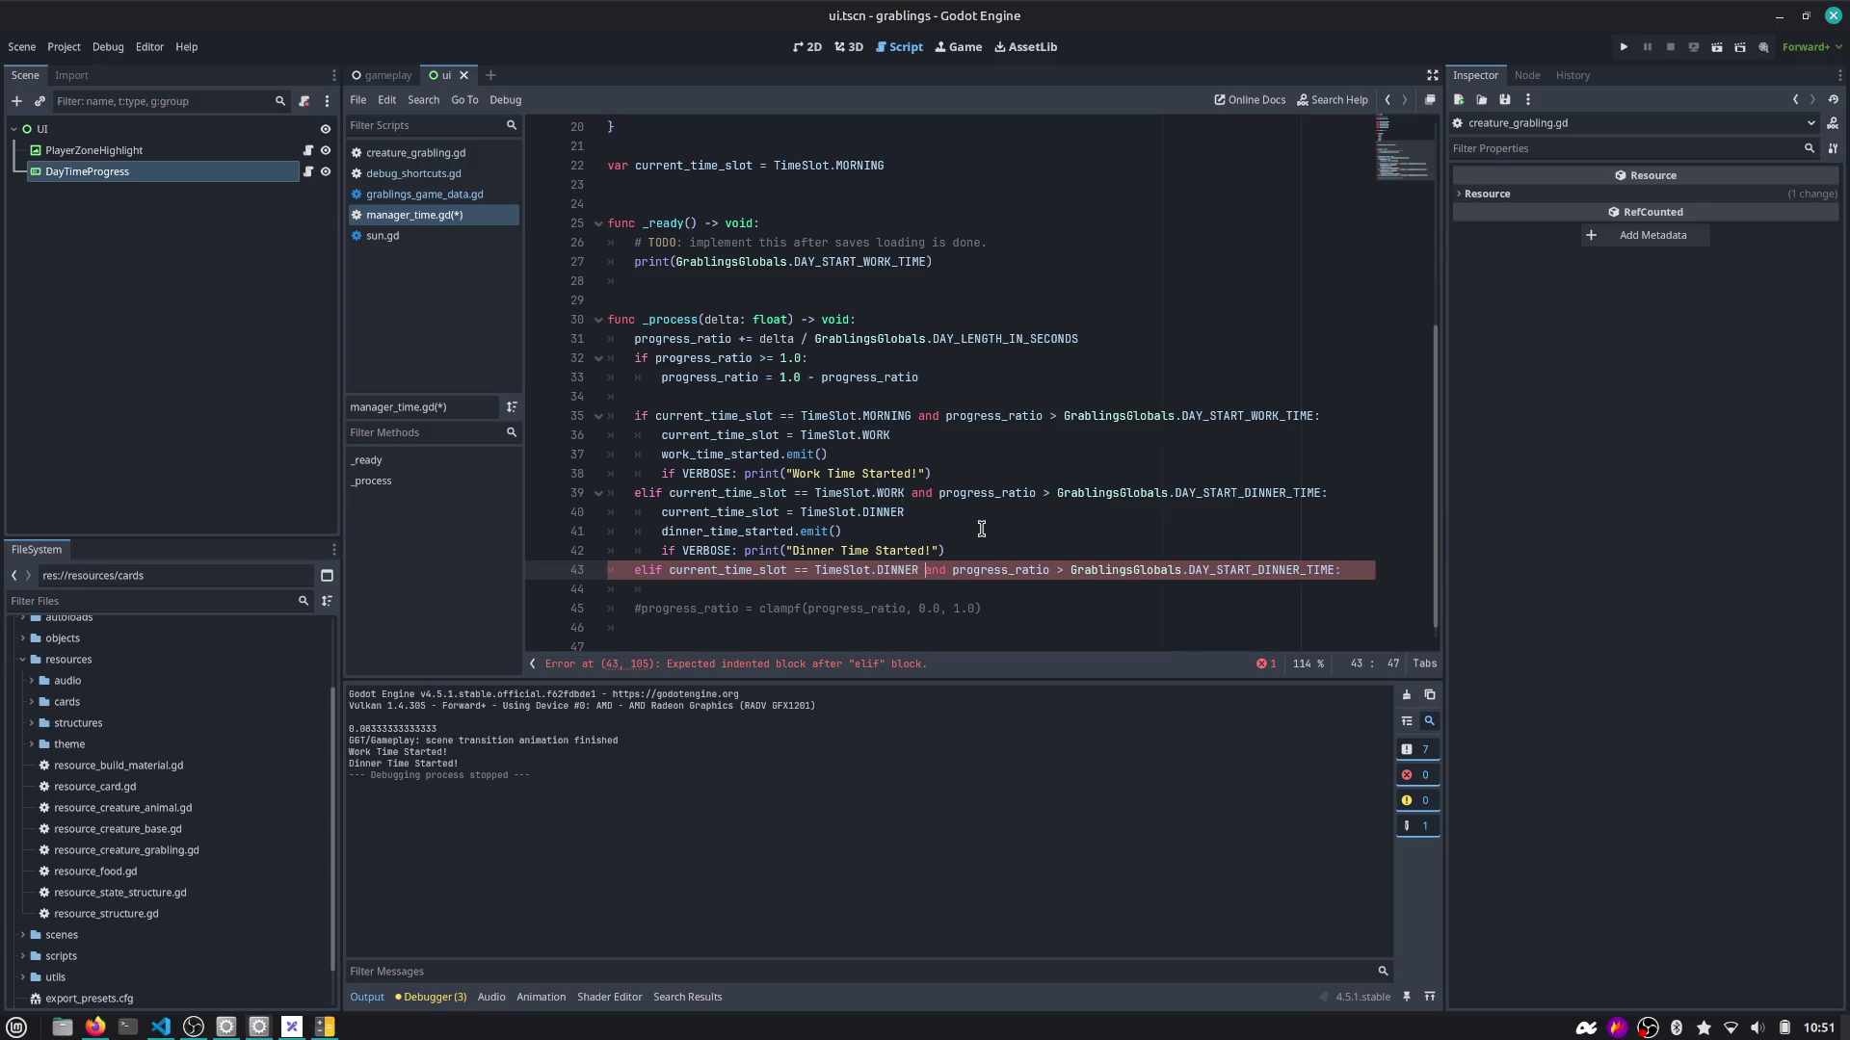
{"action": "key", "text": "ctrl+d"}
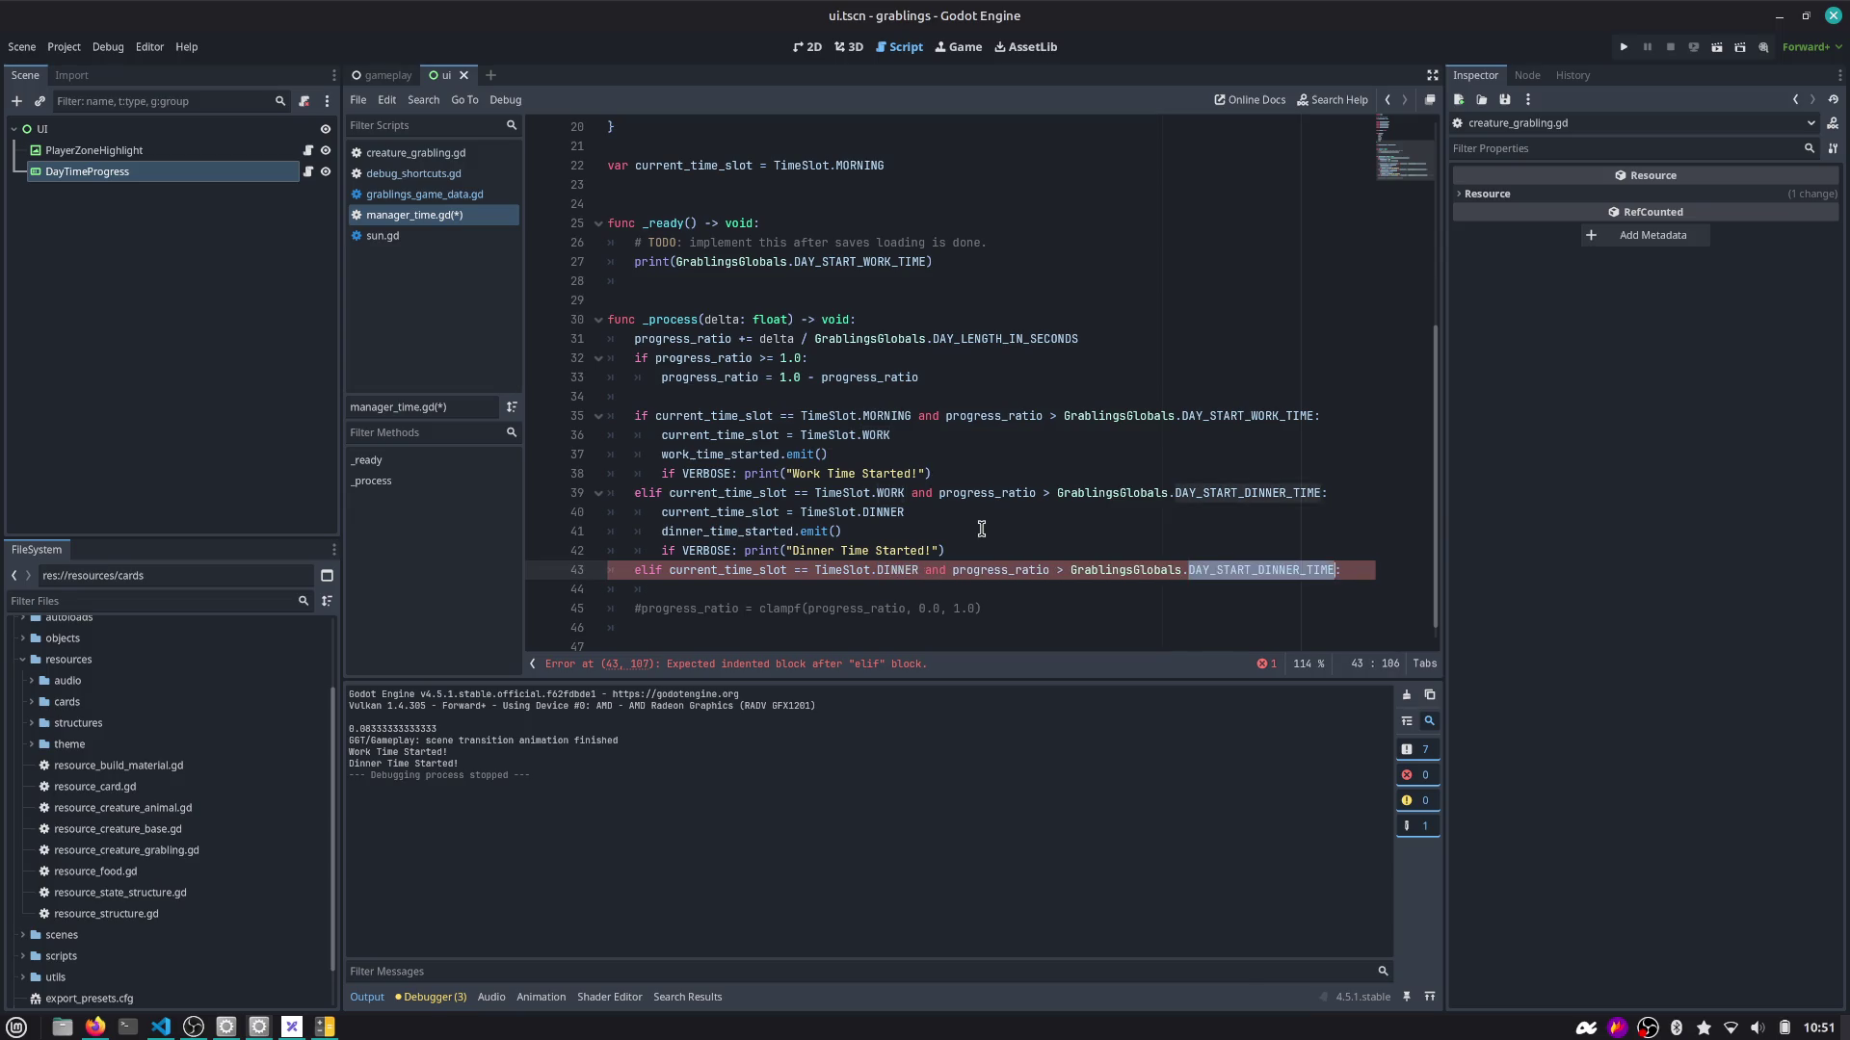
{"action": "type", "text": "DAY_STA"}
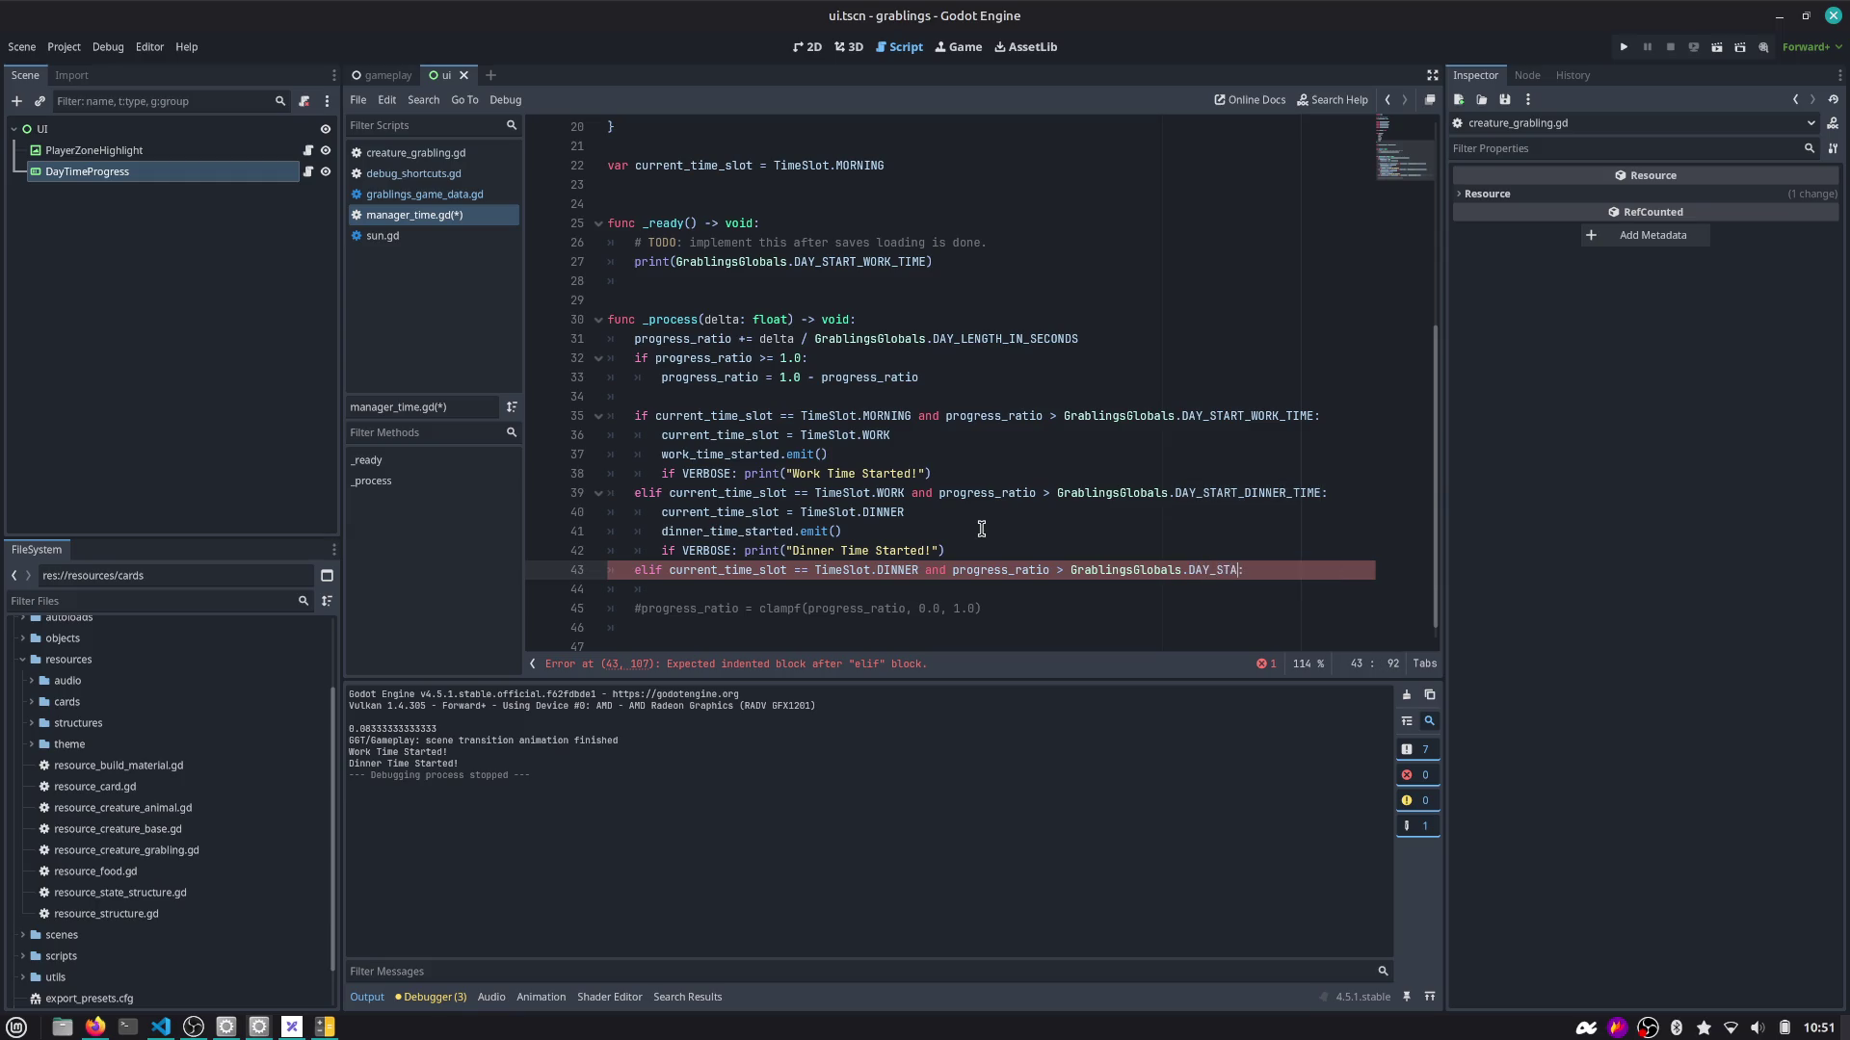
{"action": "key", "text": "Down"}
{"action": "key", "text": "Down"}
{"action": "key", "text": "Up"}
{"action": "key", "text": "Up"}
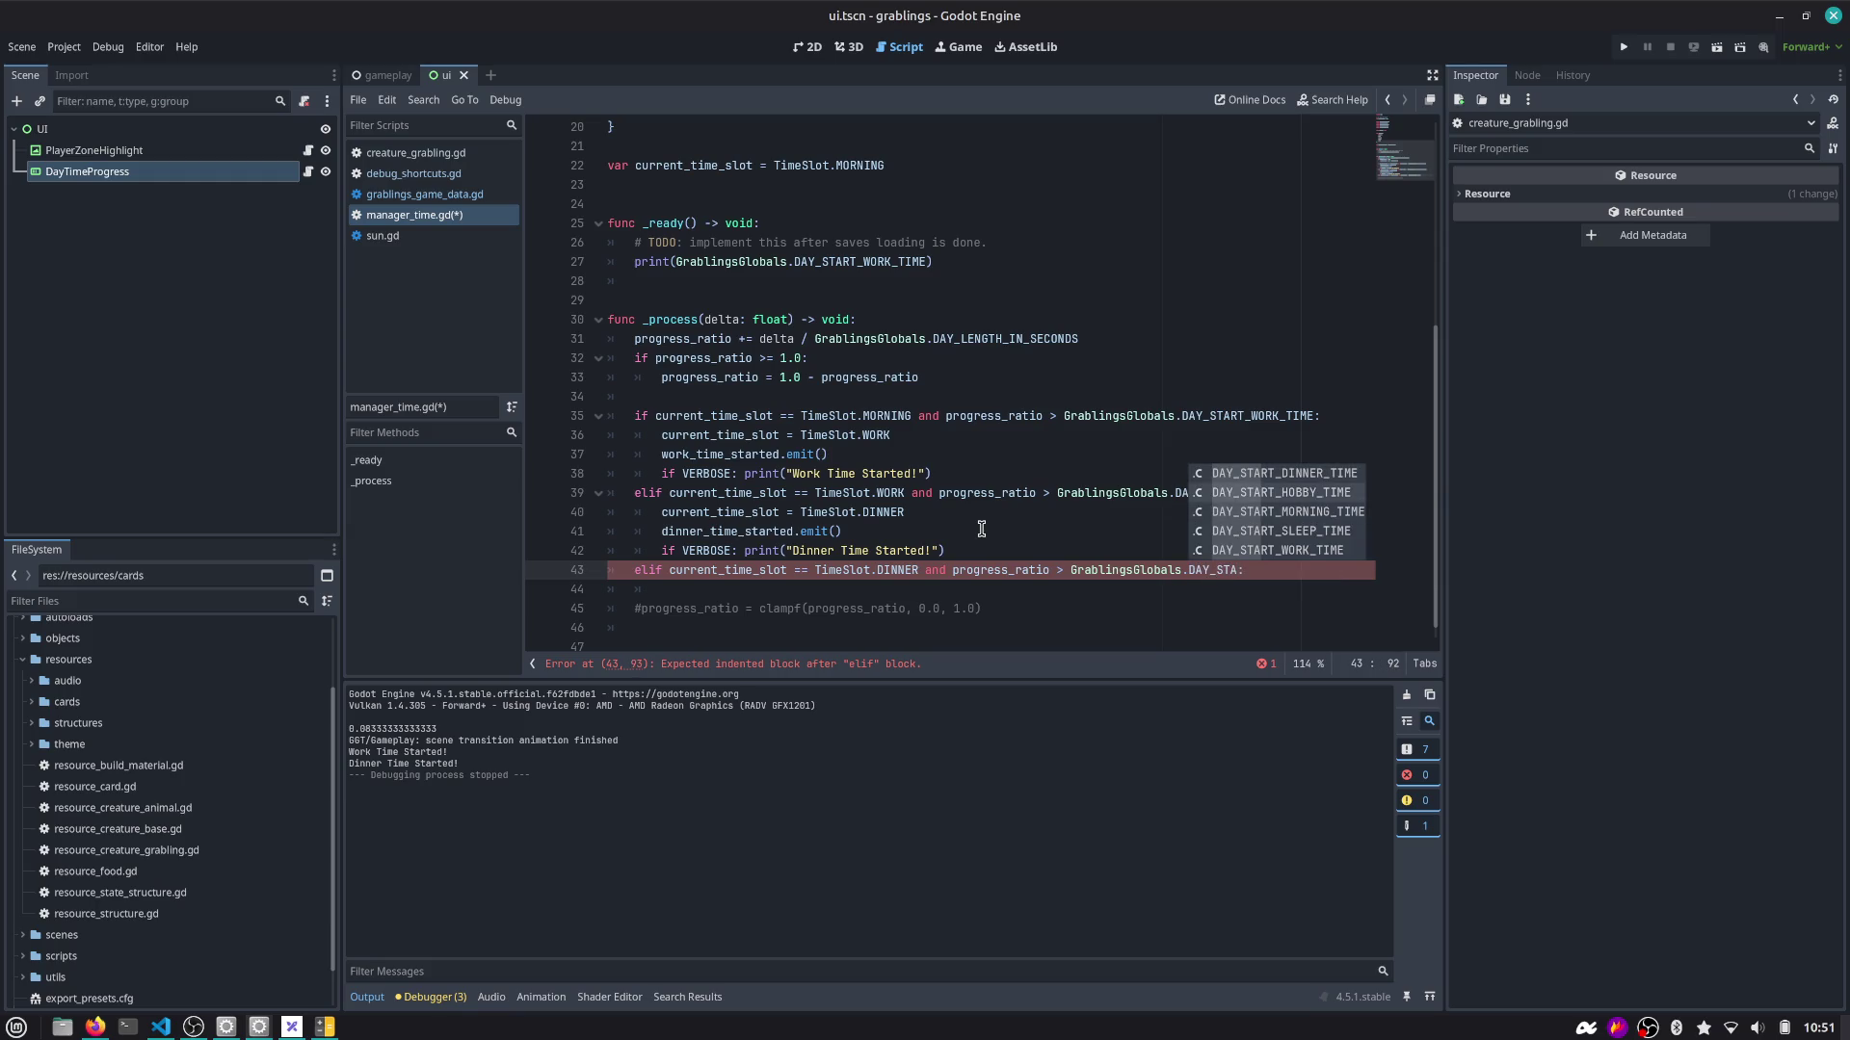
{"action": "key", "text": "Down"}
{"action": "key", "text": "Return"}
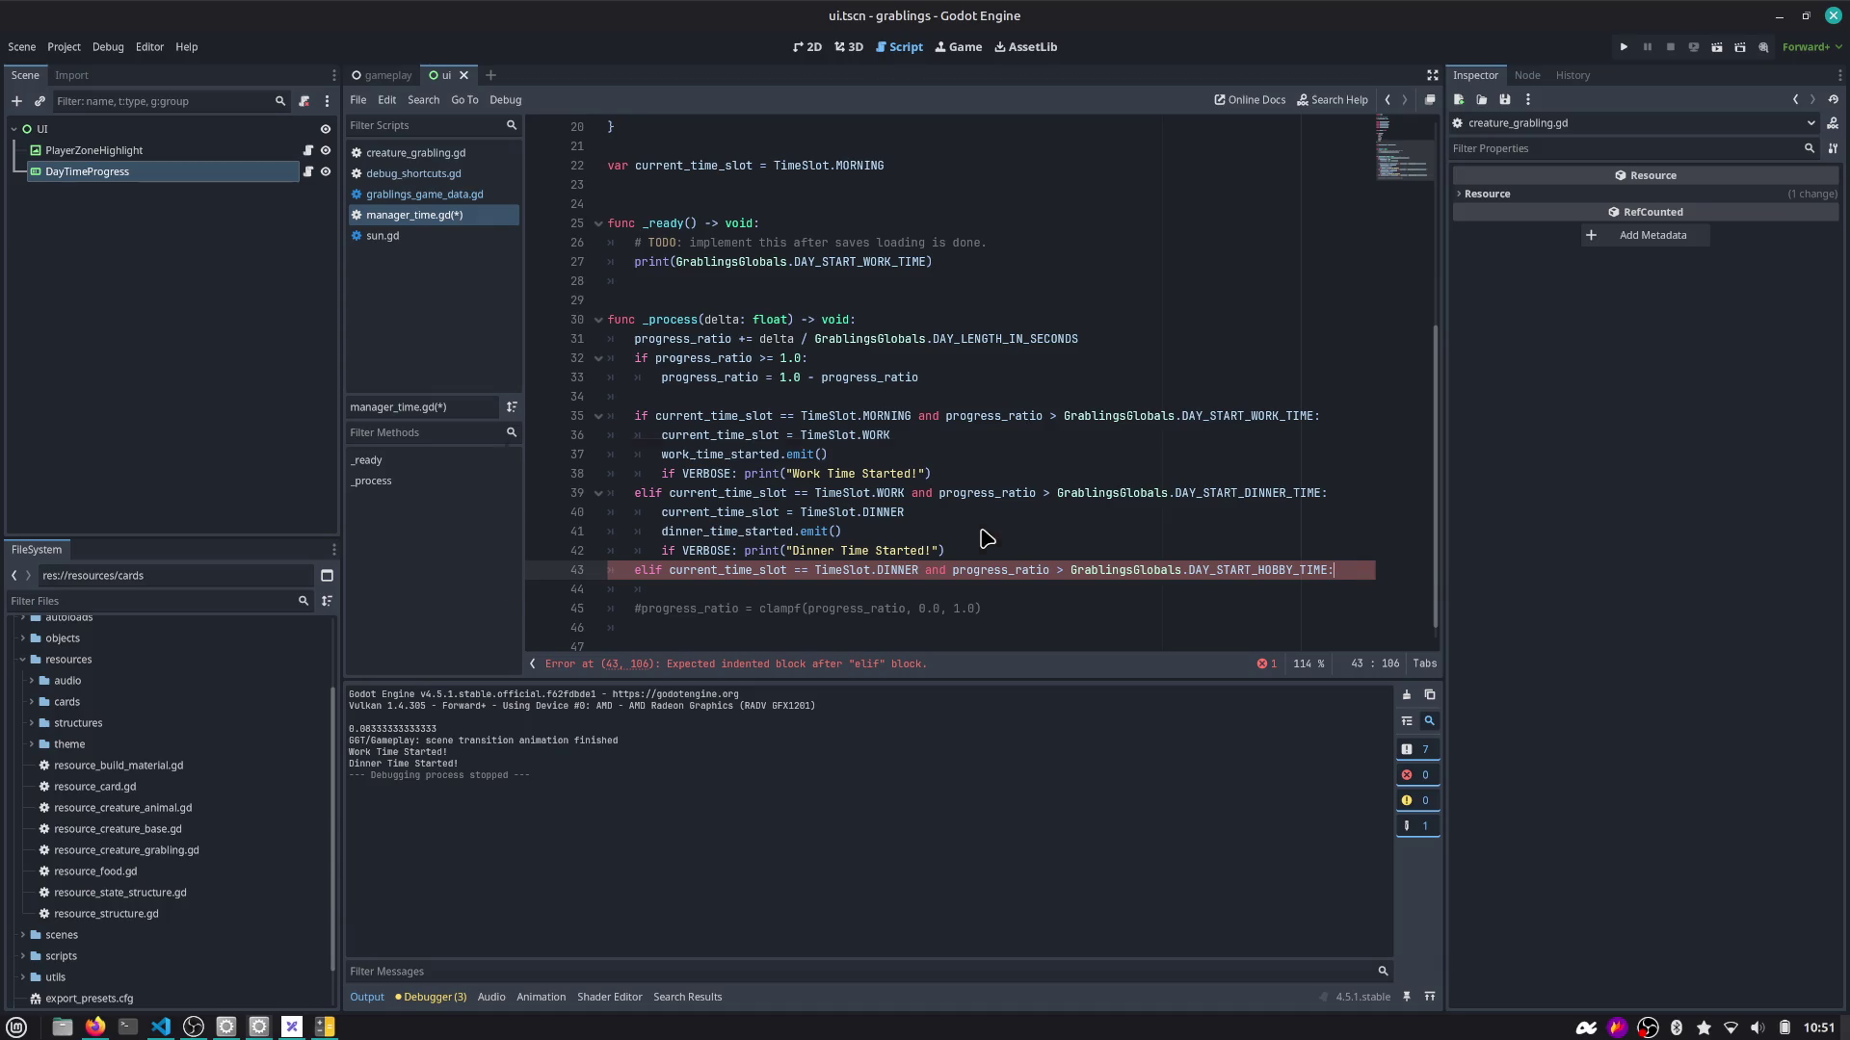
{"action": "key", "text": "alt+Tab"}
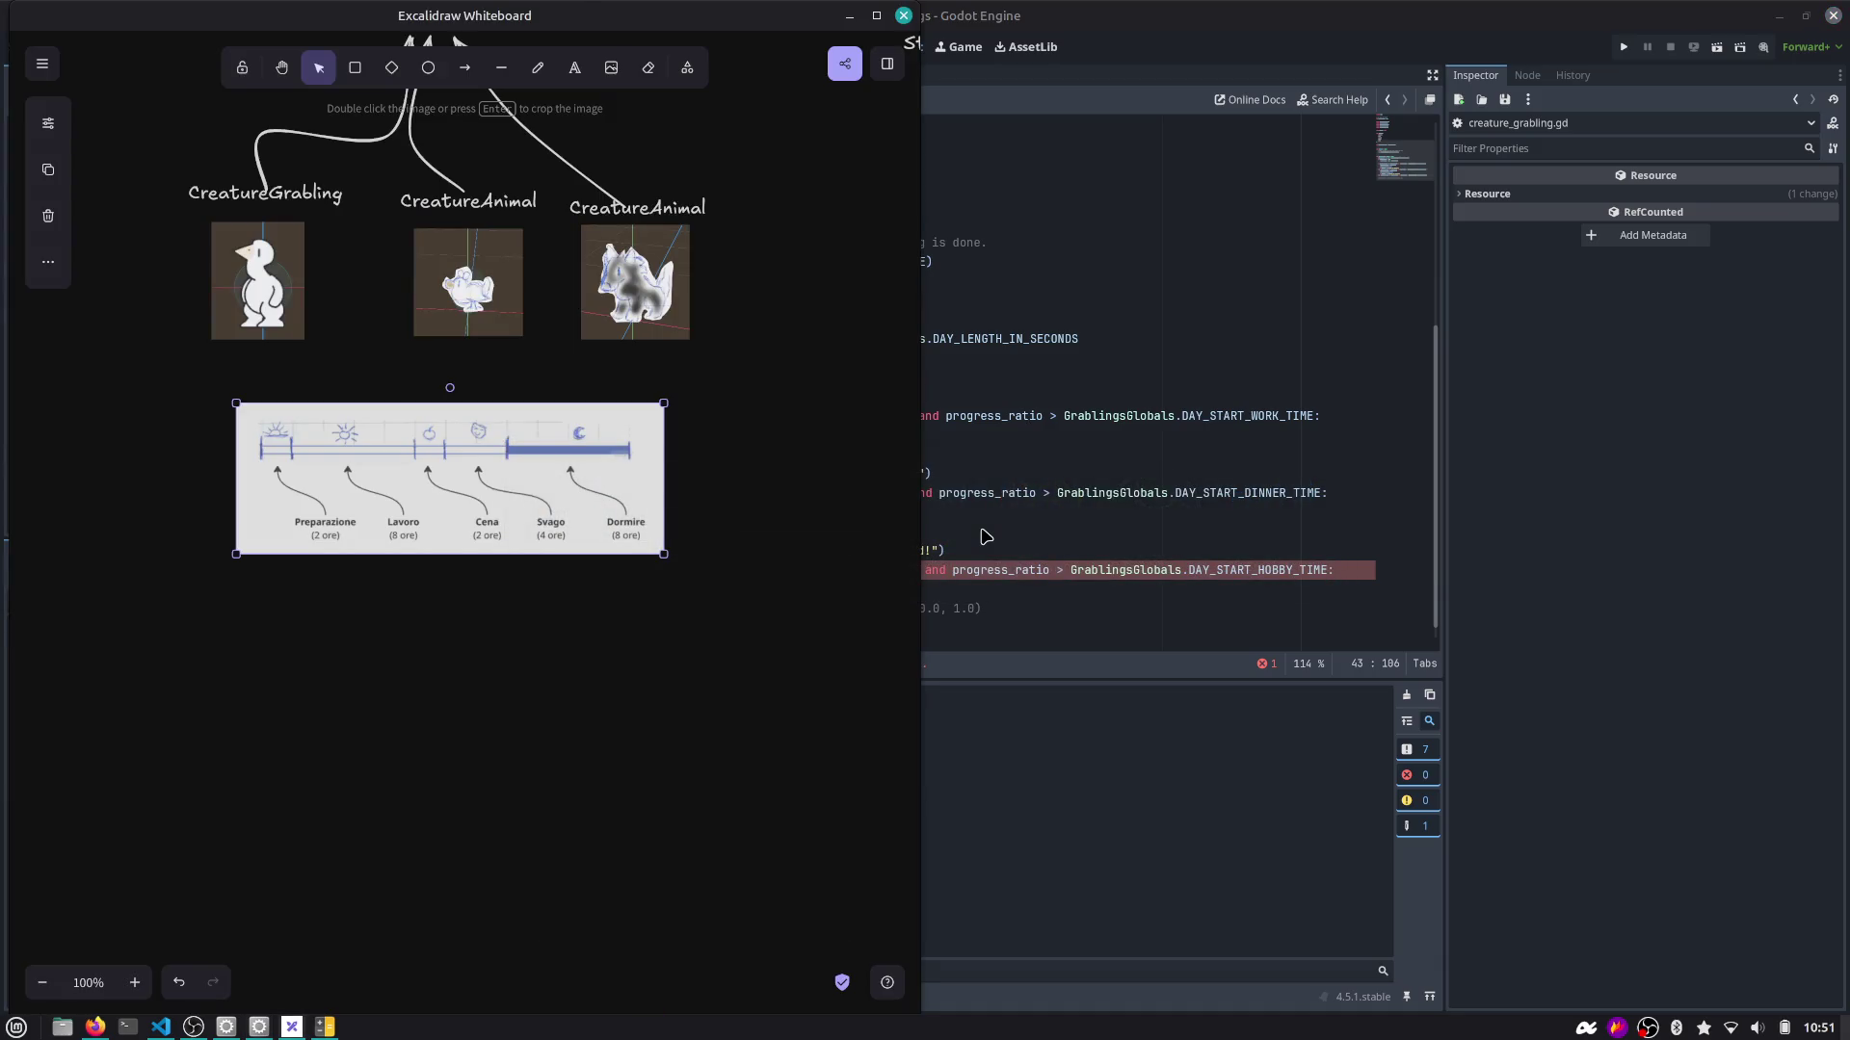
Move and shrink the Excalidraw window so the day timeline sits below the code
{"action": "mouse_move", "coordinate": [785, 124]}
{"action": "left_mouse_down"}
{"action": "mouse_move", "coordinate": [700, 911]}
{"action": "mouse_move", "coordinate": [627, 541]}
{"action": "mouse_move", "coordinate": [609, 582]}
{"action": "left_mouse_up"}
{"action": "scroll", "coordinate": [700, 911], "scroll_direction": "down", "scroll_amount": 3}
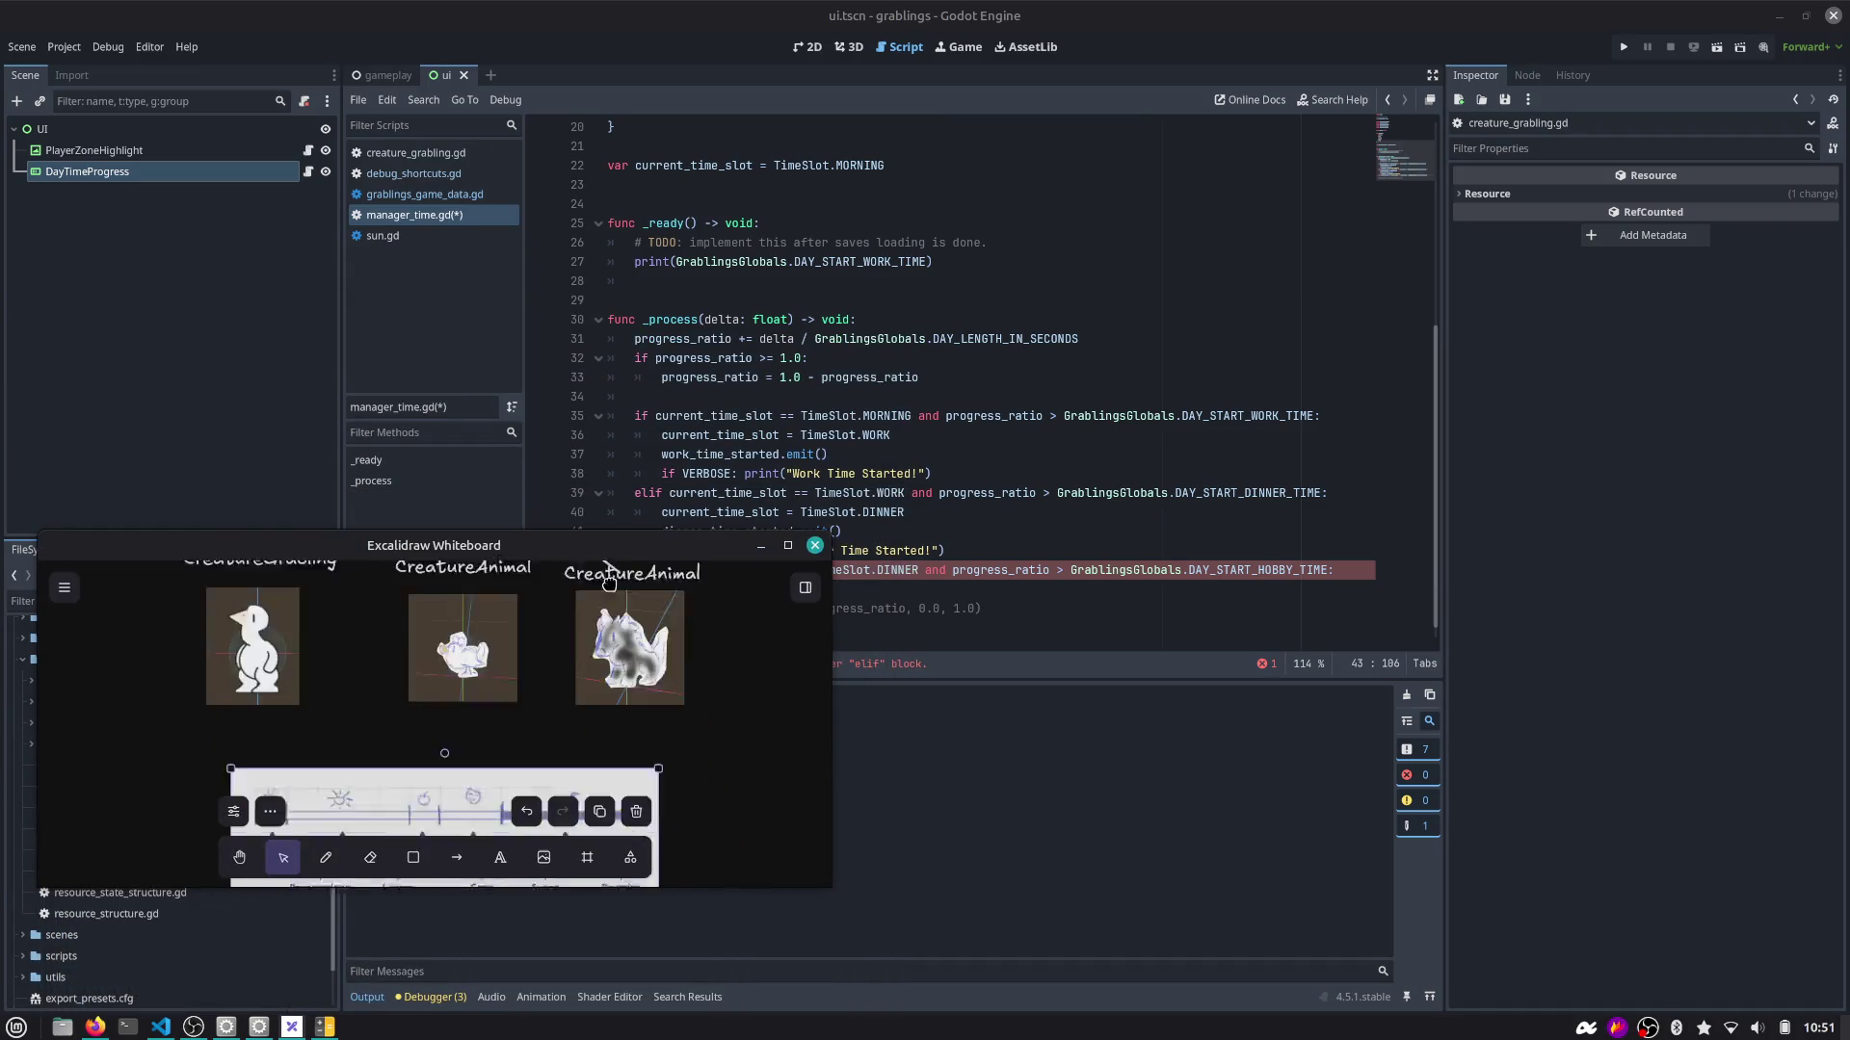
{"action": "scroll", "coordinate": [609, 582], "scroll_direction": "down", "scroll_amount": 3}
{"action": "left_click_drag", "start_coordinate": [710, 611], "coordinate": [662, 697]}
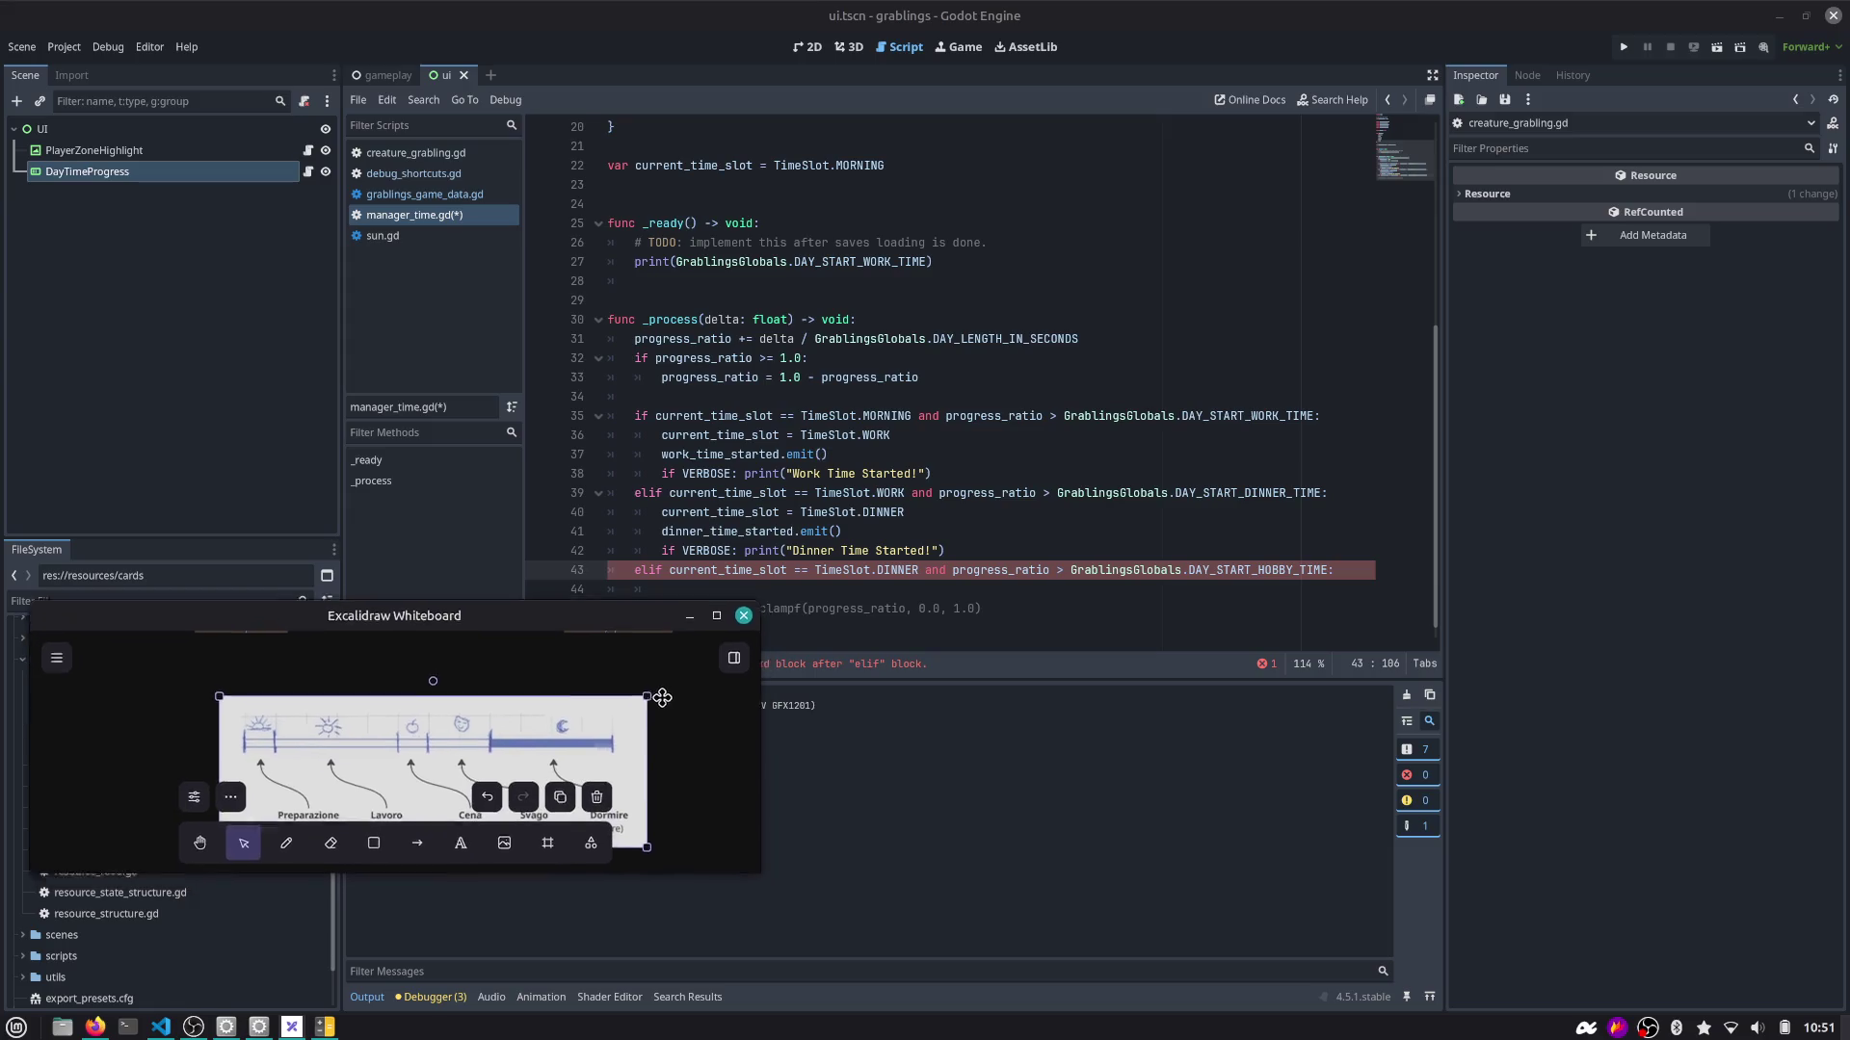
{"action": "scroll", "coordinate": [655, 692], "scroll_direction": "down", "scroll_amount": 2}
{"action": "right_click", "coordinate": [625, 600]}
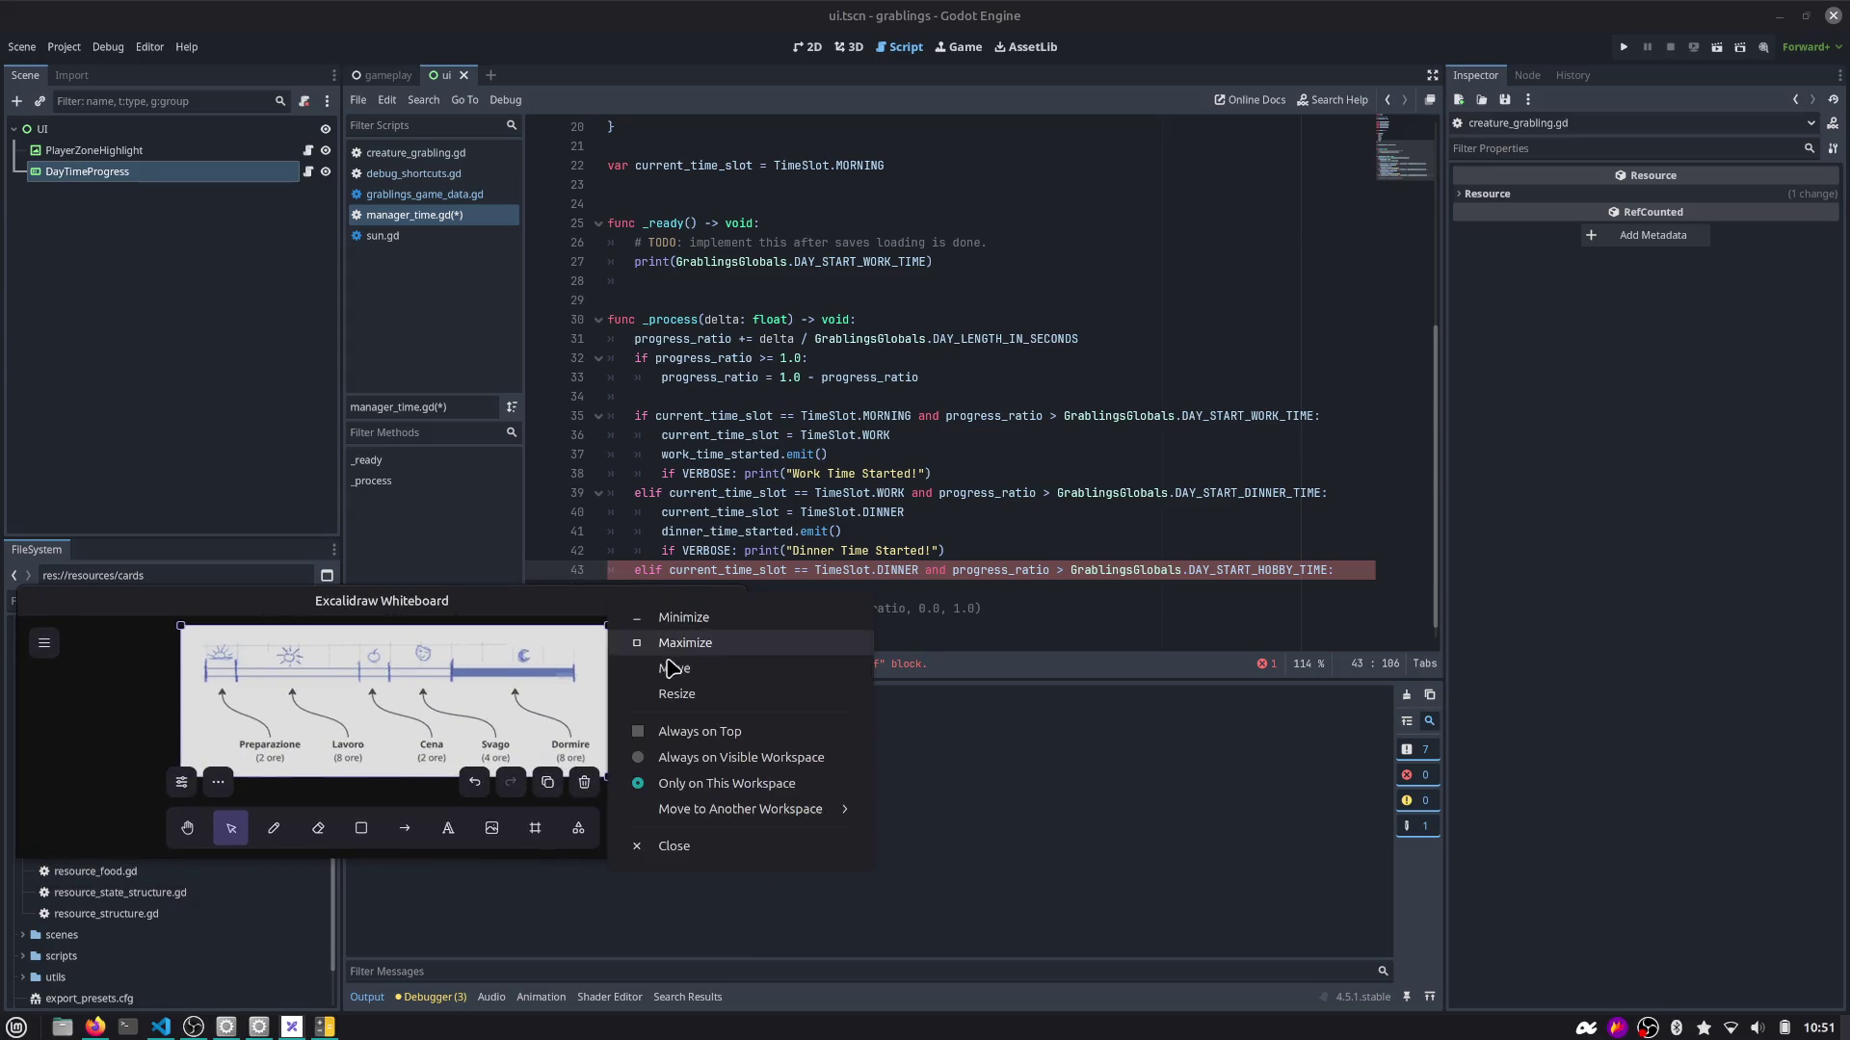
{"action": "left_click", "coordinate": [671, 668]}
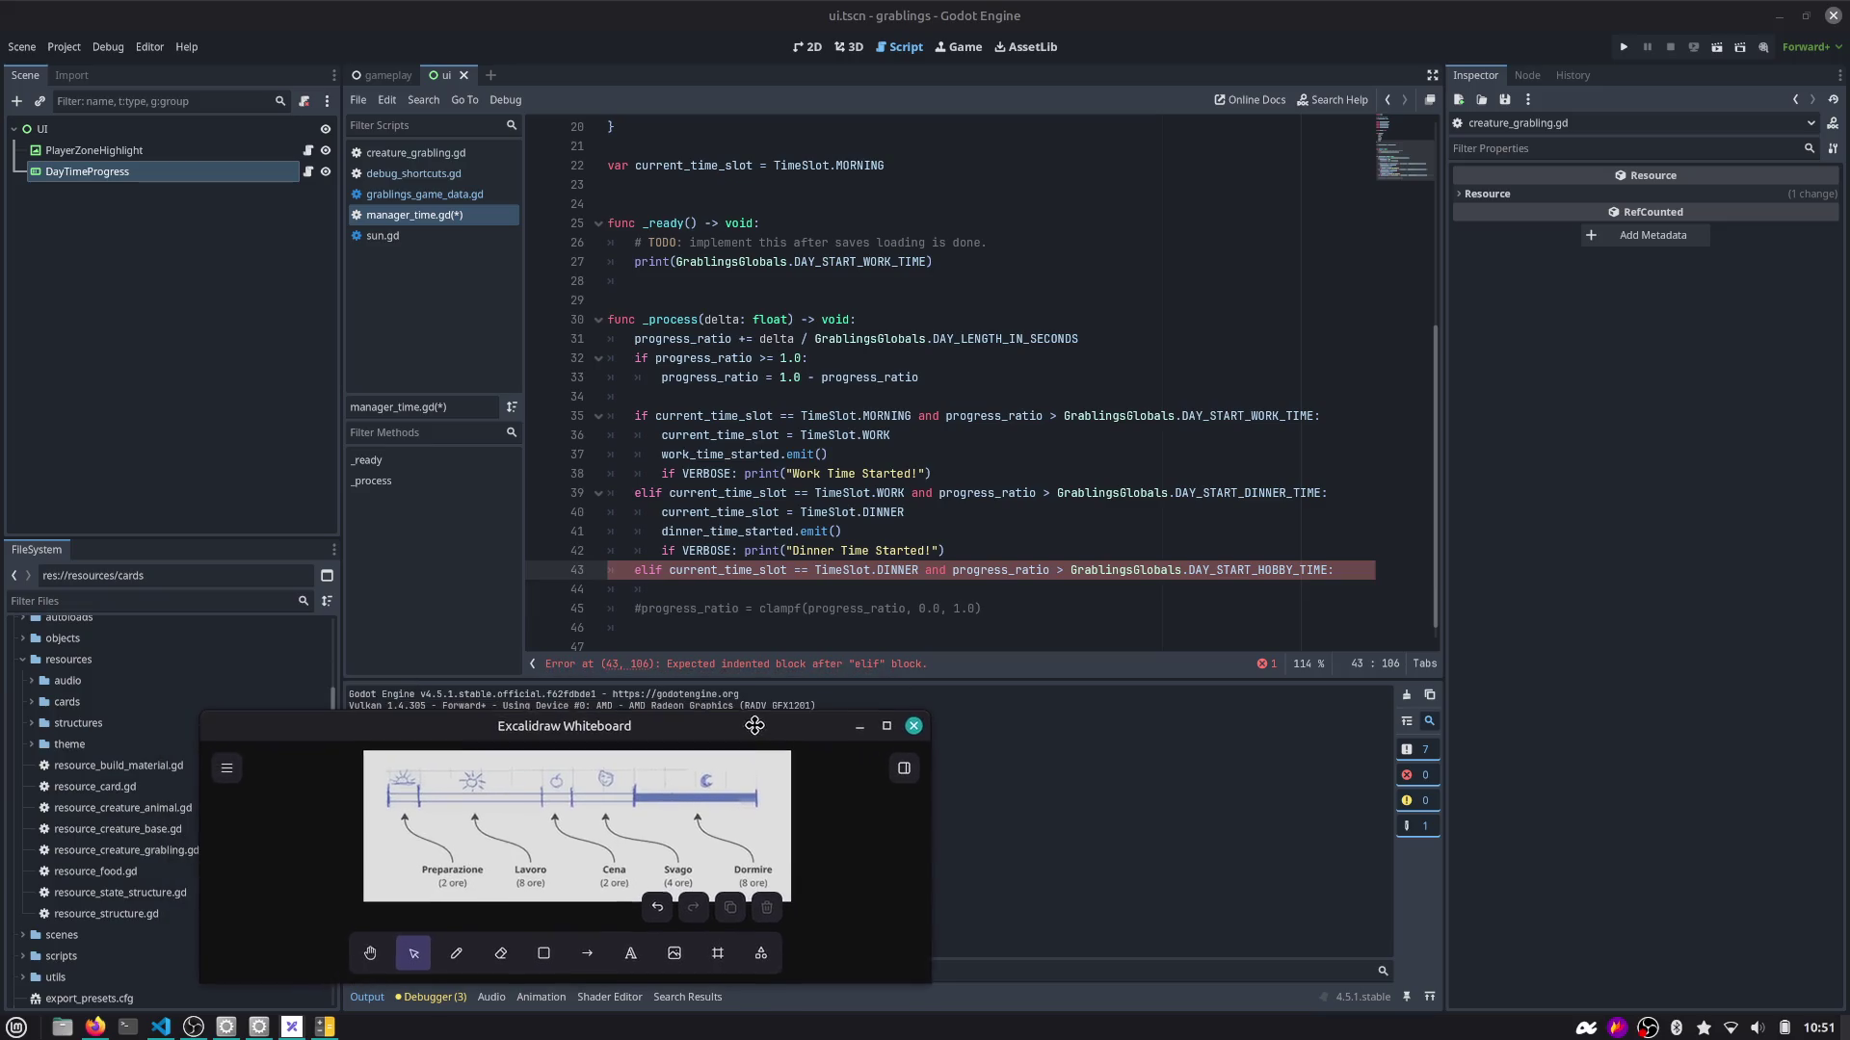
{"action": "left_click", "coordinate": [755, 728]}
{"action": "left_click", "coordinate": [1051, 576]}
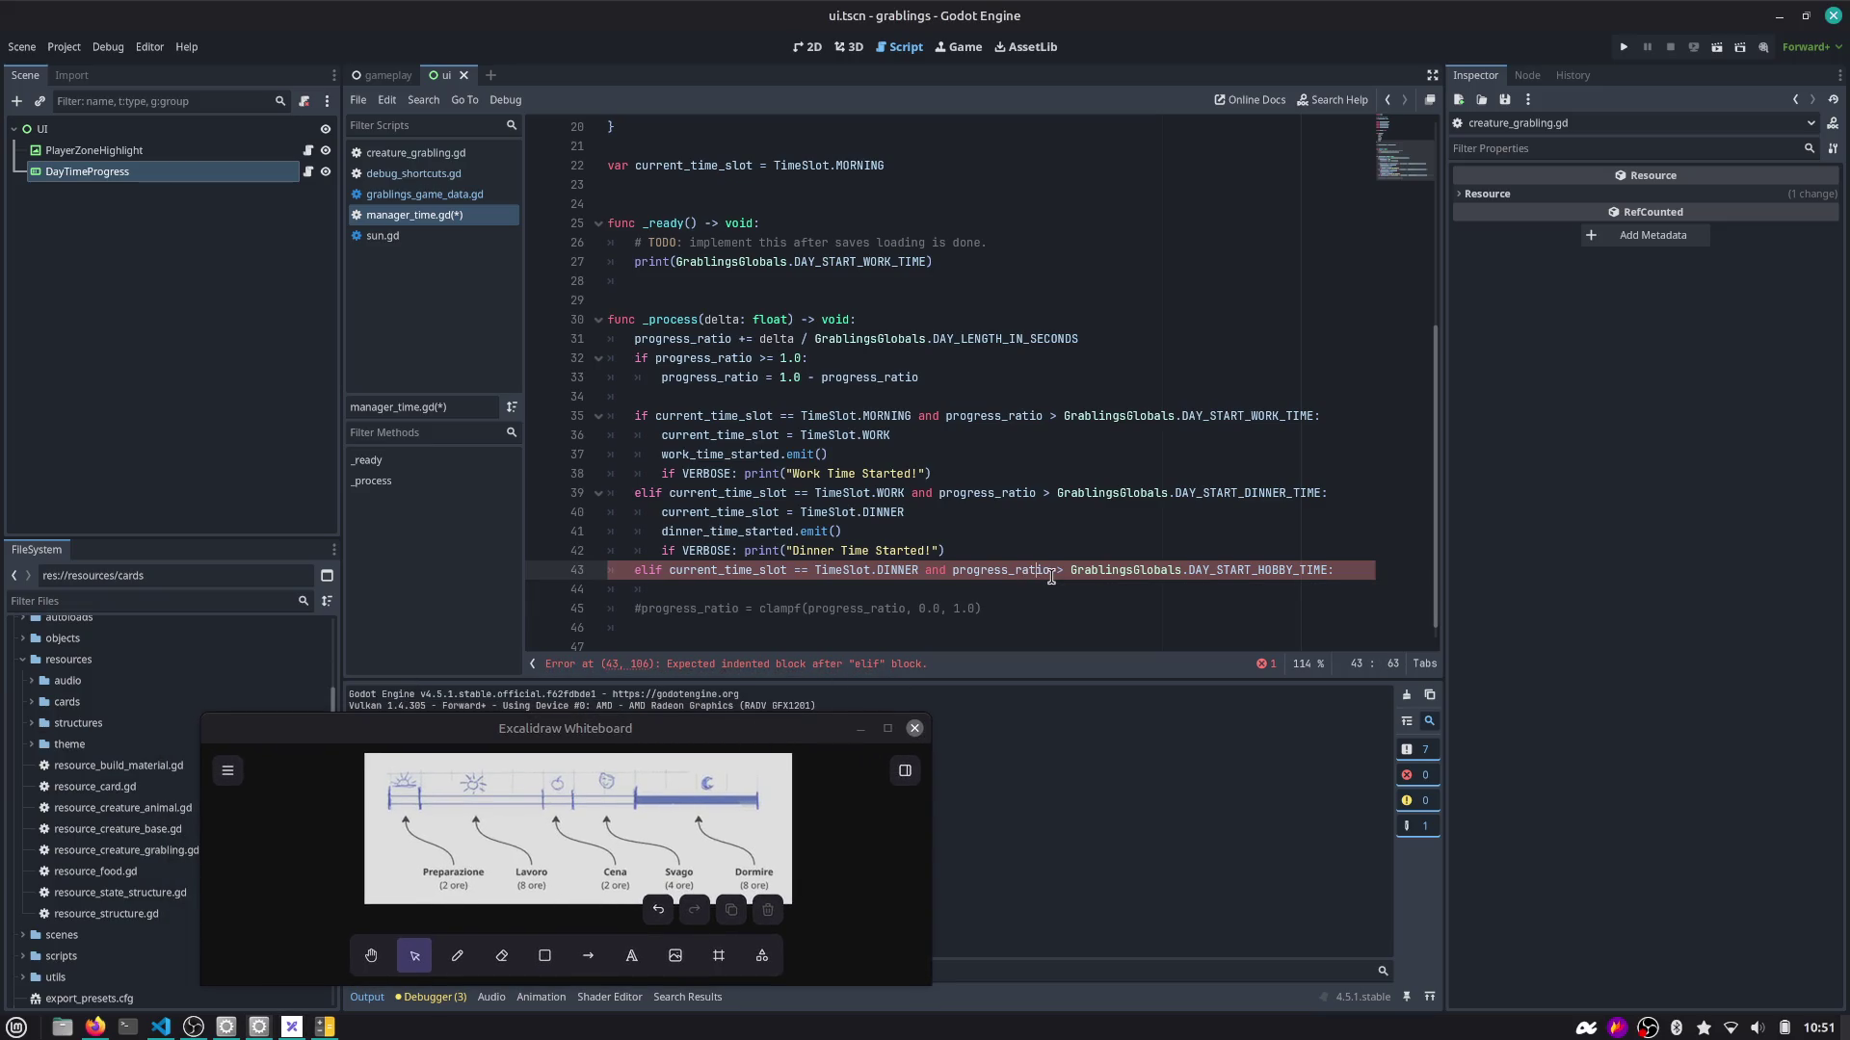
Make the Dinner branch set current_time_slot to TimeSlot.HOBBY
{"action": "key", "text": "Left"}
{"action": "key", "text": "ctrl+d"}
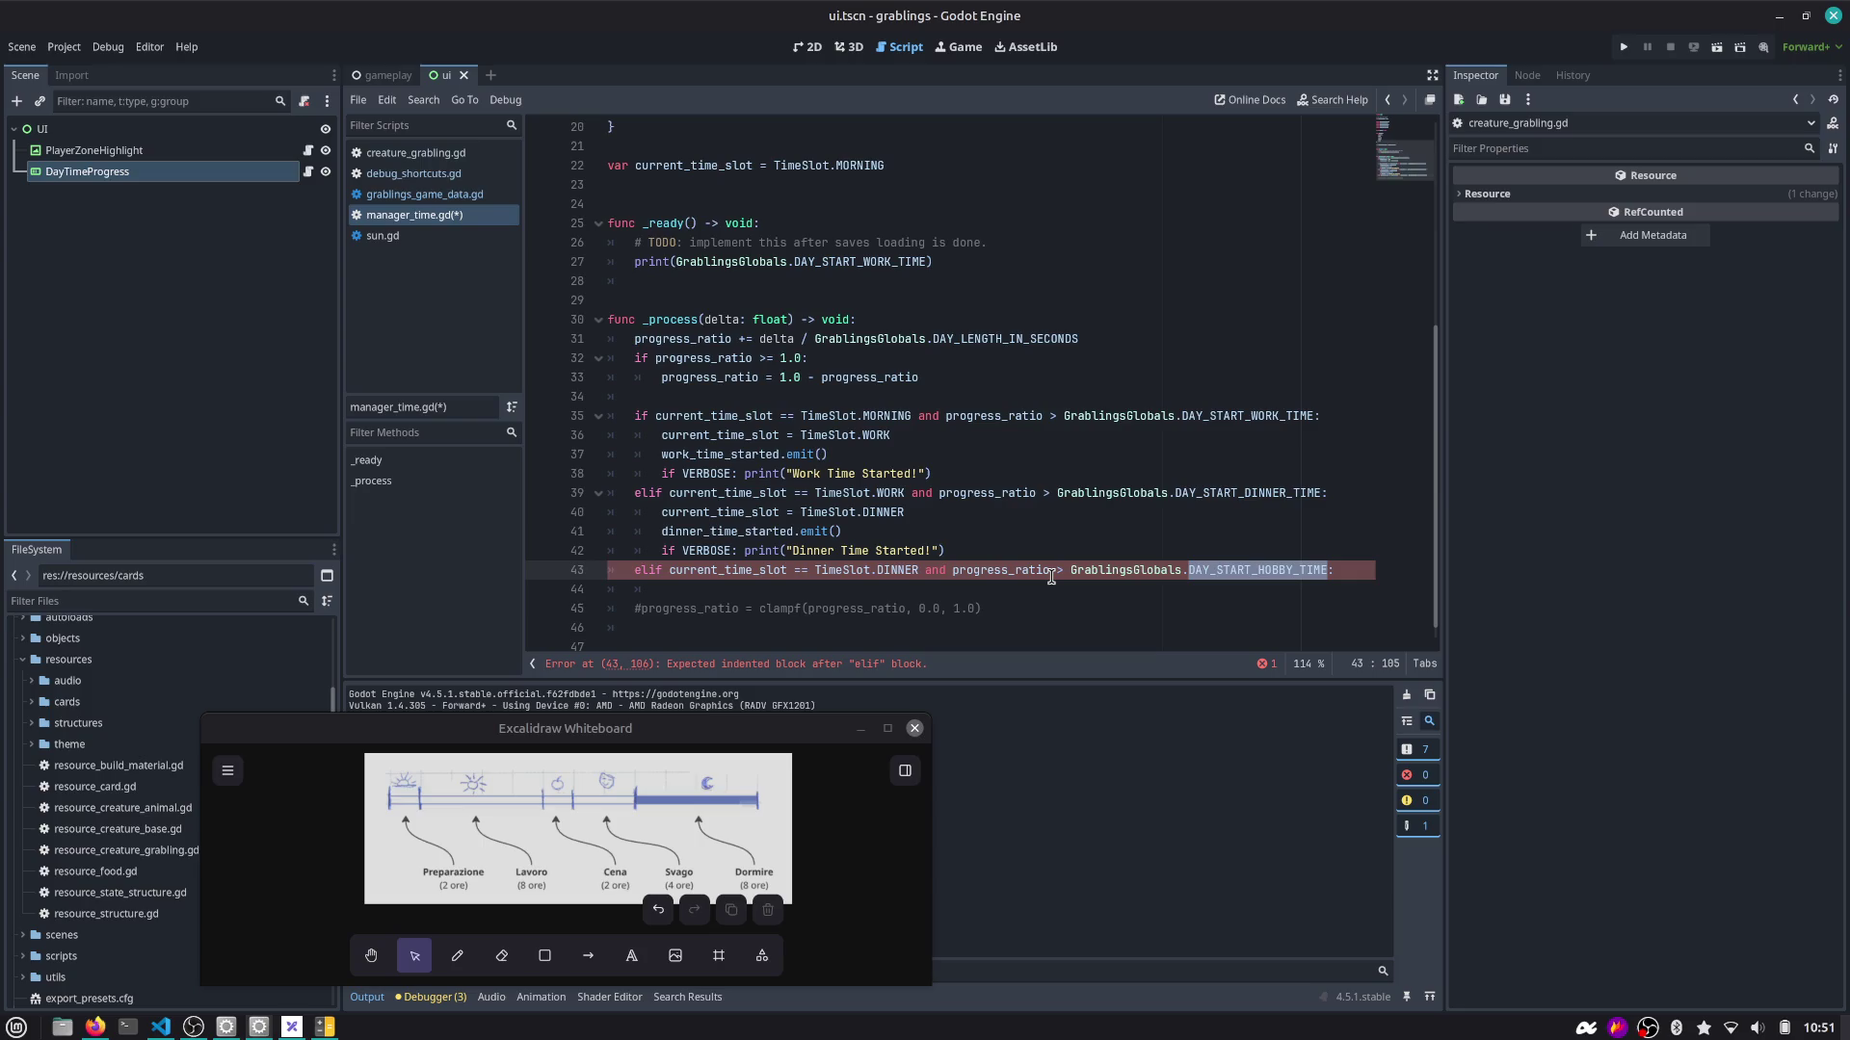
{"action": "key", "text": "End"}
{"action": "key", "text": "Return"}
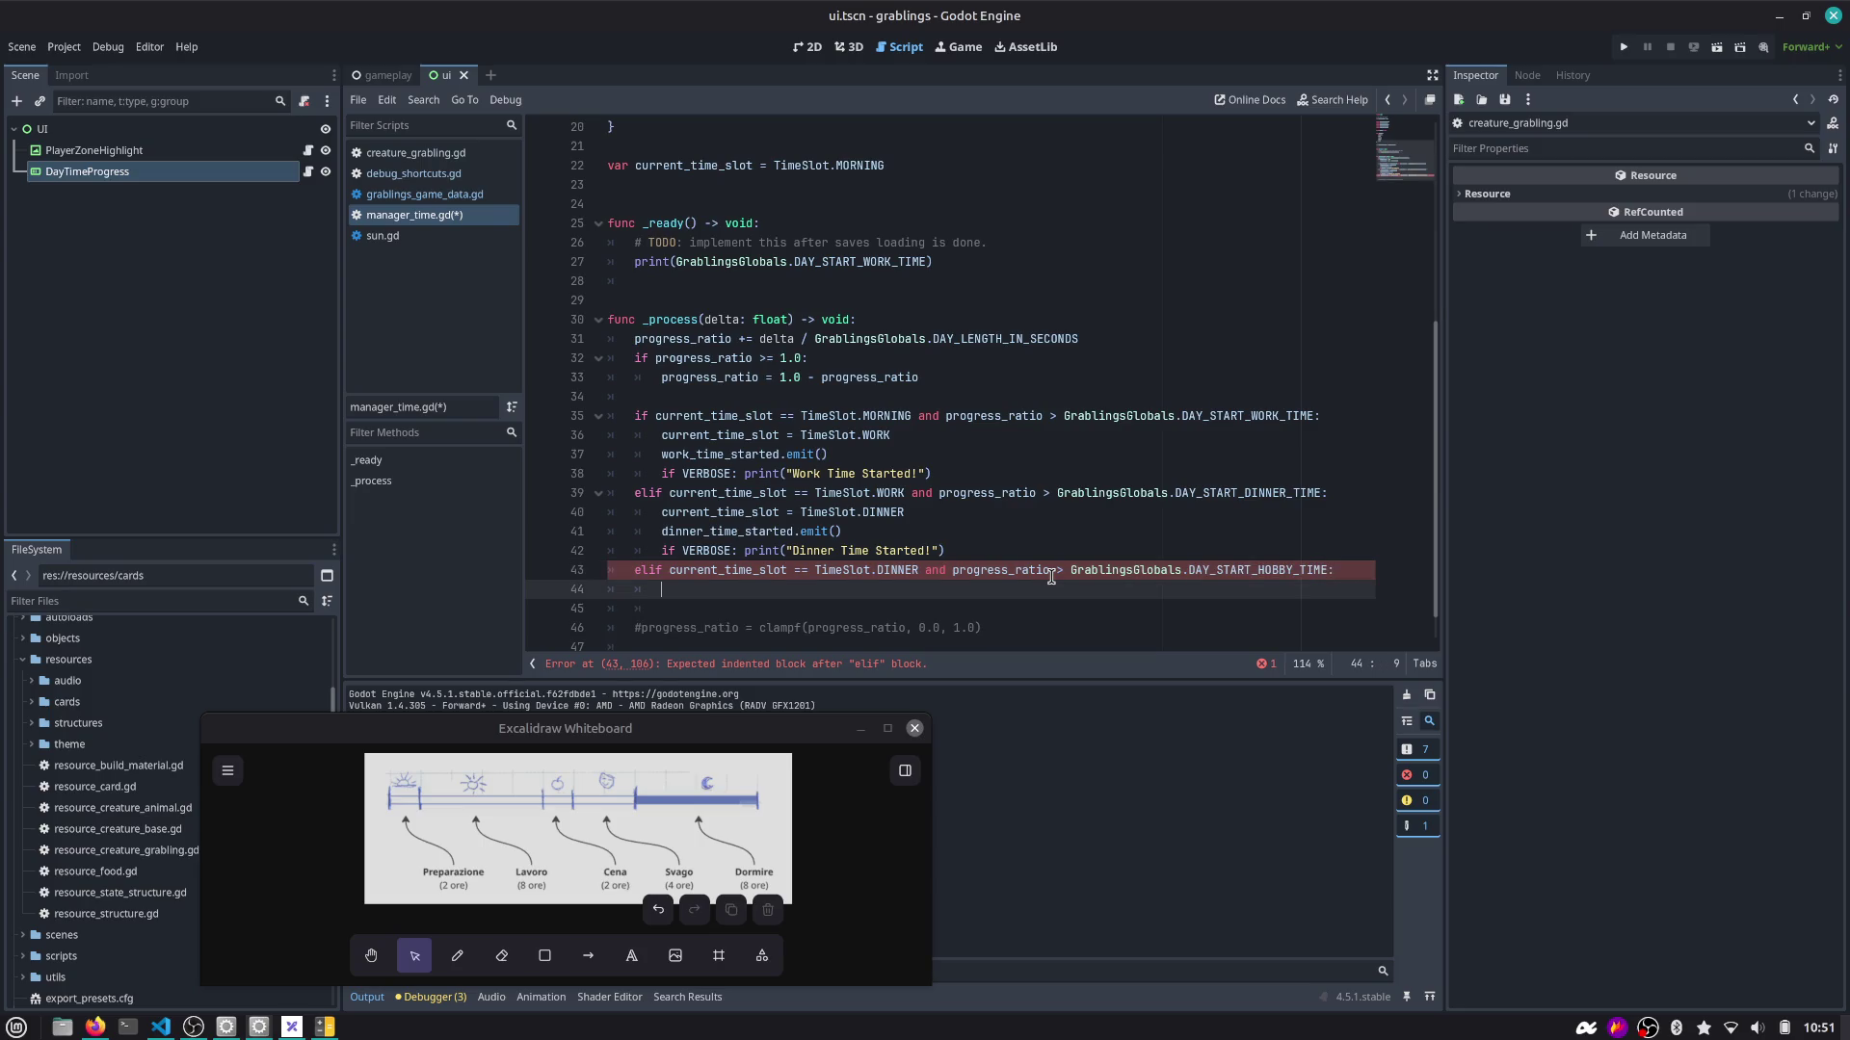
{"action": "type", "text": "curr"}
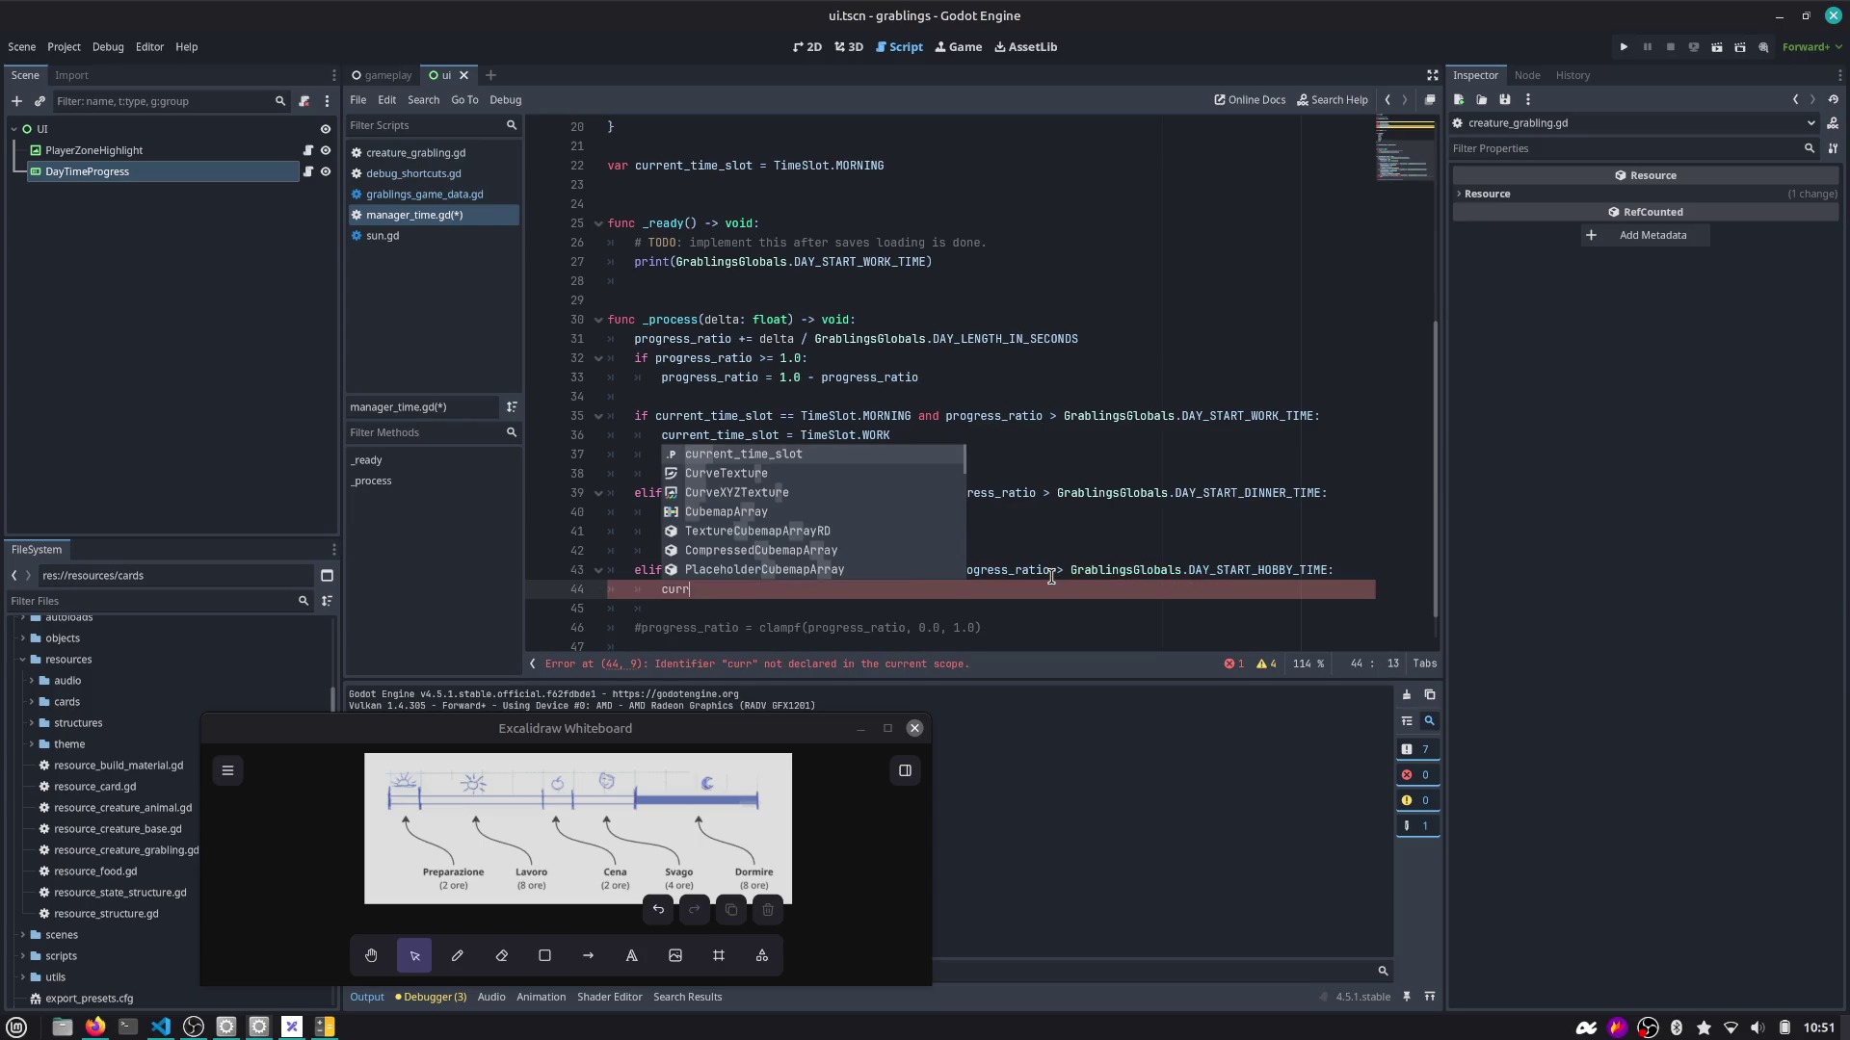
{"action": "key", "text": "Return"}
{"action": "type", "text": "= Time"}
{"action": "key", "text": "Return"}
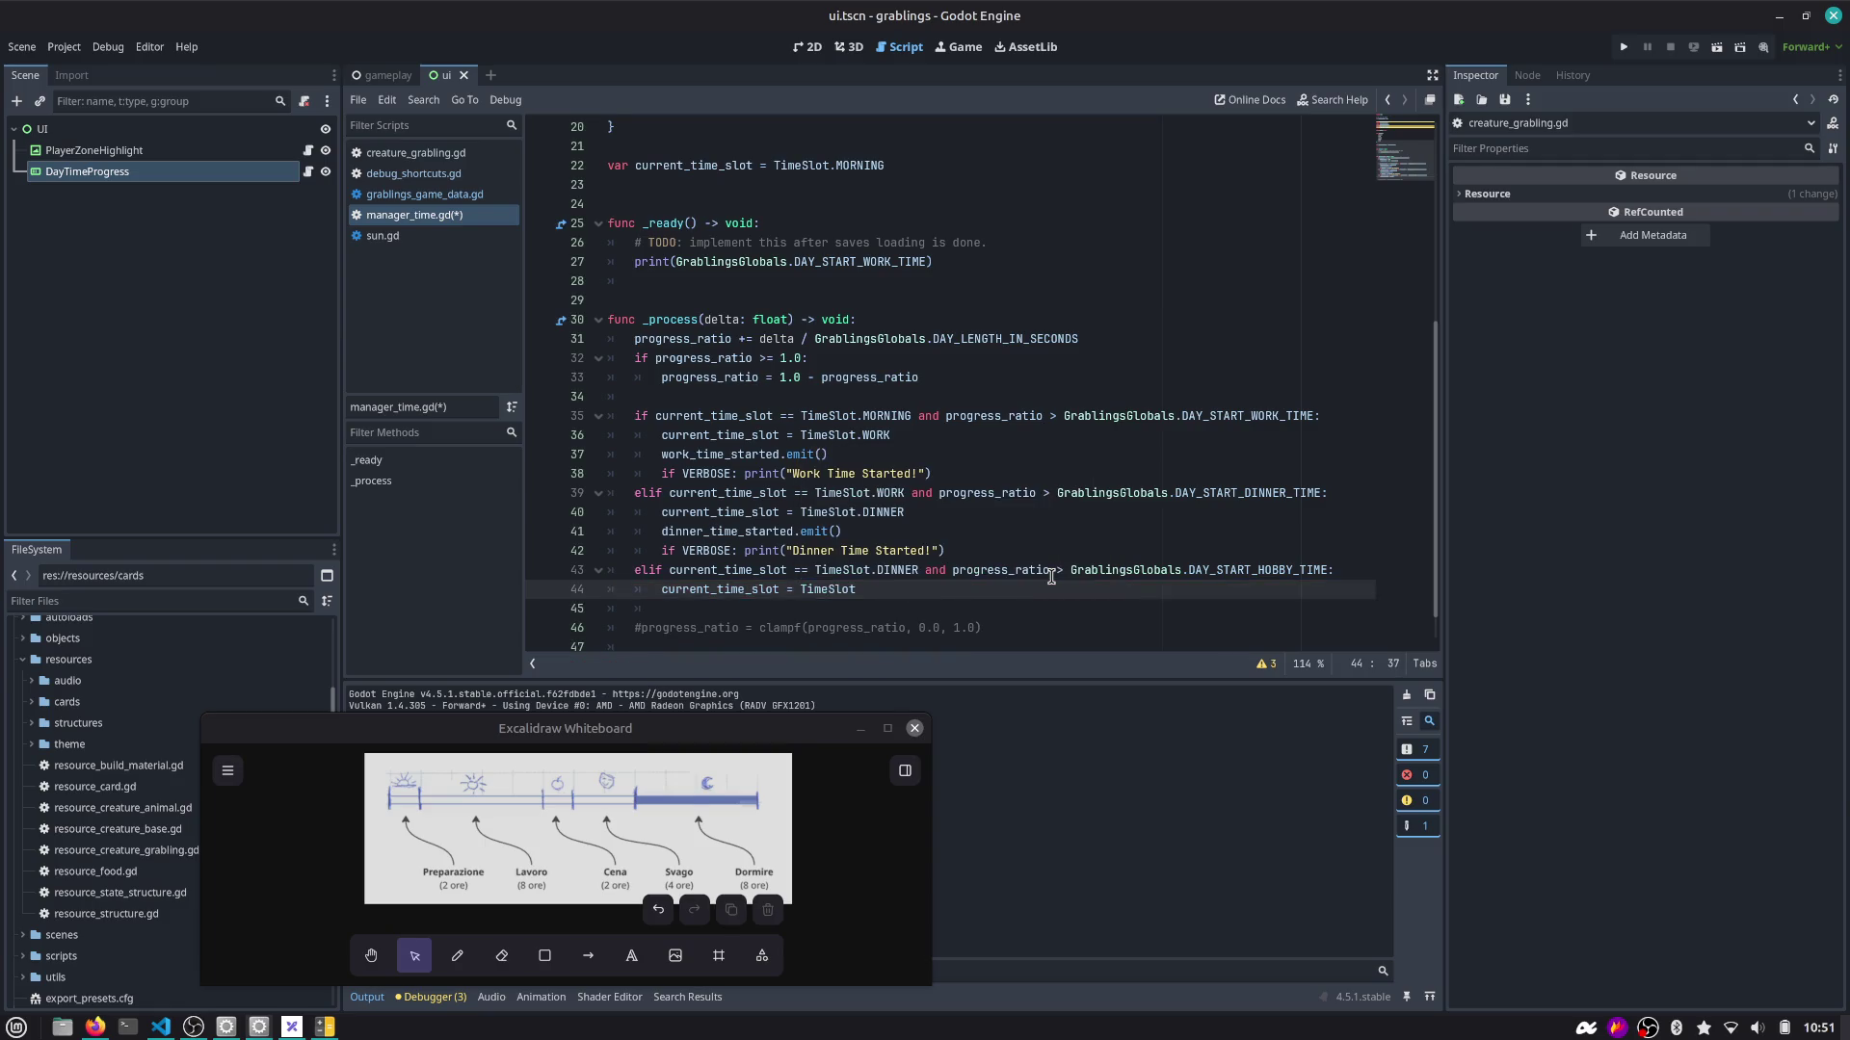
{"action": "type", "text": "."}
{"action": "key", "text": "Down"}
{"action": "key", "text": "Down"}
{"action": "key", "text": "Down"}
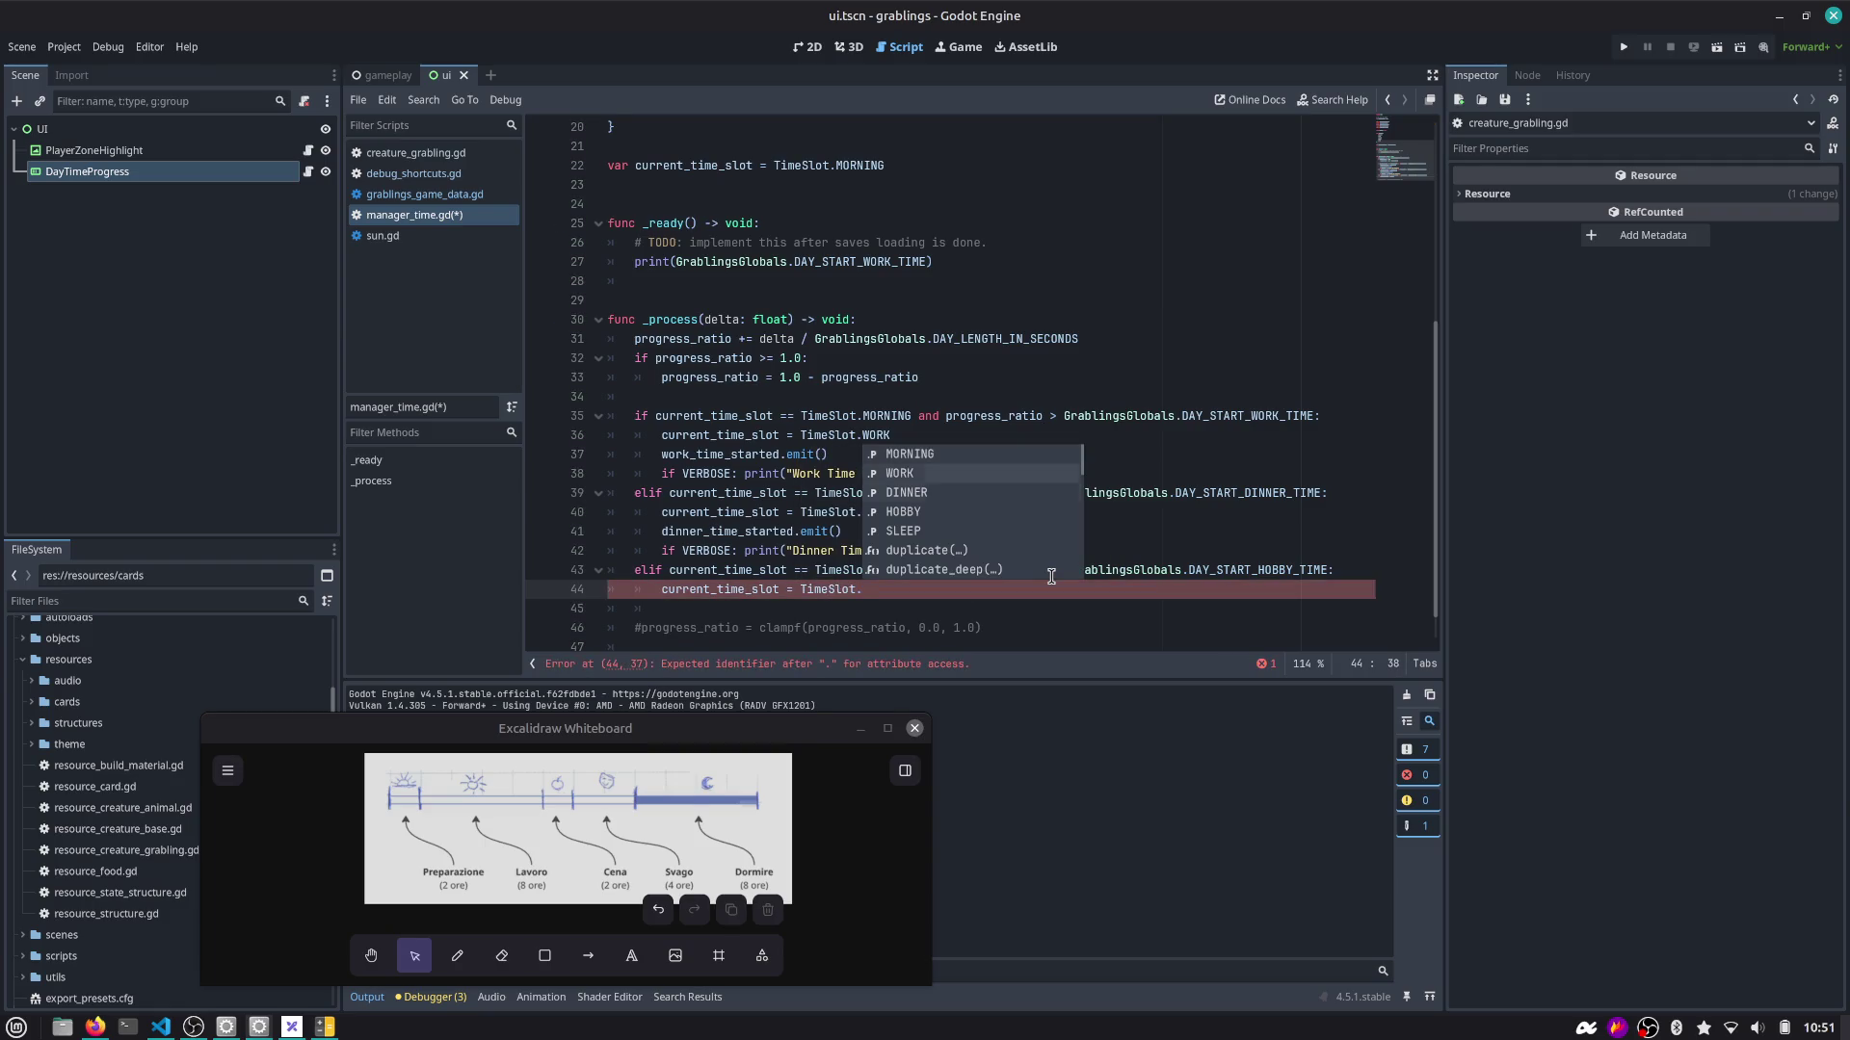
{"action": "key", "text": "Return"}
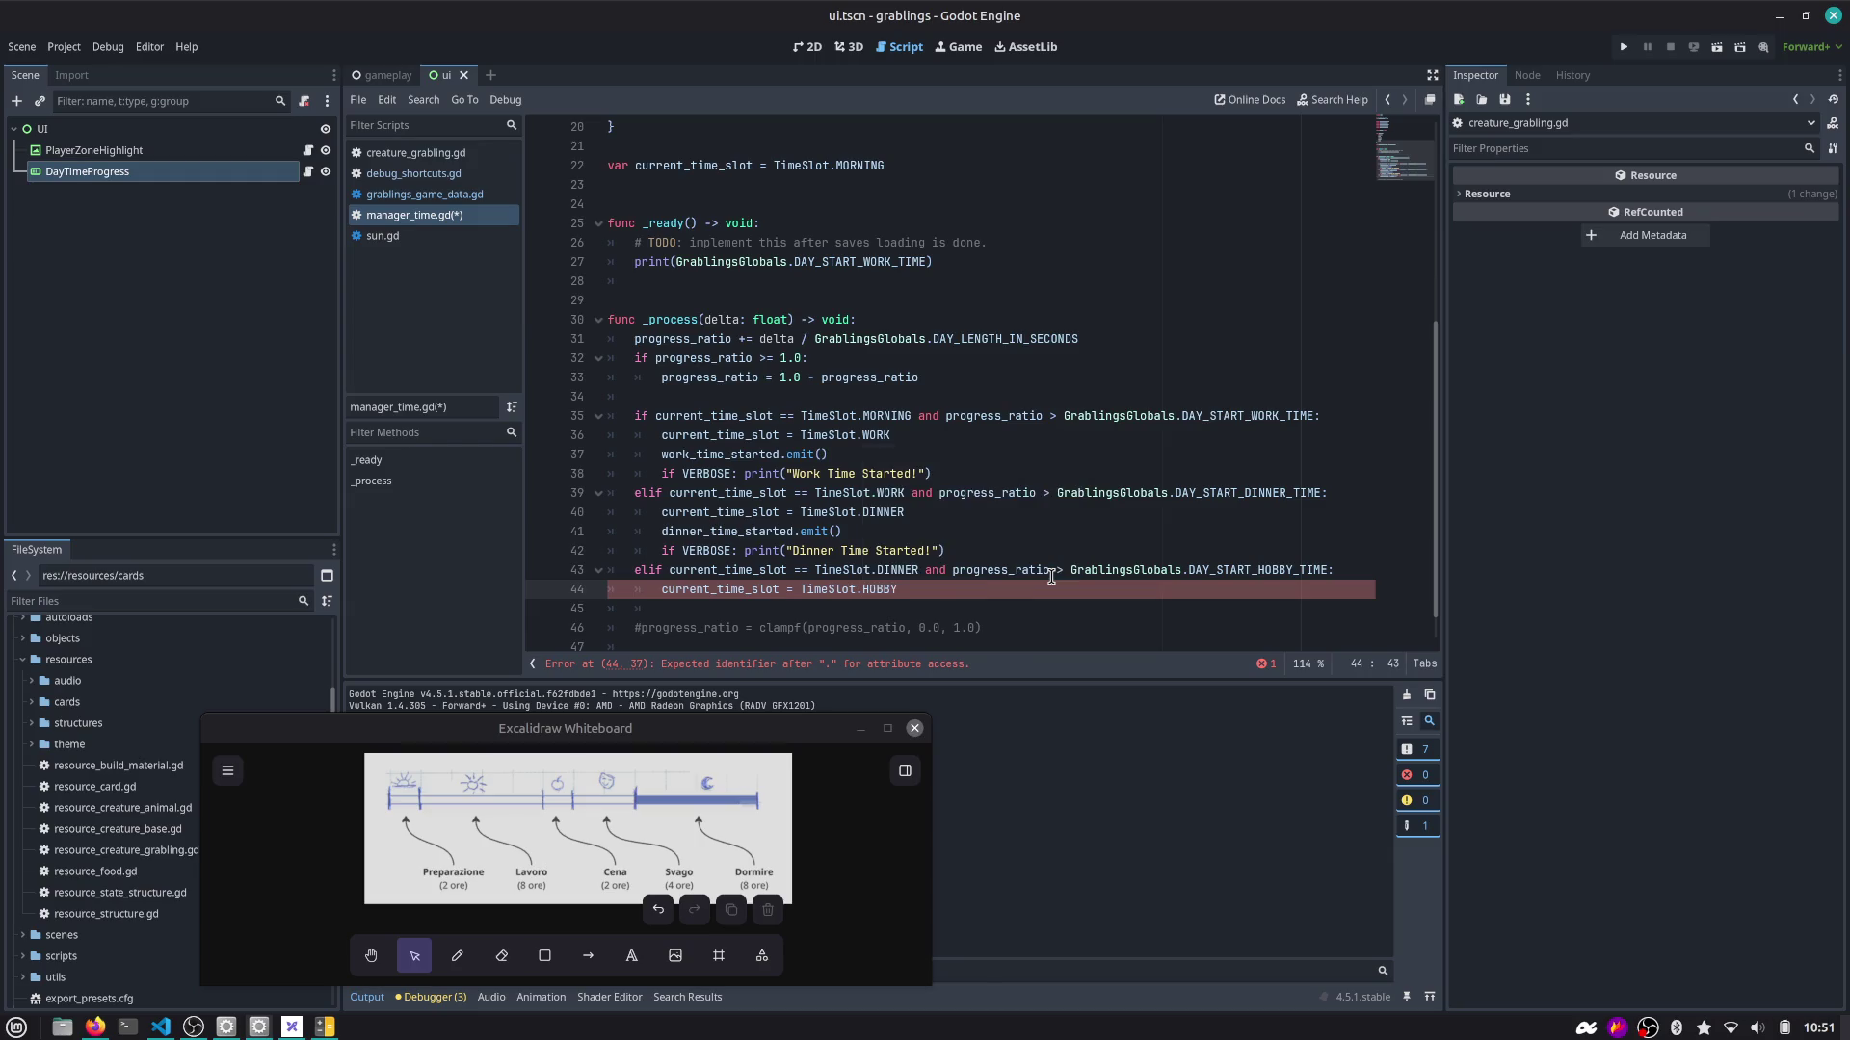
Add hobby_time_started.emit() to the Hobby branch
{"action": "key", "text": "Return"}
{"action": "type", "text": "inne"}
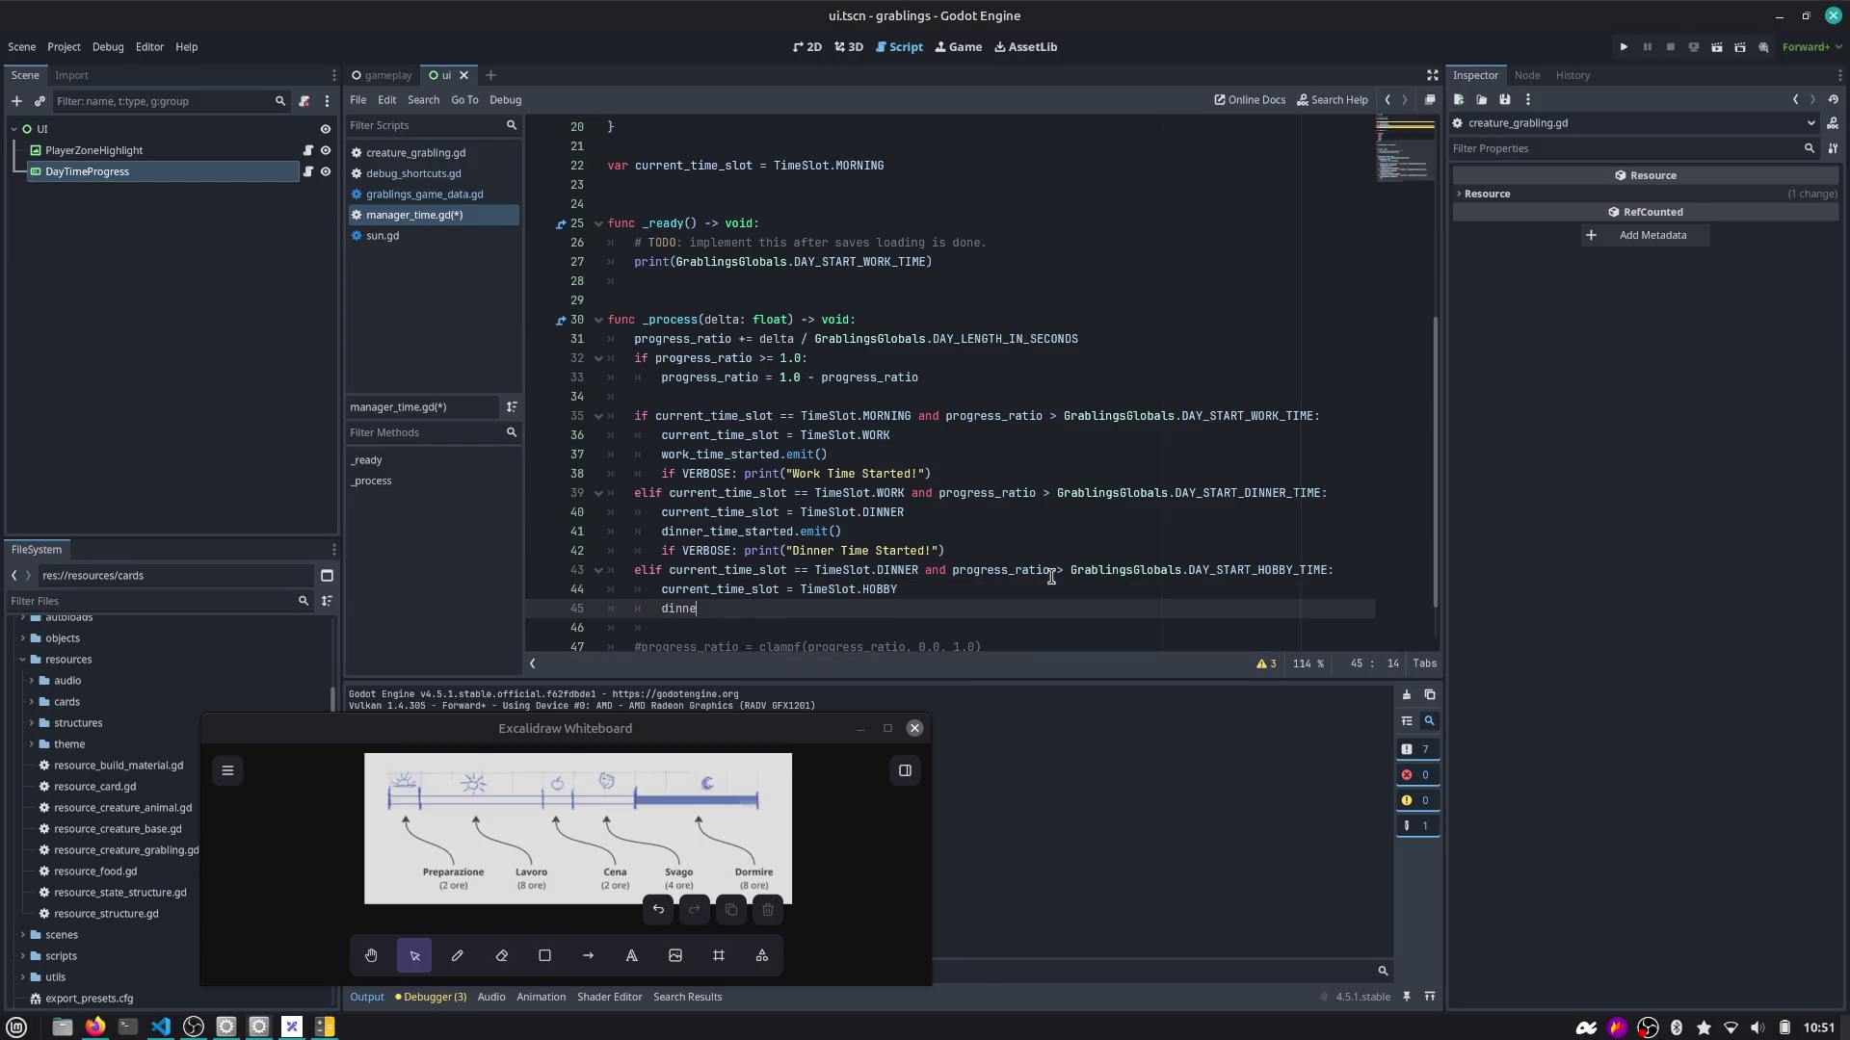
{"action": "key", "text": "BackSpace"}
{"action": "key", "text": "BackSpace"}
{"action": "key", "text": "BackSpace"}
{"action": "type", "text": "hobby"}
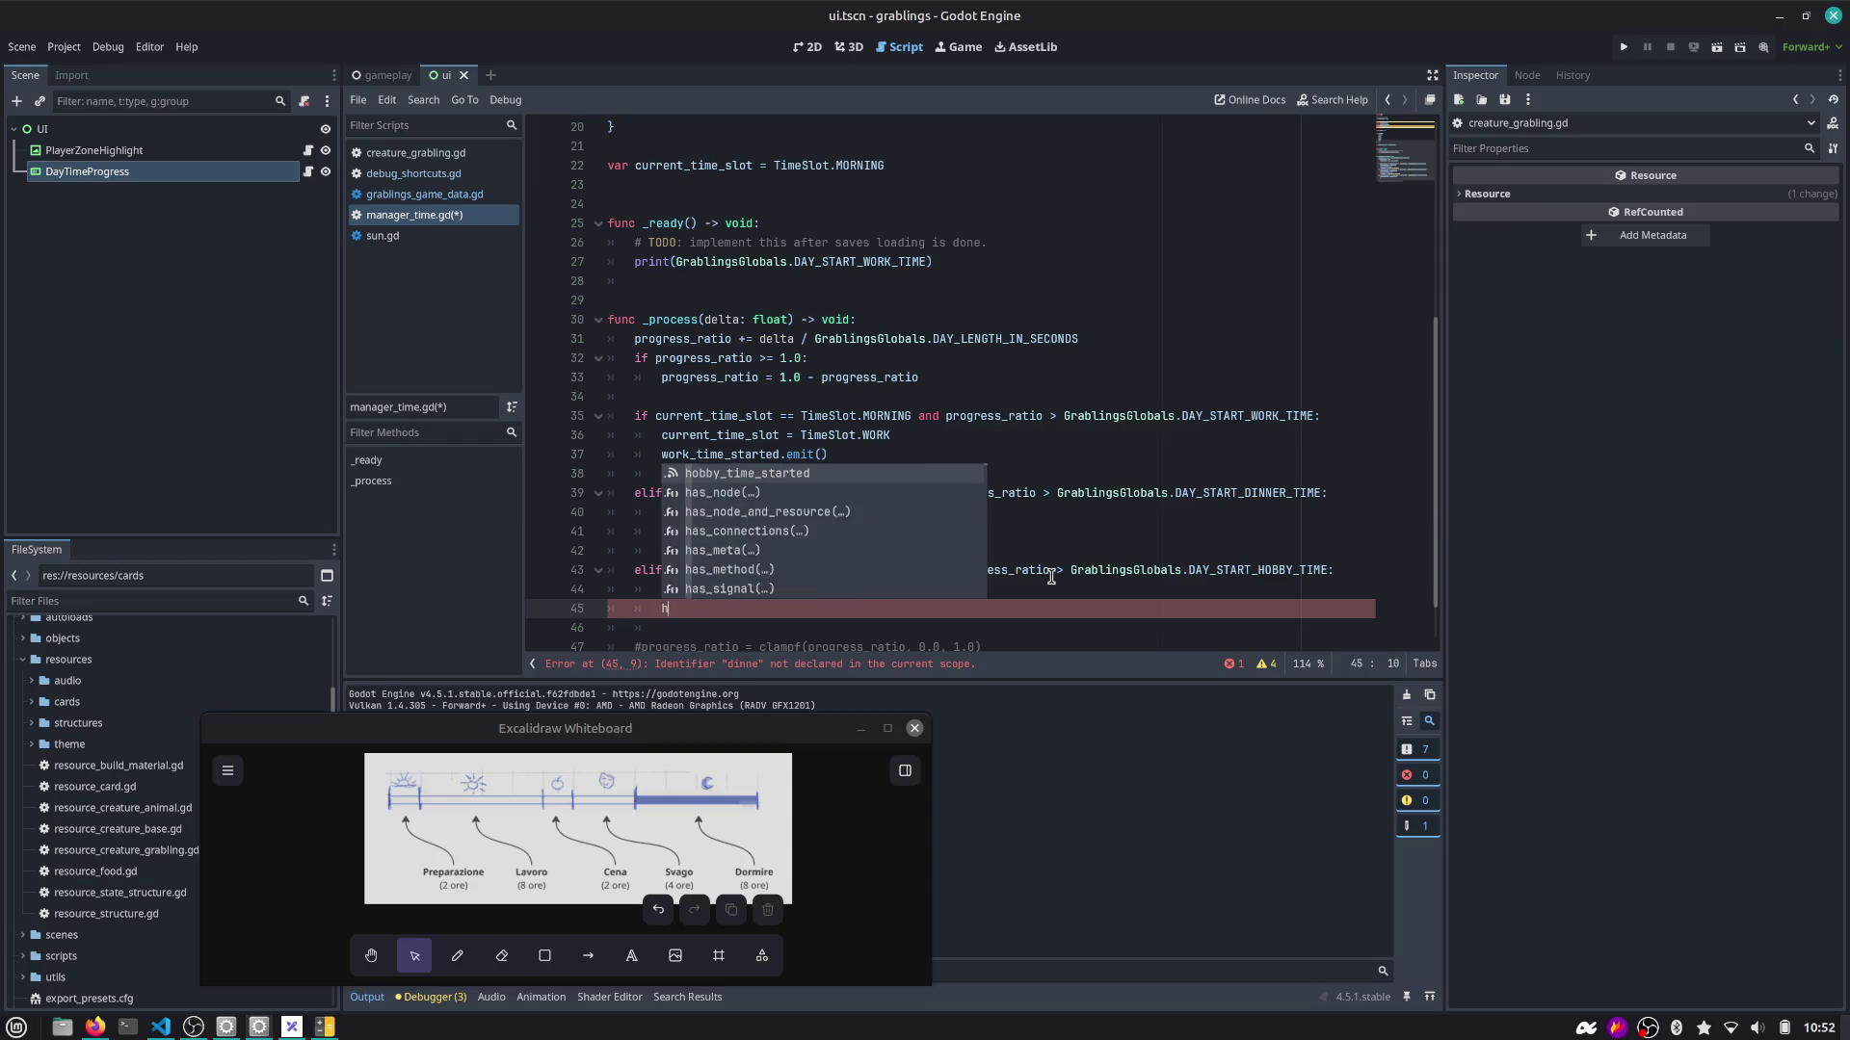
{"action": "key", "text": "Return"}
{"action": "type", "text": ".emit("}
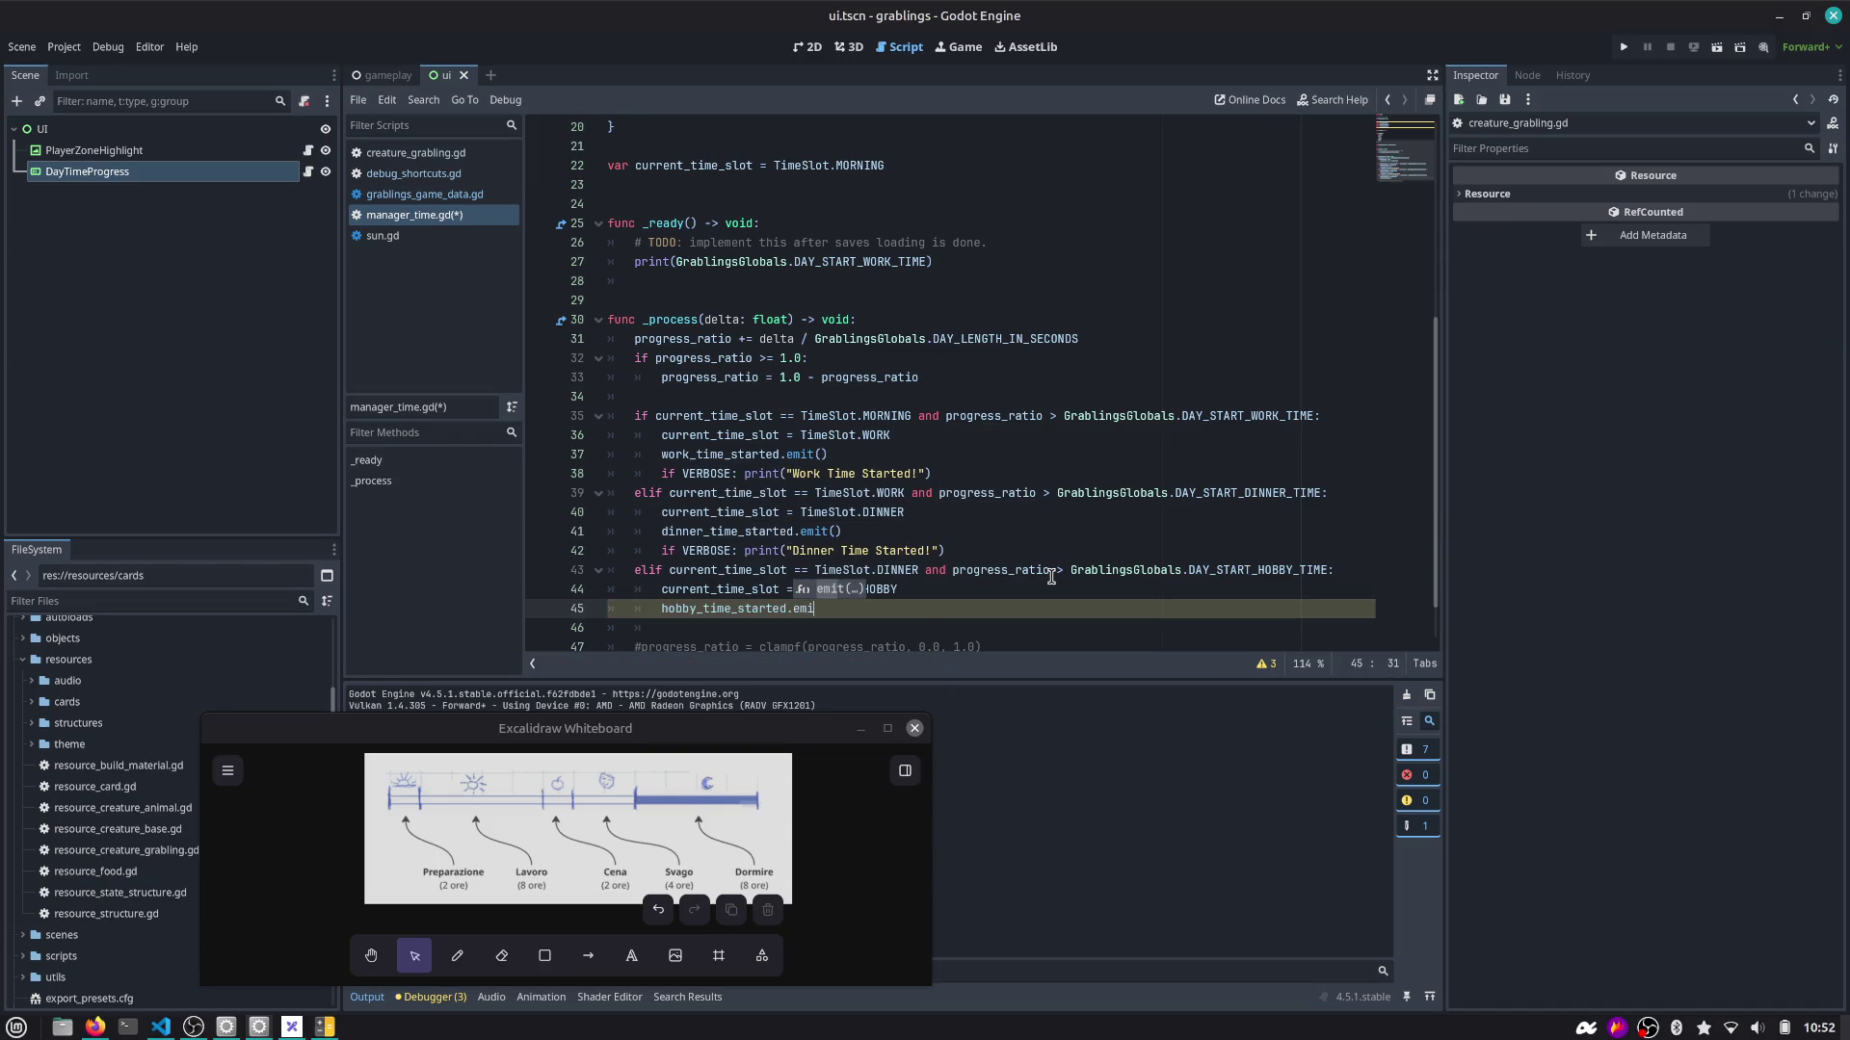
{"action": "key", "text": "Return"}
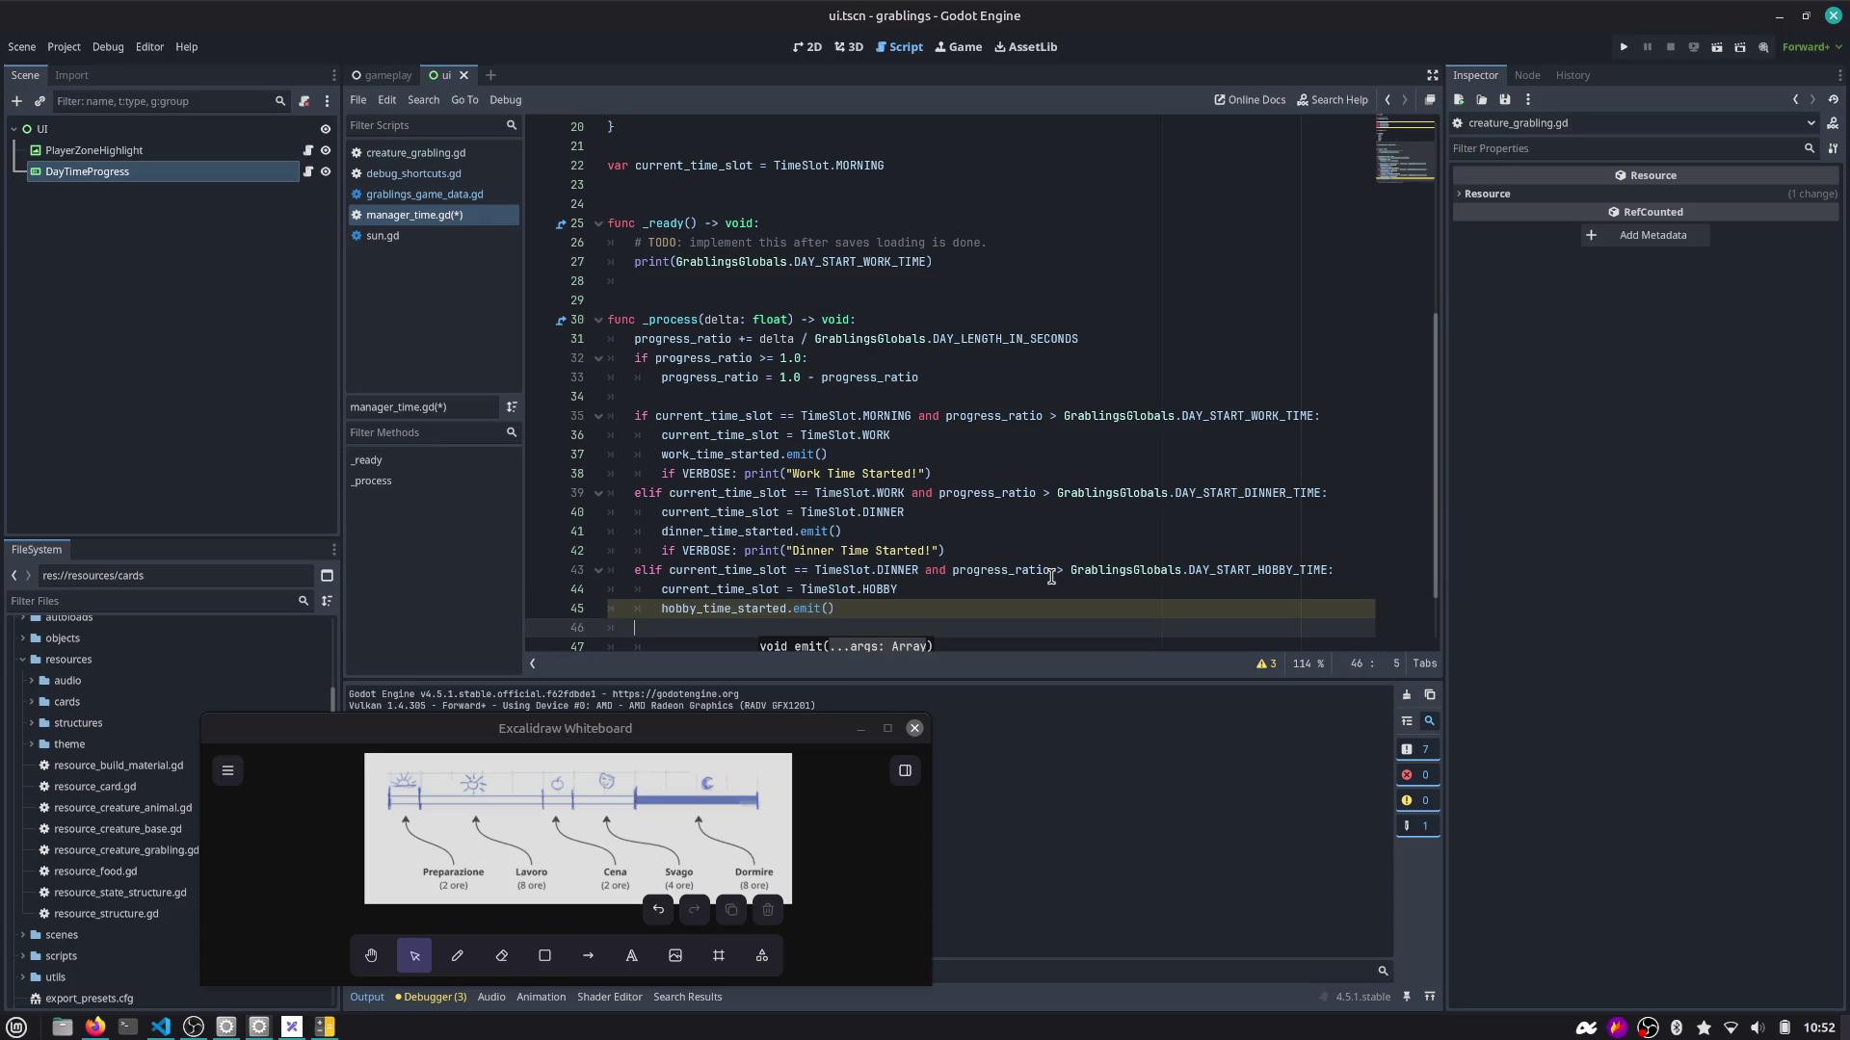
Add an elif checking TimeSlot.HOBBY and progress_ratio past GrablingsGlobals.DAY_START_SLEEP_TIME
{"action": "type", "text": "elif curr"}
{"action": "key", "text": "Return"}
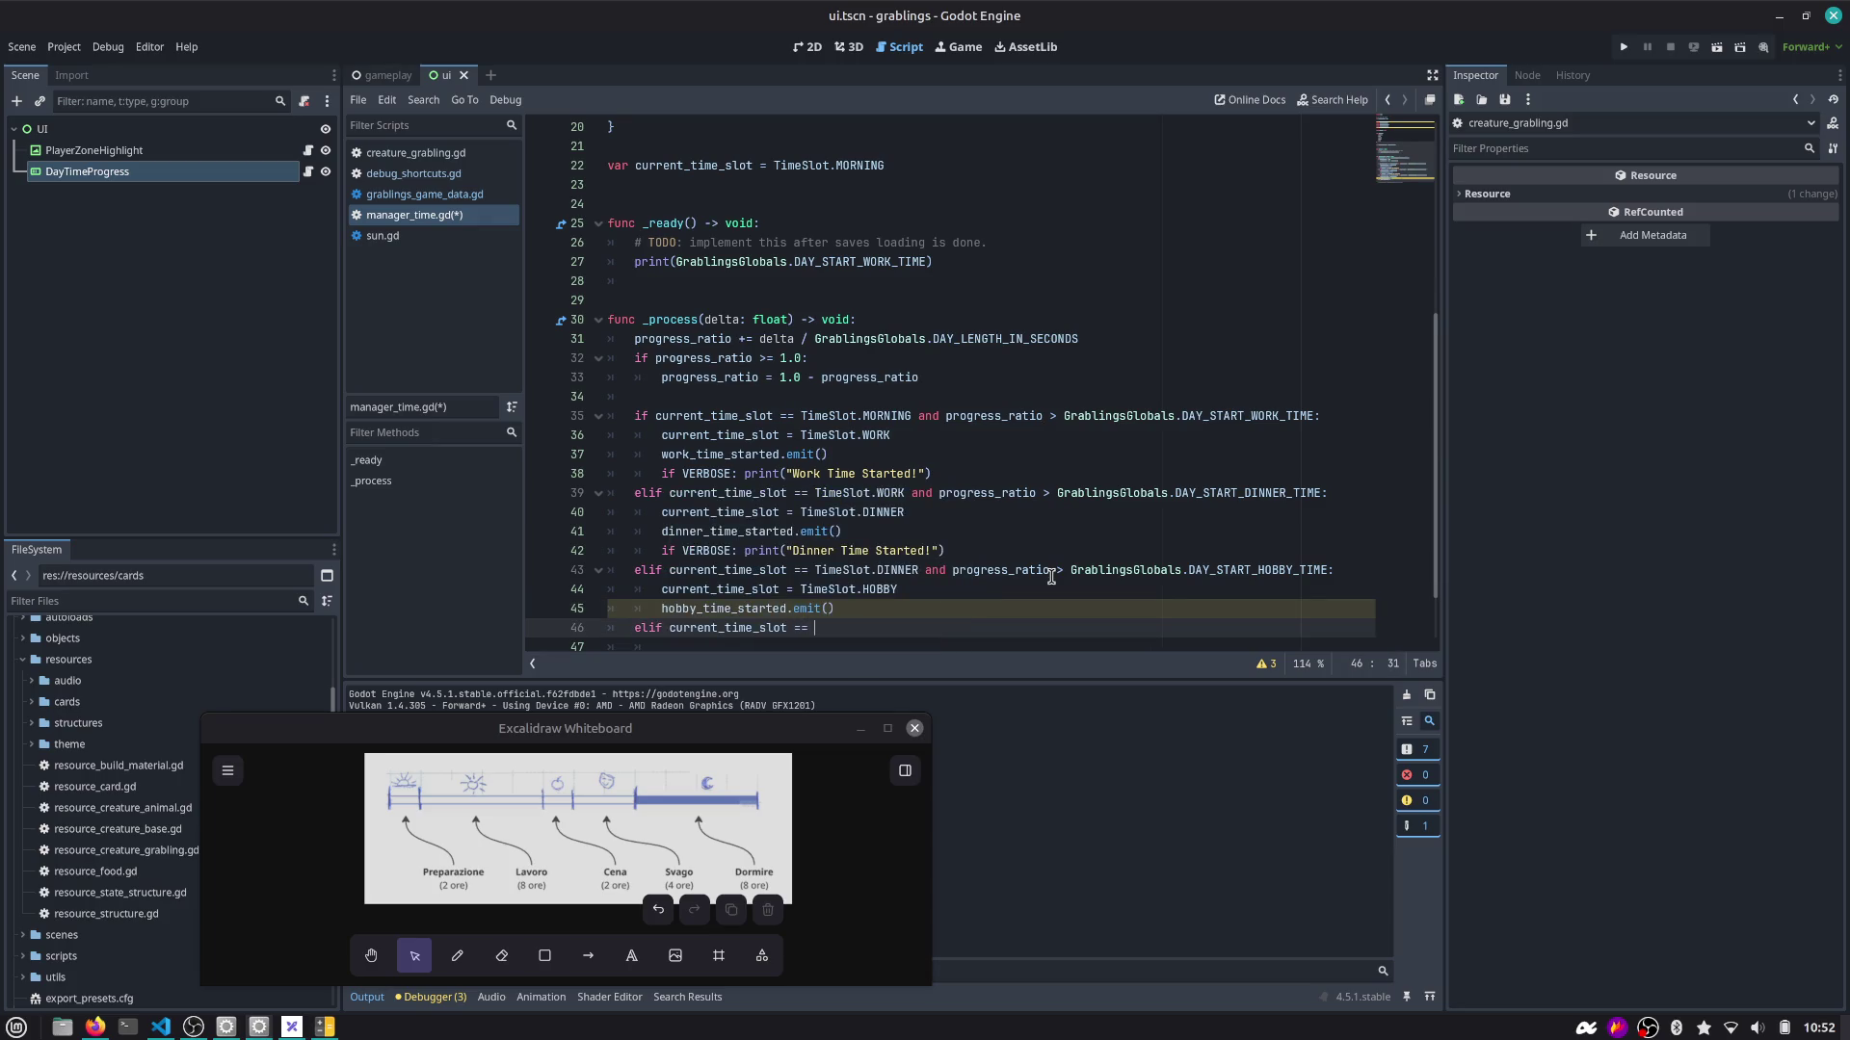
{"action": "type", "text": "Time"}
{"action": "key", "text": "Return"}
{"action": "type", "text": "."}
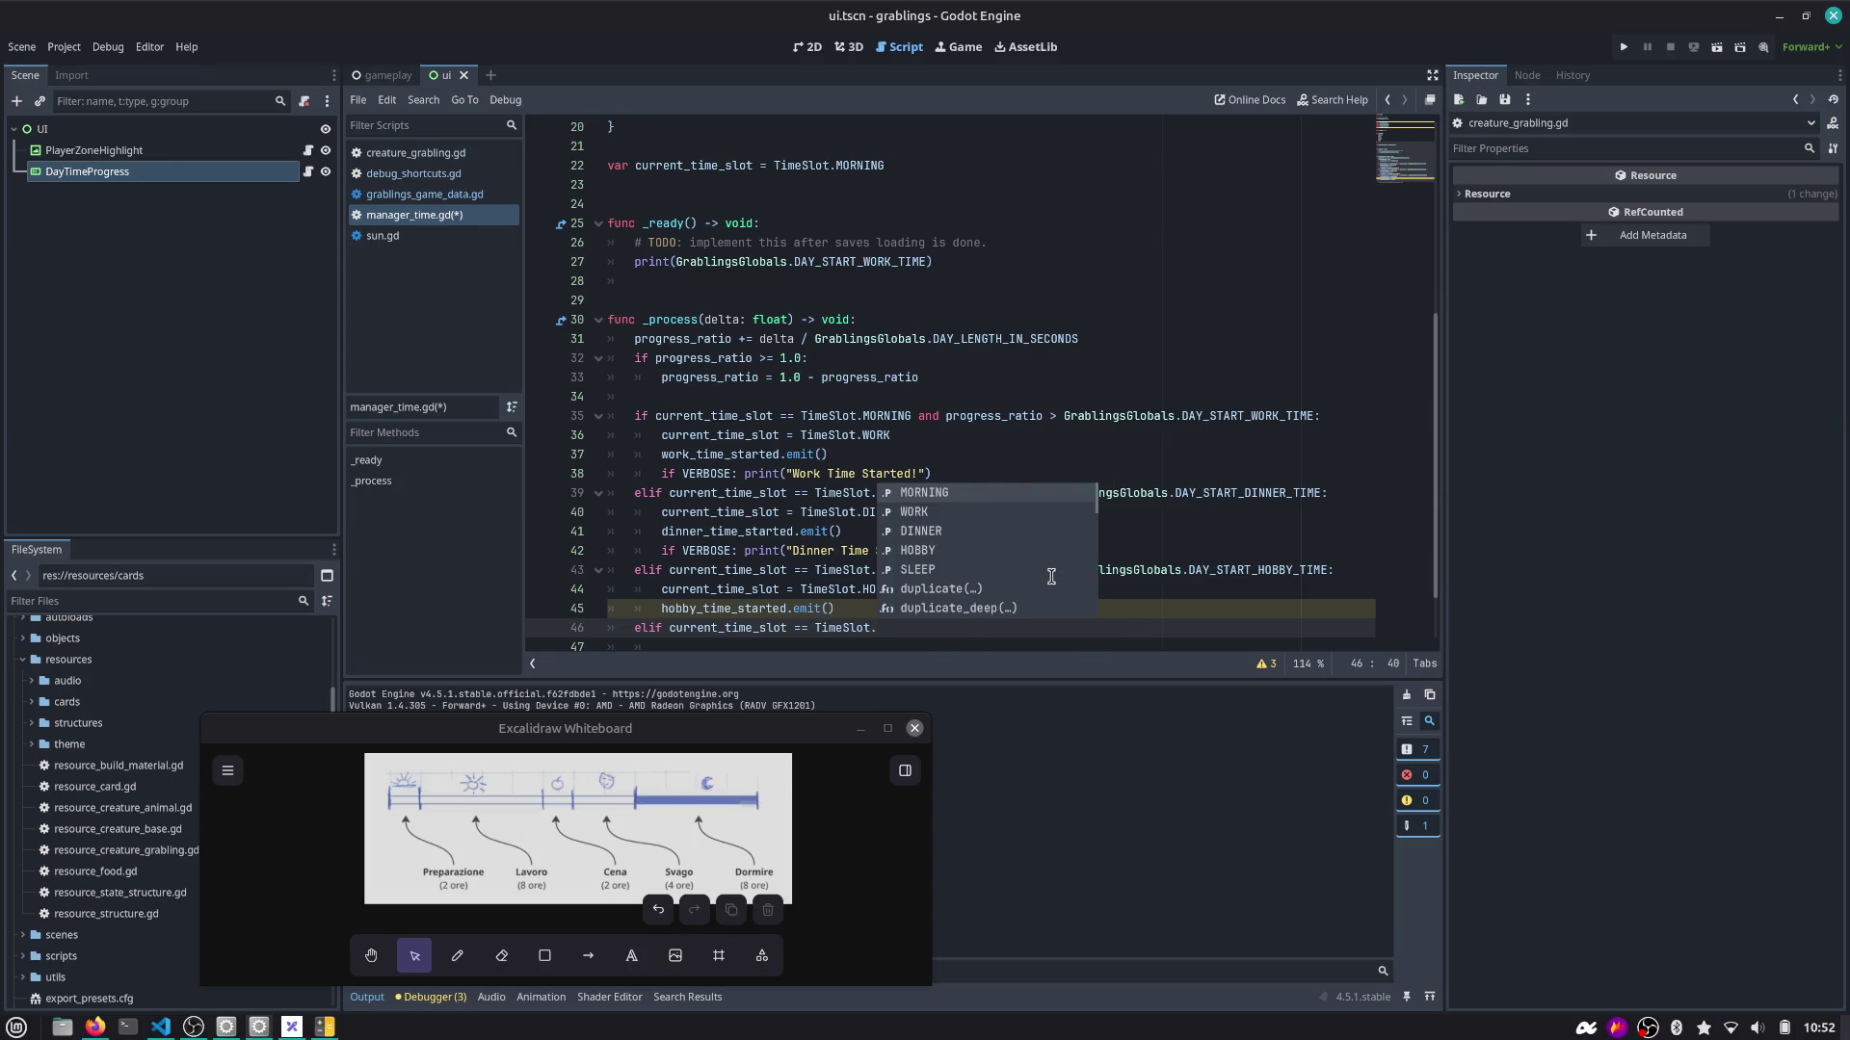
{"action": "type", "text": "HO"}
{"action": "key", "text": "Return"}
{"action": "type", "text": "pro"}
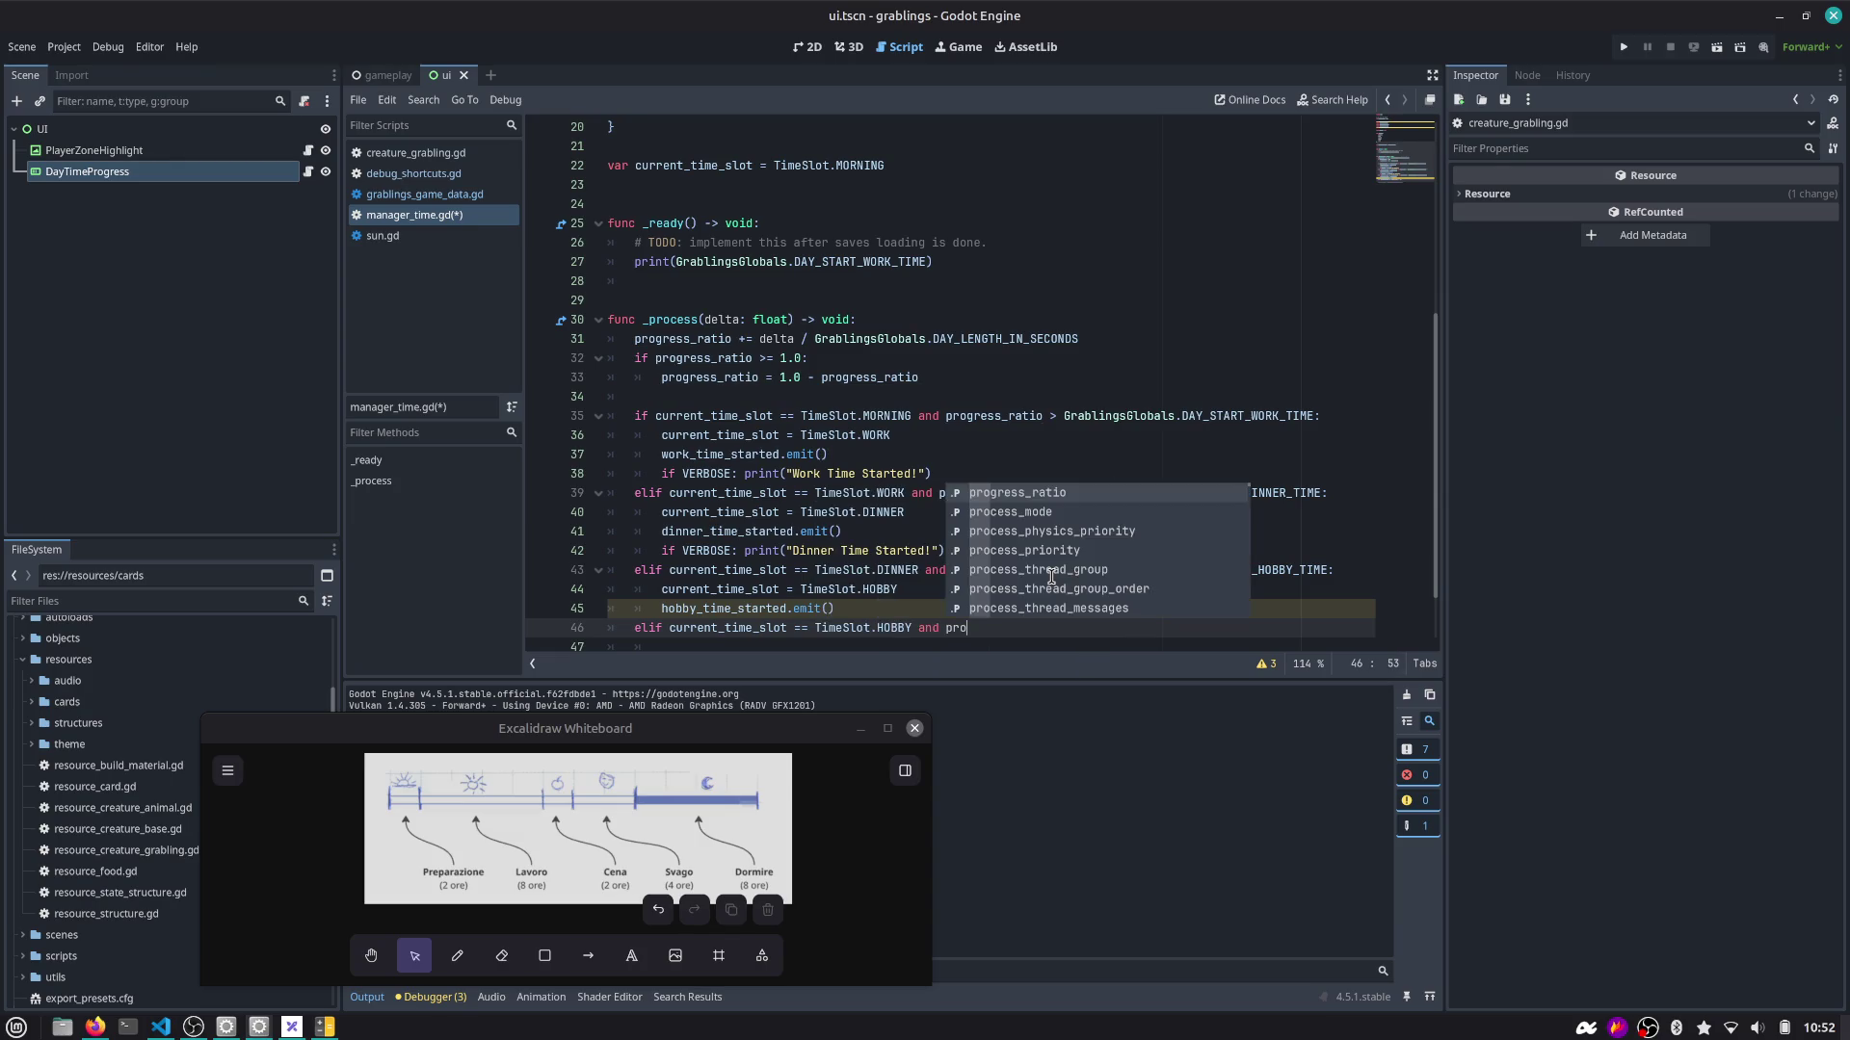
{"action": "key", "text": "Return"}
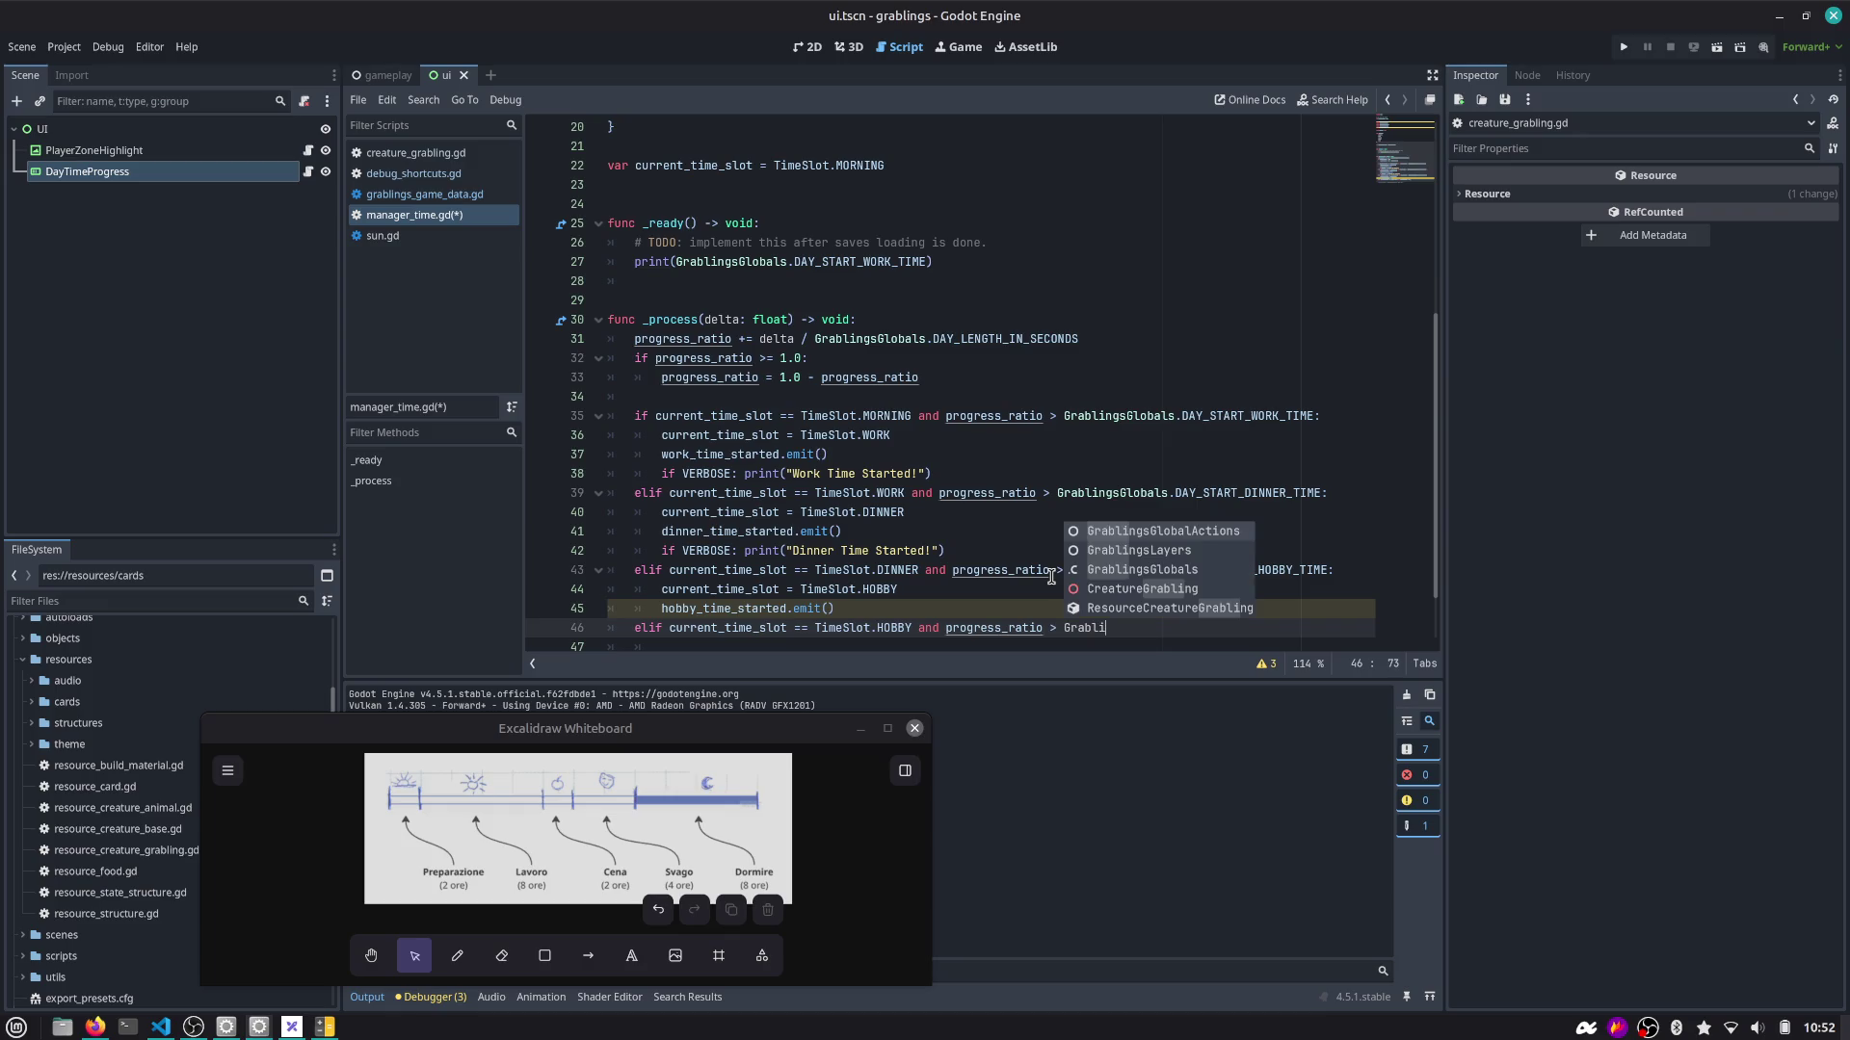
{"action": "key", "text": "Return"}
{"action": "type", "text": "."}
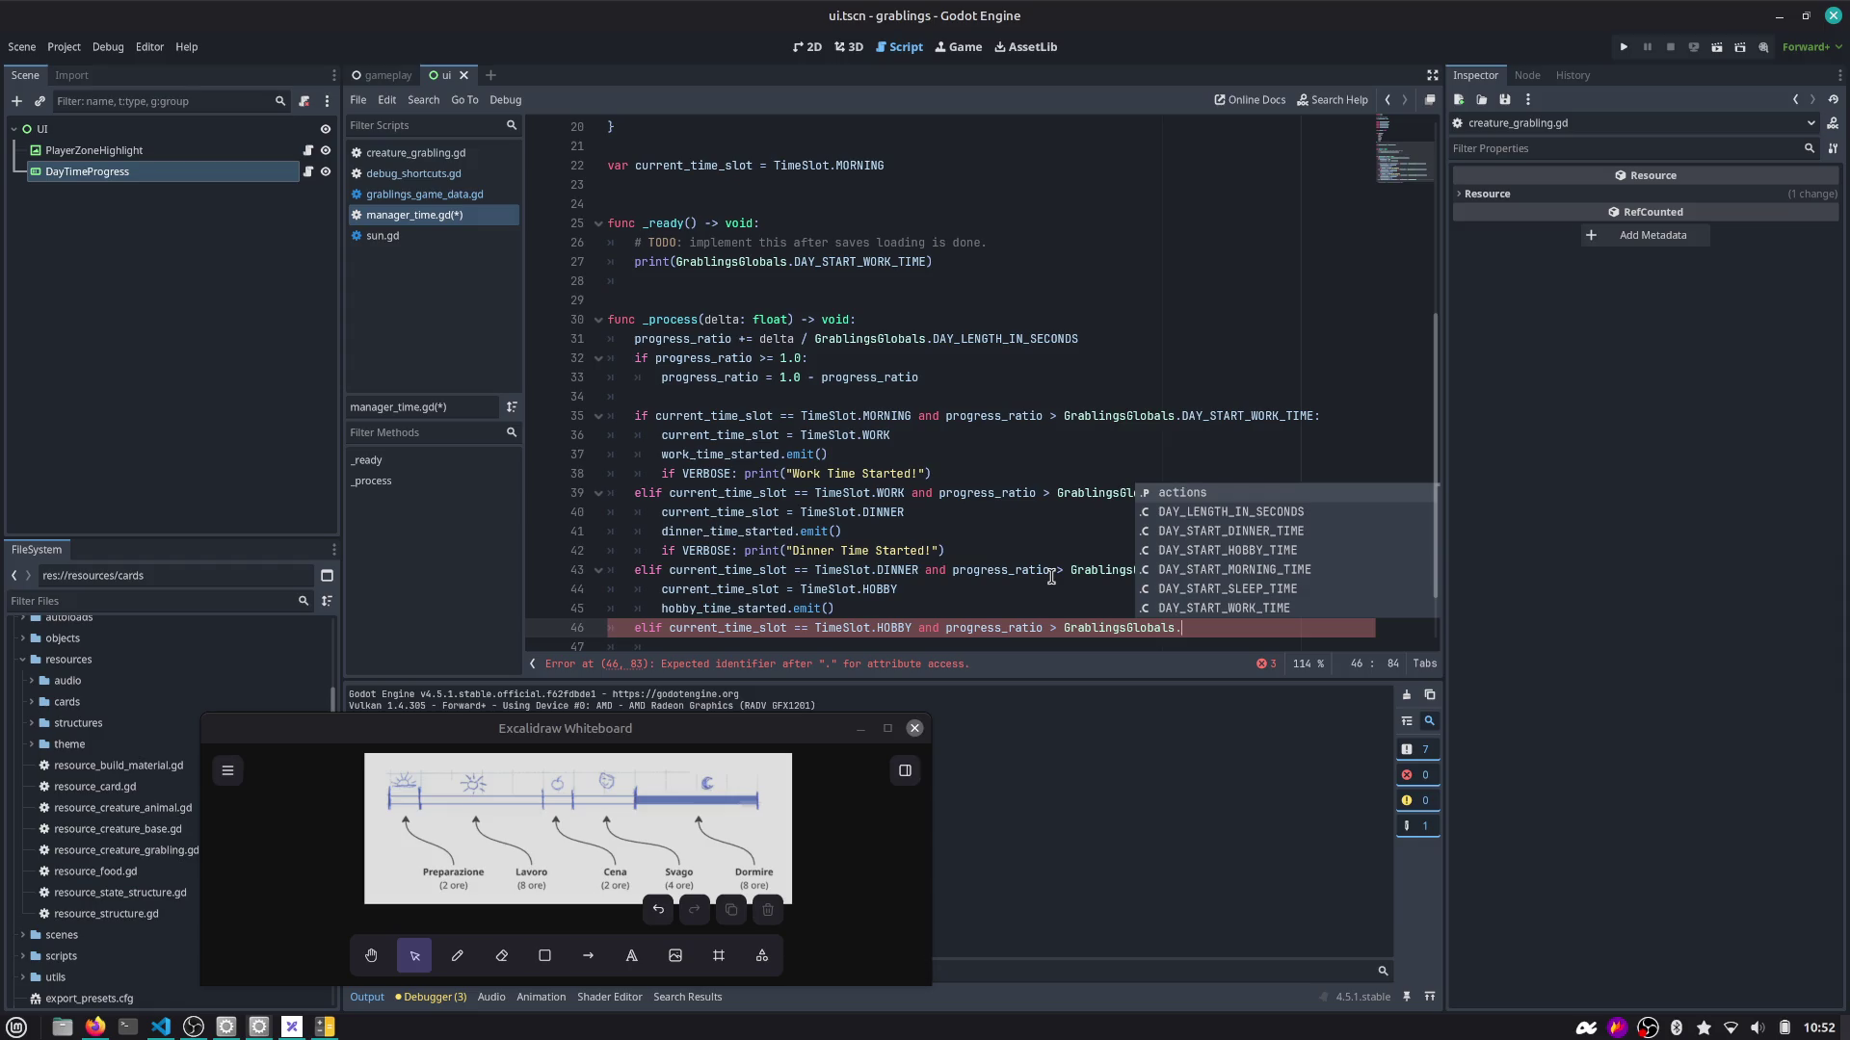
{"action": "key", "text": "Down"}
{"action": "key", "text": "Down"}
{"action": "key", "text": "Down"}
{"action": "key", "text": "Down"}
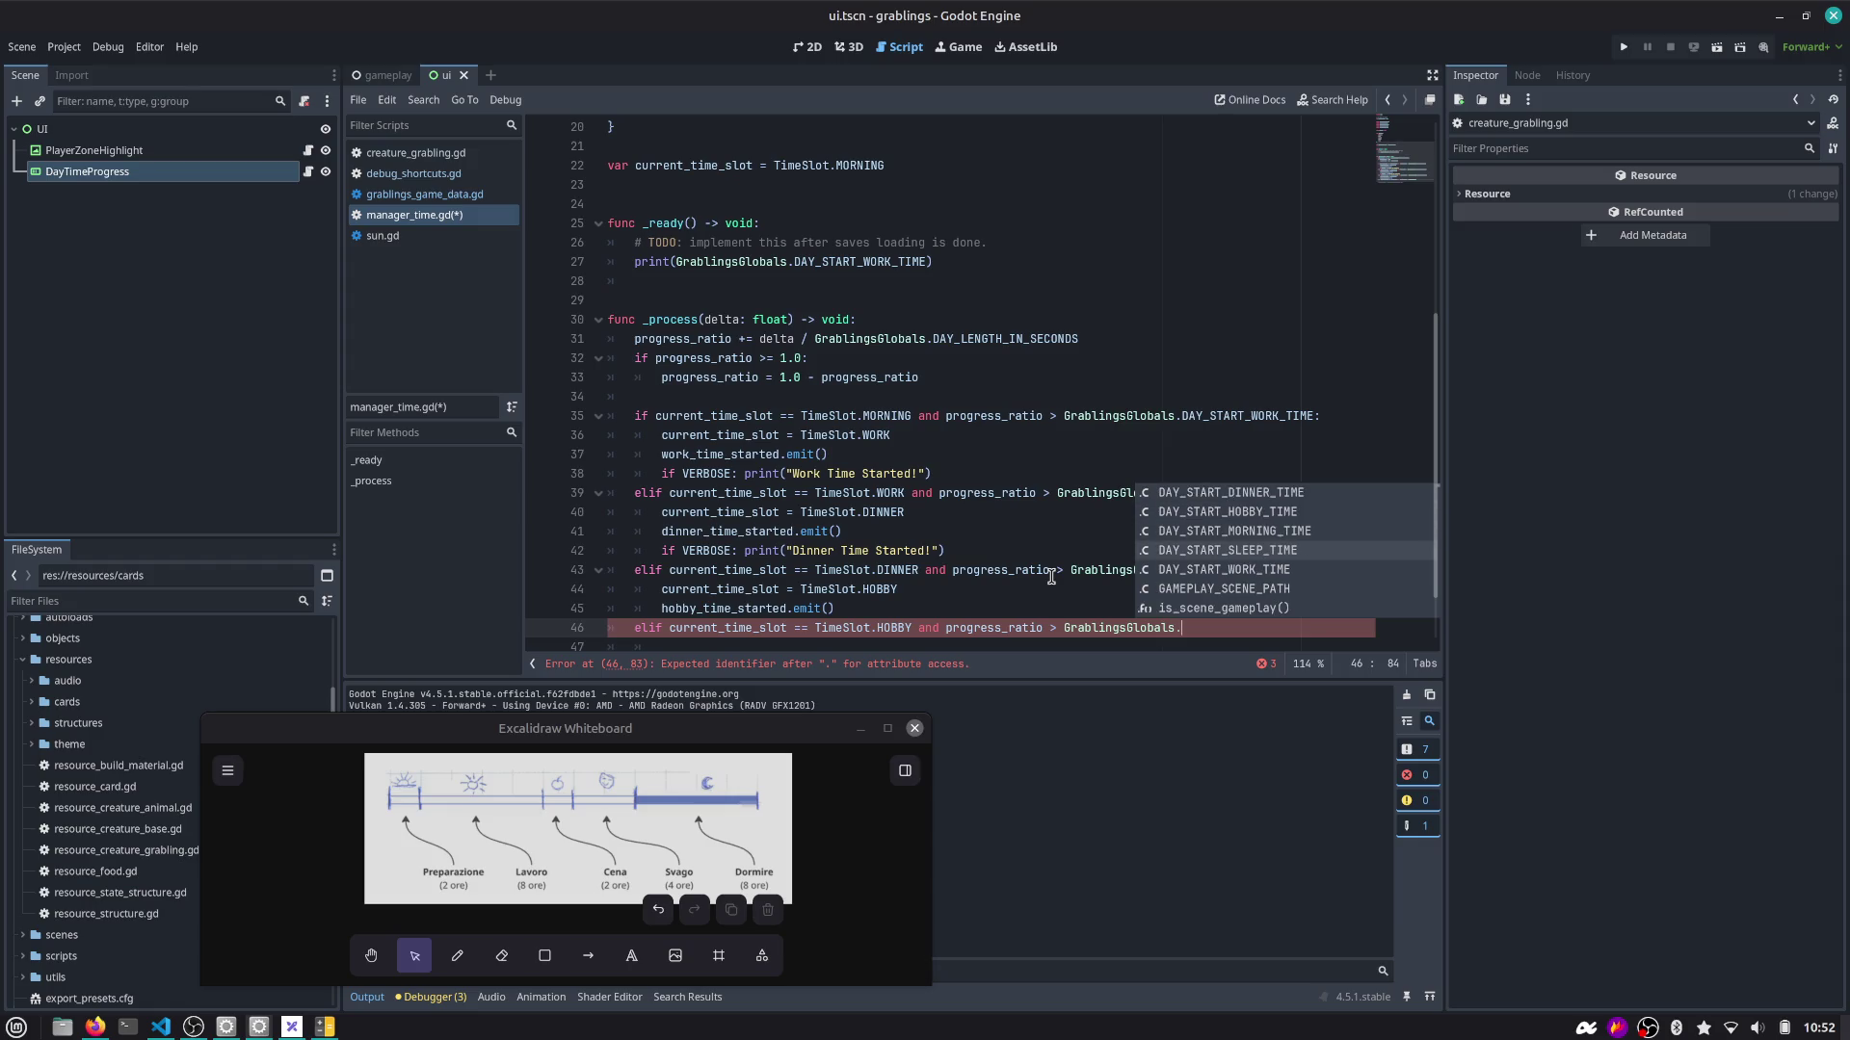
{"action": "key", "text": "Return"}
{"action": "type", "text": ":"}
{"action": "key", "text": "Return"}
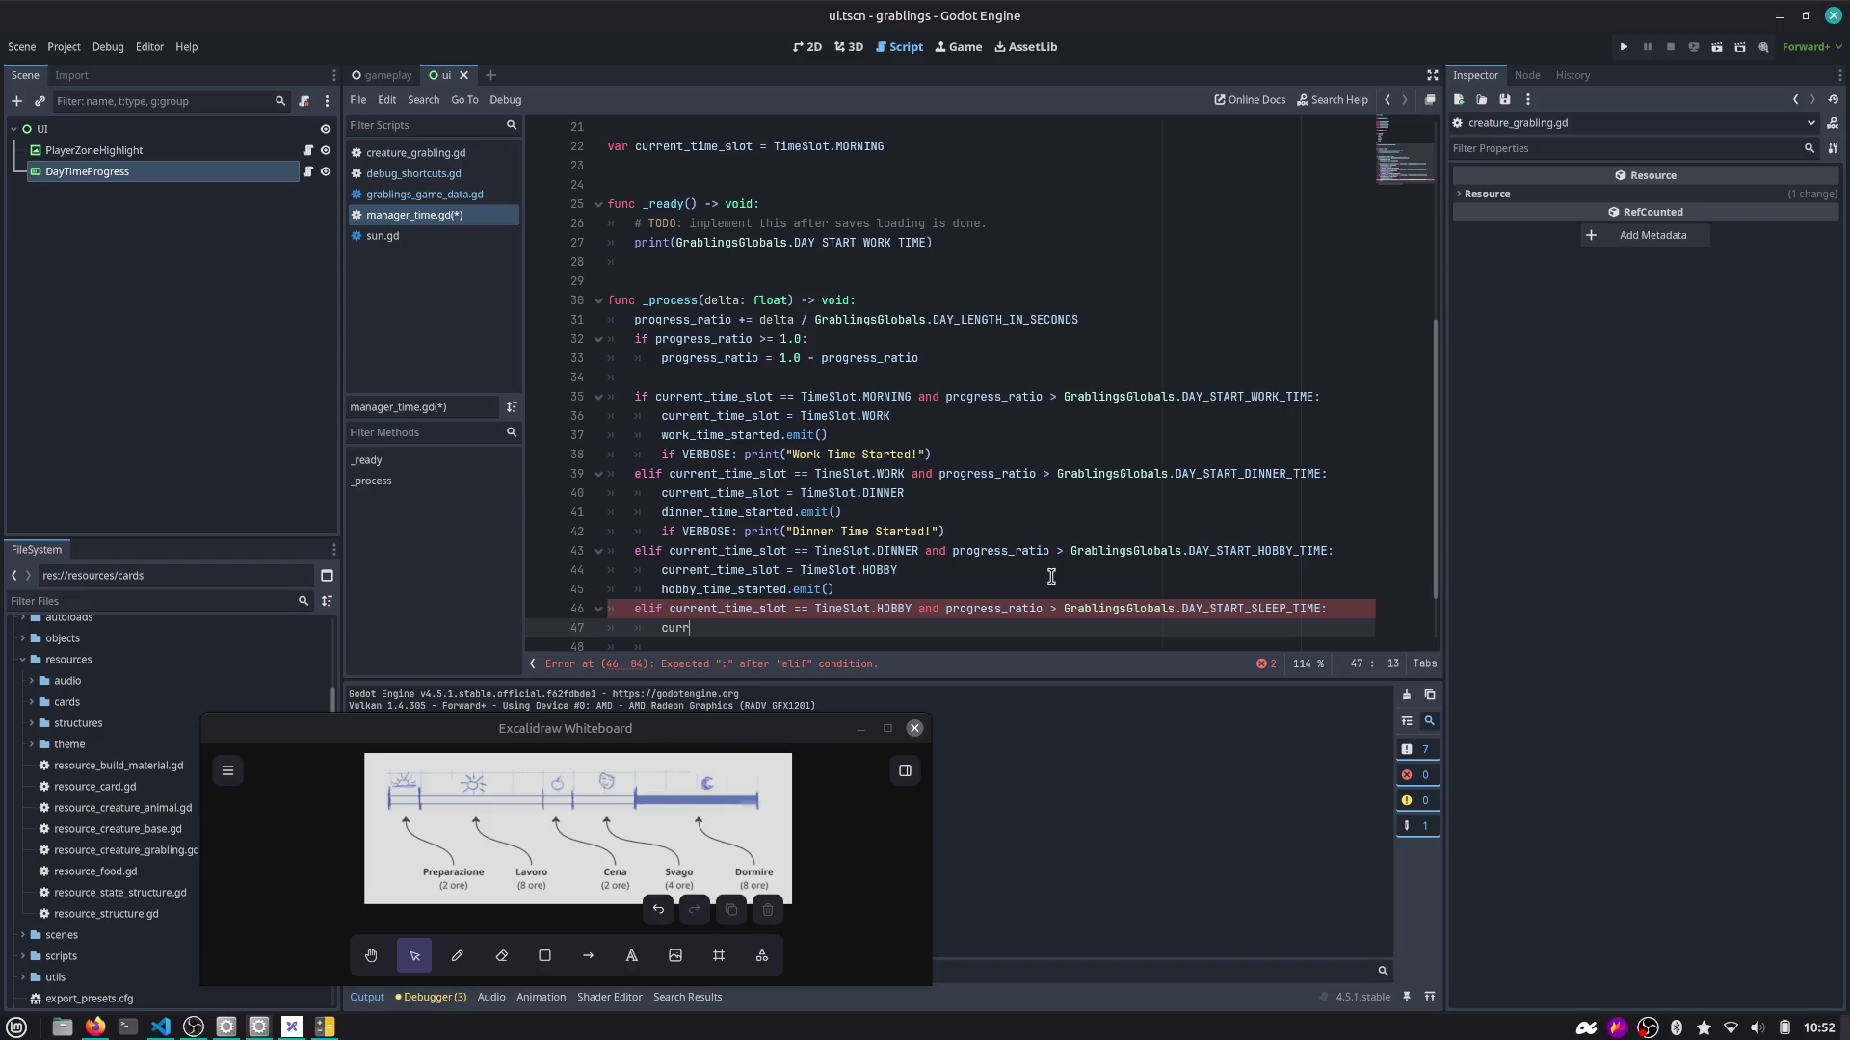
Set current_time_slot to TimeSlot.SLEEP in the new branch and save
{"action": "type", "text": "curr"}
{"action": "key", "text": "Return"}
{"action": "type", "text": "= Time"}
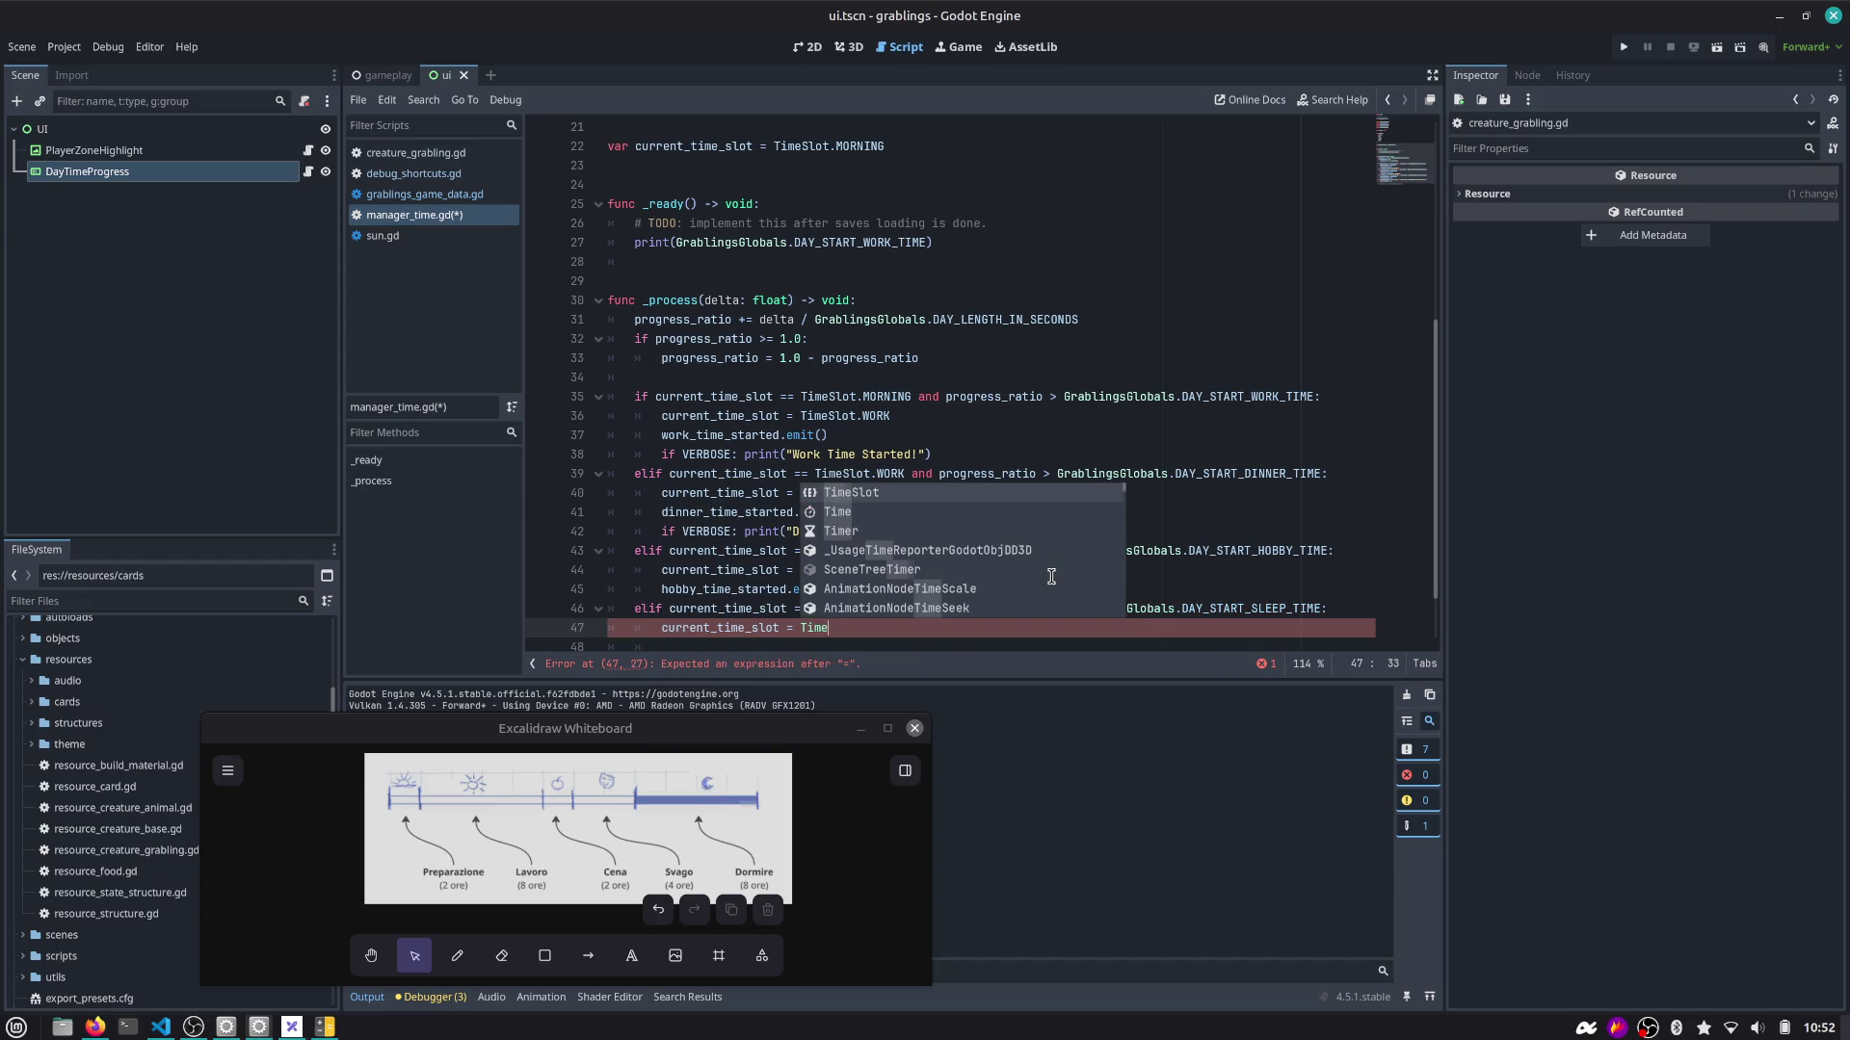
{"action": "key", "text": "Return"}
{"action": "type", "text": "SLEEP"}
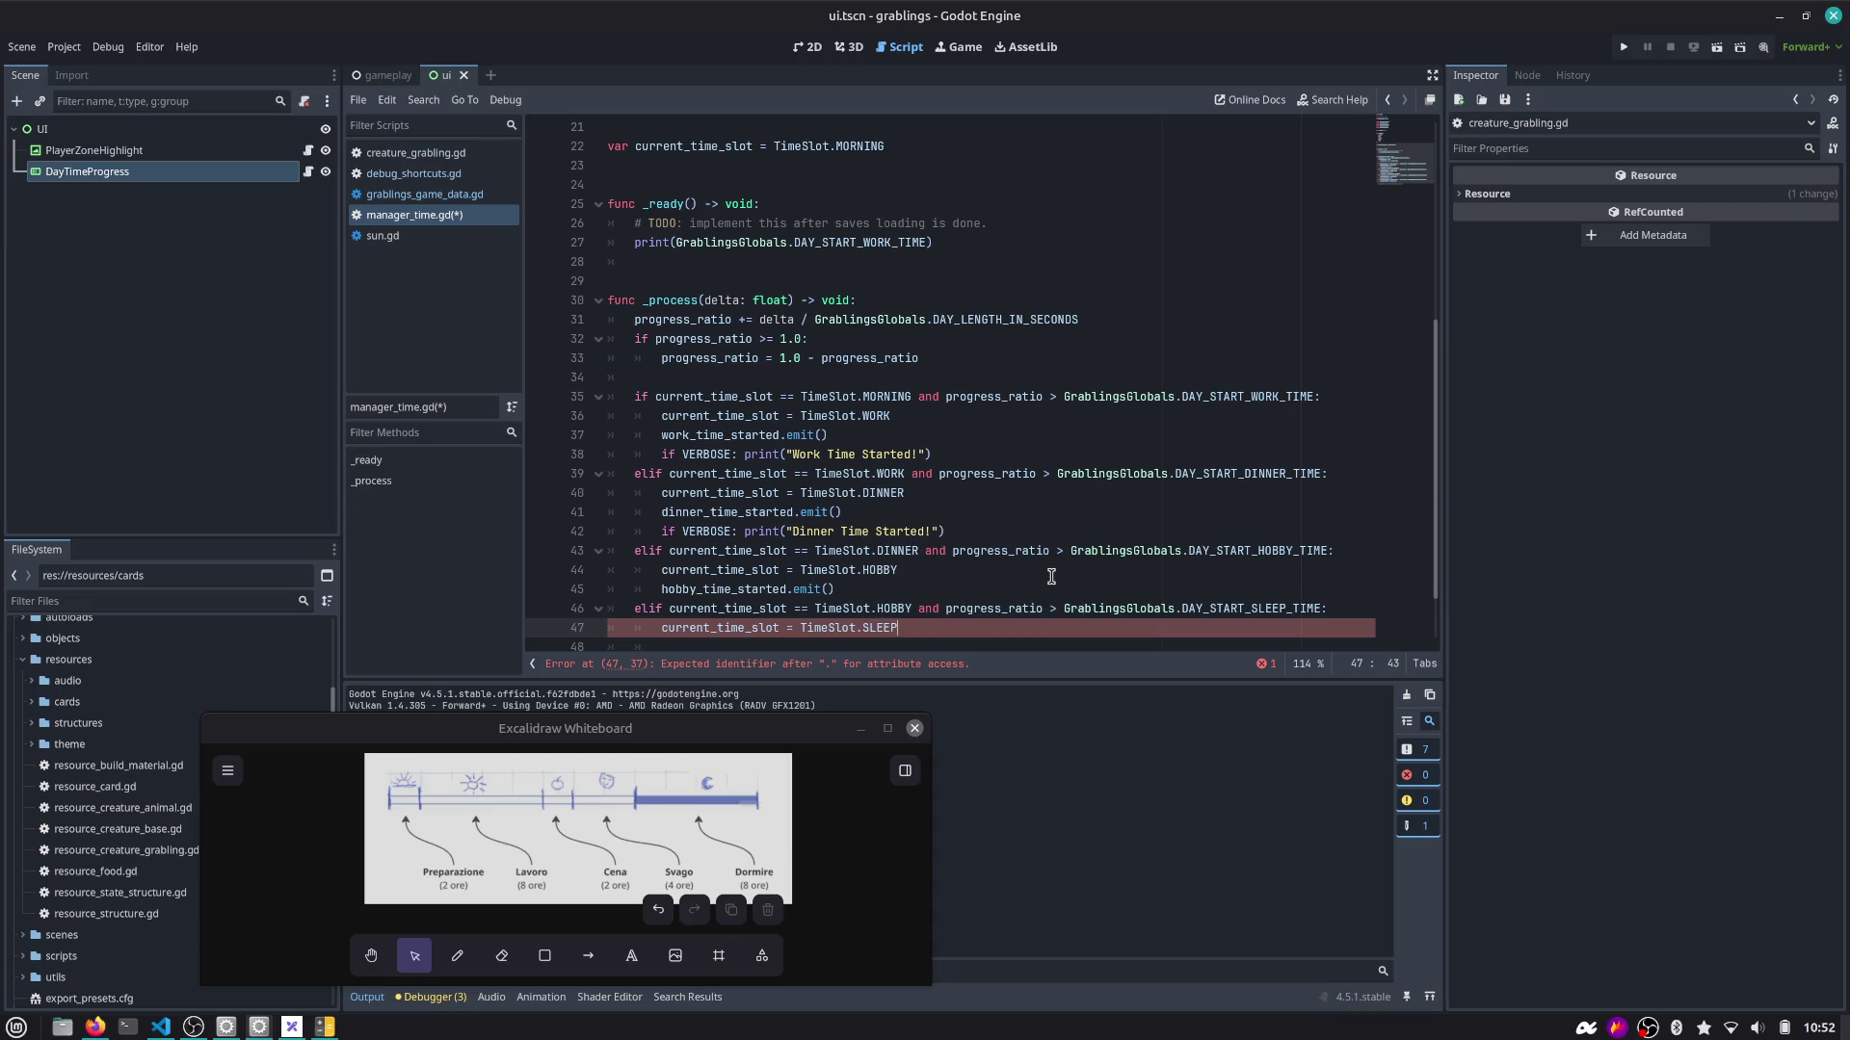
{"action": "key", "text": "Return"}
{"action": "key", "text": "ctrl+s"}
{"action": "scroll", "coordinate": [1051, 576], "scroll_direction": "down", "scroll_amount": 1}
{"action": "key", "text": "Return"}
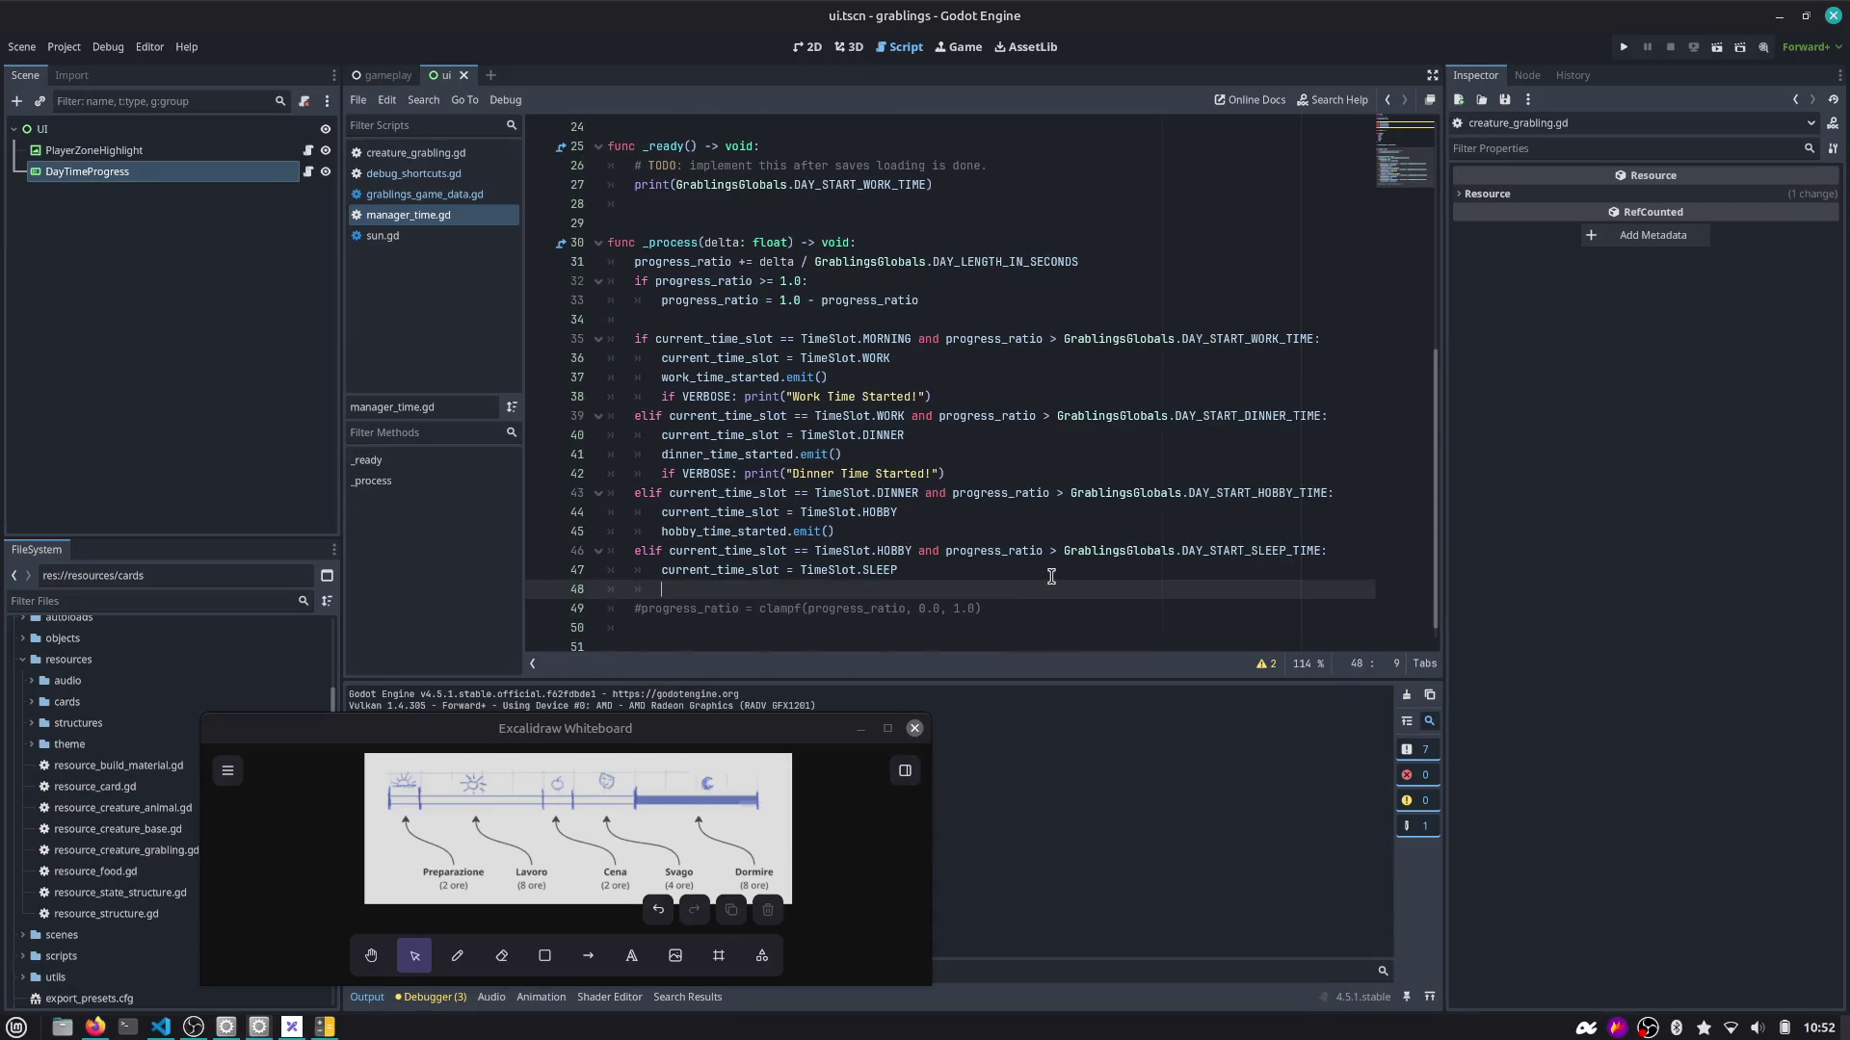
{"action": "scroll", "coordinate": [717, 368], "scroll_direction": "up", "scroll_amount": 5}
{"action": "scroll", "coordinate": [713, 385], "scroll_direction": "down", "scroll_amount": 5}
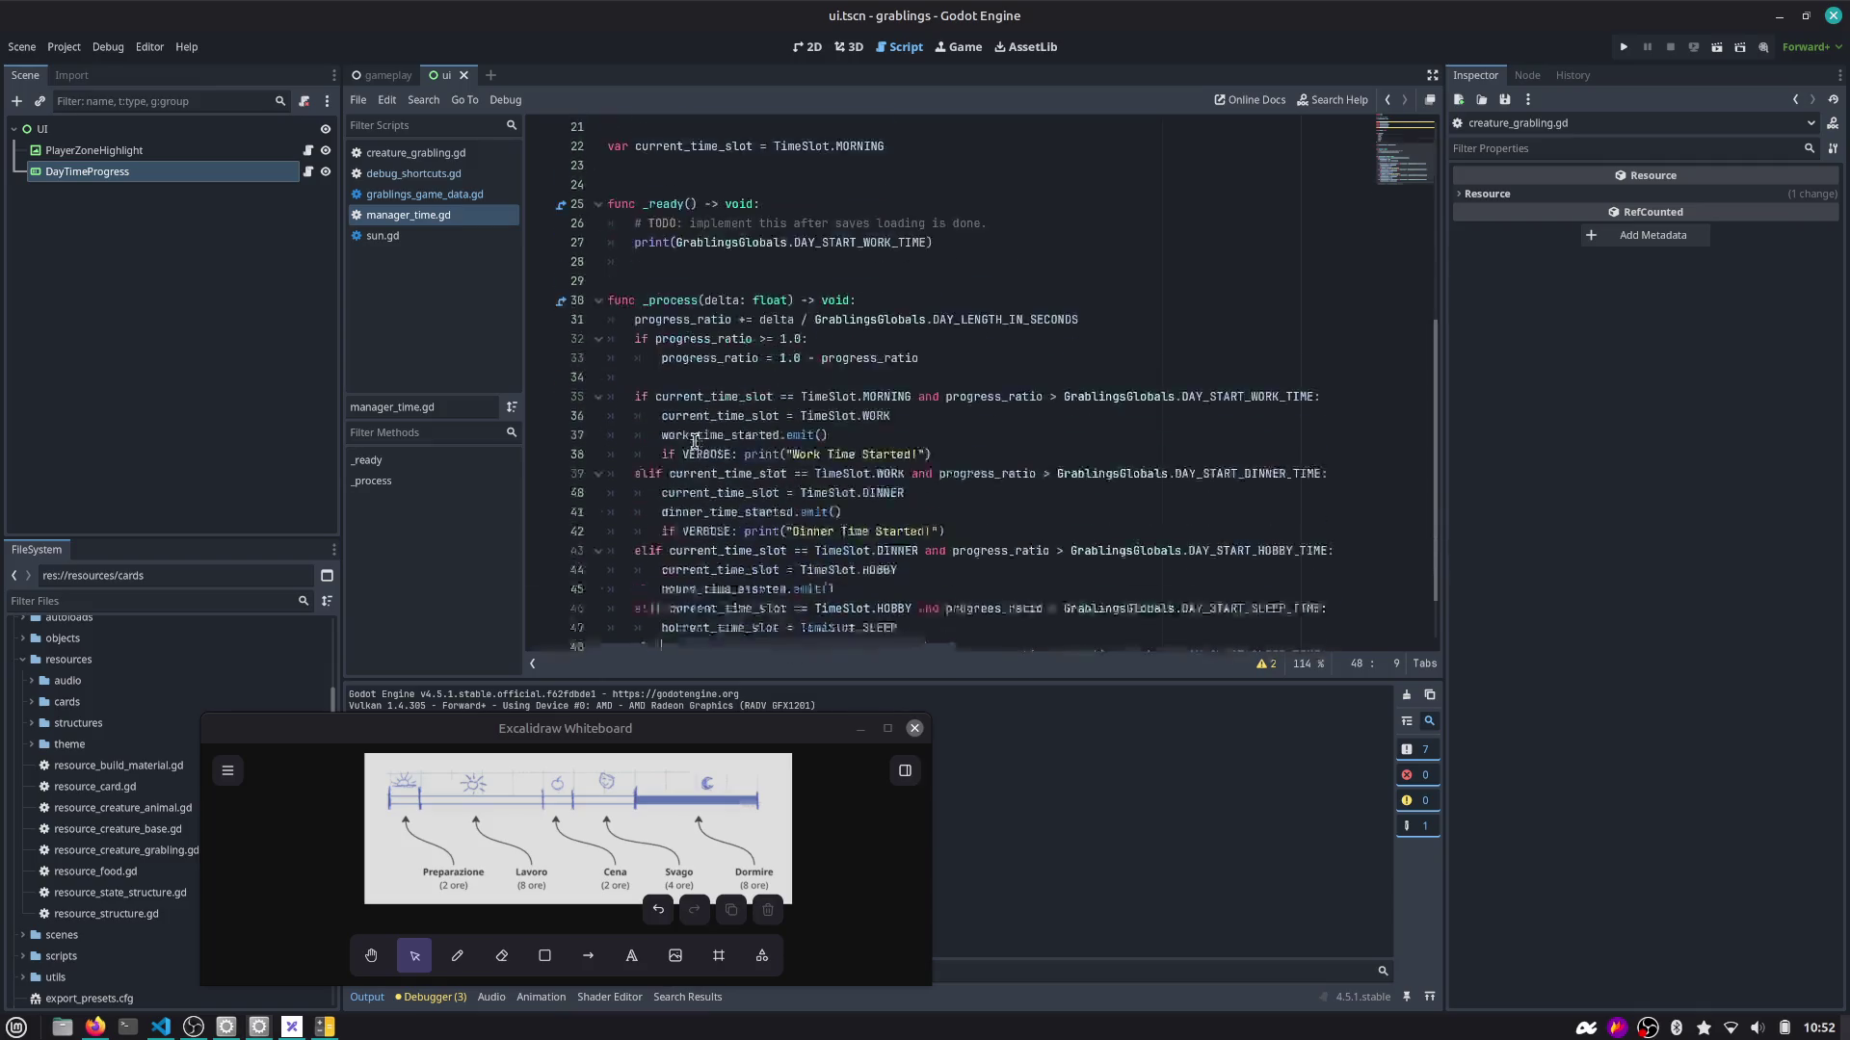
Copy the Work Time Started print into both branches as Hobby and Sleep messages, then save
{"action": "left_click", "coordinate": [976, 396]}
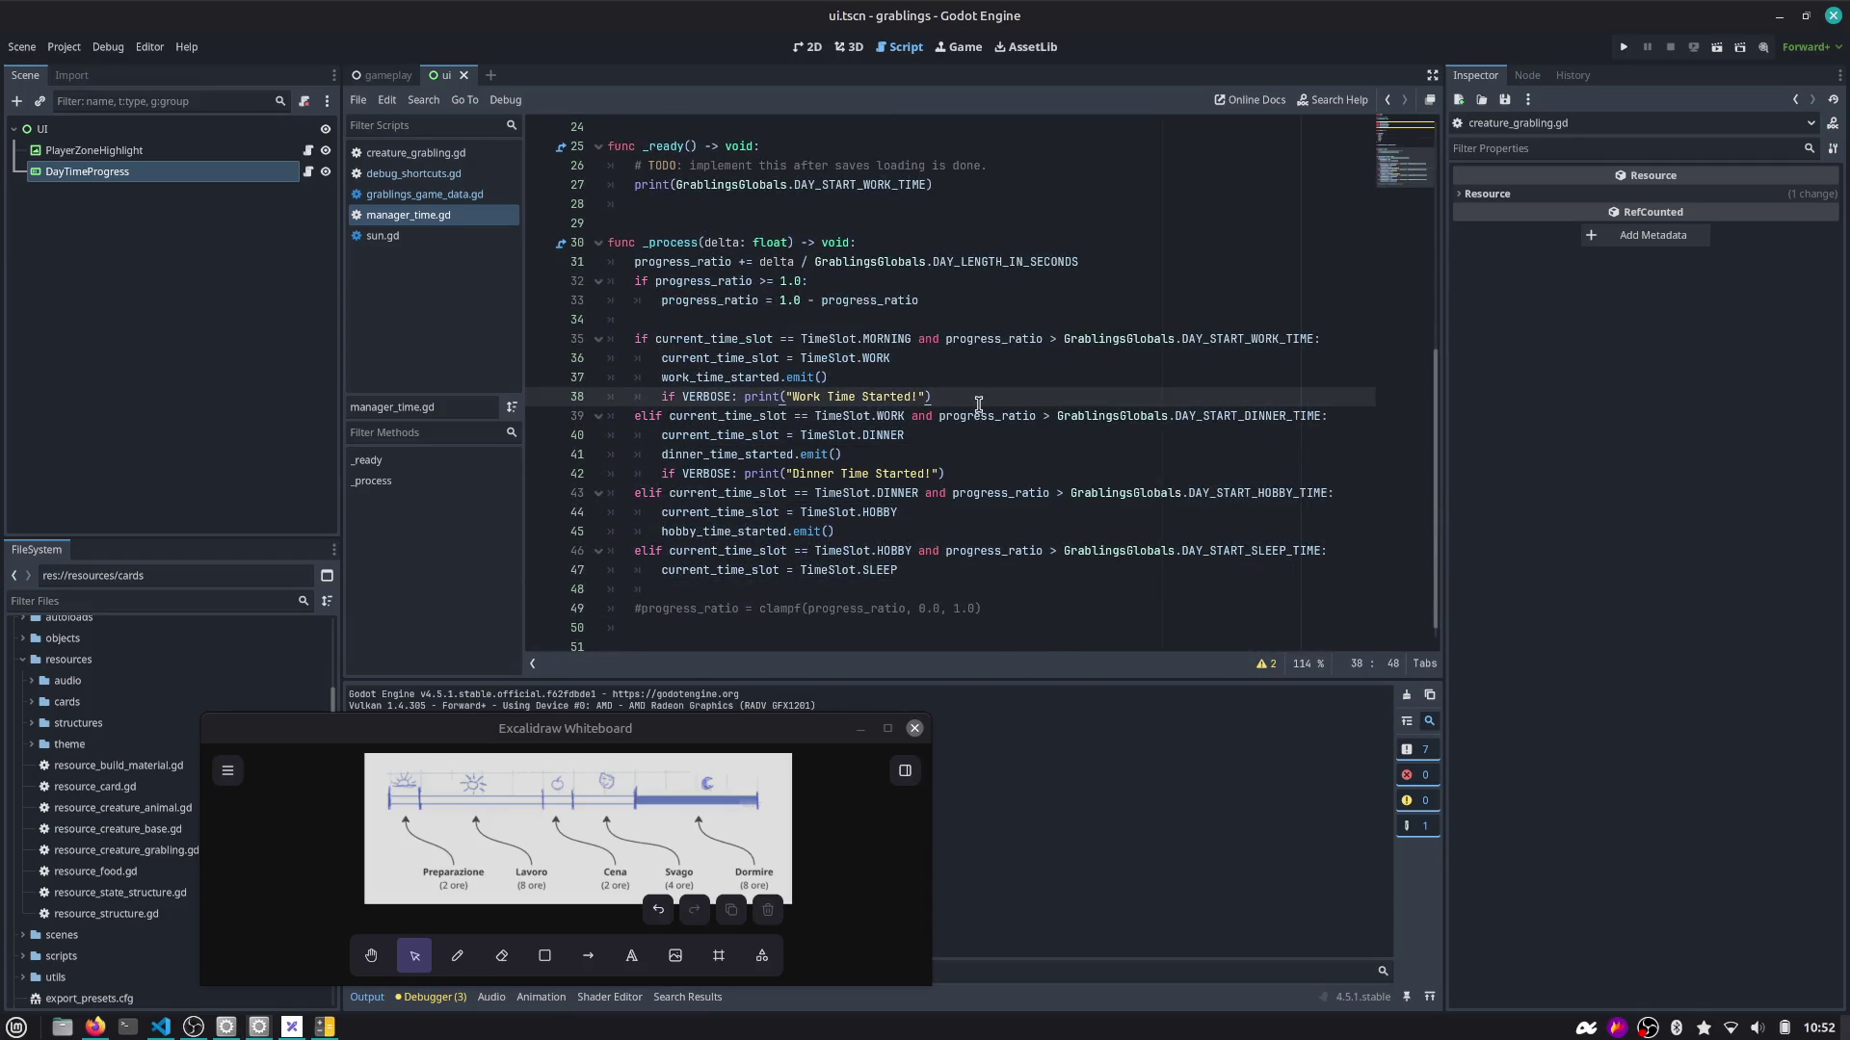
{"action": "key", "text": "Down"}
{"action": "key", "text": "Down"}
{"action": "key", "text": "Down"}
{"action": "key", "text": "Return"}
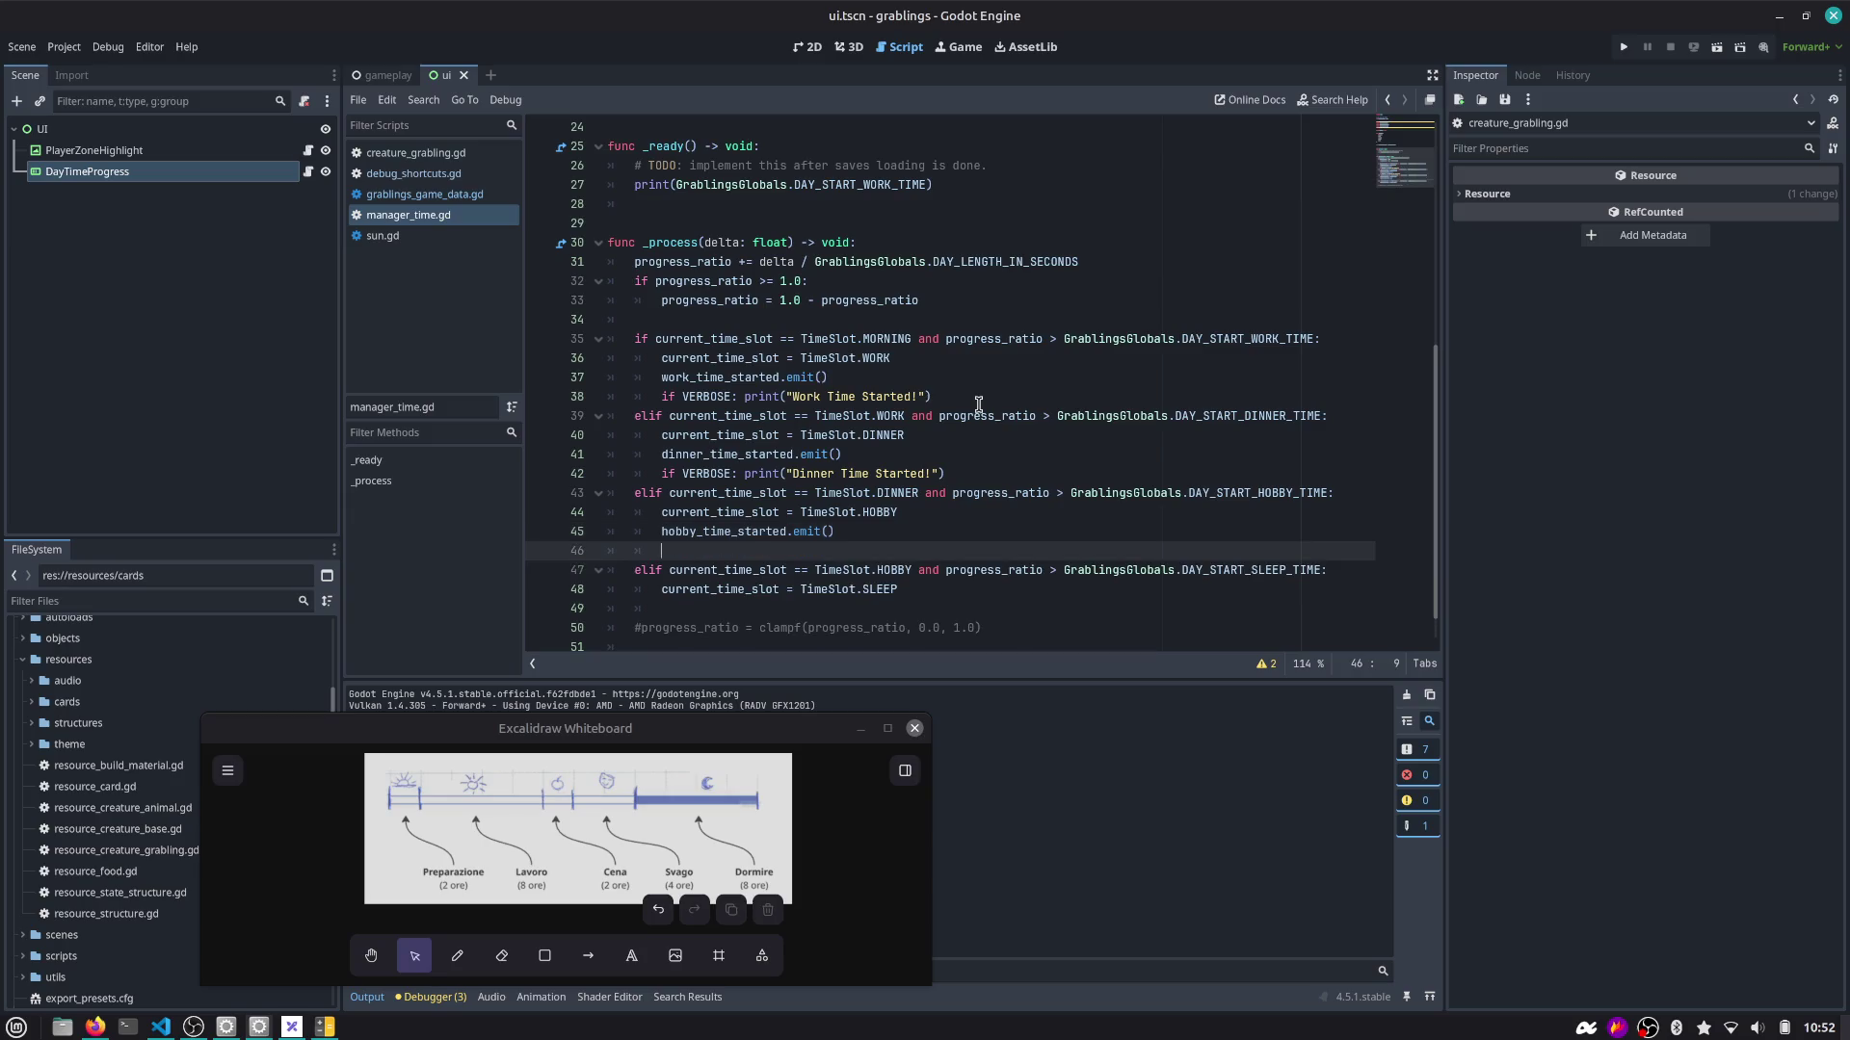
{"action": "type", "text": "if VERBOSE: print(\"Work Time Started!\")"}
{"action": "key", "text": "ctrl+shift+Left"}
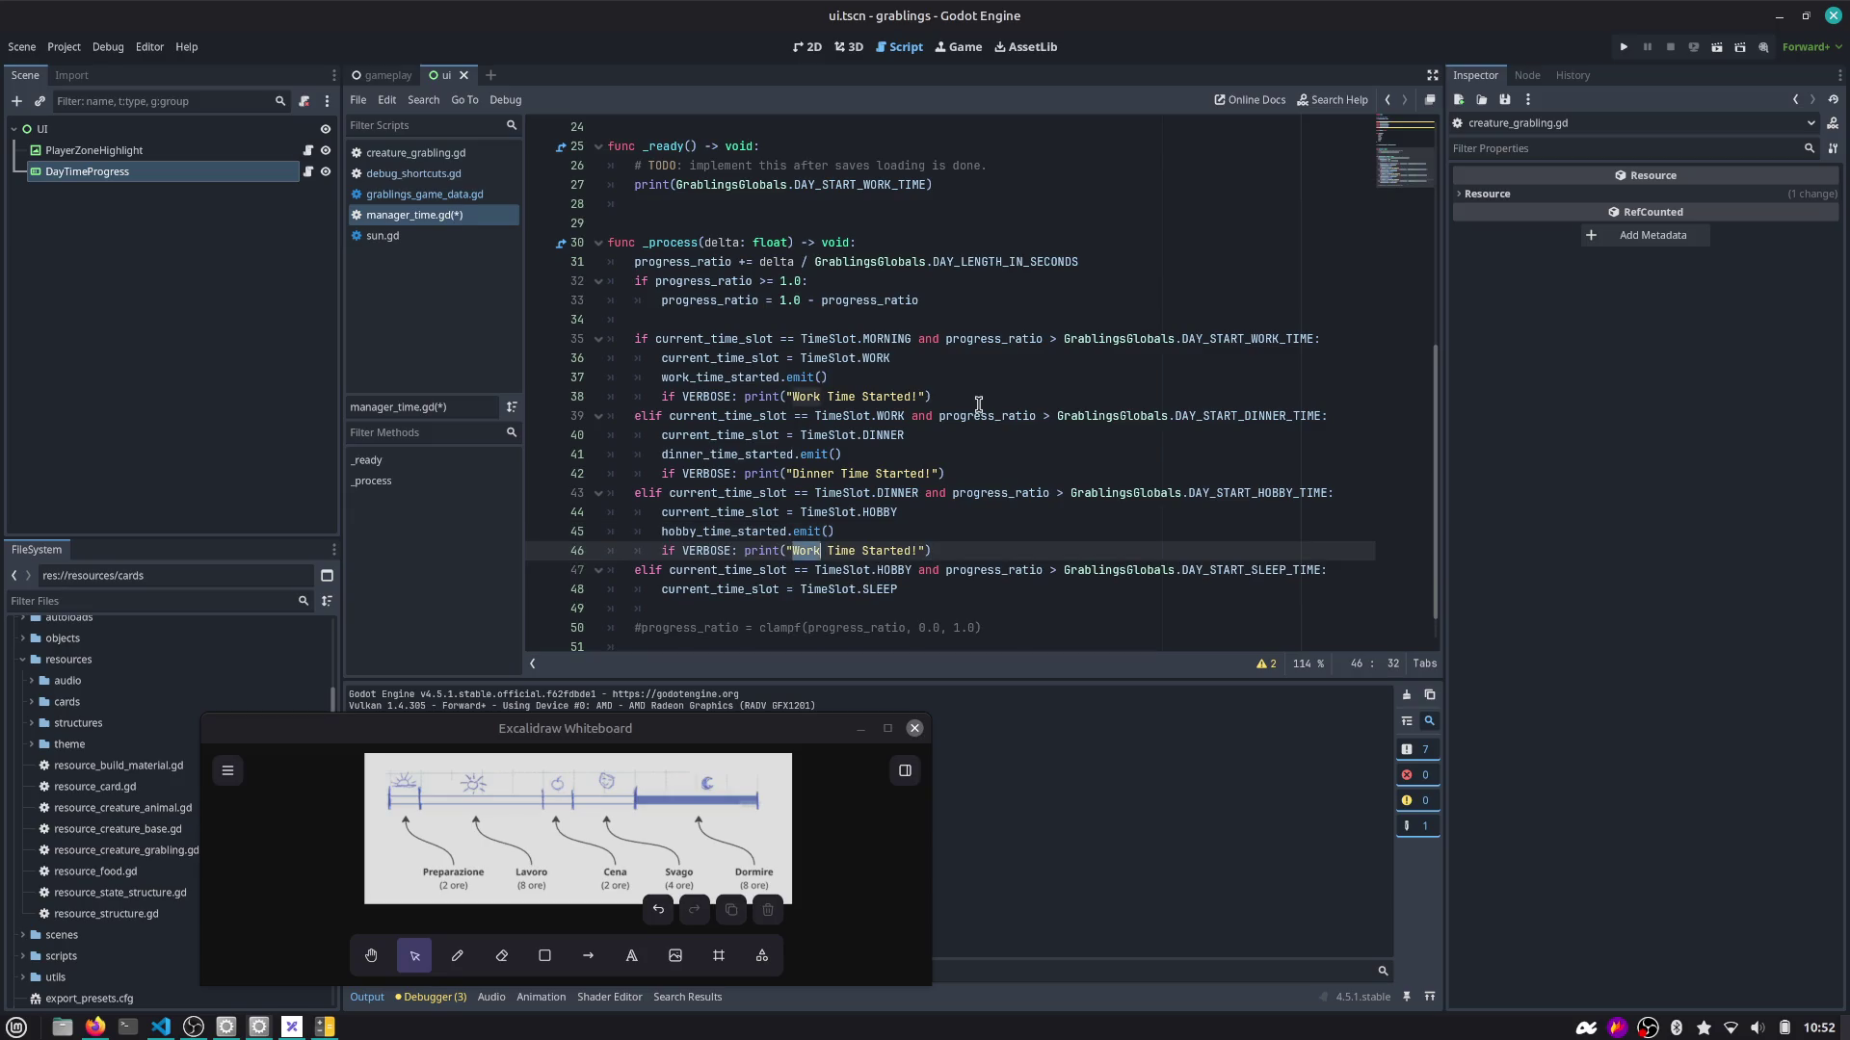
{"action": "type", "text": "Hobby"}
{"action": "key", "text": "Down"}
{"action": "key", "text": "Down"}
{"action": "key", "text": "Up"}
{"action": "key", "text": "Up"}
{"action": "key", "text": "Home"}
{"action": "key", "text": "Down"}
{"action": "key", "text": "Down"}
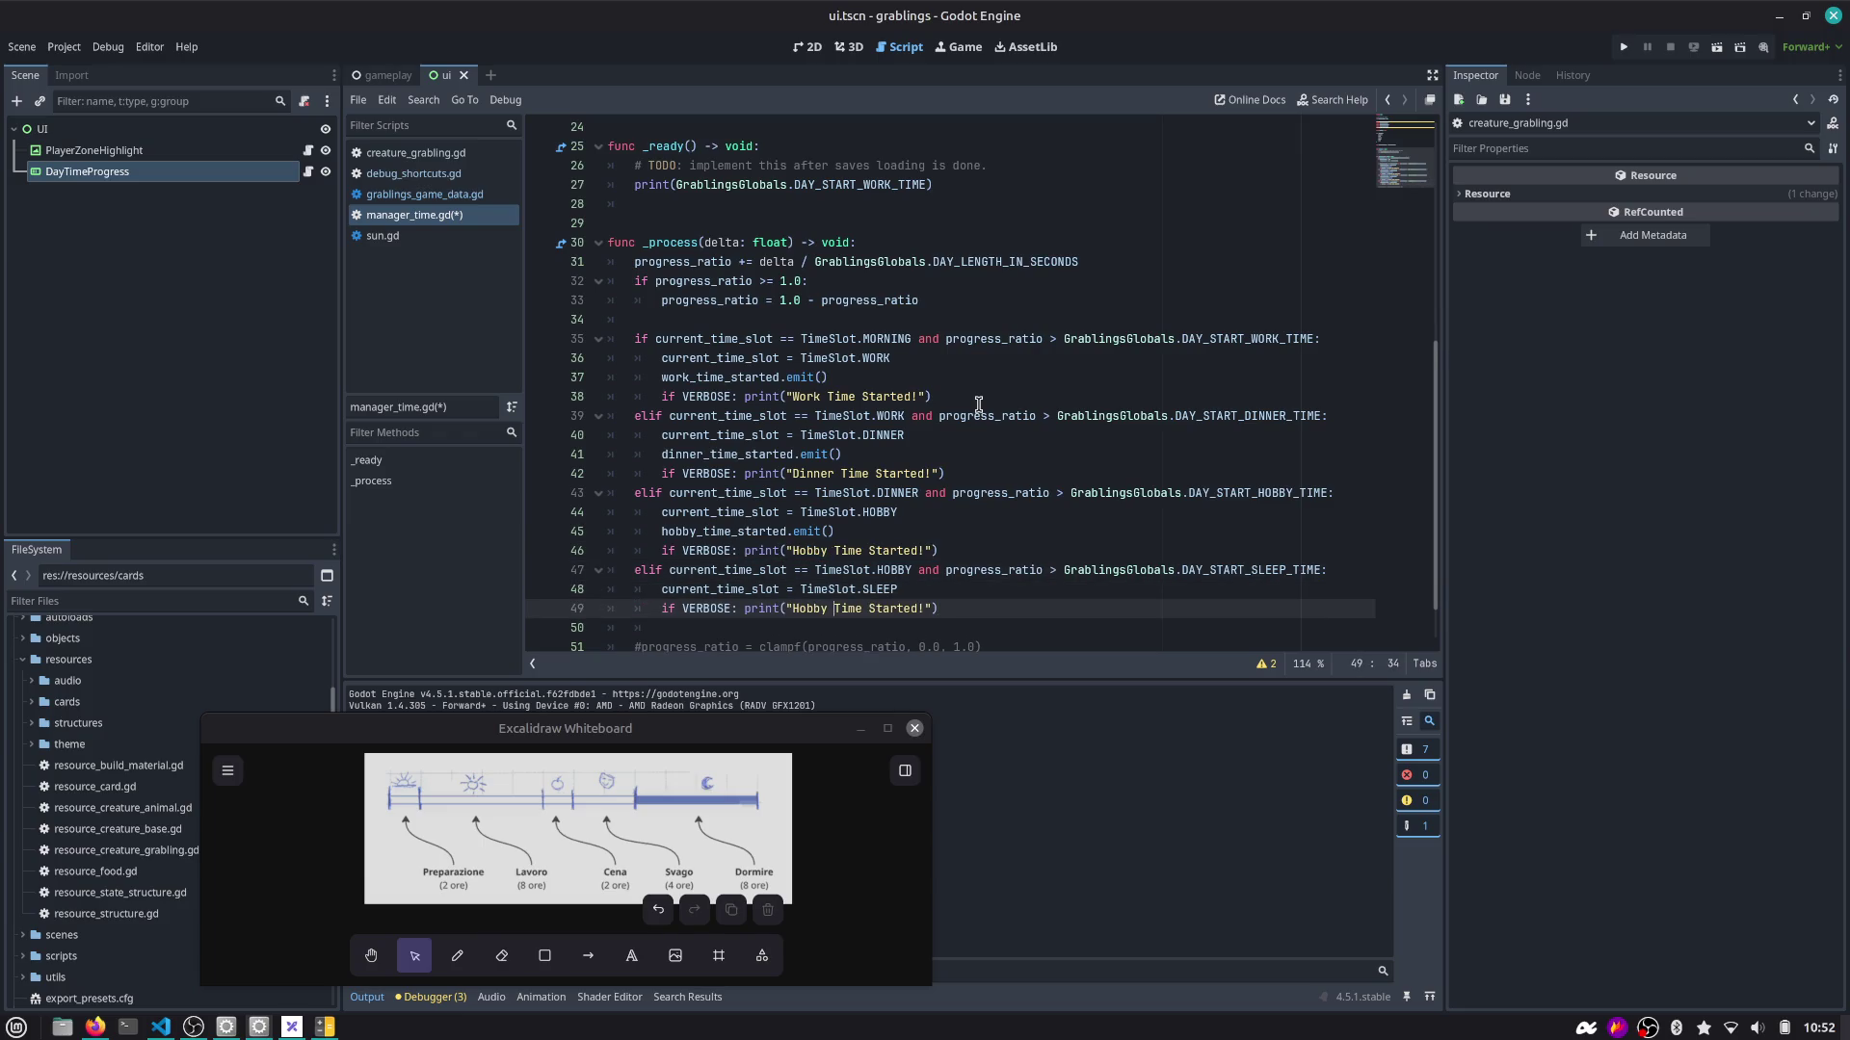
{"action": "key", "text": "ctrl+shift+Right"}
{"action": "type", "text": "Sleep"}
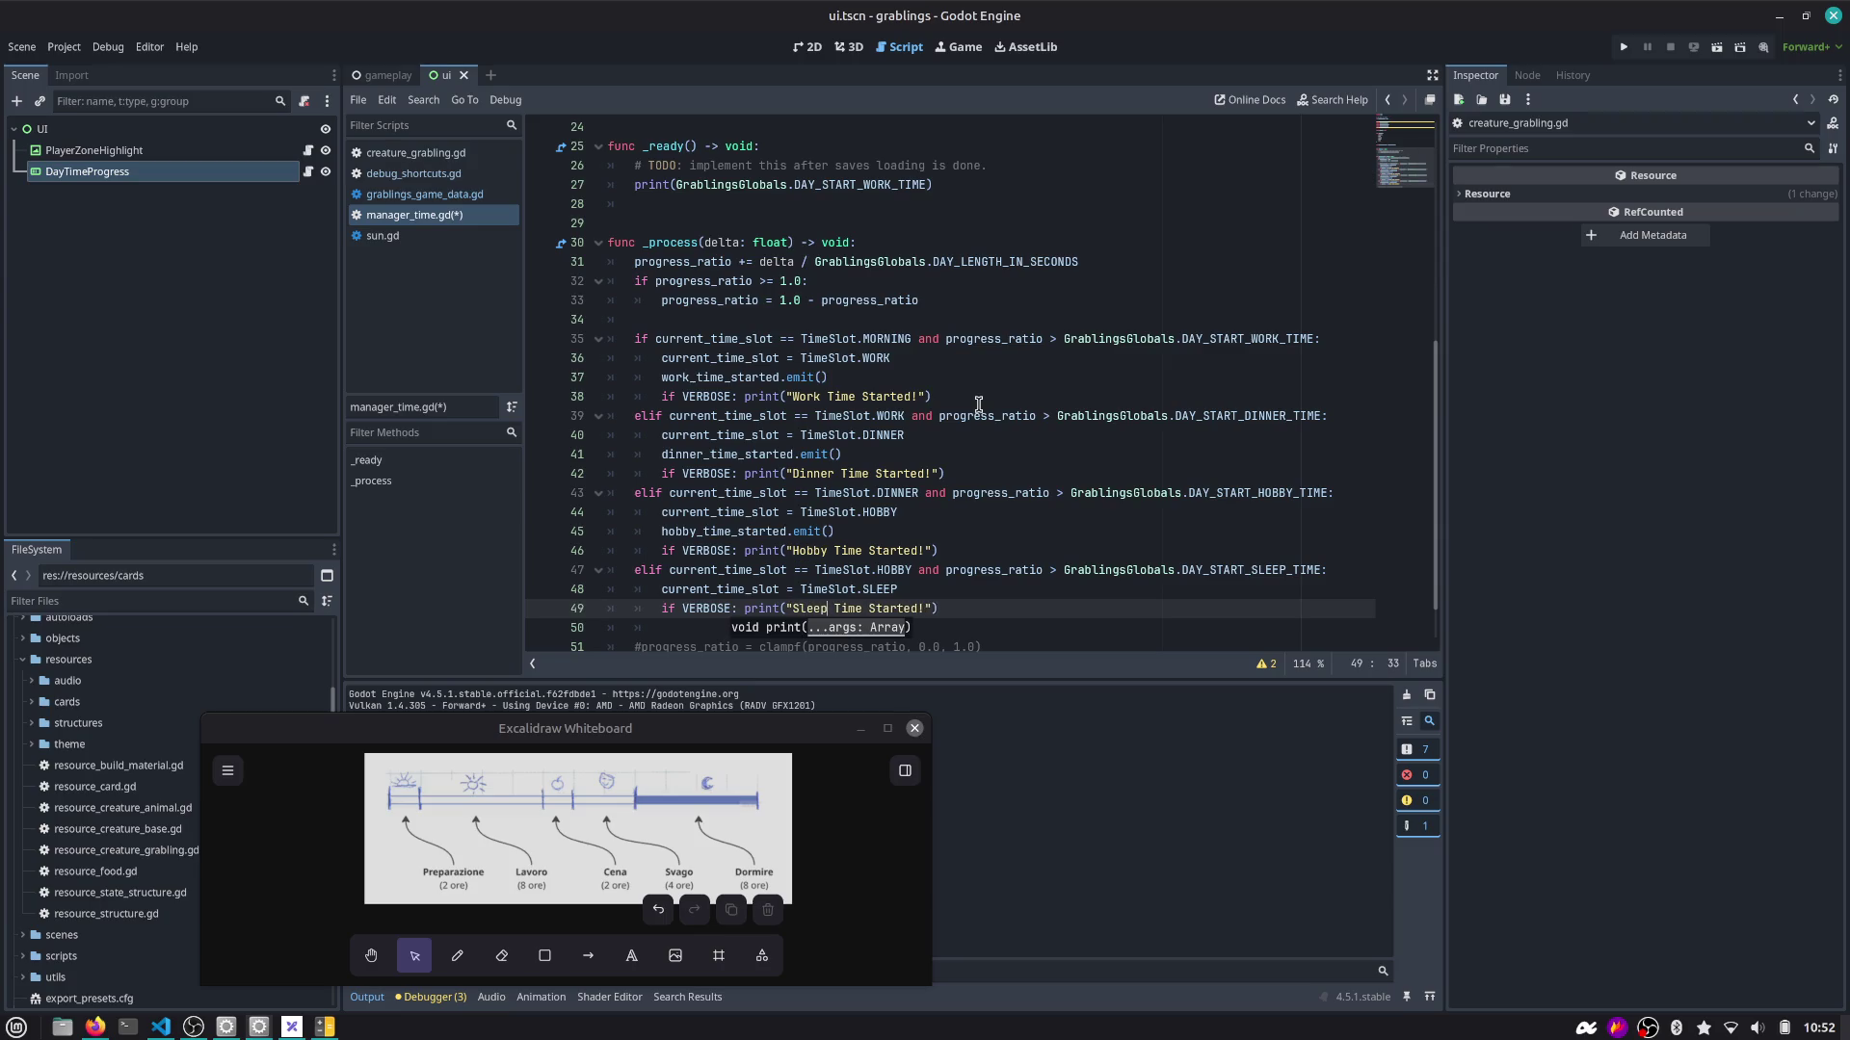
{"action": "key", "text": "ctrl+s"}
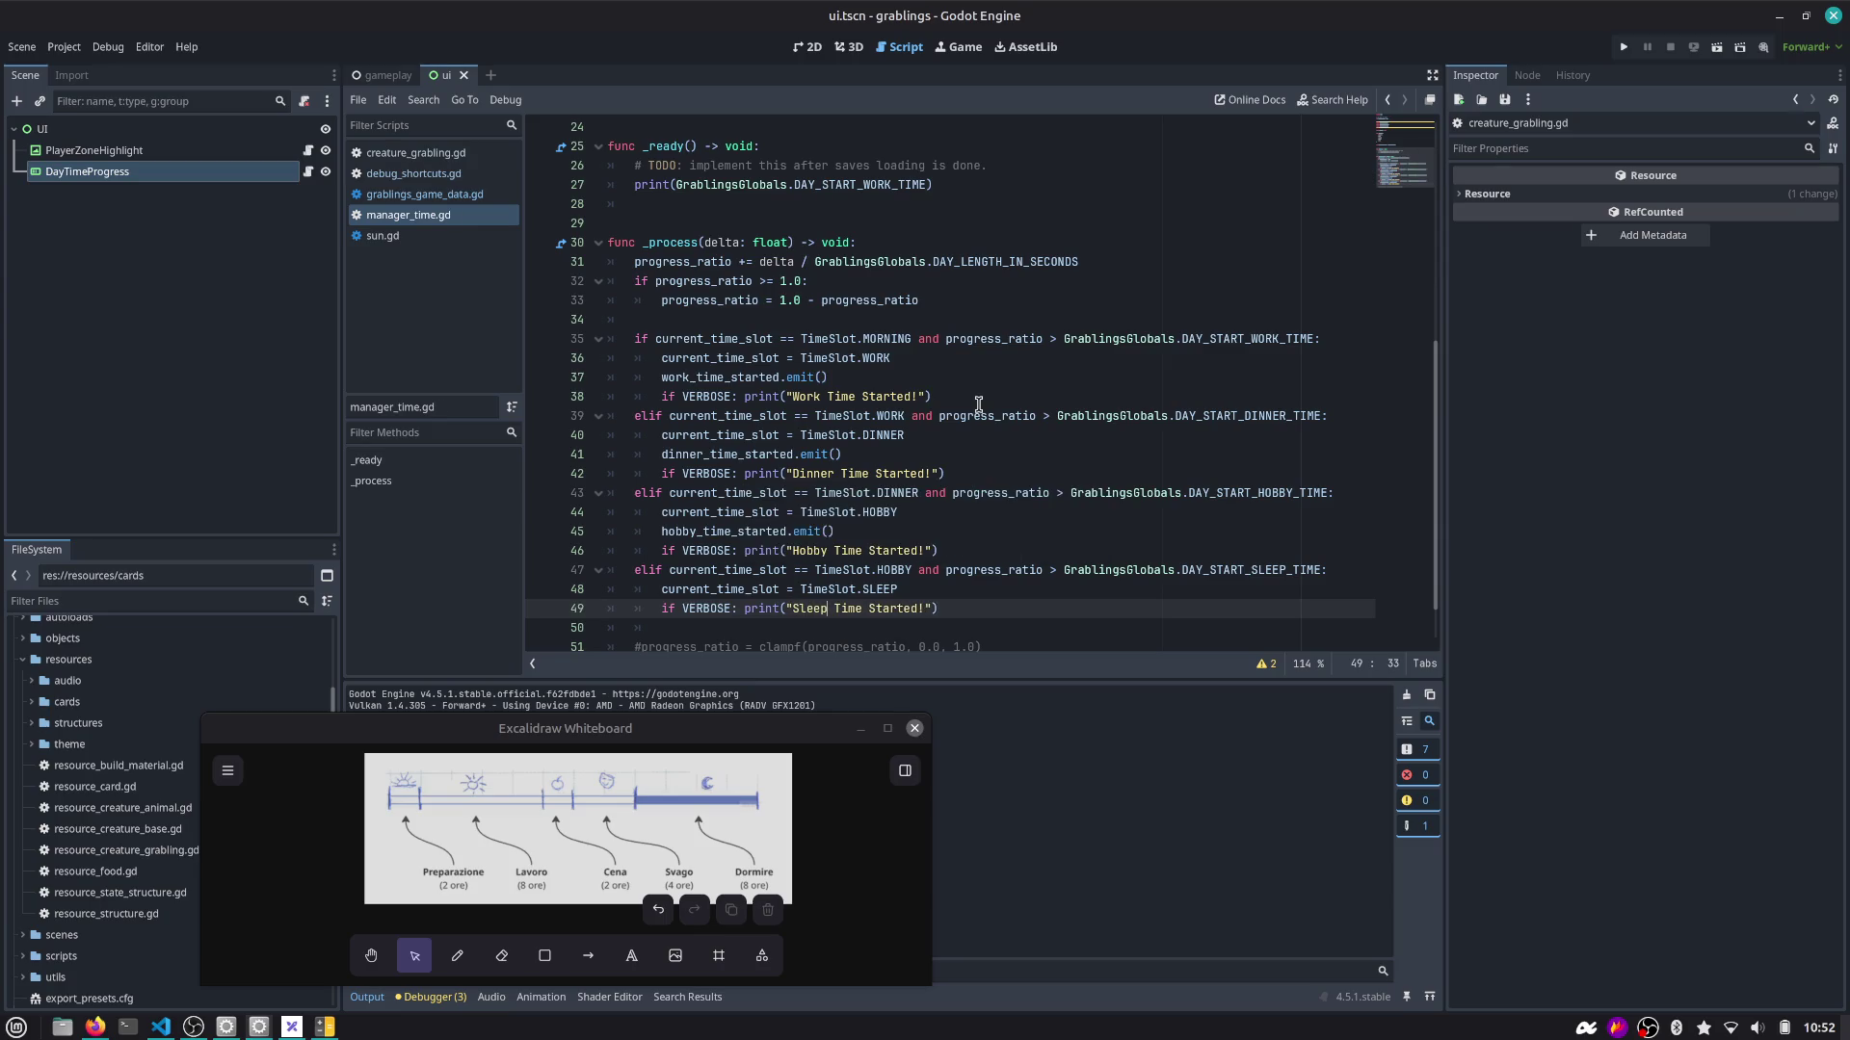
Check the work_time_started, MORNING and sleep_time_started names elsewhere in the script
{"action": "left_click", "coordinate": [828, 396]}
{"action": "key", "text": "ctrl+shift+Right"}
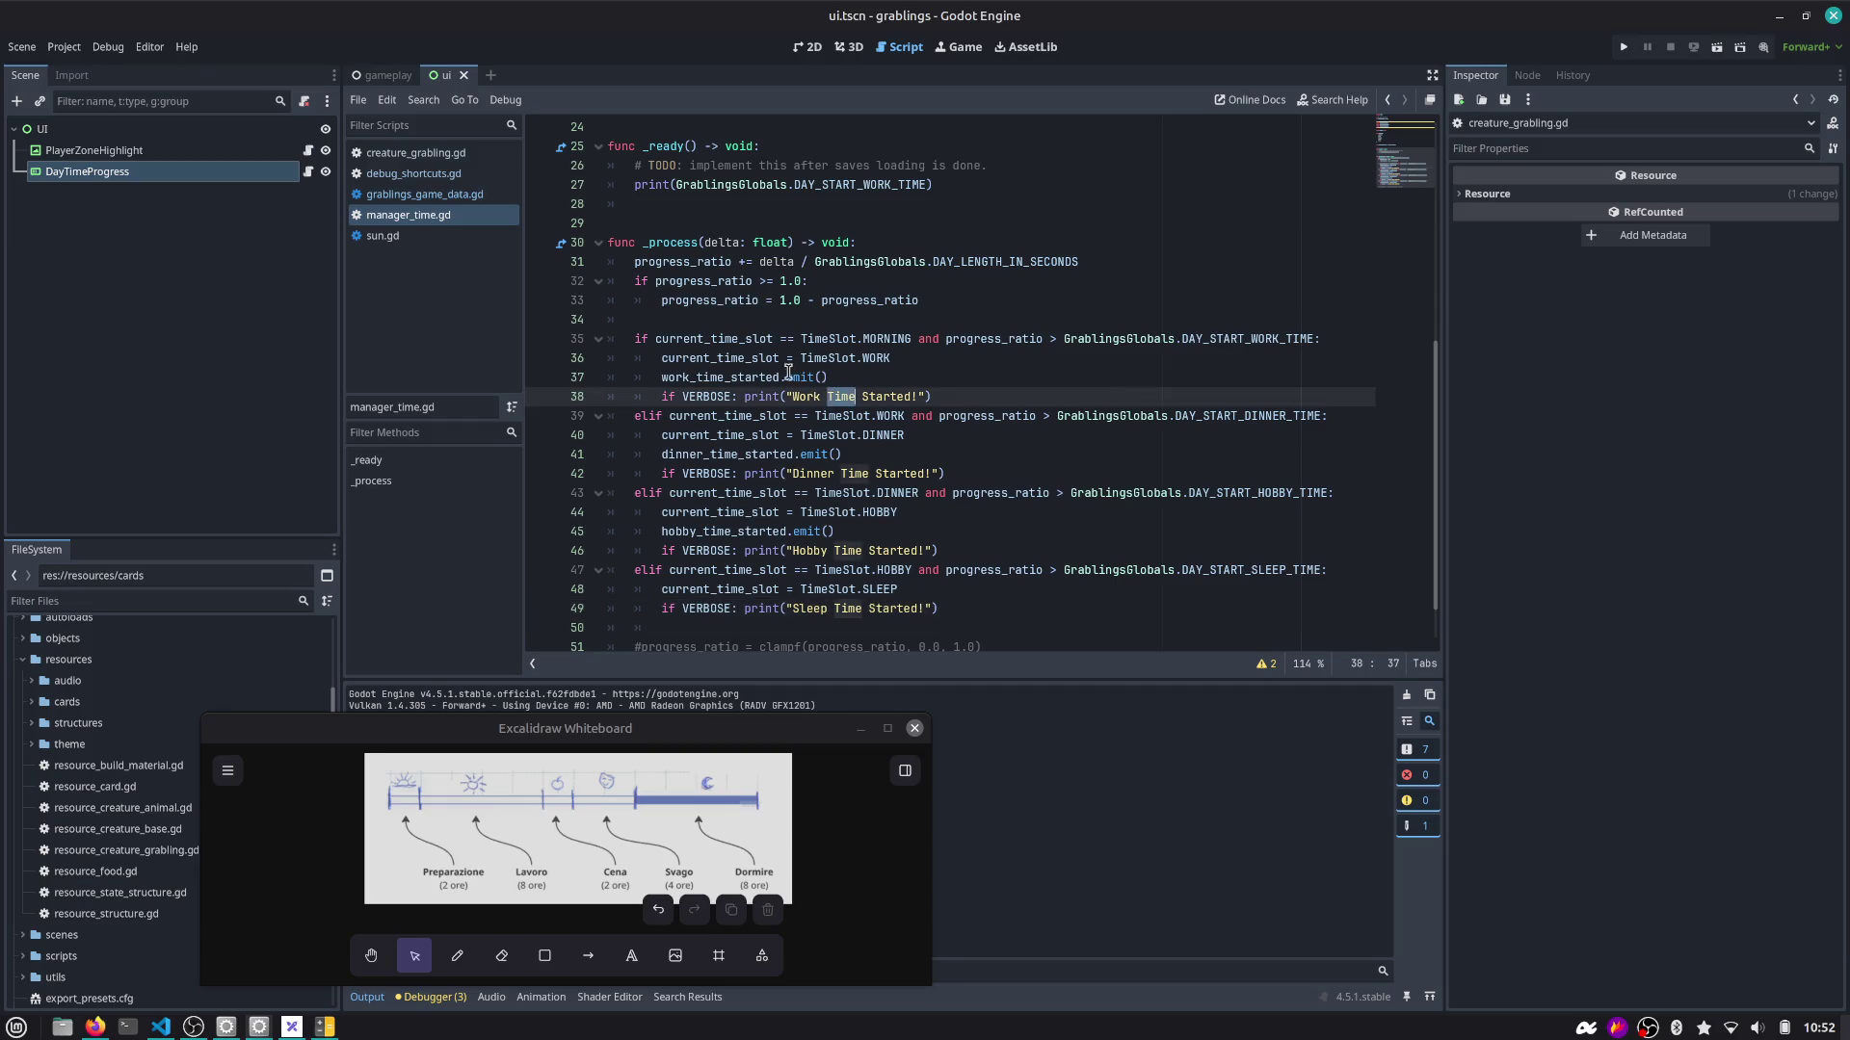
{"action": "double_click", "coordinate": [732, 373]}
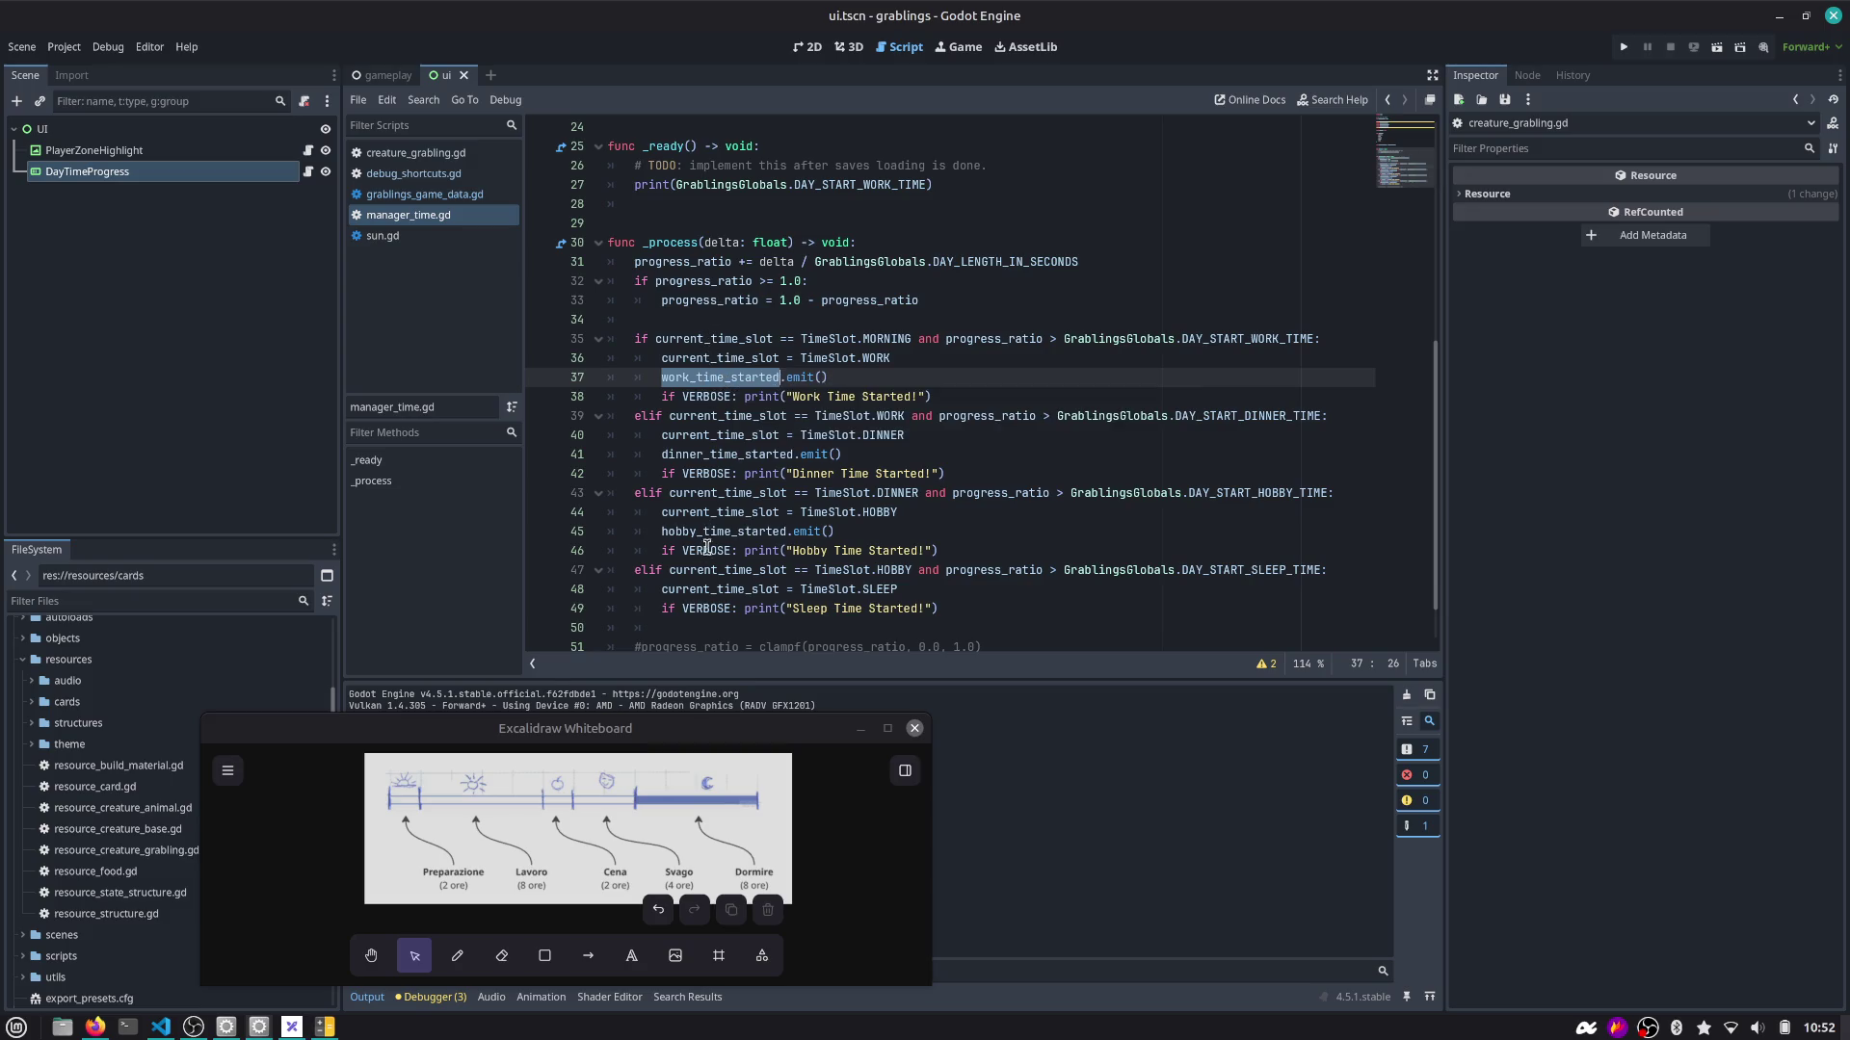
{"action": "scroll", "coordinate": [714, 374], "scroll_direction": "up", "scroll_amount": 5}
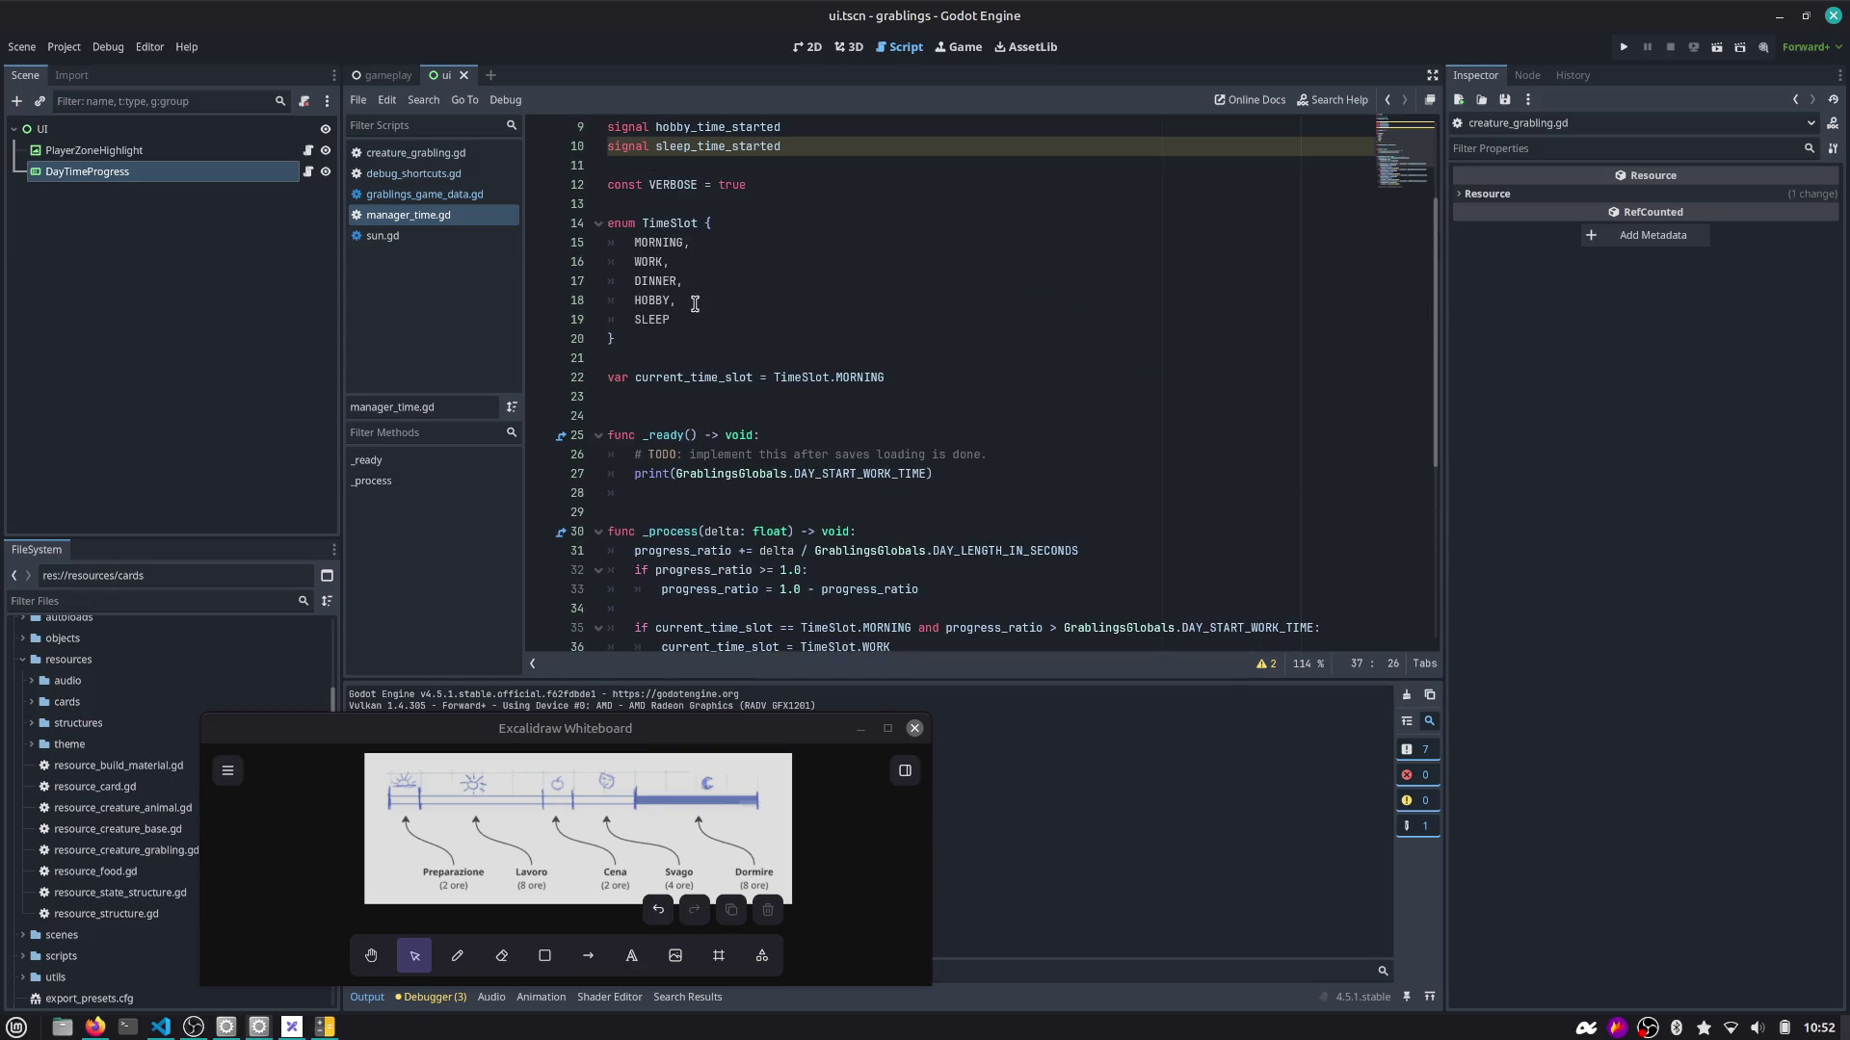
{"action": "double_click", "coordinate": [680, 246]}
{"action": "scroll", "coordinate": [710, 287], "scroll_direction": "down", "scroll_amount": 1}
{"action": "scroll", "coordinate": [710, 287], "scroll_direction": "up", "scroll_amount": 4}
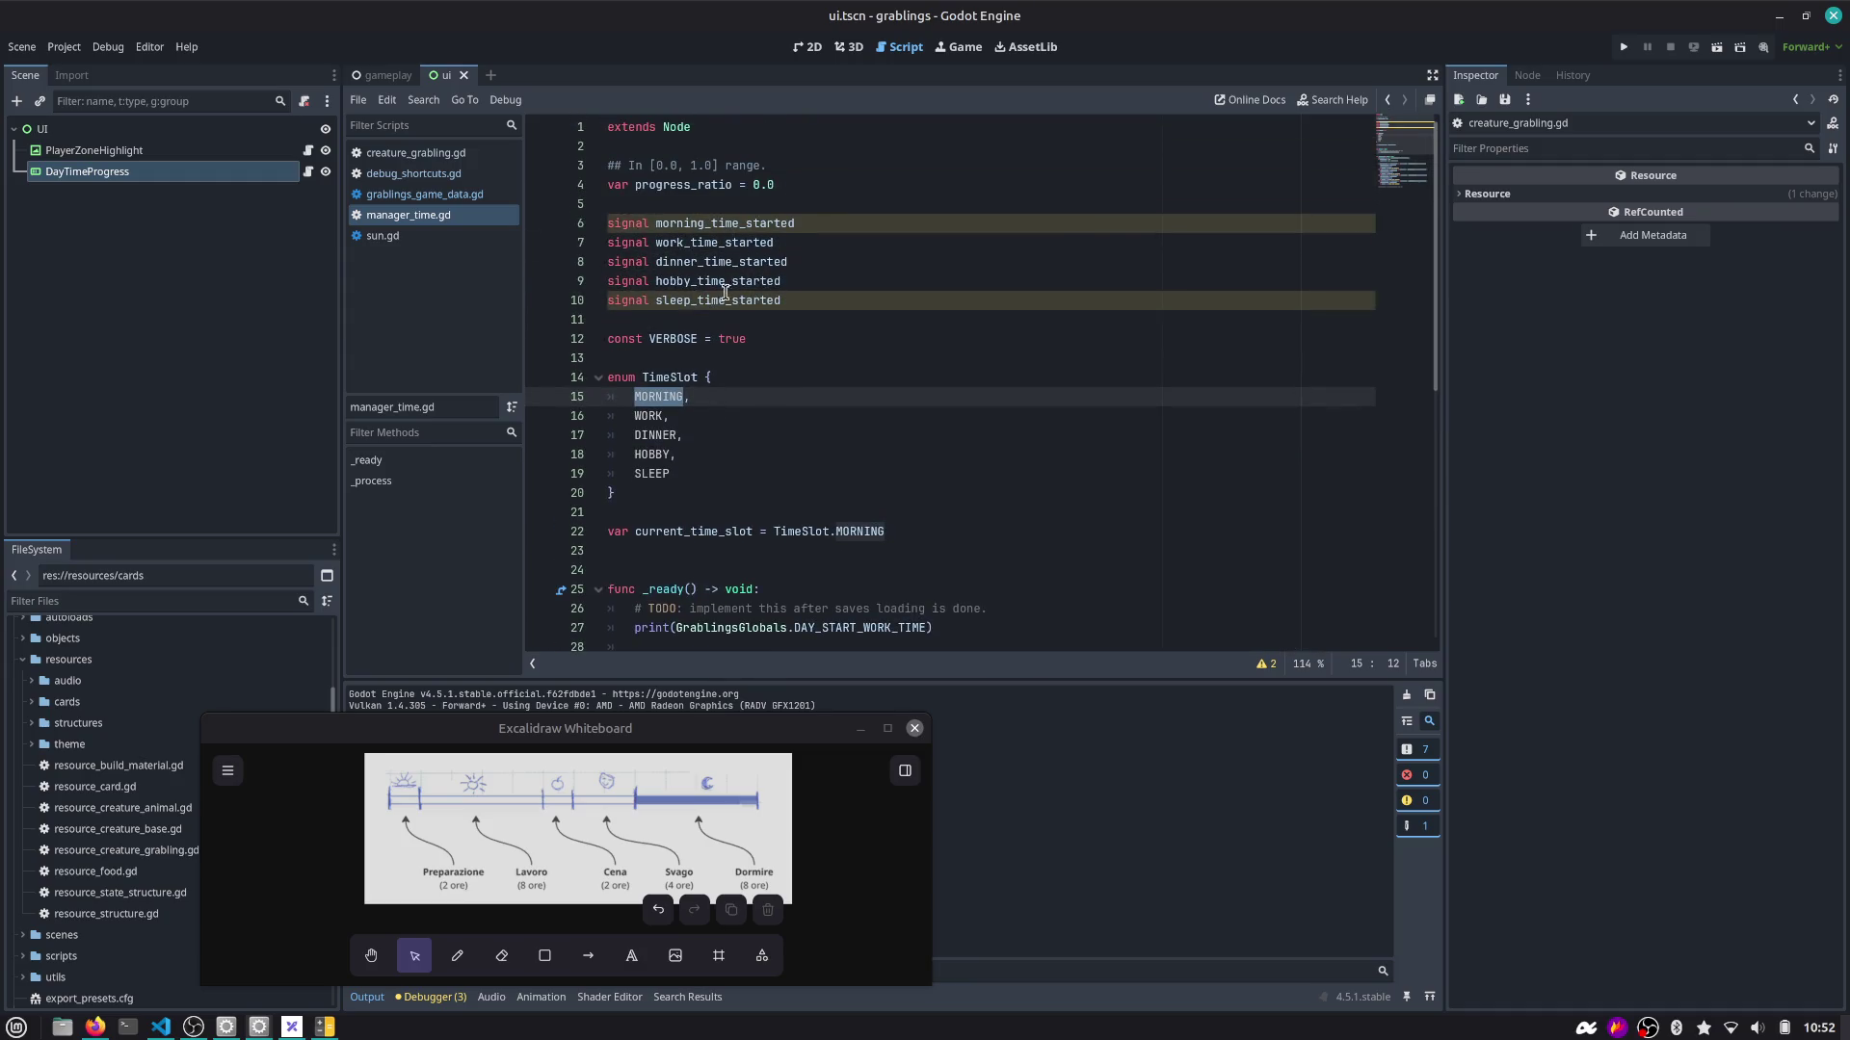
{"action": "double_click", "coordinate": [724, 294]}
{"action": "scroll", "coordinate": [732, 414], "scroll_direction": "down", "scroll_amount": 8}
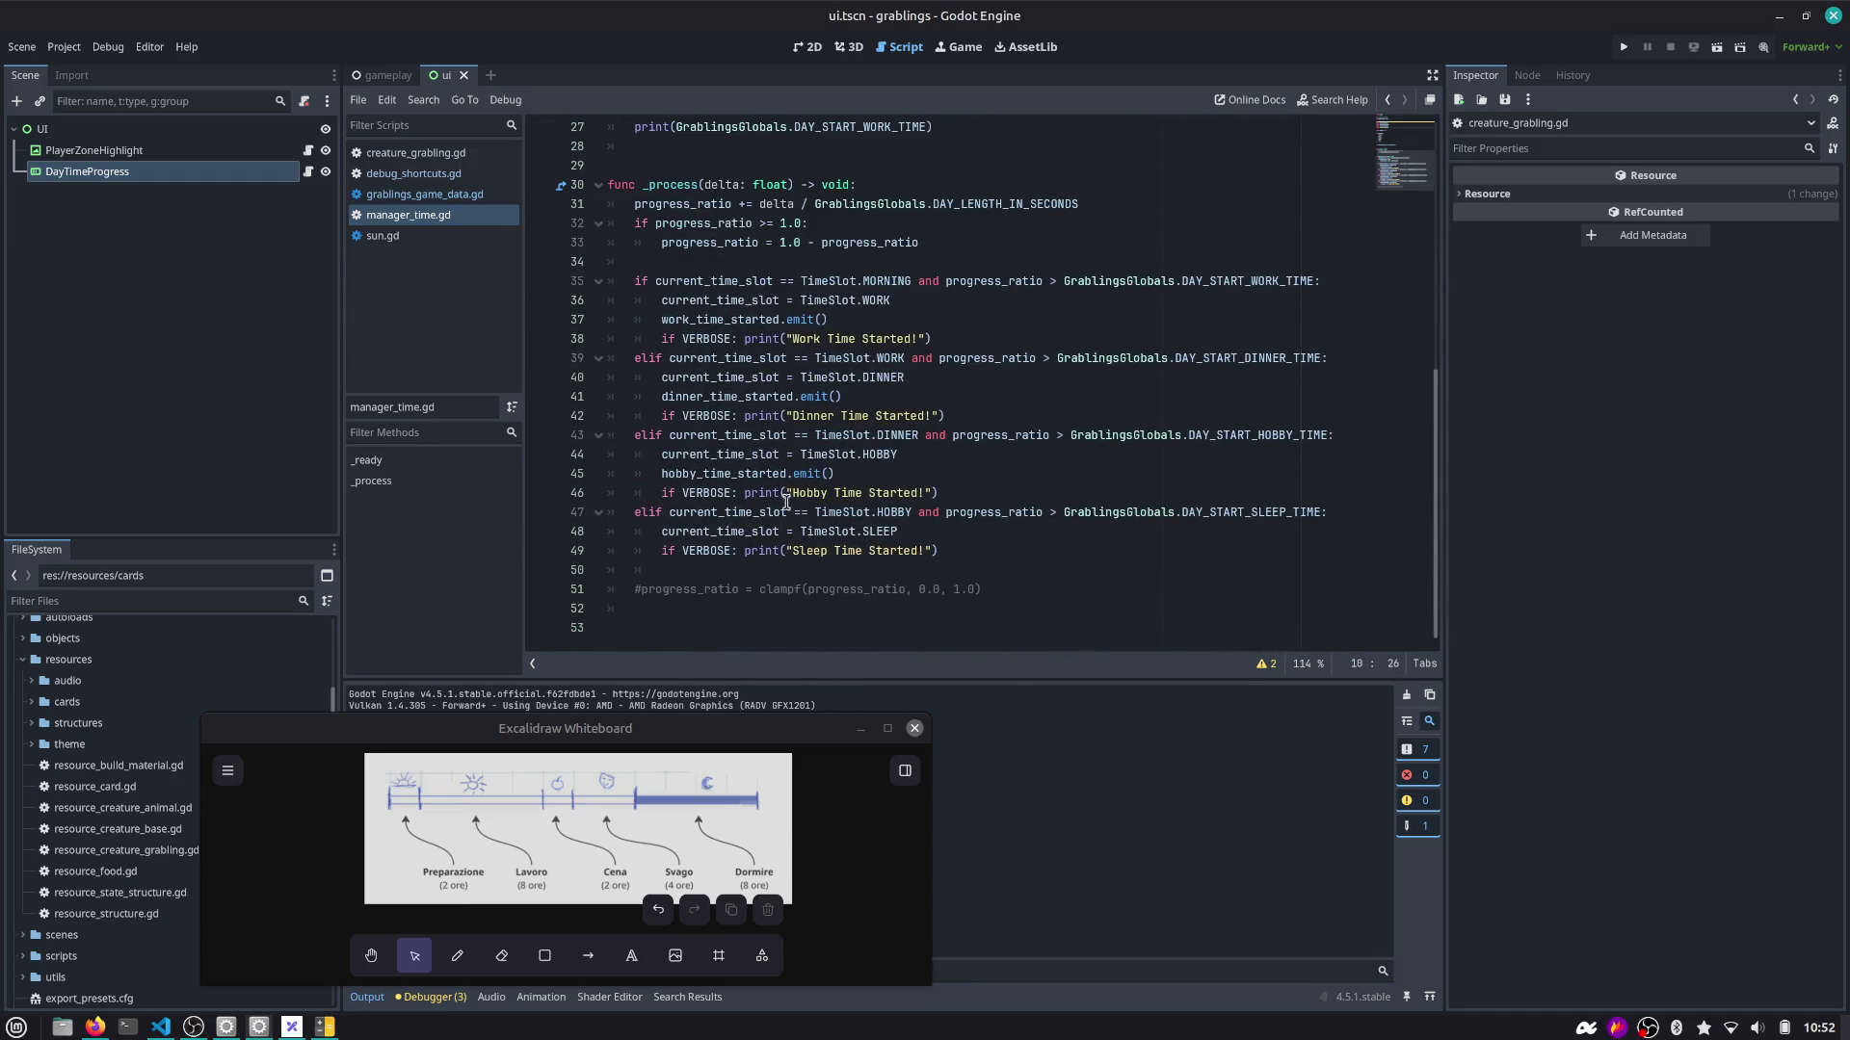
{"action": "left_click", "coordinate": [862, 471]}
Add sleep_time_started.emit() to the Sleep branch
{"action": "key", "text": "Down"}
{"action": "key", "text": "Down"}
{"action": "key", "text": "Down"}
{"action": "key", "text": "End"}
{"action": "key", "text": "Return"}
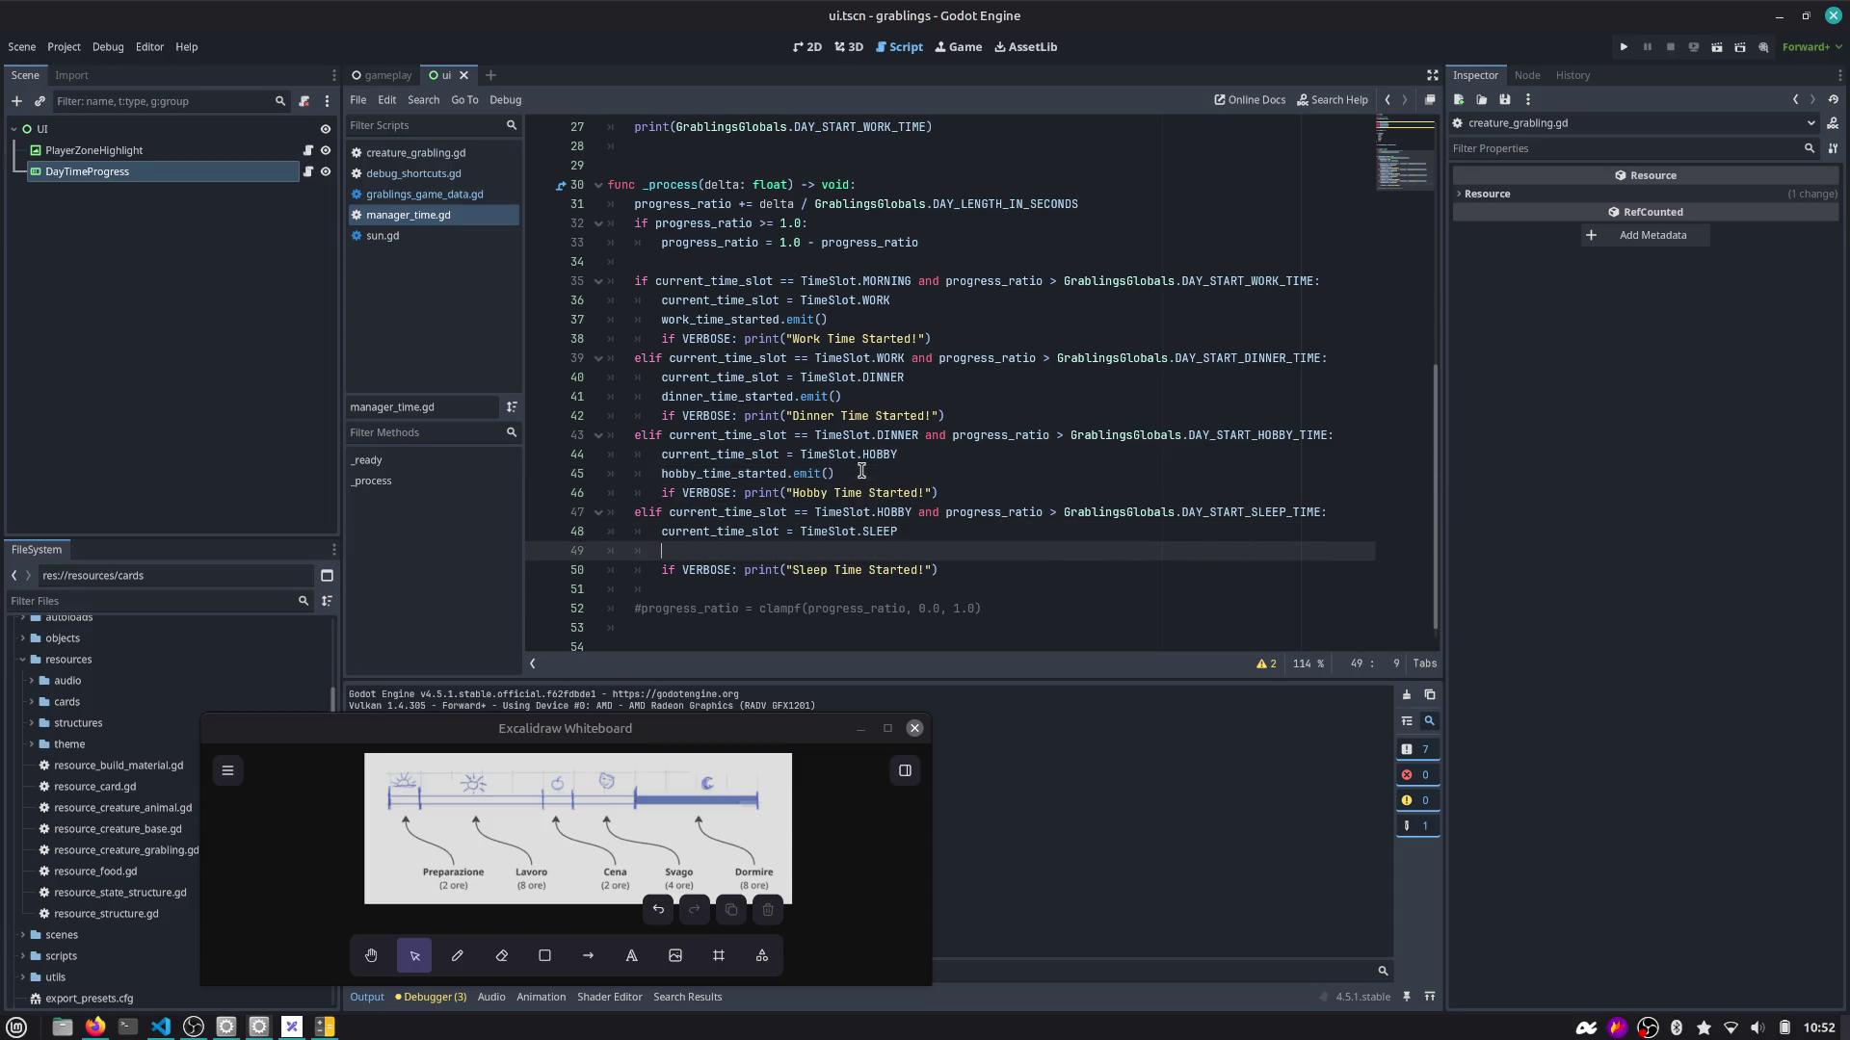
{"action": "type", "text": "ep"}
{"action": "key", "text": "Return"}
{"action": "type", "text": "mit("}
{"action": "key", "text": "Down"}
{"action": "key", "text": "Down"}
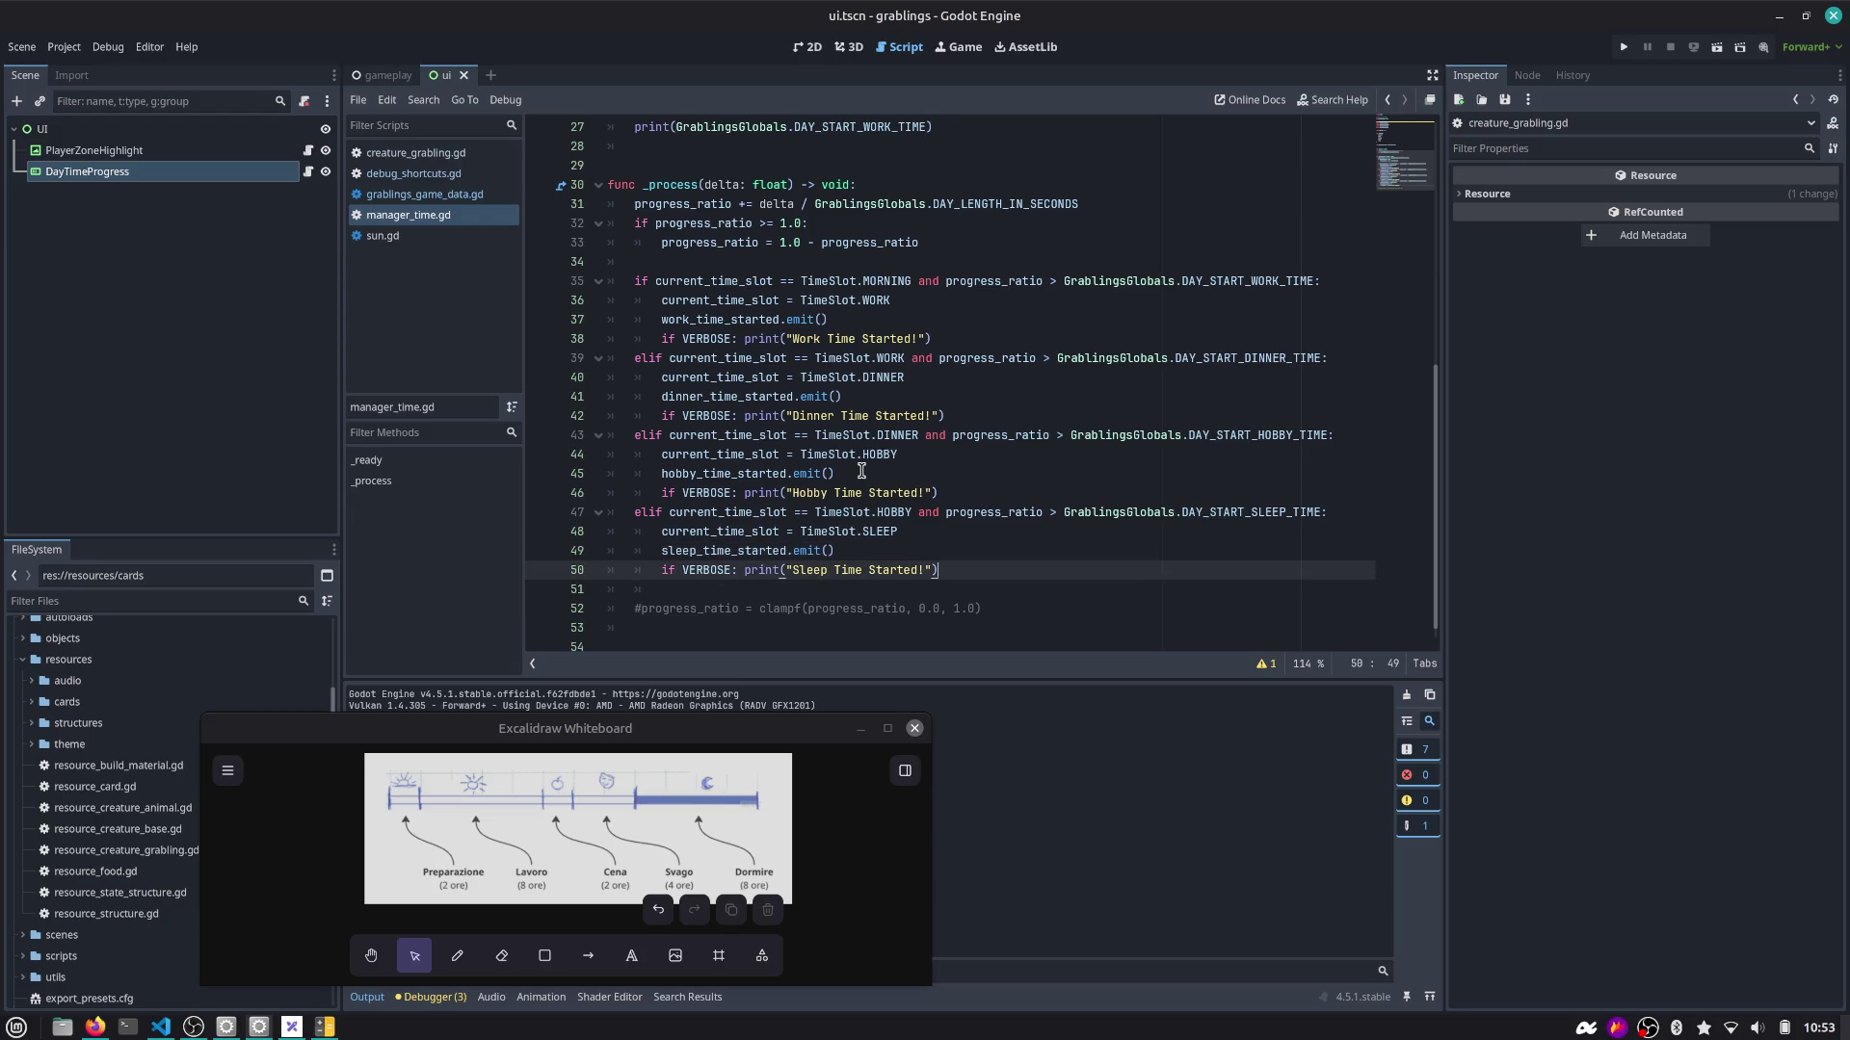
{"action": "key", "text": "Return"}
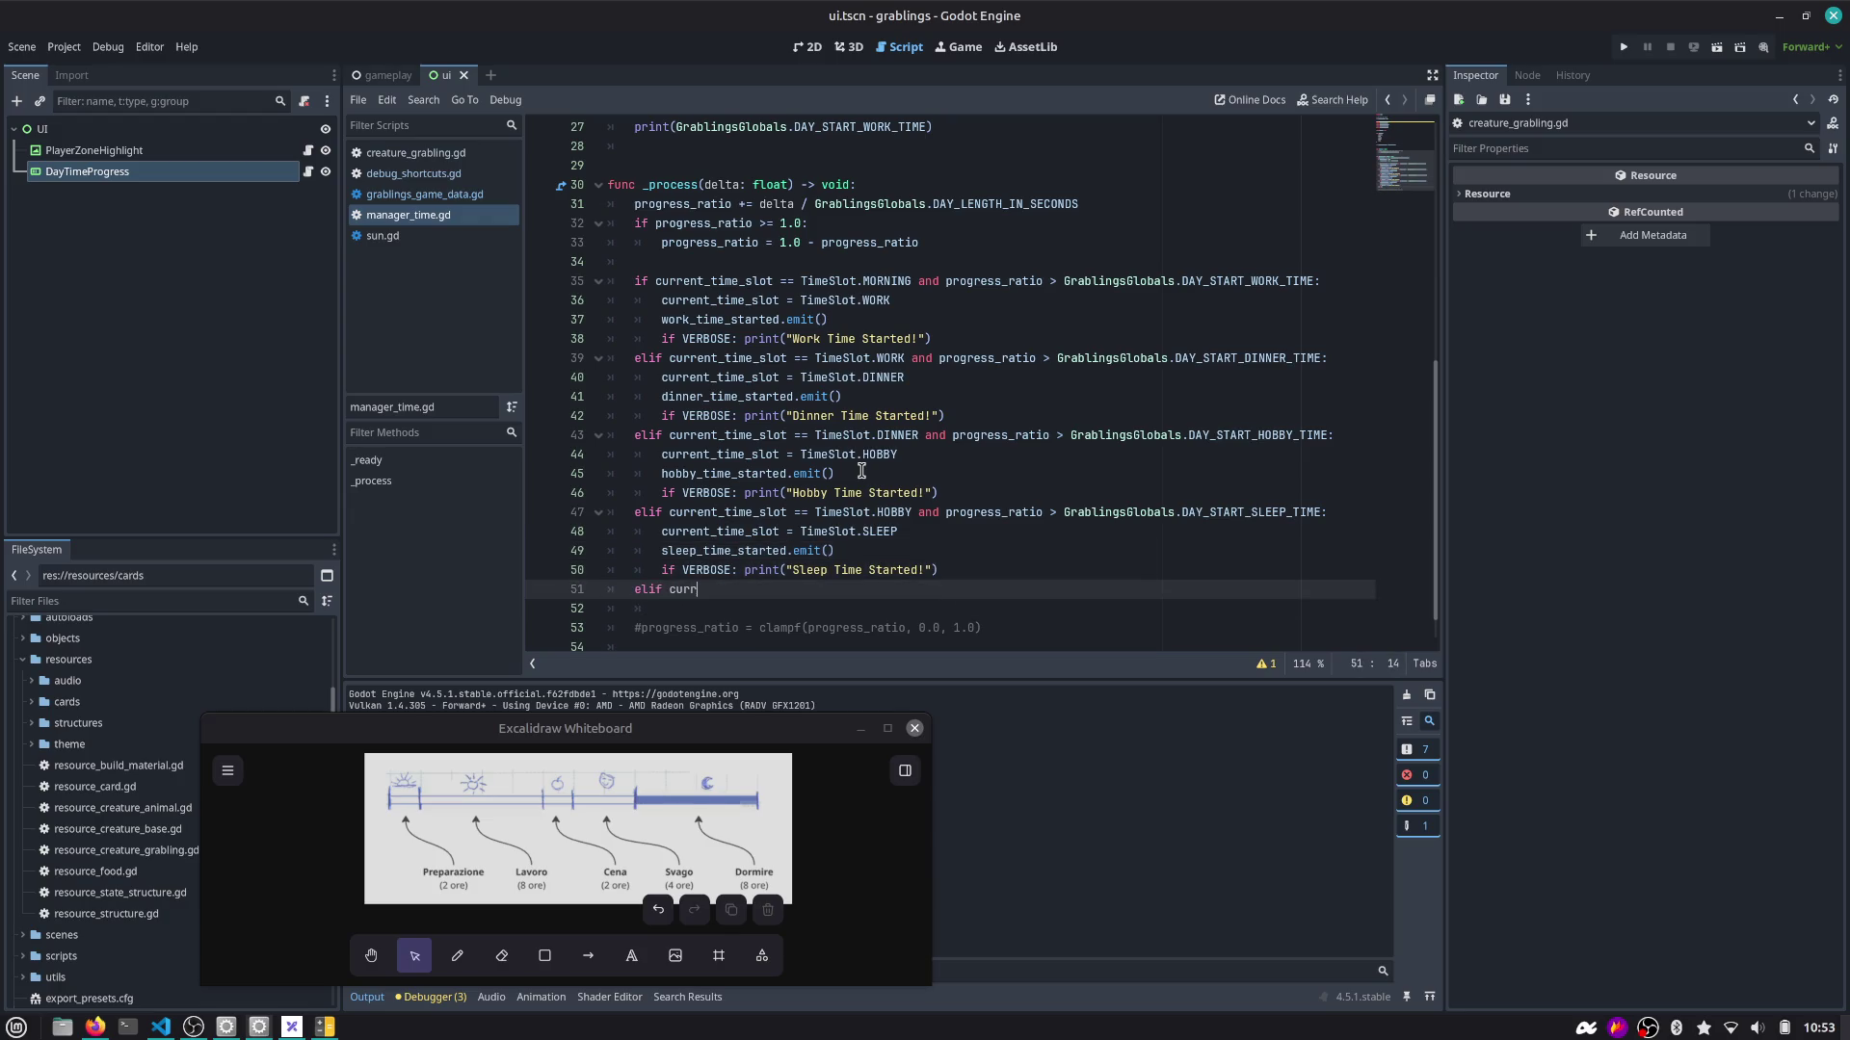
Start an elif checking TimeSlot.SLEEP and progress_ratio > GrablingsGlobals.DAY_START_SLEEP_TIME
{"action": "key", "text": "Return"}
{"action": "type", "text": "me_slot == TIme"}
{"action": "key", "text": "Return"}
{"action": "type", "text": ".SL"}
{"action": "key", "text": "Return"}
{"action": "type", "text": "progress_ratio > Gra"}
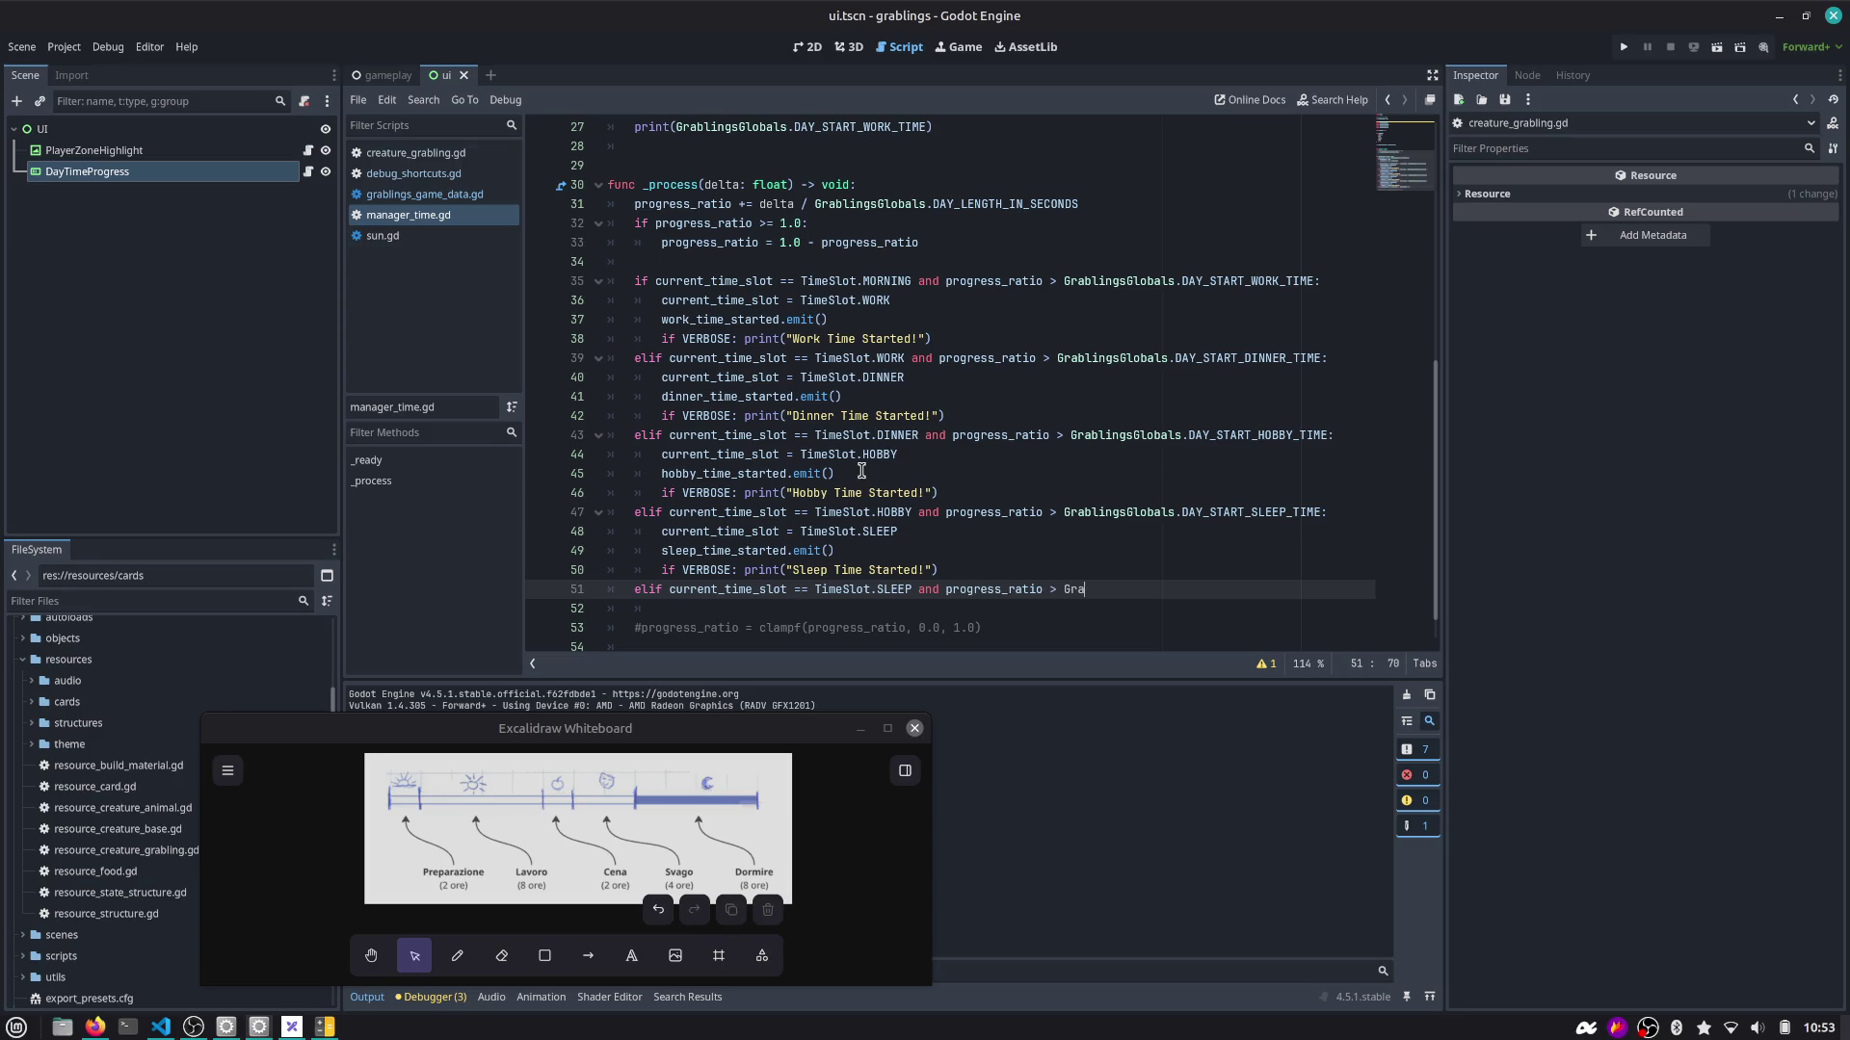
{"action": "type", "text": "bli"}
{"action": "key", "text": "Return"}
{"action": "type", "text": "."}
{"action": "type", "text": "DAY"}
{"action": "key", "text": "Down"}
{"action": "key", "text": "Down"}
{"action": "key", "text": "Down"}
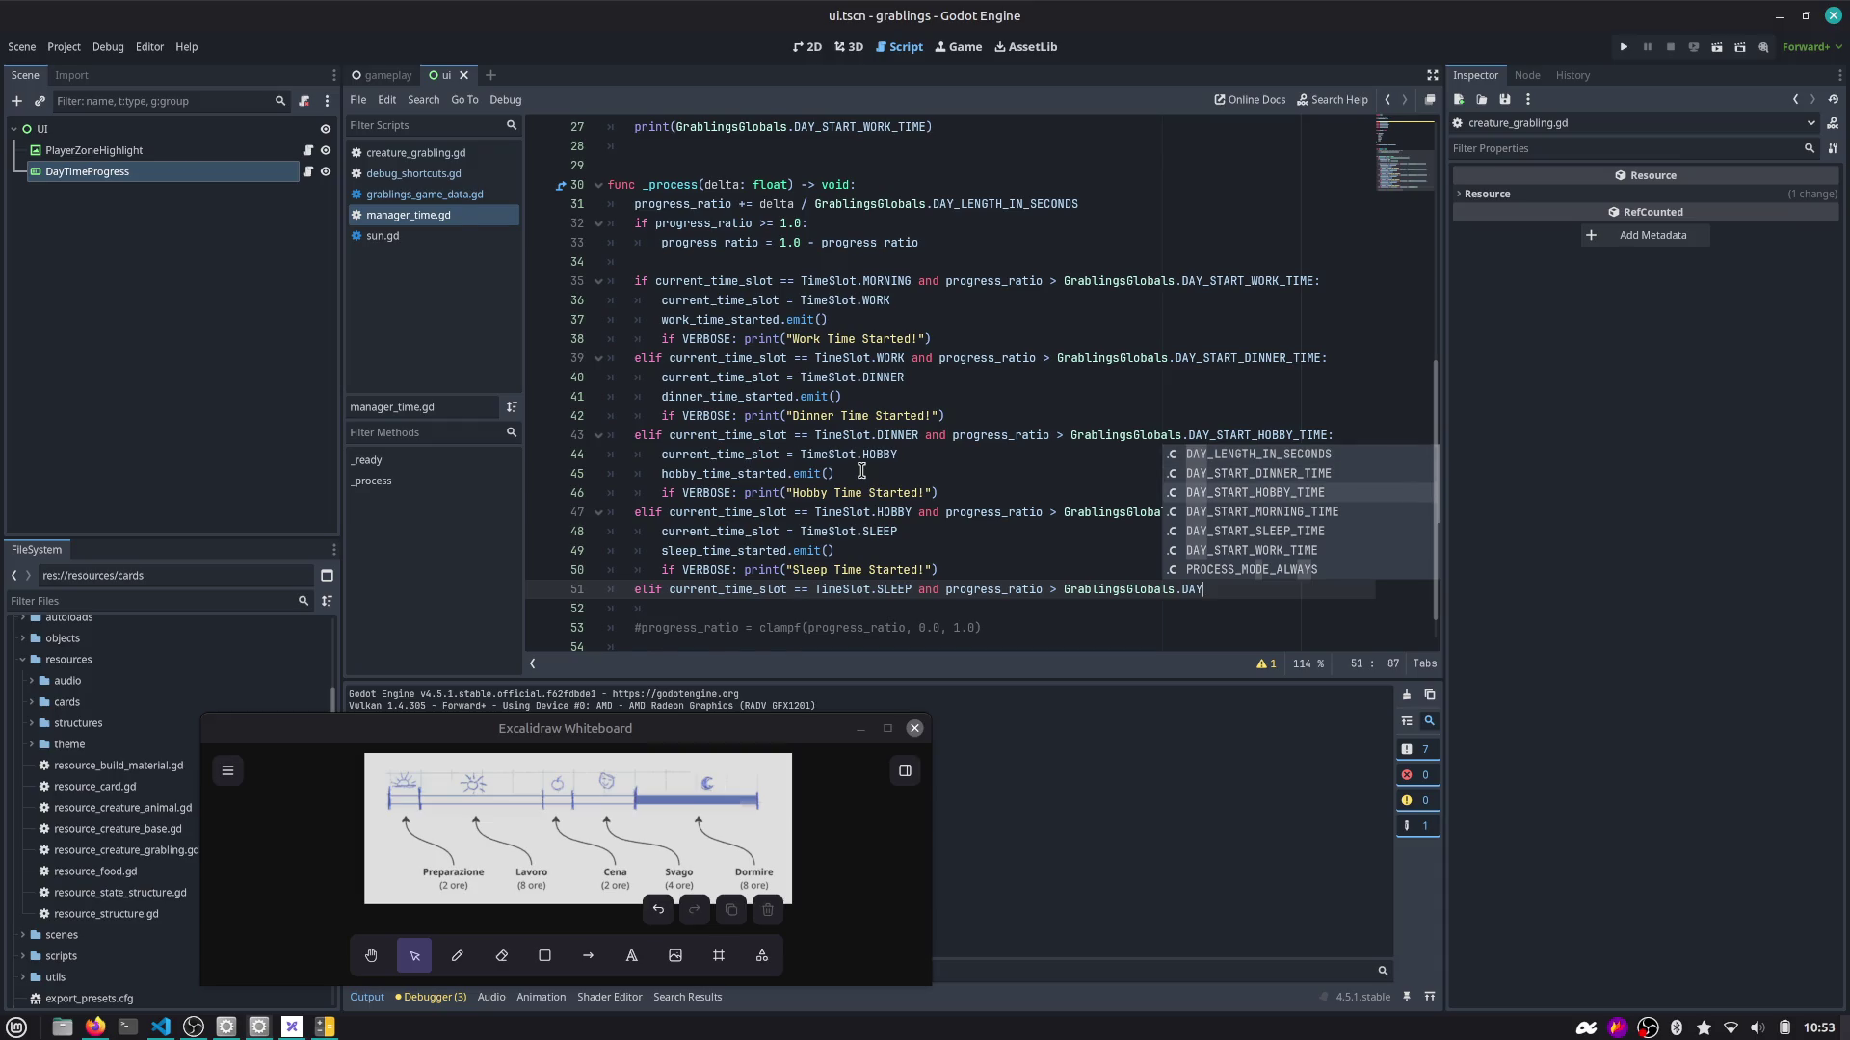
{"action": "key", "text": "Return"}
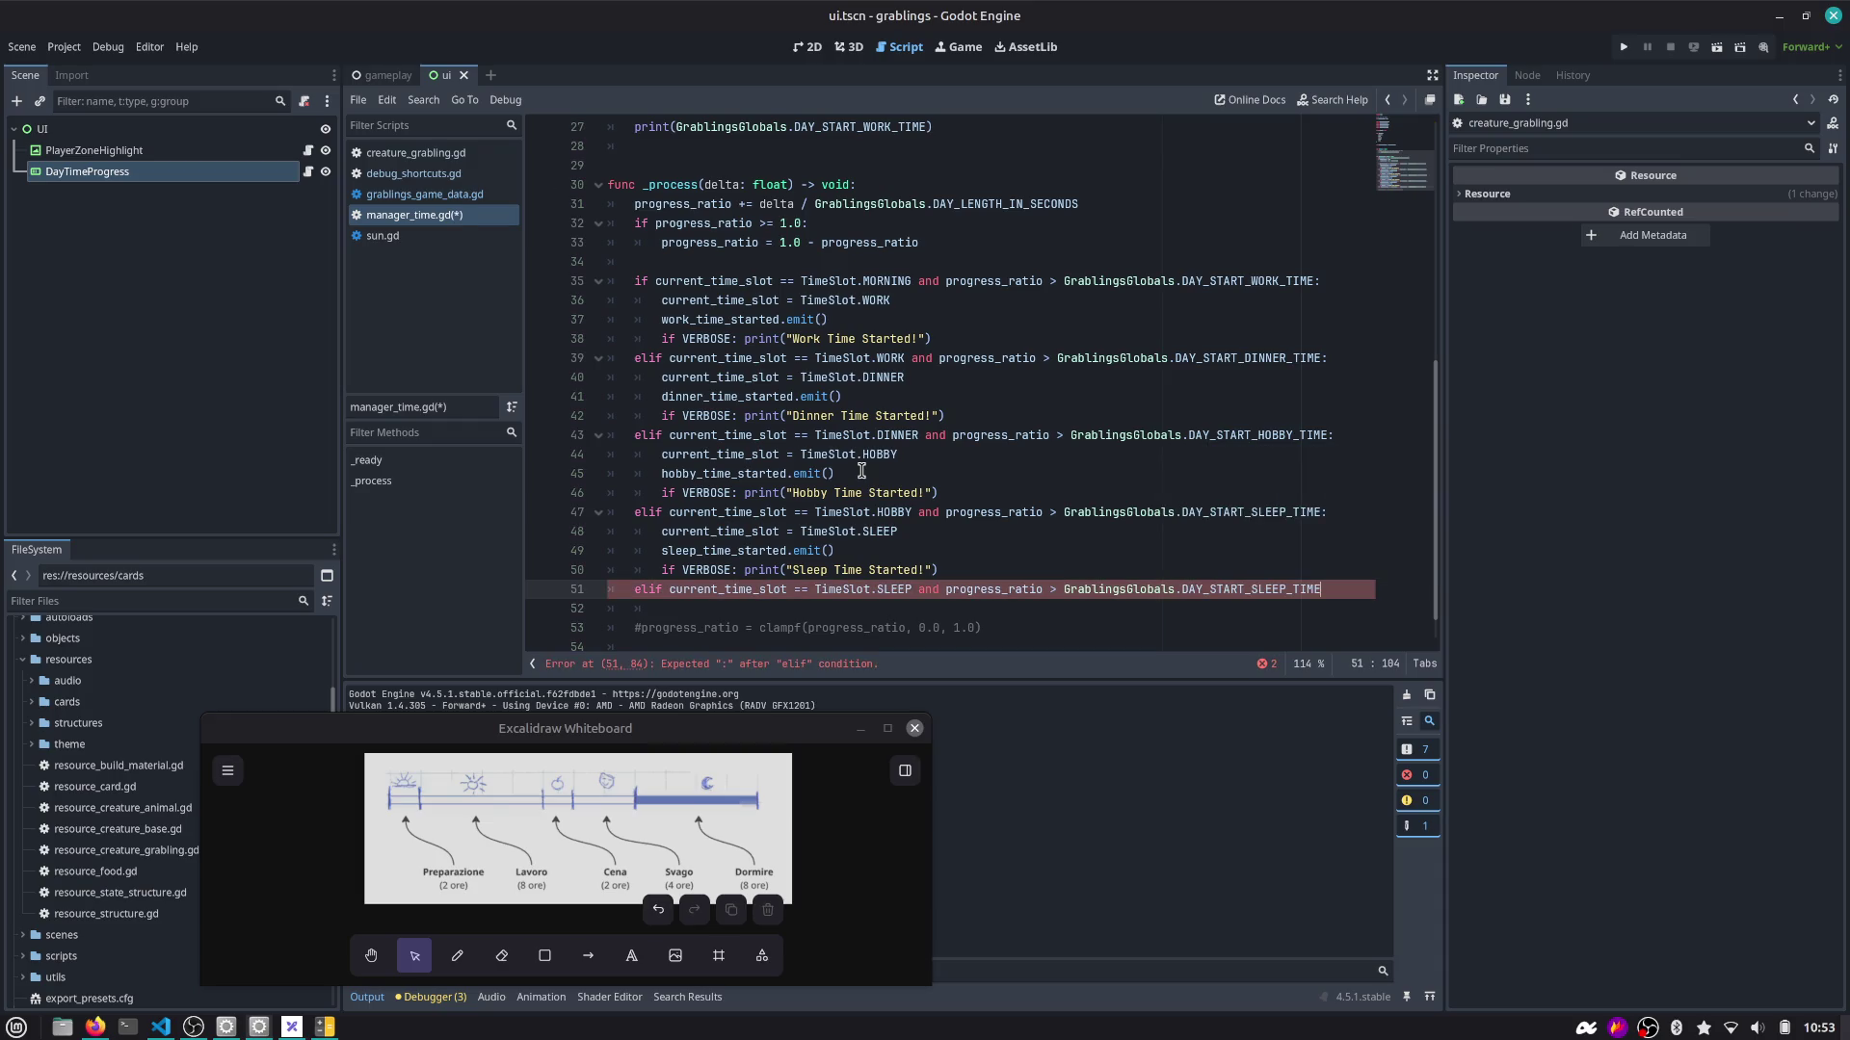
Cut the threshold back to GrablingsGlobals.DAY_ and review how progress_ratio is used
{"action": "key", "text": "ctrl+shift+Left"}
{"action": "type", "text": "DAY_"}
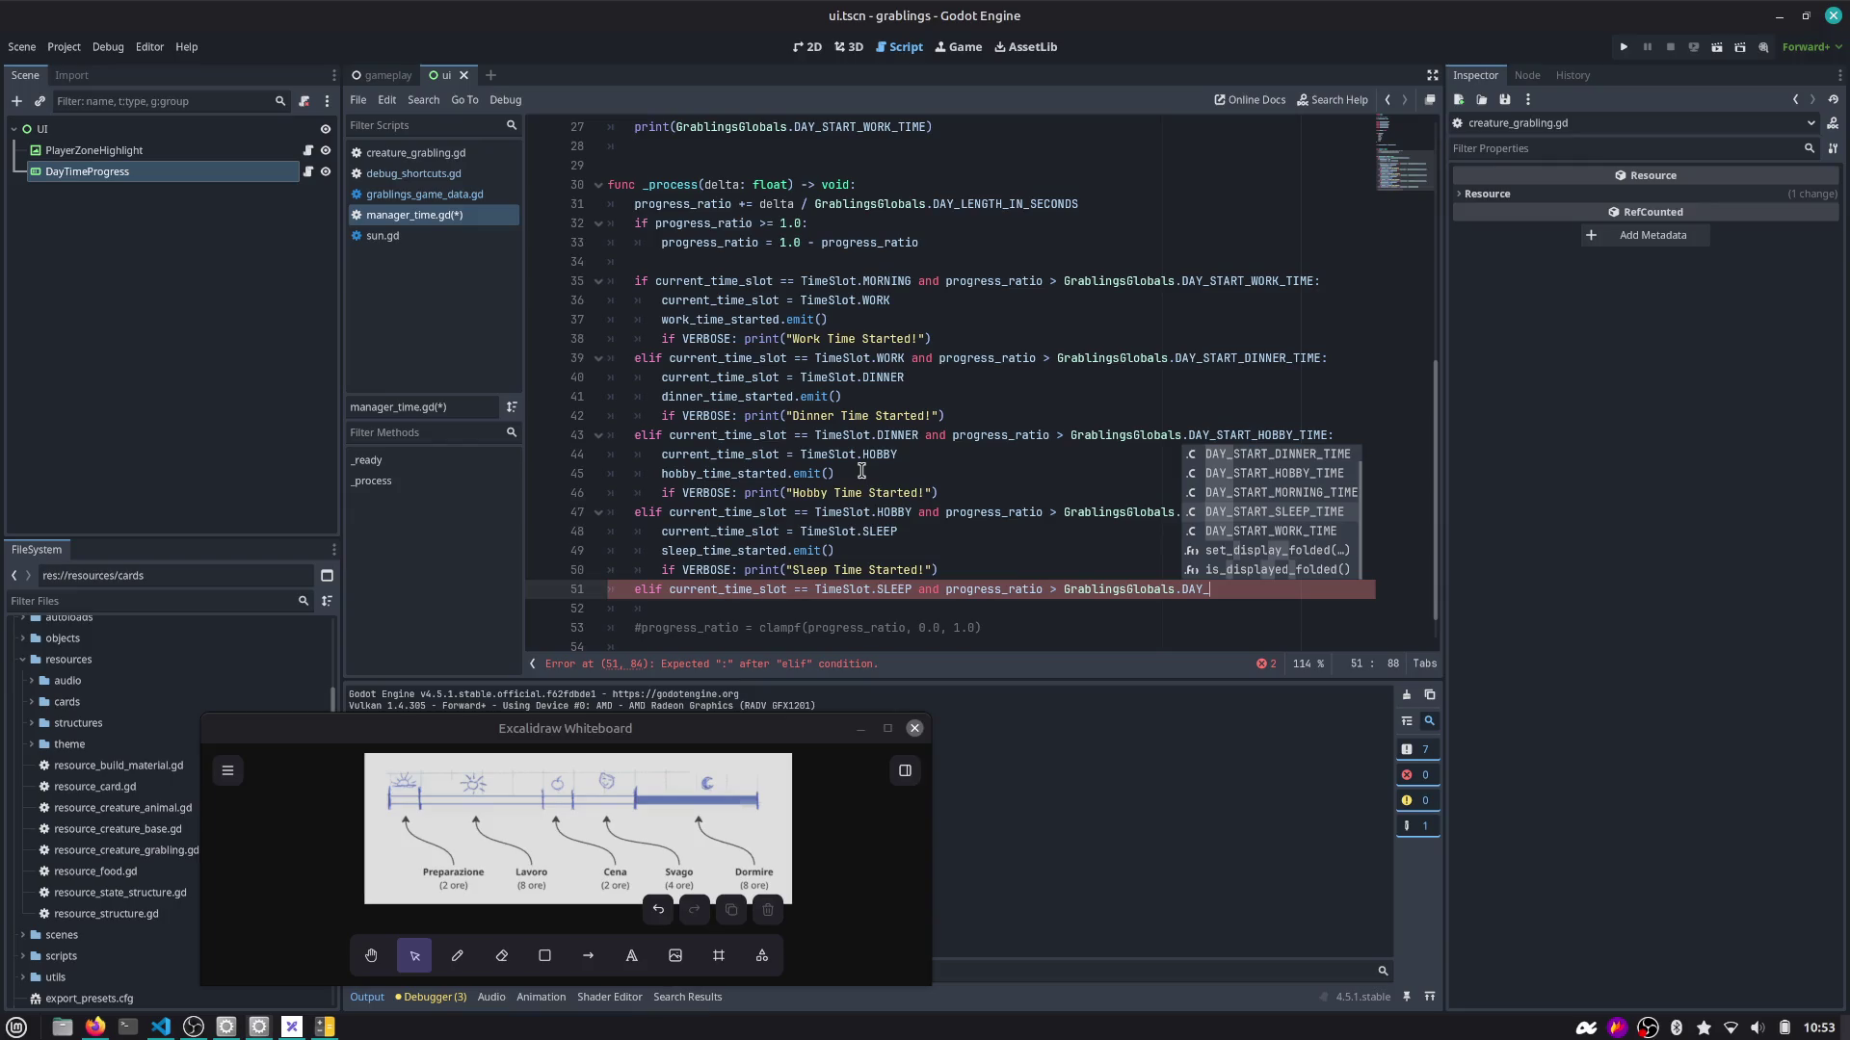
{"action": "key", "text": "Up"}
{"action": "key", "text": "Up"}
{"action": "key", "text": "Up"}
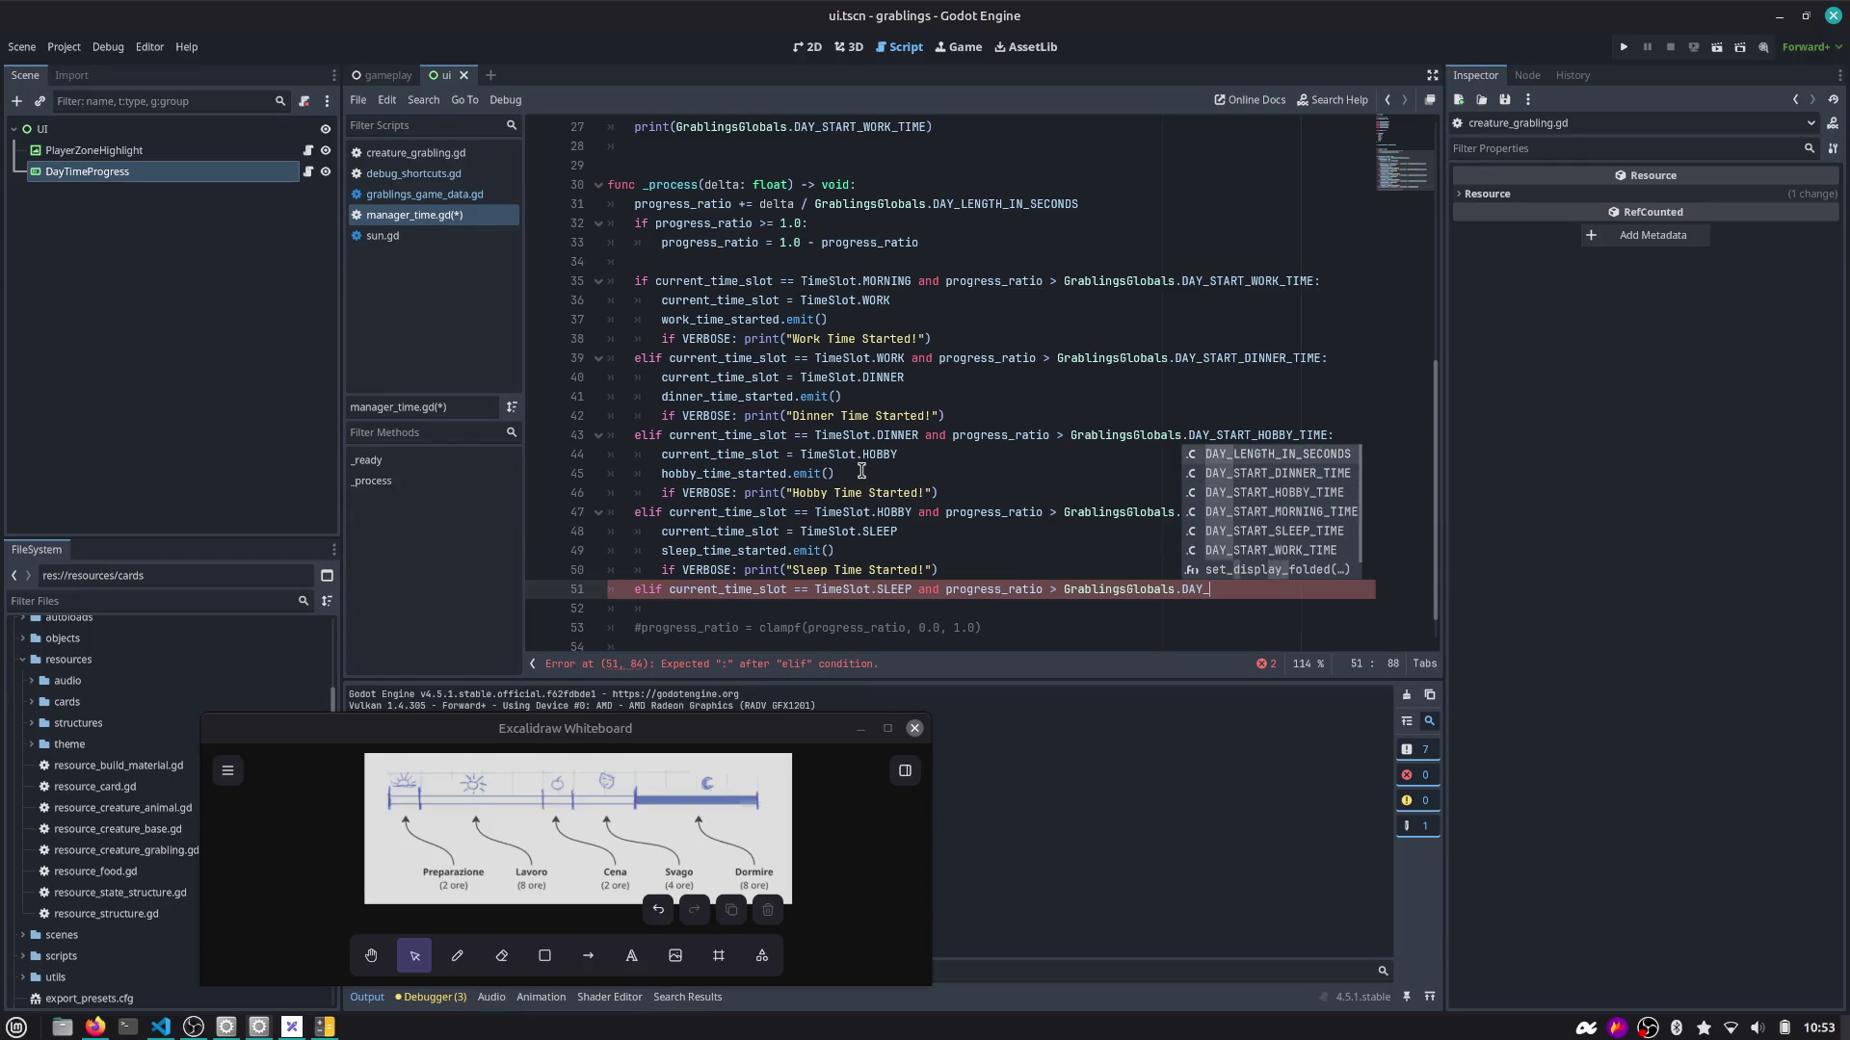
{"action": "key", "text": "Escape"}
{"action": "double_click", "coordinate": [666, 223]}
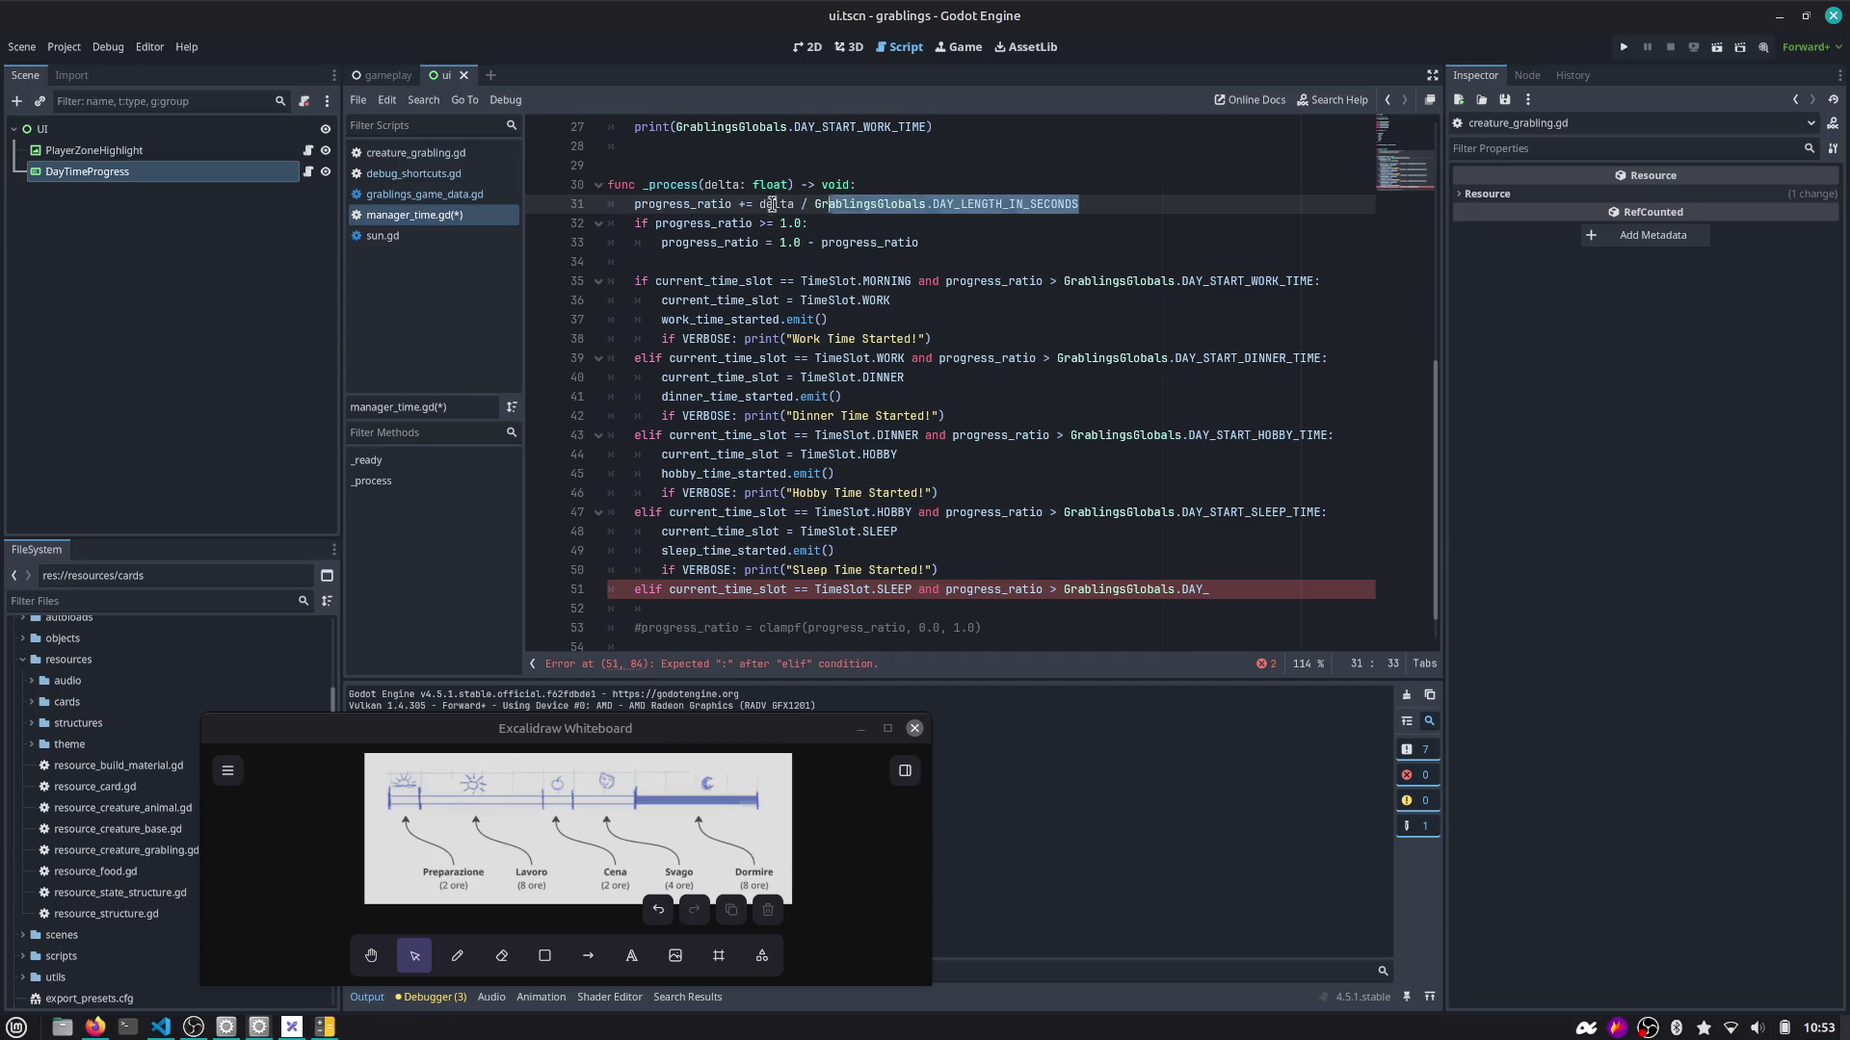
{"action": "double_click", "coordinate": [666, 207]}
{"action": "left_click", "coordinate": [639, 234]}
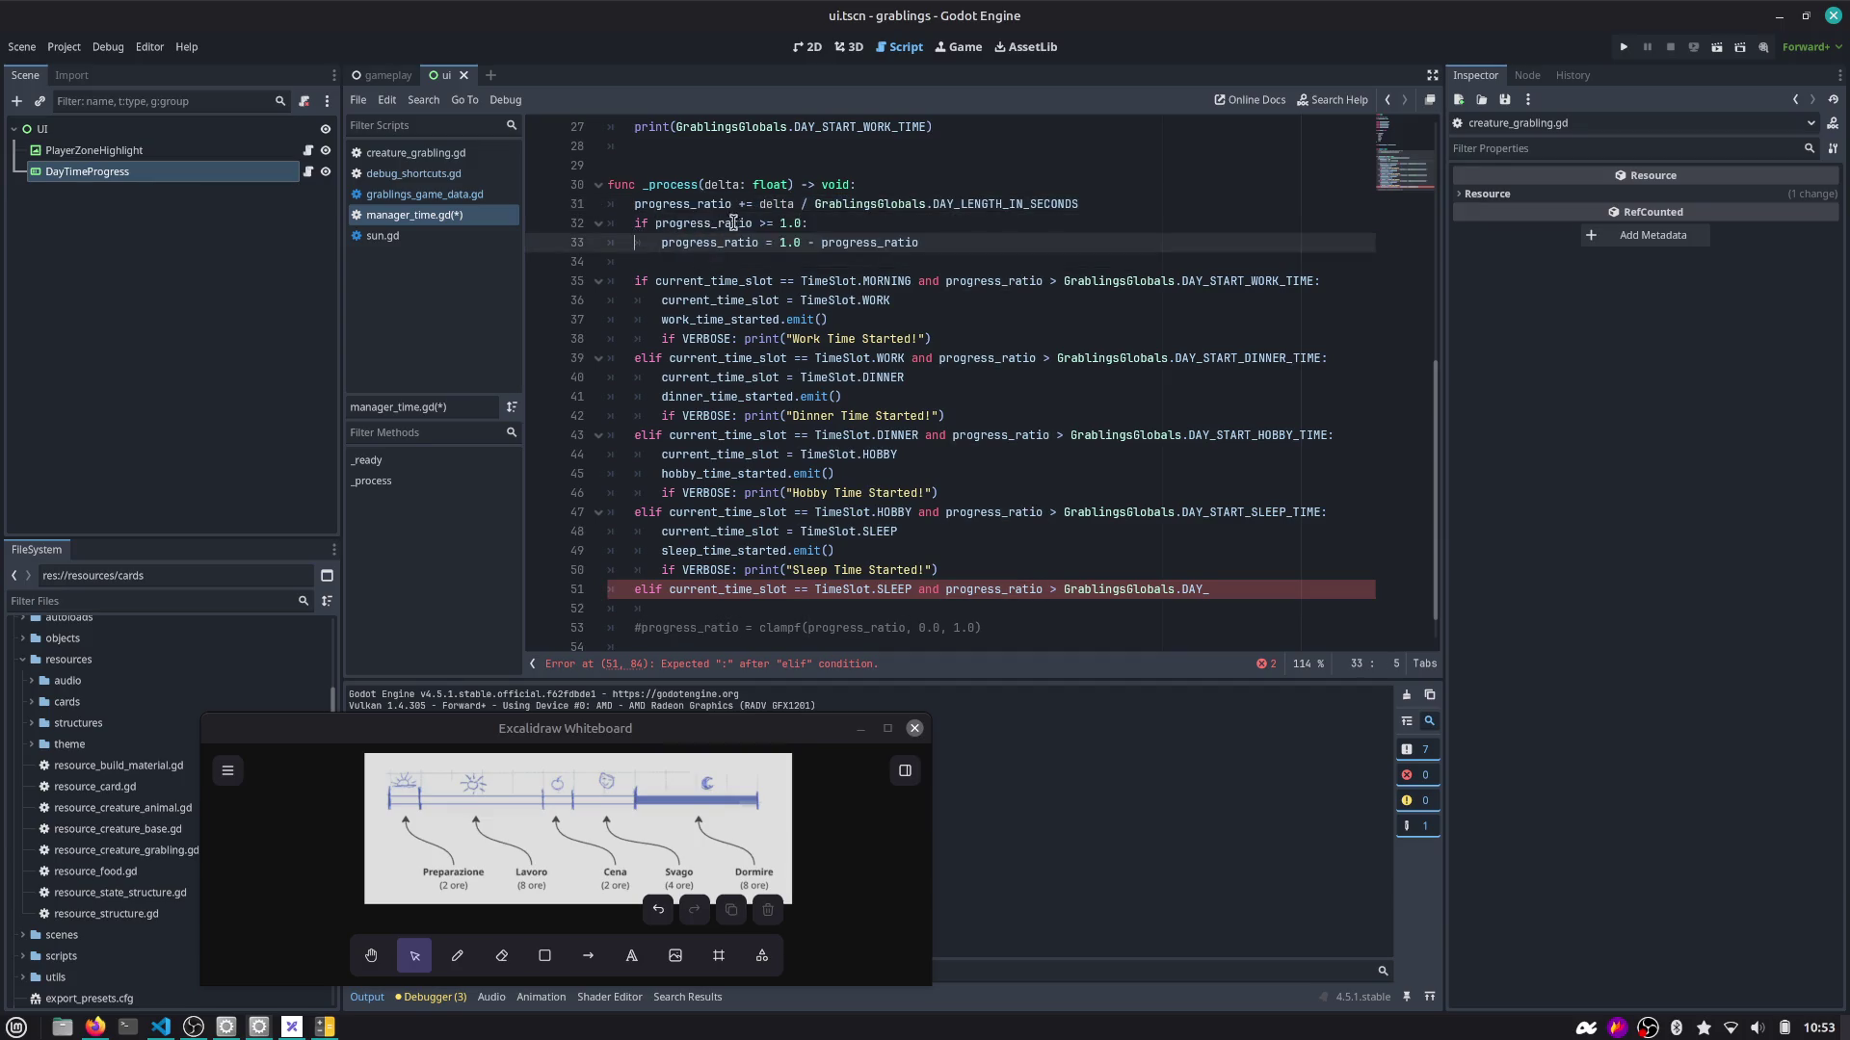
{"action": "left_click", "coordinate": [827, 224]}
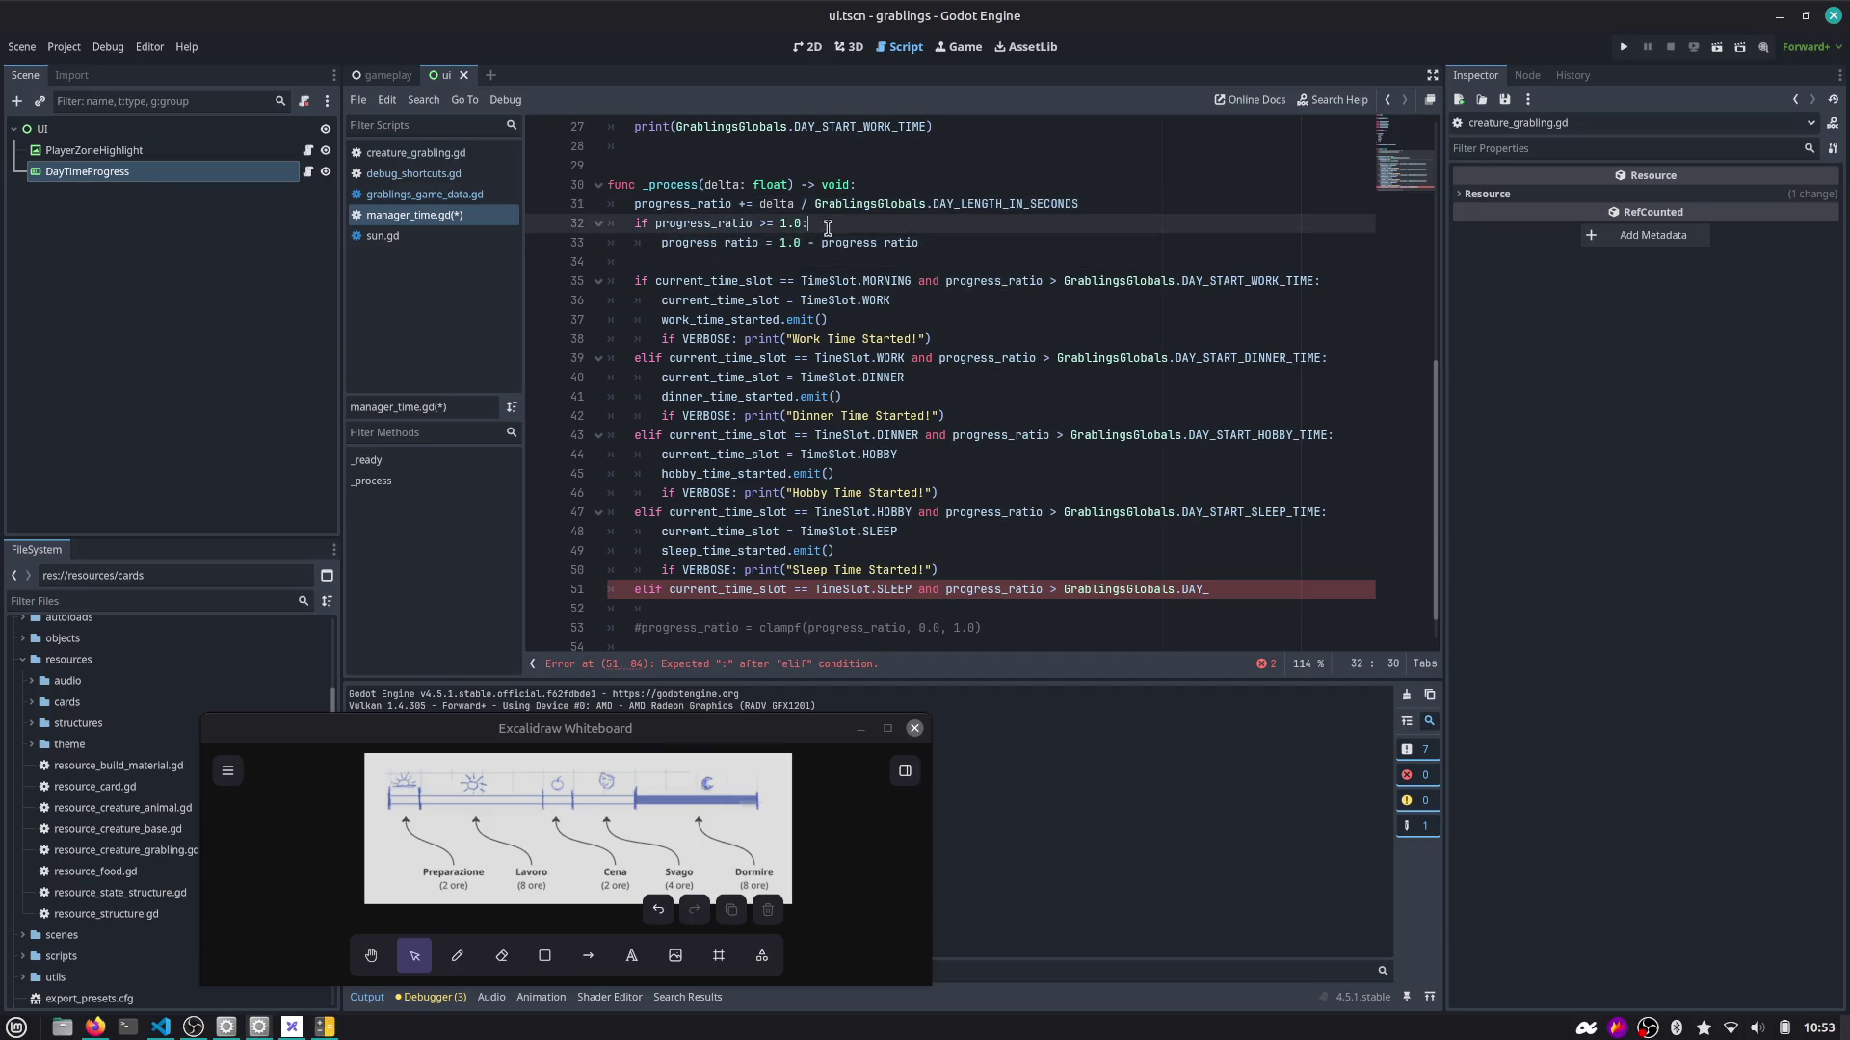
{"action": "left_click", "coordinate": [726, 587]}
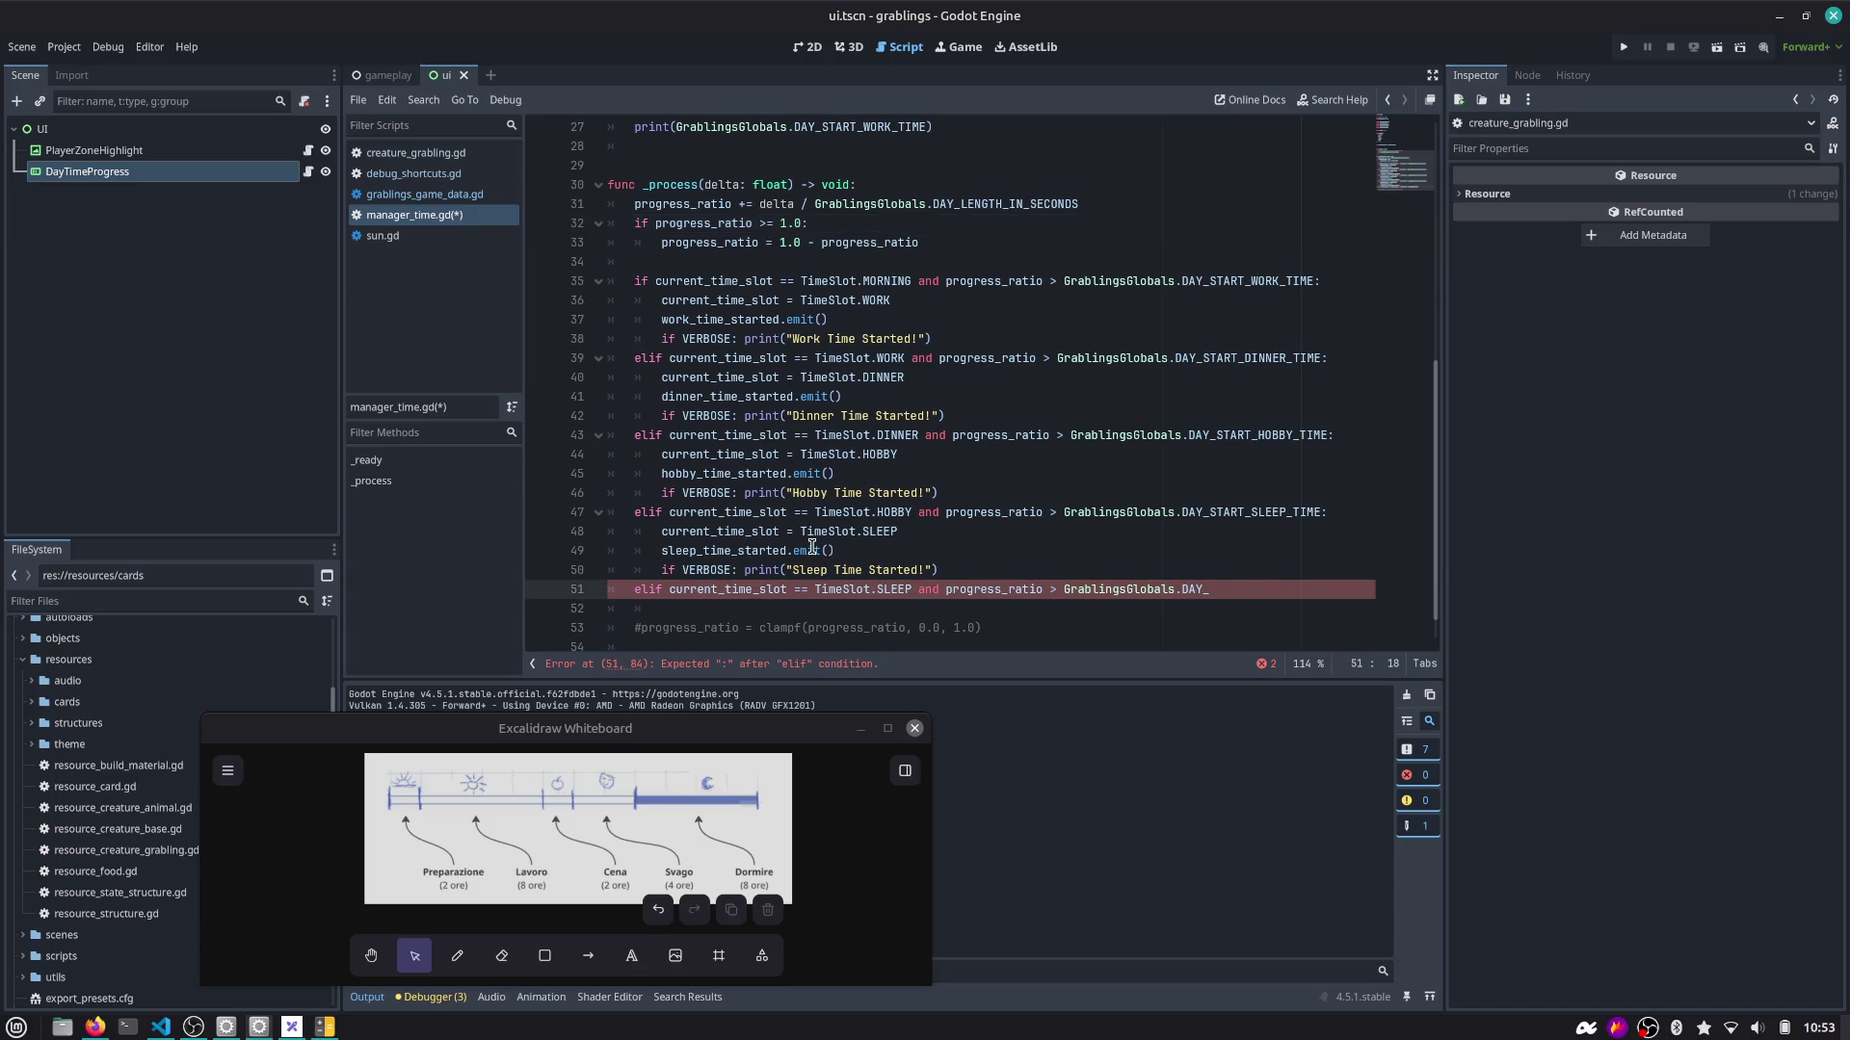
Cut the unfinished Sleep elif line and paste it below the ratio reset in the day-wrap block
{"action": "key", "text": "End"}
{"action": "key", "text": "shift+Home"}
{"action": "key", "text": "BackSpace"}
{"action": "key", "text": "Up"}
{"action": "key", "text": "Up"}
{"action": "key", "text": "Up"}
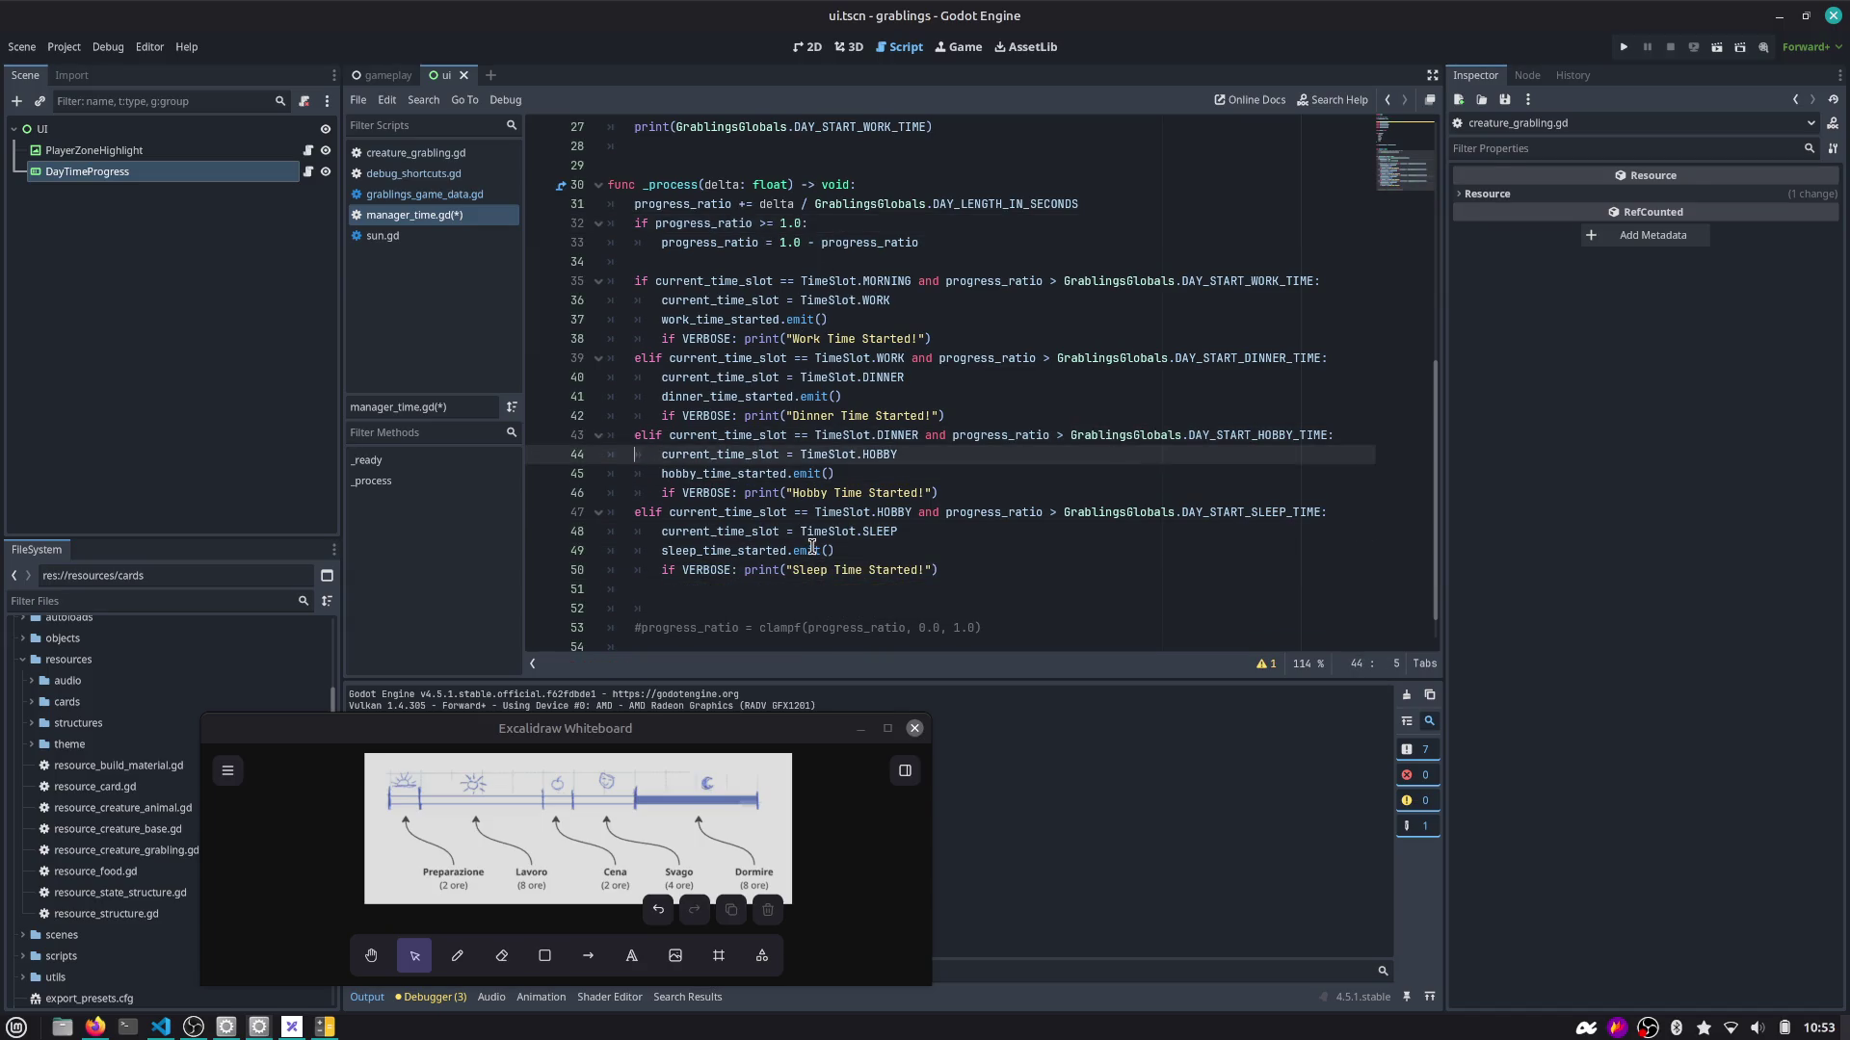
{"action": "key", "text": "Up"}
{"action": "key", "text": "Up"}
{"action": "key", "text": "Up"}
{"action": "key", "text": "Down"}
{"action": "key", "text": "Return"}
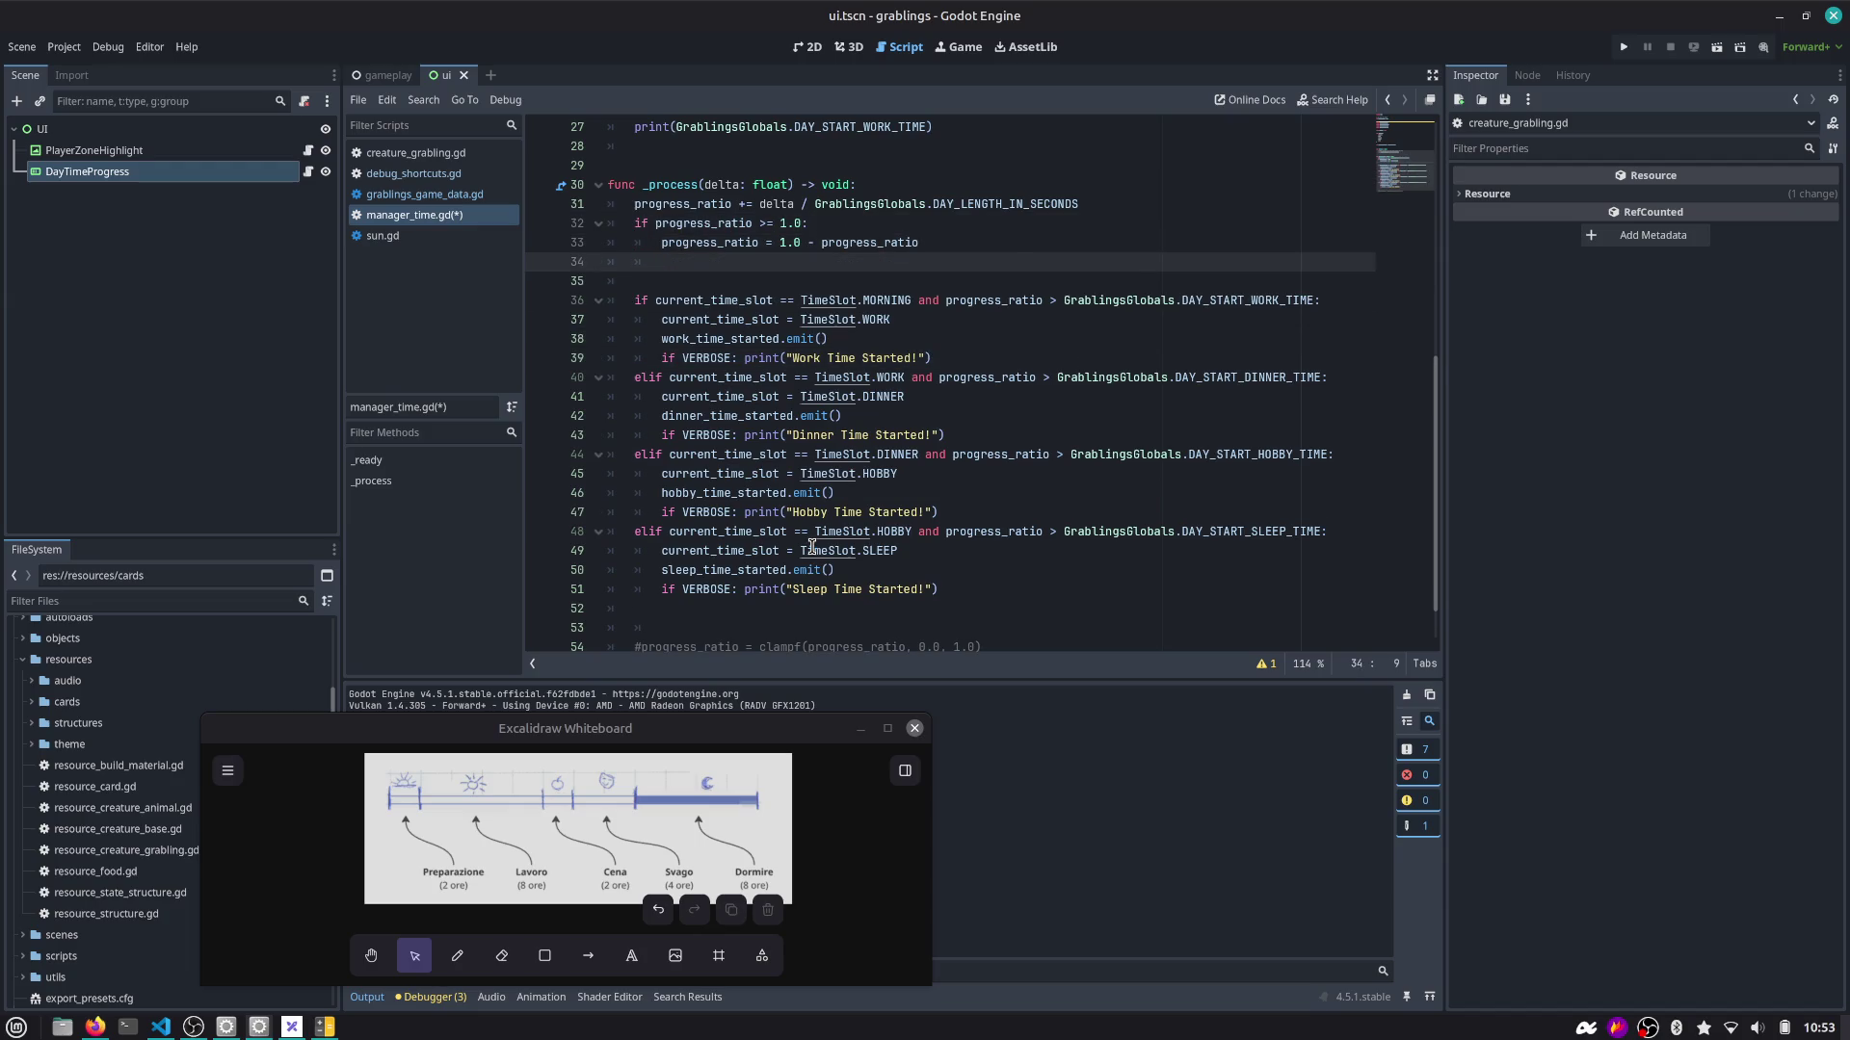
{"action": "type", "text": "elif current_time_slot == TimeSlot.SLEEP and progress_ratio > GrablingsGlobals.DAY_"}
Turn the pasted condition into an assert on TimeSlot.SLEEP, dropping the elif and trailing and
{"action": "key", "text": "ctrl+shift+Right"}
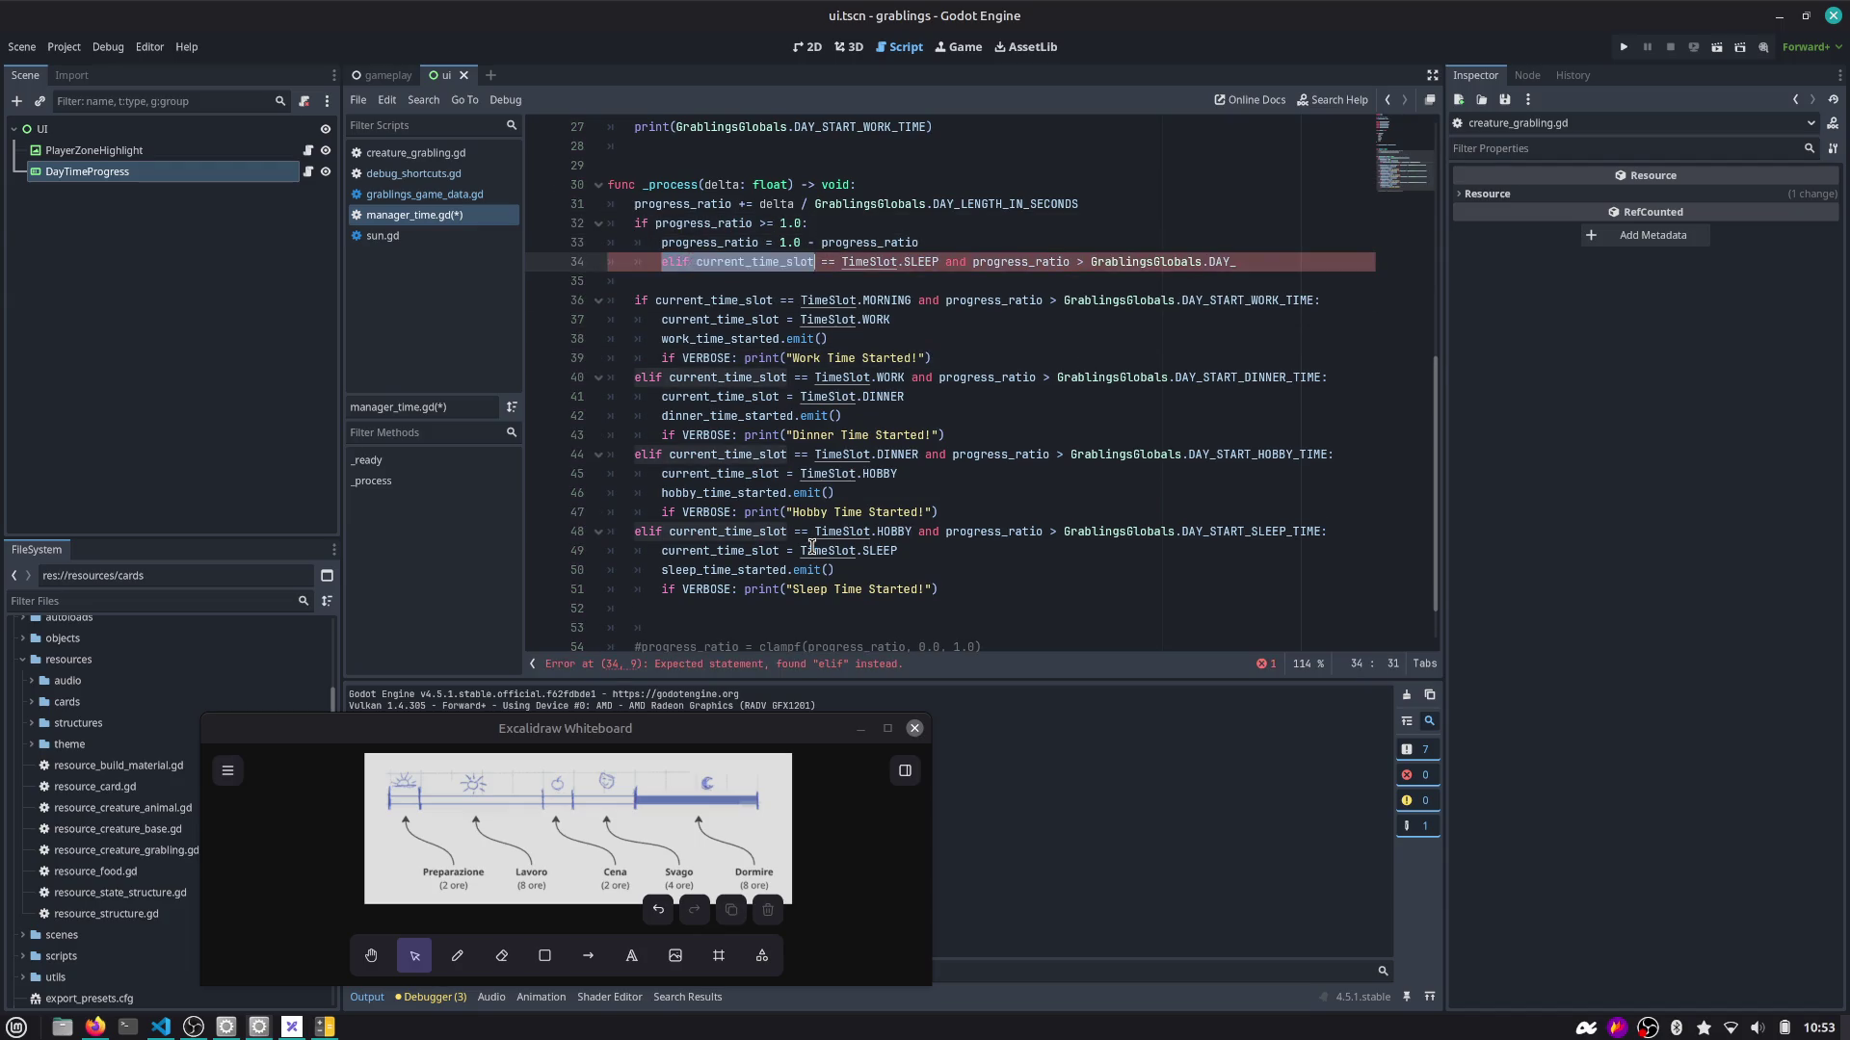
{"action": "key", "text": "Delete"}
{"action": "key", "text": "Delete"}
{"action": "type", "text": "assert("}
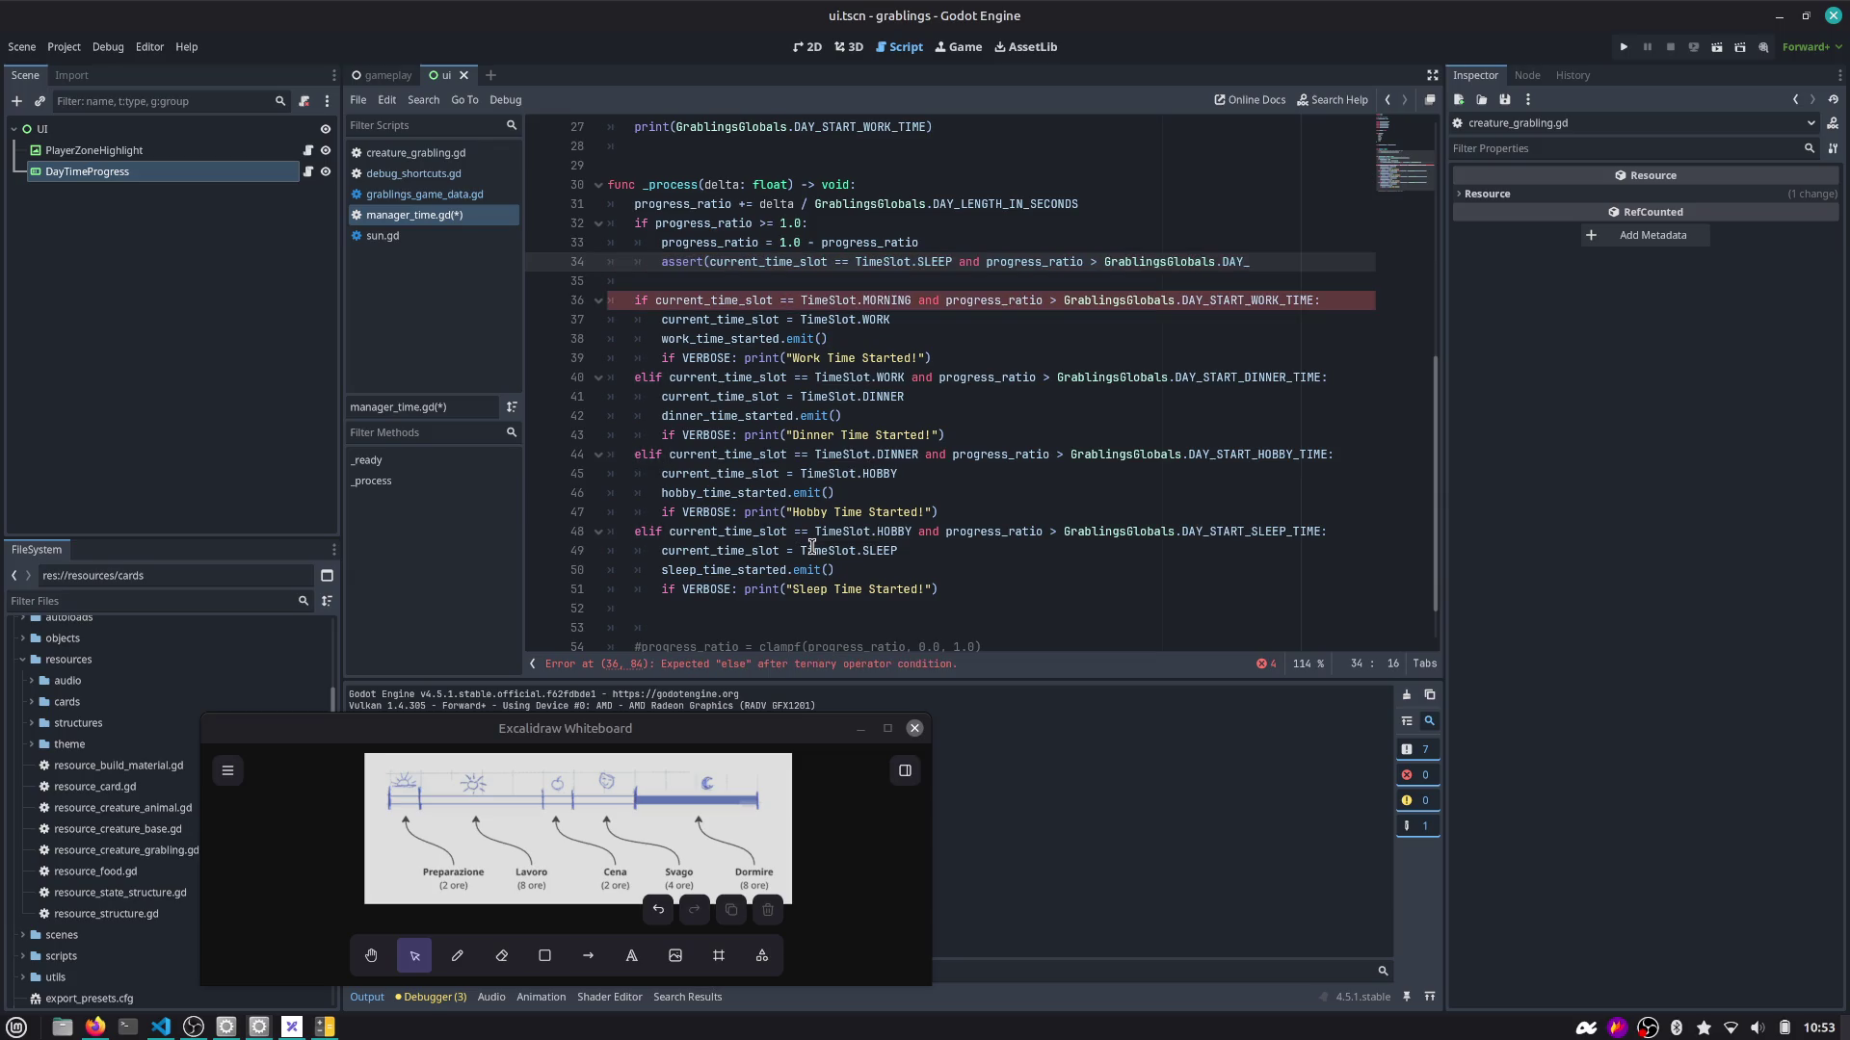
{"action": "key", "text": "ctrl+Right"}
{"action": "key", "text": "ctrl+Right"}
{"action": "key", "text": "ctrl+Right"}
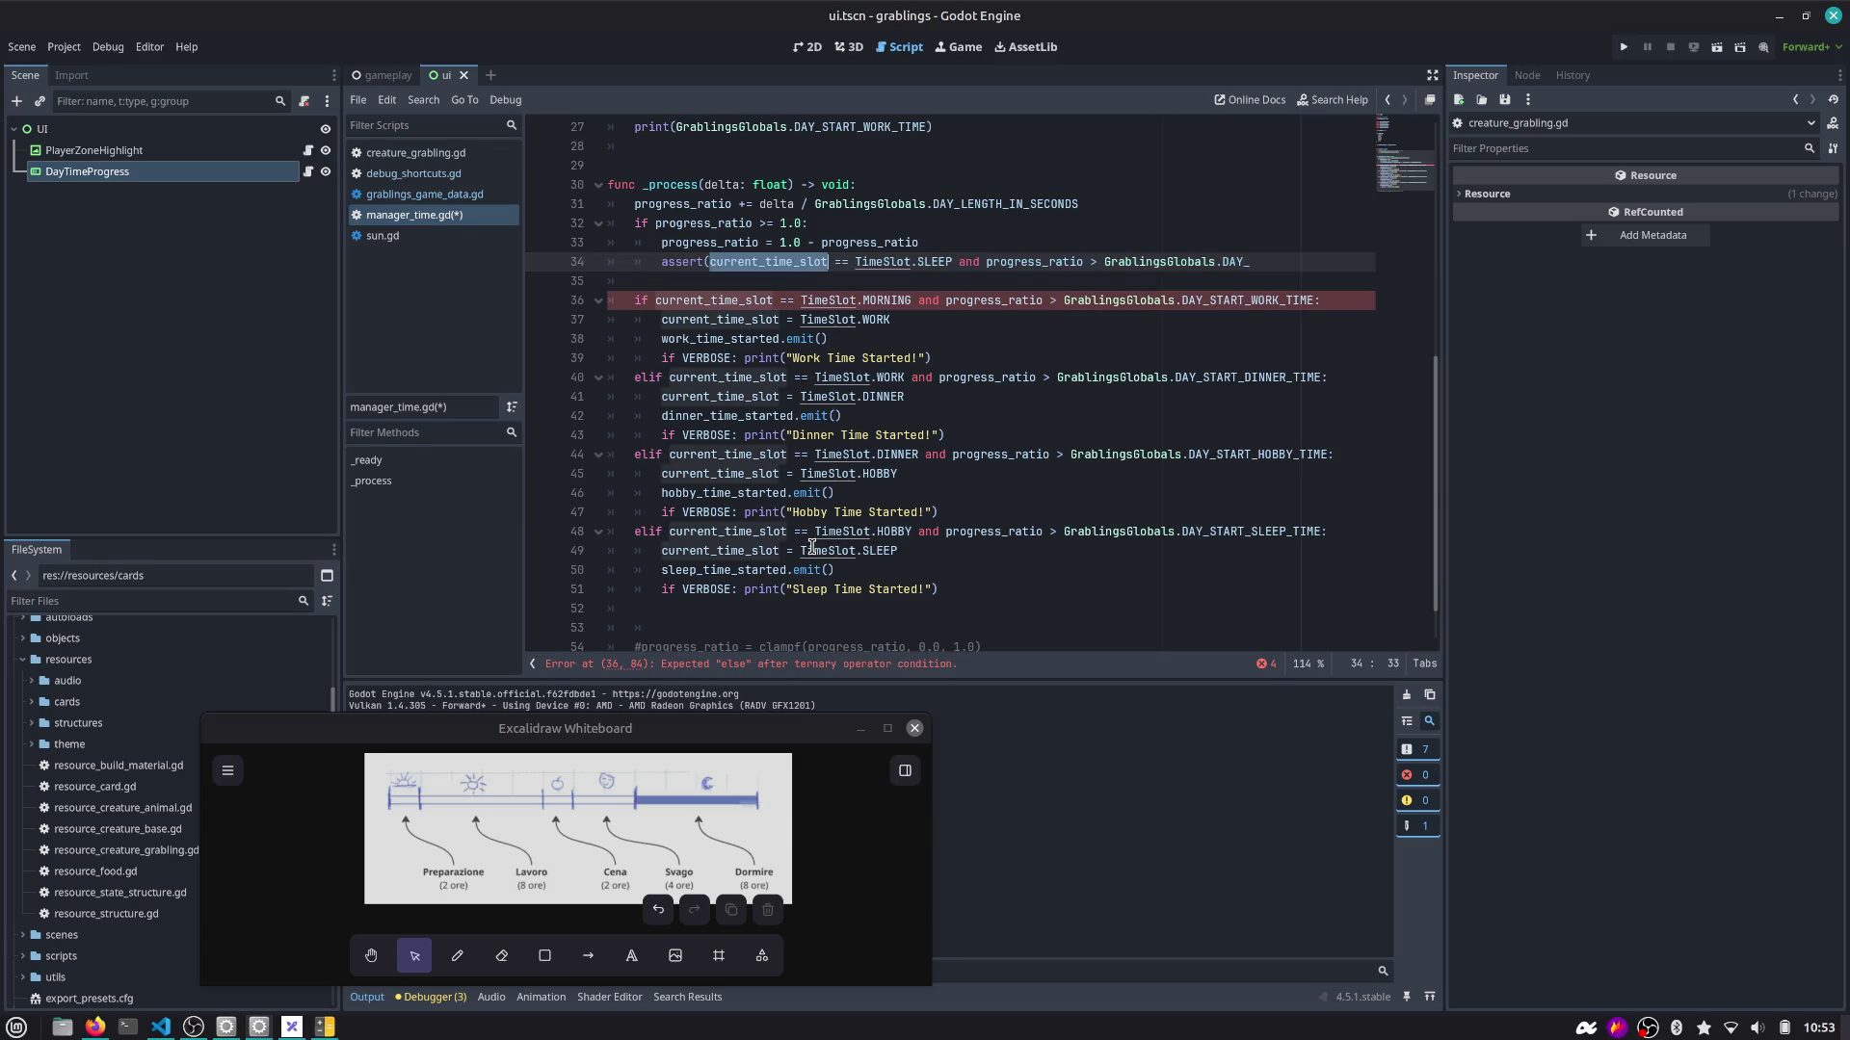
{"action": "type", "text": ")"}
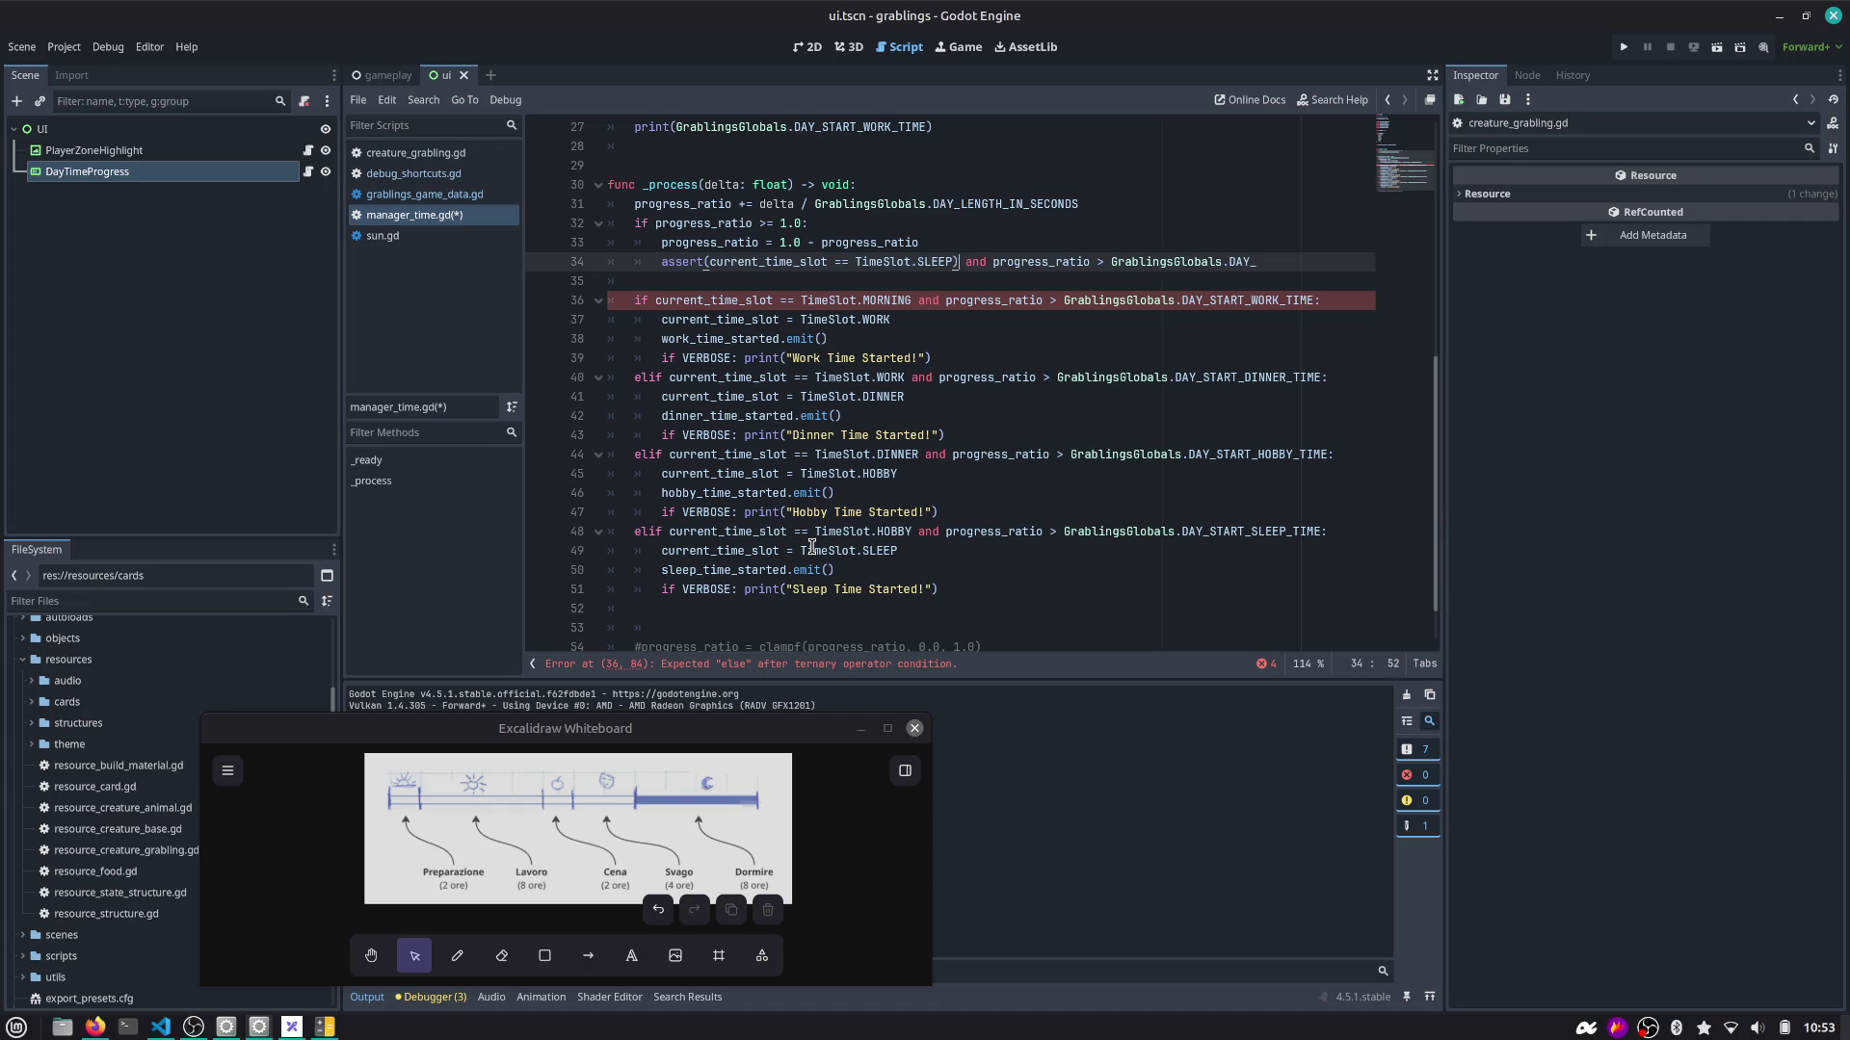
{"action": "key", "text": "Return"}
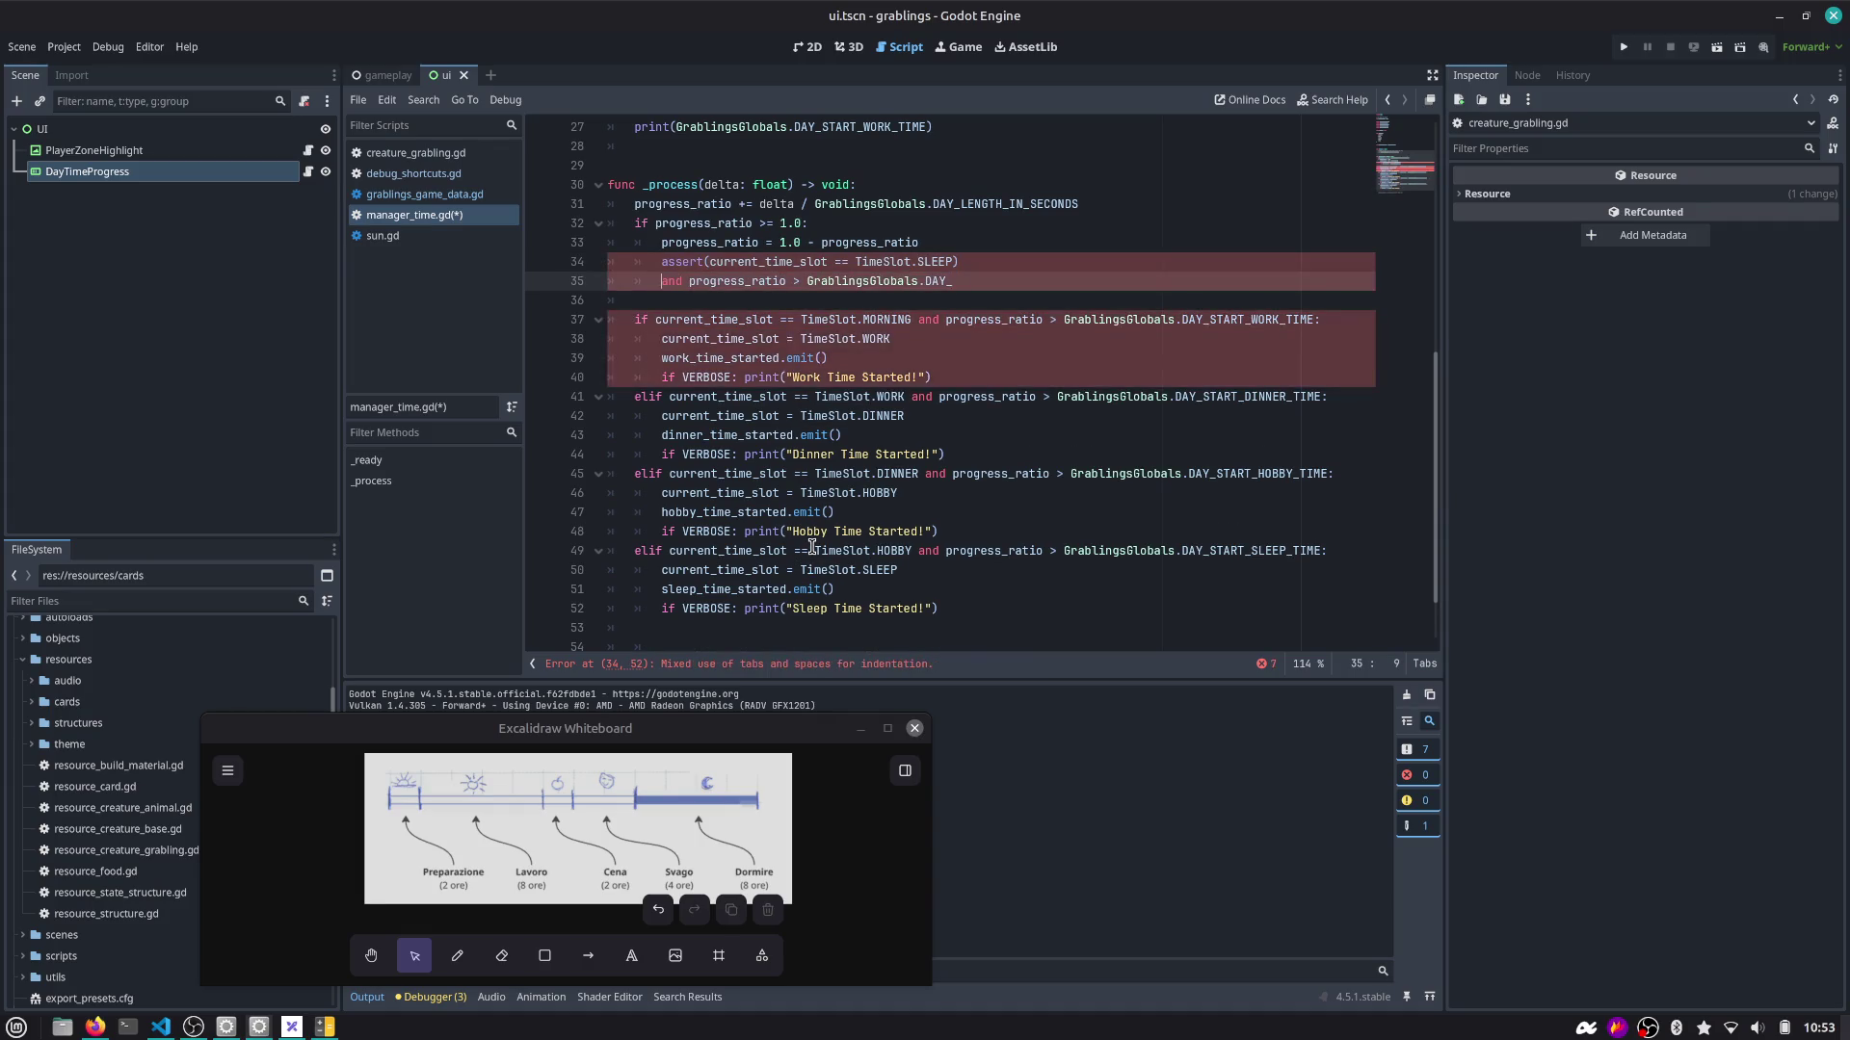
{"action": "key", "text": "ctrl+shift+Right"}
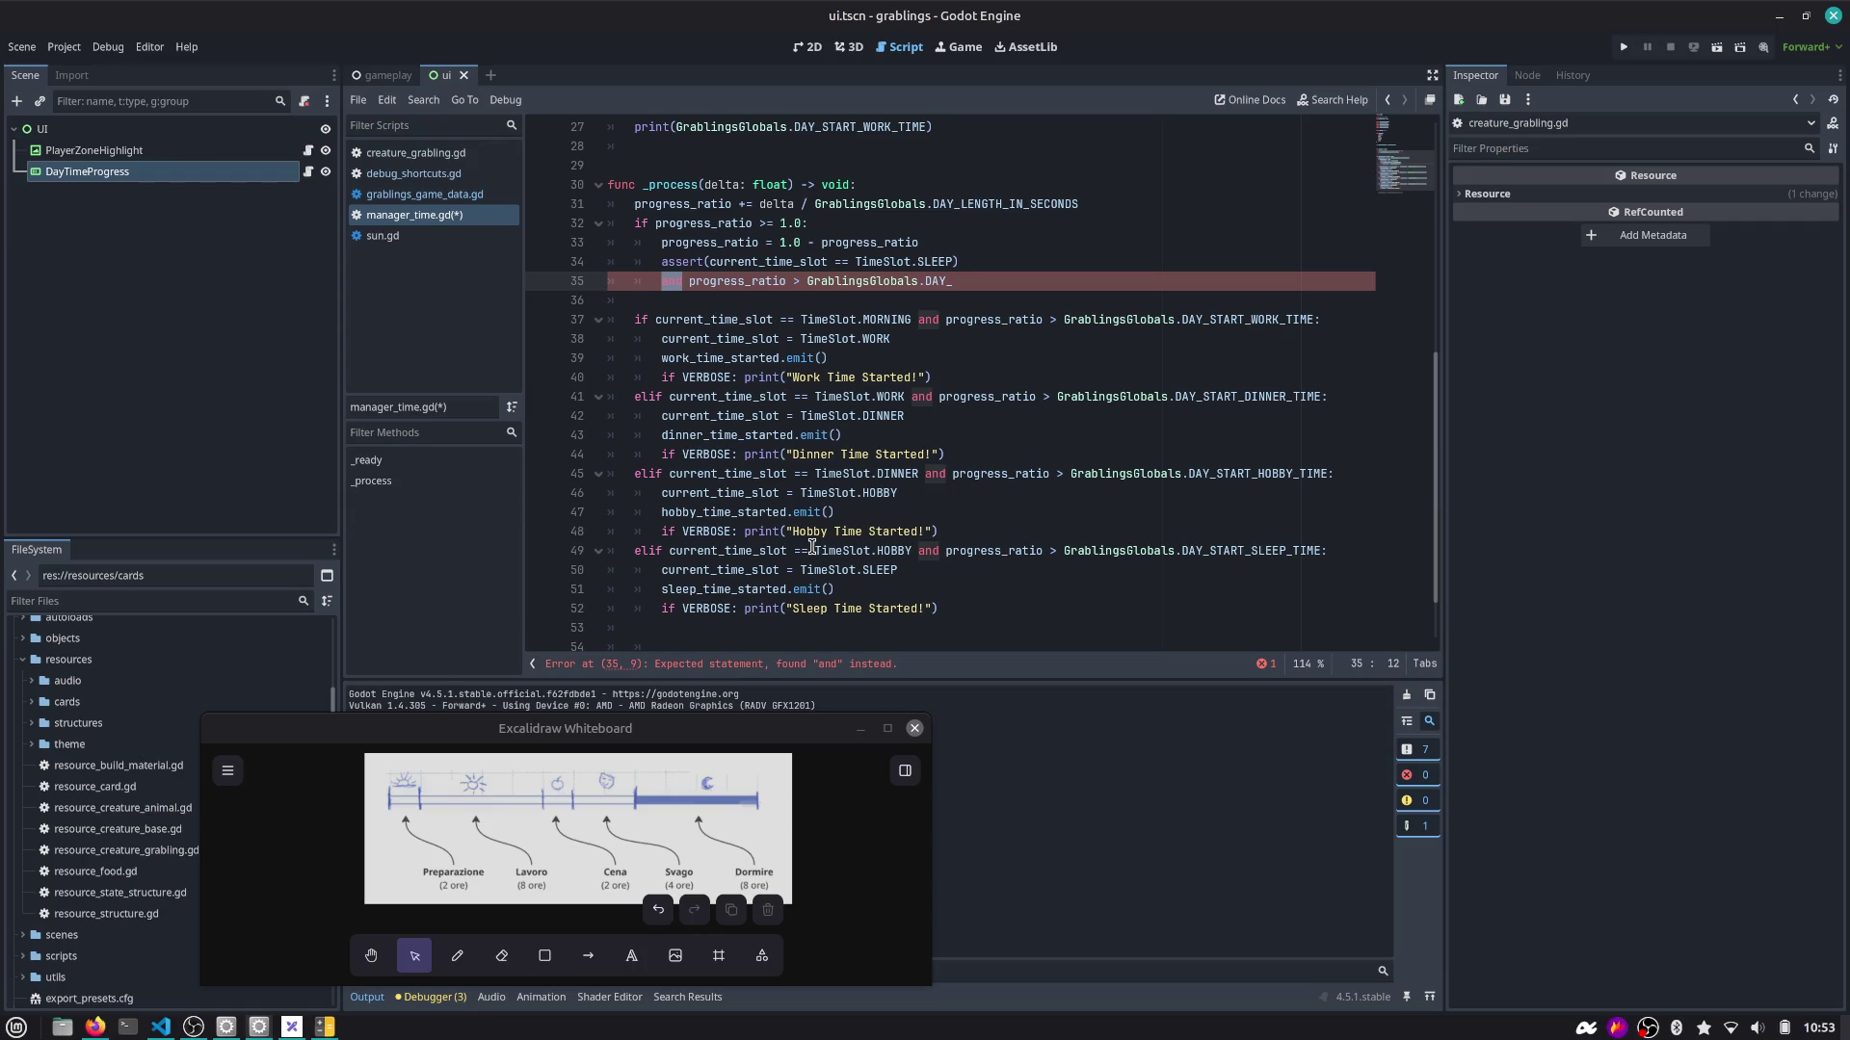
{"action": "key", "text": "Delete"}
{"action": "key", "text": "Delete"}
Delete the leftover ratio comparison line left under the assert
{"action": "key", "text": "Up"}
{"action": "key", "text": "Up"}
{"action": "key", "text": "Up"}
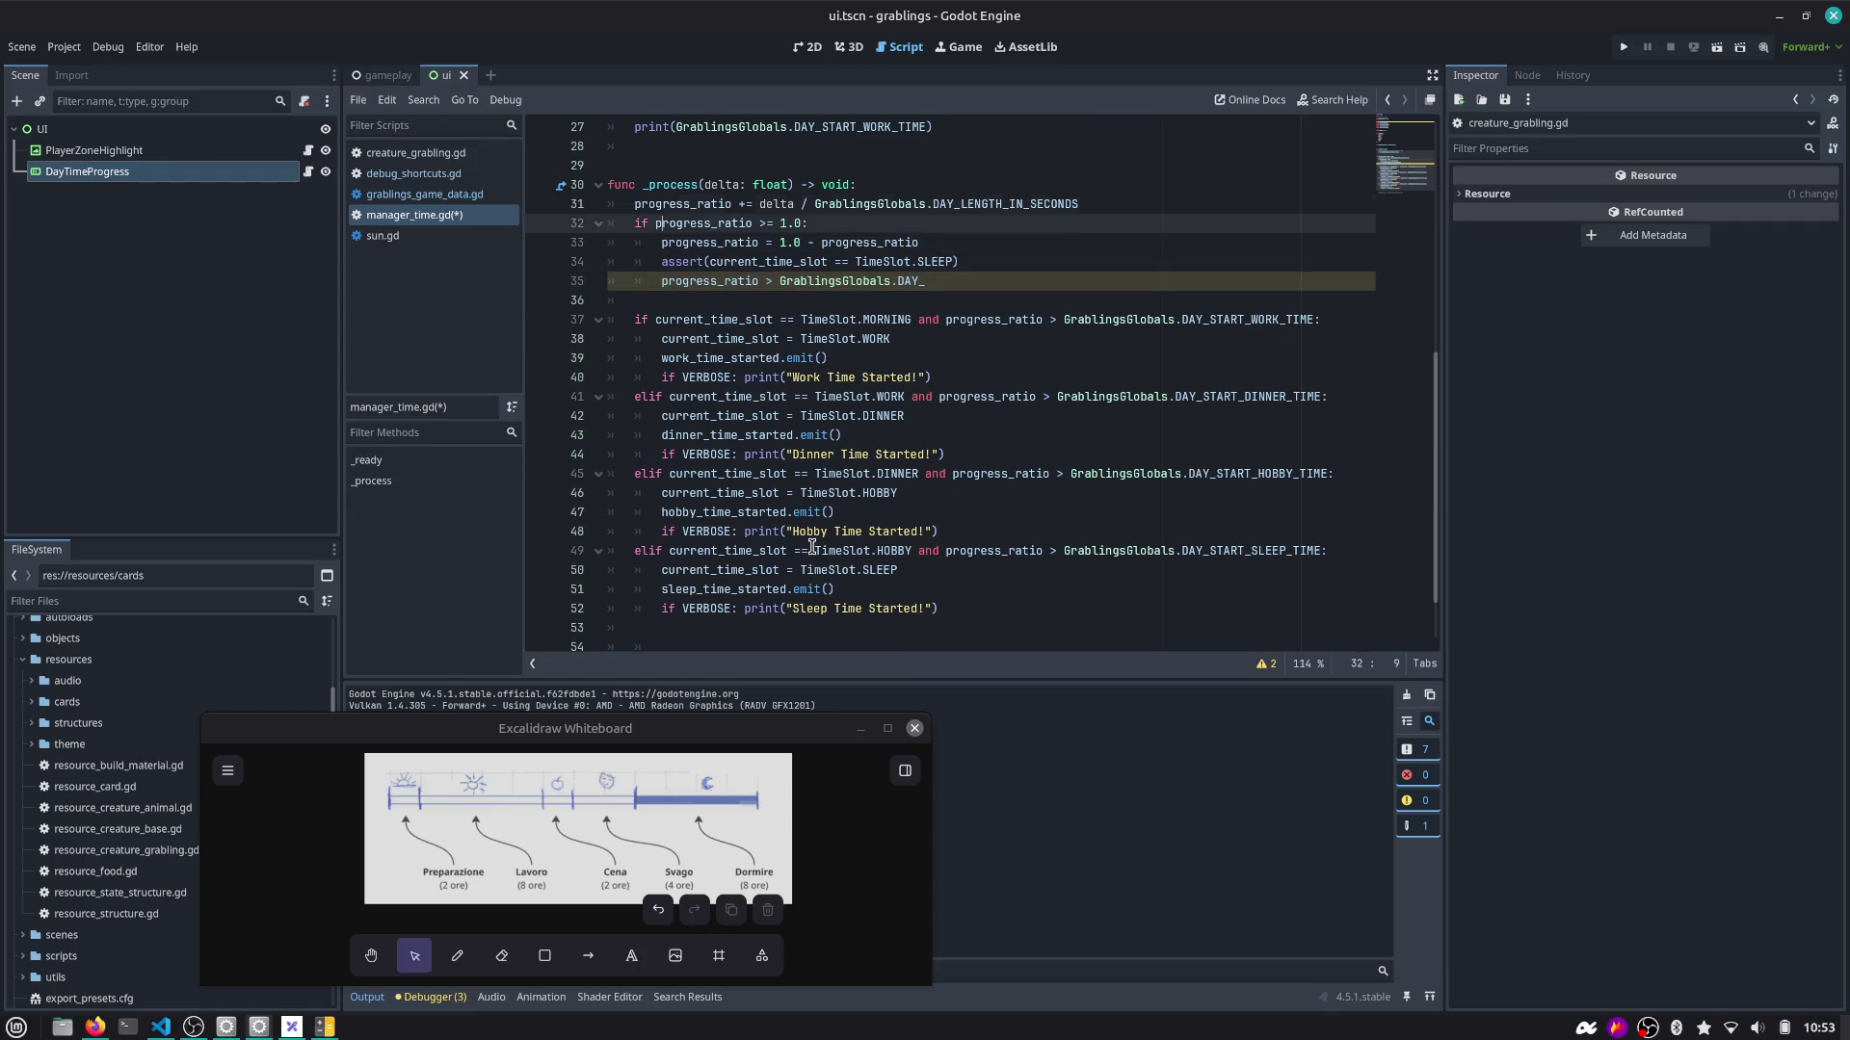
{"action": "key", "text": "Down"}
{"action": "key", "text": "ctrl+Right"}
{"action": "key", "text": "ctrl+Right"}
{"action": "key", "text": "ctrl+Right"}
{"action": "key", "text": "ctrl+shift+Right"}
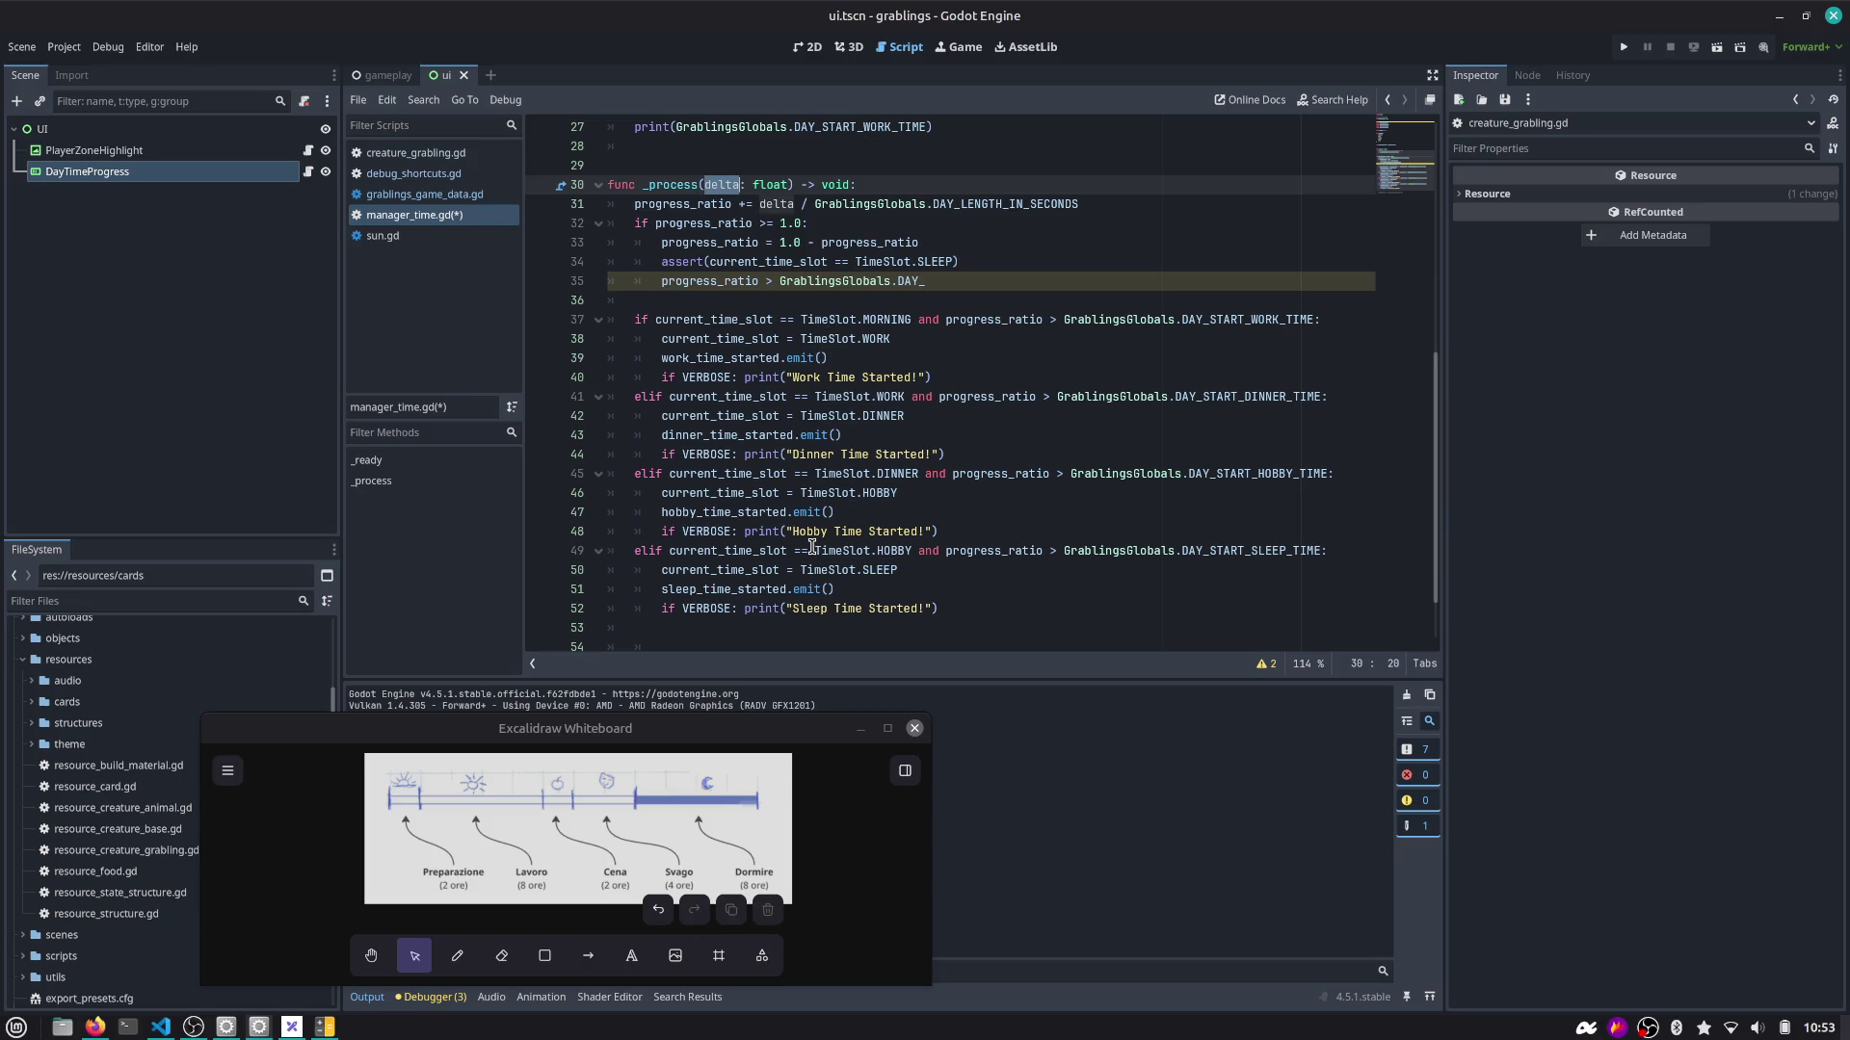
{"action": "key", "text": "Down"}
{"action": "key", "text": "Down"}
{"action": "key", "text": "Down"}
{"action": "key", "text": "Home"}
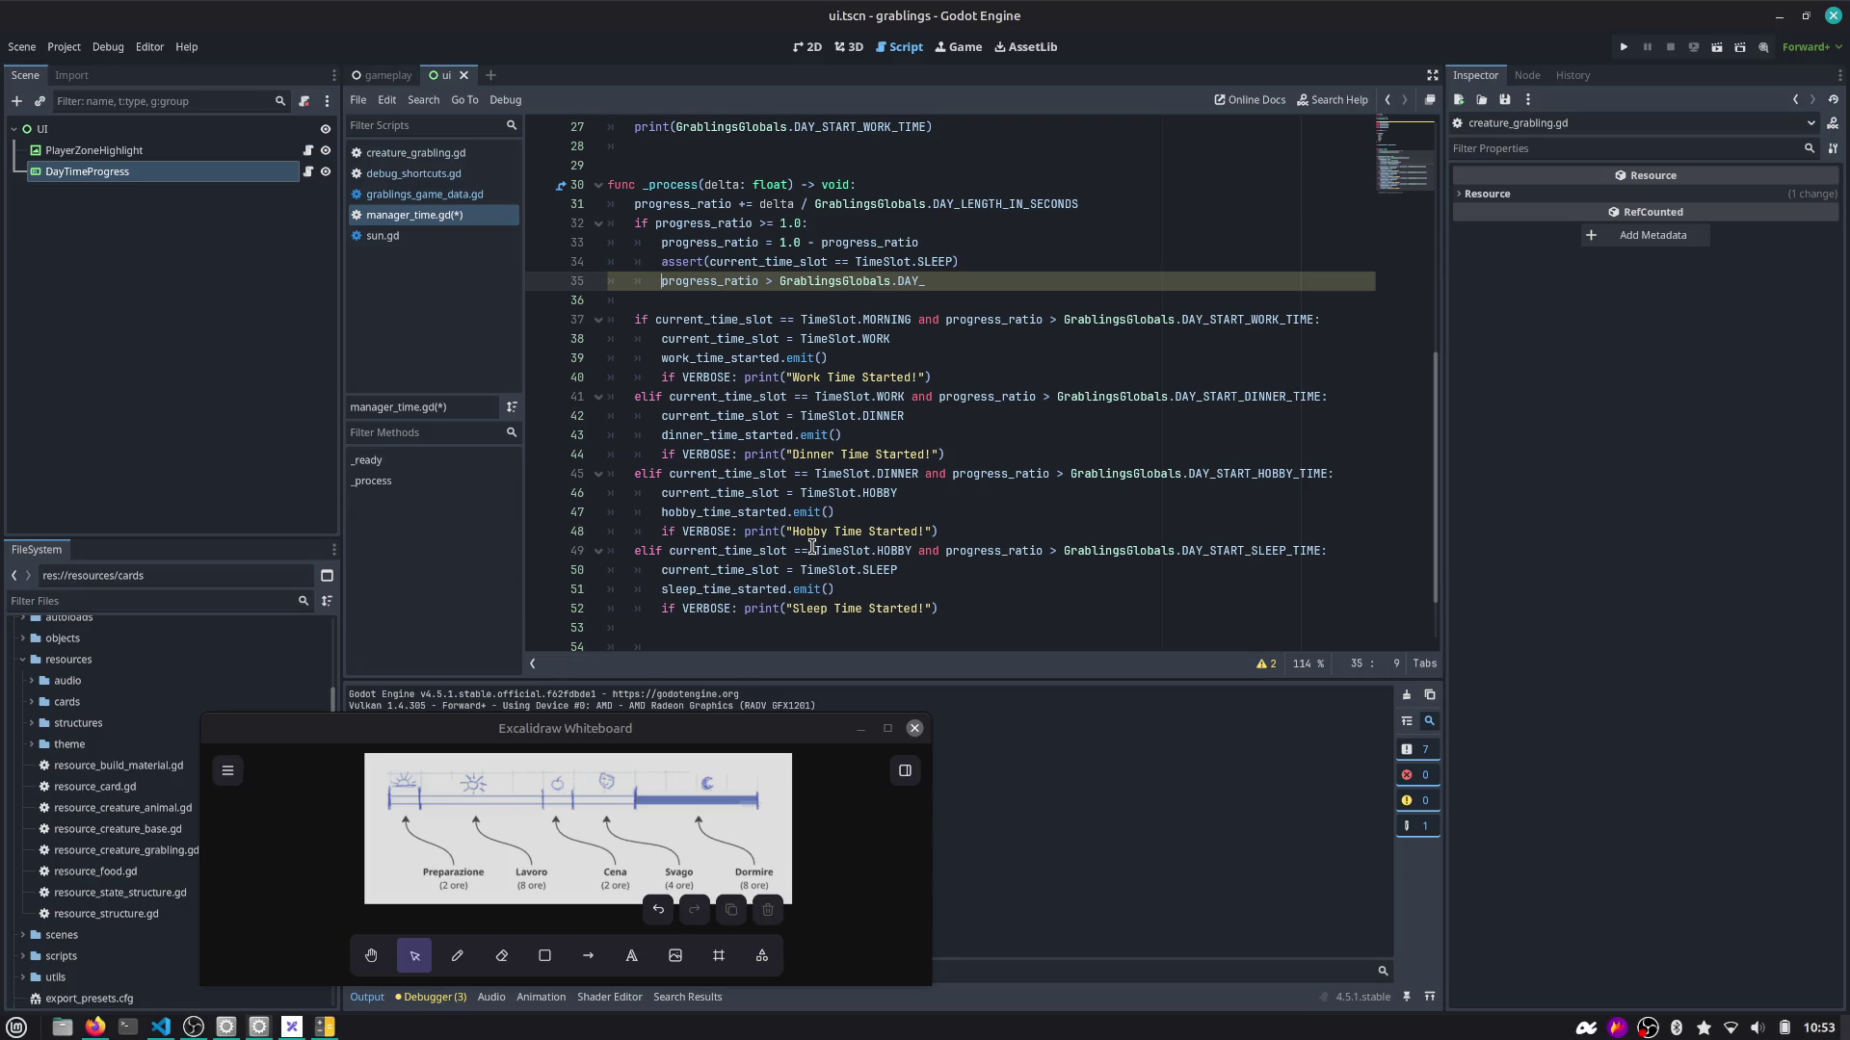
{"action": "key", "text": "shift+End"}
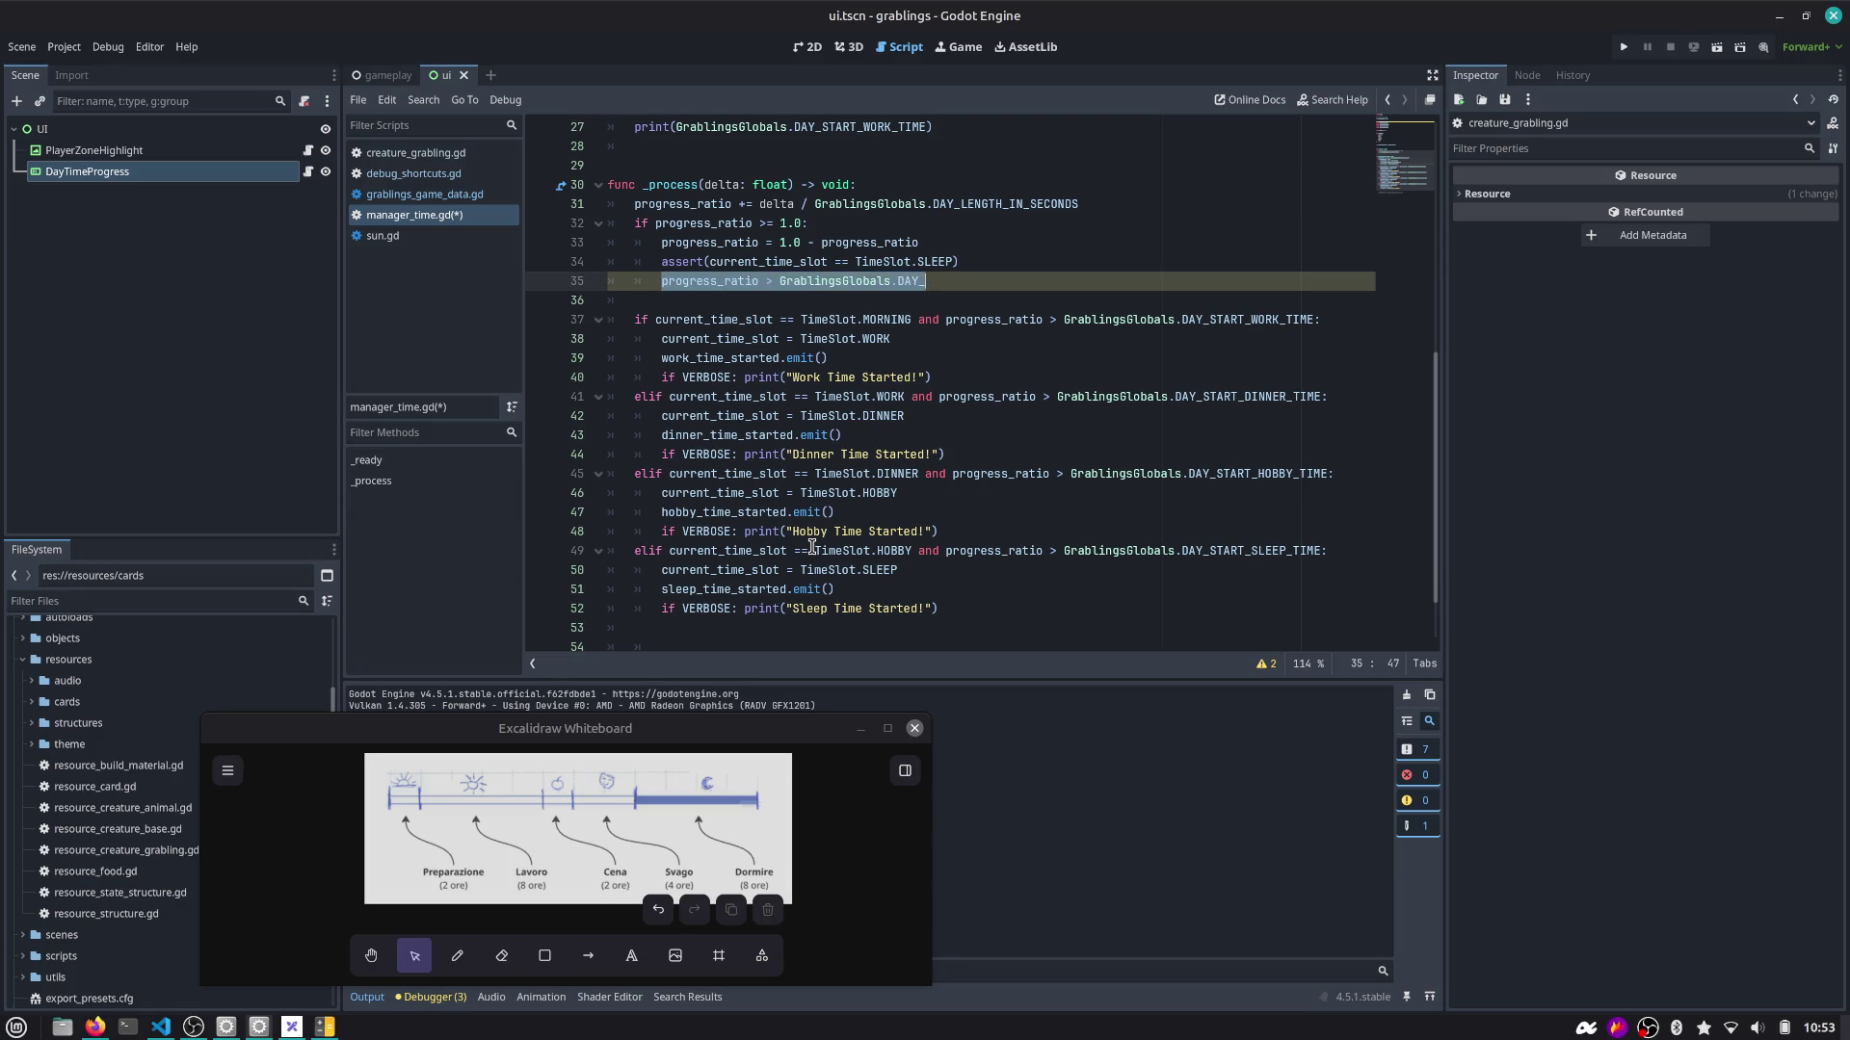
{"action": "key", "text": "Delete"}
Reset current_time_slot to TimeSlot.MORNING and emit morning_time_started
{"action": "type", "text": "curr"}
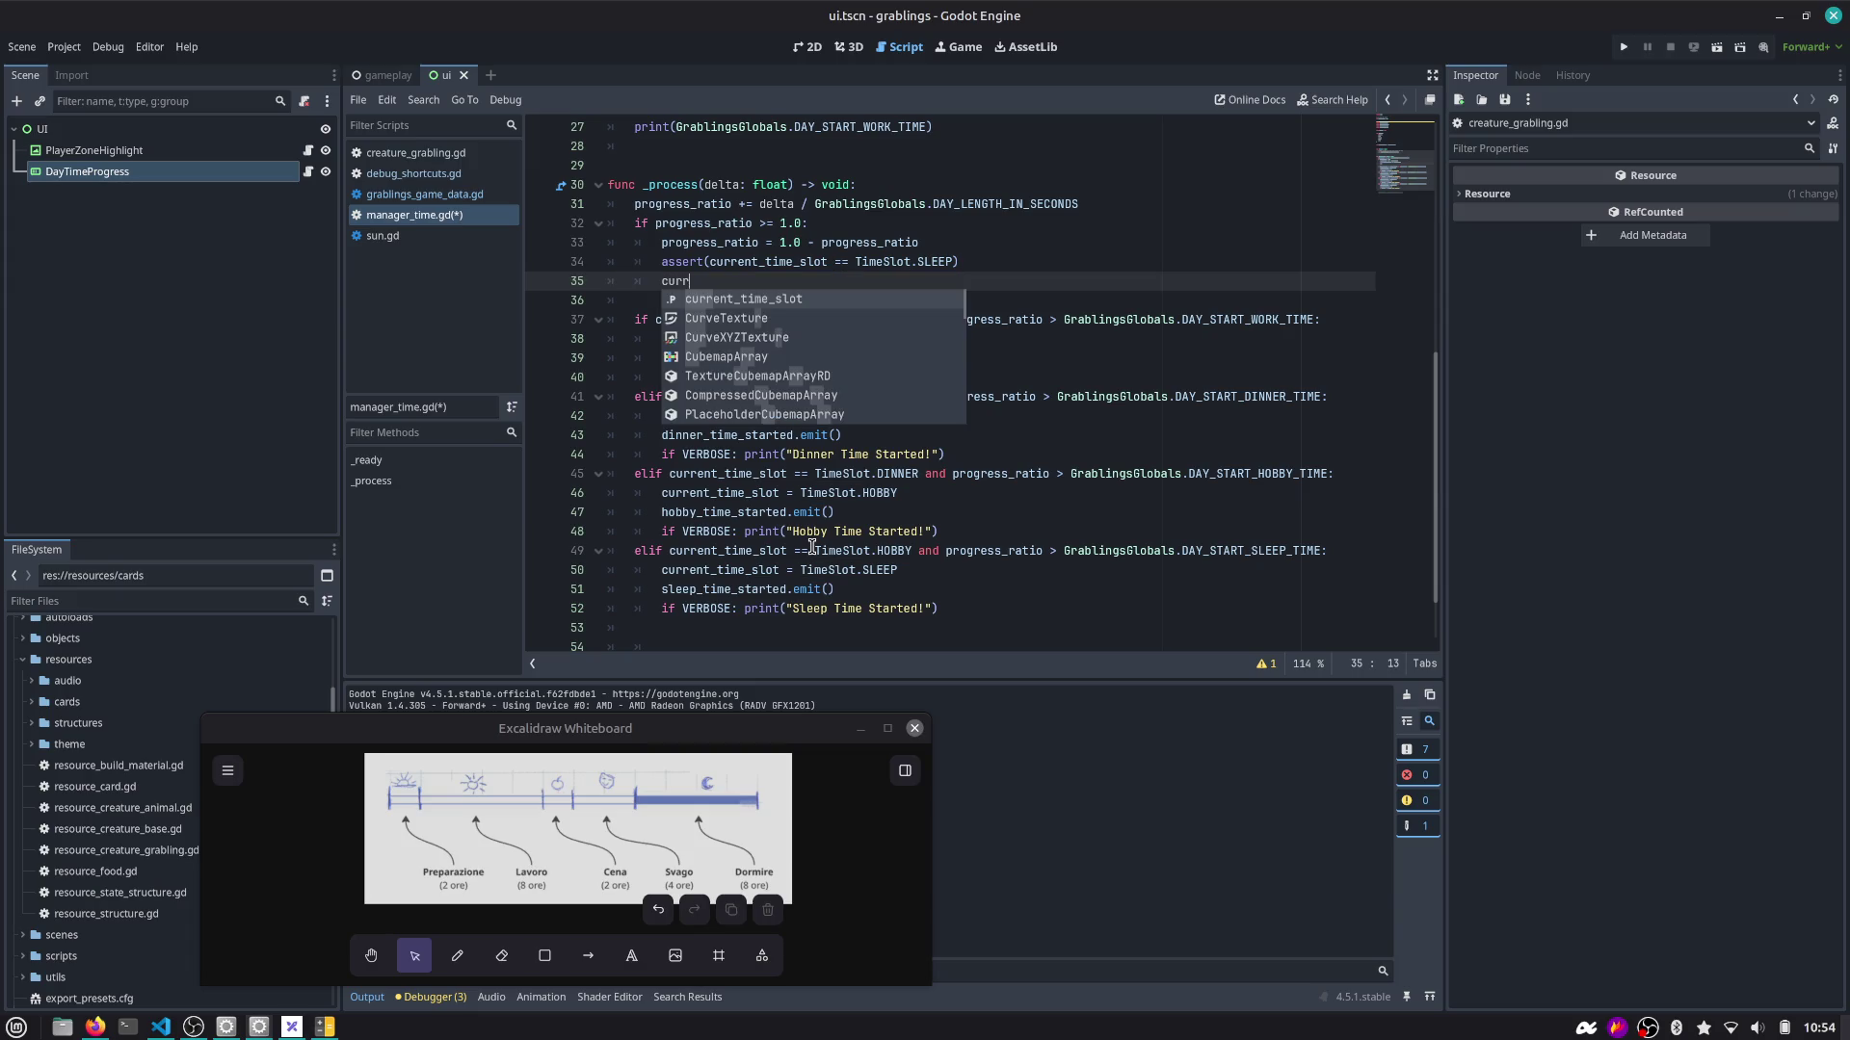
{"action": "key", "text": "Return"}
{"action": "type", "text": "Ti"}
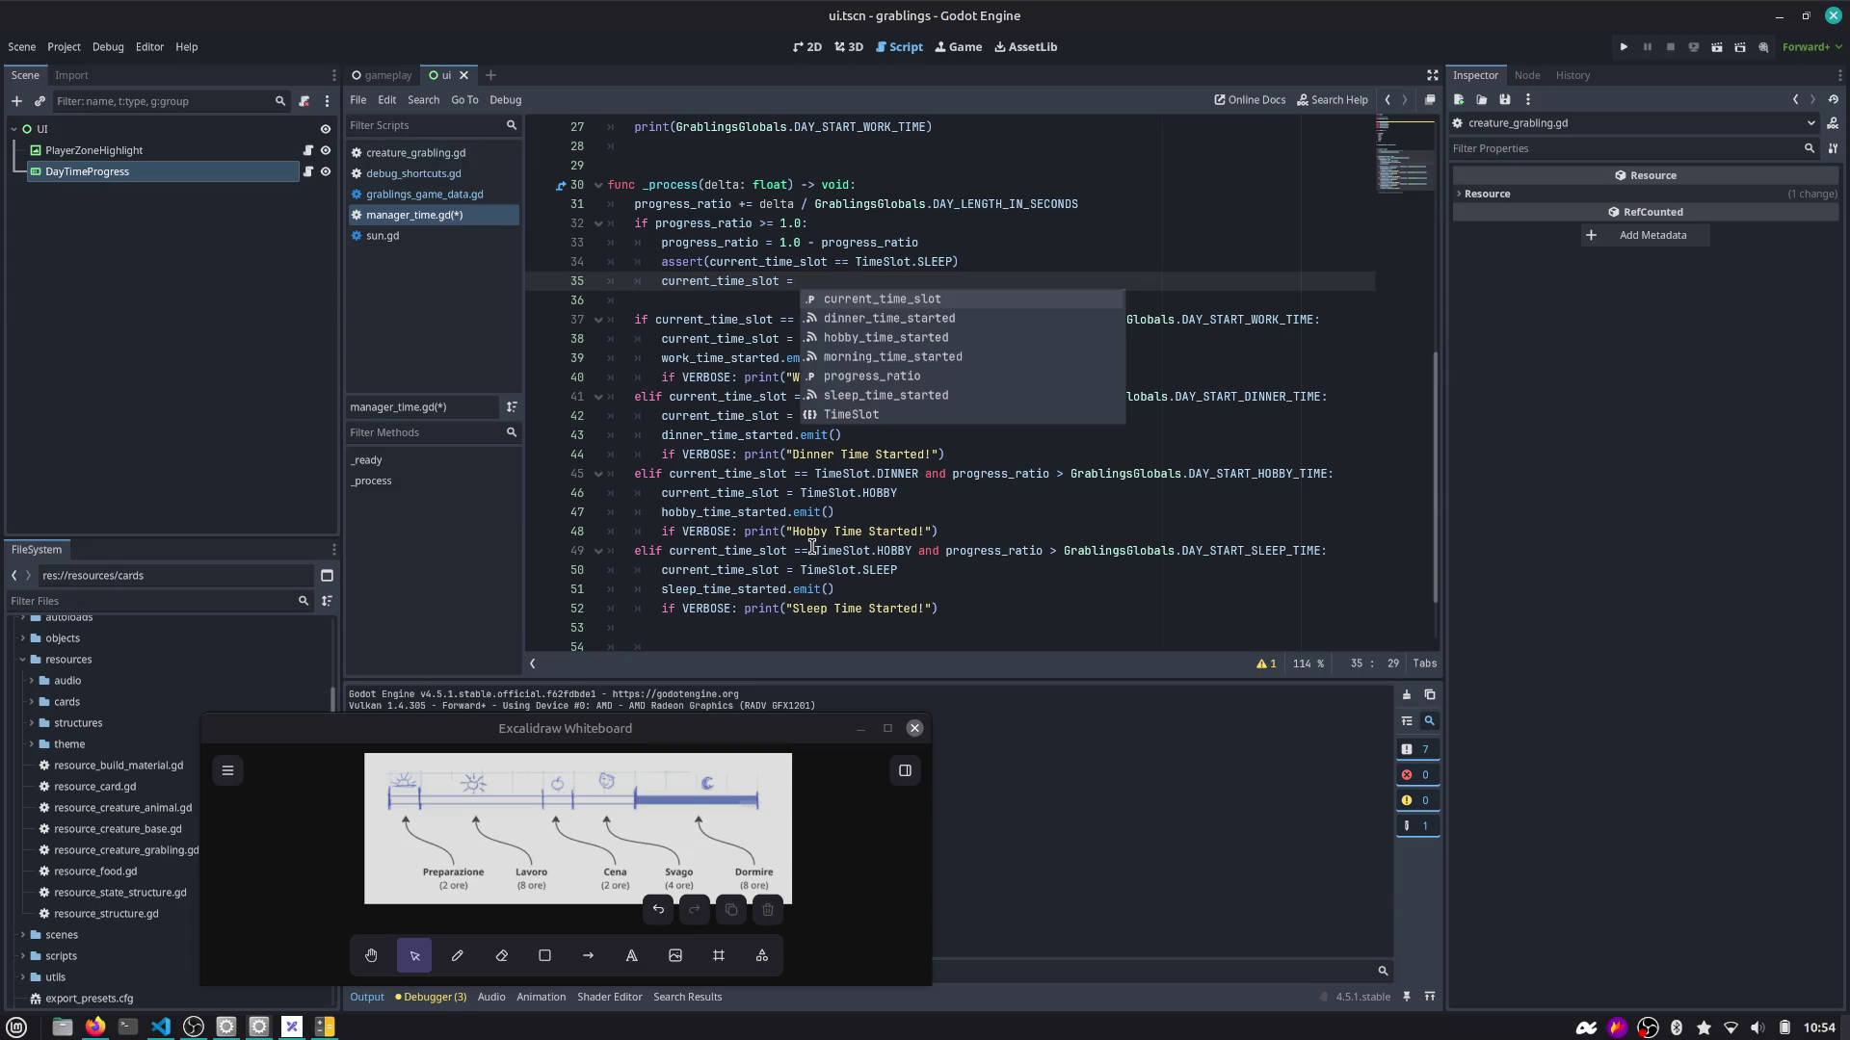
{"action": "key", "text": "Return"}
{"action": "type", "text": "."}
{"action": "key", "text": "Return"}
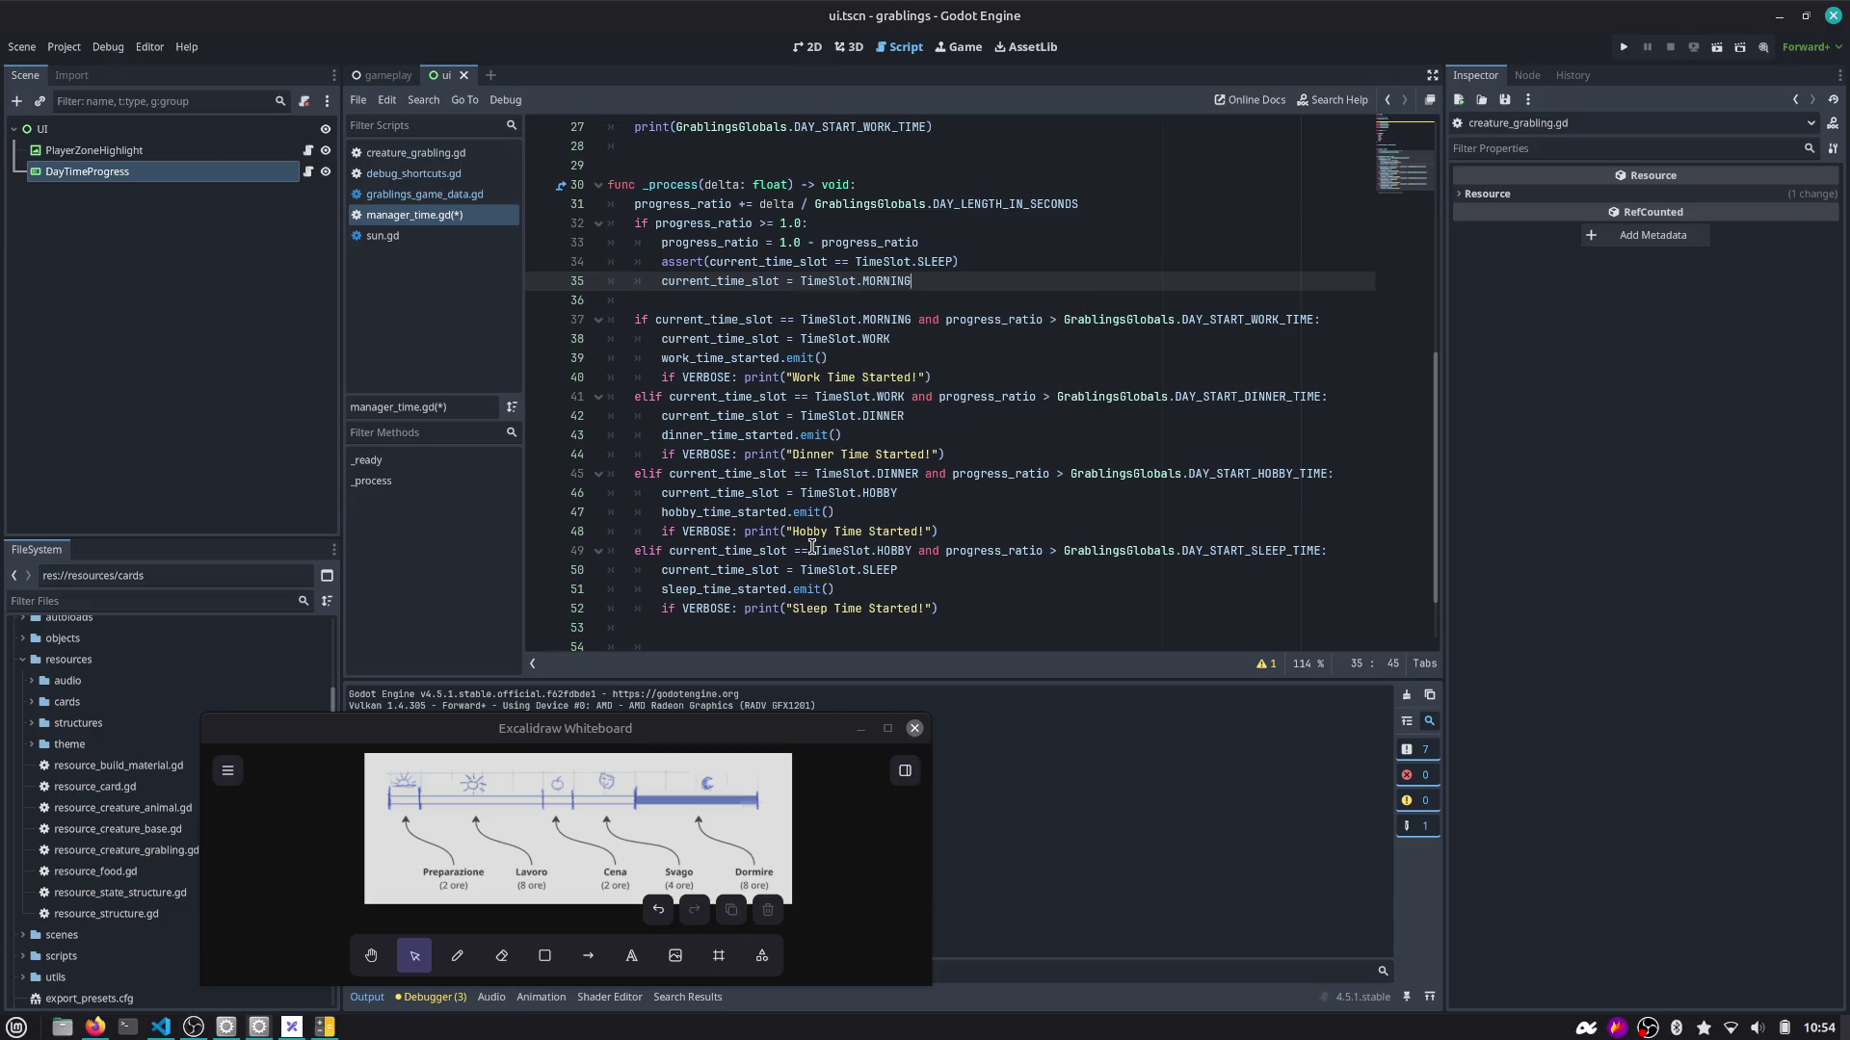
{"action": "key", "text": "Return"}
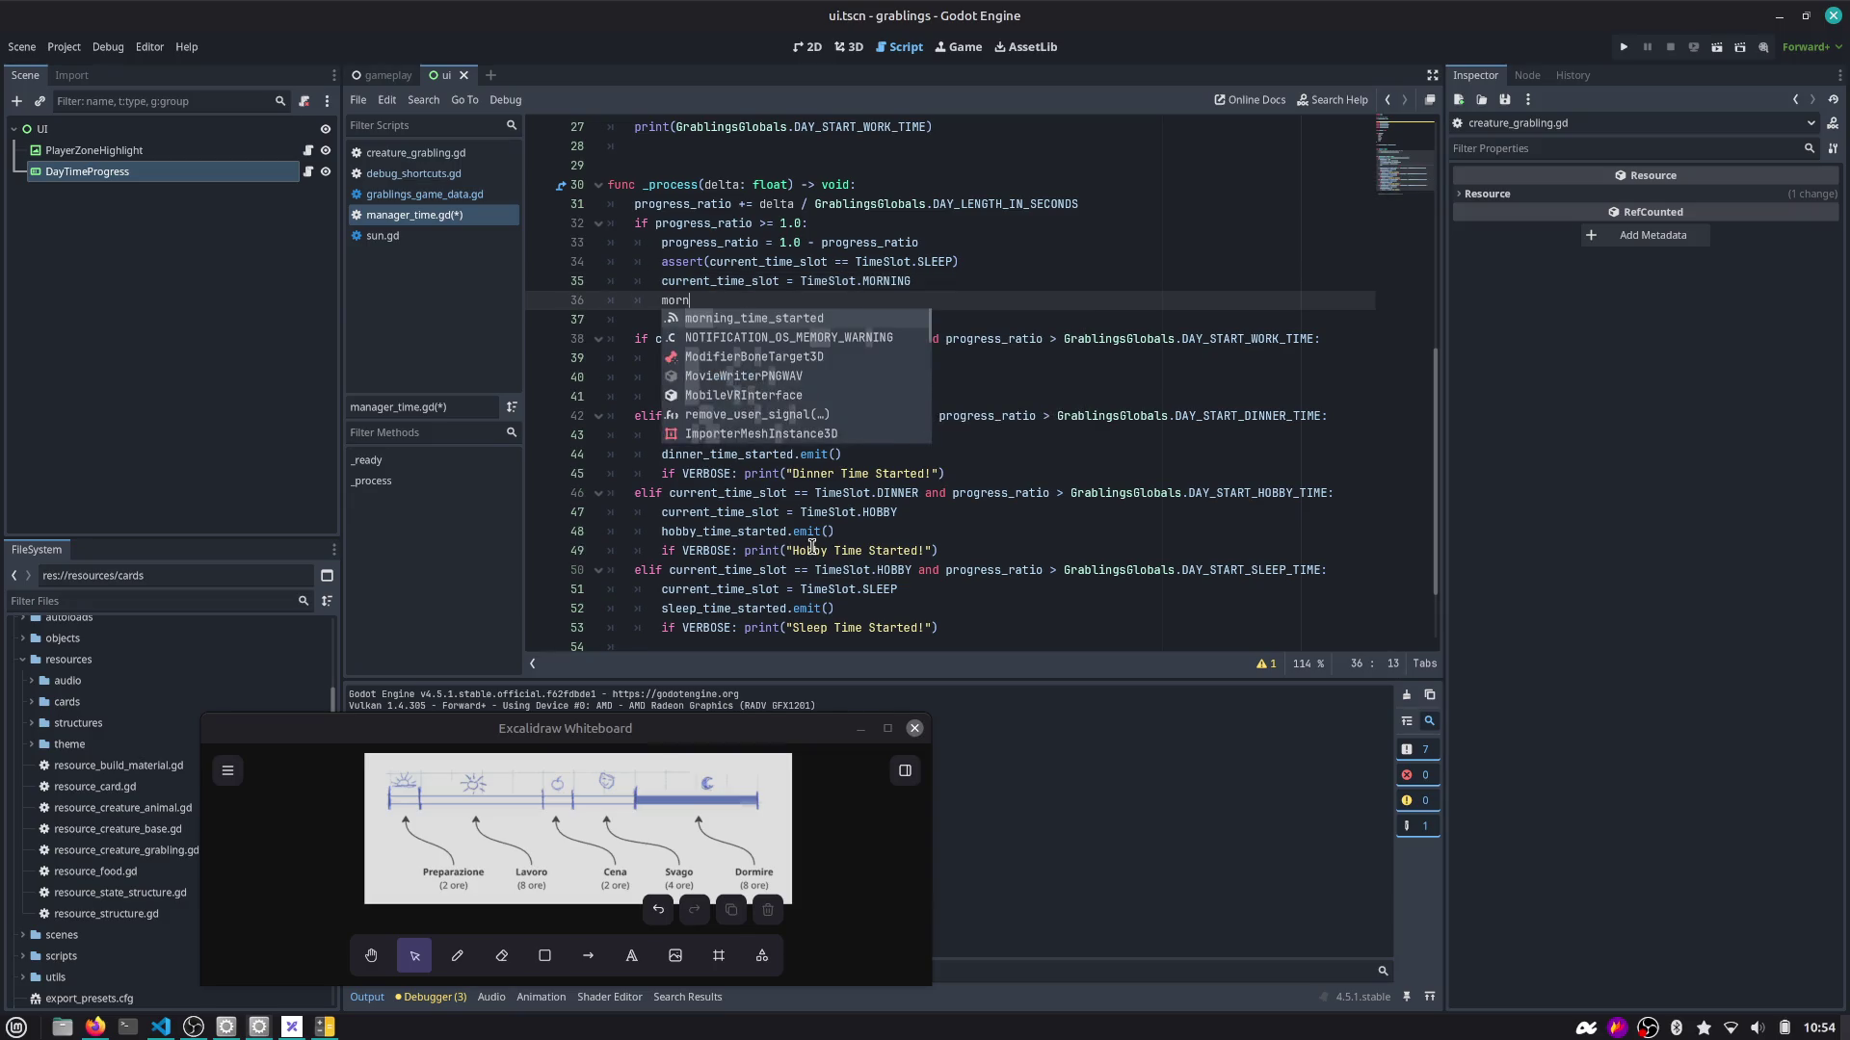
{"action": "key", "text": "Return"}
{"action": "type", "text": "."}
{"action": "key", "text": "Return"}
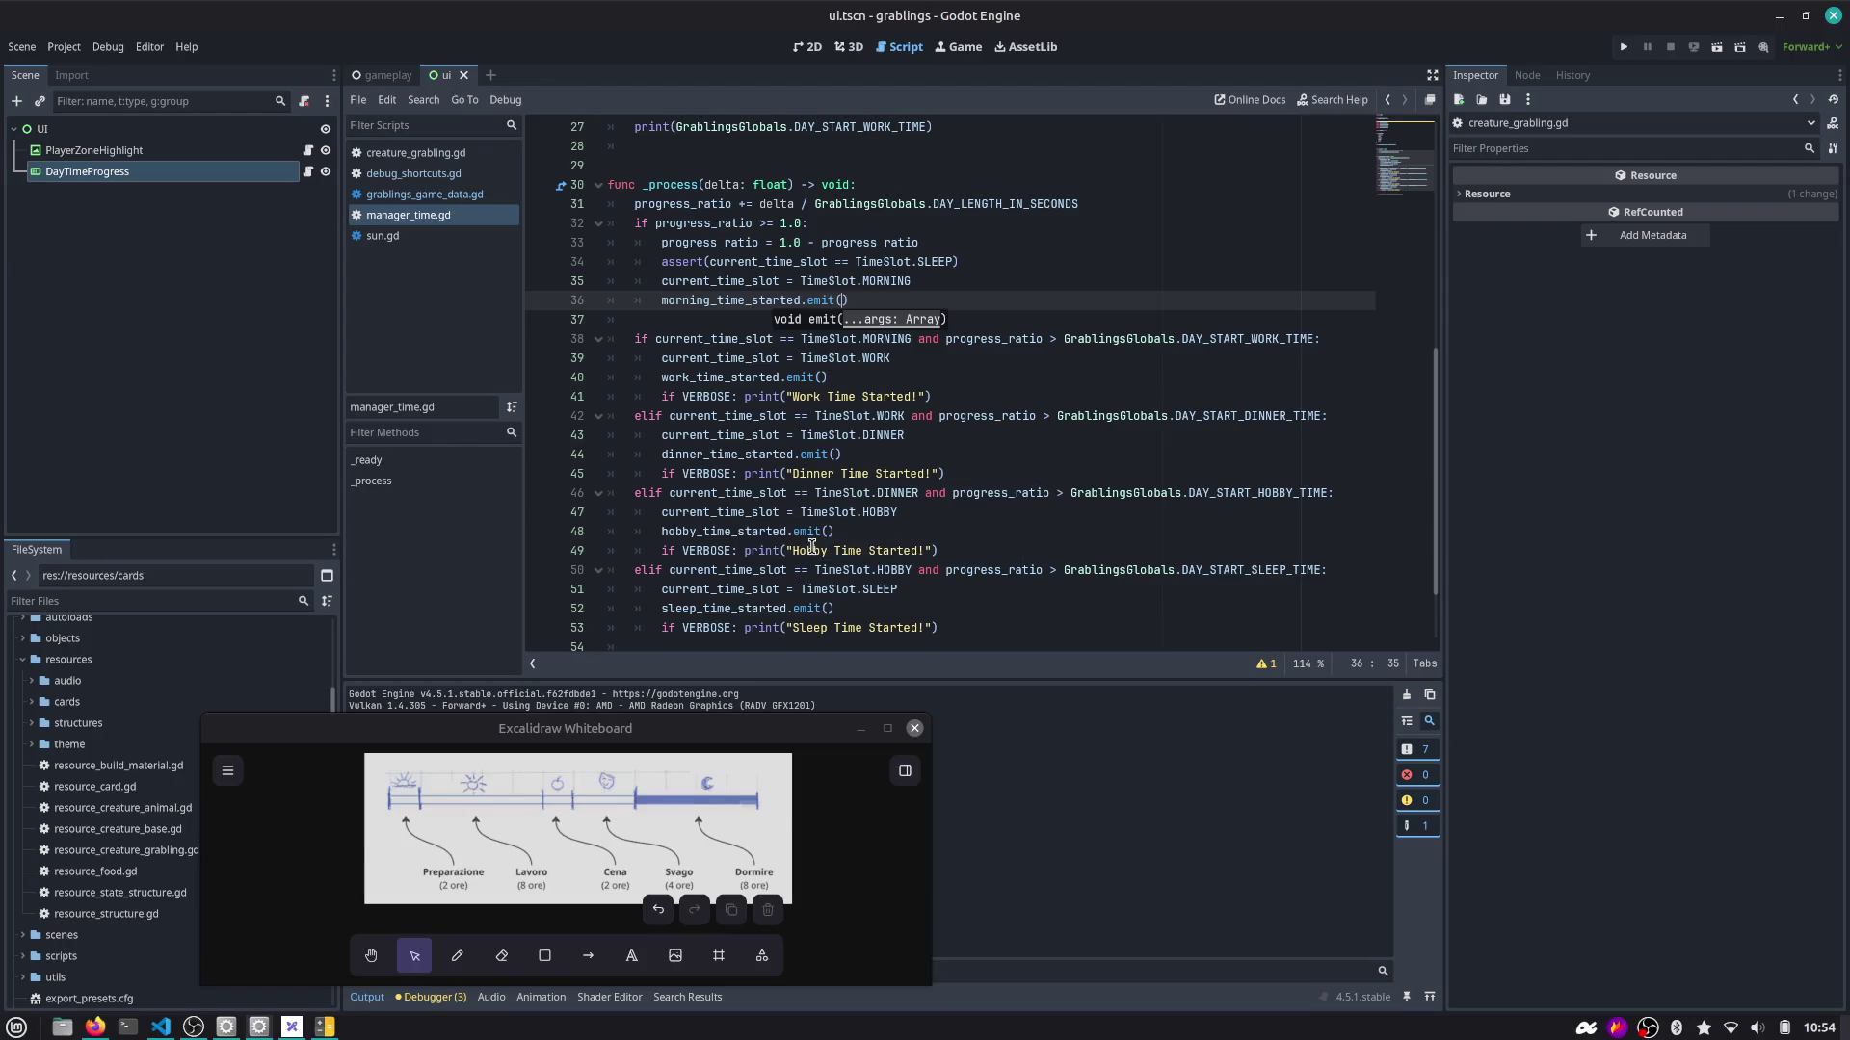
Add a print of "Morning Time Started!" under the emit, copied from the Work print, and remove the blank line
{"action": "key", "text": "Down"}
{"action": "key", "text": "Down"}
{"action": "key", "text": "Down"}
{"action": "key", "text": "End"}
{"action": "key", "text": "shift+Home"}
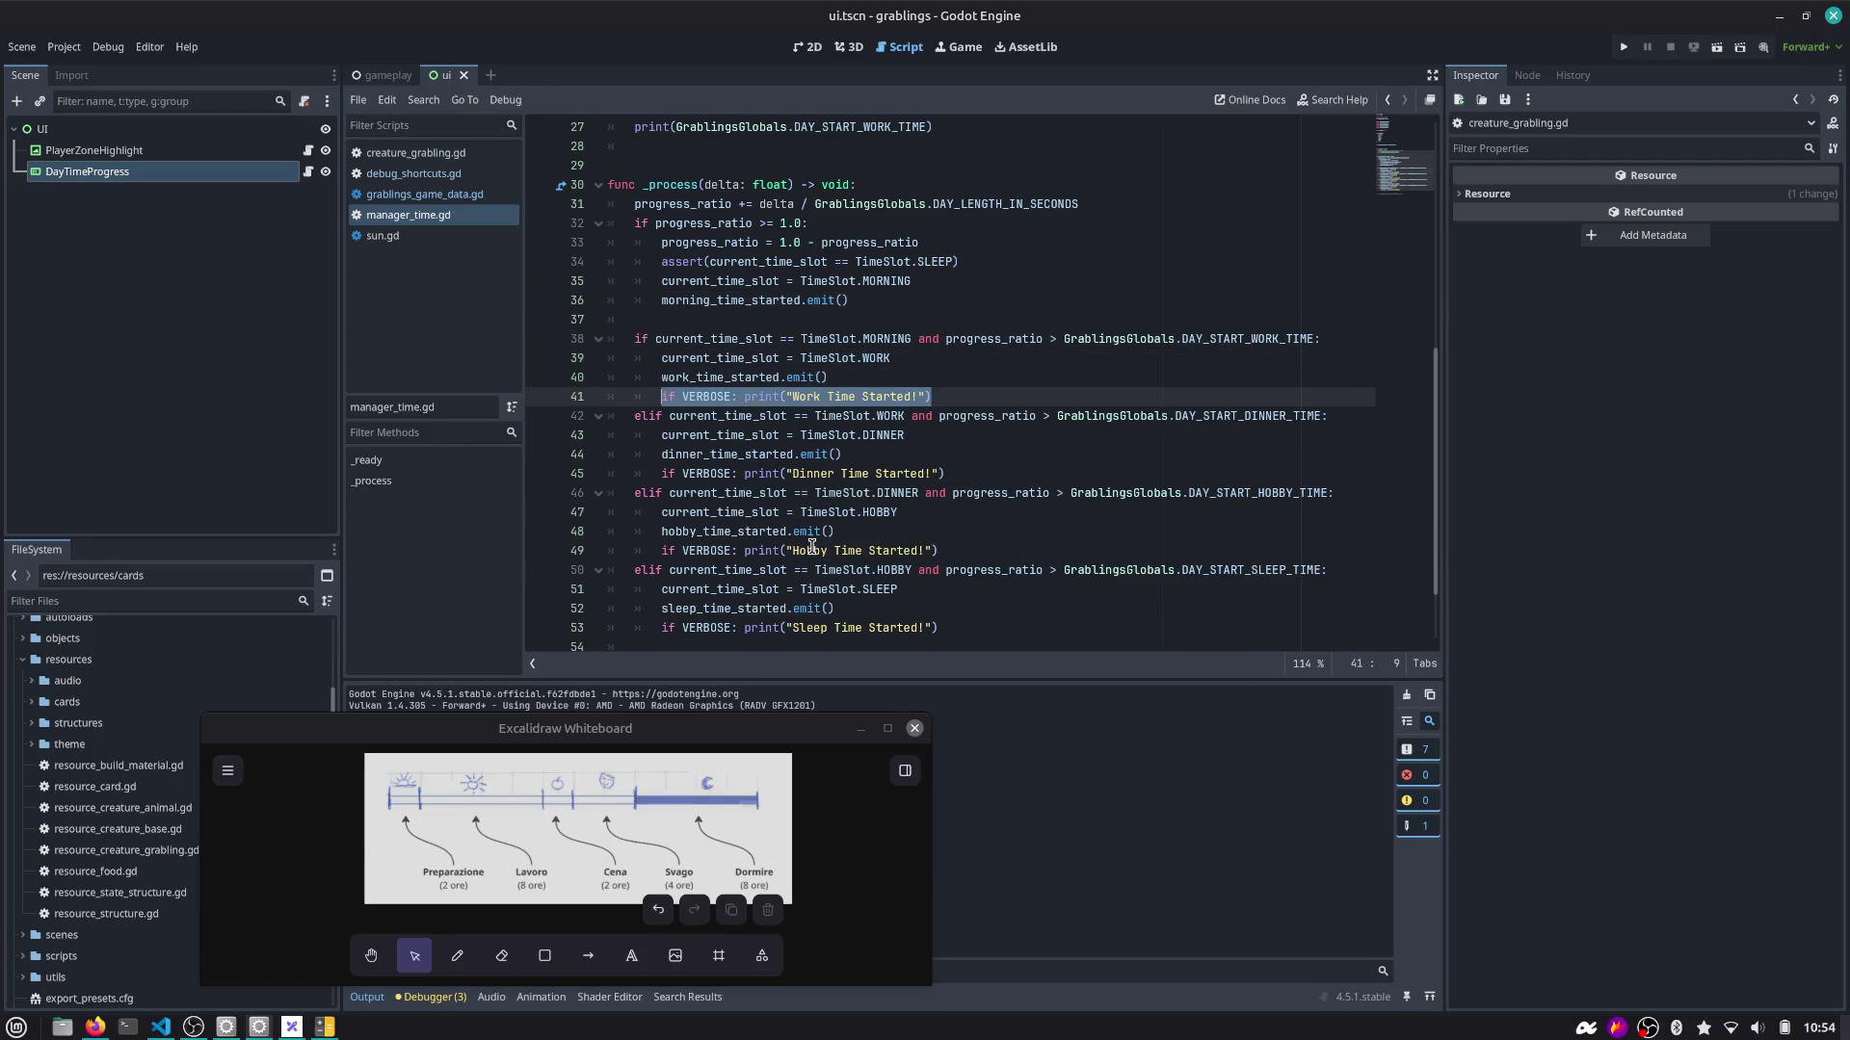
{"action": "key", "text": "ctrl+c"}
{"action": "key", "text": "Up"}
{"action": "key", "text": "Up"}
{"action": "key", "text": "Up"}
{"action": "key", "text": "End"}
{"action": "key", "text": "Return"}
{"action": "key", "text": "ctrl+v"}
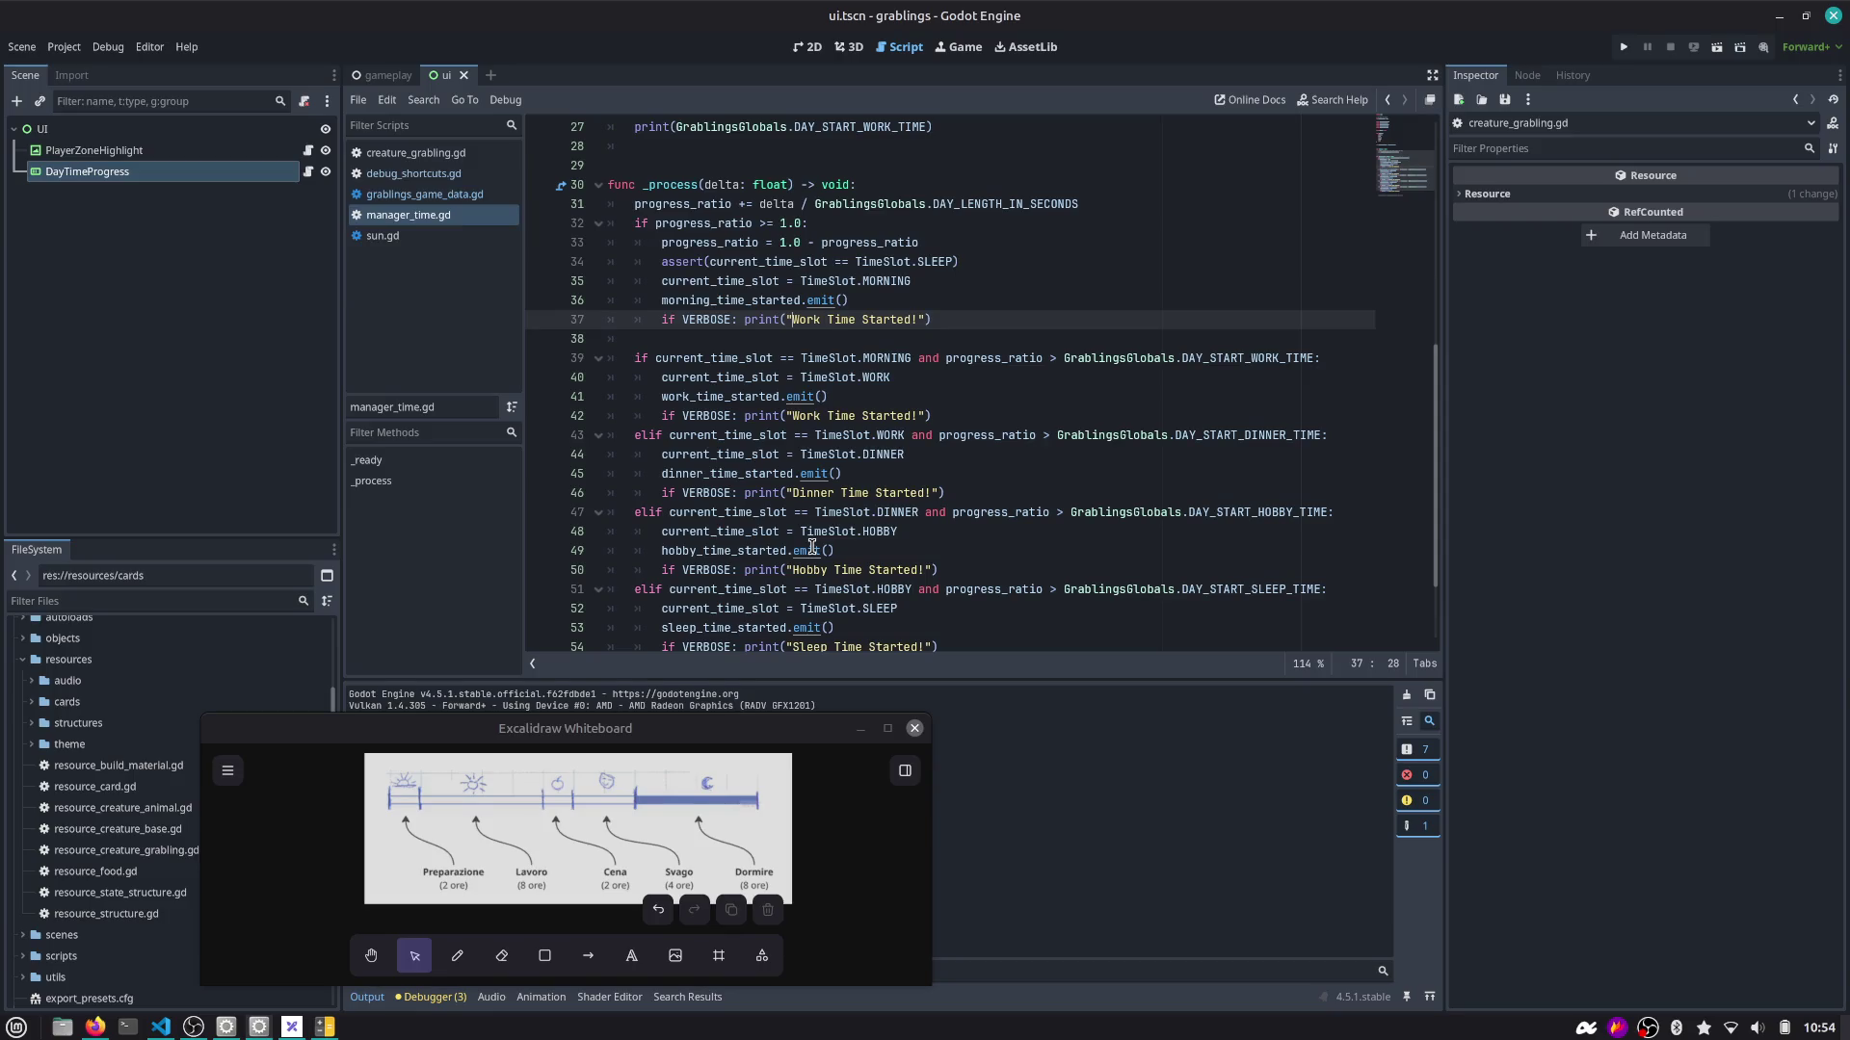
{"action": "key", "text": "ctrl+shift+Right"}
{"action": "type", "text": "Morning"}
{"action": "key", "text": "Escape"}
{"action": "key", "text": "Down"}
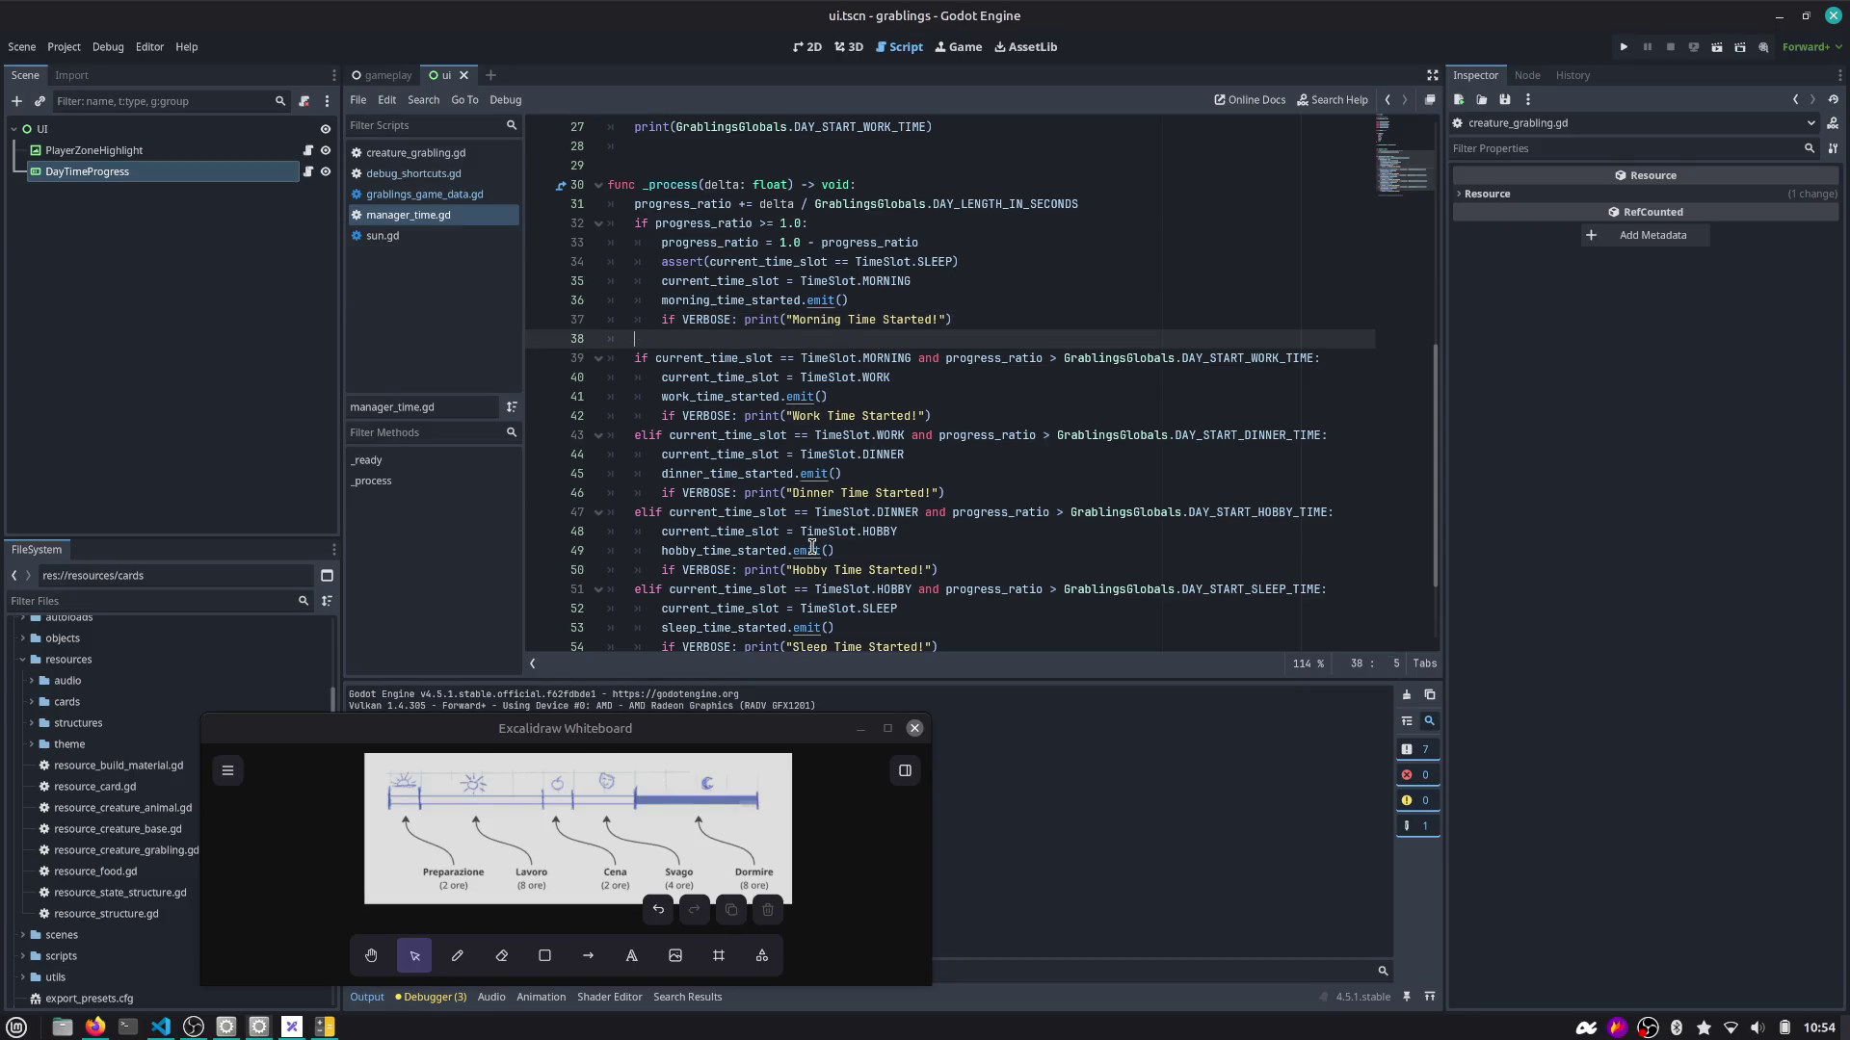
{"action": "key", "text": "ctrl+shift+k"}
Remove the commented-out clamp line and blank lines at the end of the script
{"action": "scroll", "coordinate": [812, 546], "scroll_direction": "down", "scroll_amount": 2}
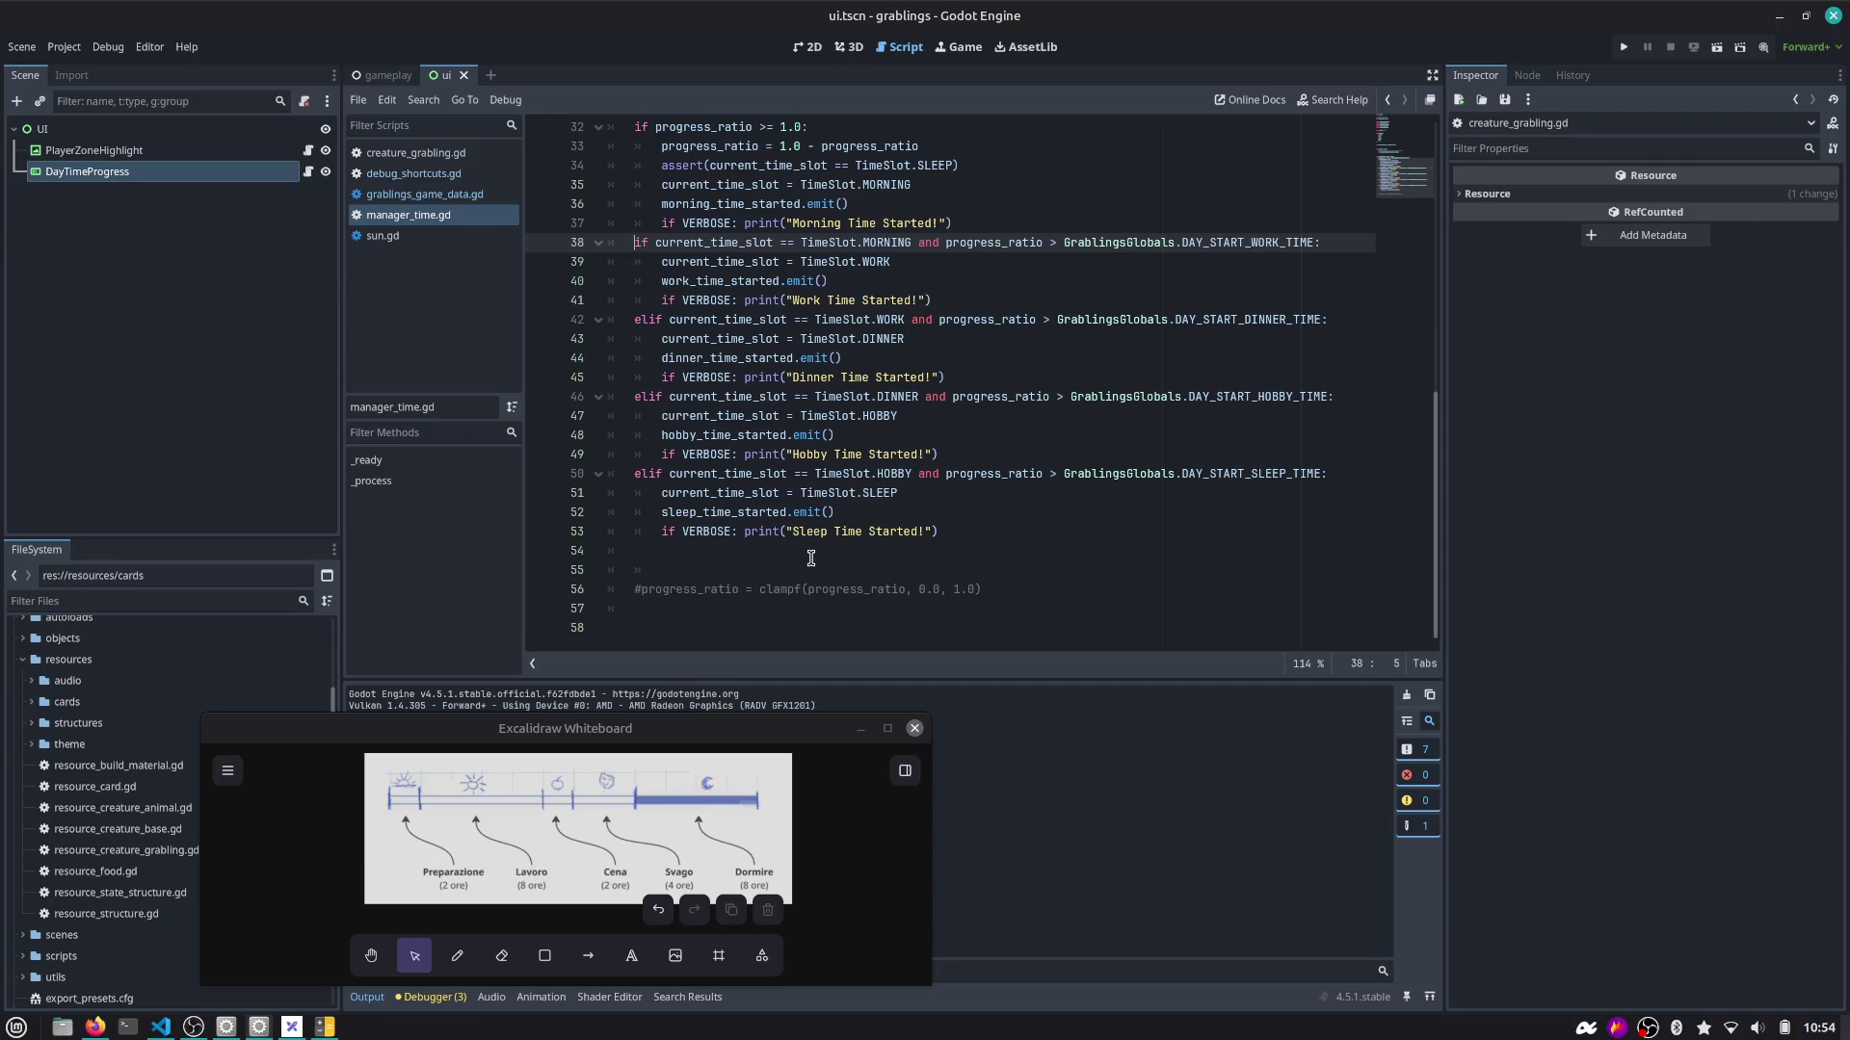
{"action": "left_click", "coordinate": [811, 554]}
{"action": "key", "text": "shift+Down"}
{"action": "key", "text": "shift+Down"}
{"action": "key", "text": "shift+Down"}
{"action": "key", "text": "Delete"}
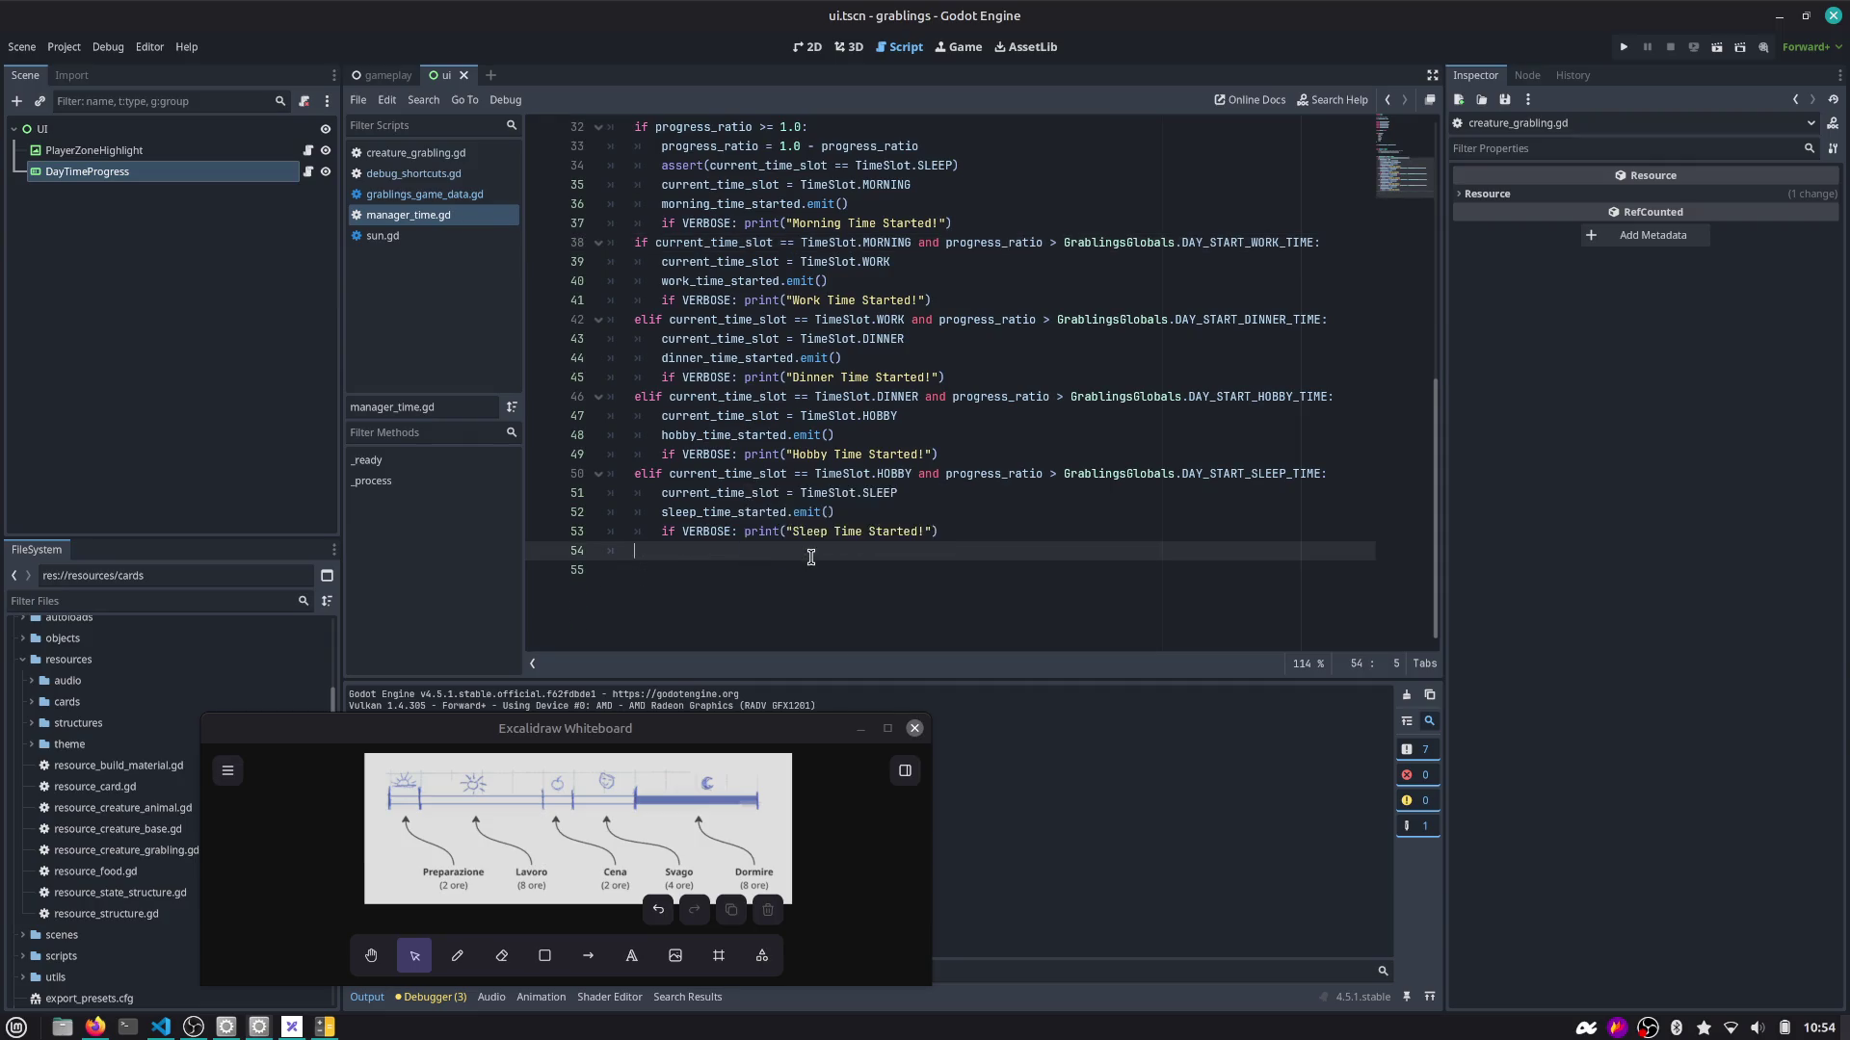
Run the project, move the Excalidraw window aside, and speed the game to x3.00
{"action": "scroll", "coordinate": [811, 557], "scroll_direction": "up", "scroll_amount": 10}
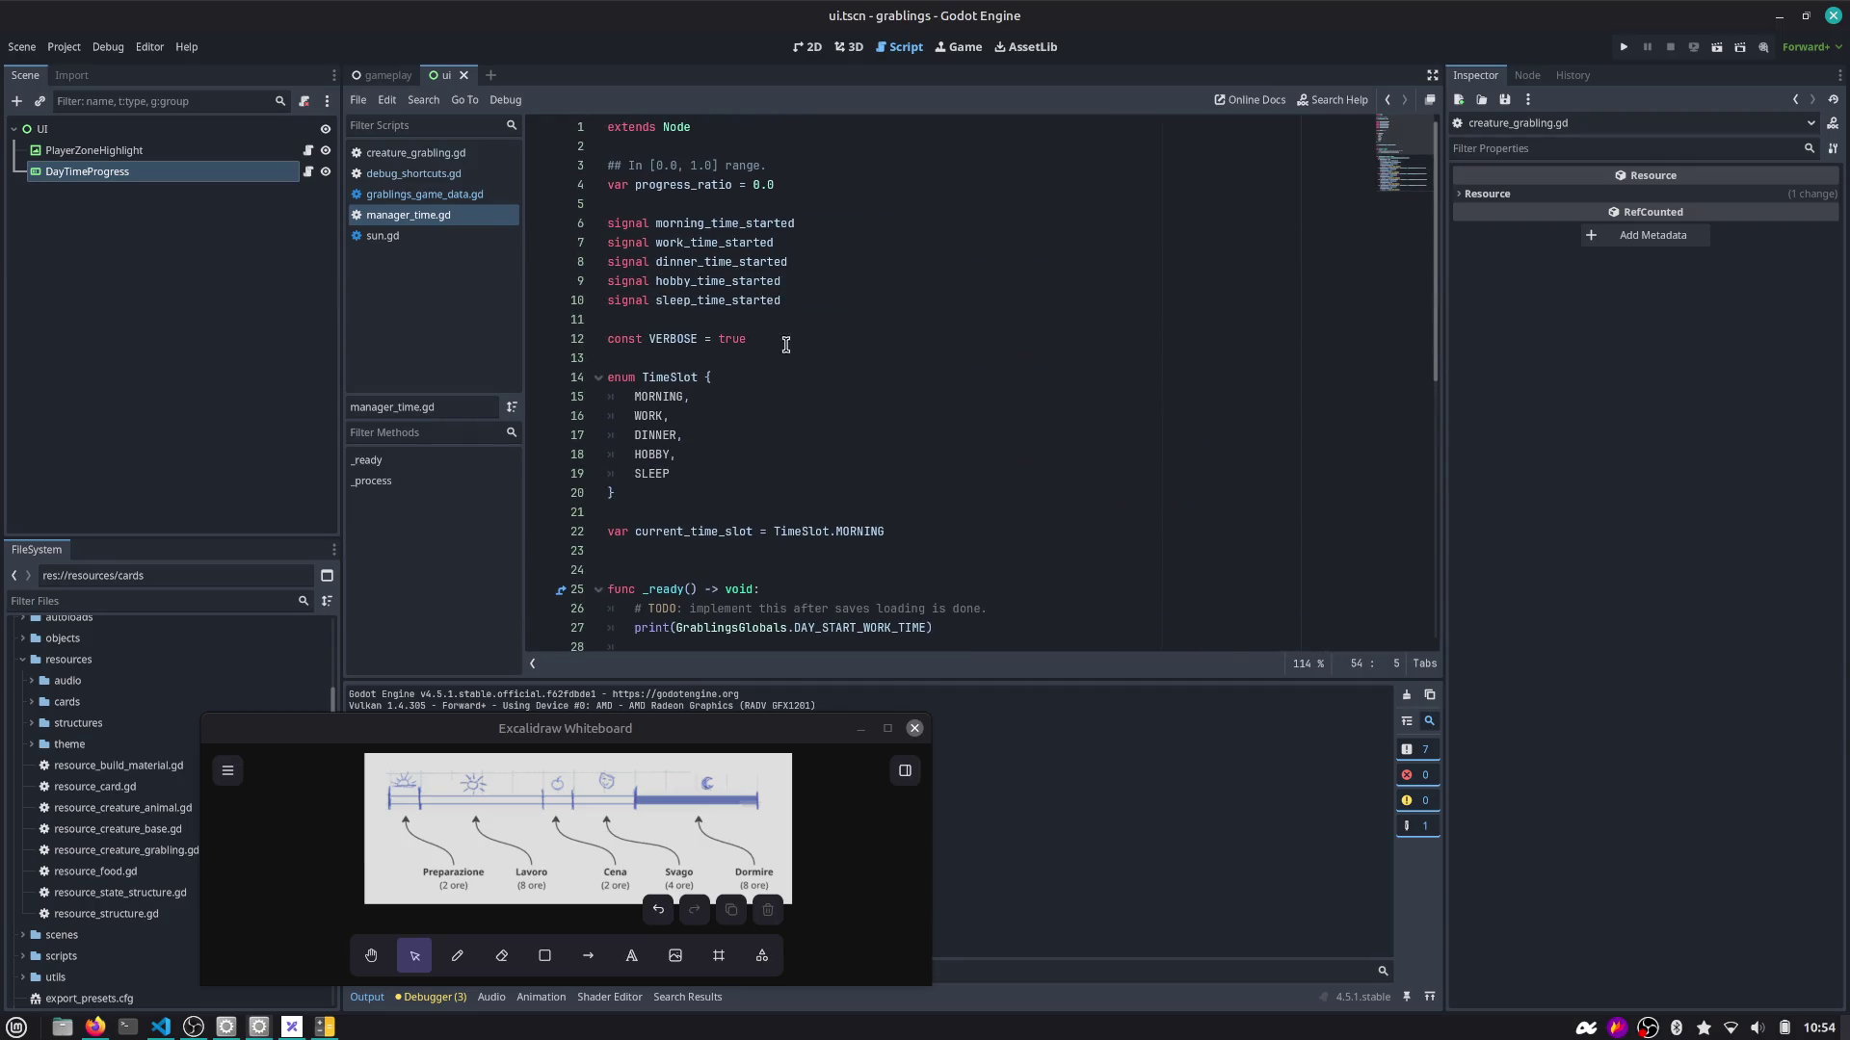
{"action": "scroll", "coordinate": [1345, 213], "scroll_direction": "down", "scroll_amount": 4}
{"action": "left_click", "coordinate": [1623, 46]}
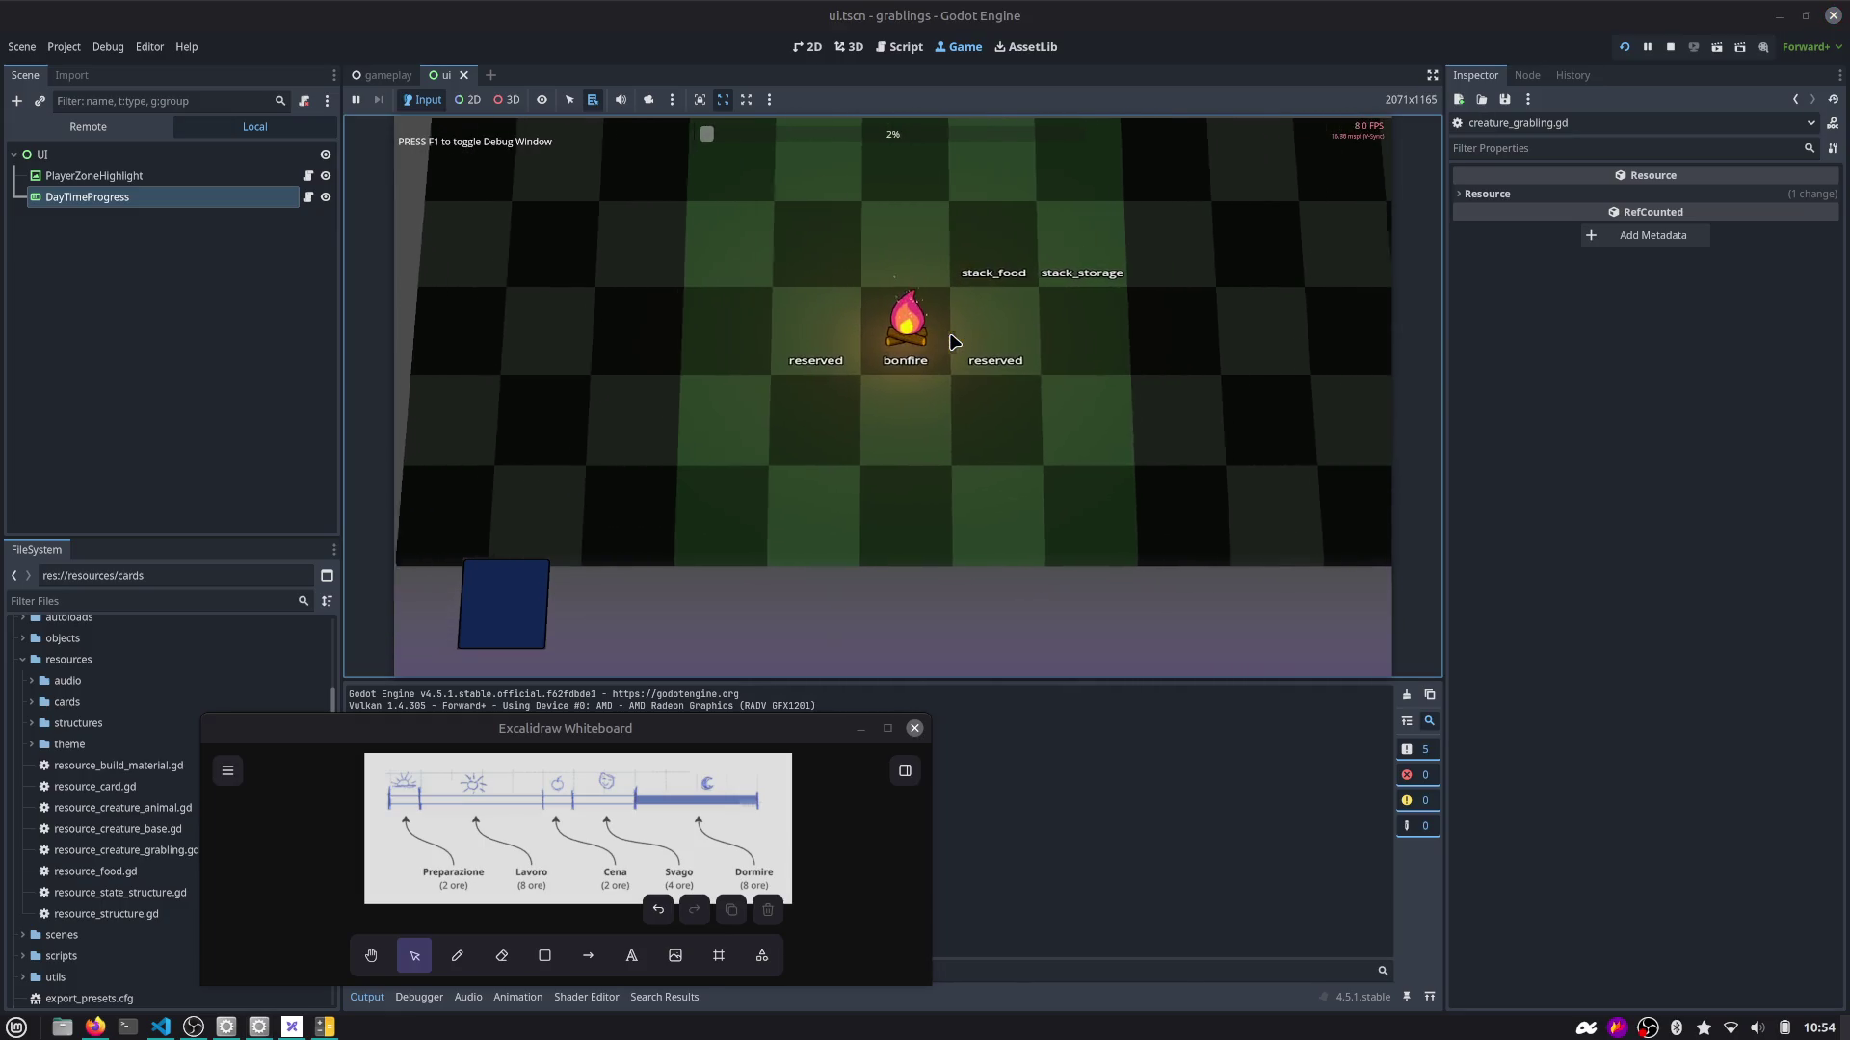
{"action": "mouse_move", "coordinate": [715, 731]}
{"action": "left_mouse_down"}
{"action": "mouse_move", "coordinate": [1232, 764]}
{"action": "mouse_move", "coordinate": [1611, 735]}
{"action": "left_mouse_up"}
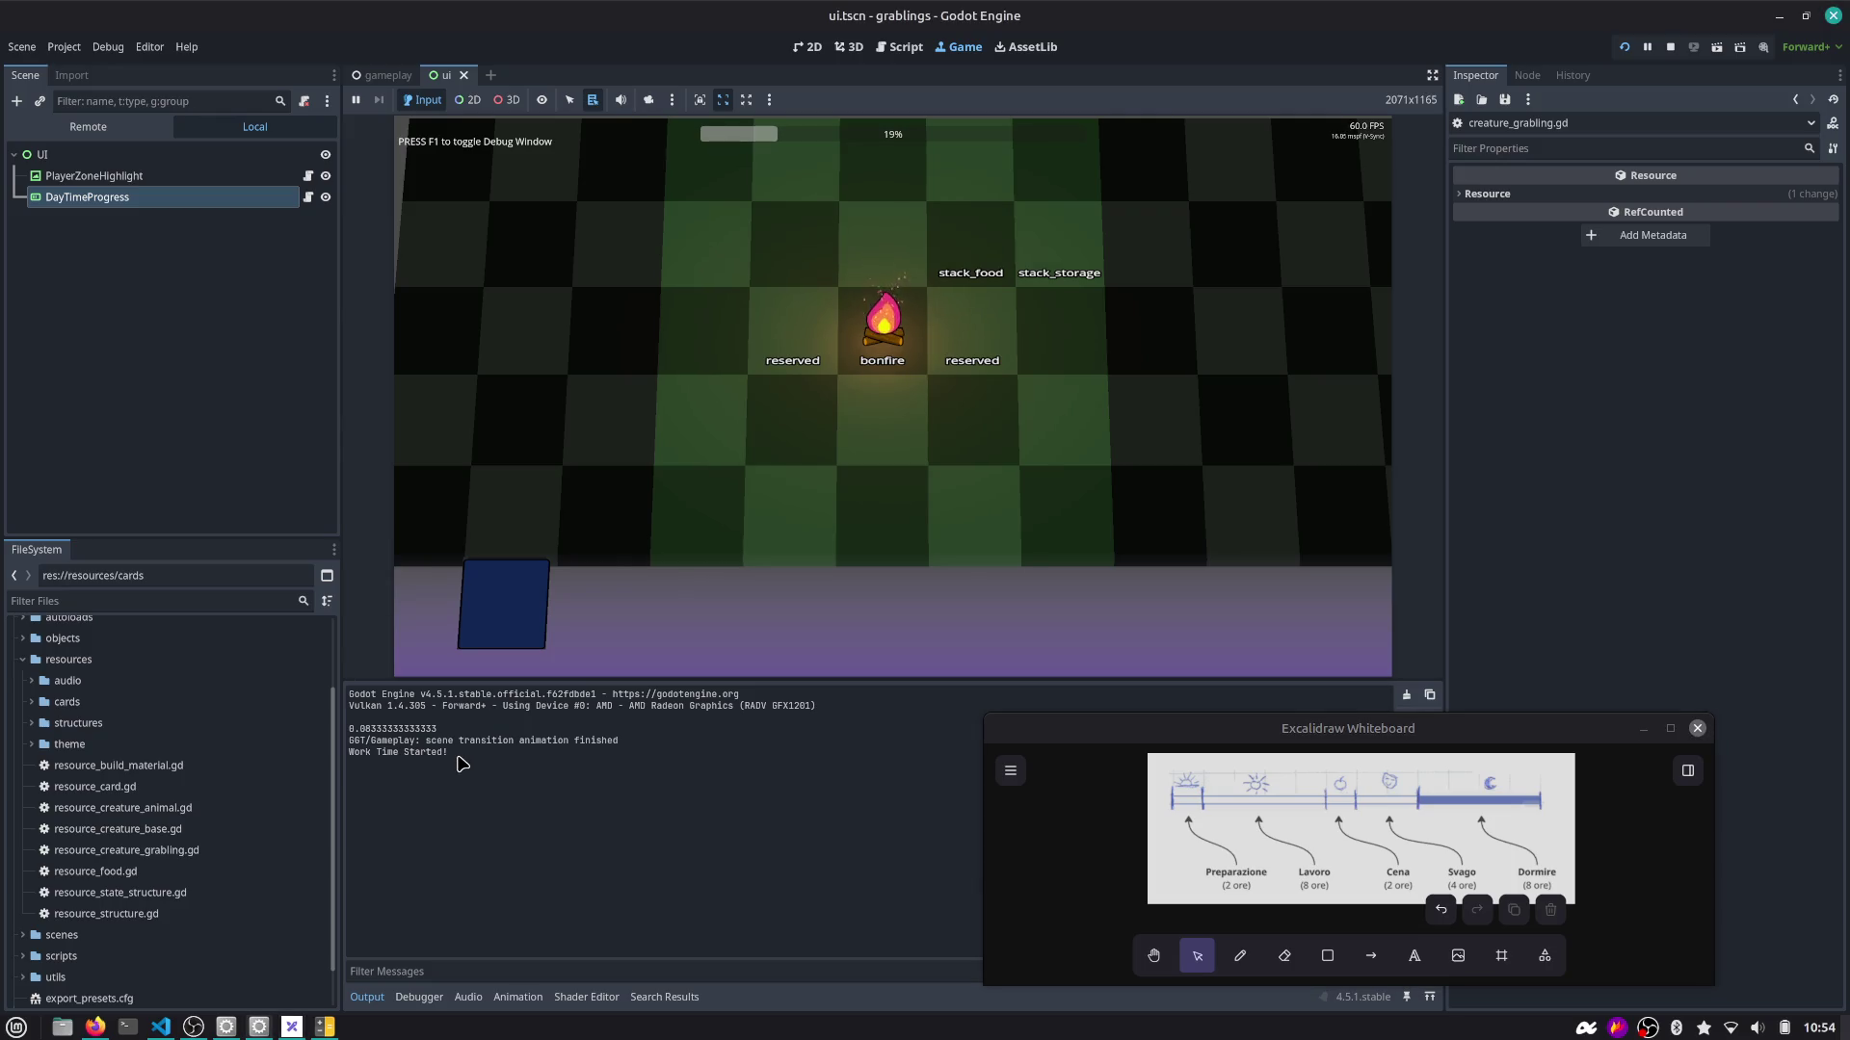
{"action": "left_click", "coordinate": [611, 545]}
{"action": "key", "text": "3"}
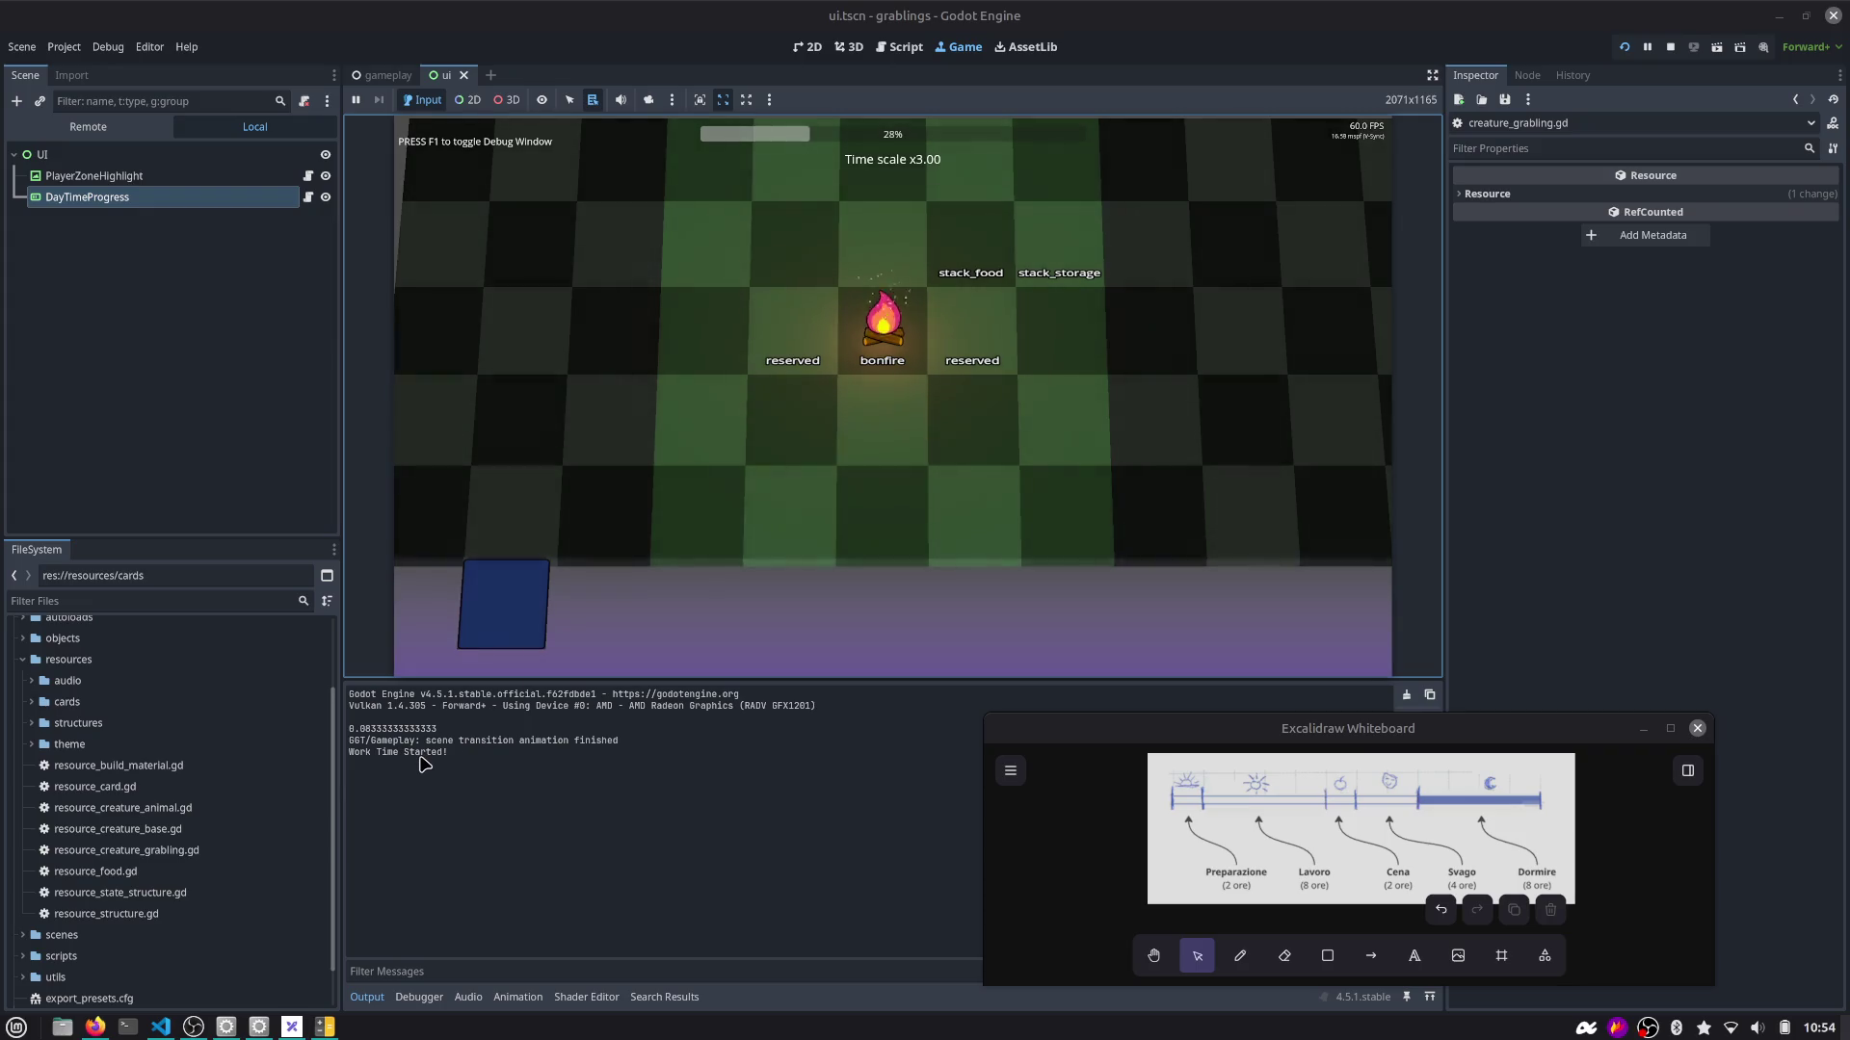
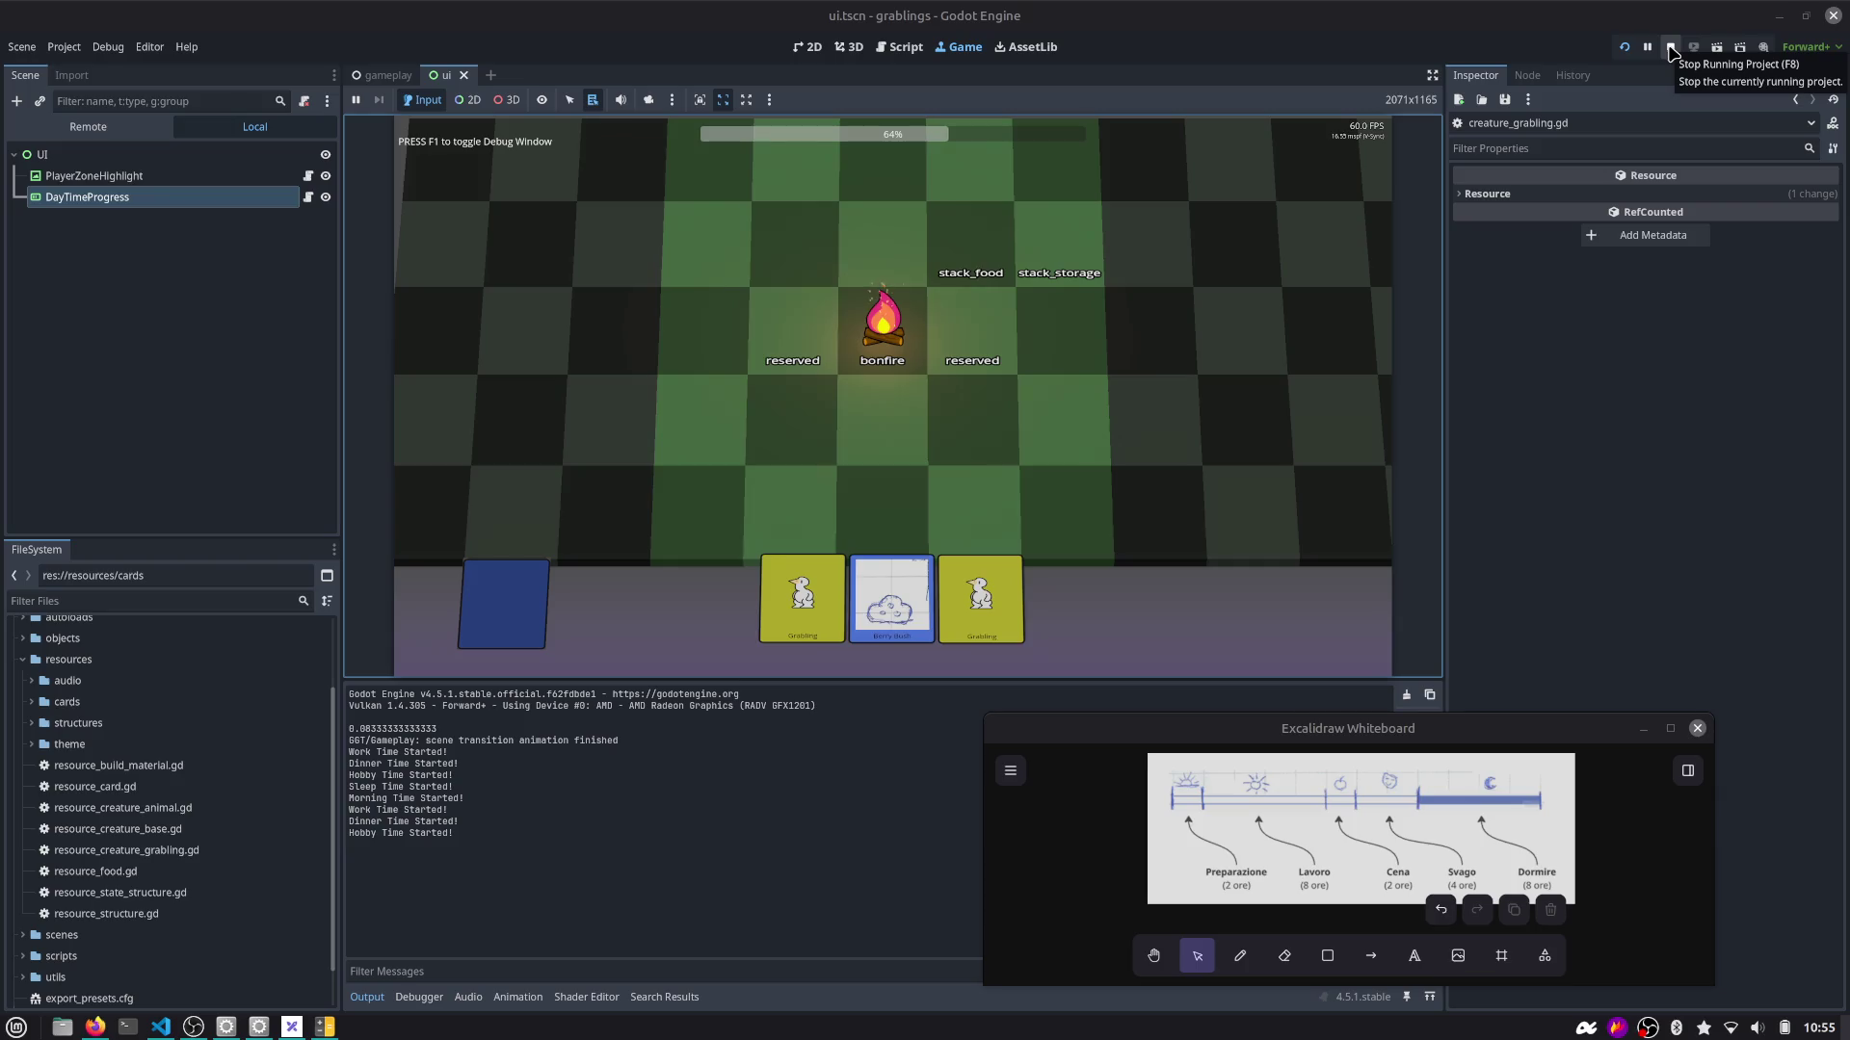
Stop the running game and turn off Always on Top for the Excalidraw window
{"action": "left_click", "coordinate": [1671, 48]}
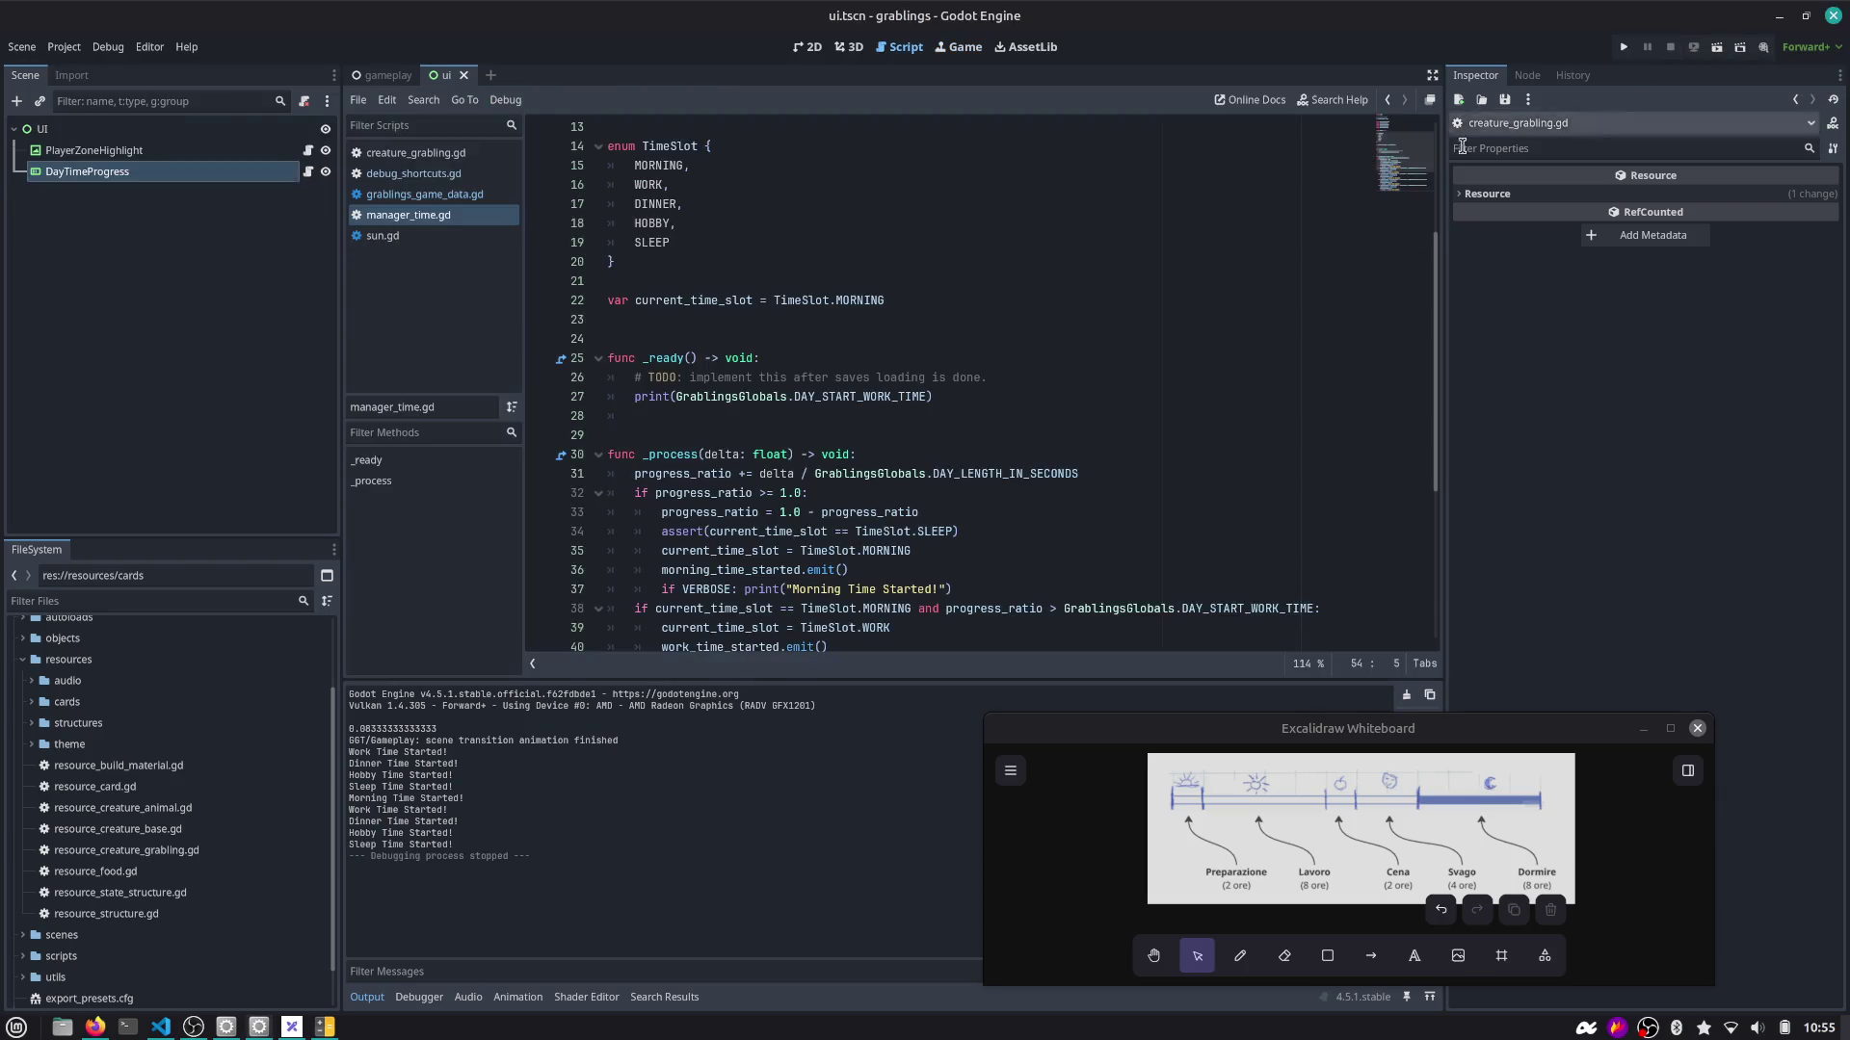
{"action": "right_click", "coordinate": [1457, 751]}
{"action": "left_click", "coordinate": [1511, 875]}
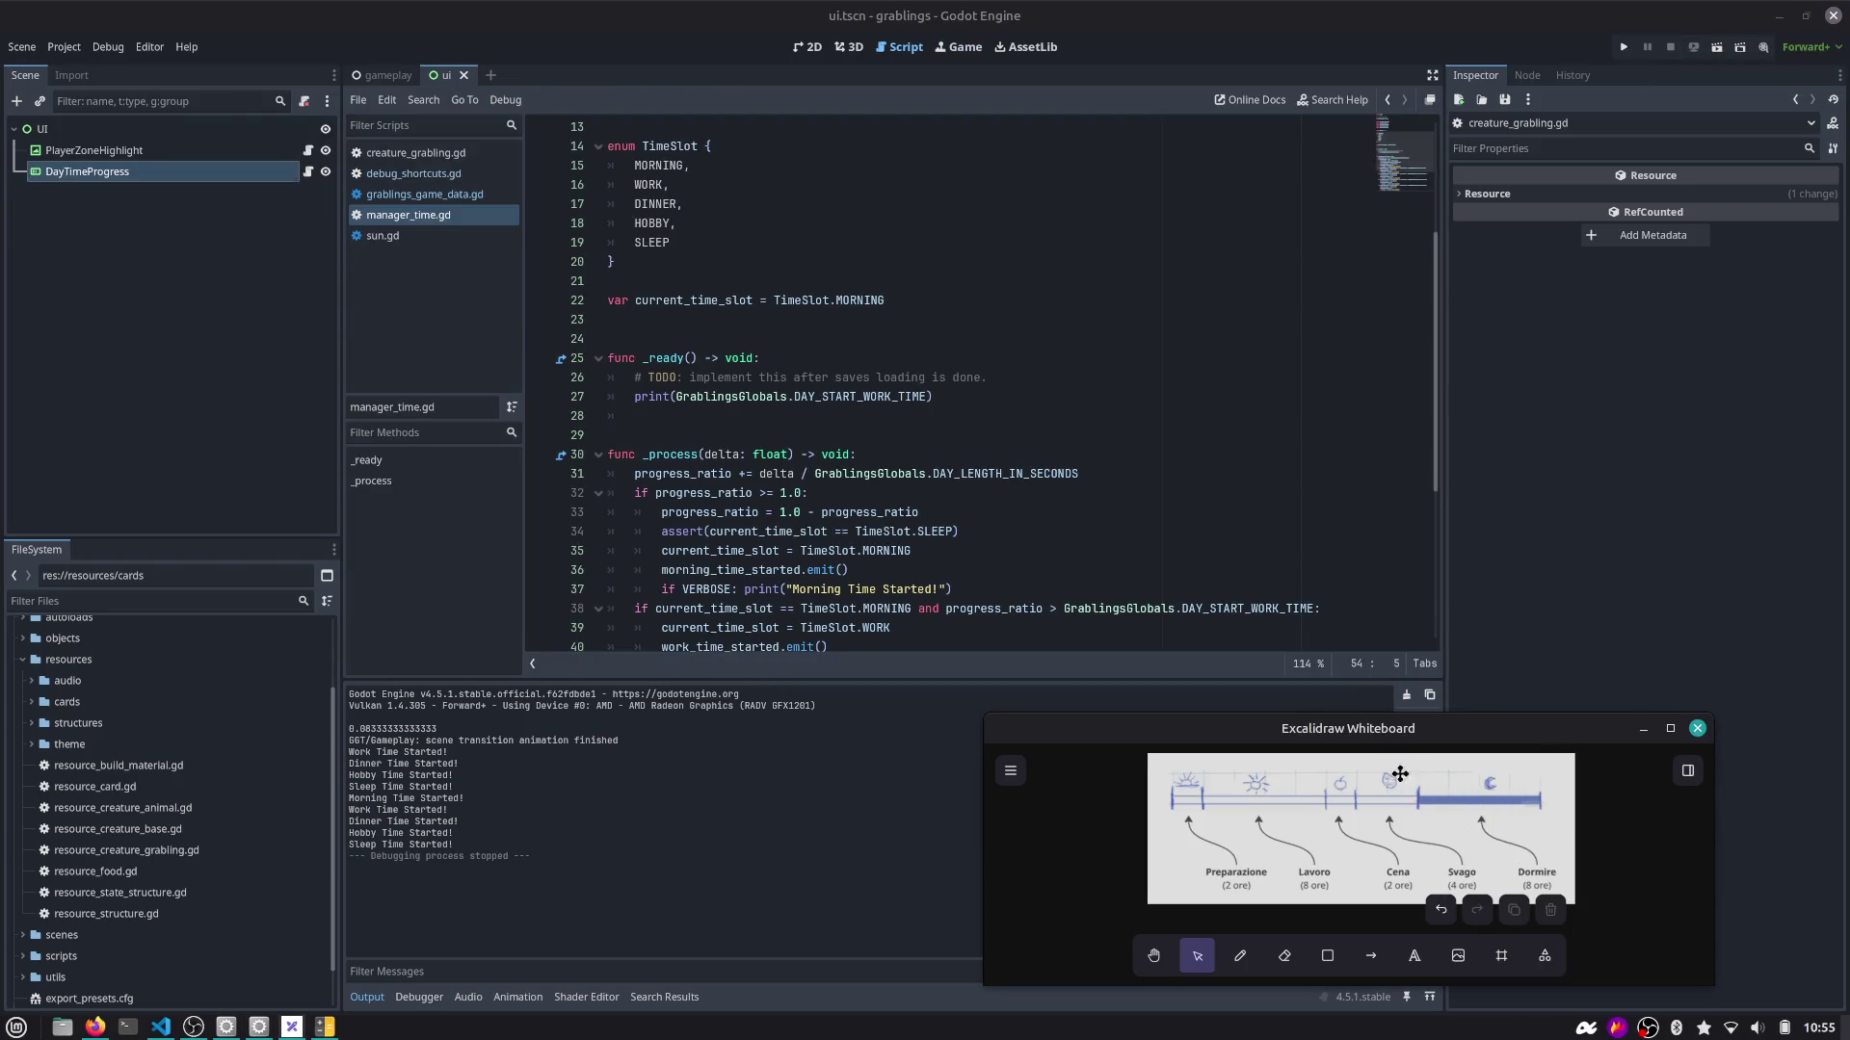
Switch to the Git Graph window in Visual Studio Code
{"action": "left_click", "coordinate": [1056, 453]}
{"action": "scroll", "coordinate": [1055, 421], "scroll_direction": "up", "scroll_amount": 2}
{"action": "key", "text": "alt+Tab"}
{"action": "key", "text": "alt+Tab"}
{"action": "key", "text": "alt+Tab"}
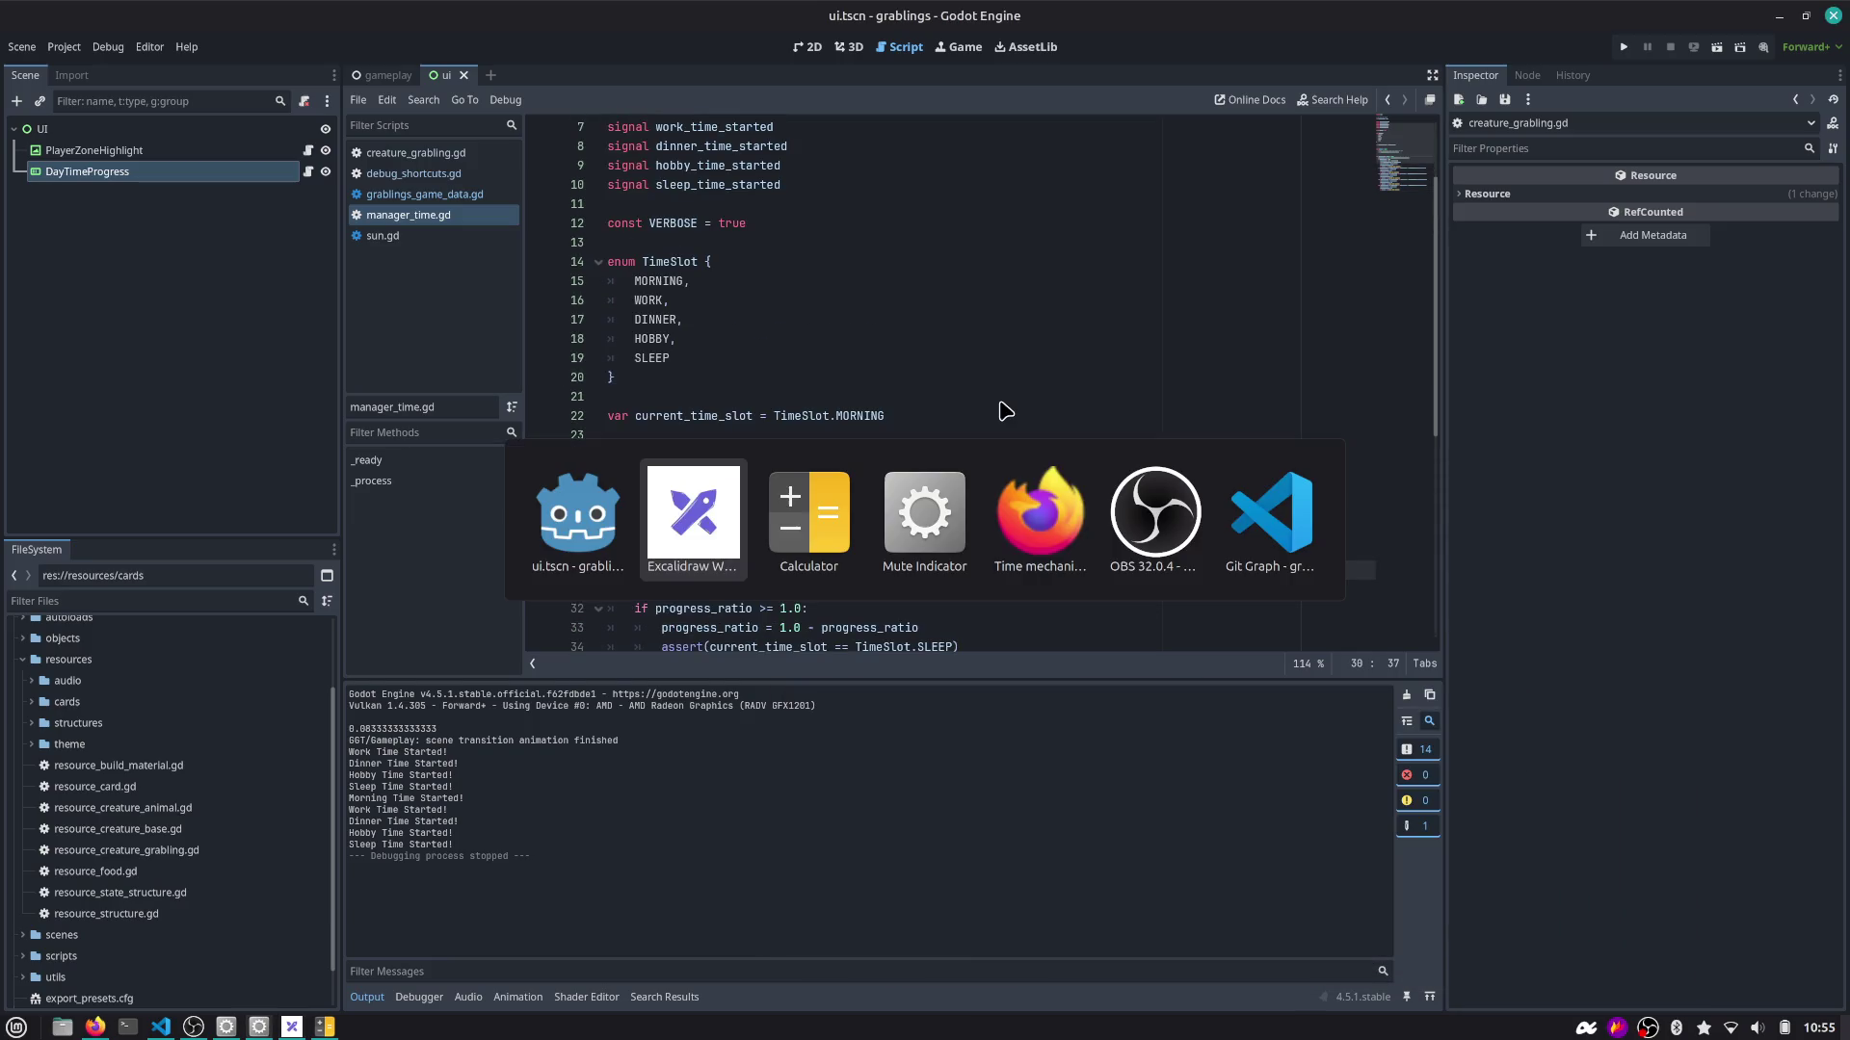
{"action": "key", "text": "alt+Tab"}
{"action": "key", "text": "alt+Tab"}
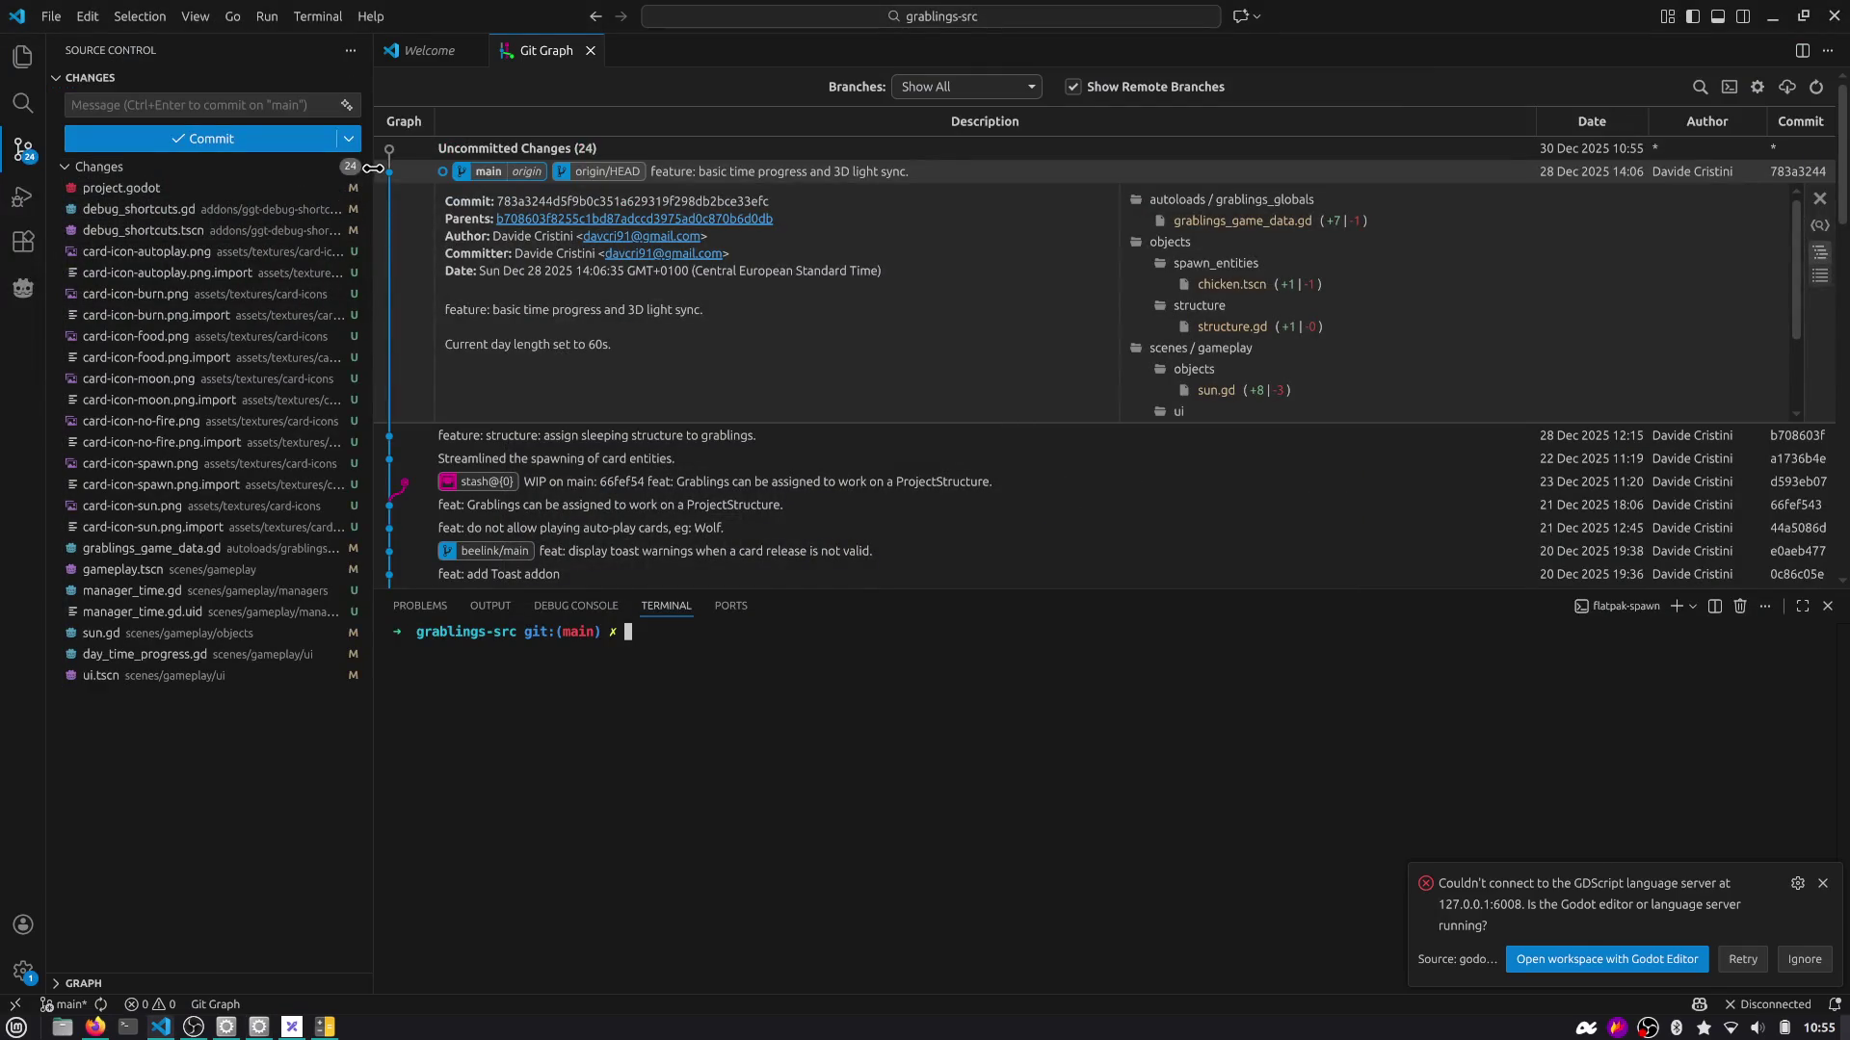
Show Source Control as a tree and stage debug_shortcuts.gd and debug_shortcuts.tscn
{"action": "left_click_drag", "start_coordinate": [374, 167], "coordinate": [472, 167]}
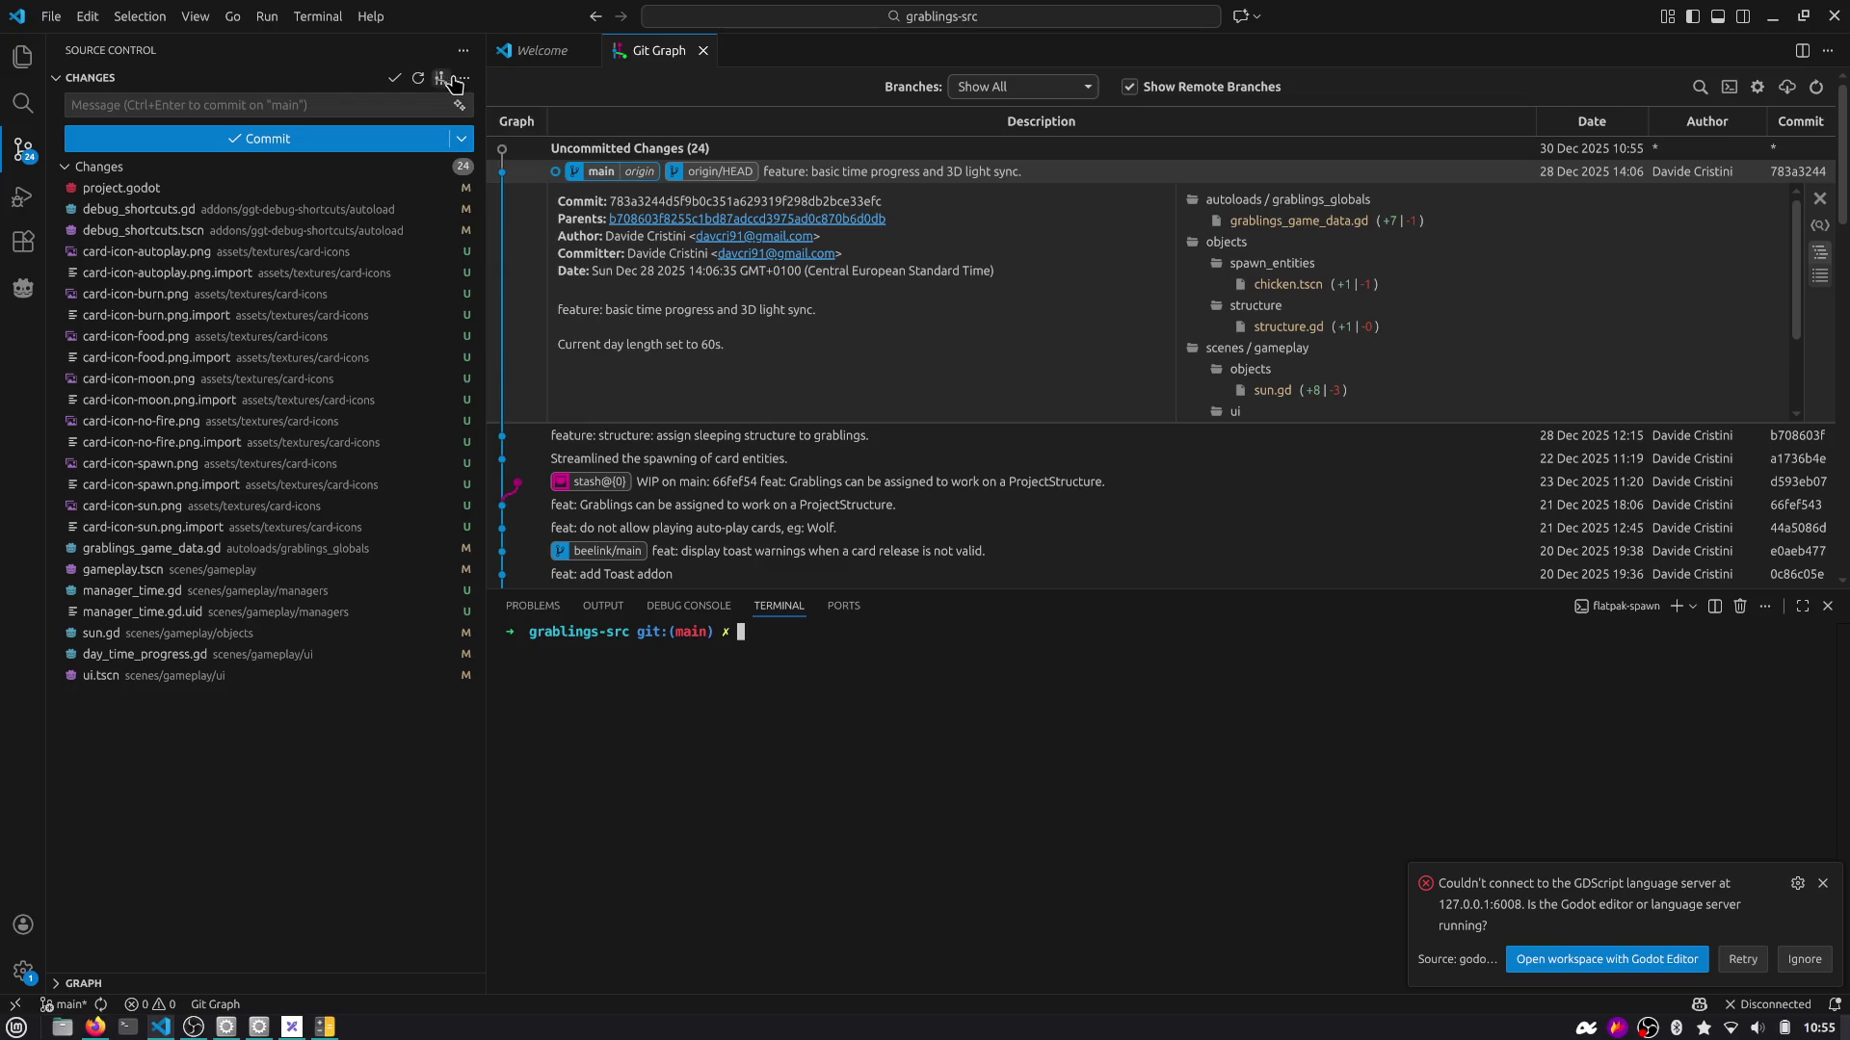
{"action": "left_click", "coordinate": [465, 78]}
{"action": "left_click", "coordinate": [519, 104]}
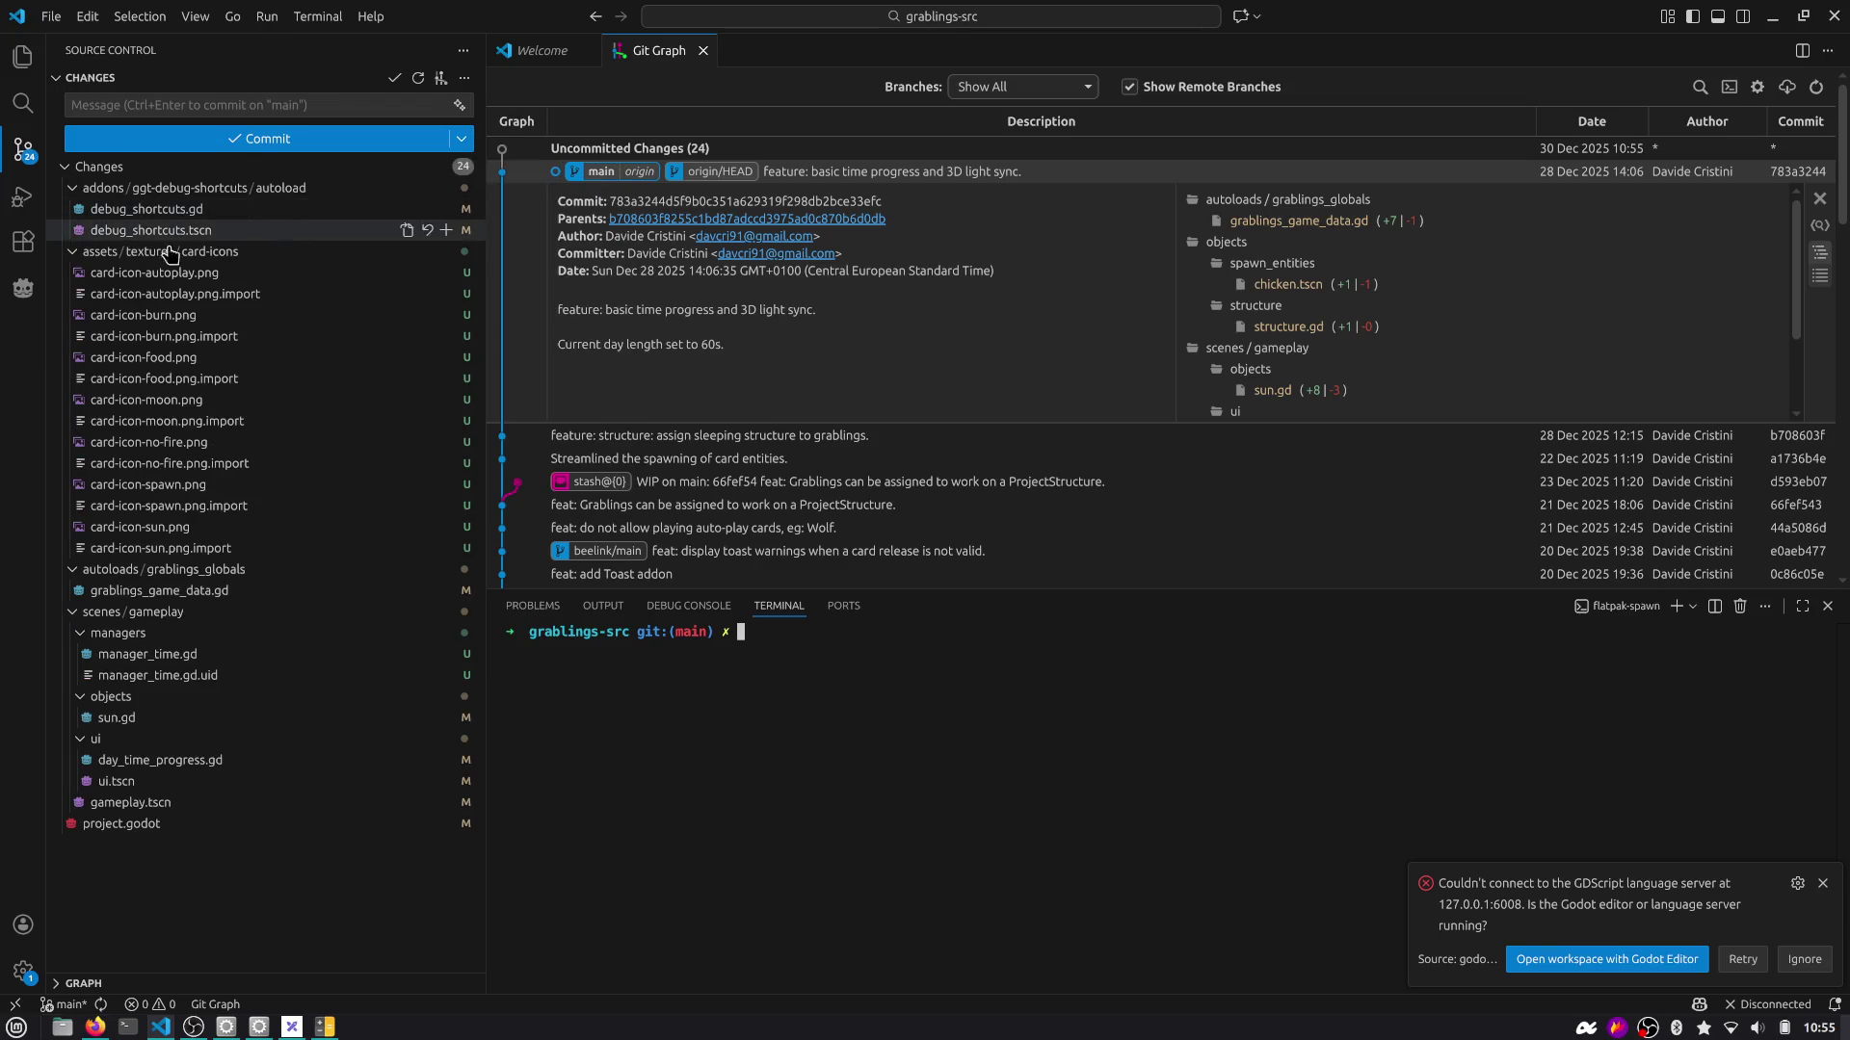
{"action": "left_click", "coordinate": [94, 254]}
{"action": "left_click", "coordinate": [146, 209]}
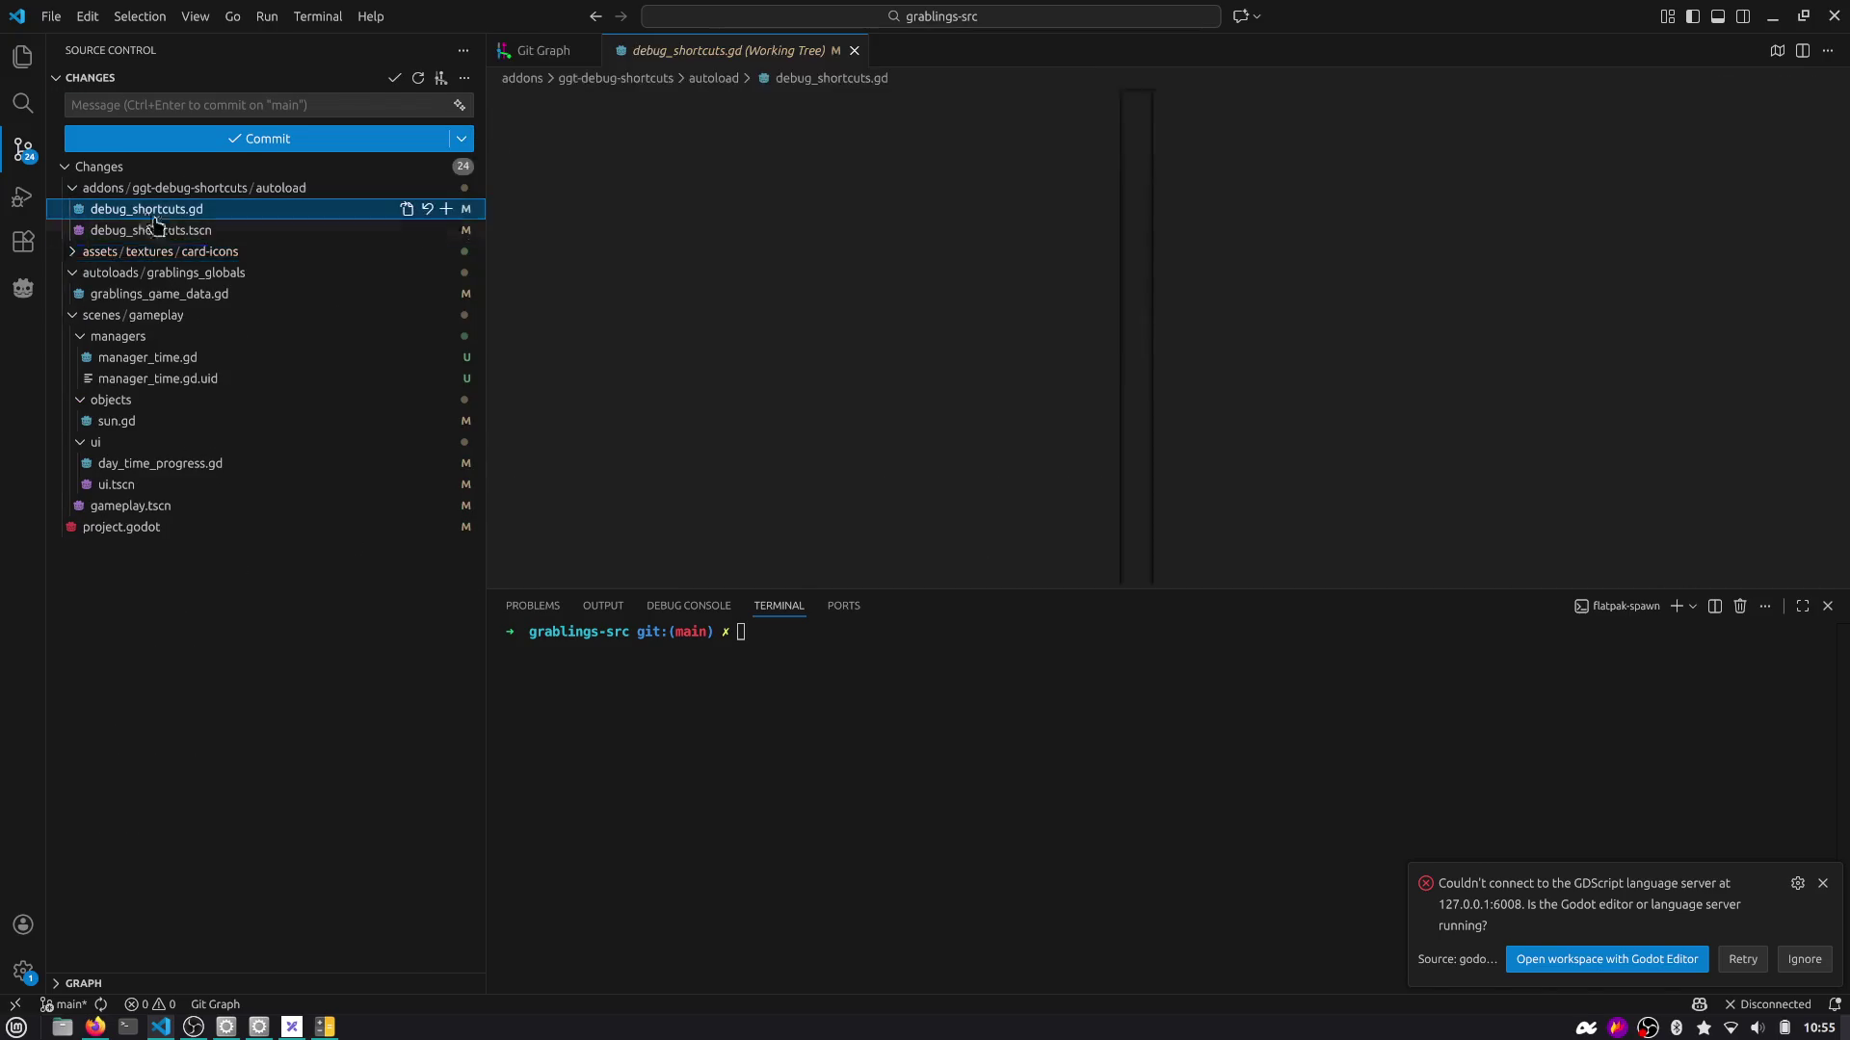
{"action": "left_click", "coordinate": [445, 209]}
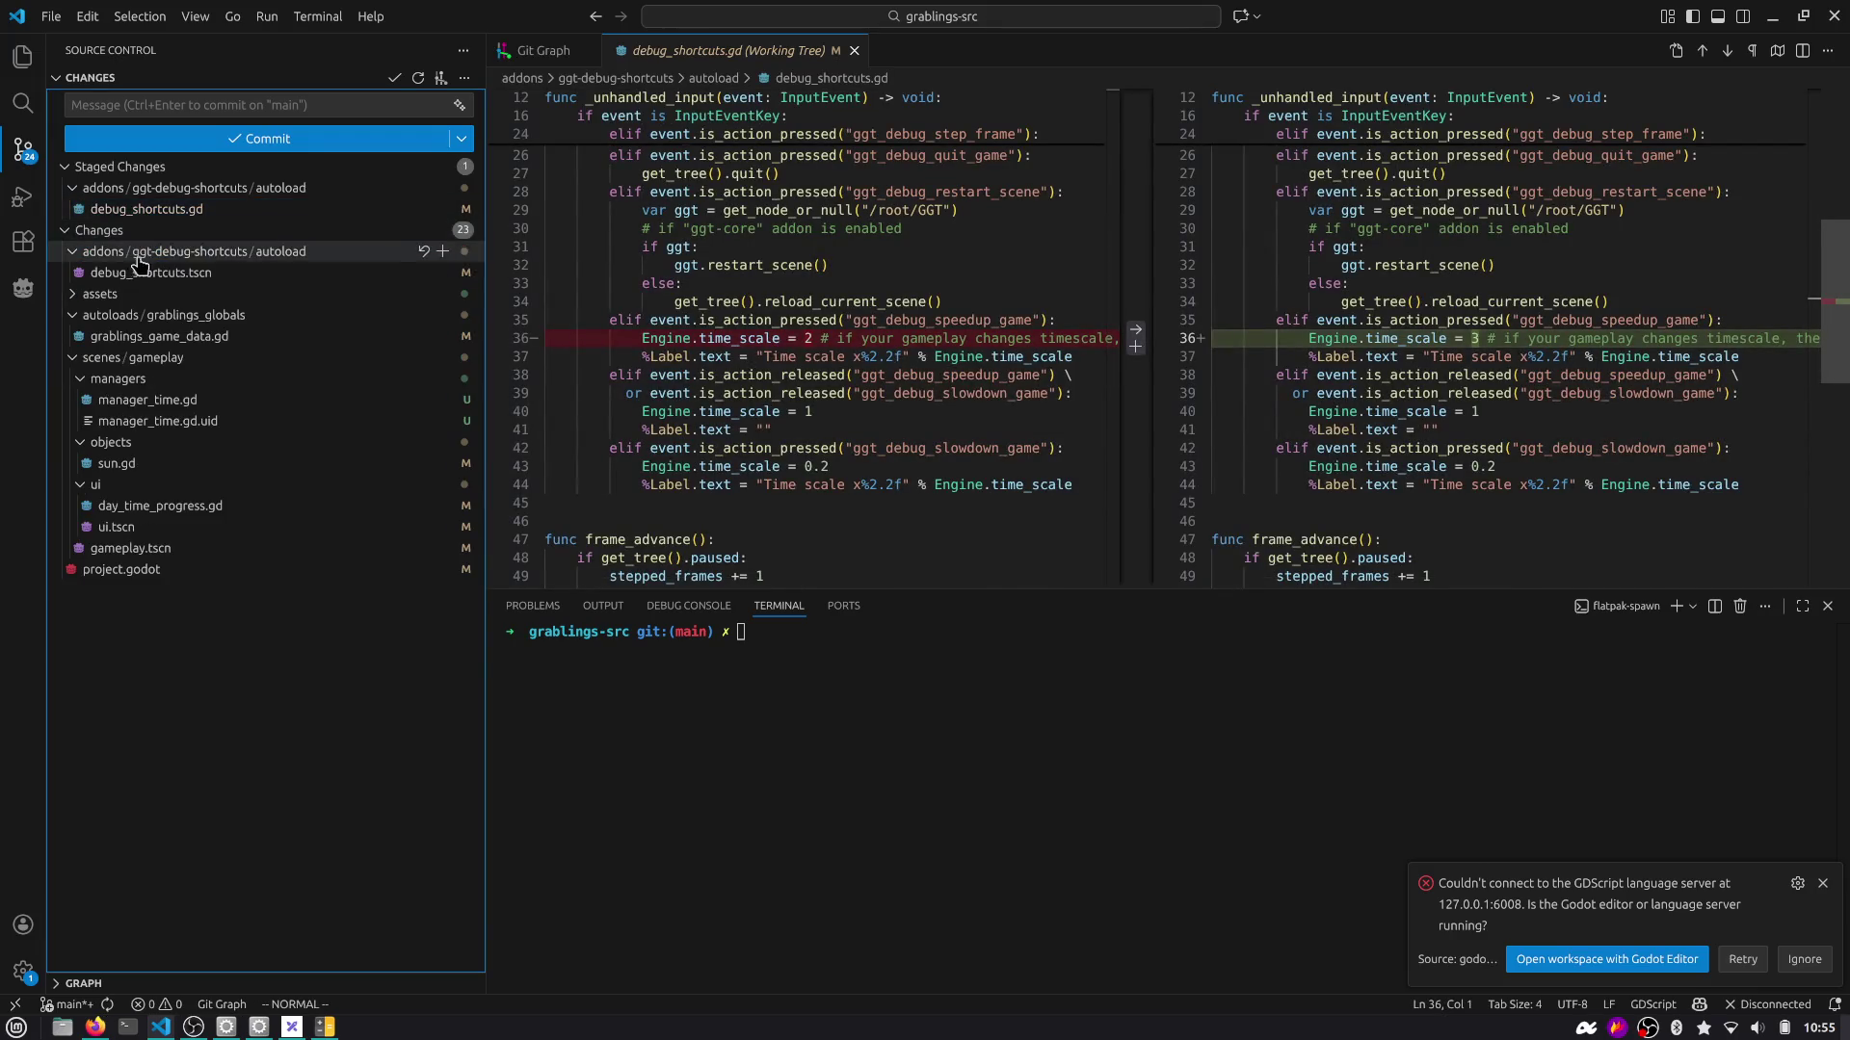
{"action": "left_click", "coordinate": [444, 274]}
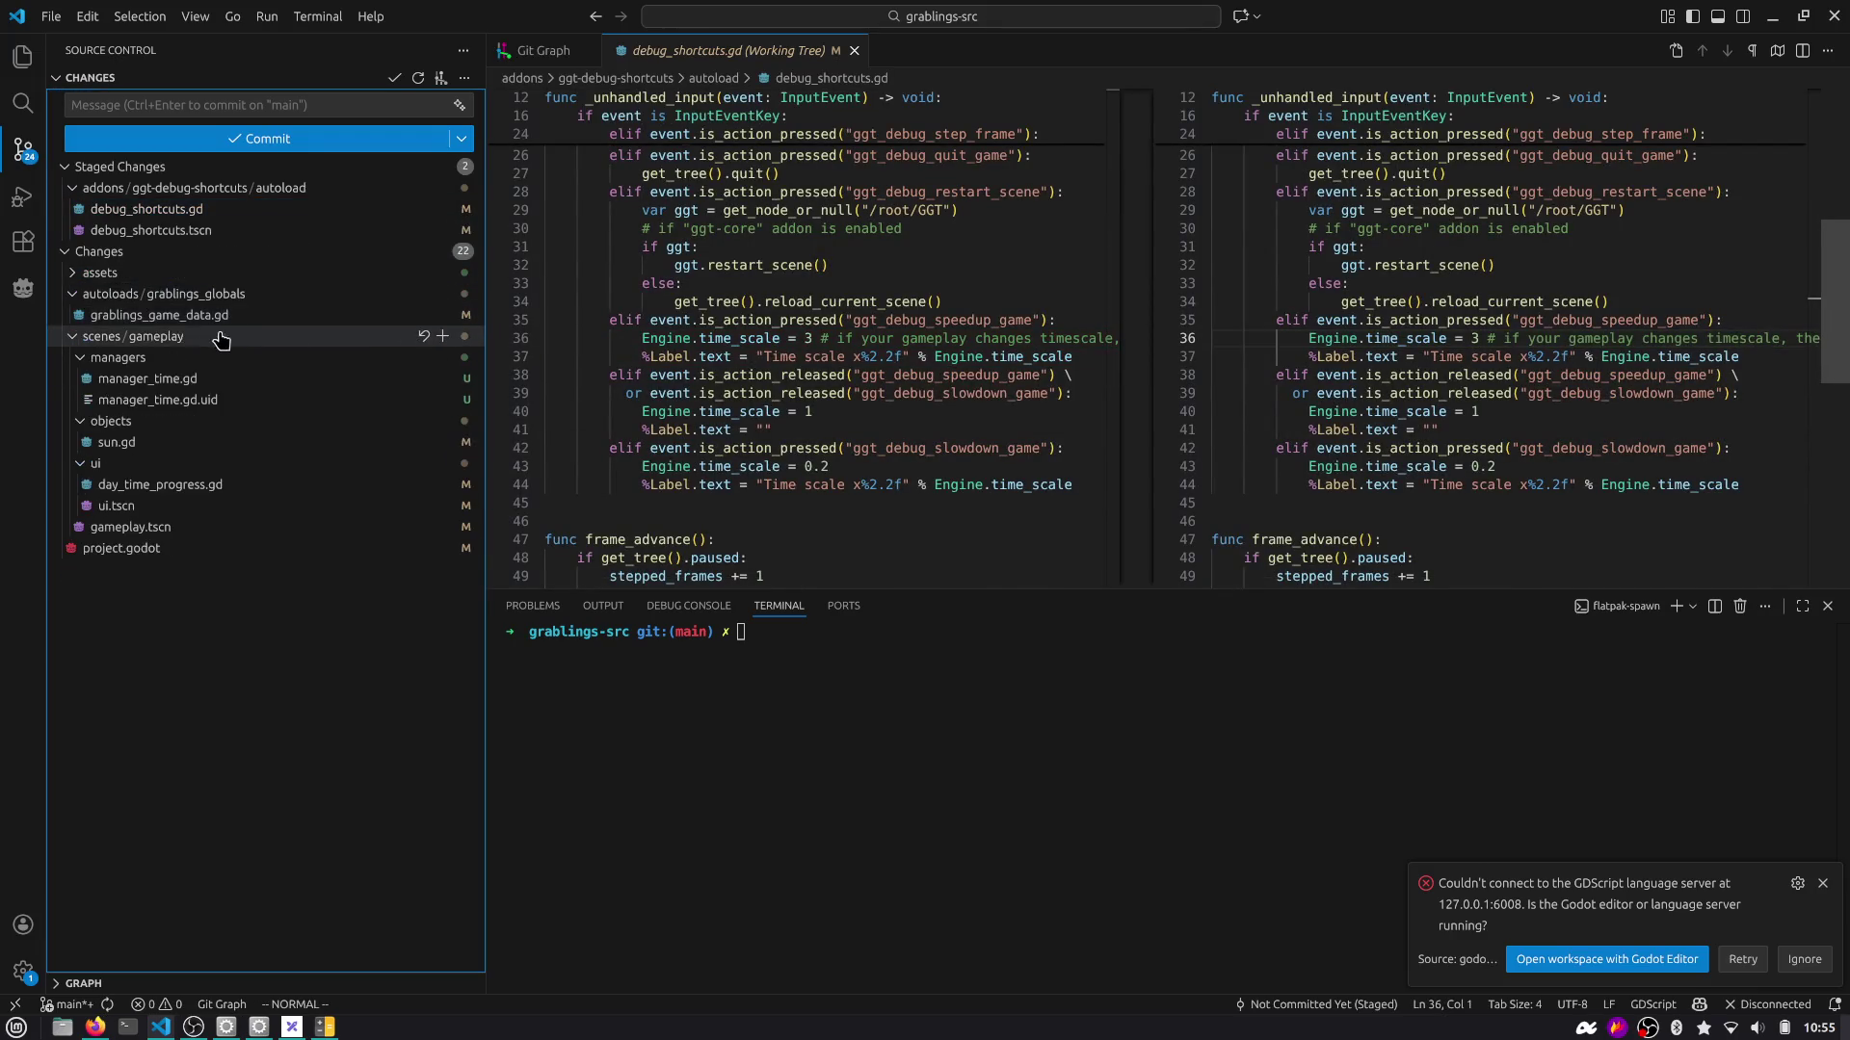
Cut the five DAY_START constant lines (12–16) from the grablings_game_data.gd diff
{"action": "left_click", "coordinate": [111, 318]}
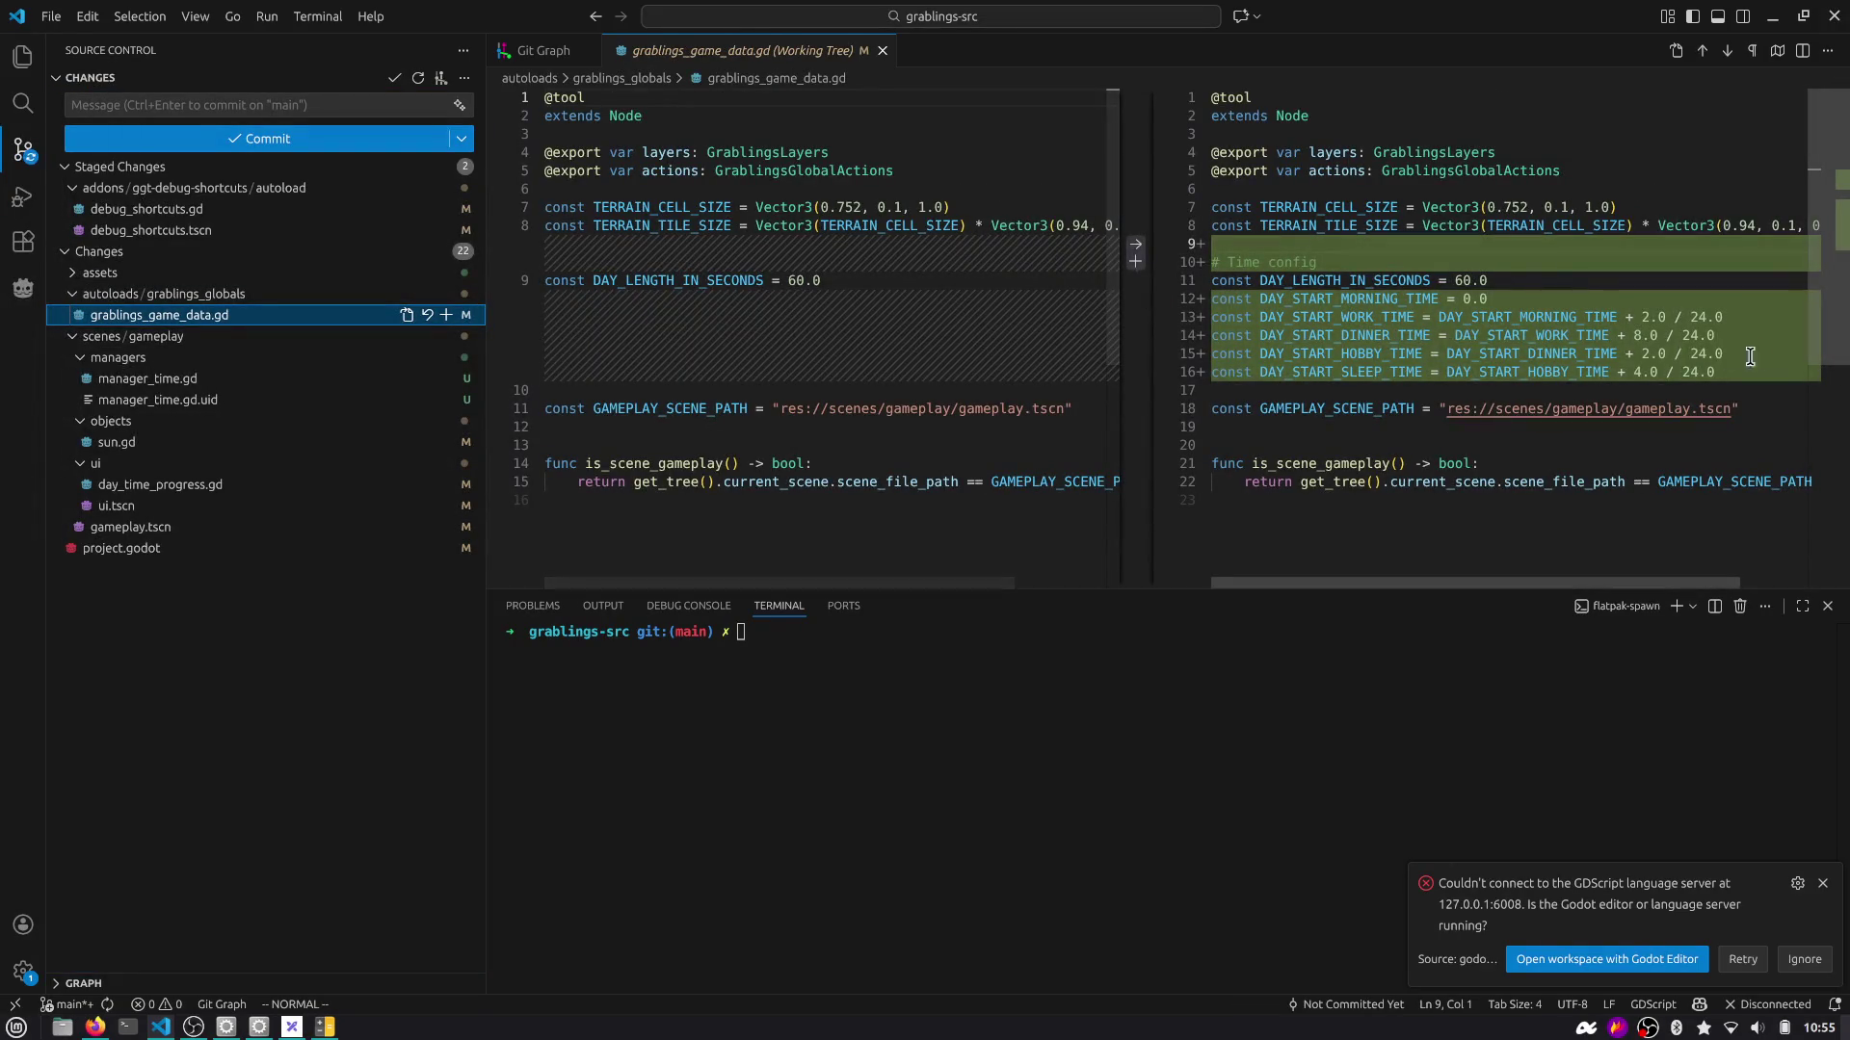
{"action": "left_click_drag", "start_coordinate": [1716, 372], "coordinate": [1171, 298]}
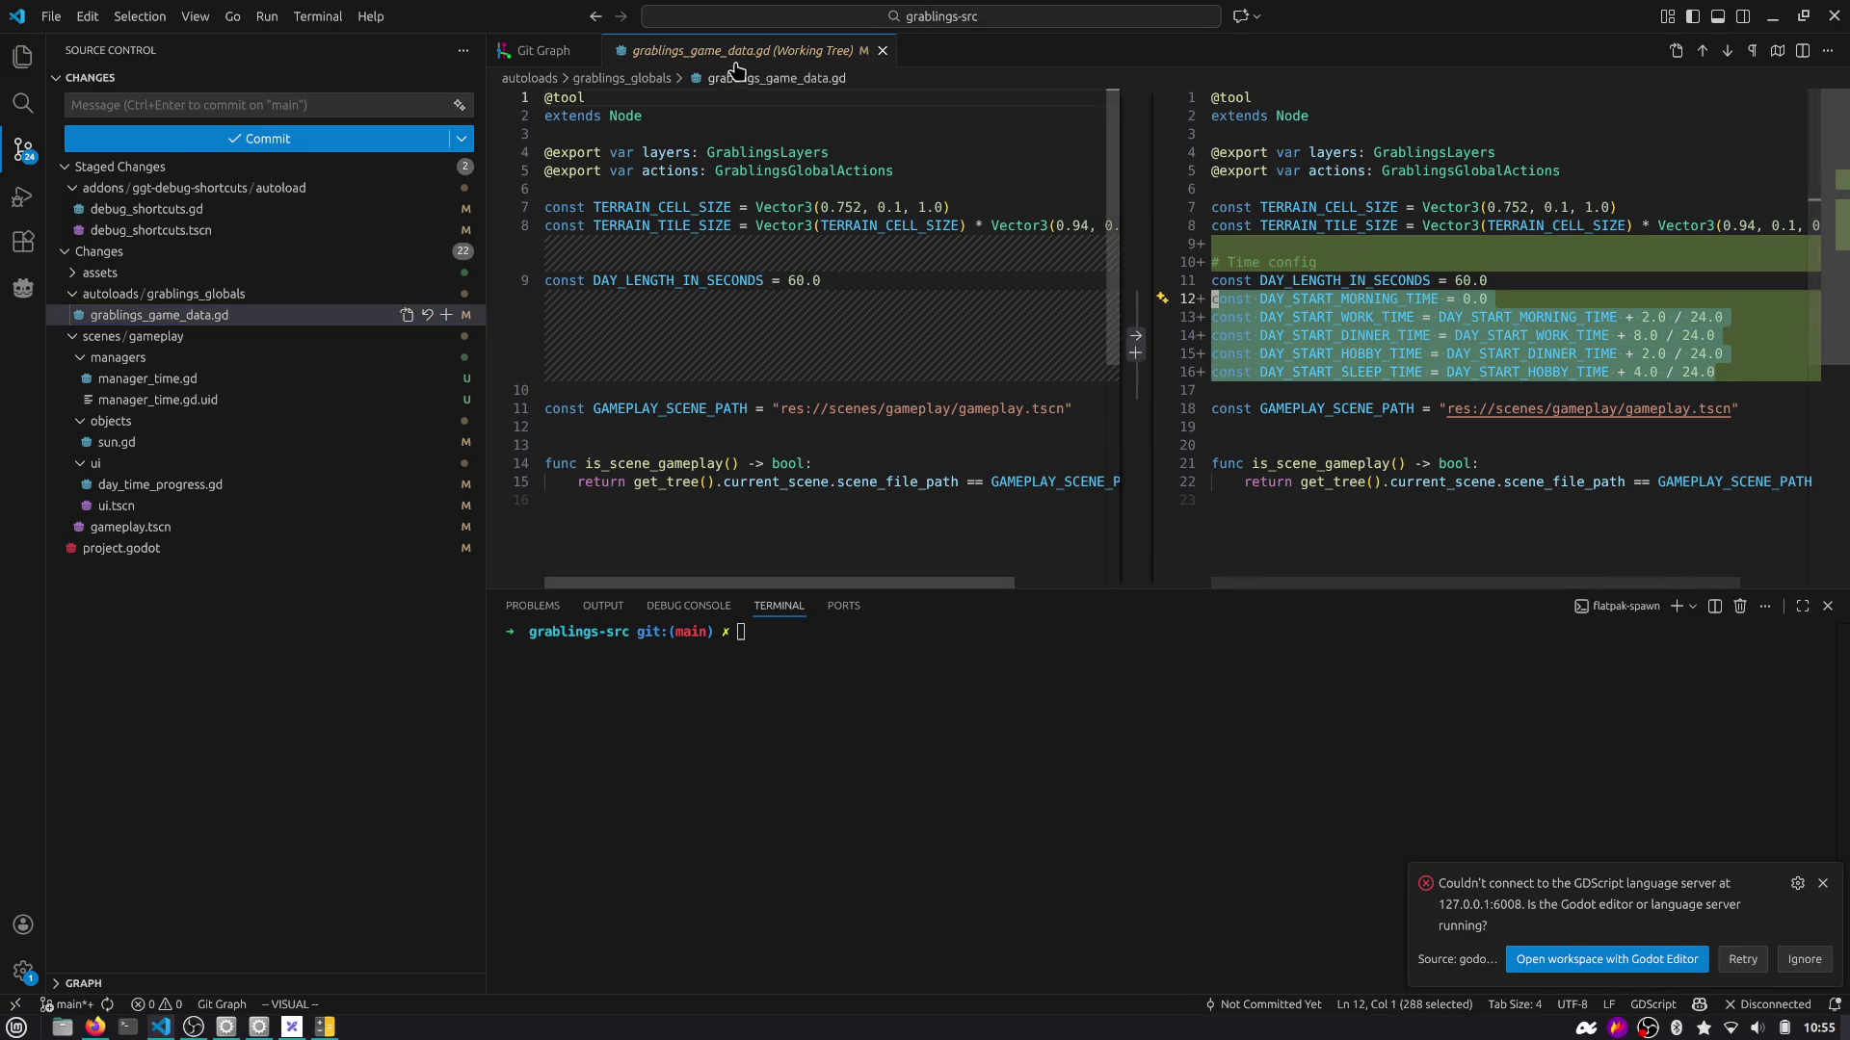
{"action": "key", "text": "ctrl+x"}
{"action": "key", "text": "alt+Tab"}
{"action": "key", "text": "Escape"}
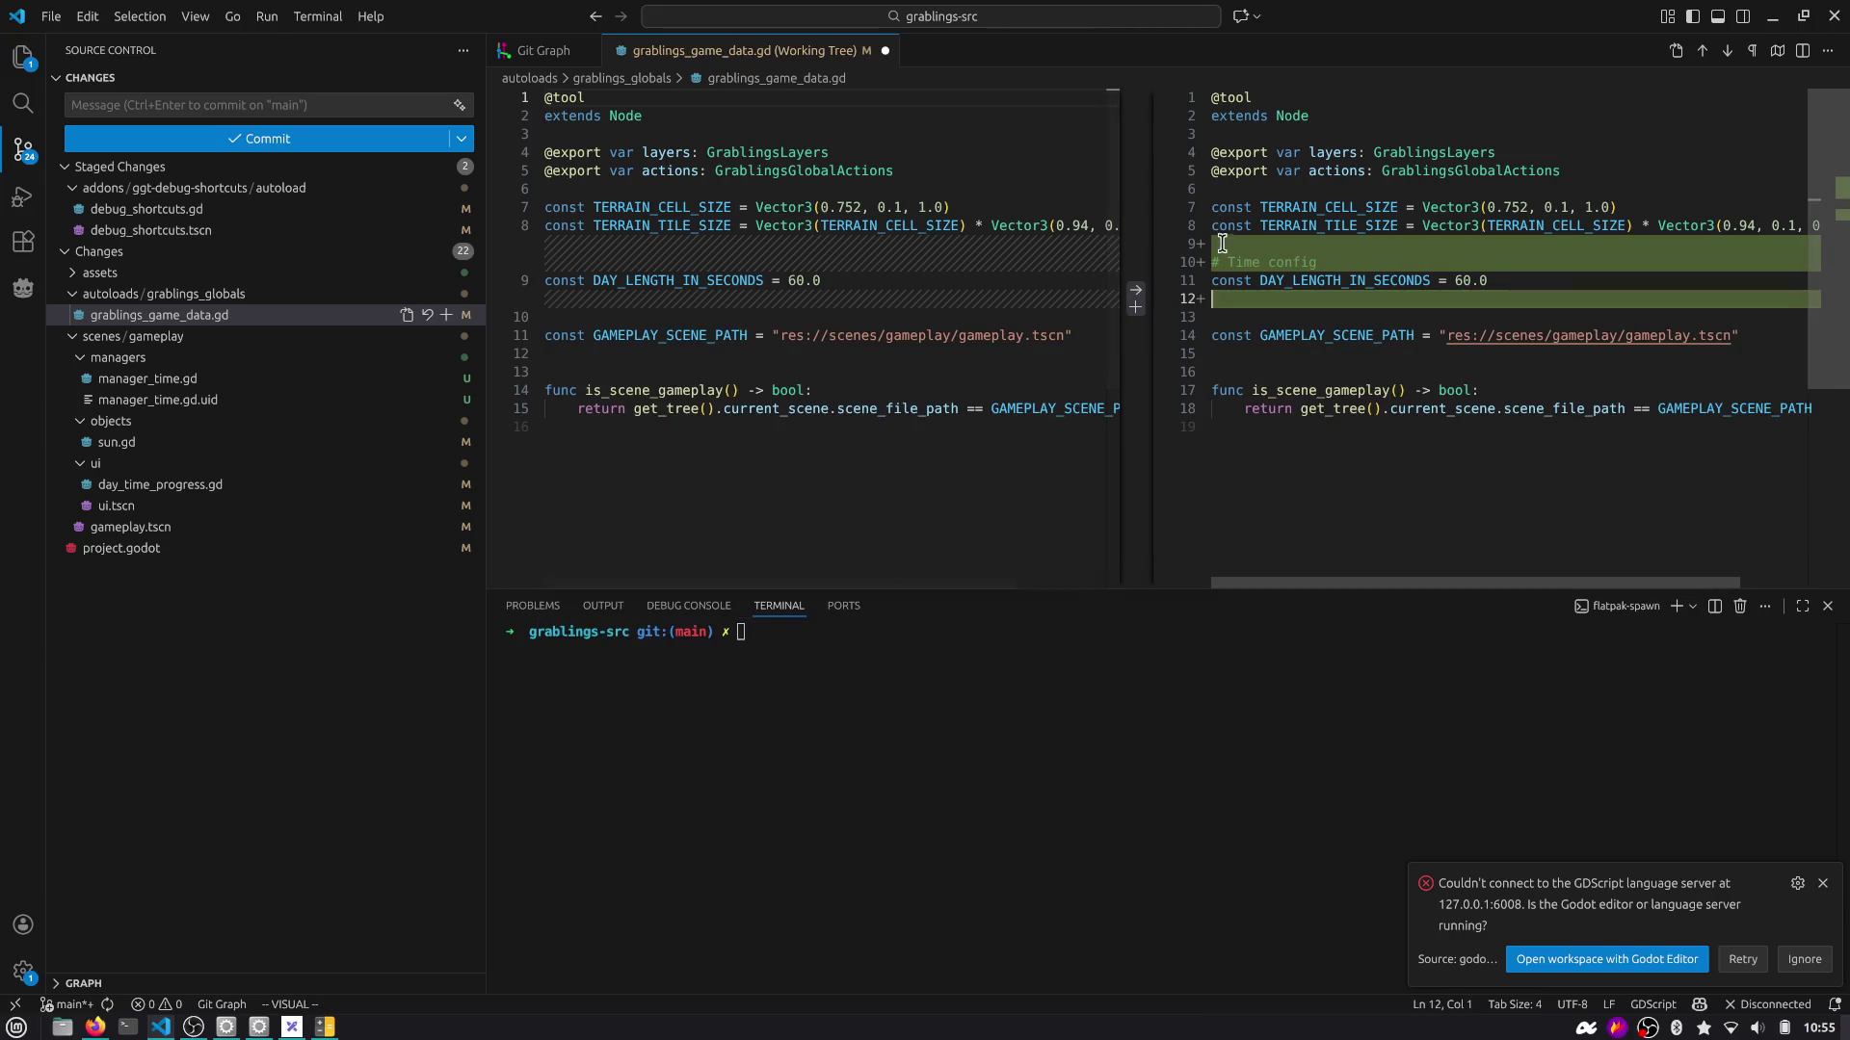
Paste the DAY_START constants into manager_time.gd below VERBOSE, with blank lines around them
{"action": "left_click", "coordinate": [259, 379]}
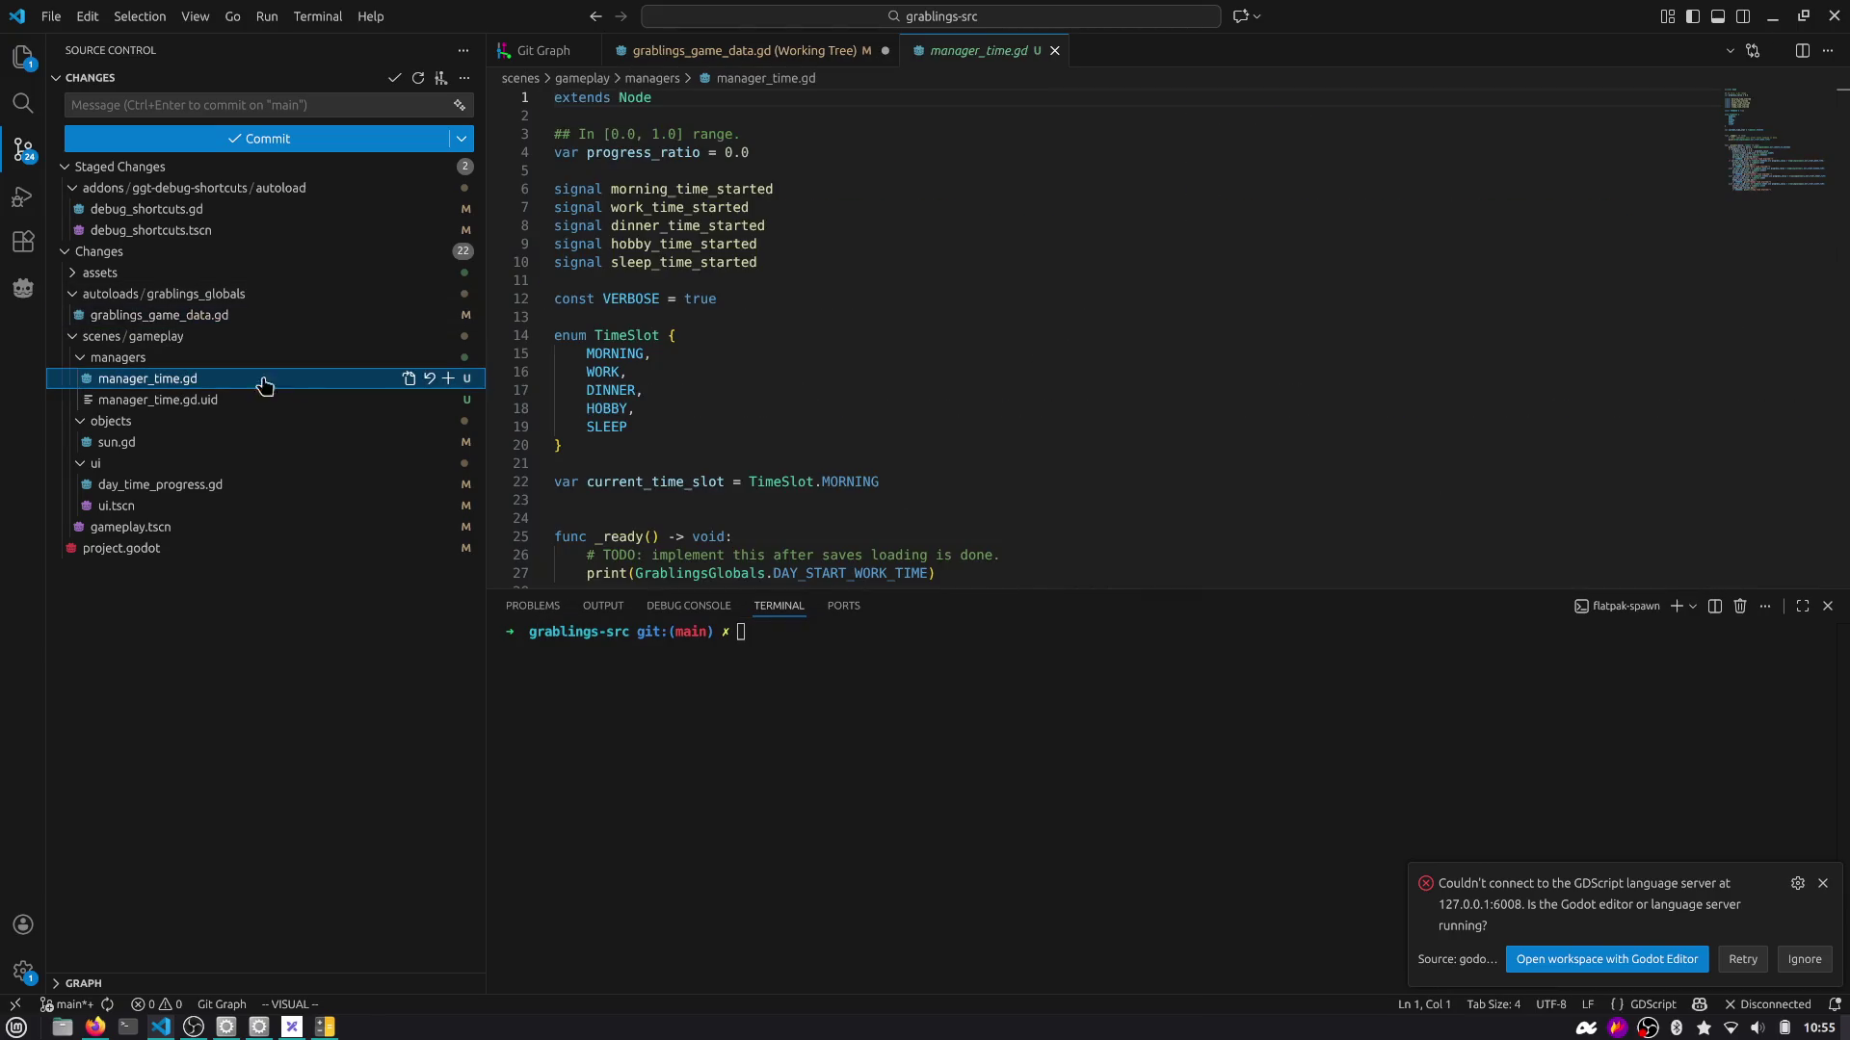
{"action": "left_click", "coordinate": [684, 317]}
{"action": "key", "text": "ctrl+v"}
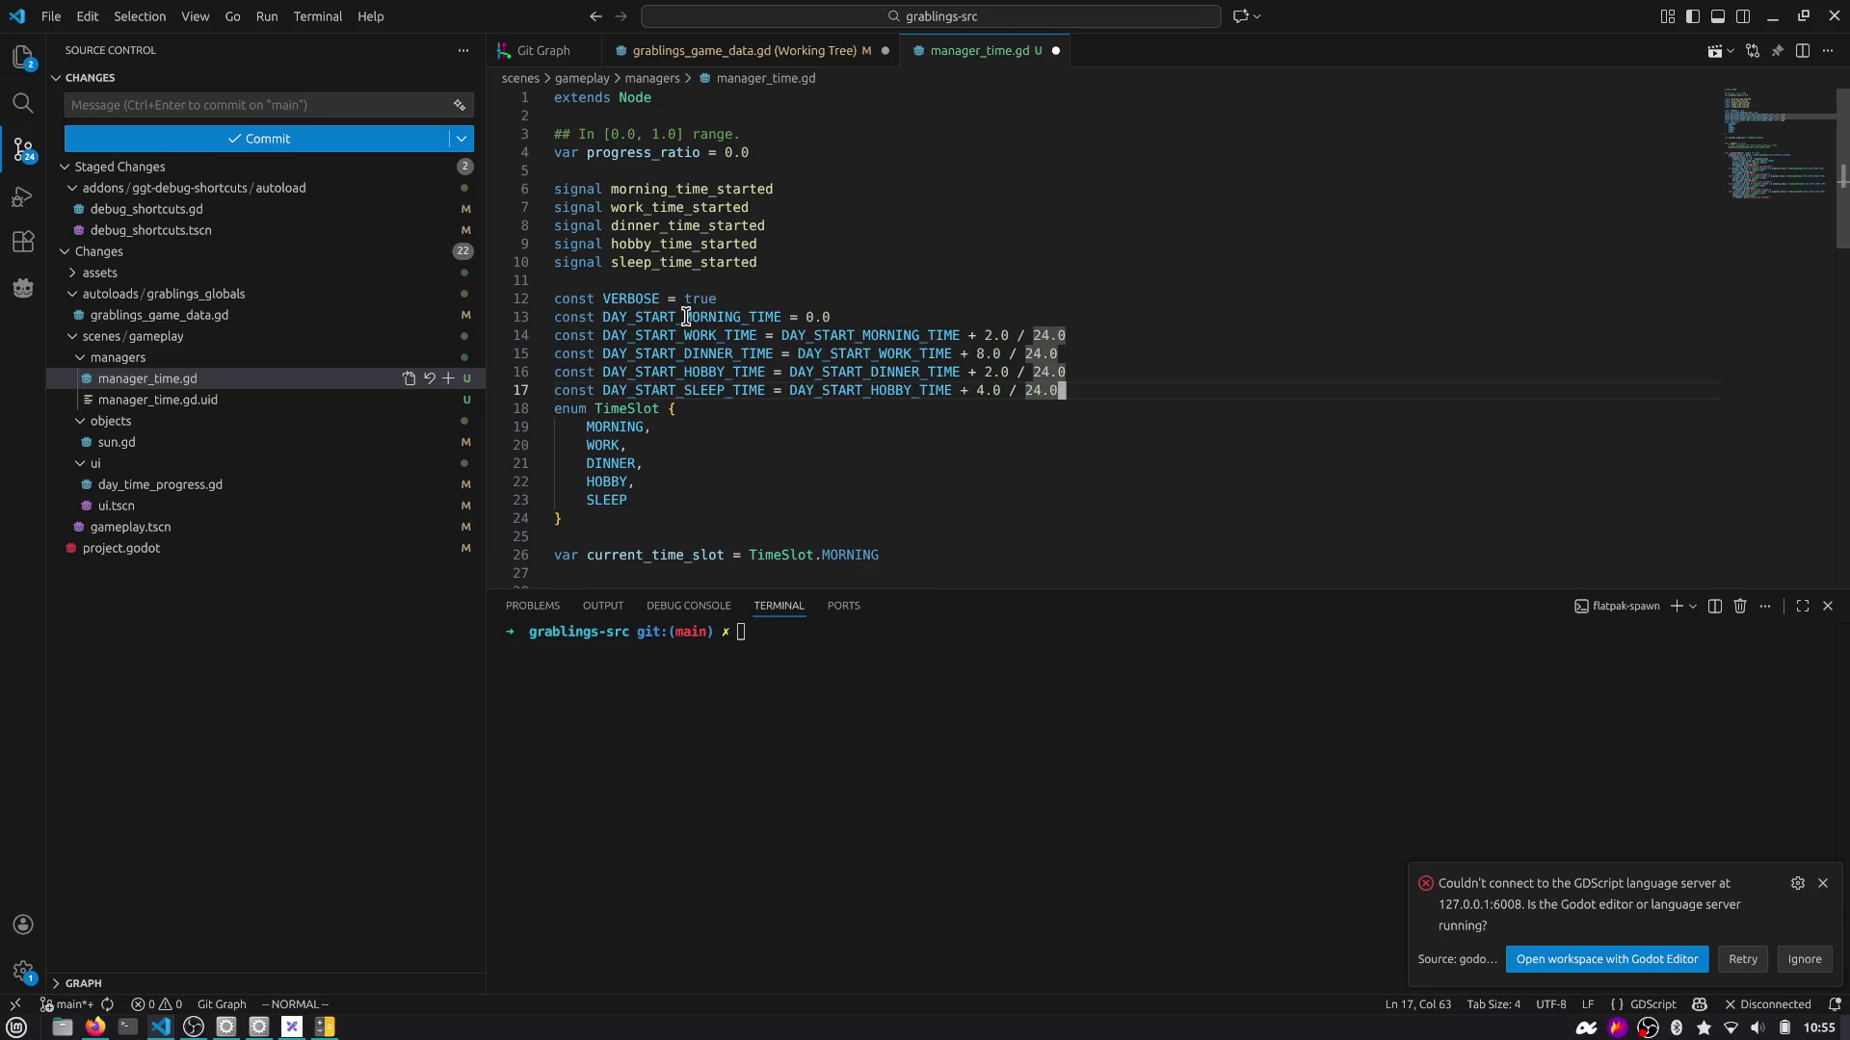
{"action": "key", "text": "k"}
{"action": "key", "text": "k"}
{"action": "key", "text": "k"}
{"action": "key", "text": "shift+o"}
{"action": "key", "text": "Escape"}
{"action": "key", "text": "j"}
{"action": "key", "text": "j"}
{"action": "key", "text": "j"}
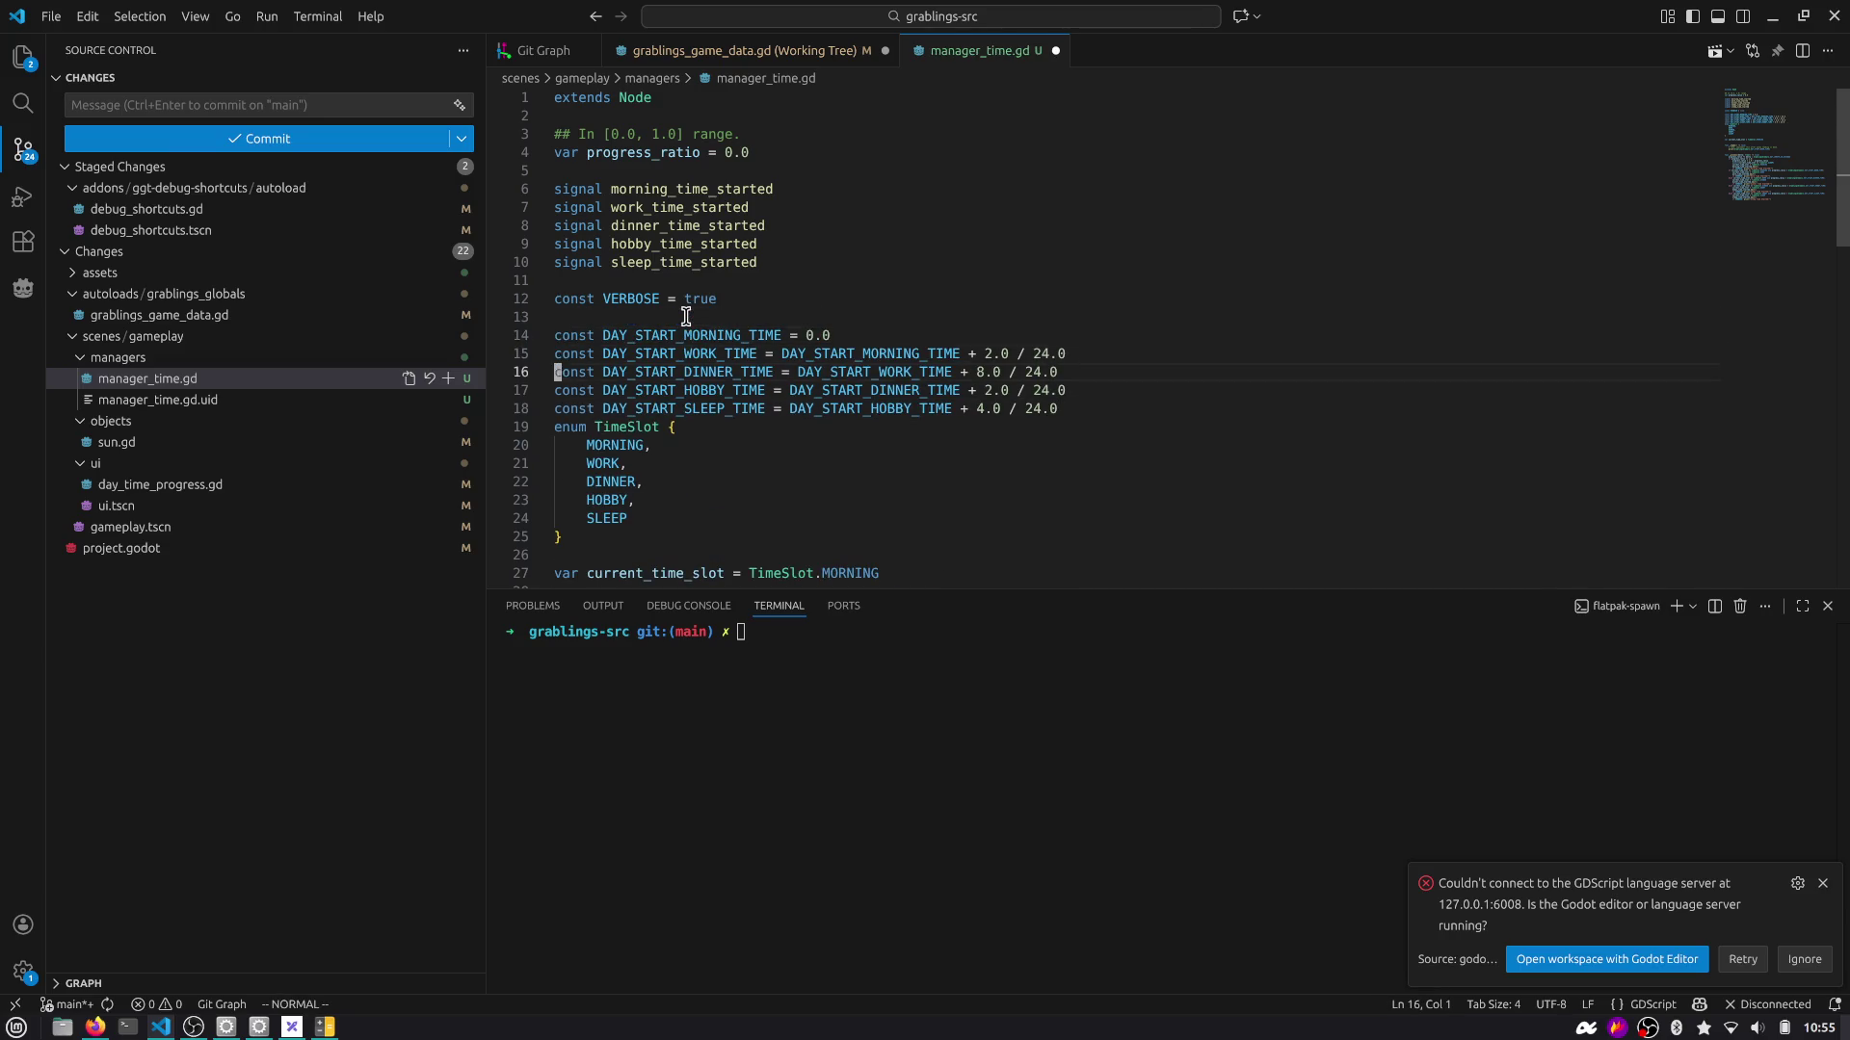
{"action": "key", "text": "j"}
{"action": "key", "text": "j"}
{"action": "key", "text": "o"}
{"action": "key", "text": "Escape"}
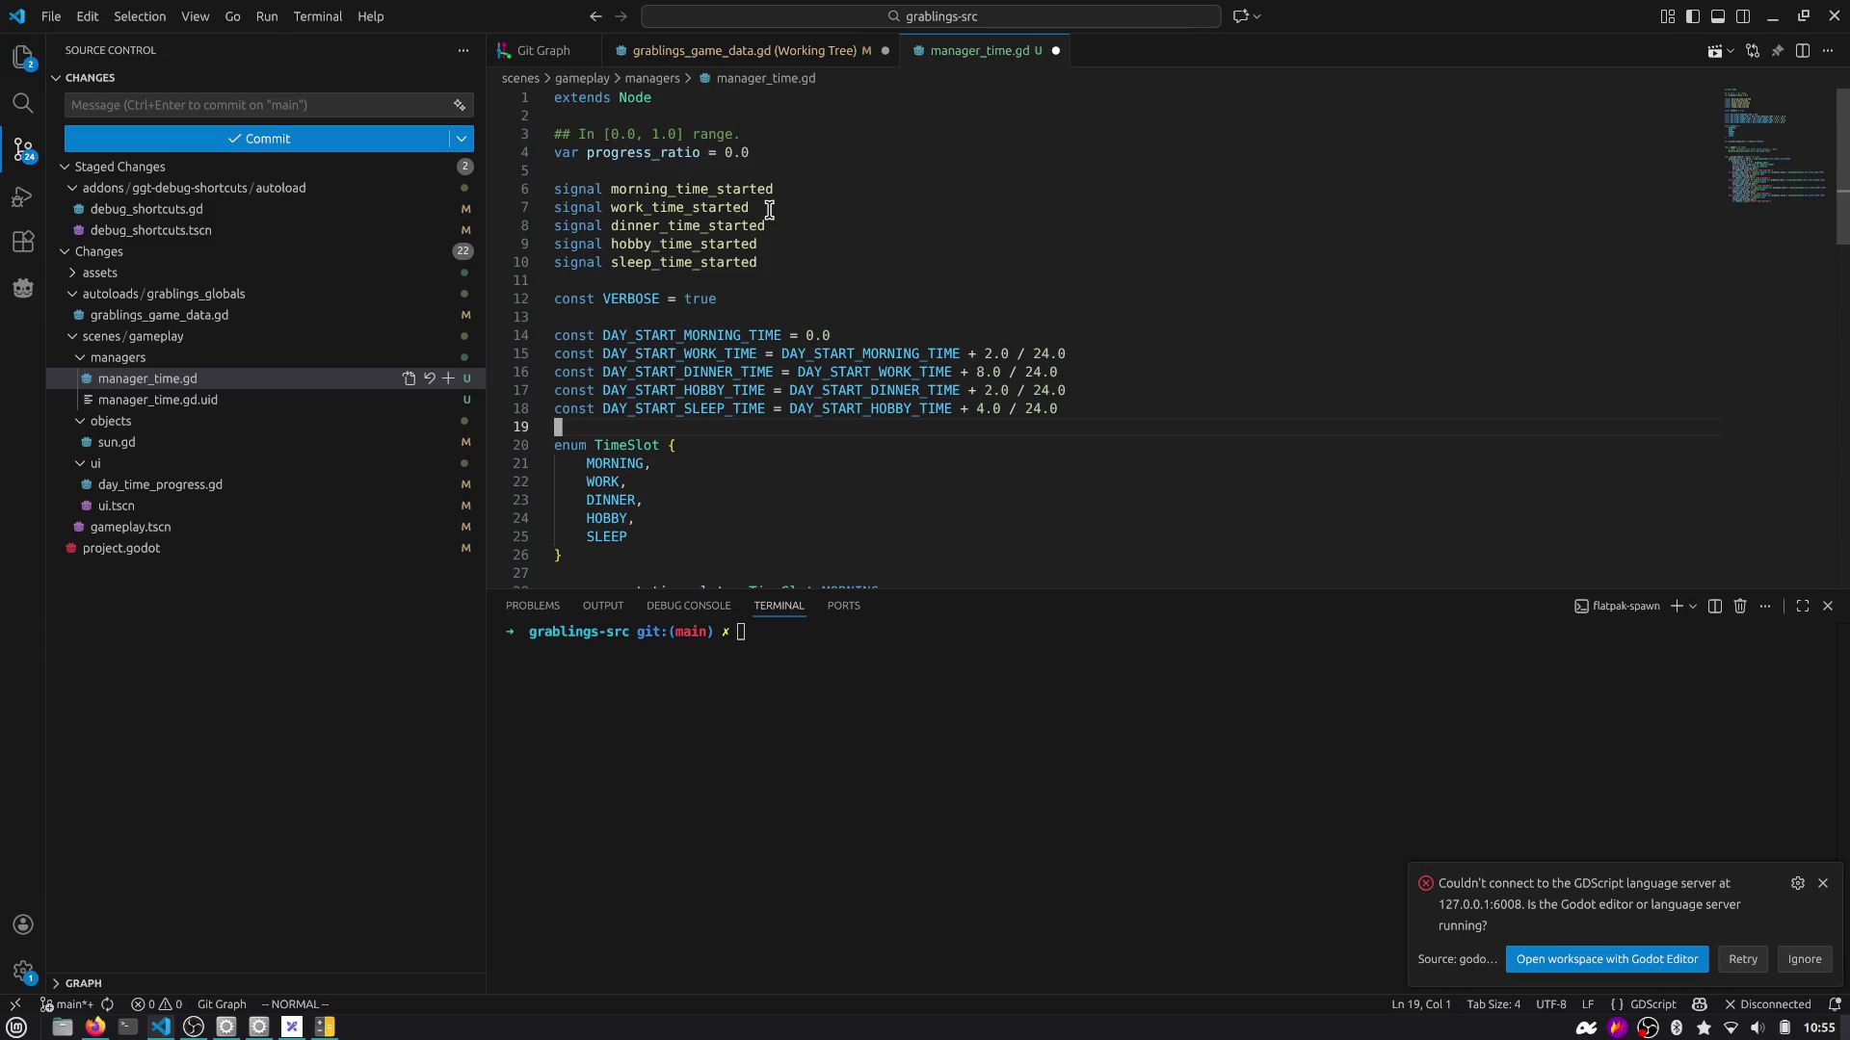
Remove the GrablingsGlobals. prefix from the DAY_START references in _process
{"action": "double_click", "coordinate": [809, 353]}
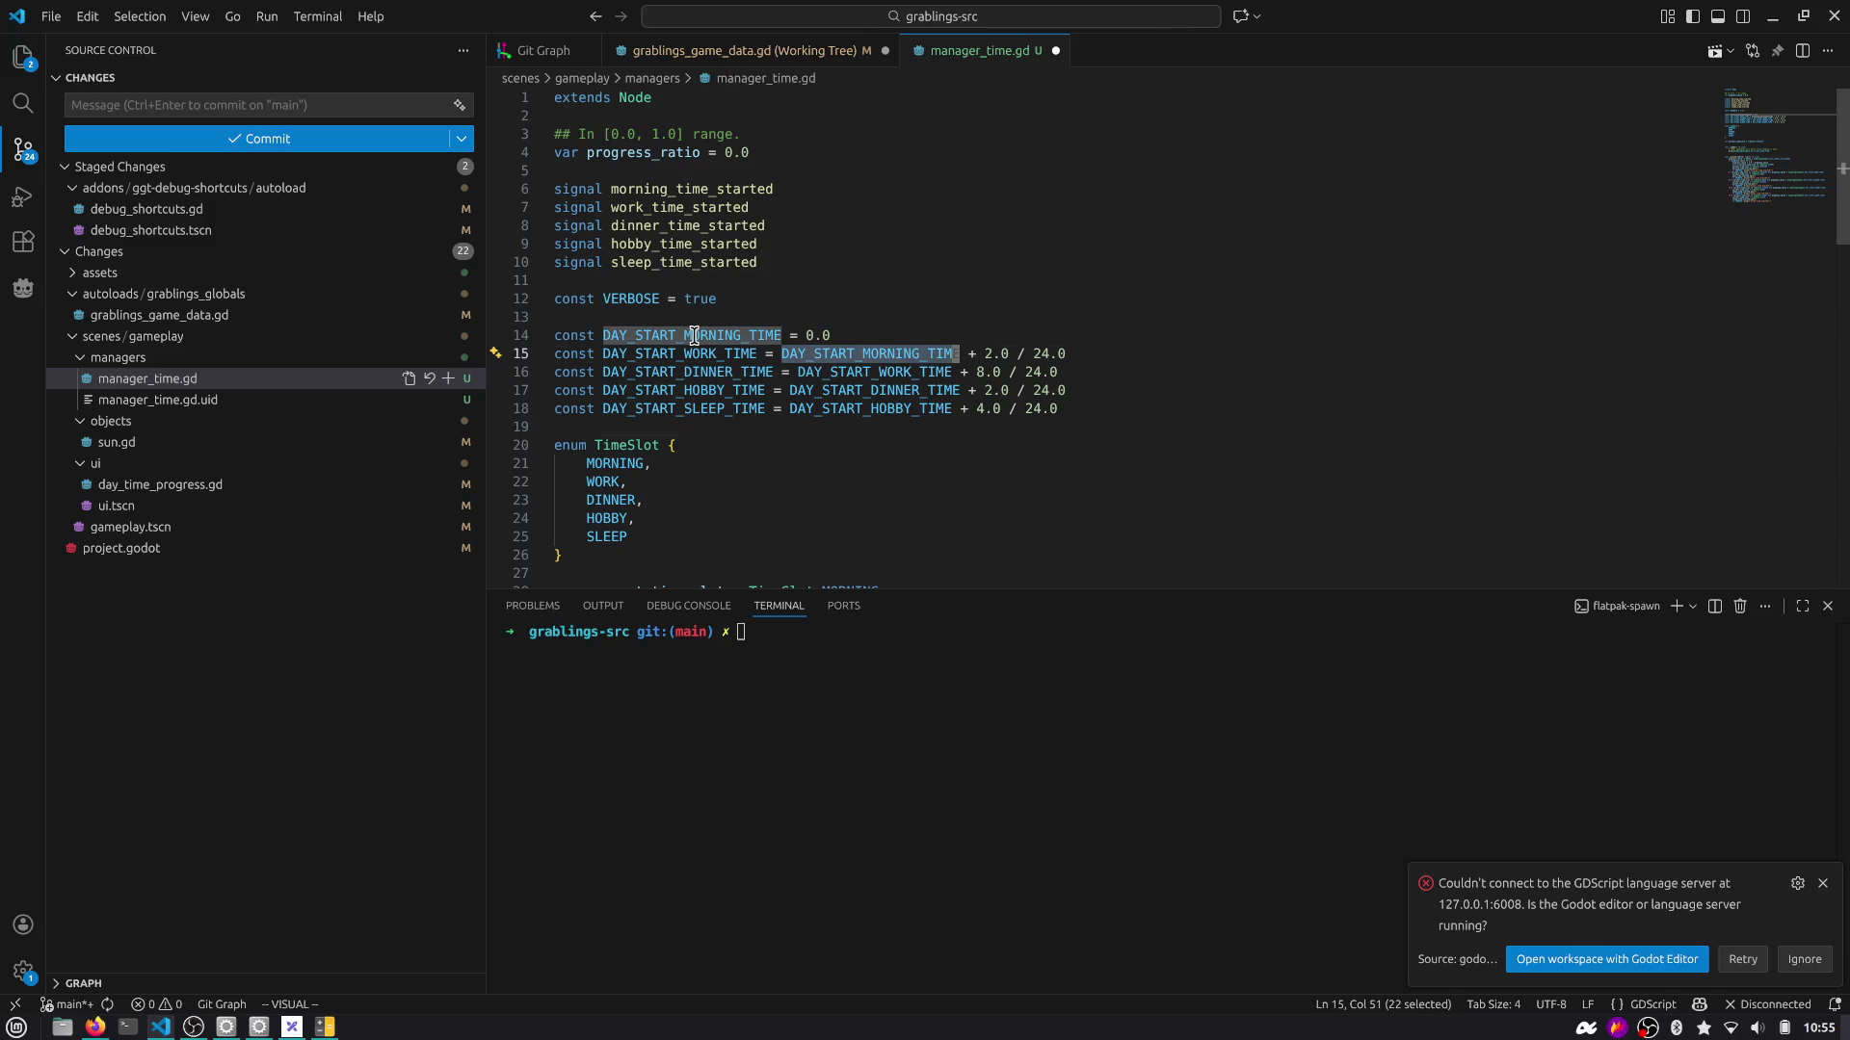
{"action": "scroll", "coordinate": [698, 330], "scroll_direction": "down", "scroll_amount": 7}
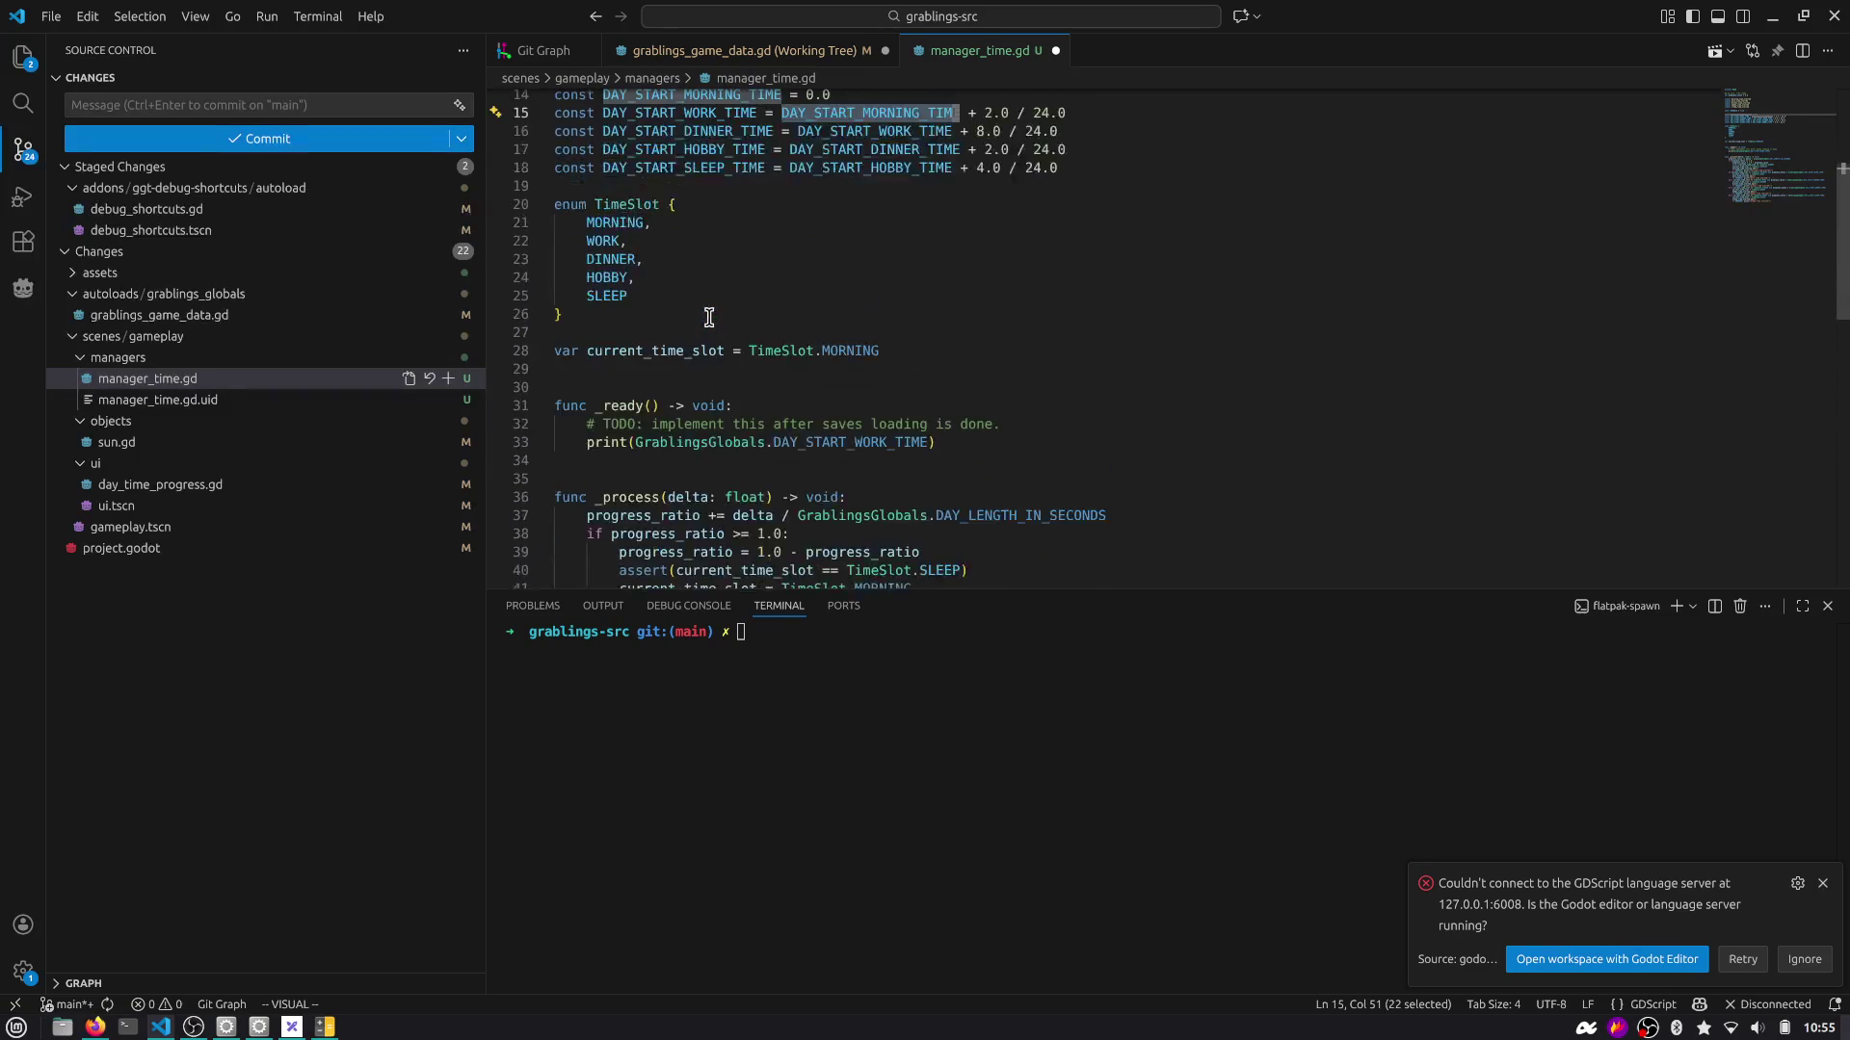
{"action": "scroll", "coordinate": [739, 344], "scroll_direction": "down", "scroll_amount": 3}
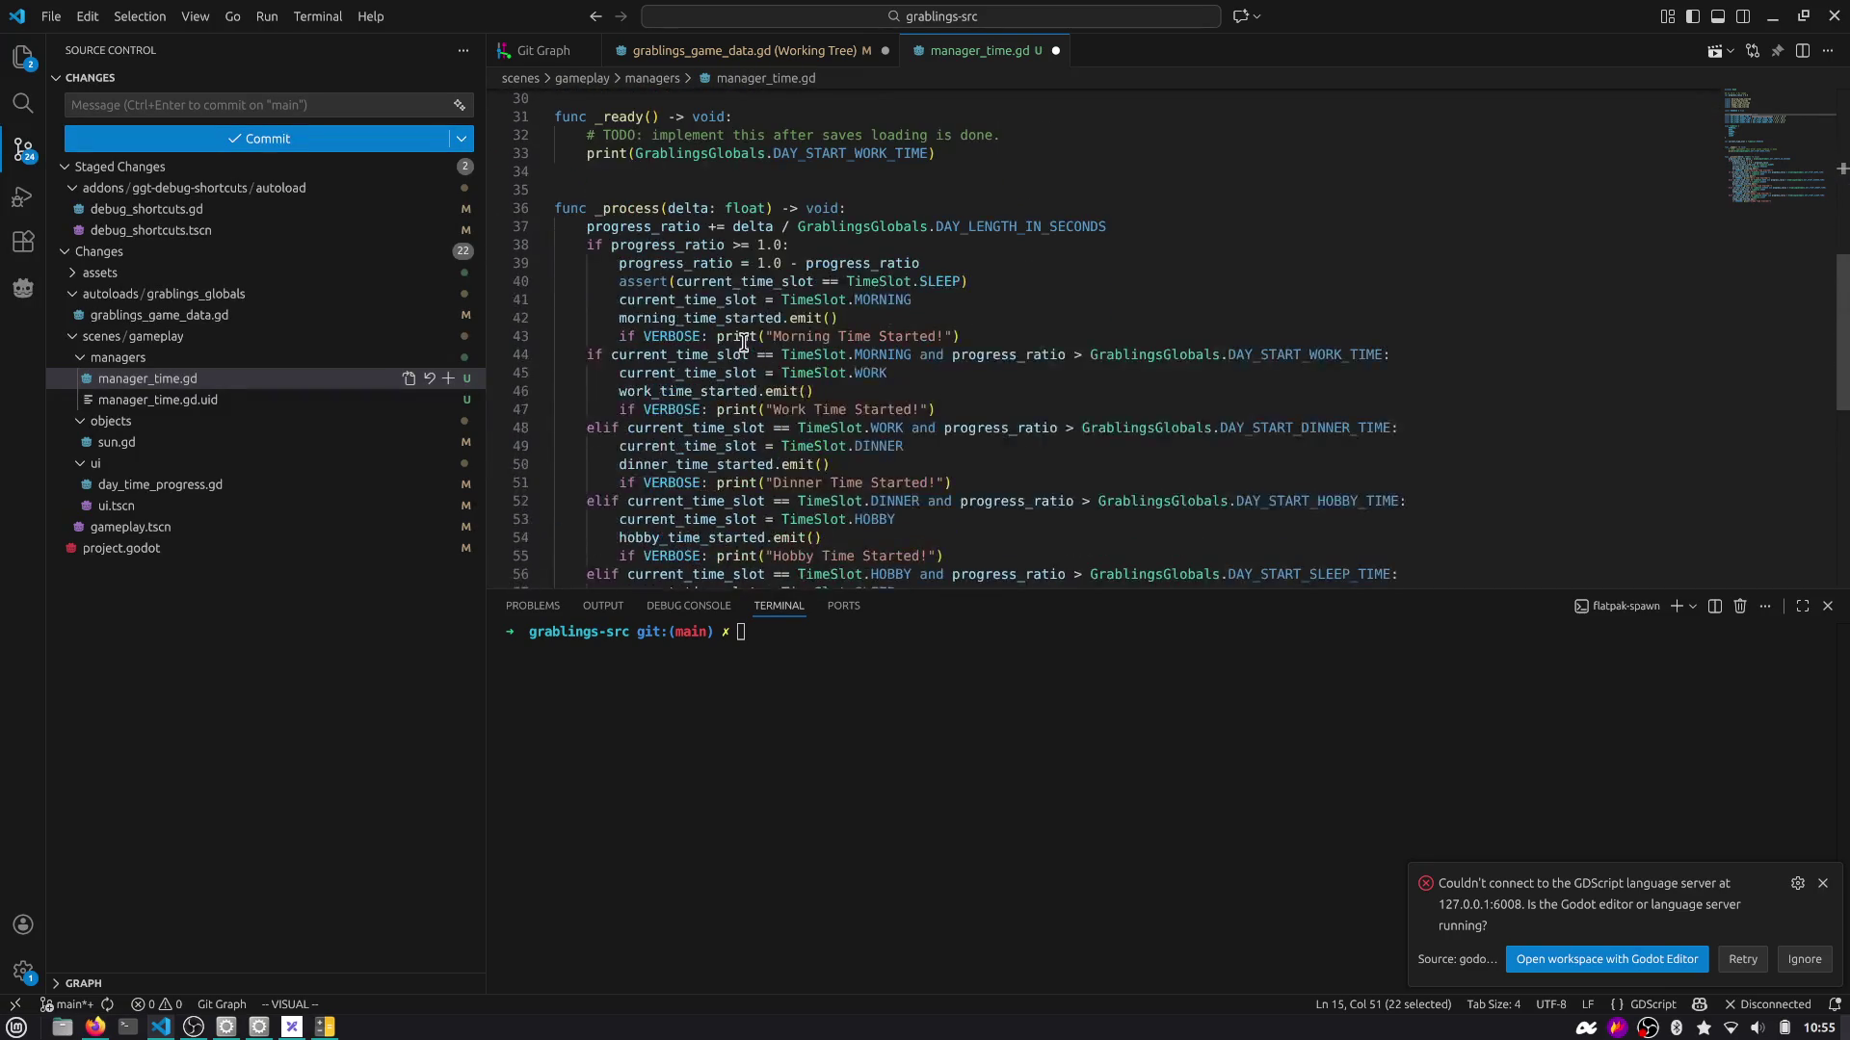
{"action": "left_click", "coordinate": [1096, 355]}
{"action": "left_click", "coordinate": [848, 227]}
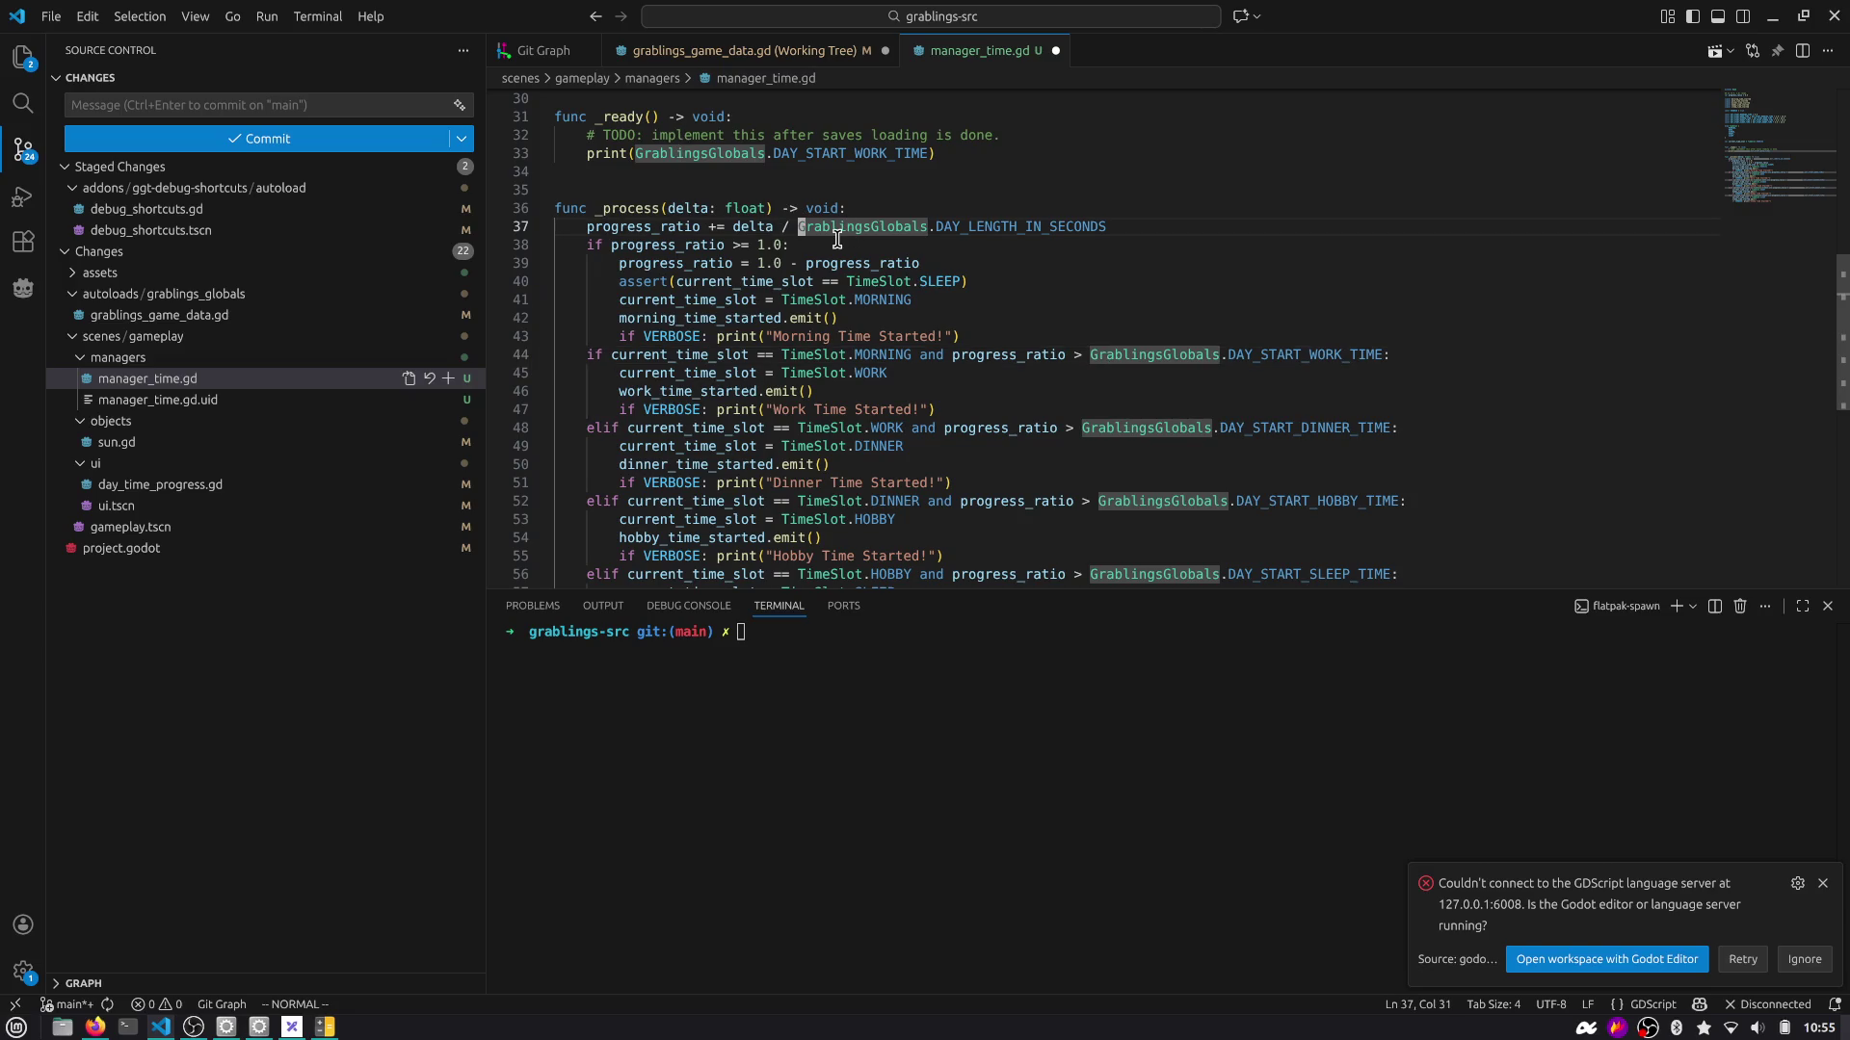
{"action": "double_click", "coordinate": [837, 231]}
{"action": "key", "text": "ctrl+d"}
{"action": "key", "text": "ctrl+d"}
{"action": "key", "text": "ctrl+d"}
{"action": "key", "text": "ctrl+d"}
{"action": "key", "text": "d"}
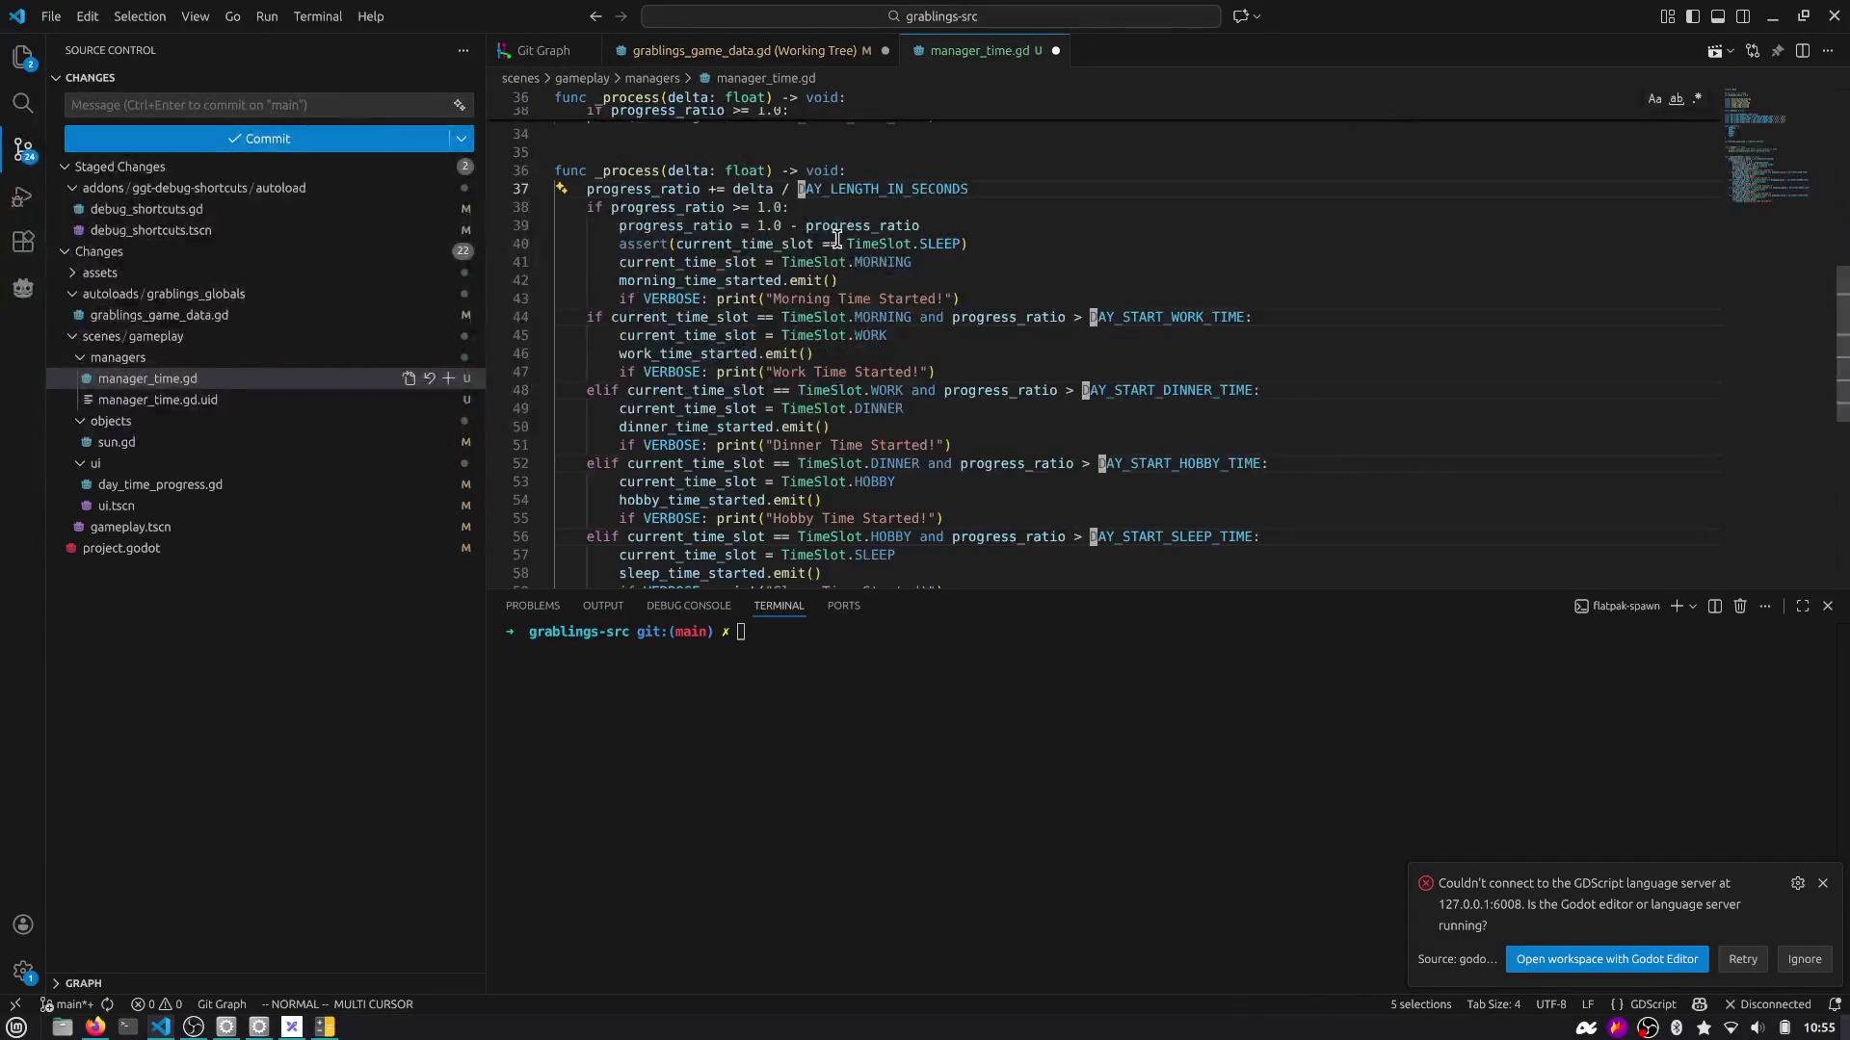
{"action": "scroll", "coordinate": [936, 336], "scroll_direction": "up", "scroll_amount": 3}
{"action": "scroll", "coordinate": [935, 335], "scroll_direction": "up", "scroll_amount": 2}
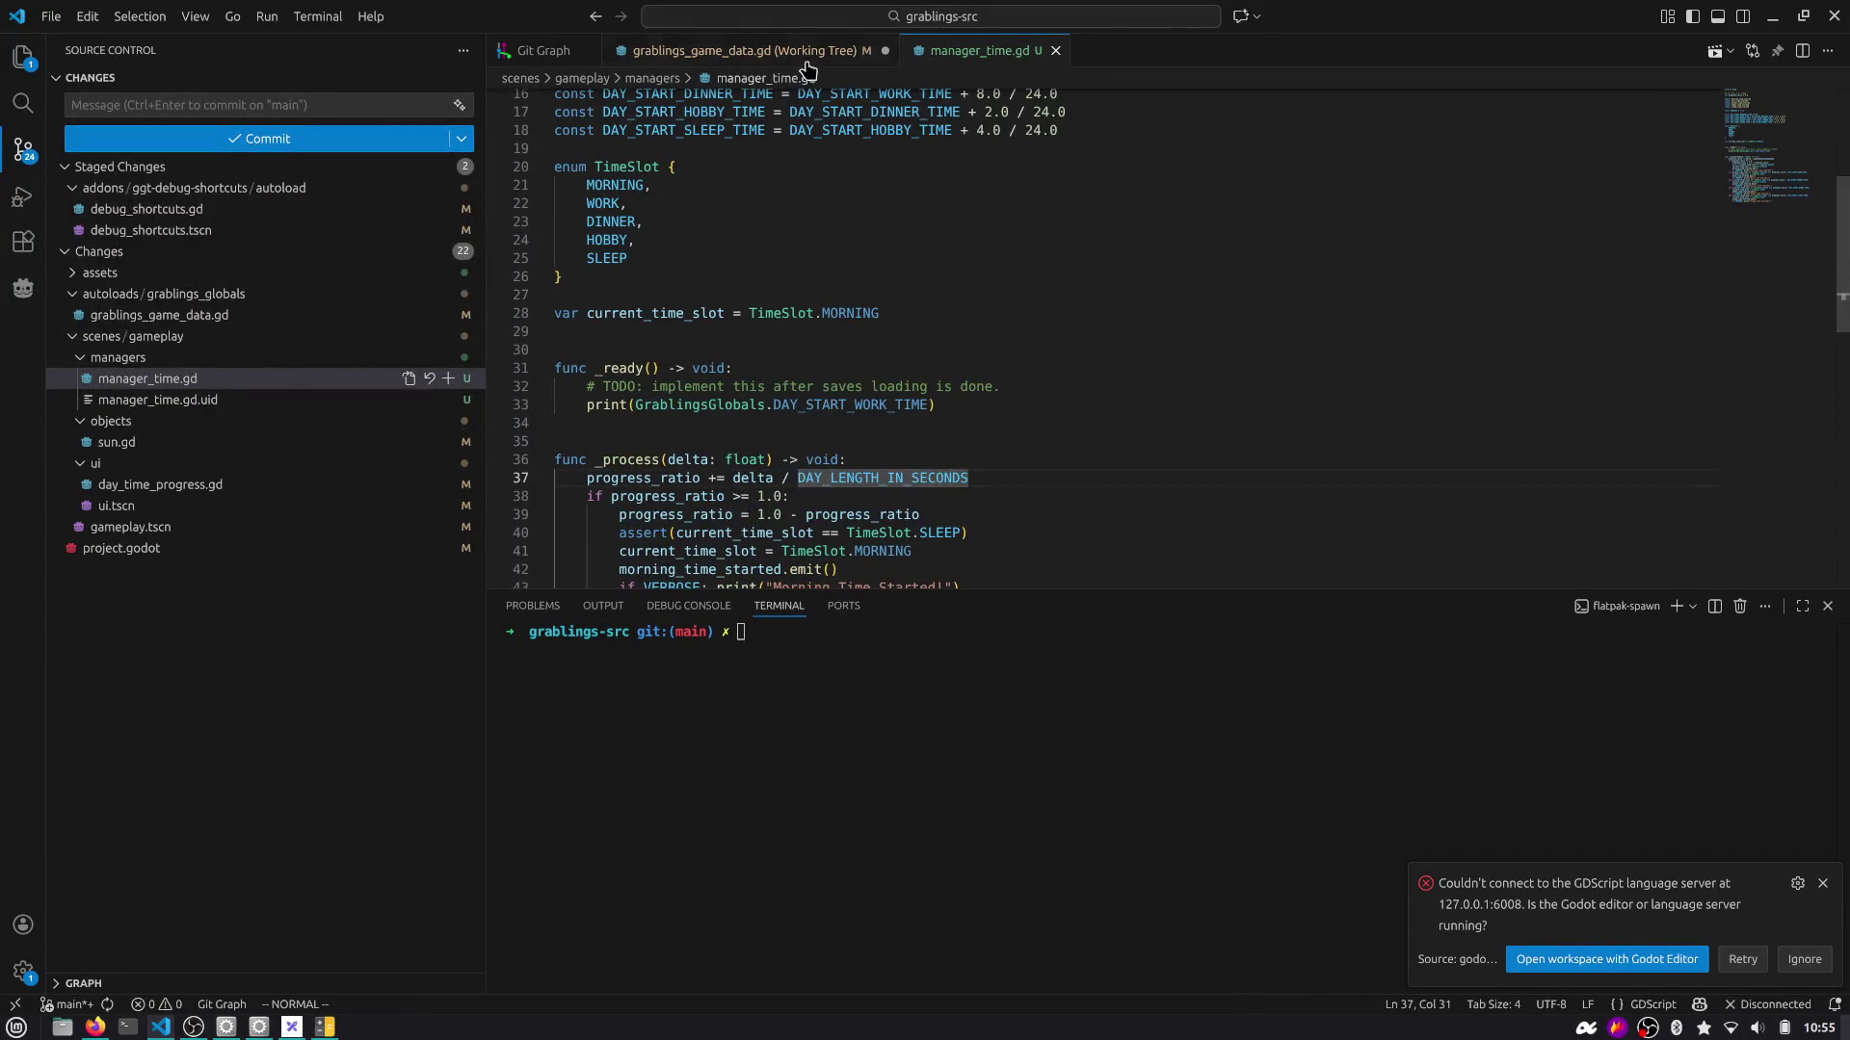
Move the time config lines with DAY_LENGTH_IN_SECONDS into manager_time.gd after the DAY_START constants
{"action": "left_click", "coordinate": [770, 53]}
{"action": "key", "text": "shift+v"}
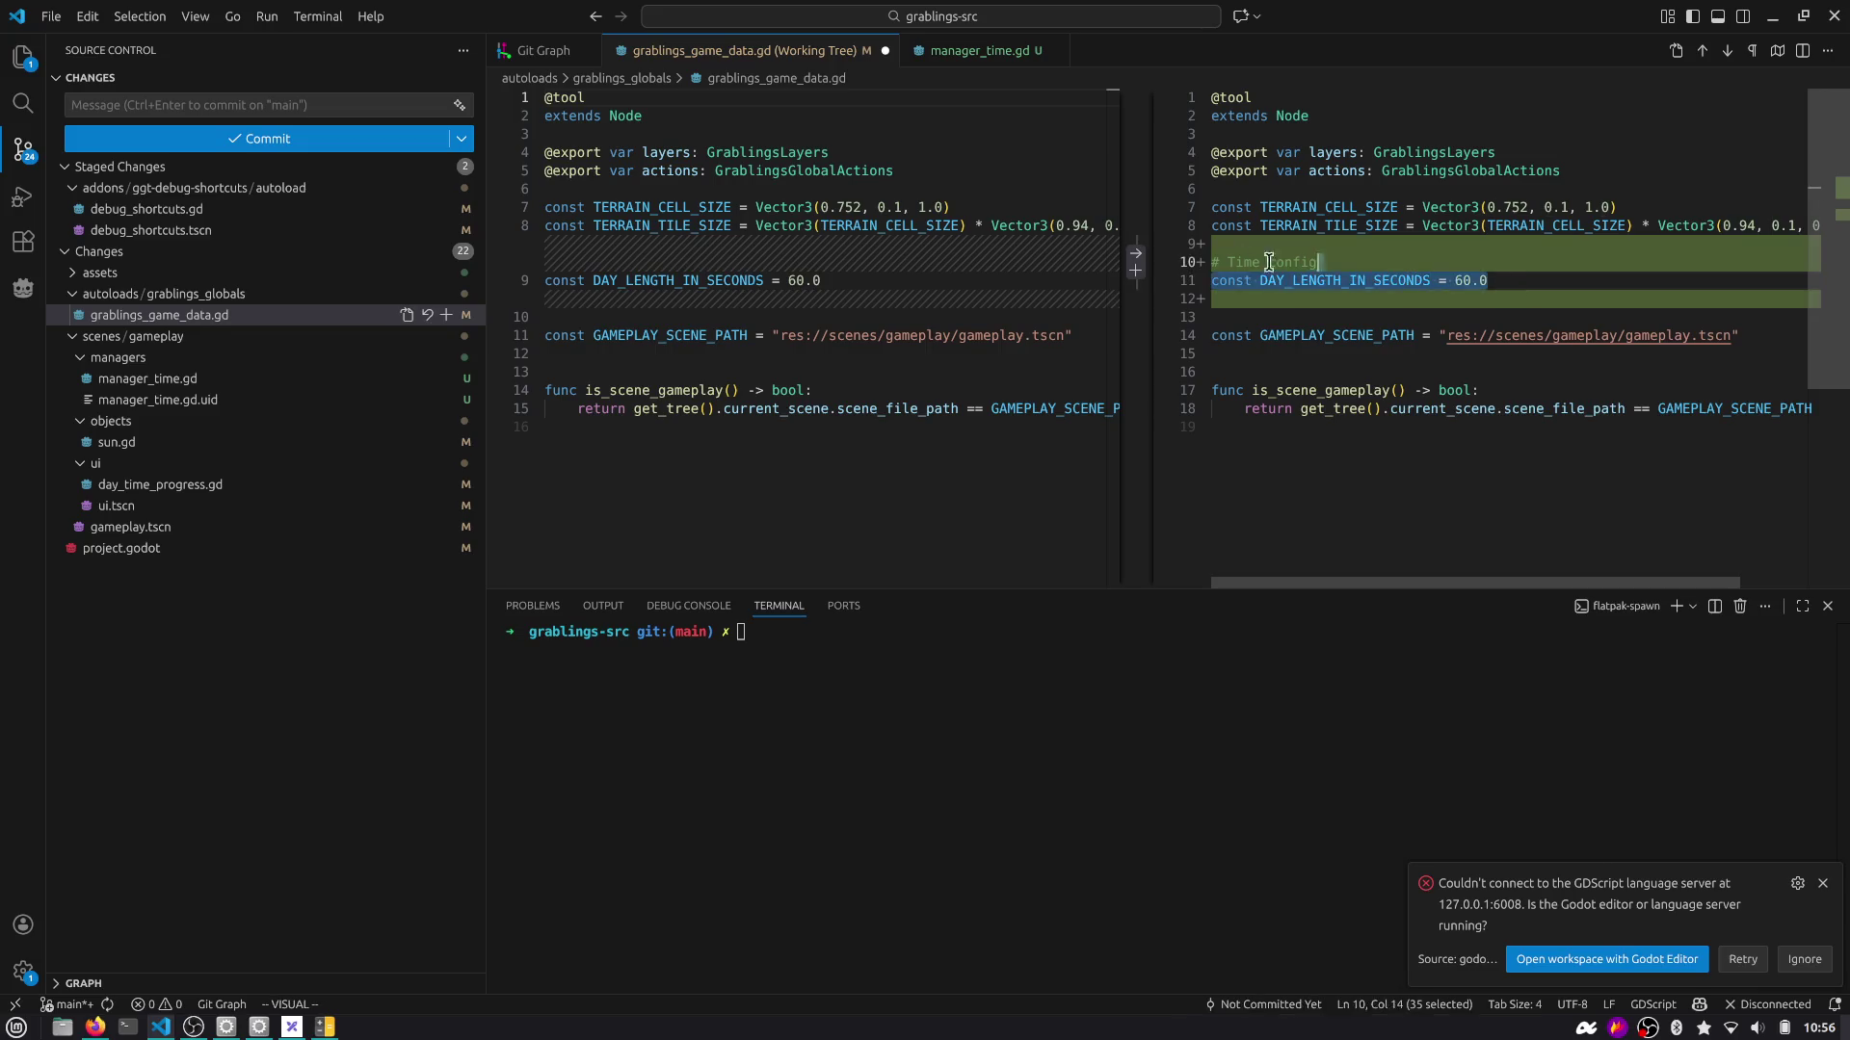
{"action": "key", "text": "k"}
{"action": "key", "text": "d"}
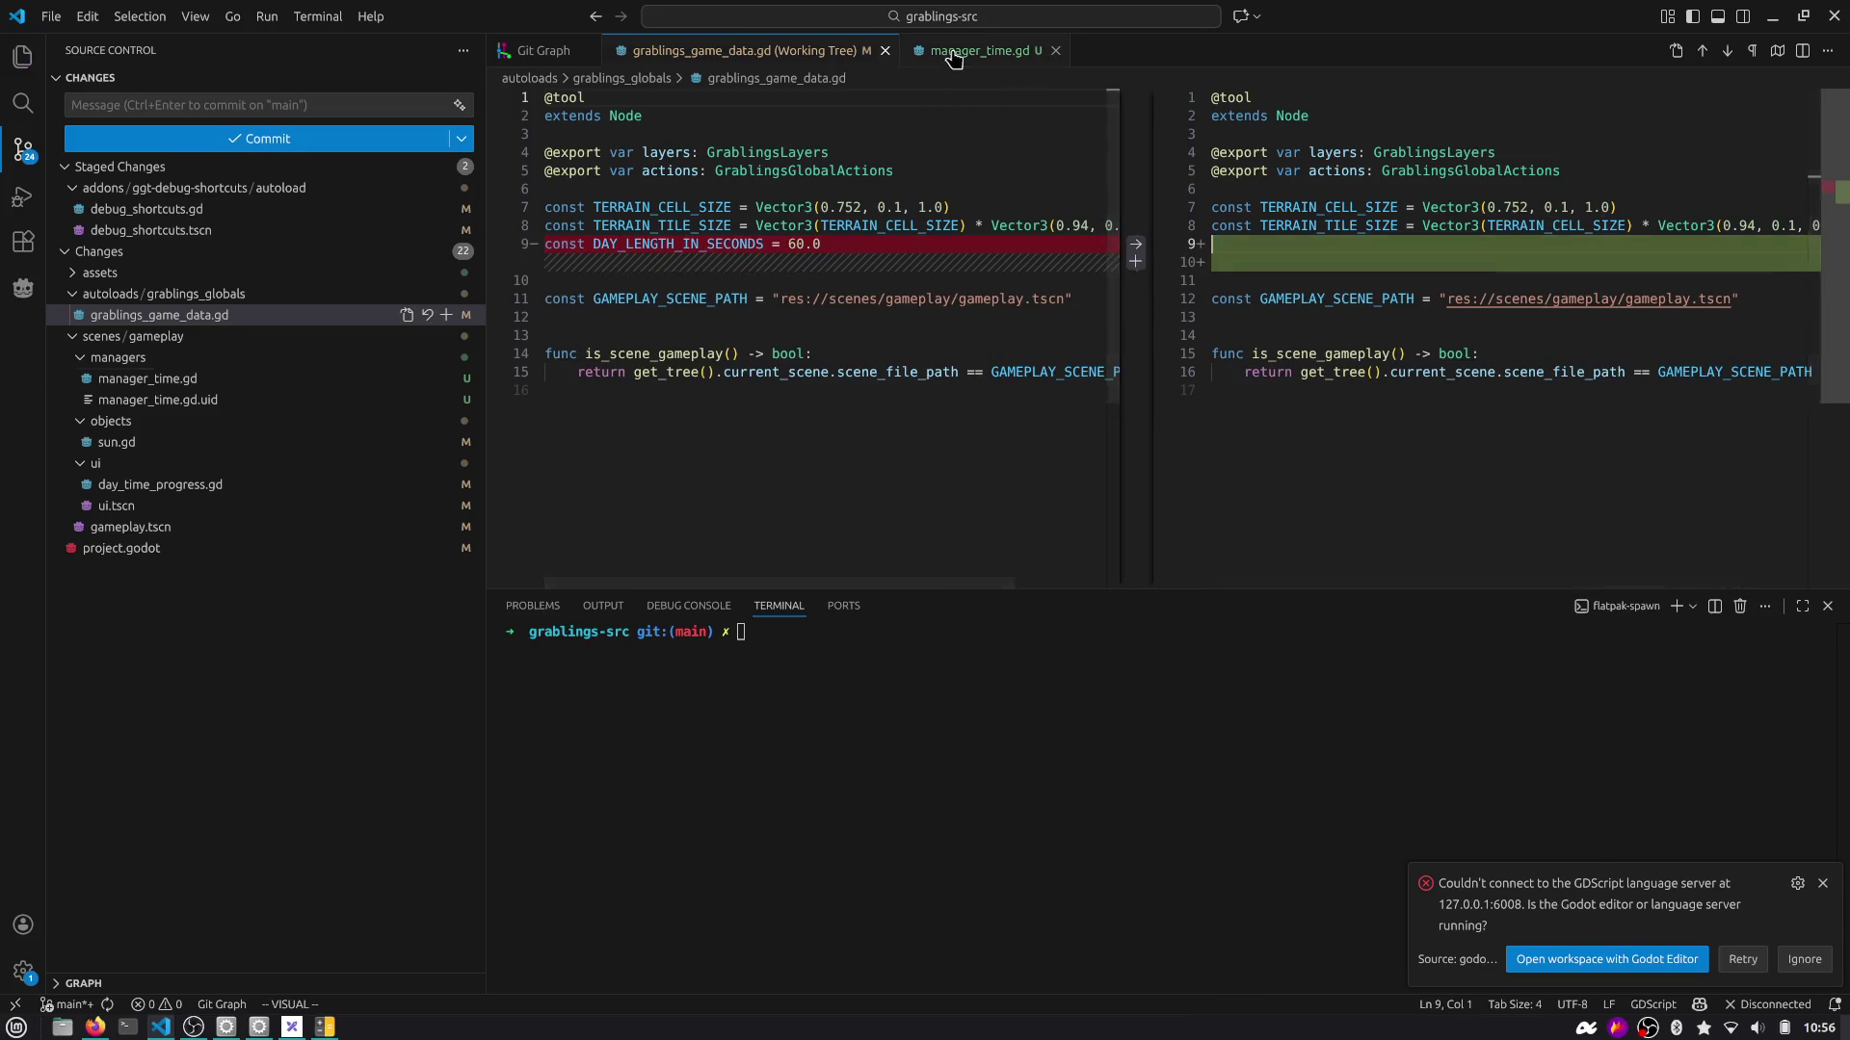
{"action": "left_click", "coordinate": [942, 50]}
{"action": "scroll", "coordinate": [686, 308], "scroll_direction": "up", "scroll_amount": 5}
{"action": "left_click", "coordinate": [604, 424]}
{"action": "key", "text": "p"}
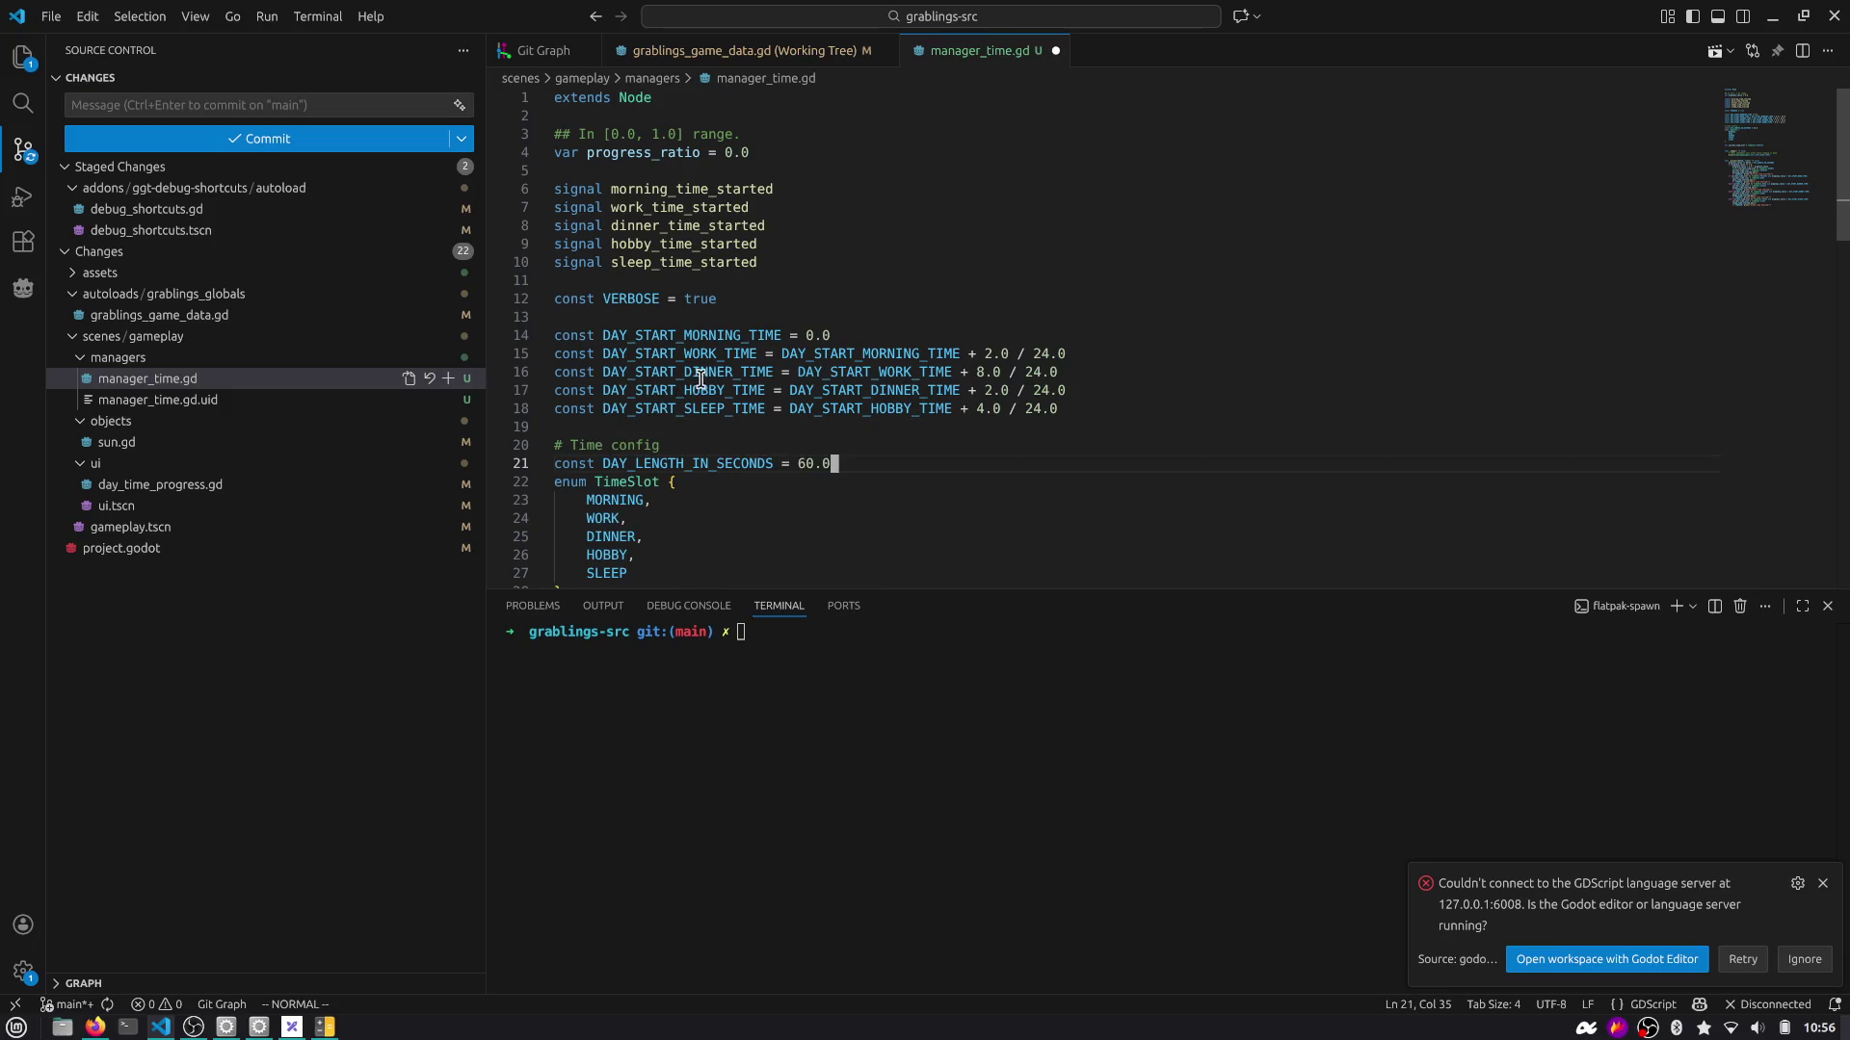
{"action": "key", "text": "o"}
{"action": "key", "text": "Escape"}
Find DAY_LENGTH_IN_SECONDS uses and drop the GrablingsGlobals. prefix from the print call
{"action": "scroll", "coordinate": [701, 375], "scroll_direction": "down", "scroll_amount": 8}
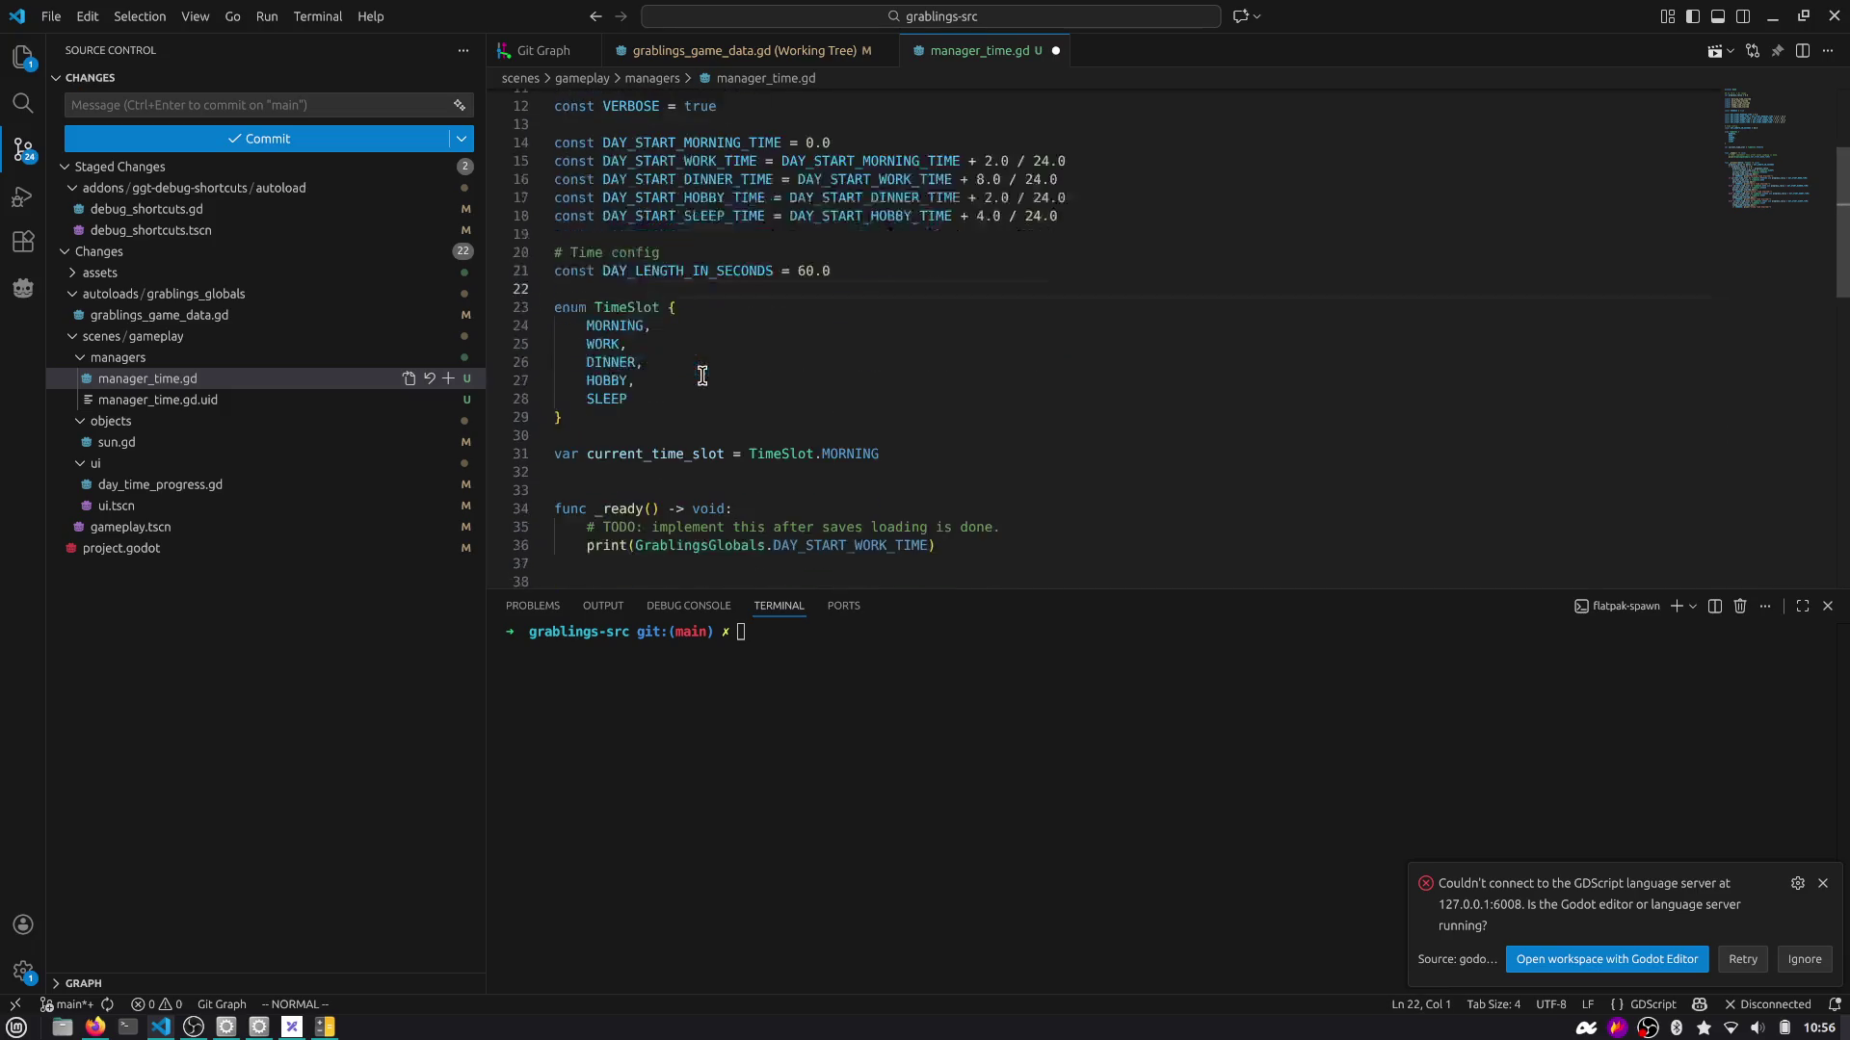
{"action": "scroll", "coordinate": [786, 433], "scroll_direction": "down", "scroll_amount": 2}
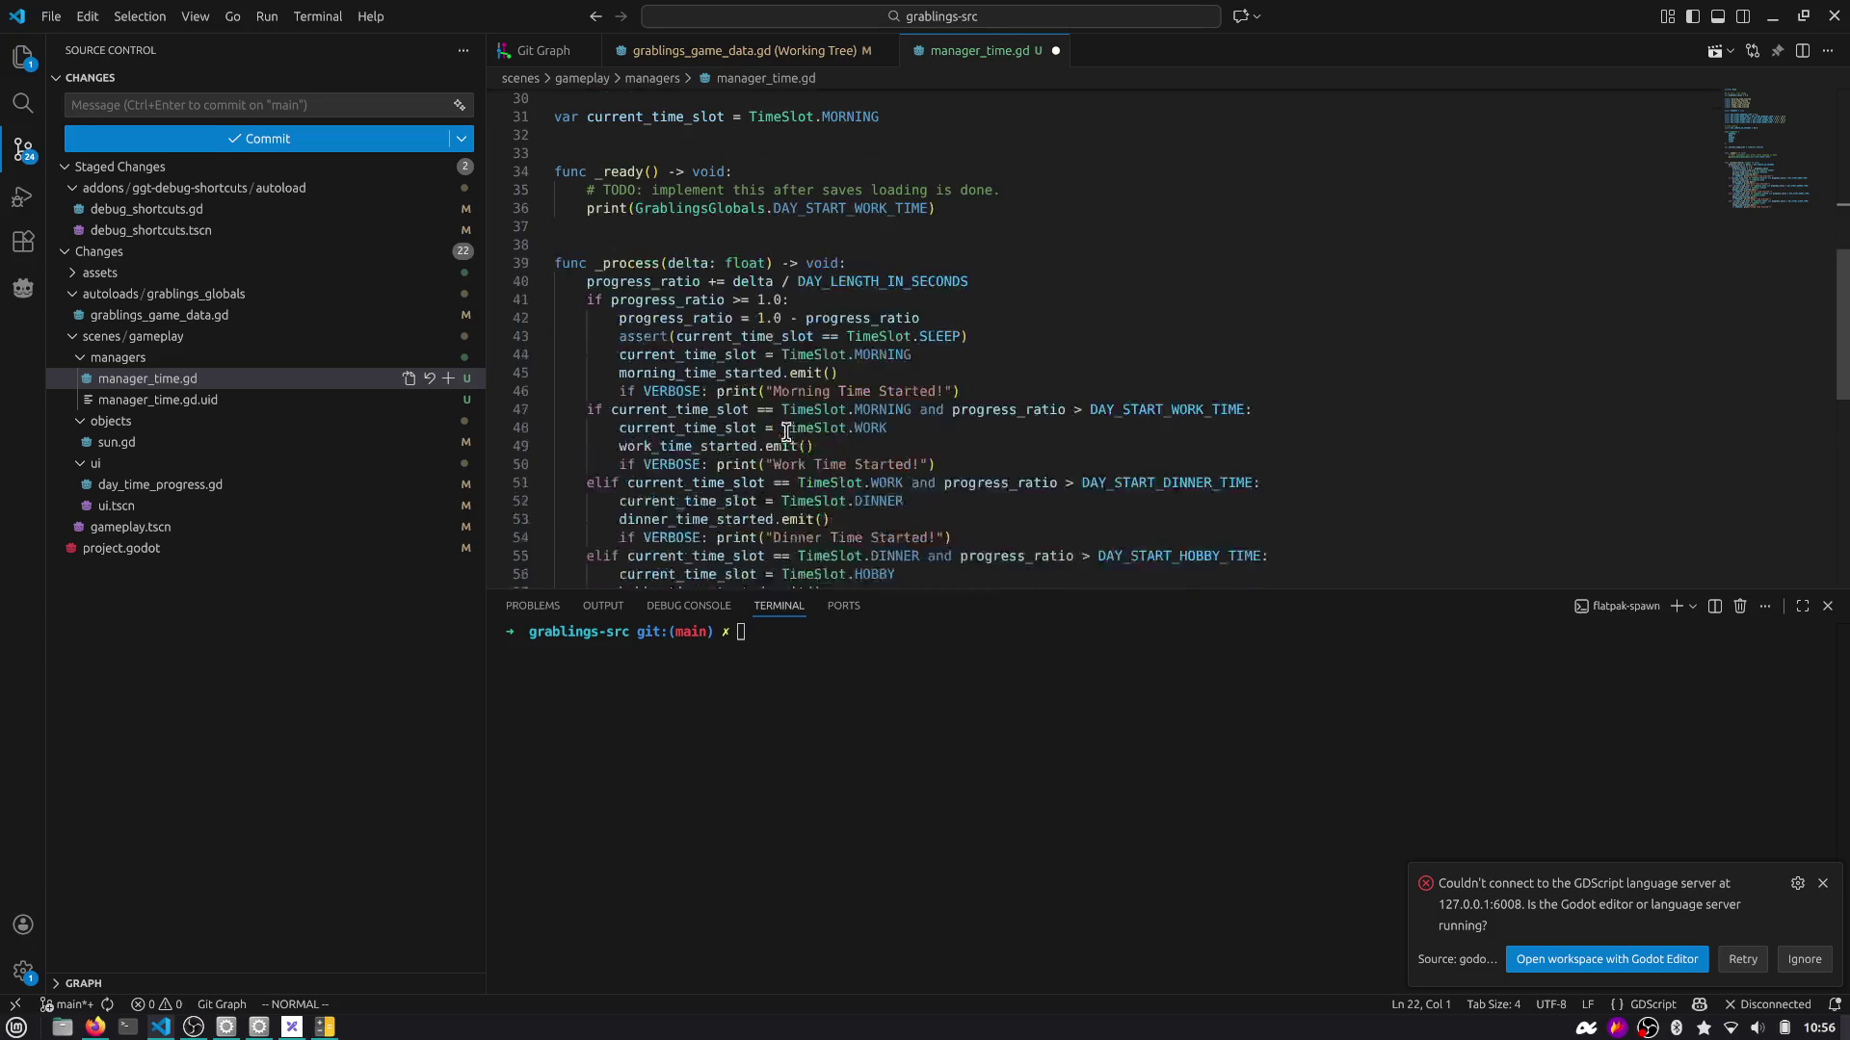
{"action": "key", "text": "ctrl+j"}
{"action": "scroll", "coordinate": [767, 413], "scroll_direction": "up", "scroll_amount": 5}
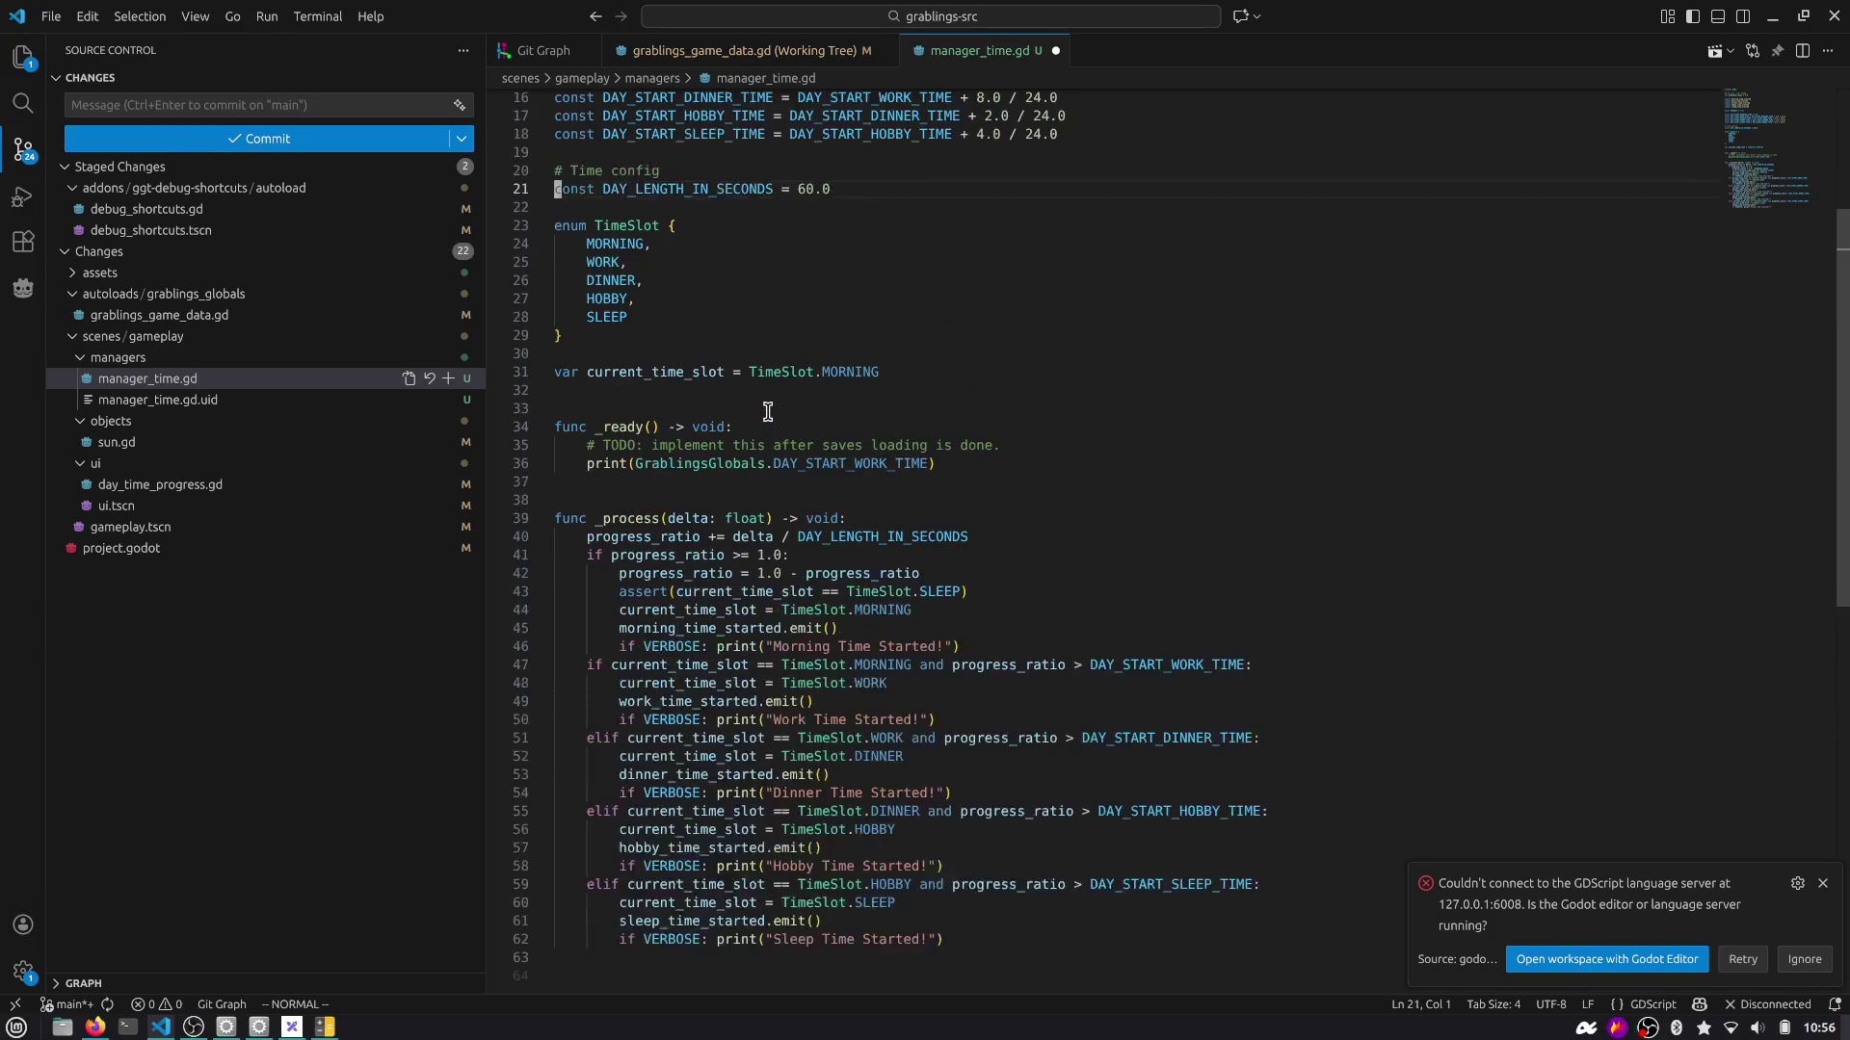
{"action": "key", "text": "k"}
{"action": "key", "text": "w"}
{"action": "key", "text": "asterisk"}
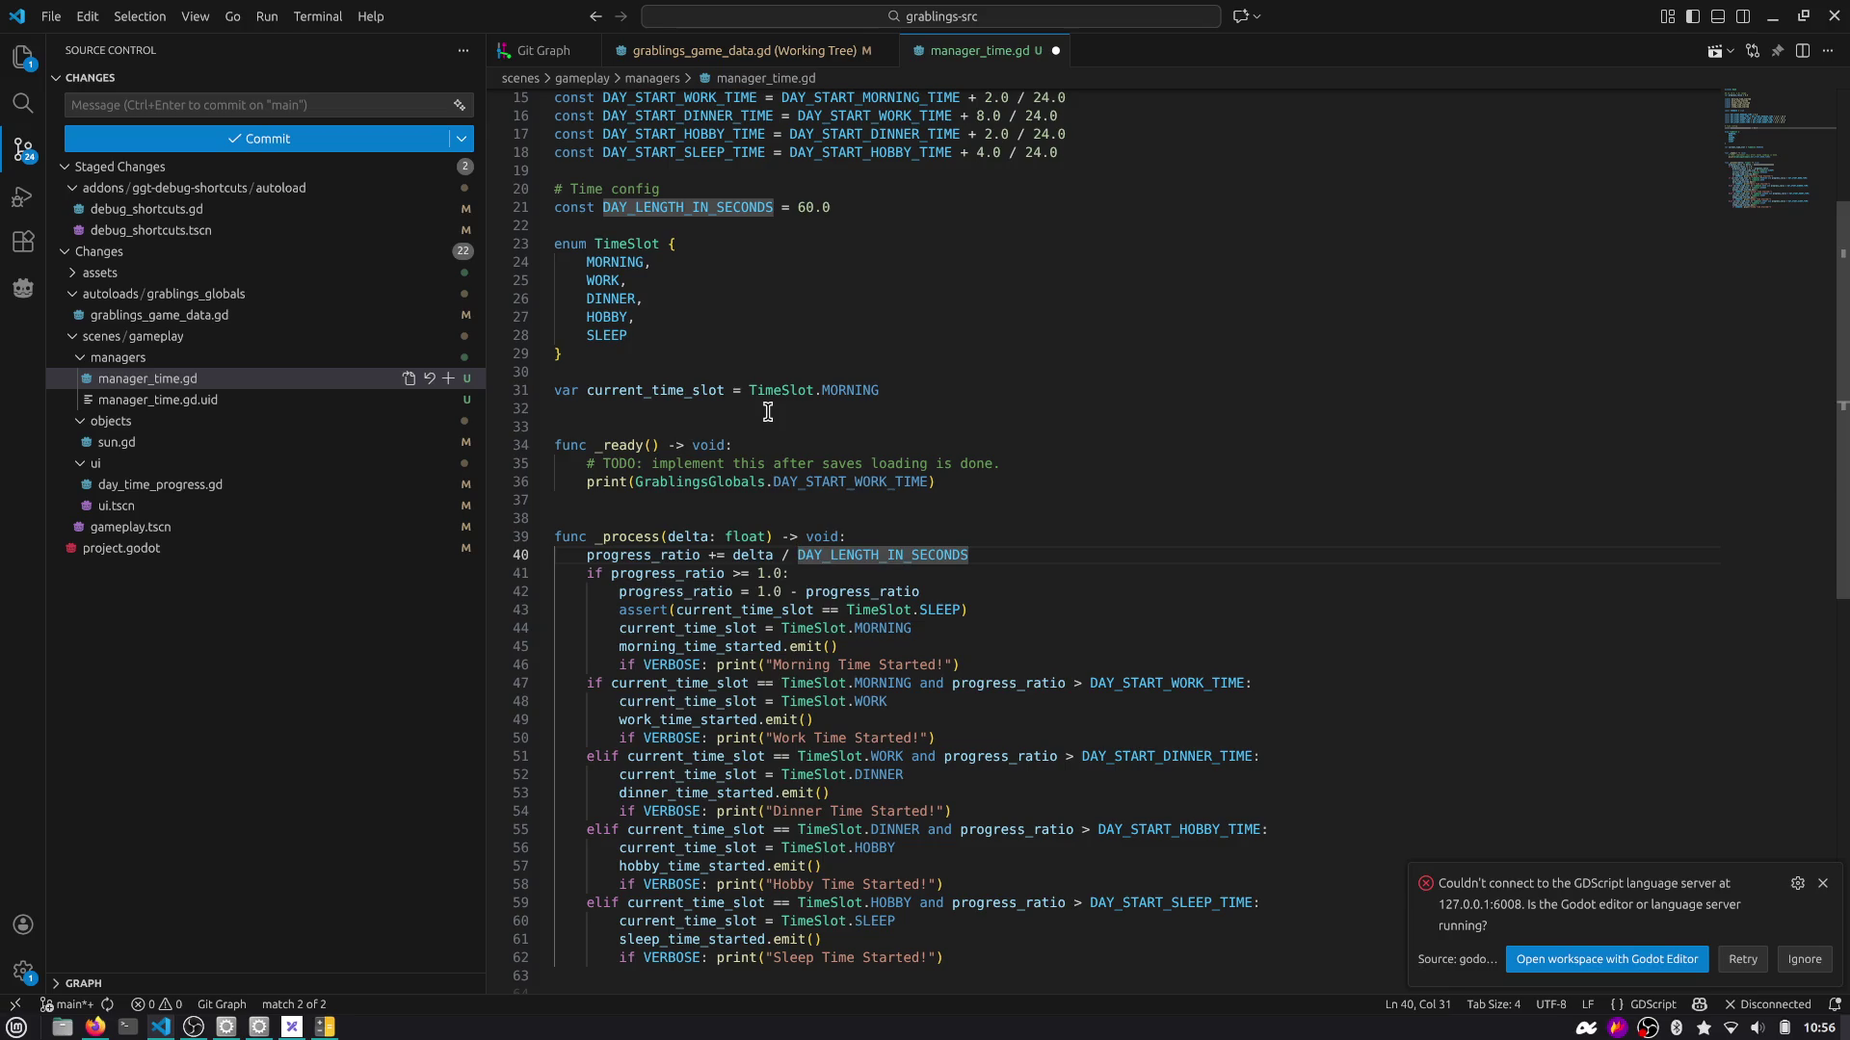
{"action": "double_click", "coordinate": [740, 485]}
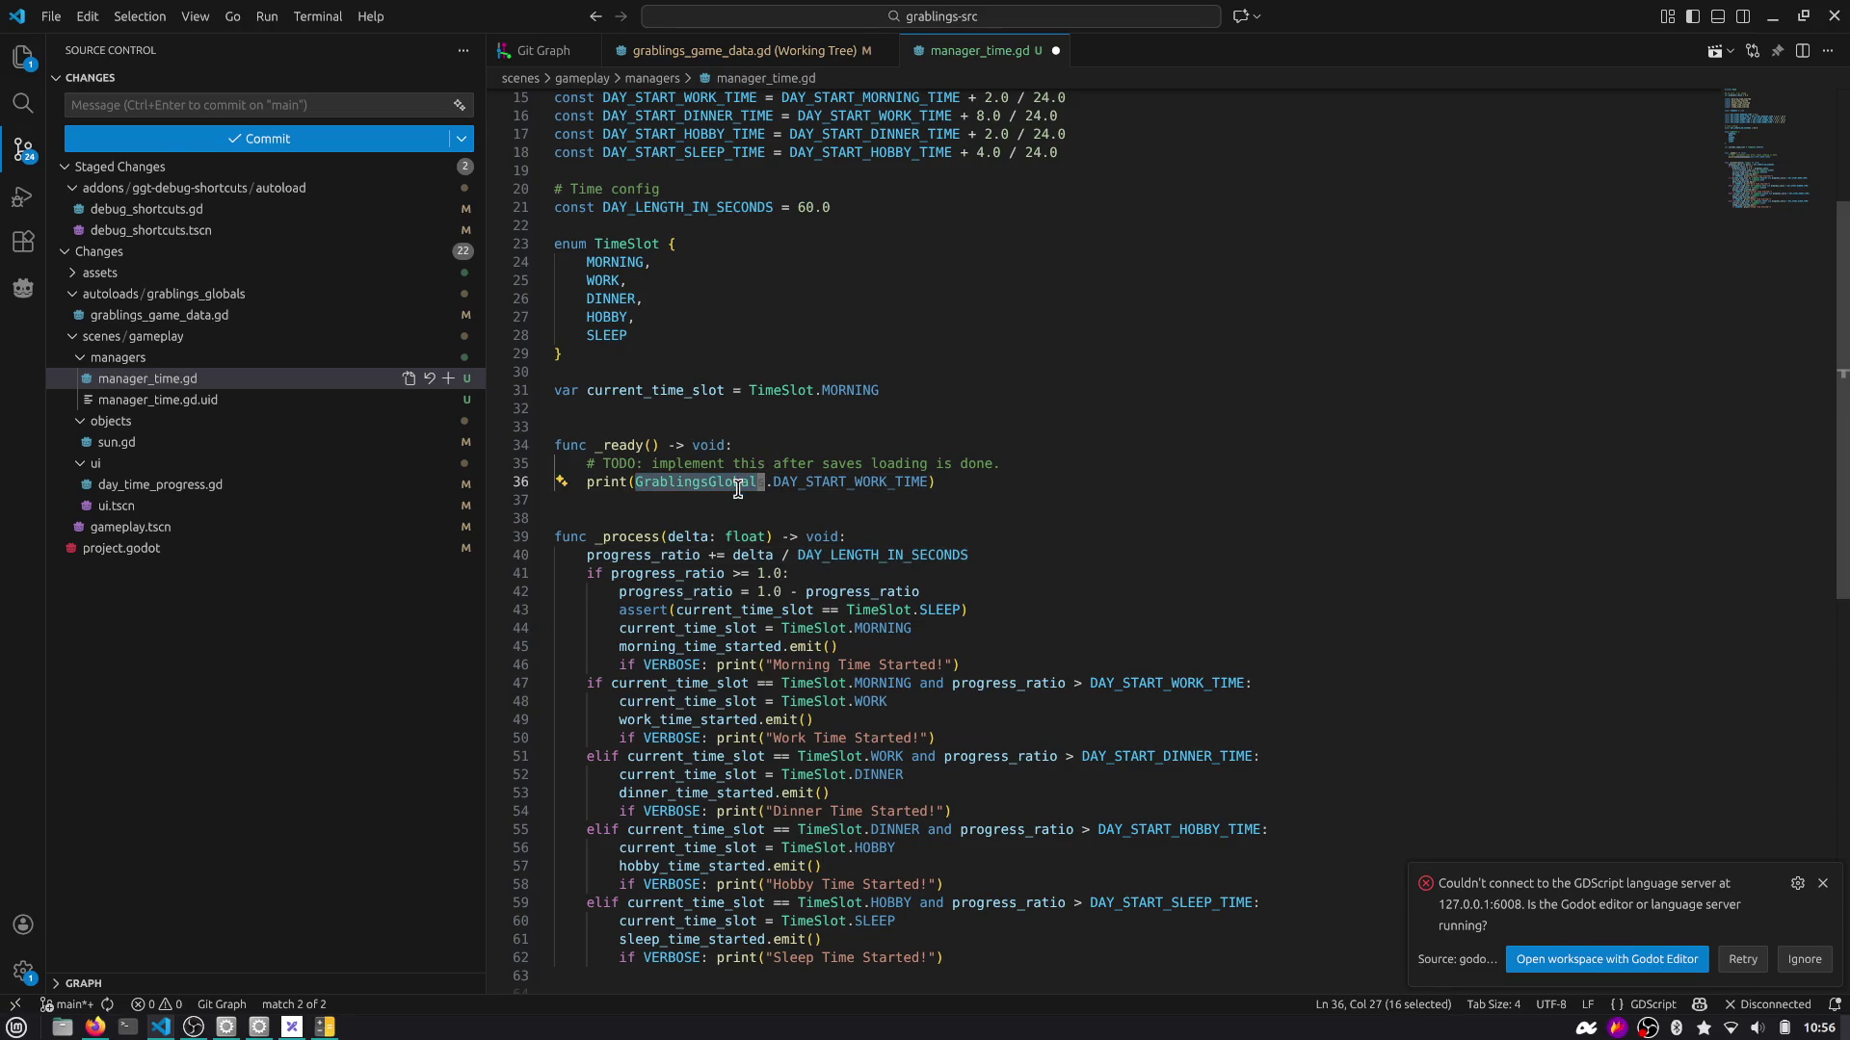
{"action": "key", "text": "l"}
{"action": "key", "text": "d"}
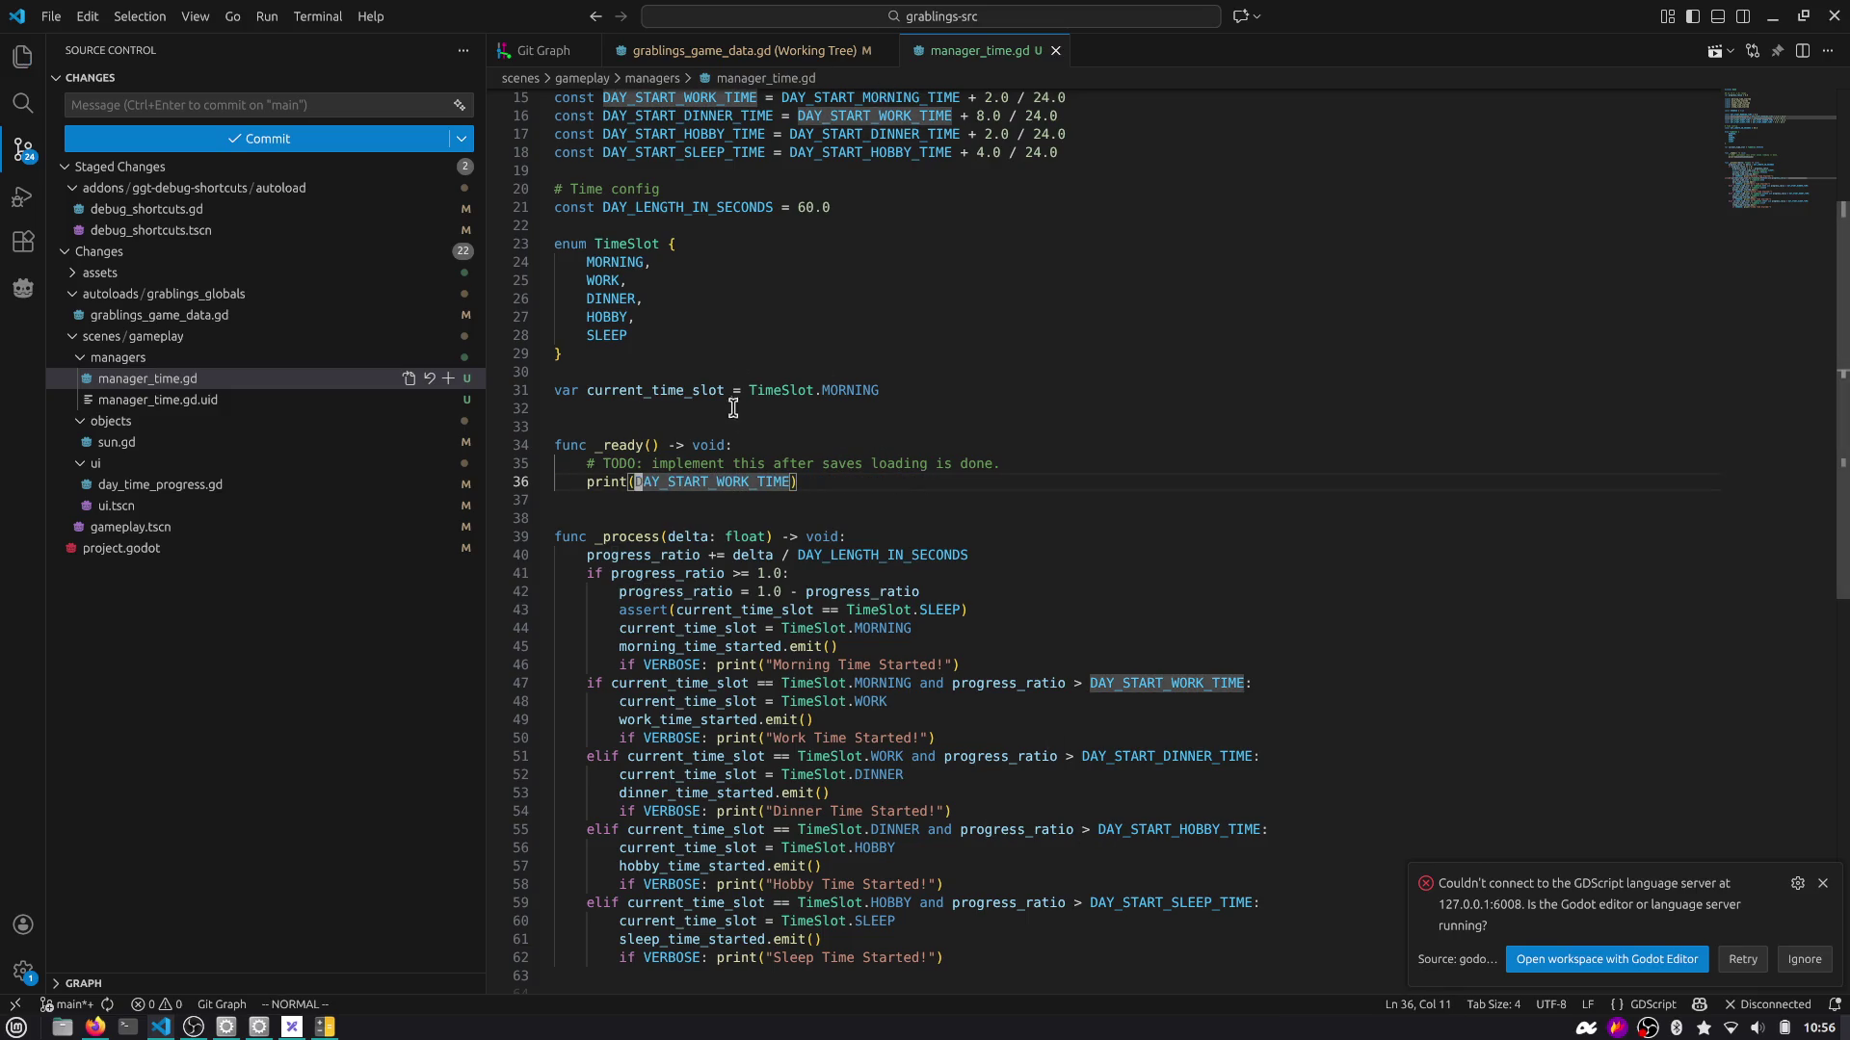
Replace the print line in _ready with pass and save manager_time.gd
{"action": "key", "text": "d"}
{"action": "key", "text": "d"}
{"action": "key", "text": "u"}
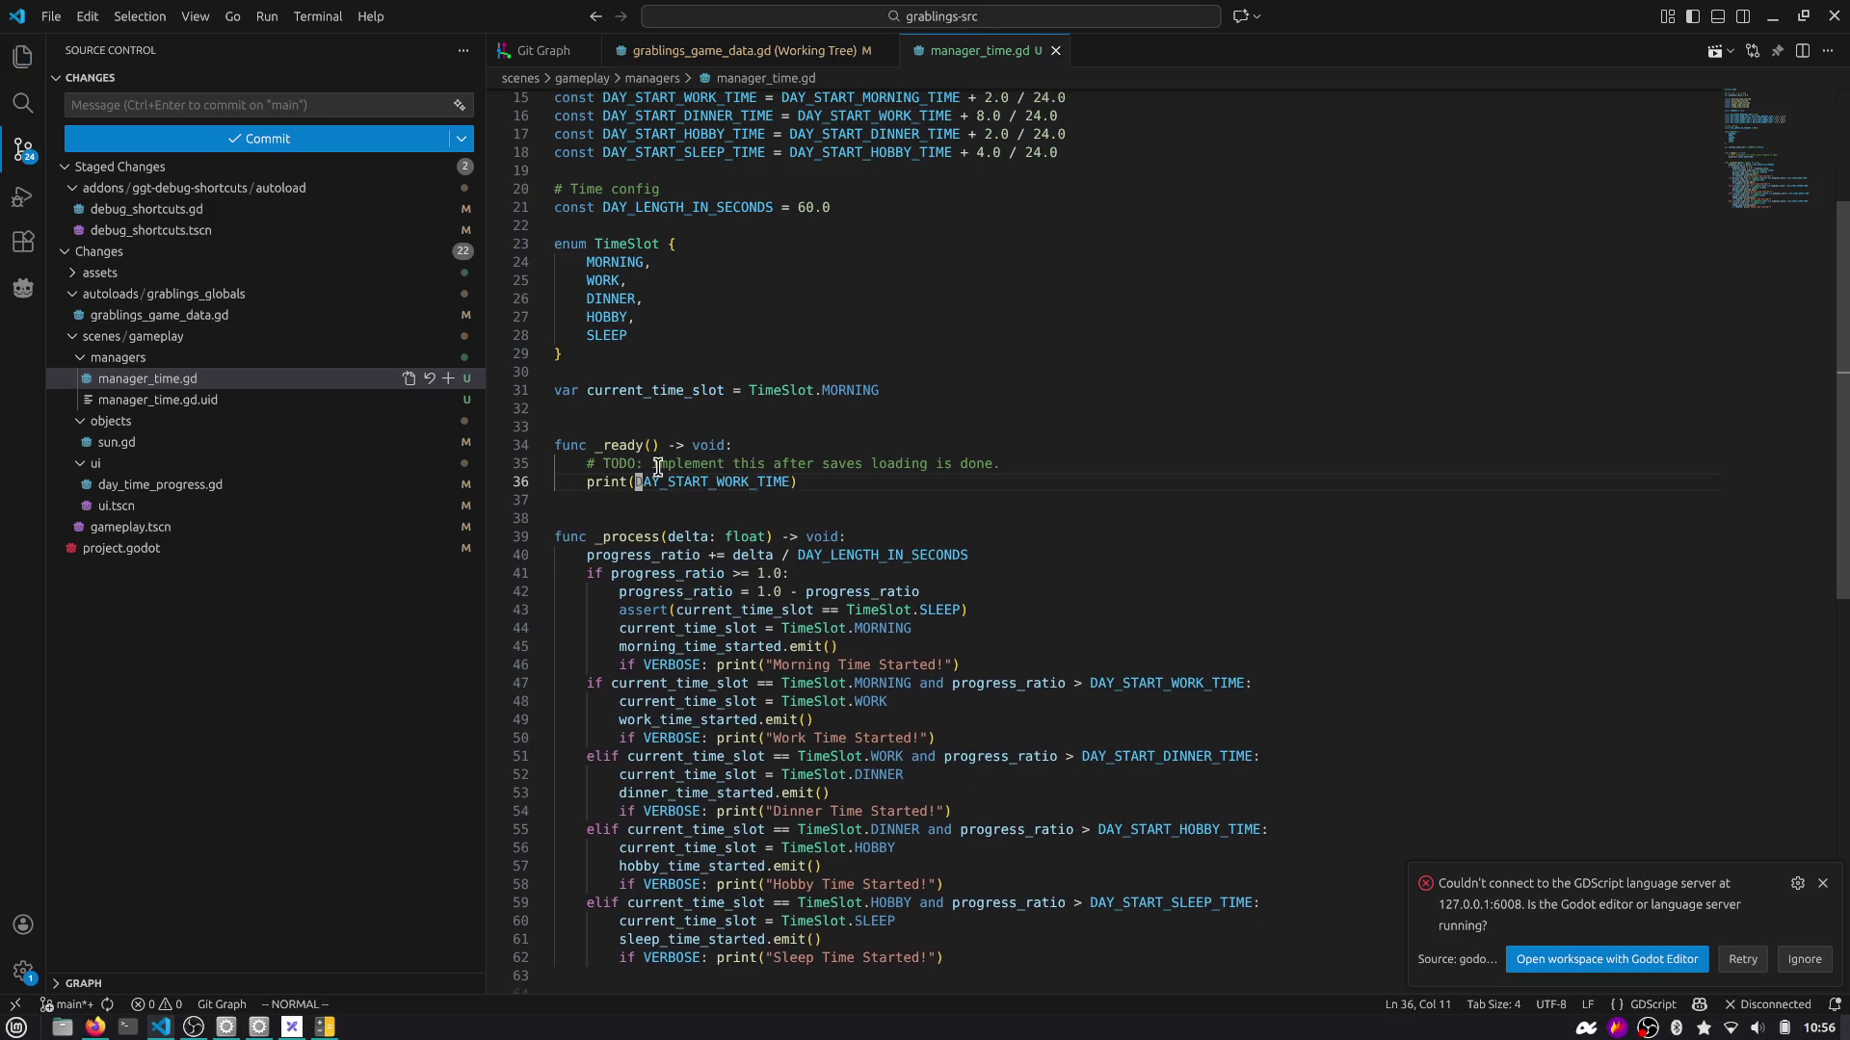
{"action": "key", "text": "c"}
{"action": "key", "text": "c"}
{"action": "type", "text": "aps"}
{"action": "key", "text": "Escape"}
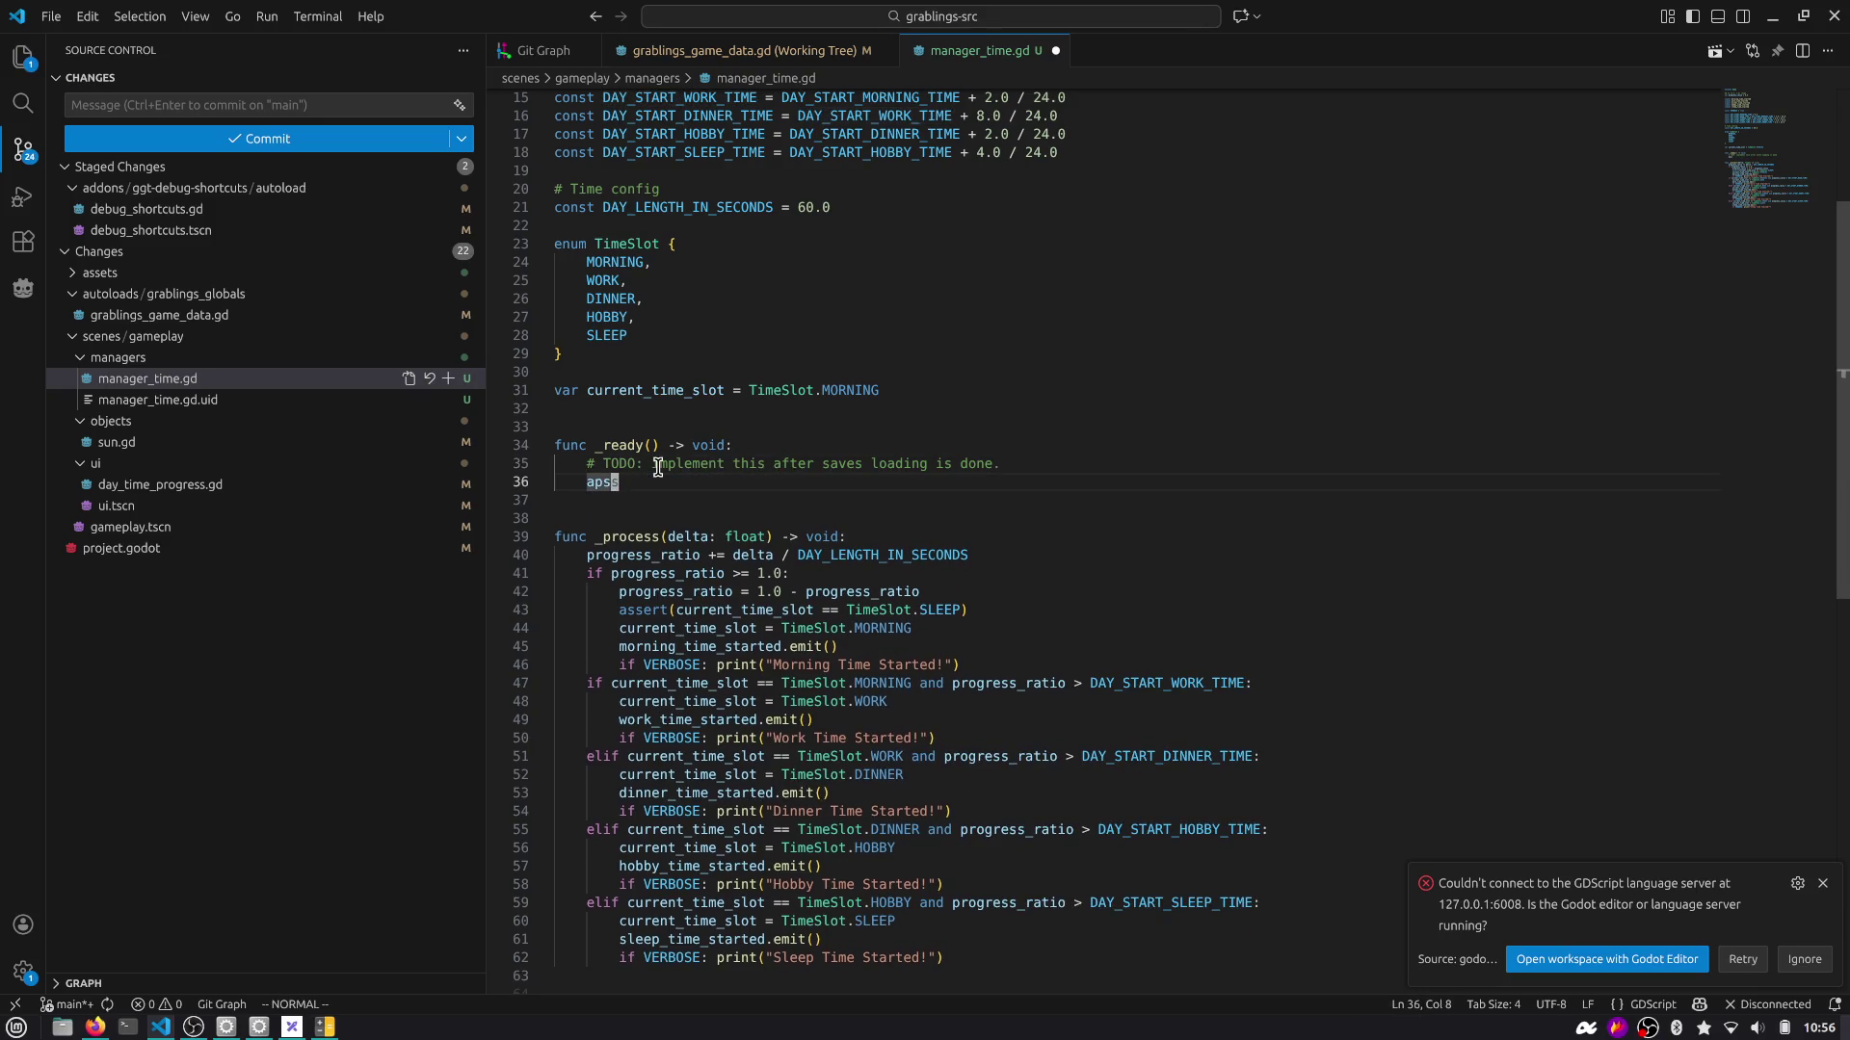
{"action": "key", "text": "c"}
{"action": "key", "text": "c"}
{"action": "type", "text": "pass"}
{"action": "key", "text": "Escape"}
{"action": "key", "text": "j"}
{"action": "key", "text": "ctrl+s"}
Search the project for DAY_LENGTH_IN_SECONDS from the grablings_game_data.gd diff
{"action": "key", "text": "ctrl+Page_Up"}
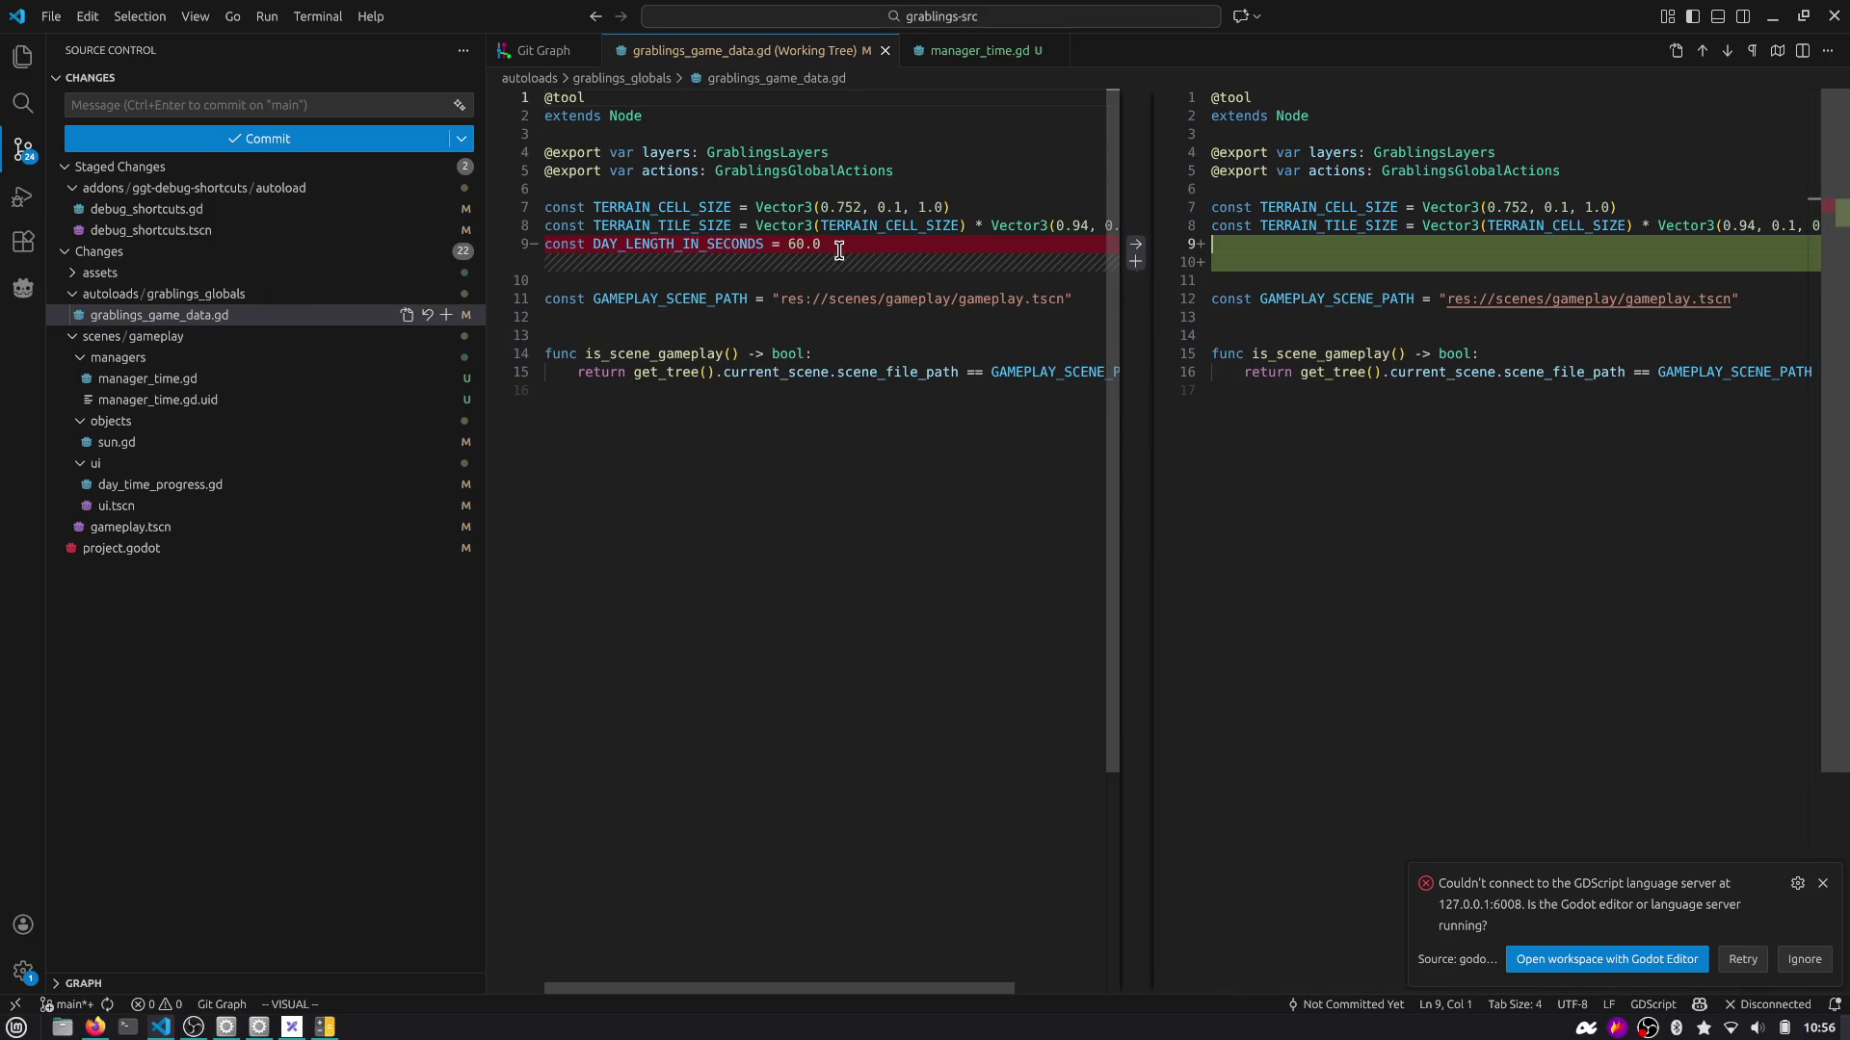
{"action": "double_click", "coordinate": [711, 228]}
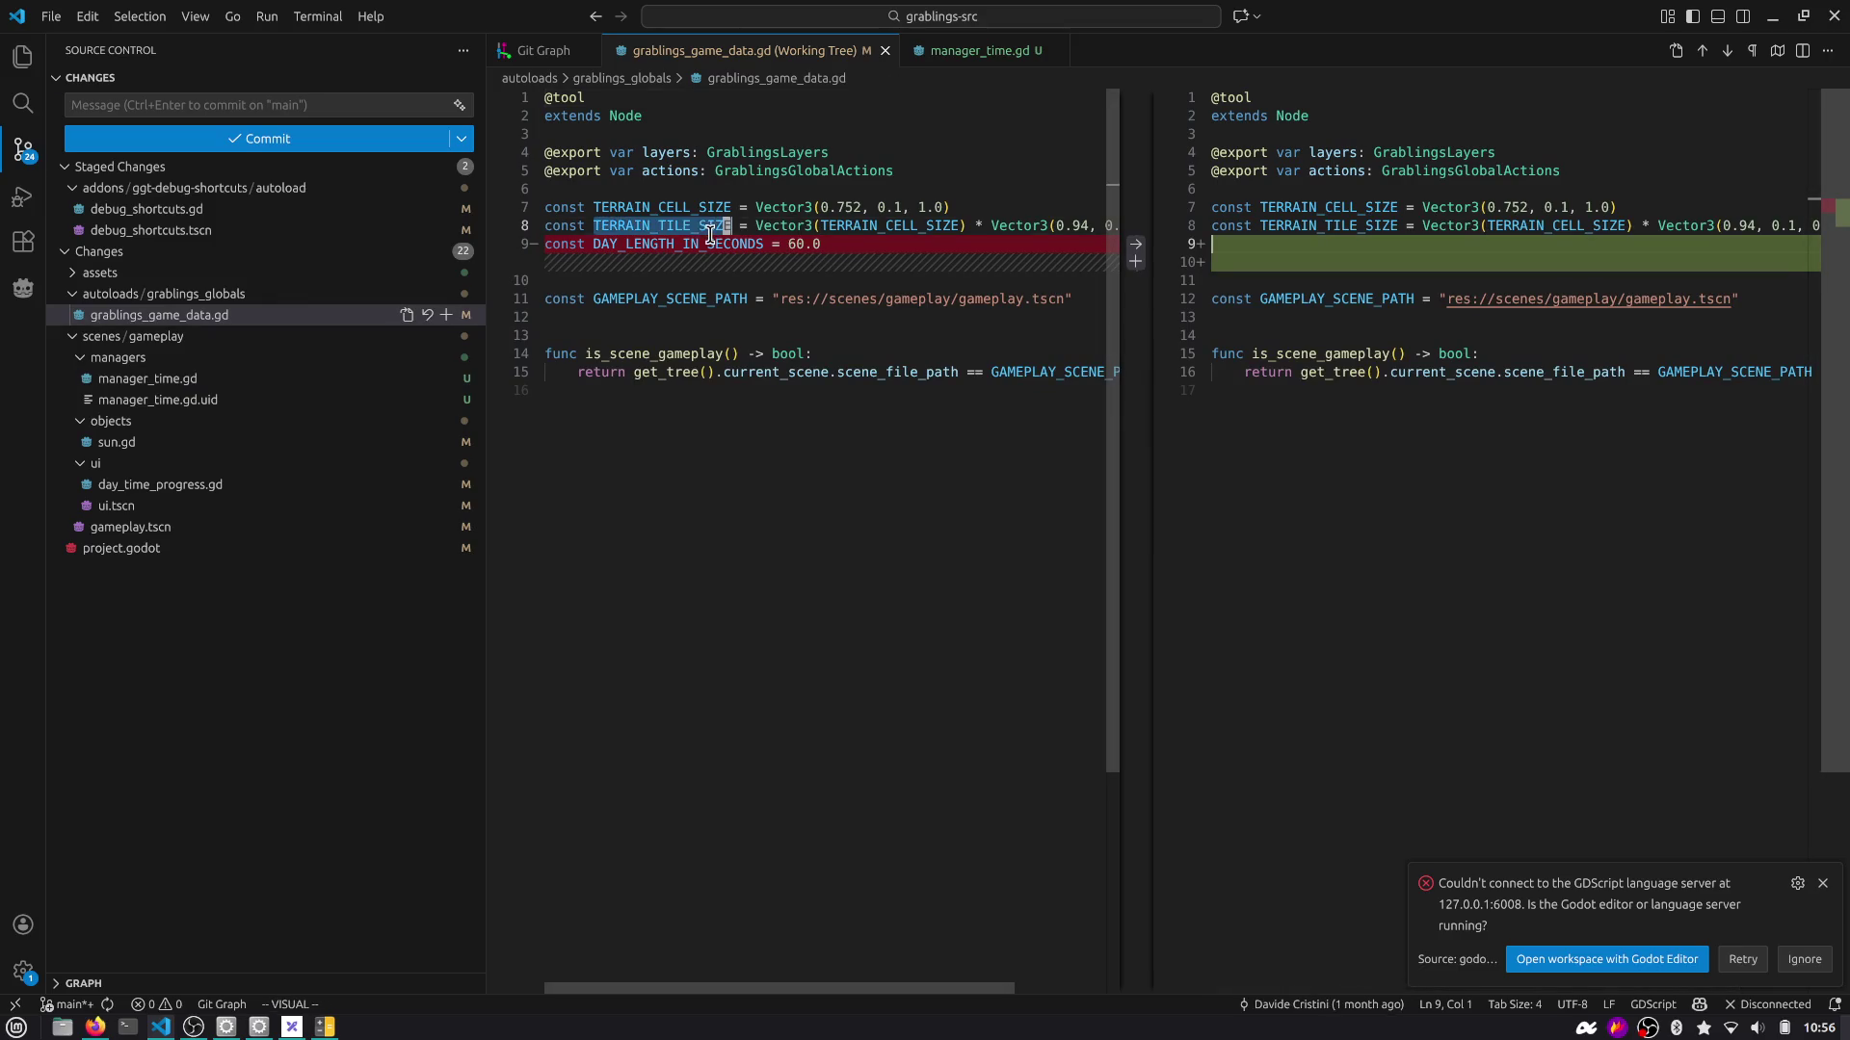
{"action": "double_click", "coordinate": [701, 244]}
{"action": "key", "text": "ctrl+shift+f"}
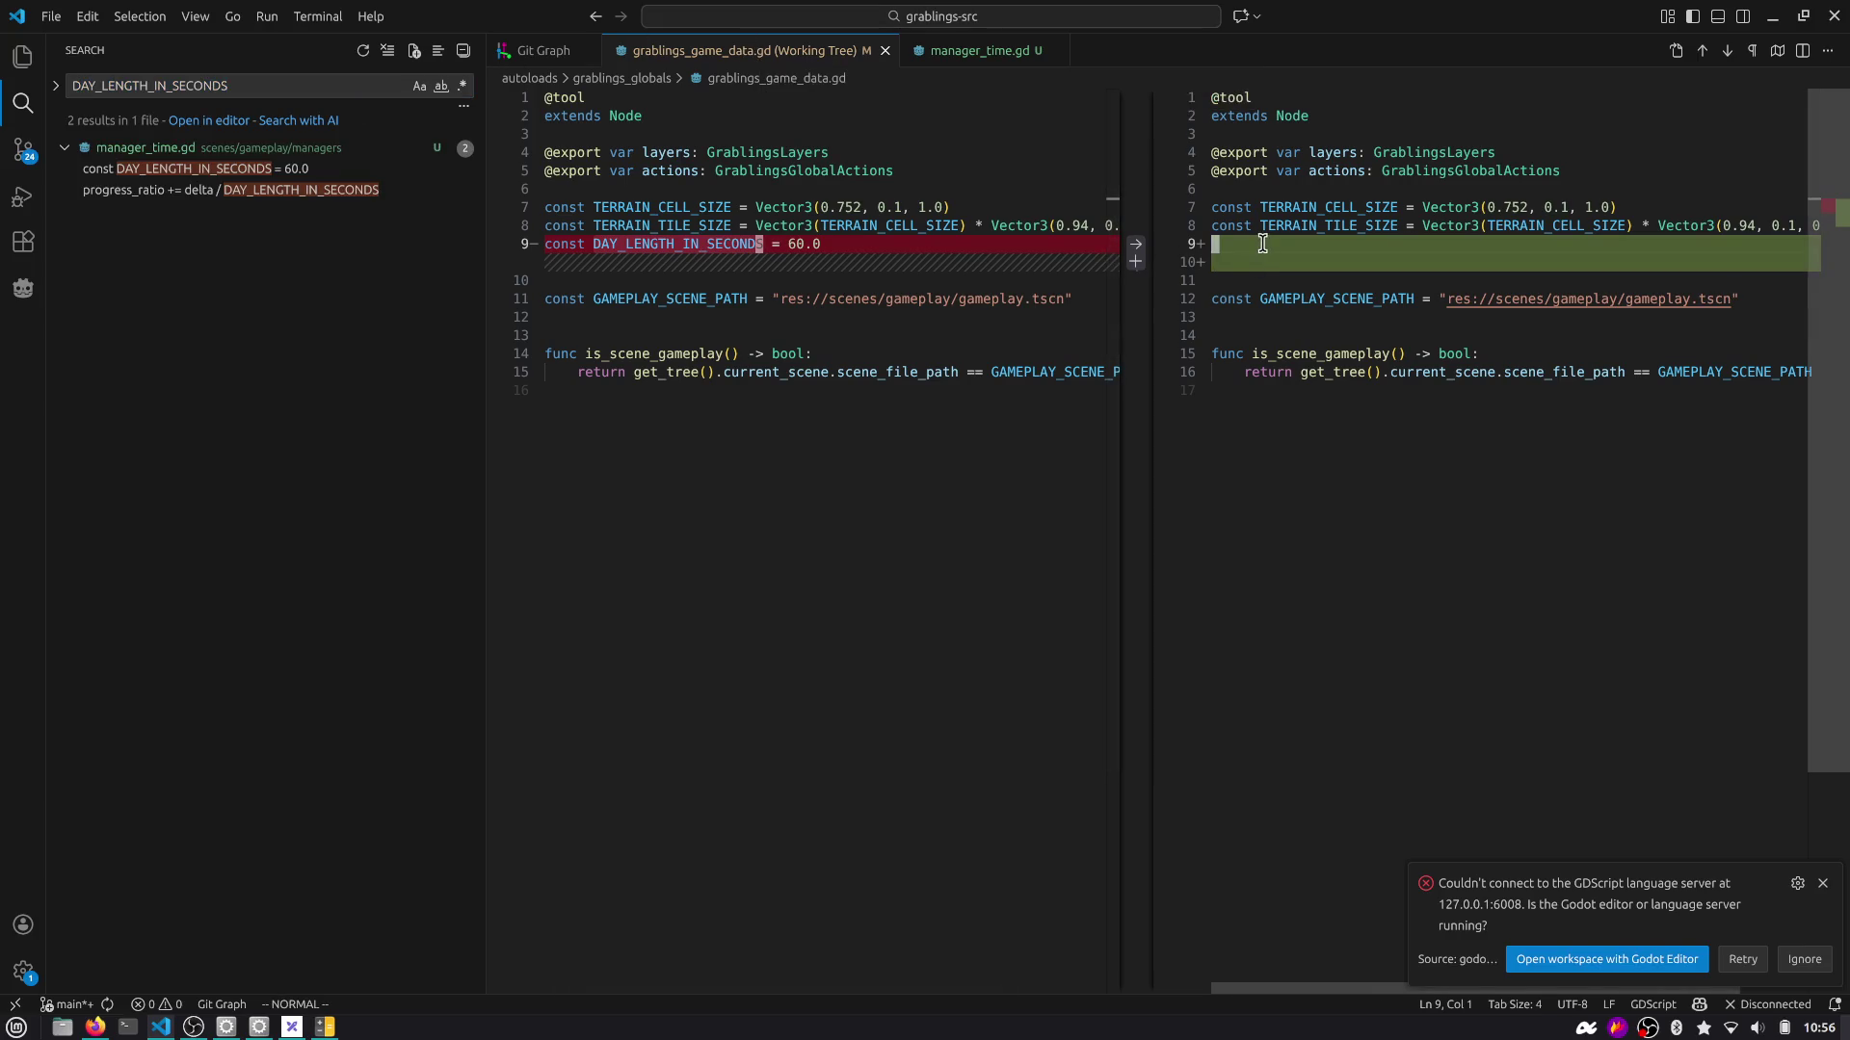
Delete the two added blank lines, then stage manager_time.gd, its .uid and grablings_game_data.gd
{"action": "key", "text": "d"}
{"action": "left_click", "coordinate": [886, 50]}
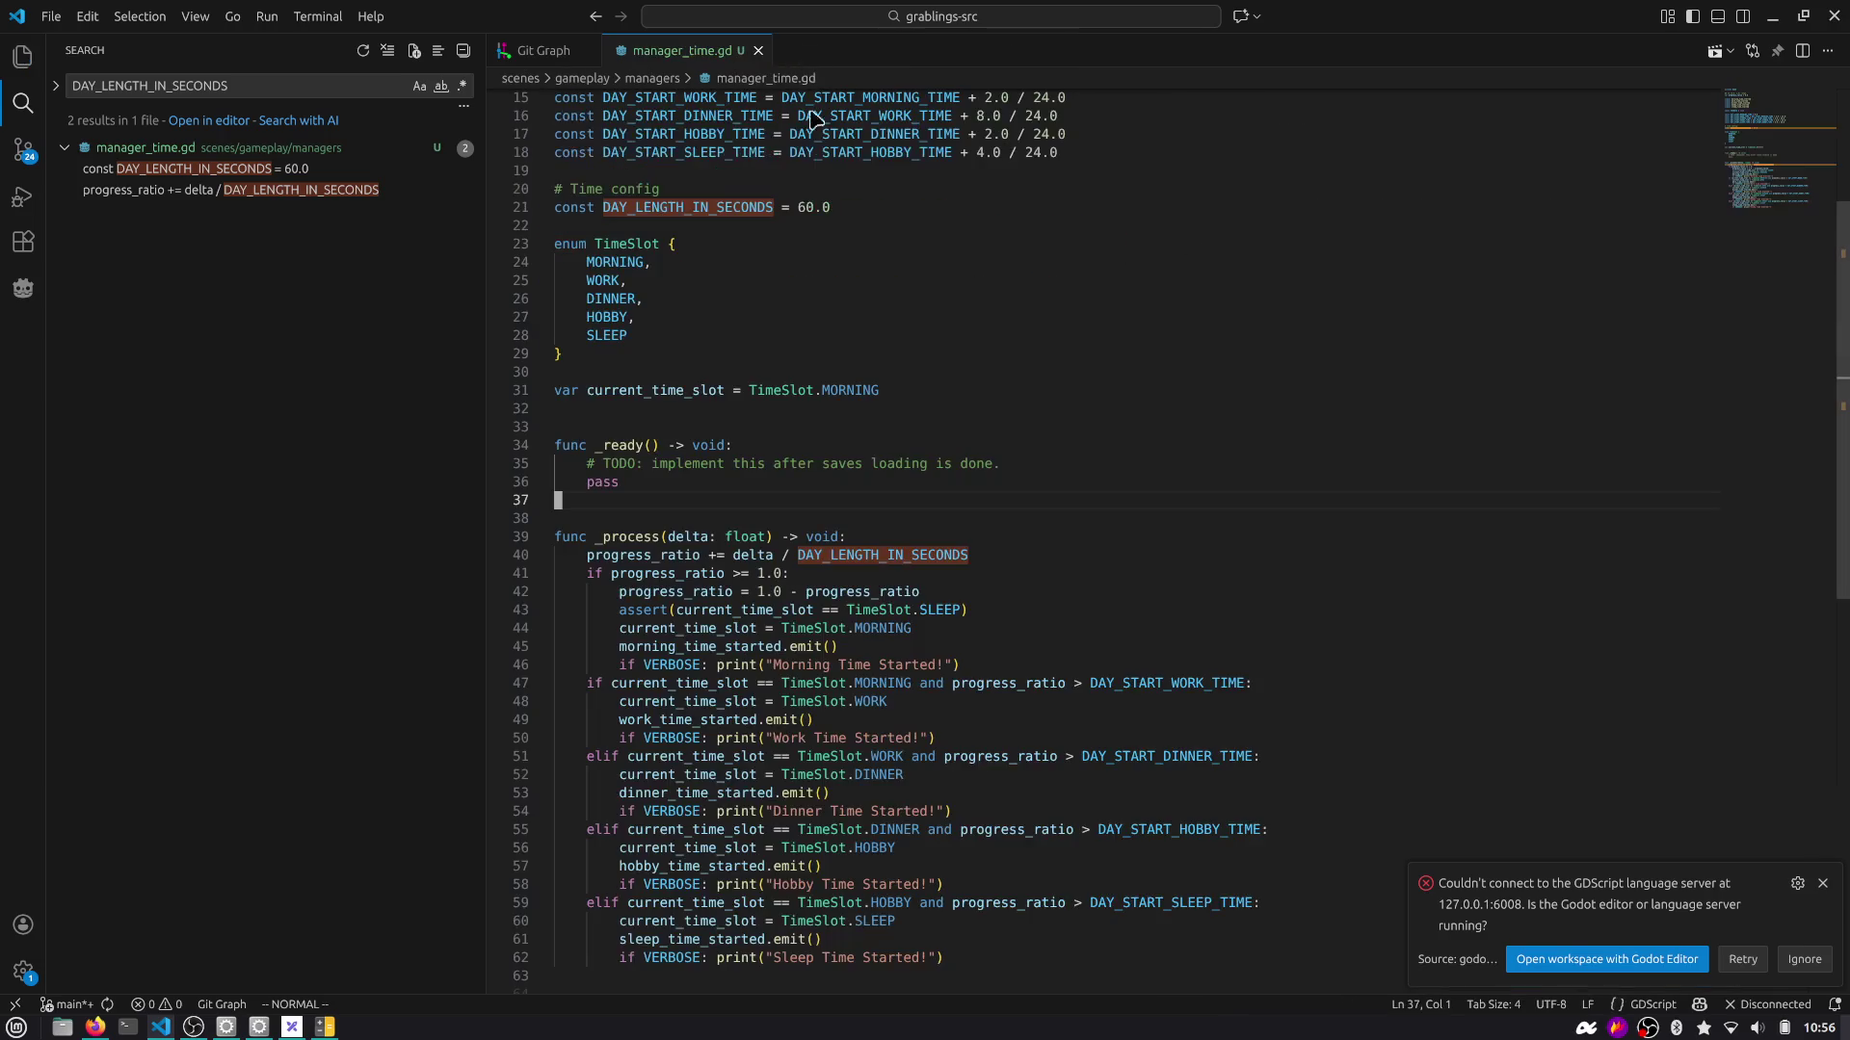
{"action": "left_click", "coordinate": [23, 150]}
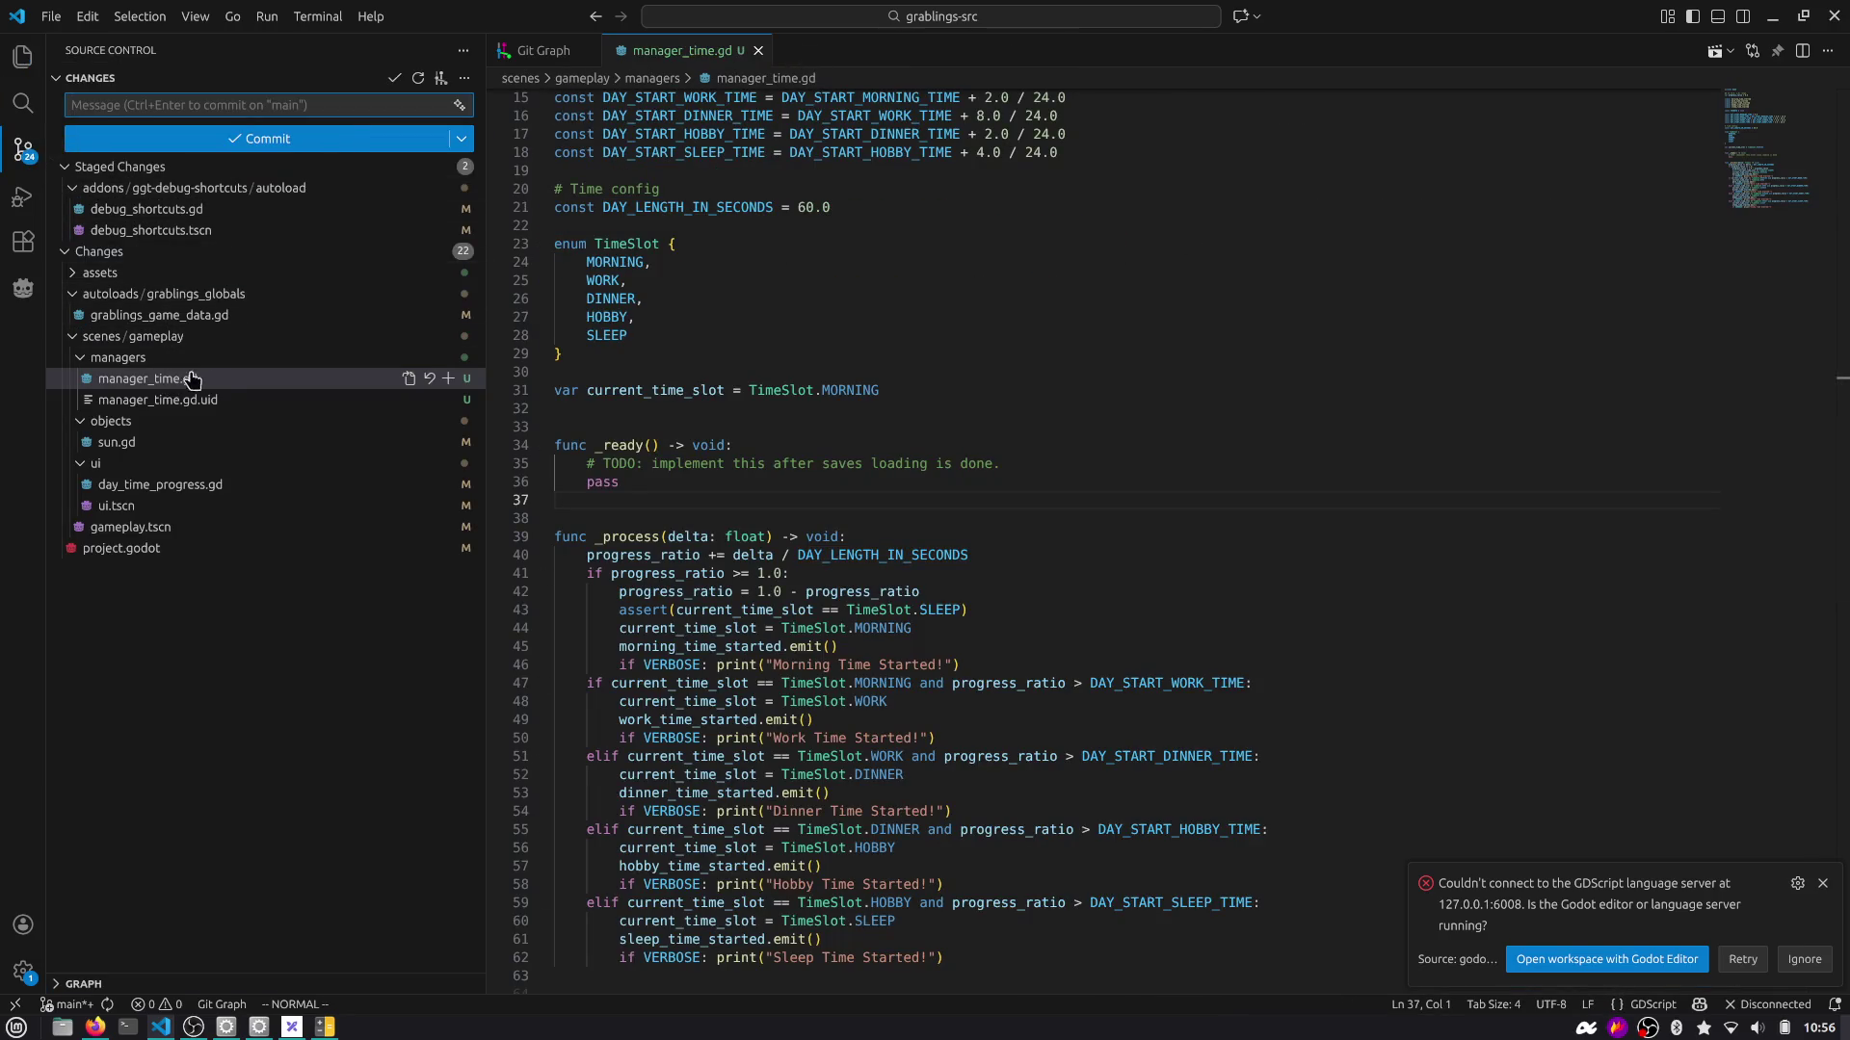
{"action": "left_click", "coordinate": [448, 379]}
{"action": "left_click", "coordinate": [448, 421]}
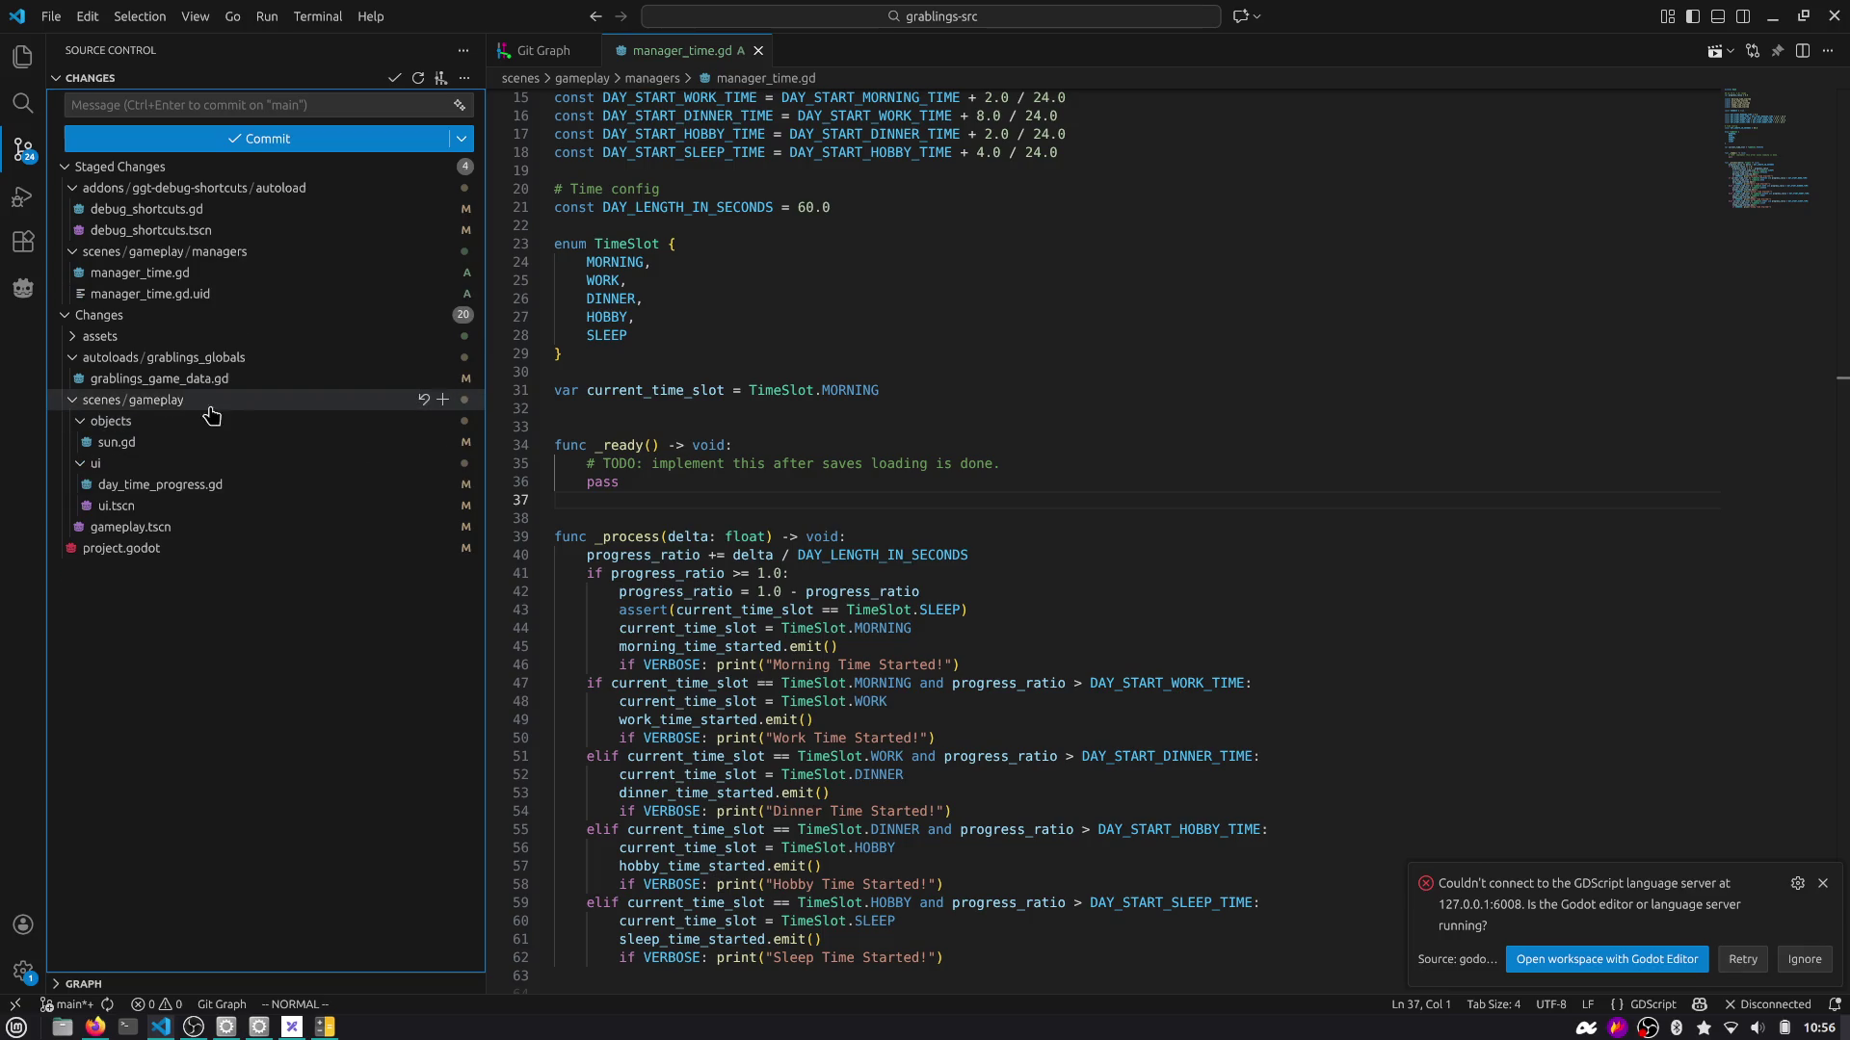
{"action": "left_click", "coordinate": [395, 378]}
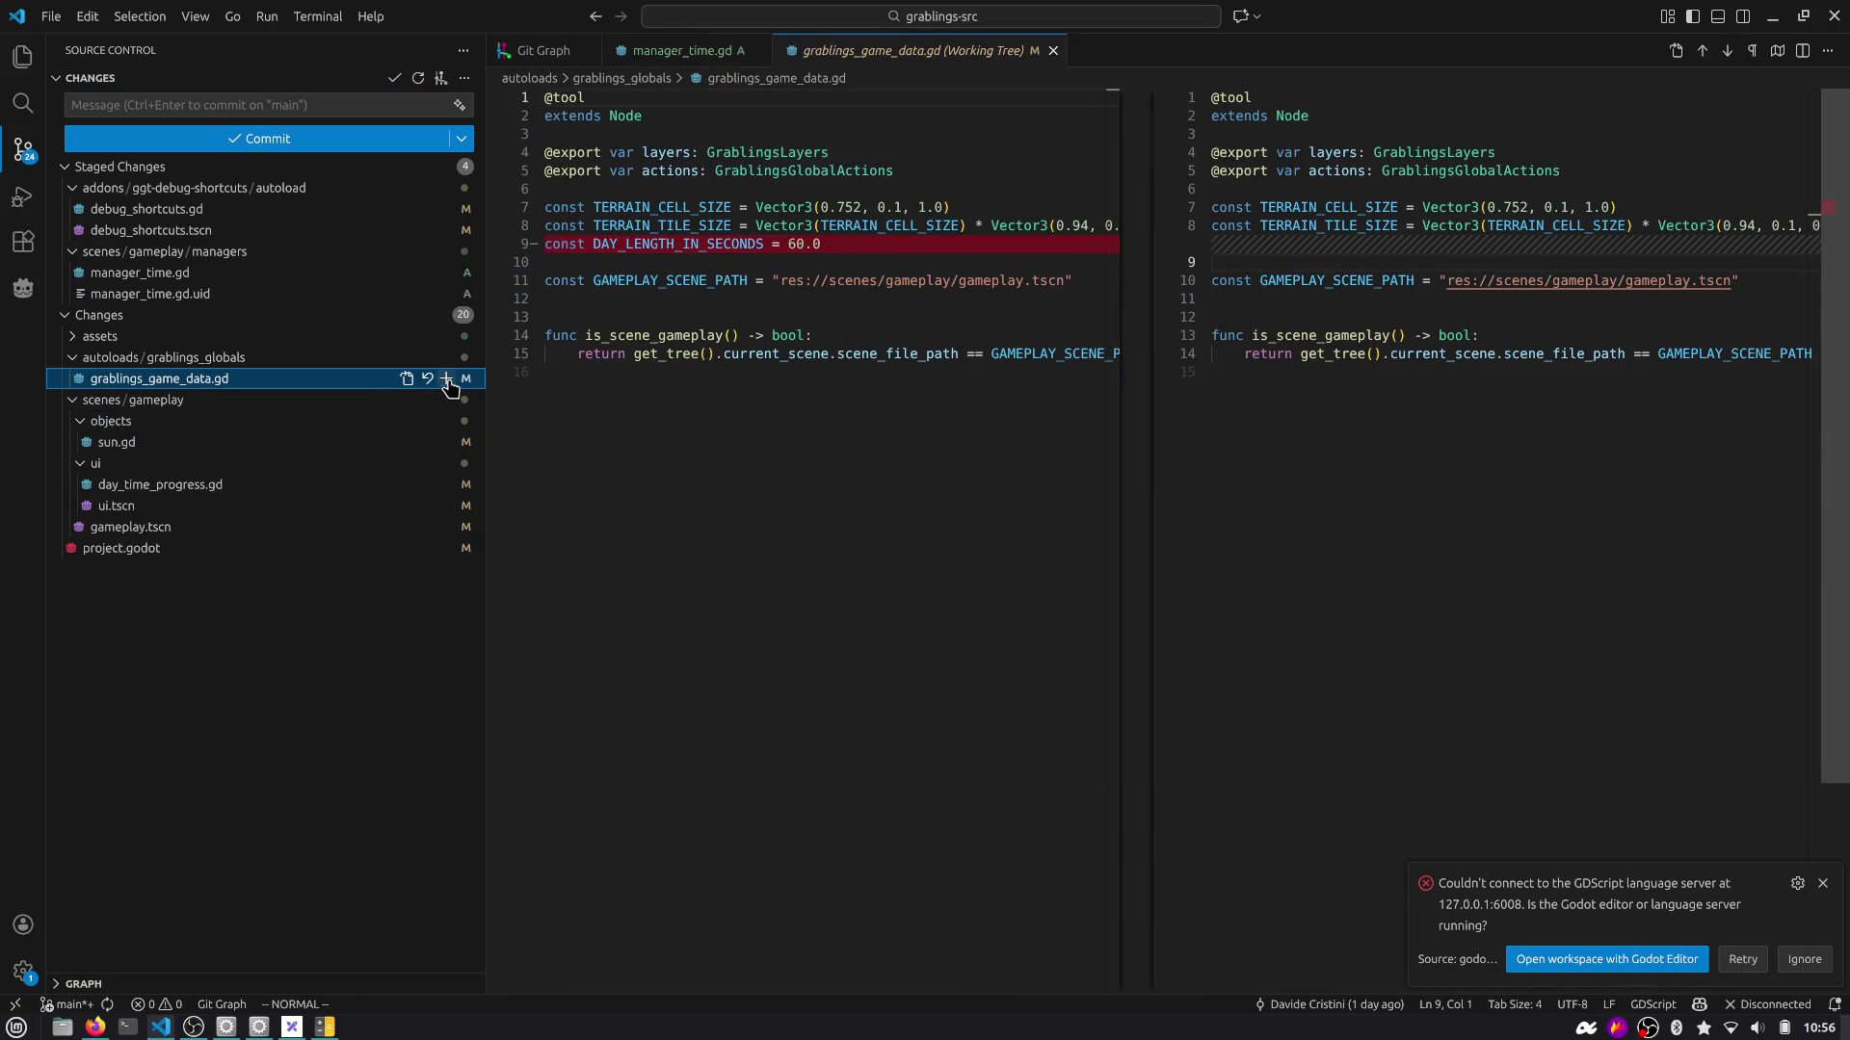
{"action": "left_click", "coordinate": [446, 379]}
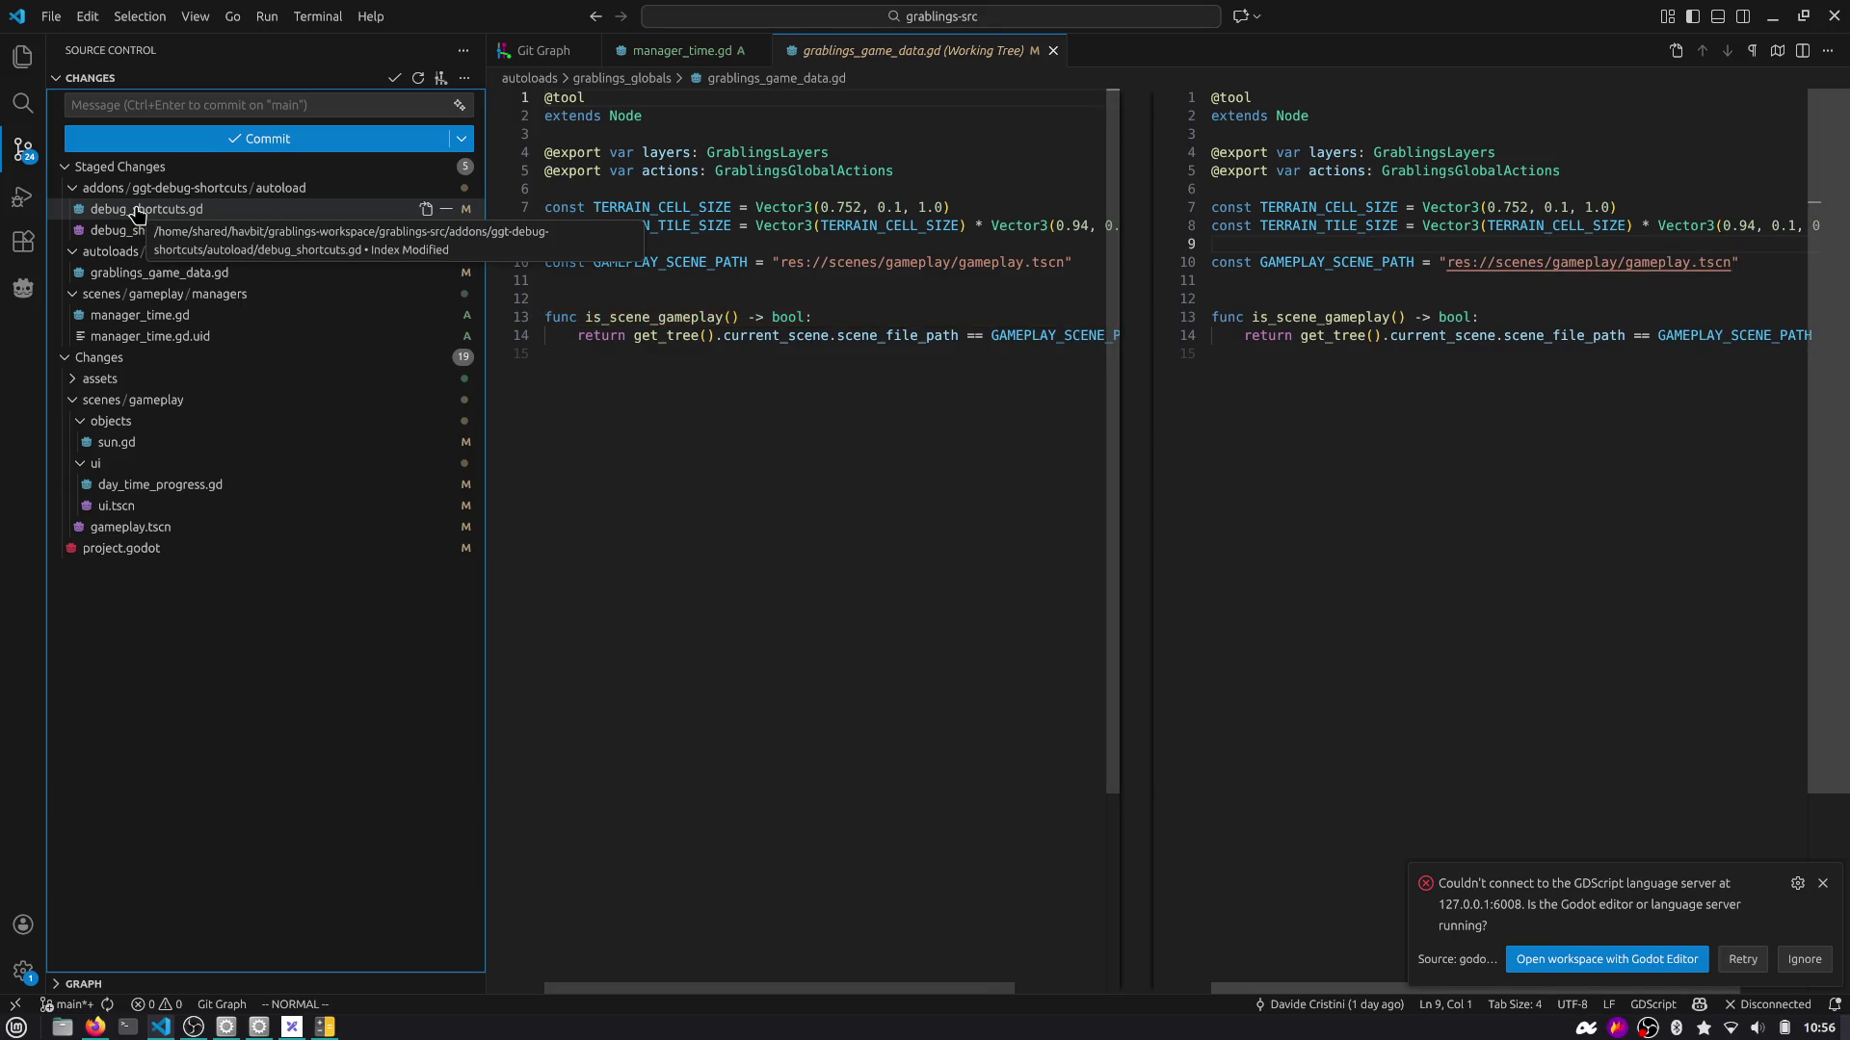
Review and stage sun.gd, day_time_progress.gd, ui.tscn, gameplay.tscn and project.godot
{"action": "left_click", "coordinate": [198, 445]}
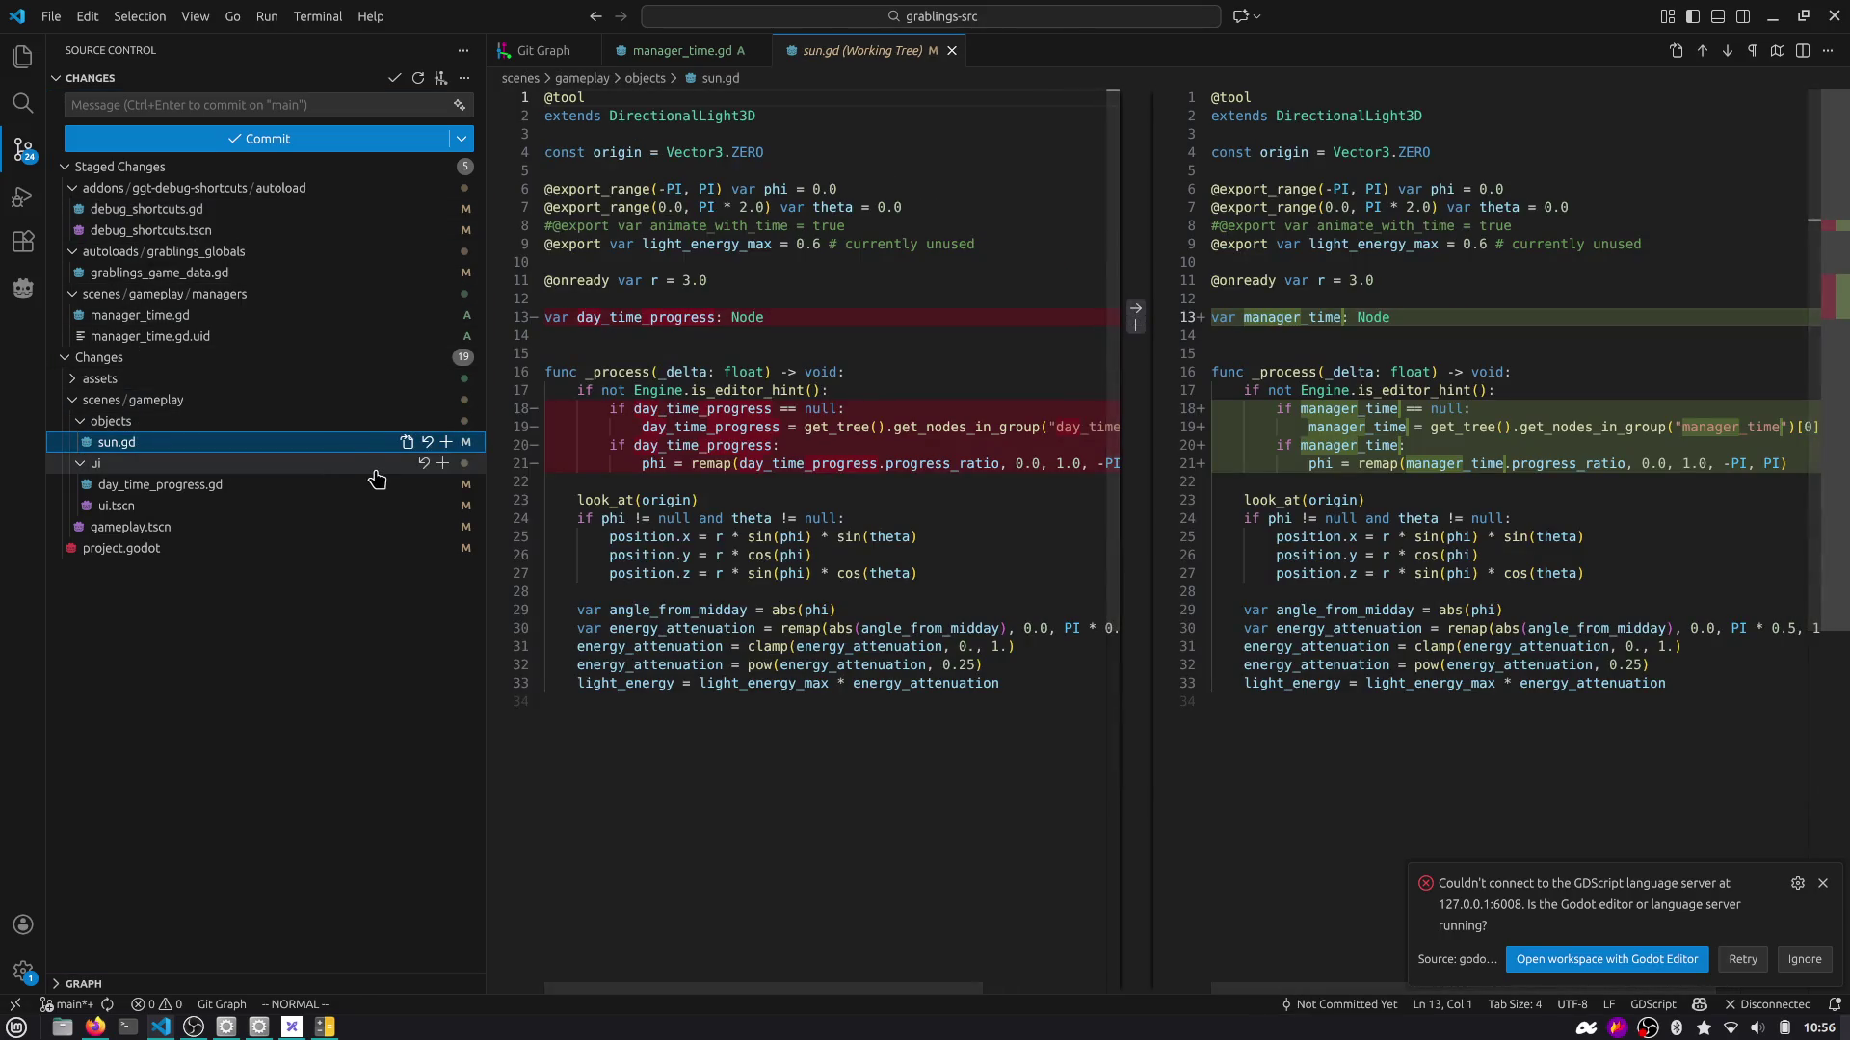
{"action": "left_click", "coordinate": [446, 442]}
{"action": "left_click", "coordinate": [159, 513]}
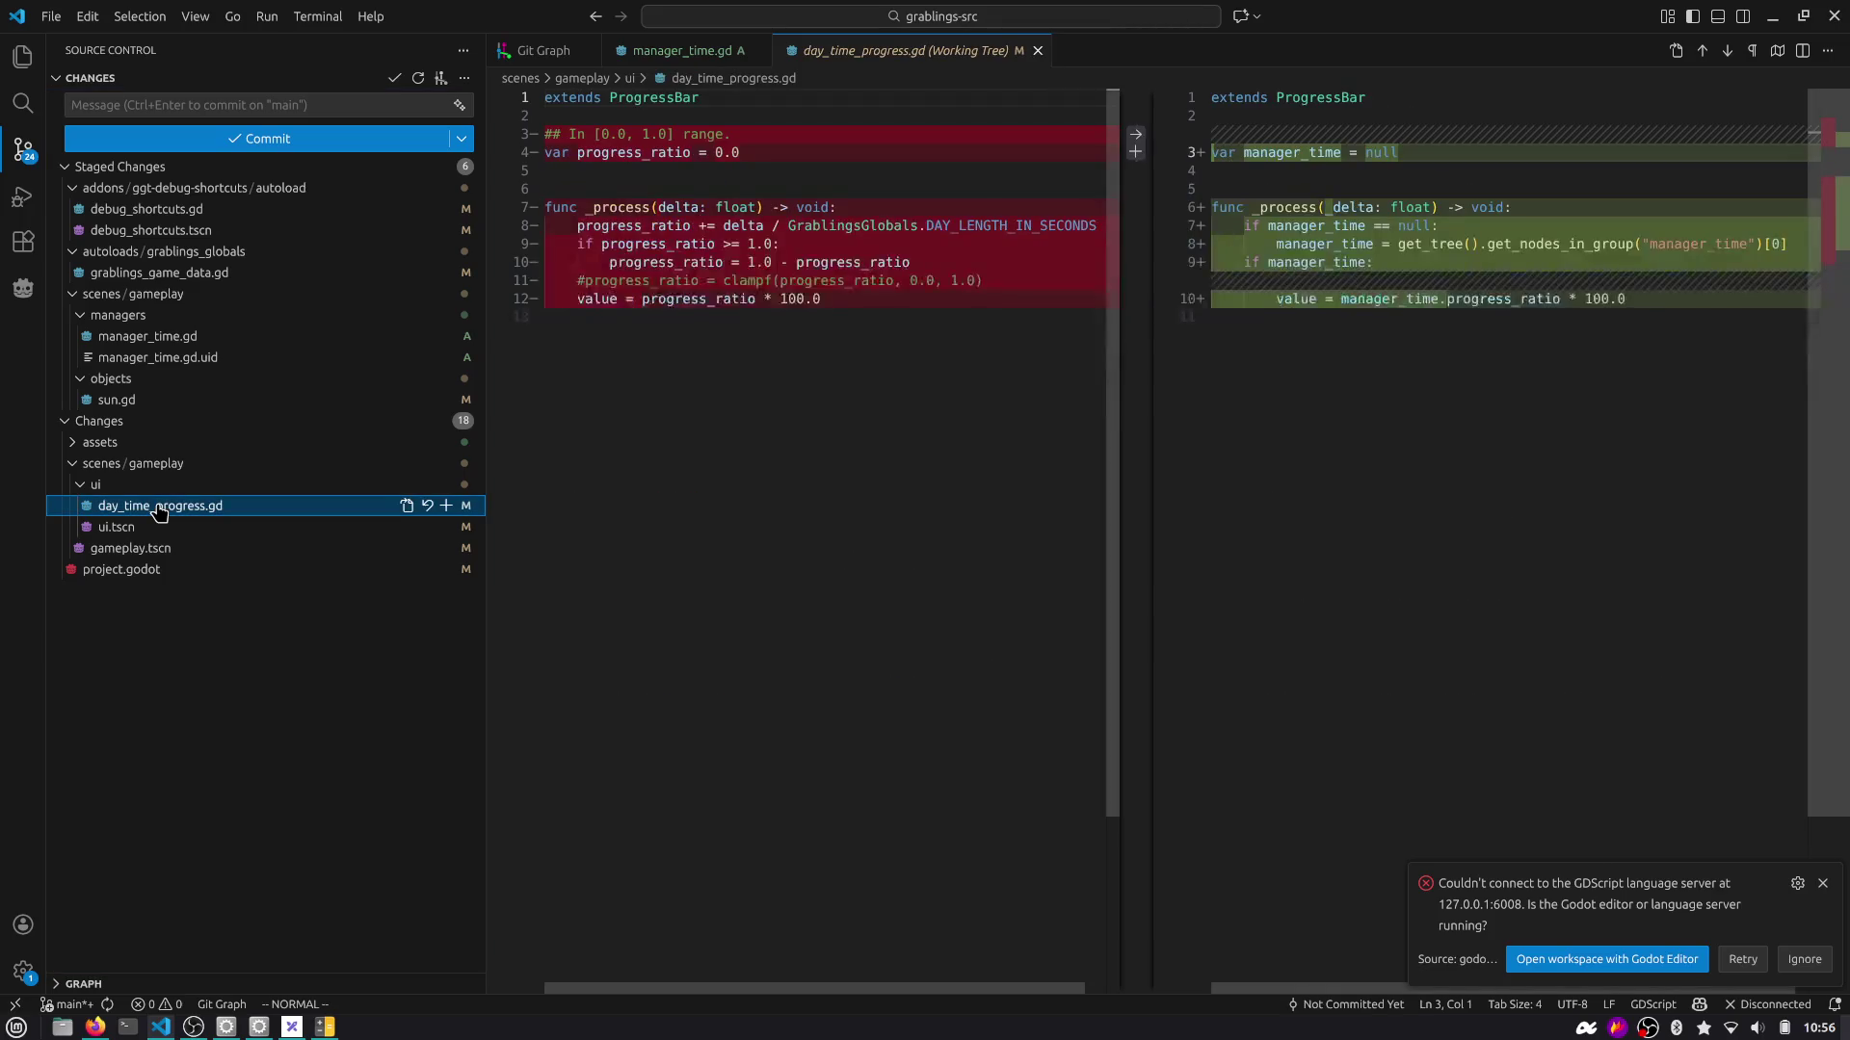
{"action": "left_click", "coordinate": [446, 506]}
{"action": "left_click", "coordinate": [152, 547]}
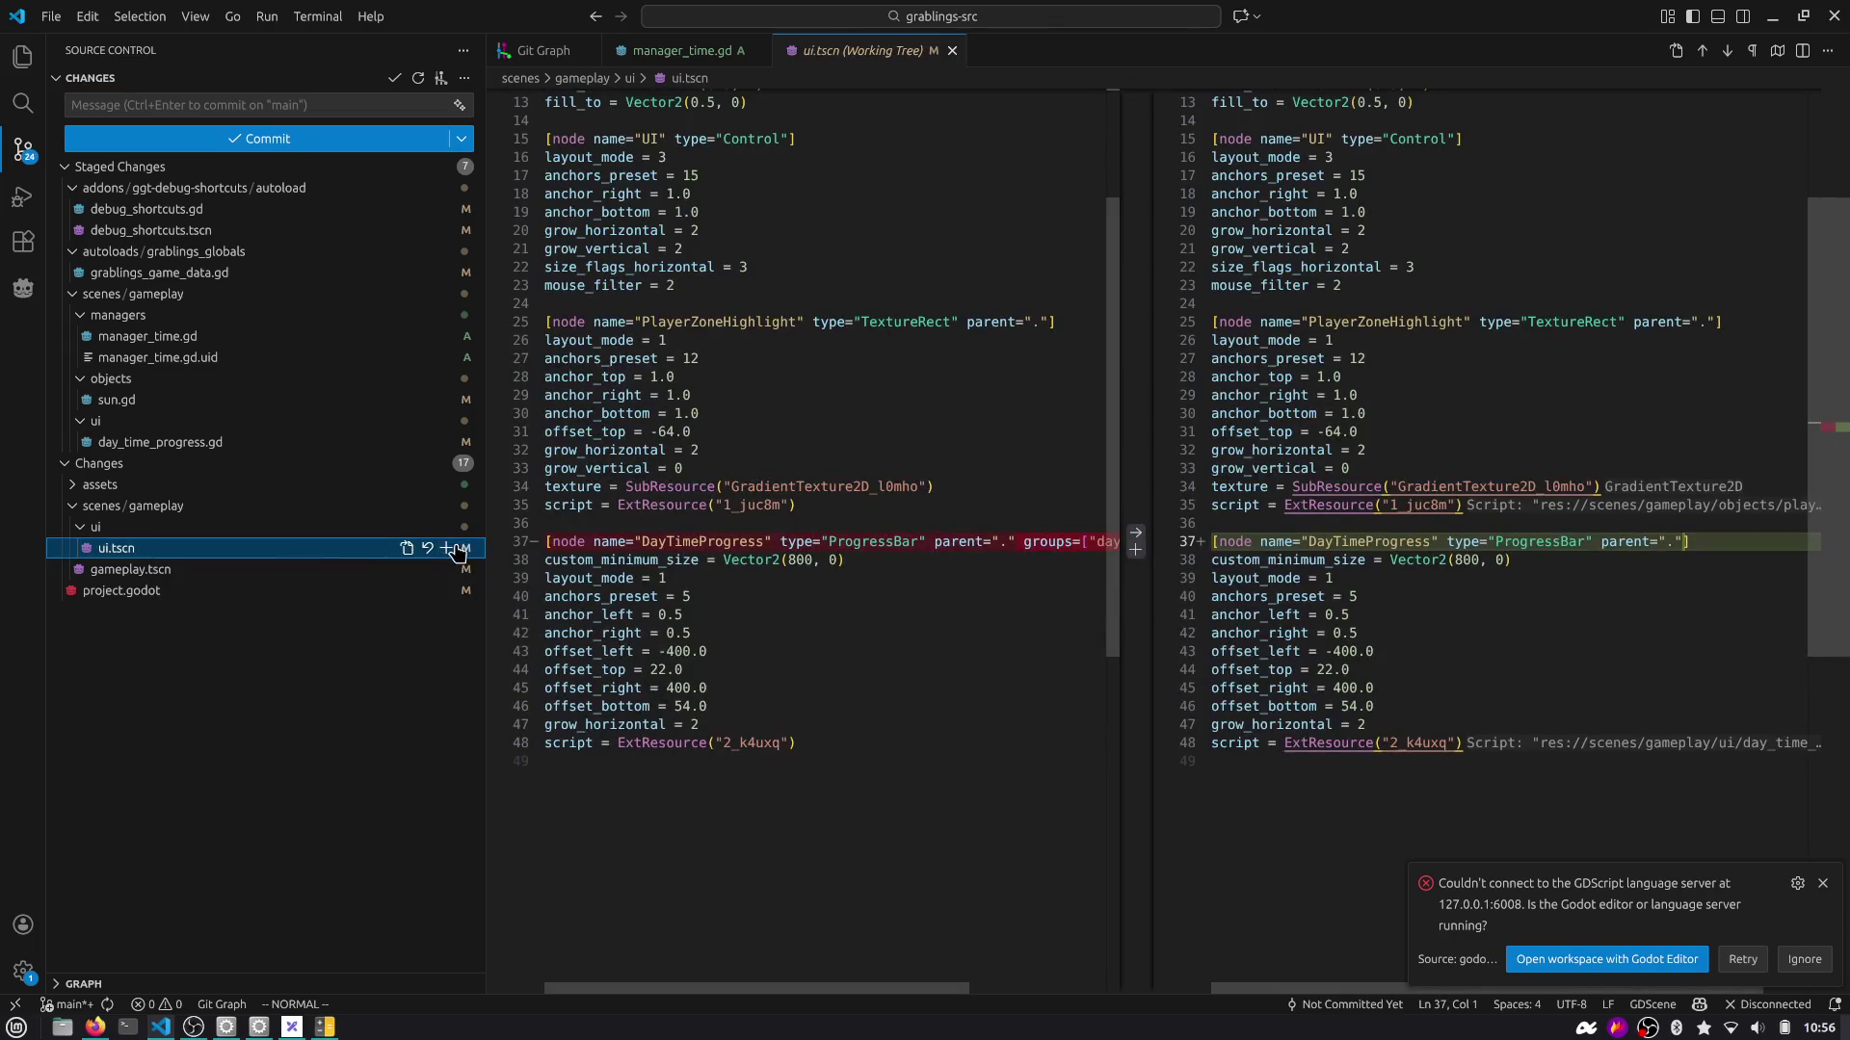
{"action": "left_click", "coordinate": [446, 548]}
{"action": "left_click", "coordinate": [220, 551]}
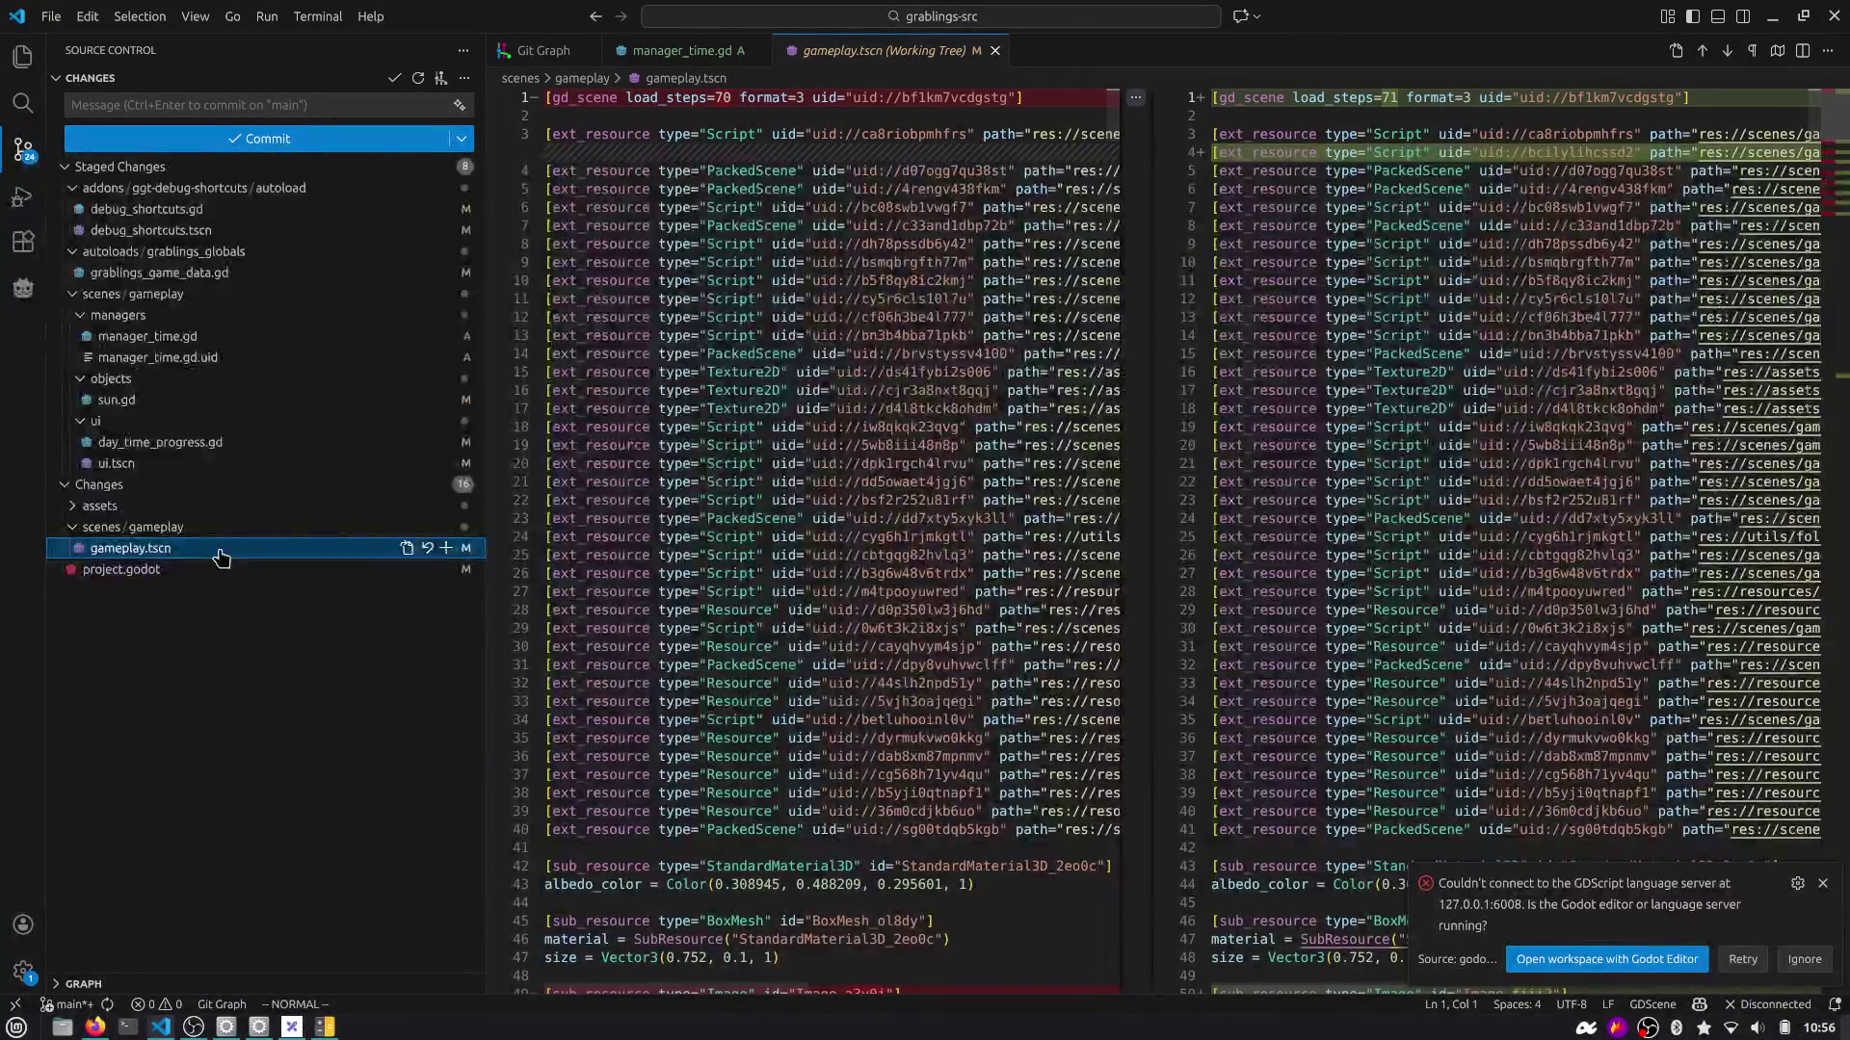
{"action": "left_click", "coordinate": [1816, 374]}
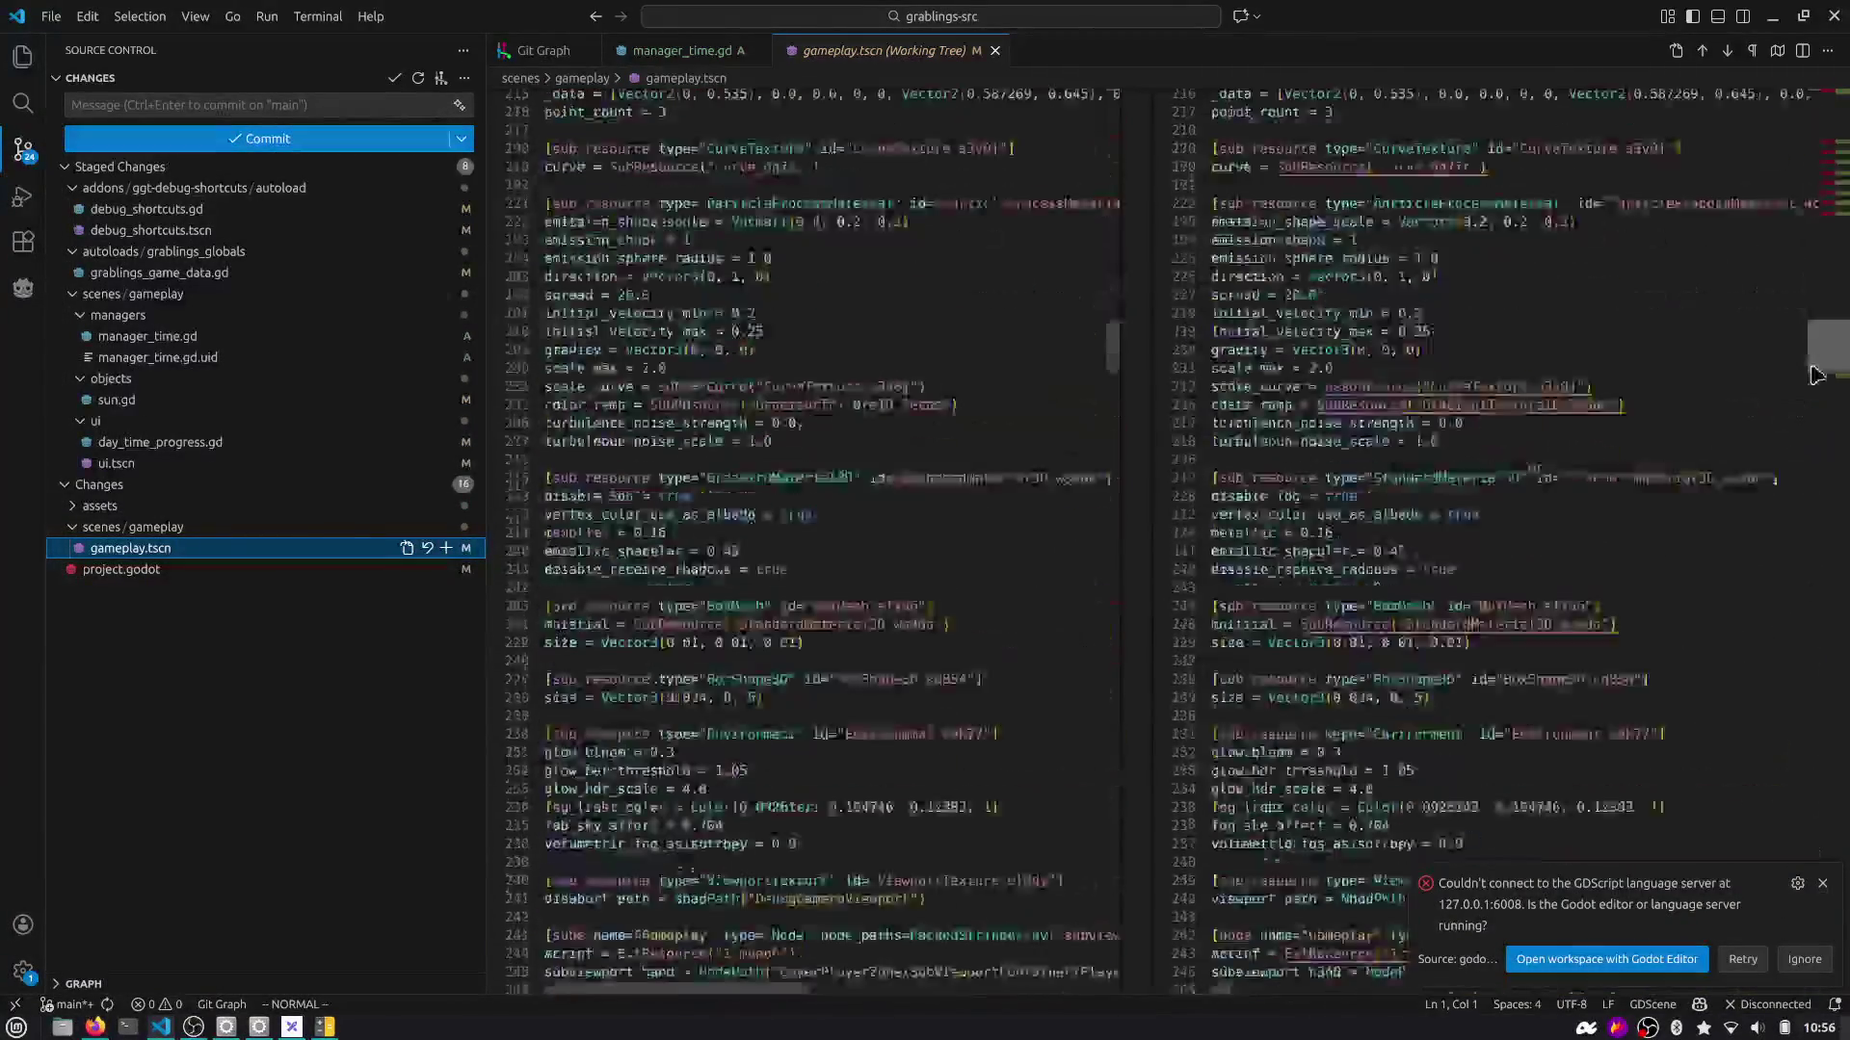
{"action": "left_click_drag", "start_coordinate": [1816, 373], "coordinate": [1814, 405]}
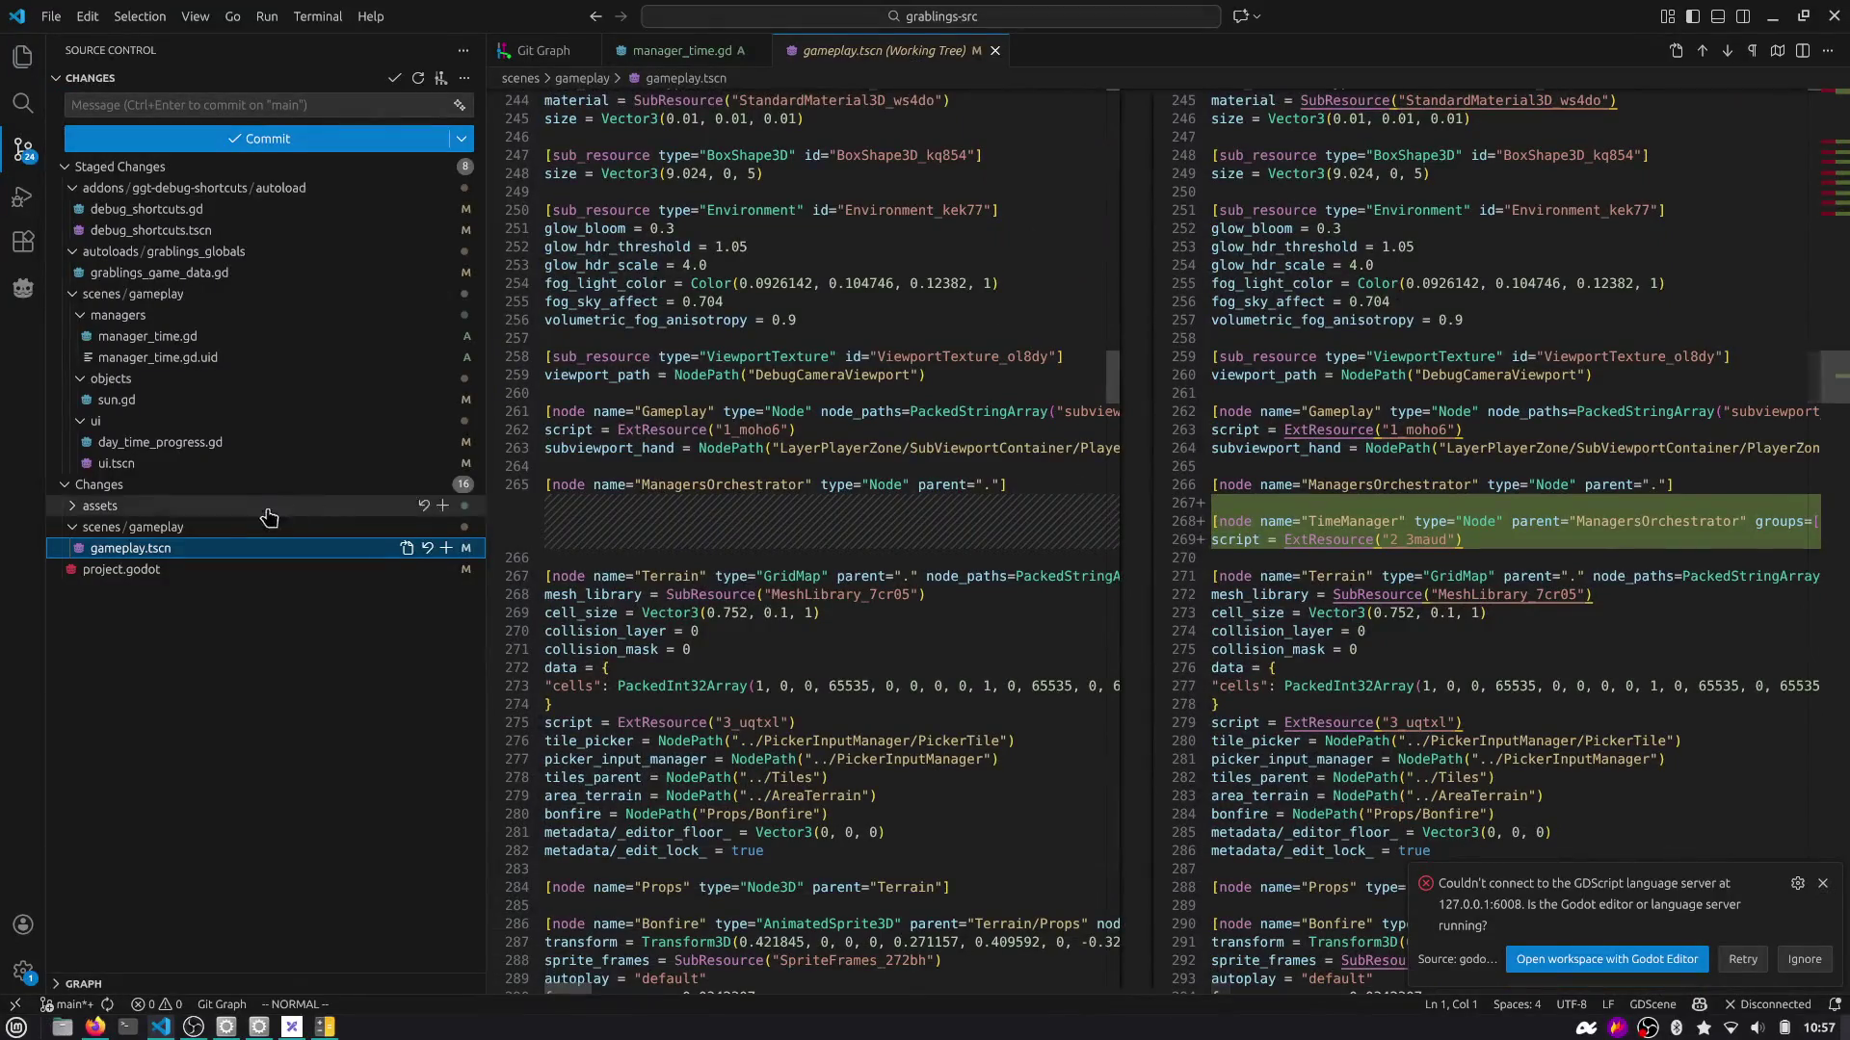
{"action": "left_click", "coordinate": [446, 548]}
{"action": "left_click", "coordinate": [157, 554]}
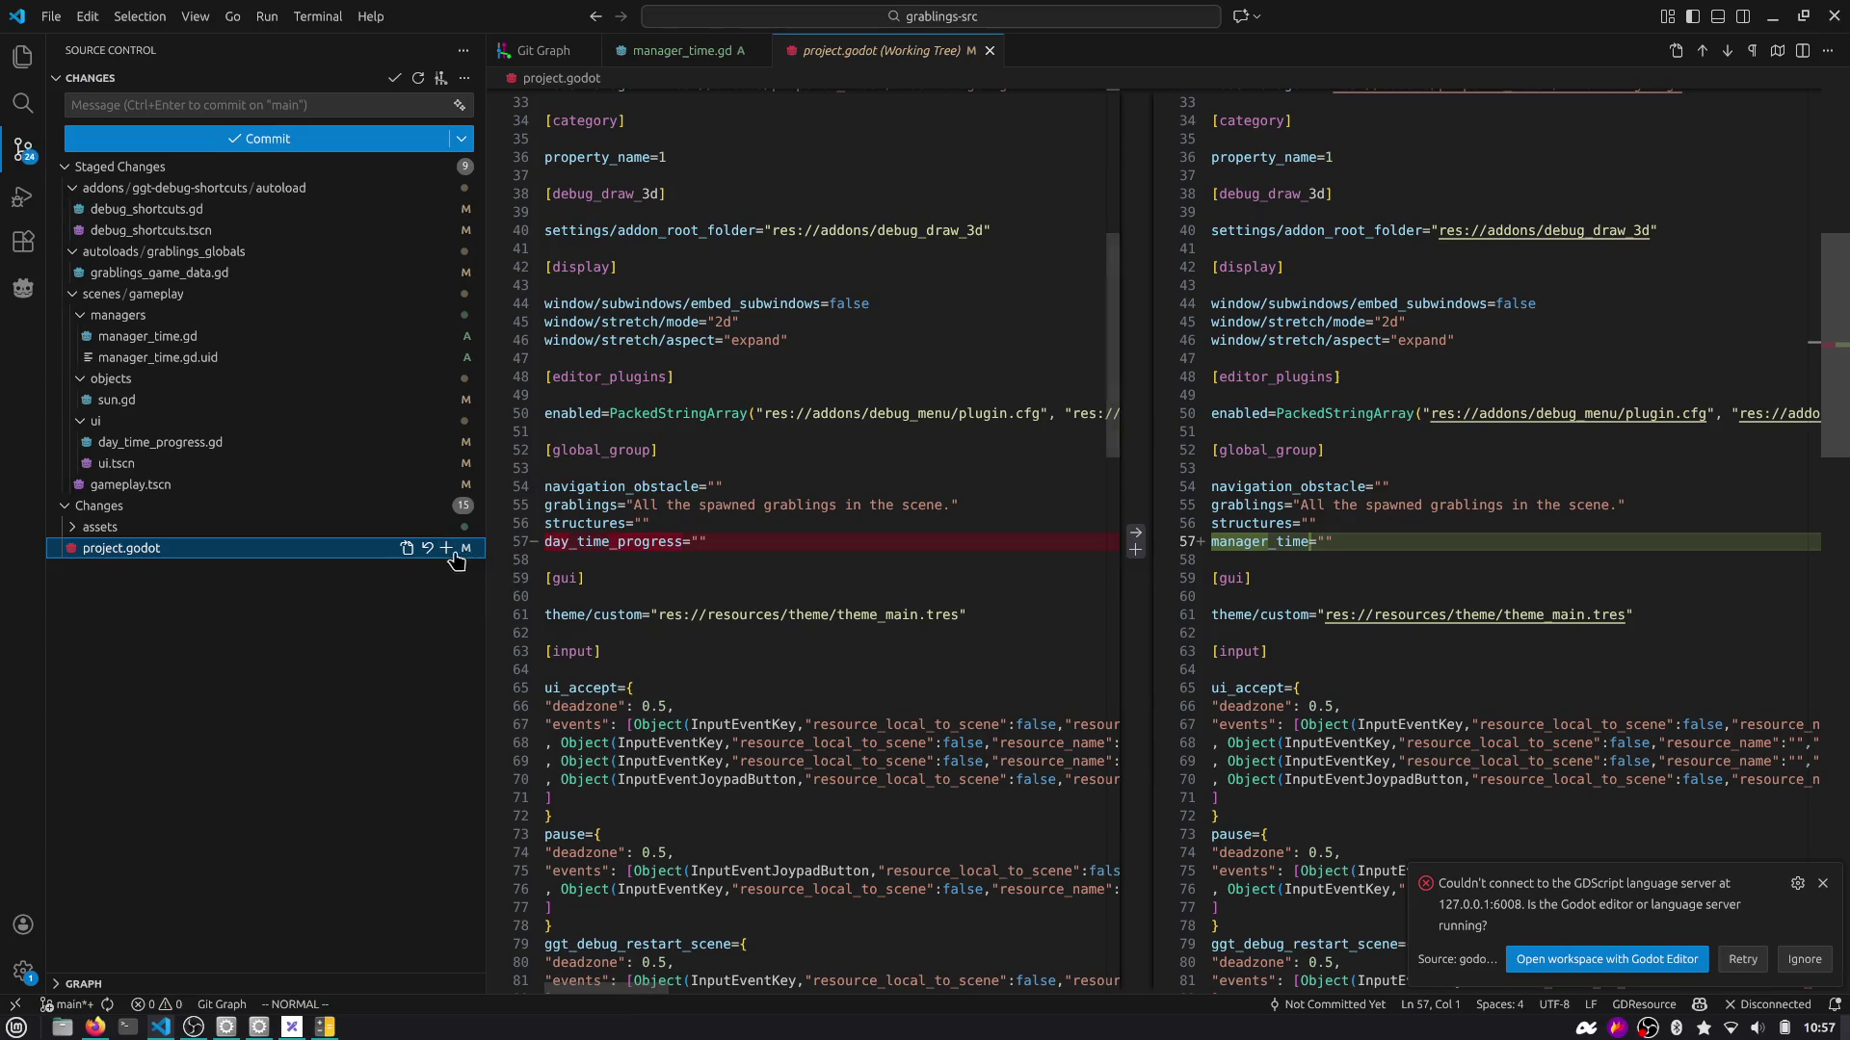
{"action": "left_click", "coordinate": [447, 549]}
Switch to list view, collapse unstaged changes, and review the staged diffs
{"action": "left_click", "coordinate": [465, 78]}
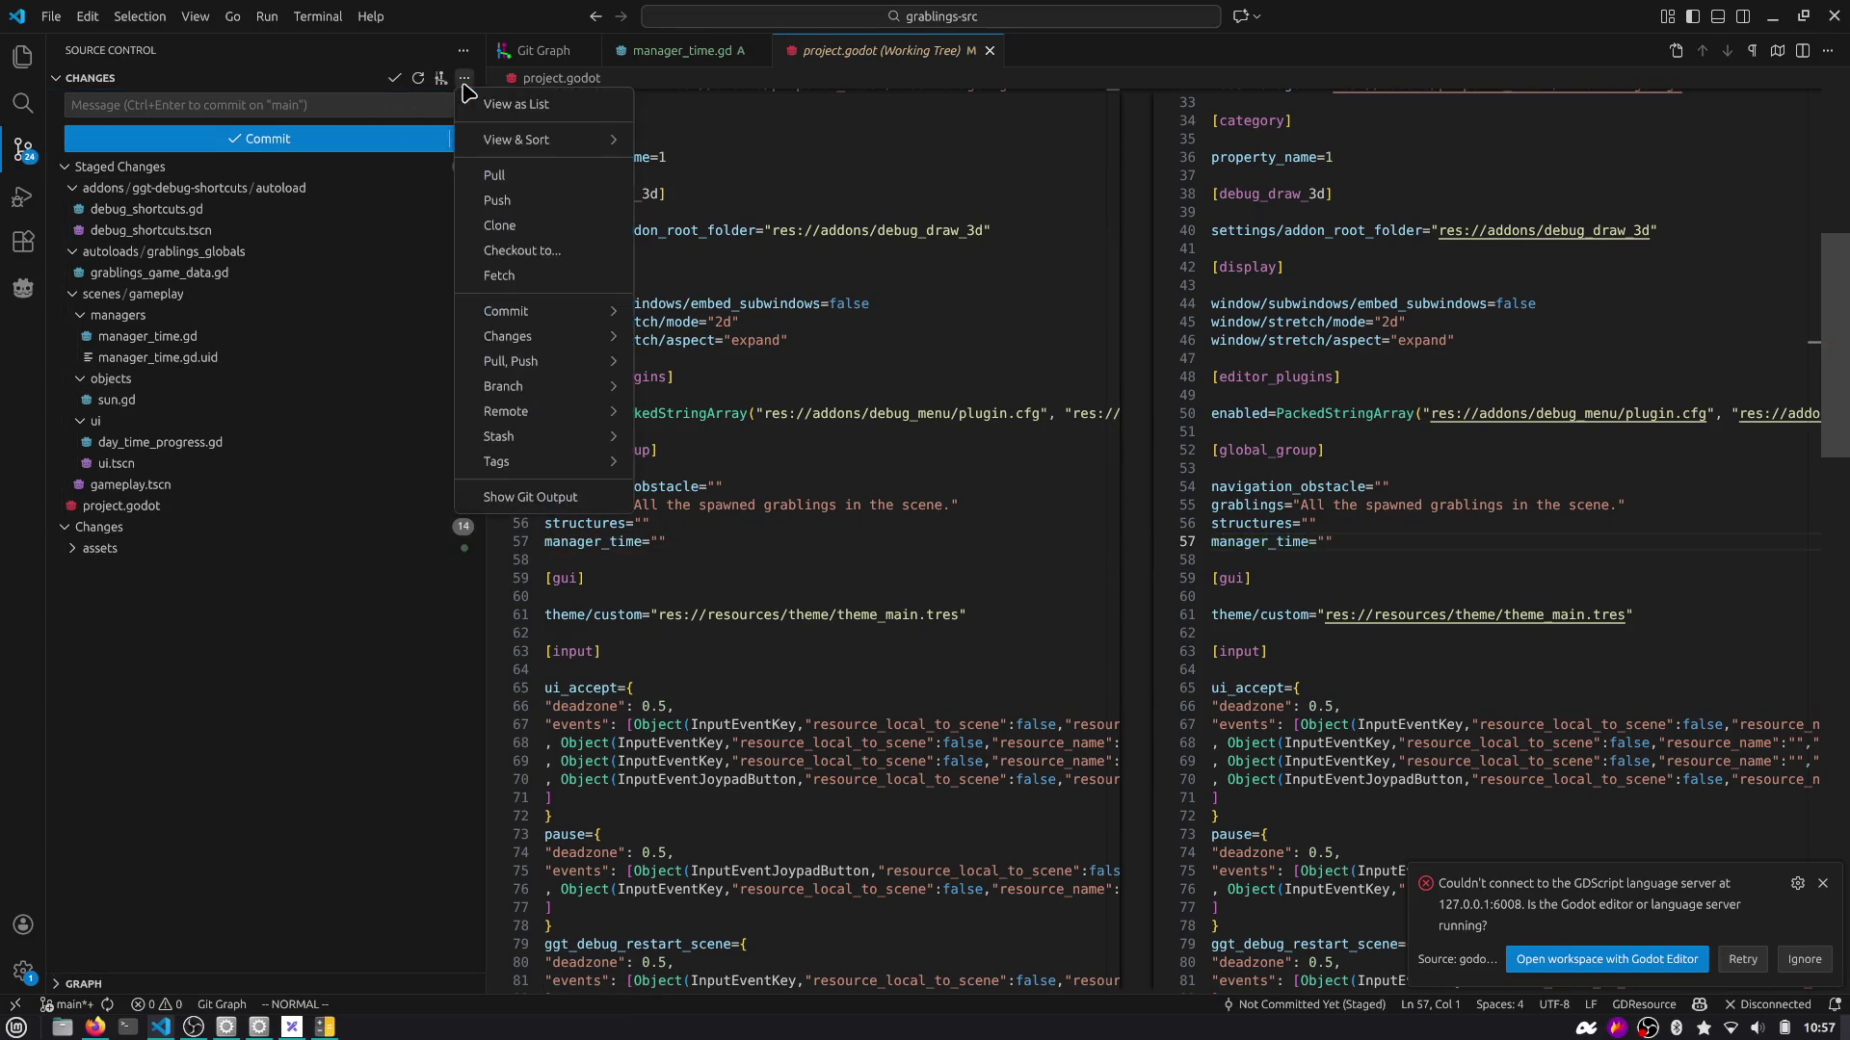
{"action": "left_click", "coordinate": [491, 104]}
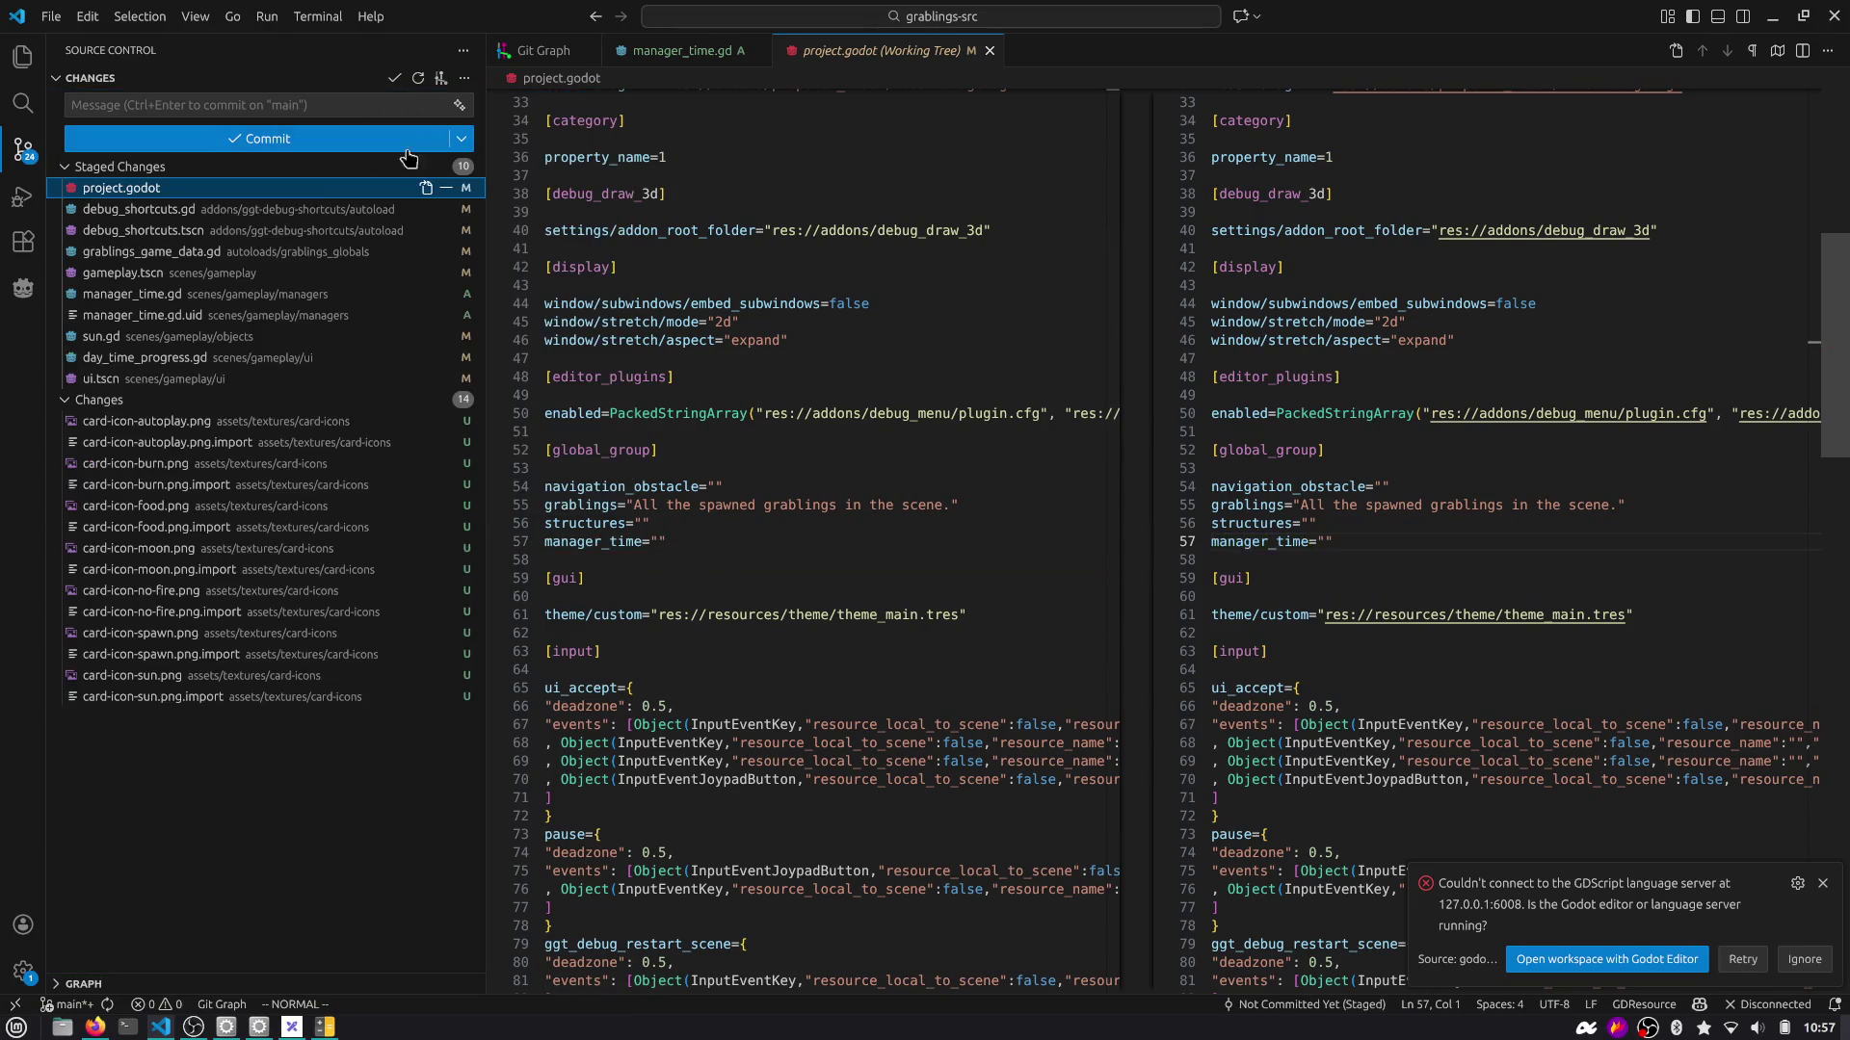
{"action": "left_click", "coordinate": [130, 399]}
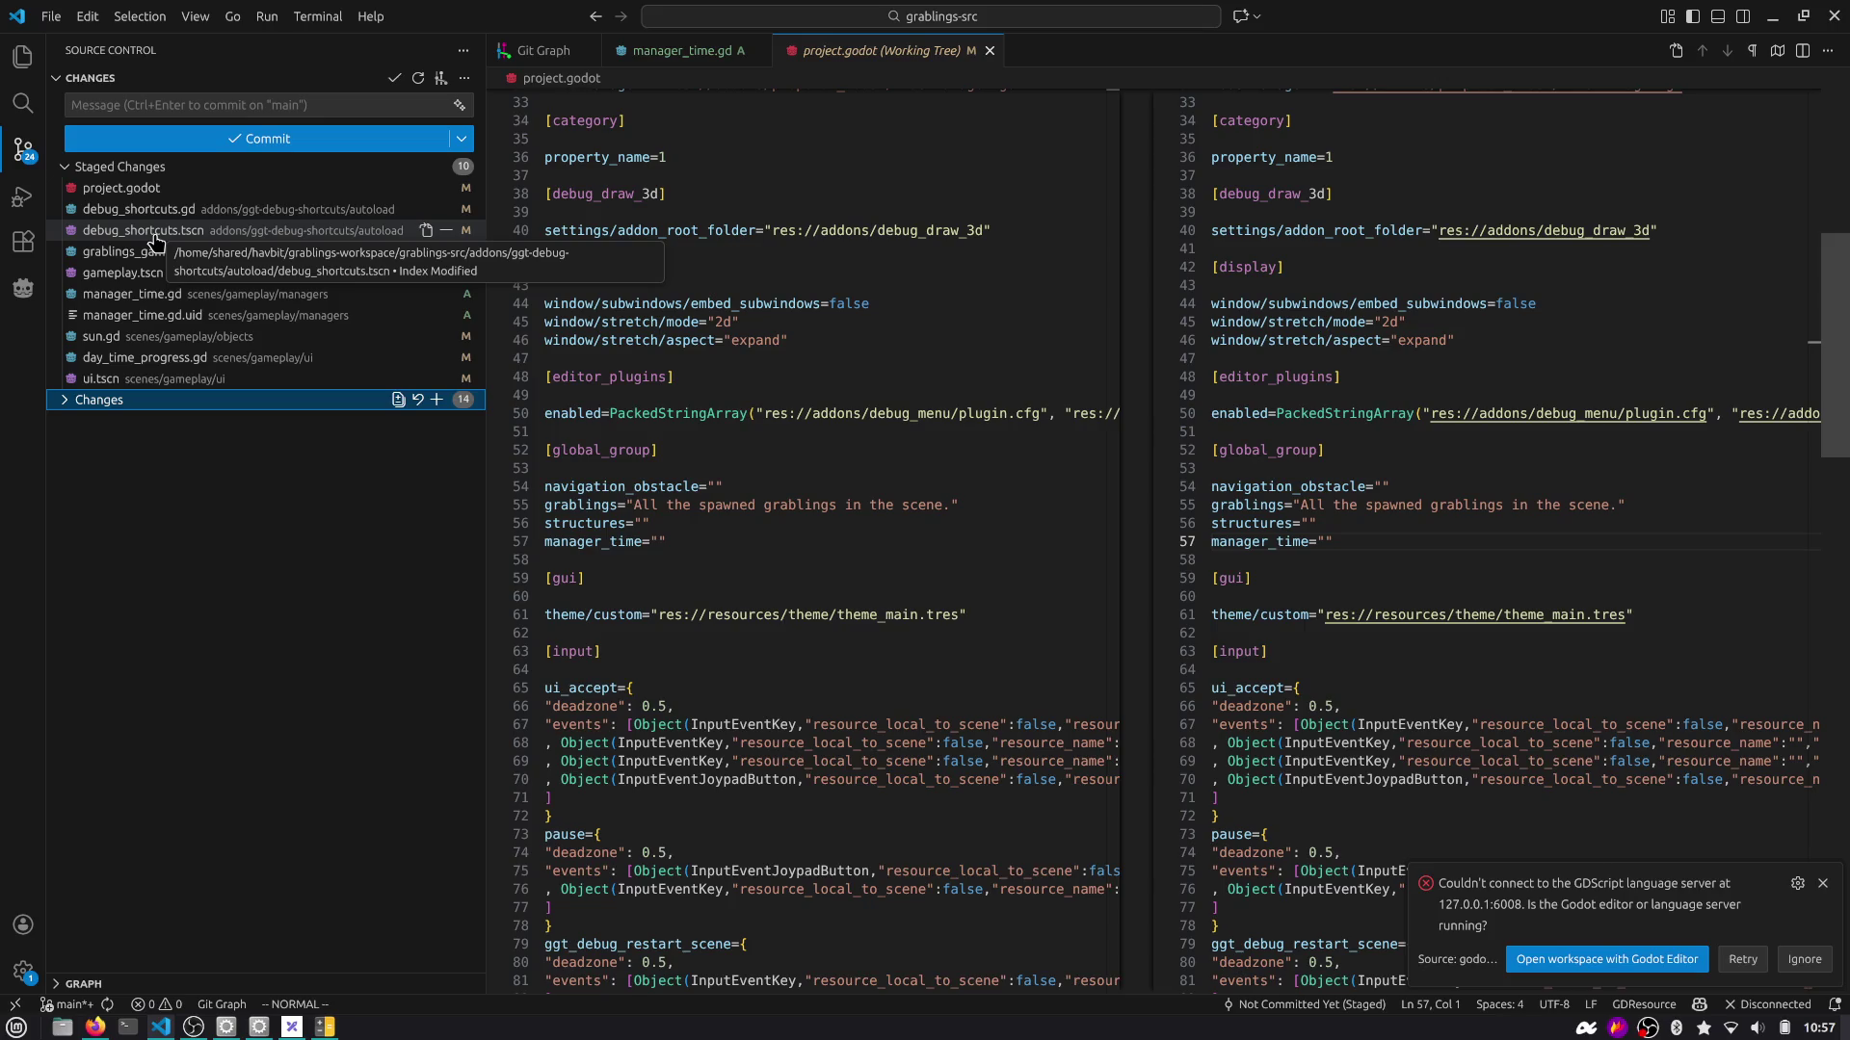
{"action": "left_click", "coordinate": [135, 272]}
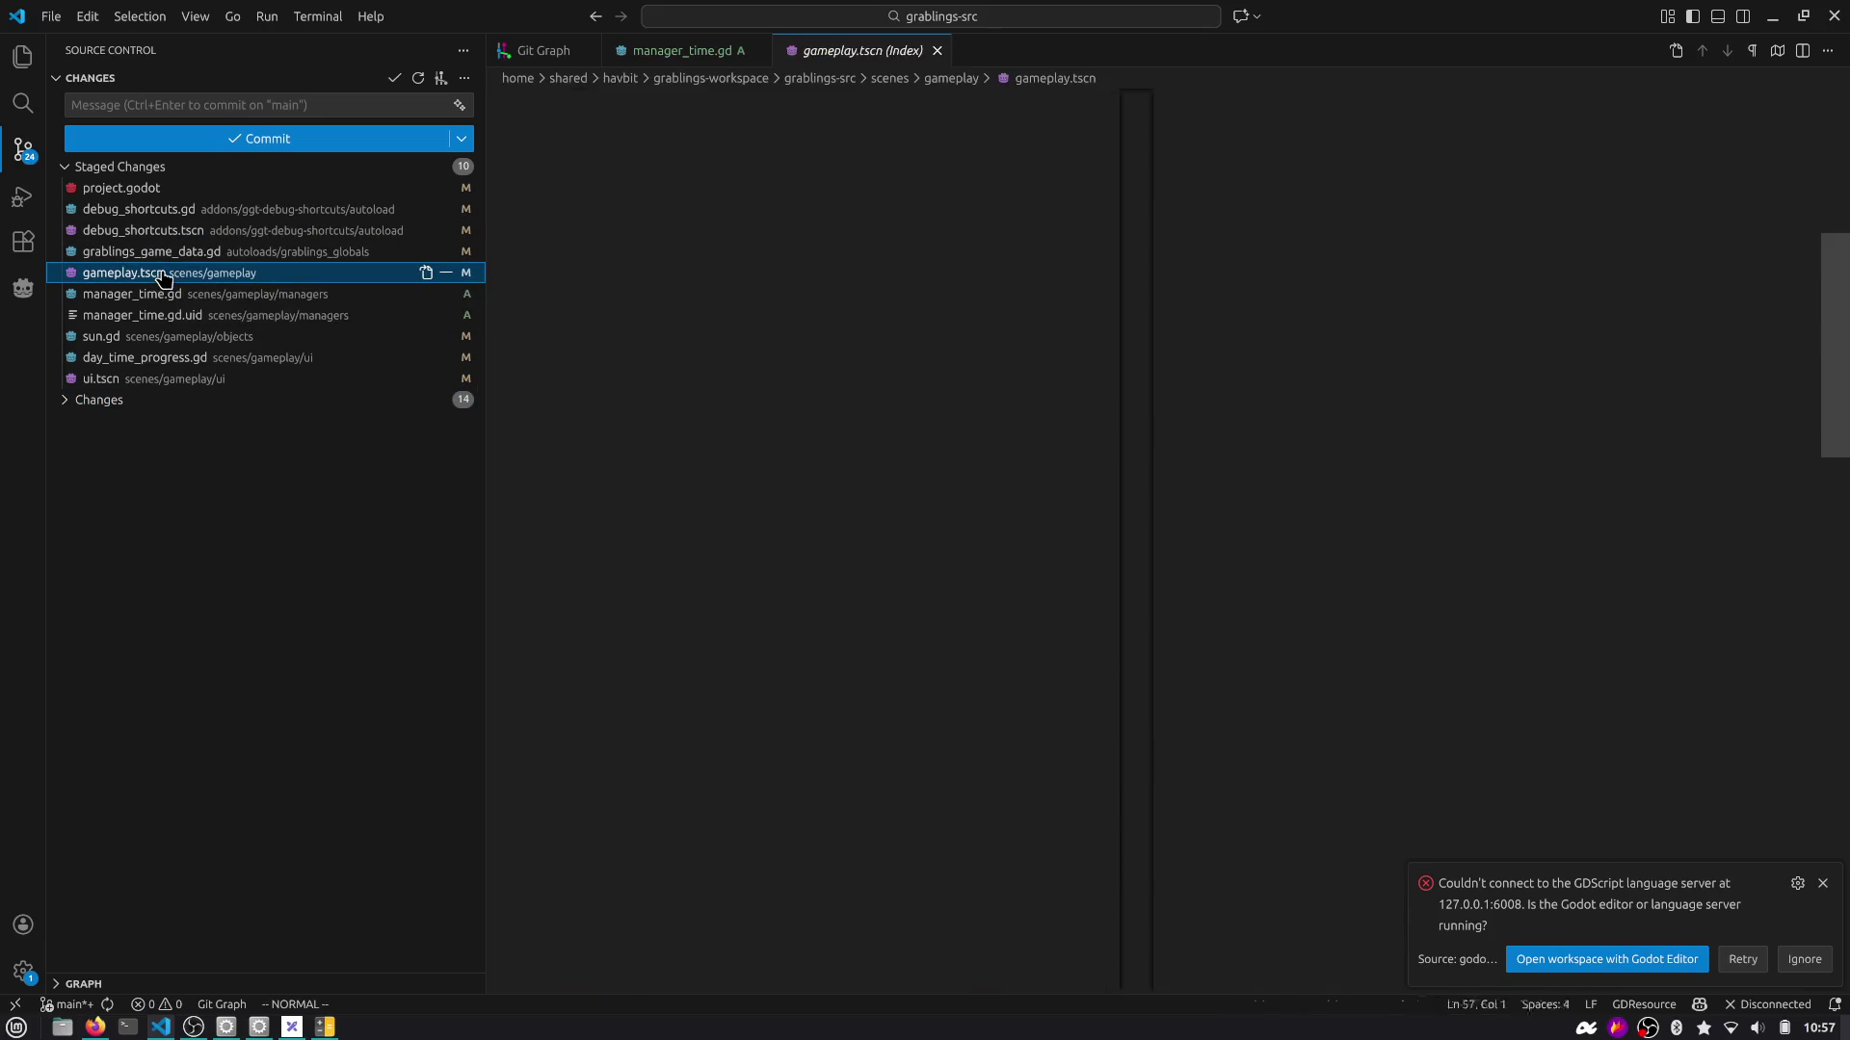
{"action": "left_click", "coordinate": [173, 253]}
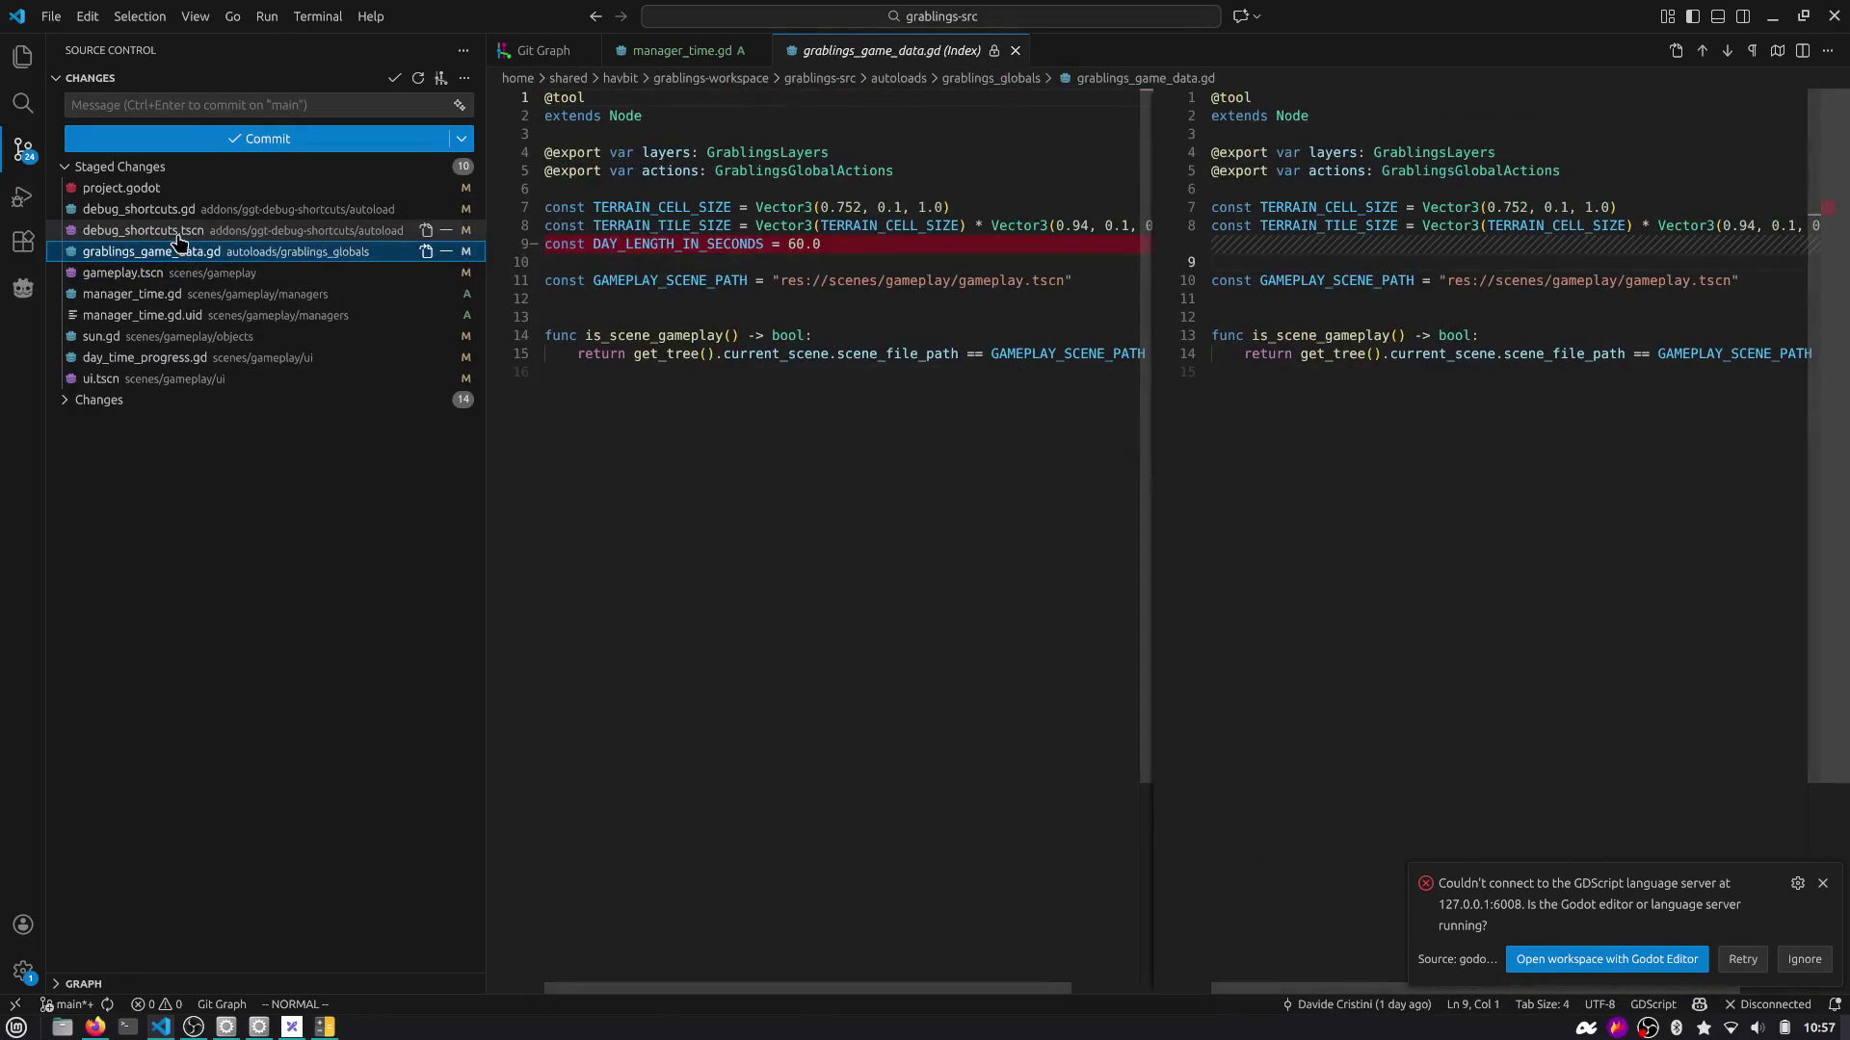
{"action": "left_click", "coordinate": [178, 230]}
{"action": "left_click", "coordinate": [169, 210]}
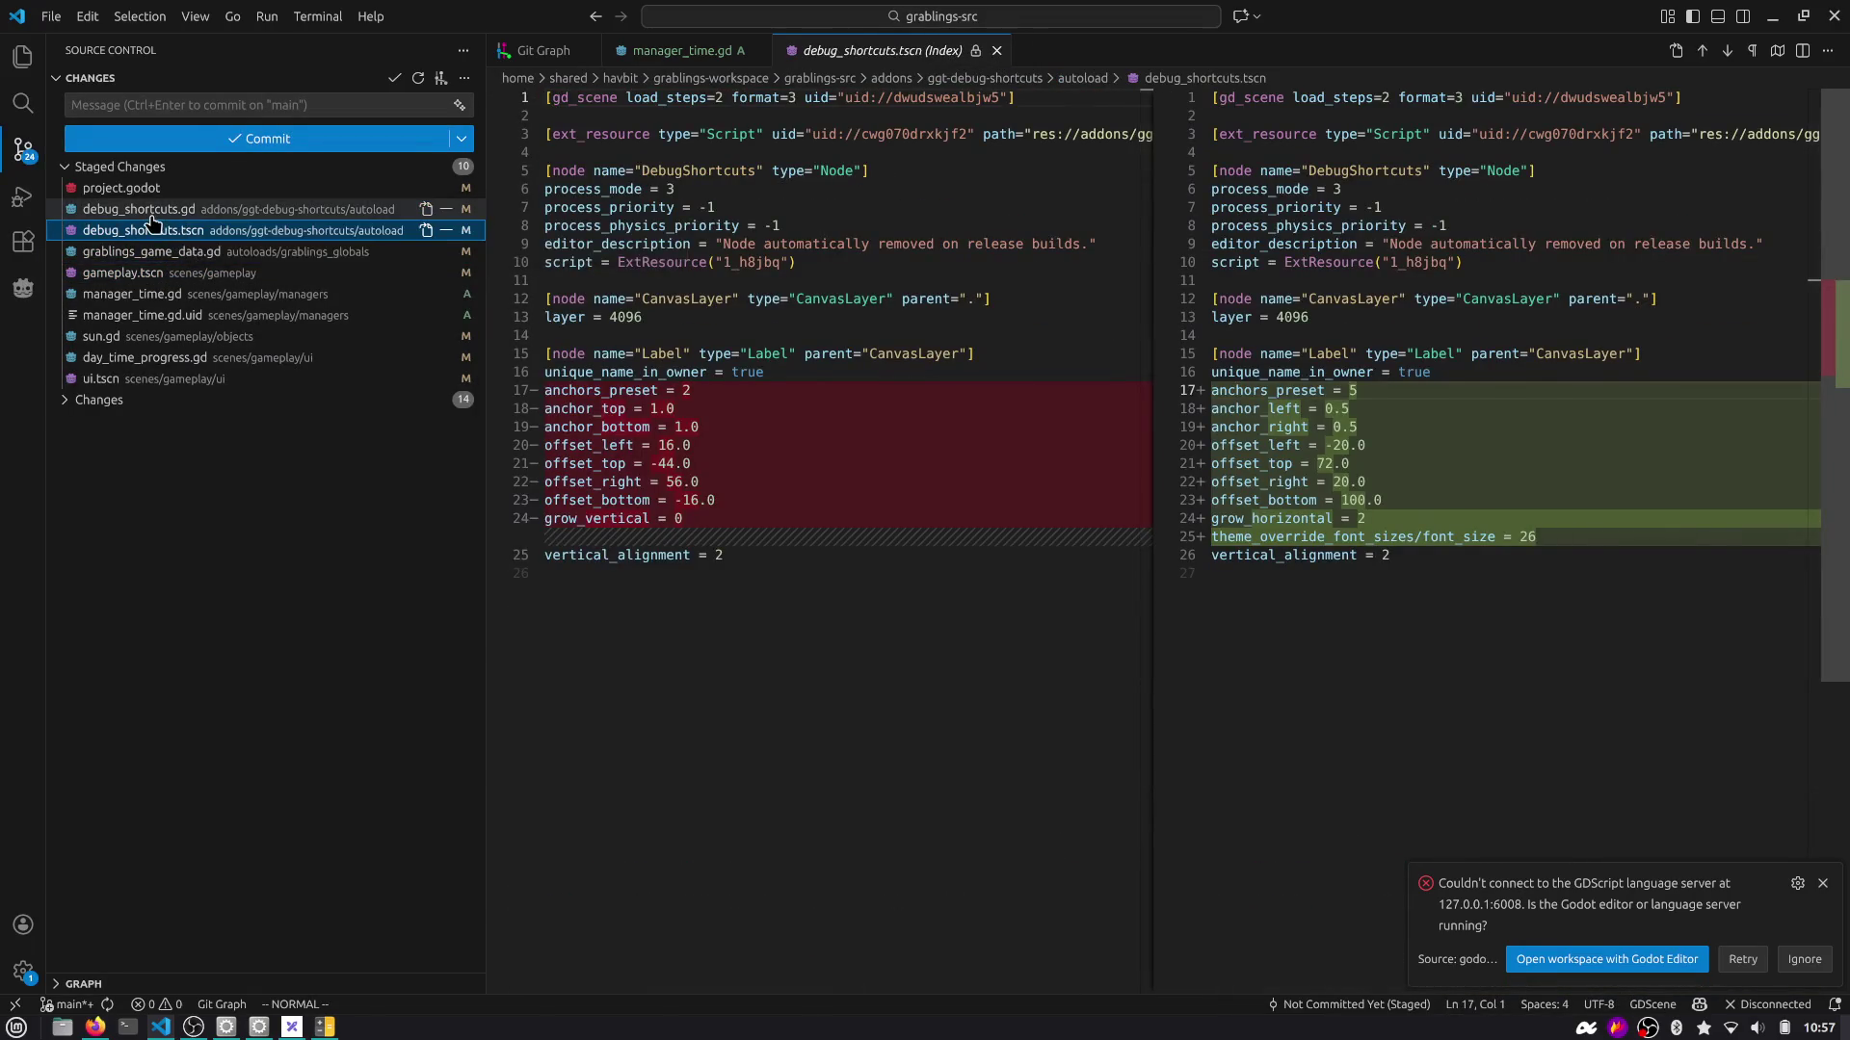
{"action": "left_click", "coordinate": [154, 190]}
{"action": "left_click", "coordinate": [281, 107]}
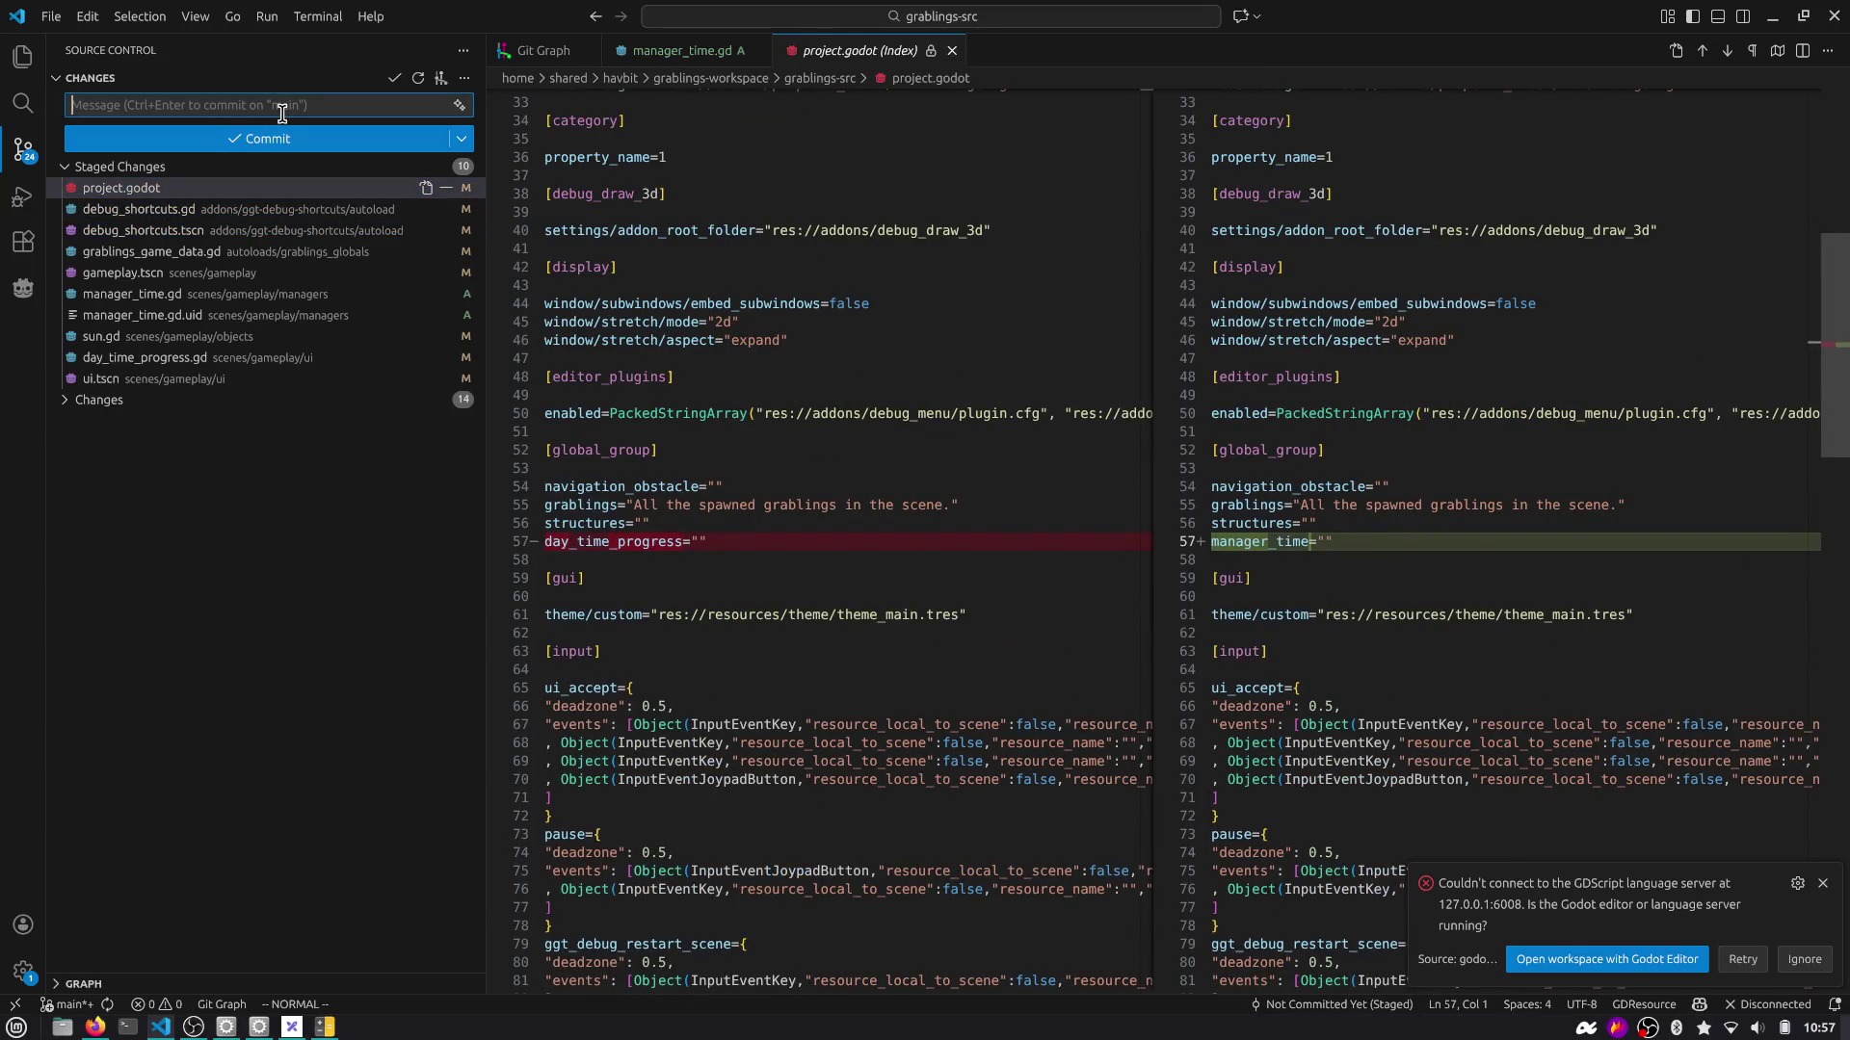
Enter the message 'feature: add basic time manager with signals' and commit the ten staged files
{"action": "type", "text": "feature:"}
{"action": "type", "text": "add basic time manager"}
{"action": "left_click", "coordinate": [310, 111]}
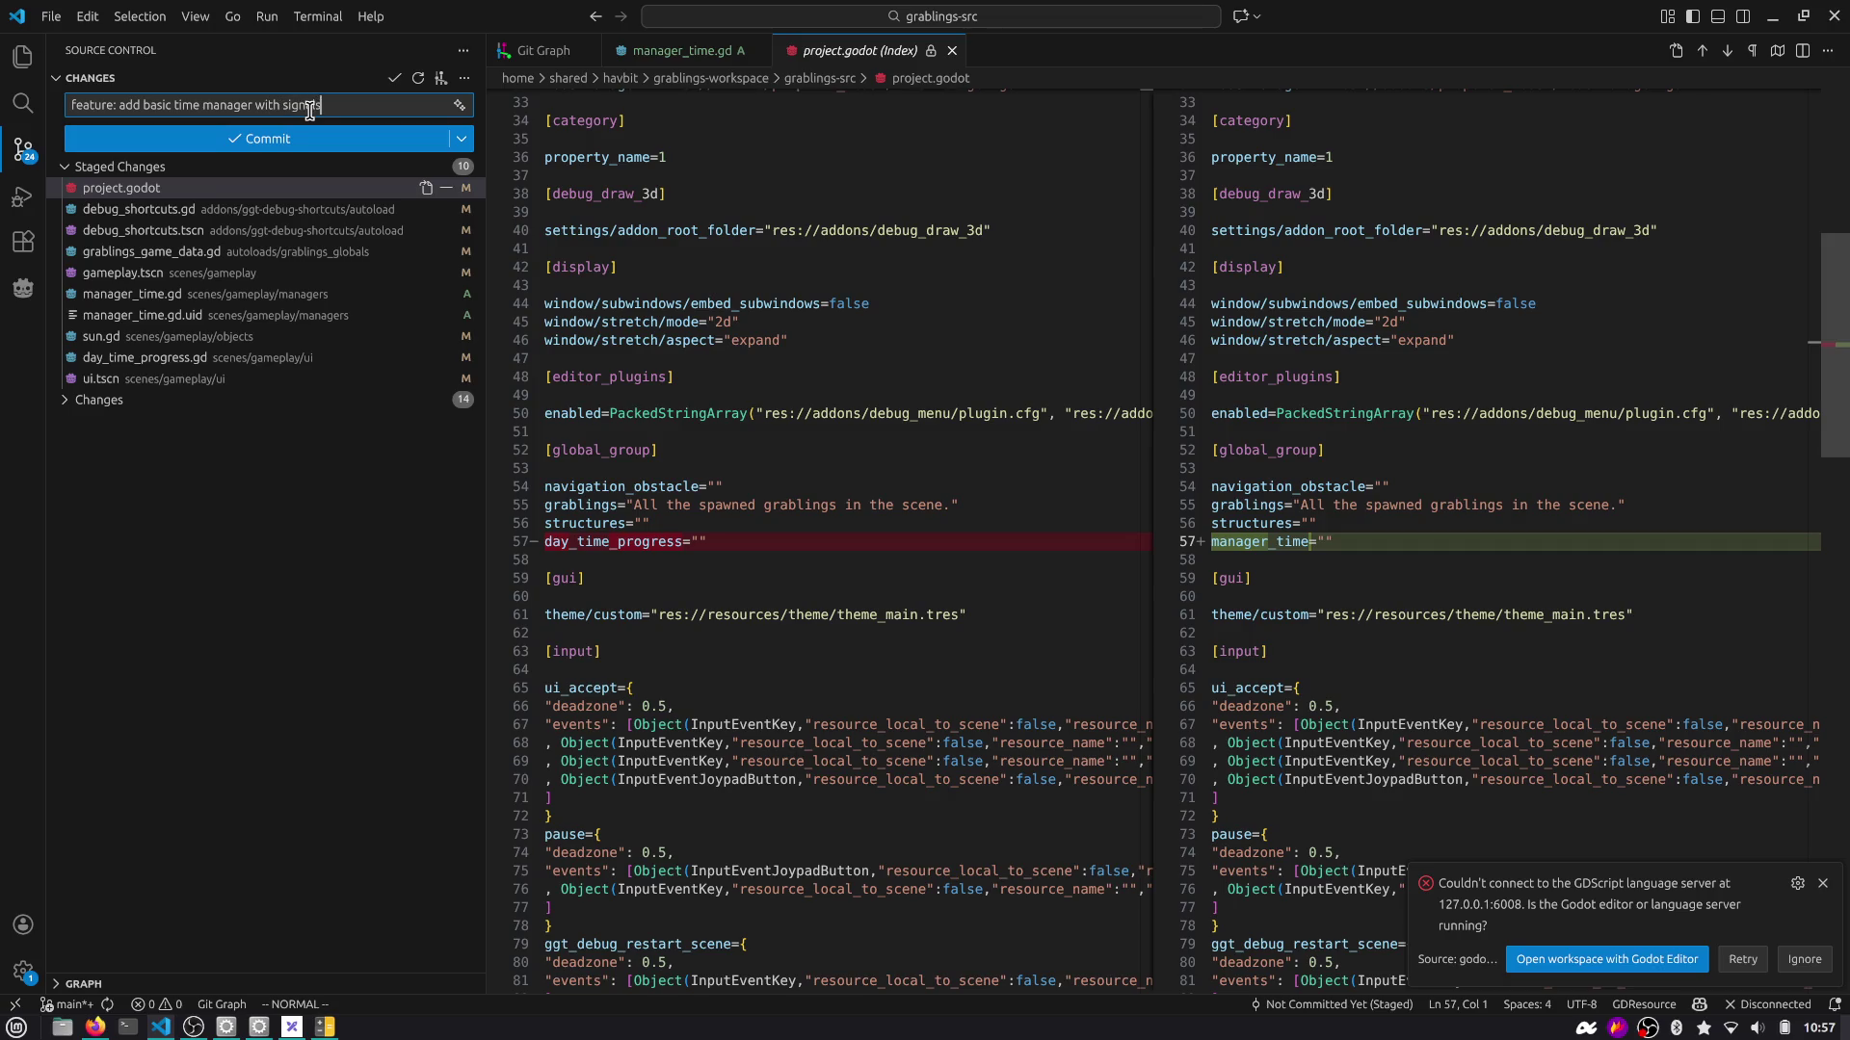
{"action": "left_click", "coordinate": [193, 295]}
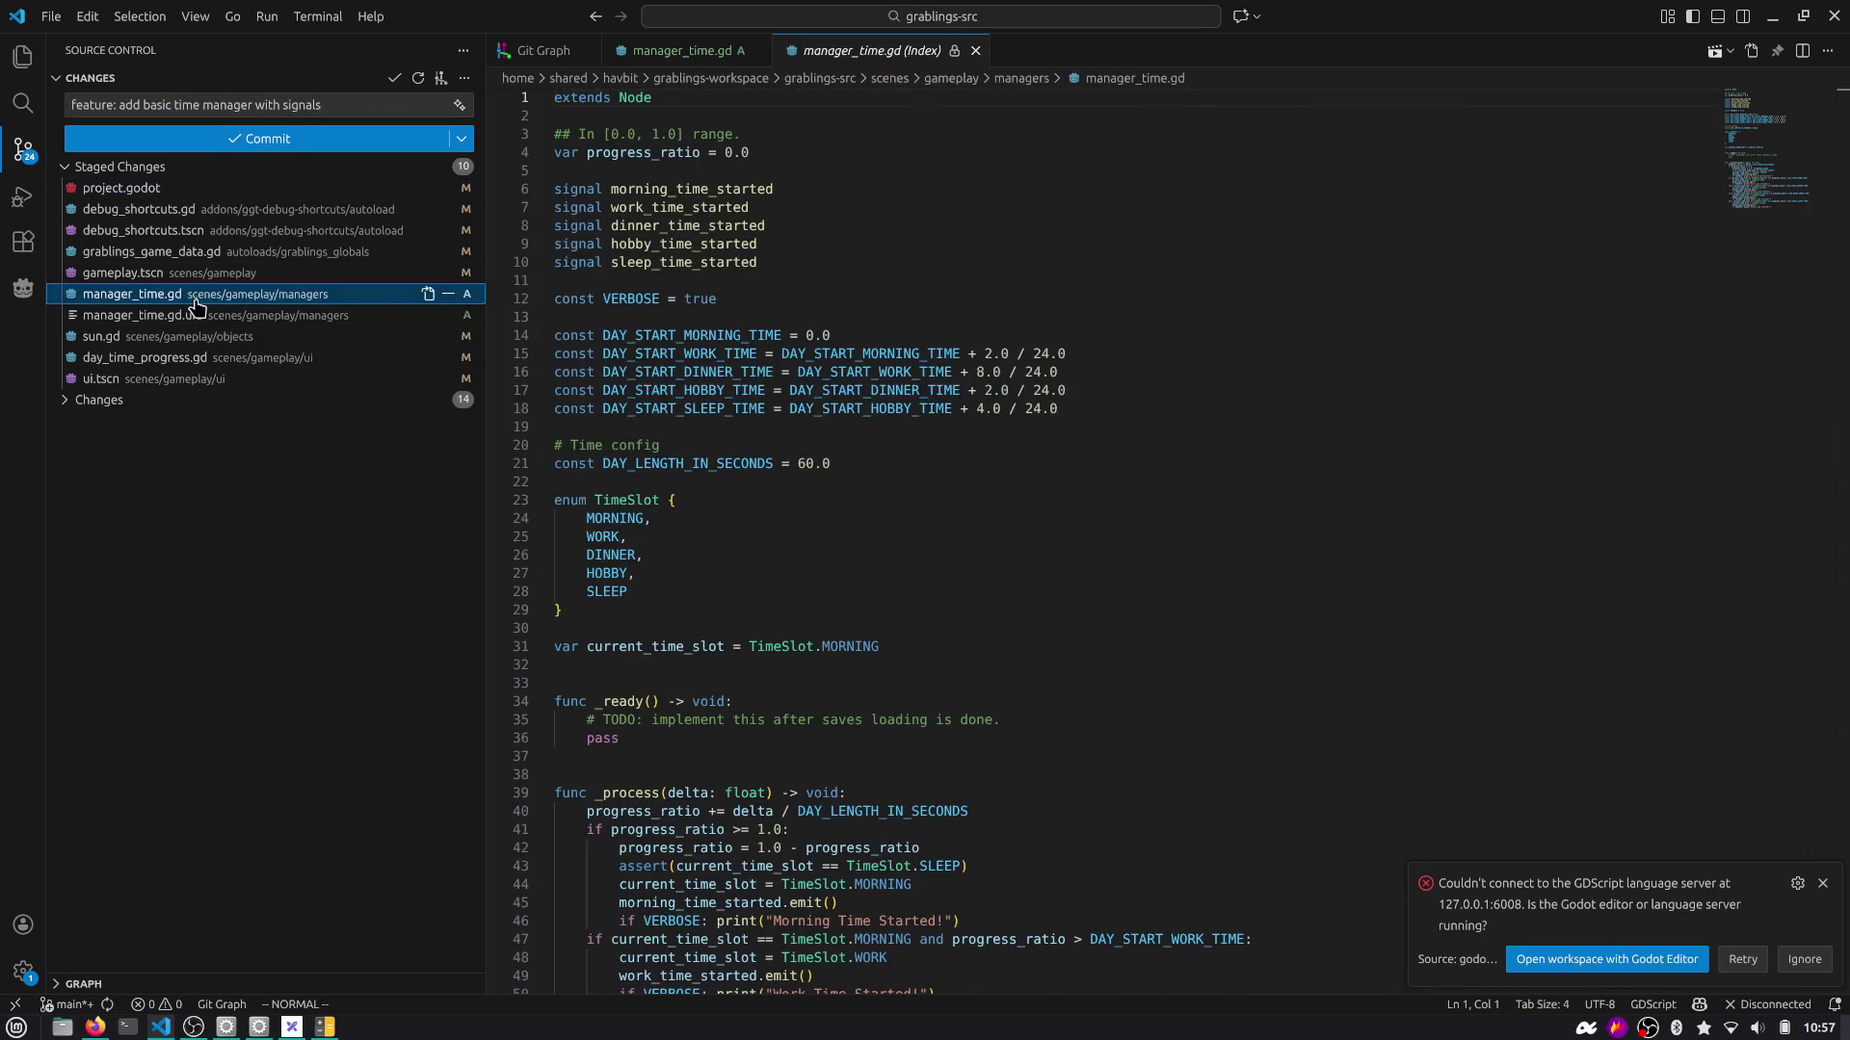
{"action": "scroll", "coordinate": [649, 258], "scroll_direction": "down", "scroll_amount": 10}
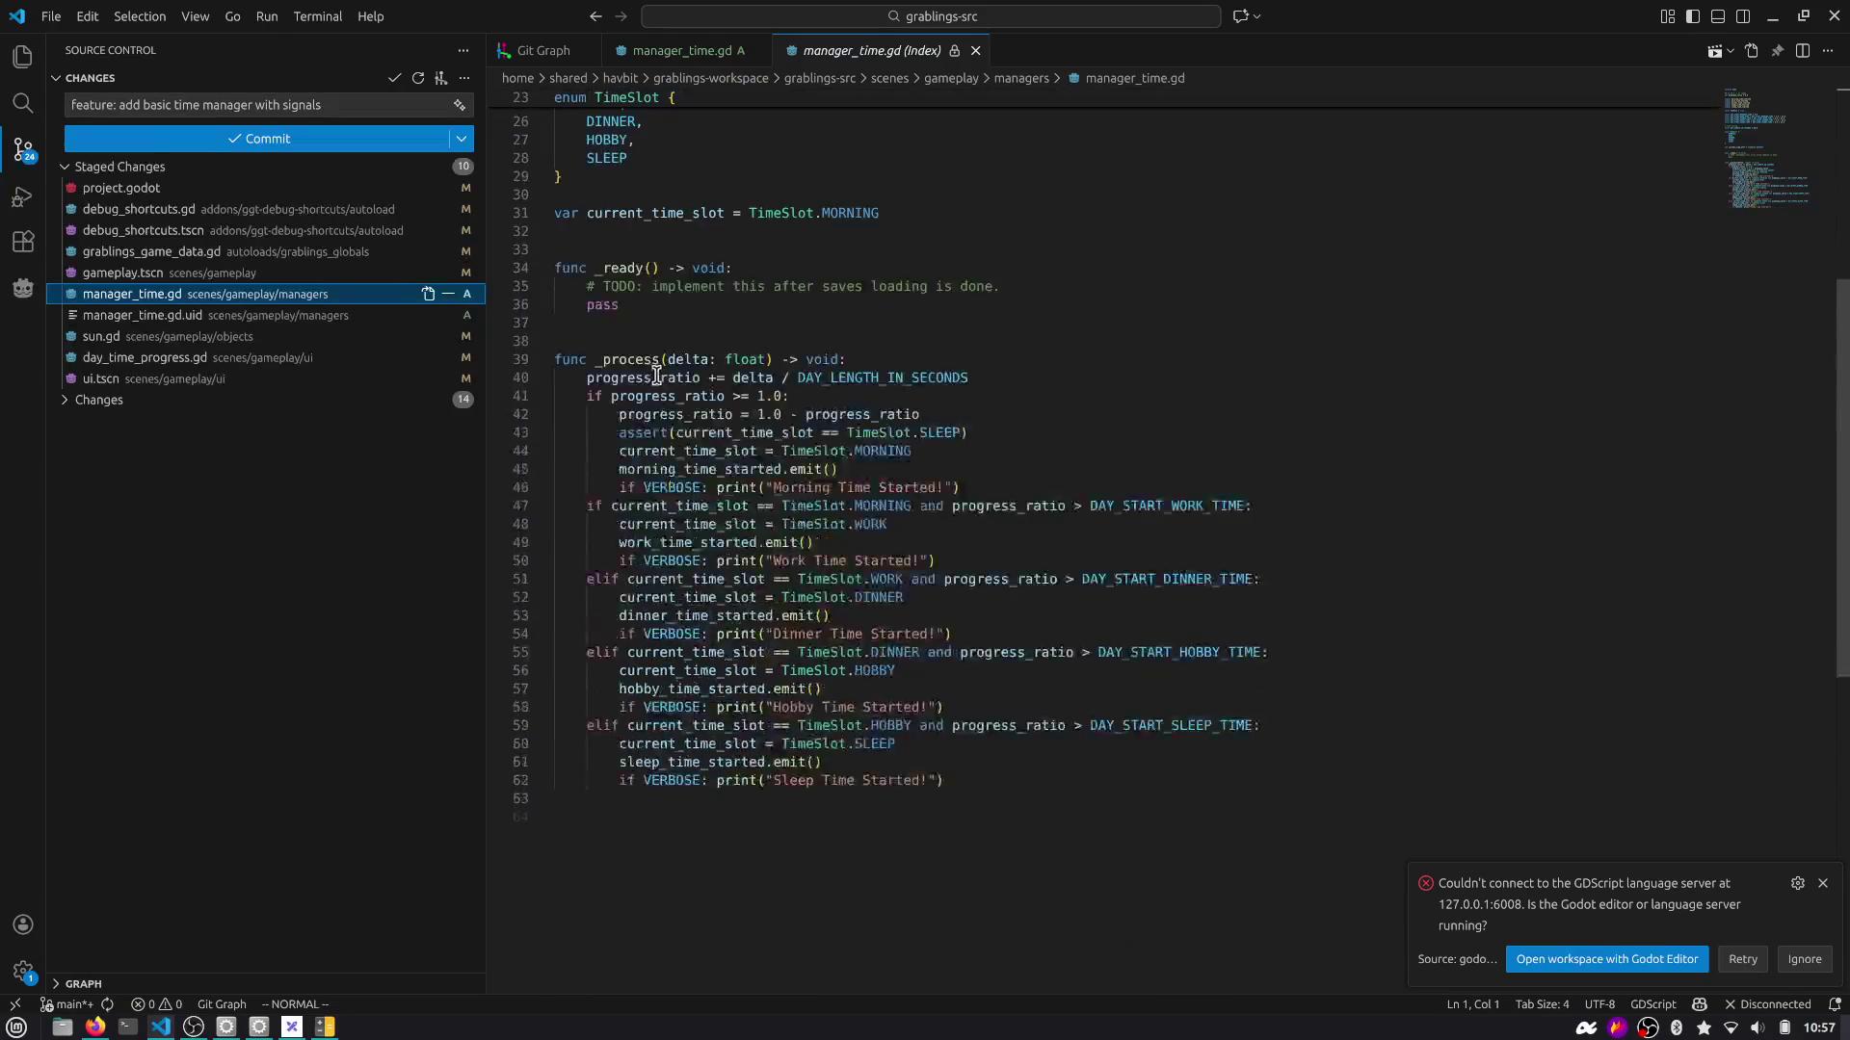
{"action": "left_click", "coordinate": [373, 149]}
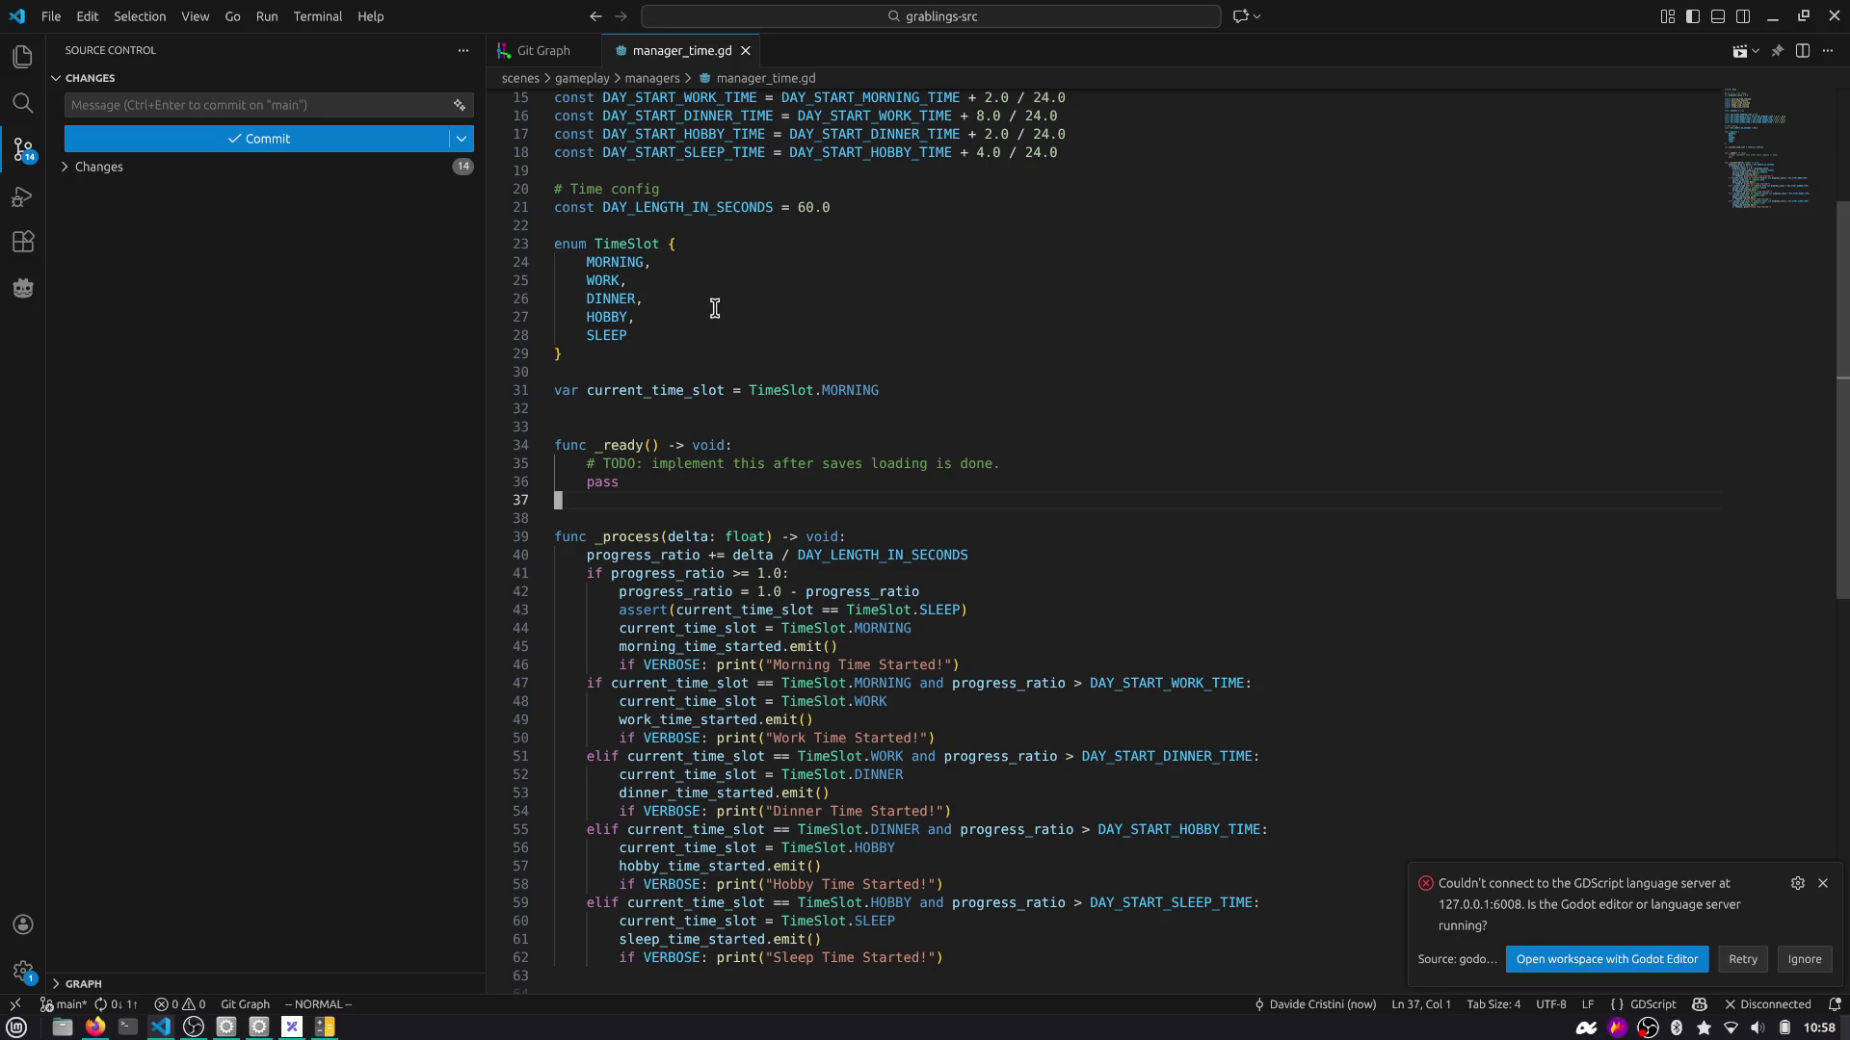
Return to the top of manager_time.gd, close the Git Graph tab, and switch to Godot
{"action": "left_click_drag", "start_coordinate": [707, 325], "coordinate": [707, 316]}
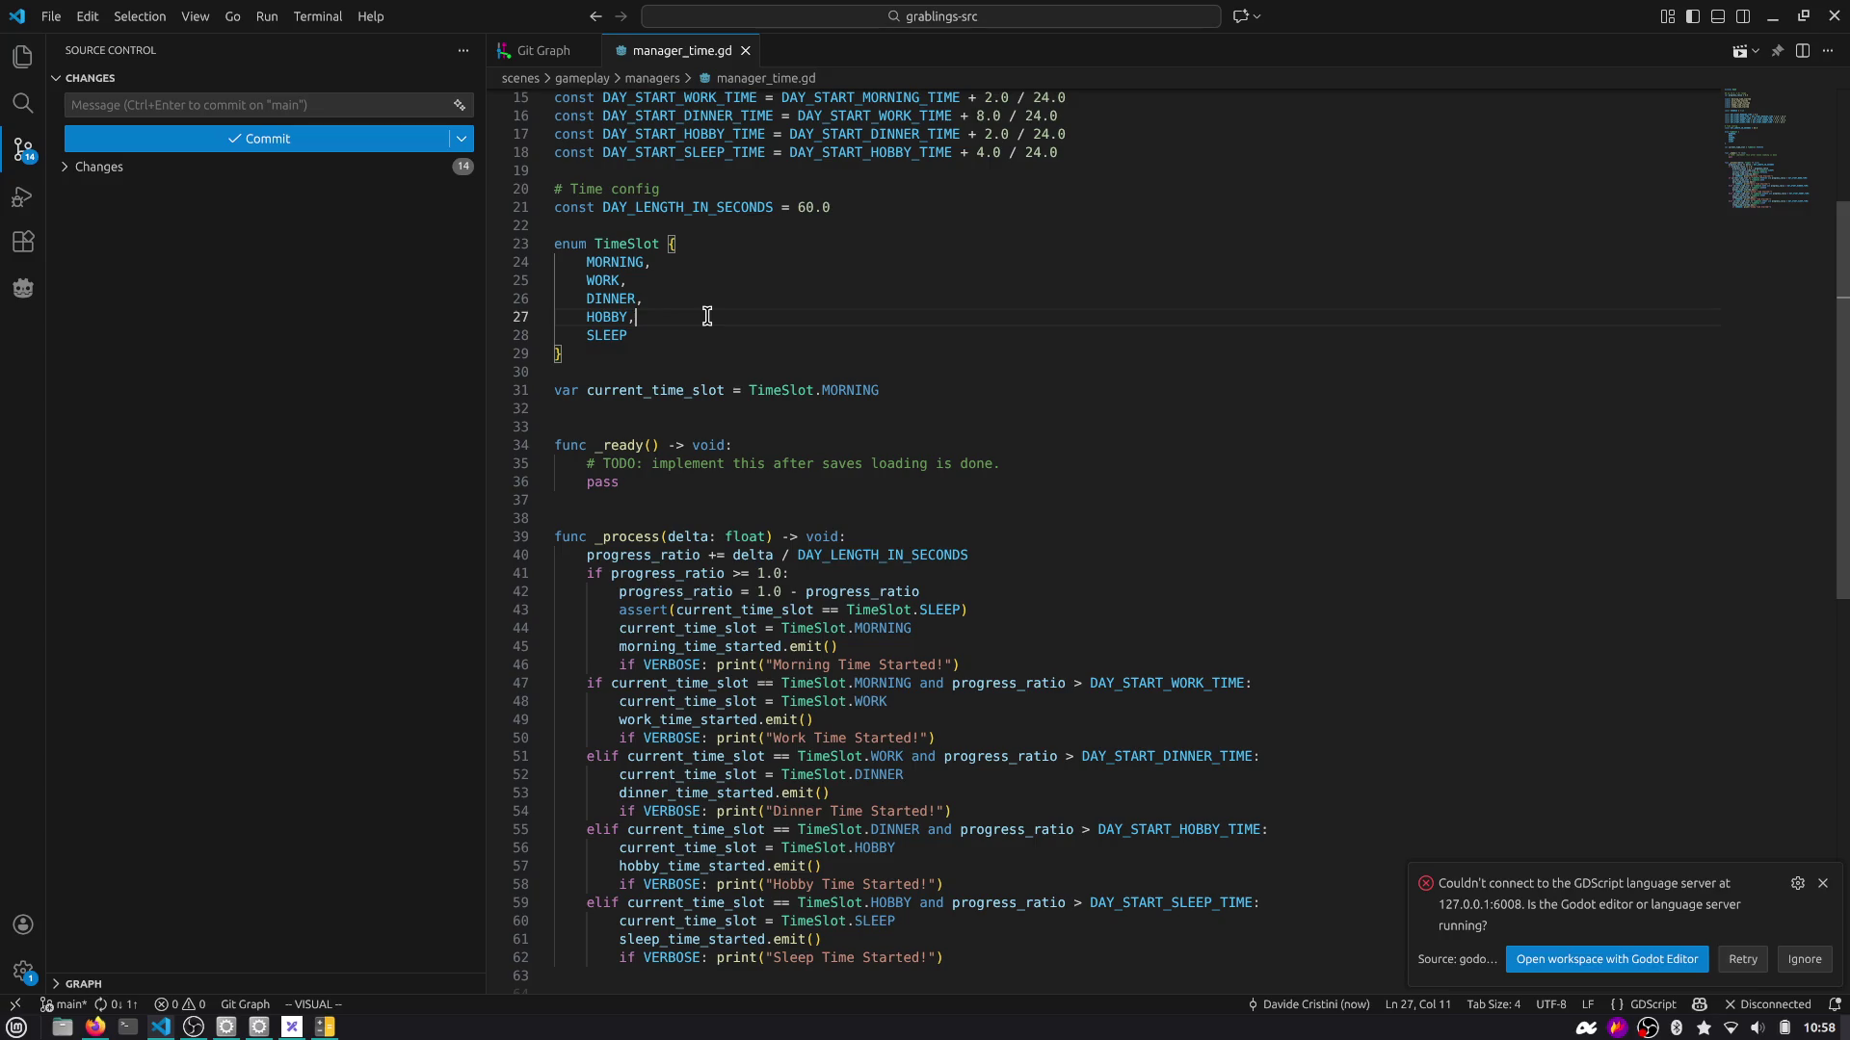
{"action": "left_click", "coordinate": [664, 181]}
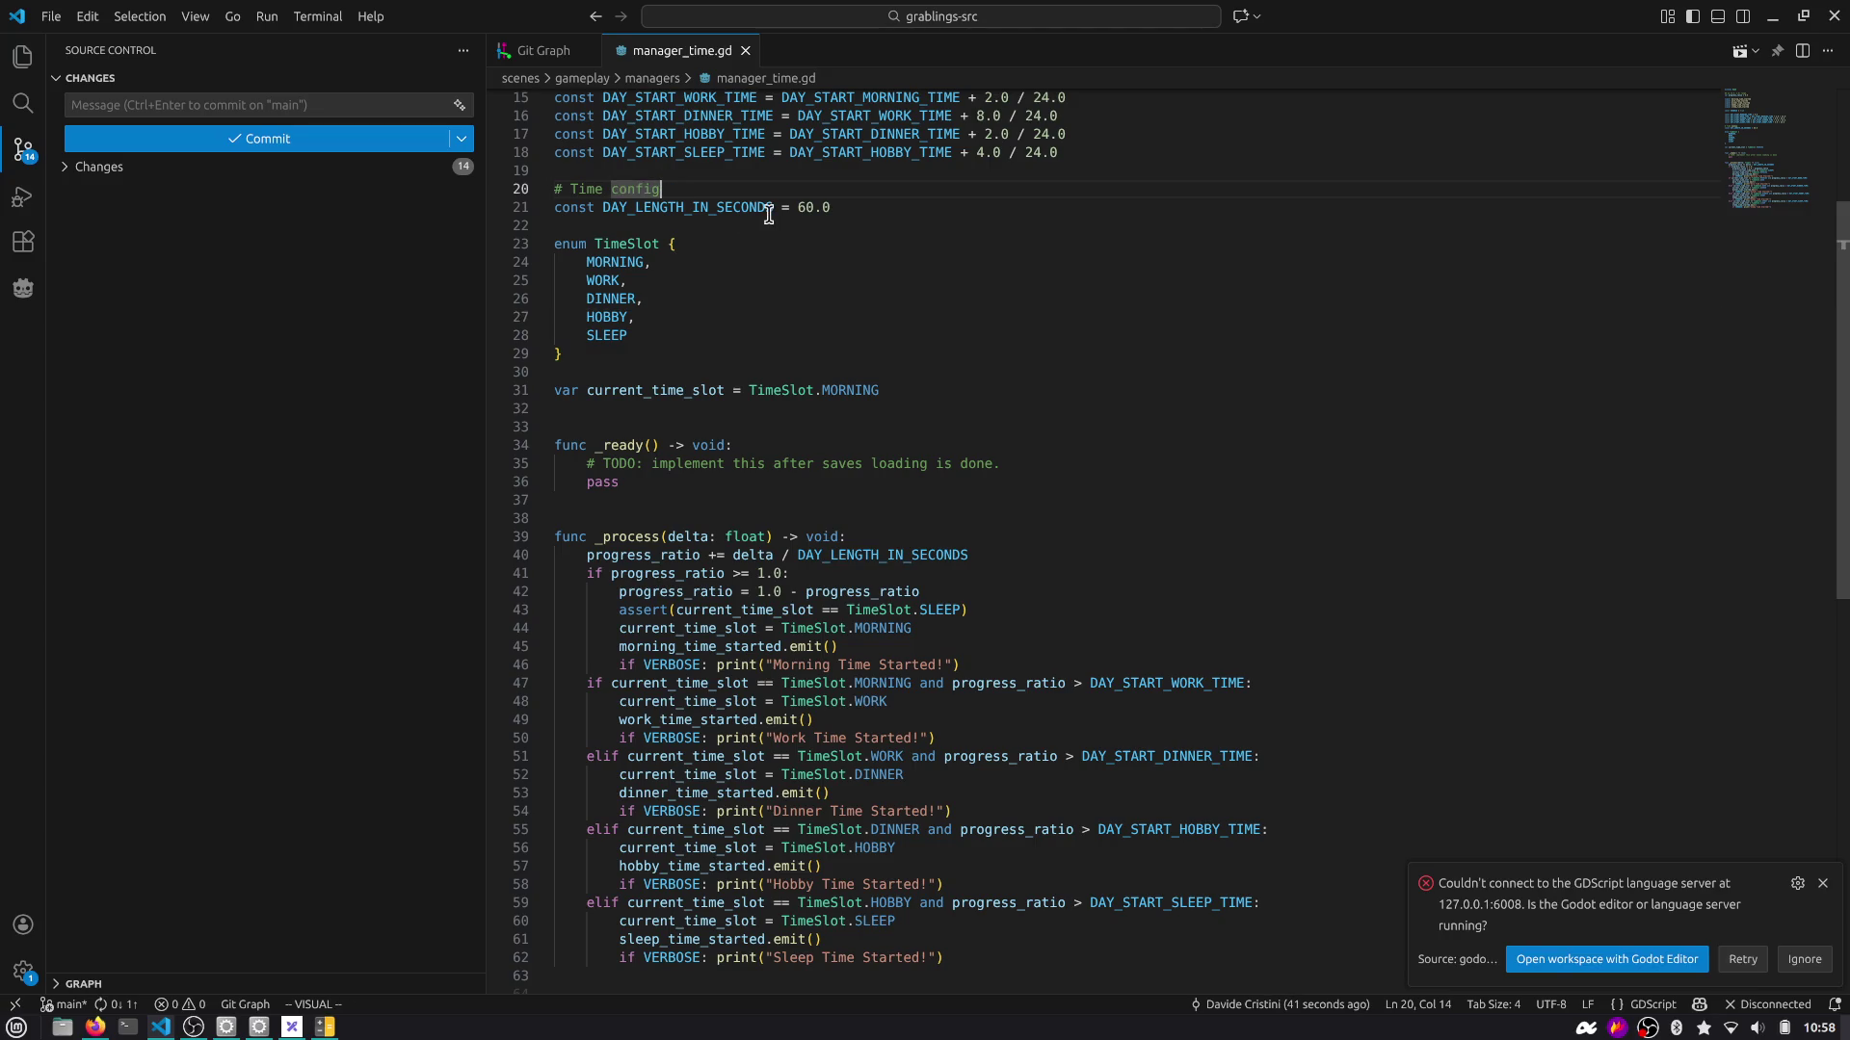
{"action": "key", "text": "Escape"}
{"action": "key", "text": "5"}
{"action": "key", "text": "g"}
{"action": "key", "text": "g"}
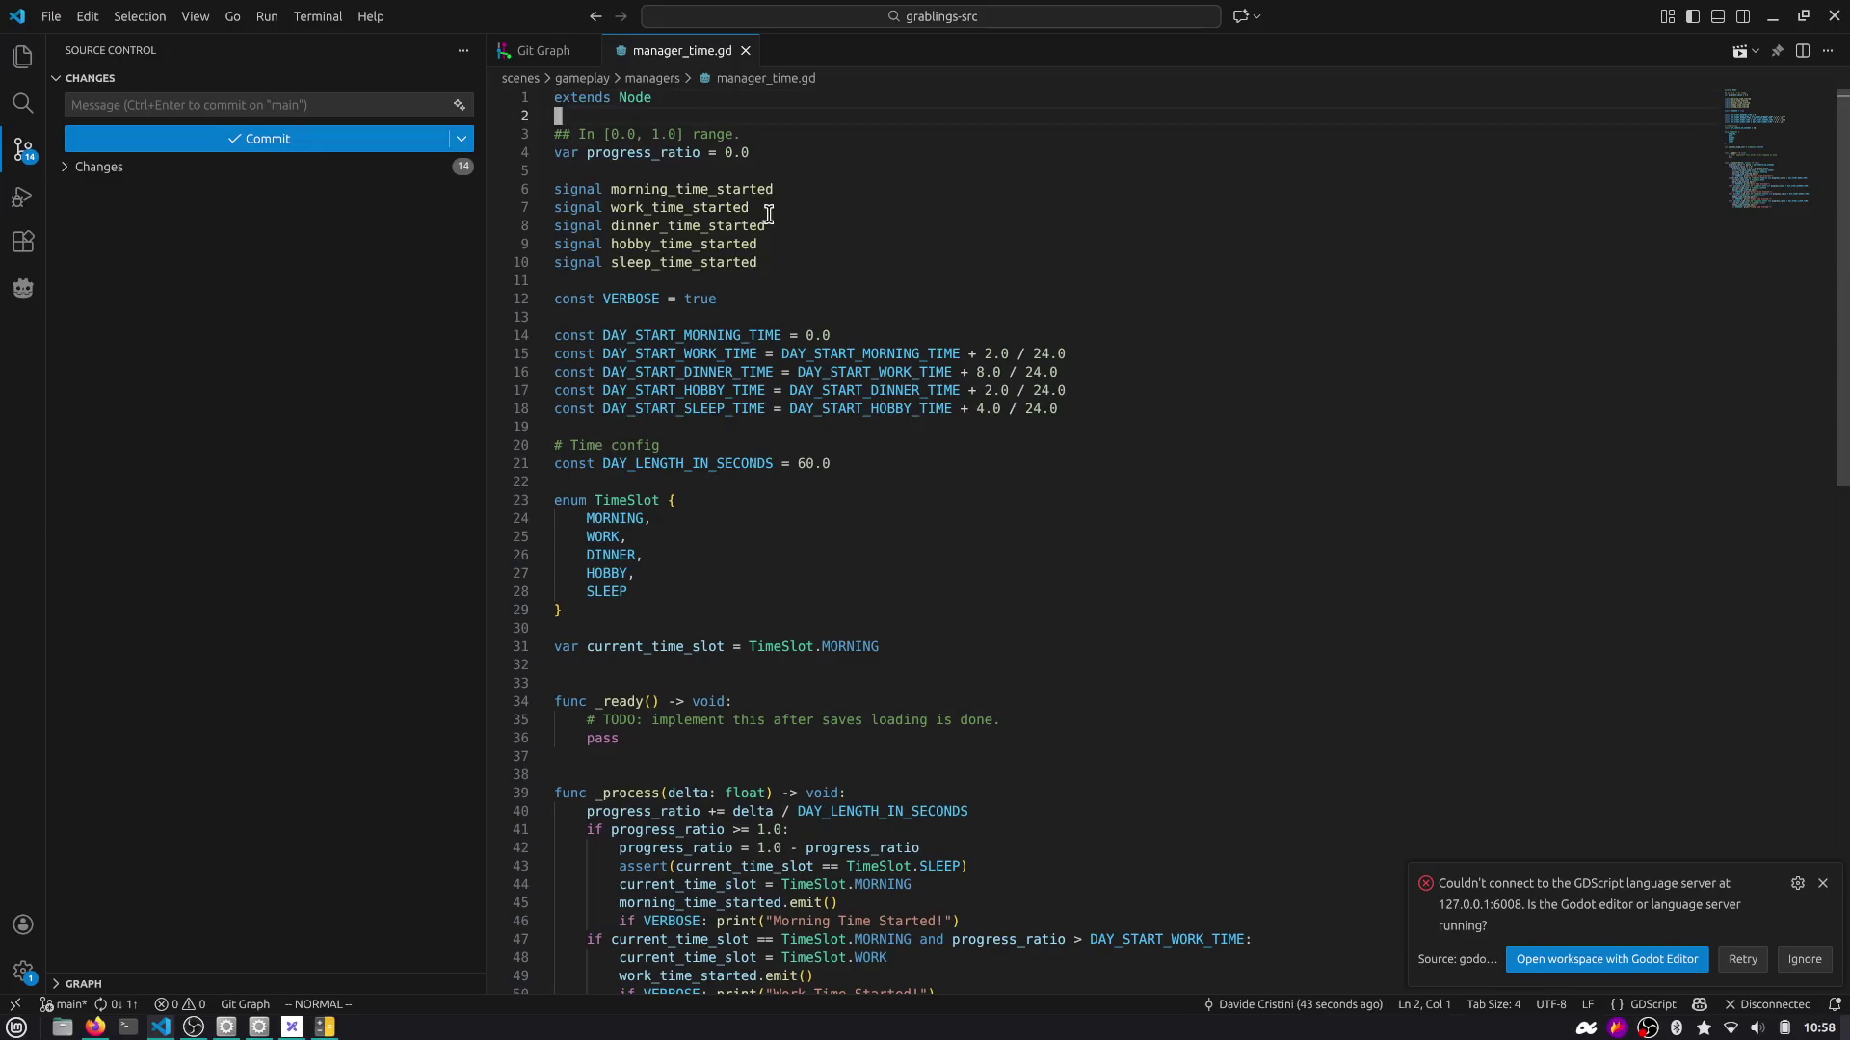
{"action": "left_click", "coordinate": [583, 50]}
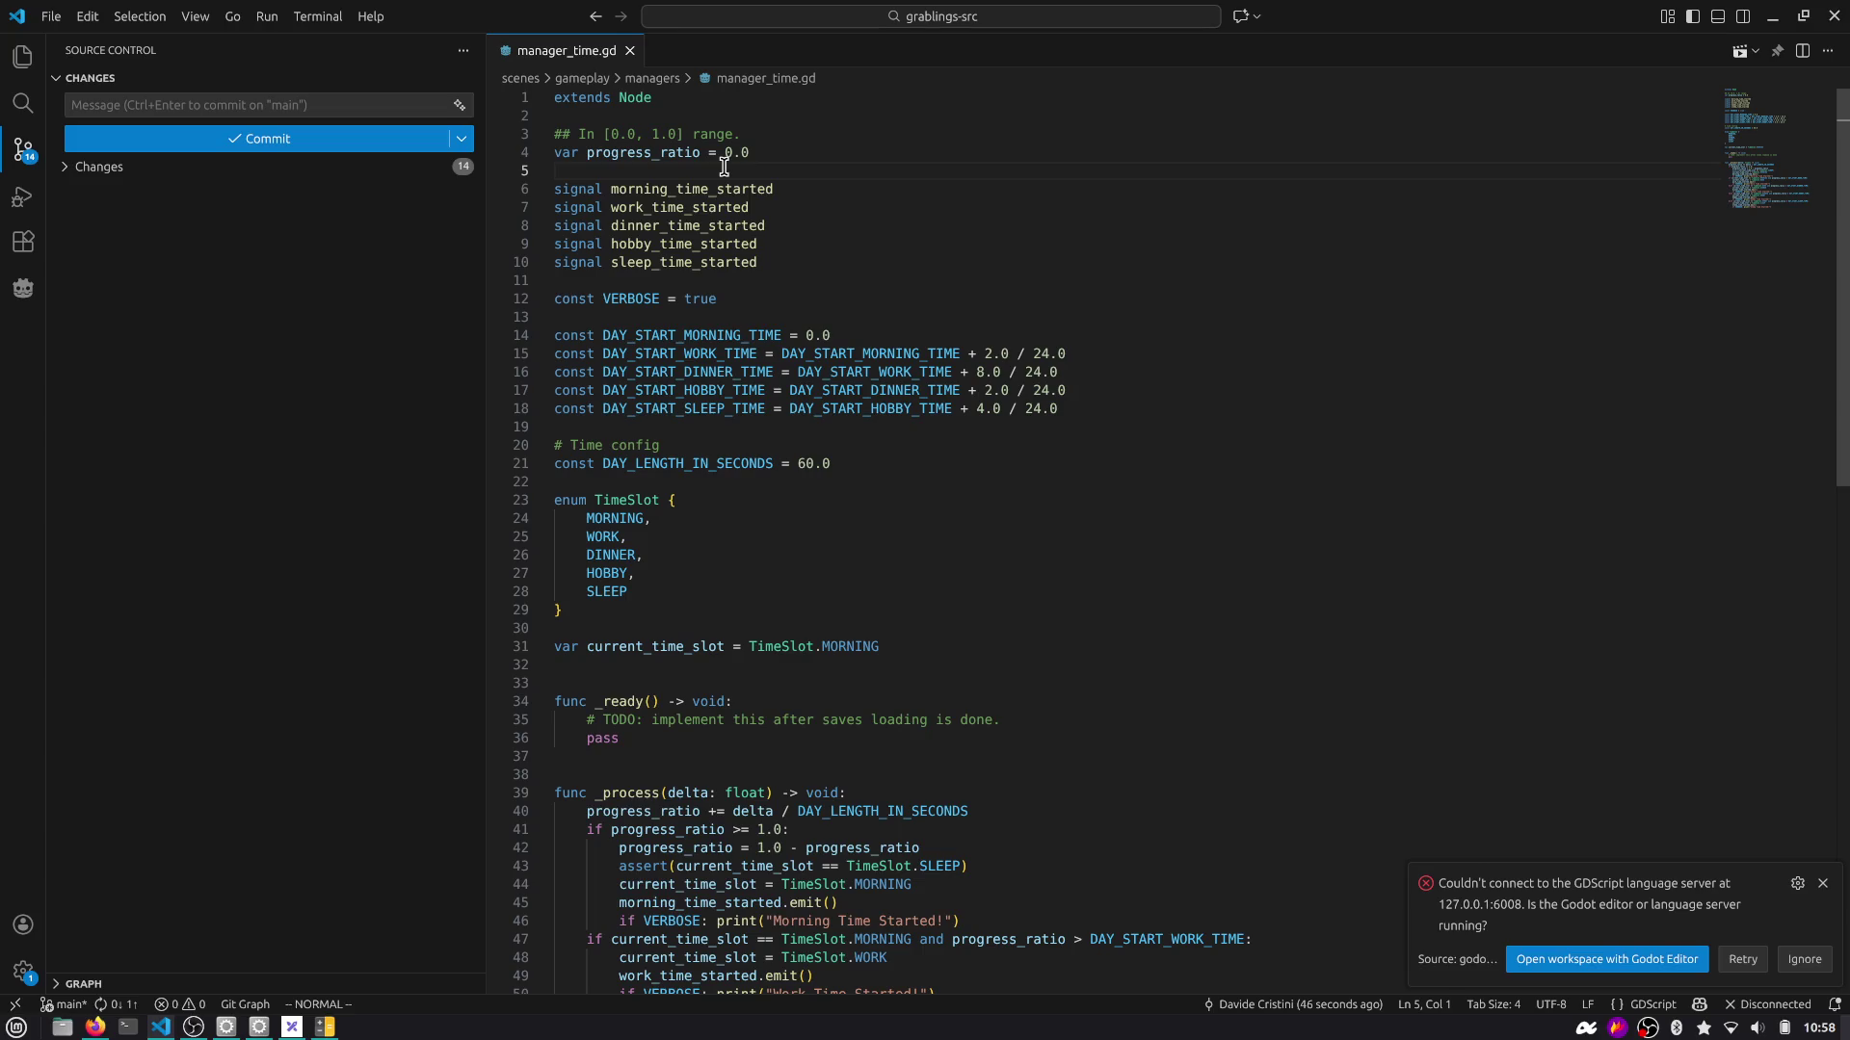
{"action": "key", "text": "alt+Tab"}
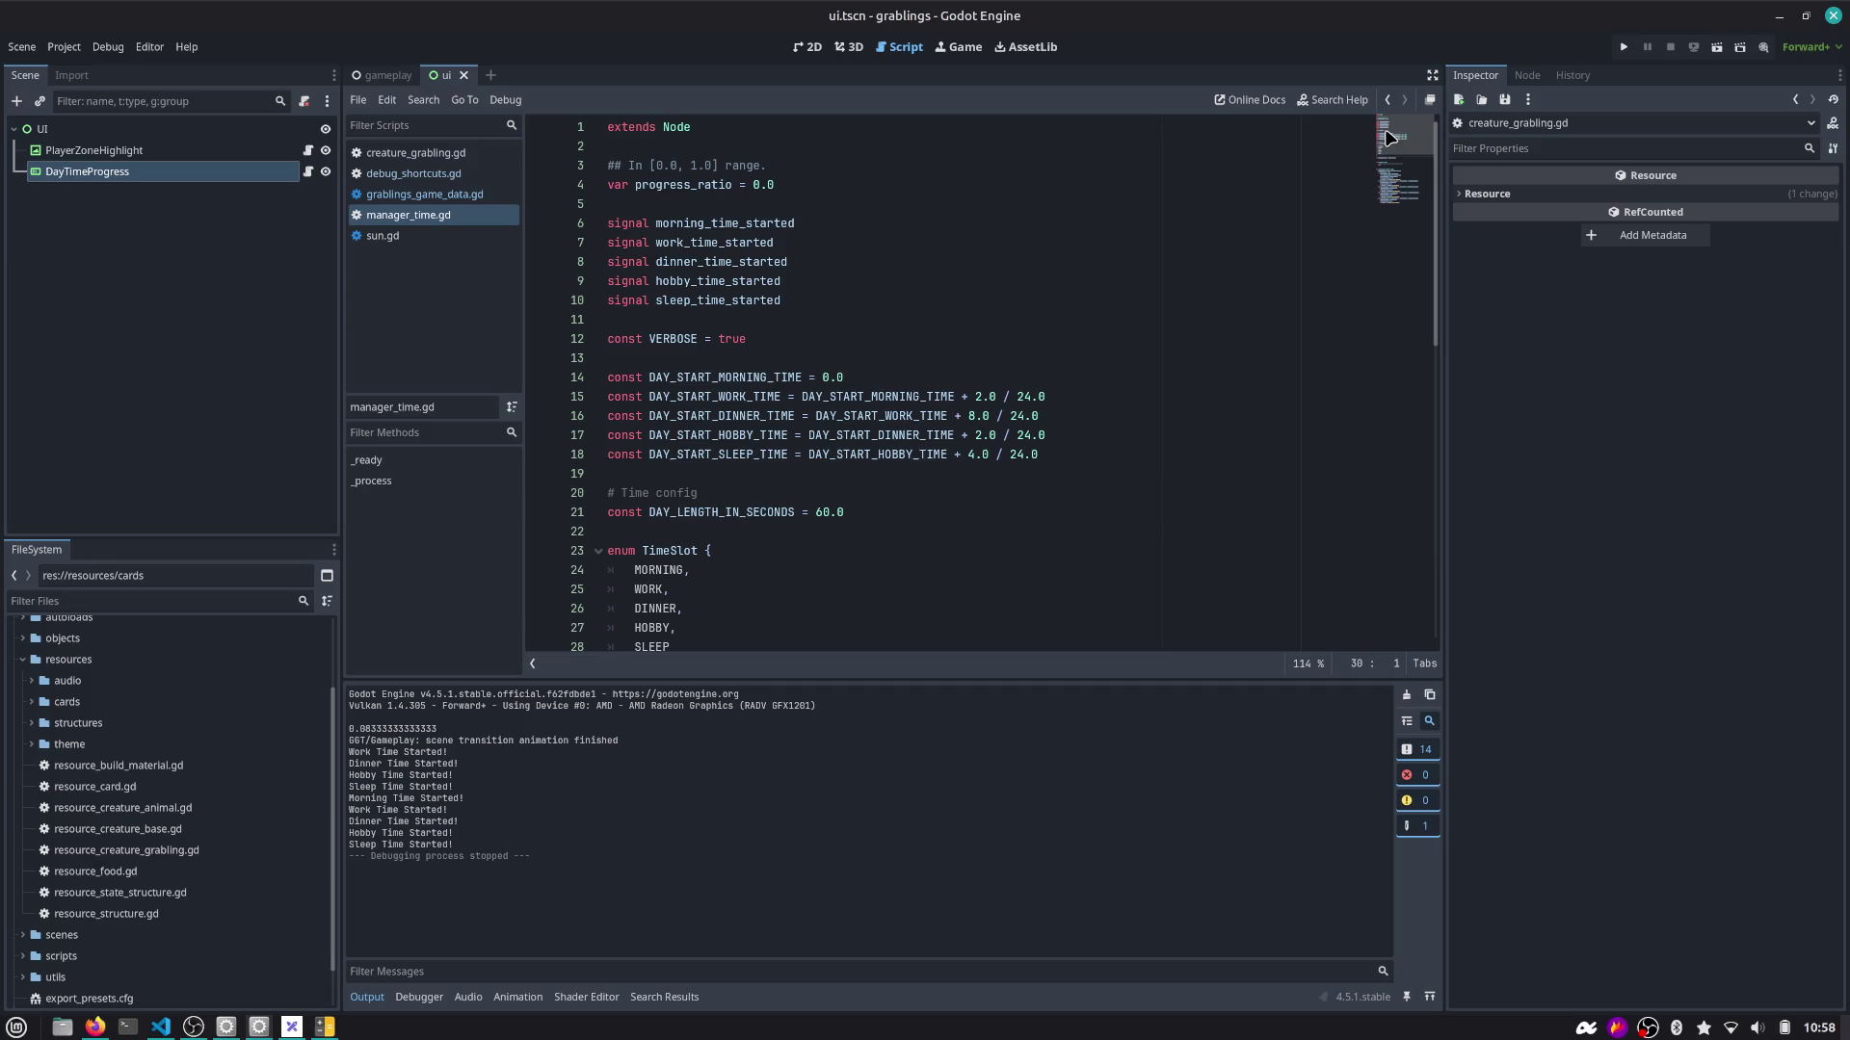
Select the UI root node, view it zoomed out in the 2D workspace, then switch to Firefox
{"action": "left_click", "coordinate": [126, 130]}
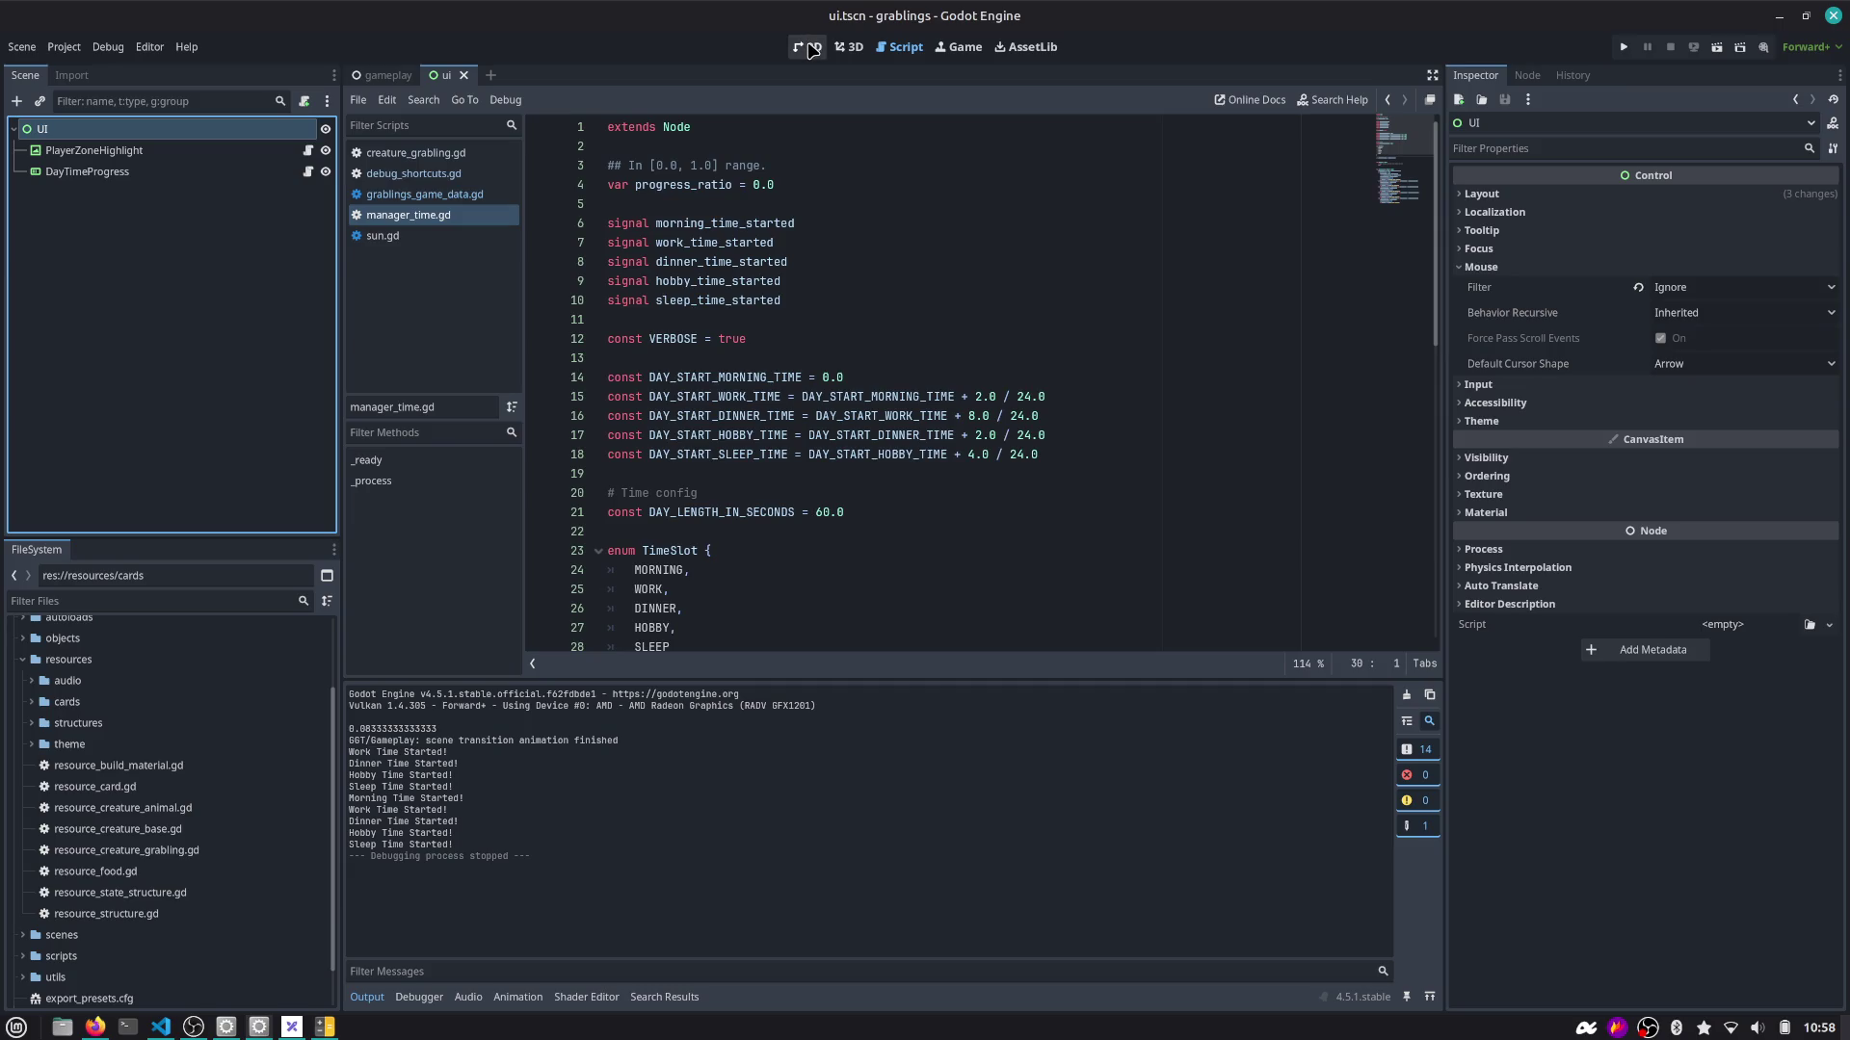
{"action": "left_click", "coordinate": [809, 48]}
{"action": "scroll", "coordinate": [475, 235], "scroll_direction": "down", "scroll_amount": 2}
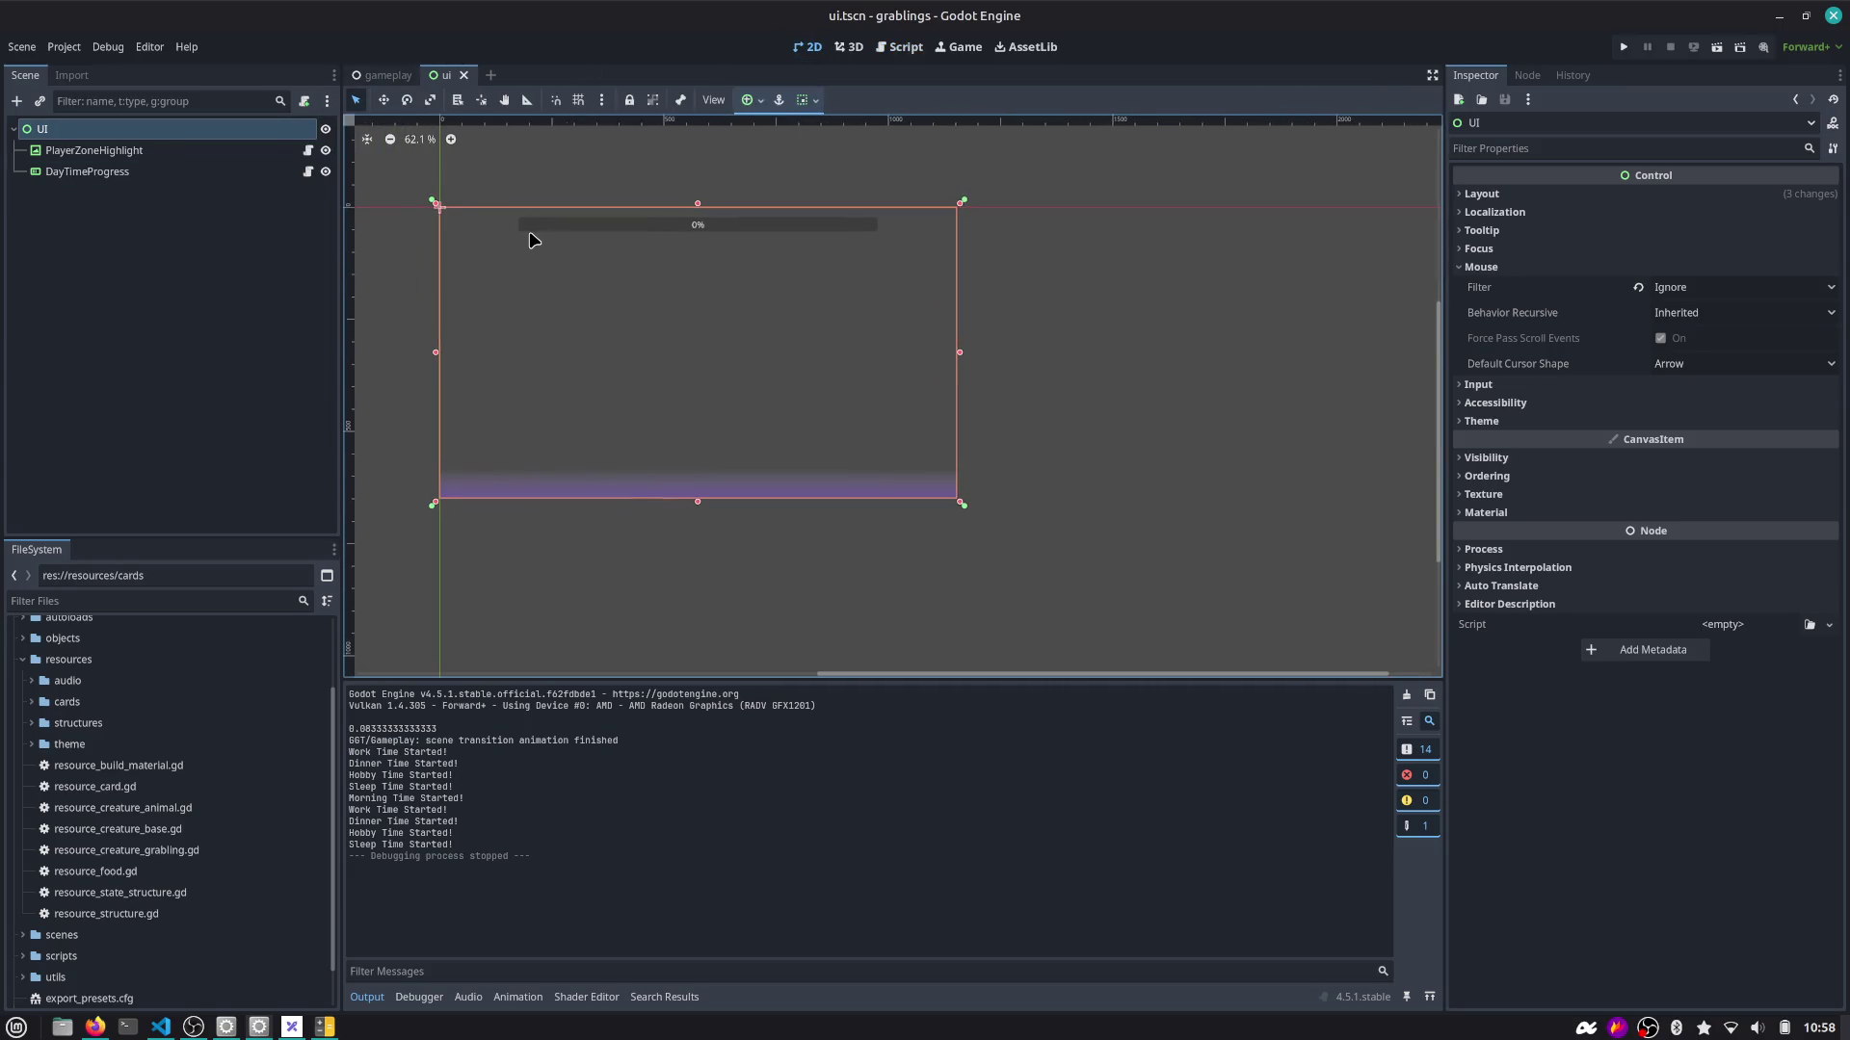
{"action": "key", "text": "alt+Tab"}
{"action": "key", "text": "alt+Tab"}
{"action": "key", "text": "alt+Tab"}
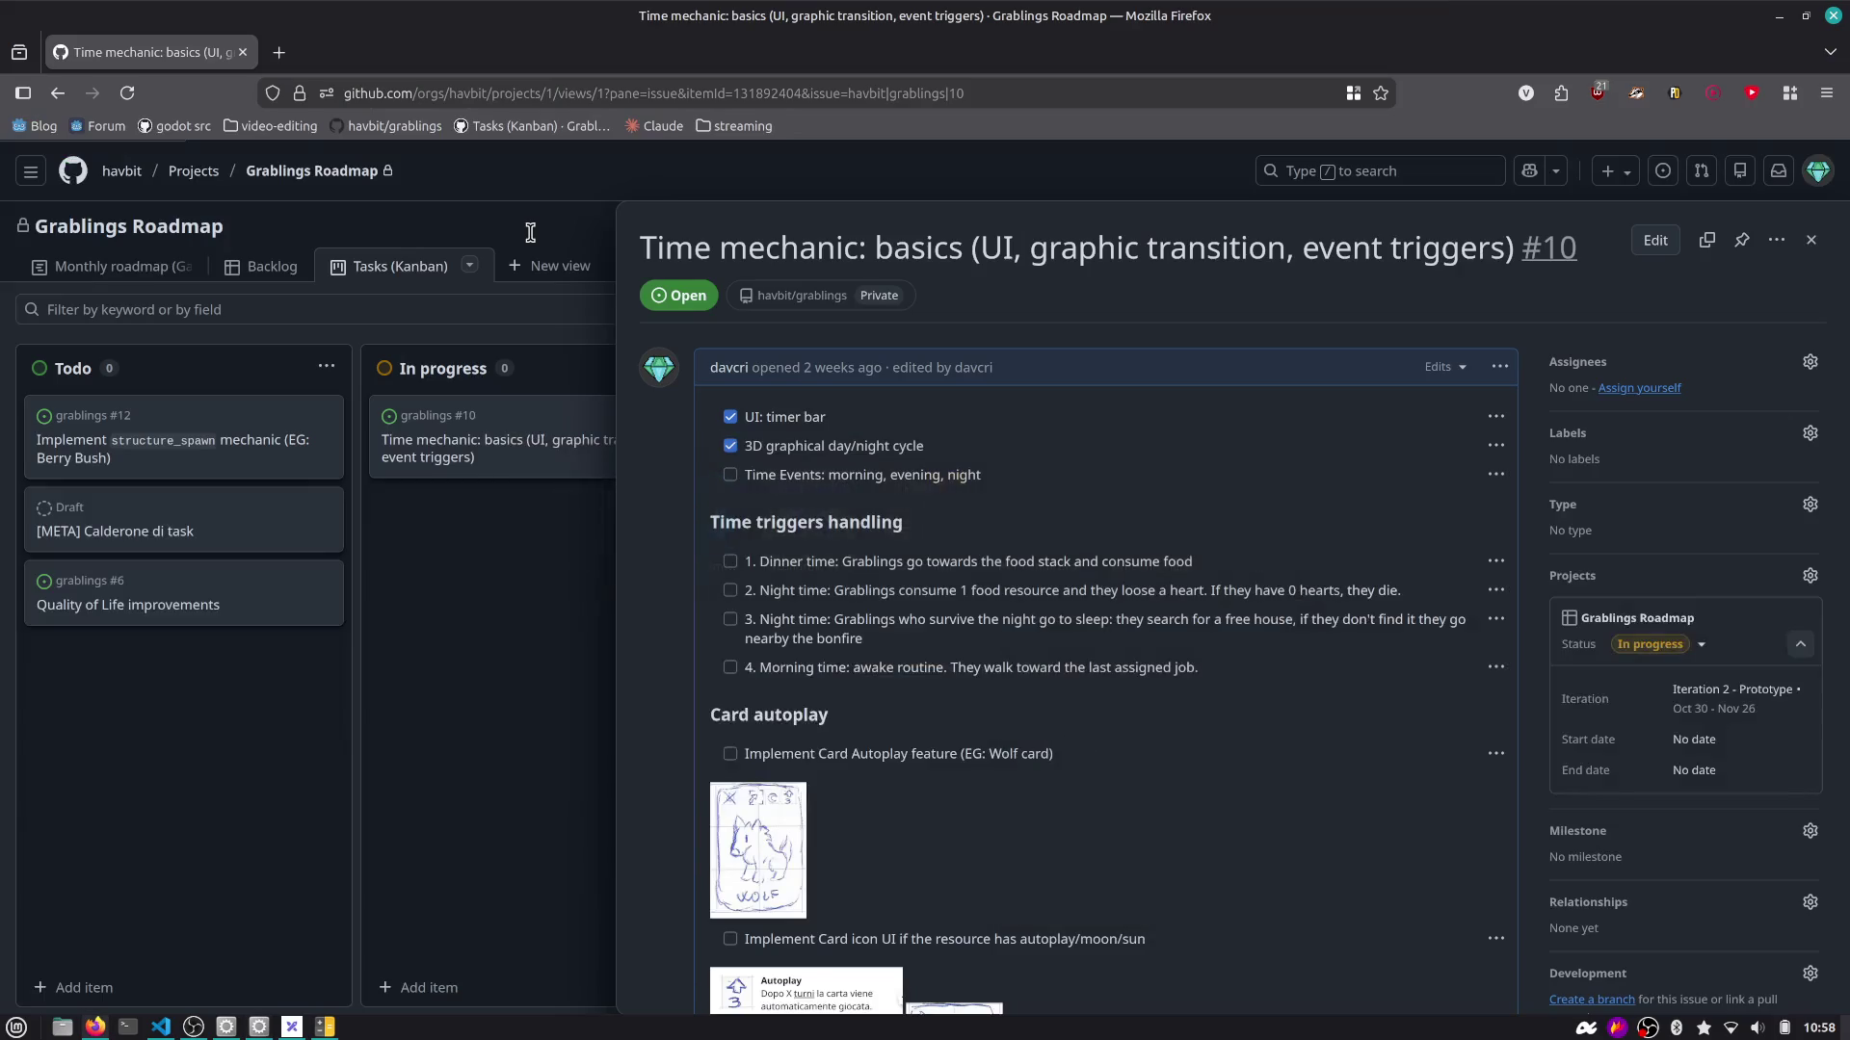
Search 'pangolick quest' in a new tab, open its CrazyGames page, copy the URL, then bring up OBS
{"action": "key", "text": "ctrl+t"}
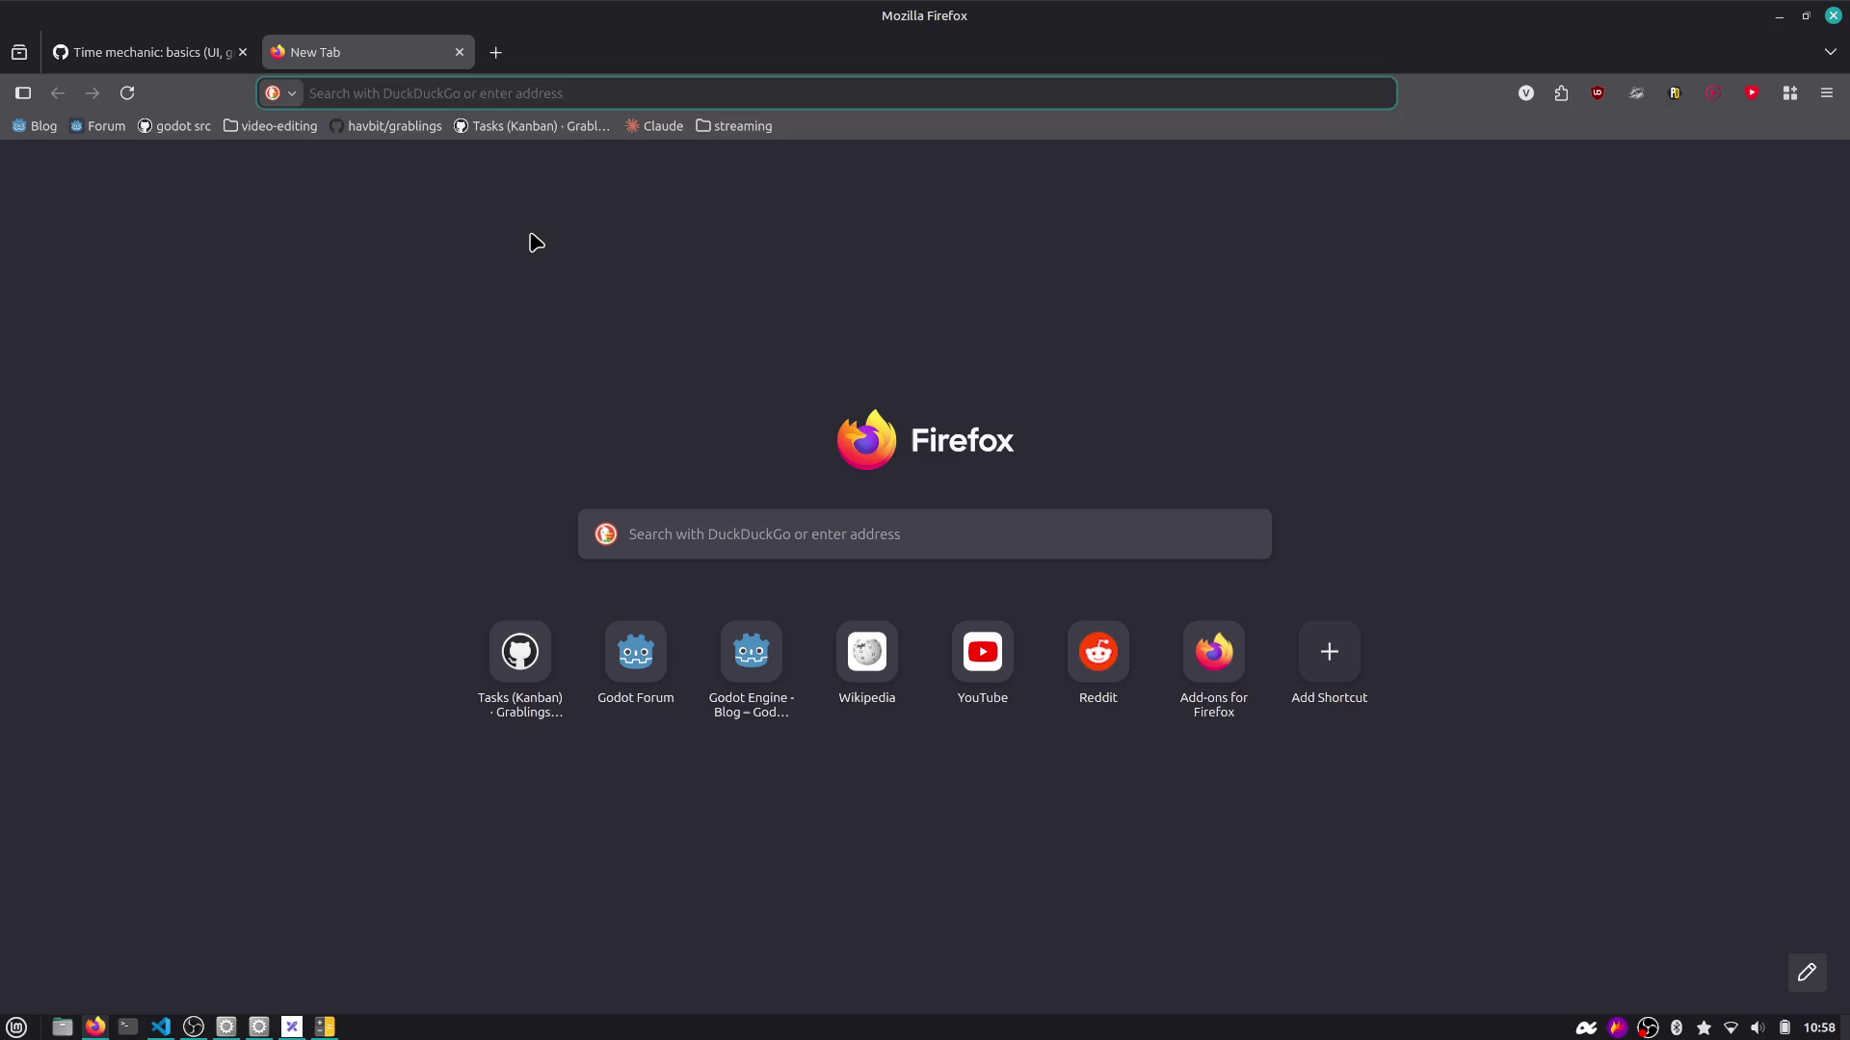
{"action": "type", "text": "pangolick quest"}
{"action": "key", "text": "Return"}
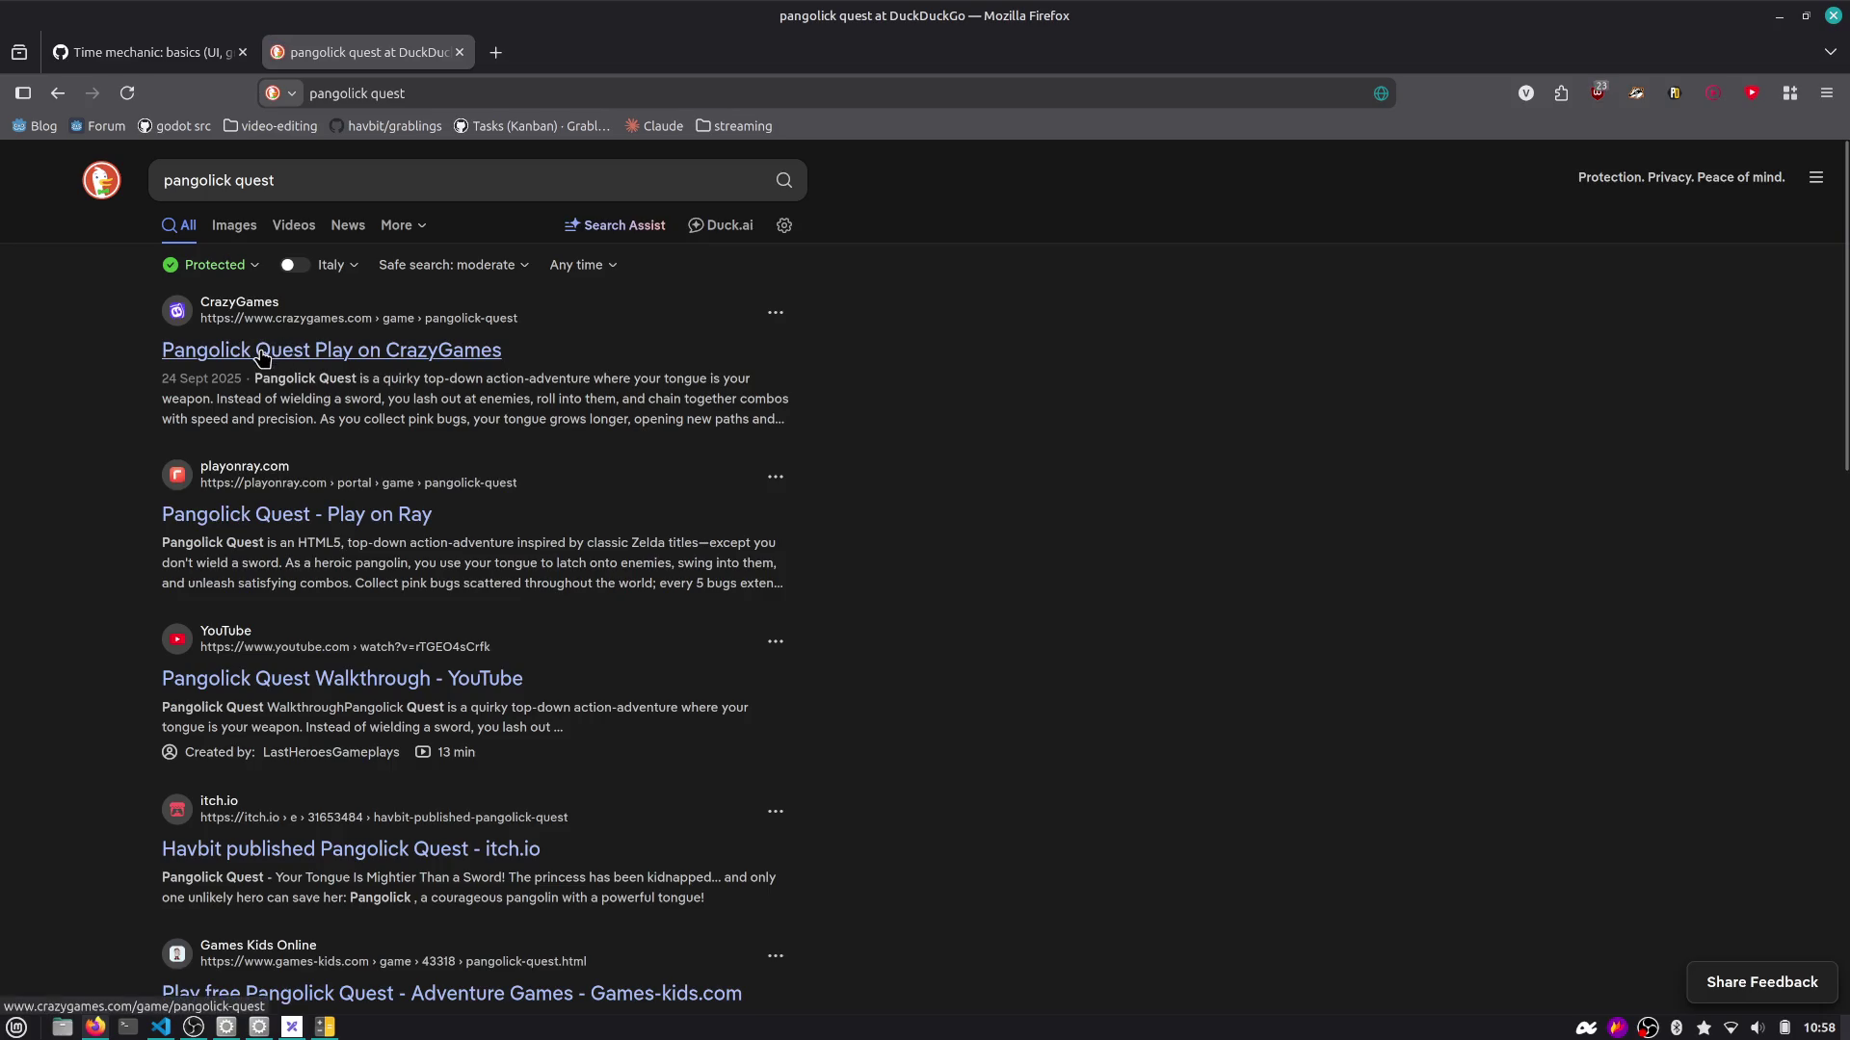
{"action": "left_click", "coordinate": [262, 354]}
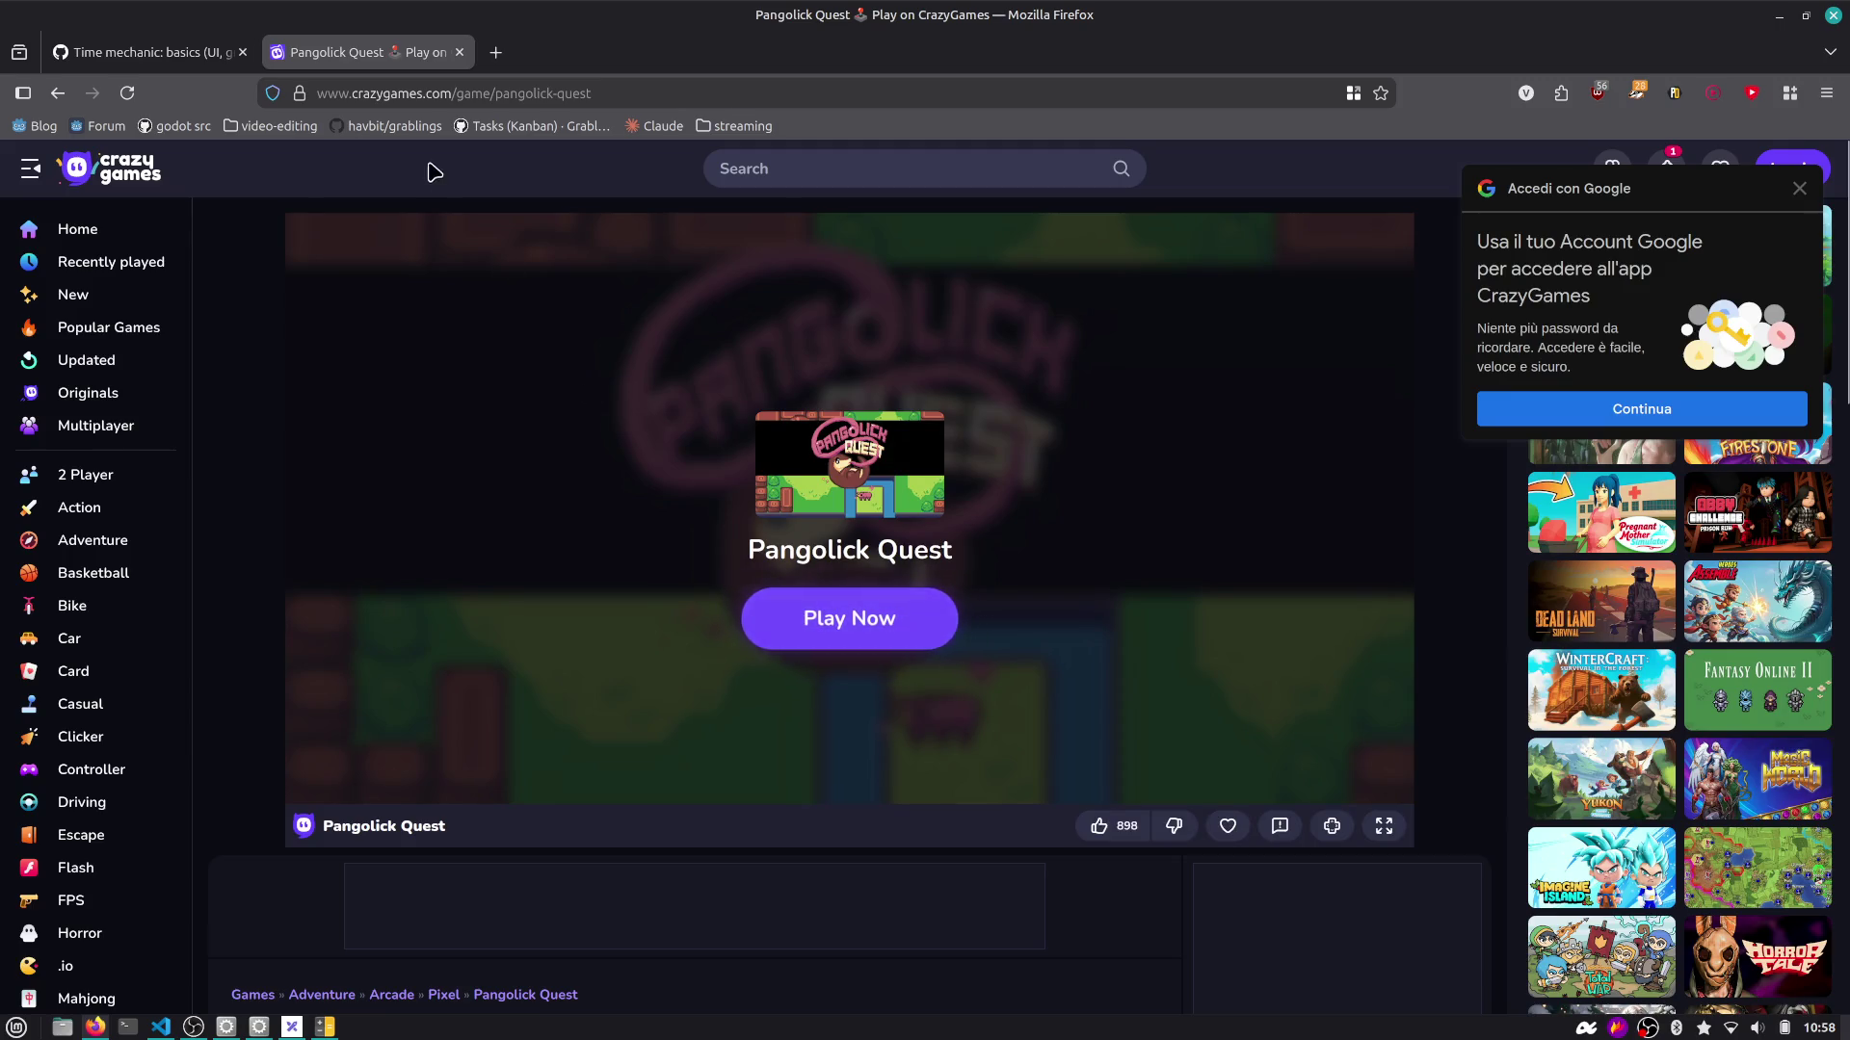
{"action": "scroll", "coordinate": [652, 396], "scroll_direction": "down", "scroll_amount": 2}
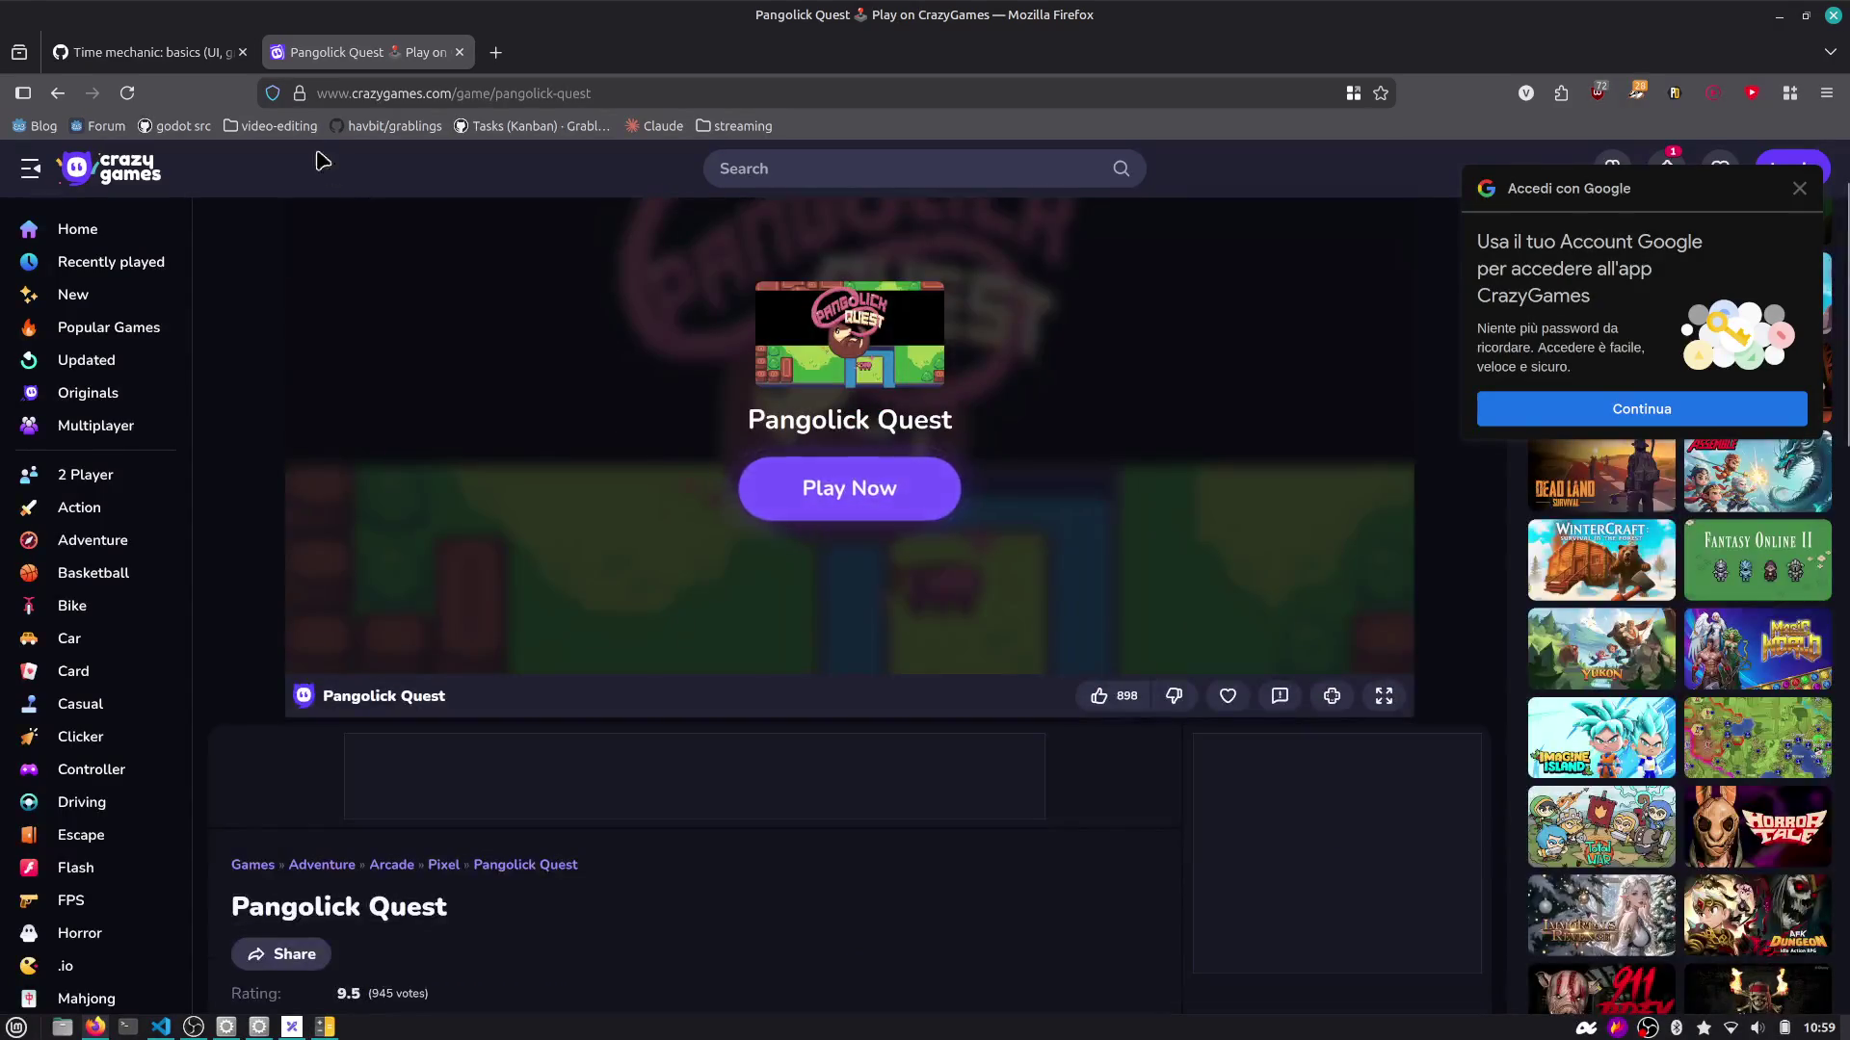
{"action": "key", "text": "ctrl+l"}
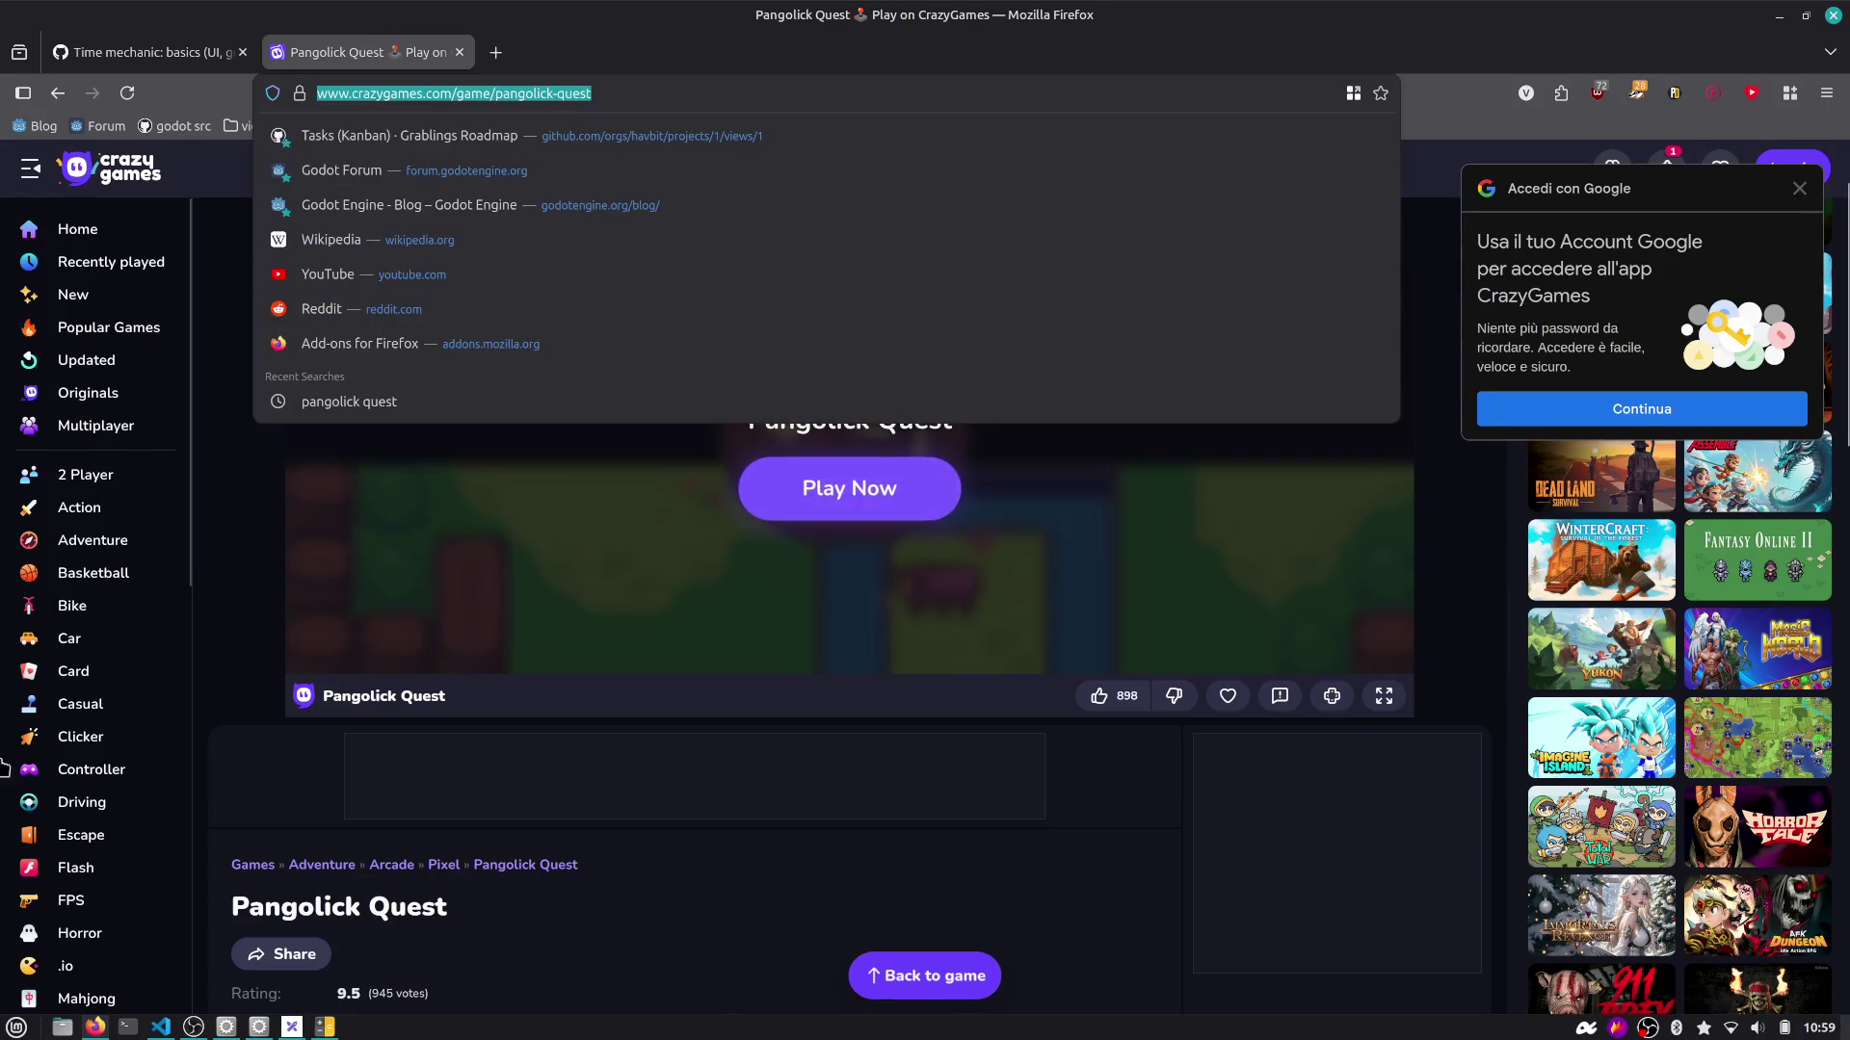
{"action": "left_click", "coordinate": [197, 1027]}
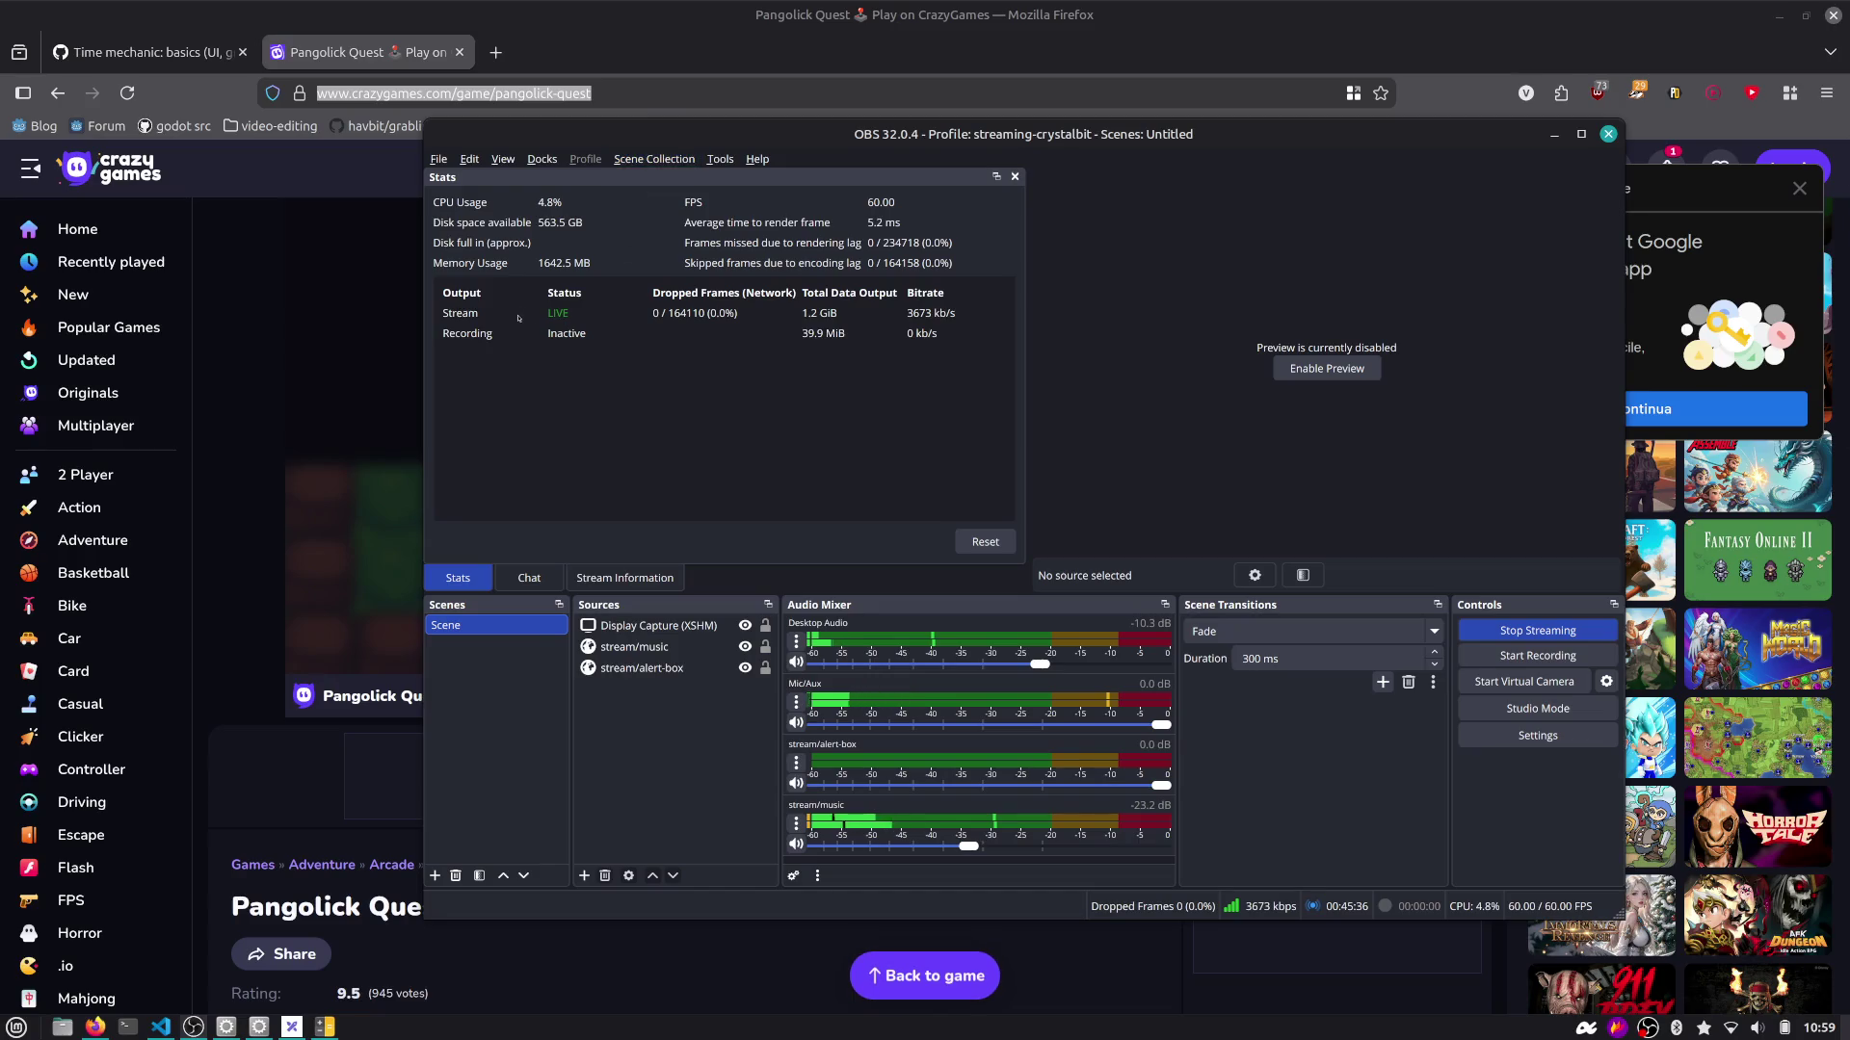
Paste and send the Pangolick Quest link in the OBS chat dock, then return to Firefox
{"action": "left_click", "coordinate": [529, 578]}
{"action": "left_click", "coordinate": [761, 525]}
{"action": "type", "text": "https://www.crazygames.com/game/pangolick-quest"}
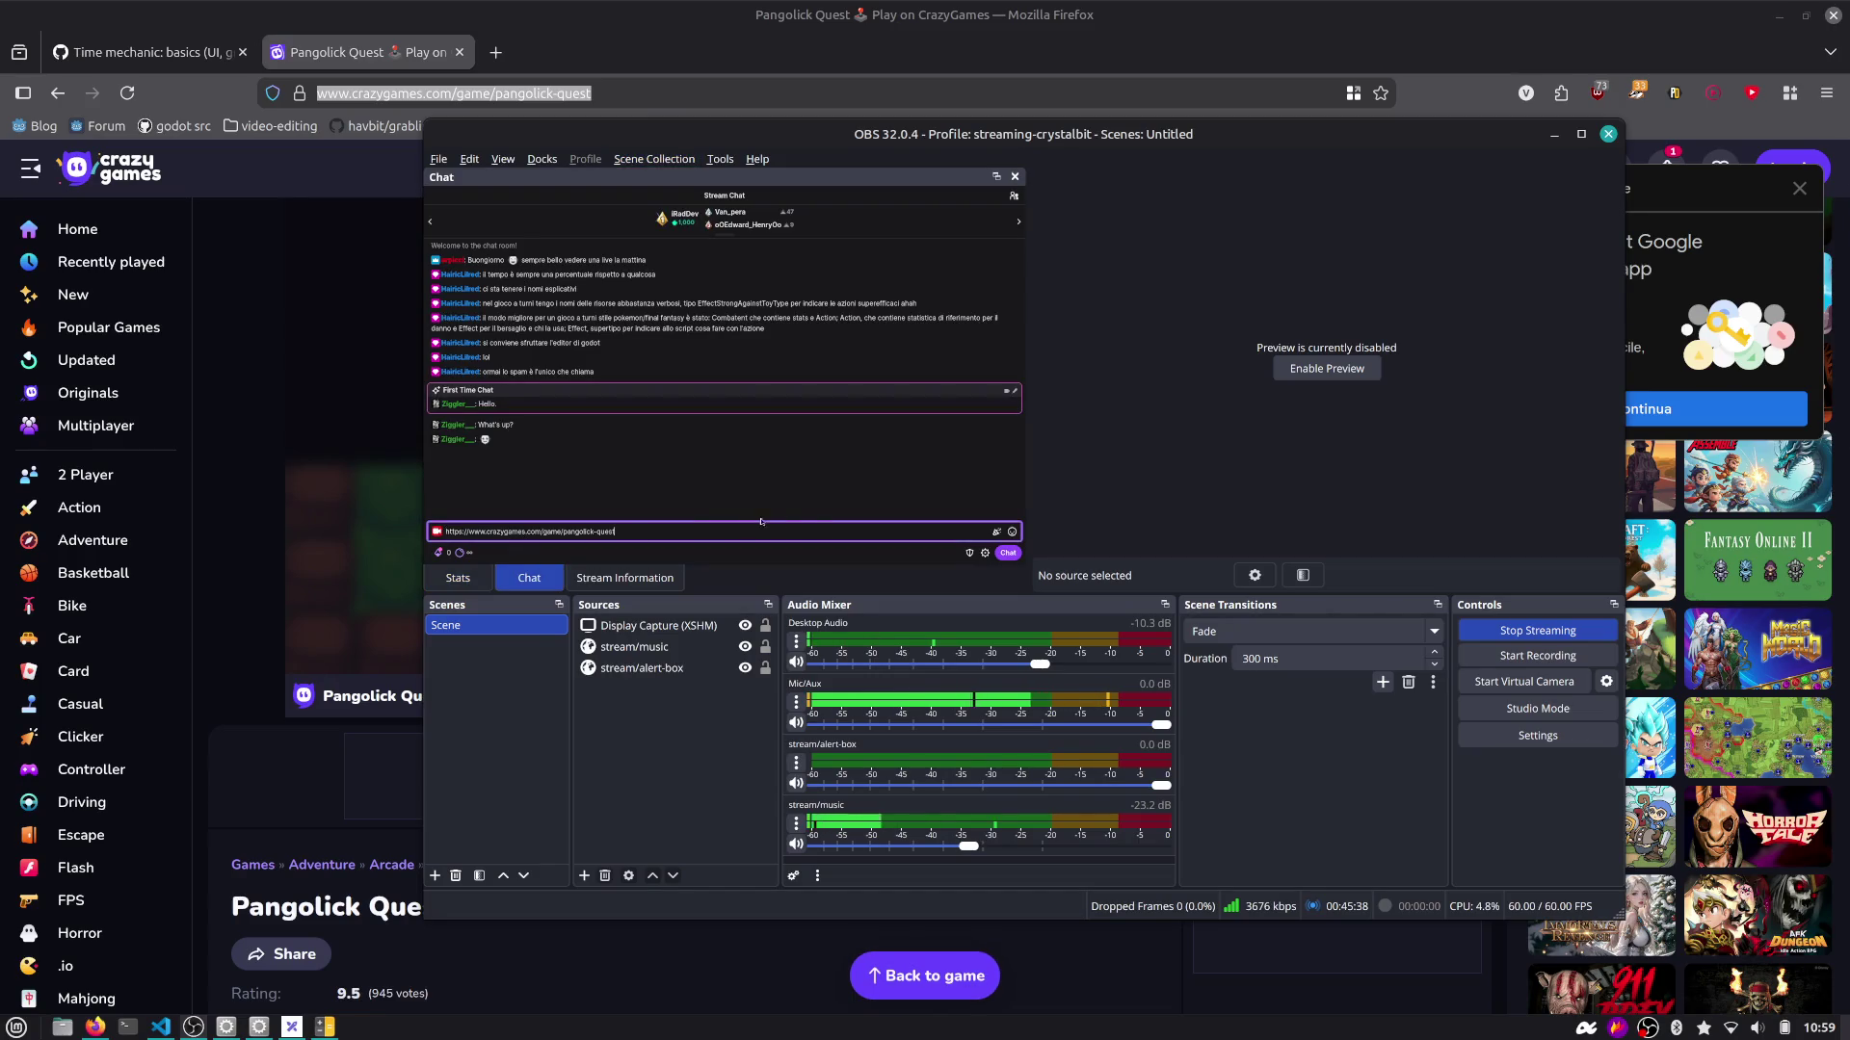
{"action": "key", "text": "Return"}
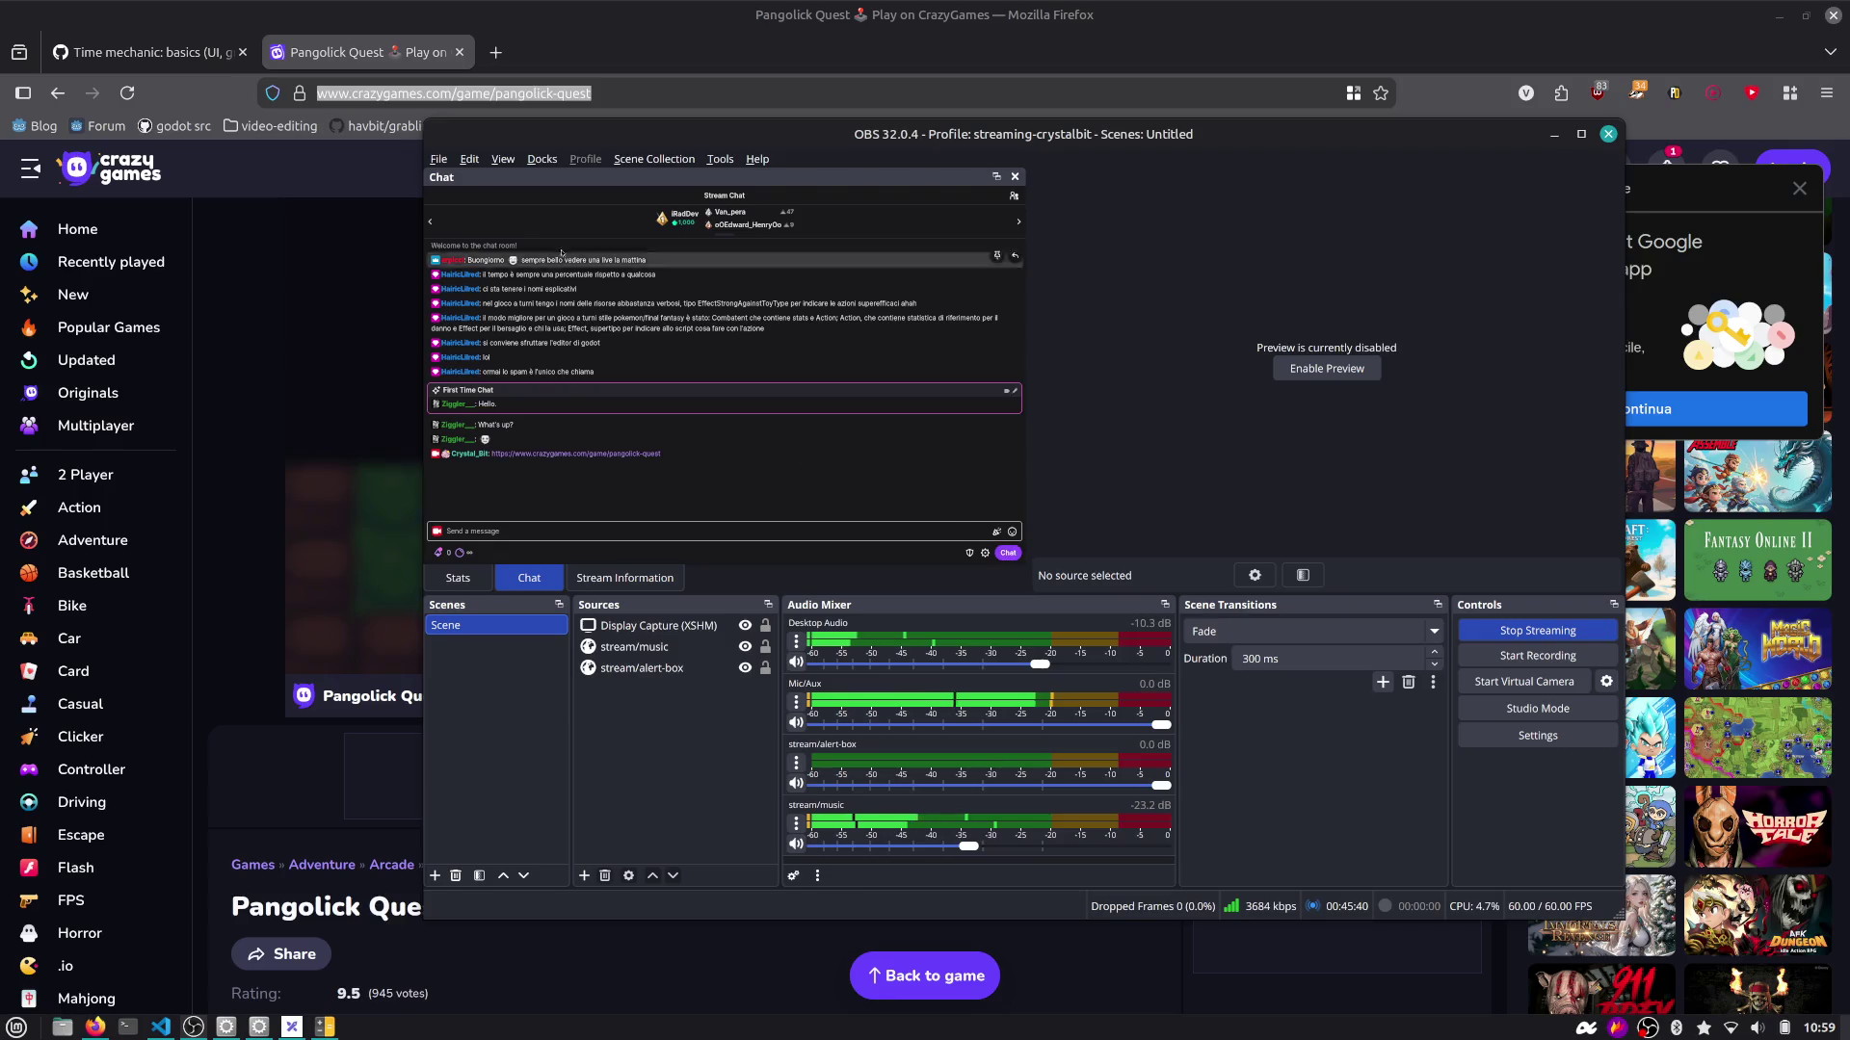
{"action": "left_click", "coordinate": [595, 55]}
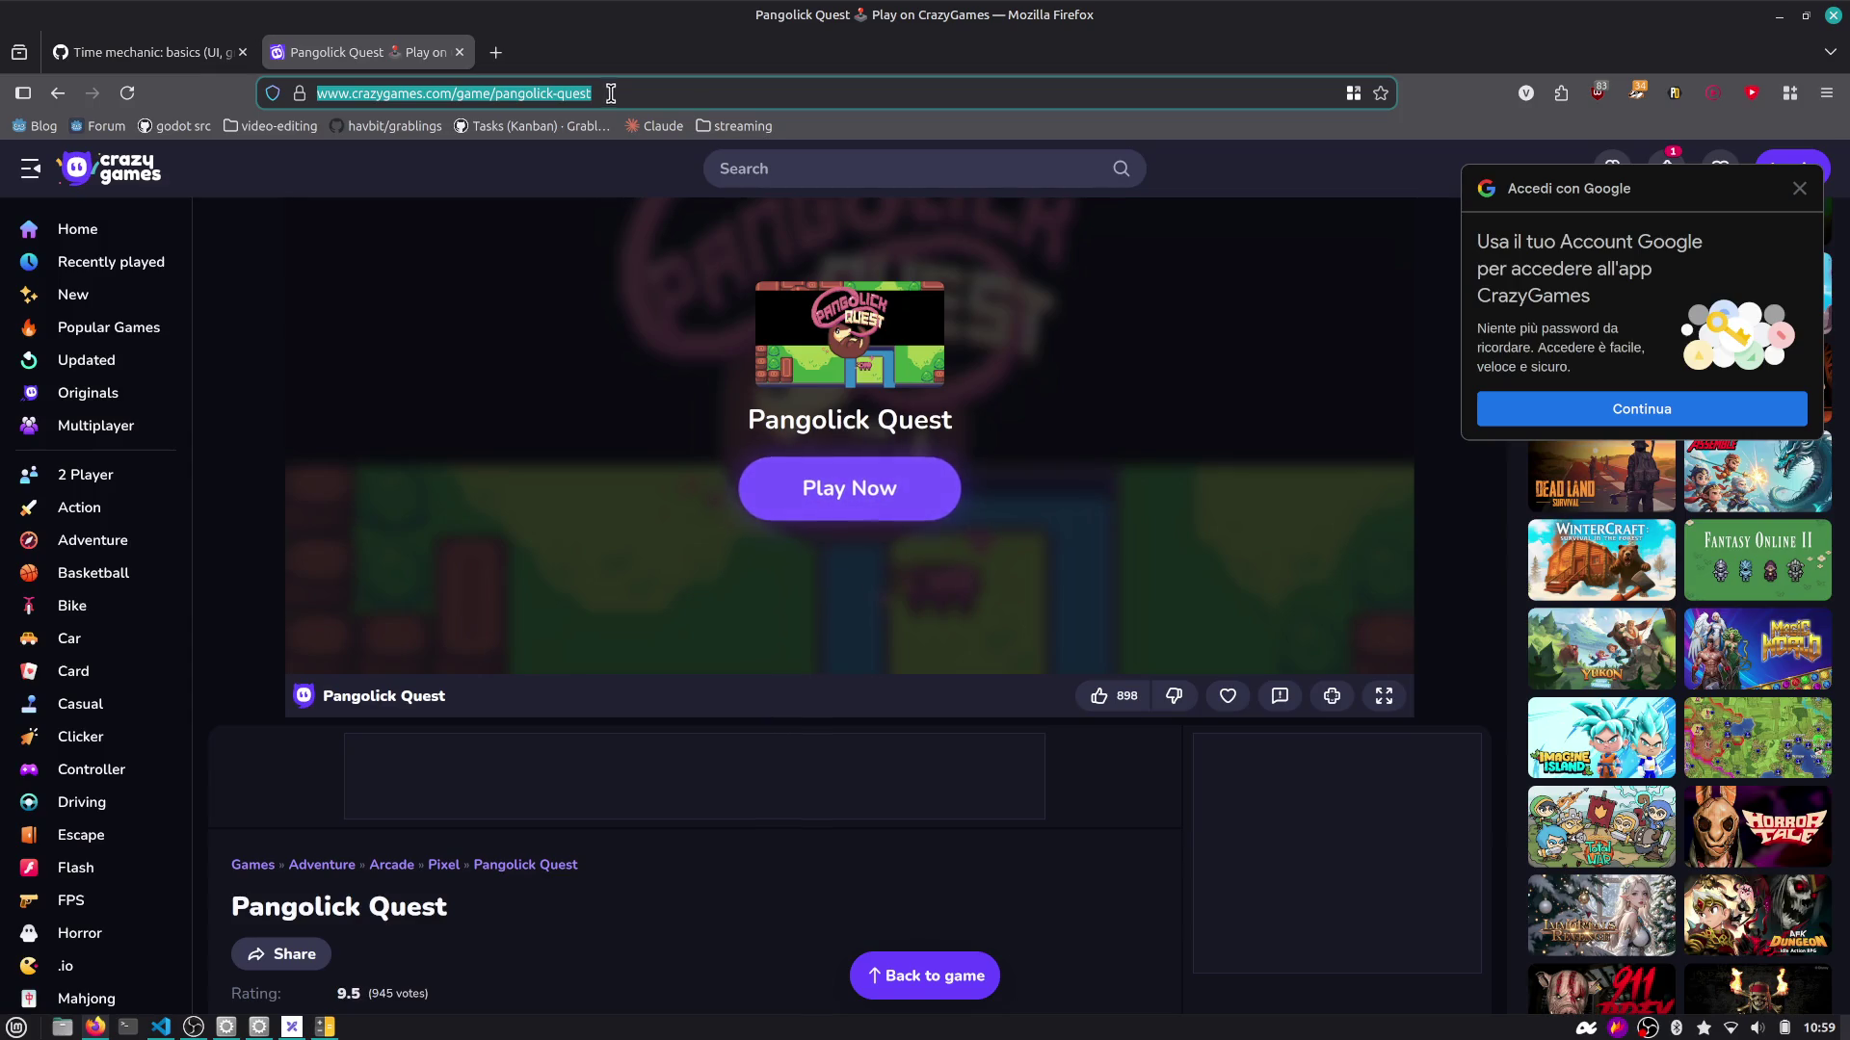
Close the Pangolick Quest tab to reveal the Time mechanic issue, then return to Godot
{"action": "left_click", "coordinate": [500, 181]}
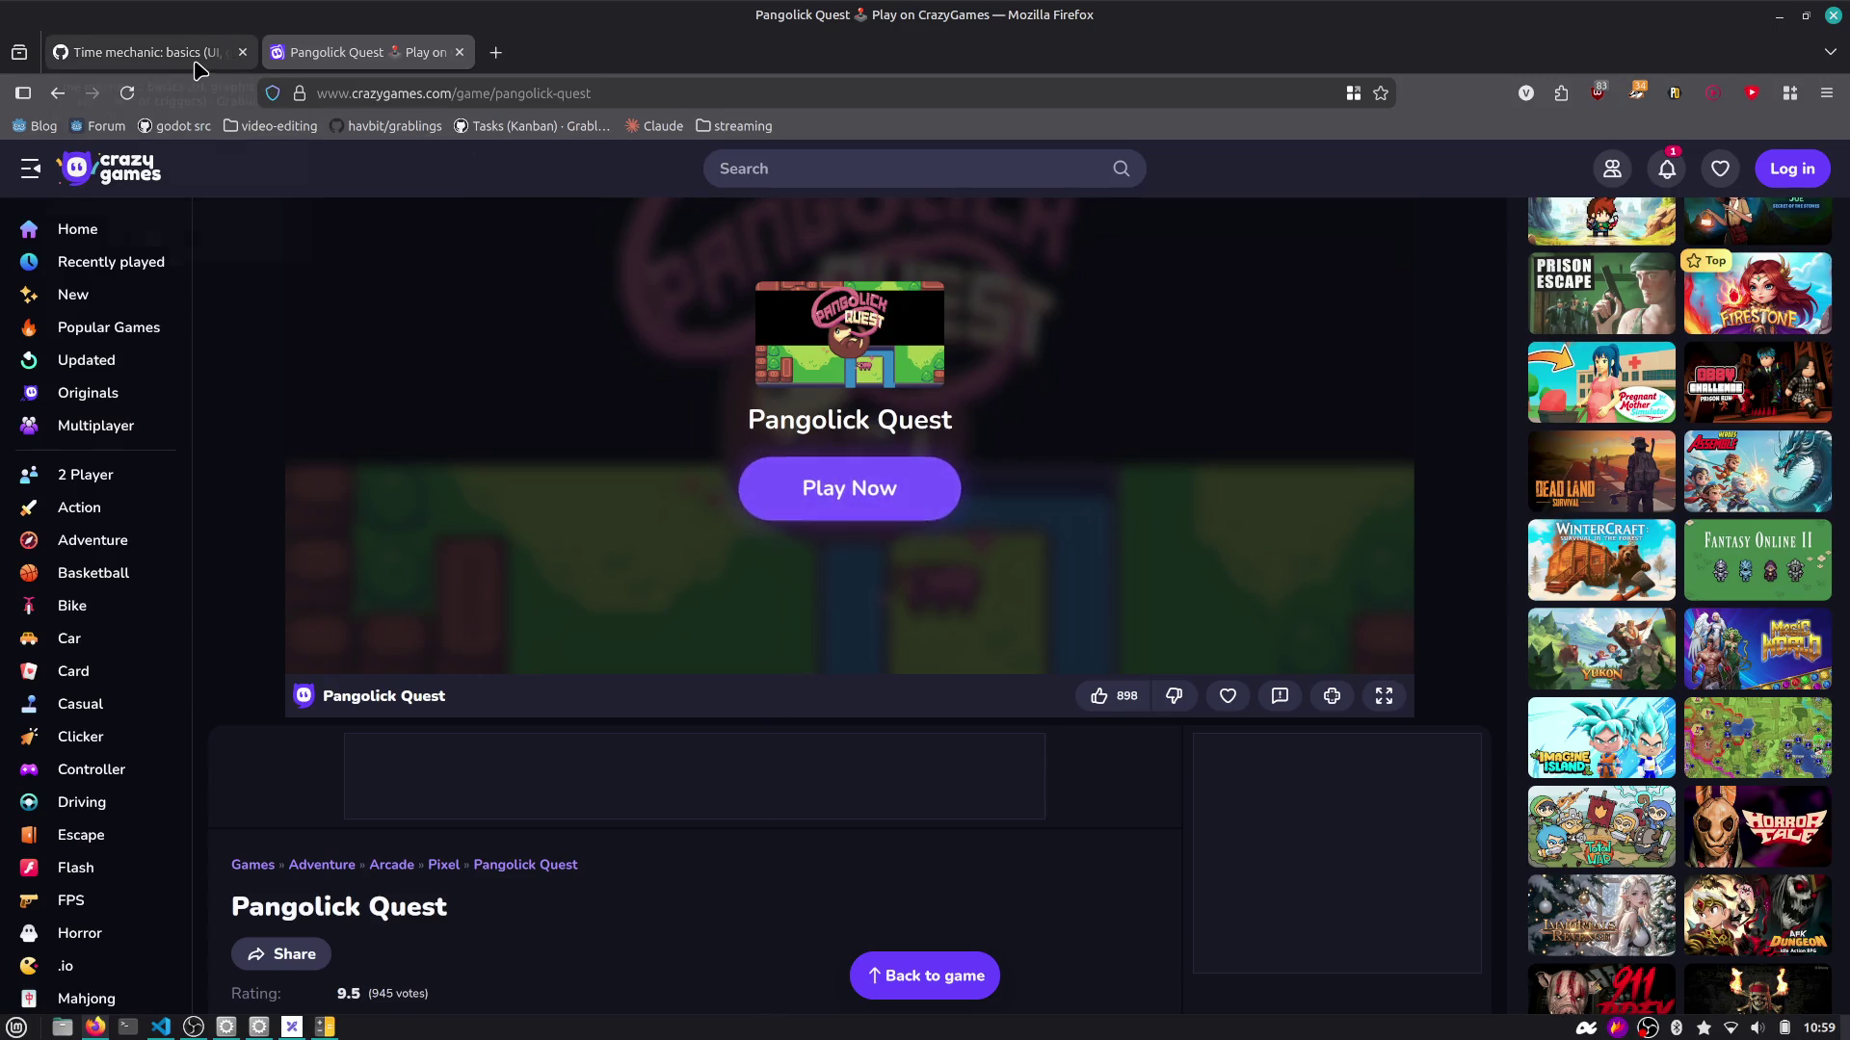
{"action": "mouse_move", "coordinate": [197, 70]}
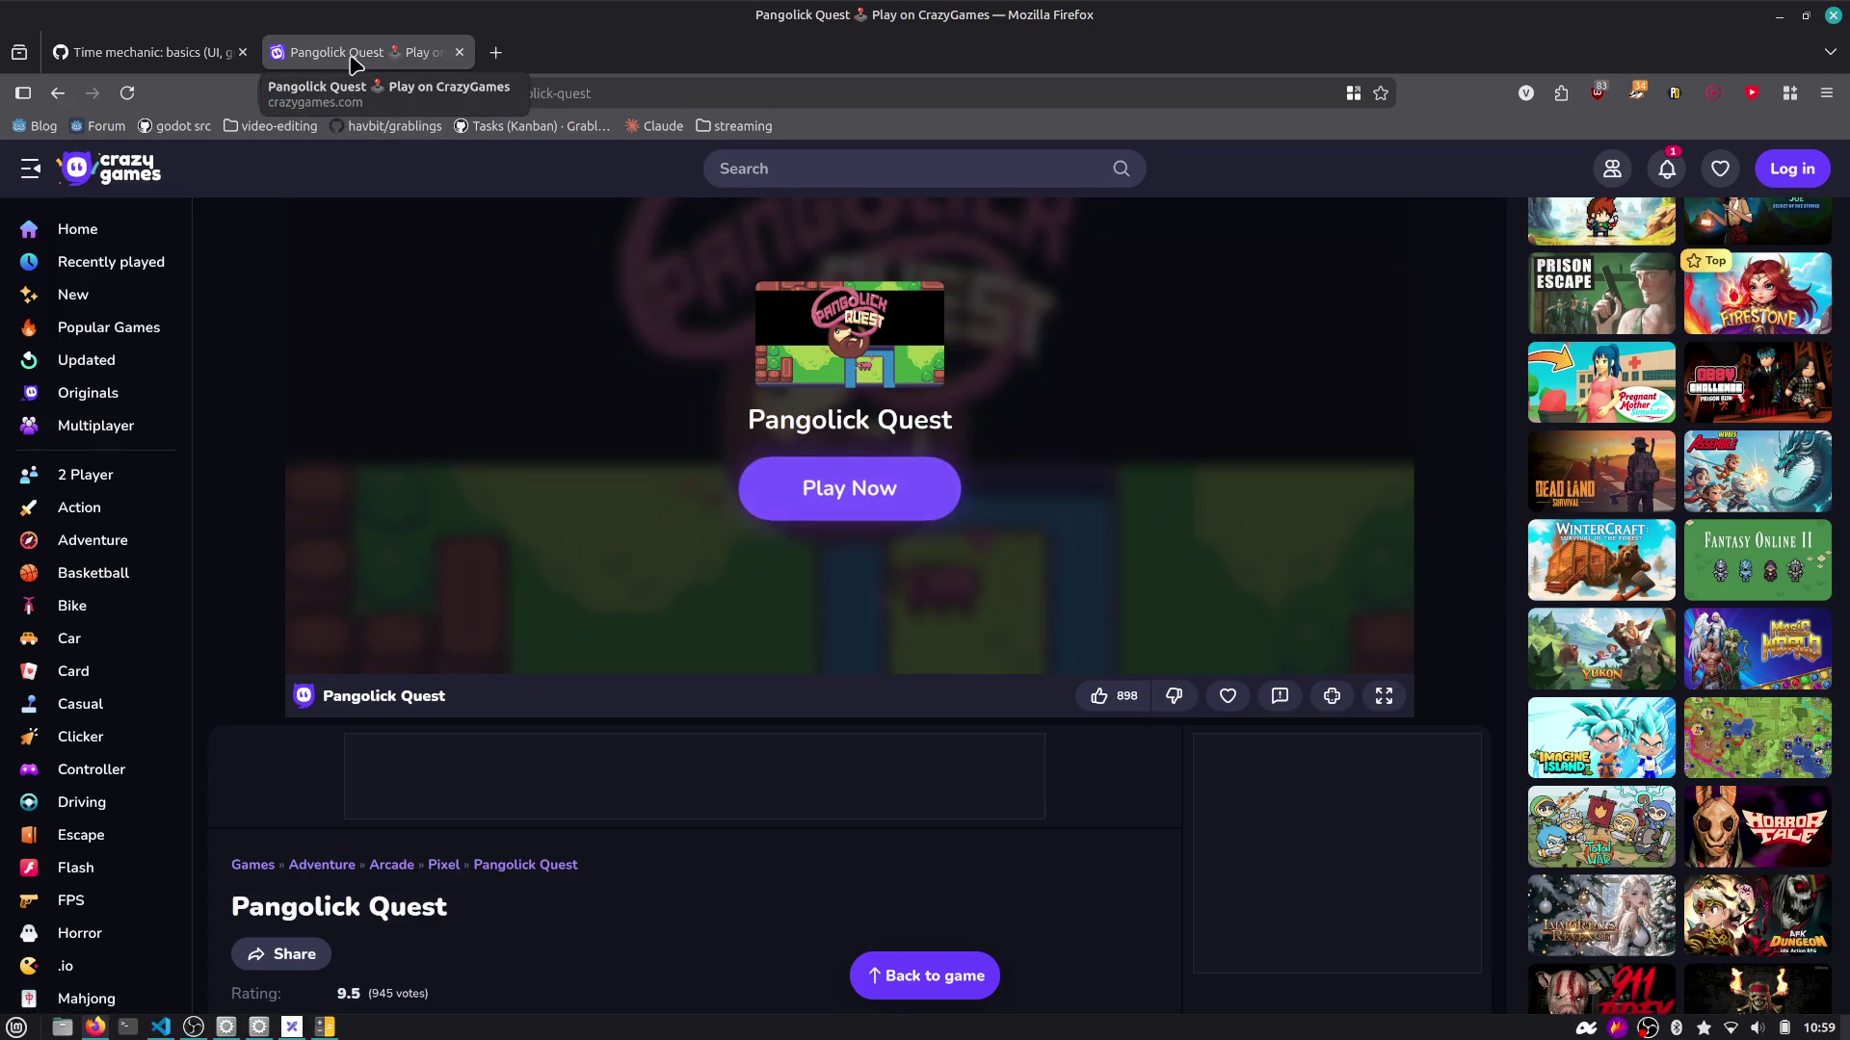
{"action": "middle_click", "coordinate": [352, 64]}
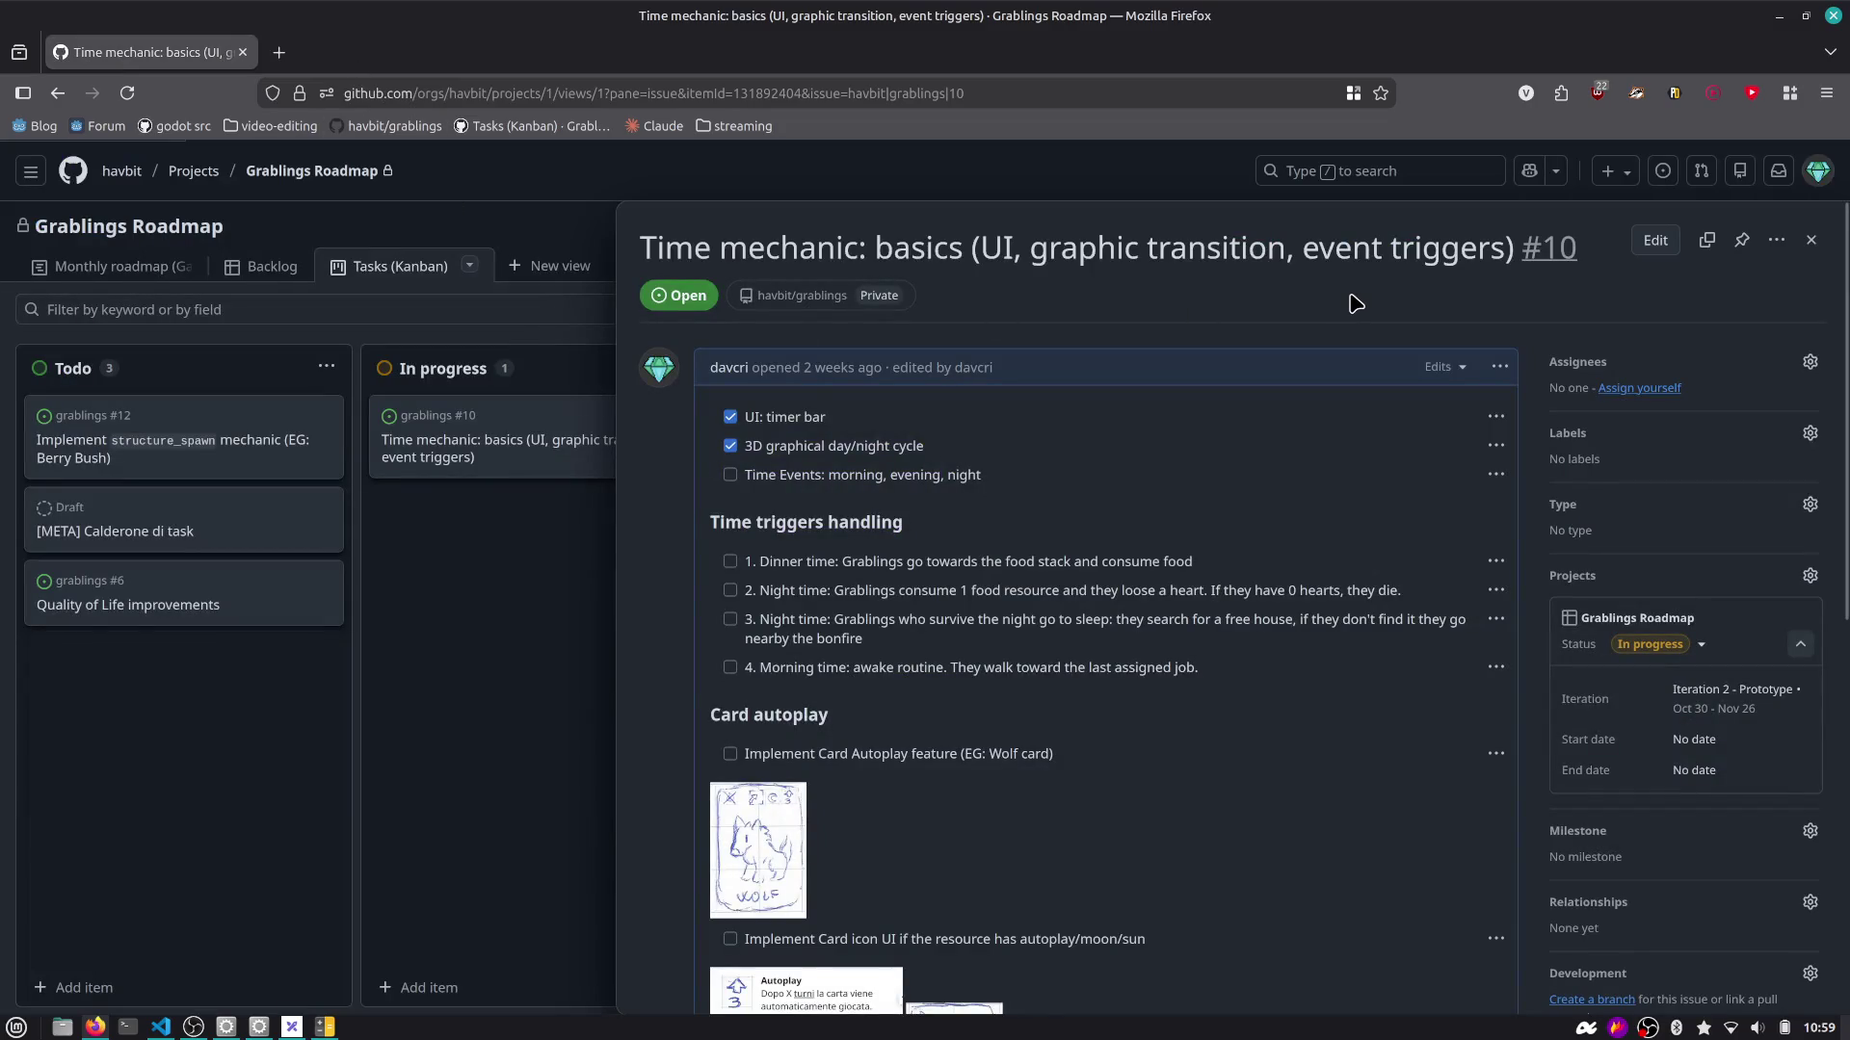
{"action": "scroll", "coordinate": [1286, 497], "scroll_direction": "down", "scroll_amount": 3}
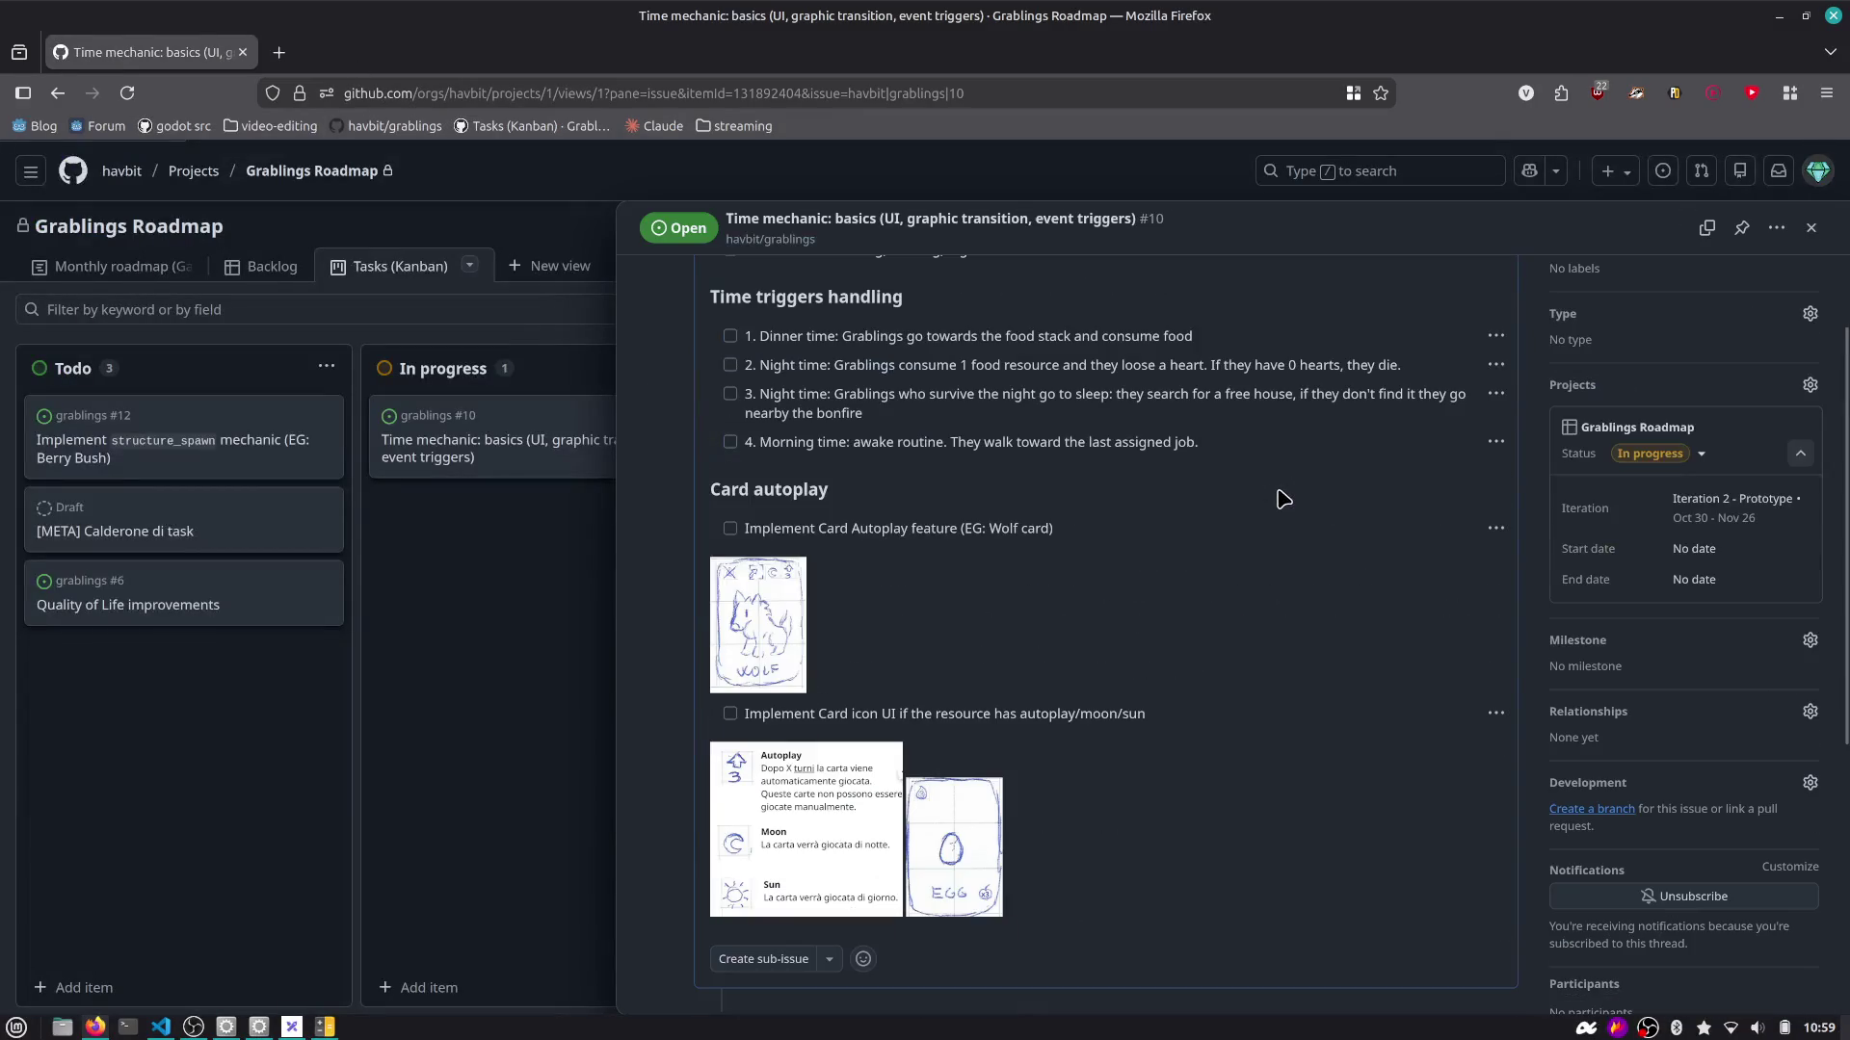
{"action": "key", "text": "alt+Tab"}
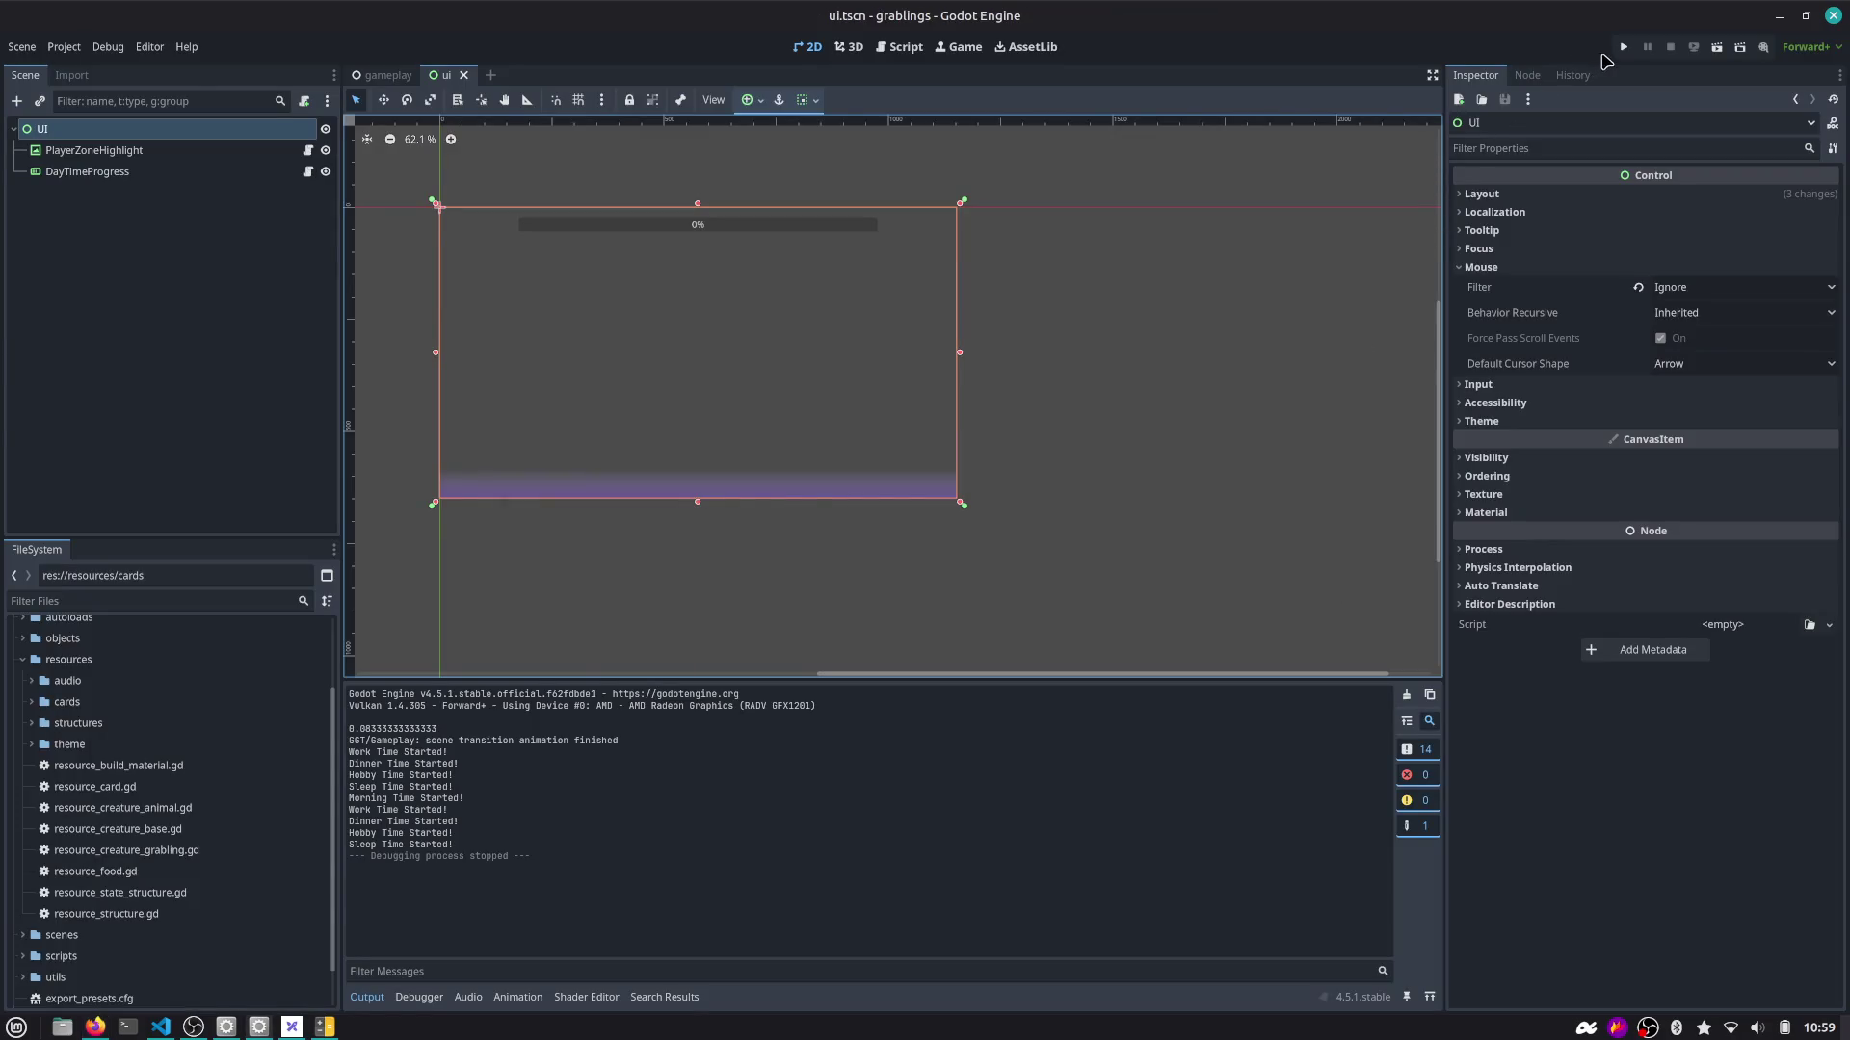
Run the project and pan the game camera around the board while the day bar advances
{"action": "left_click", "coordinate": [1622, 48]}
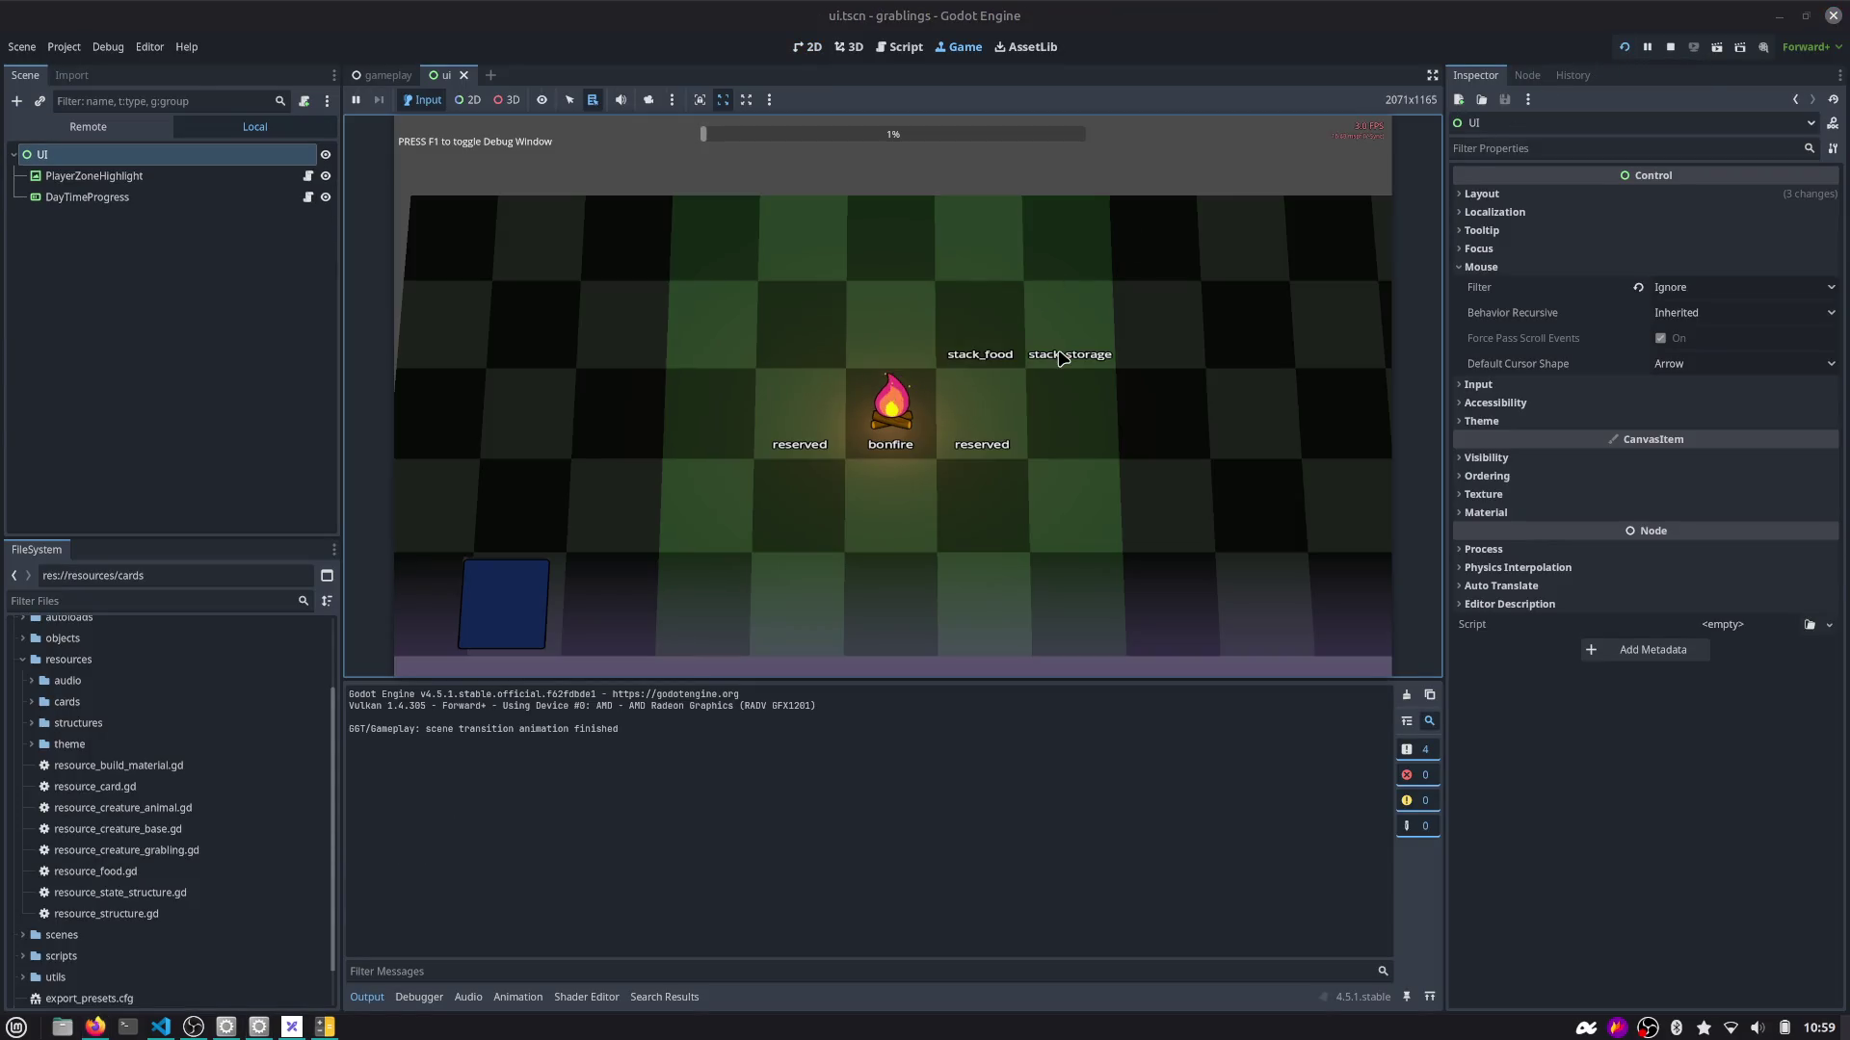
{"action": "key", "text": "s"}
{"action": "key", "text": "d"}
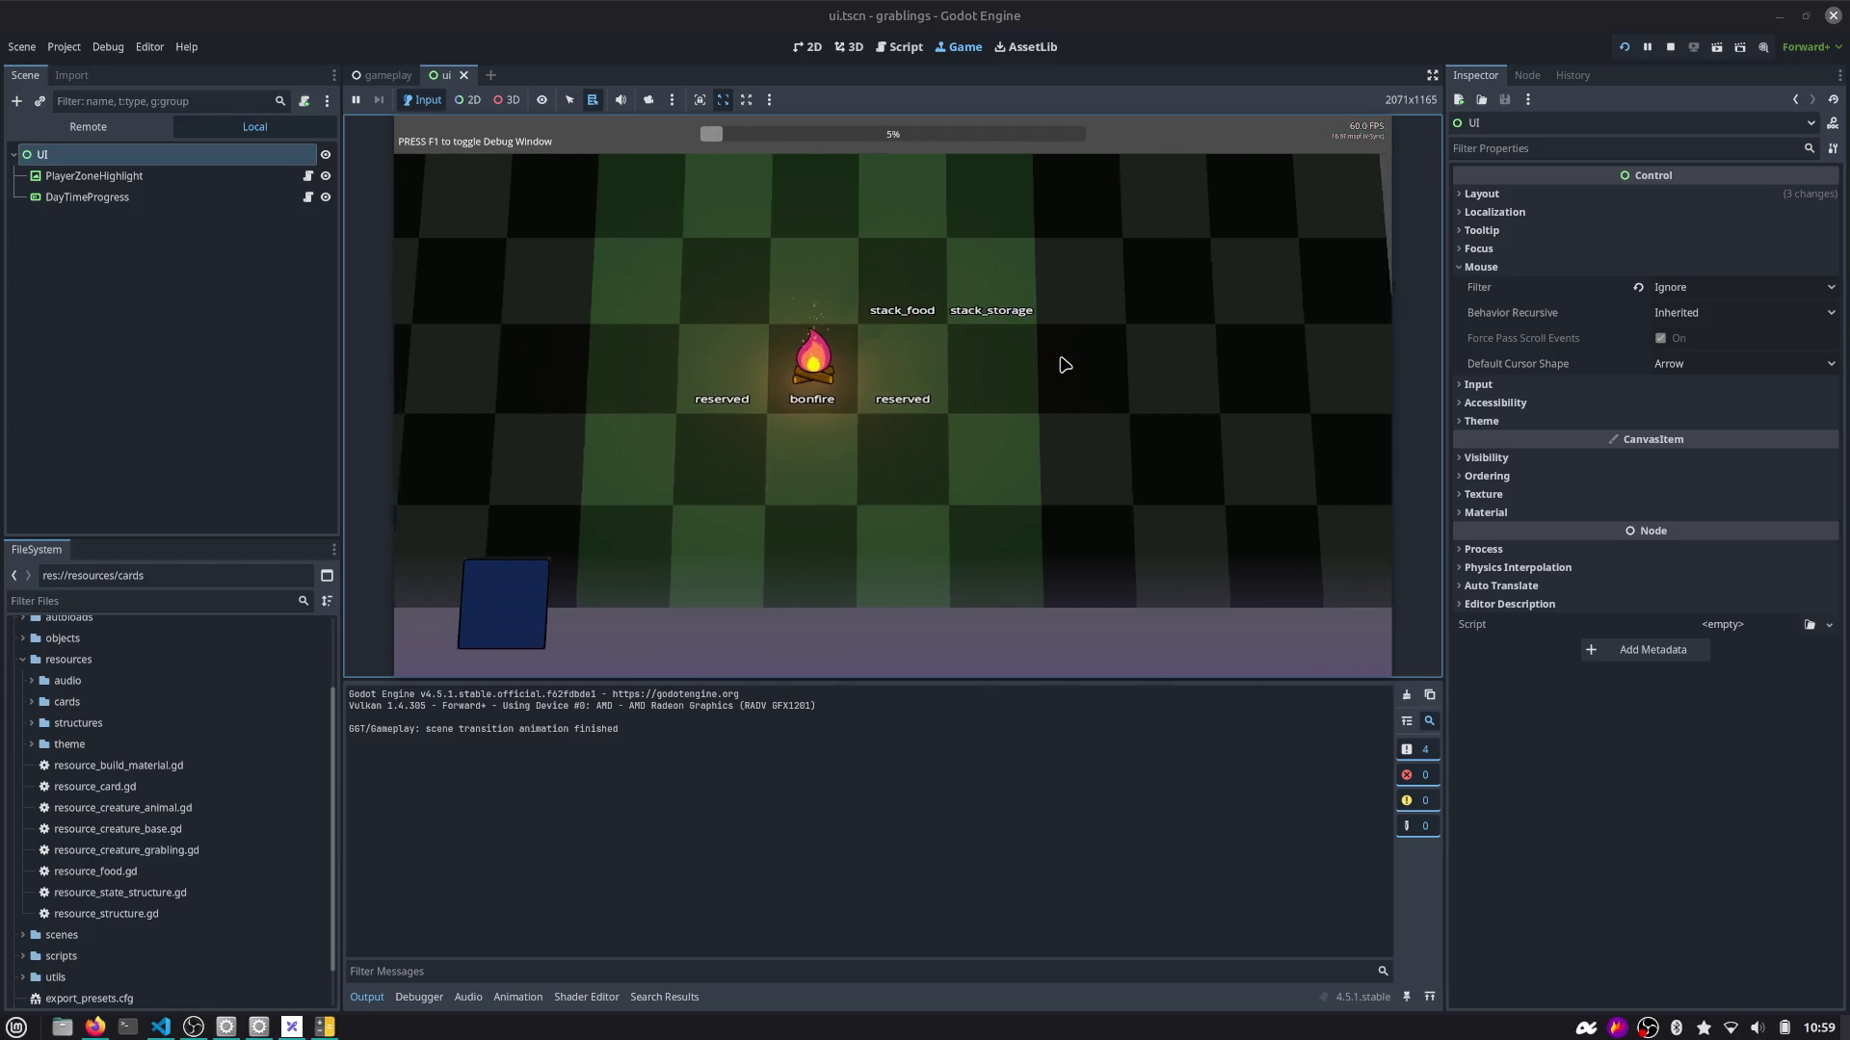
{"action": "key", "text": "a"}
{"action": "key", "text": "w"}
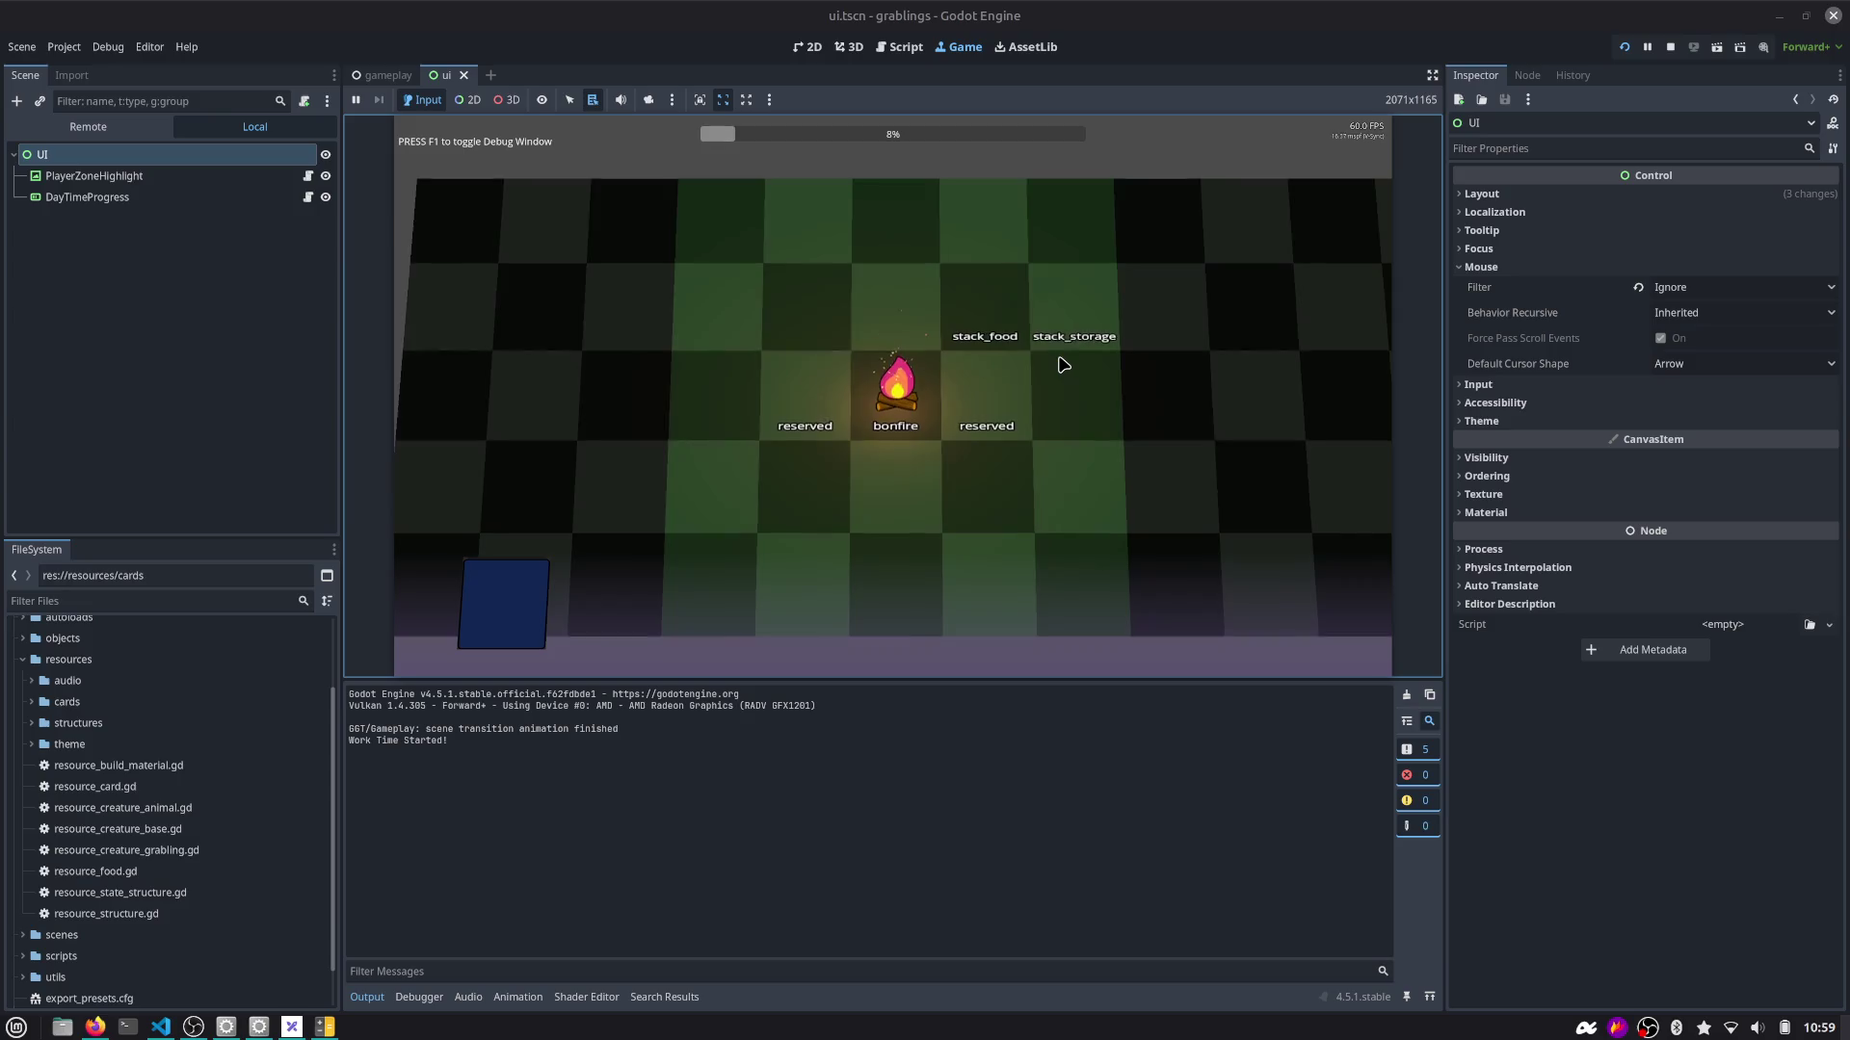
{"action": "key", "text": "s"}
{"action": "key", "text": "d"}
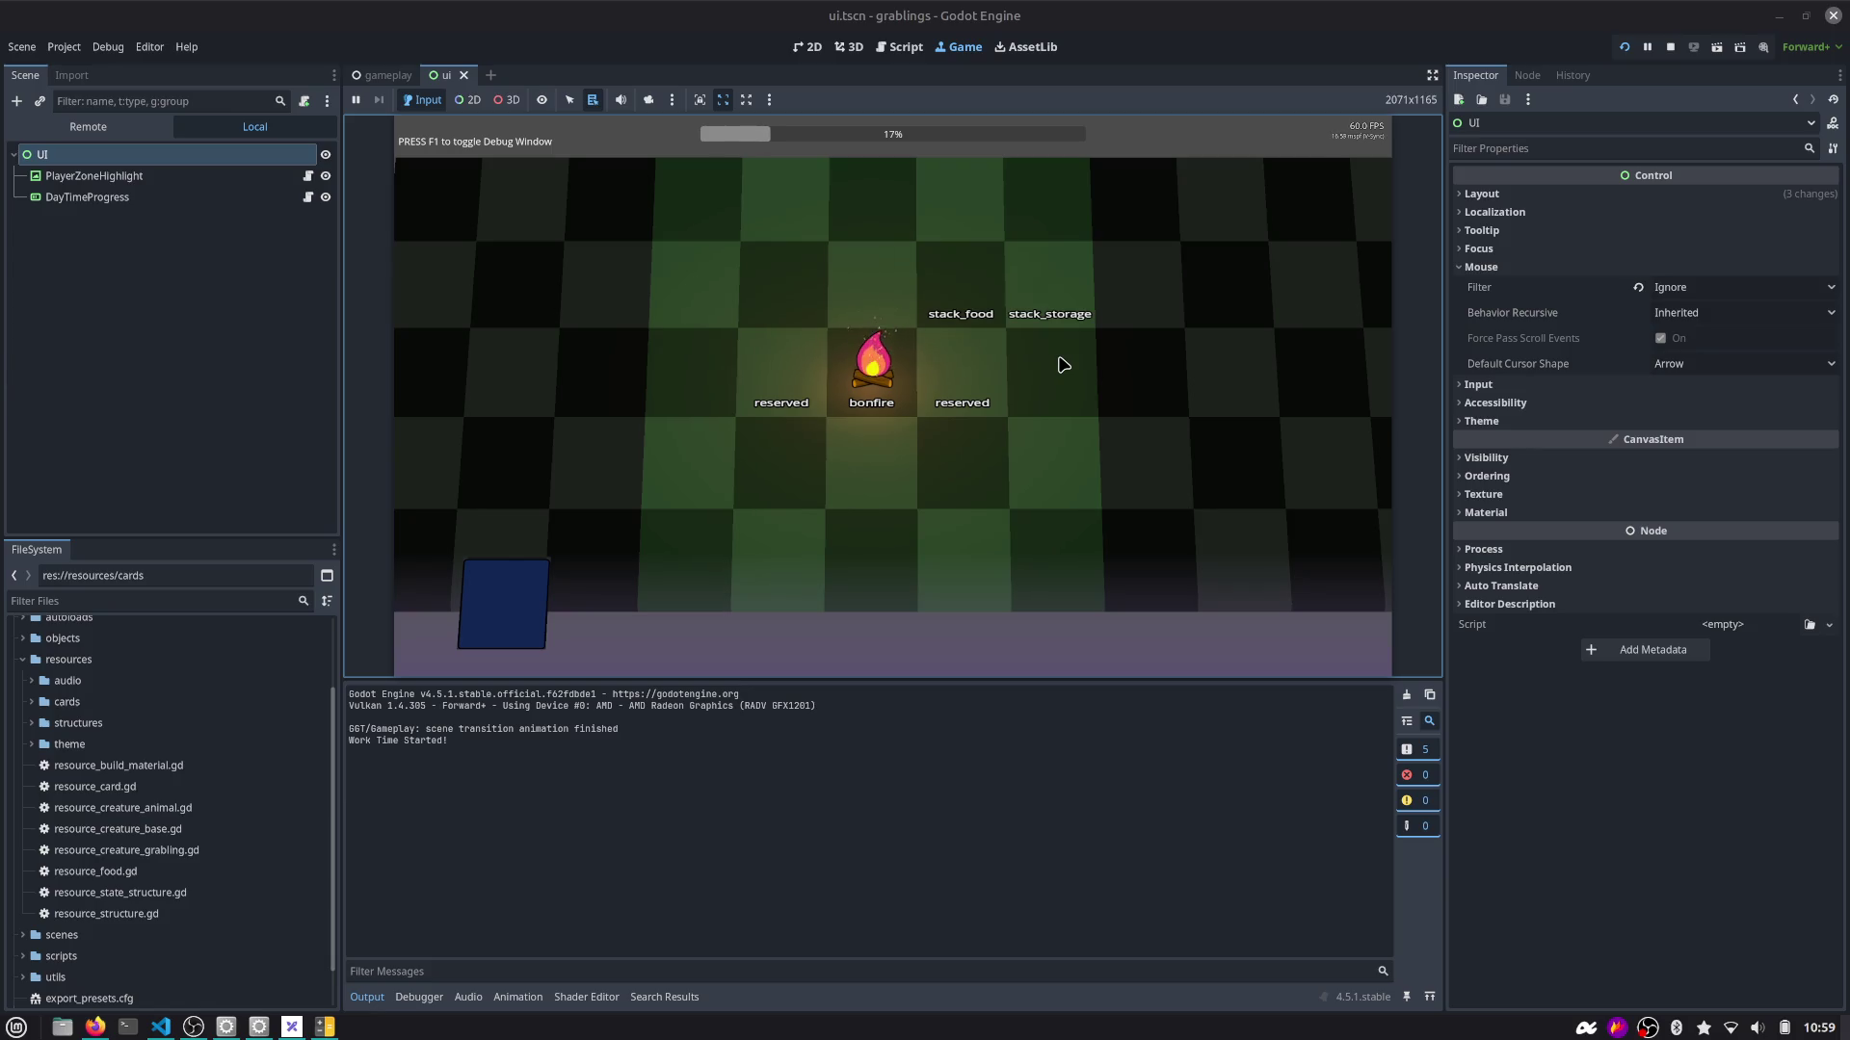
{"action": "key", "text": "a"}
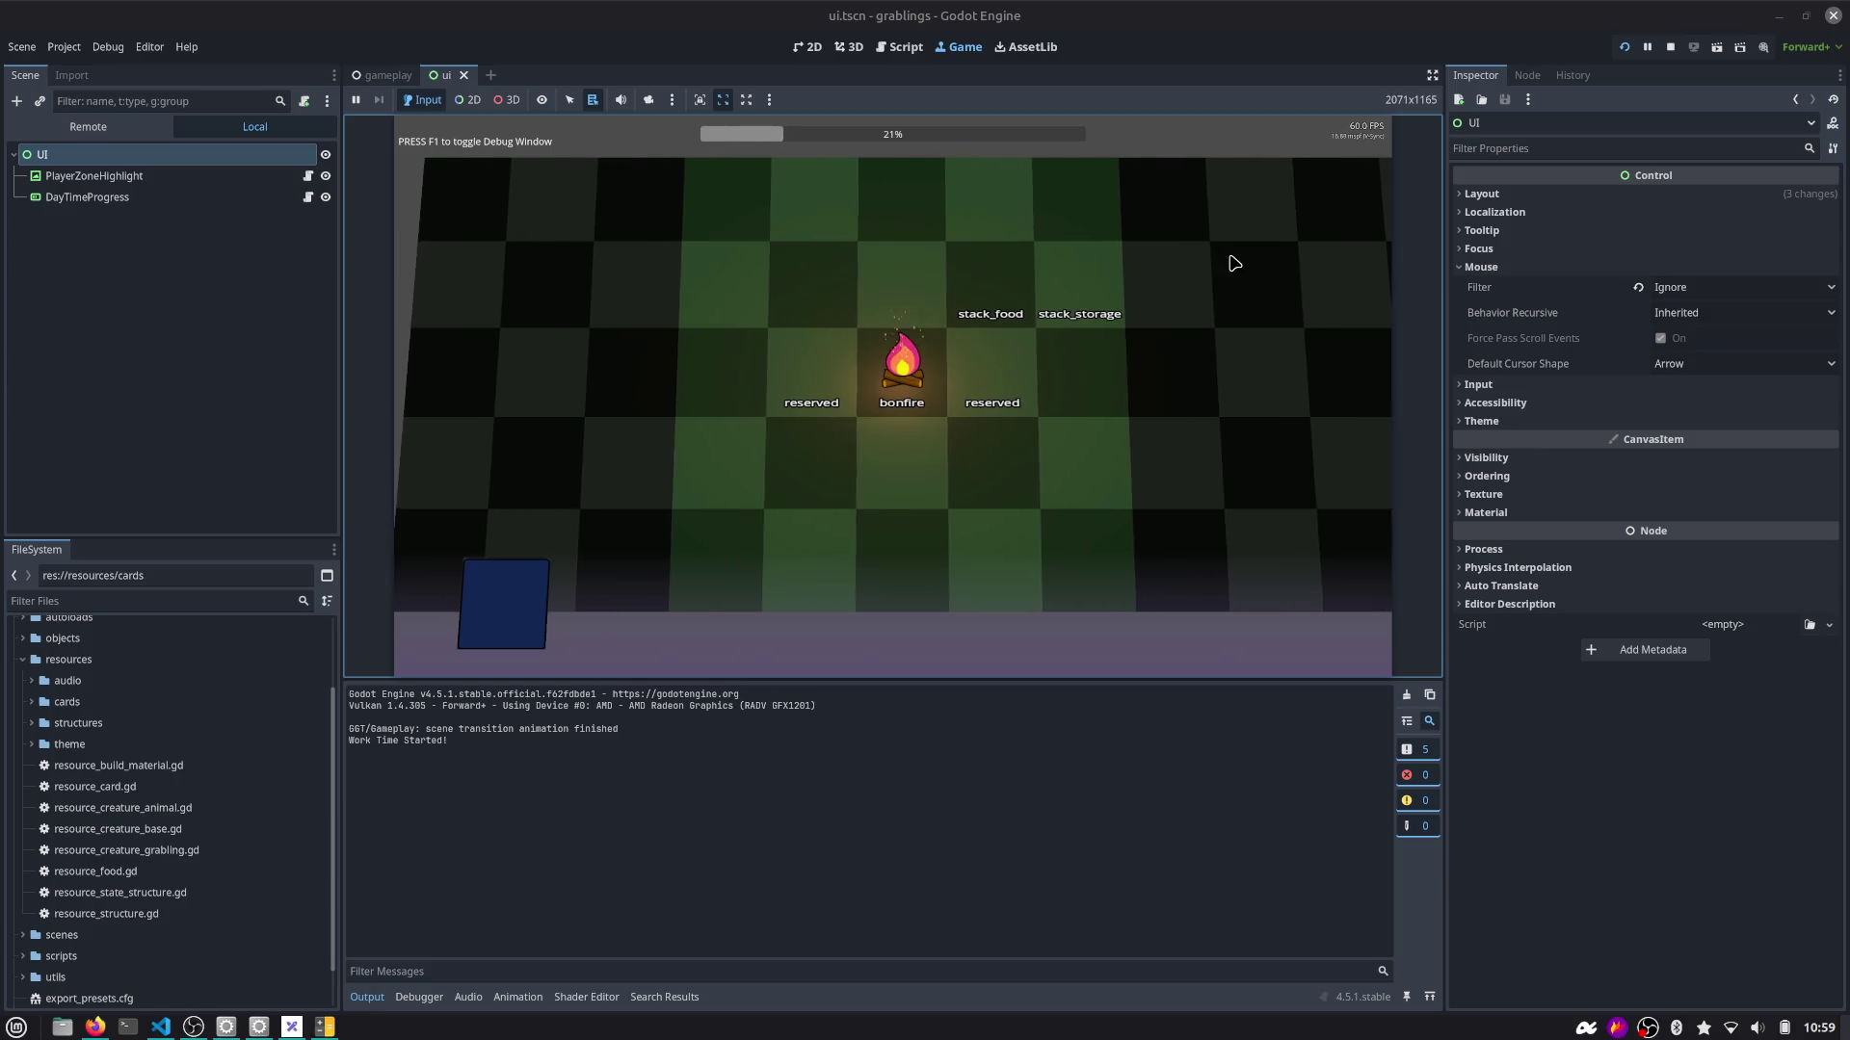
{"action": "key", "text": "a"}
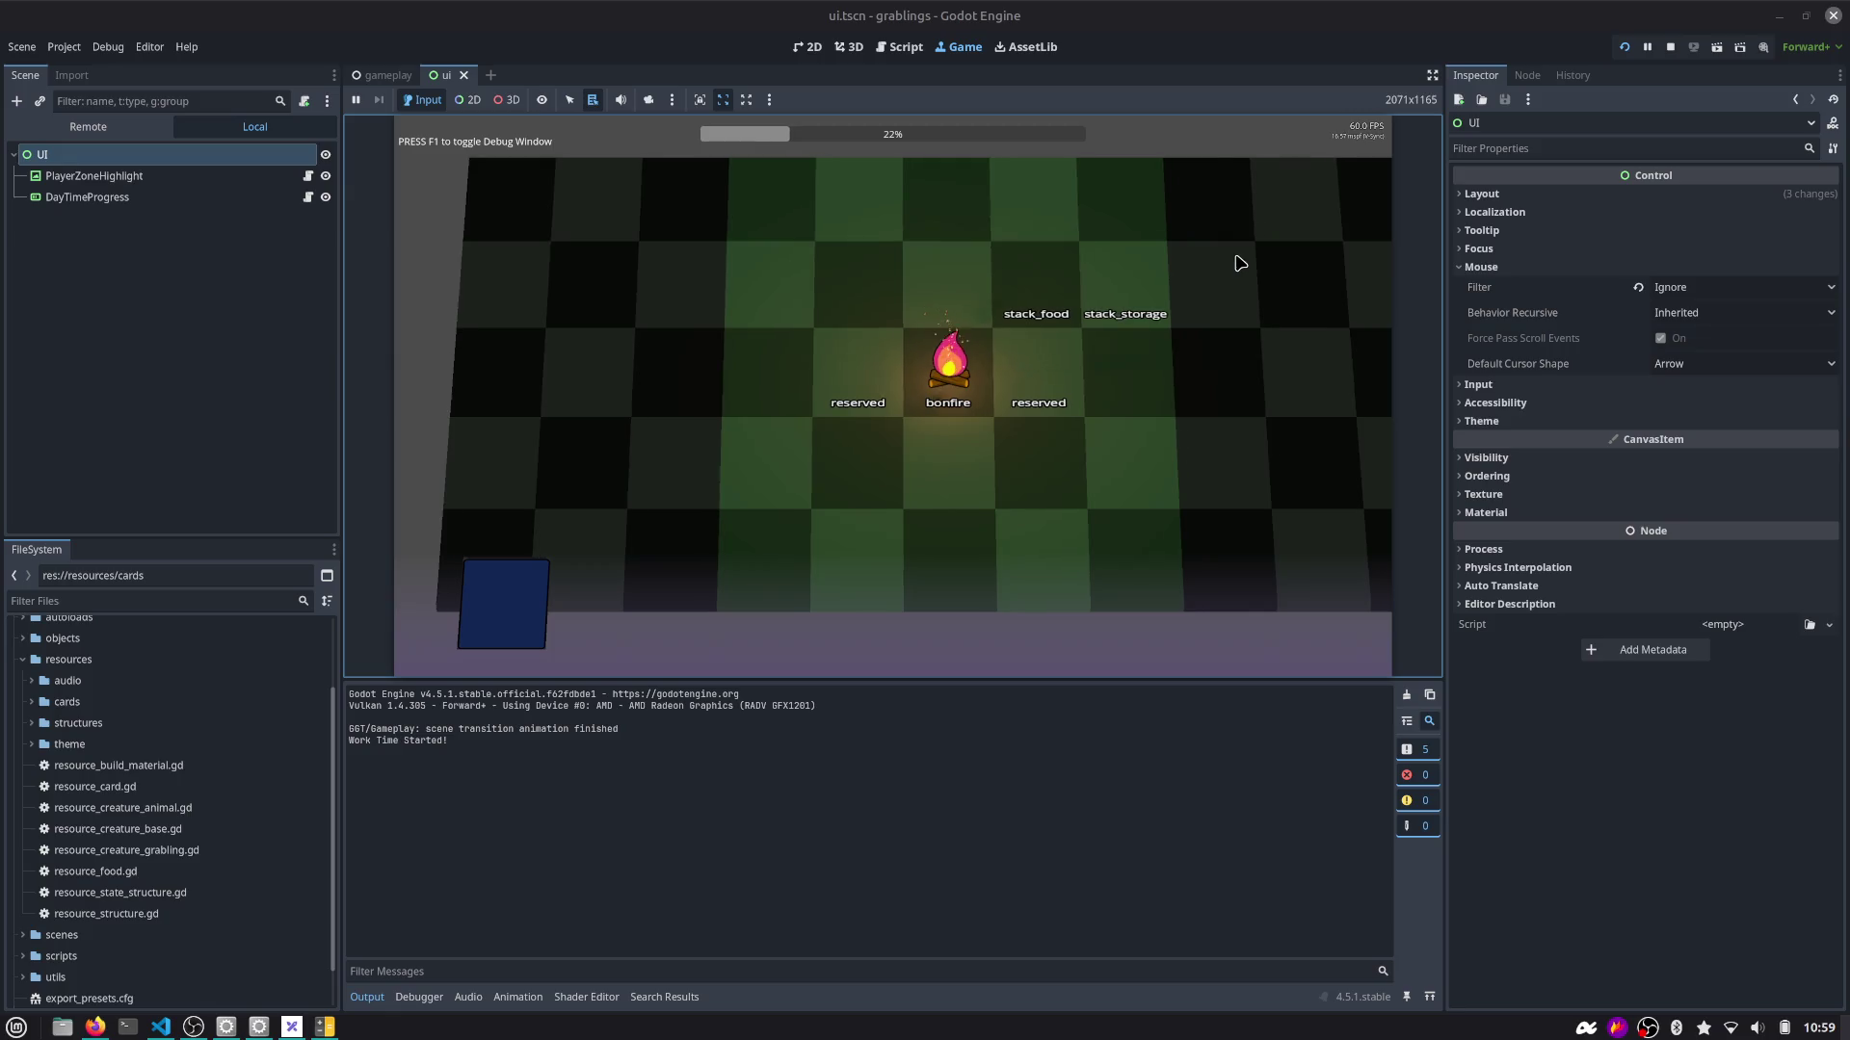
{"action": "key", "text": "d"}
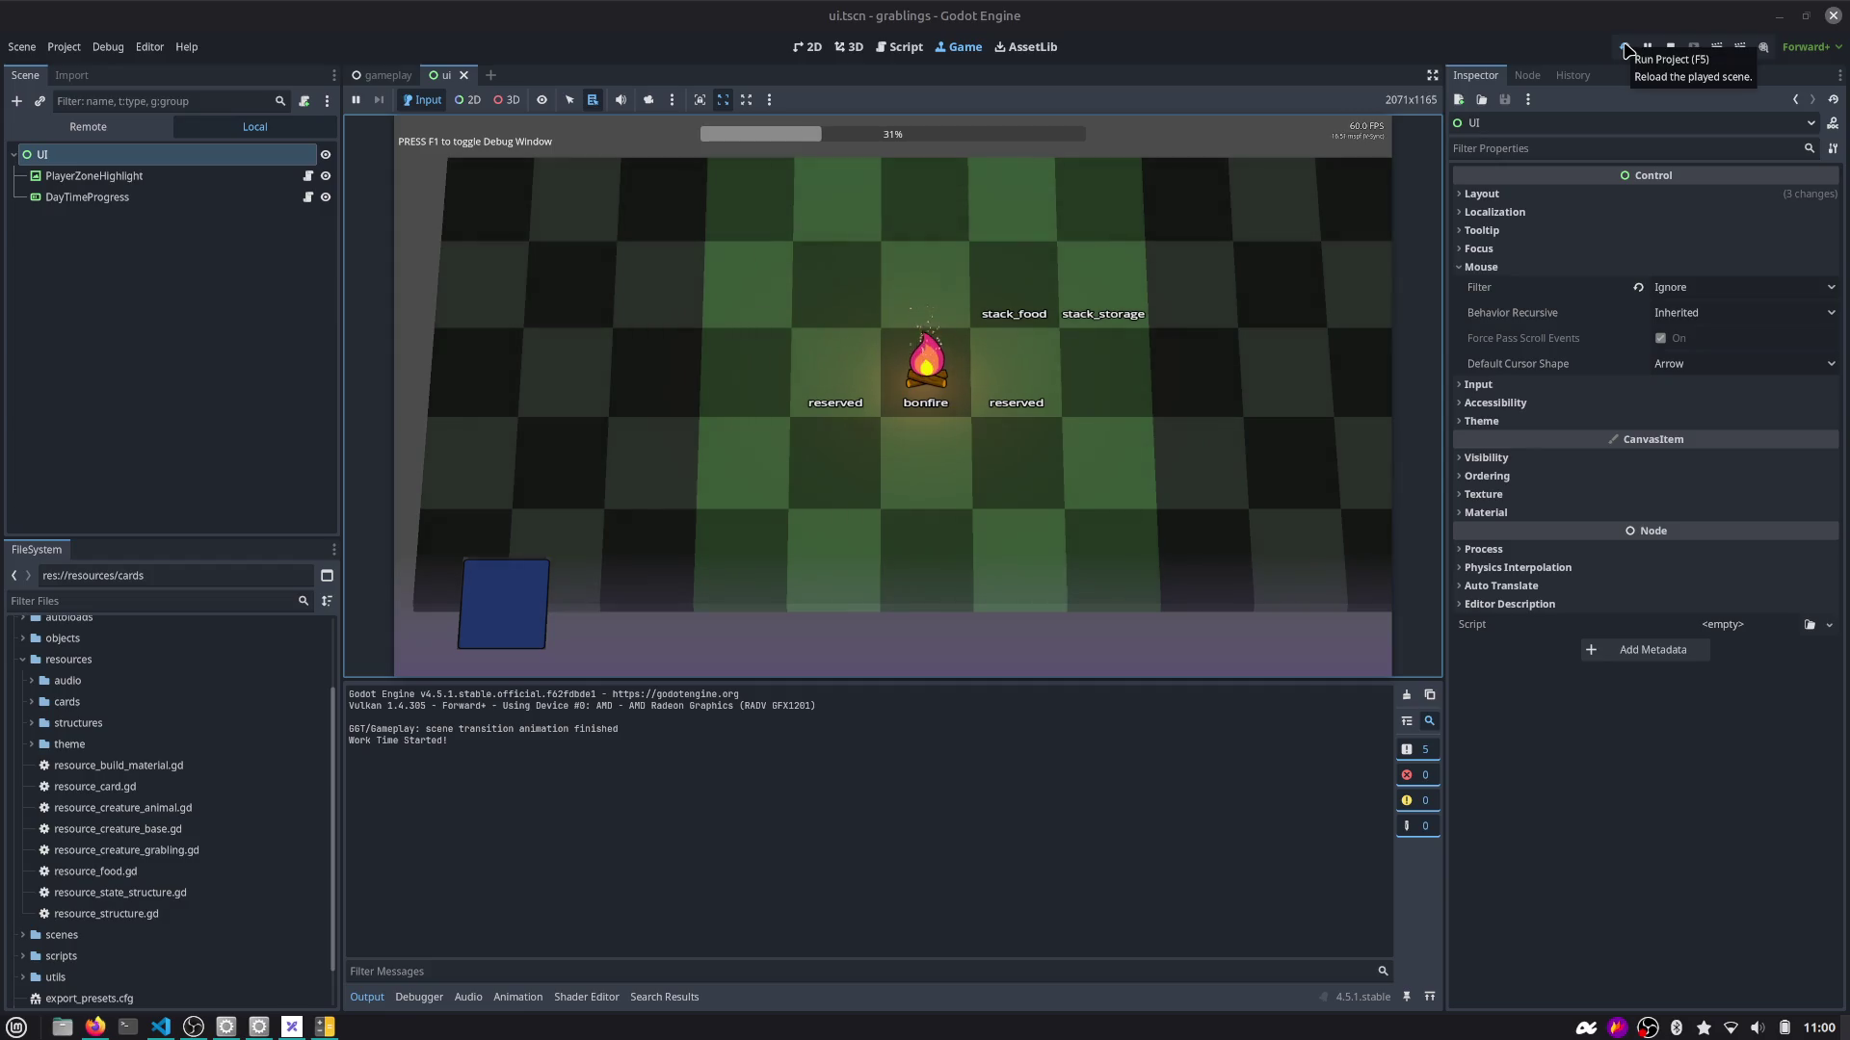
Stop the game and browse manager_time.gd down to _process in the script editor
{"action": "left_click", "coordinate": [1670, 46]}
{"action": "left_click", "coordinate": [901, 46]}
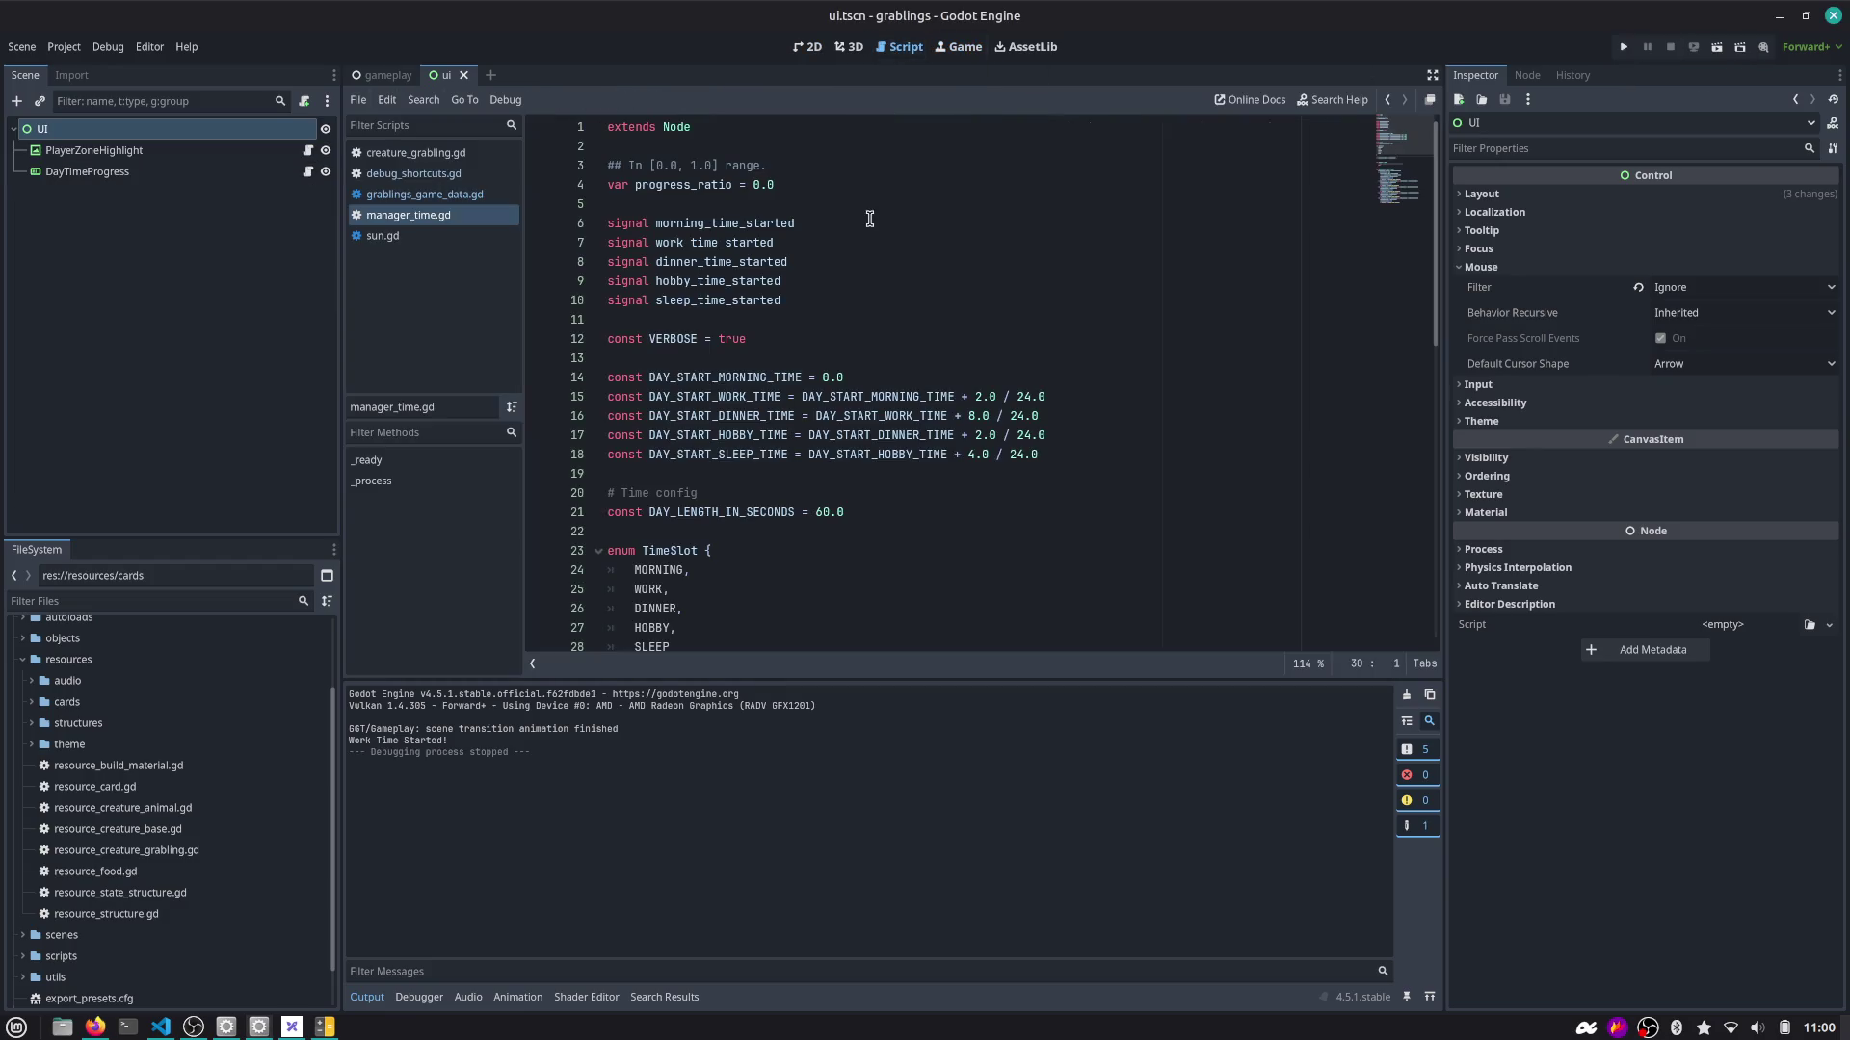
{"action": "left_click", "coordinate": [856, 402]}
{"action": "scroll", "coordinate": [856, 403], "scroll_direction": "down", "scroll_amount": 12}
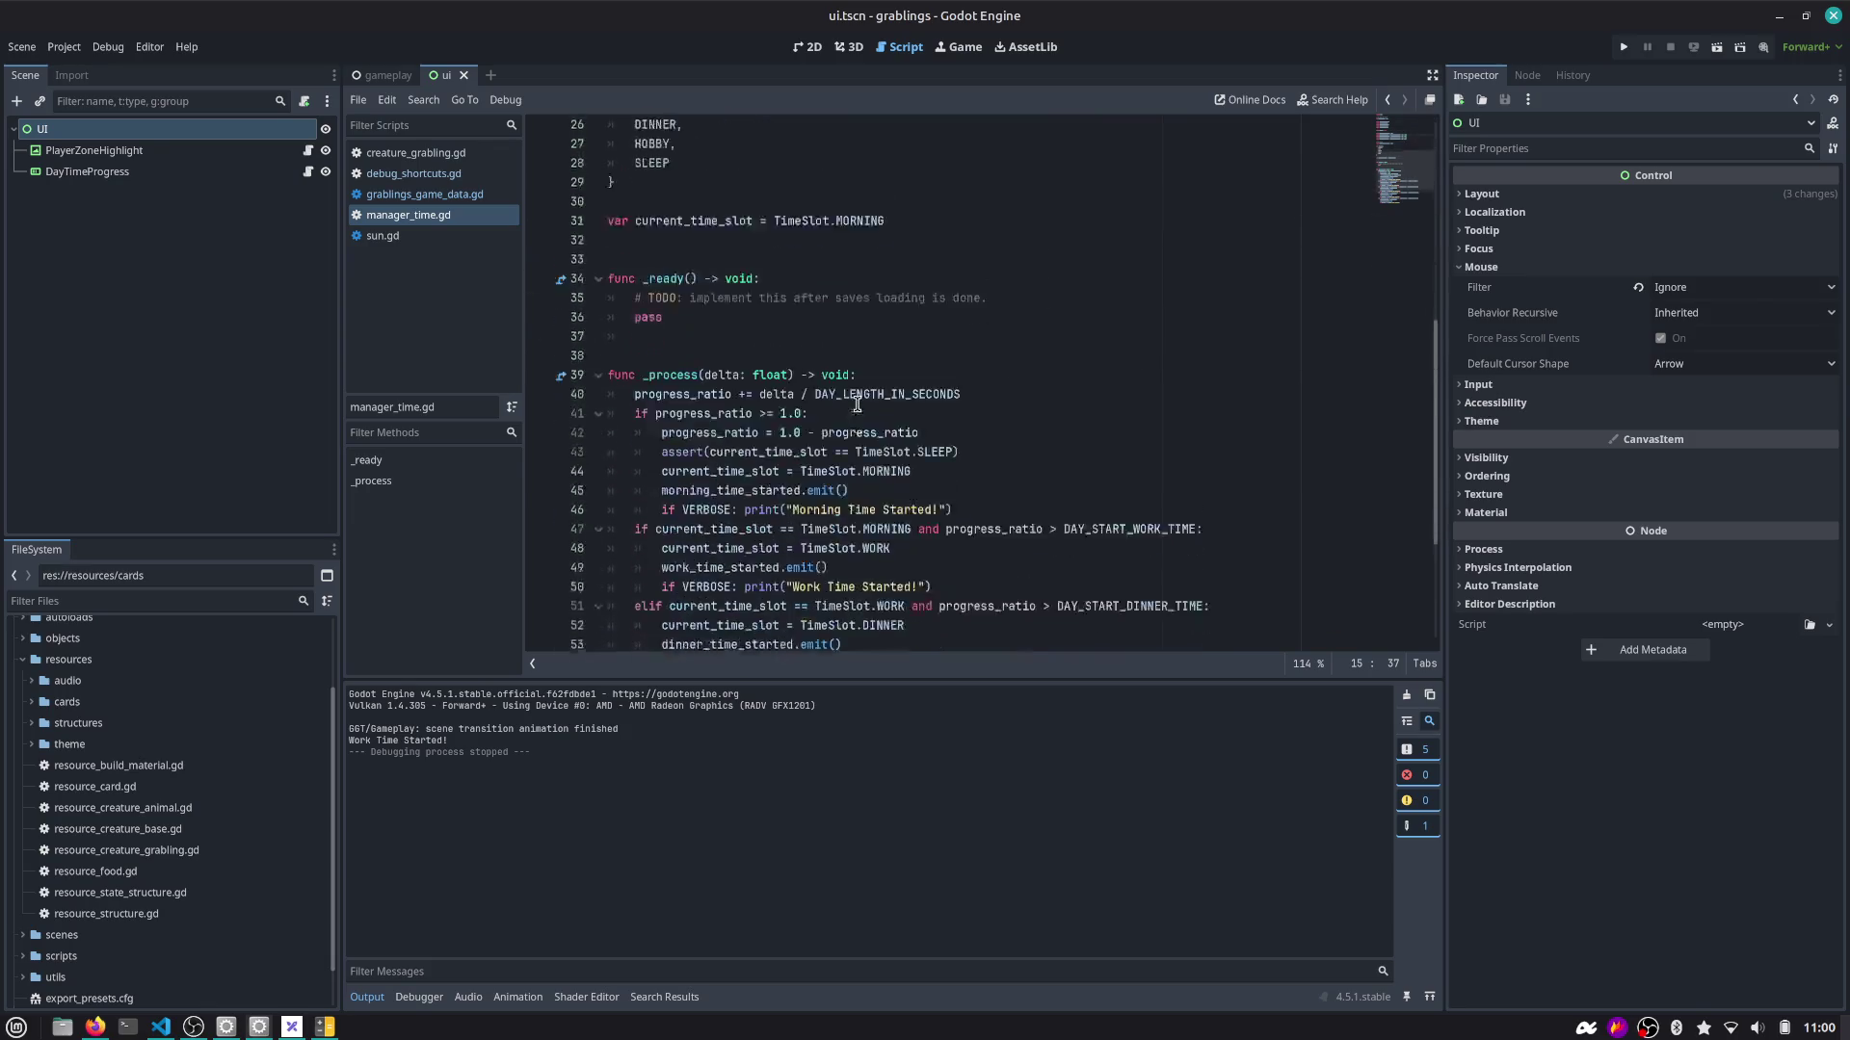
Bring the Time mechanic issue forward in the browser and scroll through its task list
{"action": "key", "text": "alt+Tab"}
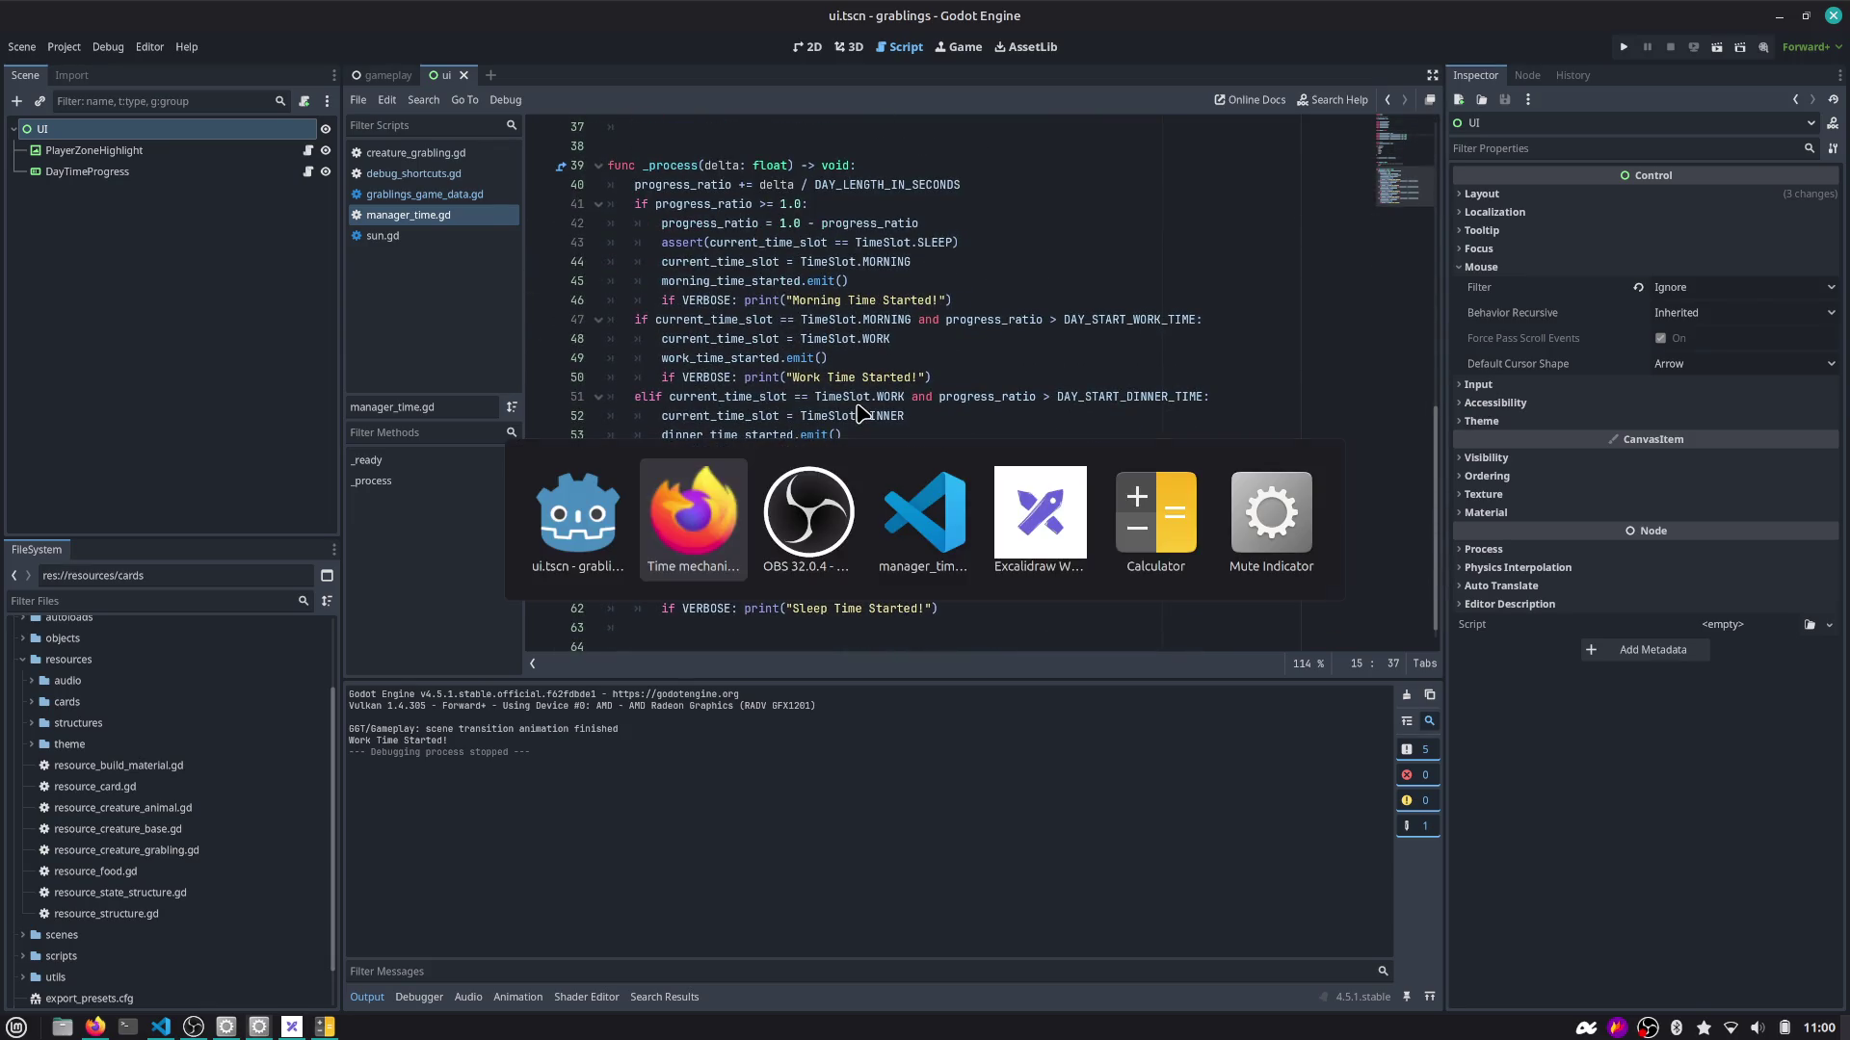
{"action": "scroll", "coordinate": [735, 371], "scroll_direction": "up", "scroll_amount": 3}
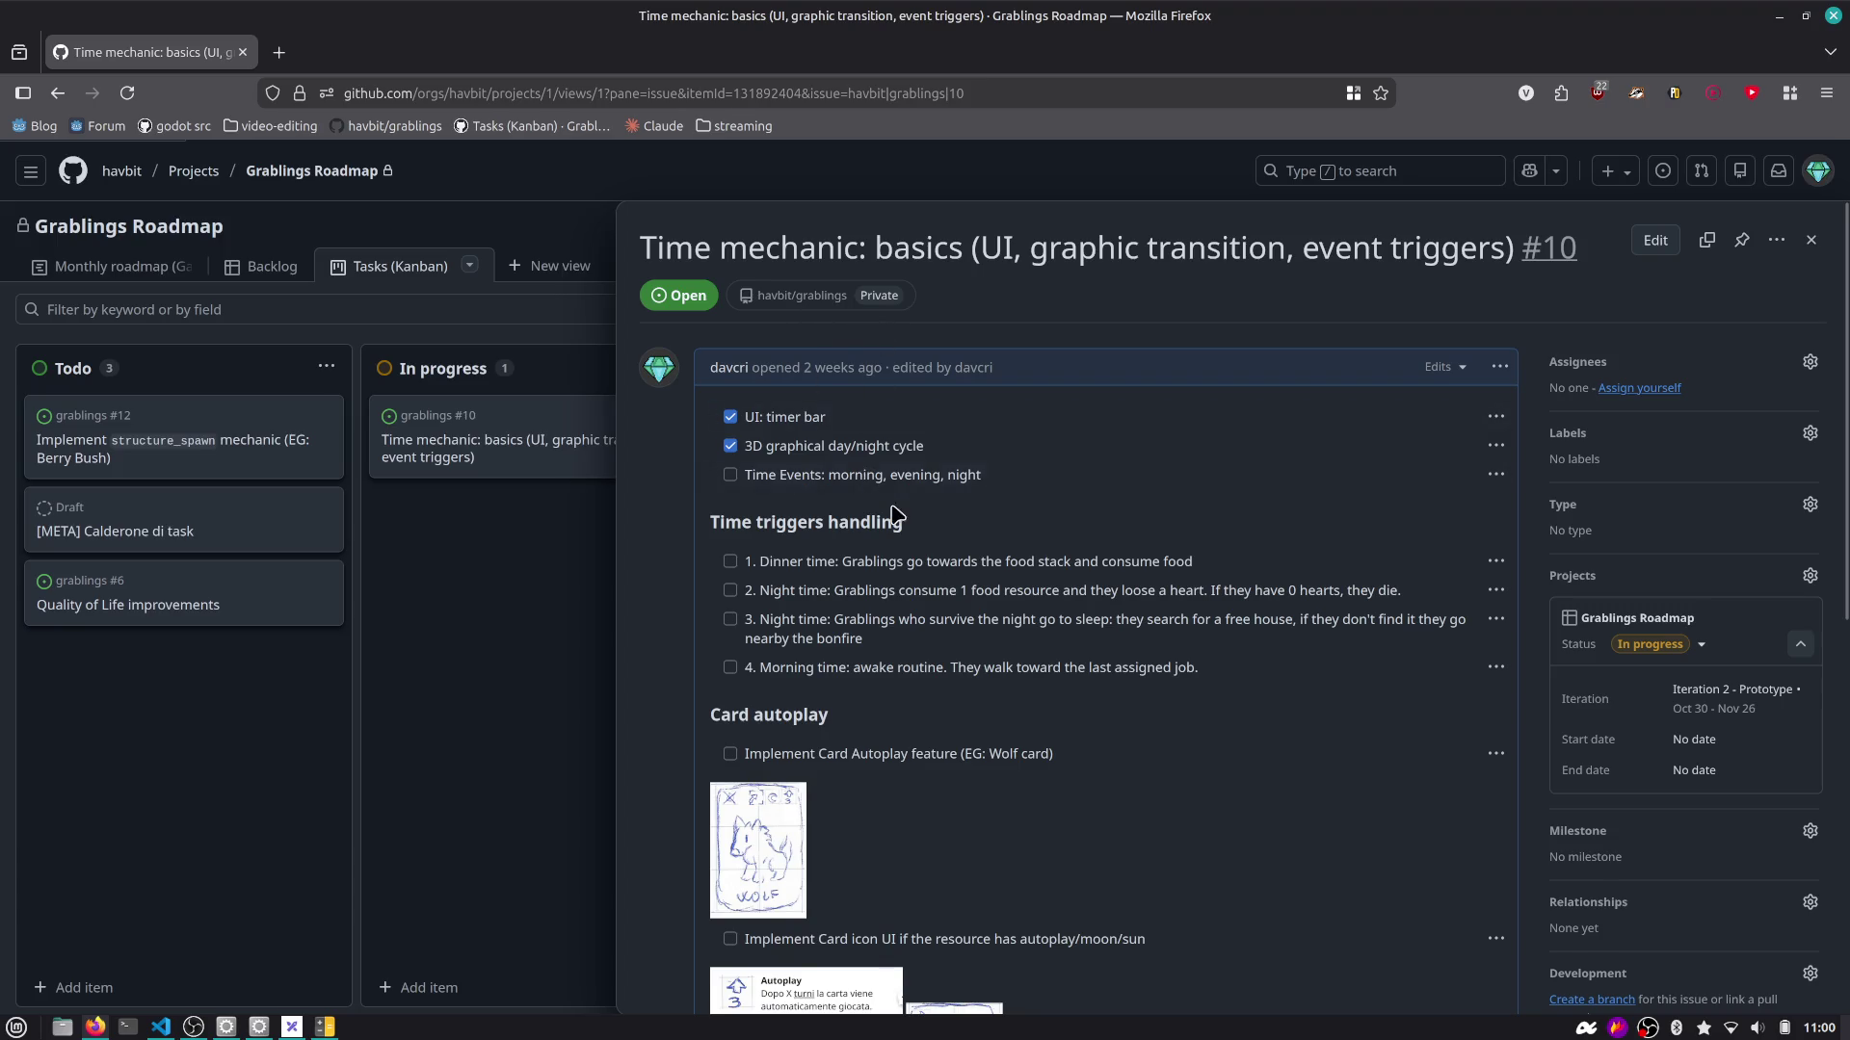
{"action": "scroll", "coordinate": [893, 506], "scroll_direction": "down", "scroll_amount": 2}
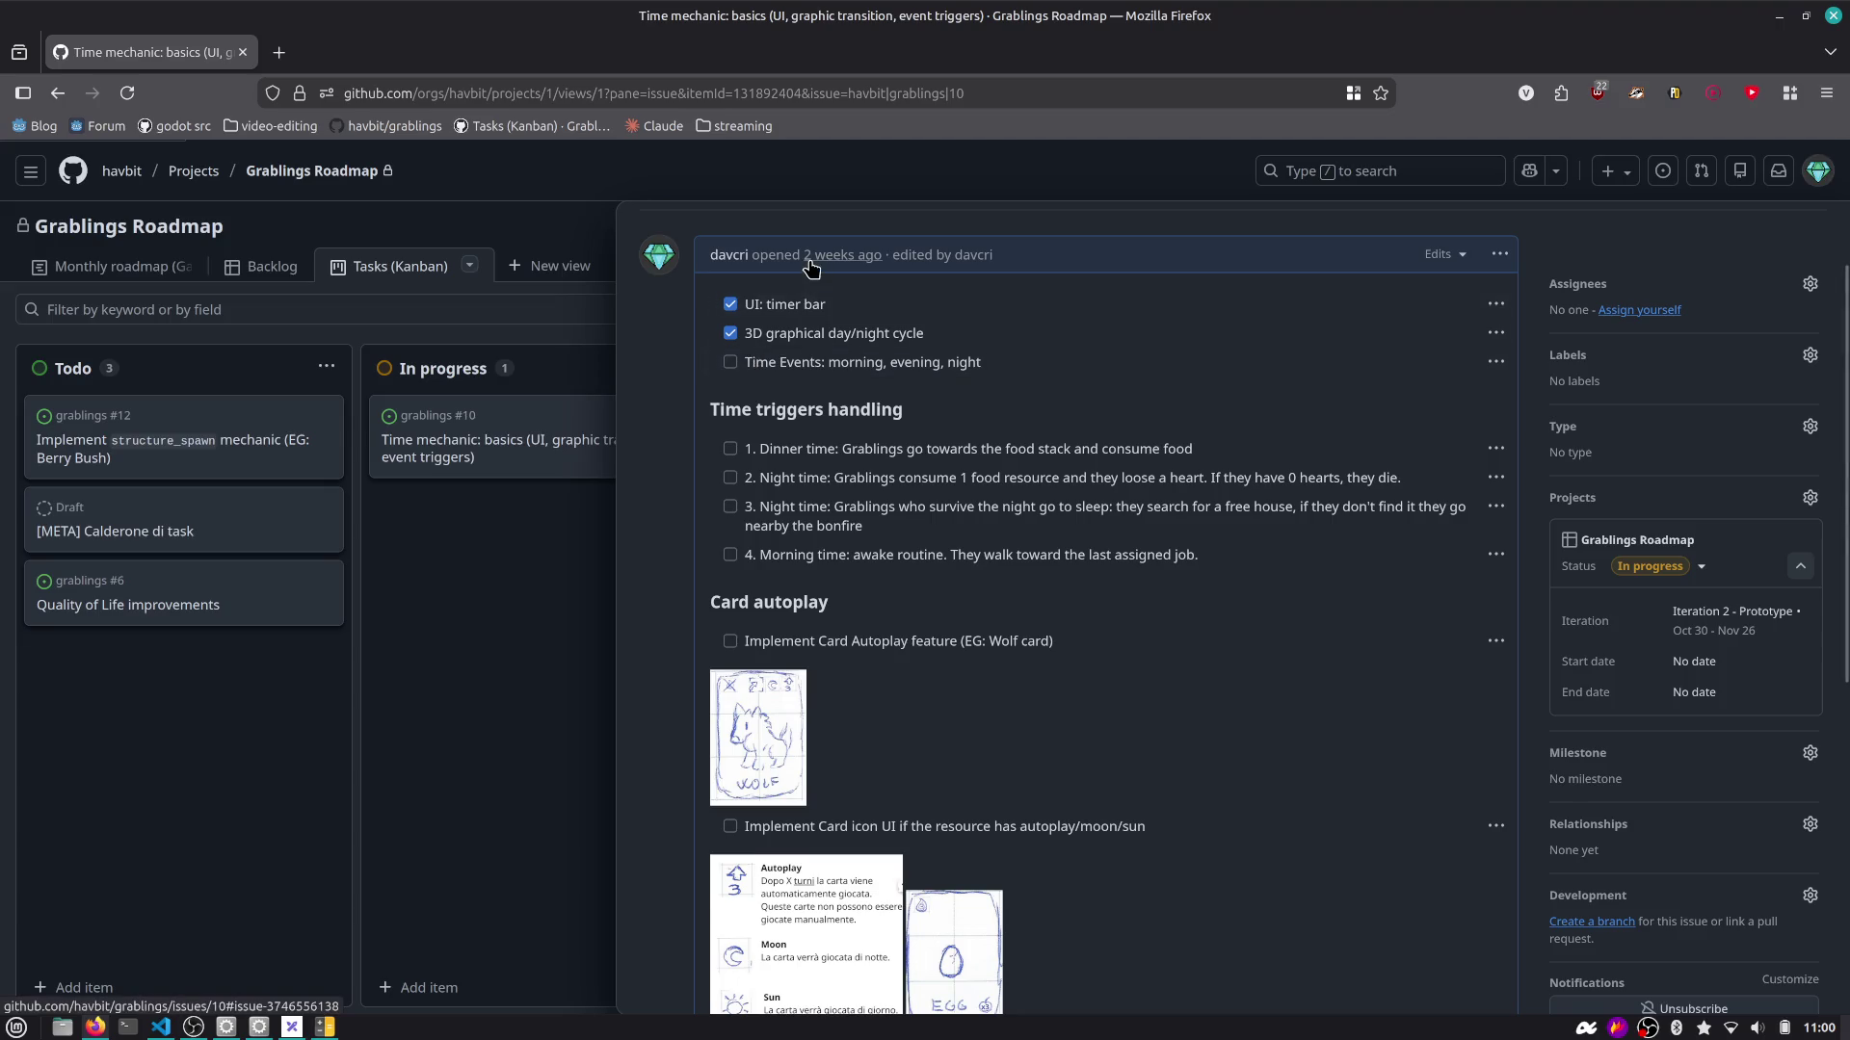
{"action": "scroll", "coordinate": [819, 277], "scroll_direction": "up", "scroll_amount": 2}
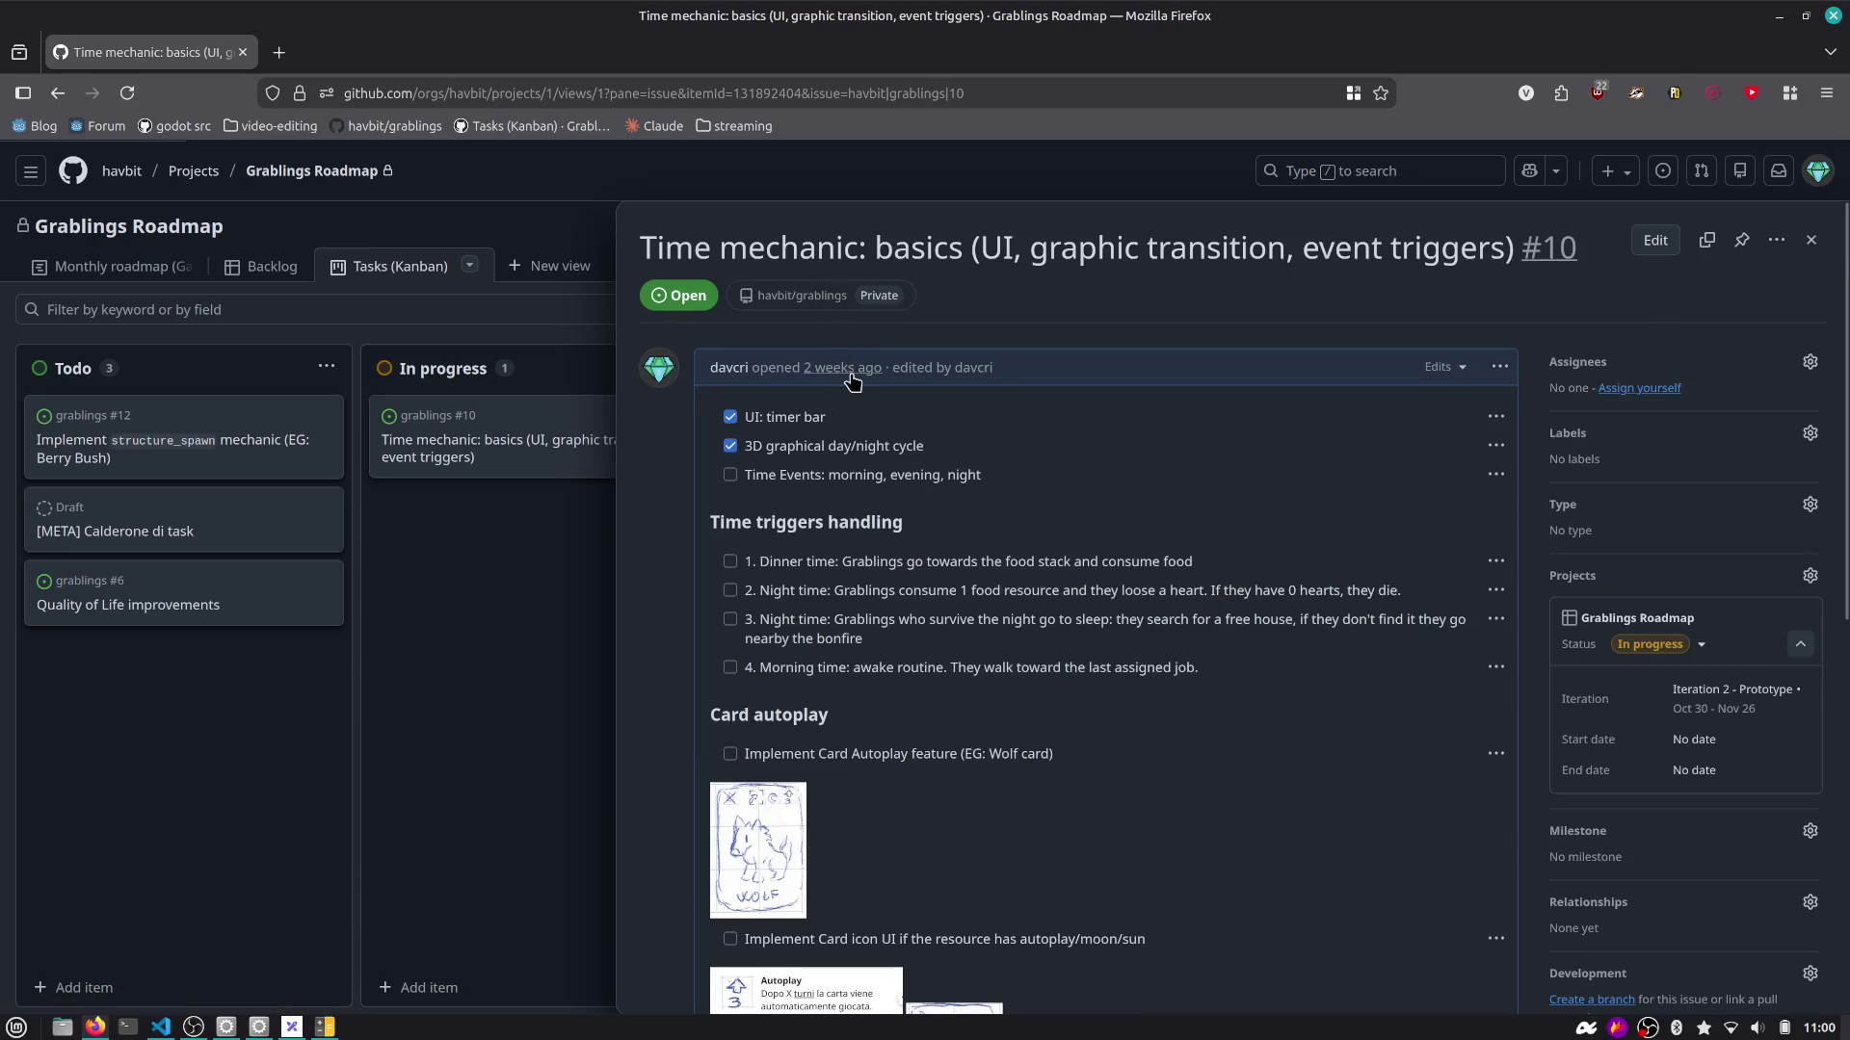
{"action": "mouse_move", "coordinate": [851, 381]}
{"action": "left_click_drag", "start_coordinate": [780, 475], "coordinate": [907, 475]}
{"action": "scroll", "coordinate": [907, 475], "scroll_direction": "down", "scroll_amount": 2}
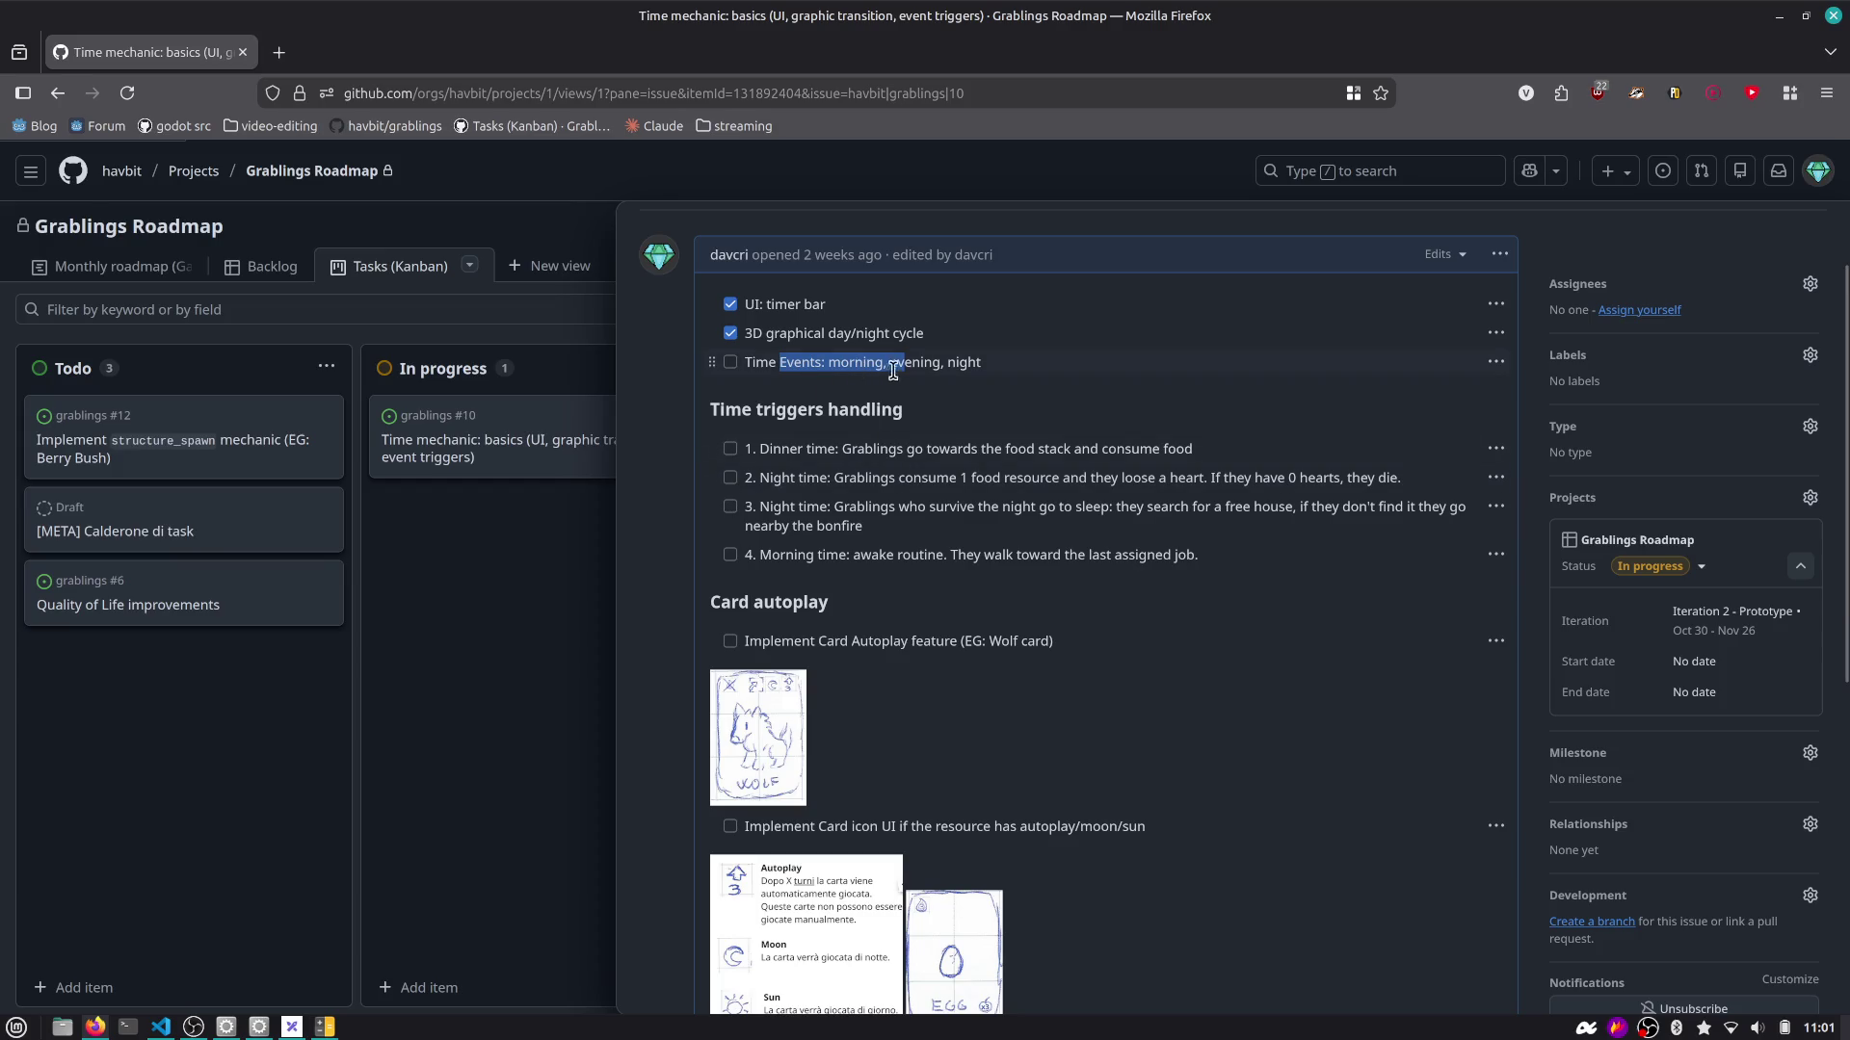
Tick the 'Time Events: morning, evening, night' task, then return to Godot
{"action": "left_click", "coordinate": [730, 362]}
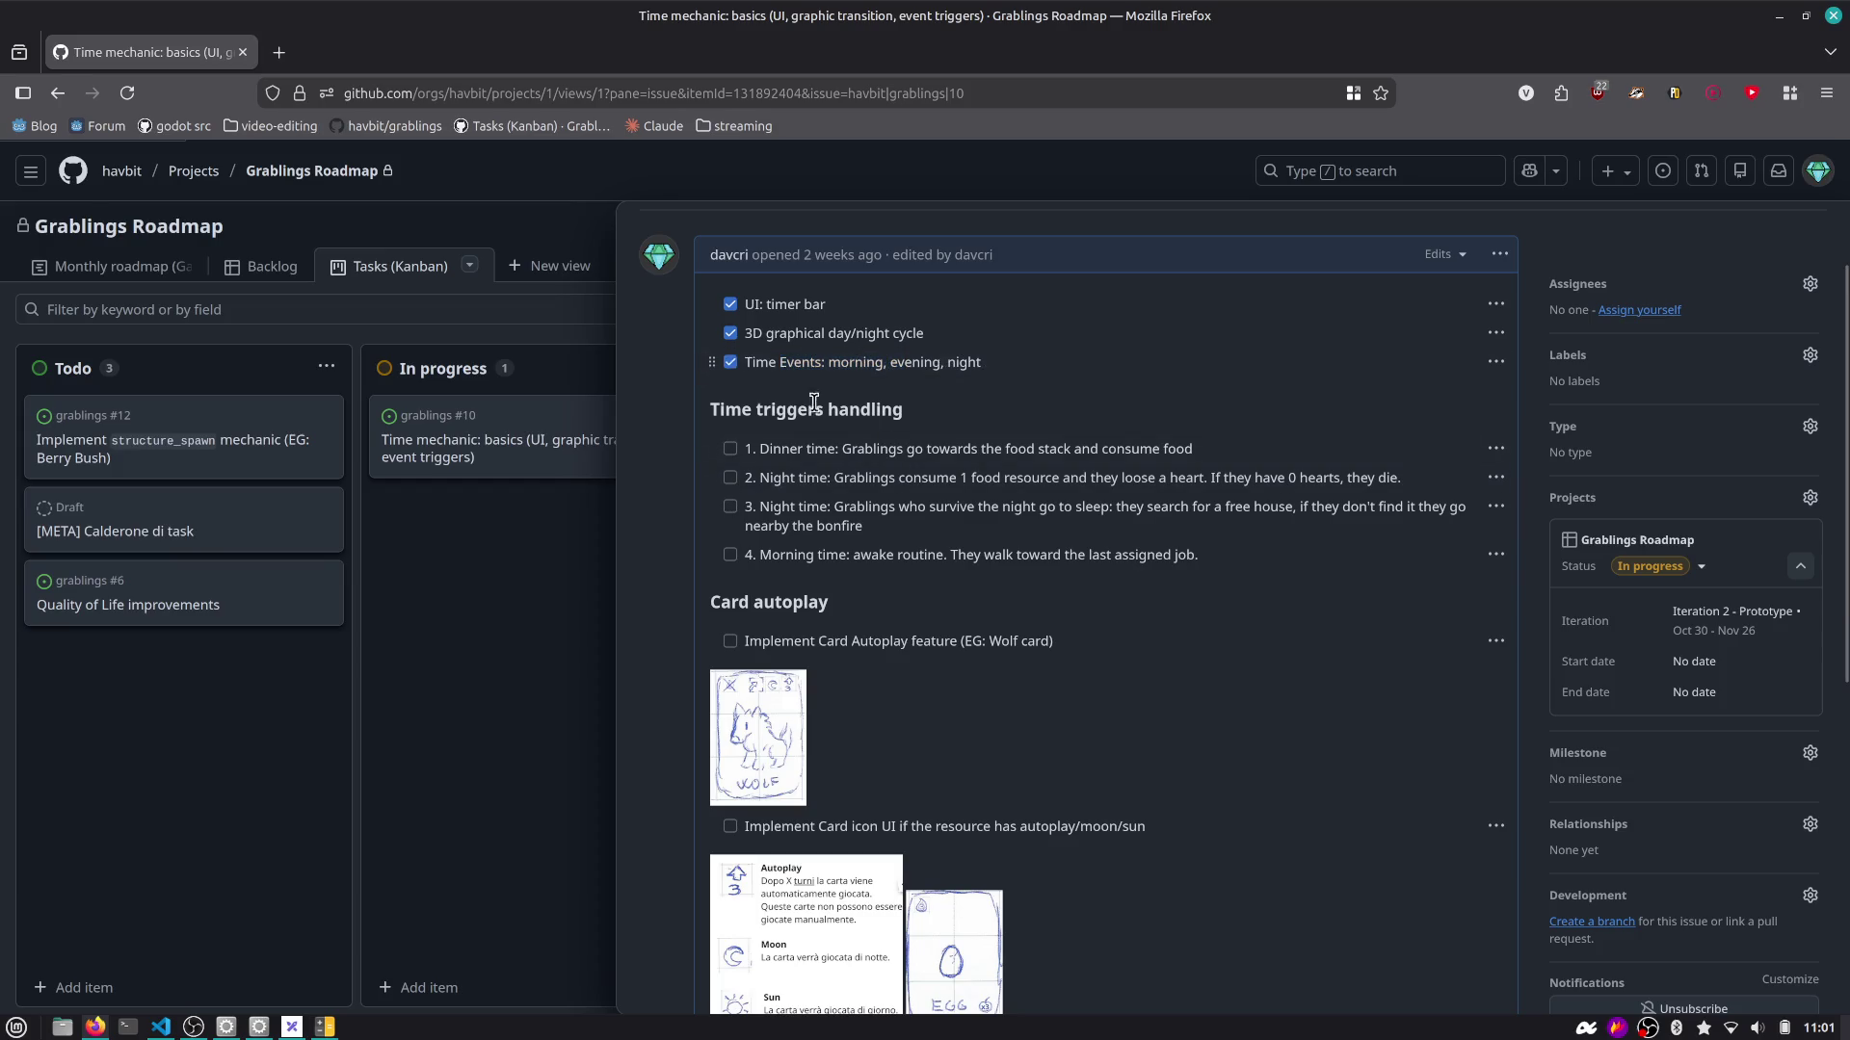
{"action": "scroll", "coordinate": [818, 366], "scroll_direction": "down", "scroll_amount": 2}
{"action": "scroll", "coordinate": [814, 361], "scroll_direction": "up", "scroll_amount": 3}
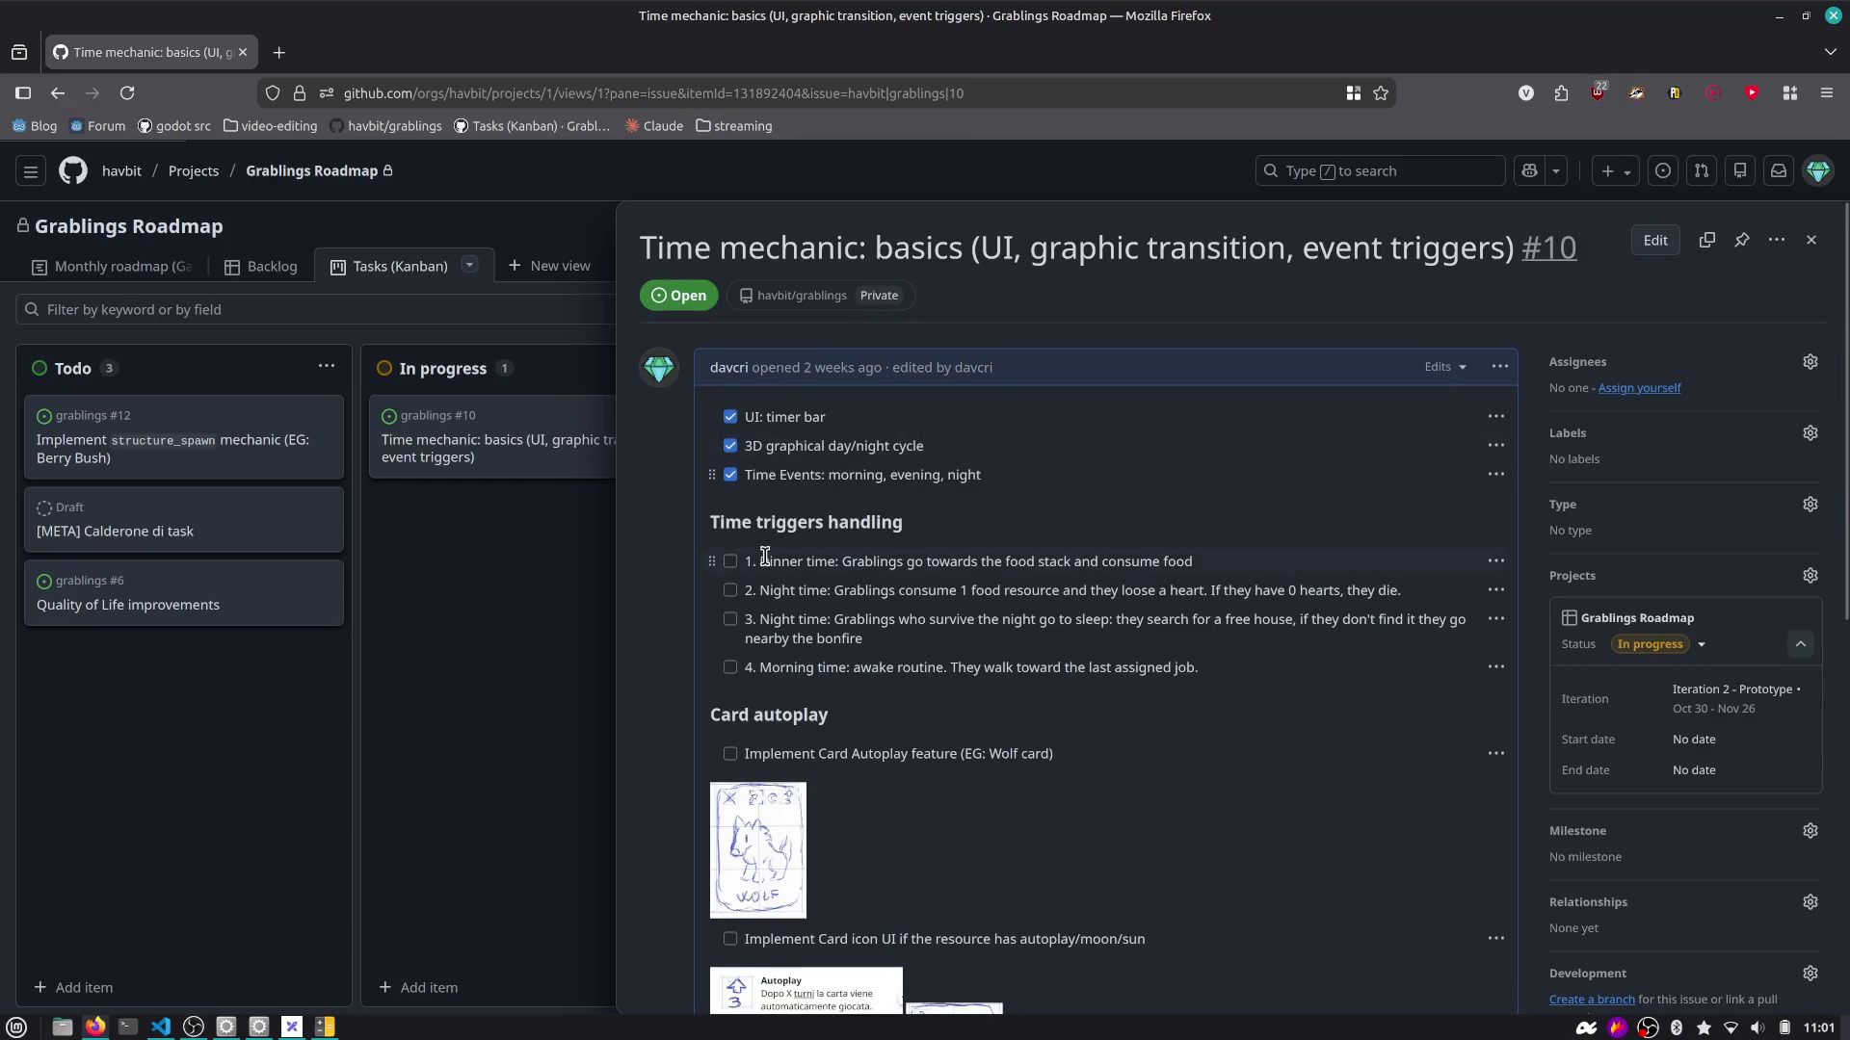
{"action": "left_click_drag", "start_coordinate": [765, 555], "coordinate": [1103, 561]}
{"action": "left_click", "coordinate": [1108, 562]}
{"action": "key", "text": "alt+Tab"}
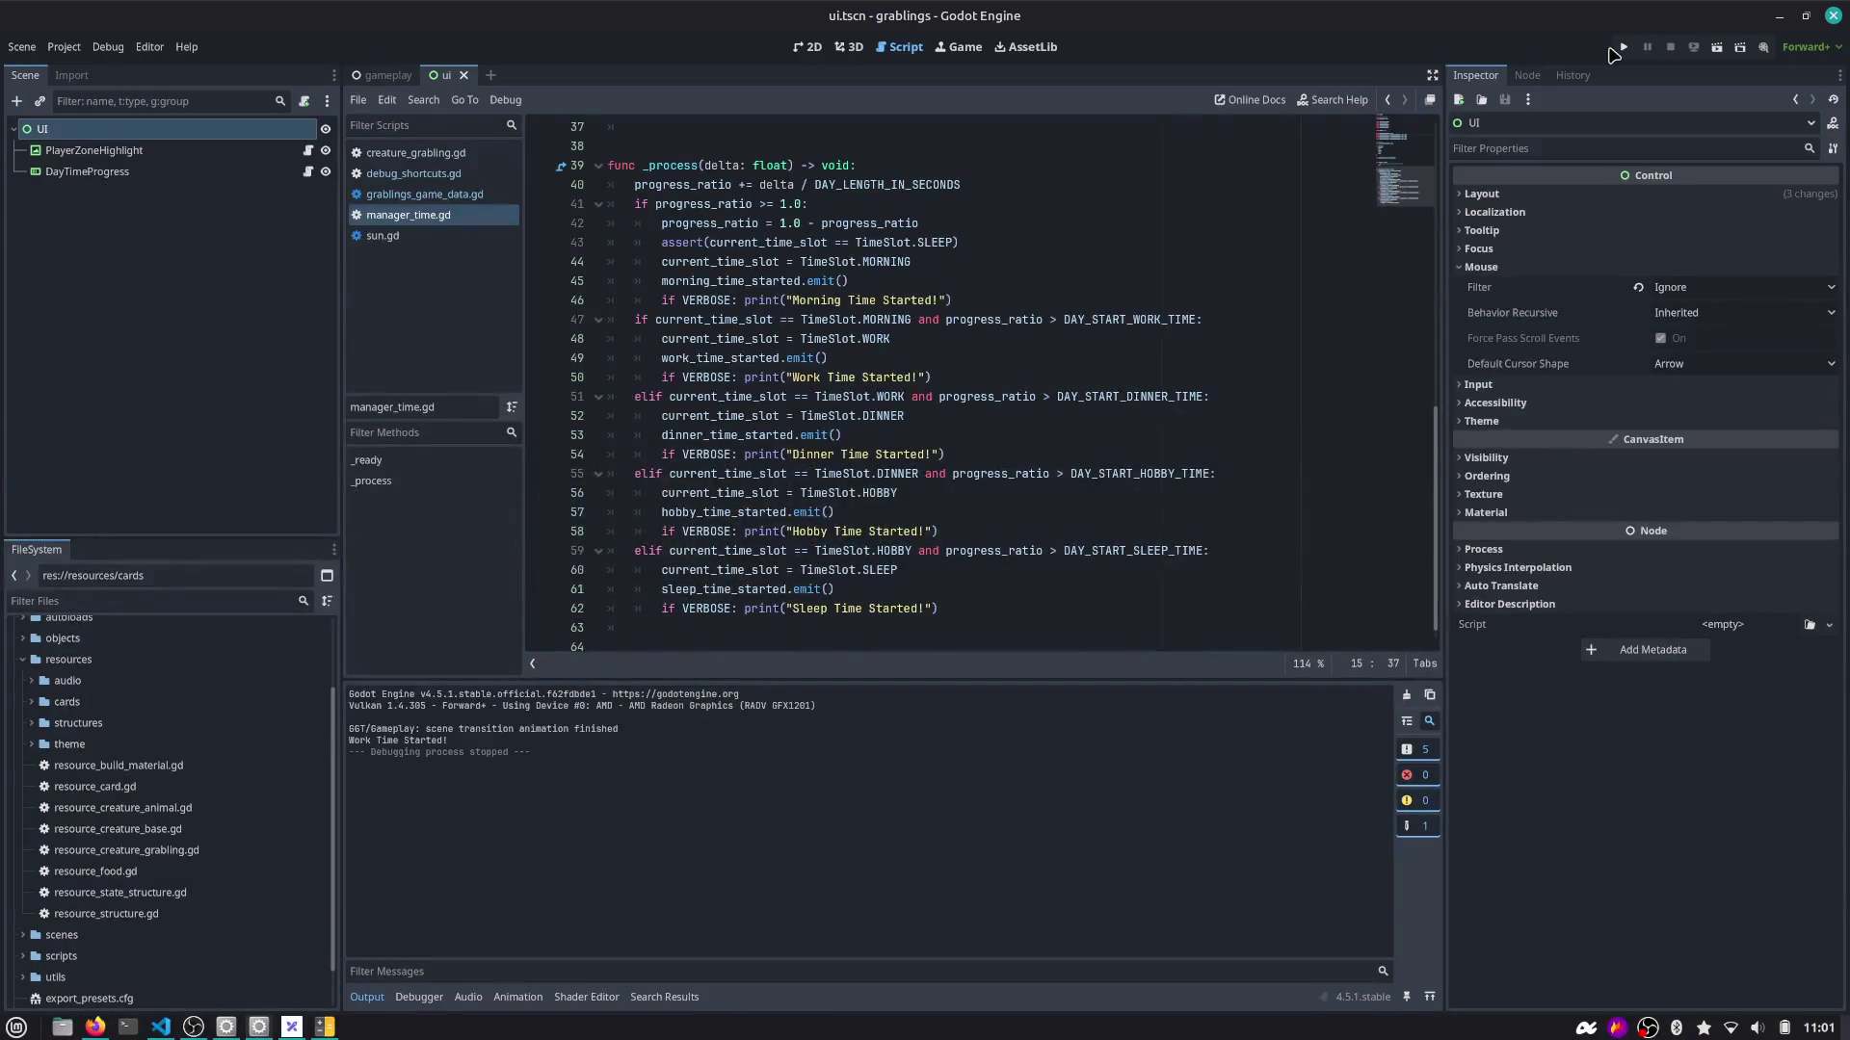
Run the game, place a Grabling, stack Rock and Wood cards on stack_storage and food on stack_food
{"action": "left_click", "coordinate": [1622, 48]}
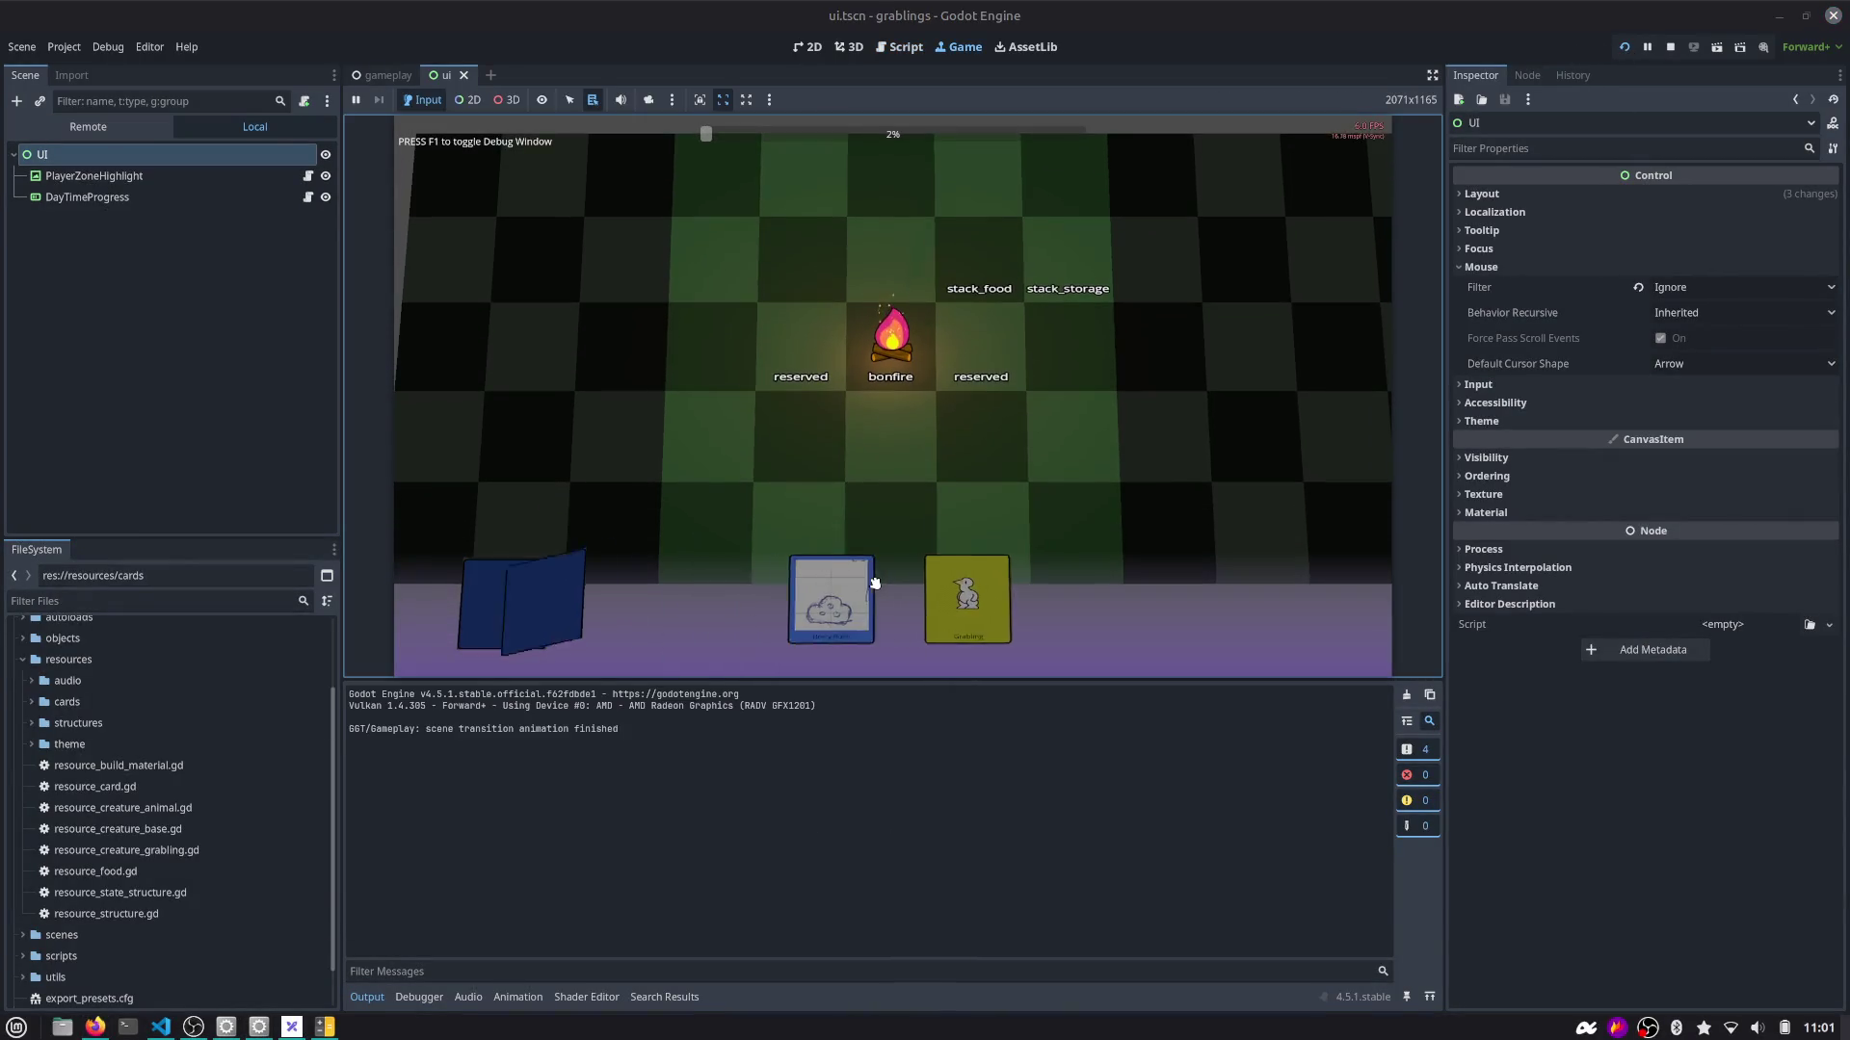
{"action": "left_click_drag", "start_coordinate": [875, 599], "coordinate": [876, 522]}
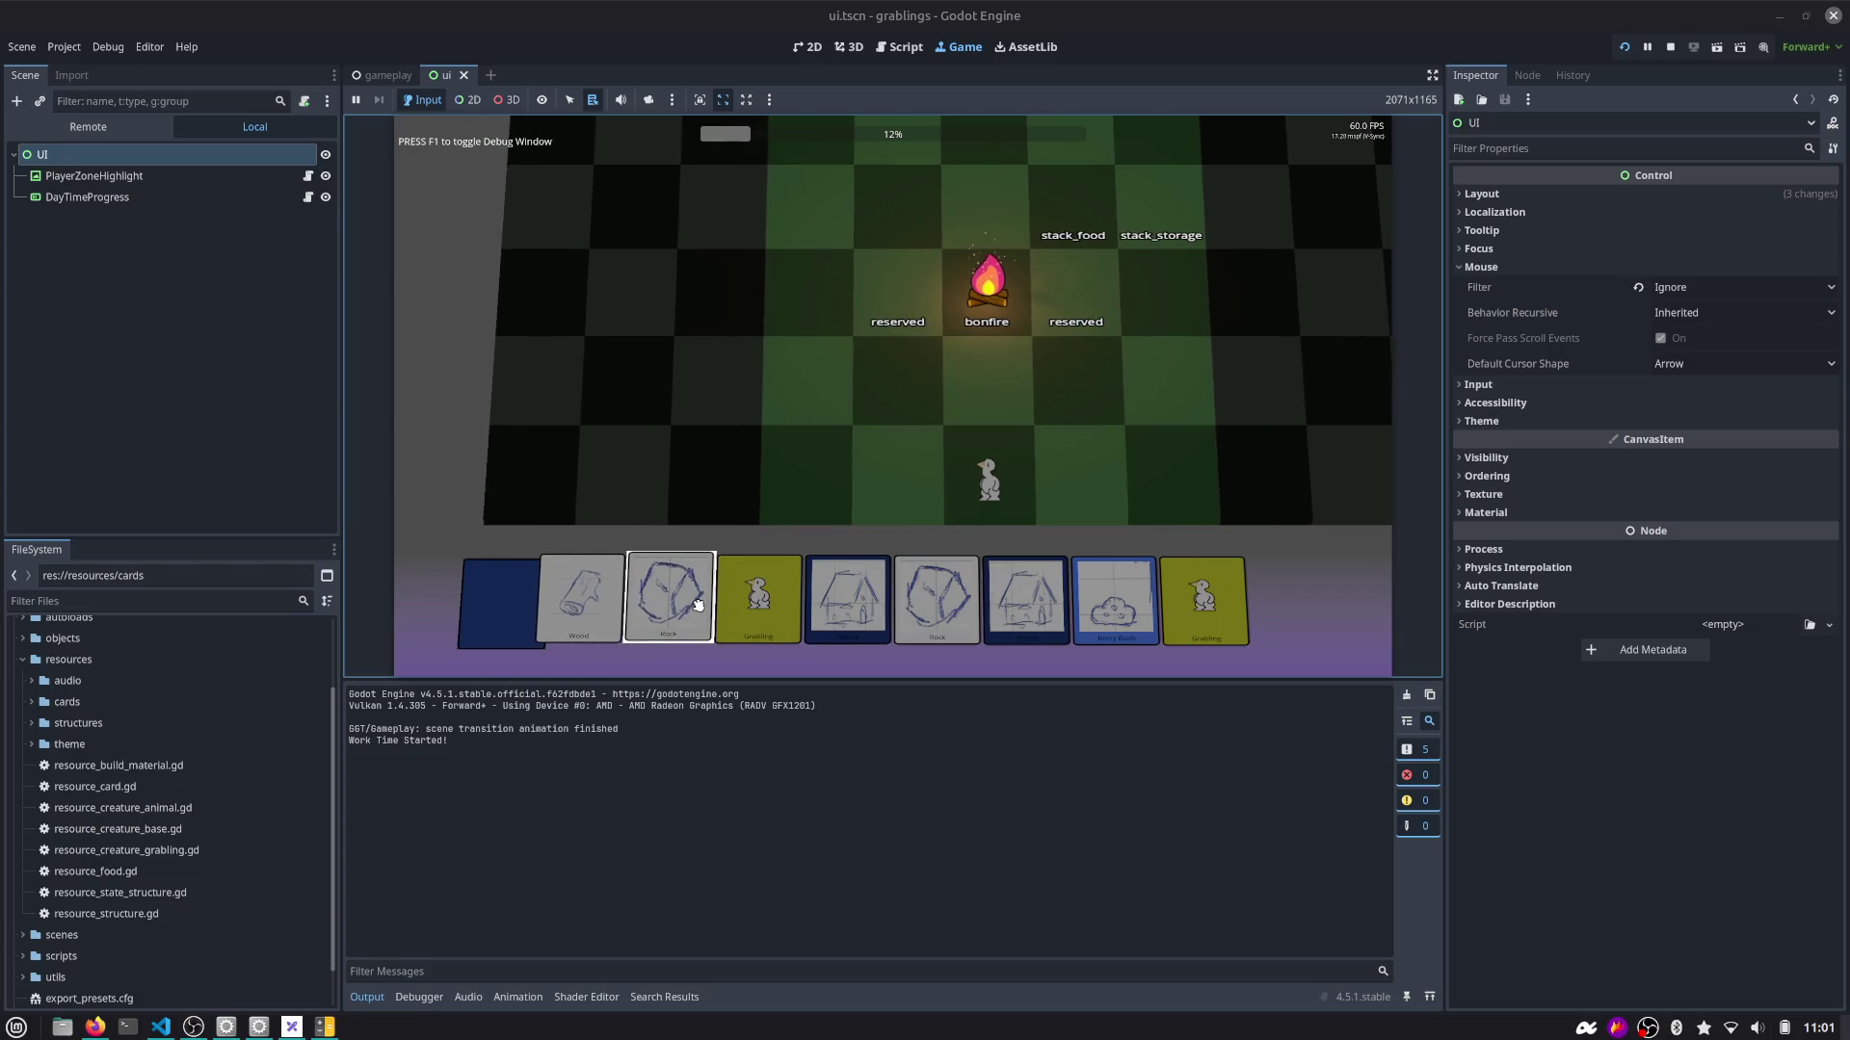
{"action": "left_click_drag", "start_coordinate": [697, 605], "coordinate": [1059, 260]}
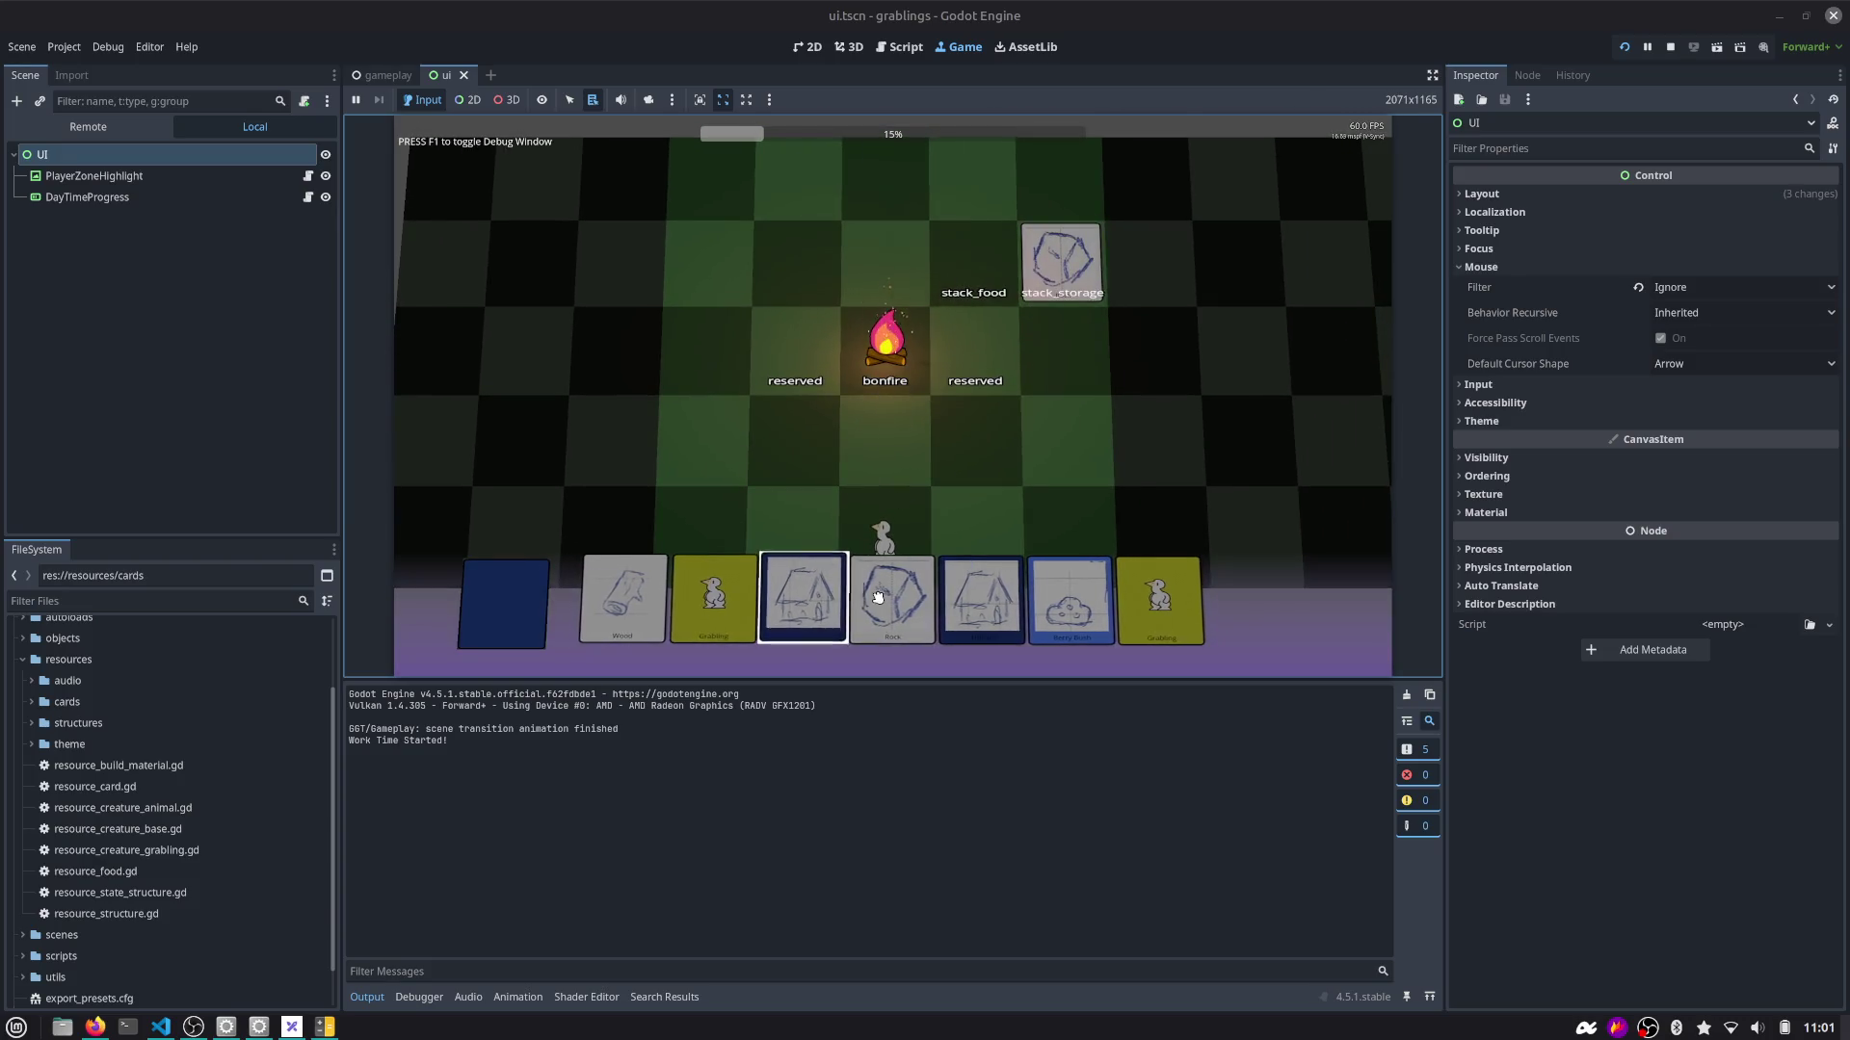
{"action": "left_click_drag", "start_coordinate": [877, 598], "coordinate": [1040, 279]}
{"action": "mouse_move", "coordinate": [621, 597]}
{"action": "left_mouse_down"}
{"action": "mouse_move", "coordinate": [1002, 298]}
{"action": "mouse_move", "coordinate": [997, 331]}
{"action": "left_mouse_up"}
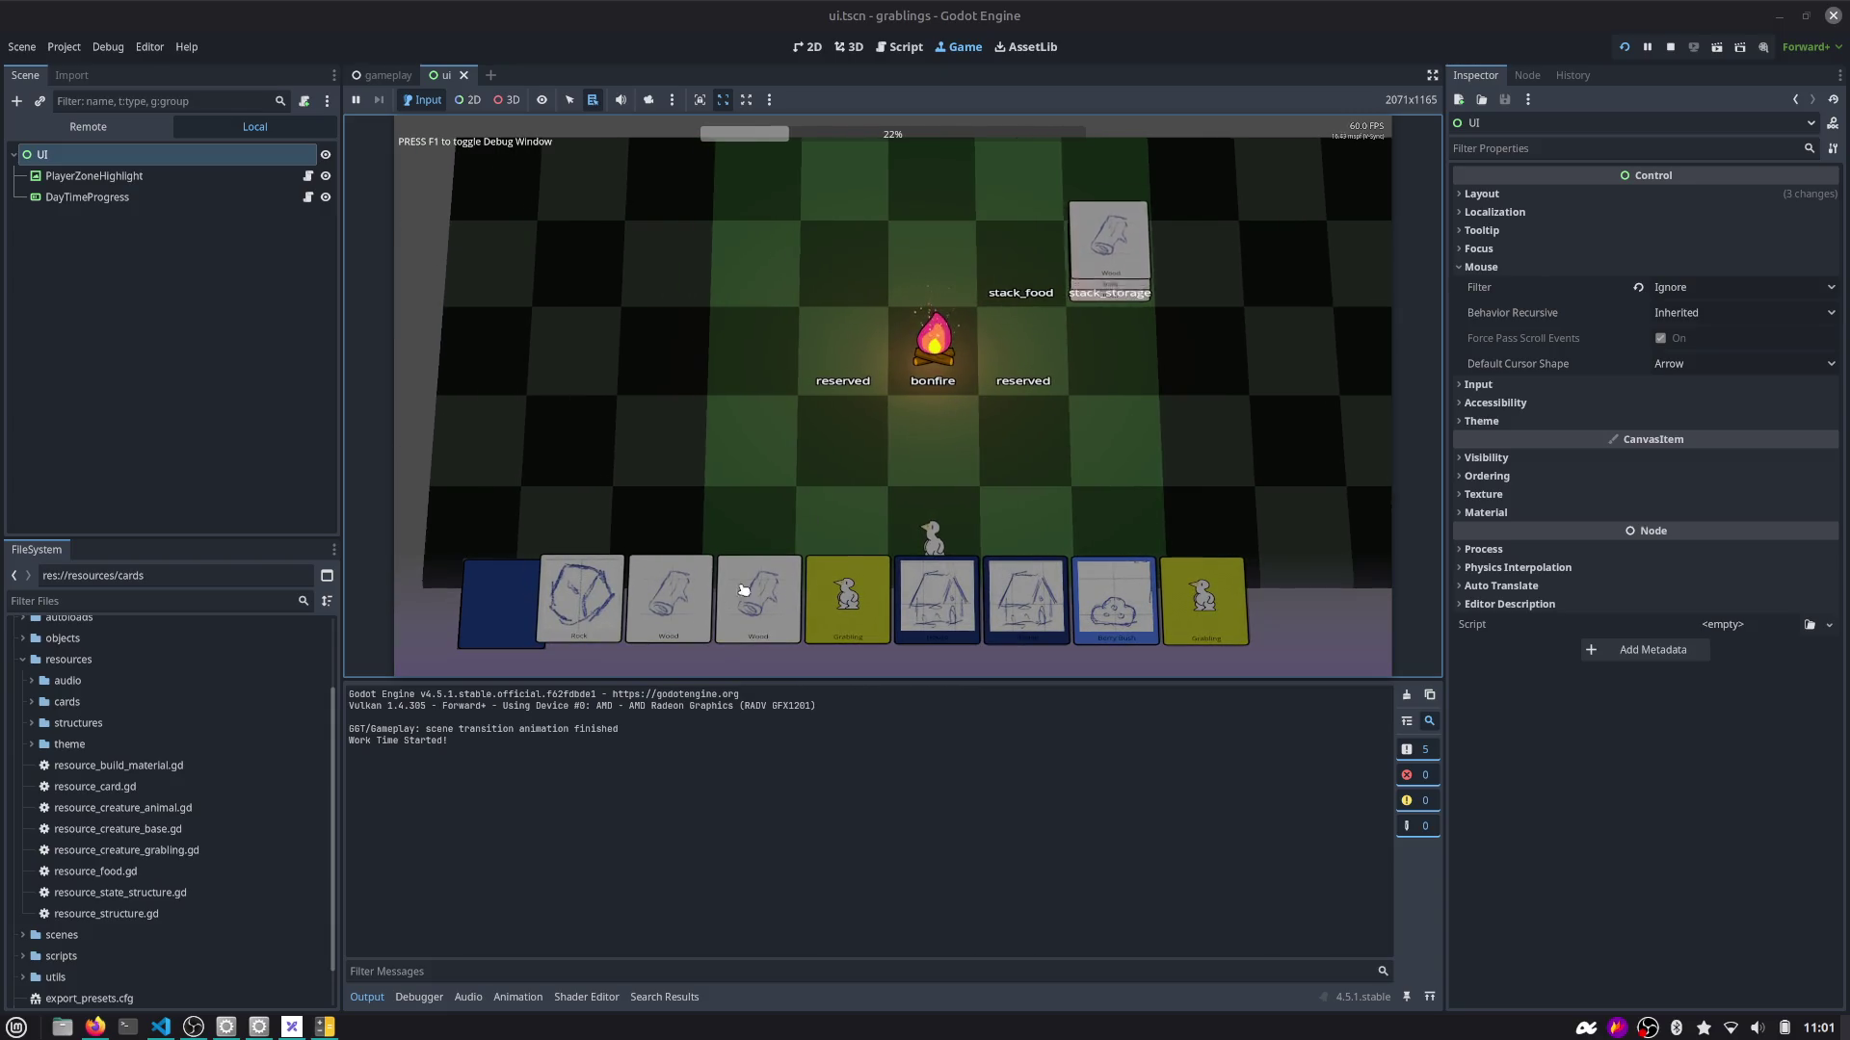
{"action": "mouse_move", "coordinate": [743, 589]}
{"action": "left_mouse_down"}
{"action": "mouse_move", "coordinate": [876, 409]}
{"action": "mouse_move", "coordinate": [1107, 253]}
{"action": "left_mouse_up"}
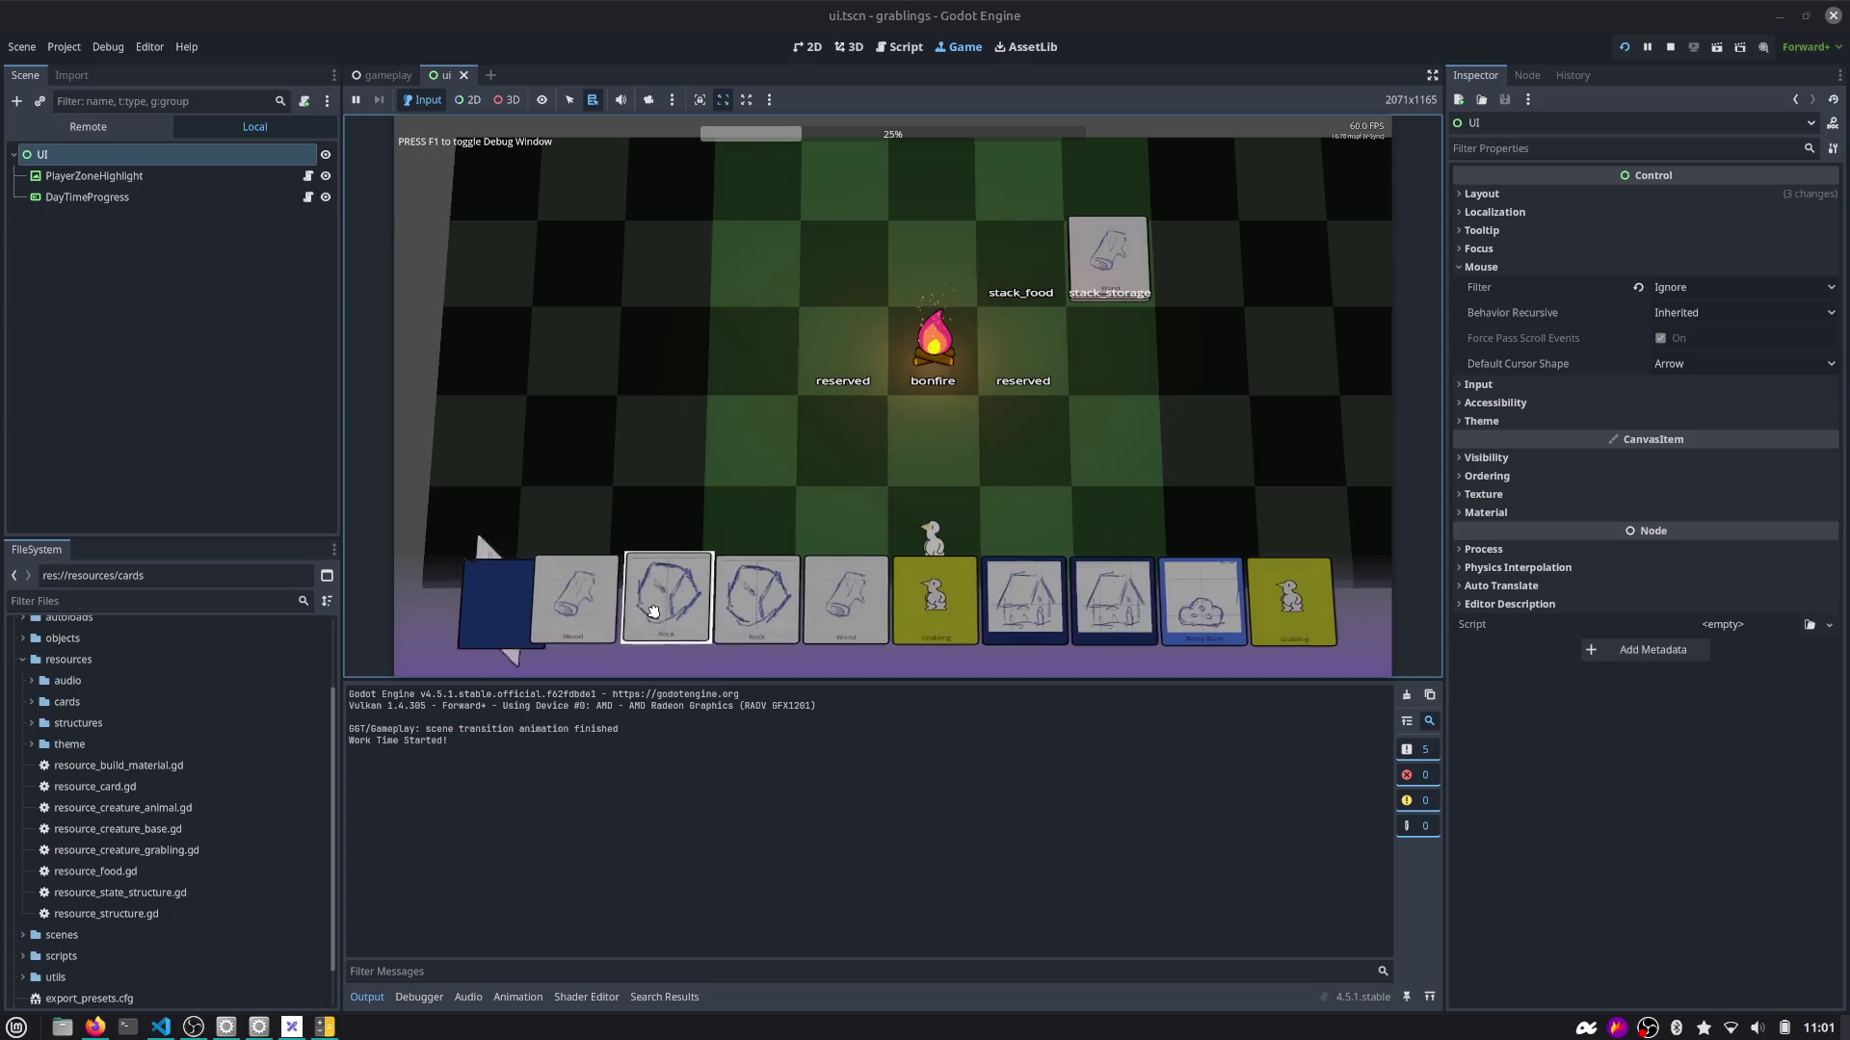
{"action": "left_click_drag", "start_coordinate": [653, 611], "coordinate": [1113, 203]}
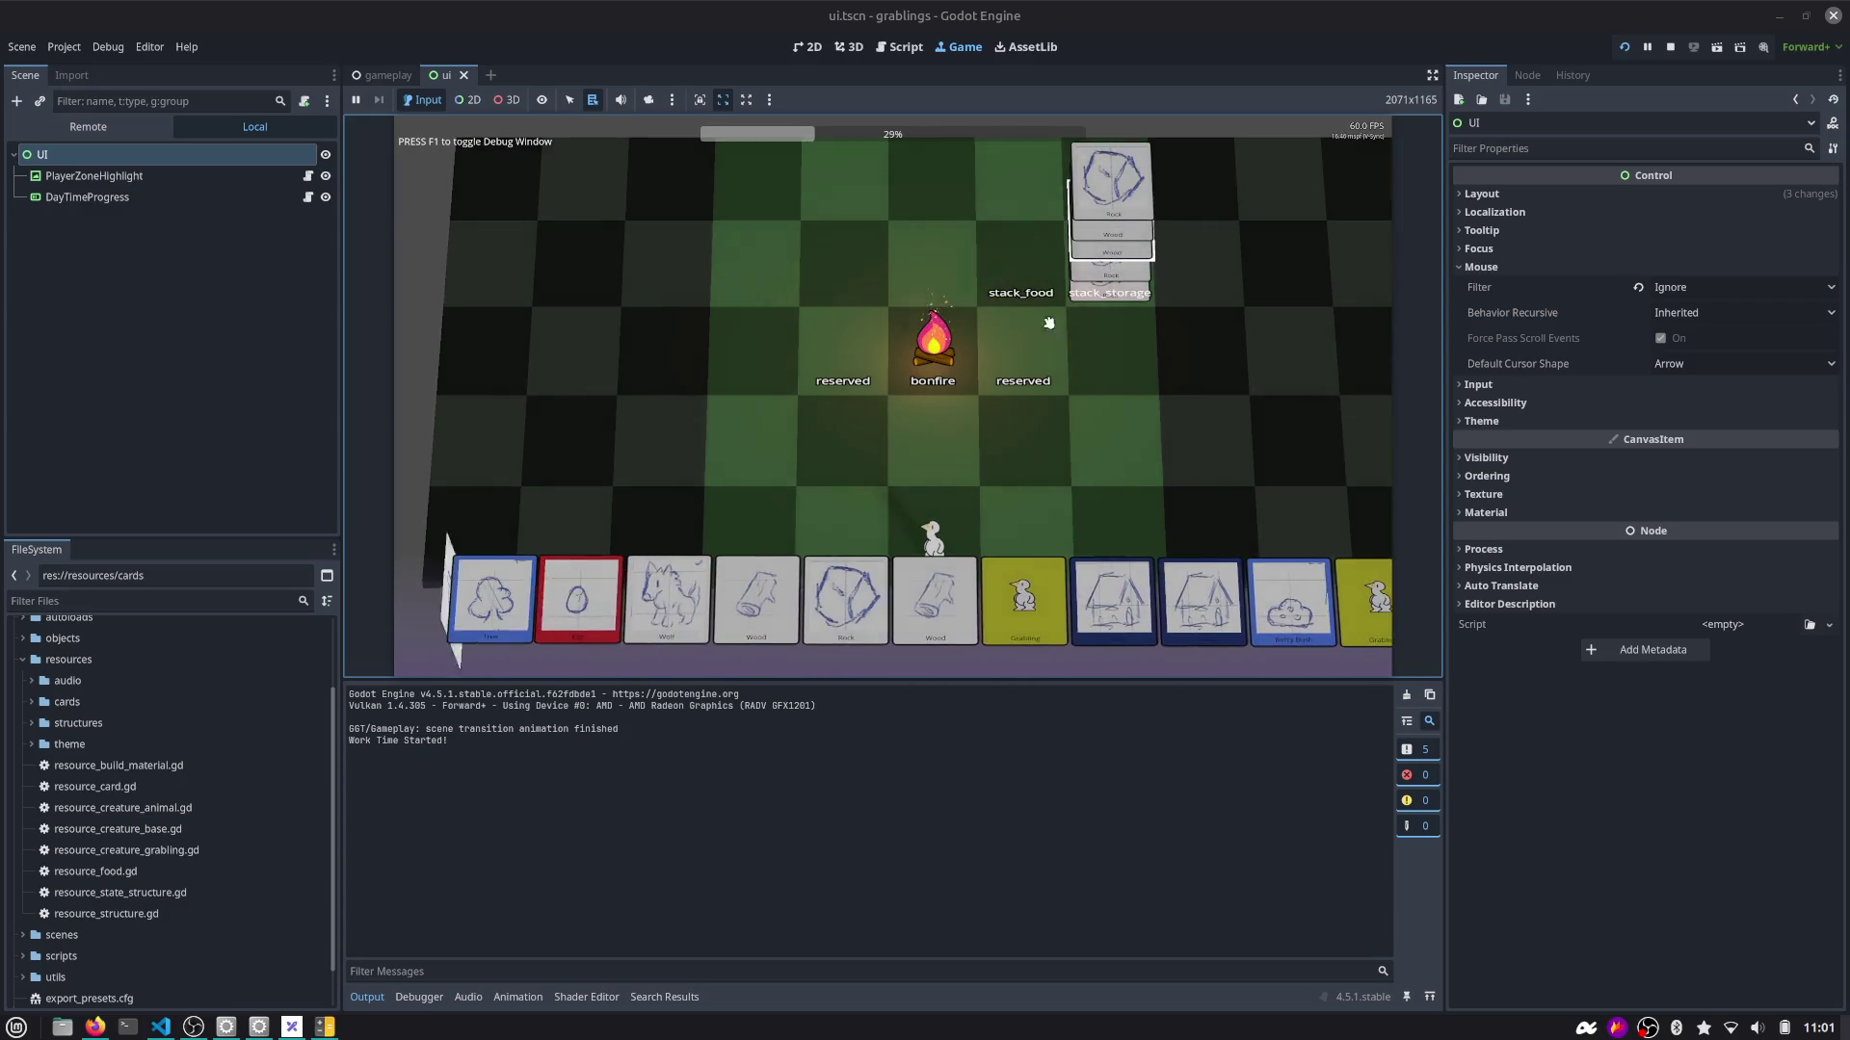
{"action": "left_click_drag", "start_coordinate": [578, 600], "coordinate": [1021, 289]}
Stop the game and go back to the script editor
{"action": "left_click", "coordinate": [852, 47]}
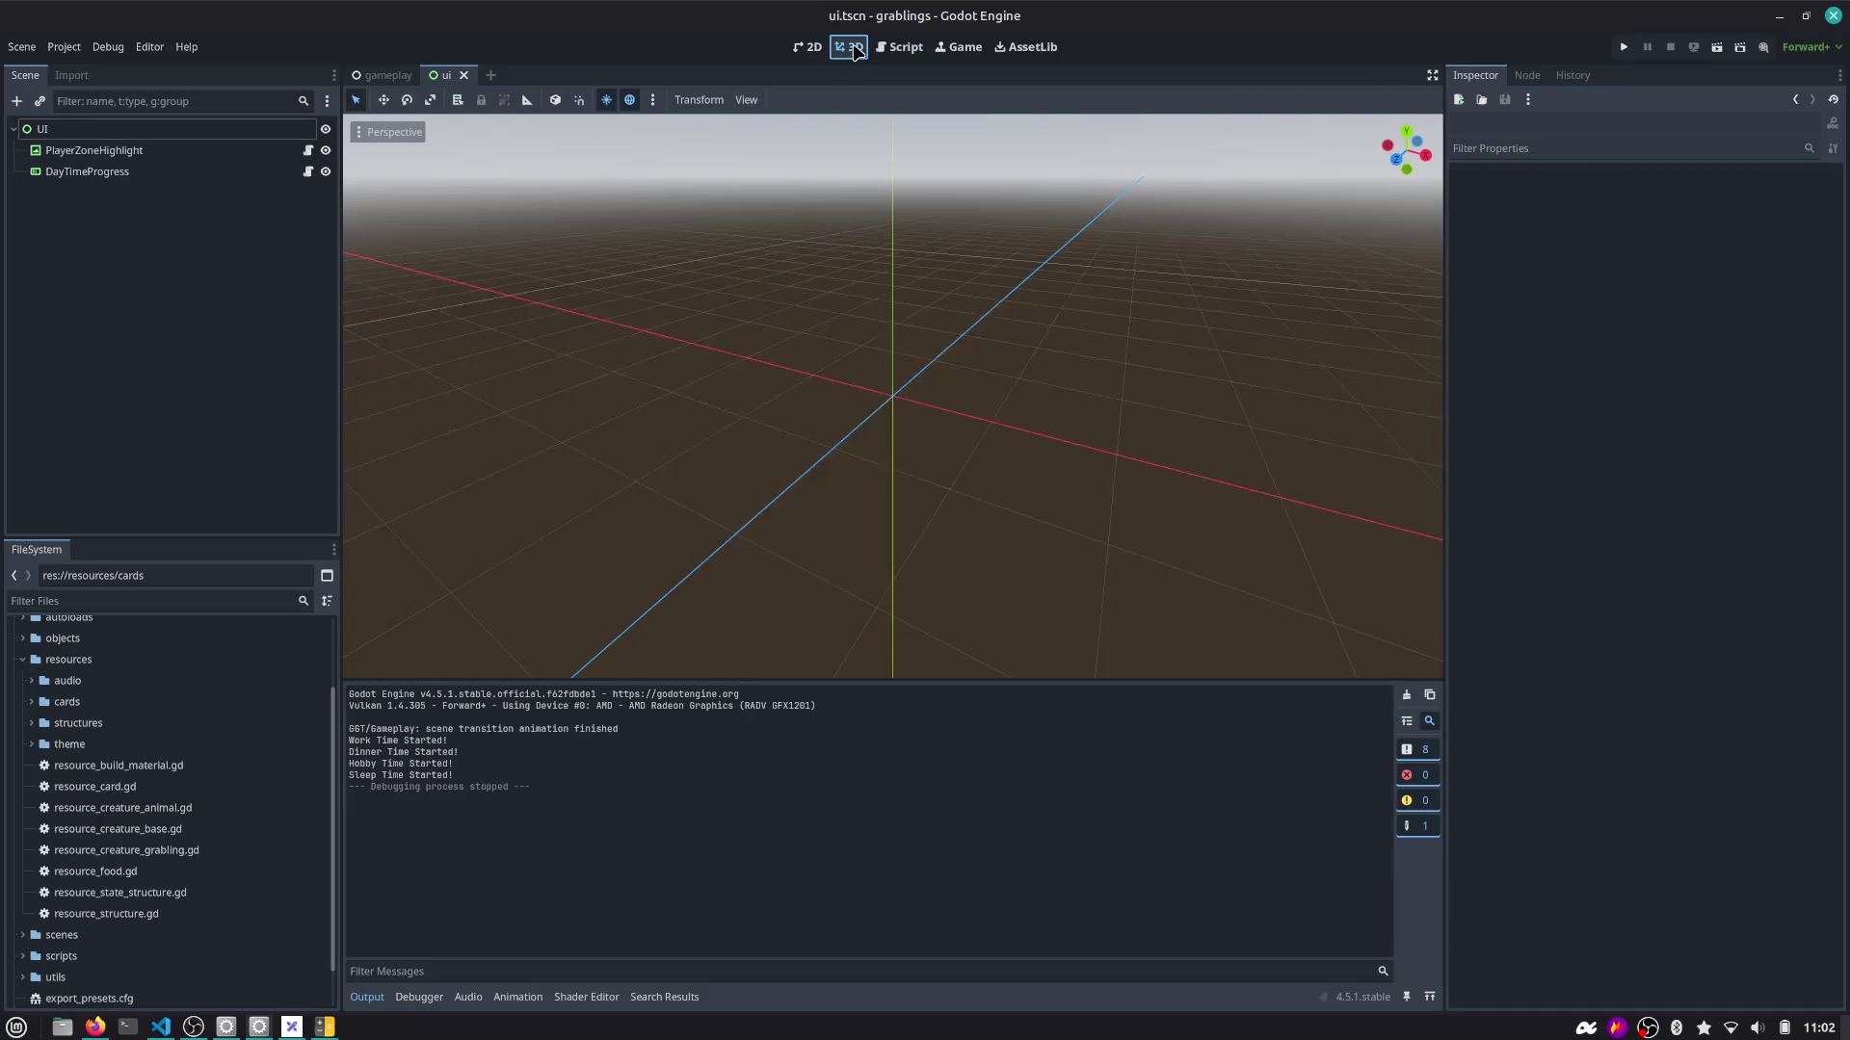
{"action": "left_click", "coordinate": [807, 47]}
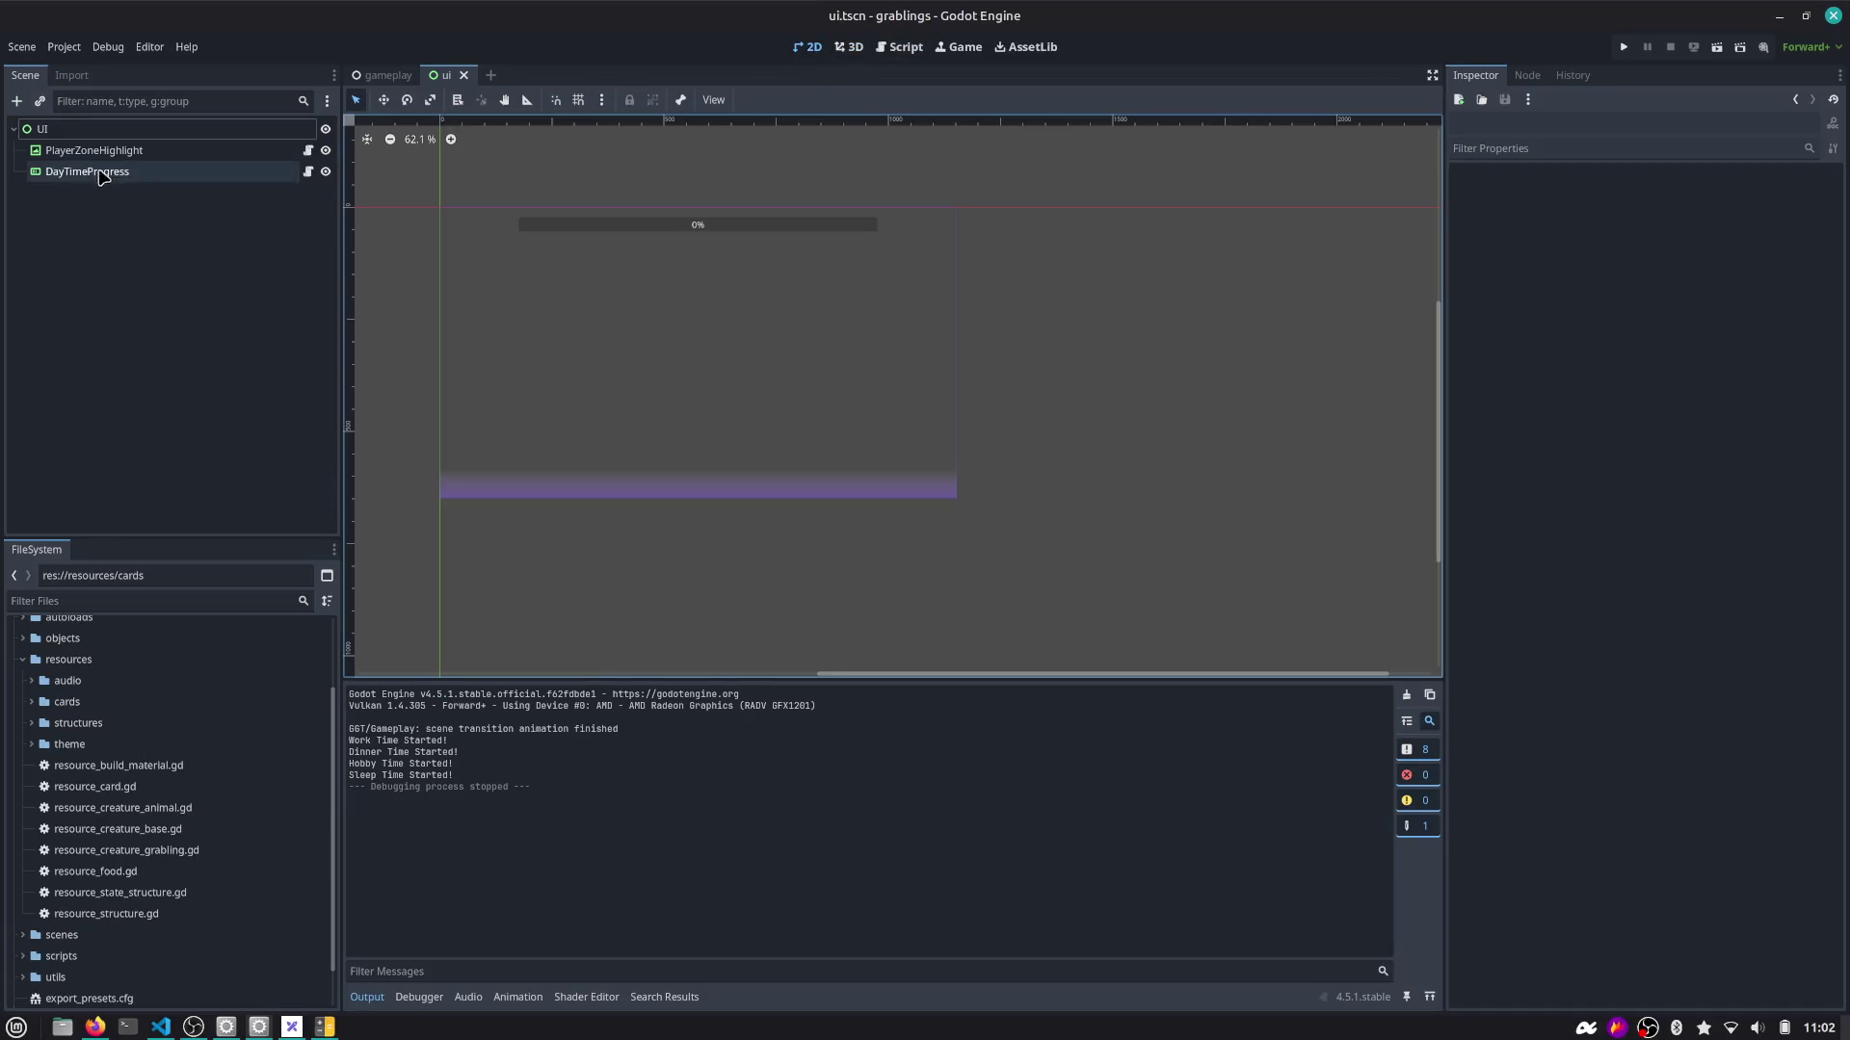
{"action": "scroll", "coordinate": [648, 318], "scroll_direction": "up", "scroll_amount": 2}
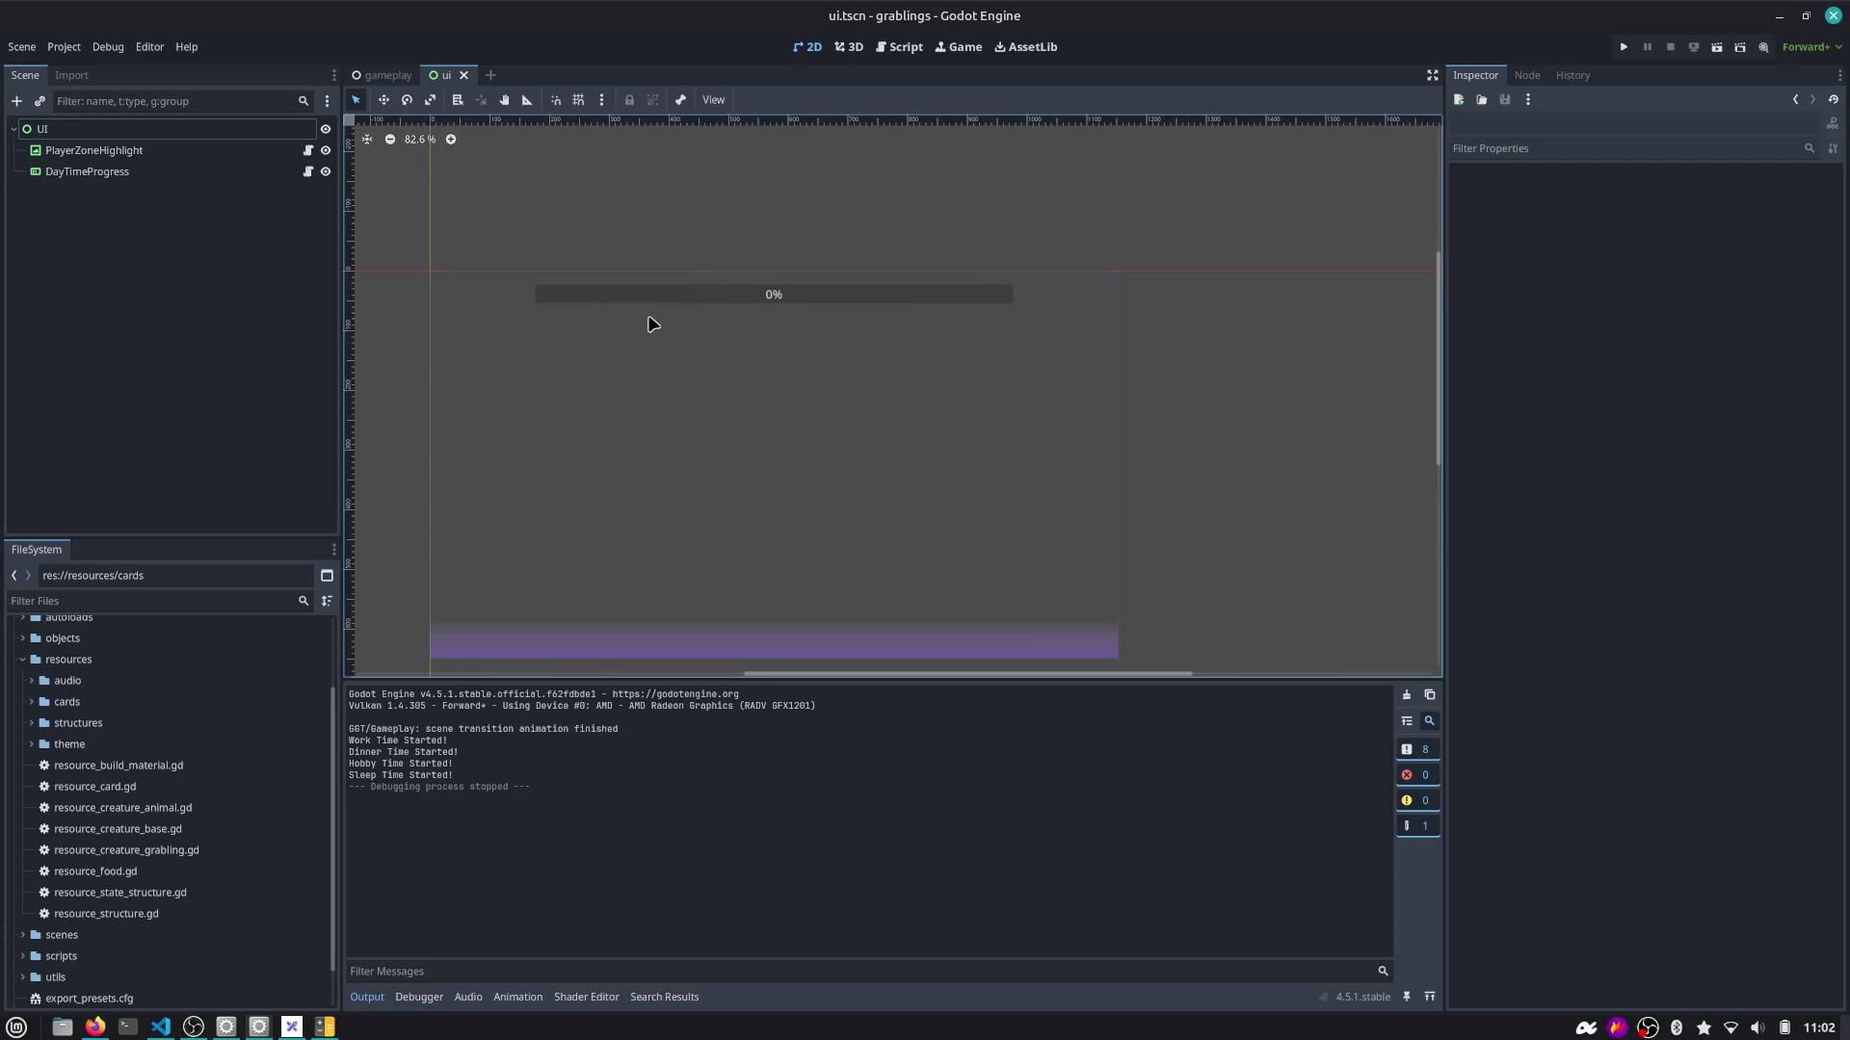
{"action": "key", "text": "ctrl+F3"}
Open tile.tscn in 3D and toggle visibility of MeshInstance3D and NavigationRegion3DBorder
{"action": "key", "text": "ctrl+shift+o"}
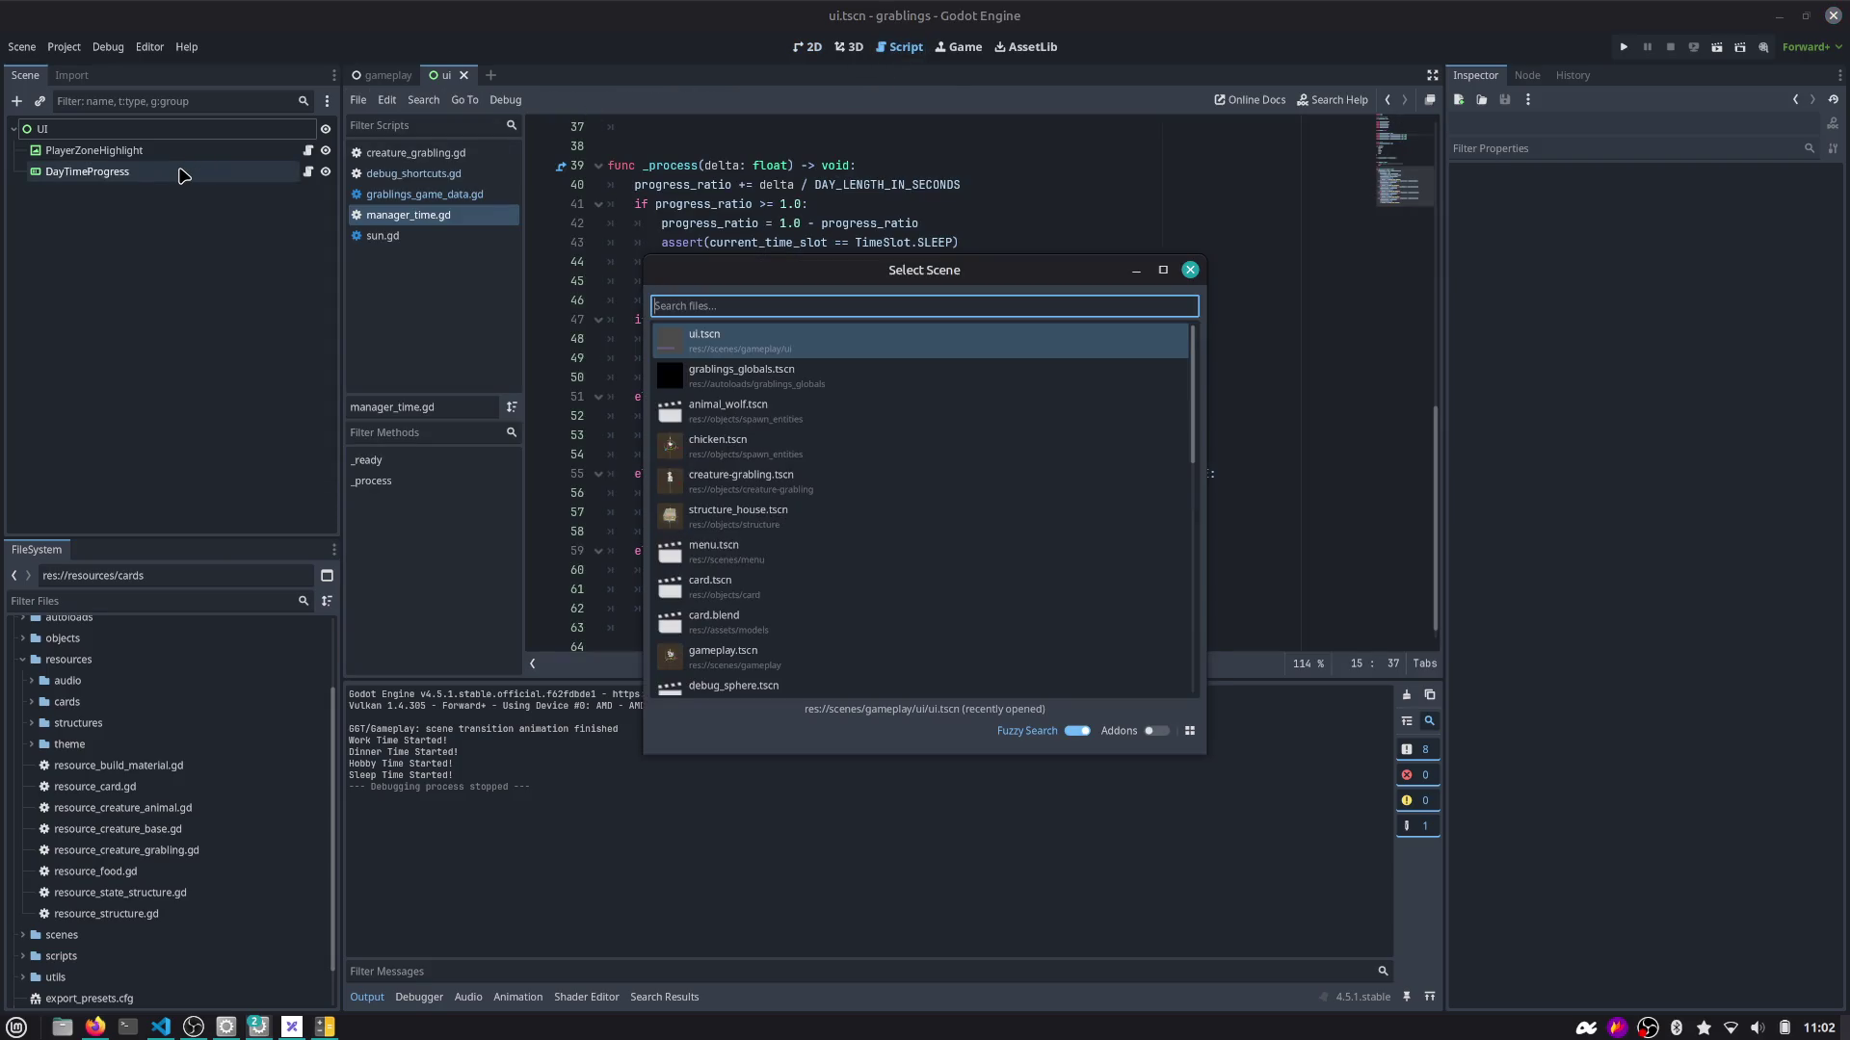
{"action": "type", "text": "tile"}
{"action": "key", "text": "Return"}
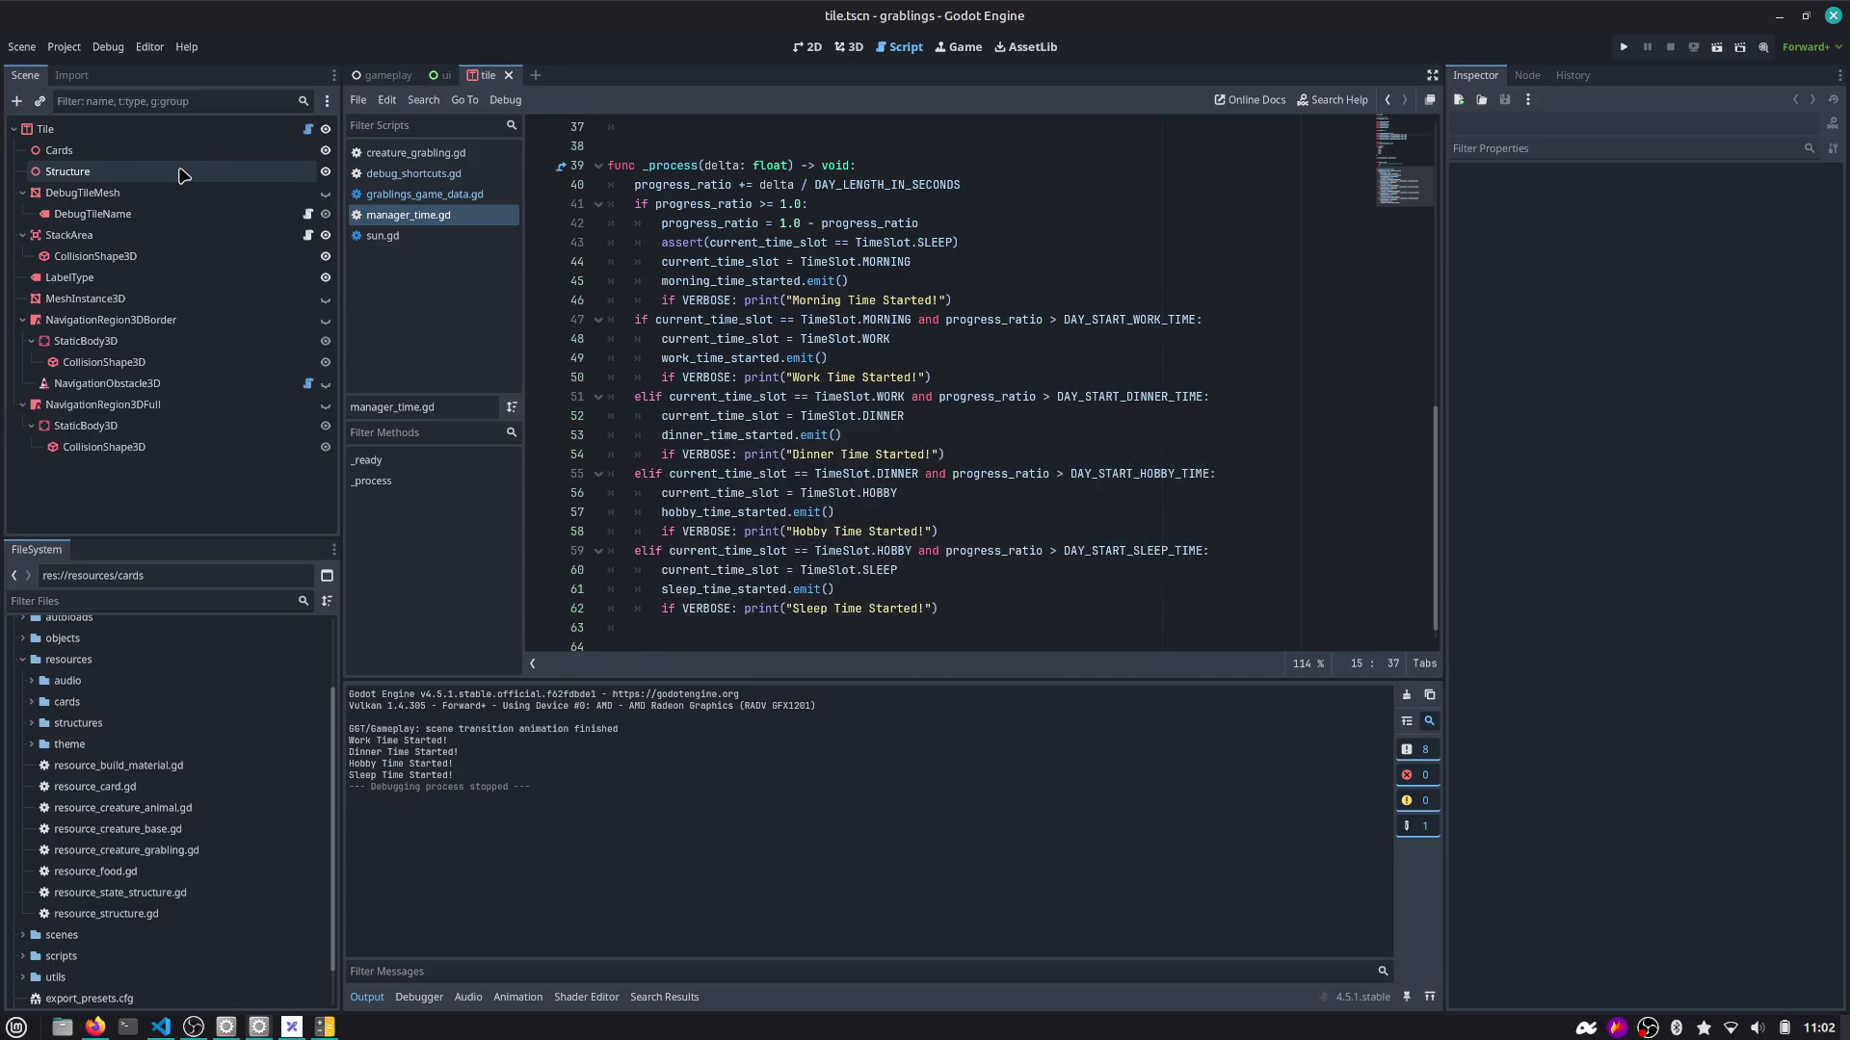
{"action": "left_click", "coordinate": [156, 322]}
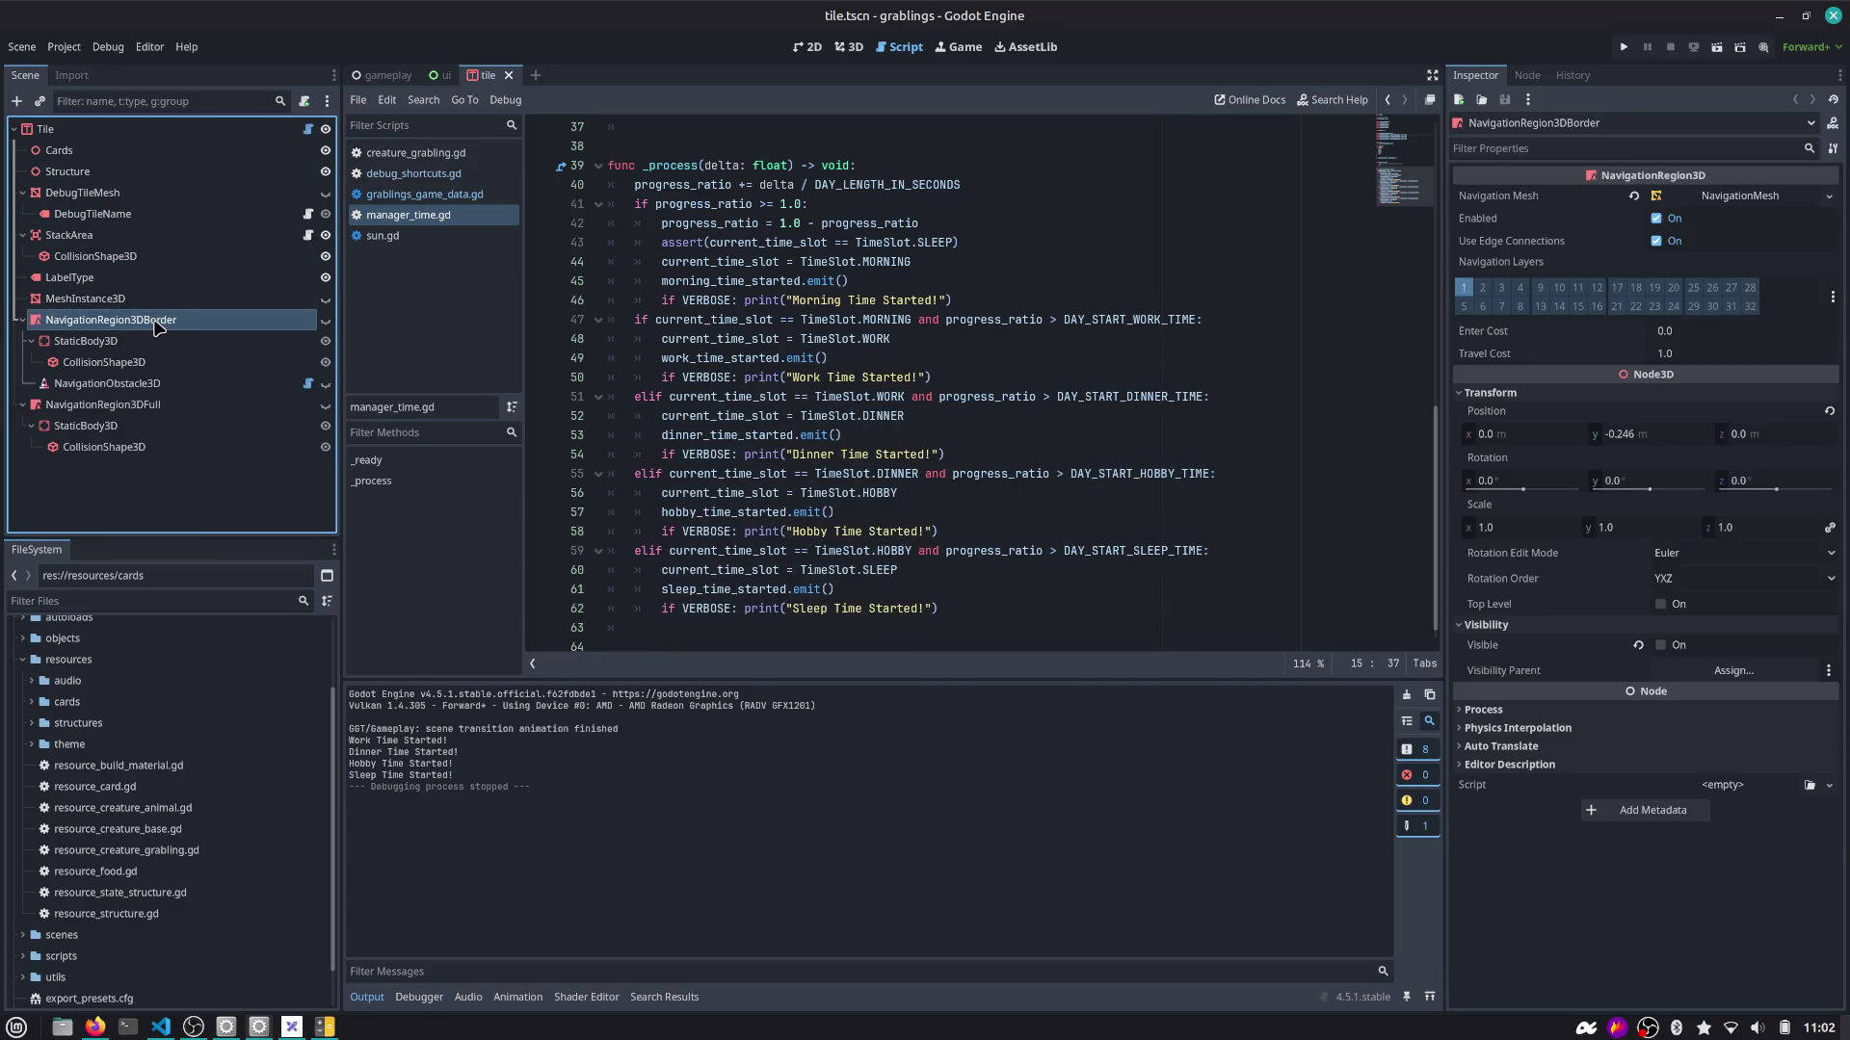
{"action": "left_click", "coordinate": [848, 46]}
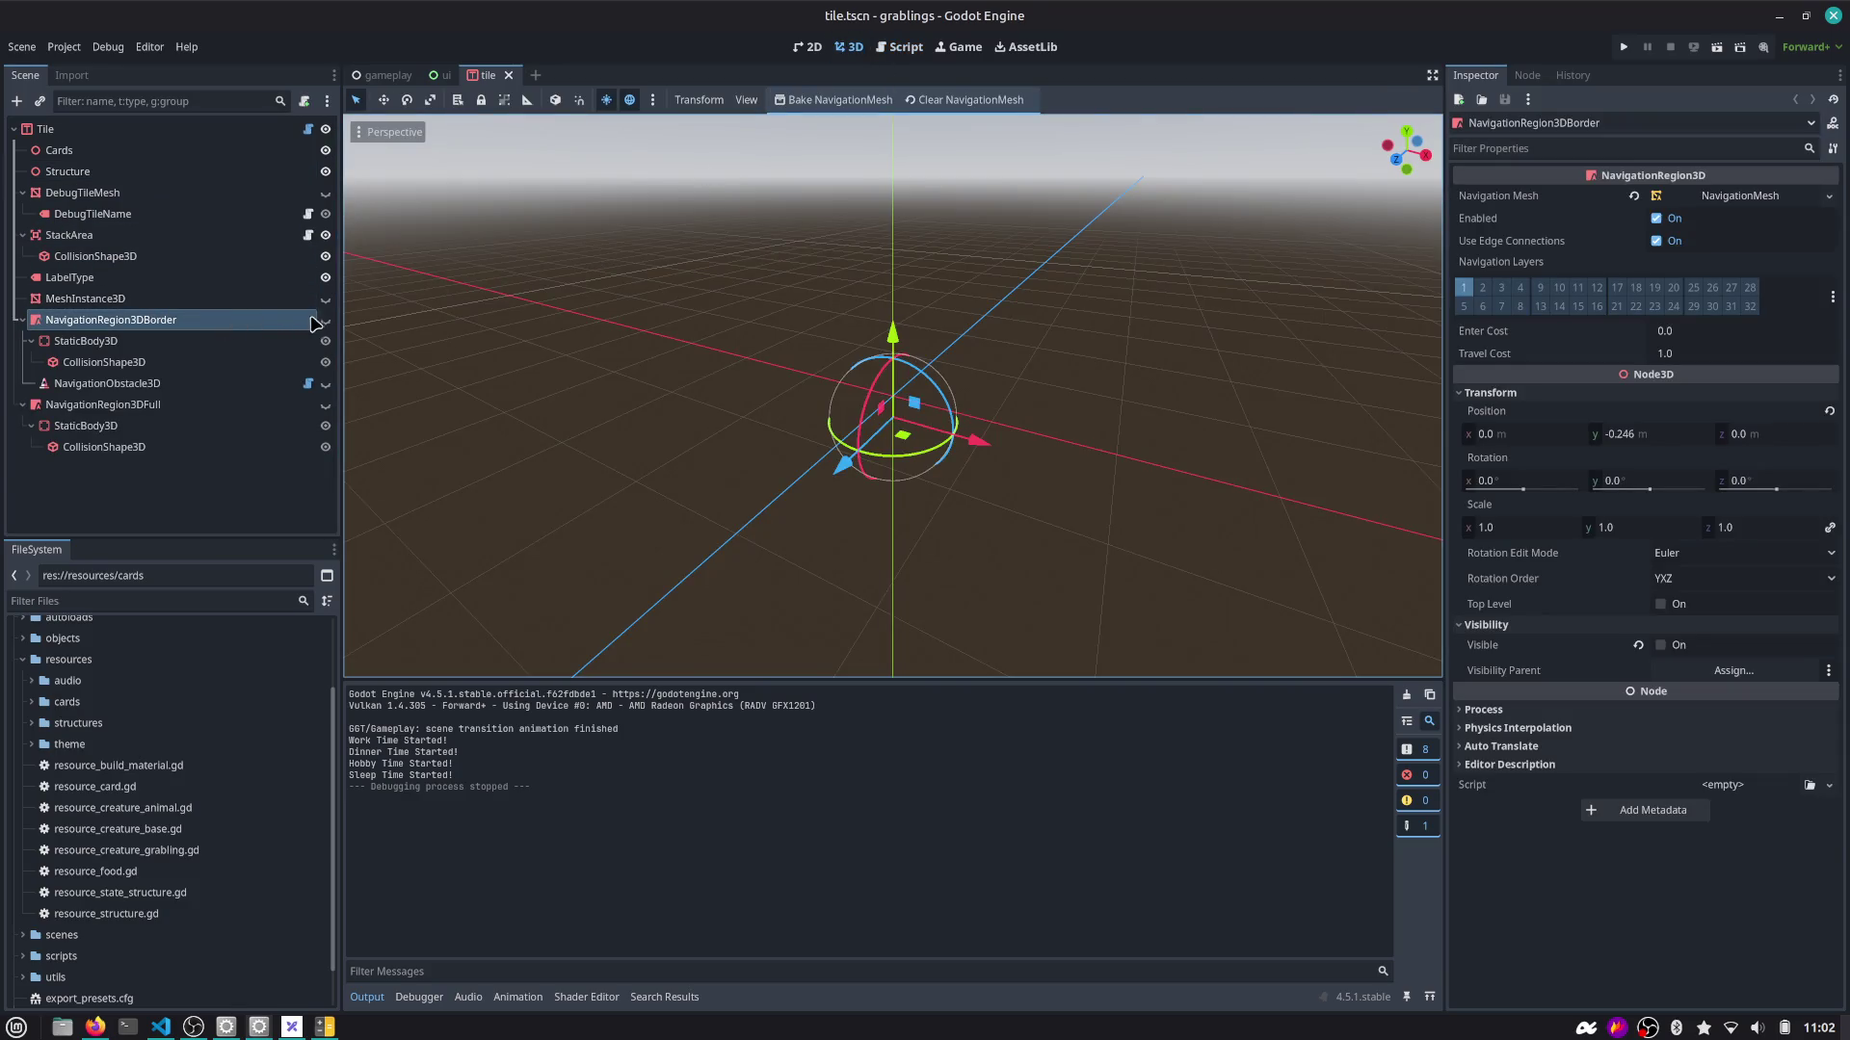
{"action": "left_click", "coordinate": [325, 320]}
{"action": "scroll", "coordinate": [721, 309], "scroll_direction": "up", "scroll_amount": 4}
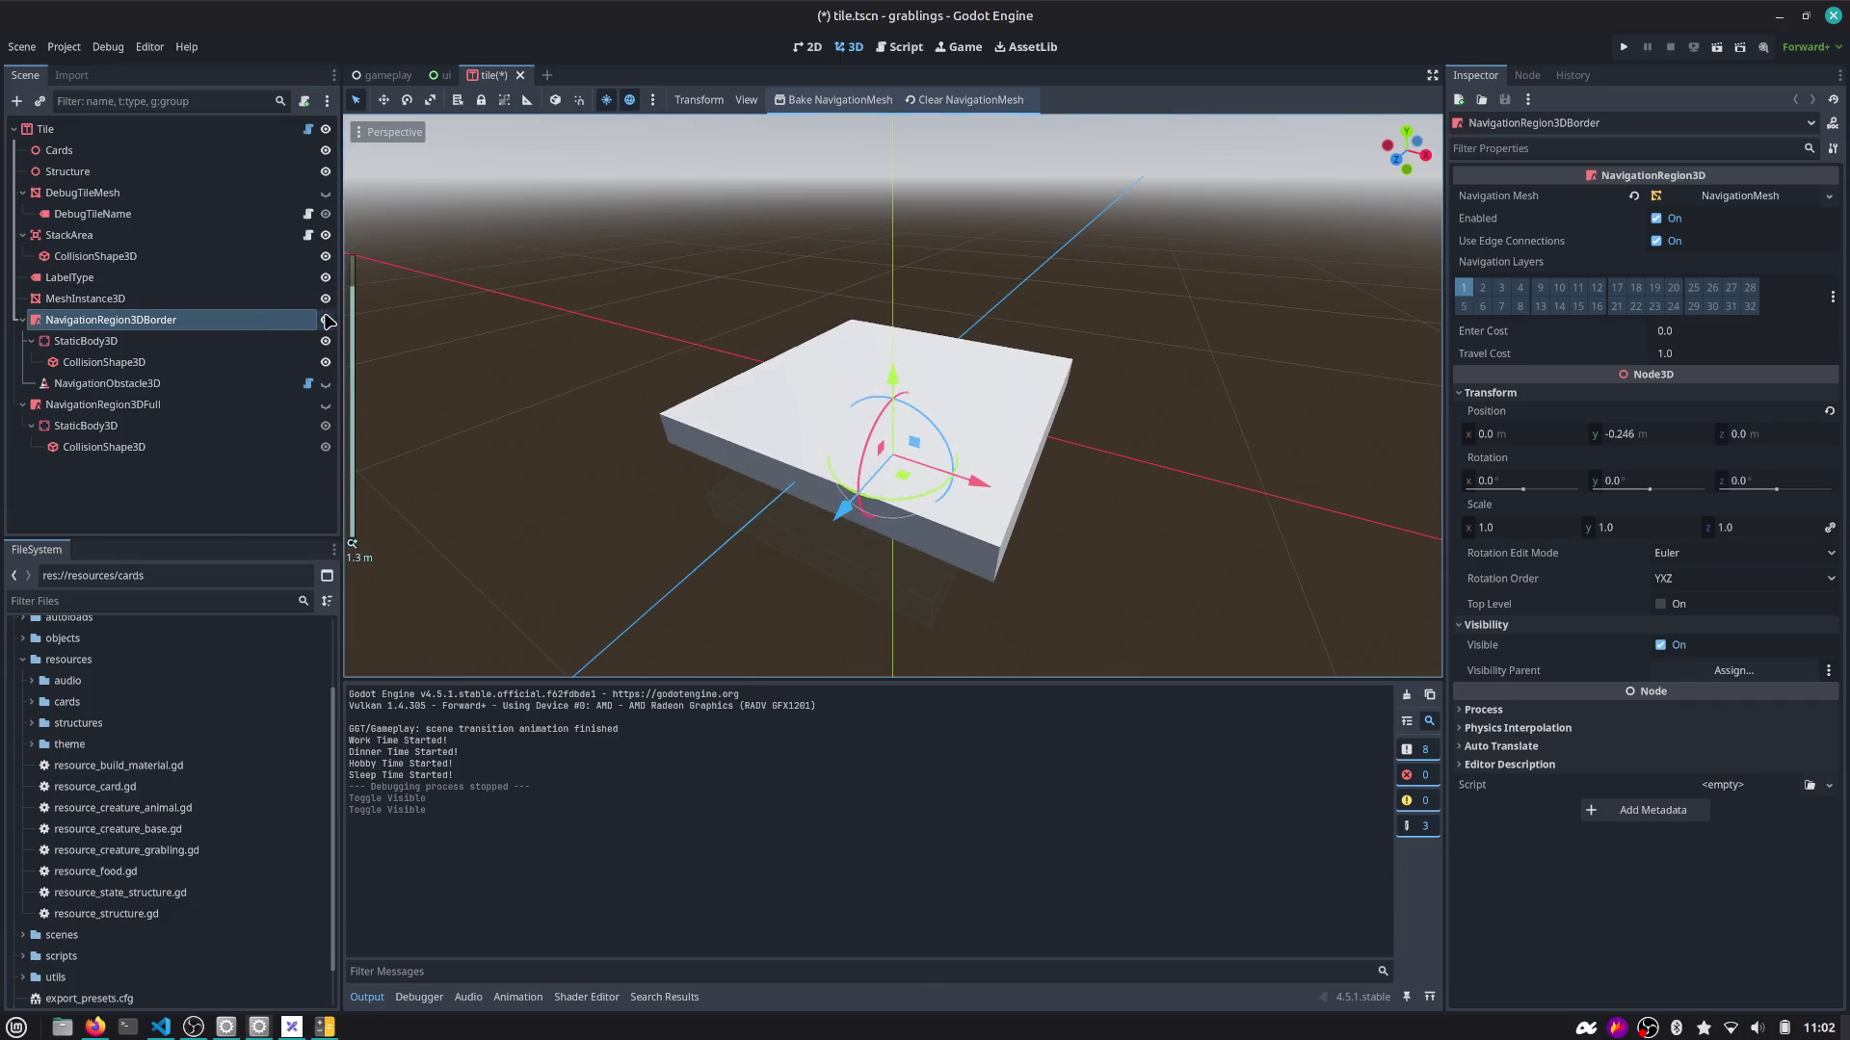
{"action": "left_click", "coordinate": [326, 299]}
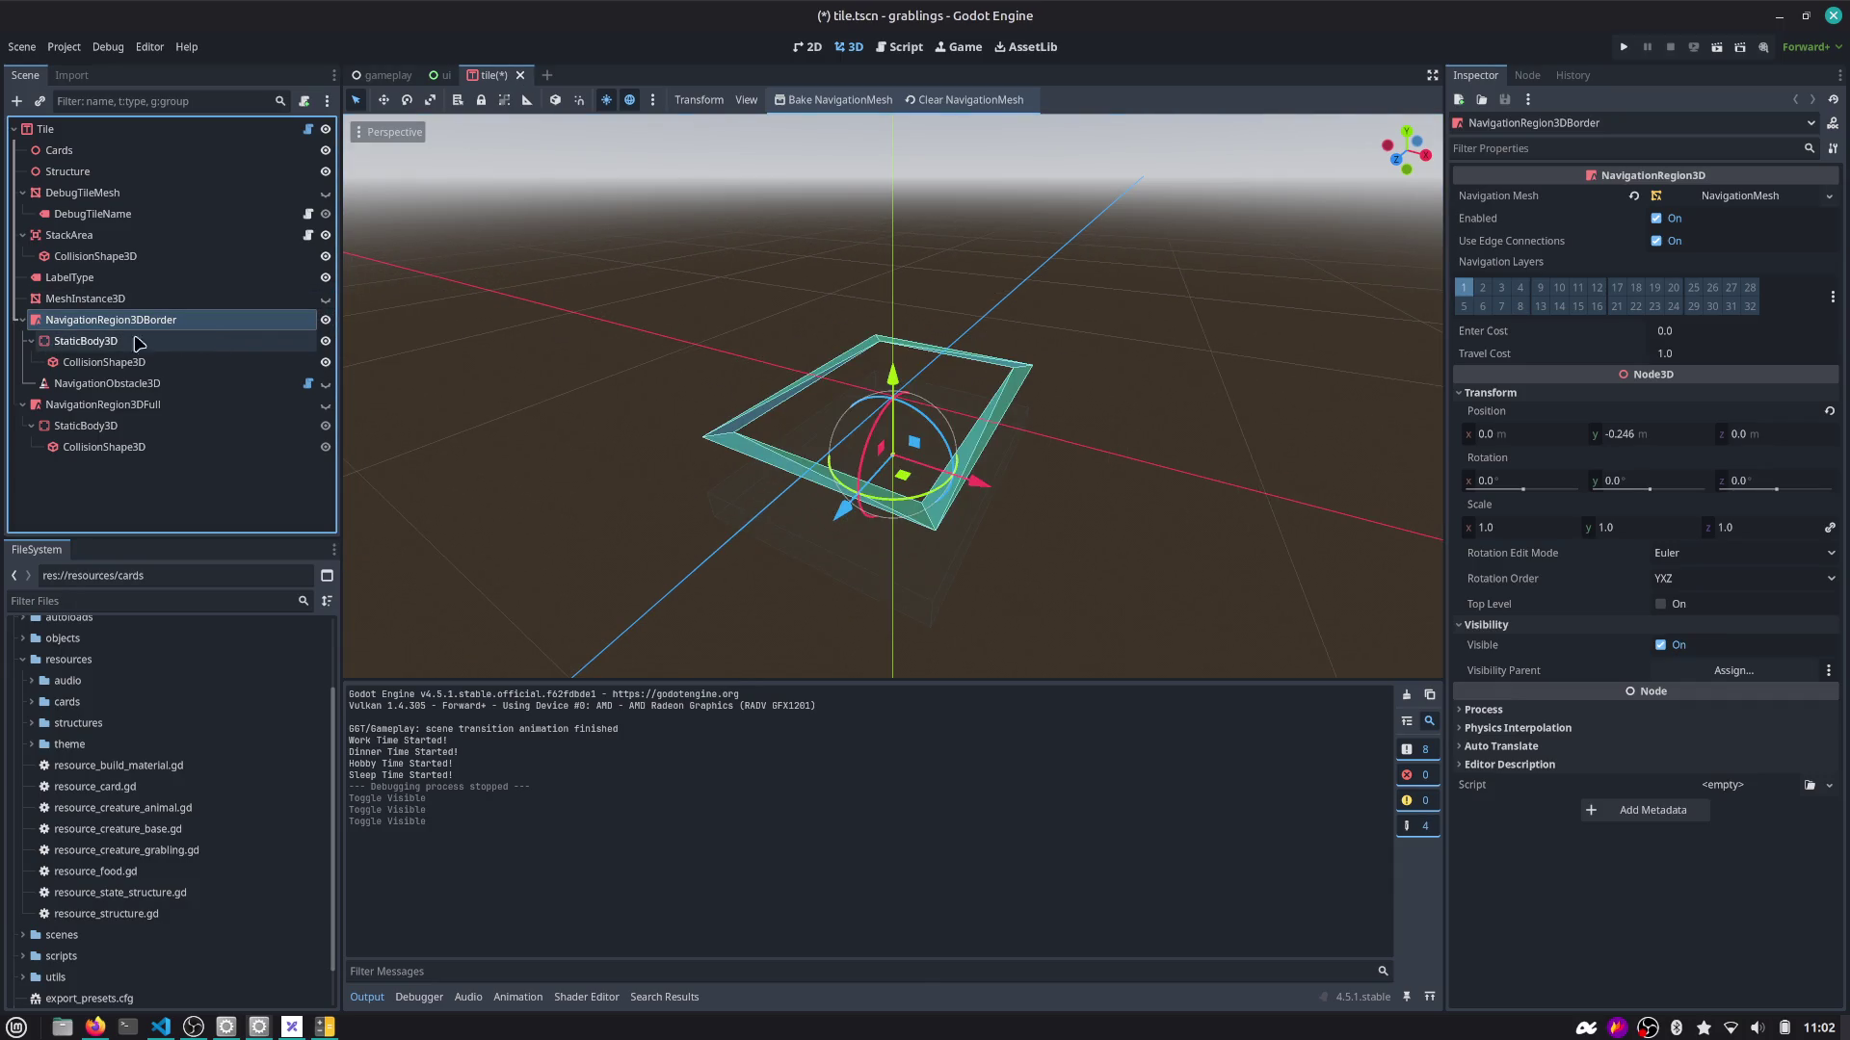
{"action": "left_click", "coordinate": [325, 320]}
{"action": "left_click", "coordinate": [325, 321]}
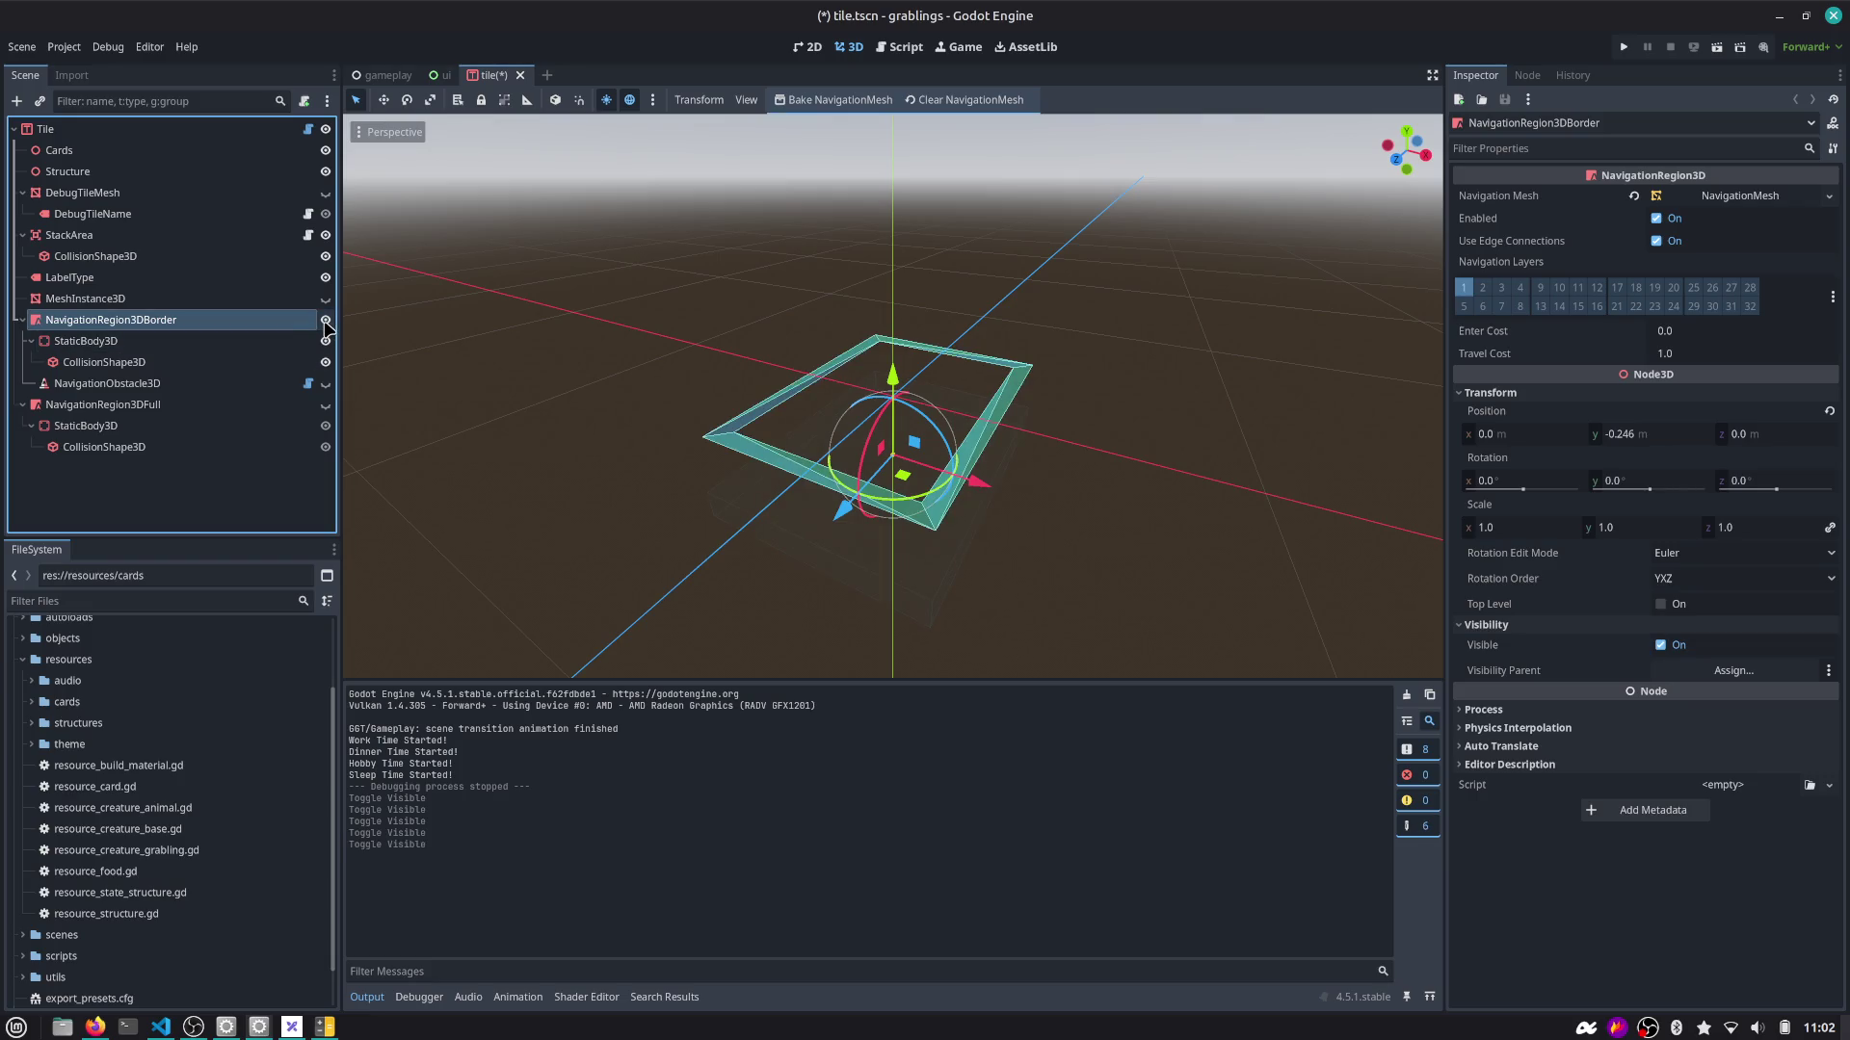
Inspect the border and NavigationRegion3DFull regions from several angles, hide them, and save tile.tscn
{"action": "left_click_drag", "start_coordinate": [674, 375], "coordinate": [866, 366]}
{"action": "scroll", "coordinate": [867, 366], "scroll_direction": "up", "scroll_amount": 2}
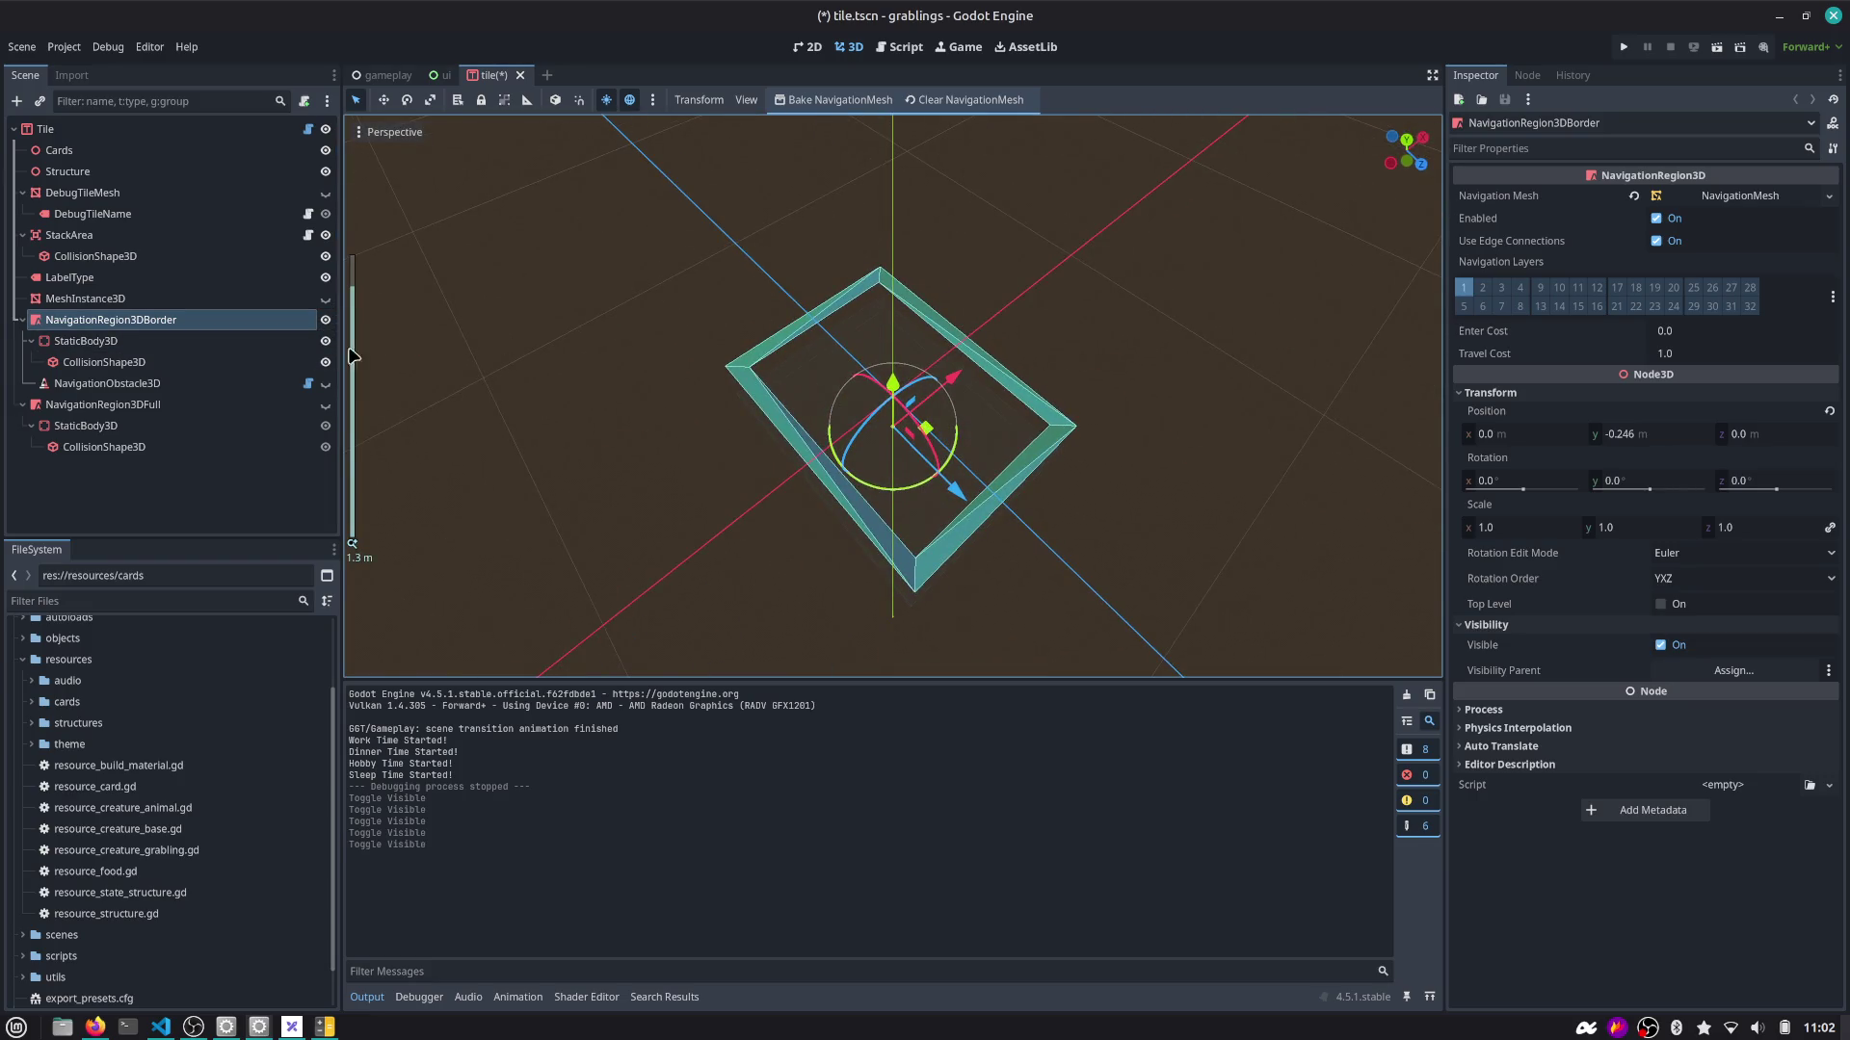
{"action": "left_click", "coordinate": [326, 321]}
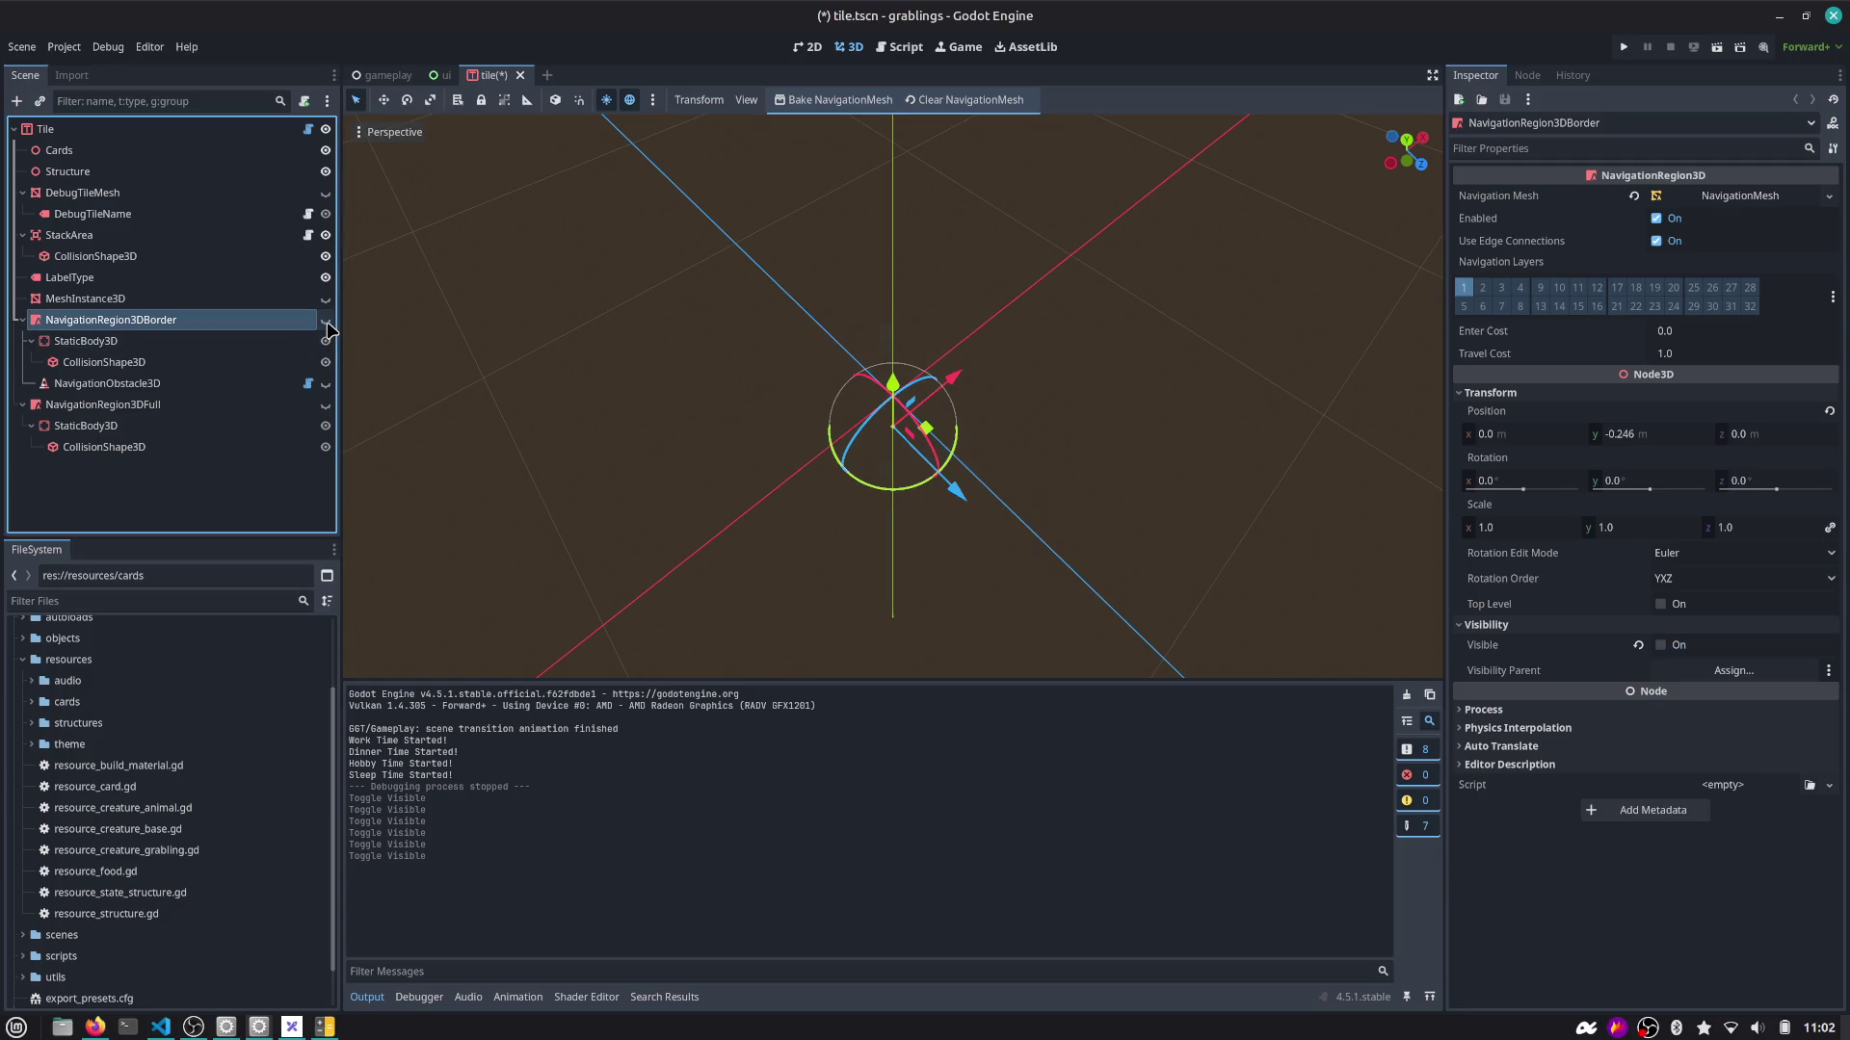
{"action": "left_click", "coordinate": [326, 404]}
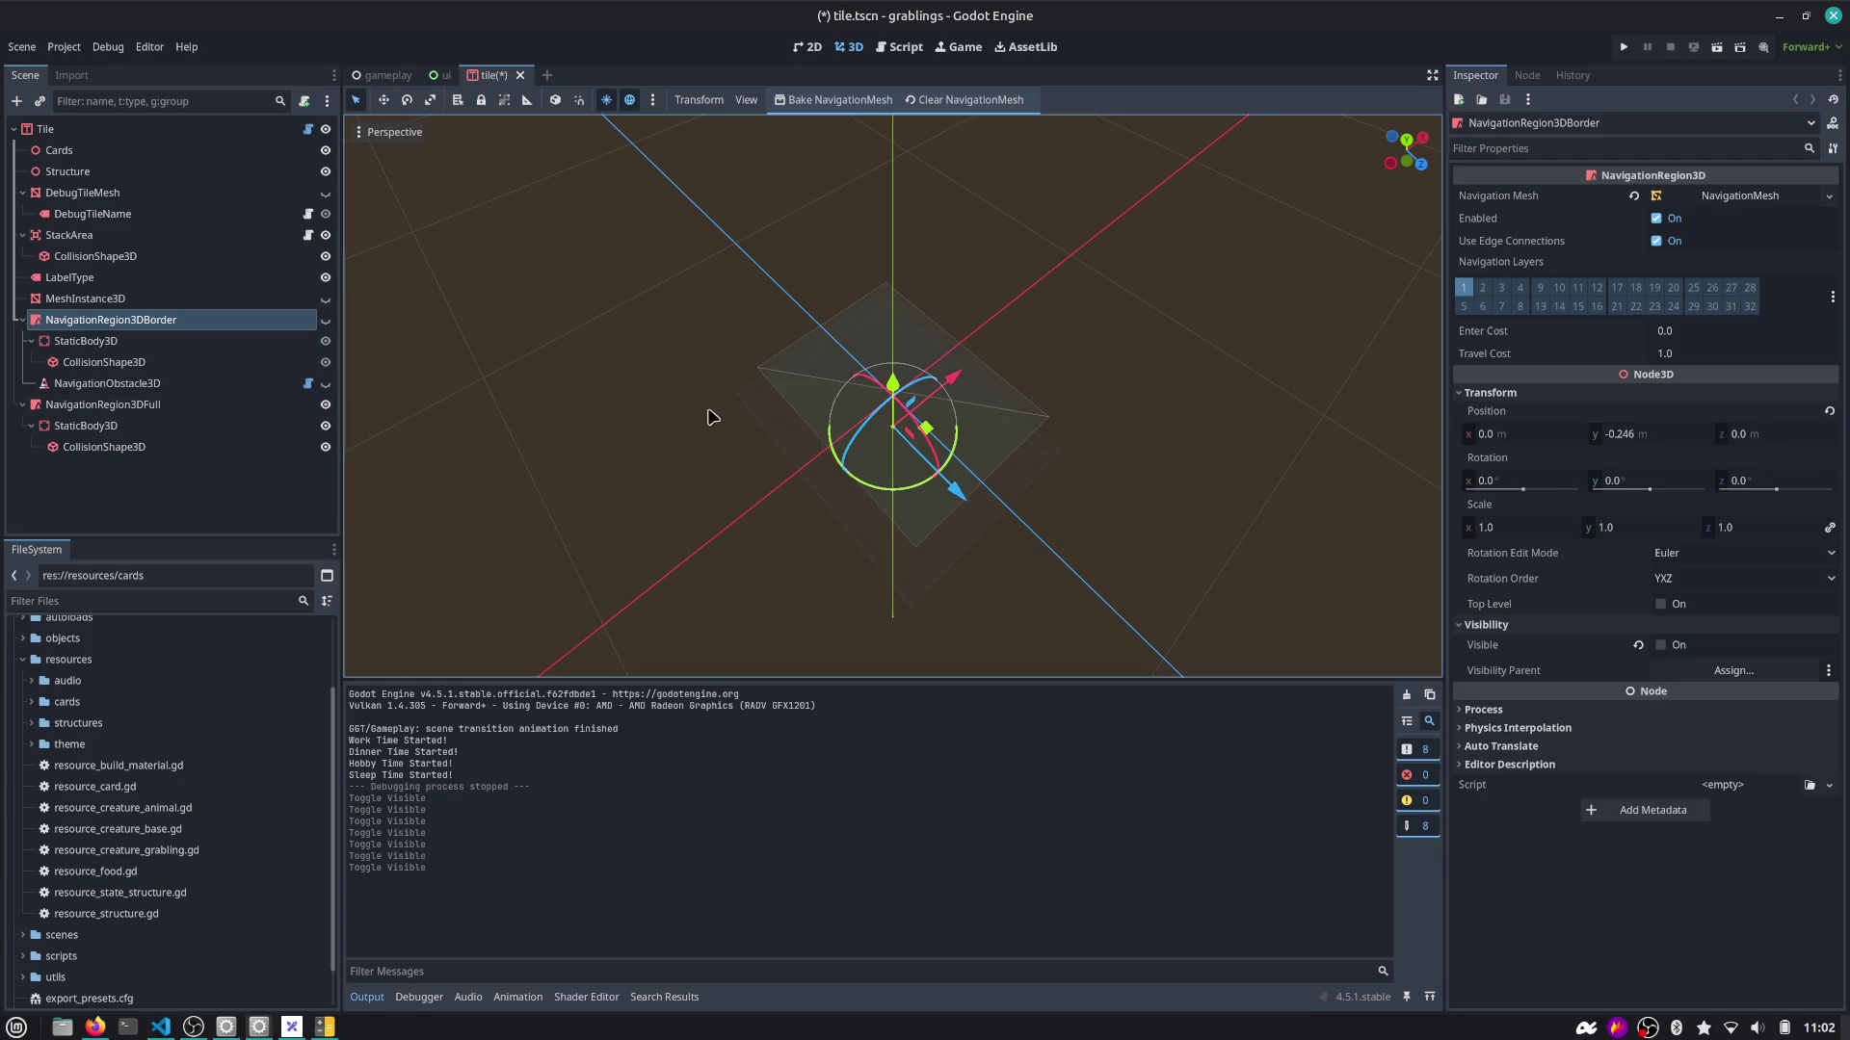
{"action": "left_click_drag", "start_coordinate": [708, 416], "coordinate": [661, 334]}
{"action": "scroll", "coordinate": [661, 334], "scroll_direction": "up", "scroll_amount": 2}
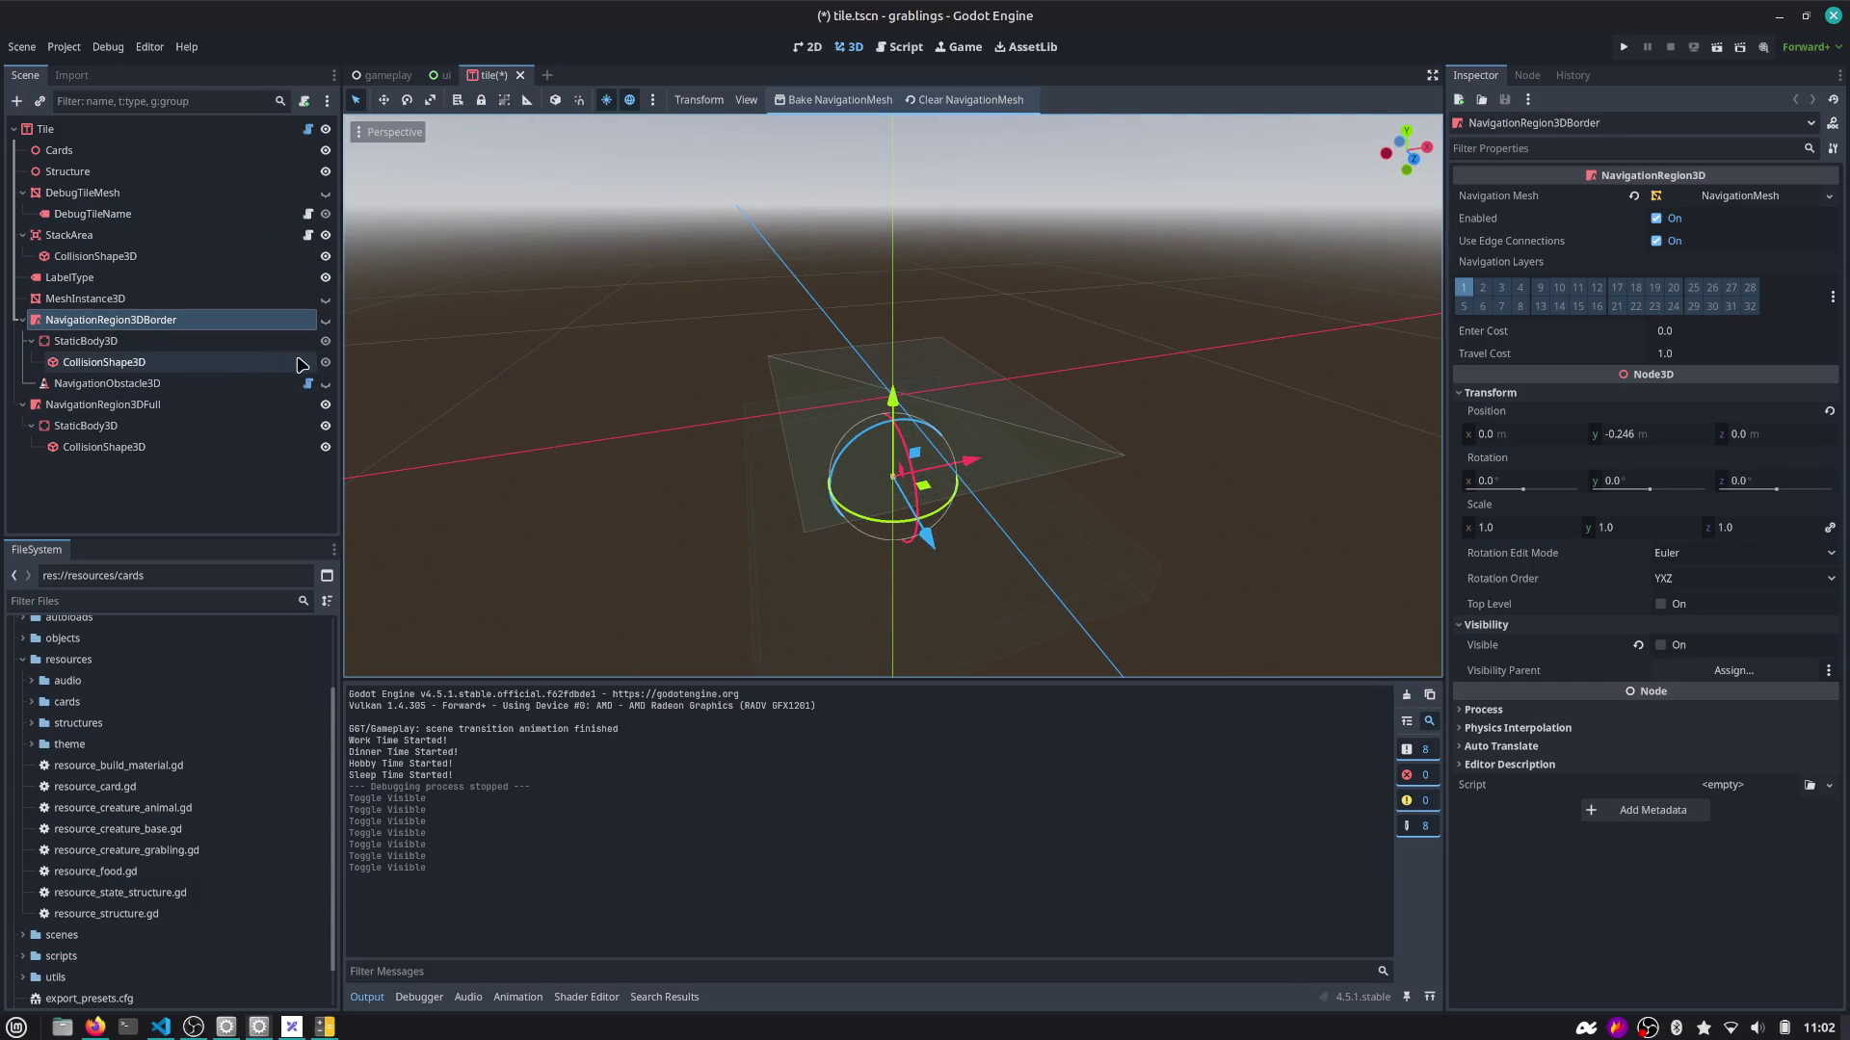
{"action": "left_click", "coordinate": [325, 404]}
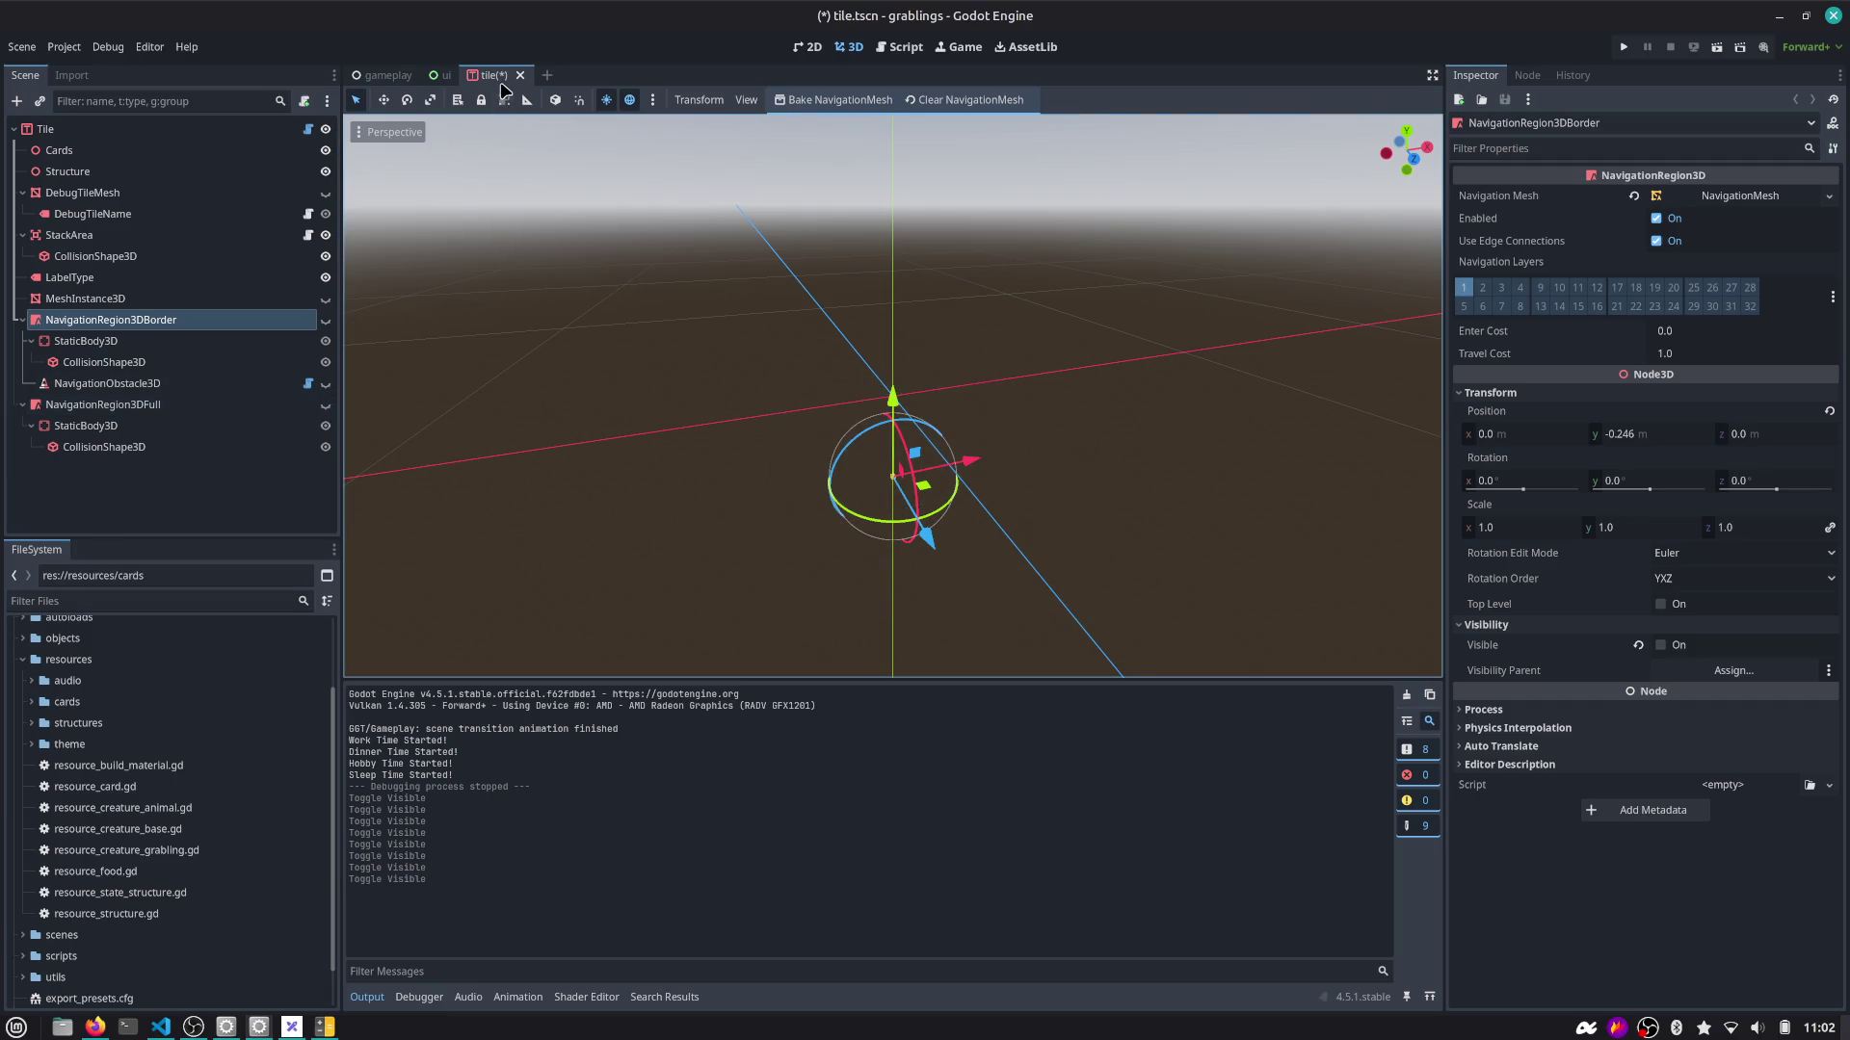
{"action": "key", "text": "ctrl+s"}
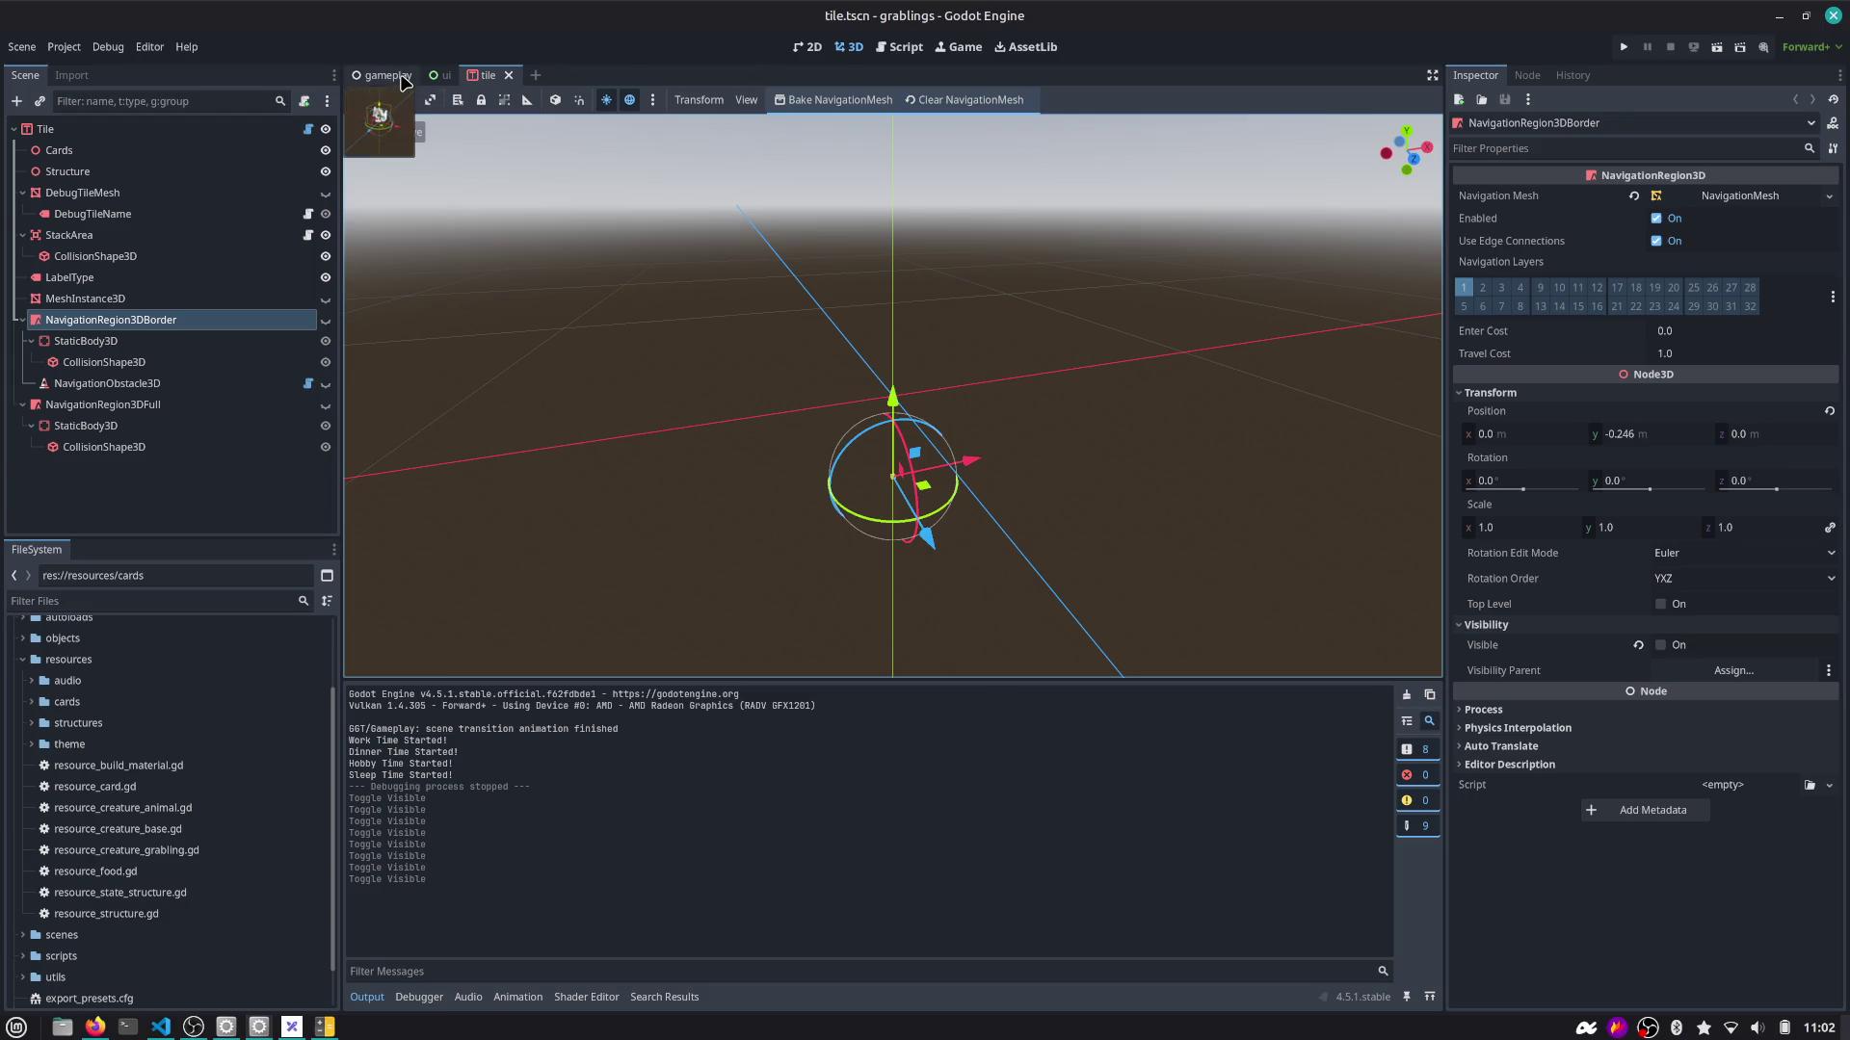
Open creature-grabling.tscn via quick-open search 'creatur', view it in 3D, and launch the game
{"action": "left_click", "coordinate": [896, 48]}
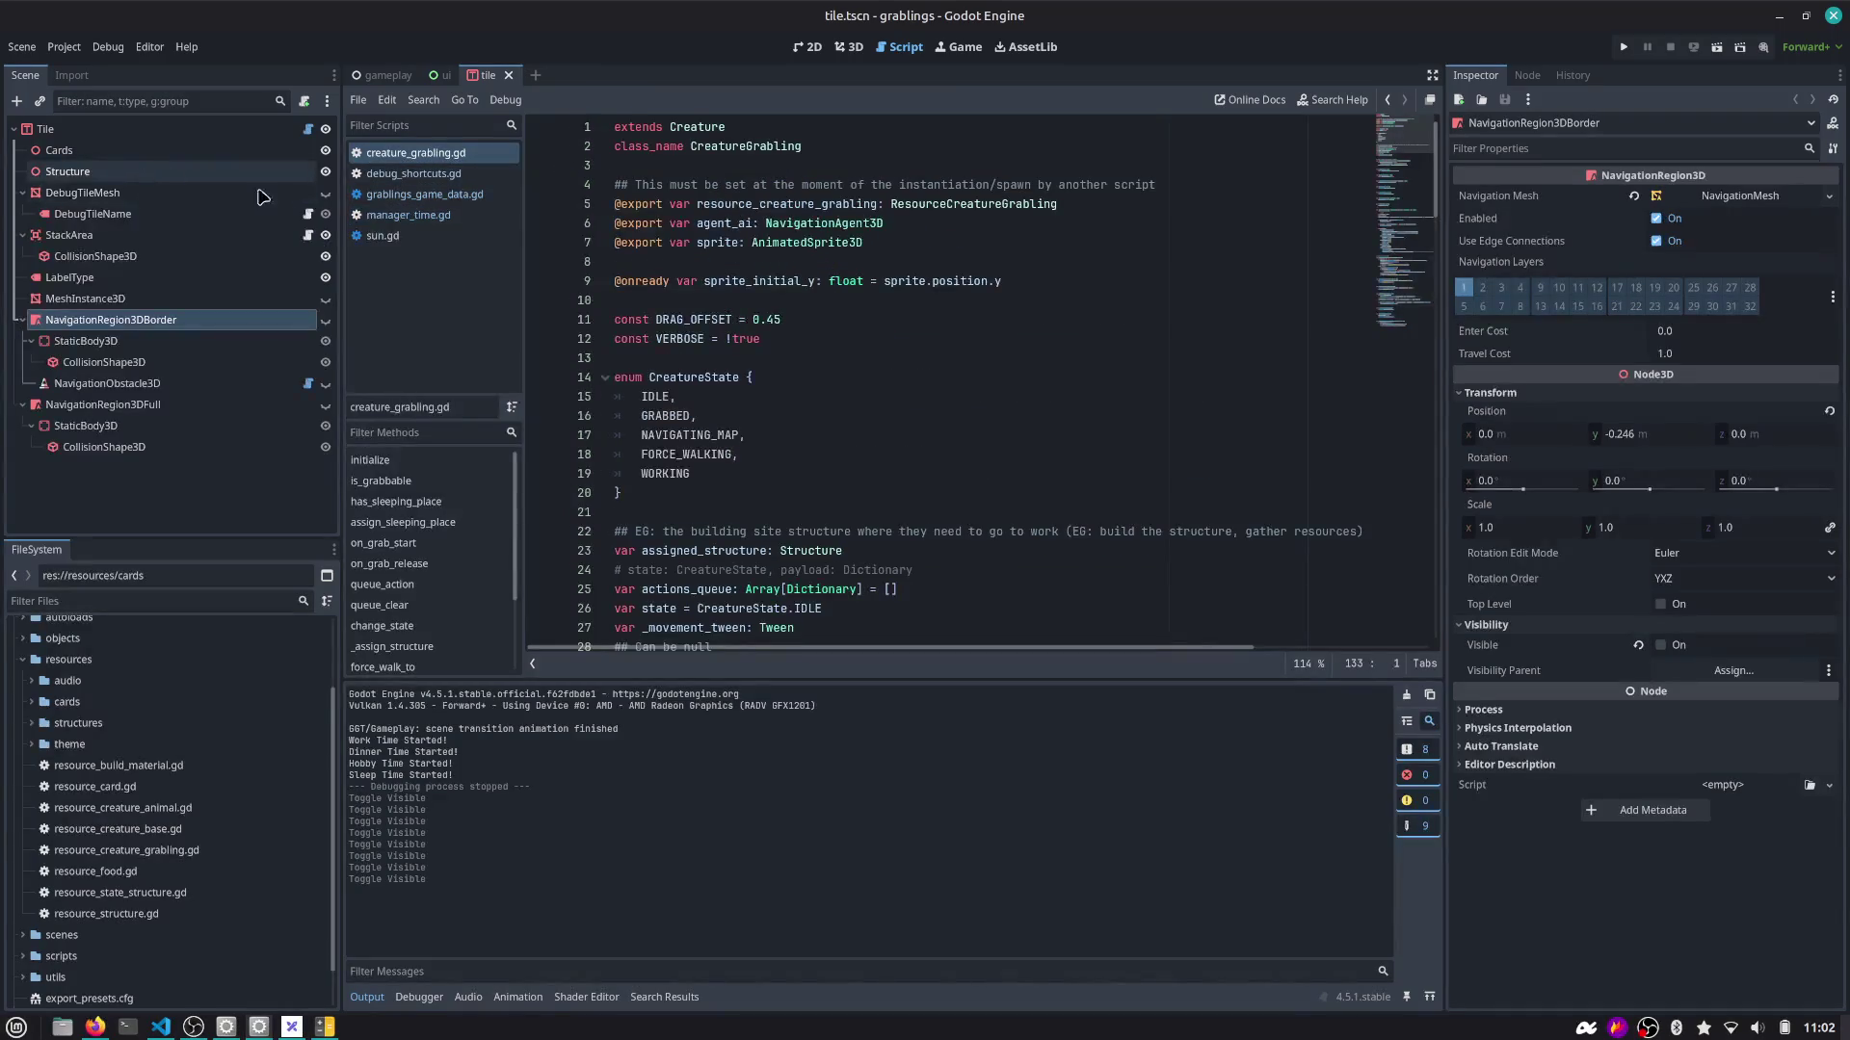
{"action": "left_click", "coordinate": [661, 207]}
{"action": "key", "text": "ctrl+shift+o"}
{"action": "type", "text": "creatur"}
{"action": "key", "text": "Return"}
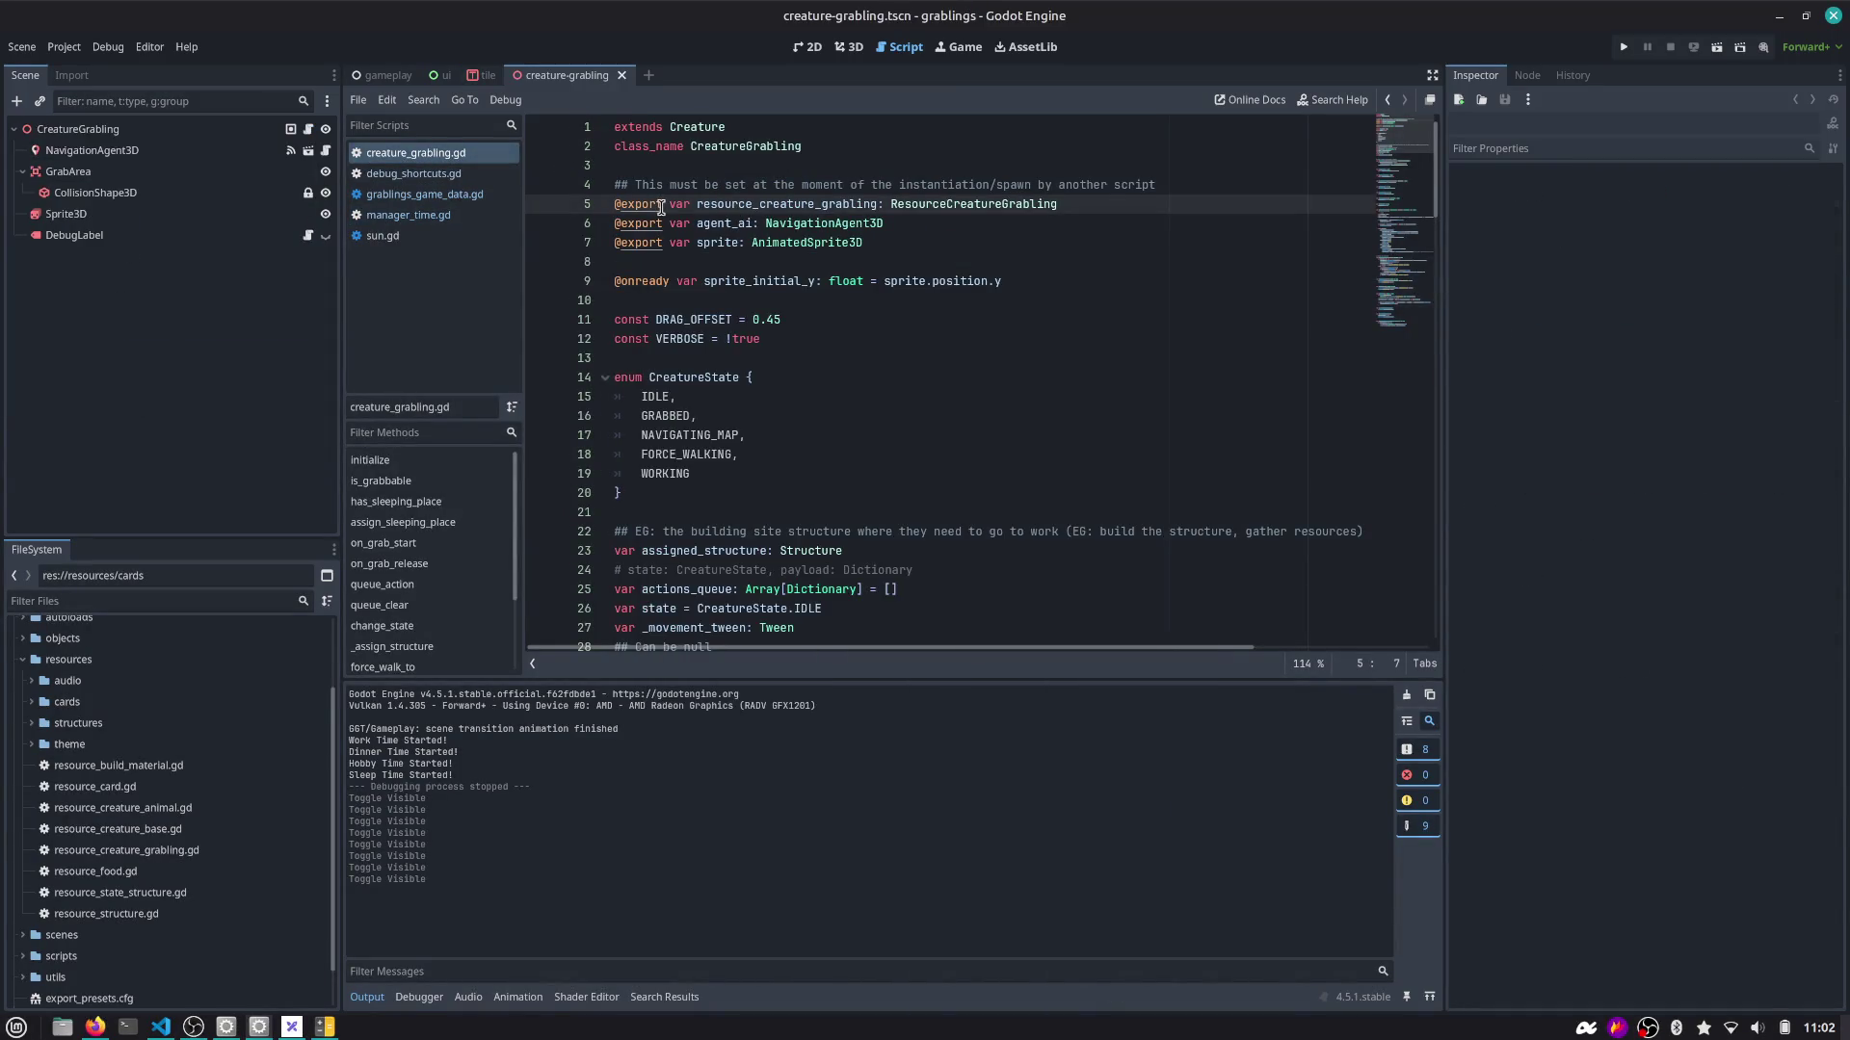
{"action": "left_click", "coordinate": [848, 47]}
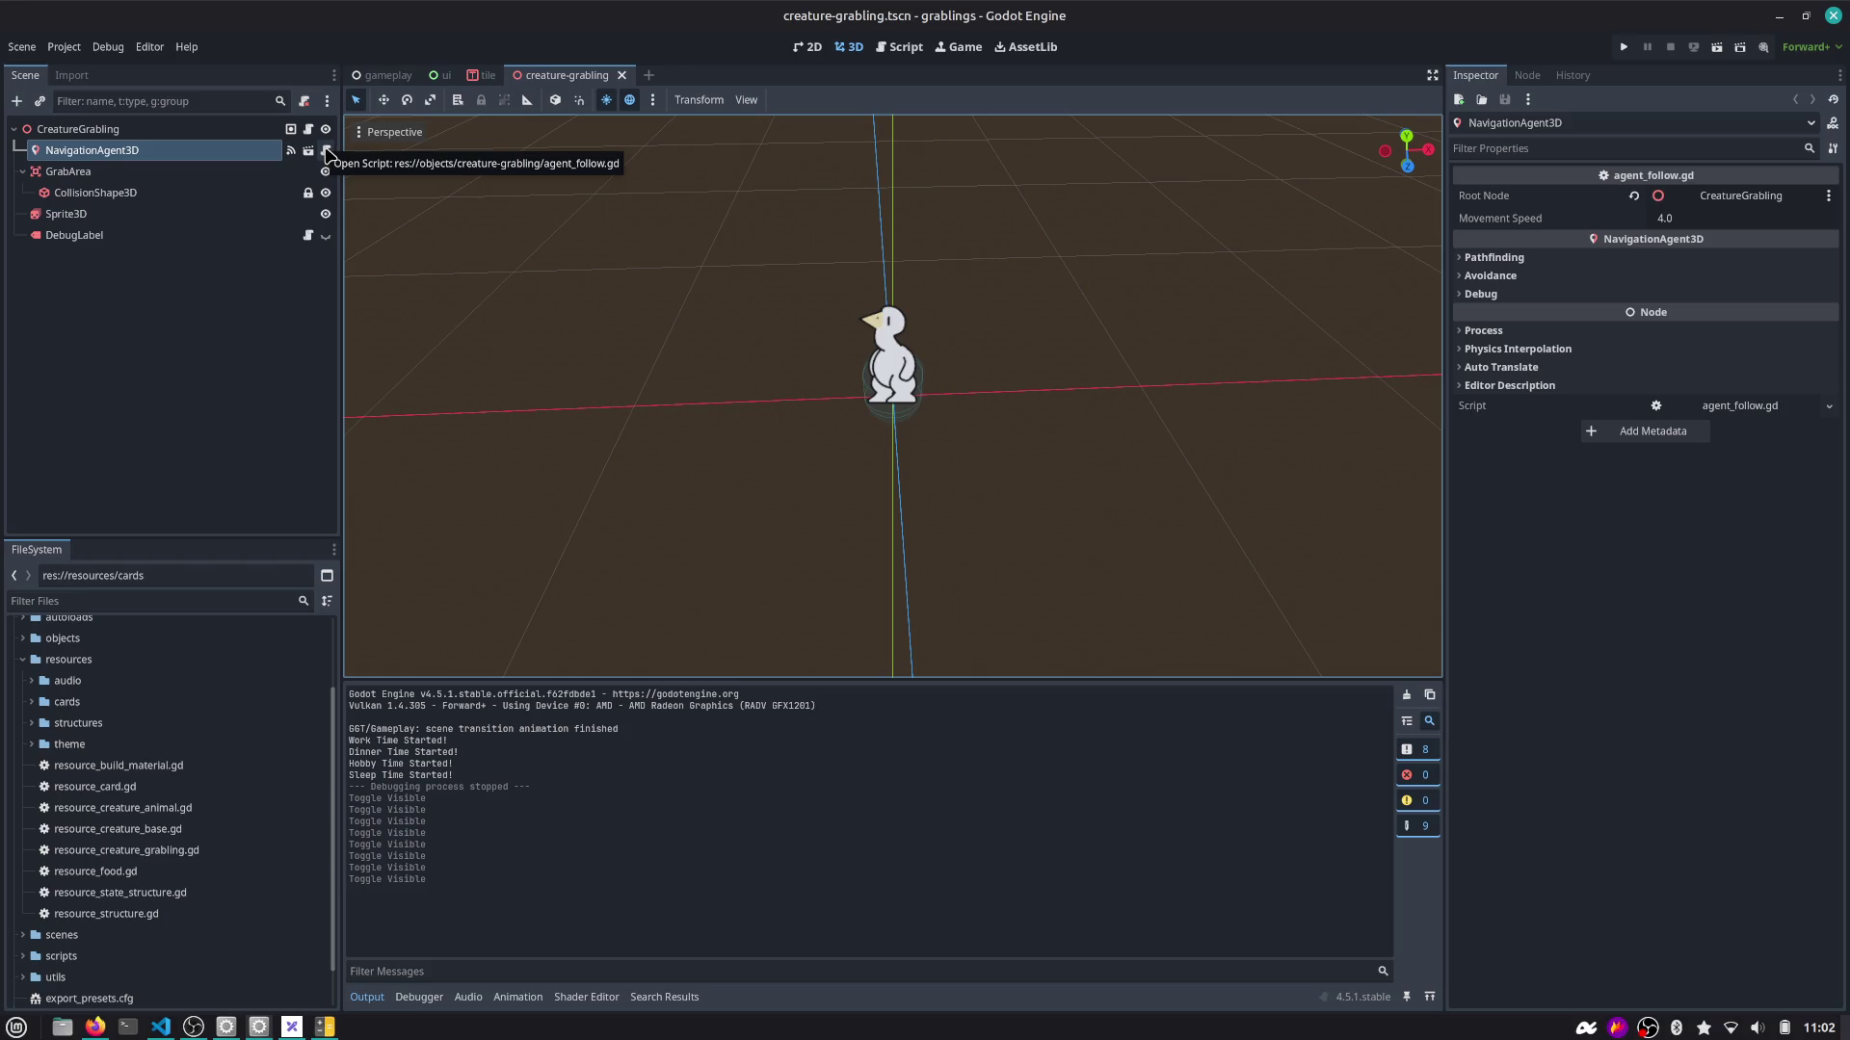
{"action": "left_click", "coordinate": [1622, 47]}
Place a Berry Bush, send the grabling to it, then start a build site and assign the grabling
{"action": "left_click_drag", "start_coordinate": [944, 573], "coordinate": [1021, 511]}
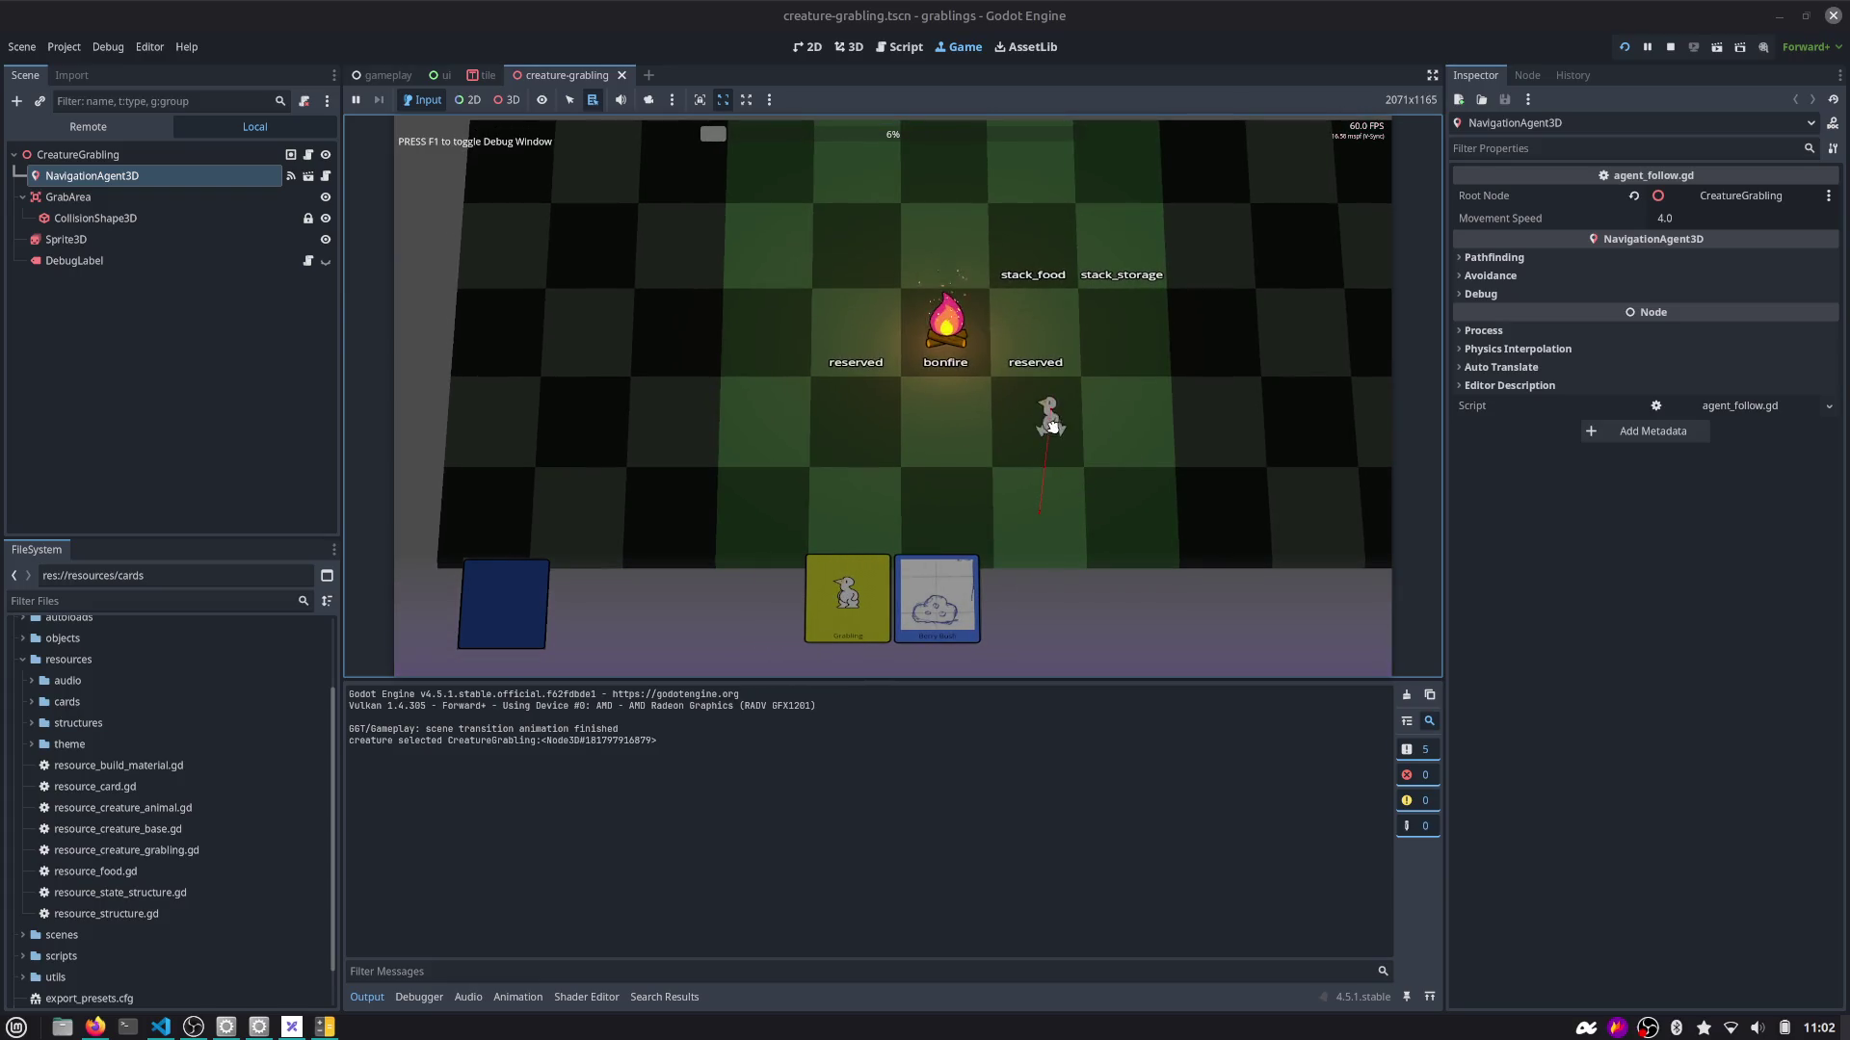
{"action": "left_click_drag", "start_coordinate": [1052, 425], "coordinate": [906, 414]}
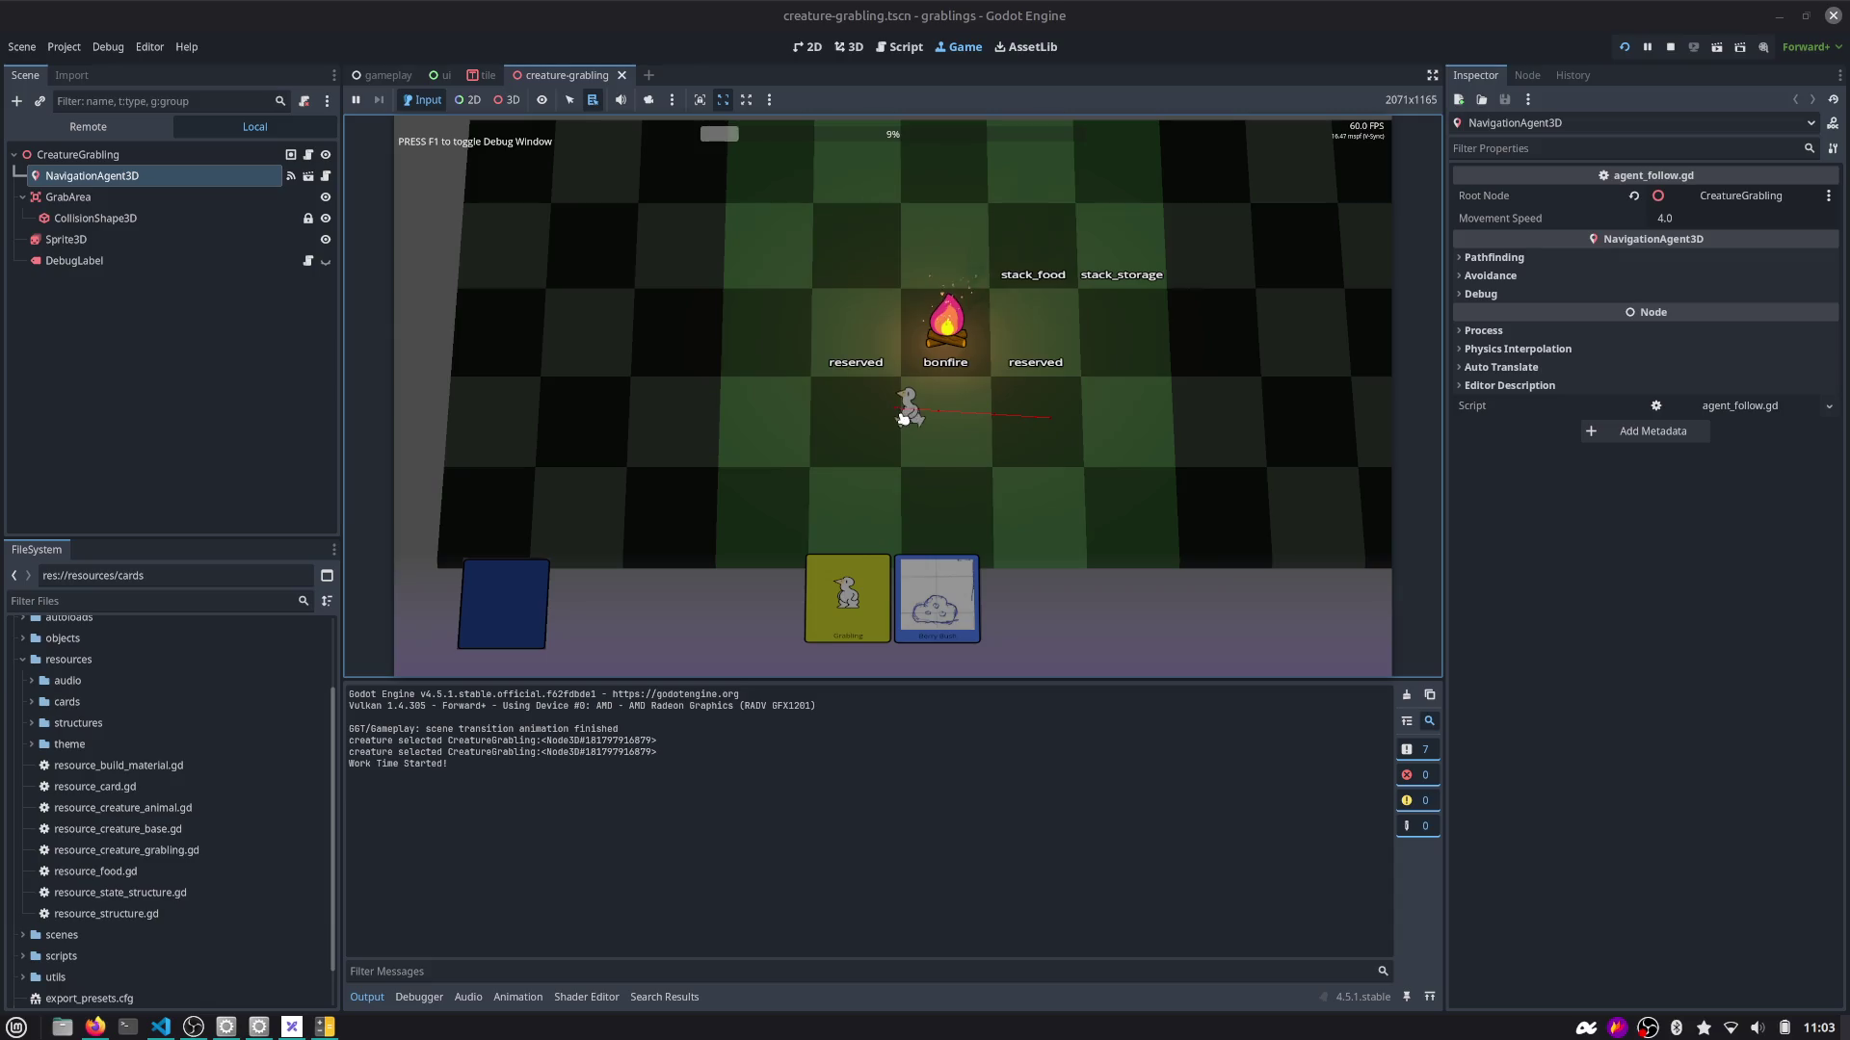
{"action": "mouse_move", "coordinate": [936, 597]}
{"action": "left_mouse_down"}
{"action": "mouse_move", "coordinate": [1038, 408]}
{"action": "mouse_move", "coordinate": [1113, 434]}
{"action": "left_mouse_up"}
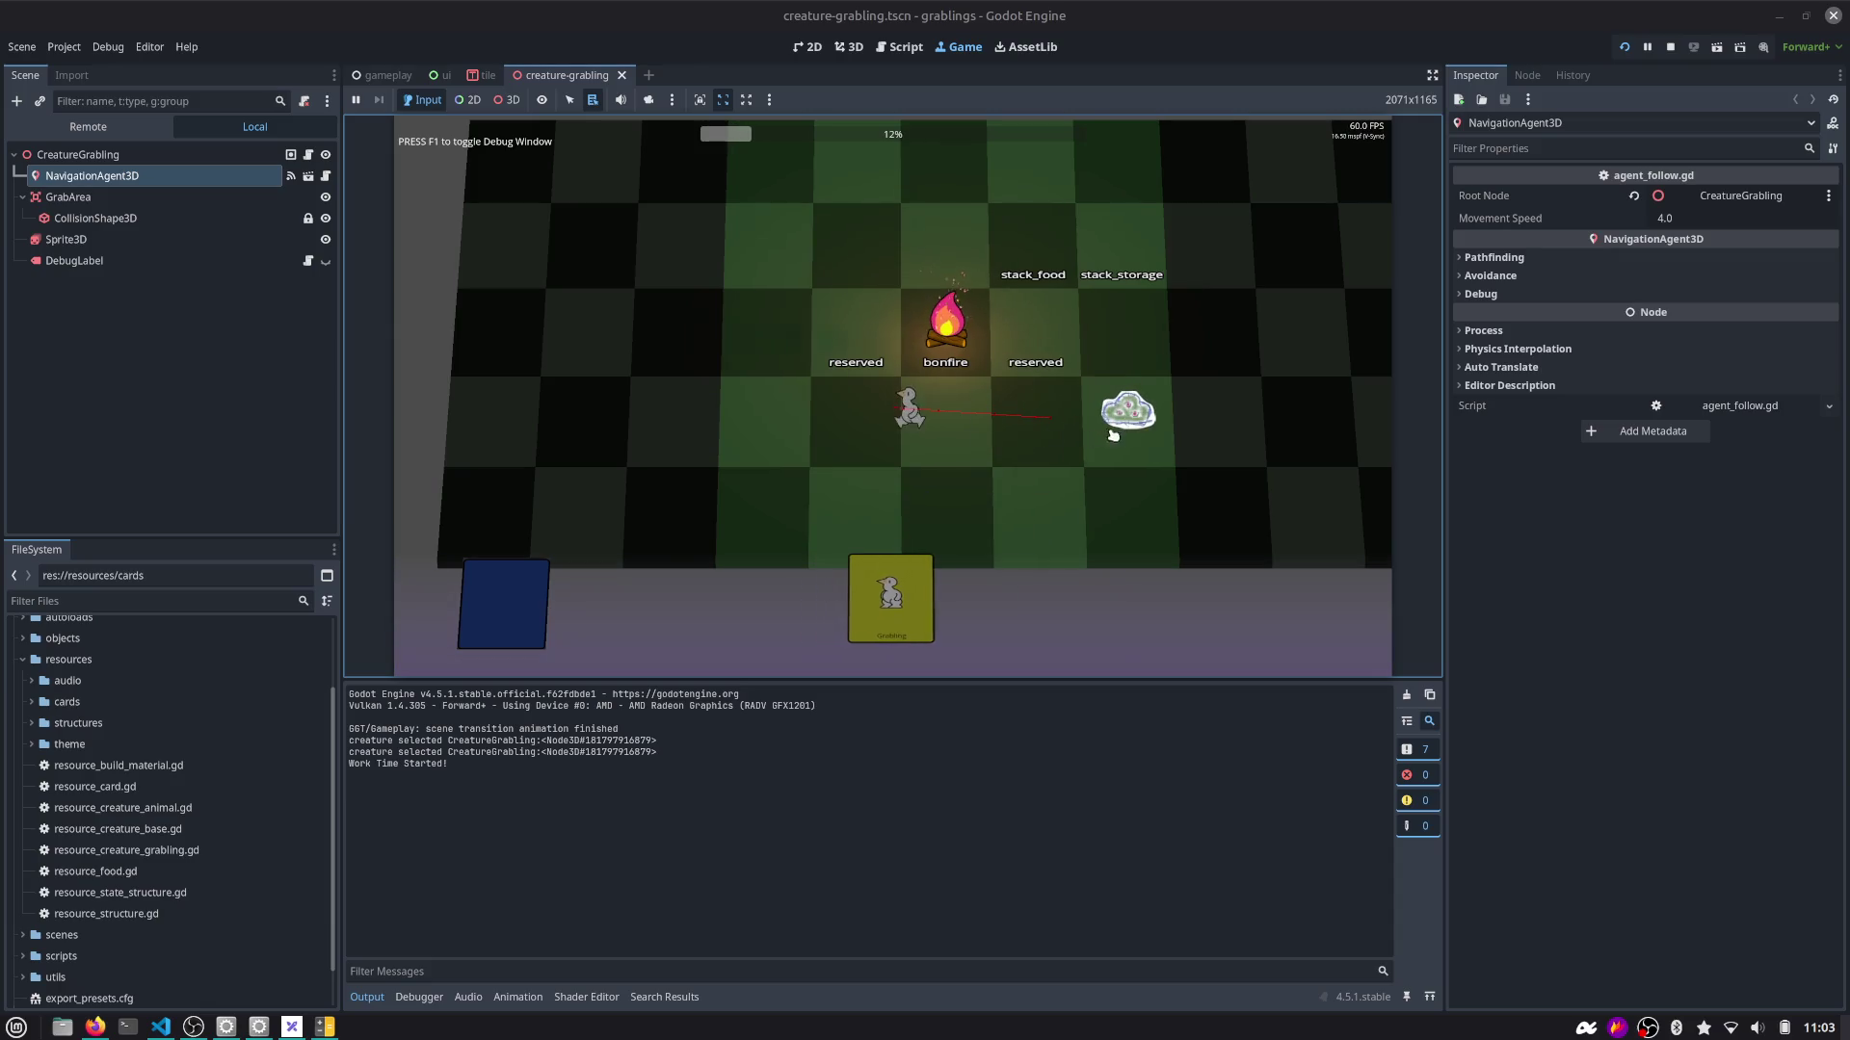
{"action": "left_click_drag", "start_coordinate": [909, 409], "coordinate": [1154, 390]}
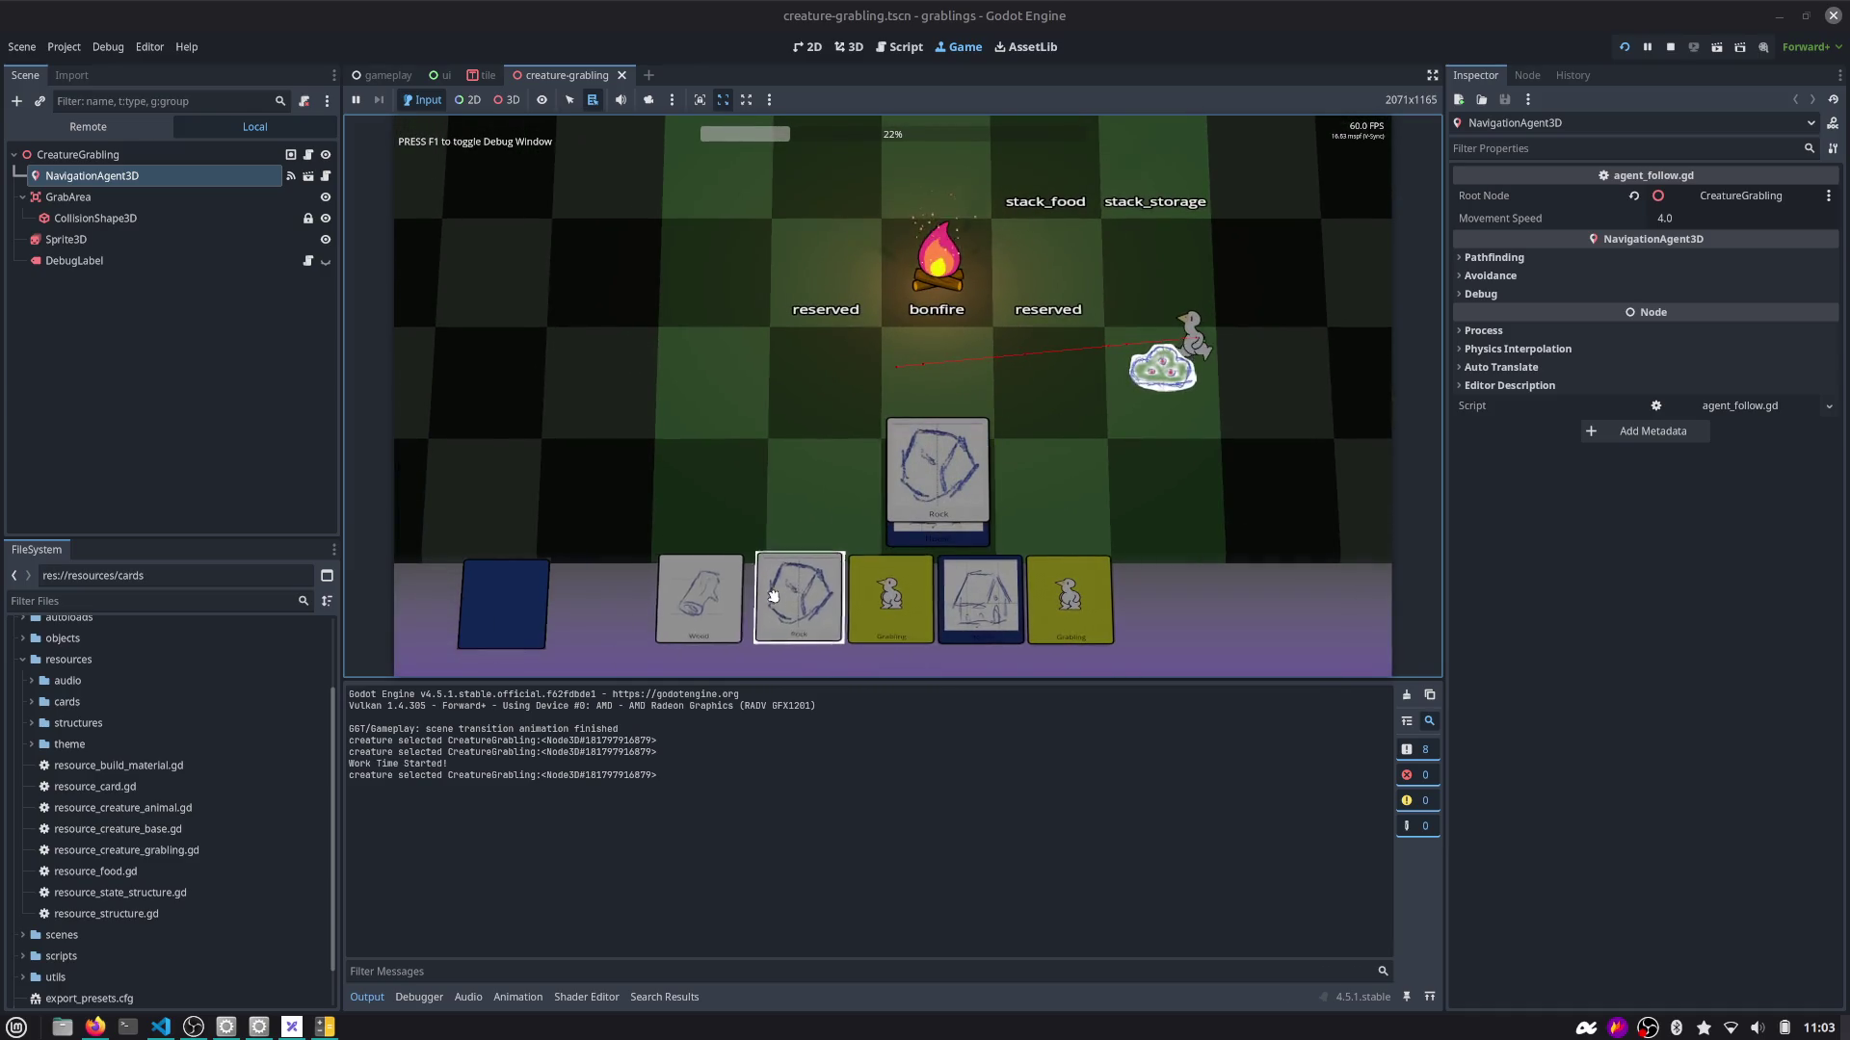
{"action": "left_click", "coordinate": [891, 455]}
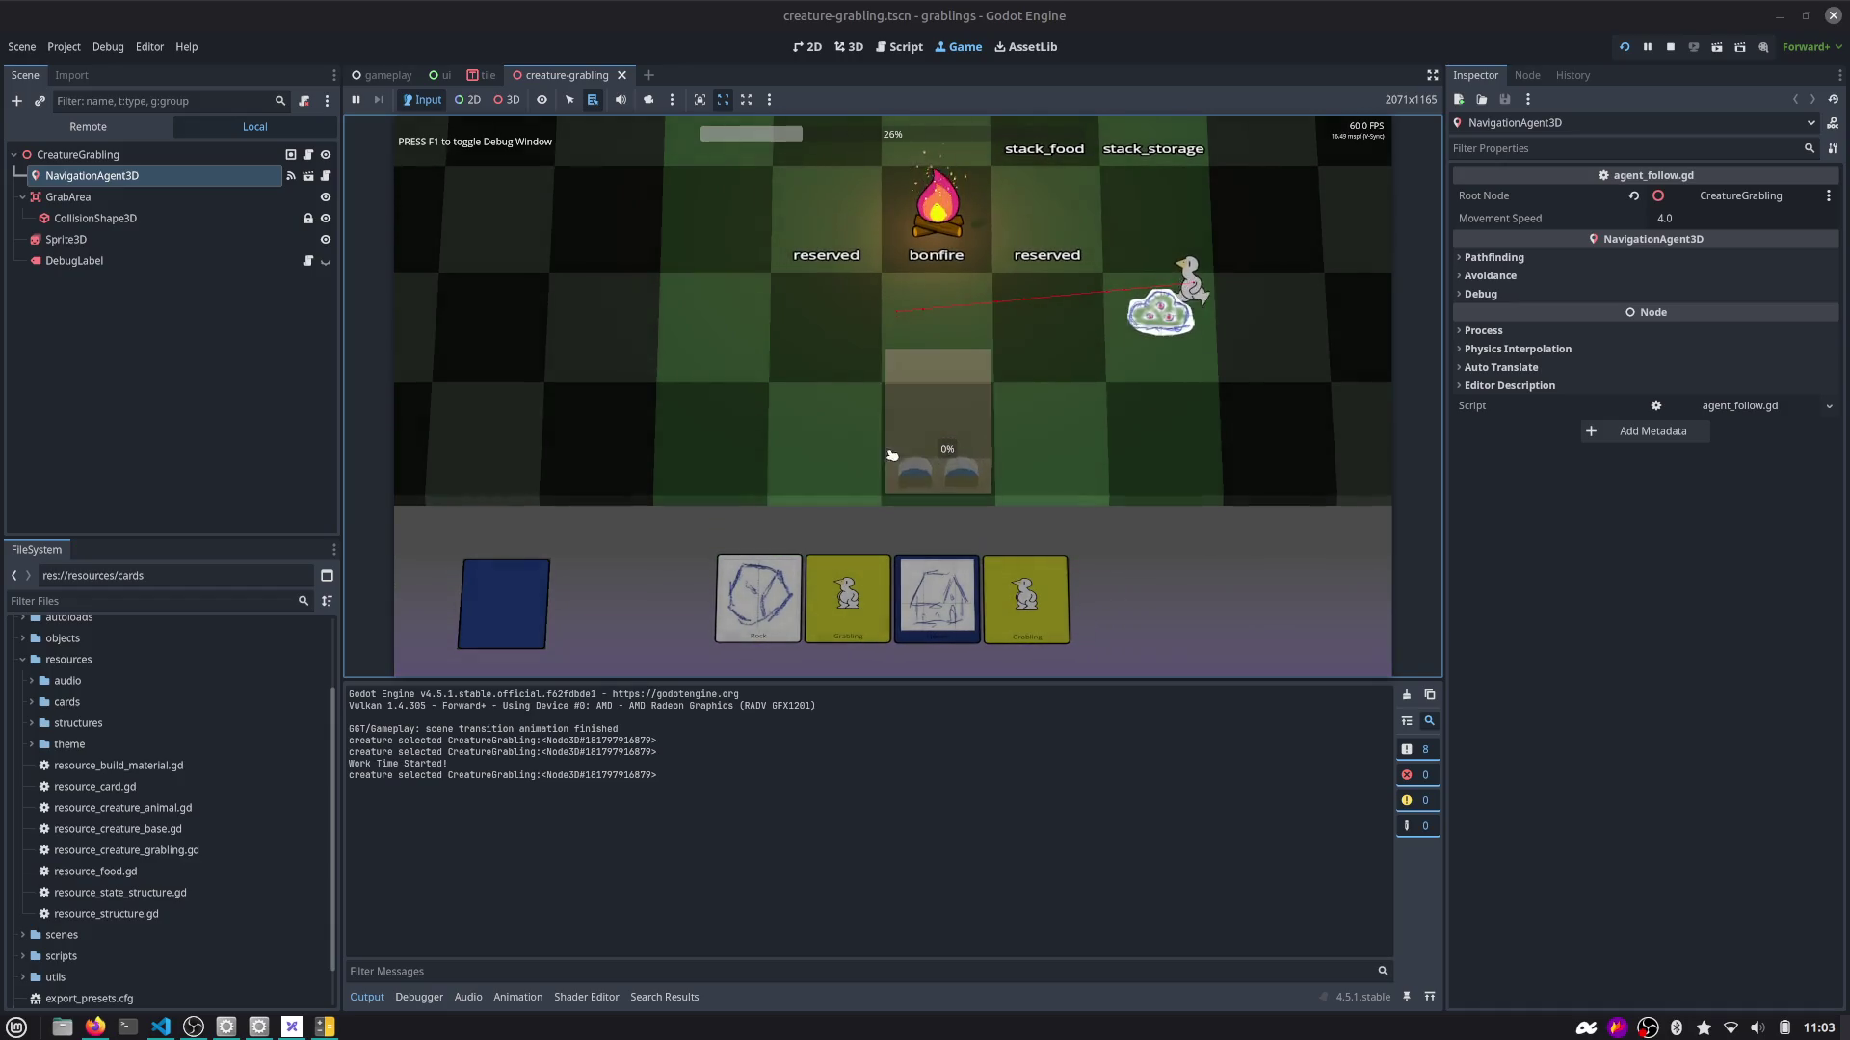
{"action": "left_click", "coordinate": [958, 441]}
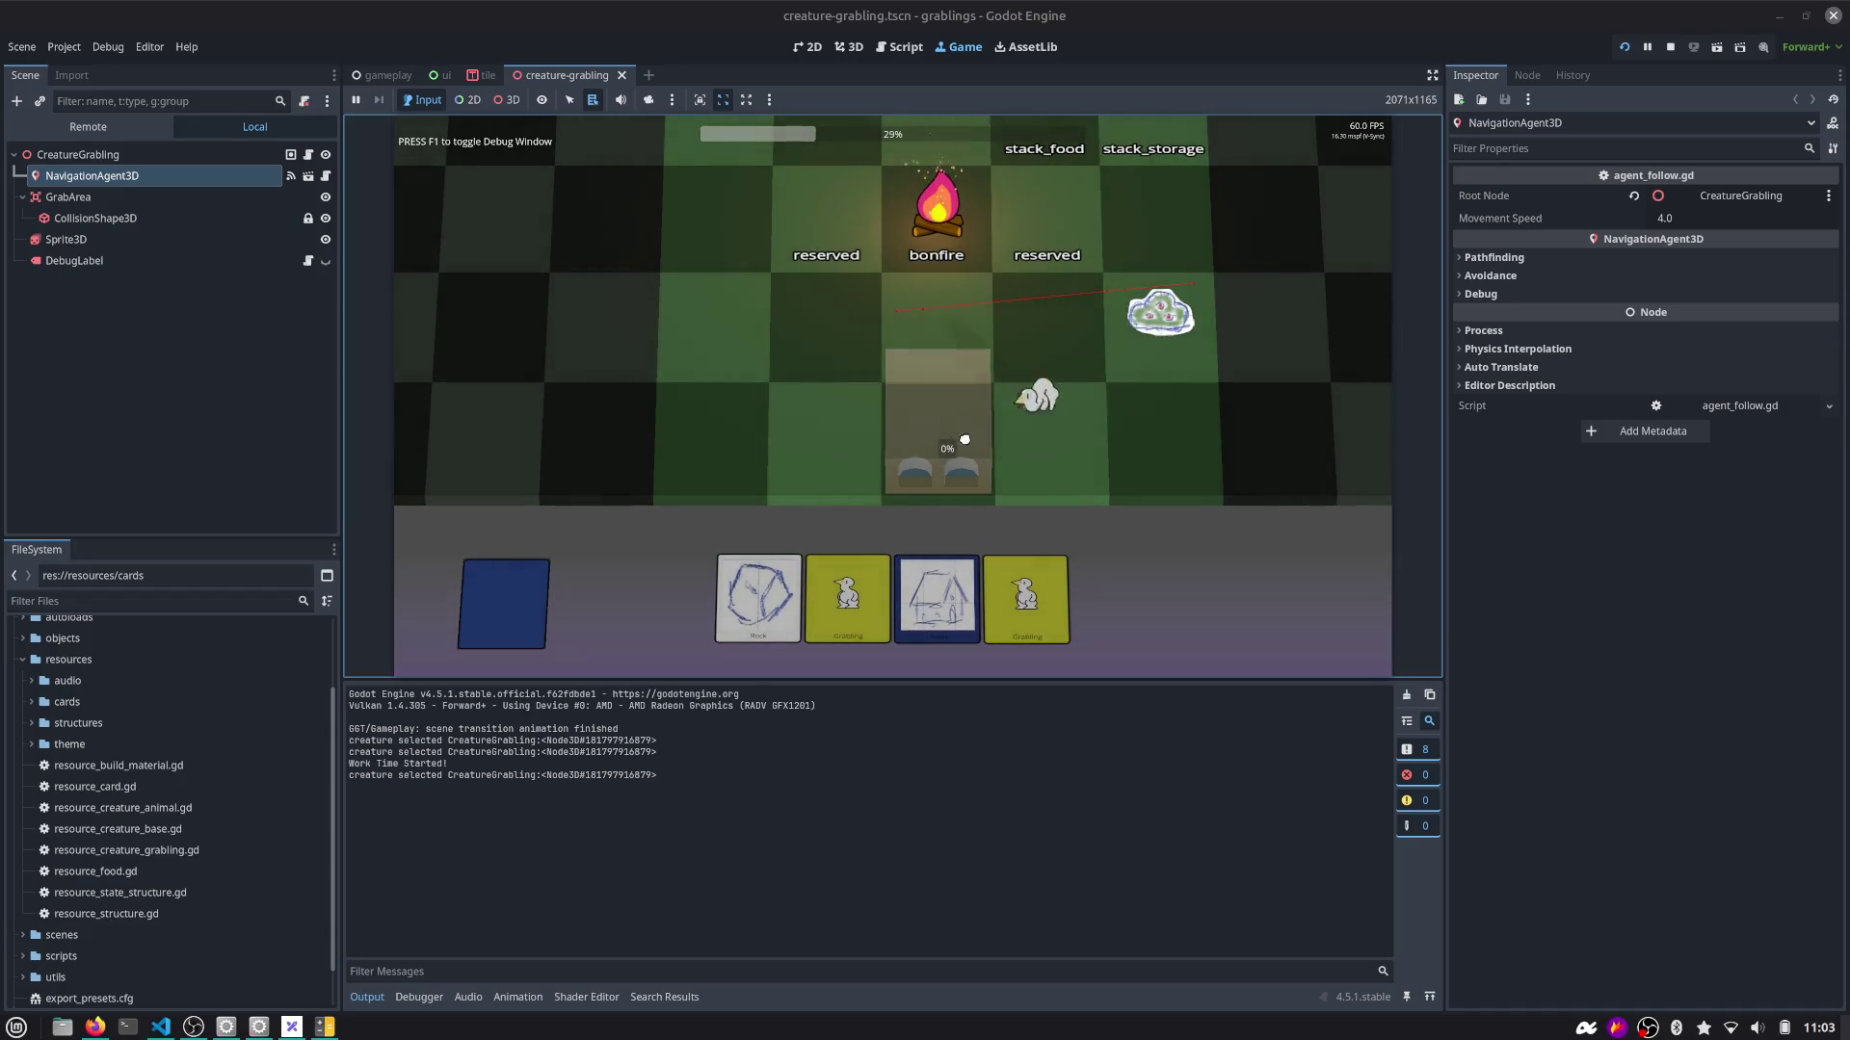
Play a second Grabling card and direct the grablings to new spots around the board
{"action": "mouse_move", "coordinate": [848, 592]}
{"action": "left_mouse_down"}
{"action": "mouse_move", "coordinate": [847, 476]}
{"action": "mouse_move", "coordinate": [819, 448]}
{"action": "left_mouse_up"}
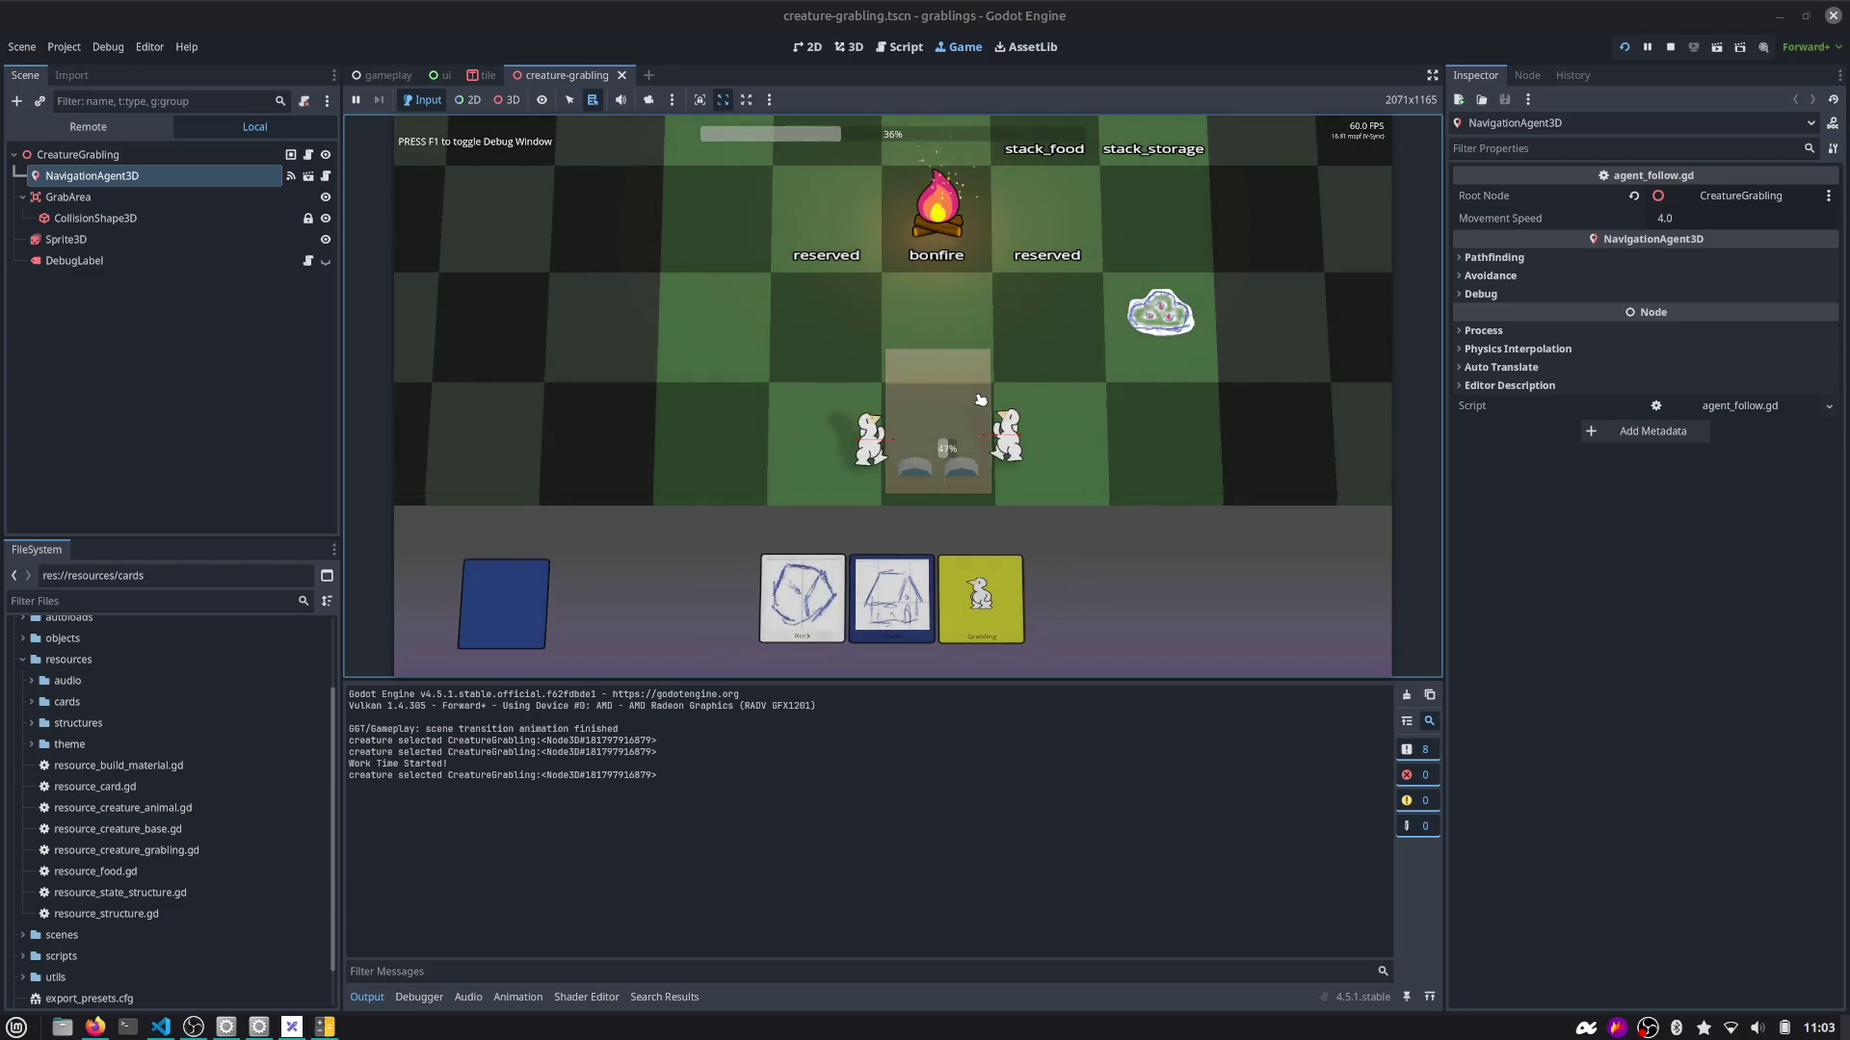
{"action": "key", "text": "d"}
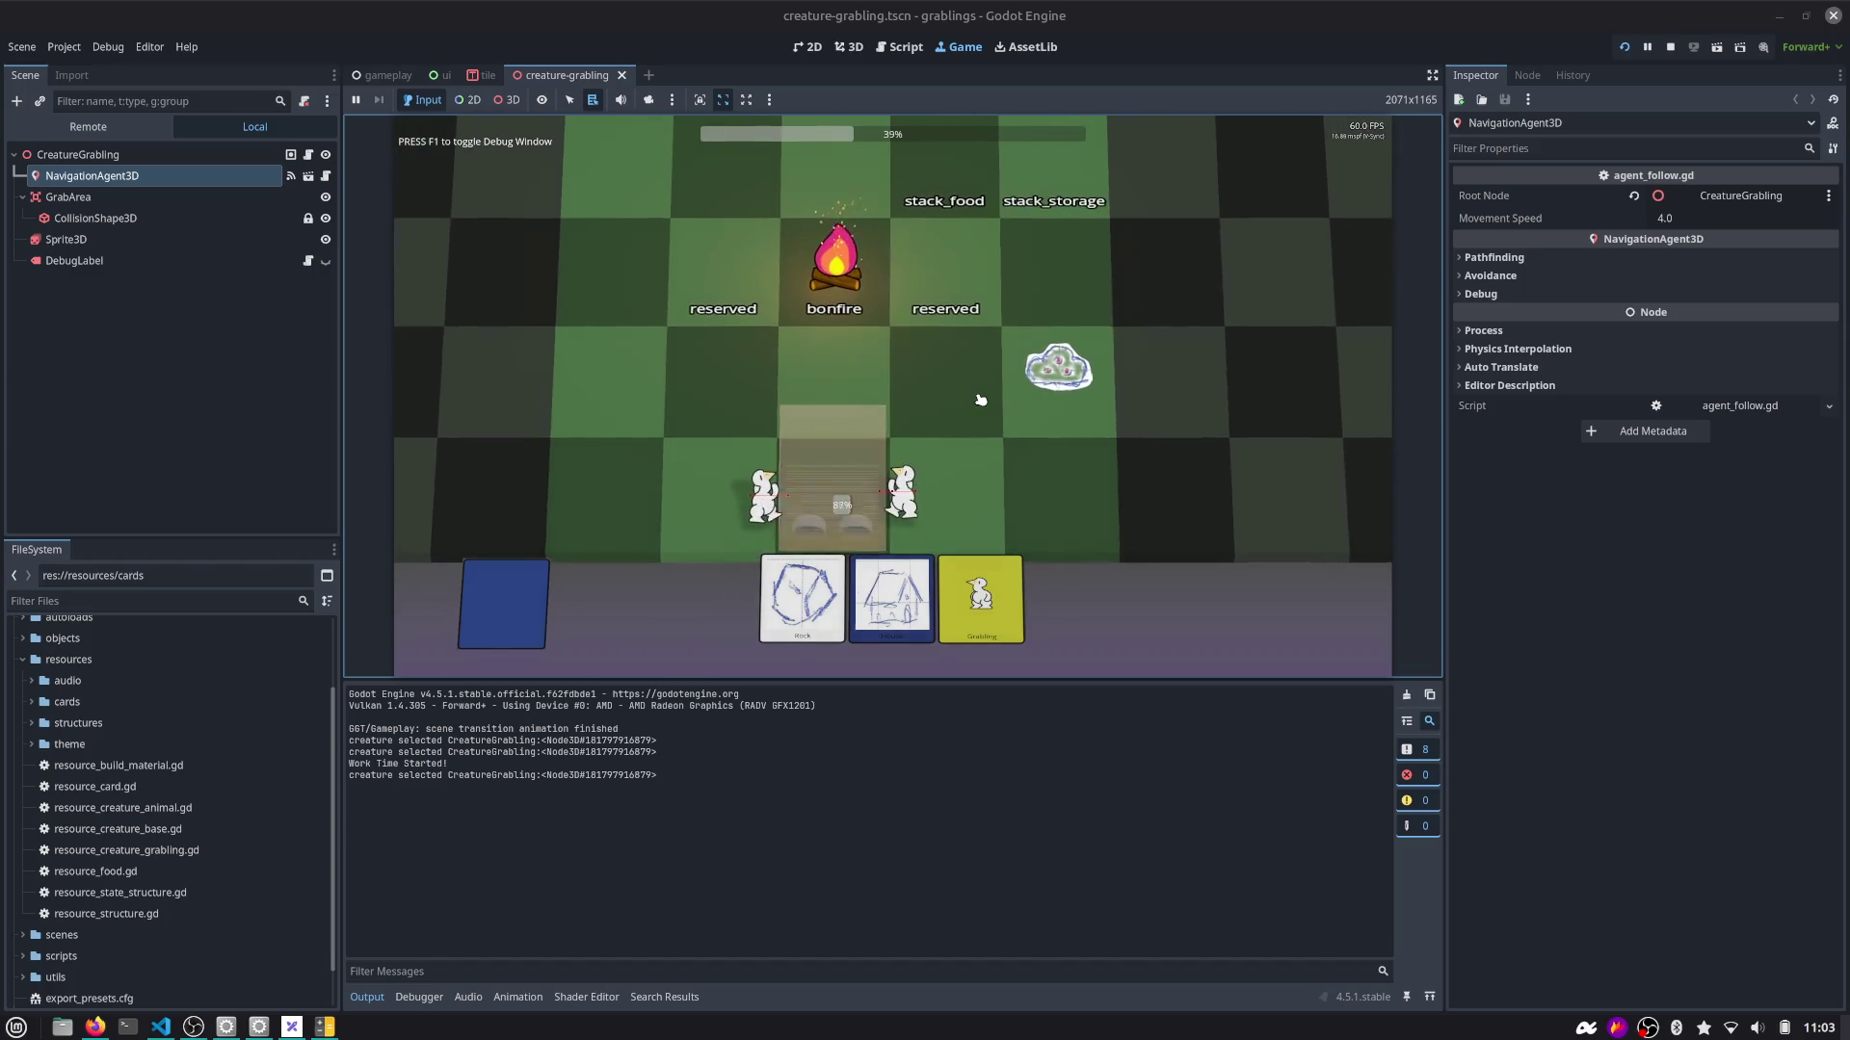
{"action": "left_click_drag", "start_coordinate": [910, 458], "coordinate": [1050, 458]}
{"action": "left_click", "coordinate": [1048, 459]}
{"action": "left_click", "coordinate": [658, 466]}
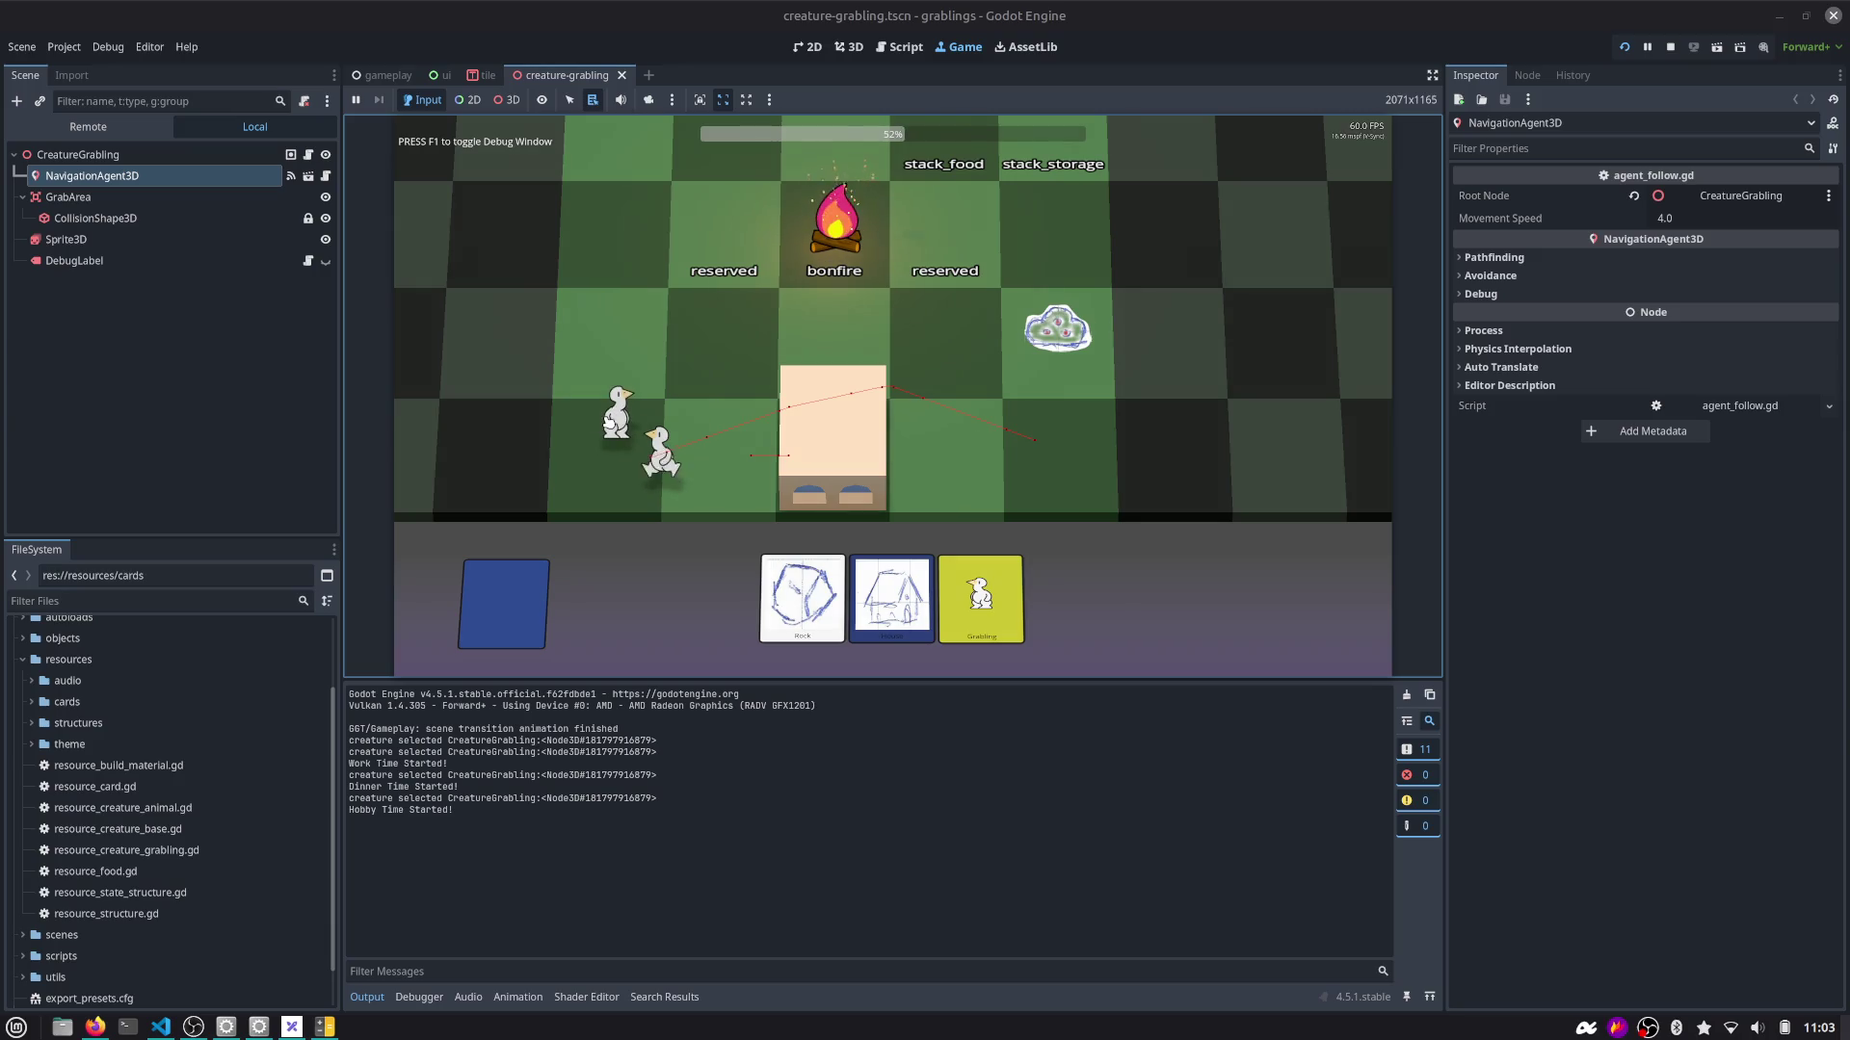
{"action": "left_click", "coordinate": [624, 403]}
{"action": "left_click", "coordinate": [933, 424]}
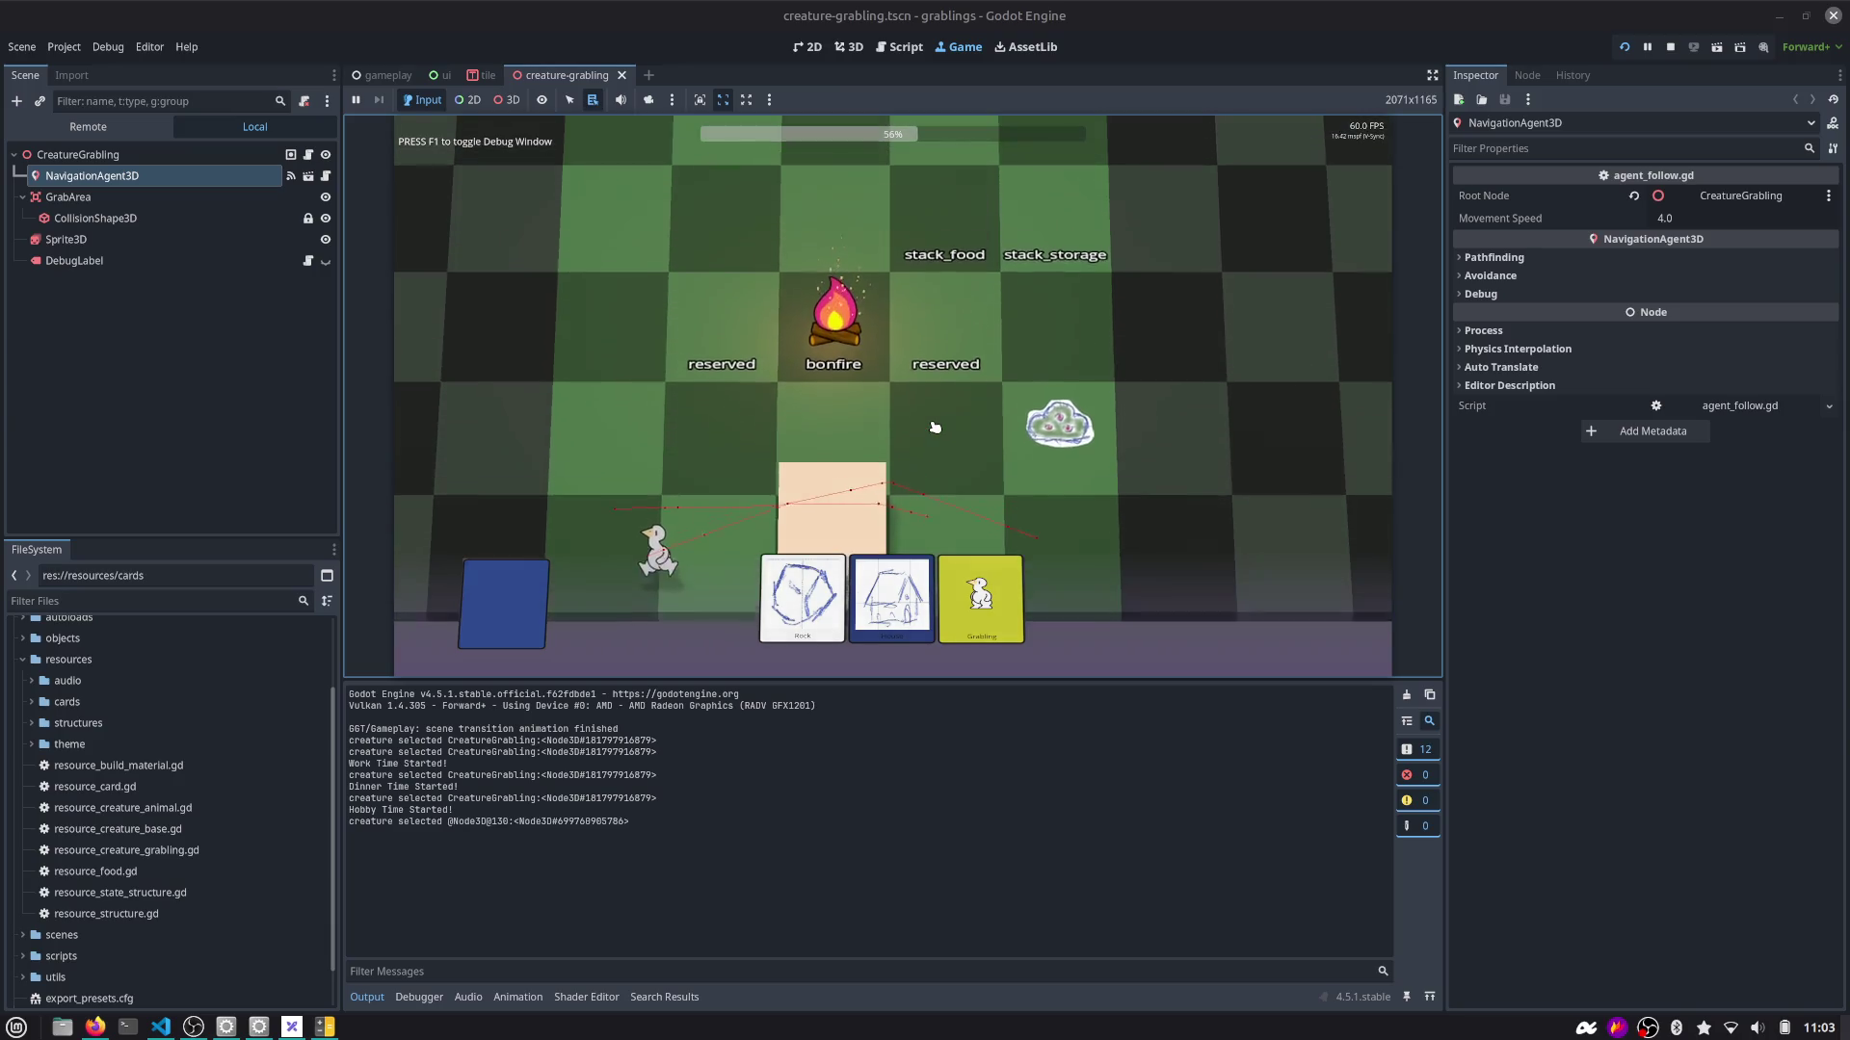
{"action": "left_click", "coordinate": [694, 519]}
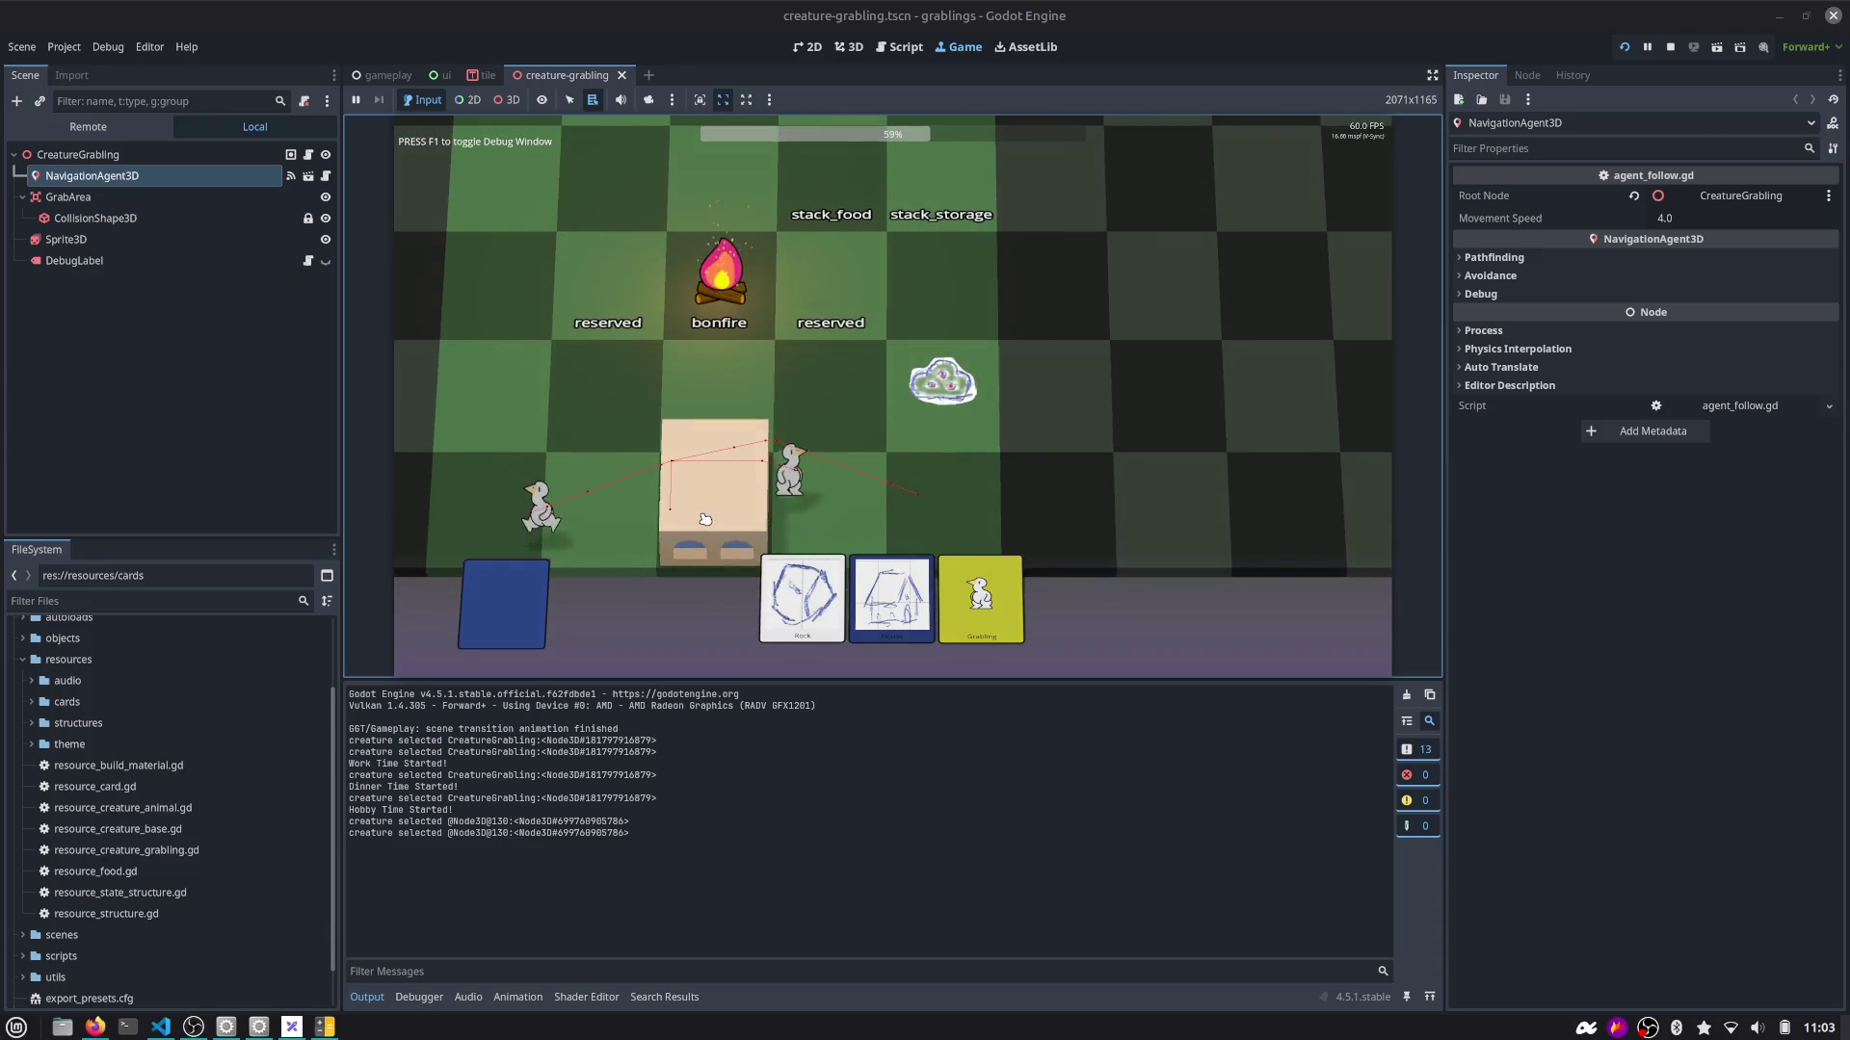
{"action": "left_click", "coordinate": [703, 519]}
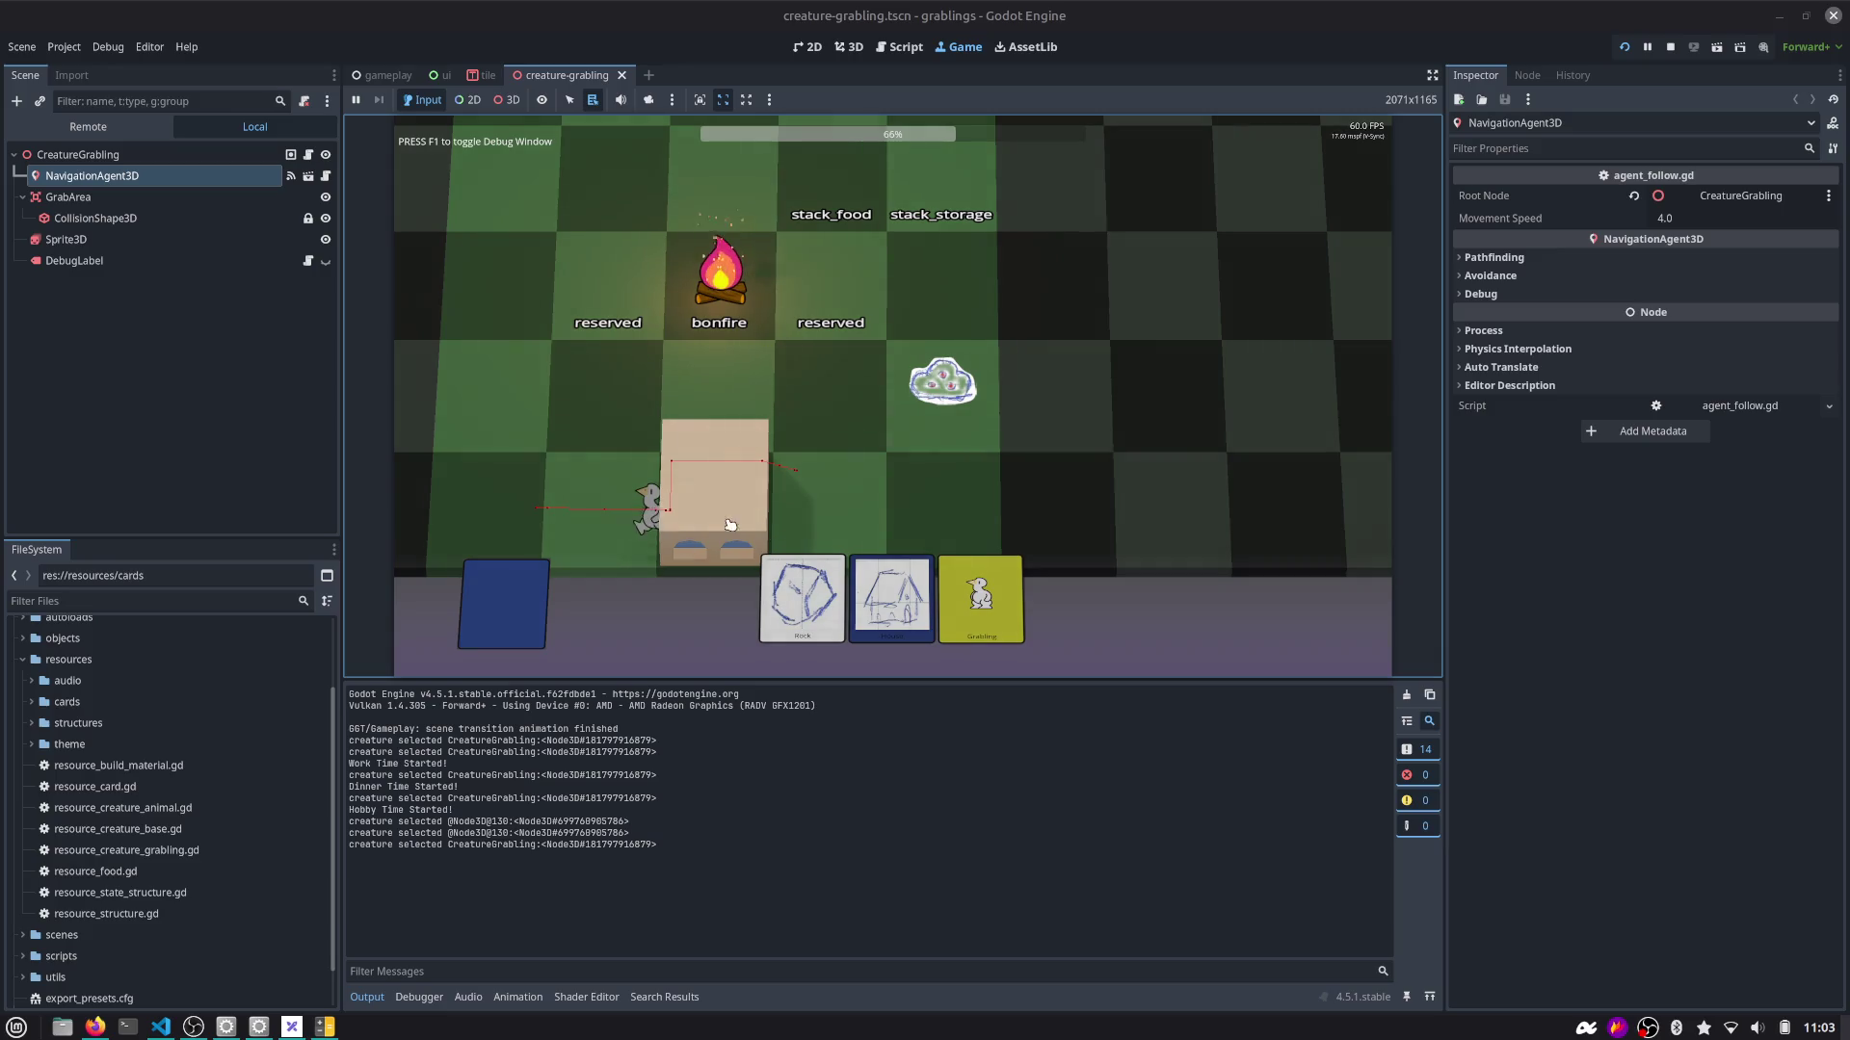
Pan over the box and select grabling creatures to move them
{"action": "left_click_drag", "start_coordinate": [760, 502], "coordinate": [830, 405]}
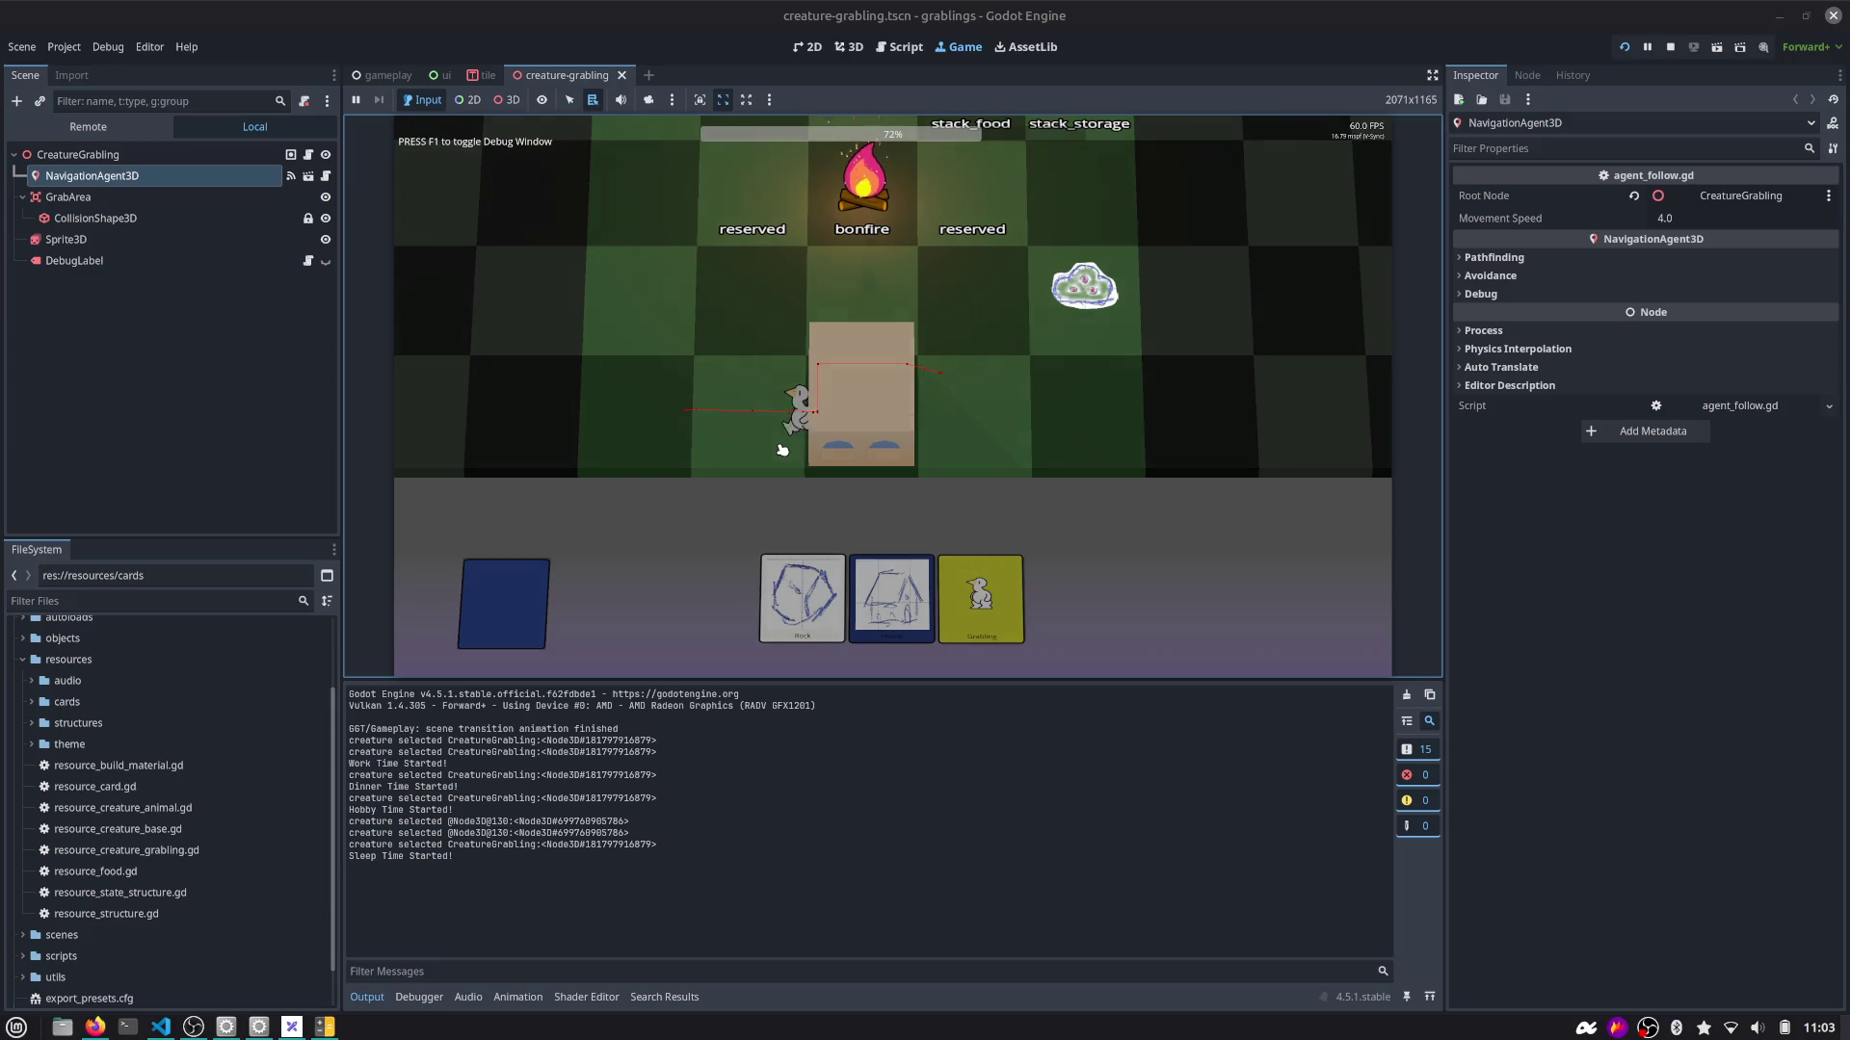
{"action": "left_click", "coordinate": [796, 417]}
{"action": "left_click", "coordinate": [797, 414]}
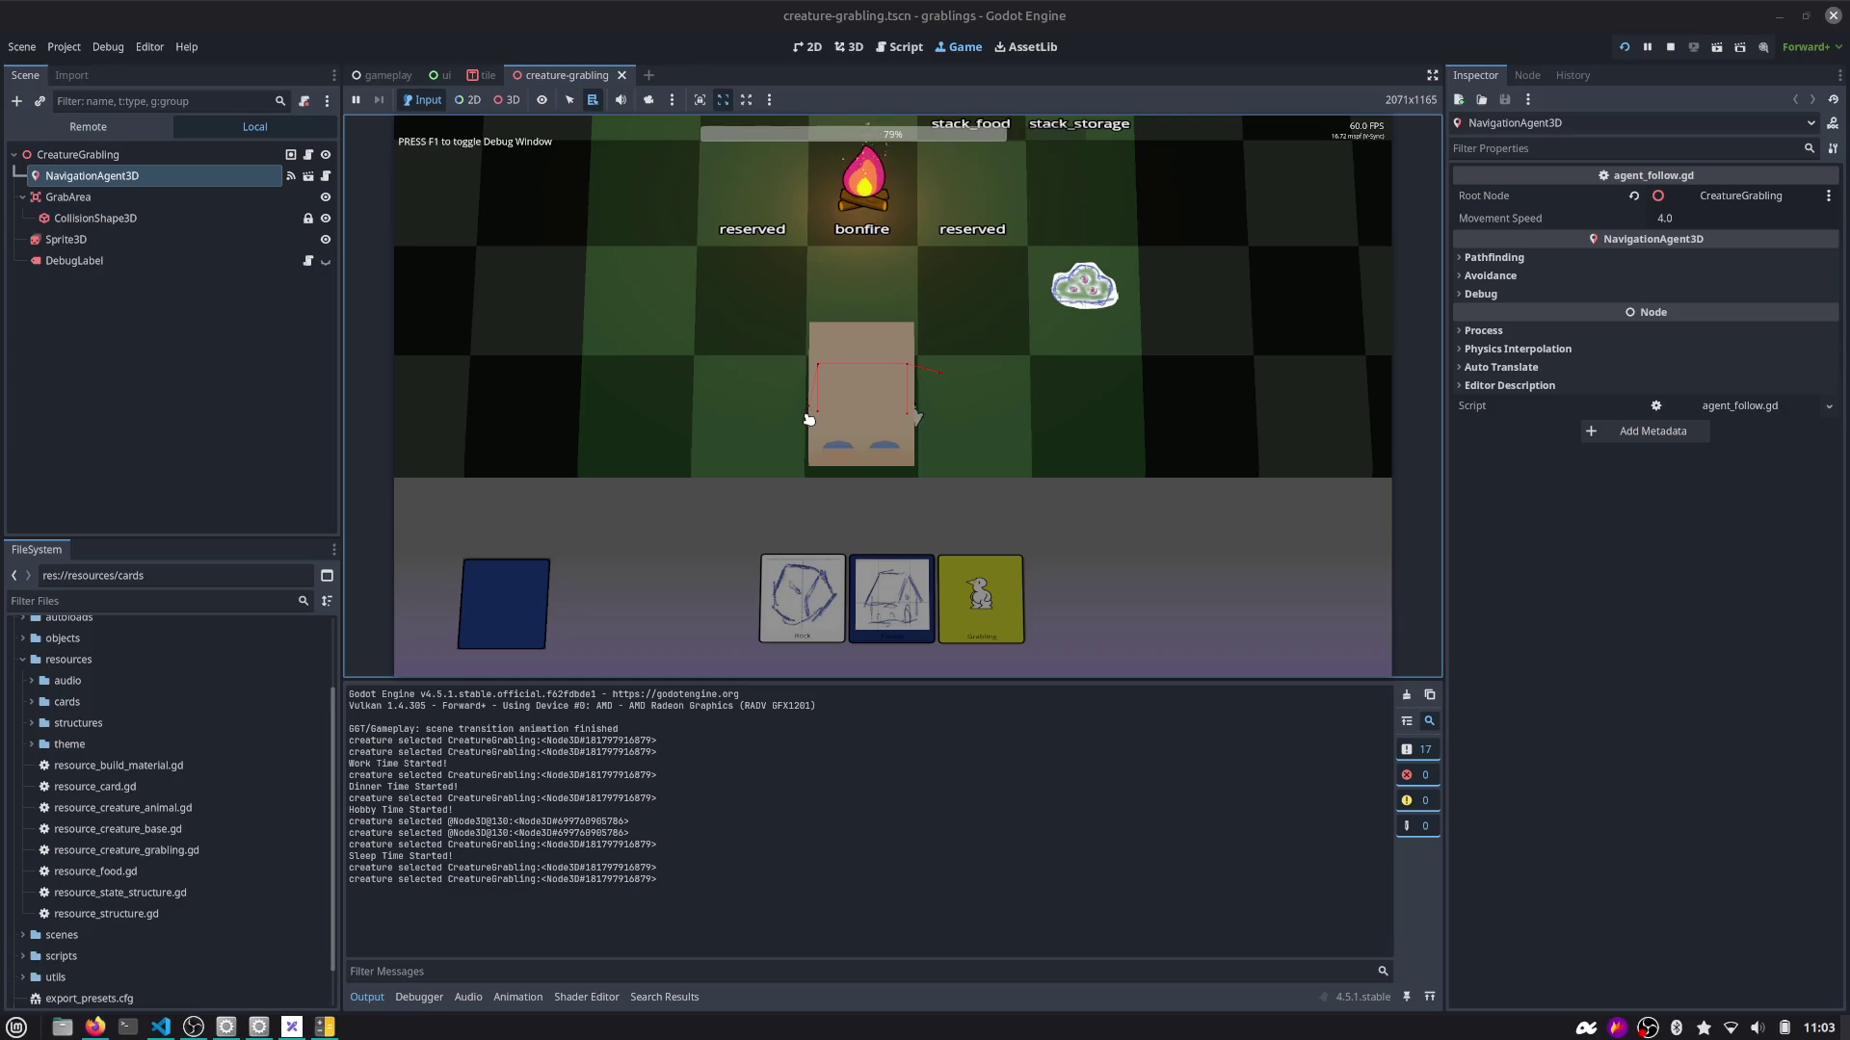
{"action": "left_click", "coordinate": [916, 424]}
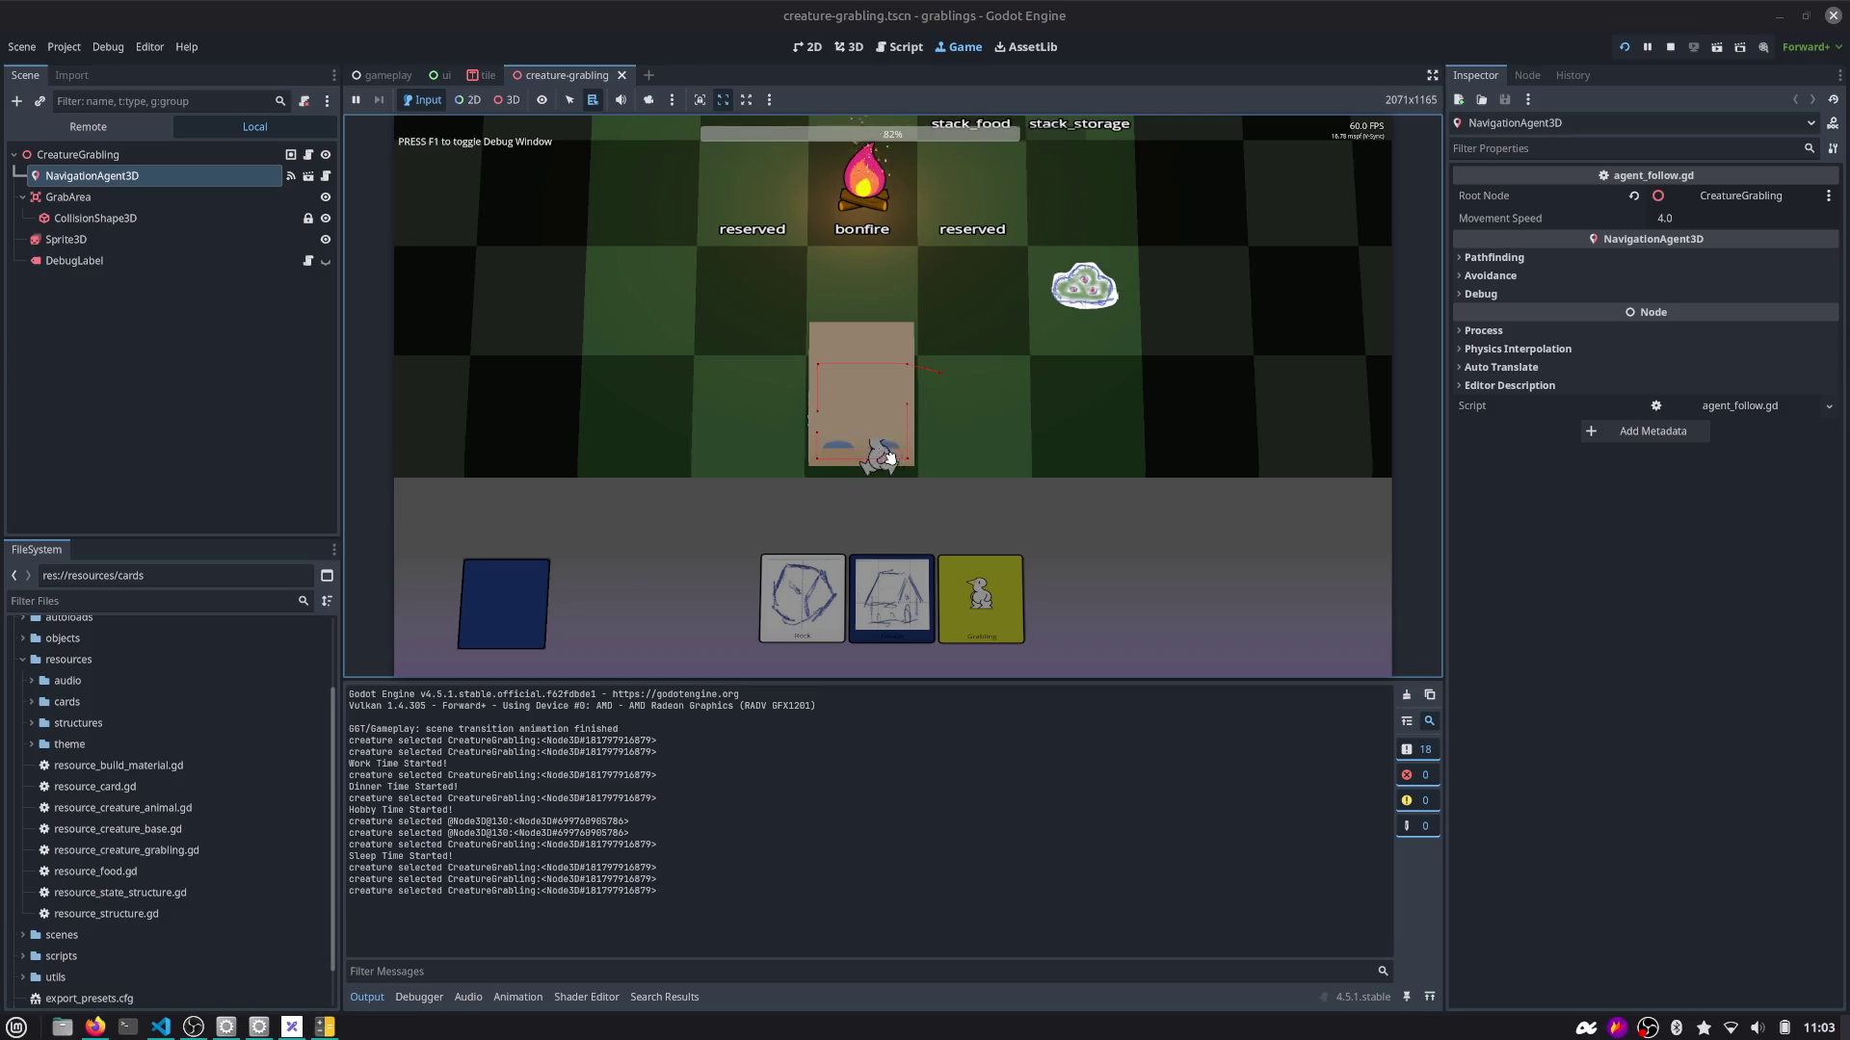
{"action": "left_click", "coordinate": [835, 459]}
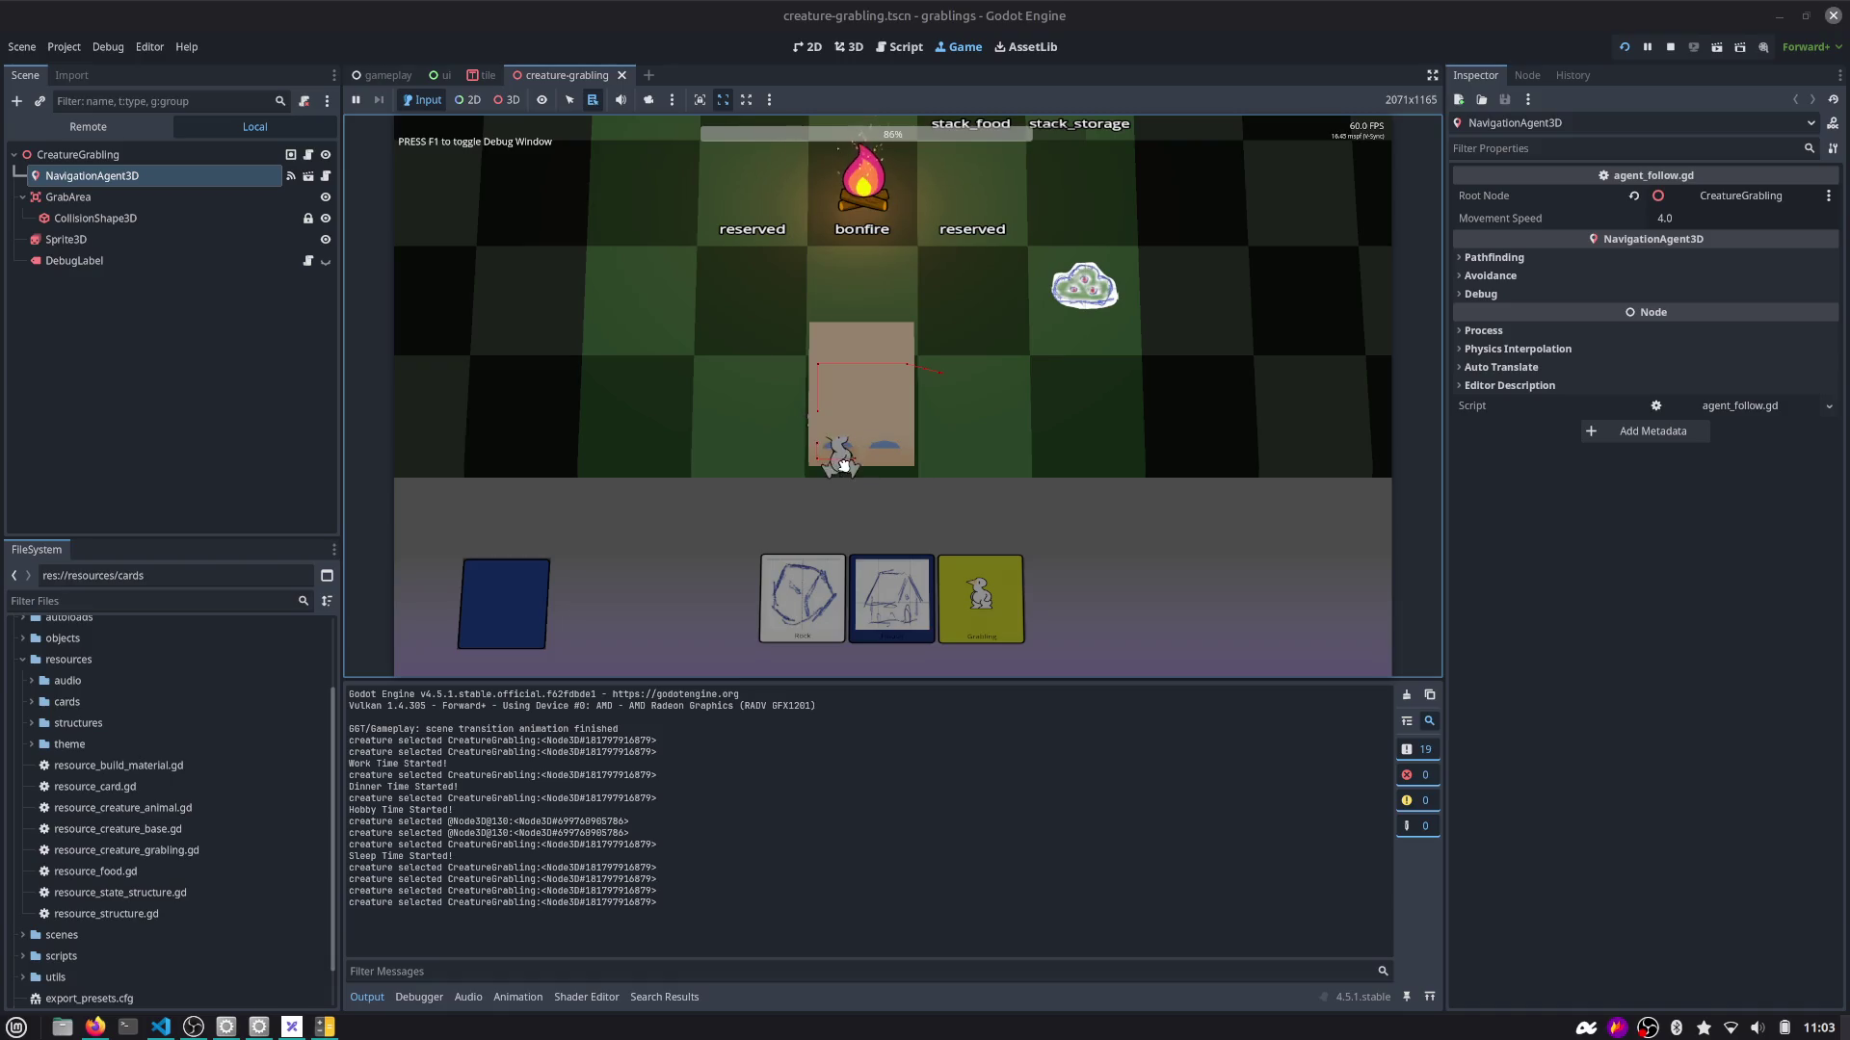
{"action": "left_click", "coordinate": [843, 465]}
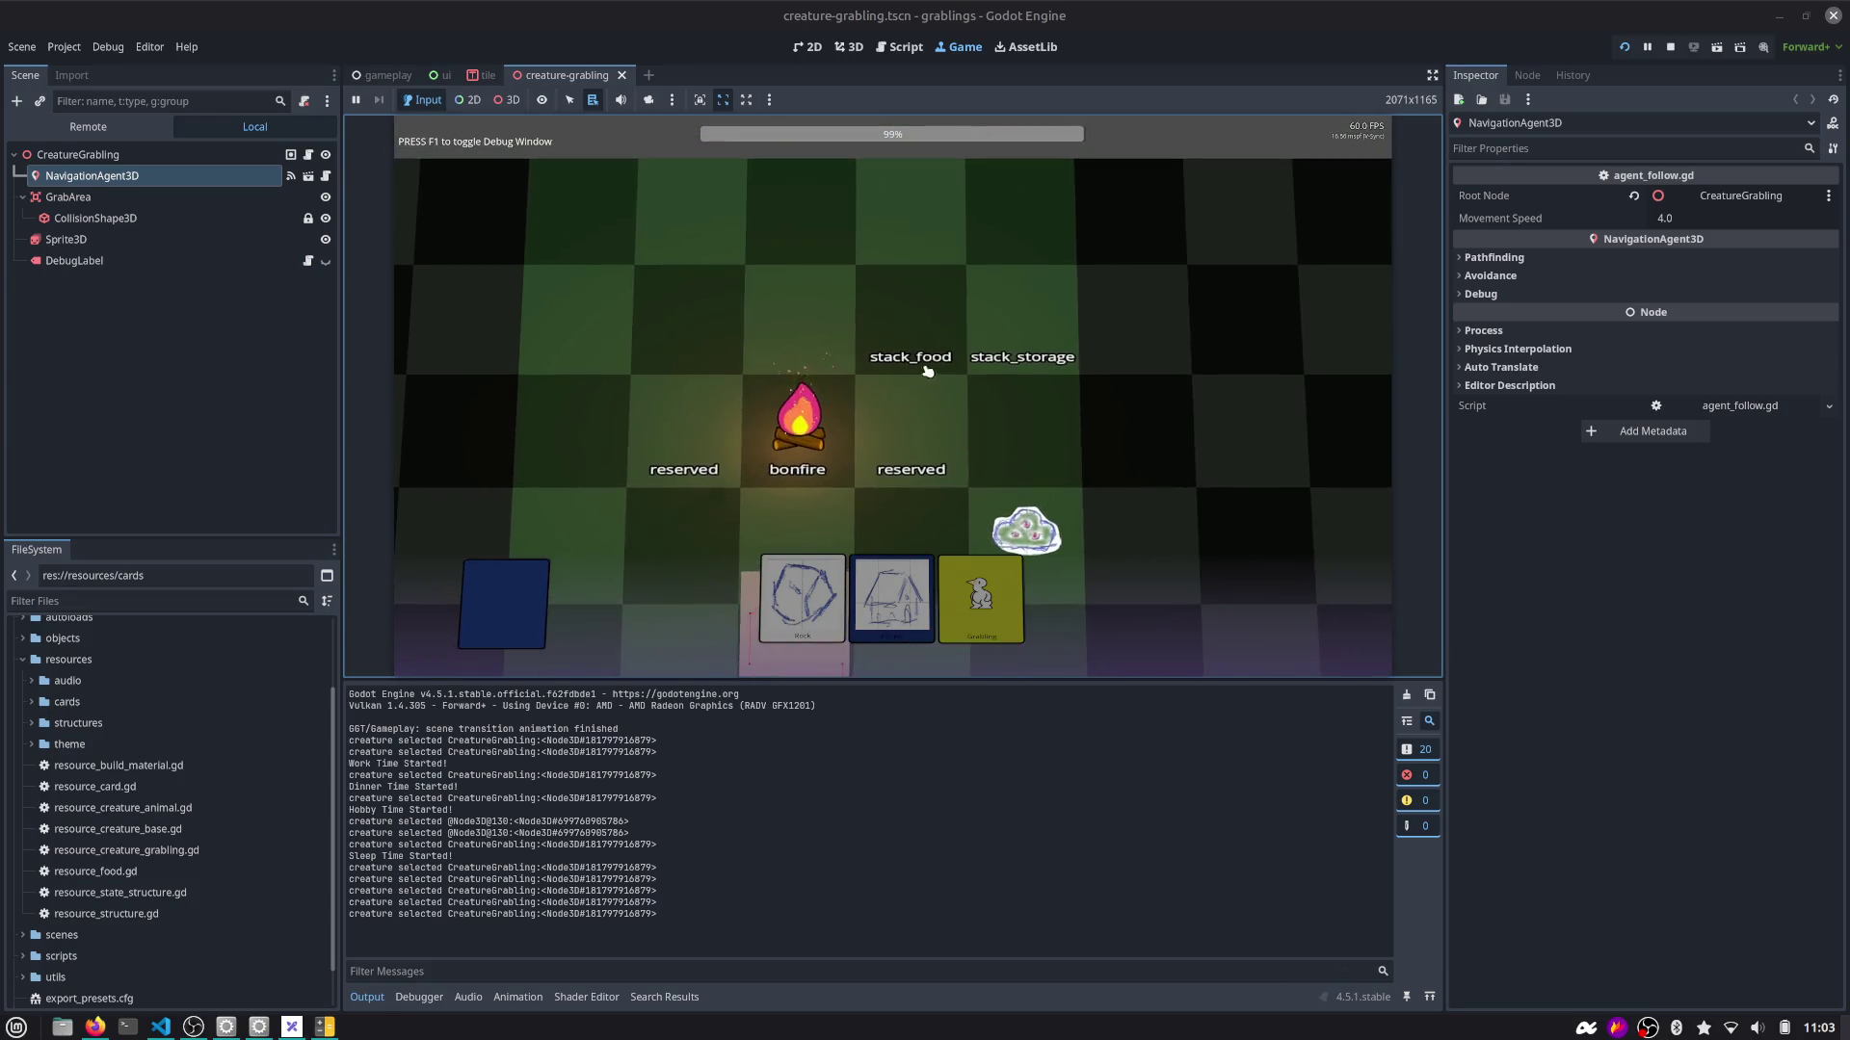
Carry the grey grabling toward the bonfire
{"action": "left_click", "coordinate": [923, 448]}
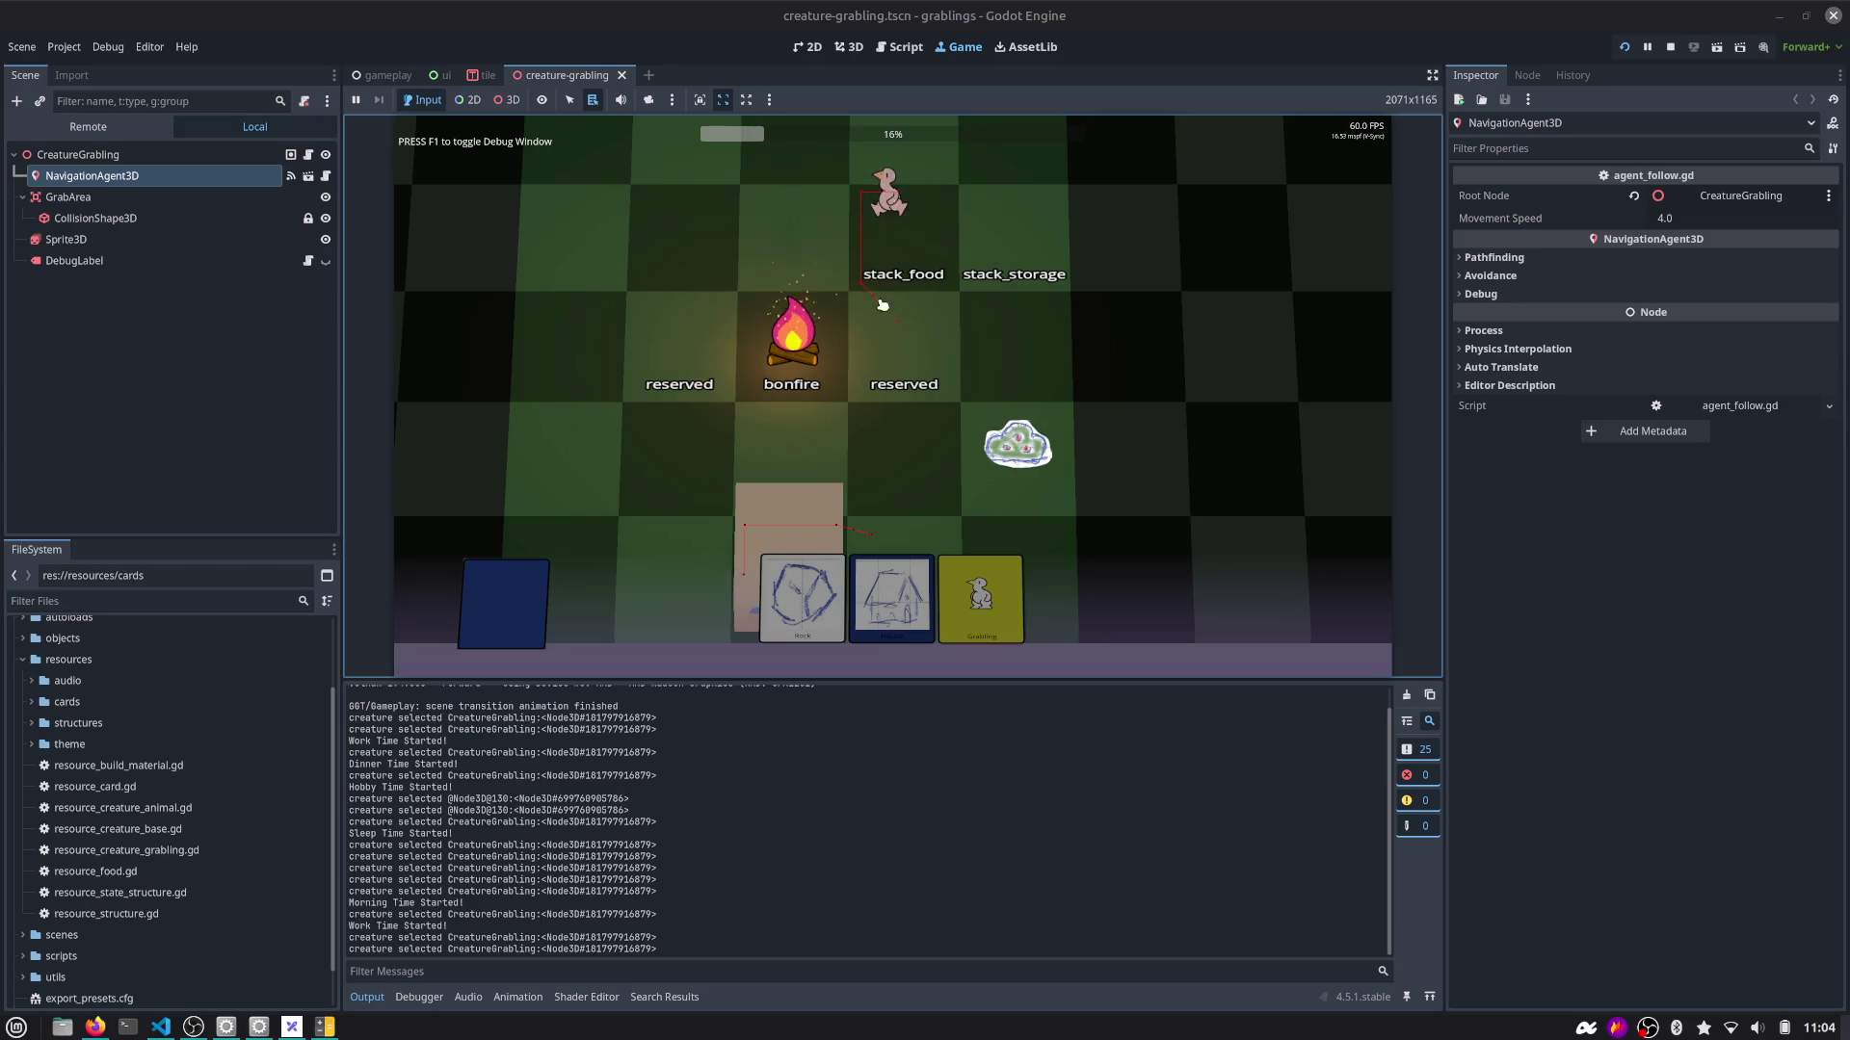
{"action": "left_click", "coordinate": [738, 561]}
{"action": "mouse_move", "coordinate": [738, 561]}
{"action": "left_mouse_down"}
{"action": "mouse_move", "coordinate": [838, 415]}
{"action": "mouse_move", "coordinate": [906, 356]}
{"action": "mouse_move", "coordinate": [914, 382]}
{"action": "left_mouse_up"}
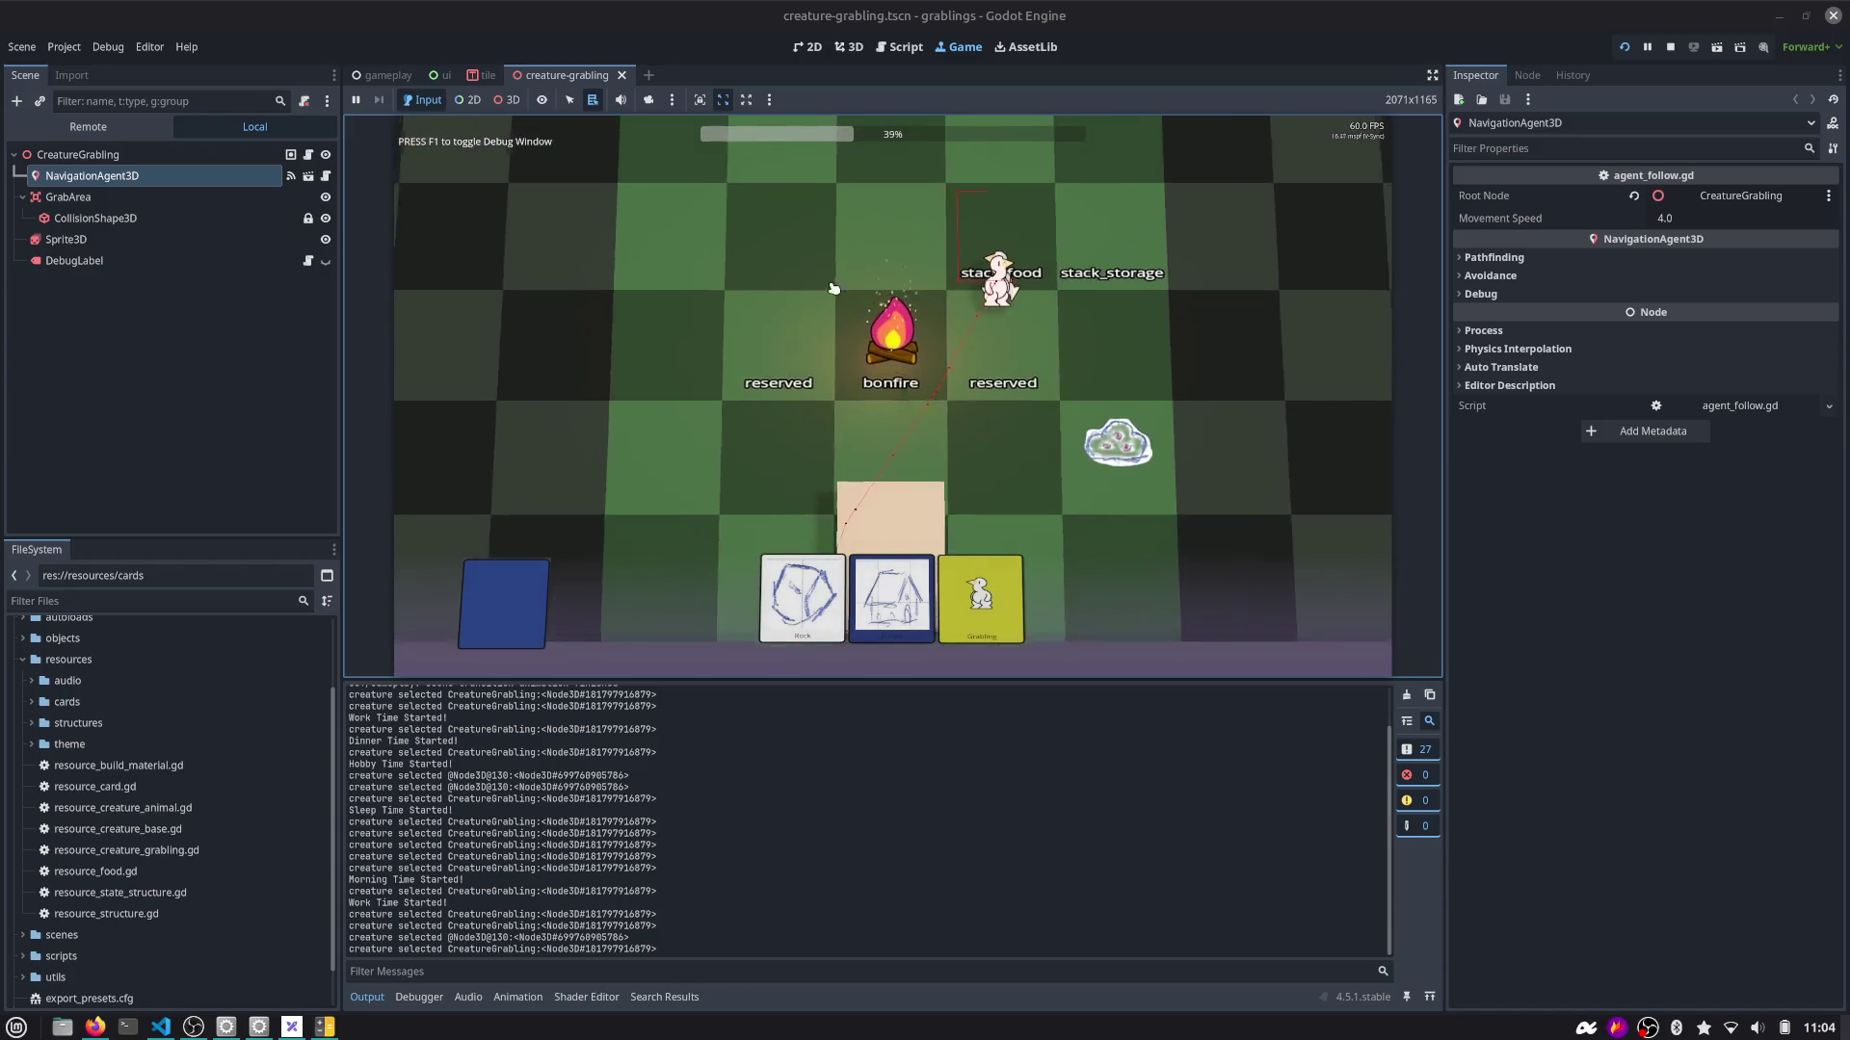
Check deck and hand in the F1 Debug Gameplay Window, move it aside, then close it
{"action": "key", "text": "F1"}
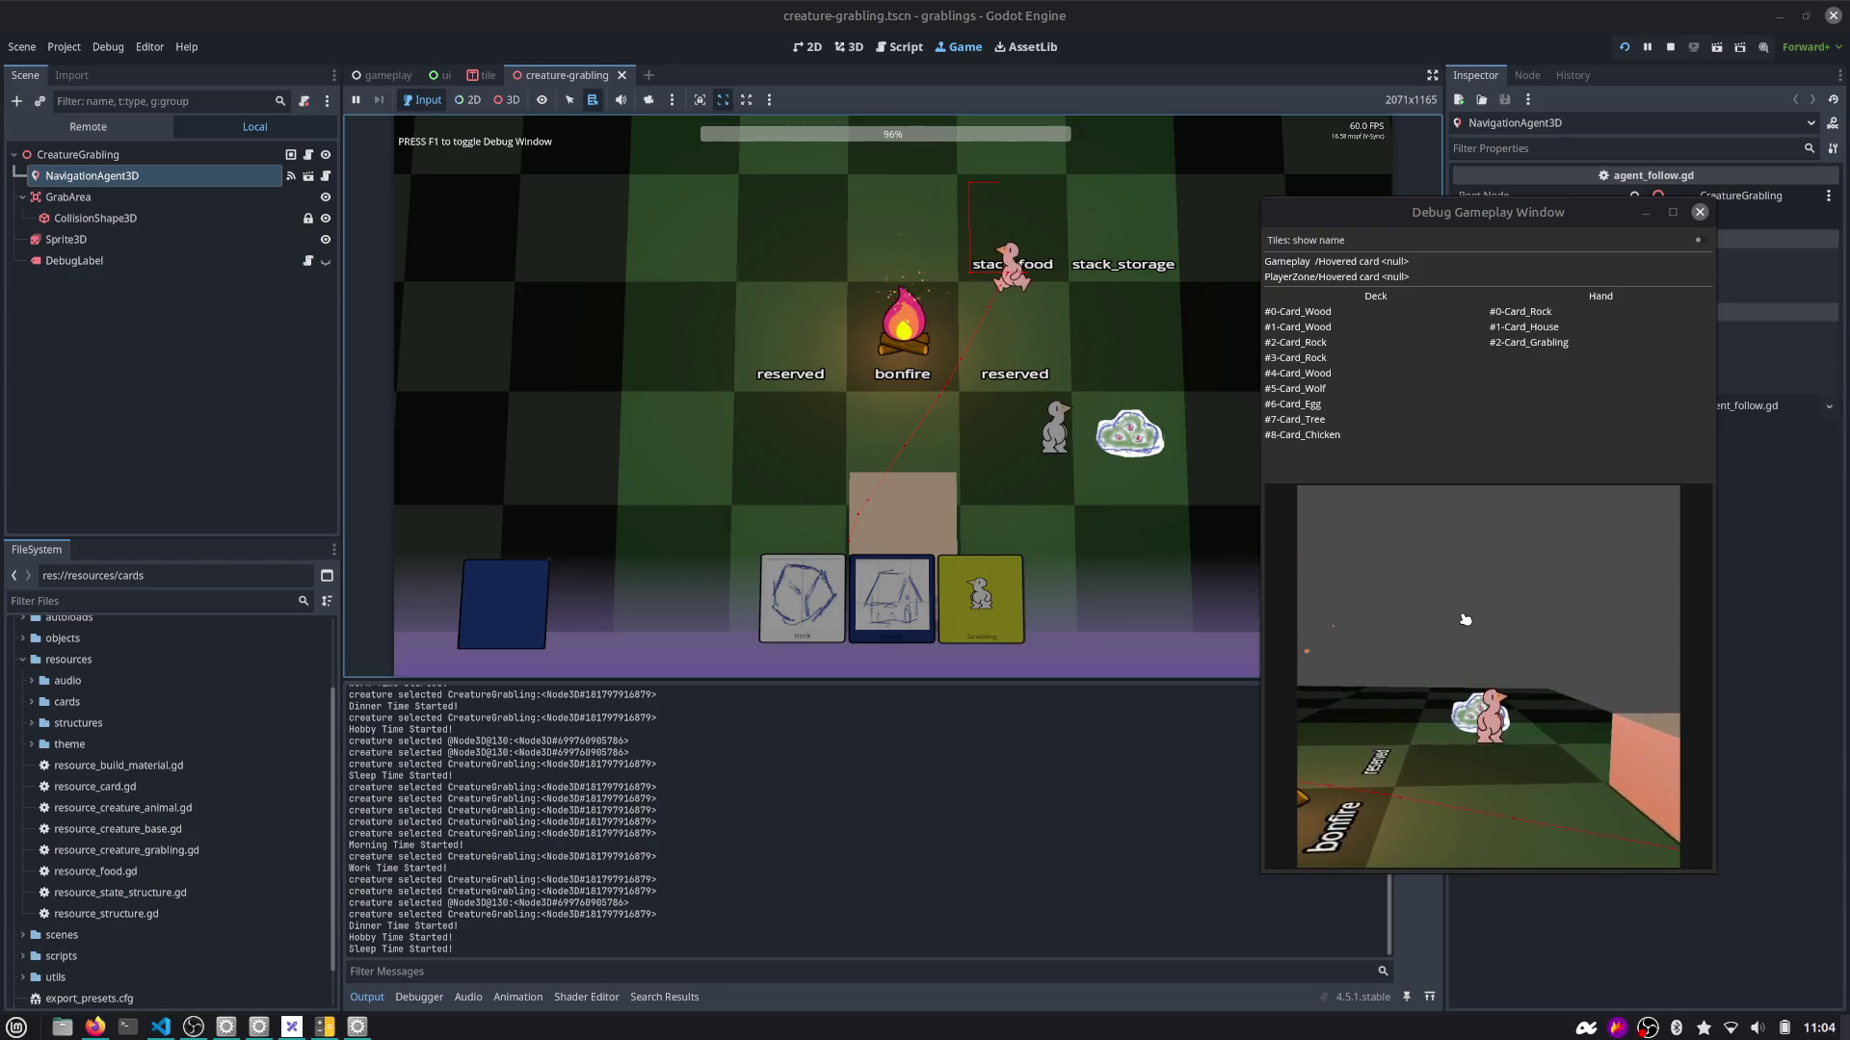
{"action": "mouse_move", "coordinate": [1398, 208]}
{"action": "left_mouse_down"}
{"action": "mouse_move", "coordinate": [1508, 330]}
{"action": "mouse_move", "coordinate": [1550, 557]}
{"action": "mouse_move", "coordinate": [1617, 560]}
{"action": "left_mouse_up"}
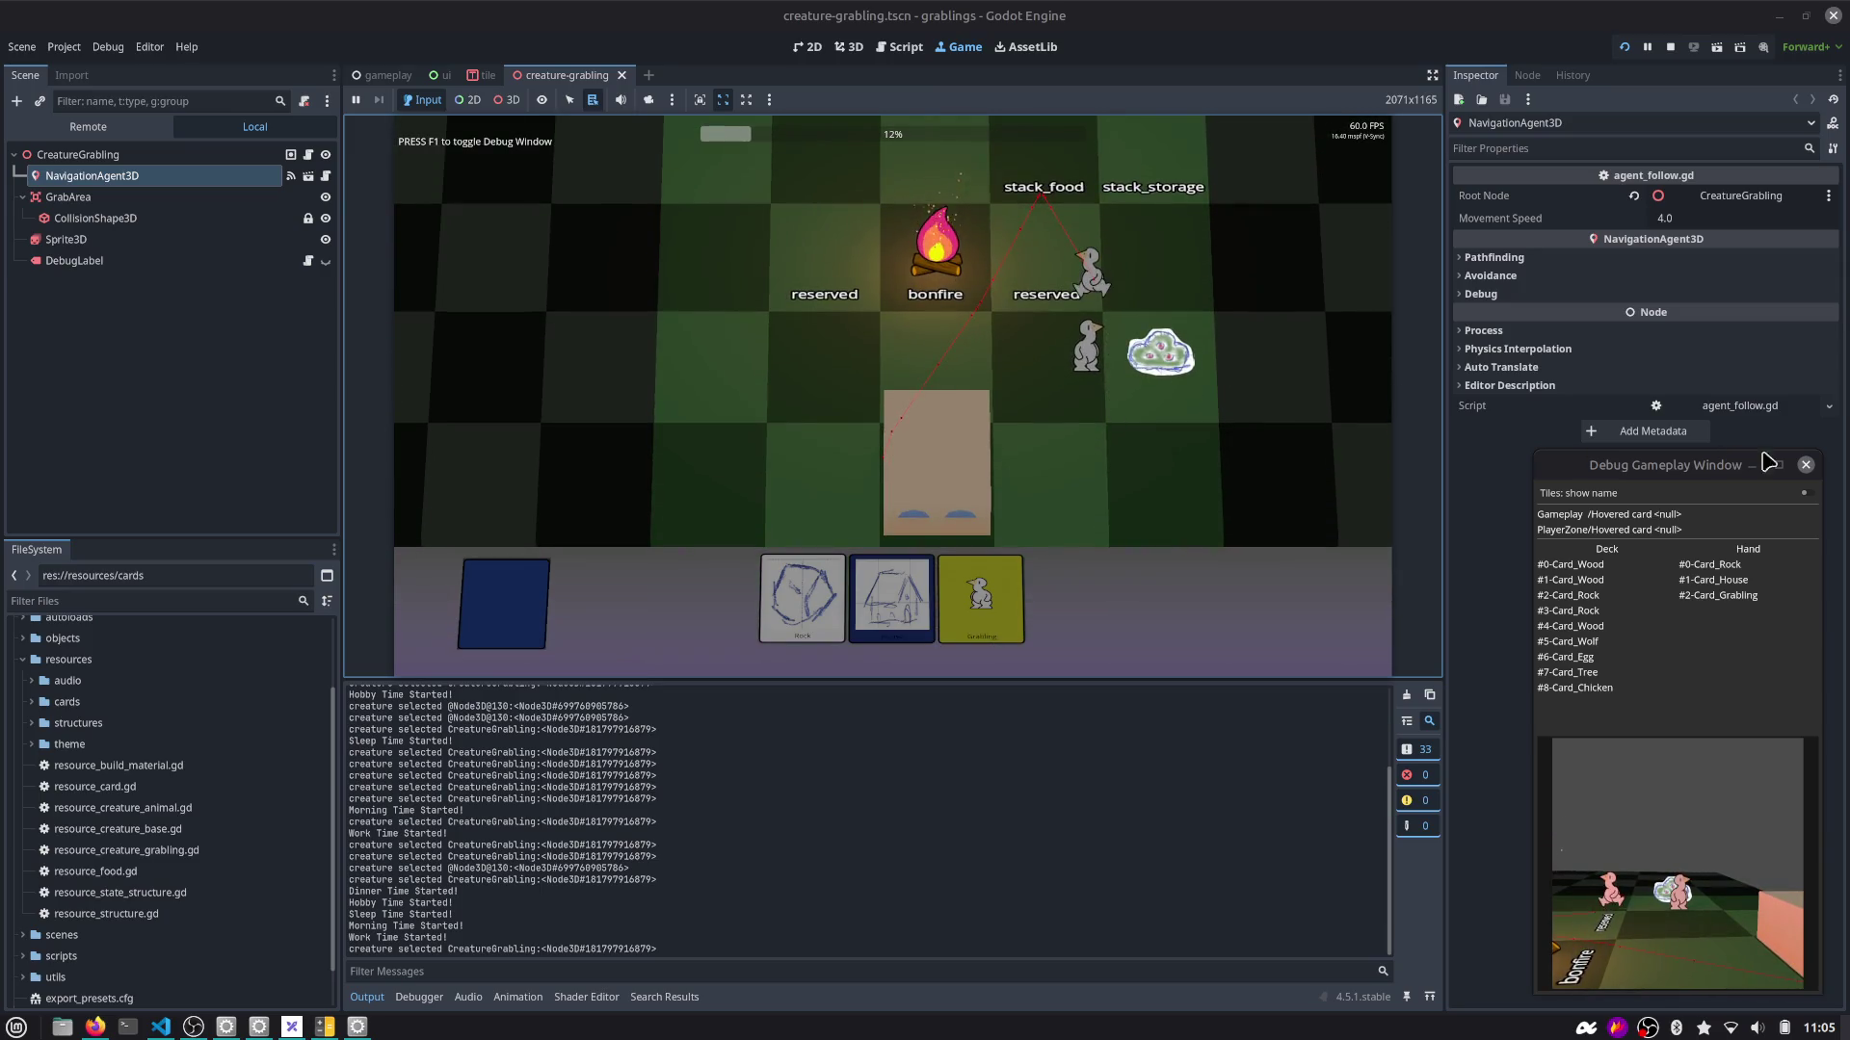
{"action": "left_click", "coordinate": [1805, 464]}
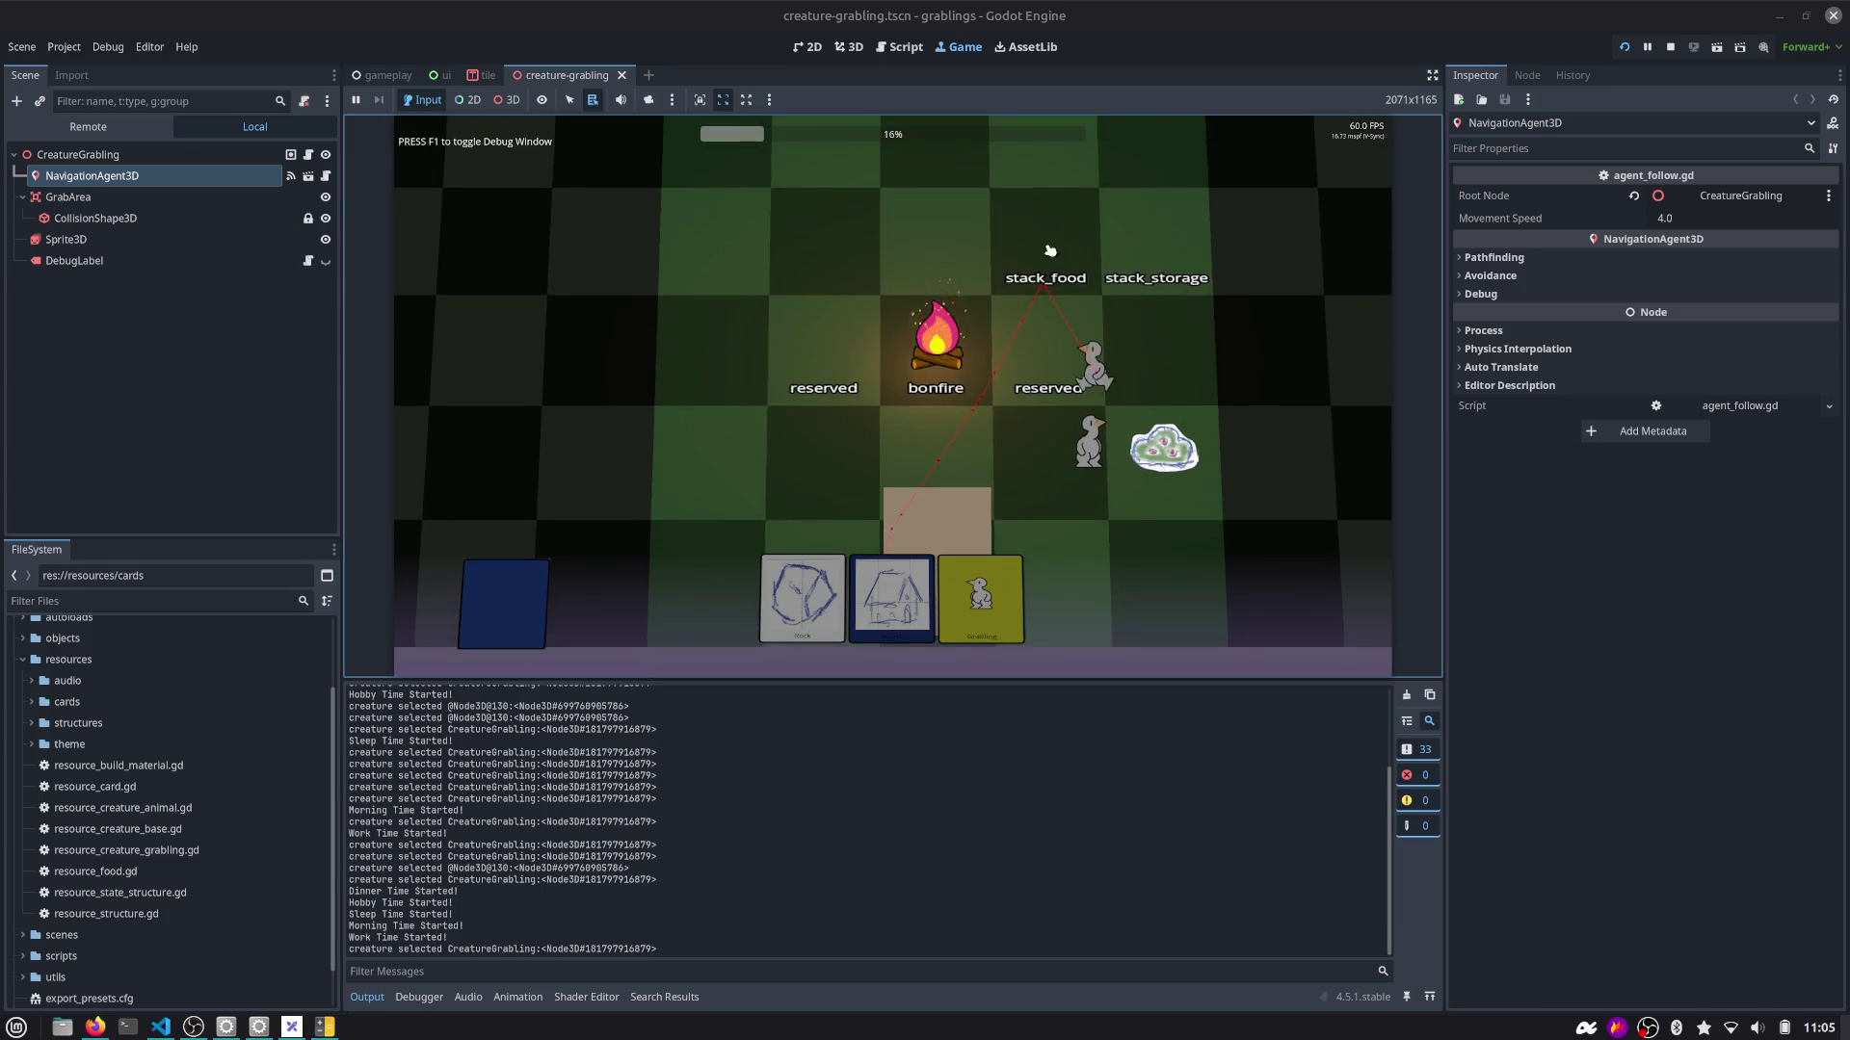
{"action": "left_click", "coordinate": [904, 50]}
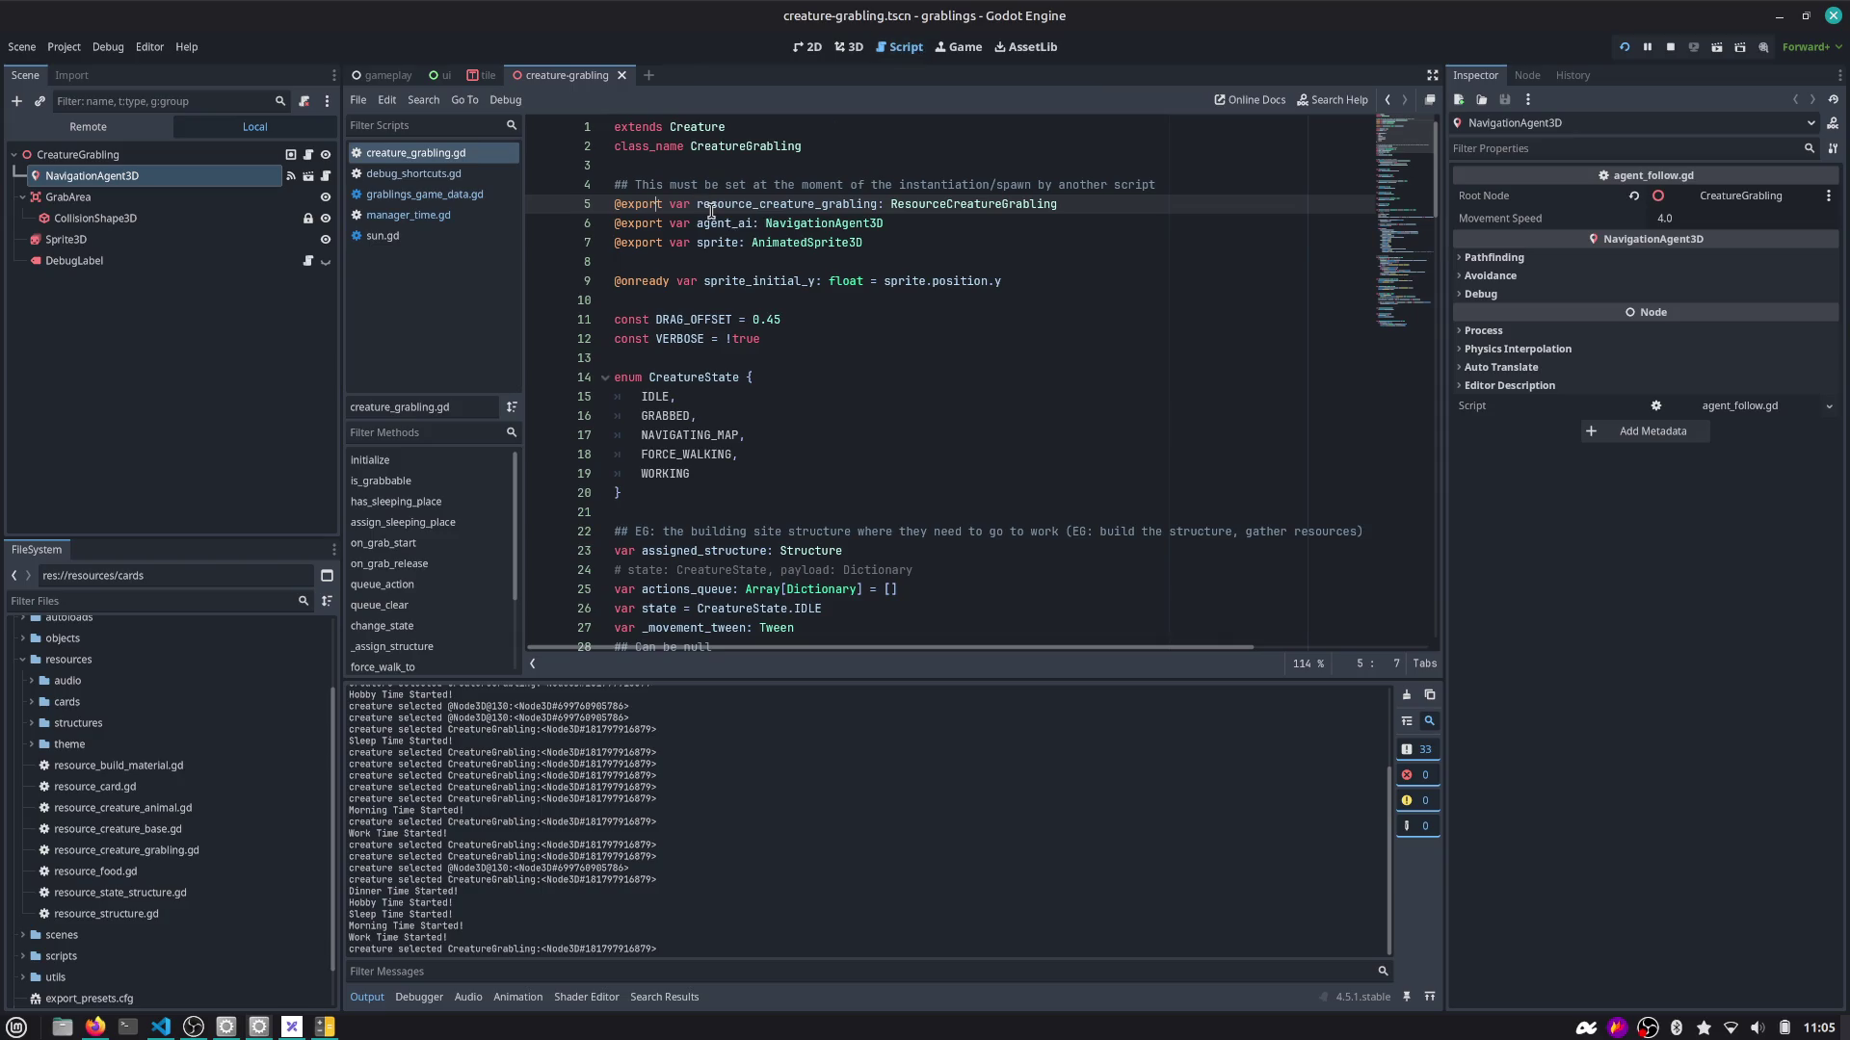
{"action": "left_click", "coordinate": [160, 158]}
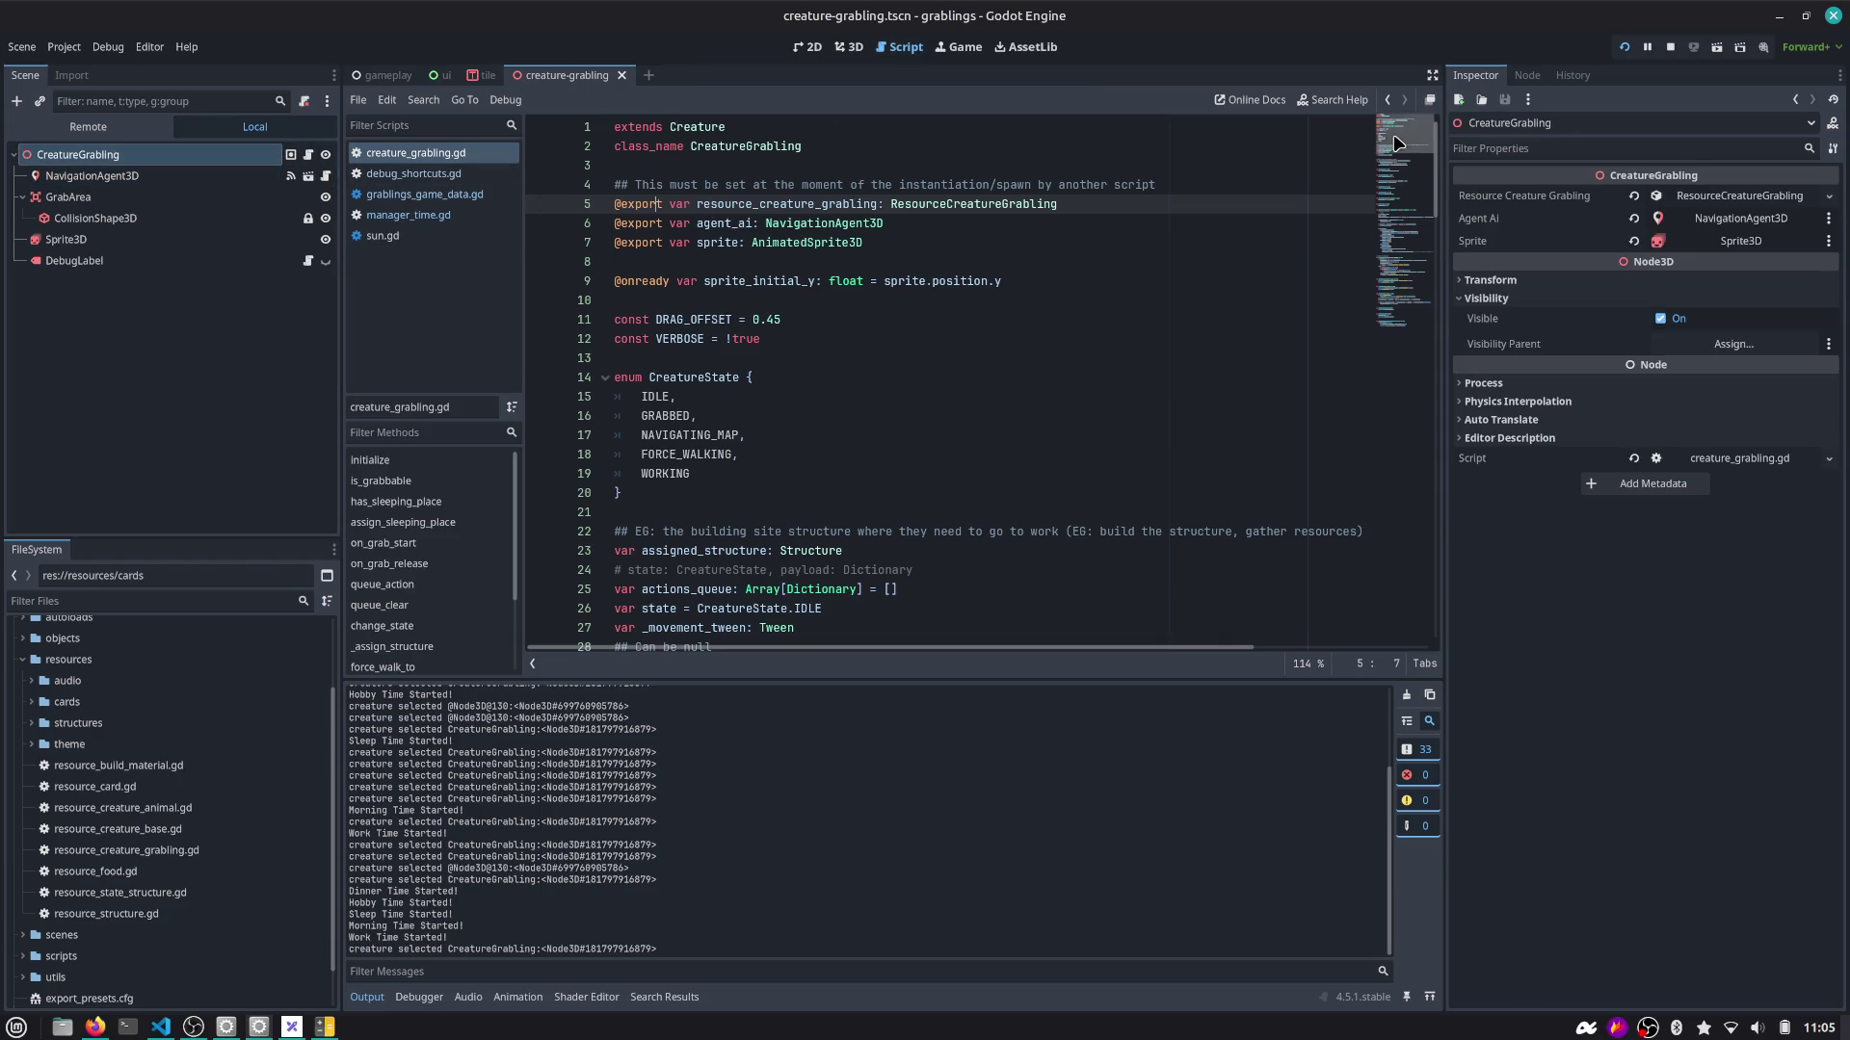
{"action": "scroll", "coordinate": [1012, 212], "scroll_direction": "down", "scroll_amount": 2}
{"action": "scroll", "coordinate": [963, 236], "scroll_direction": "up", "scroll_amount": 2}
{"action": "left_click", "coordinate": [957, 239]}
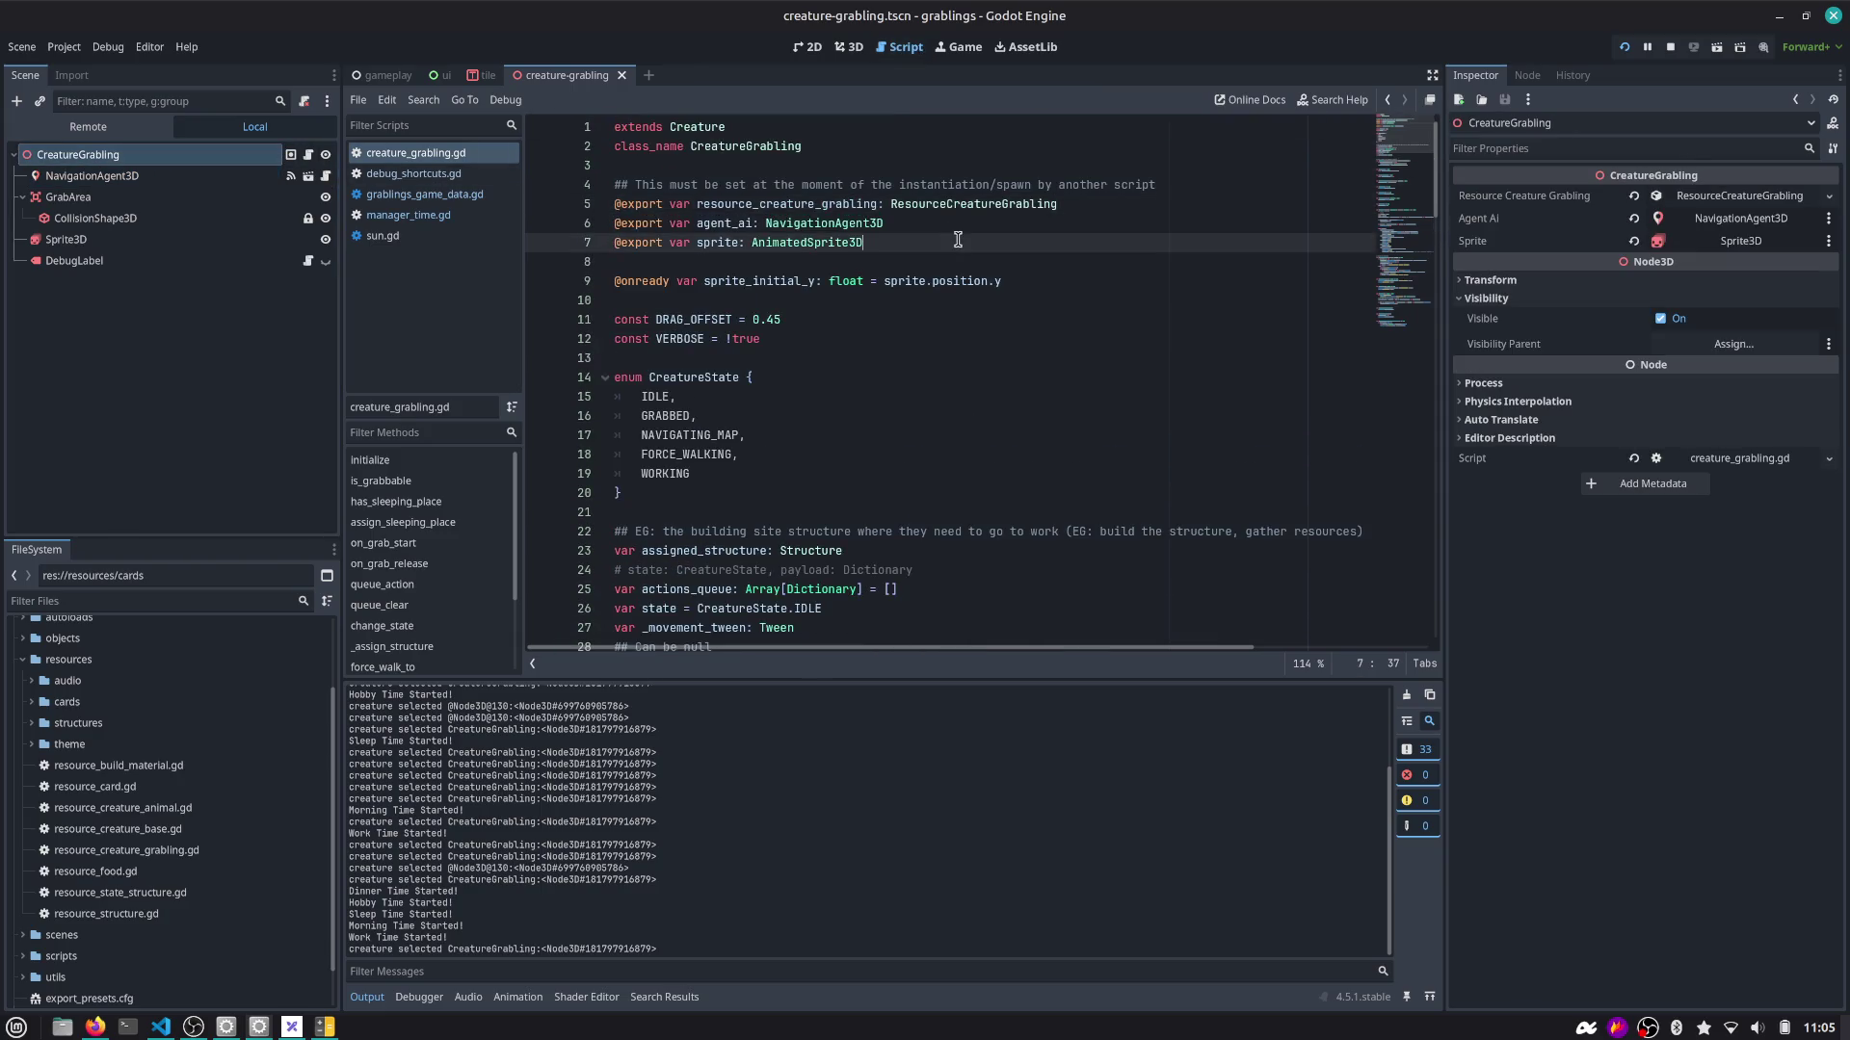
{"action": "double_click", "coordinate": [738, 151]}
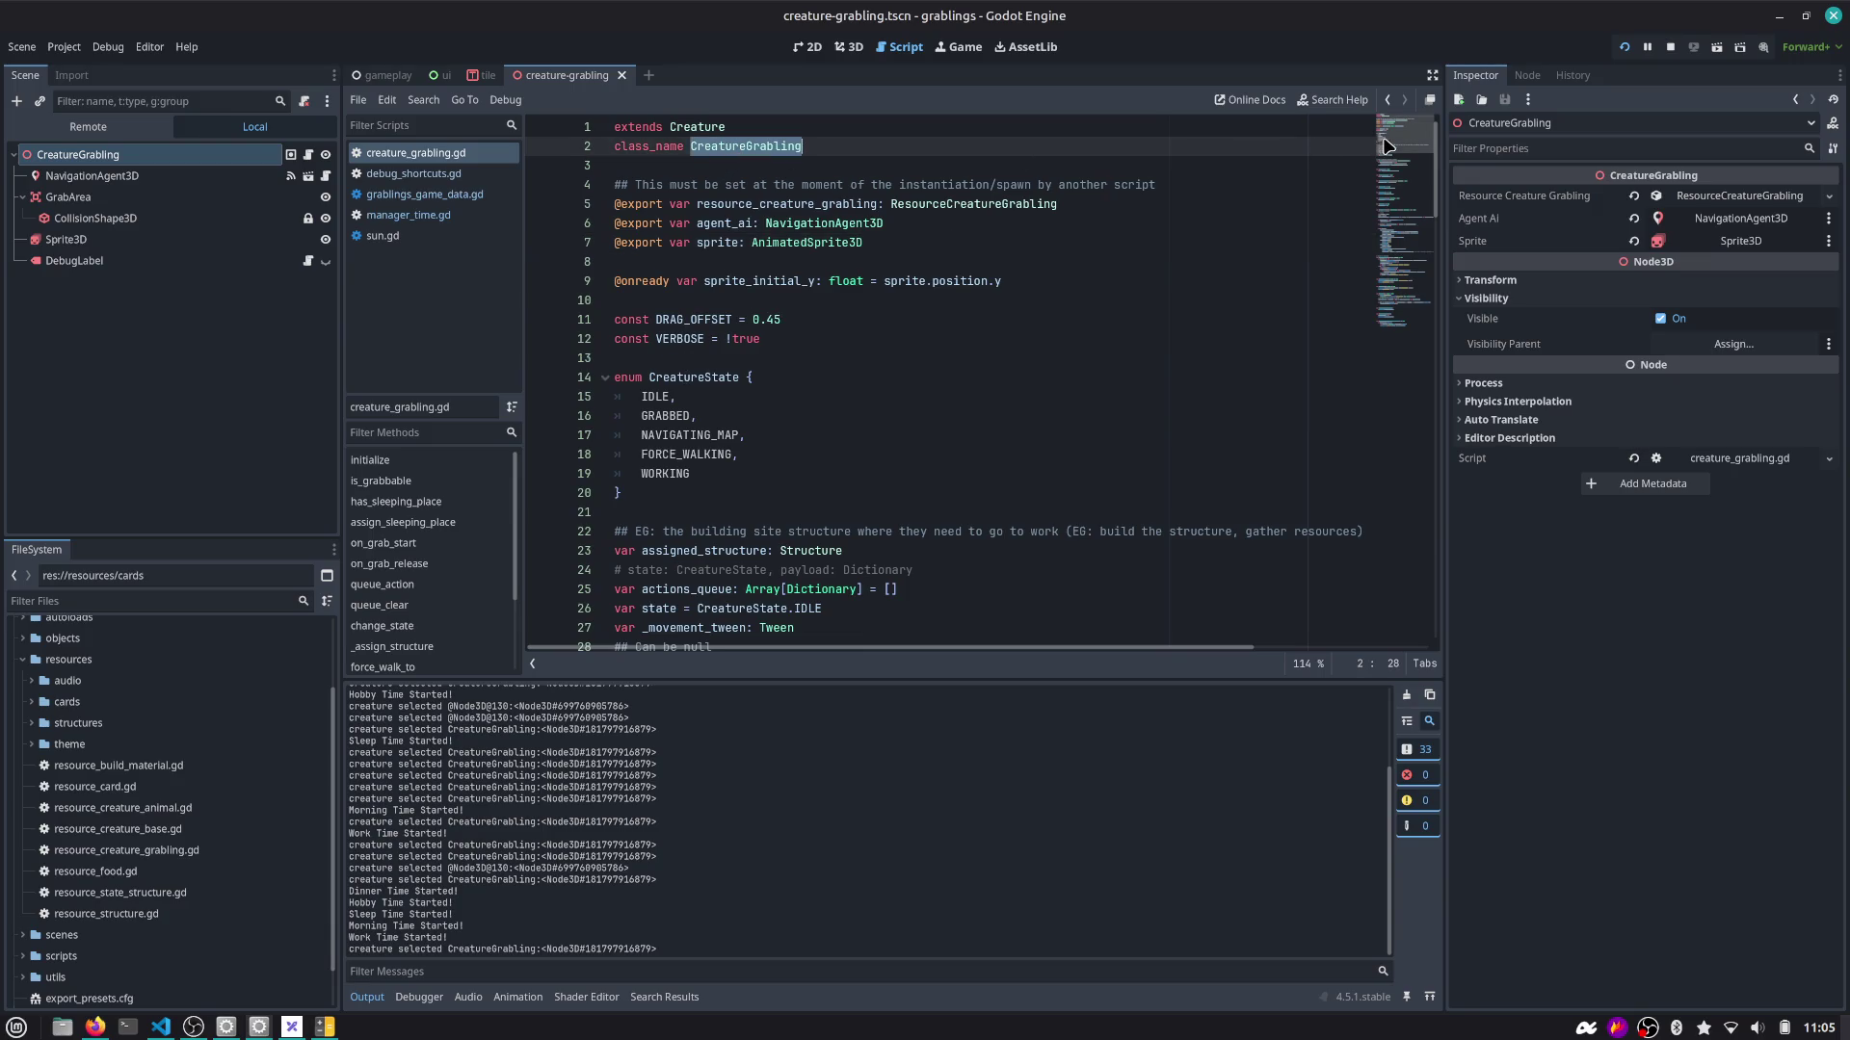
{"action": "left_click_drag", "start_coordinate": [1387, 146], "coordinate": [1384, 224]}
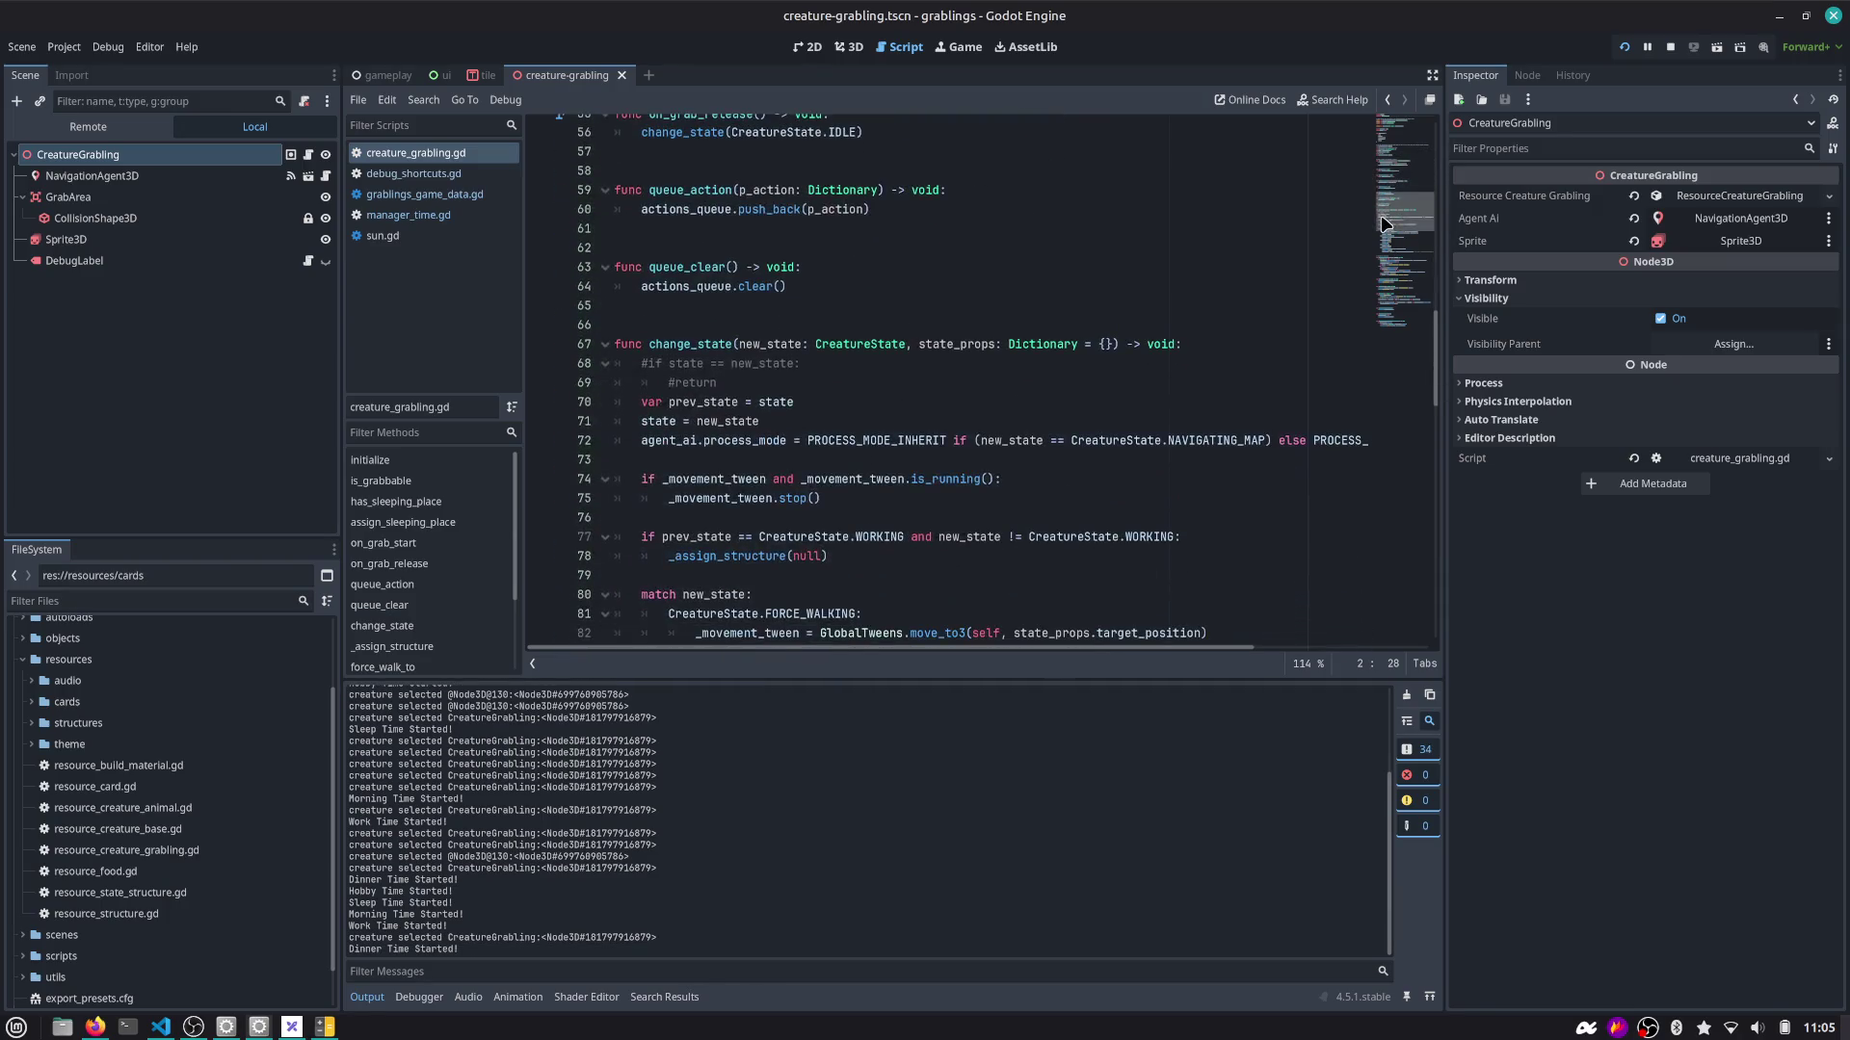
{"action": "scroll", "coordinate": [732, 289], "scroll_direction": "down", "scroll_amount": 3}
{"action": "double_click", "coordinate": [688, 171]}
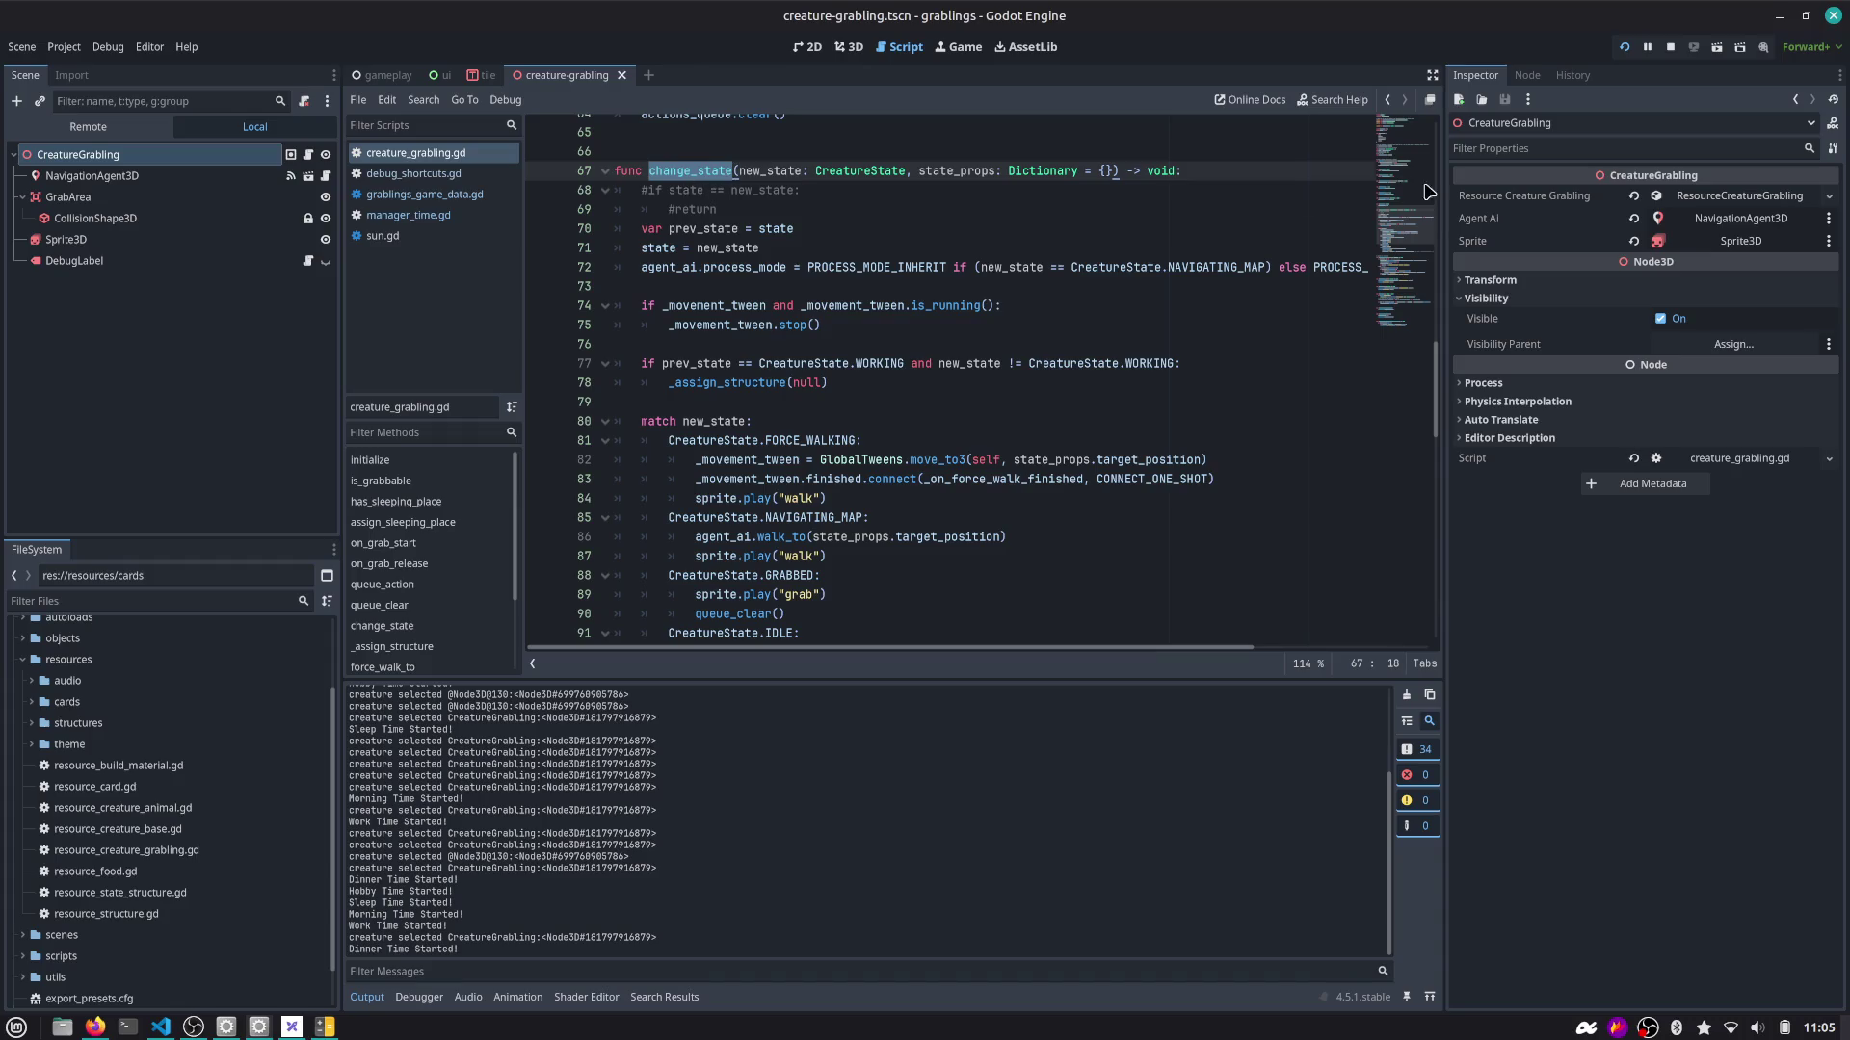
{"action": "scroll", "coordinate": [1166, 263], "scroll_direction": "down", "scroll_amount": 1}
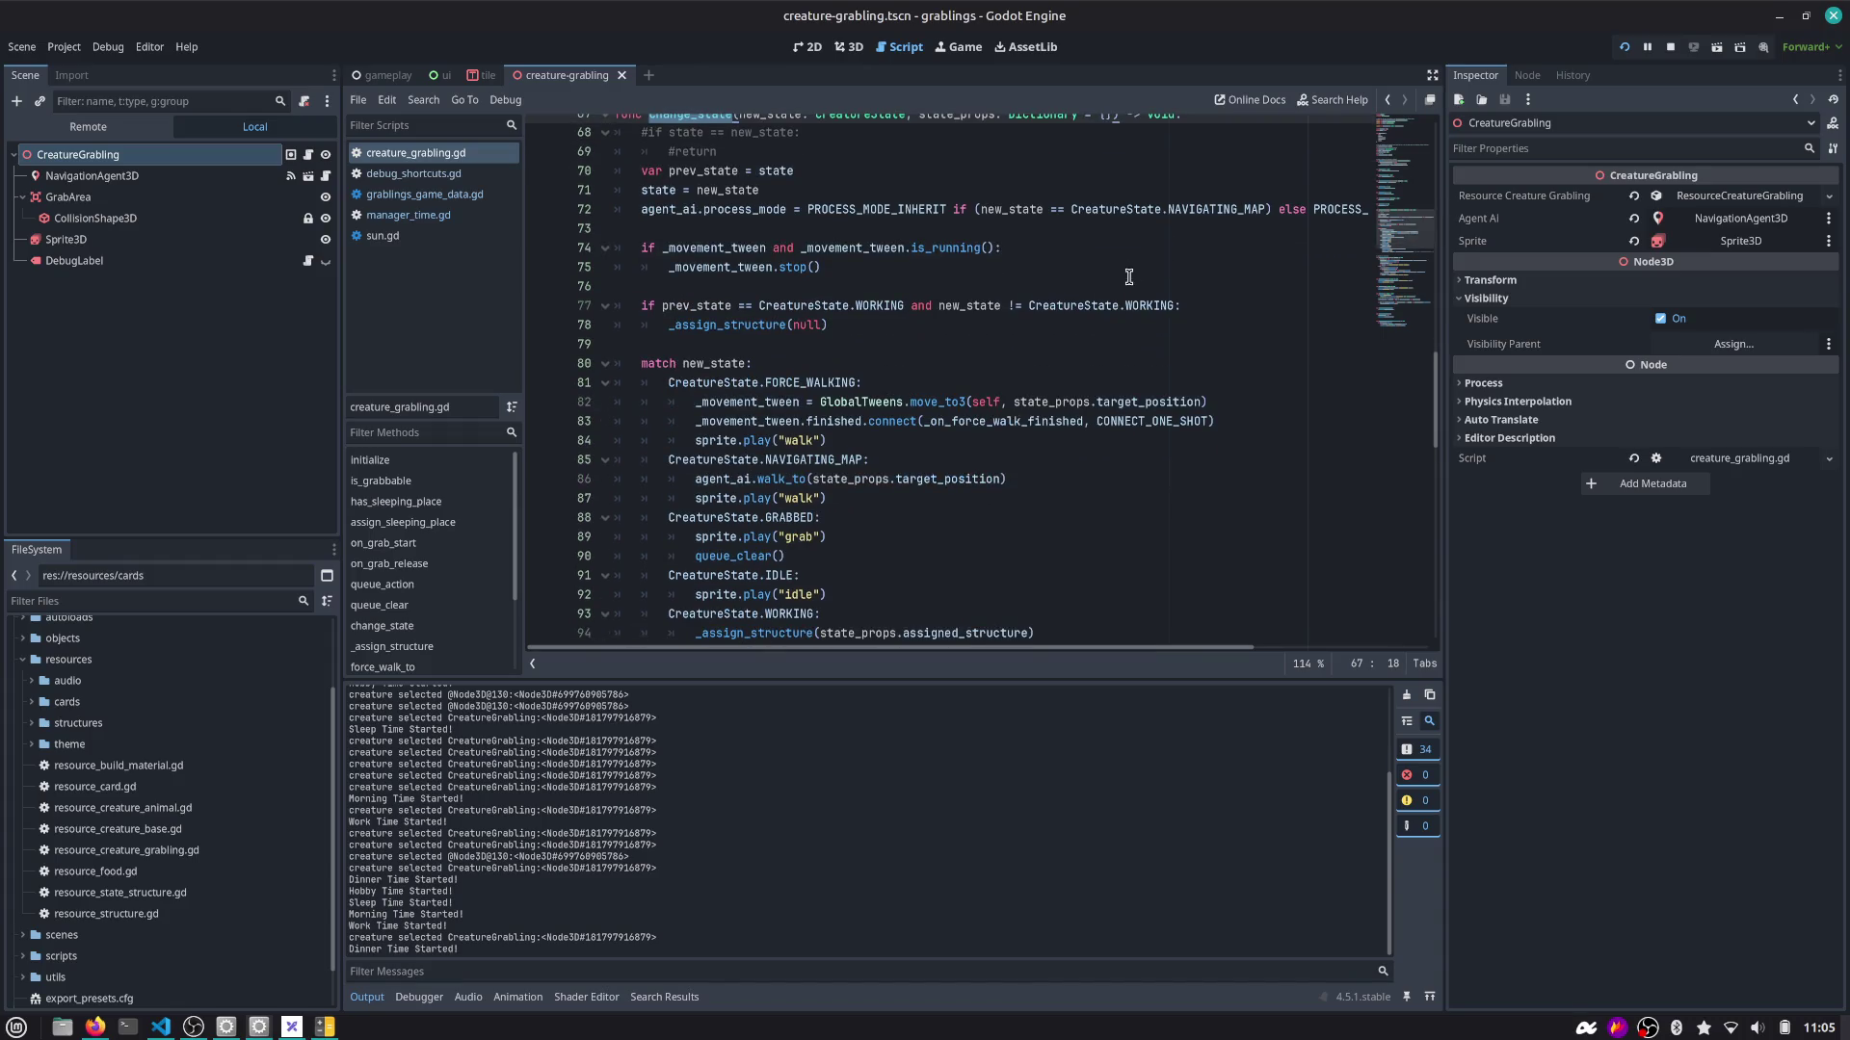
{"action": "scroll", "coordinate": [896, 357], "scroll_direction": "down", "scroll_amount": 3}
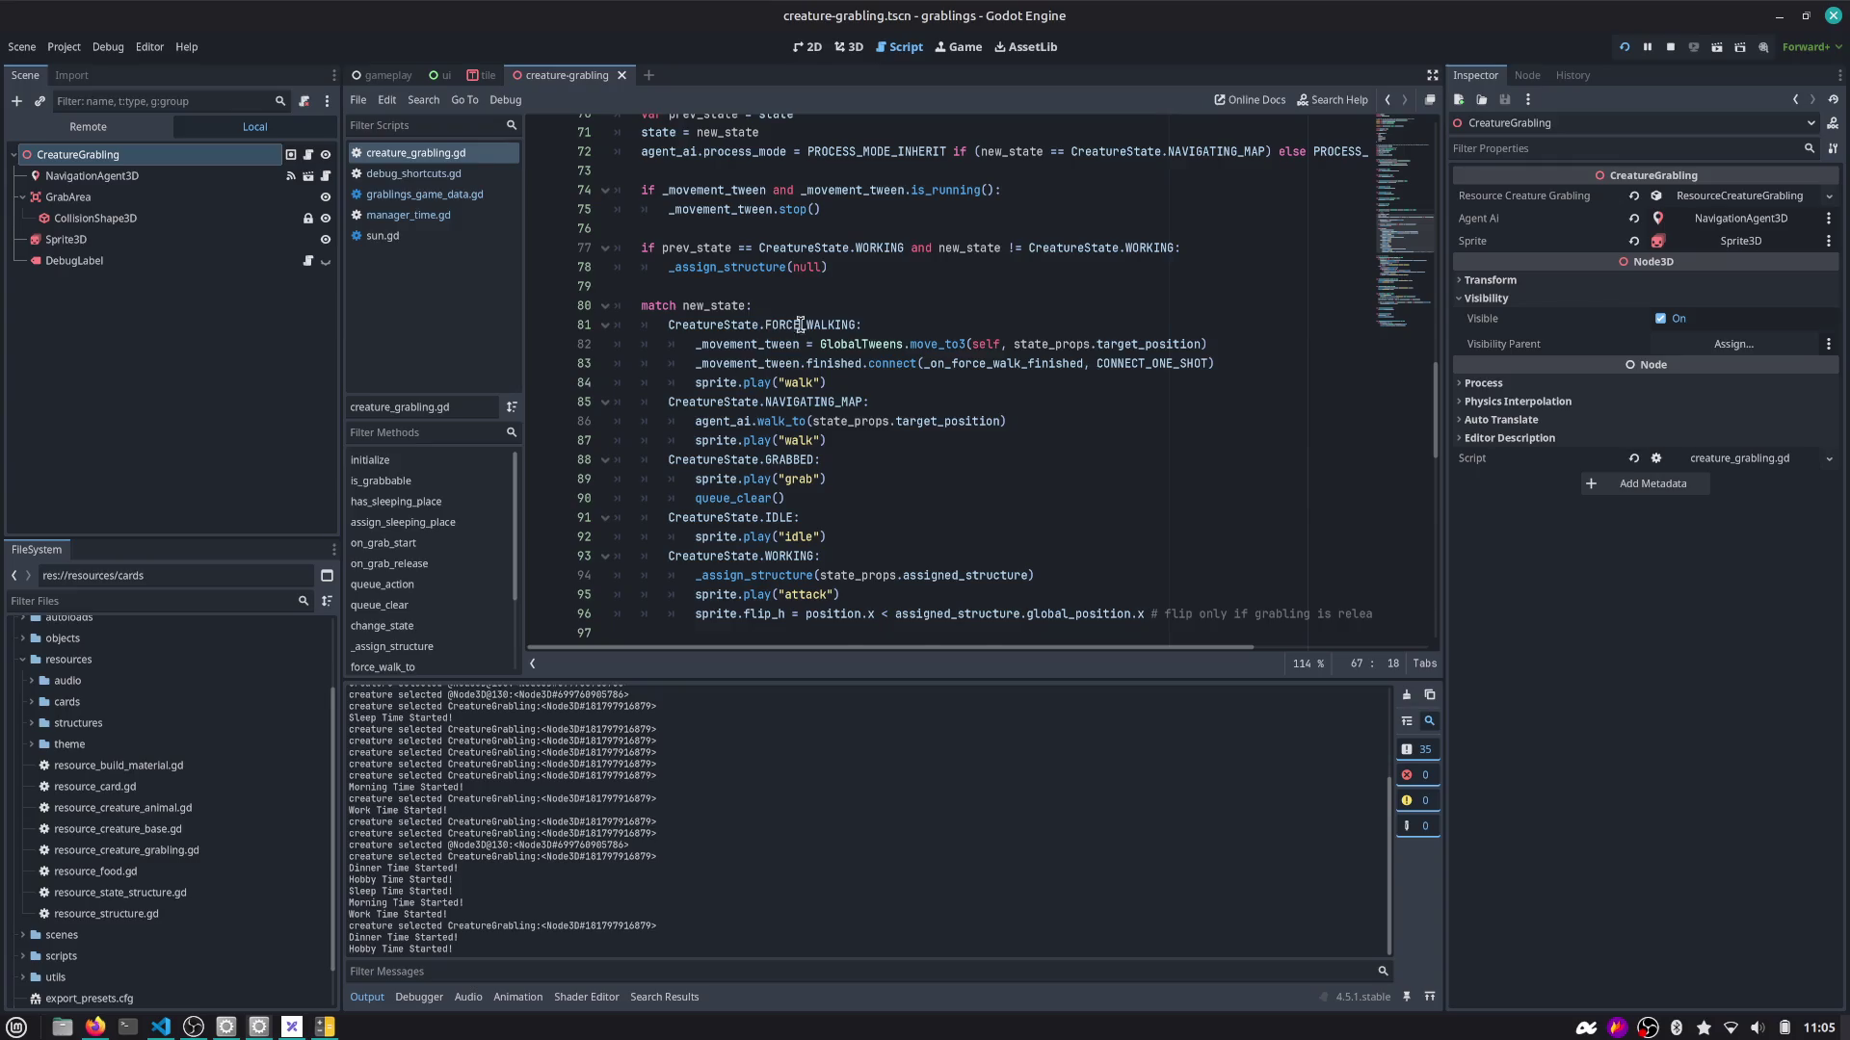
{"action": "scroll", "coordinate": [771, 318], "scroll_direction": "down", "scroll_amount": 3}
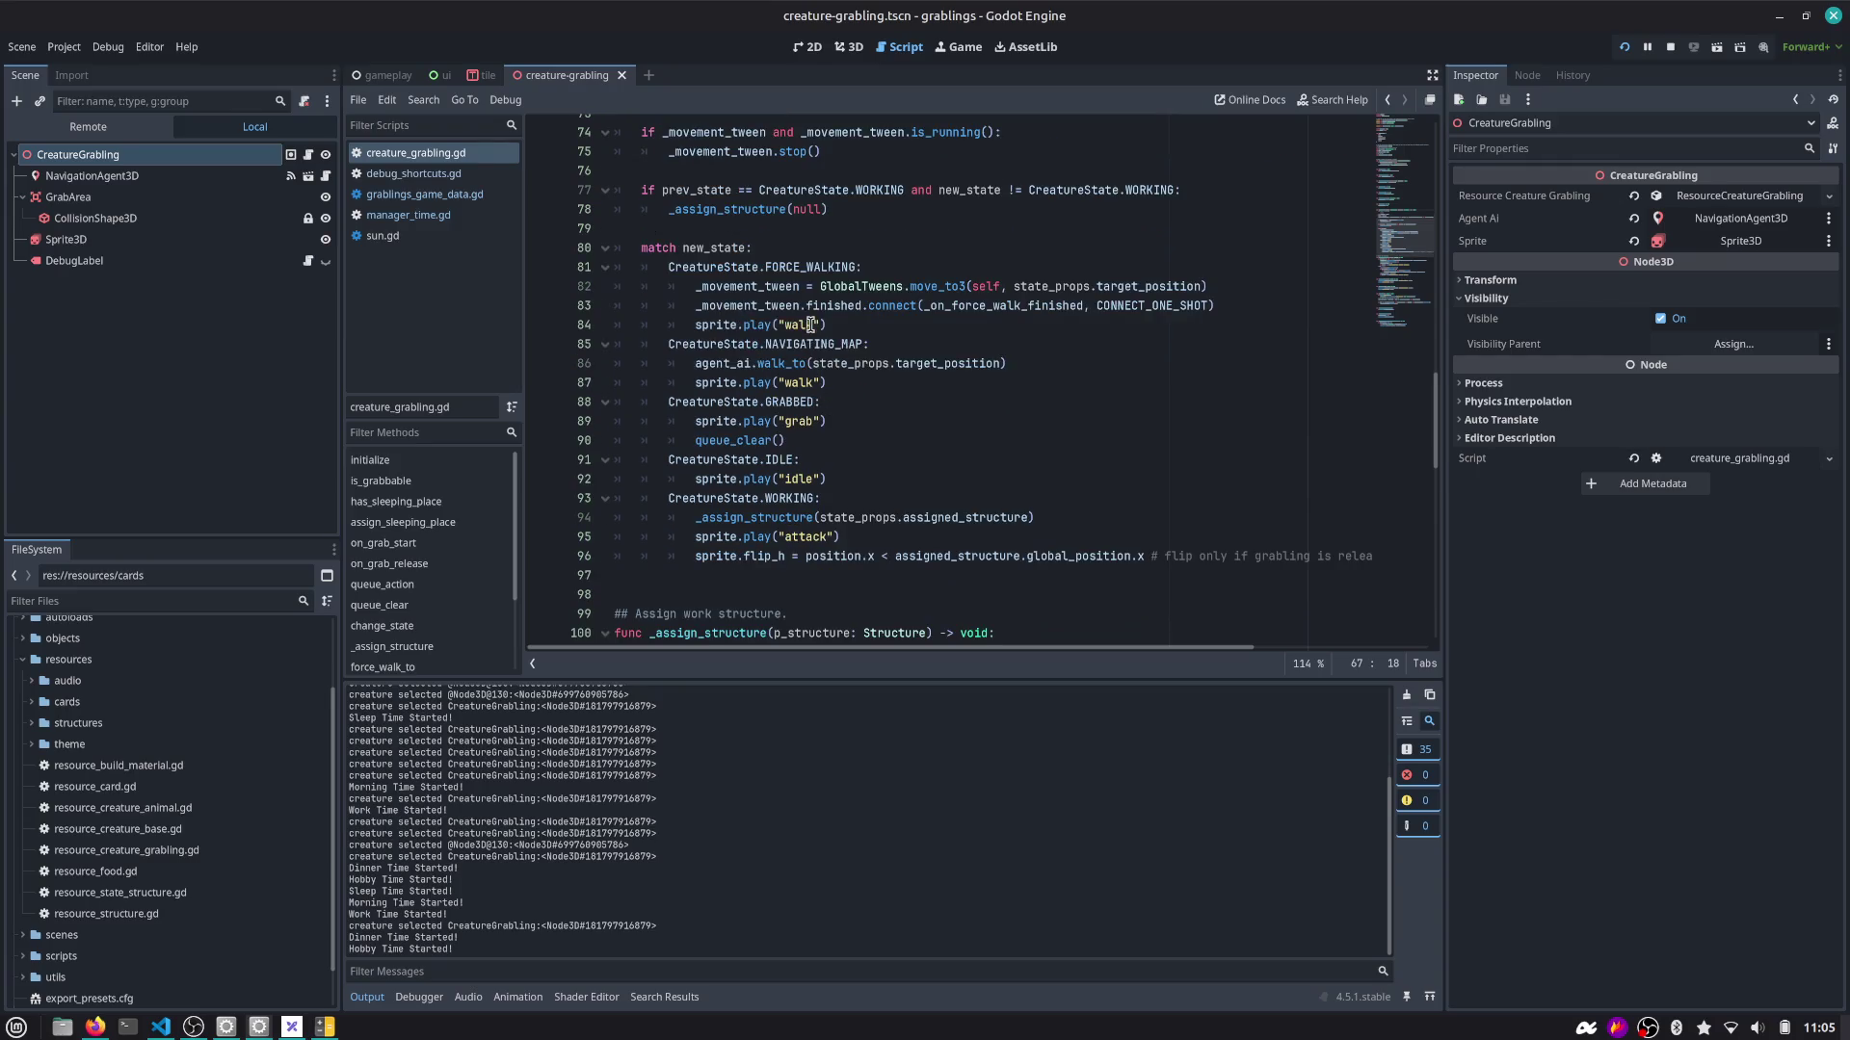
{"action": "double_click", "coordinate": [777, 267]}
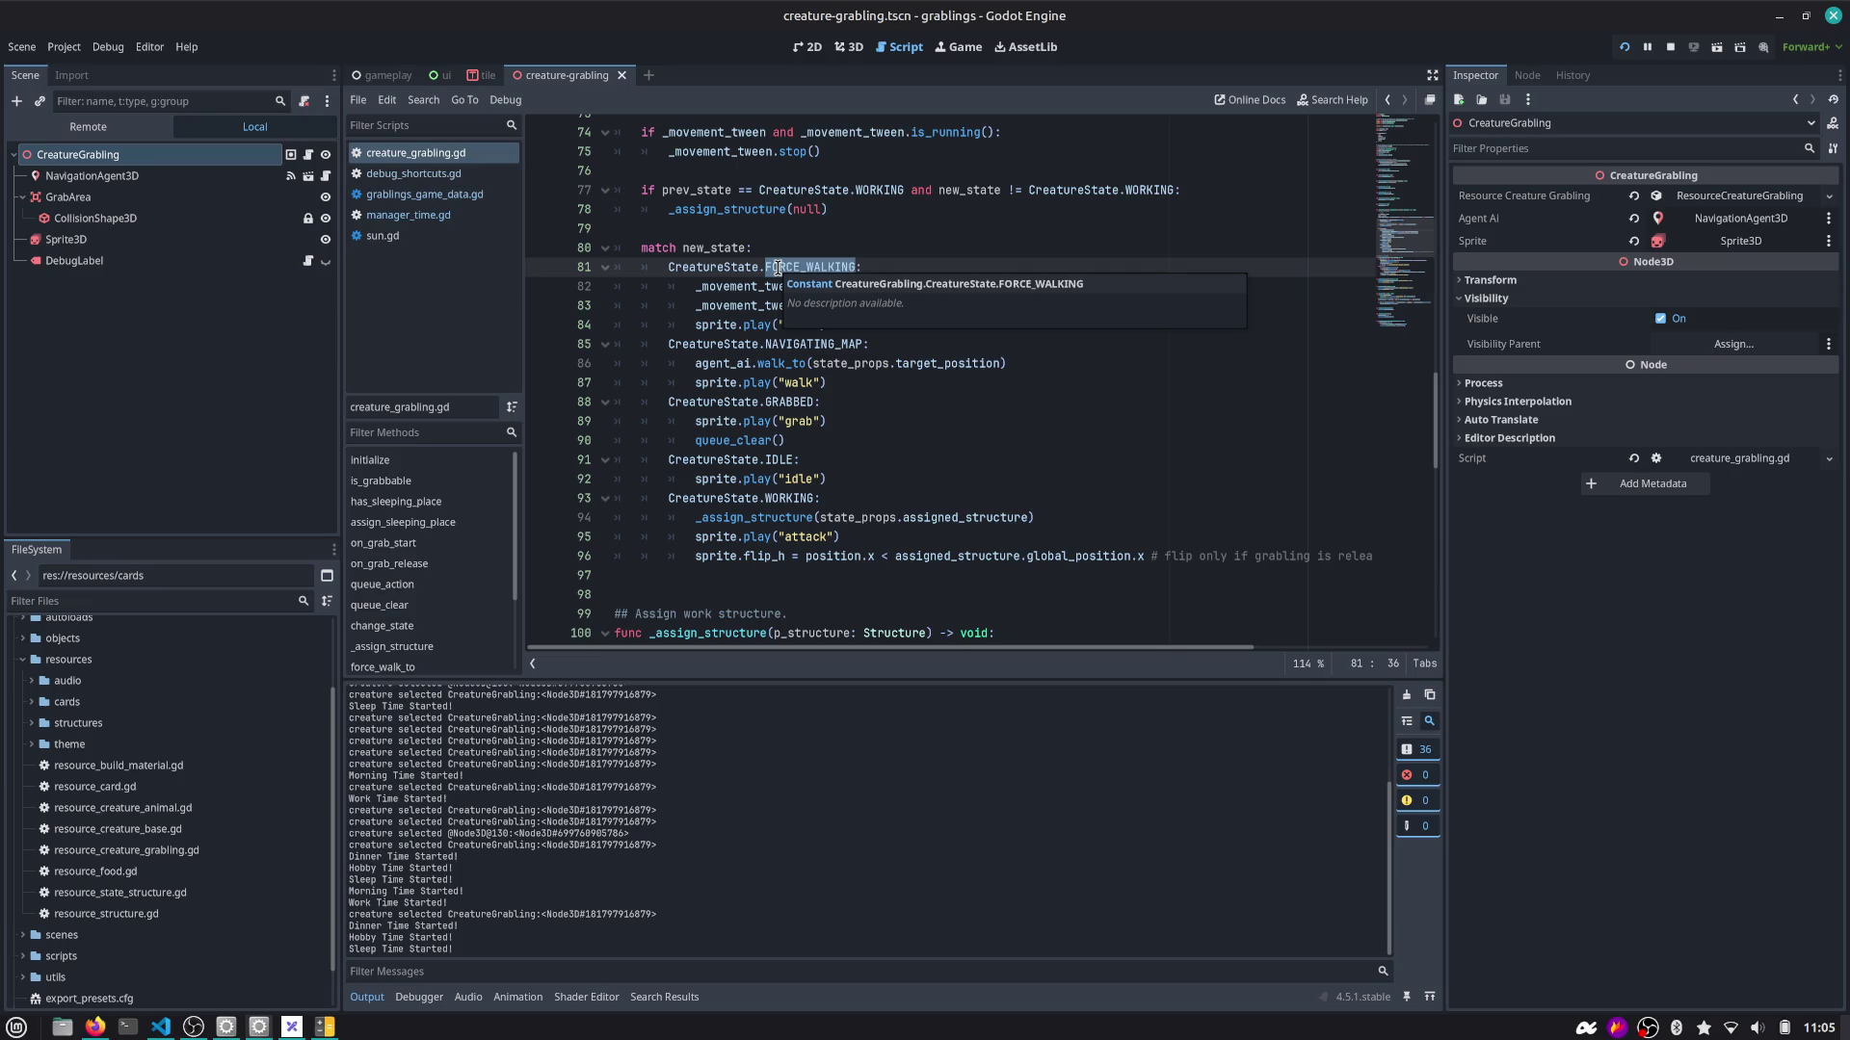
Inspect the FORCE_WALKING and NAVIGATING_MAP cases on lines 81–88, then switch to the Game view
{"action": "double_click", "coordinate": [798, 345]}
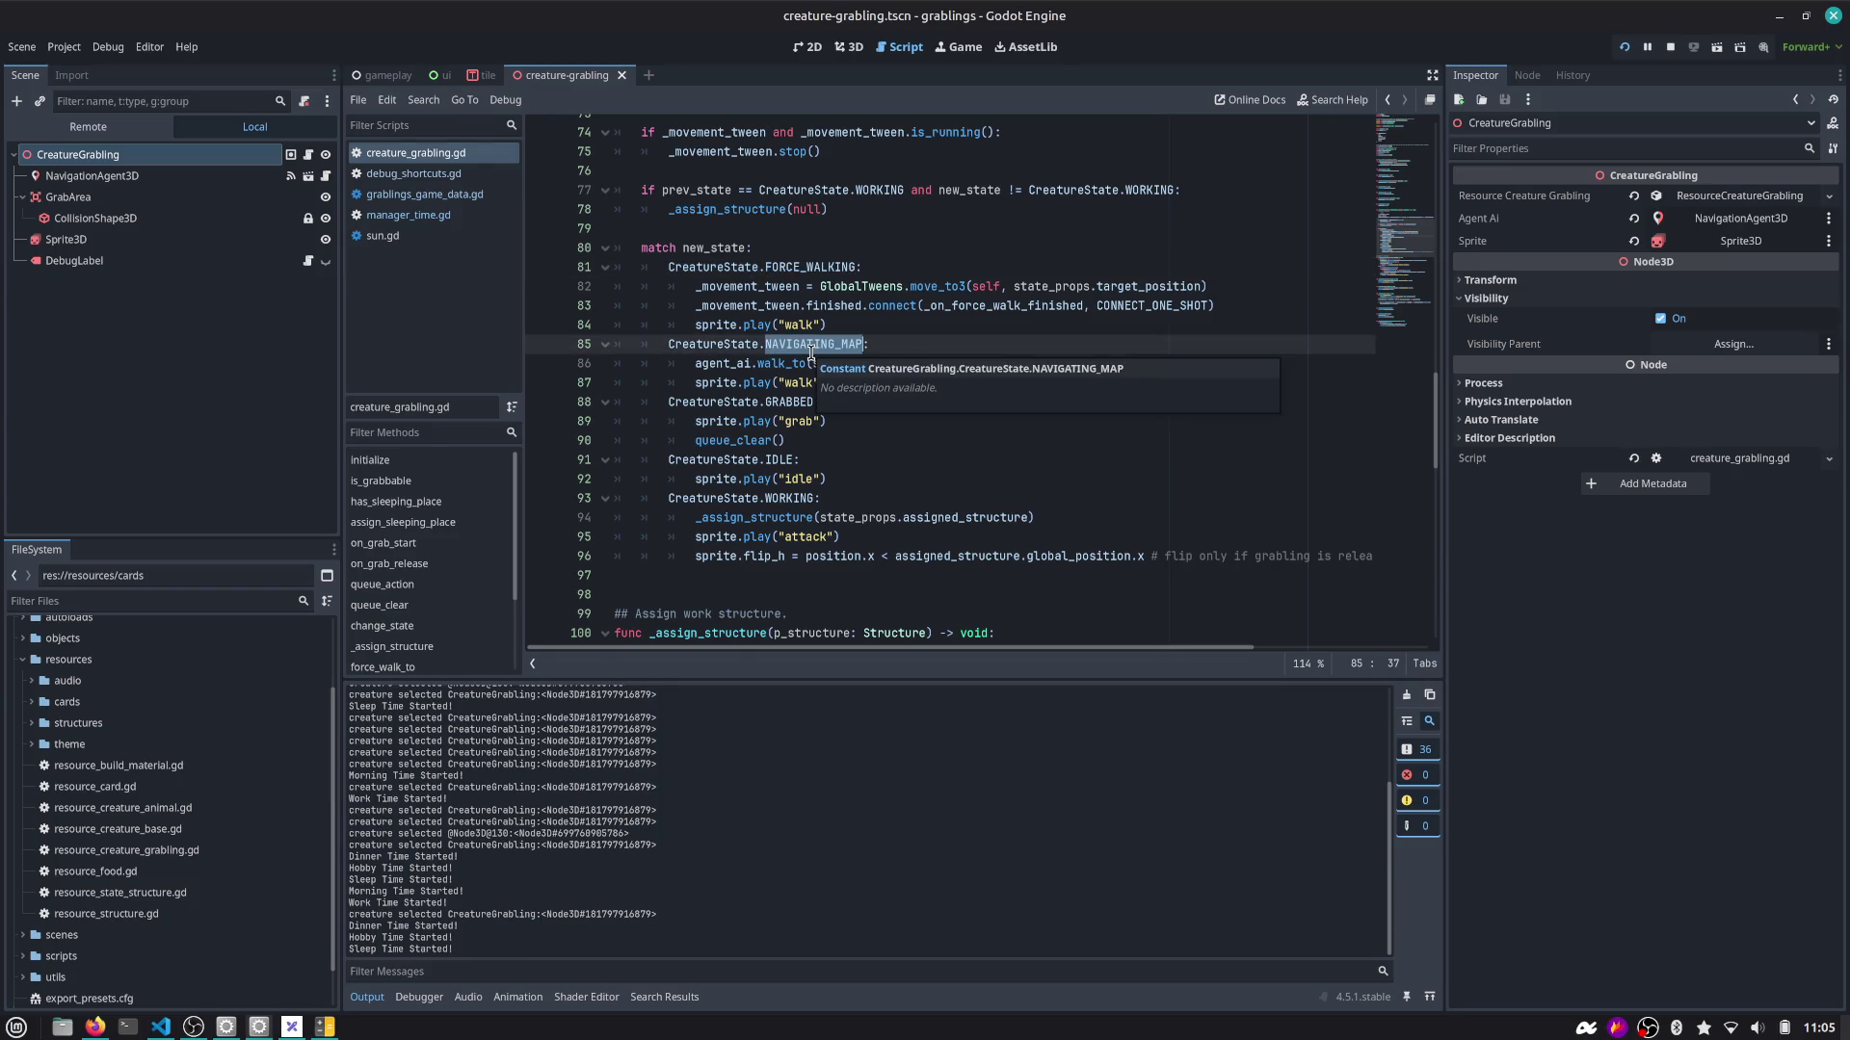
{"action": "double_click", "coordinate": [809, 266]}
{"action": "scroll", "coordinate": [816, 339], "scroll_direction": "down", "scroll_amount": 1}
{"action": "mouse_move", "coordinate": [824, 344]}
{"action": "left_mouse_down"}
{"action": "mouse_move", "coordinate": [626, 327]}
{"action": "mouse_move", "coordinate": [567, 206]}
{"action": "left_mouse_up"}
{"action": "double_click", "coordinate": [840, 209]}
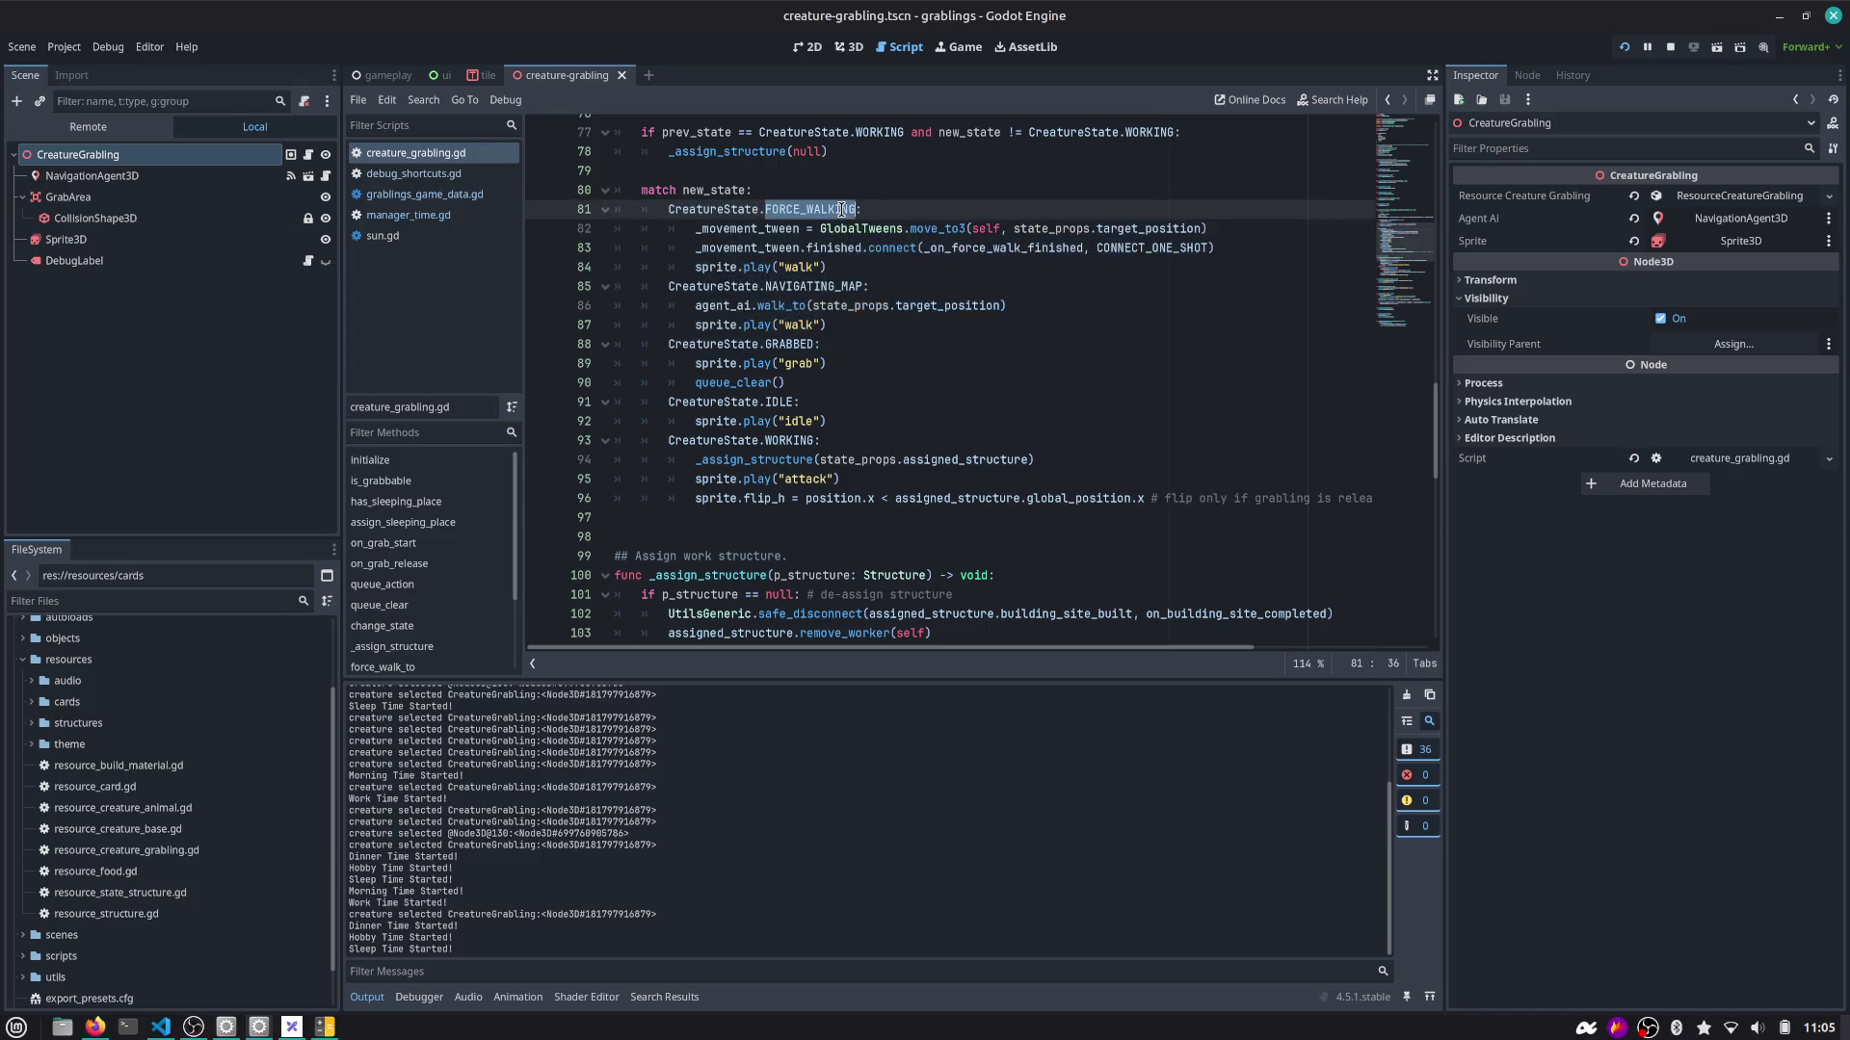
{"action": "scroll", "coordinate": [844, 212], "scroll_direction": "down", "scroll_amount": 1}
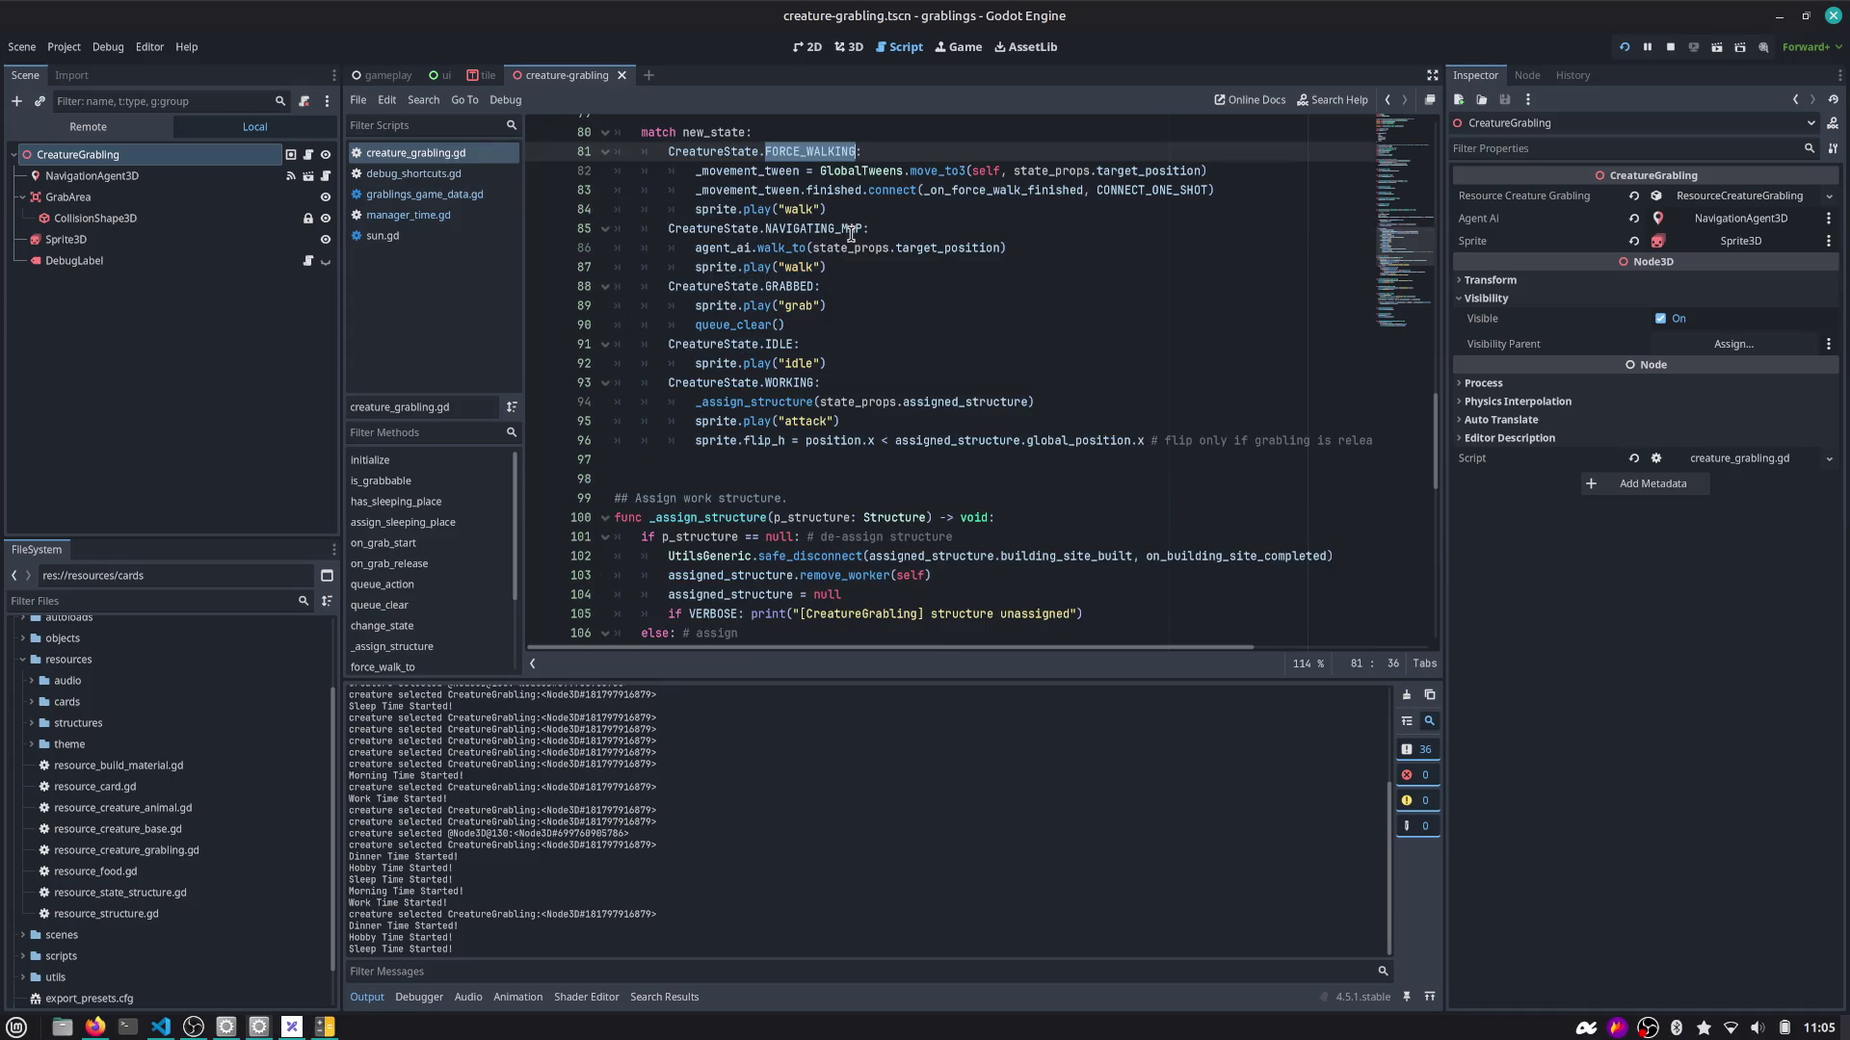
{"action": "mouse_move", "coordinate": [852, 234]}
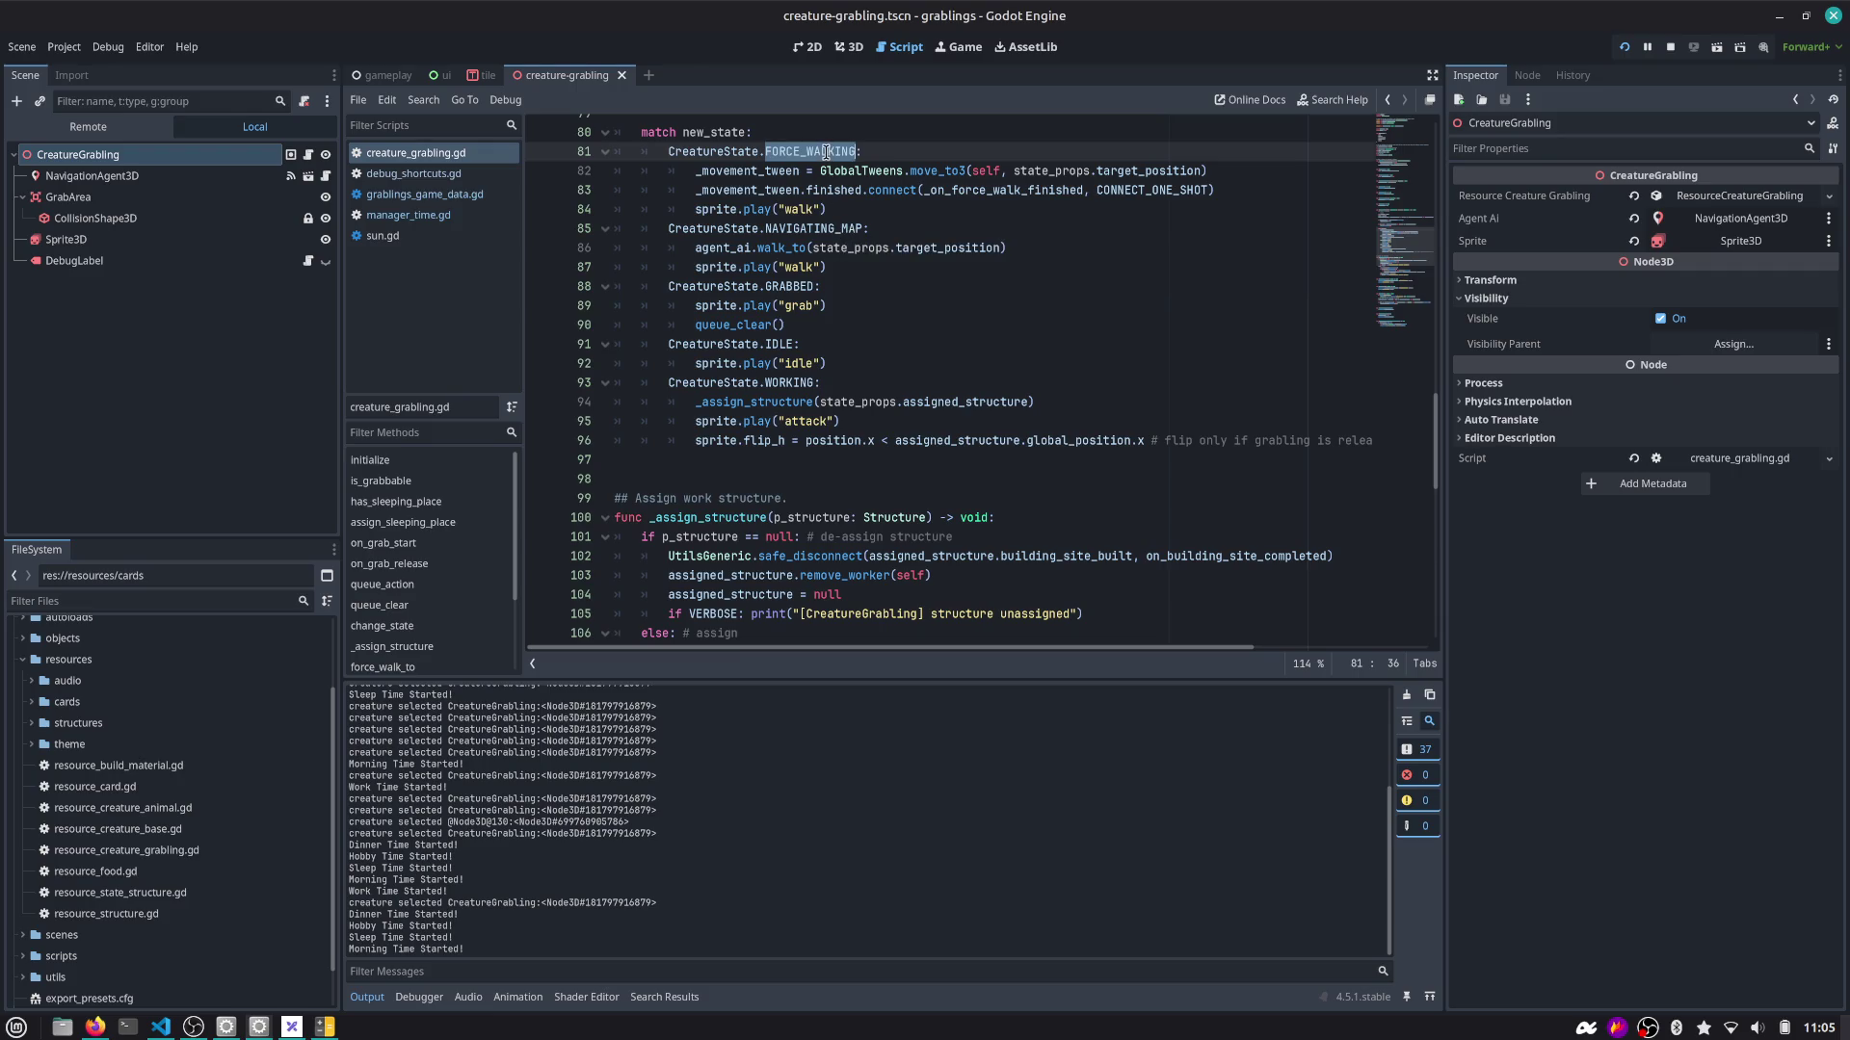
{"action": "mouse_move", "coordinate": [826, 153]}
{"action": "left_click", "coordinate": [958, 46]}
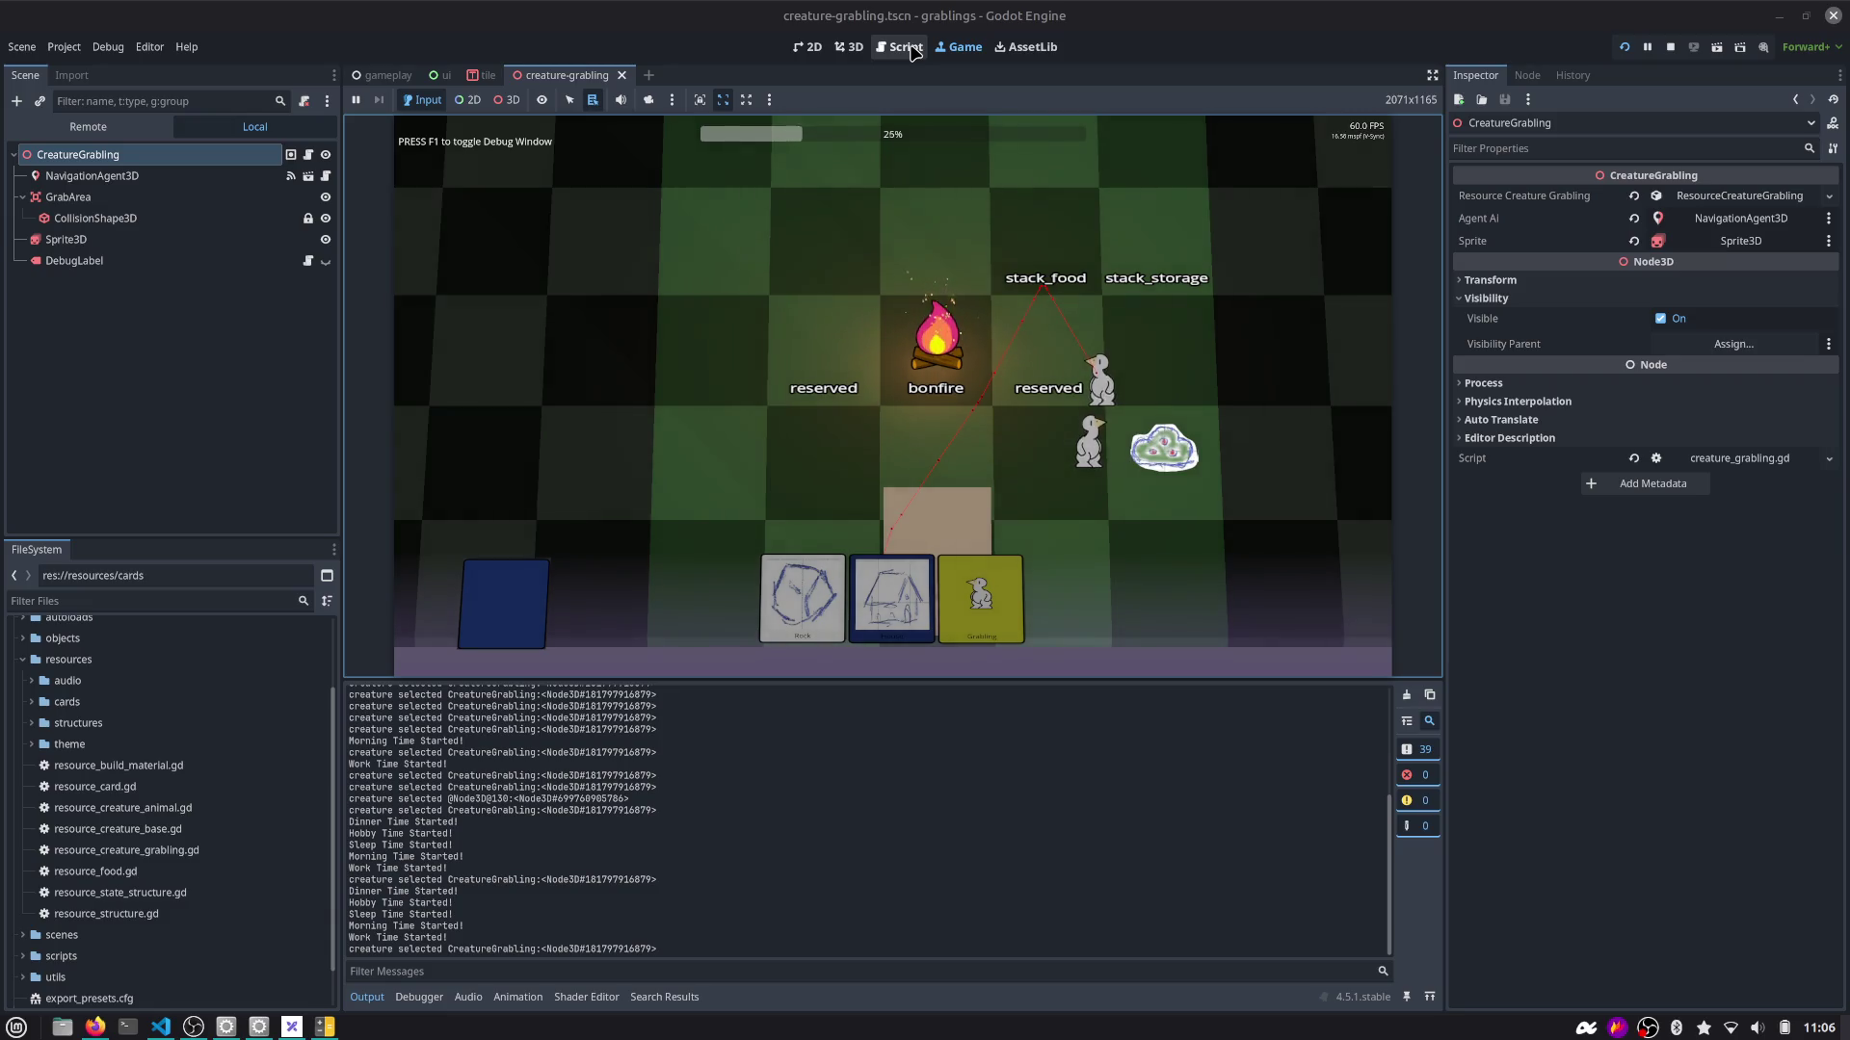
Reopen creature_grabling.gd and scroll through it up to the queue_action function
{"action": "left_click", "coordinate": [912, 50]}
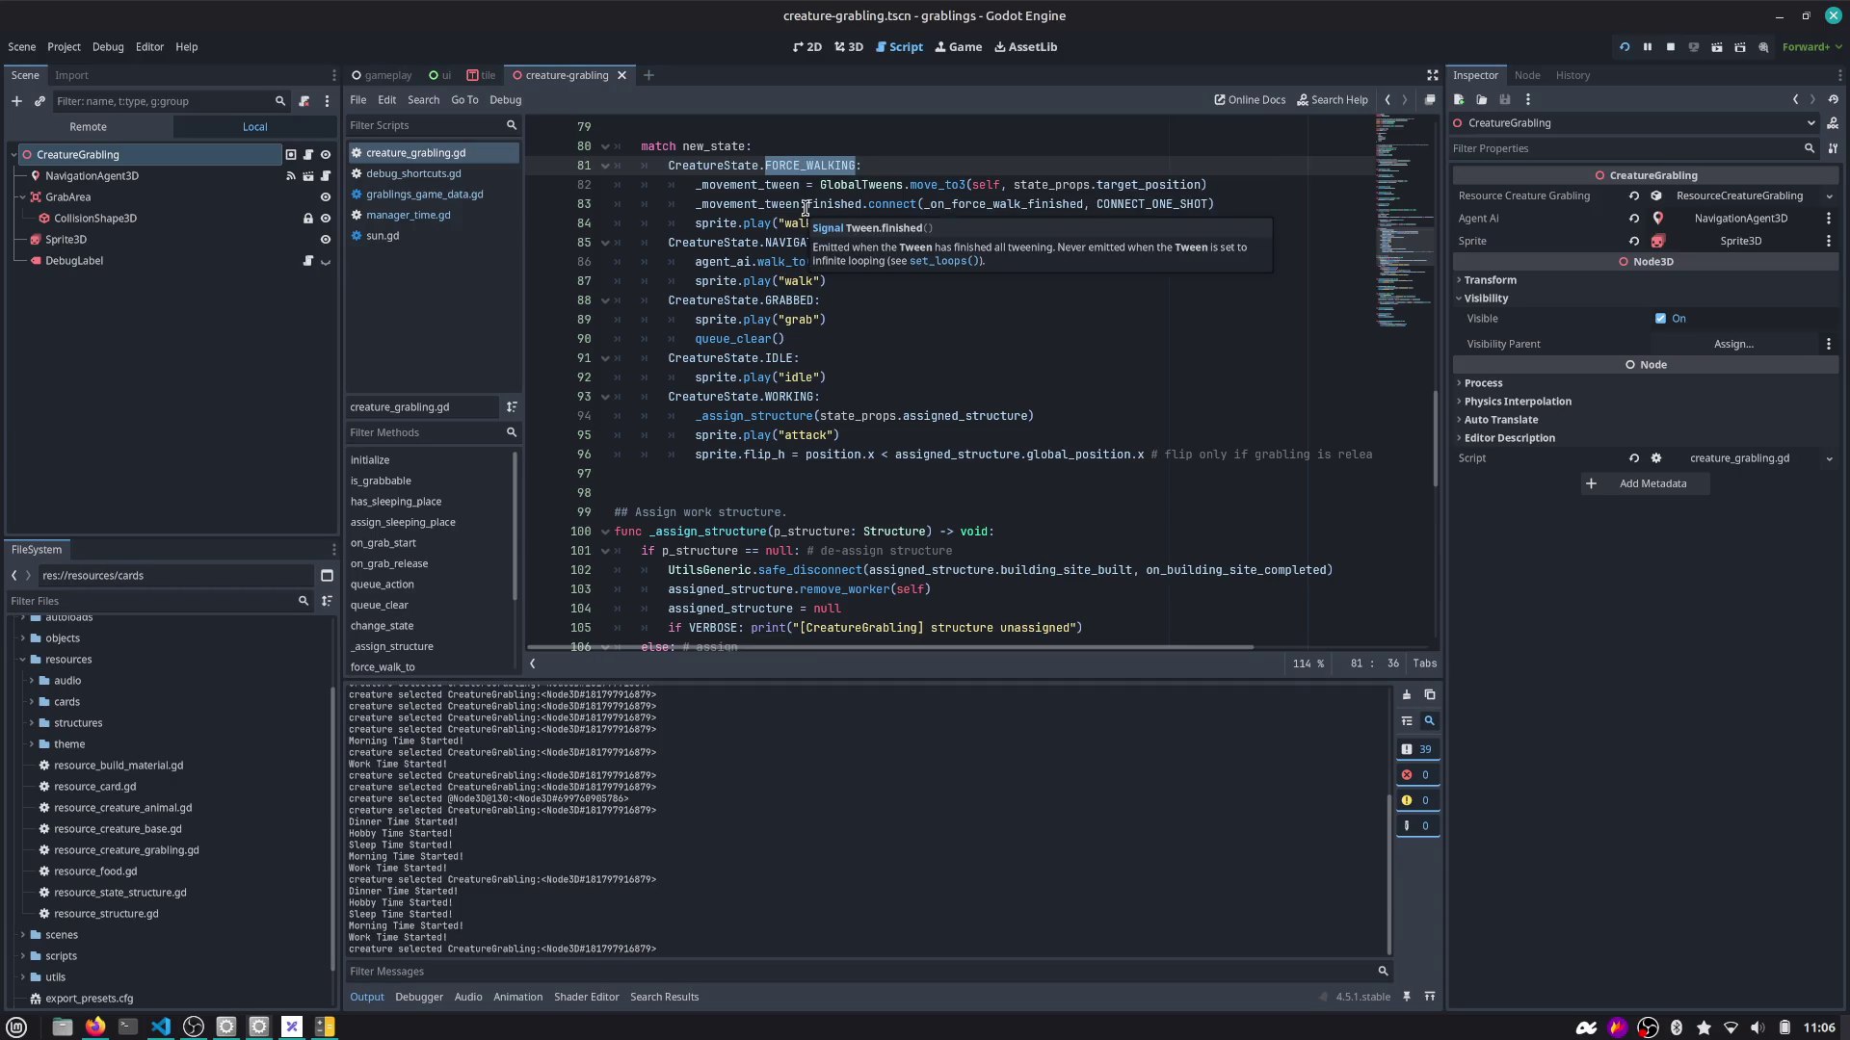
{"action": "mouse_move", "coordinate": [807, 208]}
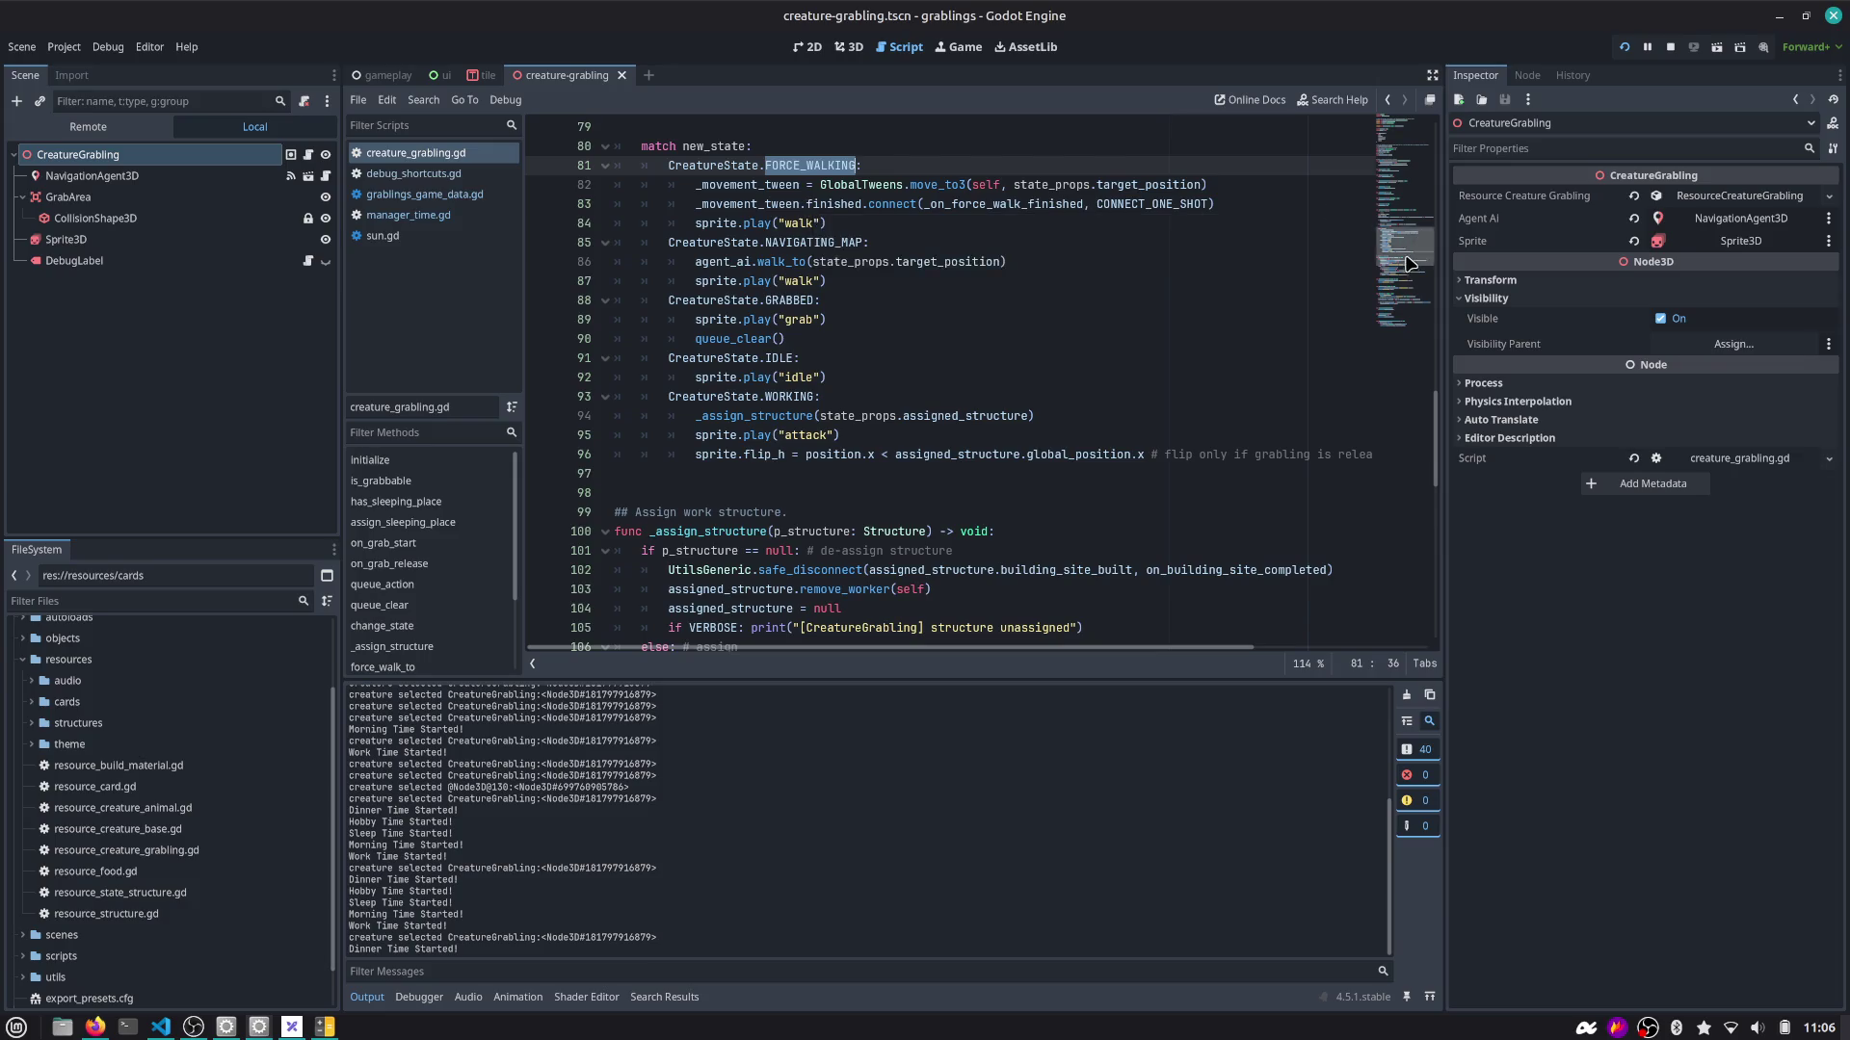
{"action": "scroll", "coordinate": [867, 289], "scroll_direction": "up", "scroll_amount": 2}
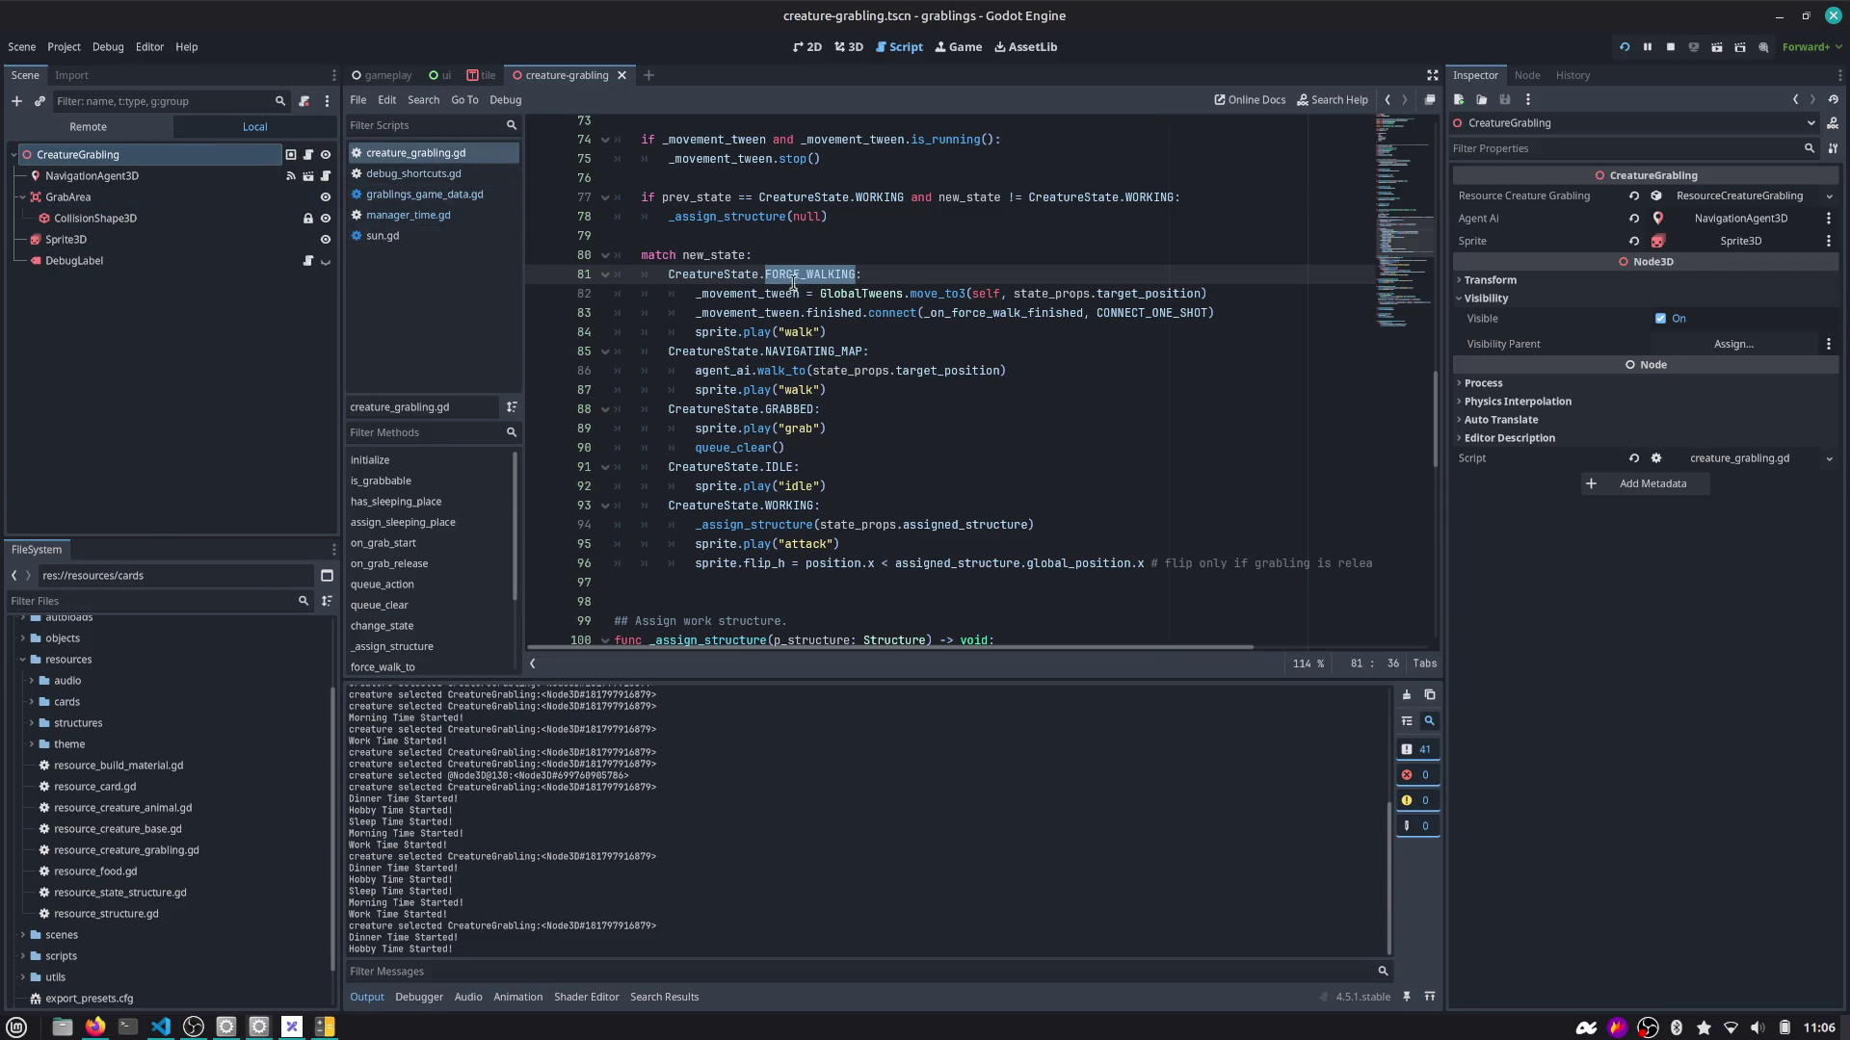
{"action": "scroll", "coordinate": [1105, 355], "scroll_direction": "down", "scroll_amount": 10}
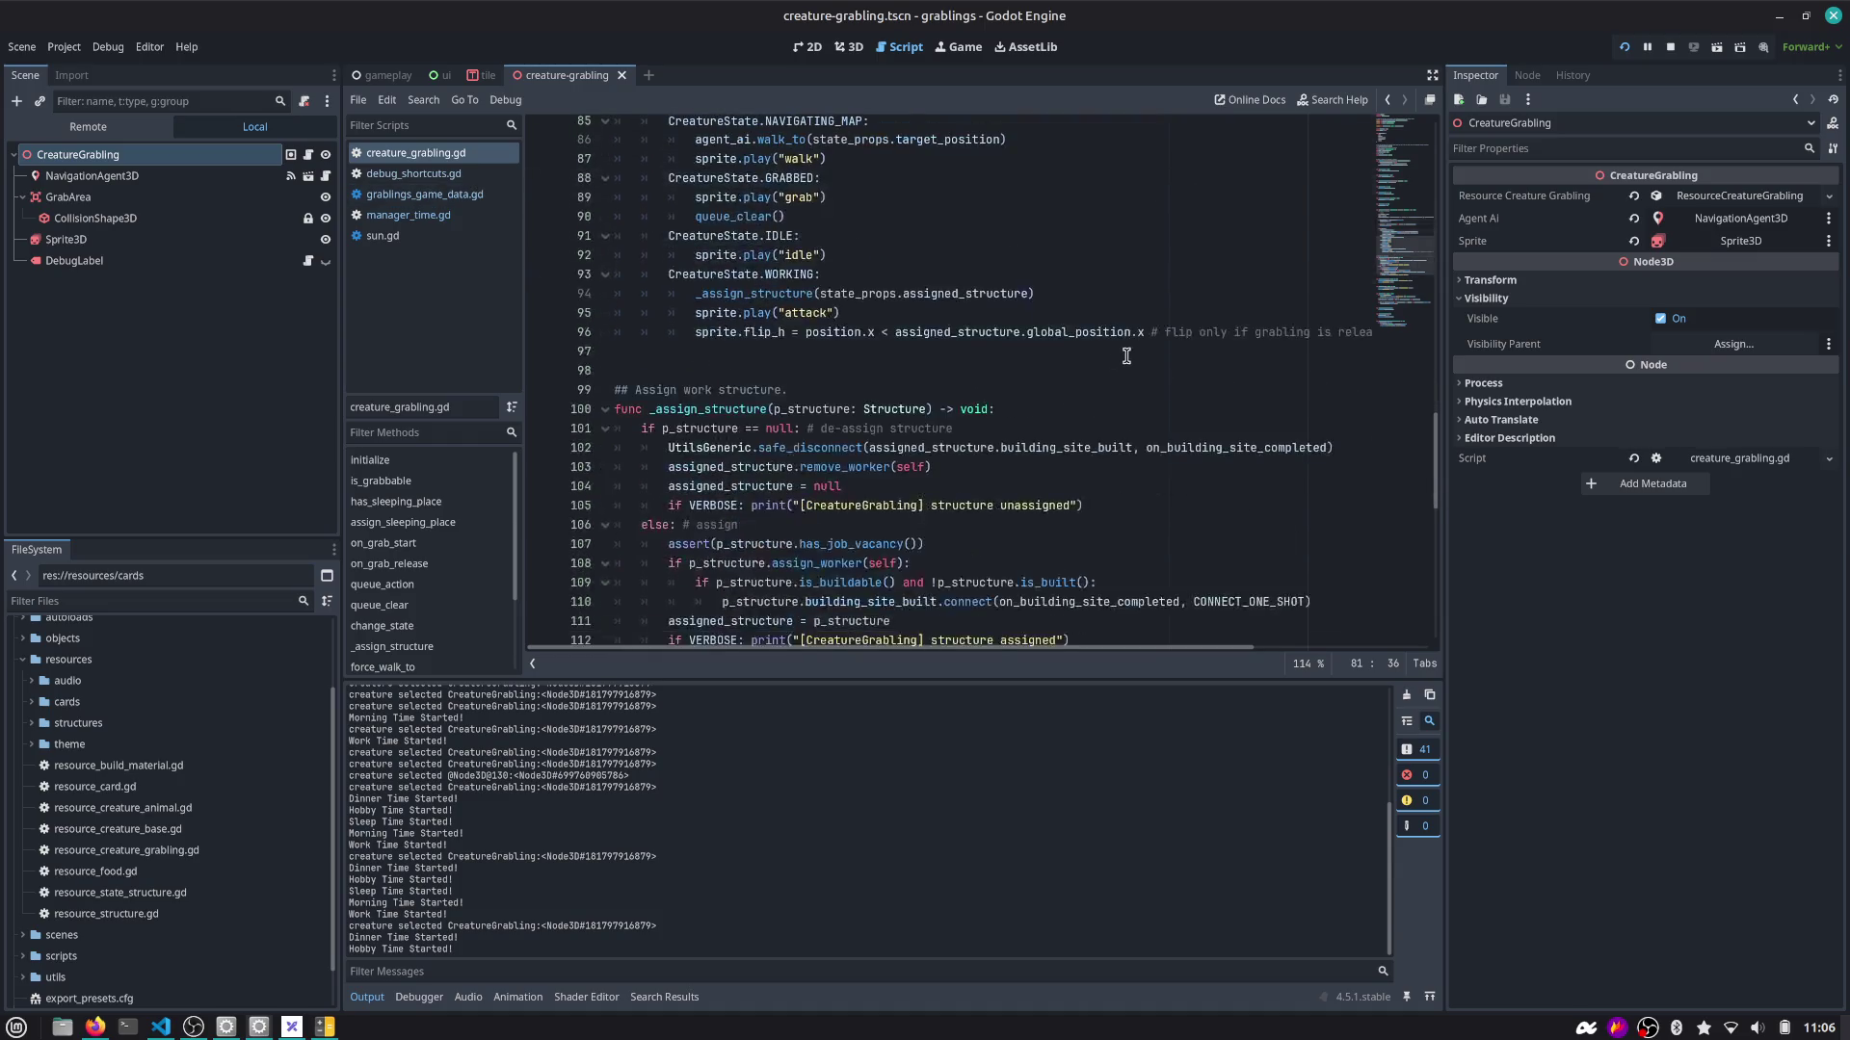
{"action": "scroll", "coordinate": [762, 421], "scroll_direction": "down", "scroll_amount": 6}
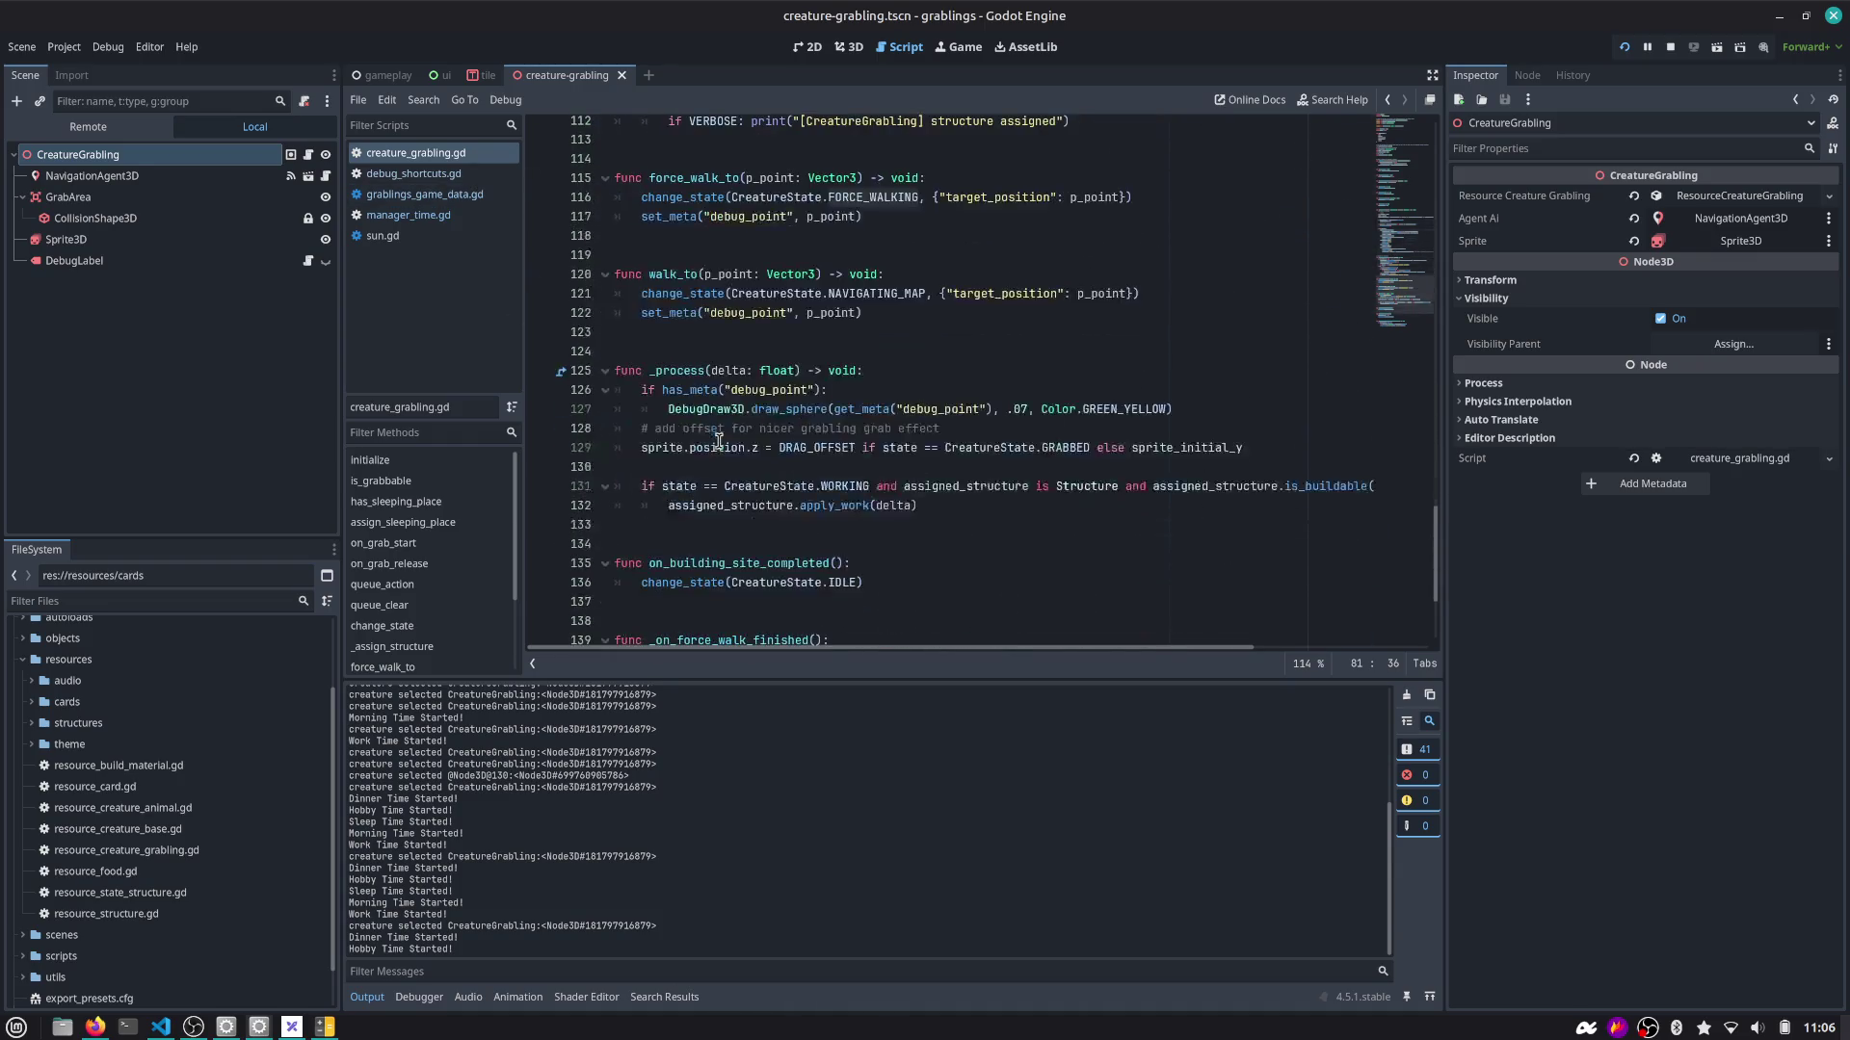
{"action": "scroll", "coordinate": [719, 442], "scroll_direction": "up", "scroll_amount": 3}
{"action": "scroll", "coordinate": [718, 442], "scroll_direction": "up", "scroll_amount": 17}
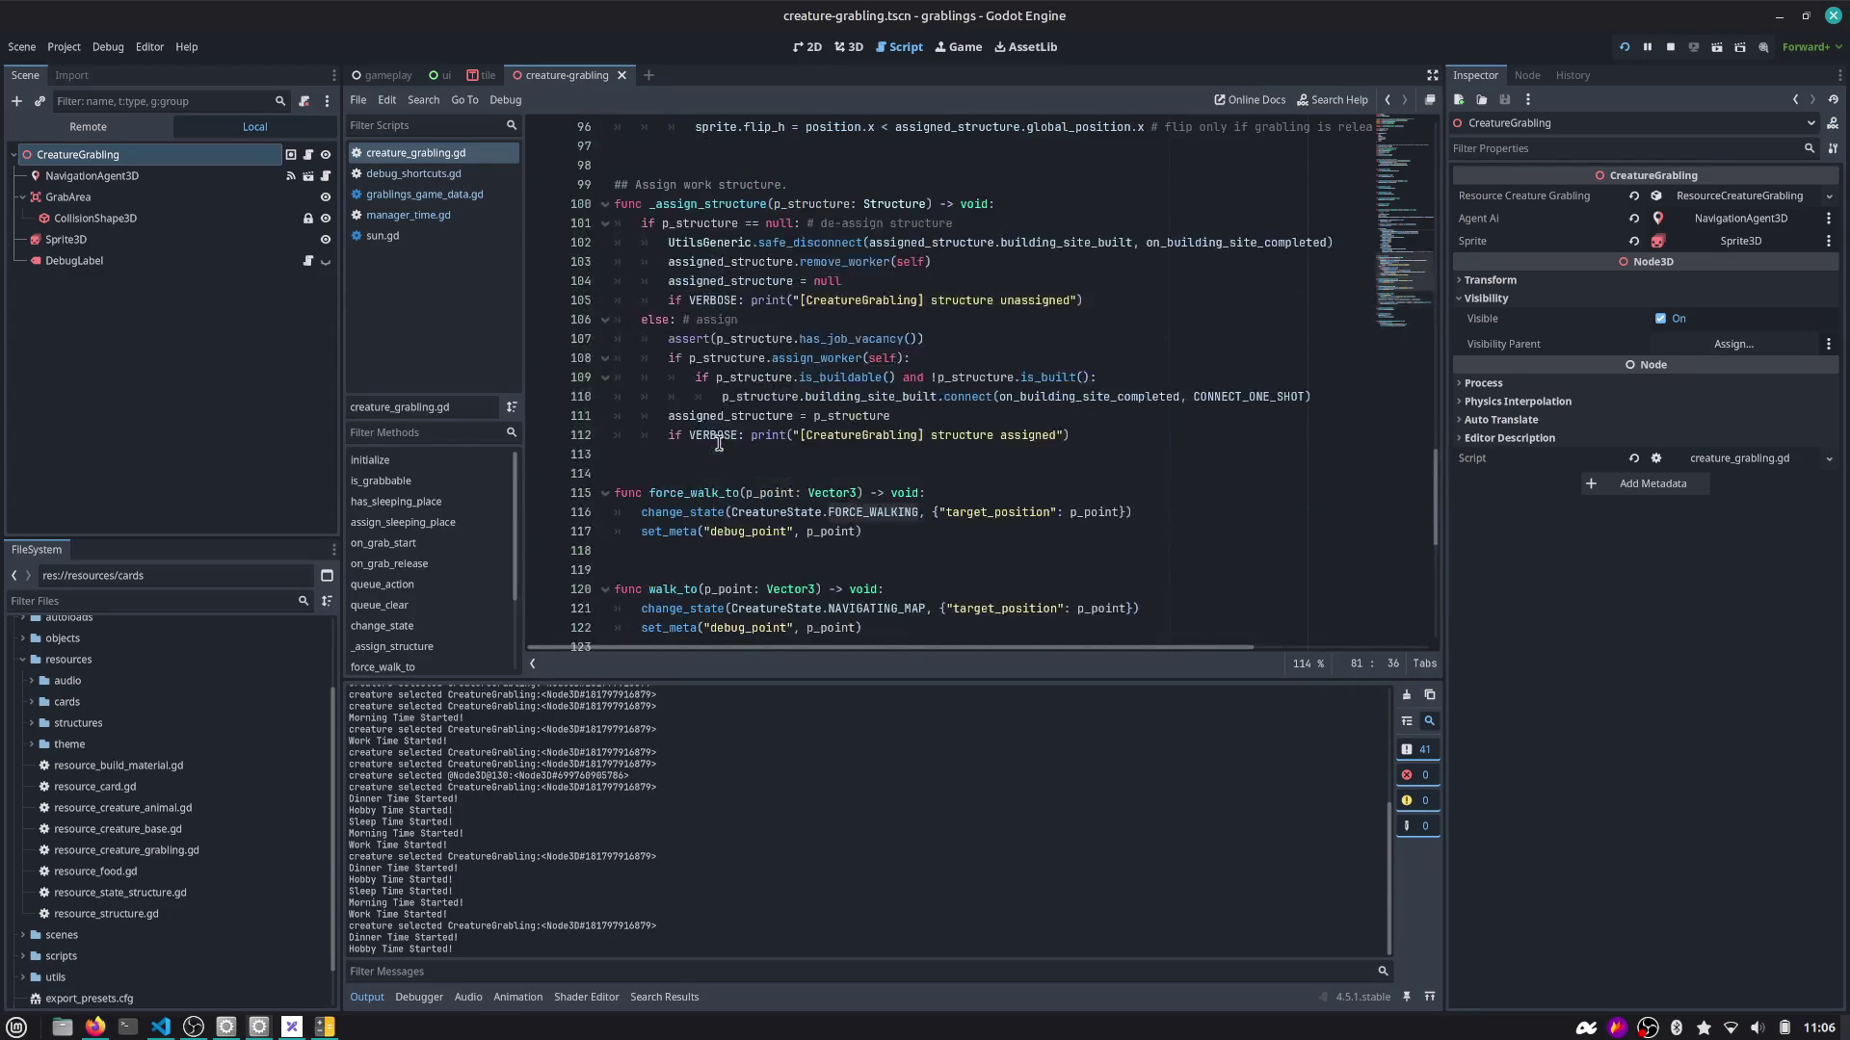
{"action": "scroll", "coordinate": [719, 442], "scroll_direction": "up", "scroll_amount": 9}
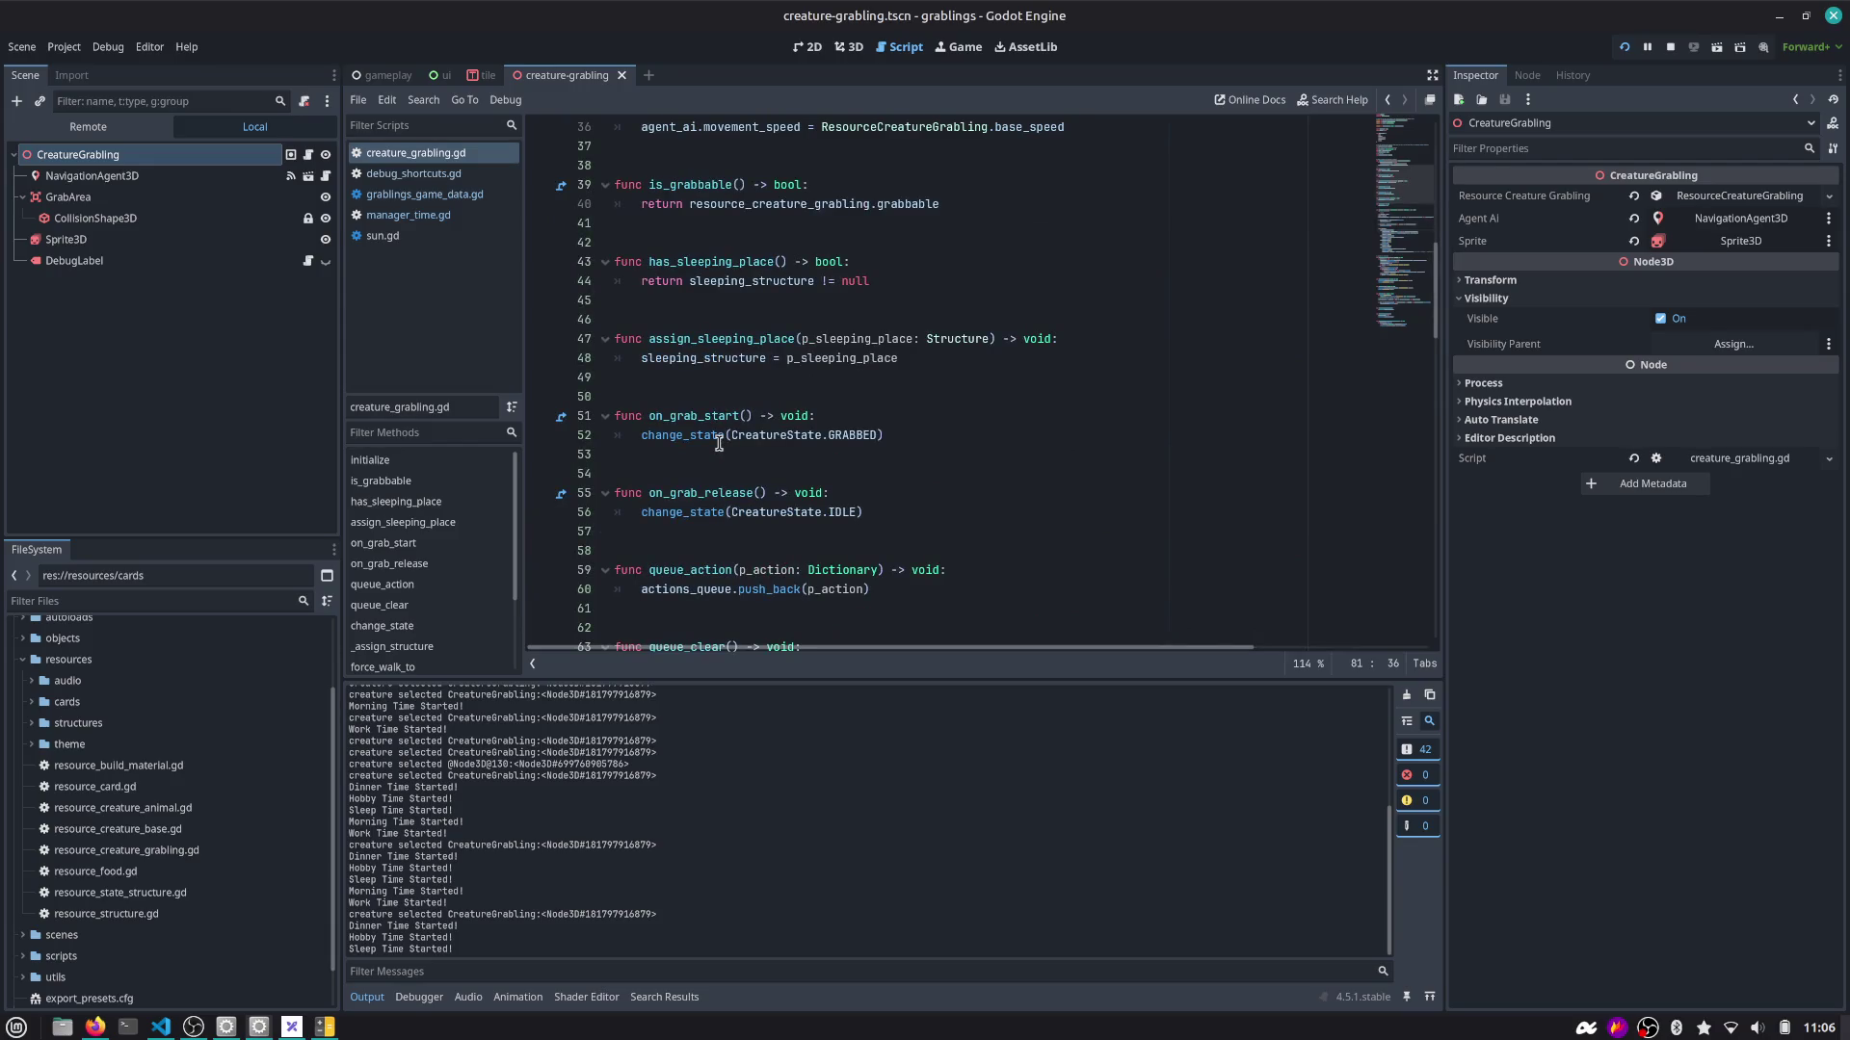
Select queue_action on line 59, try a text search, then switch to the running Game view
{"action": "double_click", "coordinate": [693, 570]}
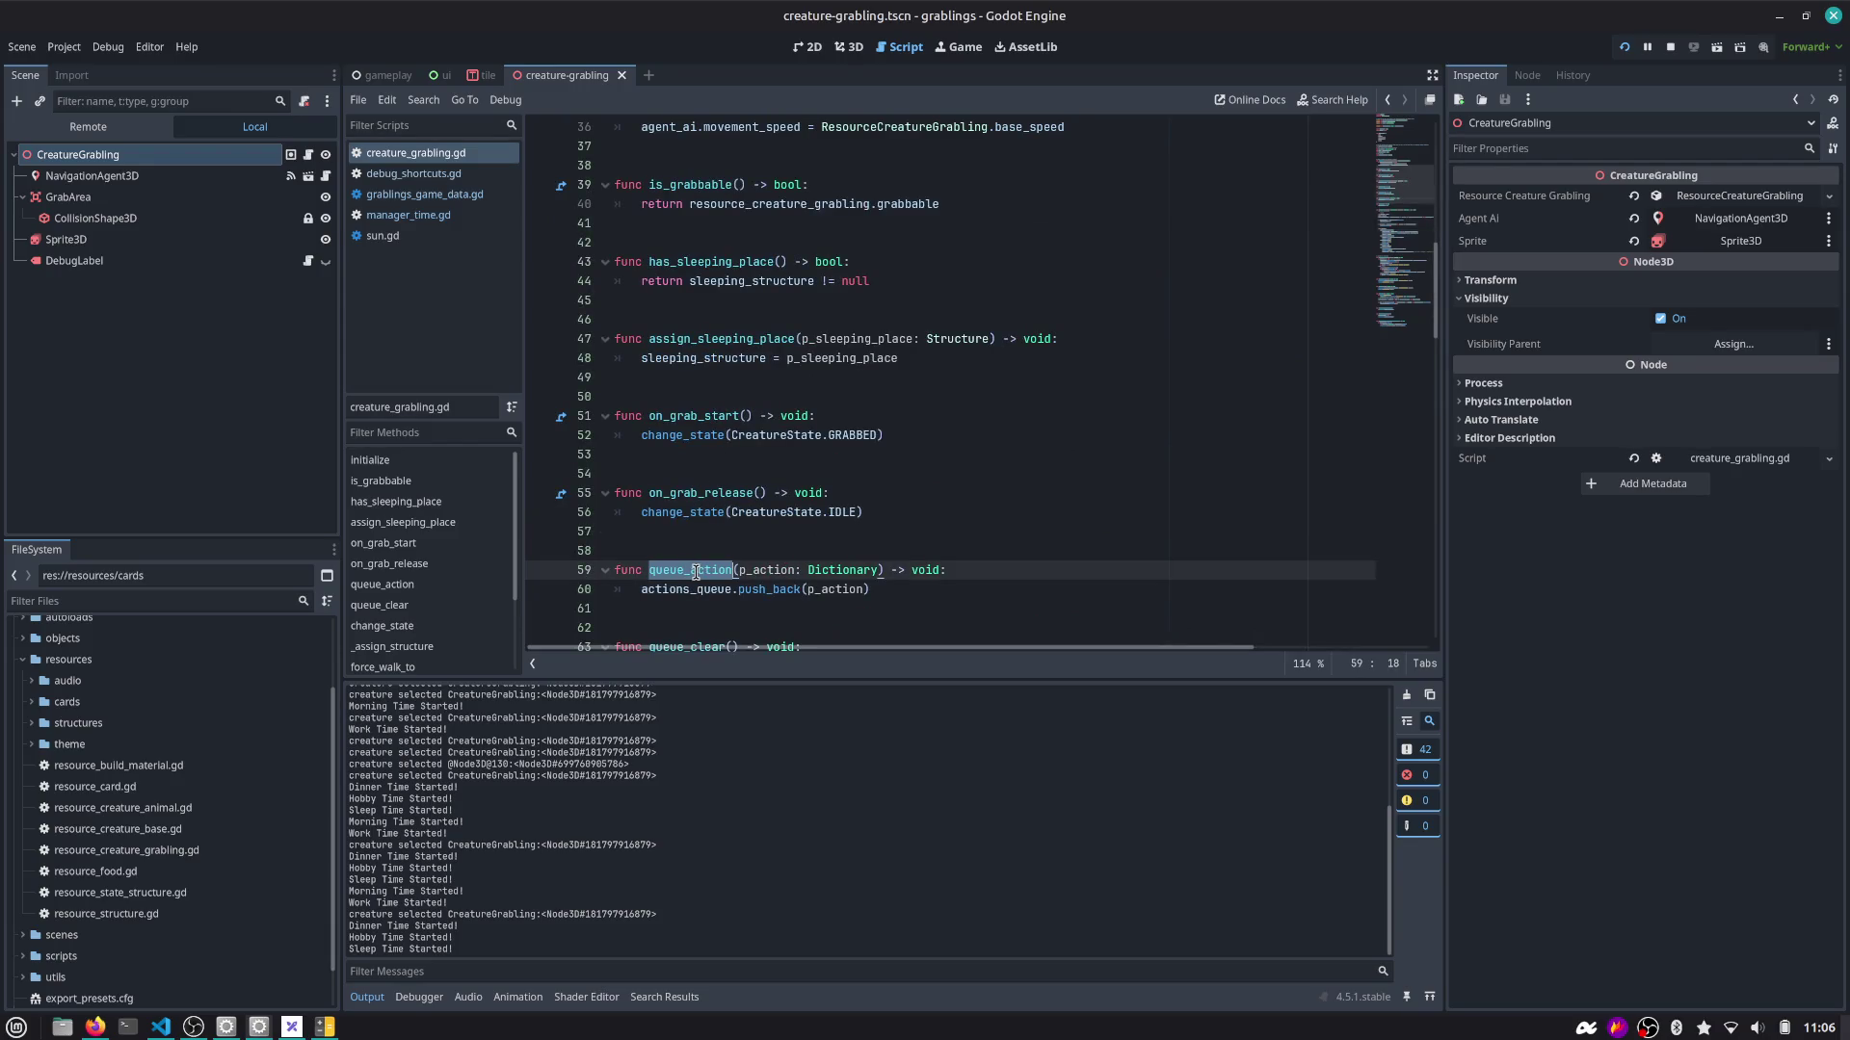
{"action": "key", "text": "ctrl+f"}
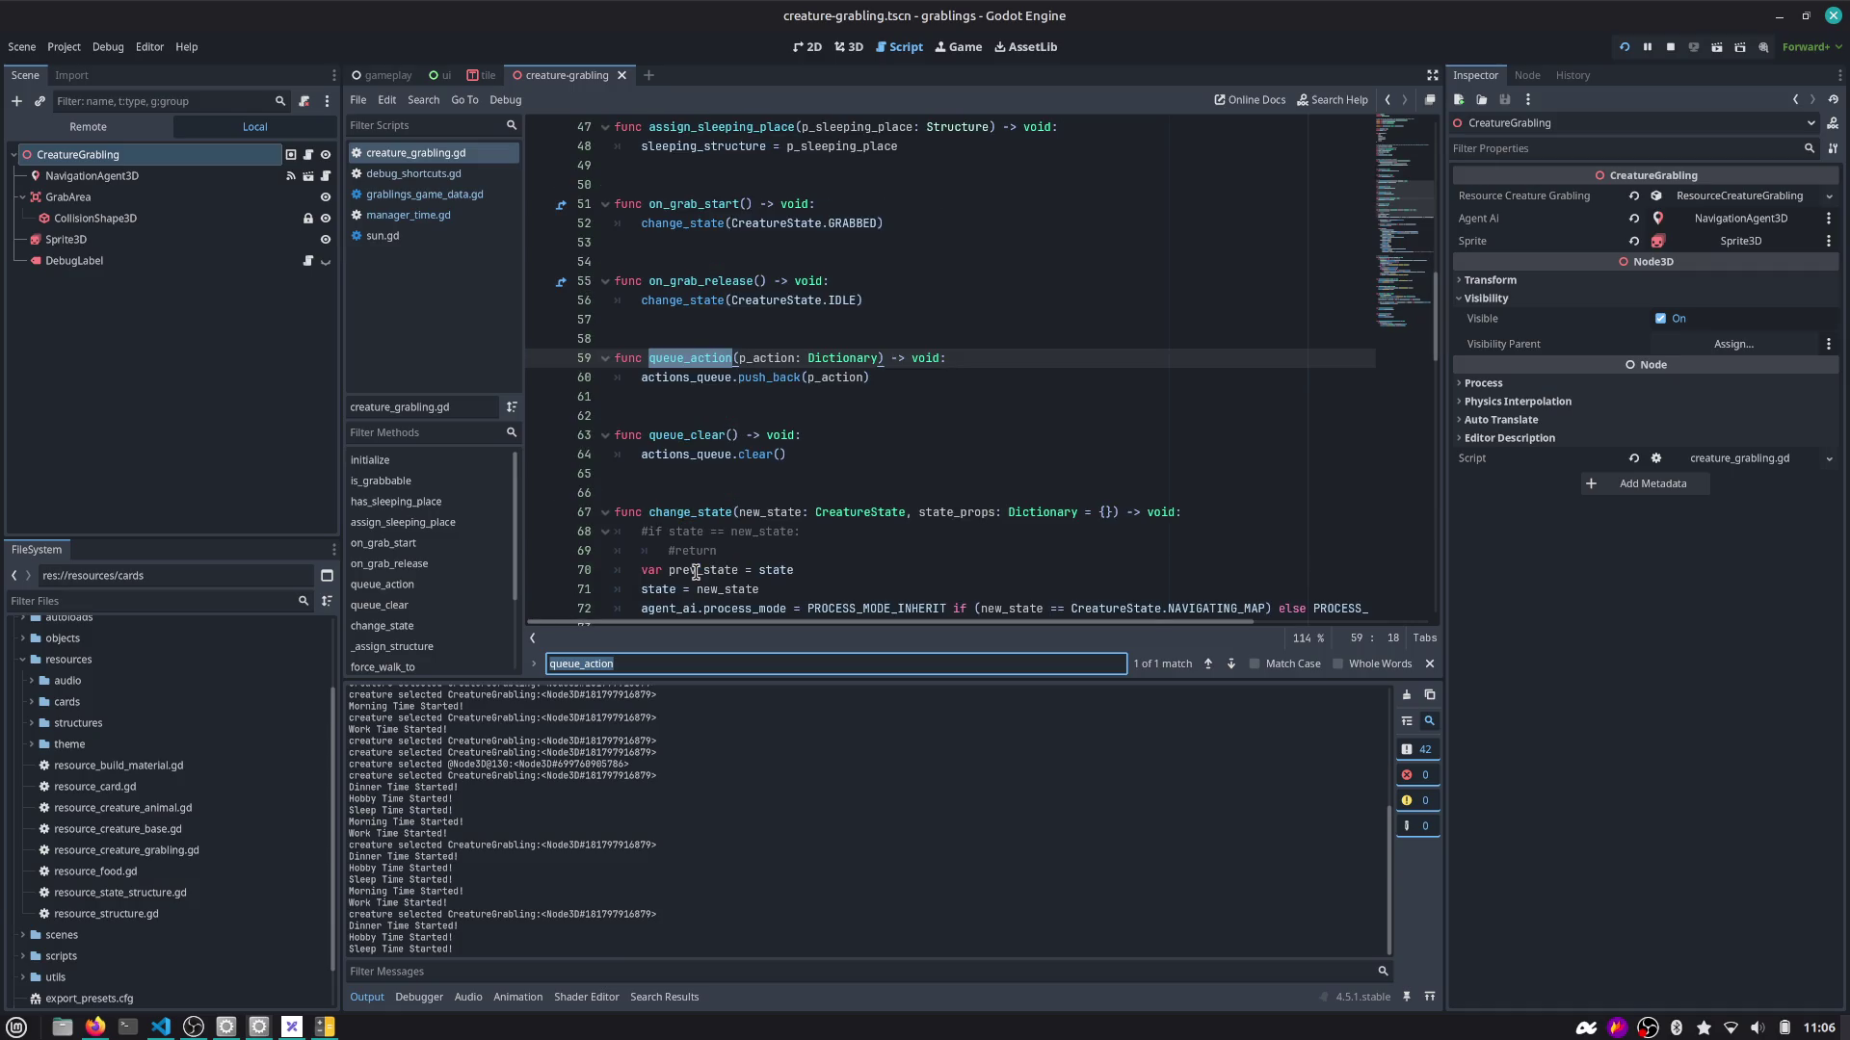
{"action": "type", "text": "m"}
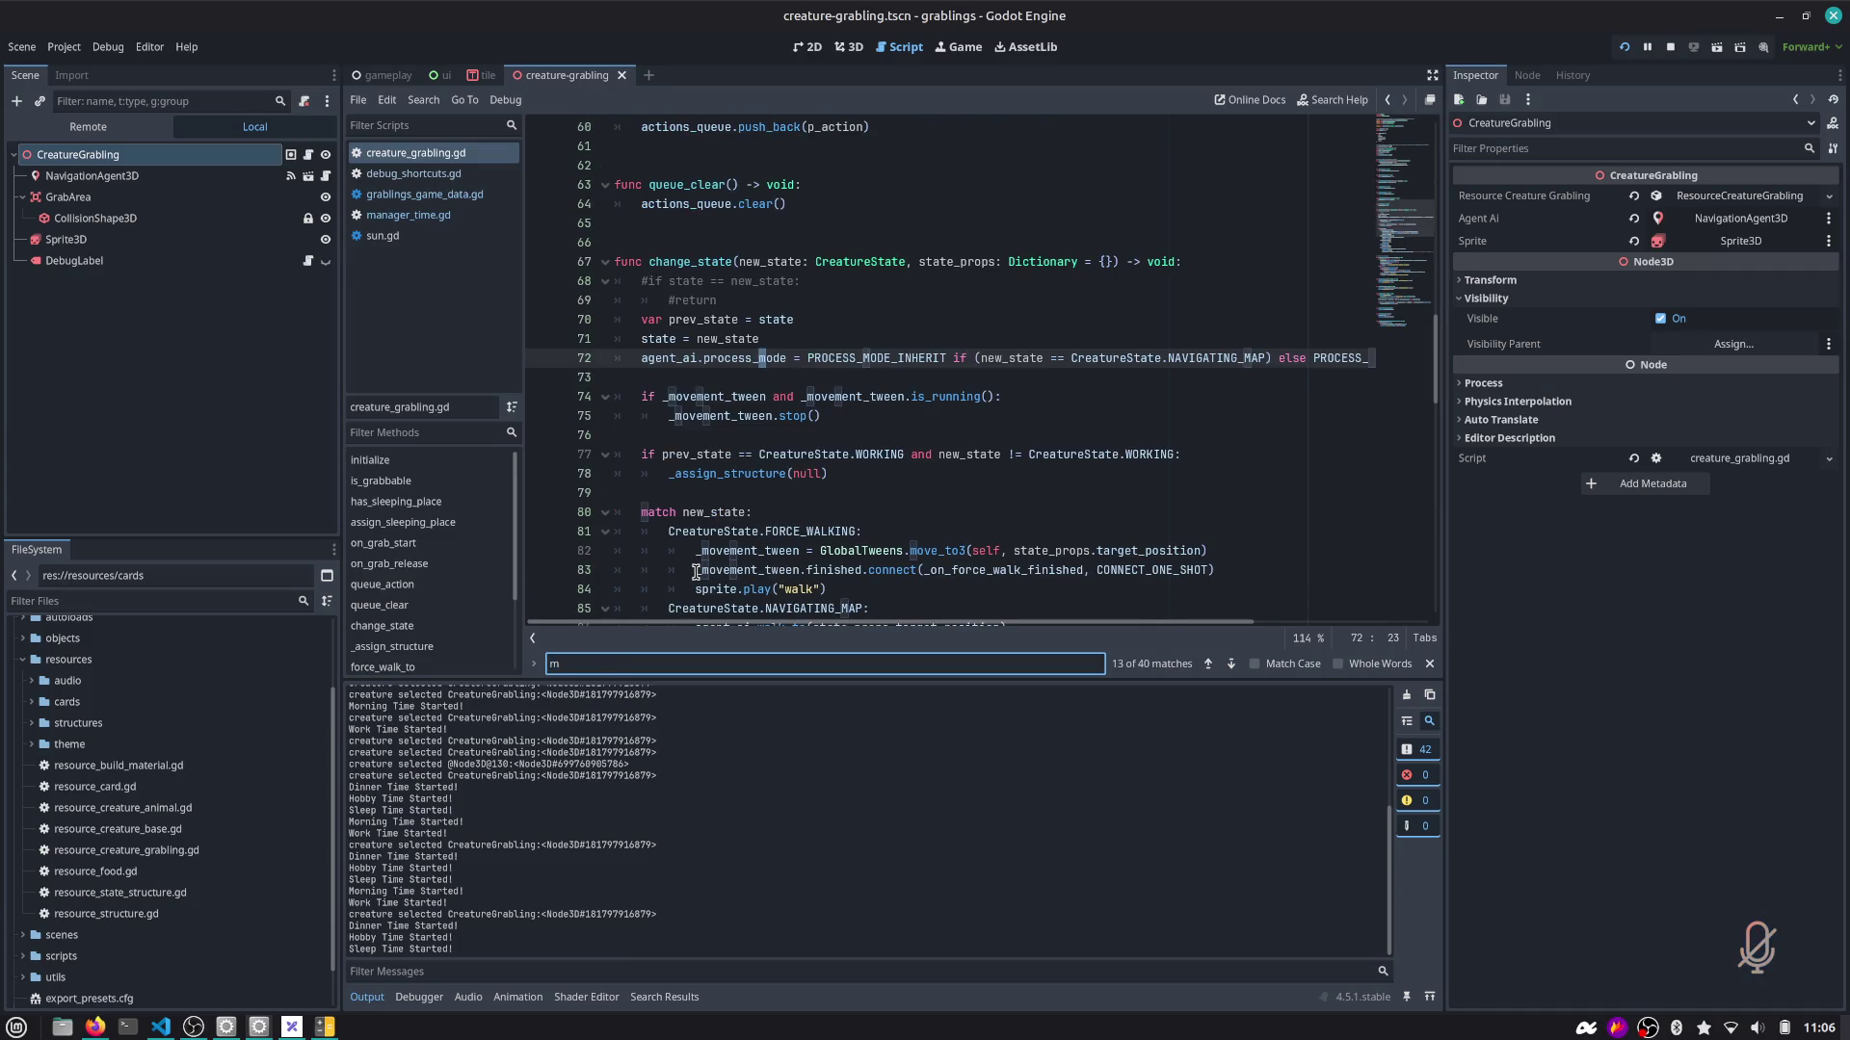
{"action": "type", "text": "m"}
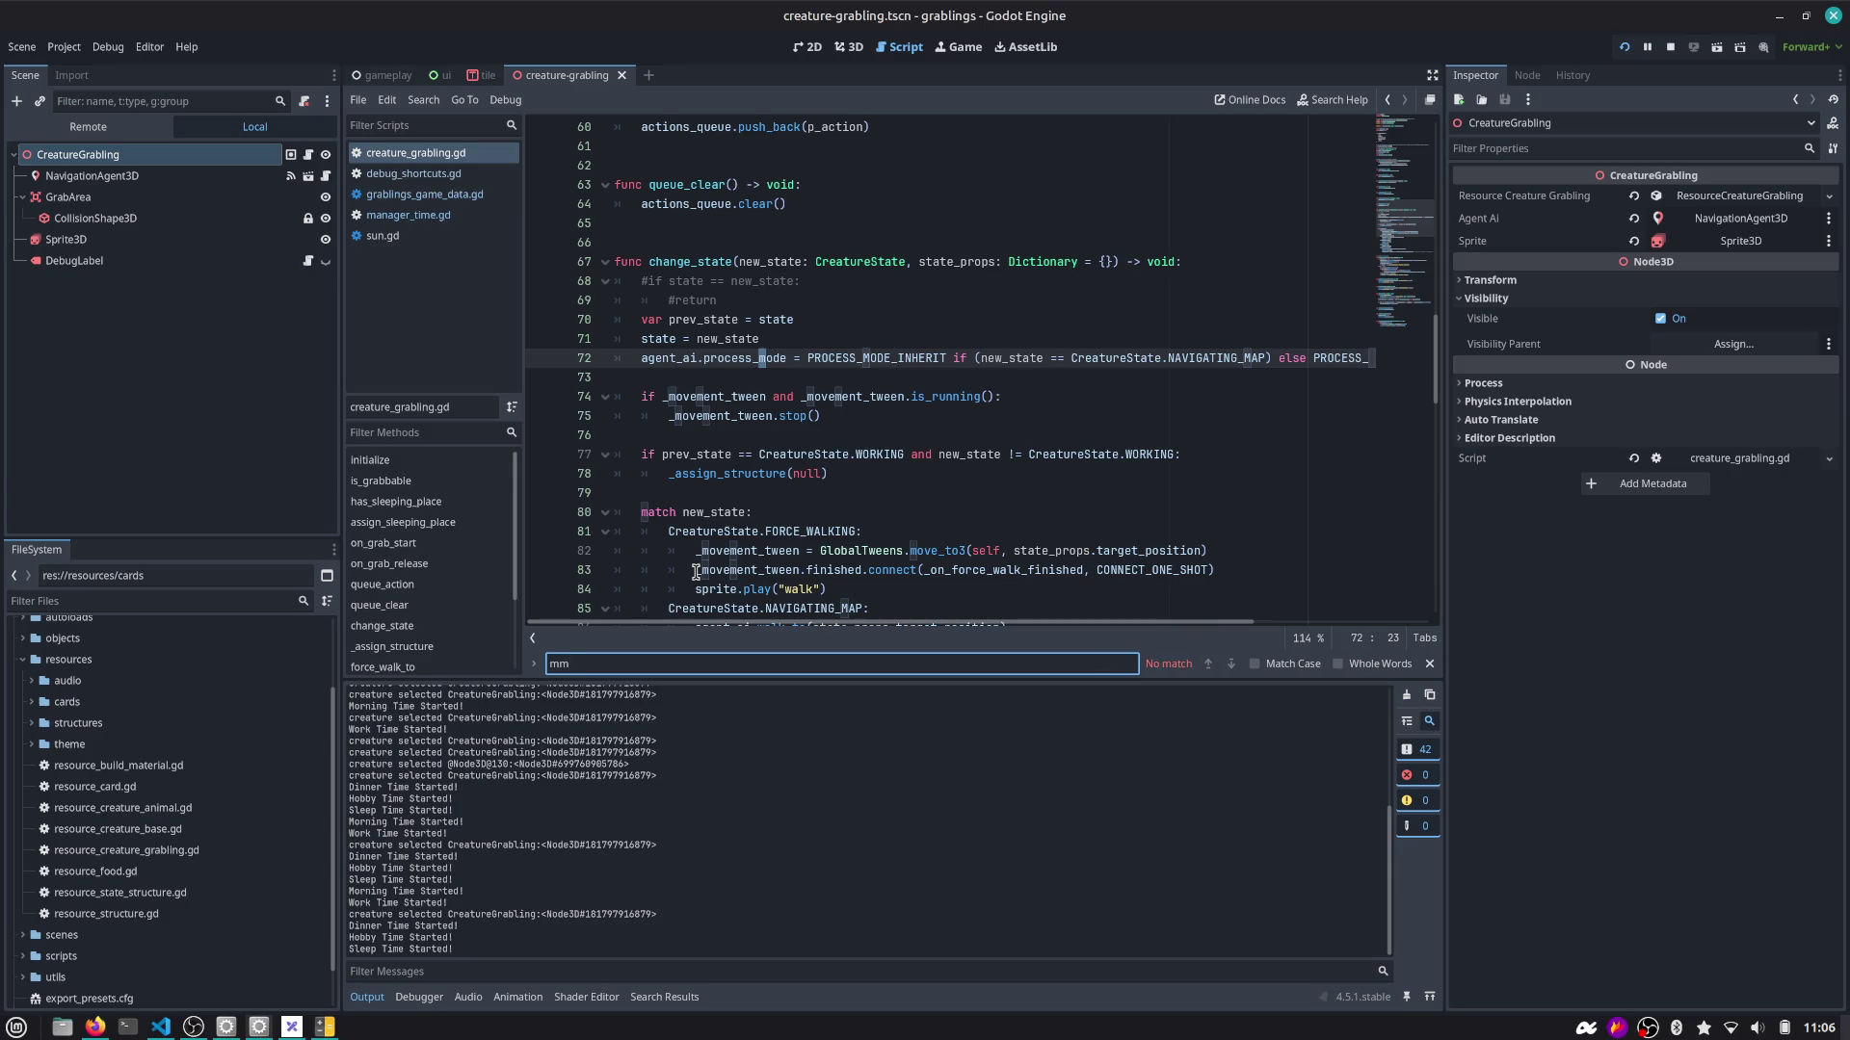
{"action": "key", "text": "Escape"}
{"action": "scroll", "coordinate": [730, 434], "scroll_direction": "up", "scroll_amount": 4}
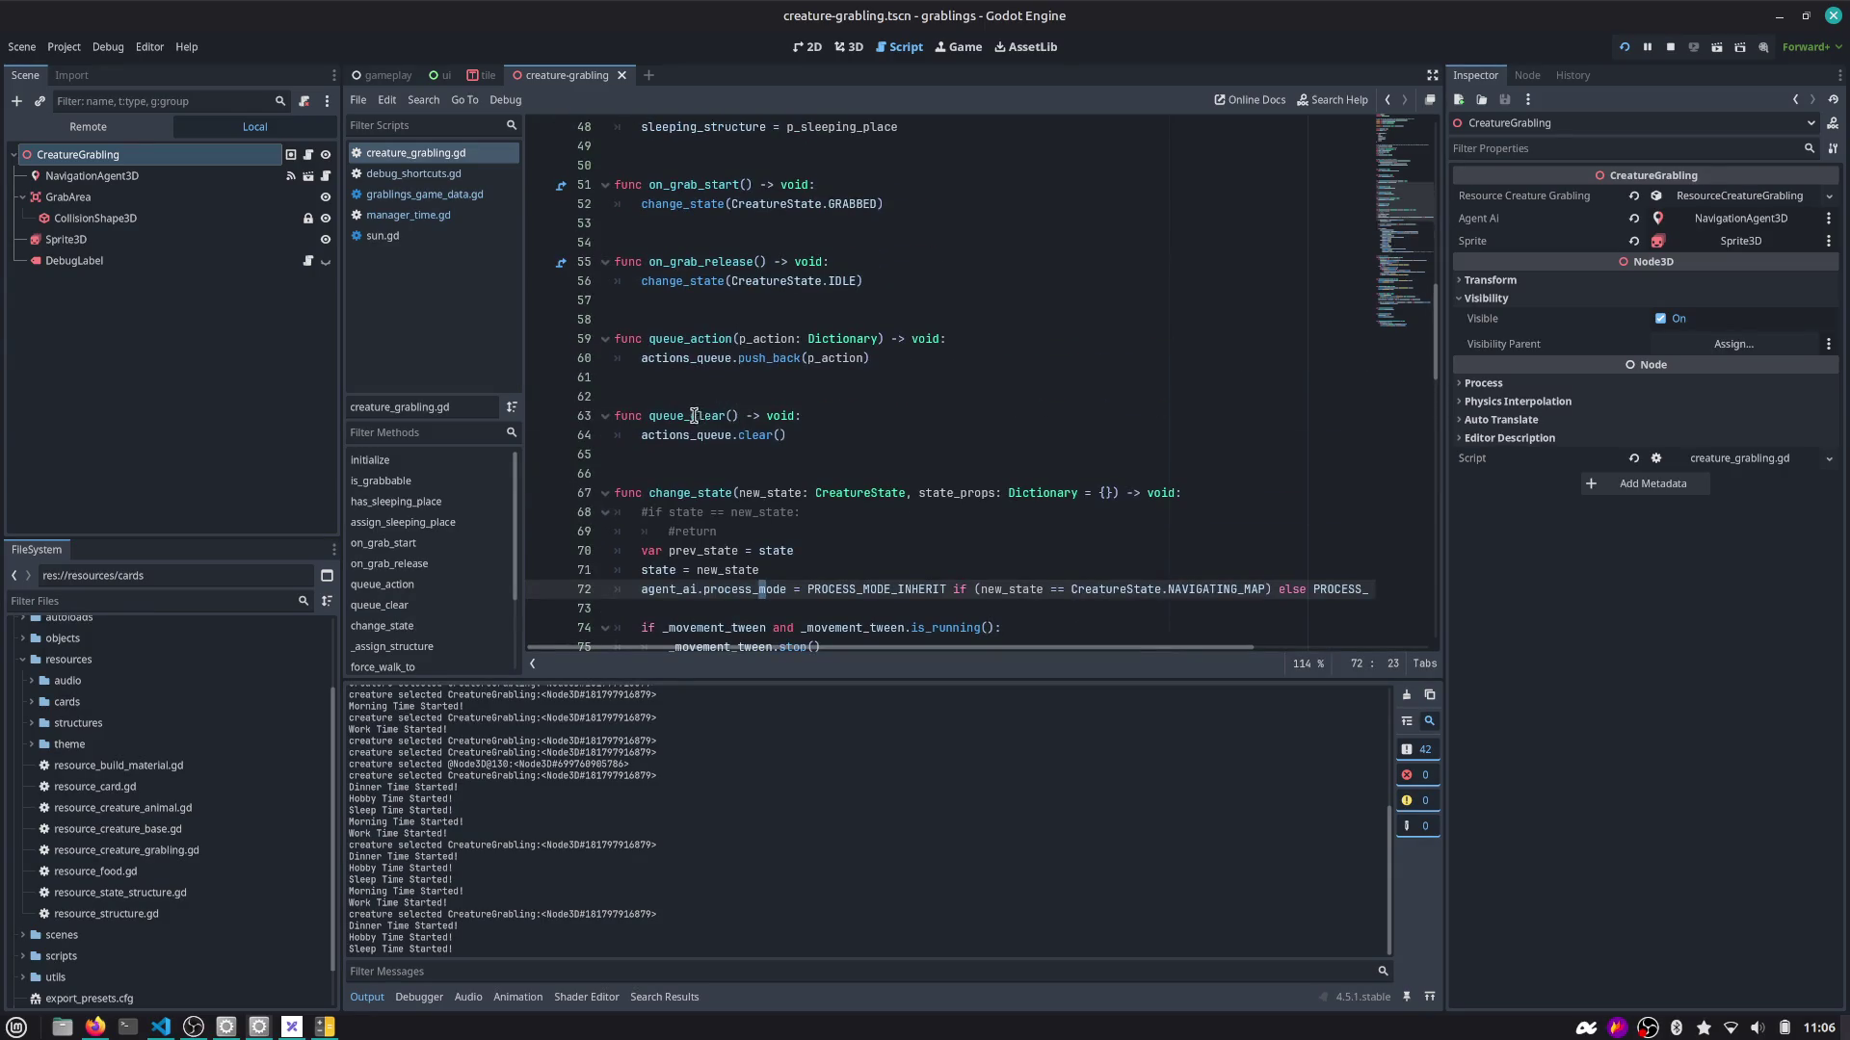
{"action": "double_click", "coordinate": [679, 339]}
{"action": "scroll", "coordinate": [681, 347], "scroll_direction": "up", "scroll_amount": 2}
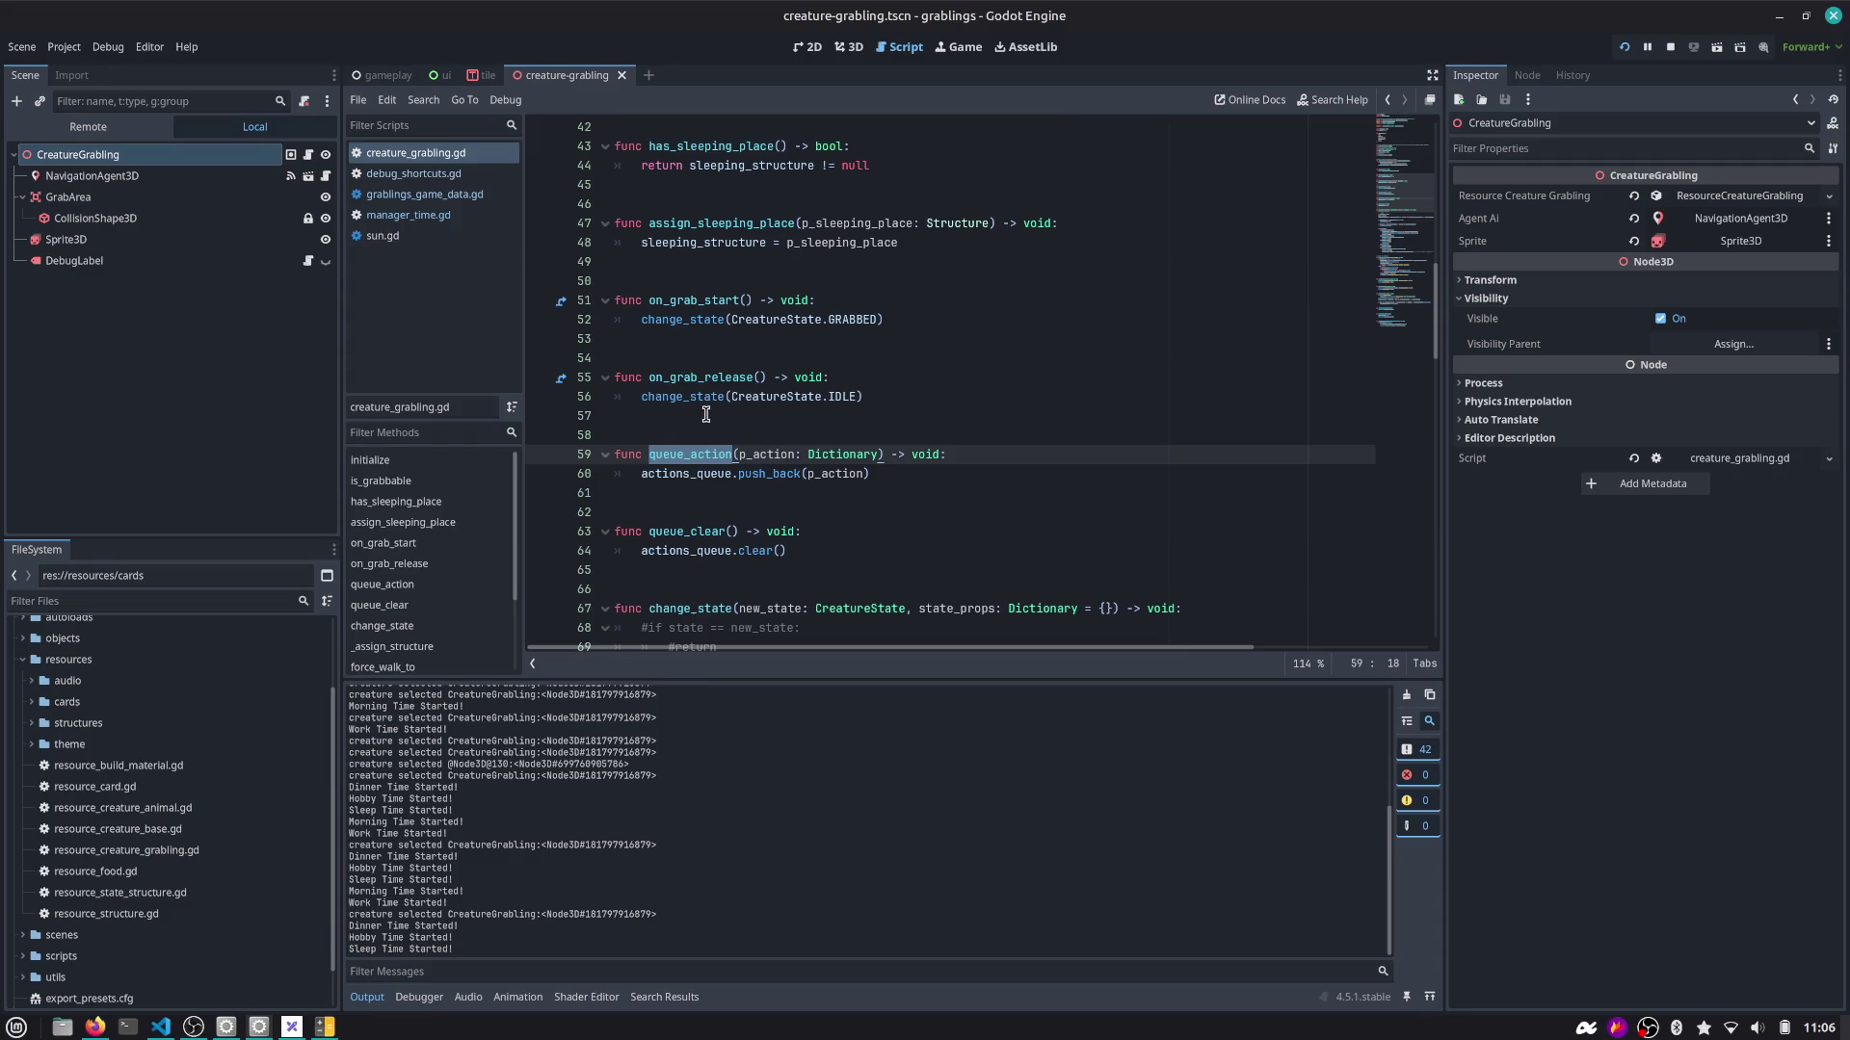
{"action": "scroll", "coordinate": [1397, 208], "scroll_direction": "down", "scroll_amount": 2}
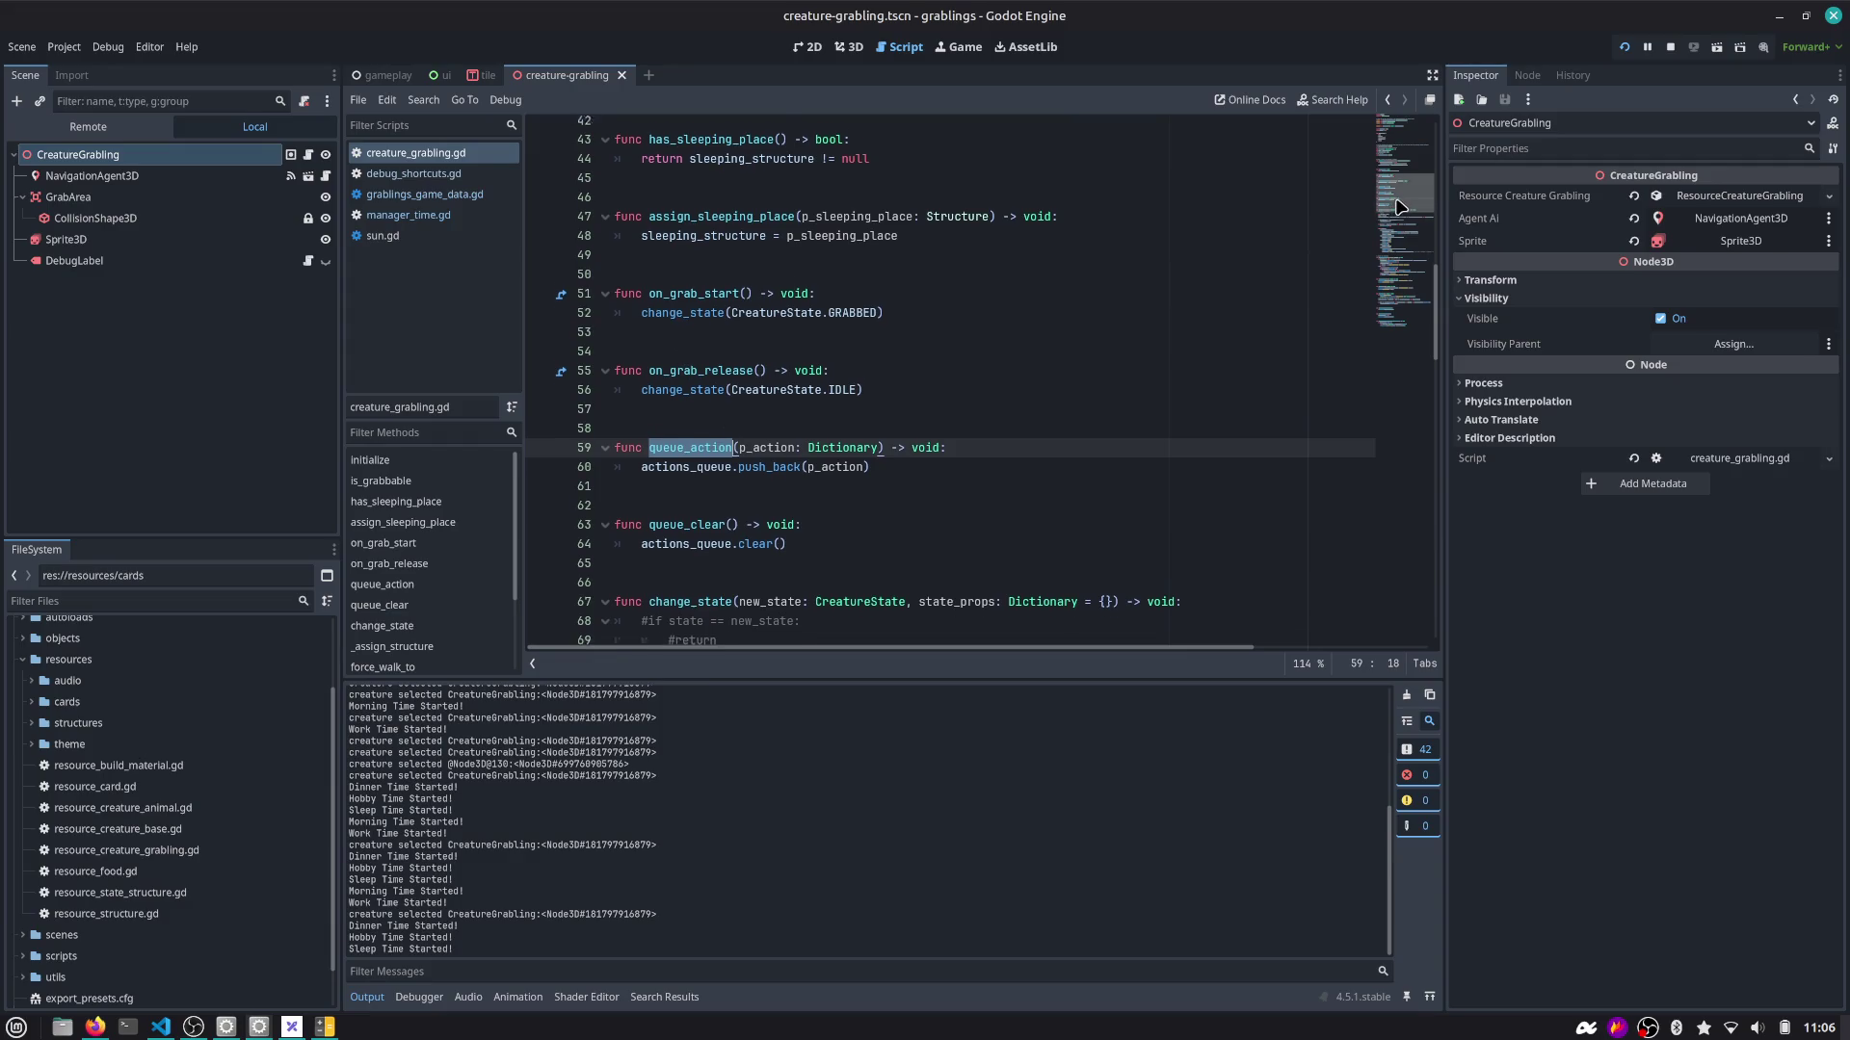
{"action": "scroll", "coordinate": [1397, 208], "scroll_direction": "down", "scroll_amount": 2}
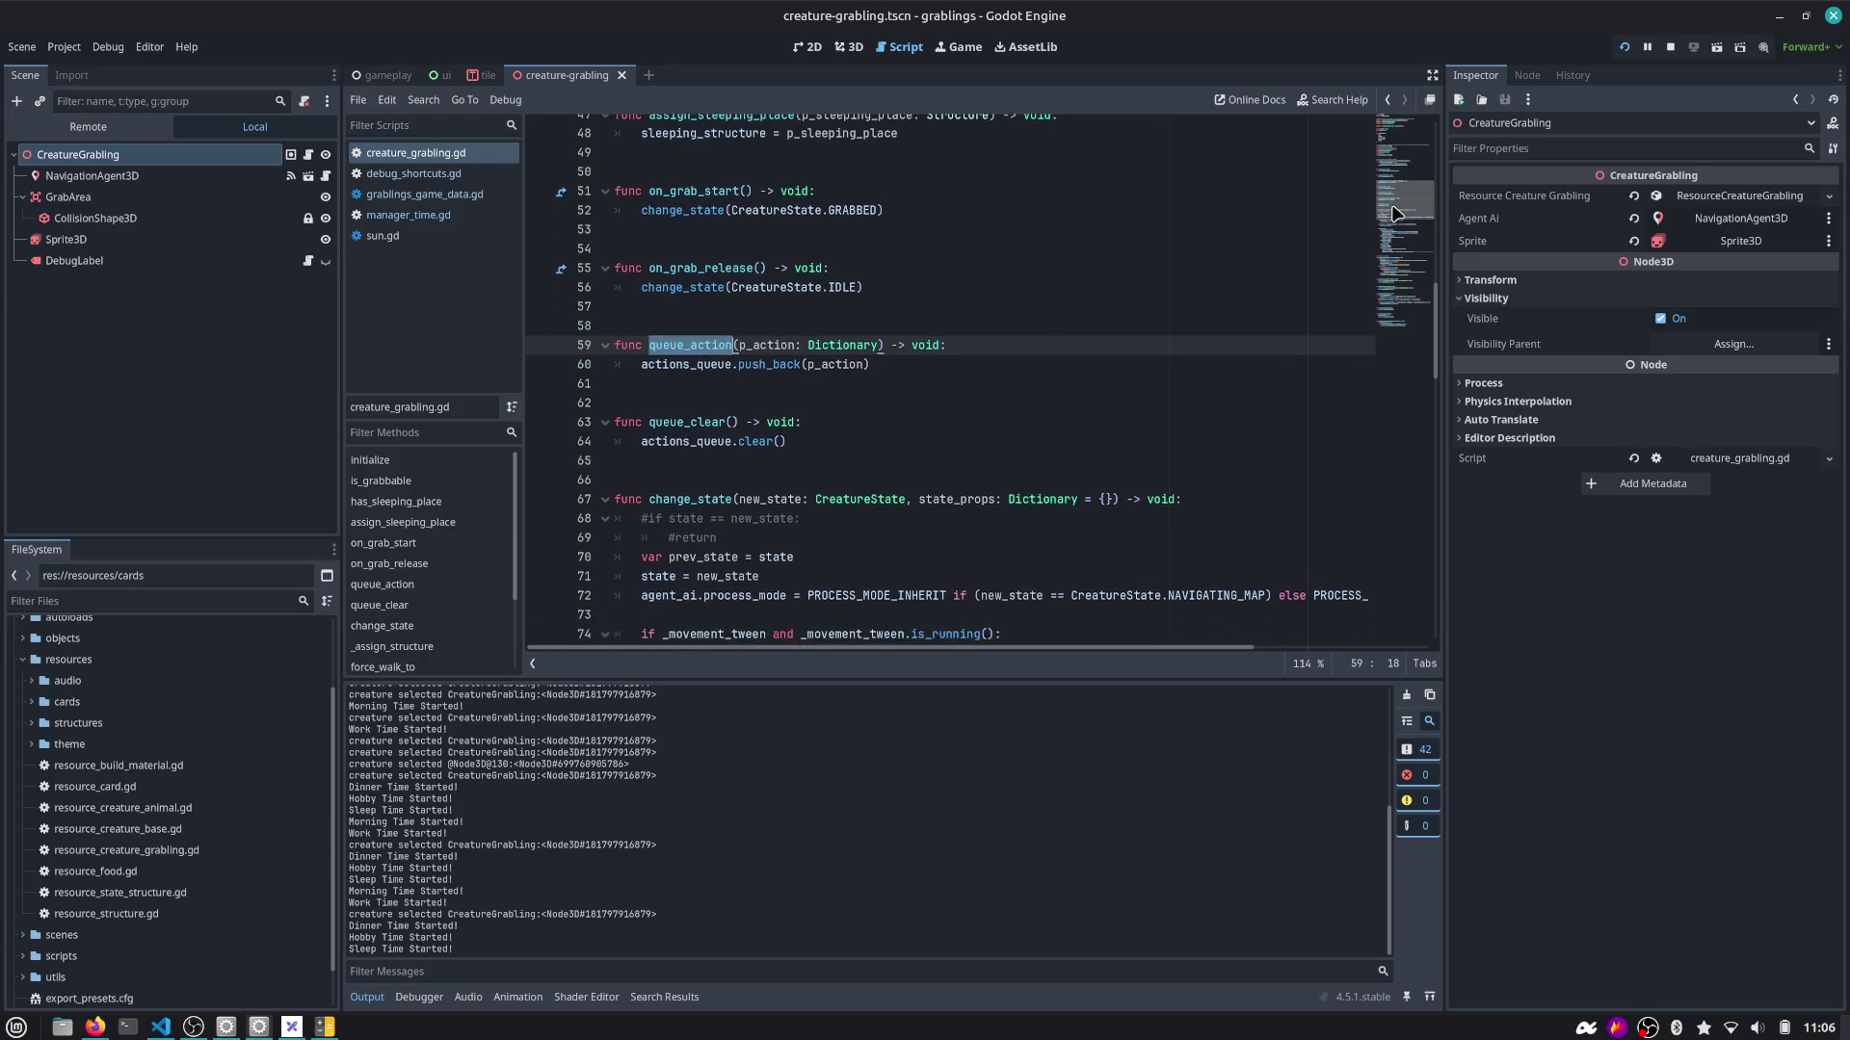
{"action": "left_click", "coordinate": [958, 46]}
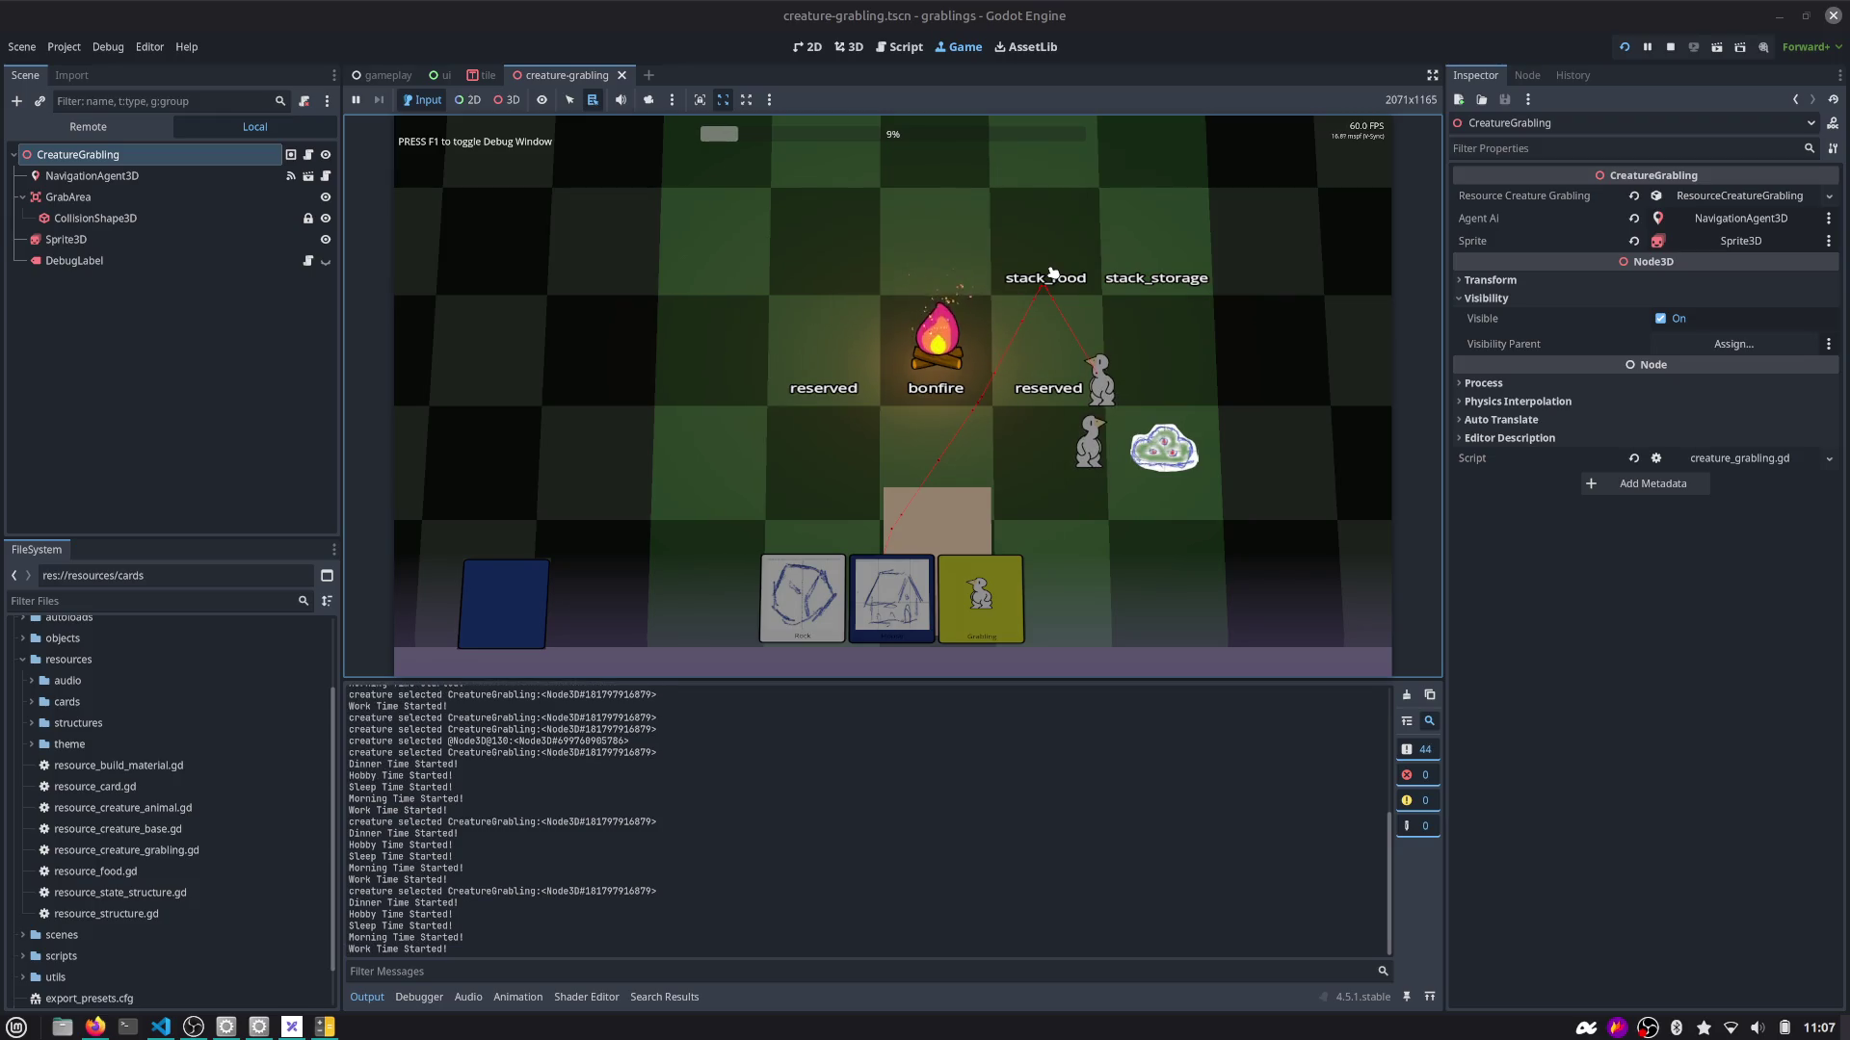
{"action": "left_click", "coordinate": [915, 53]}
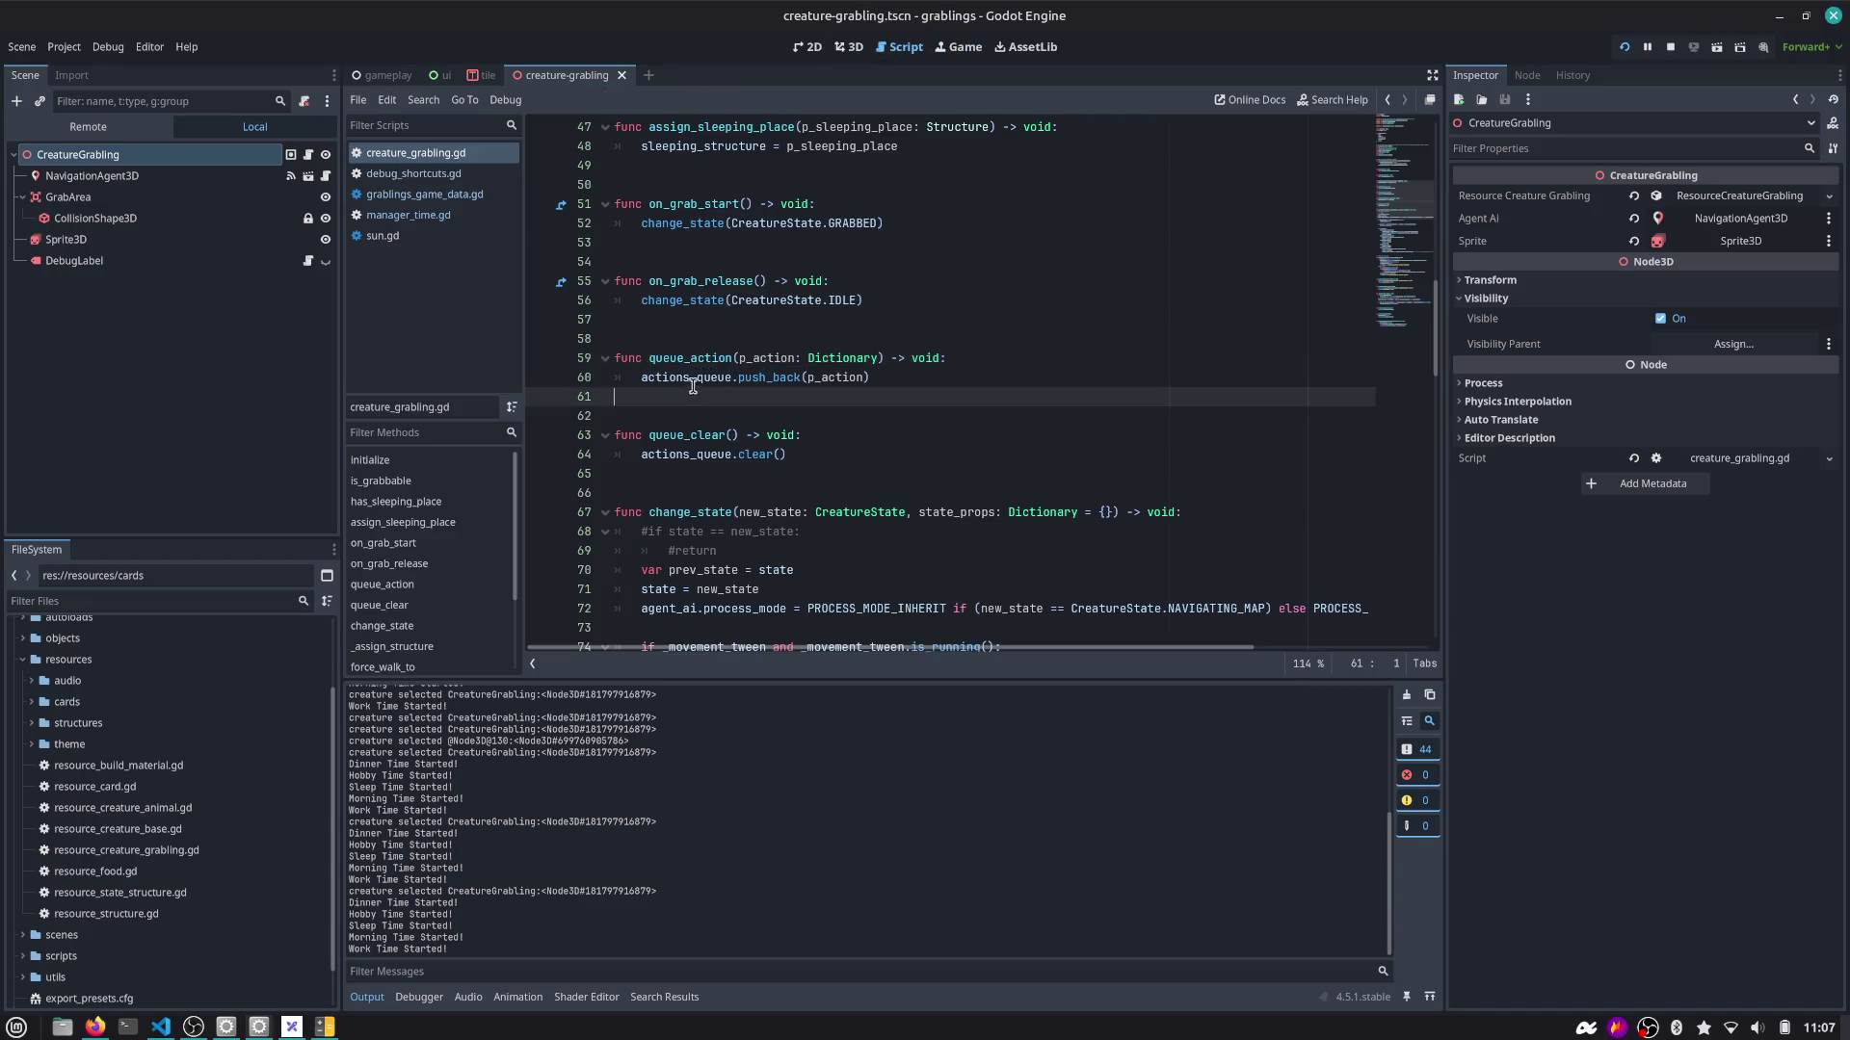
{"action": "scroll", "coordinate": [701, 376], "scroll_direction": "up", "scroll_amount": 10}
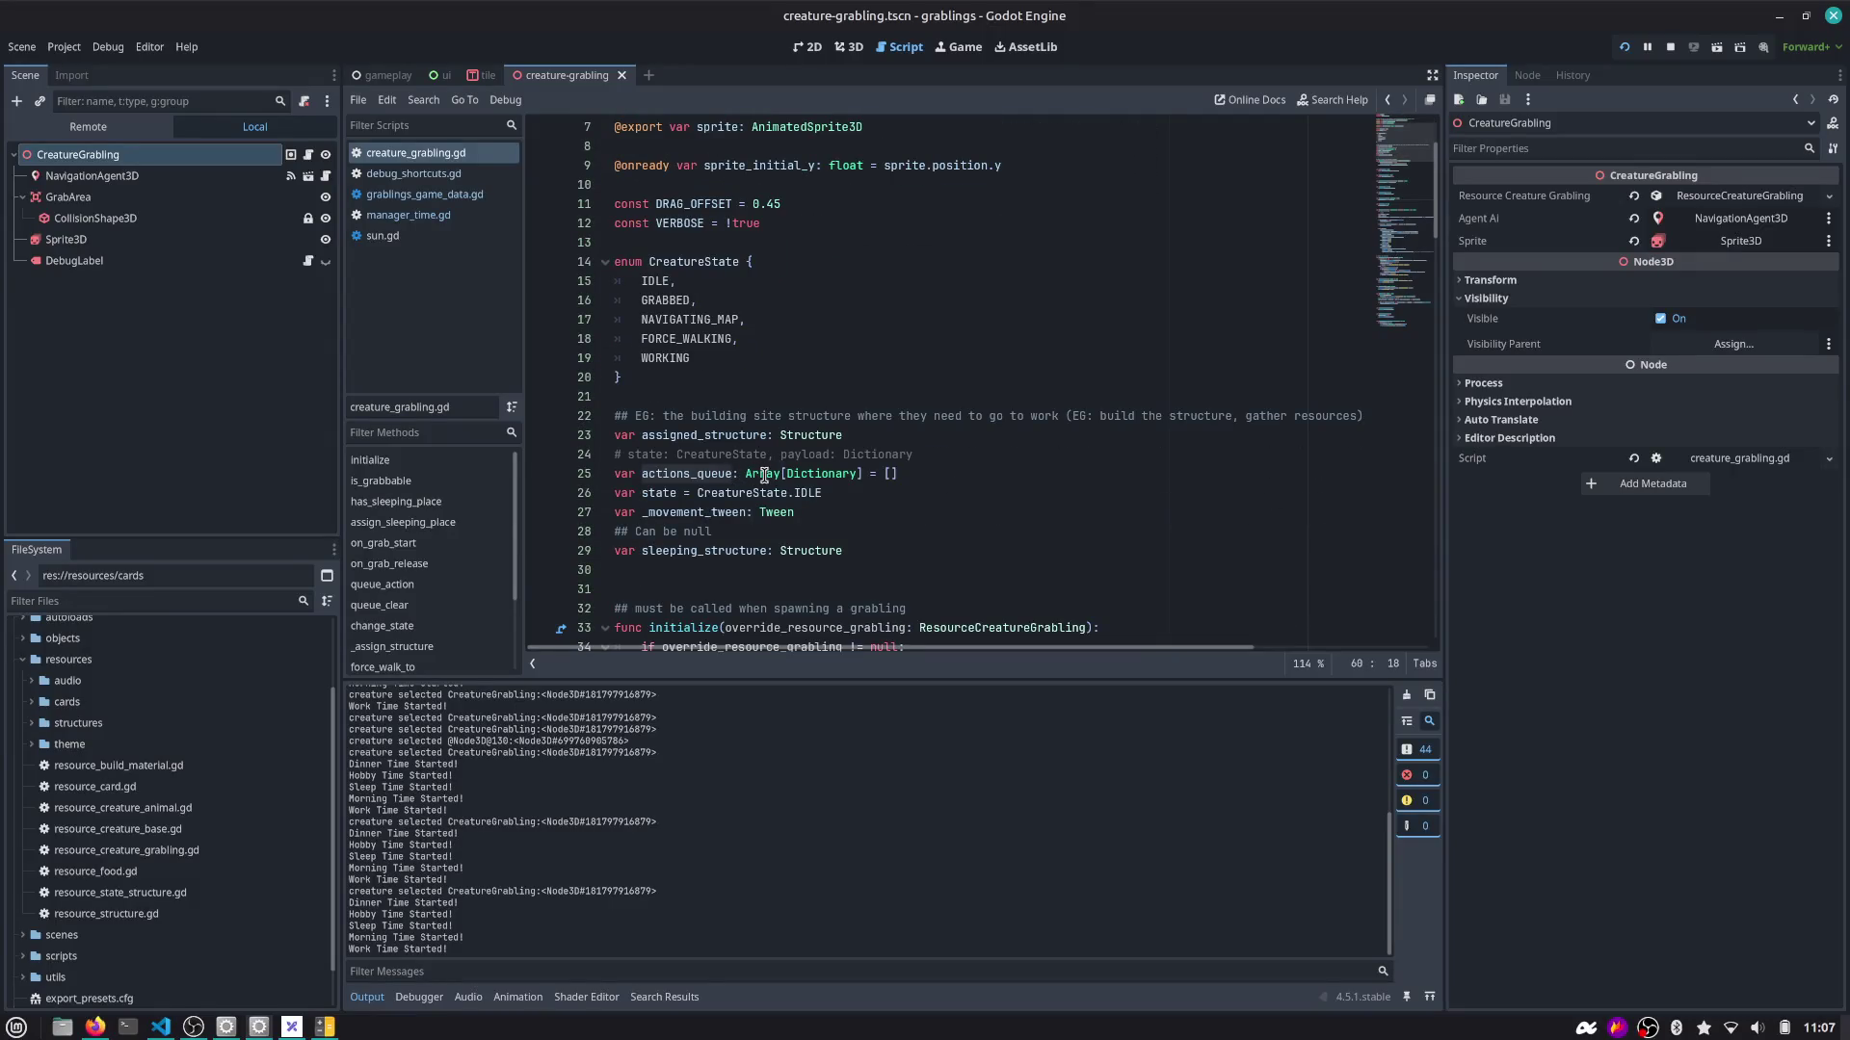
{"action": "double_click", "coordinate": [702, 475]}
{"action": "key", "text": "ctrl+f"}
{"action": "key", "text": "Return"}
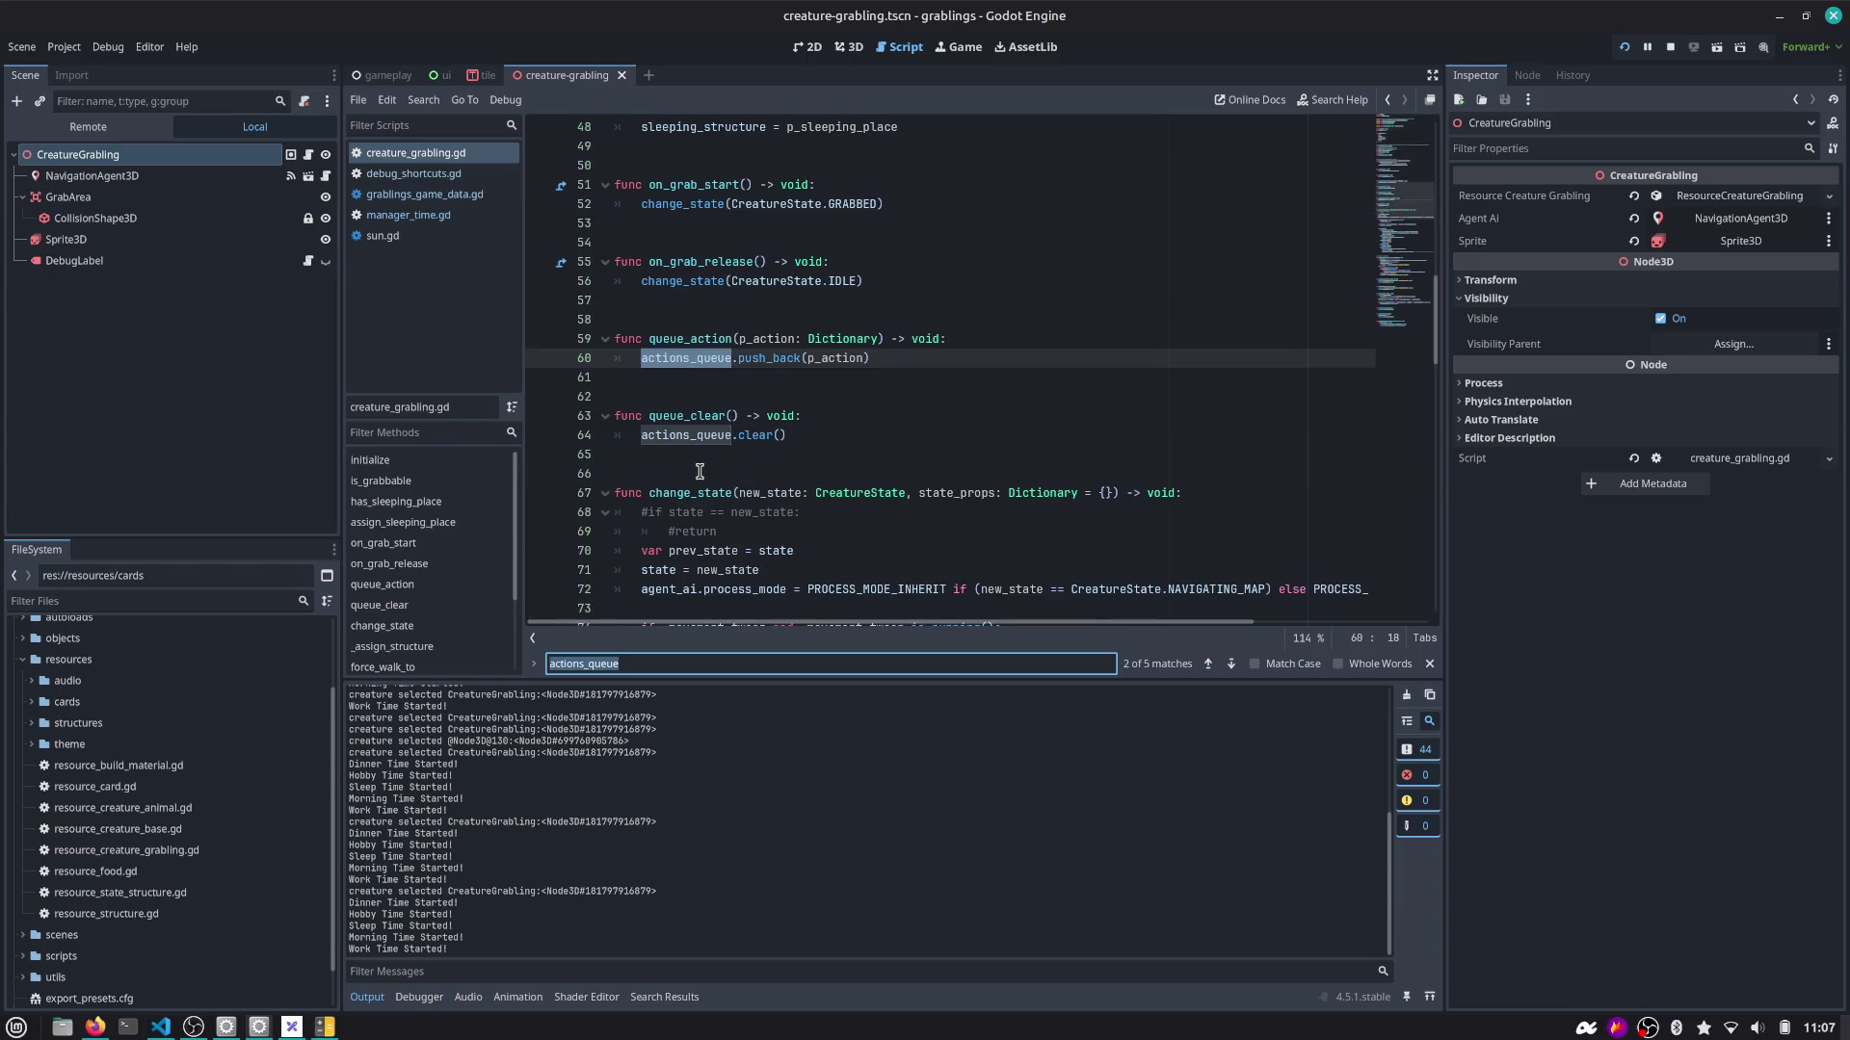
{"action": "key", "text": "shift+Return"}
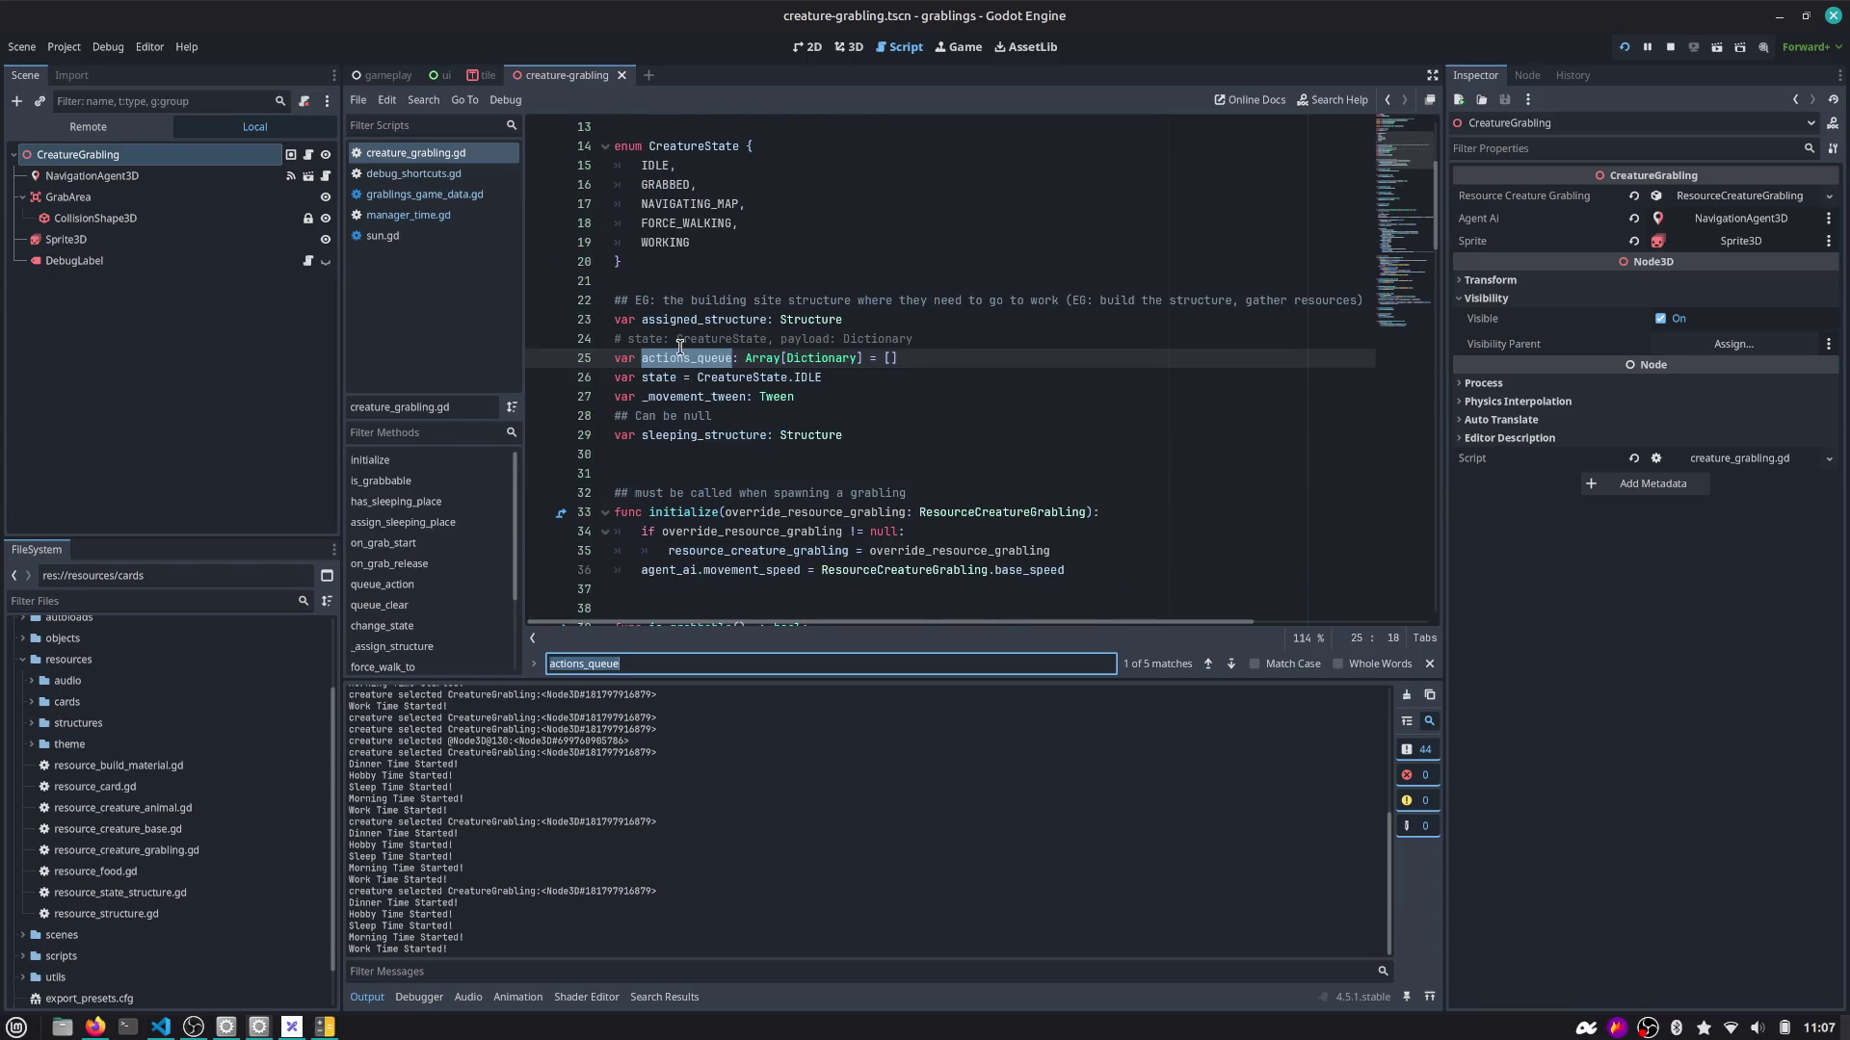
{"action": "double_click", "coordinate": [681, 341]}
{"action": "double_click", "coordinate": [894, 339]}
{"action": "mouse_move", "coordinate": [894, 339]}
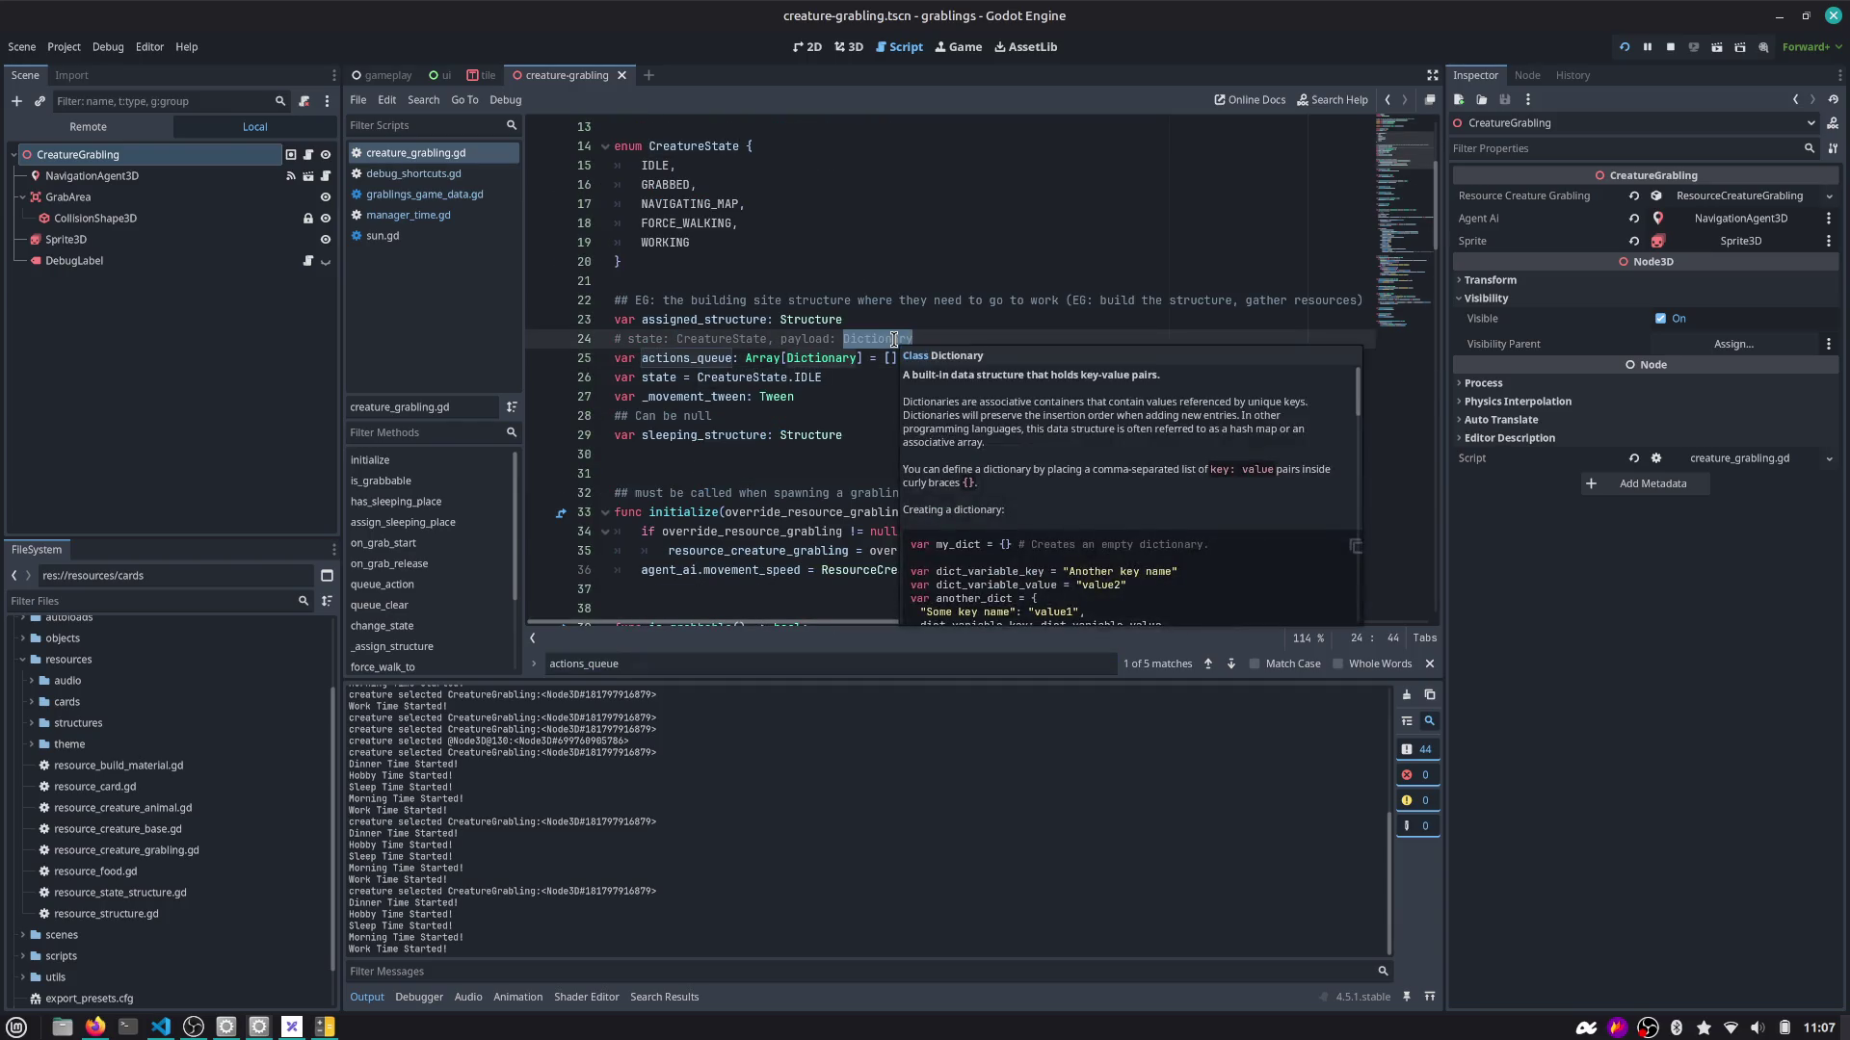
{"action": "key", "text": "Home"}
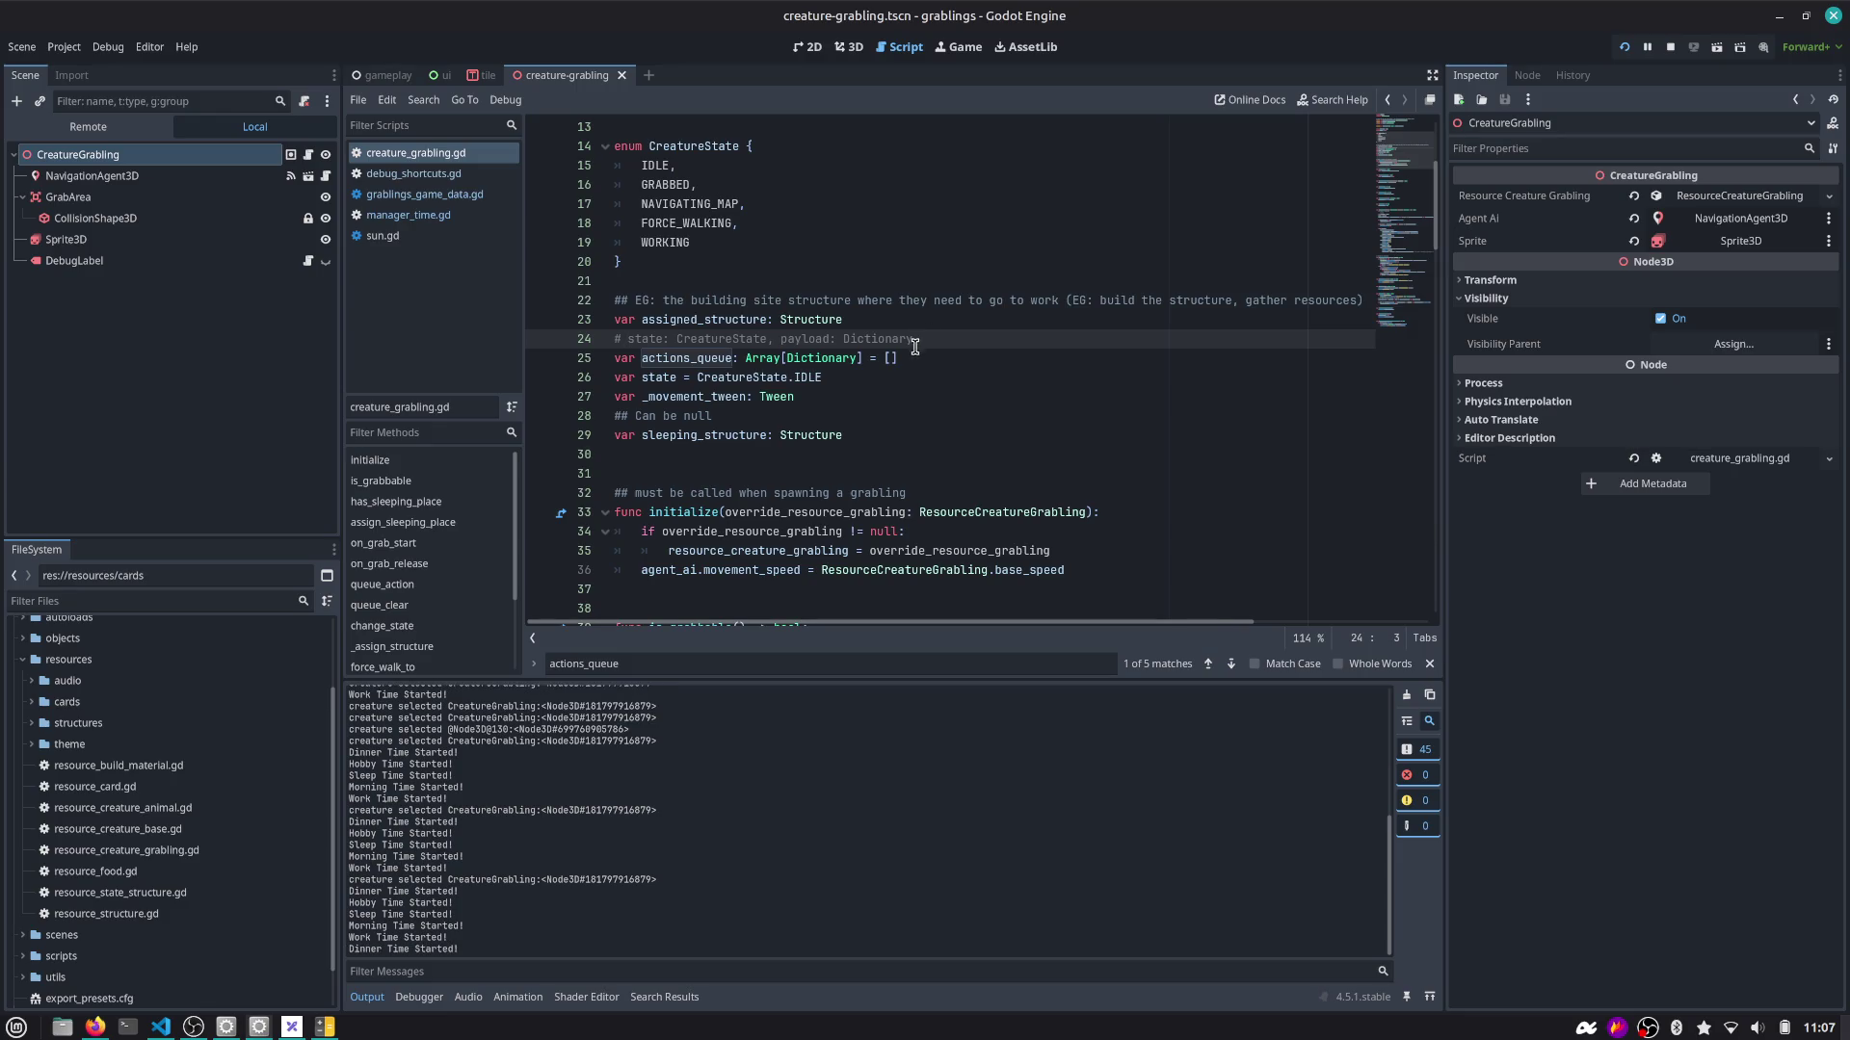
{"action": "left_click", "coordinate": [674, 358]}
{"action": "left_click", "coordinate": [927, 363]}
{"action": "left_click_drag", "start_coordinate": [928, 363], "coordinate": [572, 345]}
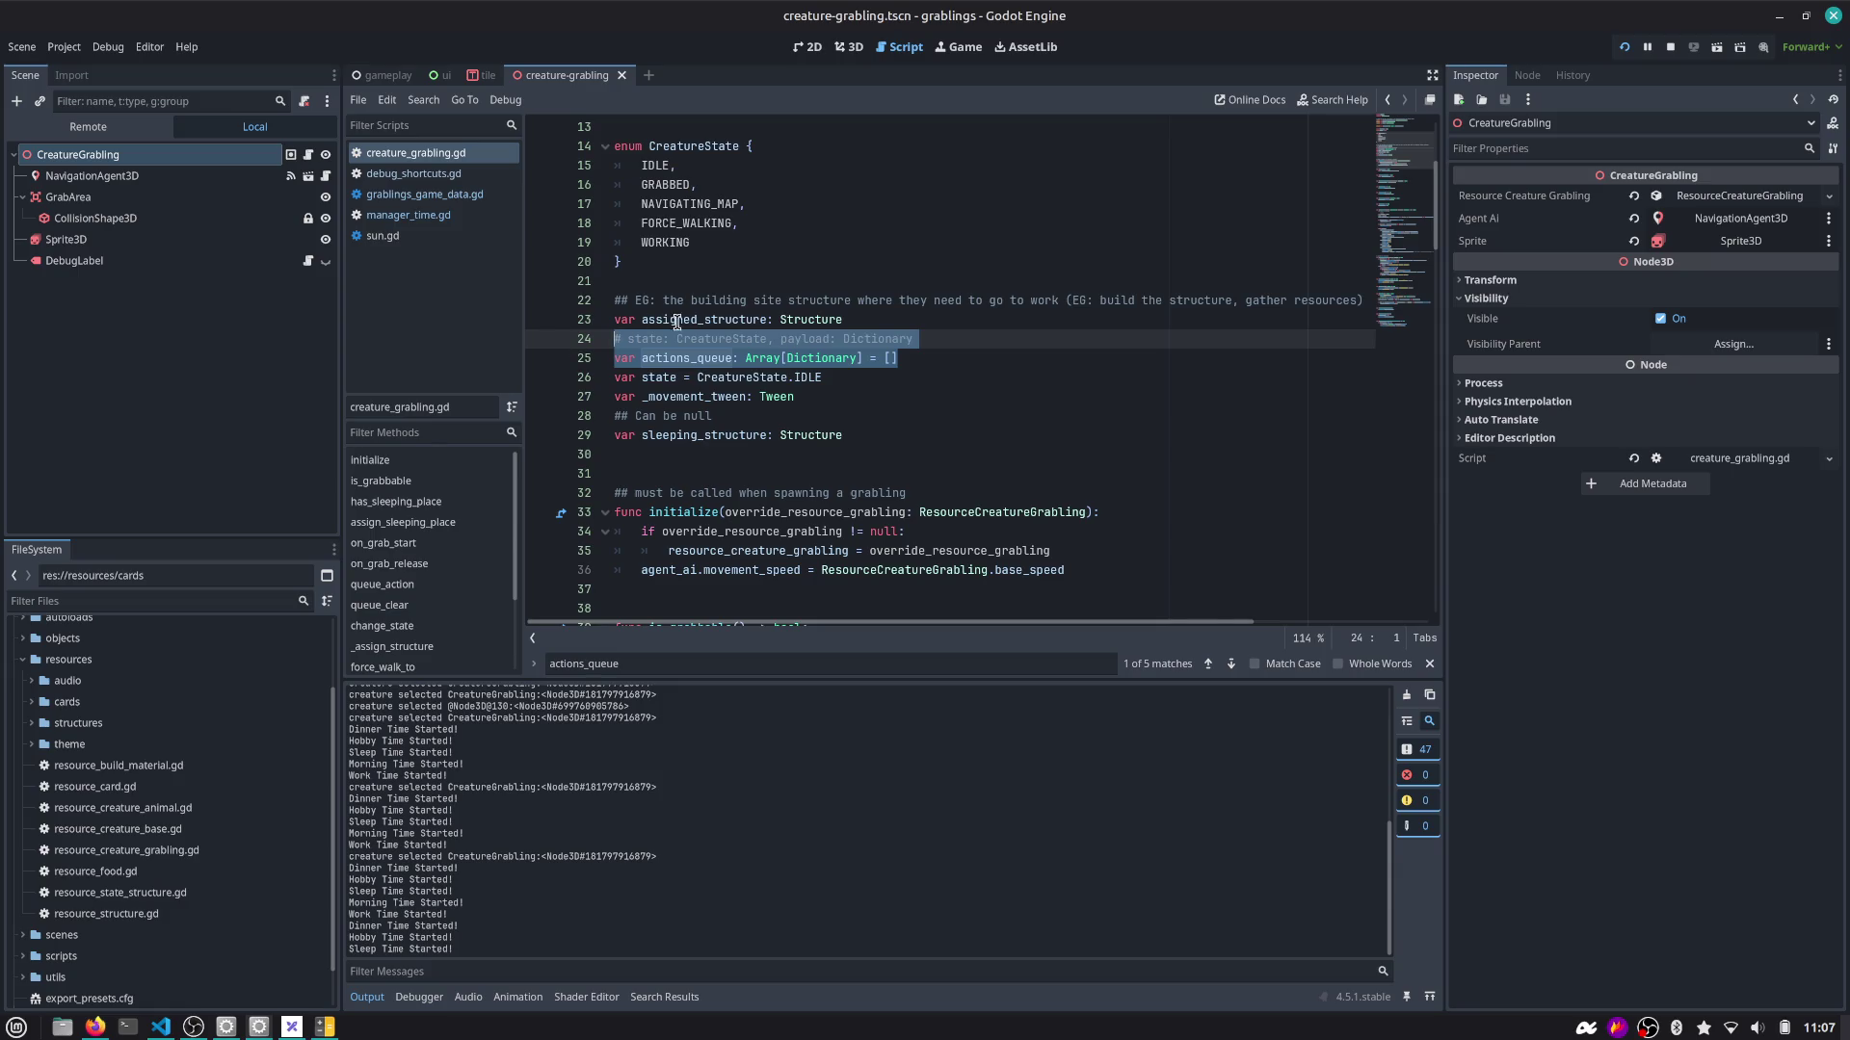
{"action": "left_click", "coordinate": [709, 326]}
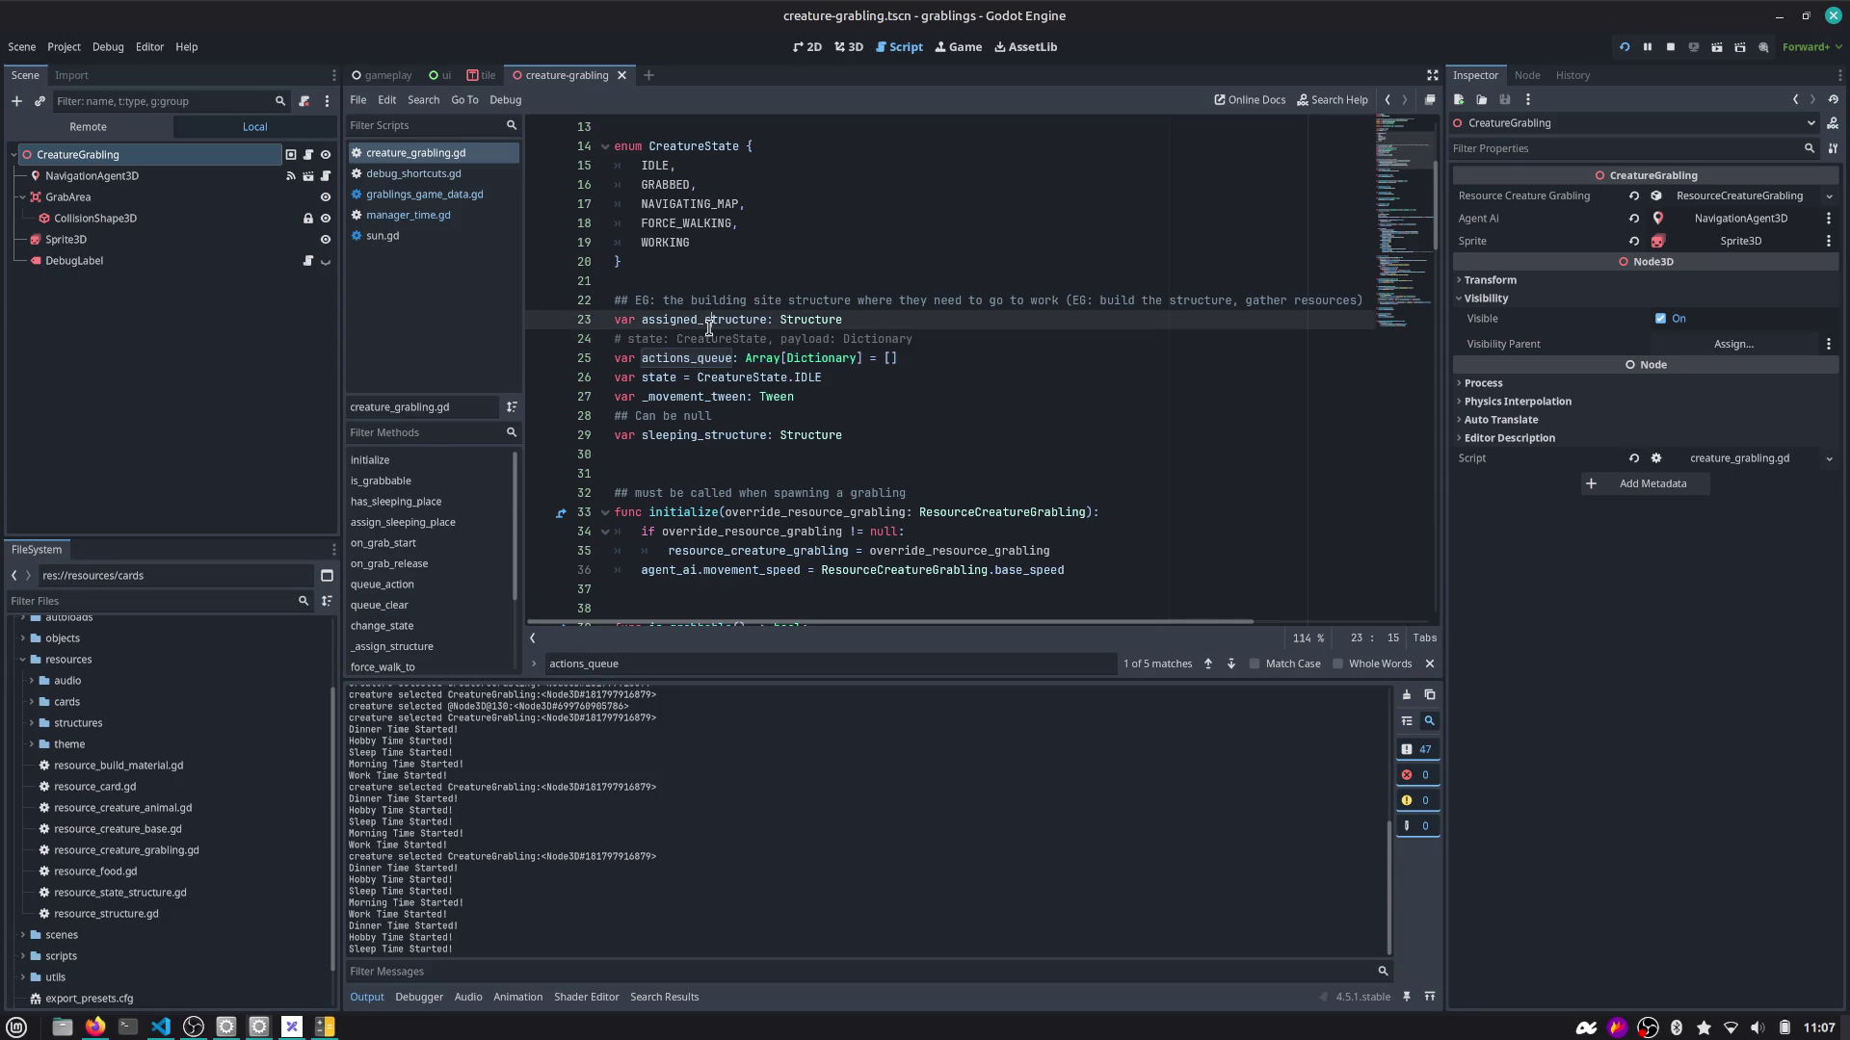
{"action": "left_click", "coordinate": [837, 419]}
{"action": "key", "text": "Escape"}
{"action": "scroll", "coordinate": [834, 390], "scroll_direction": "down", "scroll_amount": 2}
{"action": "scroll", "coordinate": [834, 390], "scroll_direction": "down", "scroll_amount": 1}
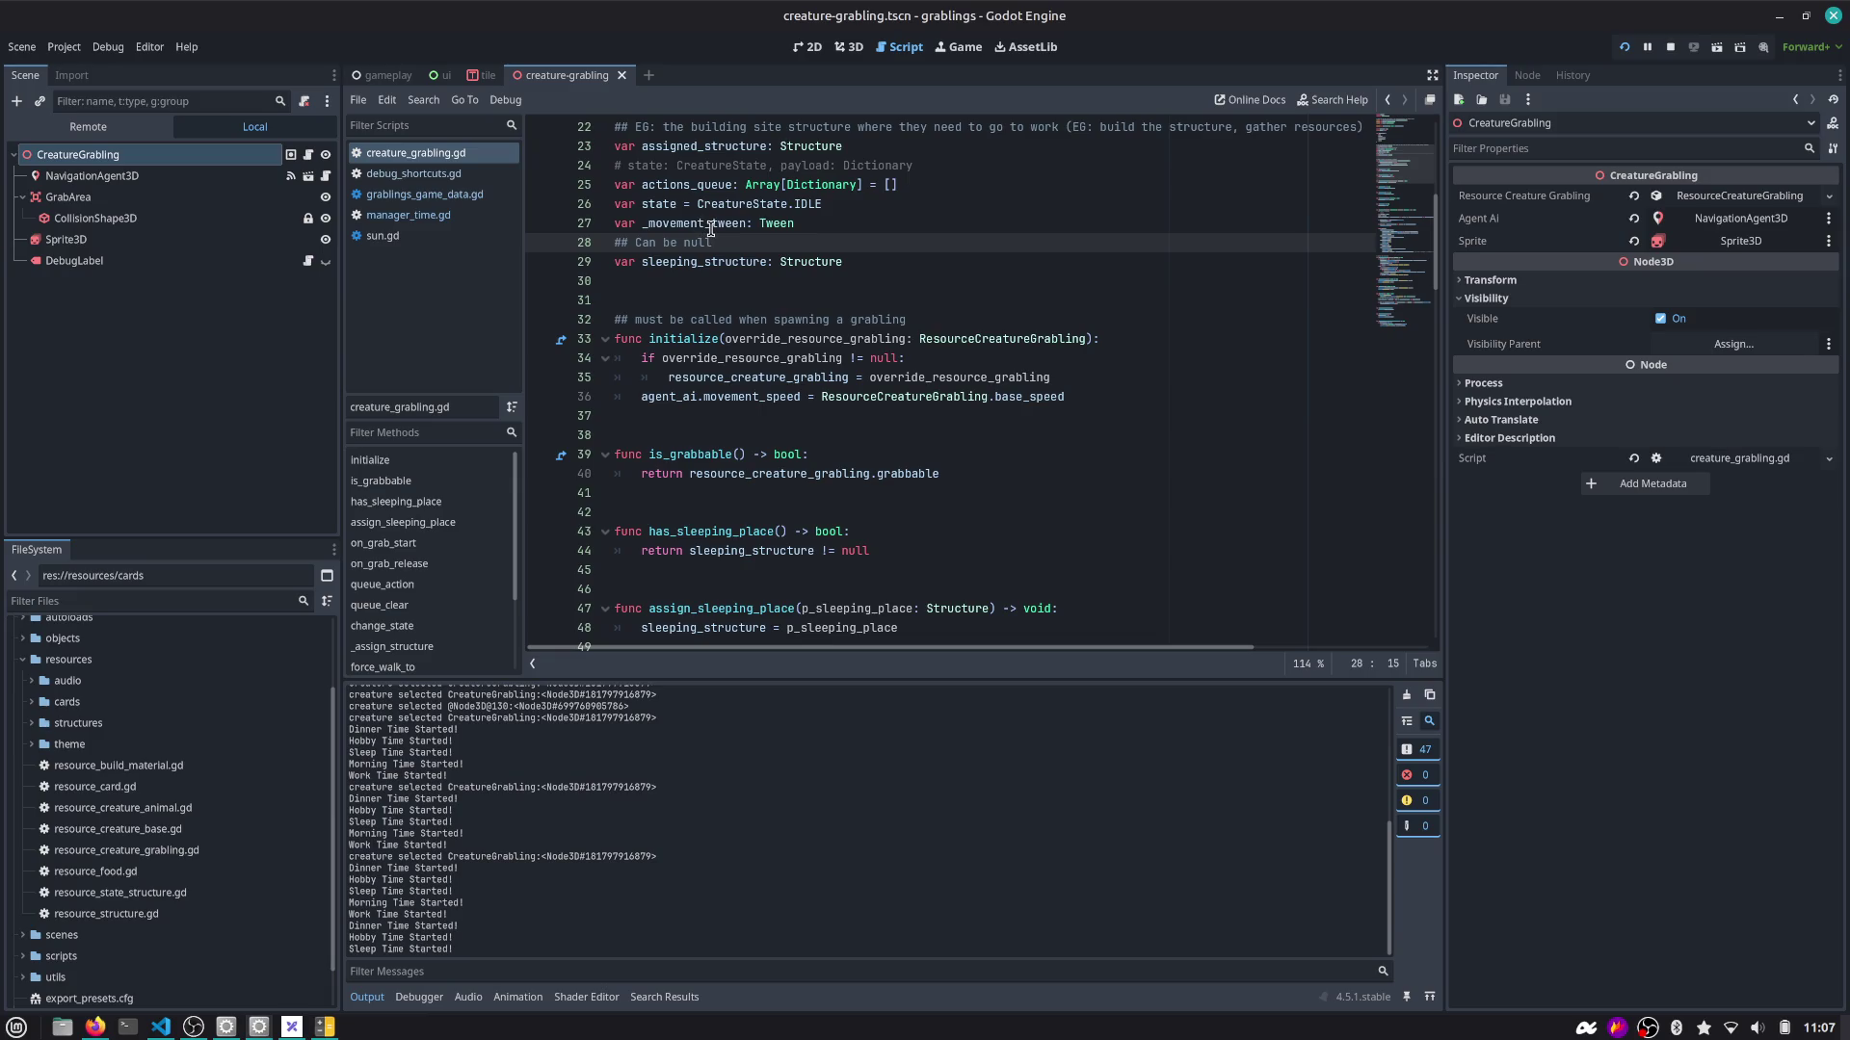
{"action": "double_click", "coordinate": [711, 224]}
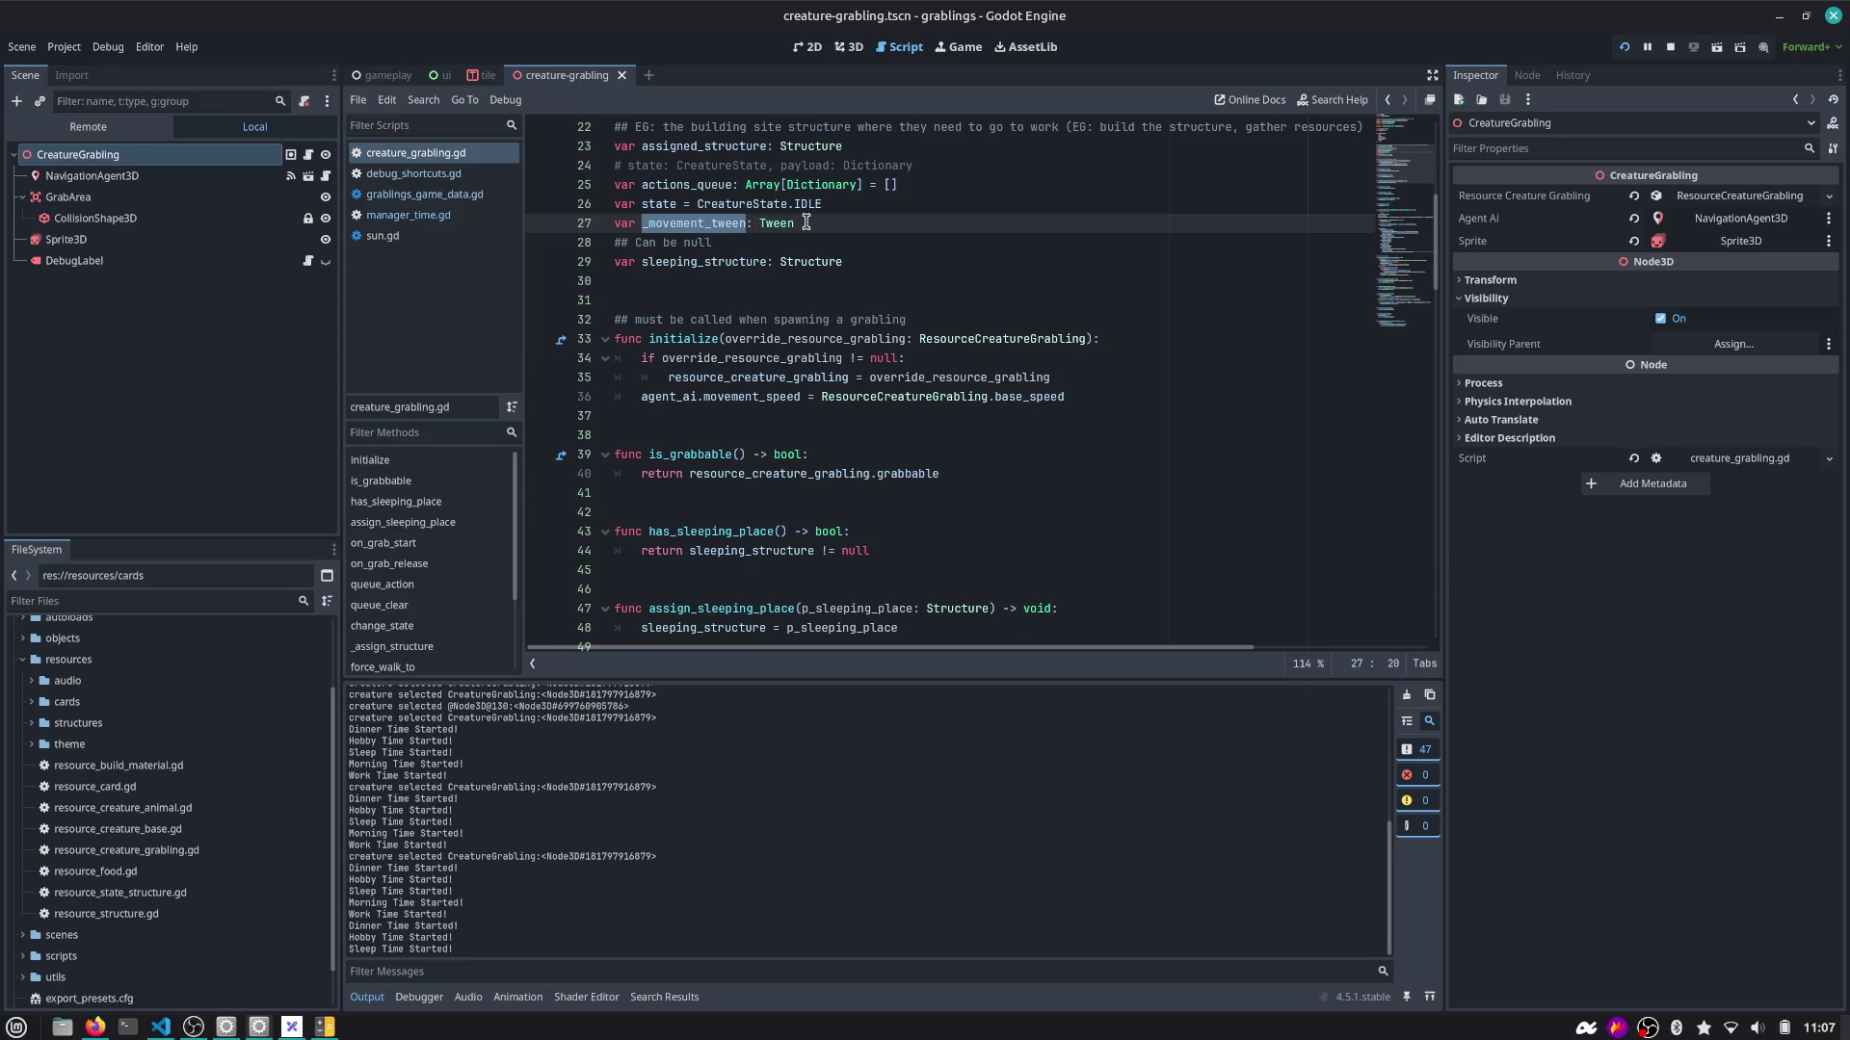
{"action": "key", "text": "Escape"}
{"action": "scroll", "coordinate": [805, 220], "scroll_direction": "down", "scroll_amount": 1}
{"action": "scroll", "coordinate": [804, 221], "scroll_direction": "up", "scroll_amount": 1}
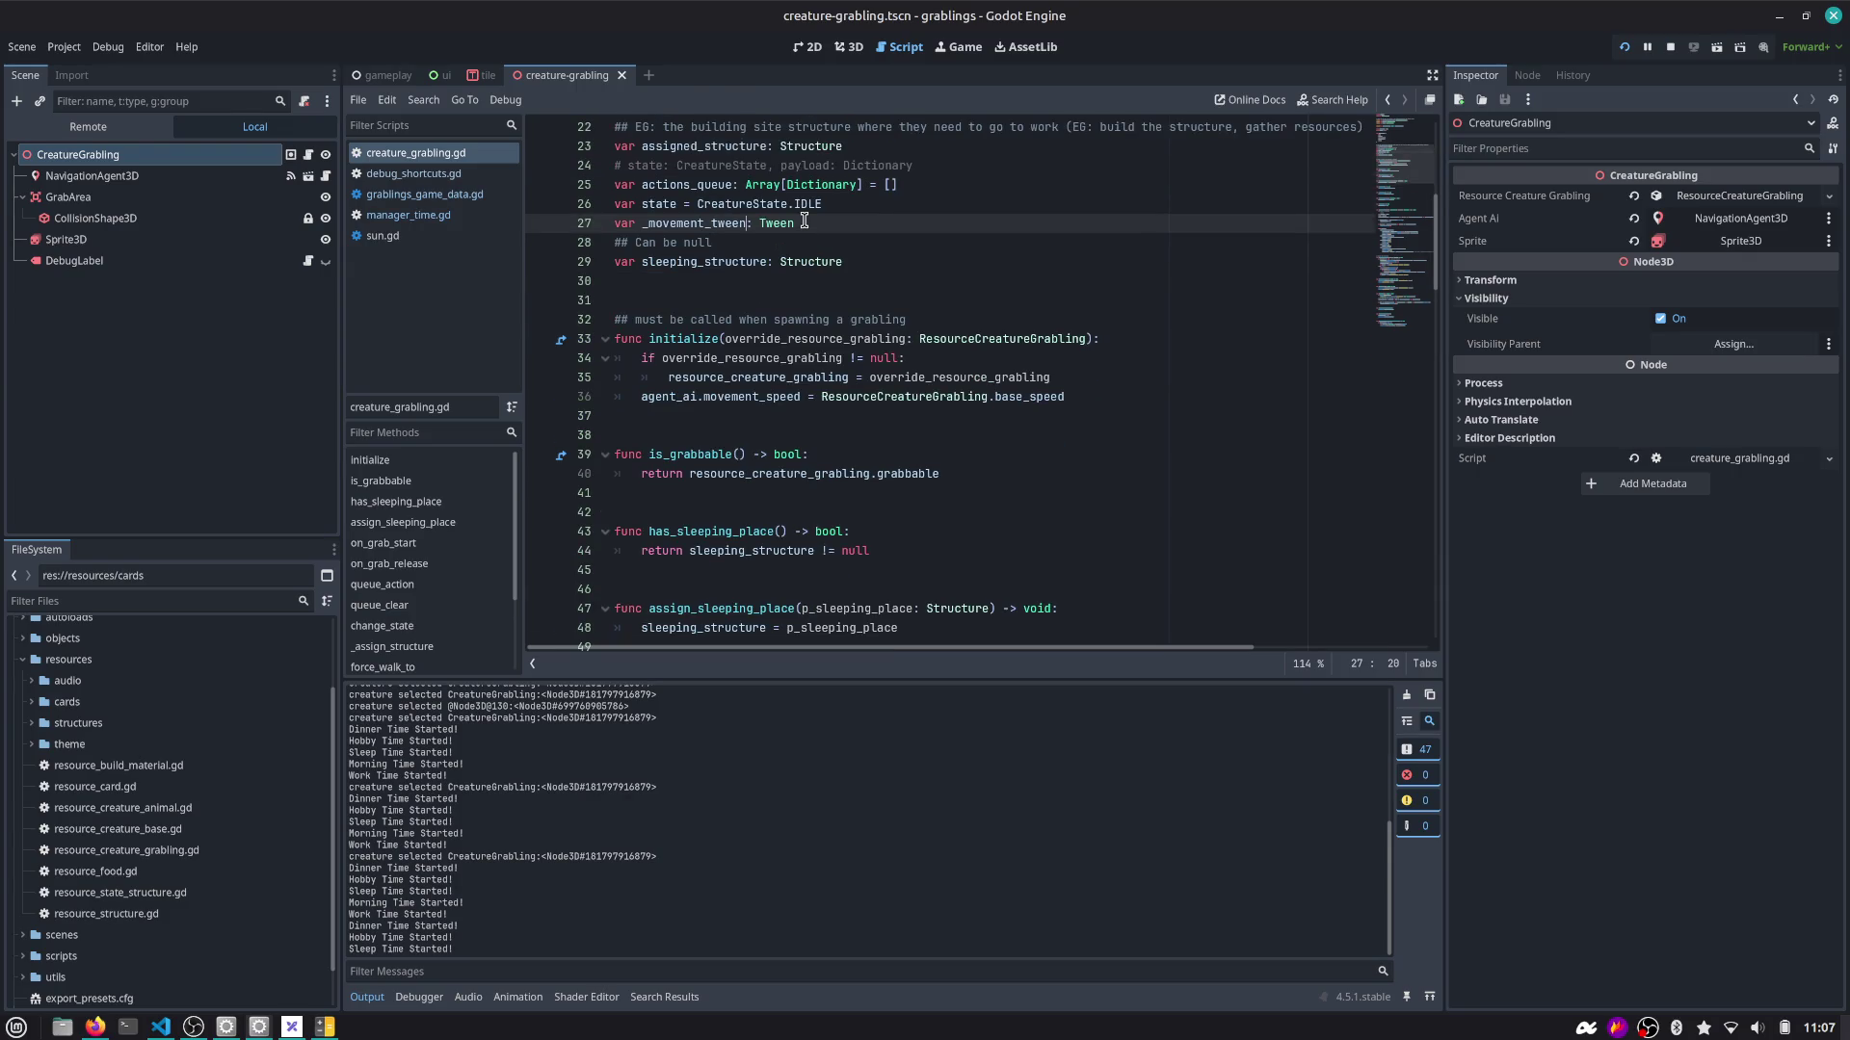
{"action": "double_click", "coordinate": [733, 224]}
{"action": "key", "text": "Escape"}
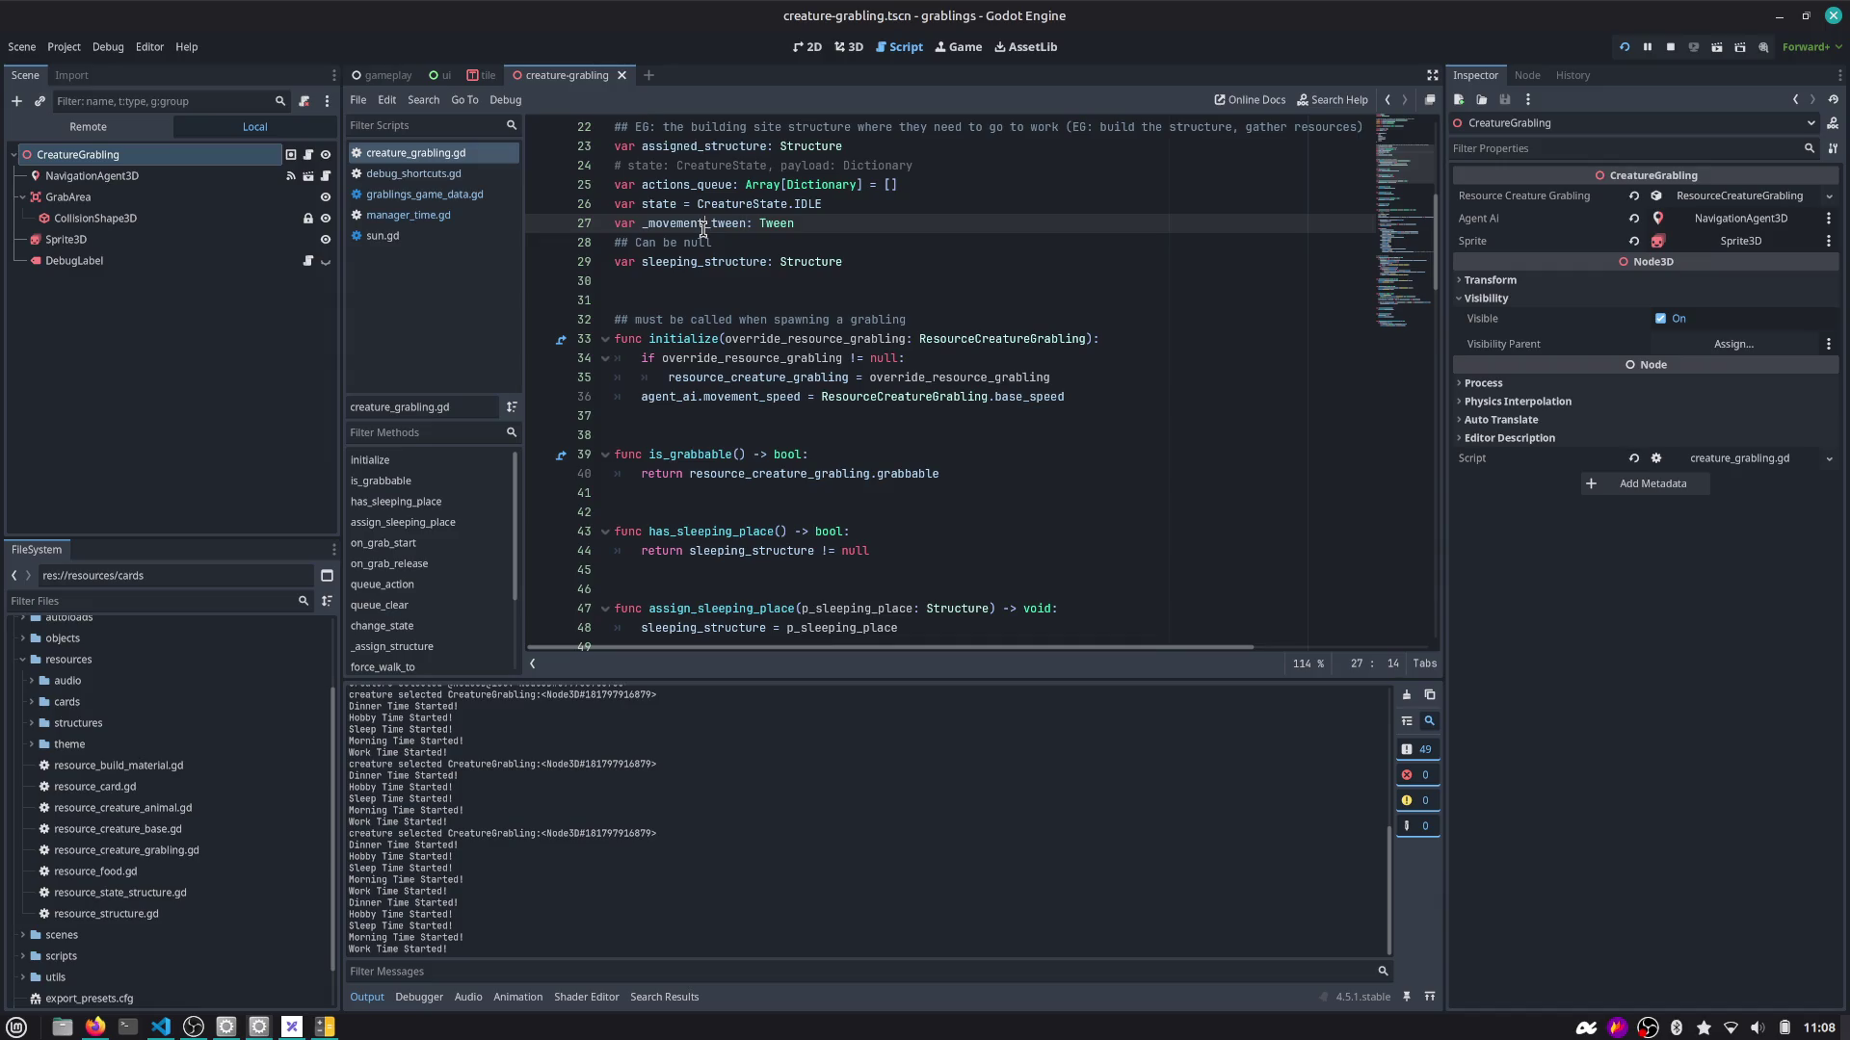
{"action": "double_click", "coordinate": [703, 228]}
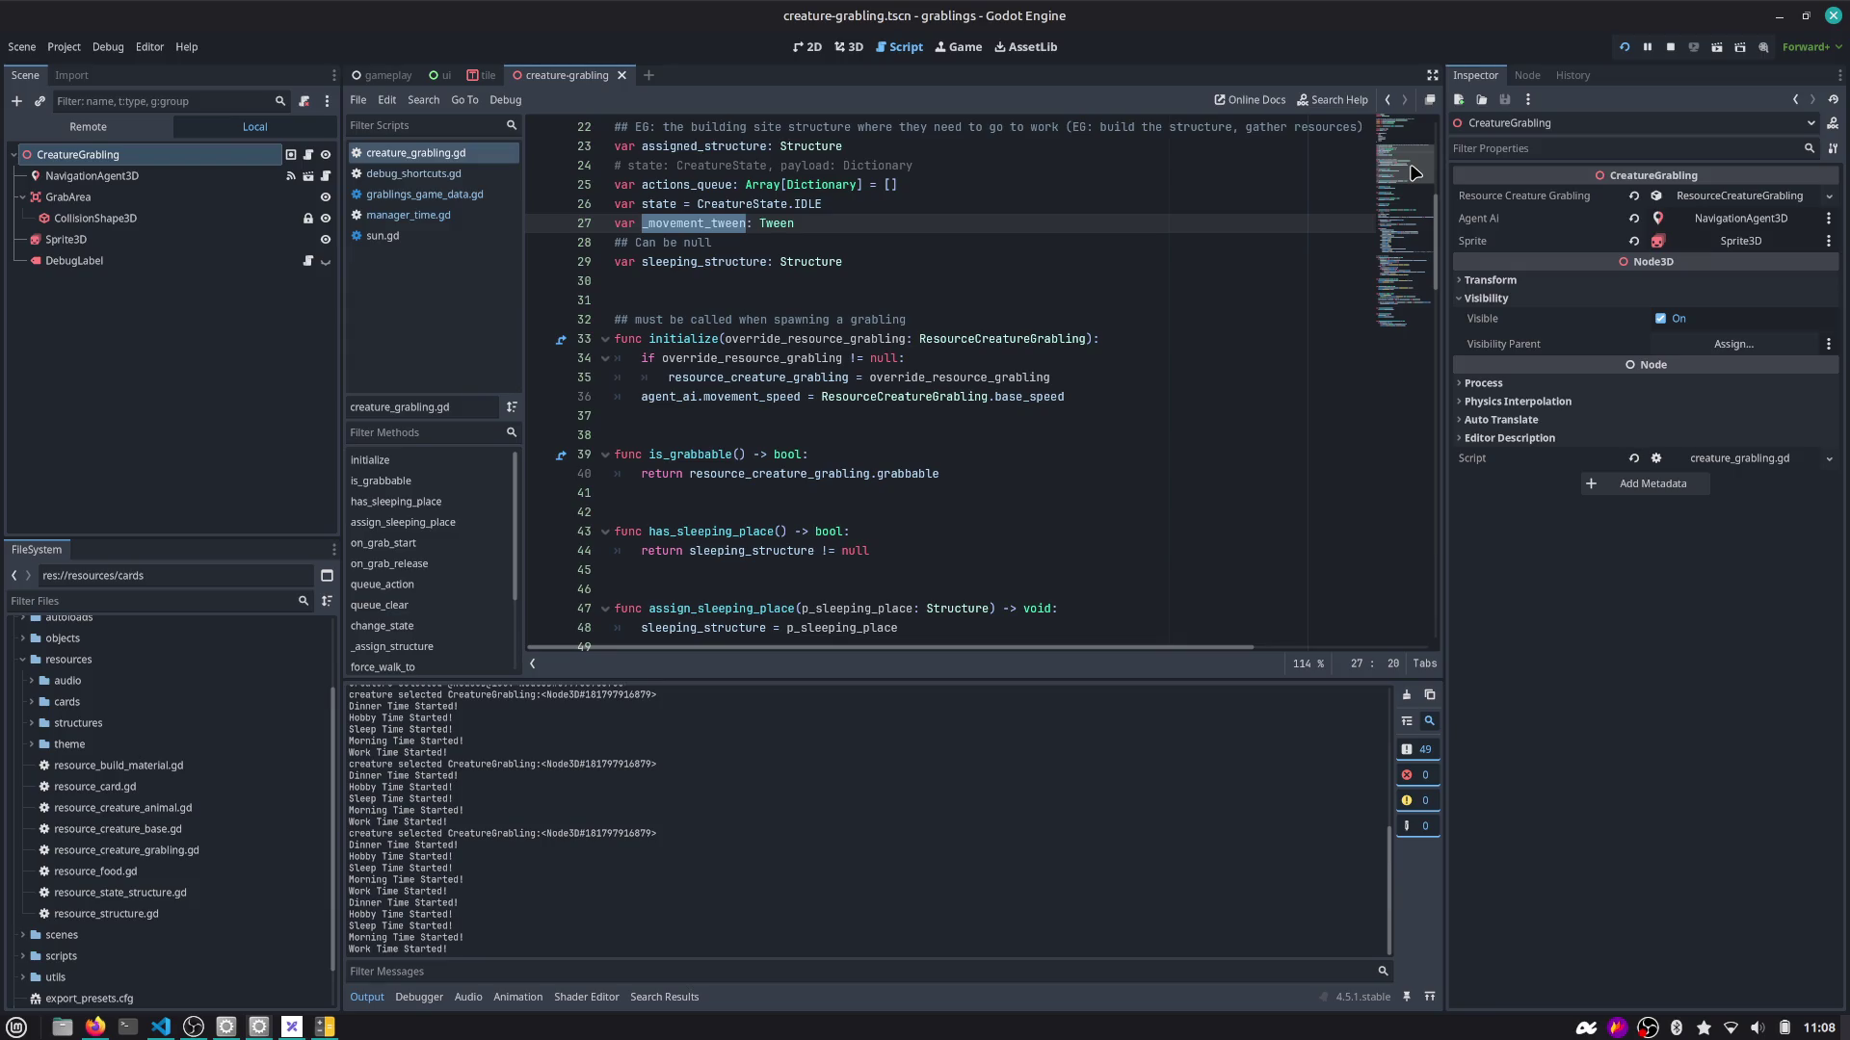
{"action": "double_click", "coordinate": [765, 264]}
{"action": "left_click", "coordinate": [880, 261]}
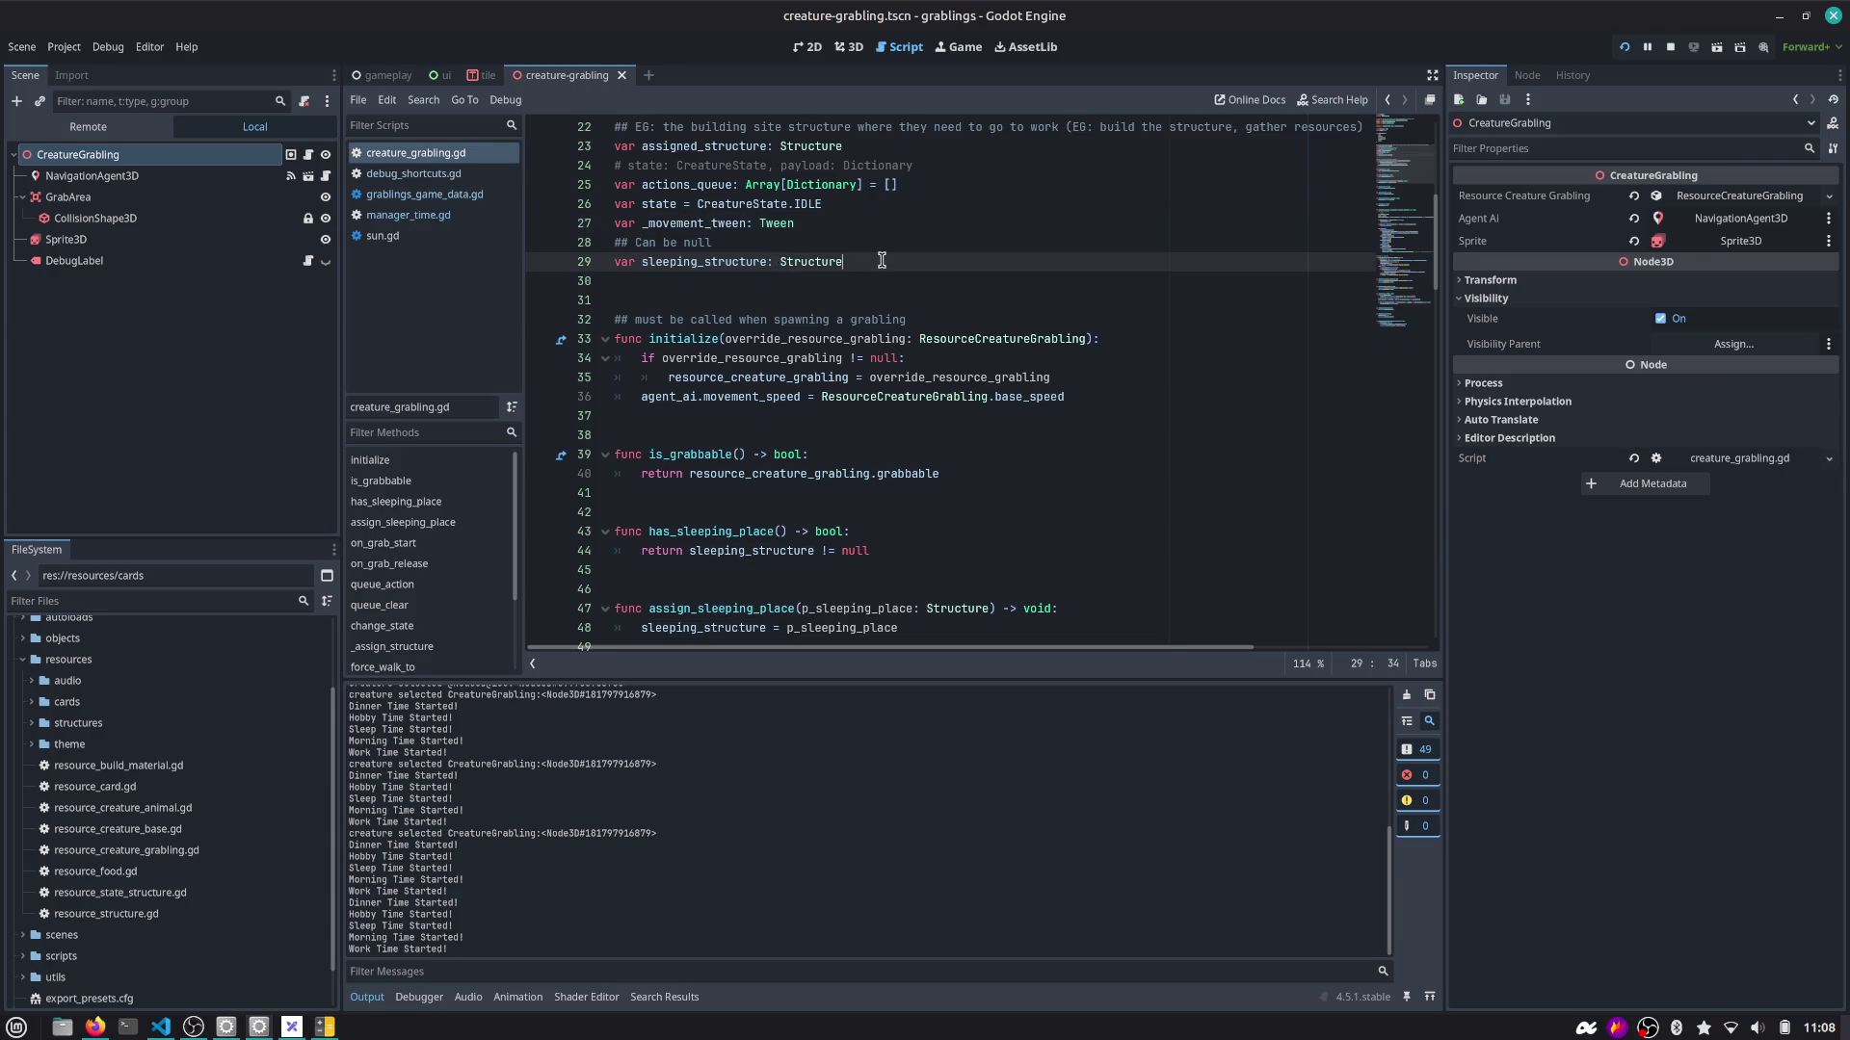
{"action": "scroll", "coordinate": [1185, 203], "scroll_direction": "down", "scroll_amount": 2}
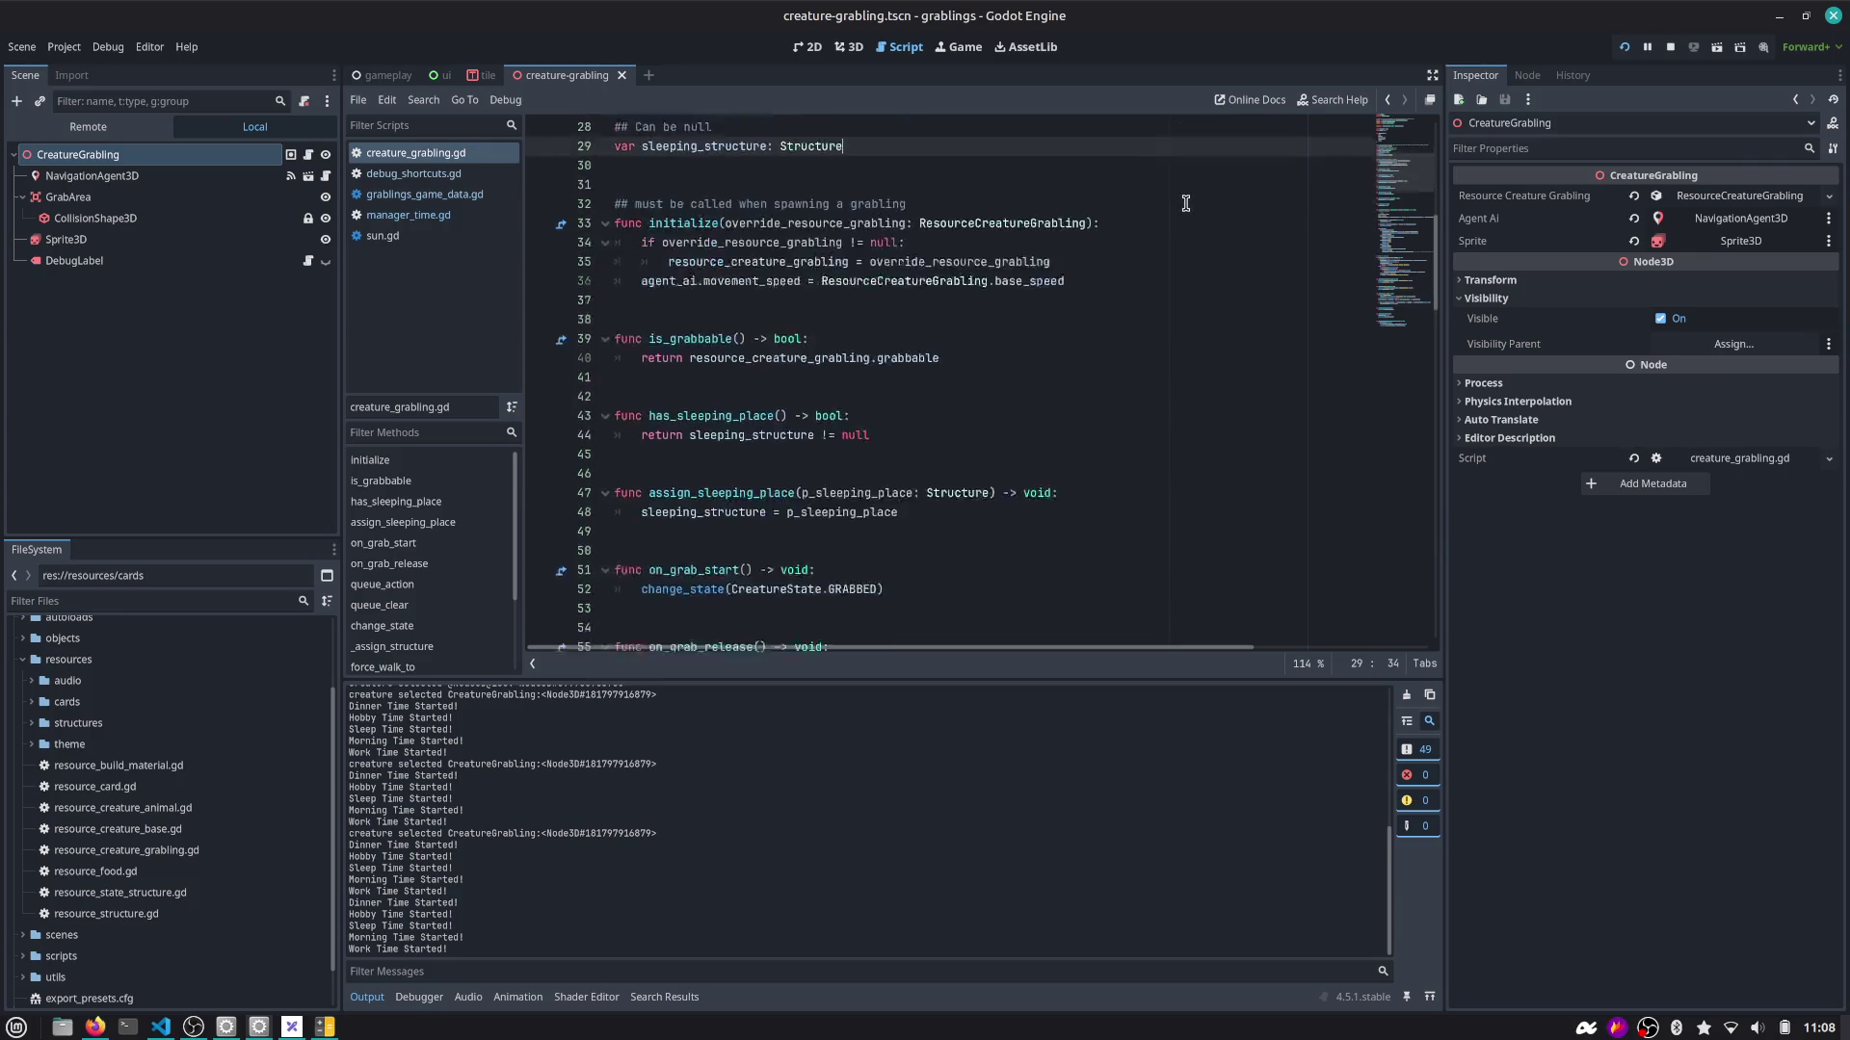
{"action": "scroll", "coordinate": [1185, 203], "scroll_direction": "down", "scroll_amount": 6}
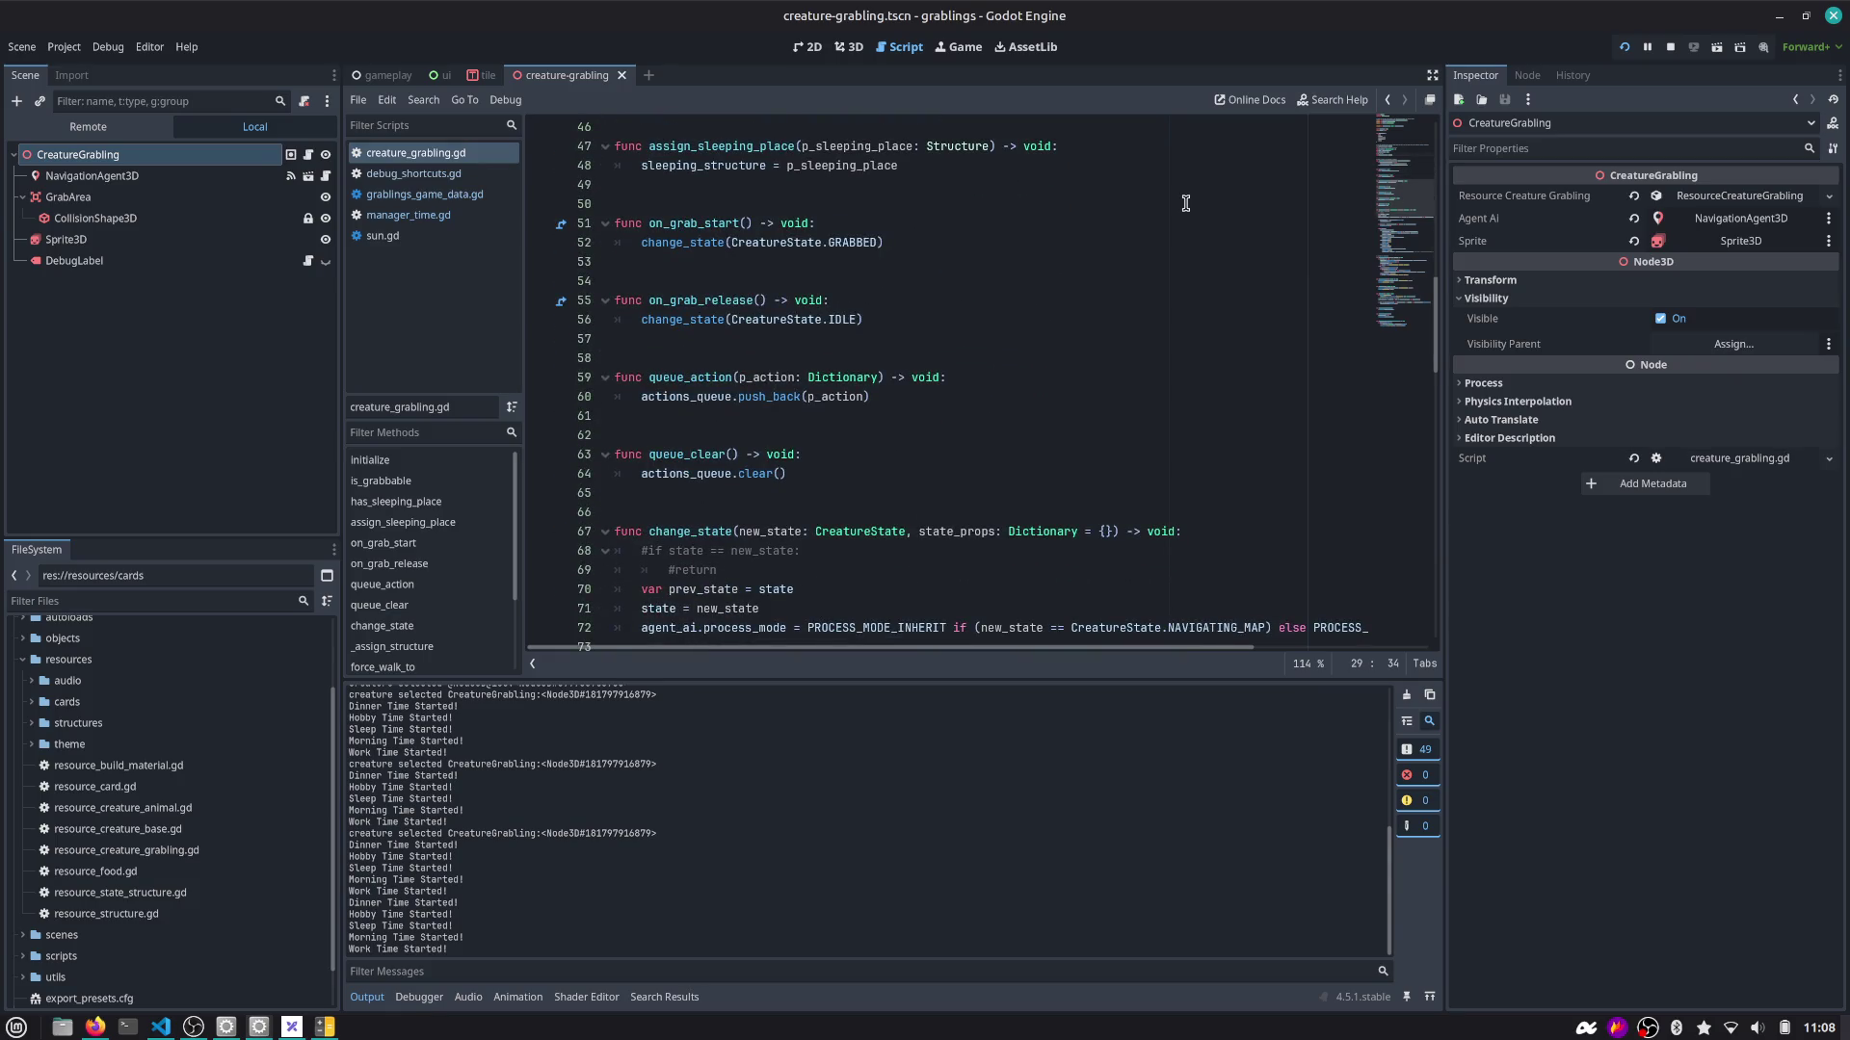
{"action": "scroll", "coordinate": [1185, 204], "scroll_direction": "down", "scroll_amount": 3}
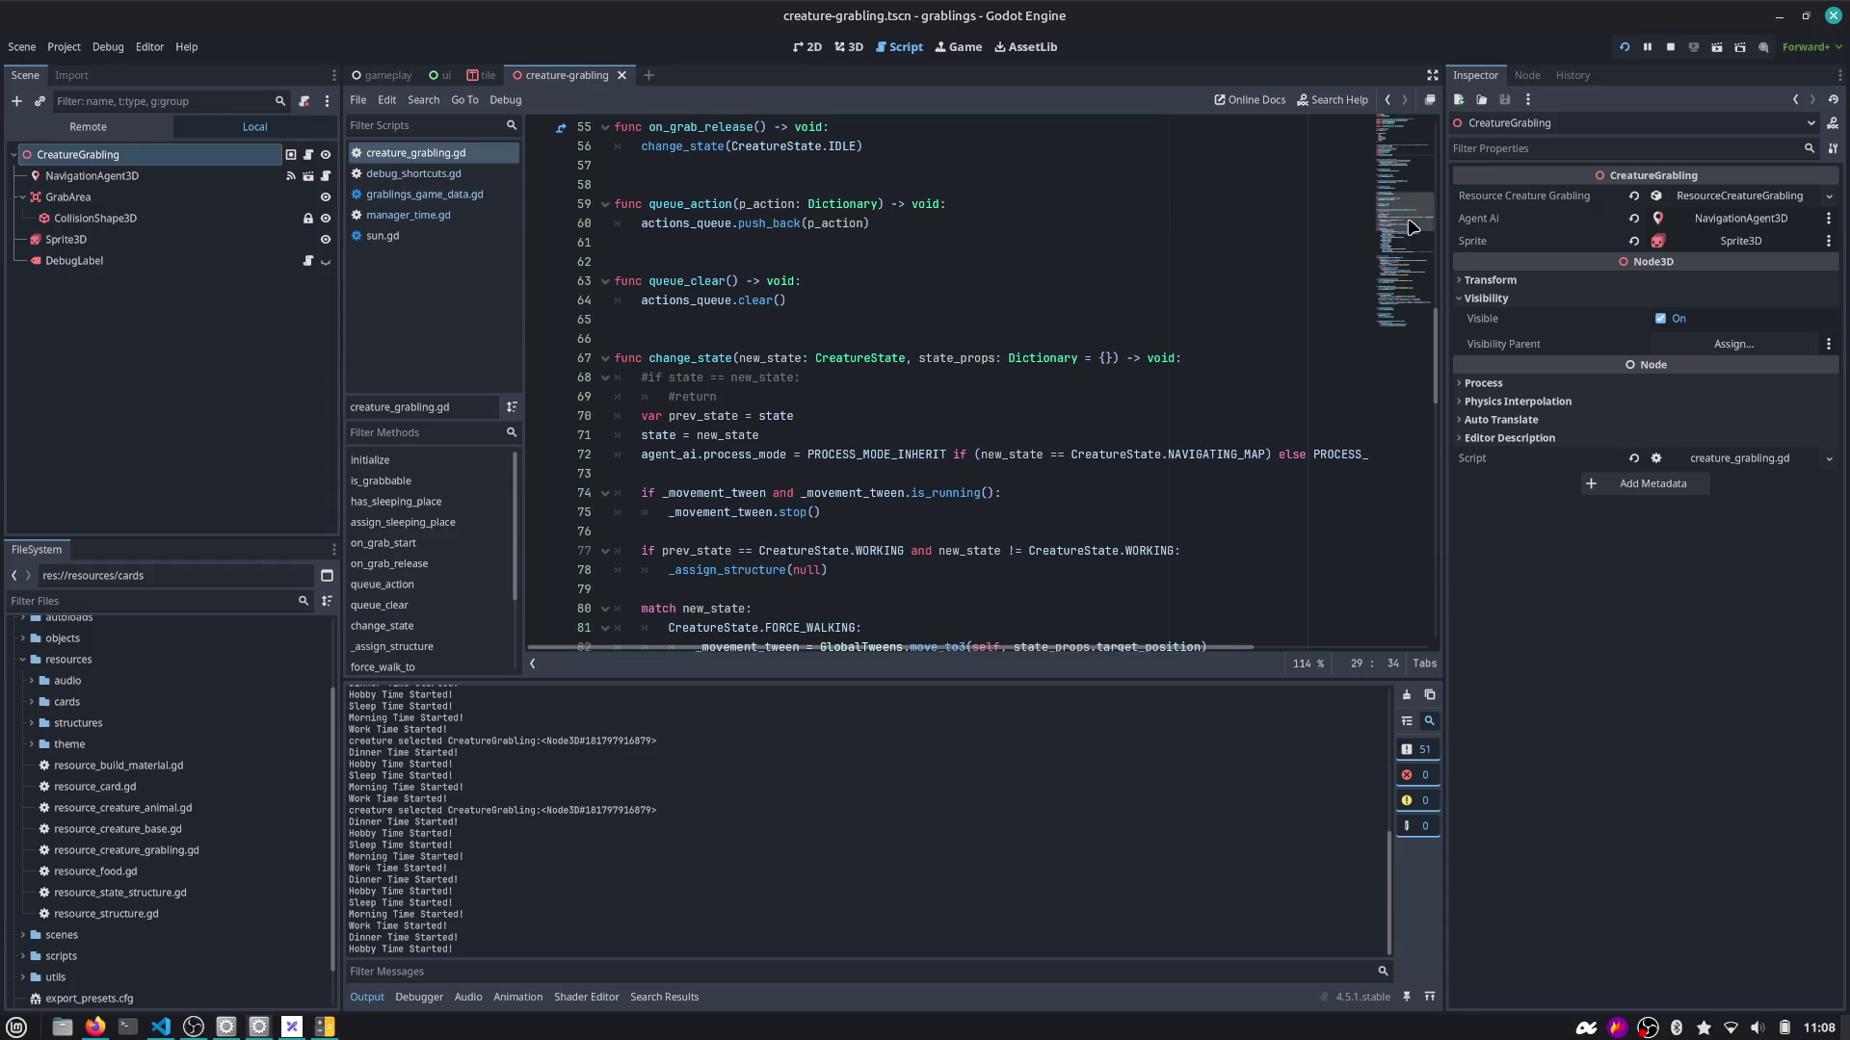
{"action": "scroll", "coordinate": [1397, 222], "scroll_direction": "down", "scroll_amount": 6}
{"action": "scroll", "coordinate": [1402, 246], "scroll_direction": "down", "scroll_amount": 8}
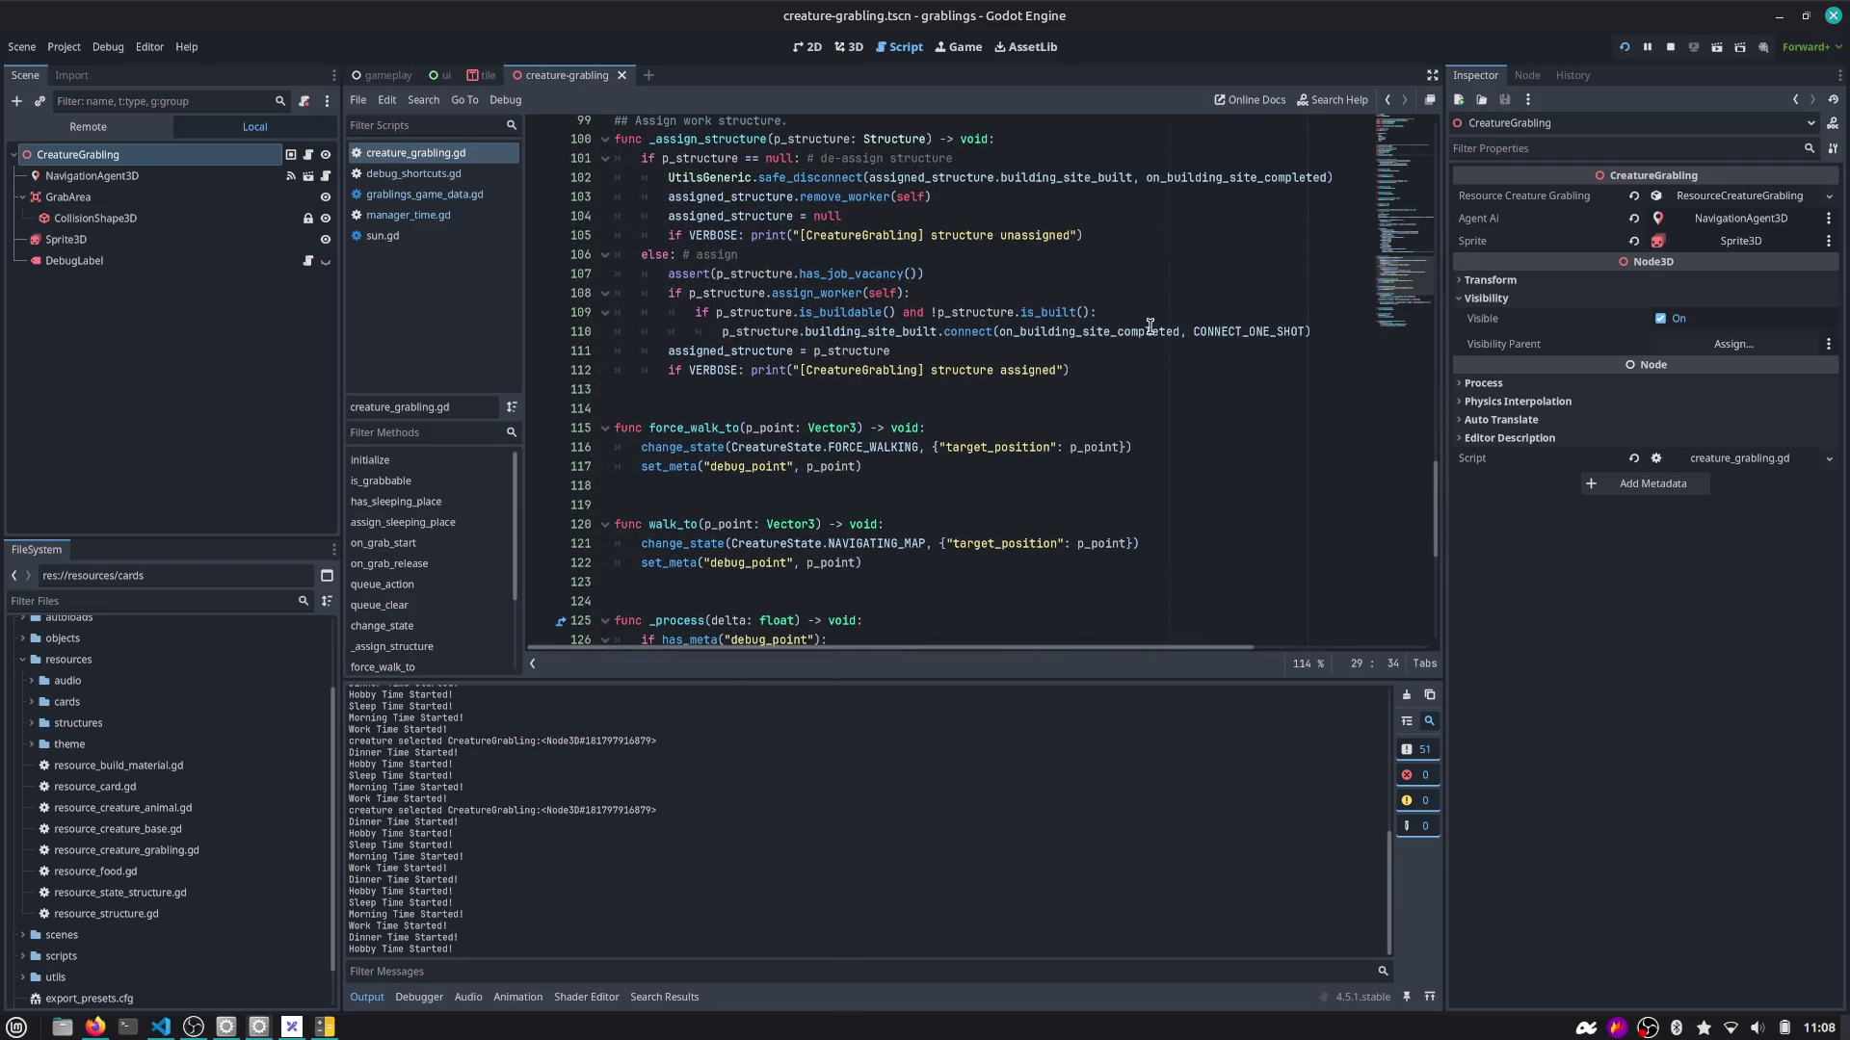
{"action": "mouse_move", "coordinate": [1167, 326]}
{"action": "scroll", "coordinate": [1167, 325], "scroll_direction": "down", "scroll_amount": 2}
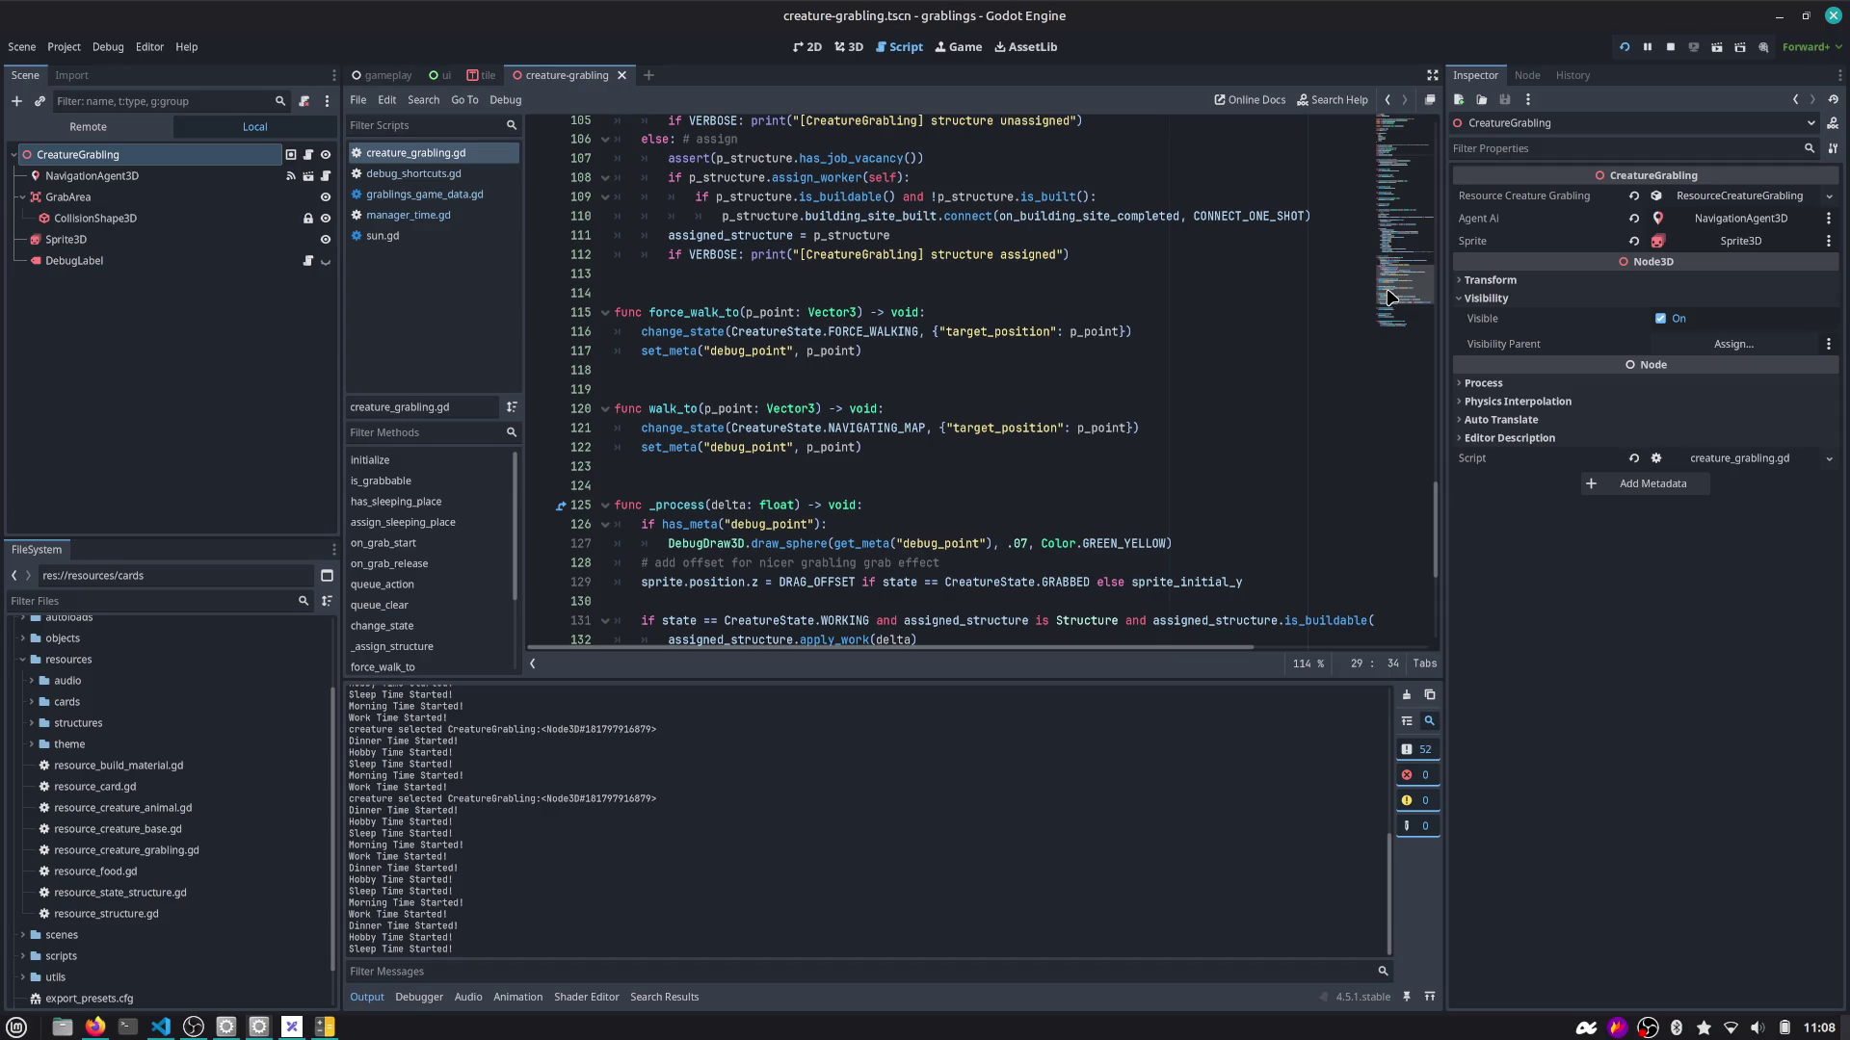
{"action": "scroll", "coordinate": [1390, 297], "scroll_direction": "down", "scroll_amount": 4}
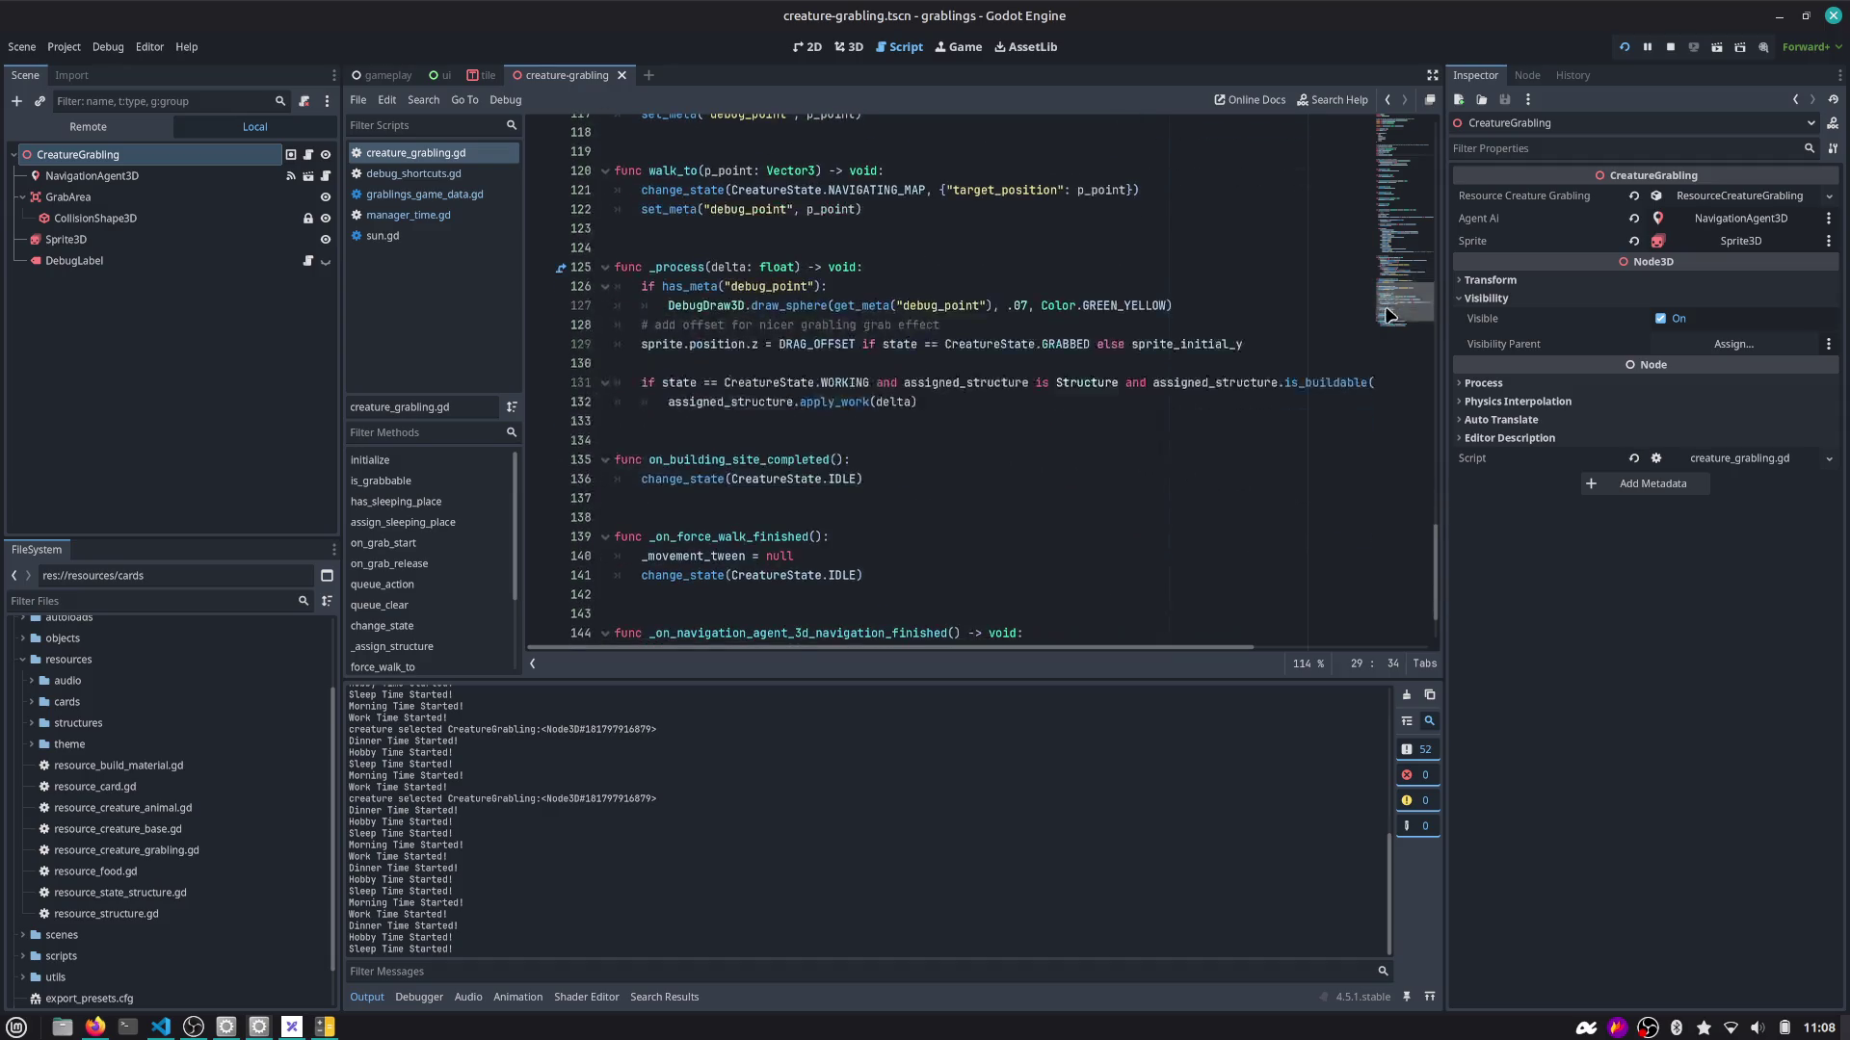
{"action": "left_click", "coordinate": [949, 46]}
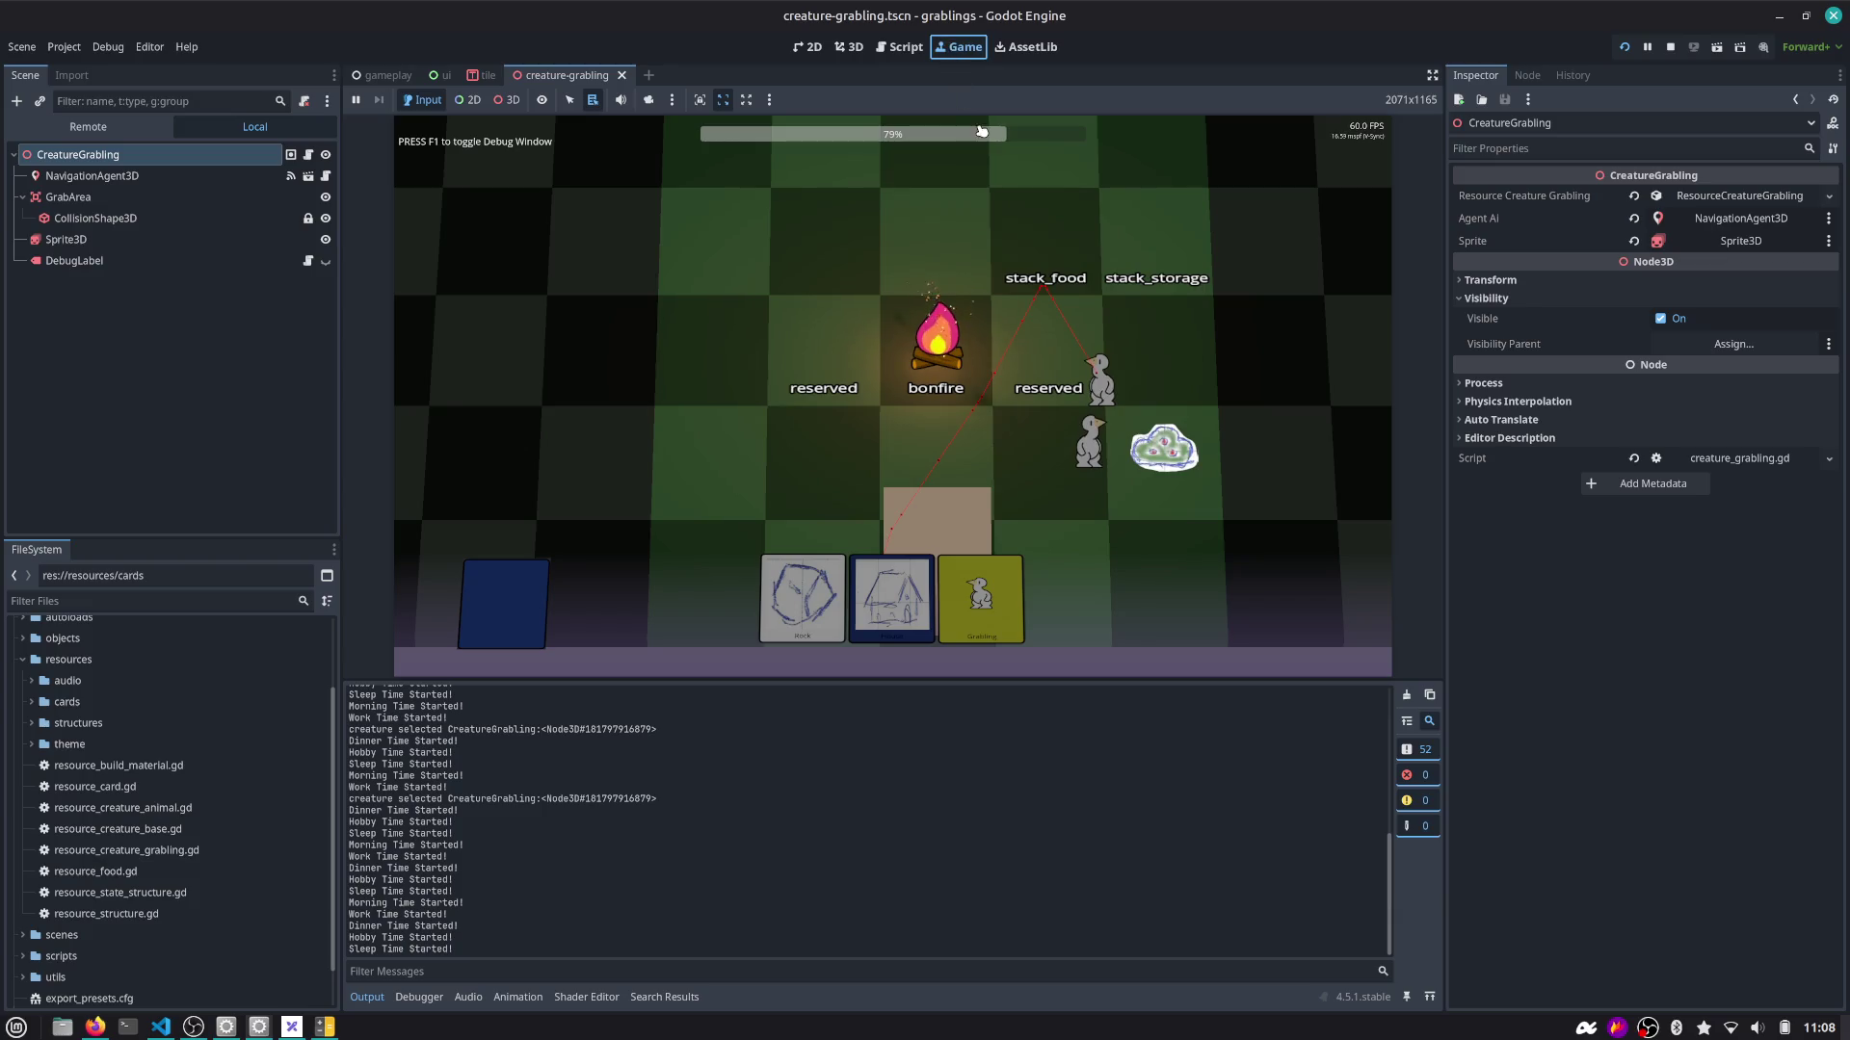
{"action": "left_click", "coordinate": [900, 46]}
{"action": "double_click", "coordinate": [671, 184]}
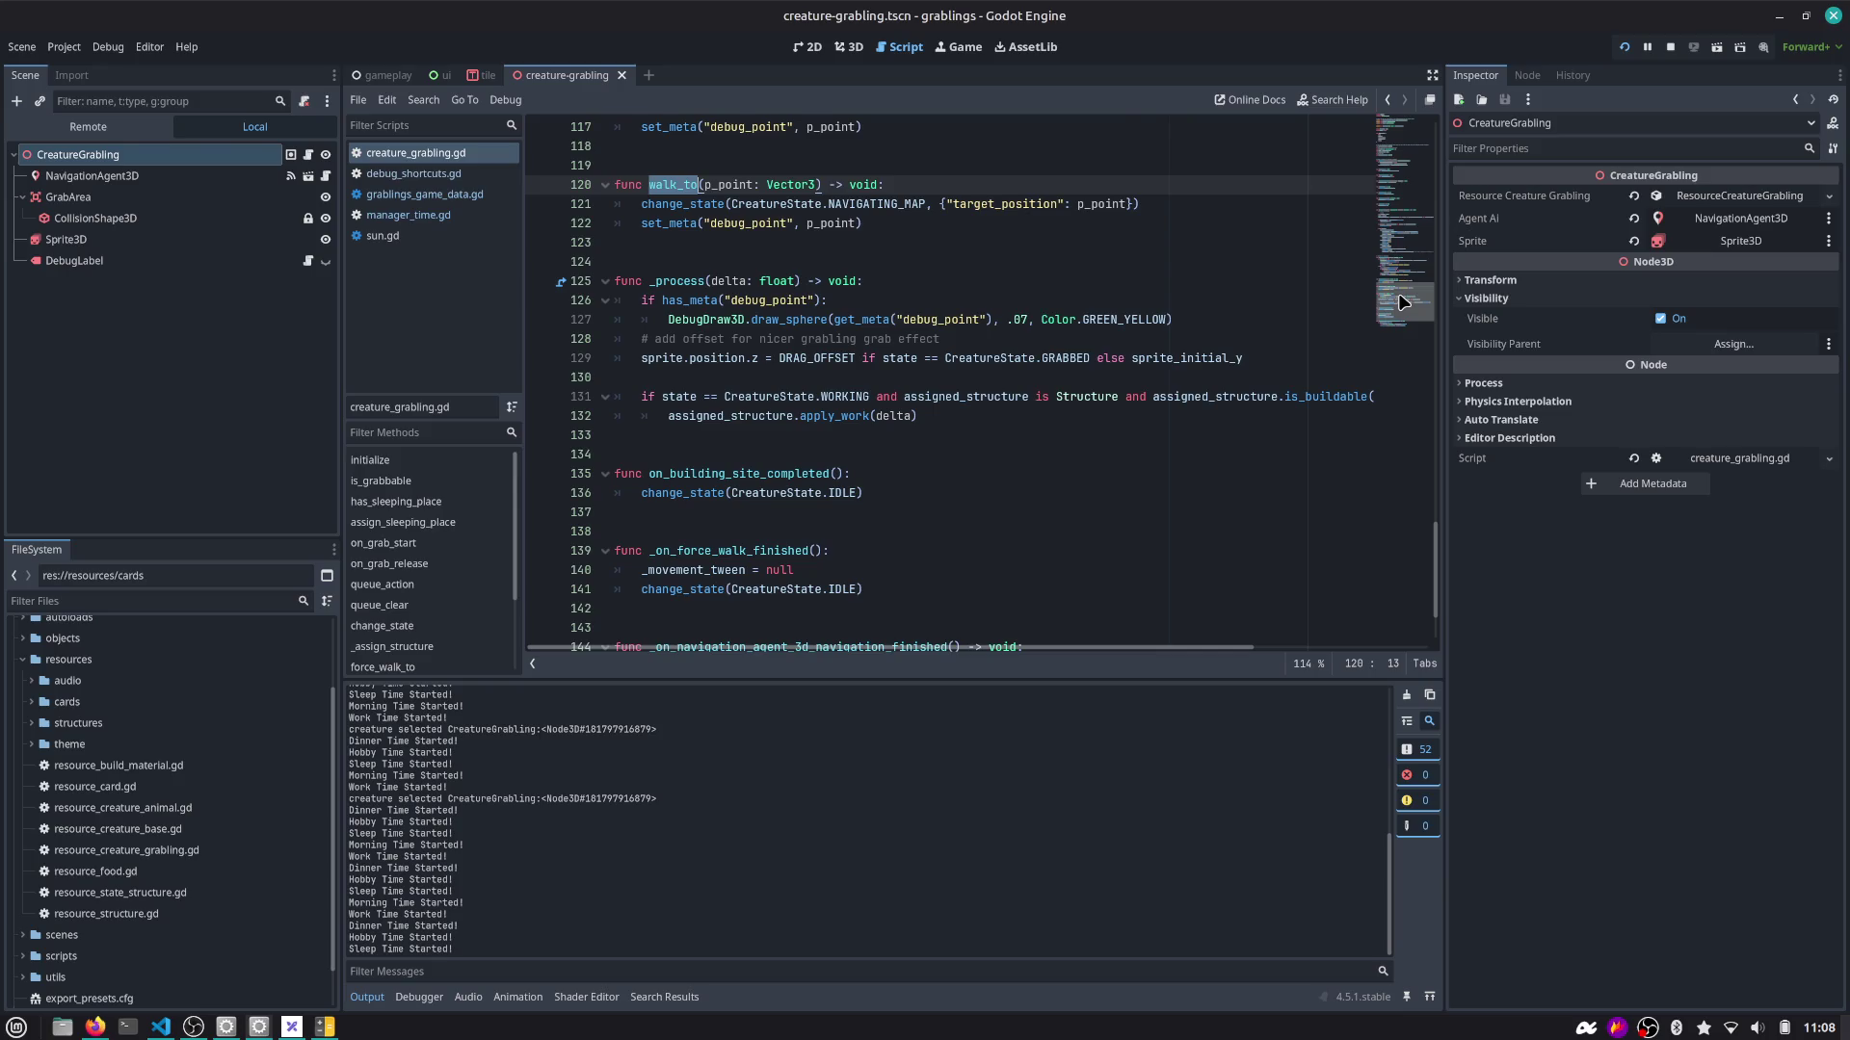
{"action": "scroll", "coordinate": [1402, 302], "scroll_direction": "up", "scroll_amount": 2}
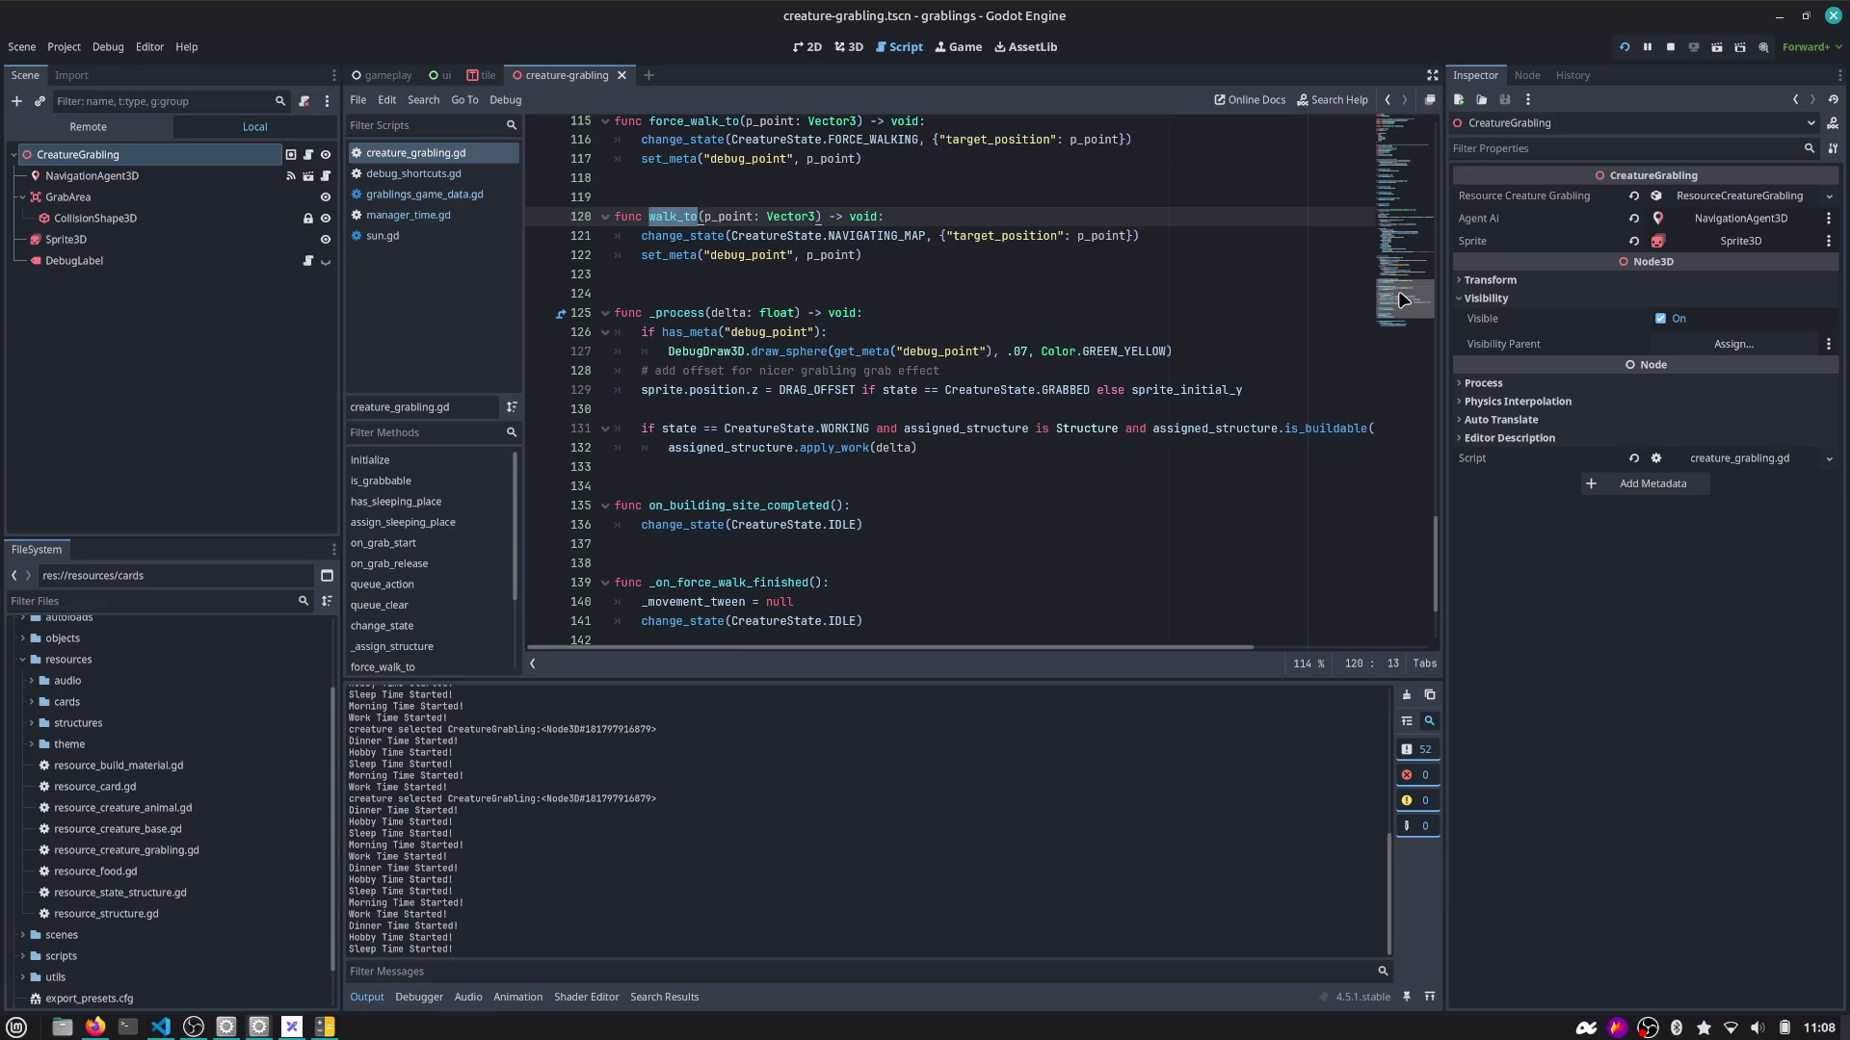
{"action": "scroll", "coordinate": [1403, 302], "scroll_direction": "up", "scroll_amount": 15}
{"action": "scroll", "coordinate": [925, 392], "scroll_direction": "down", "scroll_amount": 8}
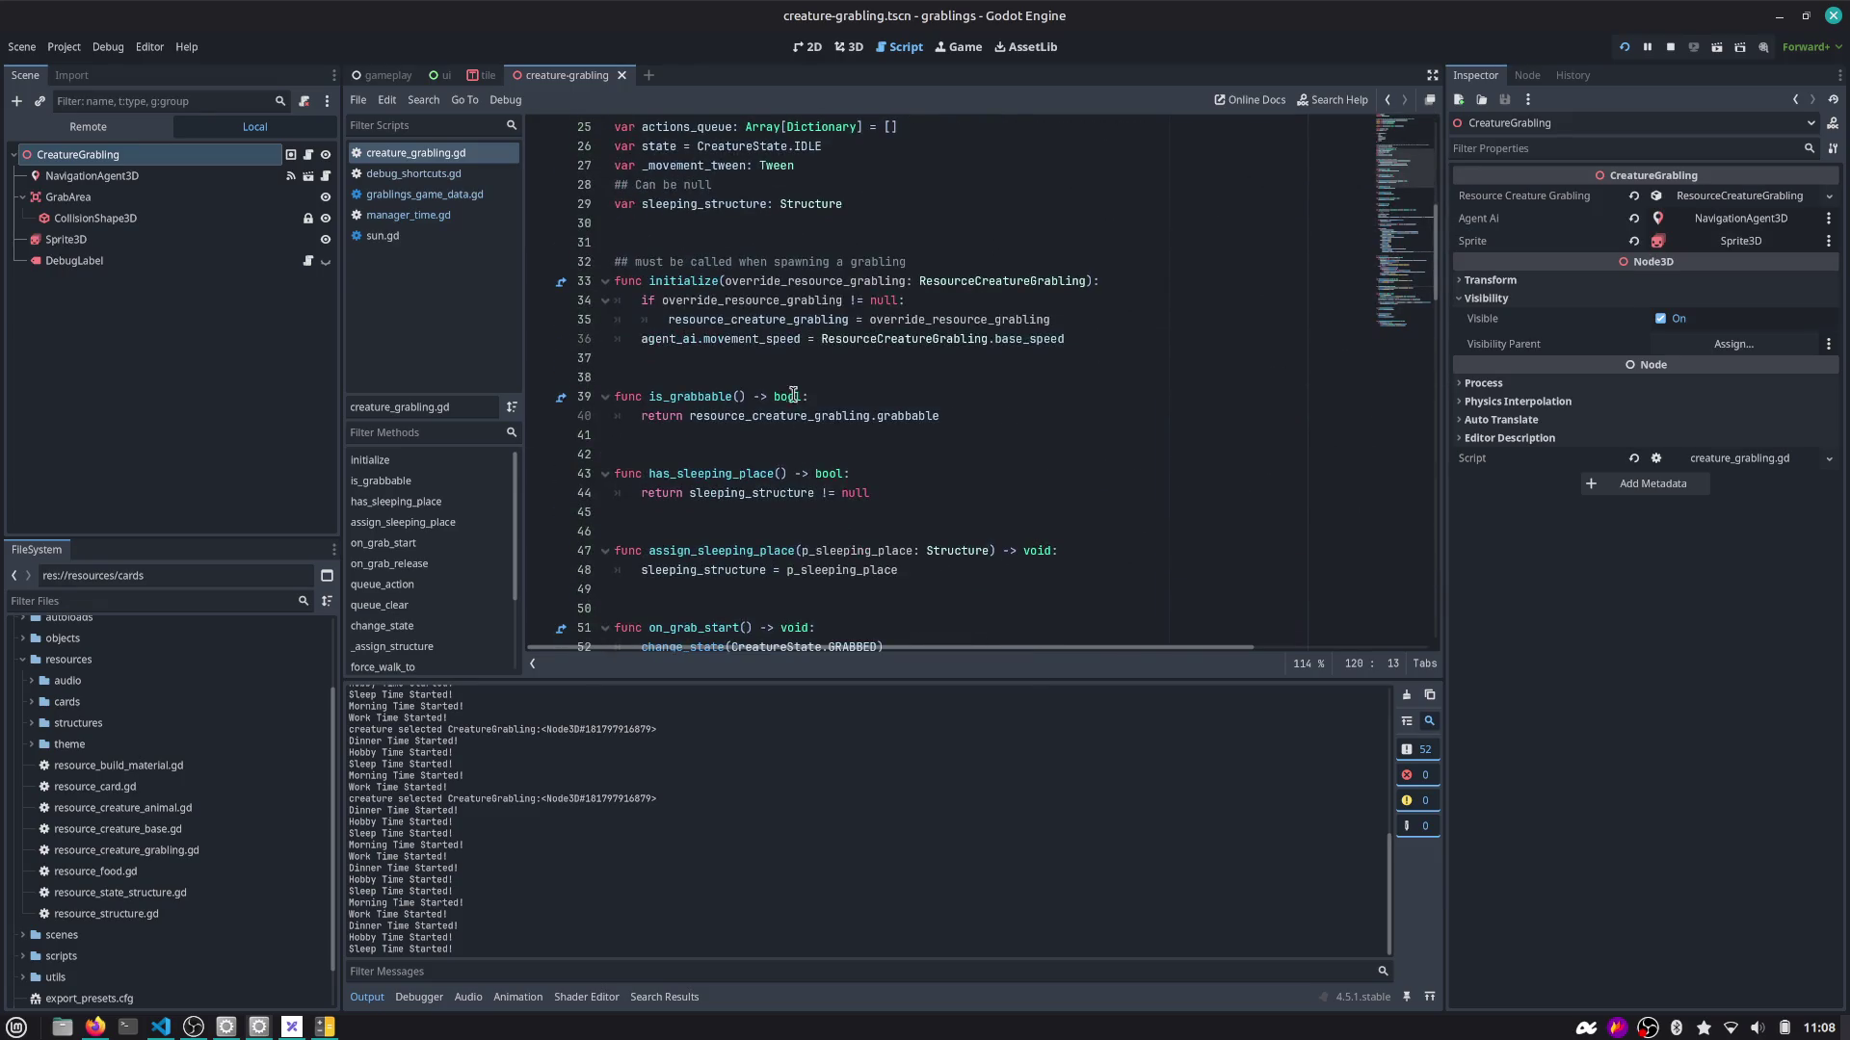
{"action": "double_click", "coordinate": [672, 281]}
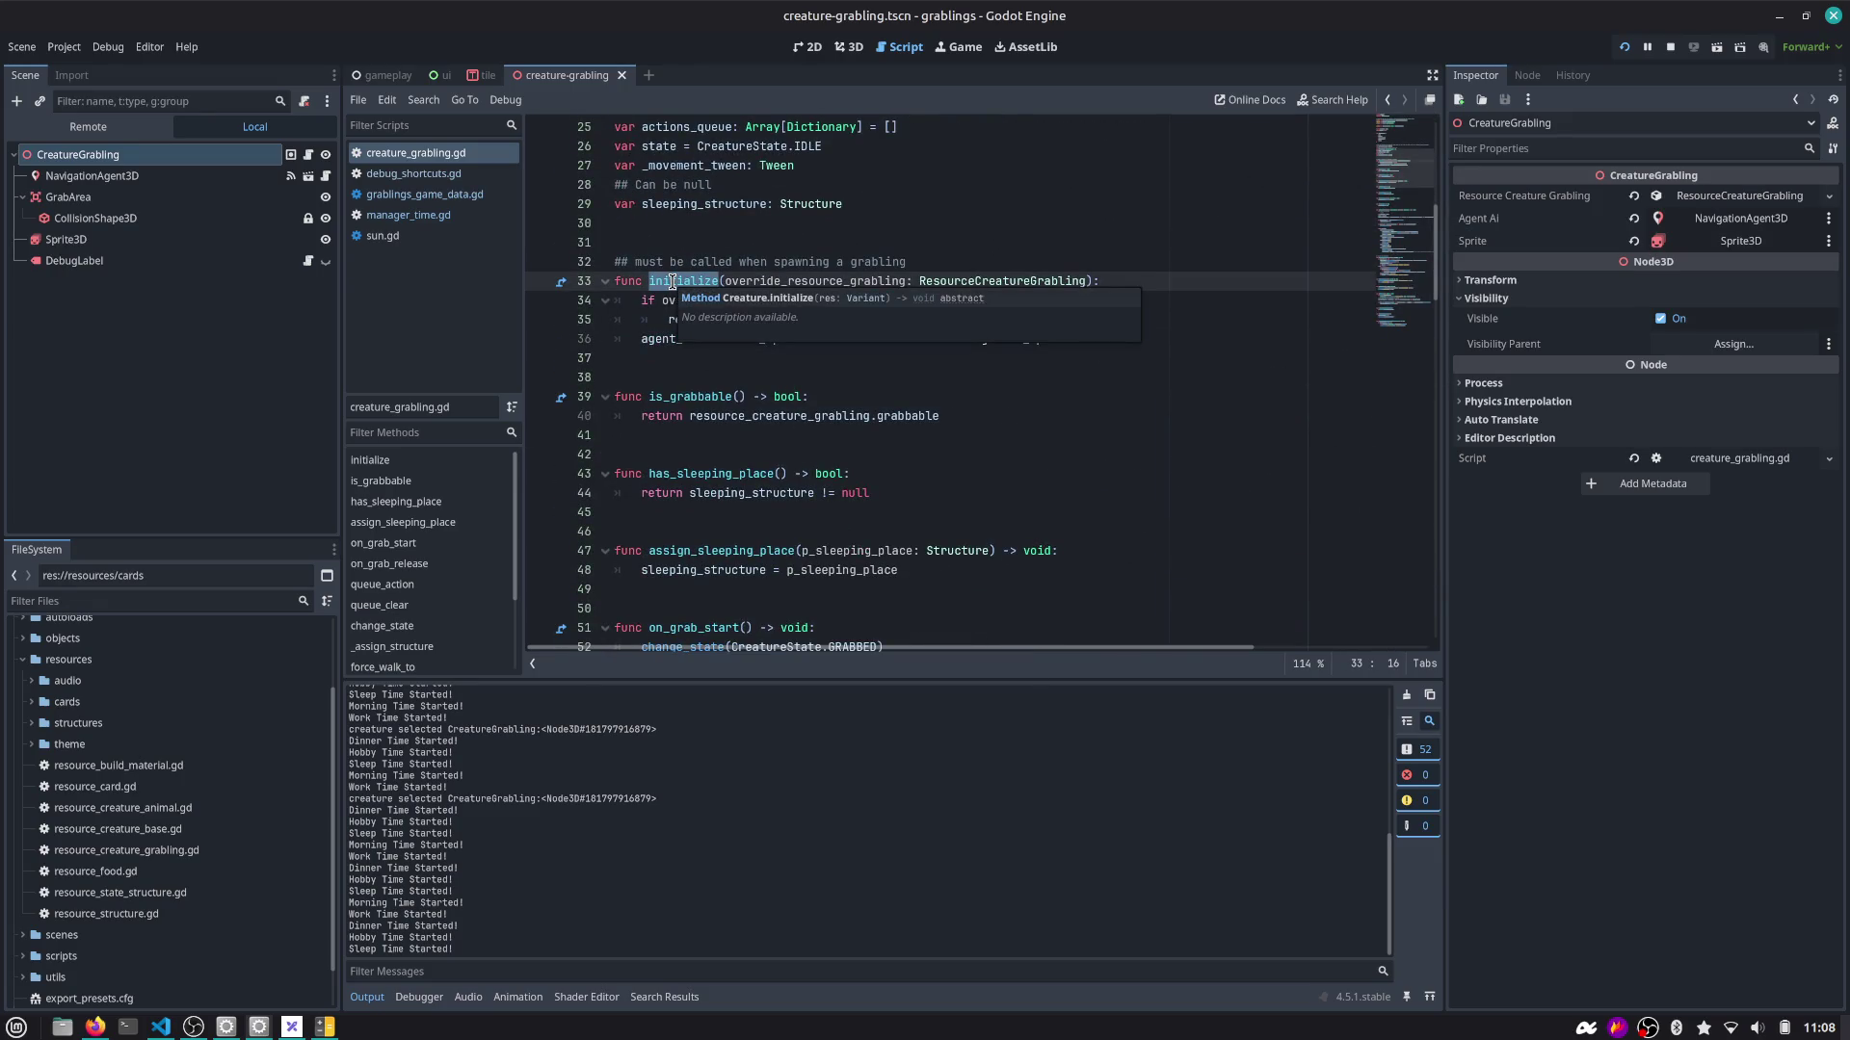
{"action": "left_click", "coordinate": [874, 234]}
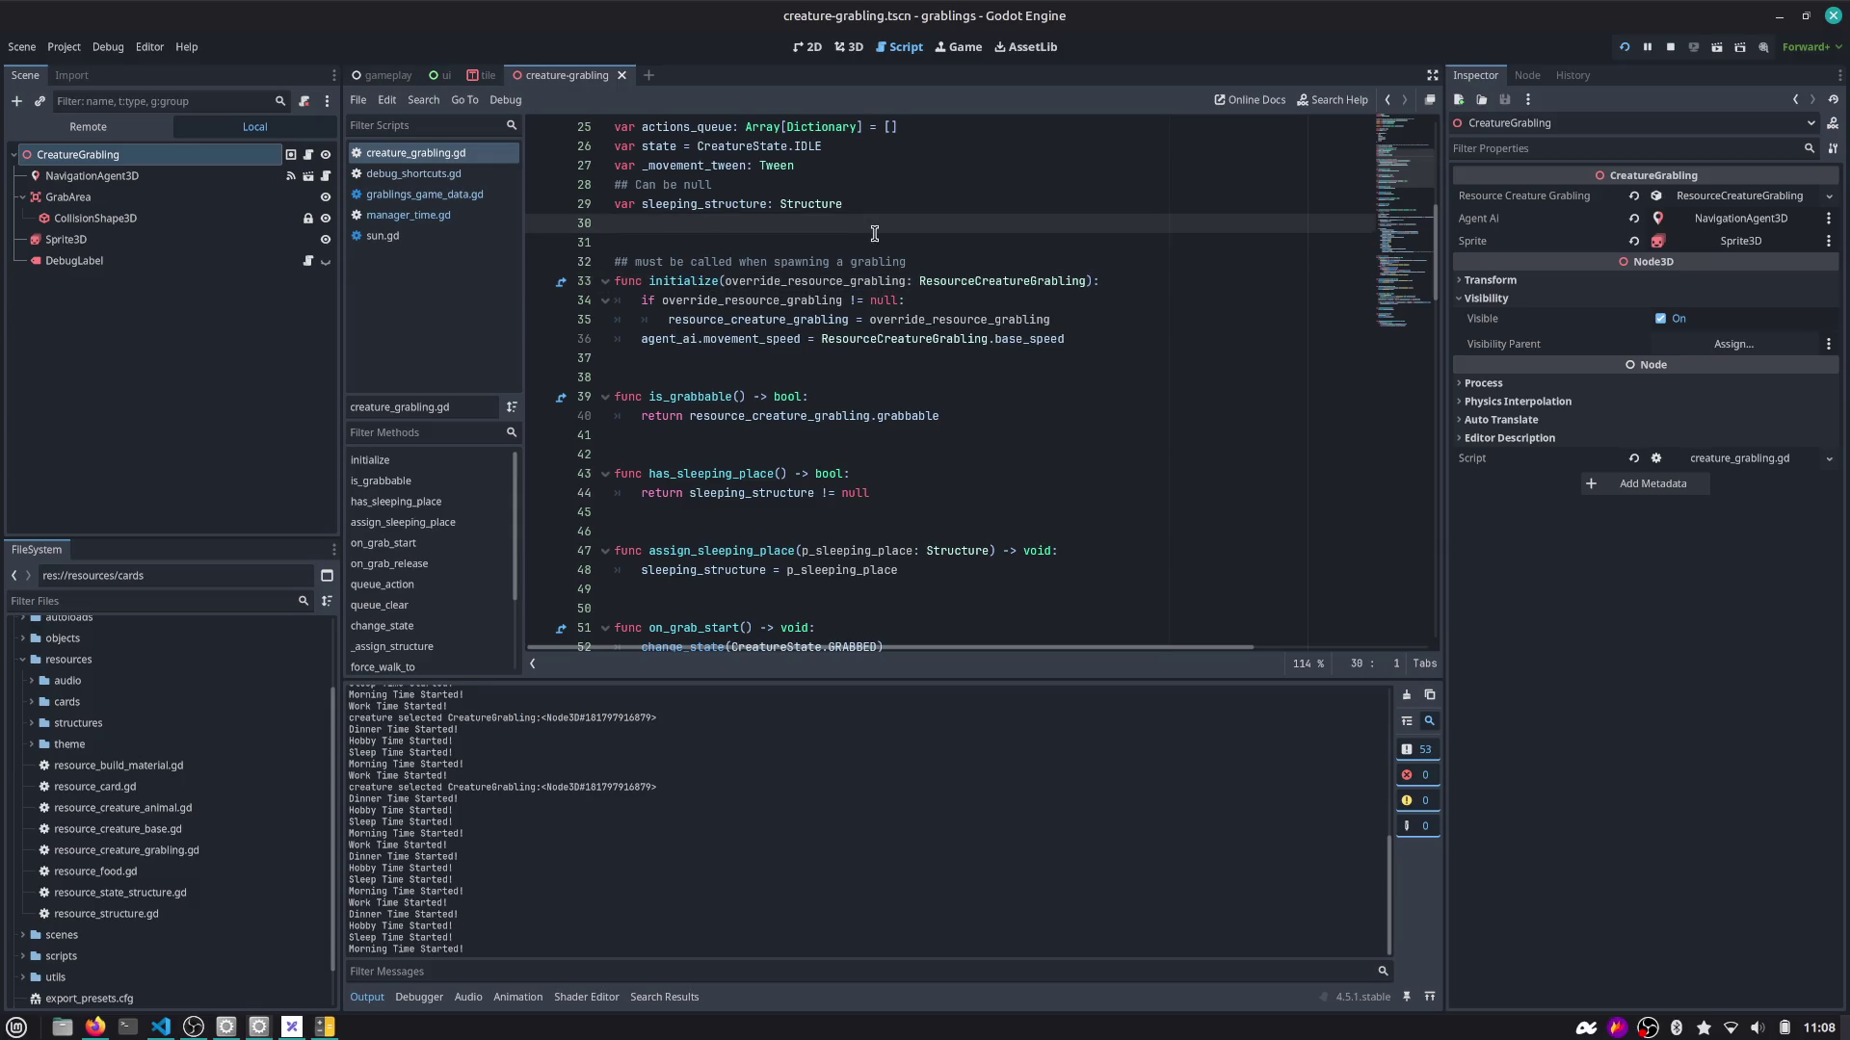
In initialize, add var time_manager = get_tree().get_nodes_in_group("time_manager")[0]
{"action": "key", "text": "Down"}
{"action": "key", "text": "Down"}
{"action": "key", "text": "Down"}
{"action": "key", "text": "End"}
{"action": "key", "text": "Return"}
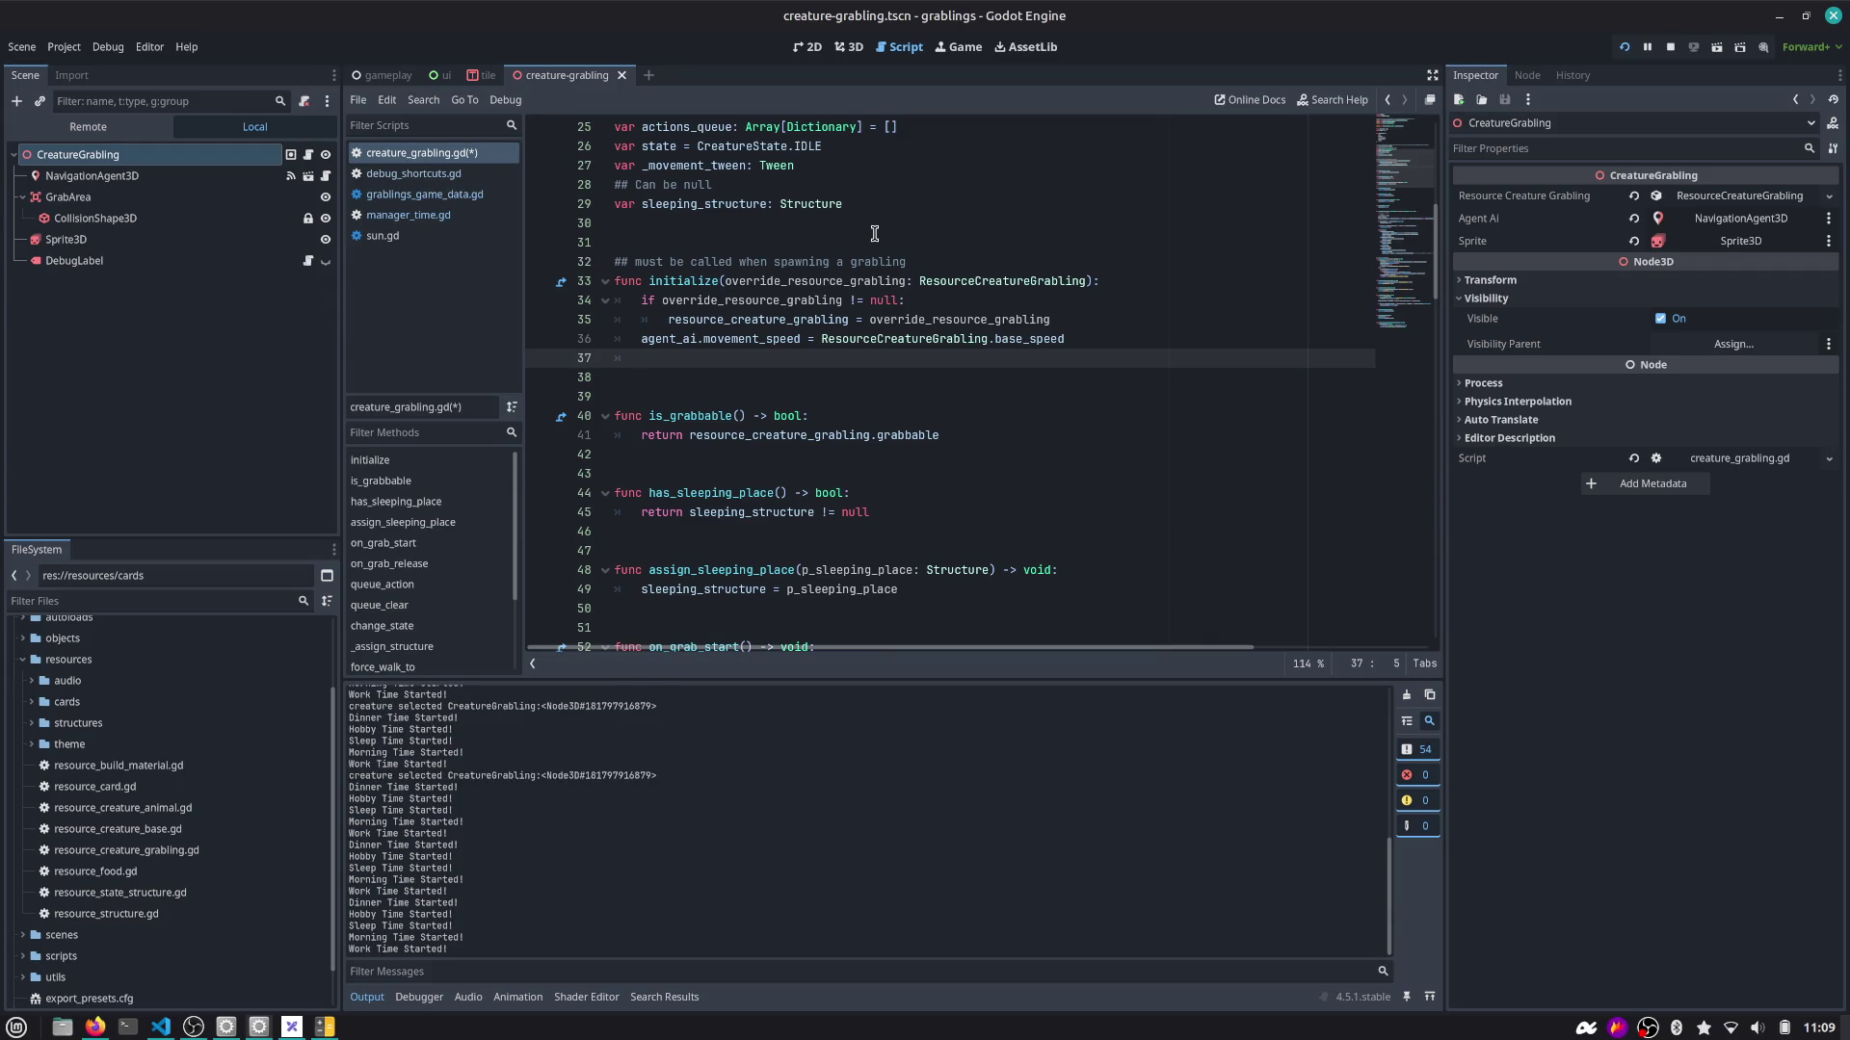
{"action": "key", "text": "Return"}
{"action": "type", "text": "var s"}
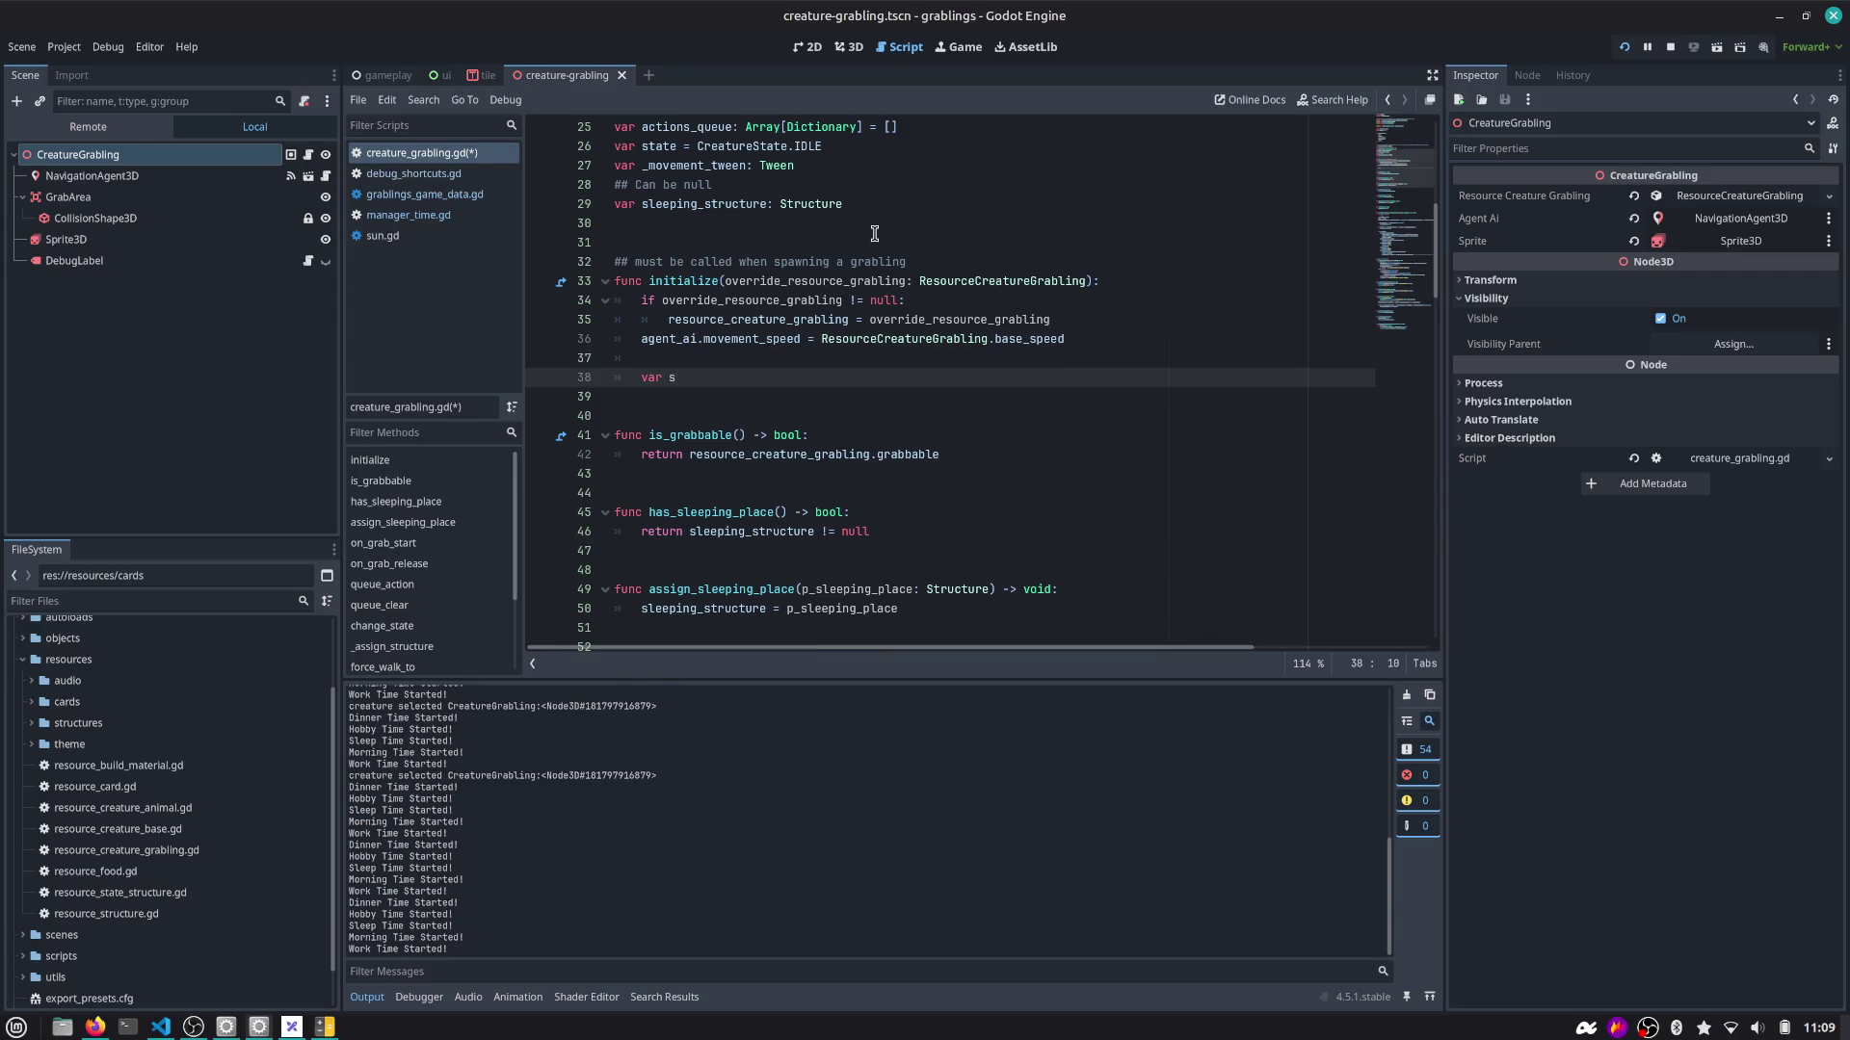
{"action": "key", "text": "BackSpace"}
{"action": "type", "text": "time_manager"}
{"action": "type", "text": " = "}
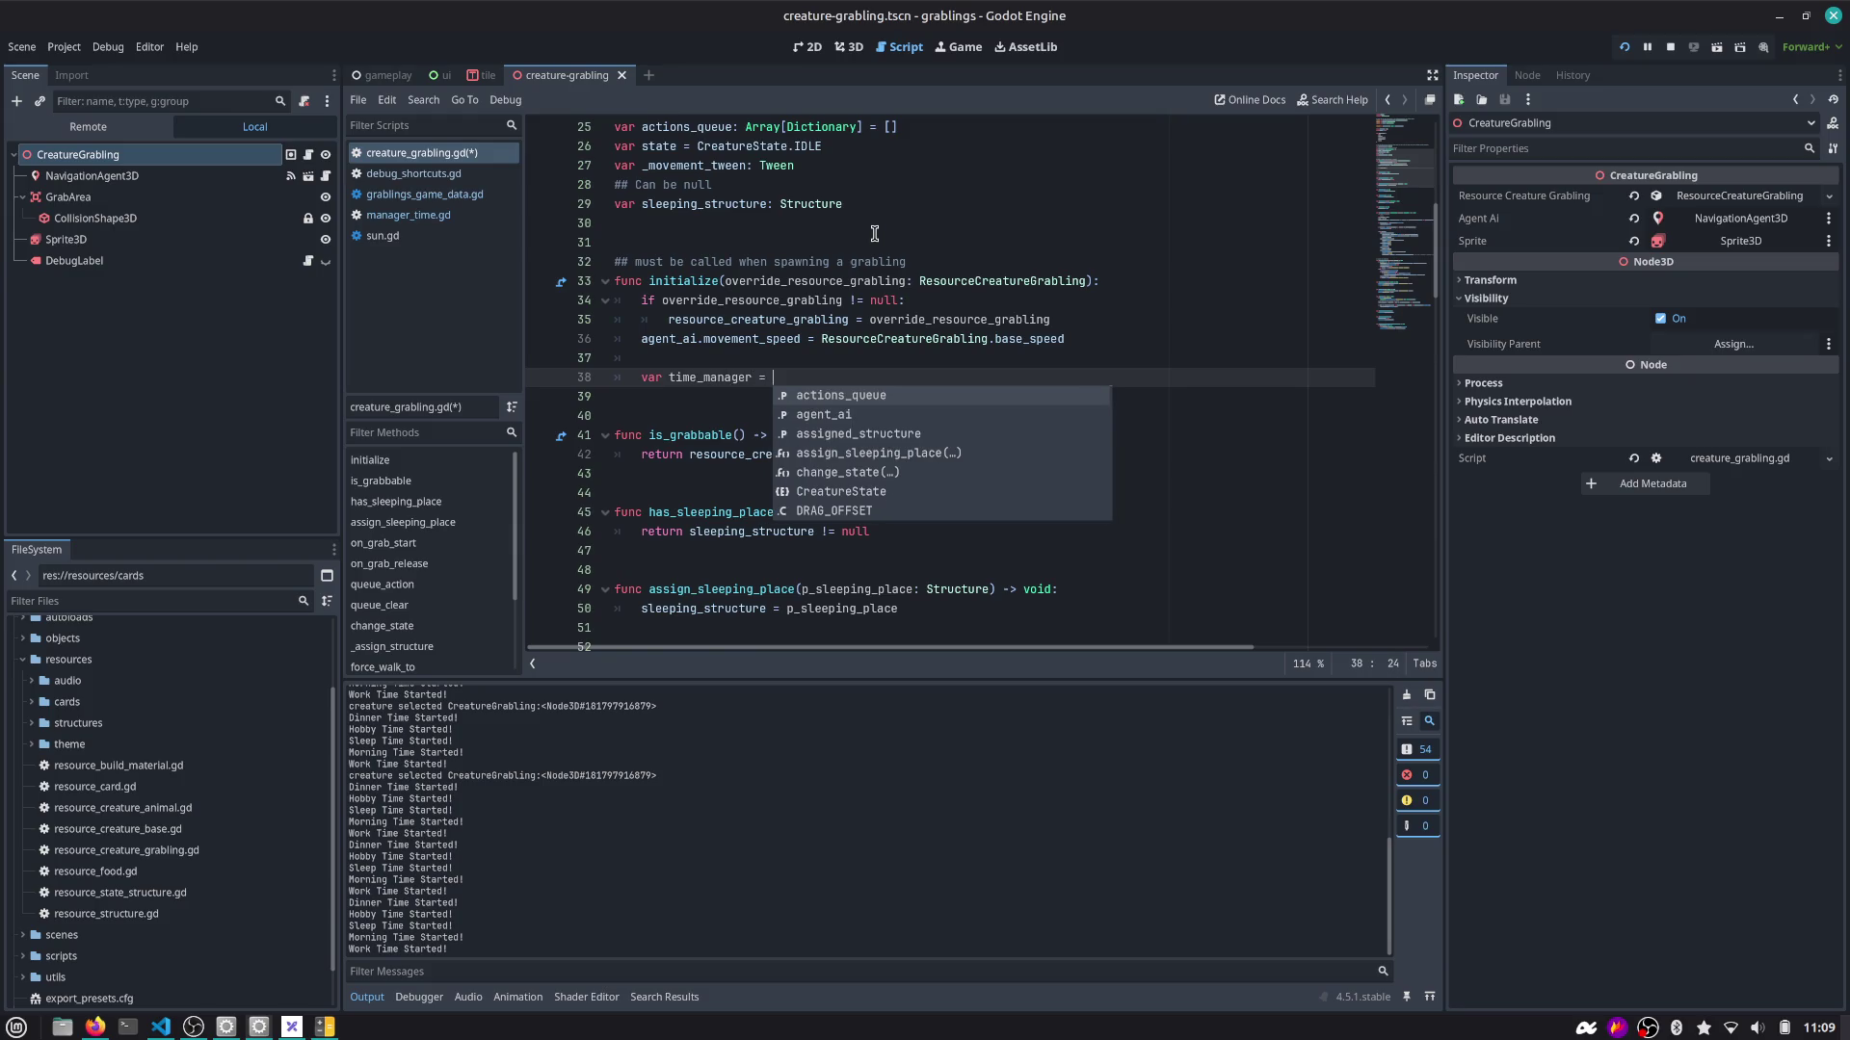
{"action": "type", "text": "get_"}
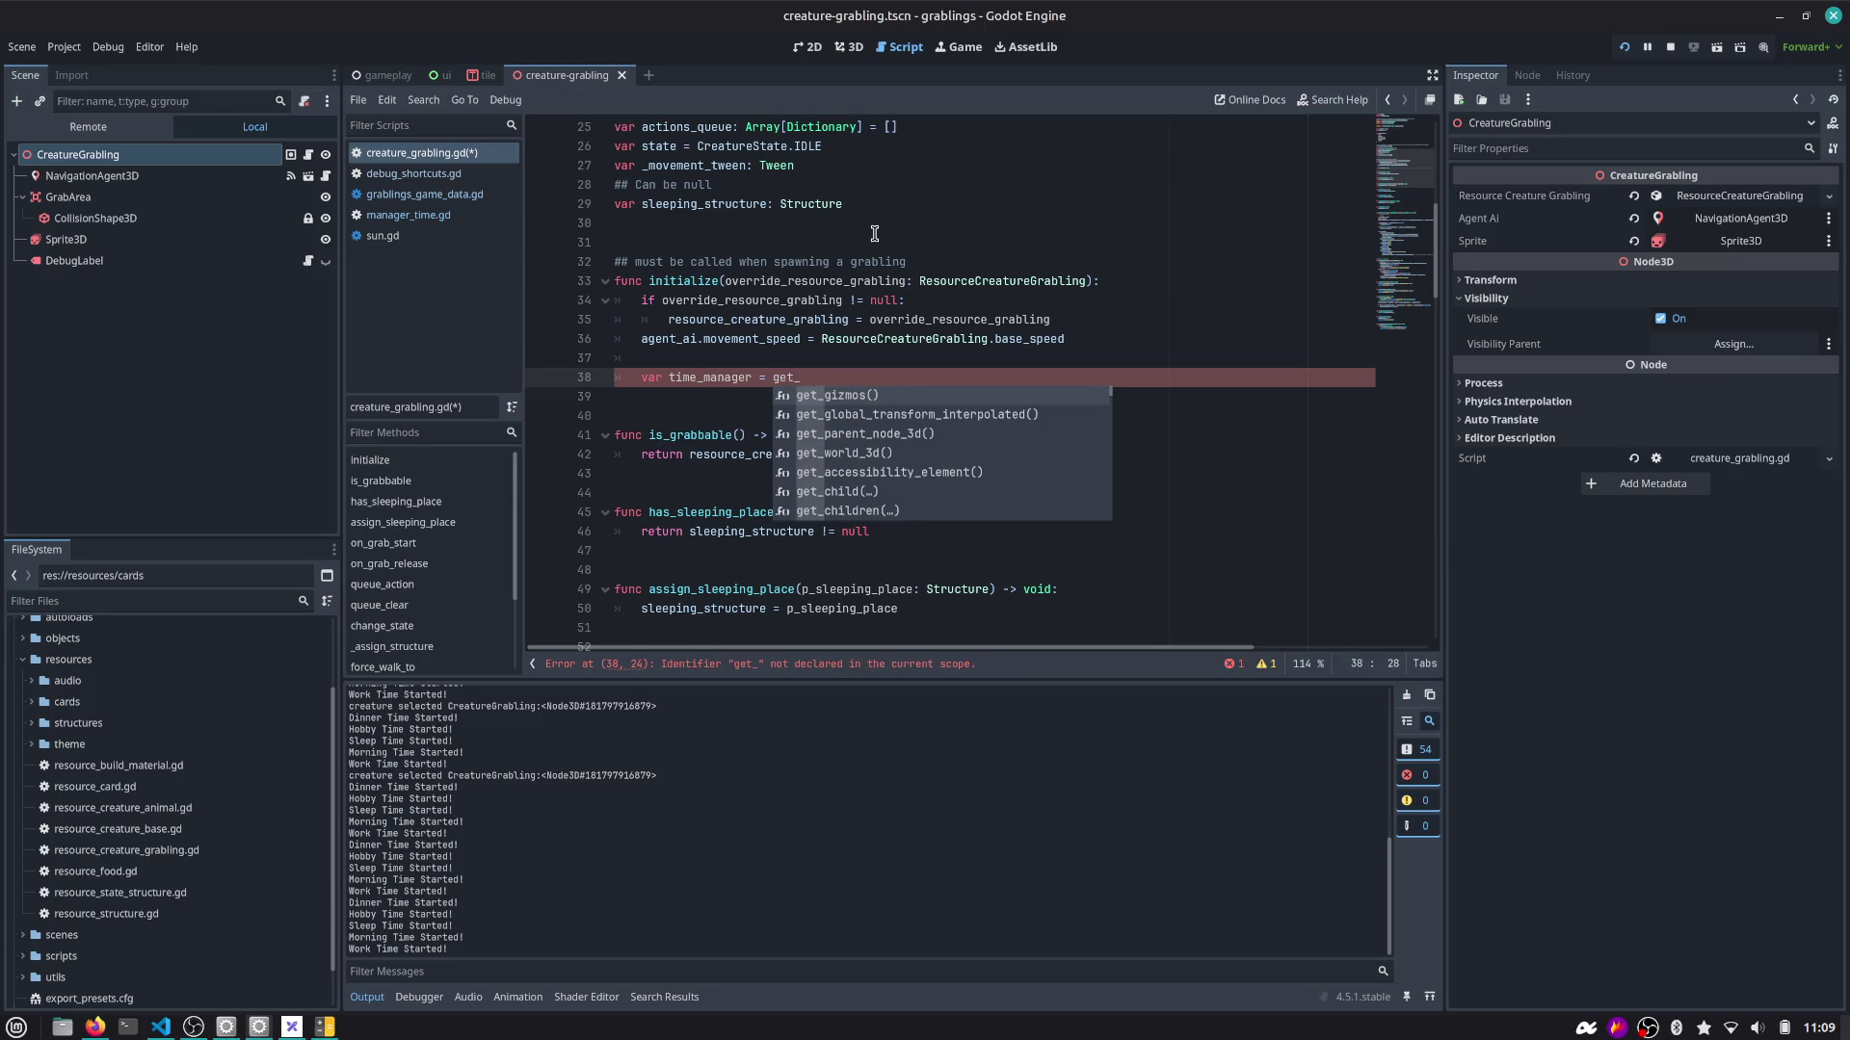
{"action": "type", "text": "tr"}
{"action": "key", "text": "Return"}
{"action": "type", "text": ".get_nodes"}
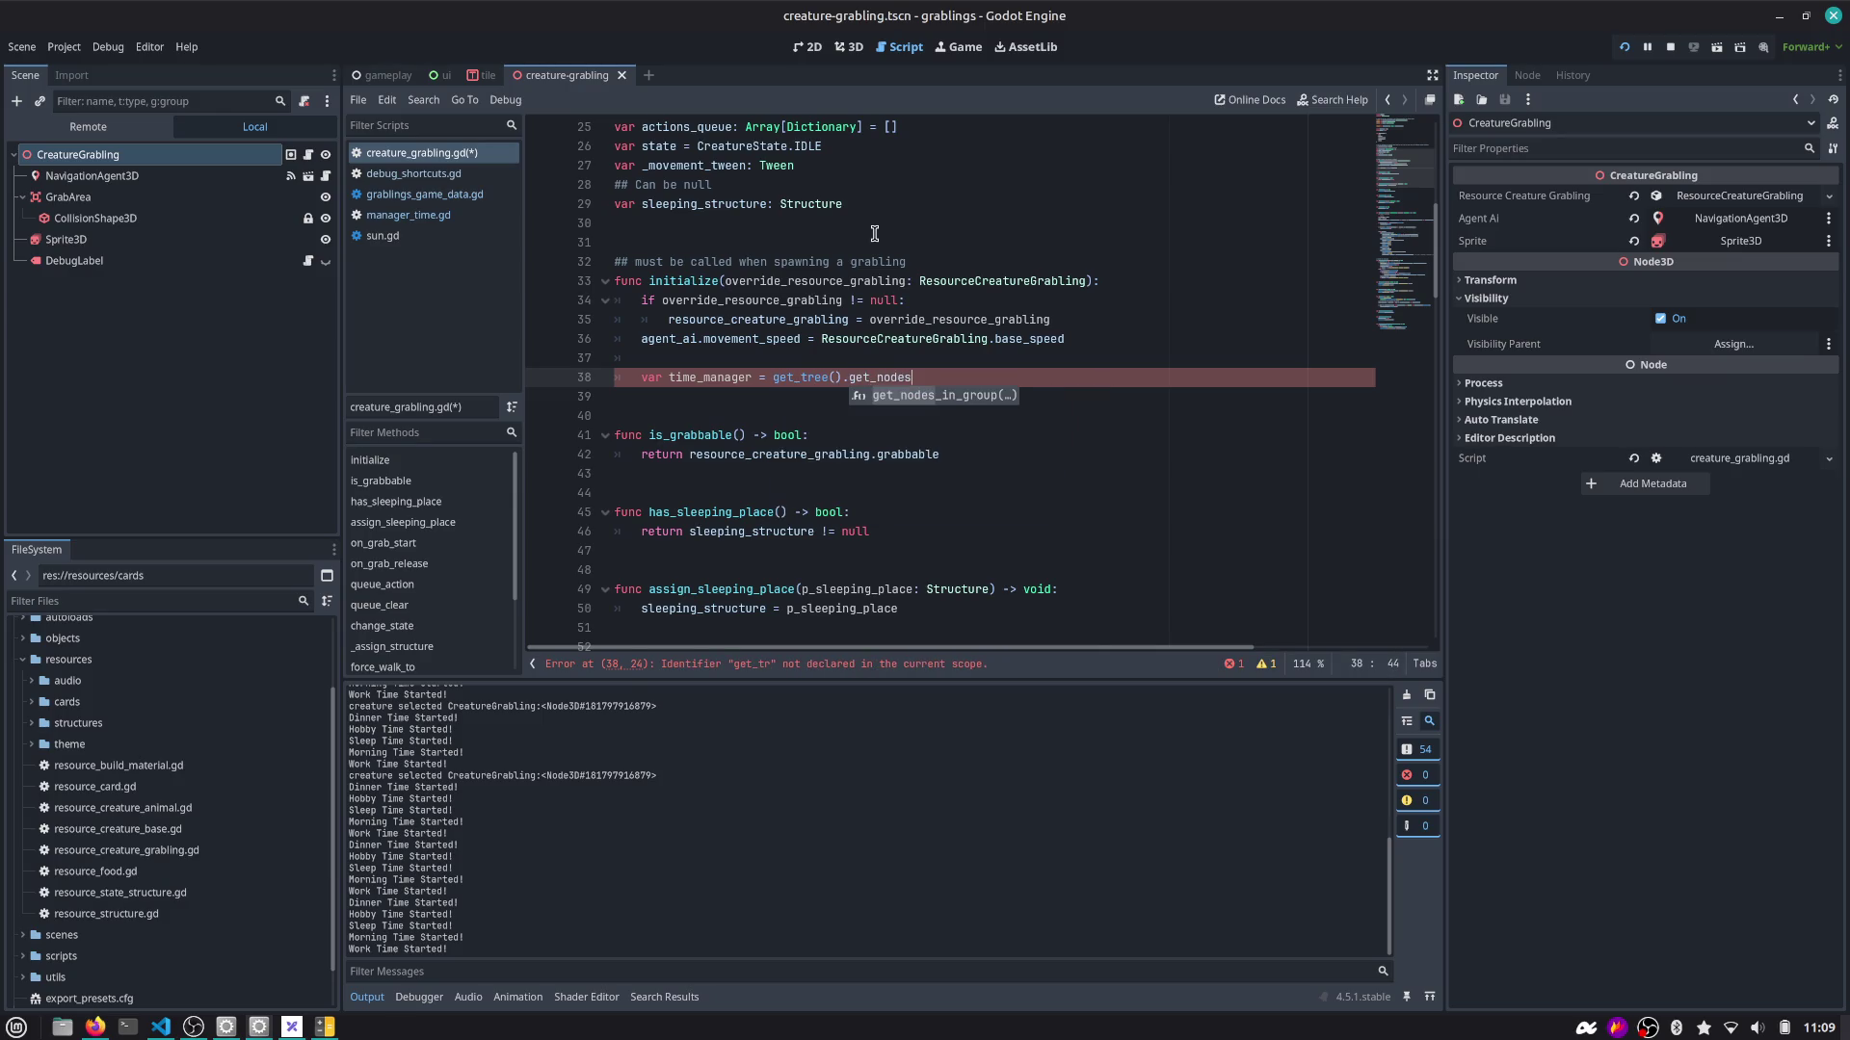
{"action": "key", "text": "Return"}
{"action": "type", "text": "\"time_"}
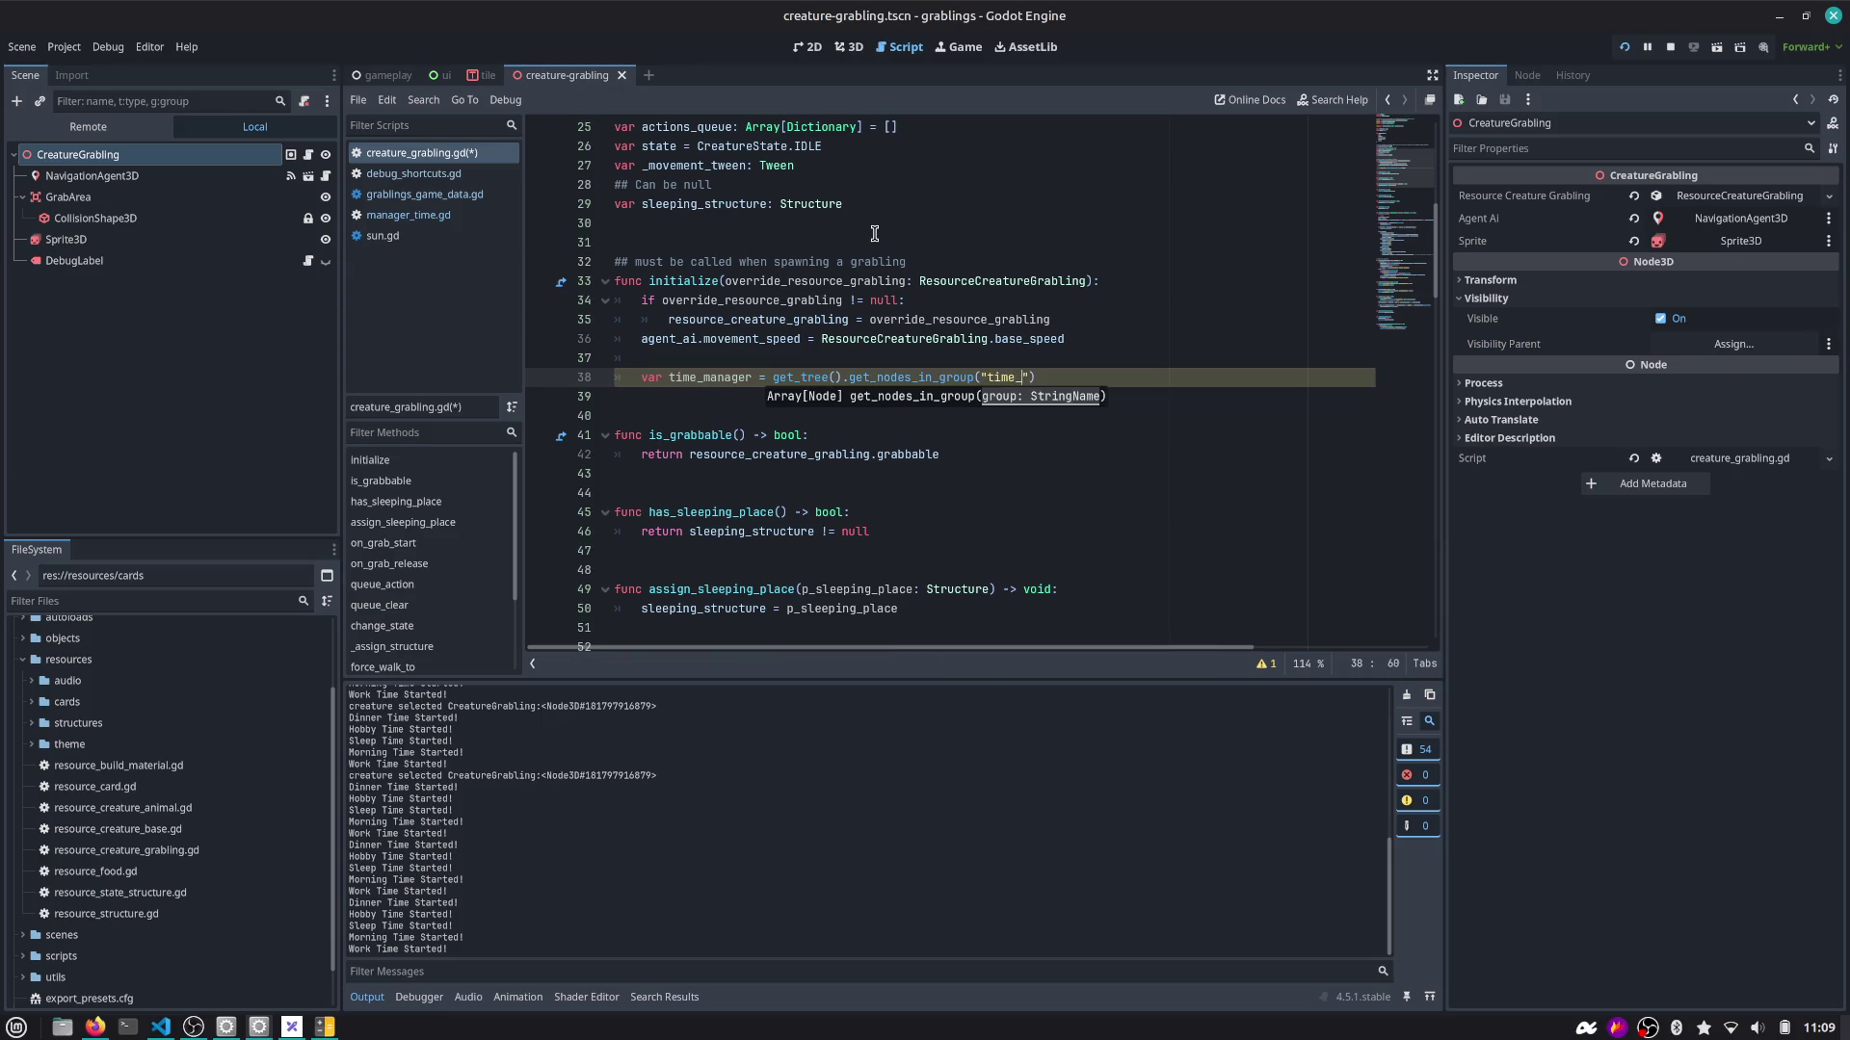
{"action": "type", "text": "manager\")["}
{"action": "key", "text": "BackSpace"}
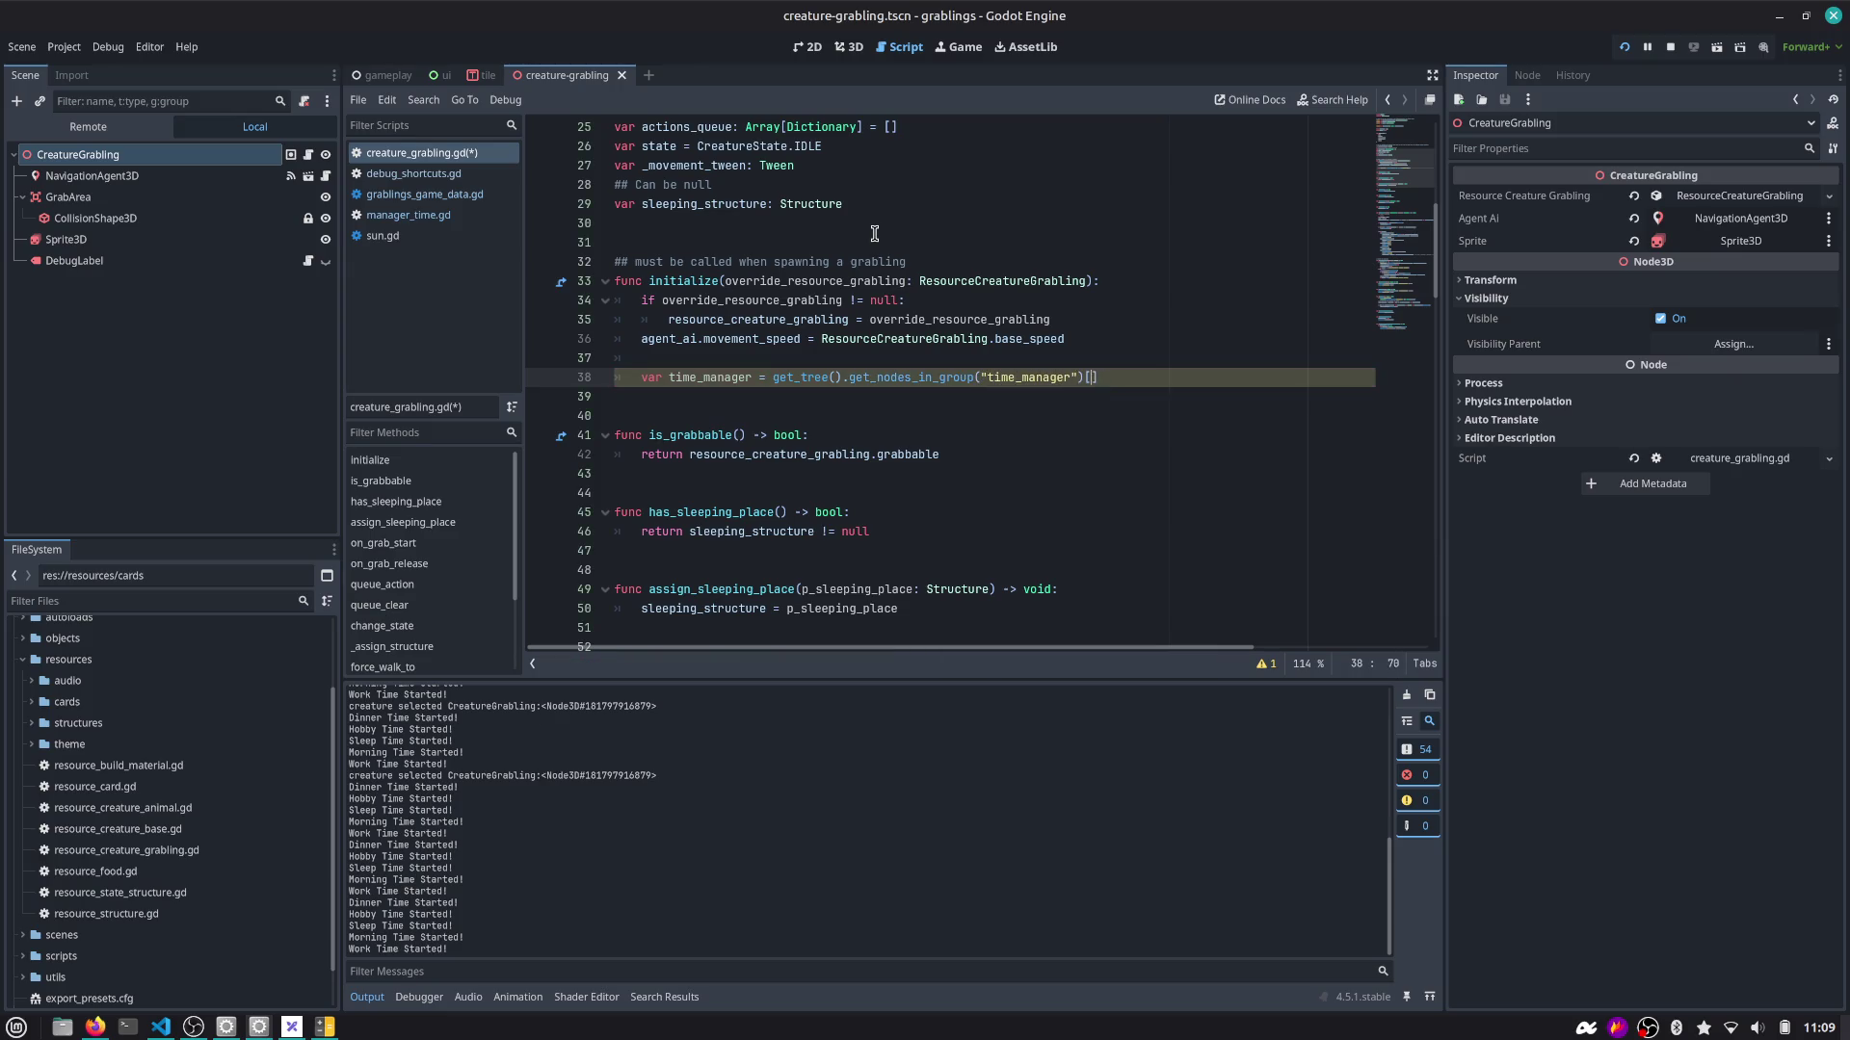
{"action": "type", "text": "0]"}
Assert time_manager != null with message 'Time manager should be available at this point', and save
{"action": "key", "text": "Return"}
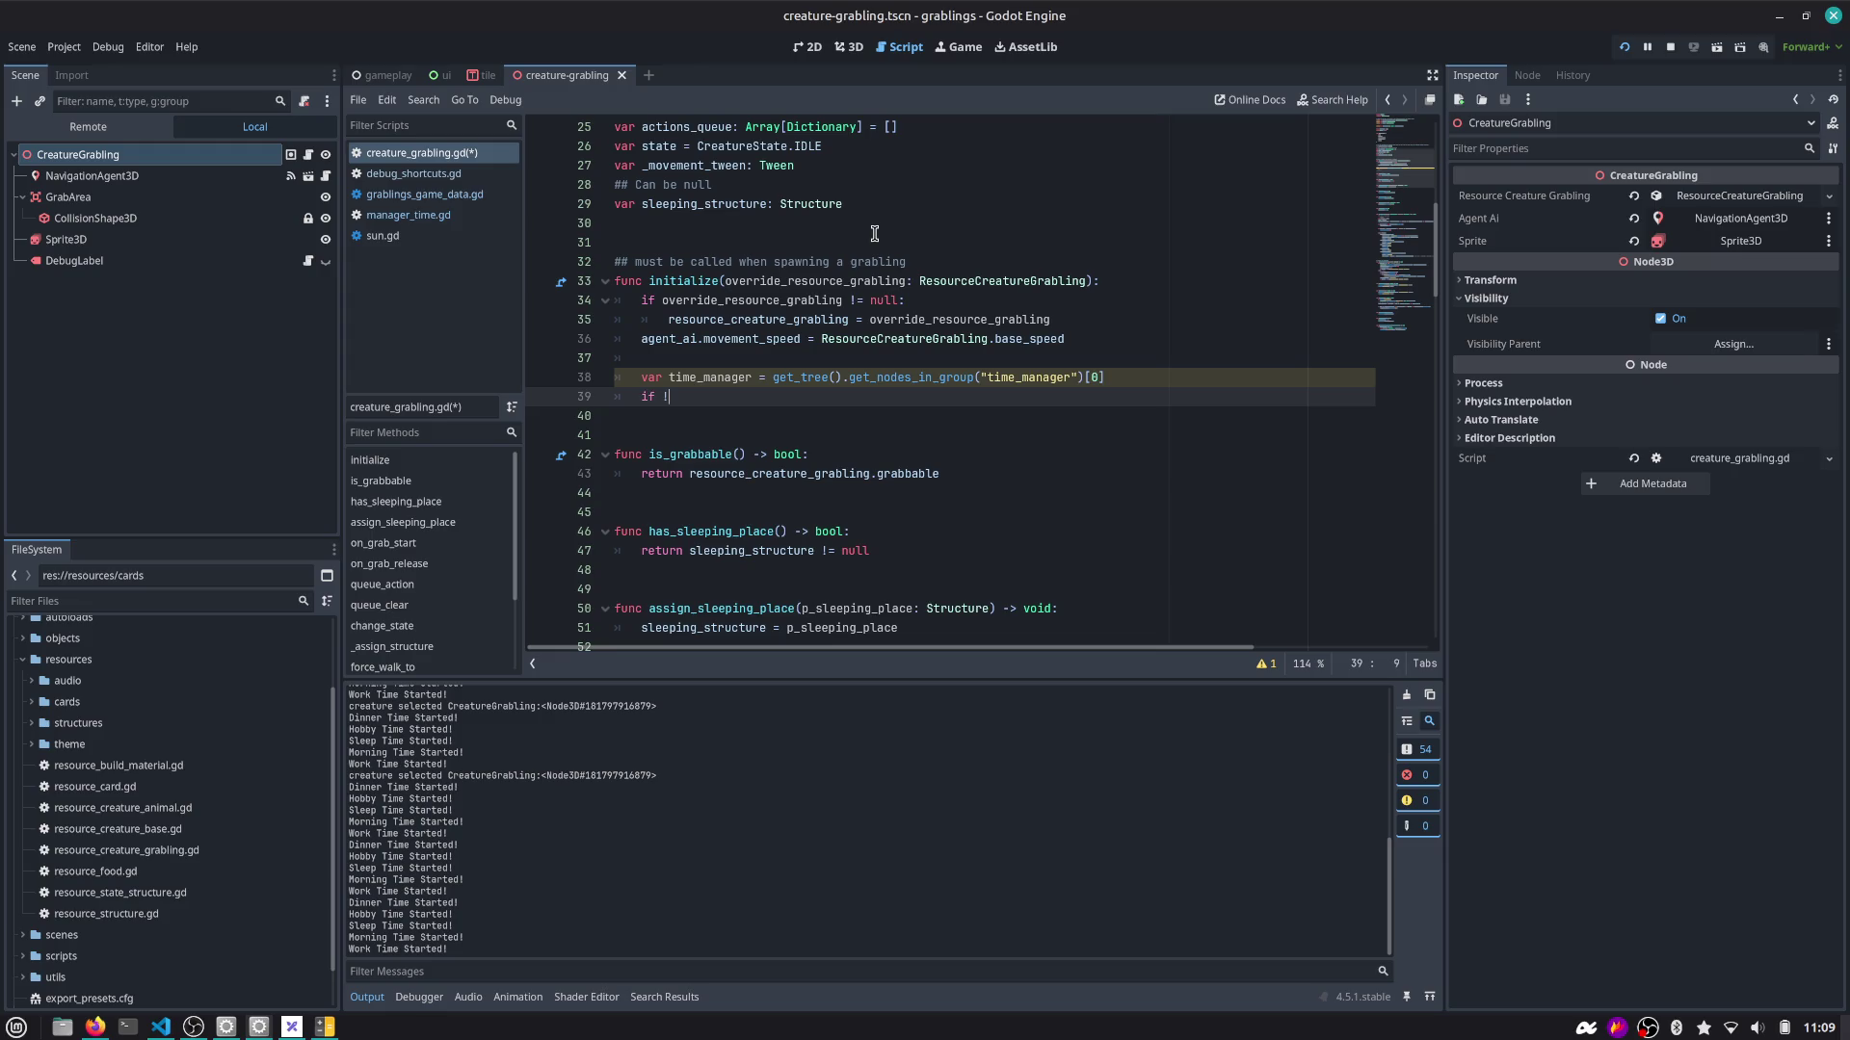
{"action": "key", "text": "BackSpace"}
{"action": "key", "text": "BackSpace"}
{"action": "key", "text": "BackSpace"}
{"action": "type", "text": "ass"}
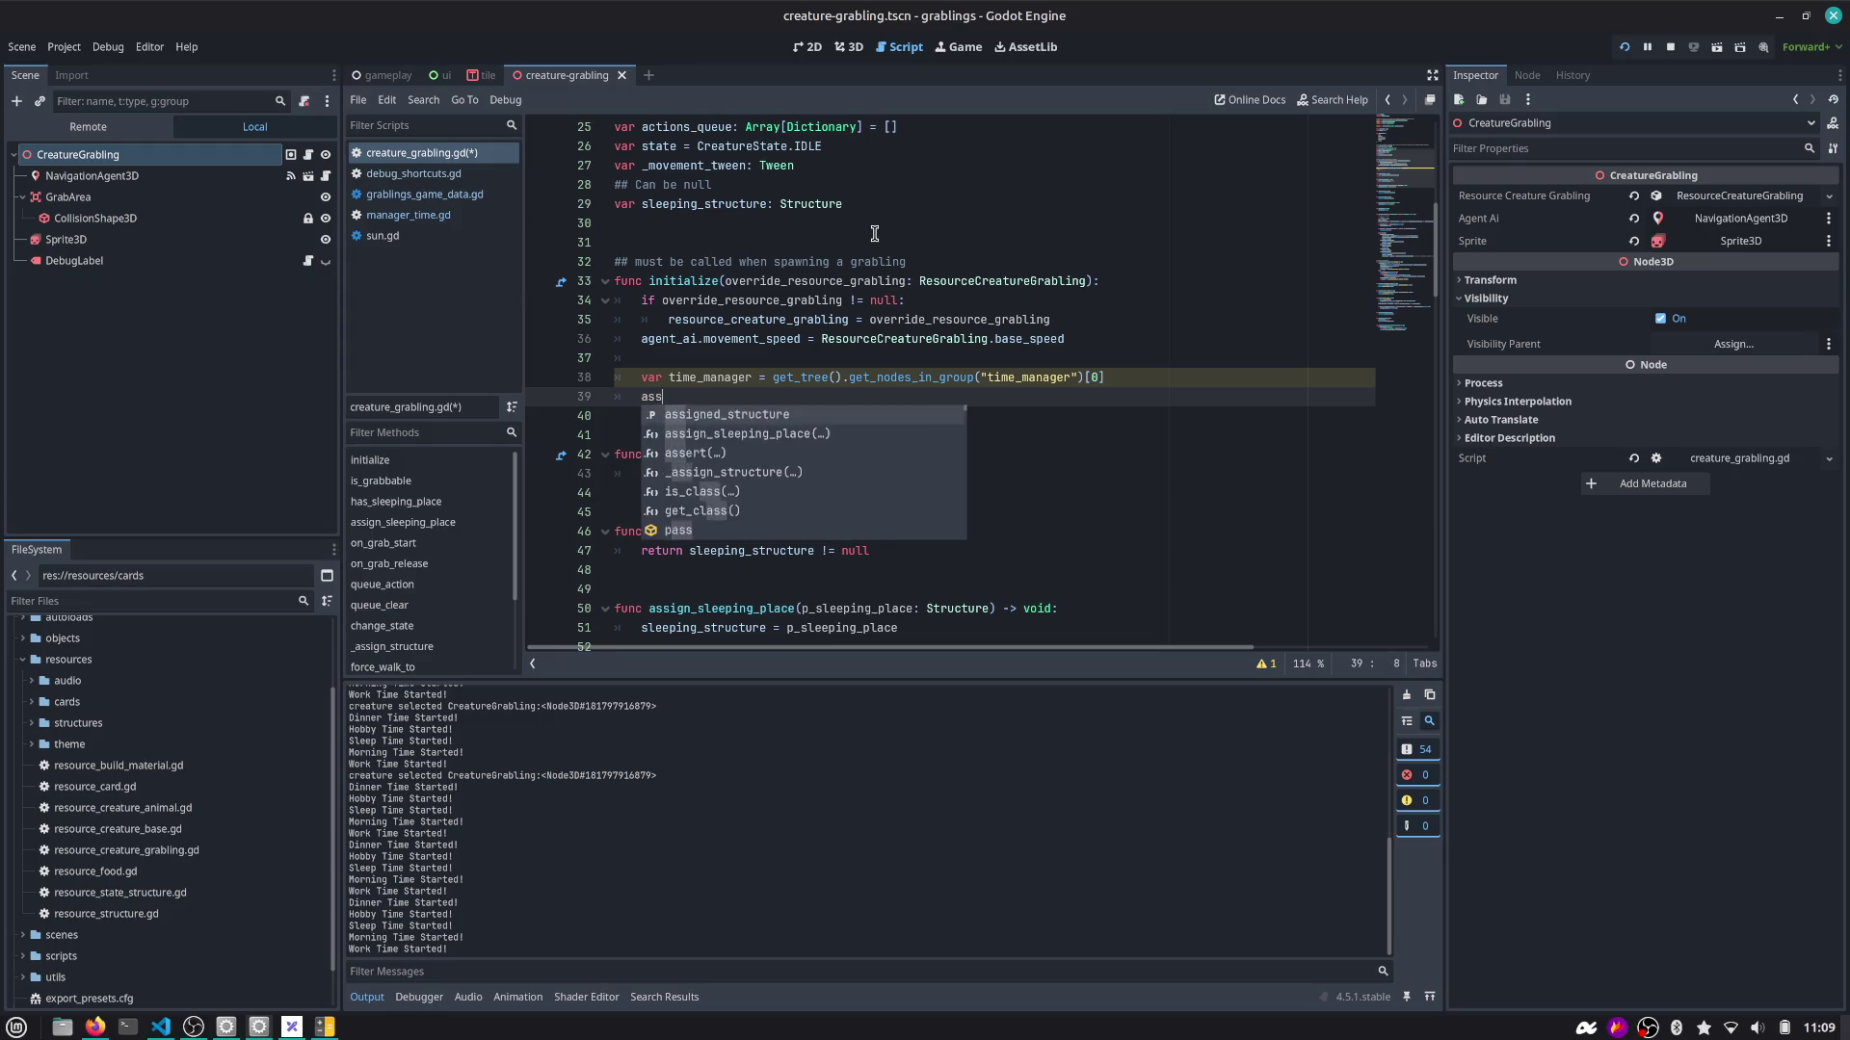
{"action": "type", "text": "ert"}
{"action": "key", "text": "Return"}
{"action": "type", "text": "time"}
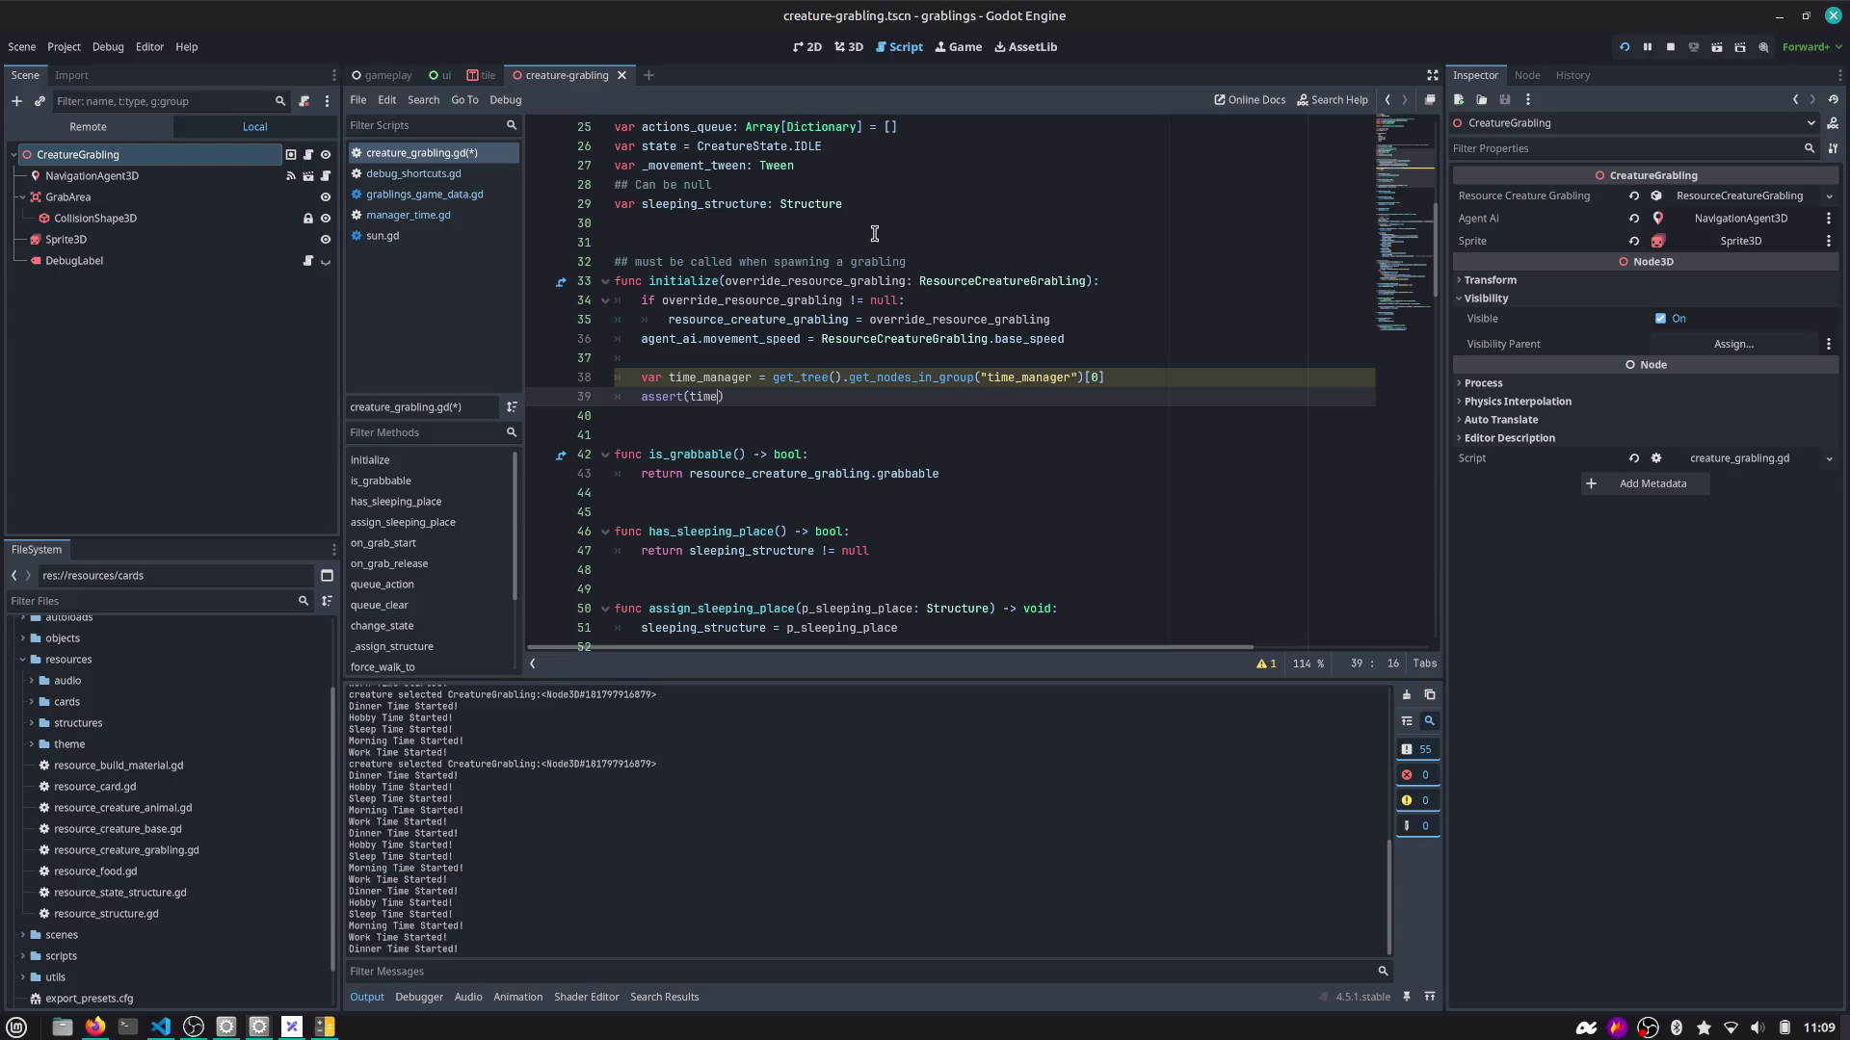
{"action": "type", "text": "_m"}
{"action": "key", "text": "Return"}
{"action": "type", "text": "1= n"}
{"action": "key", "text": "BackSpace"}
{"action": "key", "text": "BackSpace"}
{"action": "key", "text": "BackSpace"}
{"action": "type", "text": "!= null, \""}
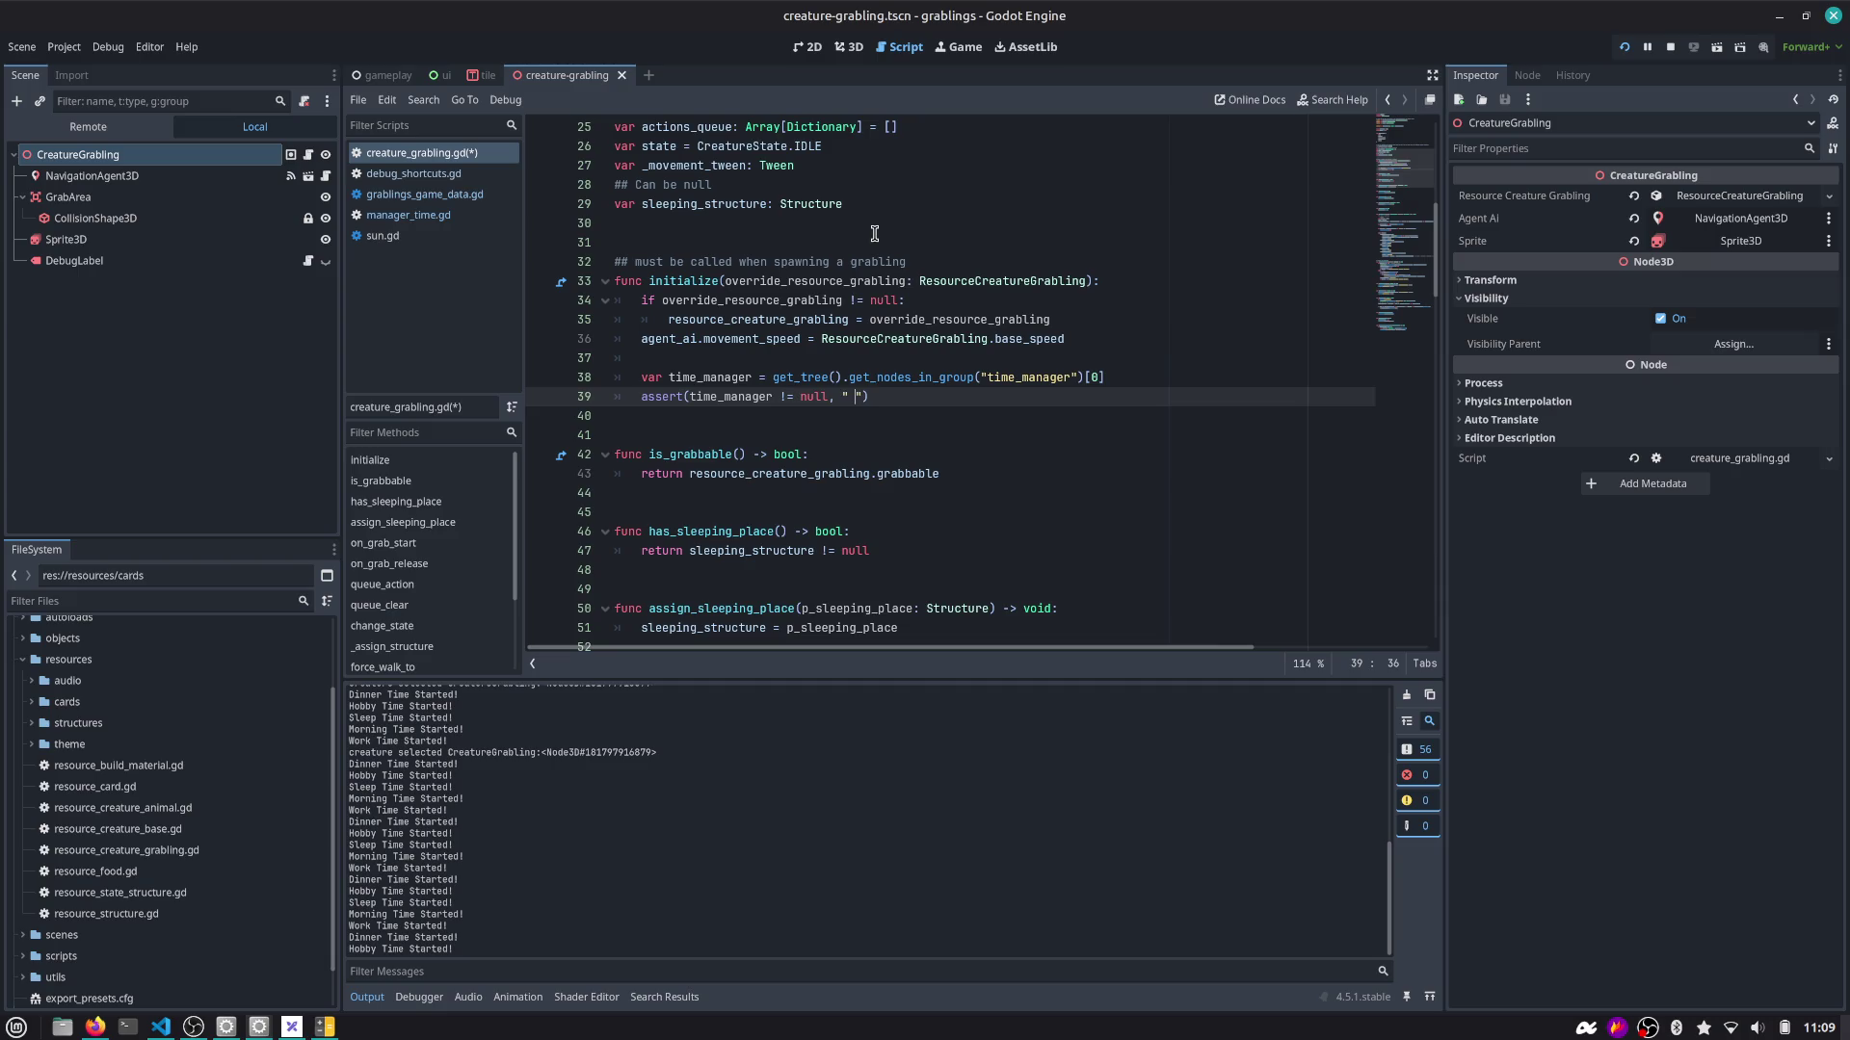
{"action": "key", "text": "BackSpace"}
{"action": "type", "text": "Time"}
{"action": "type", "text": " manager not avail"}
{"action": "type", "text": "albe\")"}
{"action": "key", "text": "ctrl+shift+Right"}
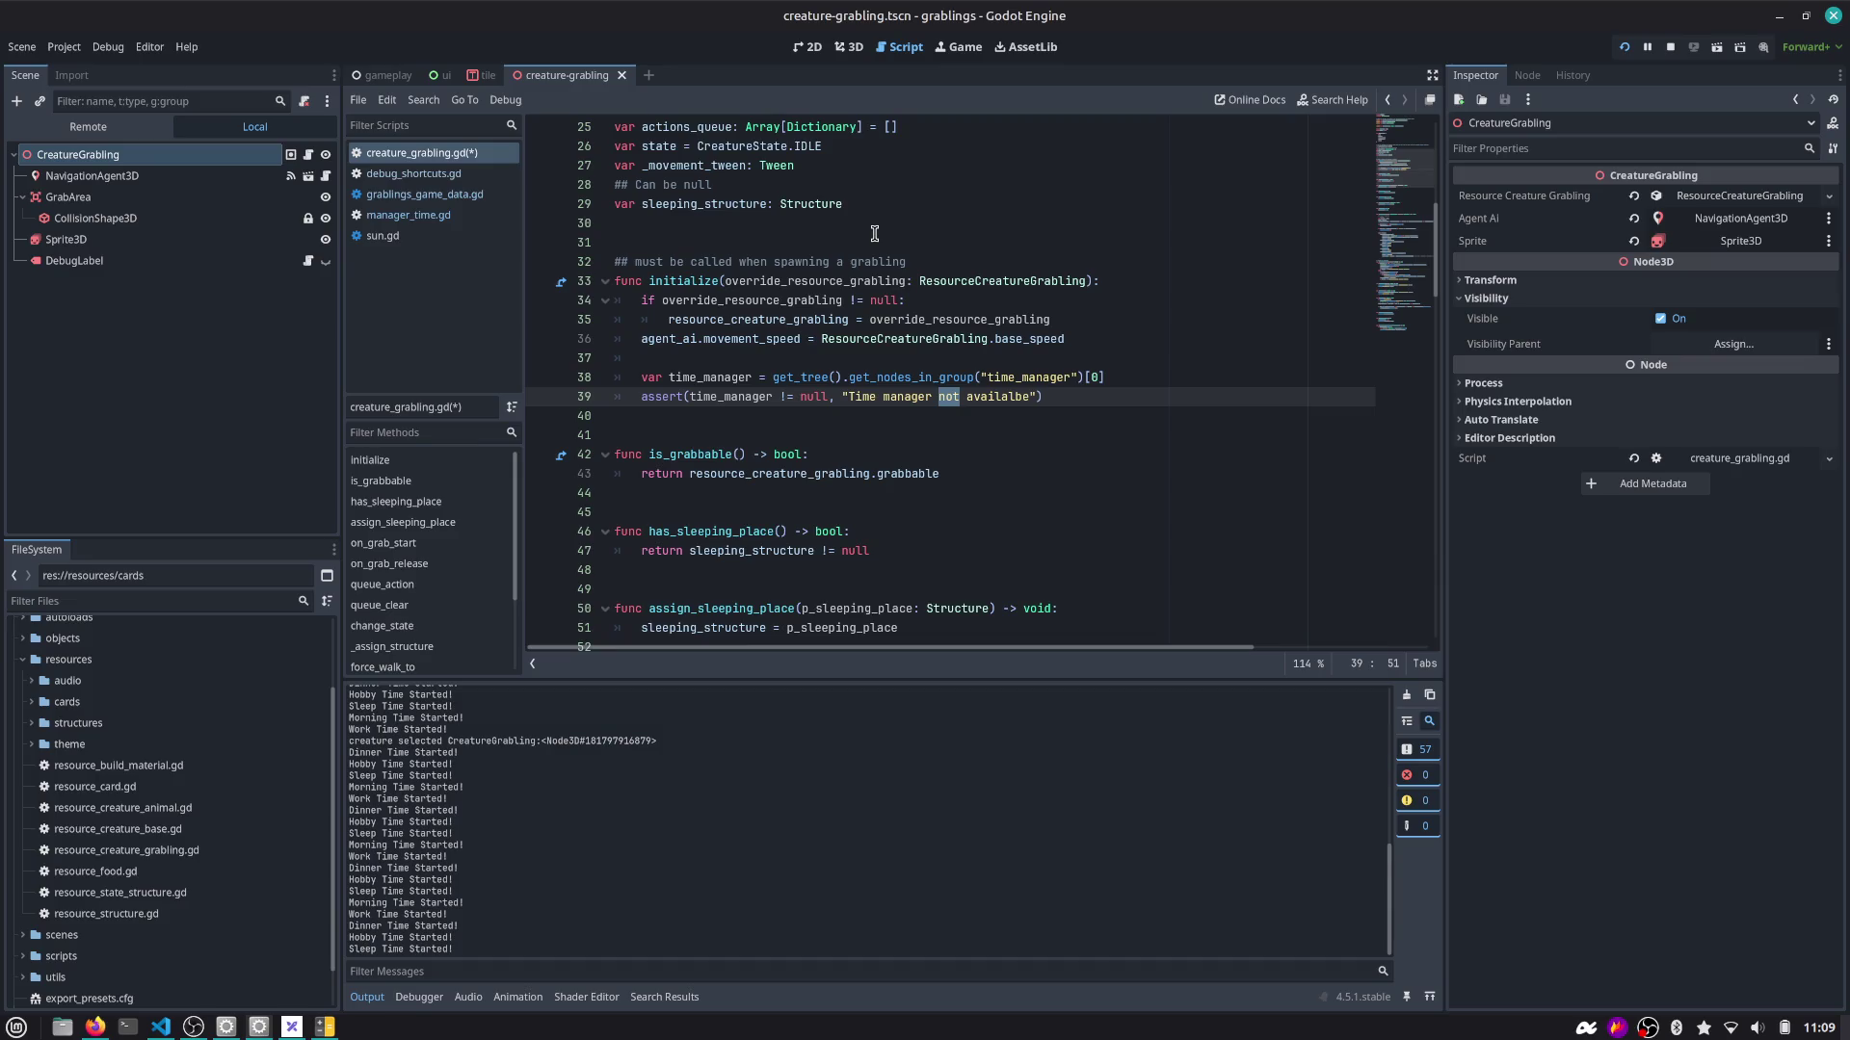
{"action": "key", "text": "ctrl+shift+Right"}
{"action": "type", "text": "should be a"}
{"action": "type", "text": "vailable at this po"}
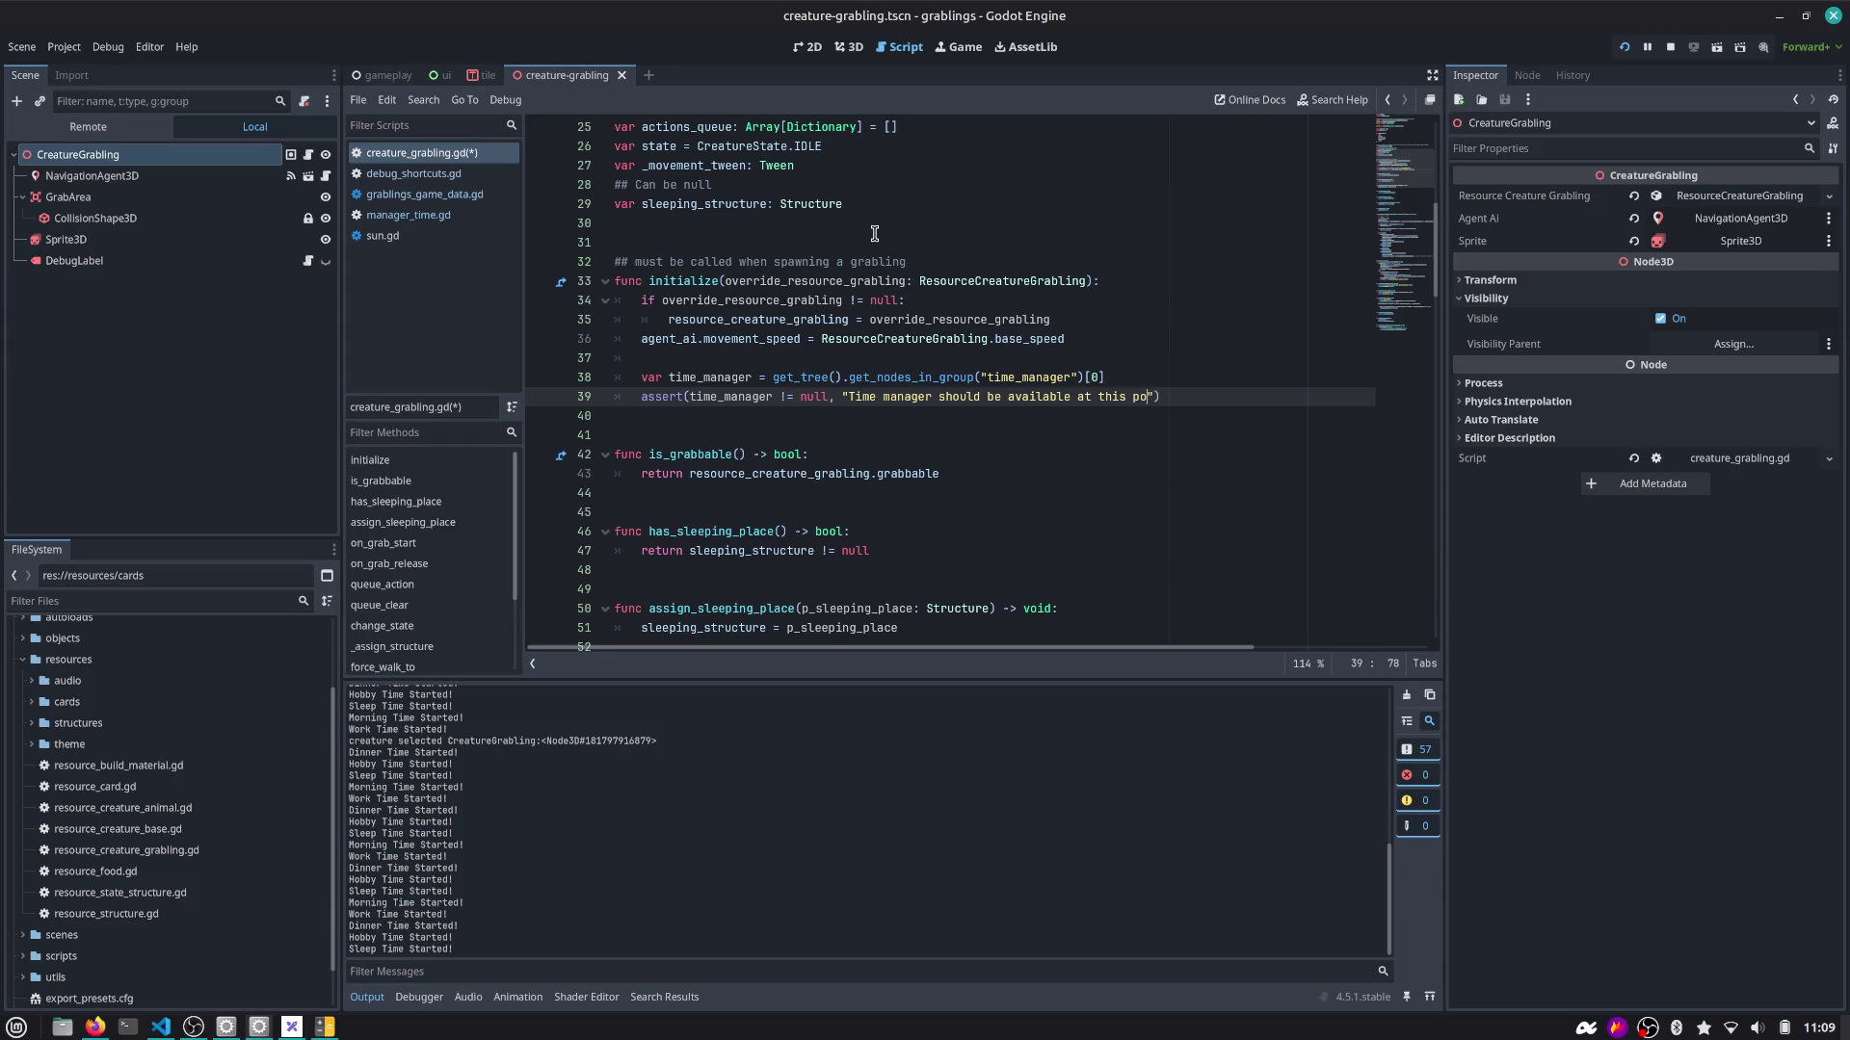
{"action": "type", "text": "int"}
{"action": "key", "text": "ctrl+s"}
Start a time_manager.connect("") call on the line after the assertion
{"action": "key", "text": "Return"}
{"action": "type", "text": "time"}
{"action": "key", "text": "Return"}
{"action": "type", "text": ".connect(\""}
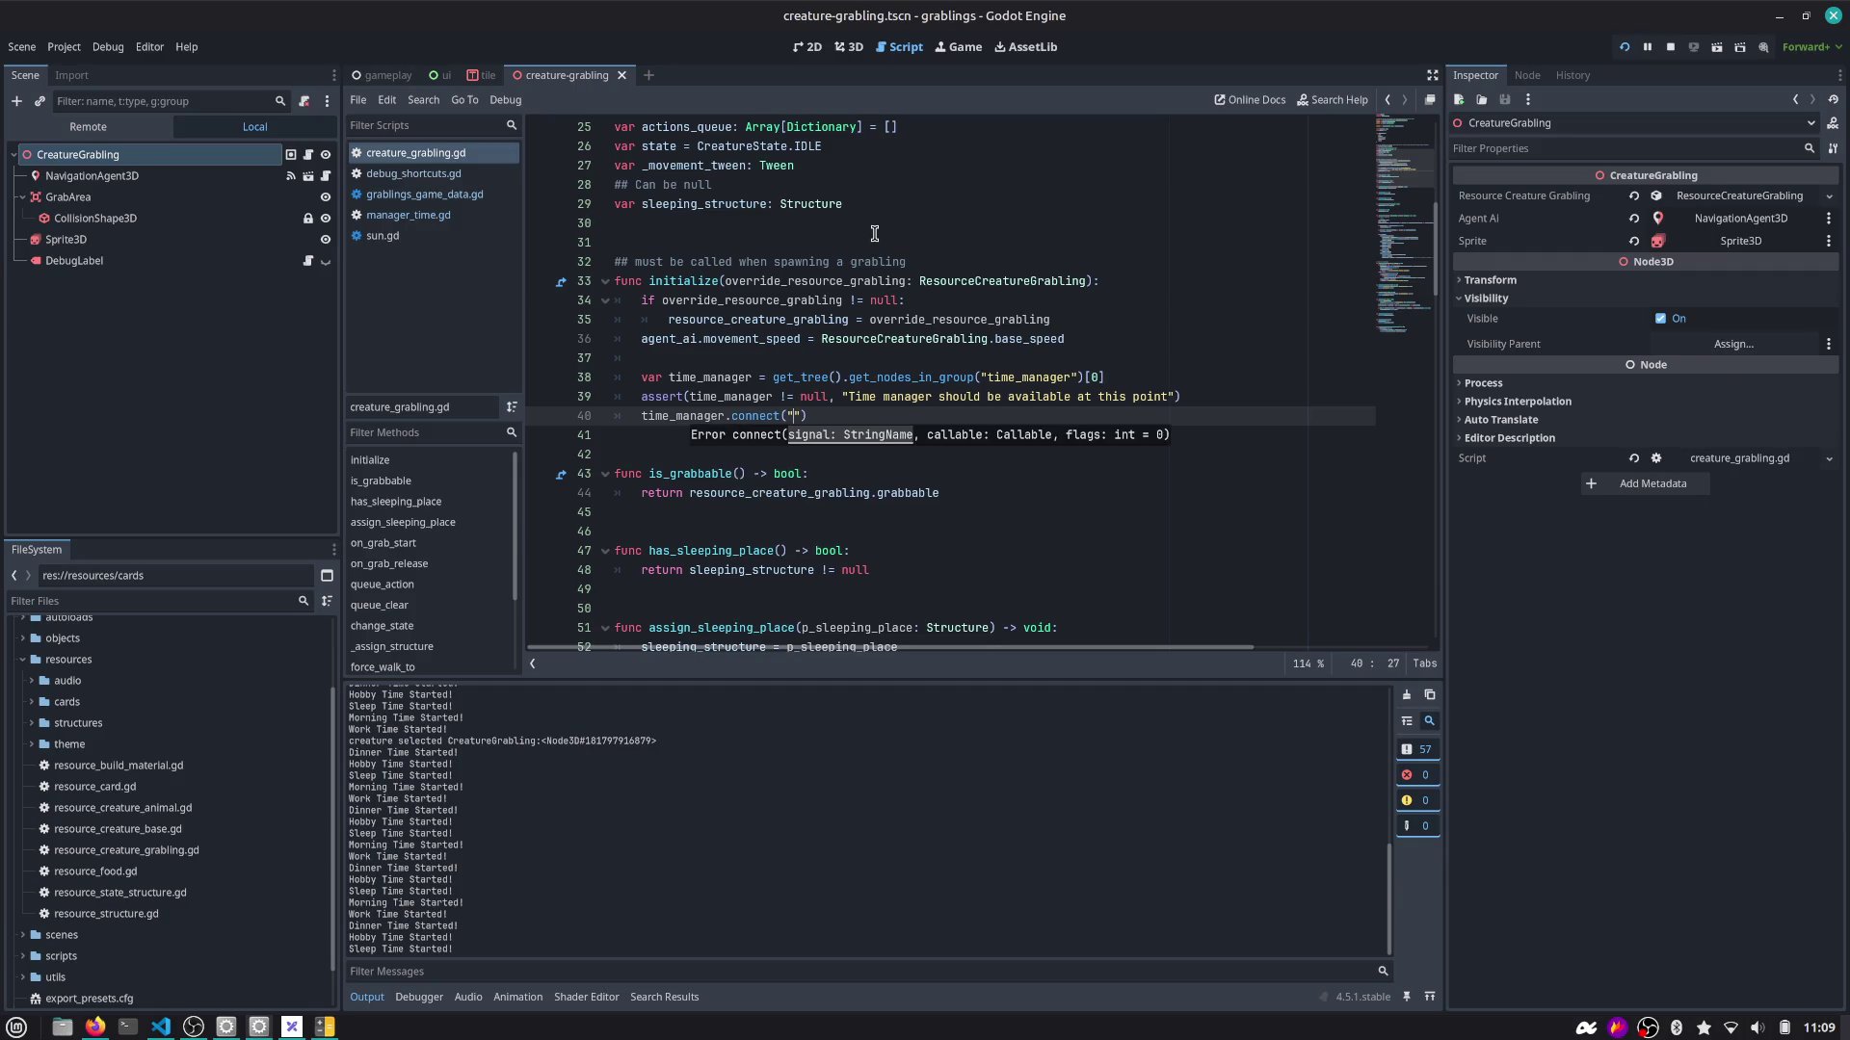
Annotate the time_manager variable declaration with the ManagerTime type
{"action": "left_click", "coordinate": [755, 378]}
{"action": "type", "text": ":"}
{"action": "type", "text": "Mana"}
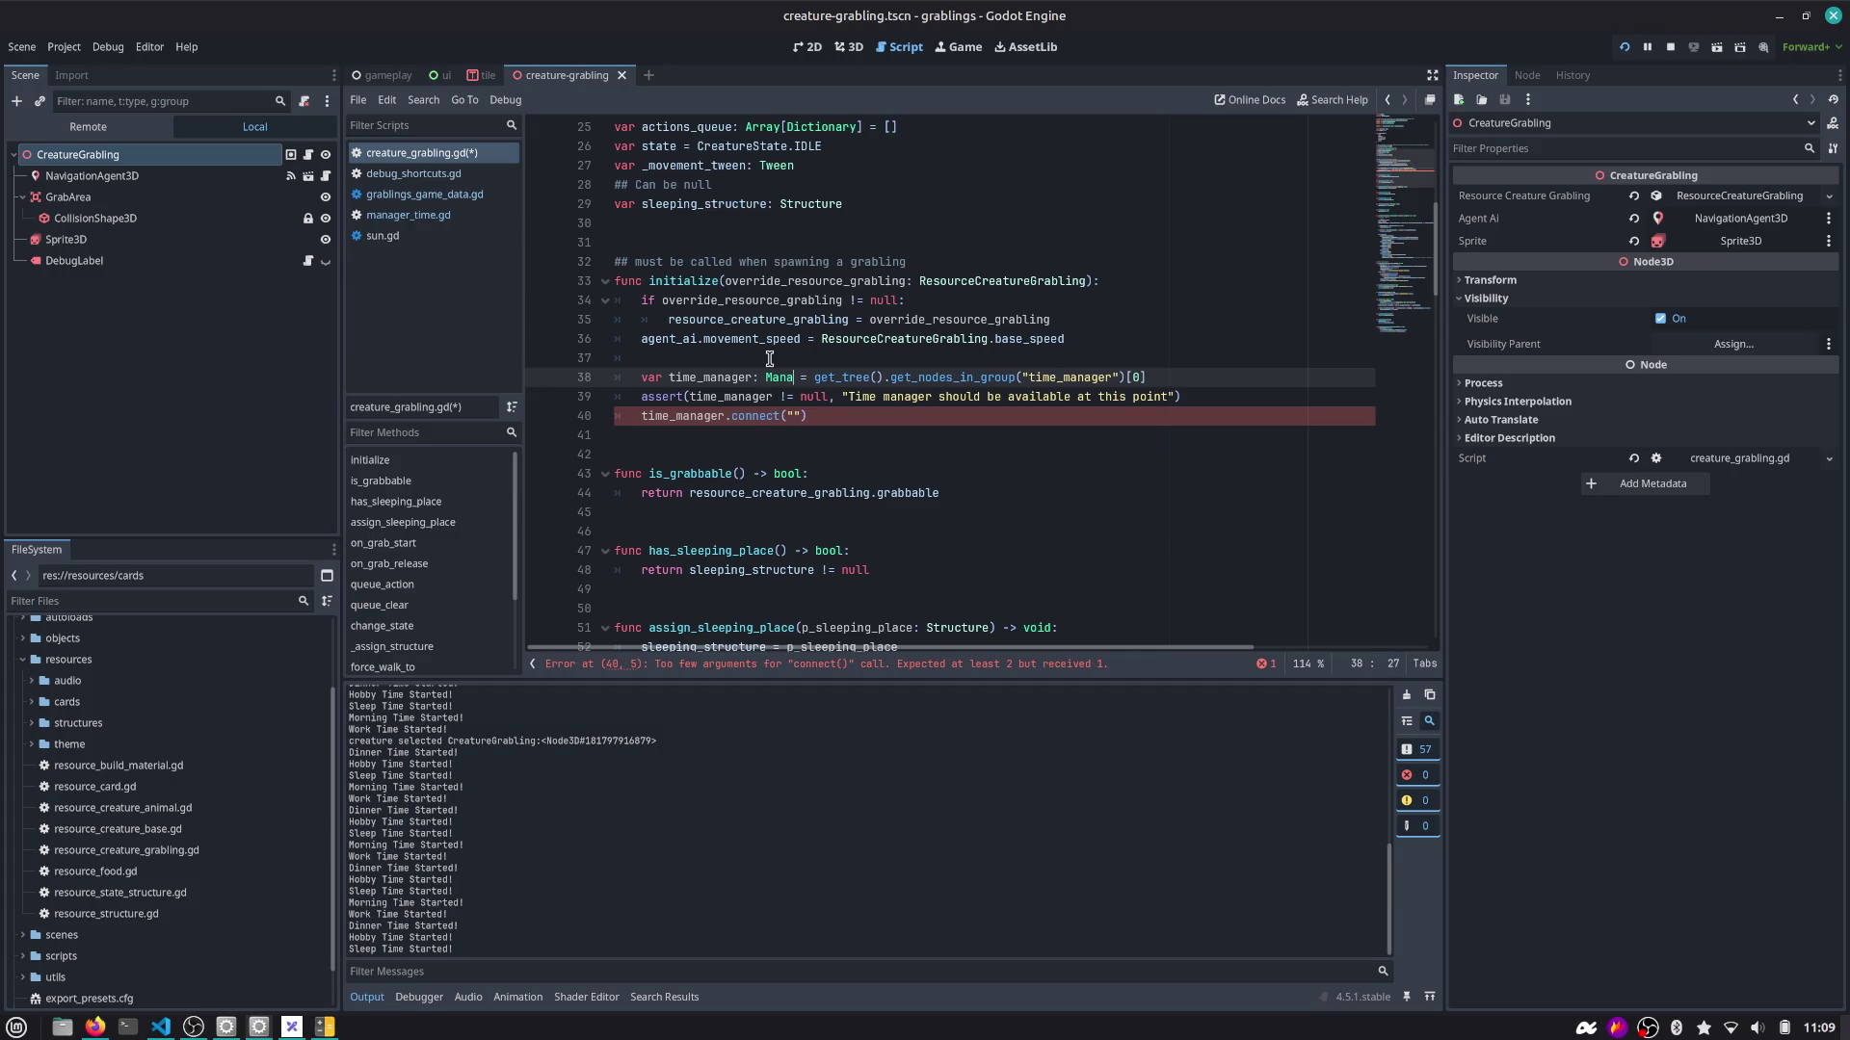
{"action": "key", "text": "Return"}
{"action": "key", "text": "ctrl+shift+Left"}
{"action": "key", "text": "ctrl+c"}
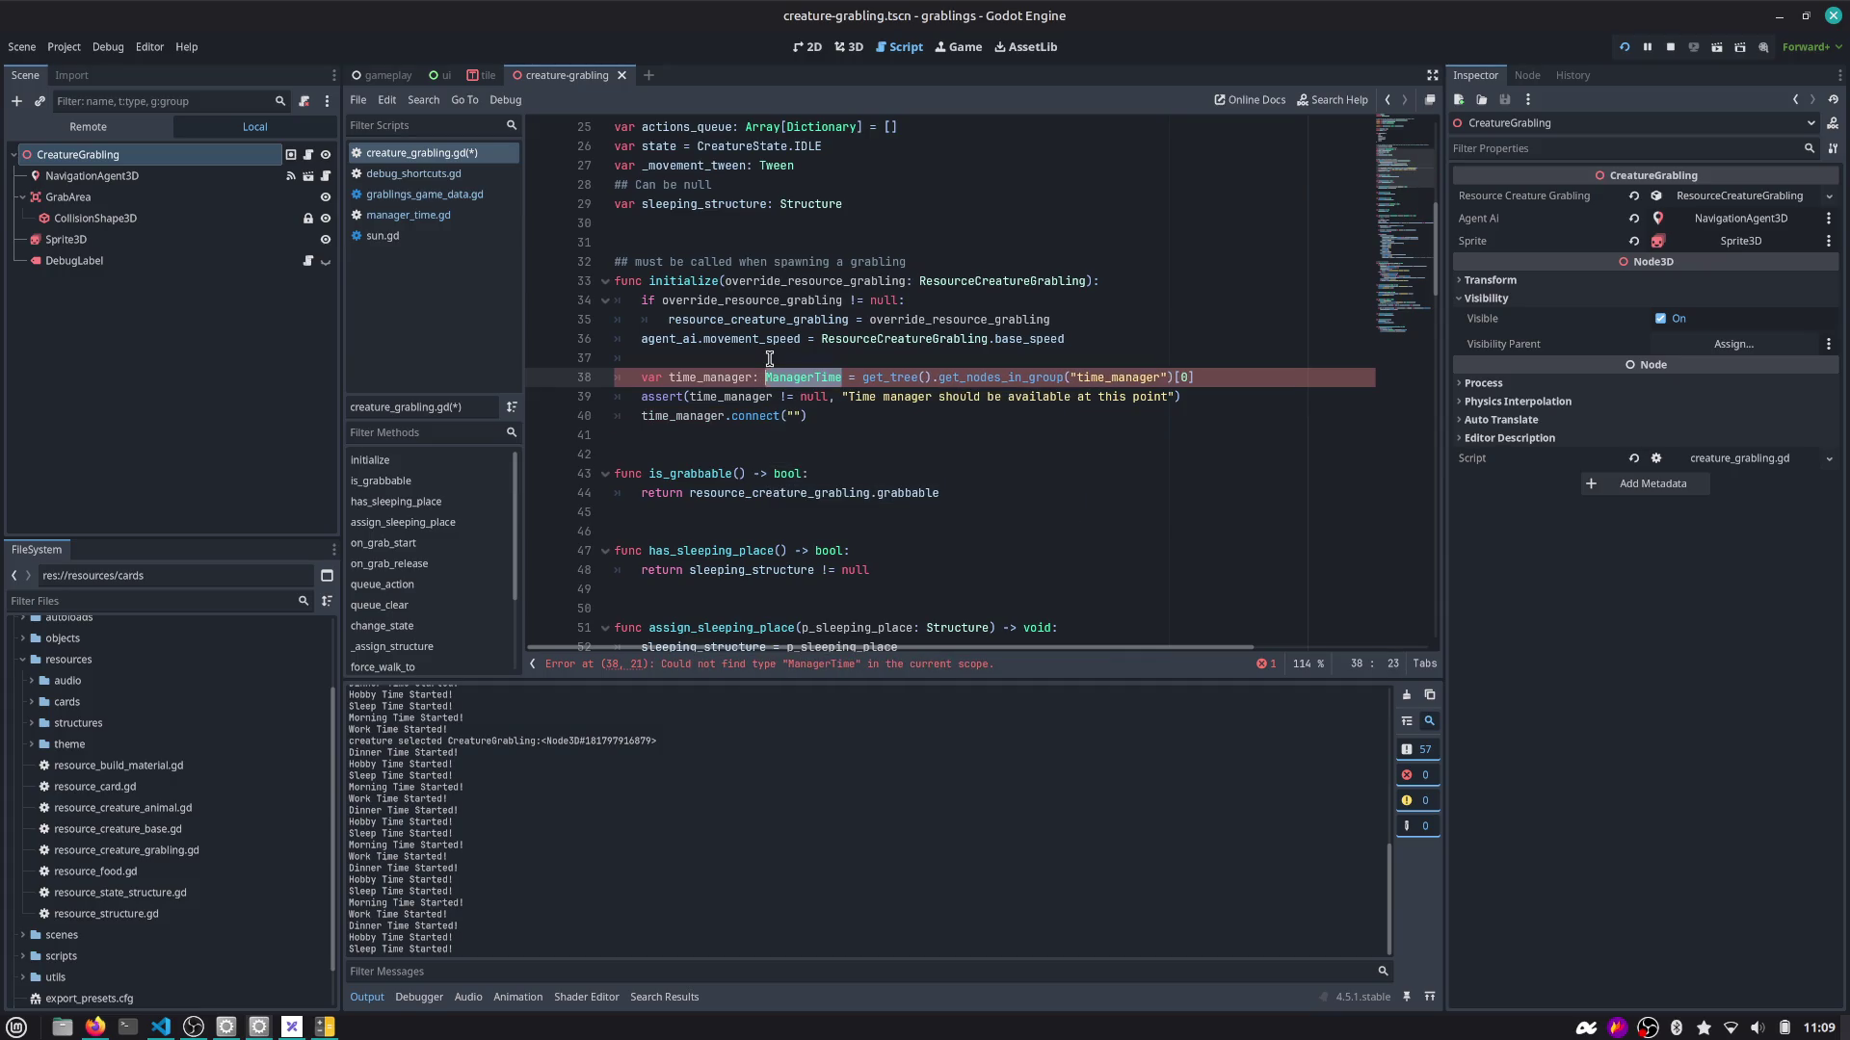
In manager_time.gd, declare class_name ManagerTime below extends Node and save
{"action": "left_click", "coordinate": [407, 215]}
{"action": "scroll", "coordinate": [679, 160], "scroll_direction": "up", "scroll_amount": 10}
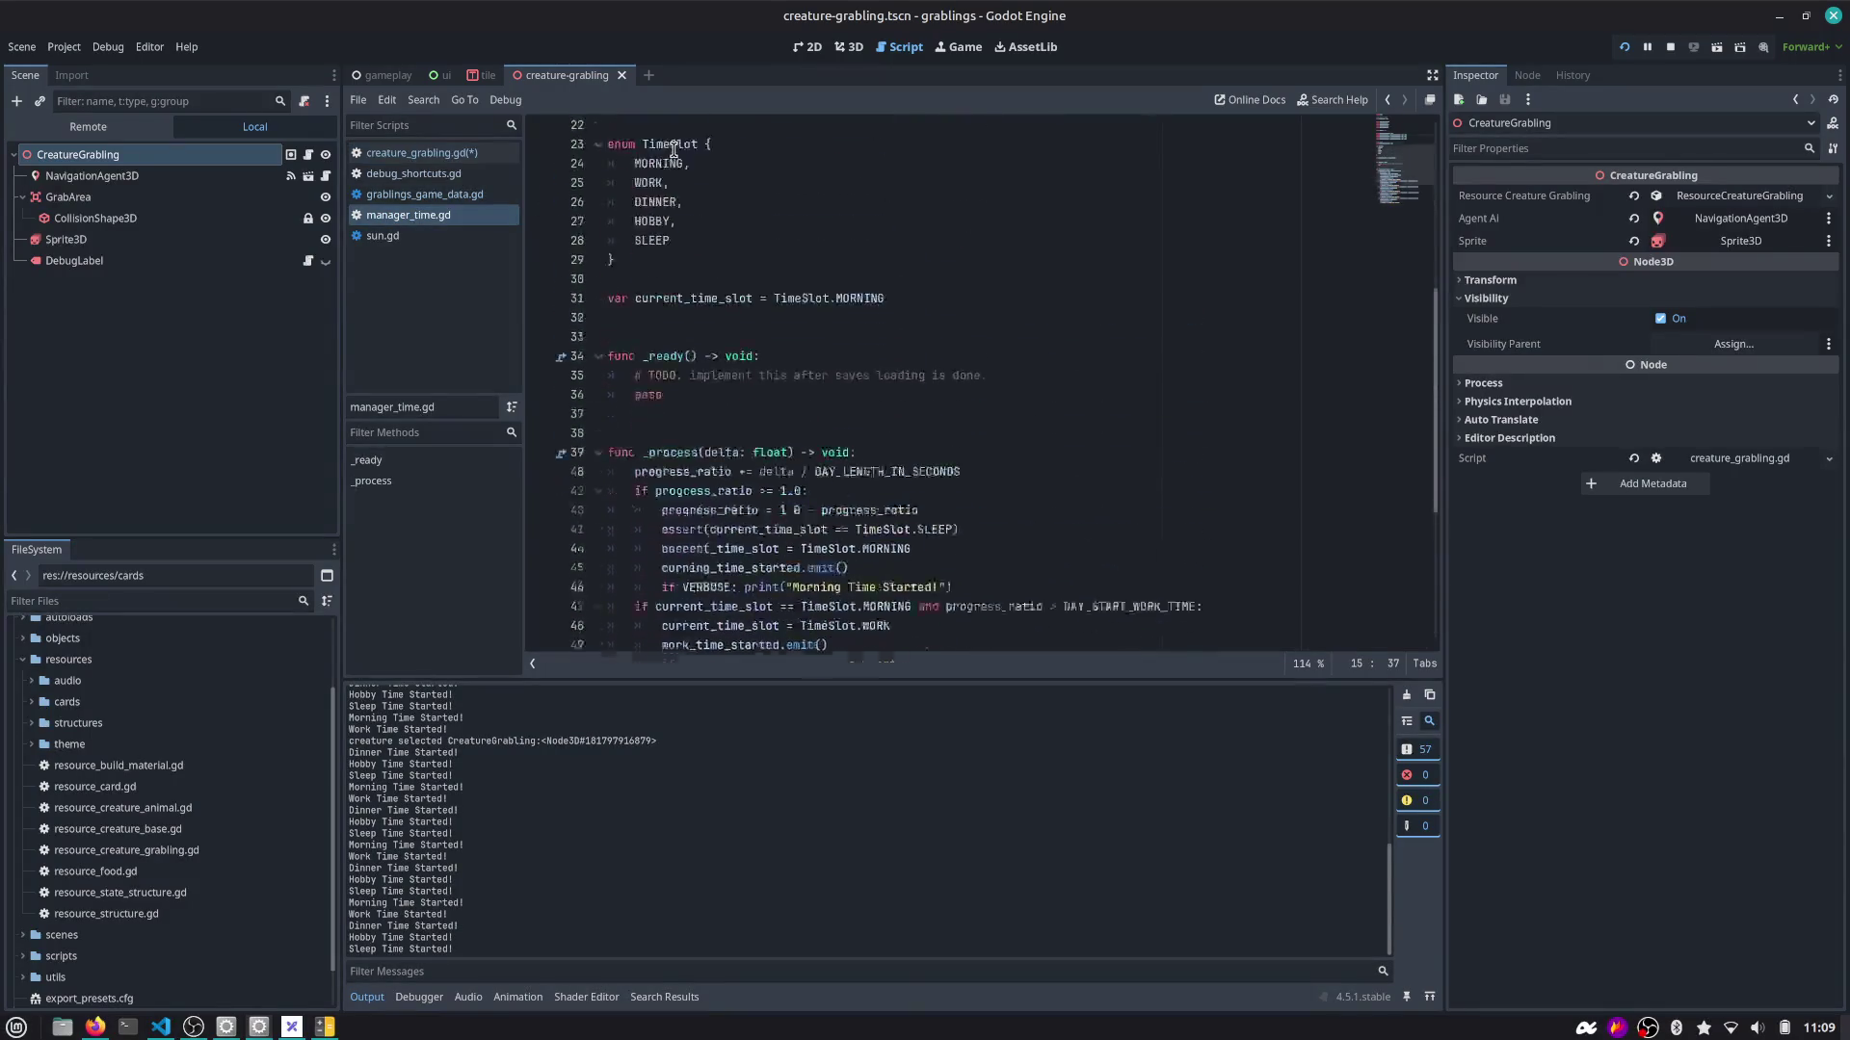
{"action": "left_click", "coordinate": [689, 133]}
{"action": "key", "text": "Return"}
{"action": "type", "text": "class"}
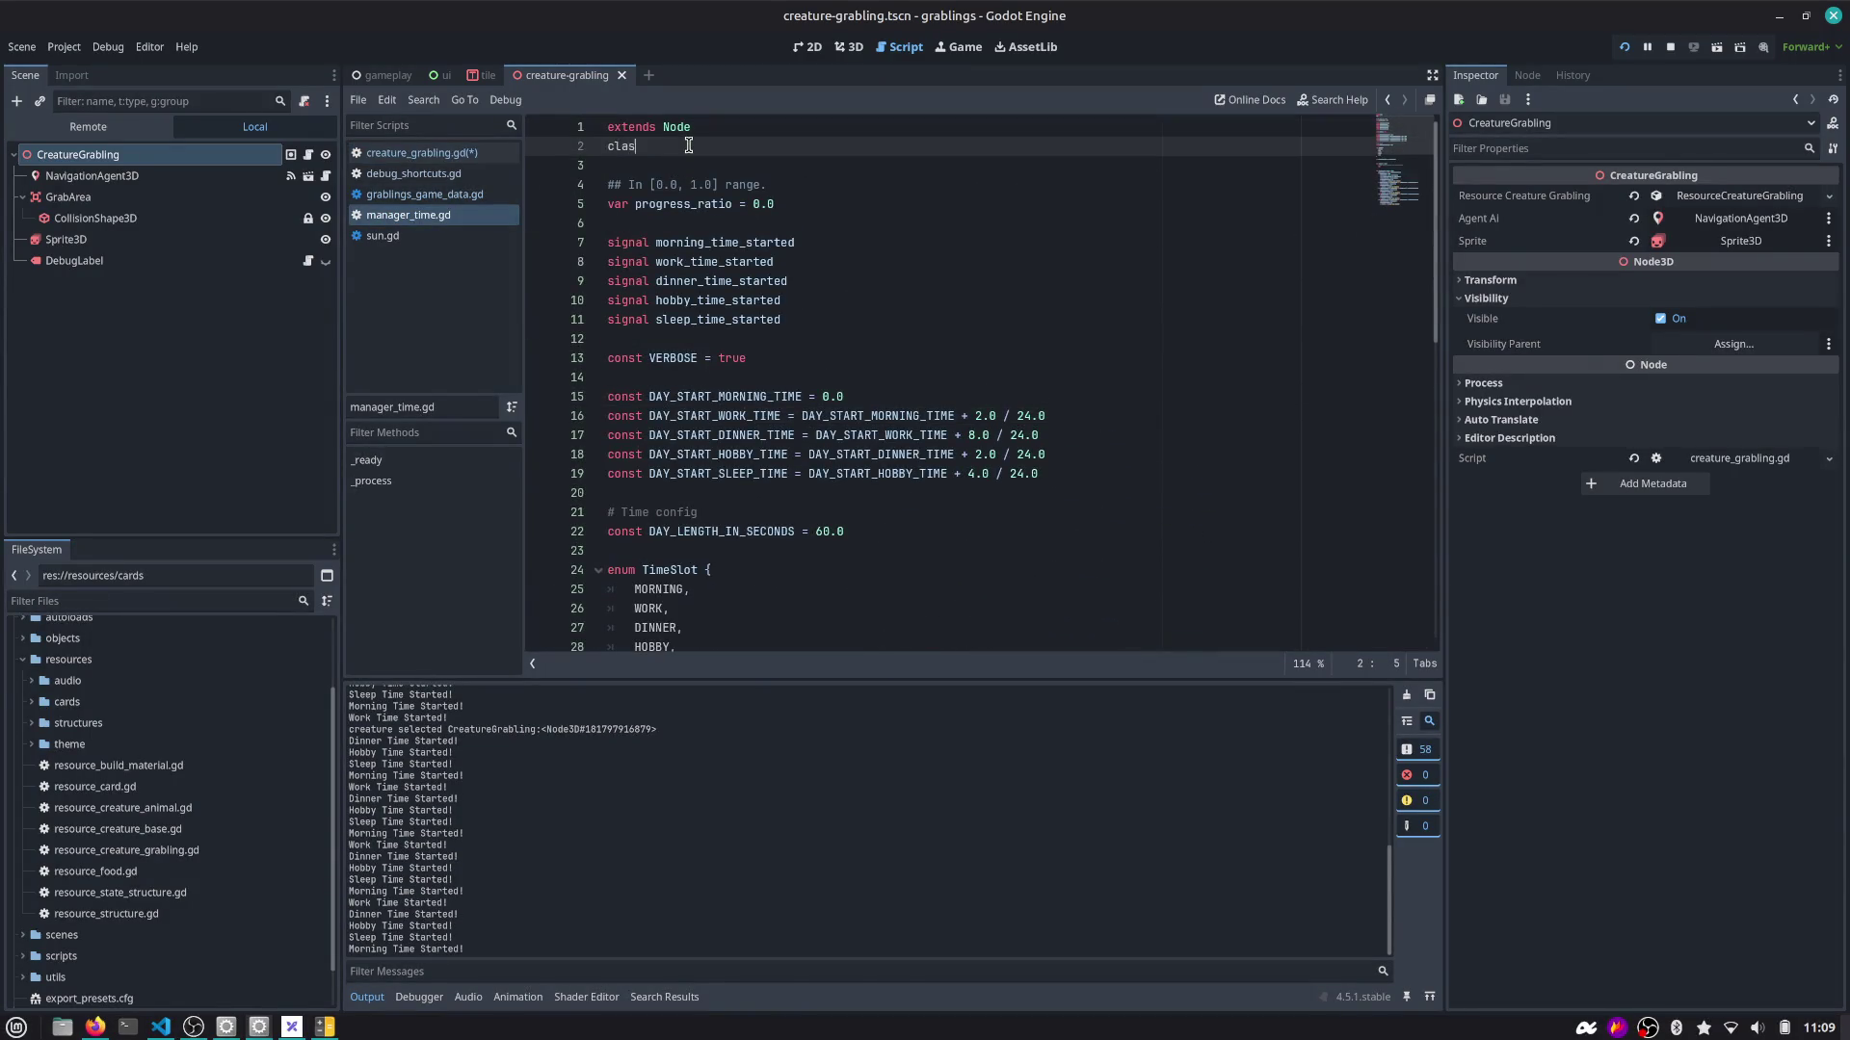
{"action": "key", "text": "ctrl+v"}
{"action": "key", "text": "ctrl+s"}
{"action": "key", "text": "ctrl+shift+Left"}
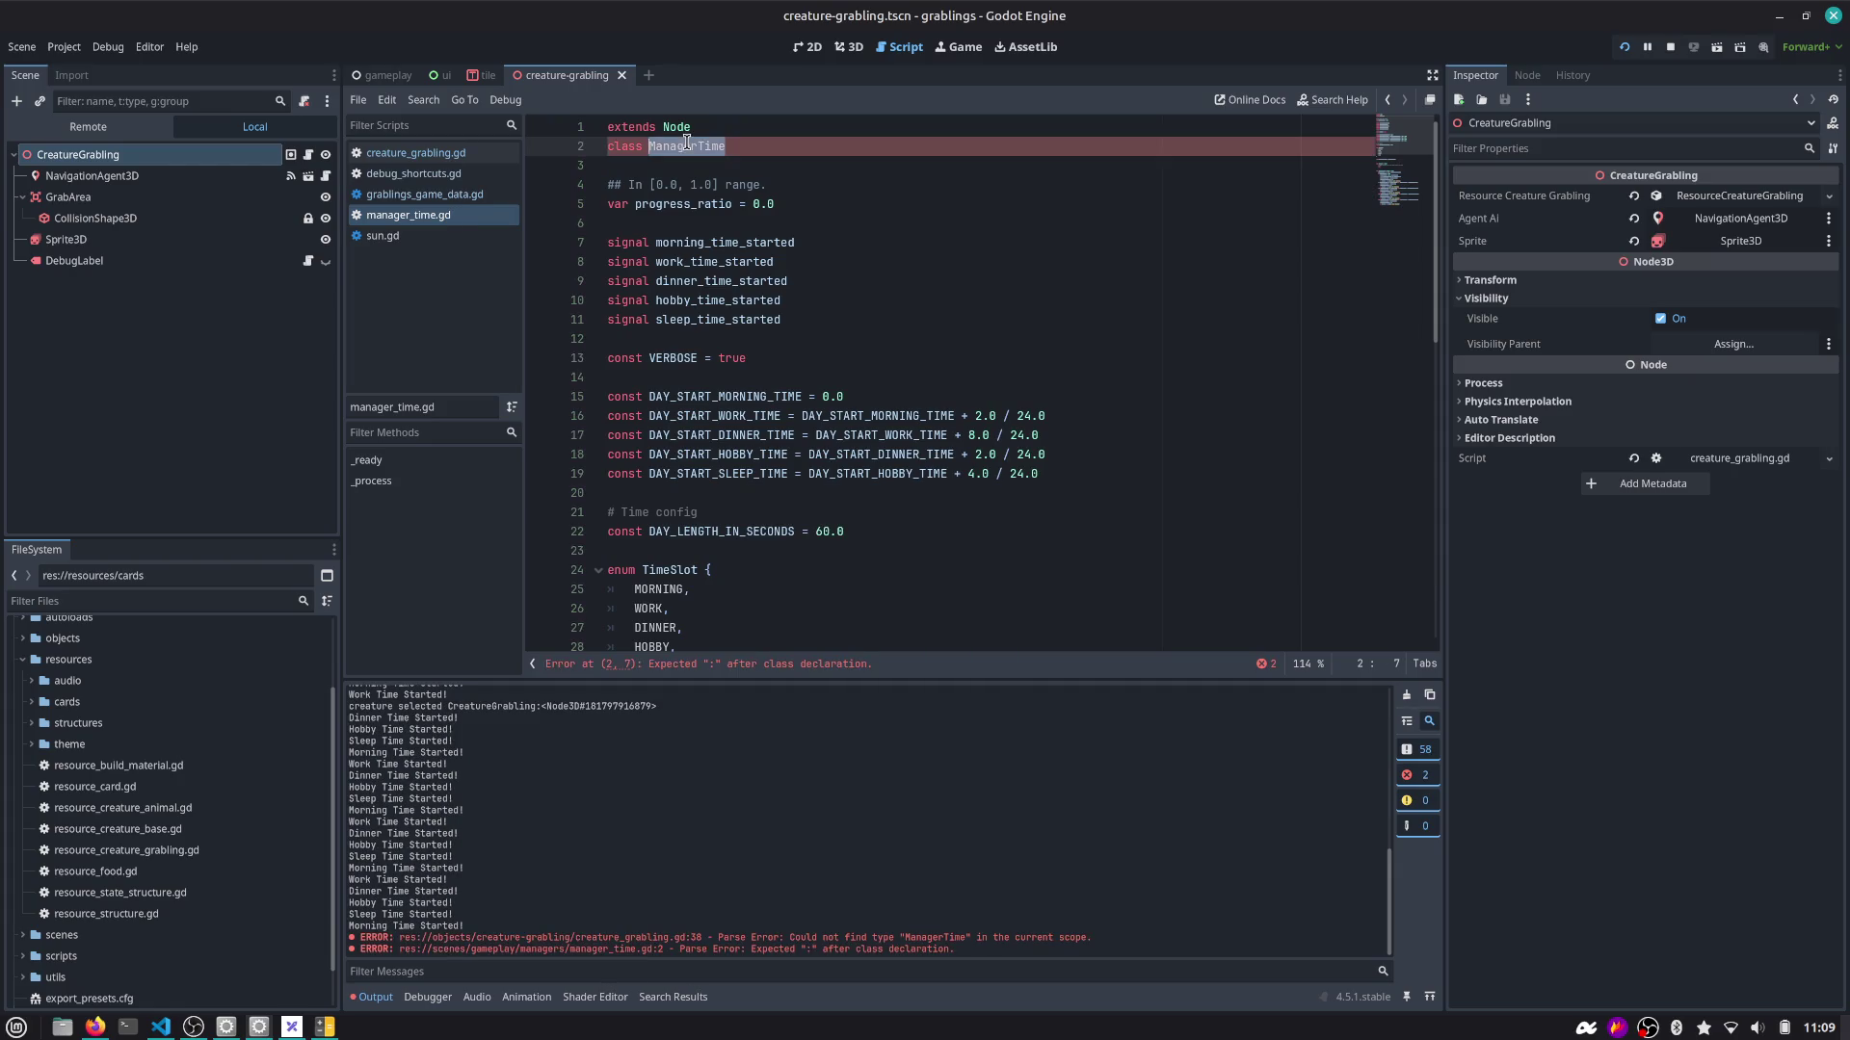
{"action": "left_click", "coordinate": [697, 165]}
{"action": "scroll", "coordinate": [699, 171], "scroll_direction": "down", "scroll_amount": 2}
{"action": "scroll", "coordinate": [711, 414], "scroll_direction": "up", "scroll_amount": 2}
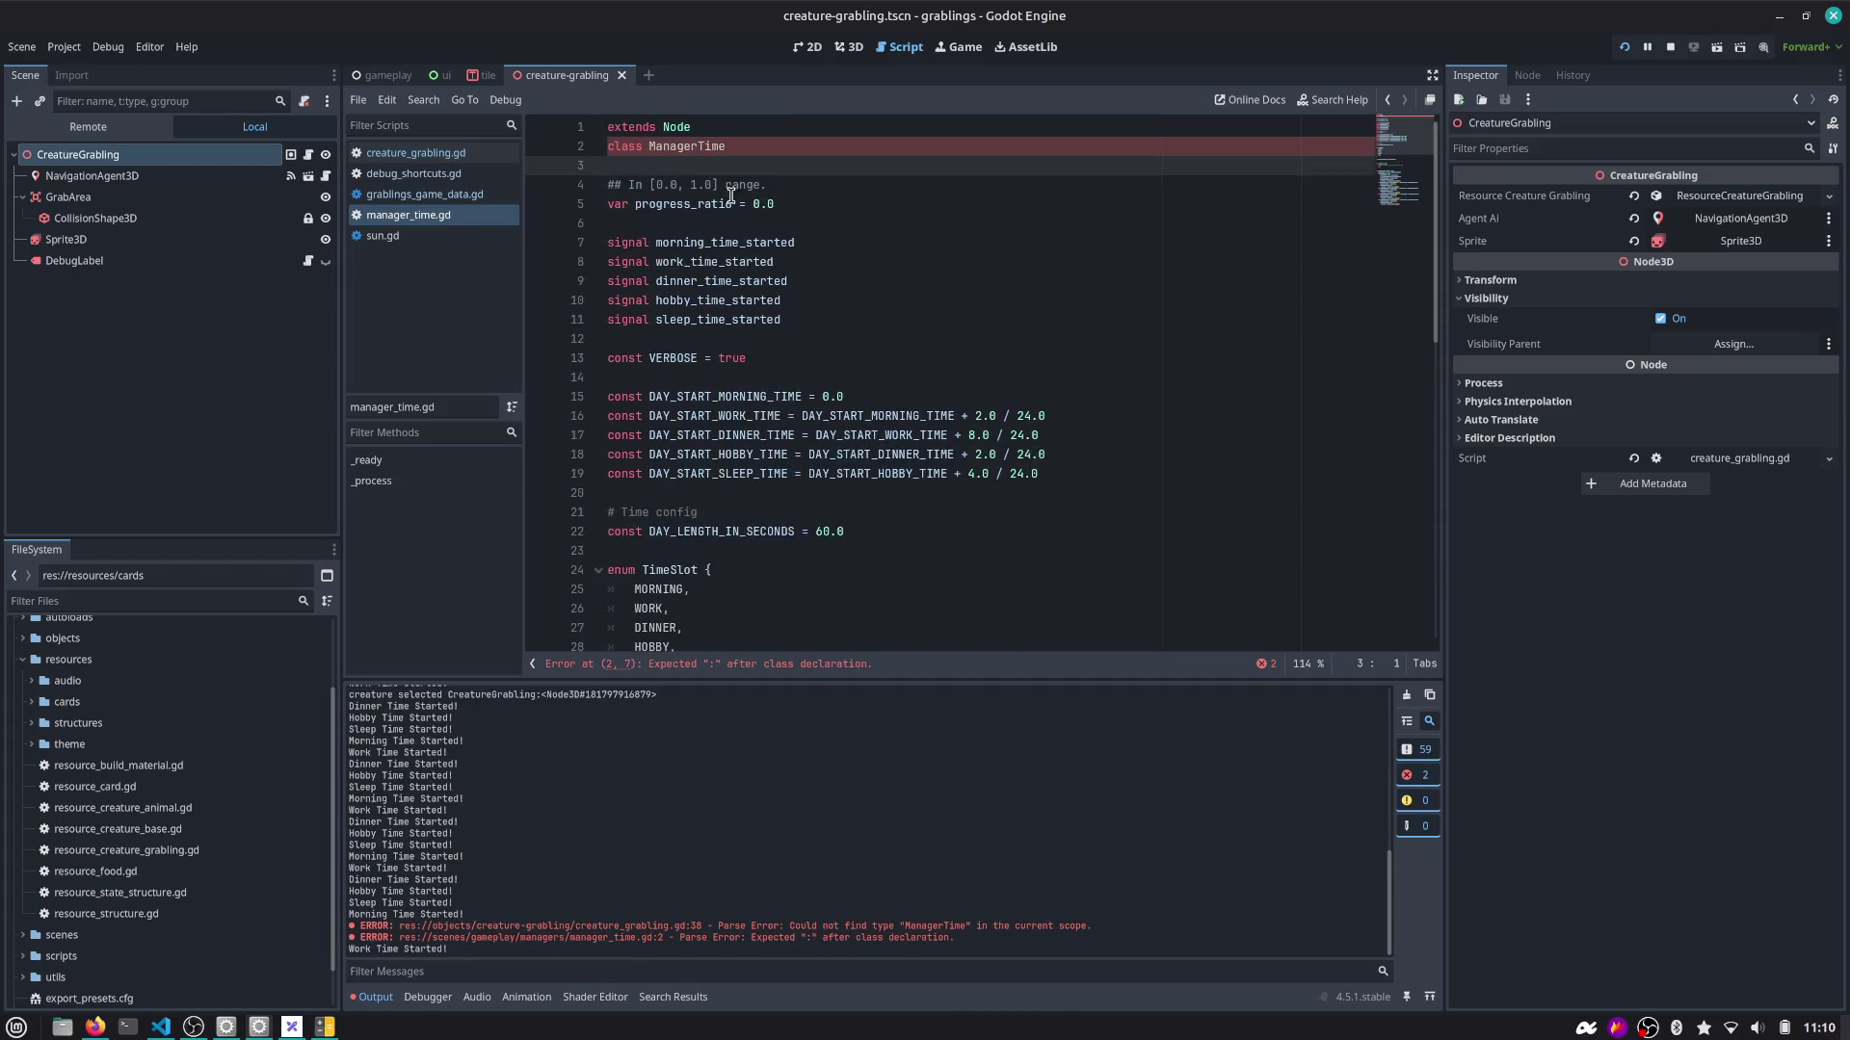
{"action": "left_click", "coordinate": [644, 146]}
{"action": "type", "text": "_name"}
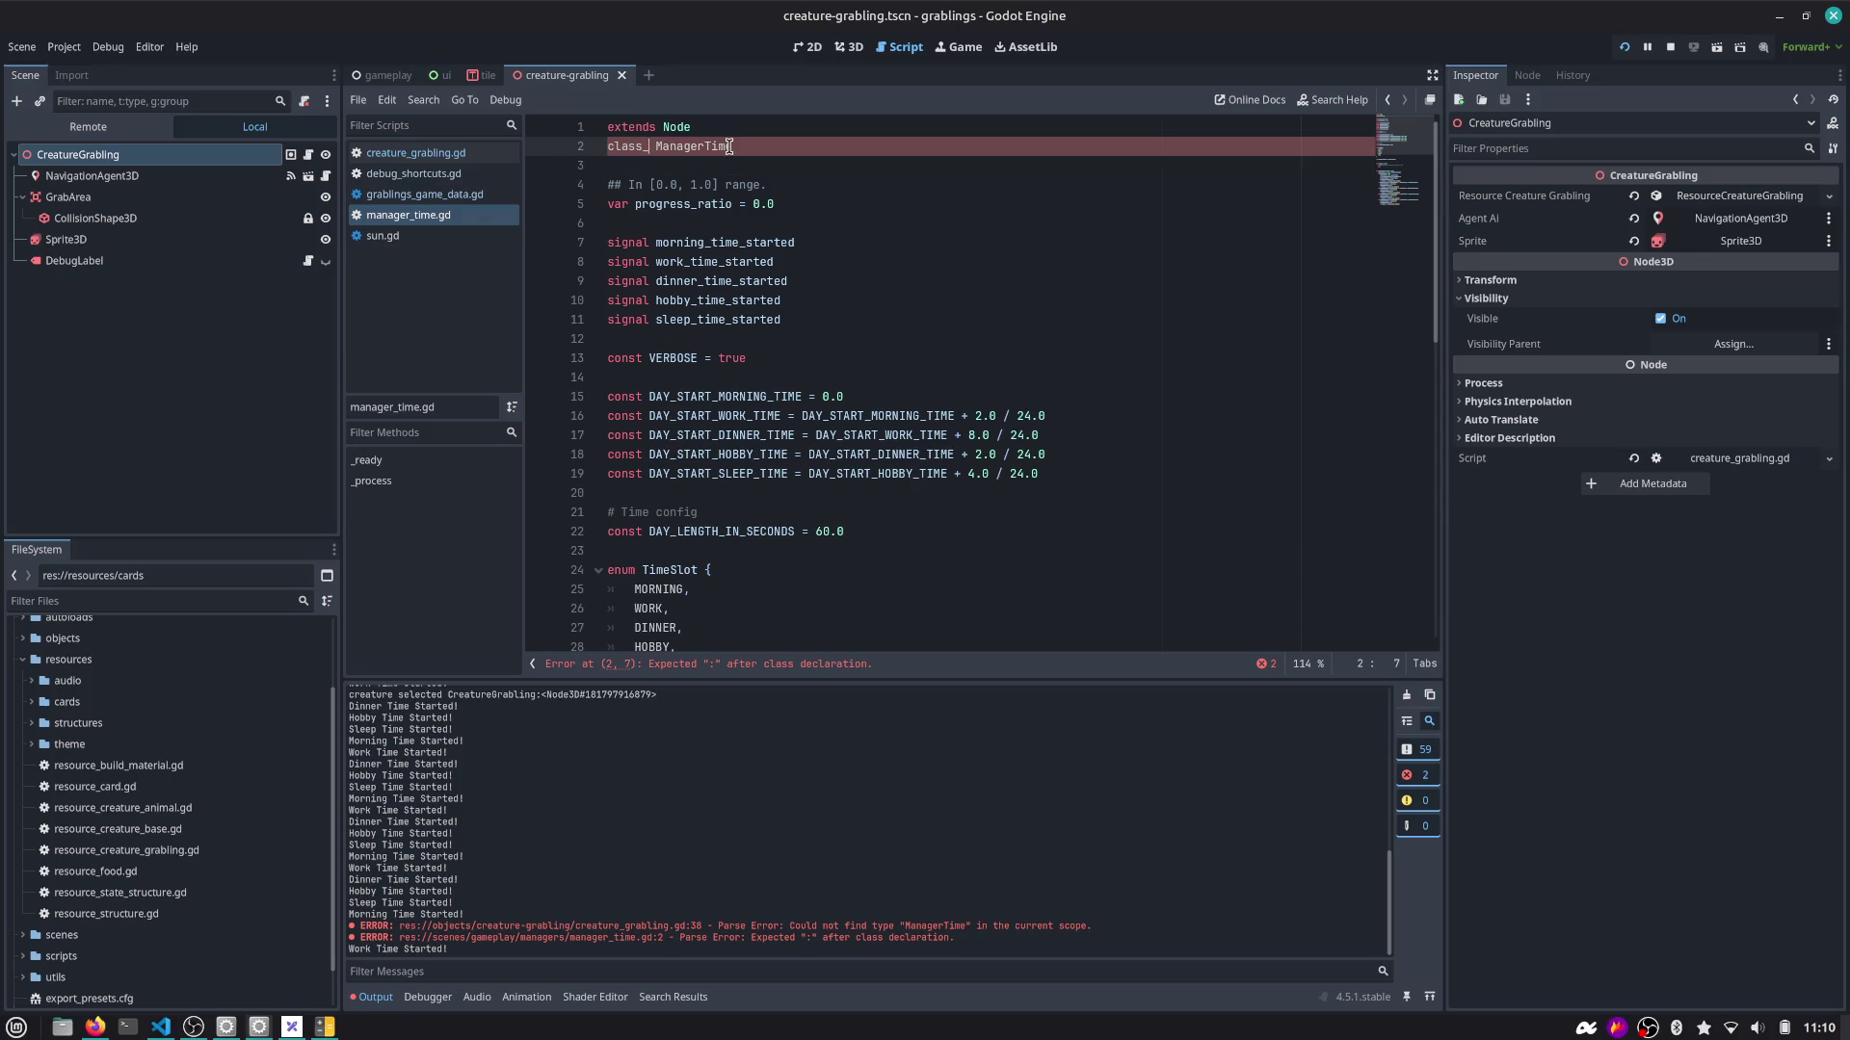
Check the ManagerTime name and its work_time_started and dinner_time_started signals, then open grablings_game_data.gd
{"action": "double_click", "coordinate": [729, 146]}
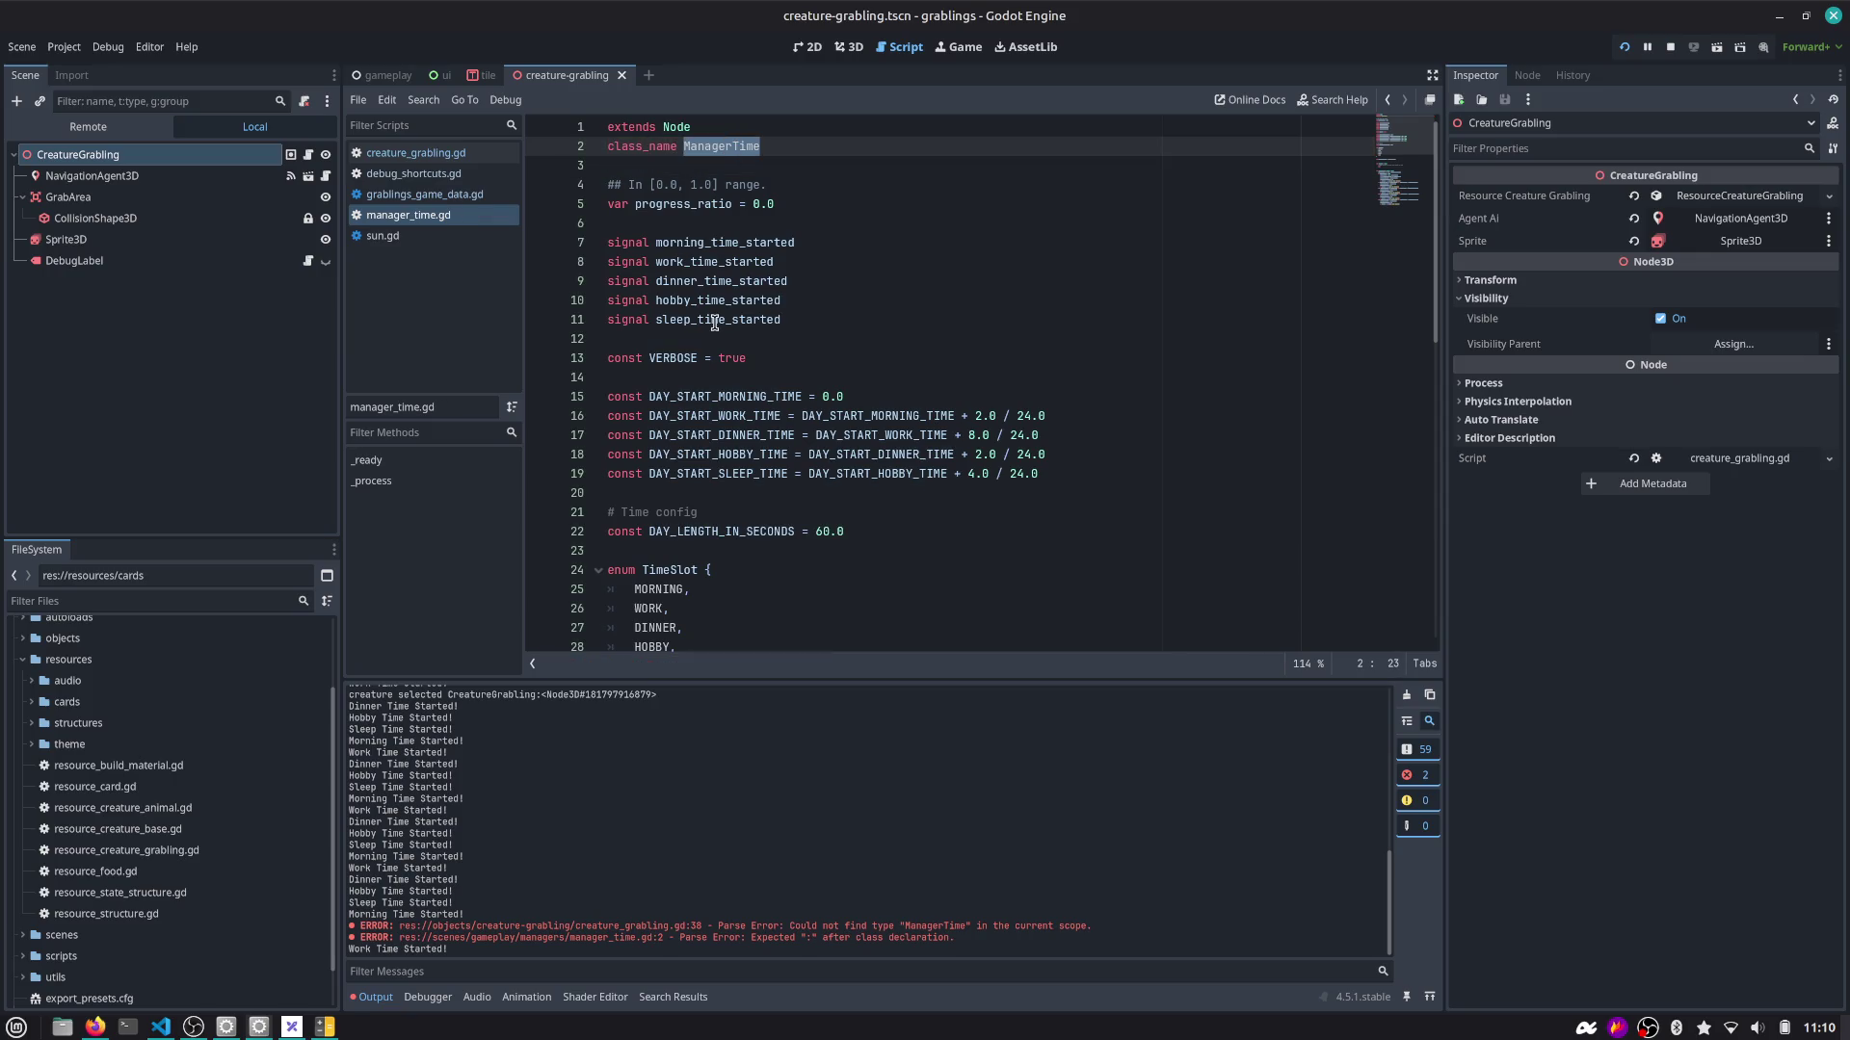
{"action": "double_click", "coordinate": [691, 262]}
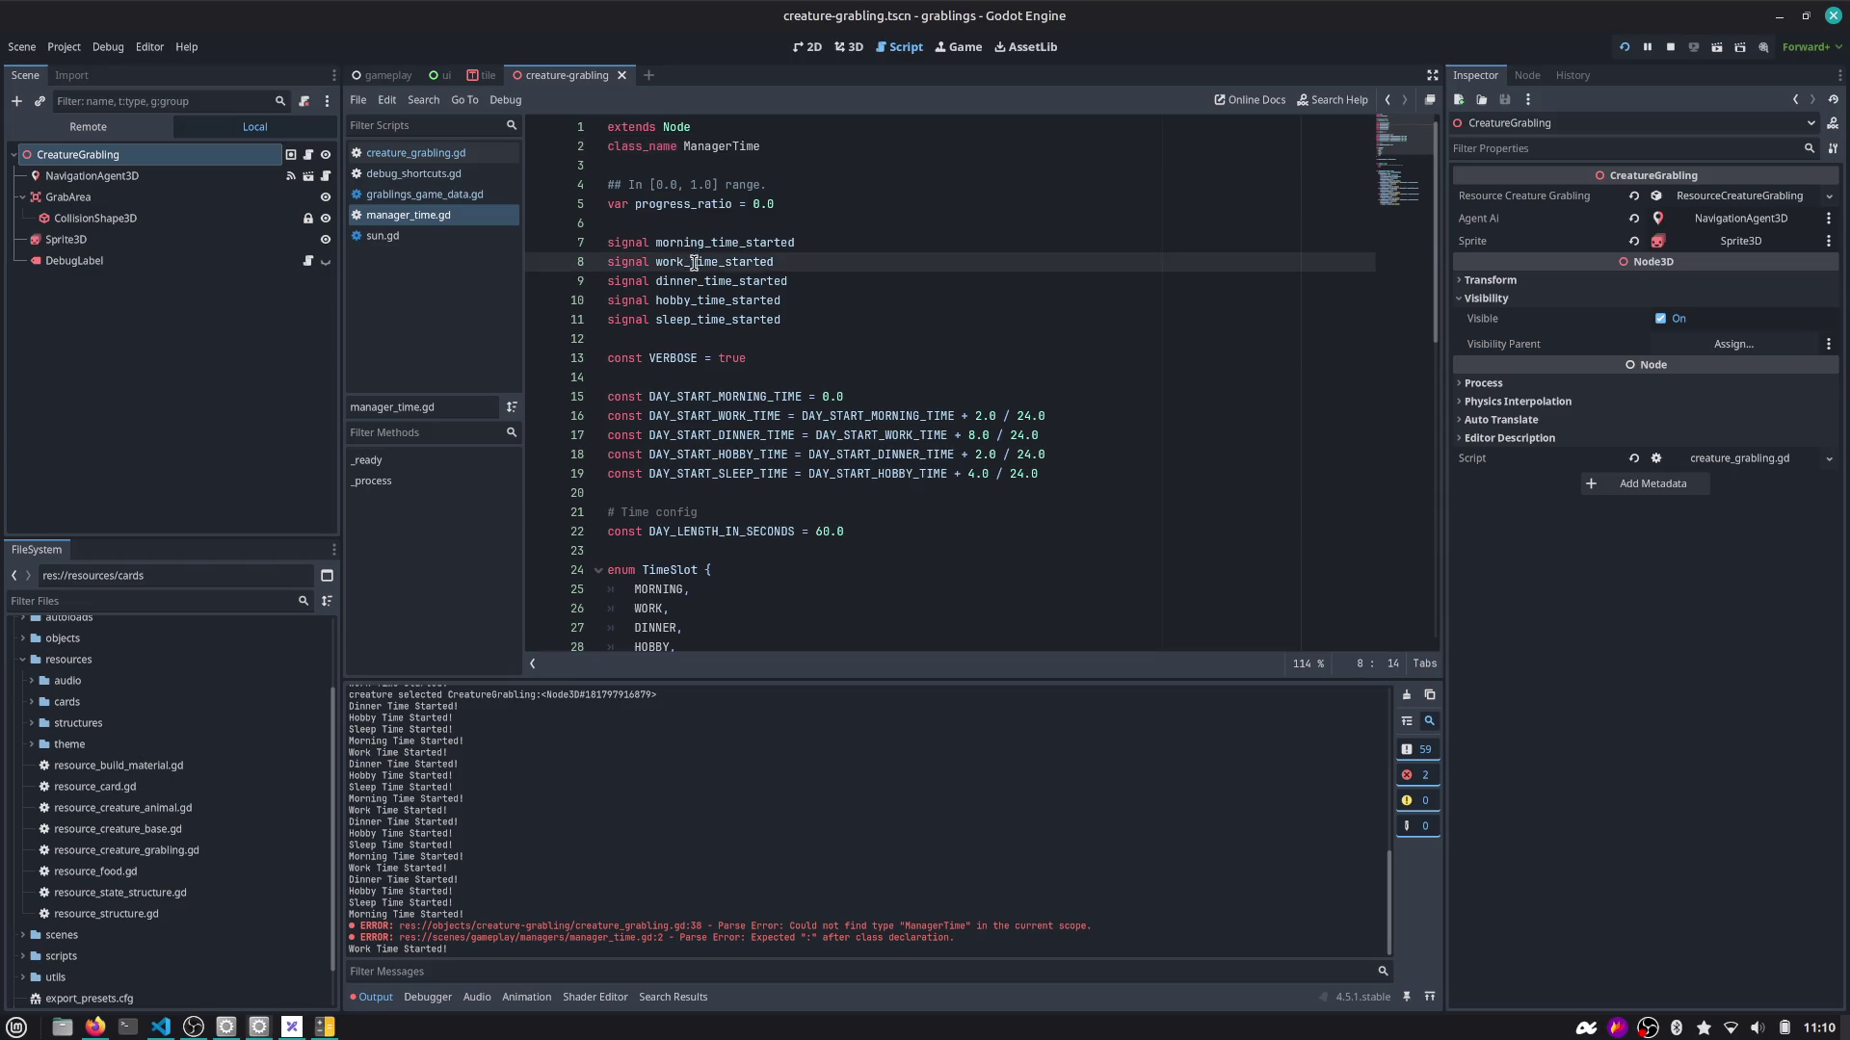
{"action": "double_click", "coordinate": [692, 286]}
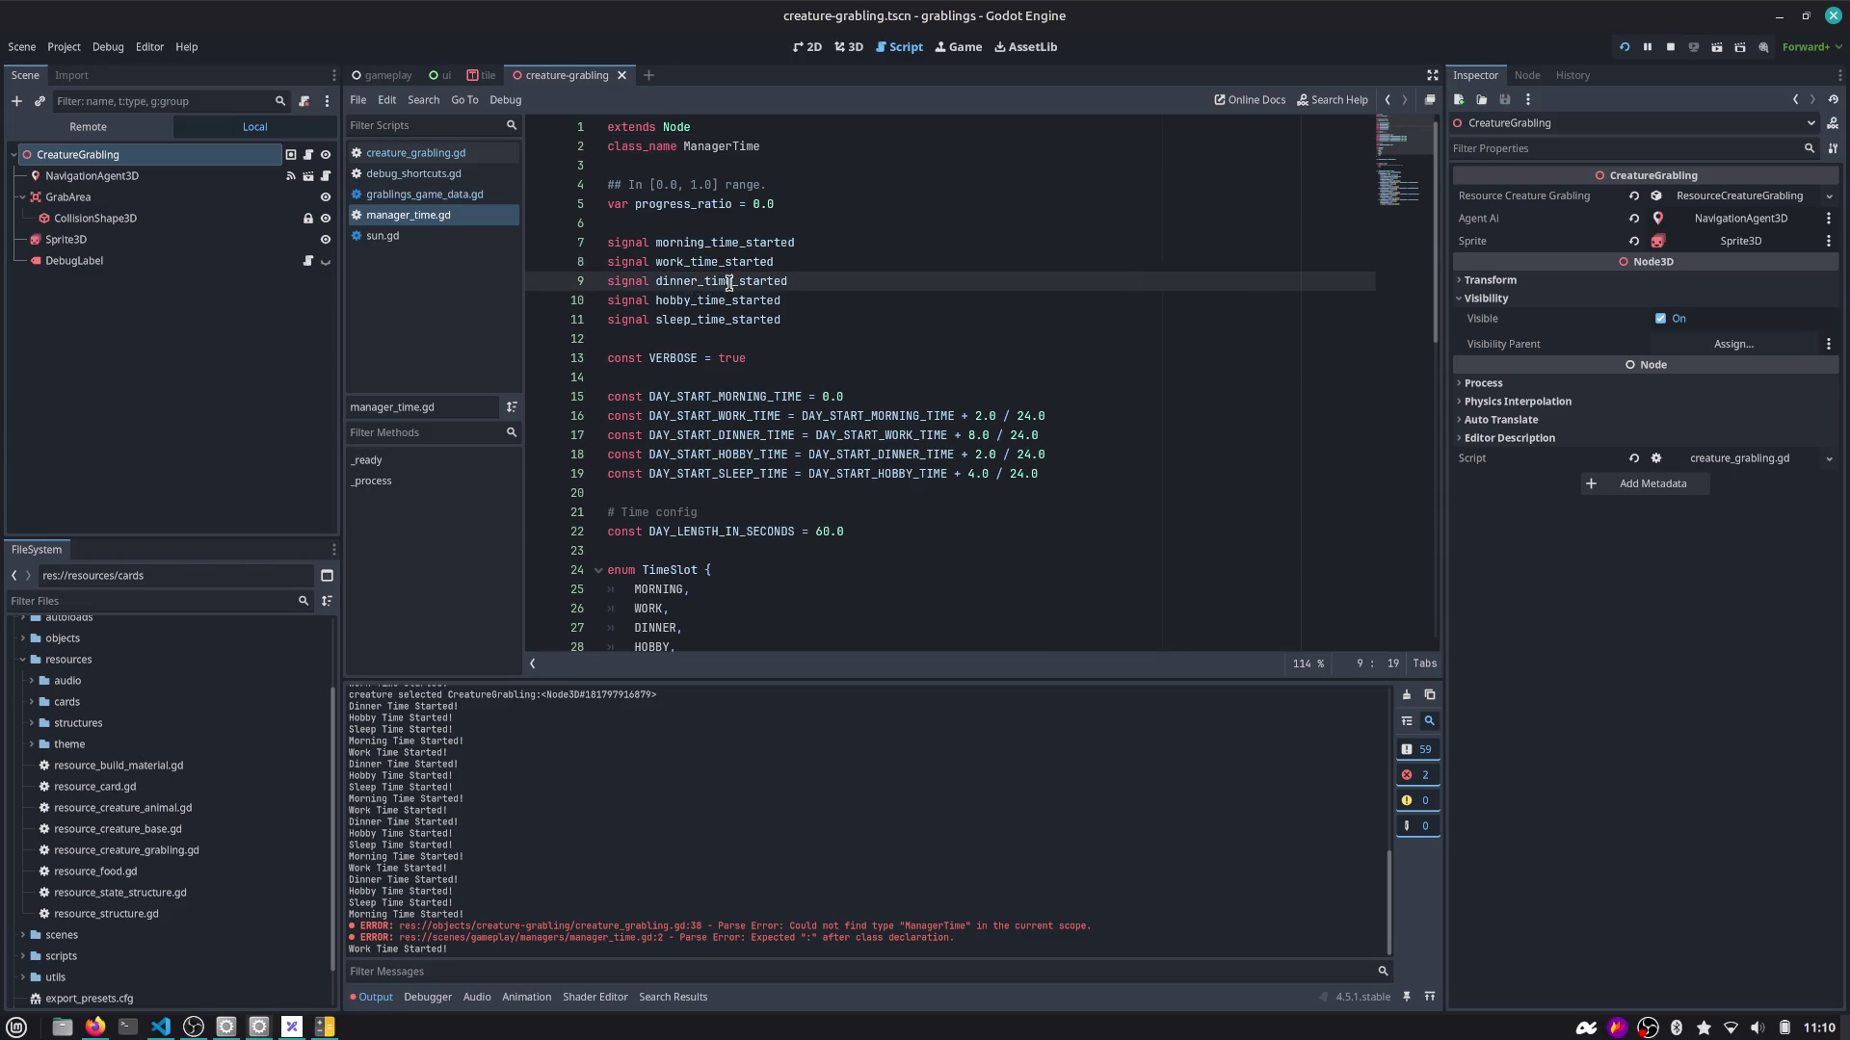
{"action": "left_click", "coordinate": [421, 195]}
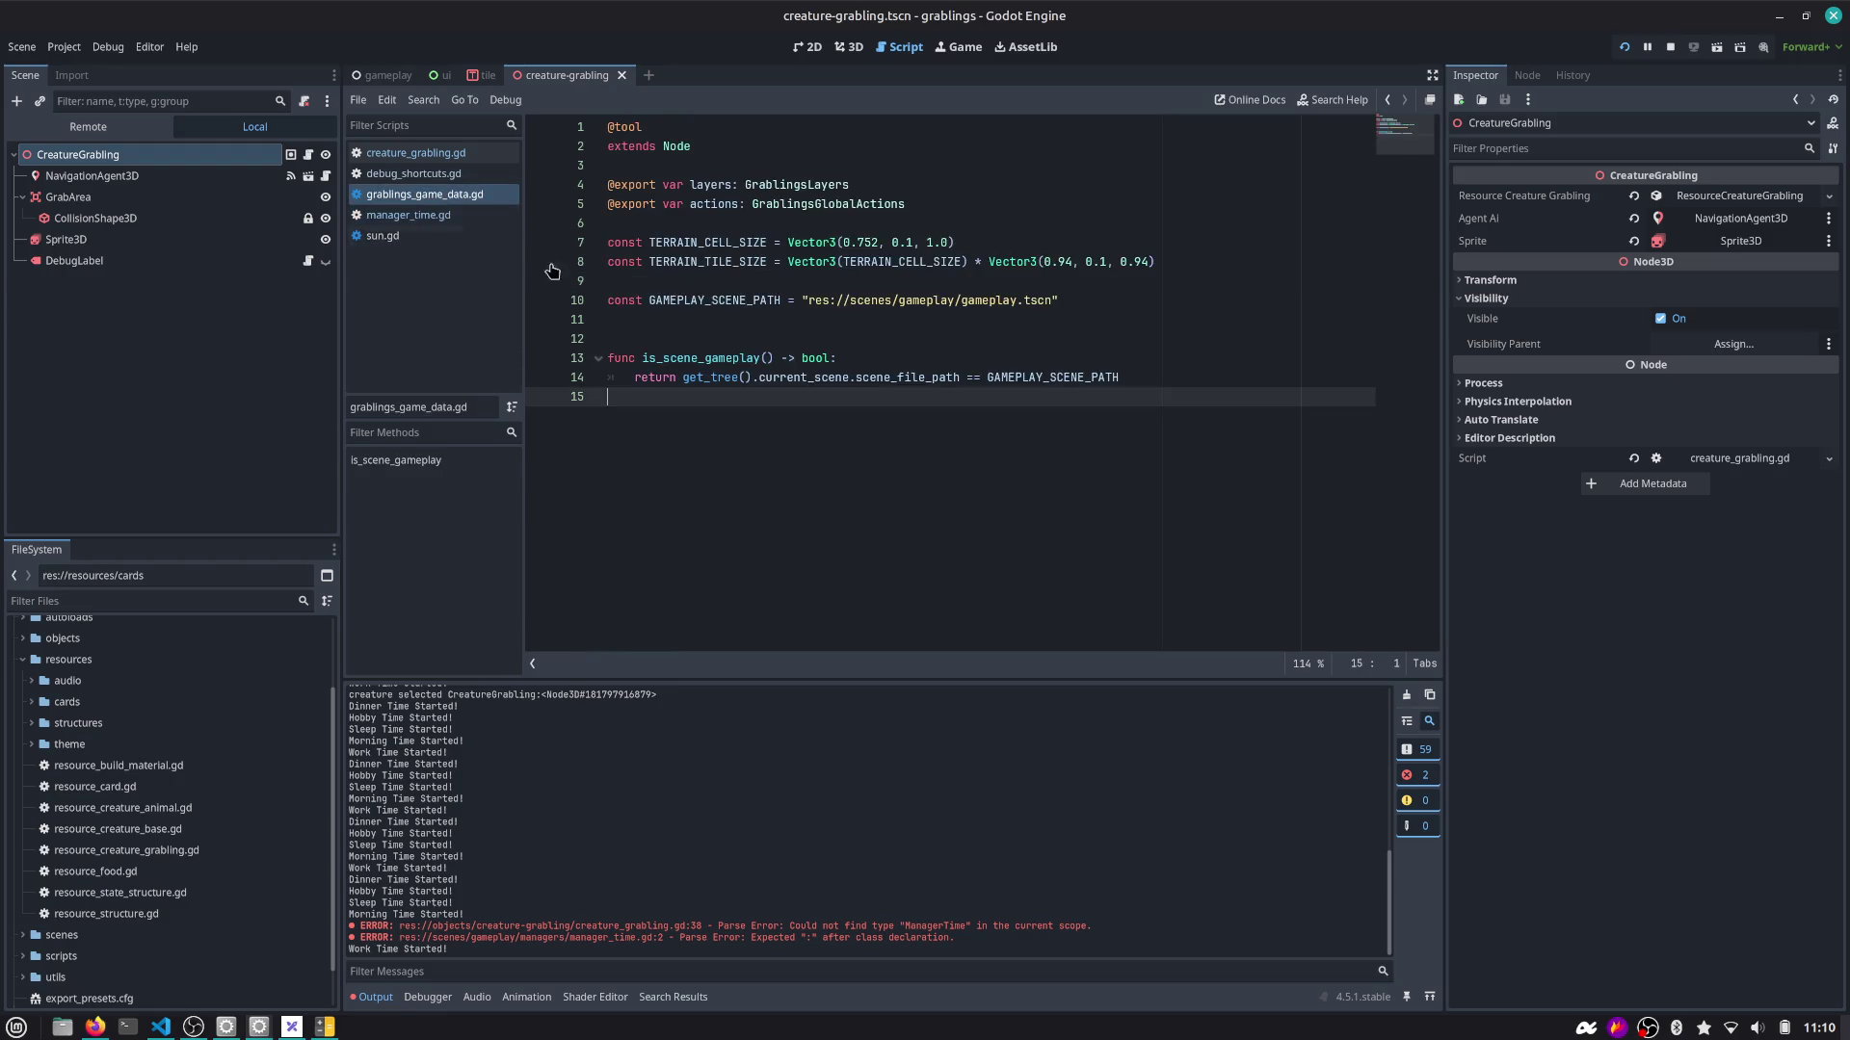
In creature_grabling.gd, change line 40 to time_manager.dinner_time_started.connect(on_dinner_time_started)
{"action": "left_click", "coordinate": [438, 157]}
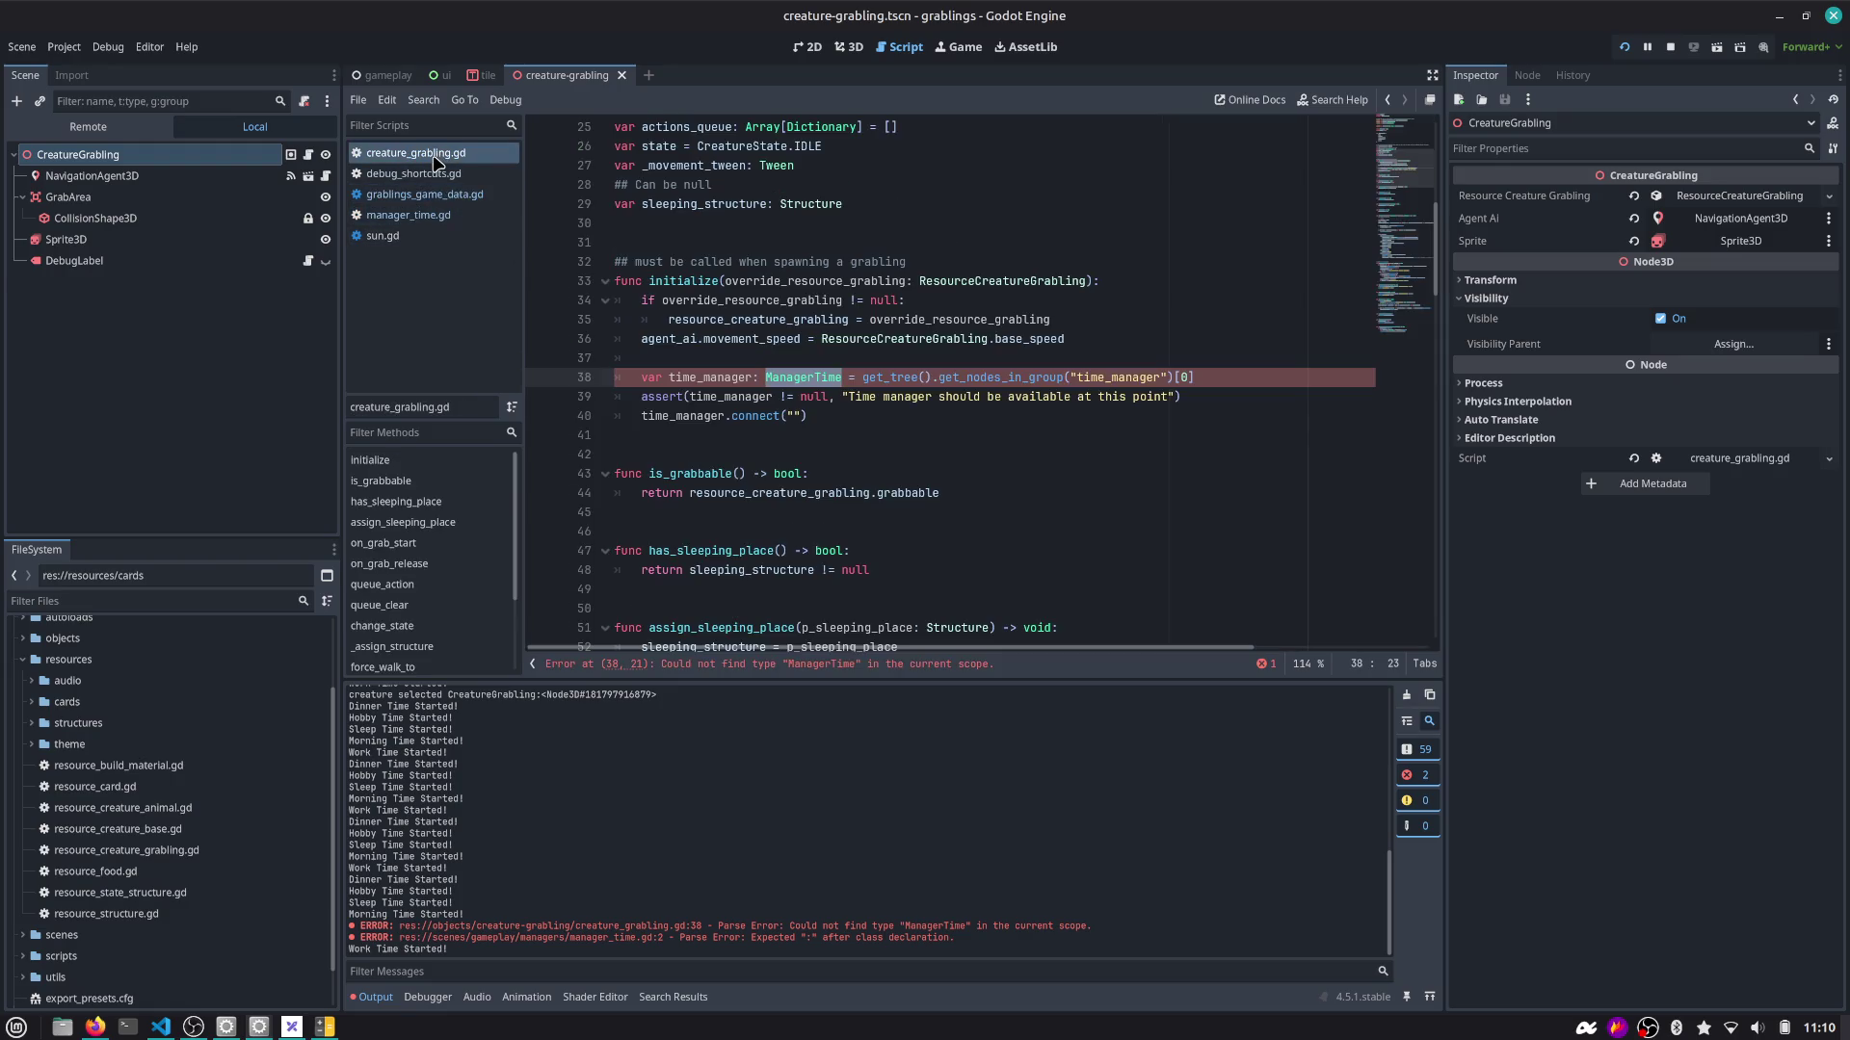
{"action": "double_click", "coordinate": [690, 416]}
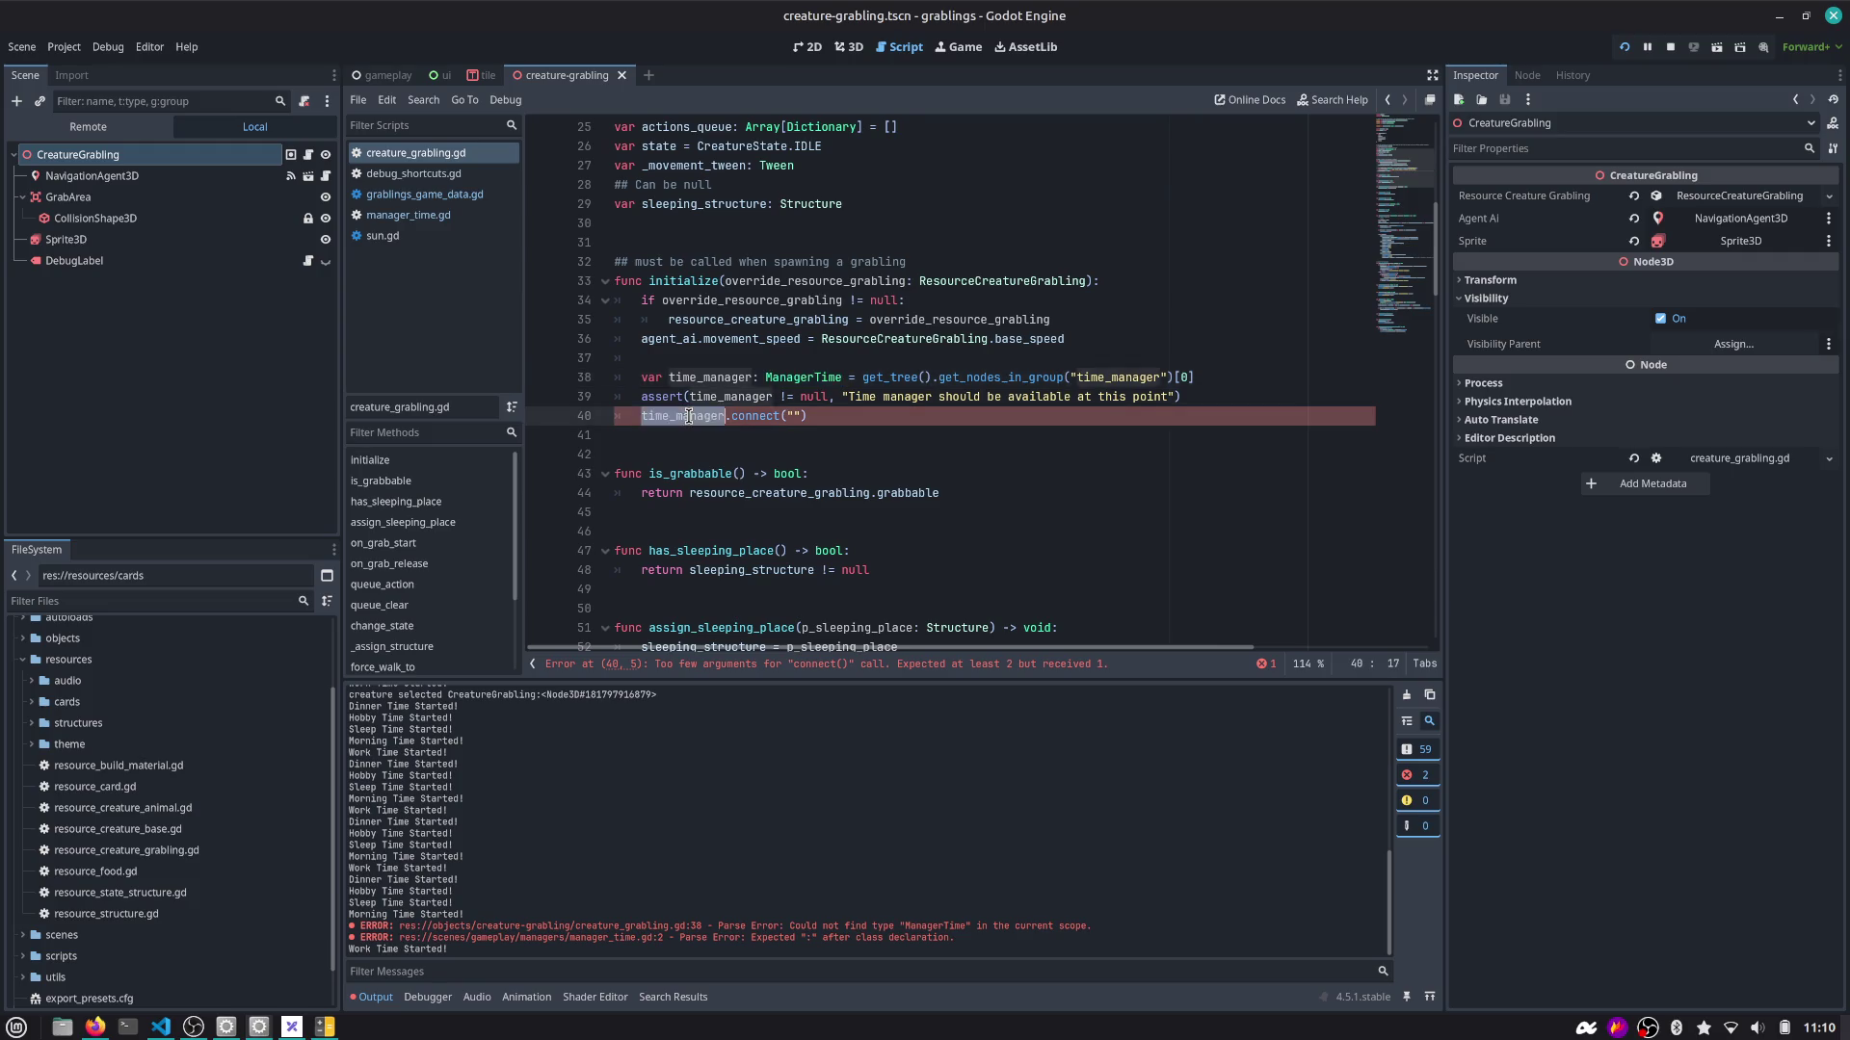
{"action": "scroll", "coordinate": [690, 416], "scroll_direction": "up", "scroll_amount": 2}
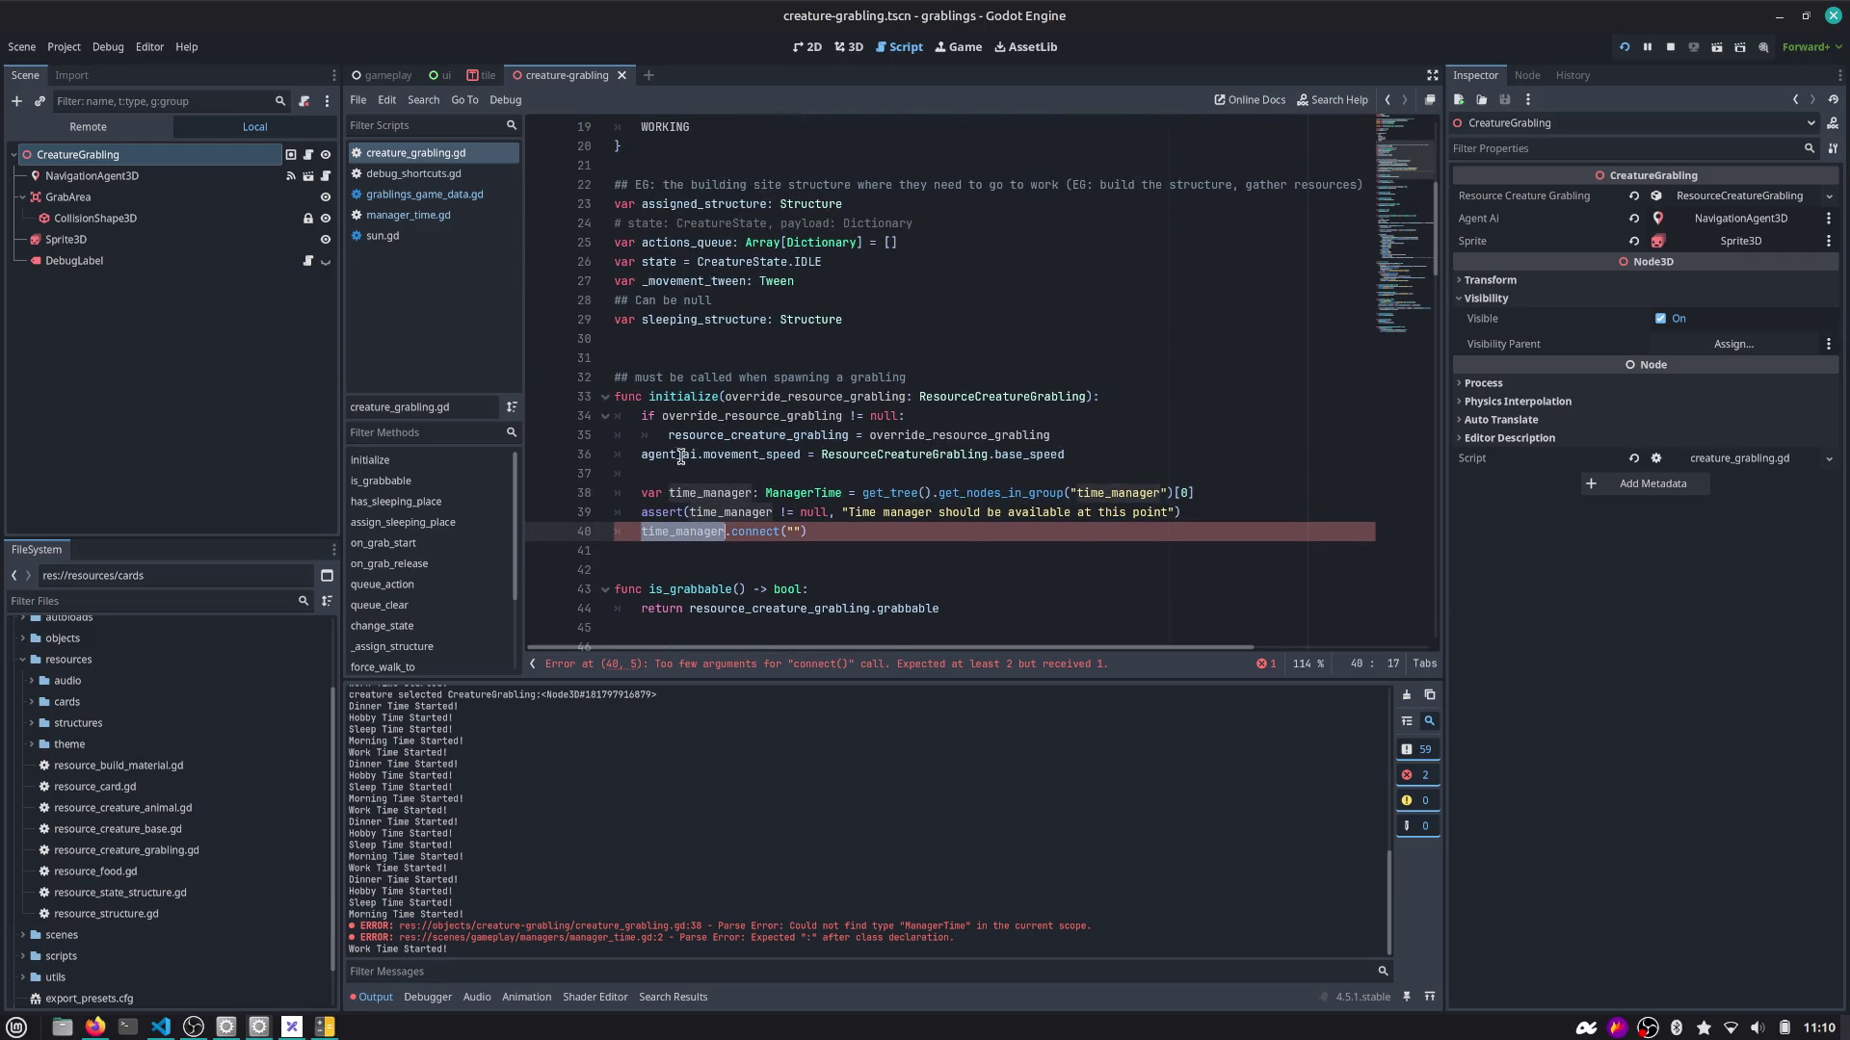
{"action": "left_click", "coordinate": [733, 532]}
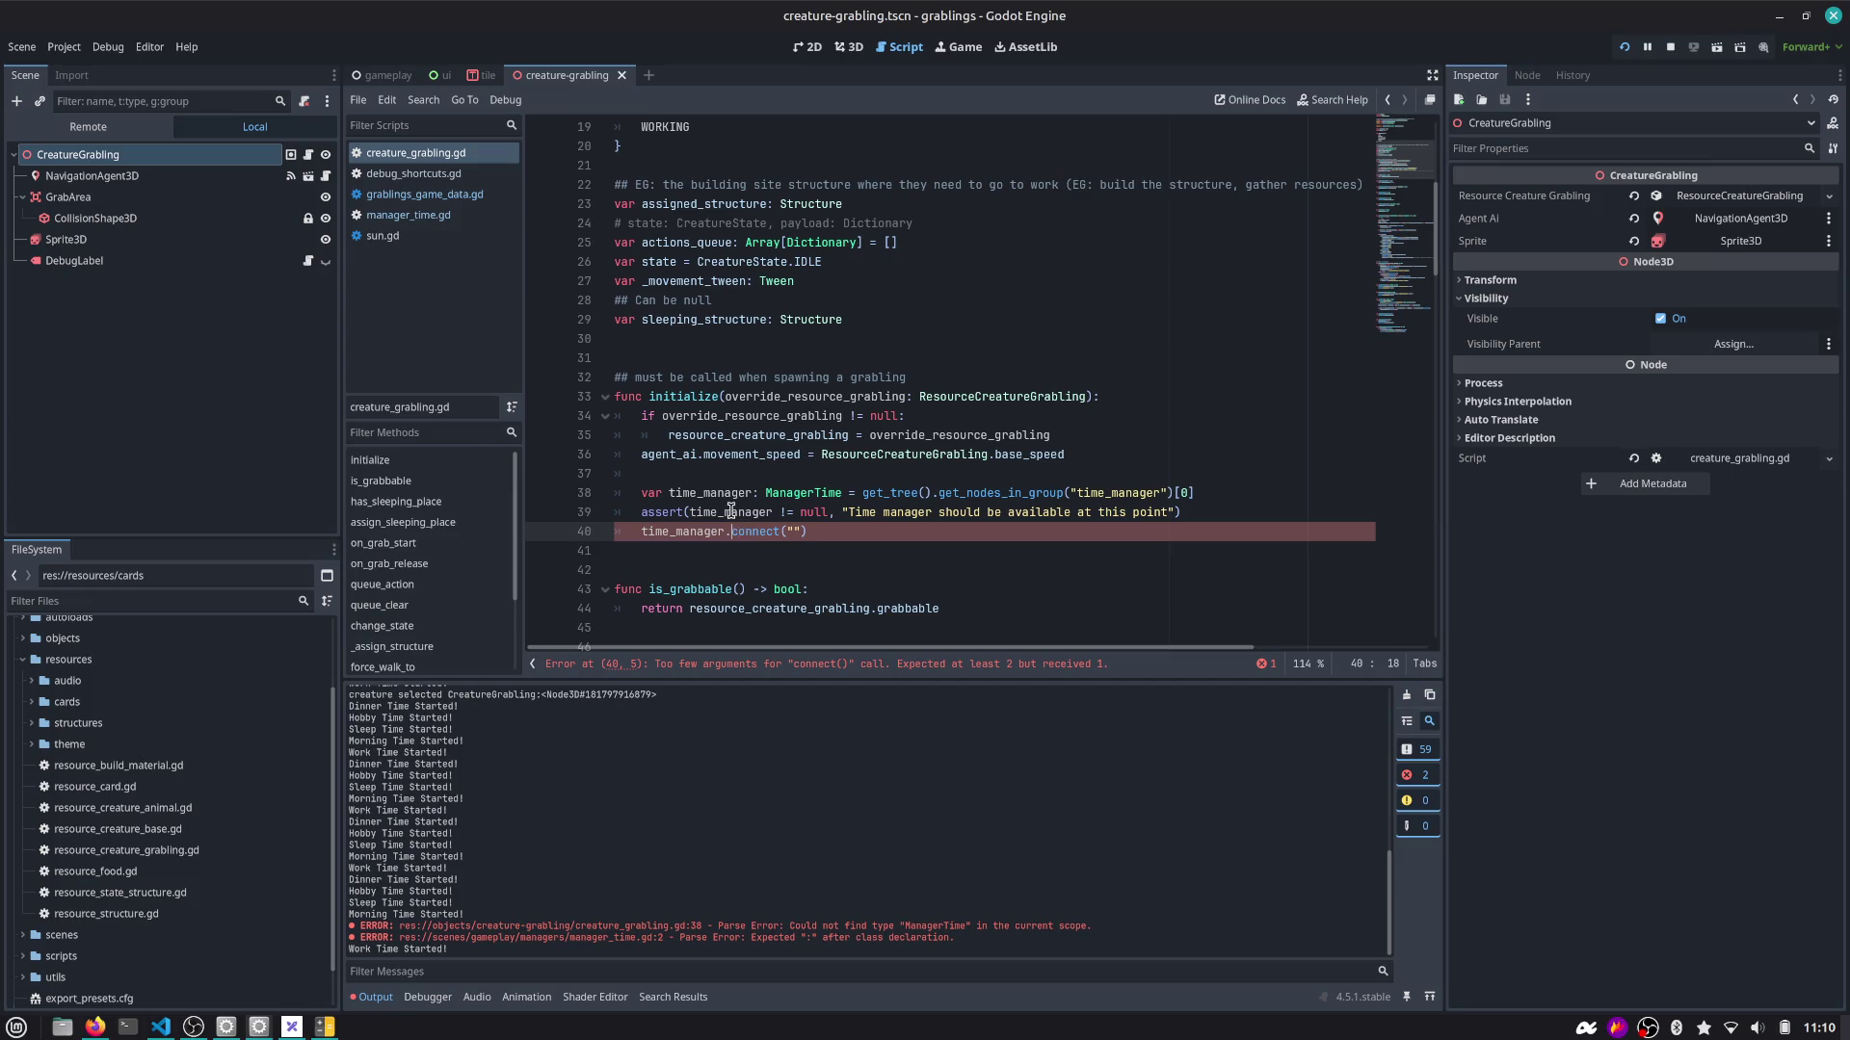
{"action": "key", "text": "shift+End"}
{"action": "type", "text": "dinner_time_started.c"}
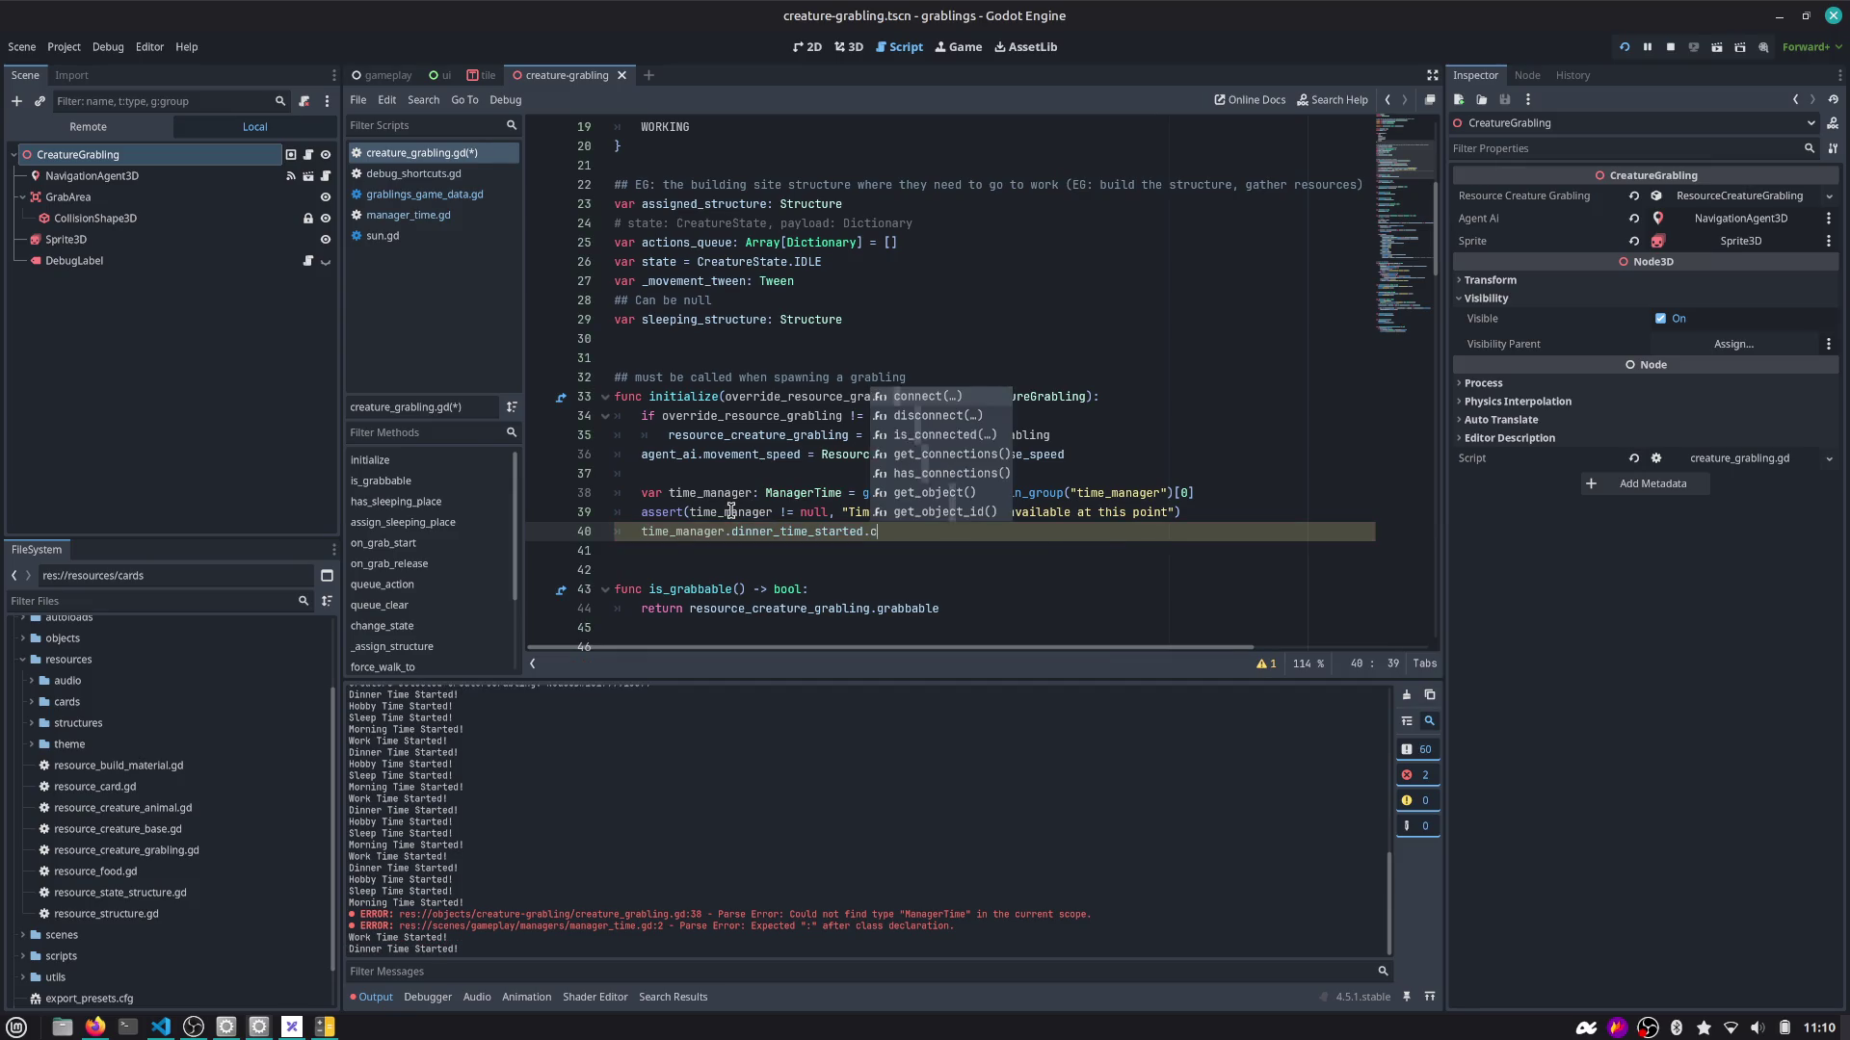
{"action": "key", "text": "Return"}
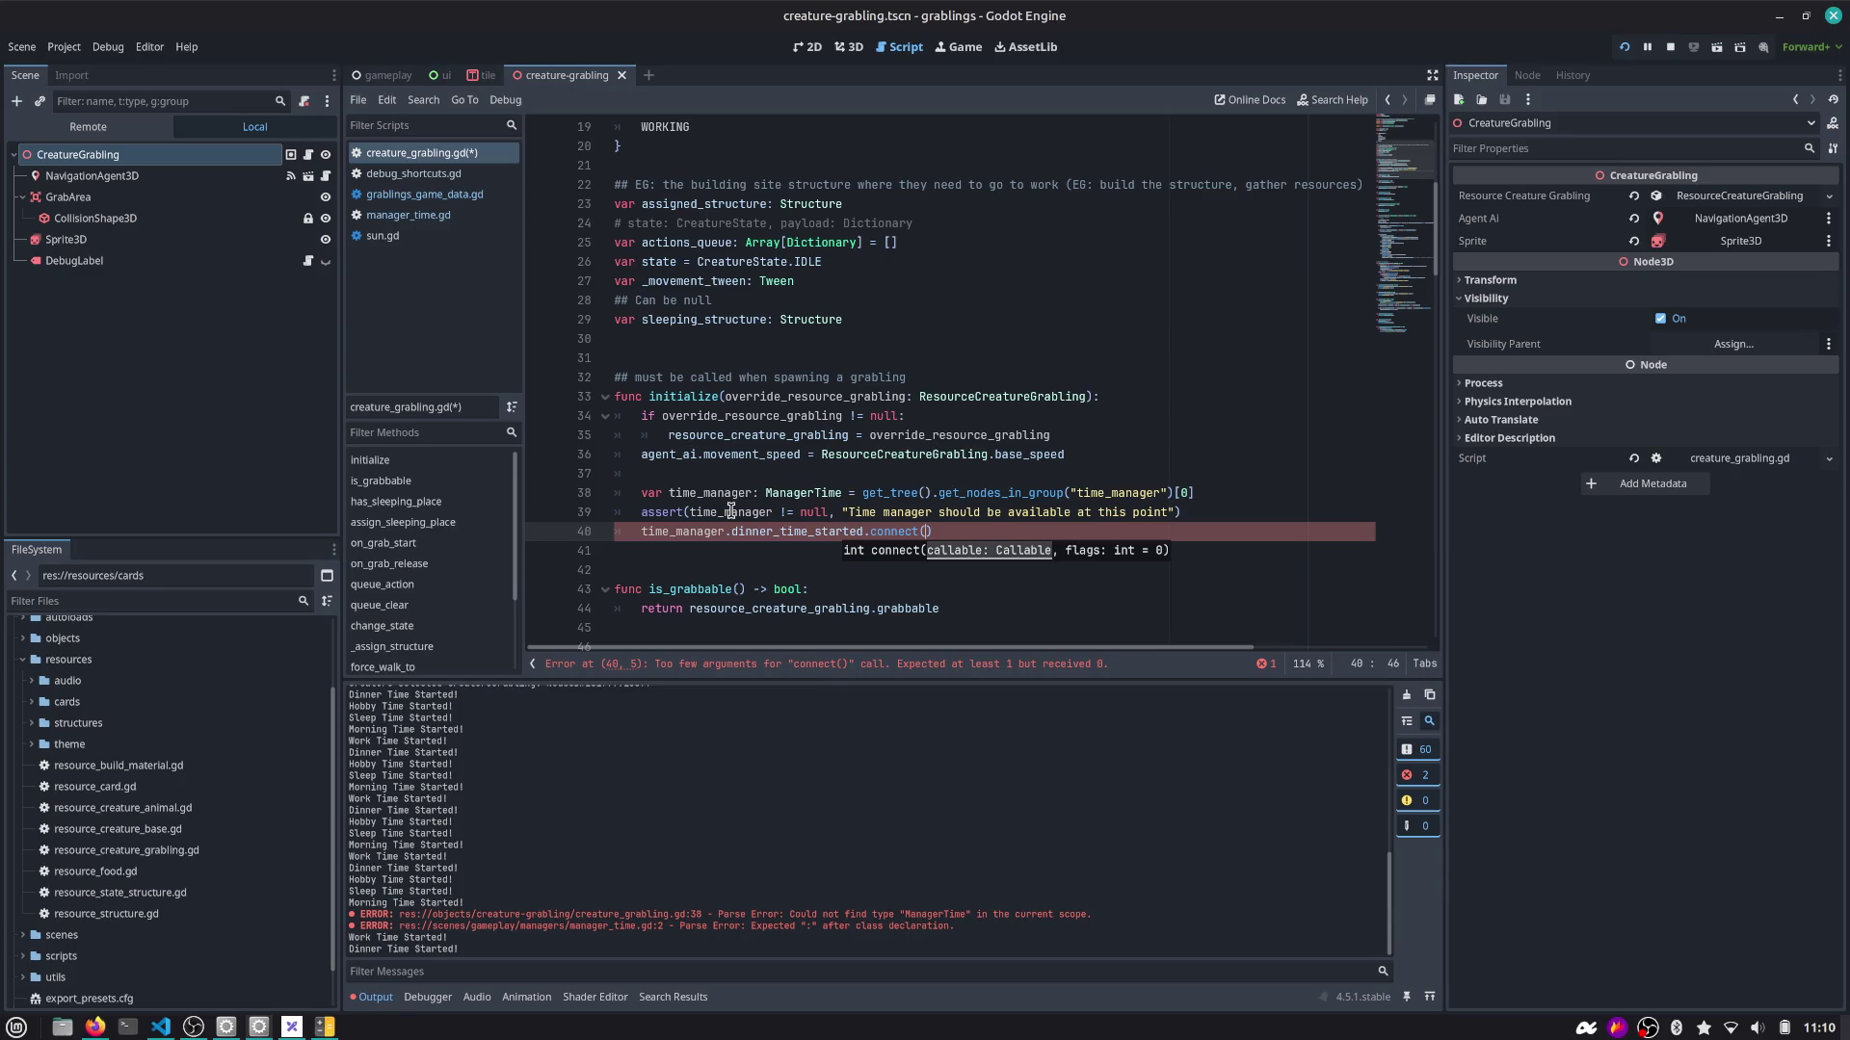
{"action": "type", "text": "_di"}
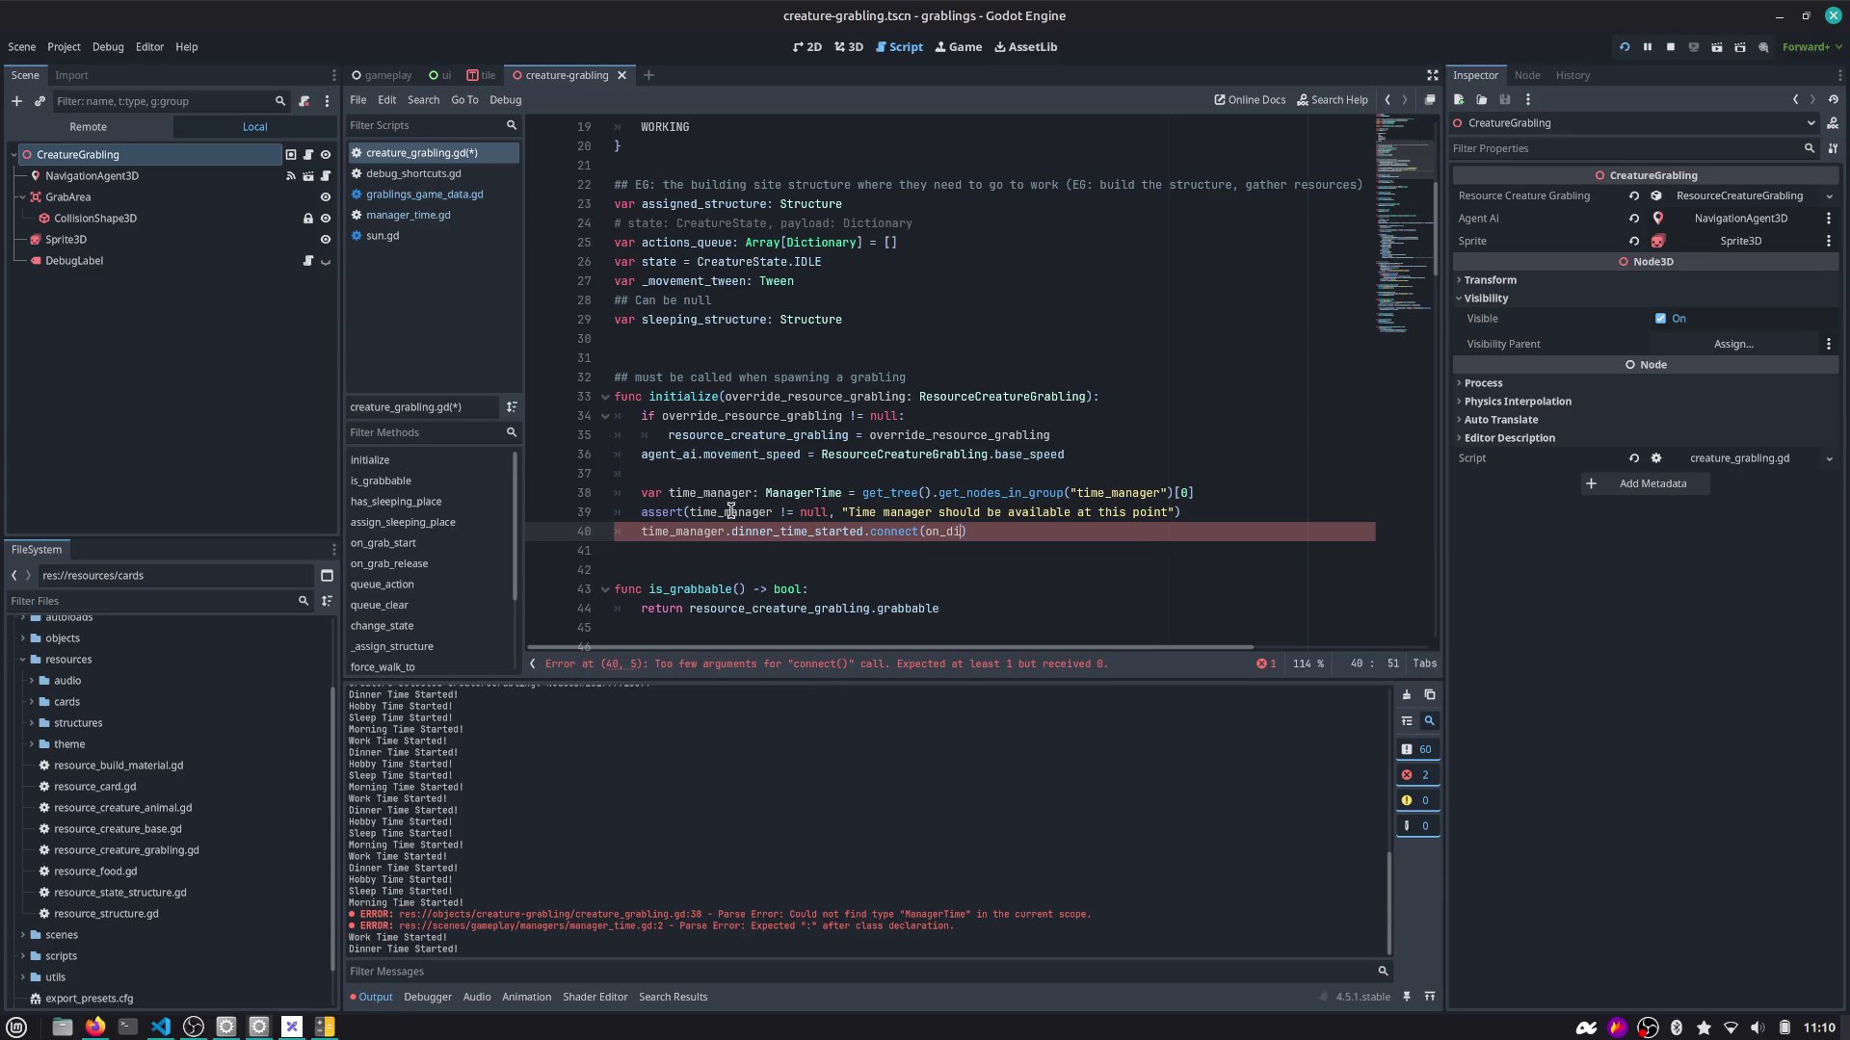
{"action": "type", "text": "d"}
{"action": "key", "text": "End"}
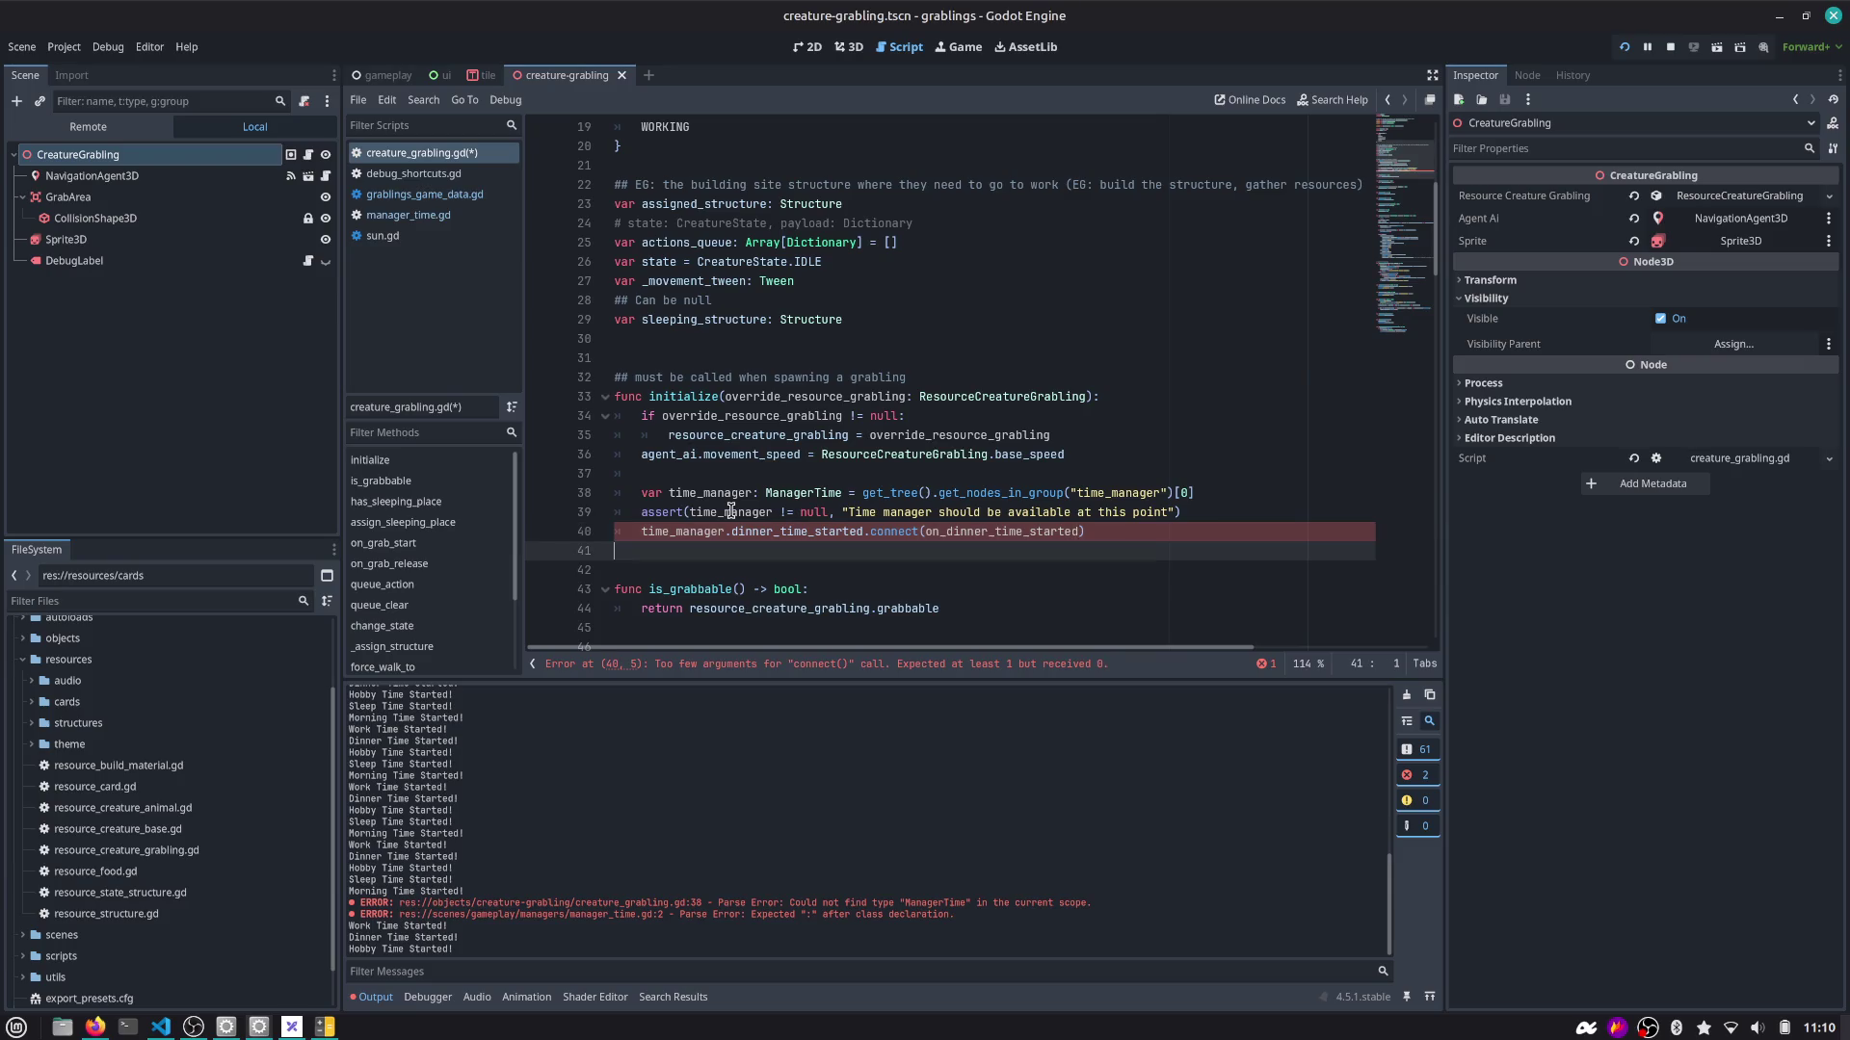
{"action": "key", "text": "Return"}
{"action": "key", "text": "Return"}
Begin a func on_dinenr_time_started() -> void: handler stub below initialize
{"action": "key", "text": "Down"}
{"action": "type", "text": "fu"}
{"action": "key", "text": "BackSpace"}
{"action": "key", "text": "BackSpace"}
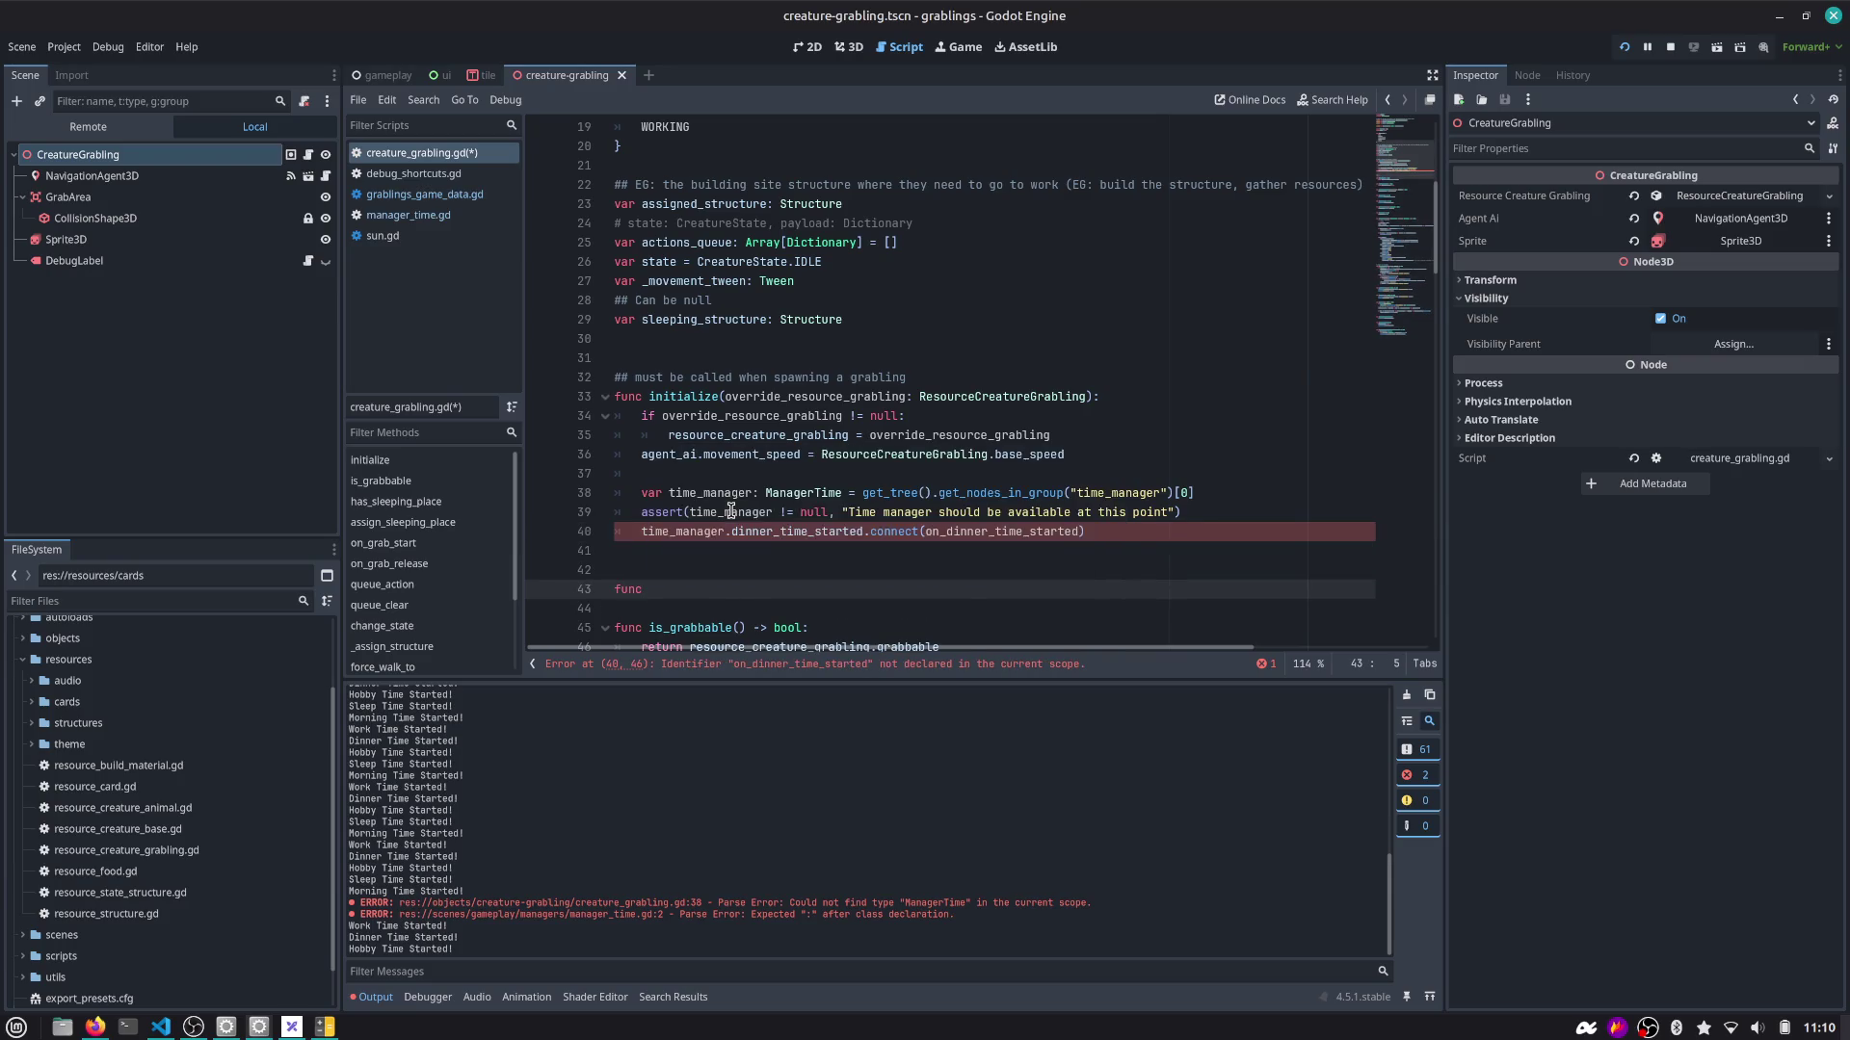
{"action": "type", "text": "_dinenr_"}
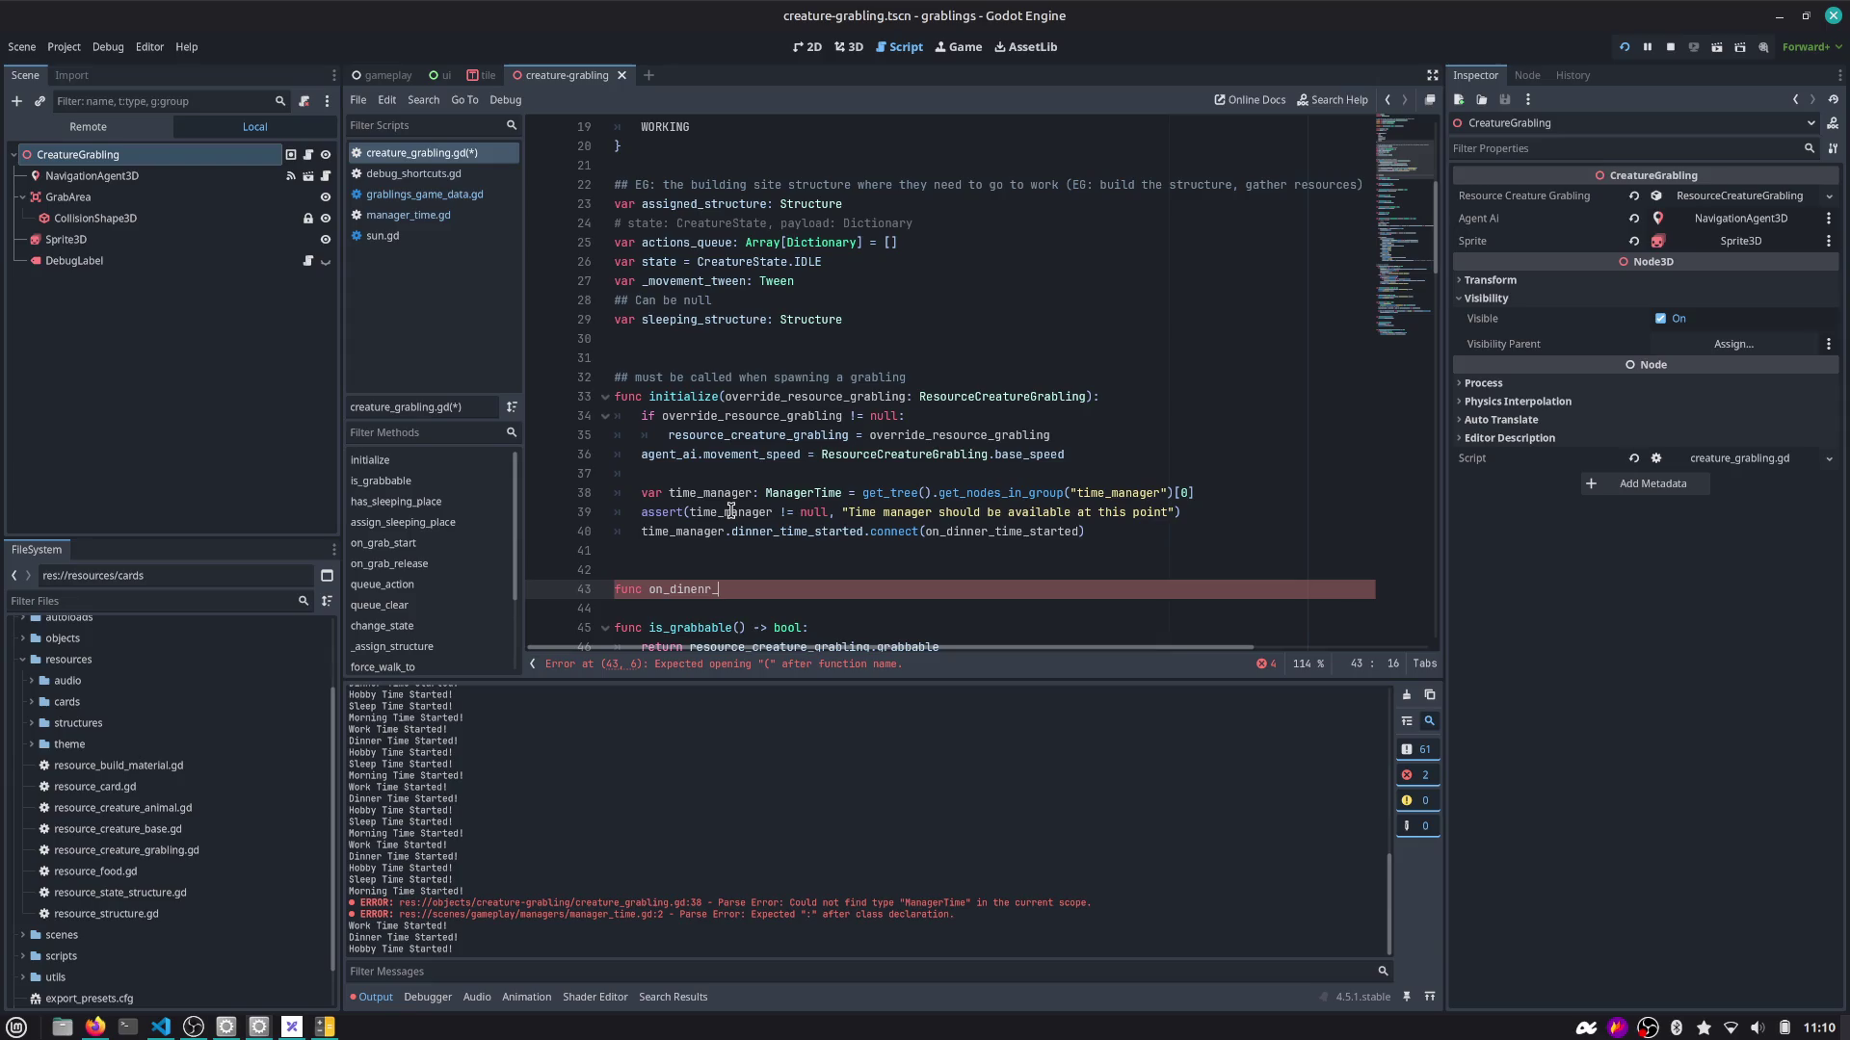
{"action": "type", "text": "time"}
{"action": "key", "text": "BackSpace"}
{"action": "key", "text": "Left"}
{"action": "type", "text": "-<>"}
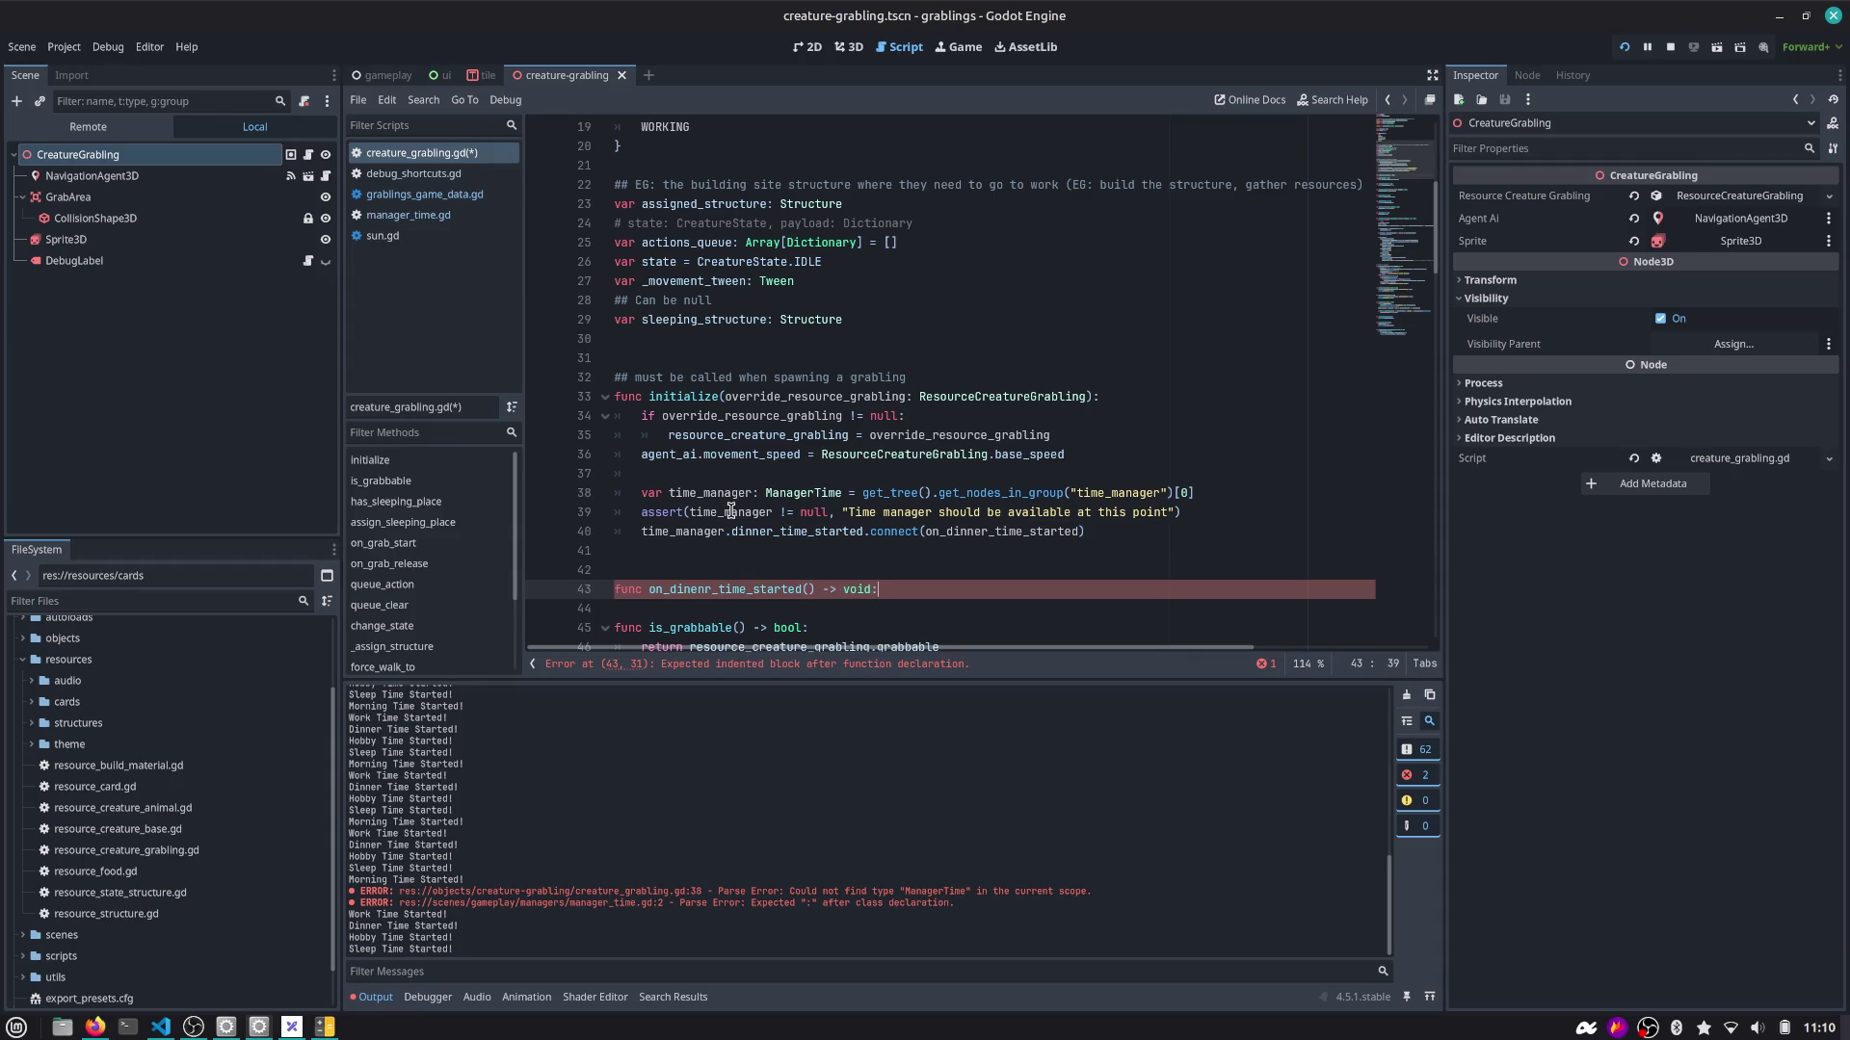
{"action": "key", "text": "Return"}
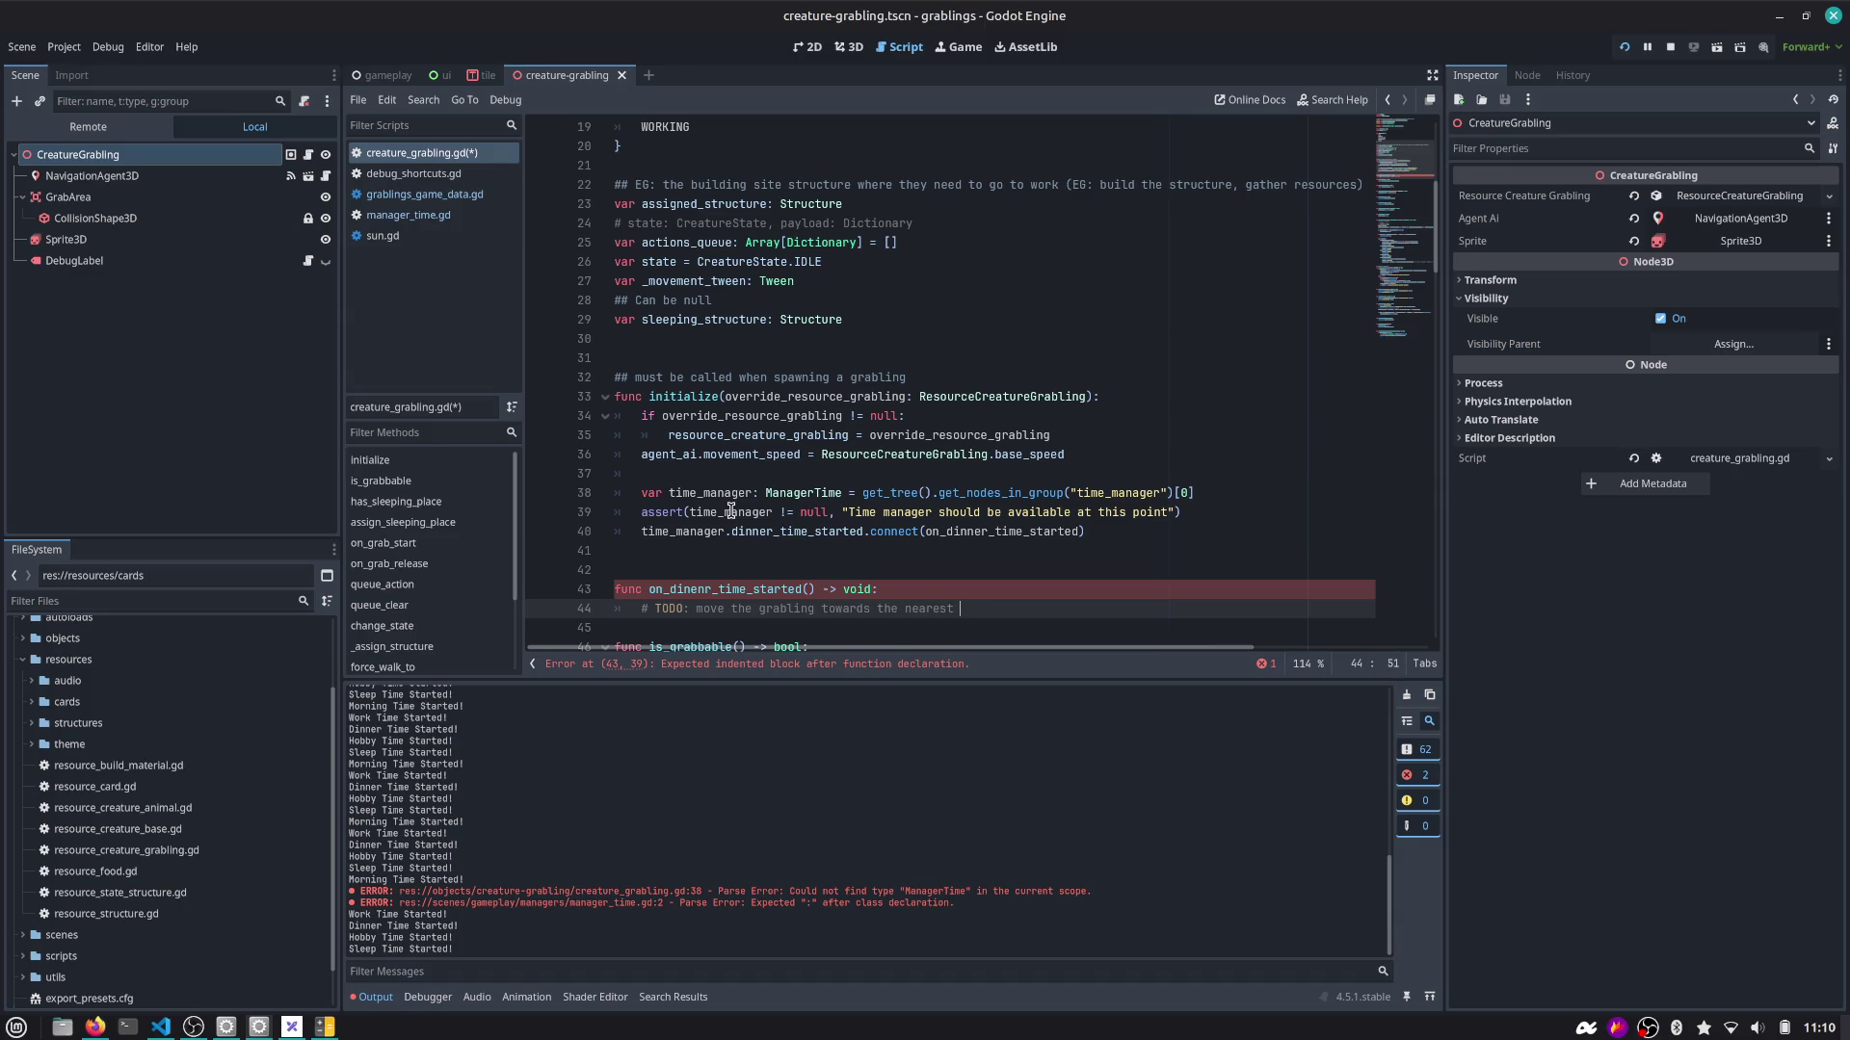
Add a placeholder pass line in the dinner-time handler and save the grabling script
{"action": "key", "text": "Return"}
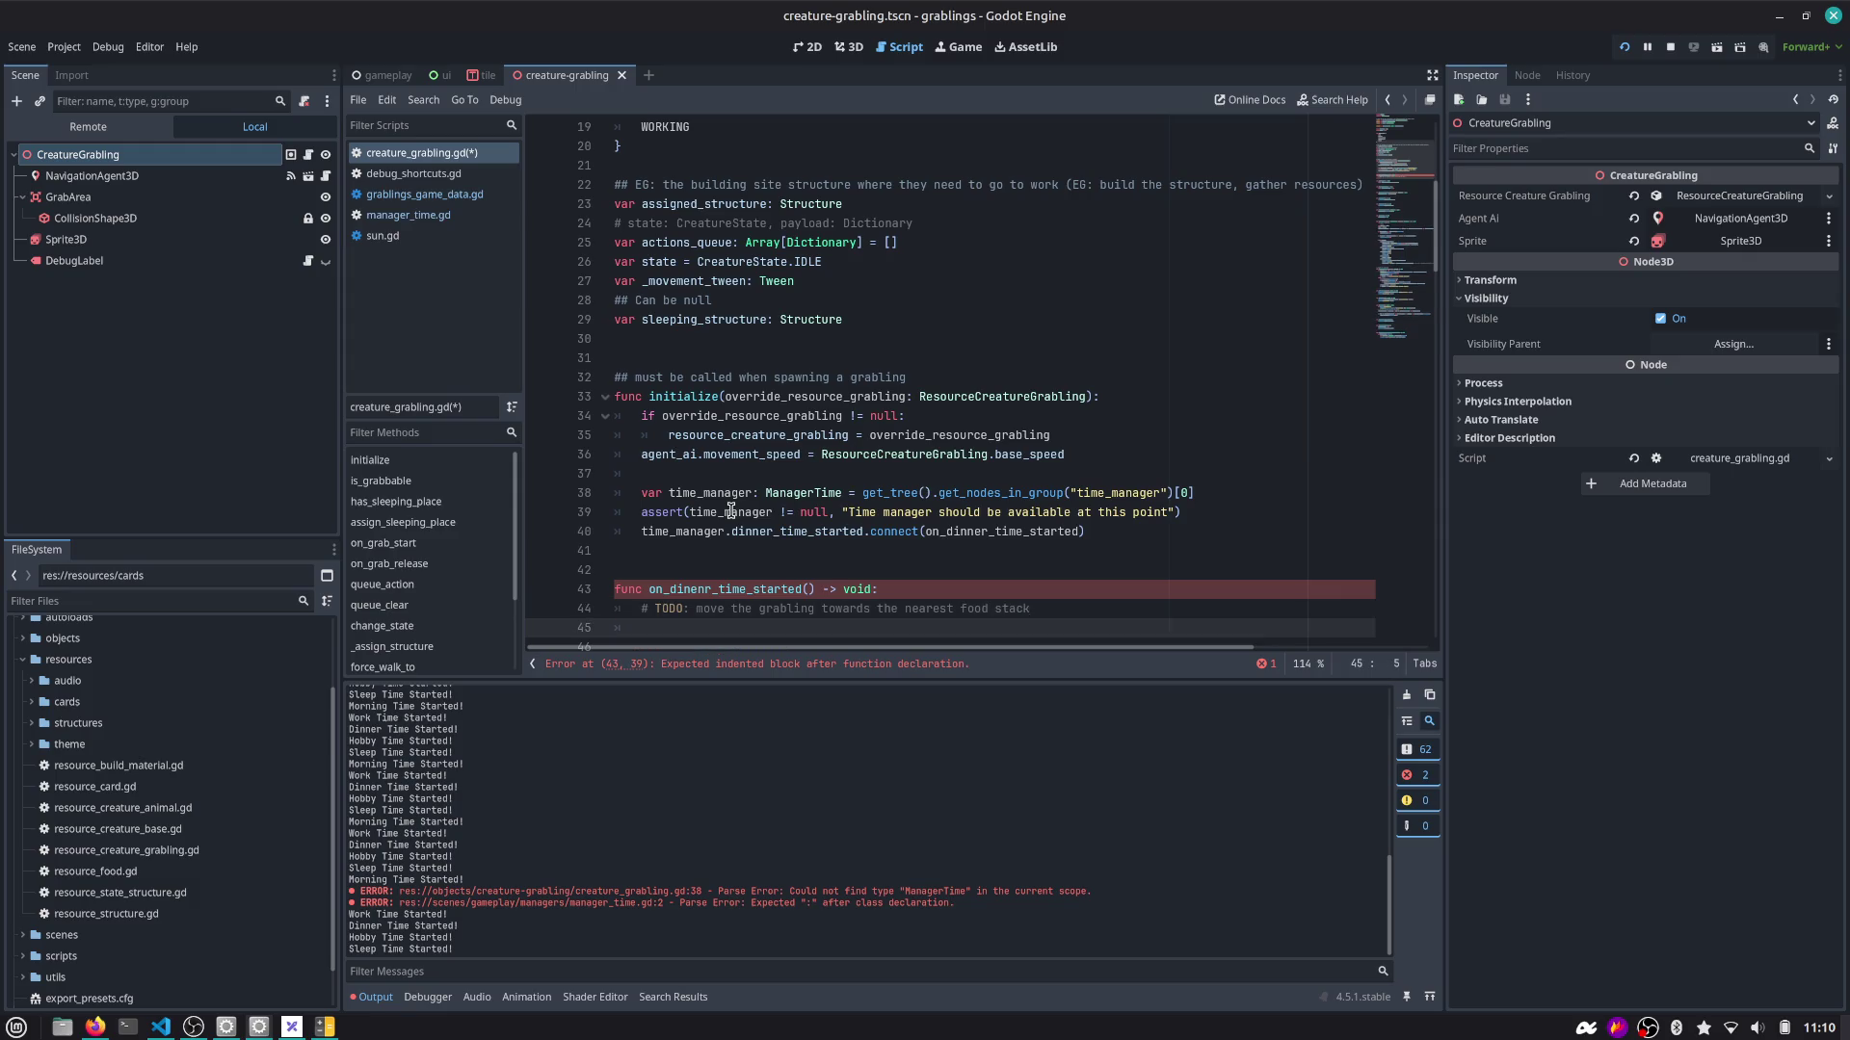
{"action": "scroll", "coordinate": [731, 511], "scroll_direction": "down", "scroll_amount": 1}
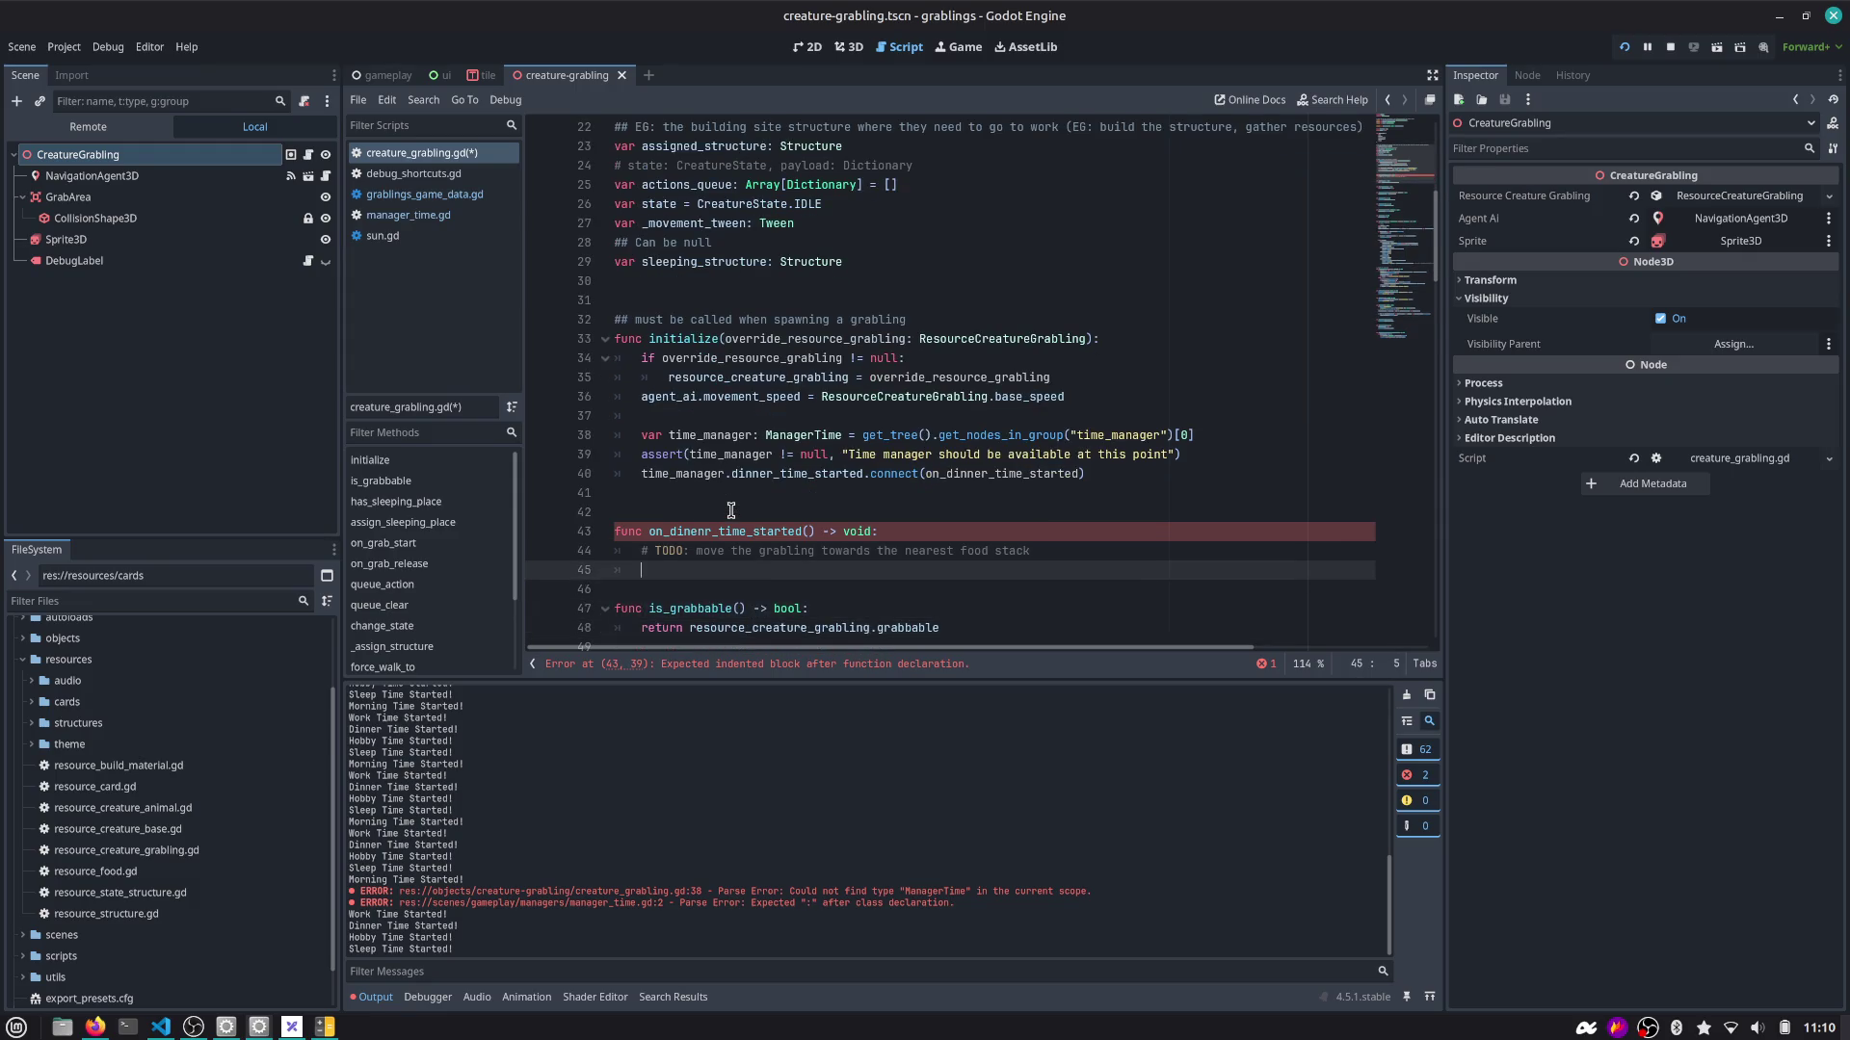
{"action": "key", "text": "ctrl+s"}
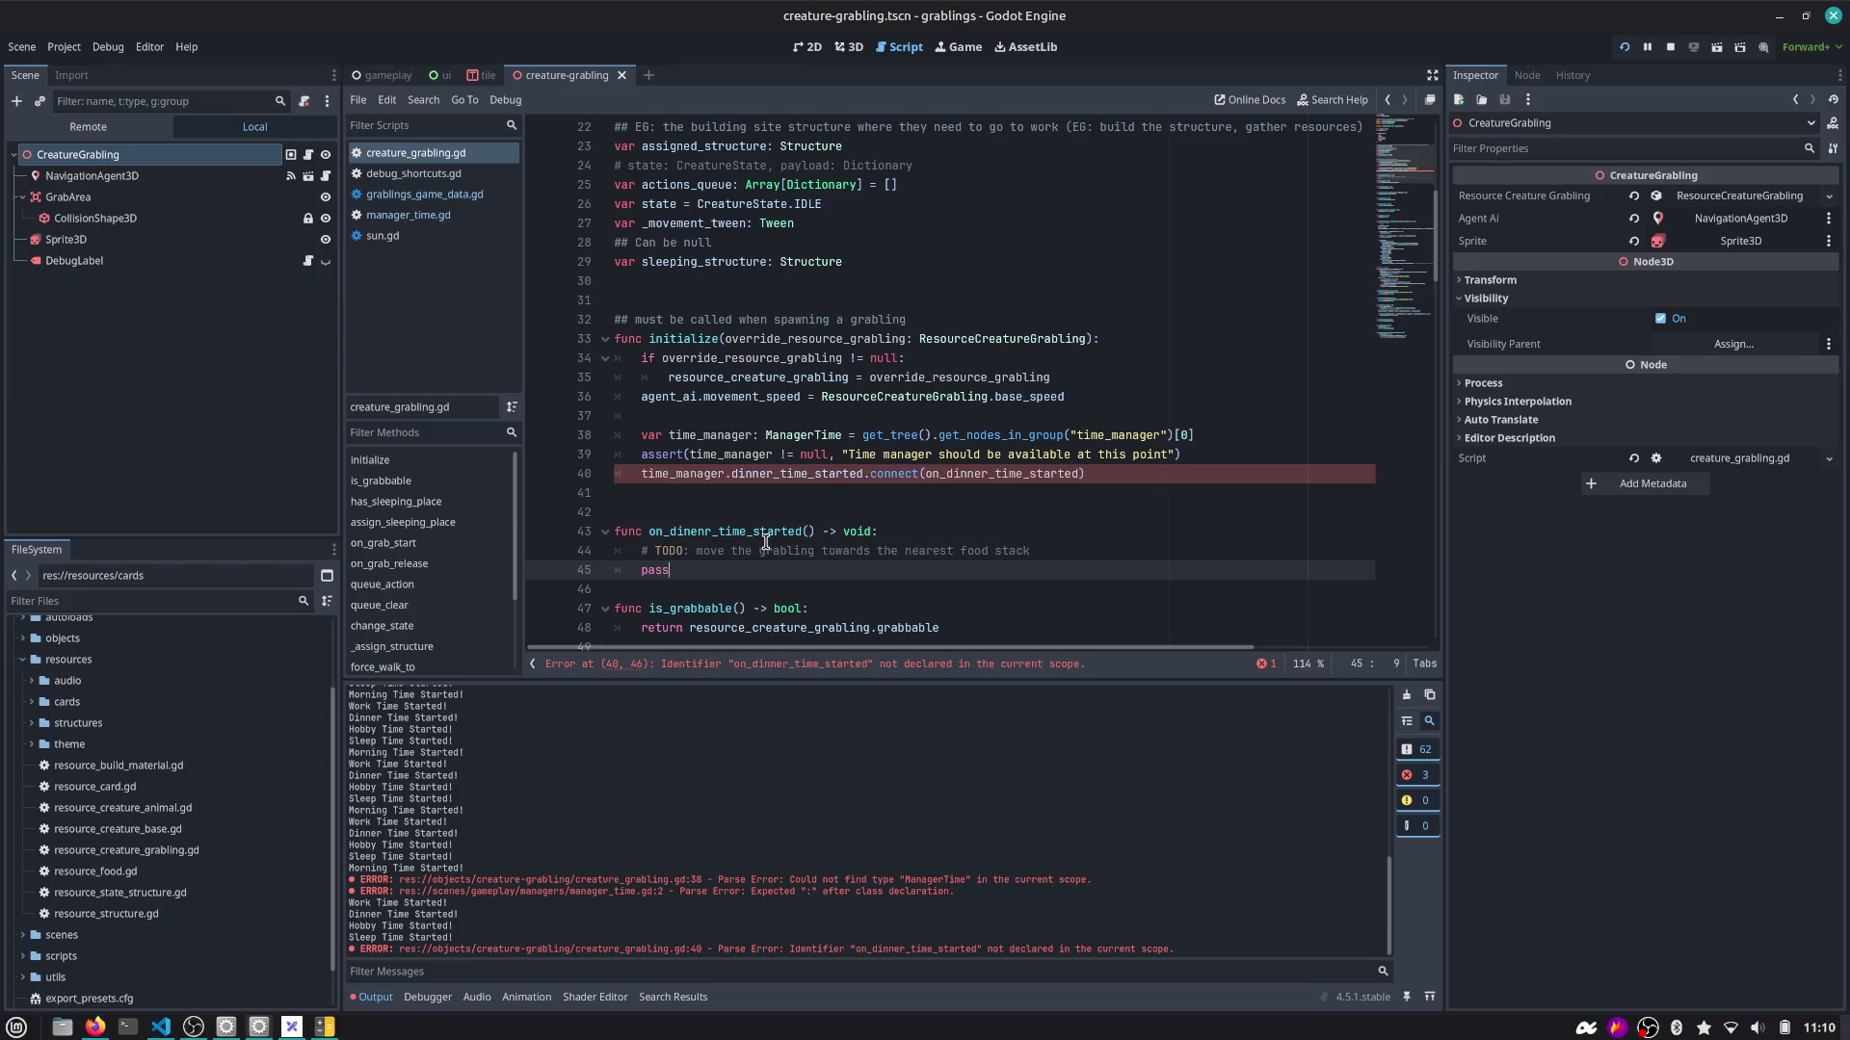
Fix the 'dinenr' typo so the handler is on_dinner_time_started, then save and run with F5
{"action": "scroll", "coordinate": [713, 487], "scroll_direction": "down", "scroll_amount": 2}
{"action": "key", "text": "Return"}
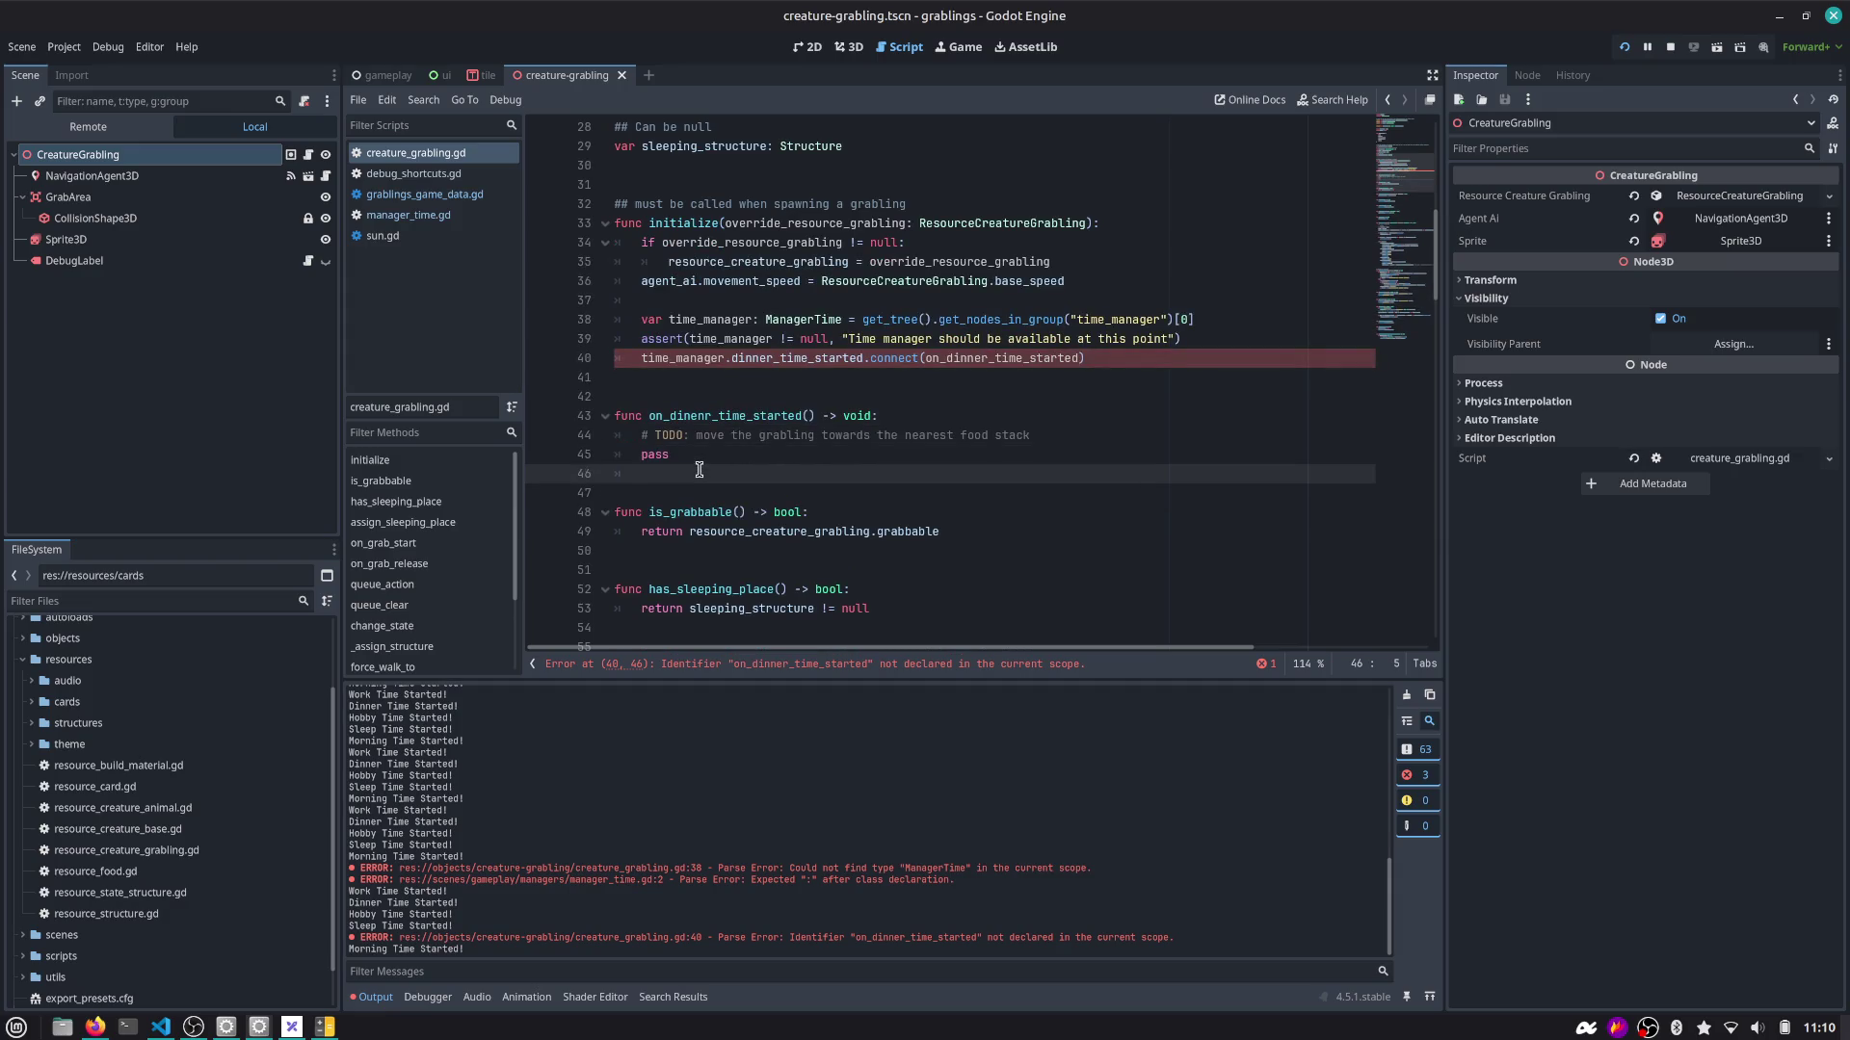
{"action": "key", "text": "Up"}
{"action": "key", "text": "Up"}
{"action": "key", "text": "Up"}
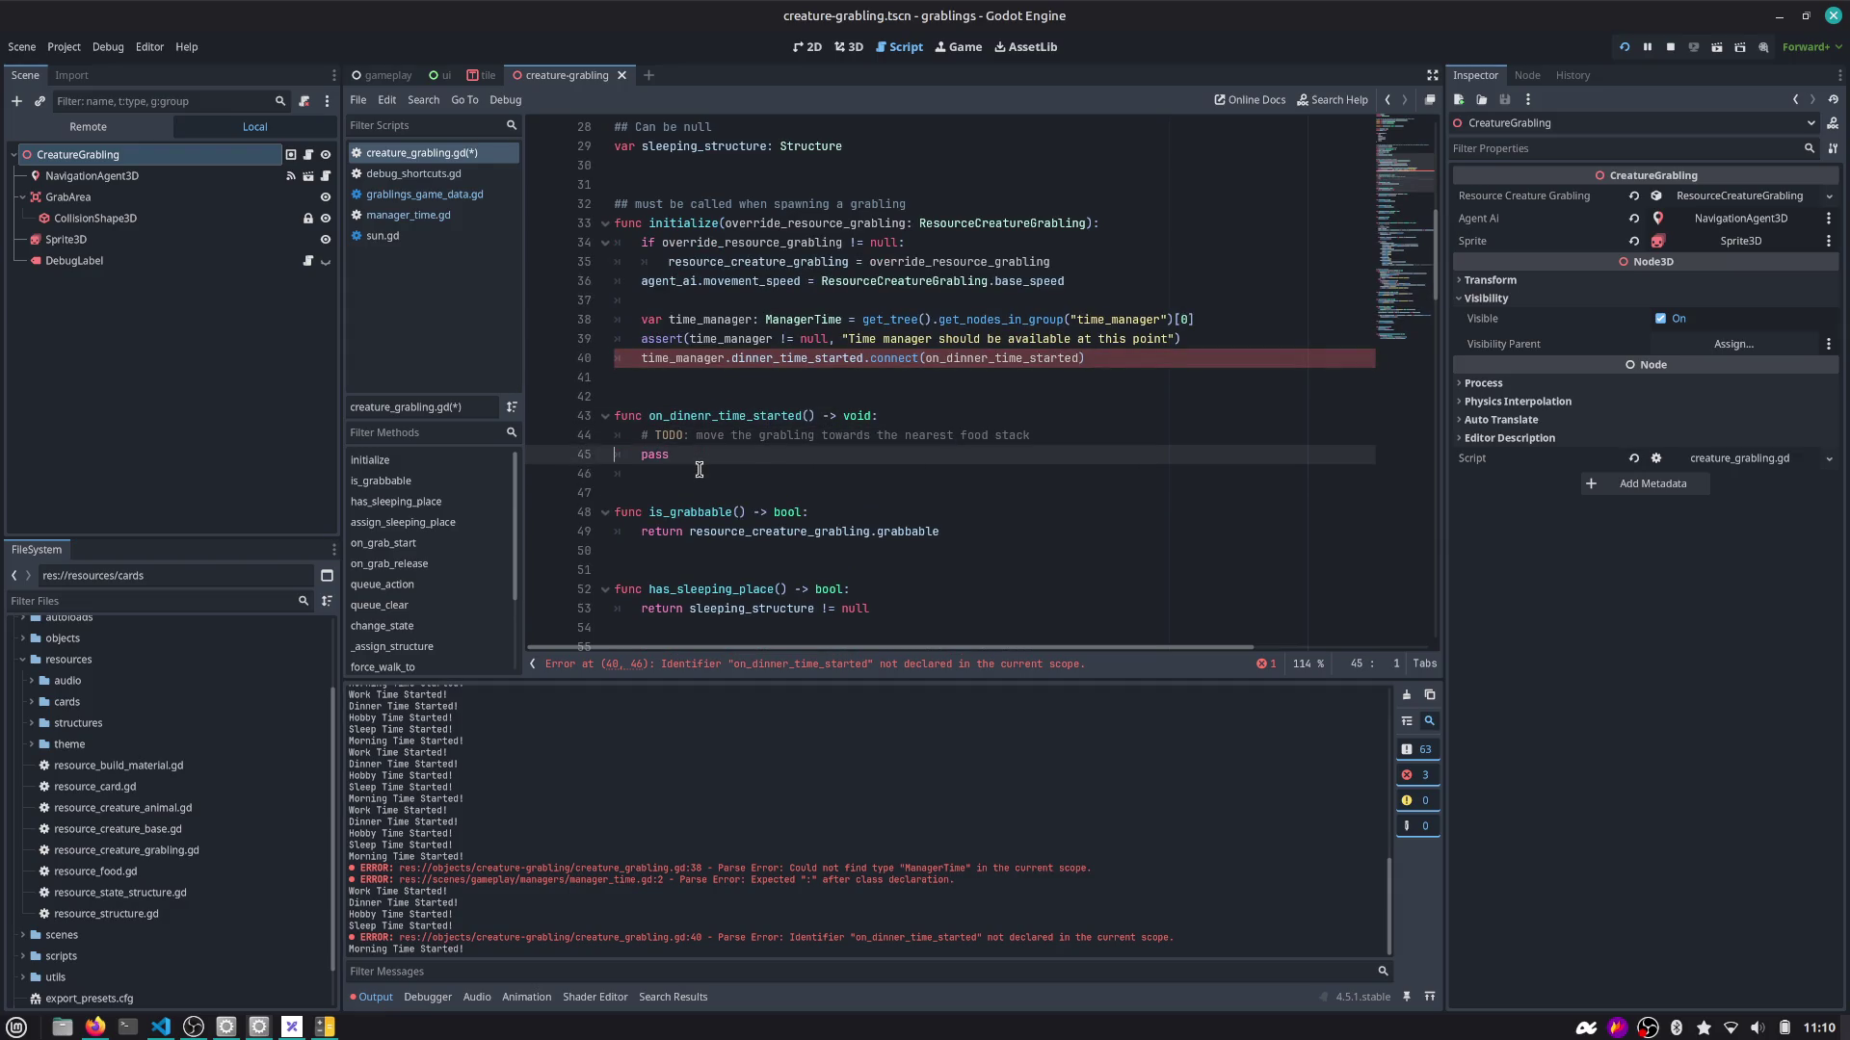
{"action": "key", "text": "ctrl+Right"}
{"action": "key", "text": "BackSpace"}
{"action": "key", "text": "BackSpace"}
{"action": "key", "text": "BackSpace"}
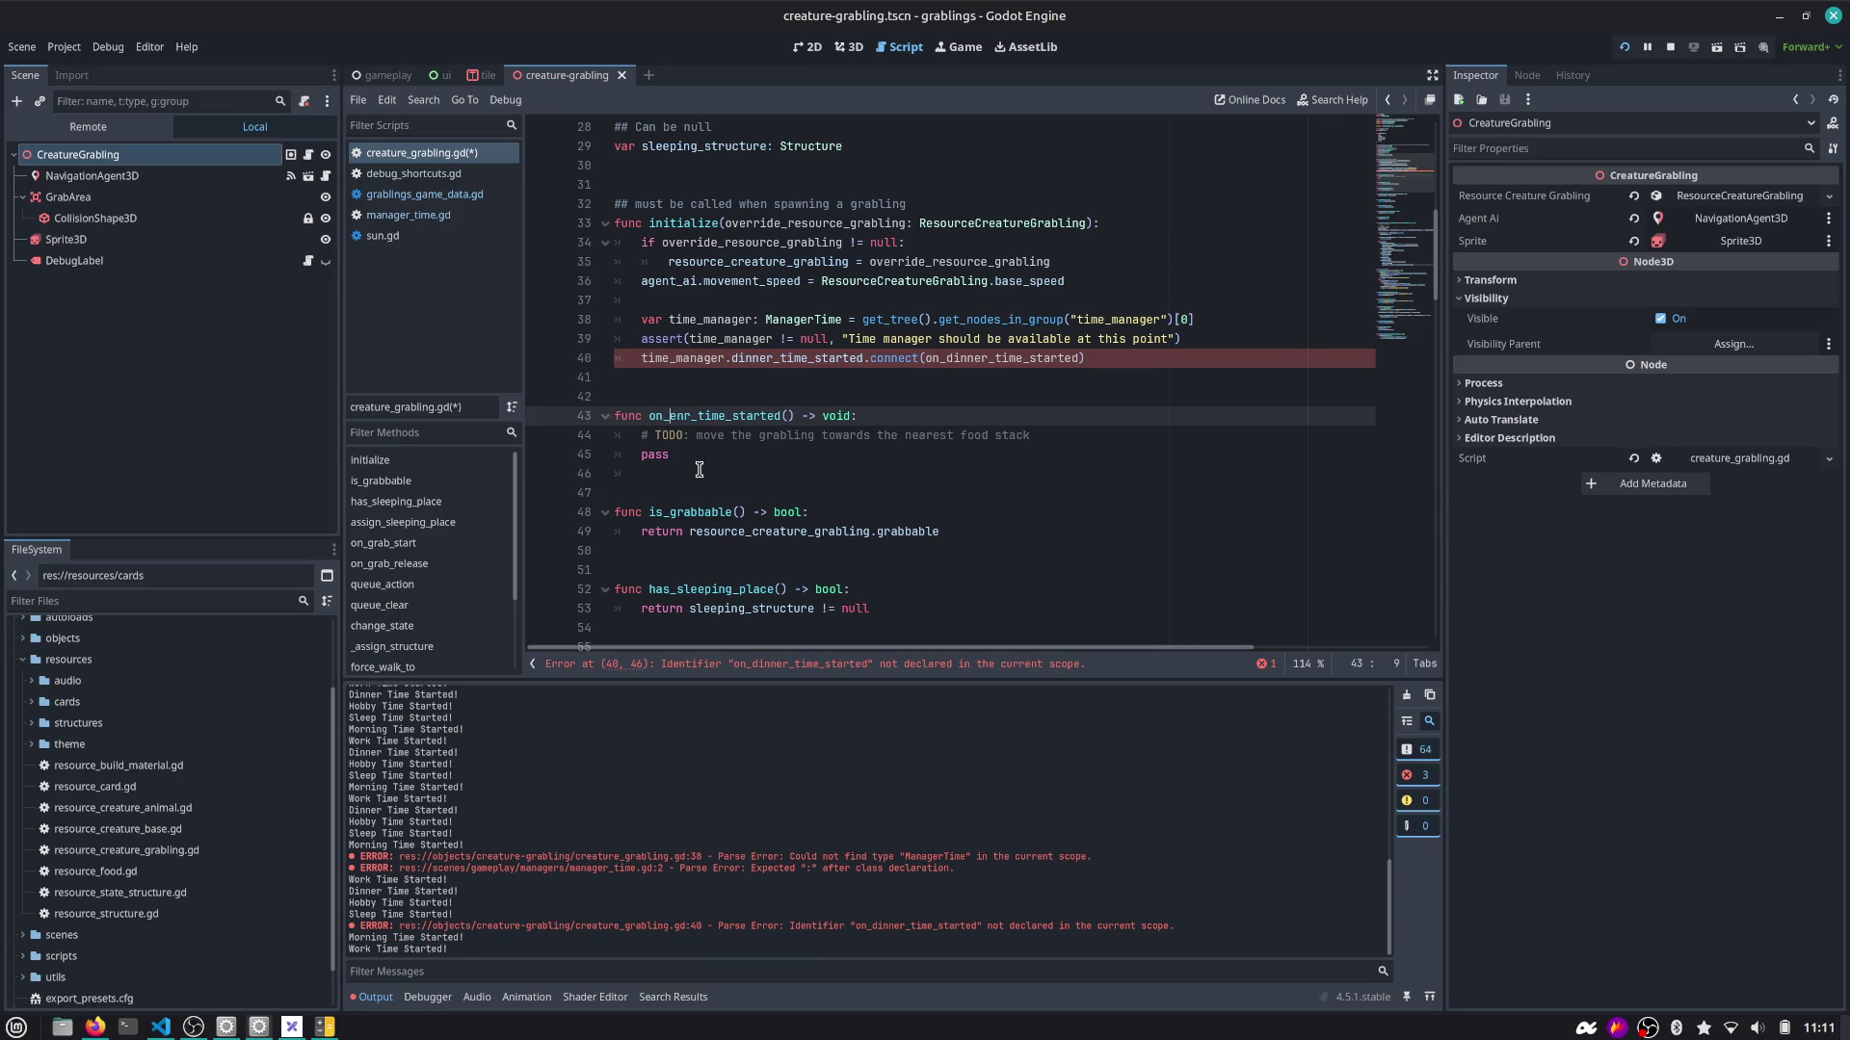
{"action": "type", "text": "nner"}
{"action": "key", "text": "F5"}
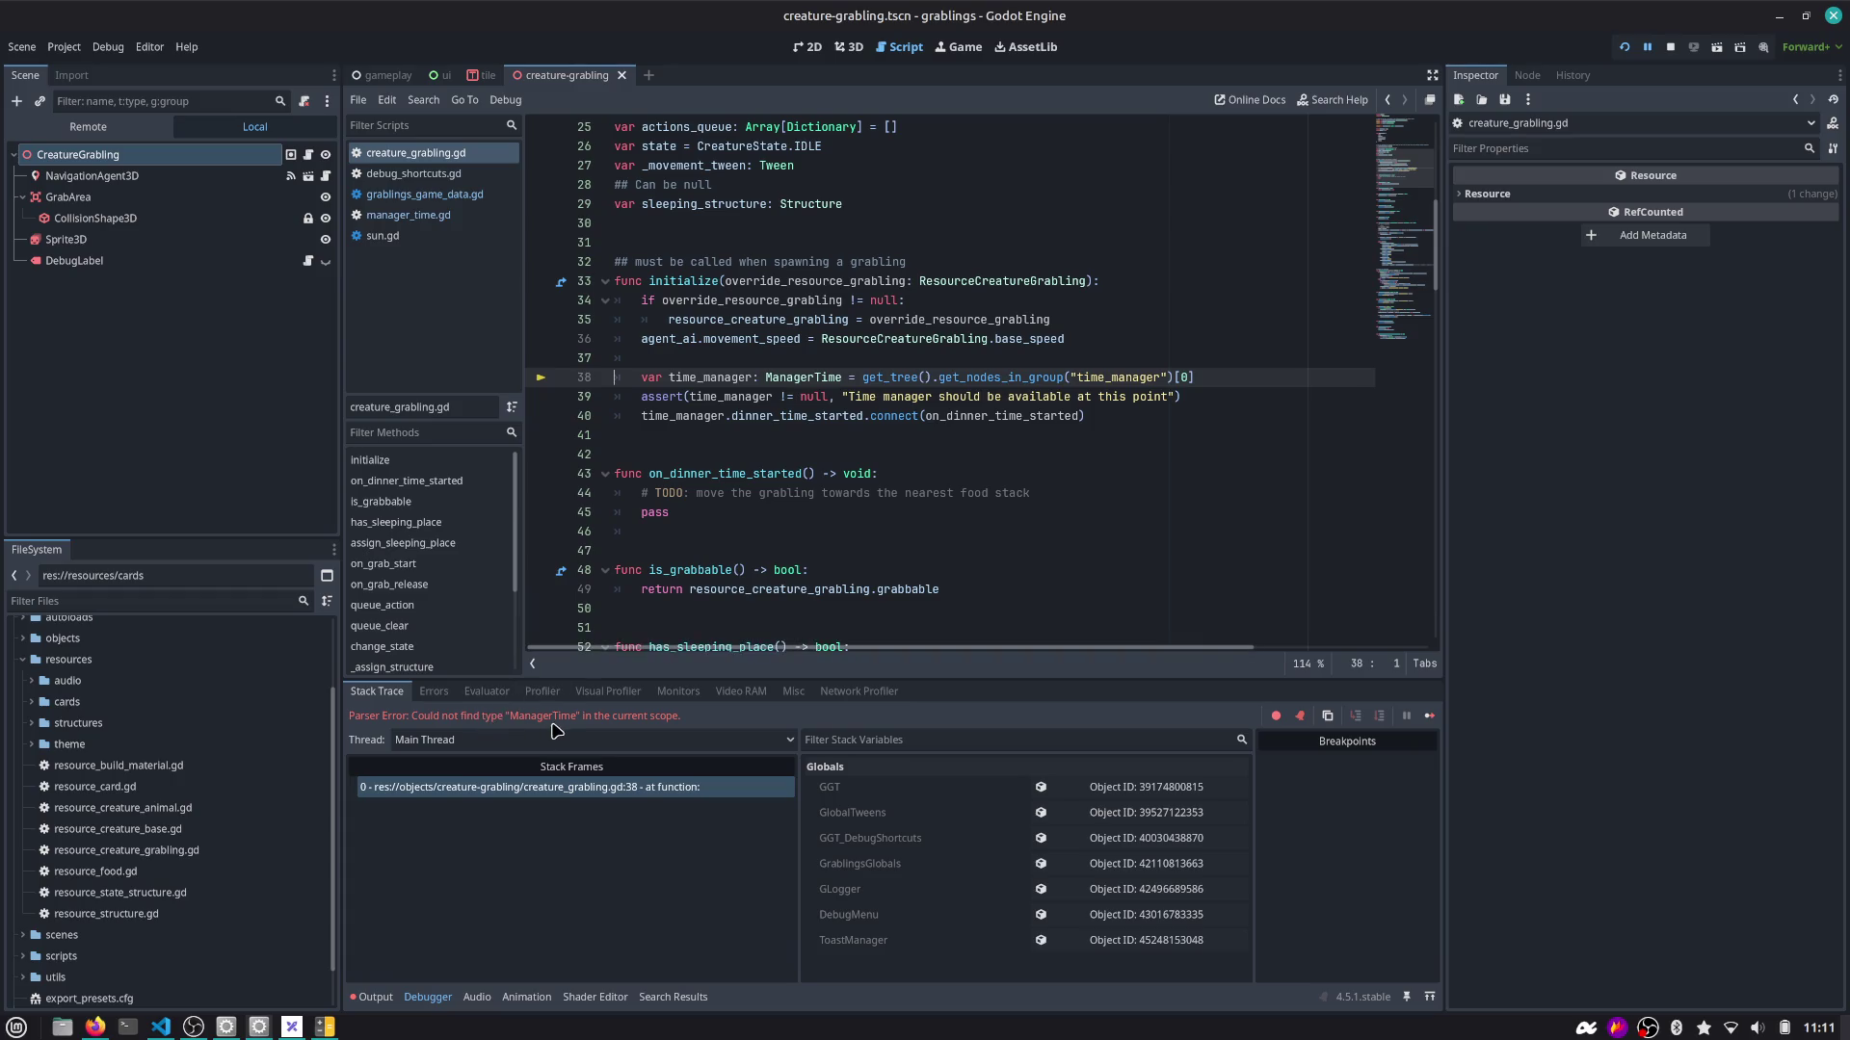
Stop the project, relaunch it to watch the bonfire scene, then stop it again
{"action": "double_click", "coordinate": [1081, 379]}
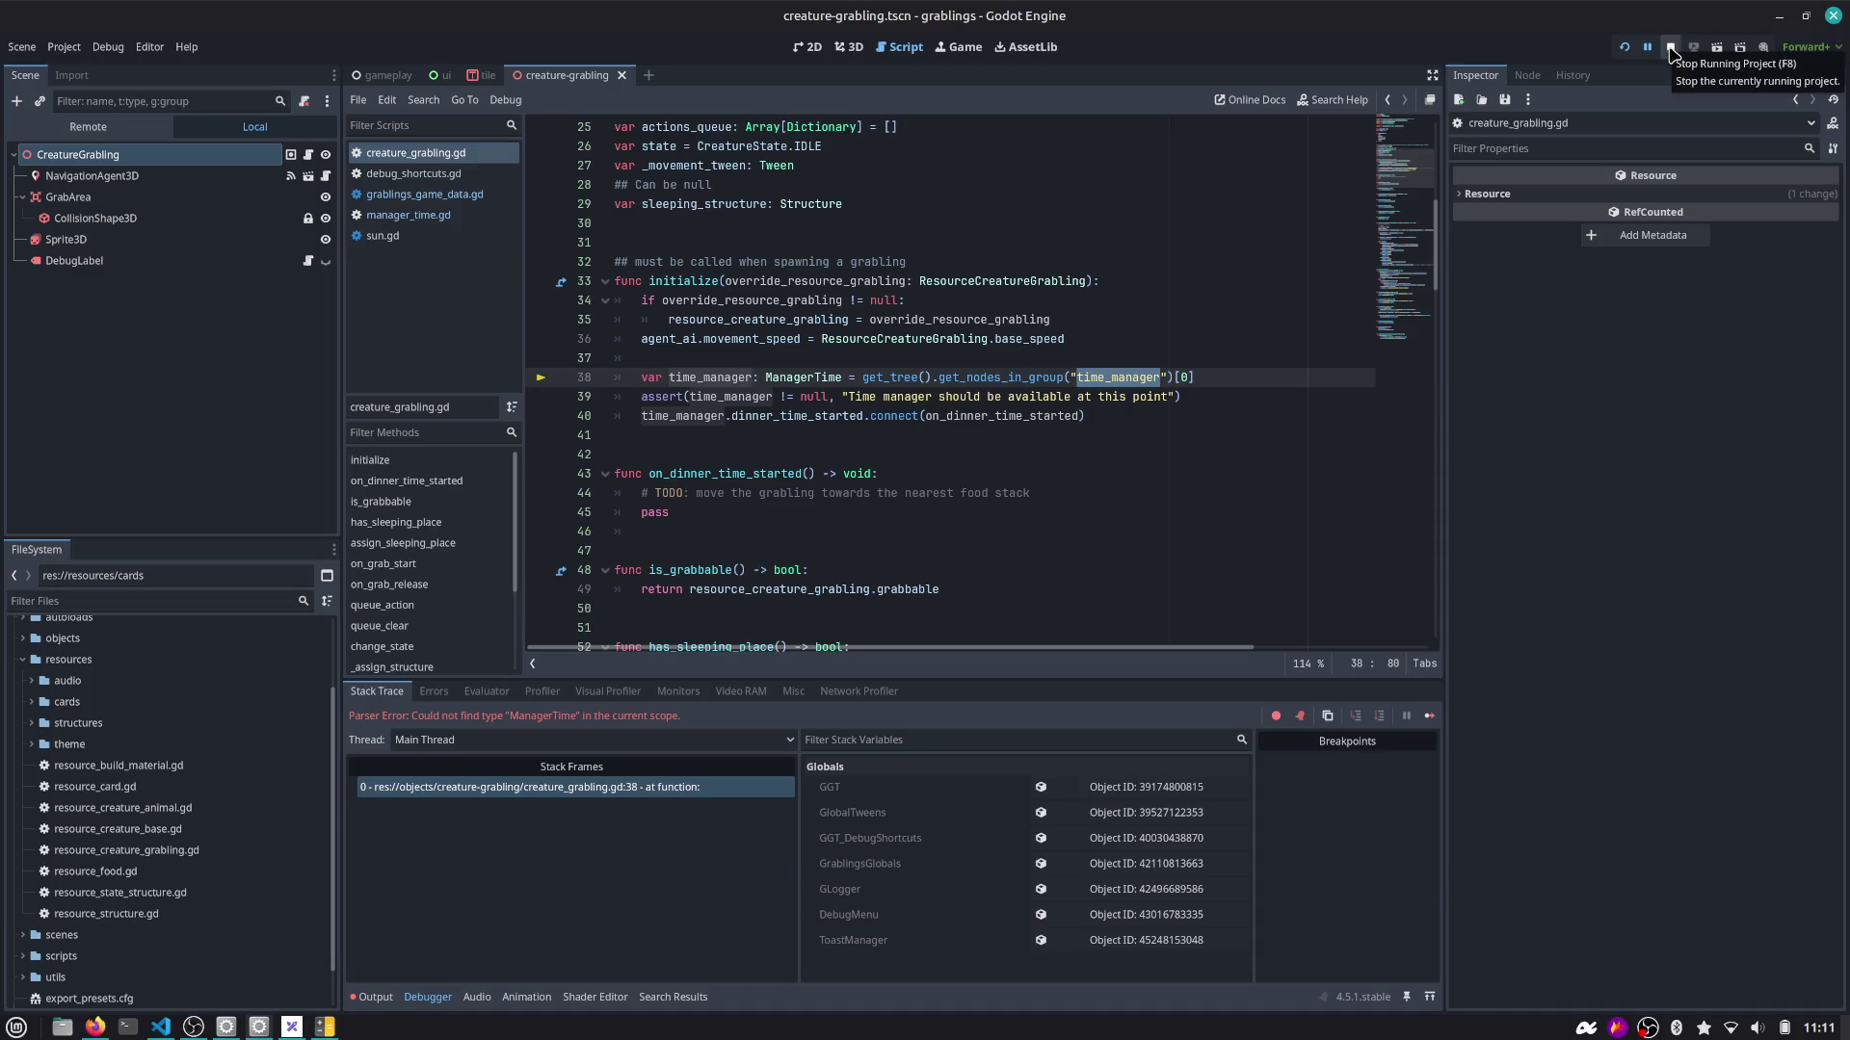
{"action": "left_click", "coordinate": [1670, 48]}
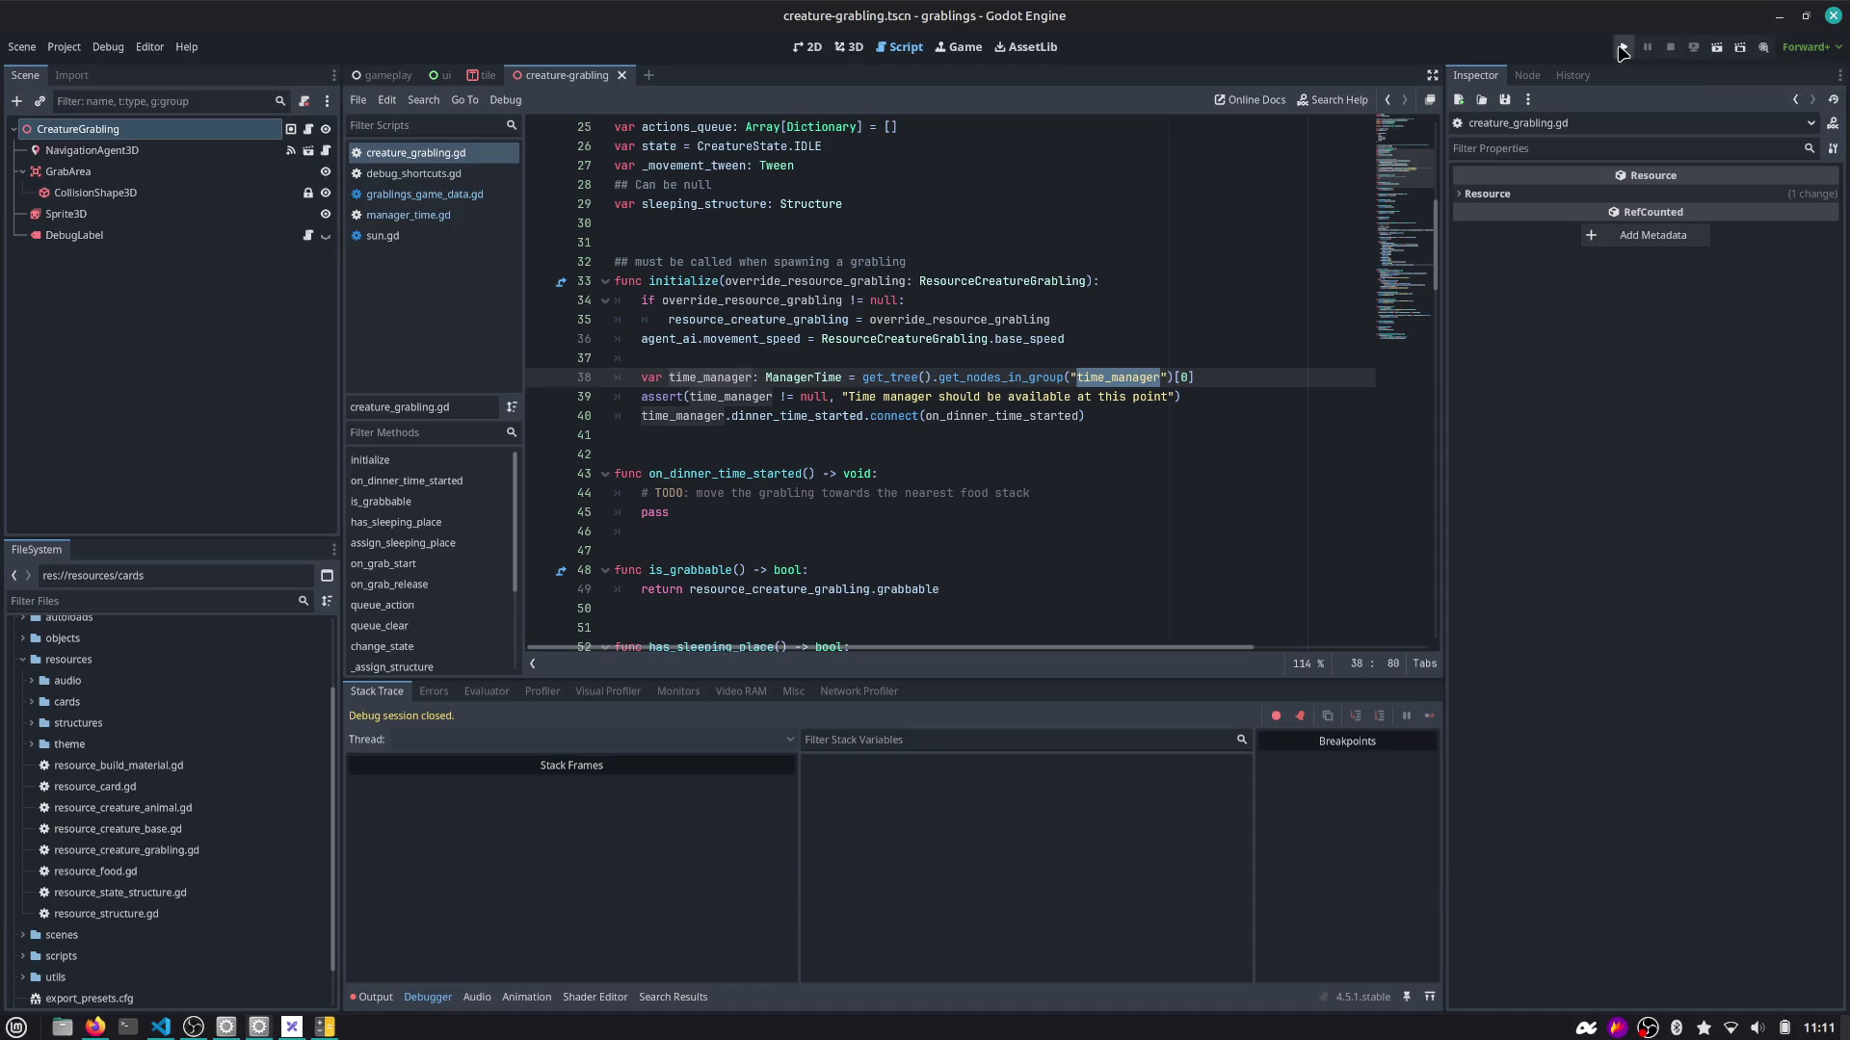
{"action": "left_click", "coordinate": [1624, 48]}
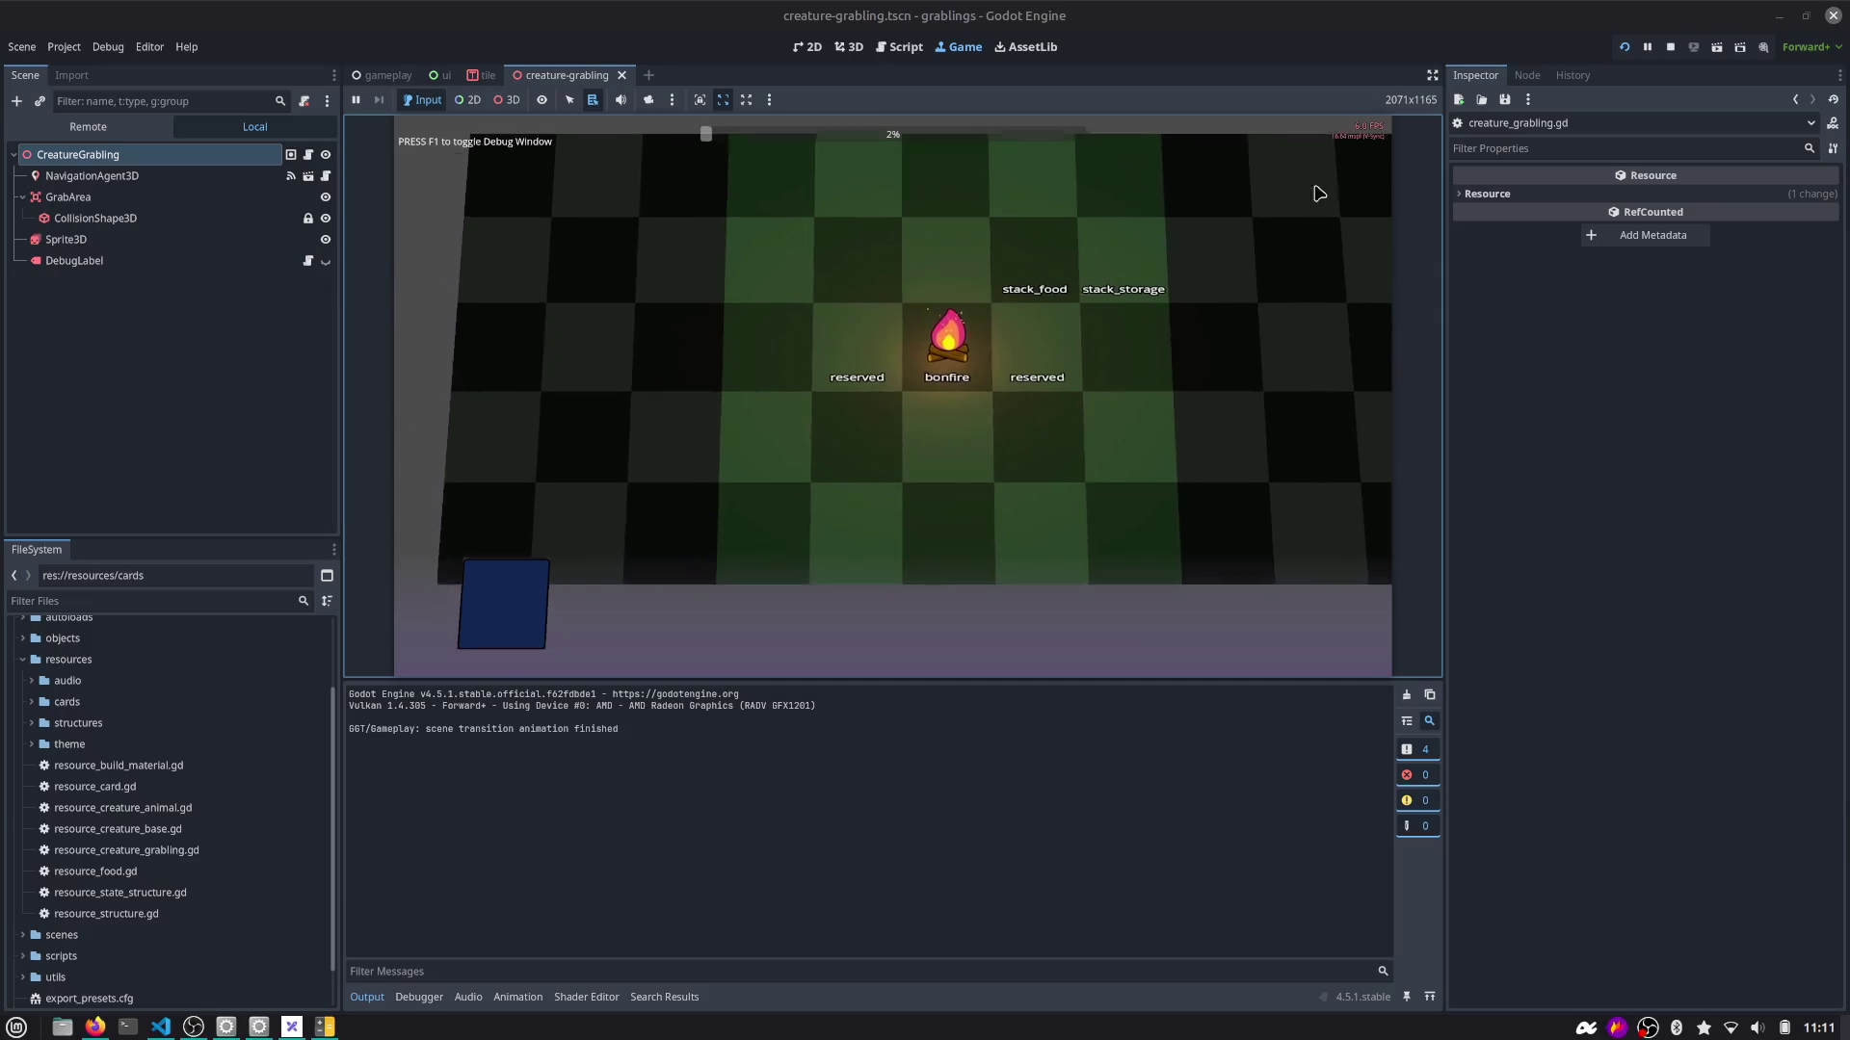
{"action": "left_click", "coordinate": [1670, 48]}
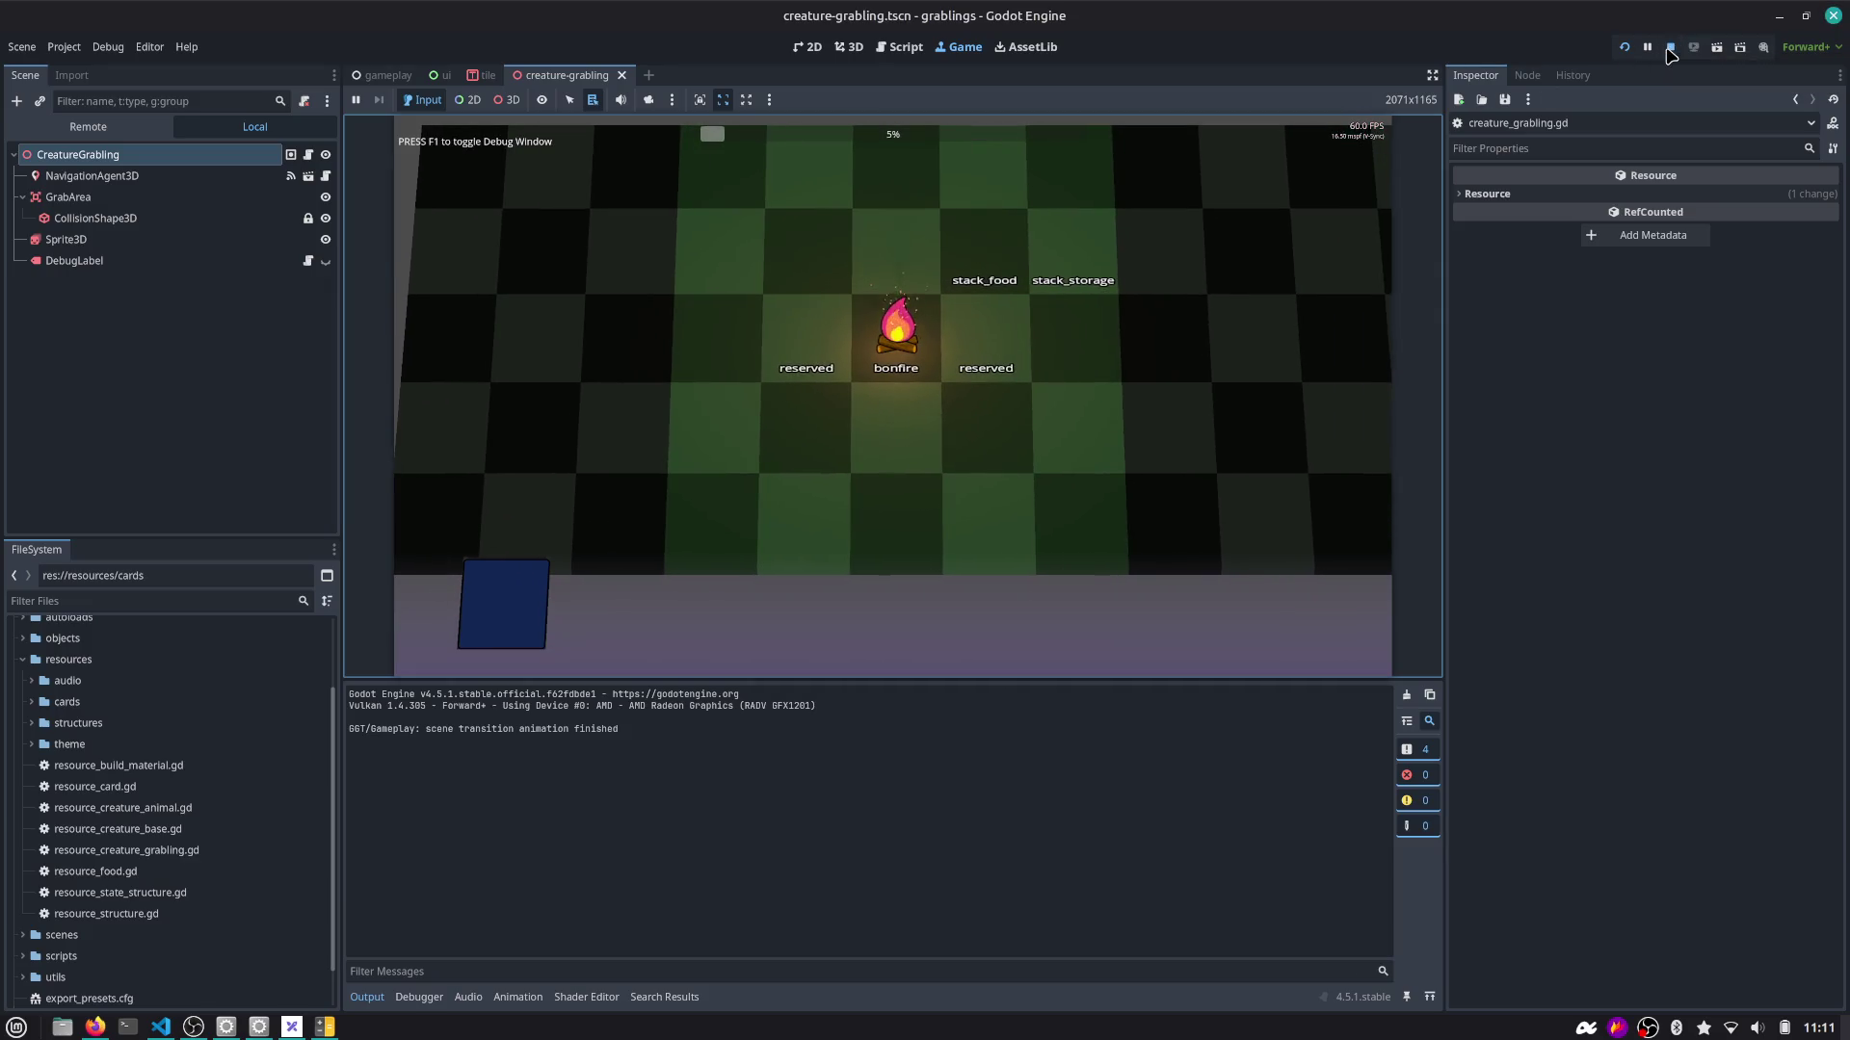
{"action": "double_click", "coordinate": [702, 379]}
Inspect the time_manager variable and the on_dinner_time_started connect call in the script
{"action": "scroll", "coordinate": [732, 386], "scroll_direction": "up", "scroll_amount": 1}
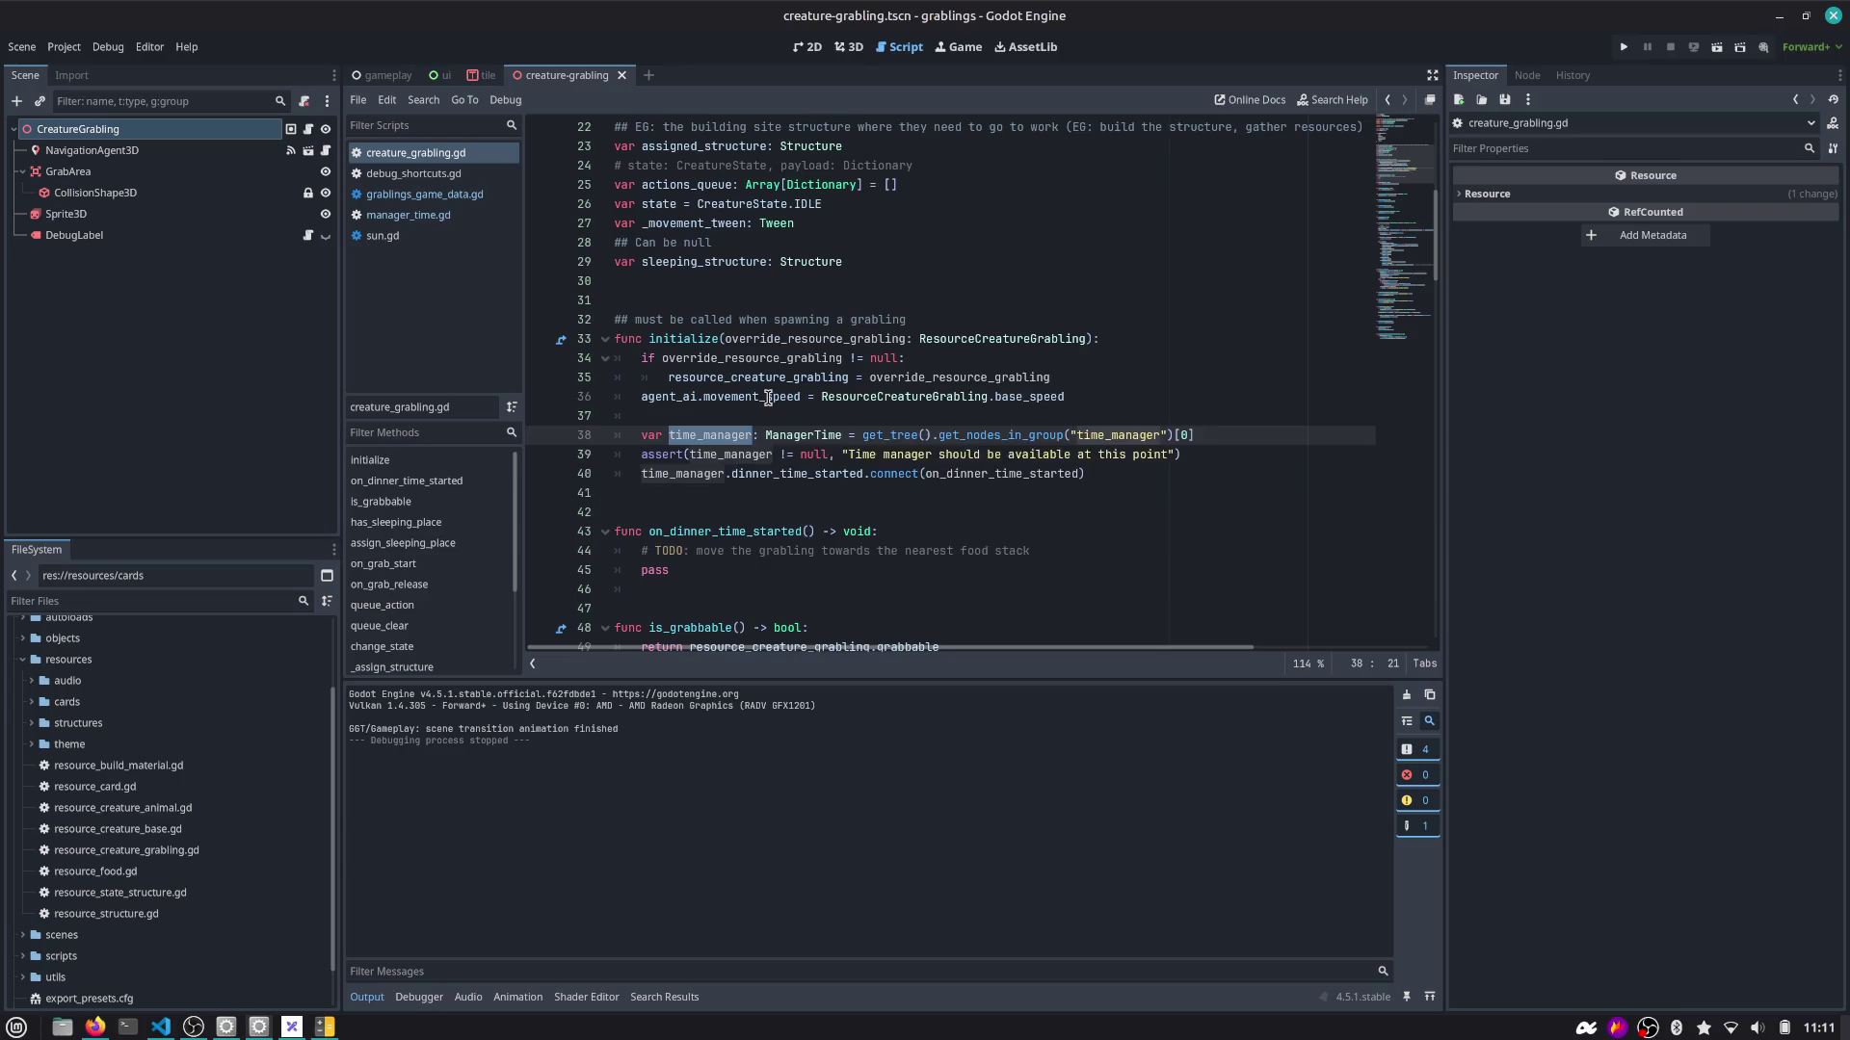
{"action": "left_click", "coordinate": [887, 397]}
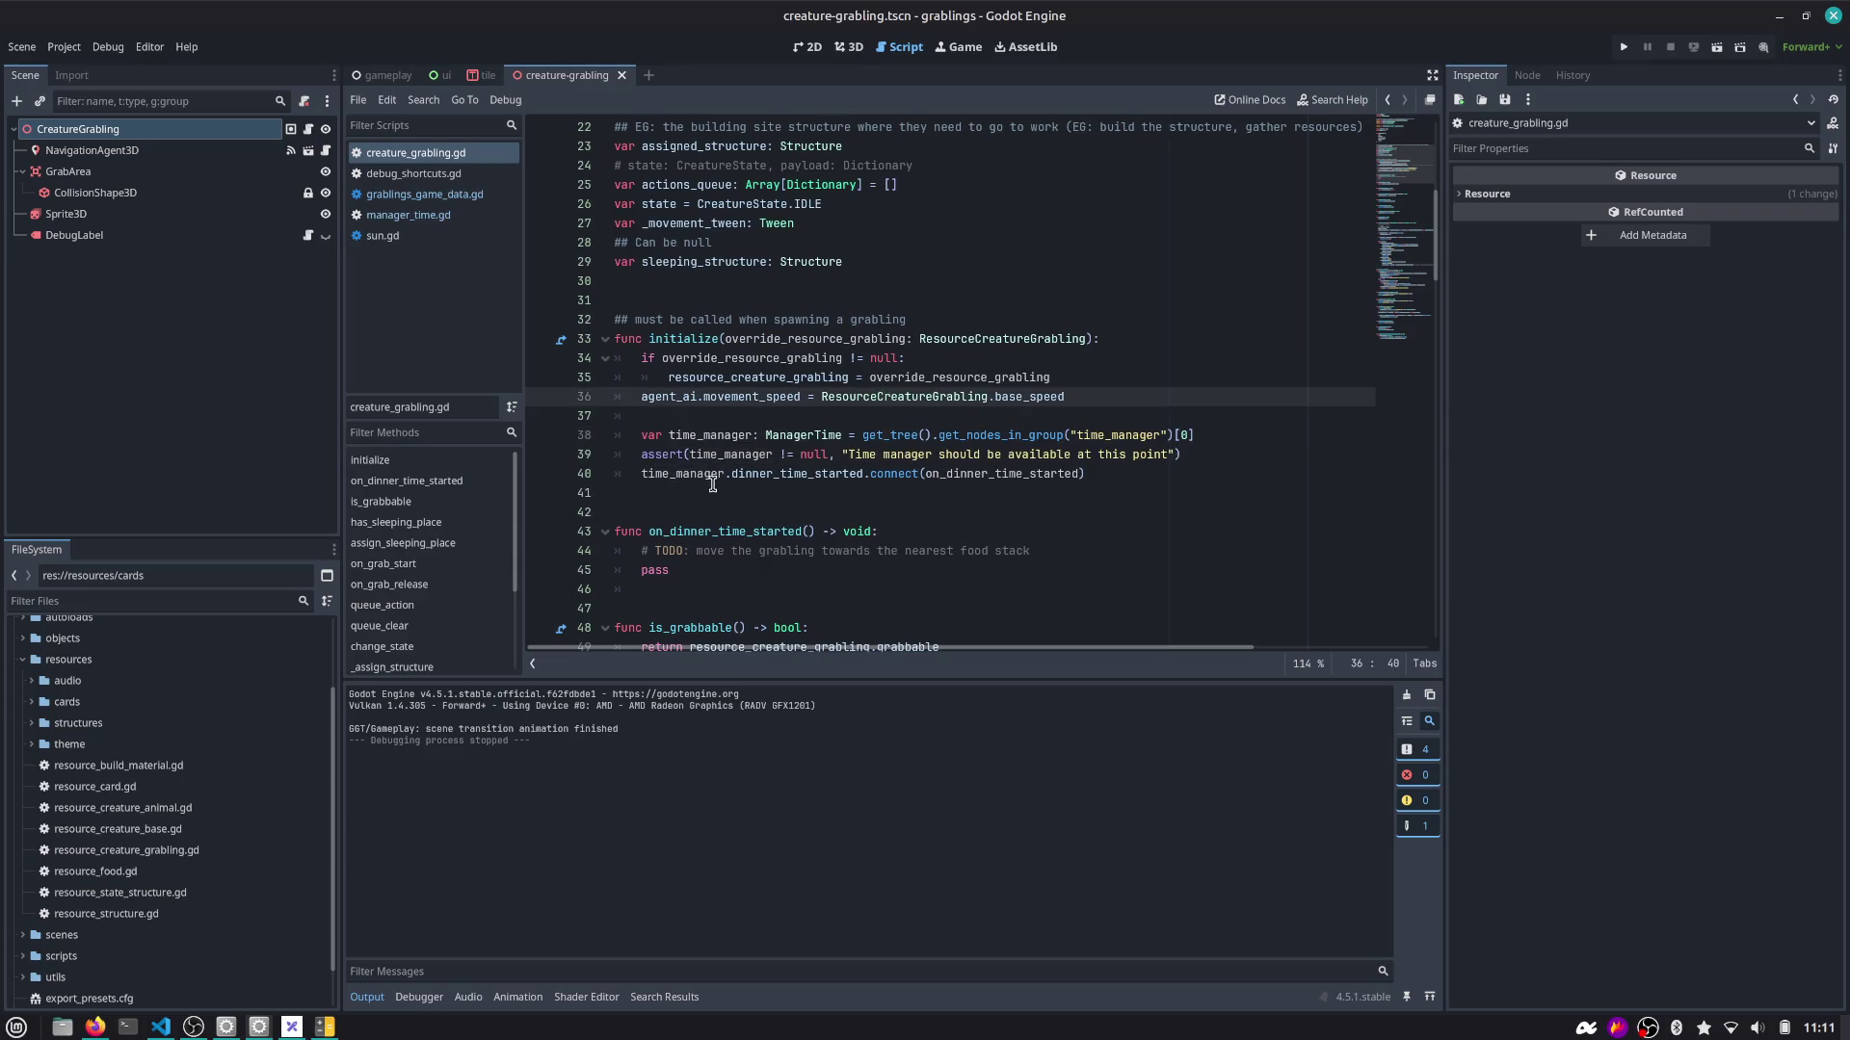
{"action": "double_click", "coordinate": [704, 434]}
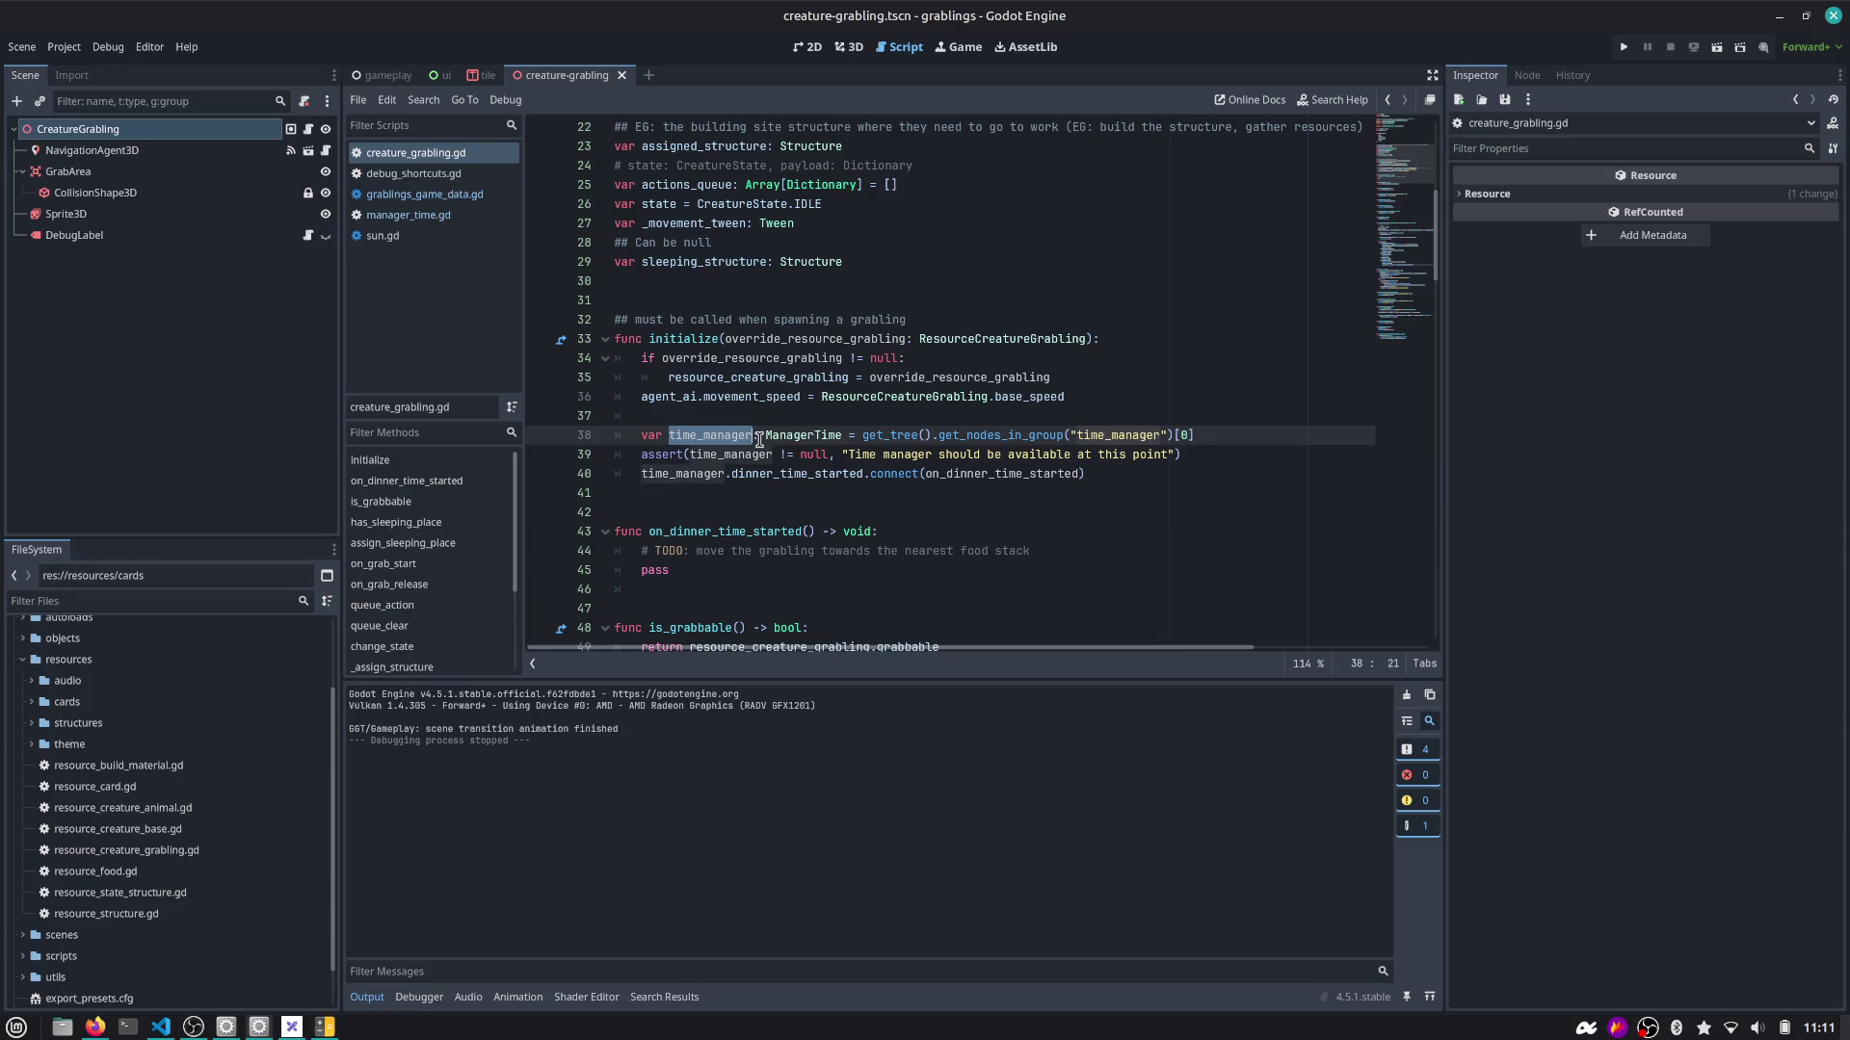
{"action": "key", "text": "Down"}
{"action": "key", "text": "Down"}
{"action": "key", "text": "Down"}
{"action": "key", "text": "Up"}
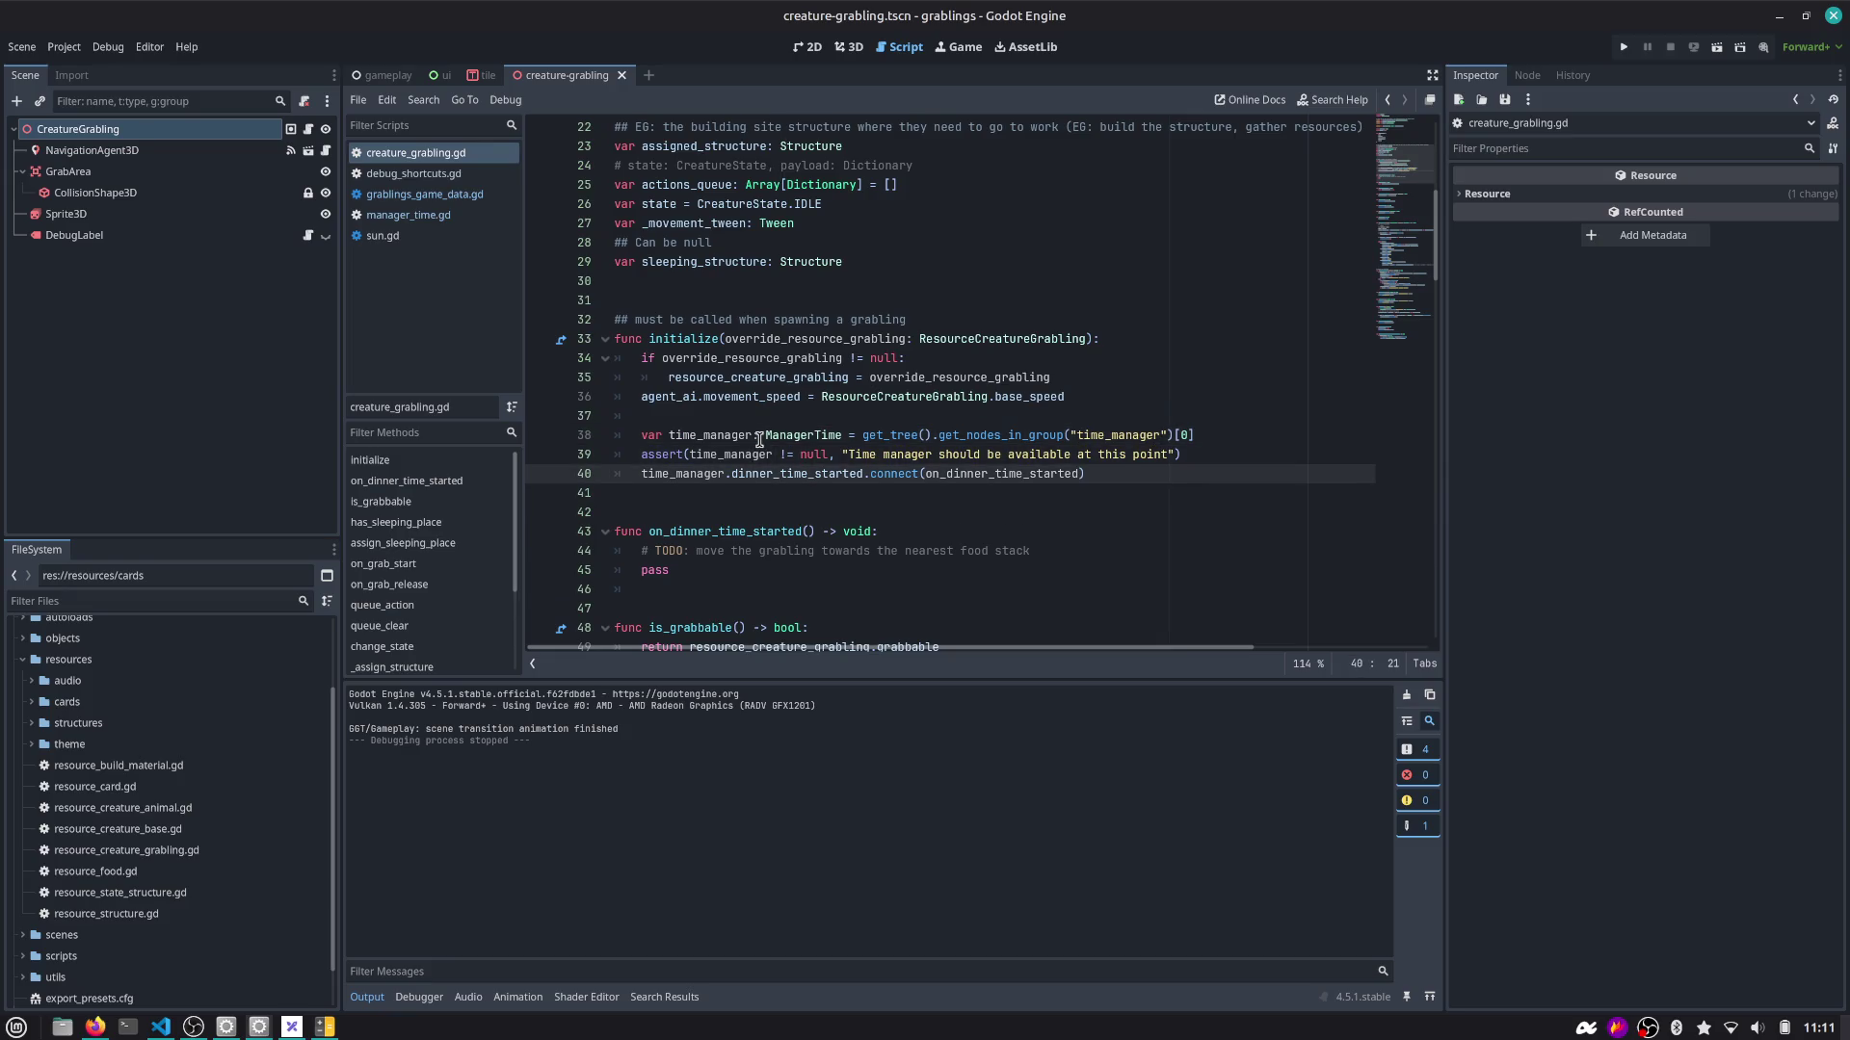
{"action": "scroll", "coordinate": [759, 439], "scroll_direction": "down", "scroll_amount": 1}
{"action": "double_click", "coordinate": [992, 422]}
Start a new comment line under the food-stack TODO and switch to the gameplay scene
{"action": "left_click", "coordinate": [710, 495]}
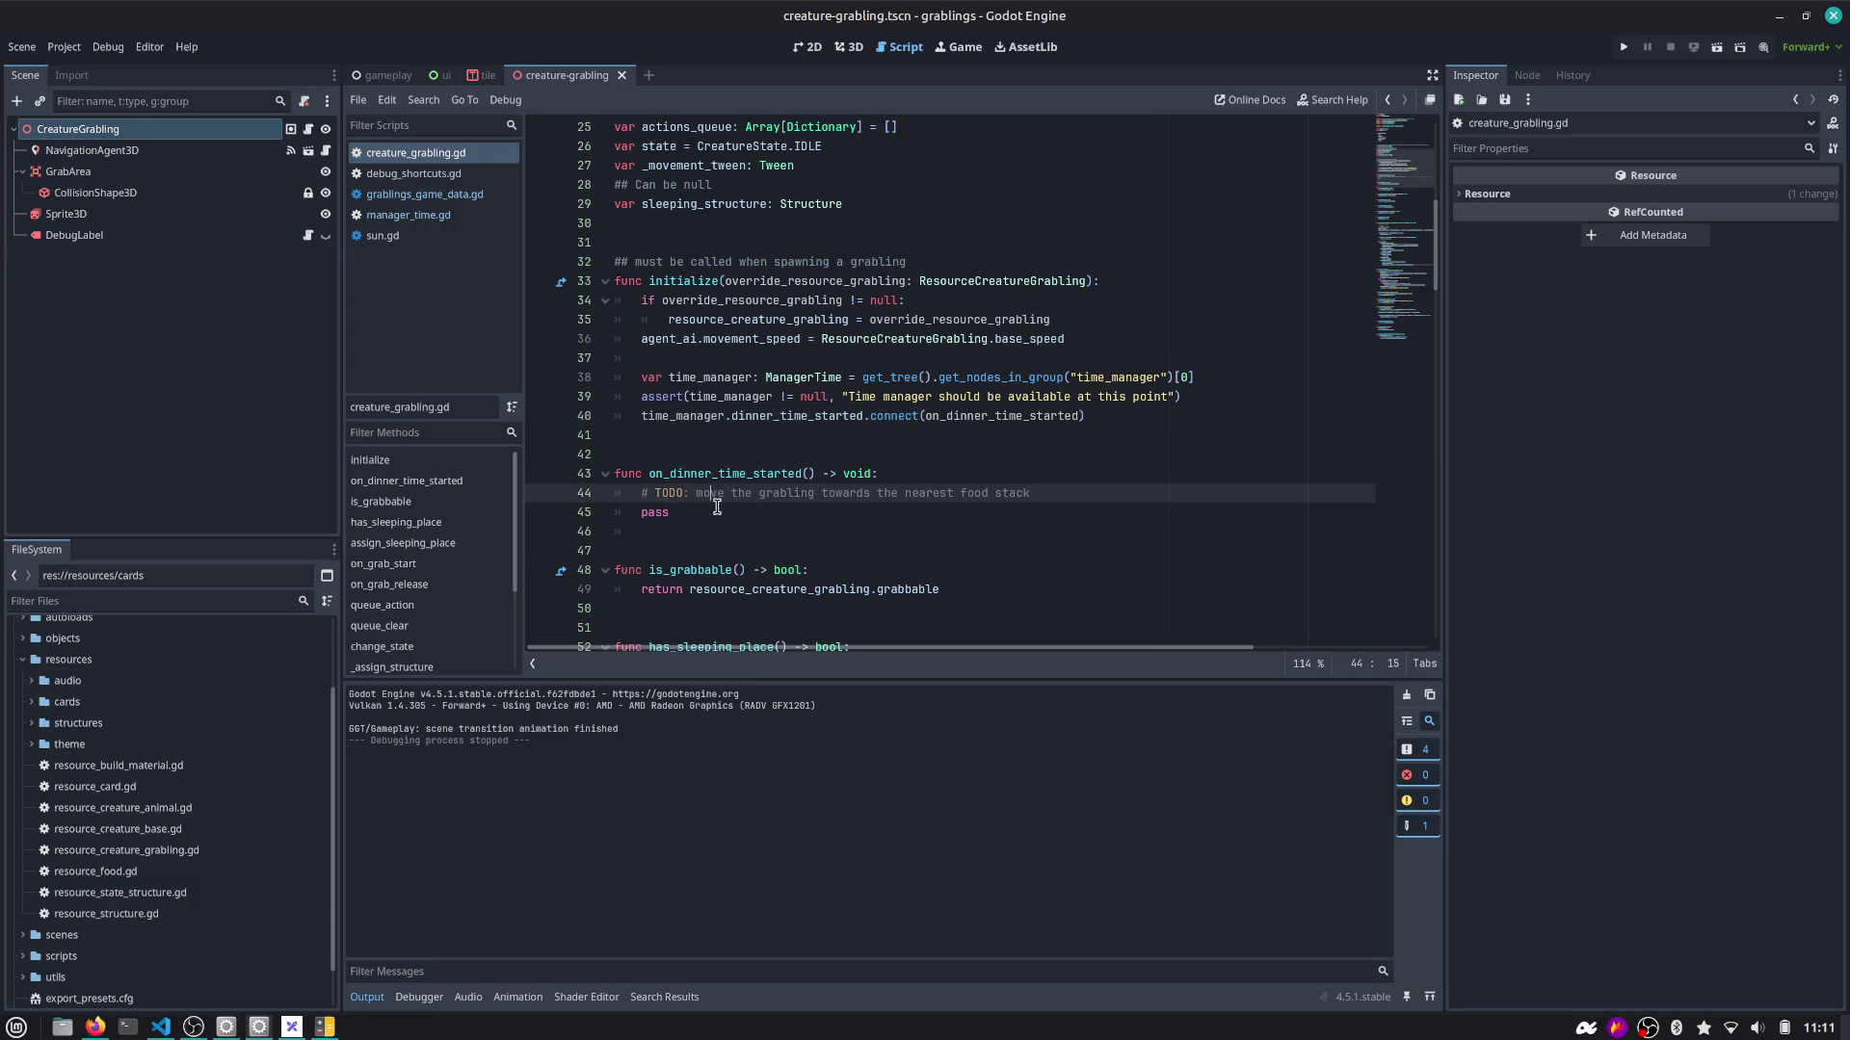
{"action": "left_click", "coordinate": [716, 508]}
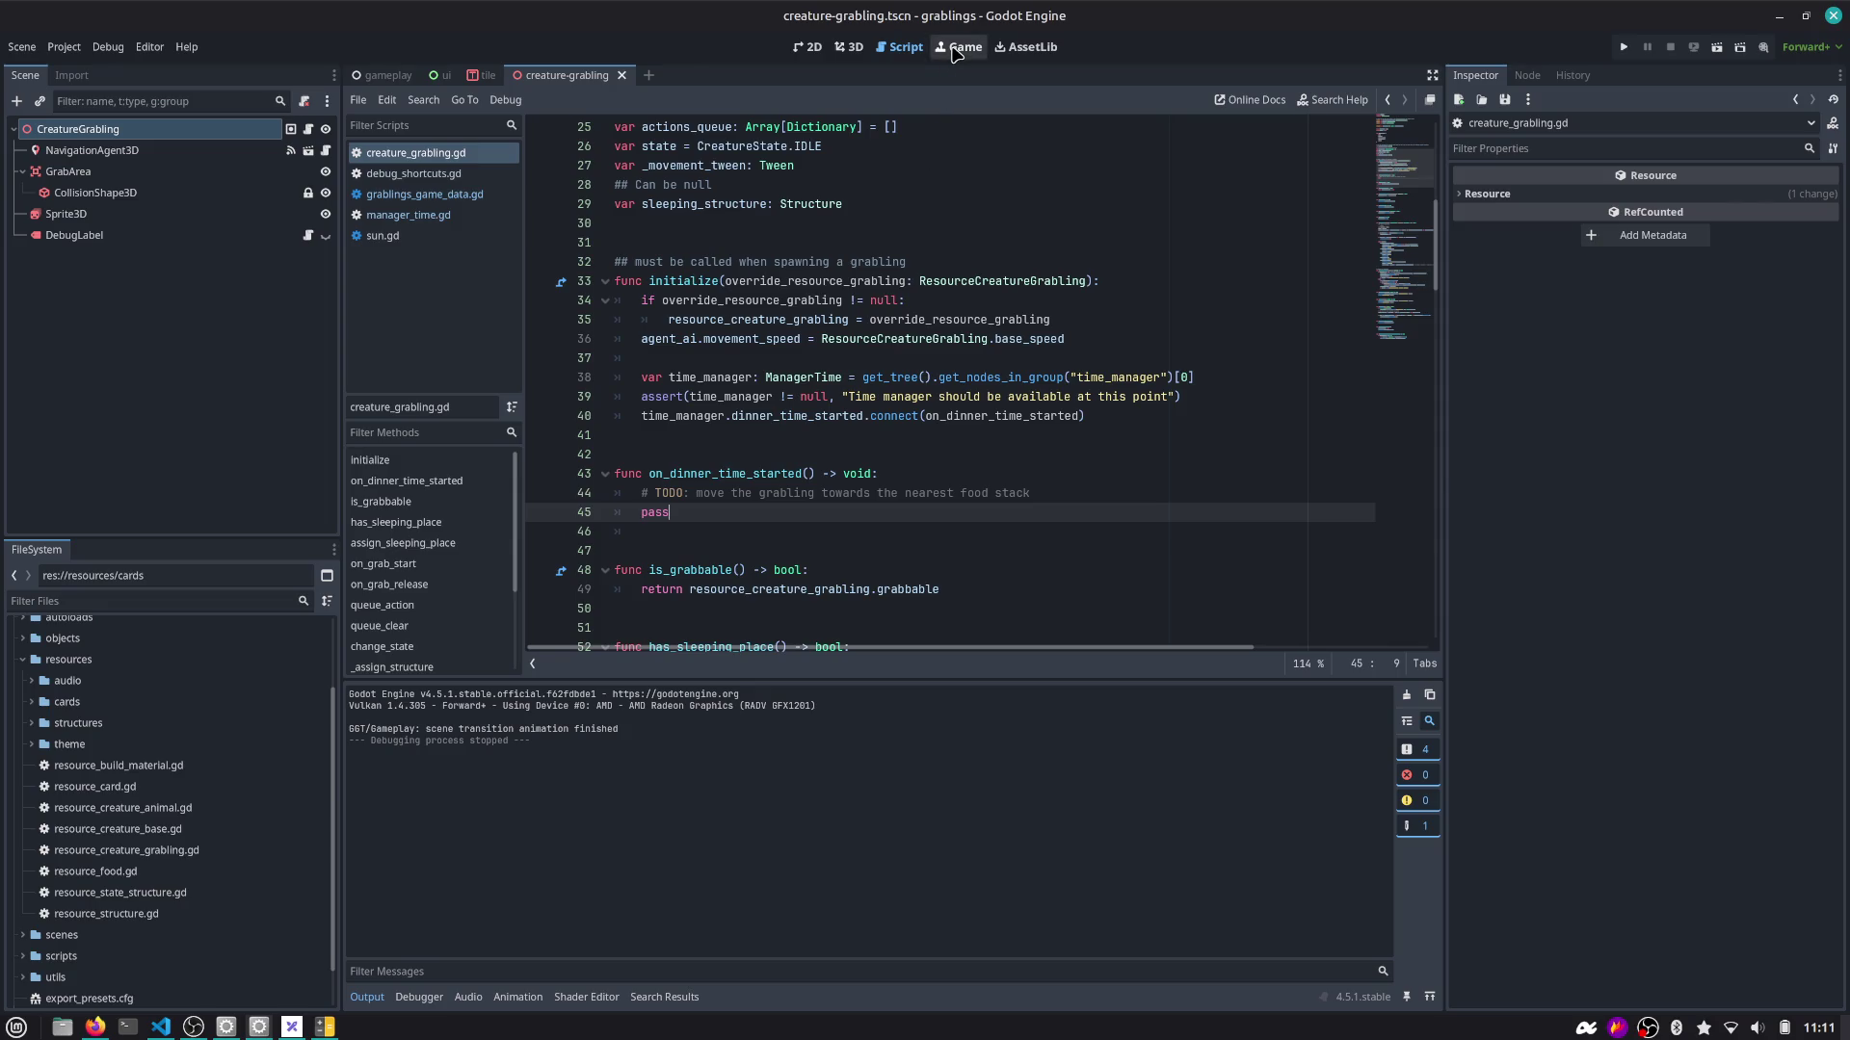
{"action": "key", "text": "alt+Left"}
{"action": "key", "text": "Return"}
{"action": "type", "text": "'"}
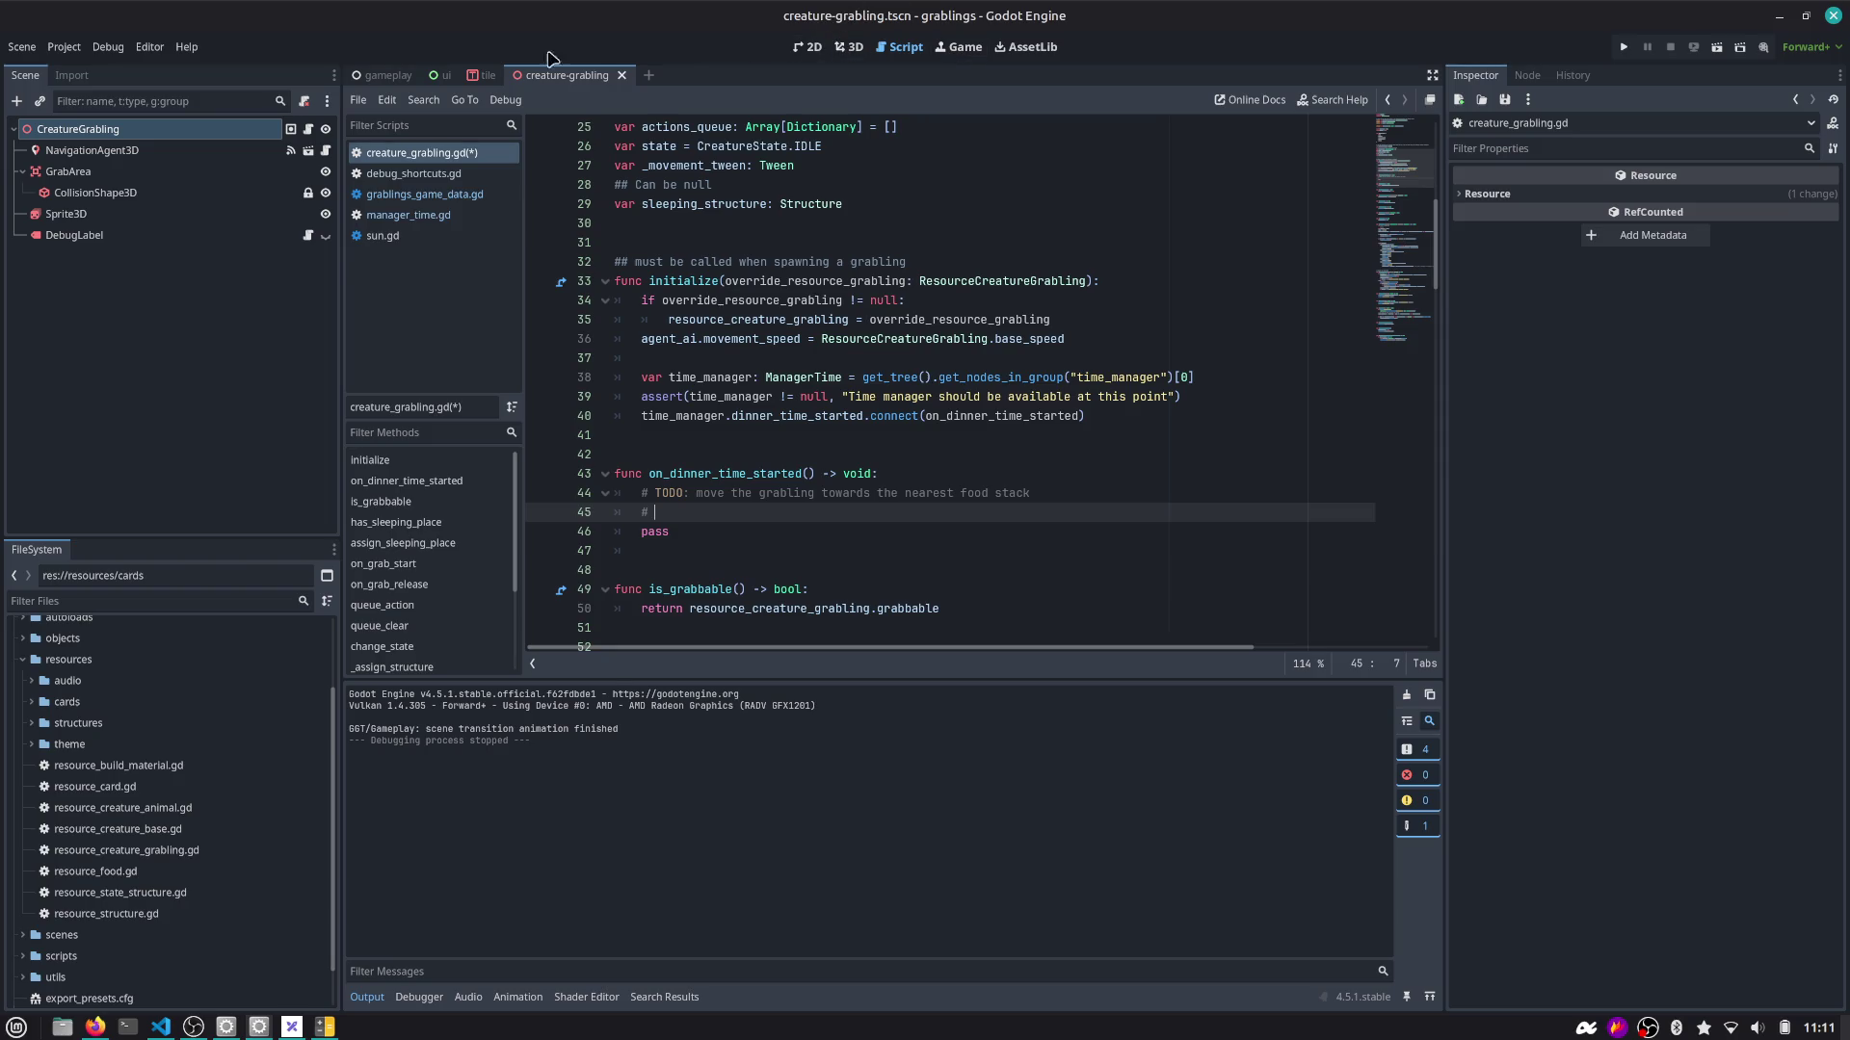
{"action": "left_click", "coordinate": [385, 75]}
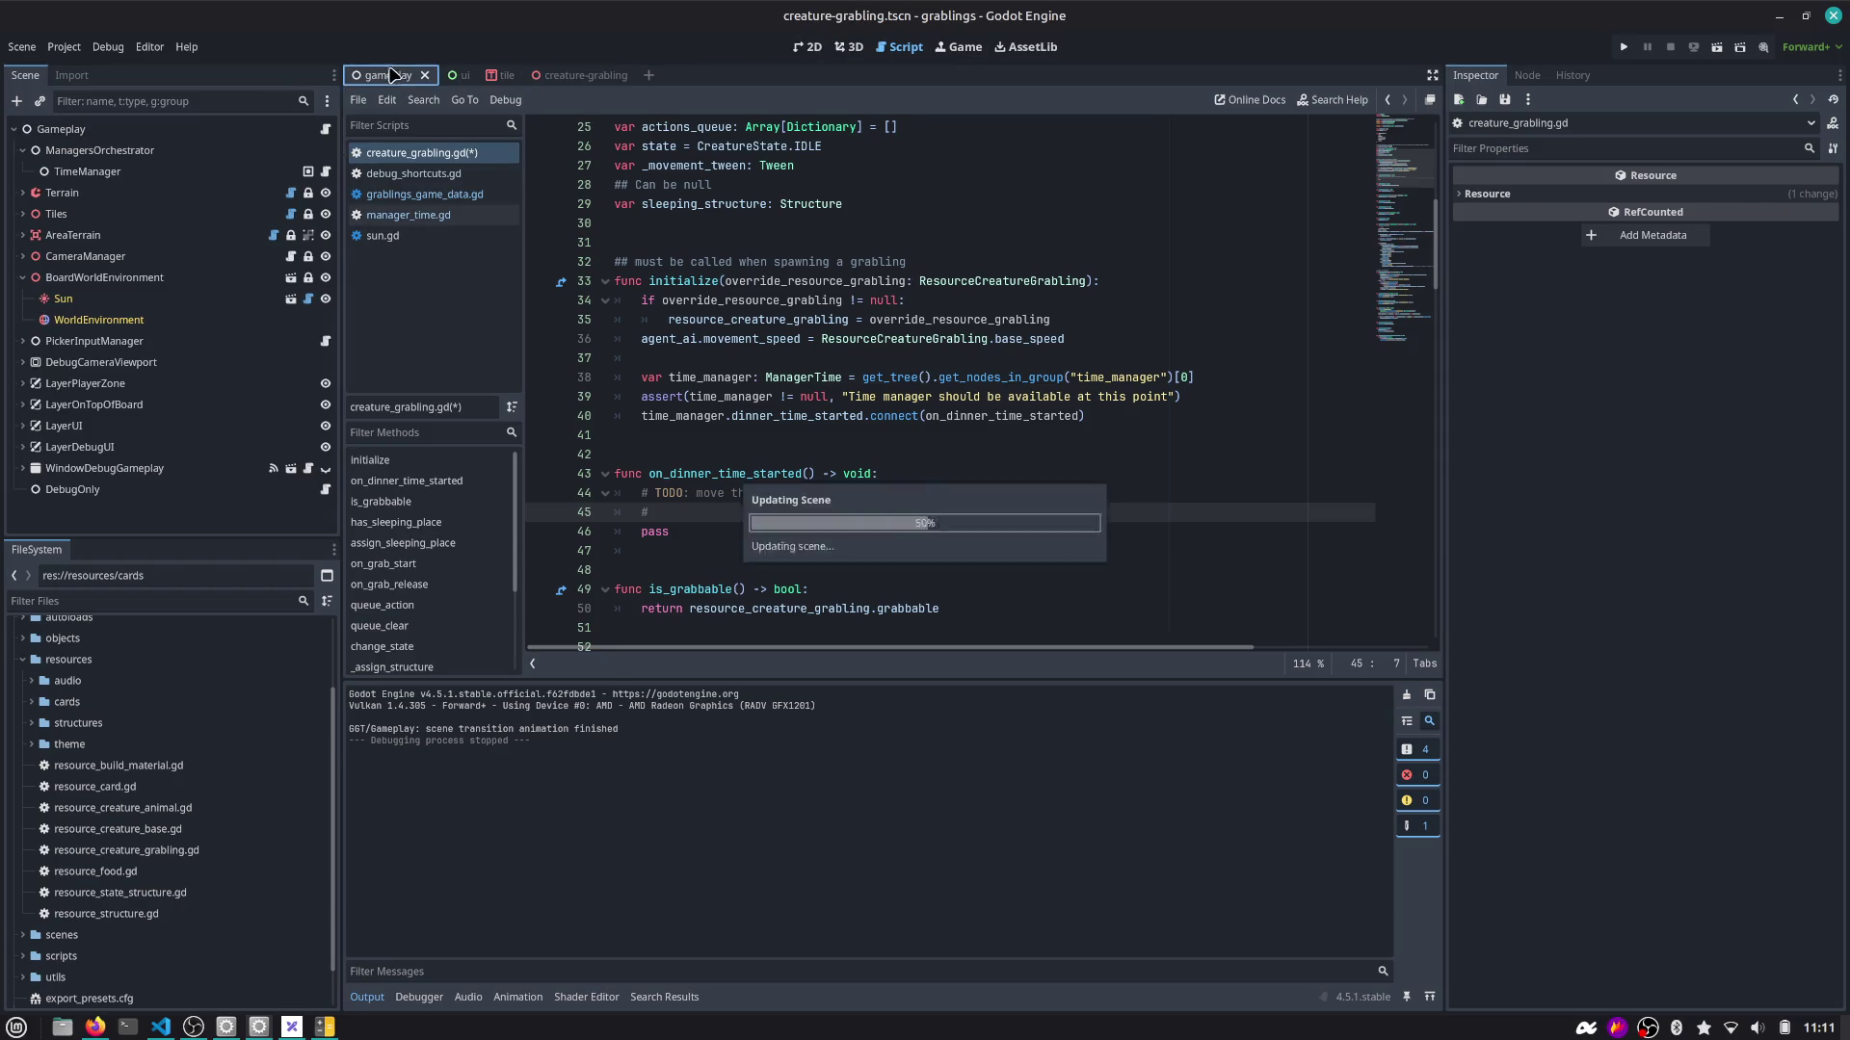
Select the Tiles node and open its tiles.gd script, reviewing the get_tile_at function
{"action": "left_click", "coordinate": [95, 195]}
{"action": "left_click", "coordinate": [187, 218]}
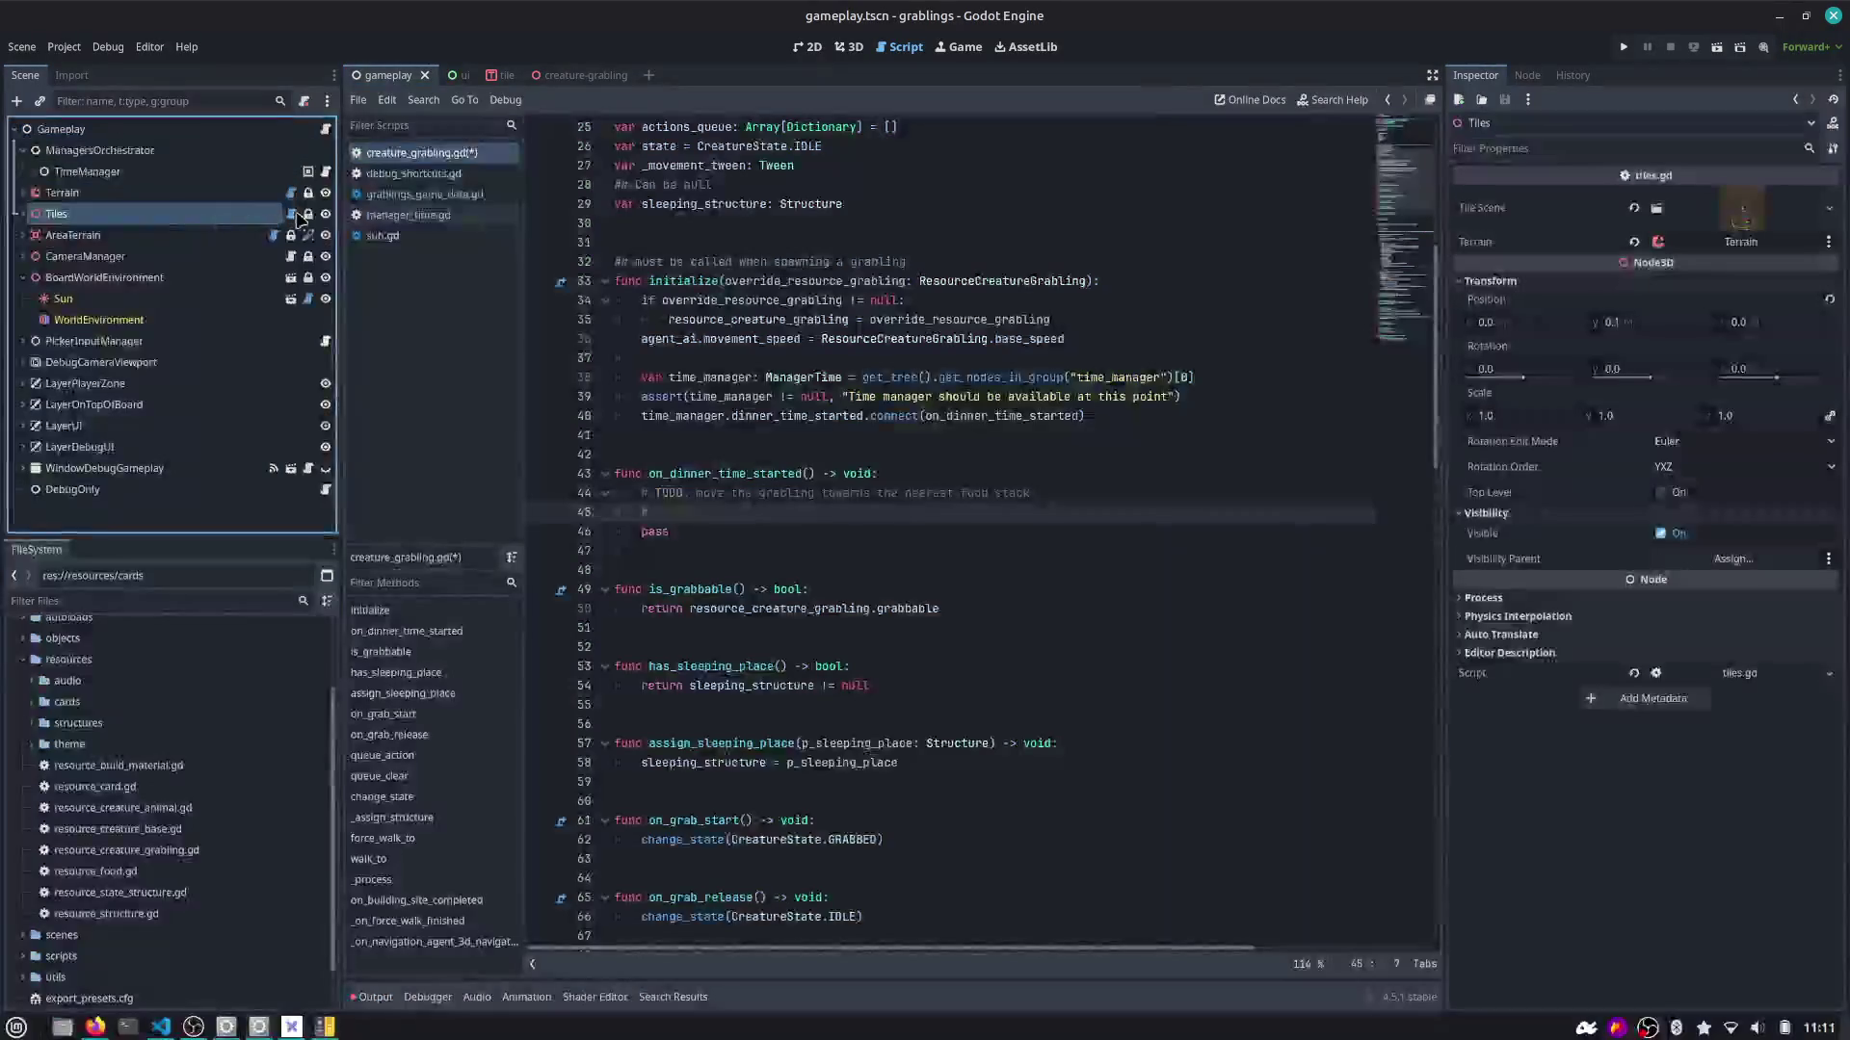
{"action": "left_click", "coordinate": [291, 214]}
{"action": "left_click", "coordinate": [1413, 185]}
{"action": "scroll", "coordinate": [876, 393], "scroll_direction": "down", "scroll_amount": 9}
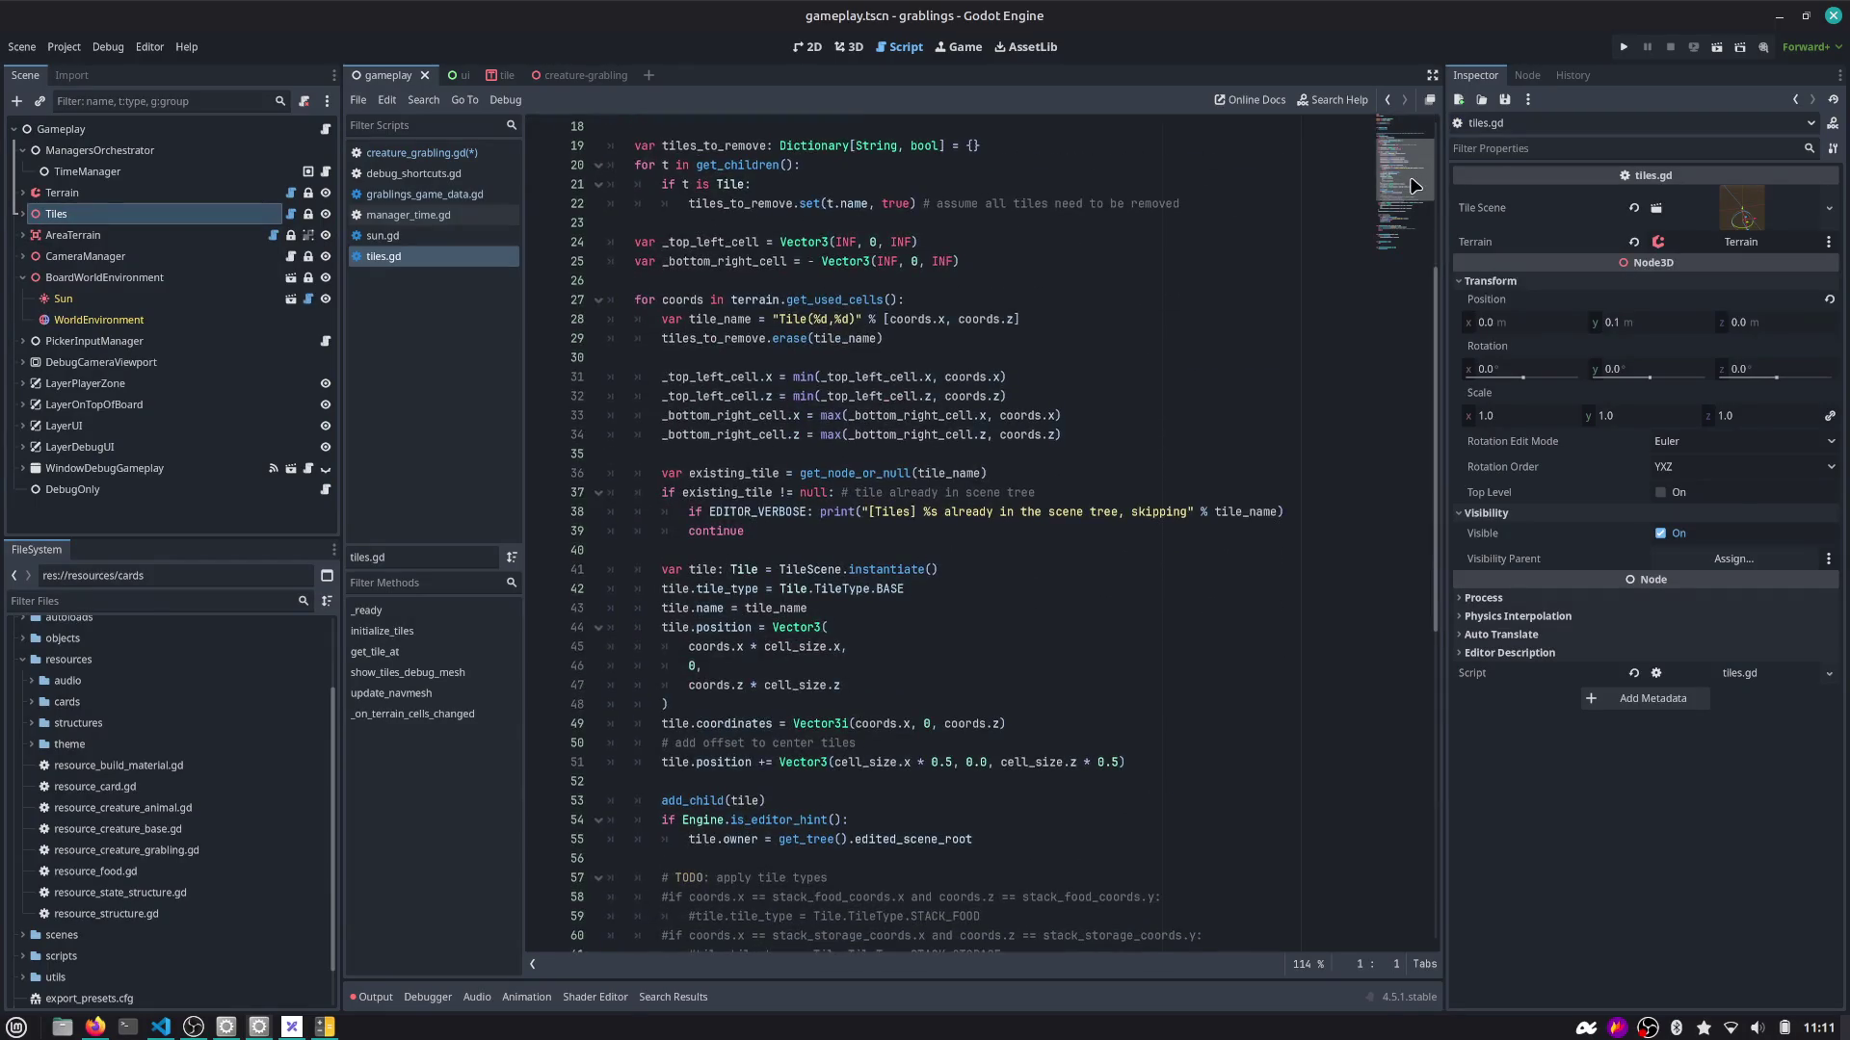
{"action": "scroll", "coordinate": [876, 393], "scroll_direction": "down", "scroll_amount": 4}
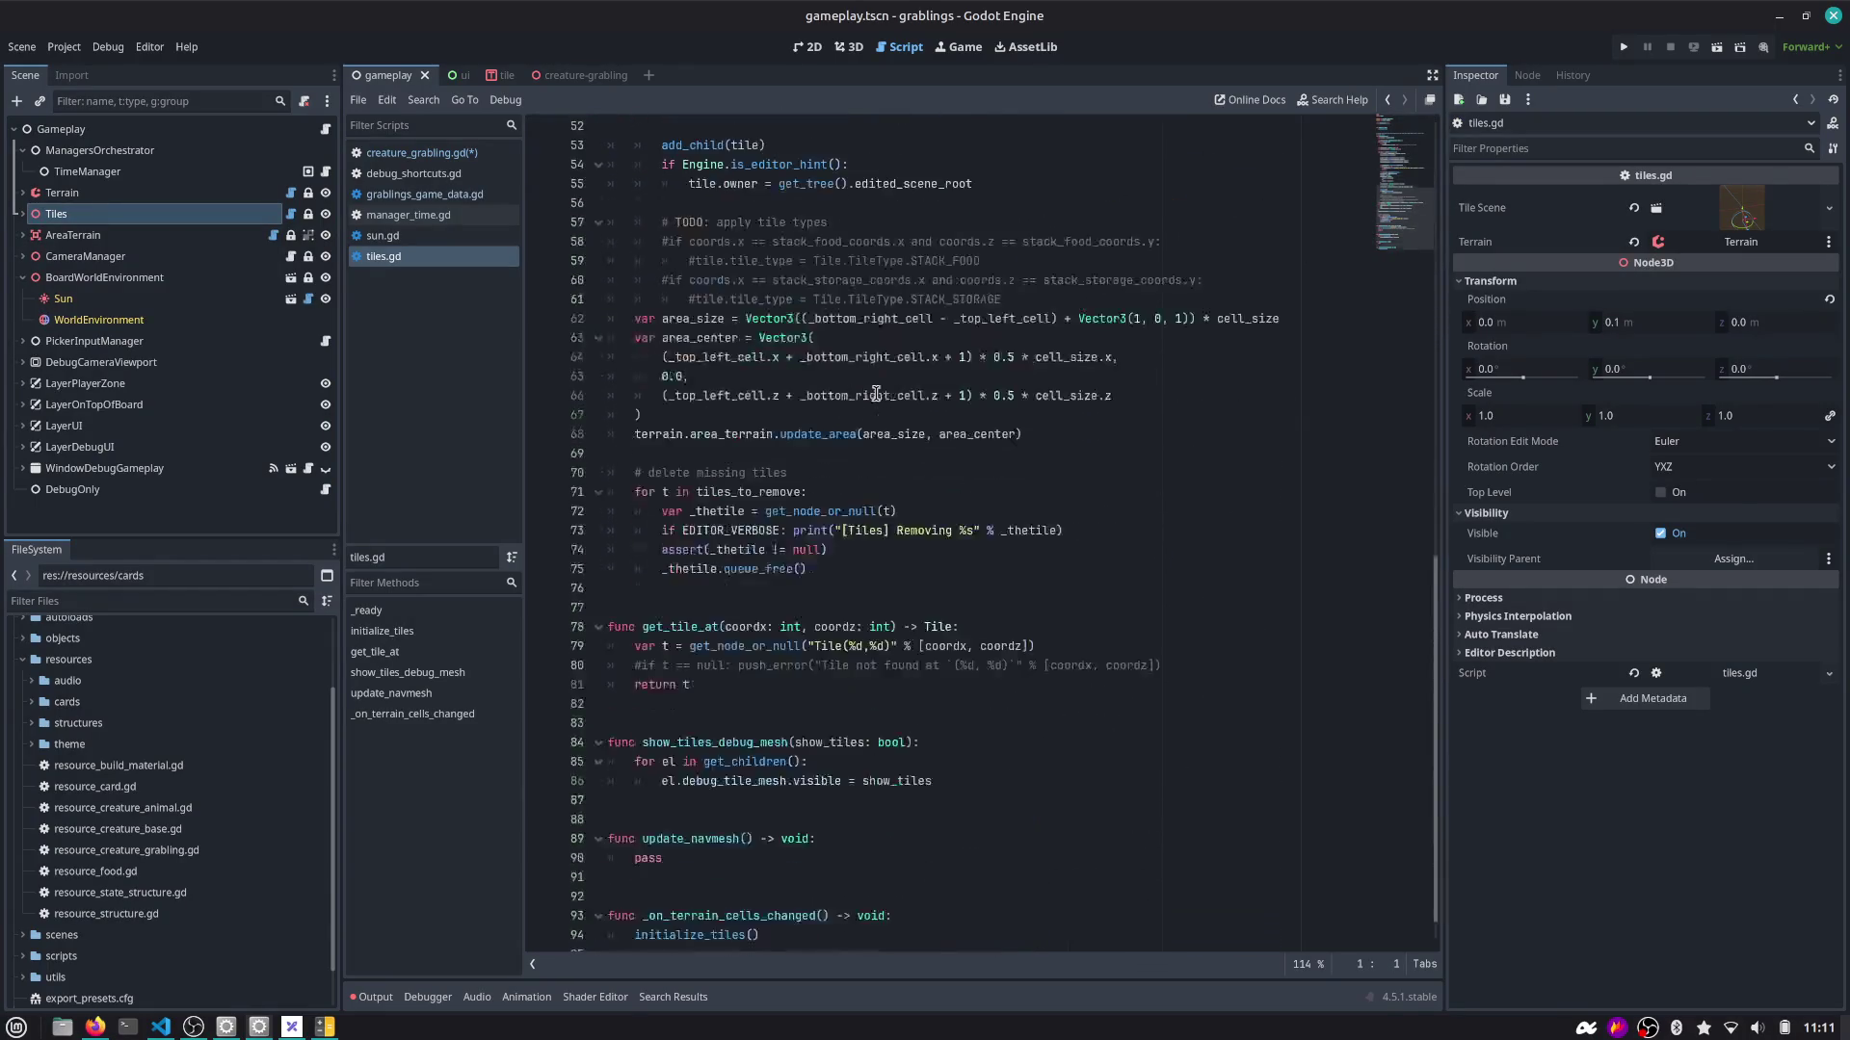
{"action": "double_click", "coordinate": [713, 594]}
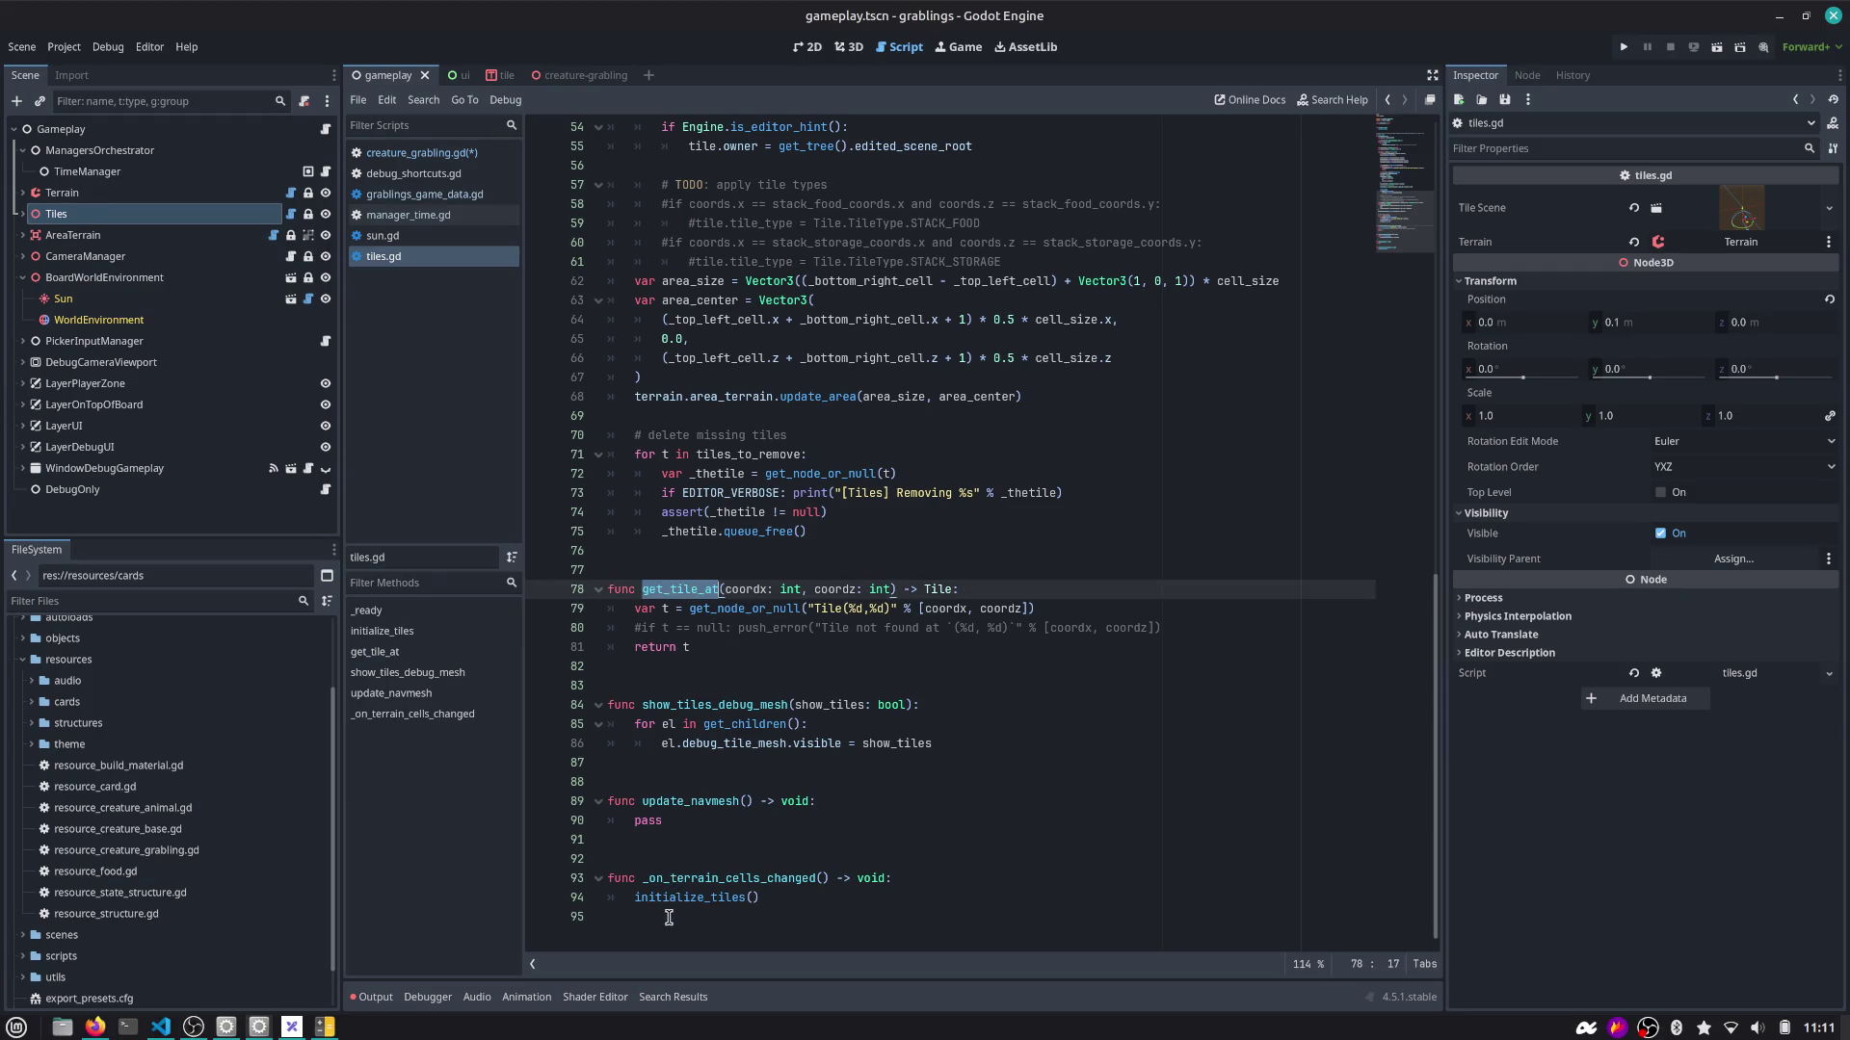
{"action": "scroll", "coordinate": [675, 886], "scroll_direction": "up", "scroll_amount": 15}
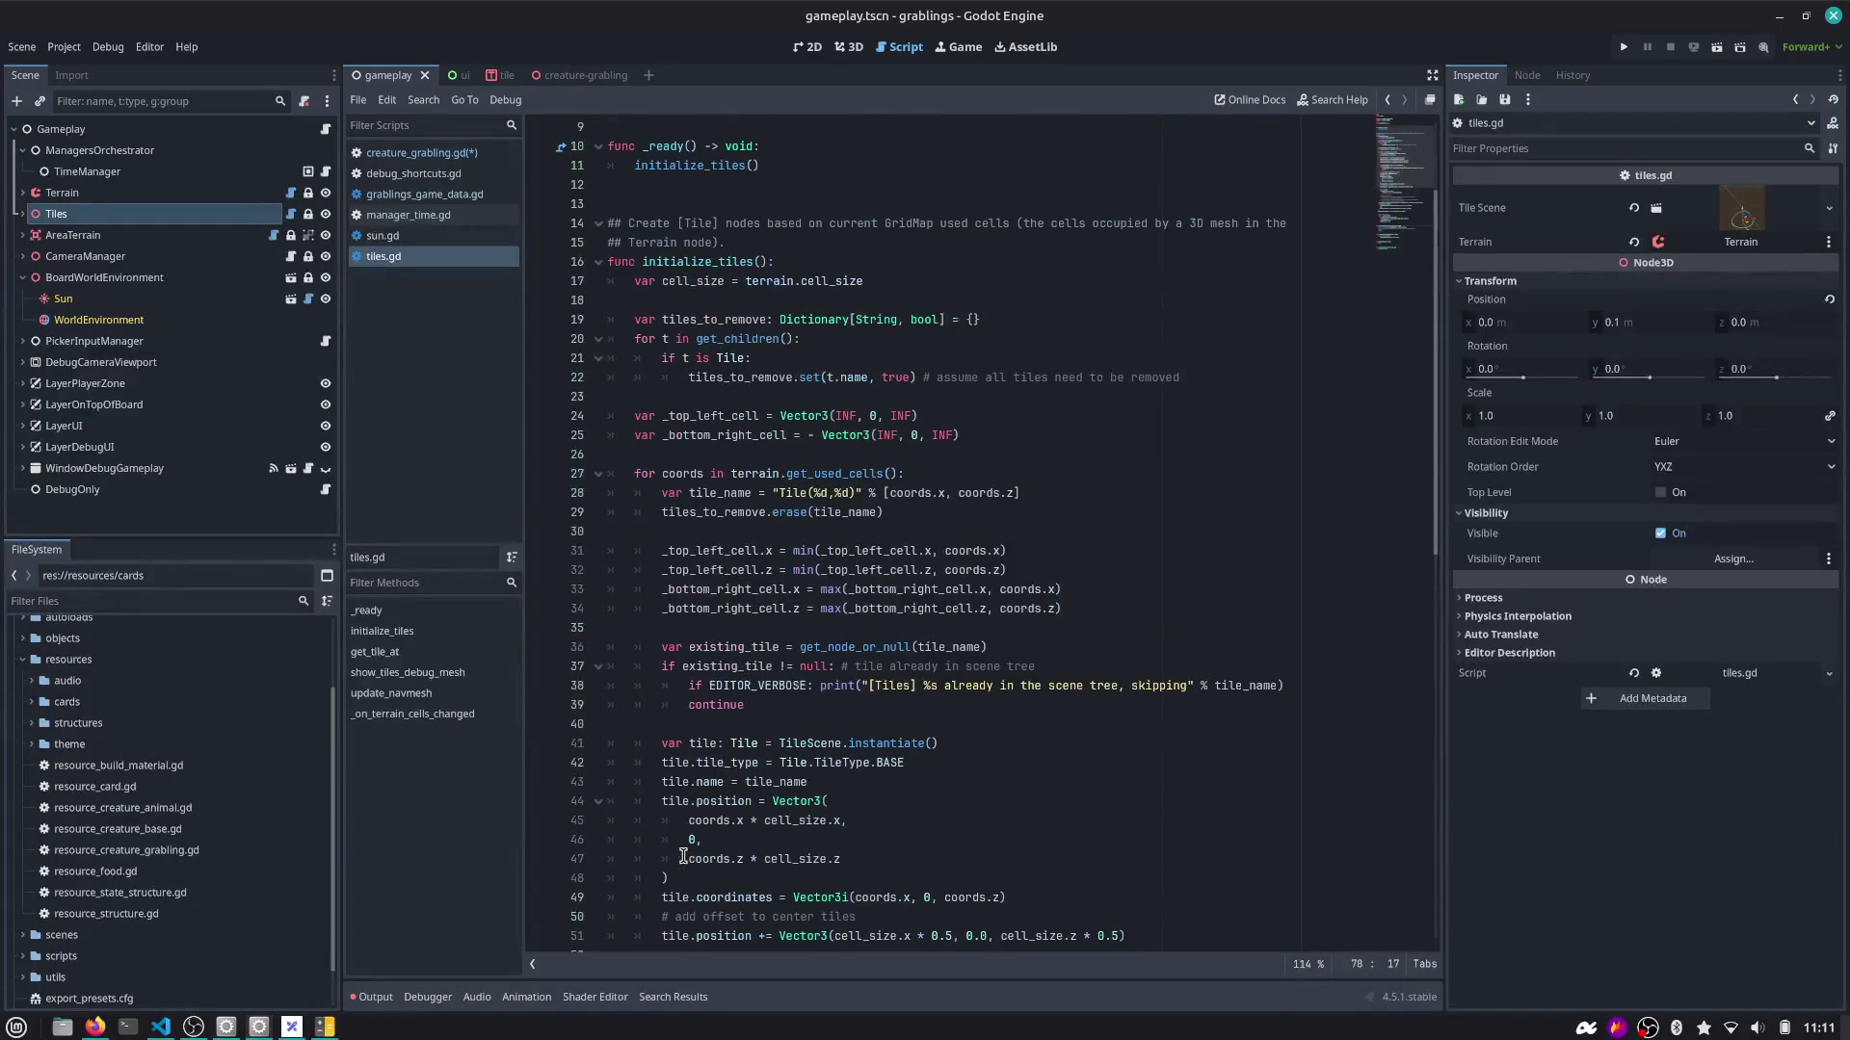
{"action": "scroll", "coordinate": [683, 856], "scroll_direction": "up", "scroll_amount": 3}
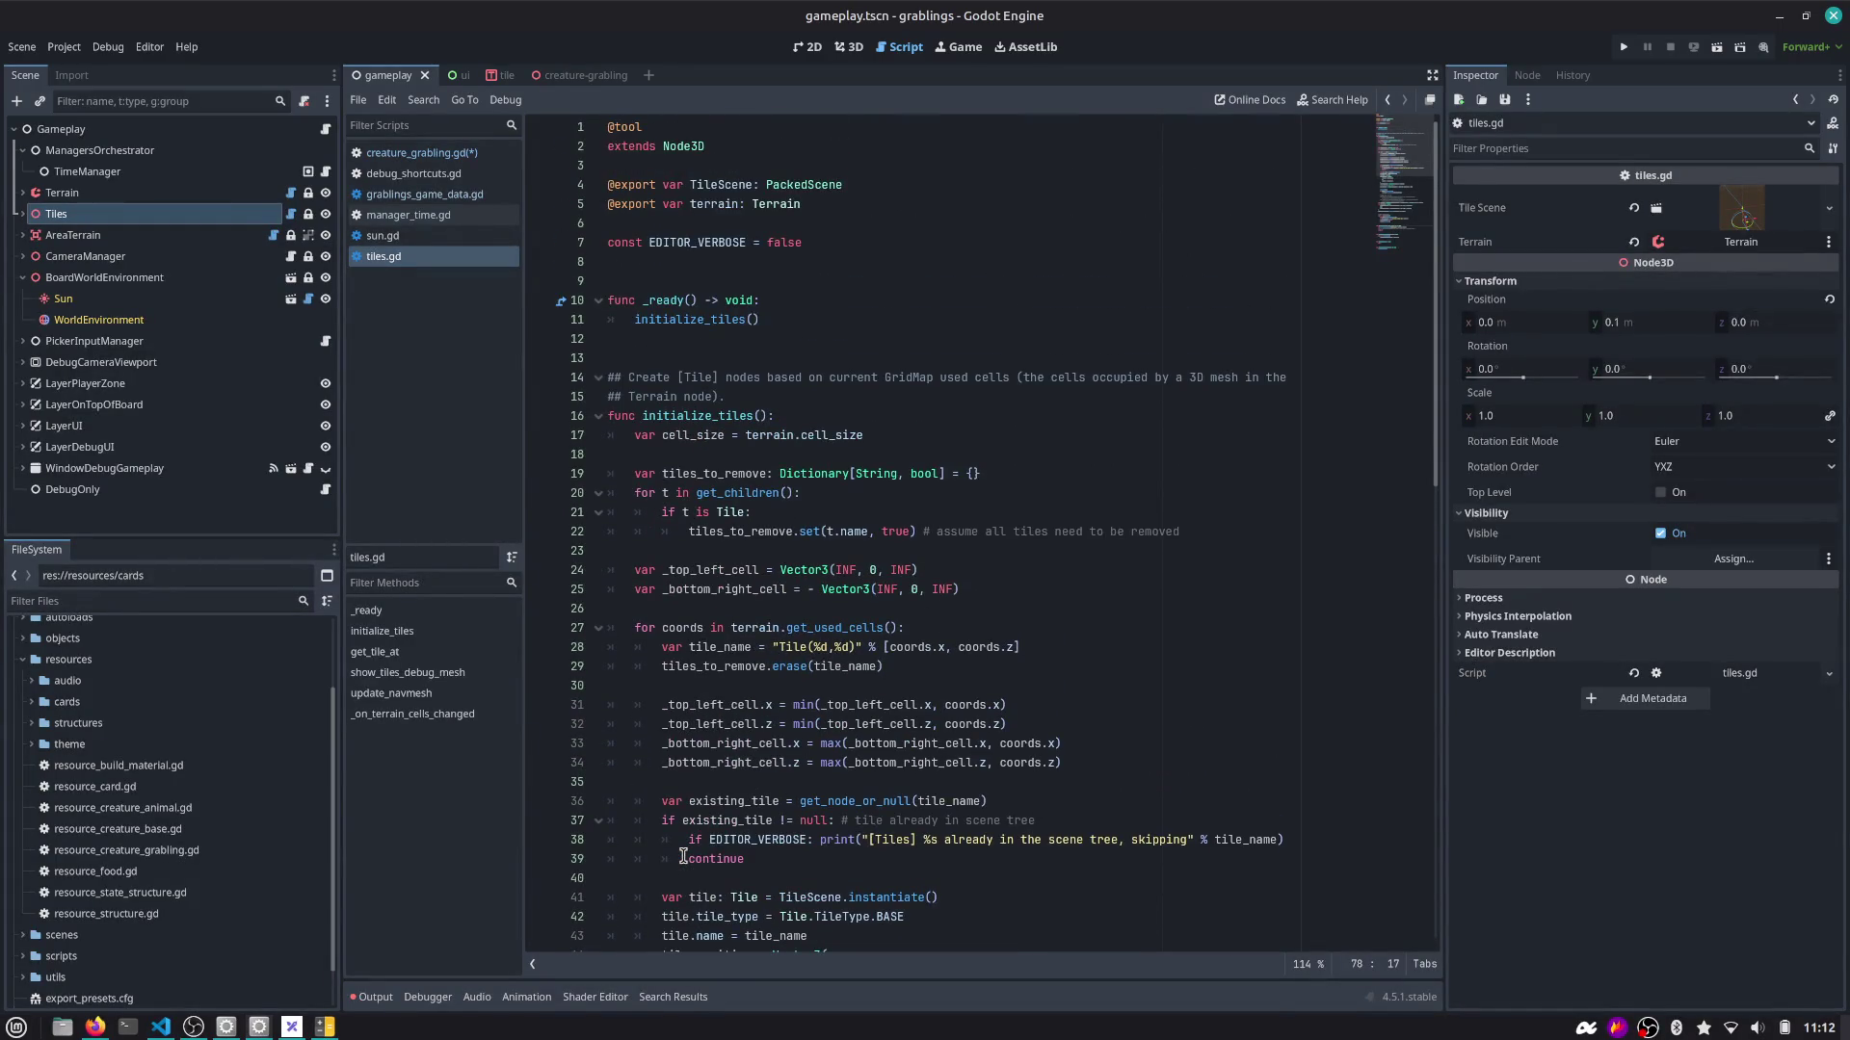
{"action": "scroll", "coordinate": [683, 857], "scroll_direction": "down", "scroll_amount": 2}
{"action": "scroll", "coordinate": [683, 856], "scroll_direction": "up", "scroll_amount": 2}
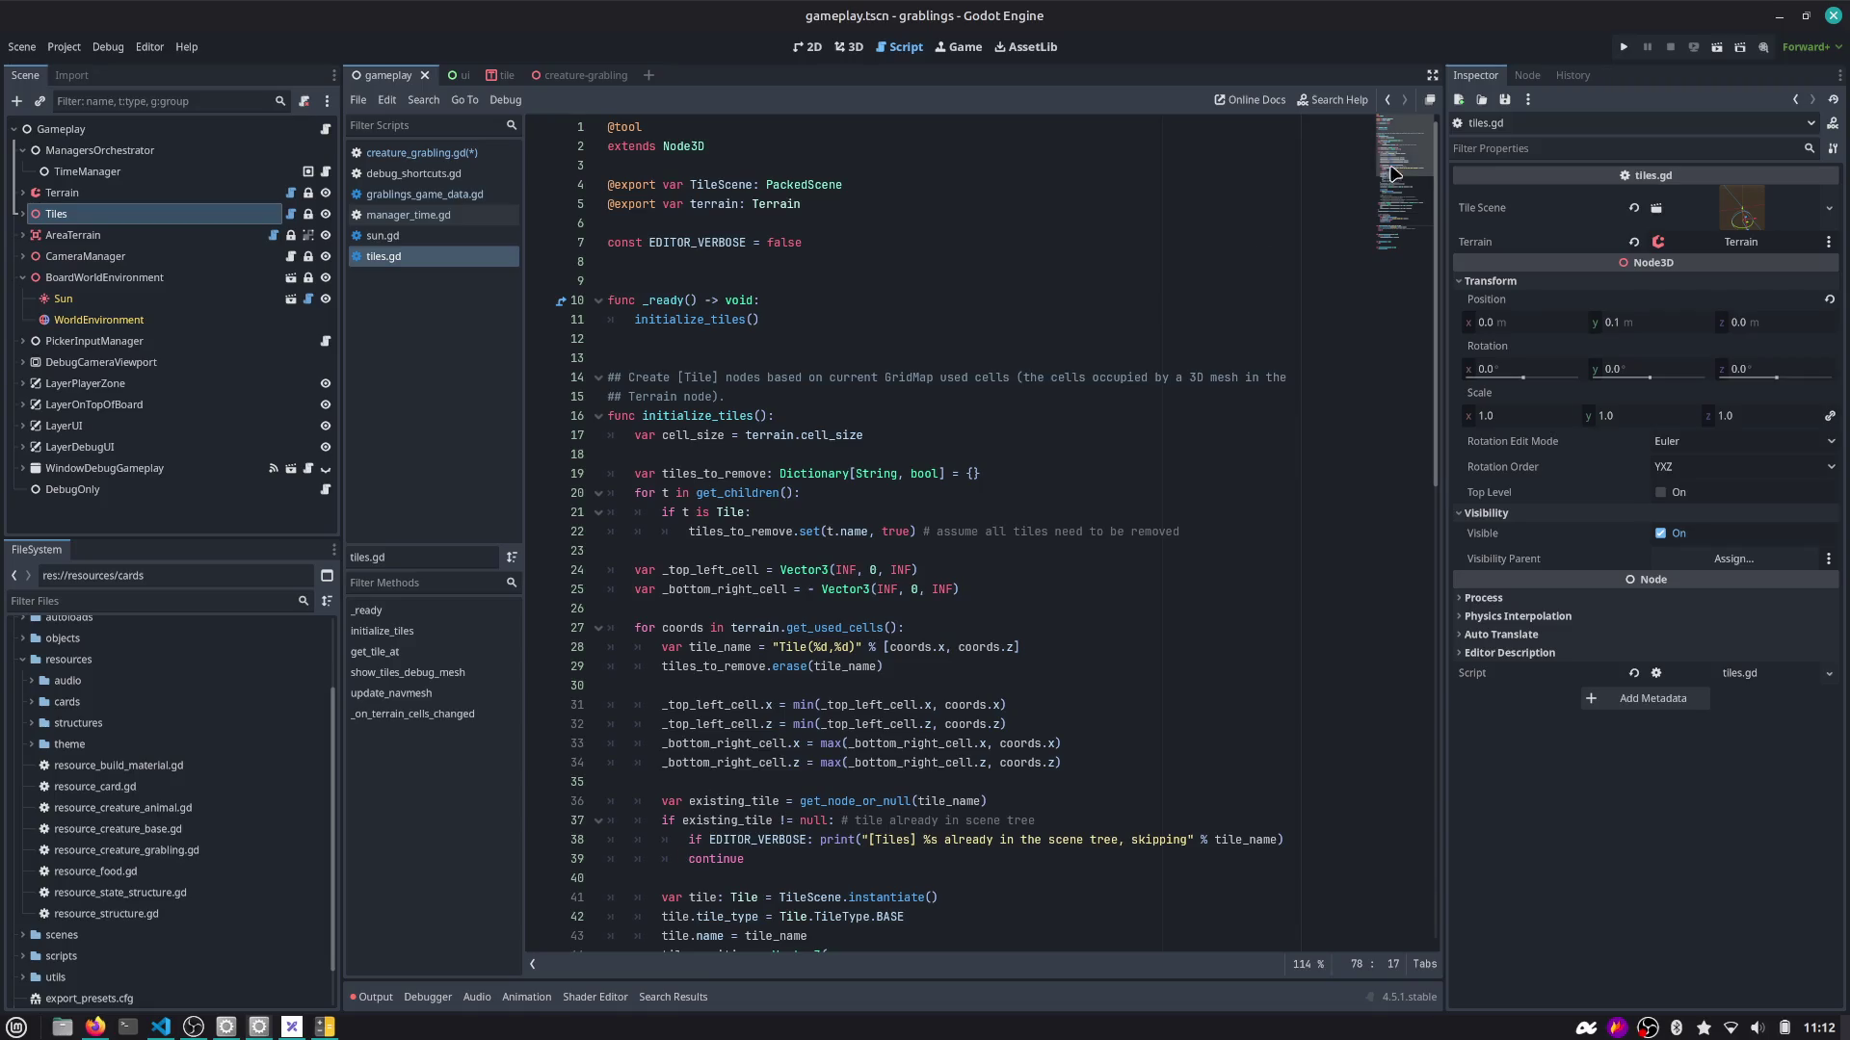
{"action": "left_click_drag", "start_coordinate": [1409, 154], "coordinate": [1402, 191]}
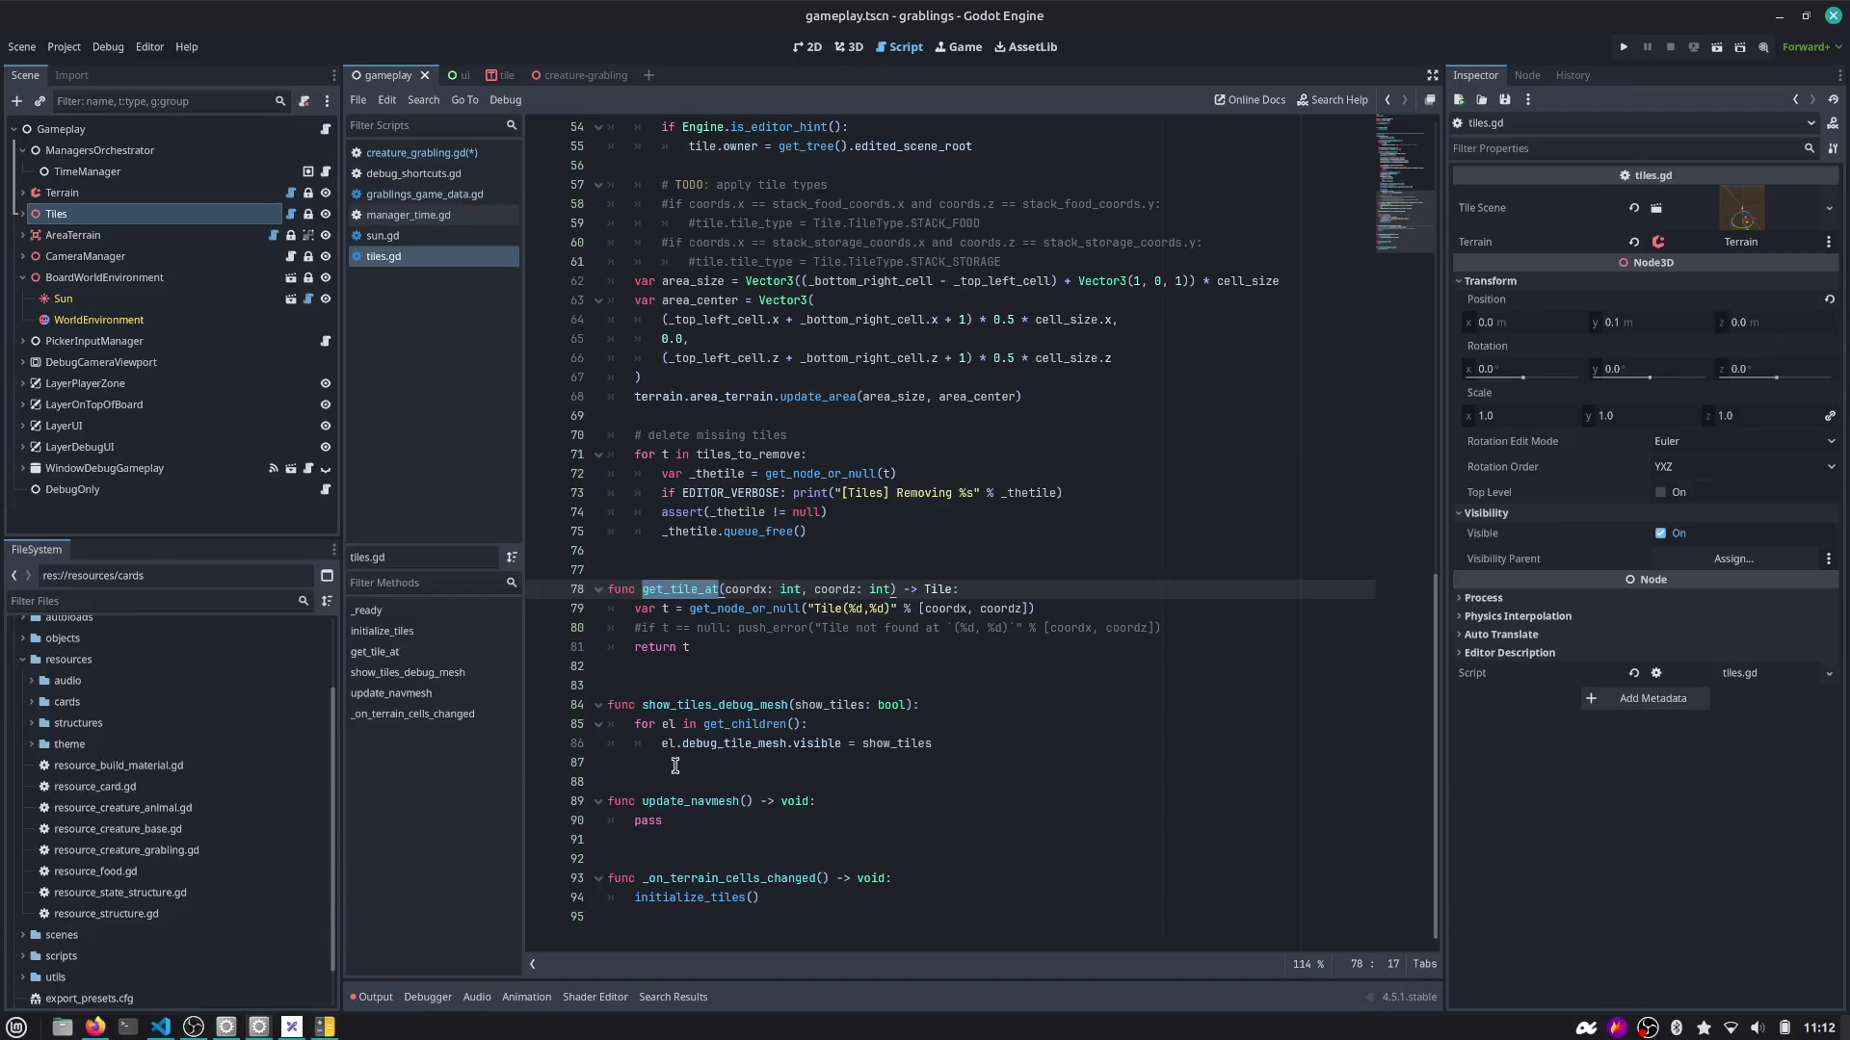
Append a get_food_stack() -> Tile stub with a pass body to tiles.gd and save
{"action": "left_click", "coordinate": [674, 765]}
{"action": "key", "text": "Down"}
{"action": "key", "text": "Down"}
{"action": "key", "text": "Down"}
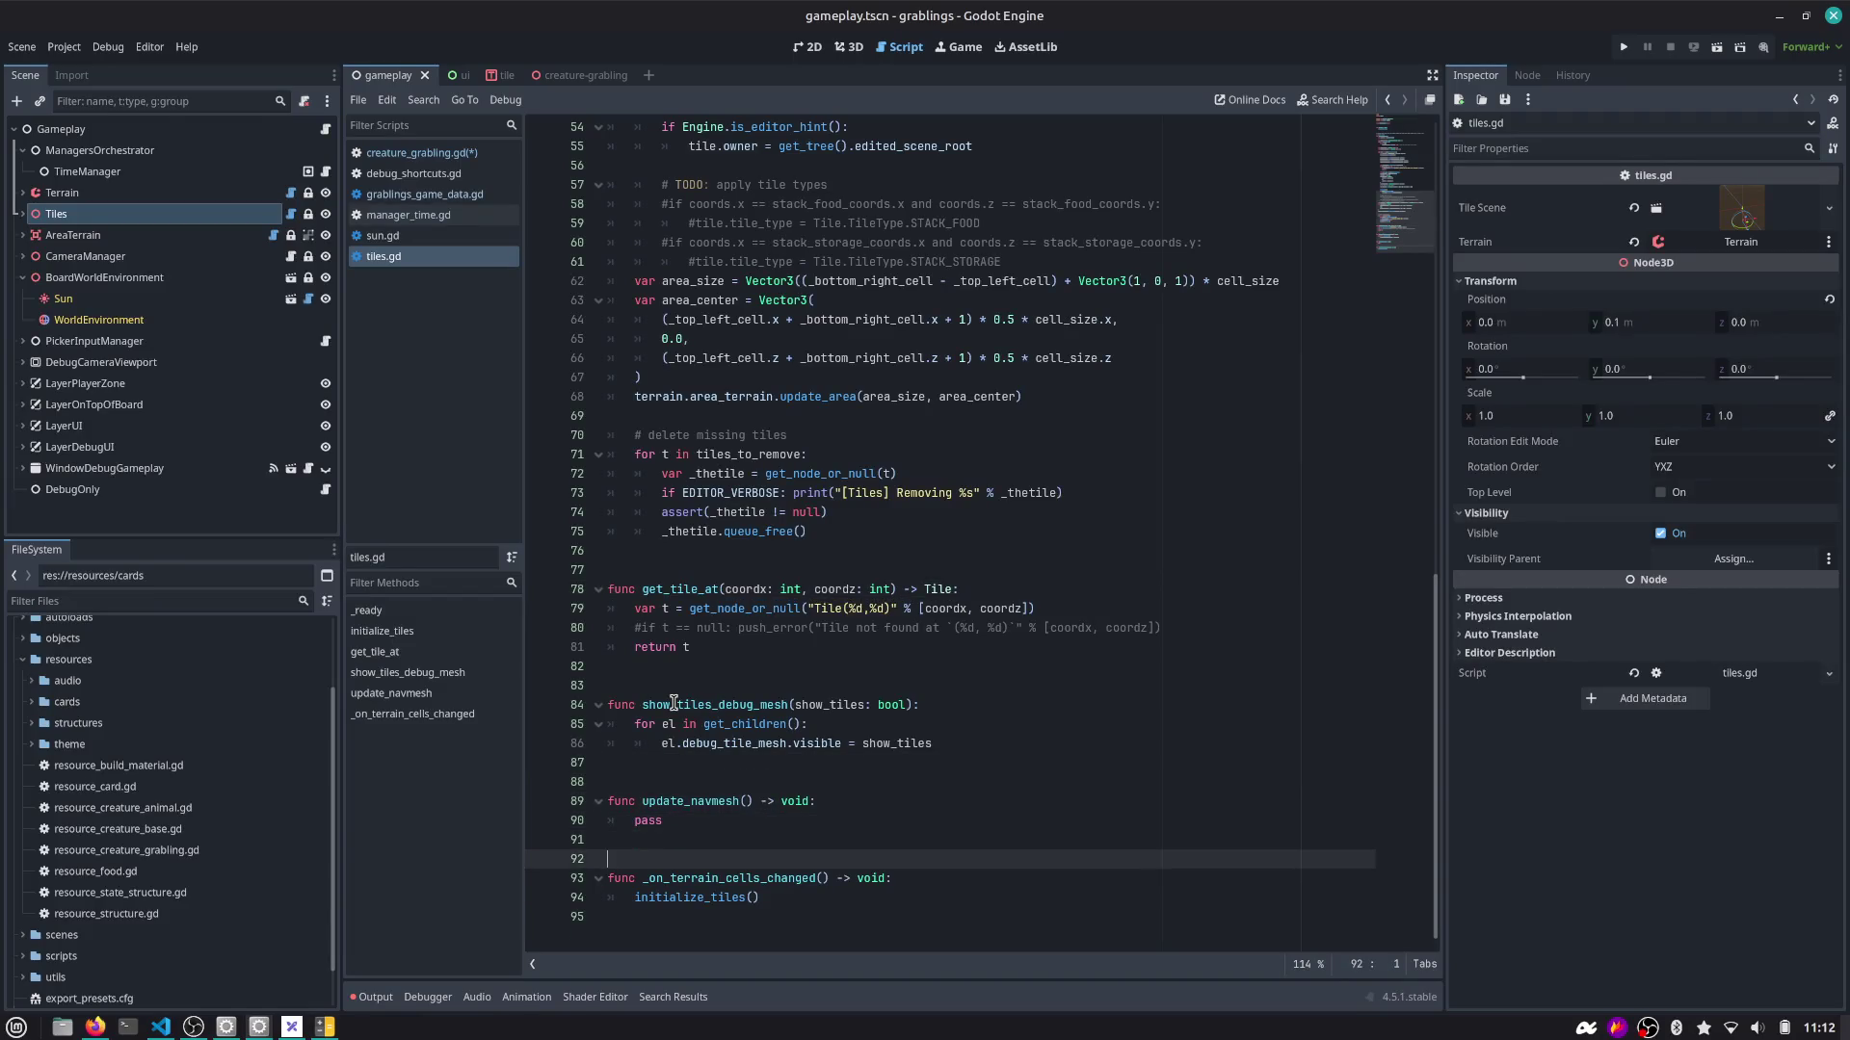
{"action": "key", "text": "Return"}
{"action": "key", "text": "Return"}
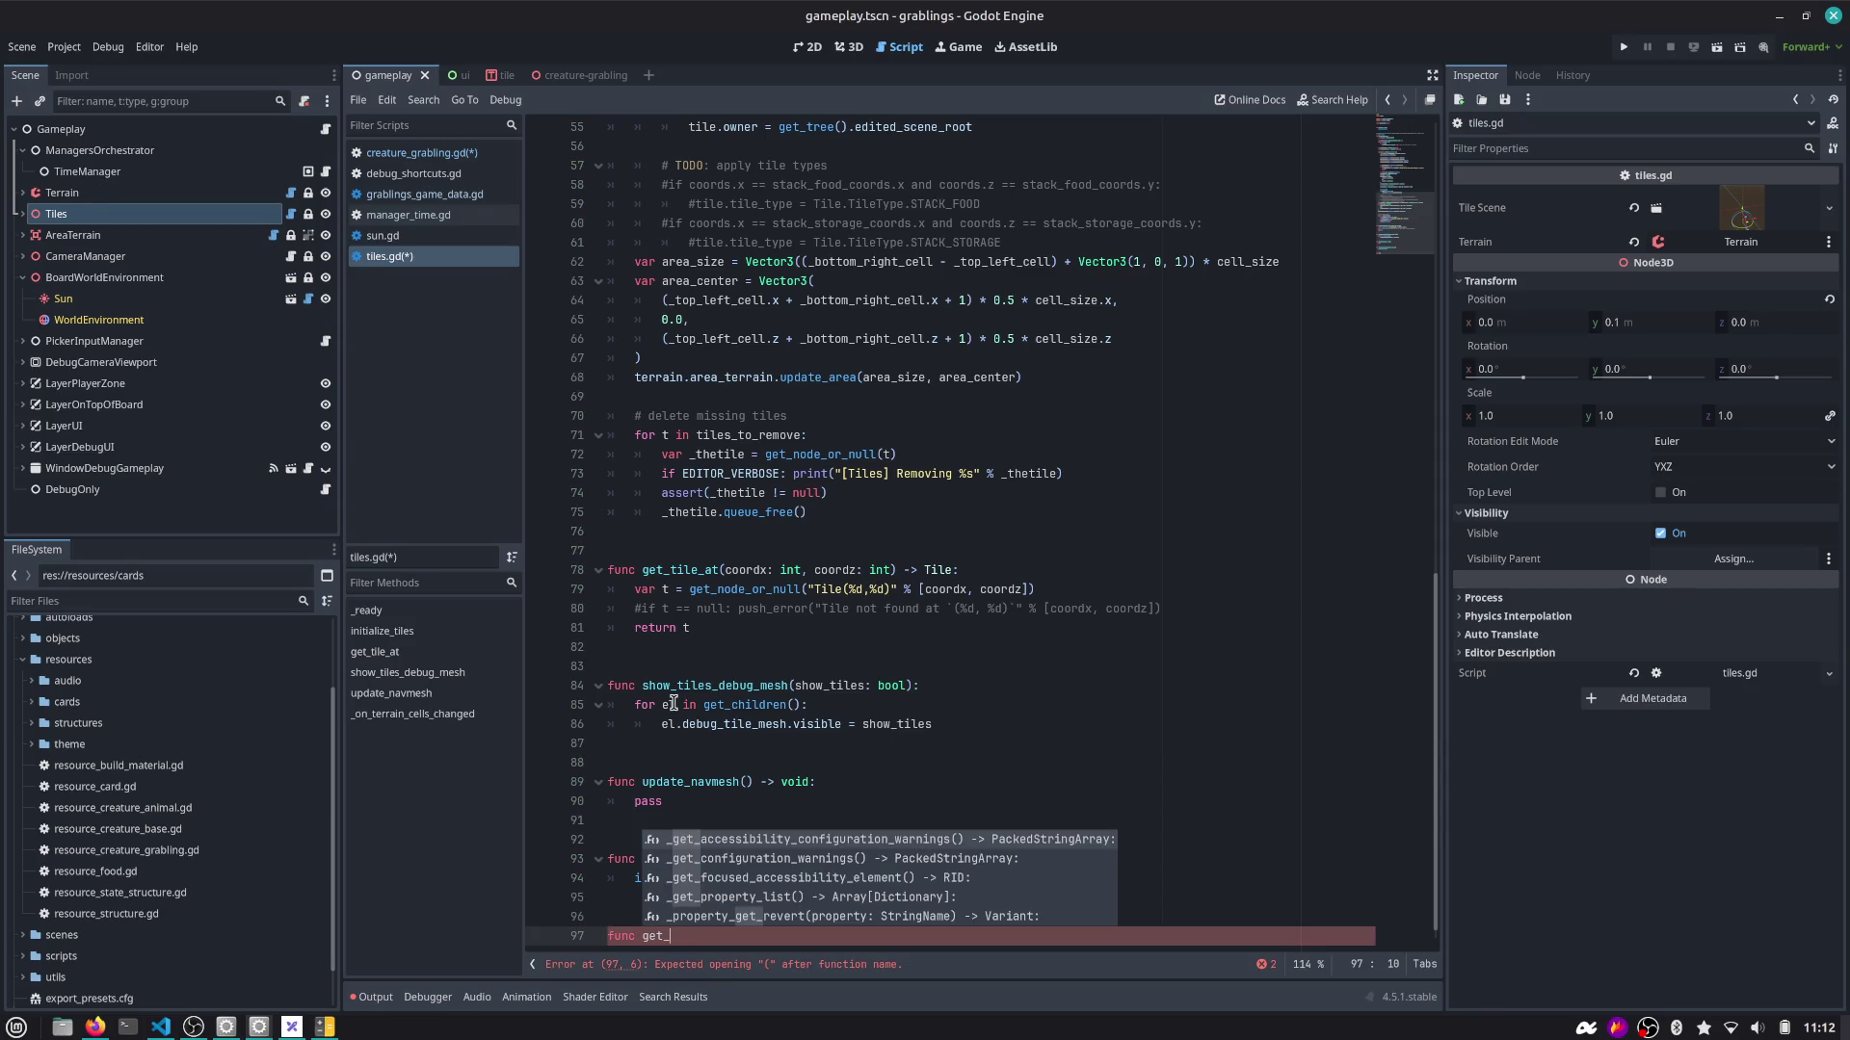
{"action": "type", "text": "food_sta"}
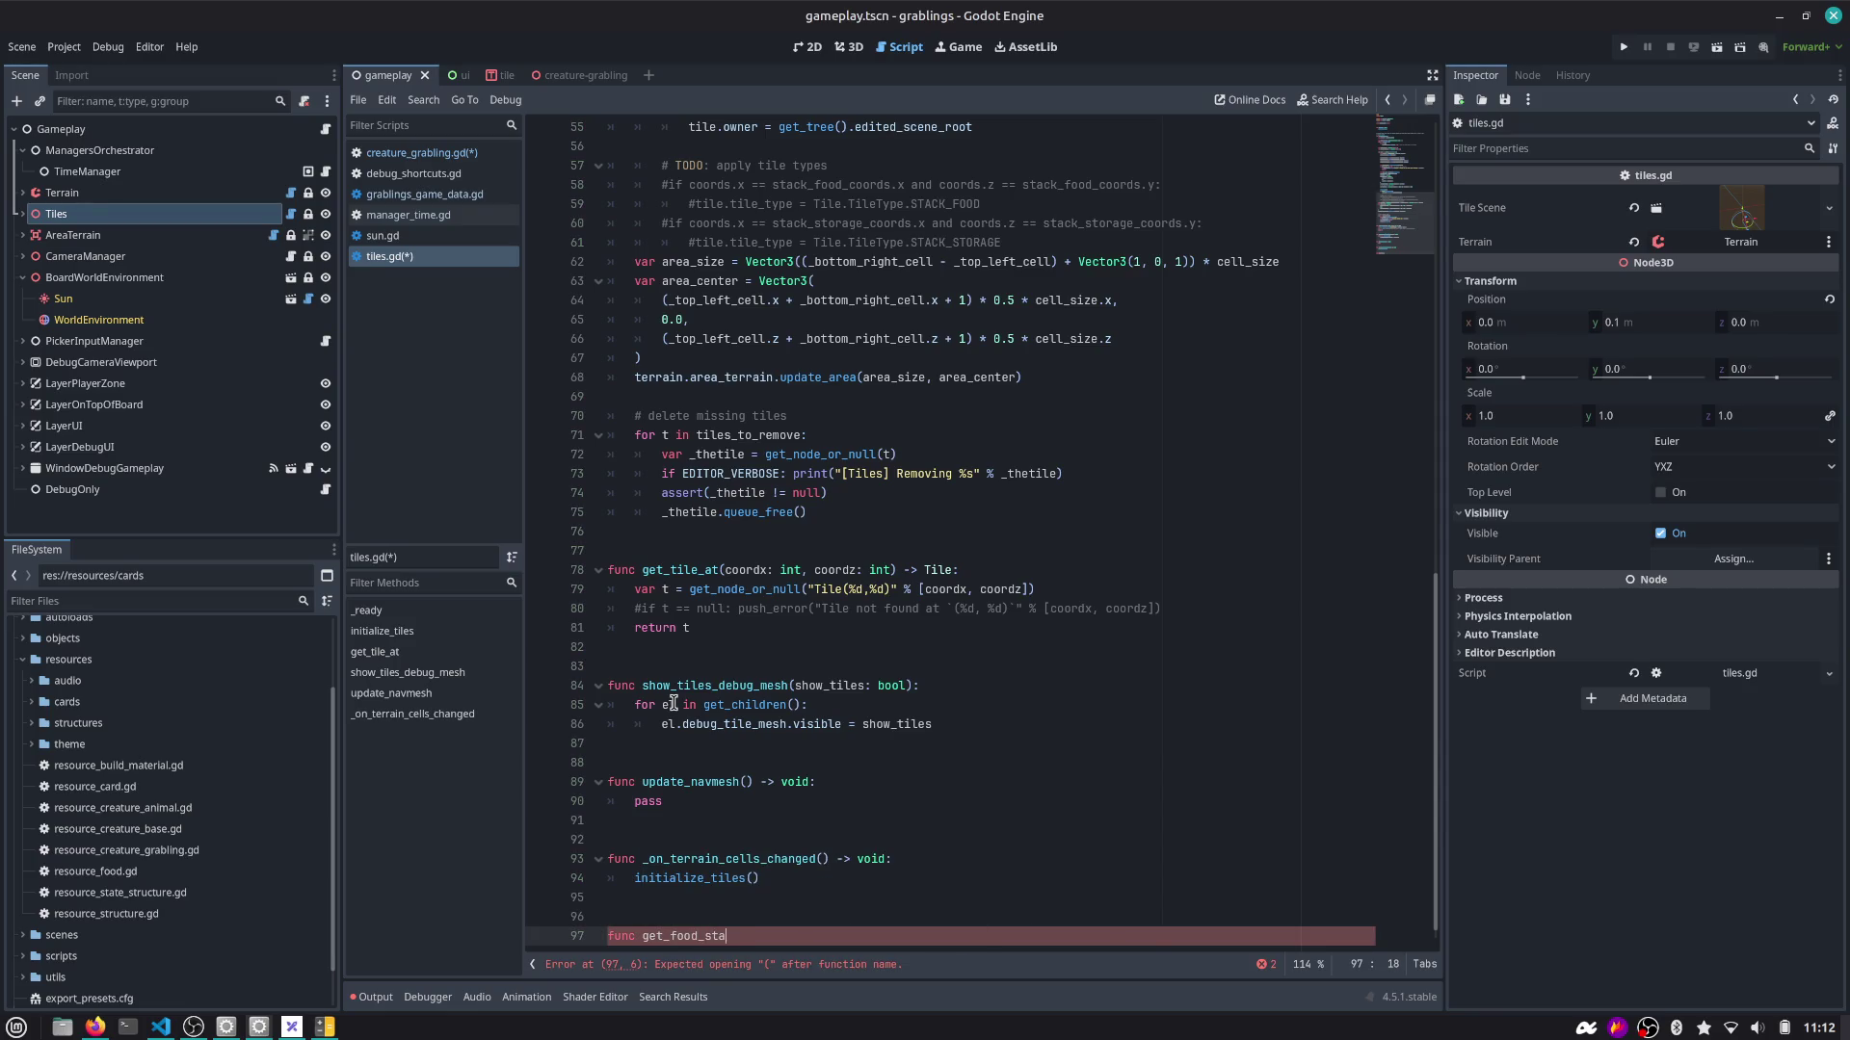
{"action": "key", "text": "BackSpace"}
{"action": "key", "text": "BackSpace"}
{"action": "key", "text": "BackSpace"}
{"action": "type", "text": "le"}
{"action": "key", "text": "Return"}
{"action": "type", "text": ":"}
{"action": "key", "text": "Return"}
{"action": "type", "text": "pass"}
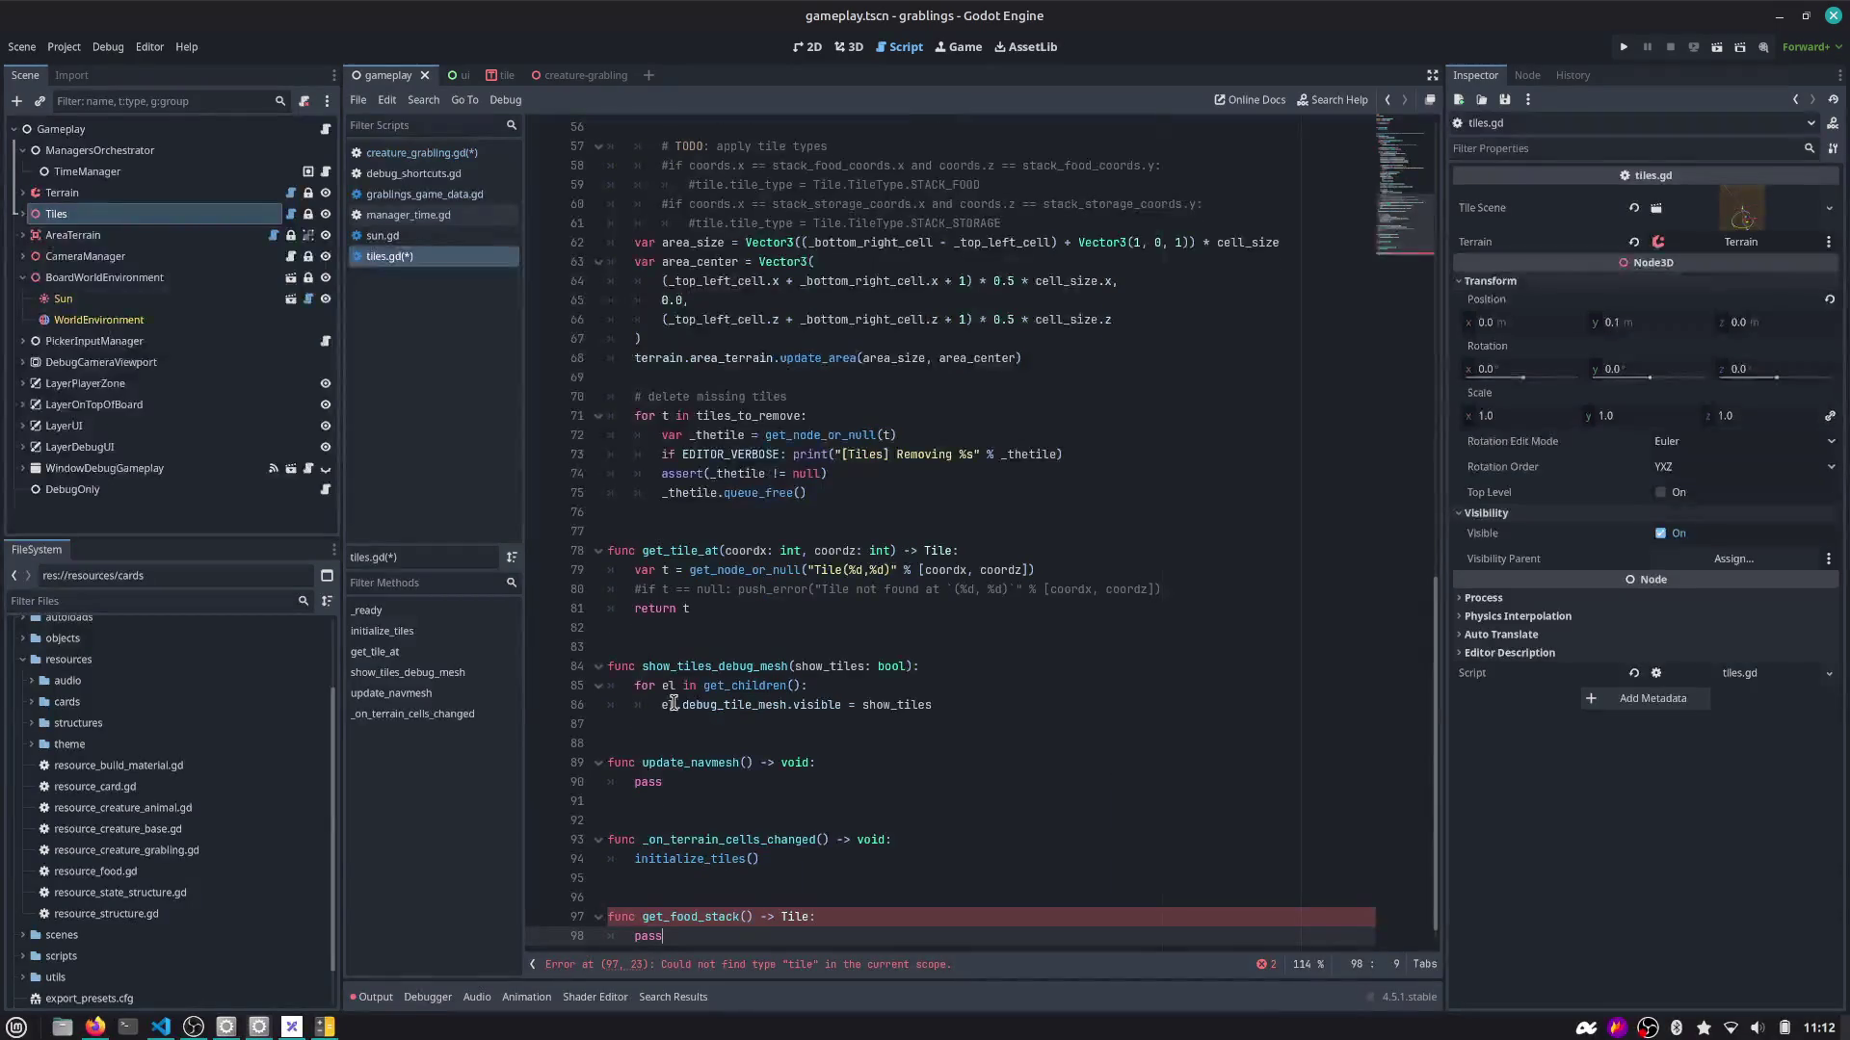
{"action": "key", "text": "Return"}
{"action": "key", "text": "ctrl+s"}
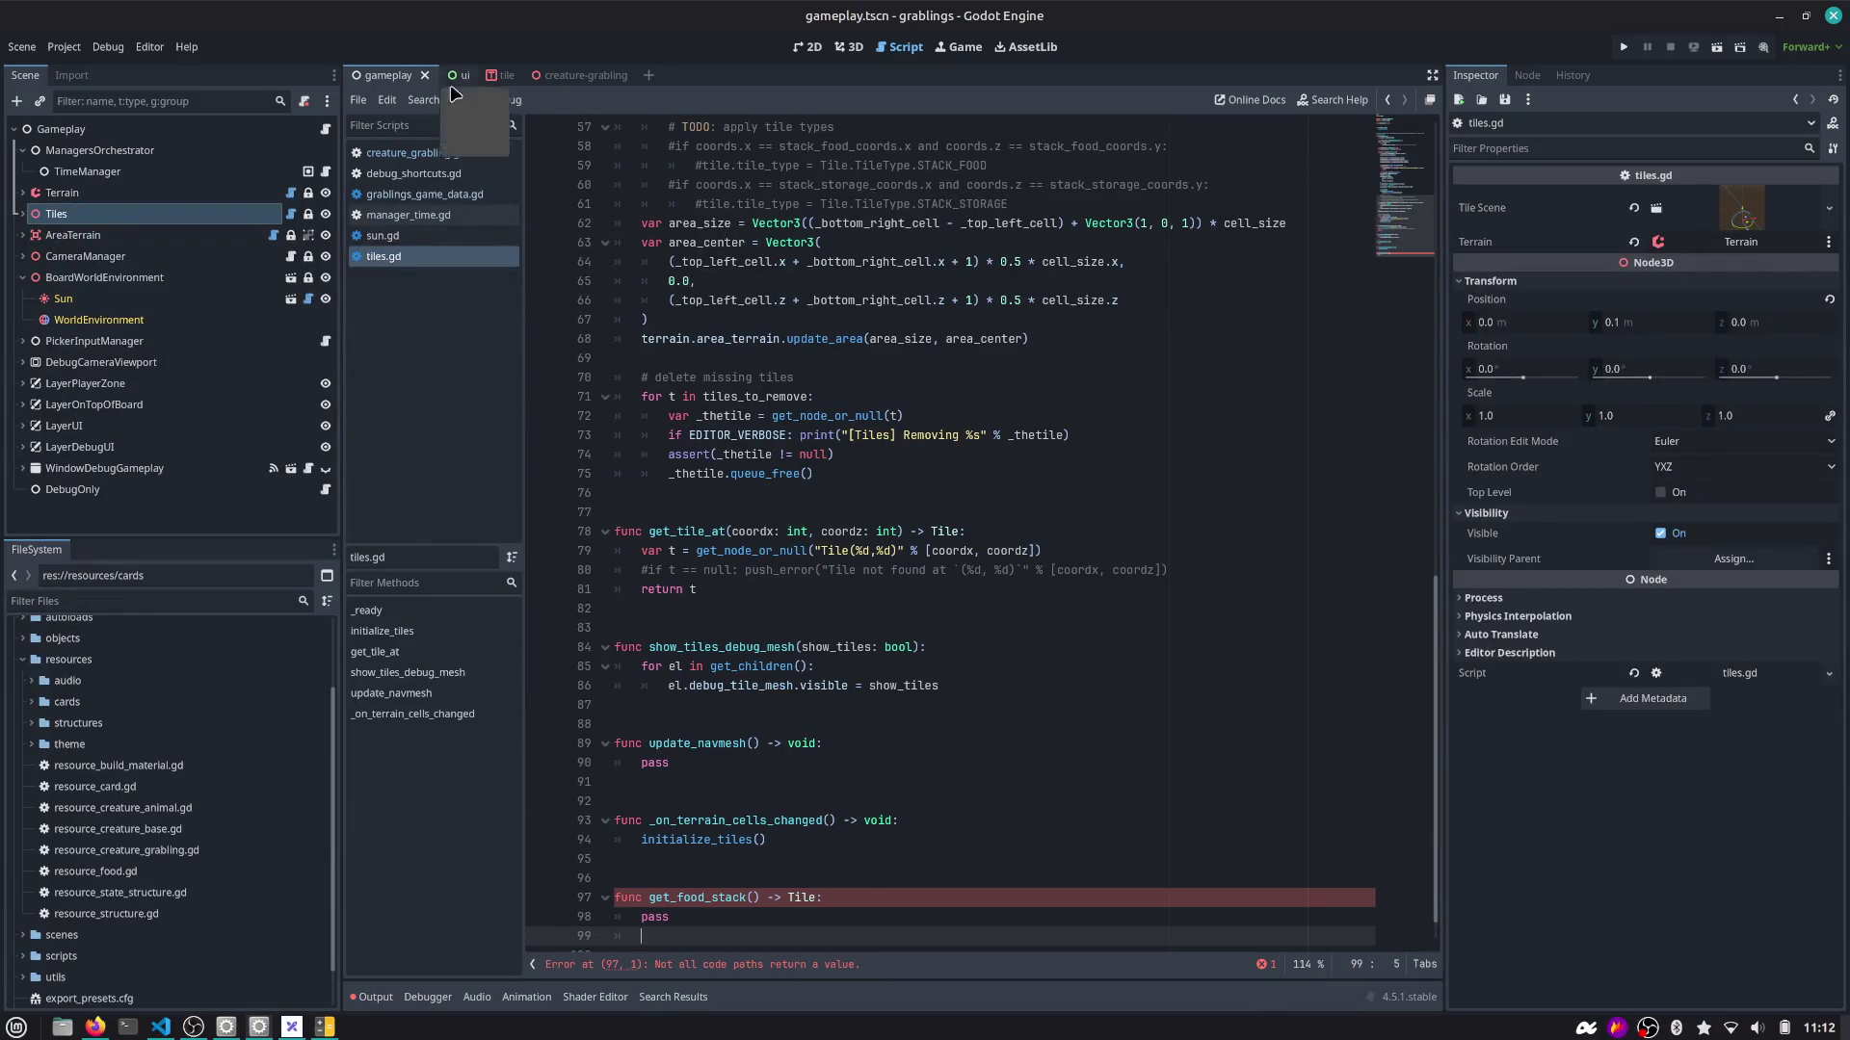
Switch to the 3D view and expand Tiles to inspect nodes like Tile(5,-2)
{"action": "left_click", "coordinate": [23, 214]}
{"action": "left_click", "coordinate": [847, 46]}
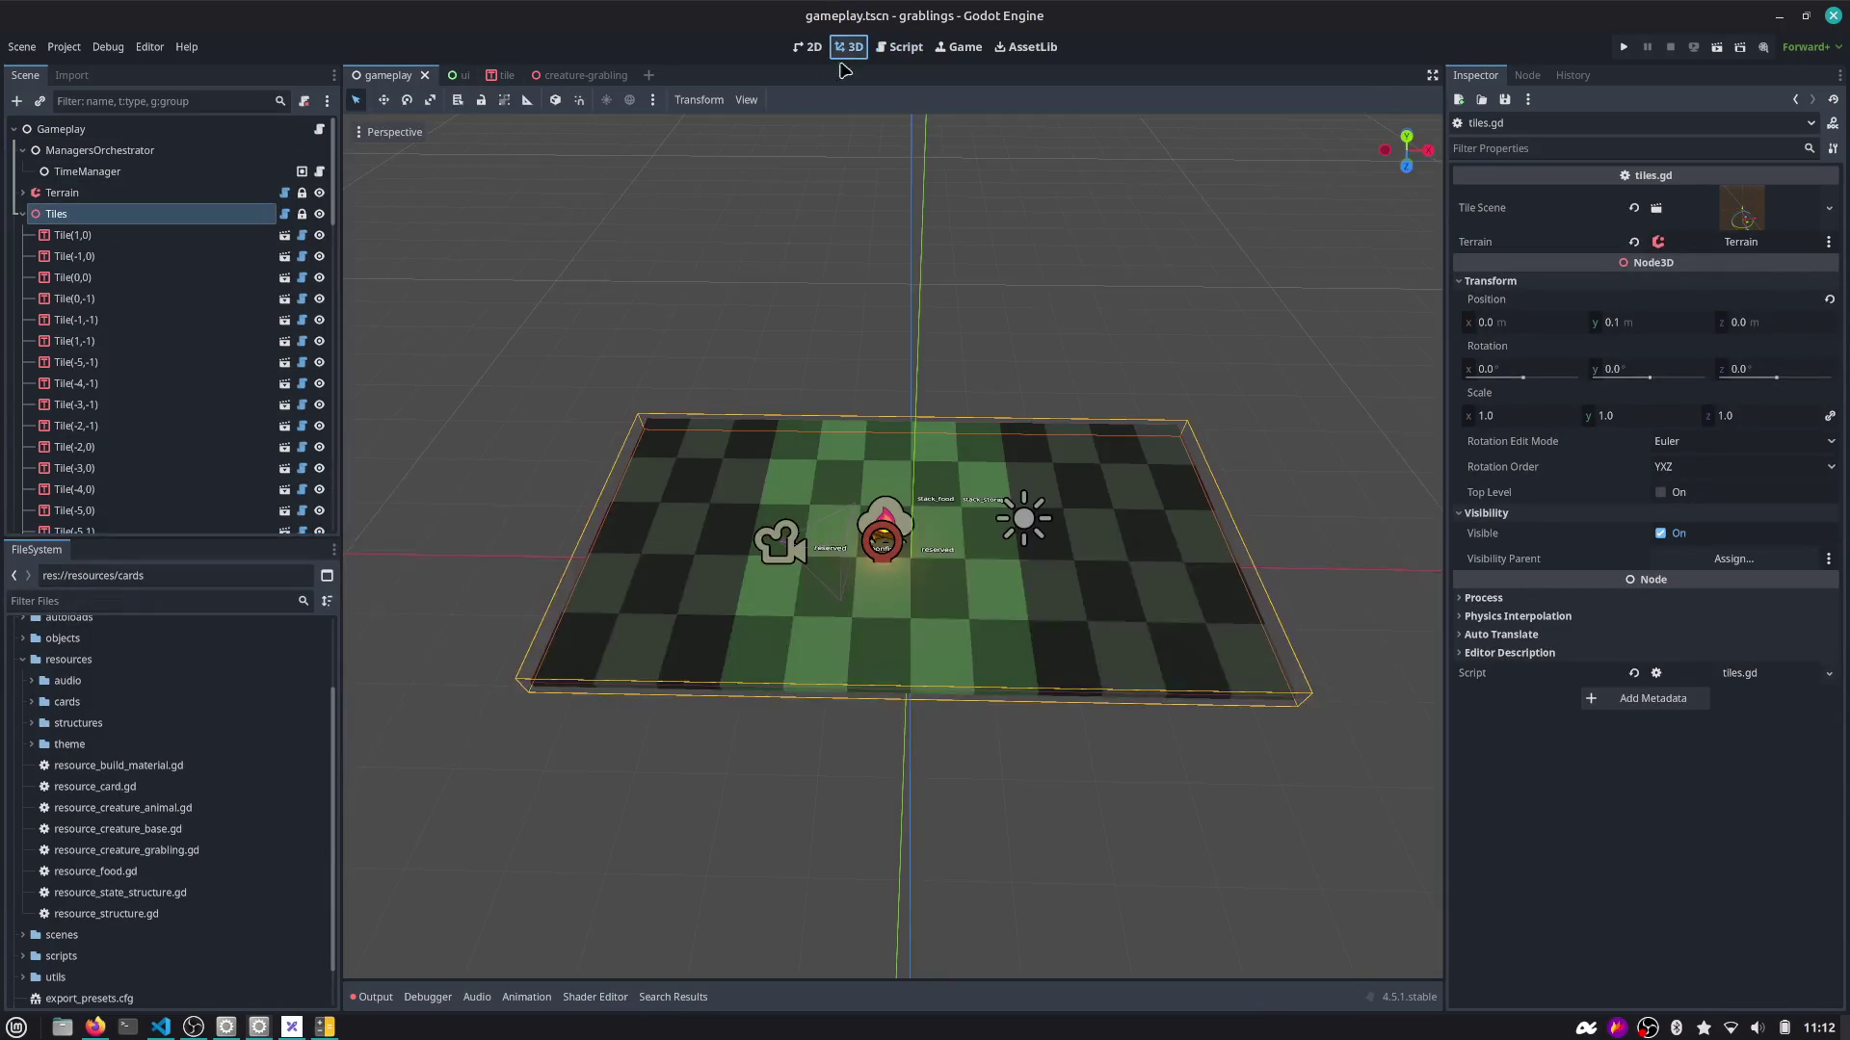
{"action": "scroll", "coordinate": [864, 384], "scroll_direction": "up", "scroll_amount": 10}
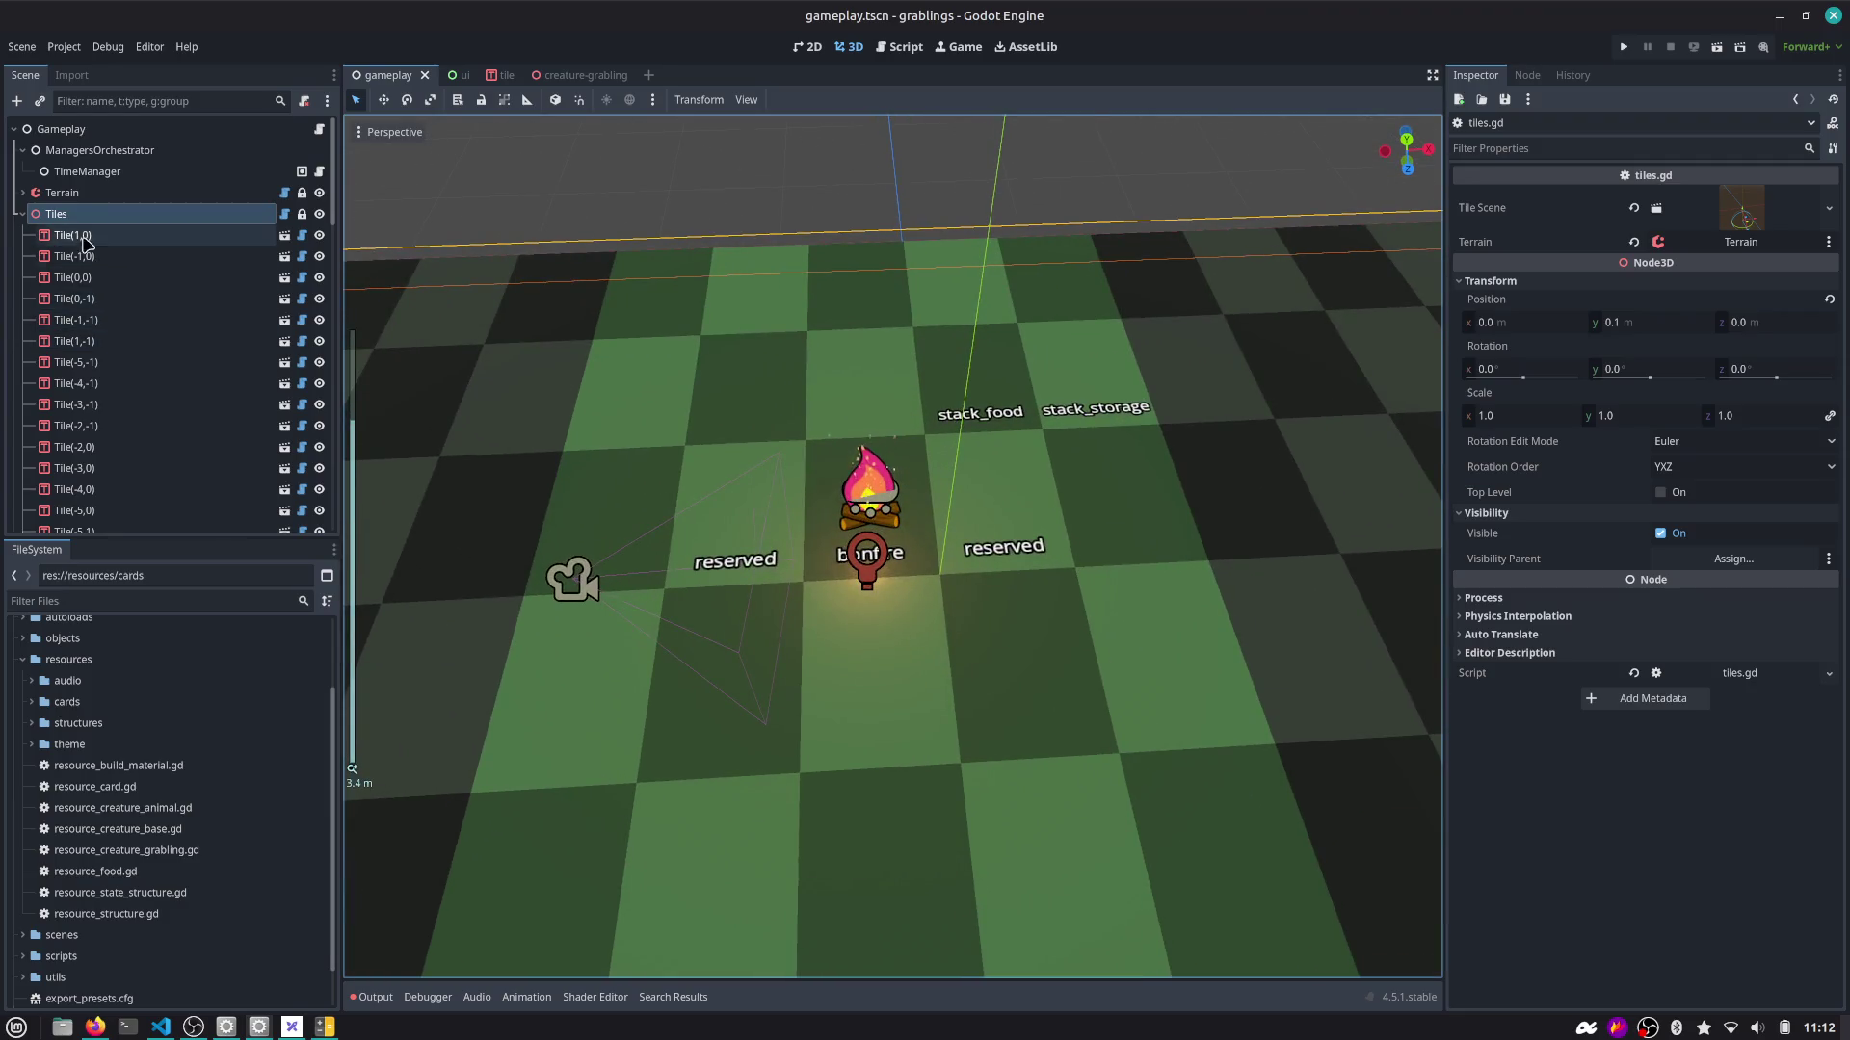
{"action": "scroll", "coordinate": [84, 243], "scroll_direction": "down", "scroll_amount": 15}
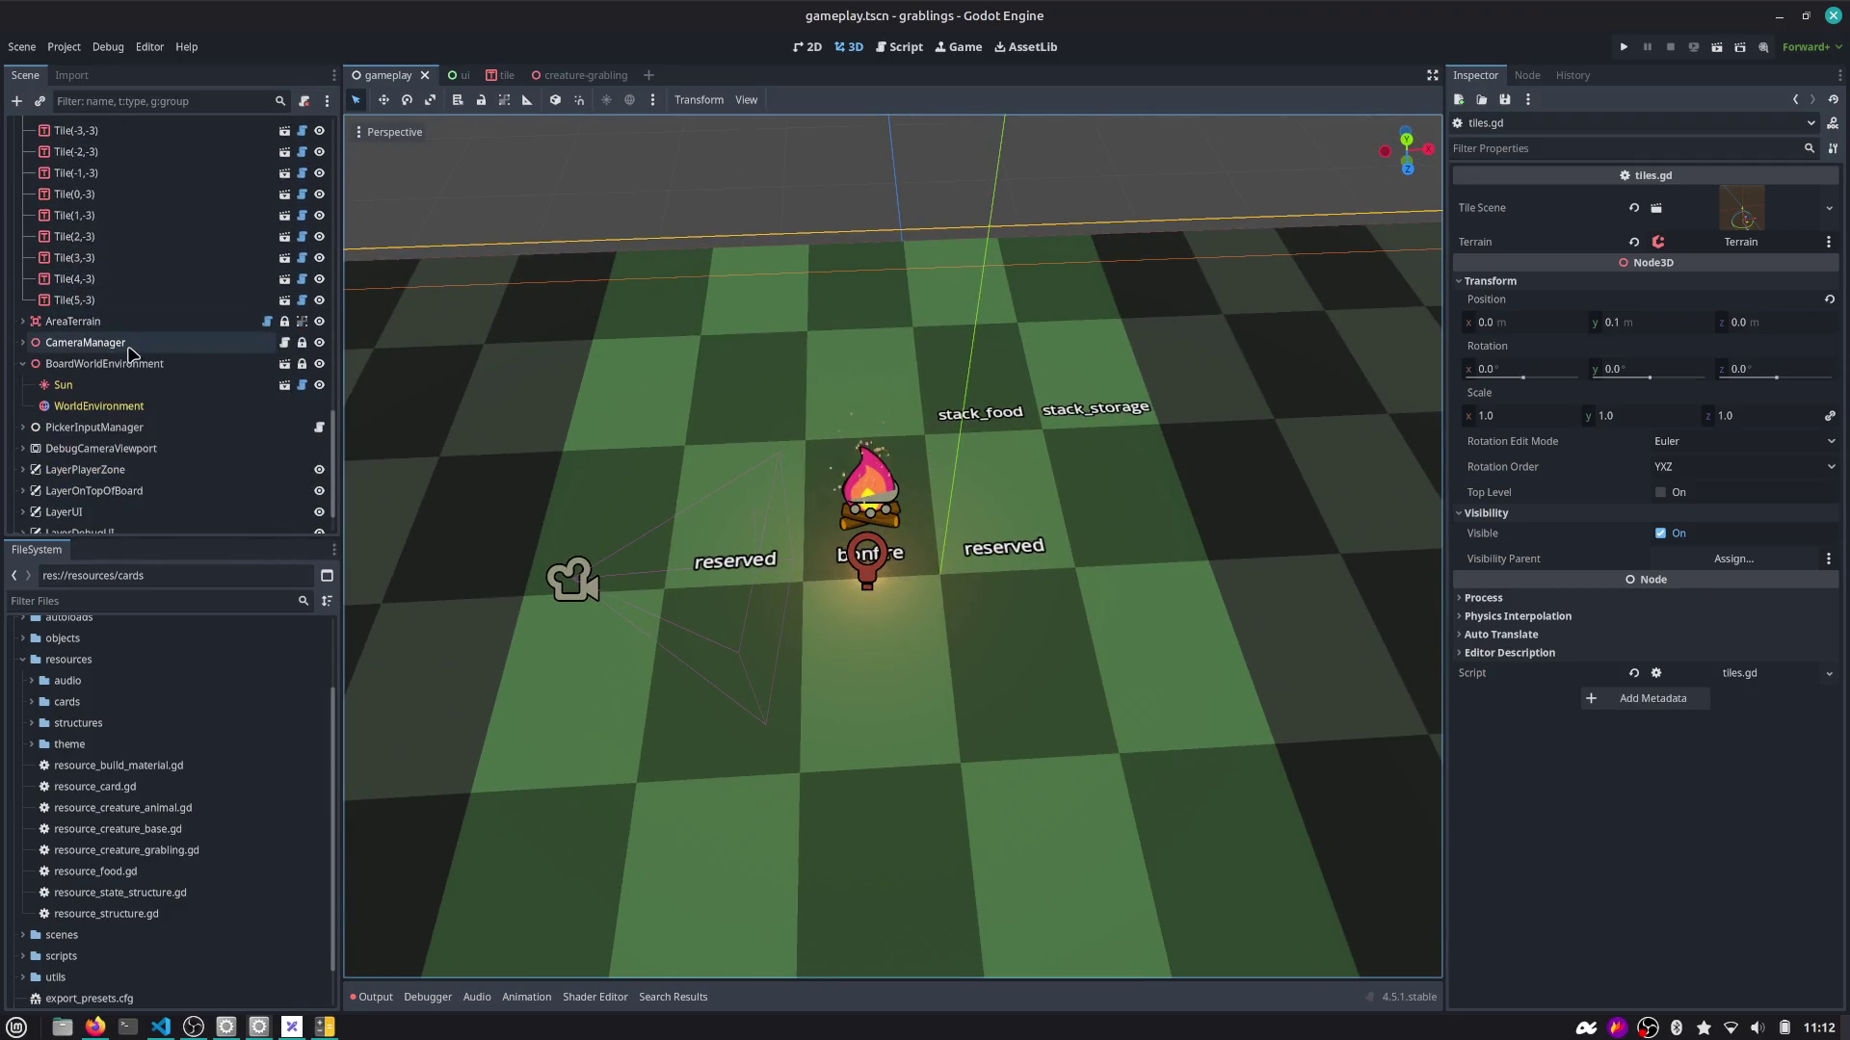
{"action": "scroll", "coordinate": [106, 307], "scroll_direction": "up", "scroll_amount": 5}
{"action": "left_click", "coordinate": [109, 298]}
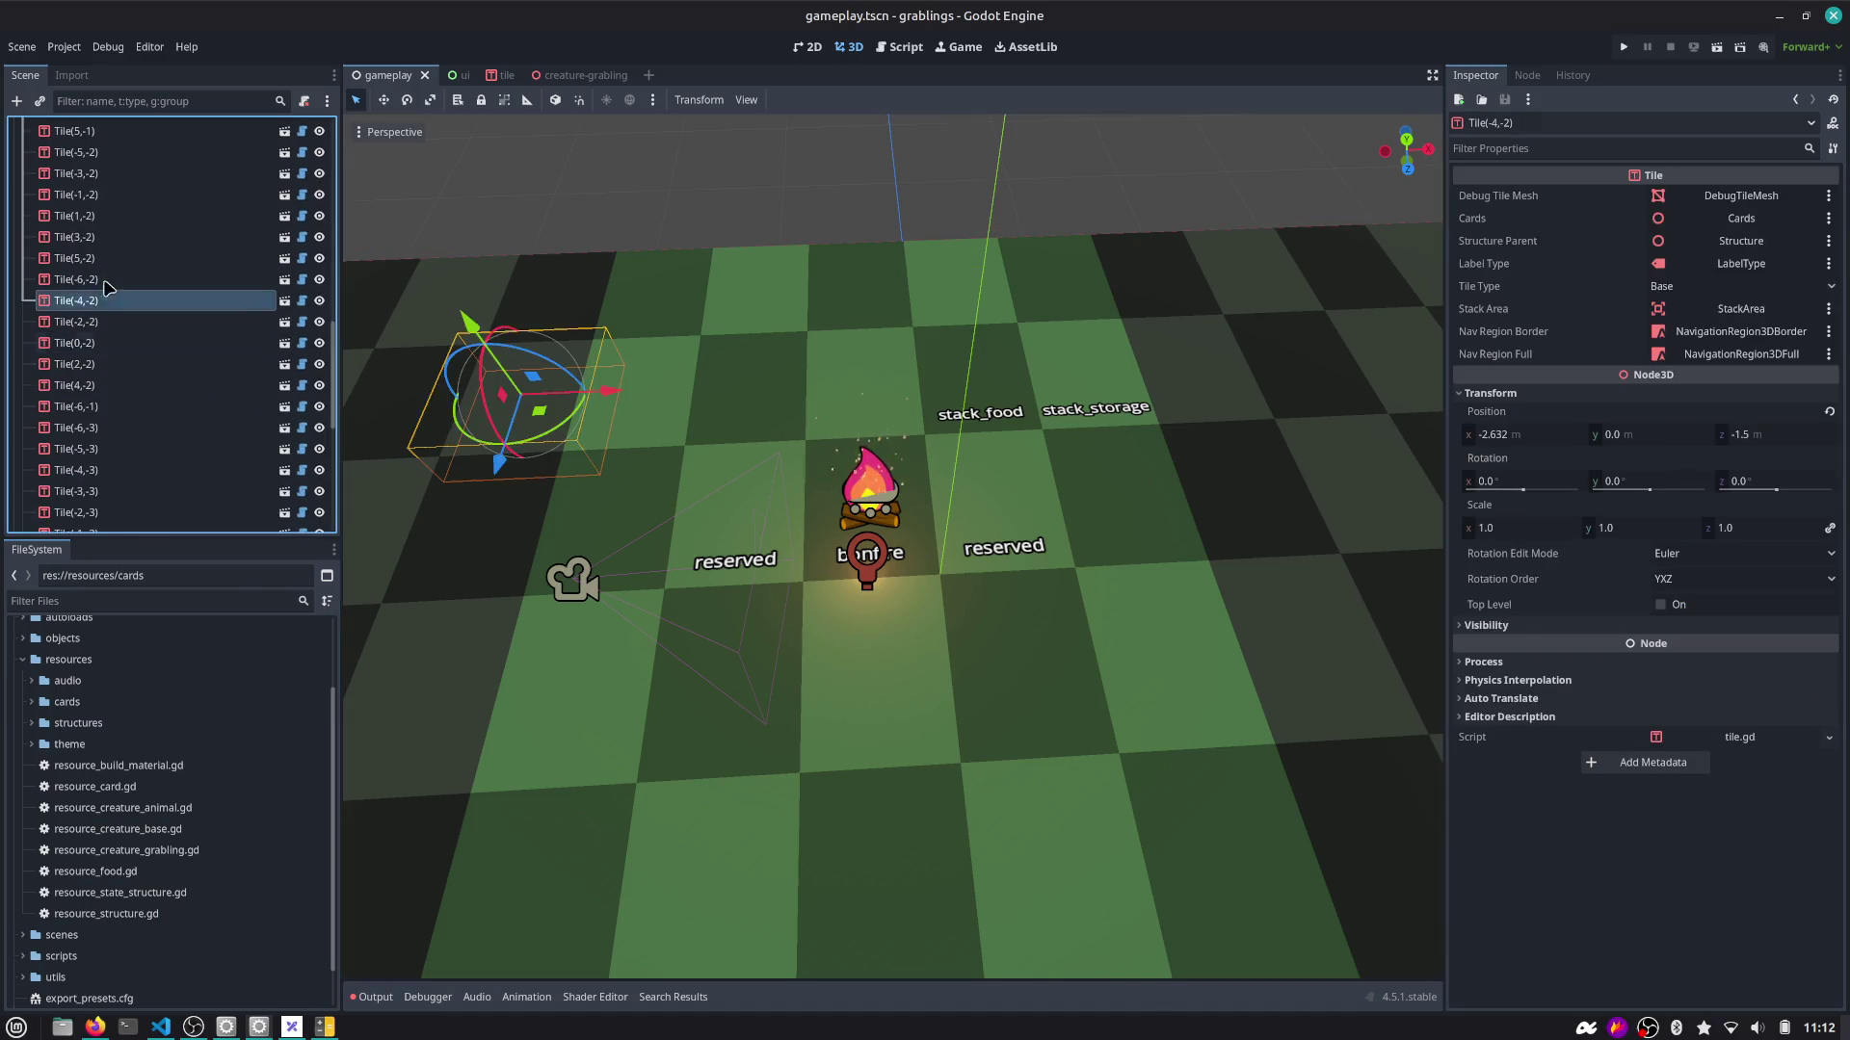
{"action": "left_click", "coordinate": [112, 258]}
Select the bonfire and orbit the 3D view around the board grid
{"action": "left_click", "coordinate": [870, 486]}
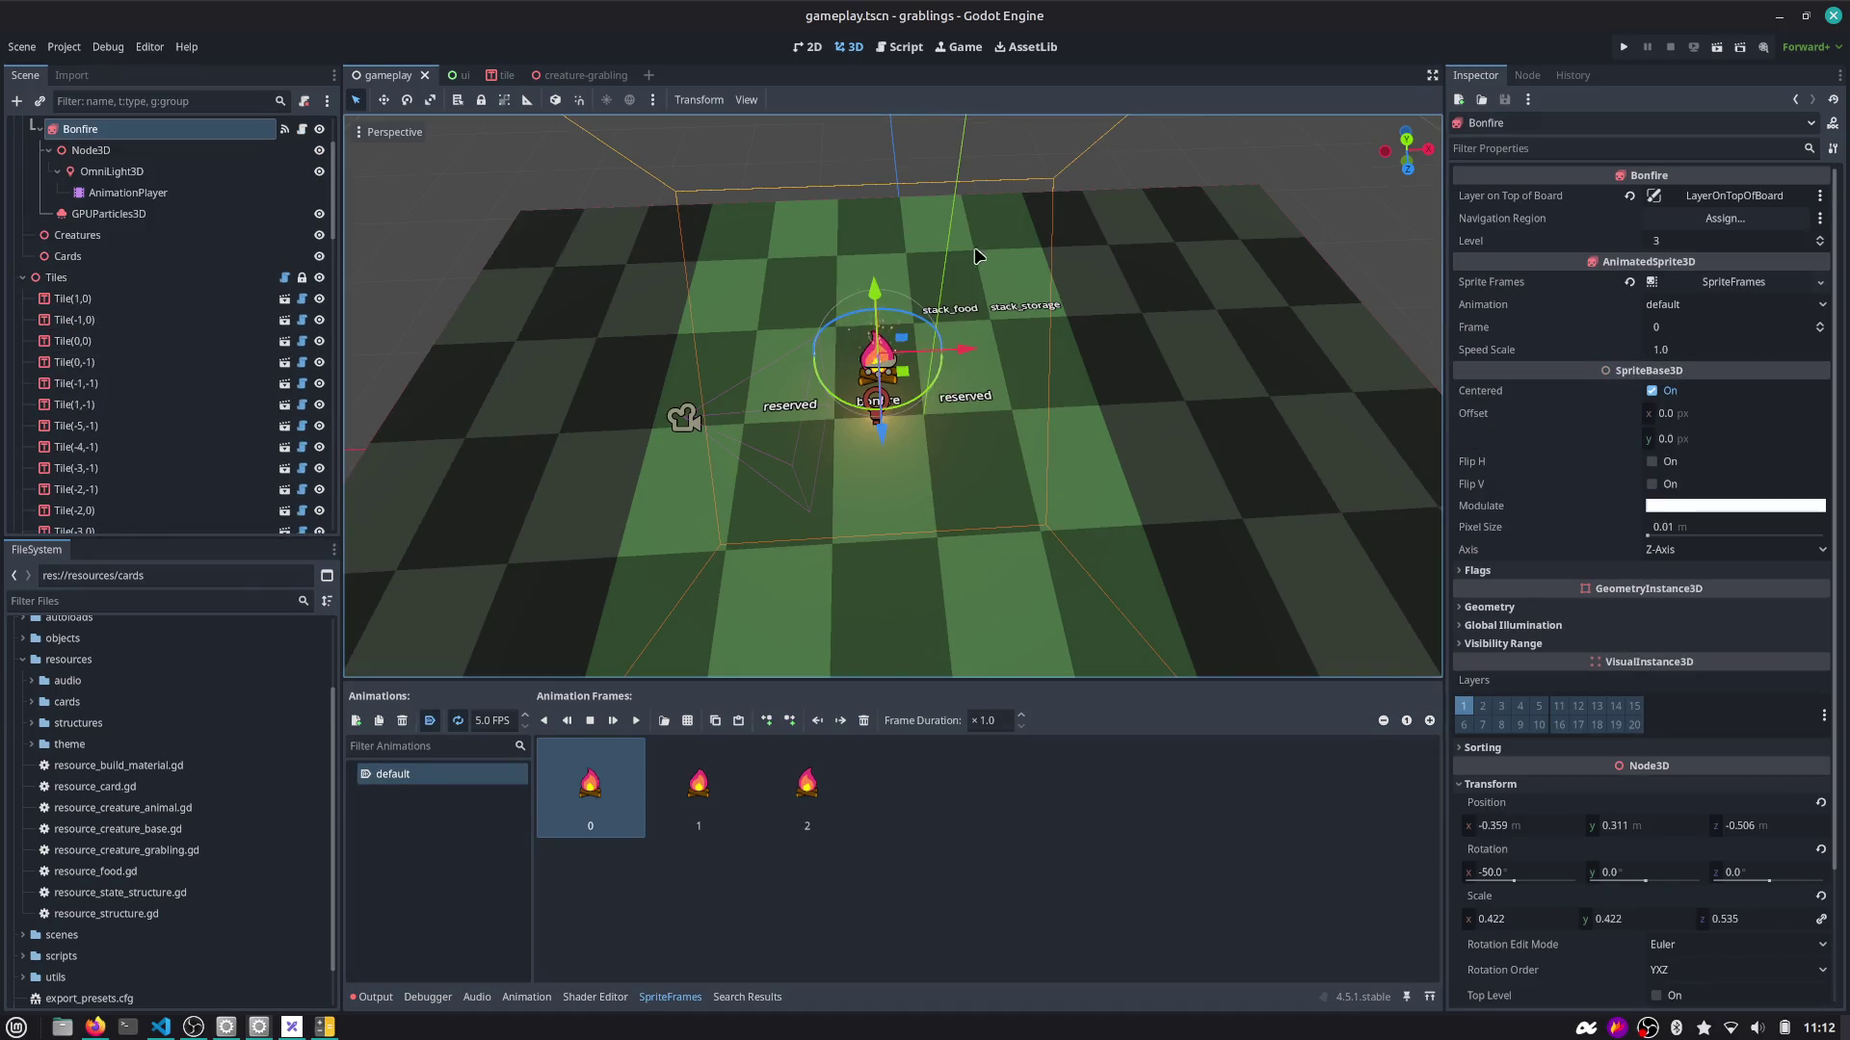
{"action": "left_click", "coordinate": [458, 99]}
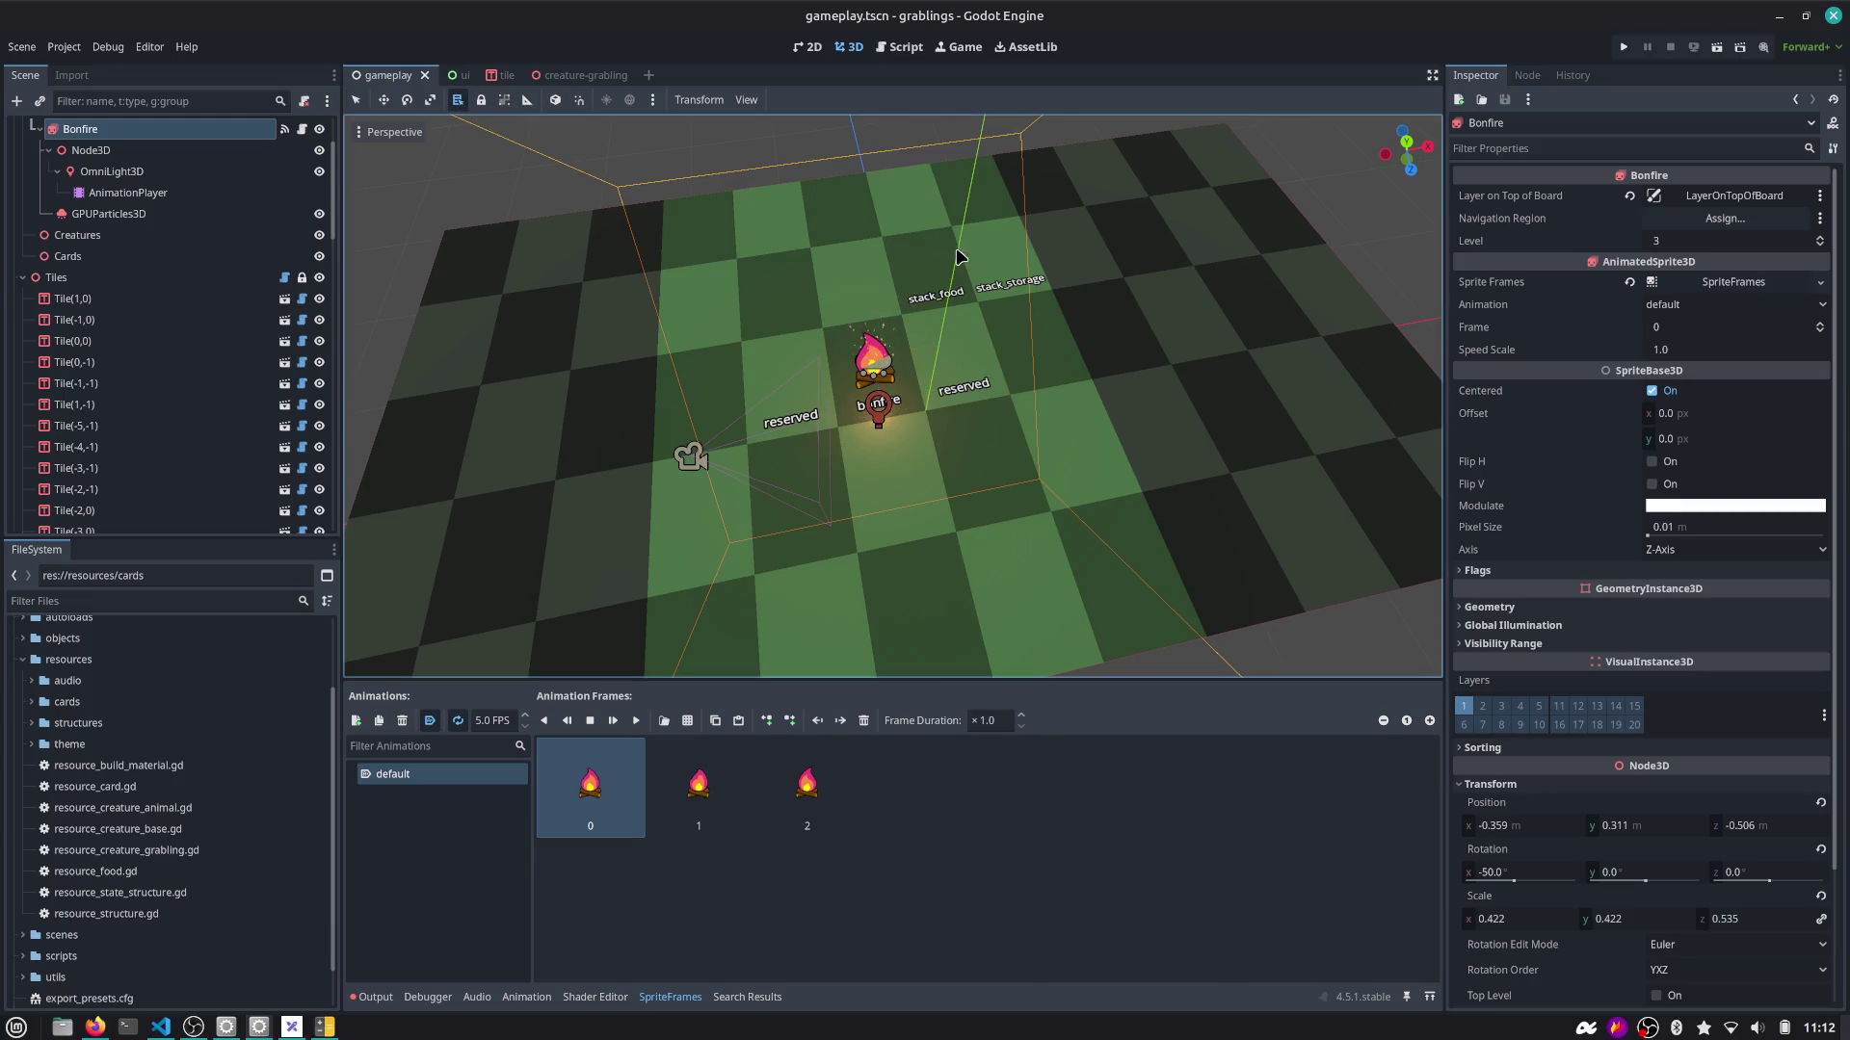
{"action": "left_click", "coordinate": [846, 285]}
{"action": "left_click_drag", "start_coordinate": [906, 264], "coordinate": [702, 182]}
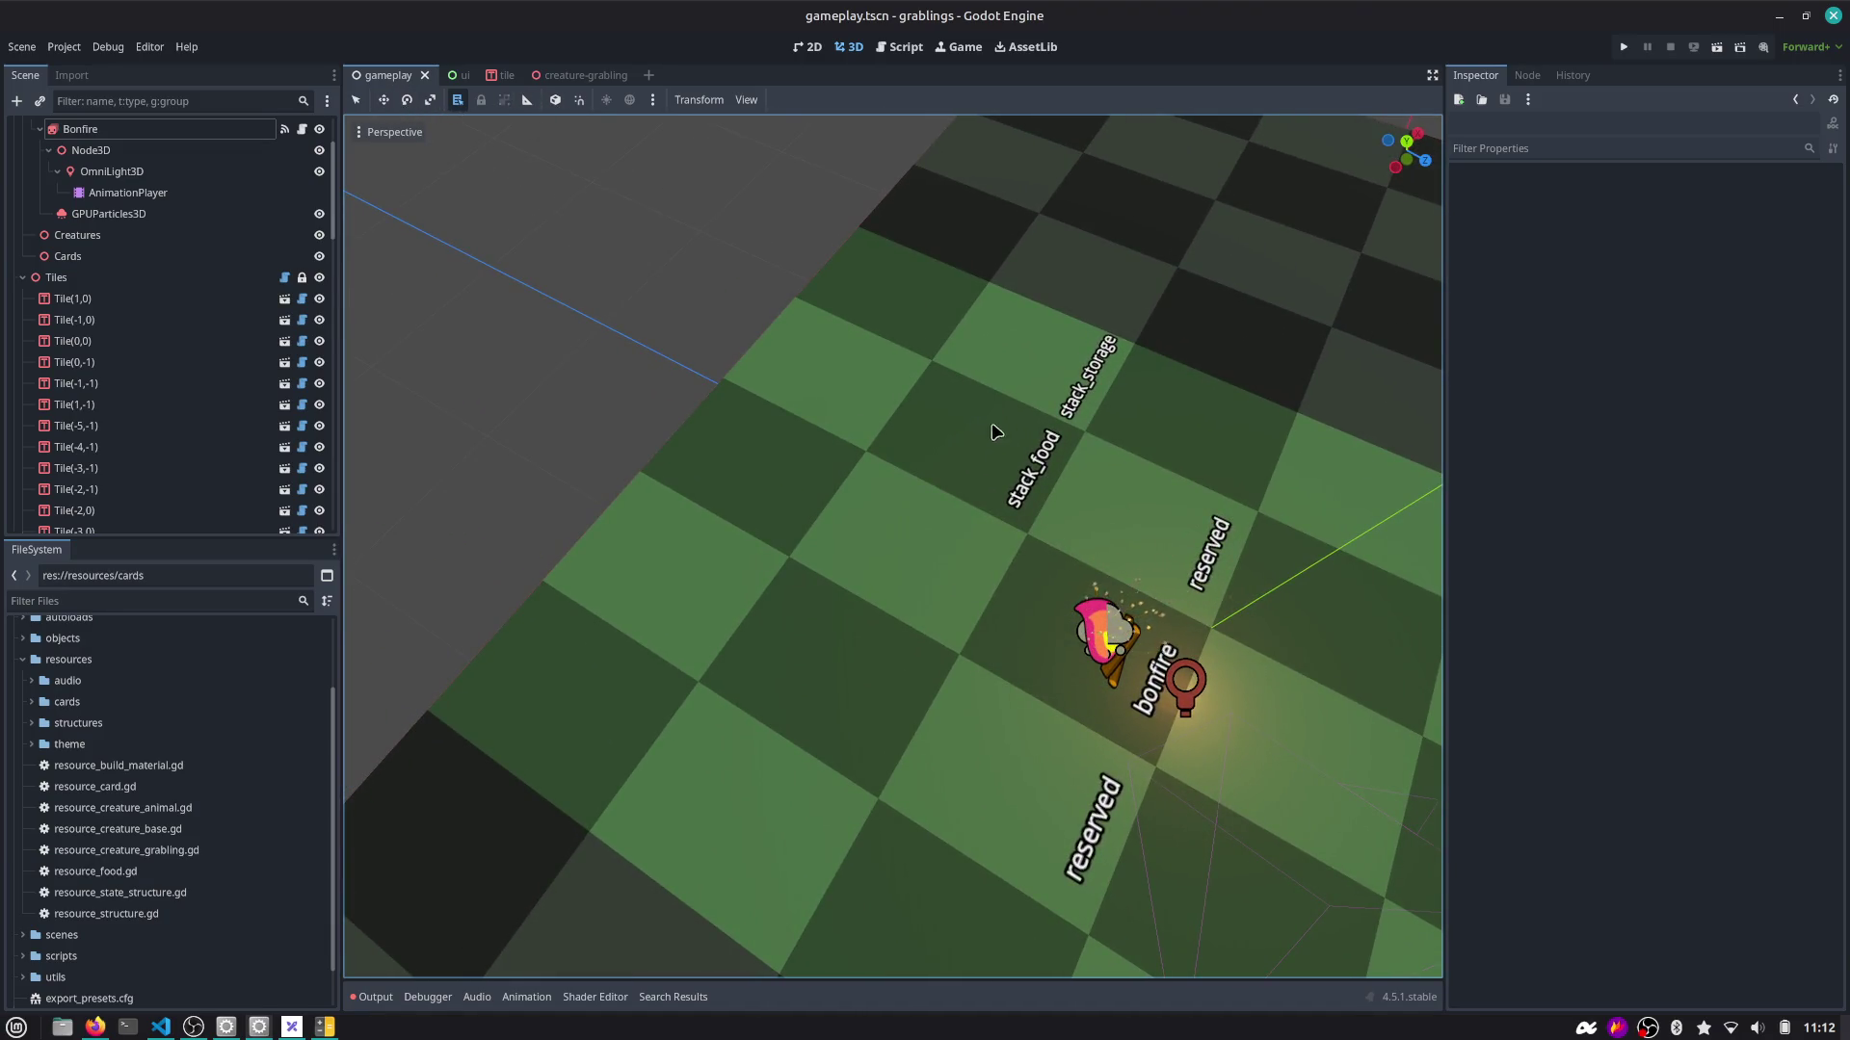
{"action": "left_click_drag", "start_coordinate": [1003, 447], "coordinate": [1011, 462]}
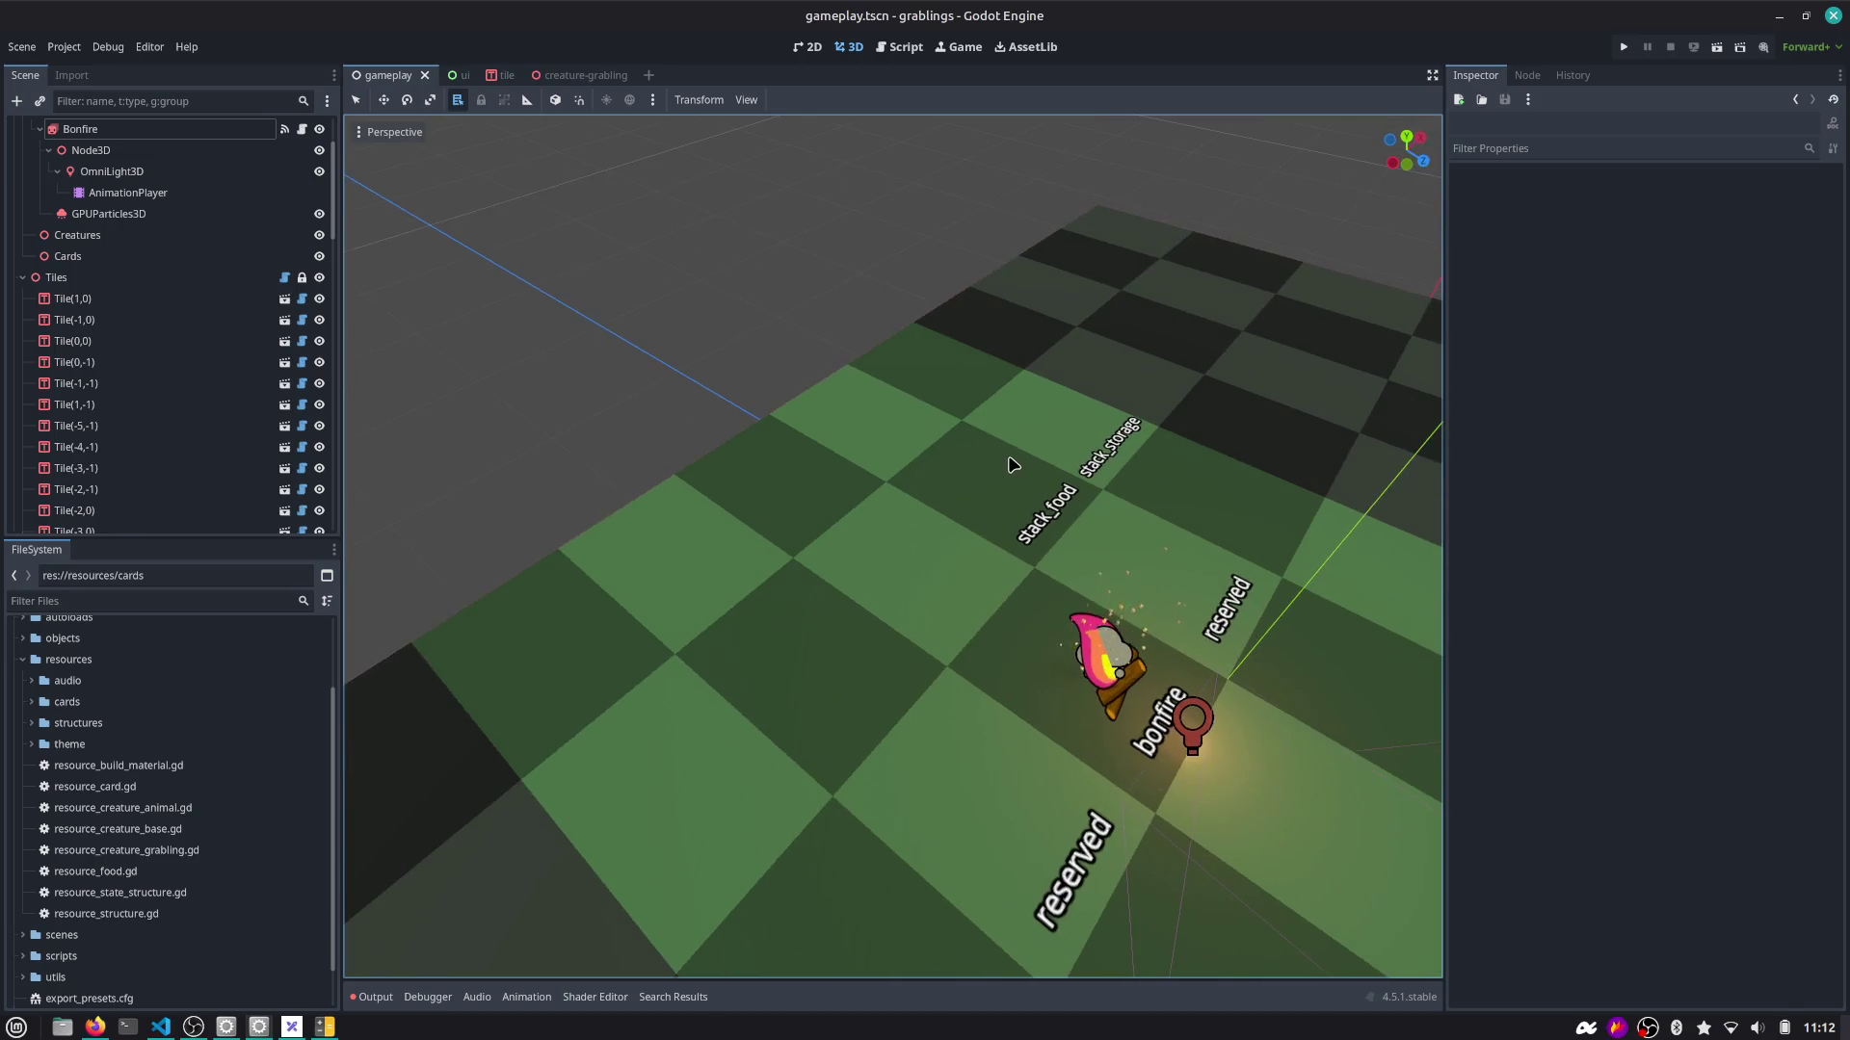
{"action": "left_click", "coordinate": [356, 99]}
{"action": "mouse_move", "coordinate": [1003, 485]}
{"action": "left_mouse_down"}
{"action": "mouse_move", "coordinate": [1086, 460]}
{"action": "mouse_move", "coordinate": [1002, 358]}
{"action": "left_mouse_up"}
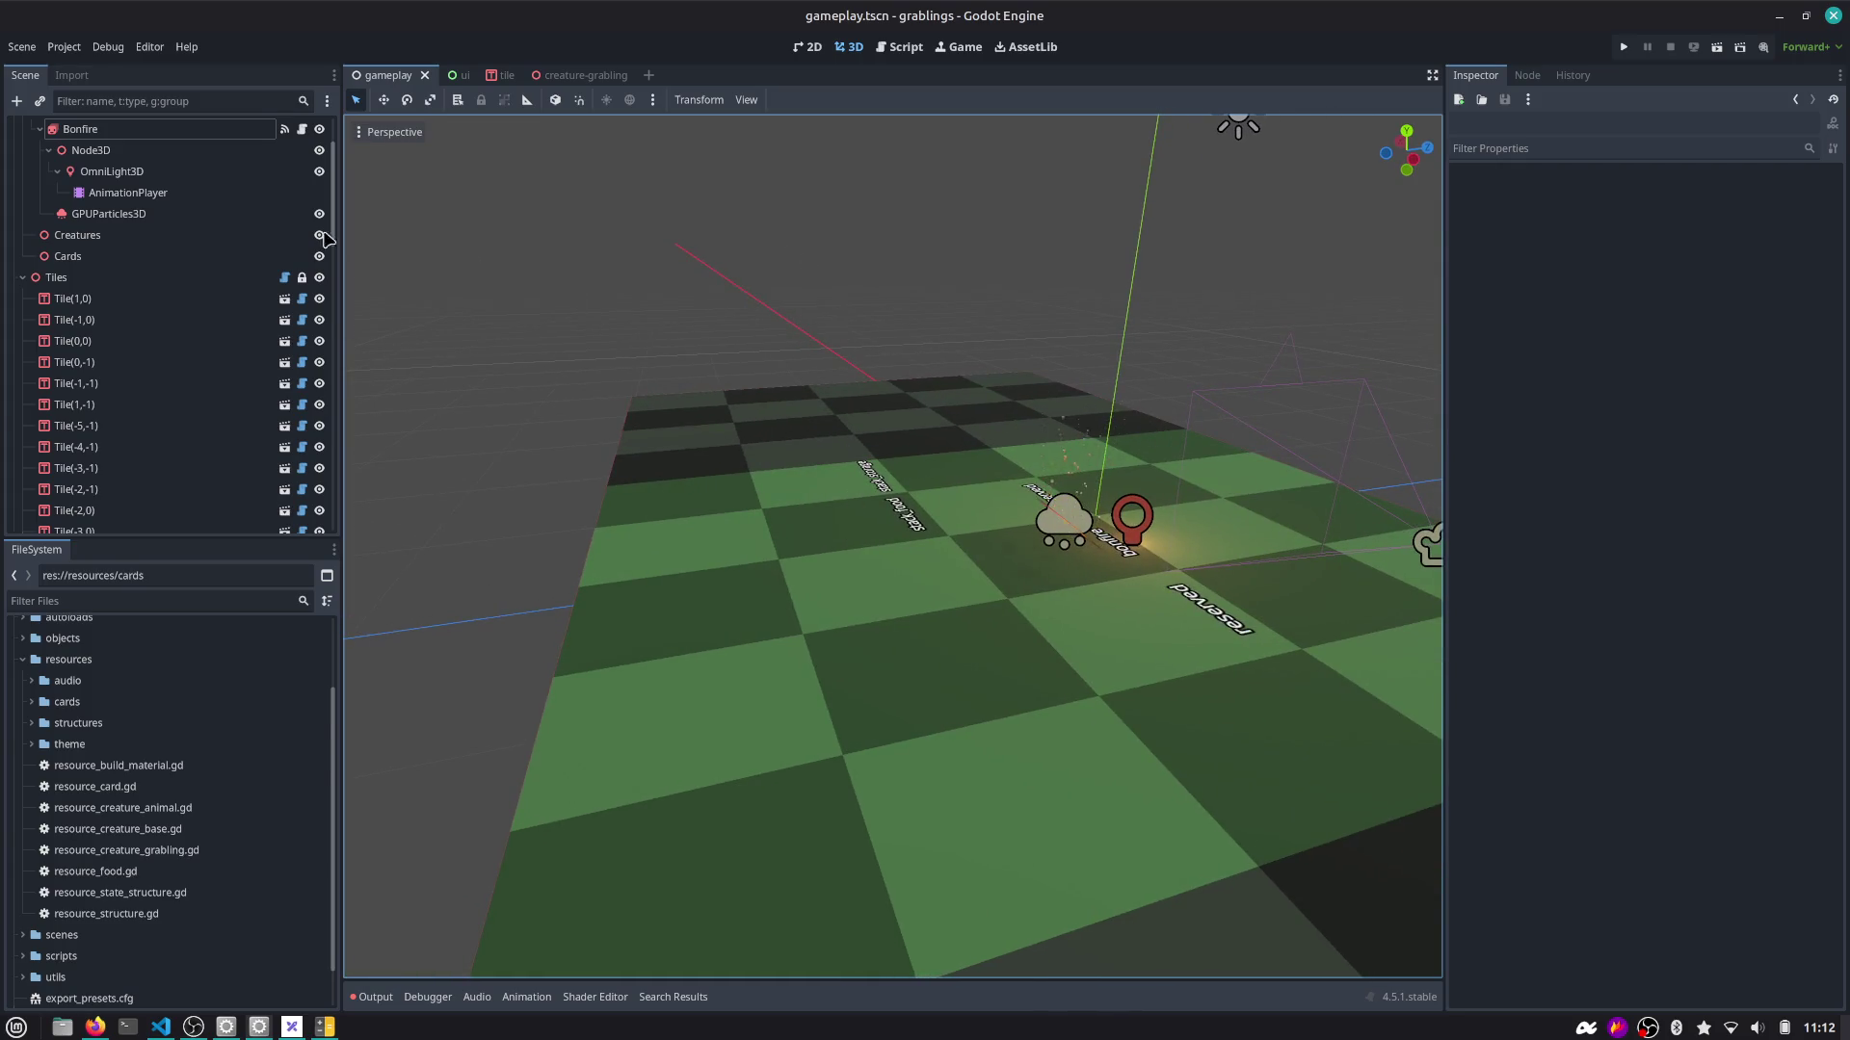
{"action": "scroll", "coordinate": [136, 235], "scroll_direction": "up", "scroll_amount": 3}
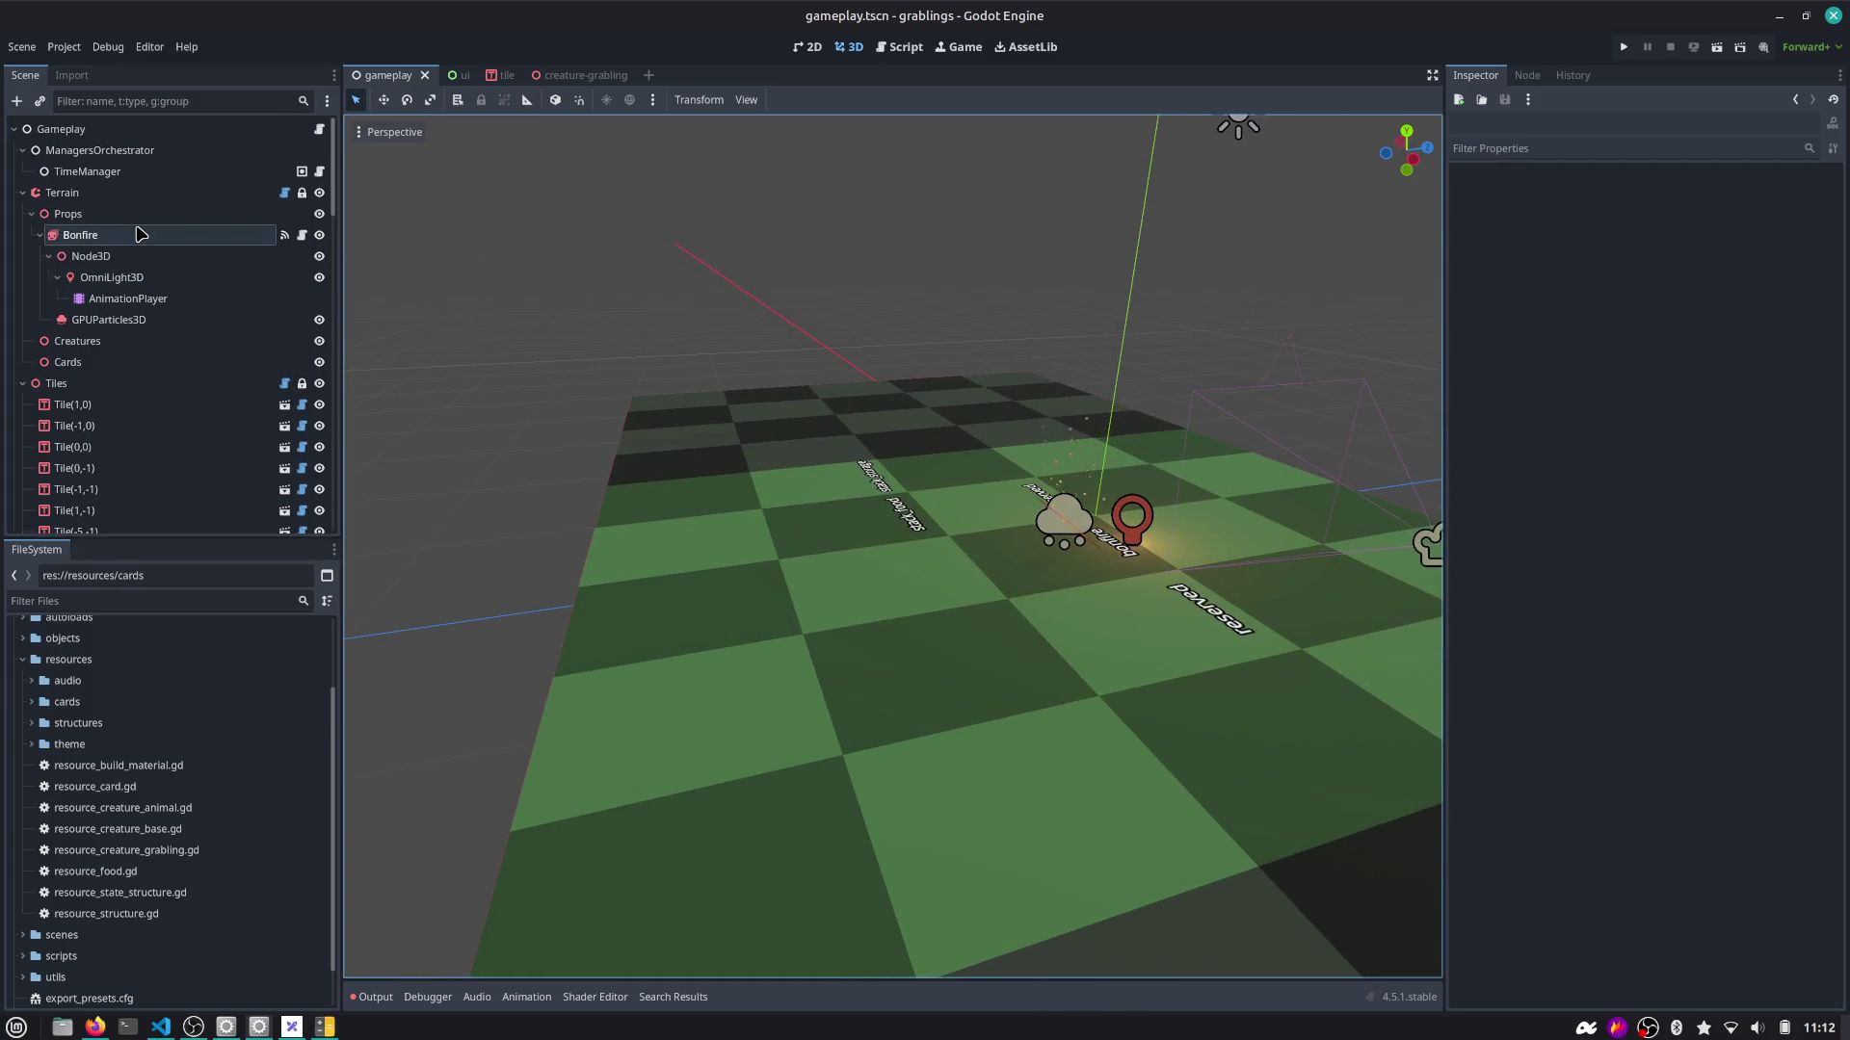
Step through tiles from Tile(1,0) to Tile(-1,-2), framing Tile(1,-2), checking each Tile Type
{"action": "left_click", "coordinate": [168, 404]}
{"action": "key", "text": "End"}
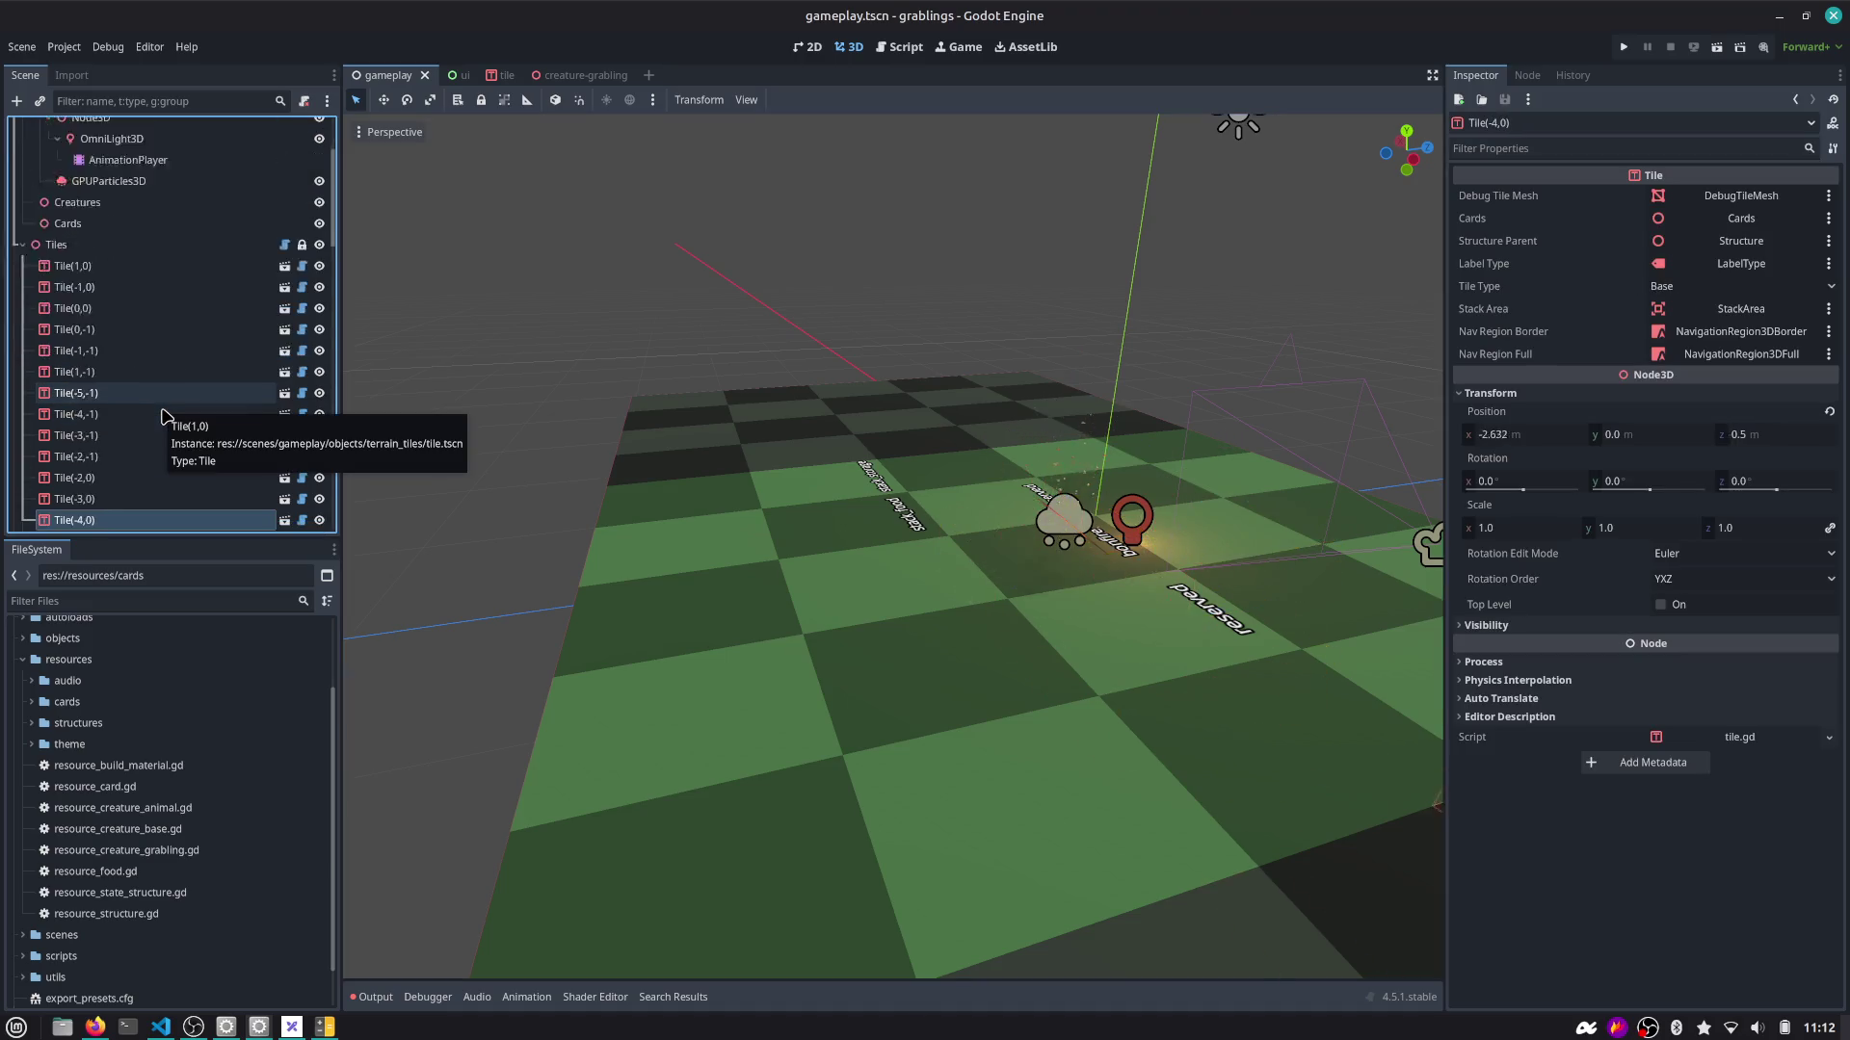
{"action": "key", "text": "Down"}
{"action": "key", "text": "Down"}
{"action": "key", "text": "Down"}
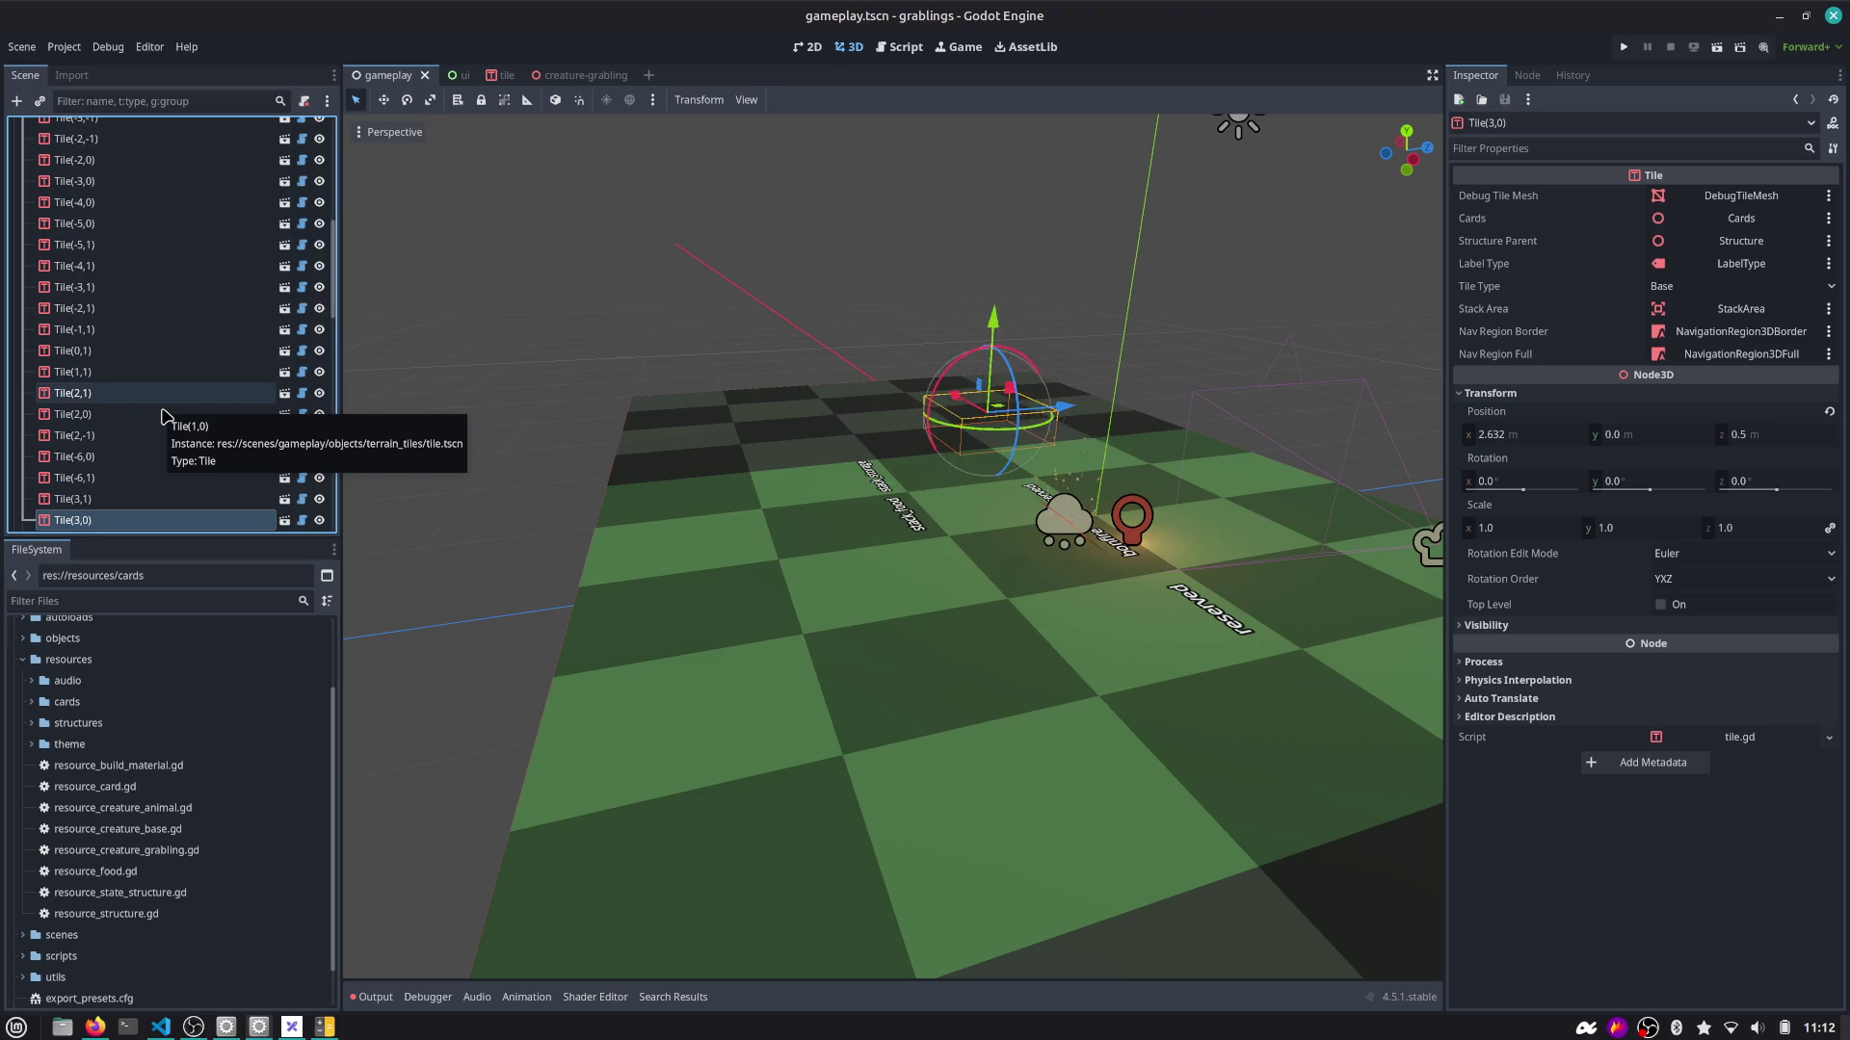
{"action": "key", "text": "Down"}
{"action": "key", "text": "Down"}
{"action": "key", "text": "Down"}
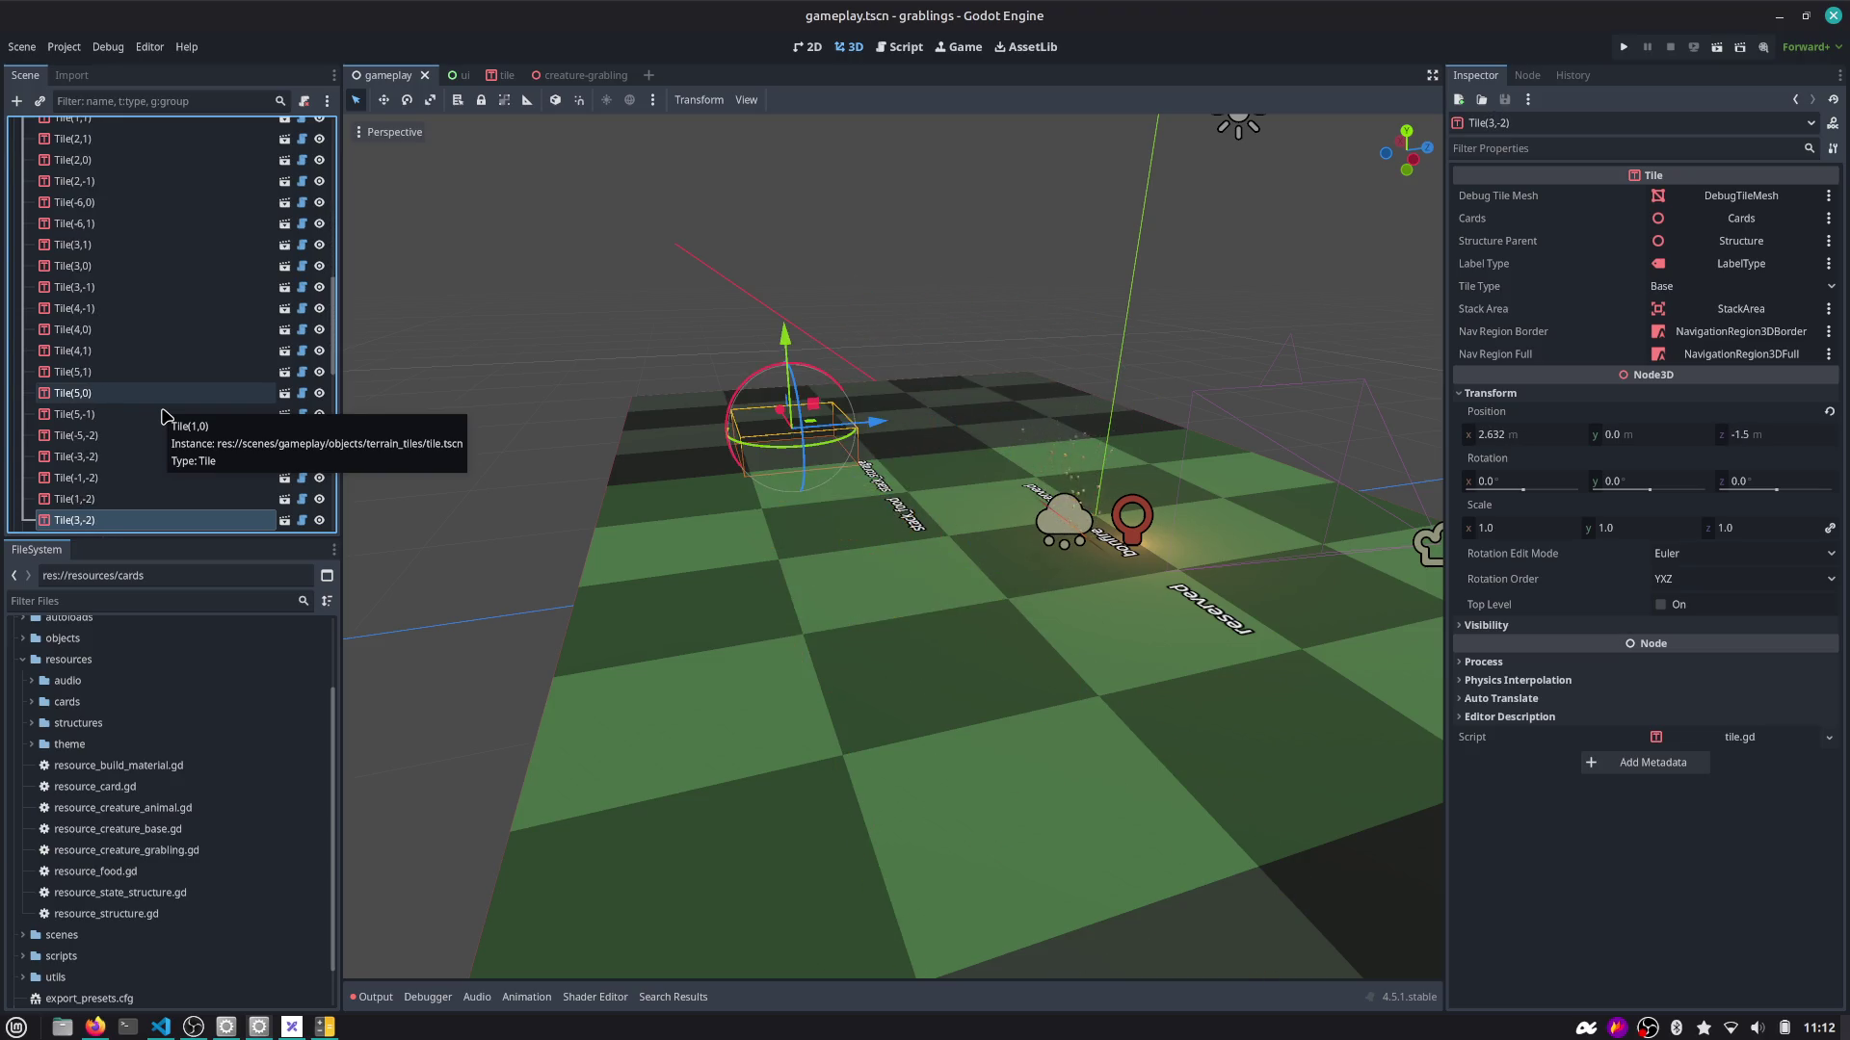
{"action": "key", "text": "Up"}
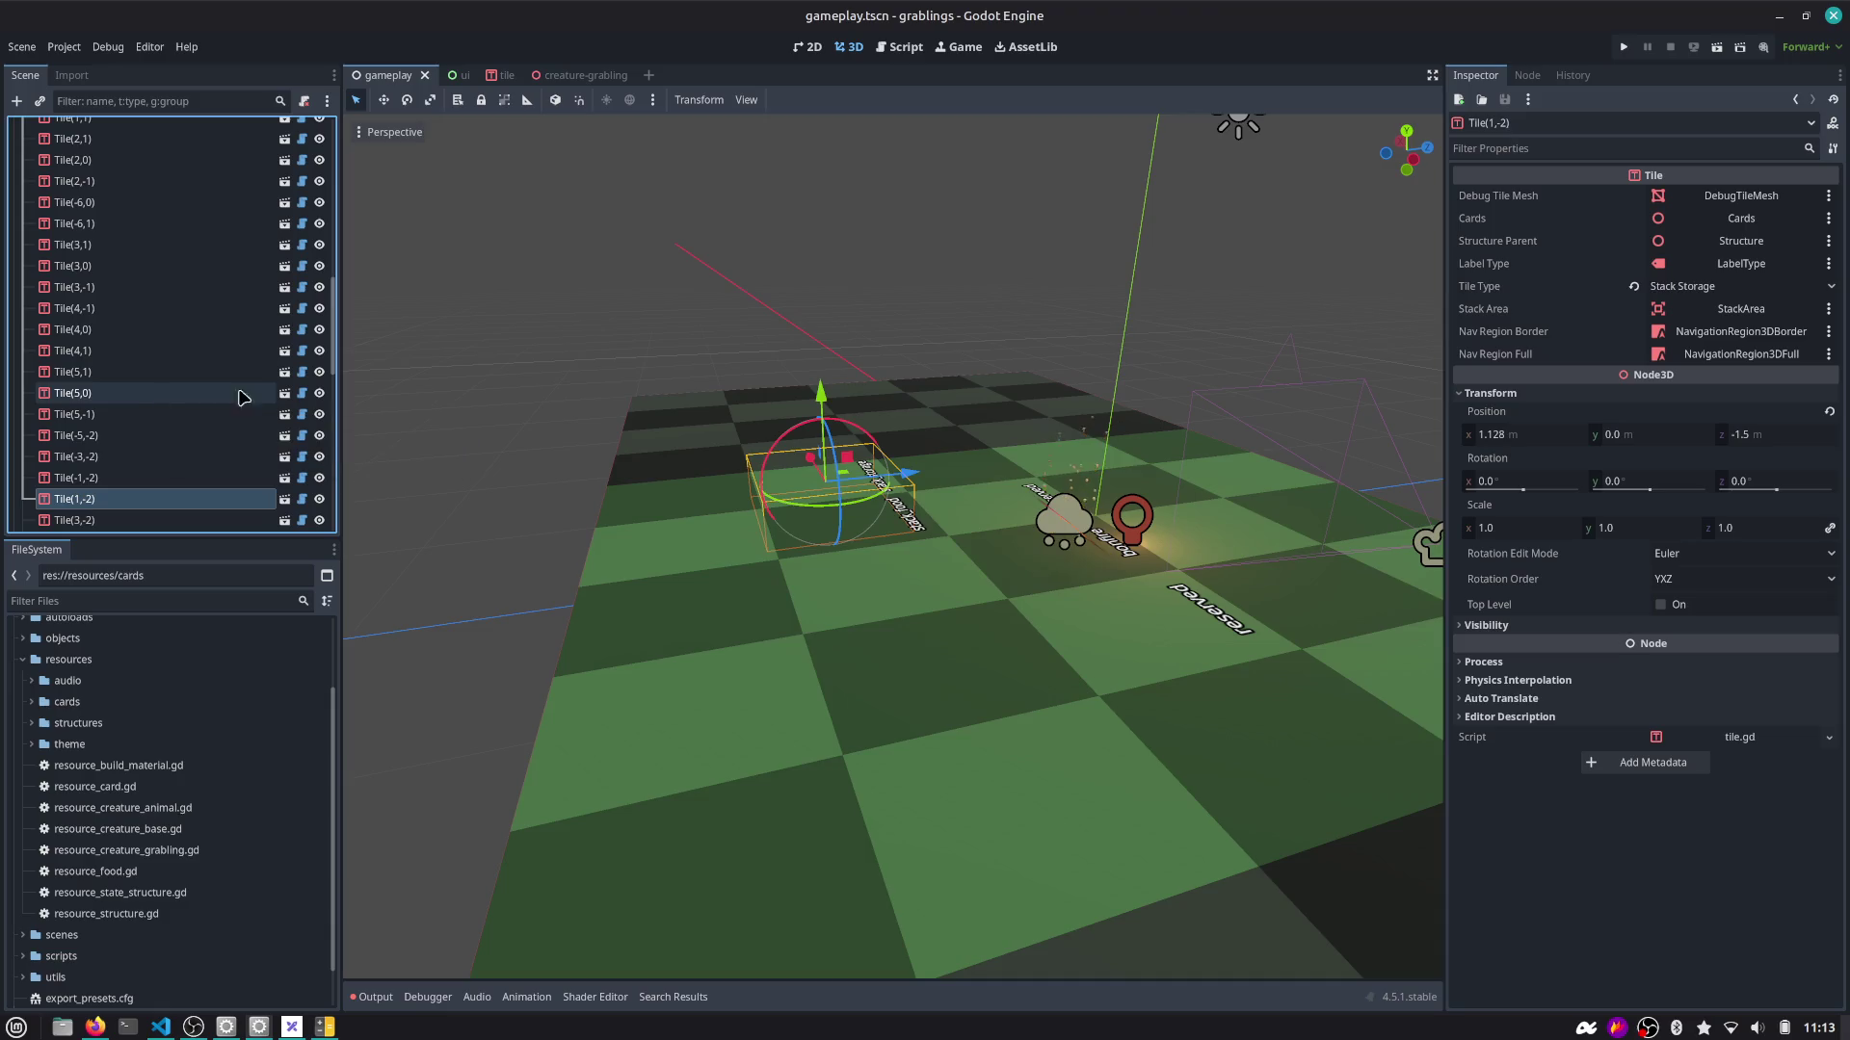
{"action": "key", "text": "f"}
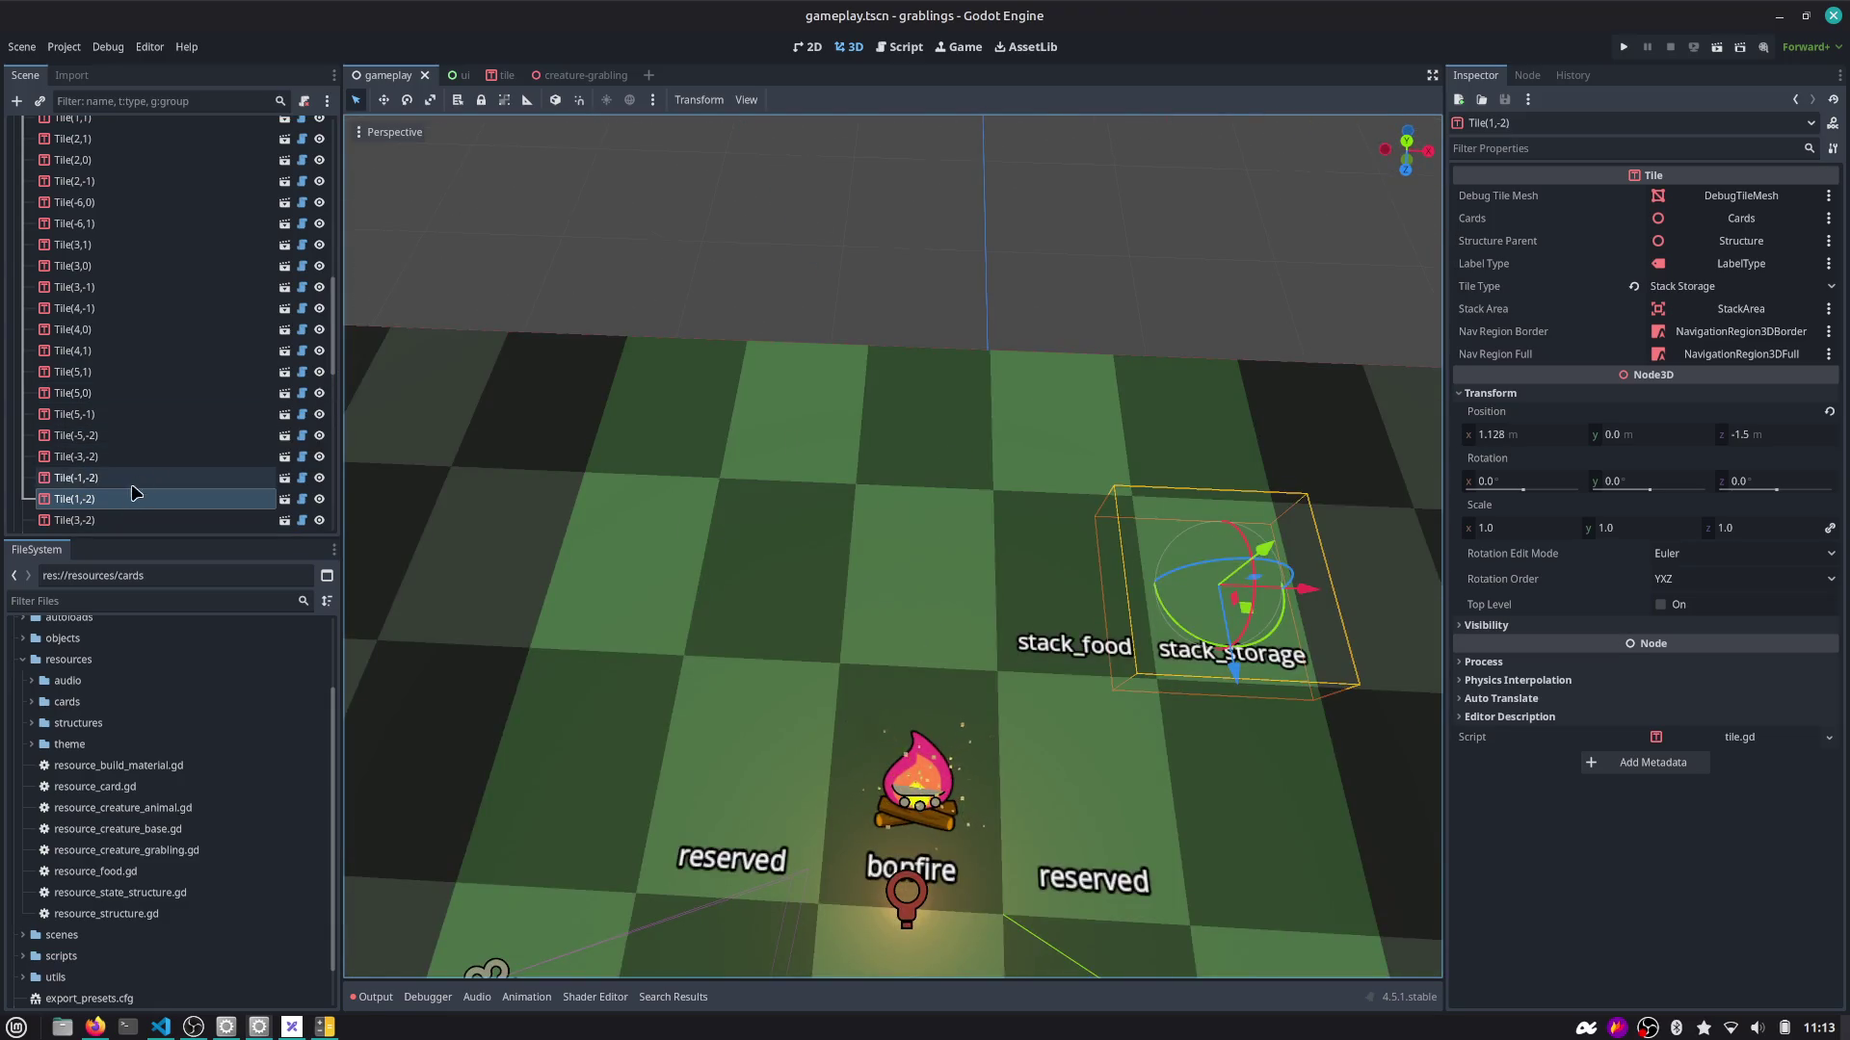
{"action": "left_click", "coordinate": [116, 521]}
{"action": "key", "text": "Up"}
{"action": "key", "text": "Up"}
{"action": "key", "text": "Up"}
{"action": "key", "text": "Down"}
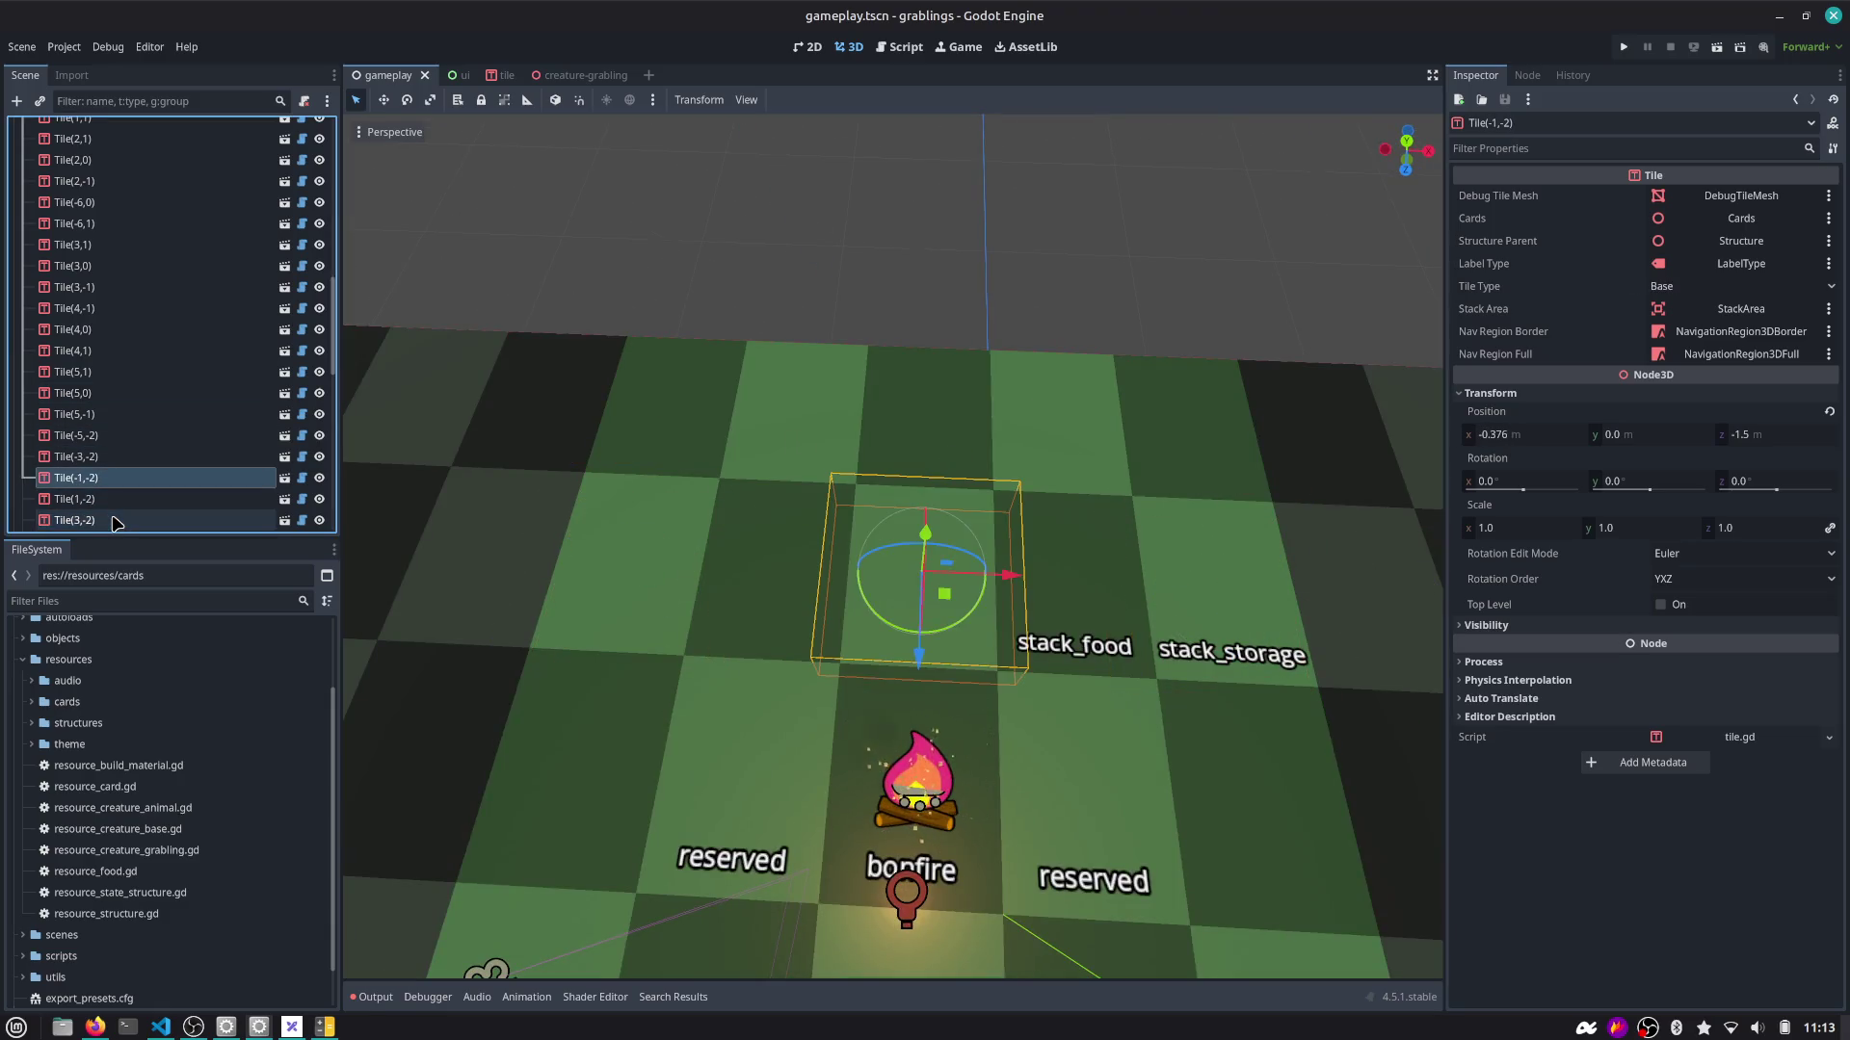
Delete the broken get_food_stack stub from tiles.gd and save the script
{"action": "left_click", "coordinate": [1624, 46]}
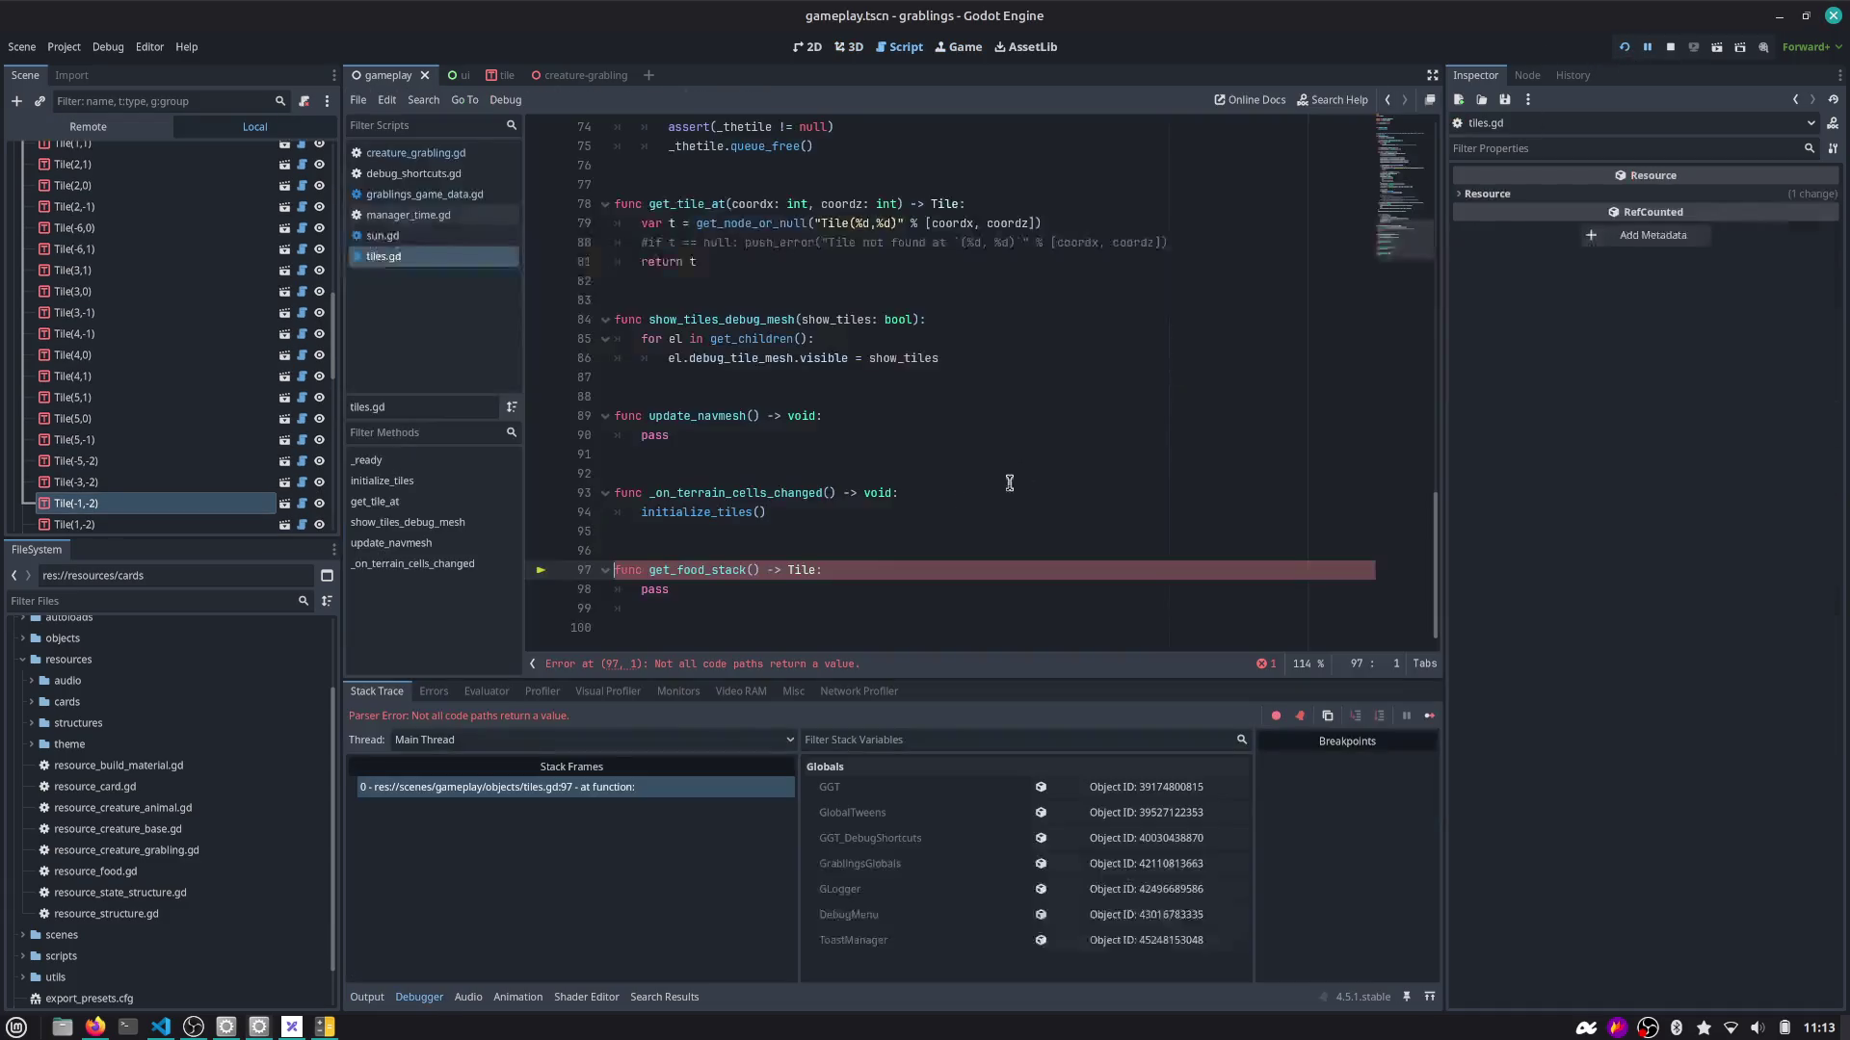
{"action": "left_click", "coordinate": [734, 582]}
{"action": "key", "text": "shift+Up"}
{"action": "key", "text": "shift+Up"}
{"action": "key", "text": "BackSpace"}
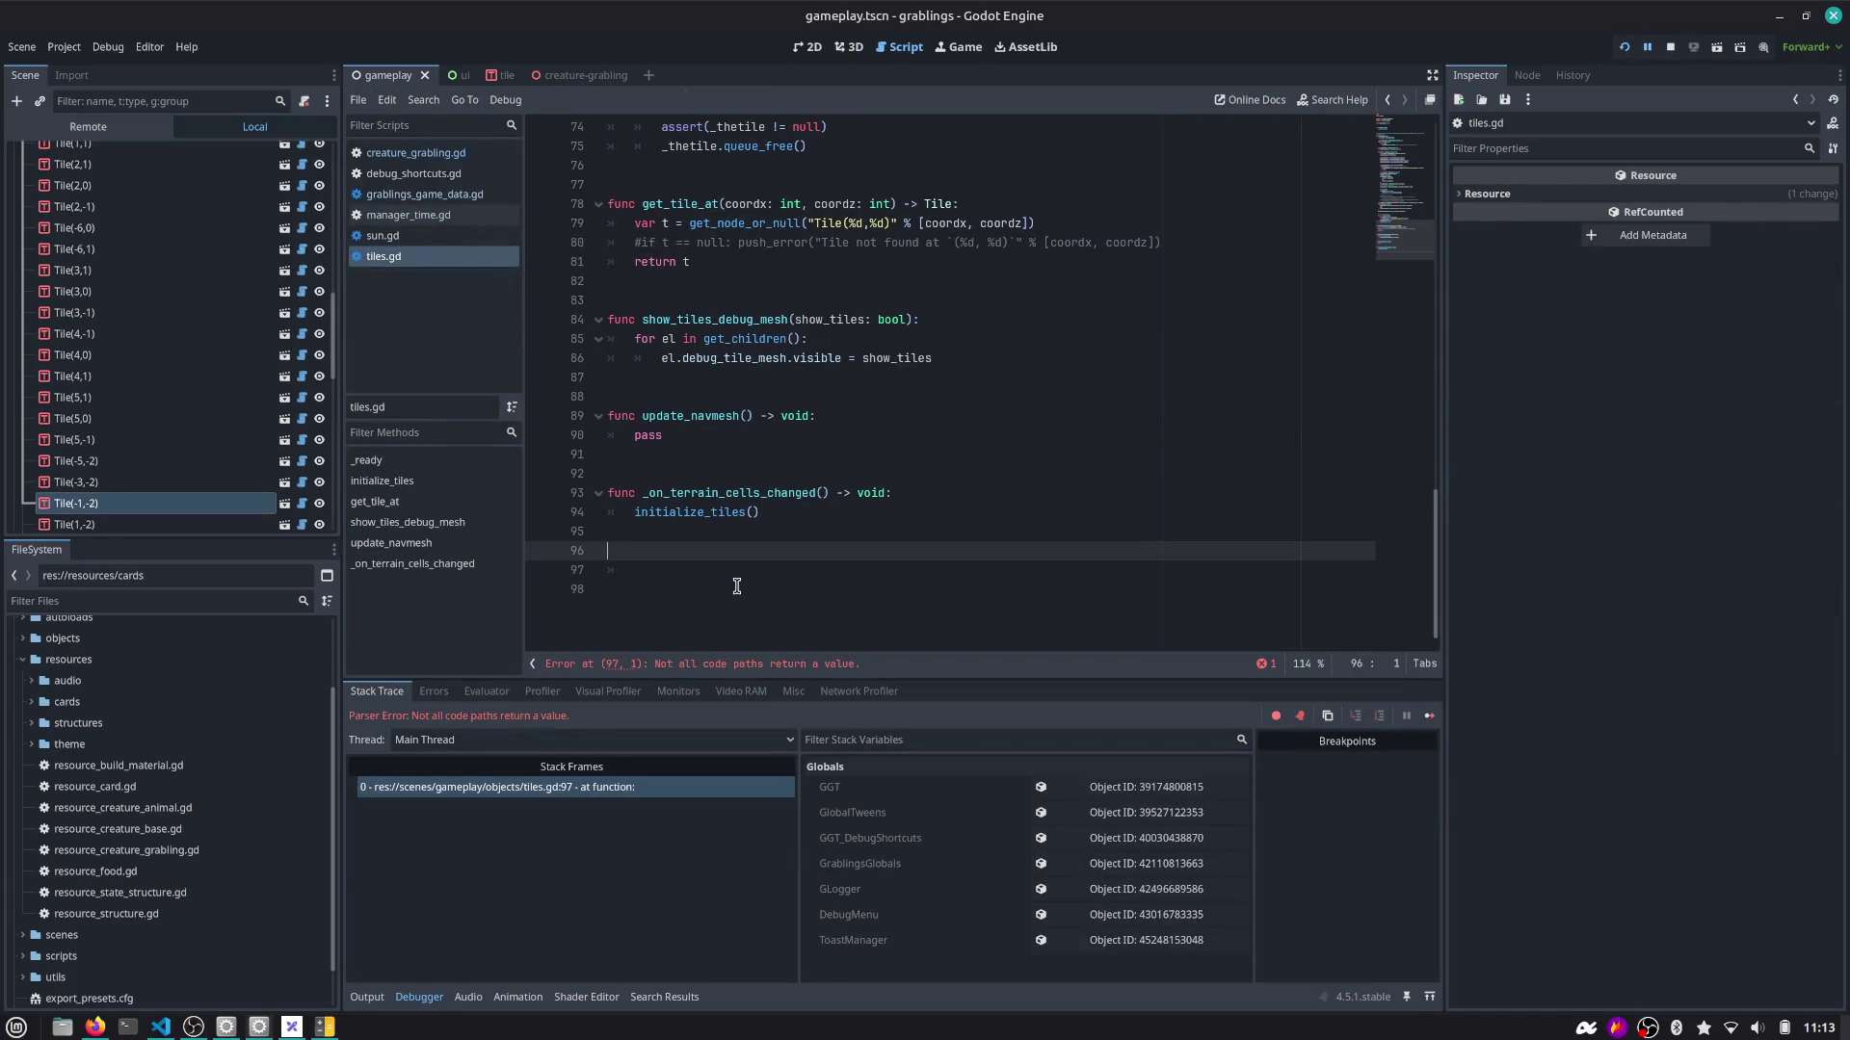
{"action": "key", "text": "ctrl+s"}
Run with tile names shown, filter for '0,-2' to confirm Stack Food, then stop
{"action": "key", "text": "F1"}
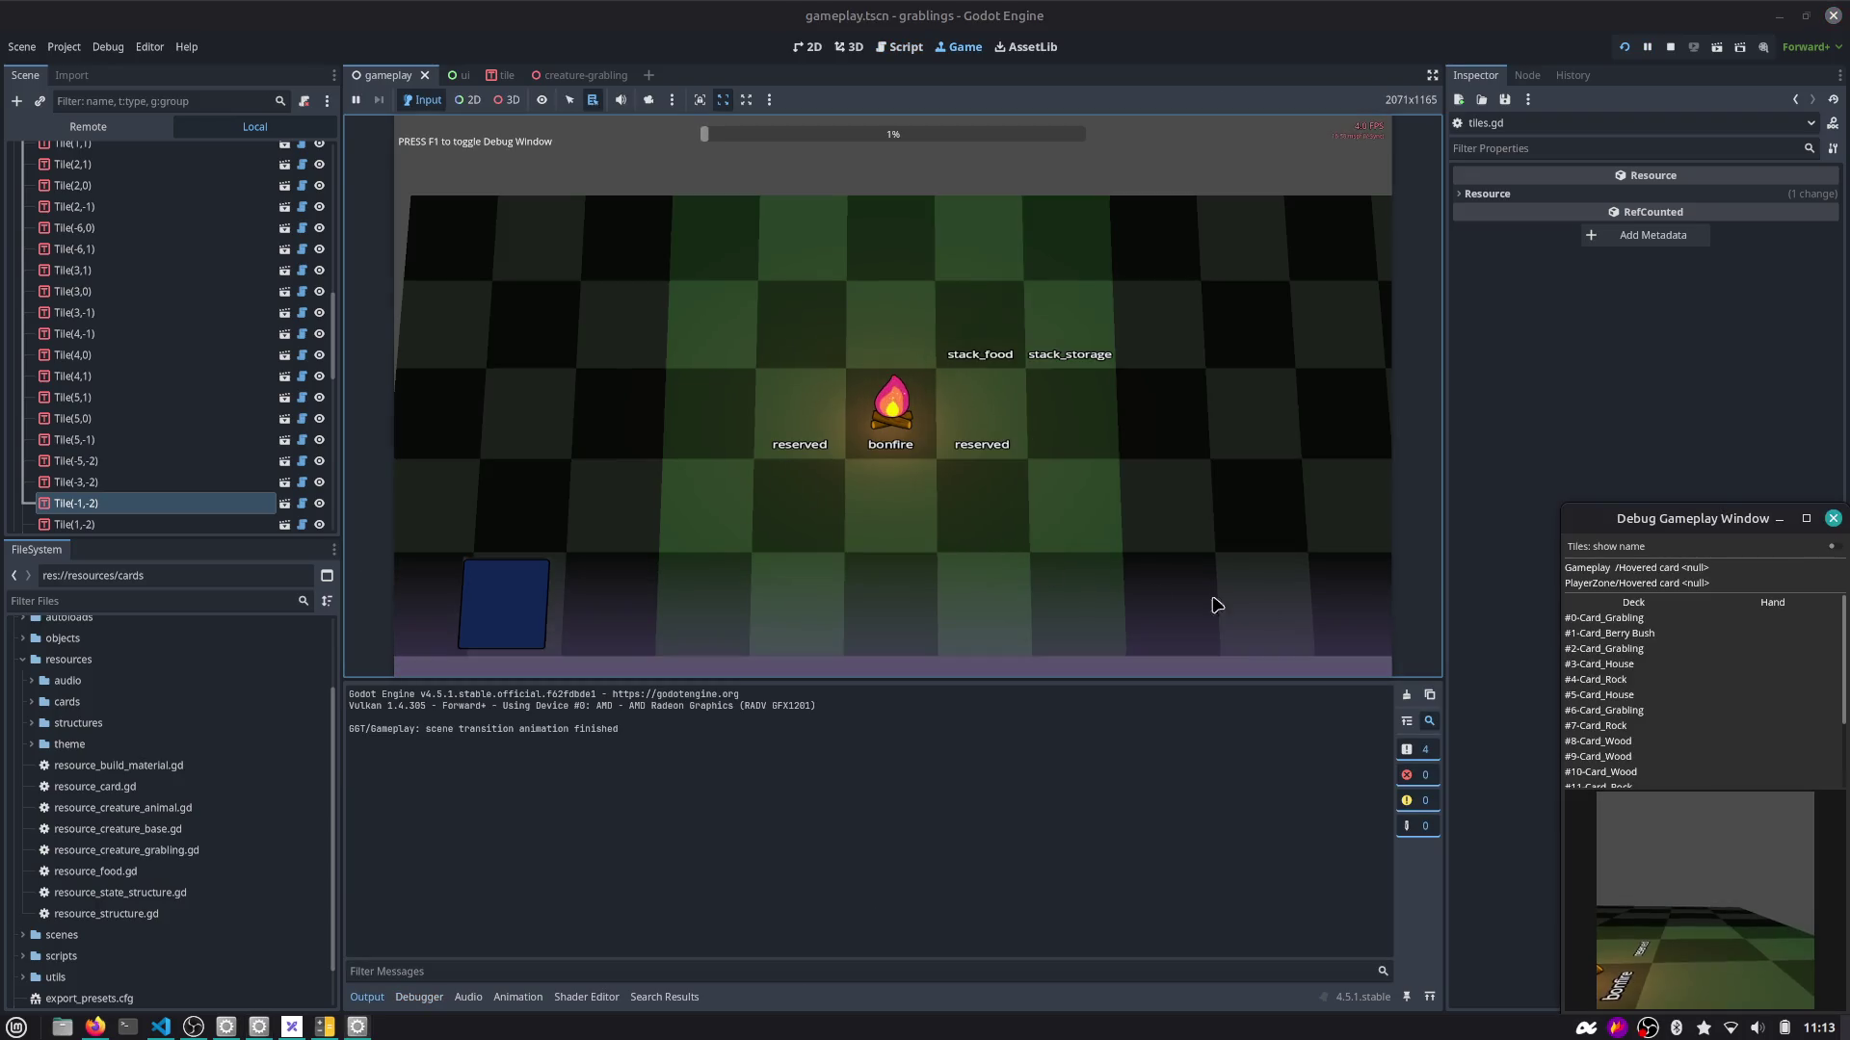
{"action": "left_click", "coordinate": [1748, 551]}
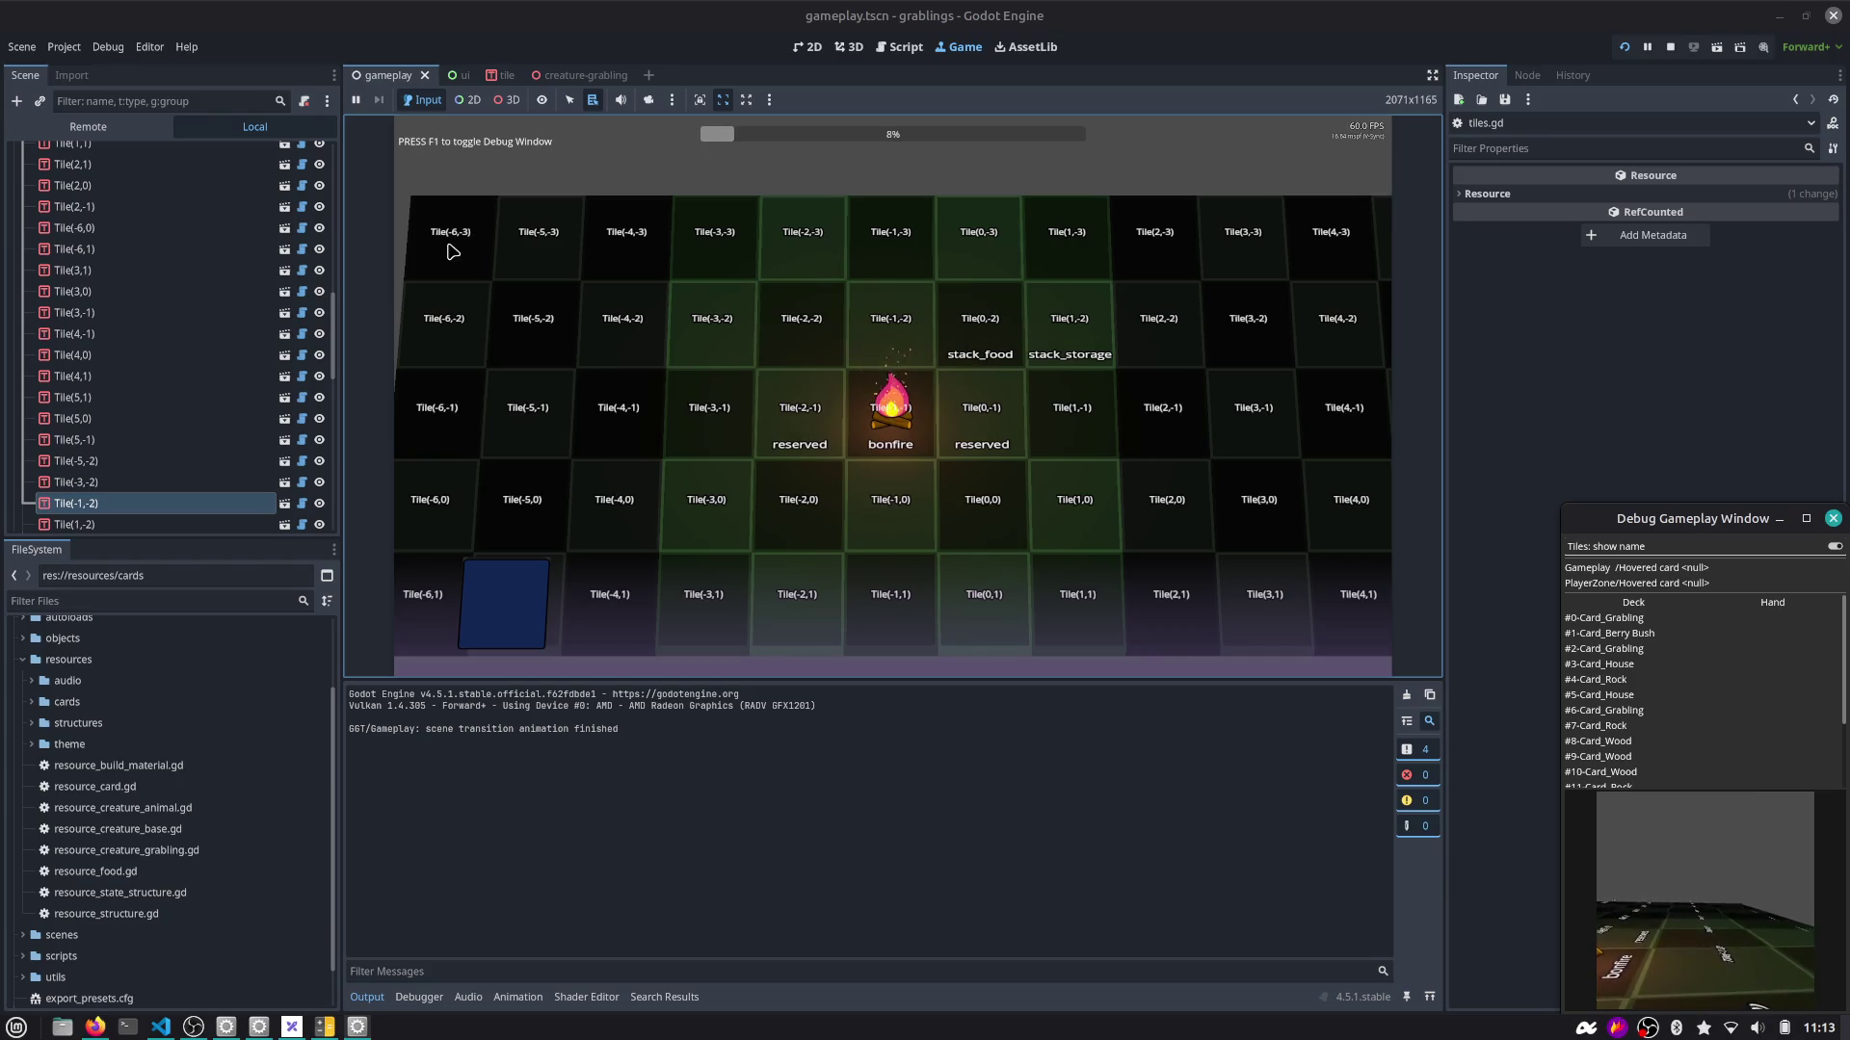
{"action": "left_click", "coordinate": [110, 101]}
{"action": "type", "text": "0,-2"}
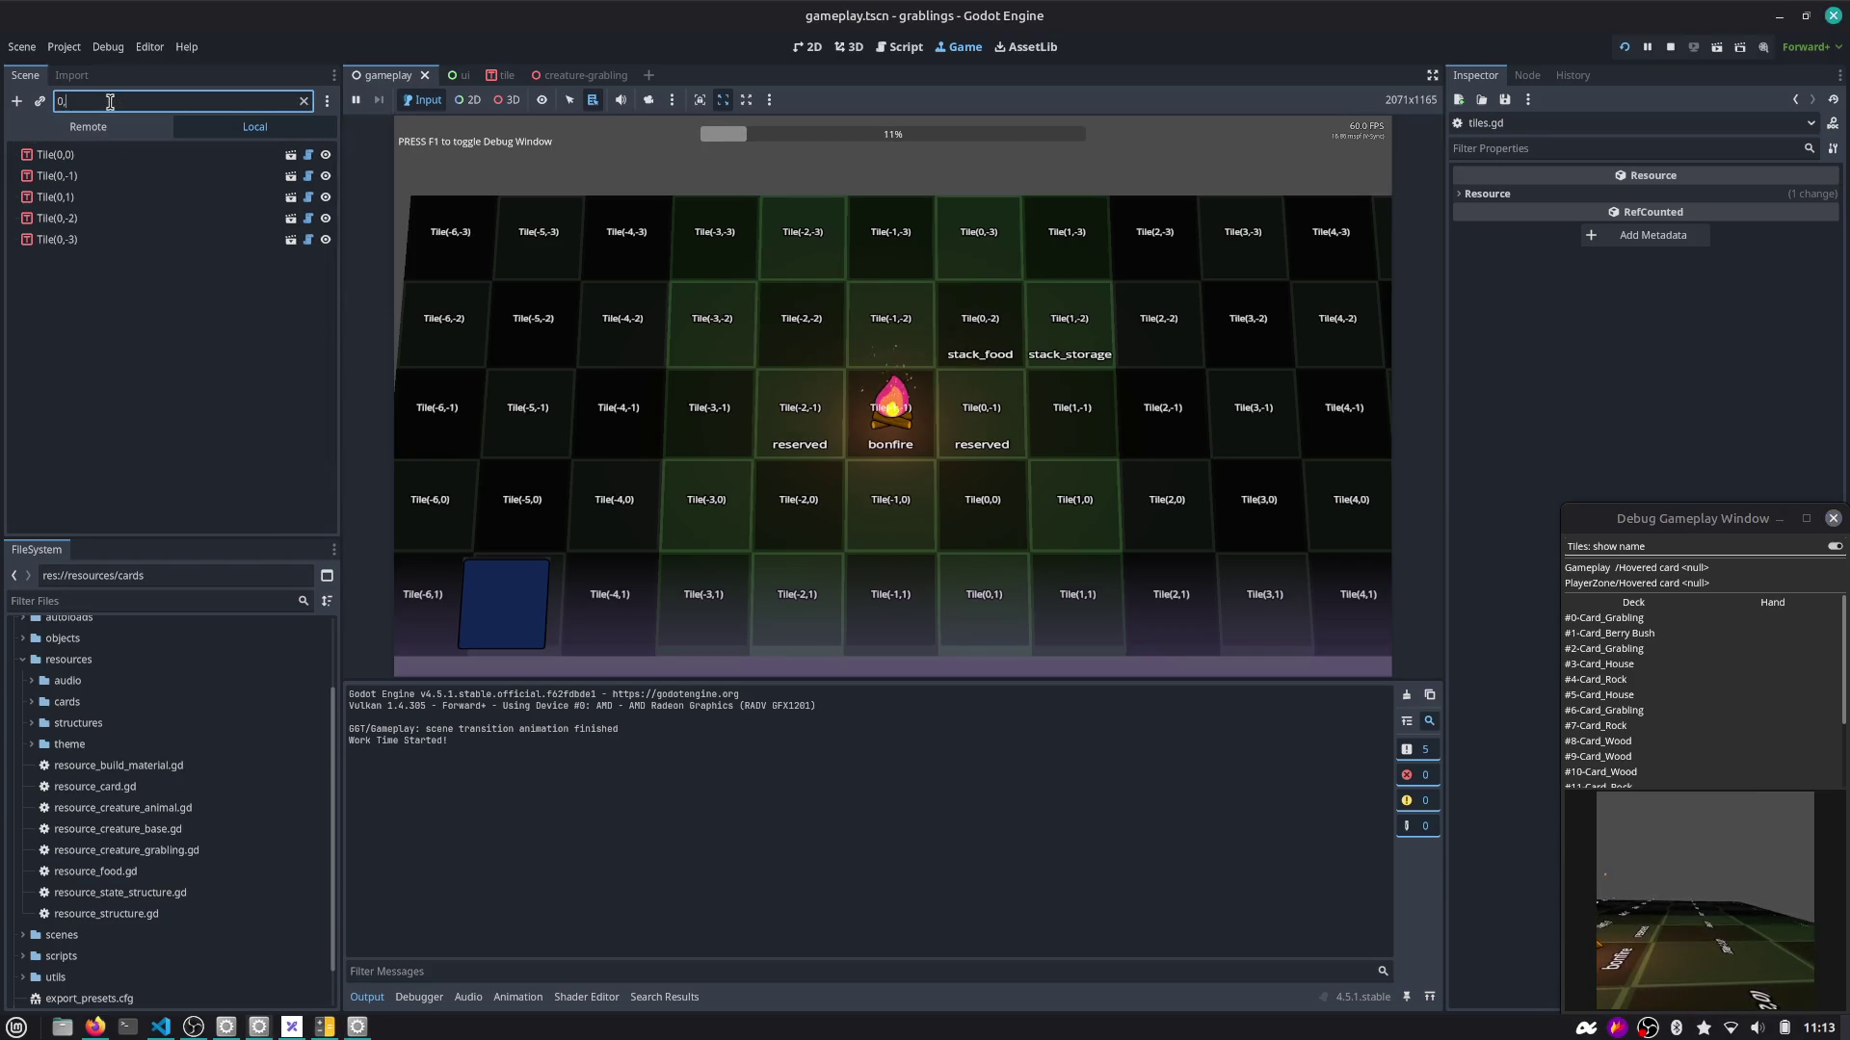
{"action": "left_click", "coordinate": [175, 154]}
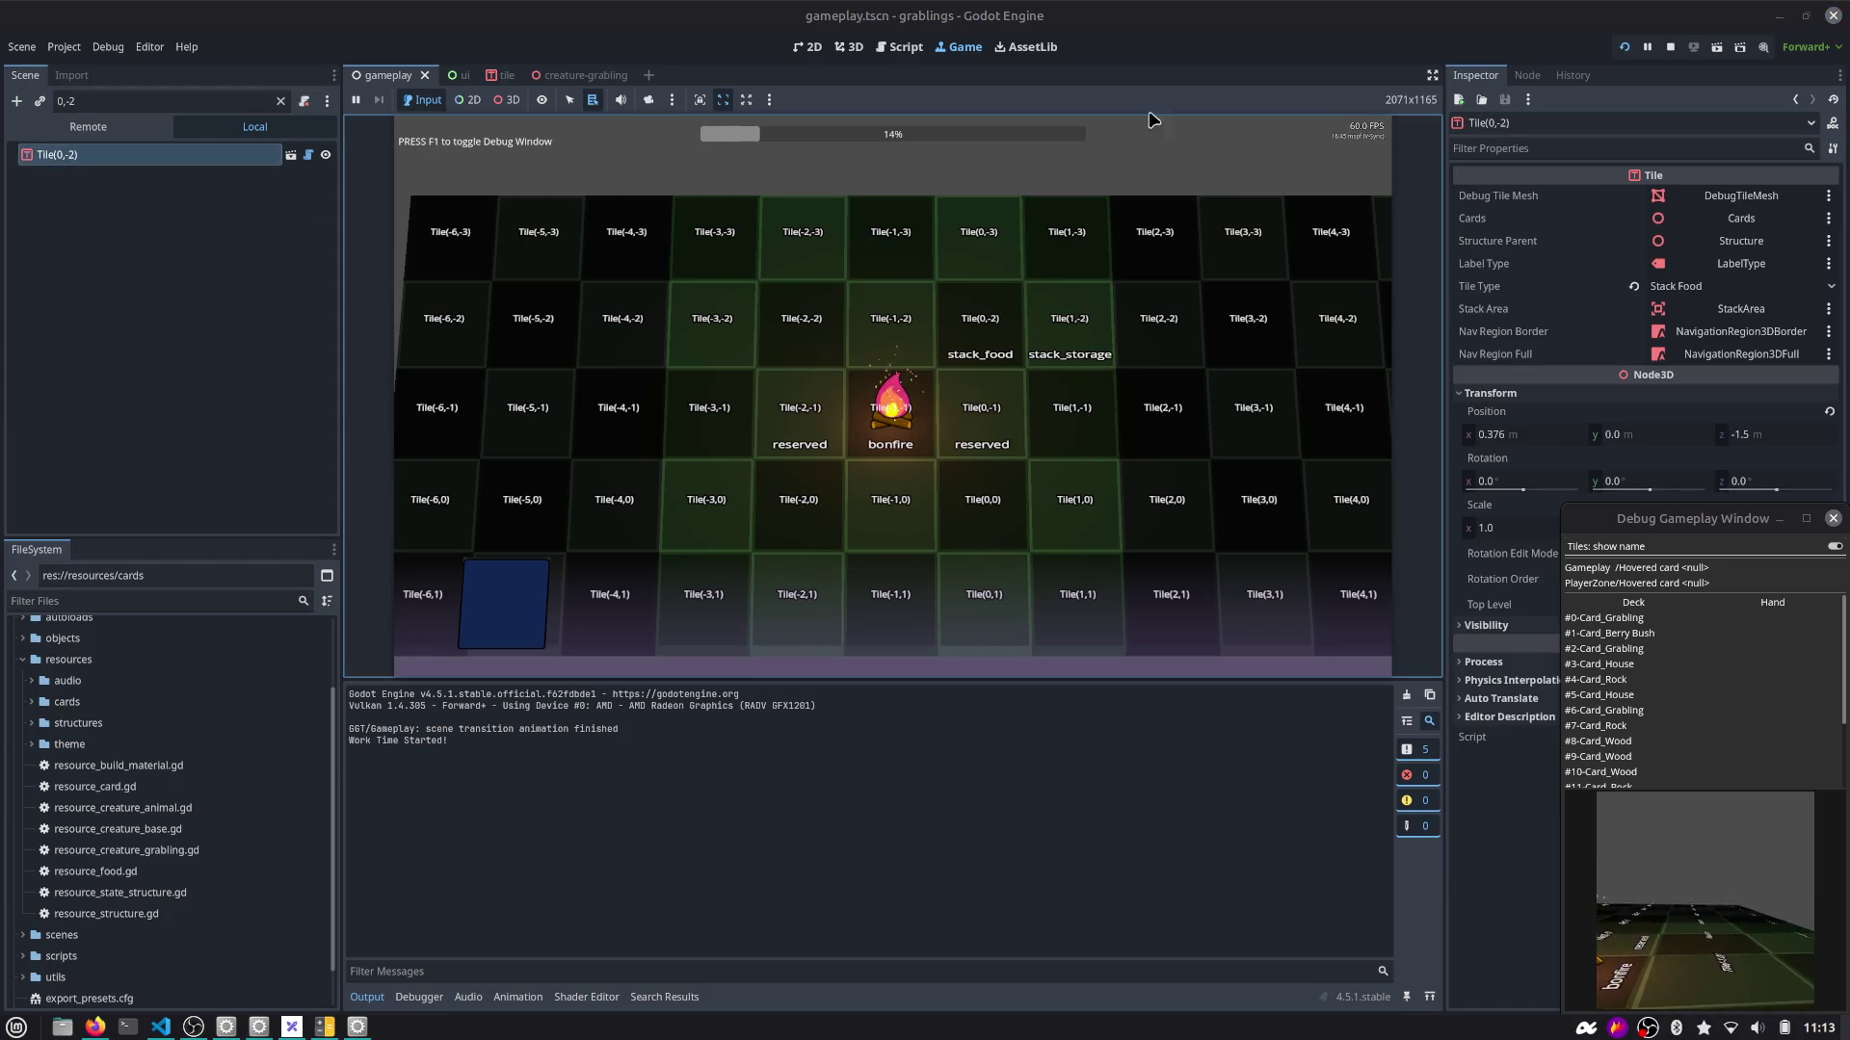
{"action": "left_click", "coordinate": [1670, 47]}
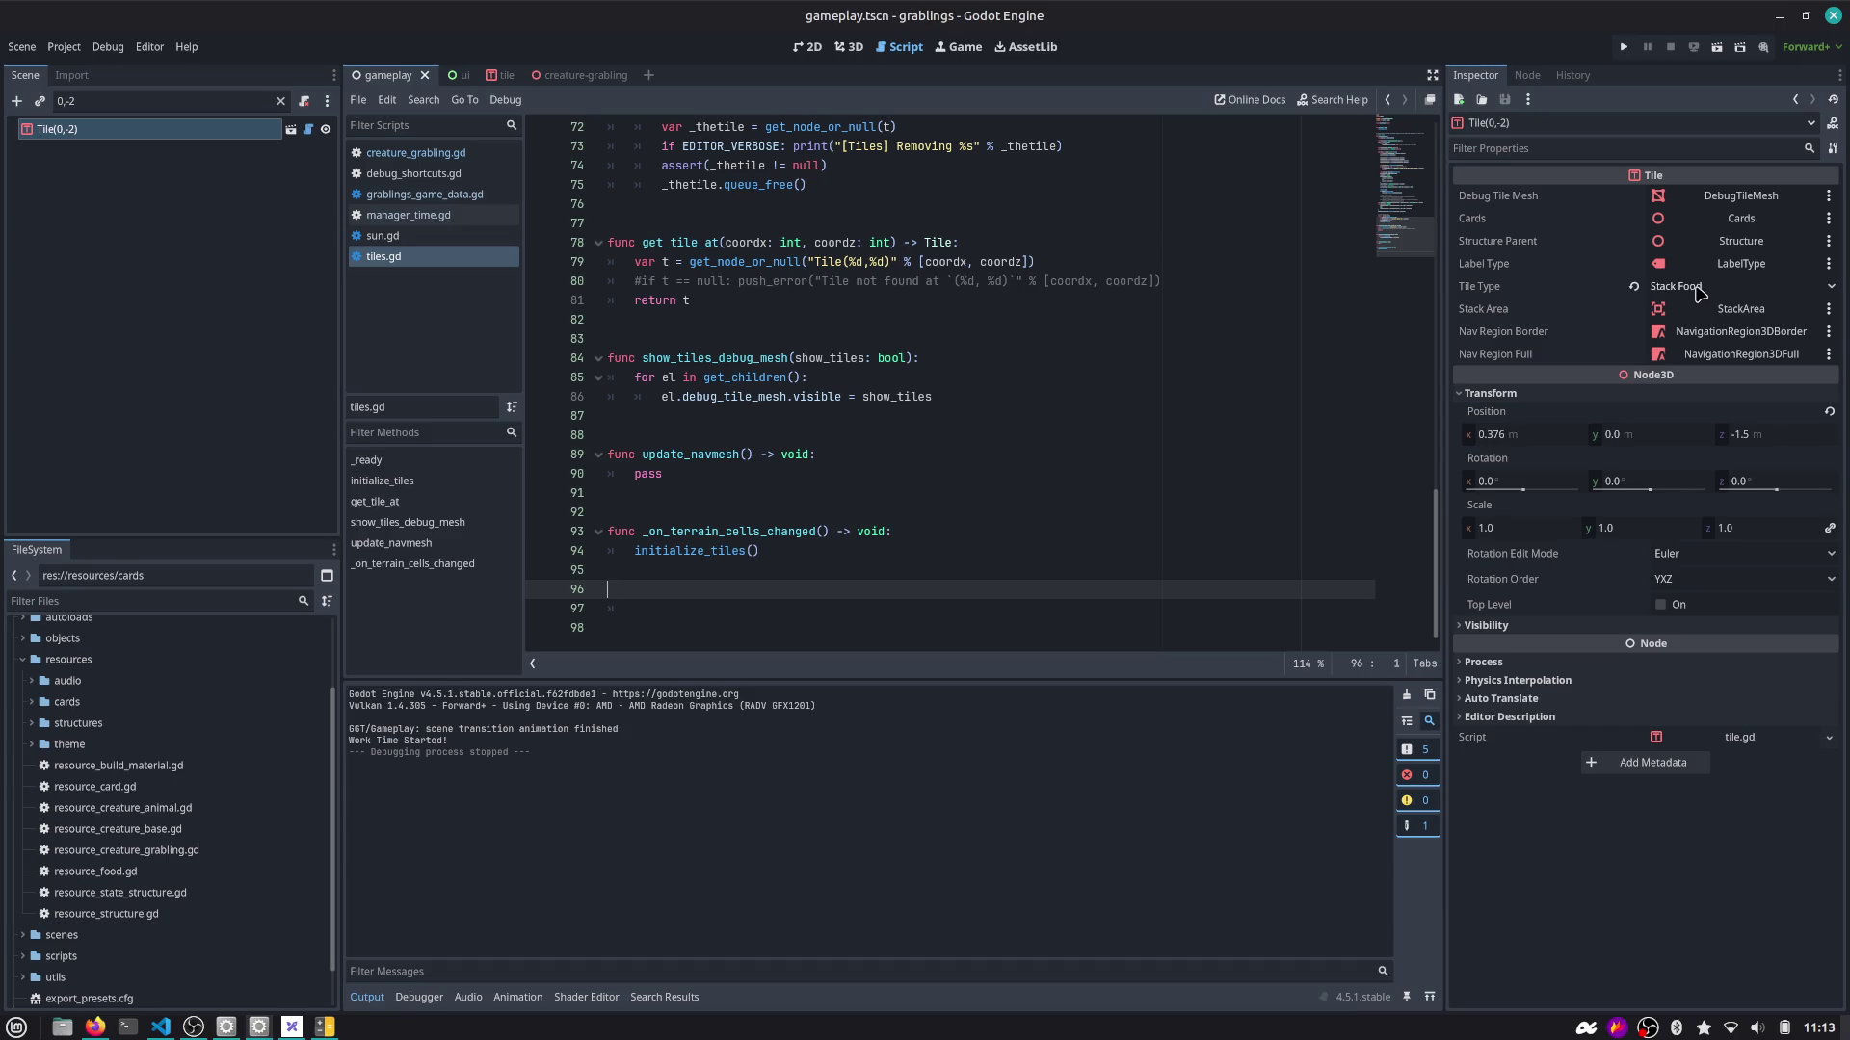
Restore the get_food_stack stub and replace pass with a loop over get_children()
{"action": "type", "text": "func get_food_stack() -> Tile: \tpass"}
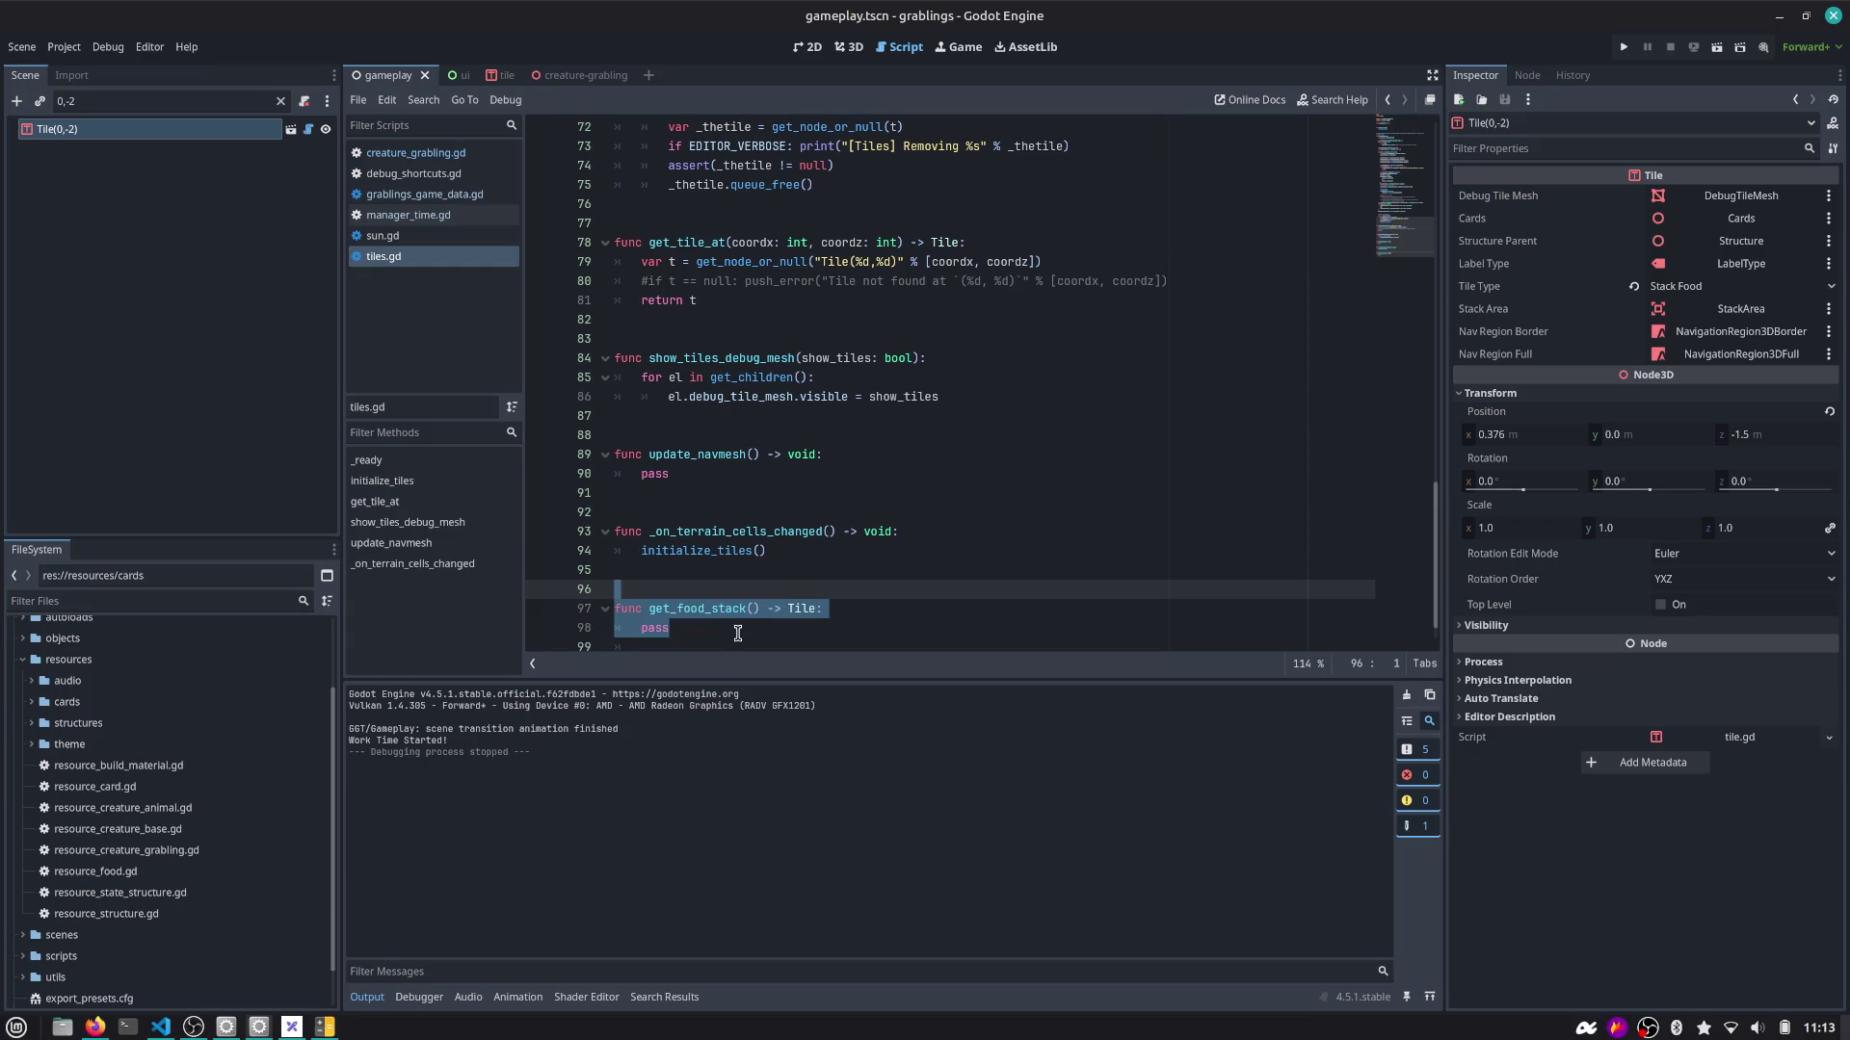
{"action": "left_click", "coordinate": [737, 631]}
{"action": "key", "text": "shift+Home"}
{"action": "type", "text": "for t in geT_"}
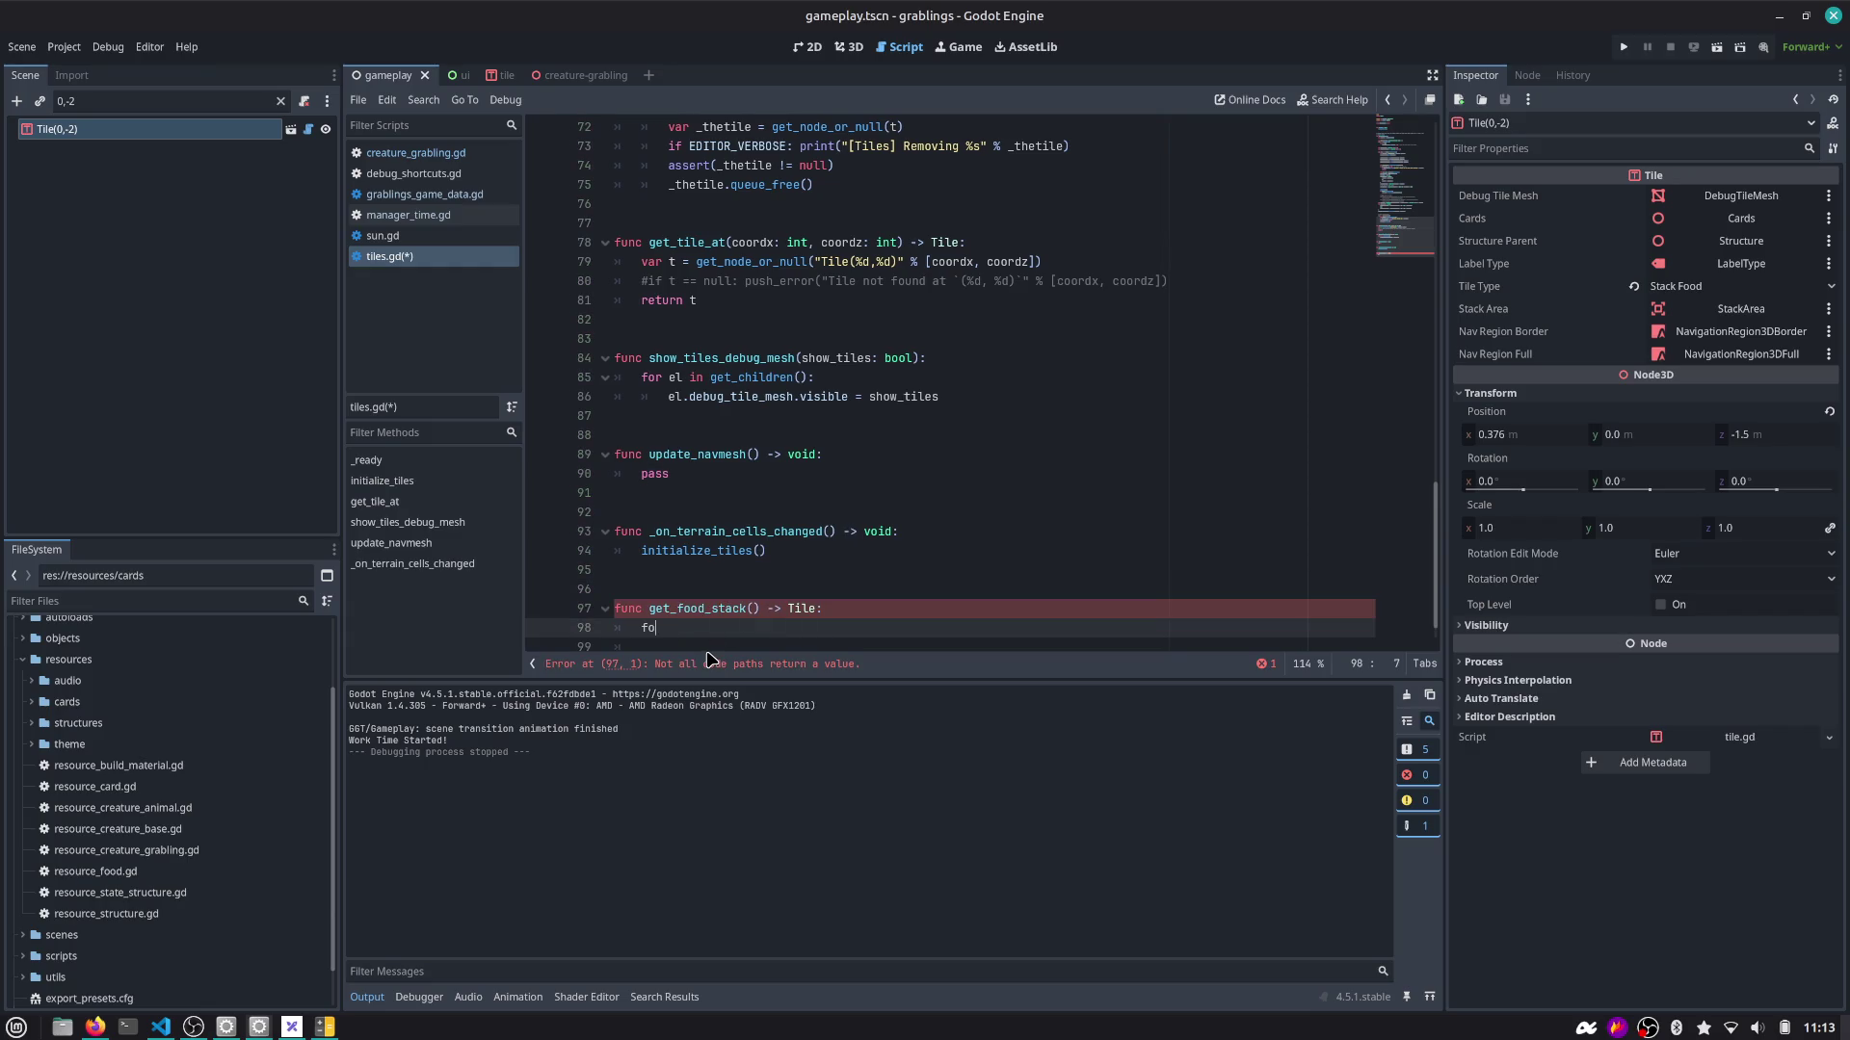
{"action": "key", "text": "BackSpace"}
{"action": "key", "text": "BackSpace"}
{"action": "type", "text": "t_chi"}
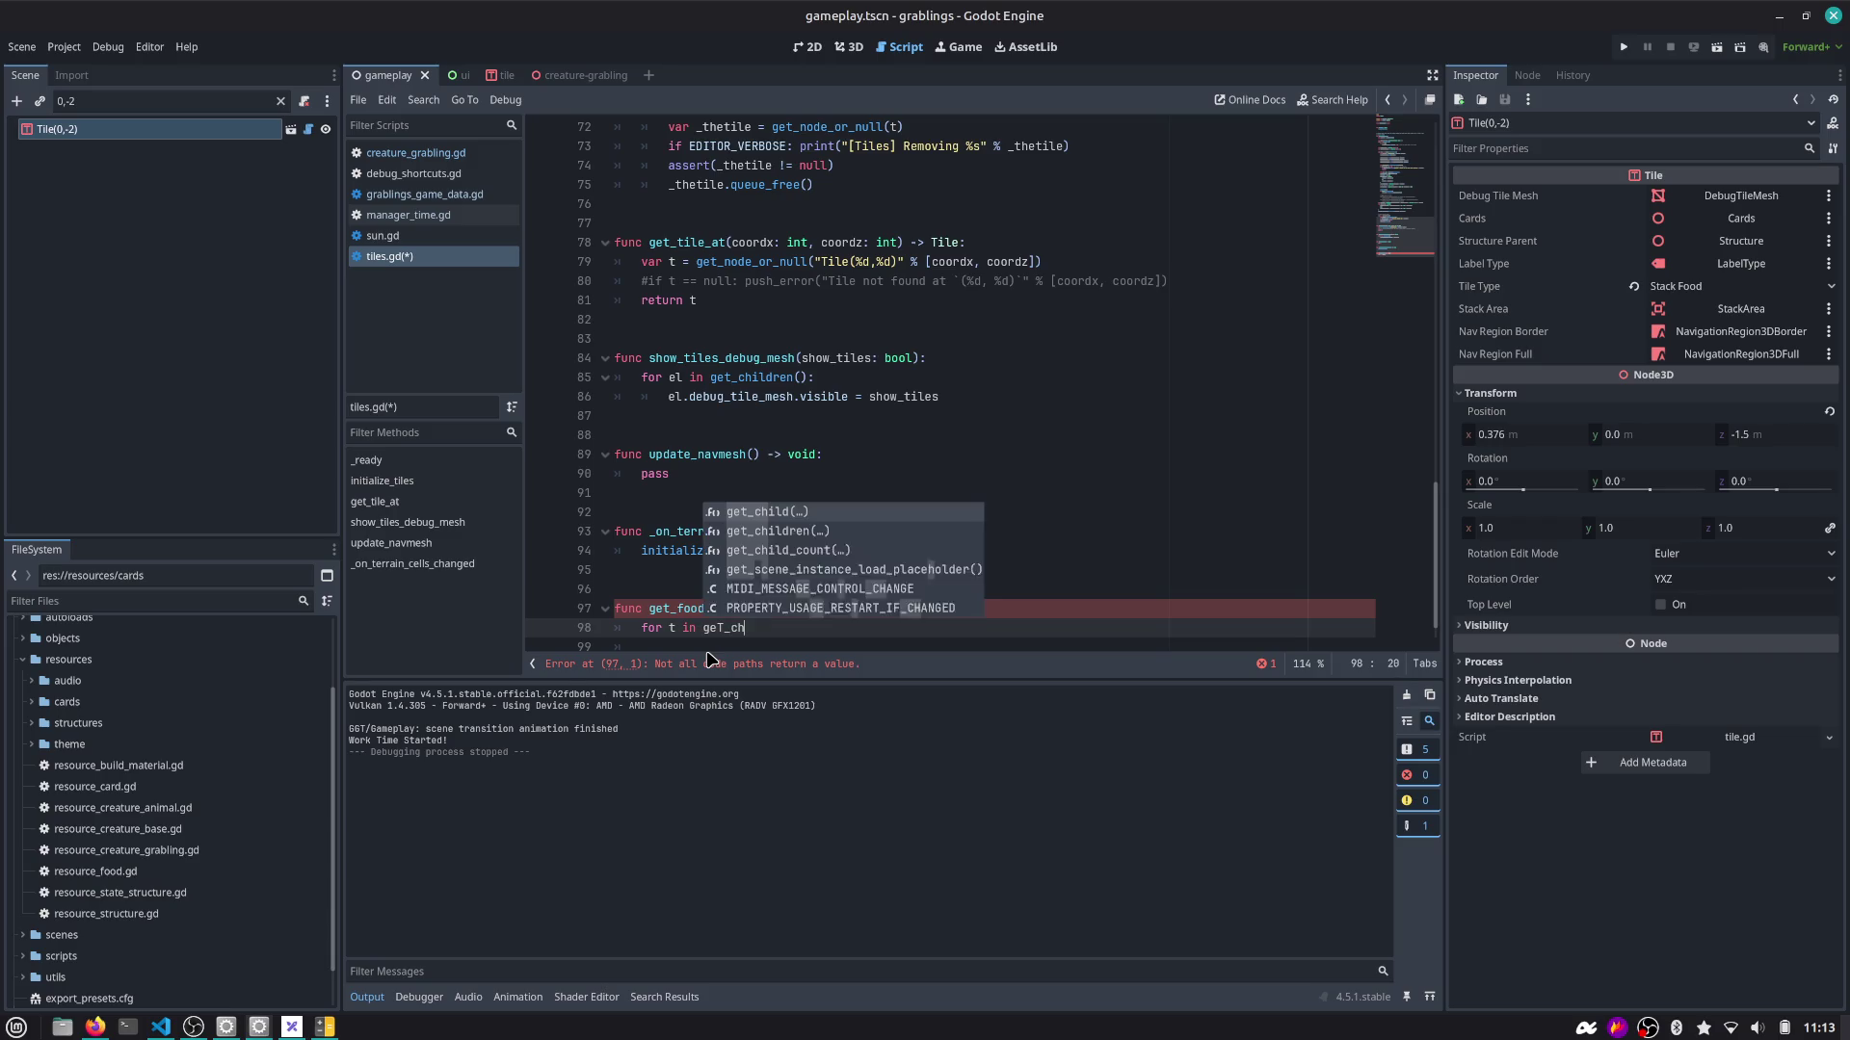
{"action": "key", "text": "Down"}
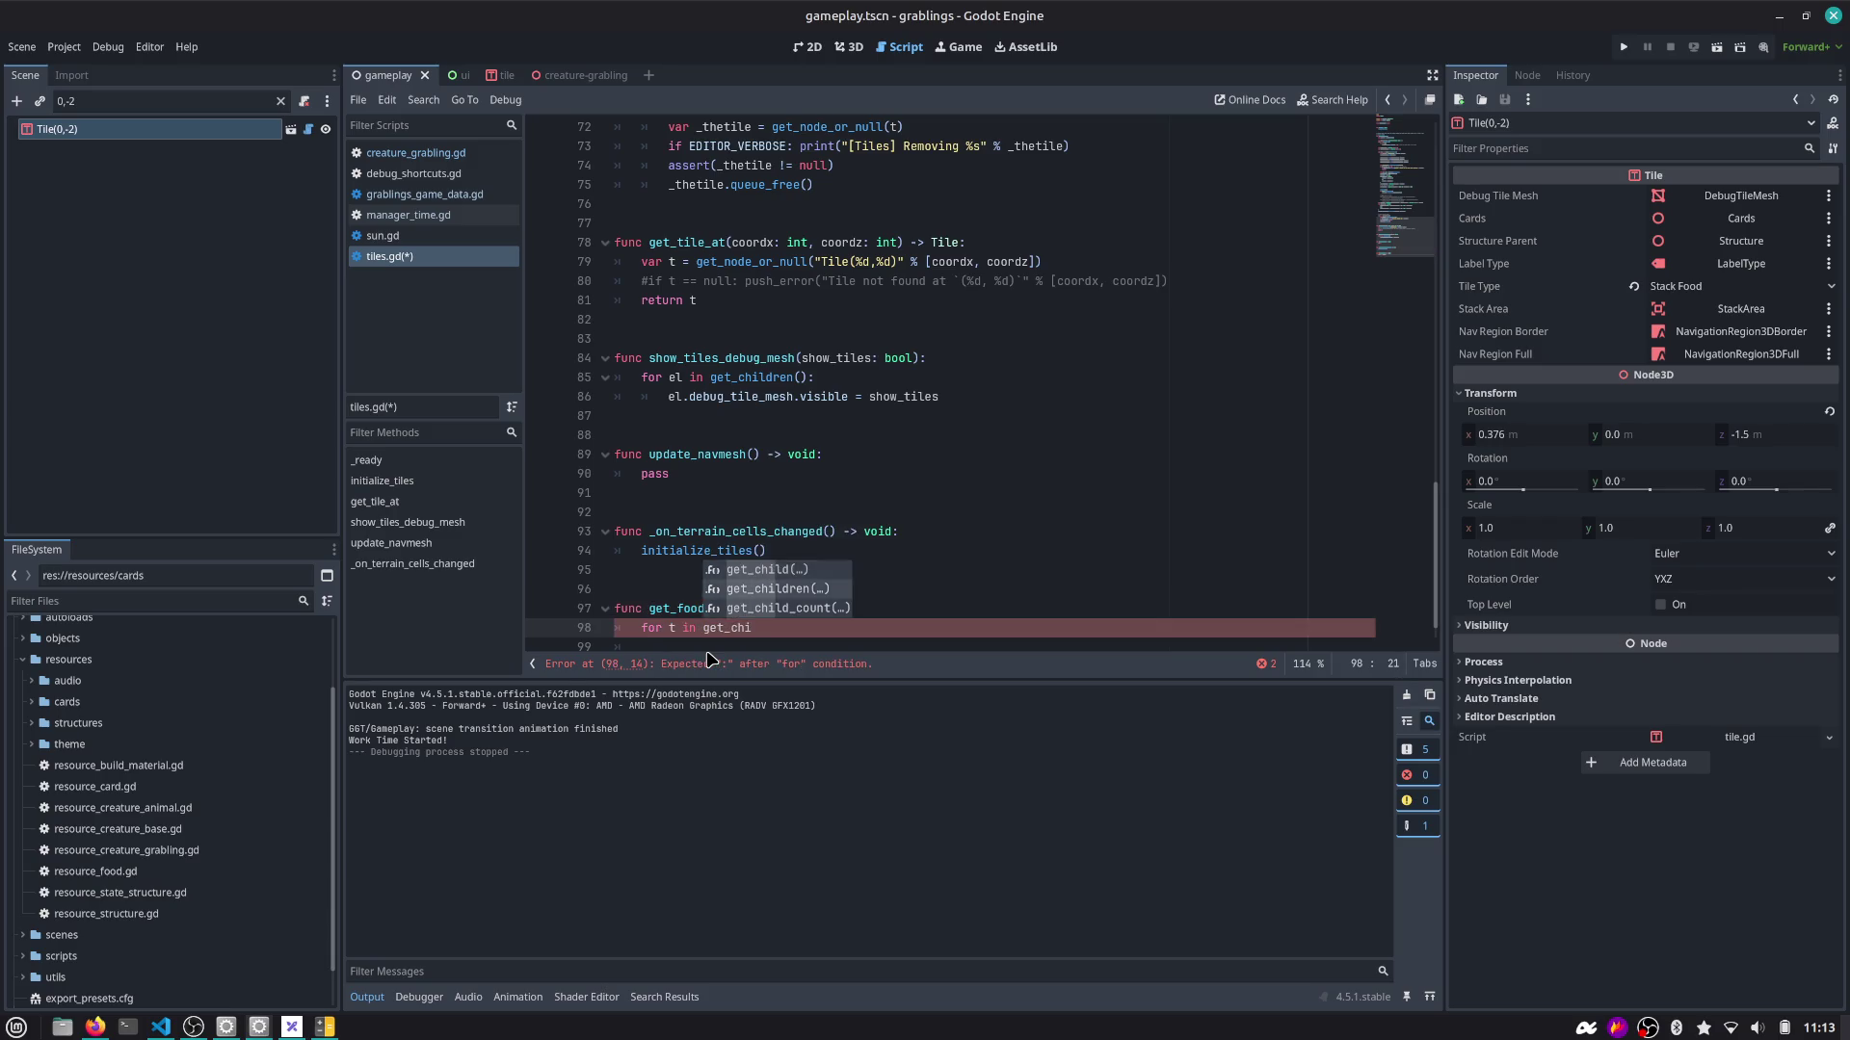
{"action": "key", "text": "Return"}
{"action": "type", "text": "):"}
{"action": "key", "text": "Return"}
Inside the loop, return t when its tile_type equals Tile.TileType.STACK_FOOD
{"action": "type", "text": "if t"}
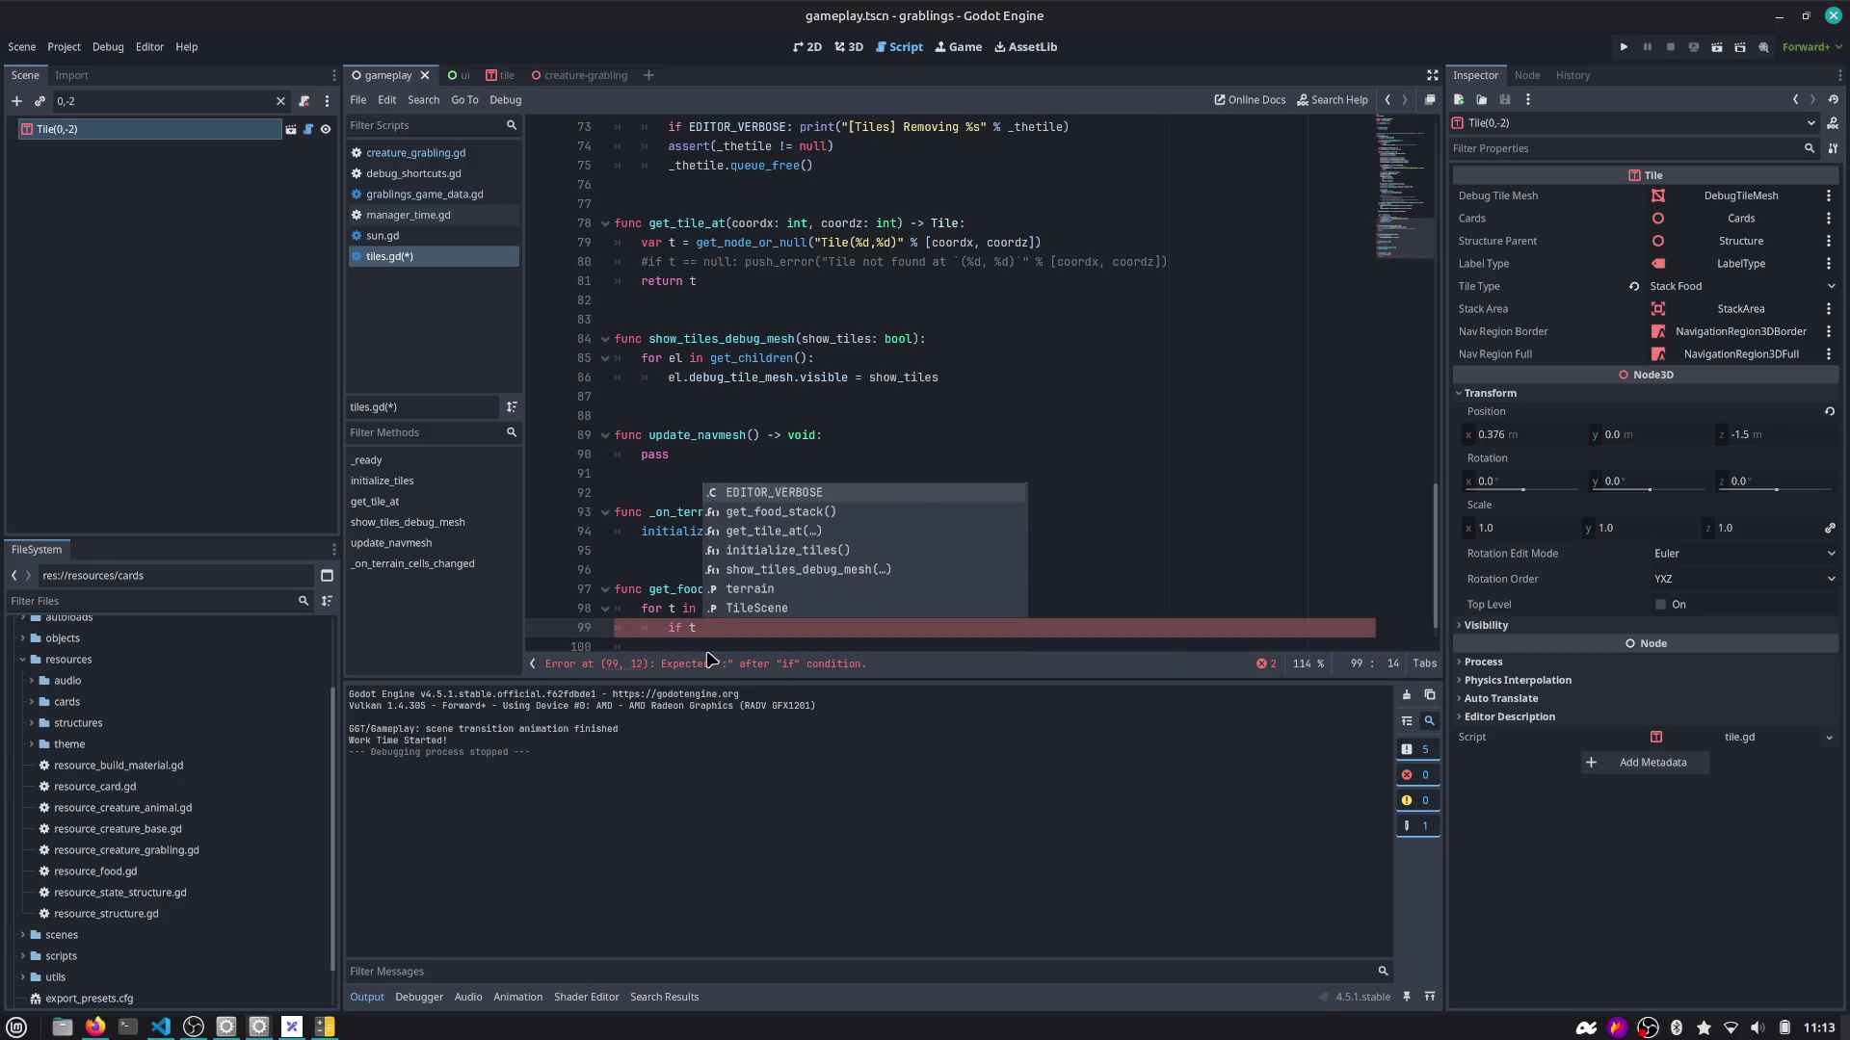
{"action": "key", "text": "BackSpace"}
{"action": "type", "text": ".tile_t"}
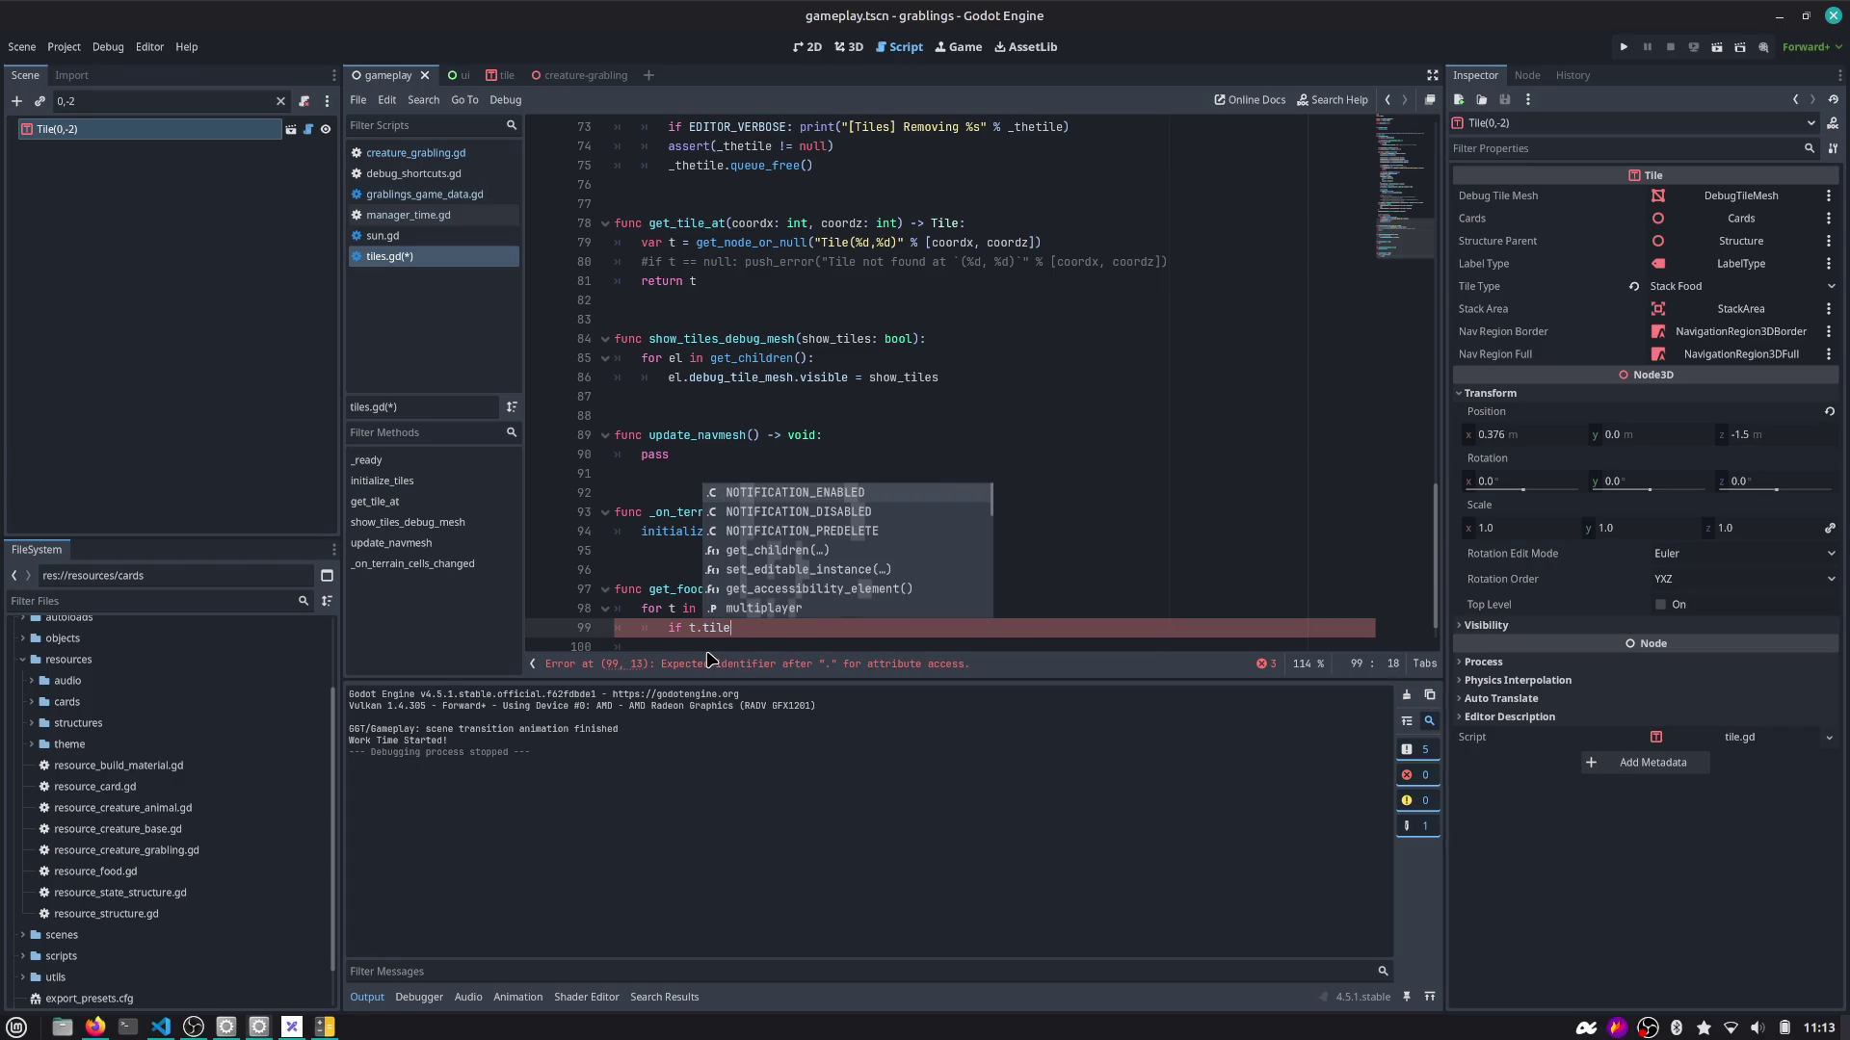
{"action": "type", "text": "ype == Tile"}
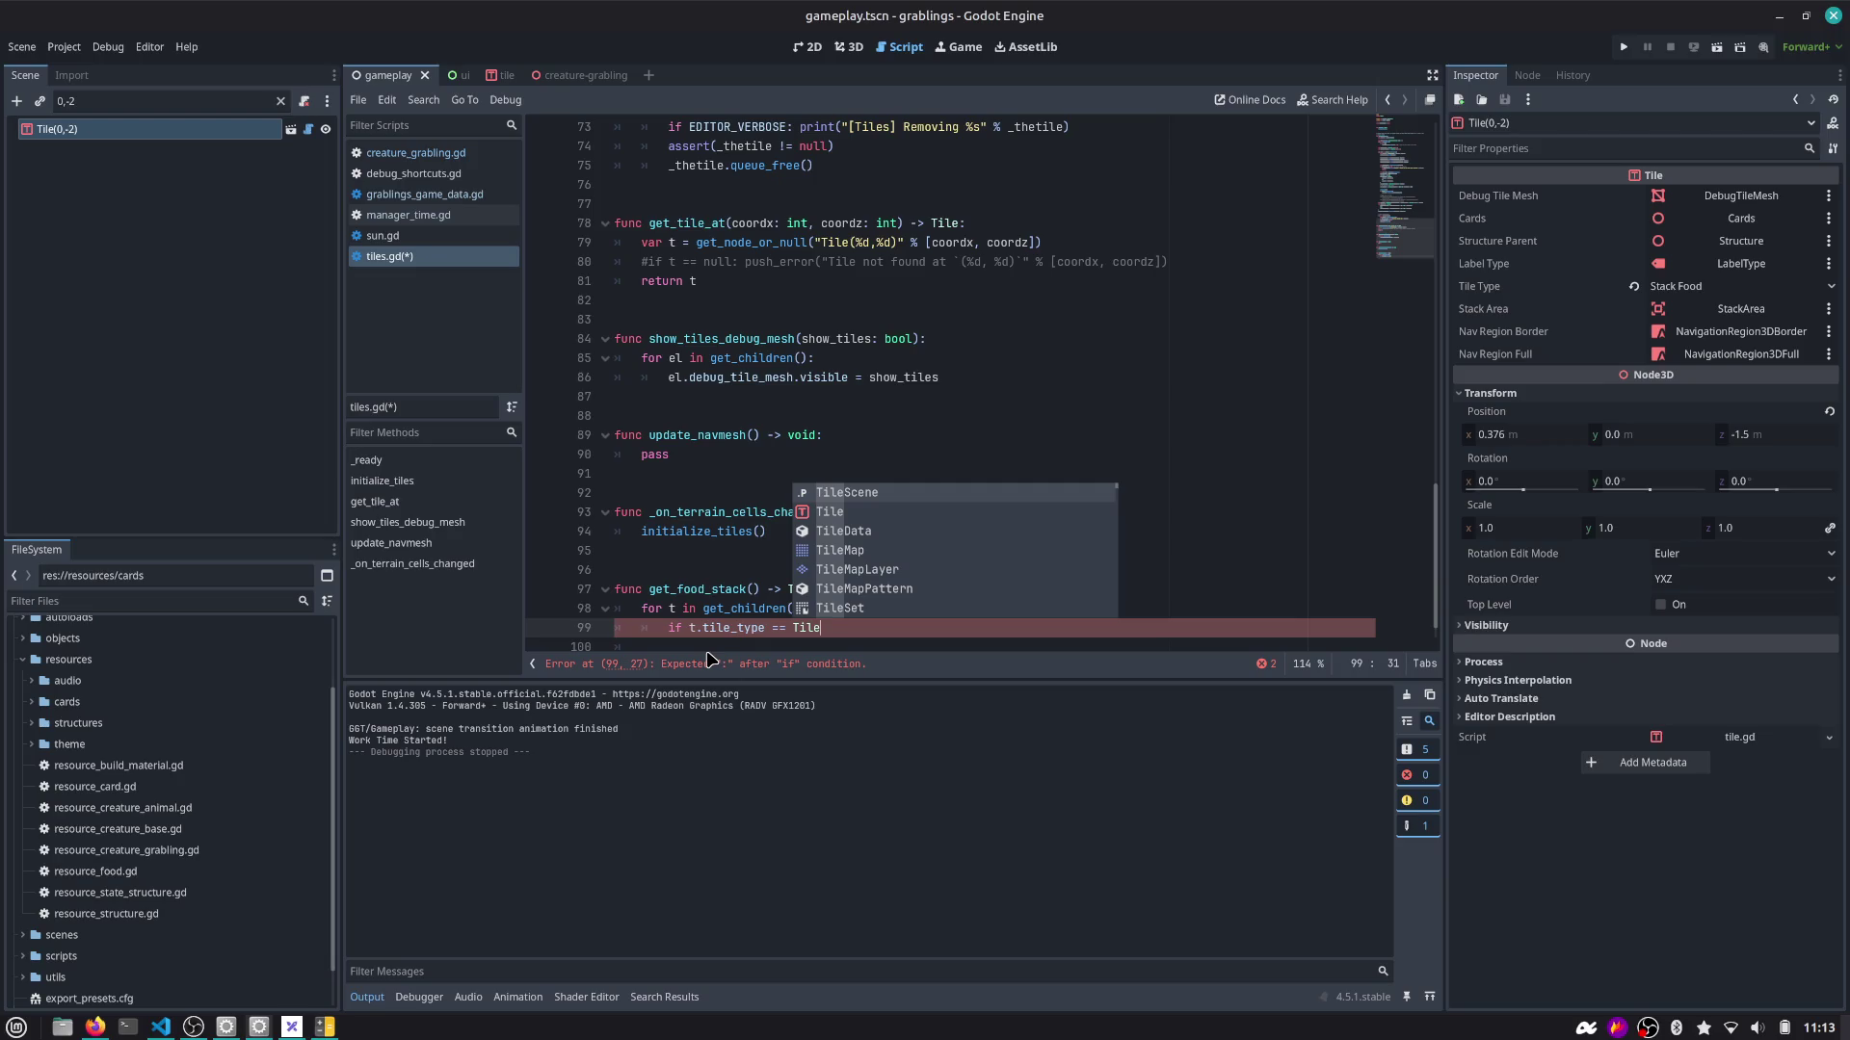
{"action": "type", "text": "T"}
{"action": "key", "text": "BackSpace"}
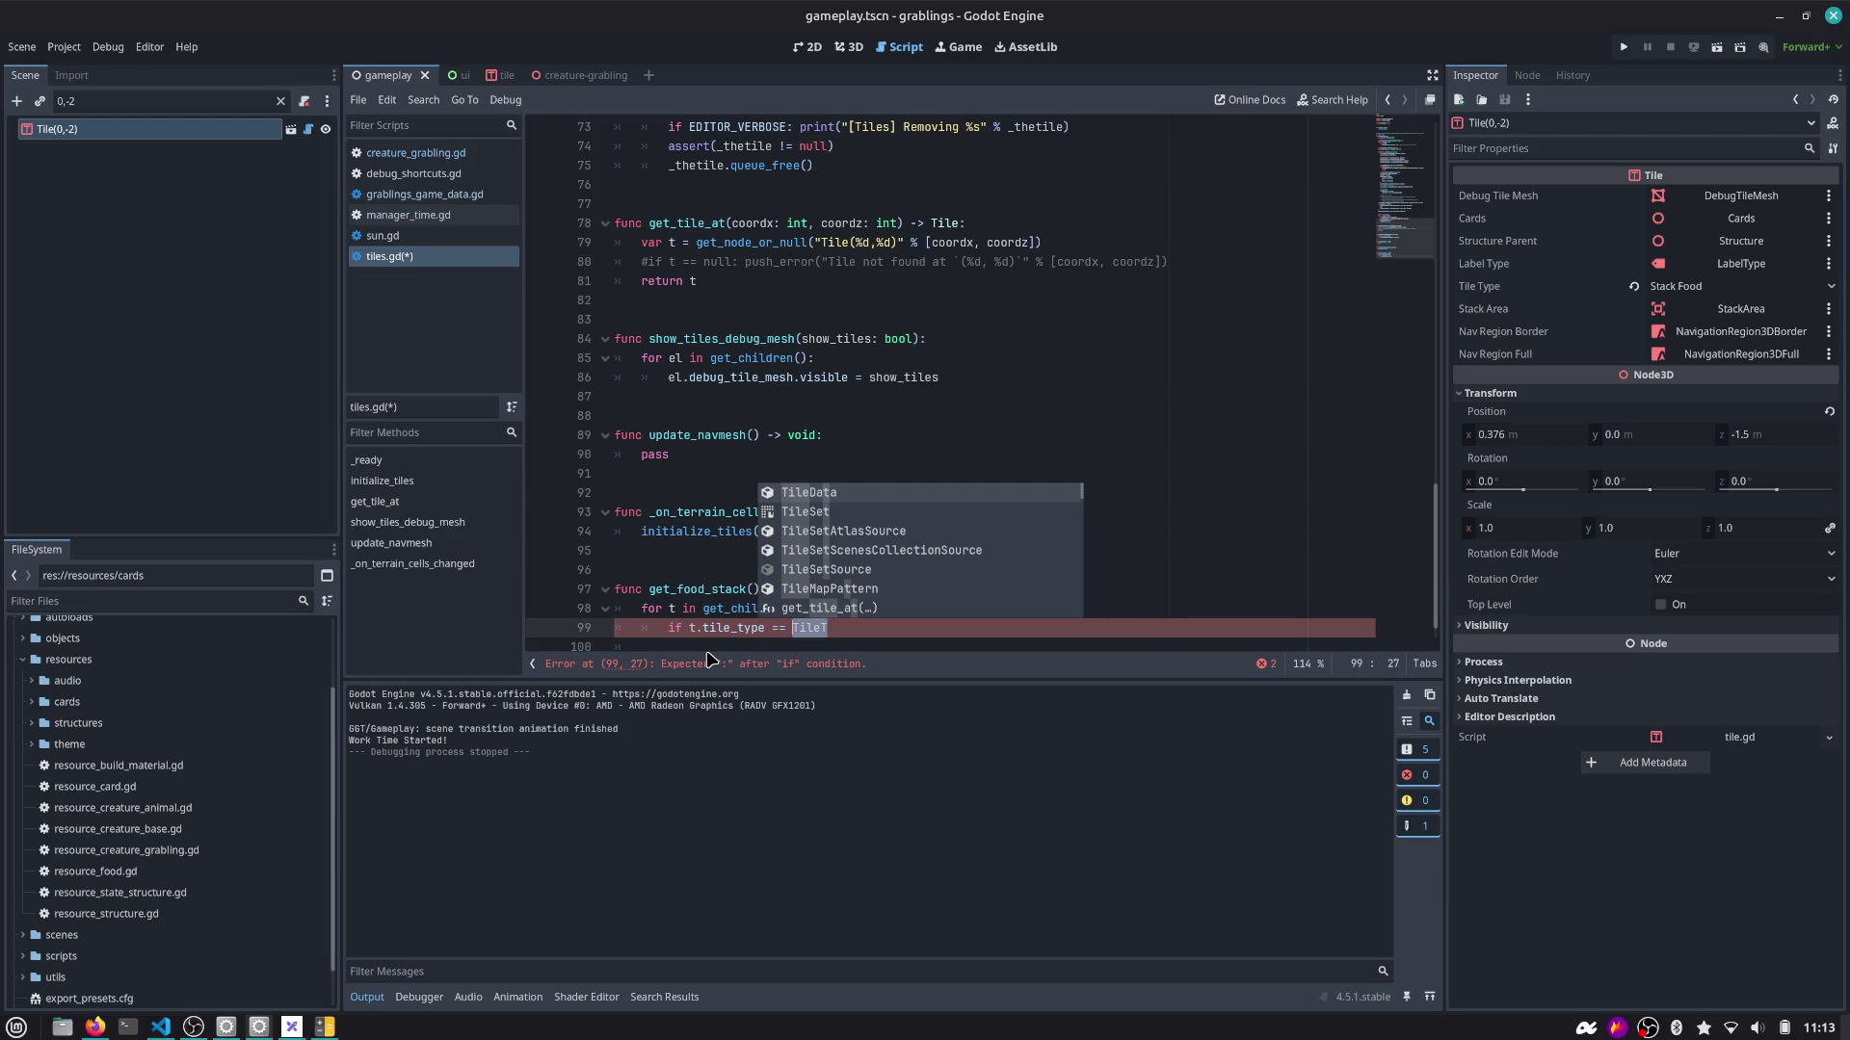
{"action": "type", "text": ".Til"}
{"action": "key", "text": "Return"}
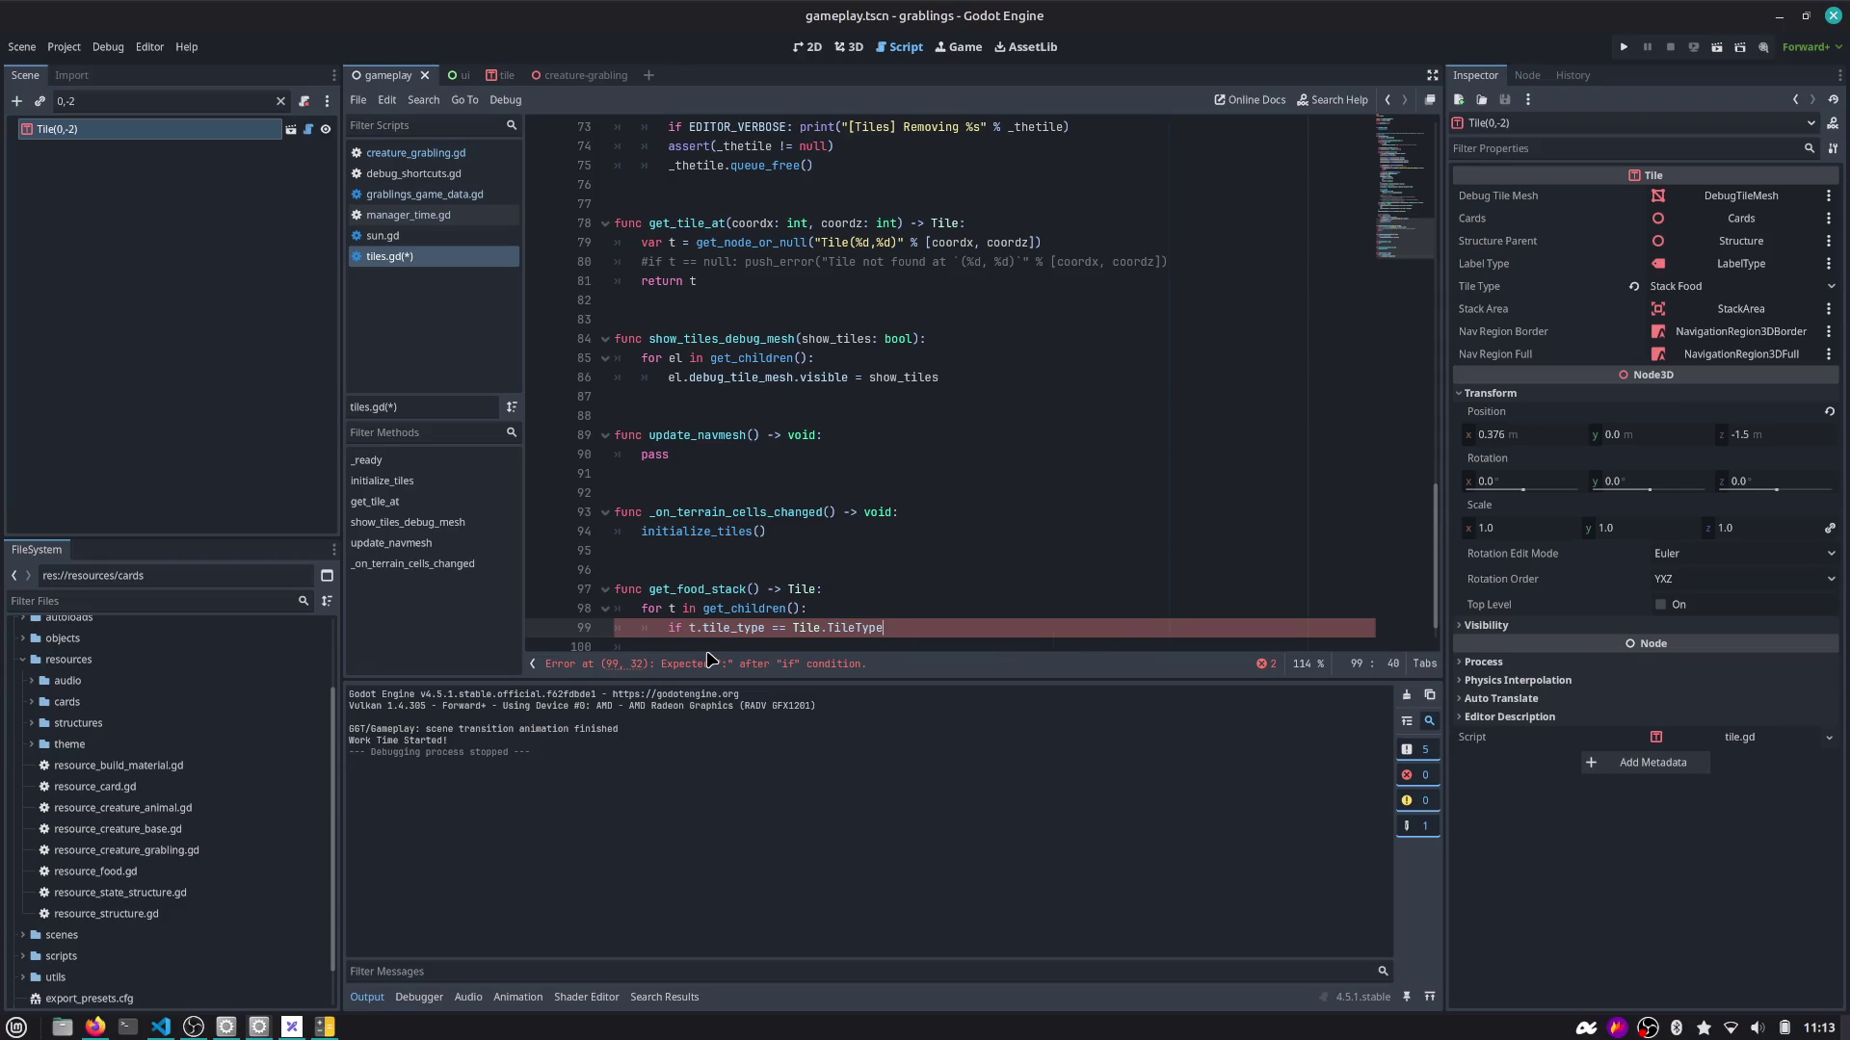
{"action": "type", "text": ".Sta"}
{"action": "key", "text": "Return"}
{"action": "type", "text": ":"}
{"action": "key", "text": "Return"}
{"action": "type", "text": "return t"}
After the loop add assert(false, "Should never happen") and return null, then save tiles.gd
{"action": "key", "text": "Up"}
{"action": "key", "text": "Up"}
{"action": "key", "text": "Up"}
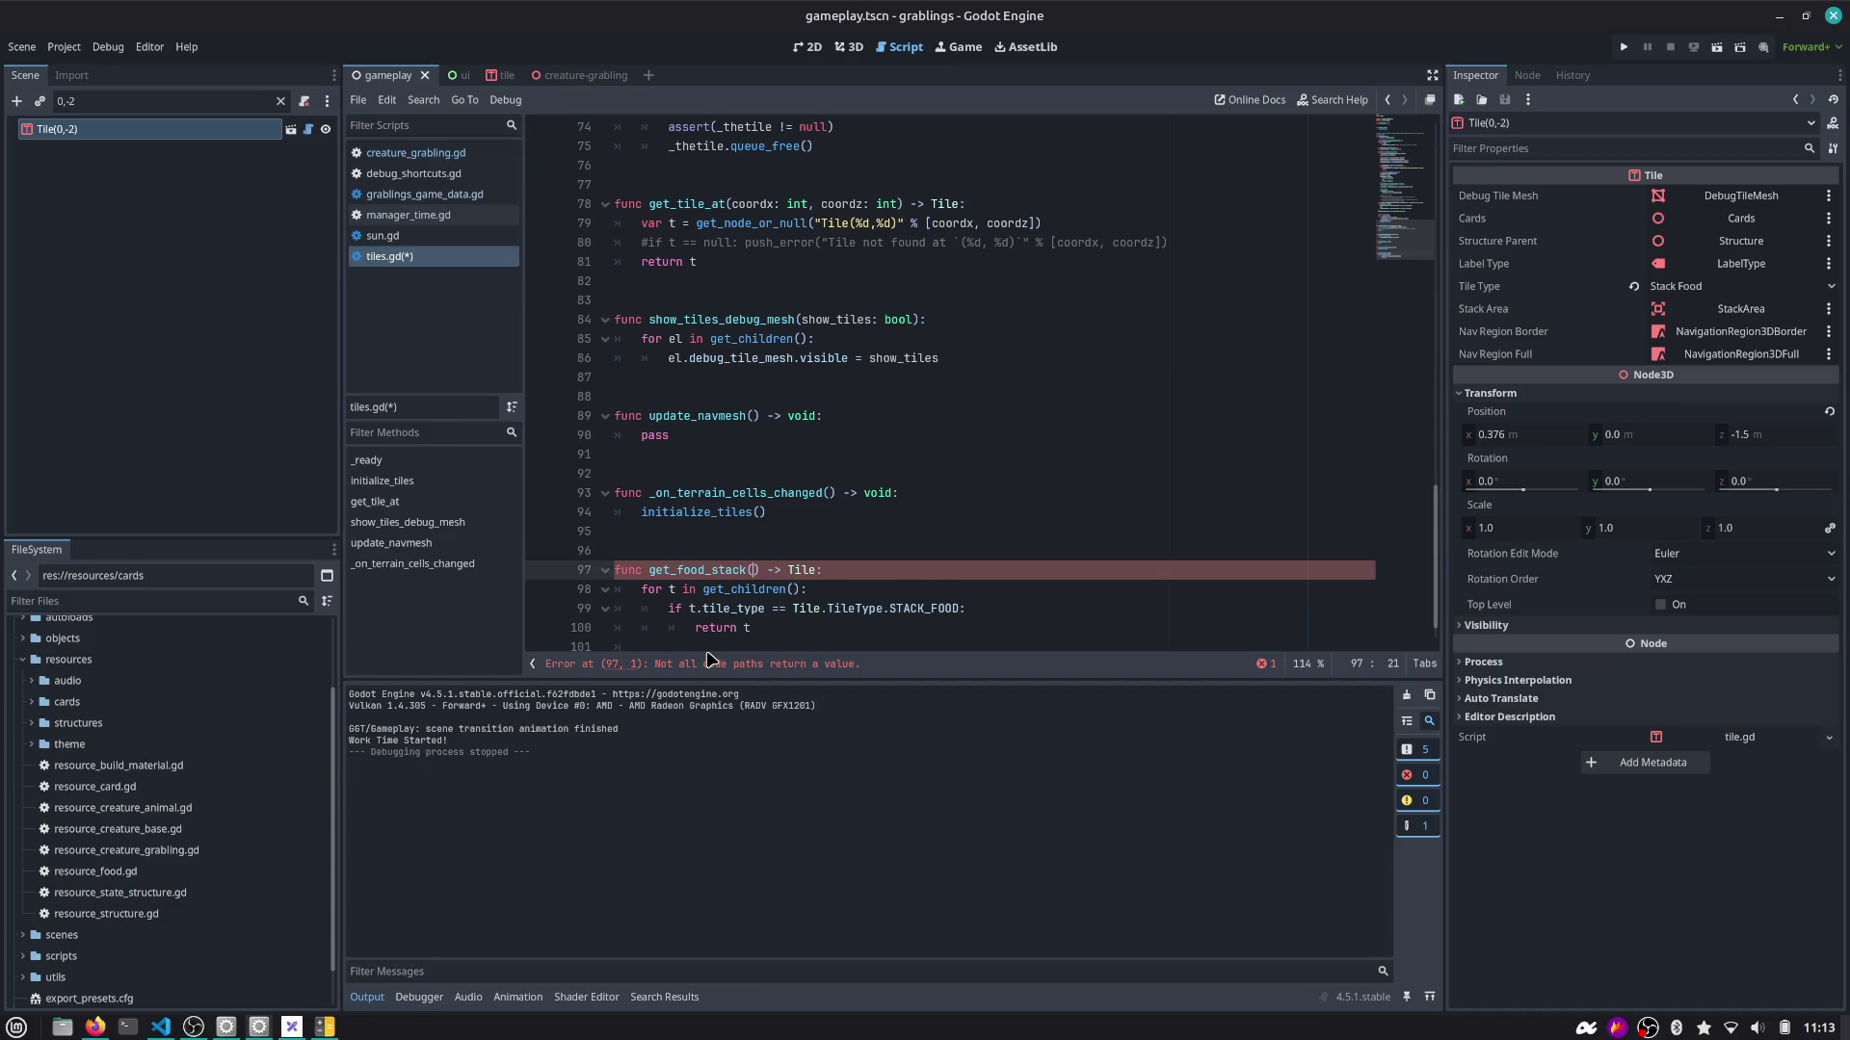
{"action": "key", "text": "Down"}
{"action": "key", "text": "Down"}
{"action": "key", "text": "Down"}
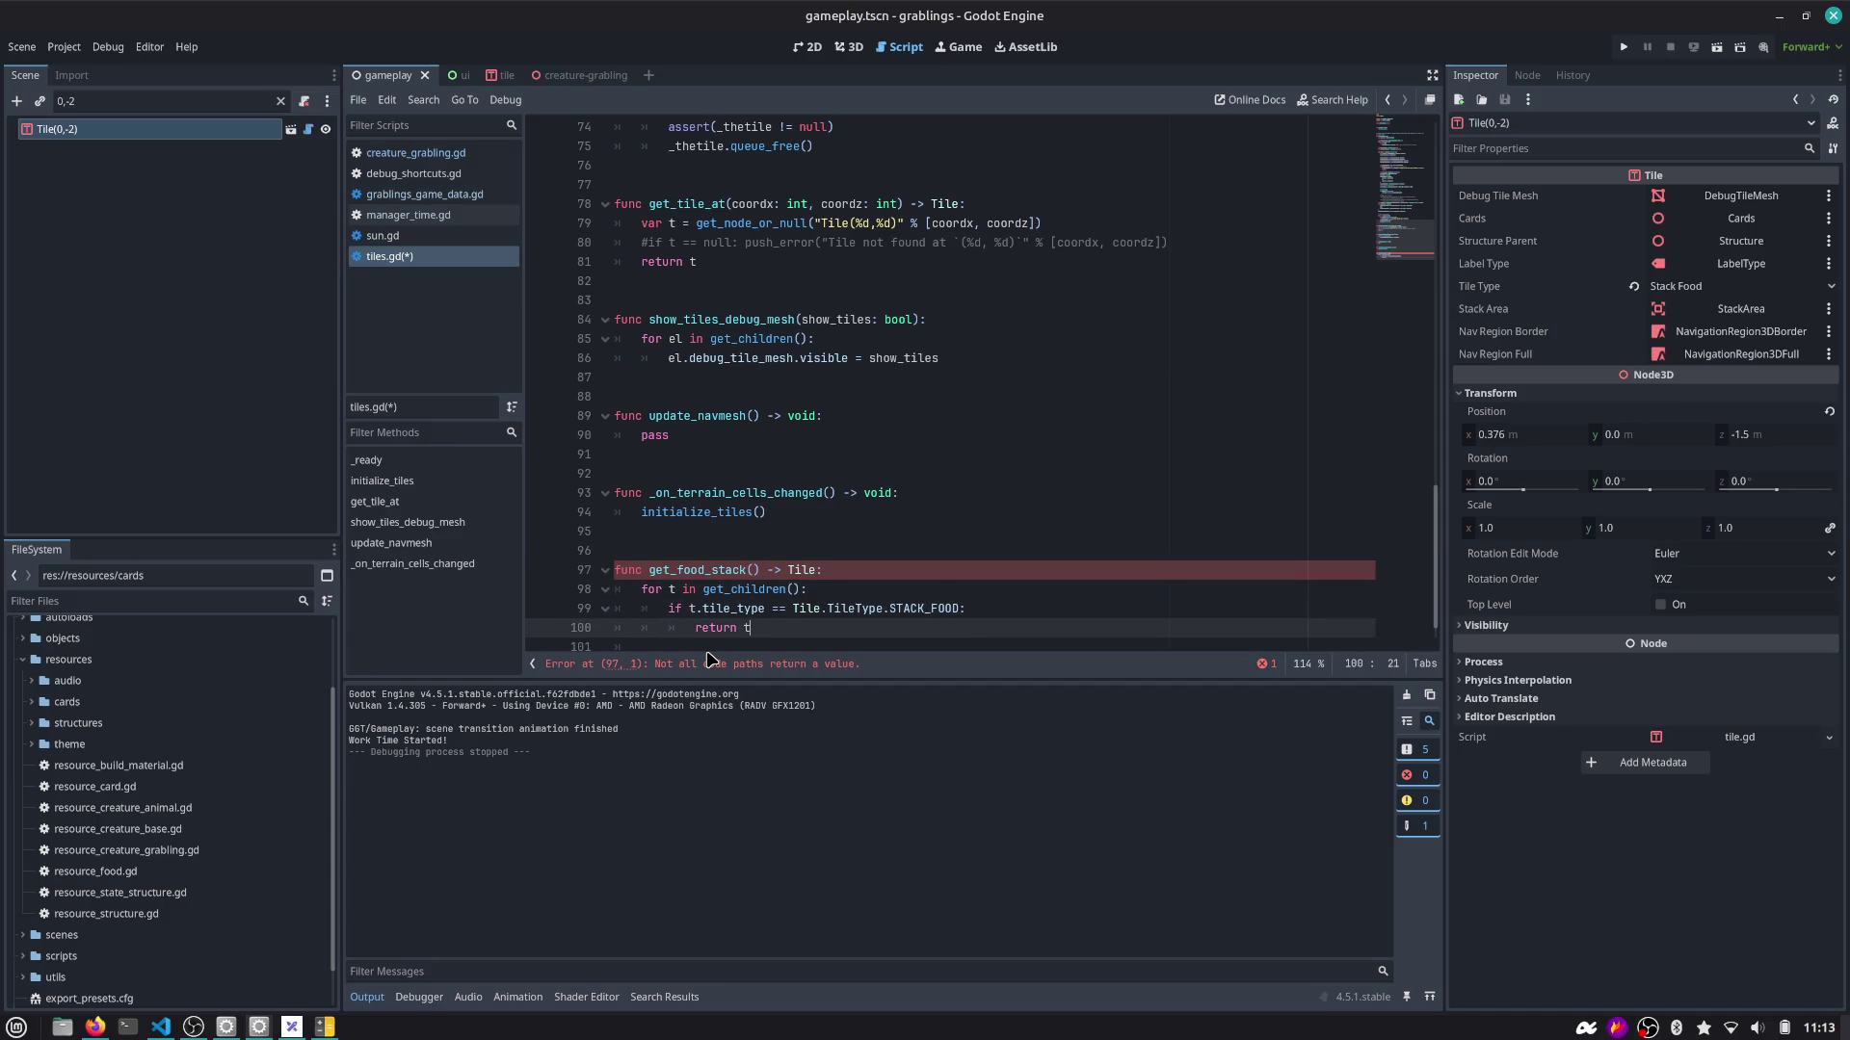
{"action": "key", "text": "BackSpace"}
{"action": "key", "text": "Return"}
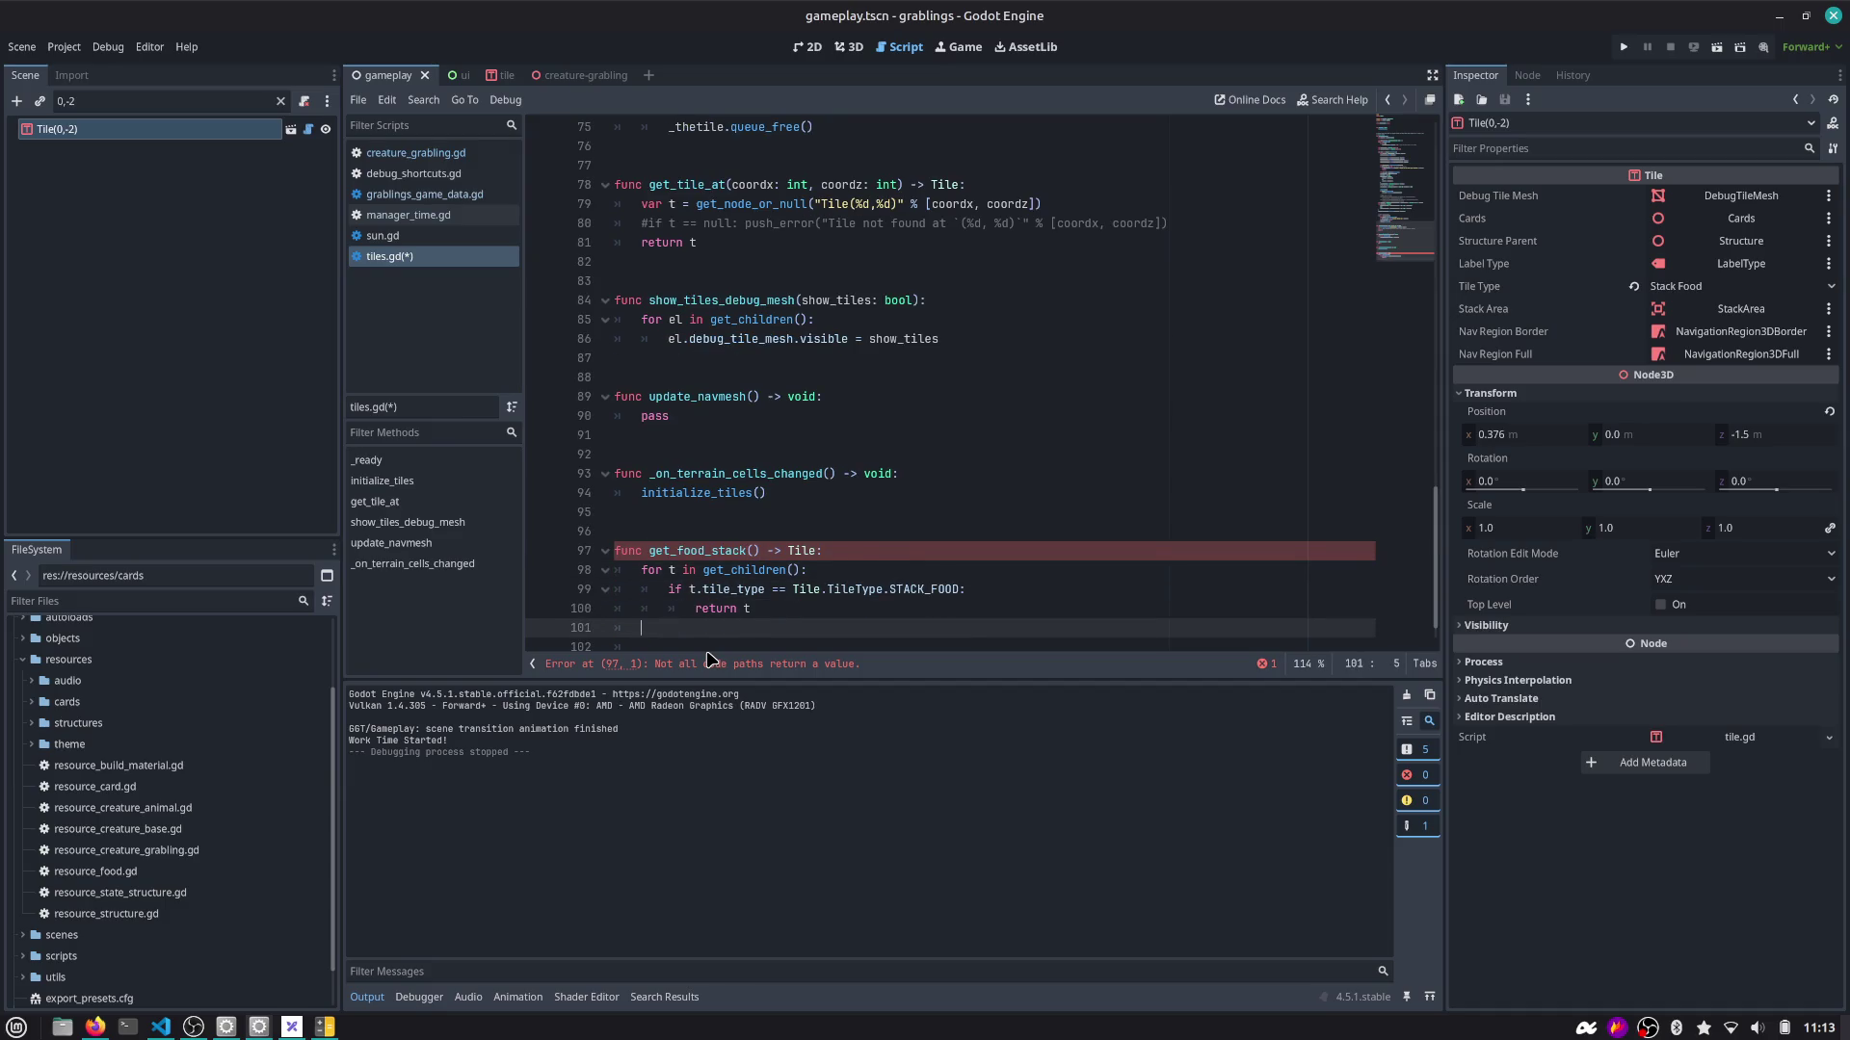
{"action": "type", "text": "return null"}
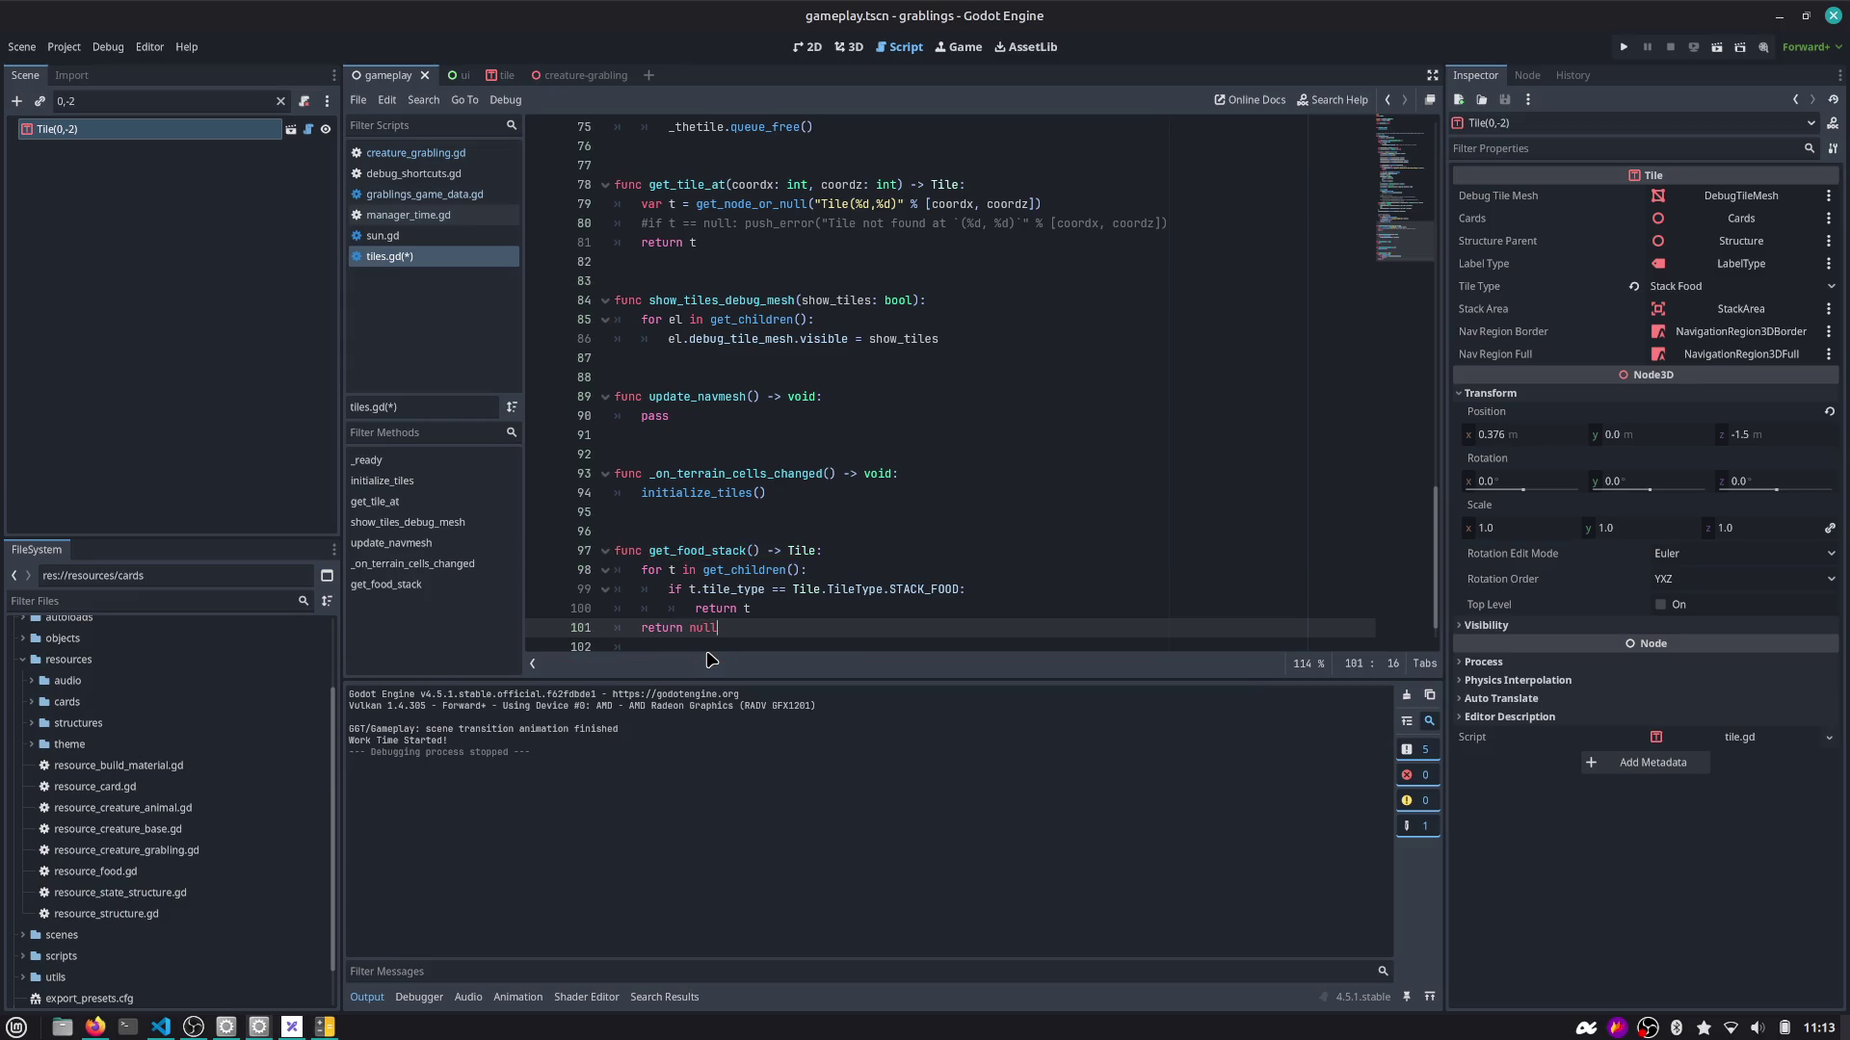
{"action": "key", "text": "Return"}
{"action": "key", "text": "Up"}
{"action": "type", "text": "assert(fas"}
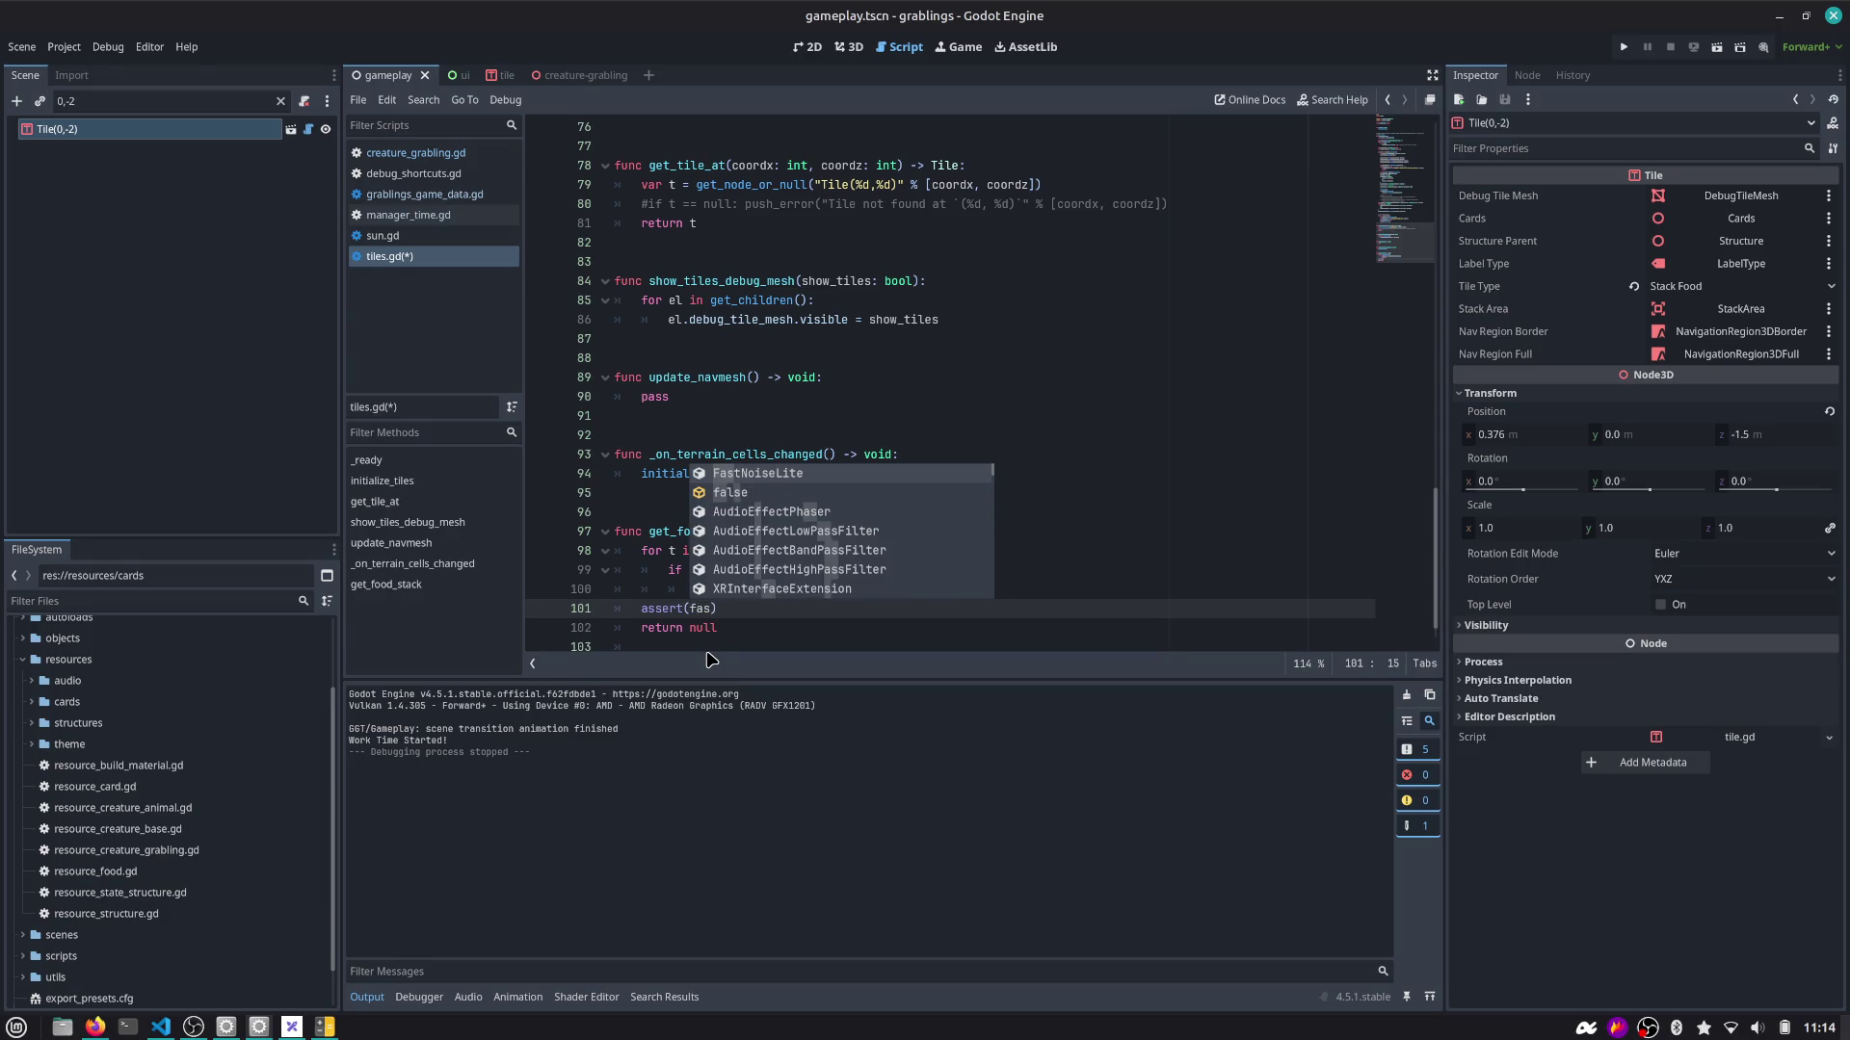
{"action": "key", "text": "Return"}
{"action": "type", "text": ", \""}
{"action": "type", "text": "Should never happ"}
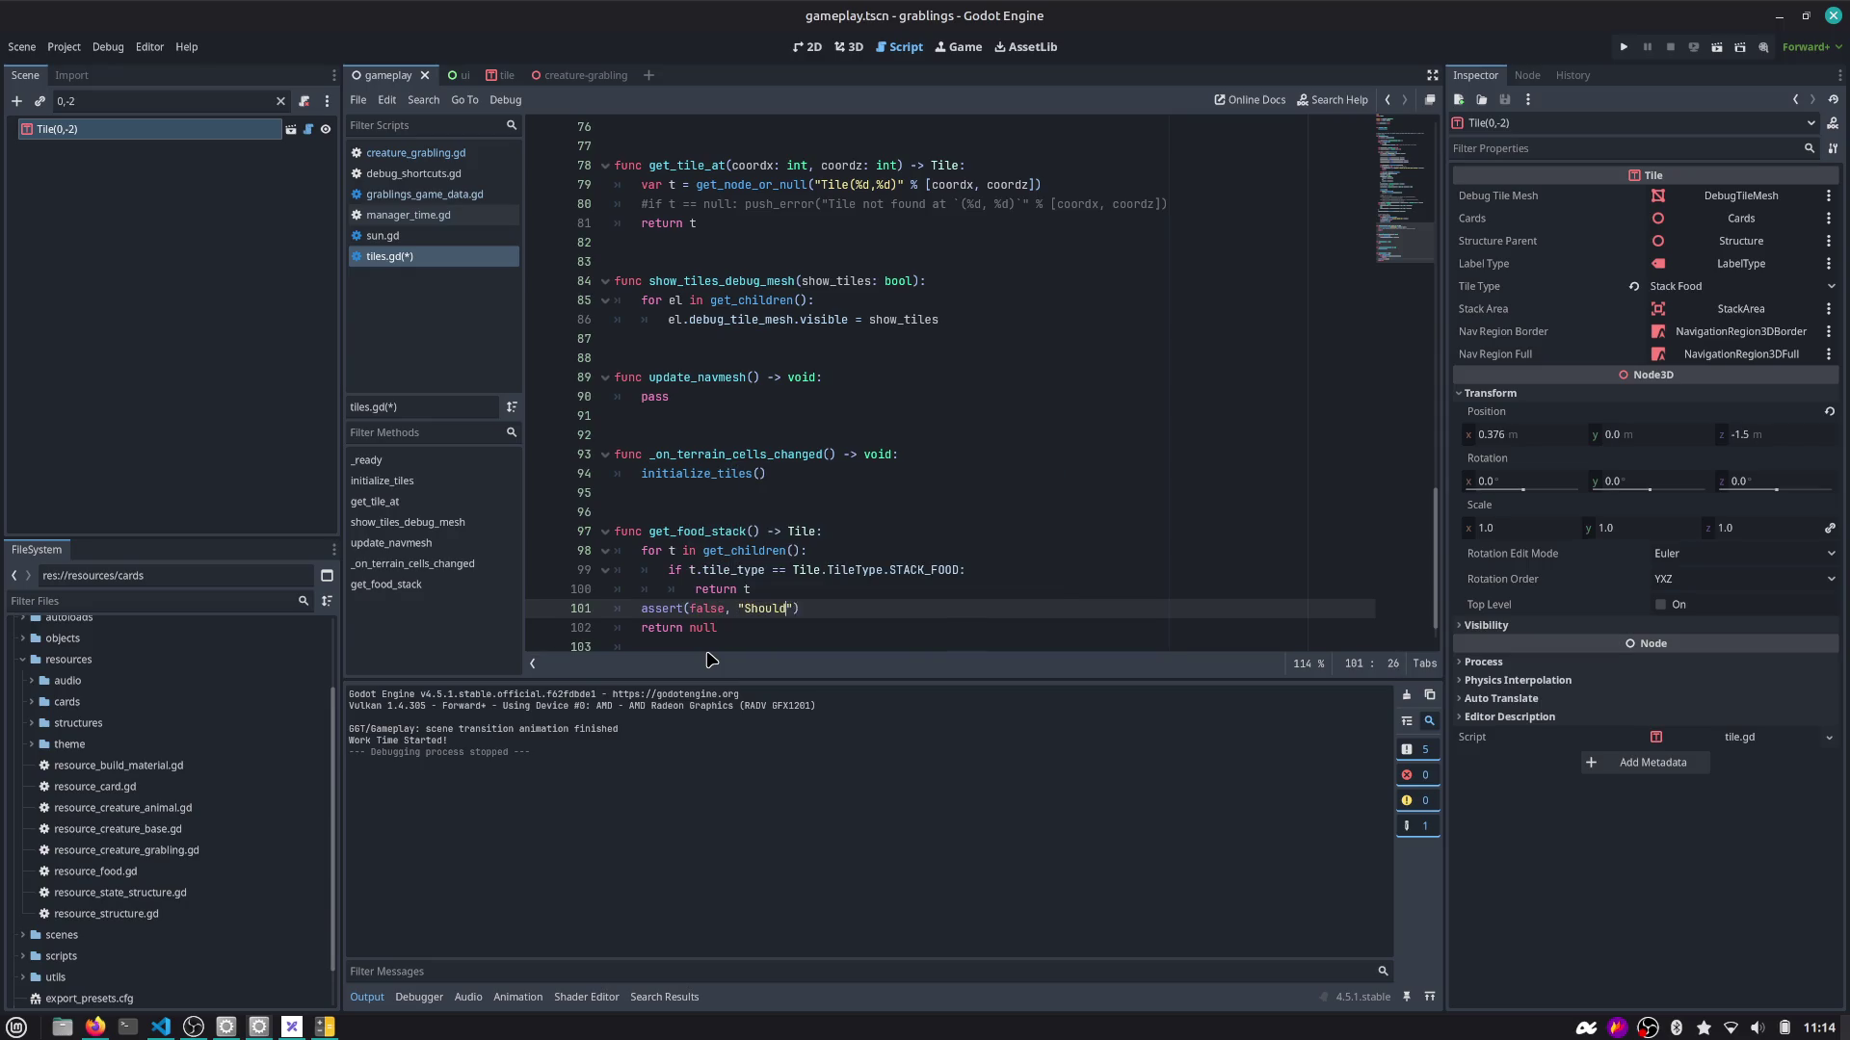
{"action": "type", "text": "end"}
{"action": "key", "text": "ctrl+s"}
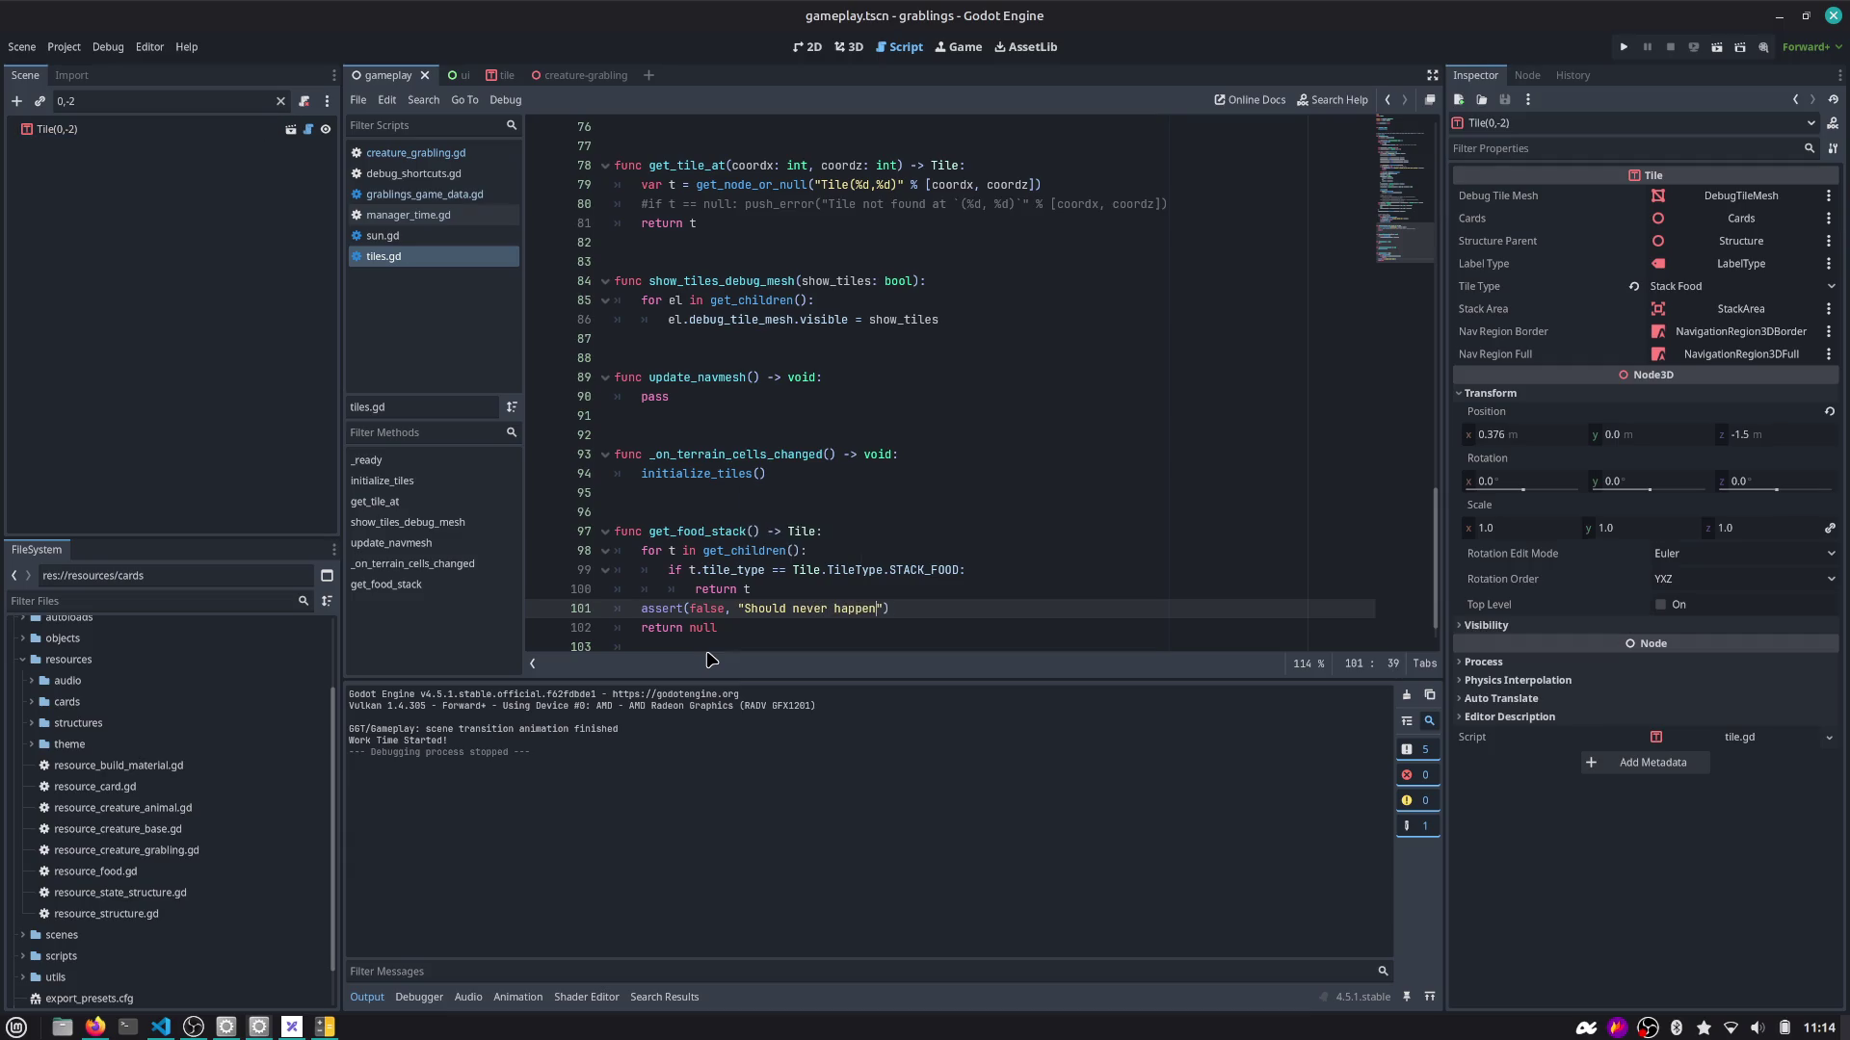
{"action": "double_click", "coordinate": [708, 531]}
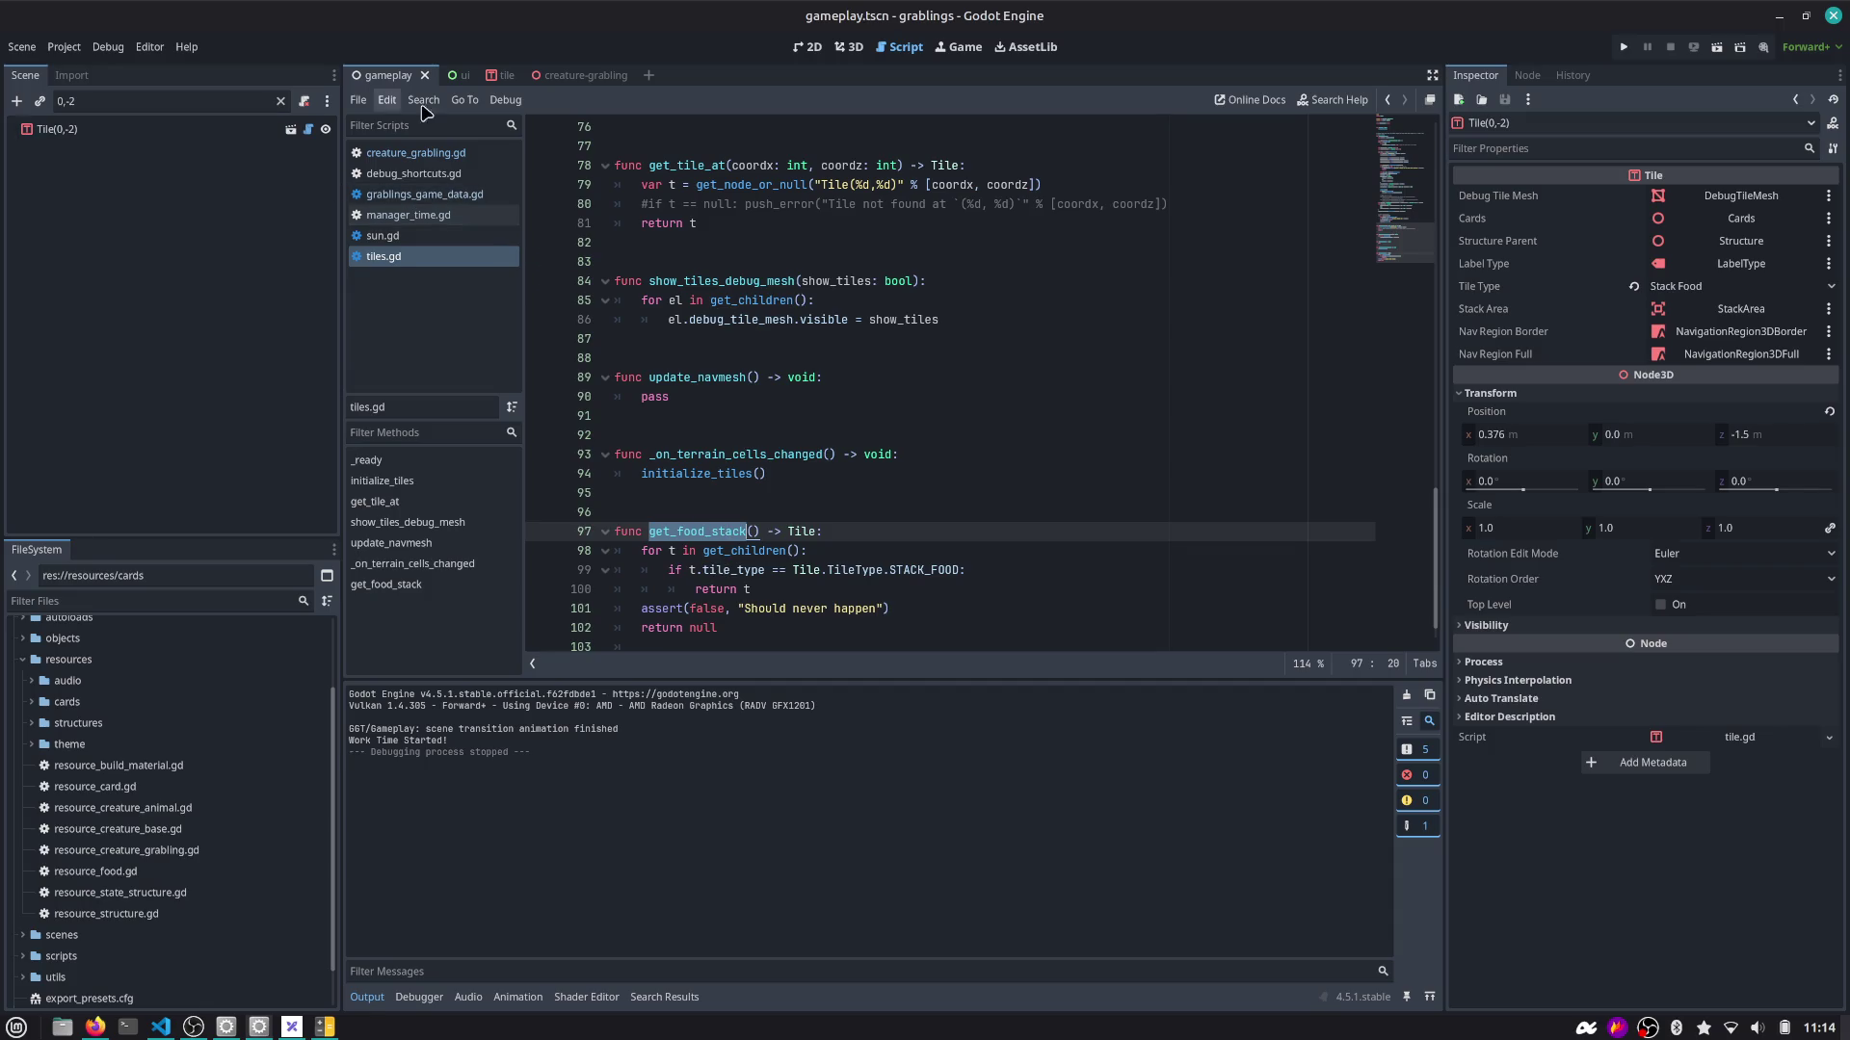
Clear the Scene dock filter and open creature_grabling.gd at the on_dinner_time_started handler
{"action": "left_click", "coordinate": [280, 102]}
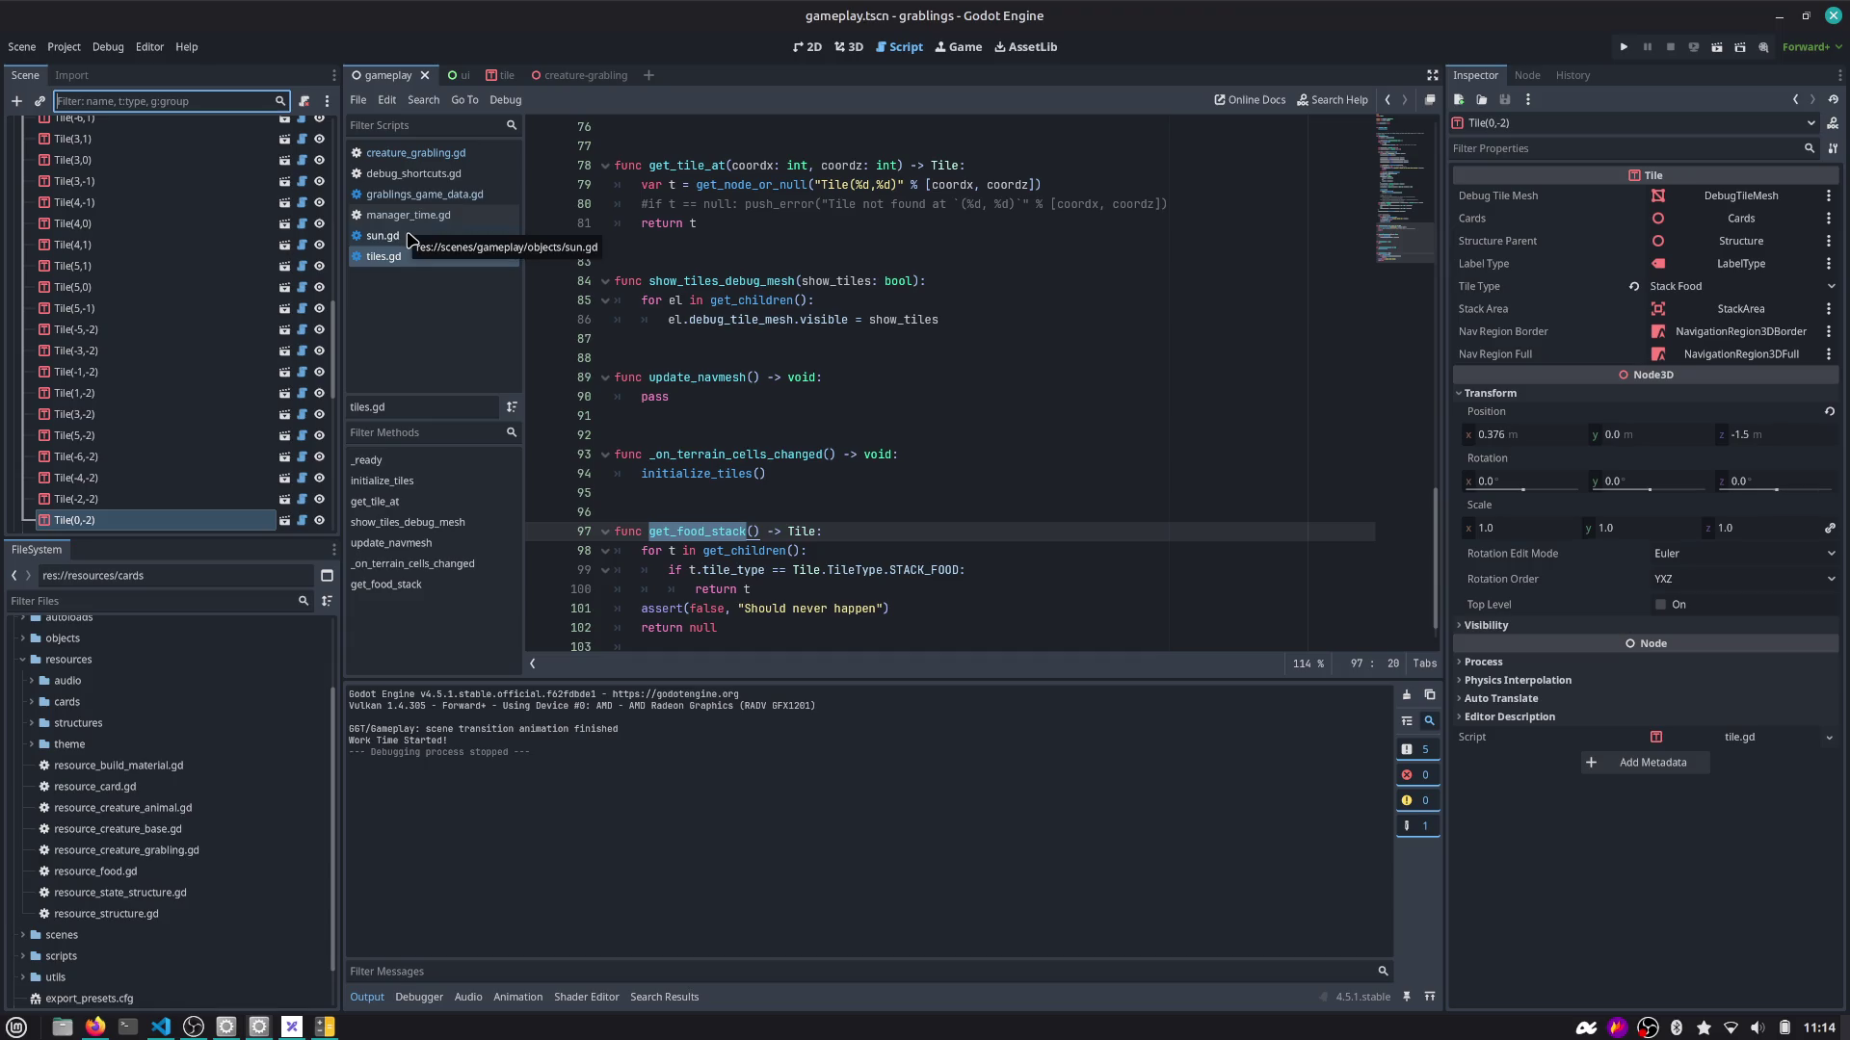
{"action": "left_click", "coordinate": [711, 302]}
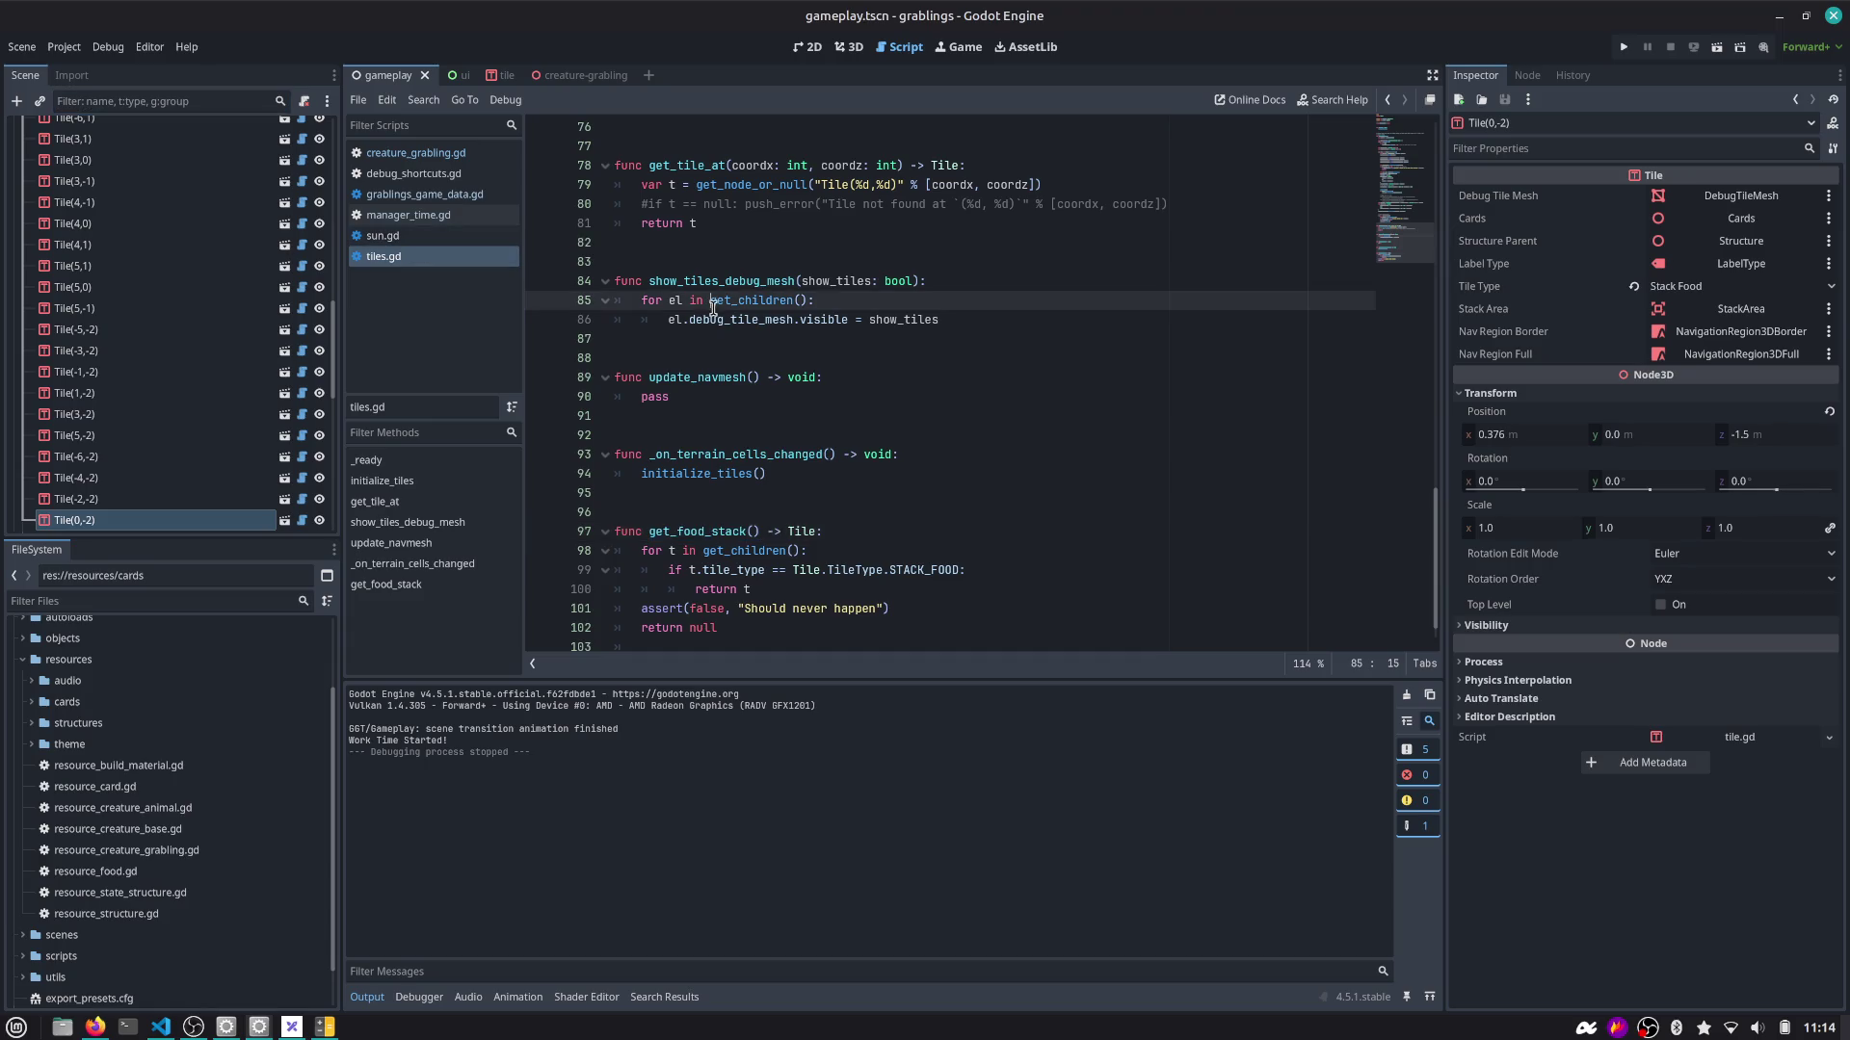
{"action": "left_click", "coordinate": [414, 153]}
{"action": "scroll", "coordinate": [749, 276], "scroll_direction": "up", "scroll_amount": 1}
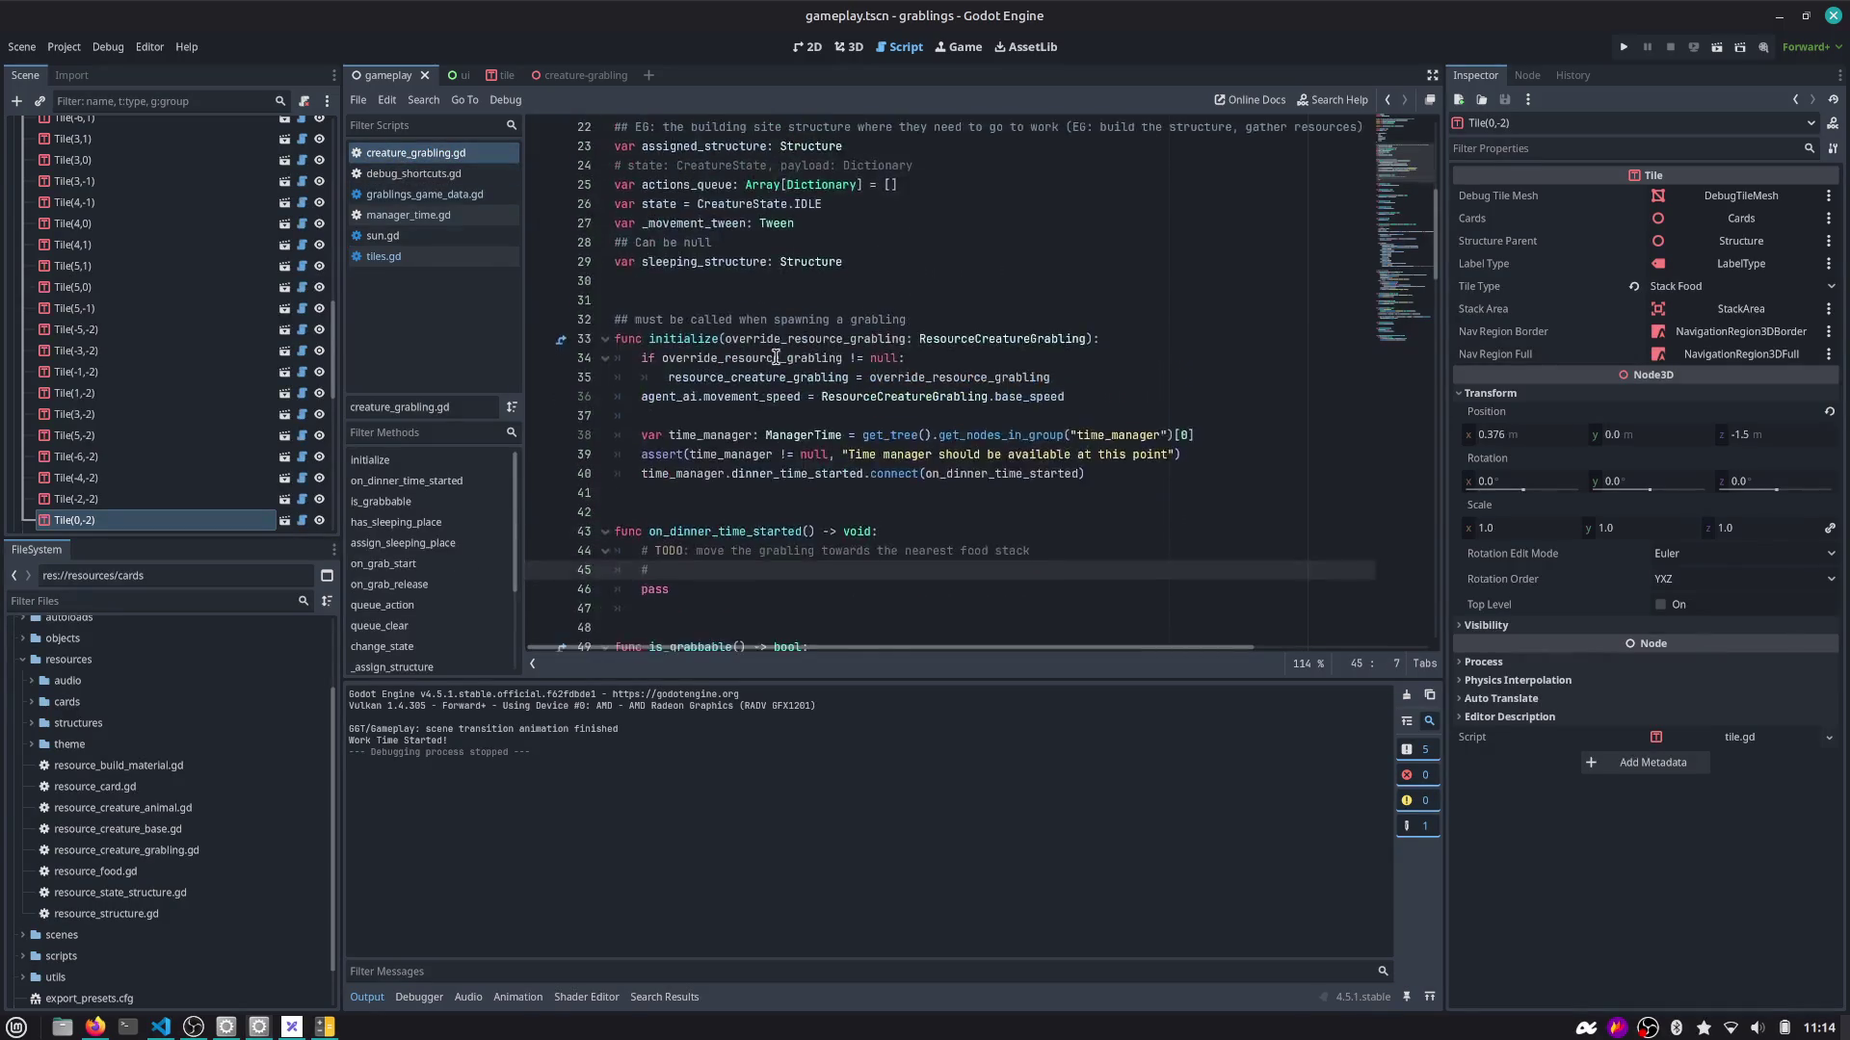
{"action": "scroll", "coordinate": [749, 276], "scroll_direction": "down", "scroll_amount": 3}
{"action": "scroll", "coordinate": [717, 347], "scroll_direction": "up", "scroll_amount": 10}
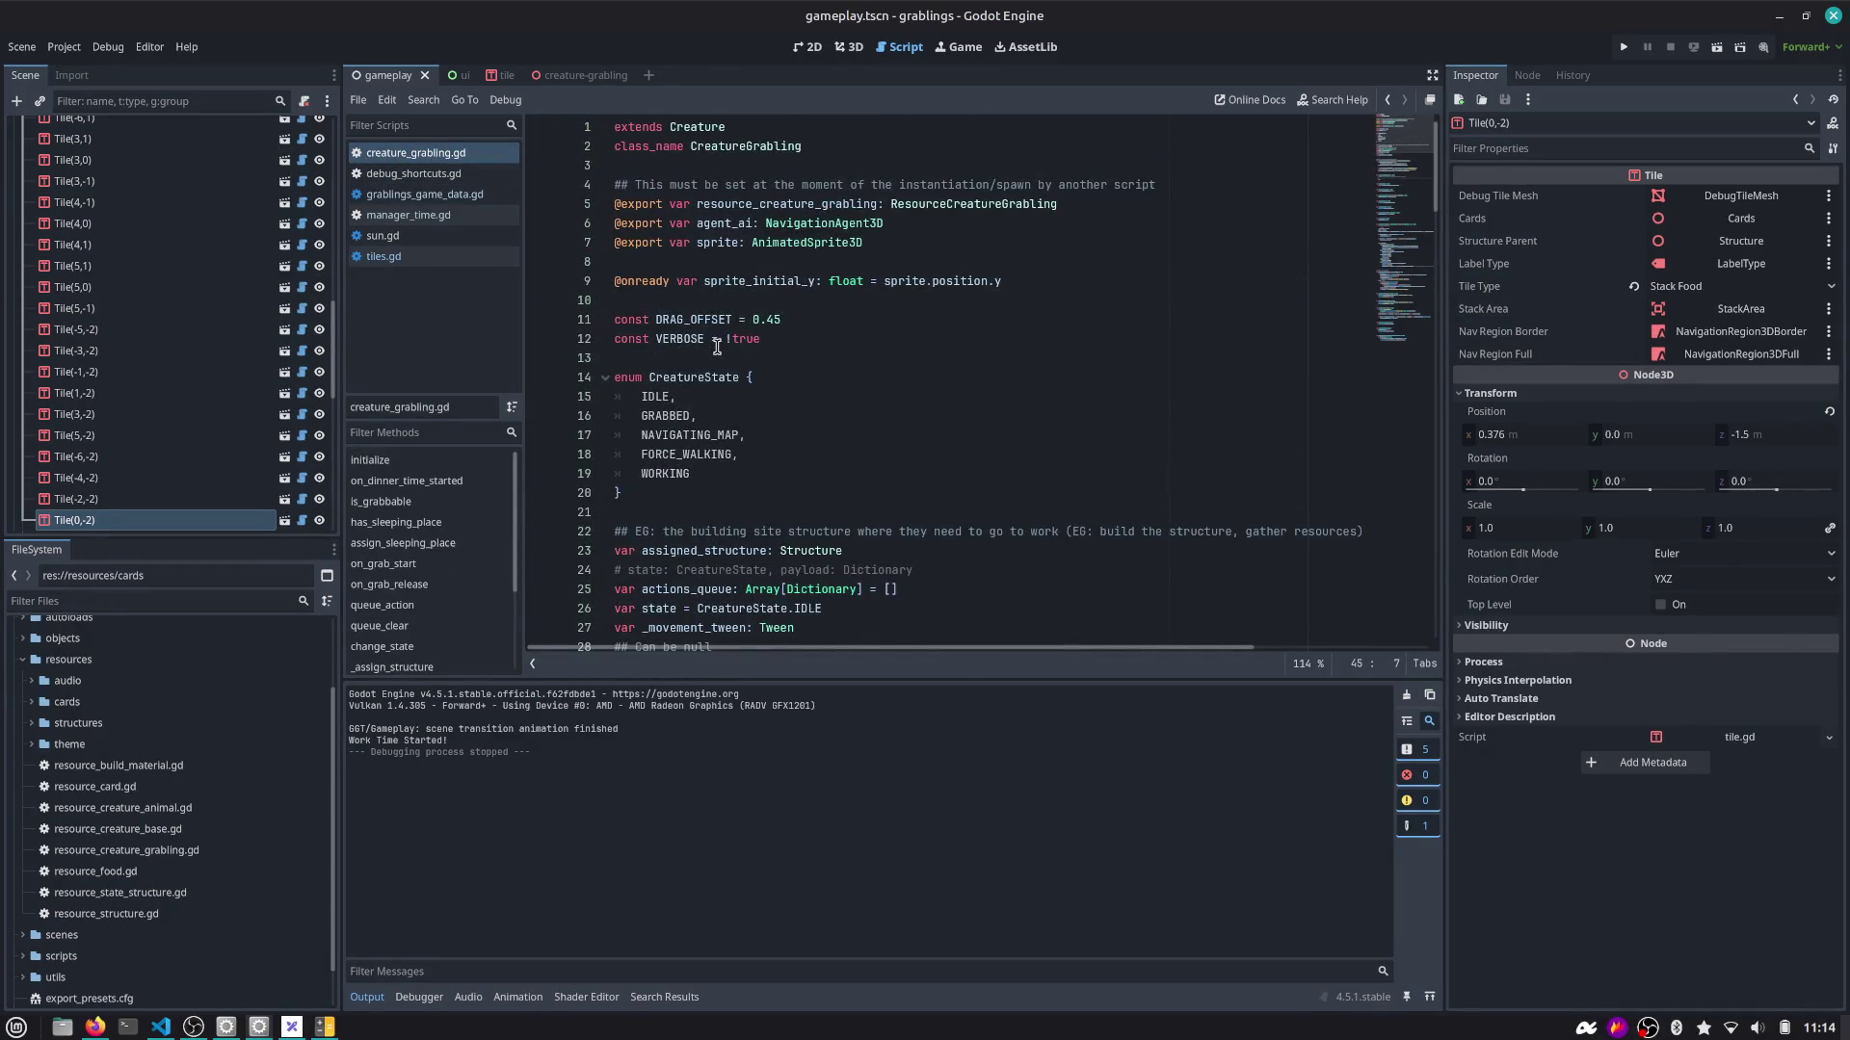
{"action": "scroll", "coordinate": [667, 421], "scroll_direction": "down", "scroll_amount": 3}
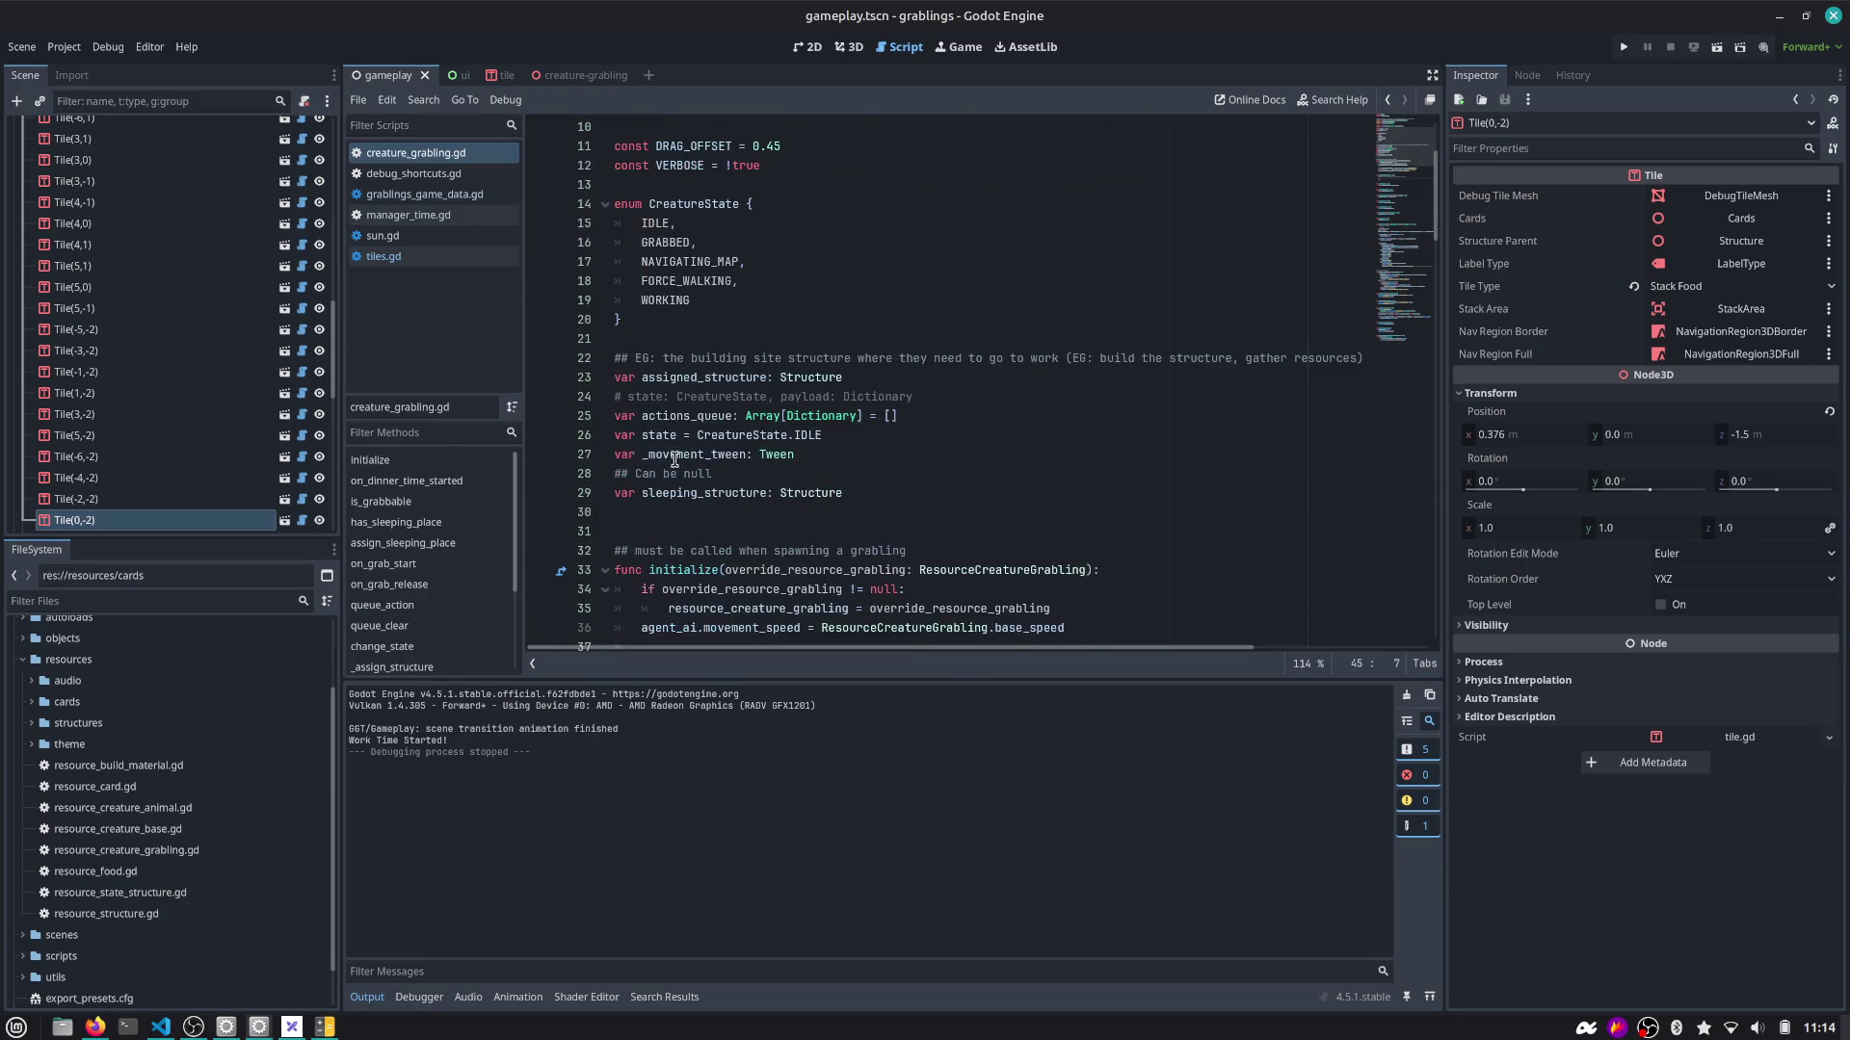
{"action": "scroll", "coordinate": [700, 416], "scroll_direction": "down", "scroll_amount": 3}
{"action": "scroll", "coordinate": [743, 487], "scroll_direction": "down", "scroll_amount": 2}
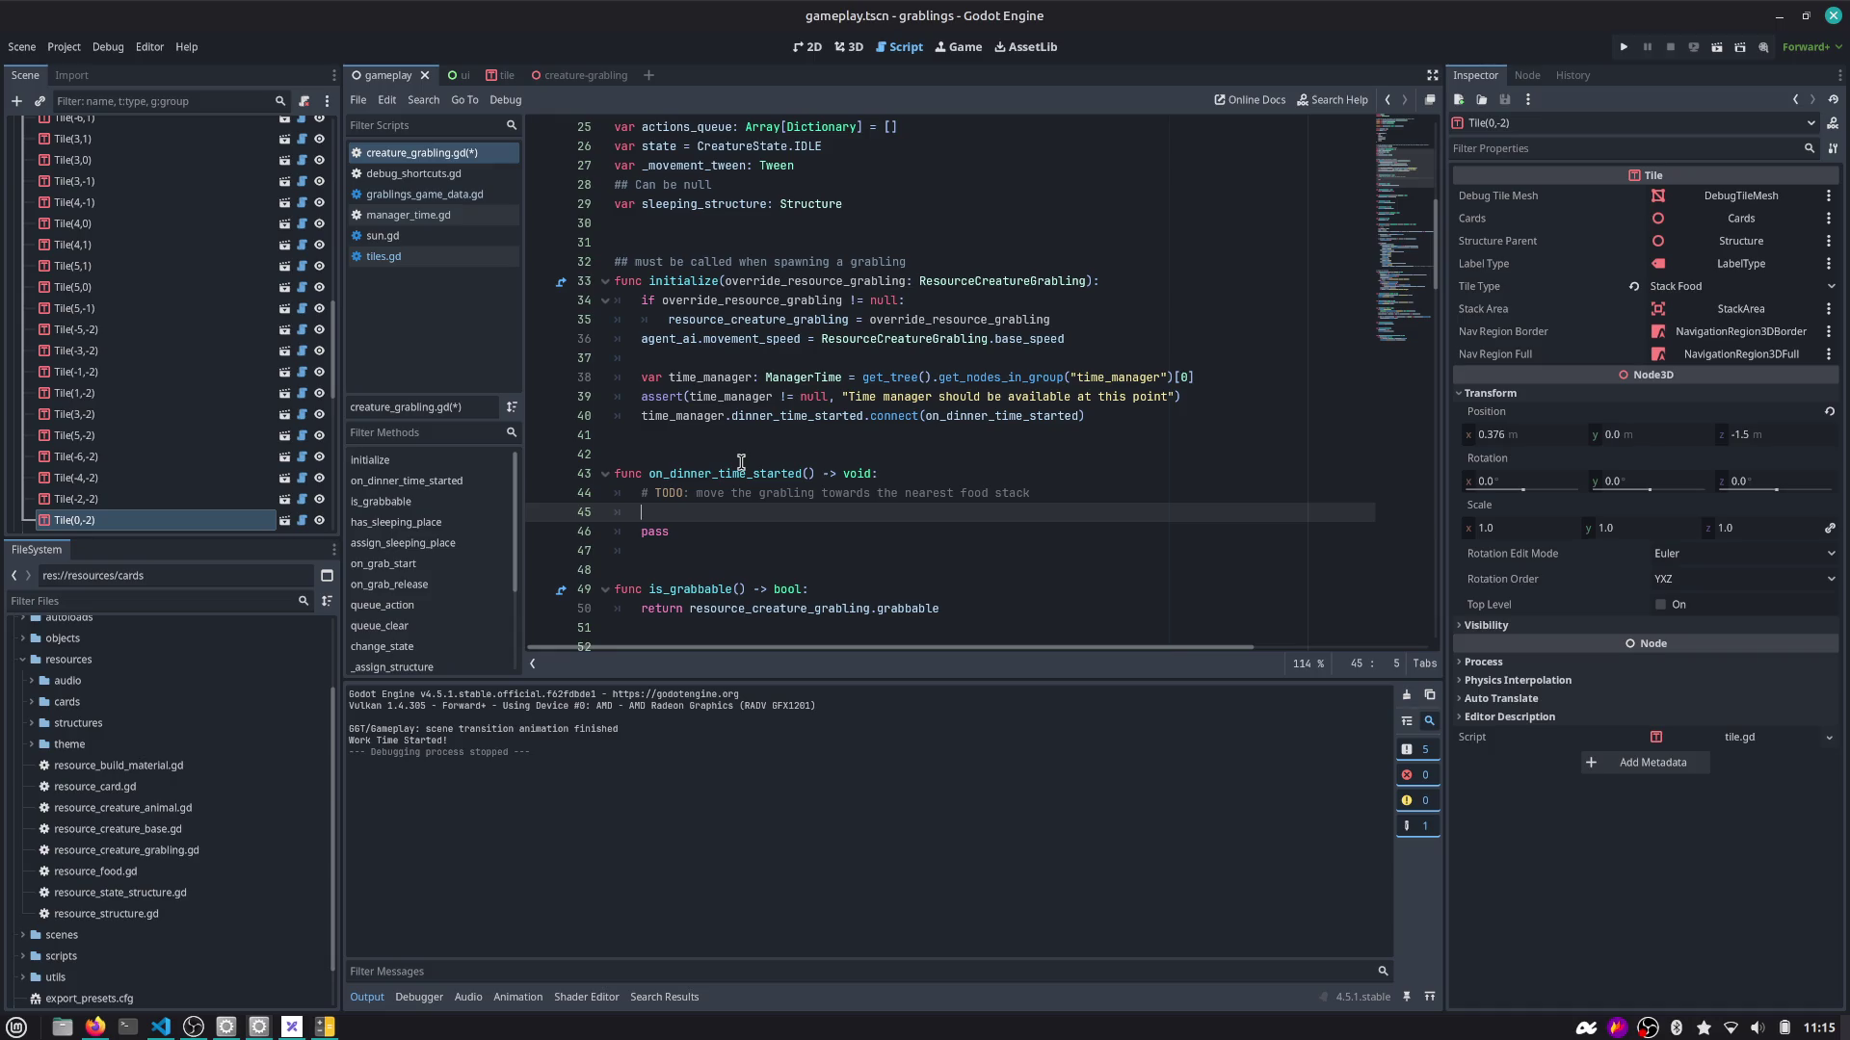
{"action": "key", "text": "Up"}
{"action": "key", "text": "Up"}
{"action": "key", "text": "Up"}
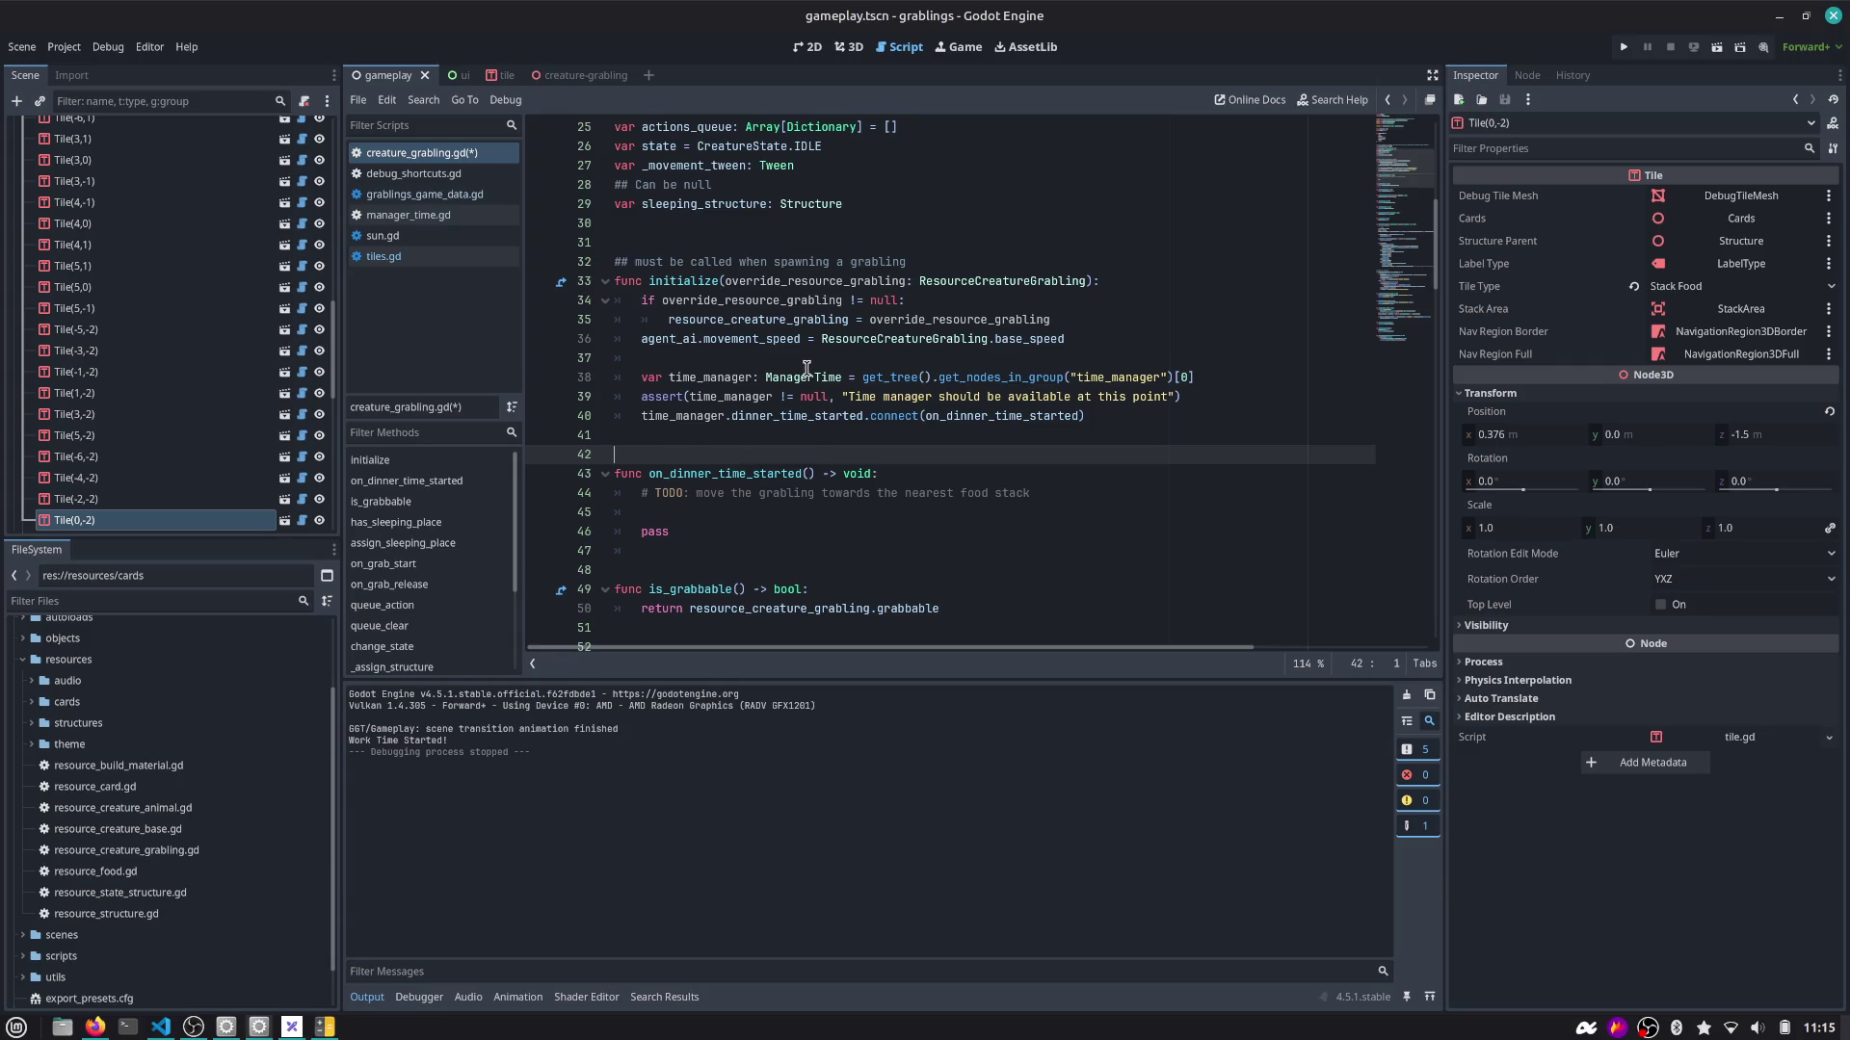
{"action": "key", "text": "Down"}
{"action": "key", "text": "Down"}
{"action": "key", "text": "Down"}
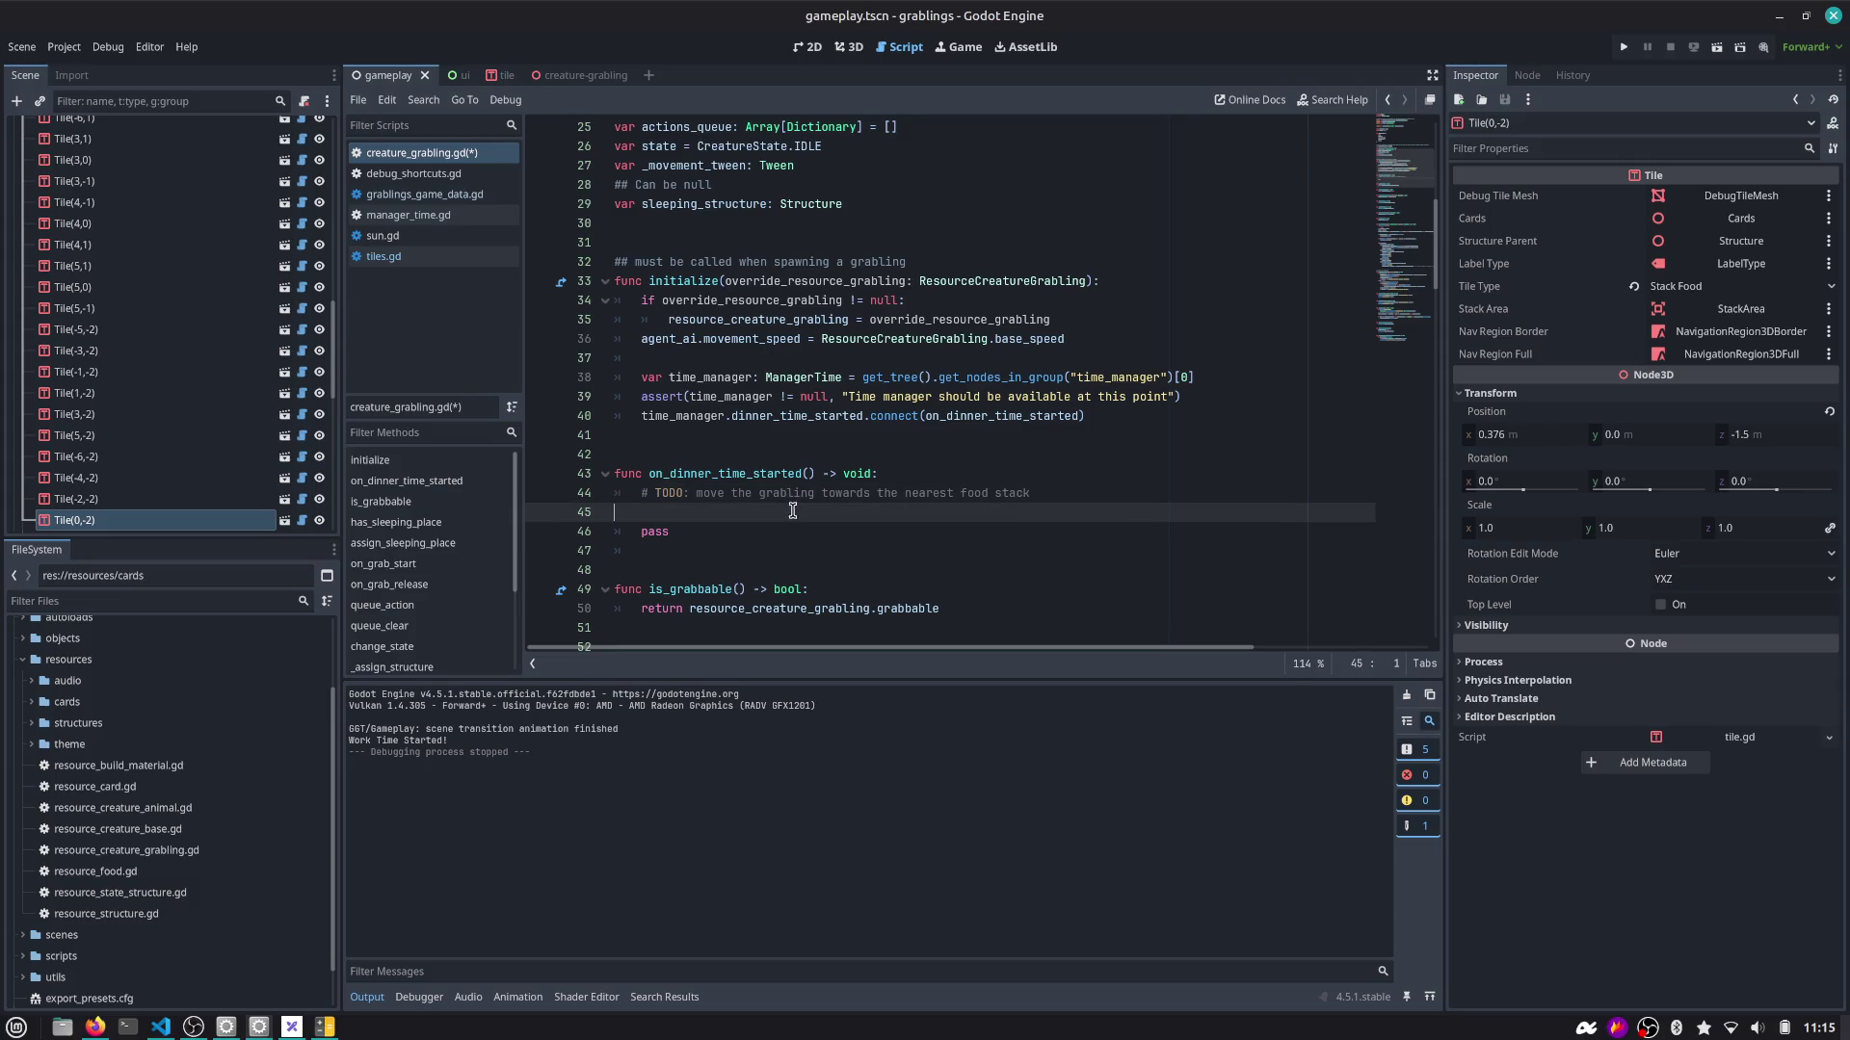
Remove the empty line in on_dinner_time_started and return to creature_grabling.gd
{"action": "key", "text": "BackSpace"}
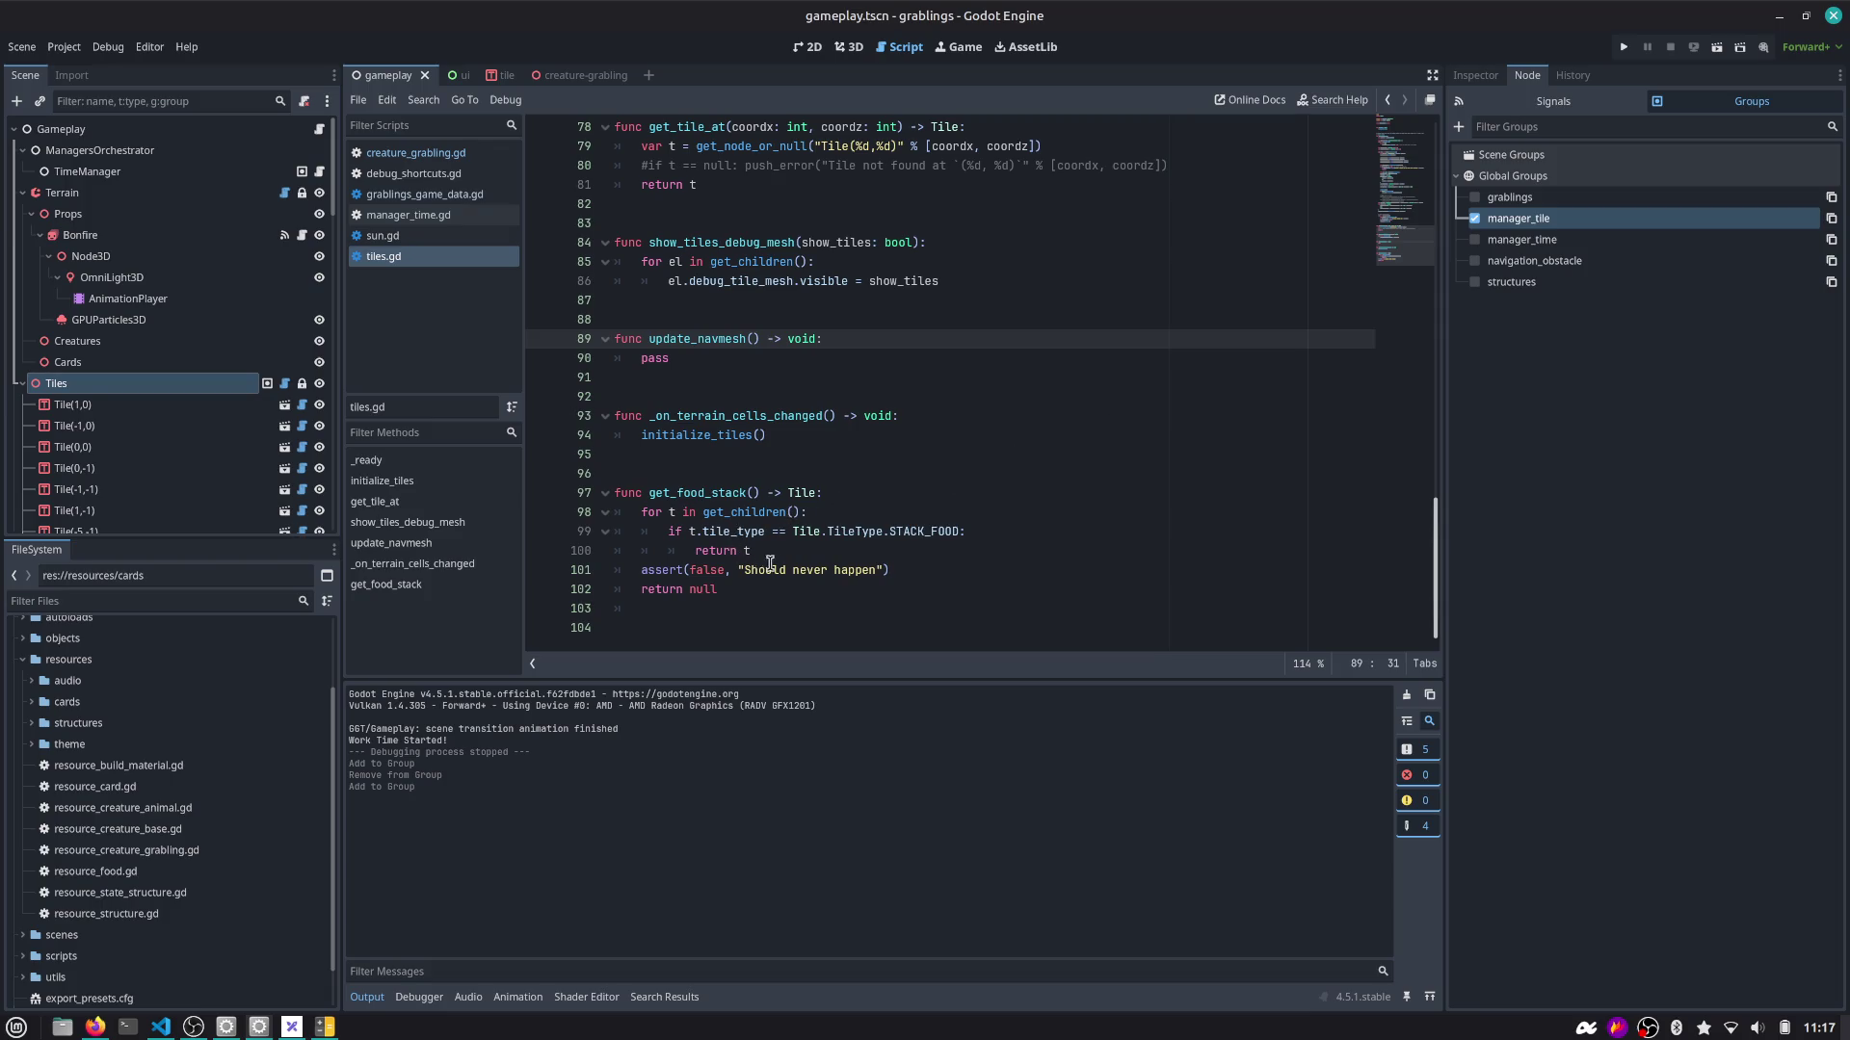
{"action": "left_click", "coordinate": [686, 339]}
{"action": "left_click", "coordinate": [415, 152]}
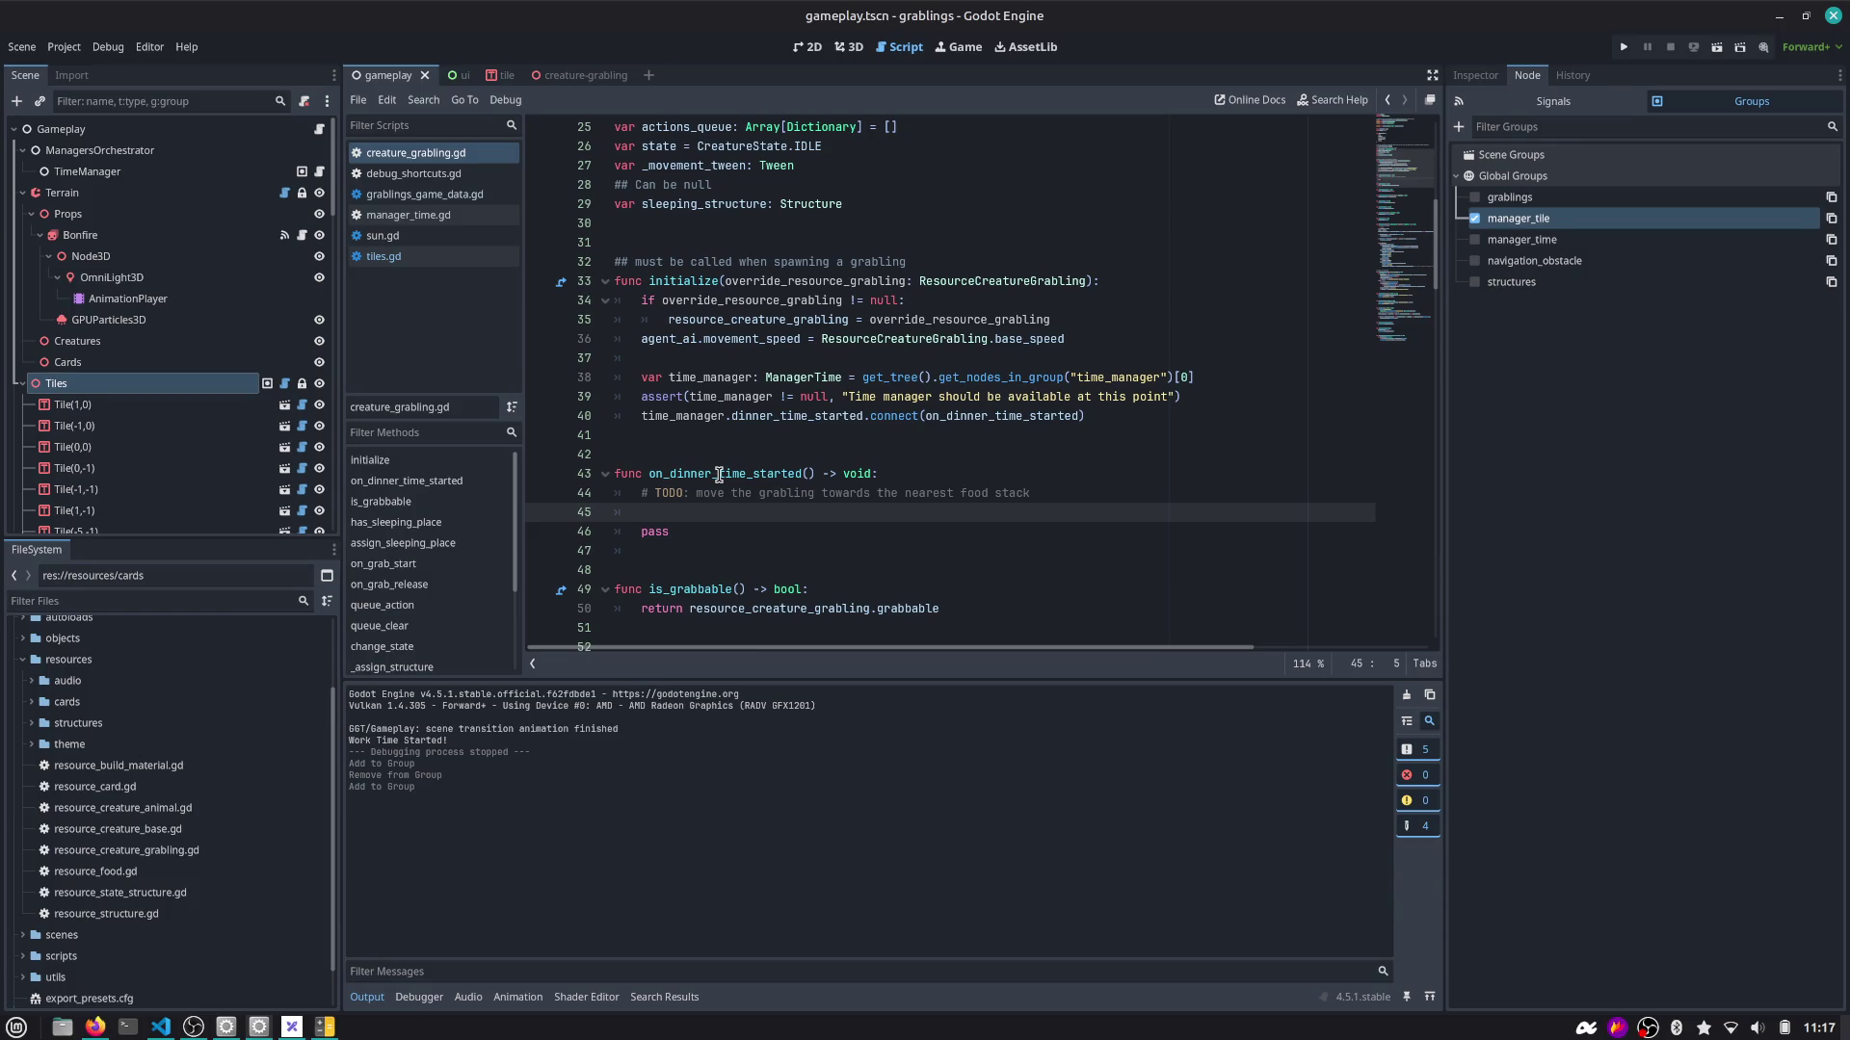
Fetch tile_manager as the first node in the "manager_tile" group with get_tree().get_nodes_in_group
{"action": "type", "text": "var tile_manager = "}
{"action": "type", "text": "get_tre"}
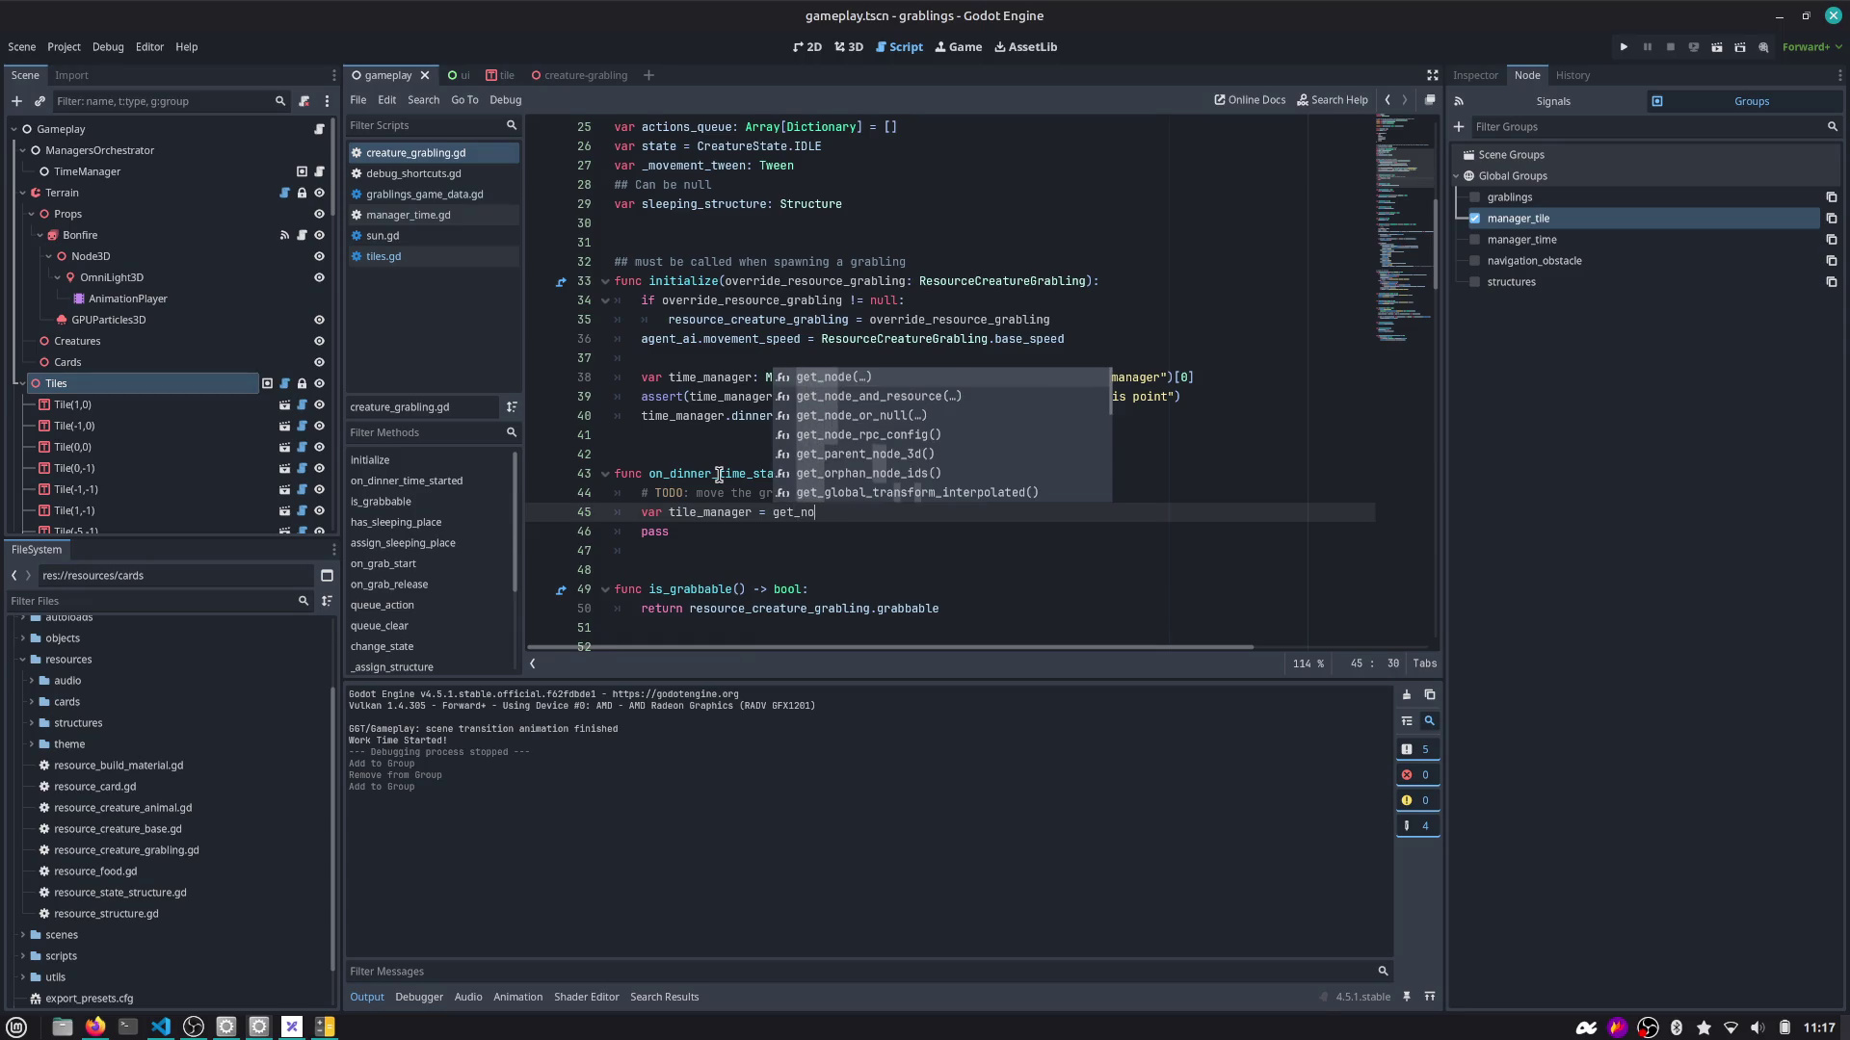
{"action": "key", "text": "Return"}
{"action": "type", "text": ".get_nodes"}
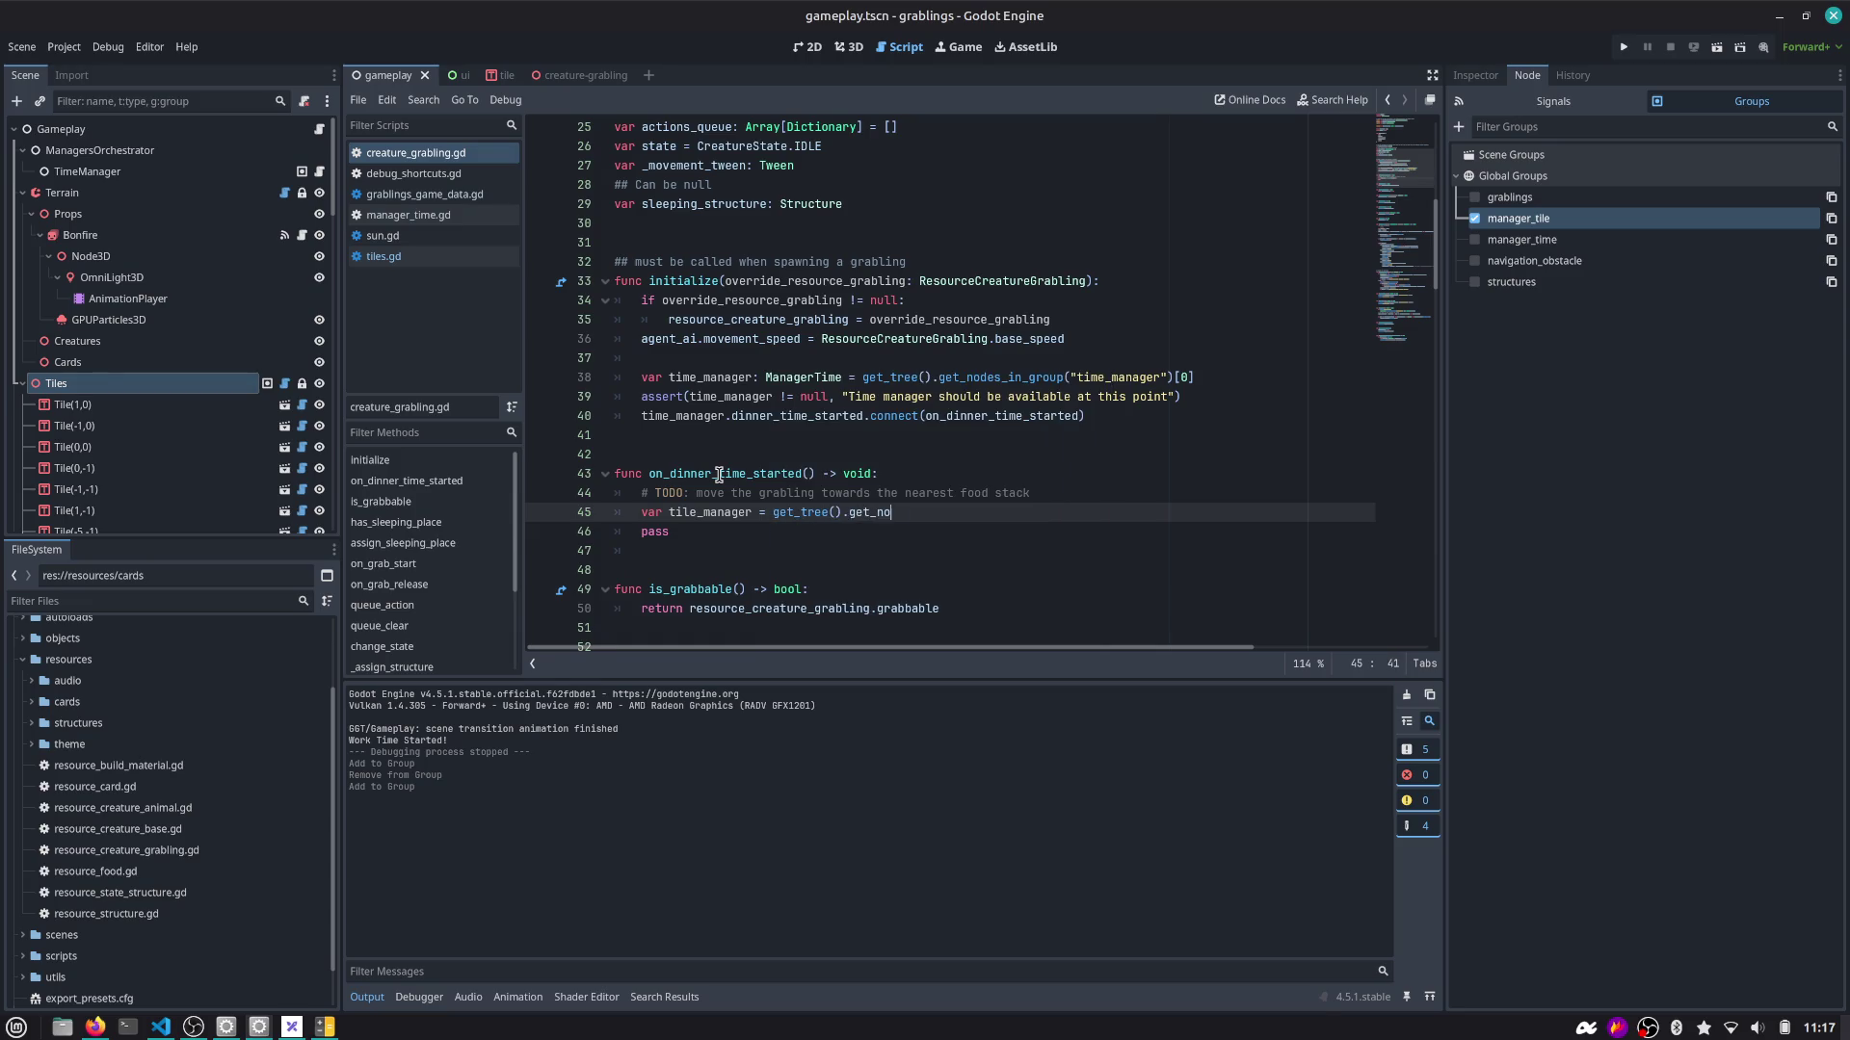
{"action": "key", "text": "Return"}
{"action": "type", "text": "\""}
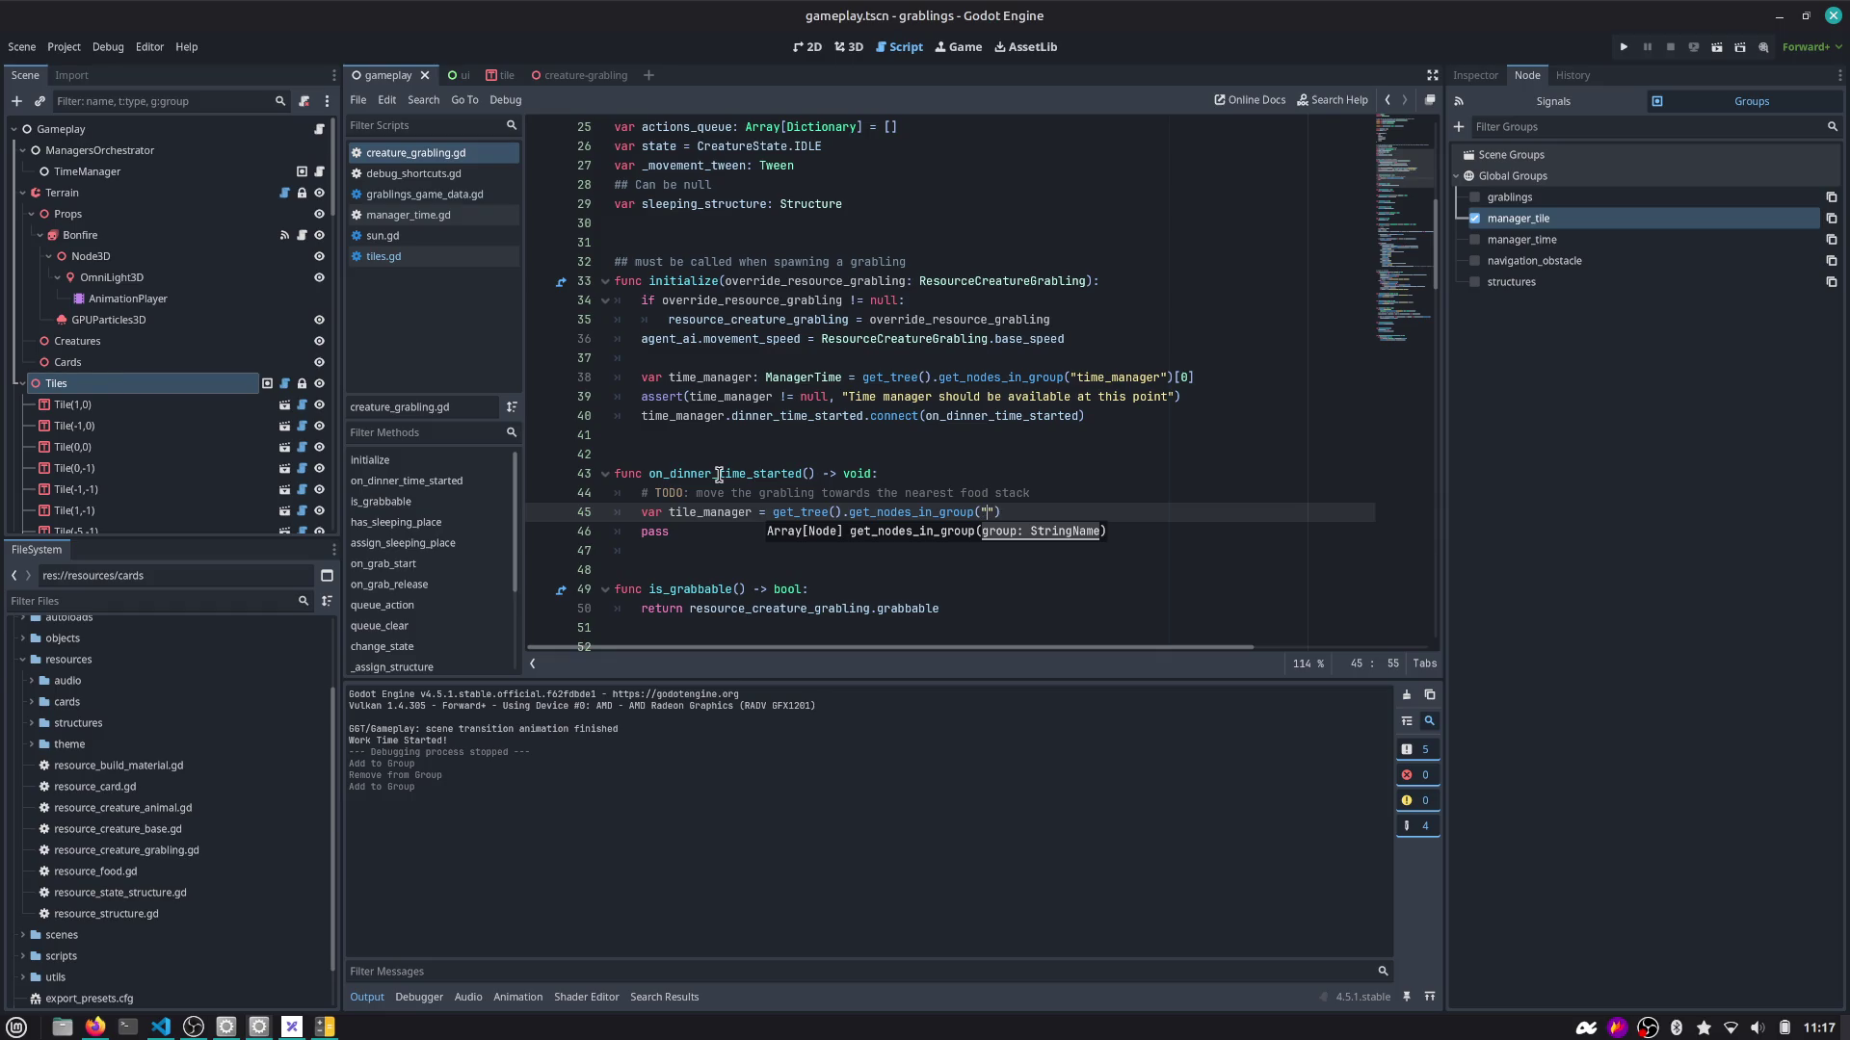
{"action": "type", "text": "manager_tile"}
{"action": "key", "text": "BackSpace"}
{"action": "key", "text": "BackSpace"}
{"action": "key", "text": "BackSpace"}
{"action": "type", "text": "_tile"}
{"action": "type", "text": "s\""}
{"action": "key", "text": "Left"}
{"action": "key", "text": "BackSpace"}
{"action": "key", "text": "End"}
{"action": "type", "text": "[0]"}
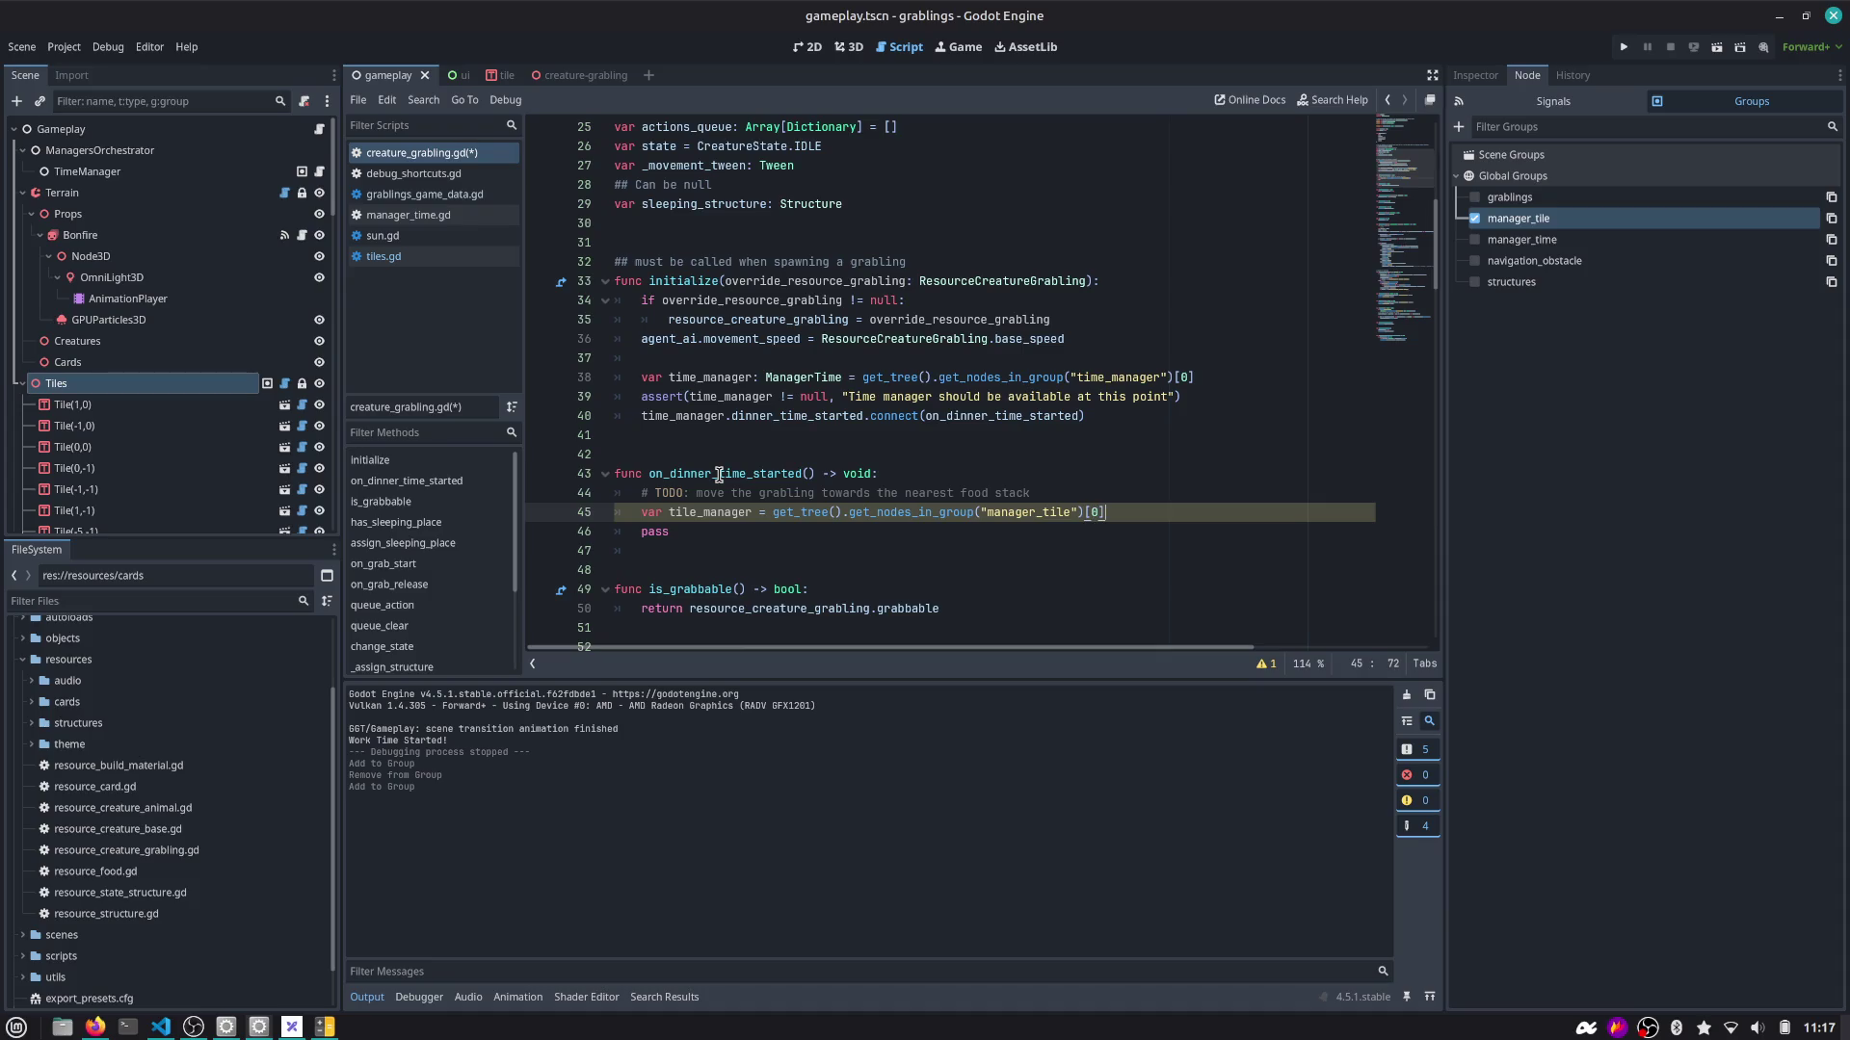
{"action": "key", "text": "Return"}
Add an if tile_manager: branch with an else: assert(false), removing the leftover pass line
{"action": "type", "text": "if tile_manager:"}
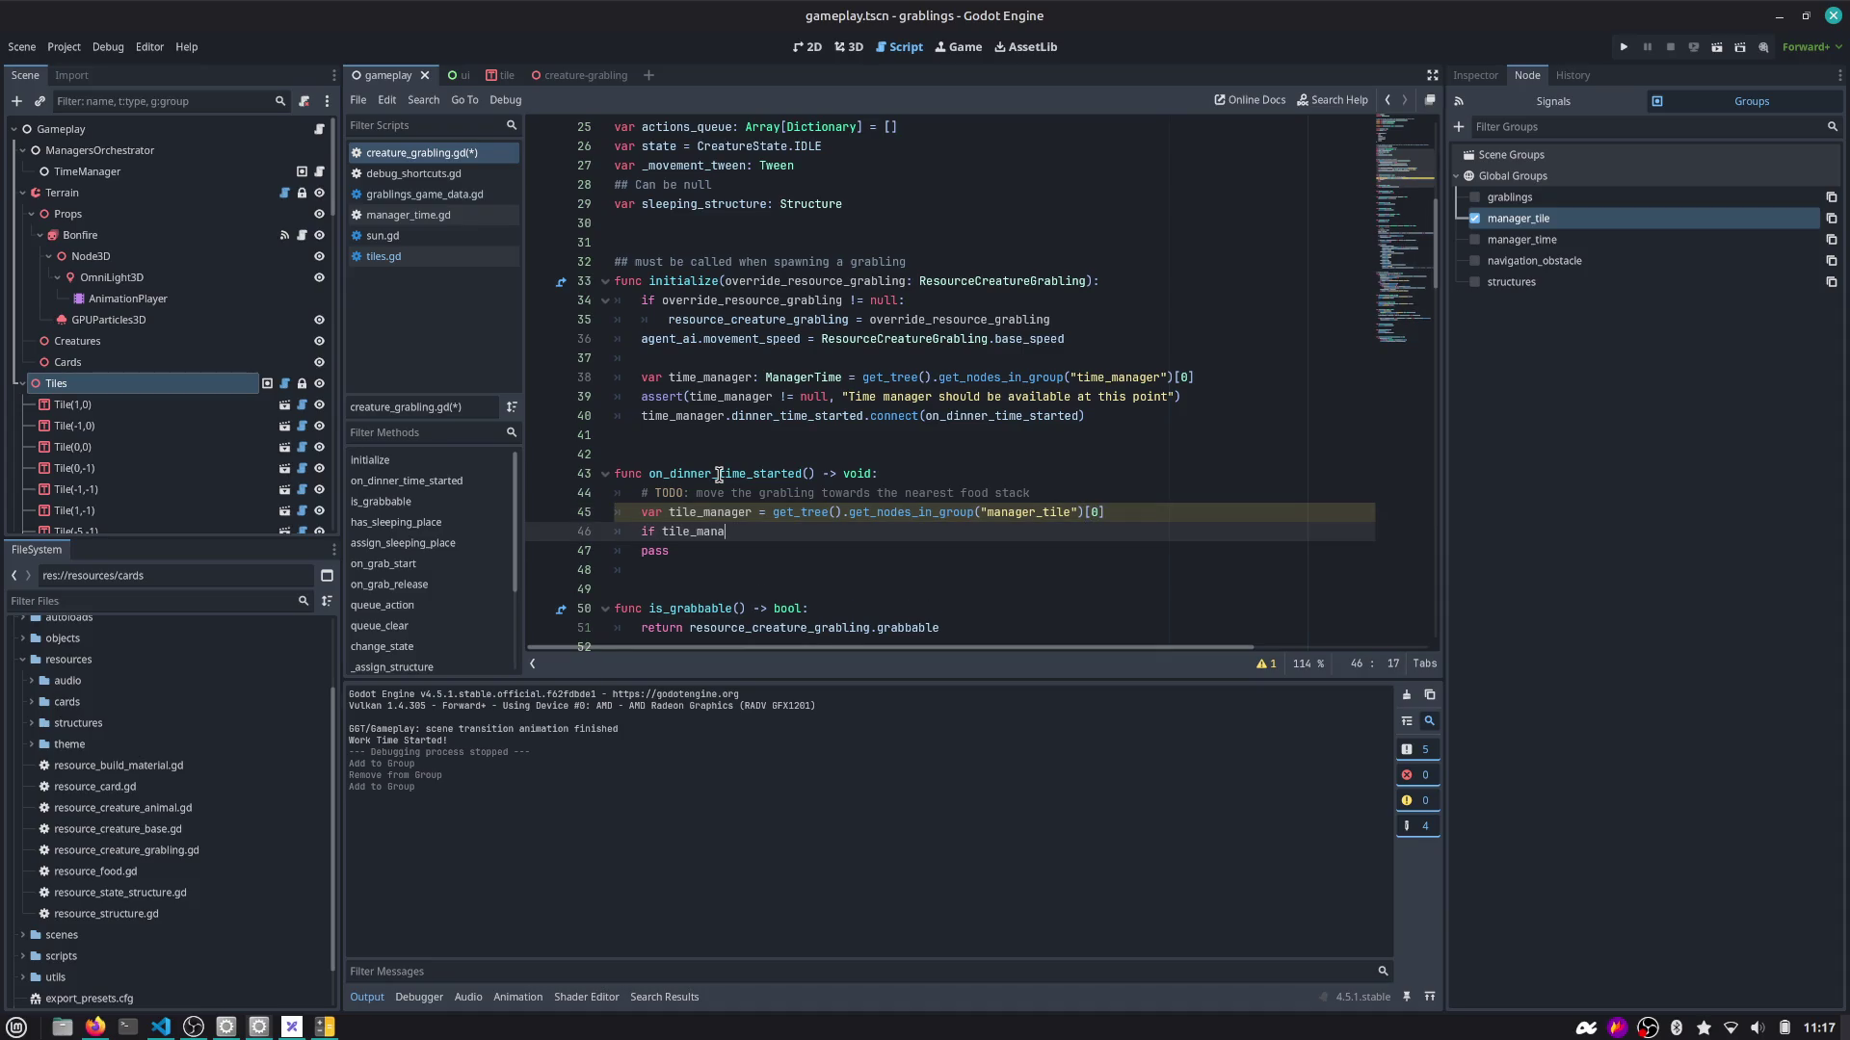
{"action": "key", "text": "Return"}
{"action": "key", "text": "BackSpace"}
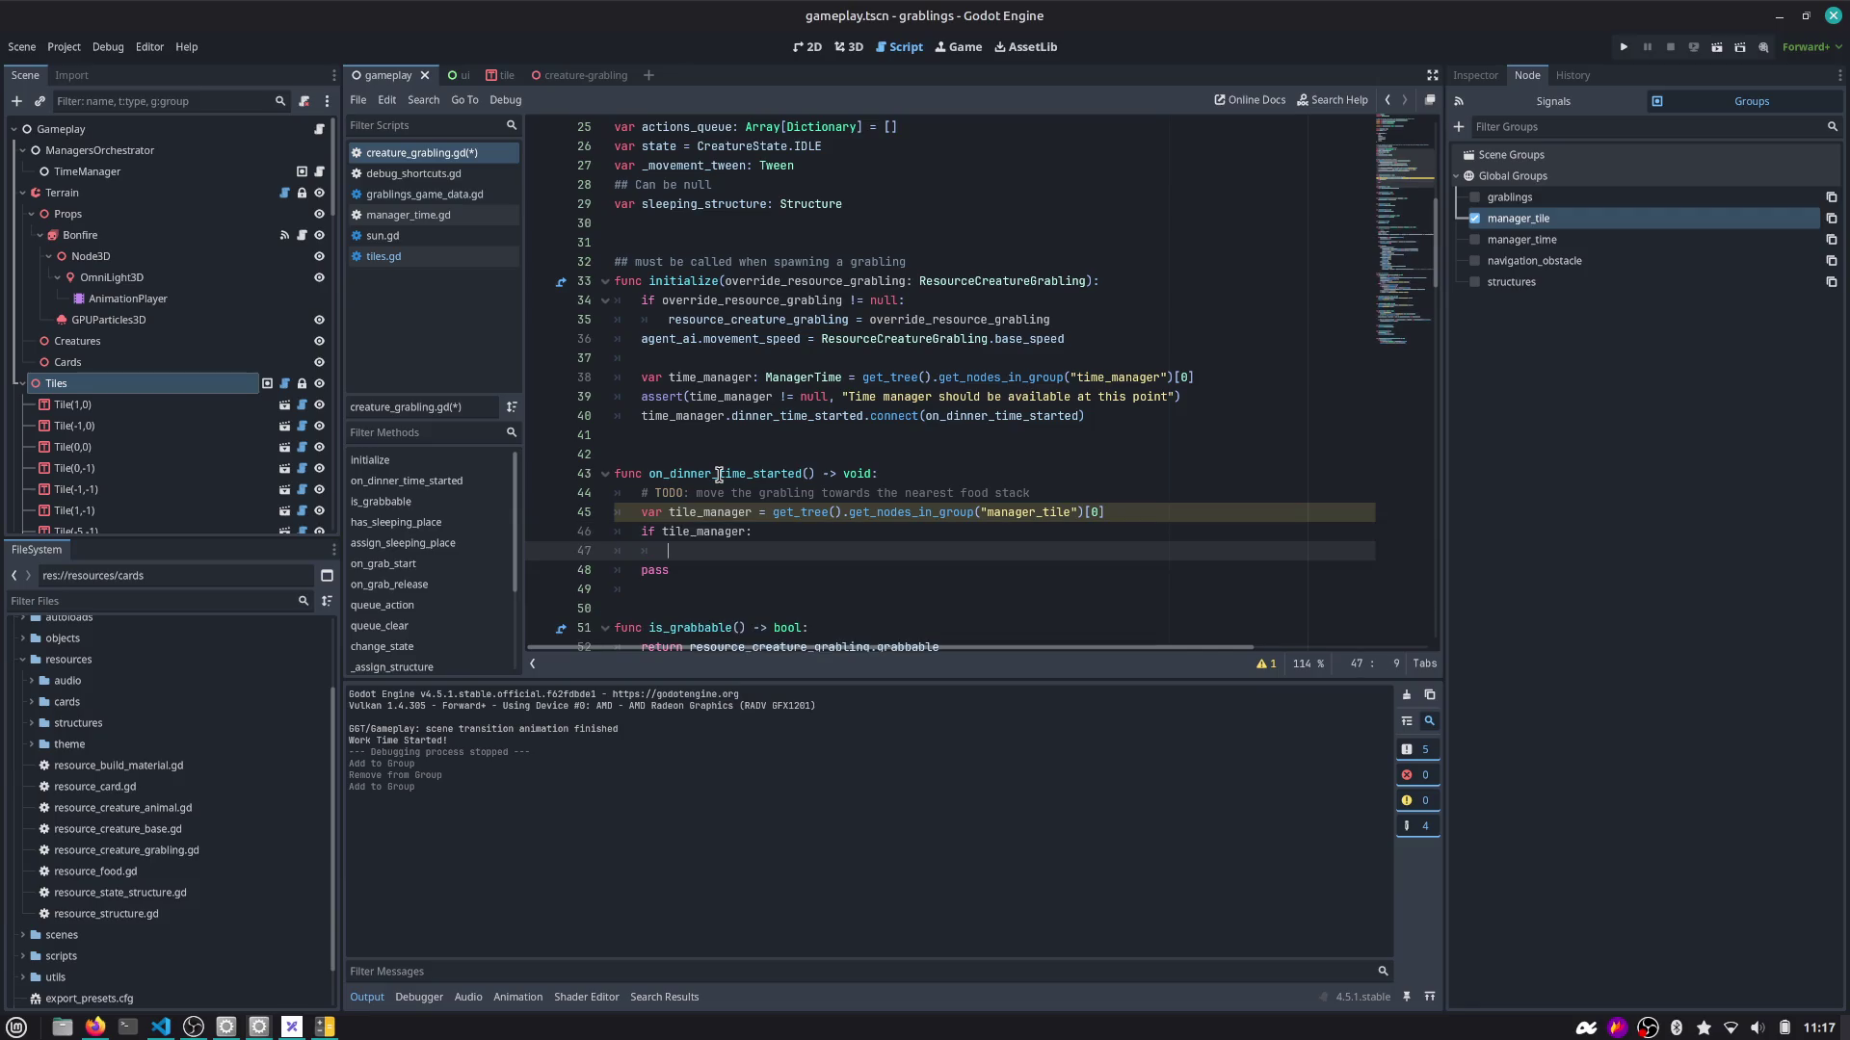
{"action": "type", "text": "eksel"}
{"action": "key", "text": "BackSpace"}
{"action": "key", "text": "BackSpace"}
{"action": "key", "text": "BackSpace"}
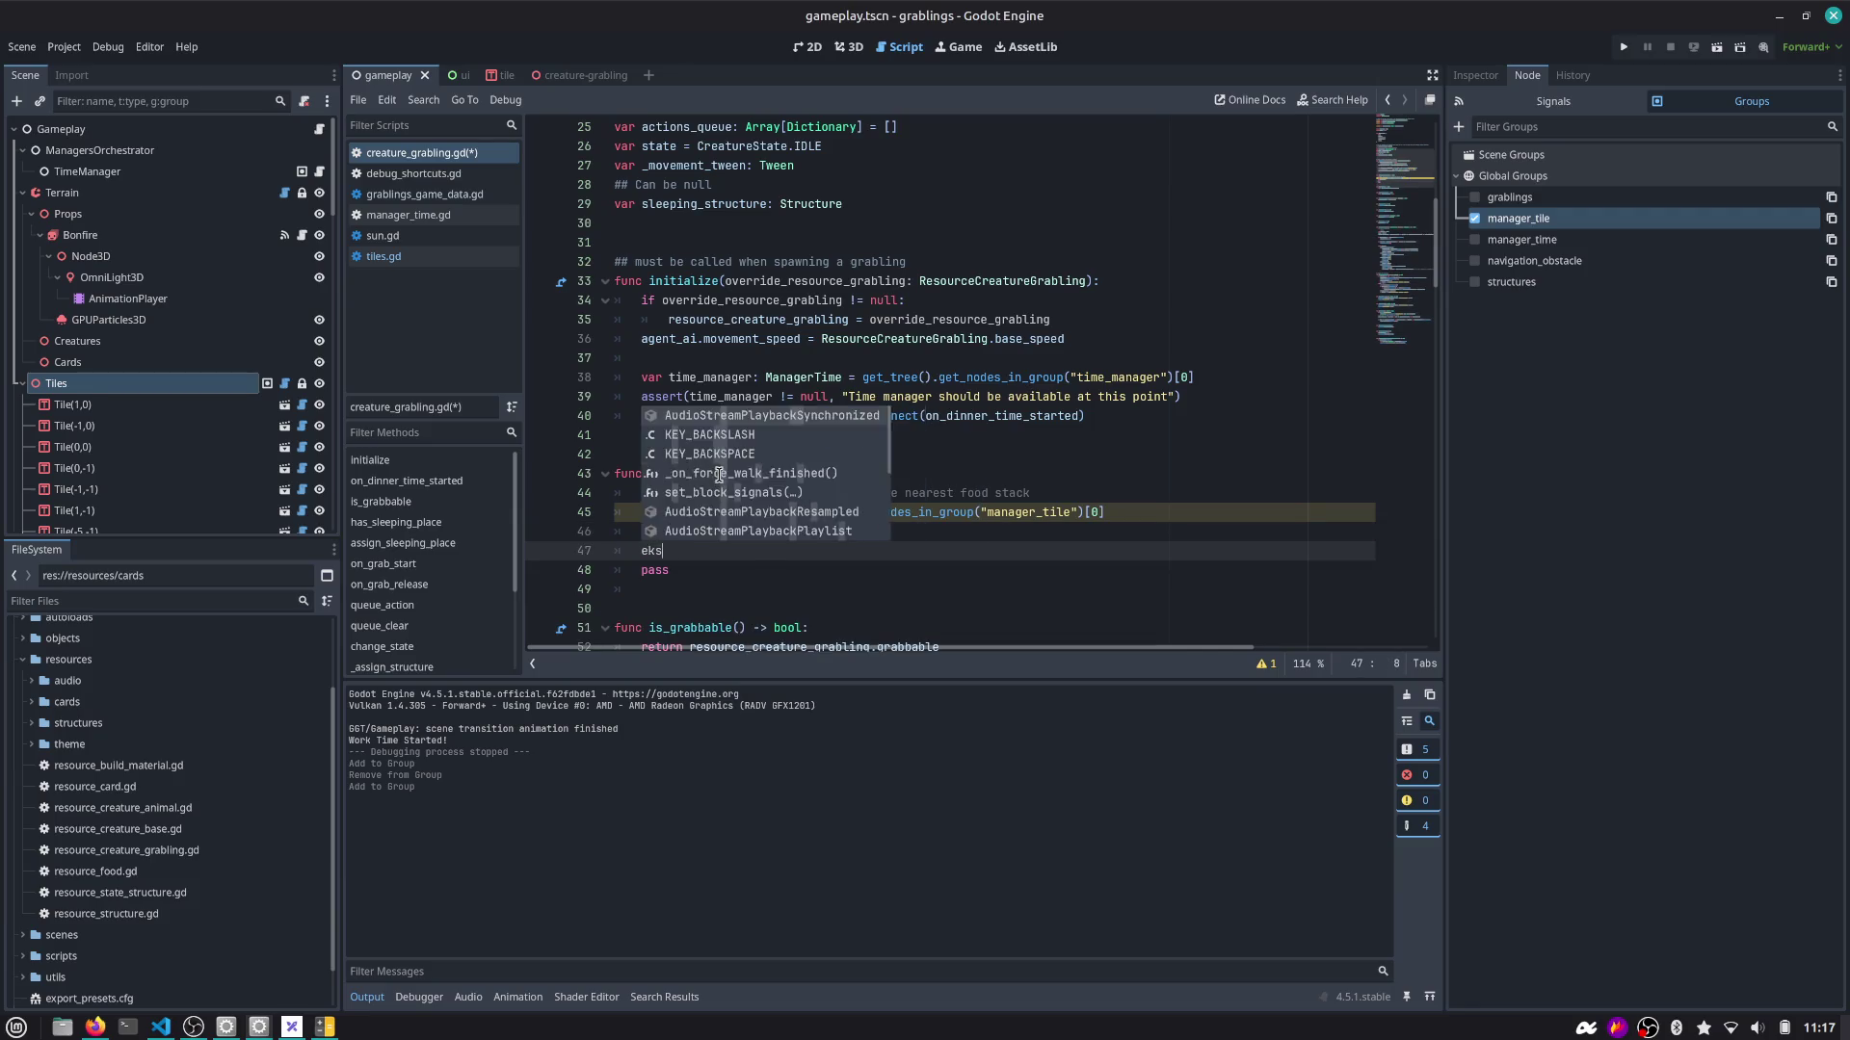
{"action": "type", "text": "lse:"}
{"action": "key", "text": "Return"}
{"action": "type", "text": "asser("}
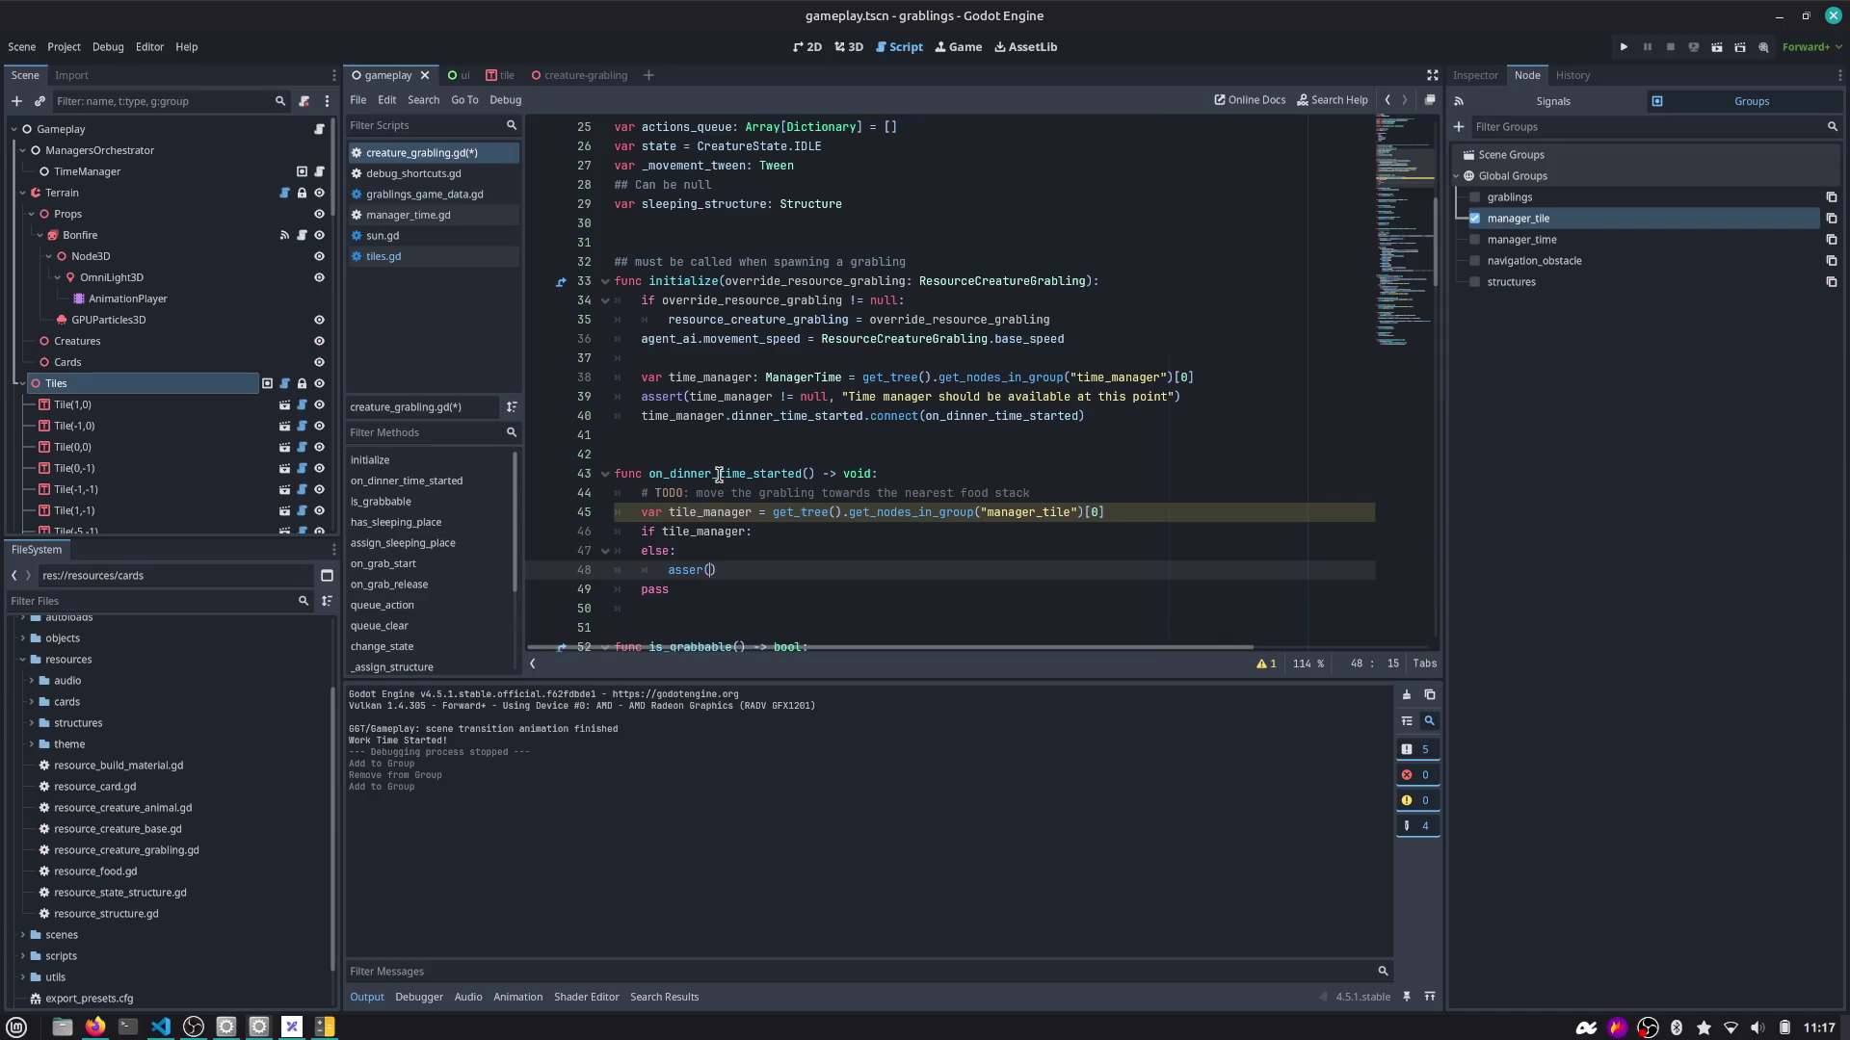
{"action": "key", "text": "BackSpace"}
{"action": "type", "text": "t(false"}
{"action": "key", "text": "Down"}
{"action": "key", "text": "ctrl+shift+k"}
{"action": "key", "text": "Up"}
{"action": "key", "text": "Up"}
{"action": "key", "text": "Up"}
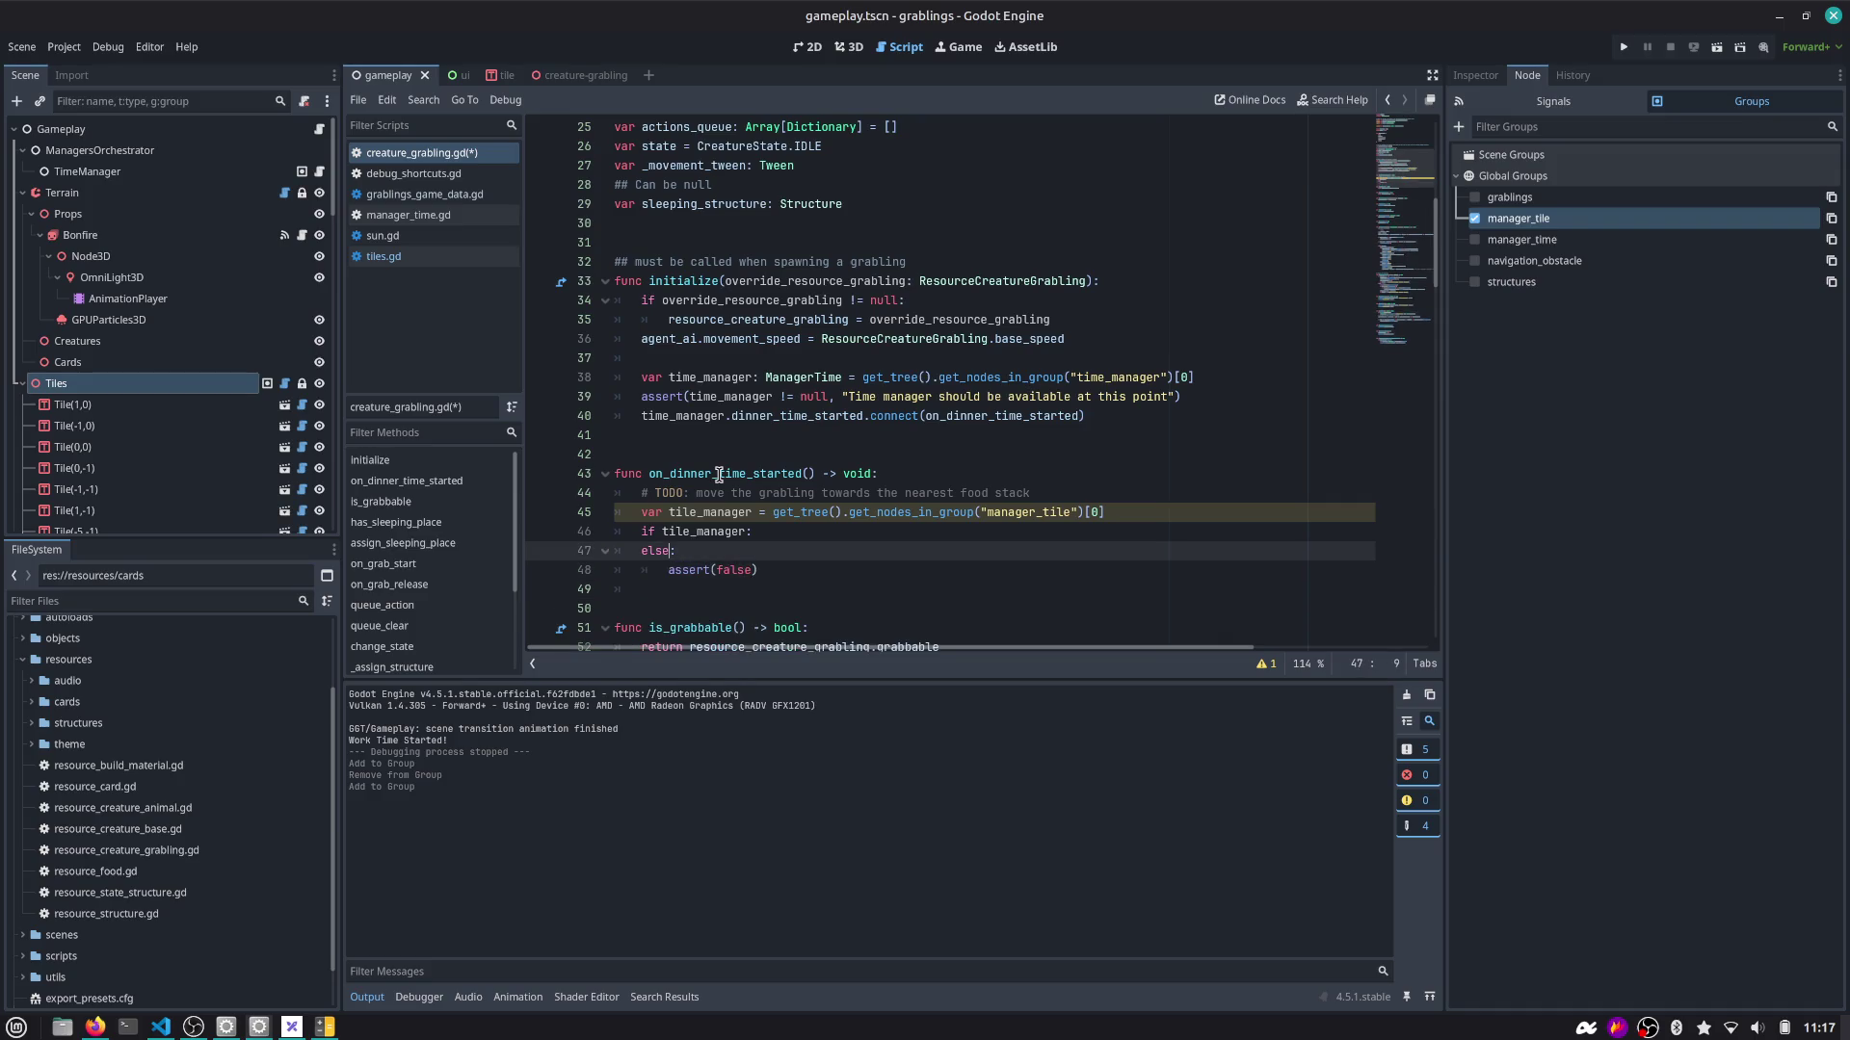
{"action": "key", "text": "End"}
{"action": "key", "text": "Return"}
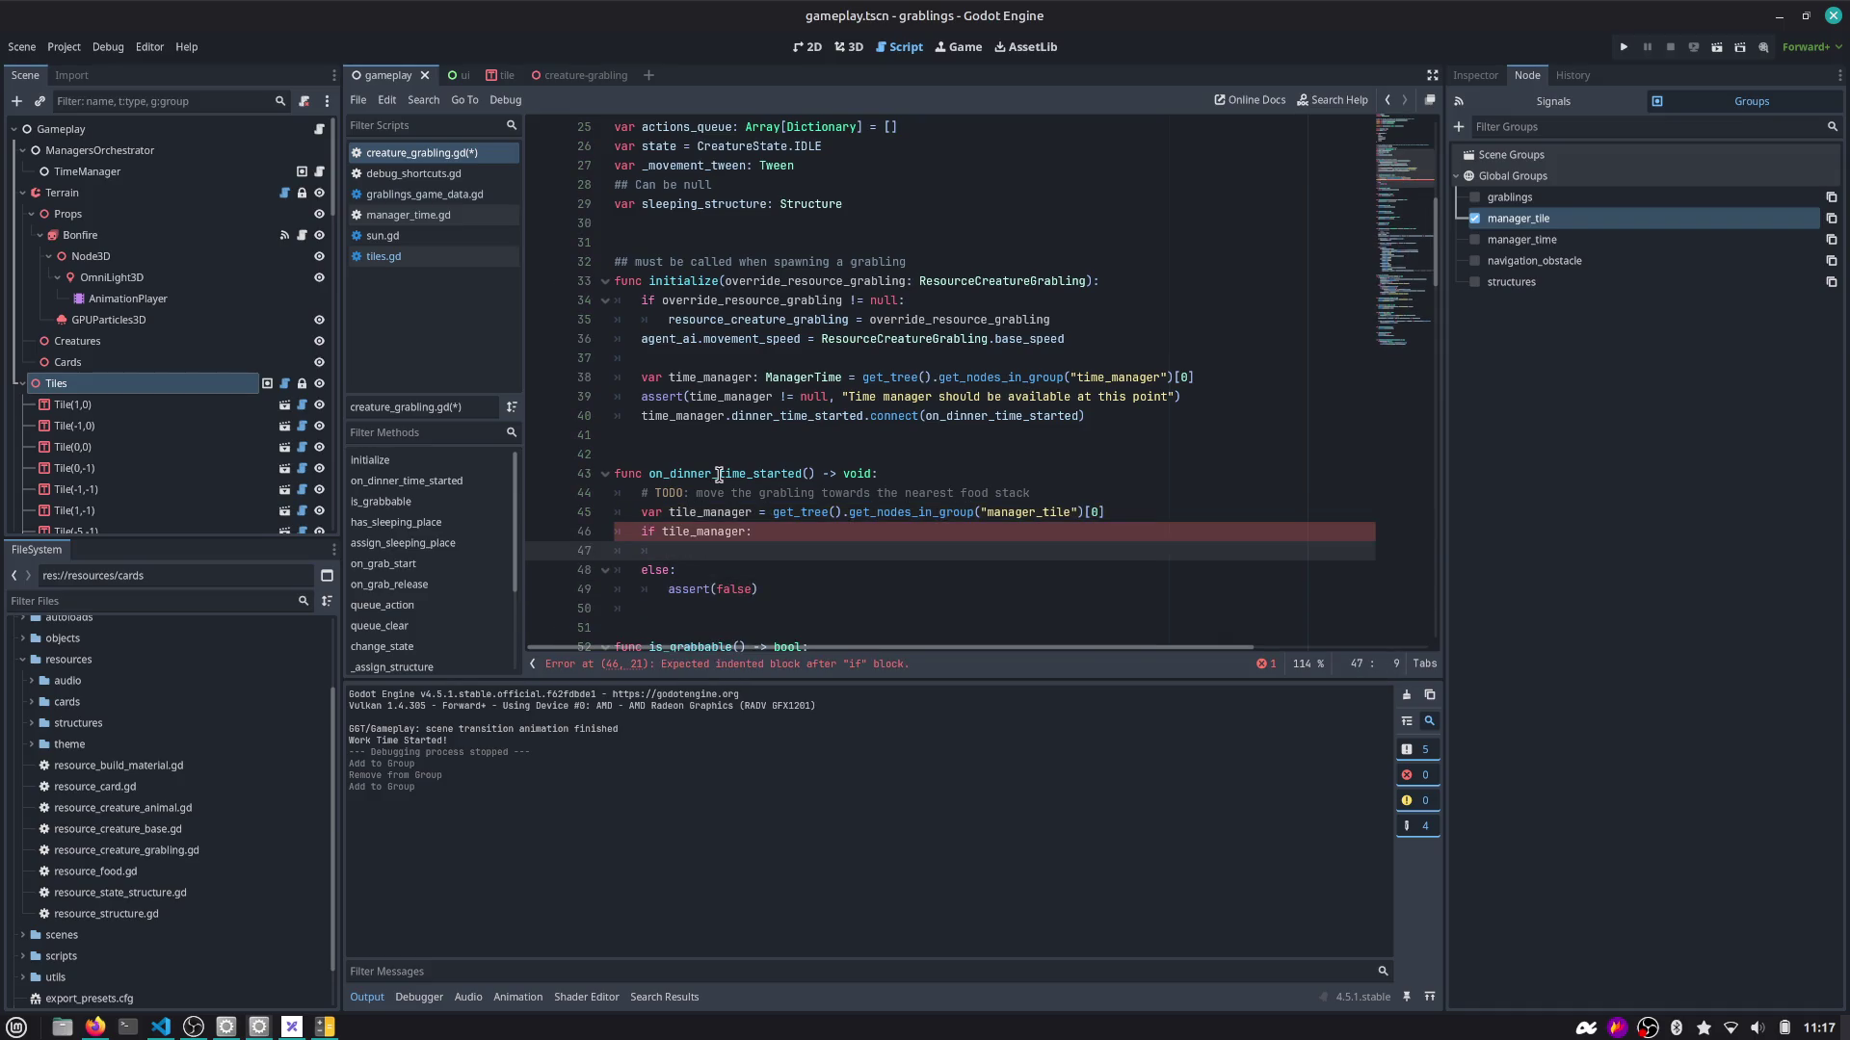
Inside the if, store tile_manager.get_food_stack() in var food_stack: Tile
{"action": "type", "text": "tile_manager.get_food"}
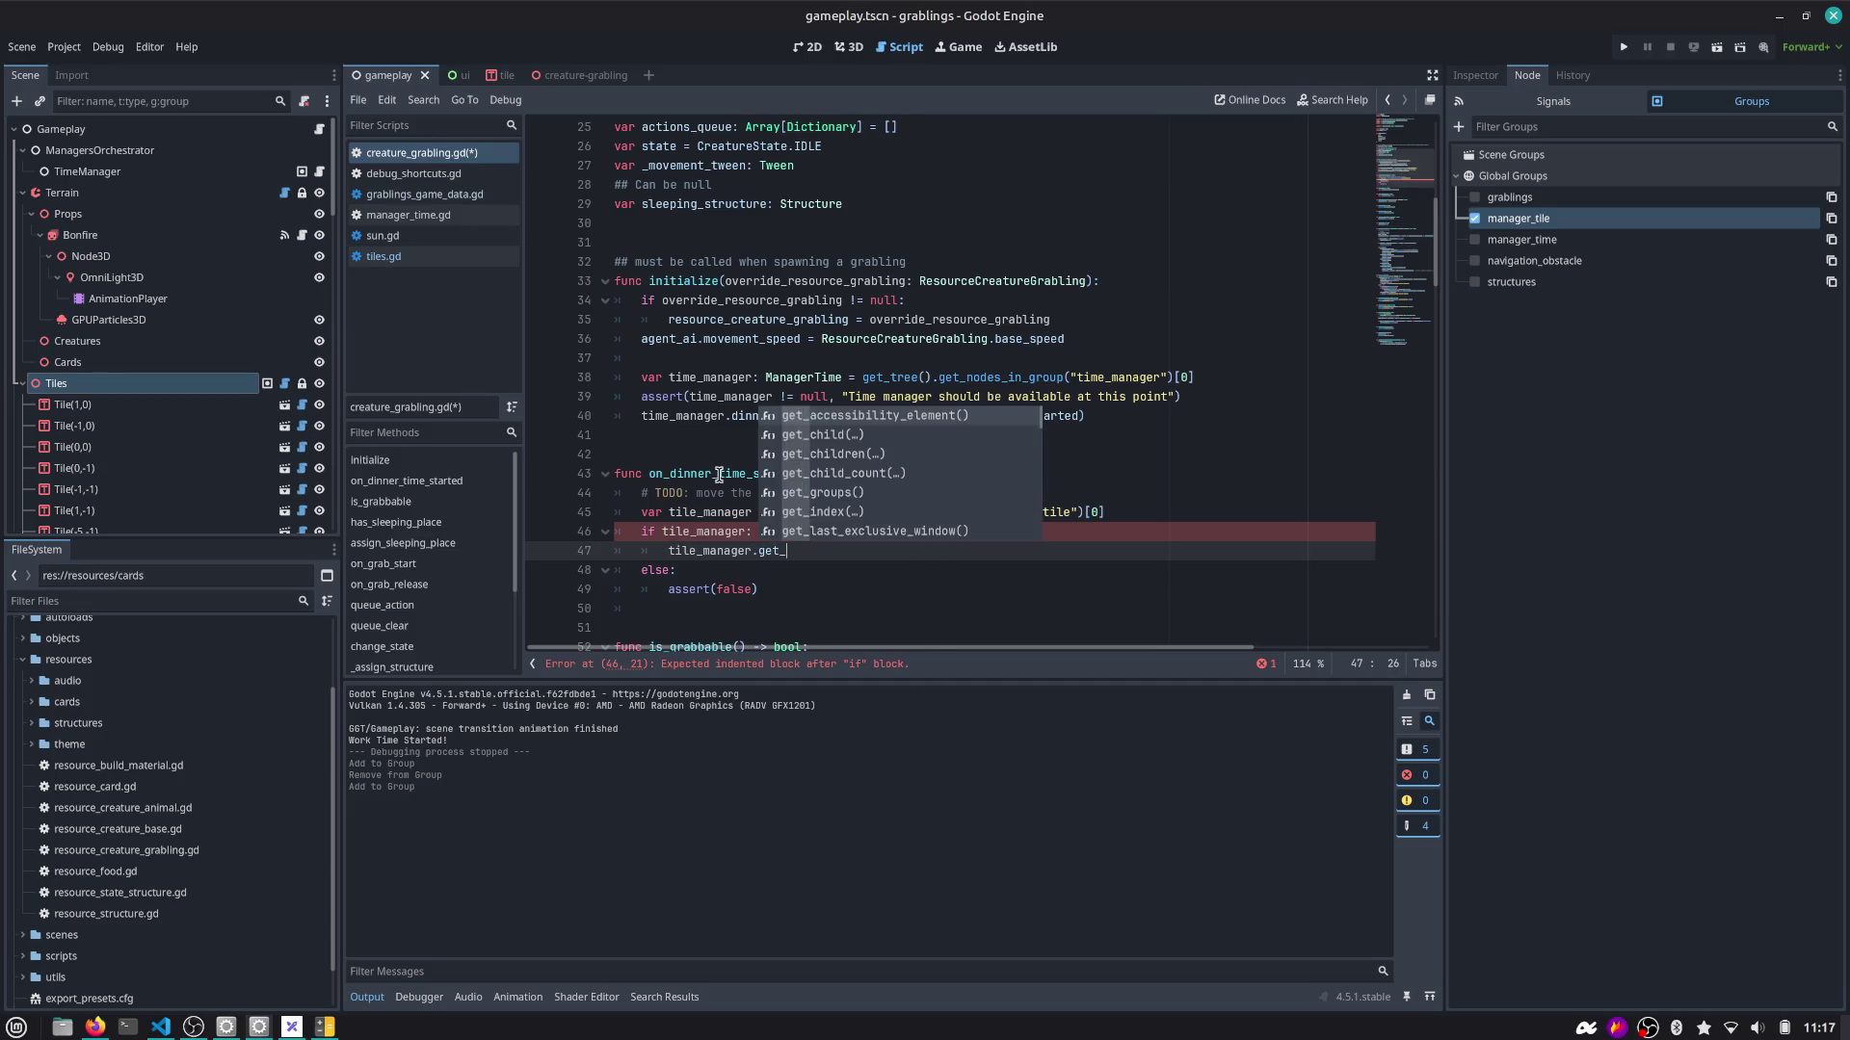
{"action": "type", "text": "_stack"}
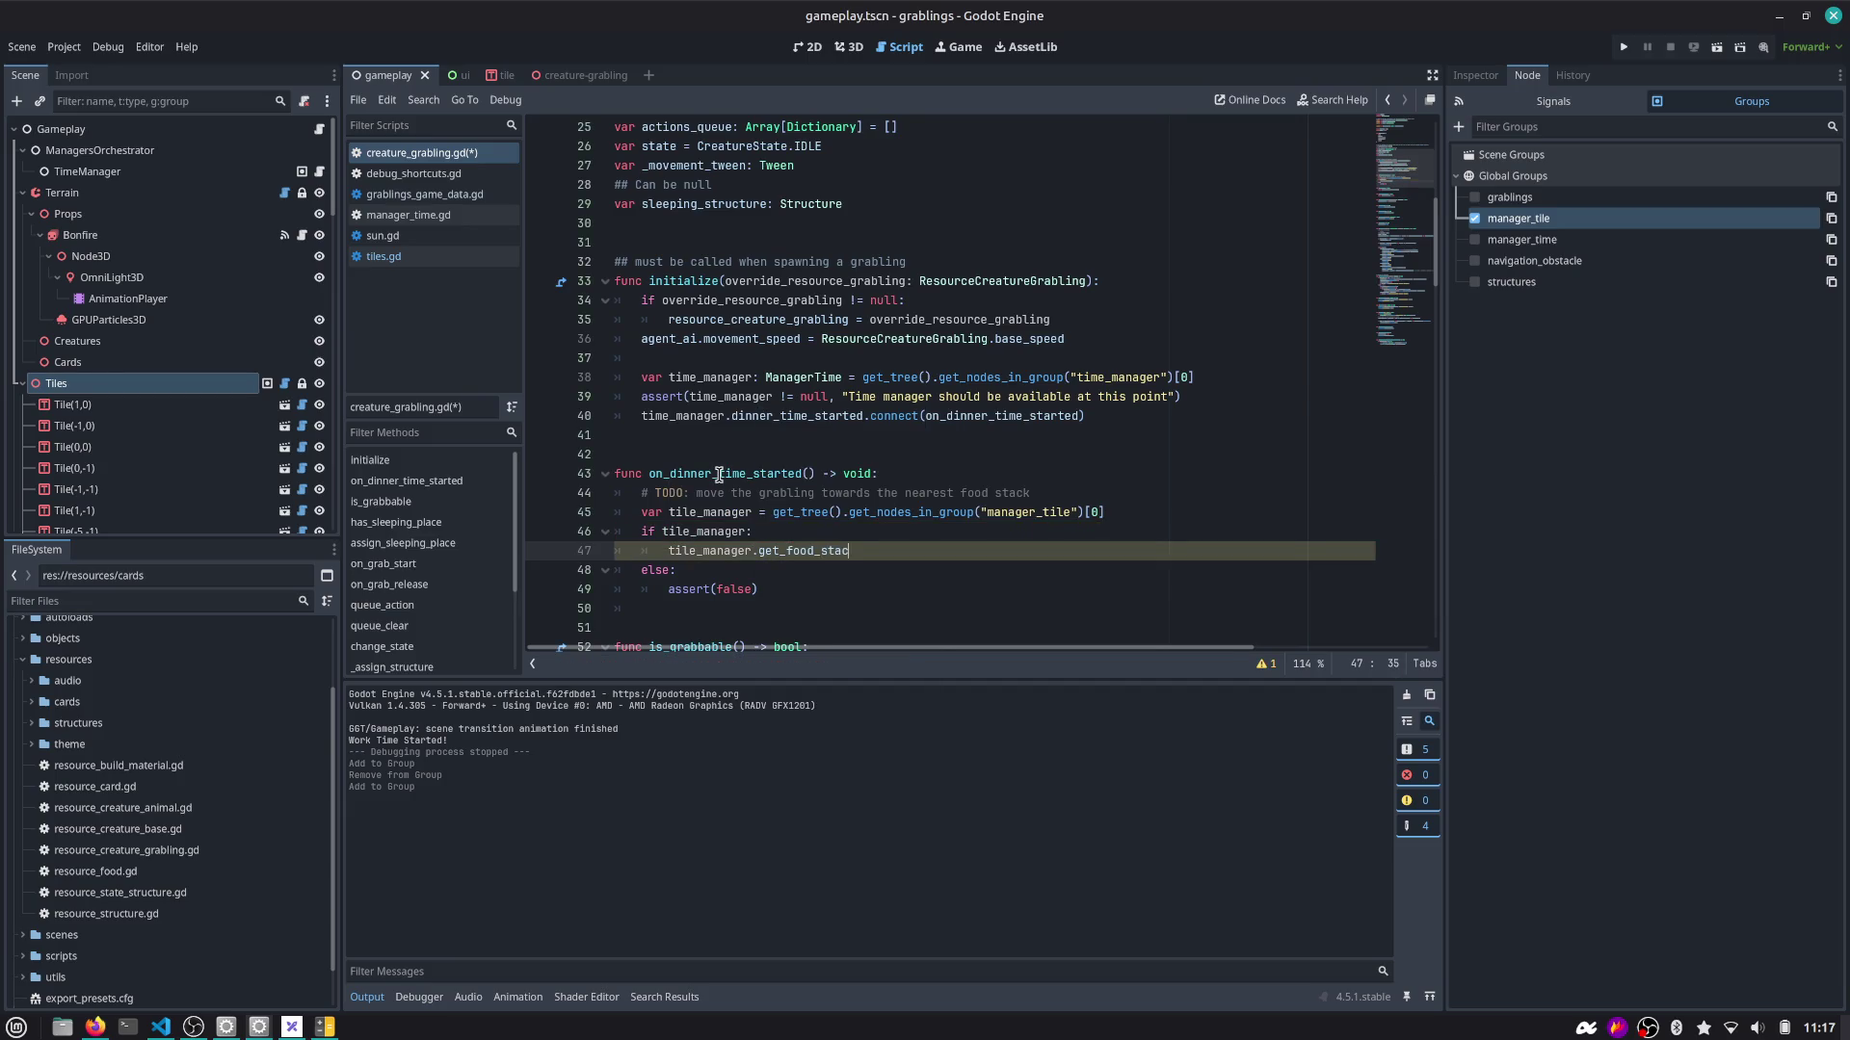
{"action": "key", "text": "alt+Left"}
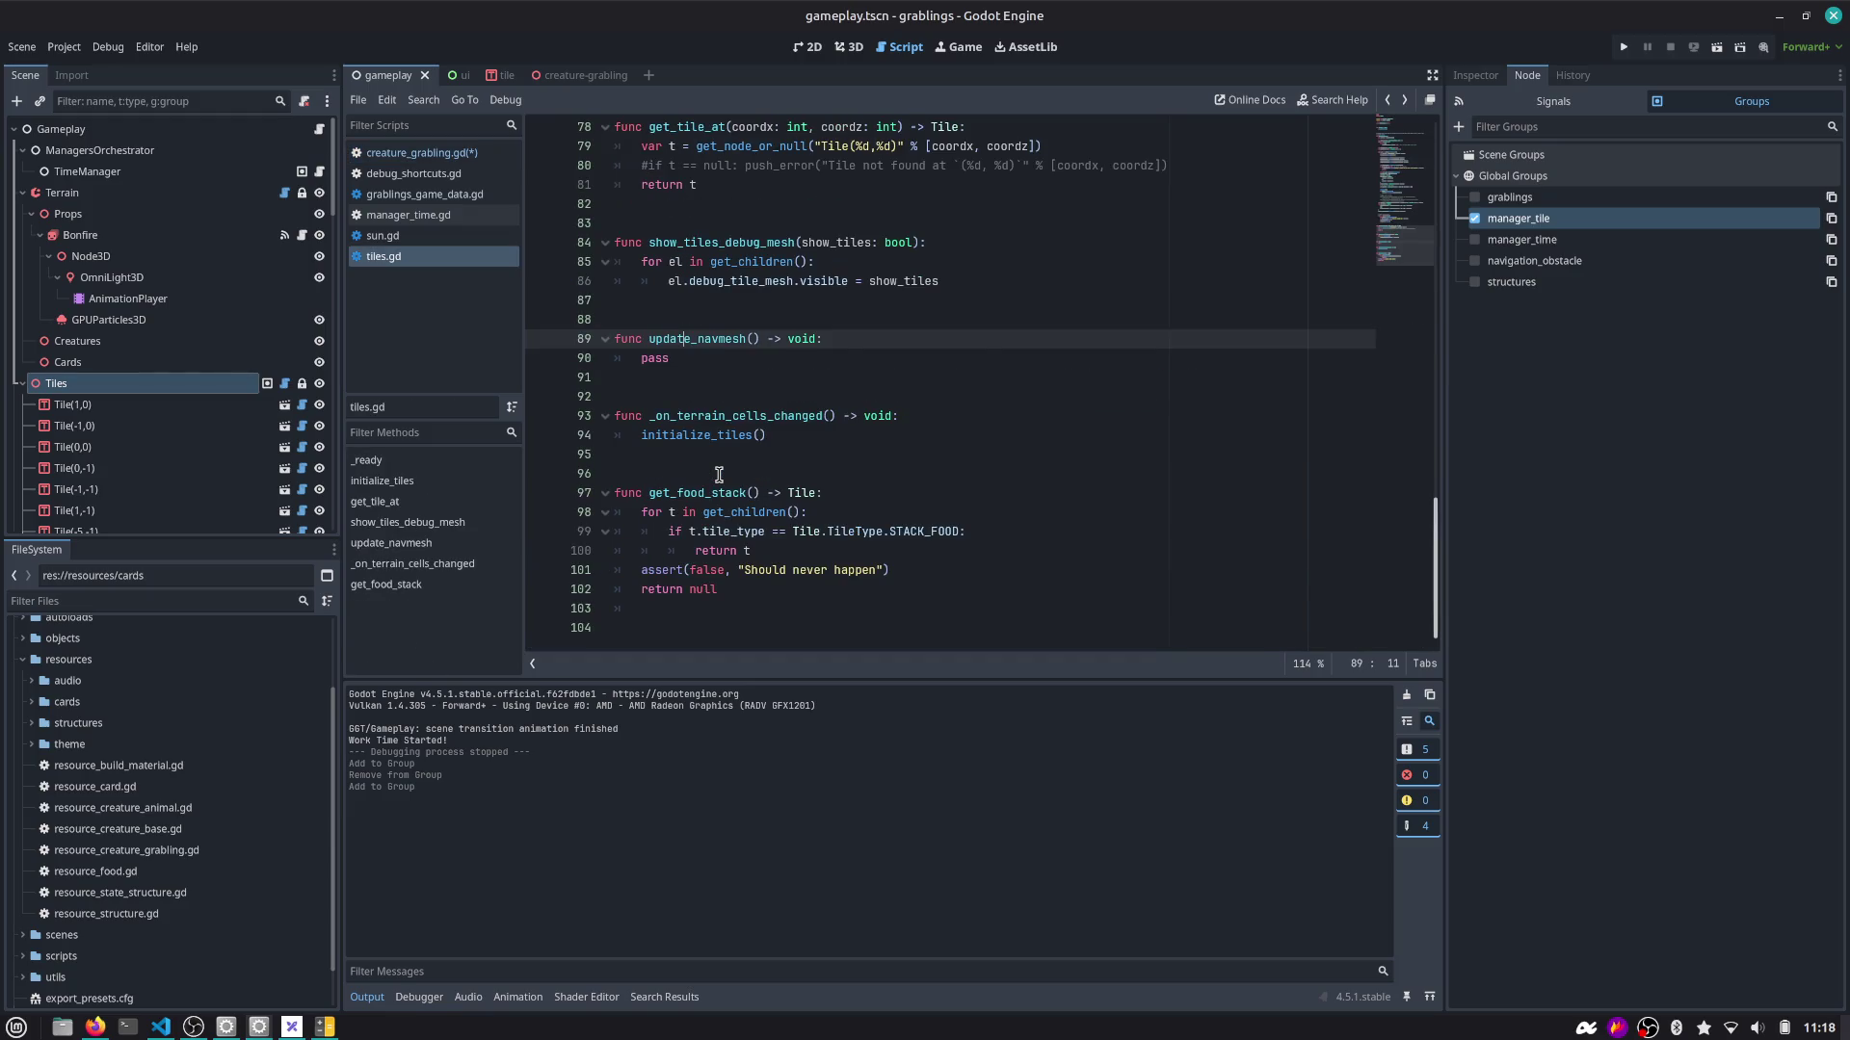
{"action": "key", "text": "alt+Left"}
{"action": "key", "text": "Home"}
{"action": "type", "text": "var food_stack"}
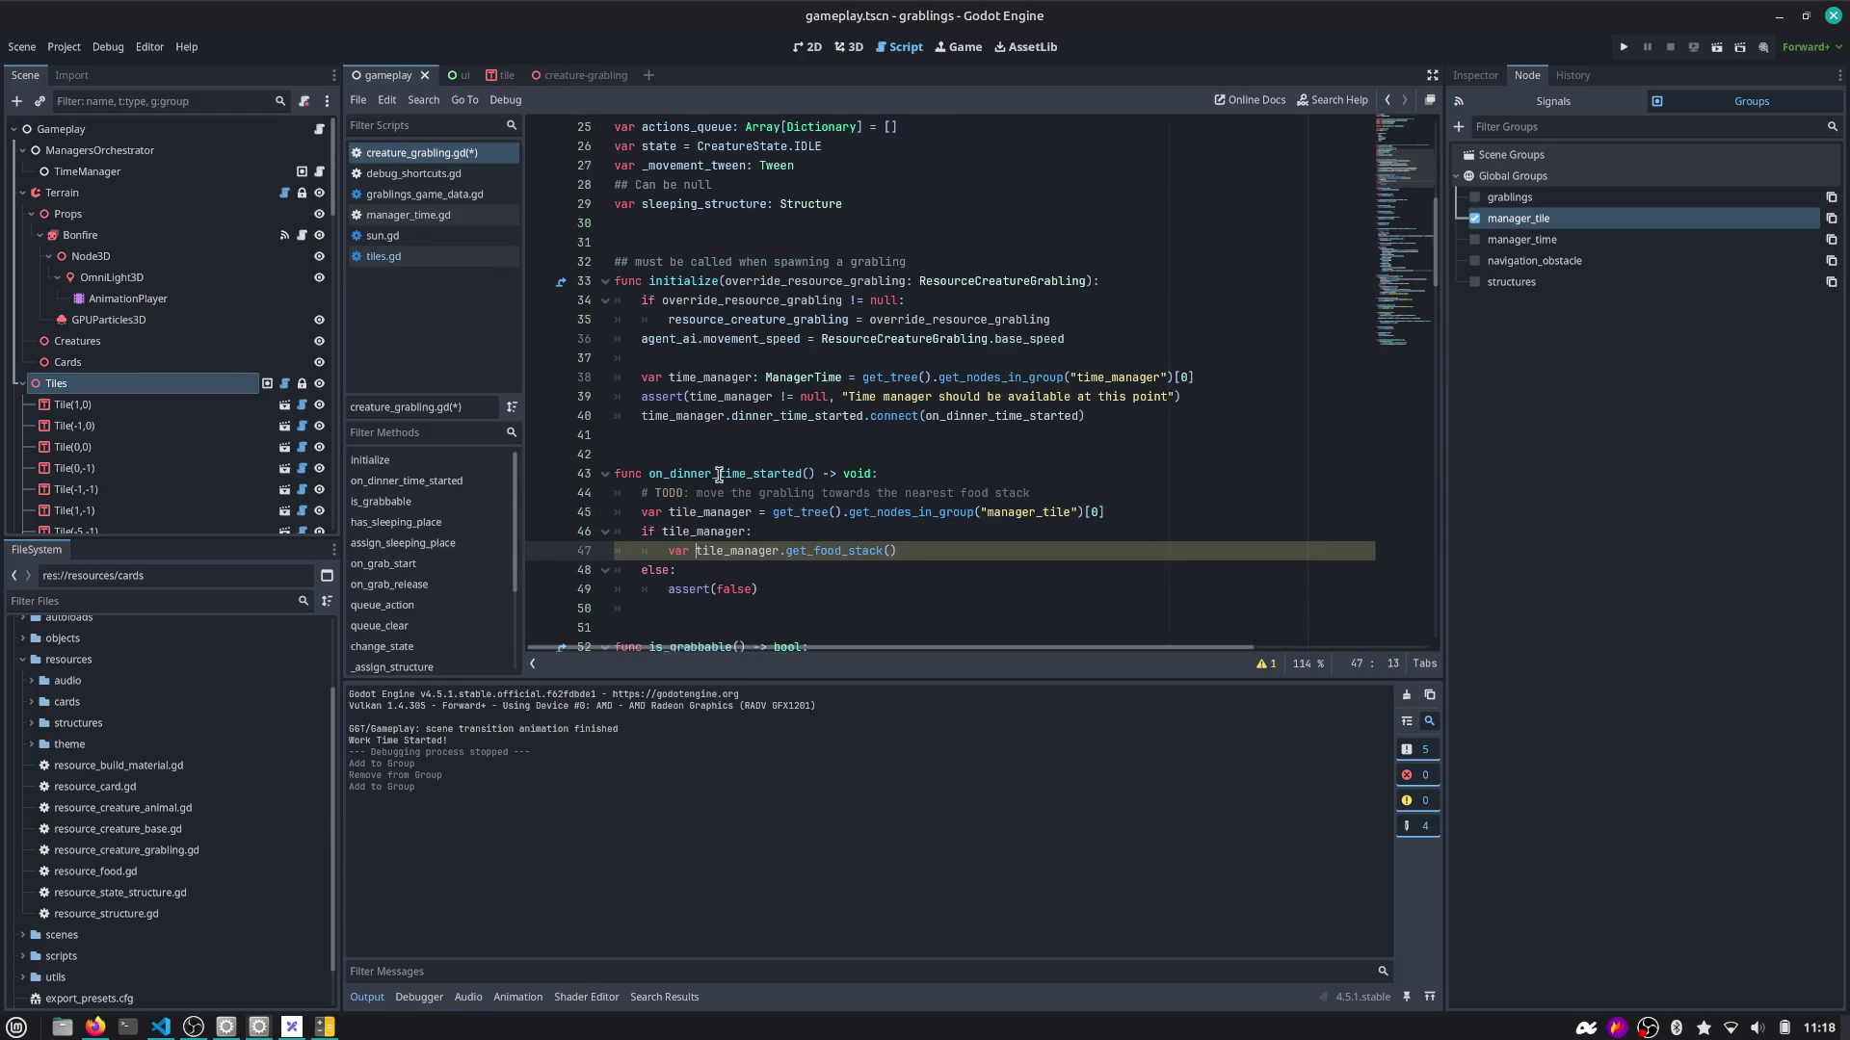
{"action": "type", "text": ": Tile ="}
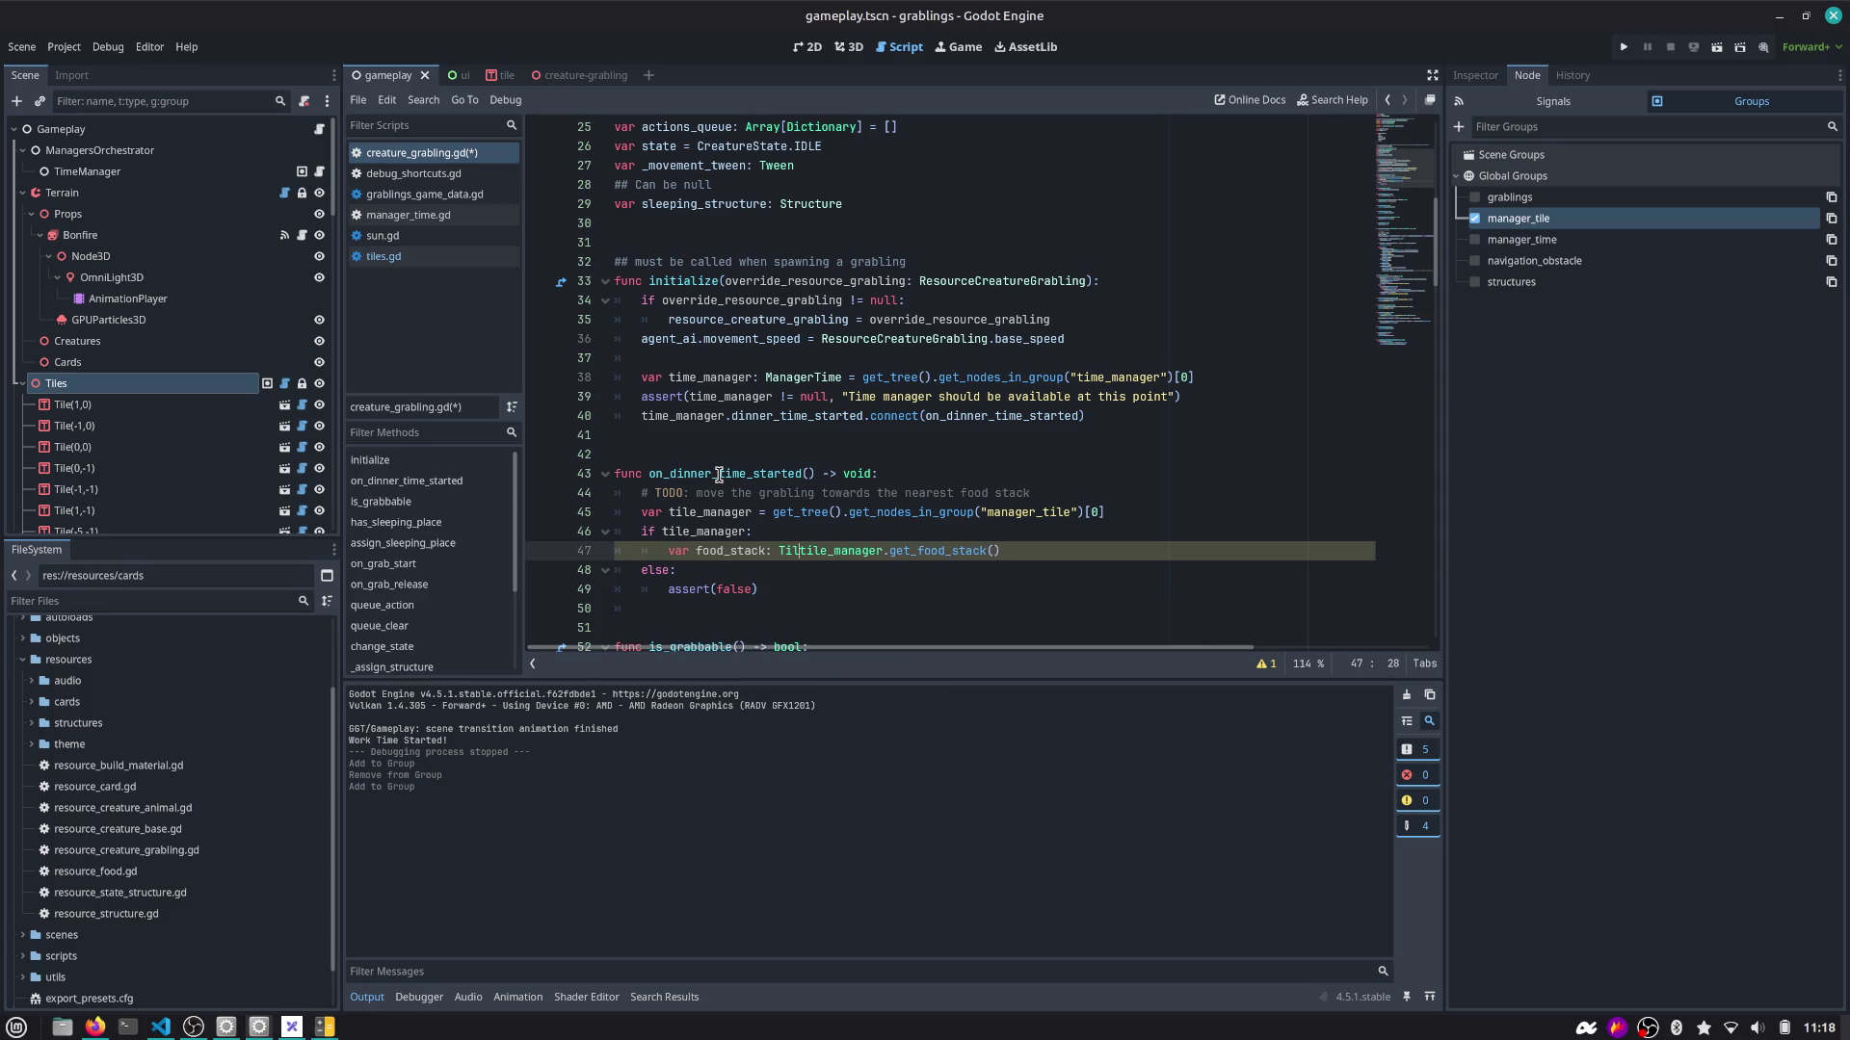
{"action": "key", "text": "End"}
{"action": "key", "text": "Return"}
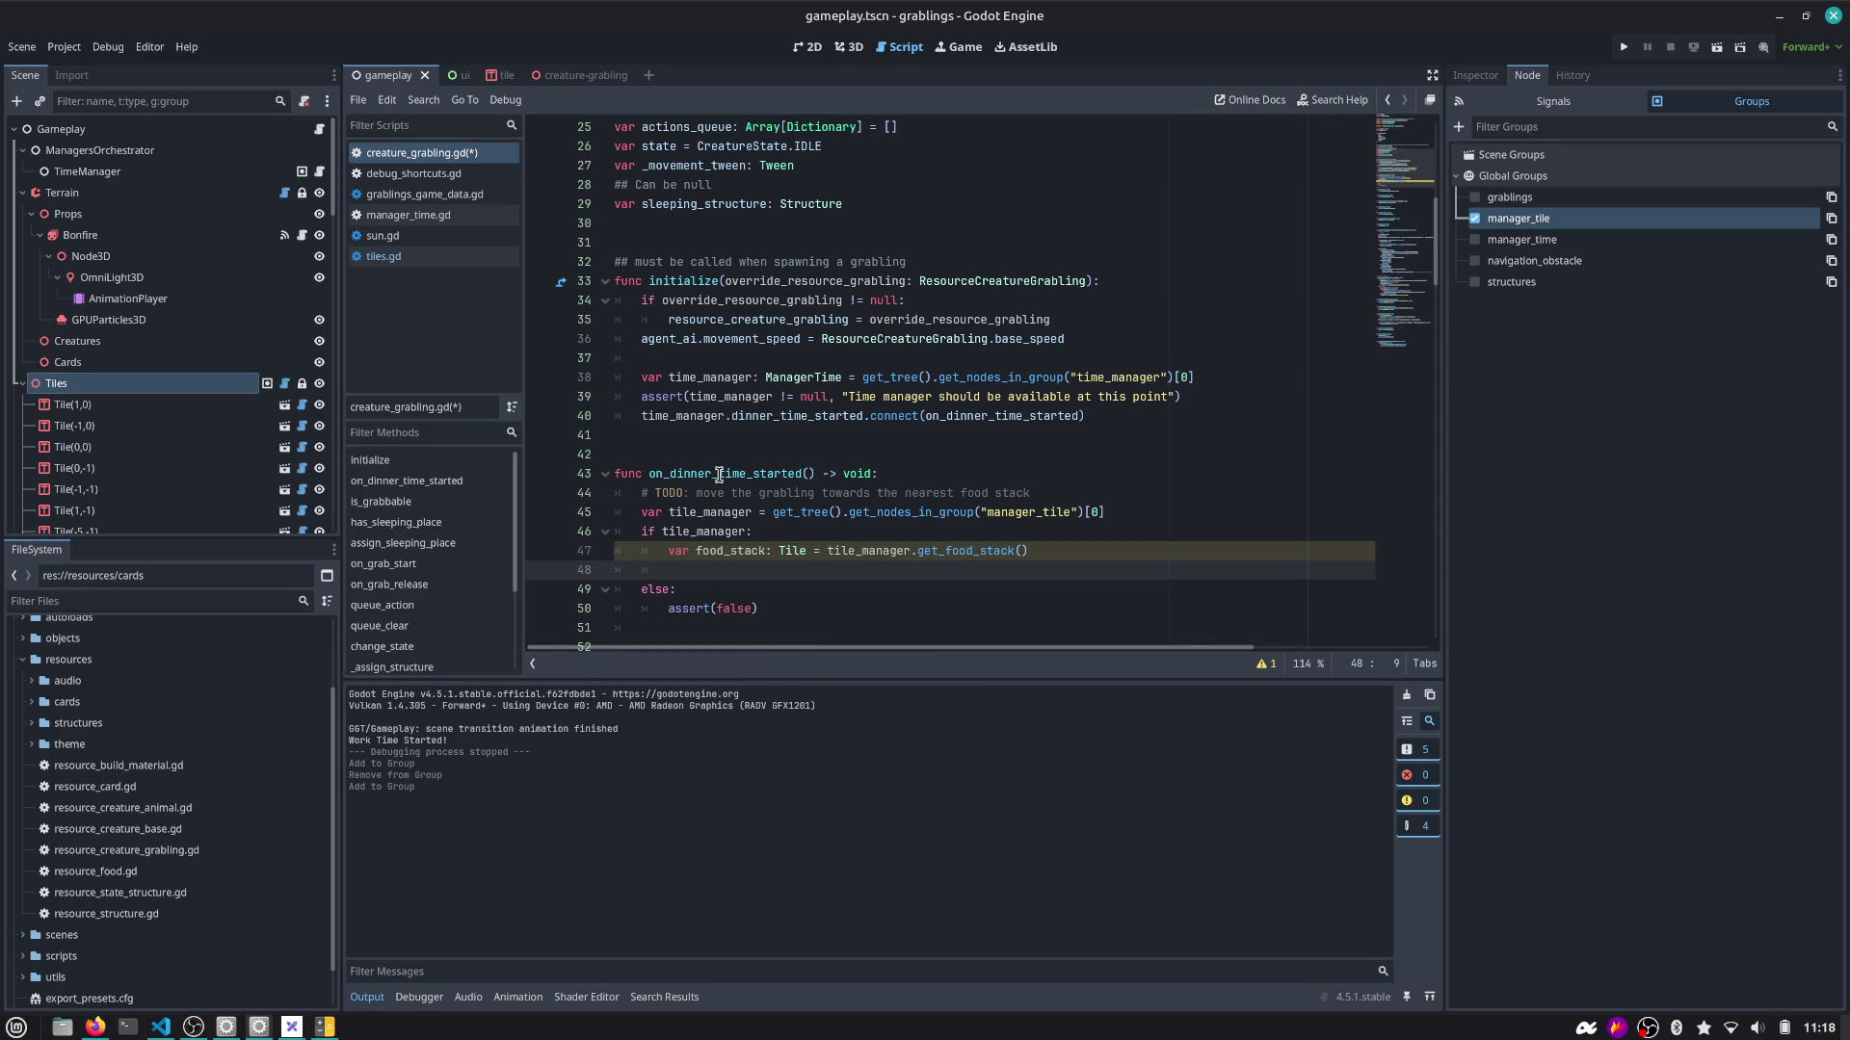
Look up the change_state method to check how it takes target_position
{"action": "double_click", "coordinate": [717, 553]}
{"action": "scroll", "coordinate": [717, 553], "scroll_direction": "up", "scroll_amount": 5}
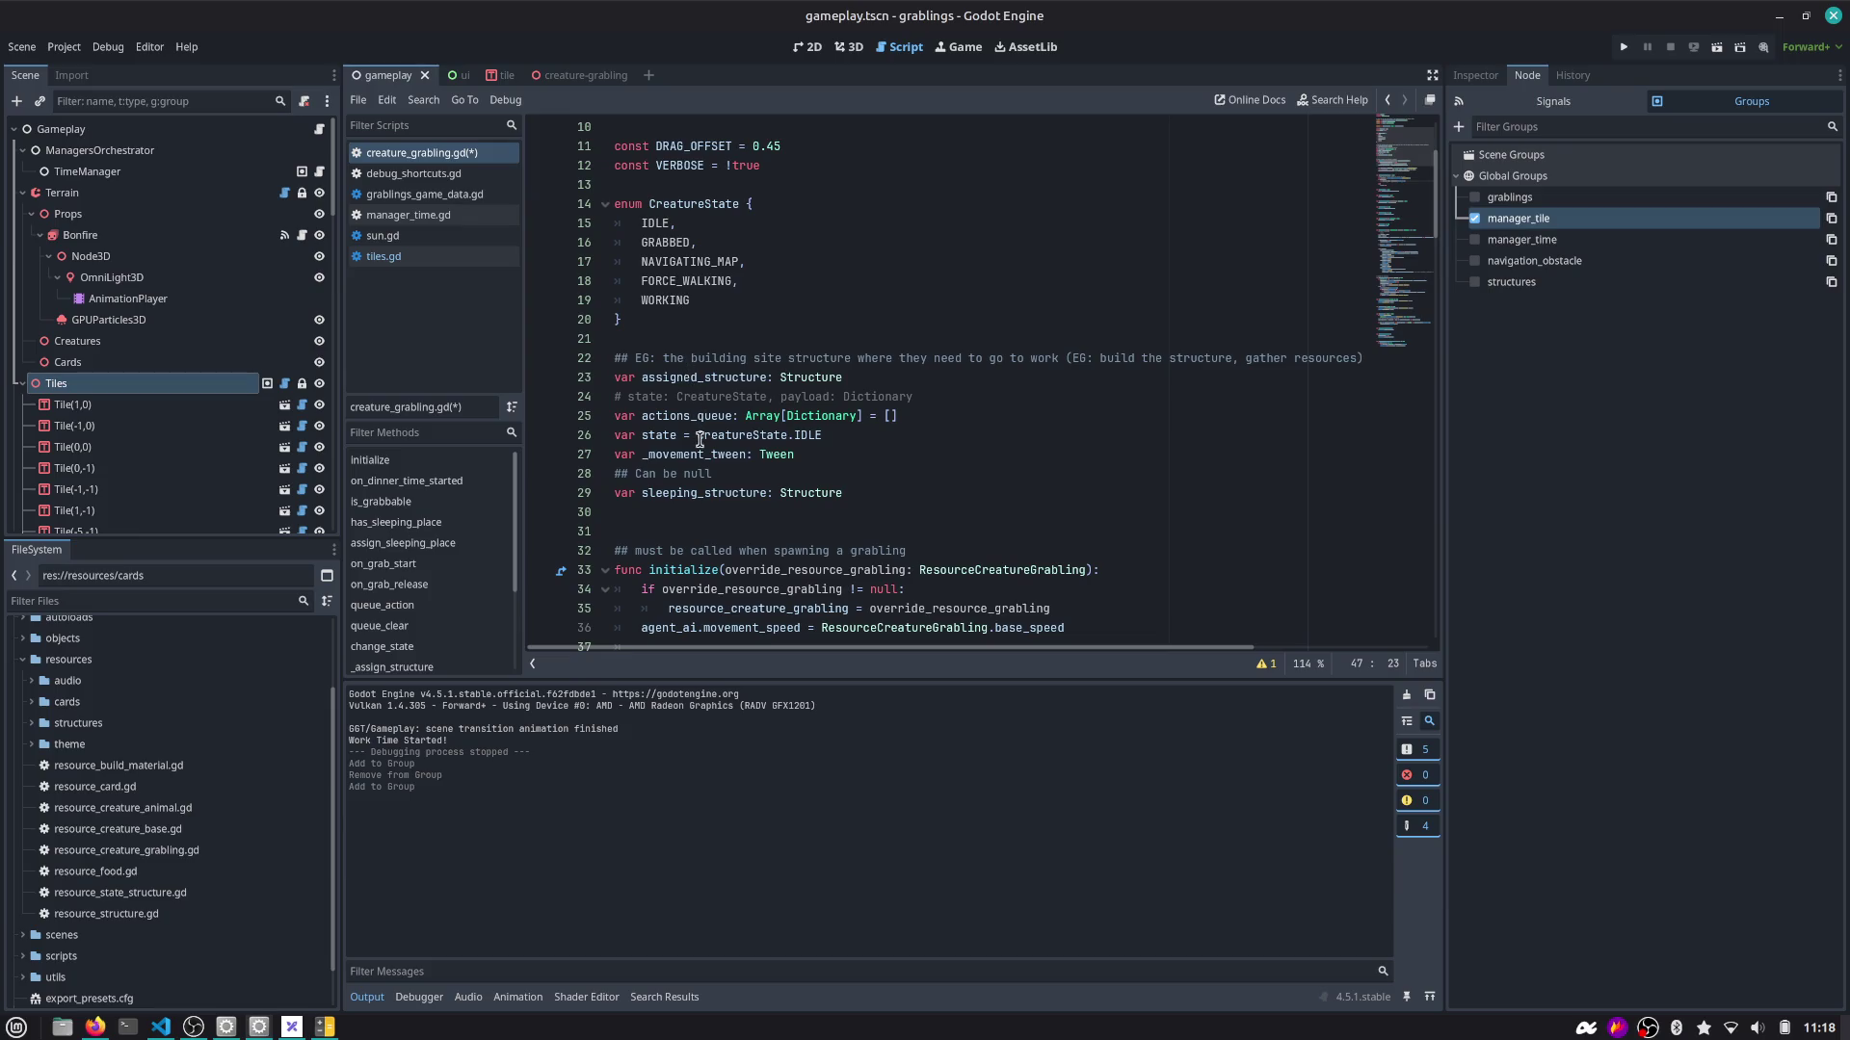
{"action": "scroll", "coordinate": [700, 440], "scroll_direction": "down", "scroll_amount": 6}
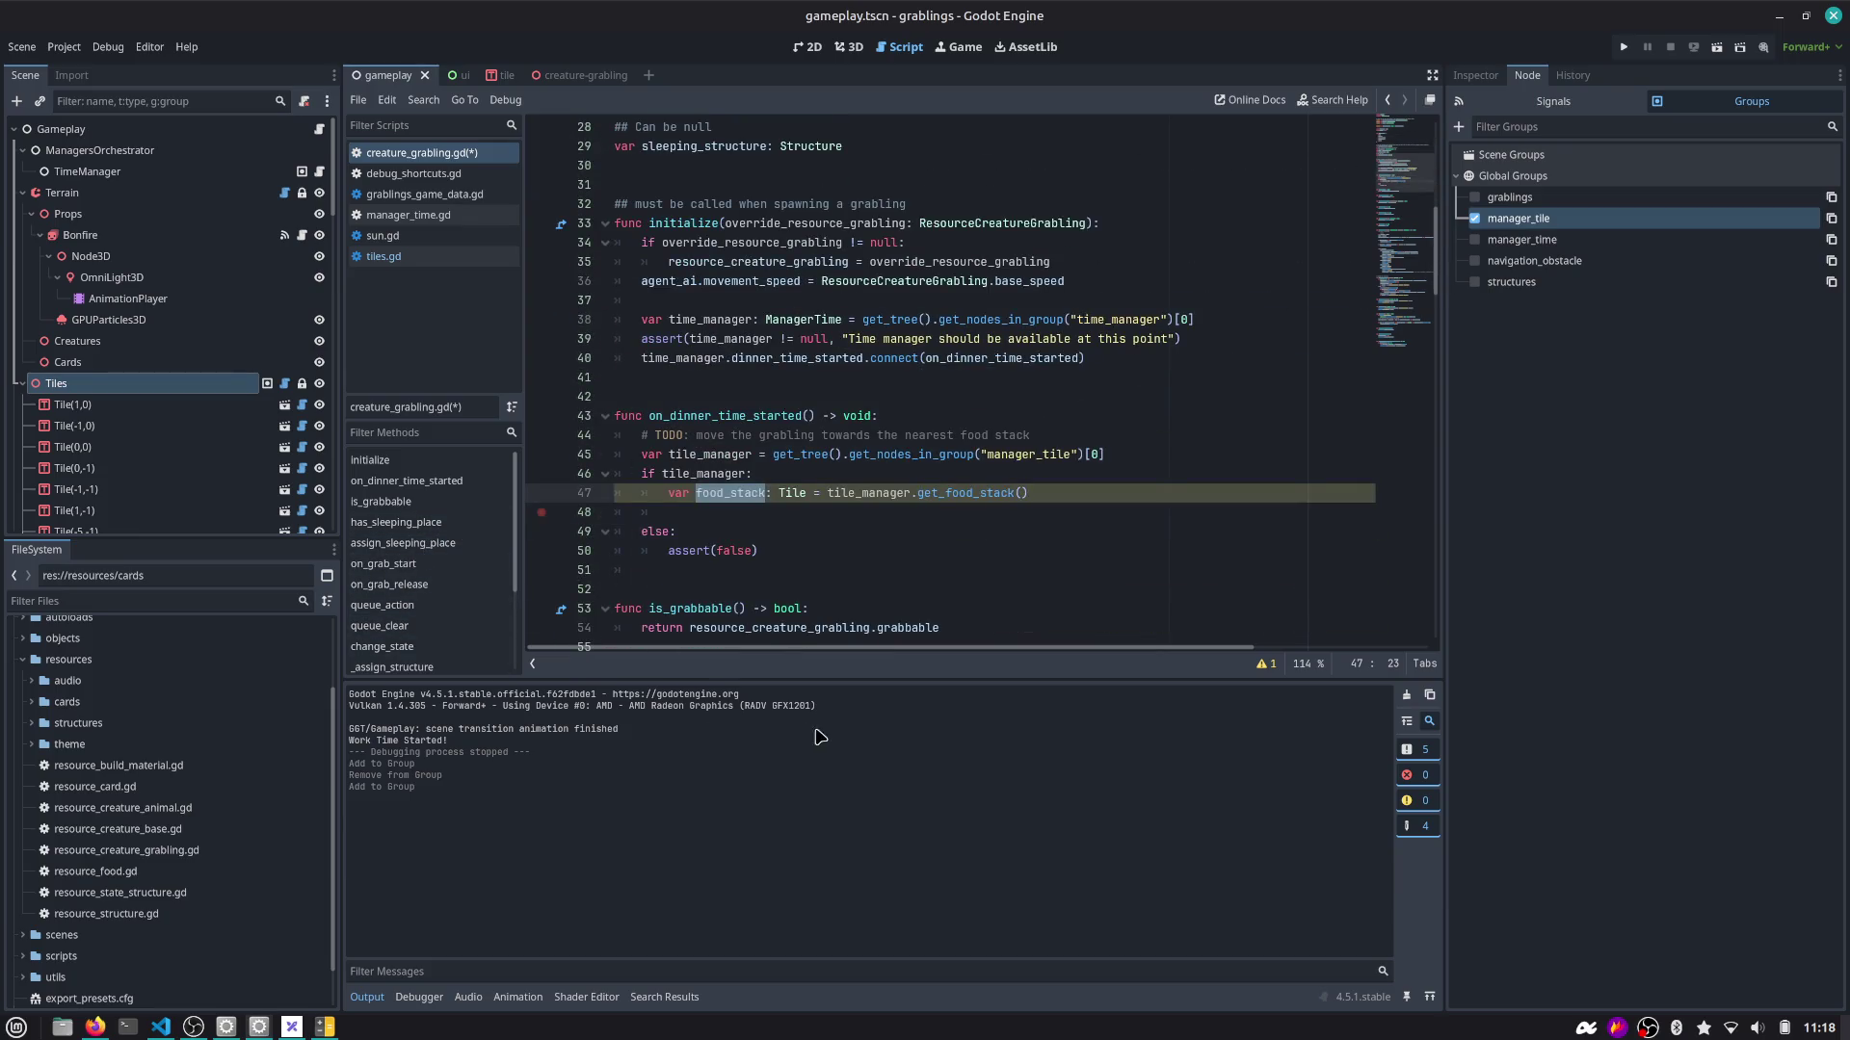
{"action": "key", "text": "ctrl+o"}
{"action": "left_click", "coordinate": [1092, 761]}
{"action": "key", "text": "ctrl+o"}
{"action": "left_click", "coordinate": [1092, 761]}
{"action": "key", "text": "ctrl+shift+o"}
{"action": "left_click_drag", "start_coordinate": [1002, 608], "coordinate": [927, 613]}
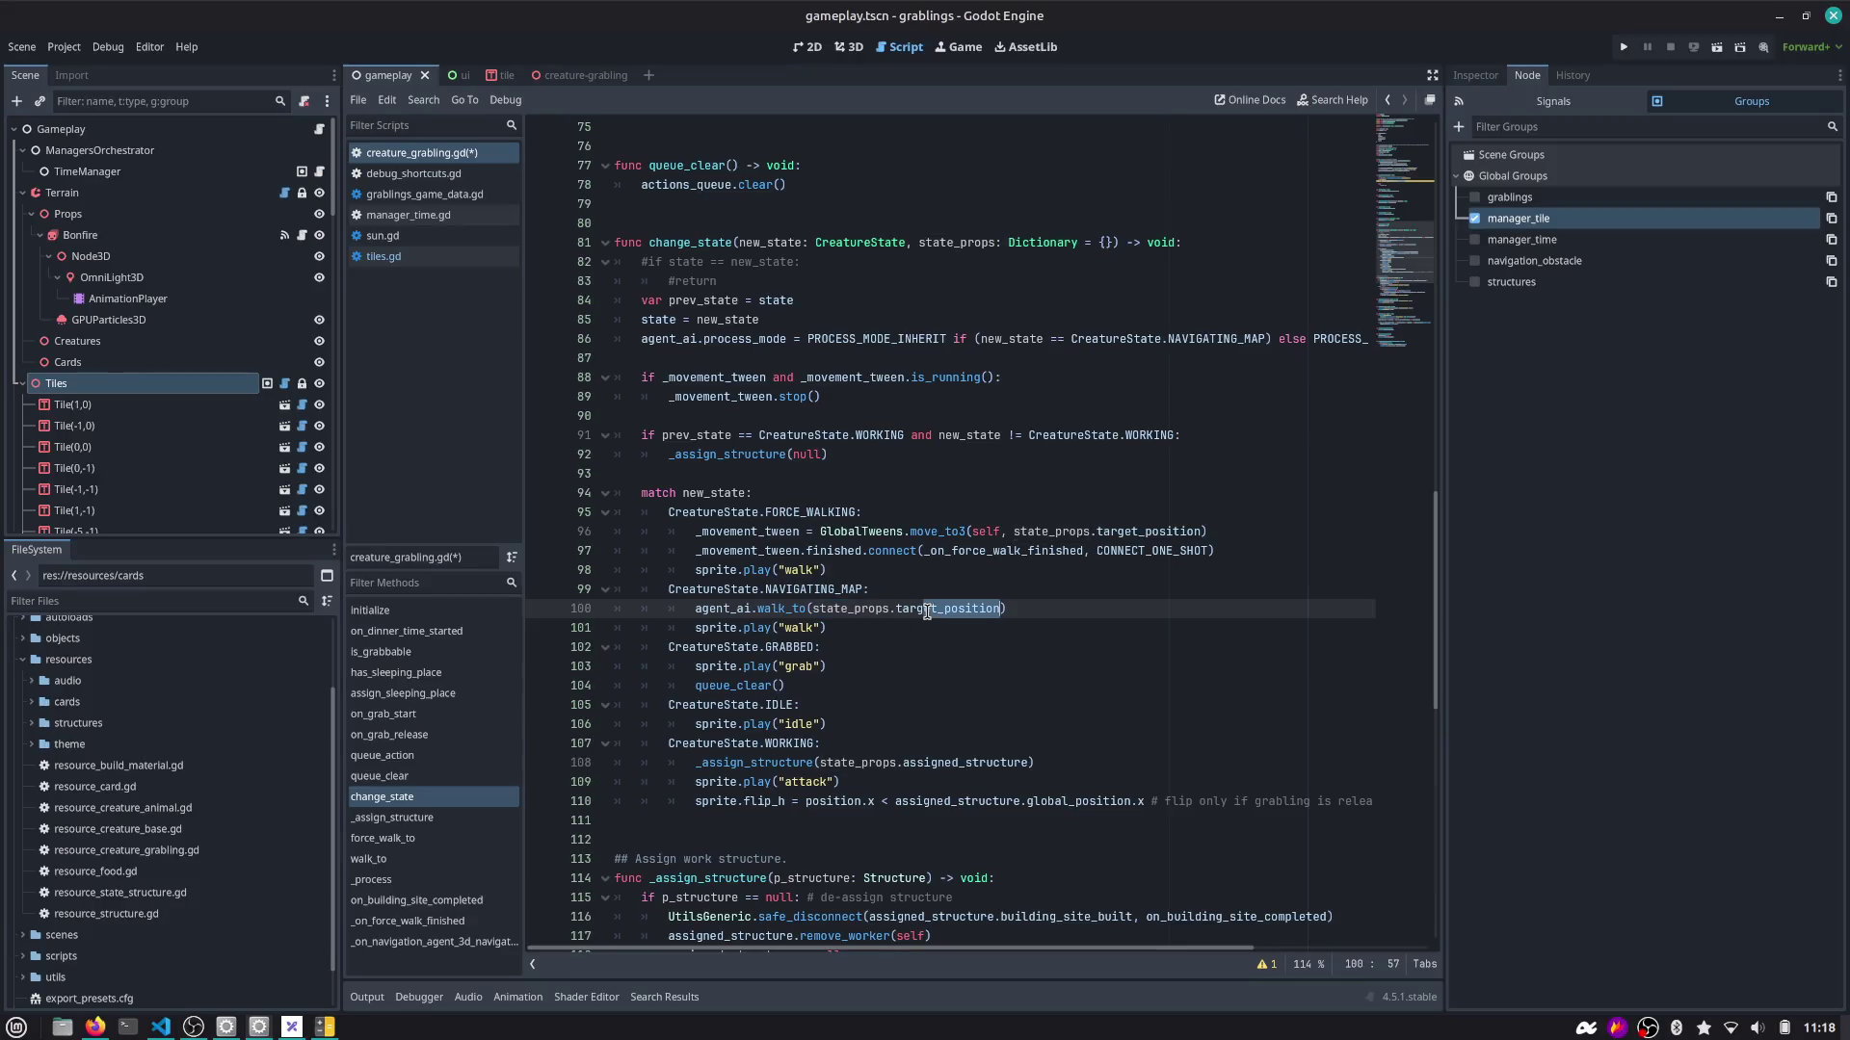
{"action": "triple_click", "coordinate": [927, 611]}
{"action": "double_click", "coordinate": [927, 611]}
{"action": "key", "text": "ctrl+c"}
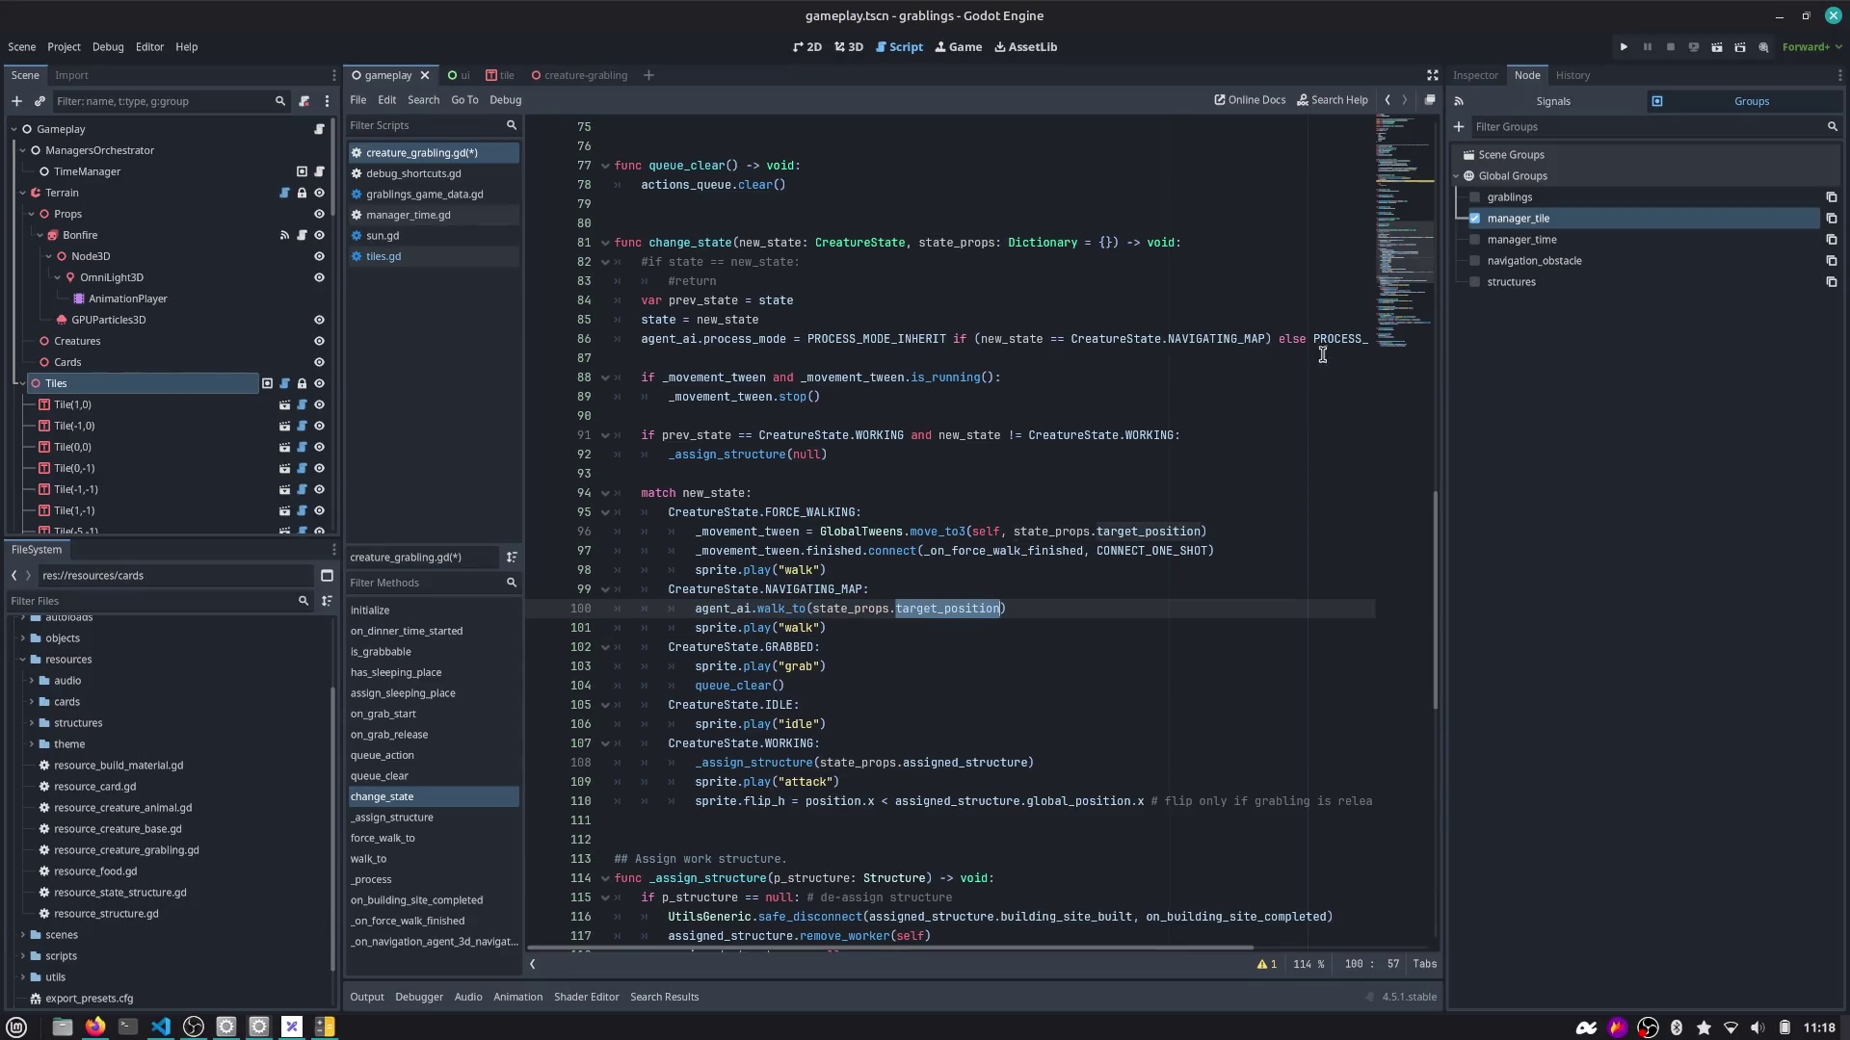
{"action": "scroll", "coordinate": [1413, 258], "scroll_direction": "up", "scroll_amount": 10}
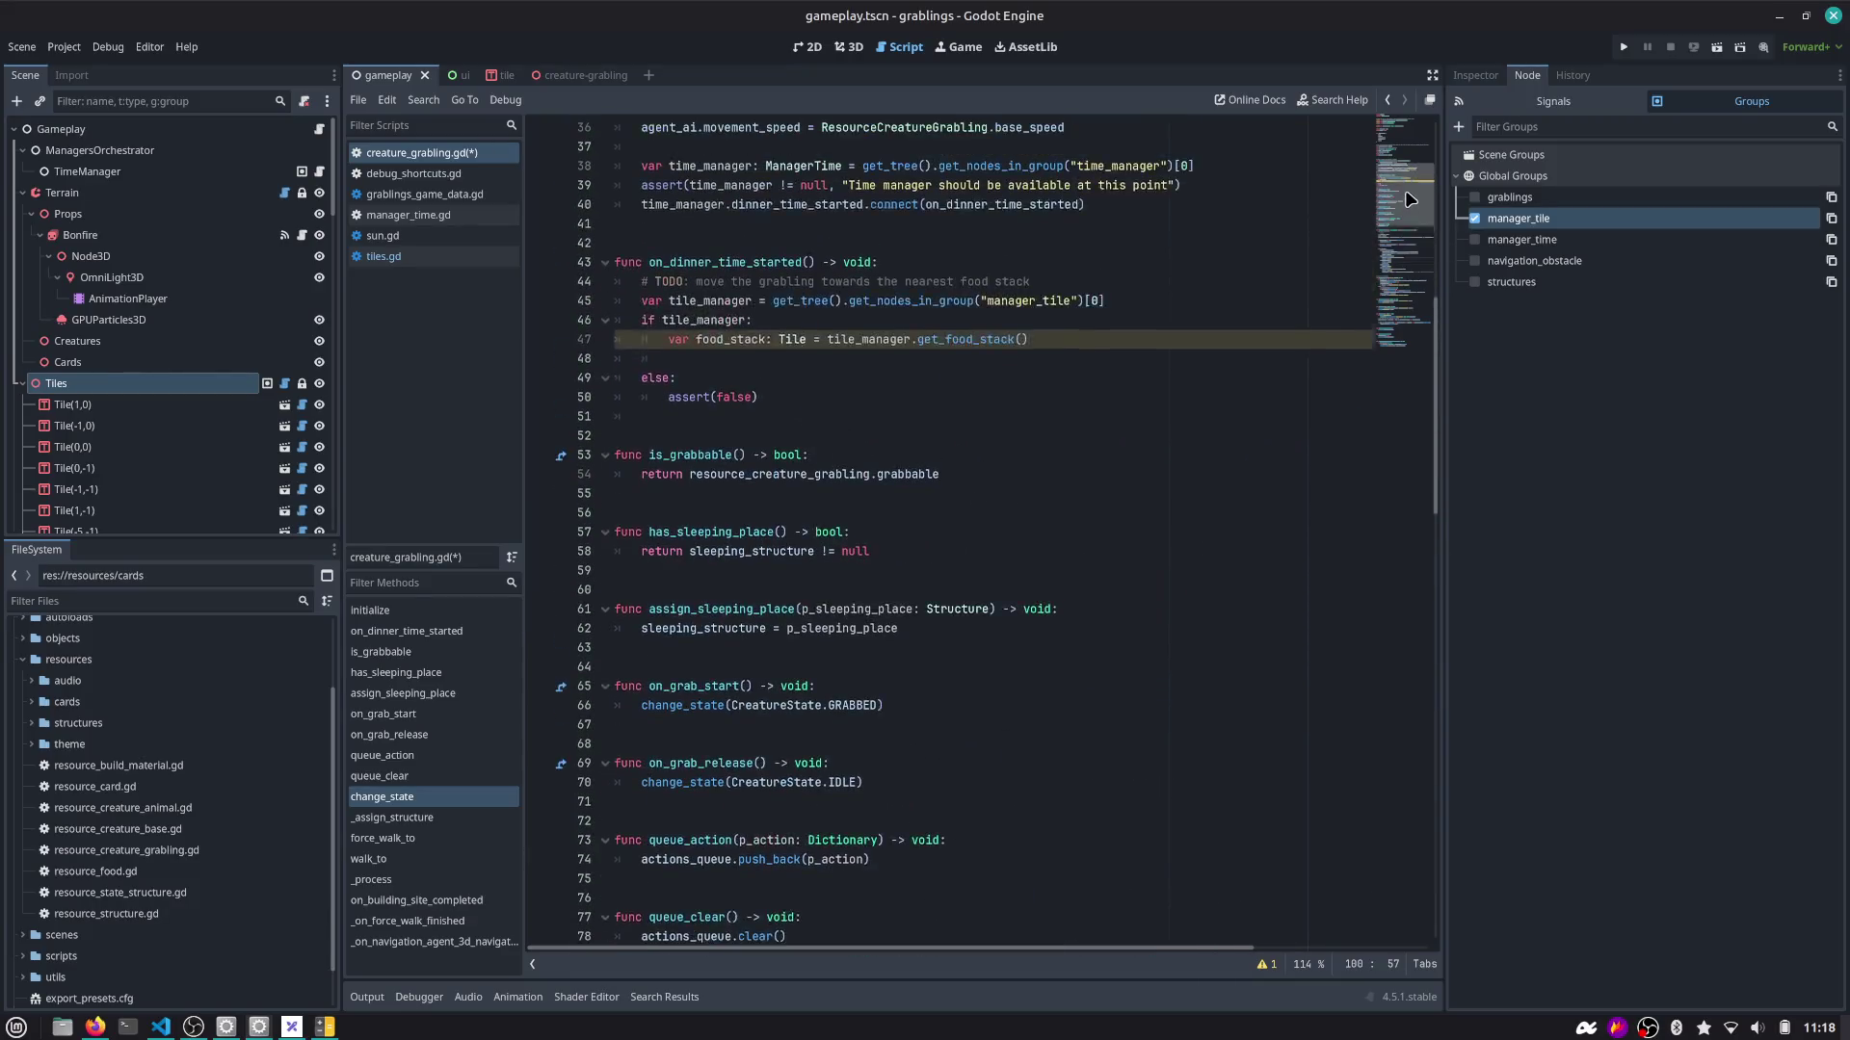
Add a line setting target_position = food_stack.global_position
{"action": "left_click", "coordinate": [1046, 346]}
{"action": "key", "text": "Return"}
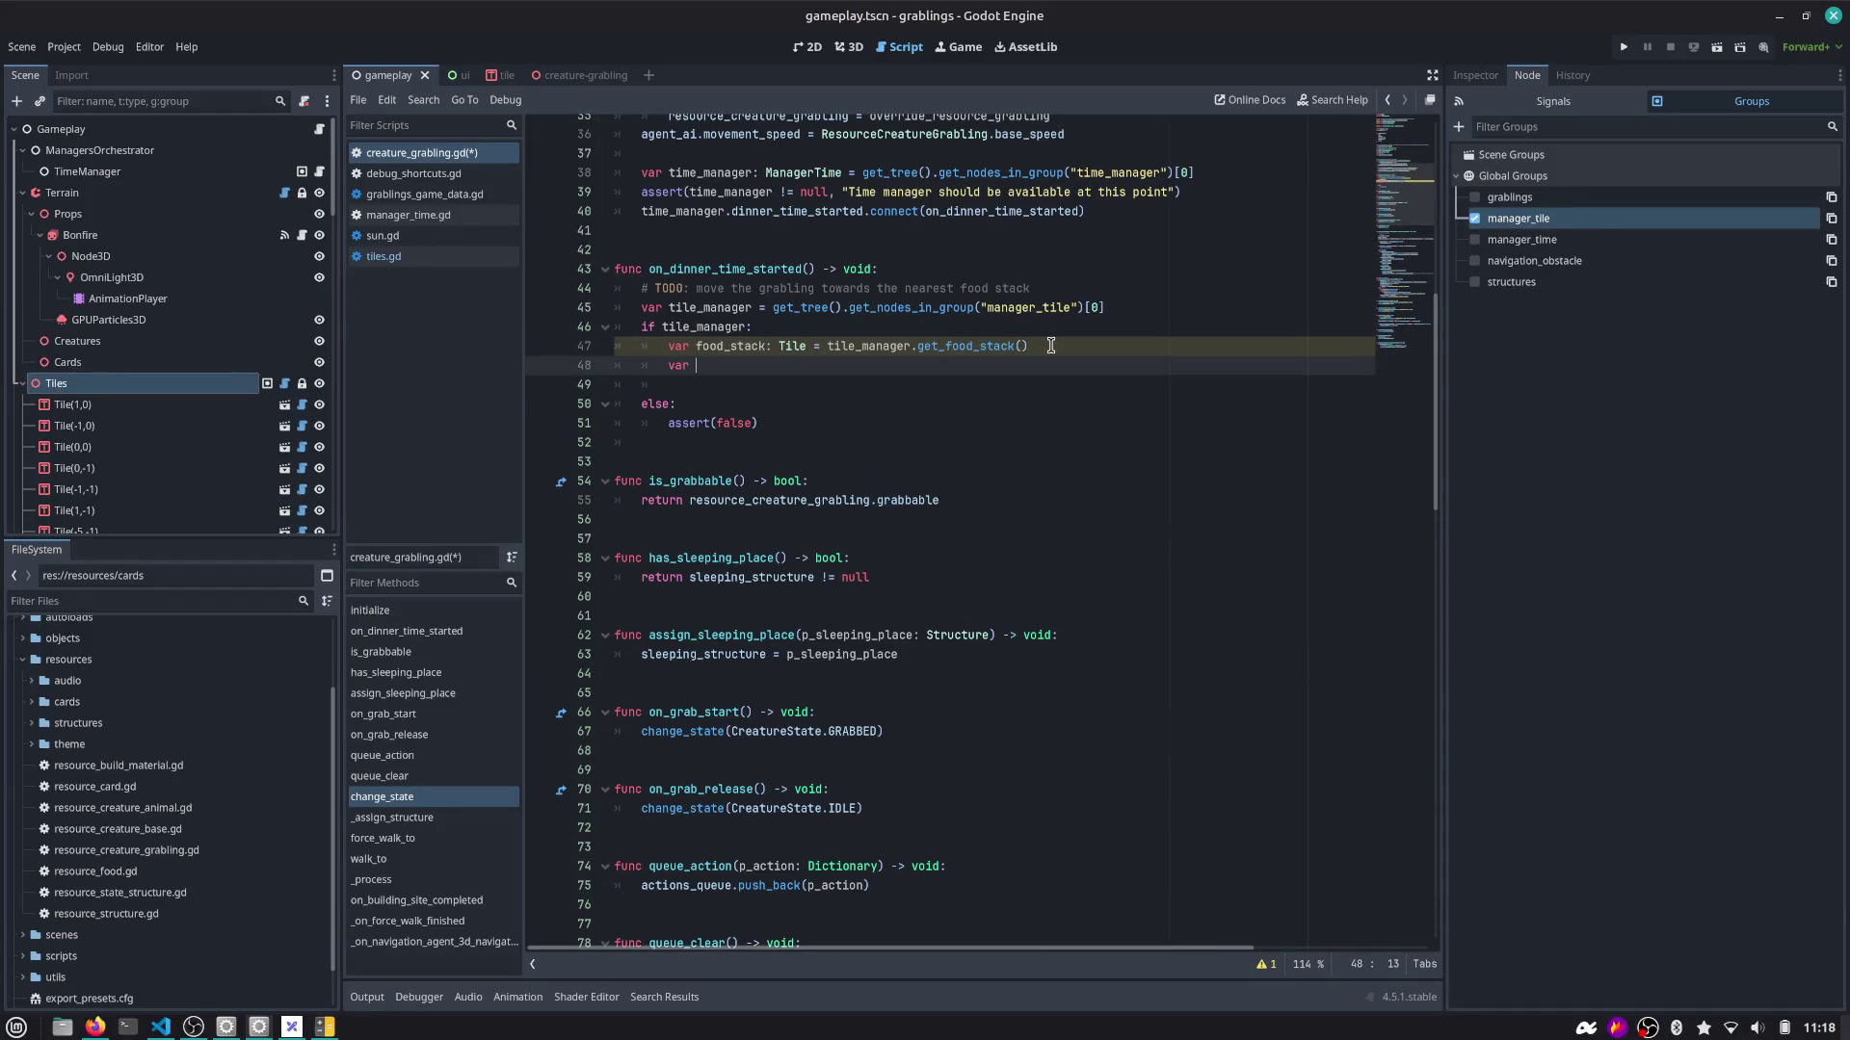
{"action": "type", "text": "ition ="}
{"action": "key", "text": "ctrl+v"}
{"action": "key", "text": "ctrl+shift+Left"}
{"action": "type", "text": "food_sta"}
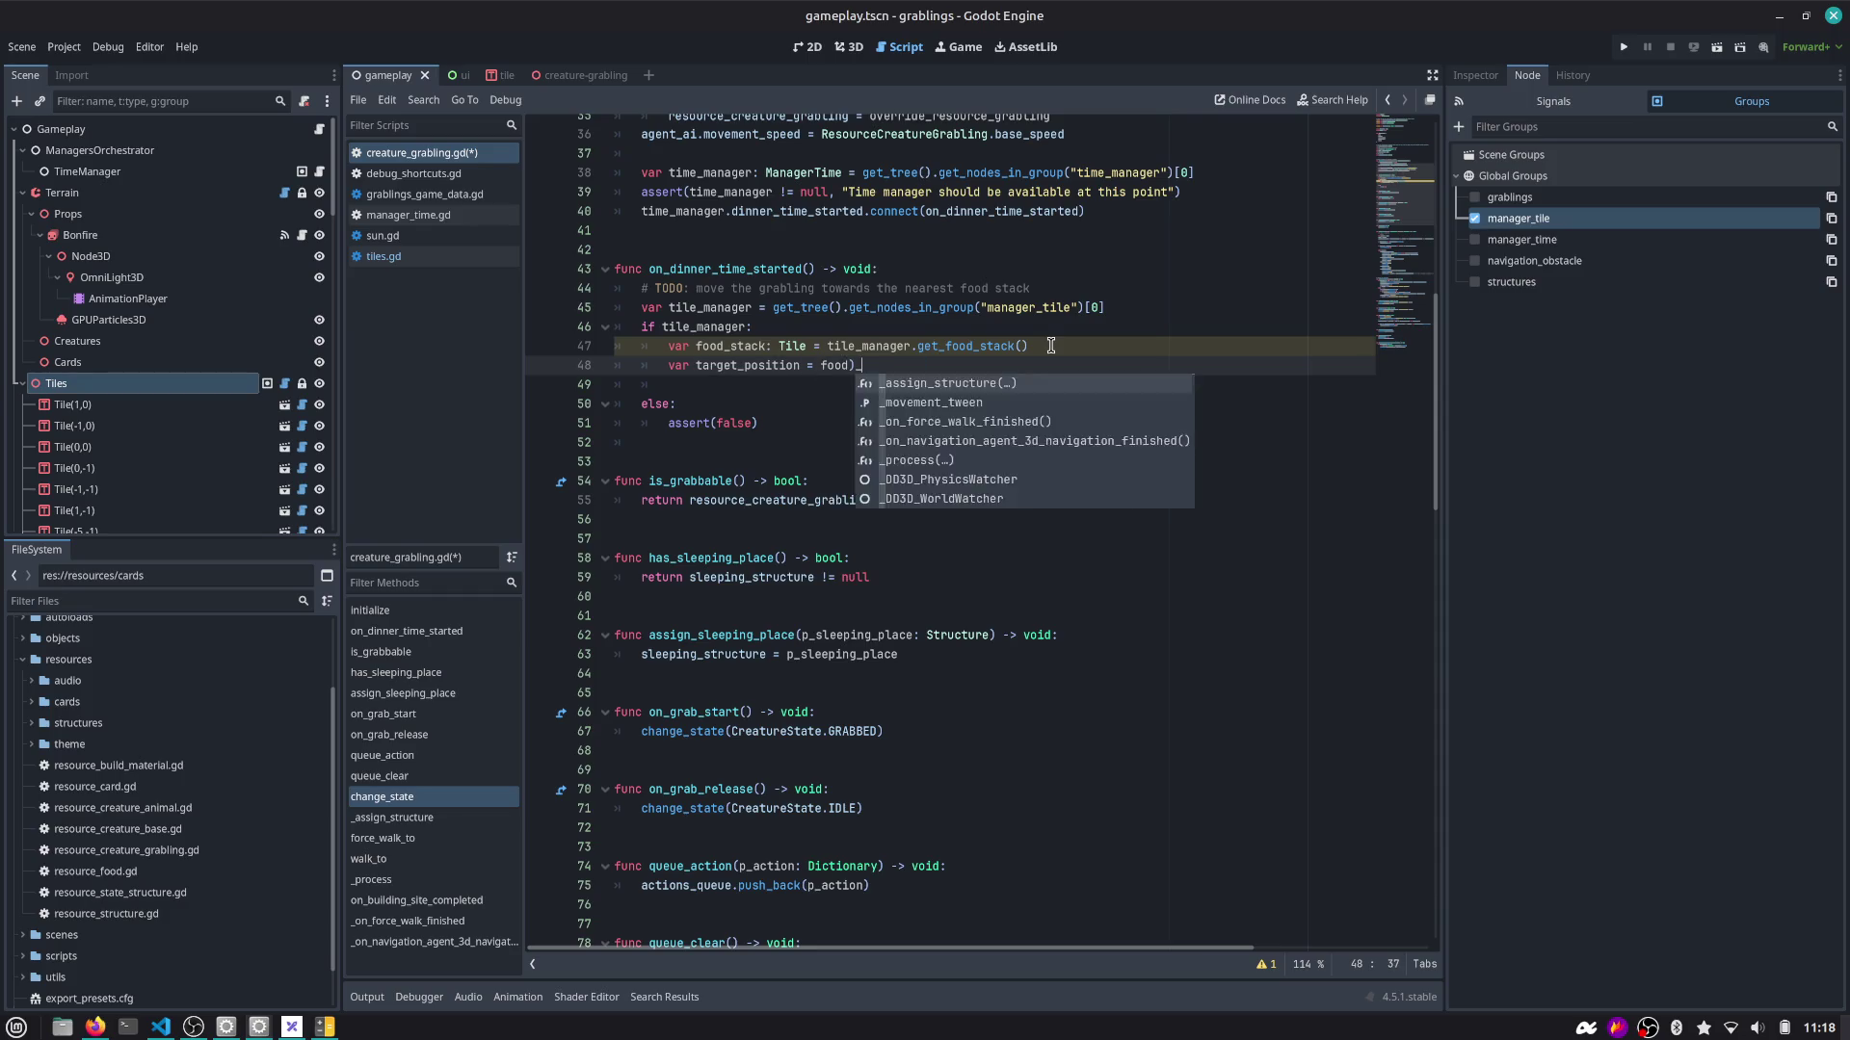
{"action": "type", "text": "ck.global_"}
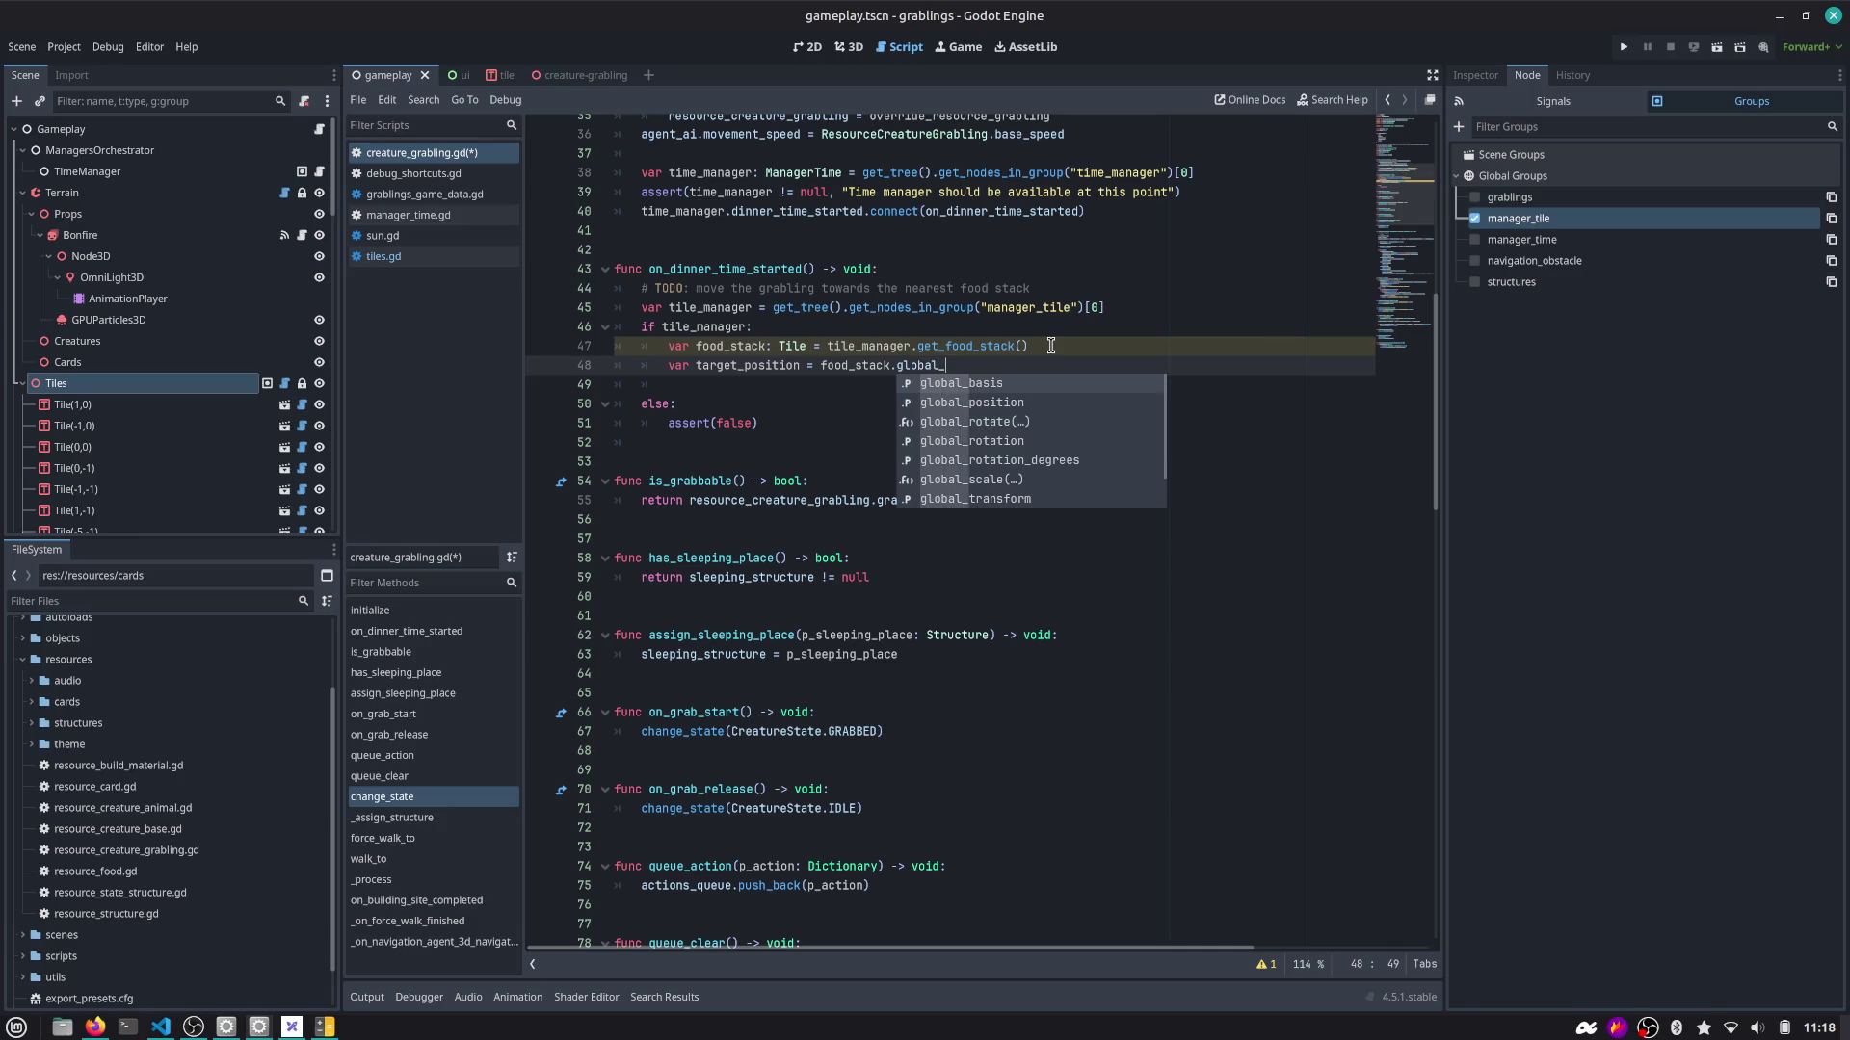
{"action": "key", "text": "Return"}
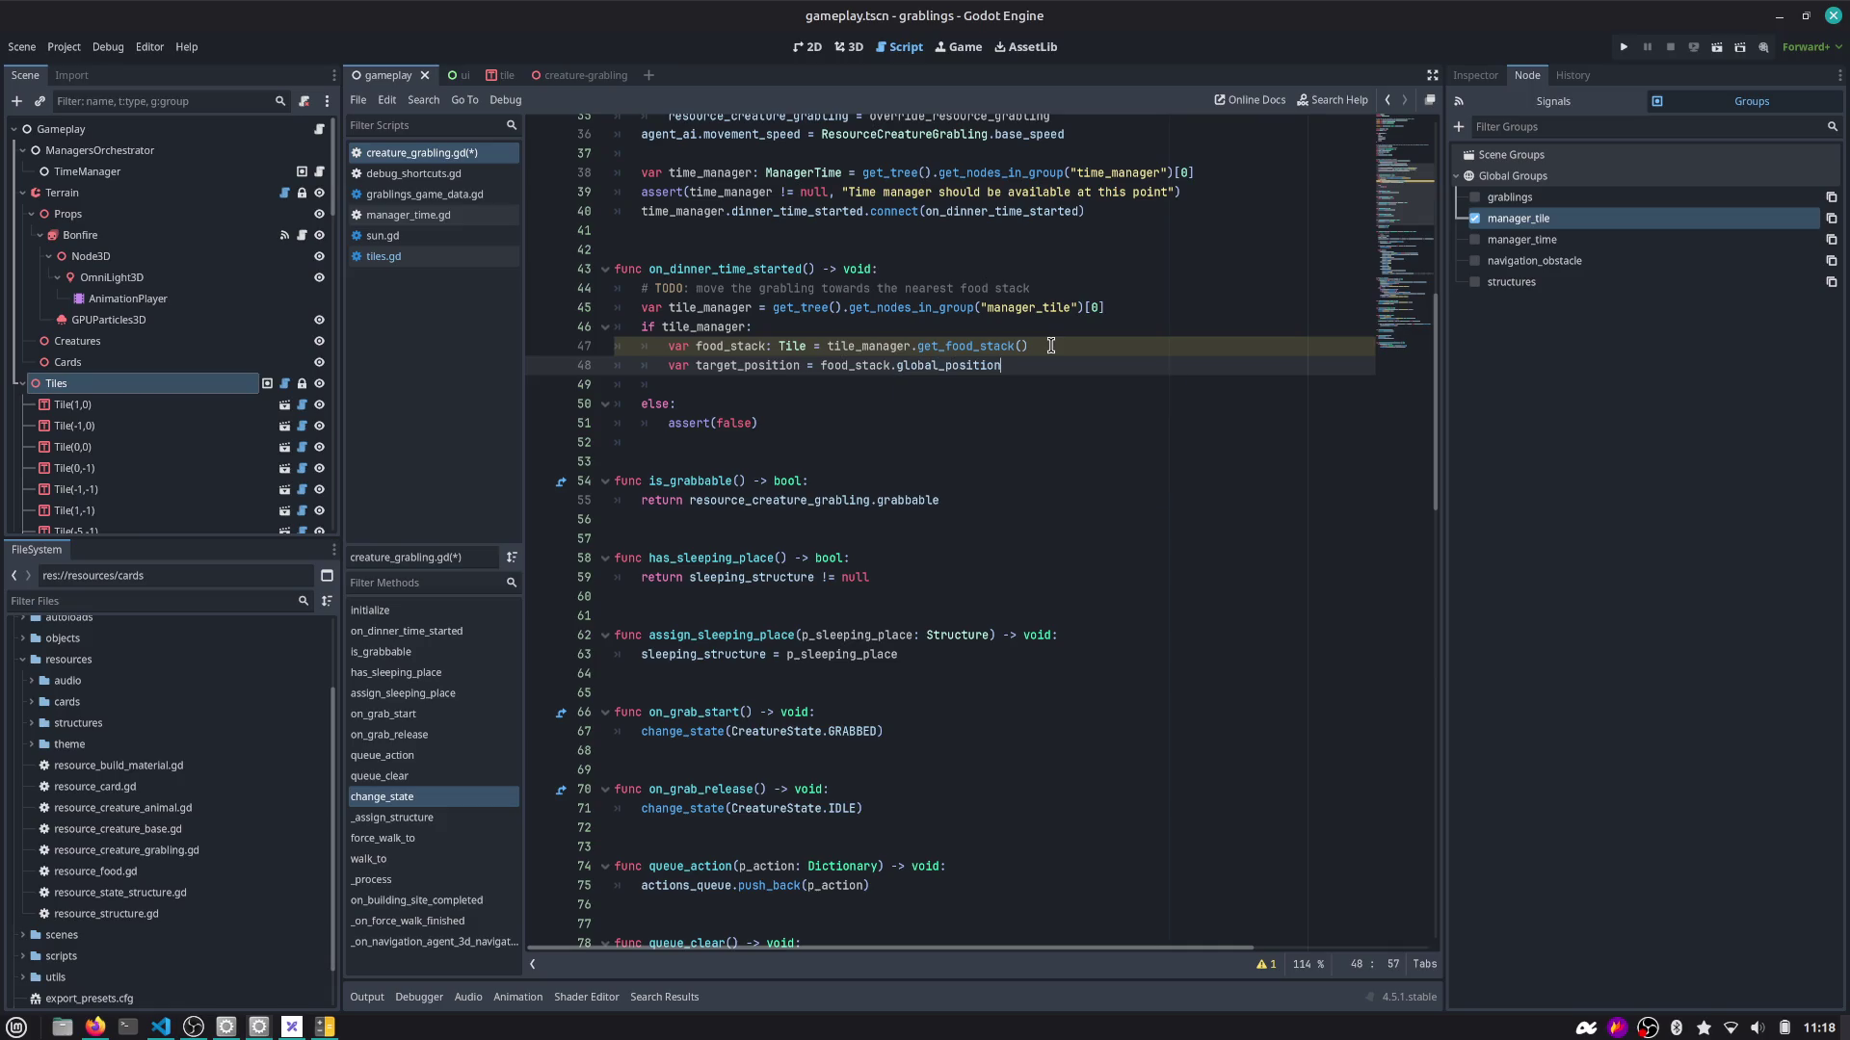
{"action": "key", "text": "Return"}
Call change_state(CreatureState.NAVIGATING_MAP, {target_position}) and save the script
{"action": "type", "text": "change"}
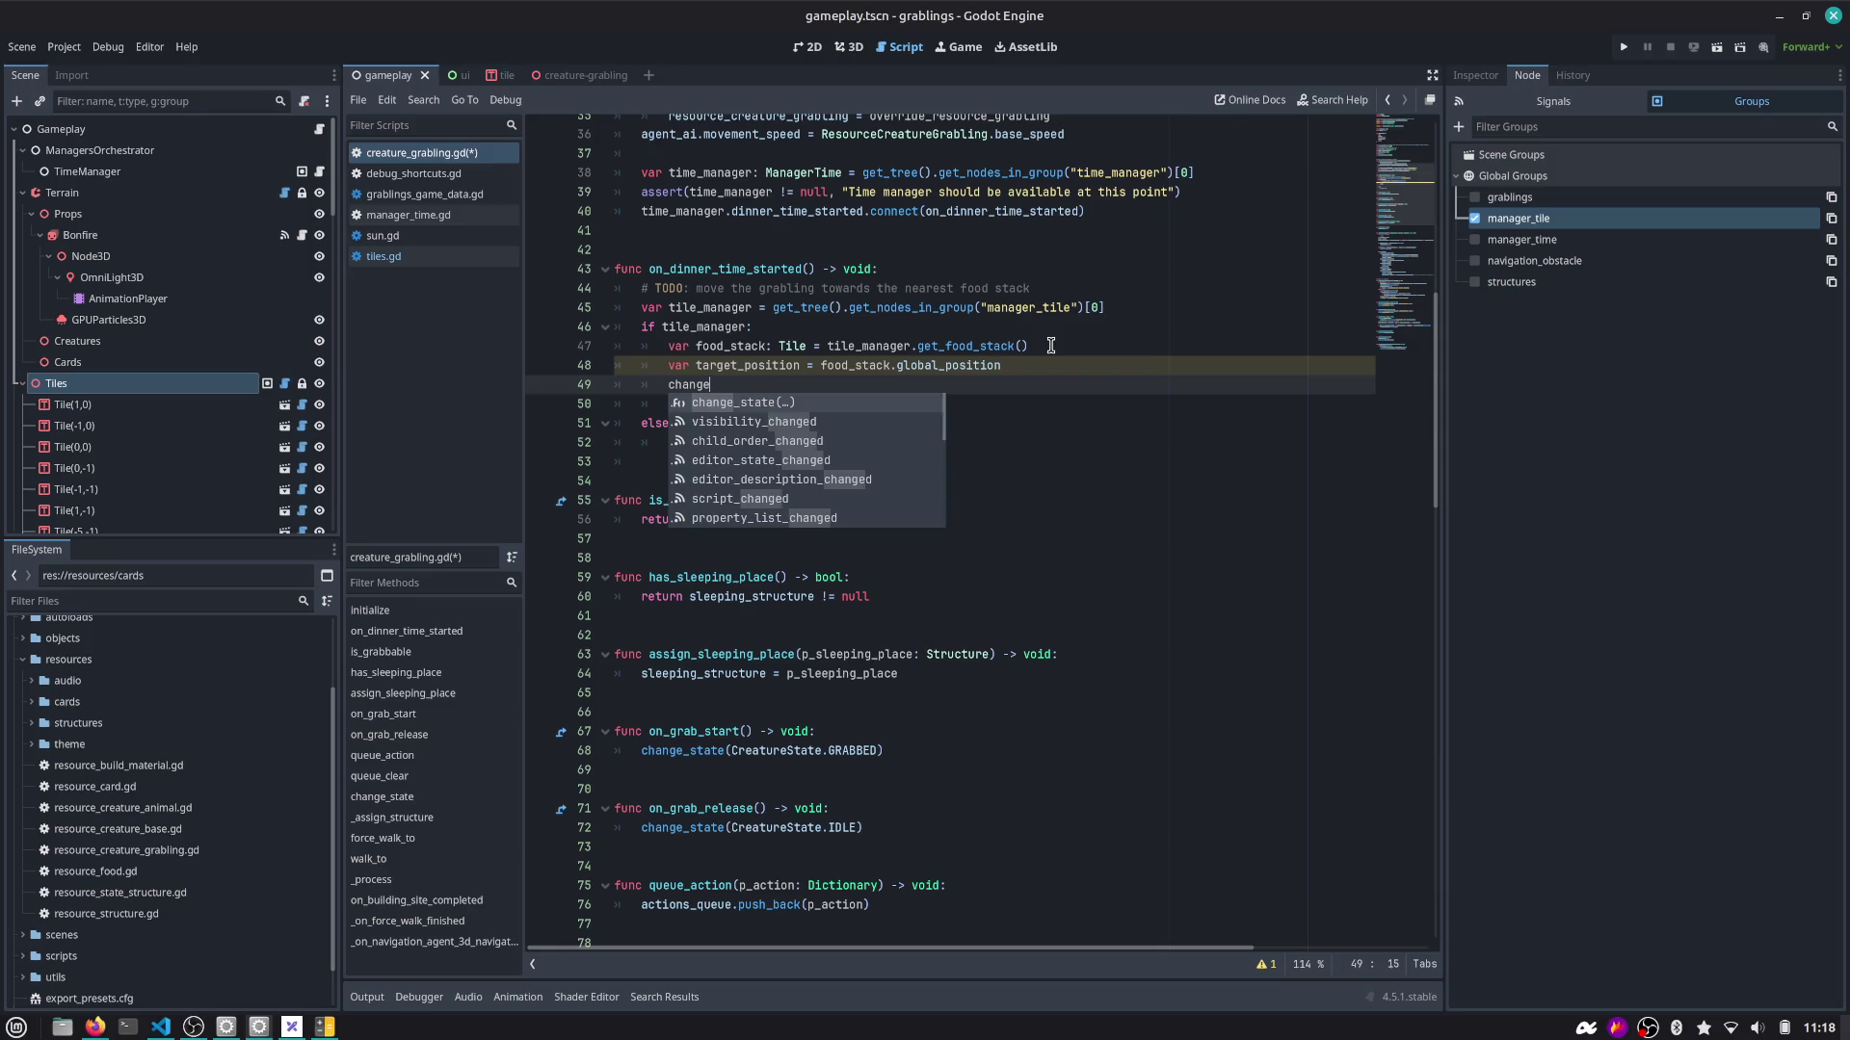
{"action": "key", "text": "Return"}
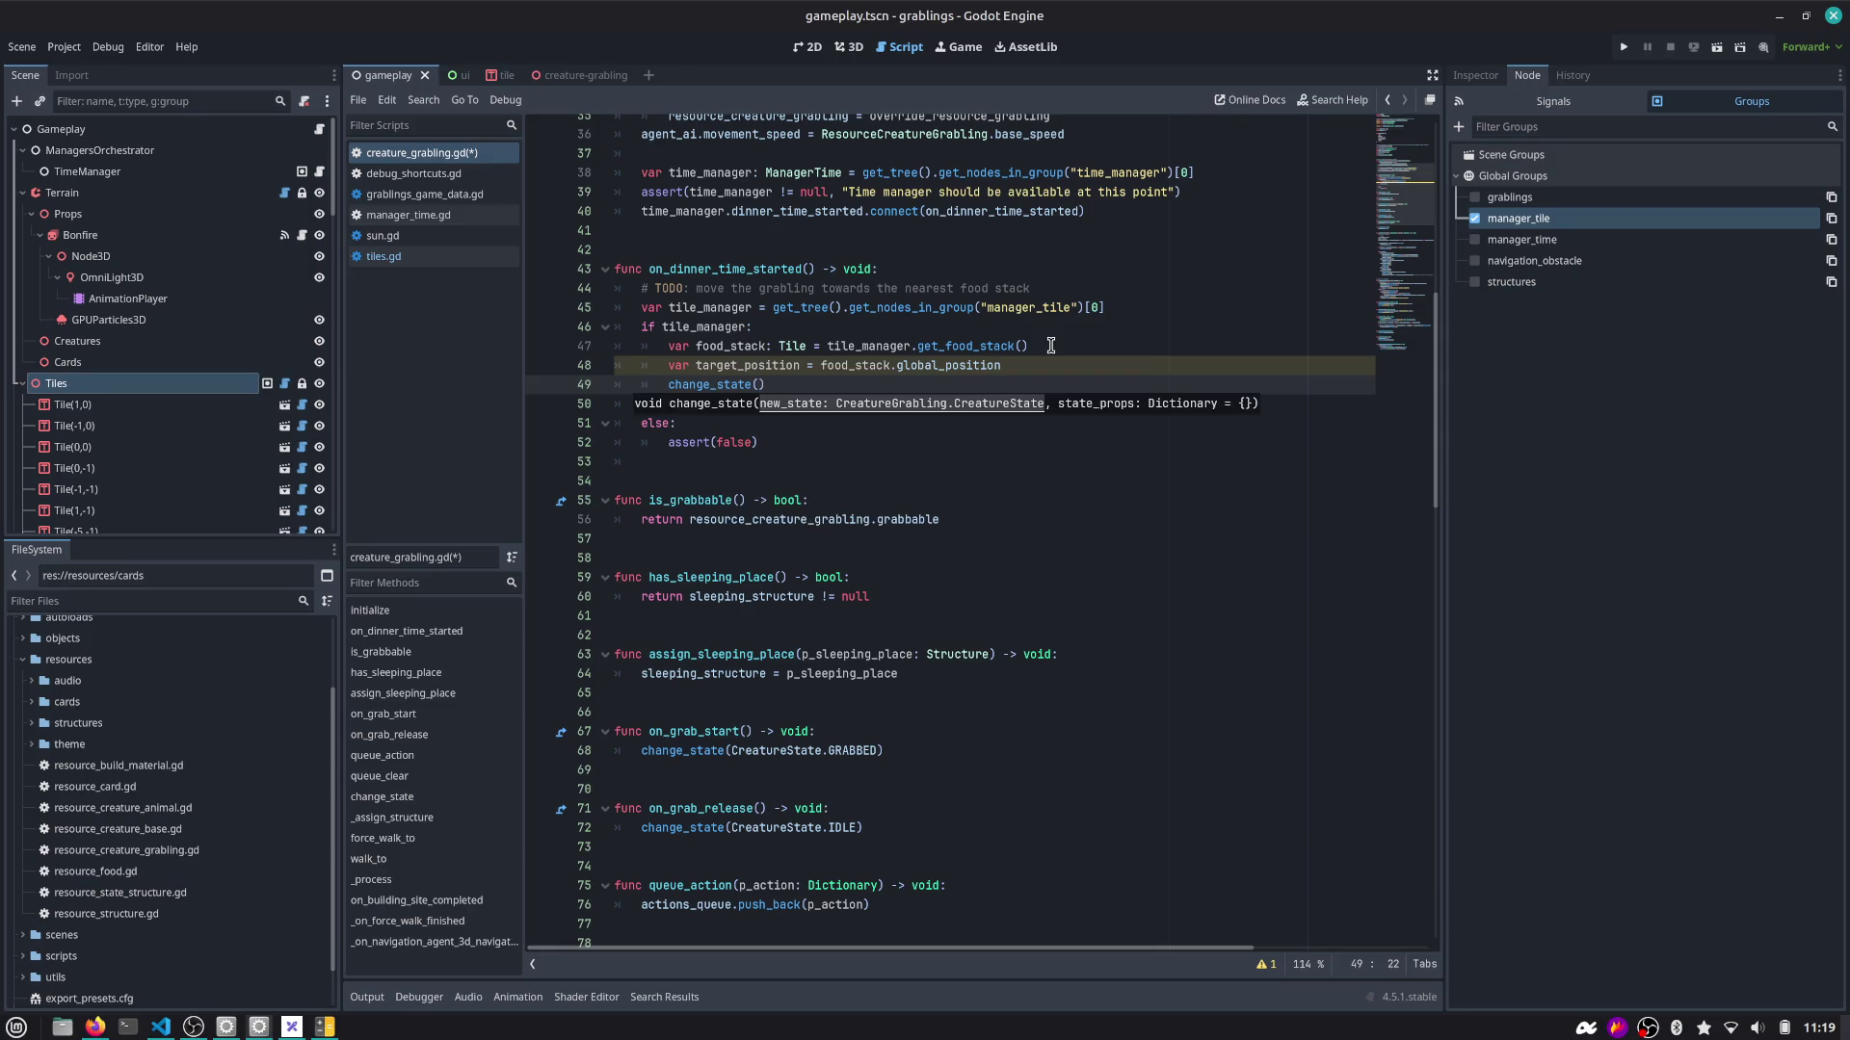
{"action": "type", "text": "State"}
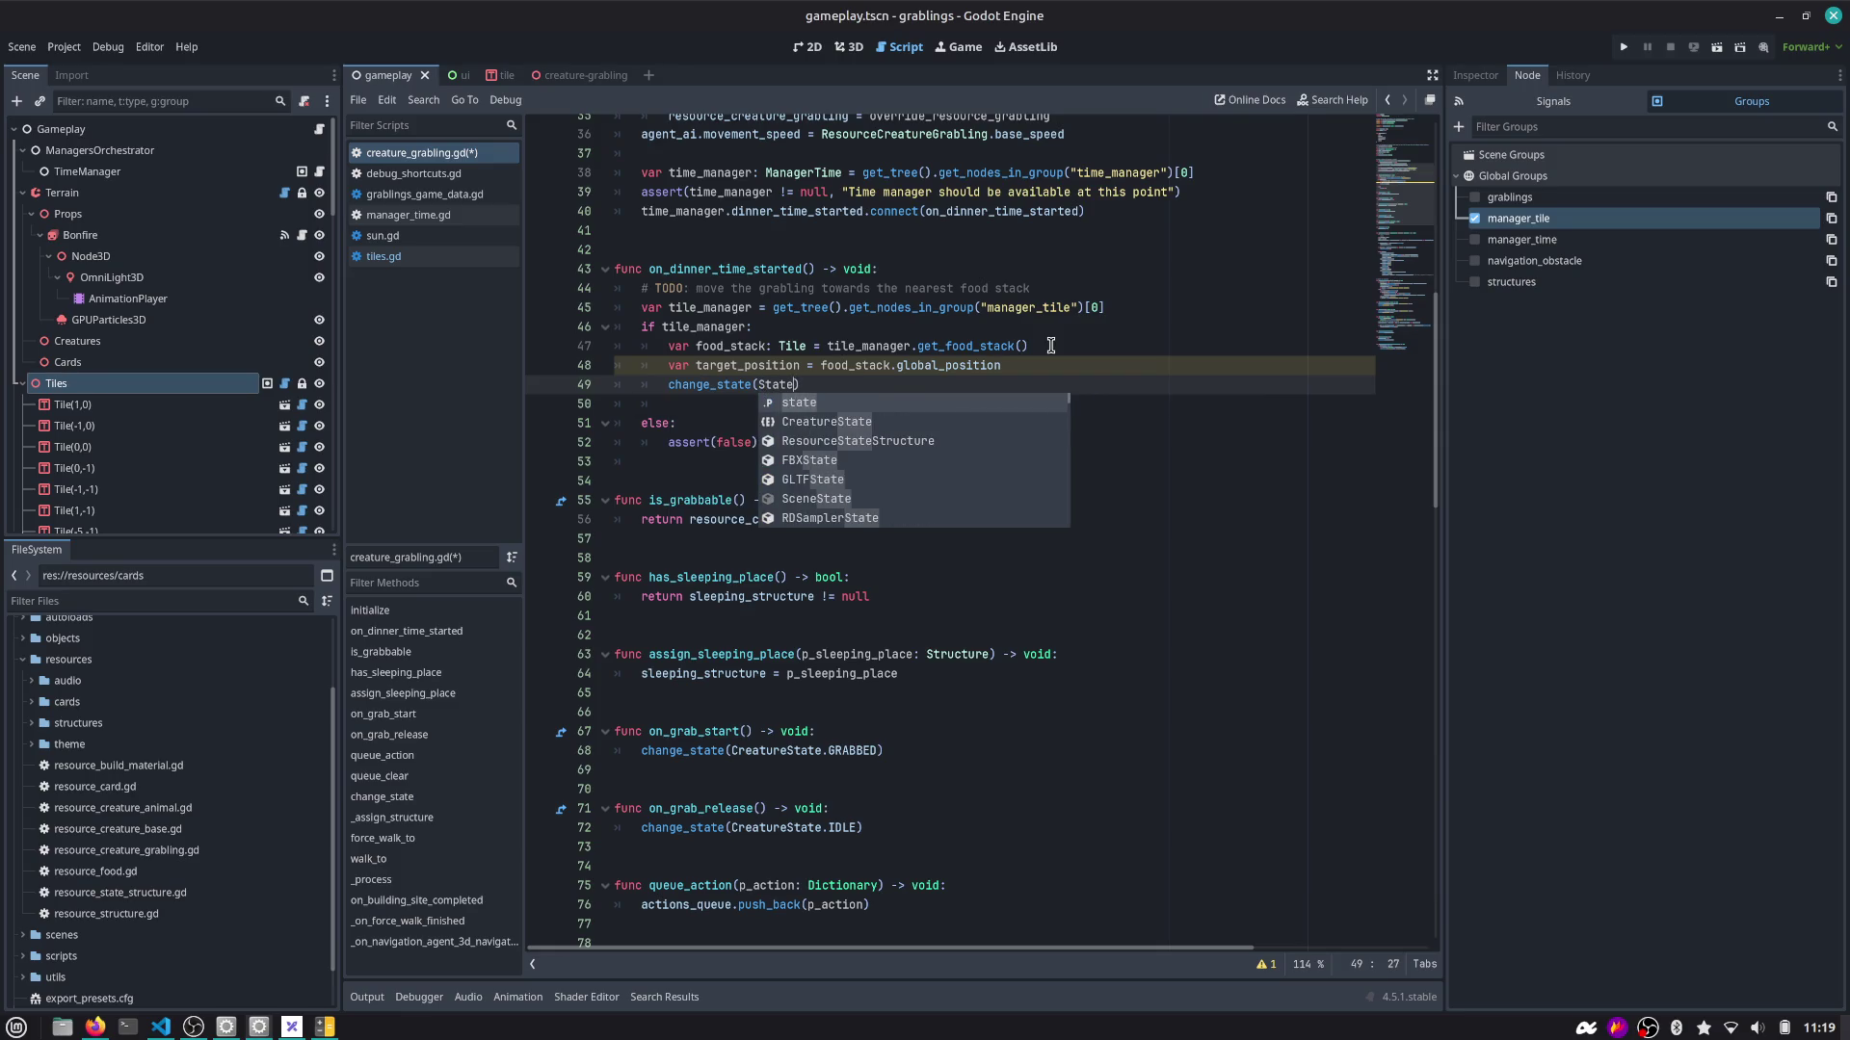
{"action": "key", "text": "Down"}
{"action": "key", "text": "Return"}
{"action": "type", "text": "."}
{"action": "key", "text": "Down"}
{"action": "key", "text": "Down"}
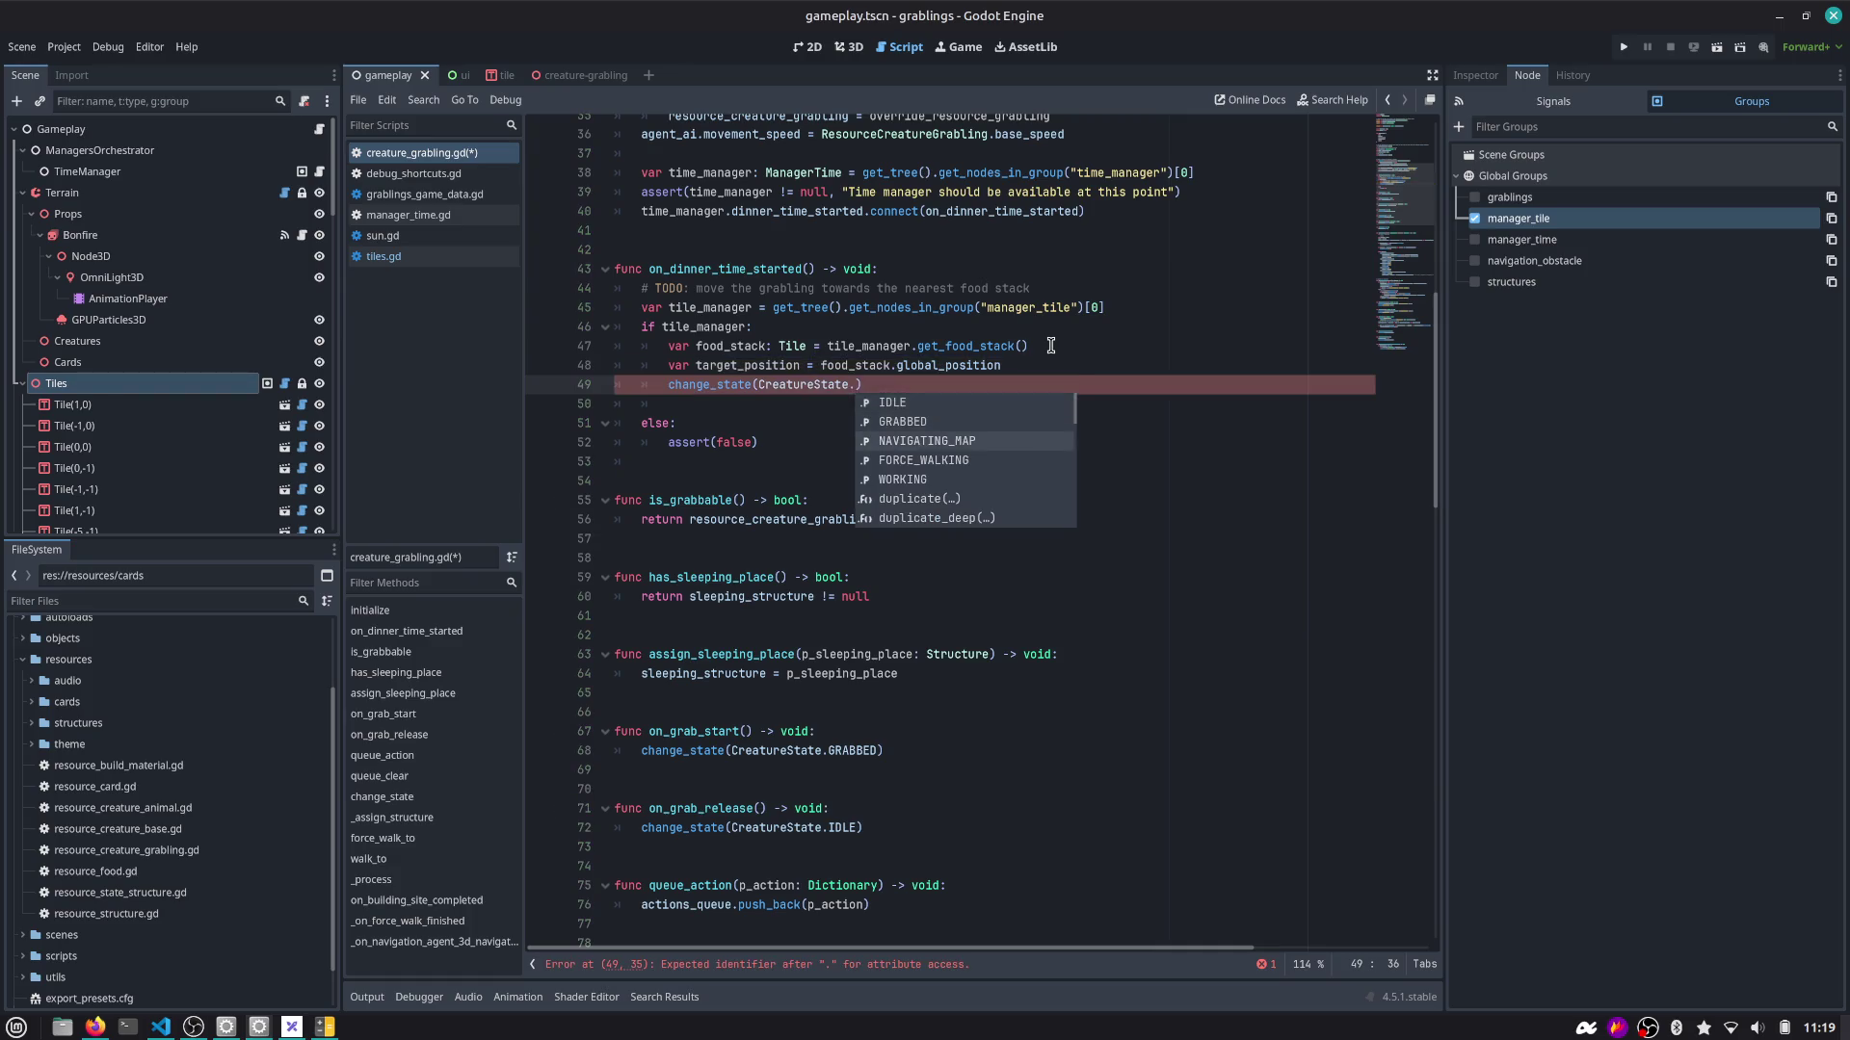
{"action": "key", "text": "Return"}
{"action": "type", "text": ", {"}
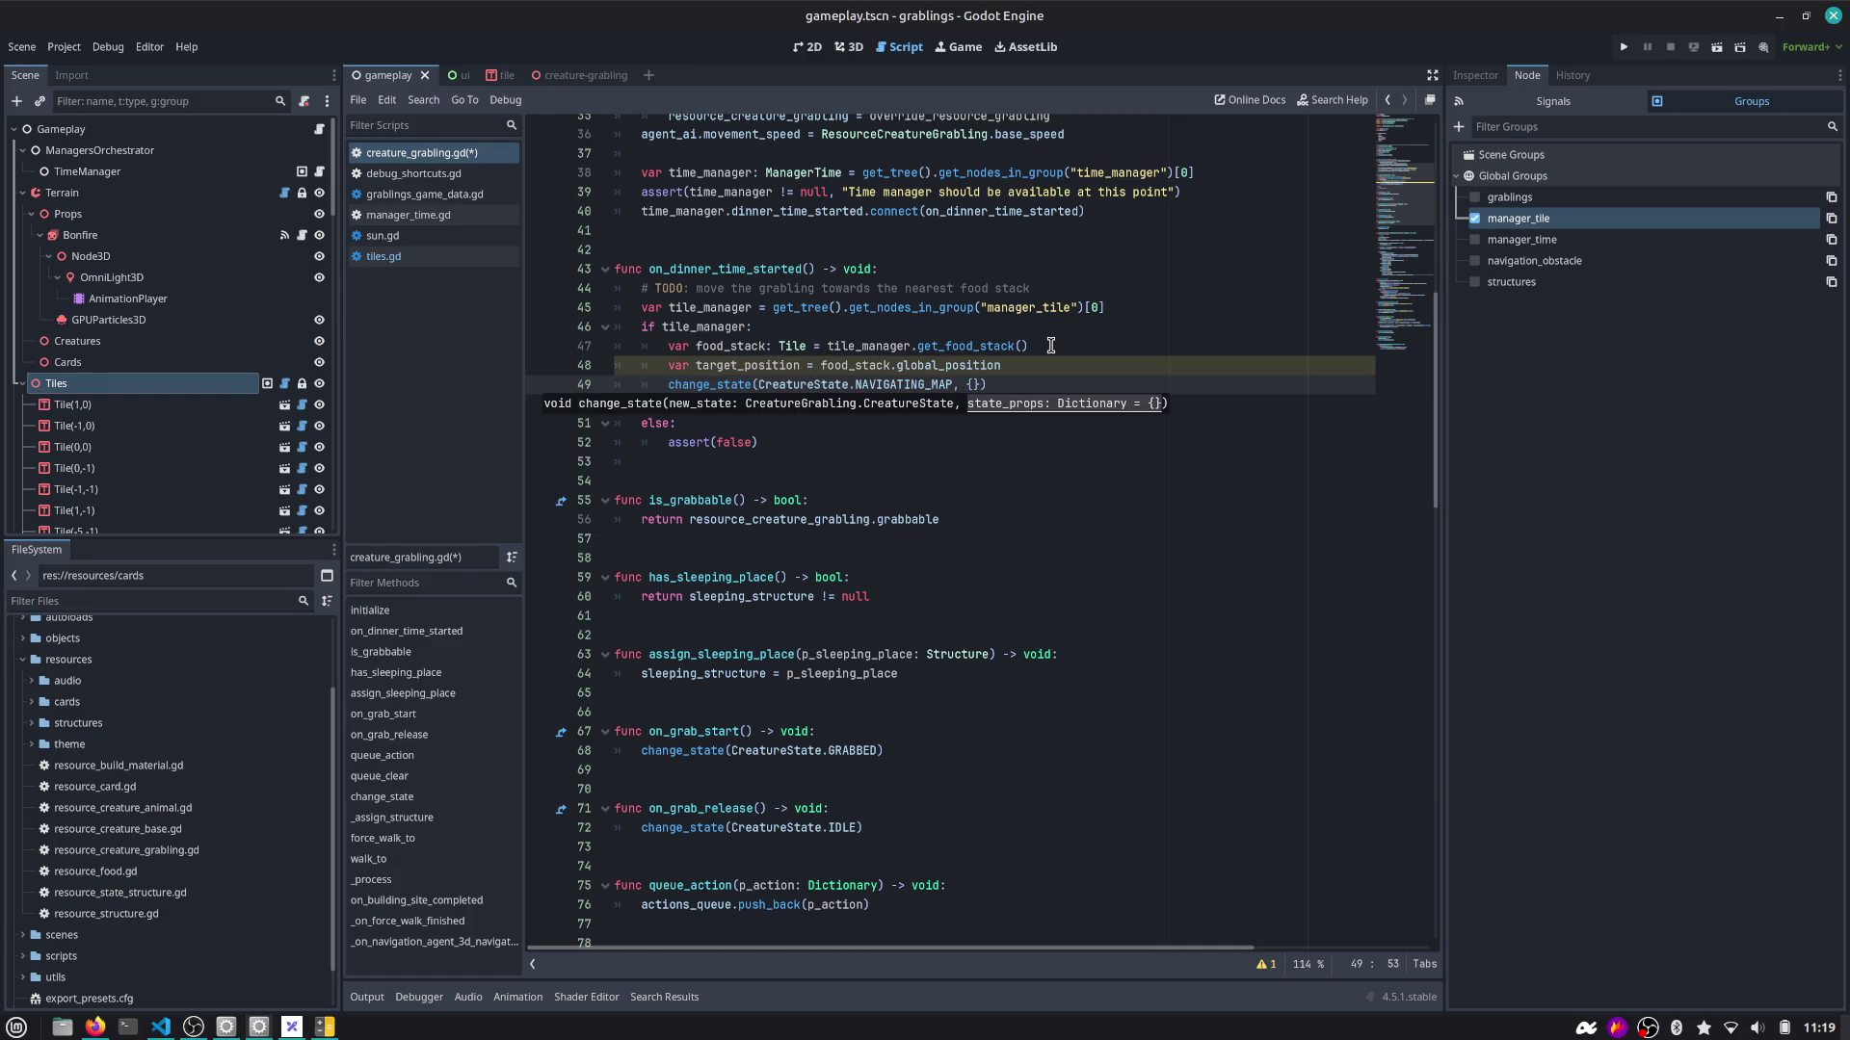
{"action": "type", "text": "target_position"}
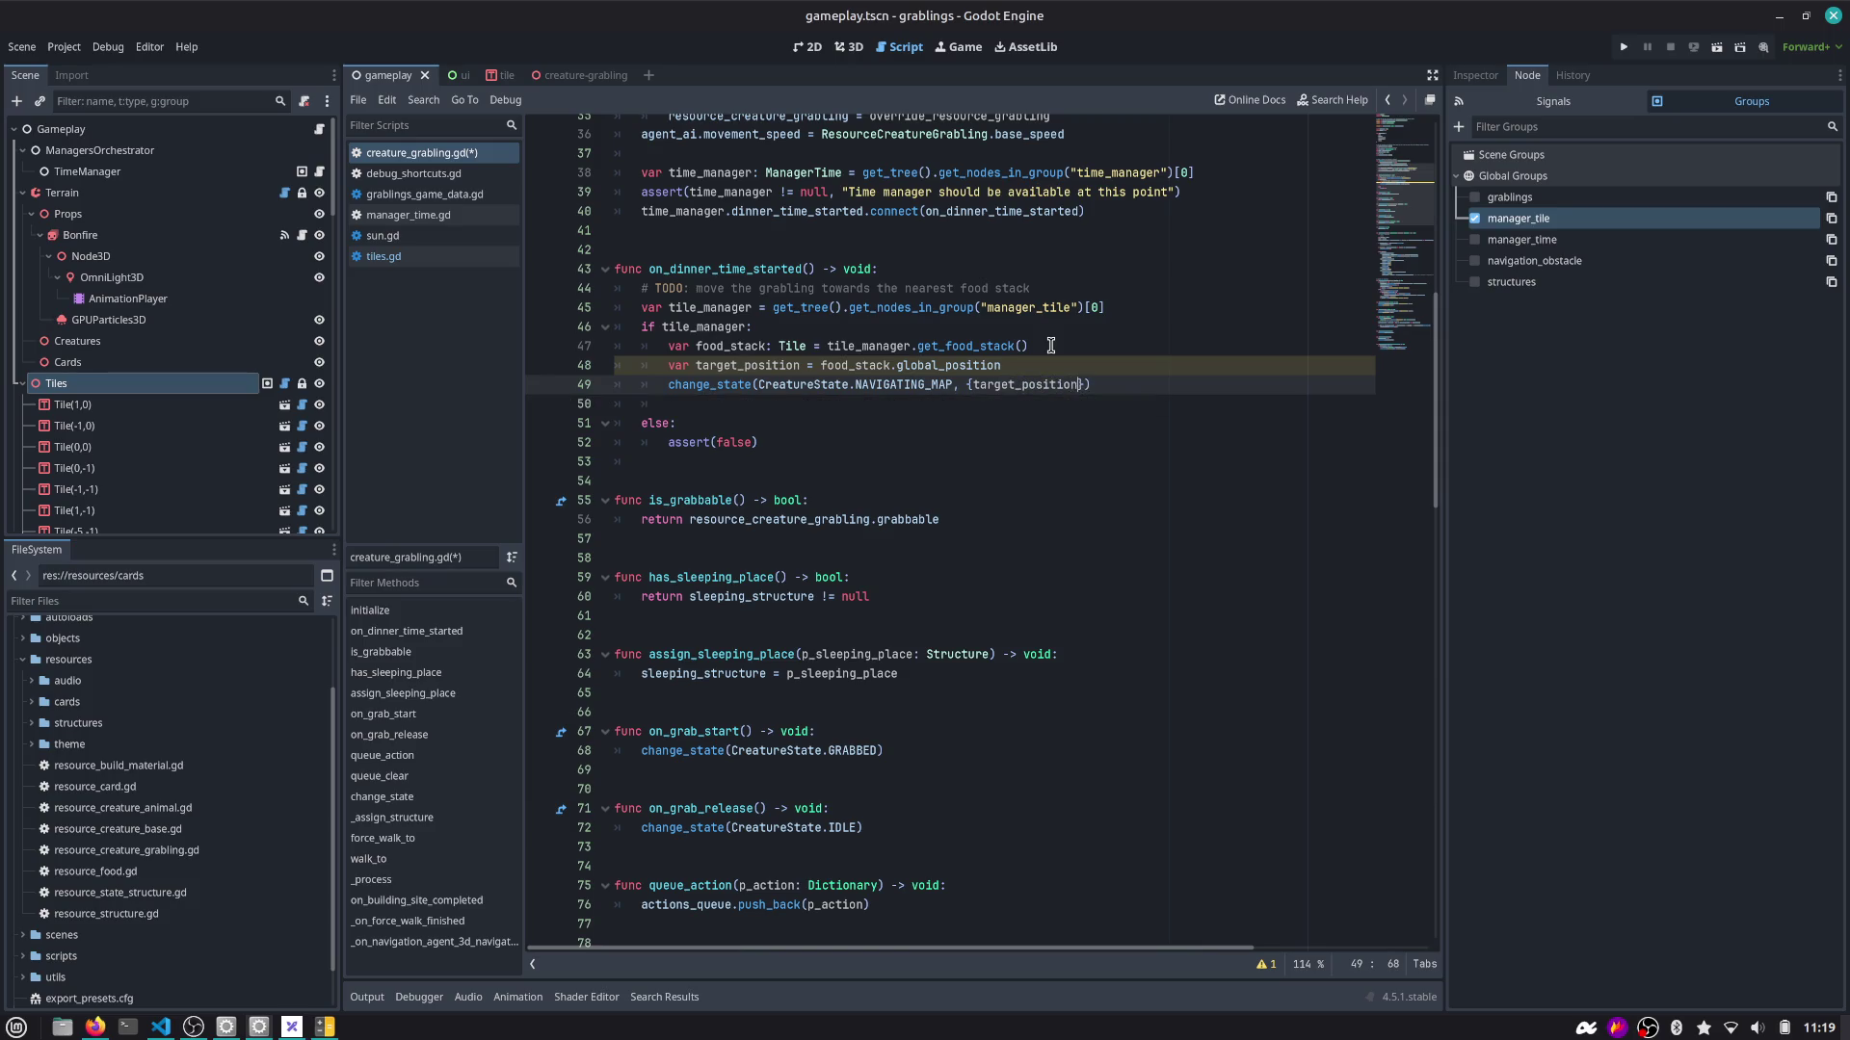
{"action": "key", "text": "Down"}
{"action": "key", "text": "ctrl+shift+k"}
{"action": "key", "text": "ctrl+s"}
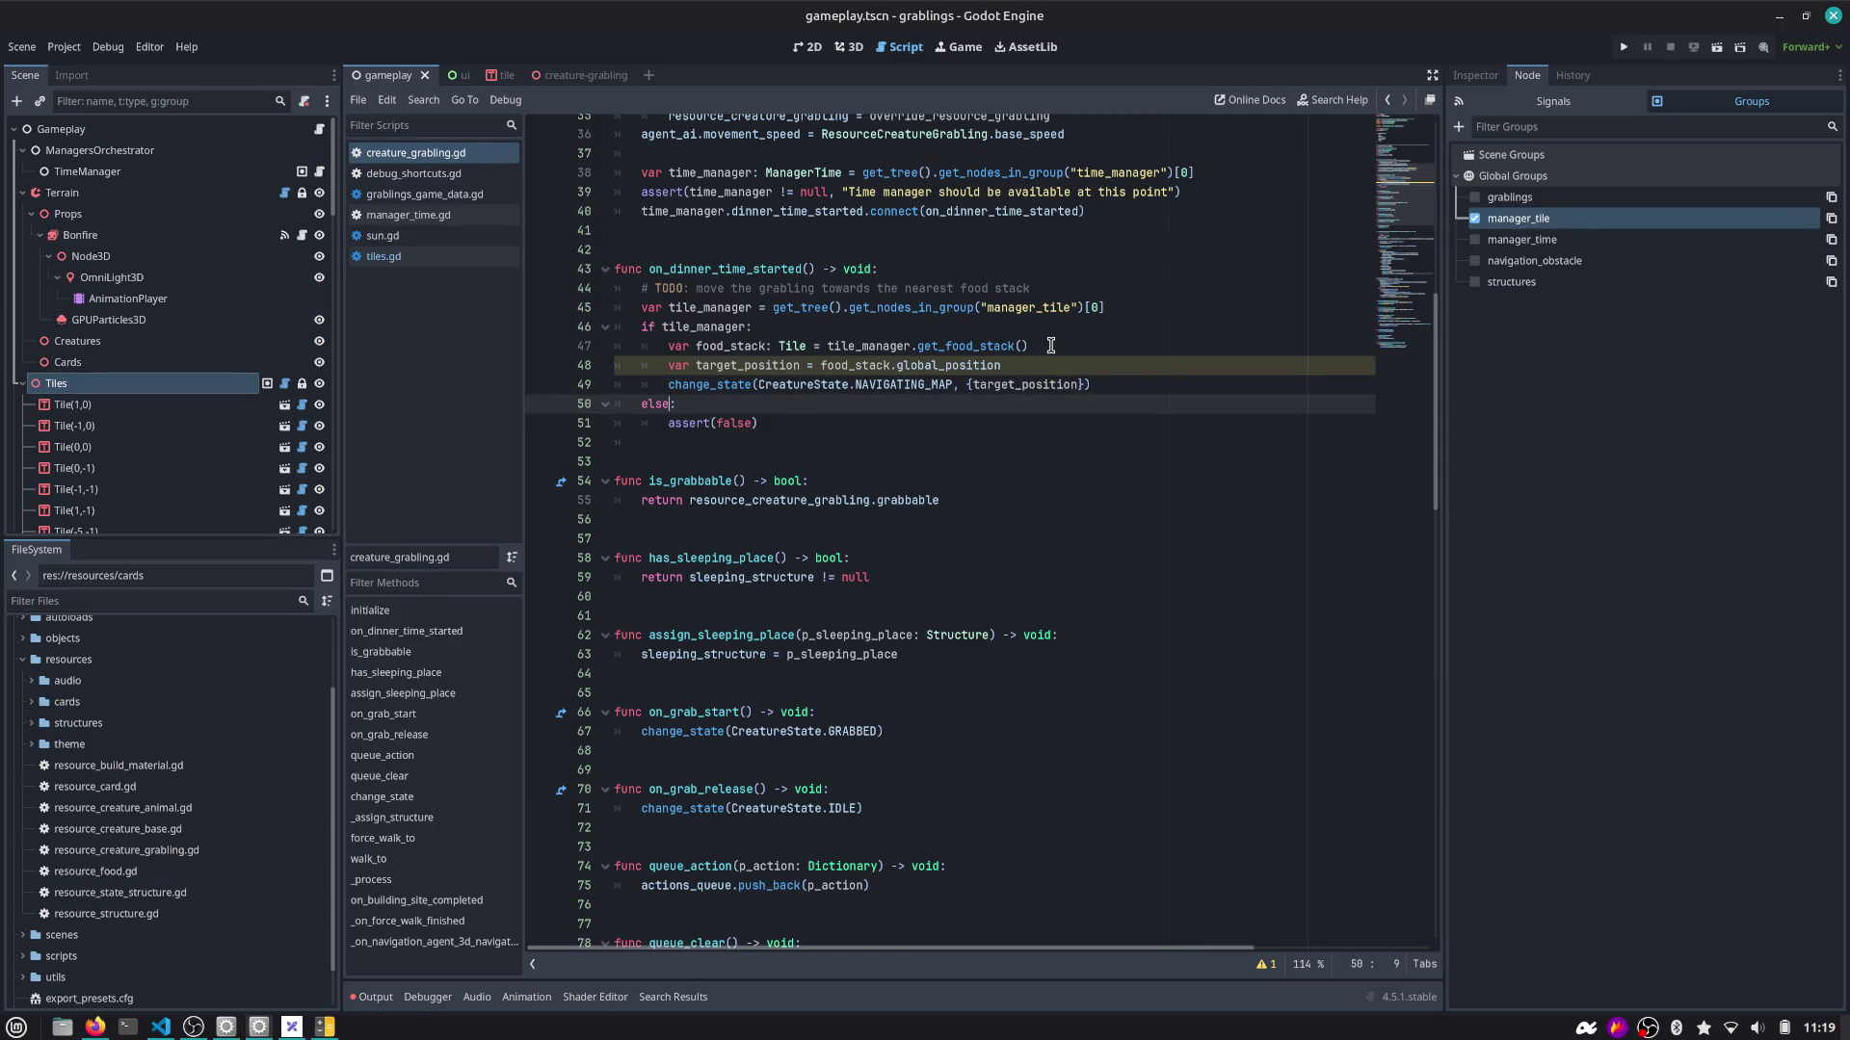
Make the dictionary argument {"target_position": target_position} and save again
{"action": "left_click", "coordinate": [975, 385]}
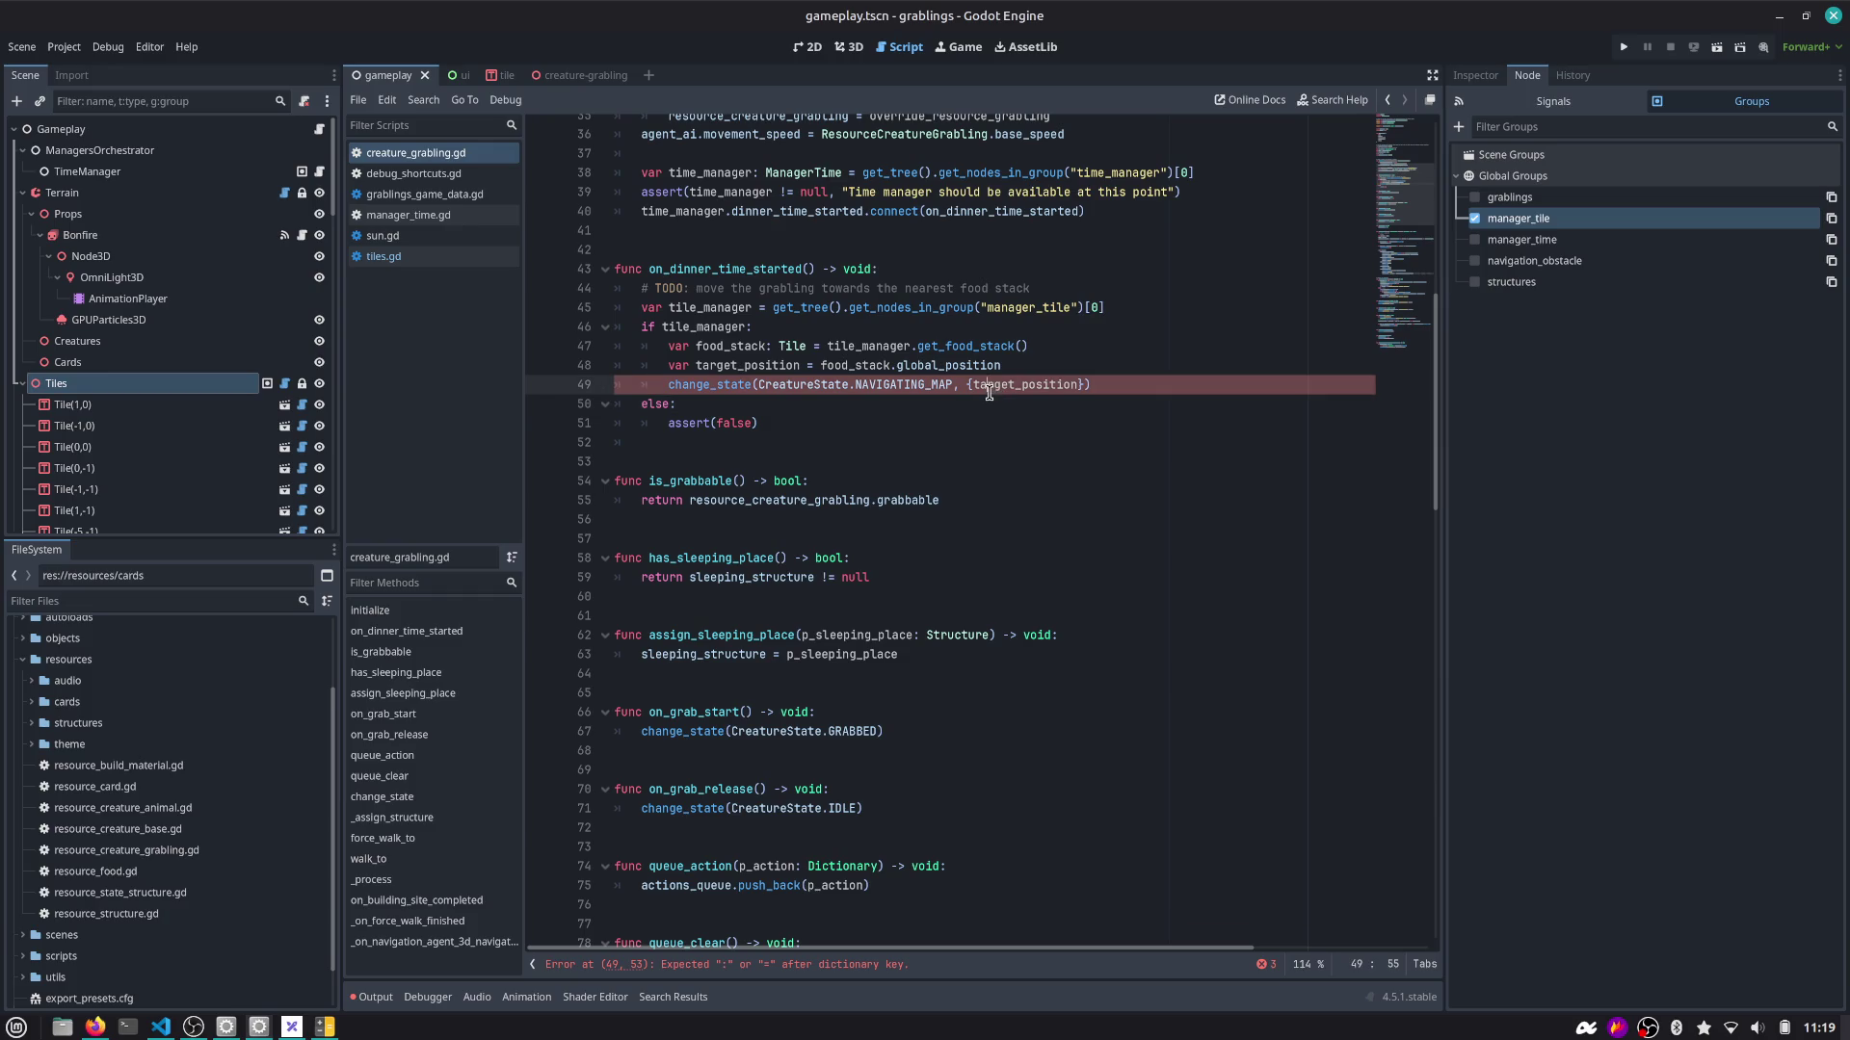
{"action": "type", "text": "\""}
{"action": "key", "text": "ctrl+Right"}
{"action": "type", "text": "\""}
{"action": "key", "text": "BackSpace"}
{"action": "type", "text": ": "}
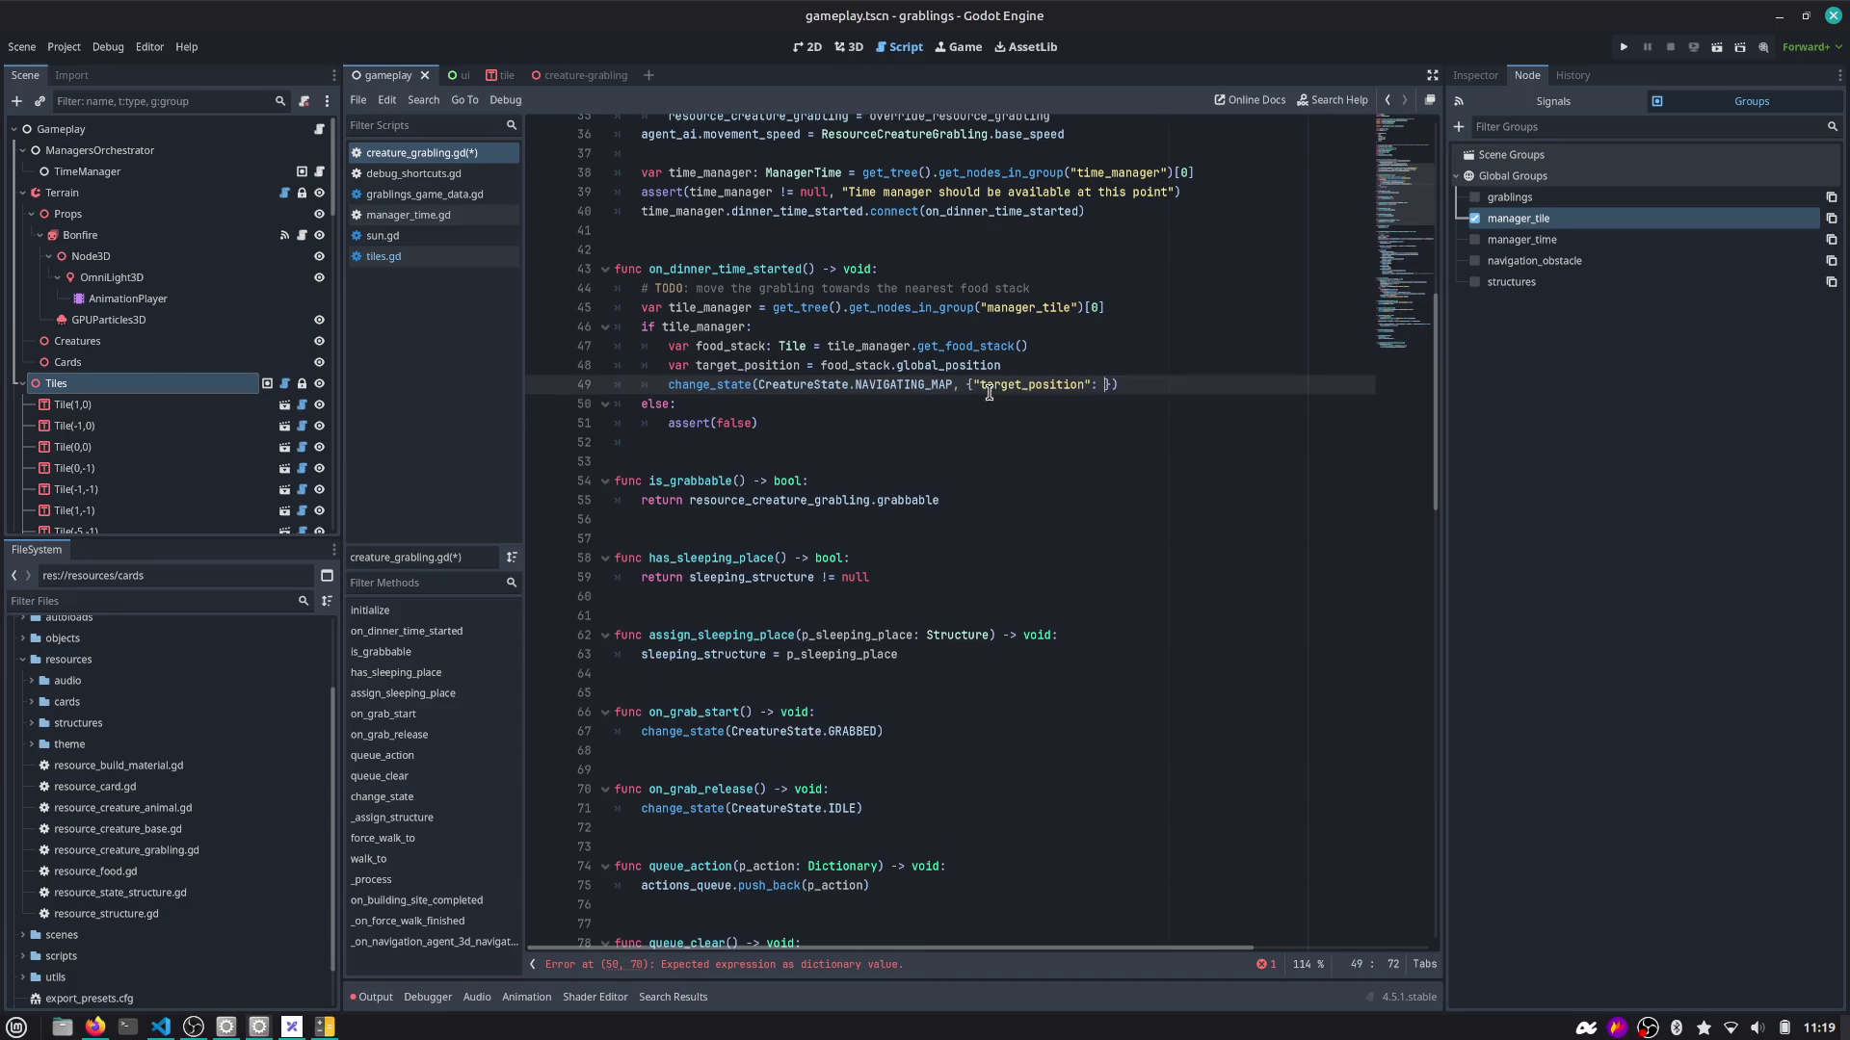
{"action": "type", "text": "target_position"}
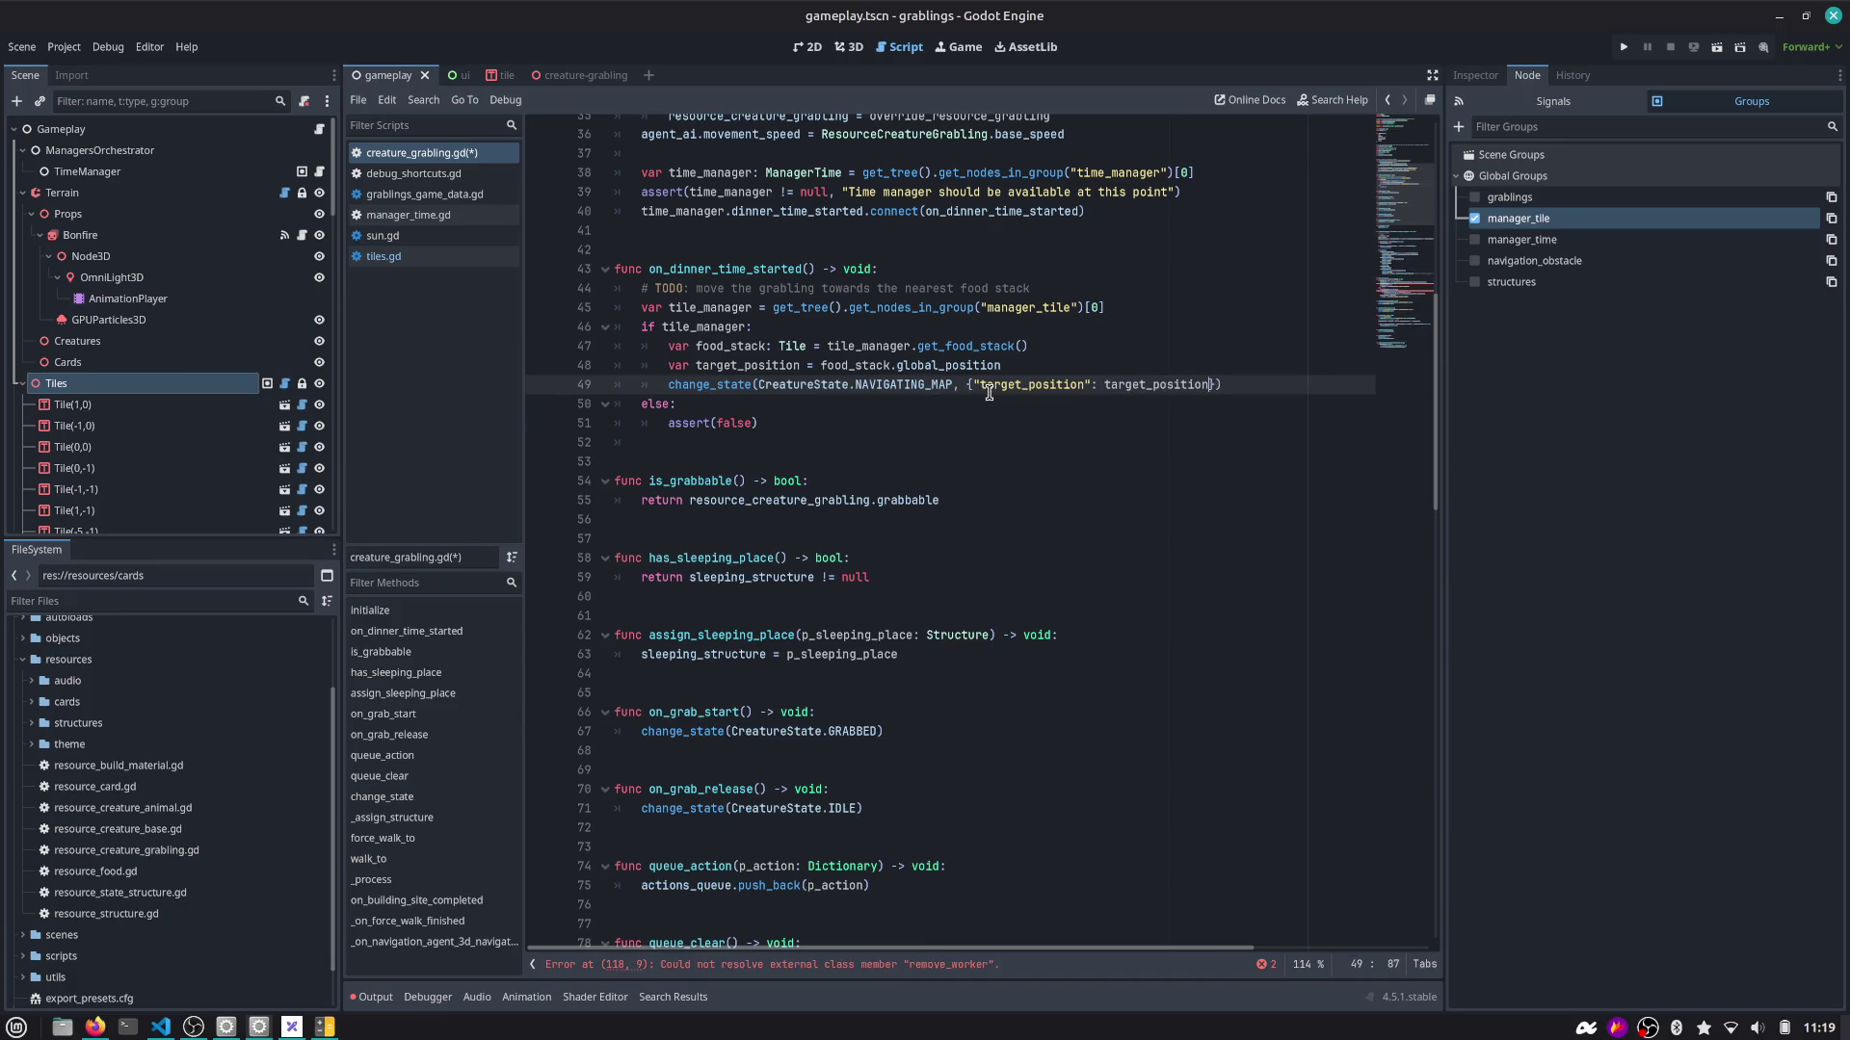
{"action": "key", "text": "ctrl+z"}
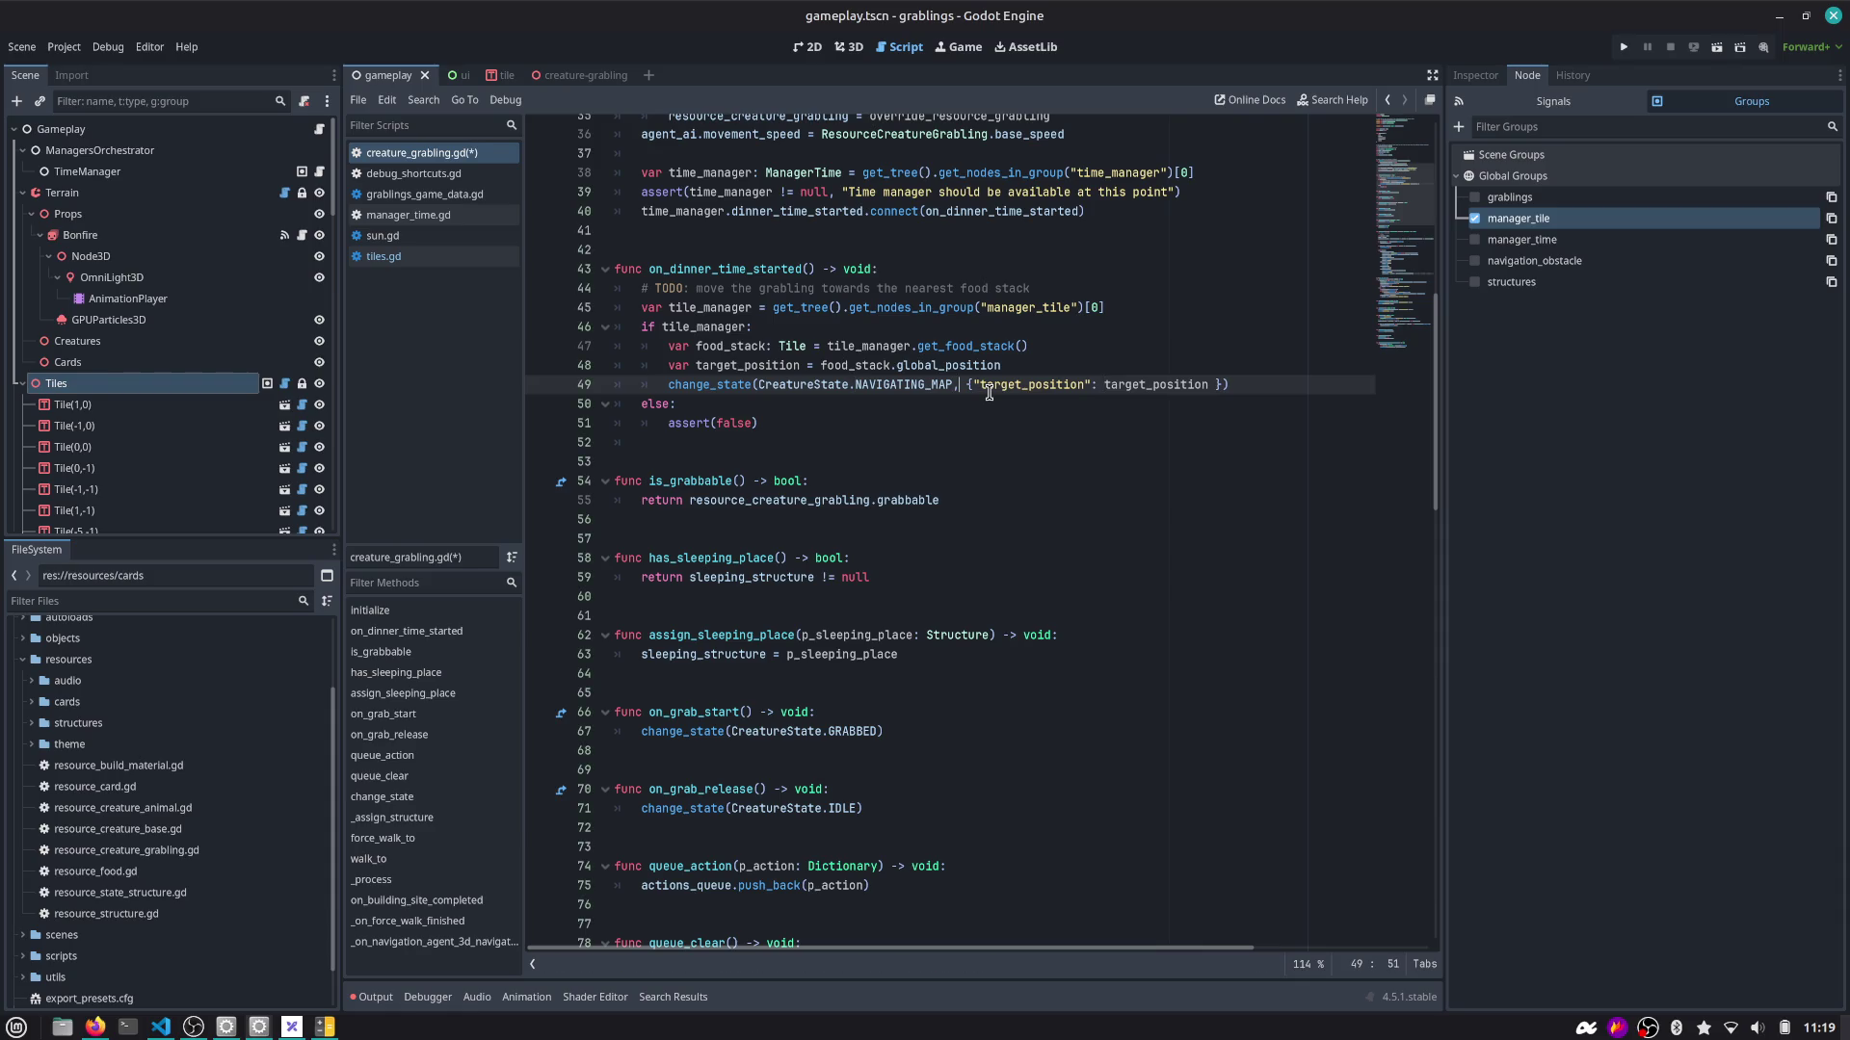
{"action": "key", "text": "Right"}
{"action": "key", "text": "Right"}
{"action": "key", "text": "ctrl+s"}
Review the finished on_dinner_time_started handler's change_state and get_food_stack lines
{"action": "key", "text": "ctrl+shift+Right"}
{"action": "key", "text": "shift+Right"}
{"action": "key", "text": "Right"}
{"action": "key", "text": "ctrl+shift+Right"}
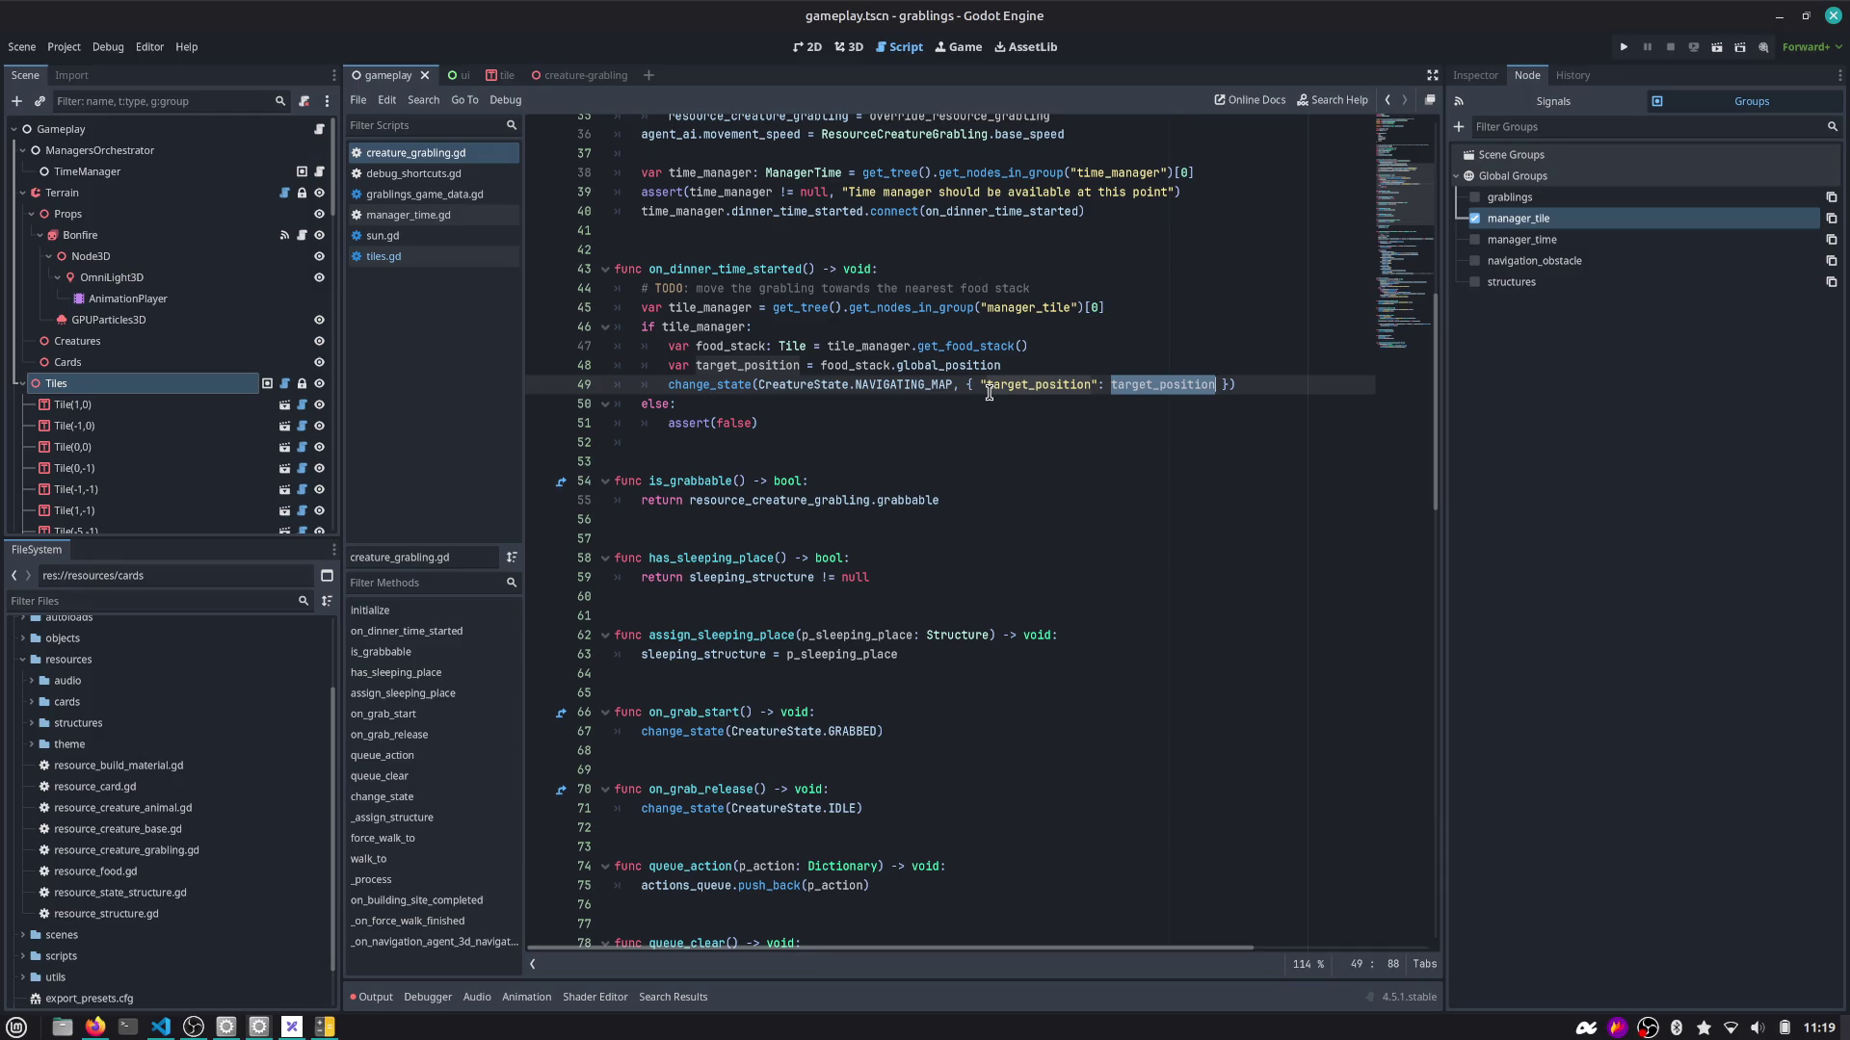
{"action": "key", "text": "End"}
{"action": "key", "text": "Down"}
{"action": "key", "text": "Down"}
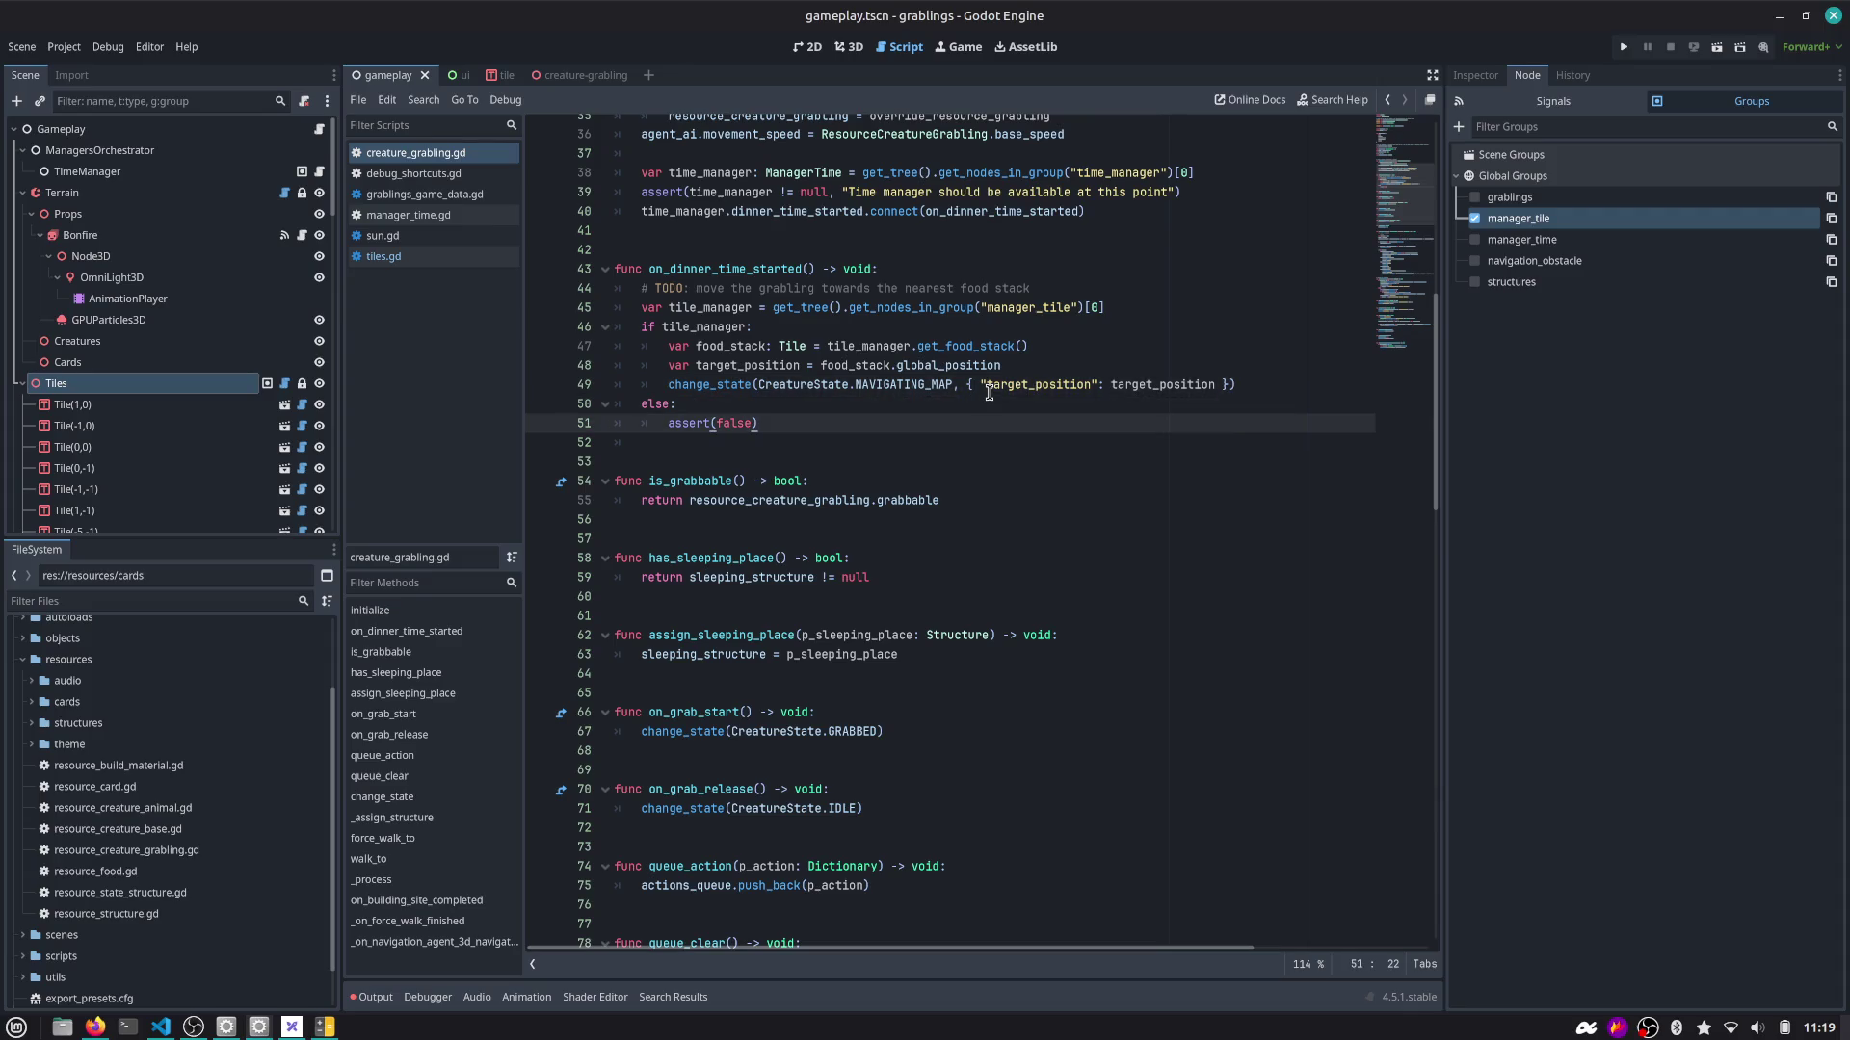
{"action": "double_click", "coordinate": [1192, 390]}
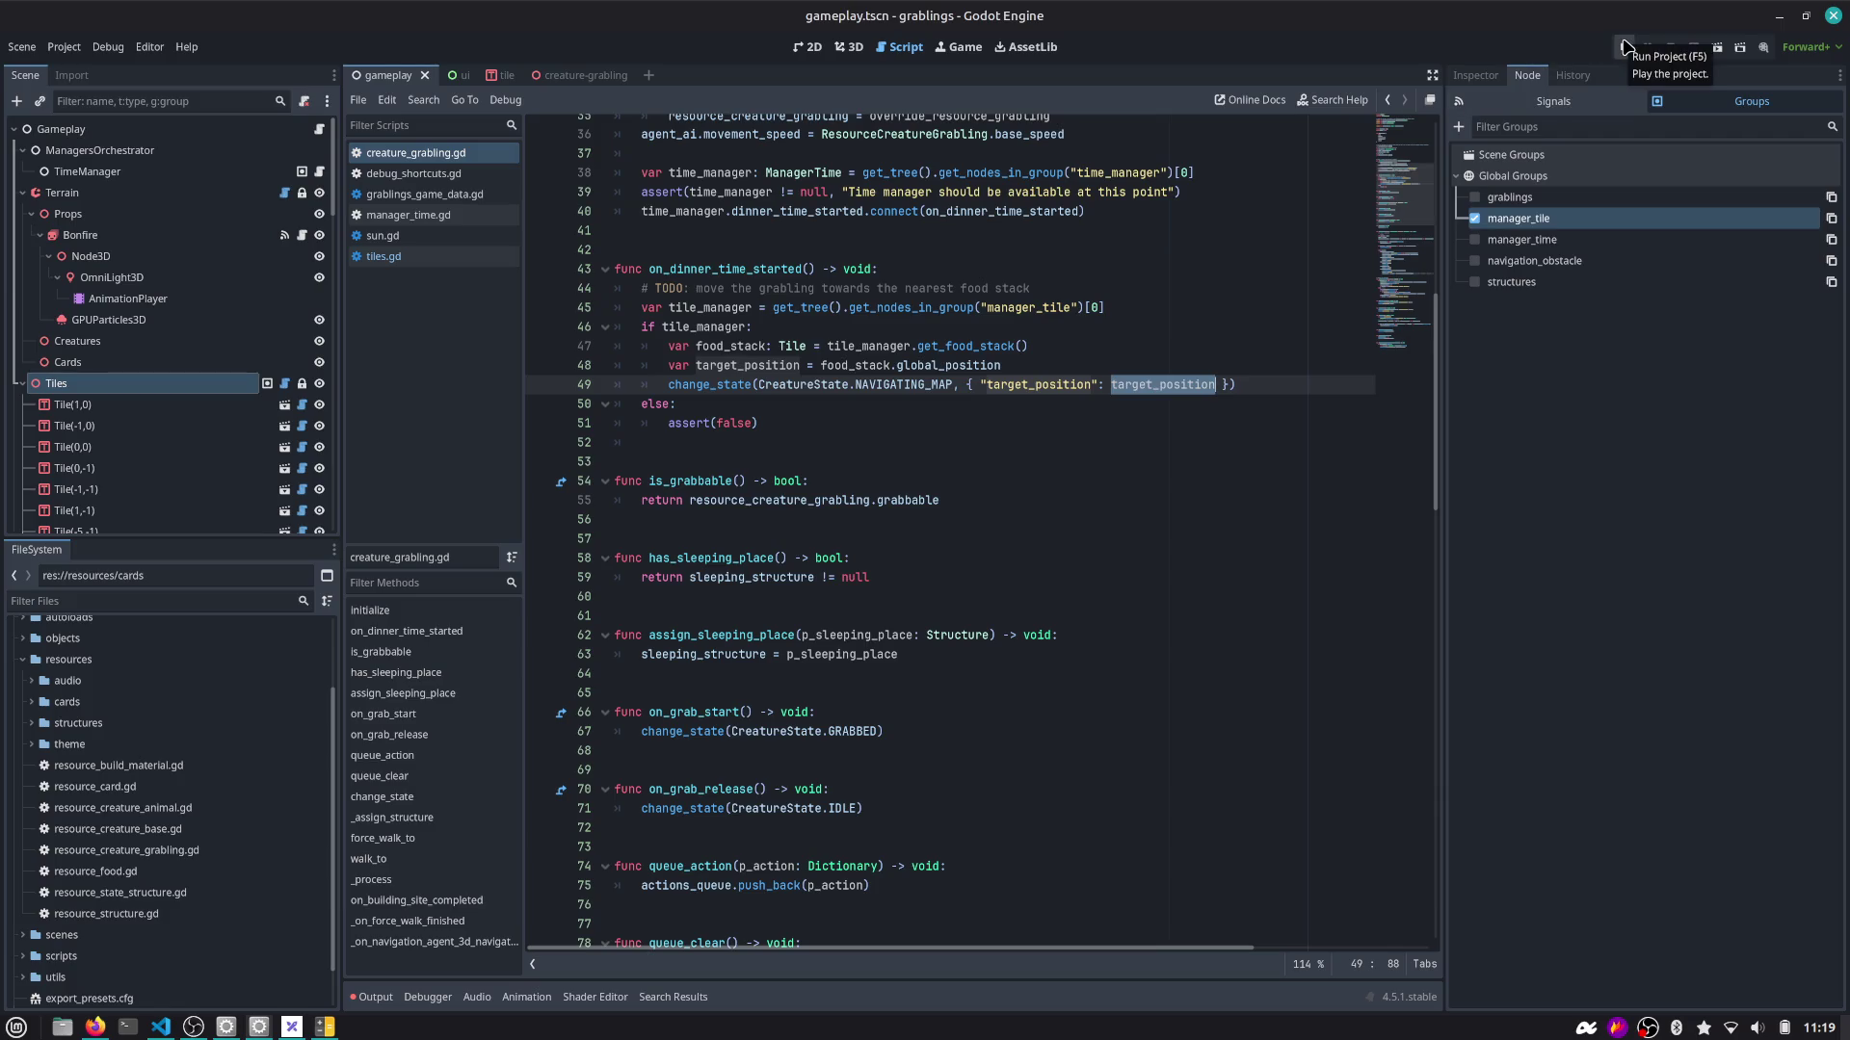
{"action": "double_click", "coordinate": [696, 268]}
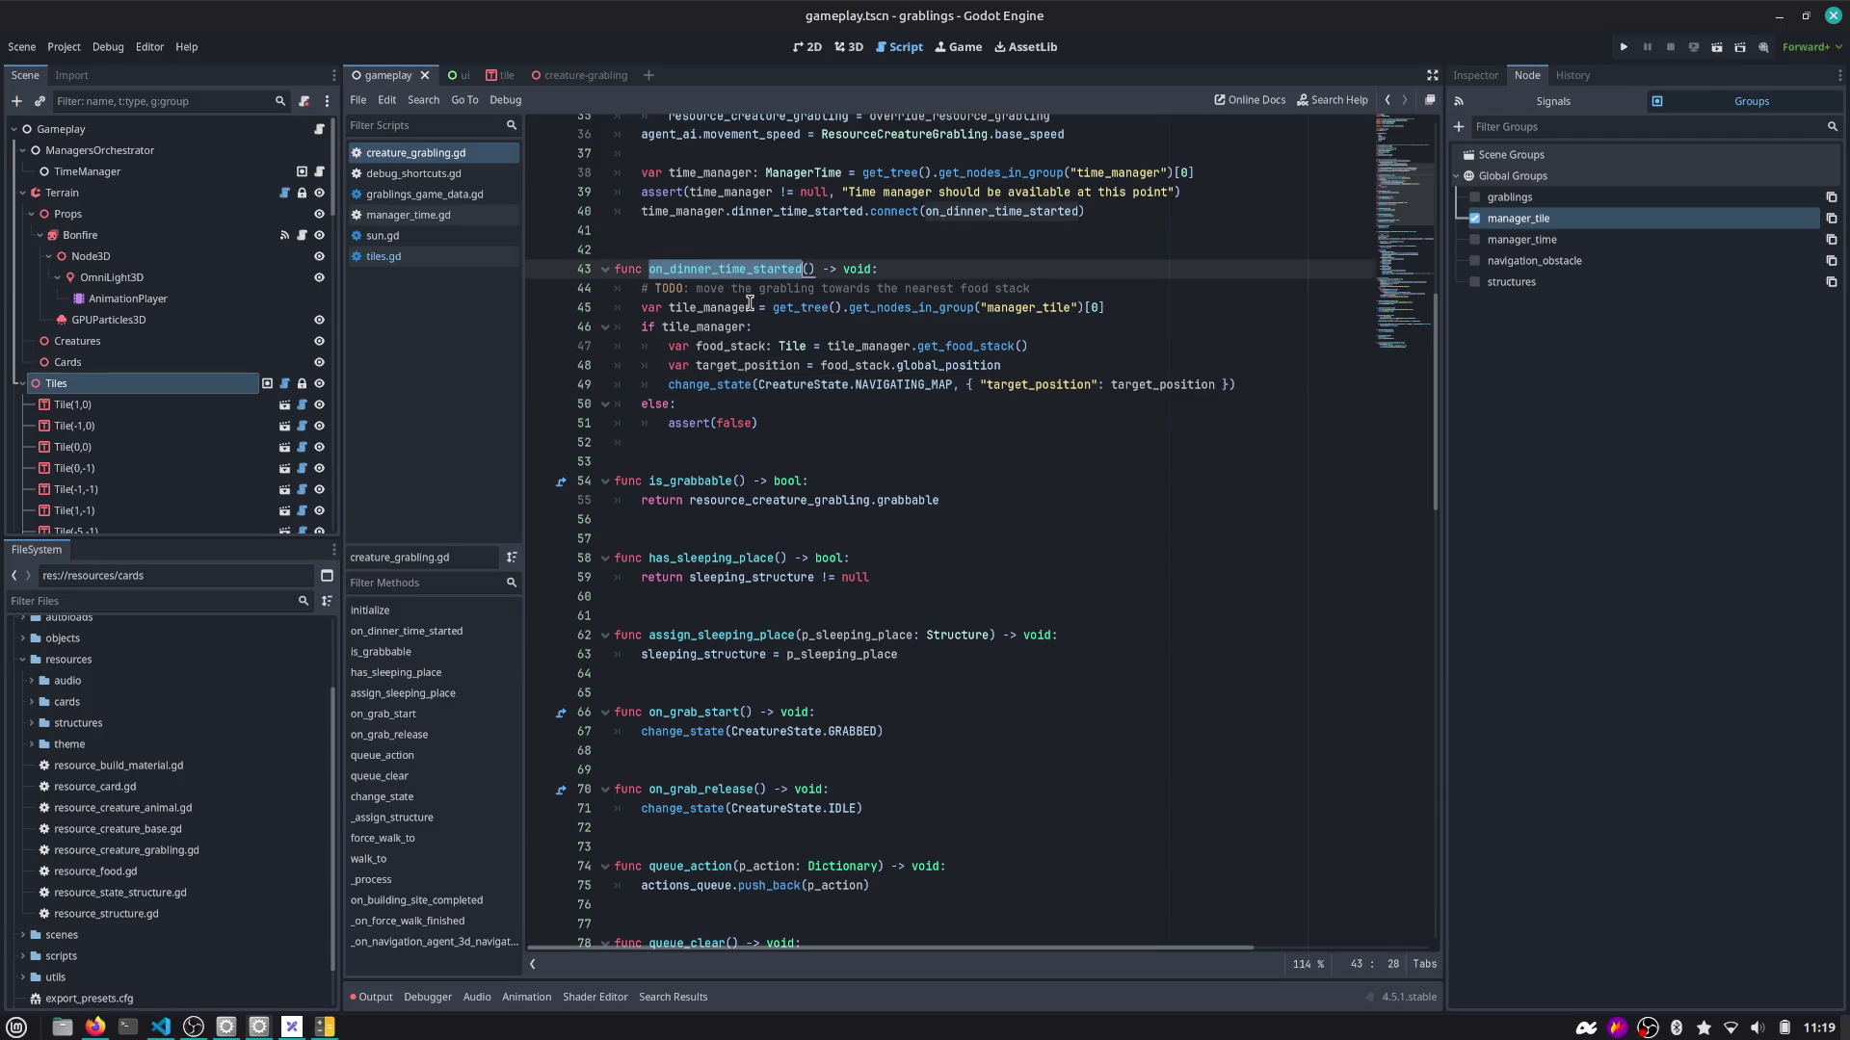
{"action": "double_click", "coordinate": [915, 385]}
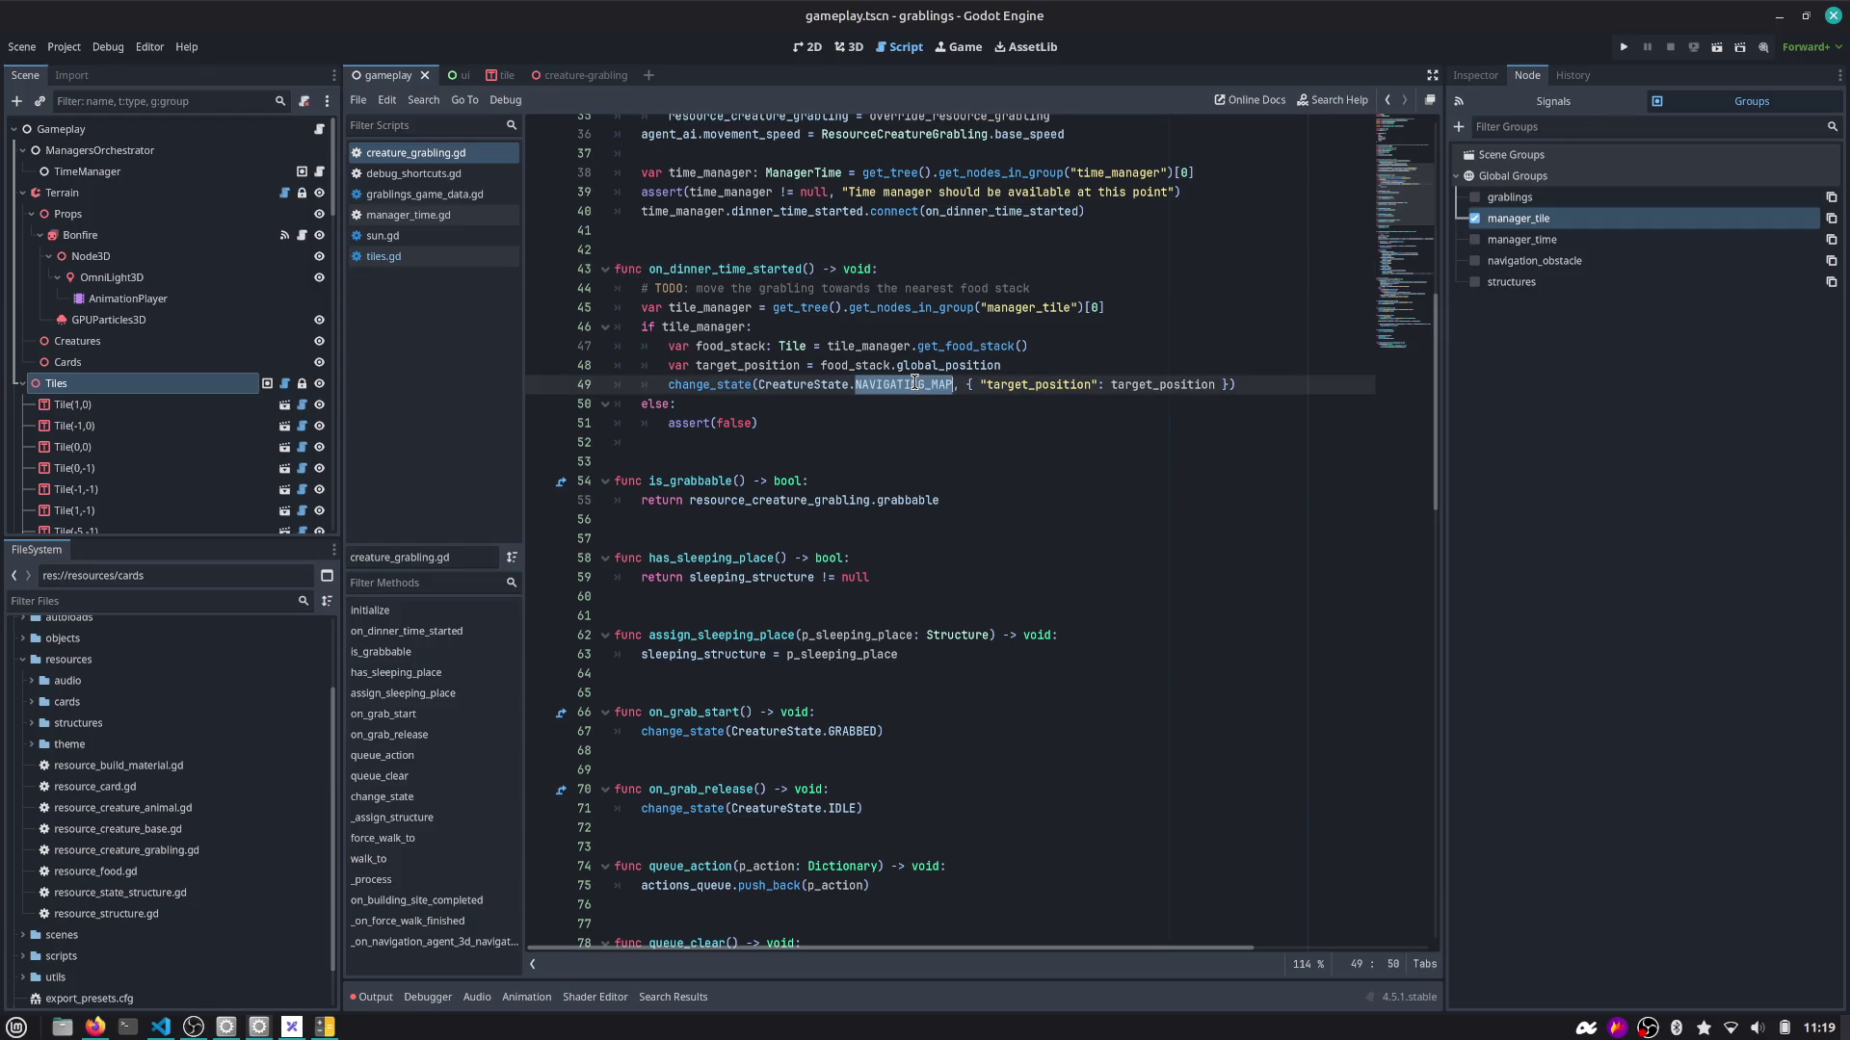
{"action": "double_click", "coordinate": [1154, 384]}
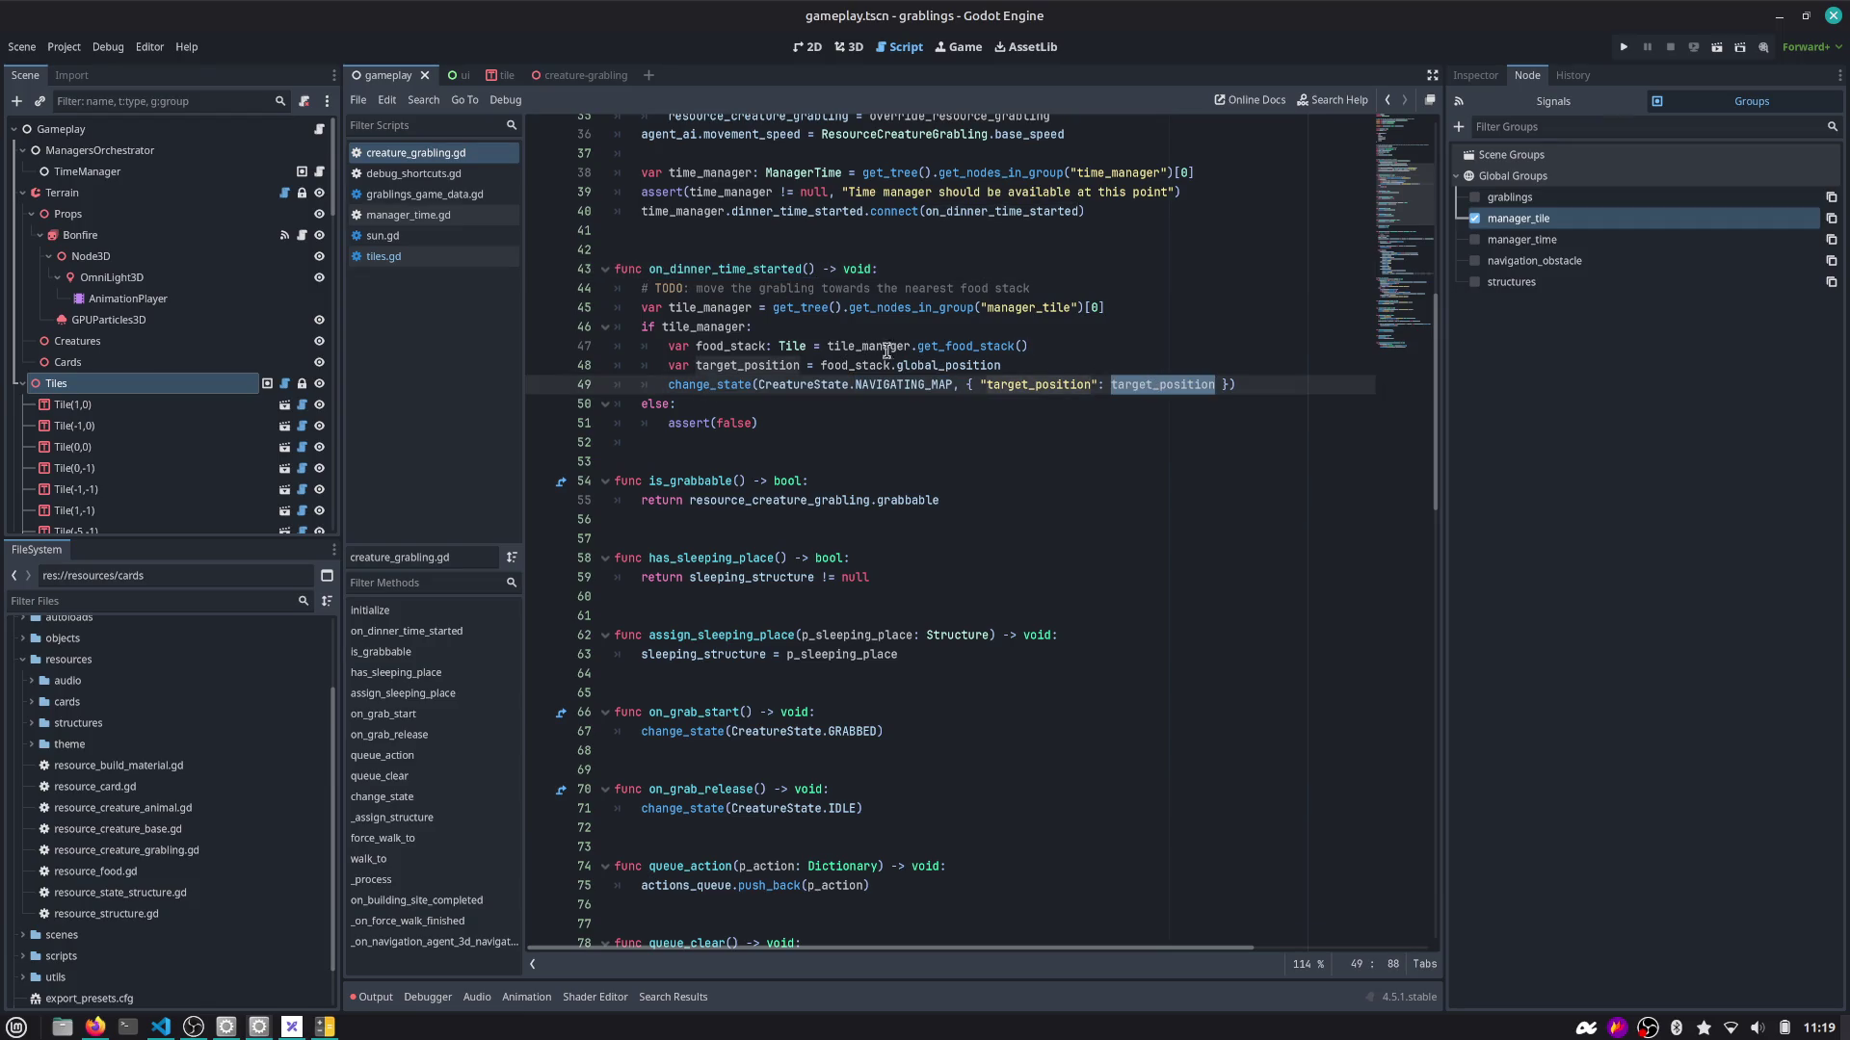
{"action": "double_click", "coordinate": [965, 346]}
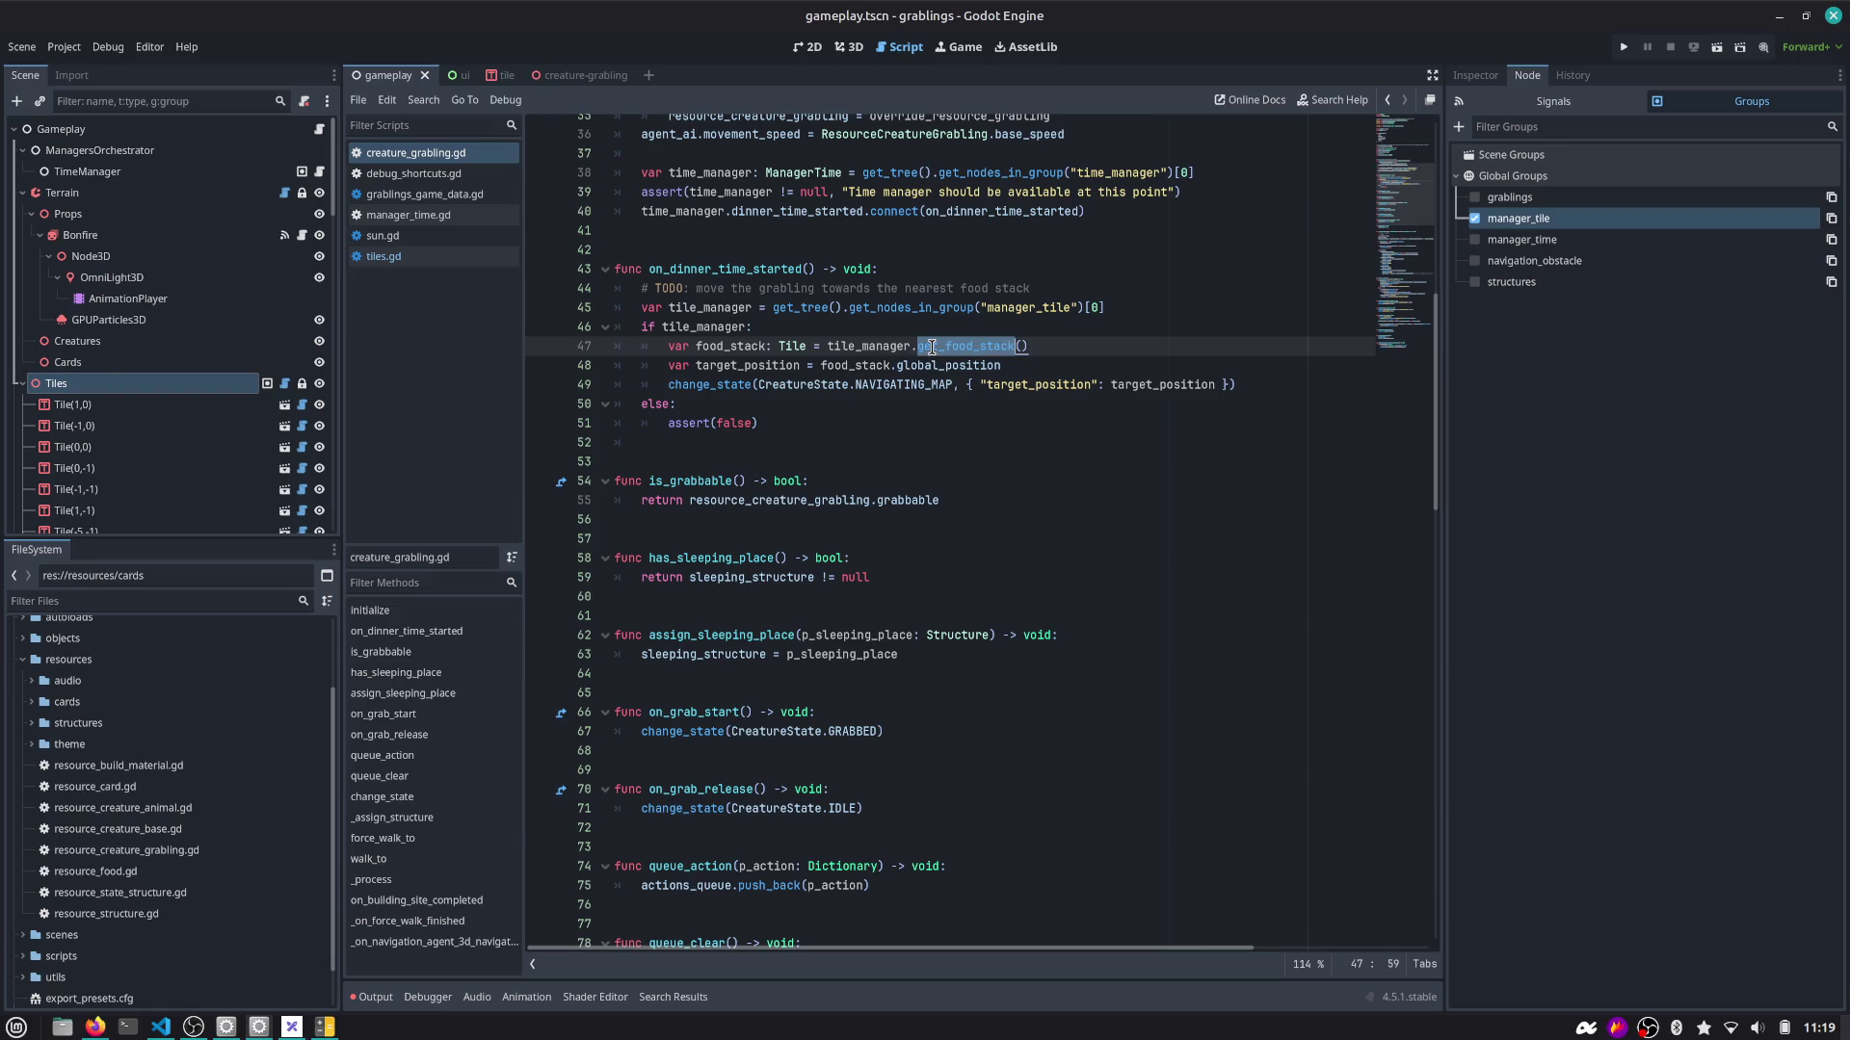
Run the game, enlarge the game view over the output log, restart, and drop a Grabling card on the board
{"action": "left_click", "coordinate": [1618, 48]}
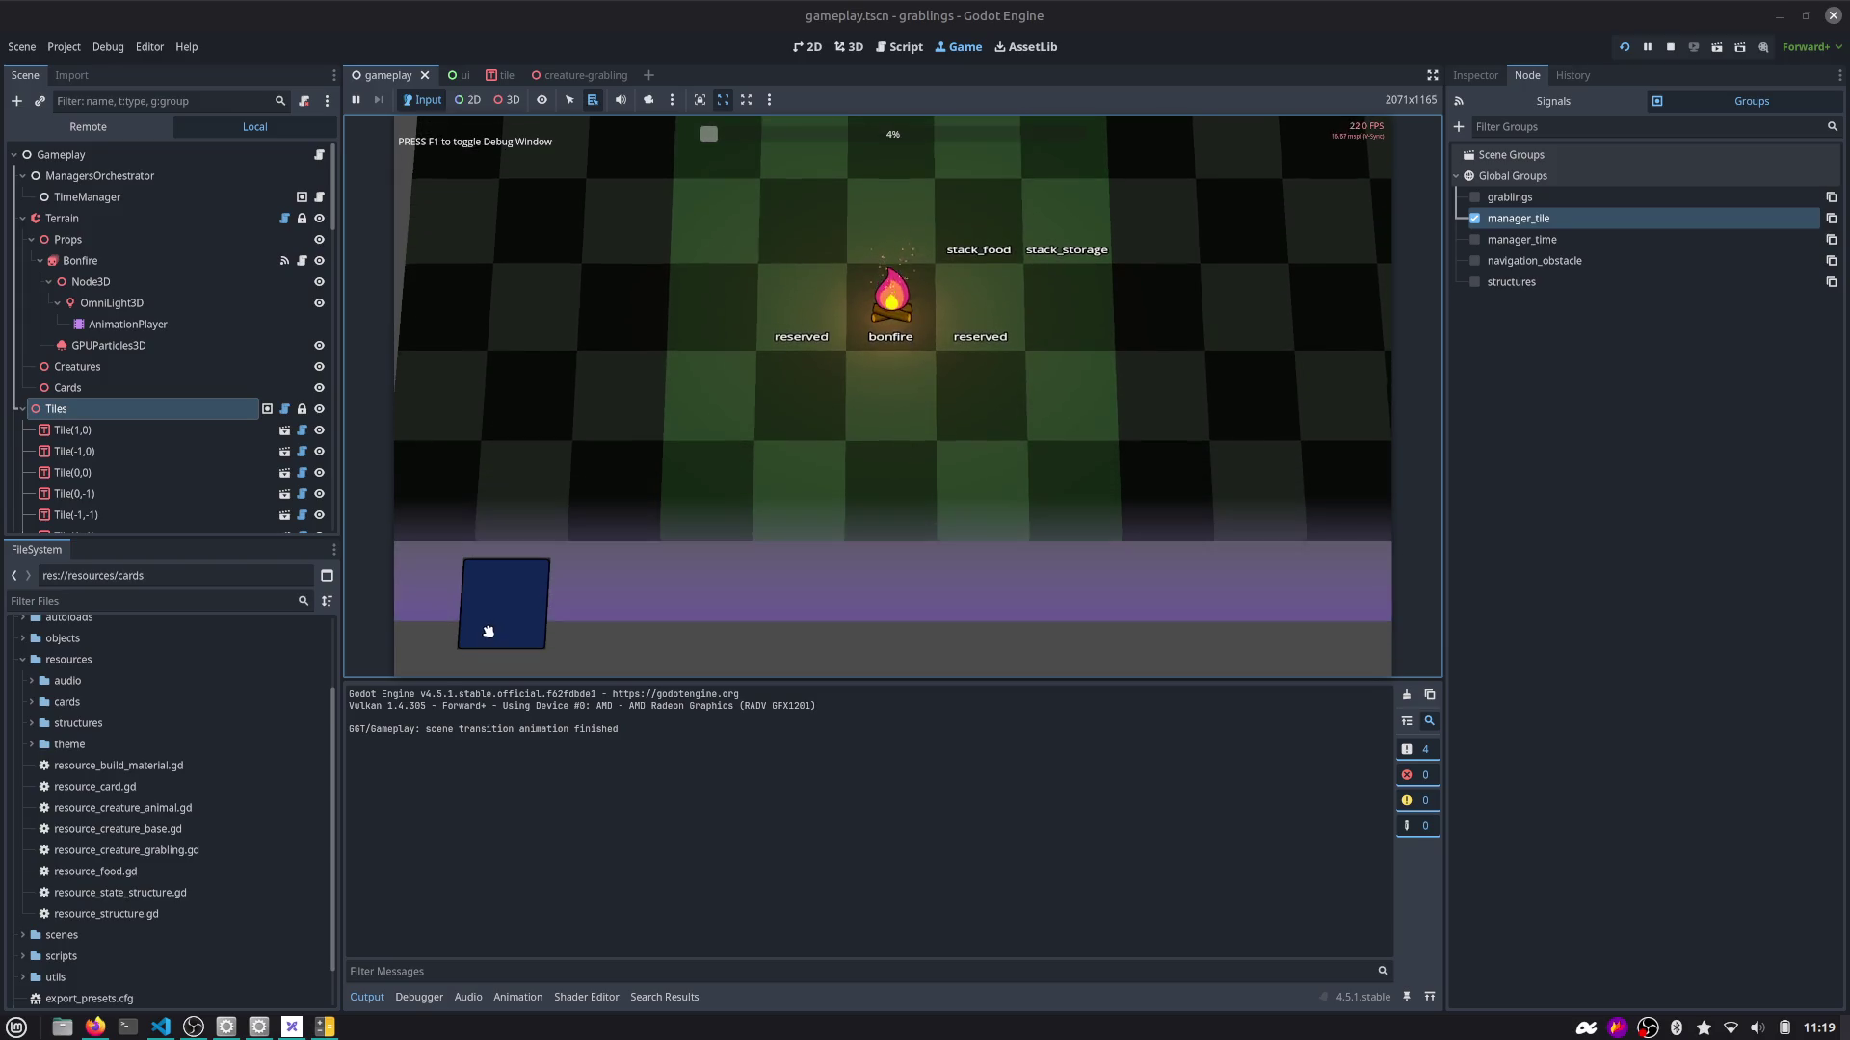
{"action": "left_click", "coordinate": [536, 612]}
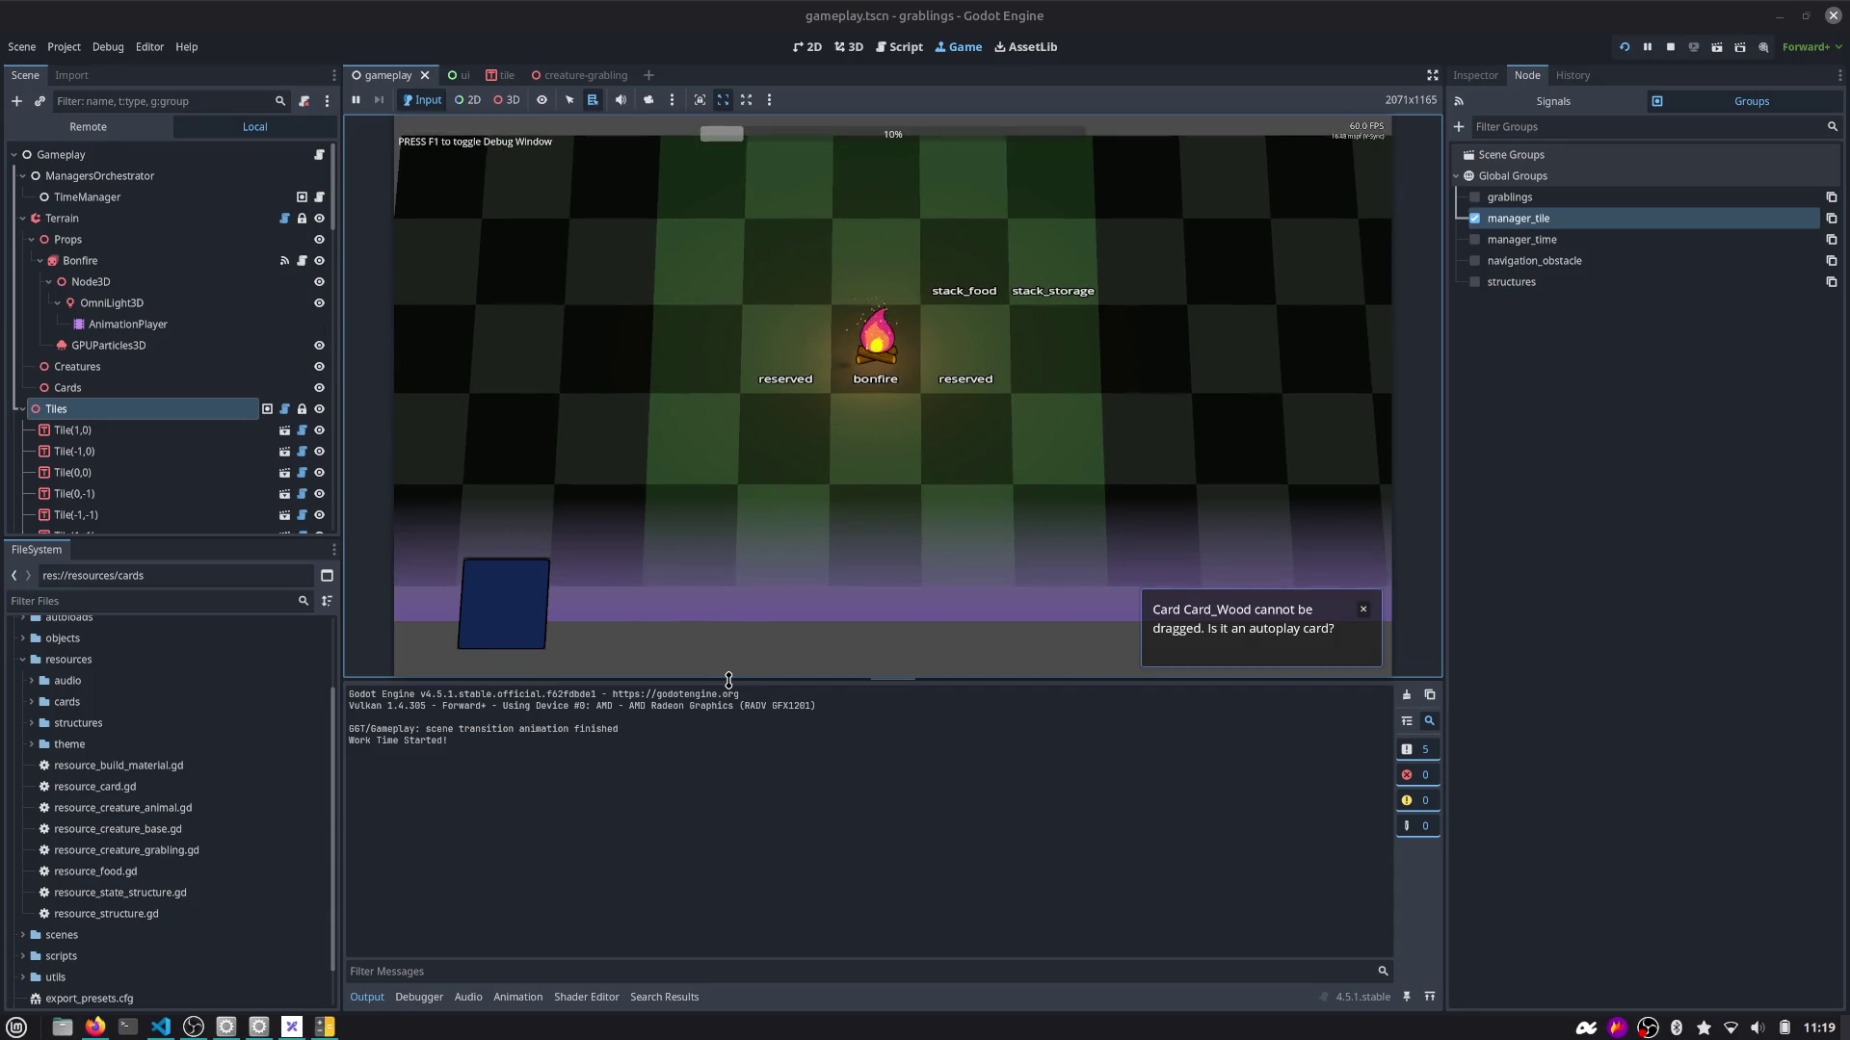
{"action": "left_click_drag", "start_coordinate": [728, 680], "coordinate": [750, 669]}
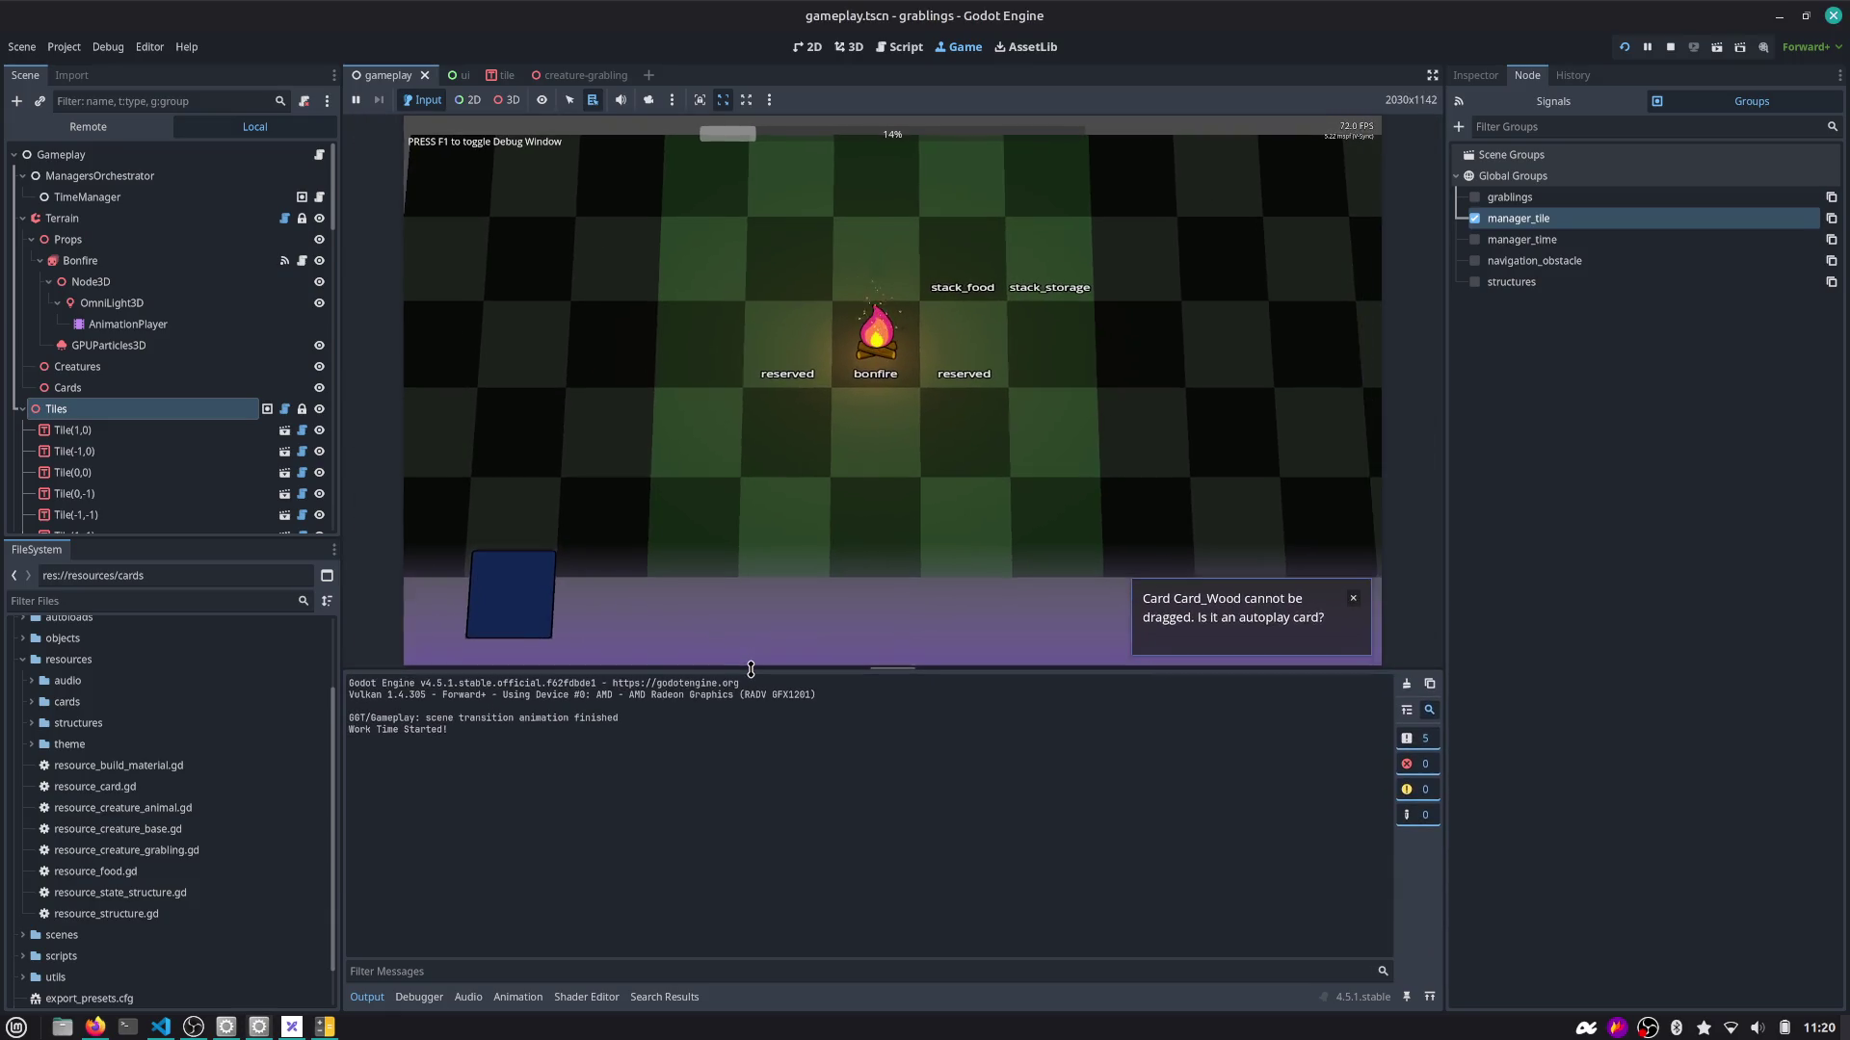
{"action": "left_click", "coordinate": [1626, 47]}
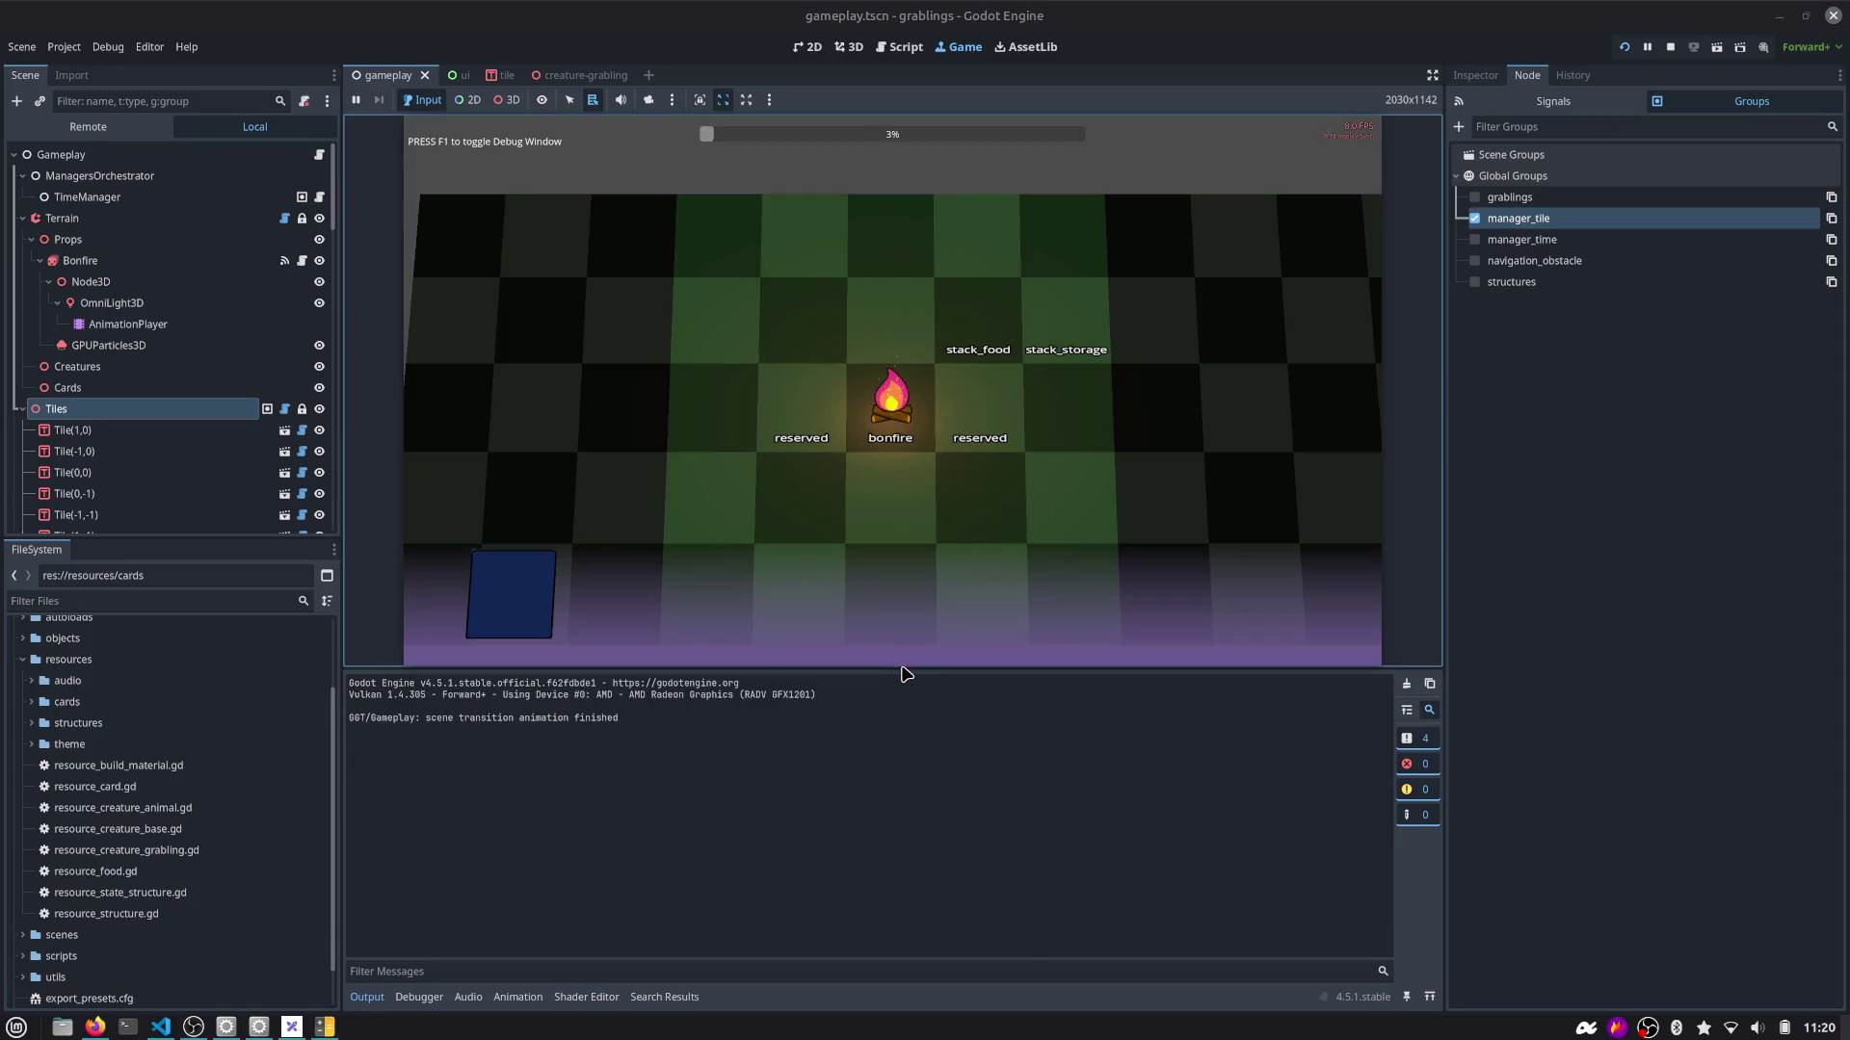
{"action": "left_click_drag", "start_coordinate": [905, 674], "coordinate": [910, 738]}
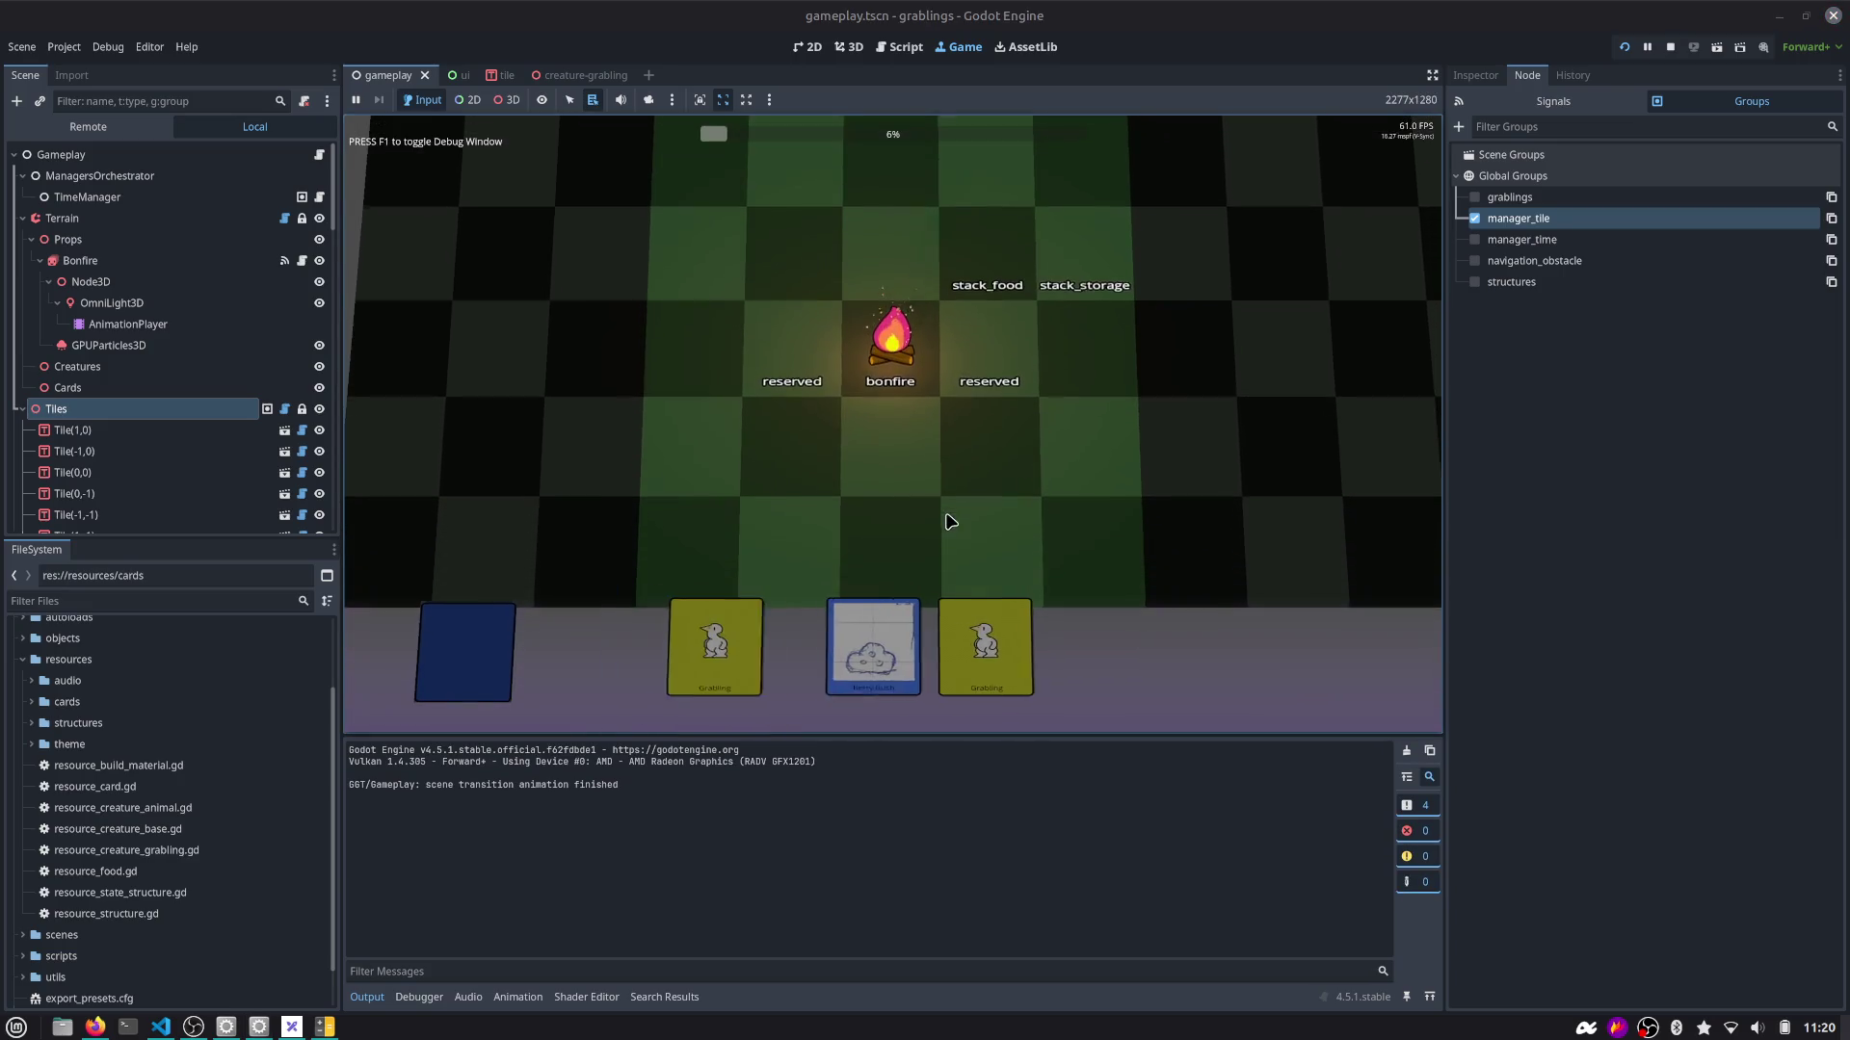
{"action": "left_click_drag", "start_coordinate": [982, 636], "coordinate": [979, 518]}
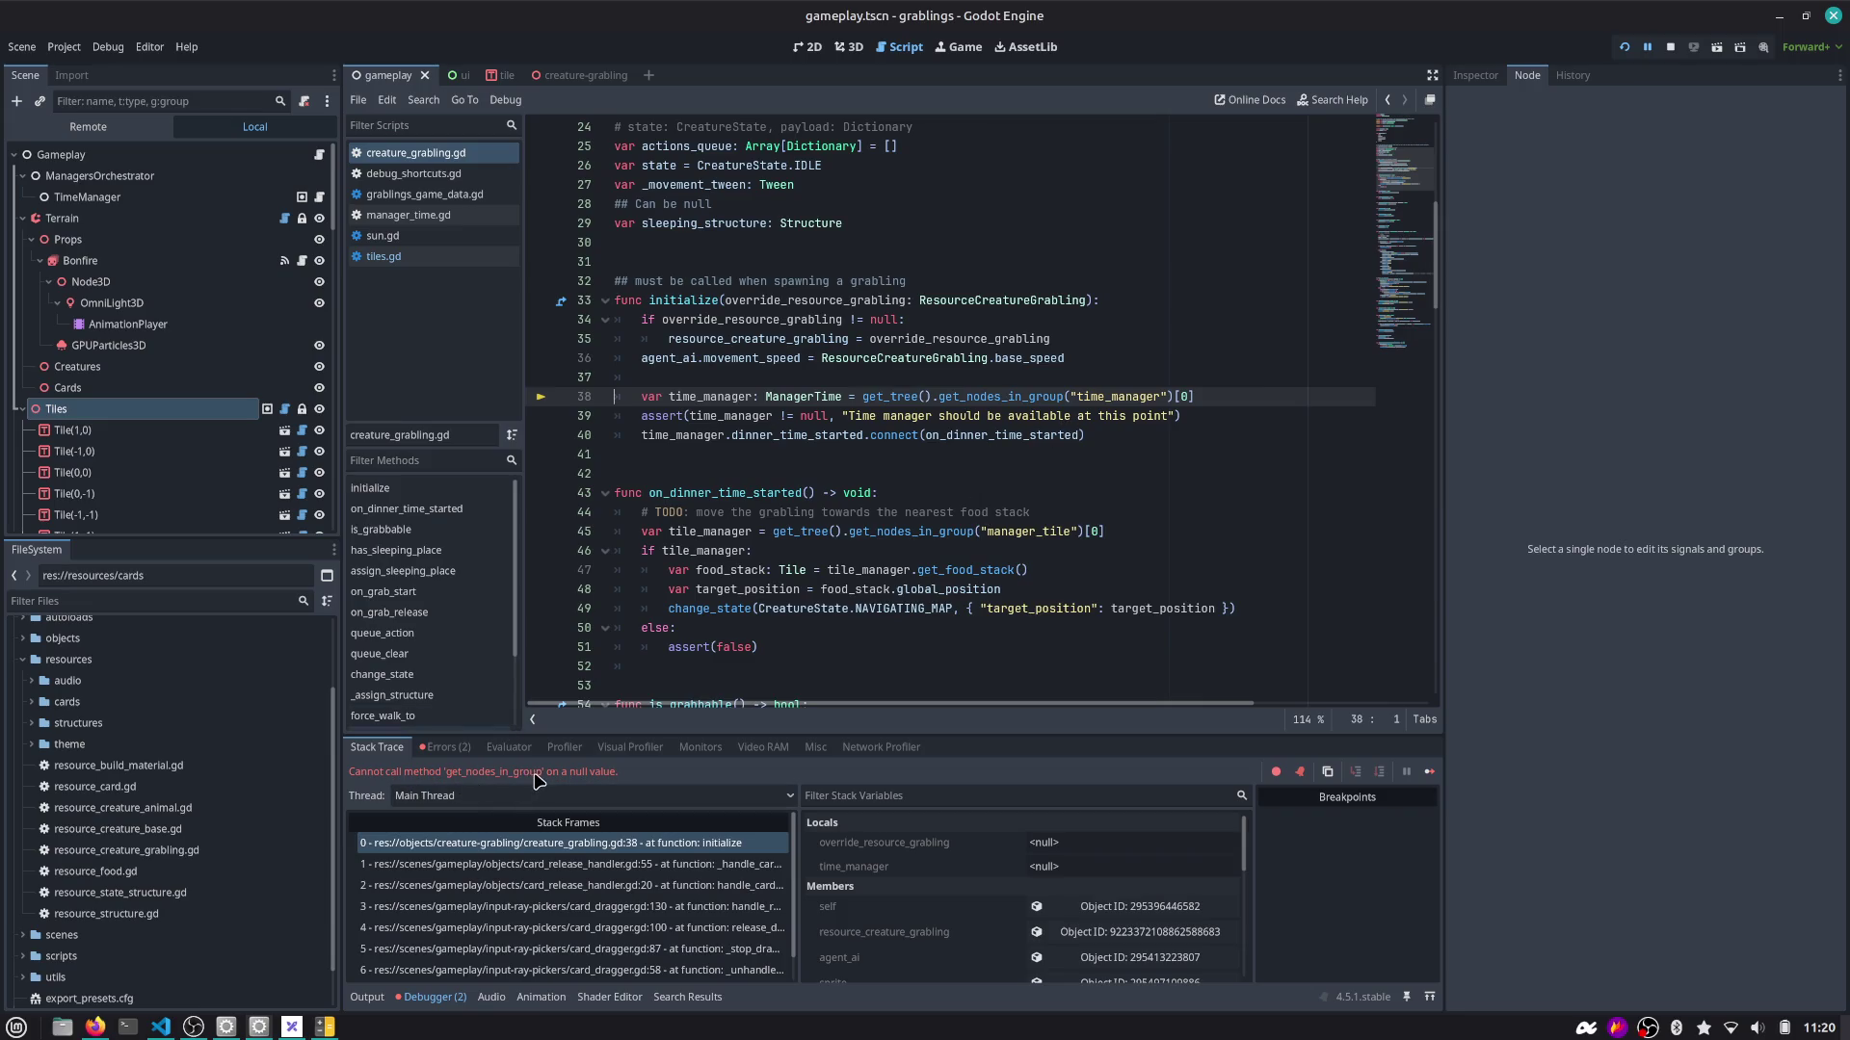
After checking TimeManager's group, change line 38's lookup to "manager_time", save, and rerun with a Grabling card
{"action": "double_click", "coordinate": [1162, 399]}
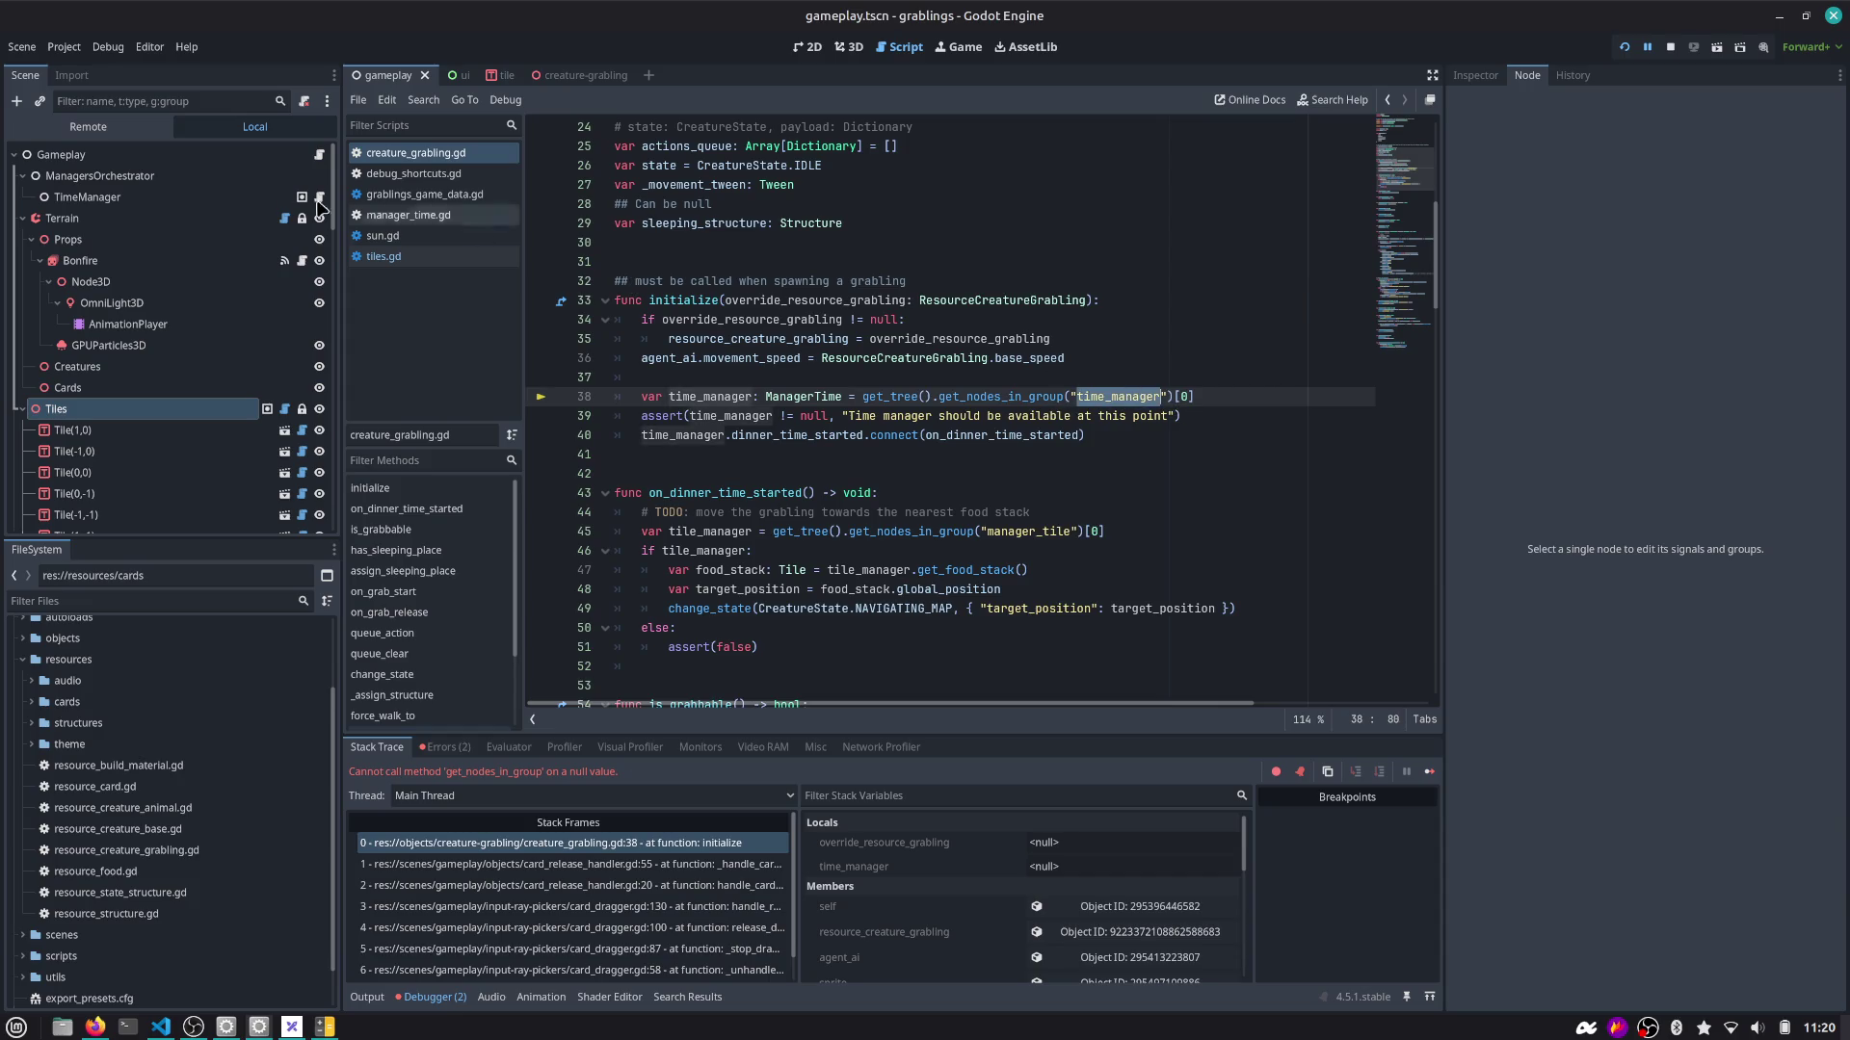
{"action": "left_click", "coordinate": [15, 220]}
{"action": "left_click", "coordinate": [87, 197]}
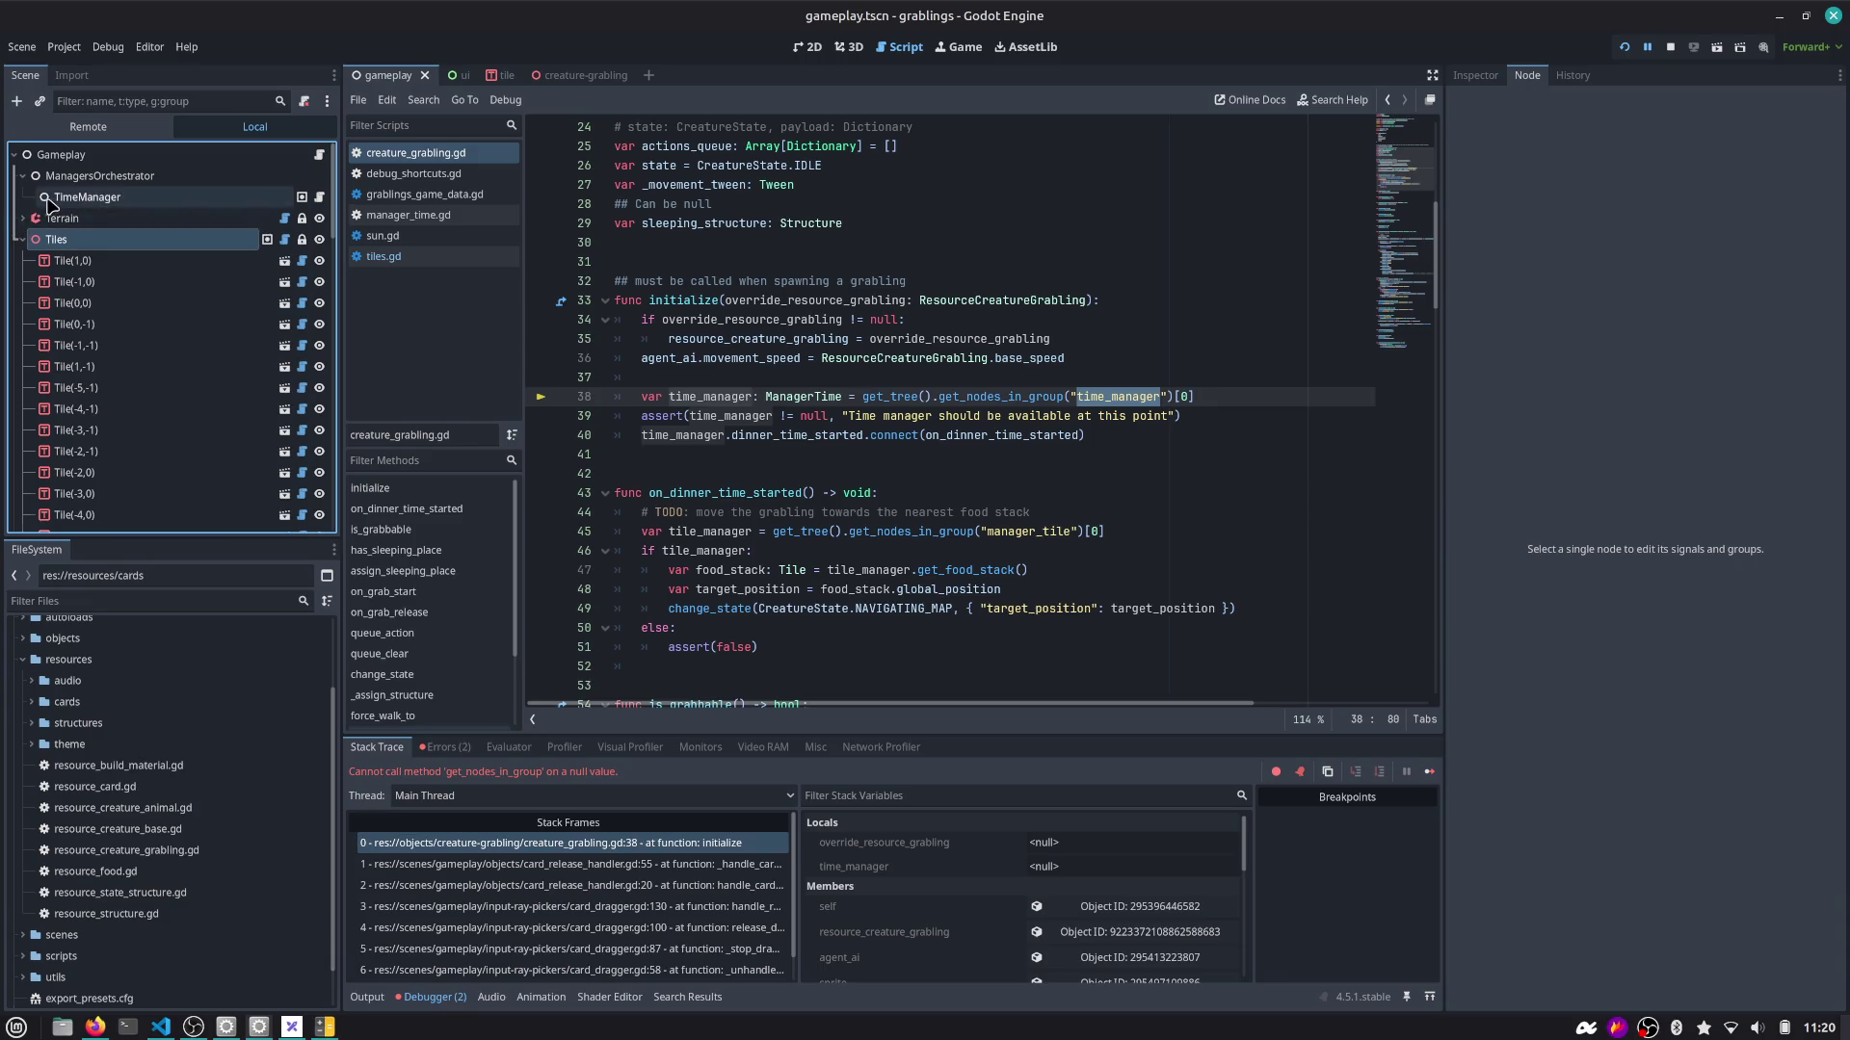
{"action": "left_click", "coordinate": [1094, 396]}
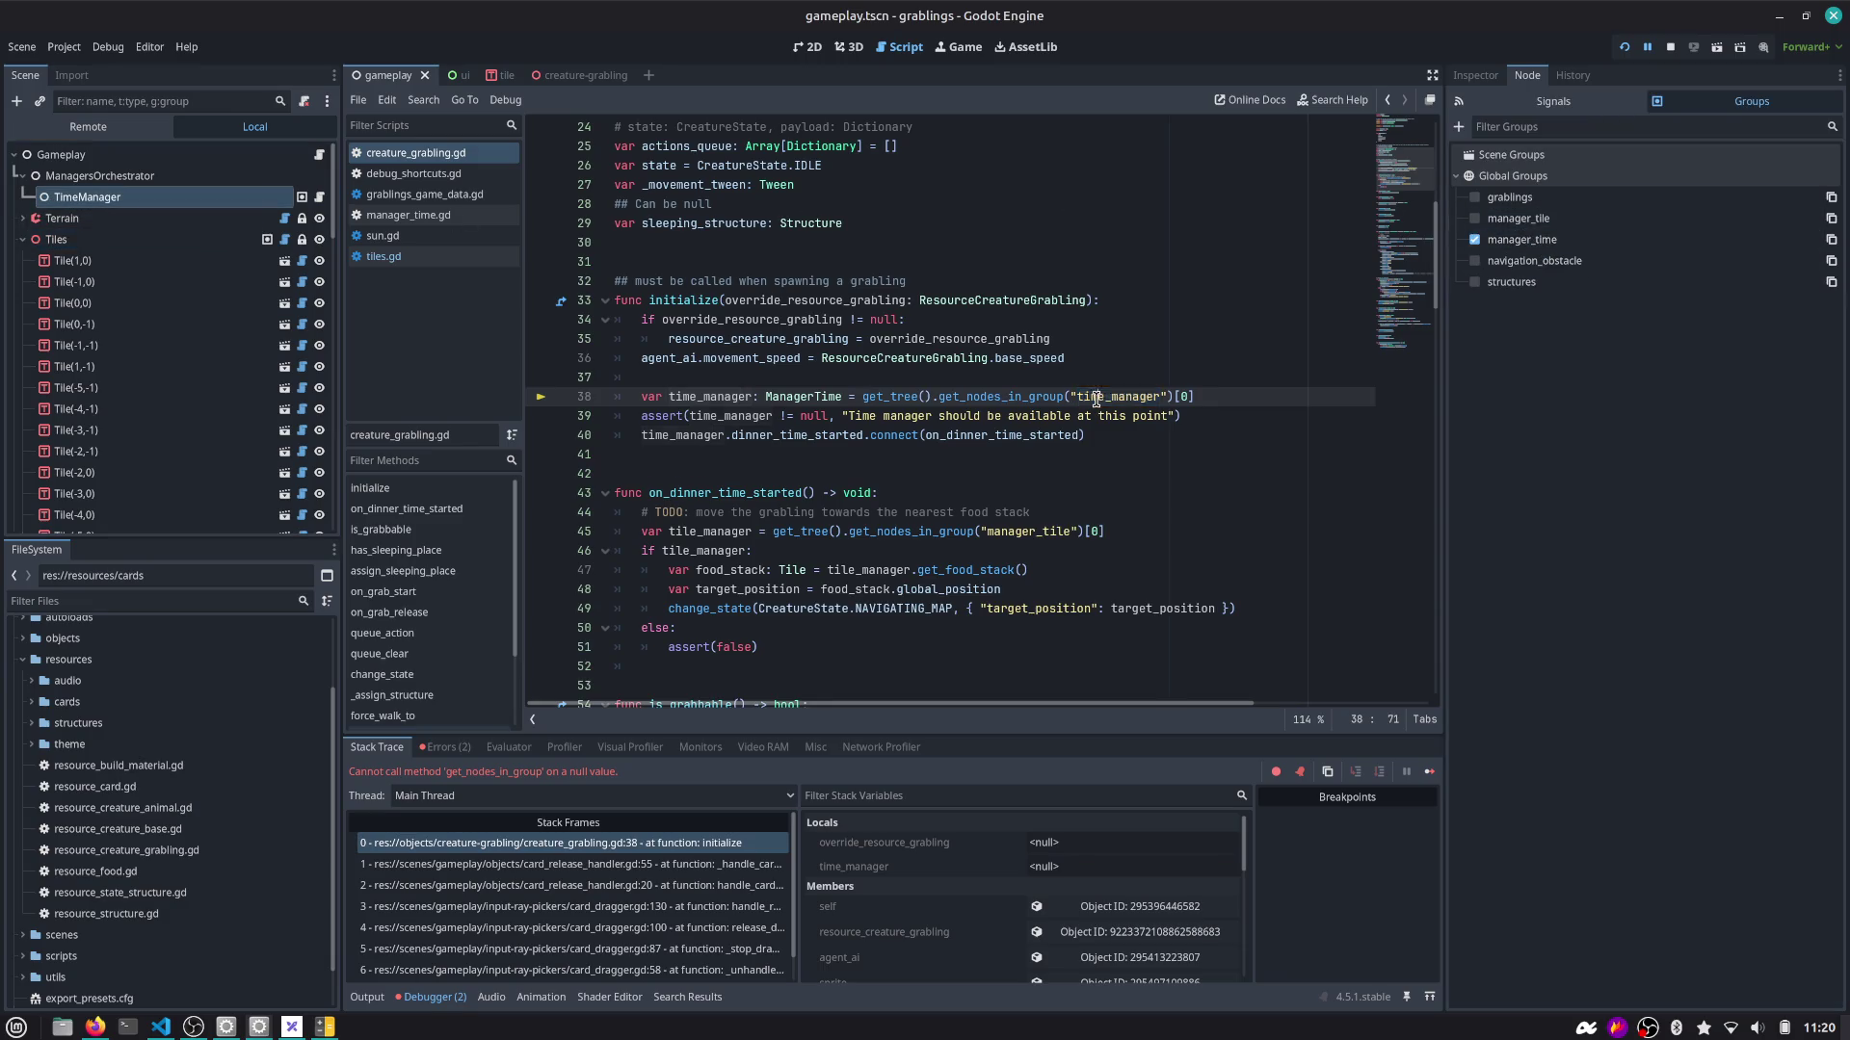
{"action": "double_click", "coordinate": [1094, 395]}
{"action": "type", "text": "manage"}
{"action": "type", "text": "r_time"}
{"action": "key", "text": "ctrl+s"}
{"action": "left_click", "coordinate": [1624, 46]}
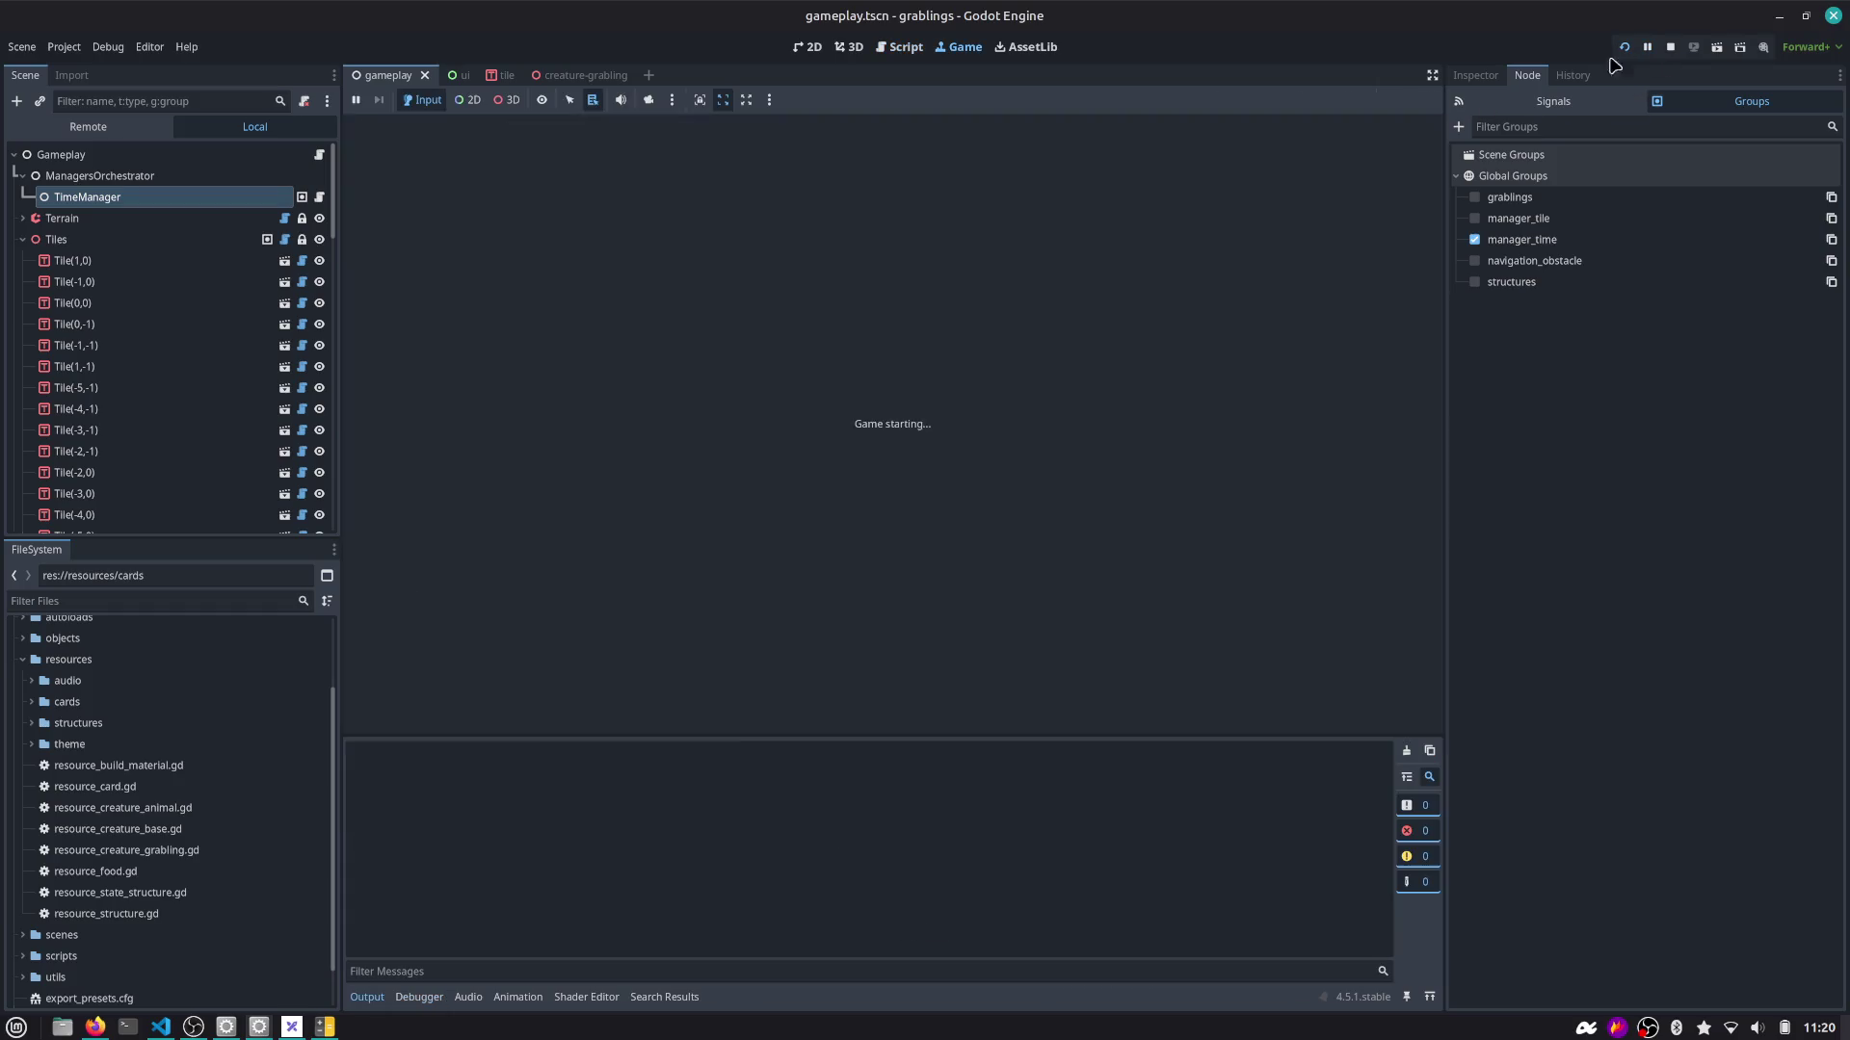
{"action": "left_click_drag", "start_coordinate": [989, 527], "coordinate": [989, 528]}
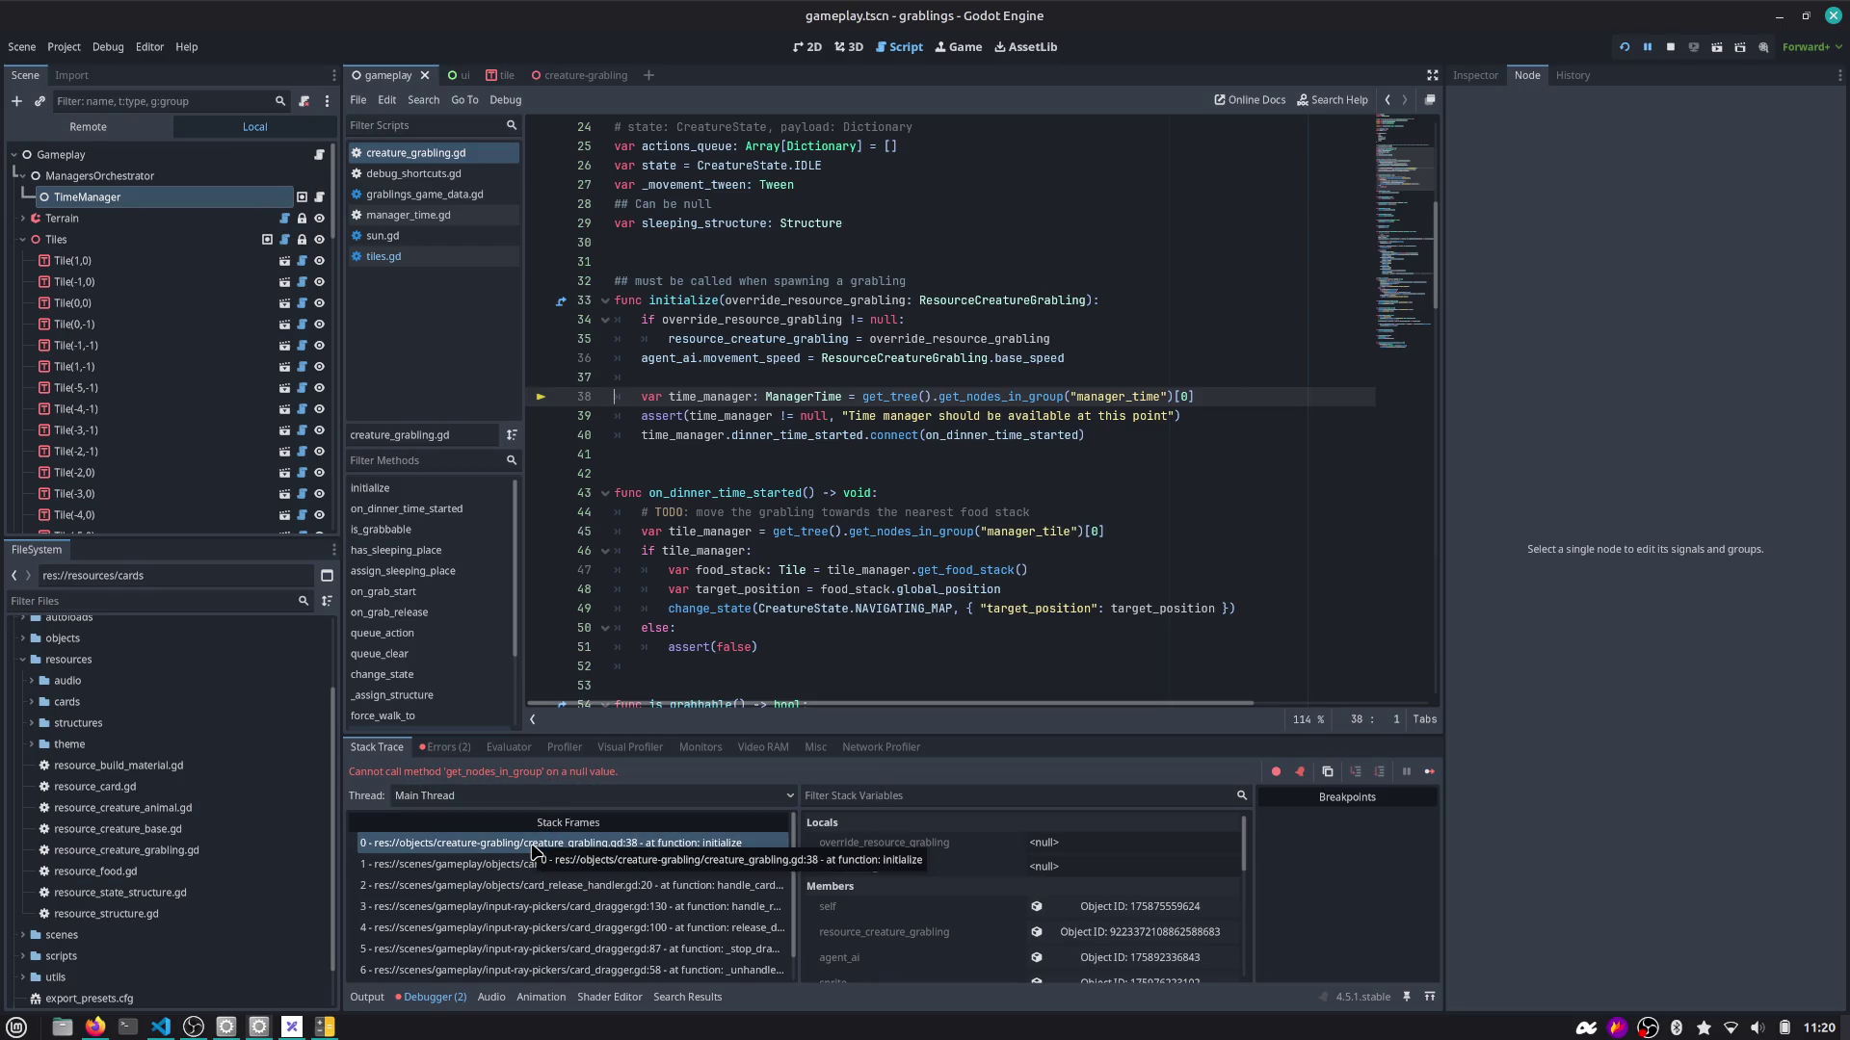
Search all project files for "initialize(" calls
{"action": "left_click", "coordinate": [690, 296]}
{"action": "double_click", "coordinate": [691, 295]}
{"action": "key", "text": "ctrl+shift+f"}
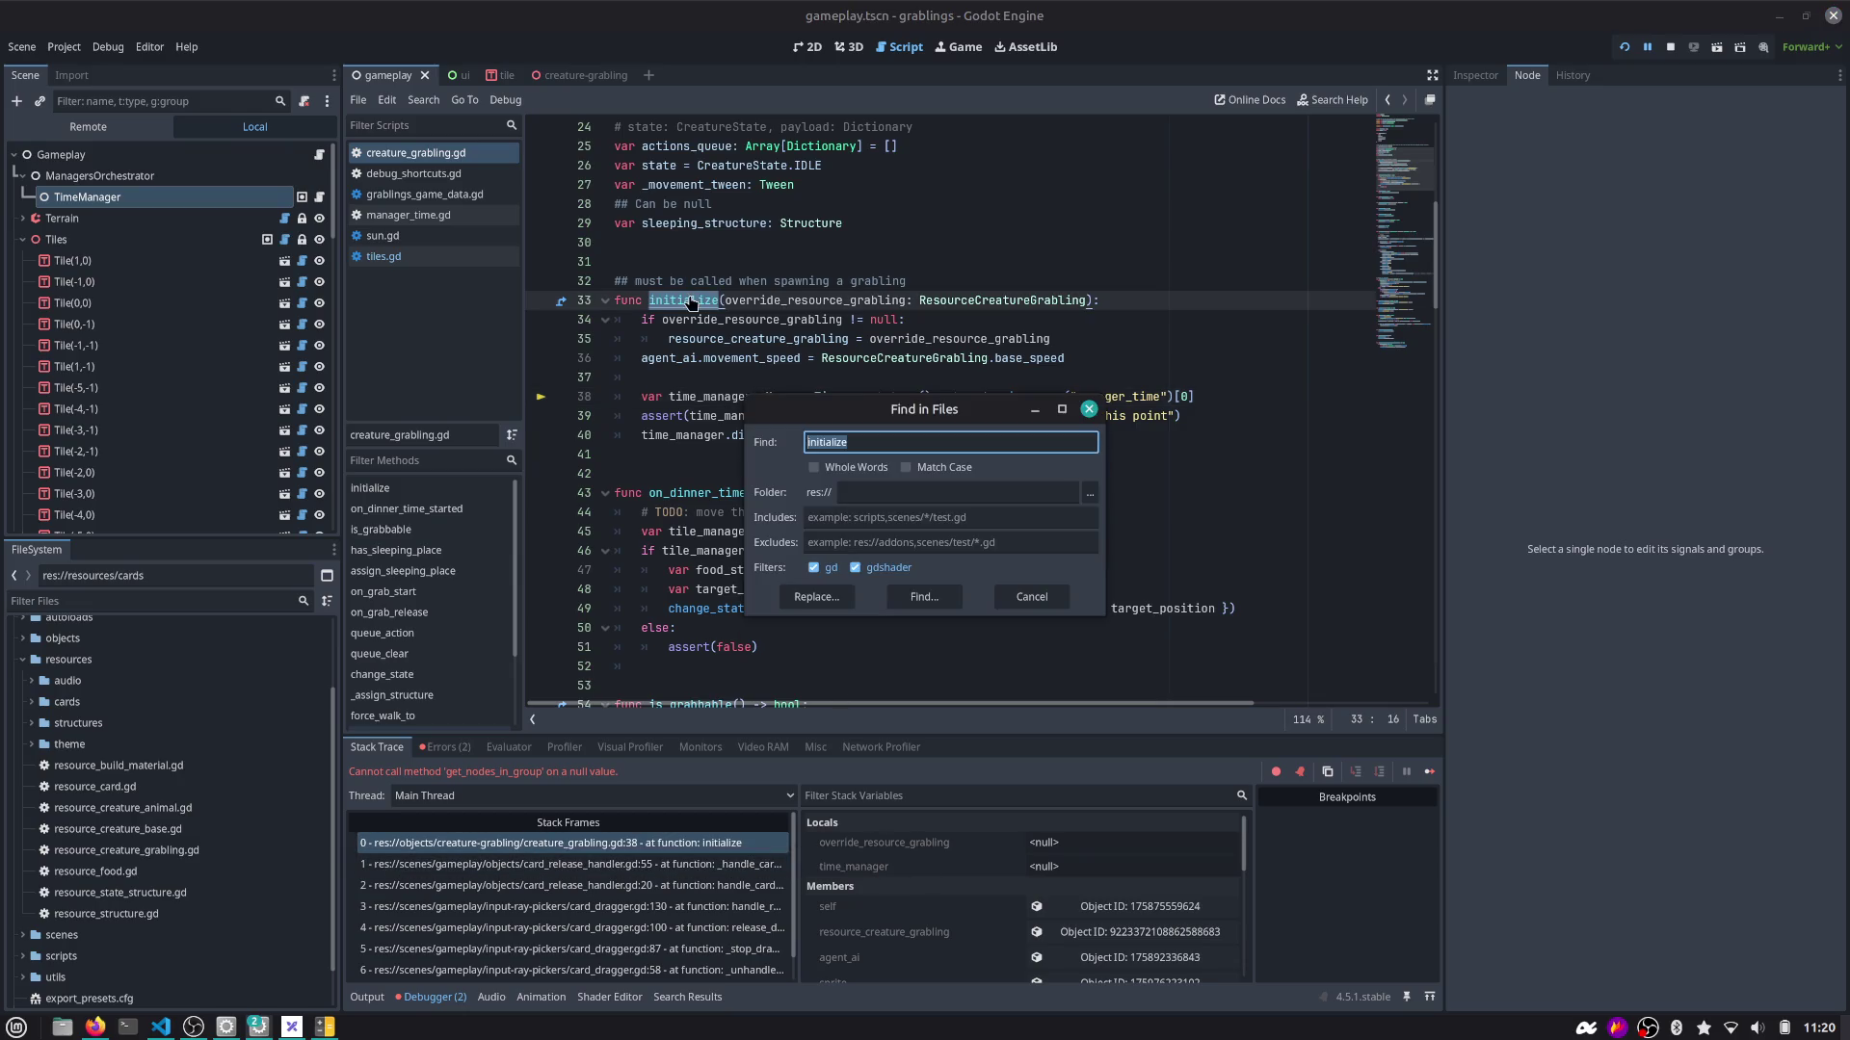
{"action": "key", "text": "Return"}
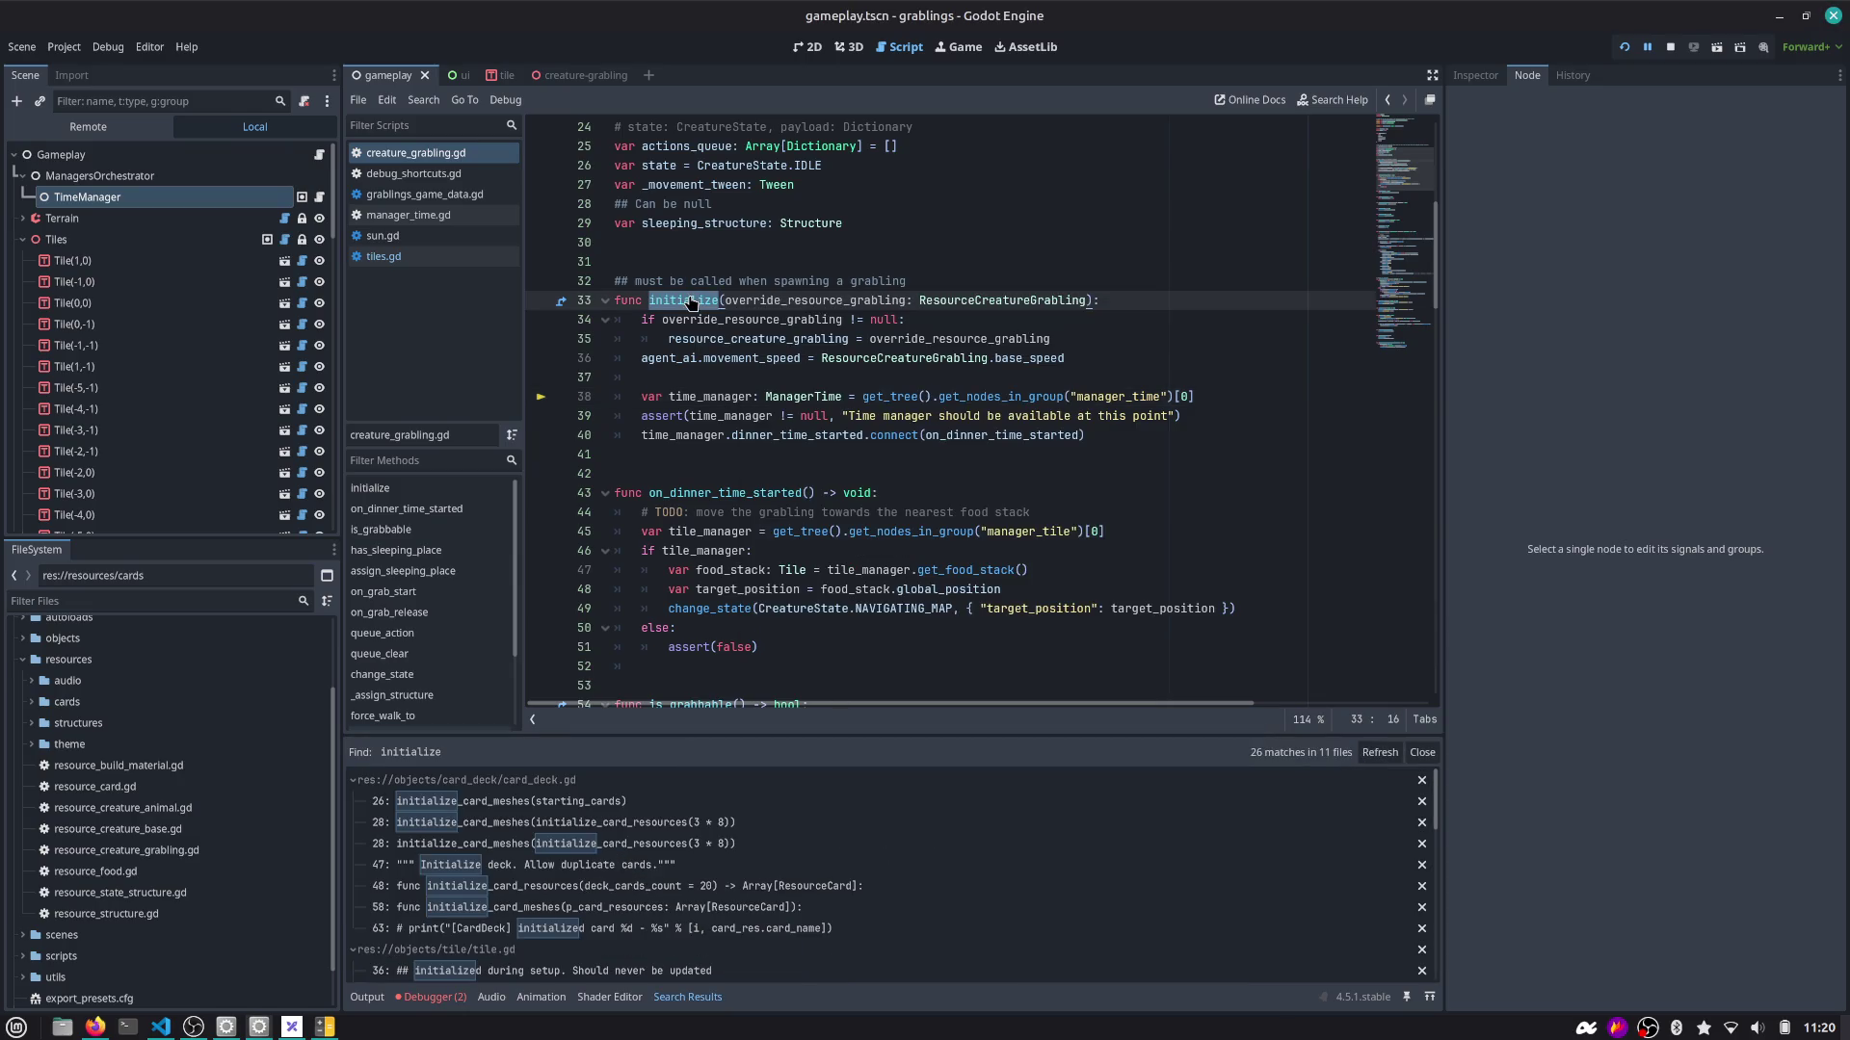
{"action": "key", "text": "ctrl+shift+f"}
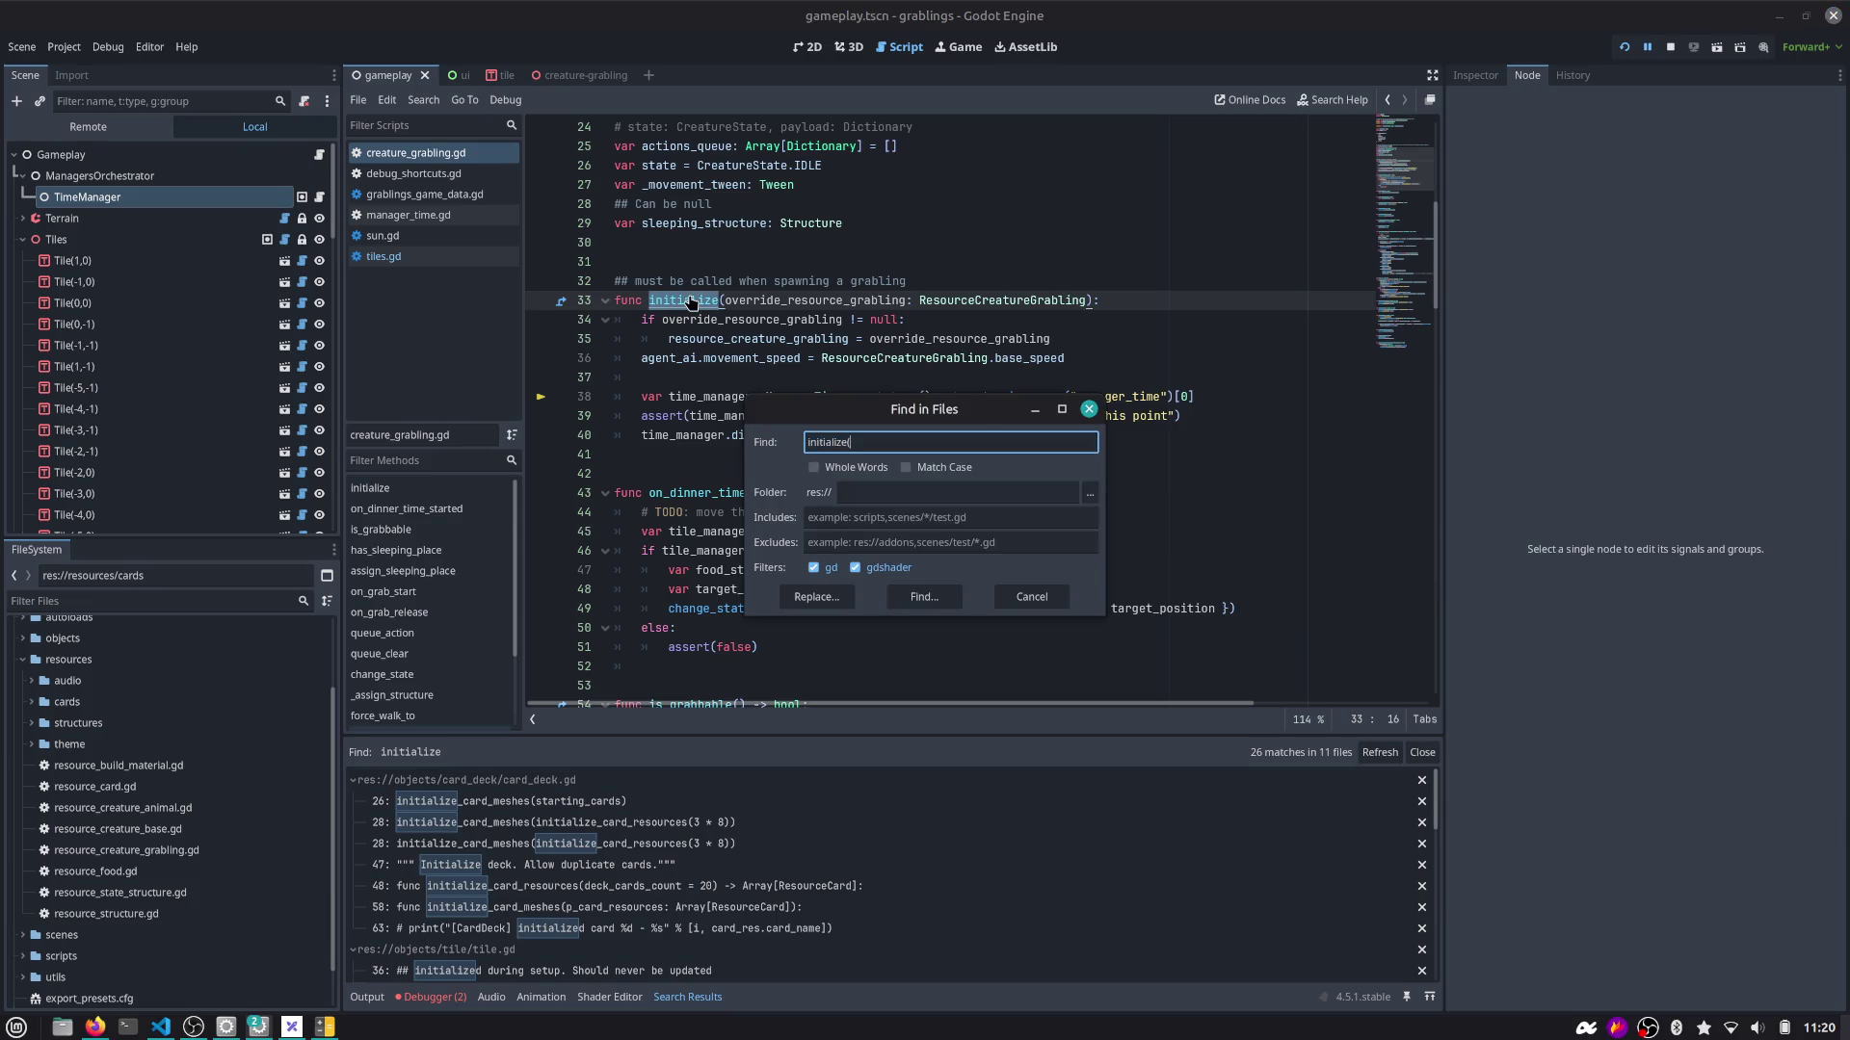
{"action": "key", "text": "Return"}
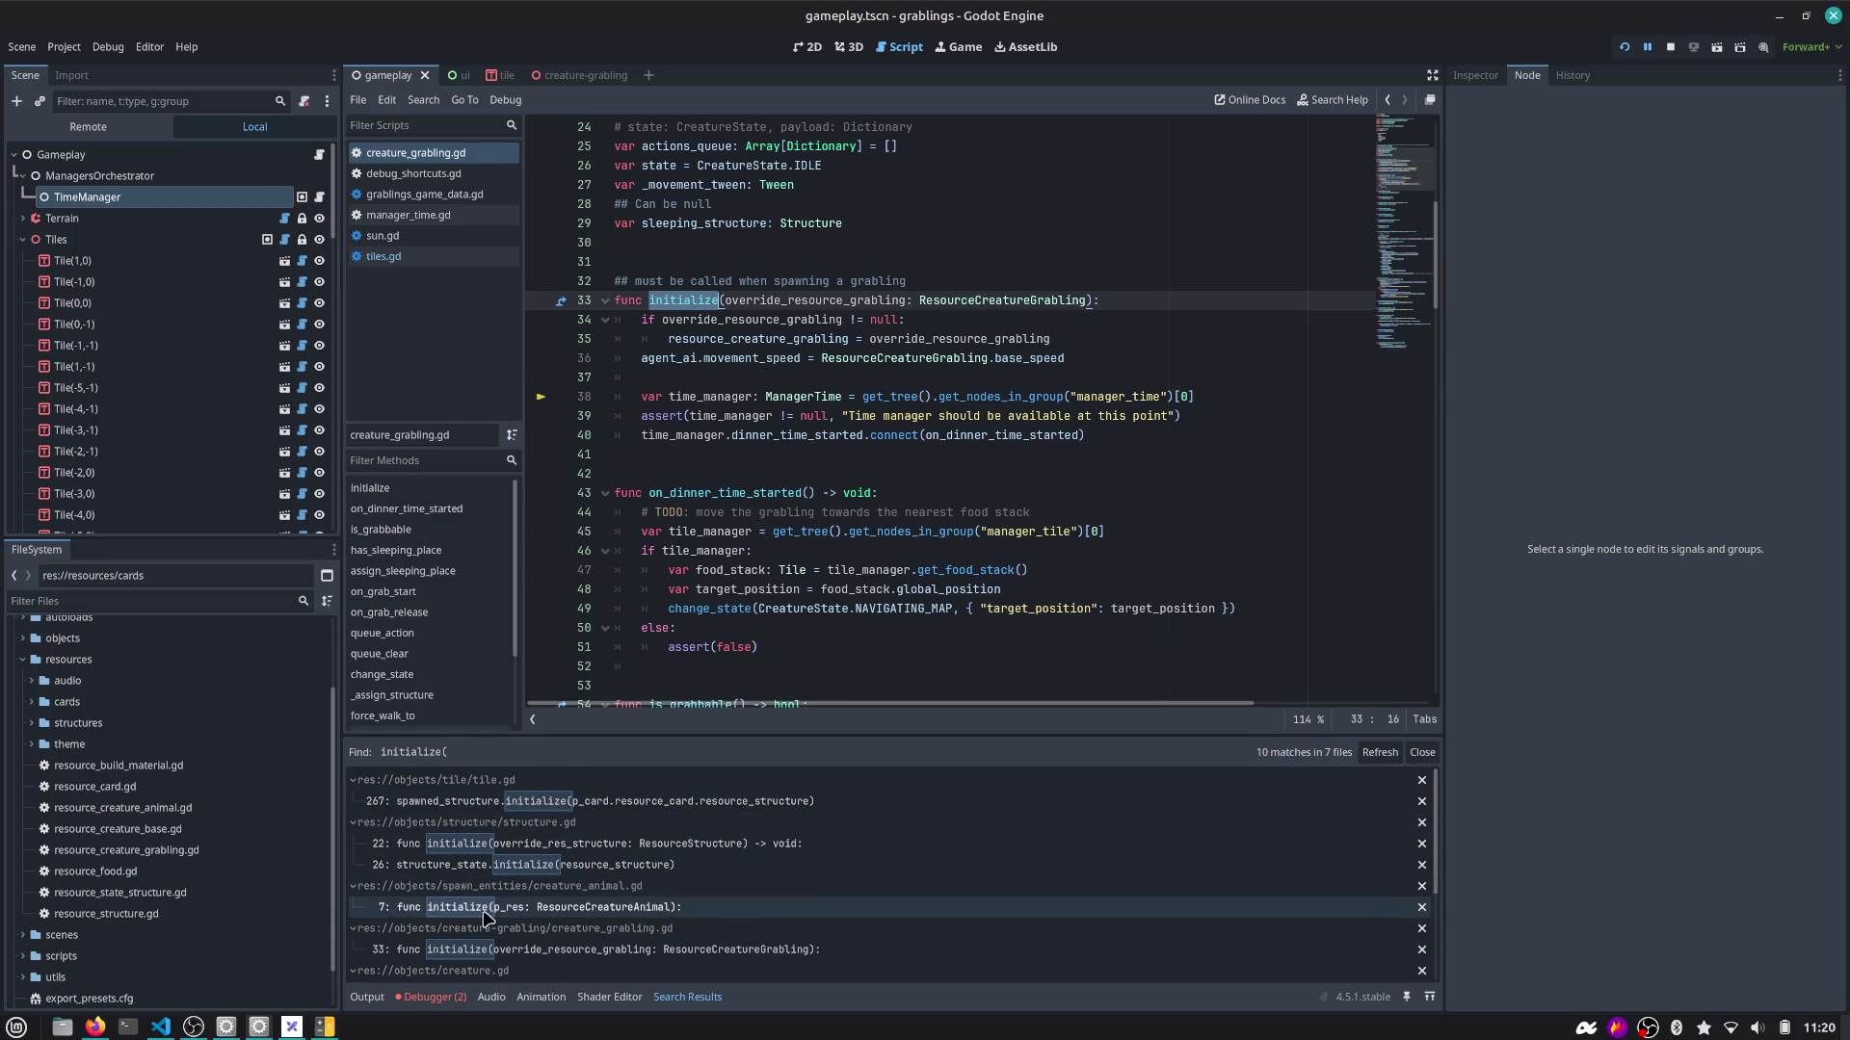
{"action": "scroll", "coordinate": [484, 915], "scroll_direction": "down", "scroll_amount": 5}
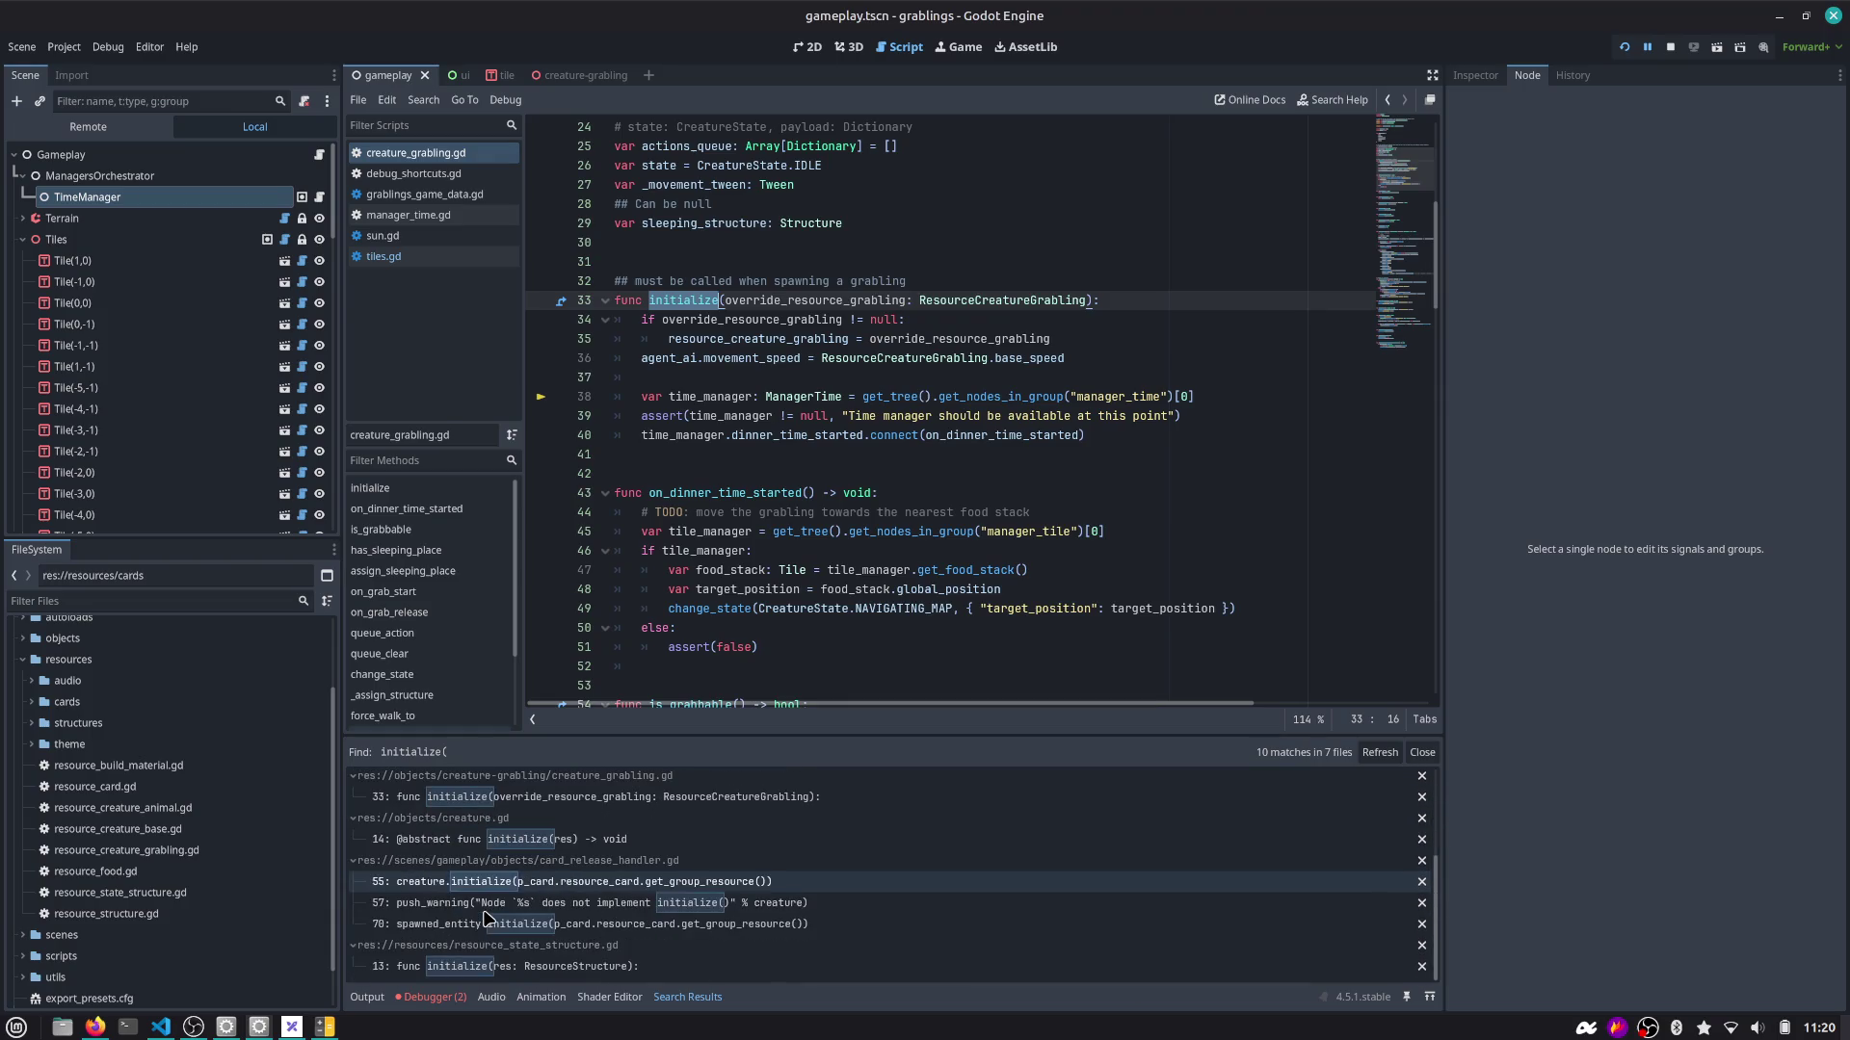
Check in card_release_handler.gd line 55 that creature.initialize runs before add_child, then return to creature_grabling.gd
{"action": "left_click", "coordinate": [487, 886]}
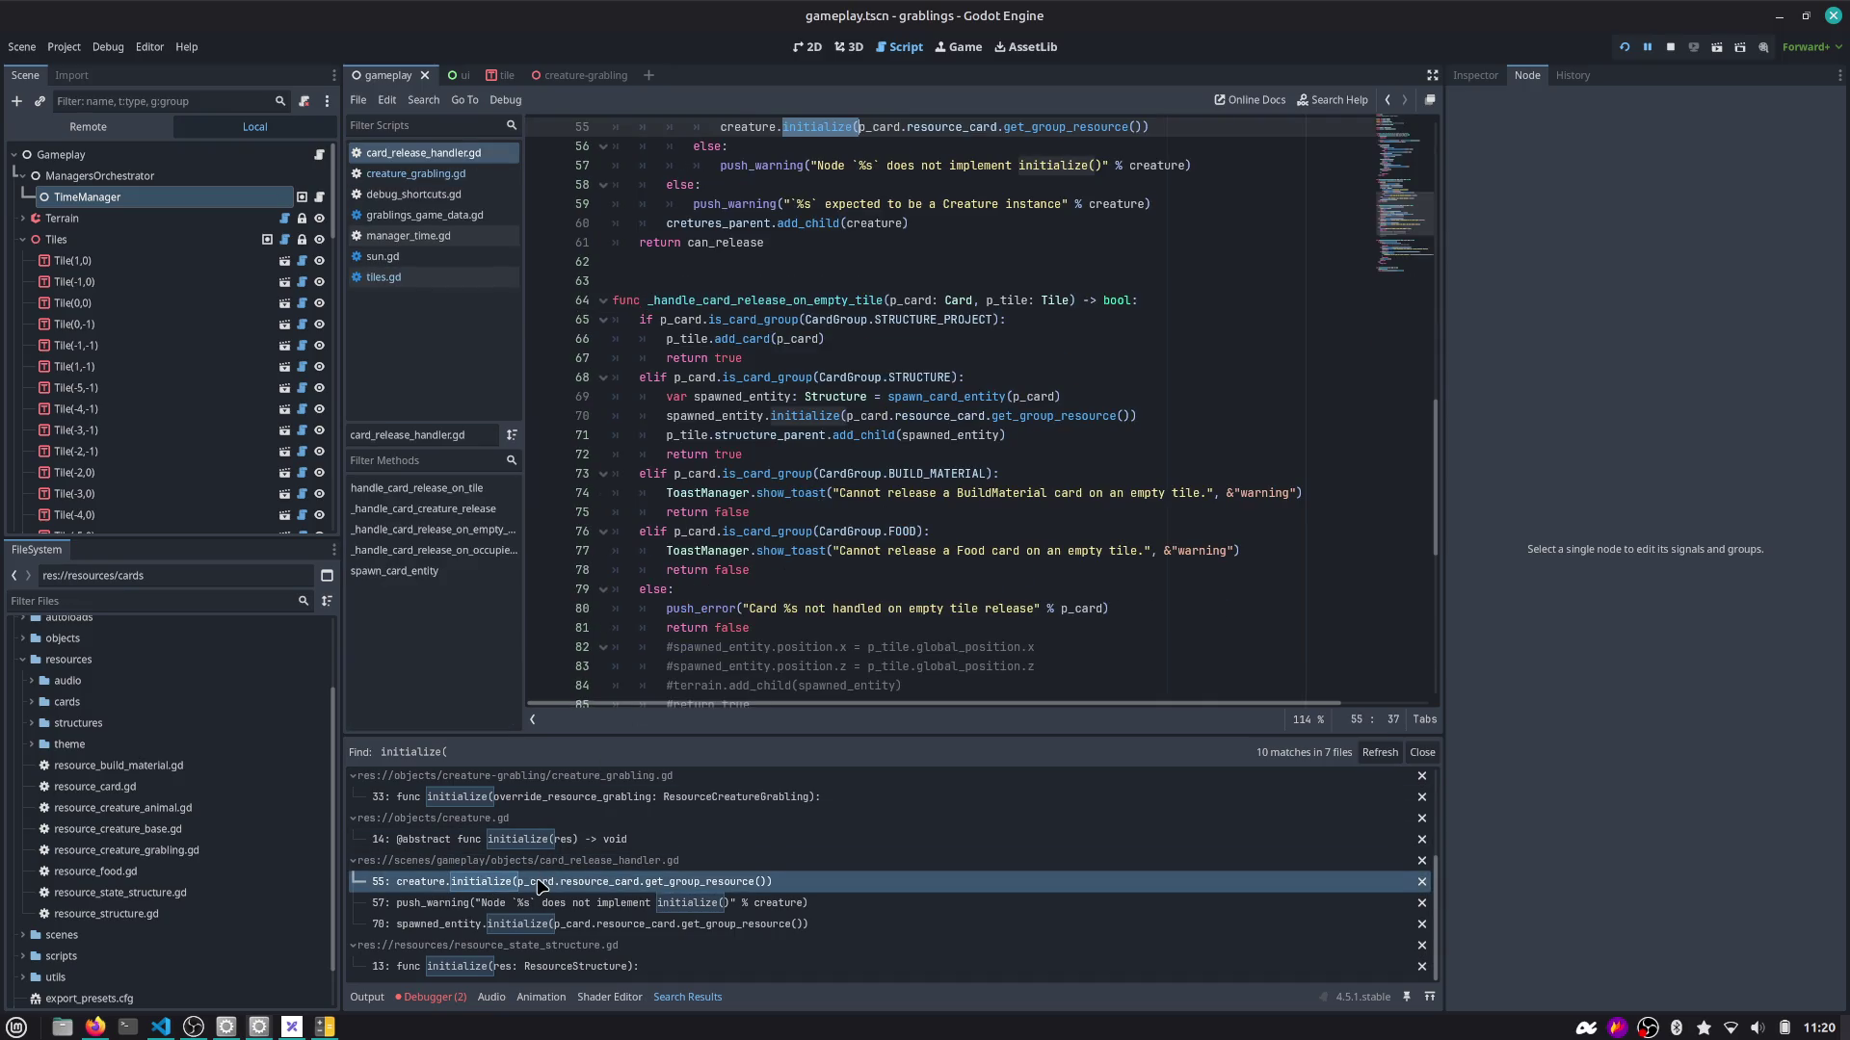
{"action": "scroll", "coordinate": [741, 385], "scroll_direction": "up", "scroll_amount": 4}
{"action": "double_click", "coordinate": [741, 359]}
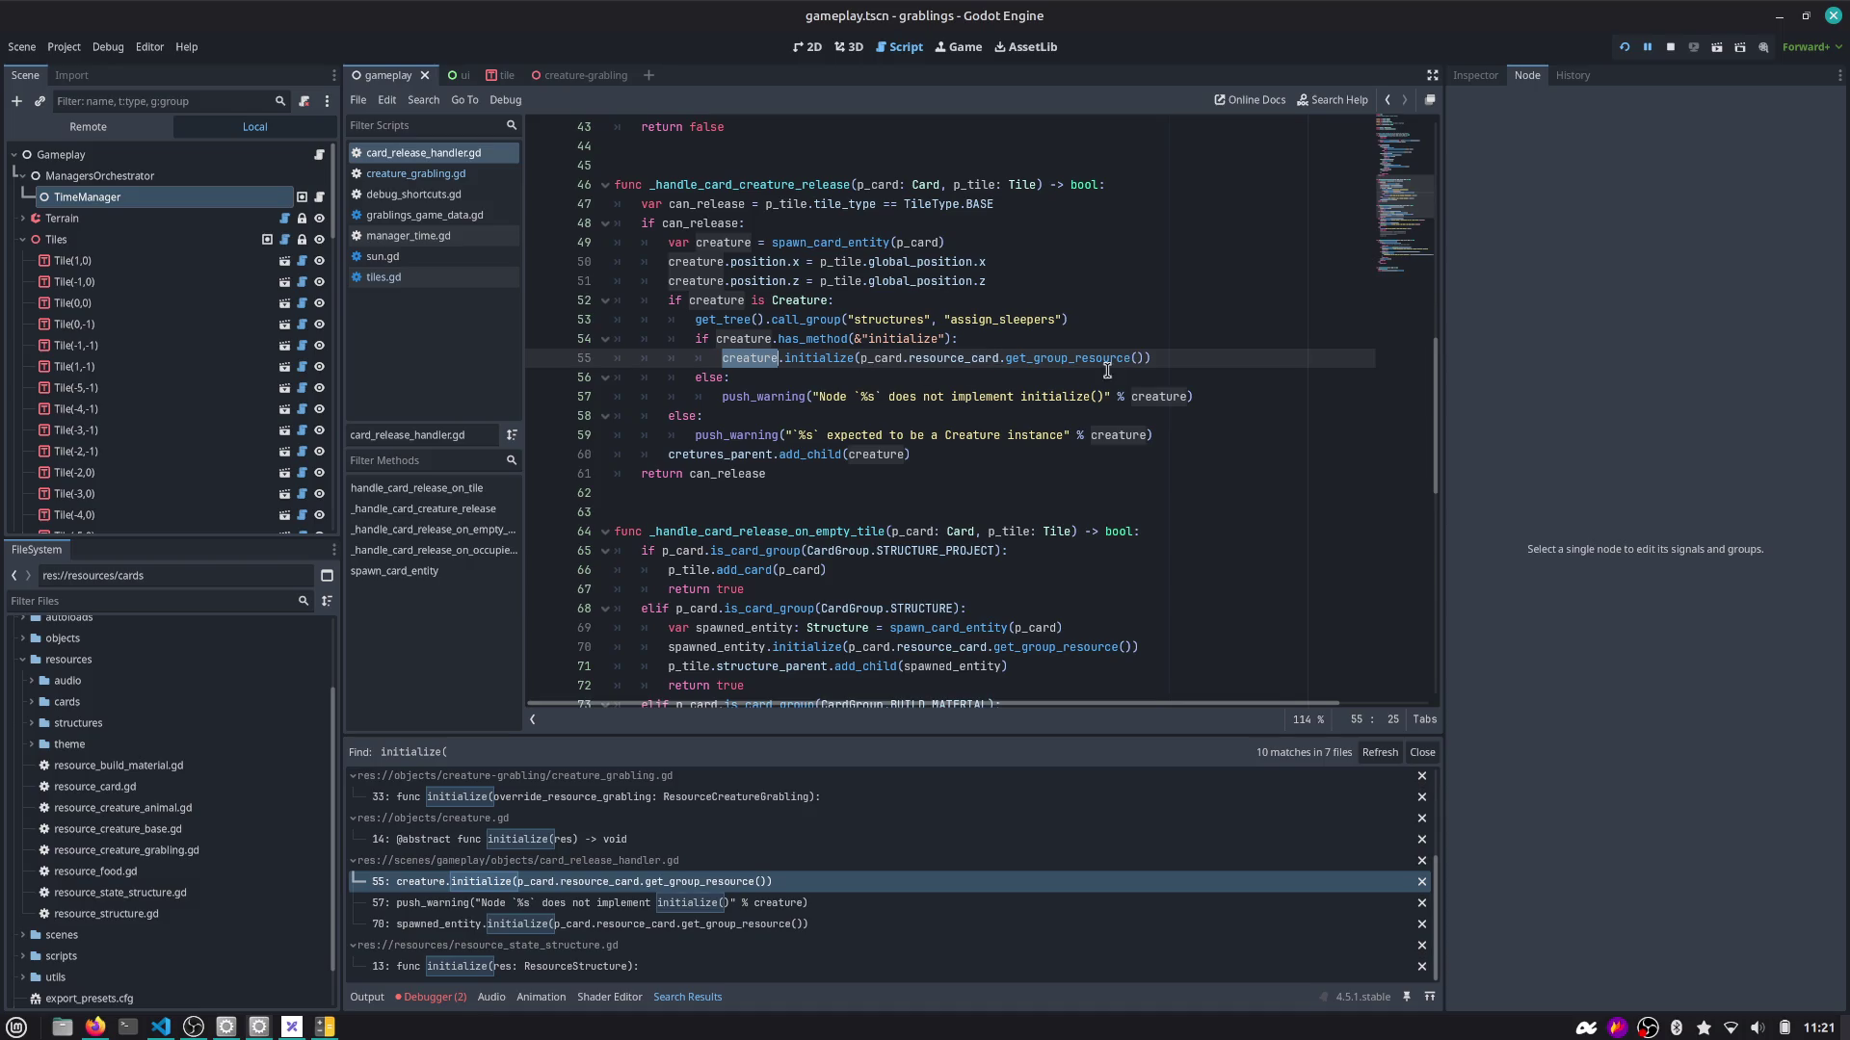
{"action": "double_click", "coordinate": [877, 453]}
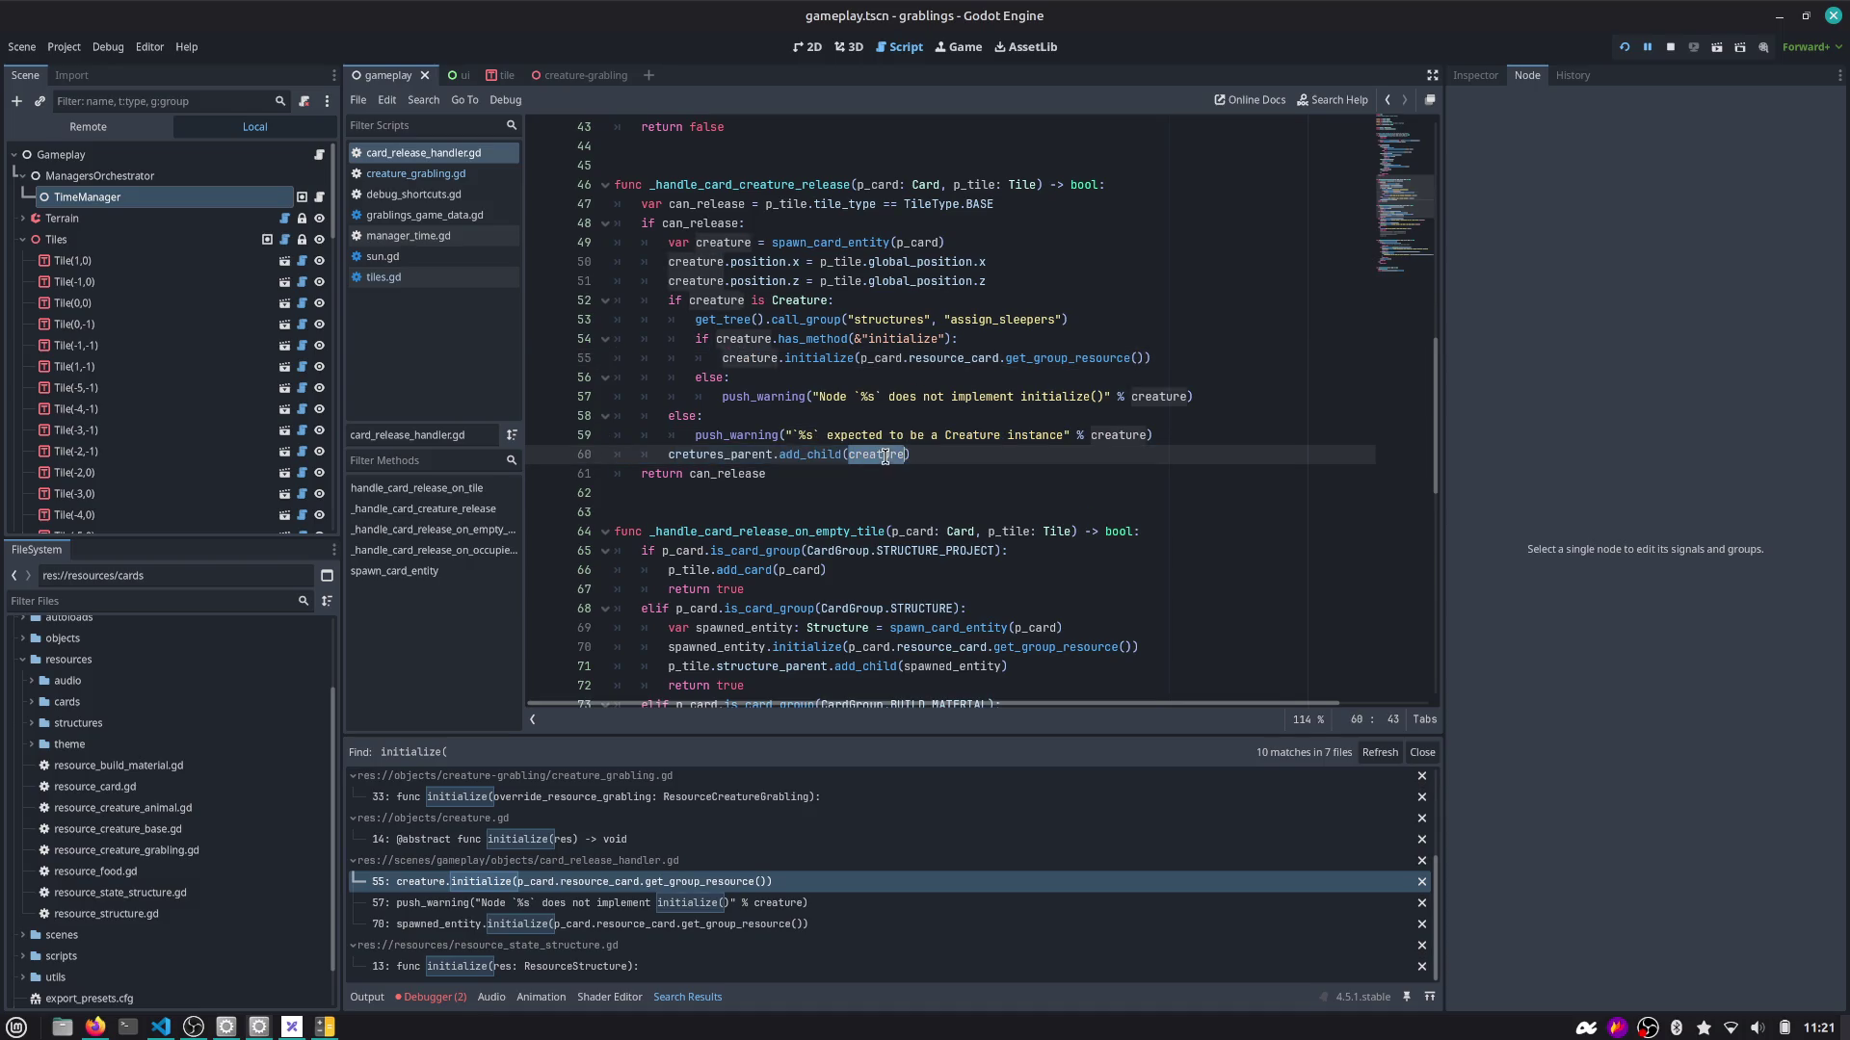
{"action": "left_click", "coordinate": [416, 174]}
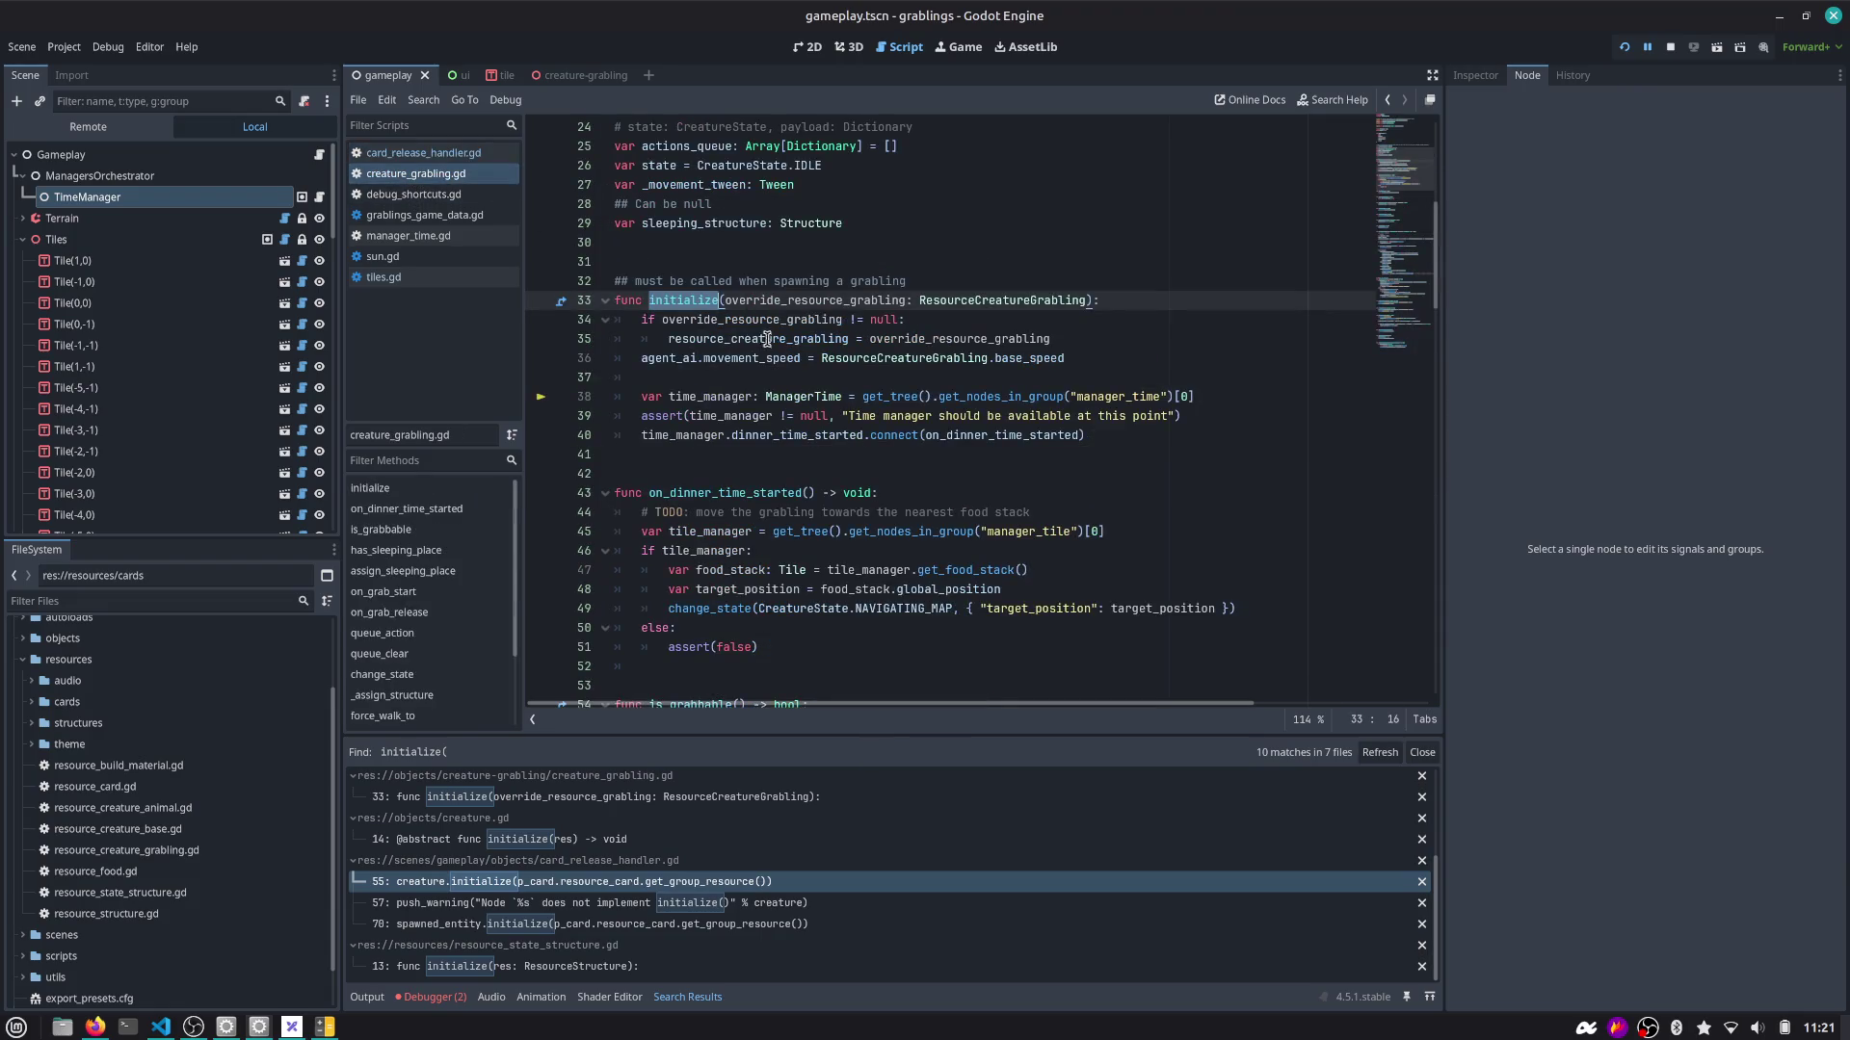
{"action": "left_click", "coordinate": [691, 432]}
Move the time manager lookup lines 38–40 out of initialize into a new _ready() function
{"action": "key", "text": "End"}
{"action": "key", "text": "shift+Up"}
{"action": "key", "text": "shift+Up"}
{"action": "key", "text": "shift+Home"}
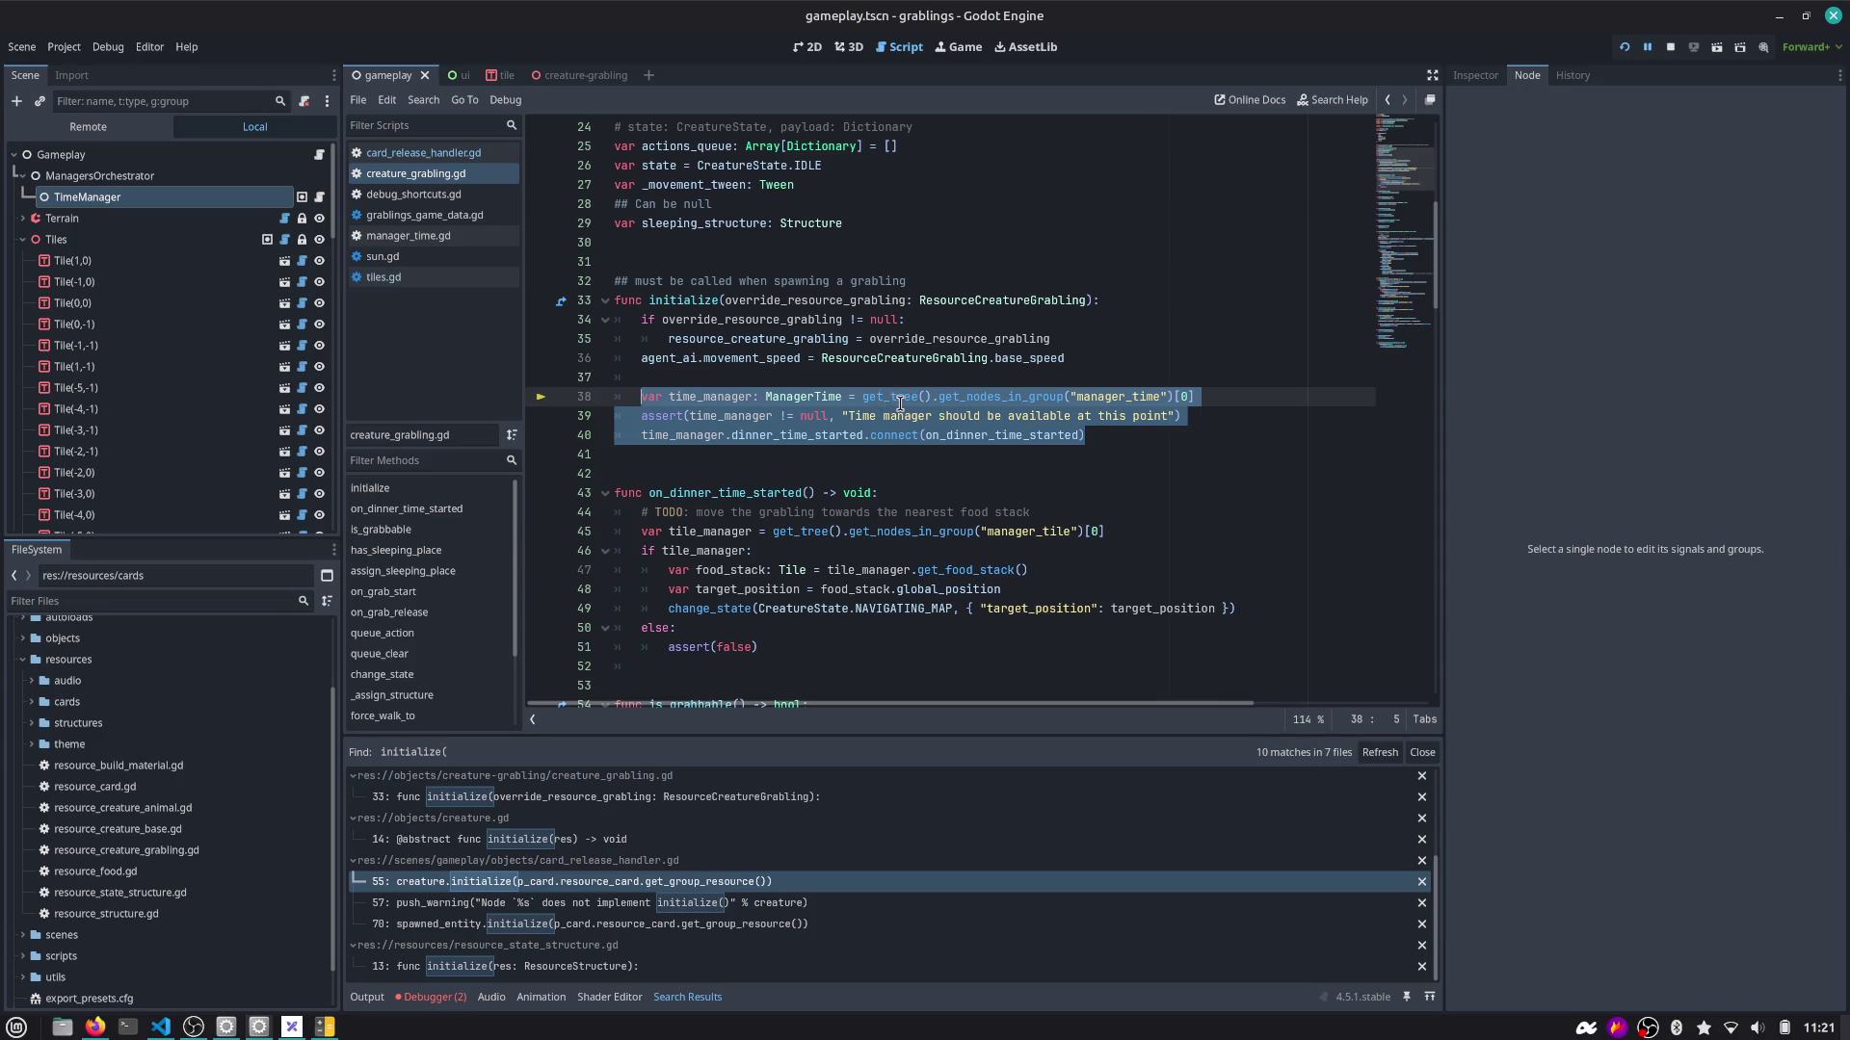
{"action": "key", "text": "shift+Home"}
{"action": "key", "text": "ctrl+c"}
{"action": "key", "text": "BackSpace"}
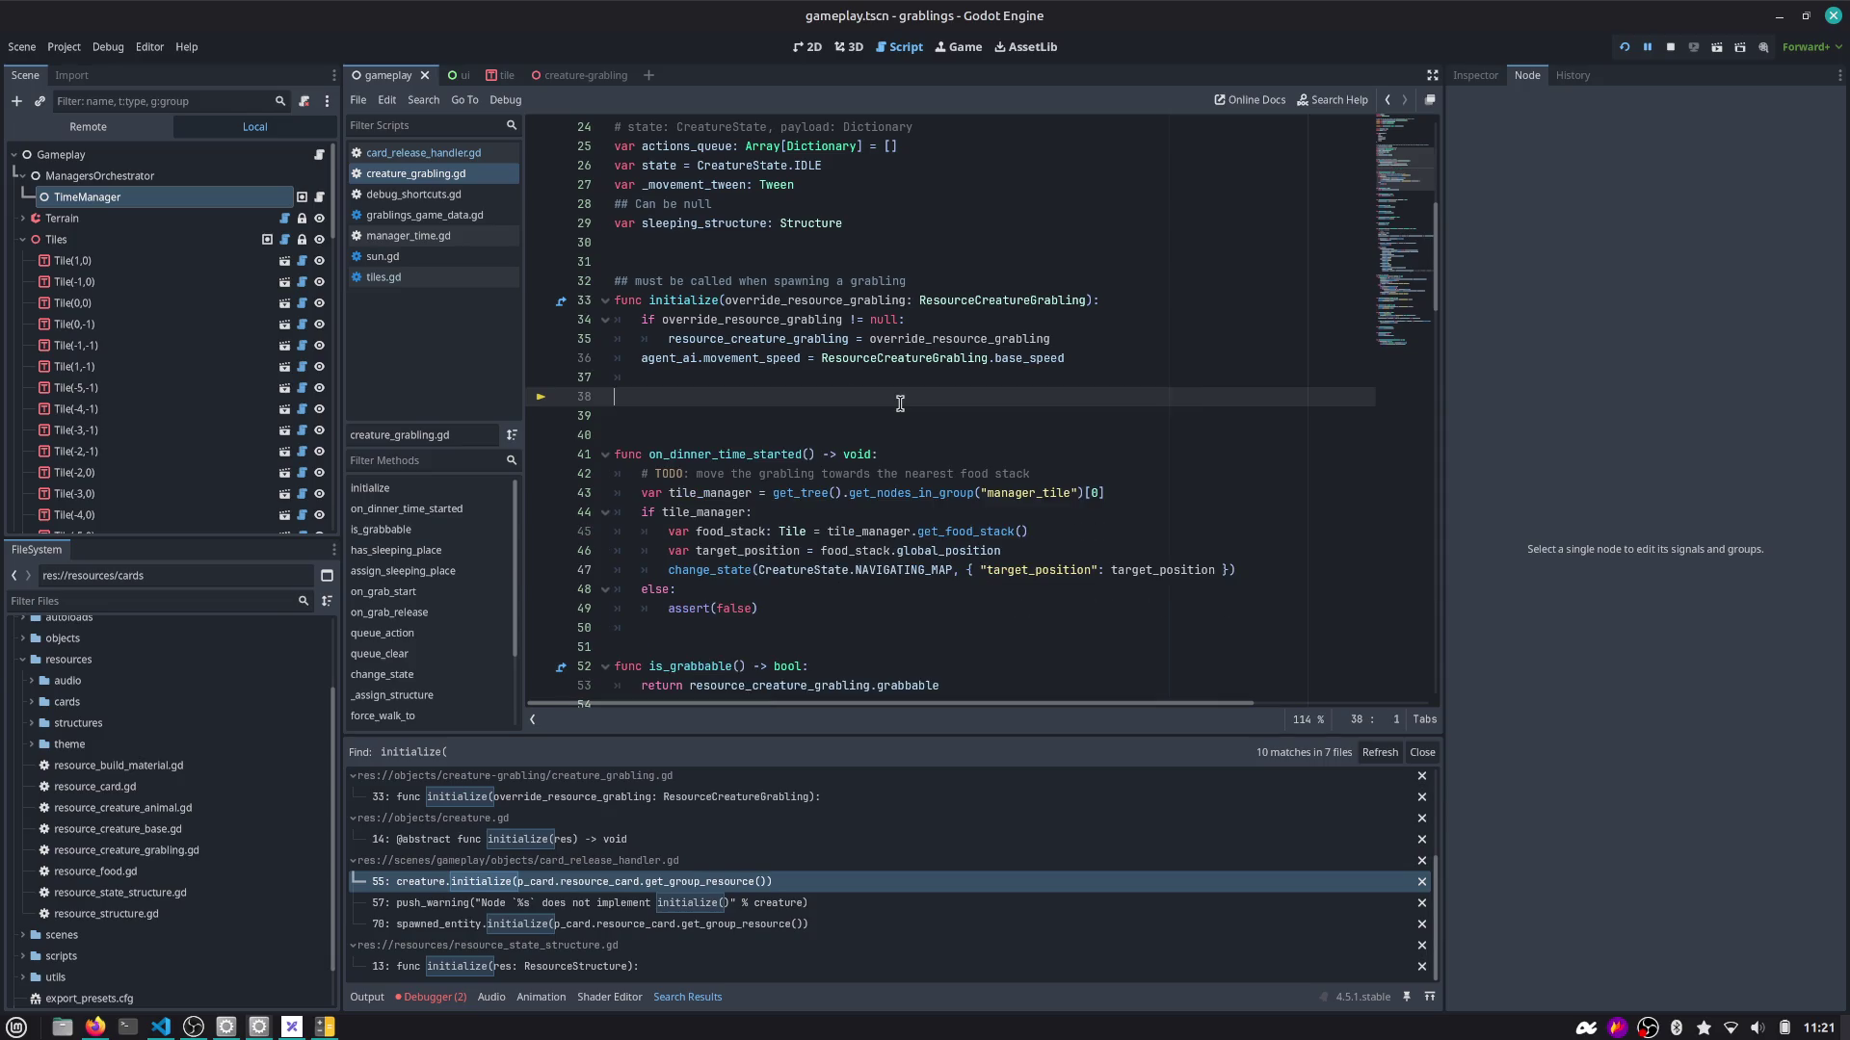
{"action": "key", "text": "Return"}
{"action": "type", "text": "func _re"}
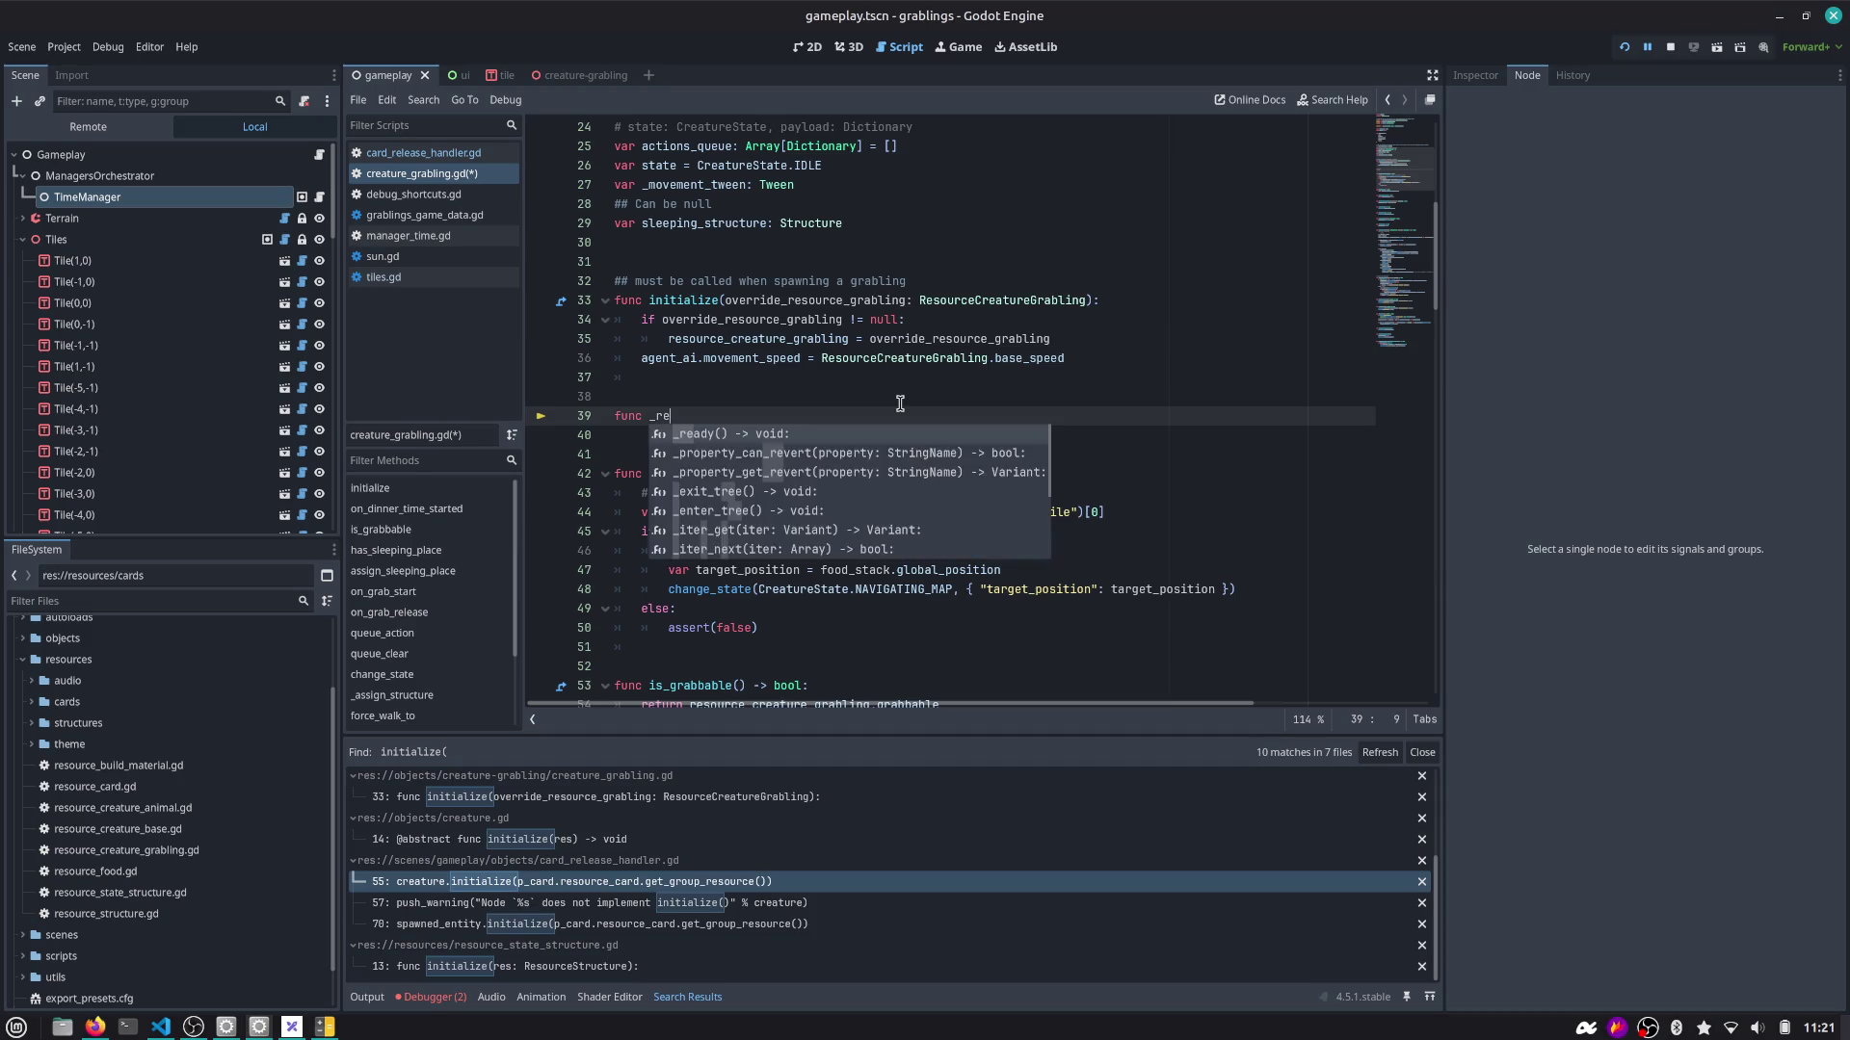
{"action": "key", "text": "Return"}
{"action": "key", "text": "Return"}
{"action": "key", "text": "ctrl+v"}
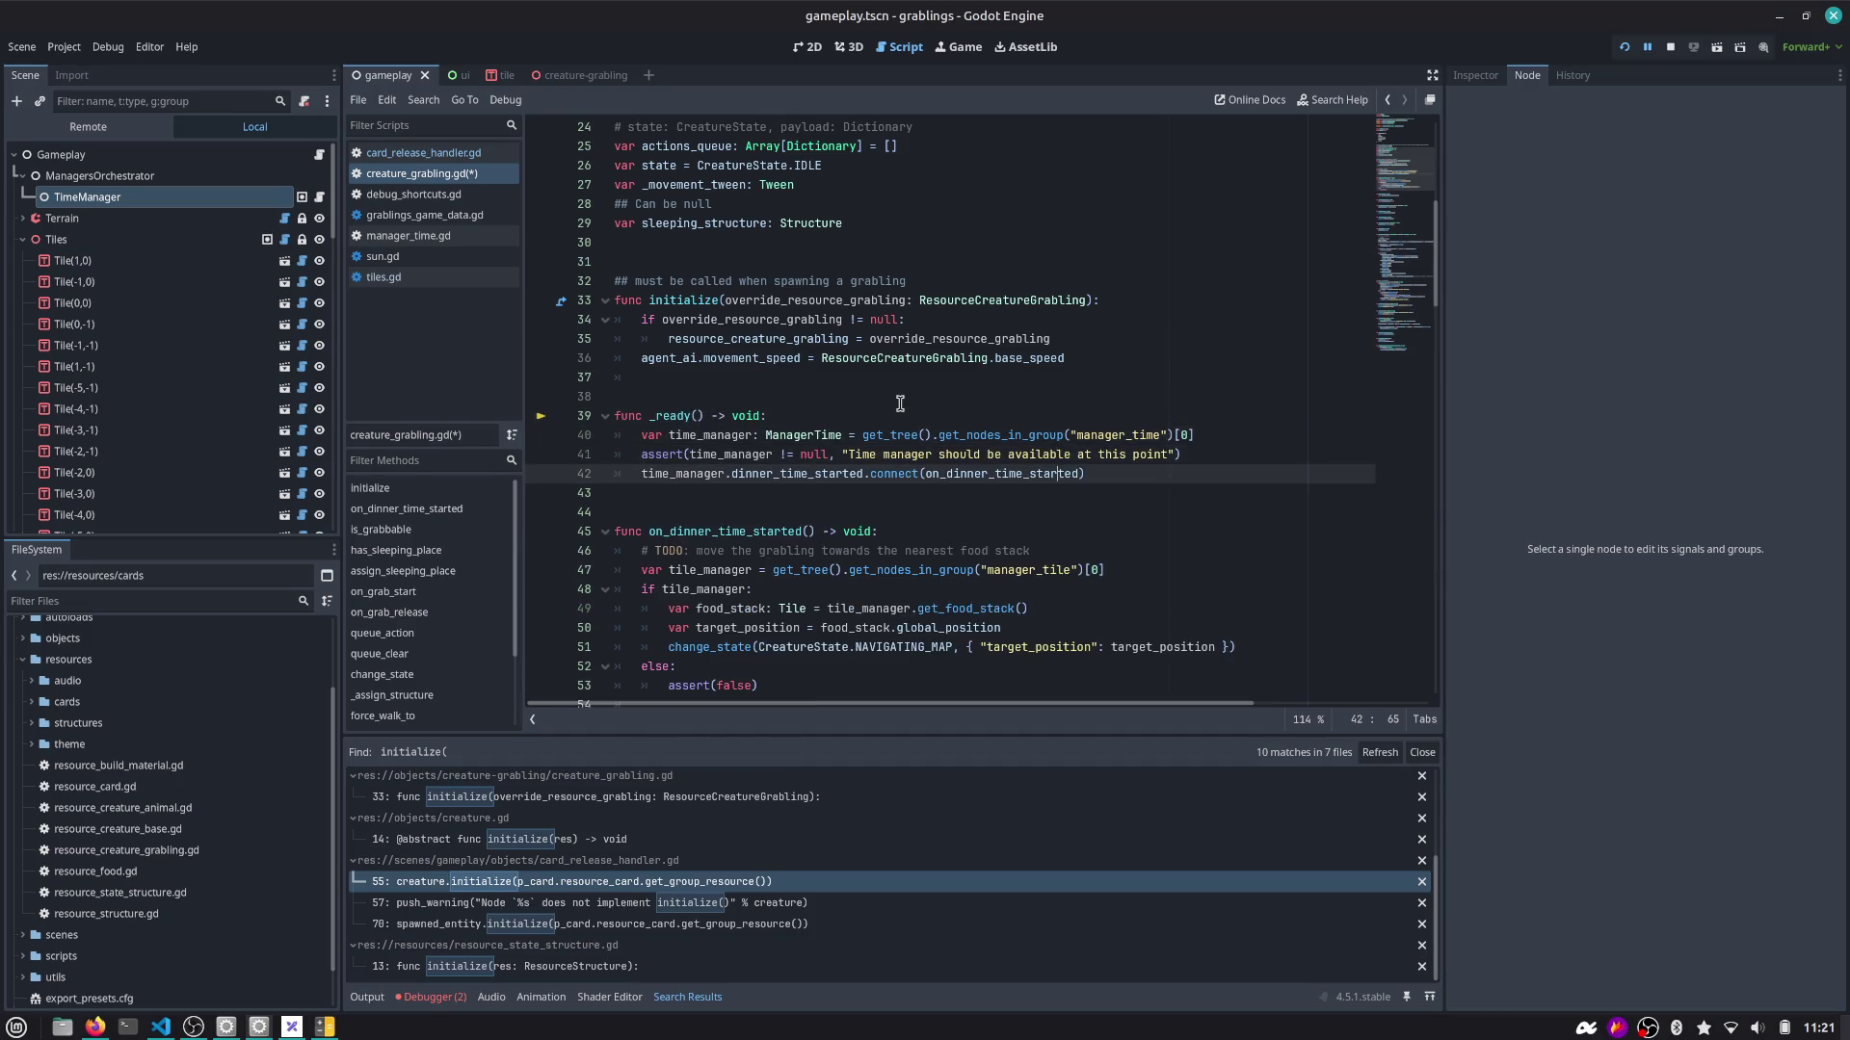
Reword the initialize doc comment, add a NOTE line that it runs before tree entry, and save
{"action": "key", "text": "Up"}
{"action": "key", "text": "Up"}
{"action": "key", "text": "Up"}
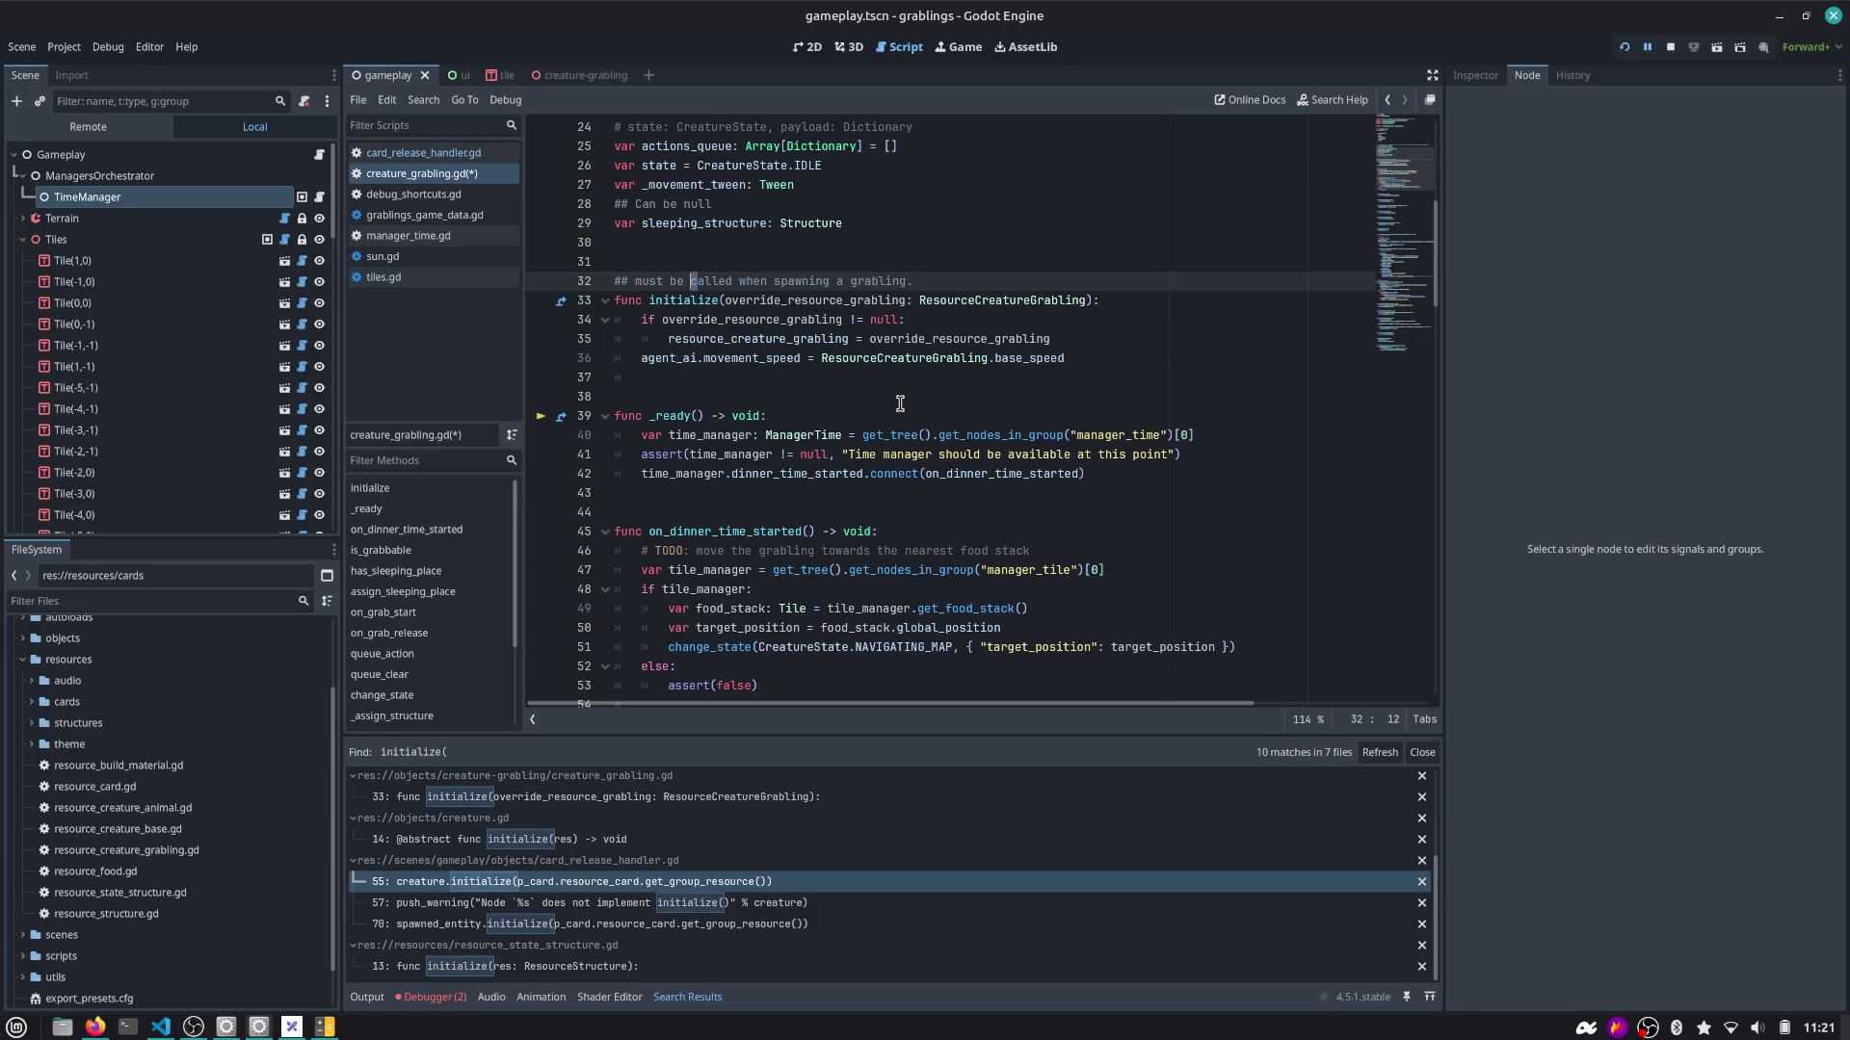
{"action": "key", "text": "ctrl+BackSpace"}
{"action": "key", "text": "ctrl+BackSpace"}
{"action": "key", "text": "Delete"}
{"action": "type", "text": "C"}
{"action": "key", "text": "End"}
{"action": "key", "text": "ctrl+BackSpace"}
{"action": "type", "text": "Called"}
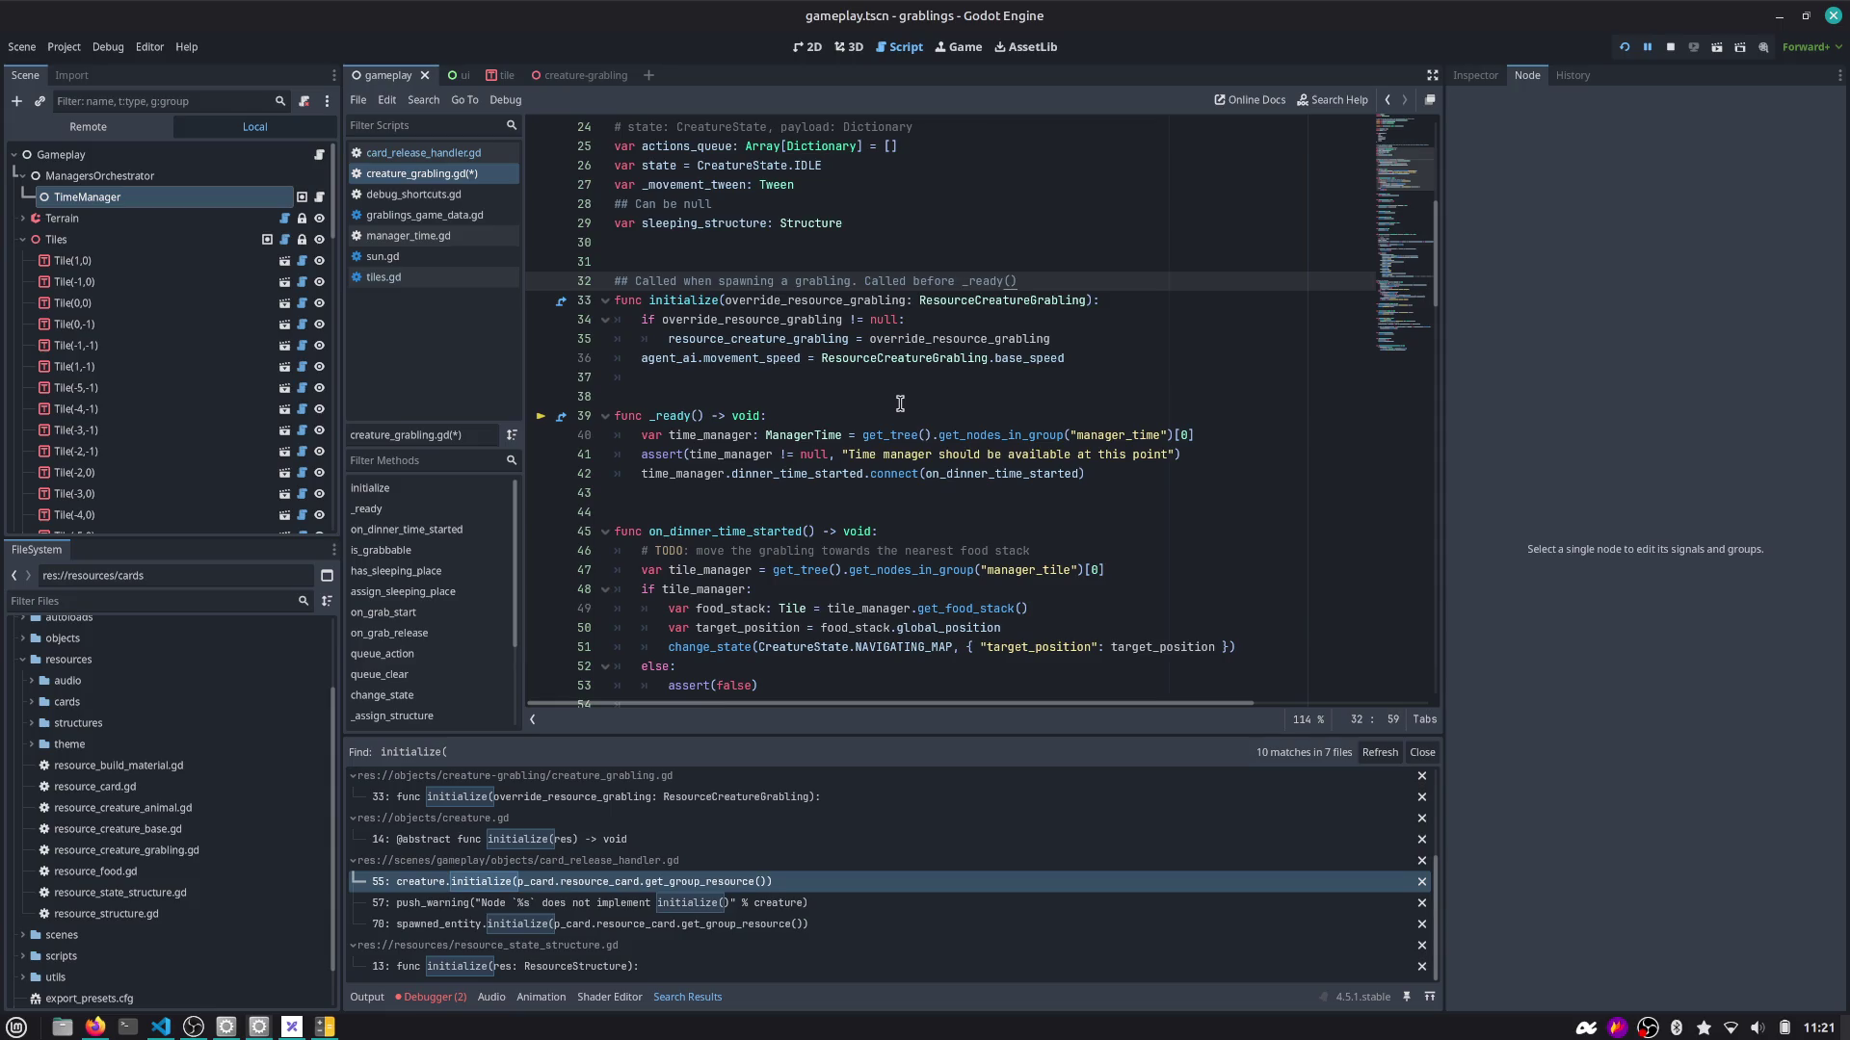
{"action": "key", "text": "Return"}
{"action": "type", "text": "# N"}
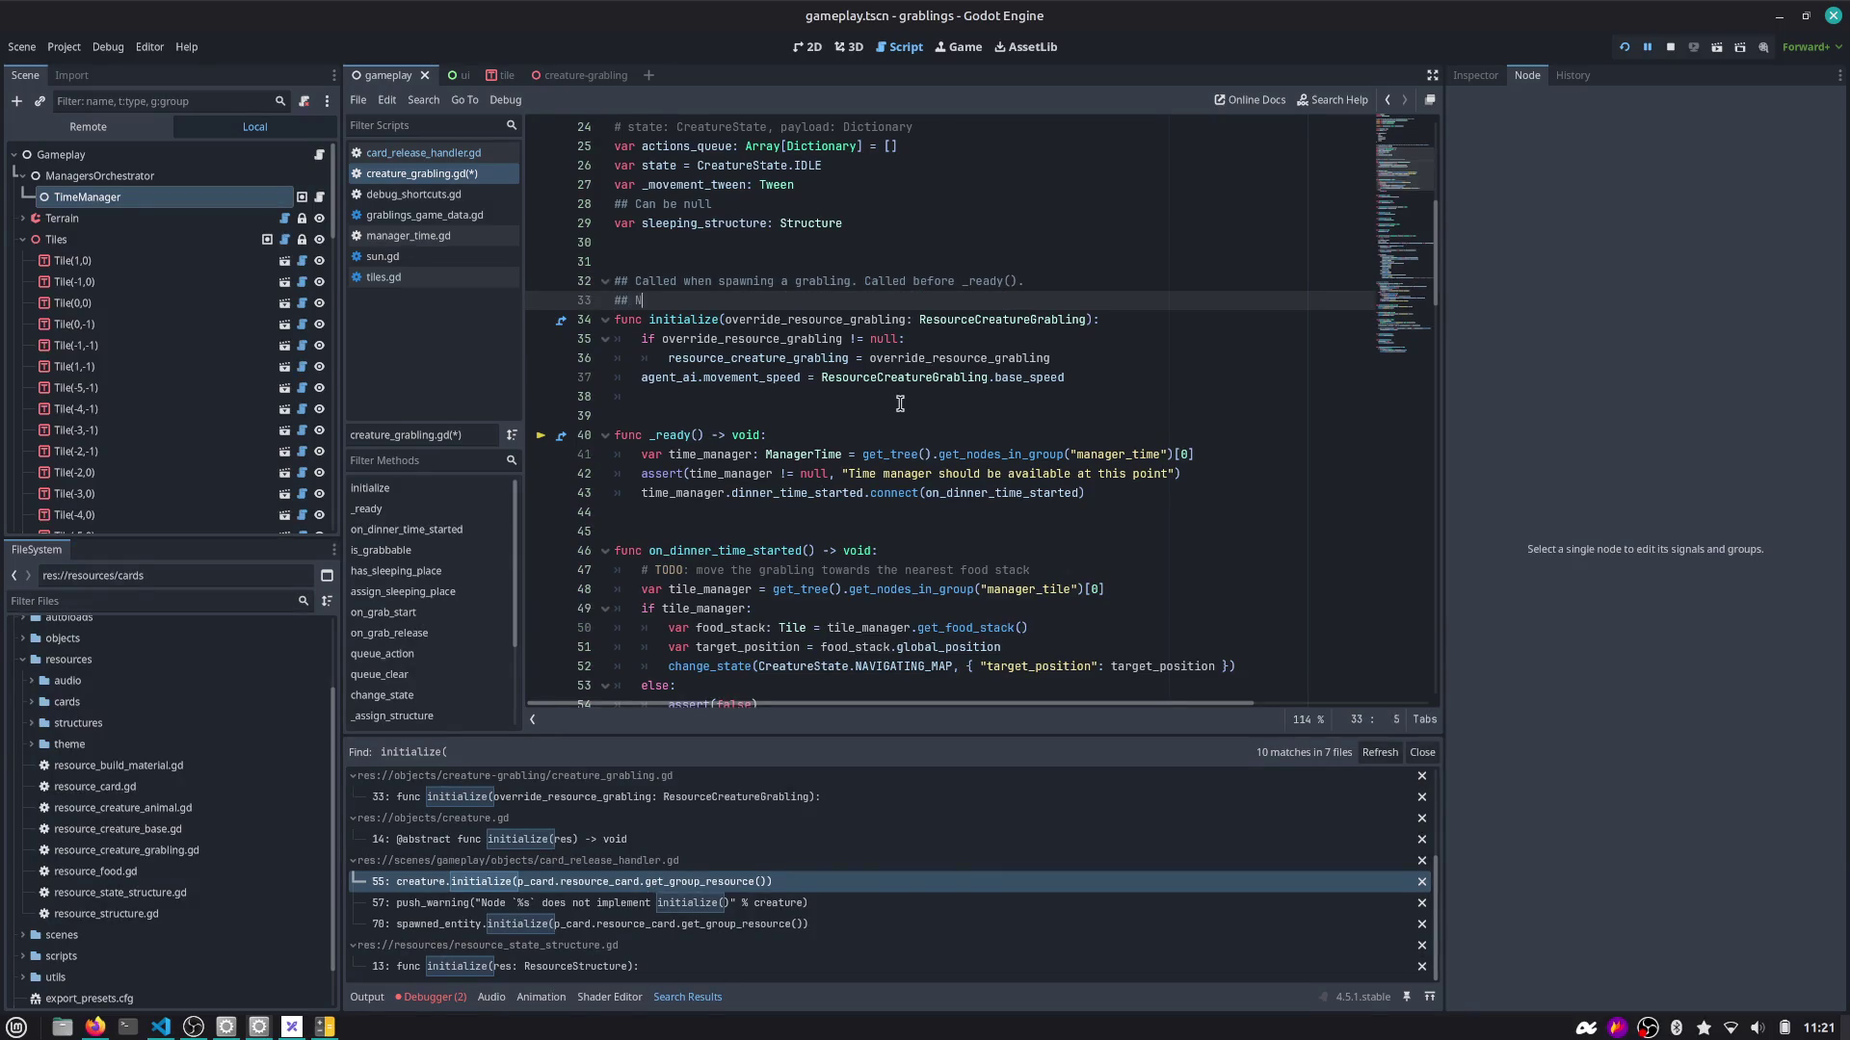
{"action": "type", "text": "OTEL"}
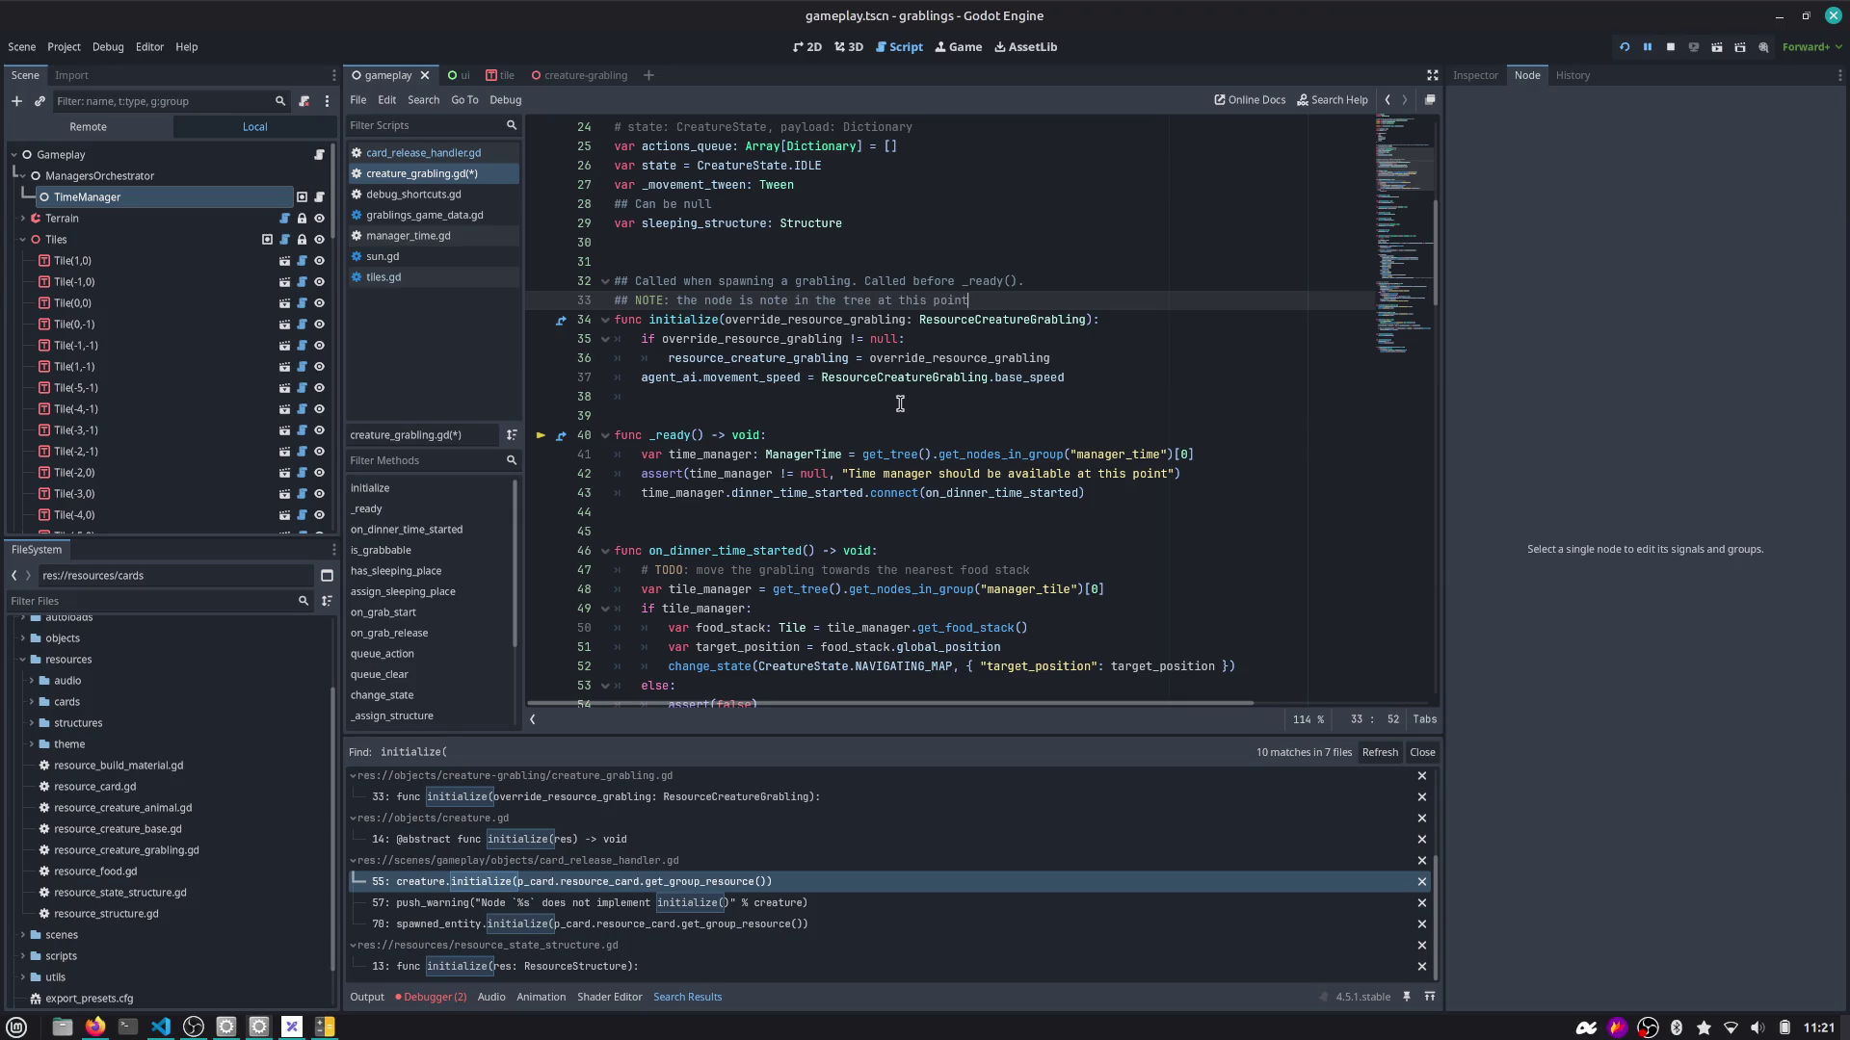
{"action": "type", "text": "."}
{"action": "key", "text": "ctrl+s"}
Launch the game, then place a Grabling and two Wood cards beside stack_food
{"action": "left_click_drag", "start_coordinate": [722, 494], "coordinate": [615, 453]}
{"action": "left_click", "coordinate": [1620, 48]}
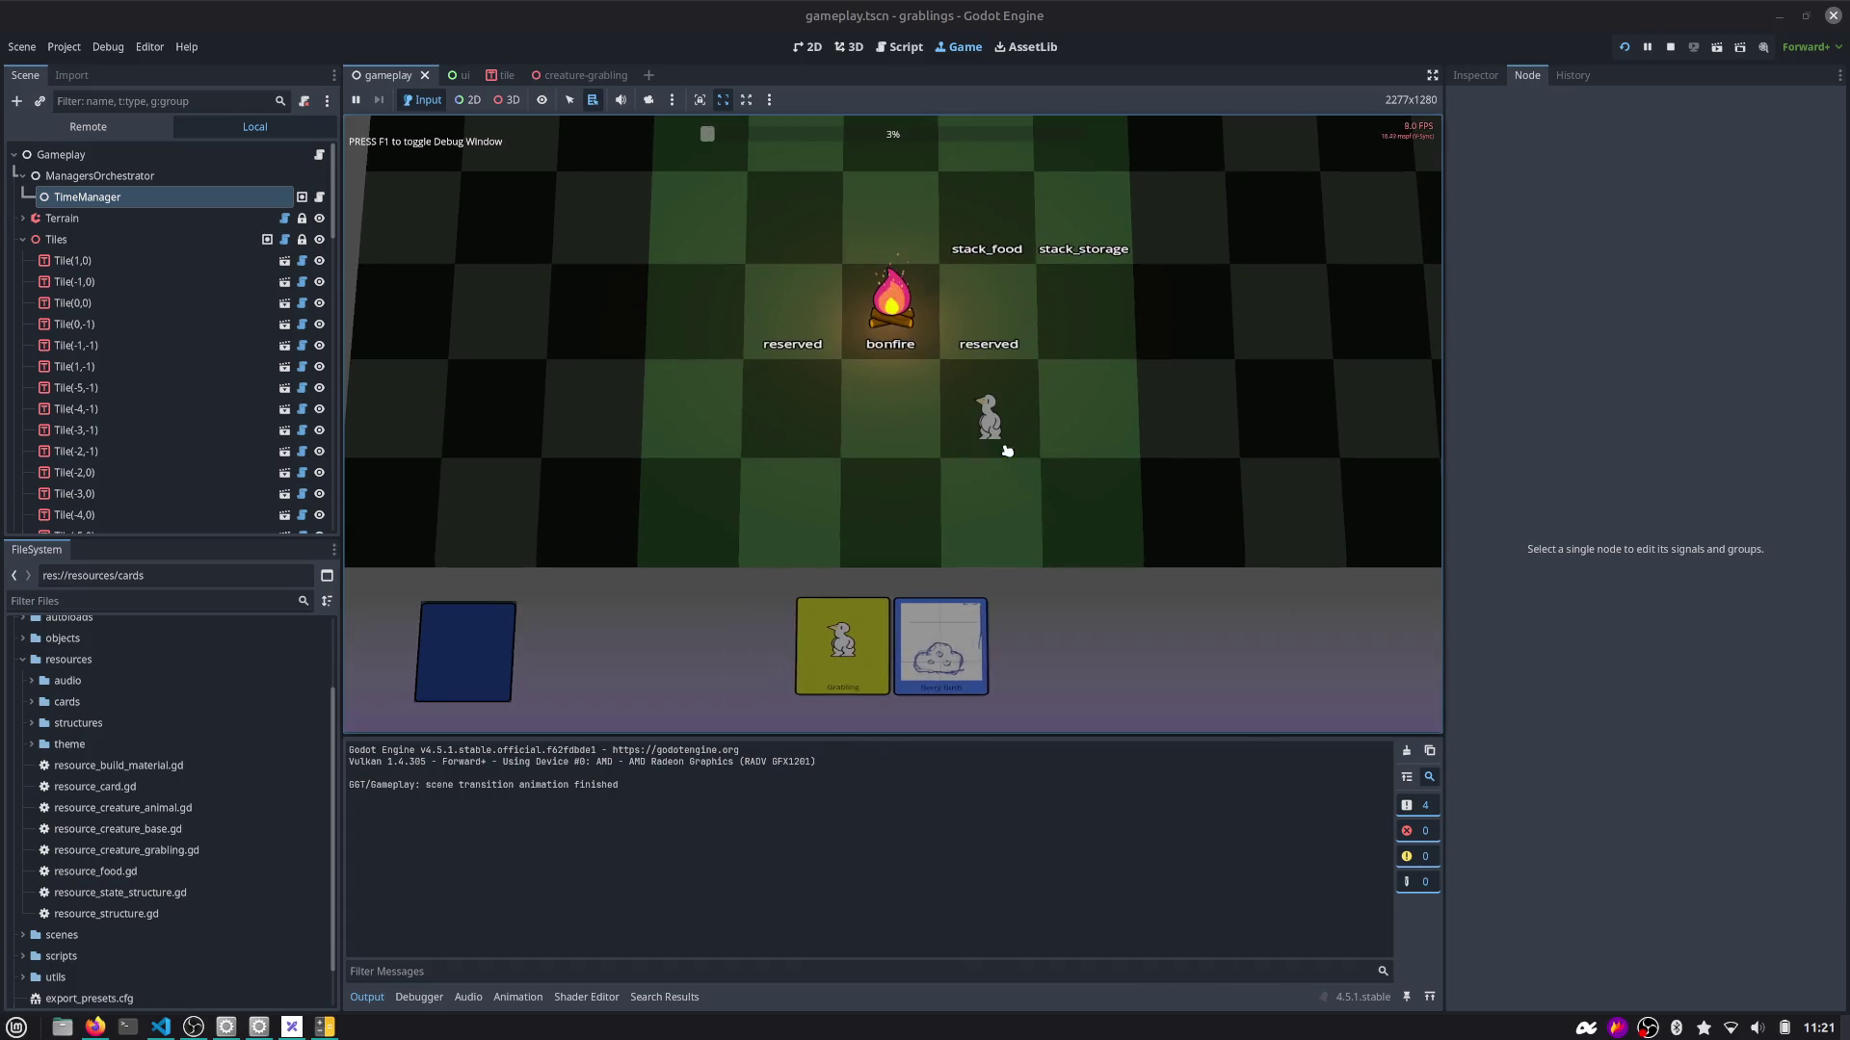
{"action": "left_click_drag", "start_coordinate": [819, 636], "coordinate": [891, 445]}
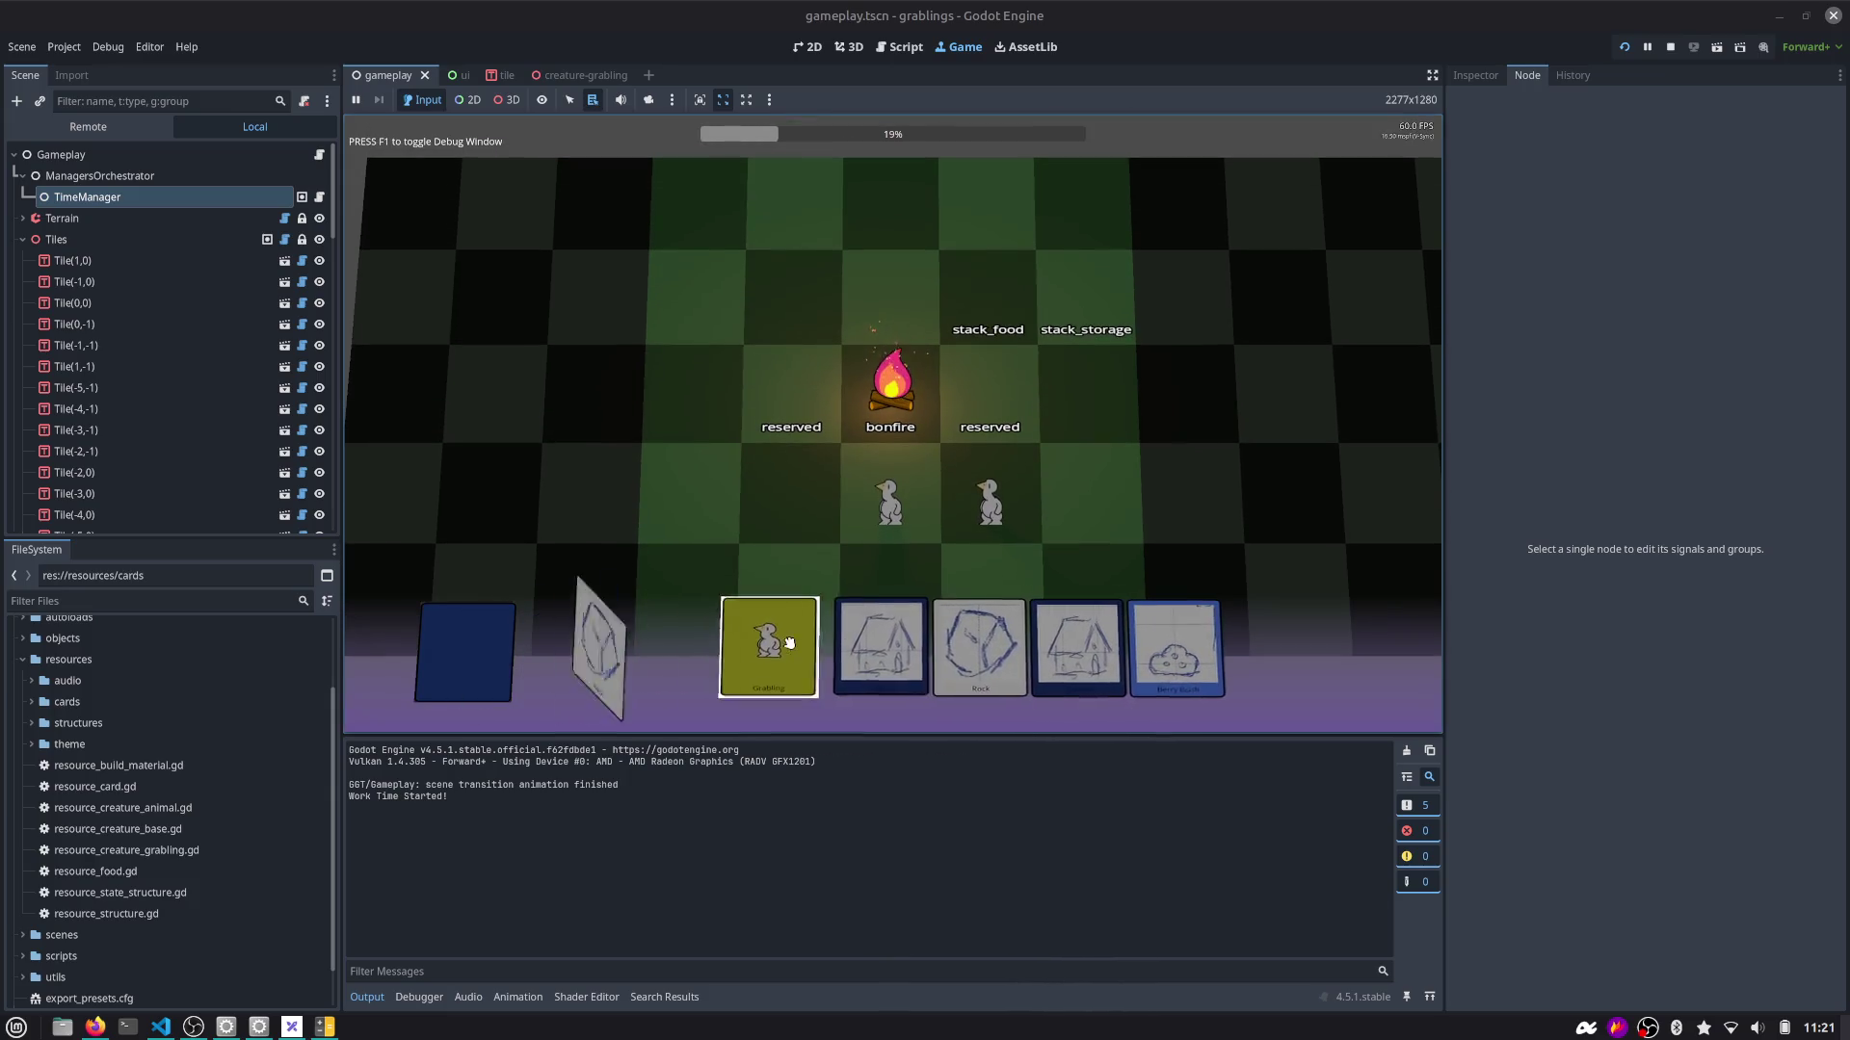
{"action": "left_click_drag", "start_coordinate": [516, 649], "coordinate": [1086, 314]}
{"action": "left_click_drag", "start_coordinate": [693, 643], "coordinate": [1085, 319]}
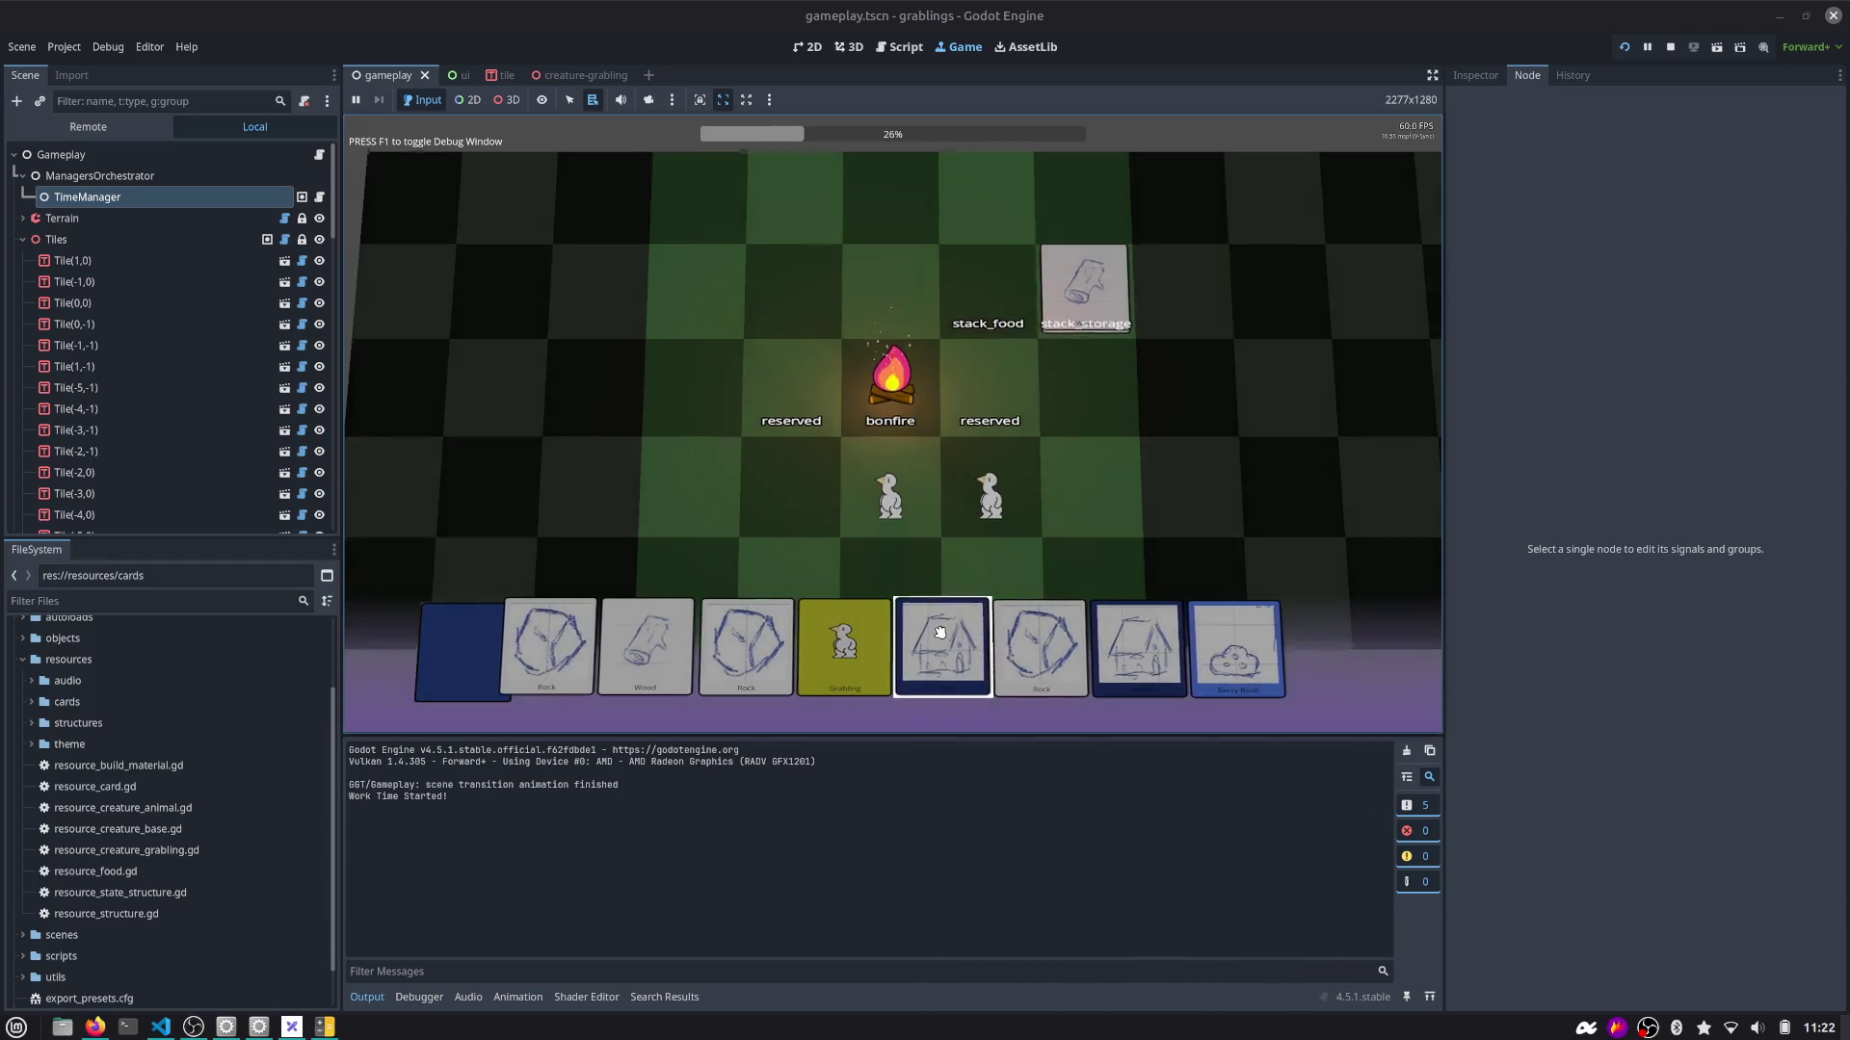
Stack House and Rock cards below stack_storage, watch dinner, then return to creature_grabling.gd
{"action": "mouse_move", "coordinate": [945, 645]}
{"action": "left_mouse_down"}
{"action": "mouse_move", "coordinate": [1041, 511]}
{"action": "mouse_move", "coordinate": [1089, 479]}
{"action": "left_mouse_up"}
{"action": "mouse_move", "coordinate": [820, 637]}
{"action": "left_mouse_down"}
{"action": "mouse_move", "coordinate": [798, 621]}
{"action": "mouse_move", "coordinate": [1090, 482]}
{"action": "left_mouse_up"}
{"action": "left_click_drag", "start_coordinate": [743, 641], "coordinate": [1079, 488]}
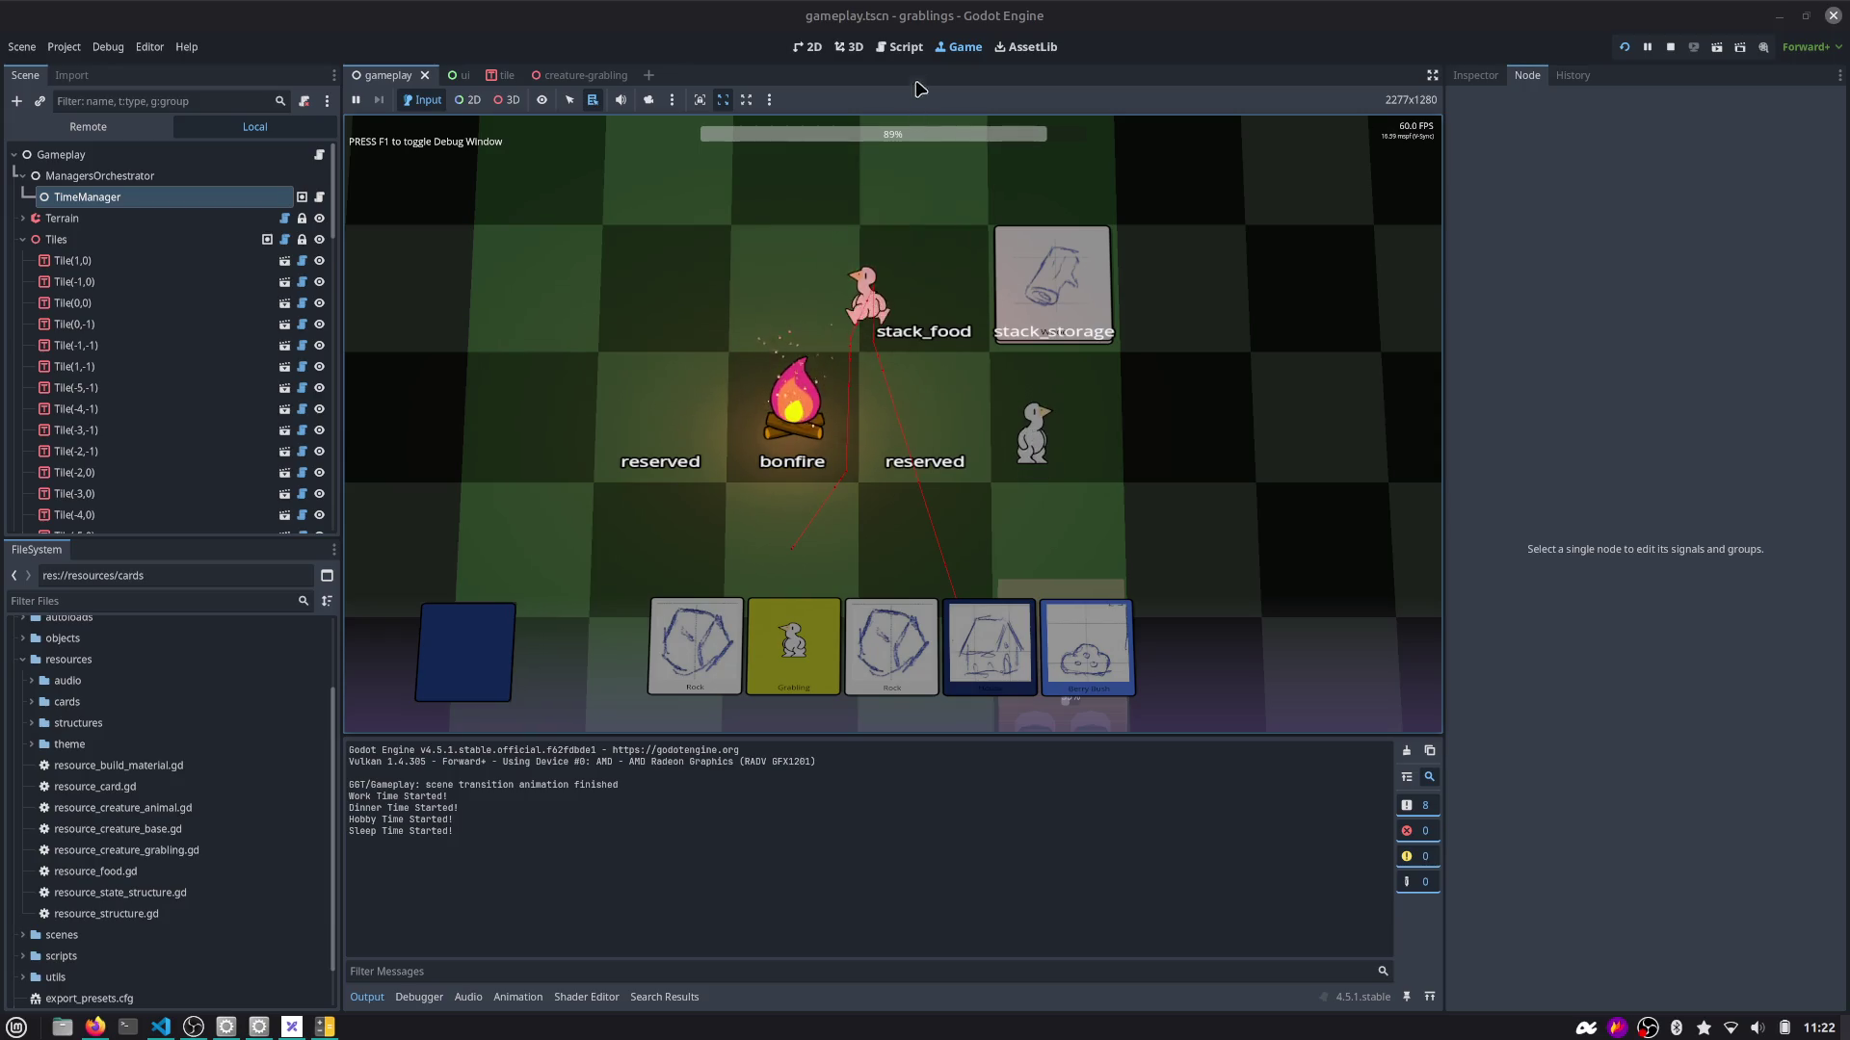
{"action": "left_click", "coordinate": [901, 46]}
{"action": "left_click", "coordinate": [827, 423]}
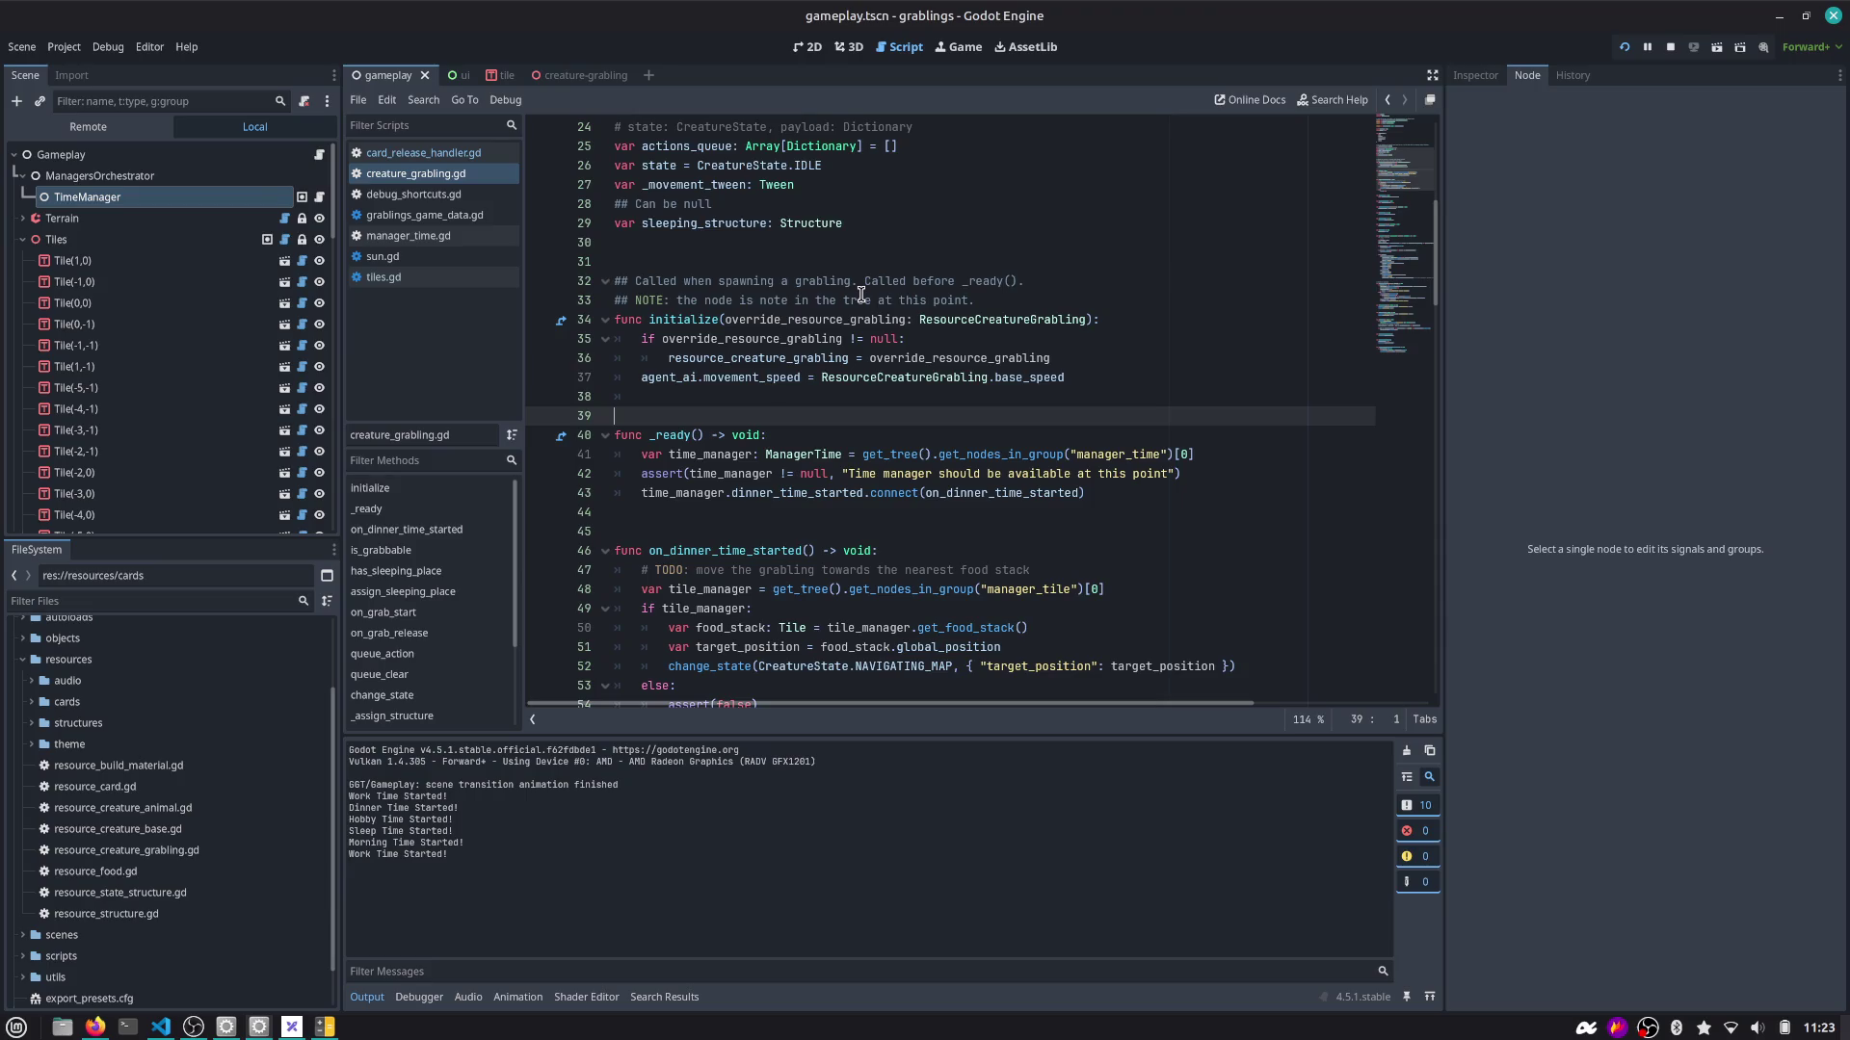
Append GrablingsGlobals.TERRAIN_TILE_SIZE to target_position at the end of line 51
{"action": "double_click", "coordinate": [711, 321]}
{"action": "scroll", "coordinate": [713, 334], "scroll_direction": "down", "scroll_amount": 1}
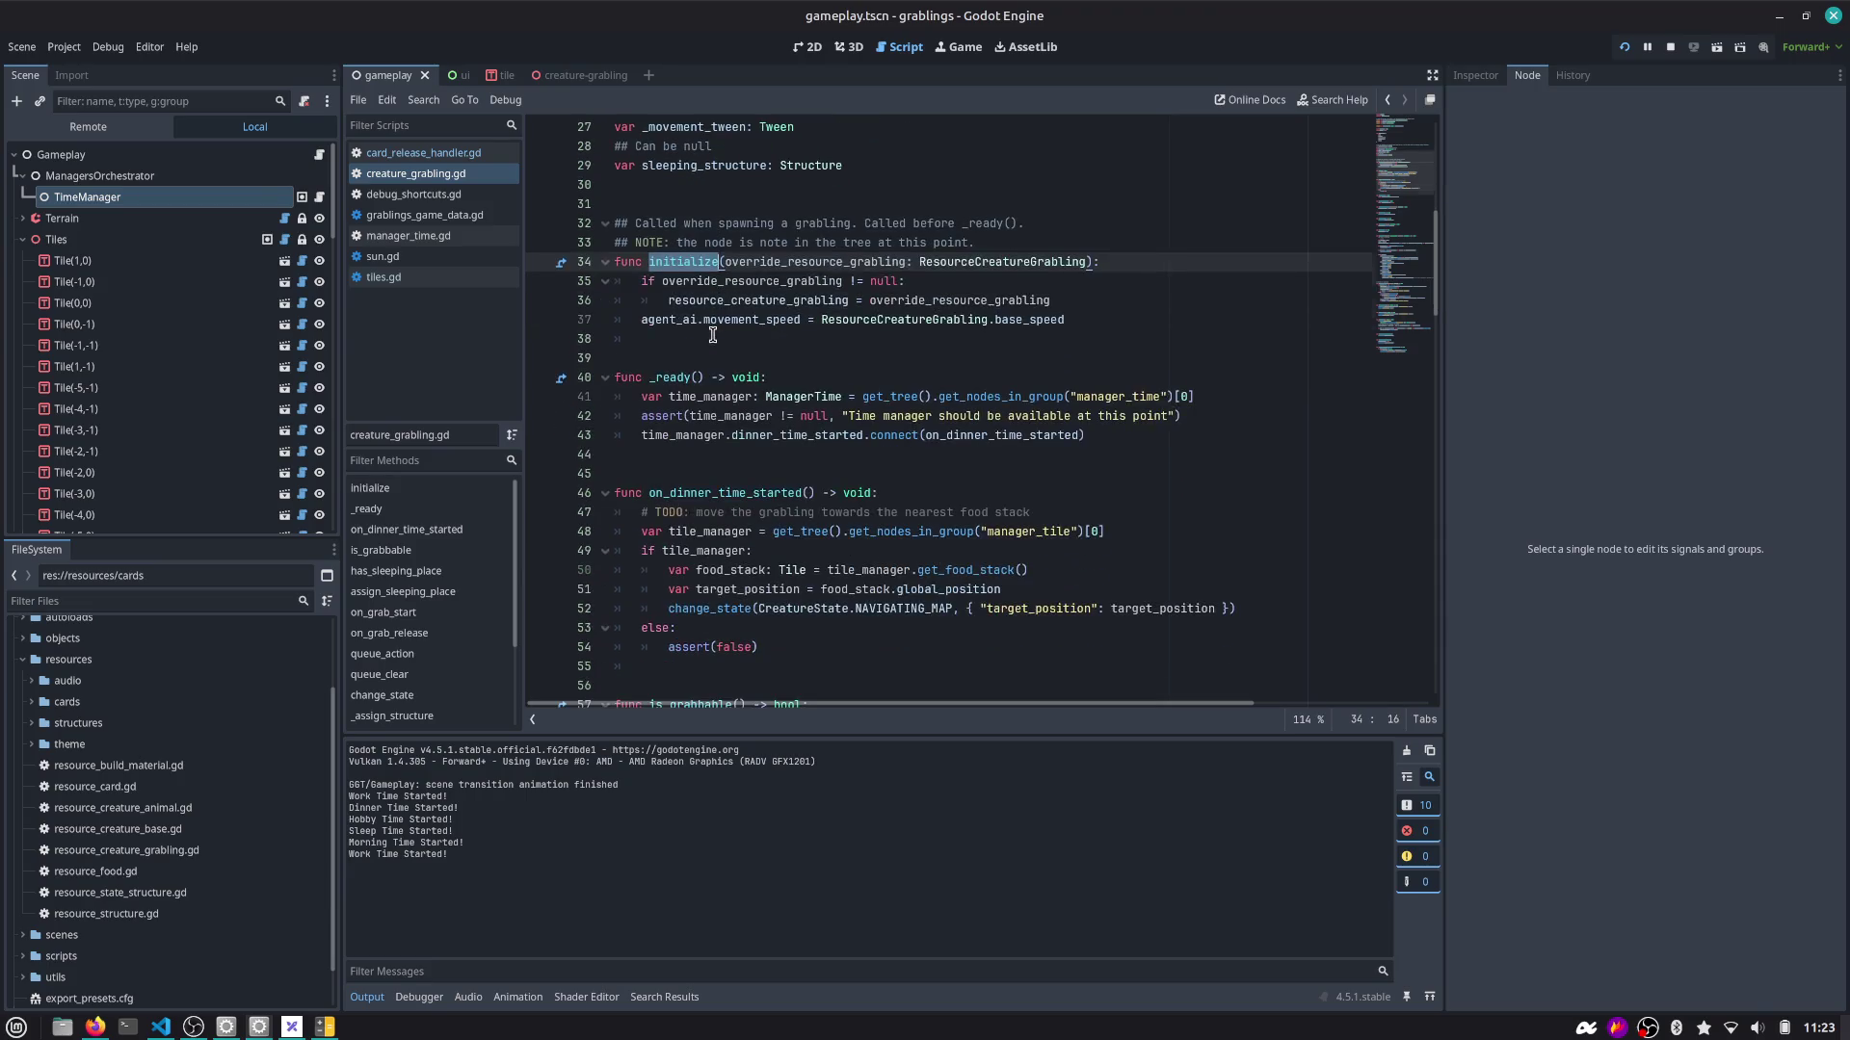
{"action": "scroll", "coordinate": [1387, 171], "scroll_direction": "down", "scroll_amount": 1}
{"action": "scroll", "coordinate": [1388, 172], "scroll_direction": "up", "scroll_amount": 3}
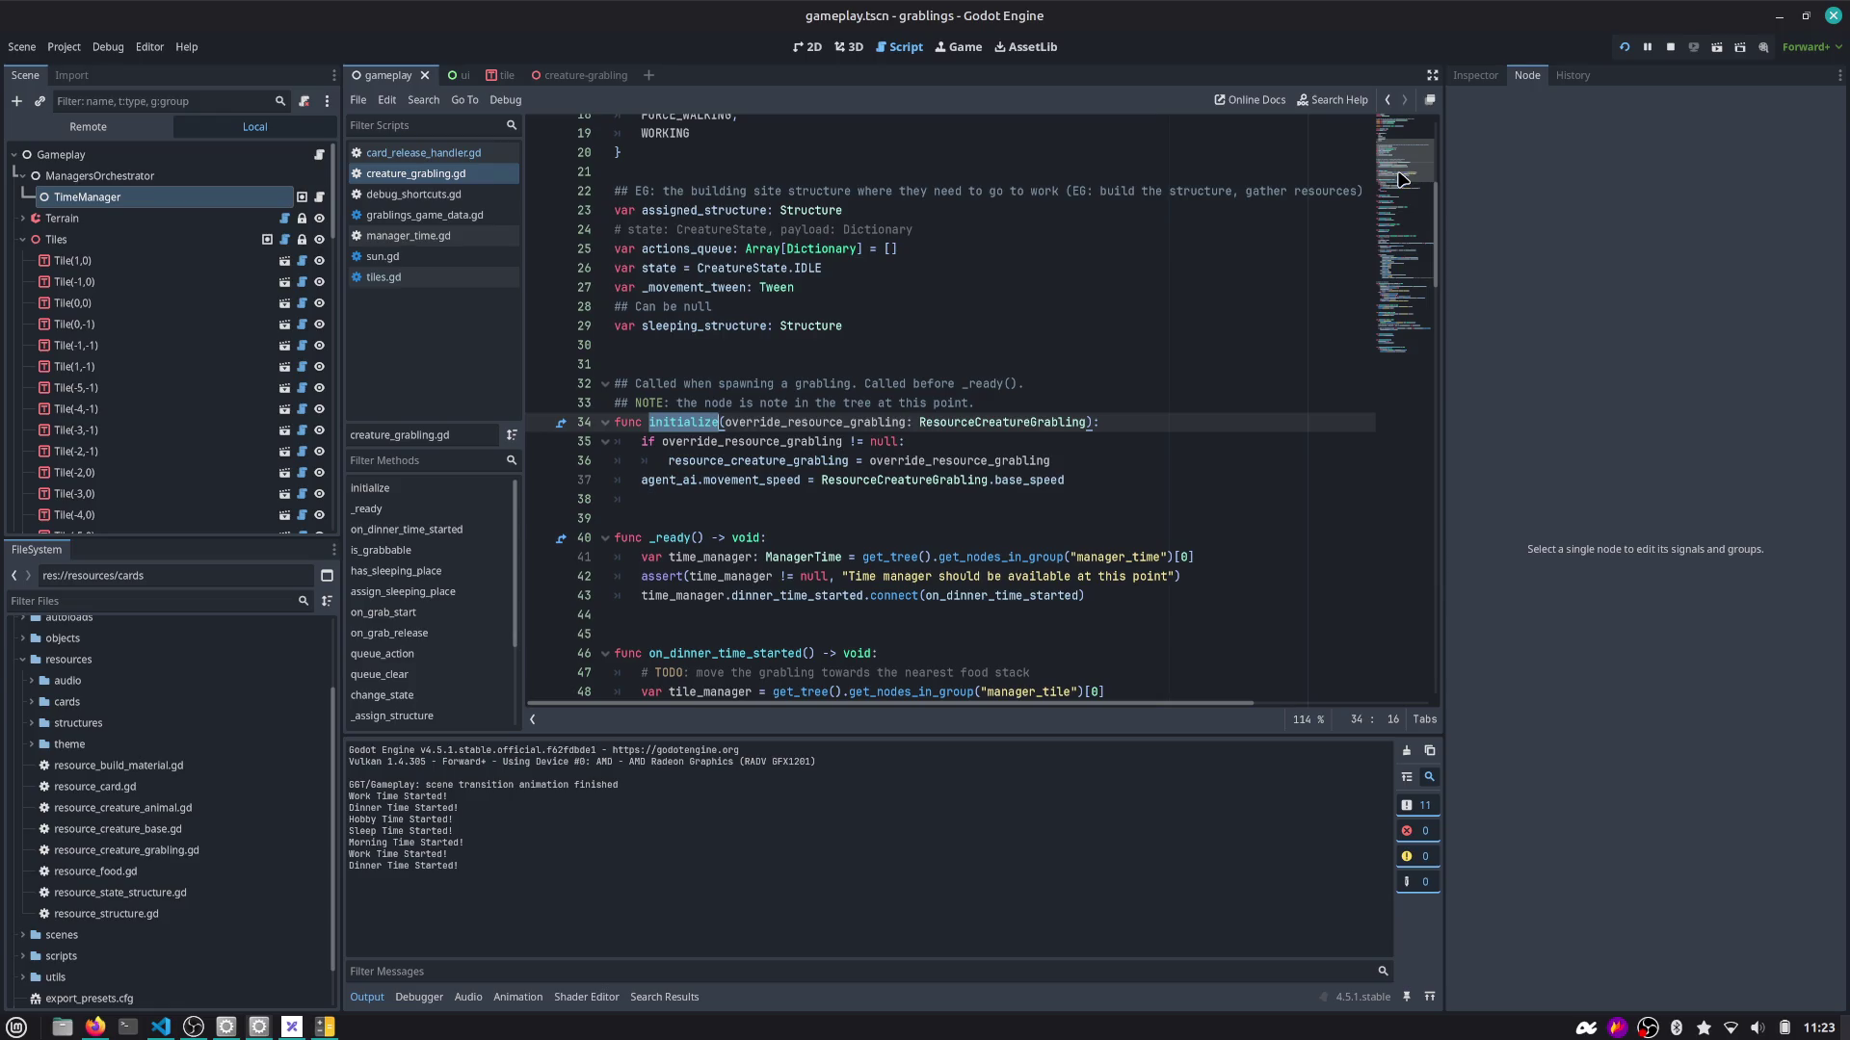
{"action": "left_click", "coordinate": [22, 239]}
{"action": "scroll", "coordinate": [733, 447], "scroll_direction": "down", "scroll_amount": 3}
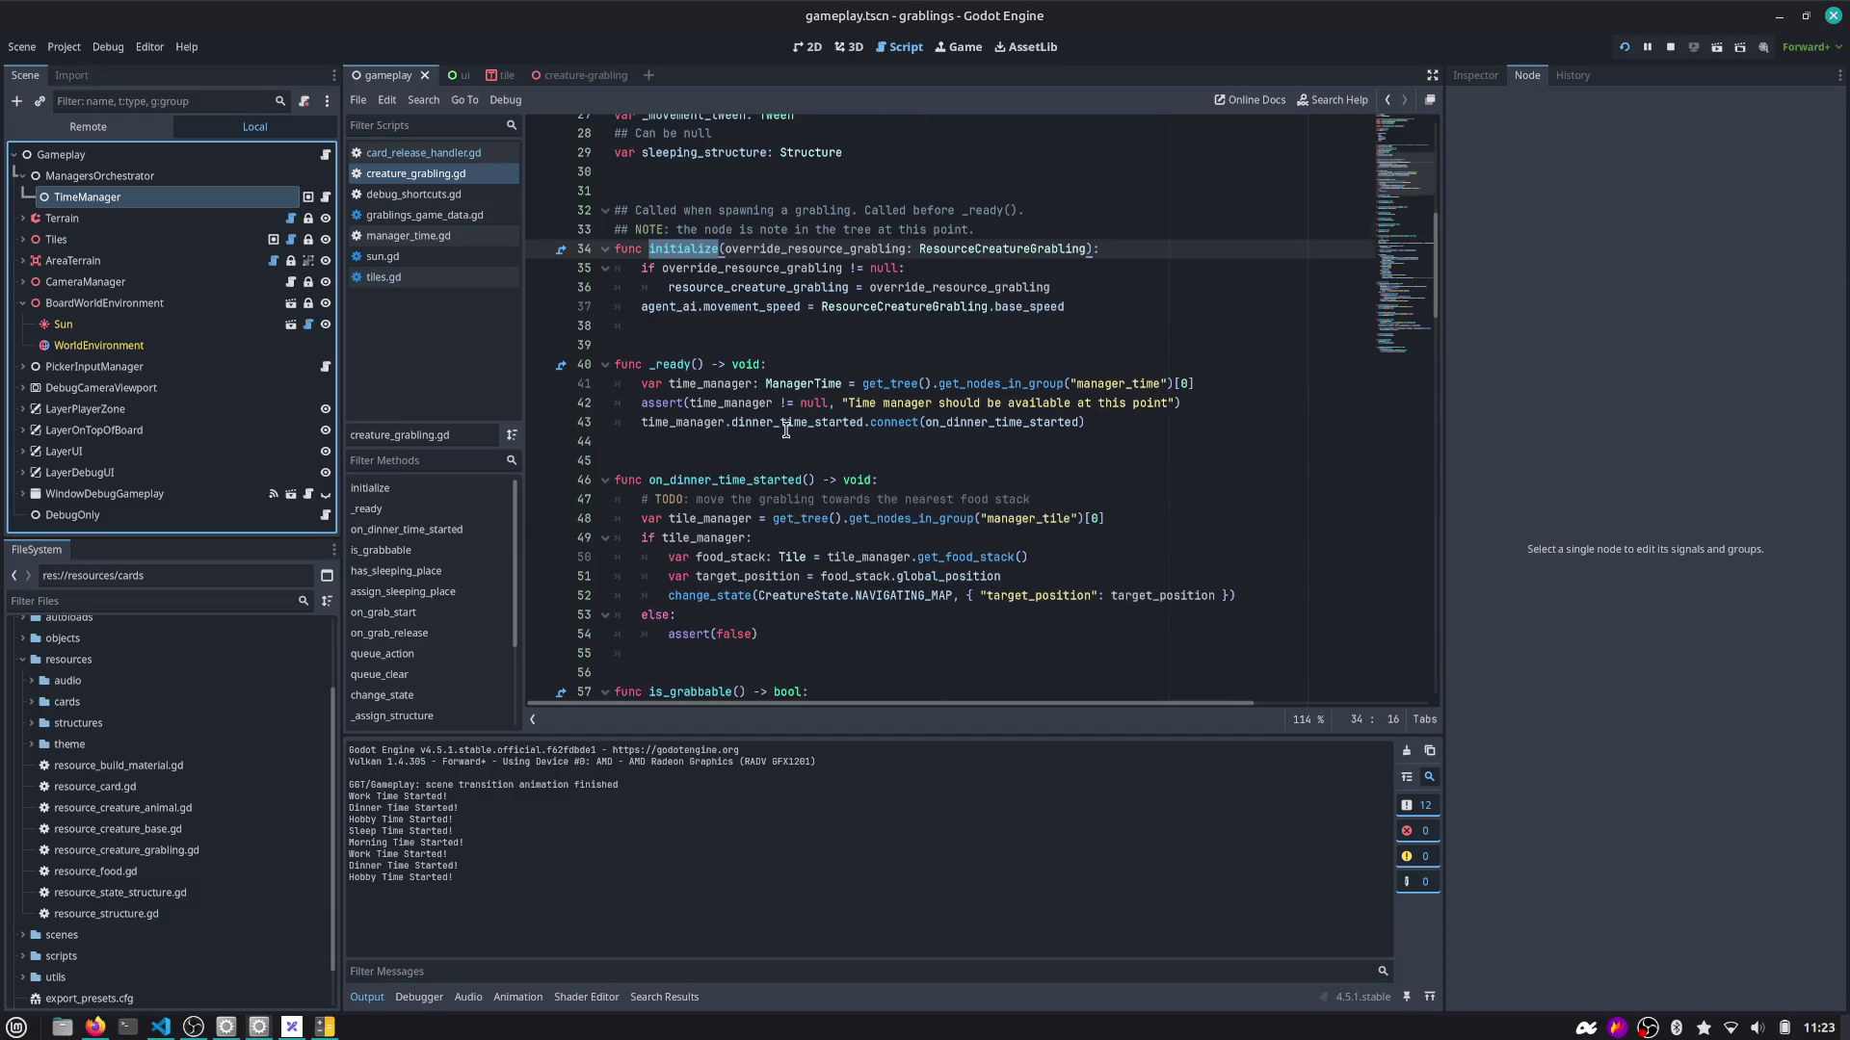
{"action": "scroll", "coordinate": [786, 431], "scroll_direction": "down", "scroll_amount": 2}
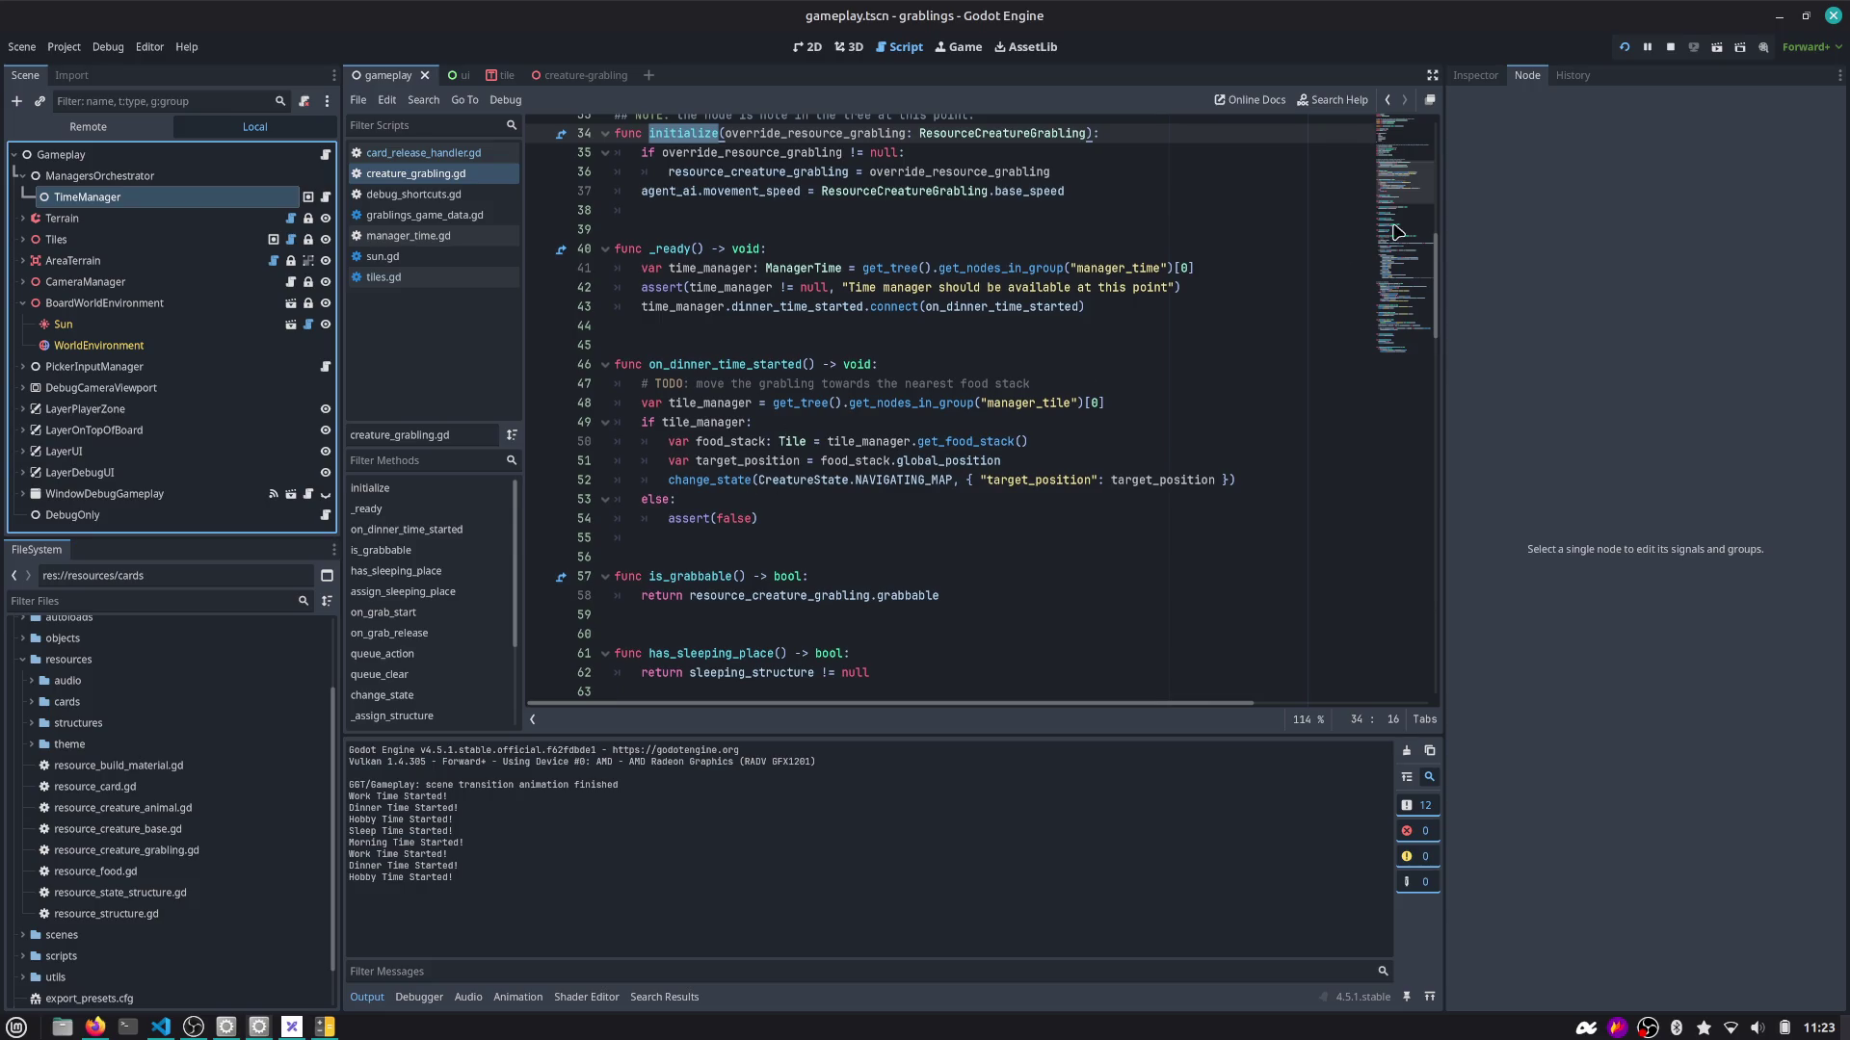
{"action": "double_click", "coordinate": [1148, 479]}
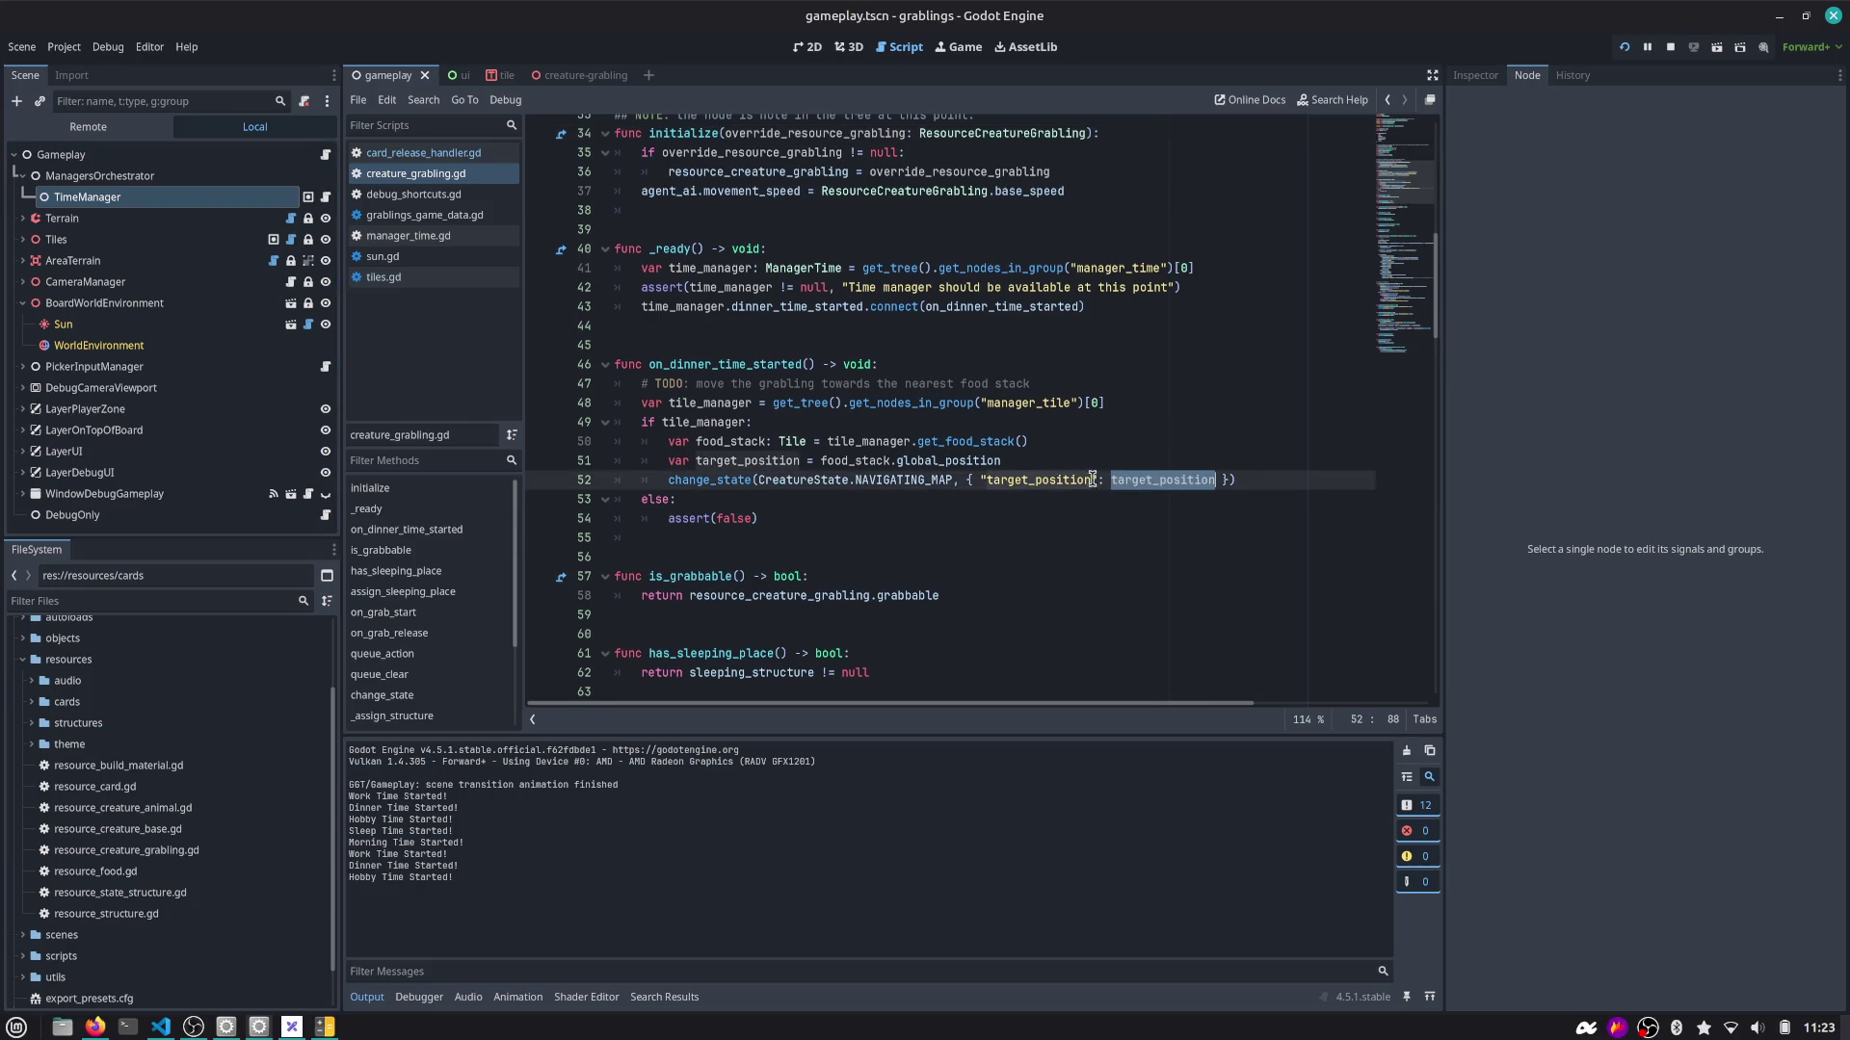
{"action": "left_click", "coordinate": [1005, 461]}
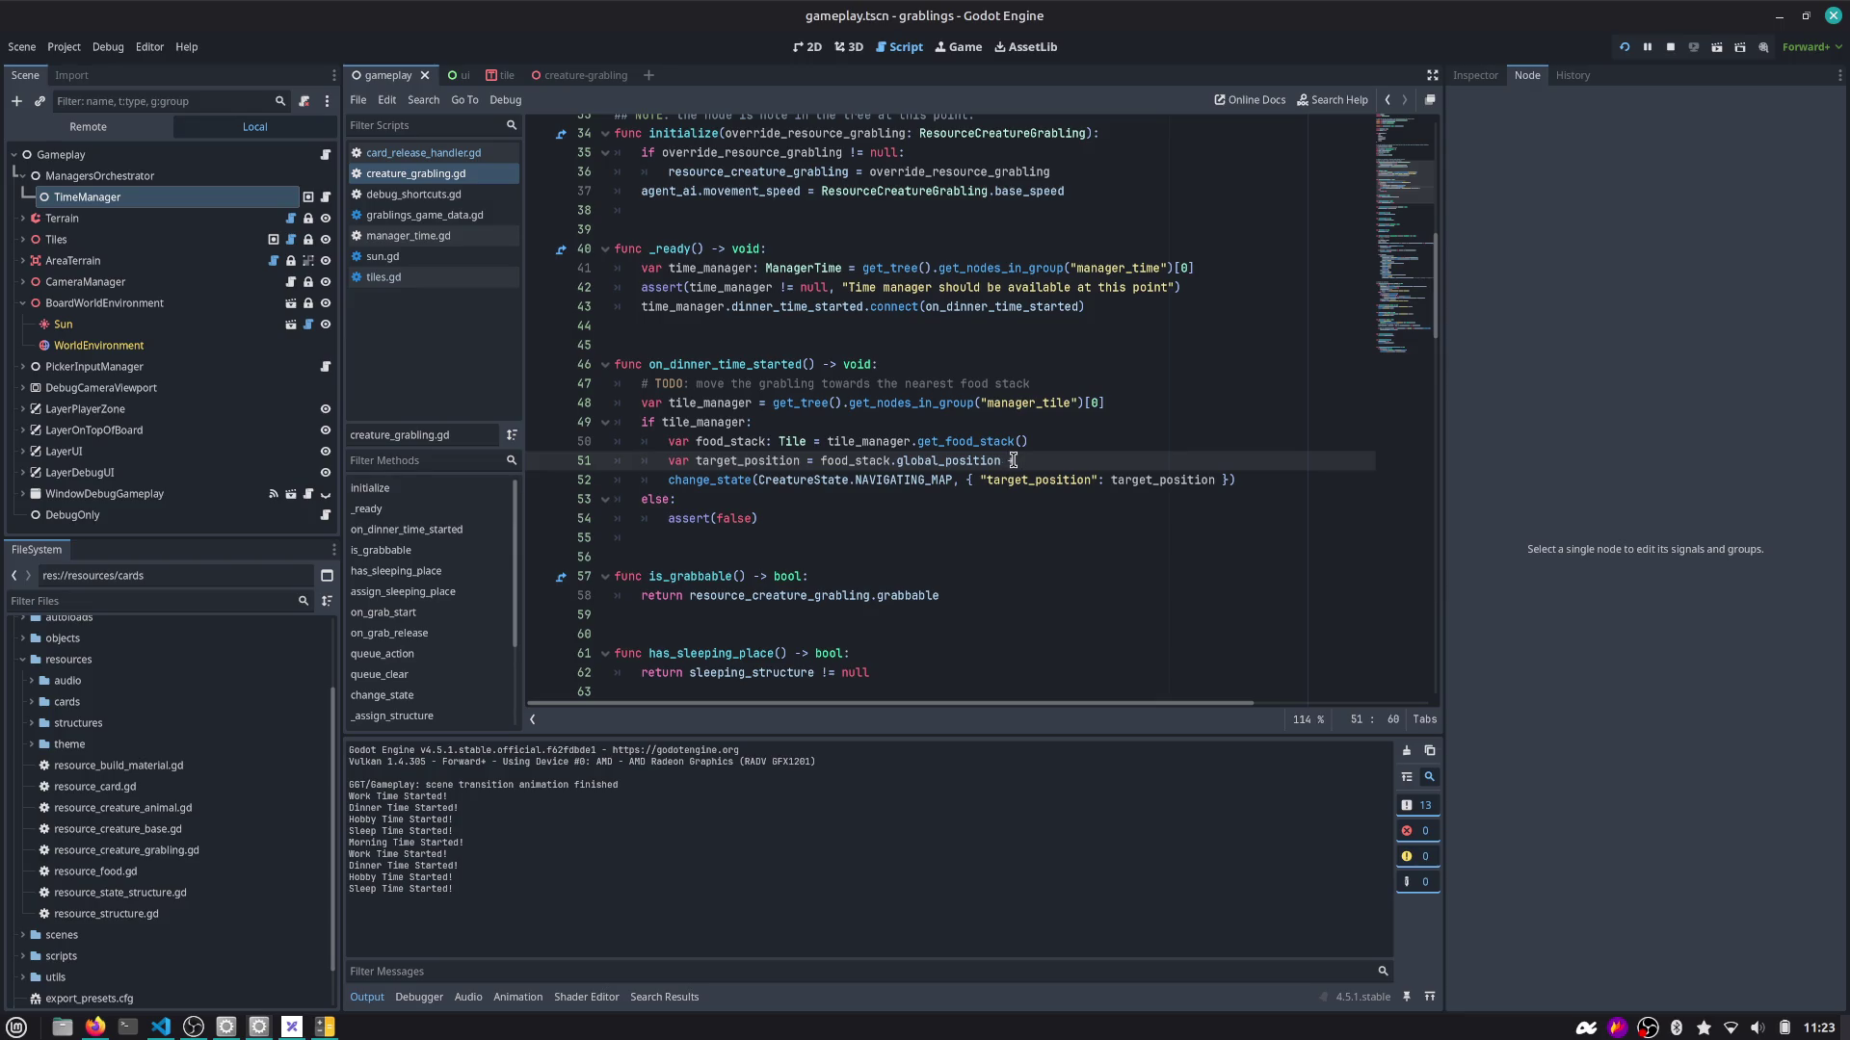
{"action": "type", "text": "Gra"}
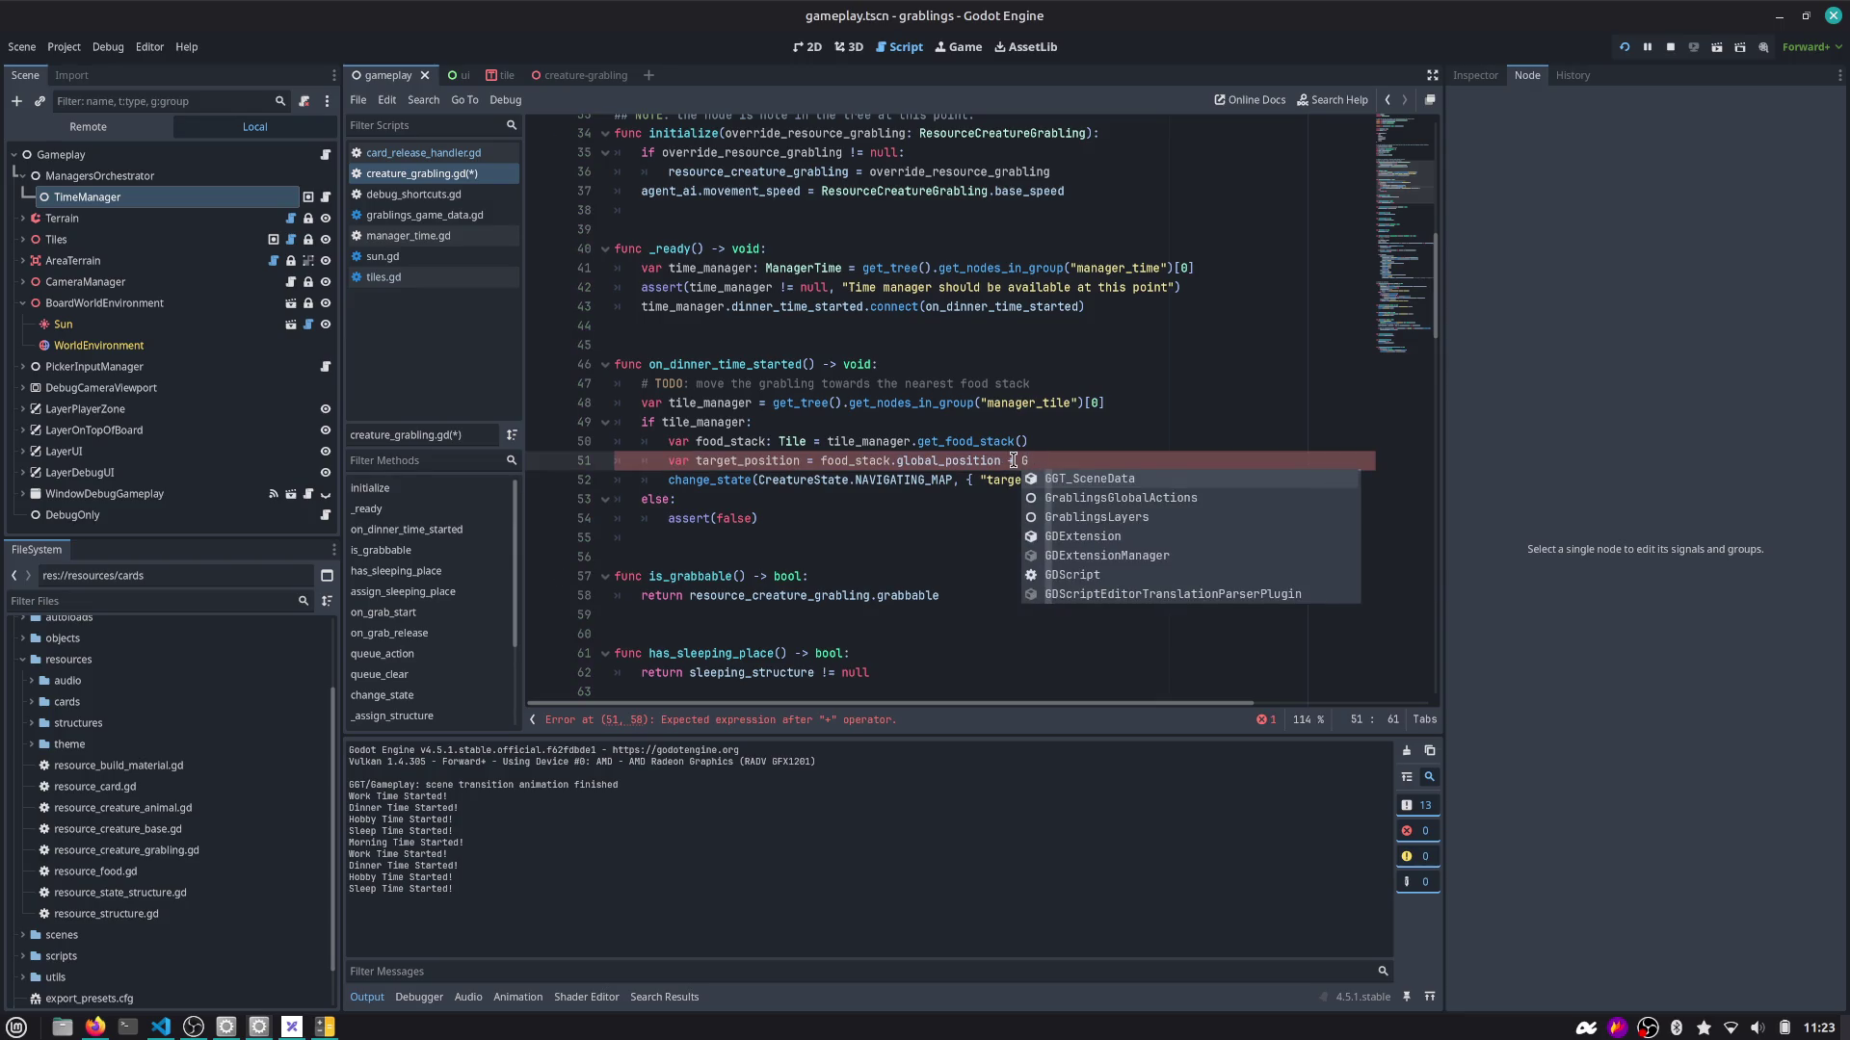
{"action": "type", "text": "blingsGlobals."}
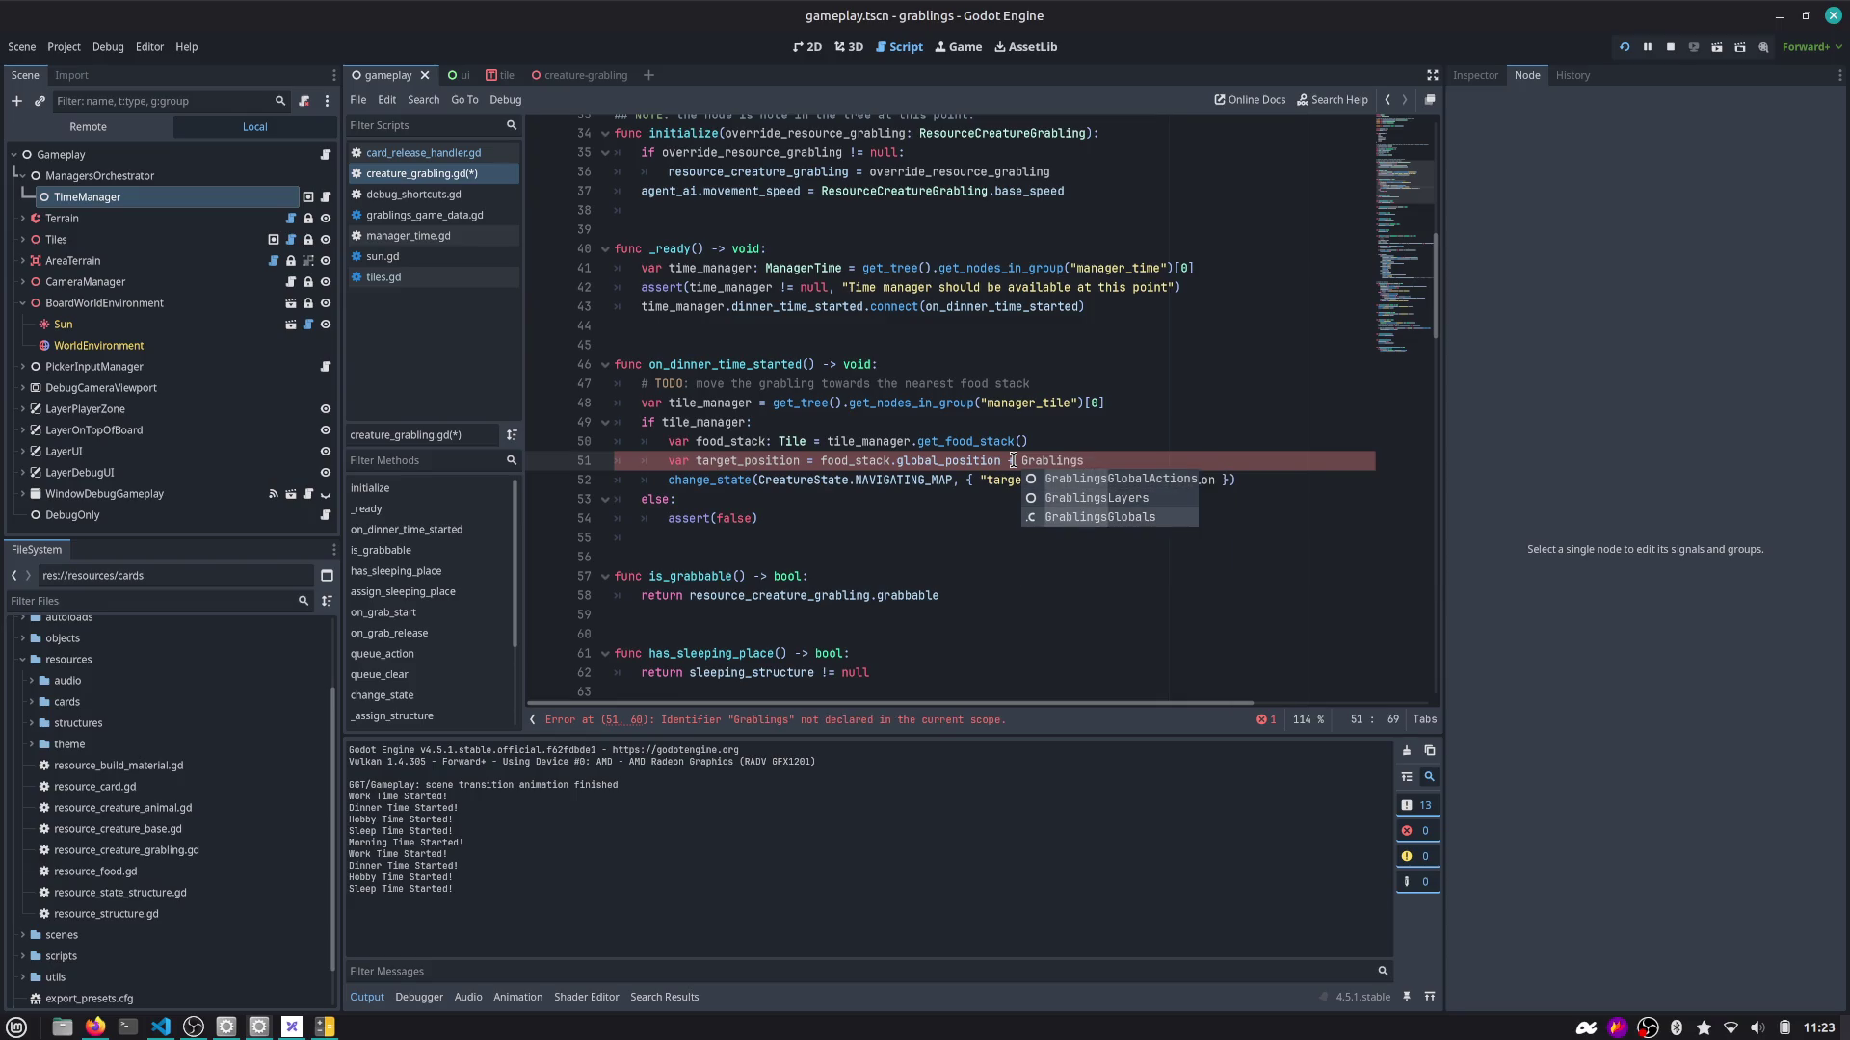
{"action": "key", "text": "Down"}
{"action": "key", "text": "Down"}
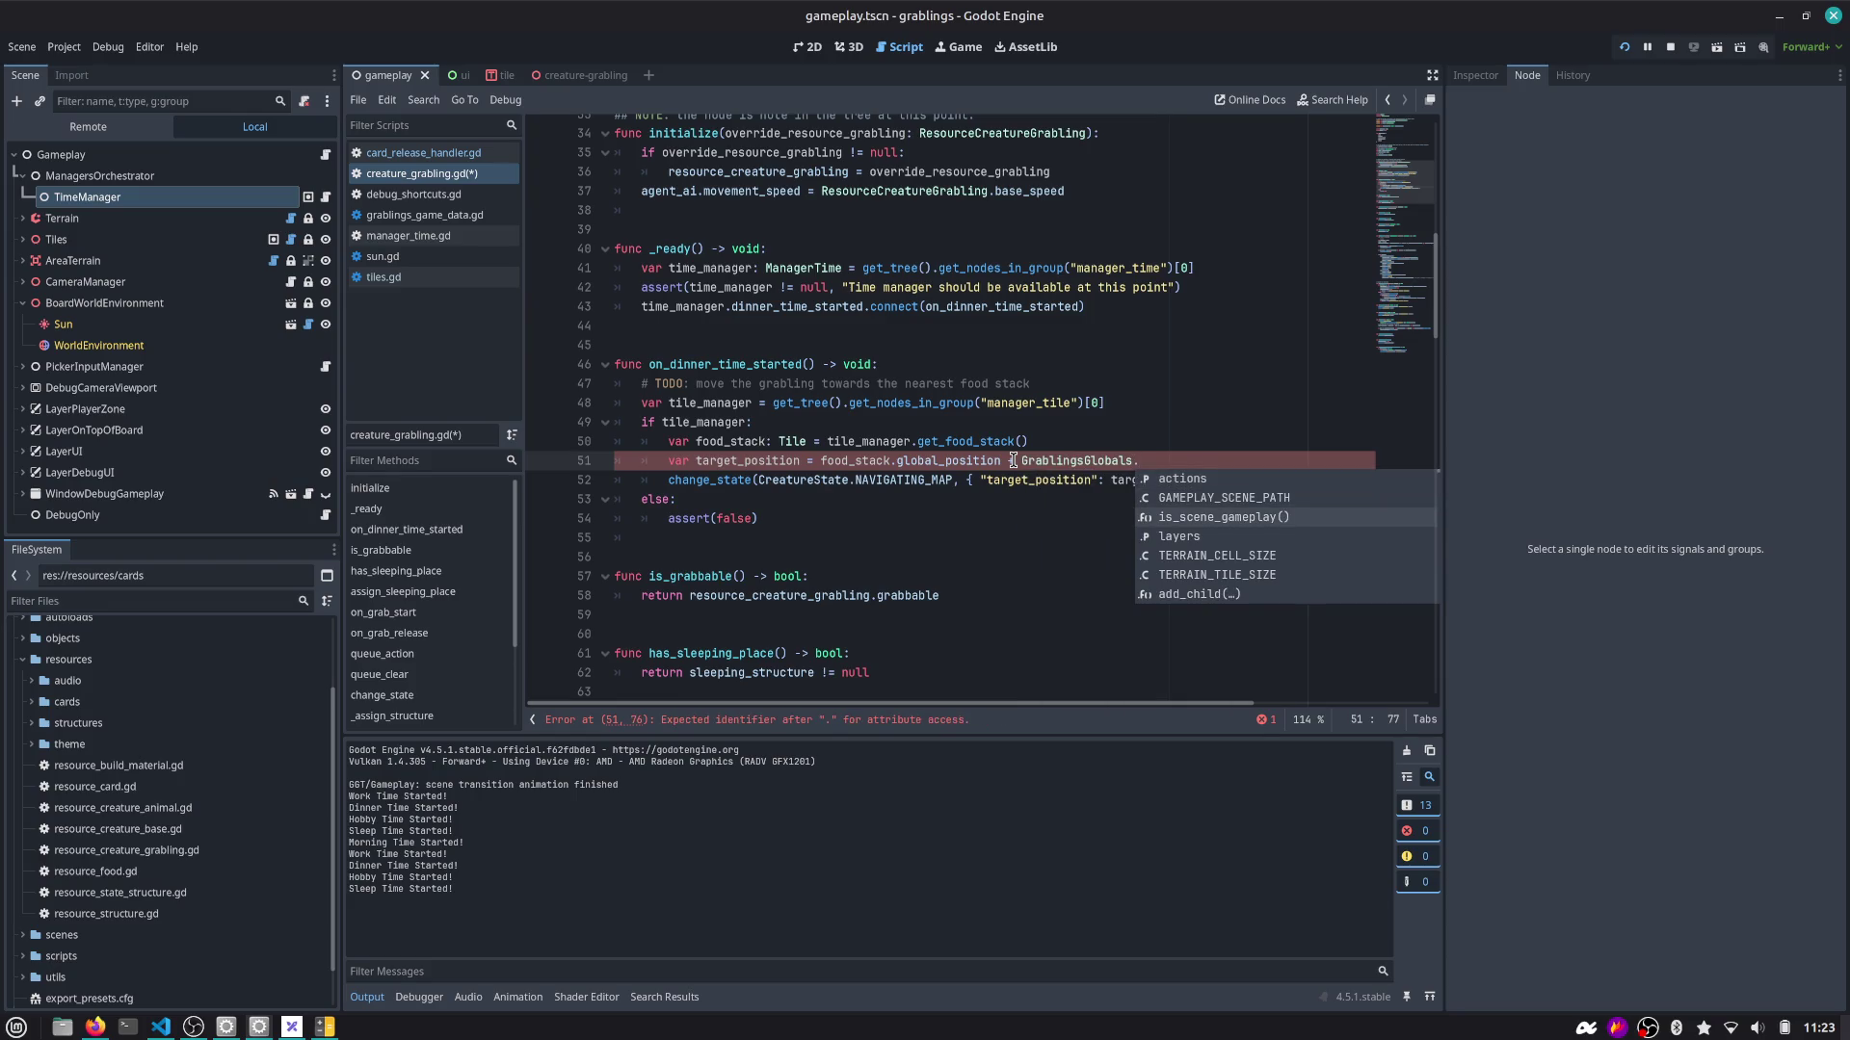
{"action": "type", "text": "a"}
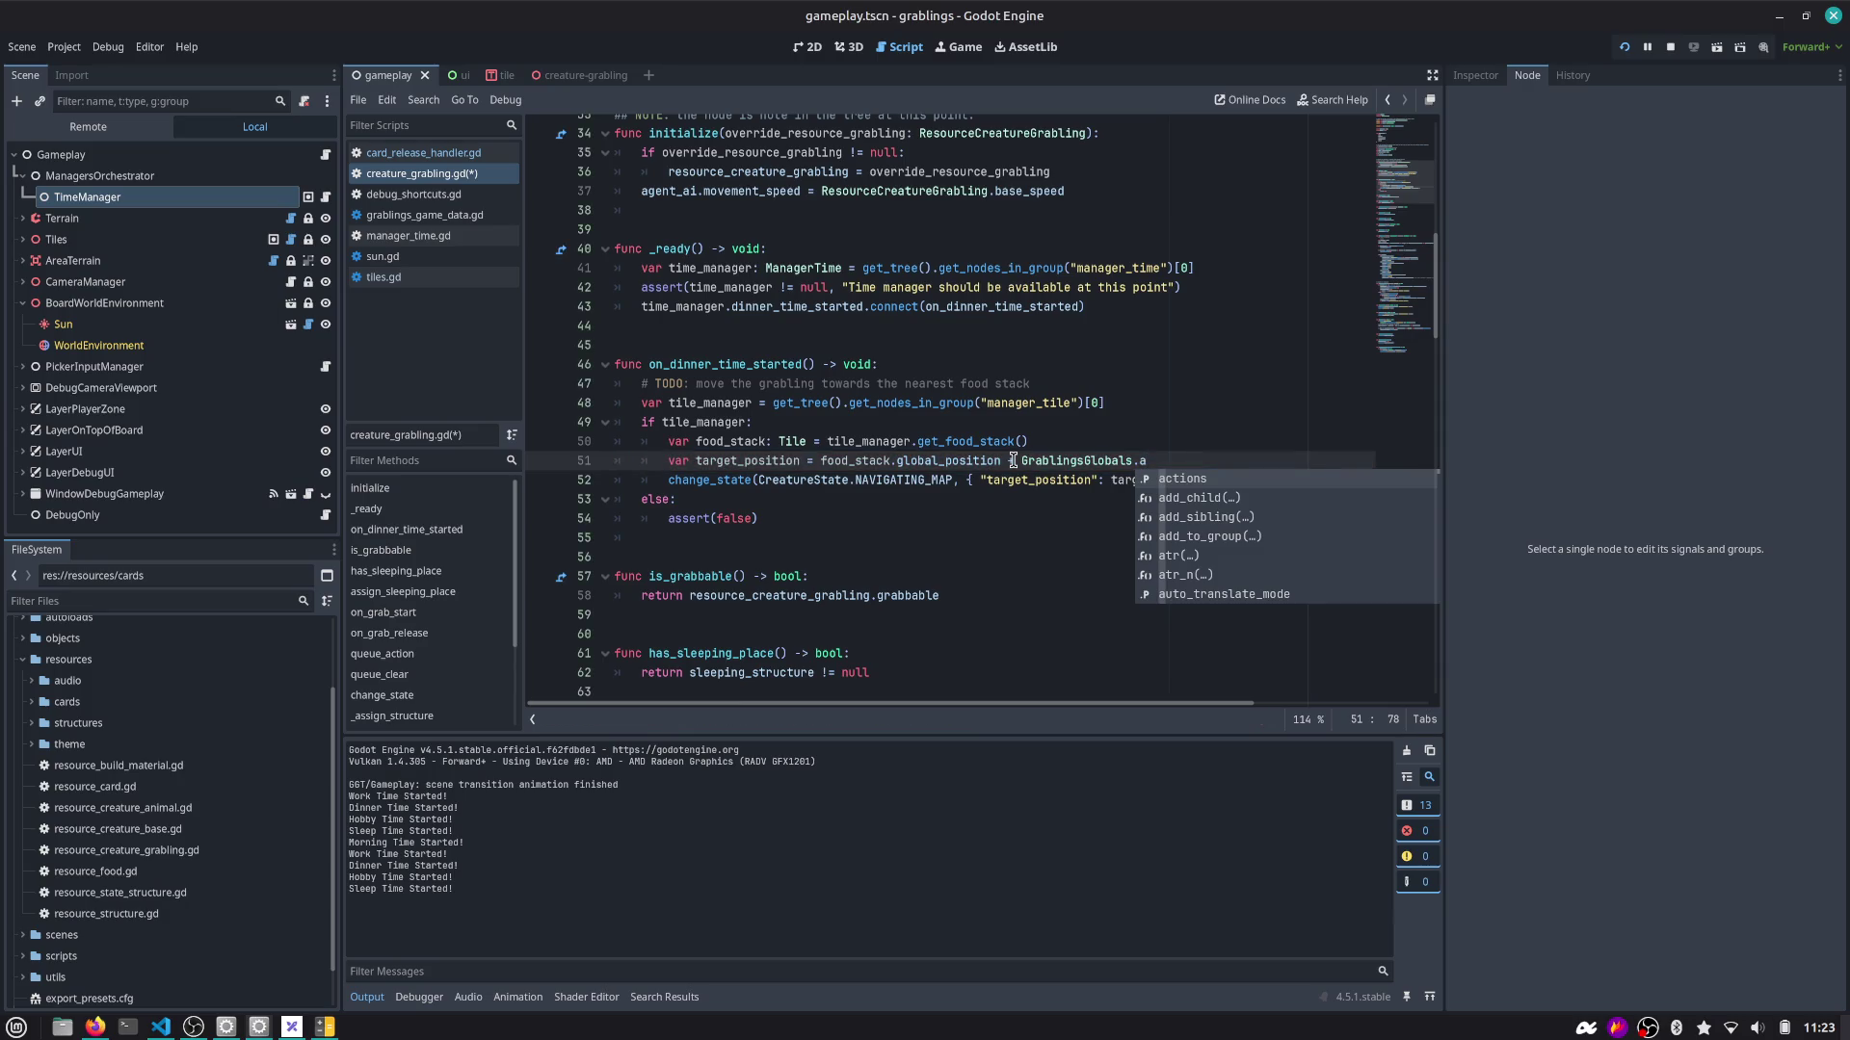
{"action": "key", "text": "BackSpace"}
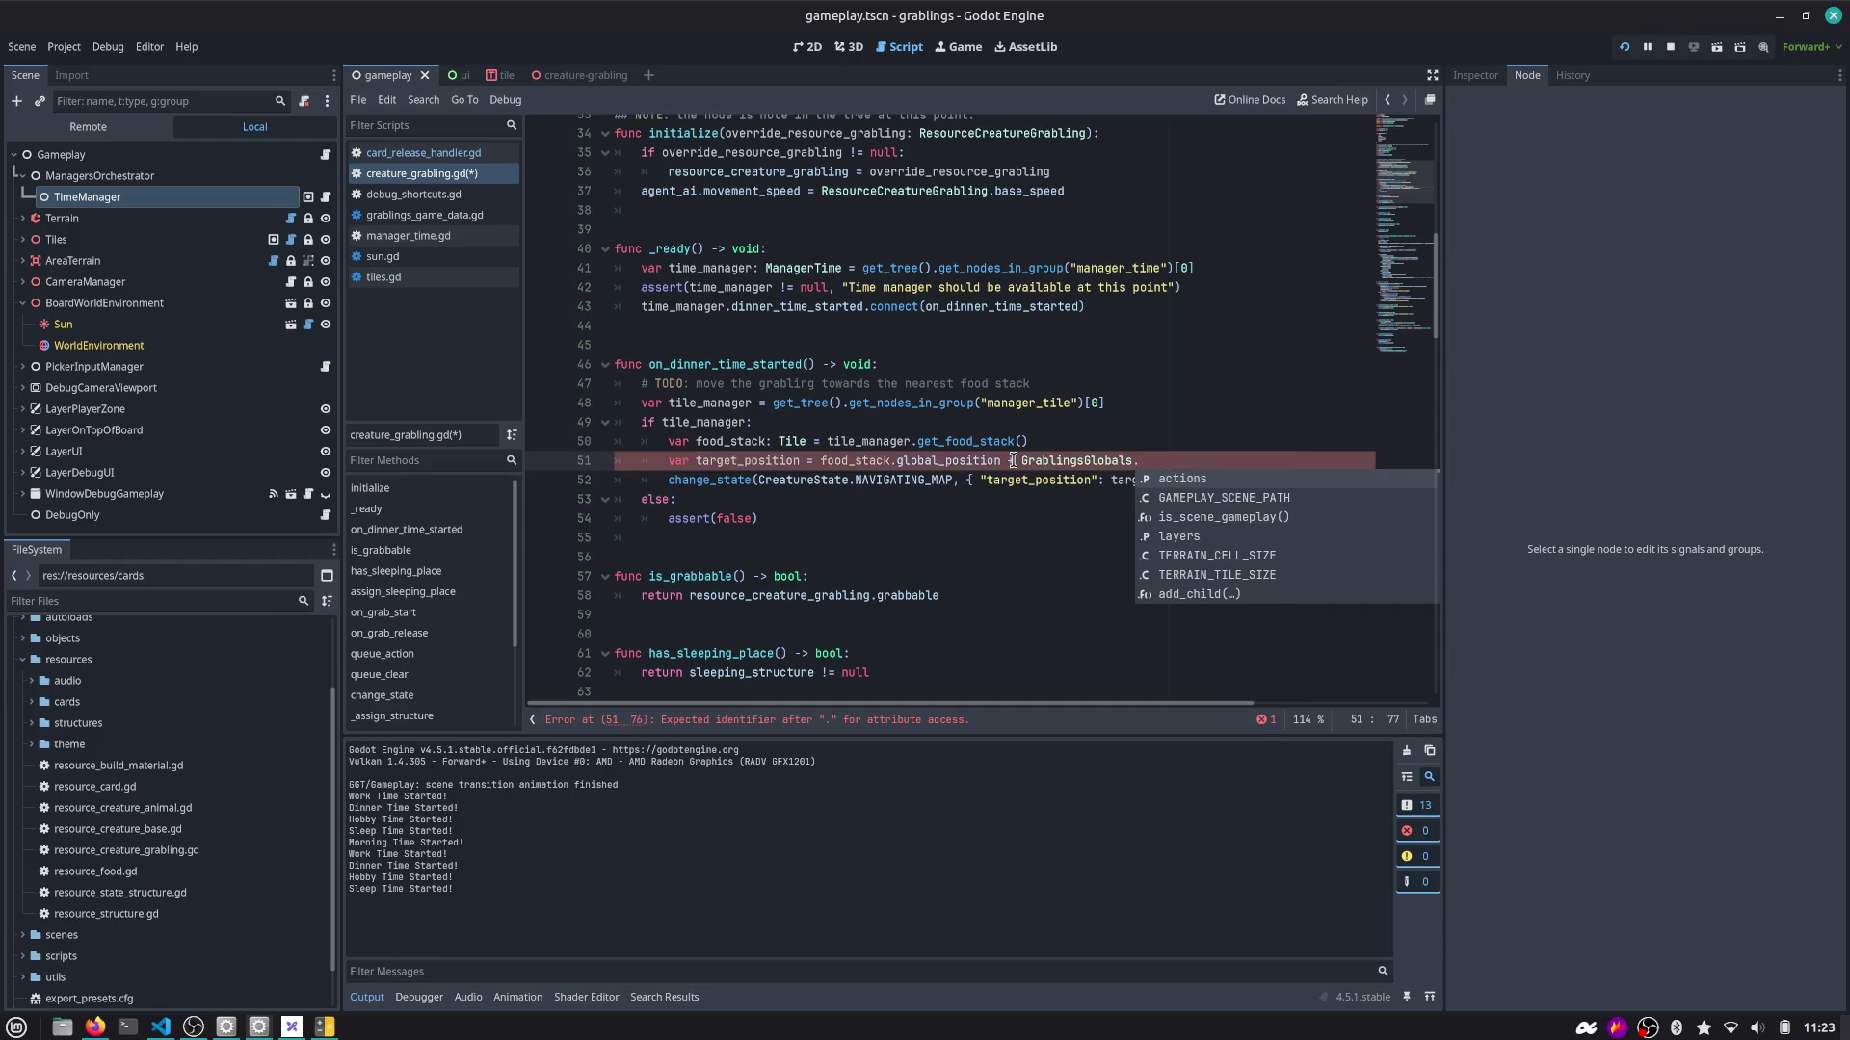
{"action": "type", "text": "tIl"}
{"action": "key", "text": "Return"}
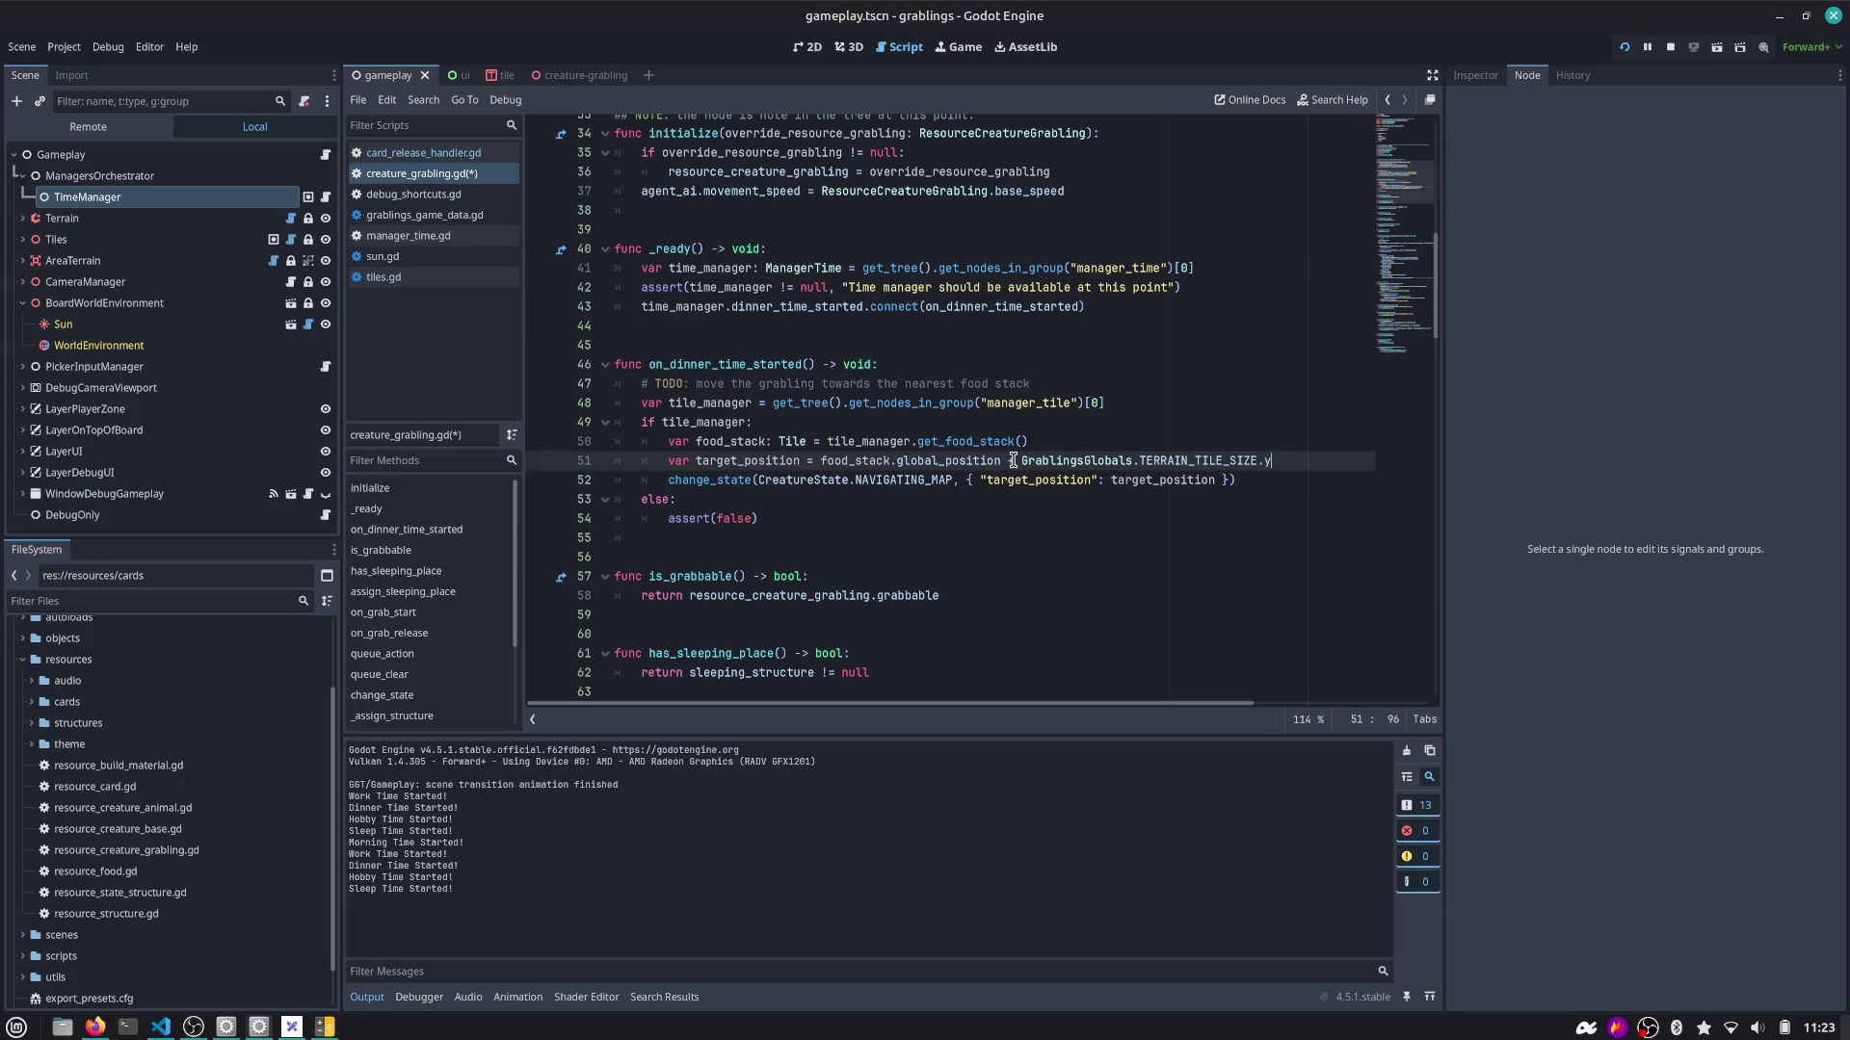
Add a '* 0.5' Vector2 factor and move TERRAIN_TILE_SIZE before Vector2( on line 51
{"action": "type", "text": "*"}
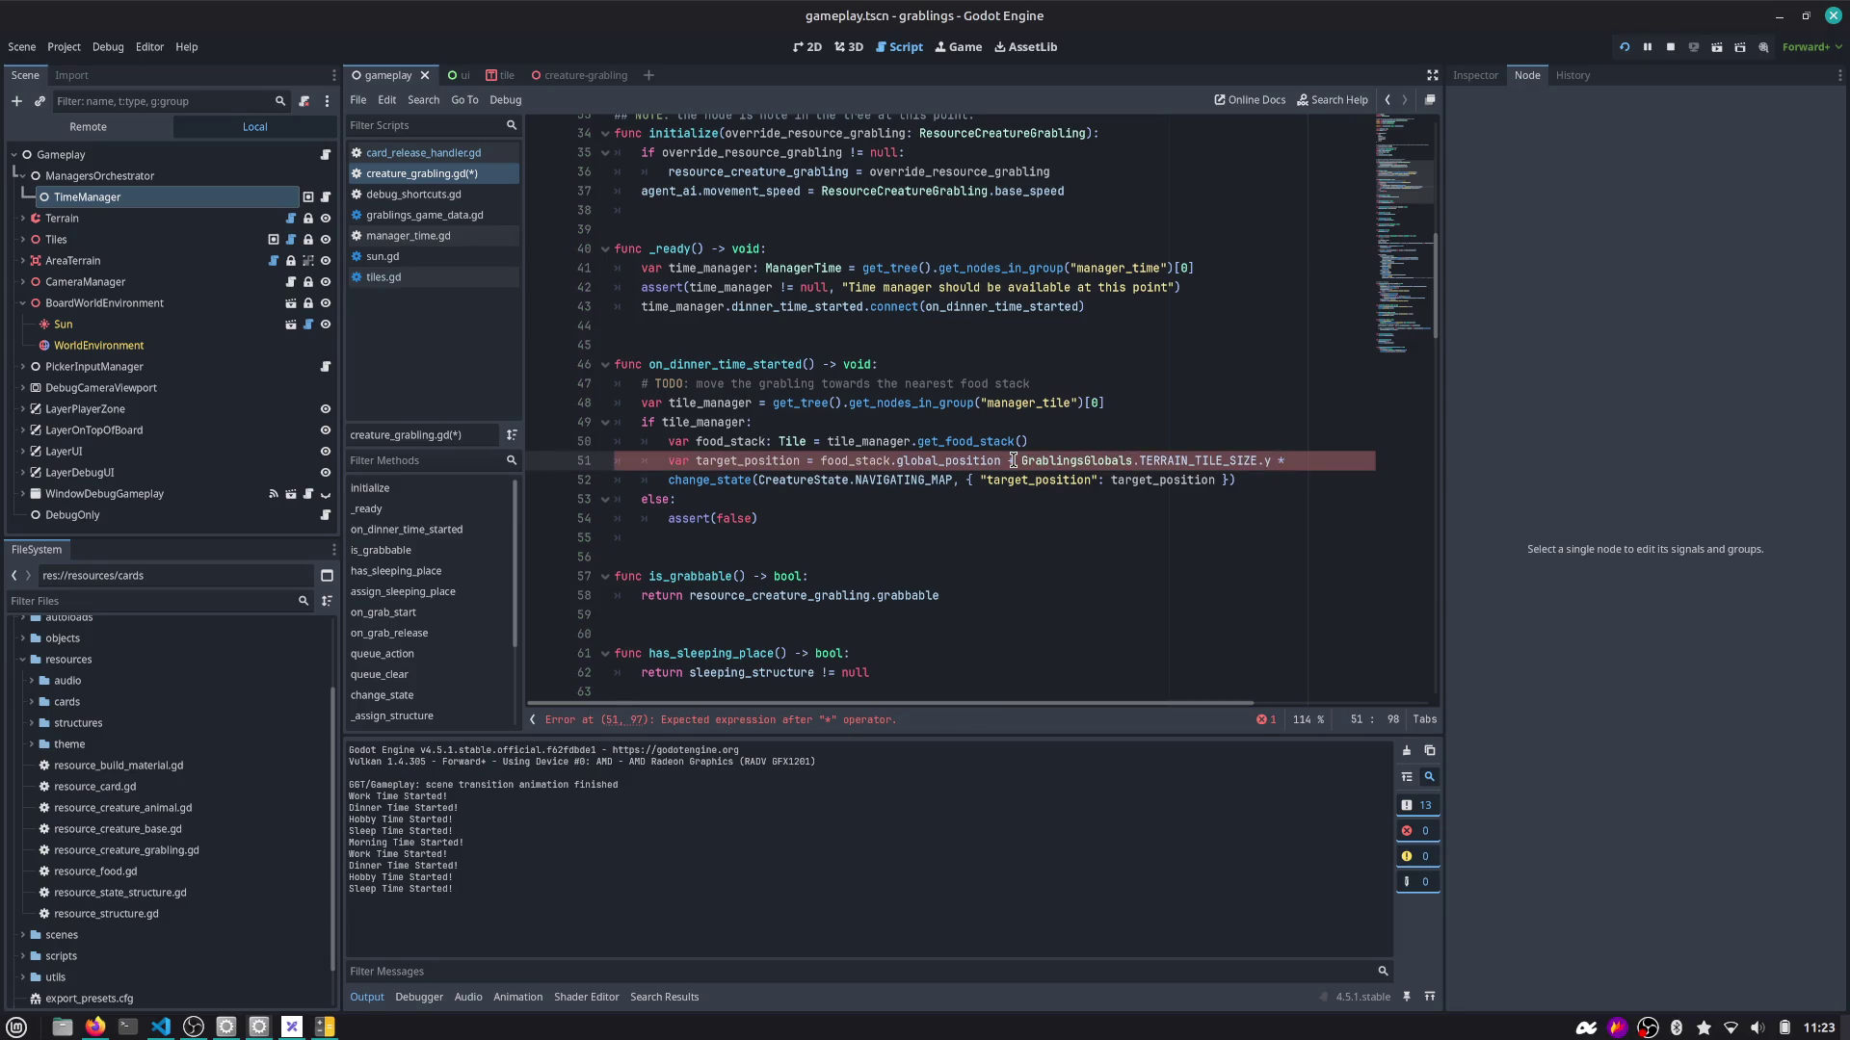
{"action": "type", "text": " 0.5"}
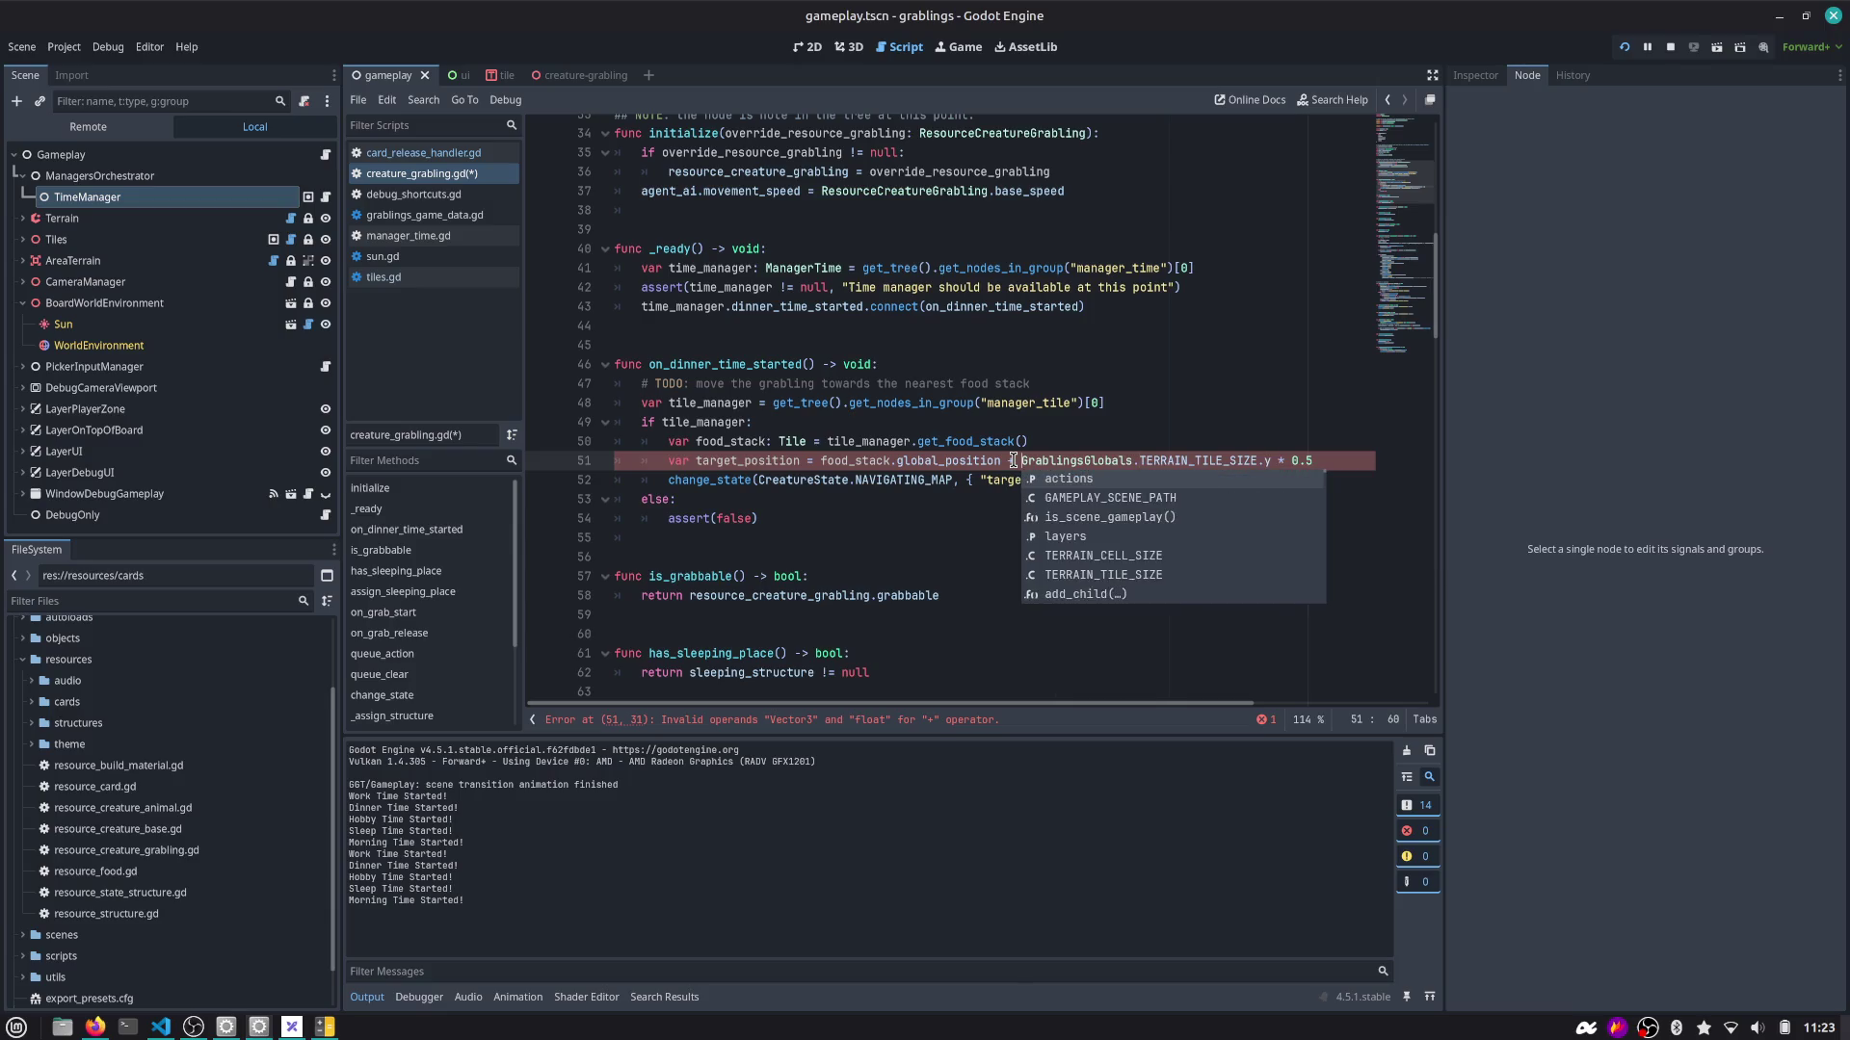
{"action": "type", "text": "Vector2("}
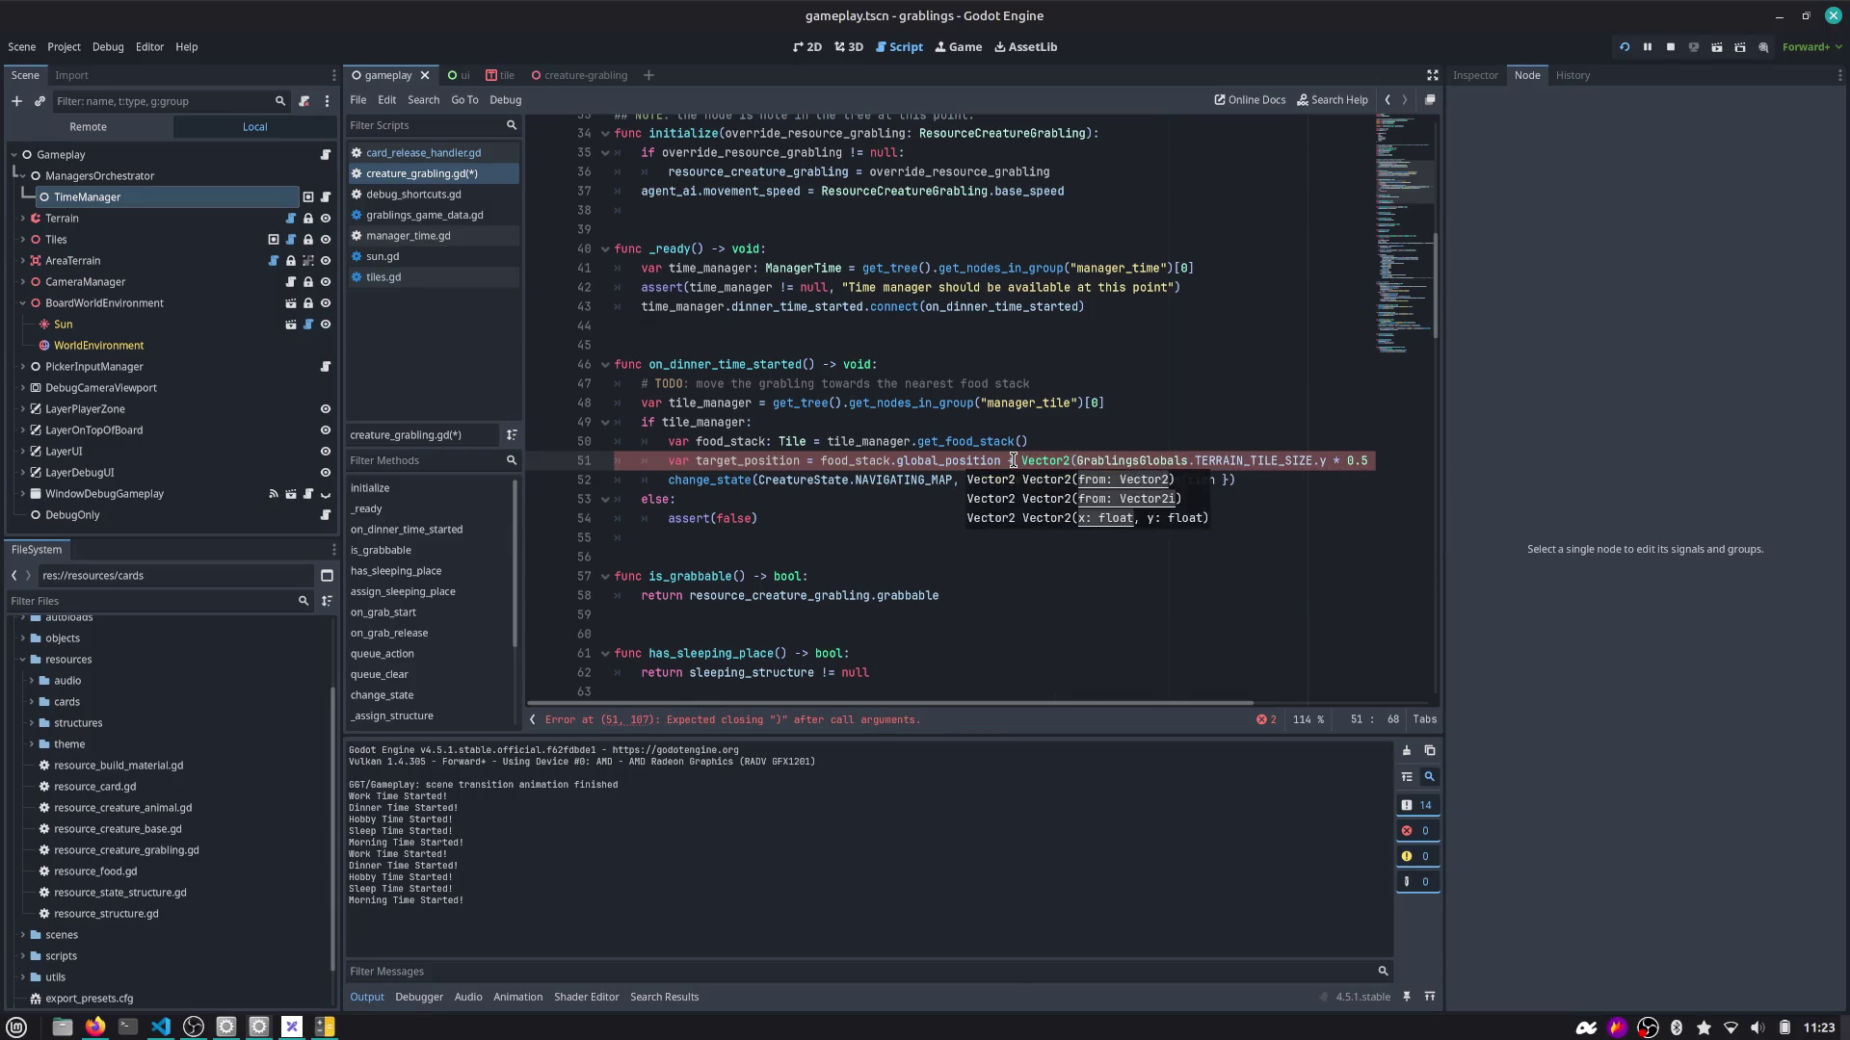
{"action": "key", "text": "Return"}
{"action": "key", "text": "End"}
{"action": "type", "text": ","}
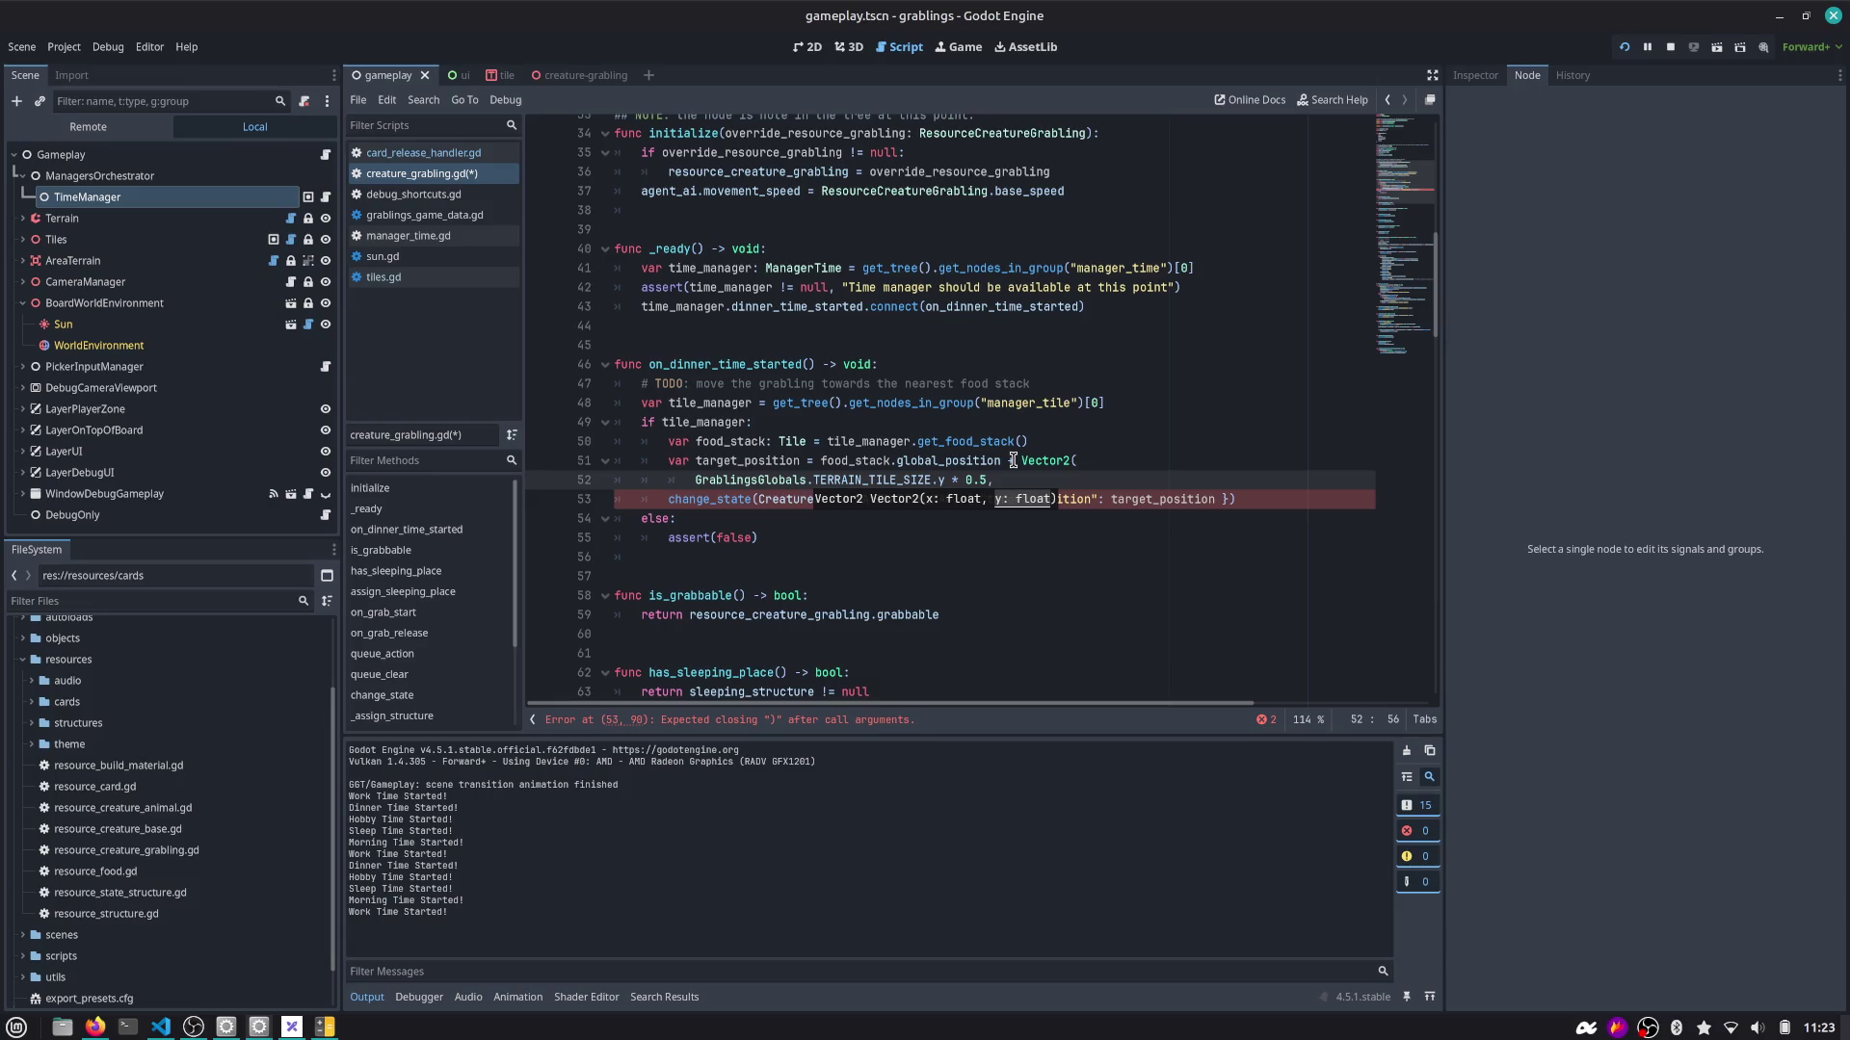
{"action": "key", "text": "BackSpace"}
{"action": "key", "text": "ctrl+shift+Return"}
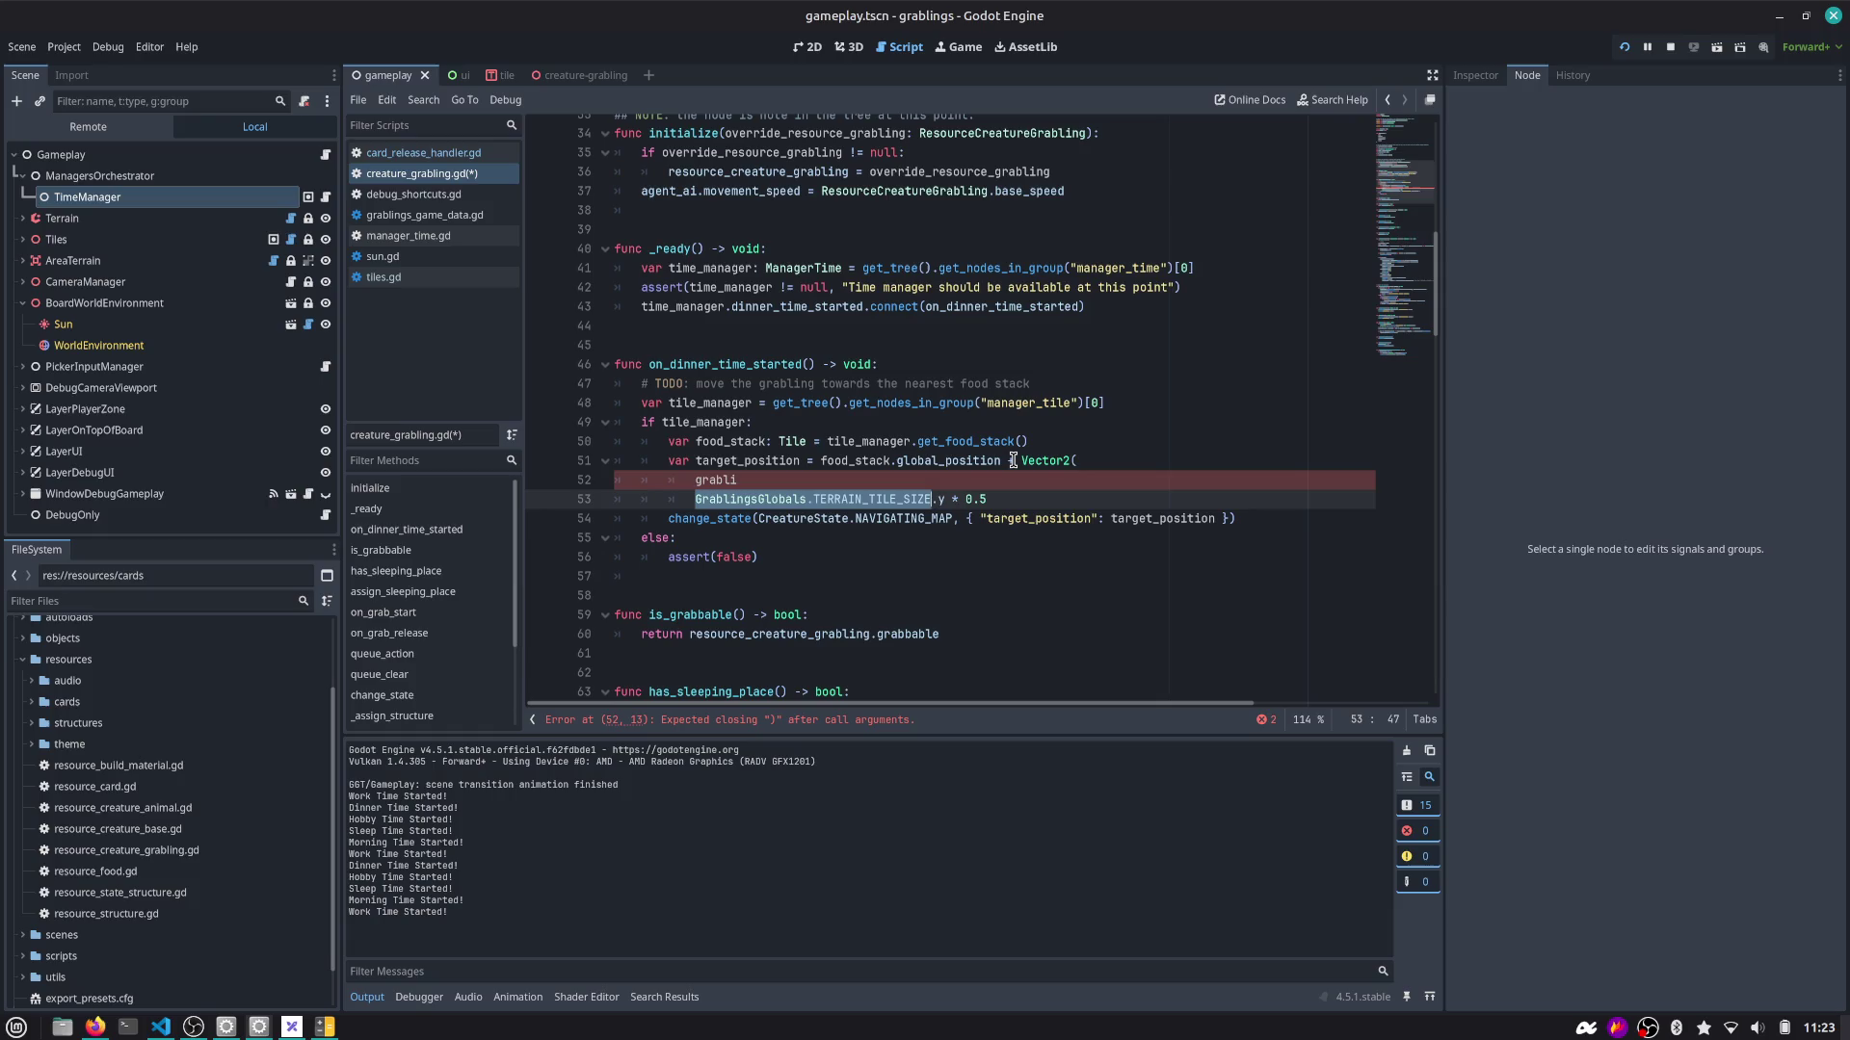
{"action": "key", "text": "ctrl+shift+Left"}
{"action": "type", "text": "GrablingsGlobals.TERRAIN_TILE_SIZE"}
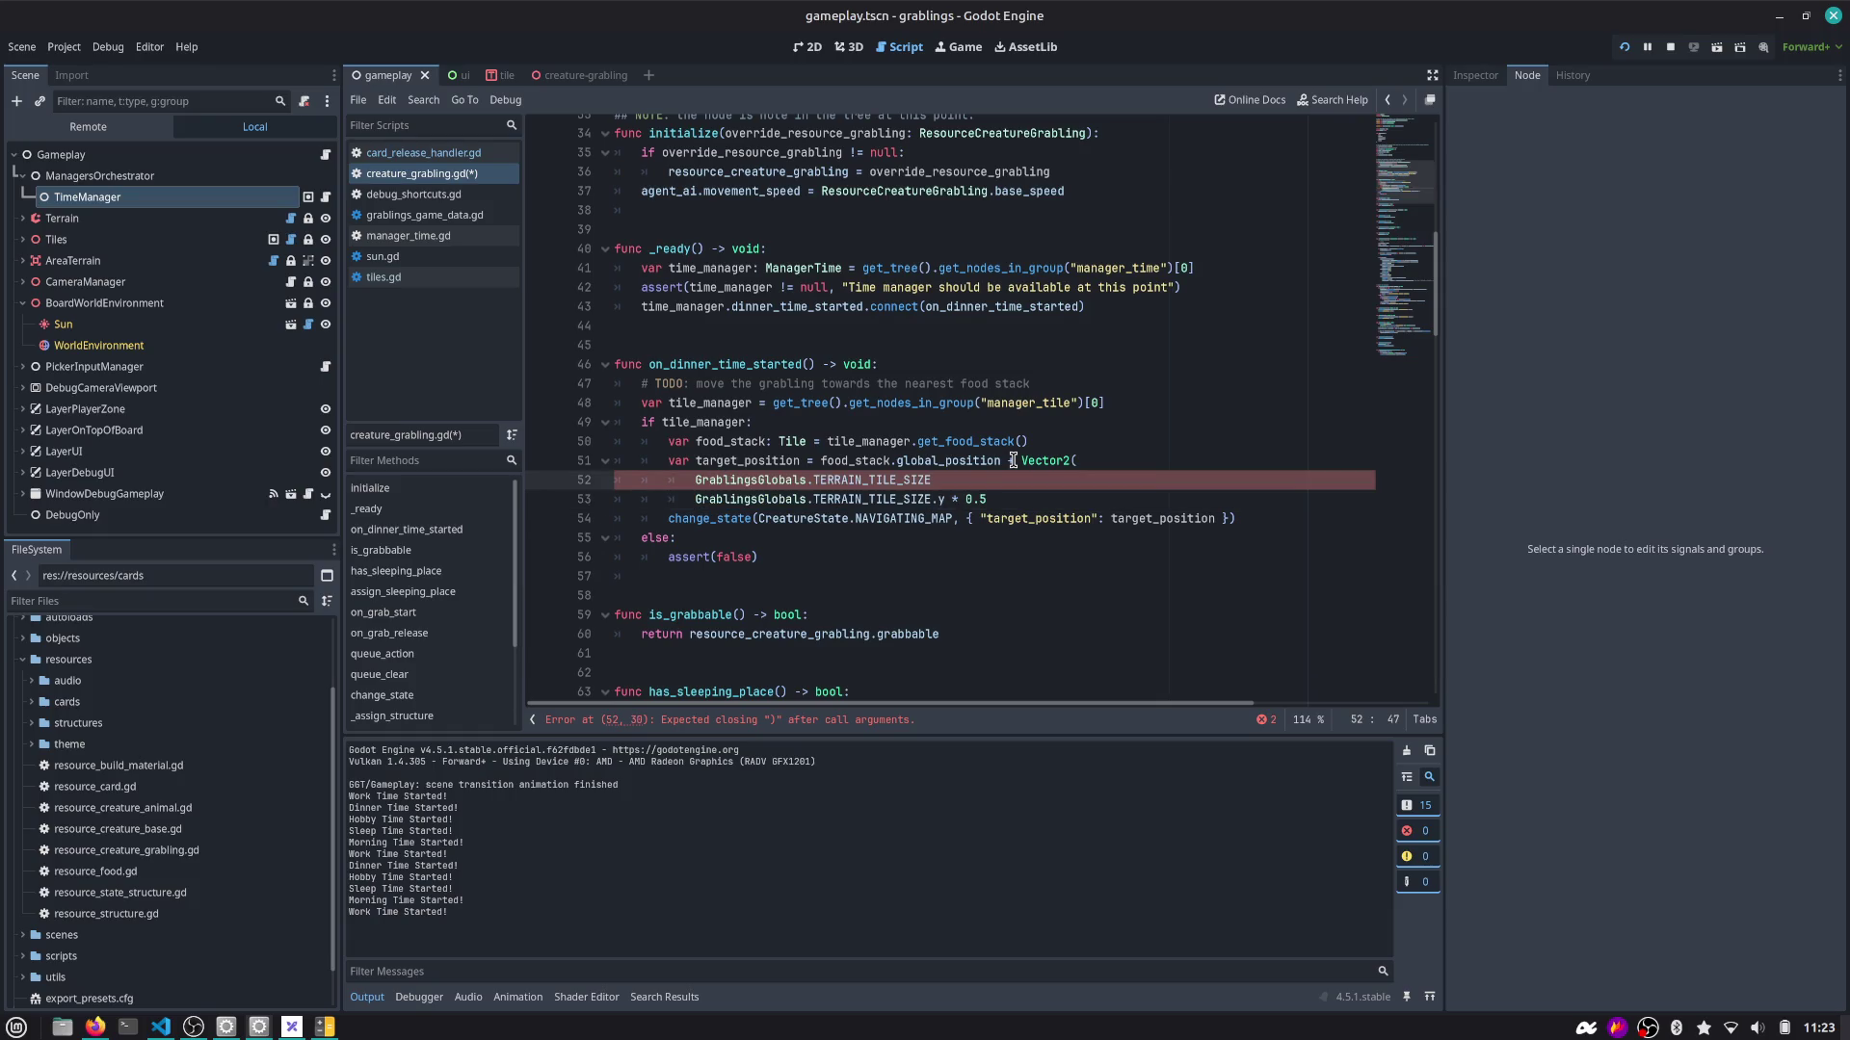
{"action": "key", "text": "ctrl+shift+Left"}
{"action": "key", "text": "ctrl+shift+Left"}
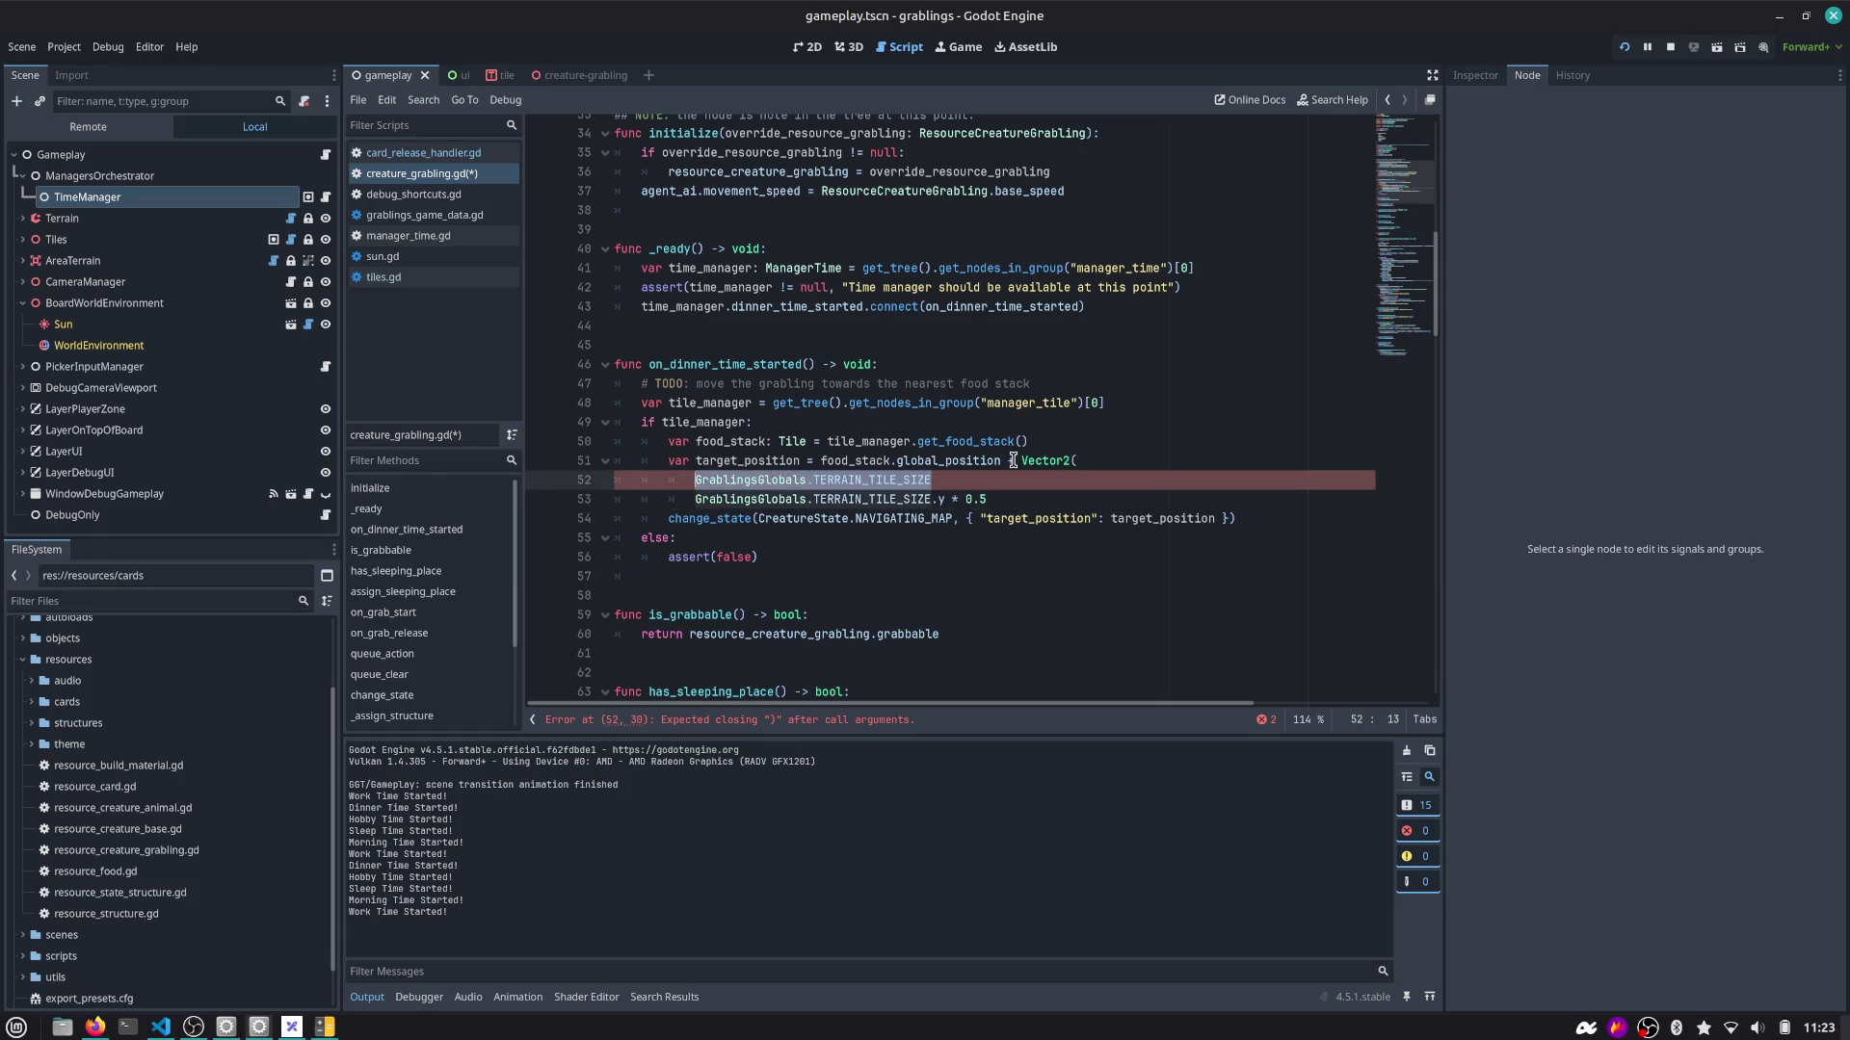
{"action": "key", "text": "BackSpace"}
{"action": "left_click", "coordinate": [1016, 460]}
{"action": "type", "text": "GrablingsGlobals.TERRAIN_TILE_SIZE"}
Join the 0.5 offset onto line 51, save the script, and begin a new Vector2( wrapper
{"action": "type", "text": "*"}
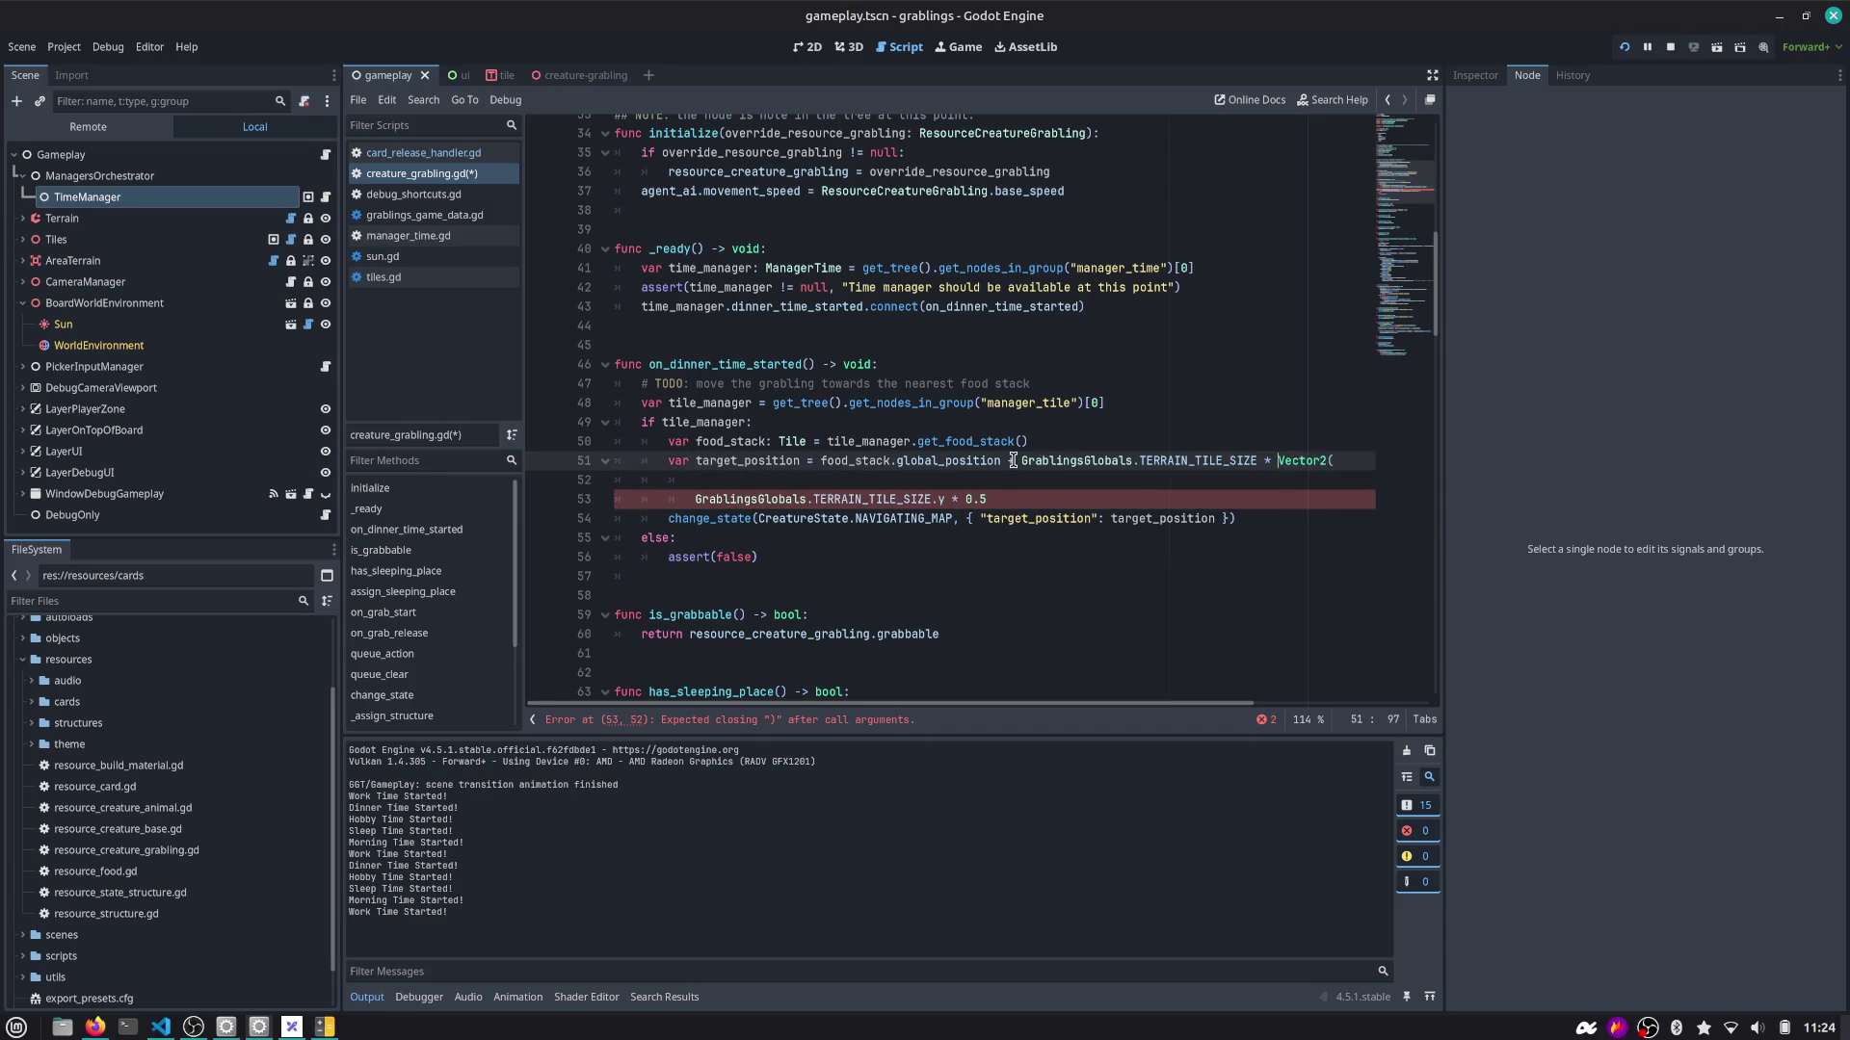
{"action": "key", "text": "Down"}
{"action": "key", "text": "ctrl+shift+k"}
{"action": "key", "text": "Home"}
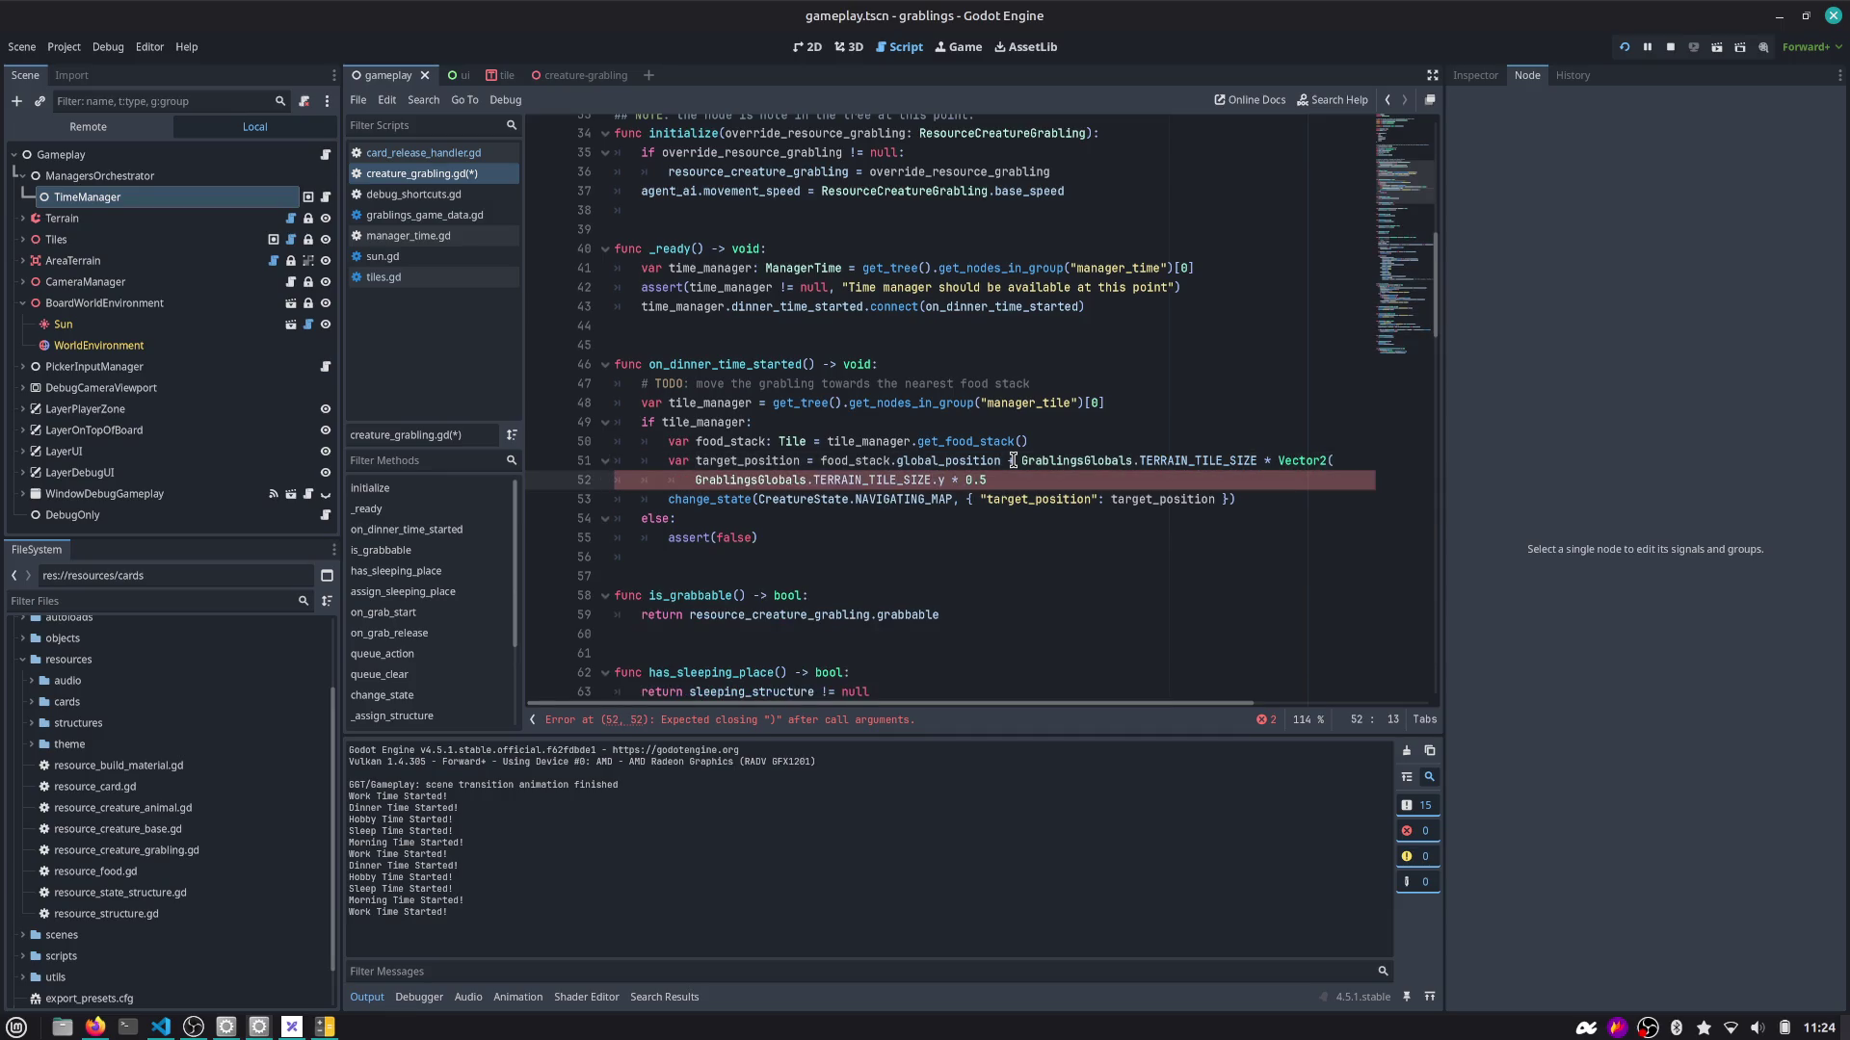
{"action": "key", "text": "shift+End"}
{"action": "key", "text": "shift+Left"}
{"action": "key", "text": "BackSpace"}
{"action": "key", "text": "BackSpace"}
{"action": "key", "text": "BackSpace"}
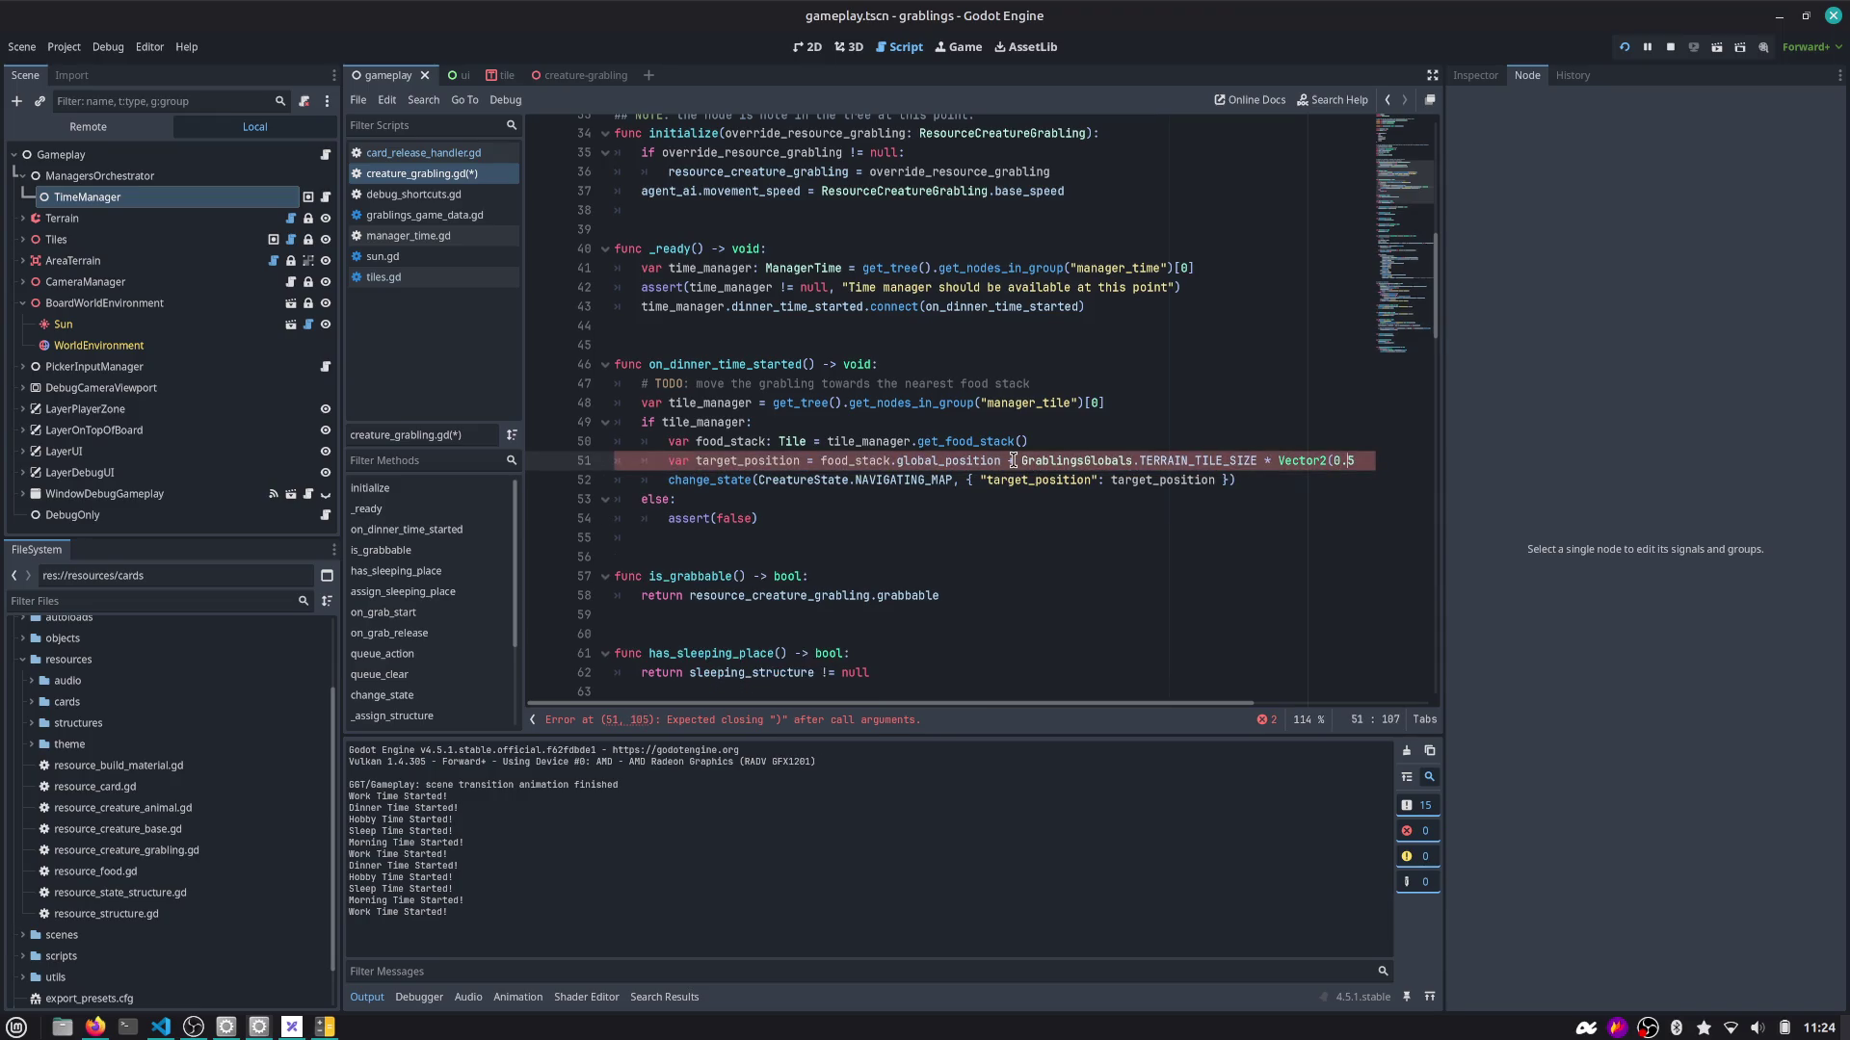
{"action": "key", "text": "BackSpace"}
{"action": "key", "text": "BackSpace"}
{"action": "key", "text": "BackSpace"}
{"action": "type", "text": "0"}
{"action": "key", "text": "ctrl+s"}
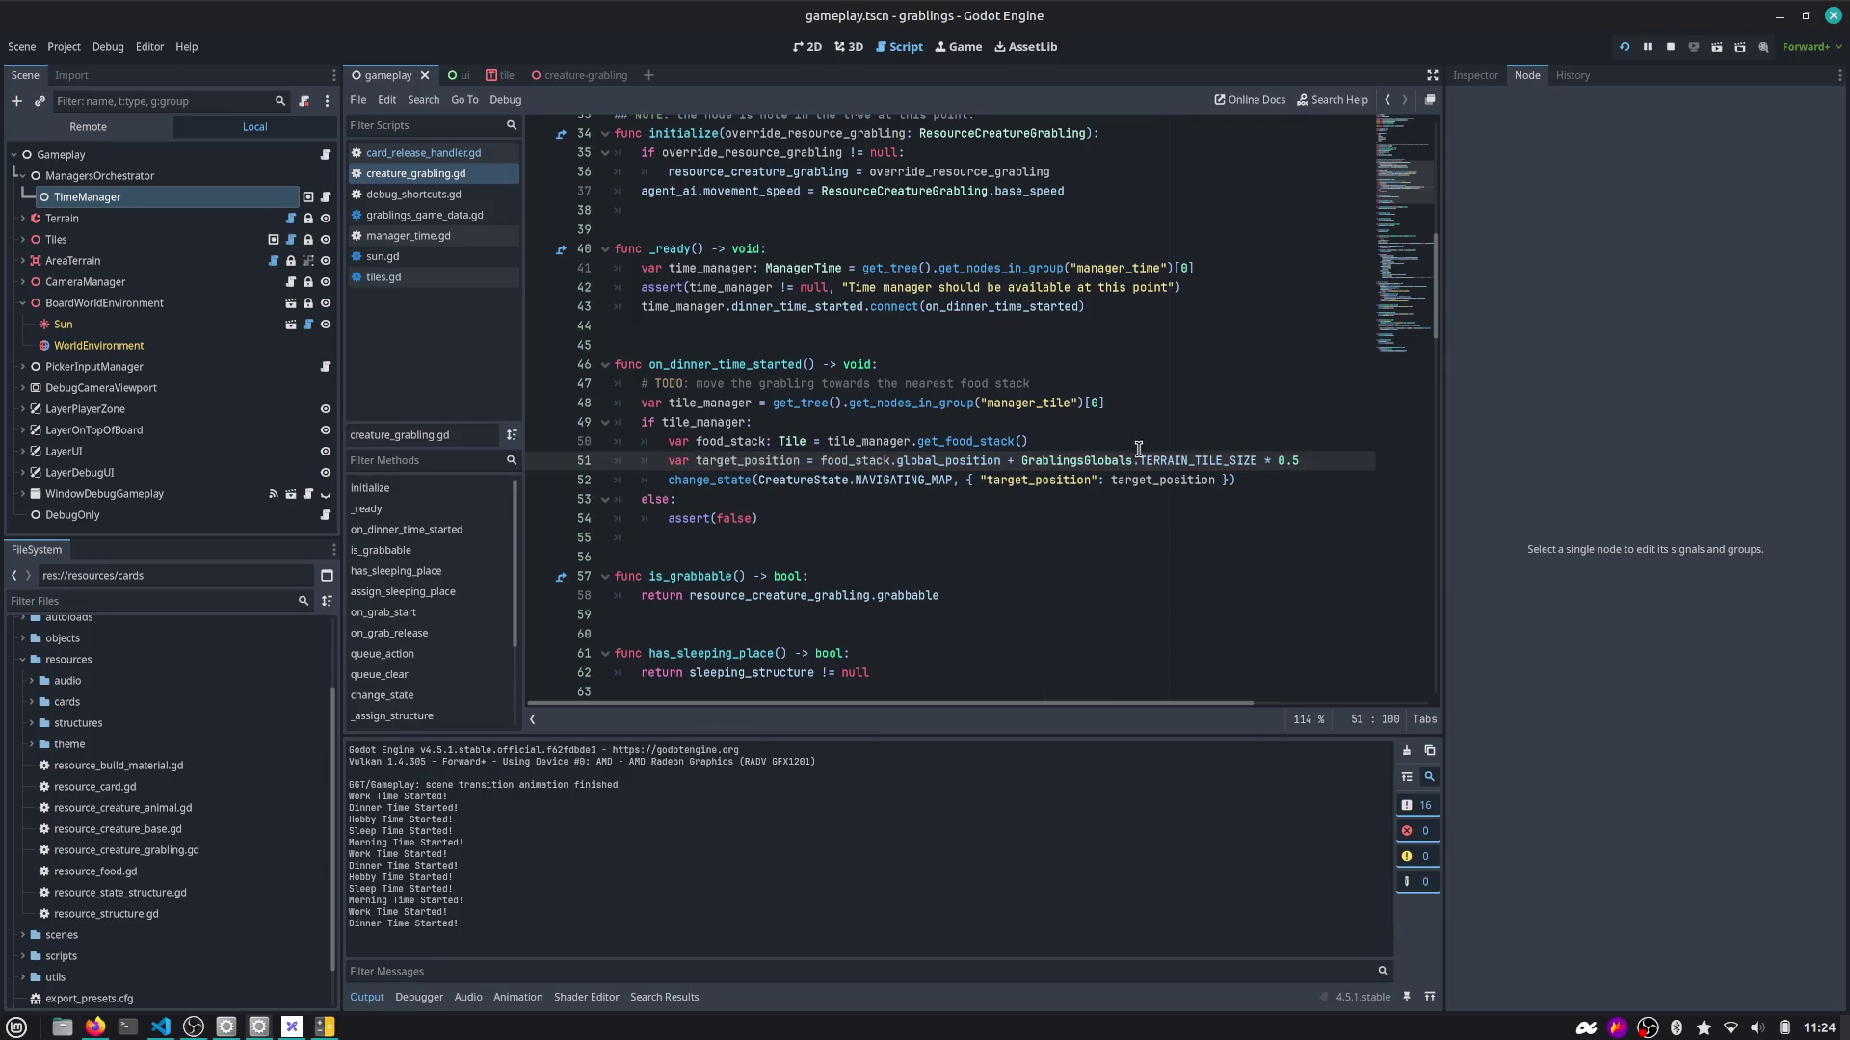
{"action": "type", "text": "Vector2"}
{"action": "type", "text": "("}
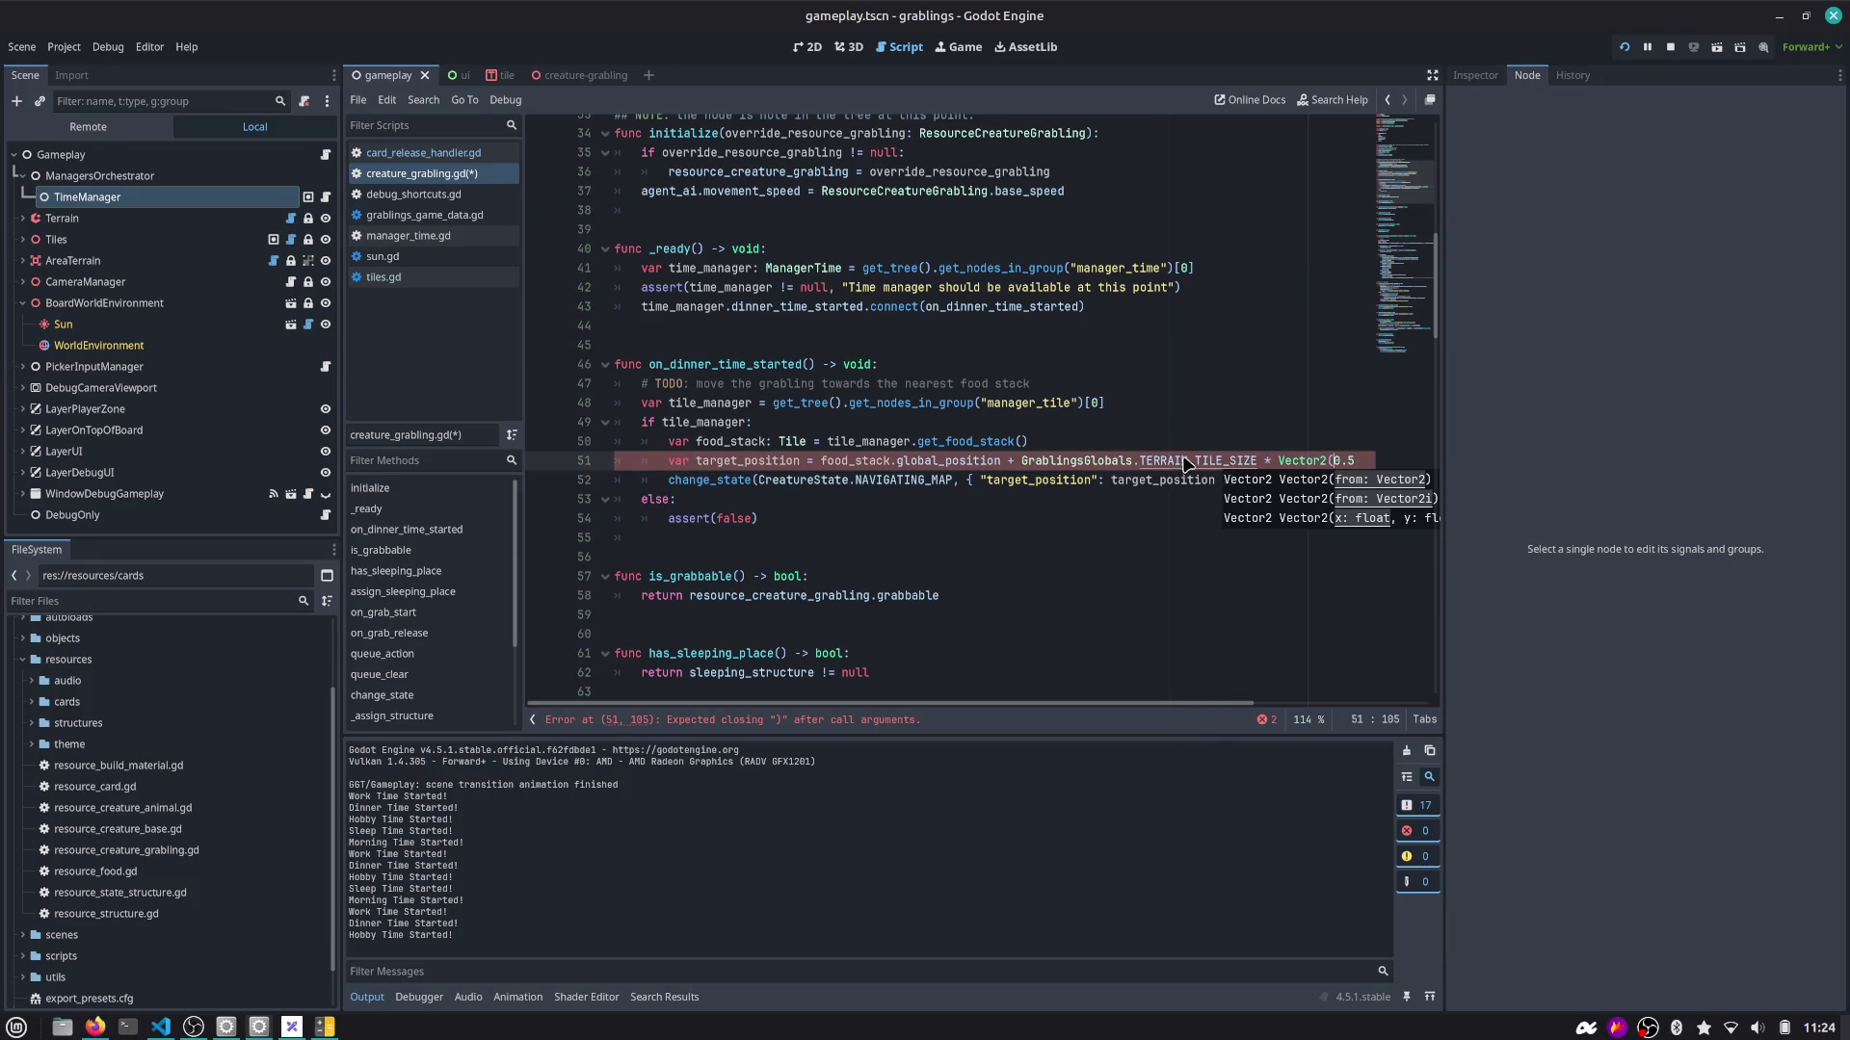
{"action": "key", "text": "ctrl+shift+o"}
Show the debug tile name label in tile.tscn's 3D view, then return to creature_grabling.gd
{"action": "double_click", "coordinate": [931, 325]}
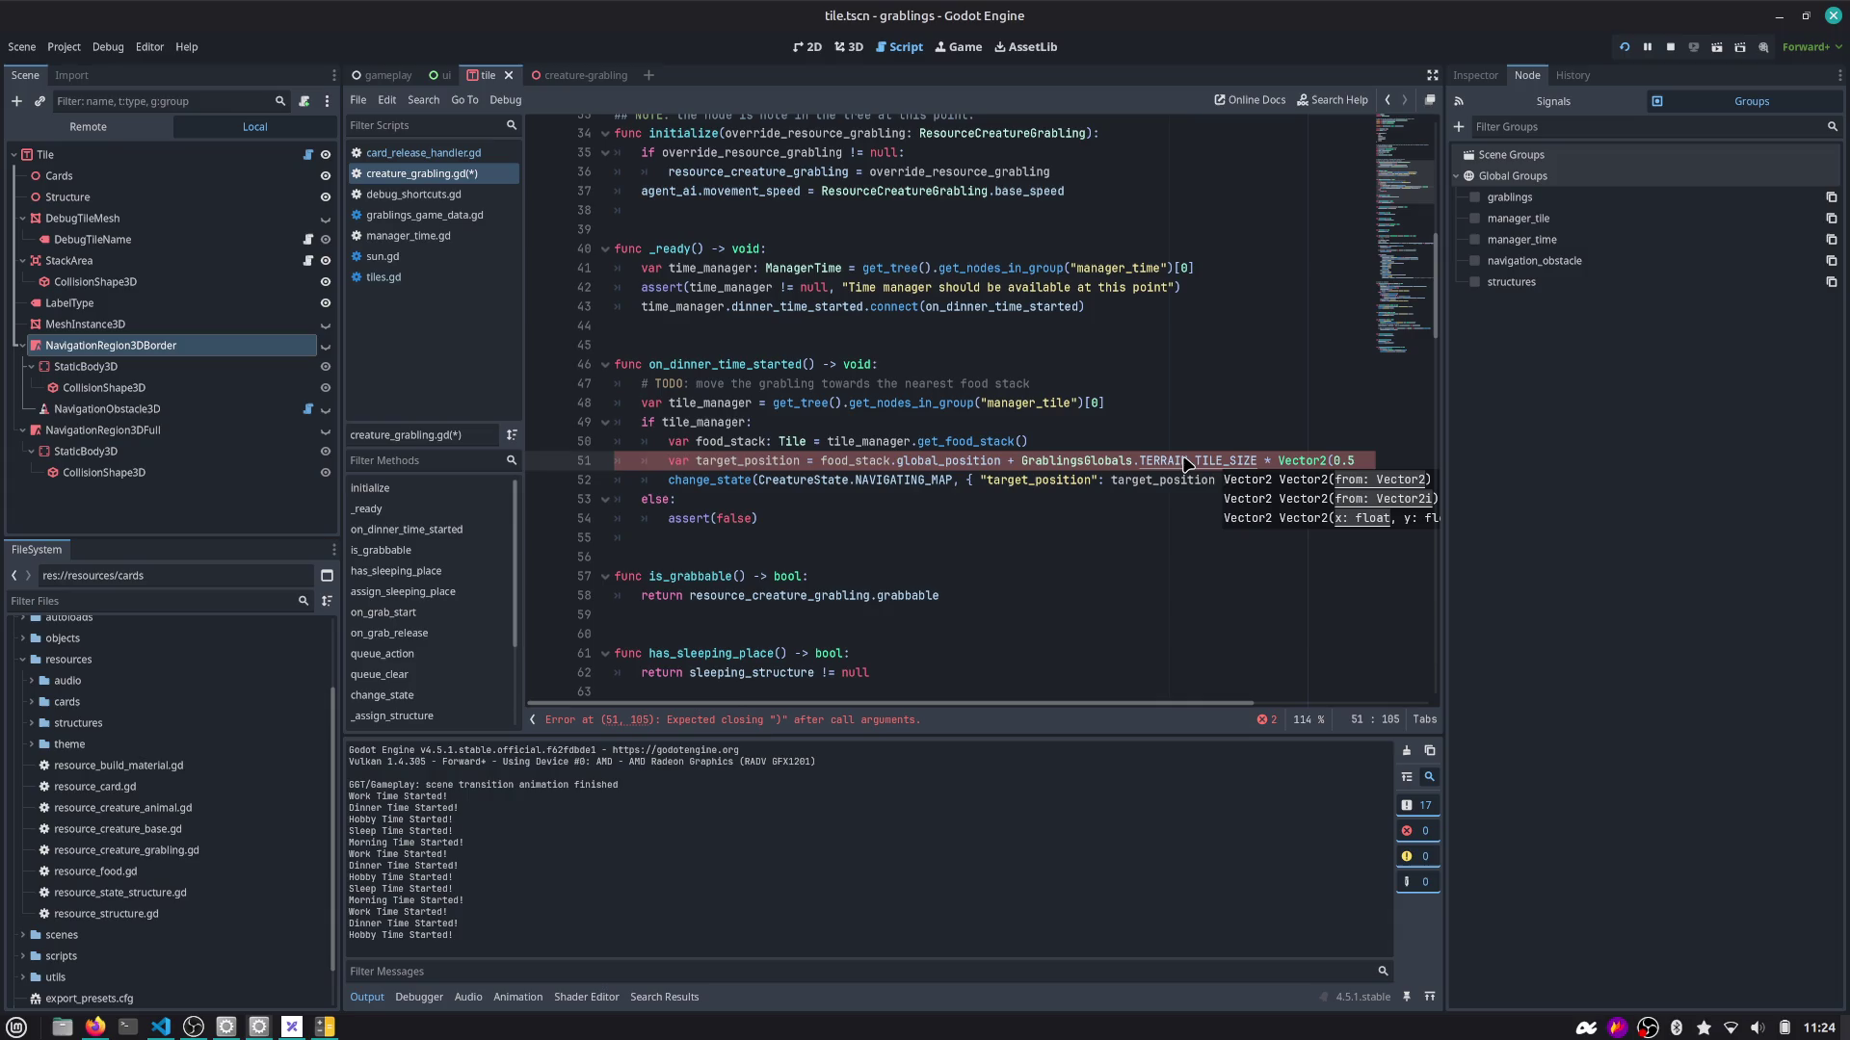
{"action": "left_click", "coordinate": [198, 155]}
{"action": "left_click", "coordinate": [848, 47]}
{"action": "scroll", "coordinate": [926, 323], "scroll_direction": "down", "scroll_amount": 5}
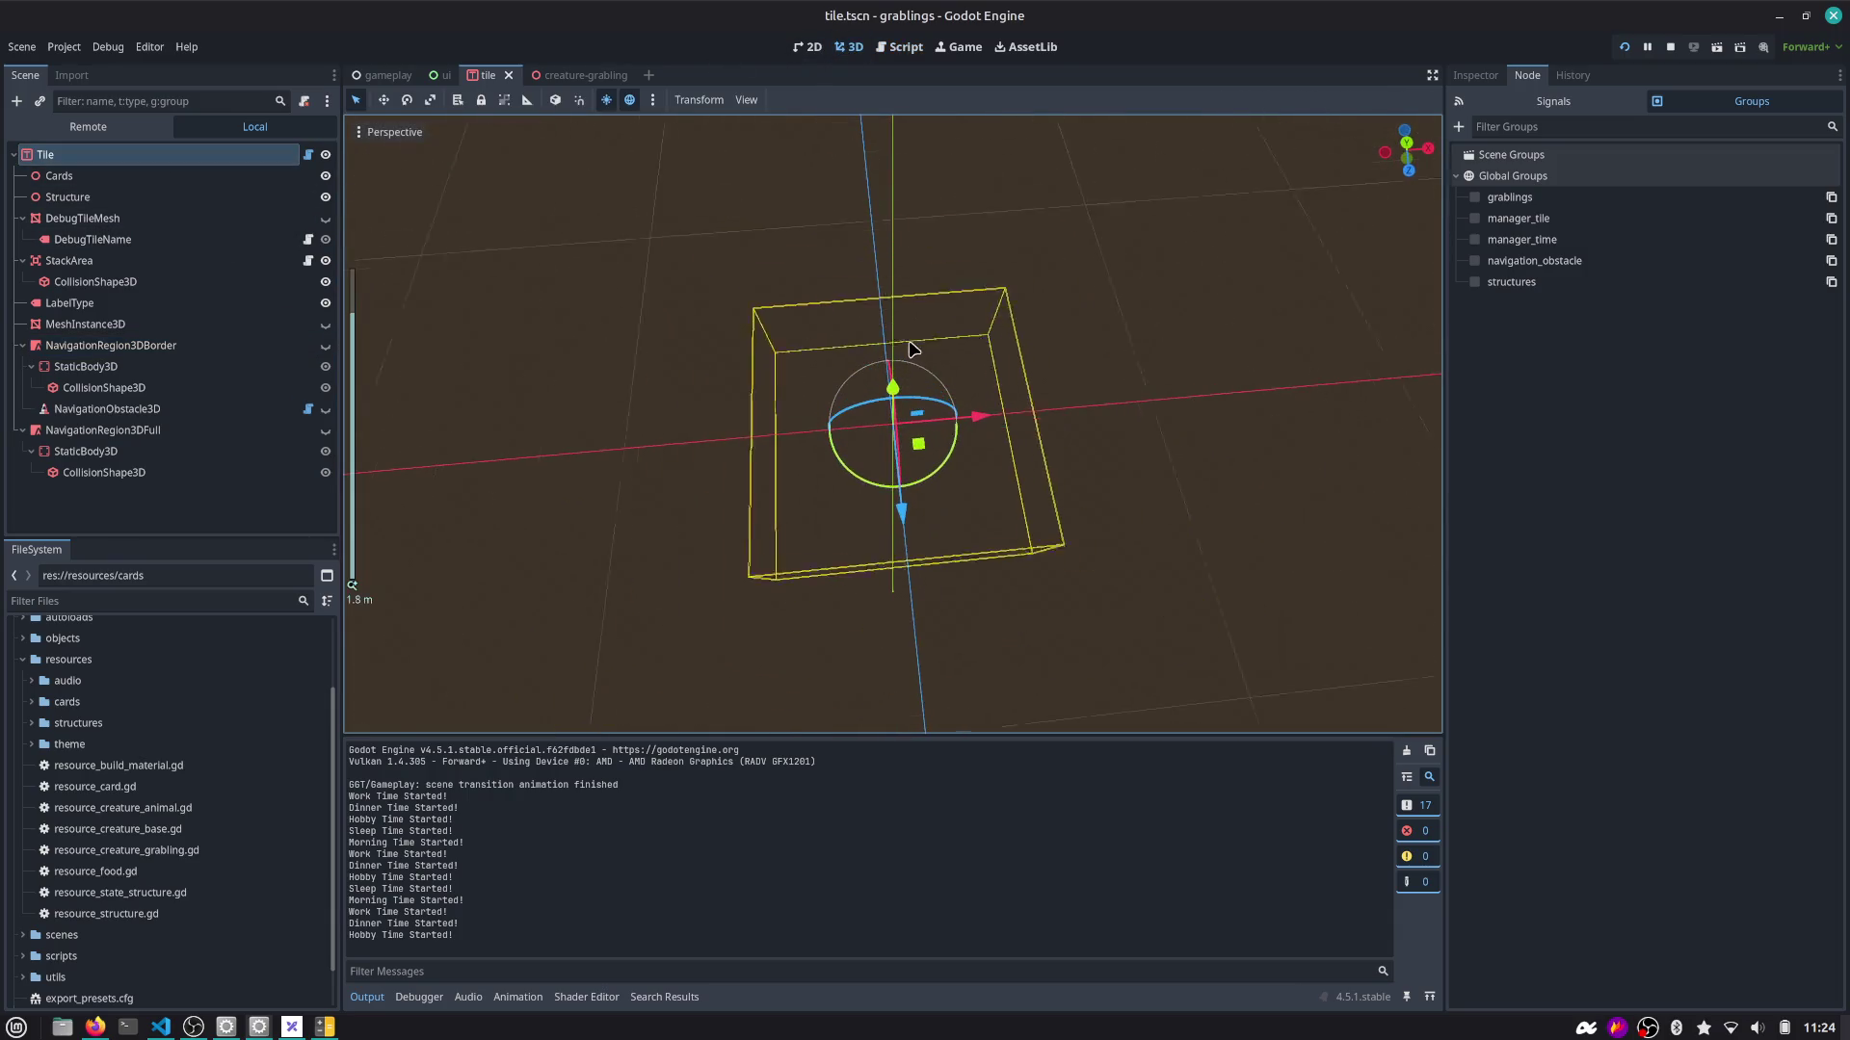
{"action": "left_click", "coordinate": [326, 239]}
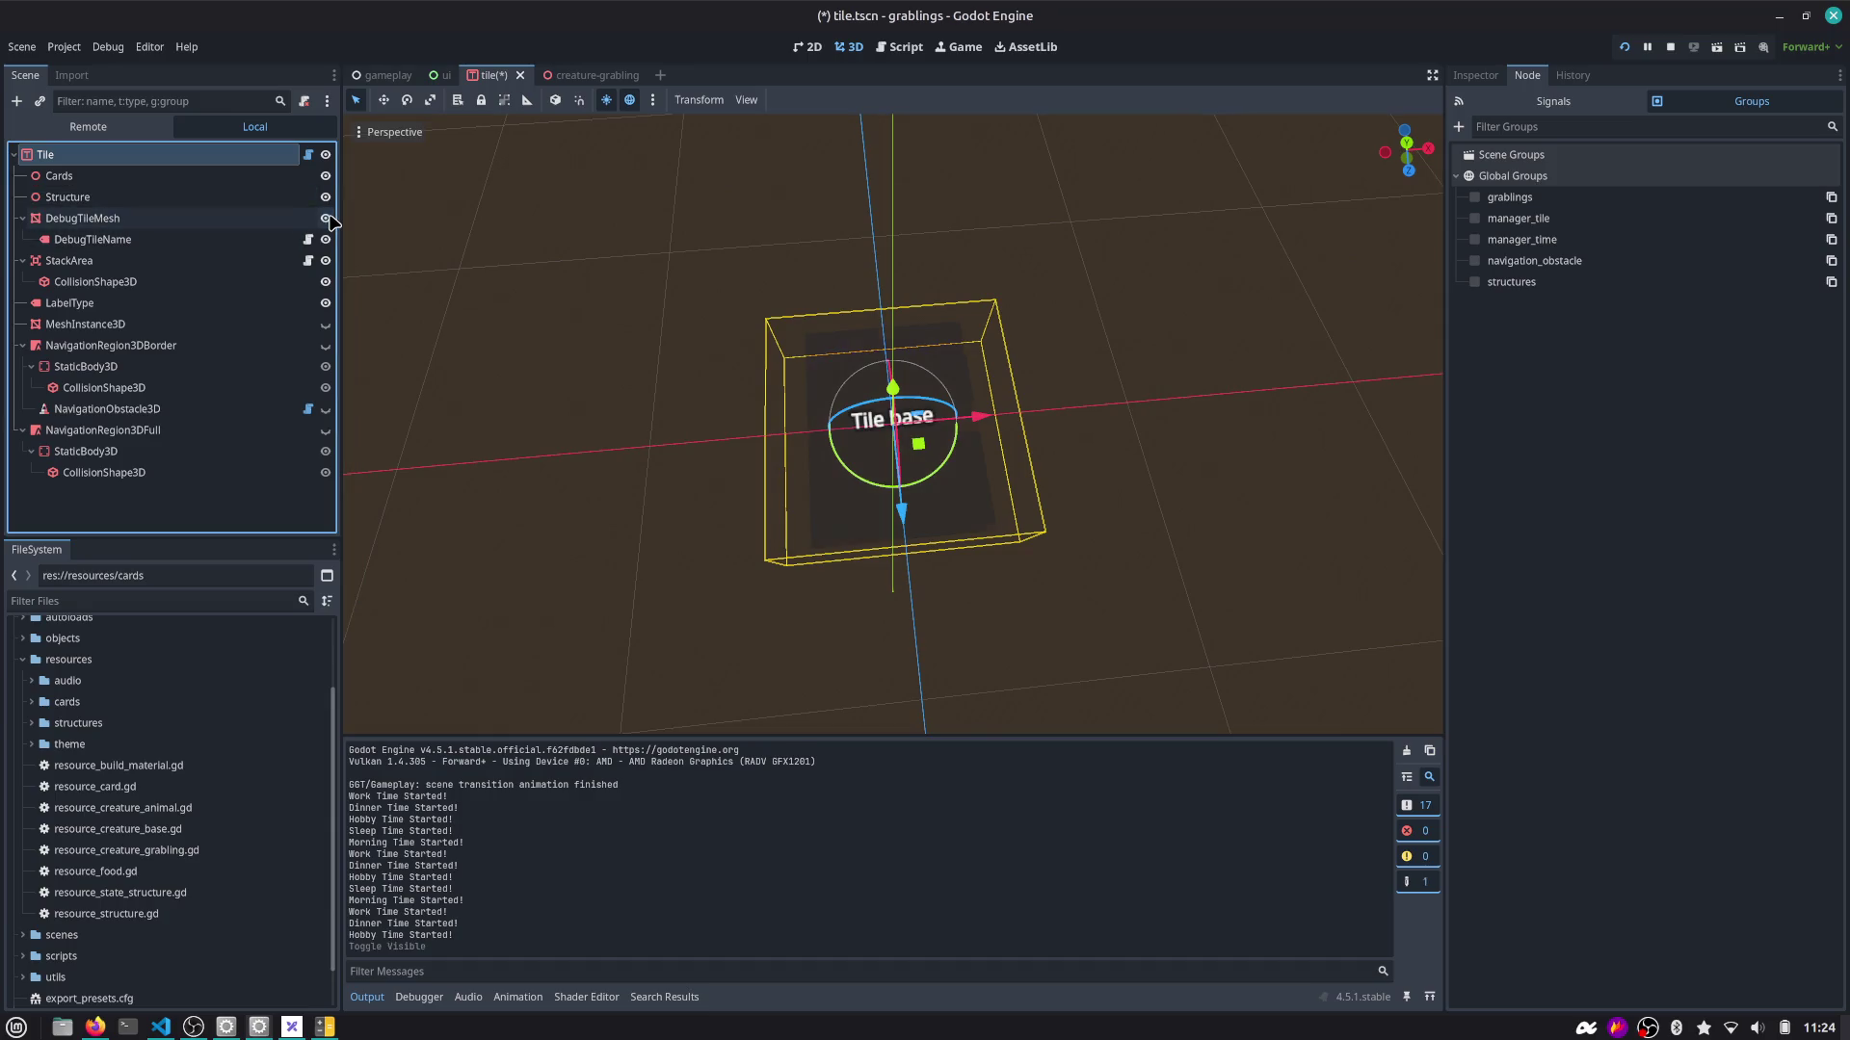
{"action": "left_click", "coordinate": [396, 247]}
{"action": "left_click_drag", "start_coordinate": [988, 325], "coordinate": [983, 343]}
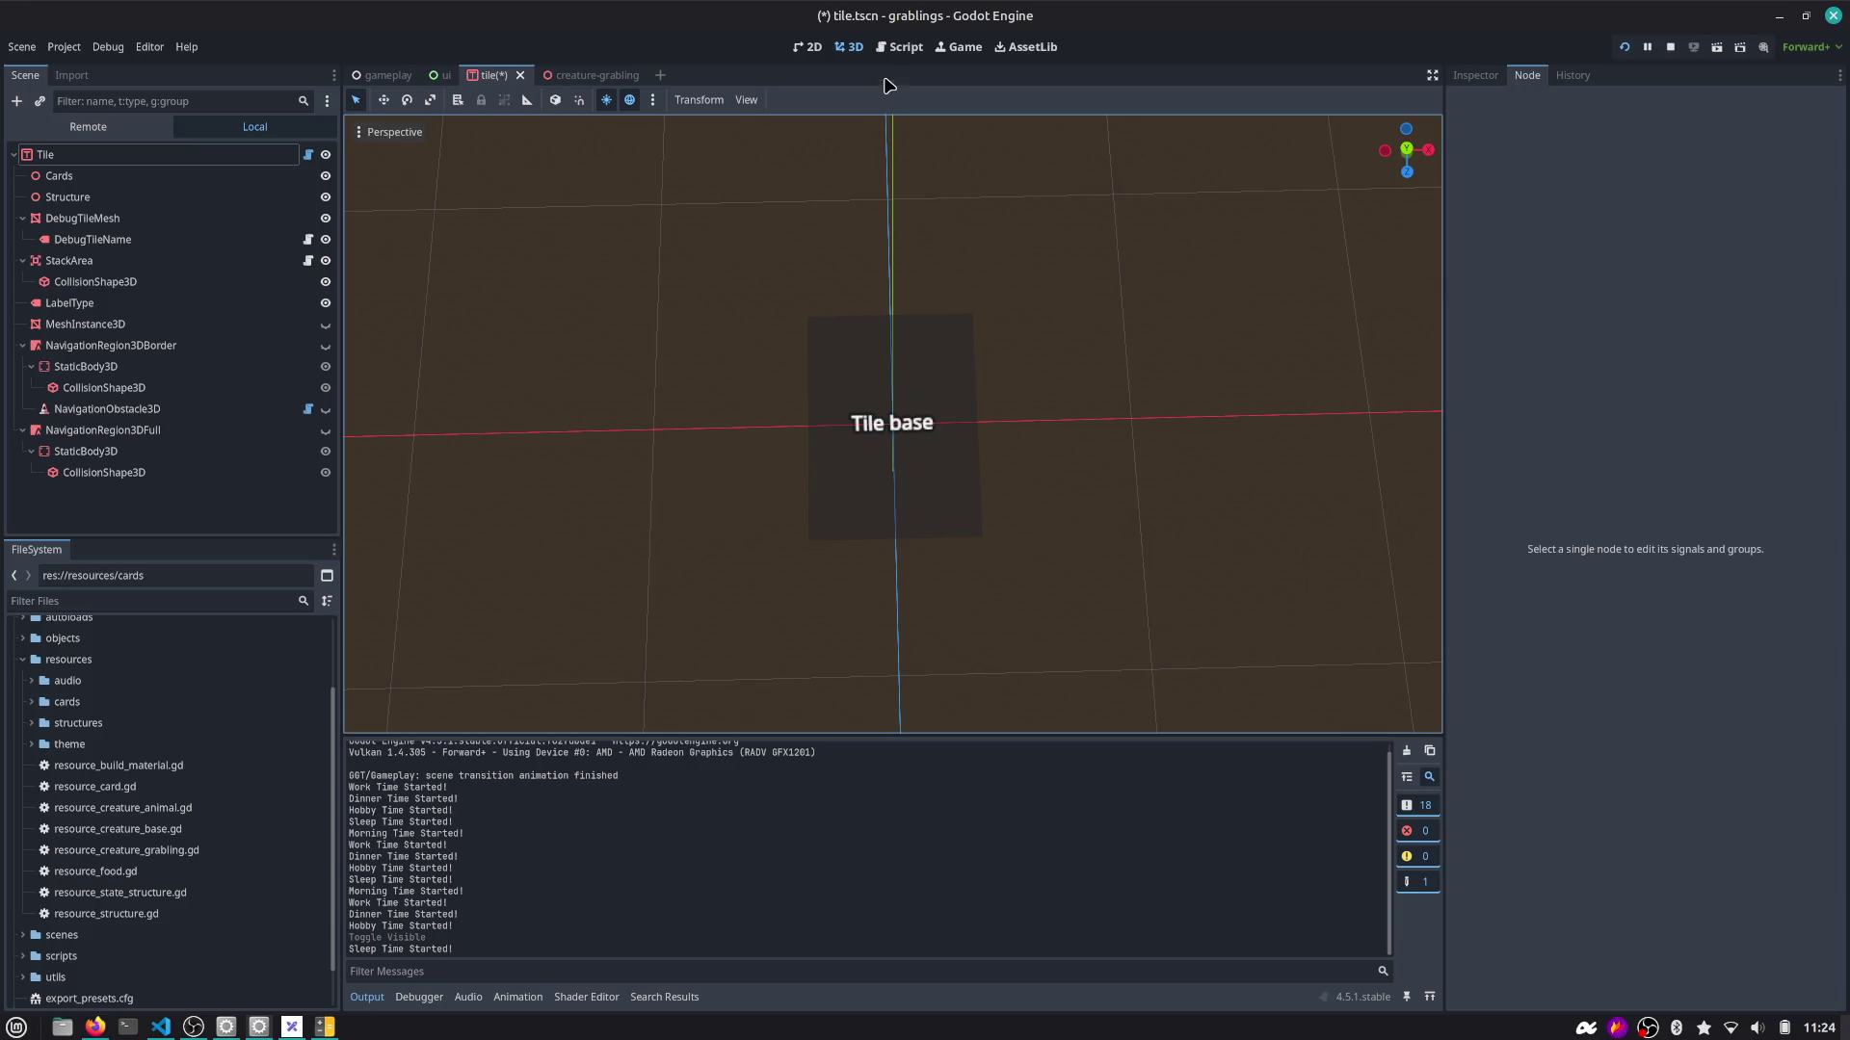
{"action": "left_click", "coordinate": [899, 46]}
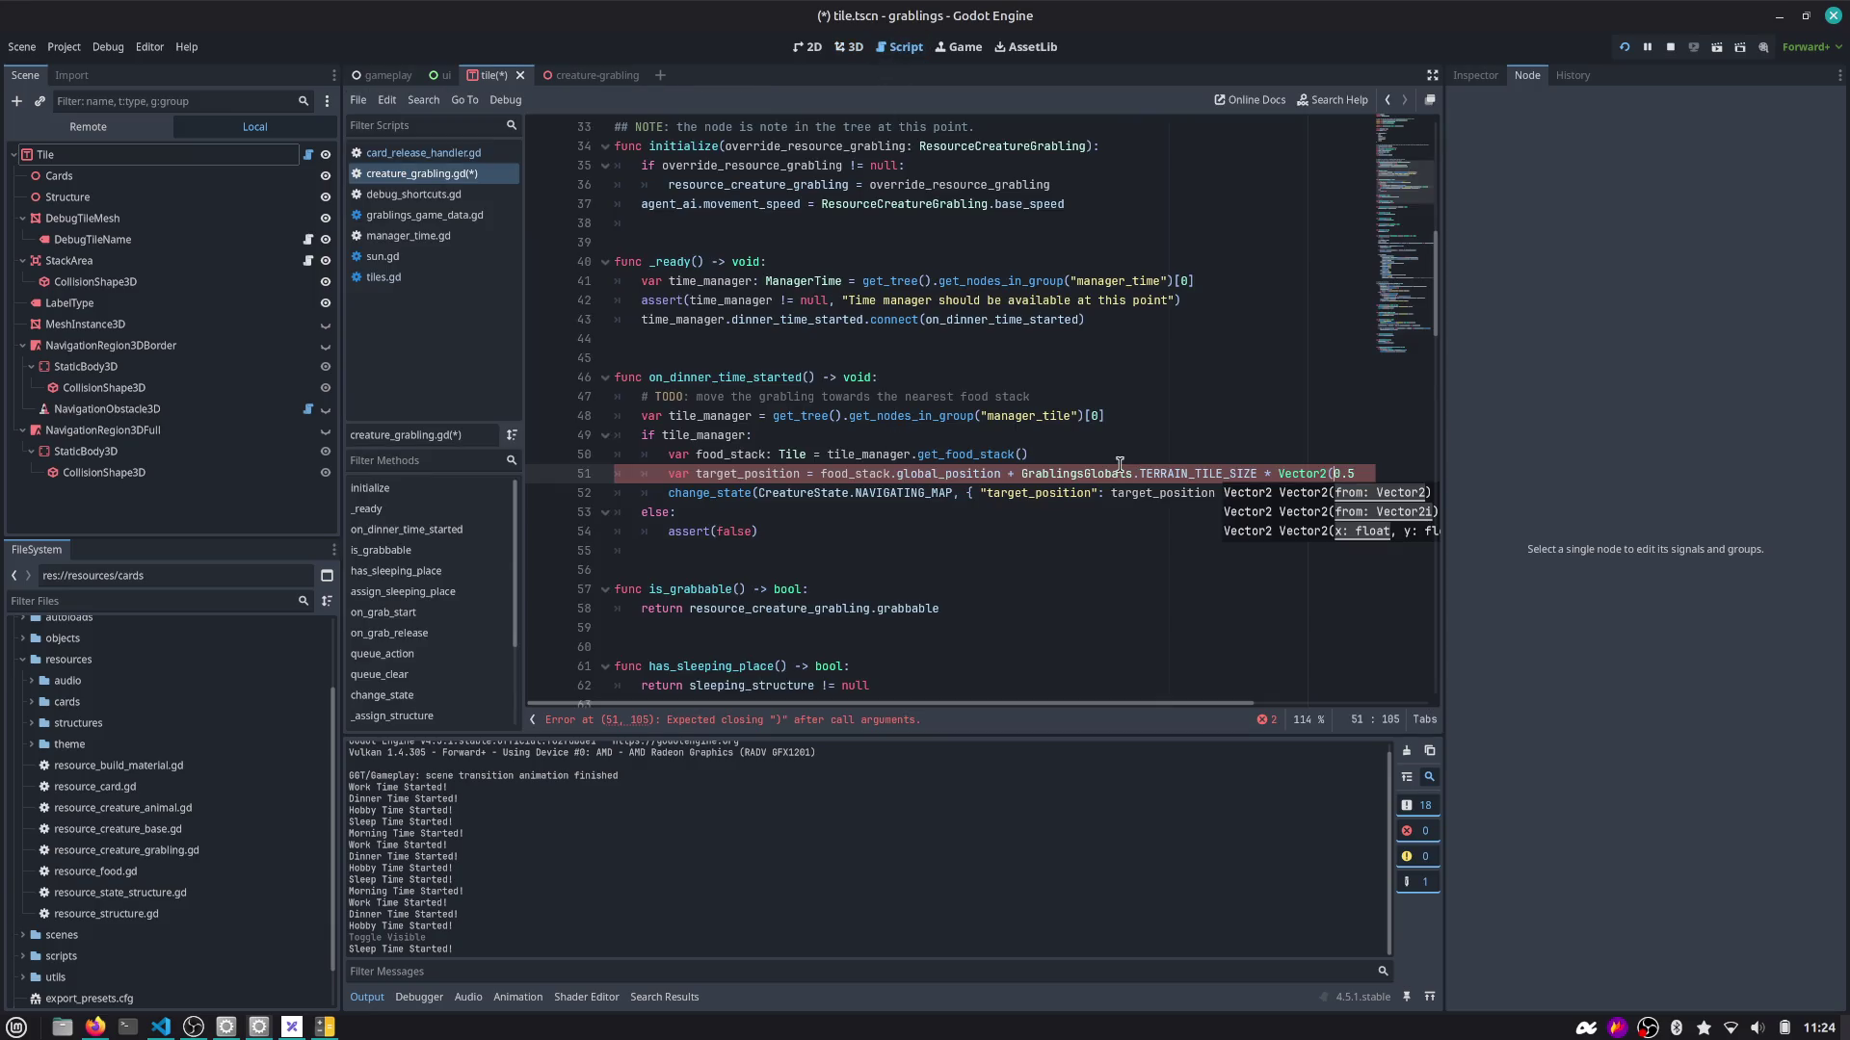
Make the offset TERRAIN_TILE_SIZE * Vector3(0.0, 0.0, 0.5), save, and rerun the game
{"action": "key", "text": "ctrl+space"}
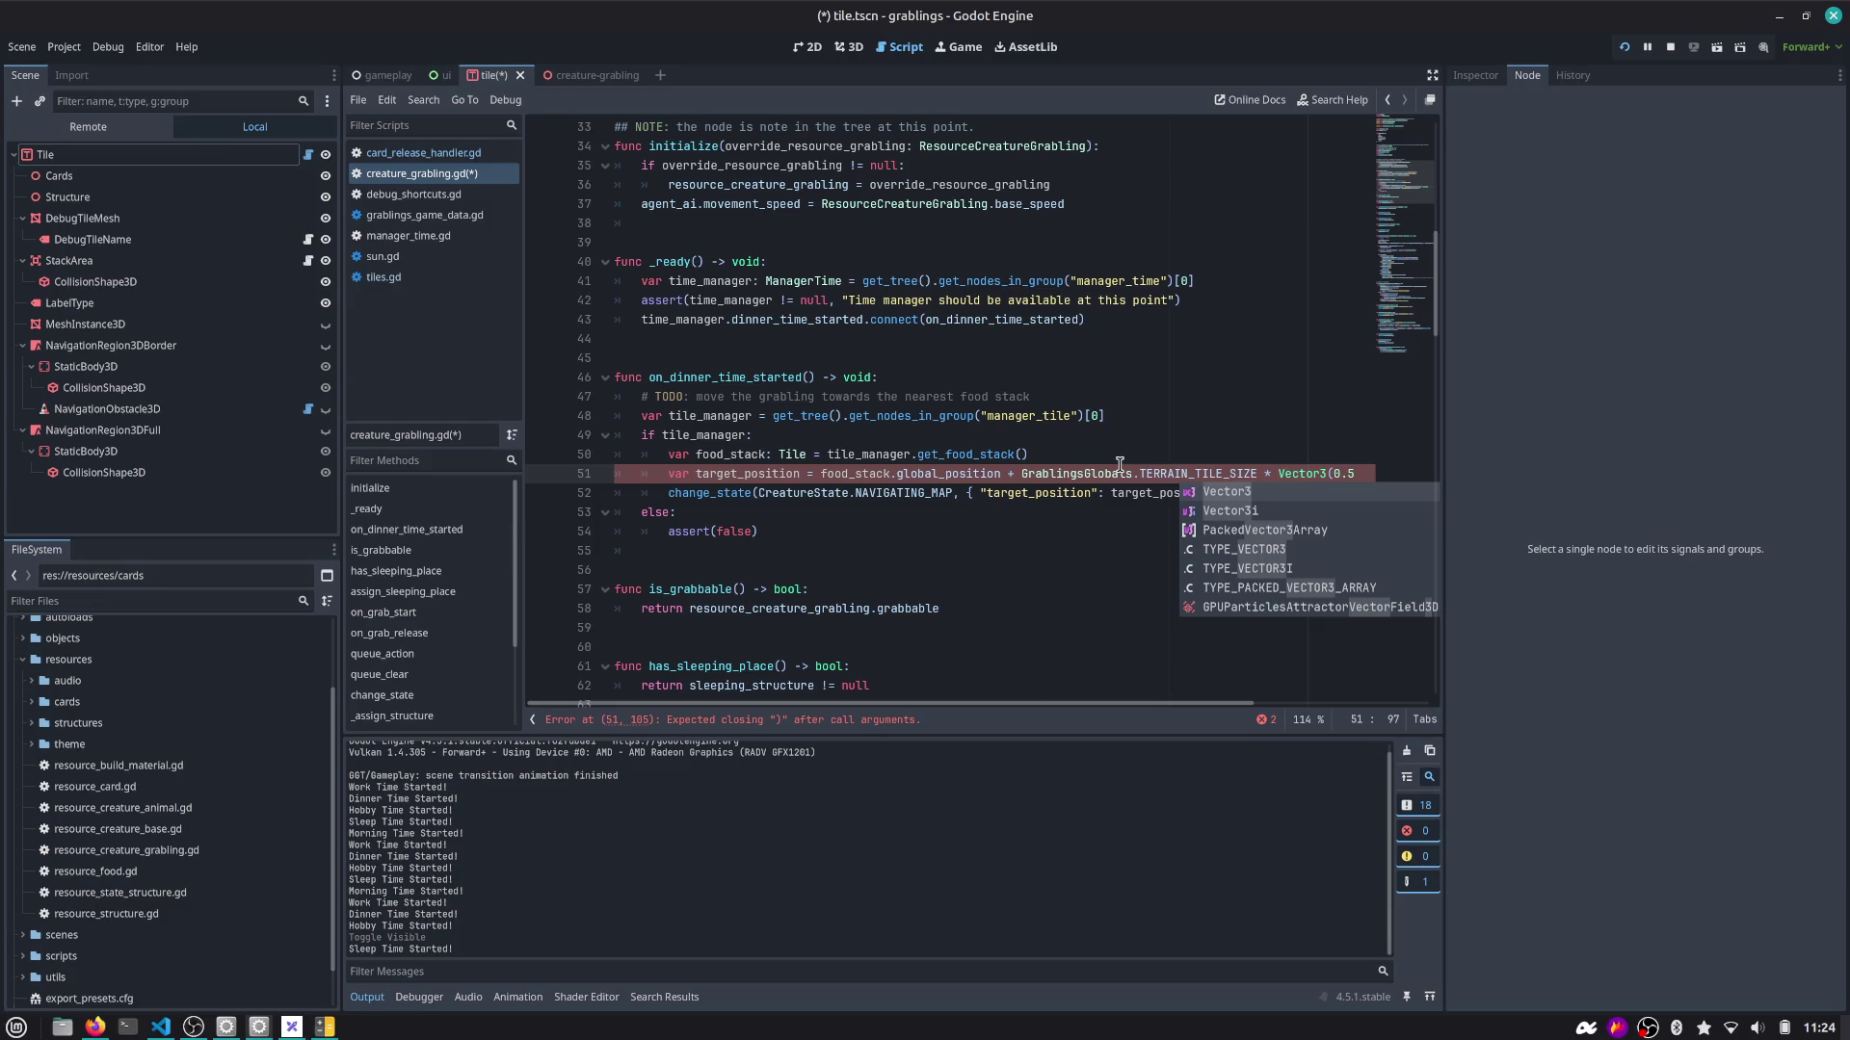
{"action": "key", "text": "Right"}
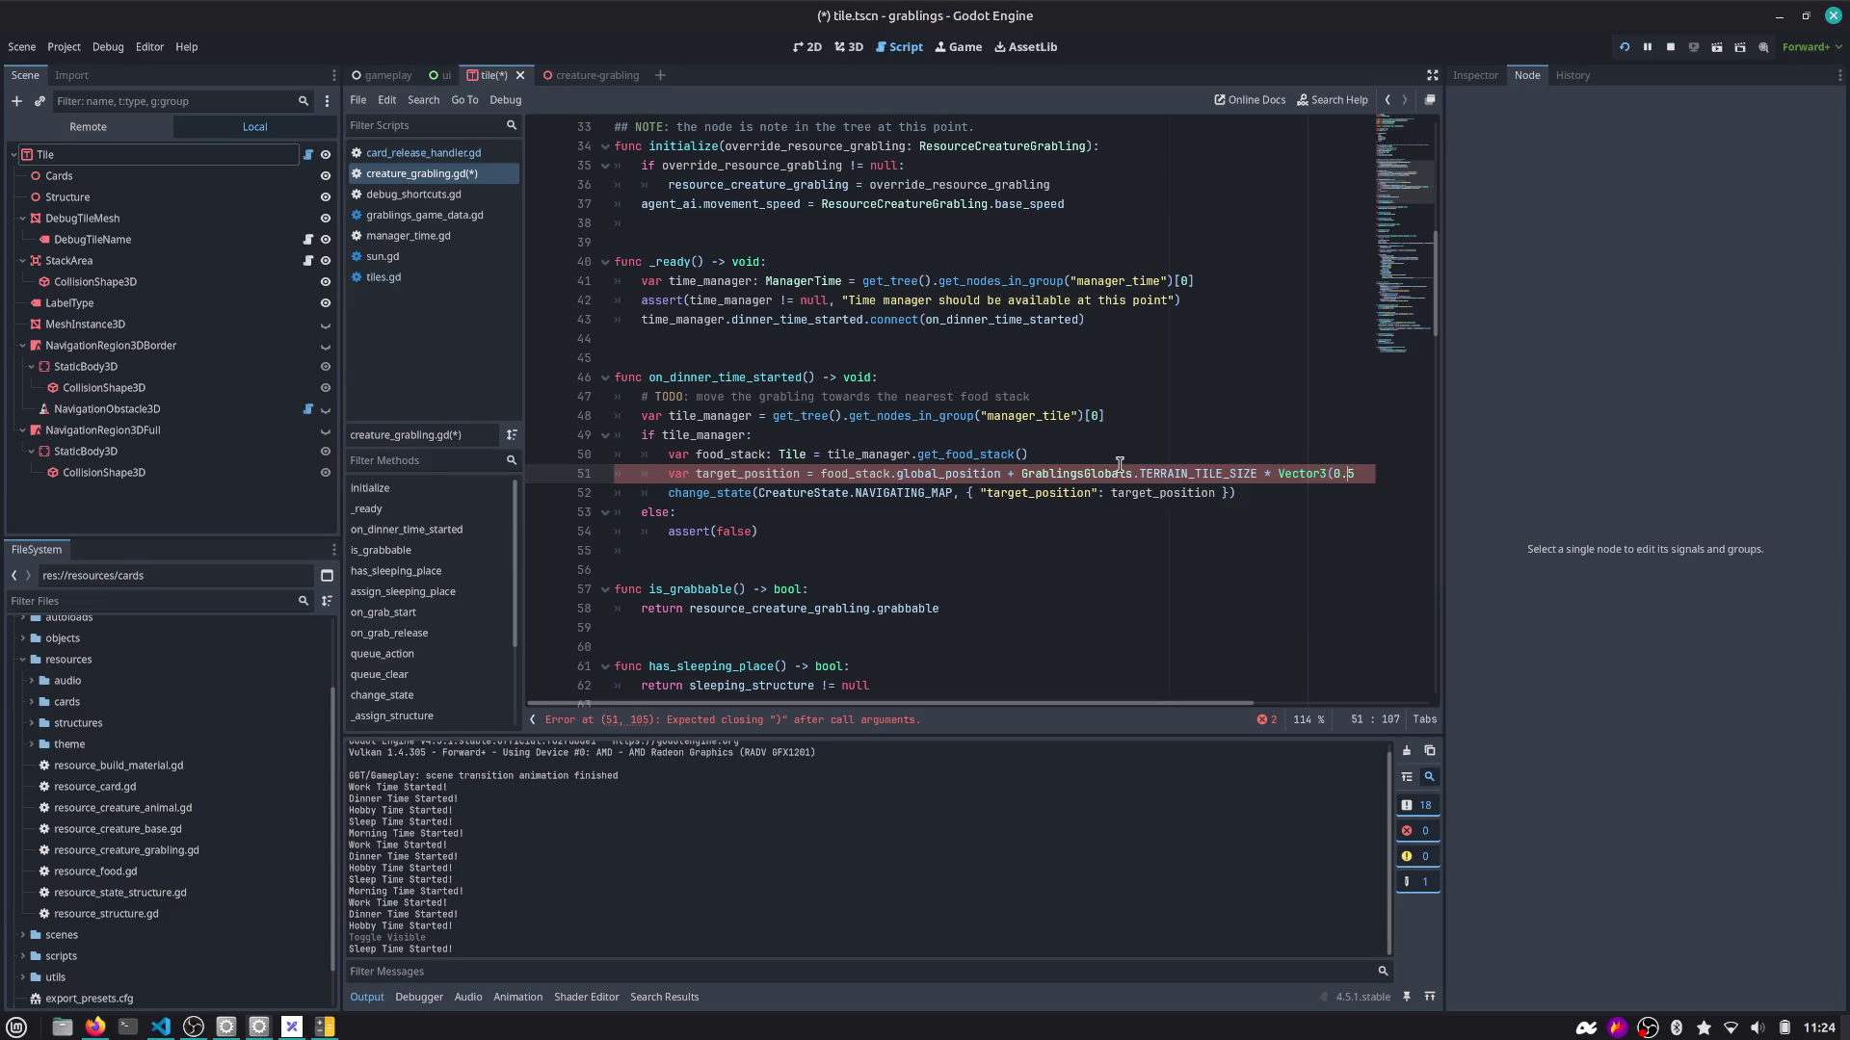
{"action": "type", "text": ", 0.0, 0"}
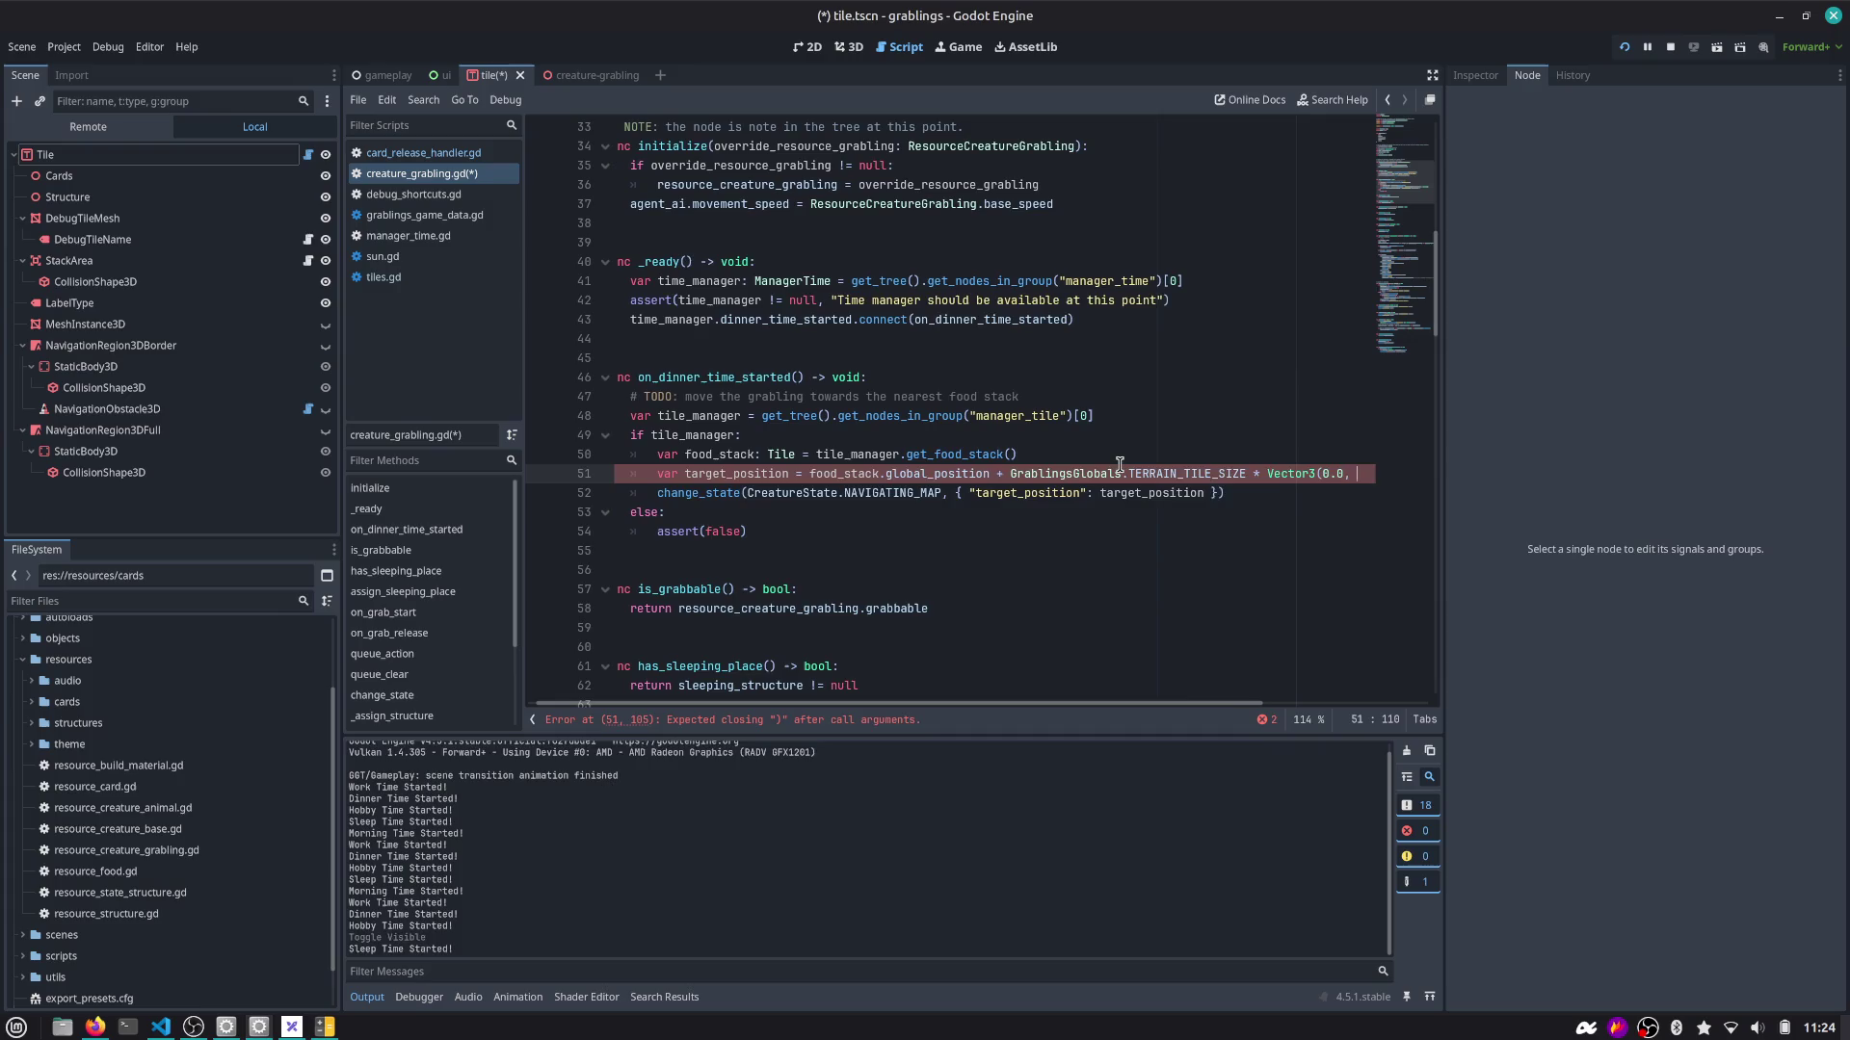
{"action": "type", "text": ".5)"}
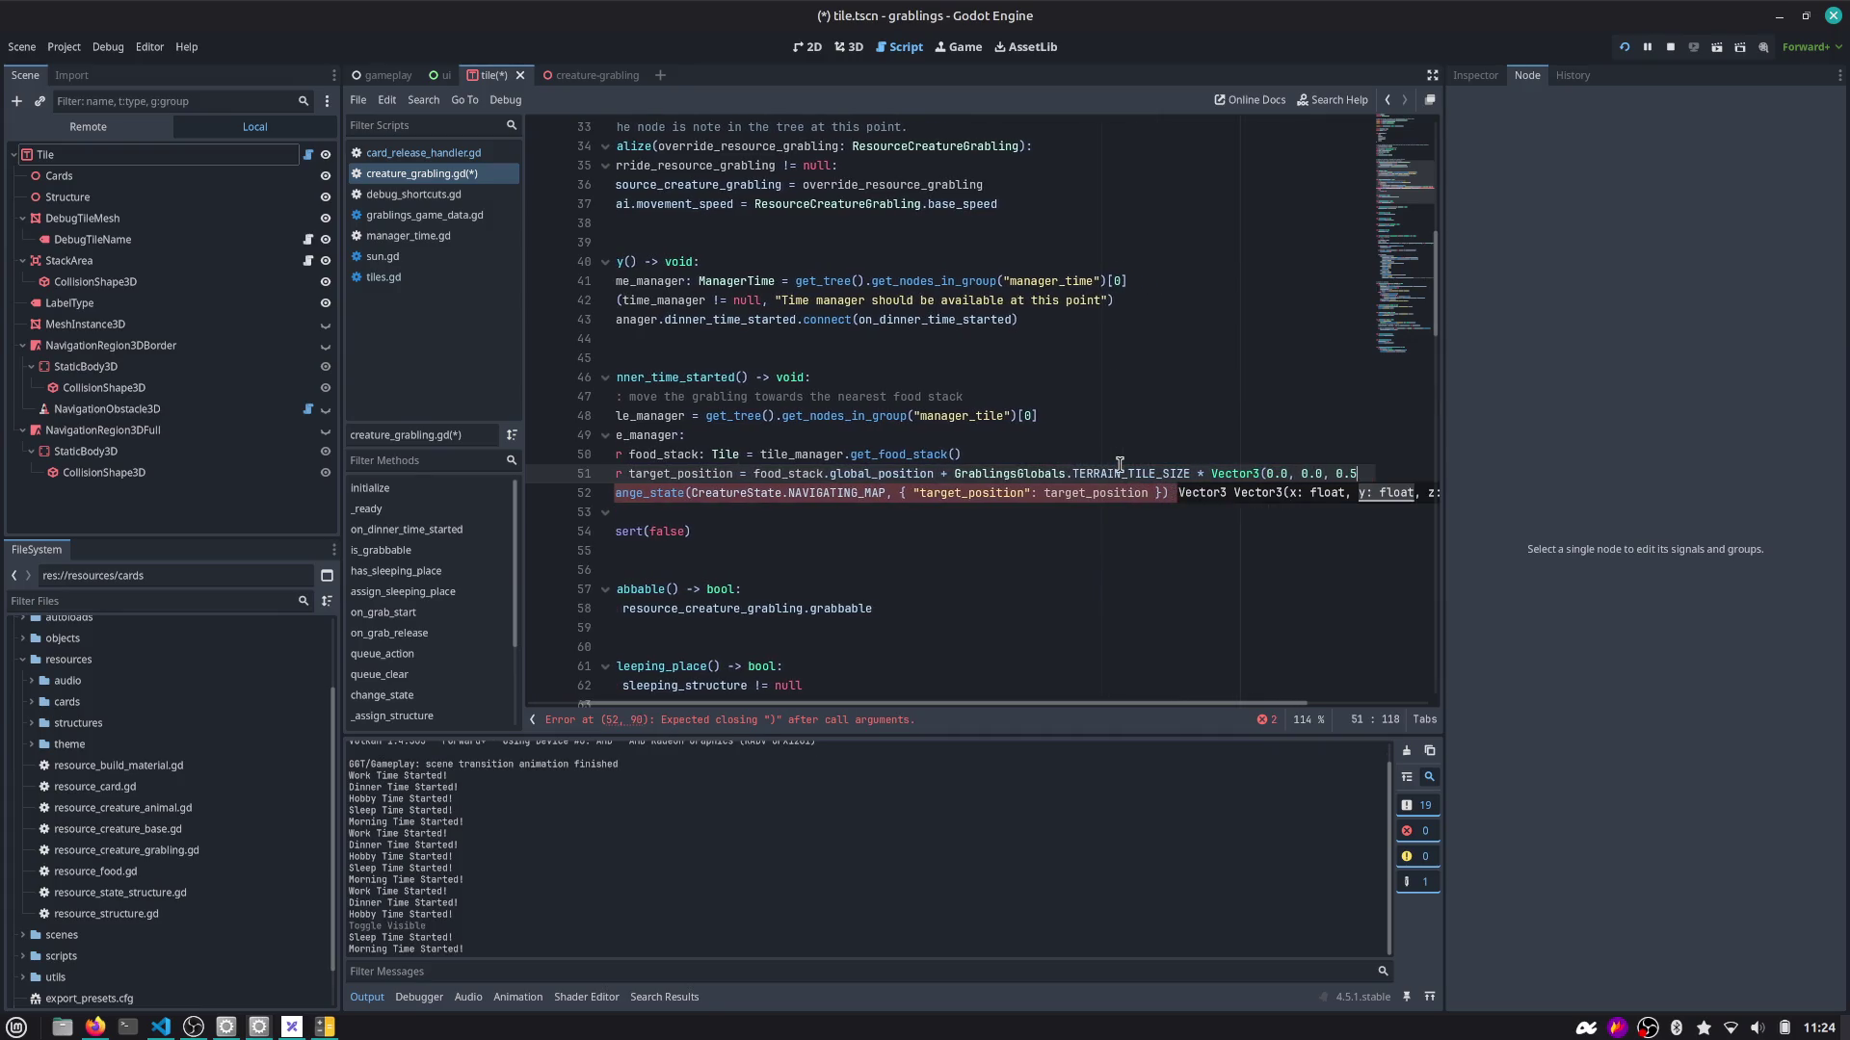
{"action": "key", "text": "Home"}
{"action": "key", "text": "ctrl+s"}
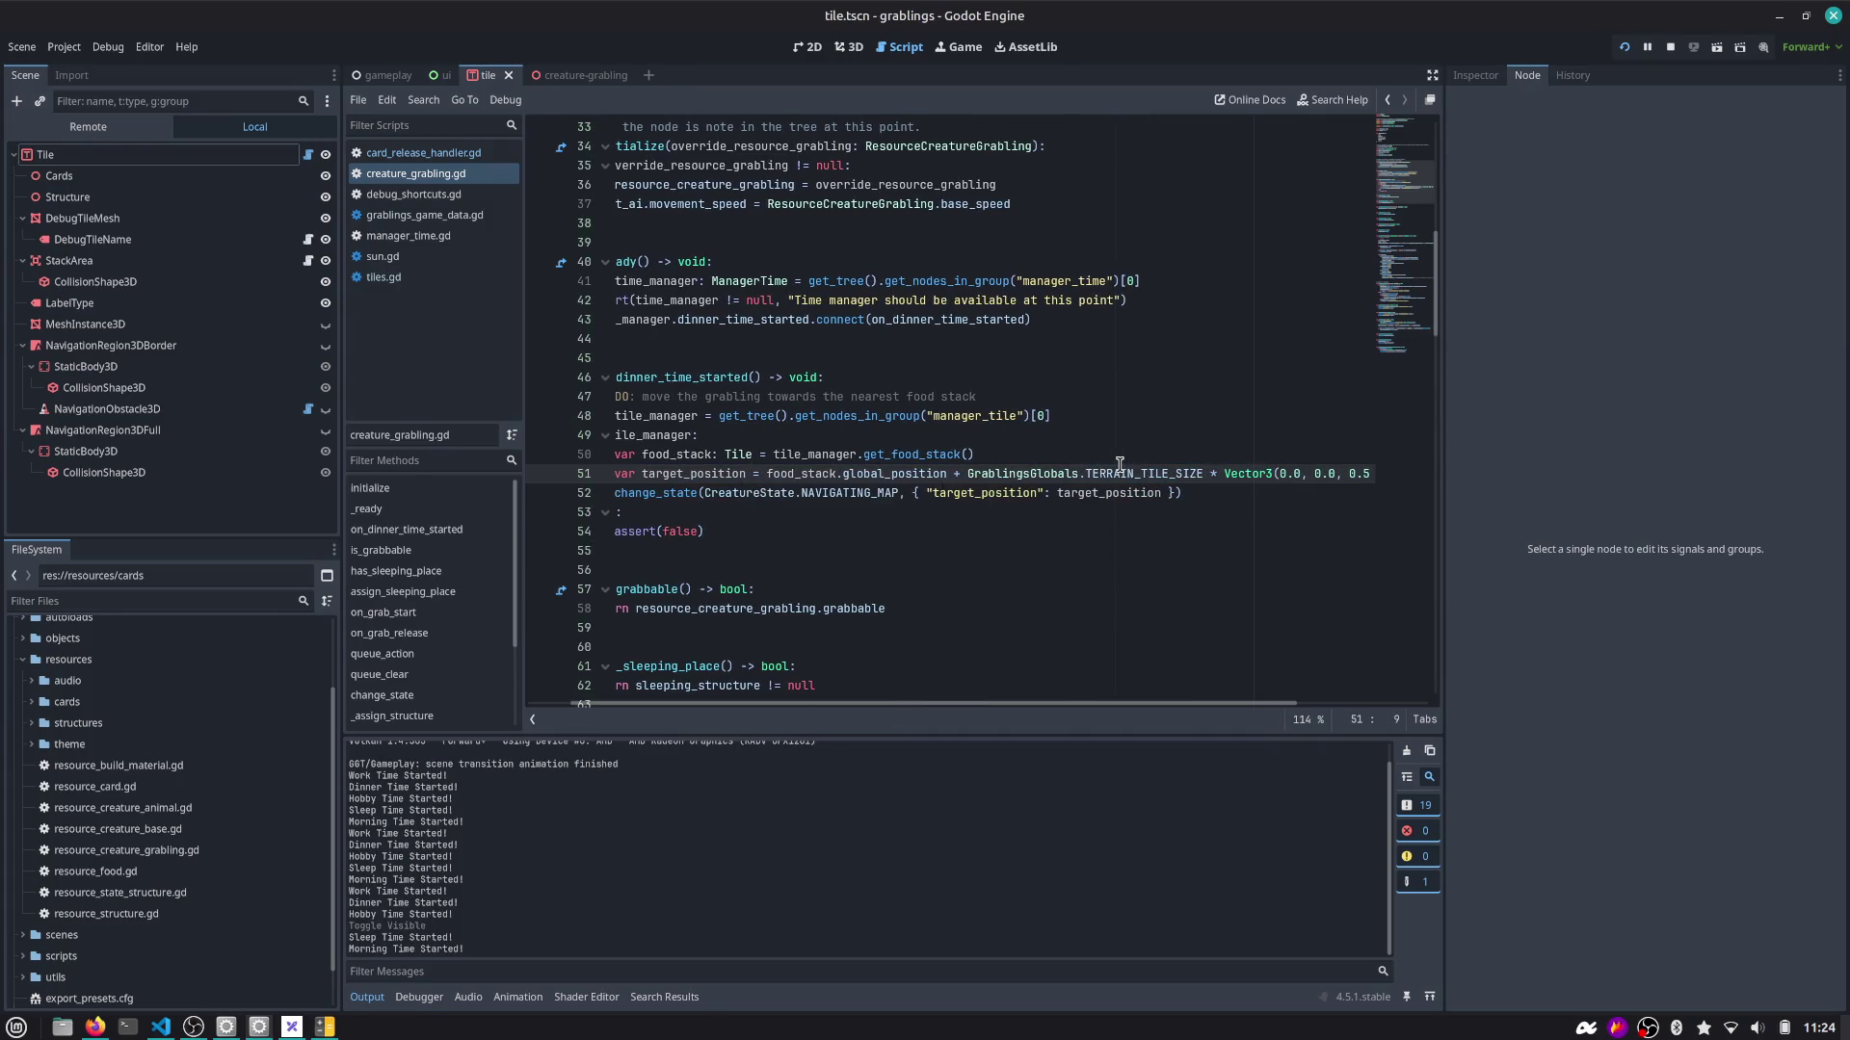
{"action": "key", "text": "F5"}
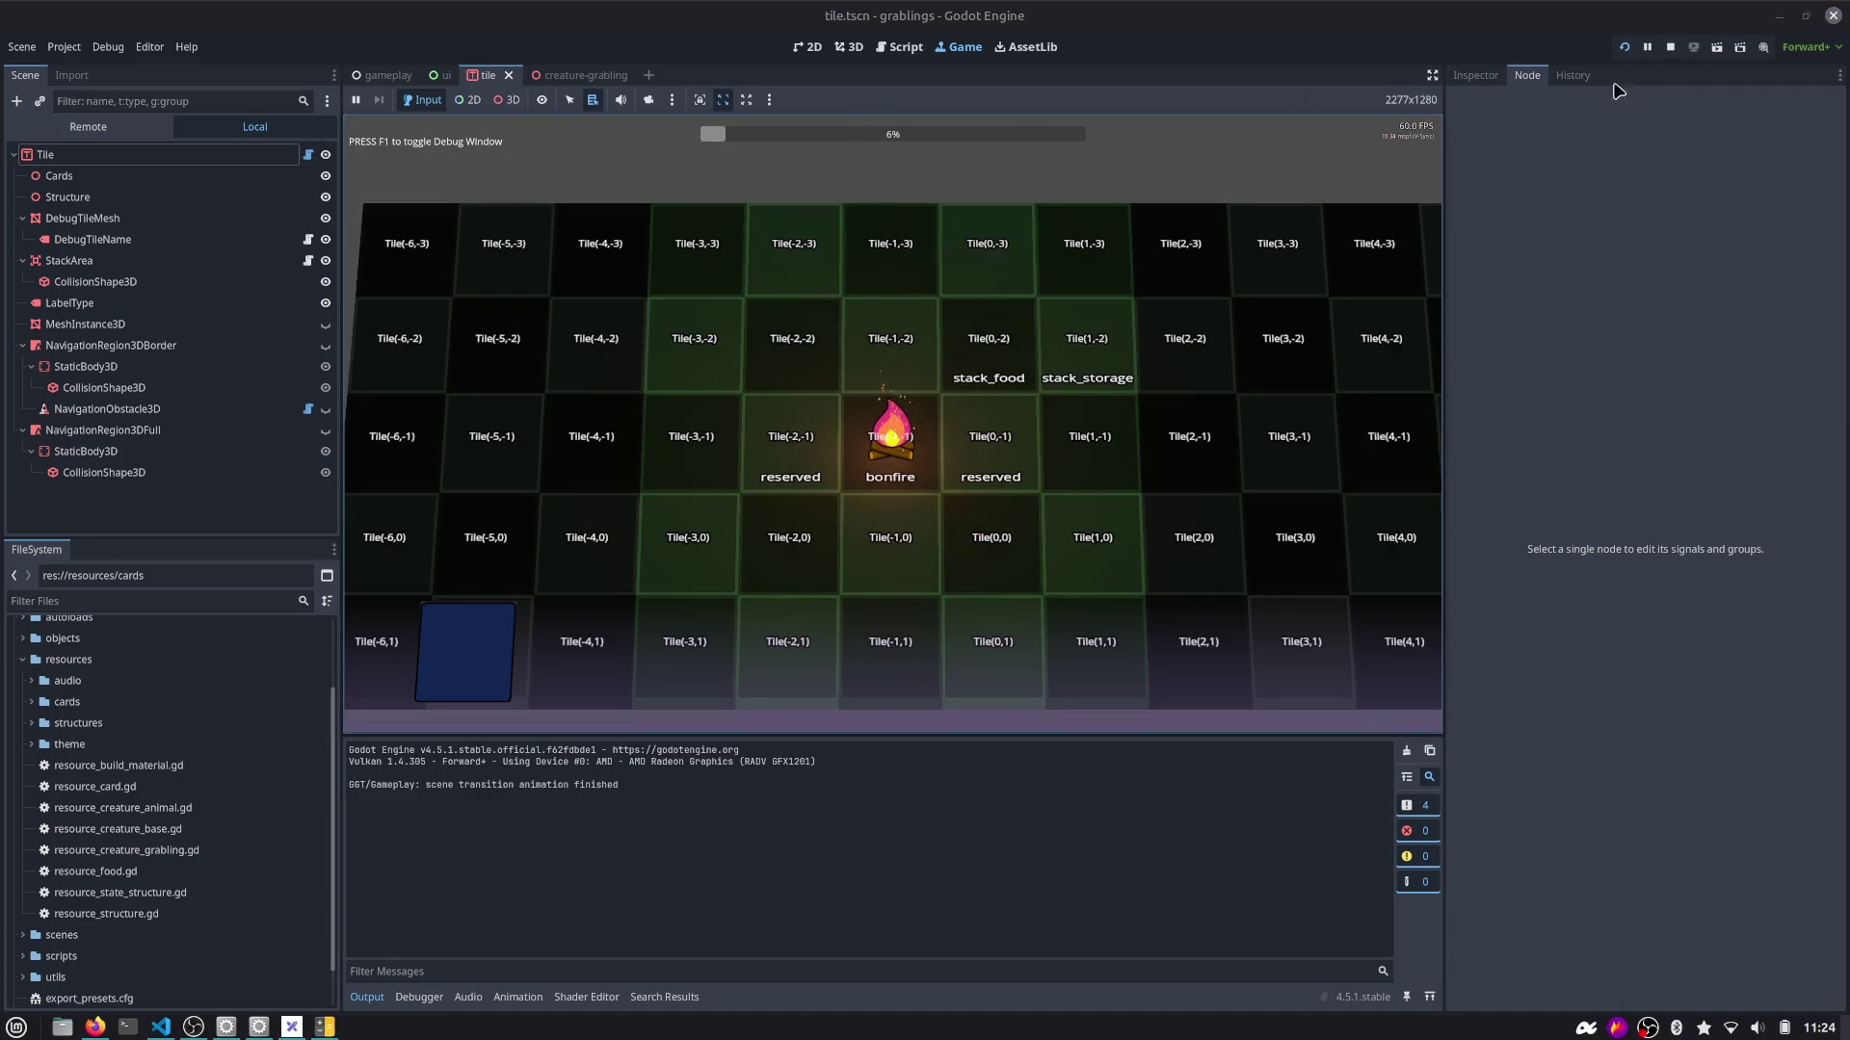
Stop the game, hide DebugTileMesh, close tile.tscn and select TimeManager in gameplay.tscn
{"action": "left_click", "coordinate": [1670, 46]}
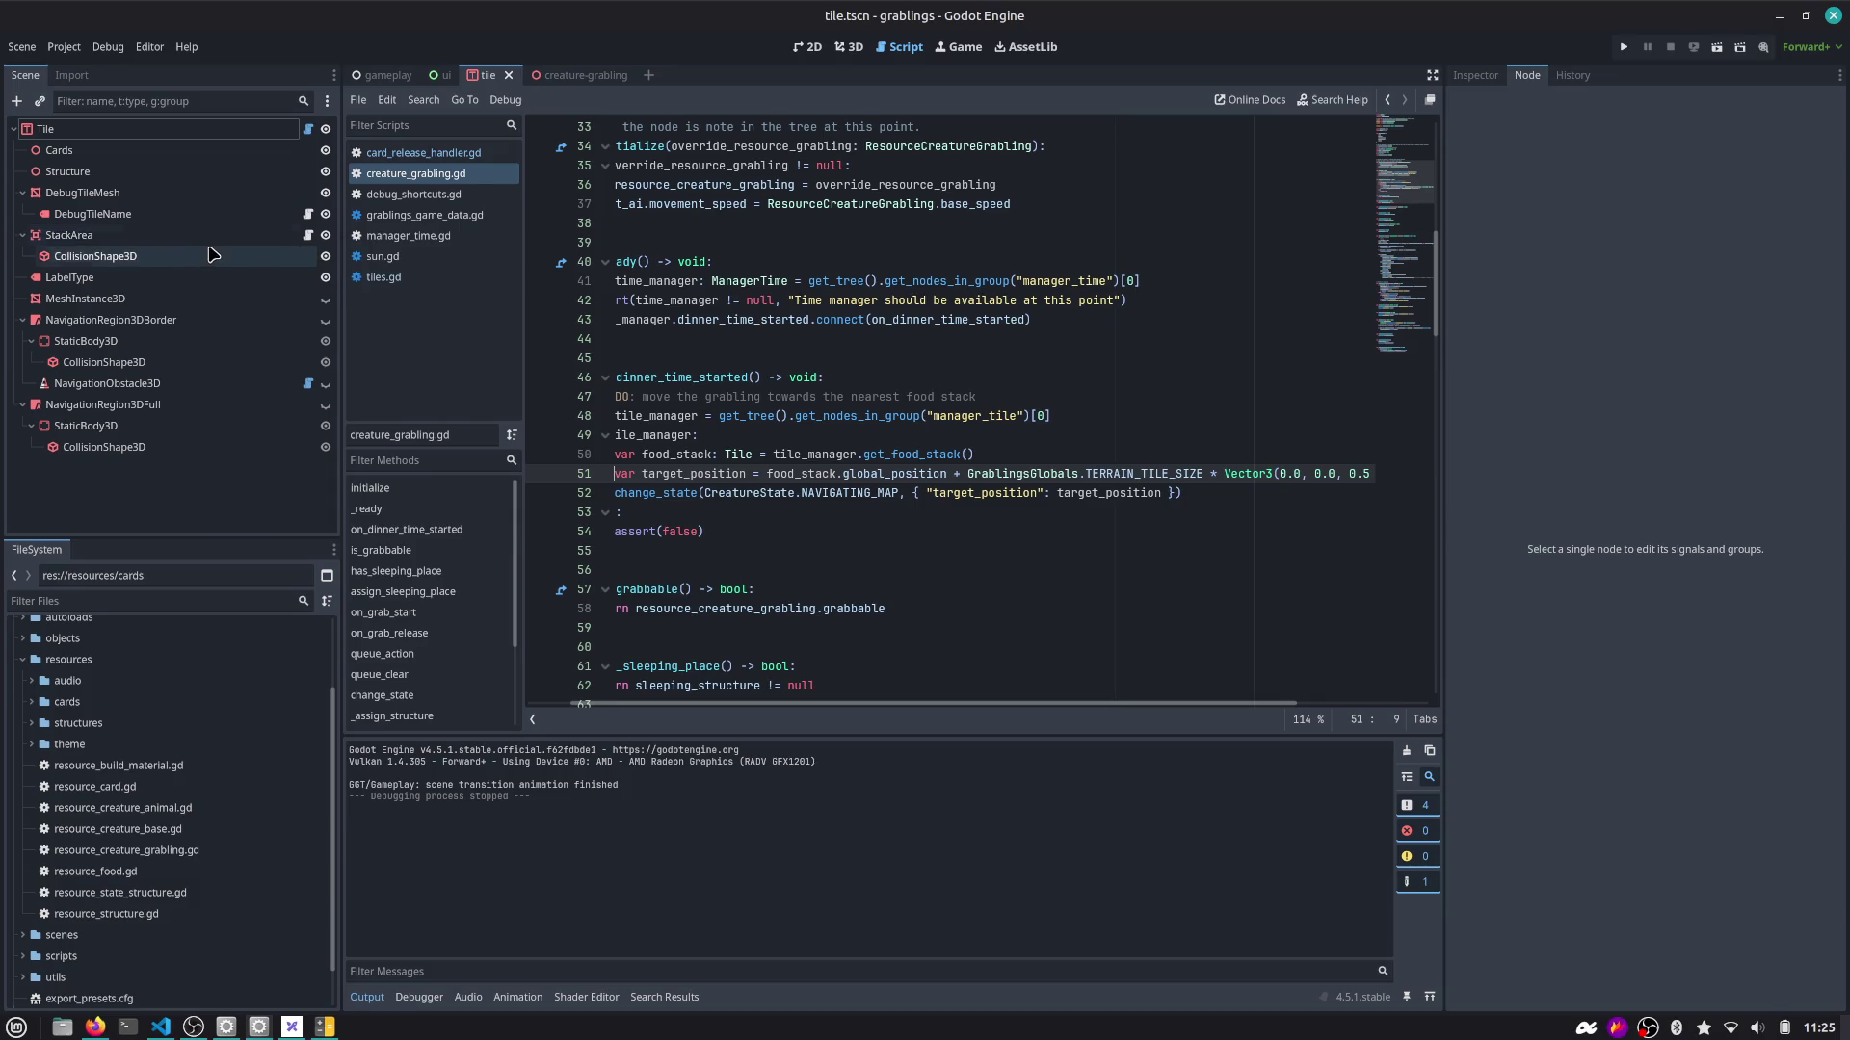
{"action": "left_click", "coordinate": [852, 48]}
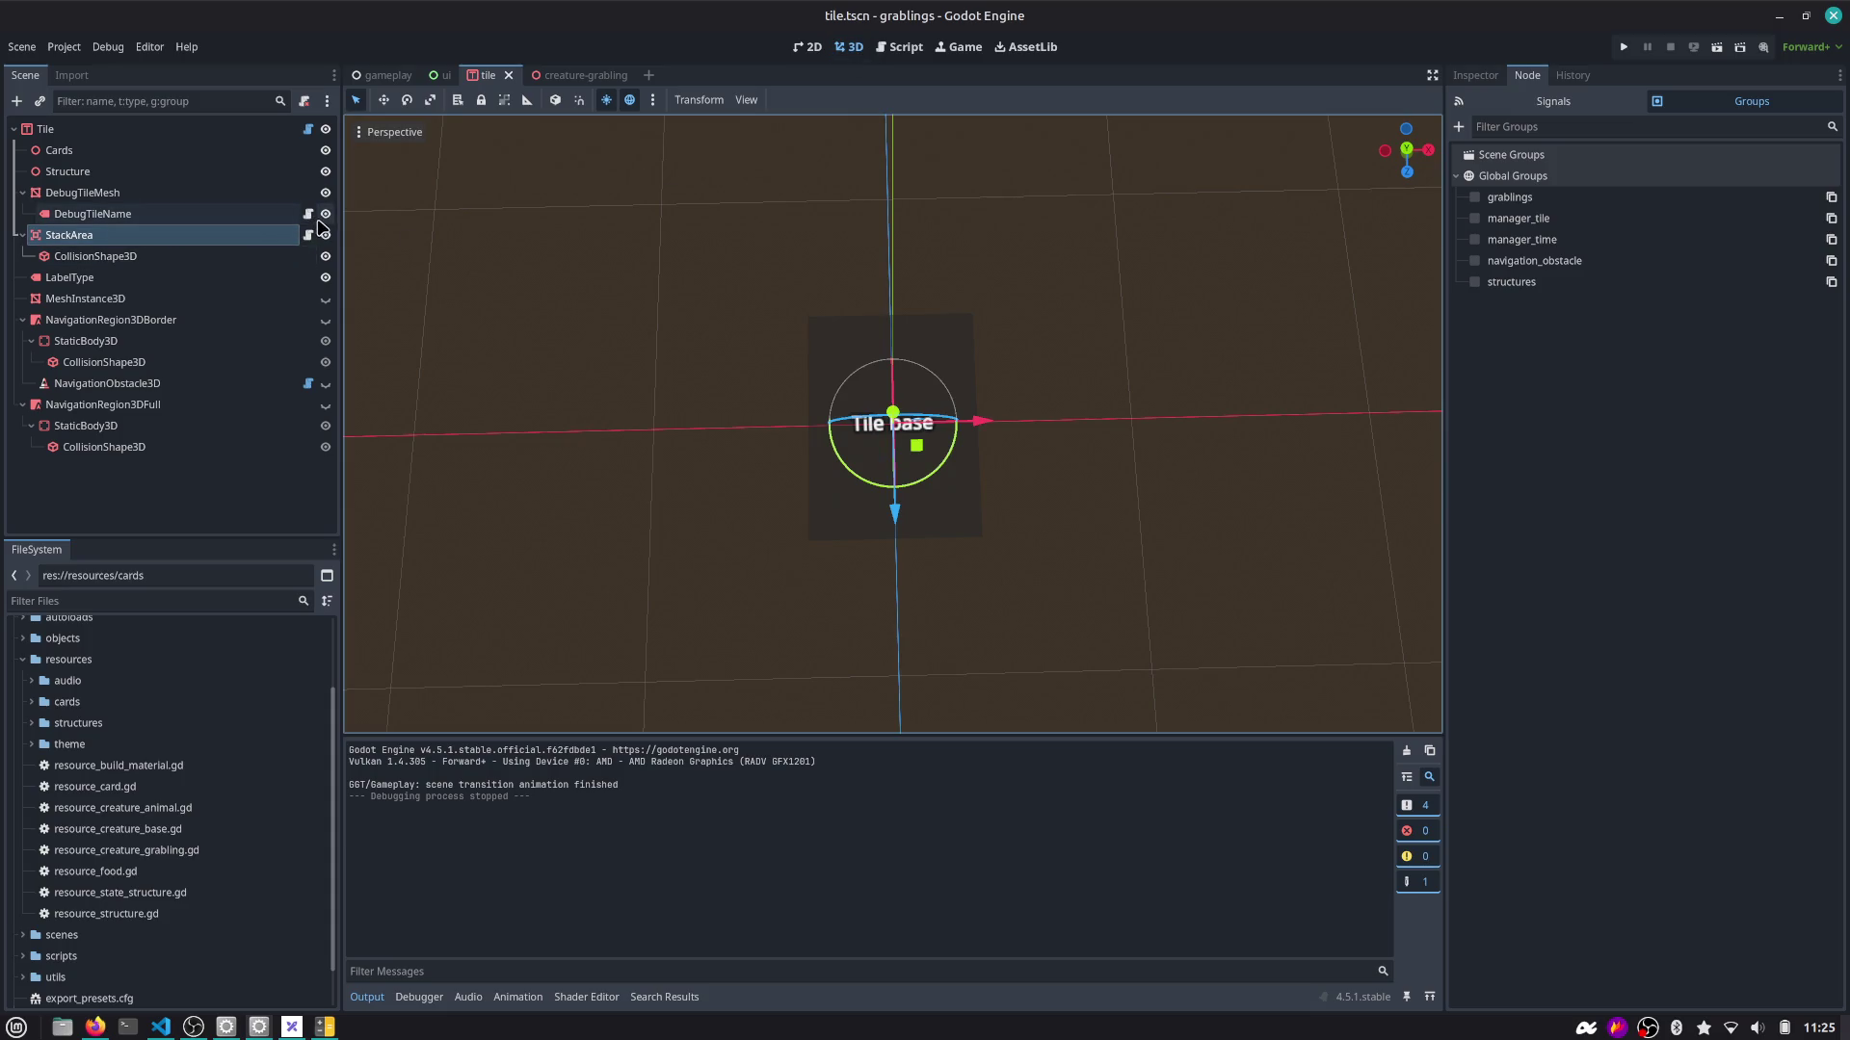
{"action": "left_click", "coordinate": [325, 192]}
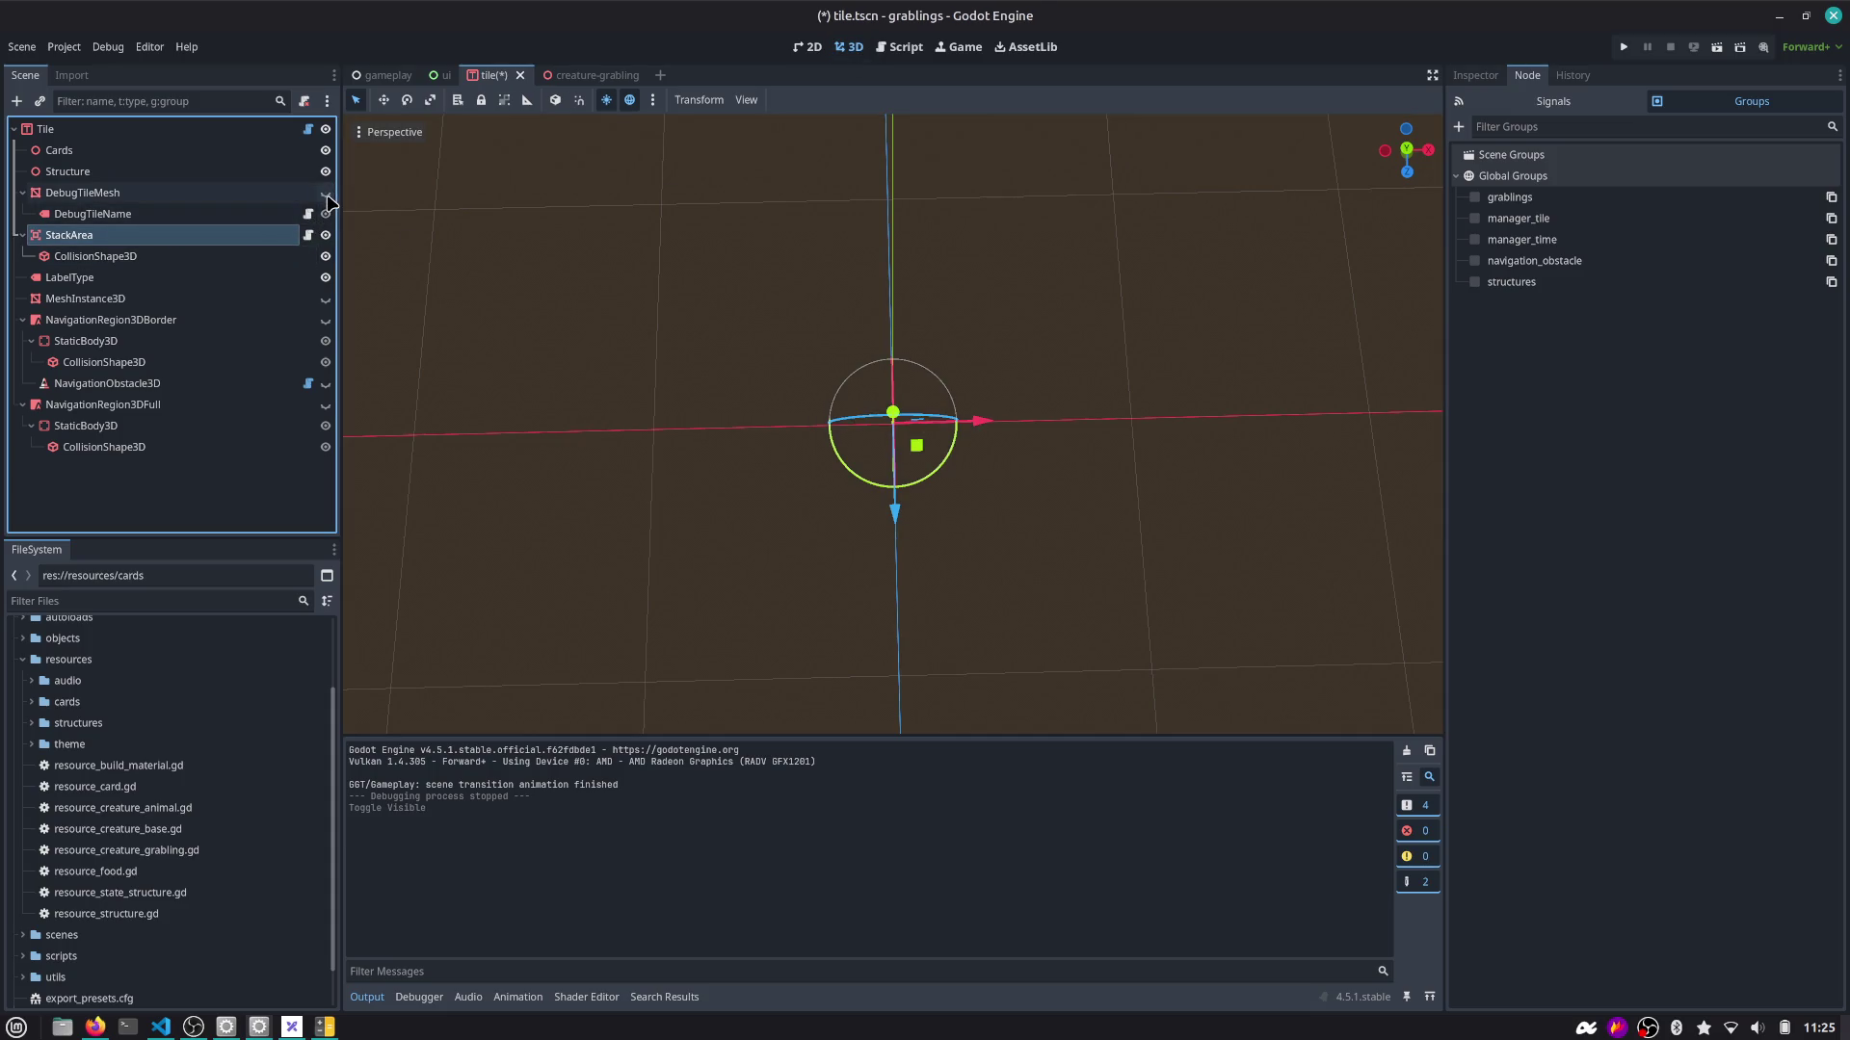
{"action": "left_click", "coordinate": [508, 75]}
{"action": "left_click", "coordinate": [385, 75]}
{"action": "left_click", "coordinate": [193, 174]}
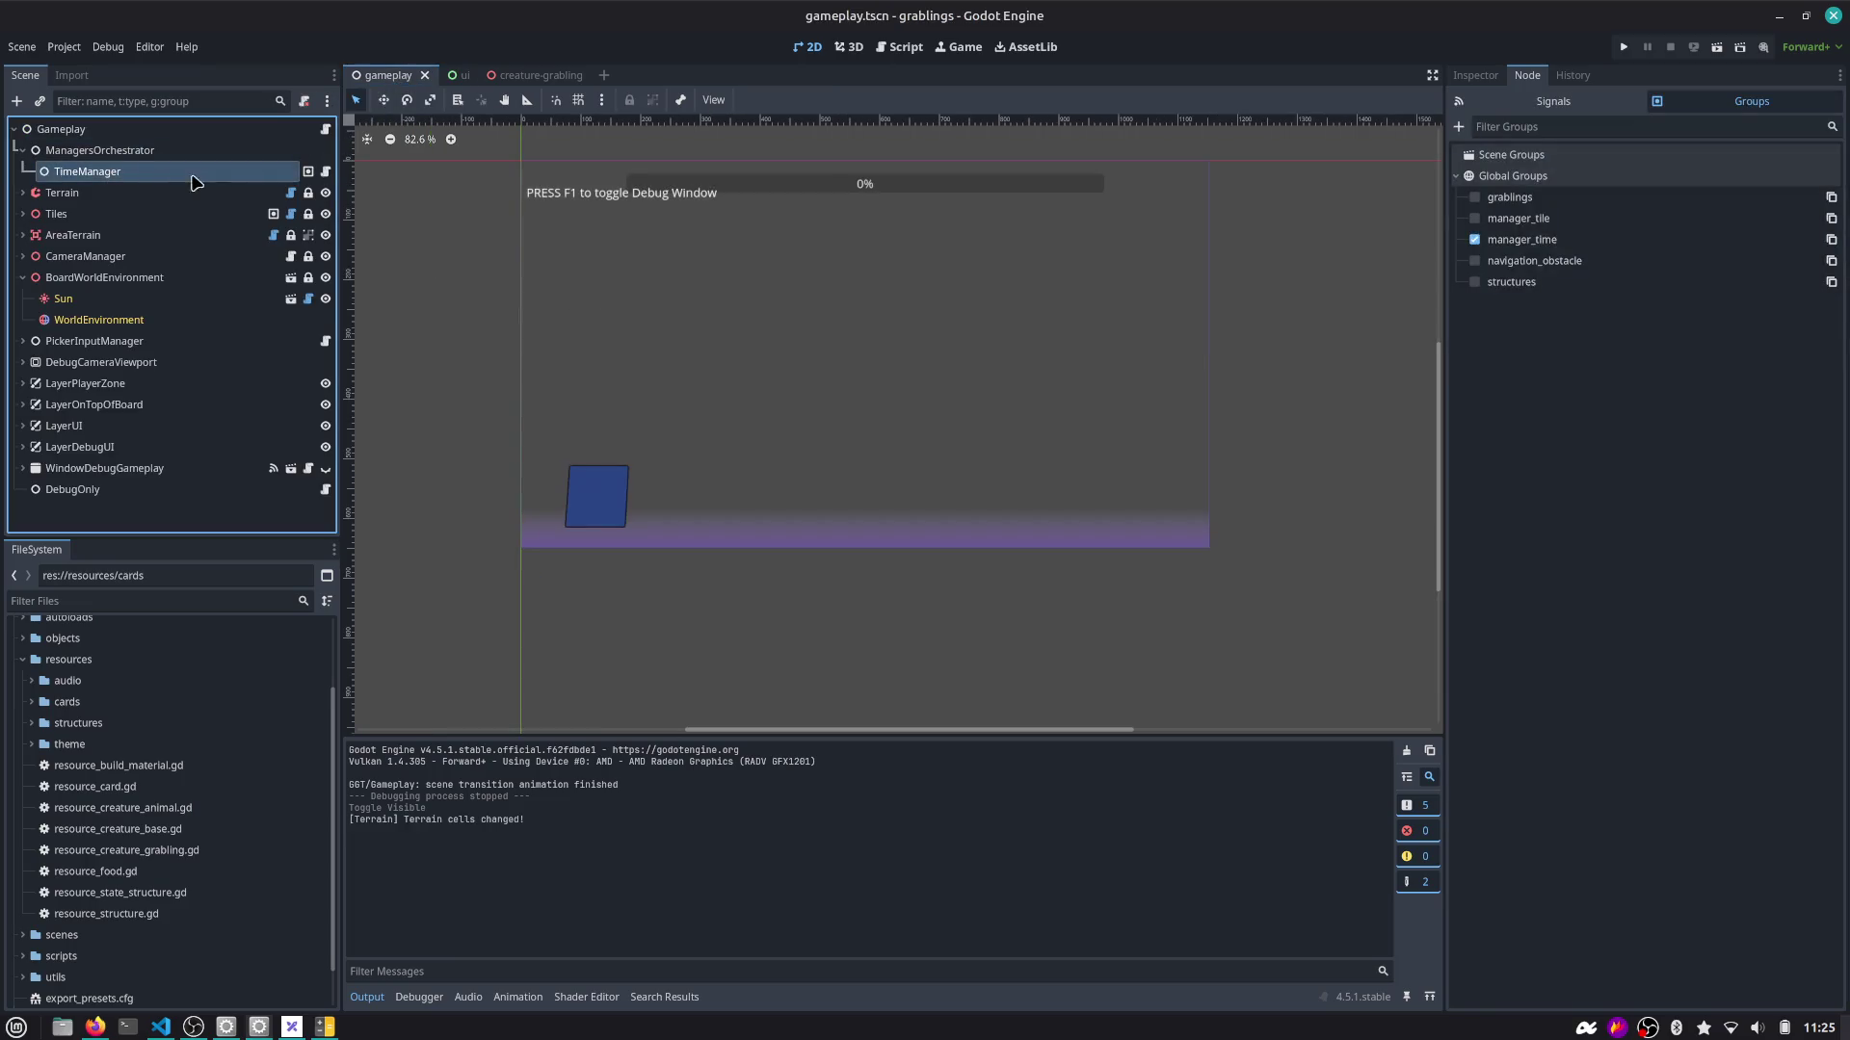
In manager_time.gd, replace progress_ratio's 0.0 start with DAY_START_DINNER_TIME - 0.2
{"action": "left_click", "coordinate": [325, 171]}
{"action": "double_click", "coordinate": [720, 203]}
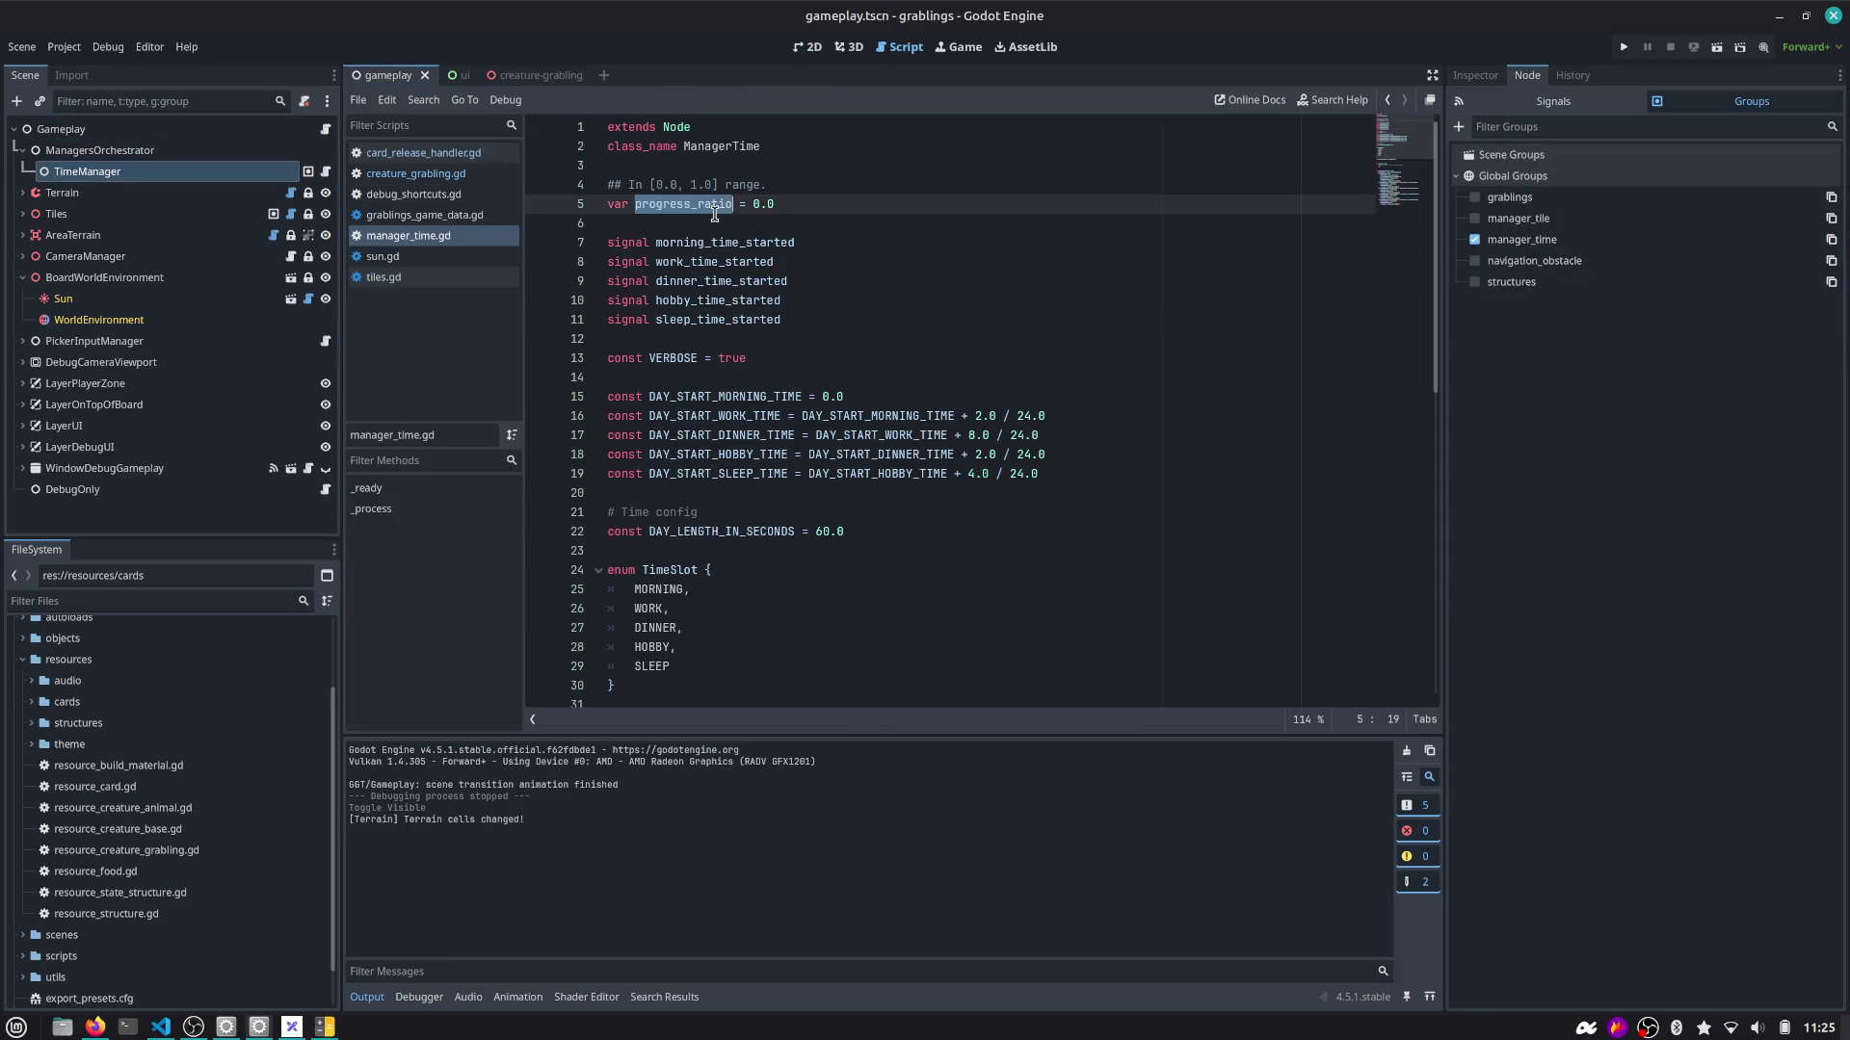
{"action": "scroll", "coordinate": [722, 289], "scroll_direction": "down", "scroll_amount": 4}
{"action": "scroll", "coordinate": [722, 289], "scroll_direction": "down", "scroll_amount": 3}
{"action": "scroll", "coordinate": [742, 387], "scroll_direction": "down", "scroll_amount": 2}
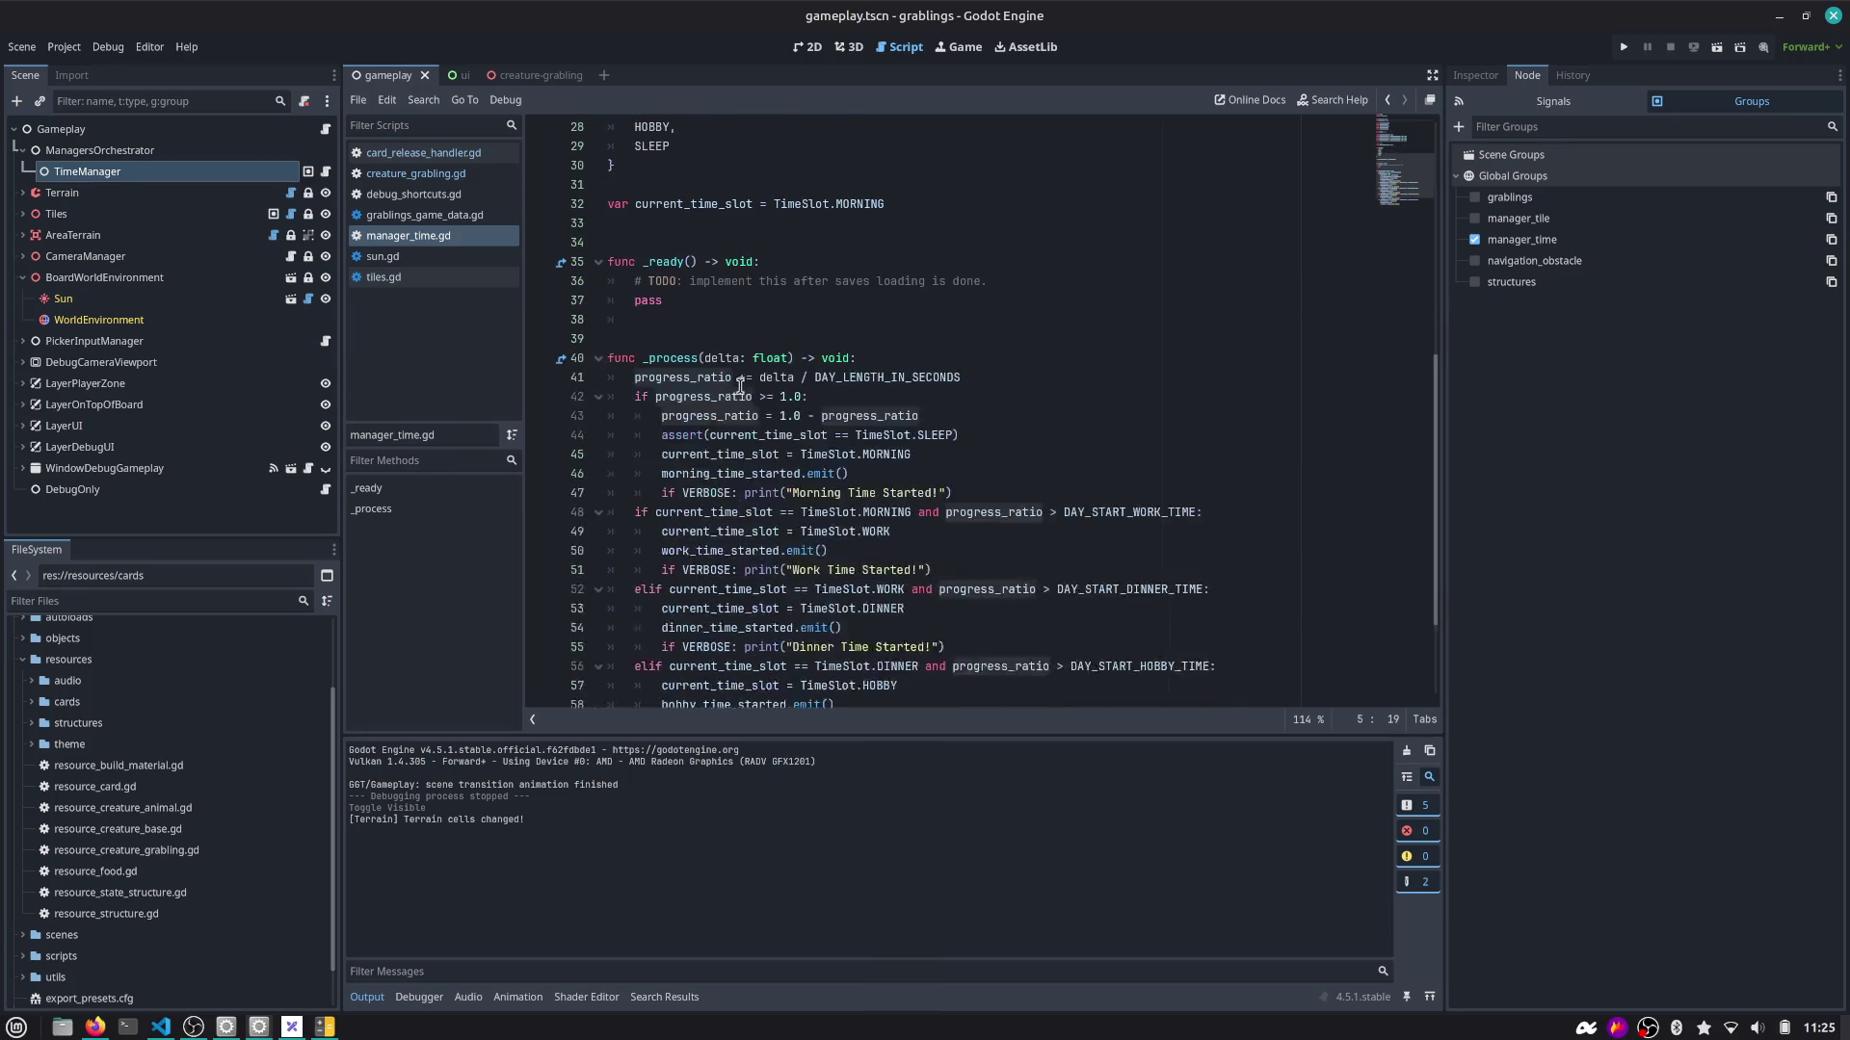
{"action": "double_click", "coordinate": [761, 376]}
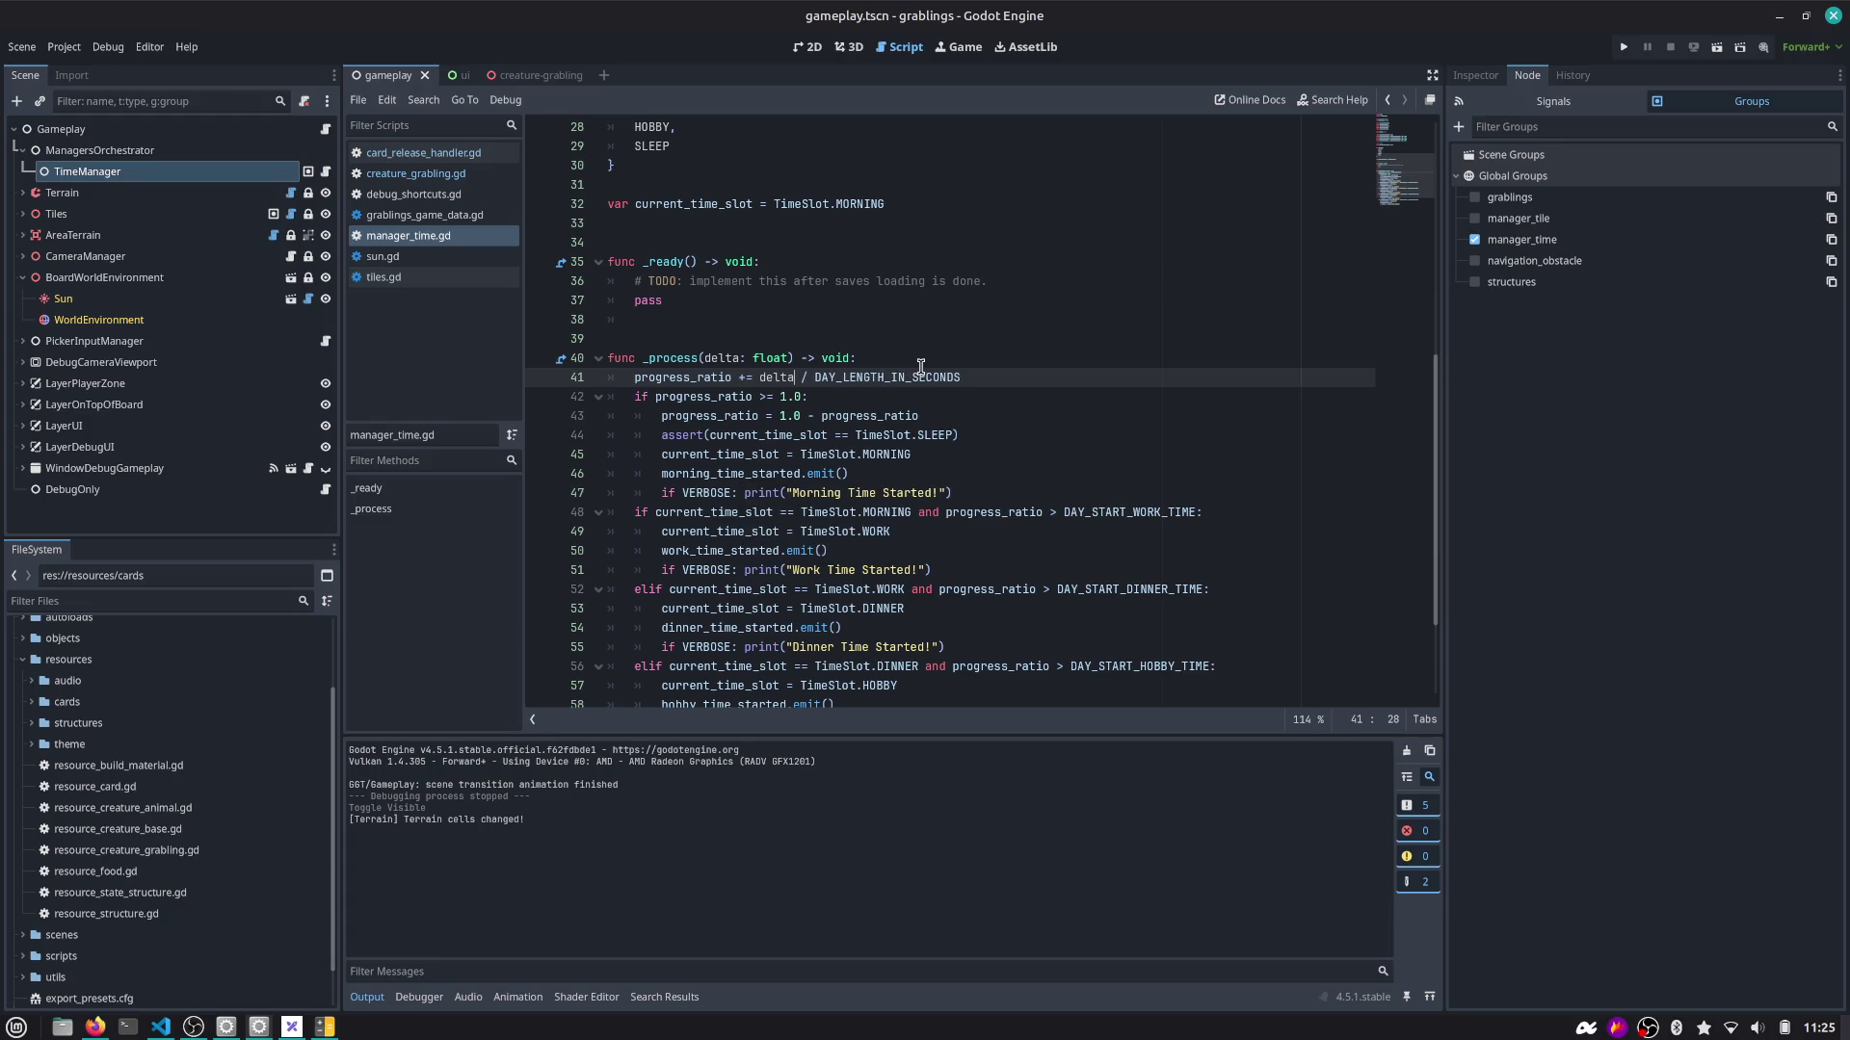
{"action": "scroll", "coordinate": [920, 367], "scroll_direction": "up", "scroll_amount": 4}
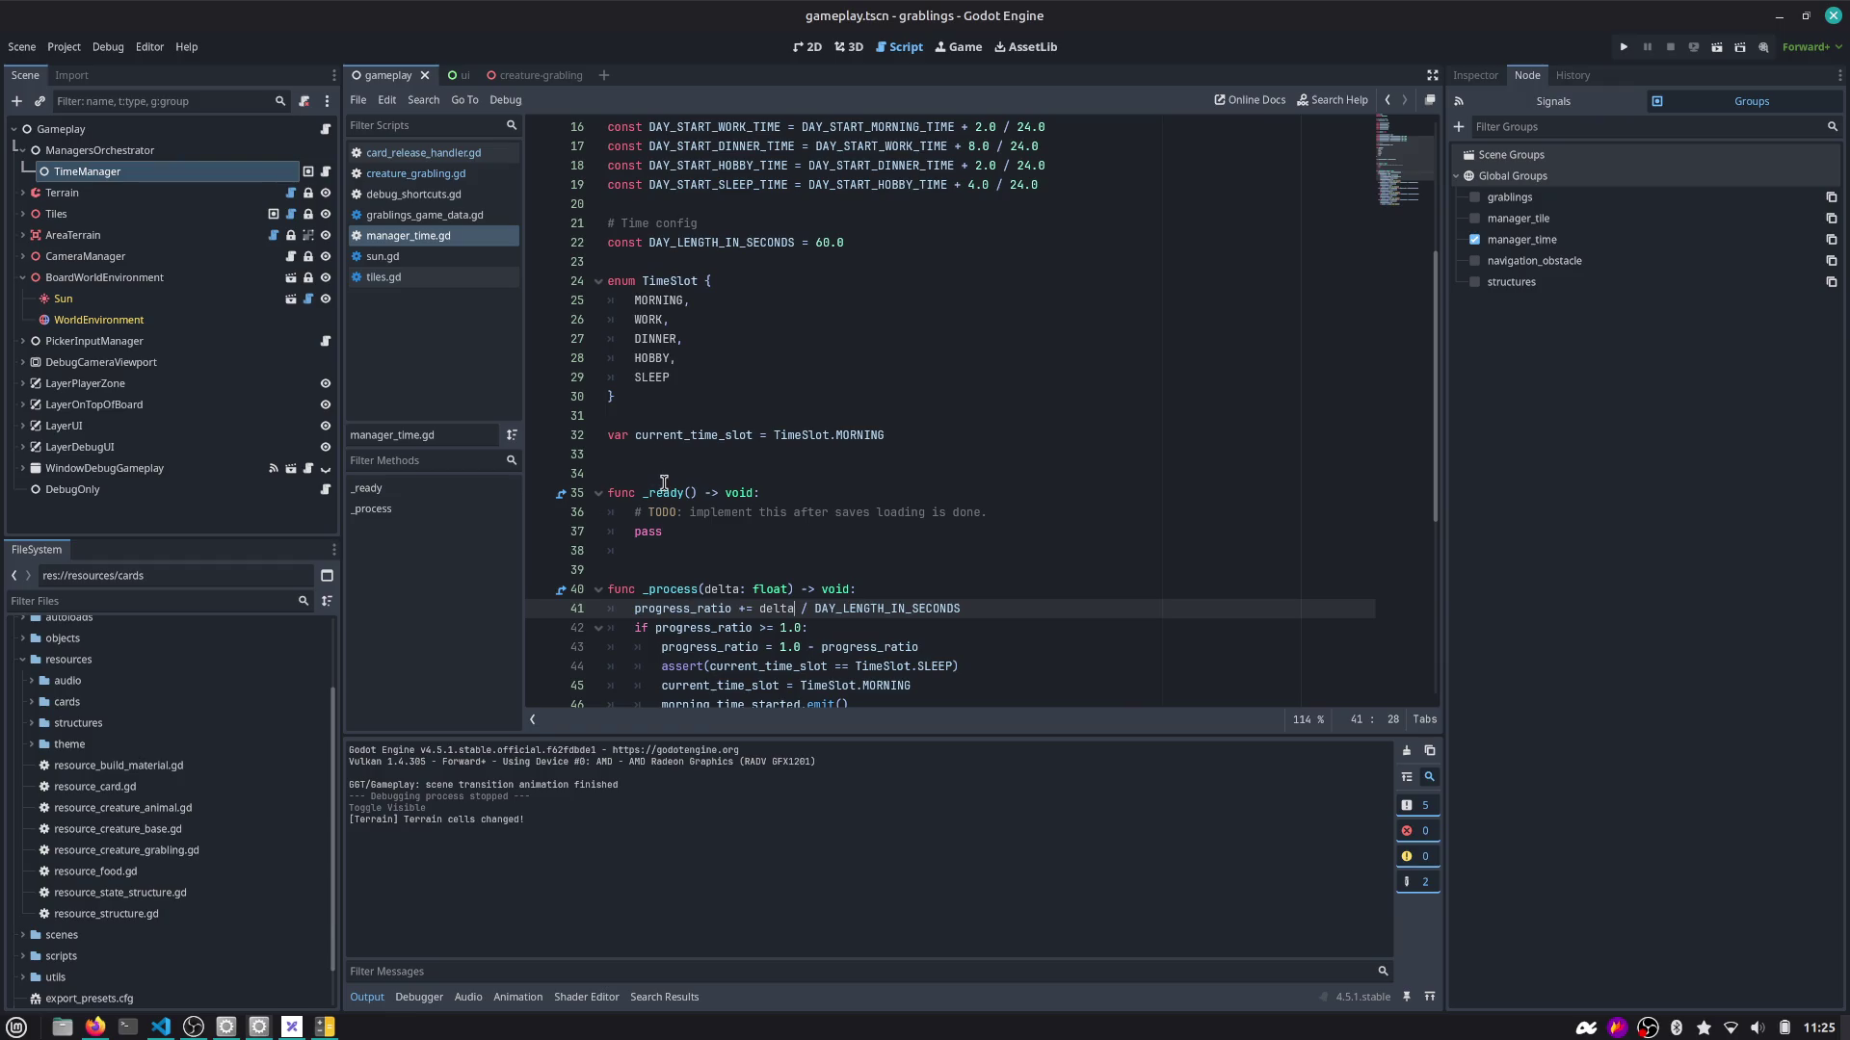
{"action": "scroll", "coordinate": [664, 482], "scroll_direction": "up", "scroll_amount": 5}
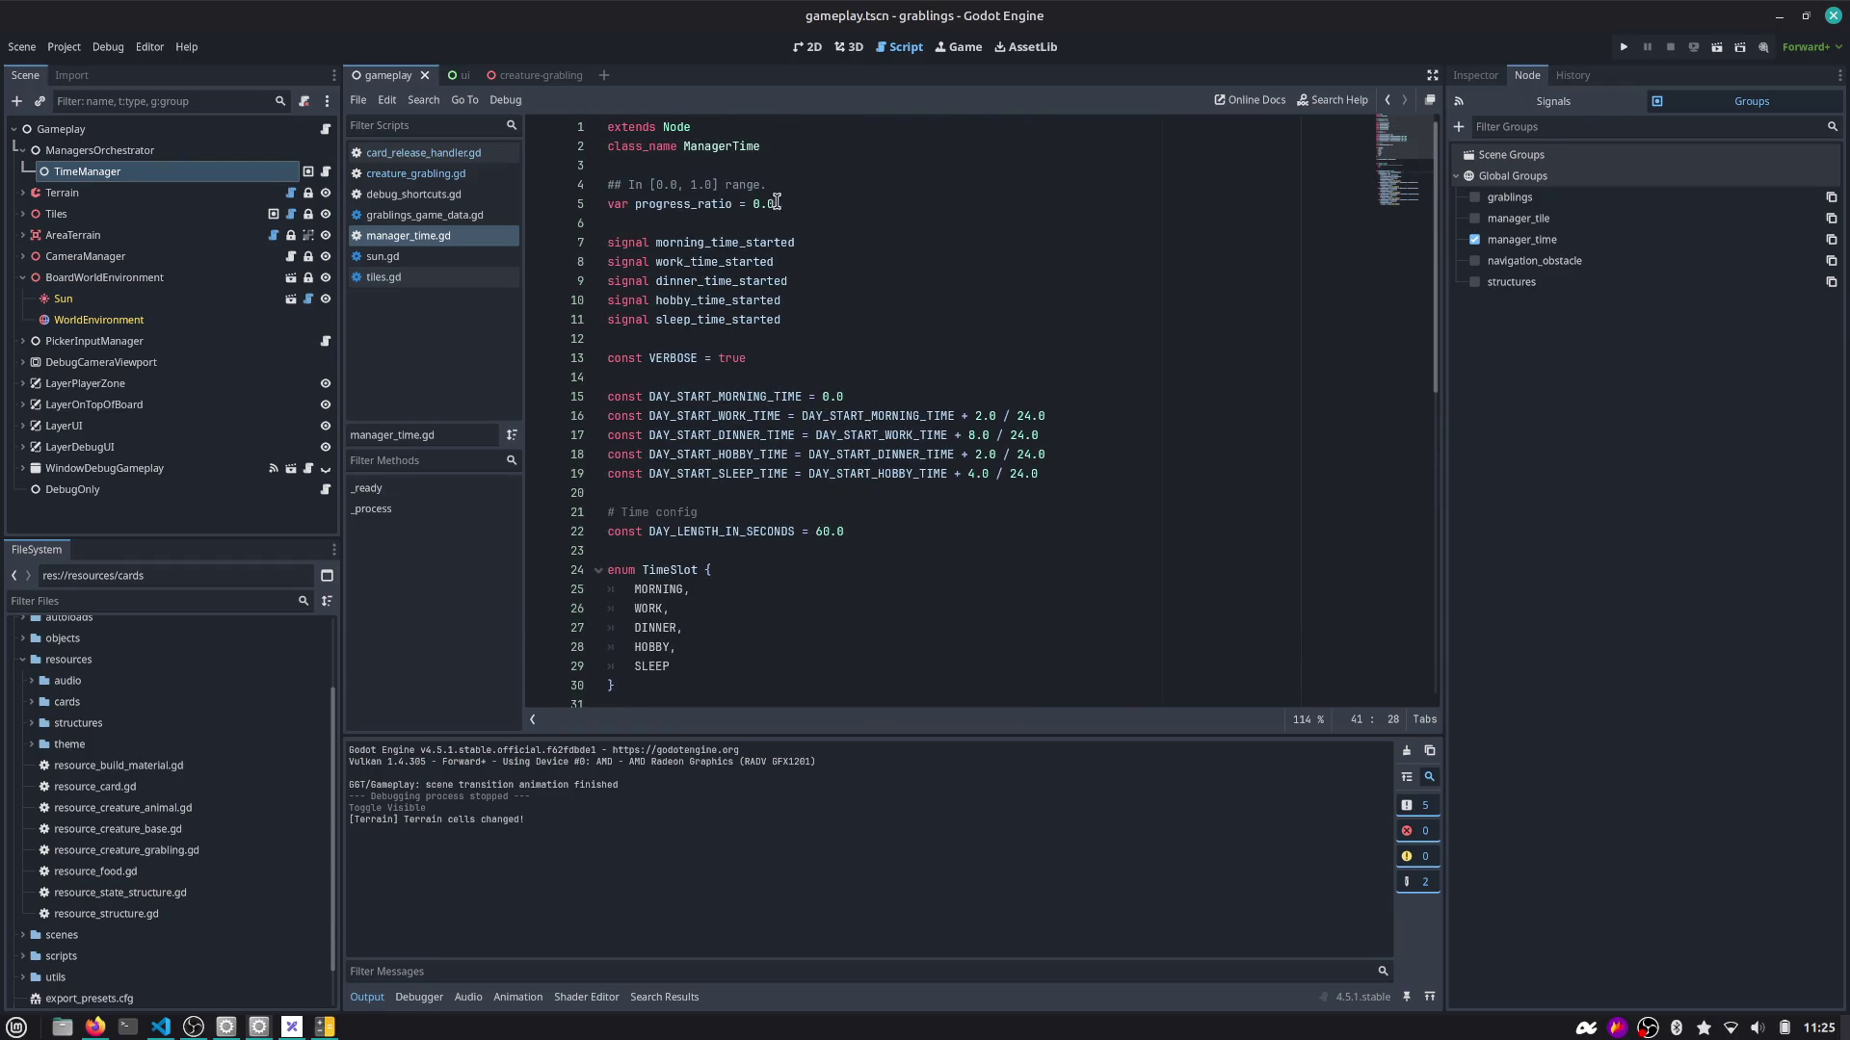
{"action": "left_click", "coordinate": [777, 202]}
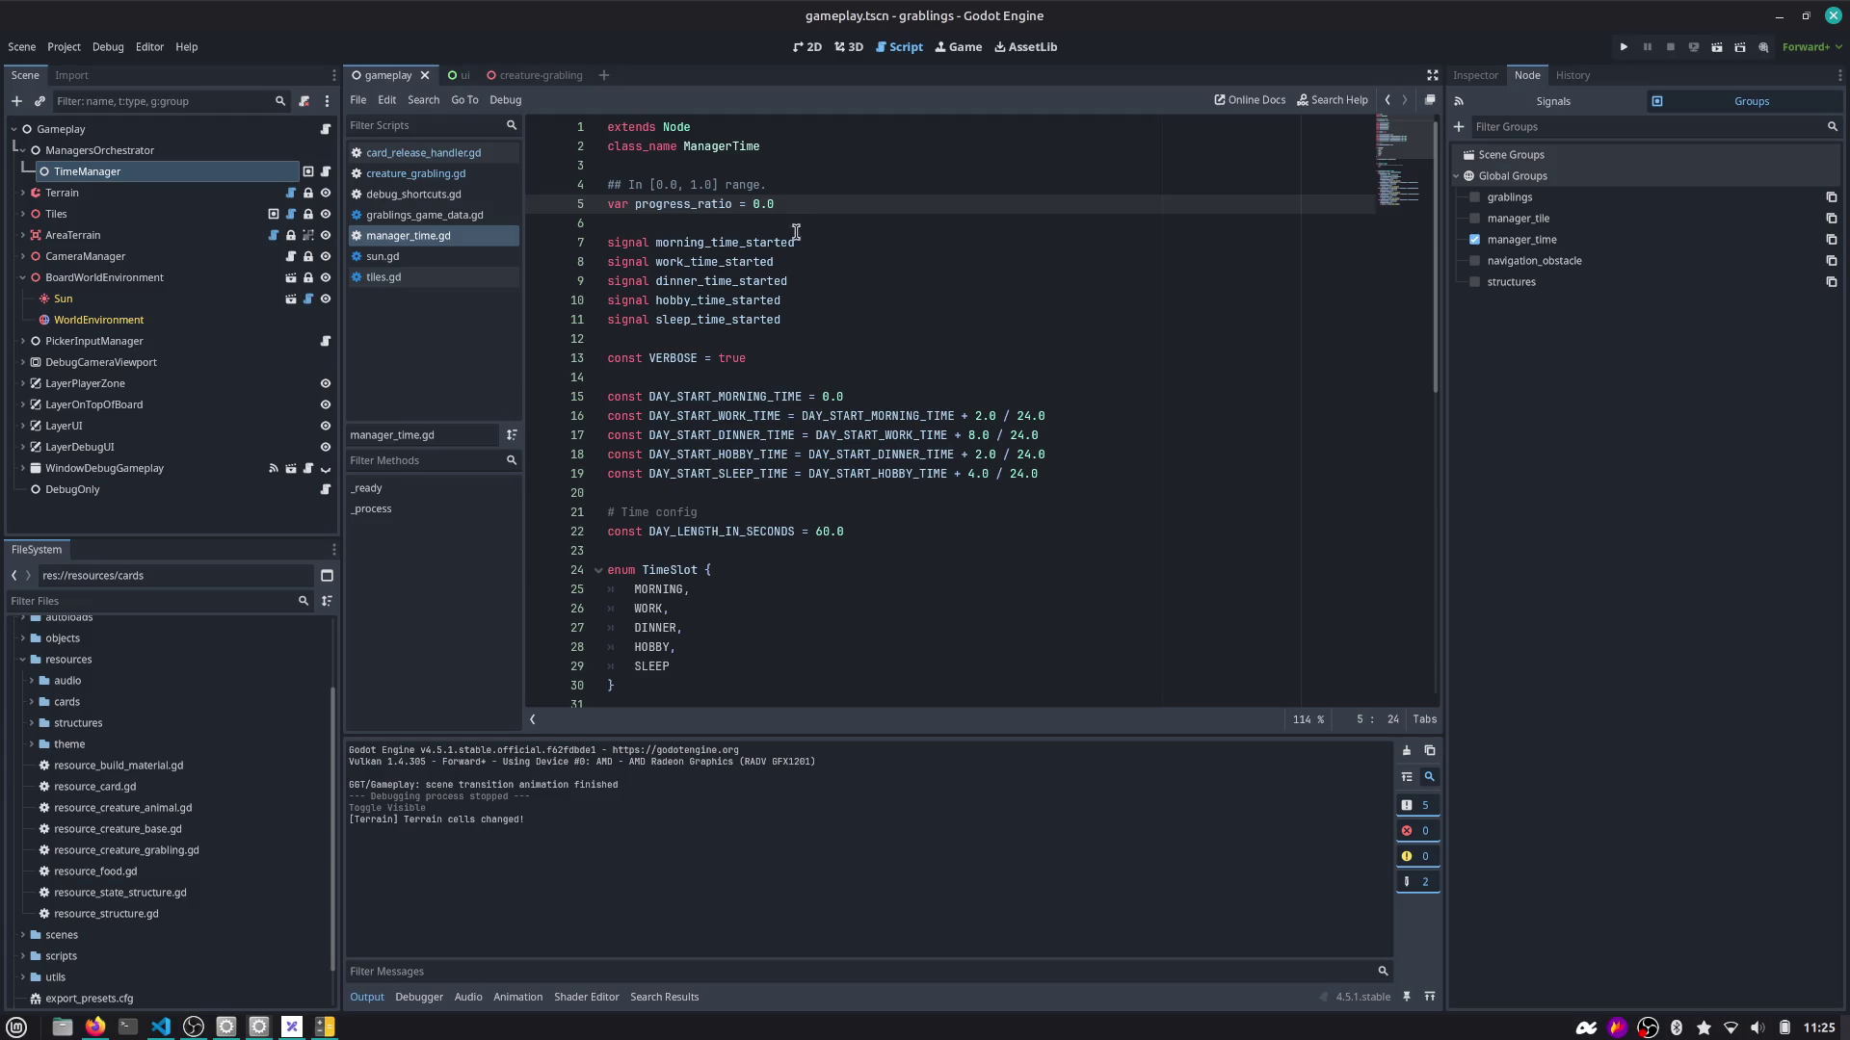
{"action": "double_click", "coordinate": [724, 434]}
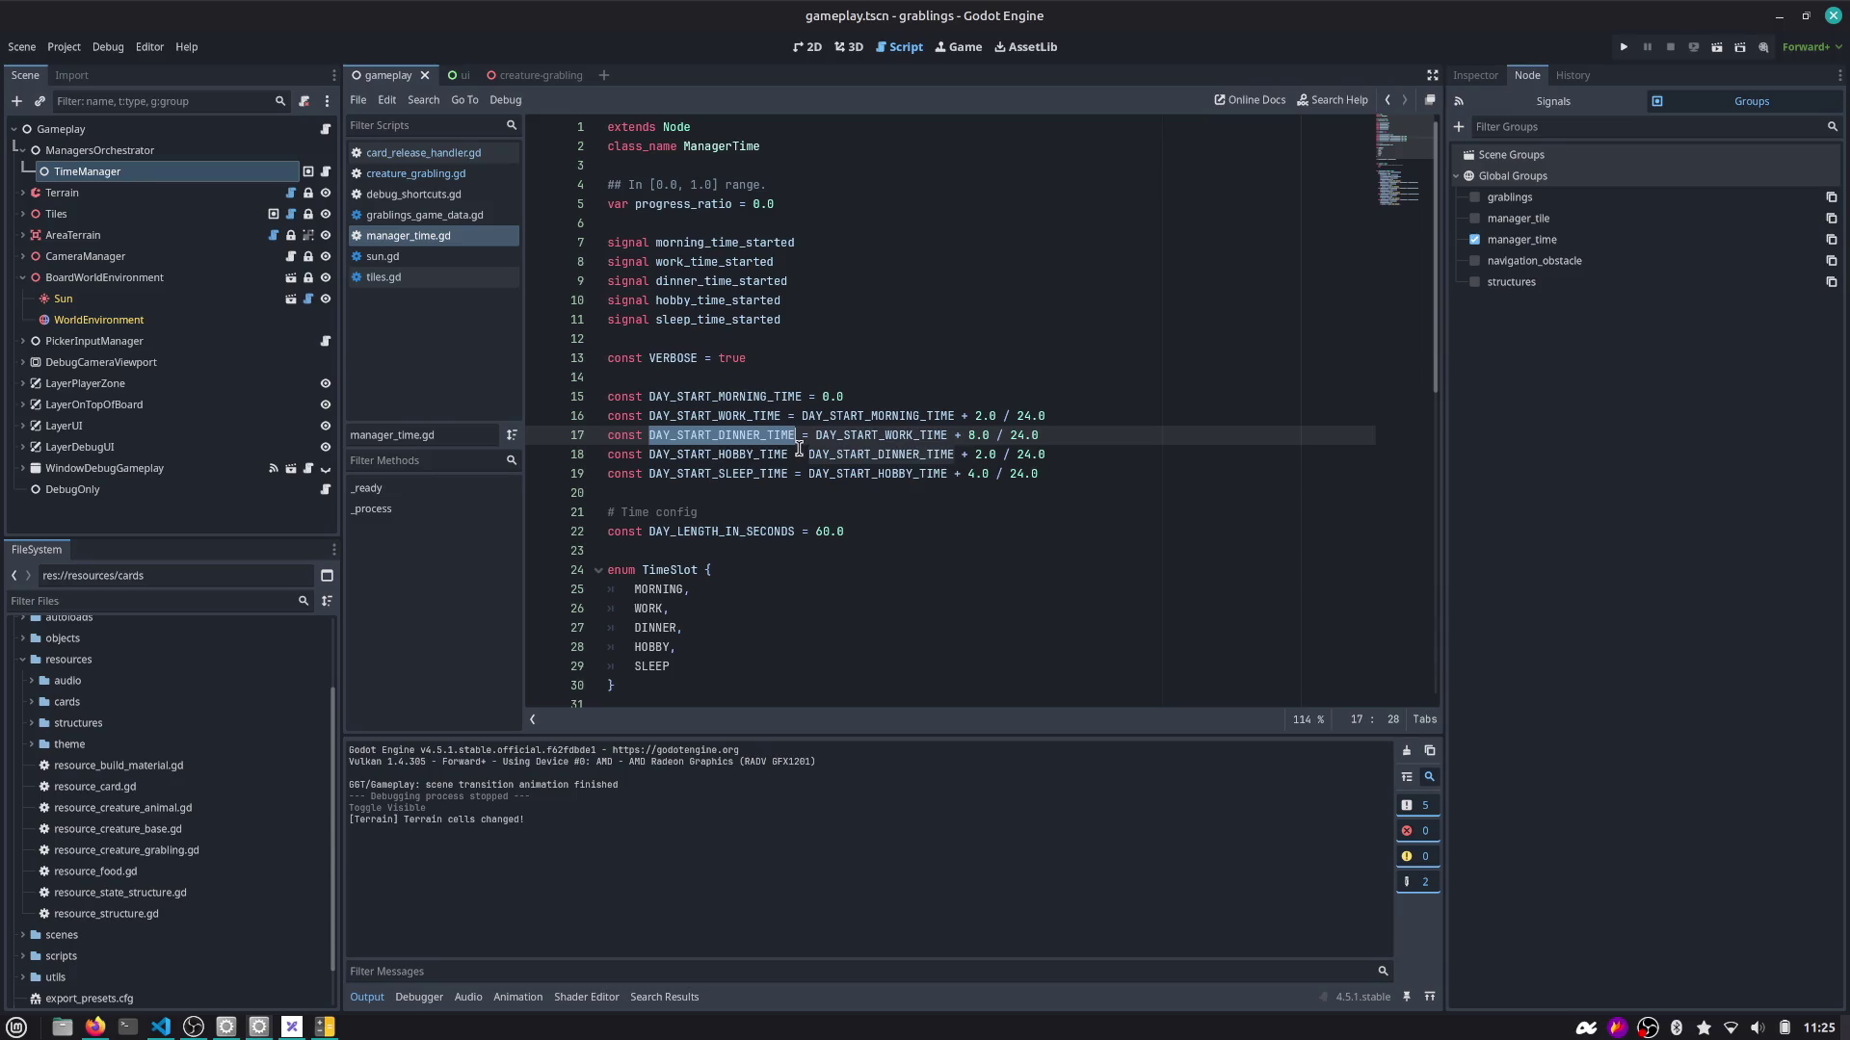
{"action": "left_click", "coordinate": [789, 204]}
{"action": "key", "text": "BackSpace"}
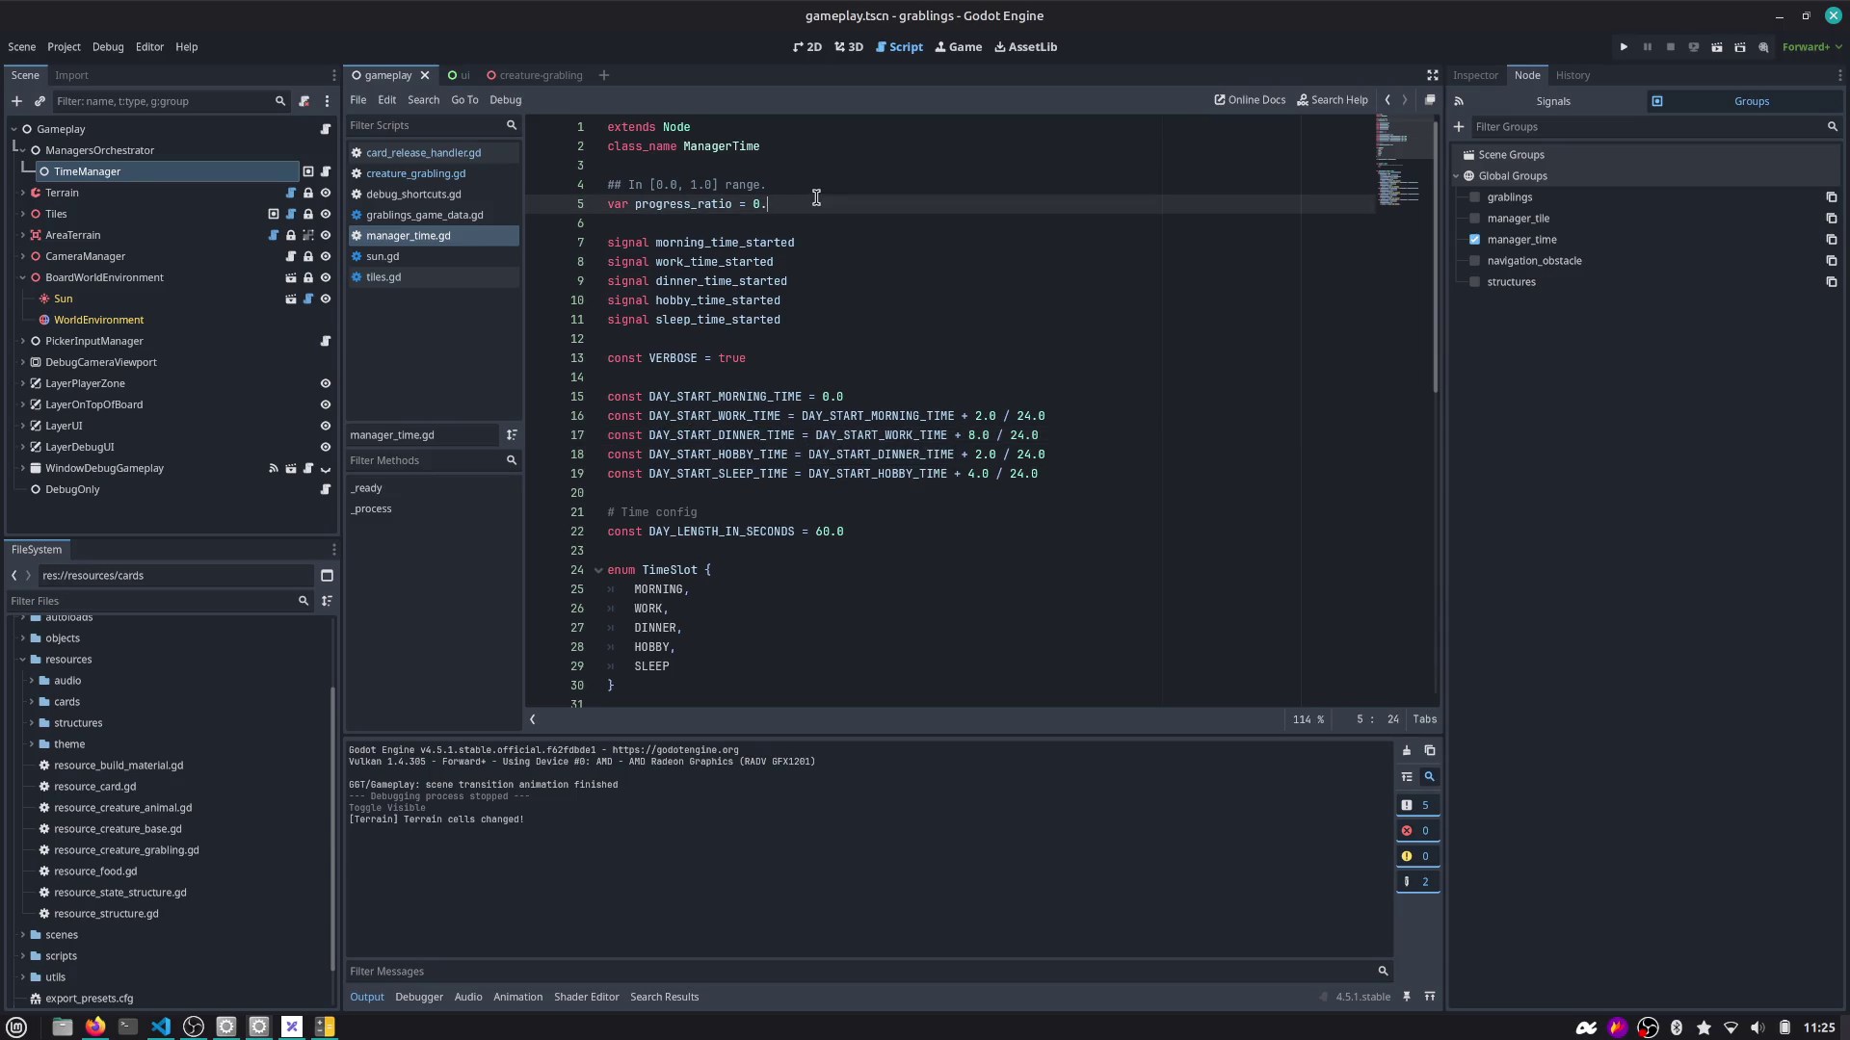
Move the progress_ratio comment and declaration below the day-start constants
{"action": "key", "text": "shift+Up"}
{"action": "key", "text": "shift+Home"}
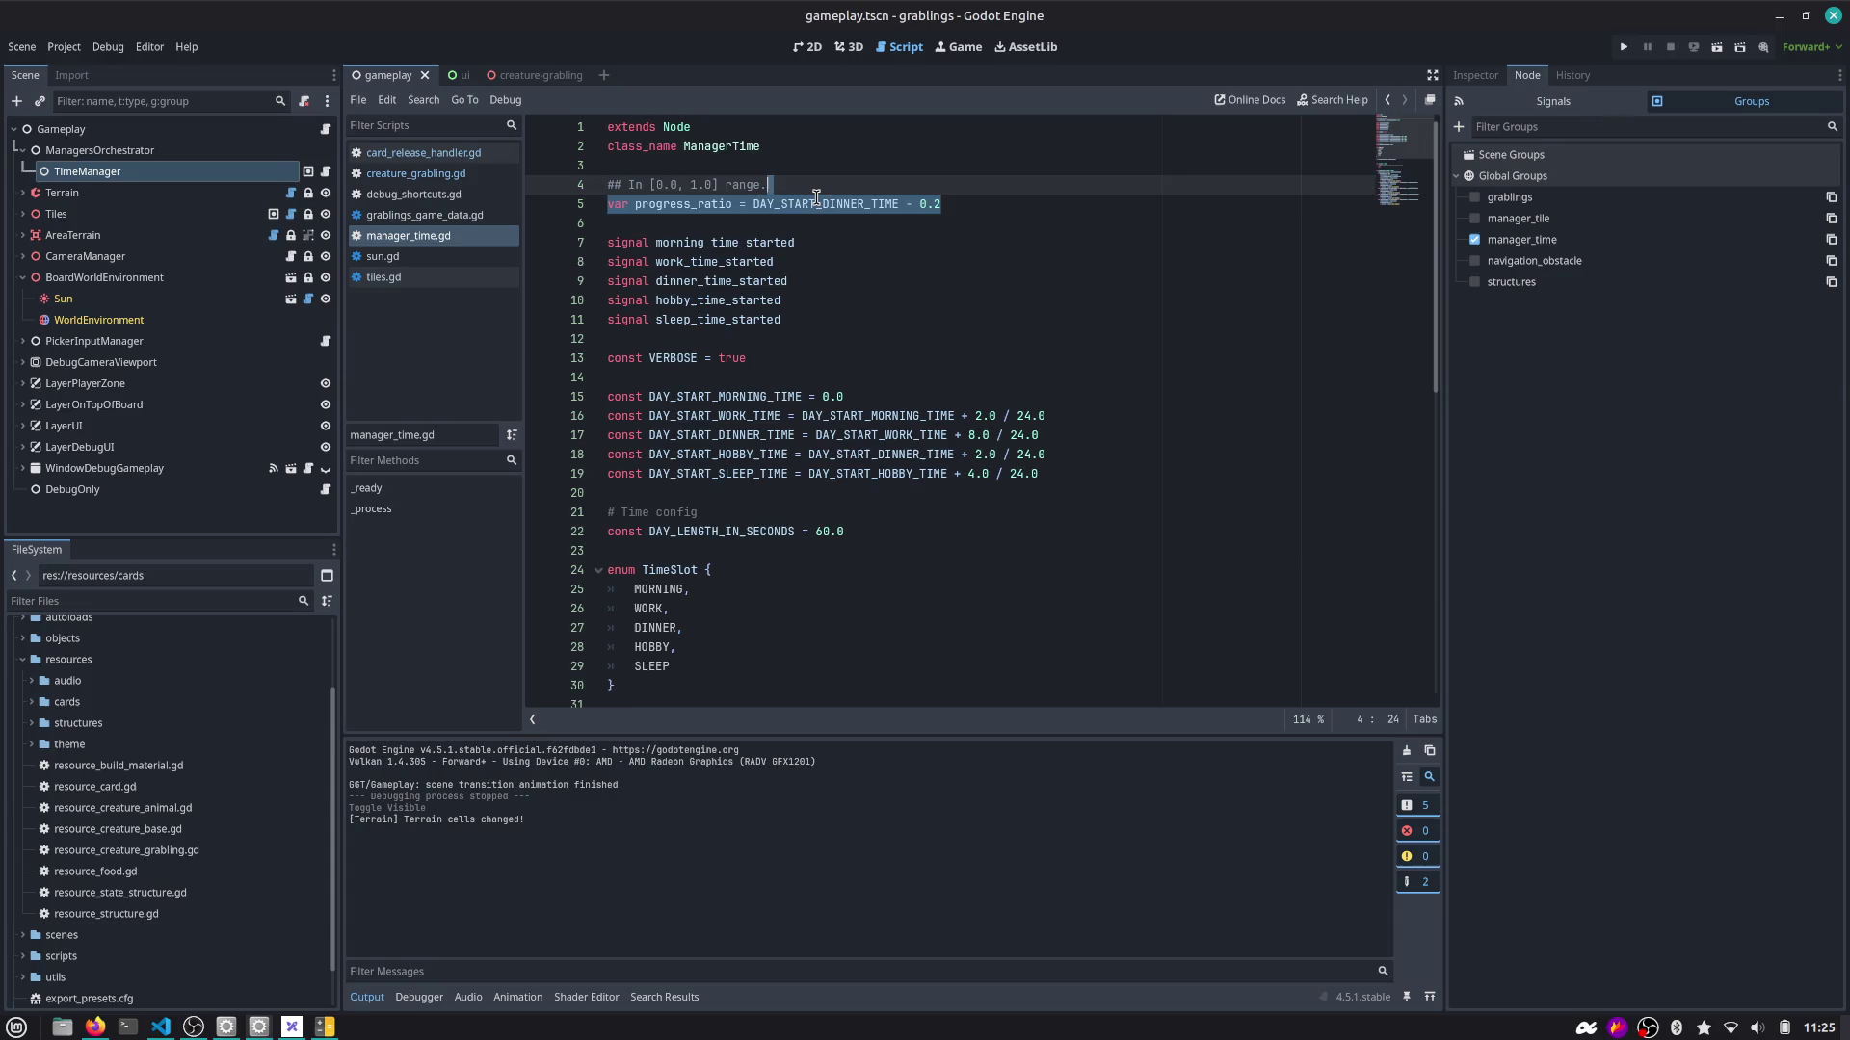
{"action": "key", "text": "ctrl+x"}
{"action": "key", "text": "Down"}
{"action": "key", "text": "Down"}
{"action": "key", "text": "Down"}
{"action": "key", "text": "ctrl+v"}
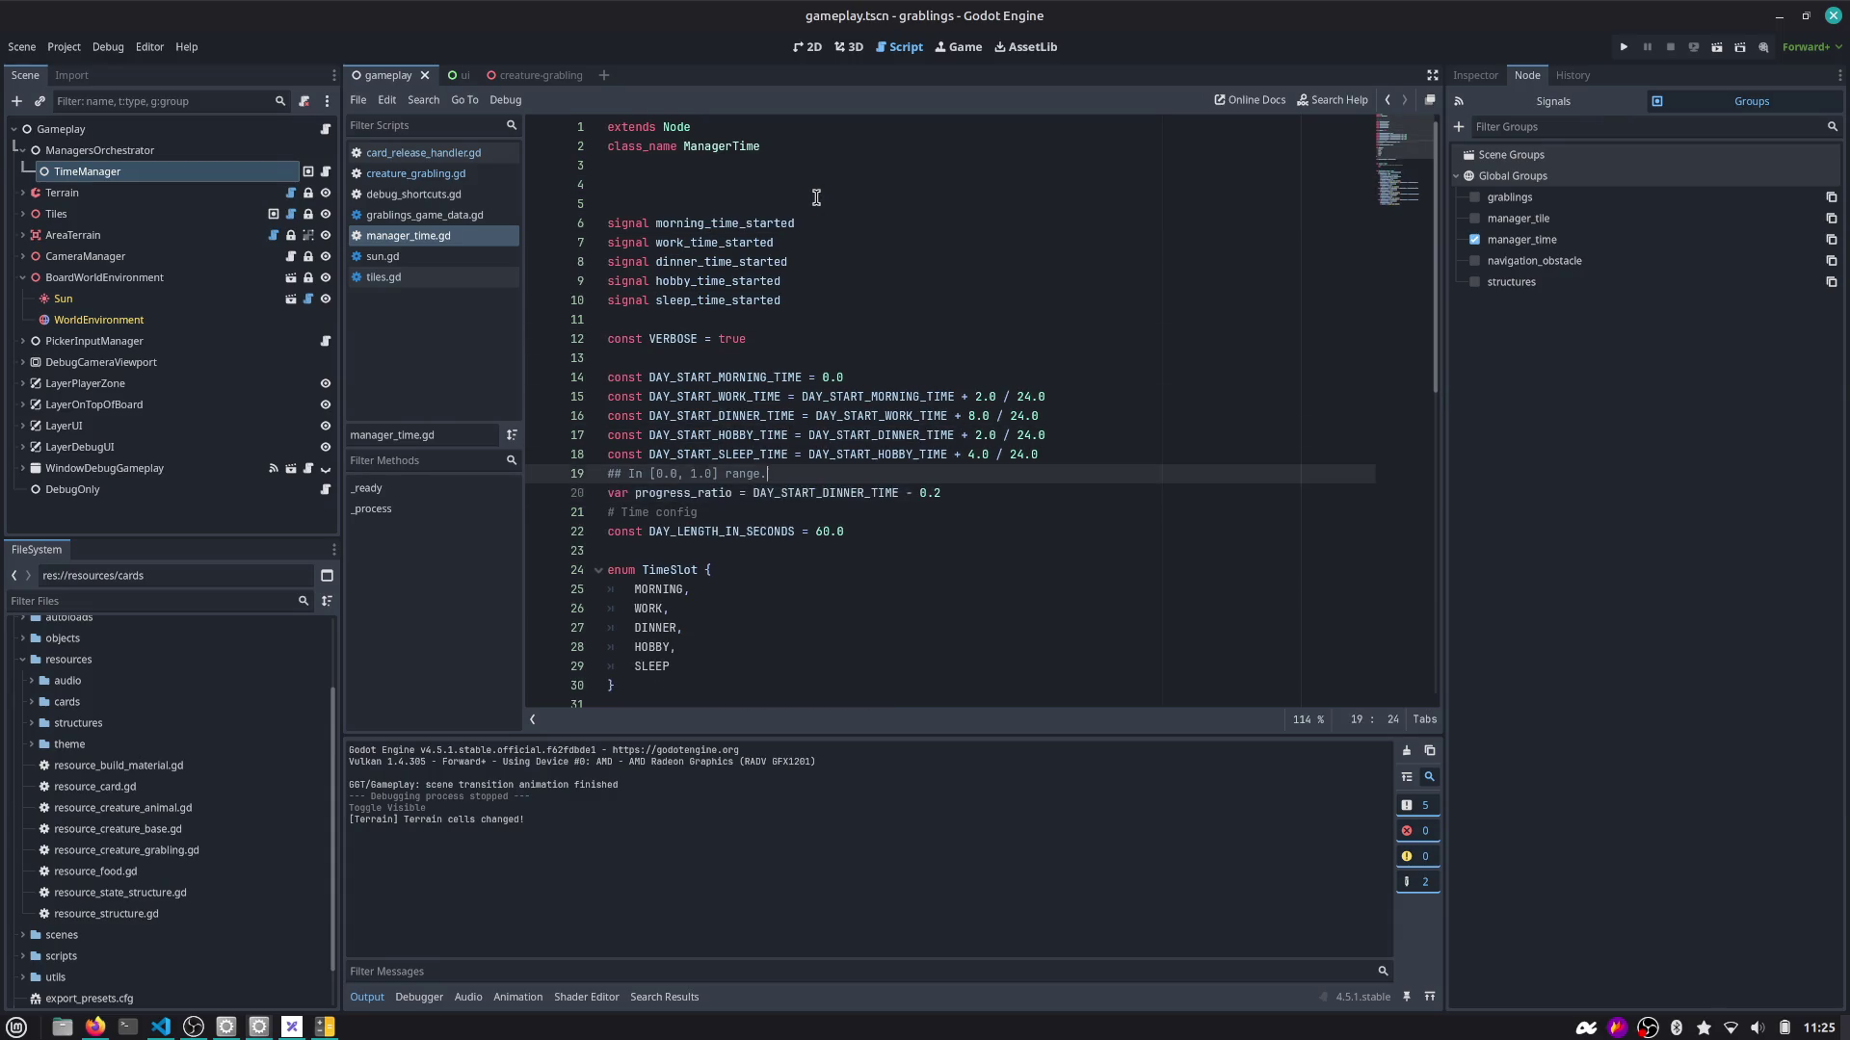
{"action": "key", "text": "Return"}
Move DAY_LENGTH_IN_SECONDS = 60.0 below VERBOSE, delete leftover lines, and run the game
{"action": "key", "text": "Down"}
{"action": "key", "text": "Down"}
{"action": "key", "text": "shift+Down"}
{"action": "key", "text": "shift+Down"}
{"action": "key", "text": "ctrl+x"}
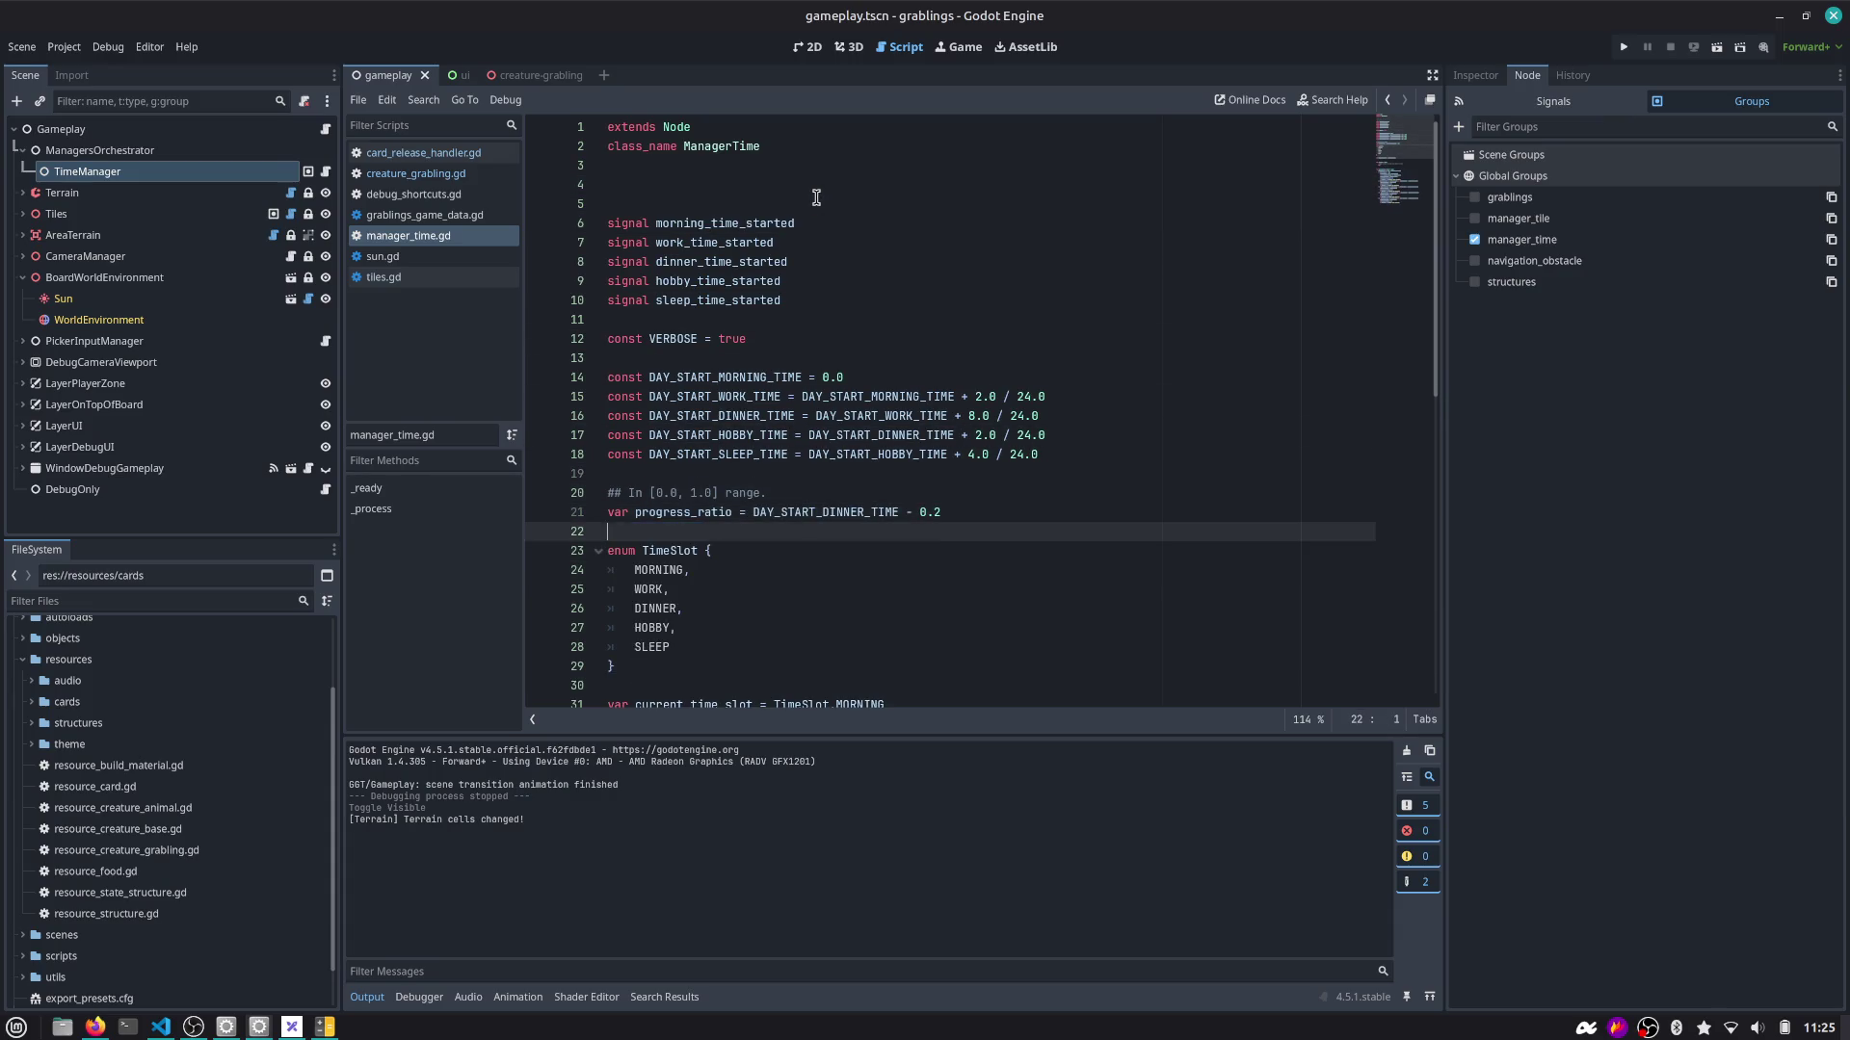
{"action": "key", "text": "Up"}
{"action": "key", "text": "Up"}
{"action": "key", "text": "Up"}
{"action": "key", "text": "Down"}
{"action": "key", "text": "Return"}
{"action": "key", "text": "ctrl+v"}
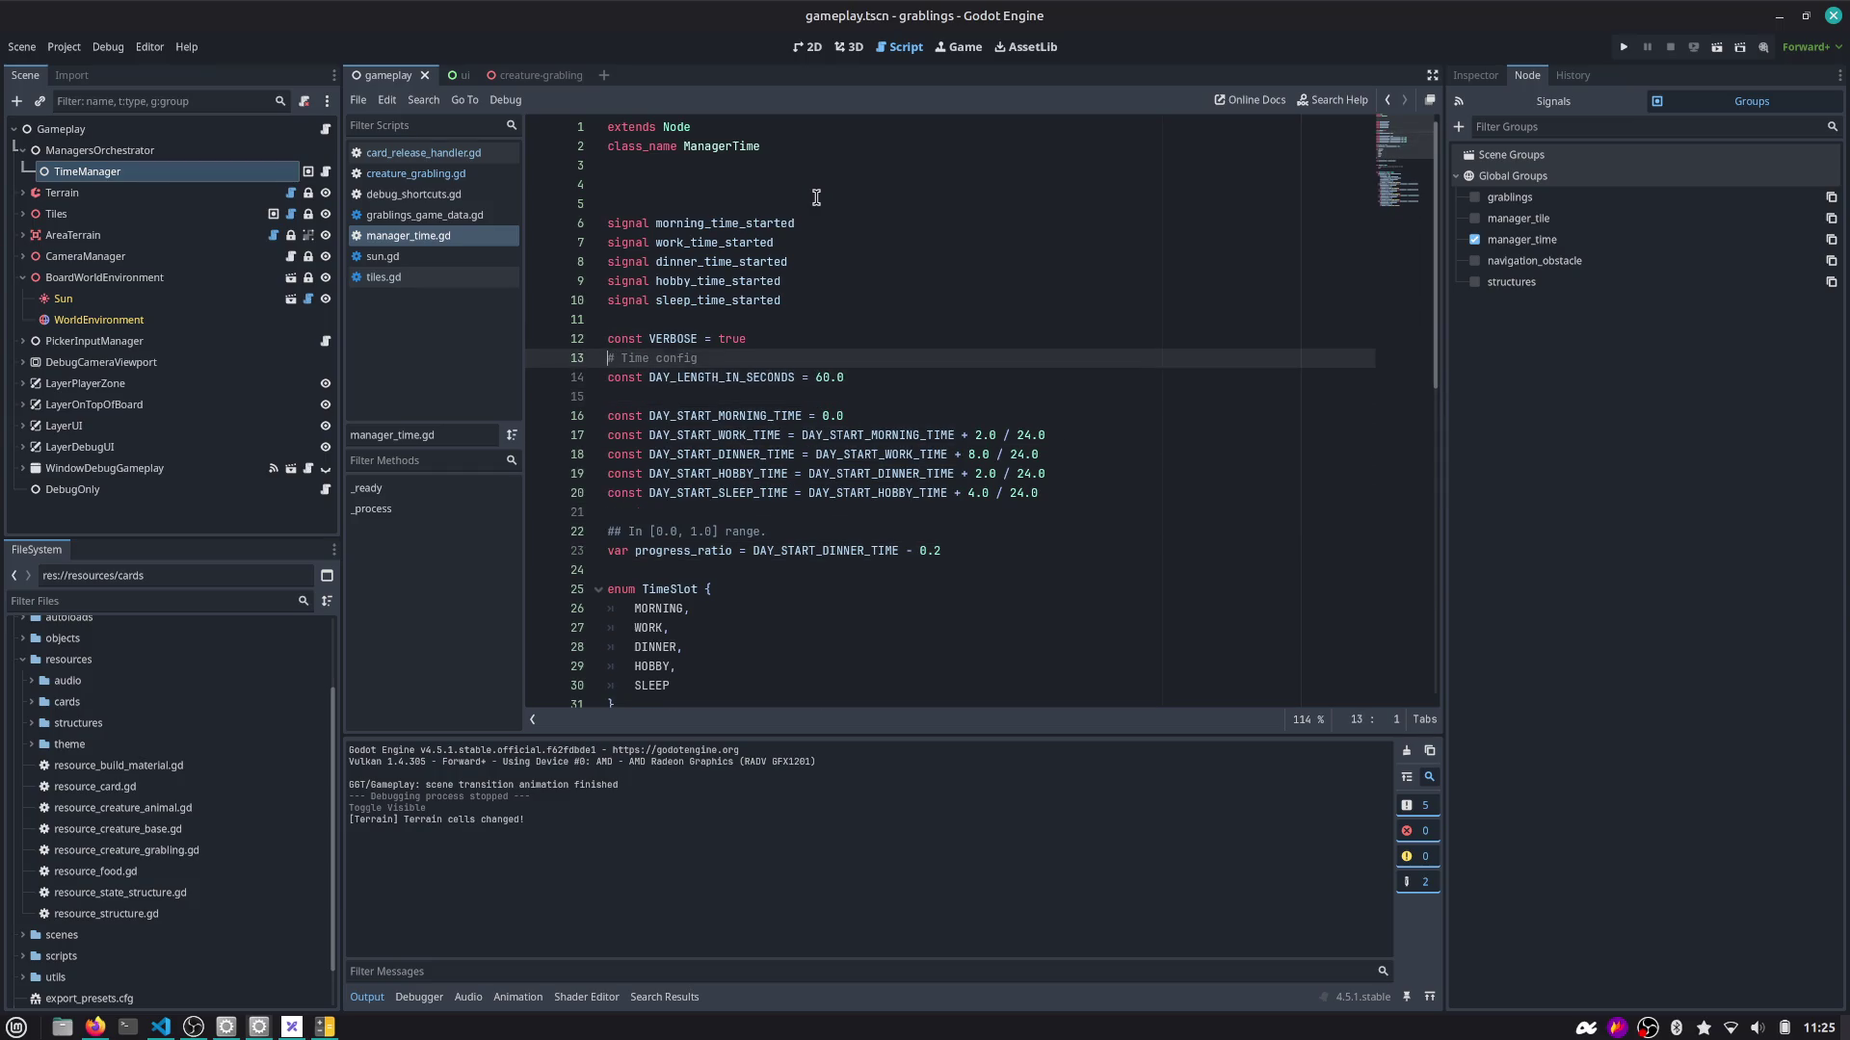
{"action": "key", "text": "Up"}
{"action": "key", "text": "Up"}
{"action": "key", "text": "ctrl+shift+k"}
{"action": "key", "text": "Up"}
{"action": "key", "text": "Up"}
{"action": "key", "text": "Up"}
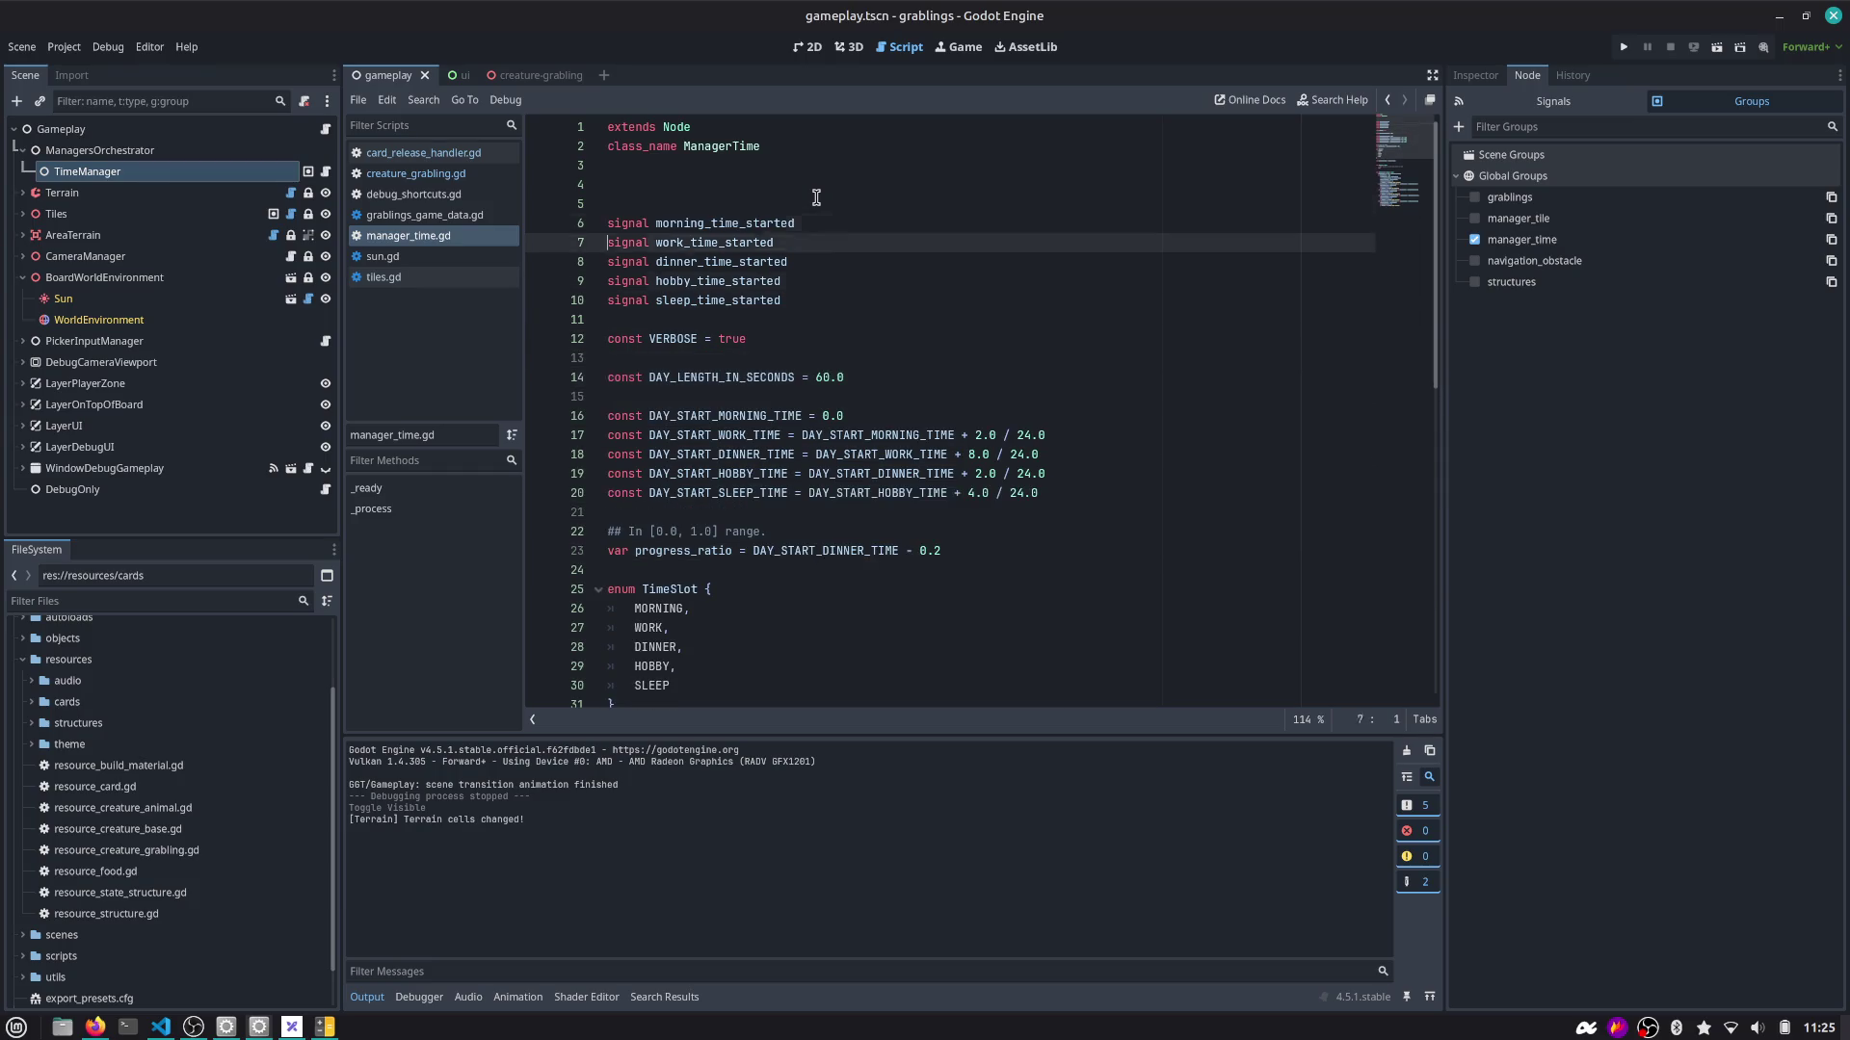
{"action": "key", "text": "ctrl+shift+k"}
{"action": "key", "text": "ctrl+shift+k"}
{"action": "key", "text": "Down"}
{"action": "key", "text": "Down"}
{"action": "key", "text": "Down"}
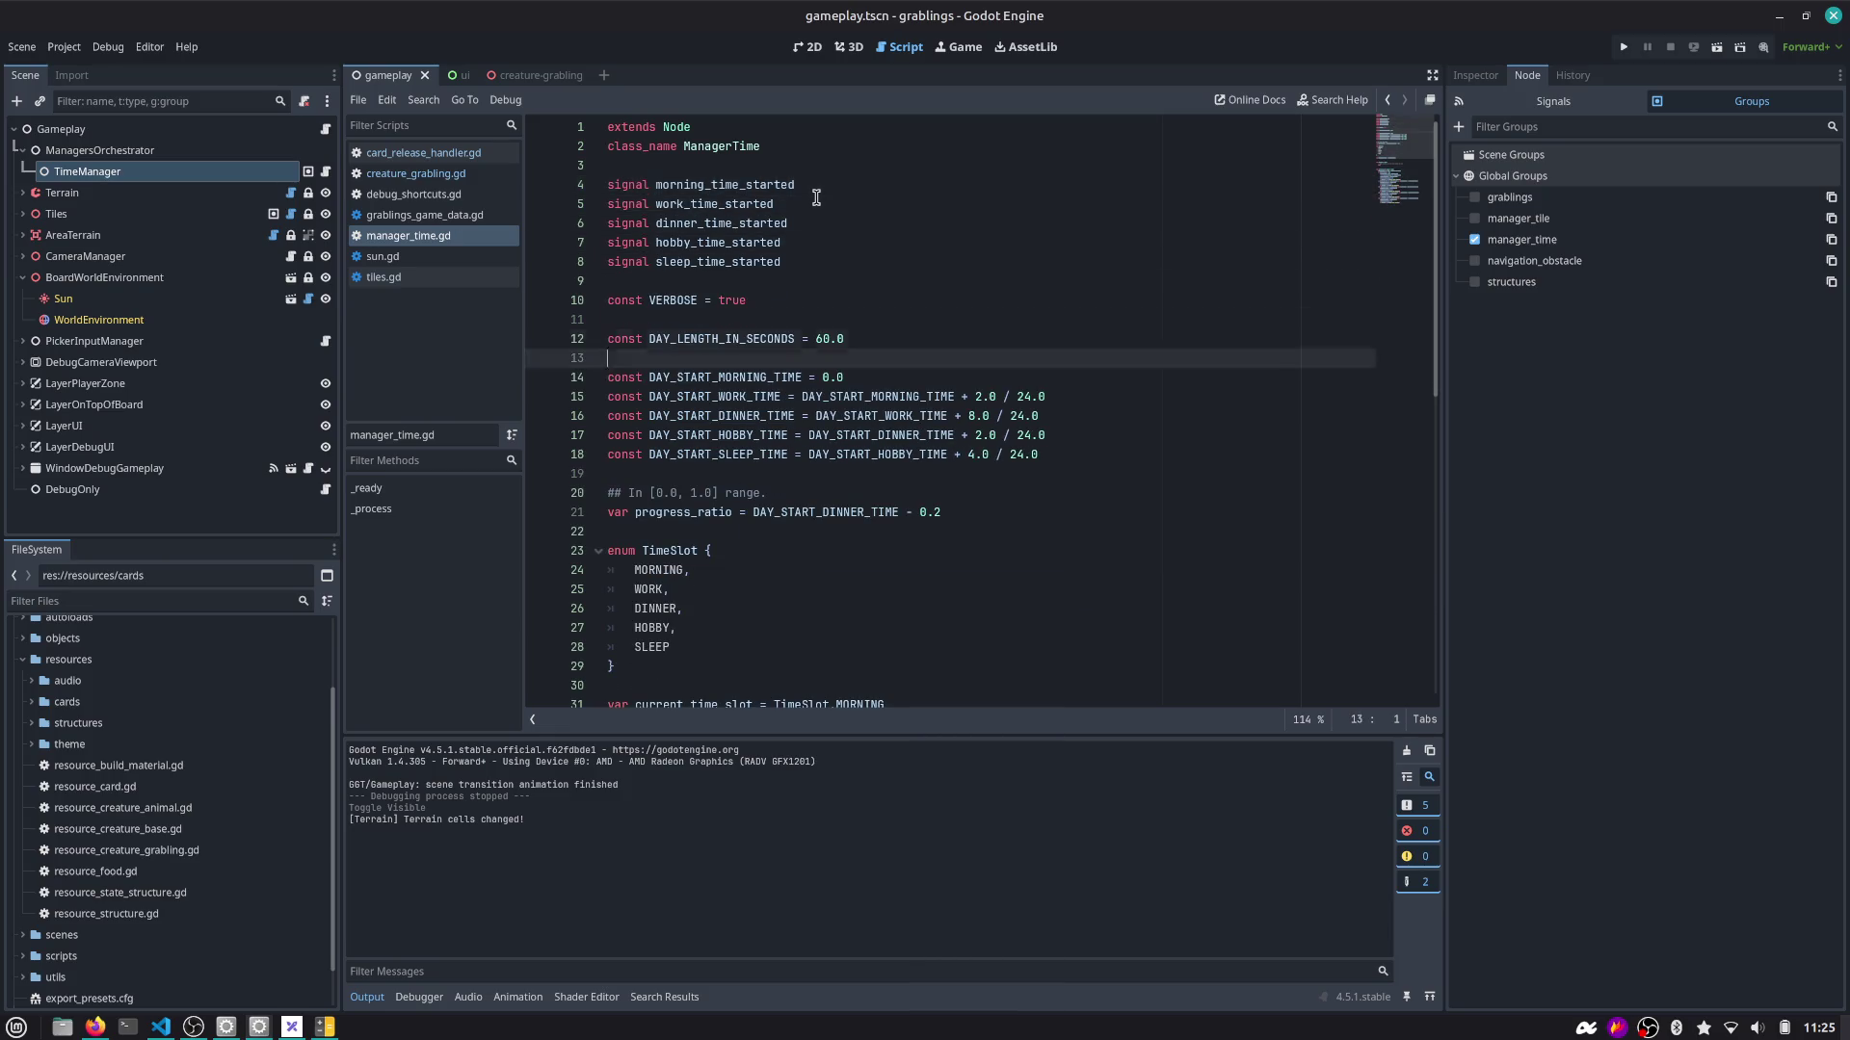
{"action": "scroll", "coordinate": [822, 212], "scroll_direction": "down", "scroll_amount": 2}
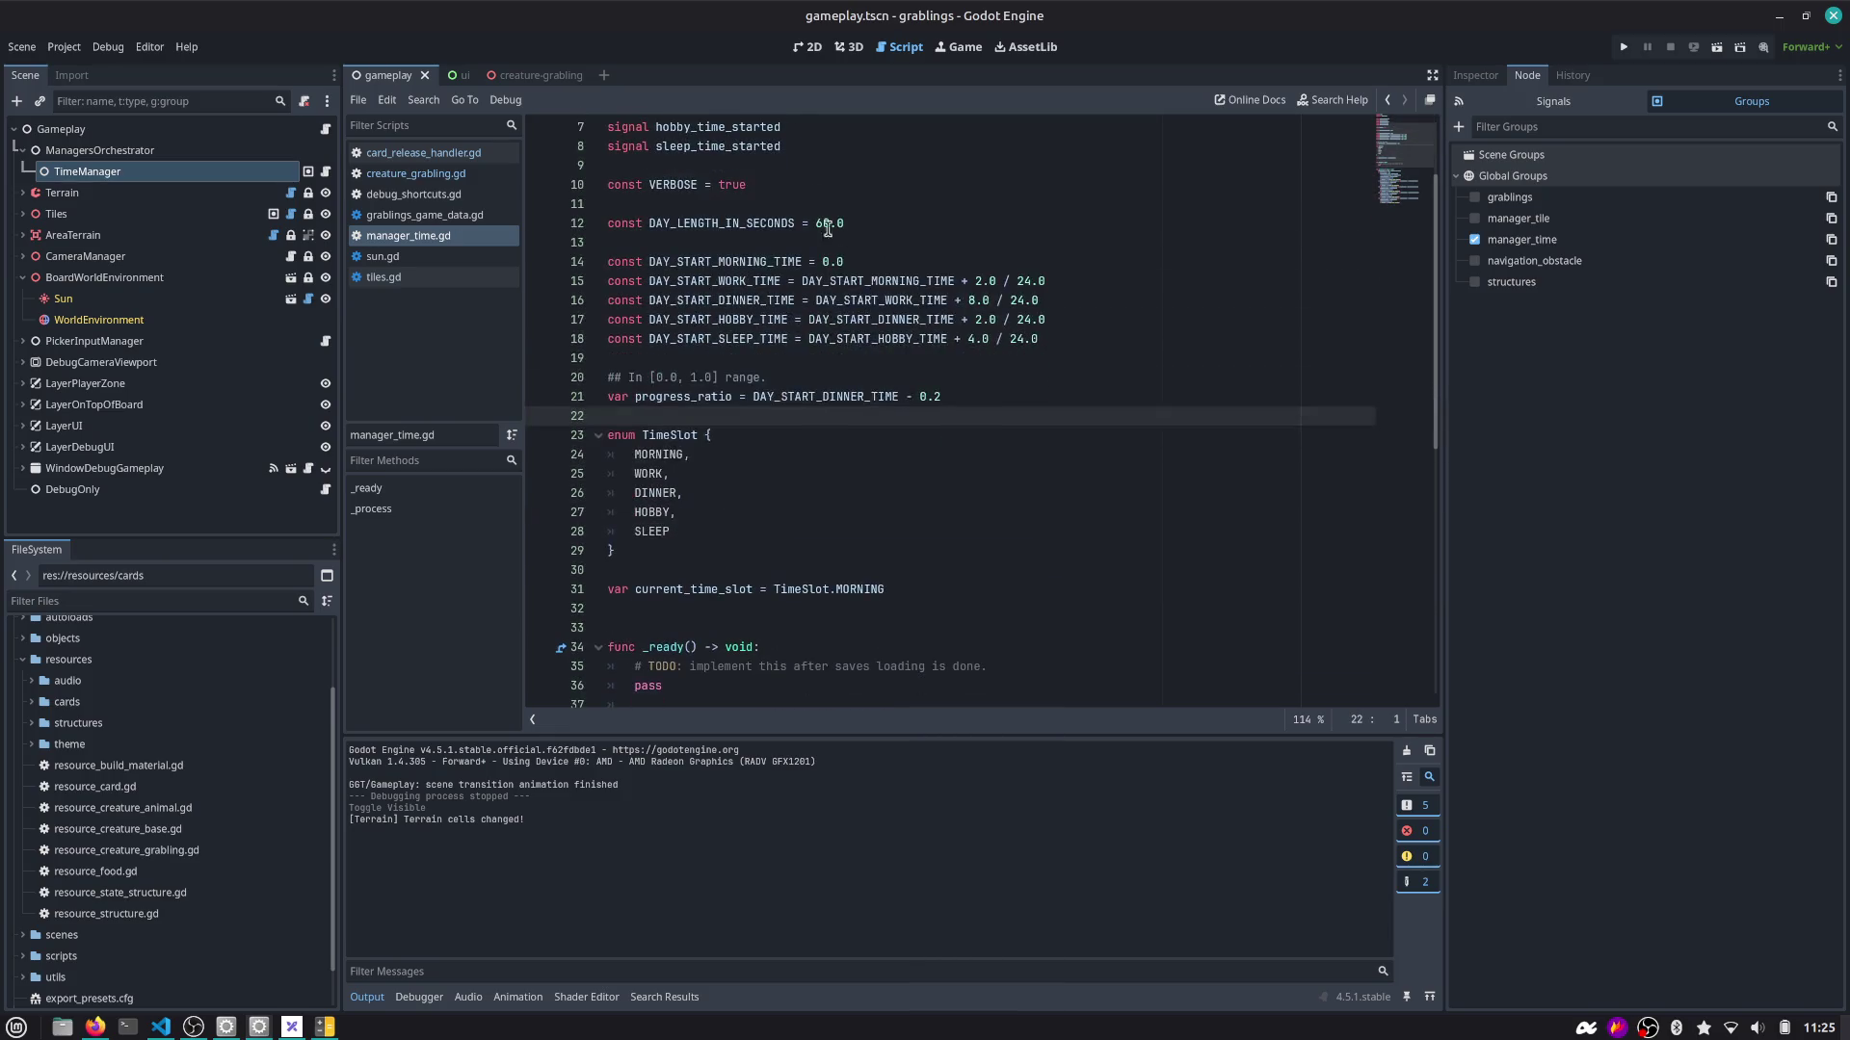
{"action": "left_click", "coordinate": [1623, 46]}
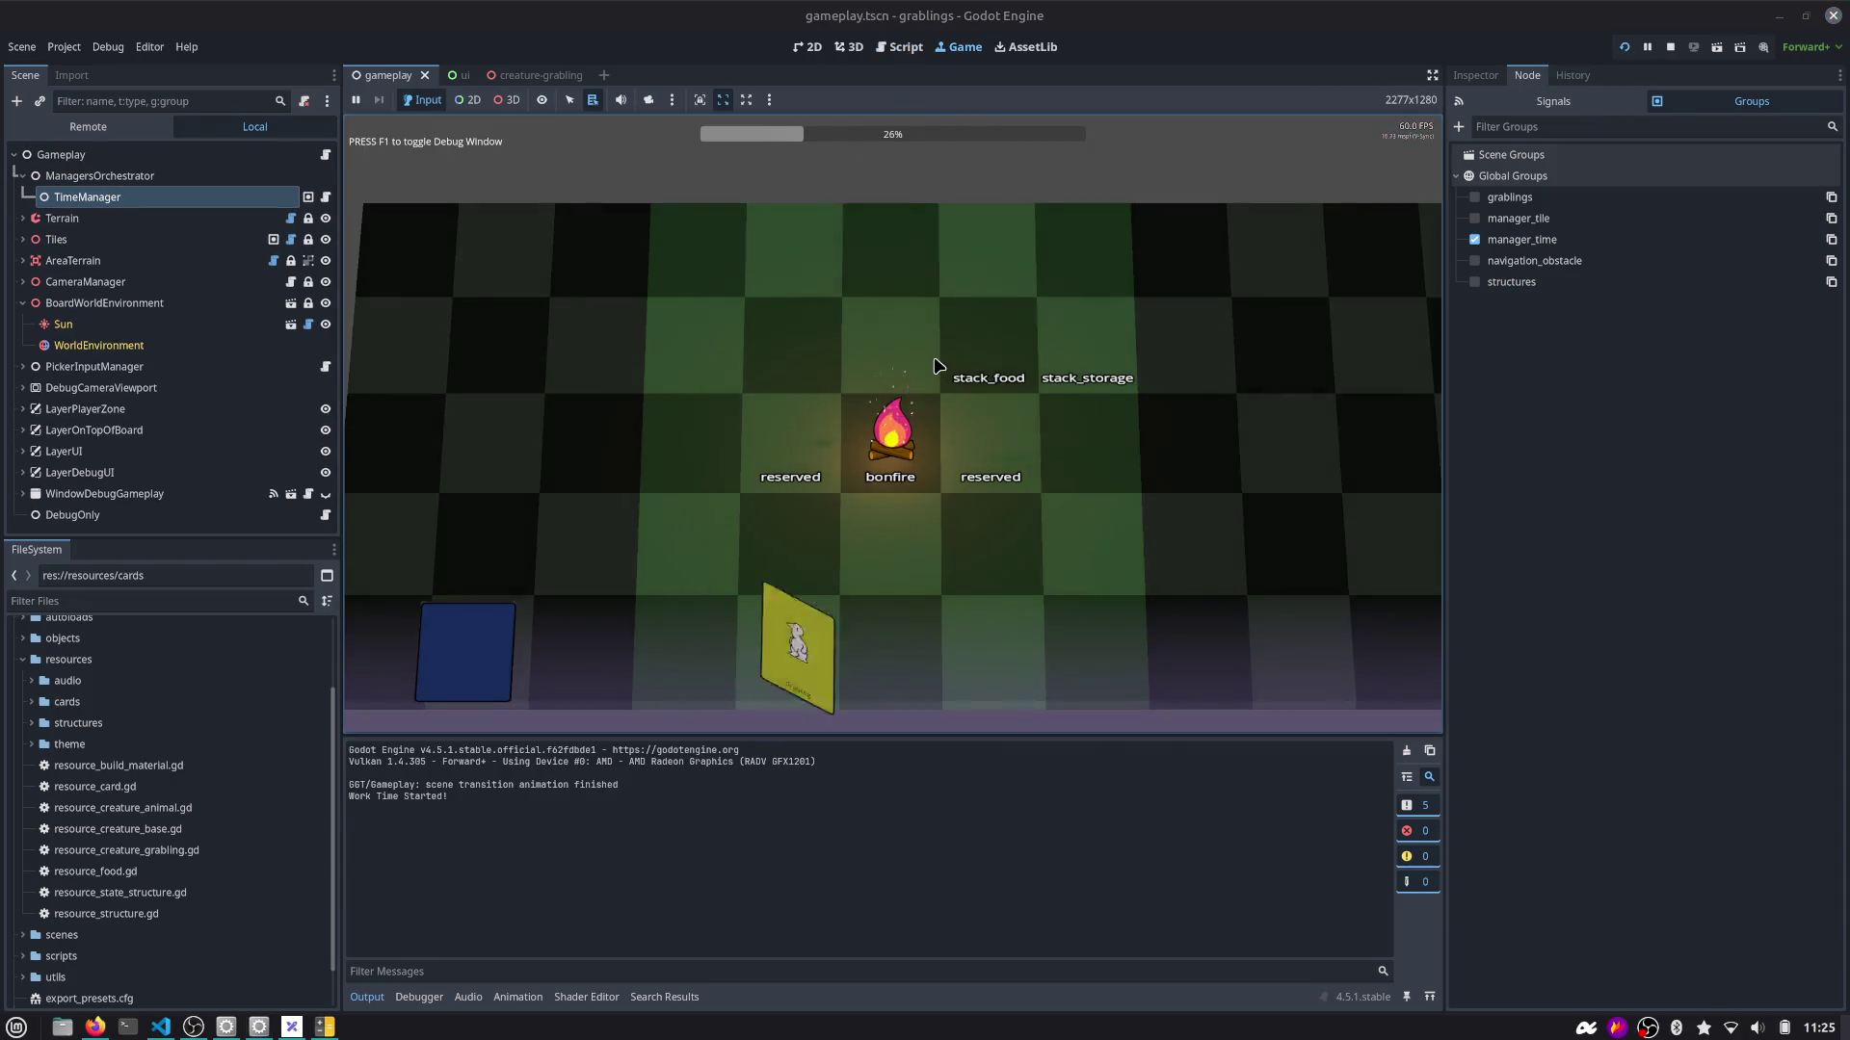
Play a Grabling card onto the board and open an enlarged F1 debug gameplay window
{"action": "left_click_drag", "start_coordinate": [982, 646], "coordinate": [1016, 542]}
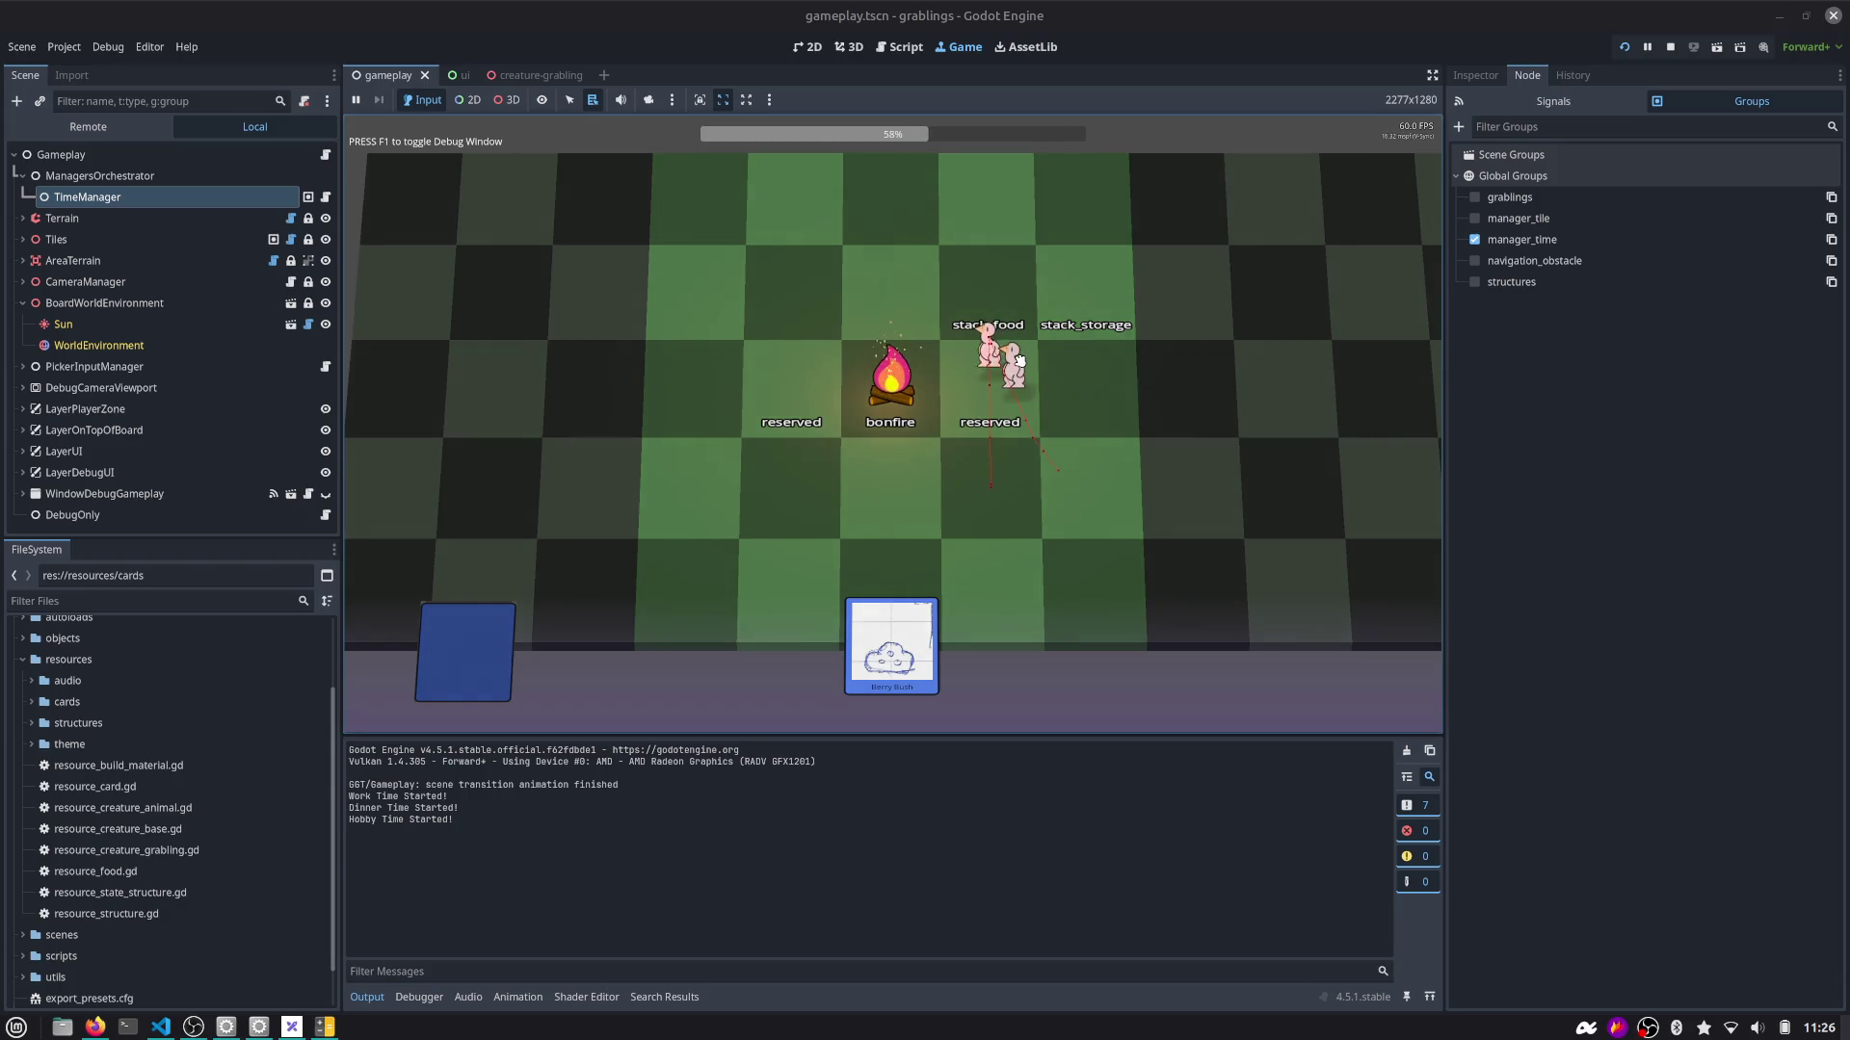
{"action": "scroll", "coordinate": [1020, 371], "scroll_direction": "up", "scroll_amount": 2}
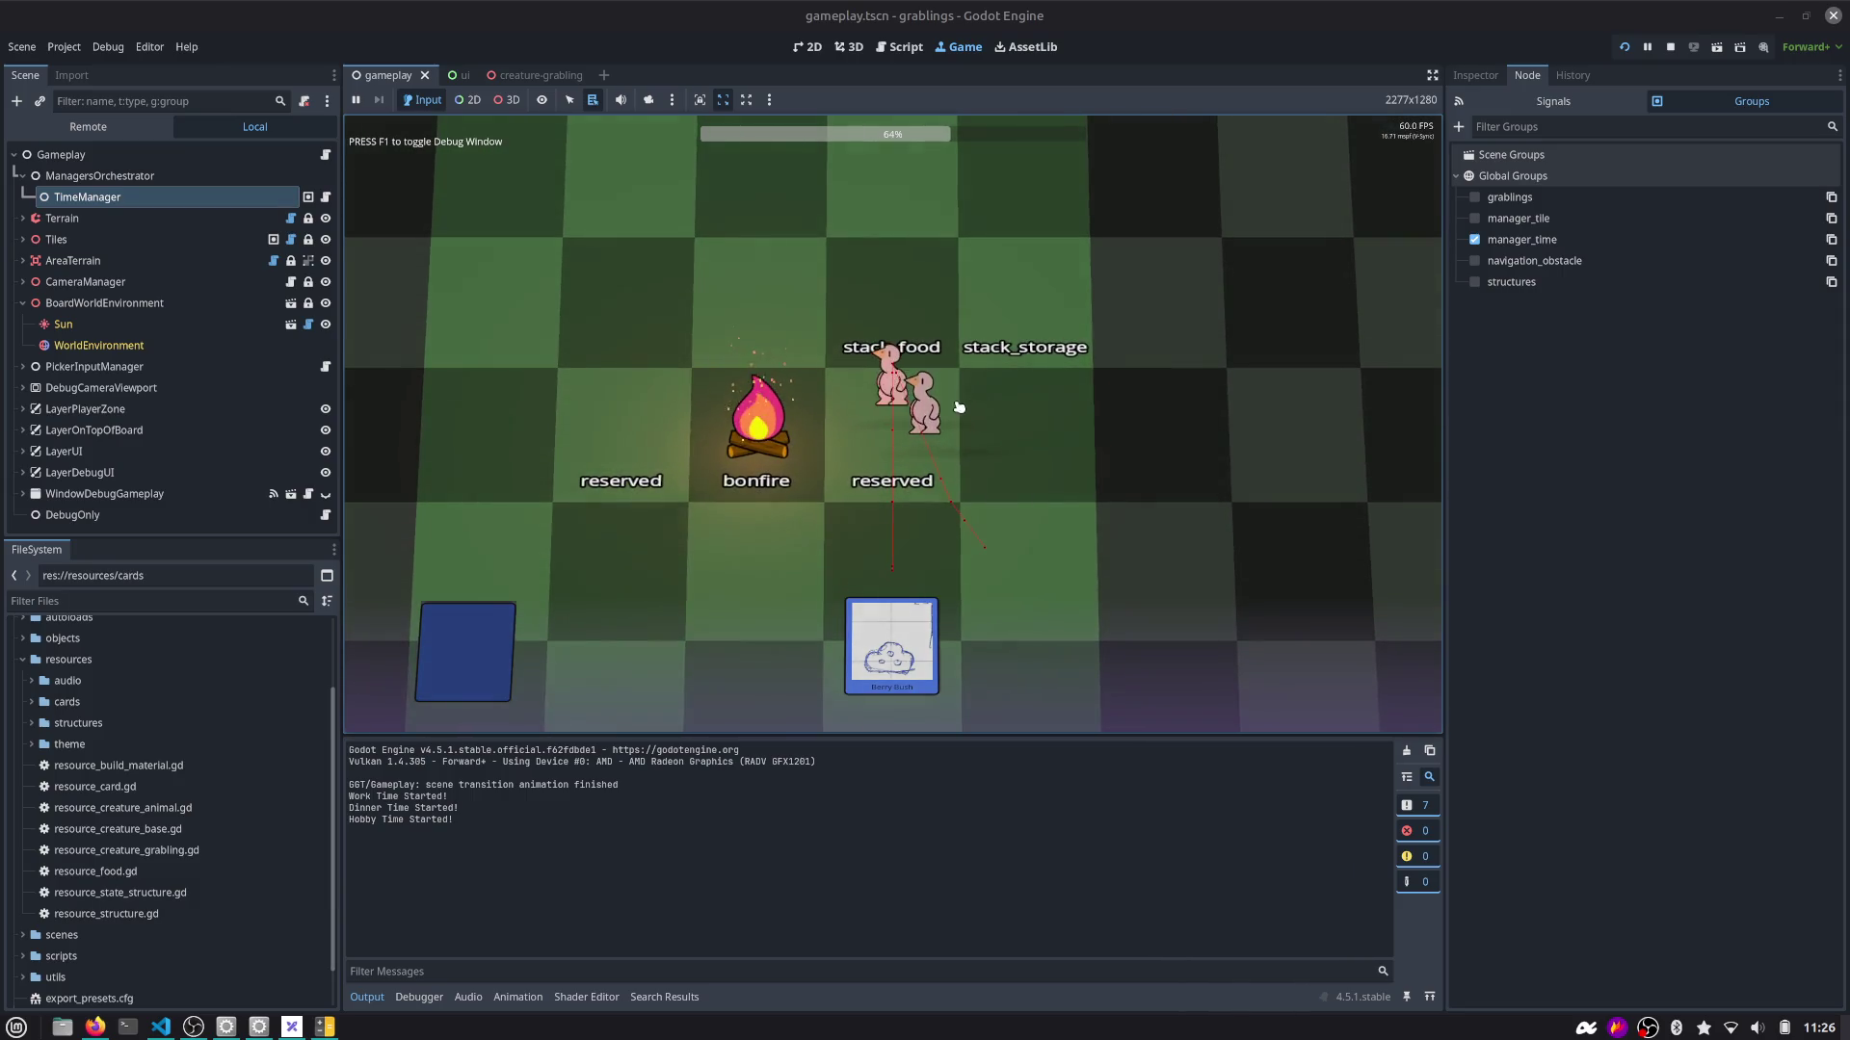
{"action": "mouse_move", "coordinate": [923, 409]}
{"action": "left_mouse_down"}
{"action": "mouse_move", "coordinate": [965, 460]}
{"action": "mouse_move", "coordinate": [974, 448]}
{"action": "mouse_move", "coordinate": [994, 522]}
{"action": "mouse_move", "coordinate": [1056, 484]}
{"action": "left_mouse_up"}
{"action": "key", "text": "F1"}
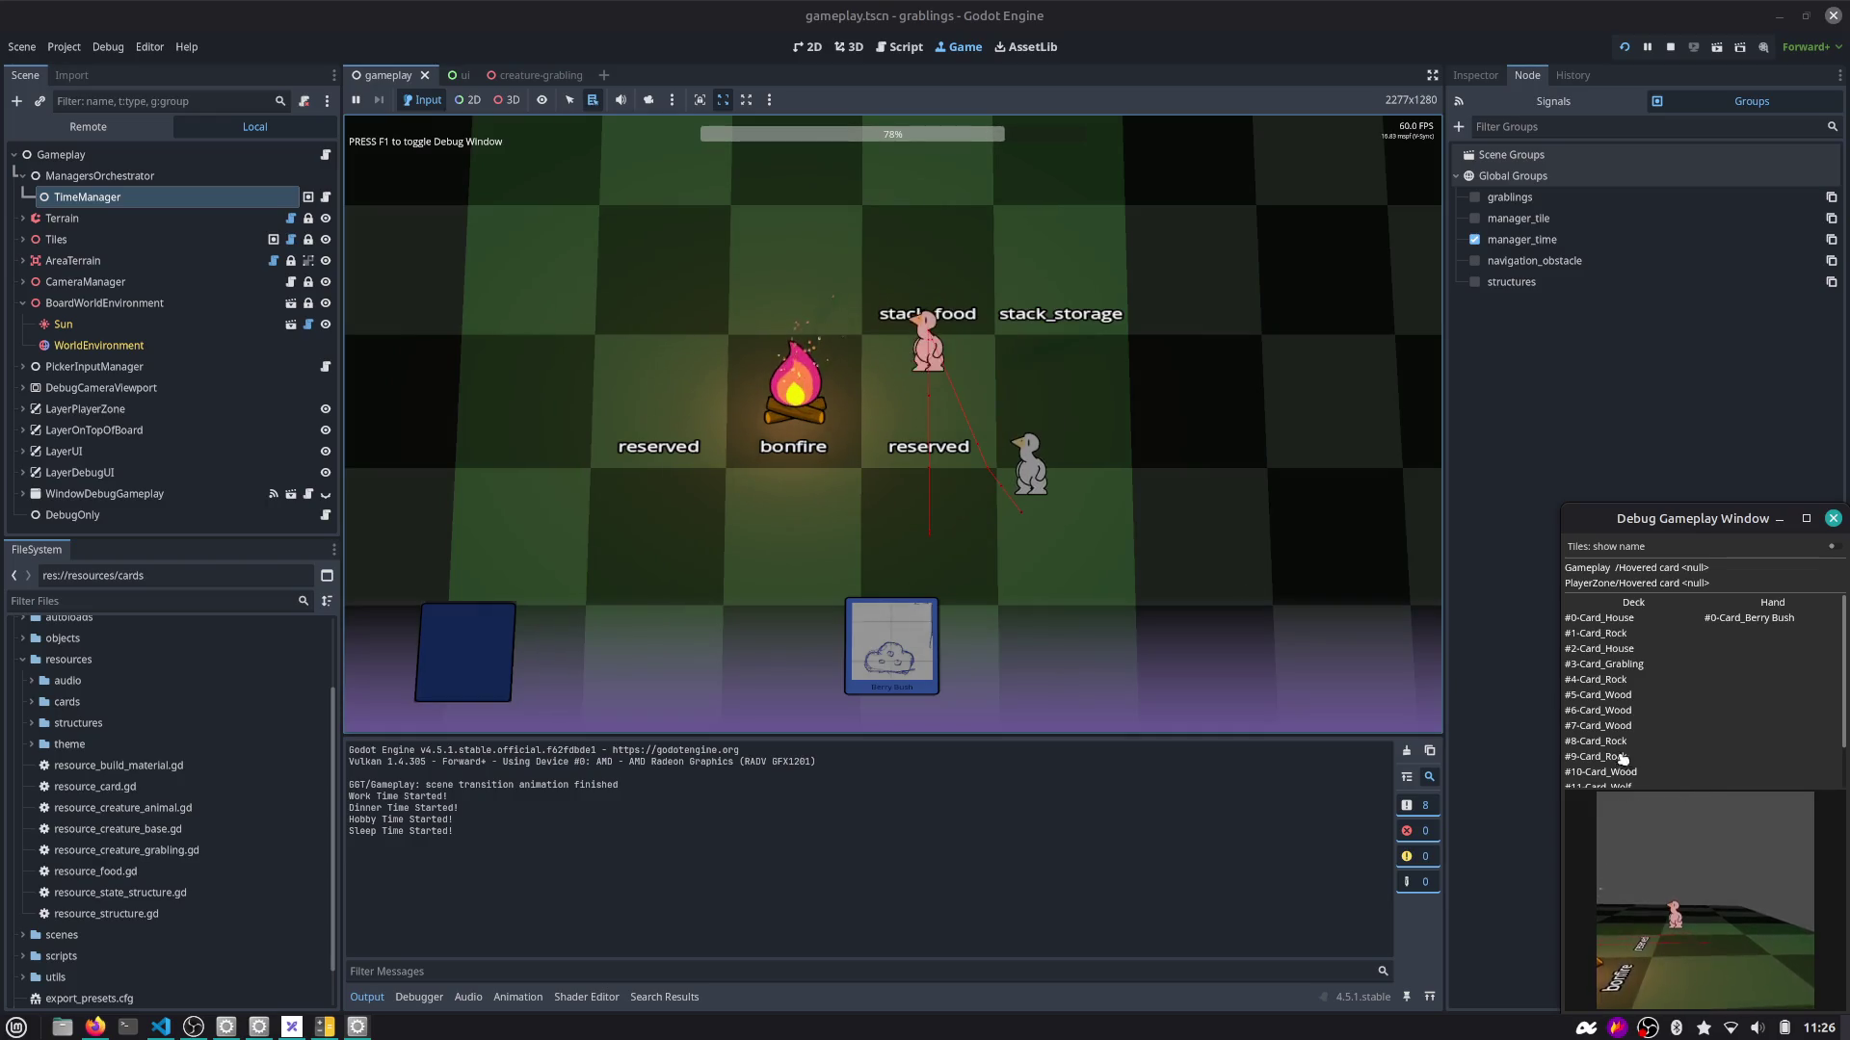
{"action": "mouse_move", "coordinate": [1561, 505]}
{"action": "left_mouse_down"}
{"action": "mouse_move", "coordinate": [1436, 401]}
{"action": "mouse_move", "coordinate": [1191, 92]}
{"action": "left_mouse_up"}
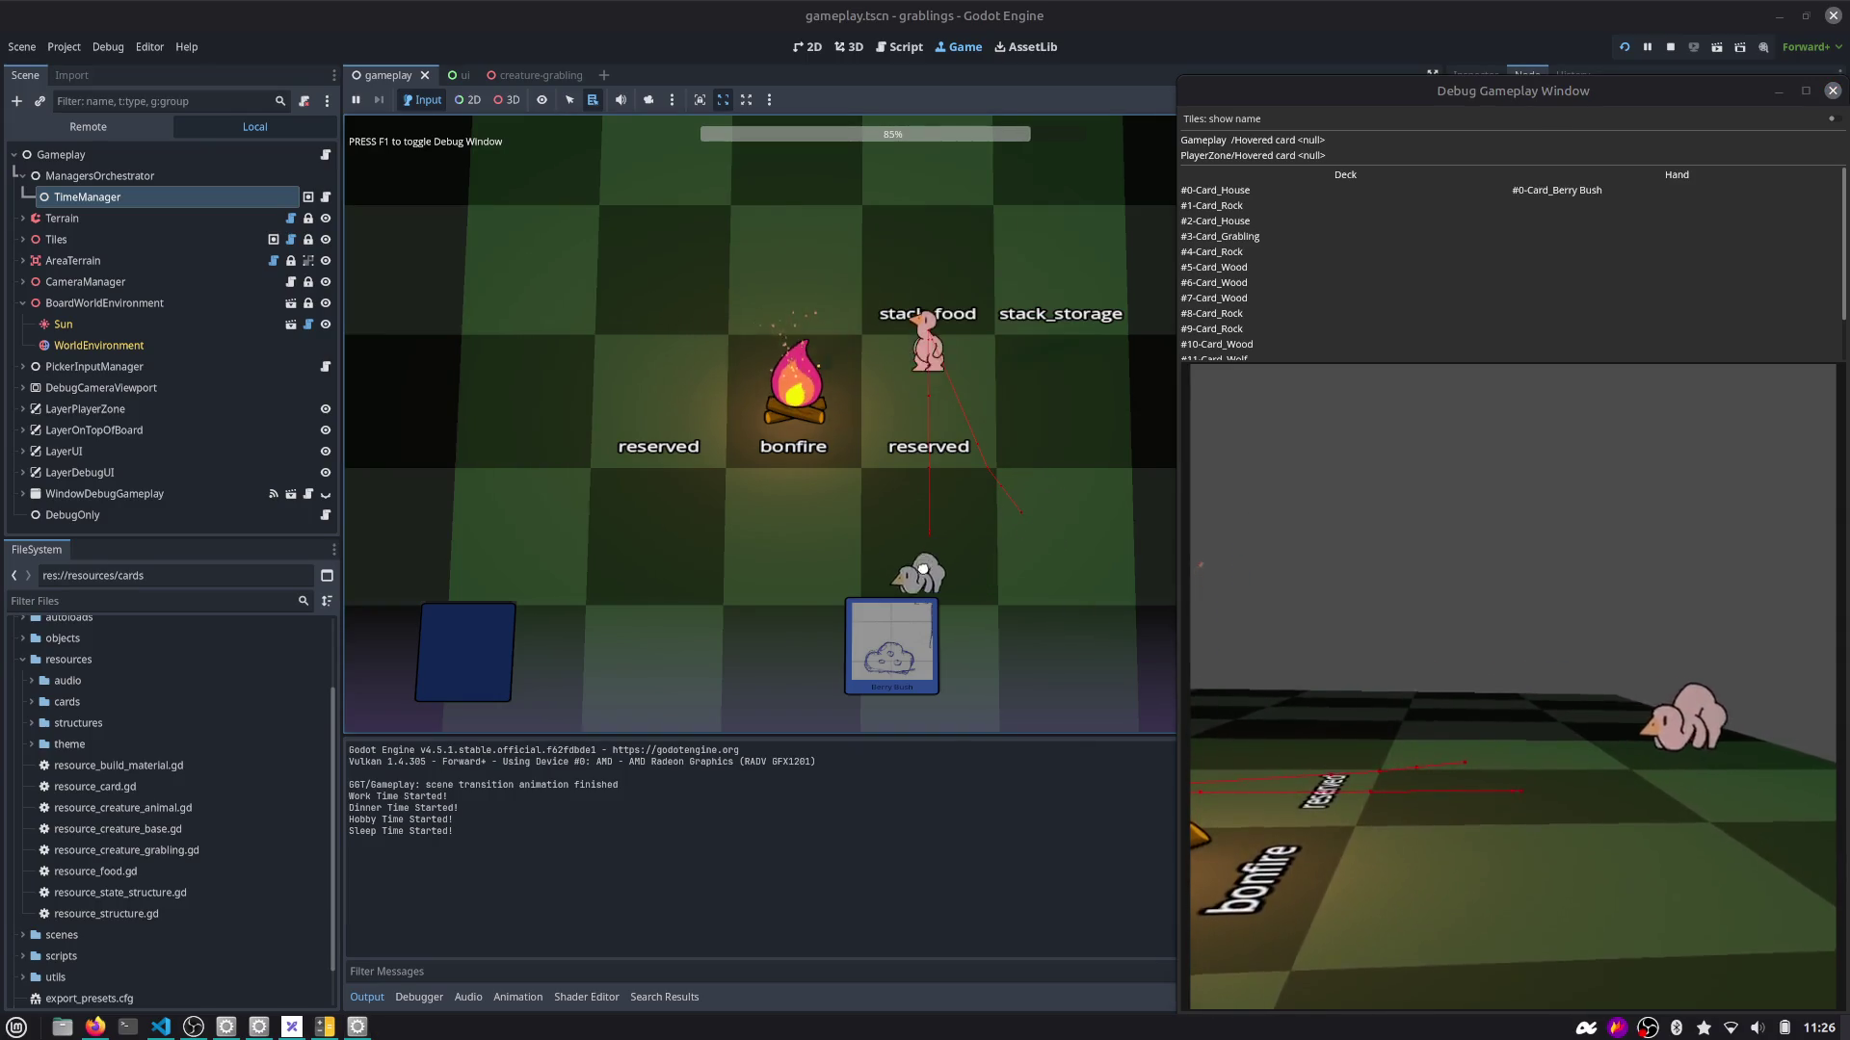
Move the grey Grabling beside the bonfire, close the debug window, and stop the run
{"action": "mouse_move", "coordinate": [937, 477]}
{"action": "left_mouse_down"}
{"action": "mouse_move", "coordinate": [800, 451]}
{"action": "mouse_move", "coordinate": [761, 422]}
{"action": "mouse_move", "coordinate": [783, 417]}
{"action": "left_mouse_up"}
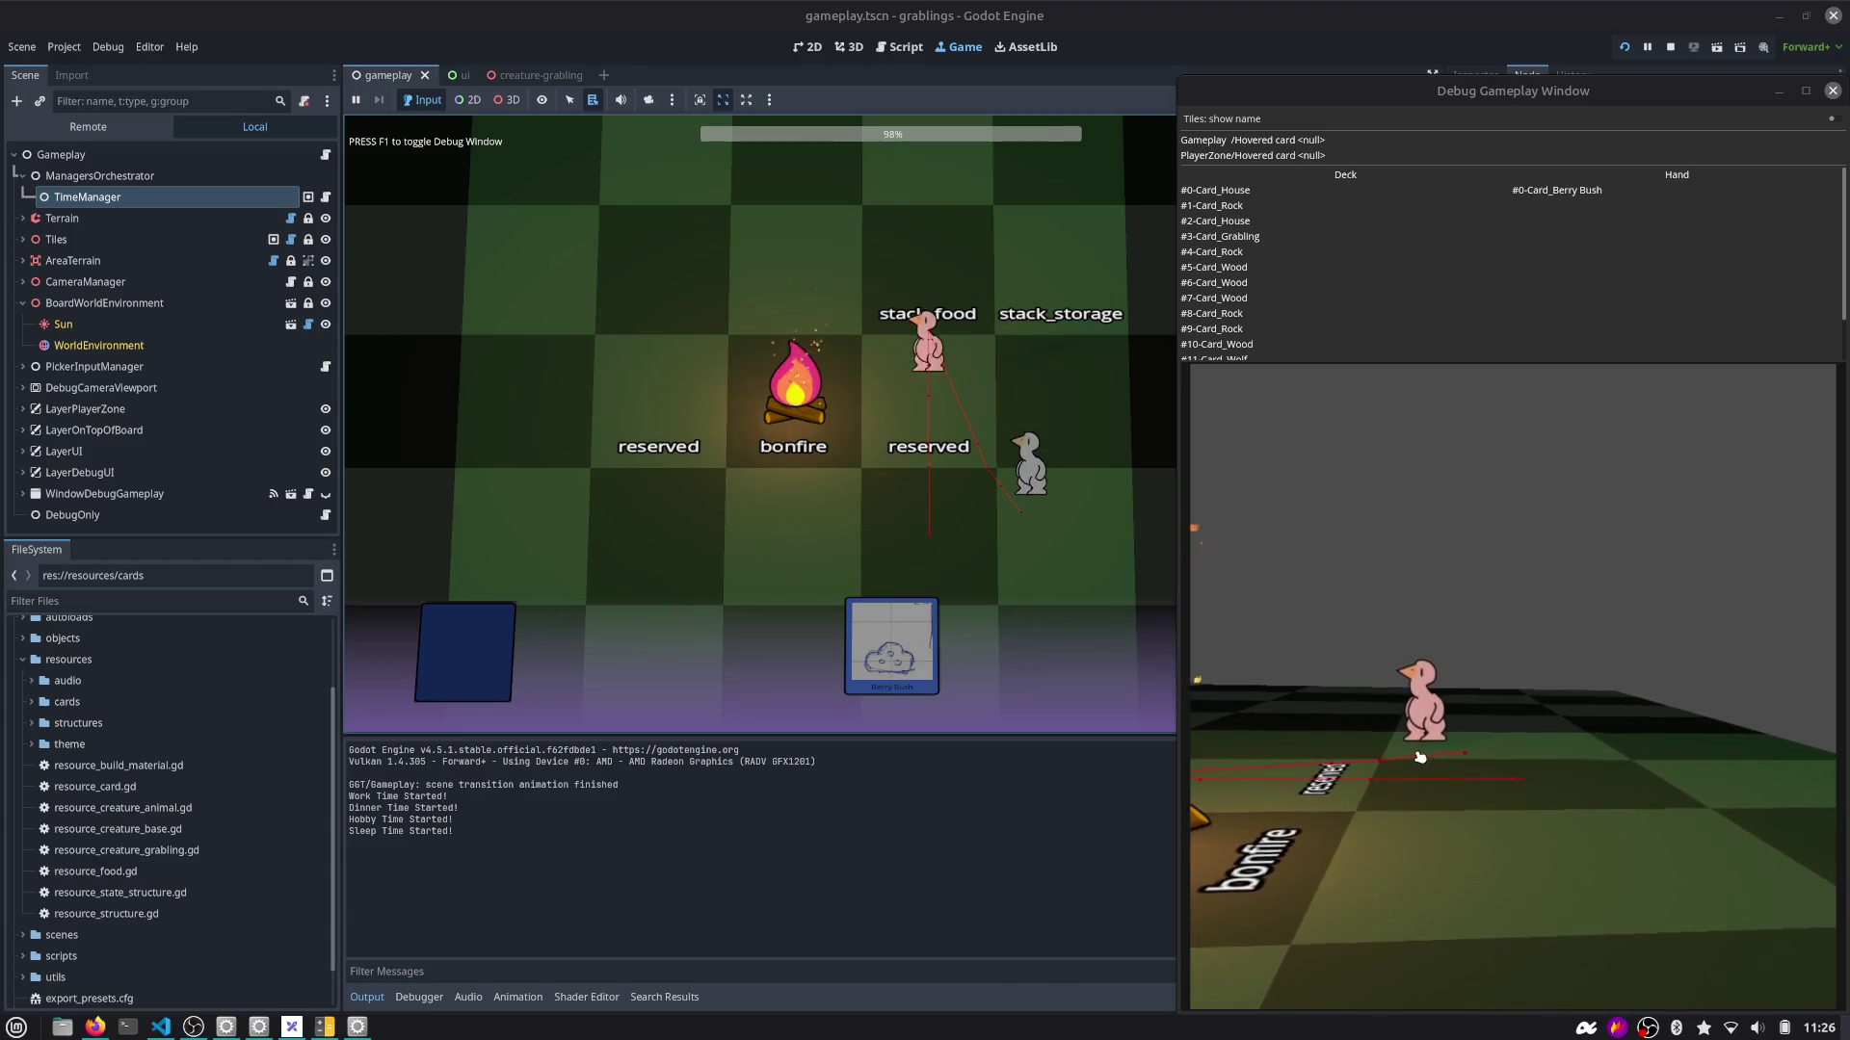
{"action": "key", "text": "F1"}
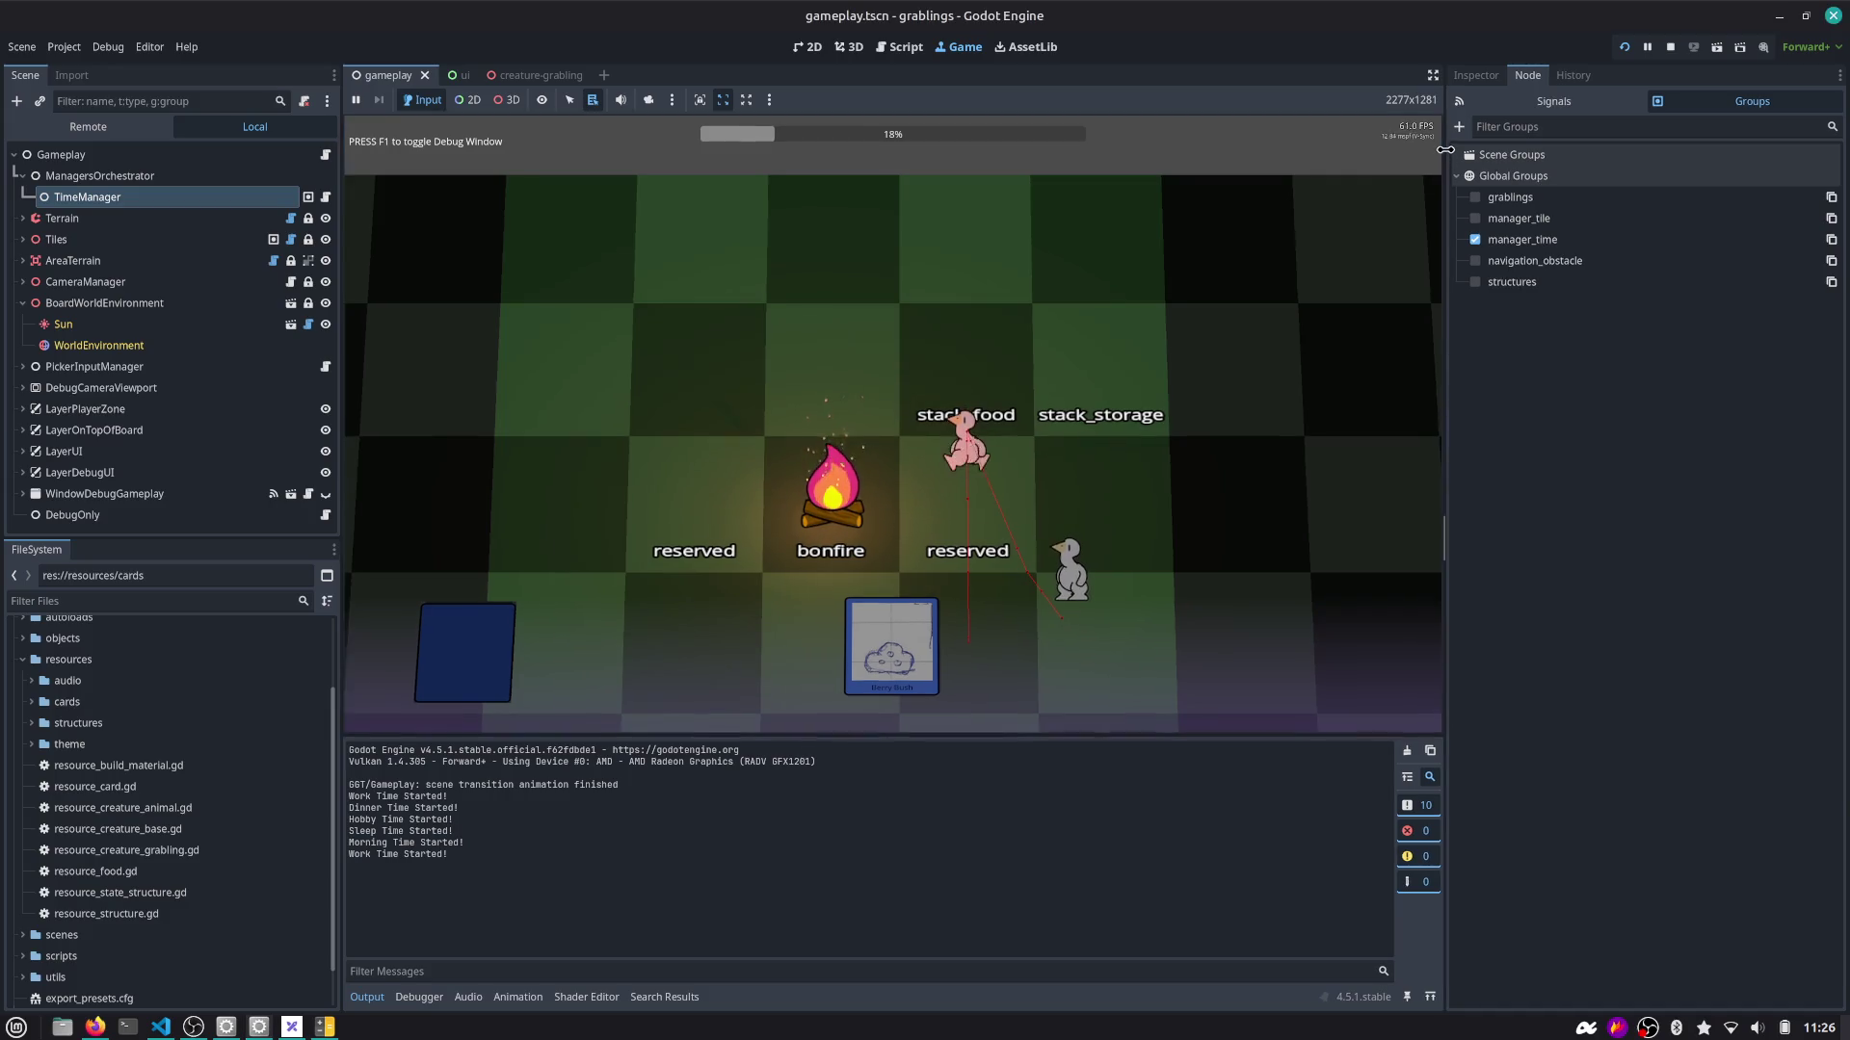
{"action": "left_click_drag", "start_coordinate": [1445, 161], "coordinate": [1457, 162]}
{"action": "scroll", "coordinate": [1027, 488], "scroll_direction": "down", "scroll_amount": 2}
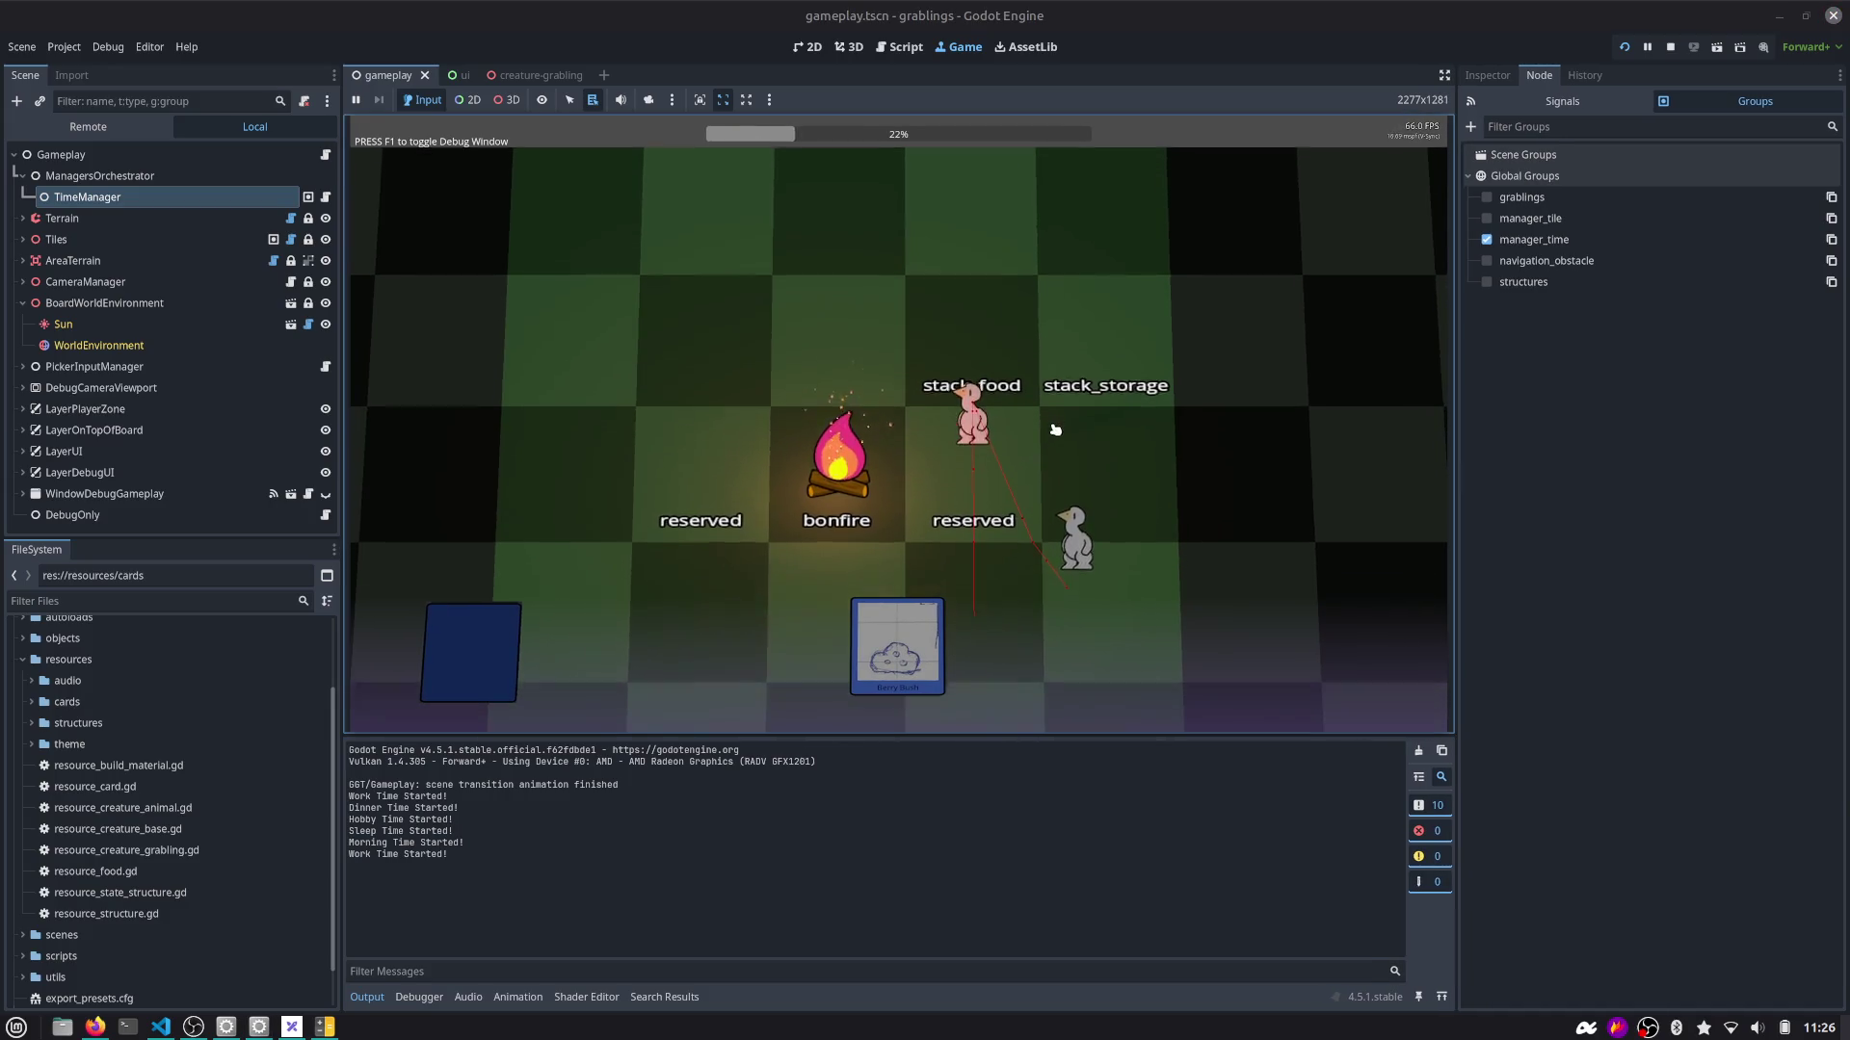
{"action": "left_click", "coordinate": [1669, 47]}
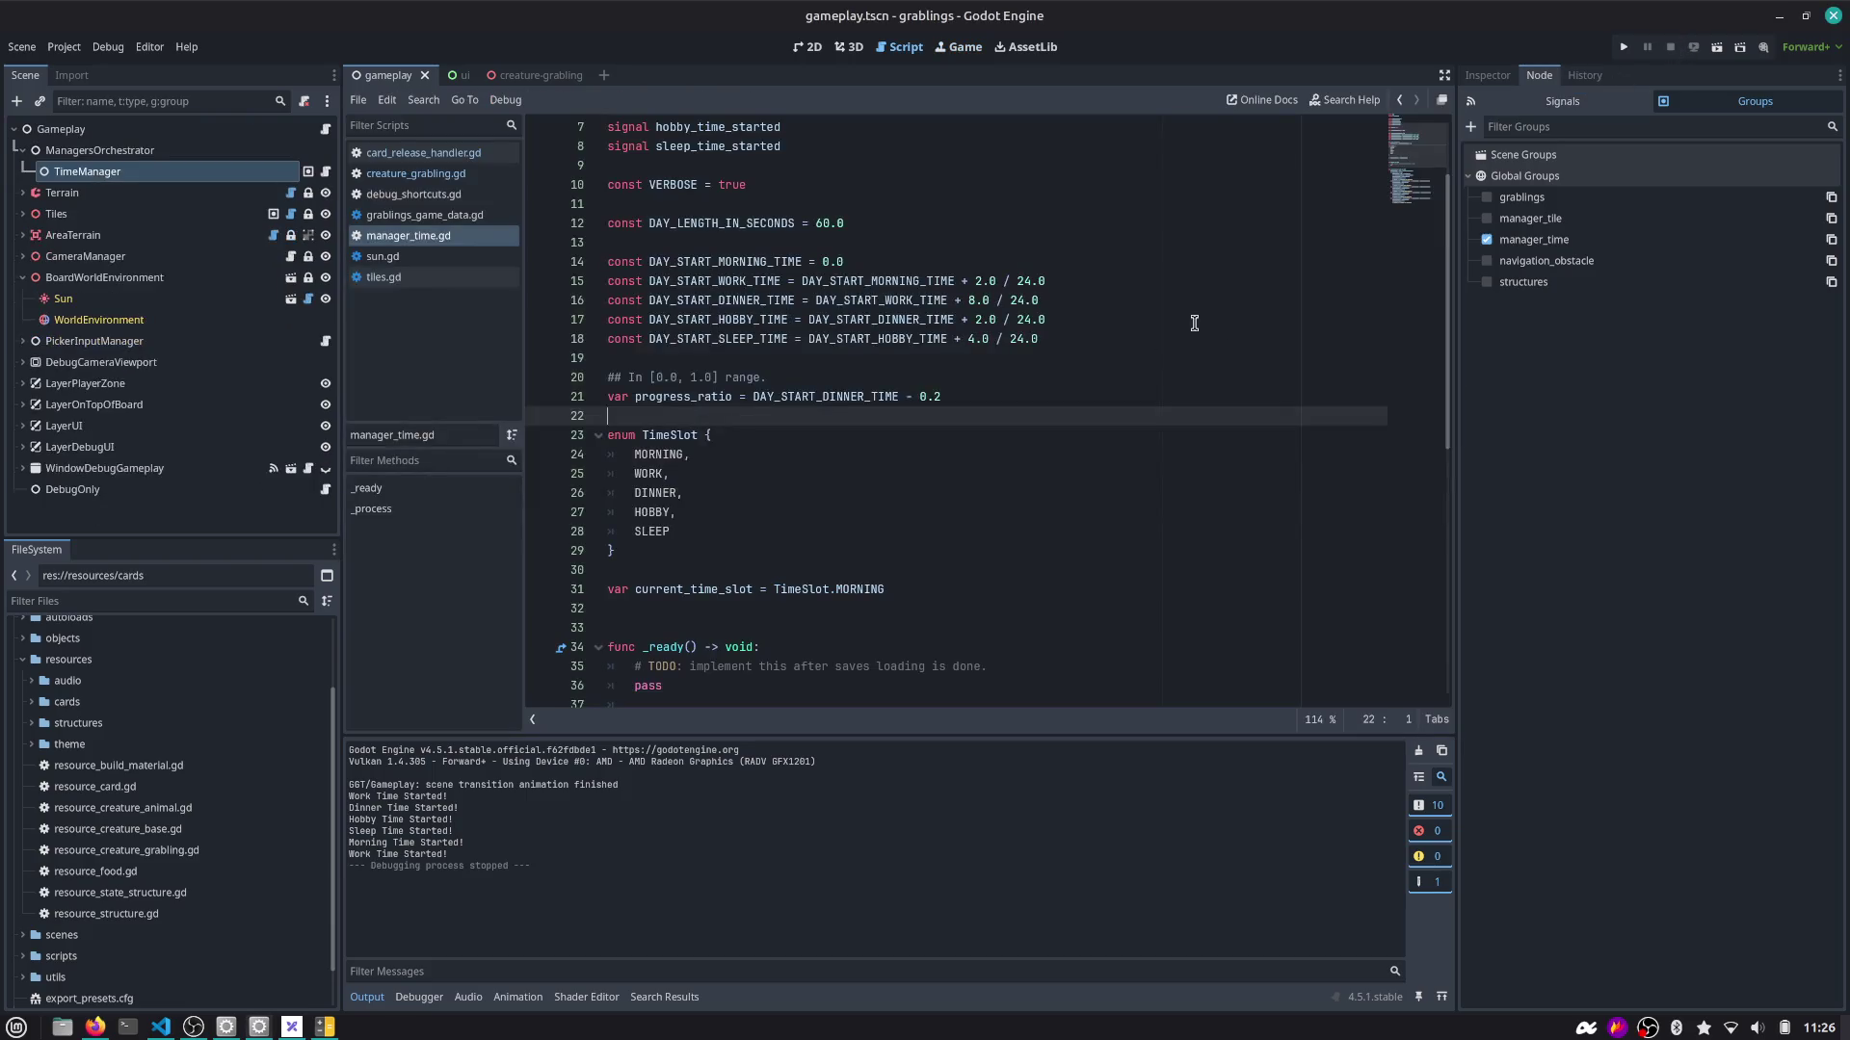
Relaunch the game with Run Project for another time-of-day test
{"action": "left_click", "coordinate": [1617, 48]}
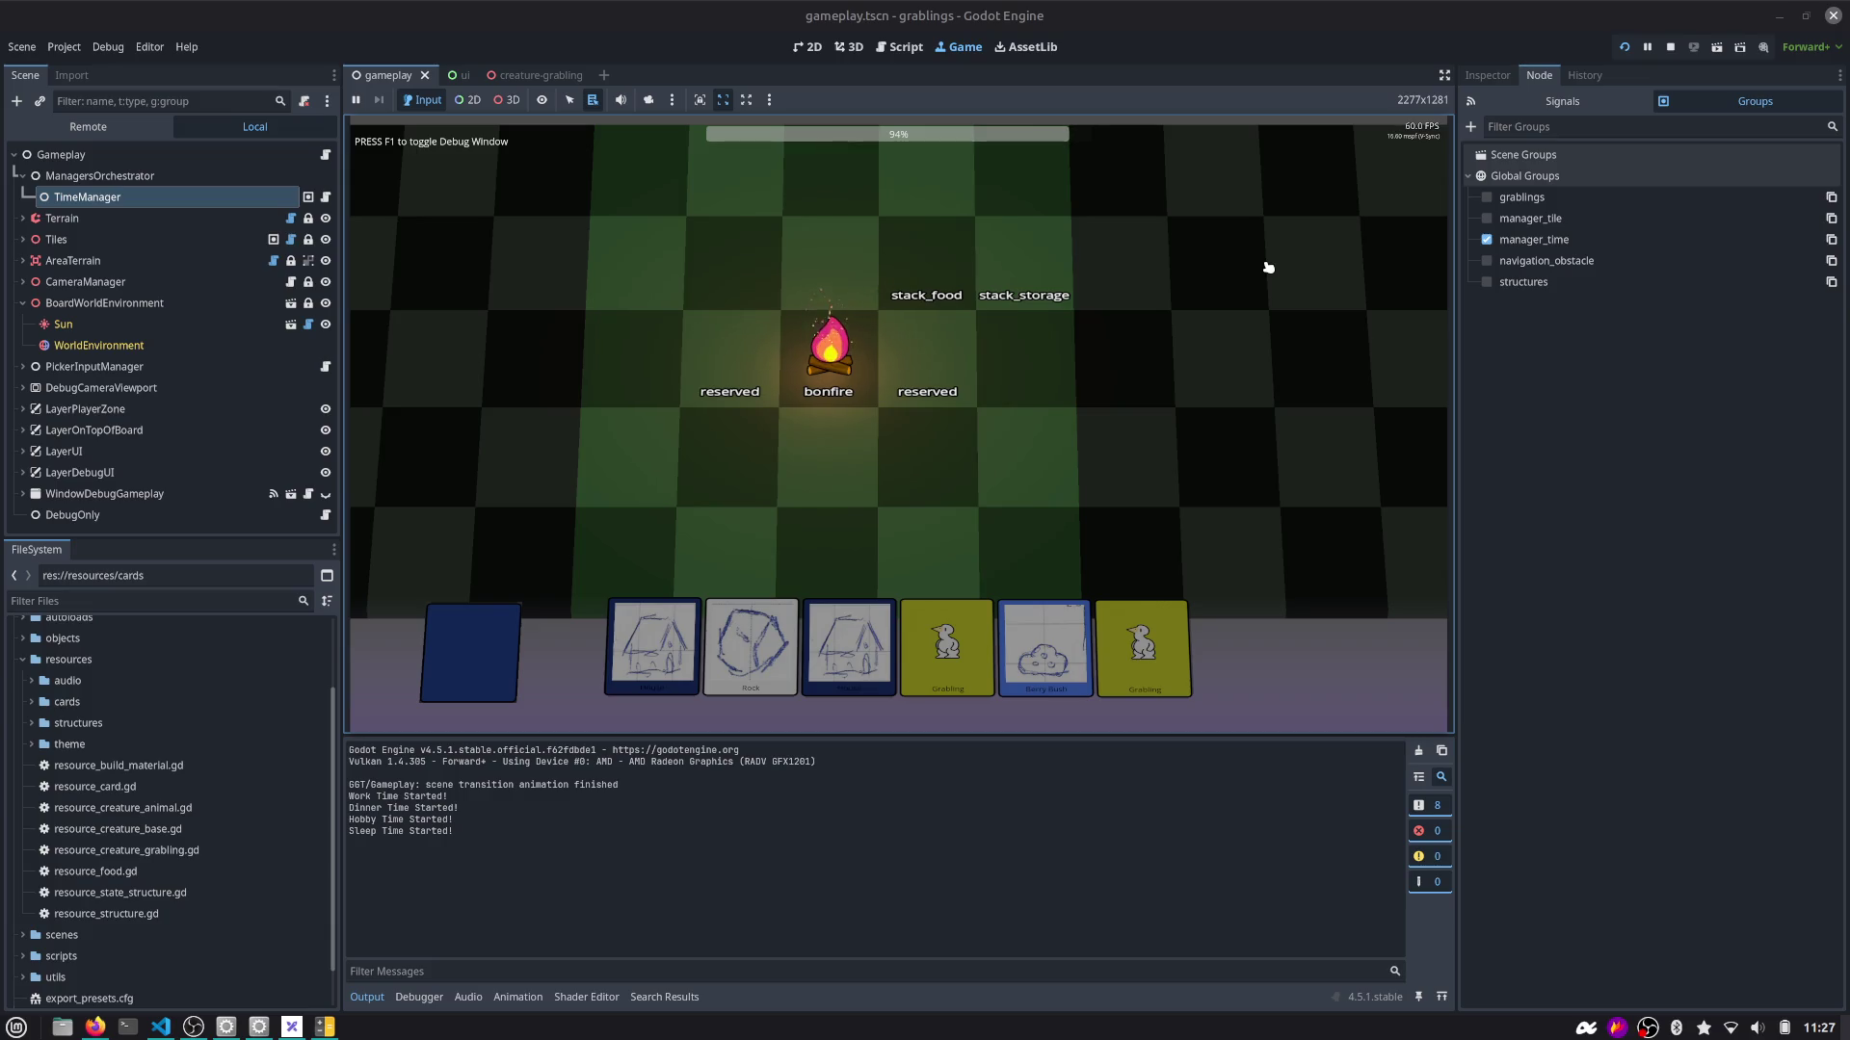
Zoom the game camera, play two Grabling cards, and triple game speed with key 3
{"action": "scroll", "coordinate": [1091, 356], "scroll_direction": "up", "scroll_amount": 2}
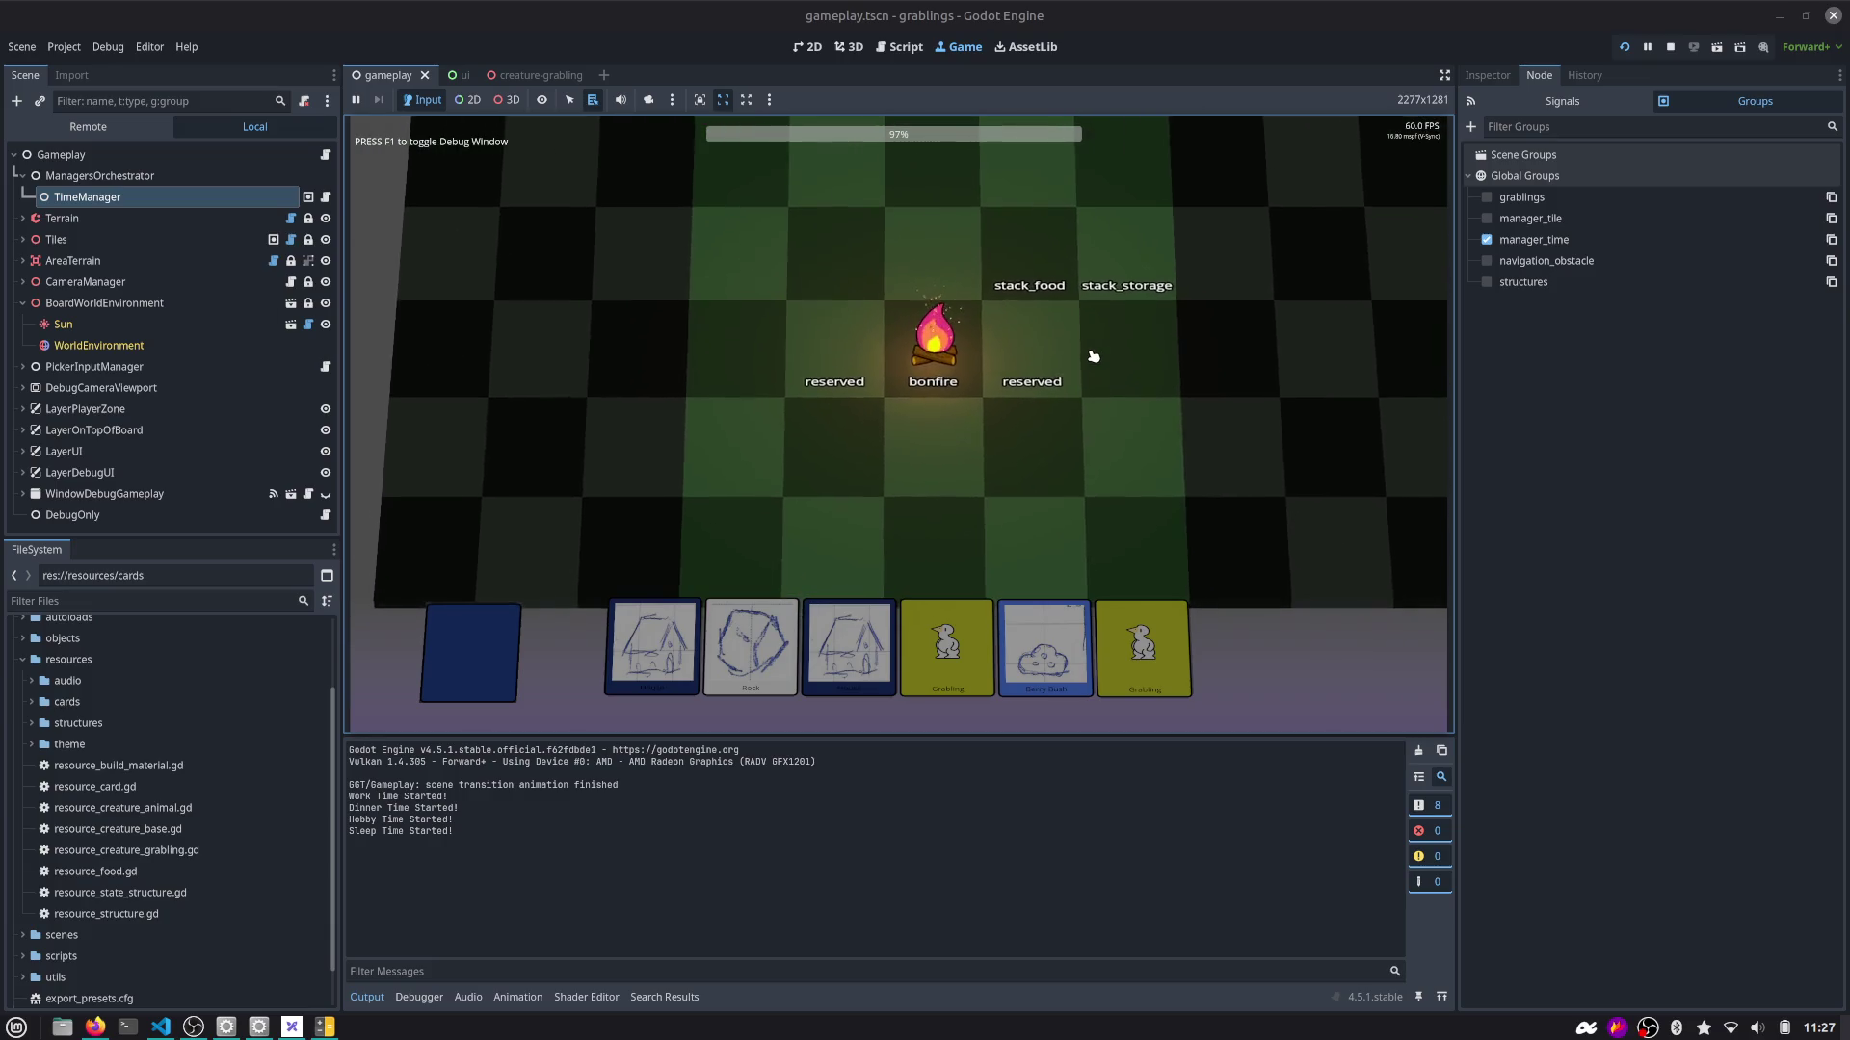
{"action": "scroll", "coordinate": [1091, 355], "scroll_direction": "up", "scroll_amount": 1}
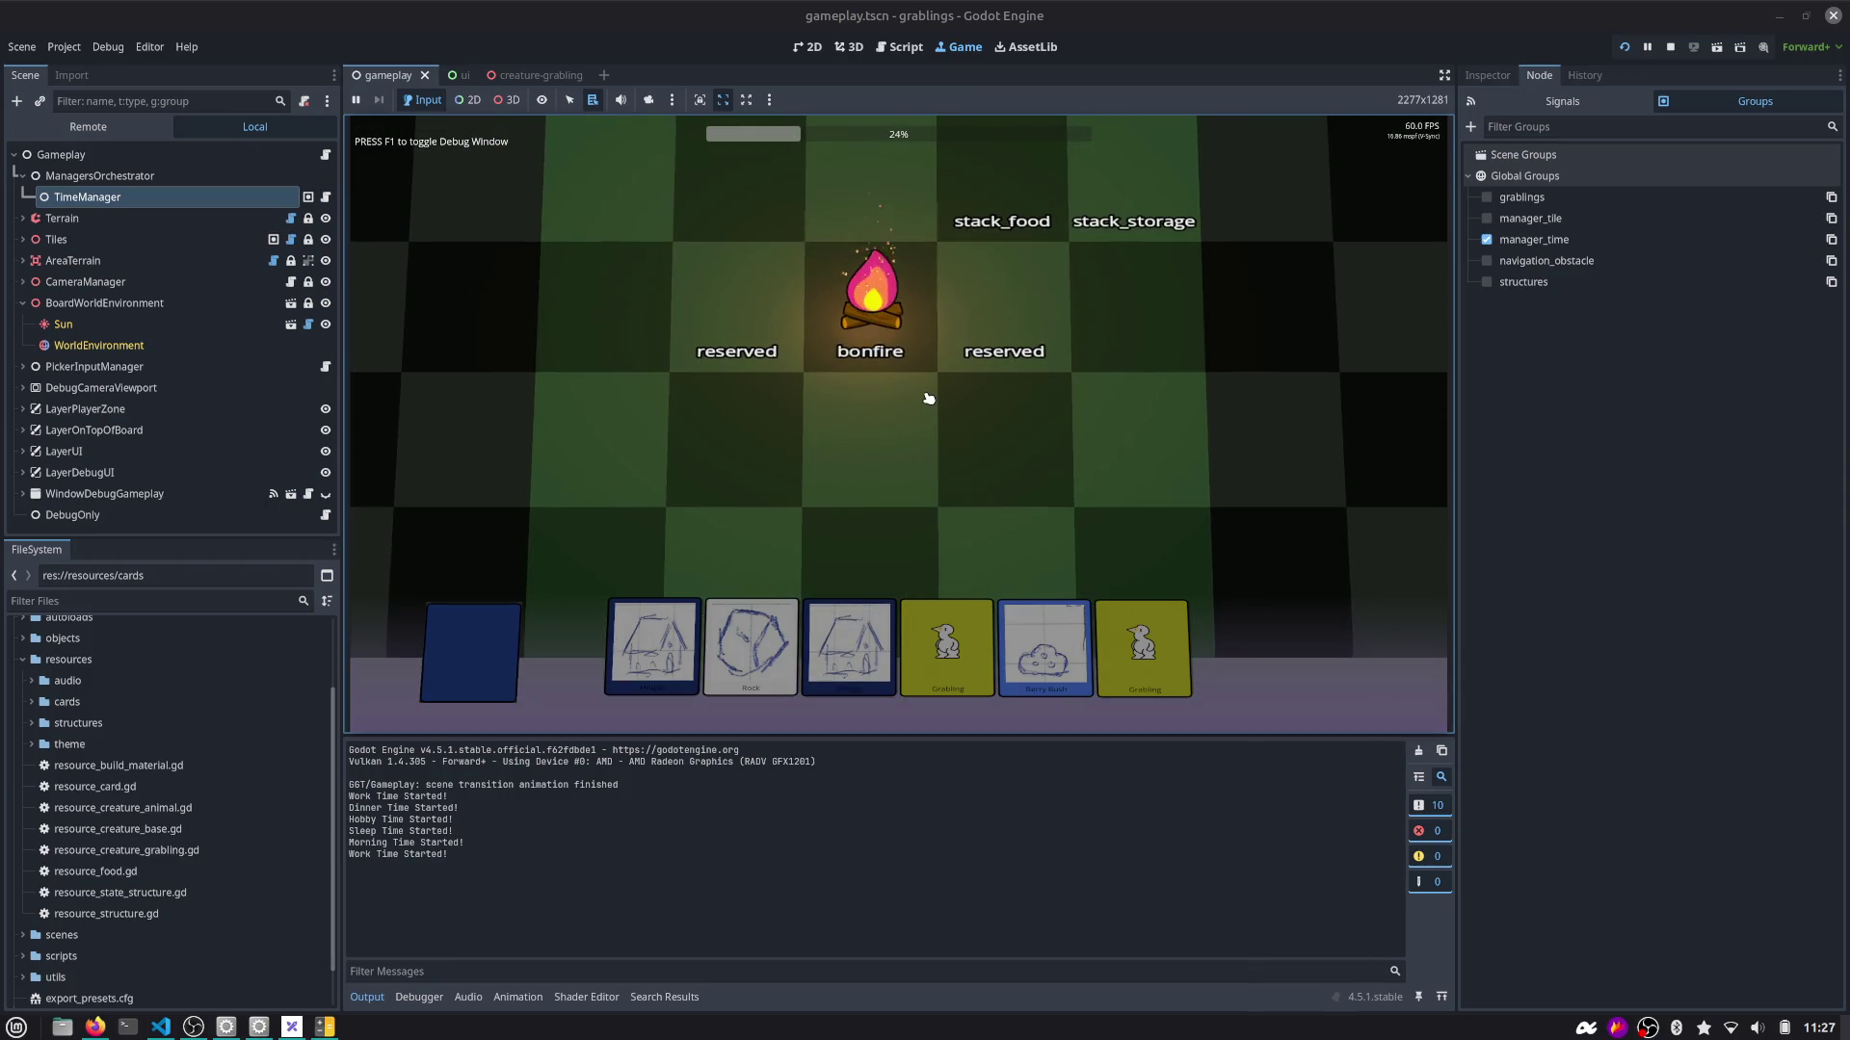
{"action": "left_click_drag", "start_coordinate": [947, 648], "coordinate": [1002, 453]}
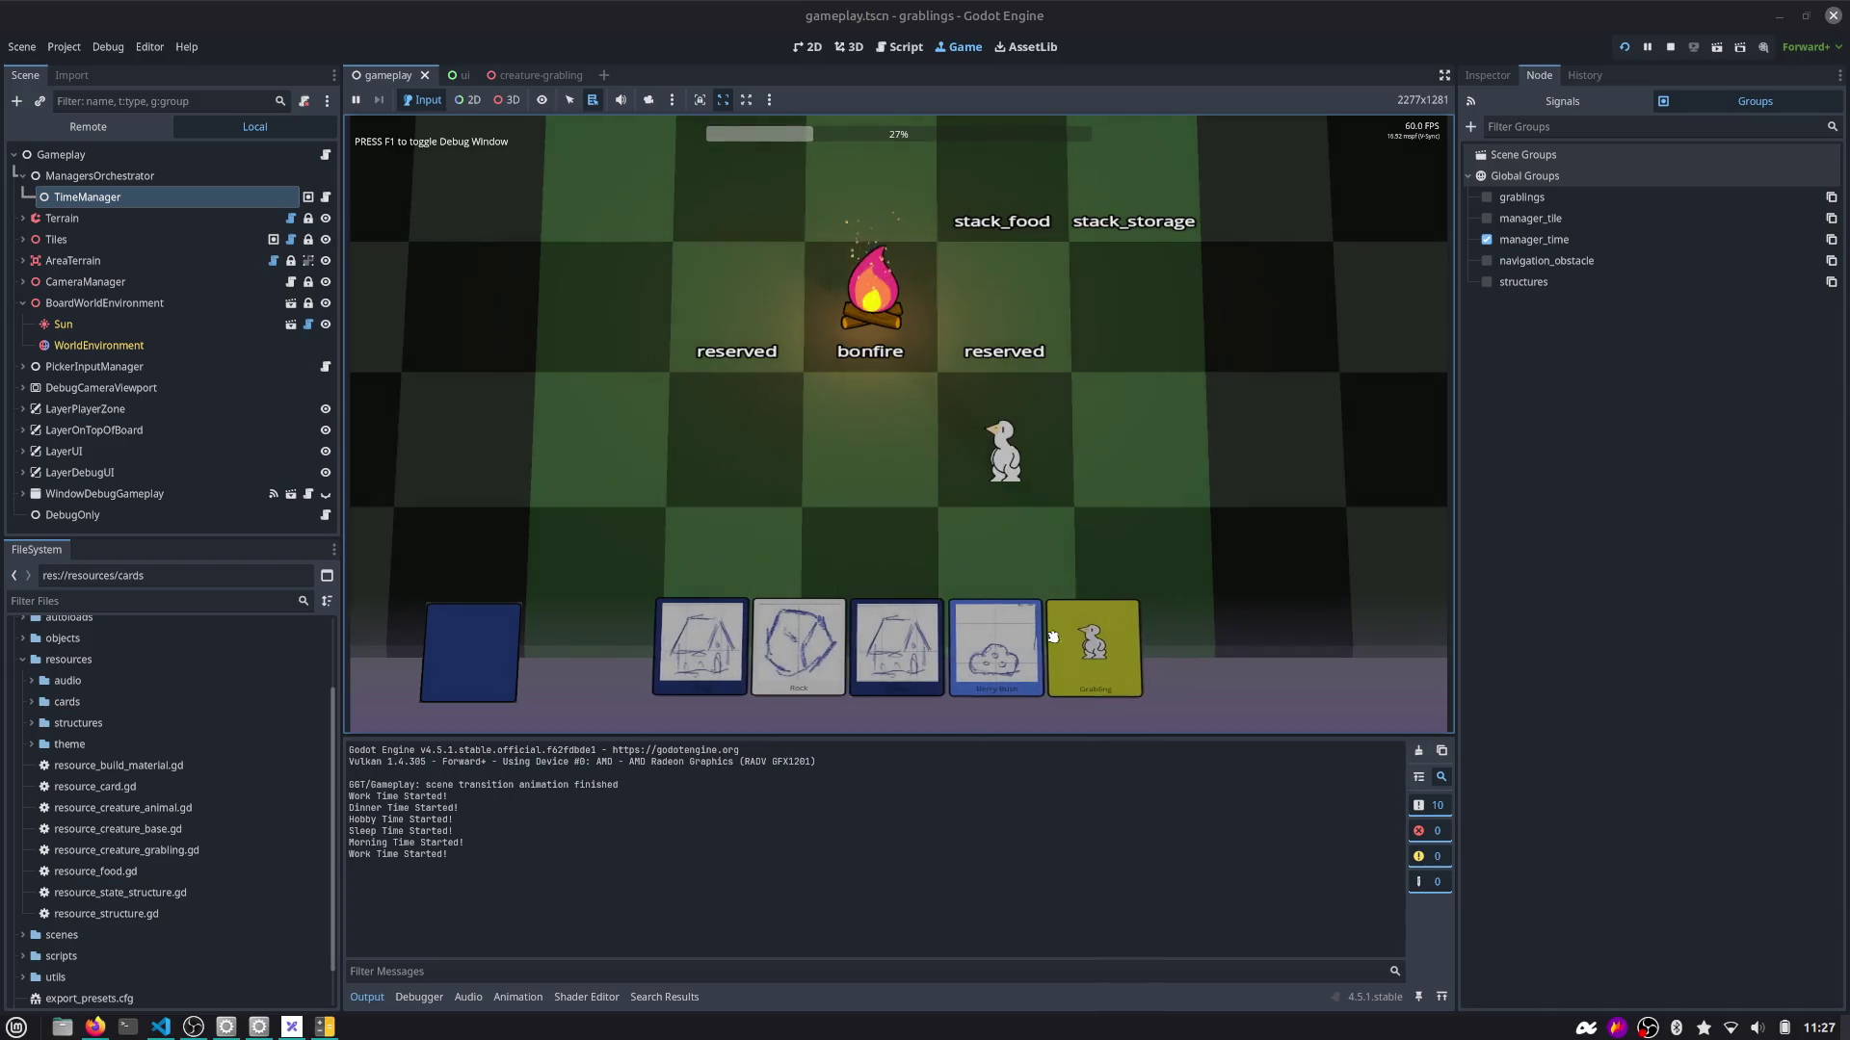
{"action": "mouse_move", "coordinate": [1098, 647]}
{"action": "left_mouse_down"}
{"action": "mouse_move", "coordinate": [1109, 493]}
{"action": "mouse_move", "coordinate": [1094, 466]}
{"action": "left_mouse_up"}
{"action": "key", "text": "3"}
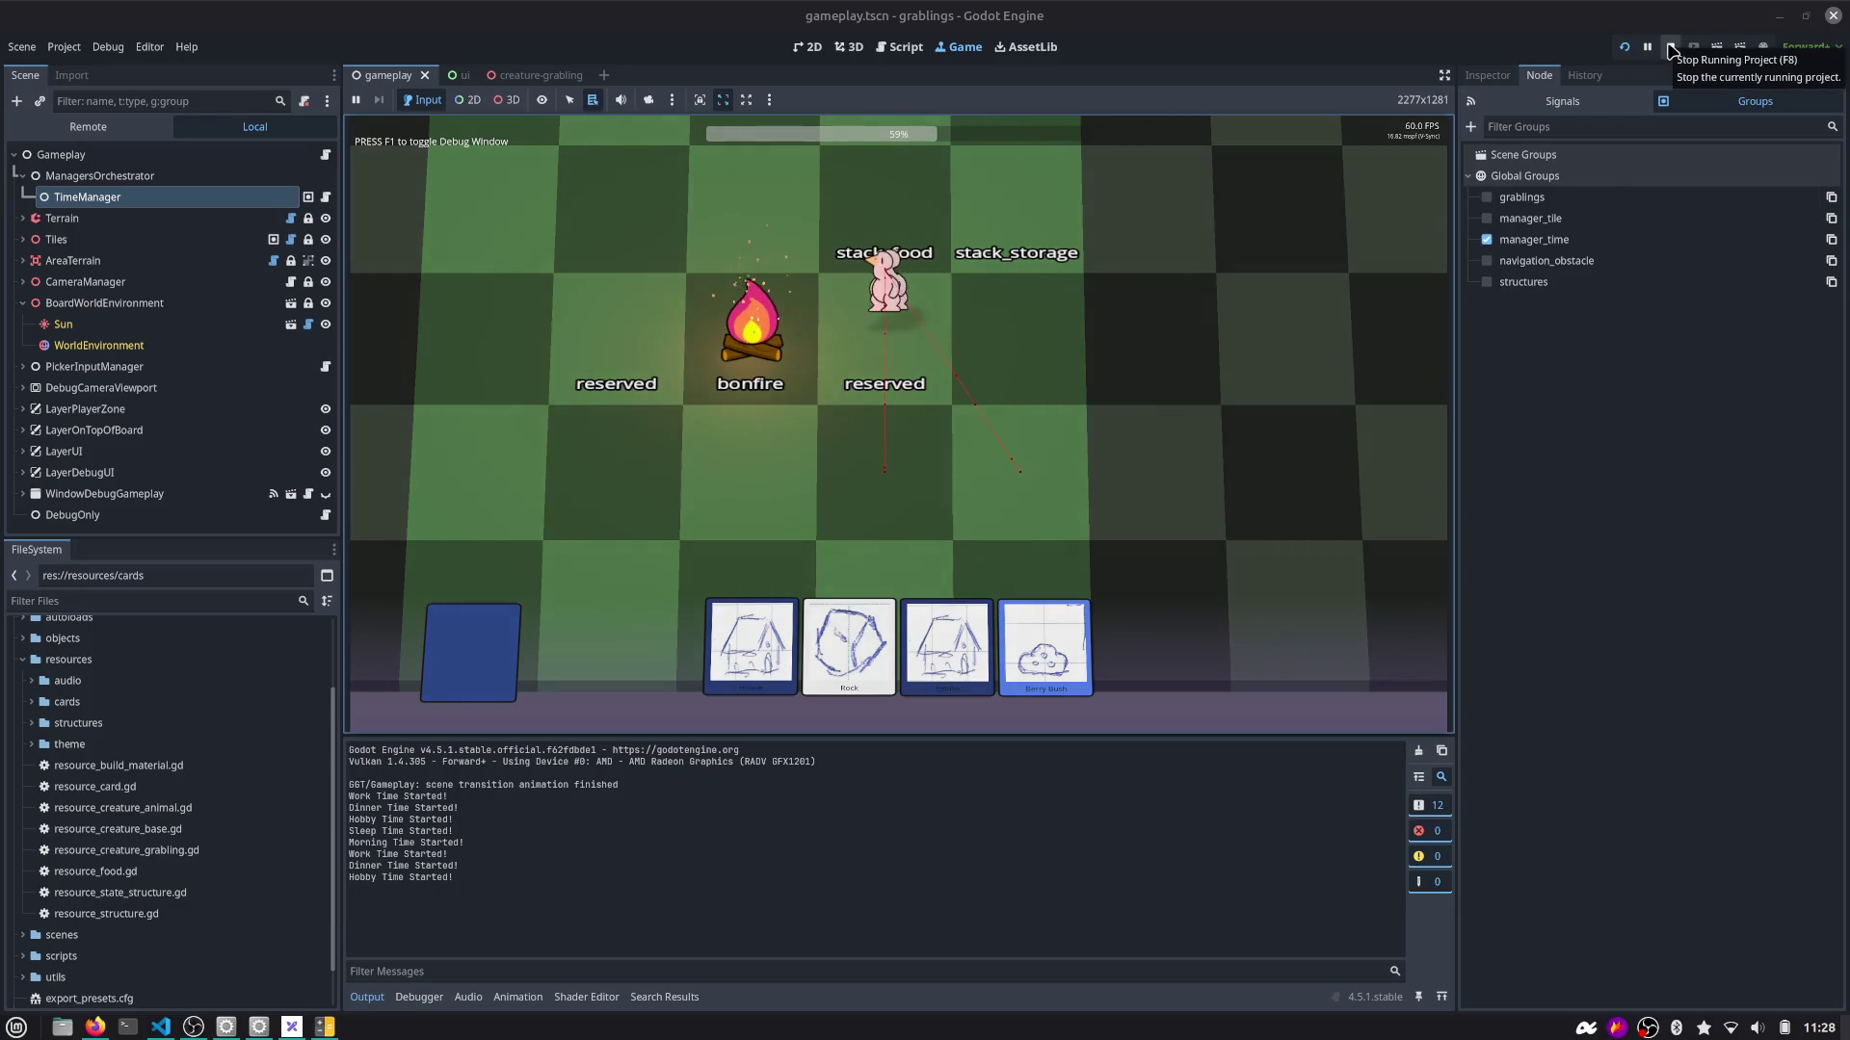
Scroll through manager_time.gd's day-timing constants, then switch to the browser roadmap
{"action": "left_click", "coordinate": [910, 47]}
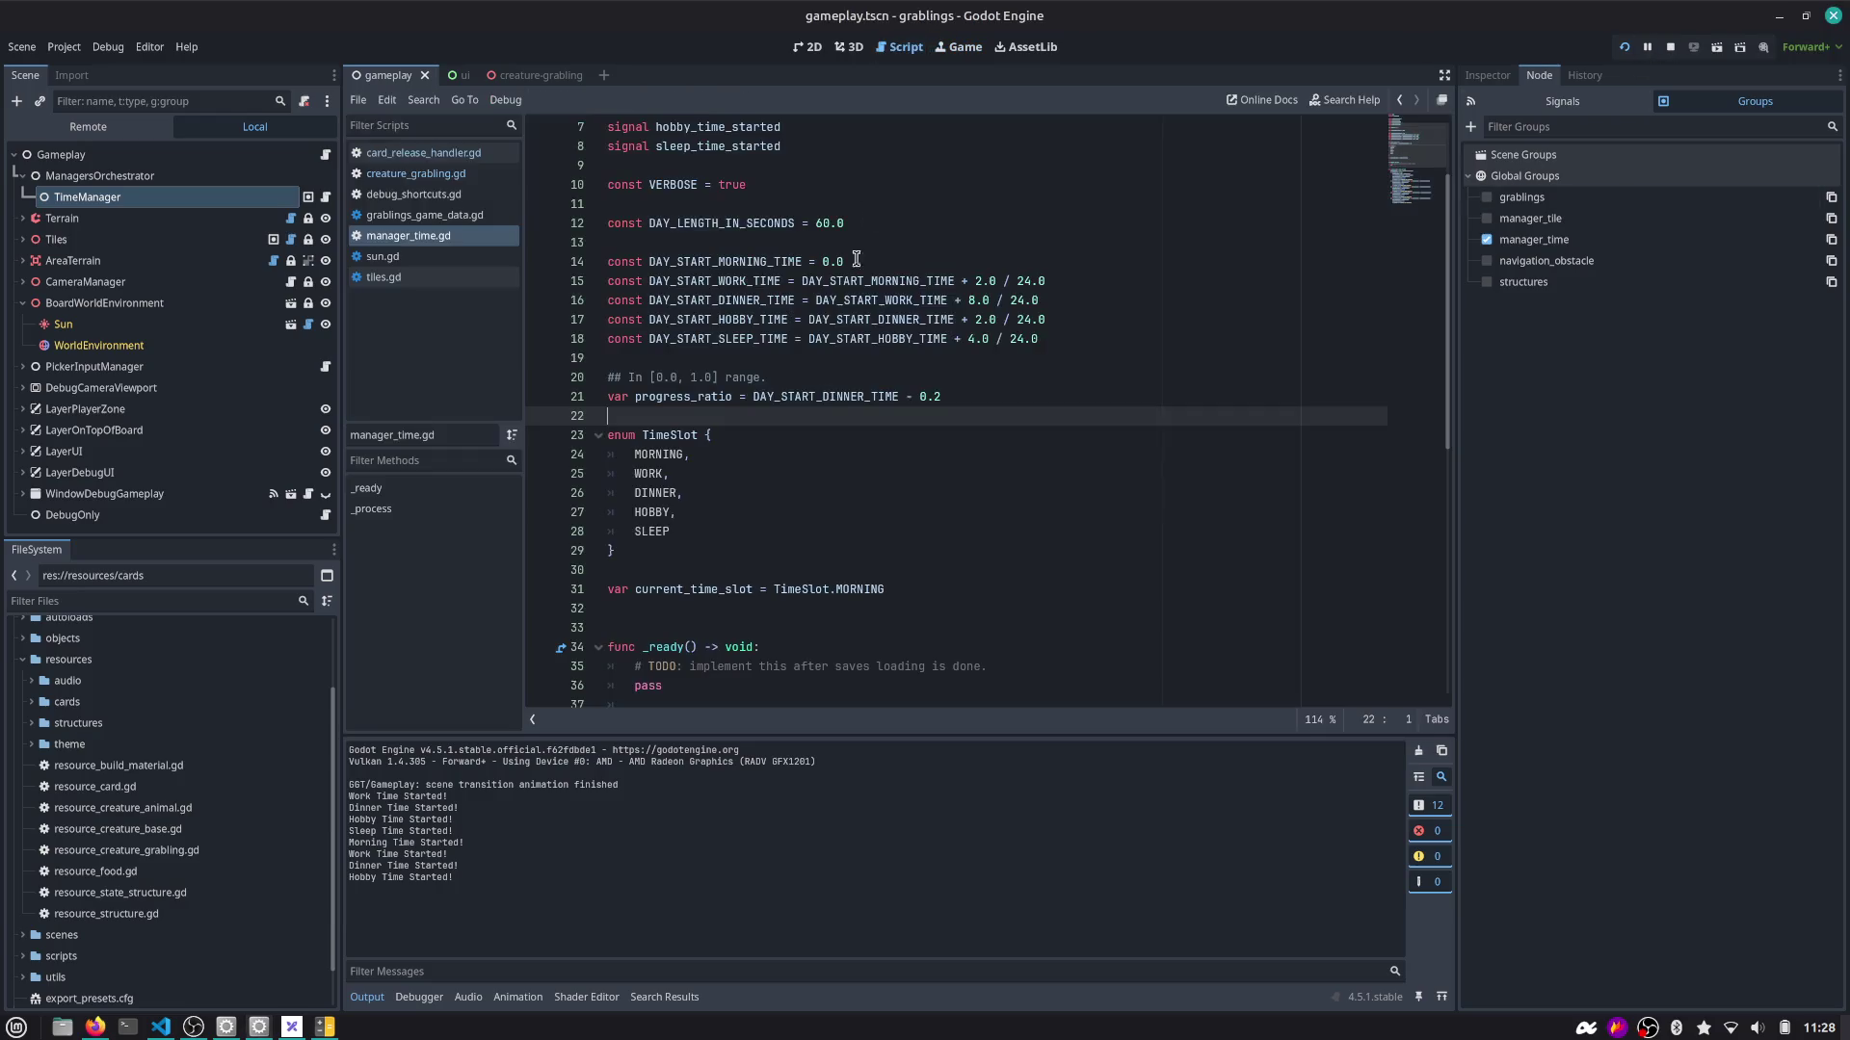
{"action": "scroll", "coordinate": [821, 409], "scroll_direction": "down", "scroll_amount": 9}
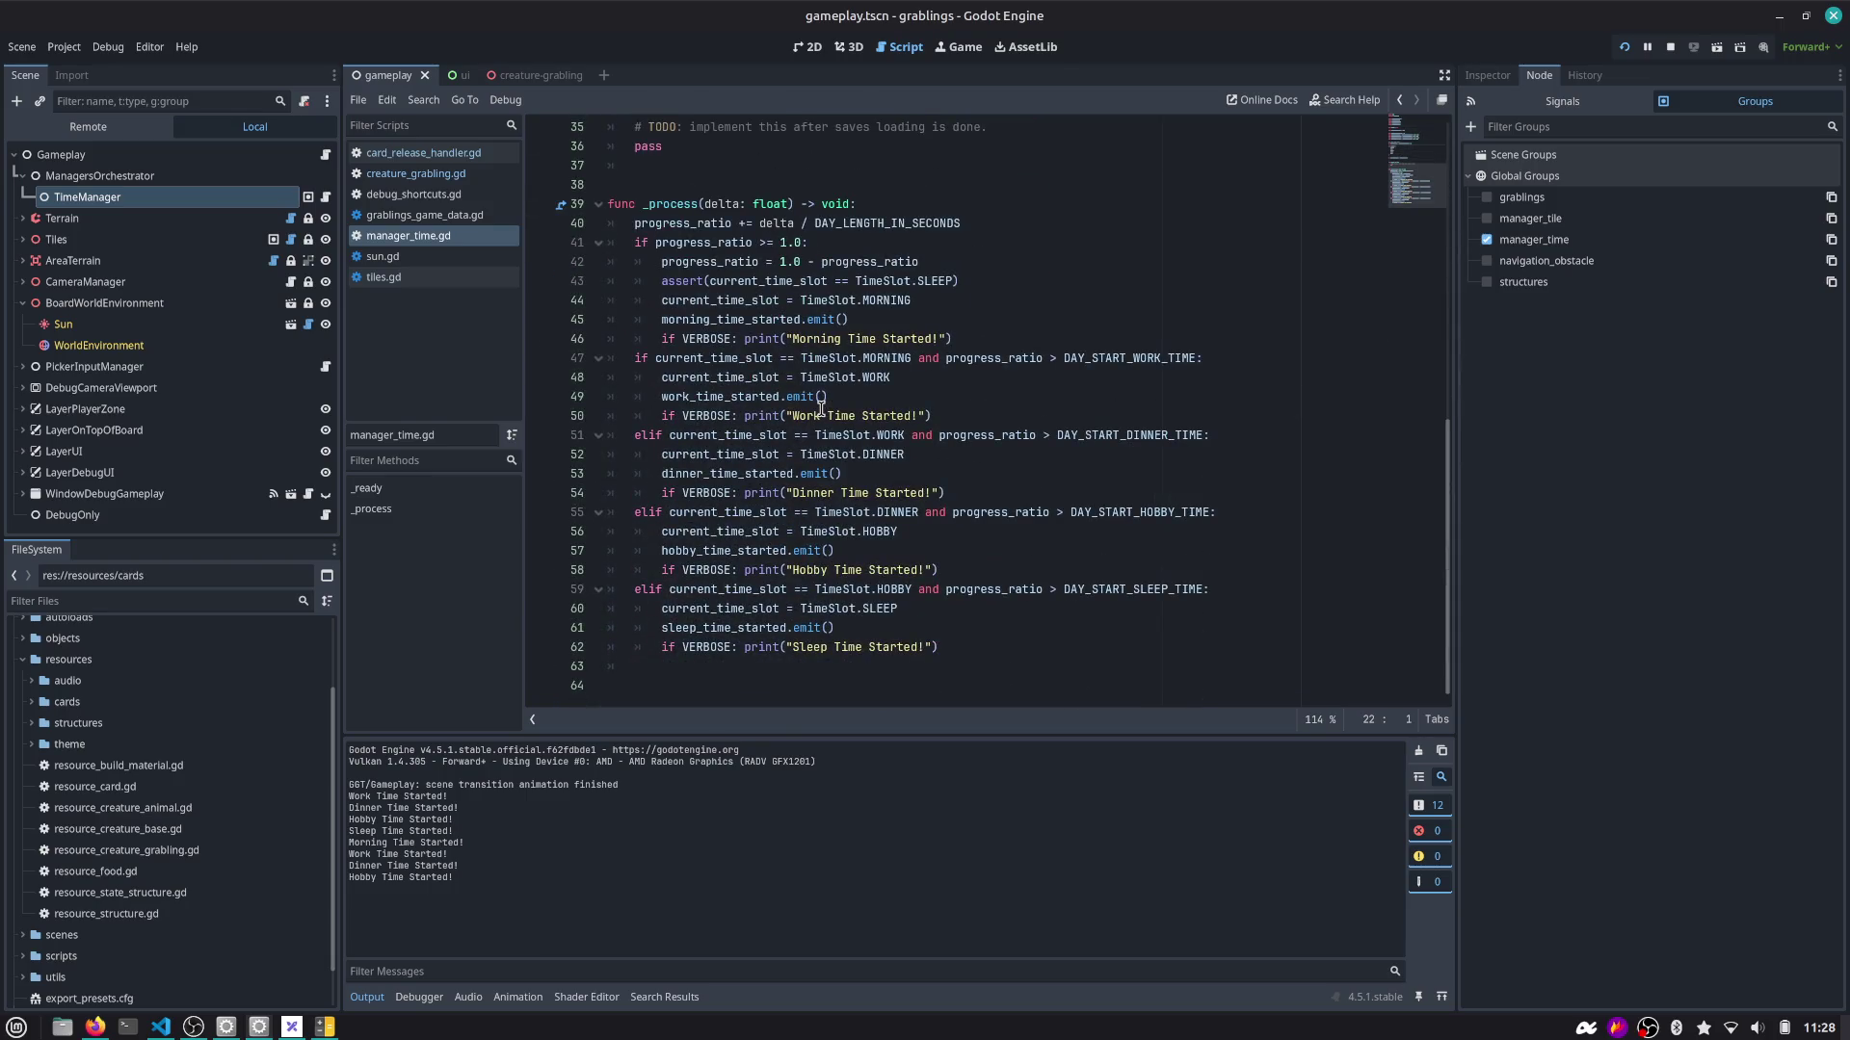
{"action": "scroll", "coordinate": [821, 409], "scroll_direction": "up", "scroll_amount": 11}
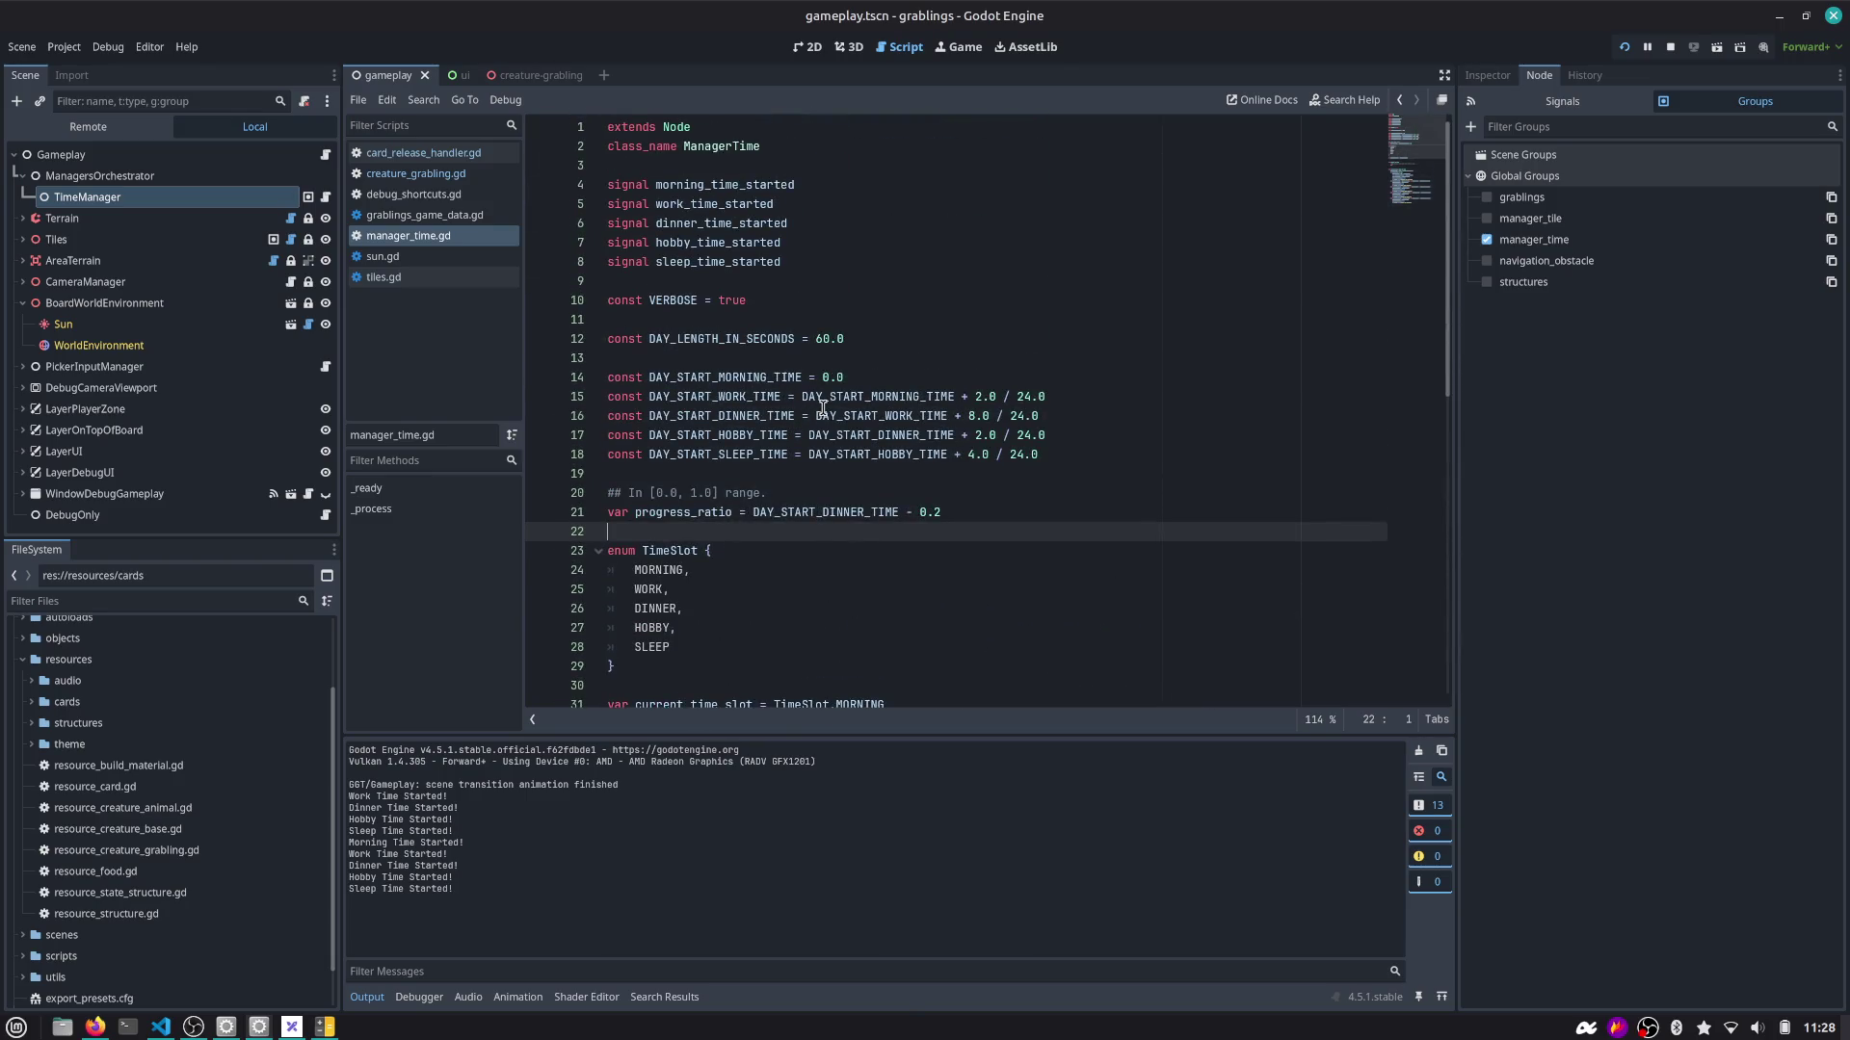
{"action": "key", "text": "alt+Tab"}
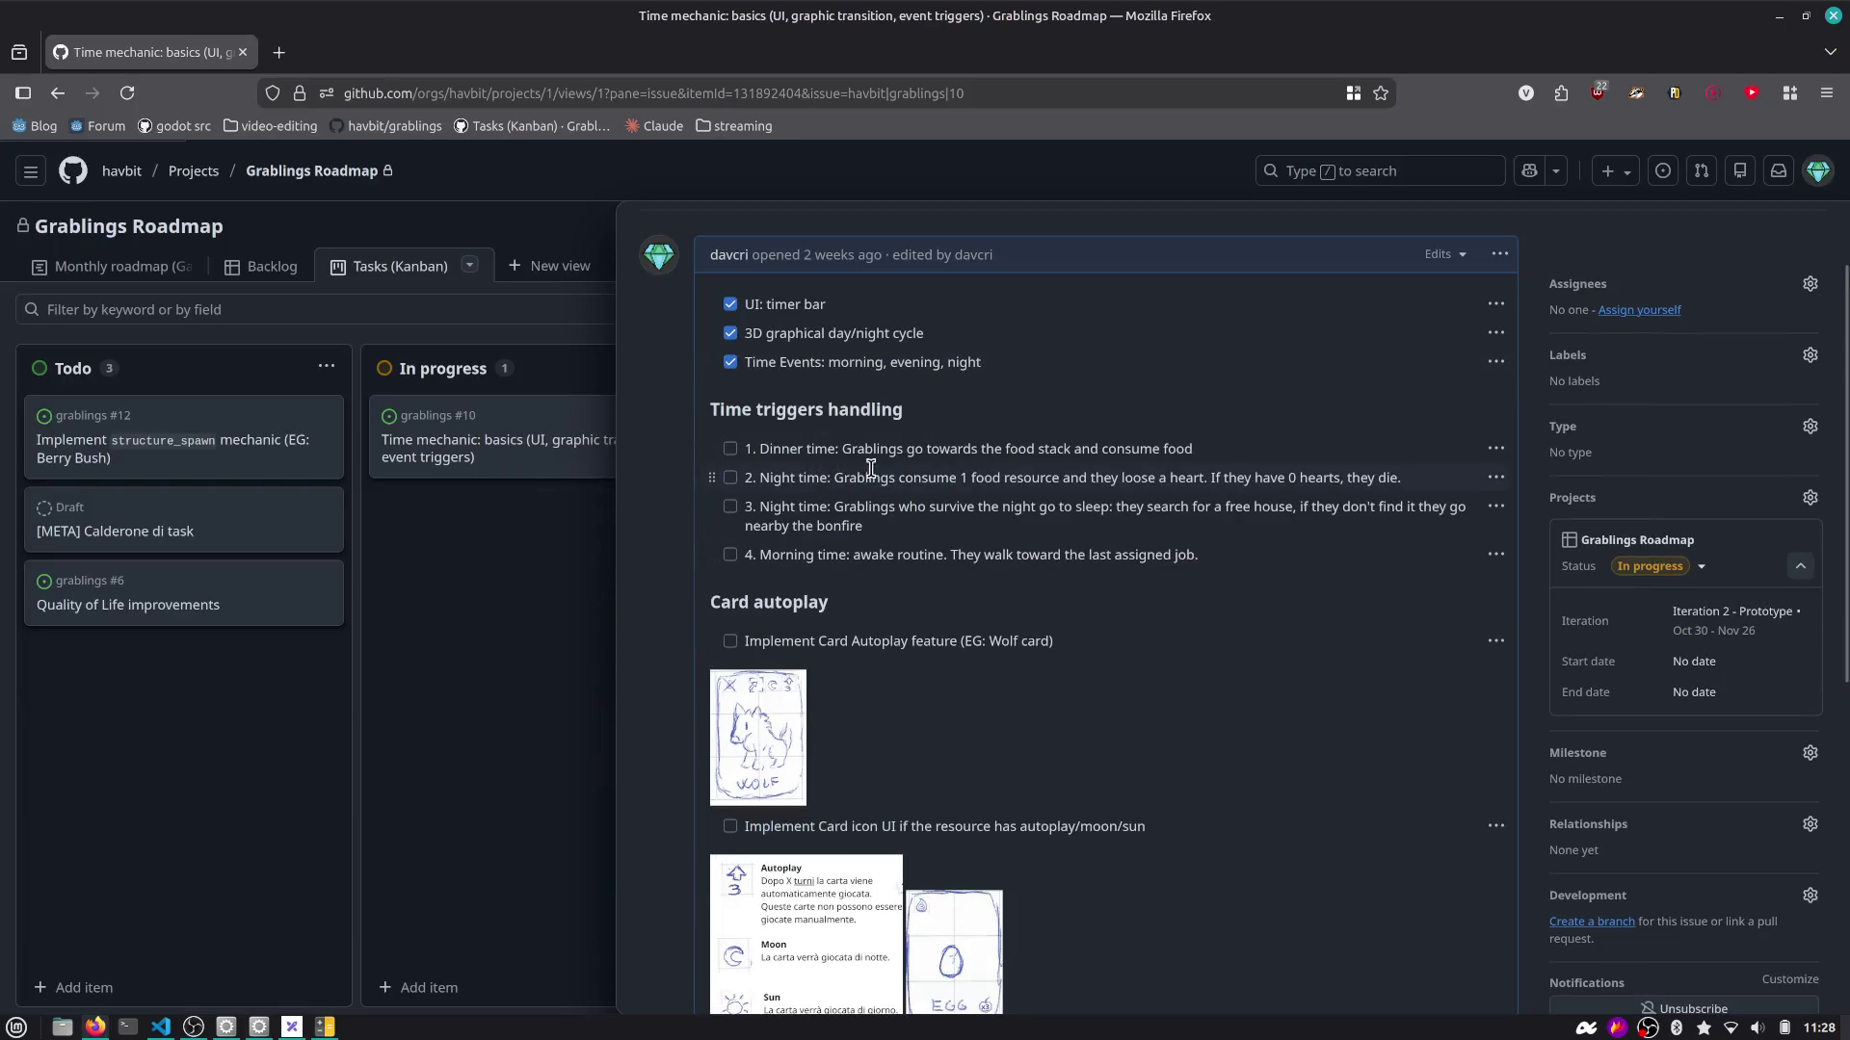
Read the dinner and night-time food tasks on the roadmap issue, then return to manager_time.gd
{"action": "left_click_drag", "start_coordinate": [939, 449], "coordinate": [1201, 454]}
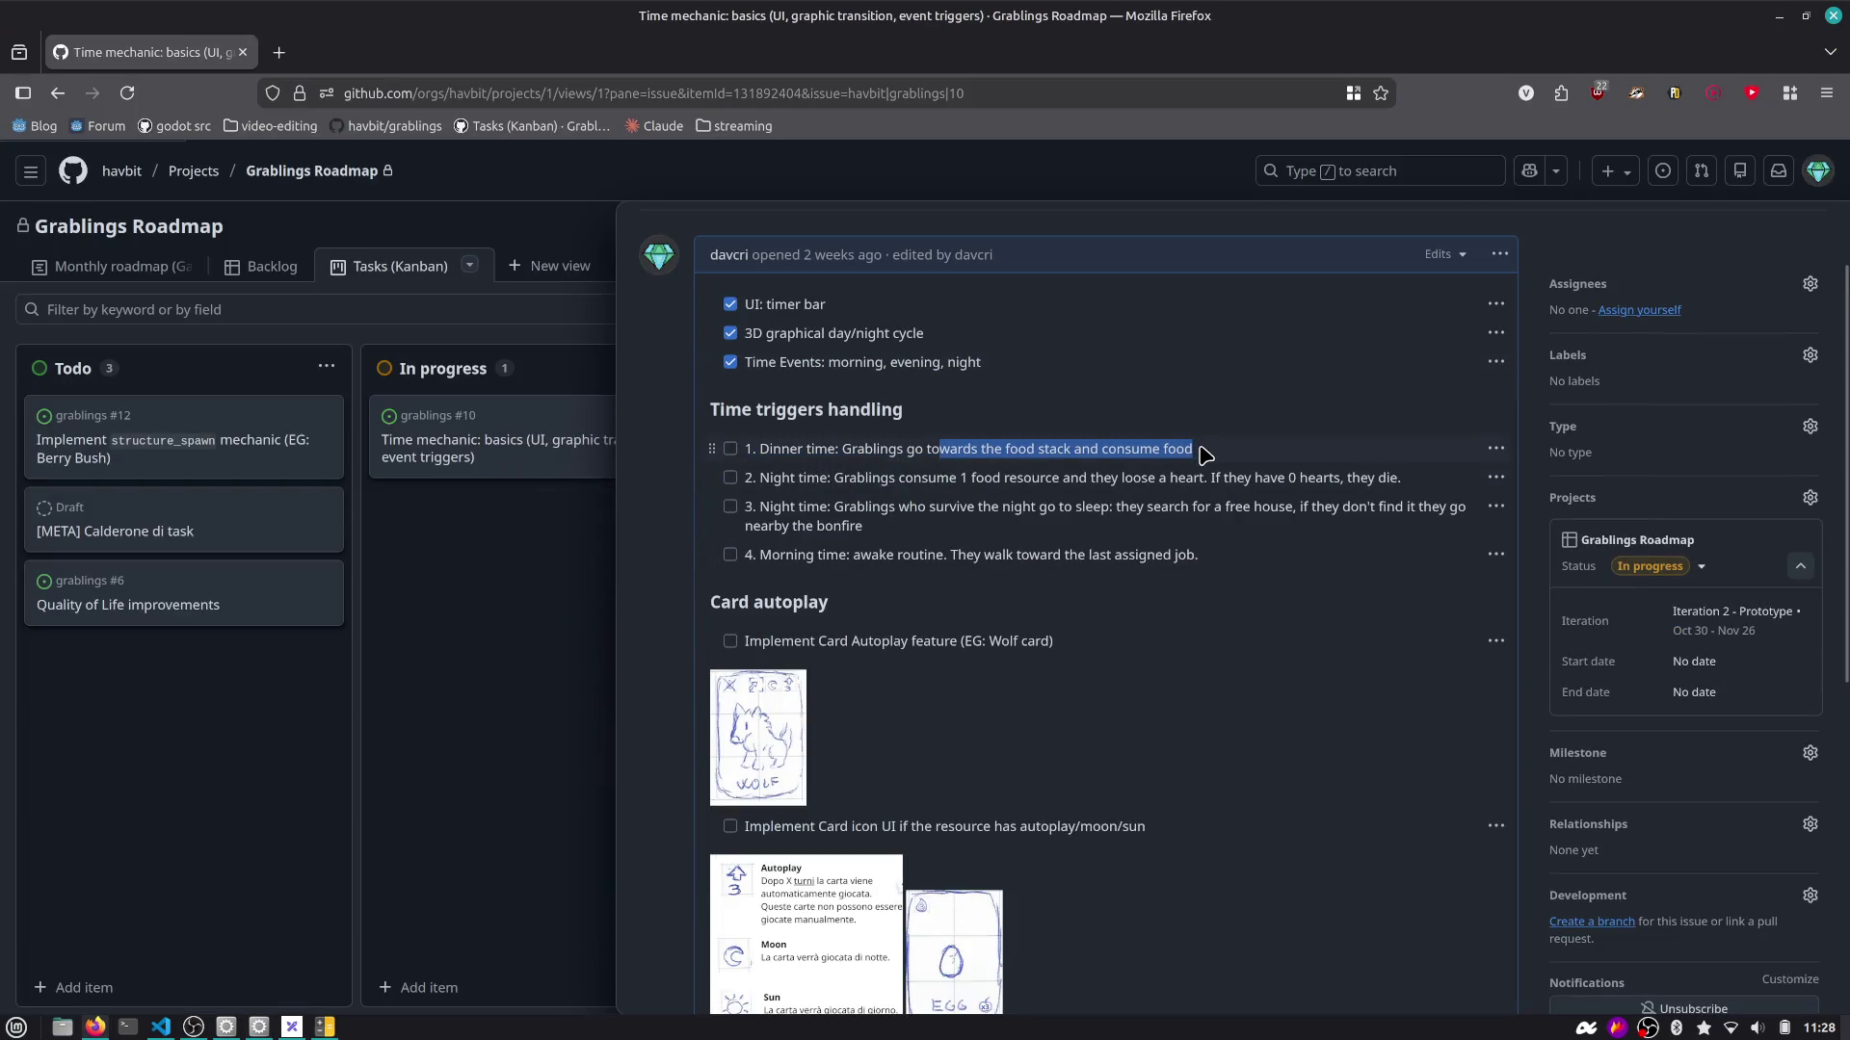
{"action": "left_click", "coordinate": [1185, 449]}
{"action": "left_click_drag", "start_coordinate": [847, 478], "coordinate": [1004, 474]}
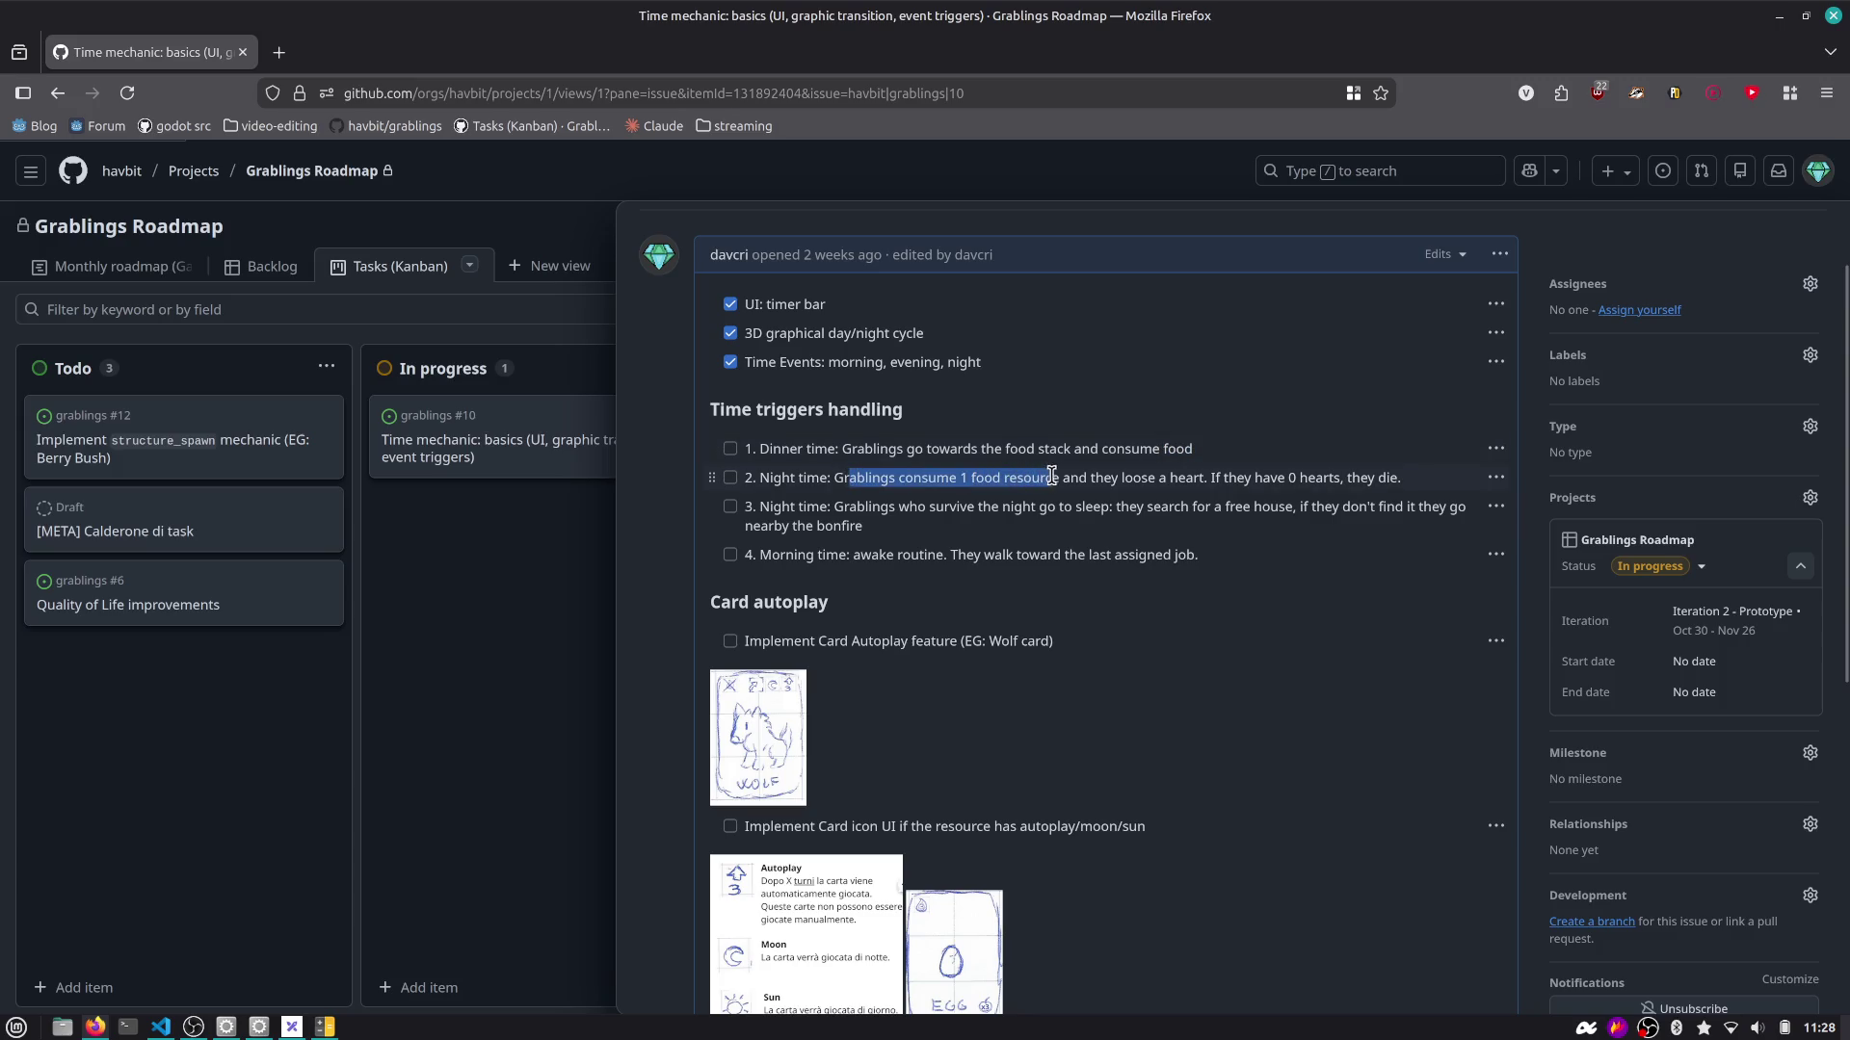
{"action": "double_click", "coordinate": [1154, 481]}
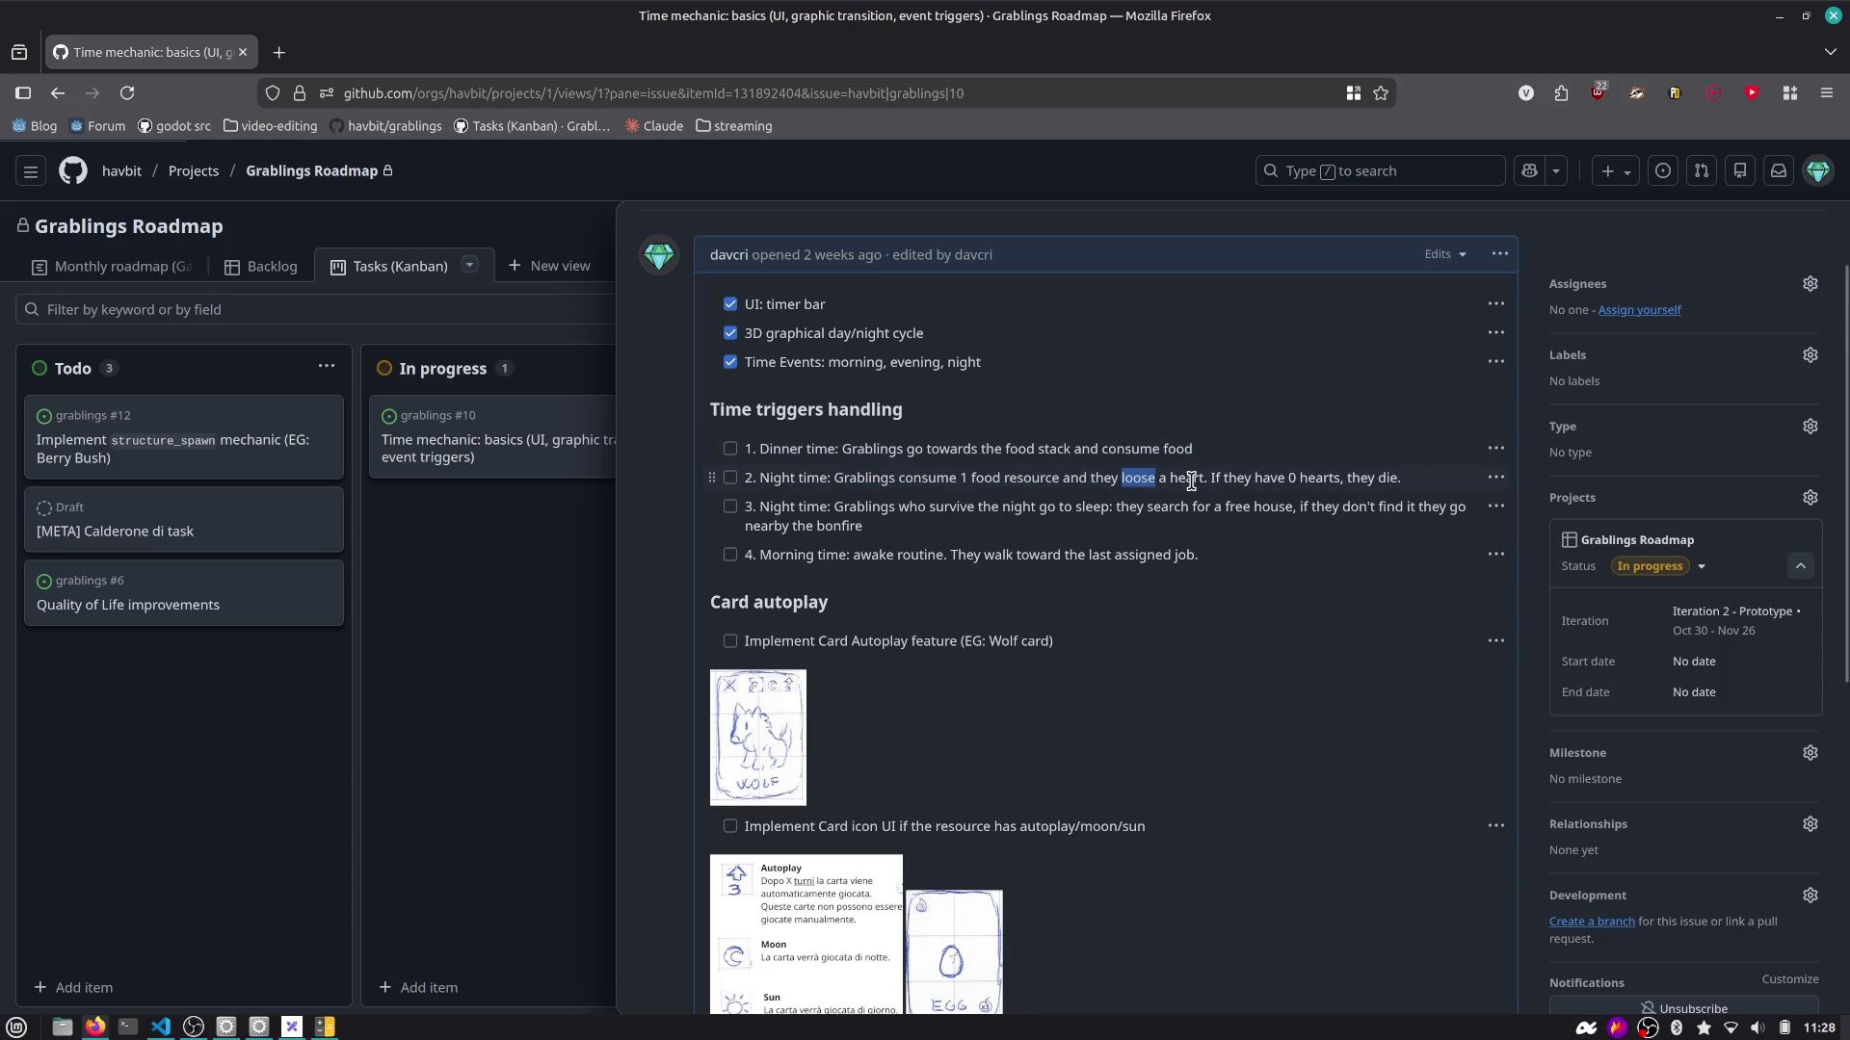
{"action": "double_click", "coordinate": [1192, 482]}
{"action": "left_click_drag", "start_coordinate": [1302, 479], "coordinate": [1410, 481]}
{"action": "left_click", "coordinate": [1412, 489]}
{"action": "left_click_drag", "start_coordinate": [835, 484], "coordinate": [754, 481]}
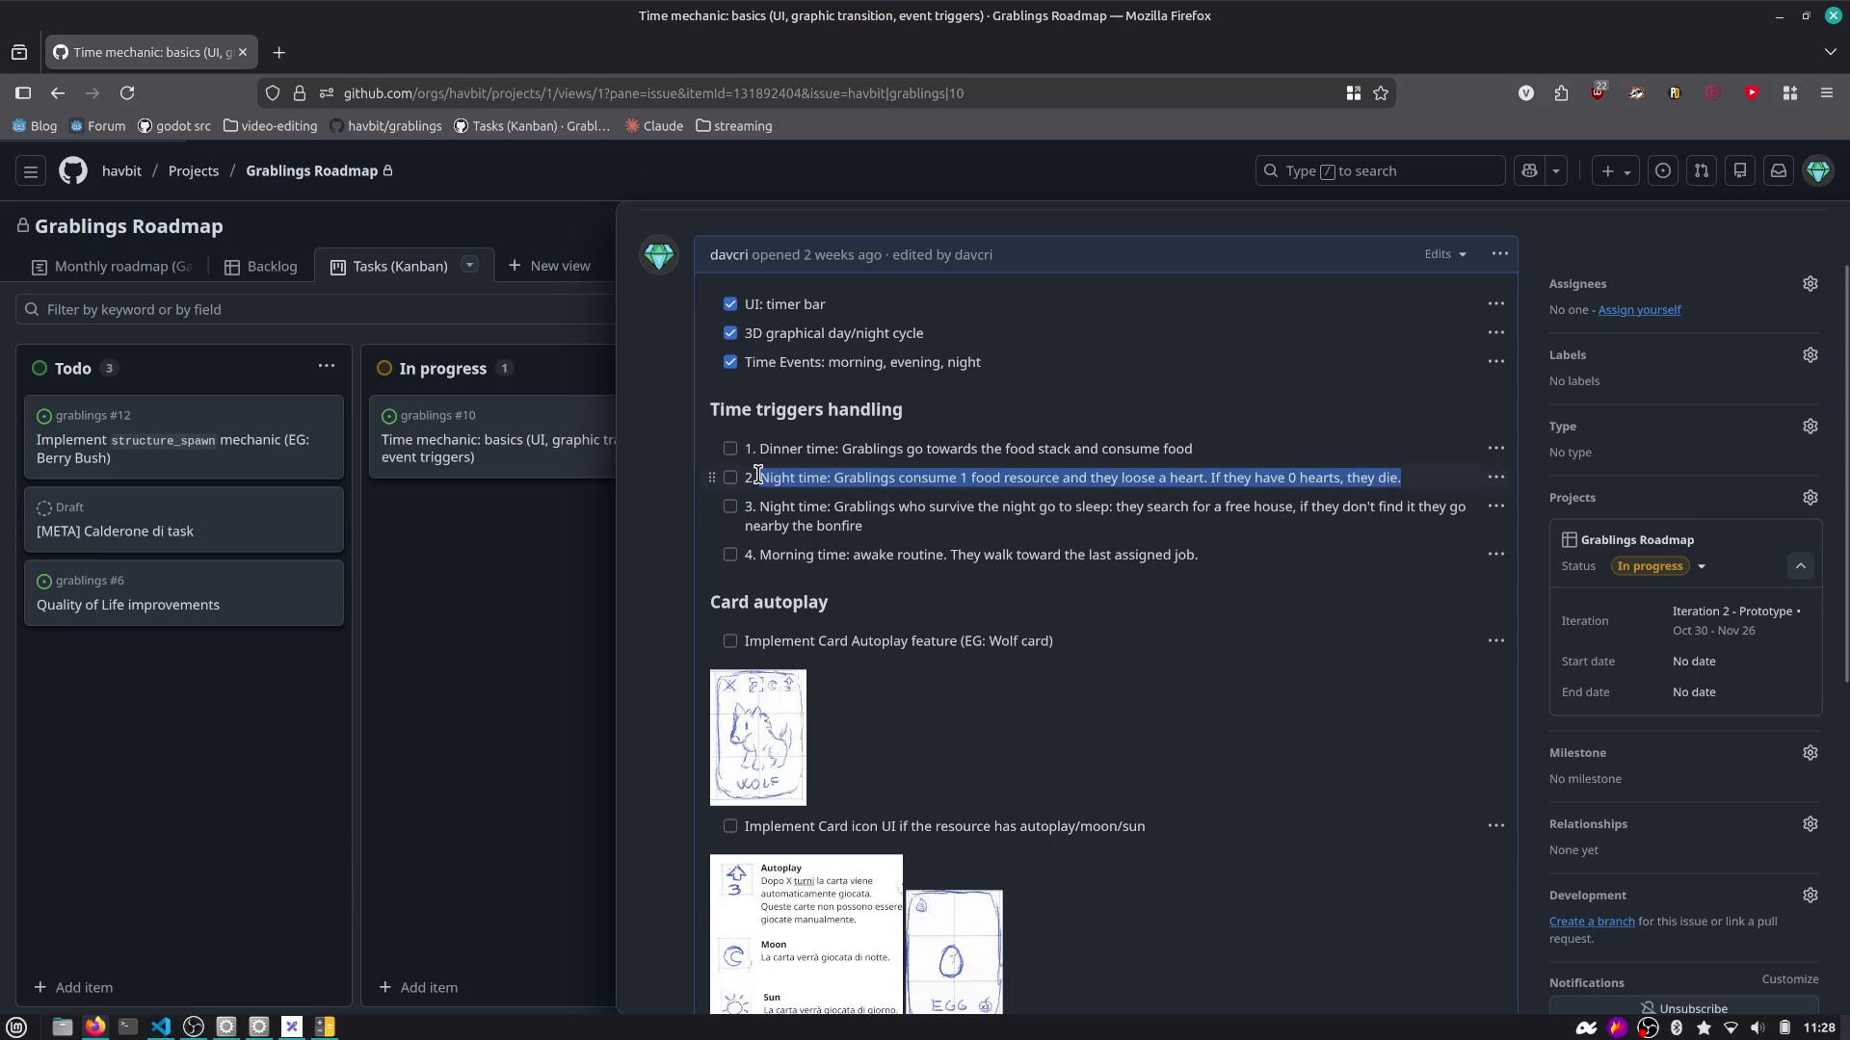
{"action": "key", "text": "alt+Tab"}
{"action": "left_click", "coordinate": [853, 352]}
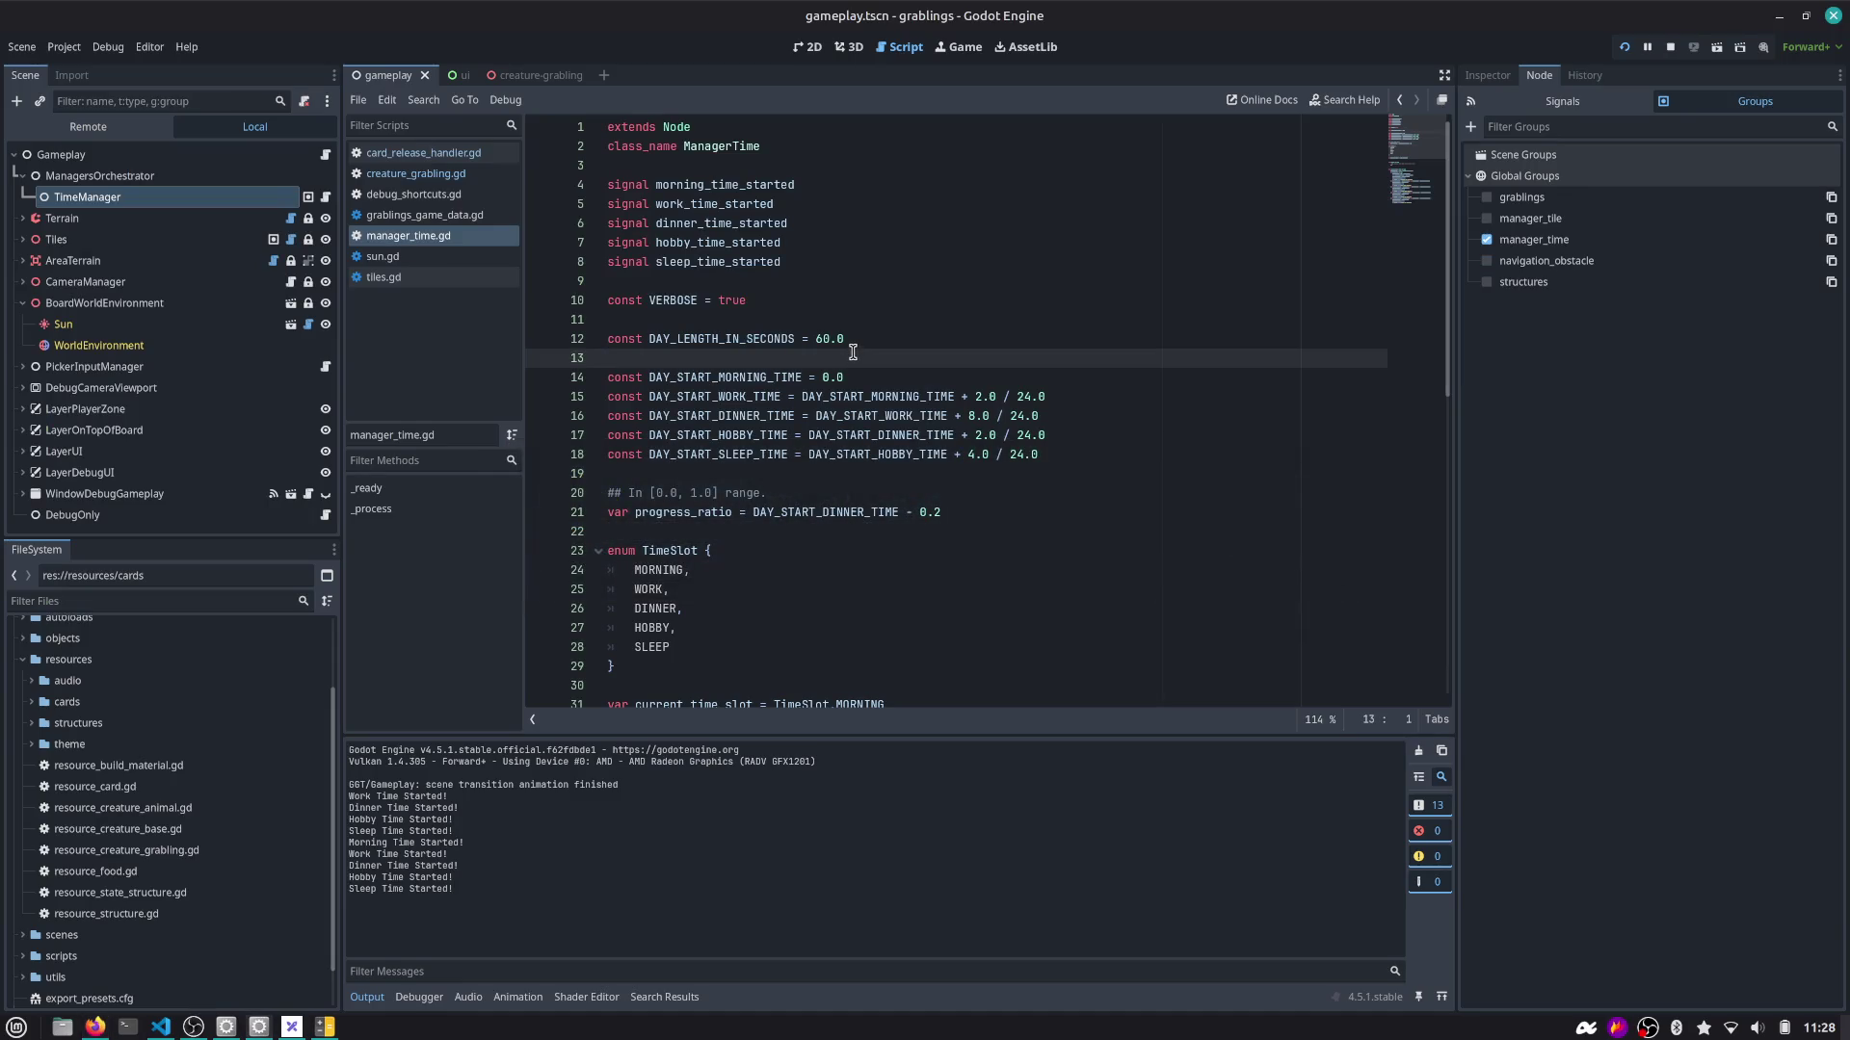
Stop the game and inspect creature_grabling.gd and its ResourceCreatureGrabling definition
{"action": "left_click", "coordinate": [1669, 51]}
{"action": "left_click", "coordinate": [972, 227]}
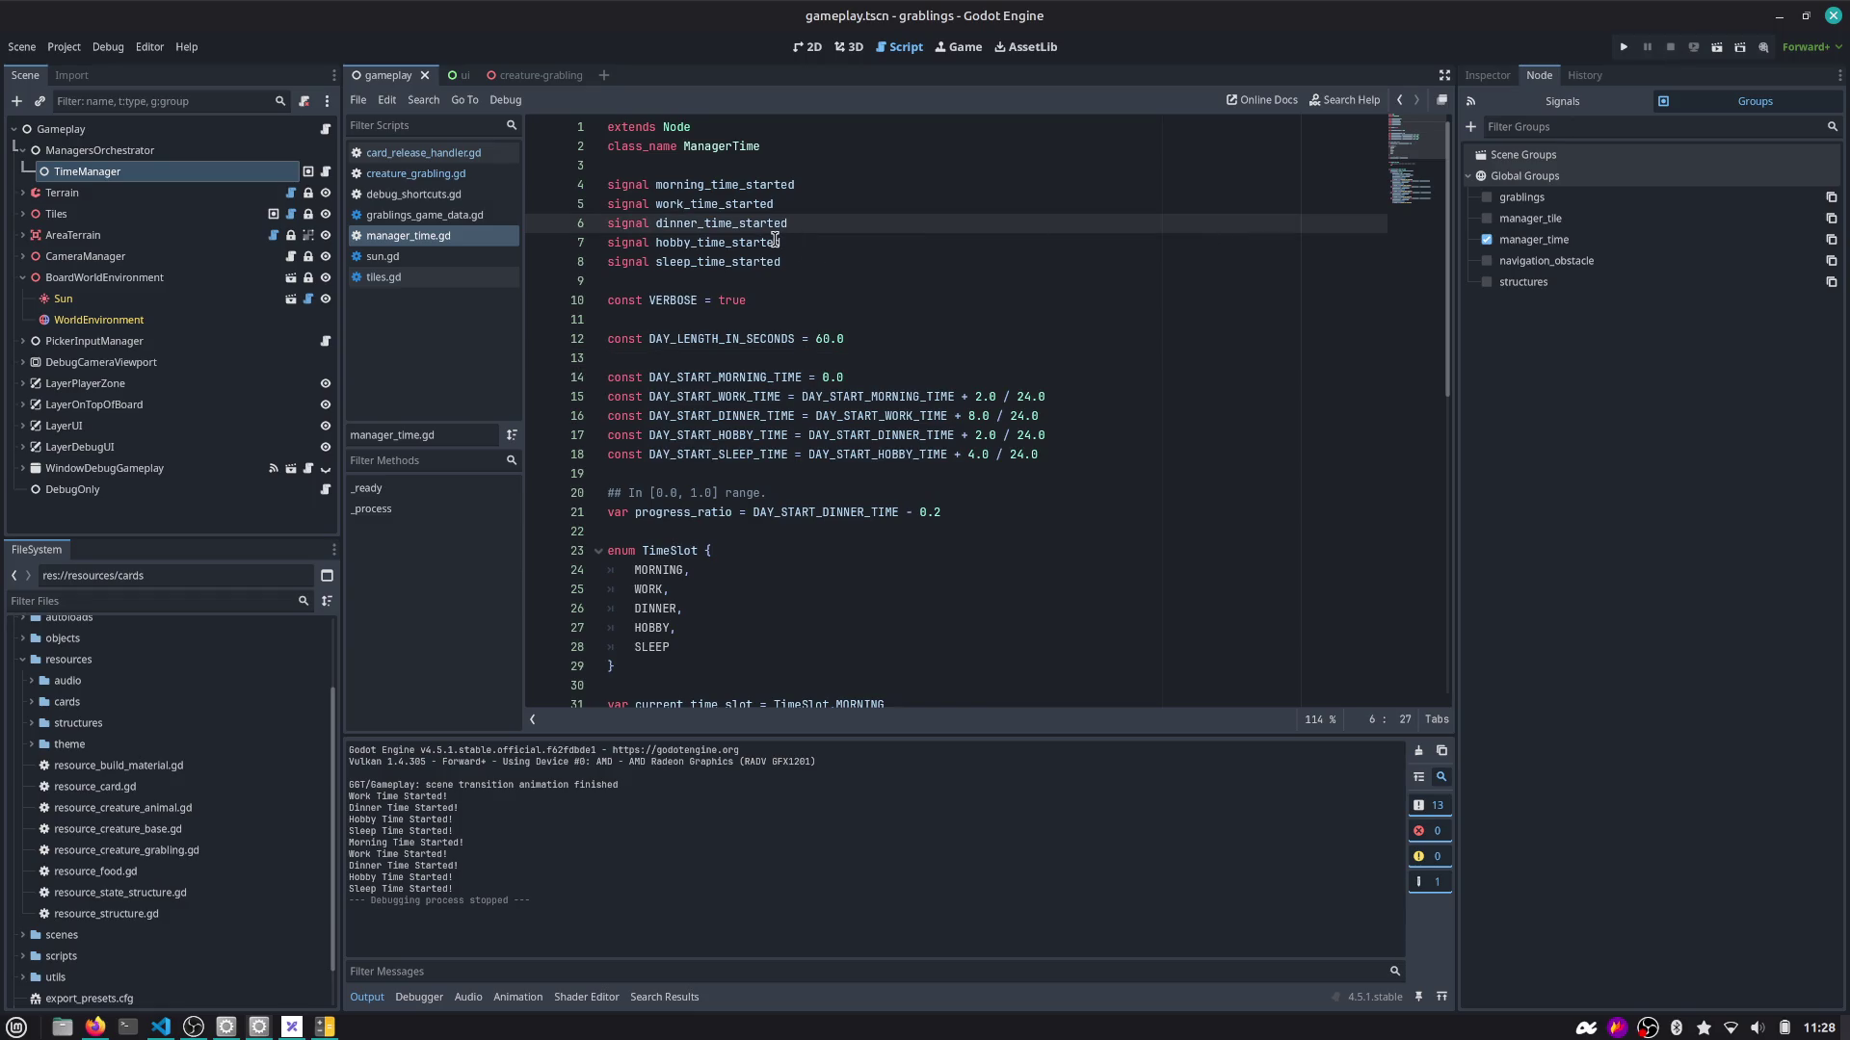
{"action": "left_click", "coordinate": [398, 183]}
{"action": "left_click", "coordinate": [930, 228]}
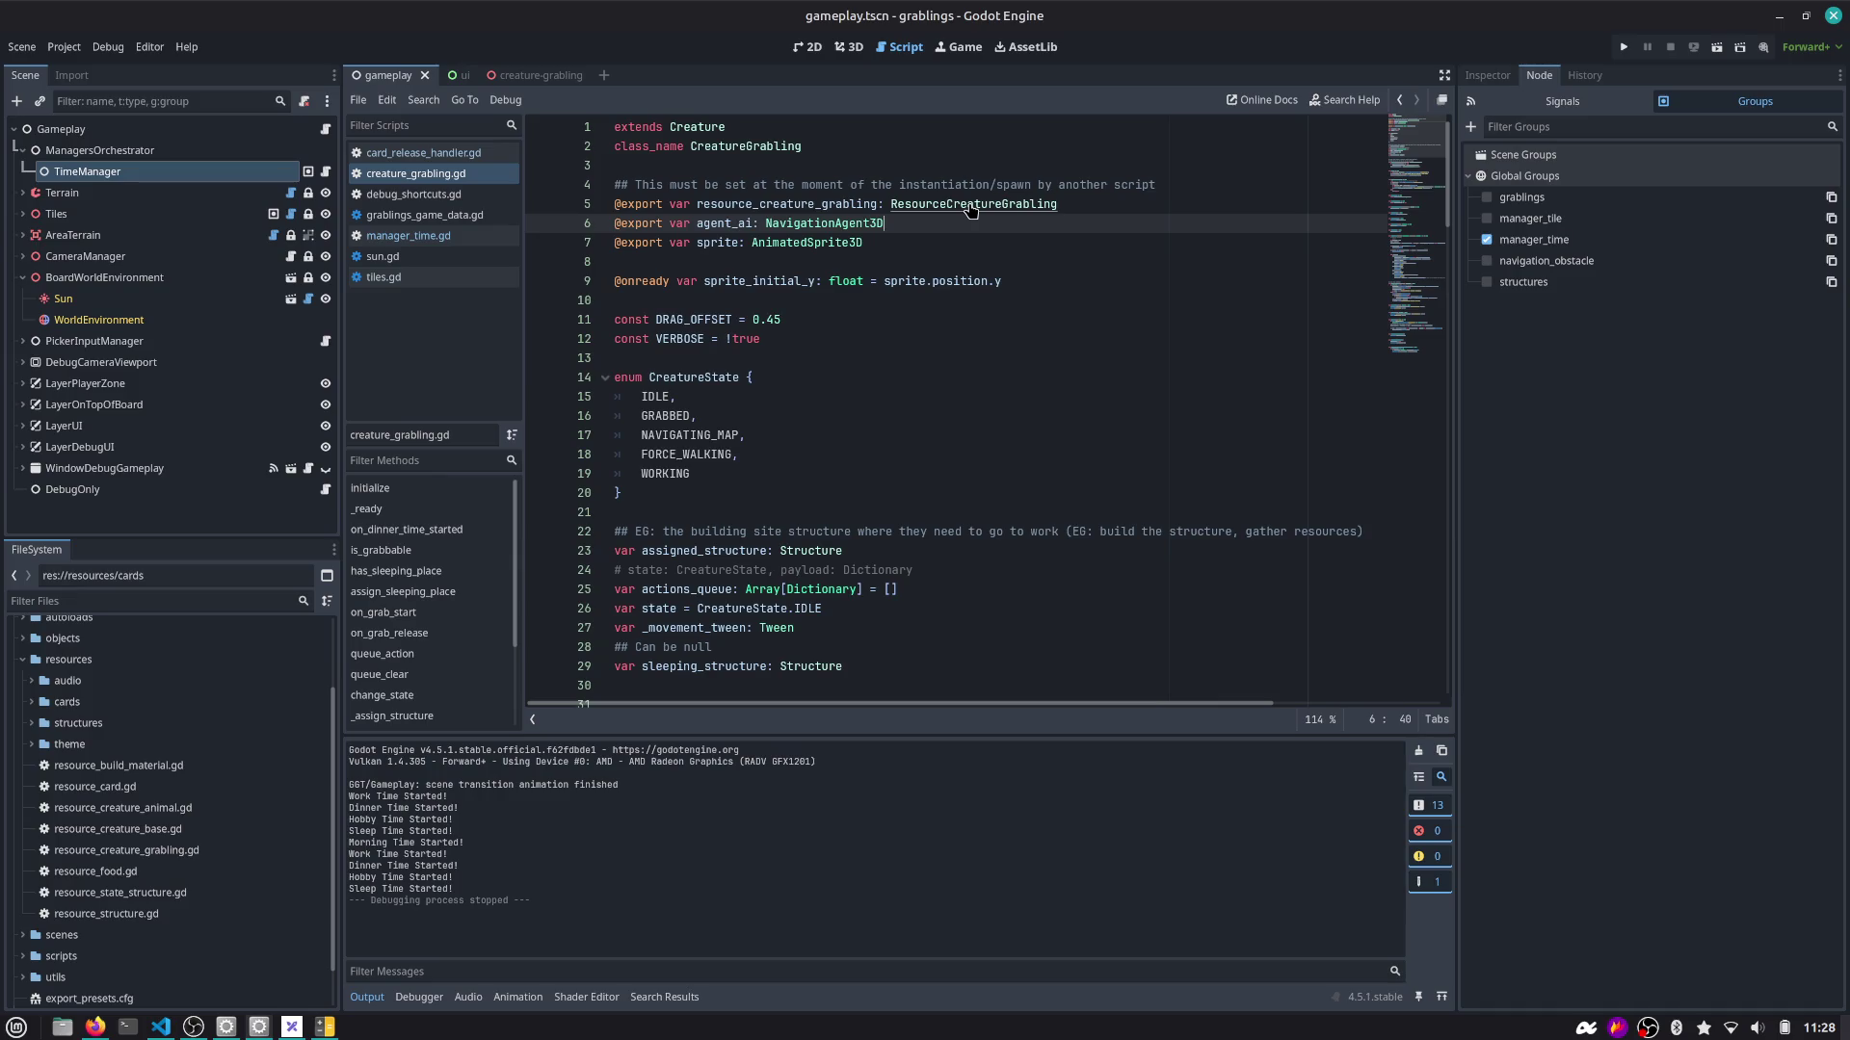
{"action": "left_click", "coordinate": [971, 210], "text": "ctrl"}
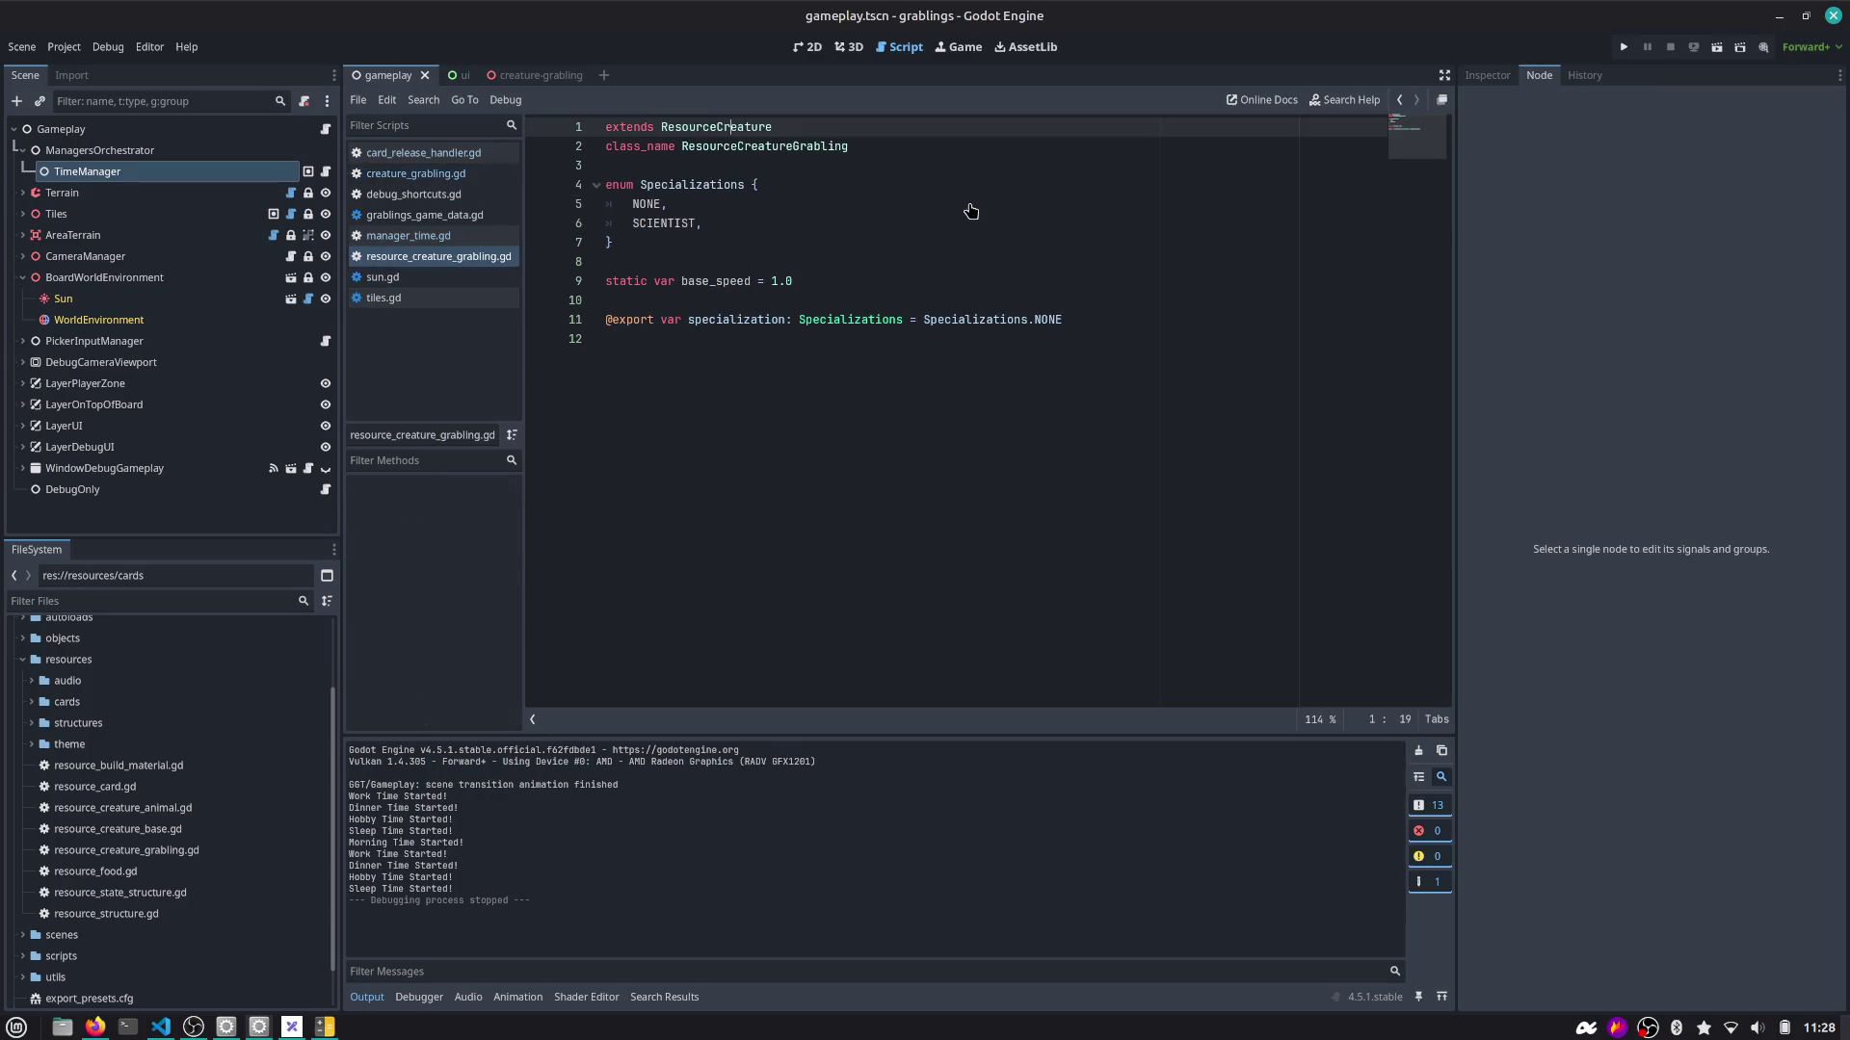
{"action": "left_click", "coordinate": [1397, 102]}
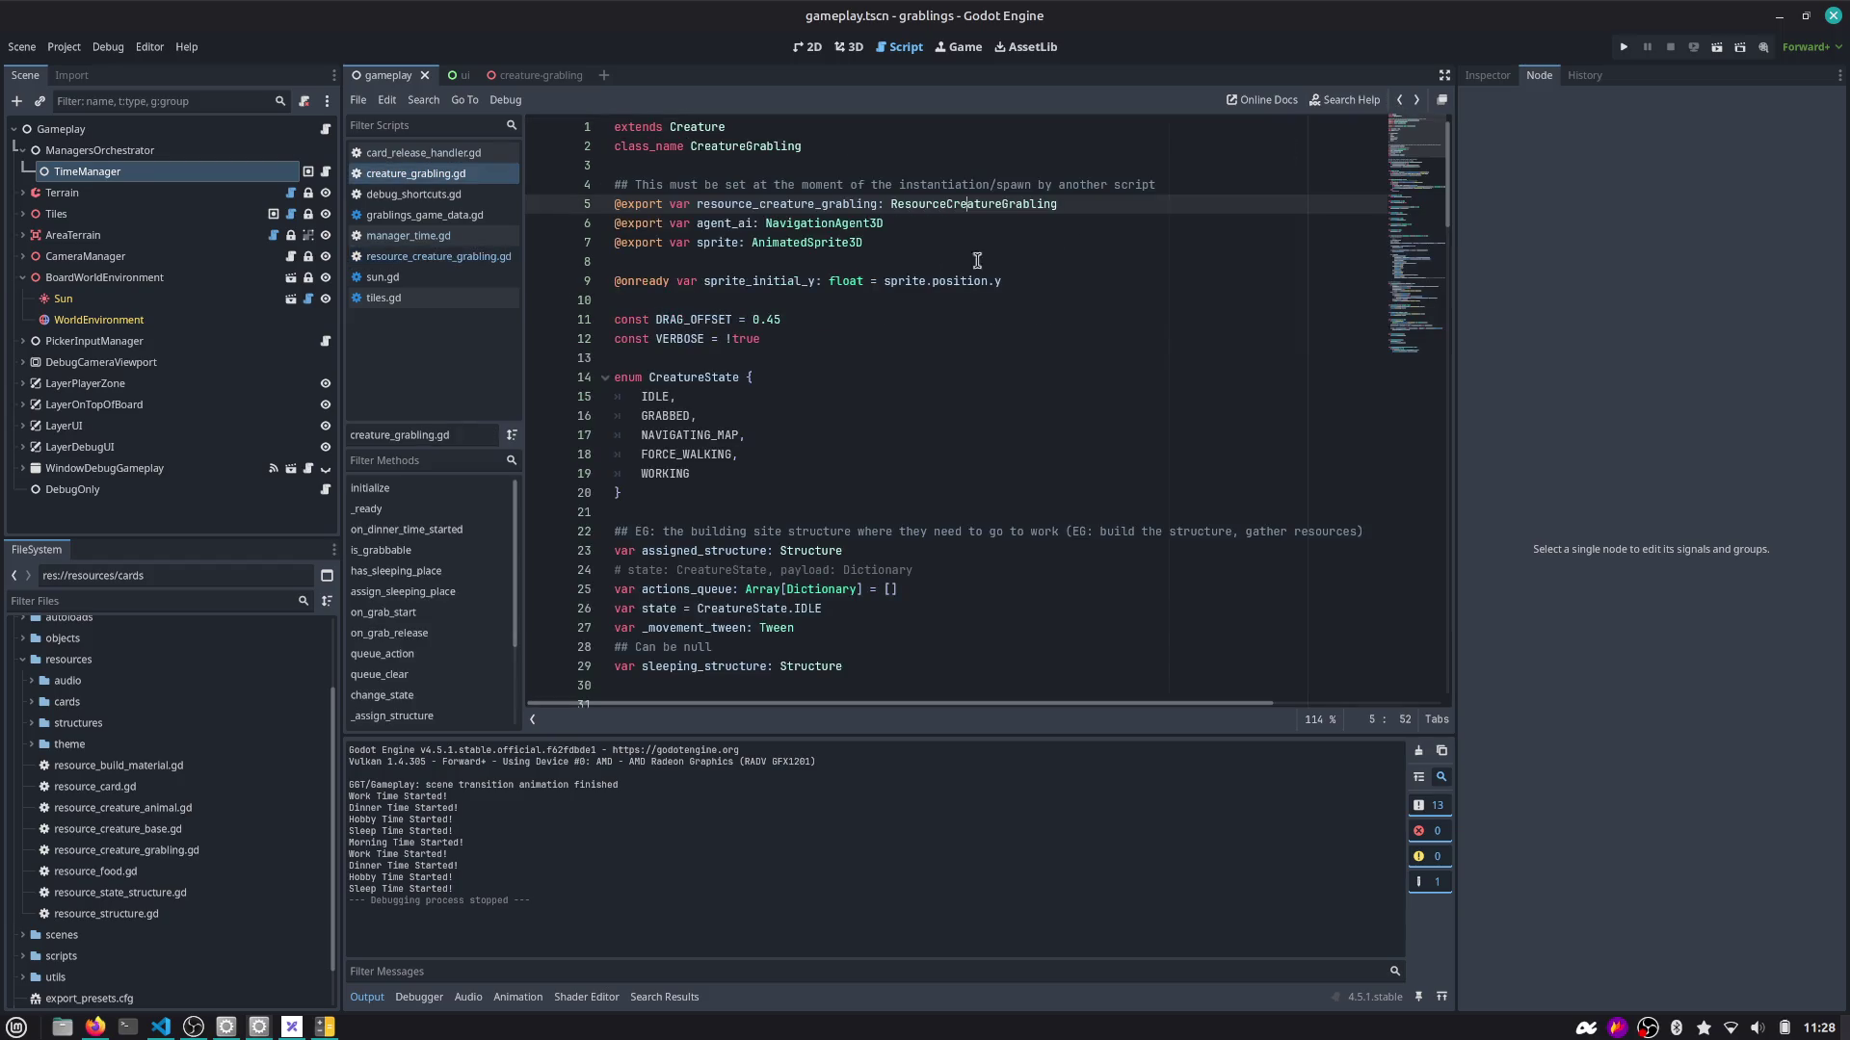
{"action": "left_click", "coordinate": [1179, 210]}
Relaunch the game so Work Time starts with Grabling cards in hand
{"action": "left_click", "coordinate": [959, 46]}
{"action": "key", "text": "ctrl+F3"}
{"action": "left_click", "coordinate": [1626, 45]}
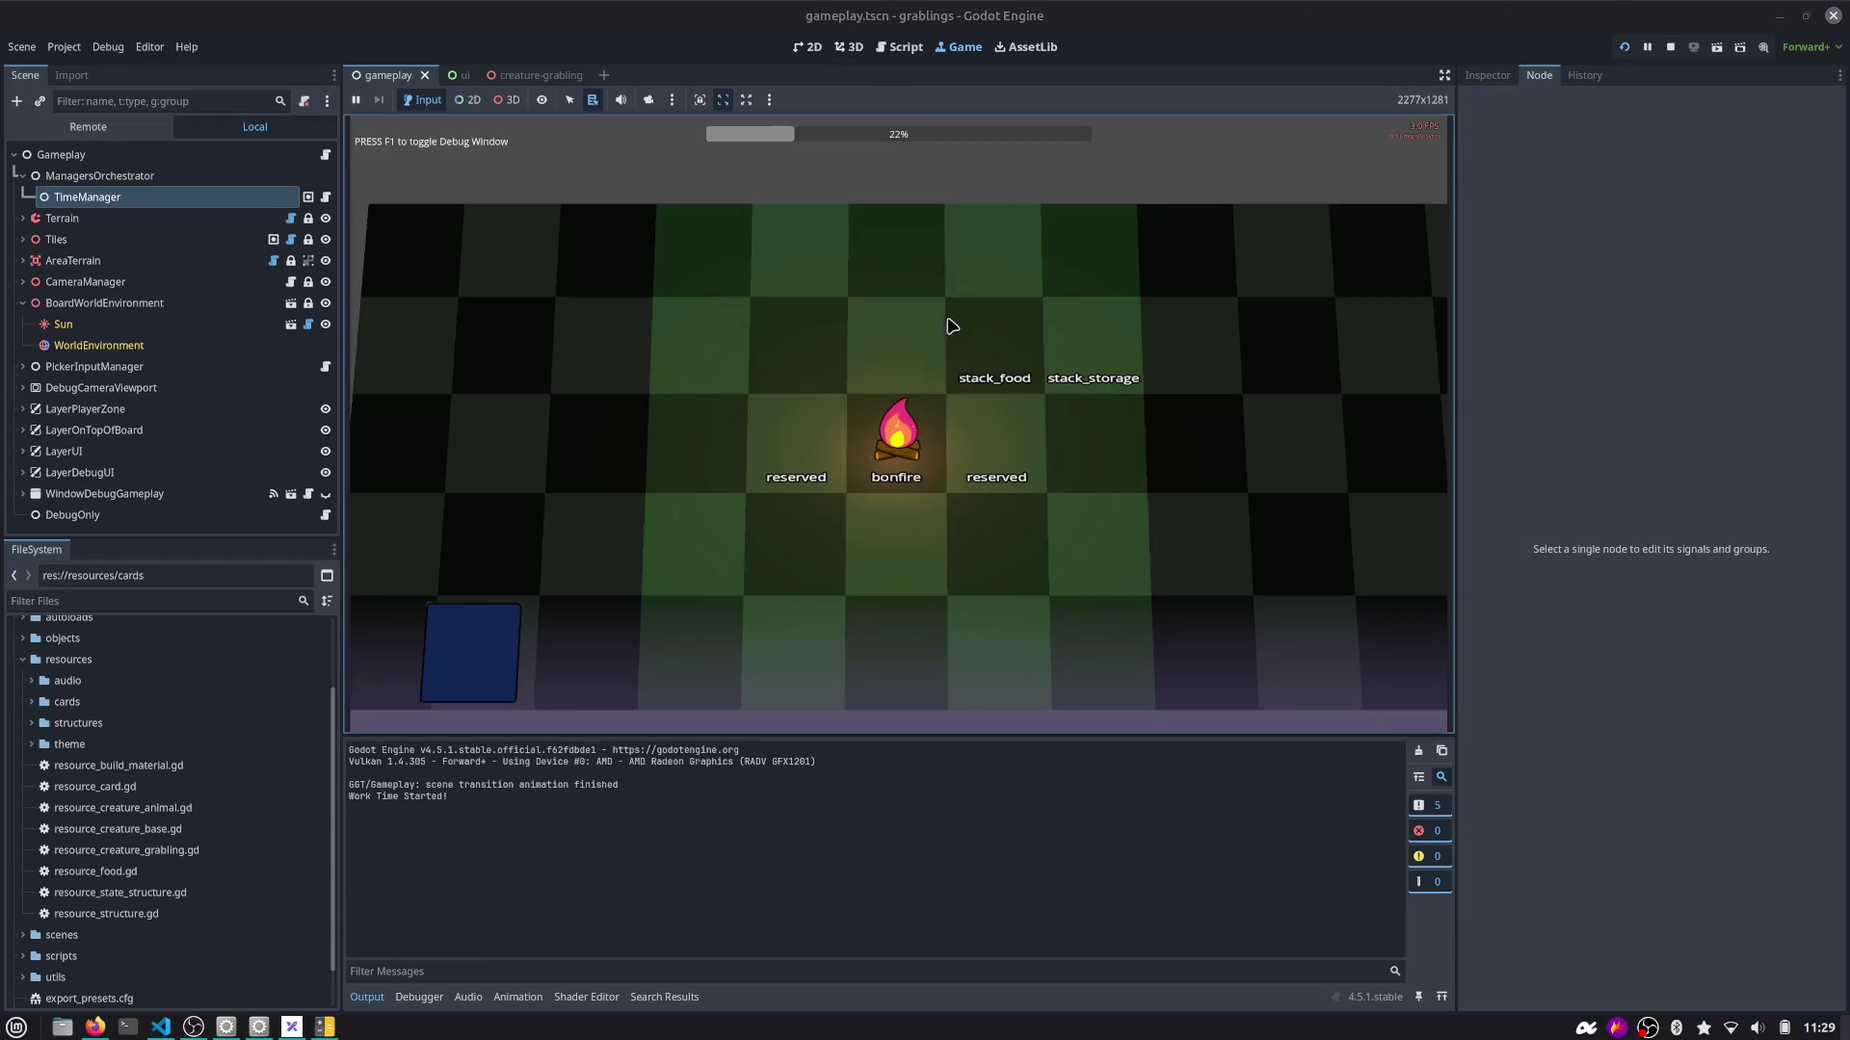
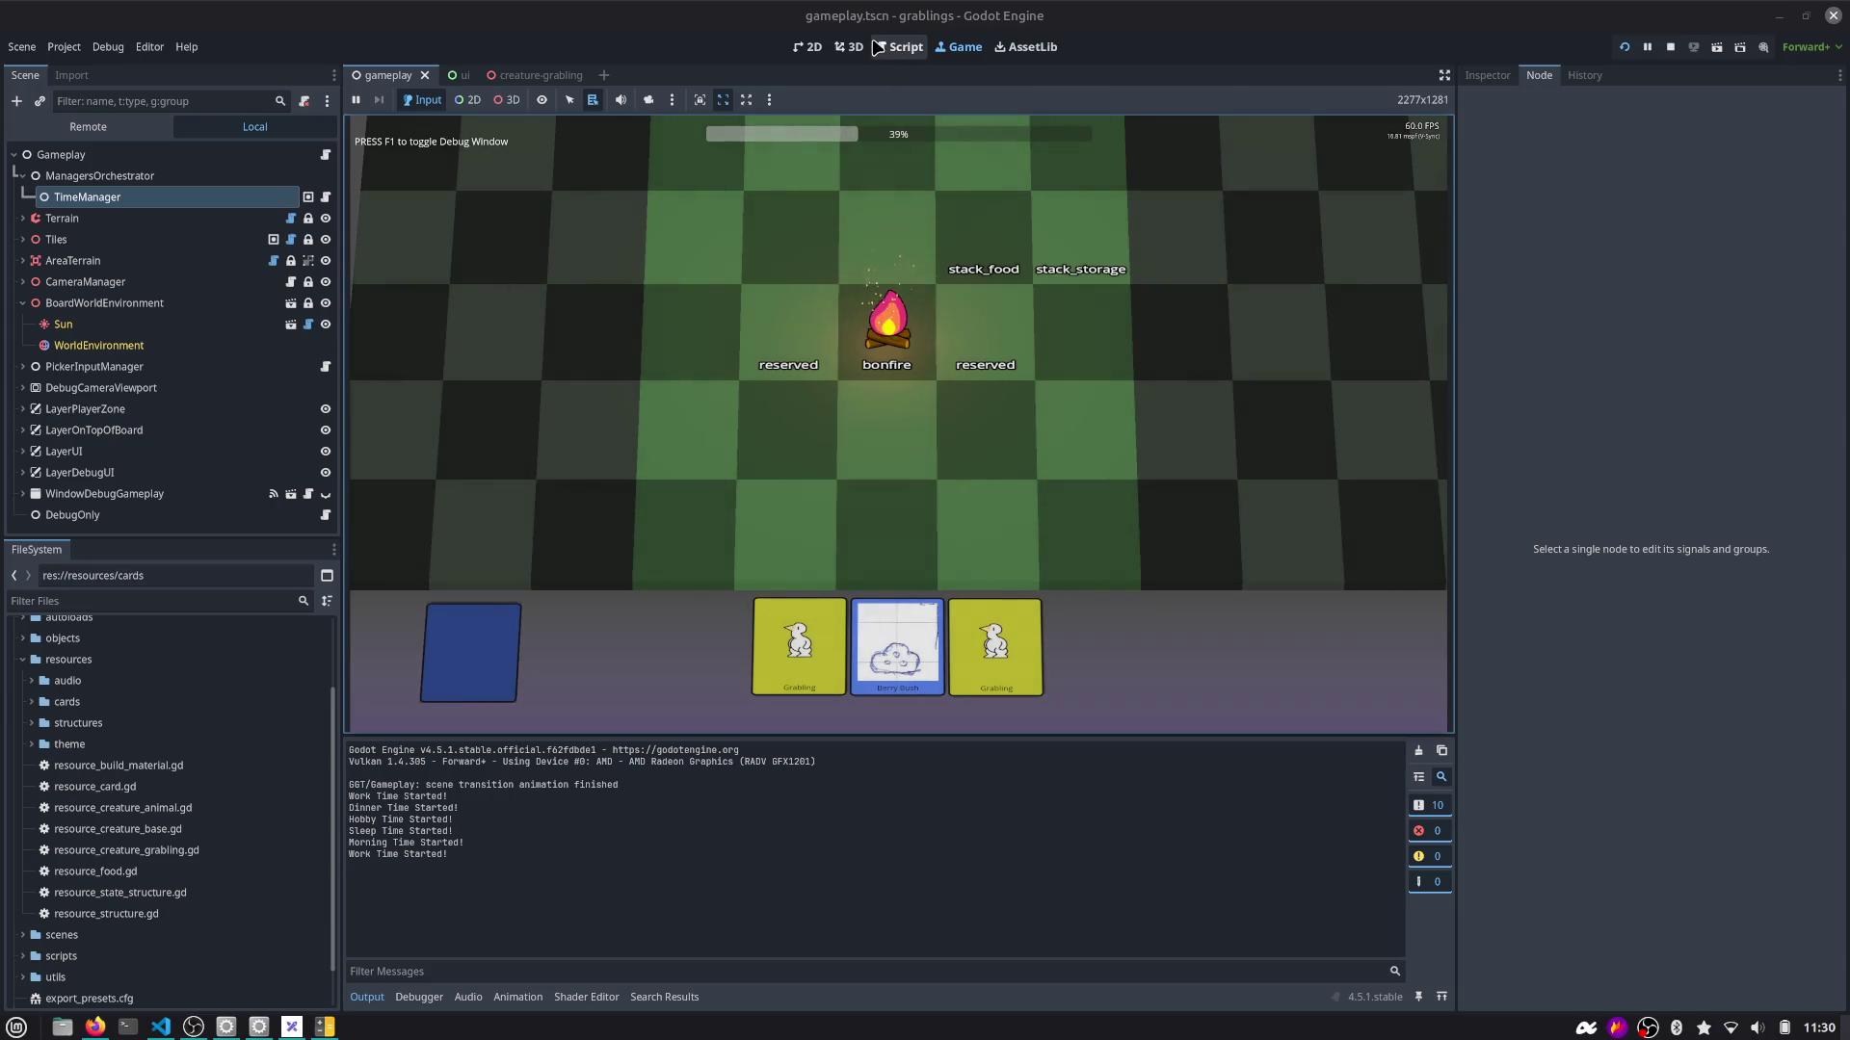
Open creature_grabling.gd and review the resource_creature_grabling declaration and its type
{"action": "left_click", "coordinate": [887, 49]}
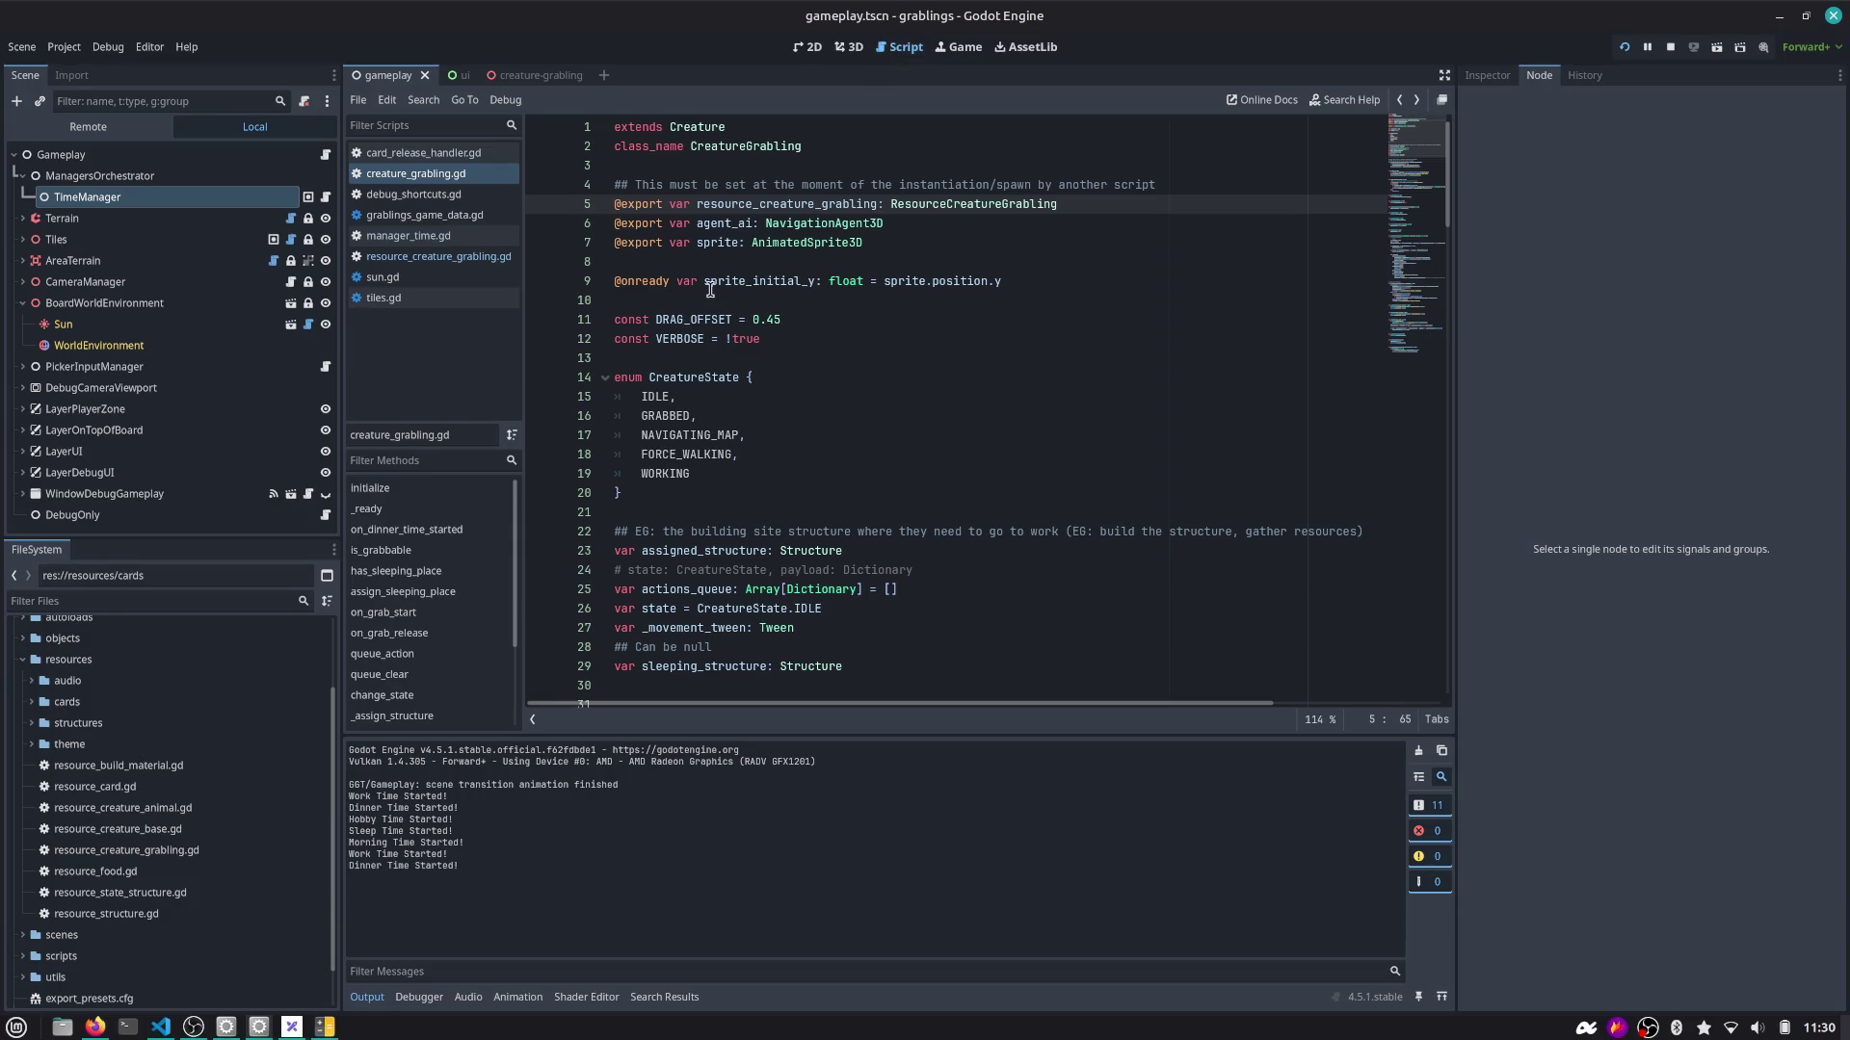
{"action": "double_click", "coordinate": [971, 210]}
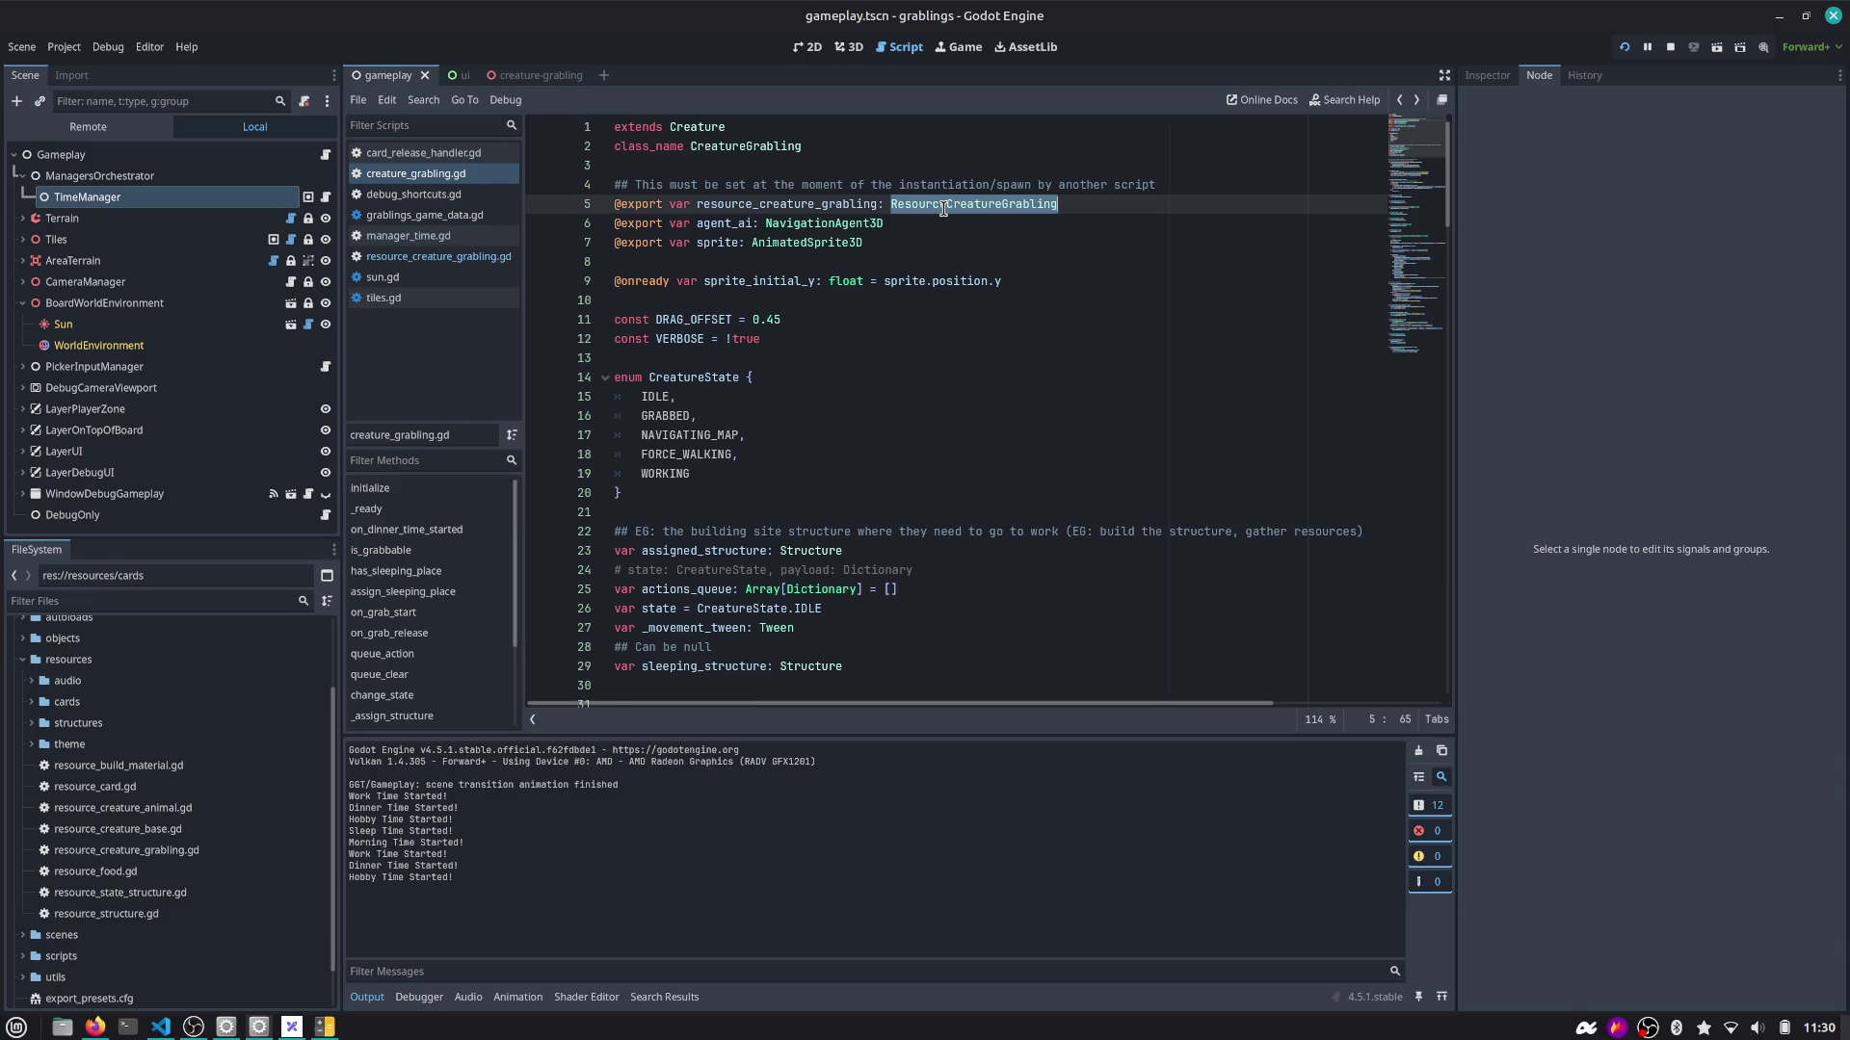
{"action": "double_click", "coordinate": [839, 205]}
{"action": "scroll", "coordinate": [896, 205], "scroll_direction": "down", "scroll_amount": 1}
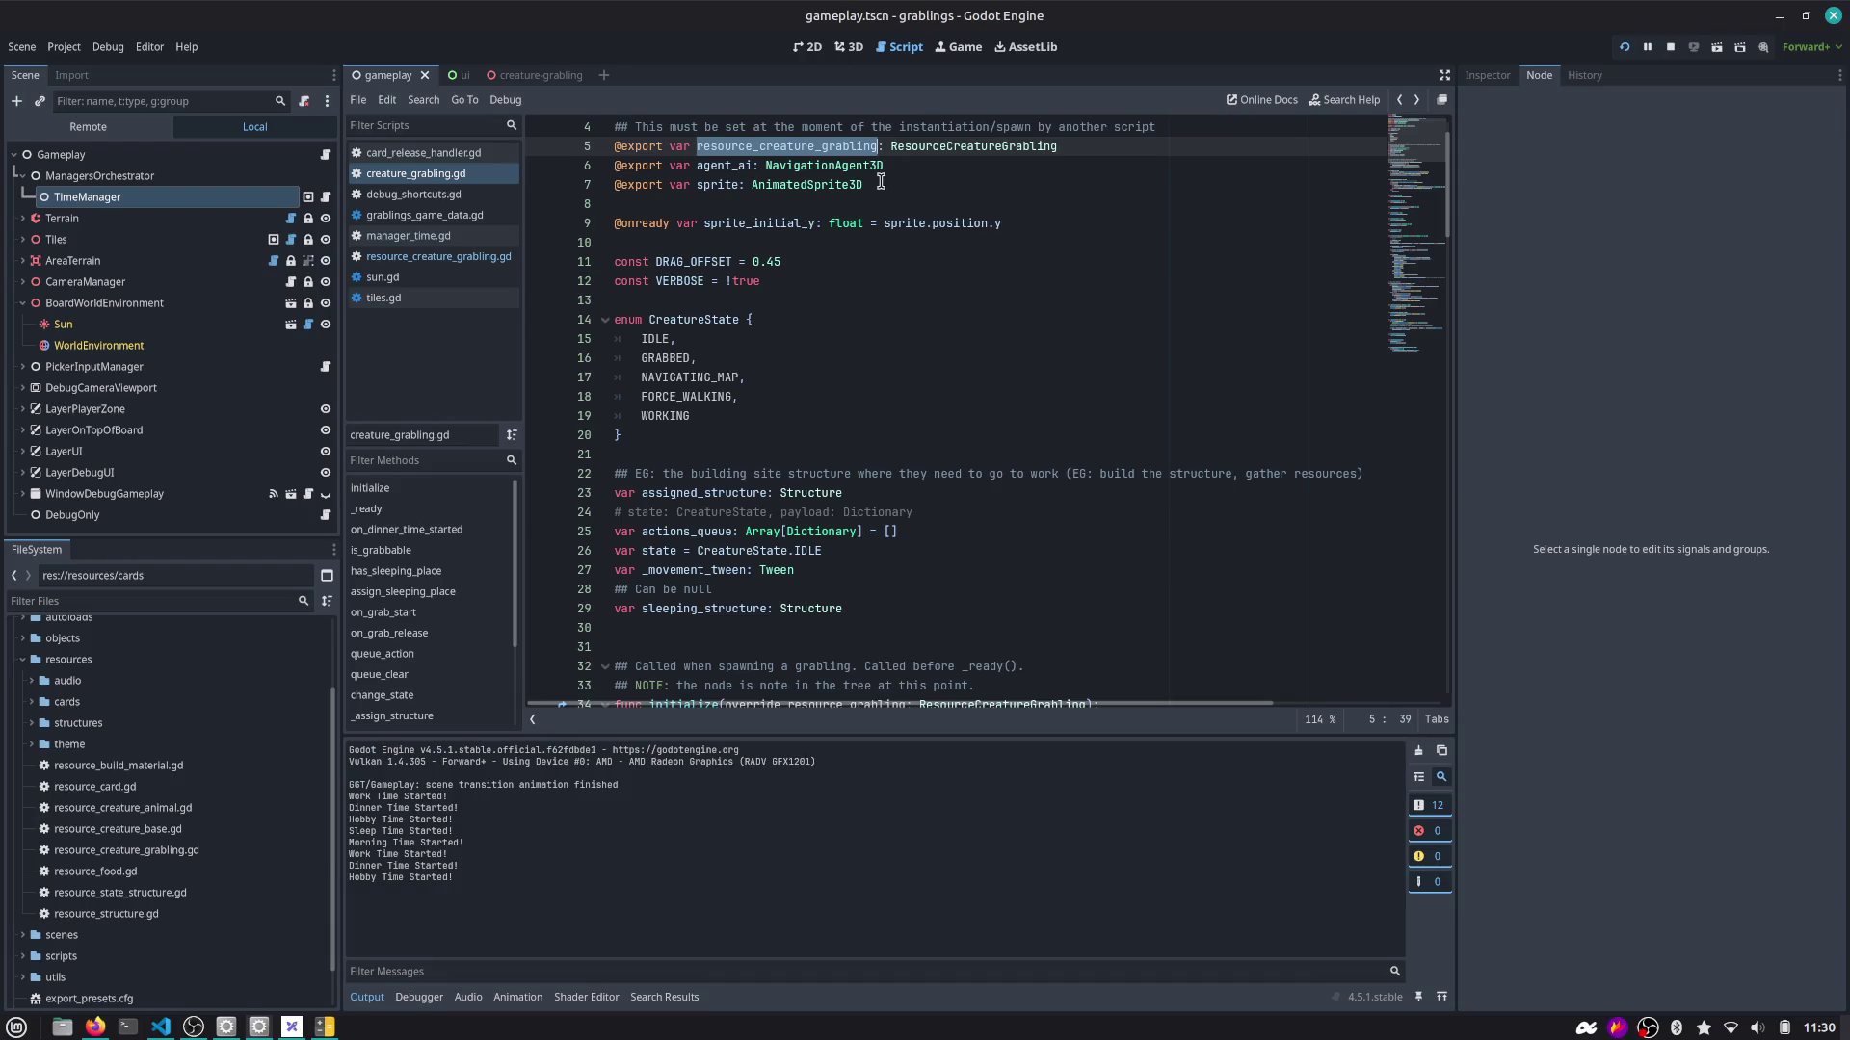
{"action": "left_click", "coordinate": [900, 170]}
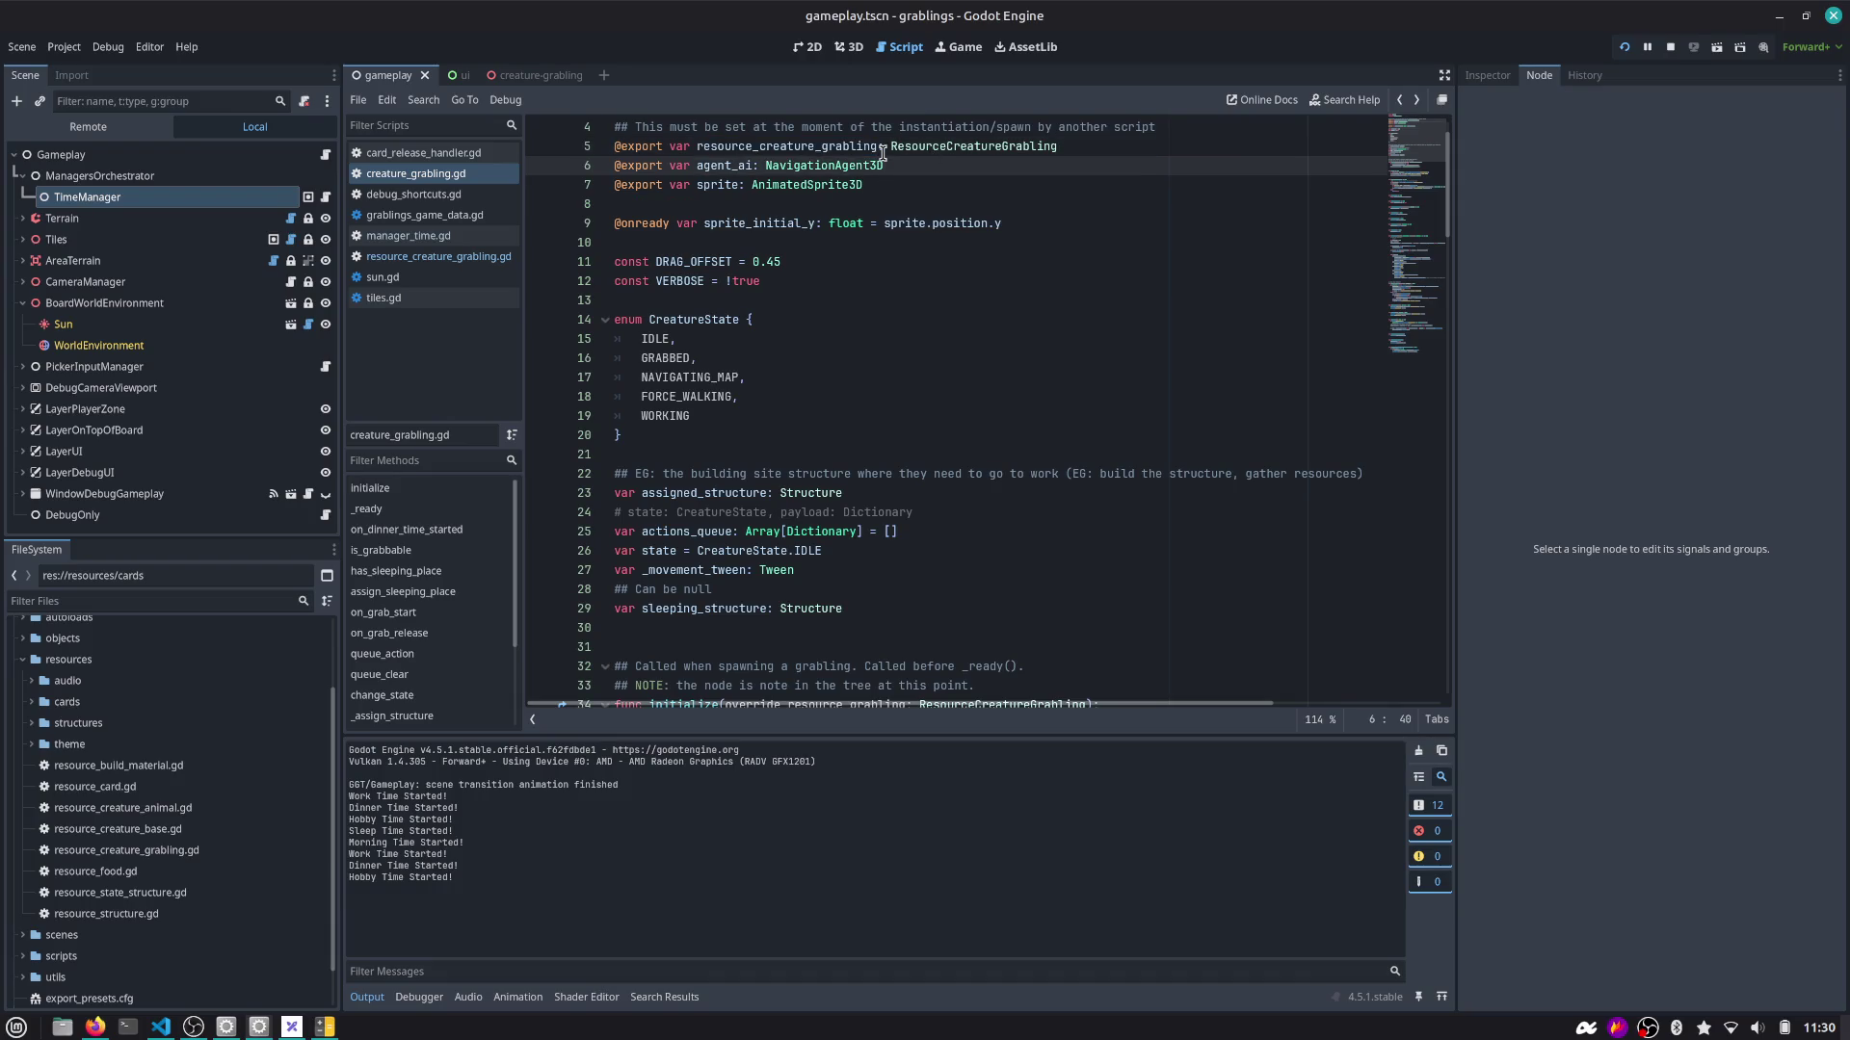
{"action": "left_click", "coordinate": [882, 154]}
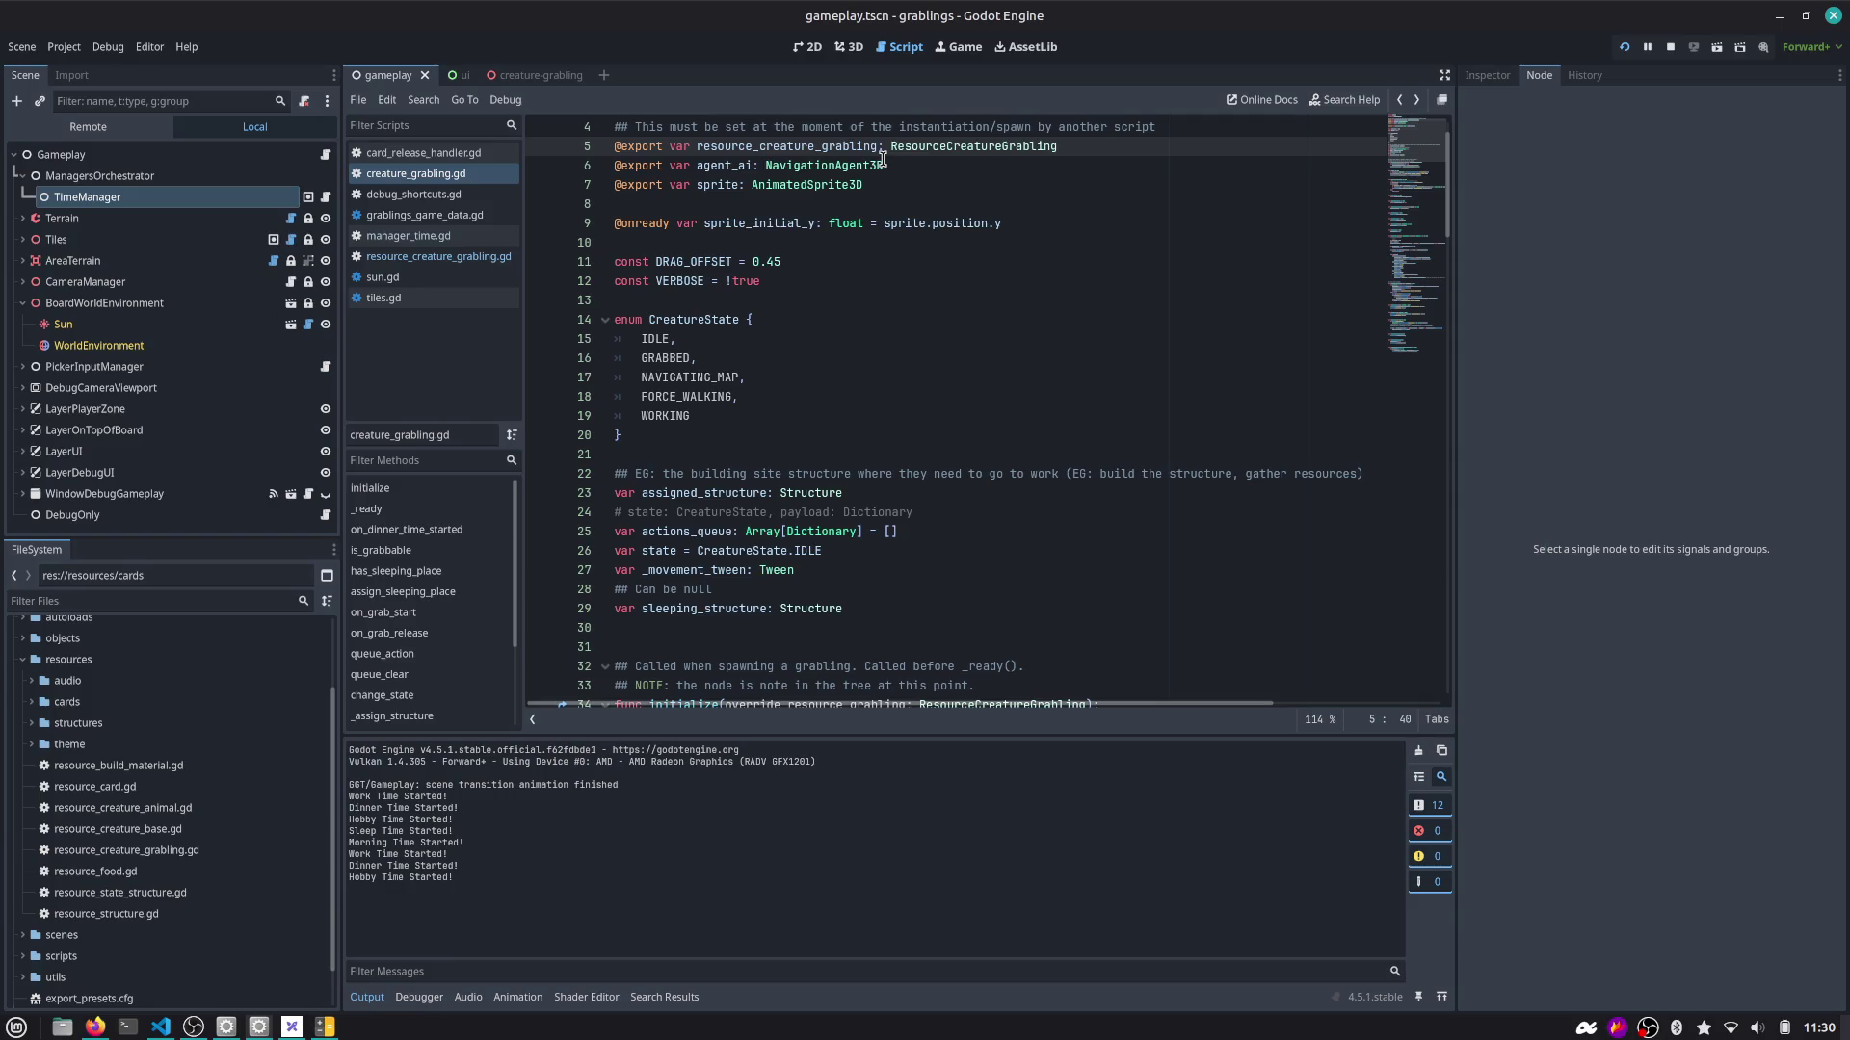
{"action": "key", "text": "End"}
{"action": "key", "text": "Return"}
{"action": "type", "text": "@export var"}
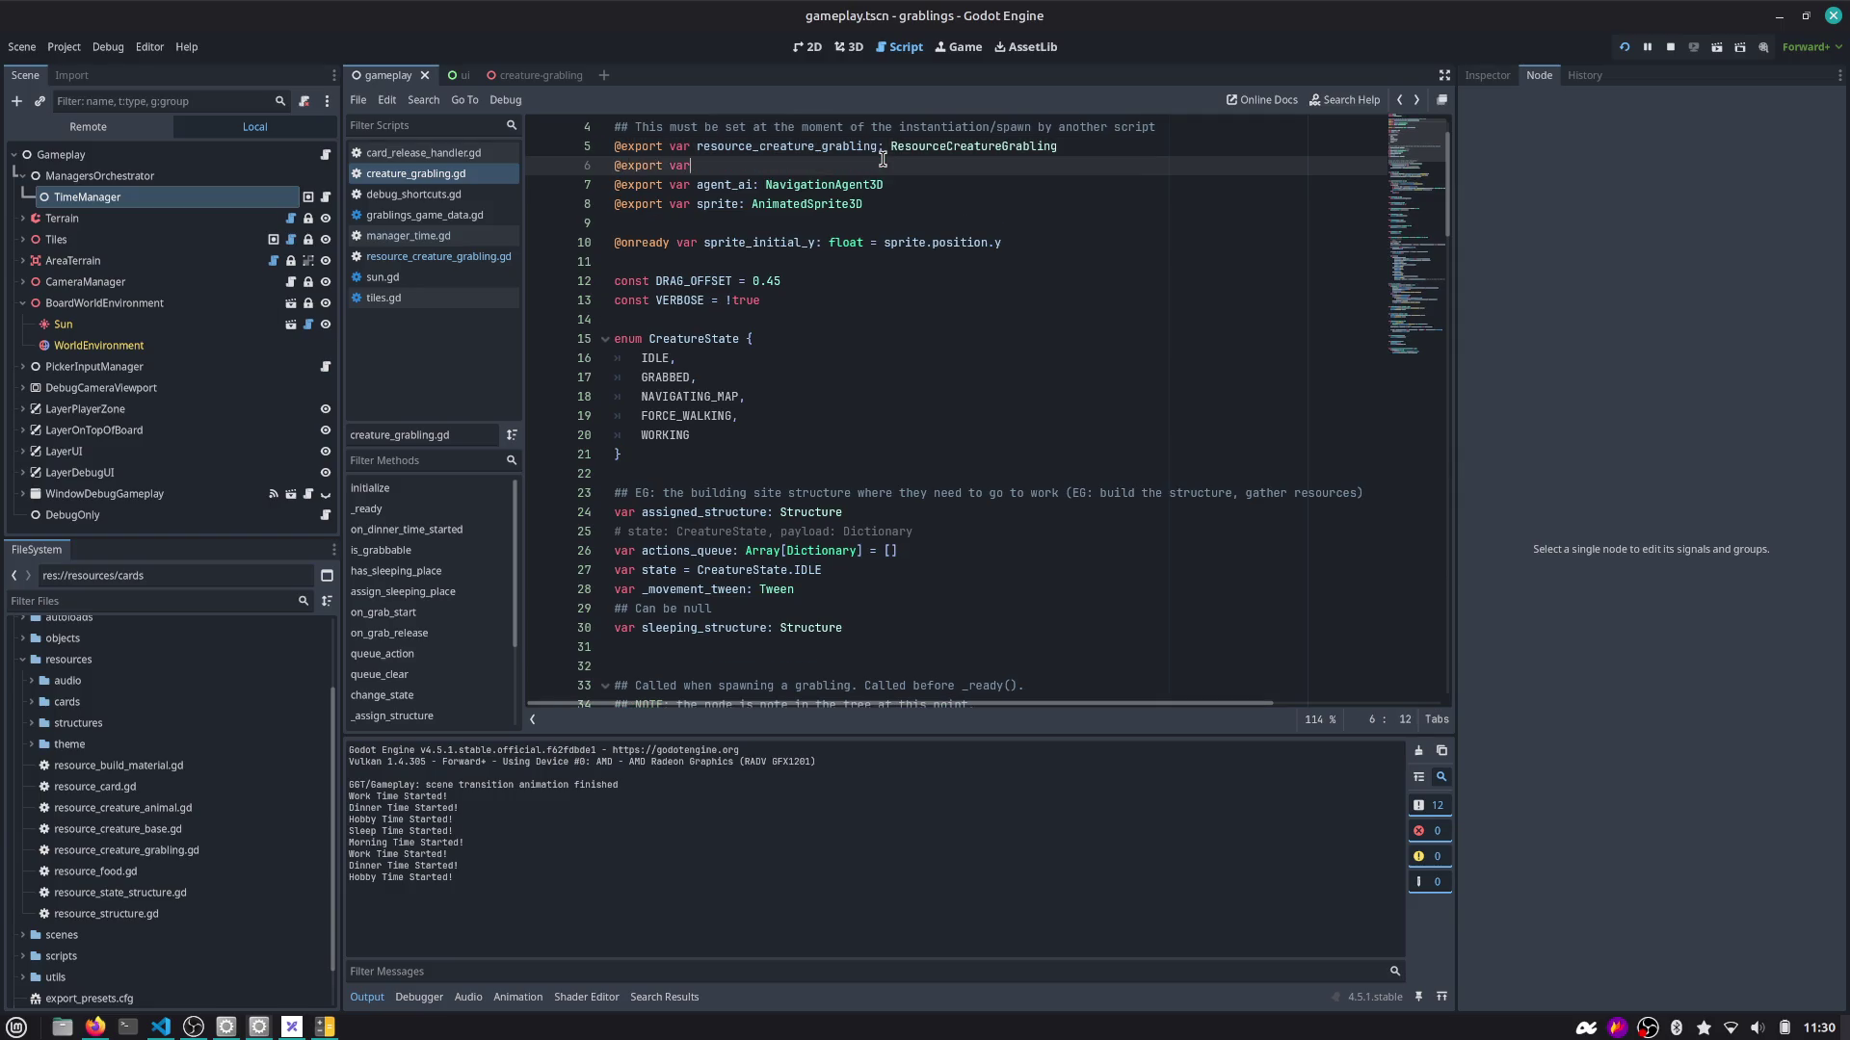
{"action": "type", "text": " resource_creature_"}
{"action": "type", "text": "state: "}
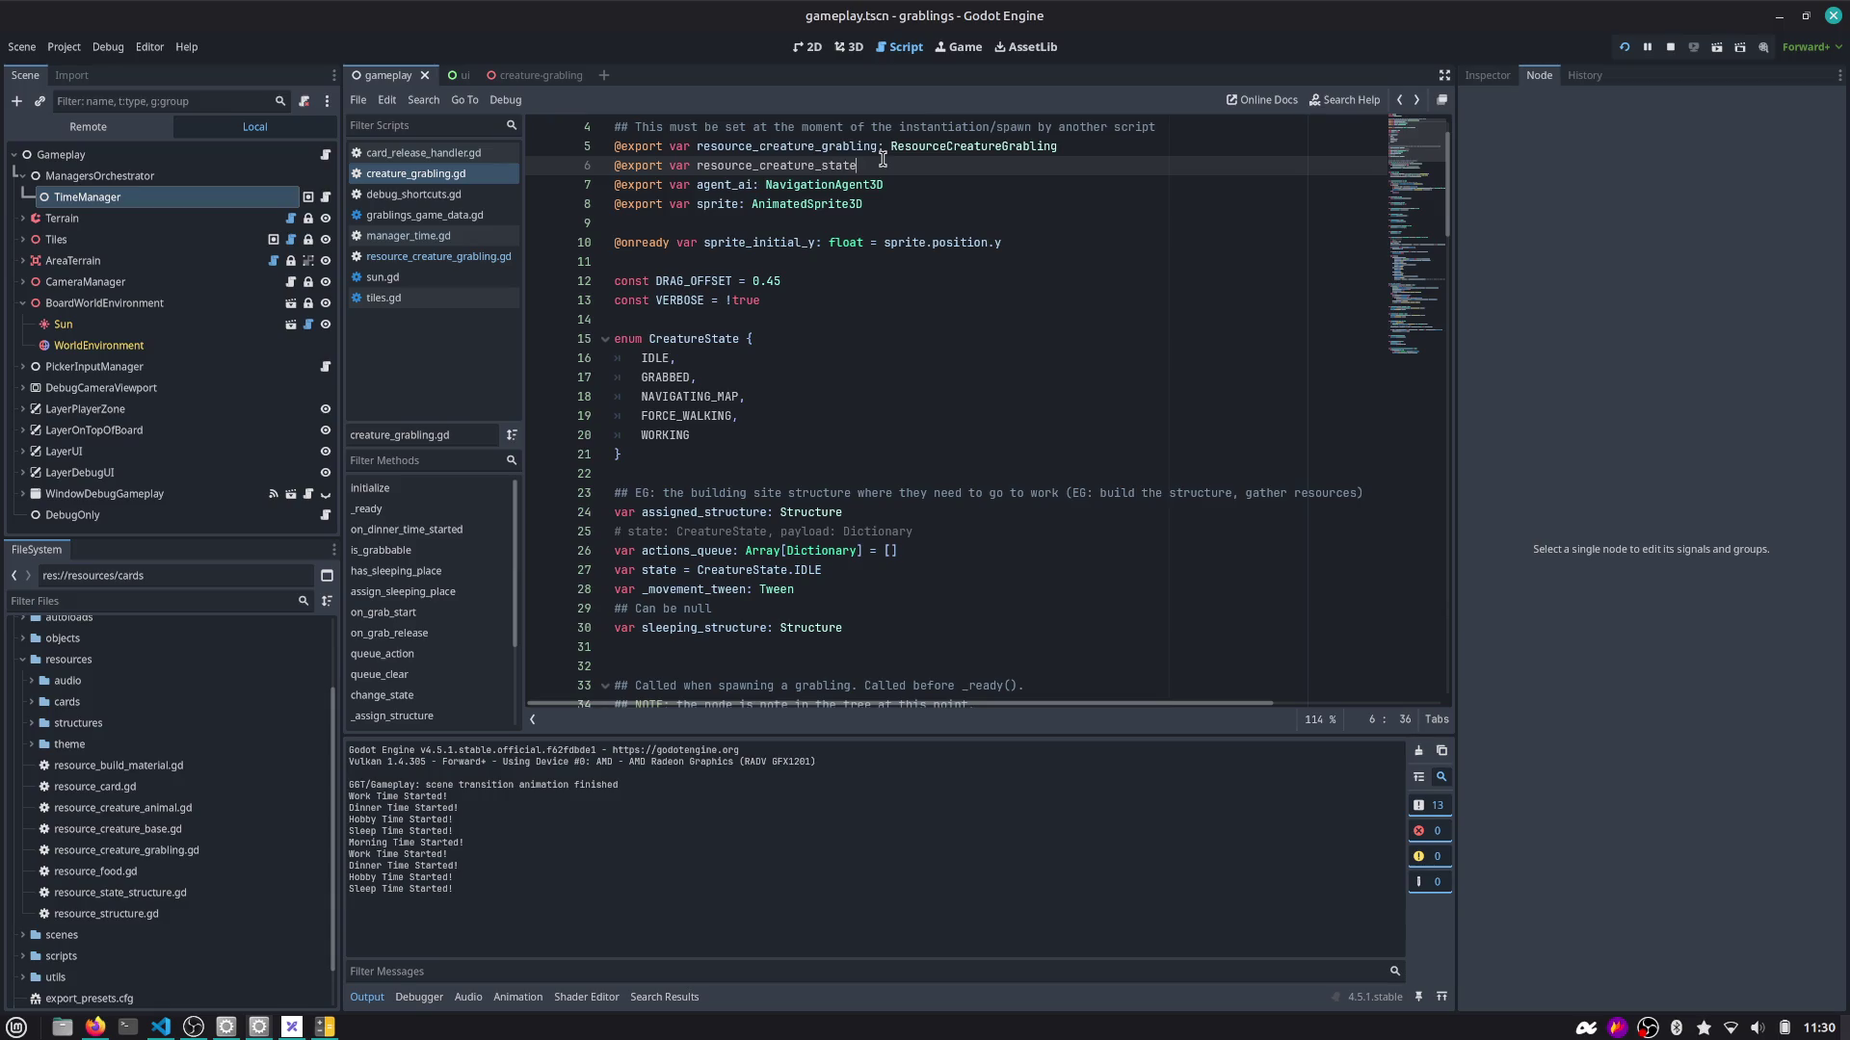
{"action": "type", "text": "ResourceCreatre"}
{"action": "key", "text": "BackSpace"}
{"action": "key", "text": "BackSpace"}
{"action": "type", "text": "ure"}
{"action": "key", "text": "Return"}
{"action": "key", "text": "ctrl+shift+Left"}
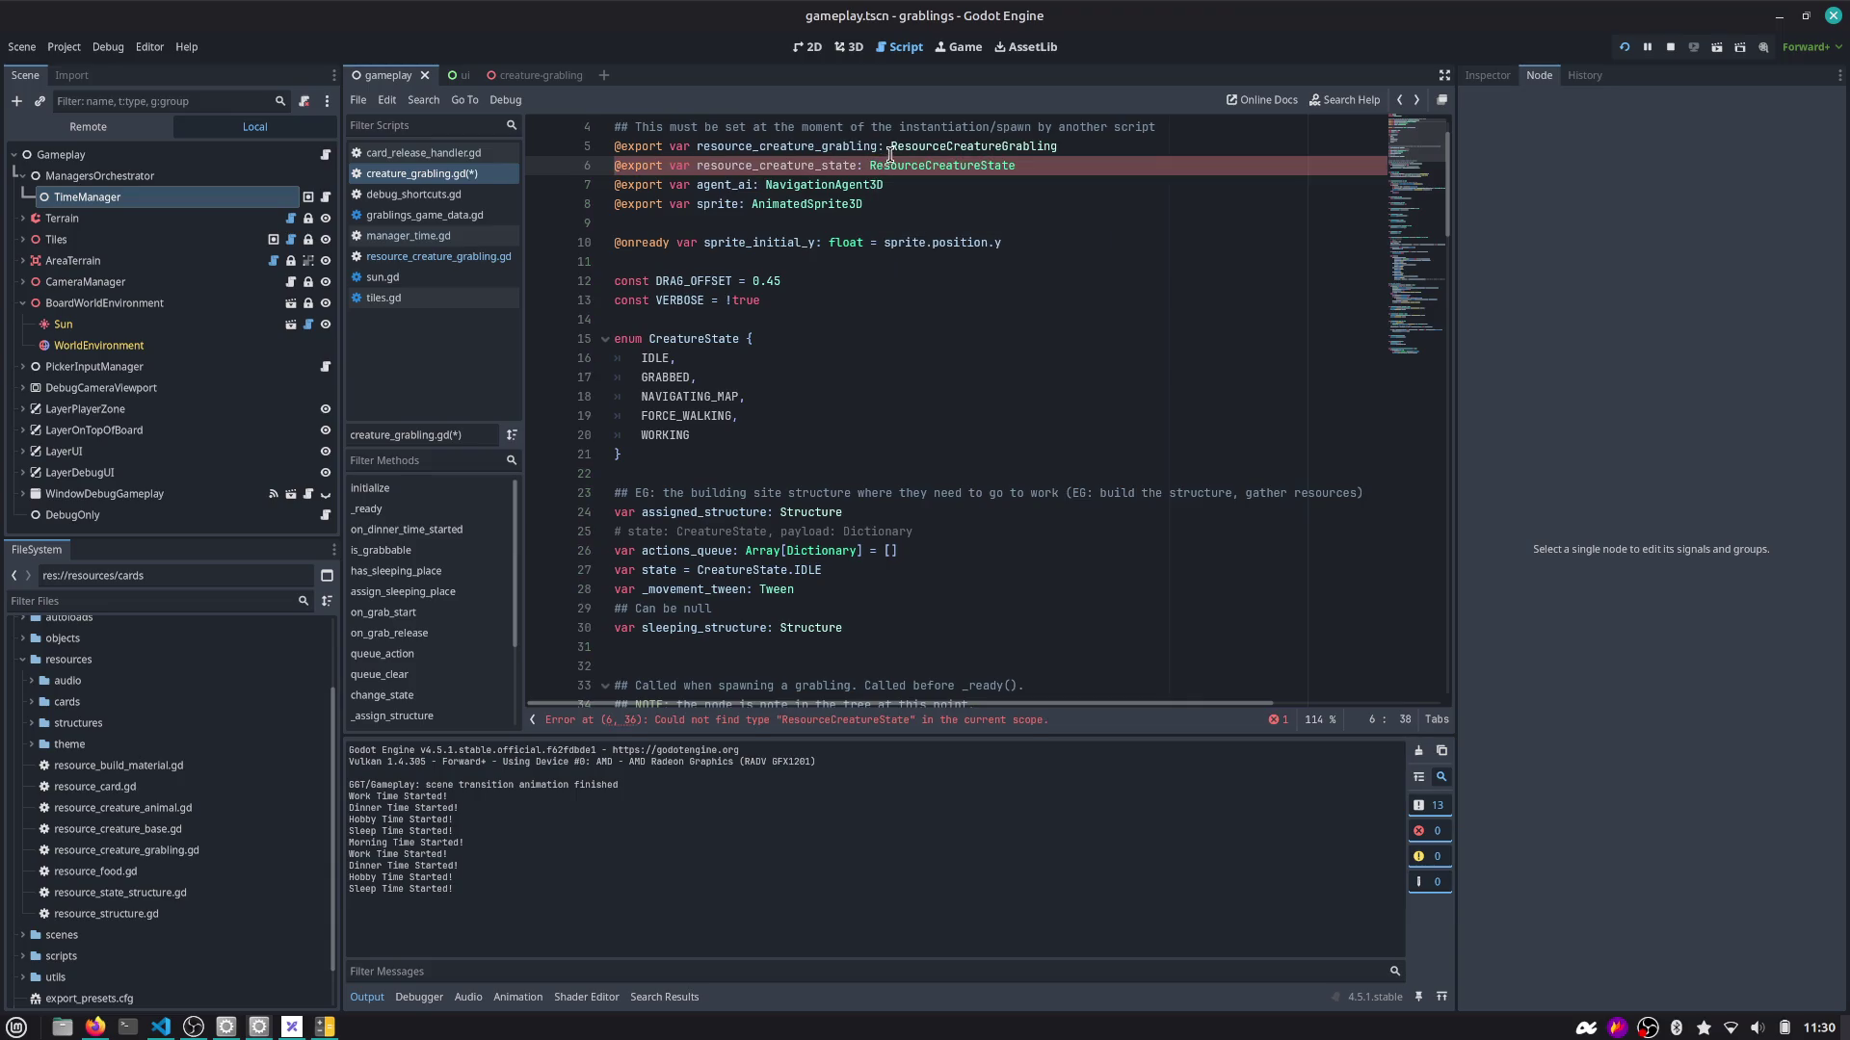
Check the ResourceCreatureGrabling script definition, then return to creature_grabling.gd
{"action": "double_click", "coordinate": [954, 148]}
{"action": "left_click", "coordinate": [851, 151]}
{"action": "double_click", "coordinate": [851, 150]}
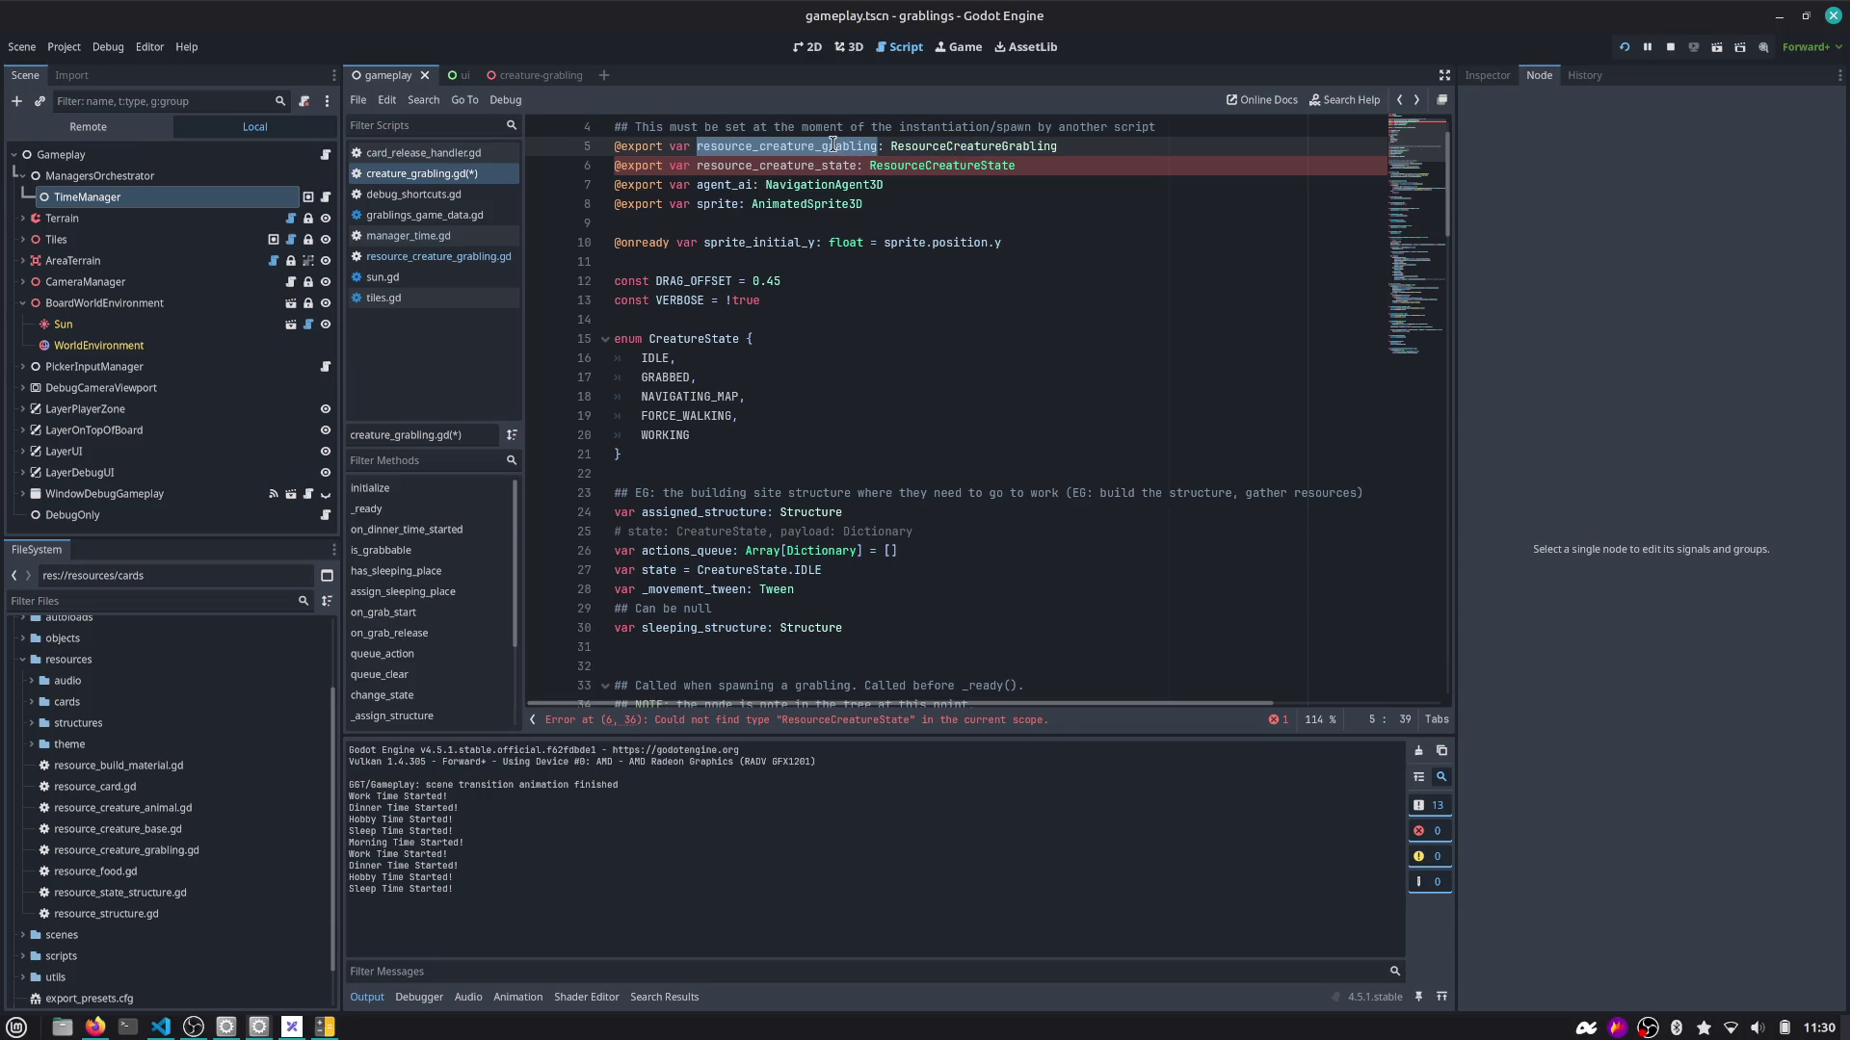
{"action": "scroll", "coordinate": [872, 183], "scroll_direction": "up", "scroll_amount": 1}
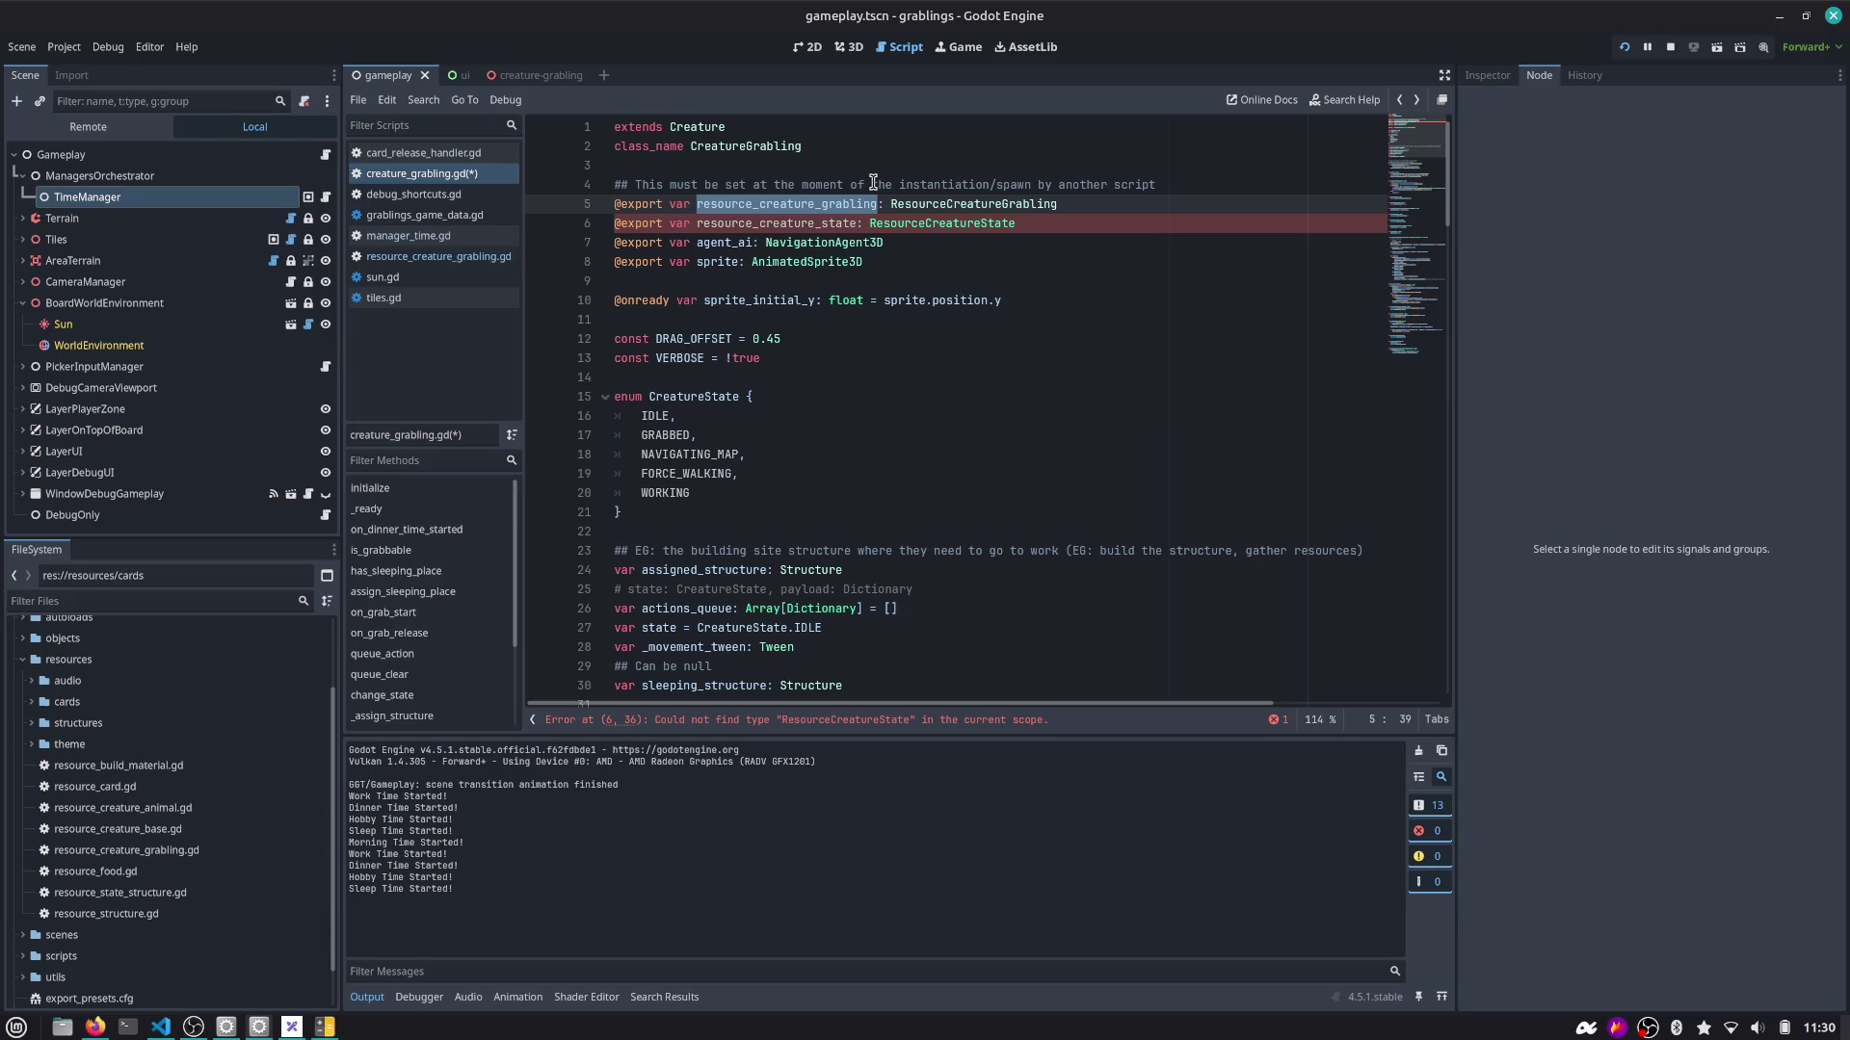
{"action": "left_click", "coordinate": [941, 206]}
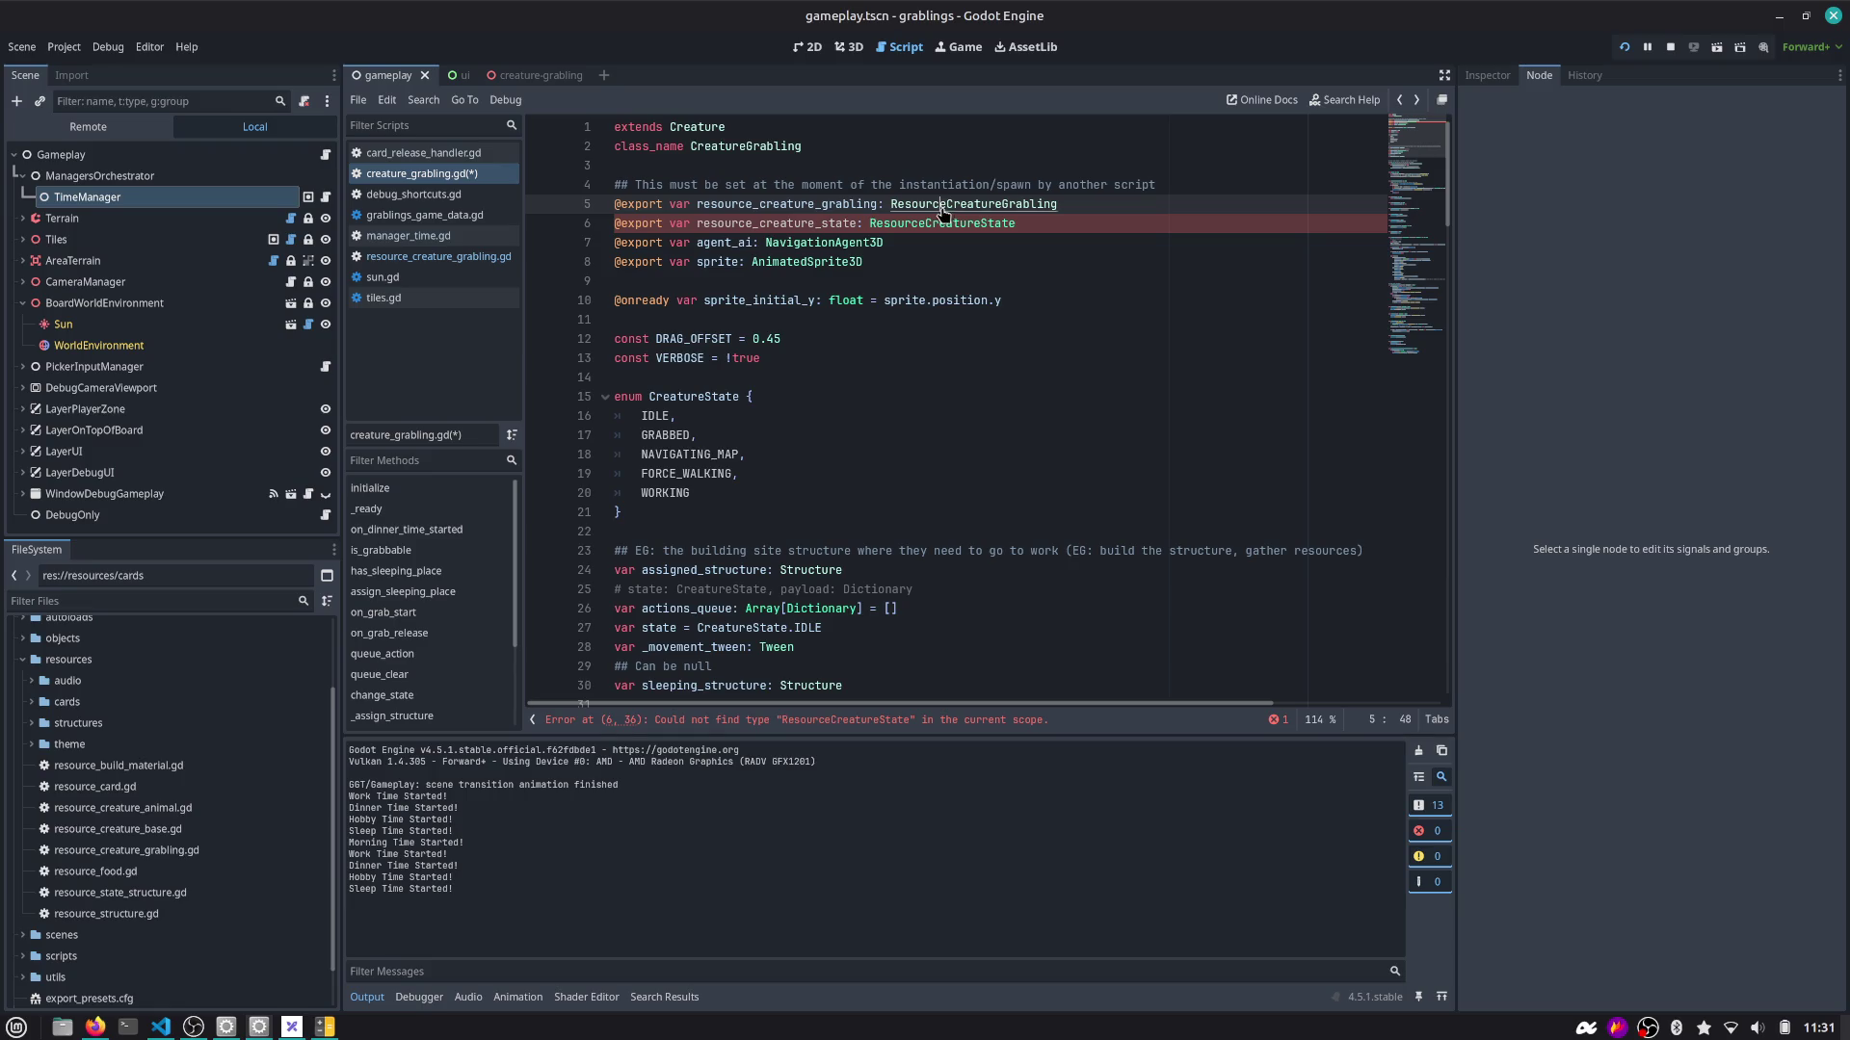
{"action": "left_click", "coordinate": [941, 205], "text": "ctrl"}
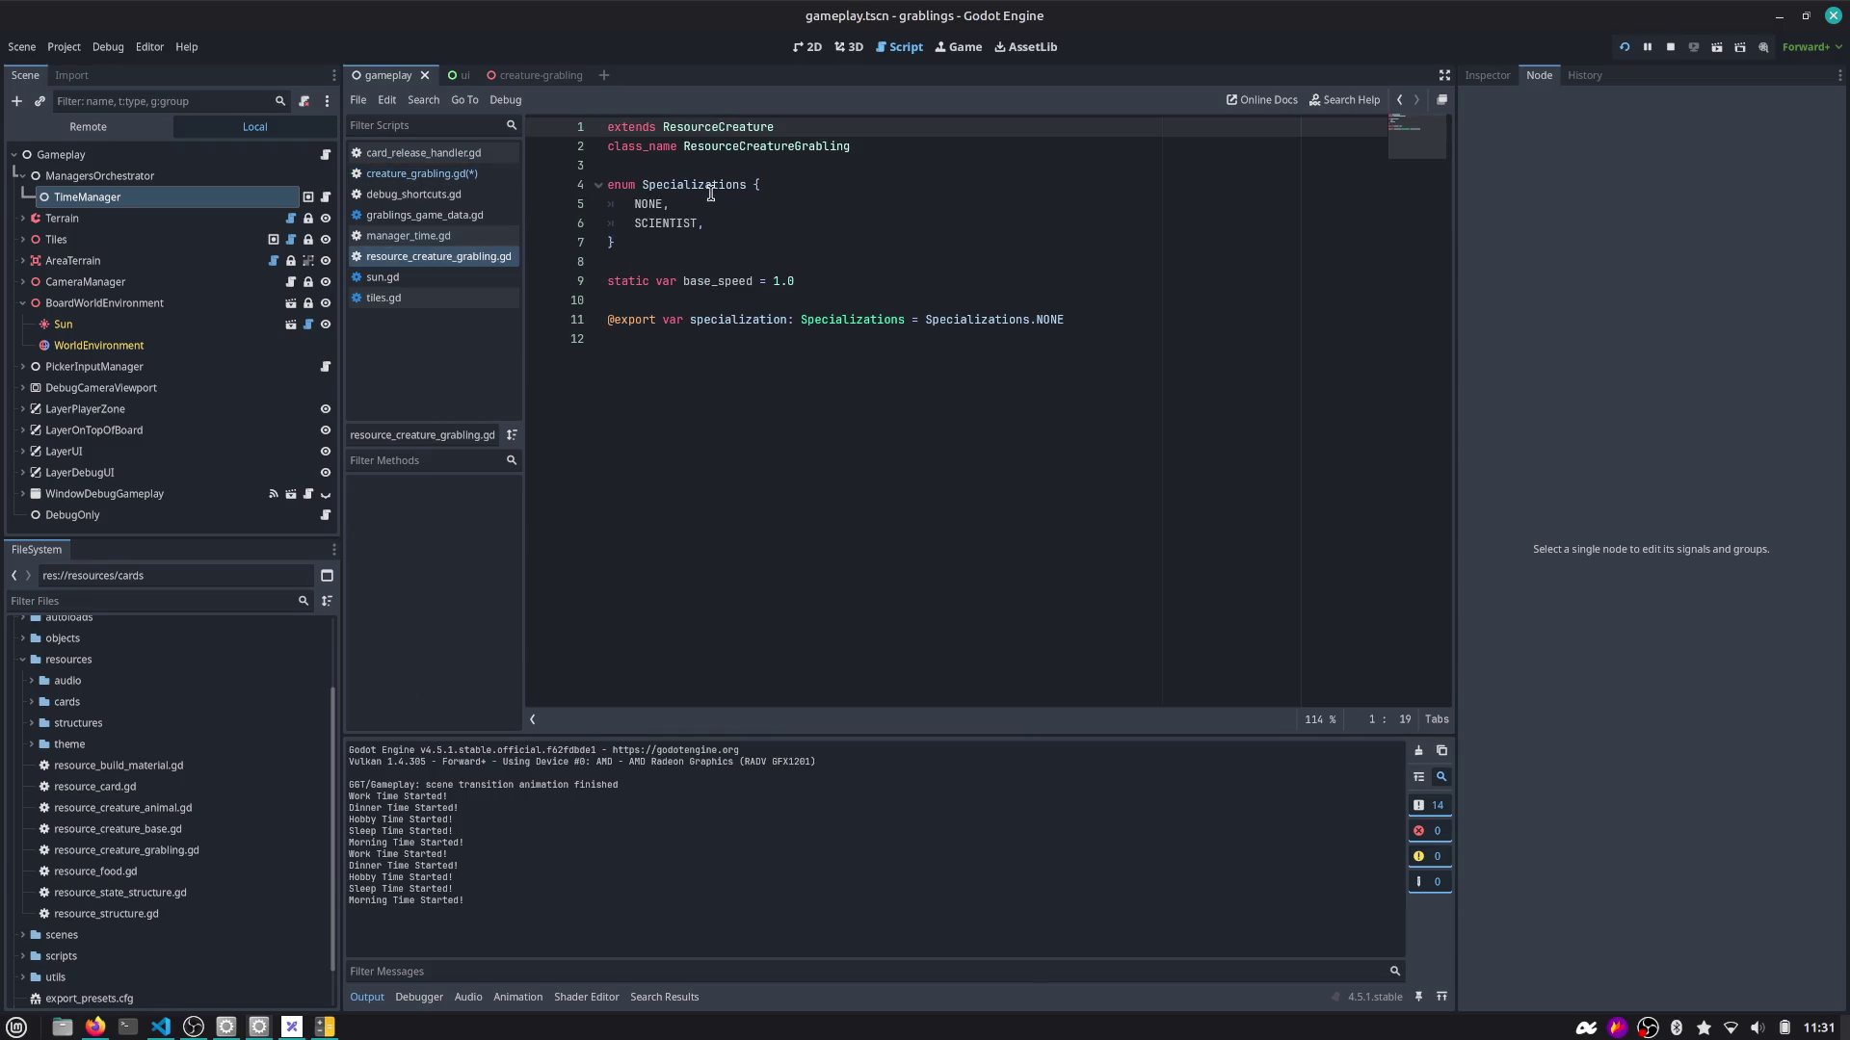
{"action": "left_click", "coordinate": [1400, 101]}
{"action": "double_click", "coordinate": [942, 224]}
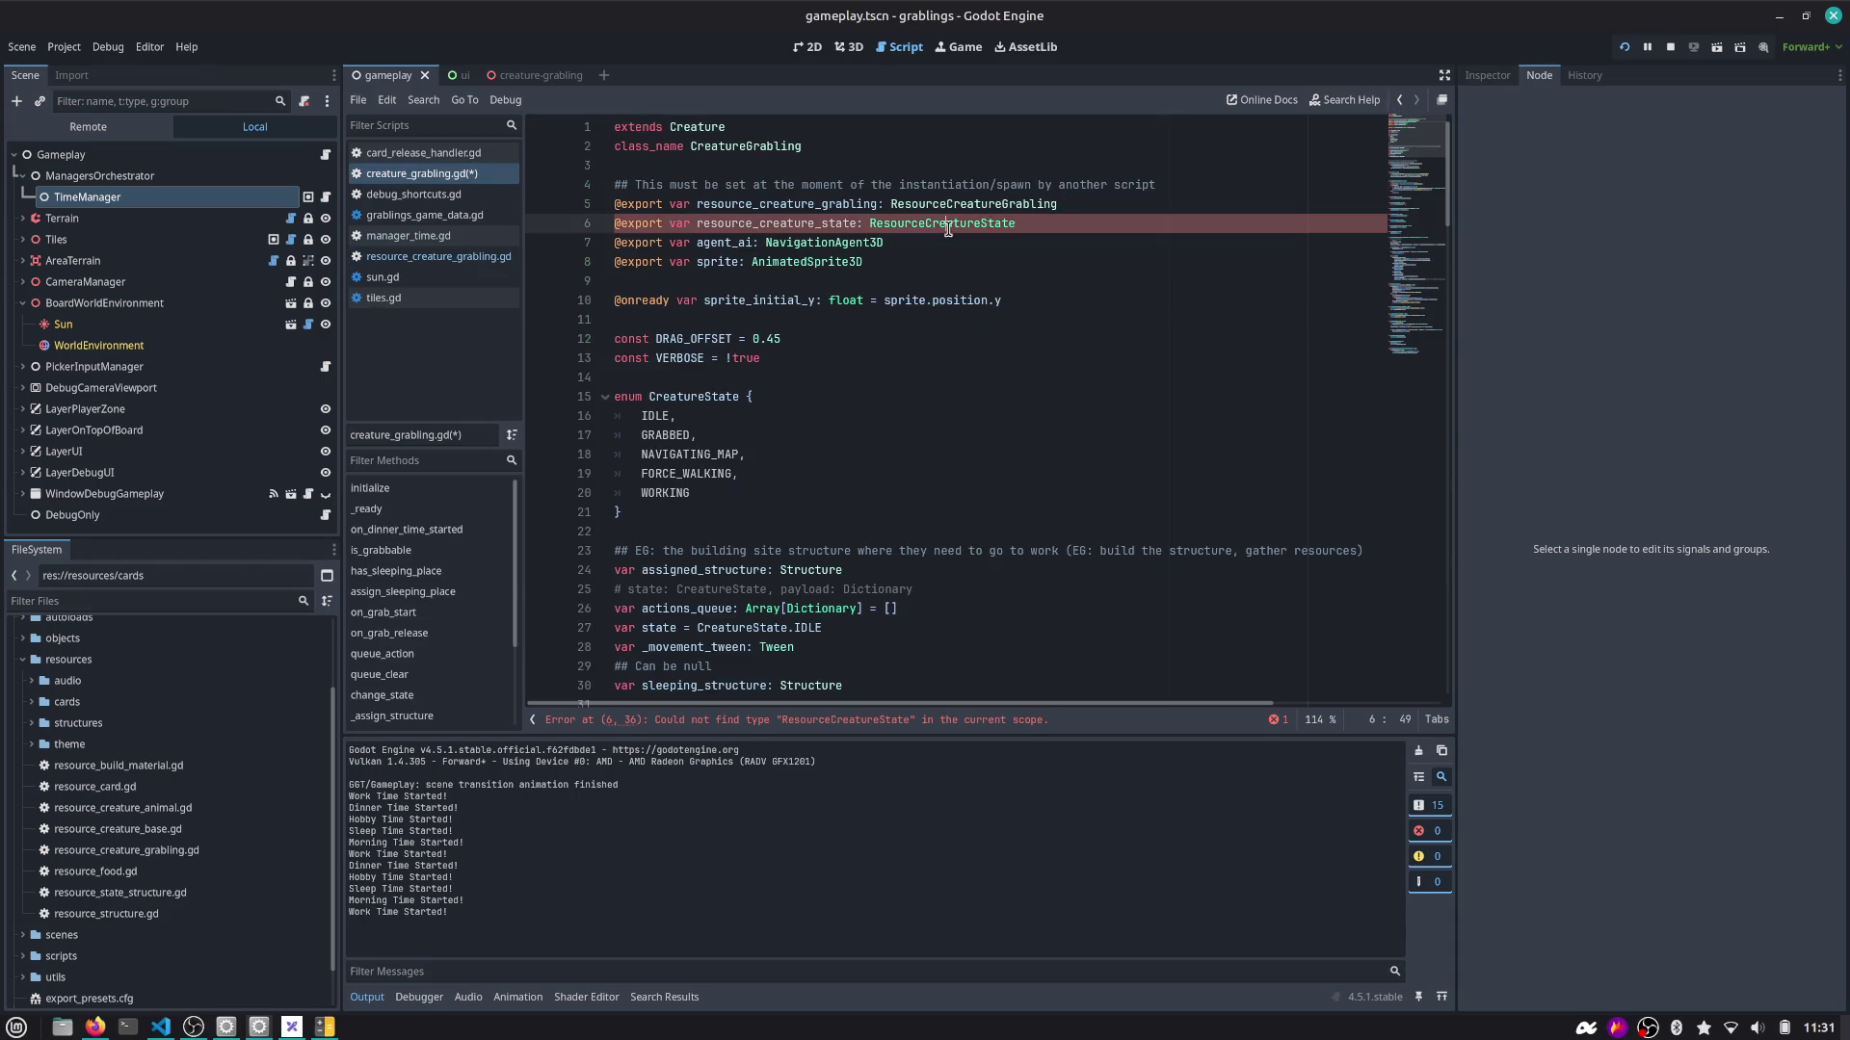
{"action": "scroll", "coordinate": [128, 689], "scroll_direction": "down", "scroll_amount": 2}
{"action": "scroll", "coordinate": [128, 689], "scroll_direction": "up", "scroll_amount": 4}
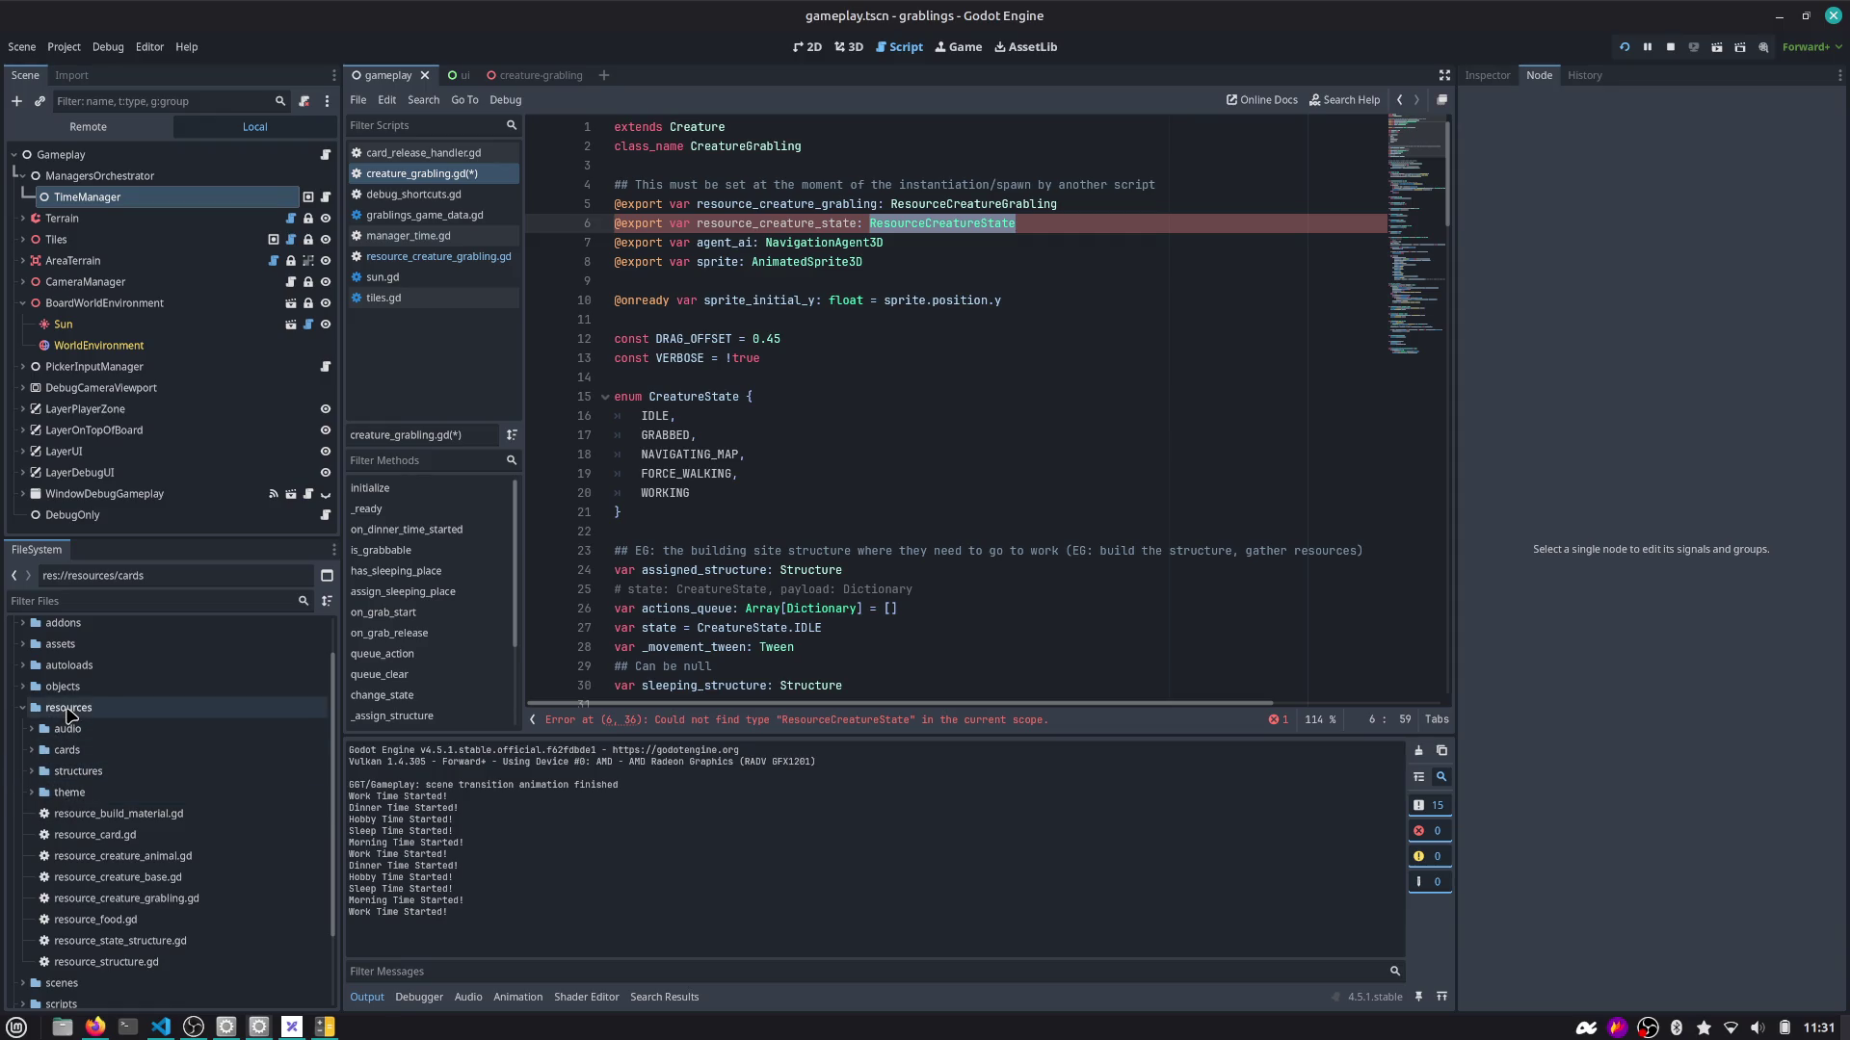
Create script res://resources/resource_state_creature.gd, then open resource_state_structure.gd alongside it
{"action": "right_click", "coordinate": [124, 713]}
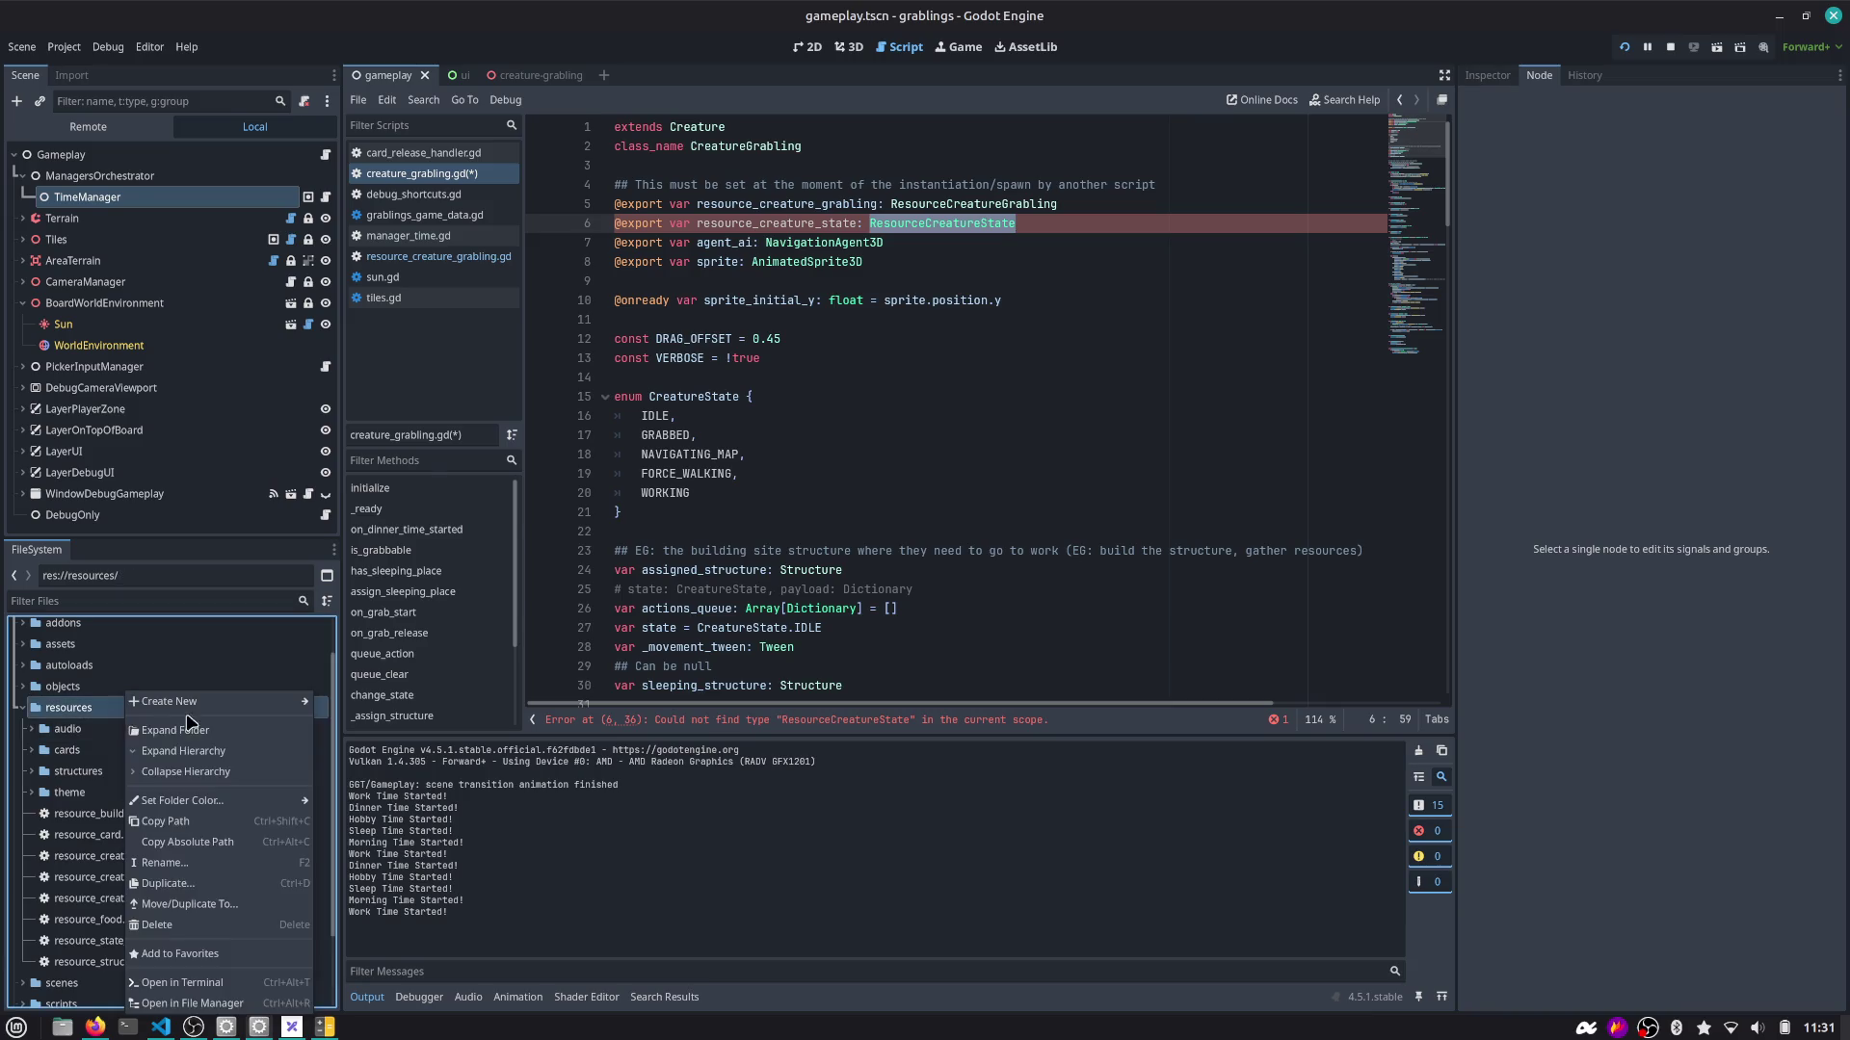
{"action": "mouse_move", "coordinate": [241, 701]}
{"action": "left_click", "coordinate": [377, 742]}
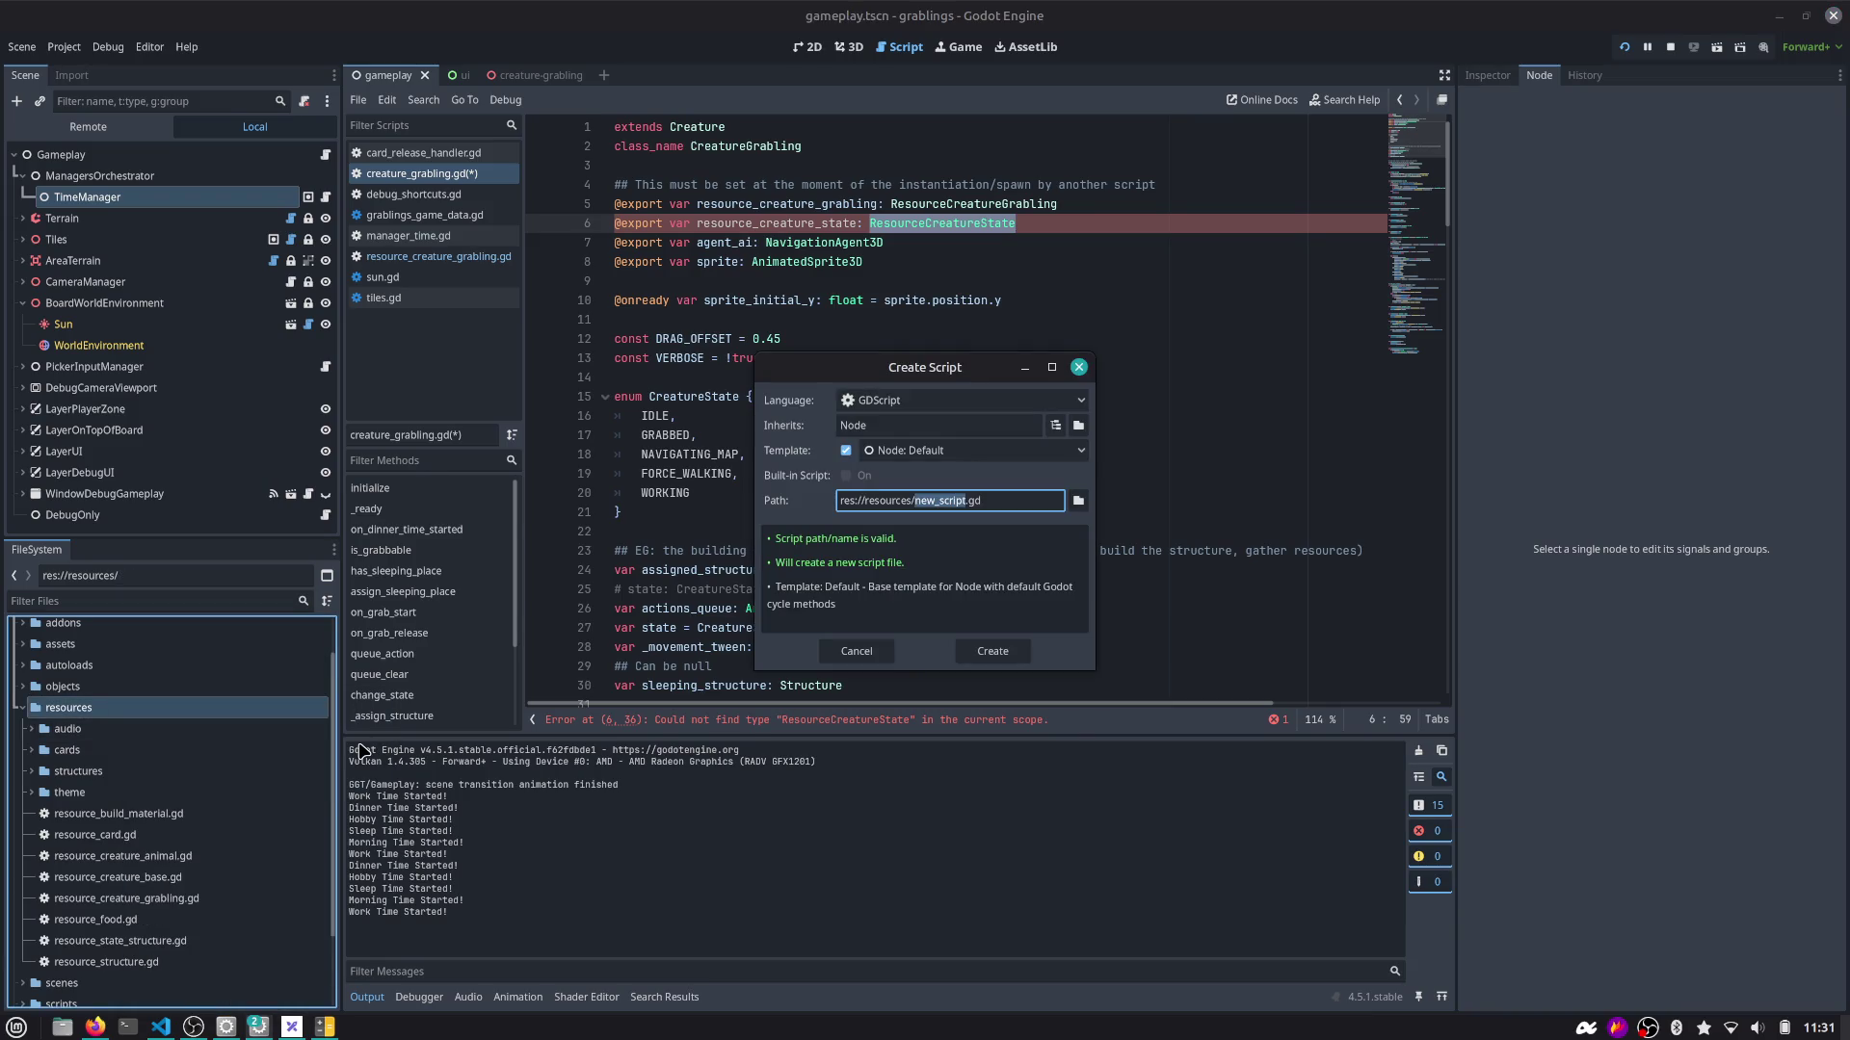
{"action": "type", "text": "resource_creature_"}
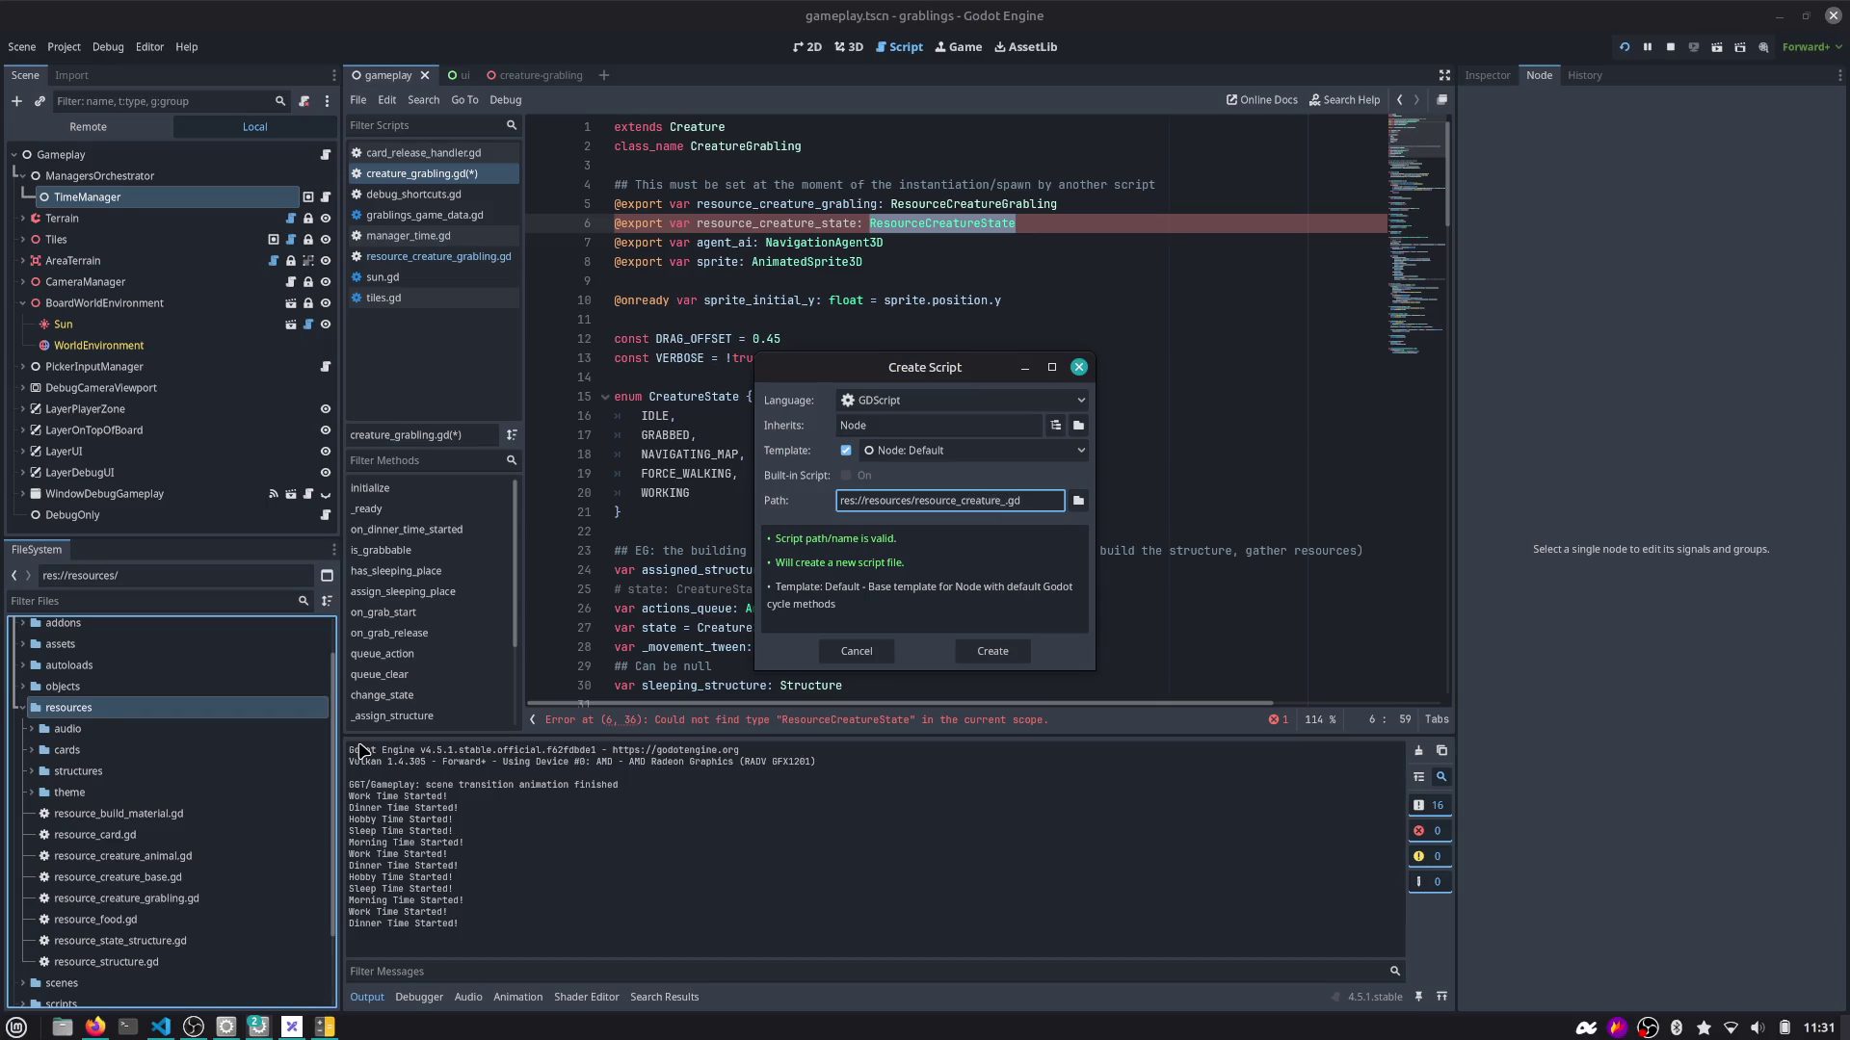
{"action": "key", "text": "BackSpace"}
{"action": "key", "text": "BackSpace"}
{"action": "key", "text": "BackSpace"}
{"action": "type", "text": "state_"}
{"action": "type", "text": "creature"}
{"action": "left_click", "coordinate": [978, 661]}
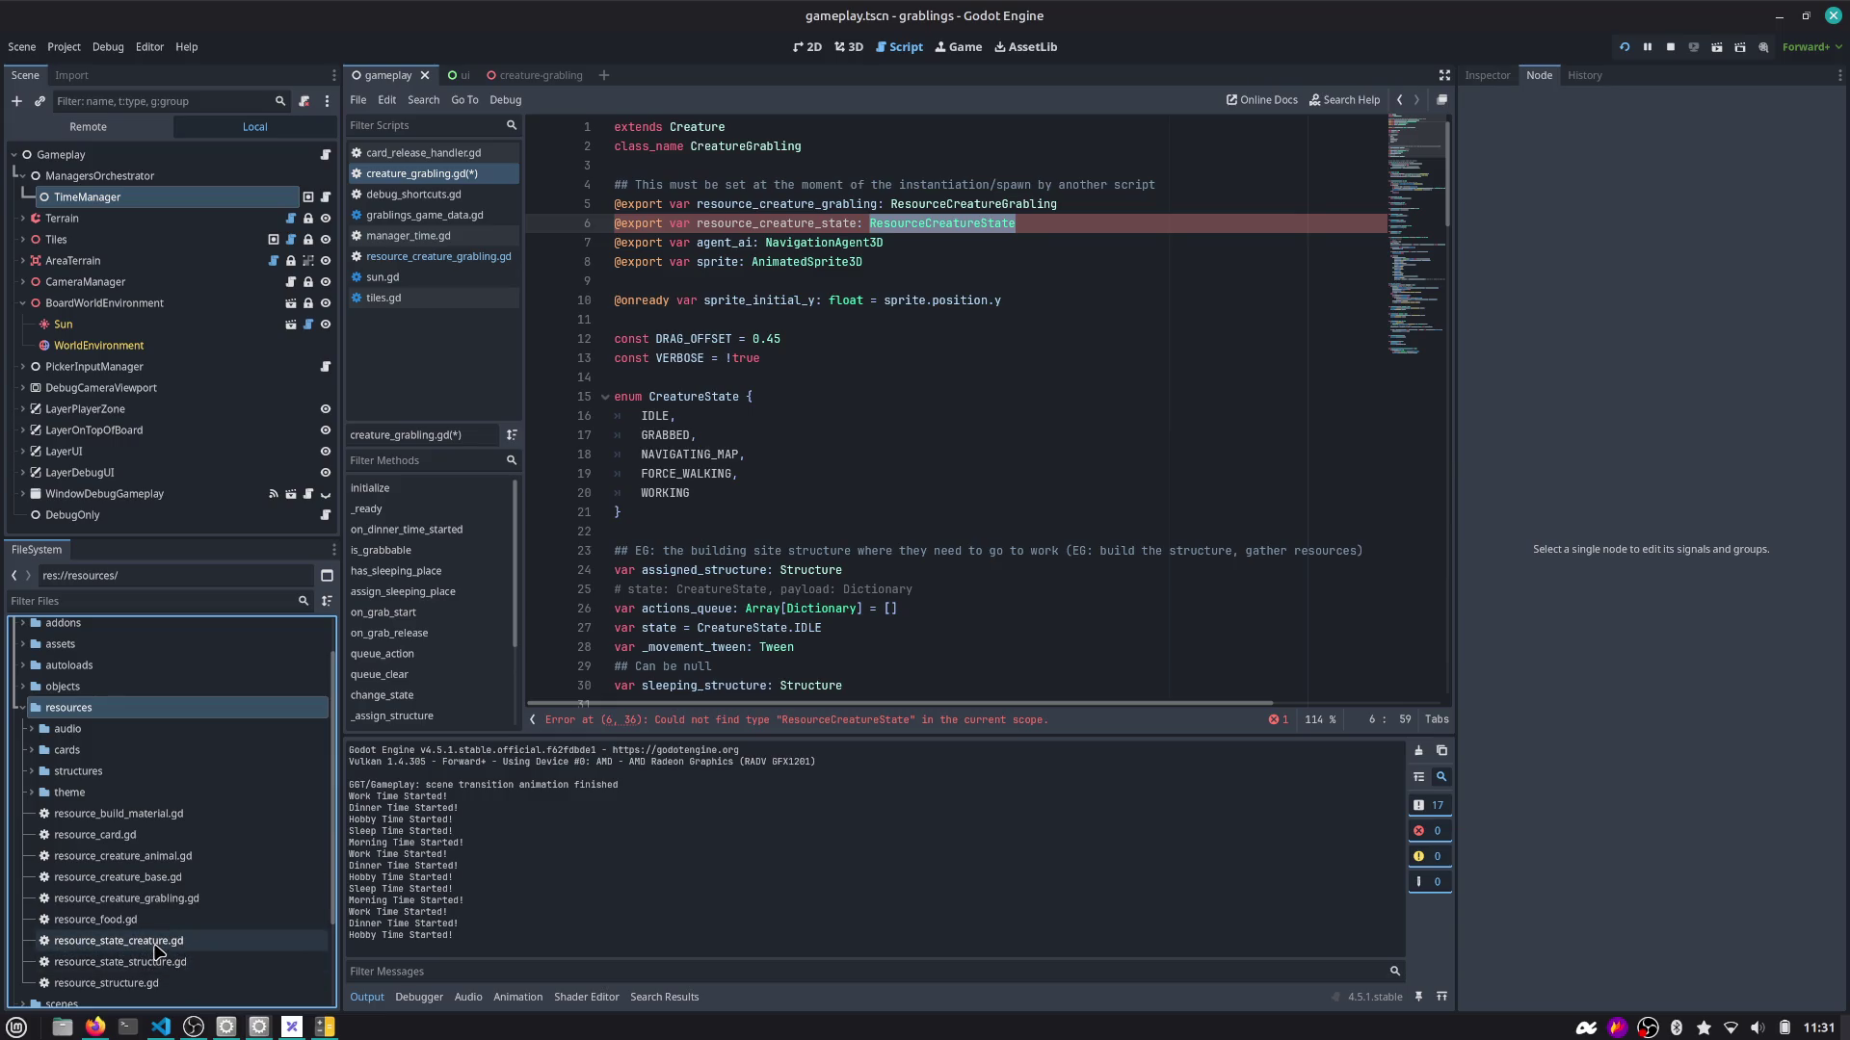
{"action": "double_click", "coordinate": [154, 961]}
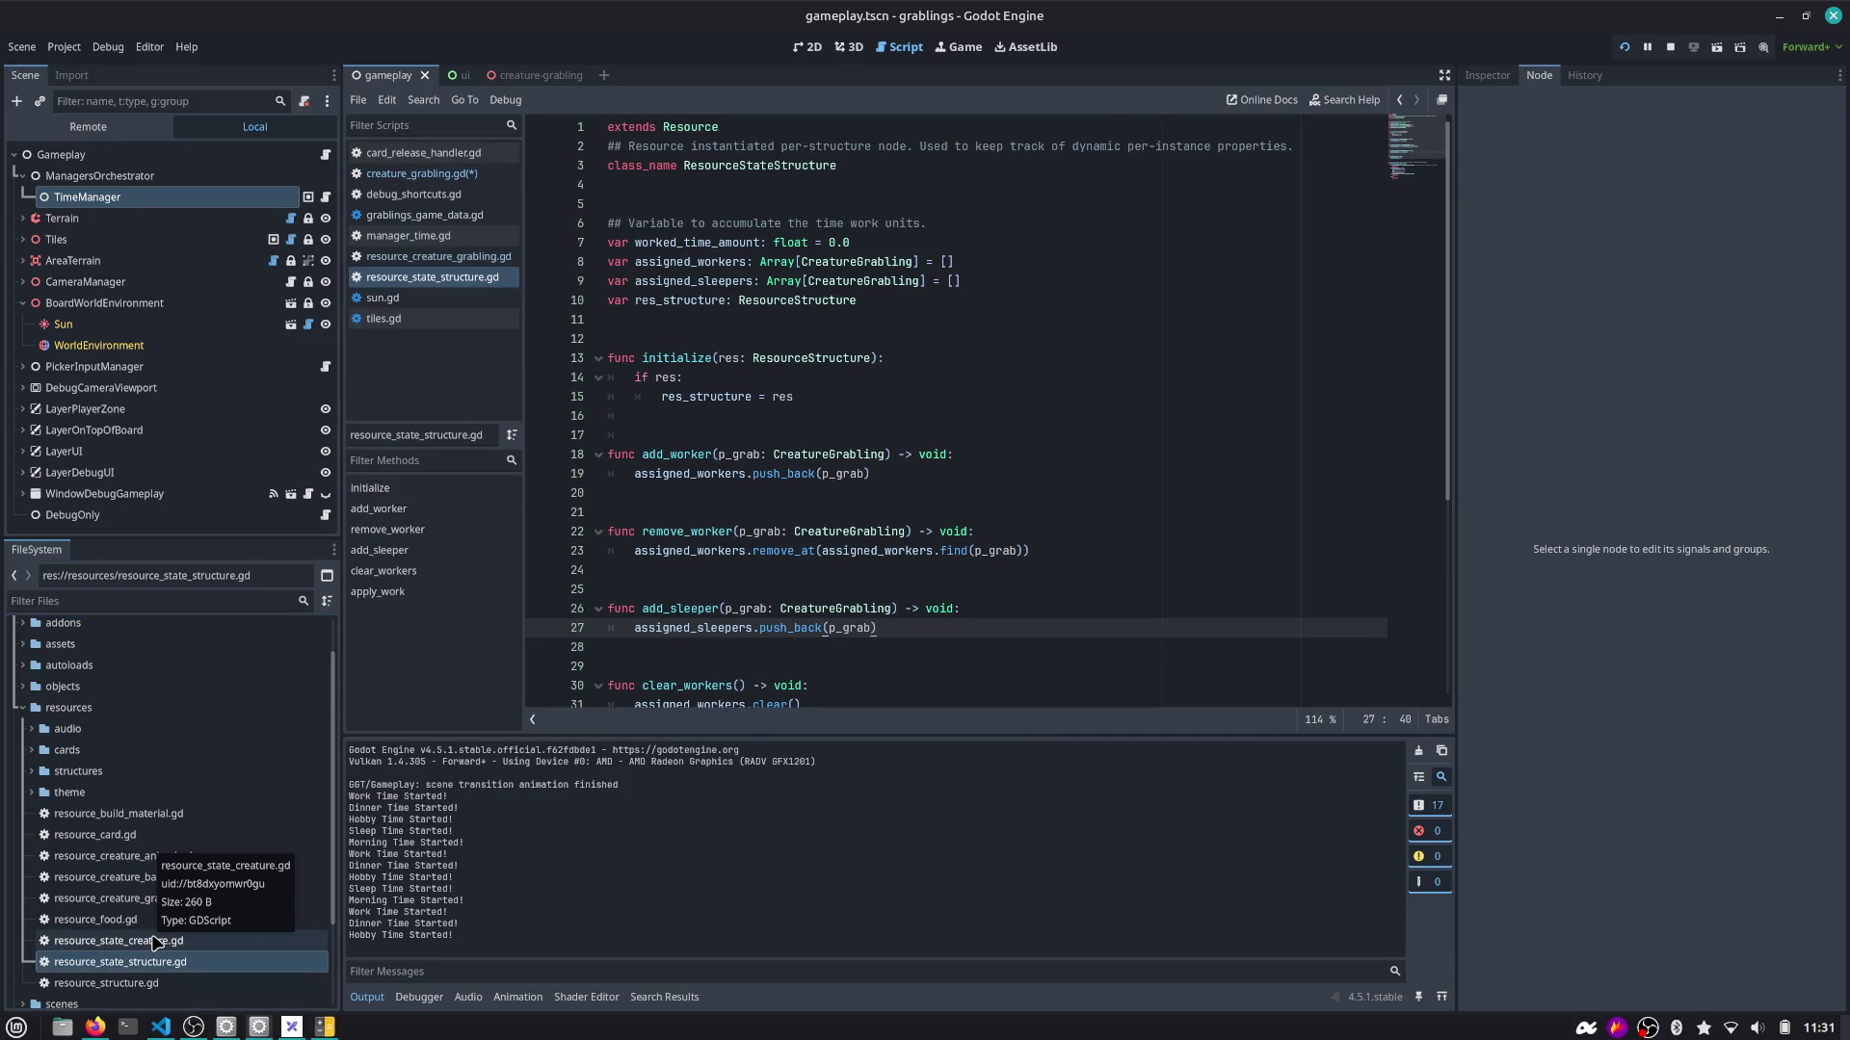
Copy the comment and class_name from the structure script, rename to ResourceStateCreature, and save
{"action": "key", "text": "Up"}
{"action": "key", "text": "Up"}
{"action": "key", "text": "Up"}
{"action": "key", "text": "shift+Home"}
{"action": "key", "text": "ctrl+c"}
{"action": "key", "text": "shift+Up"}
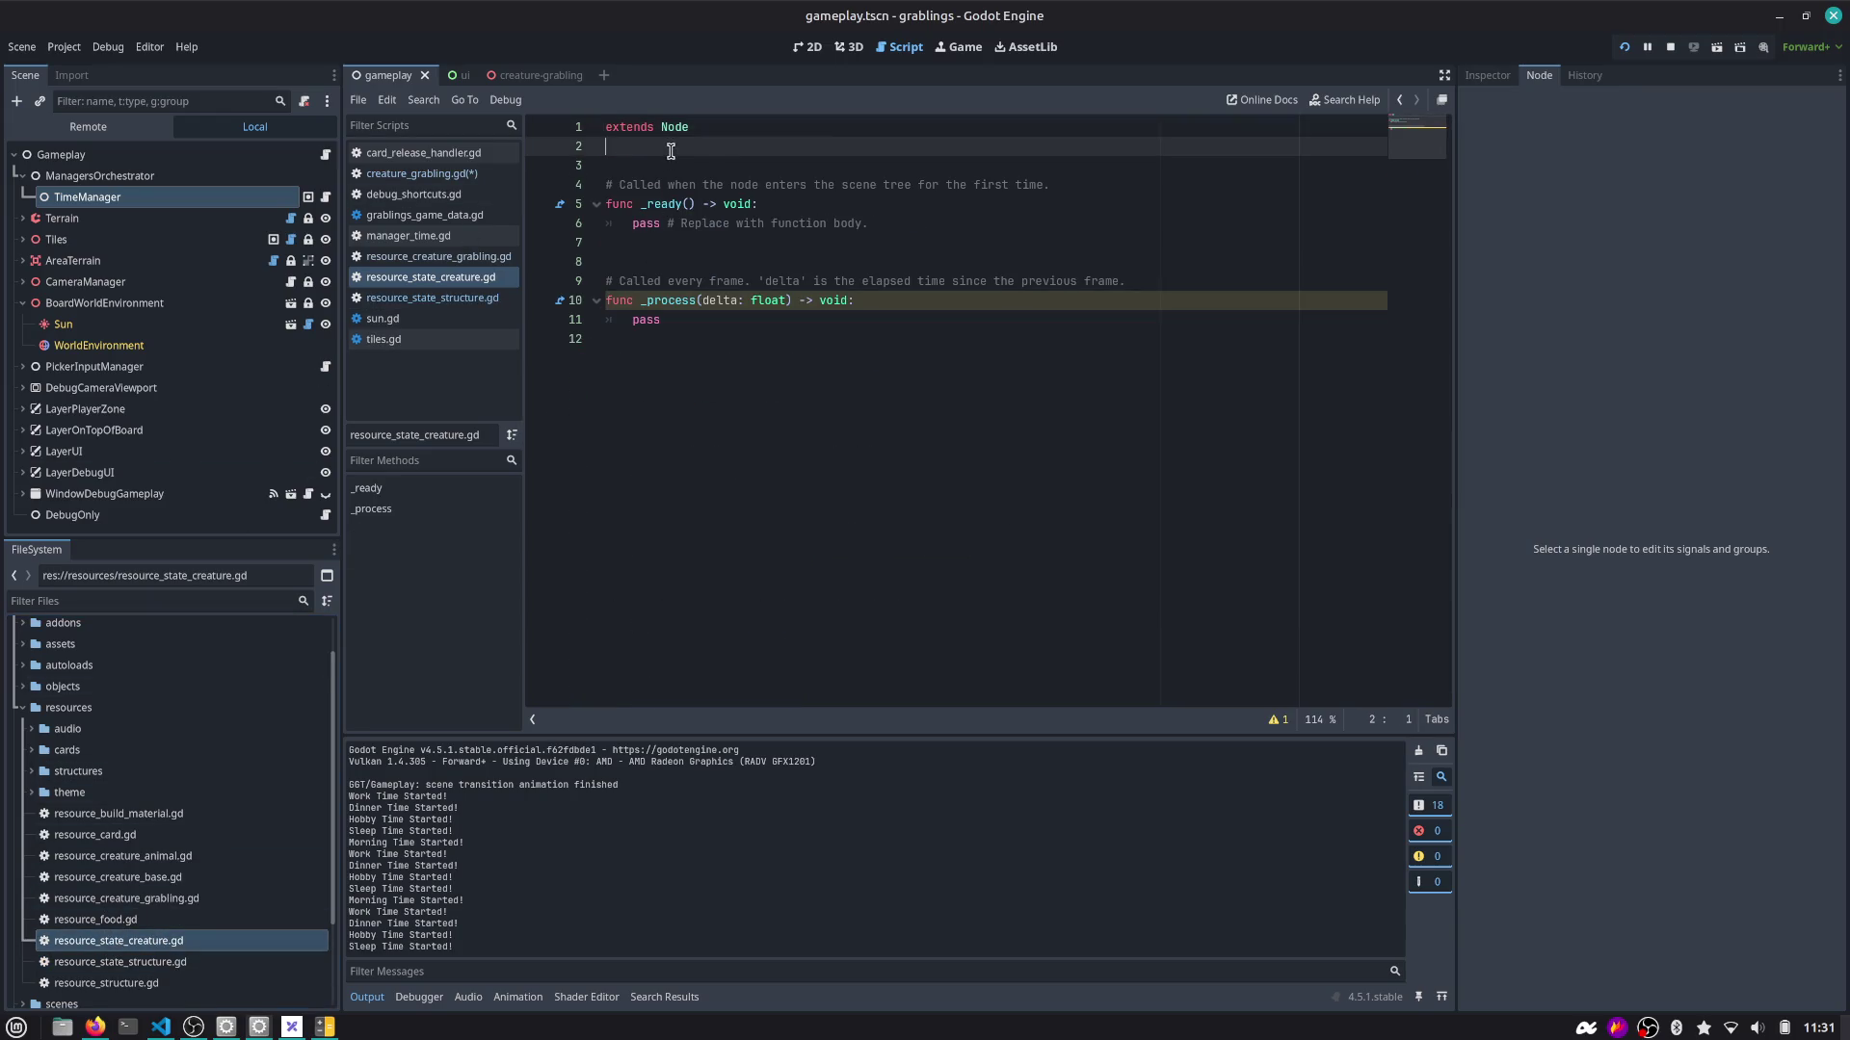
{"action": "key", "text": "ctrl+v"}
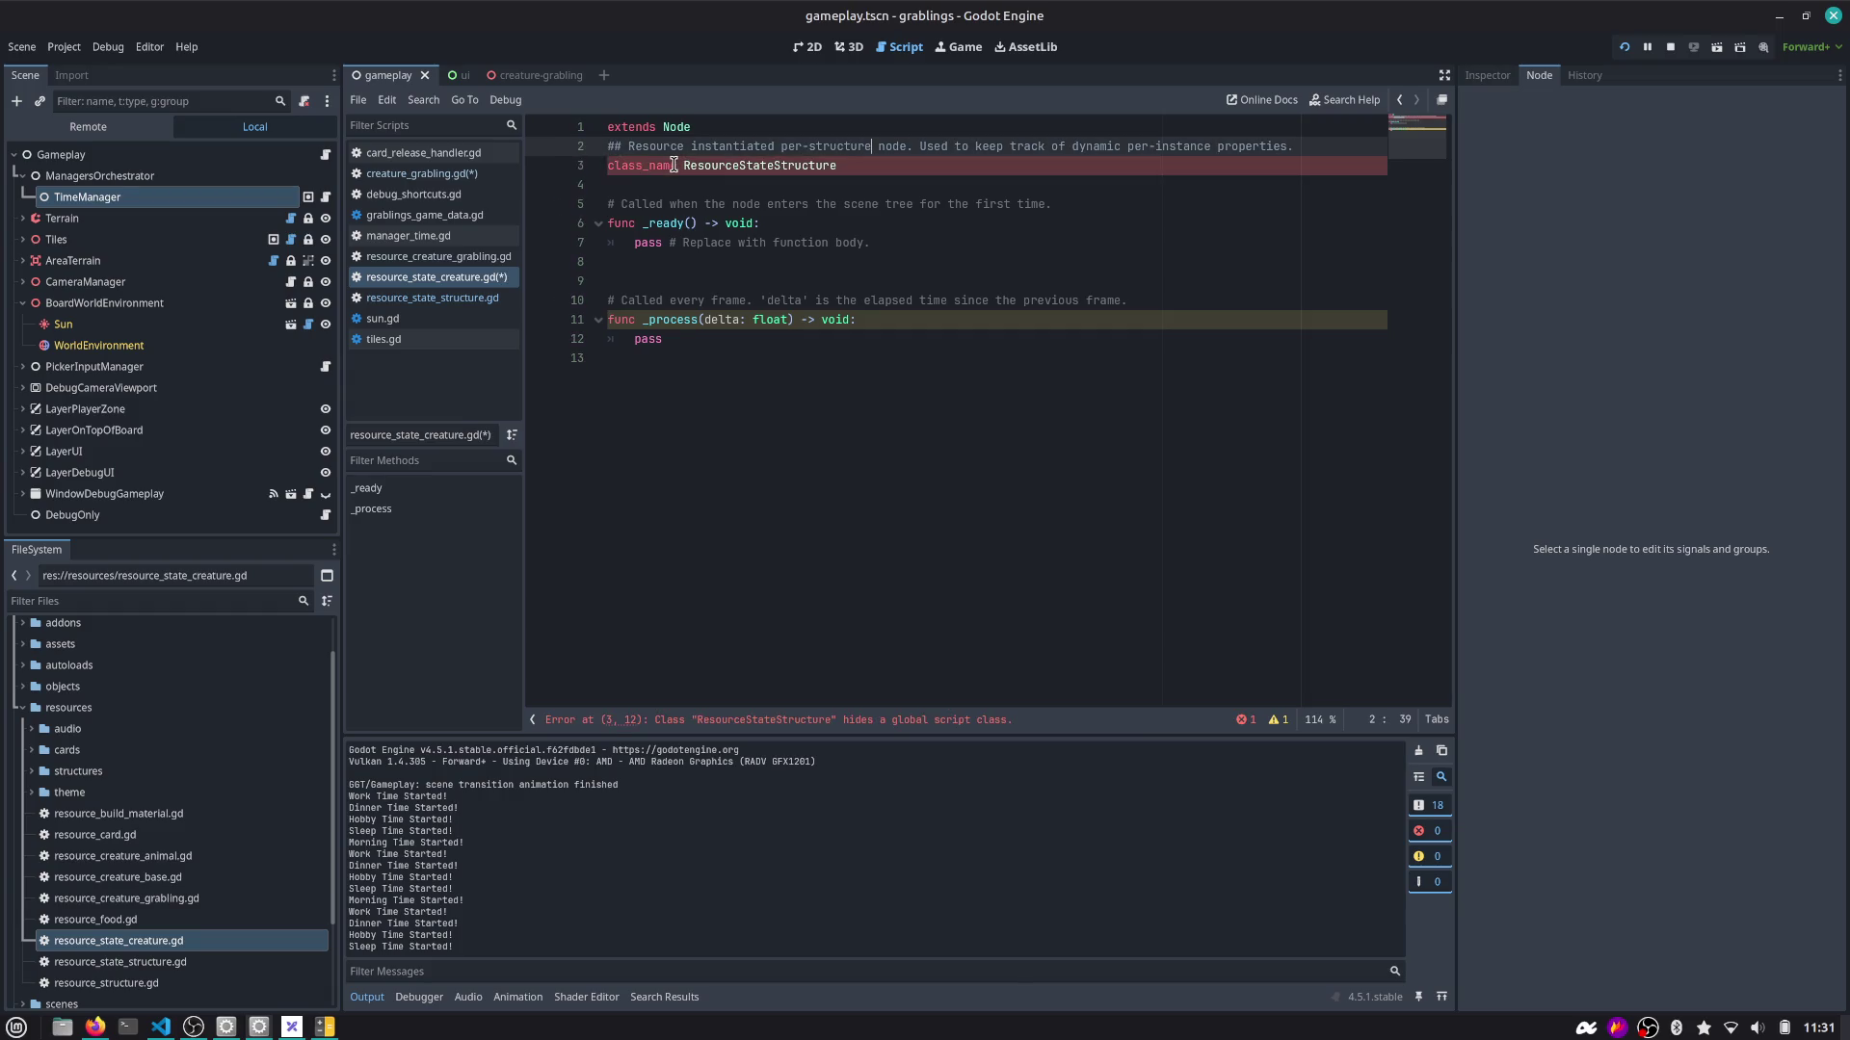
{"action": "key", "text": "Right"}
{"action": "key", "text": "ctrl+shift+Right"}
{"action": "type", "text": "creature"}
{"action": "key", "text": "Down"}
{"action": "key", "text": "Down"}
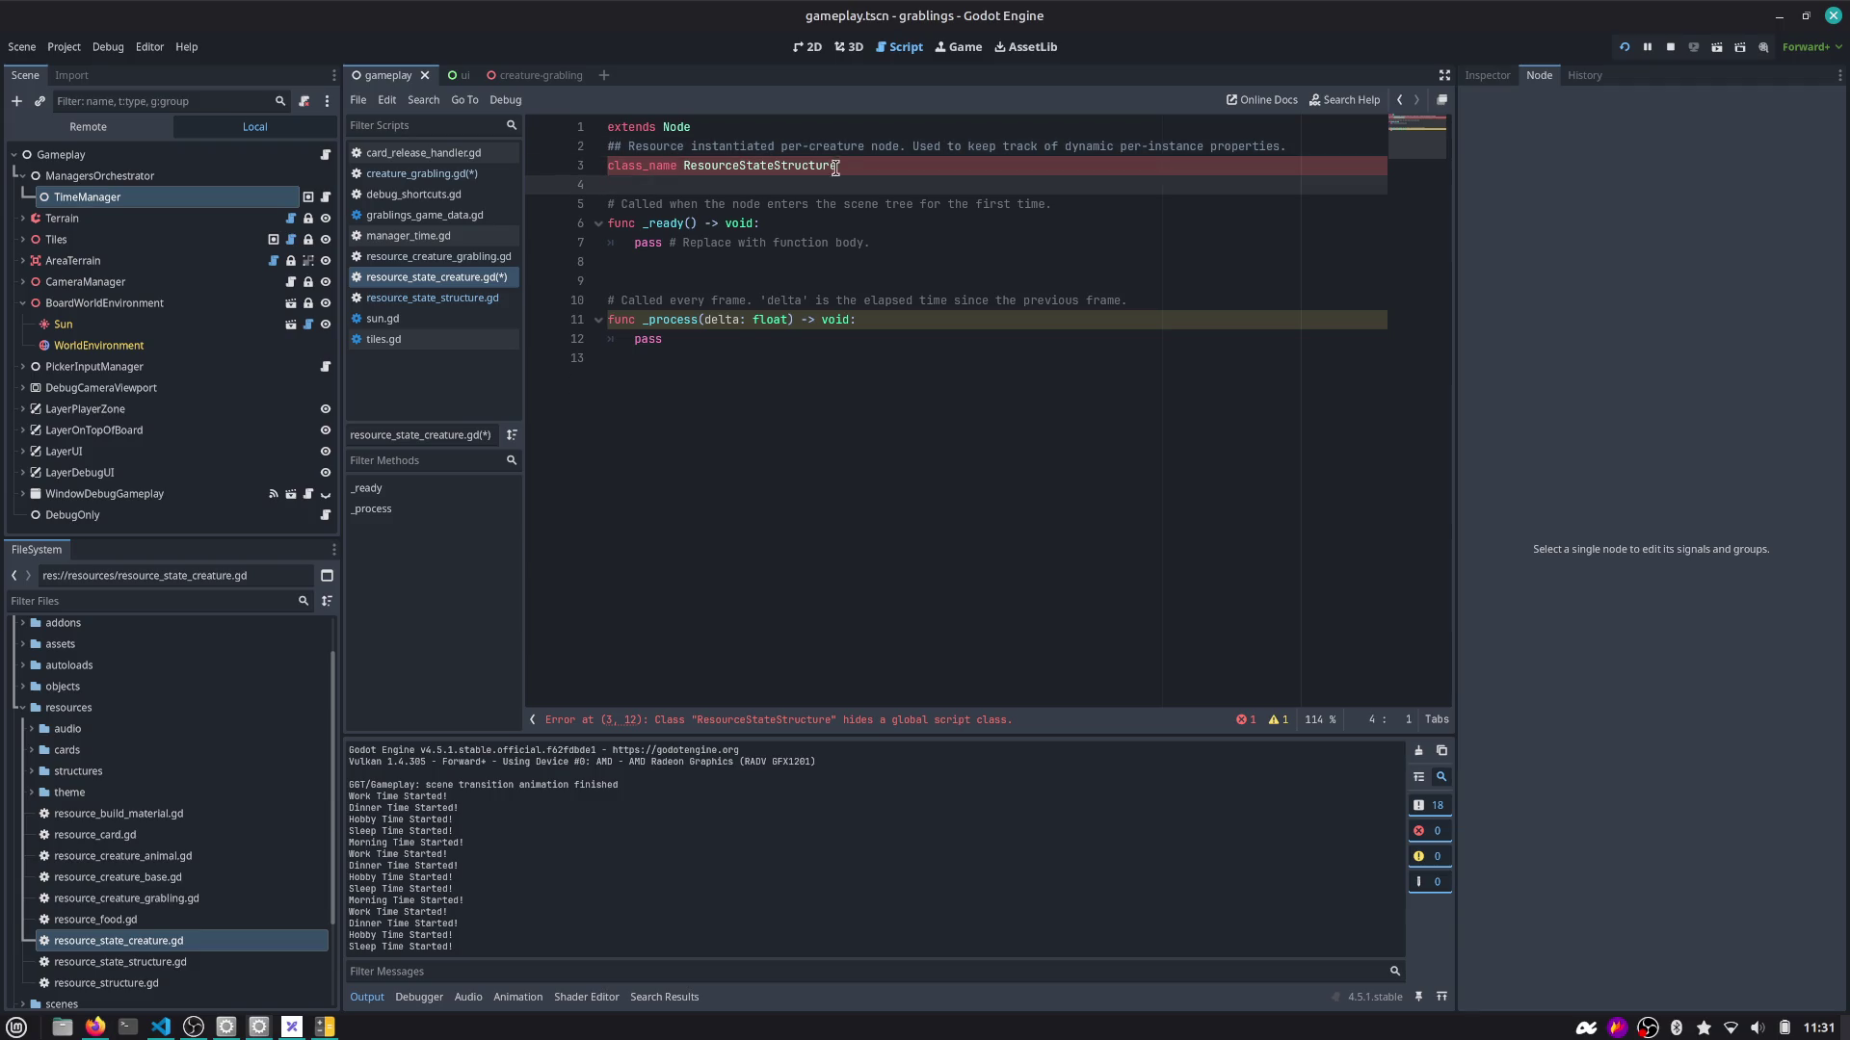
{"action": "left_click", "coordinate": [836, 166]}
{"action": "key", "text": "BackSpace"}
{"action": "key", "text": "BackSpace"}
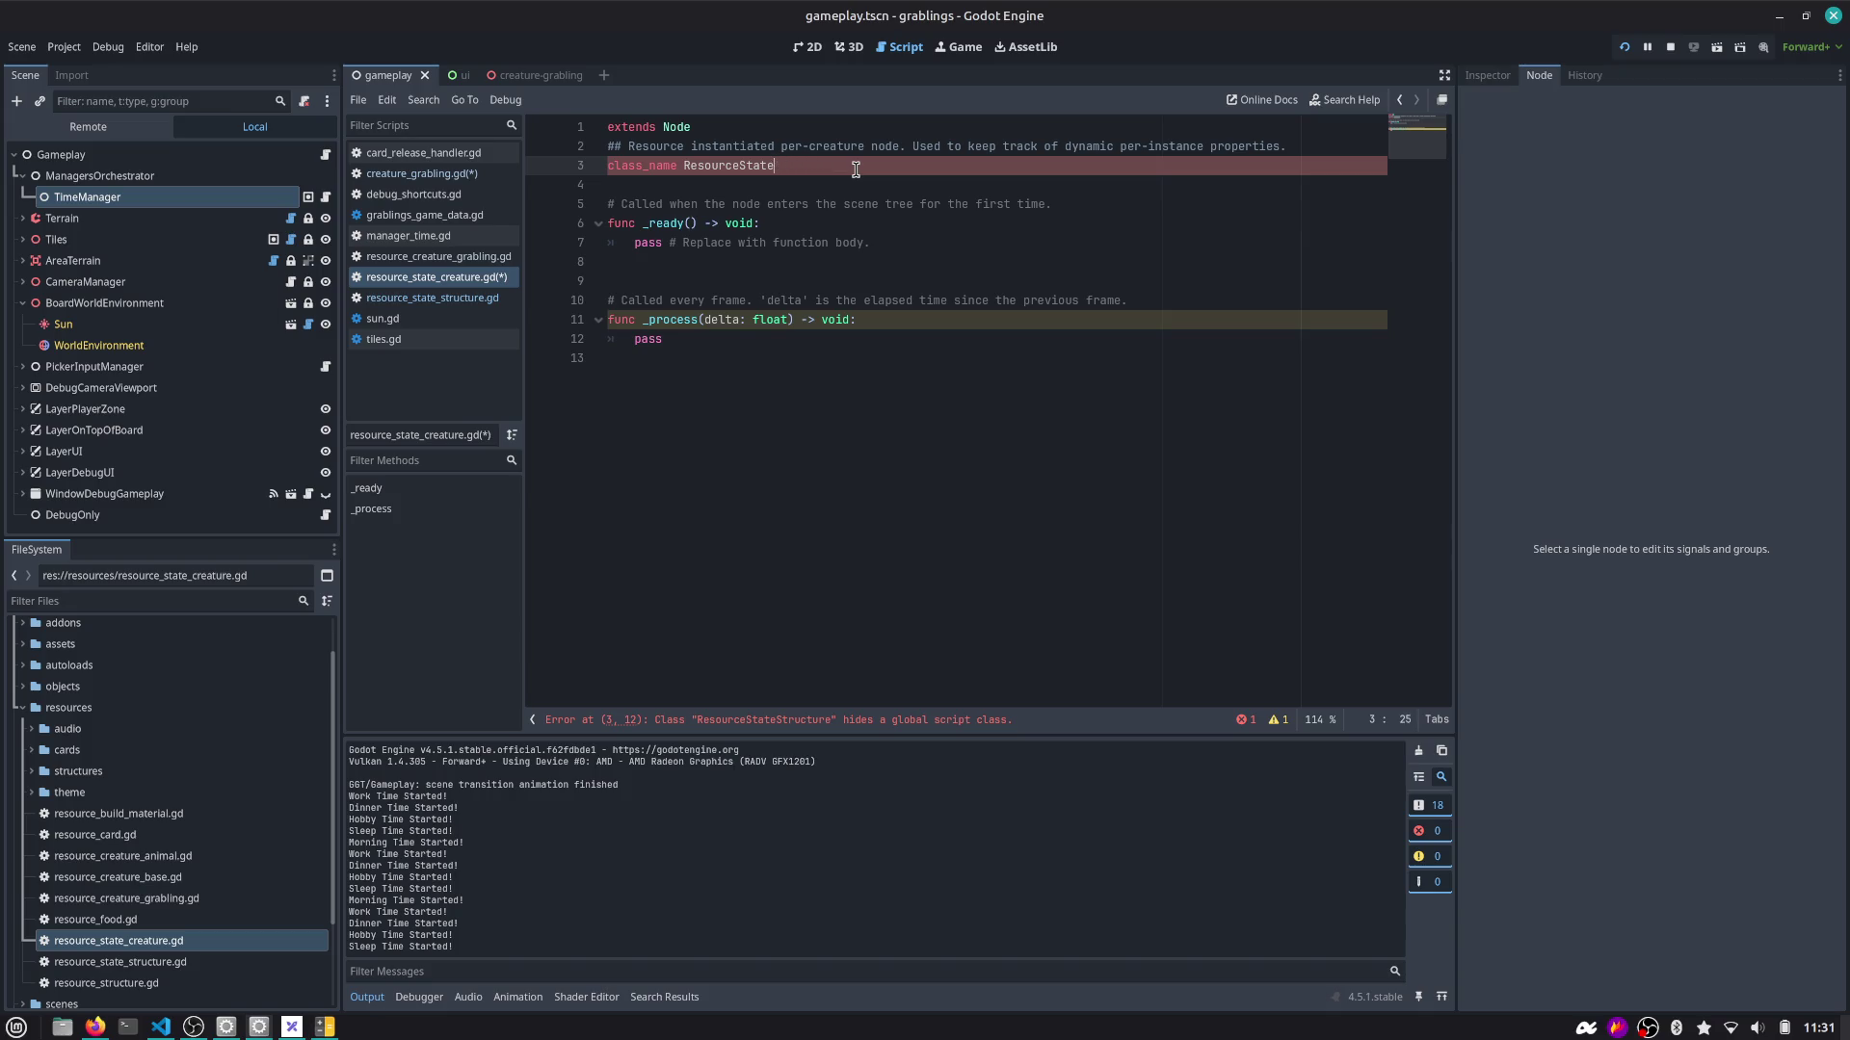
{"action": "type", "text": "Creature"}
{"action": "key", "text": "ctrl+s"}
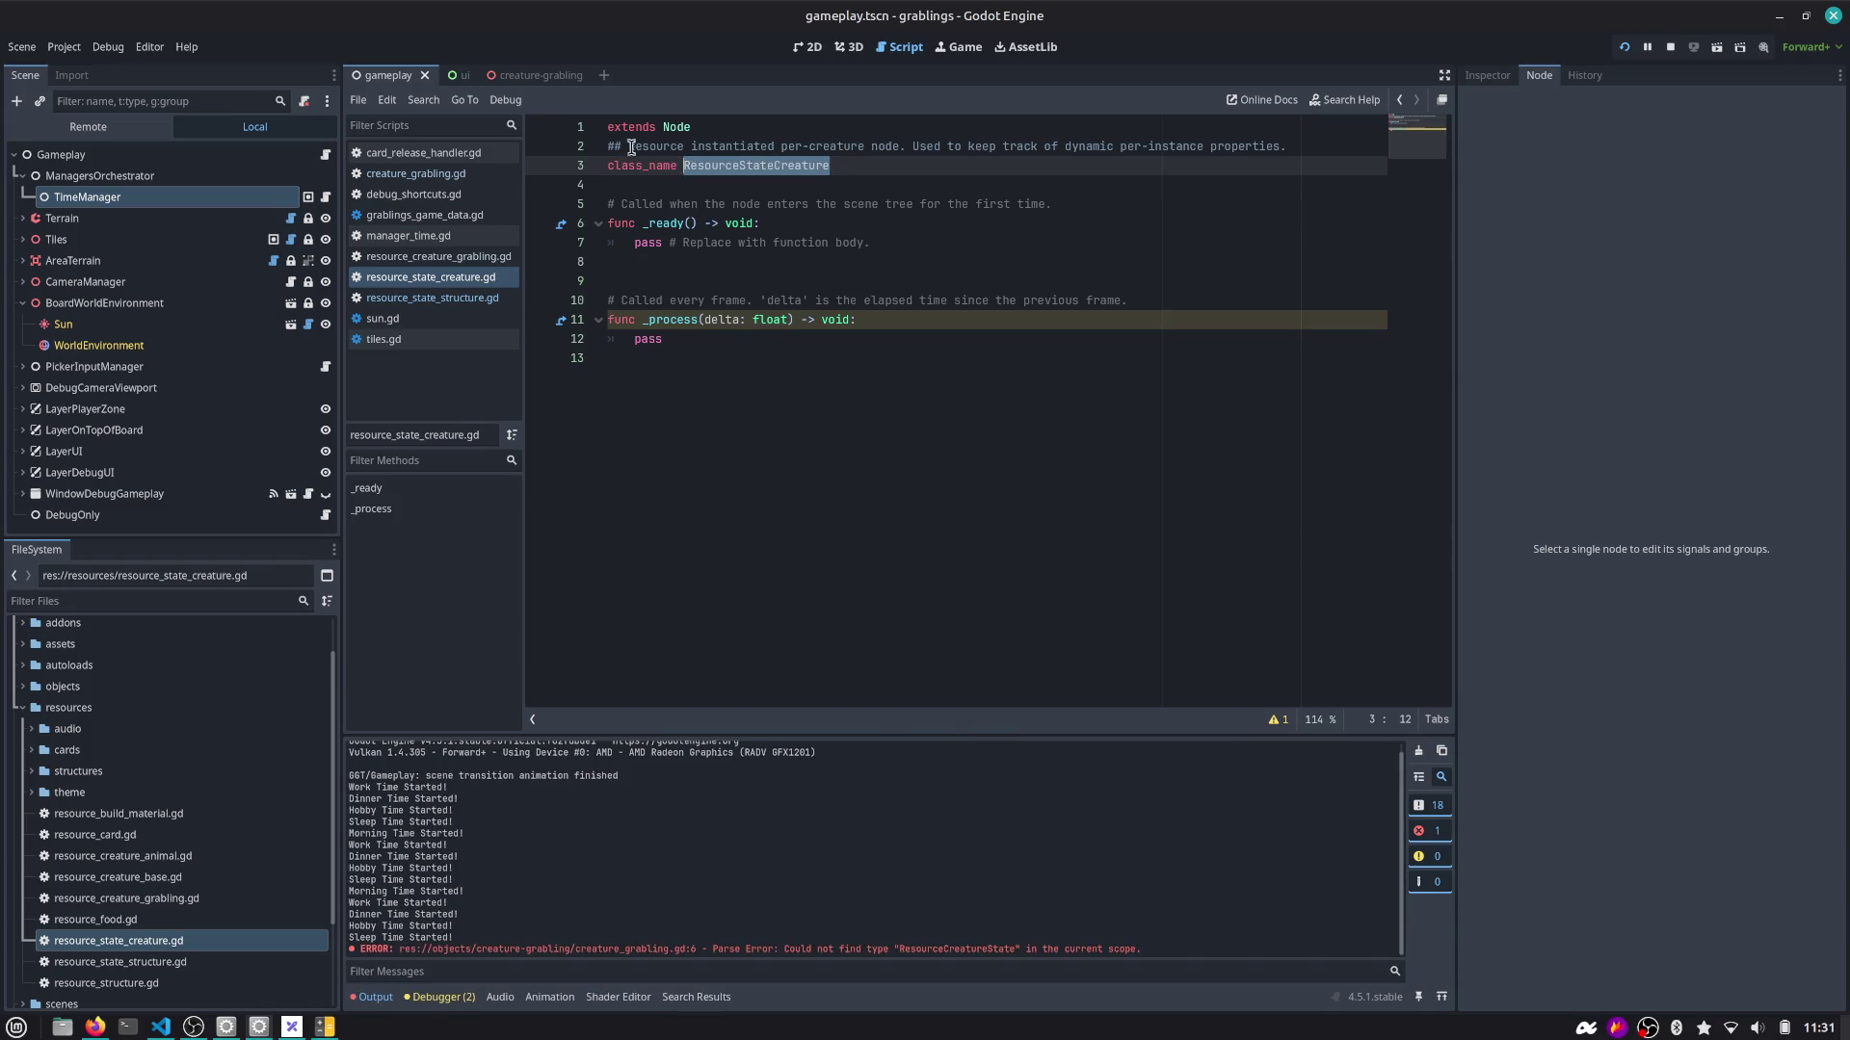
Correct the type in creature_grabling.gd to ResourceStateCreature, save, and stop the crashed game
{"action": "left_click", "coordinate": [424, 174]}
{"action": "type", "text": "ResourceStateCreature"}
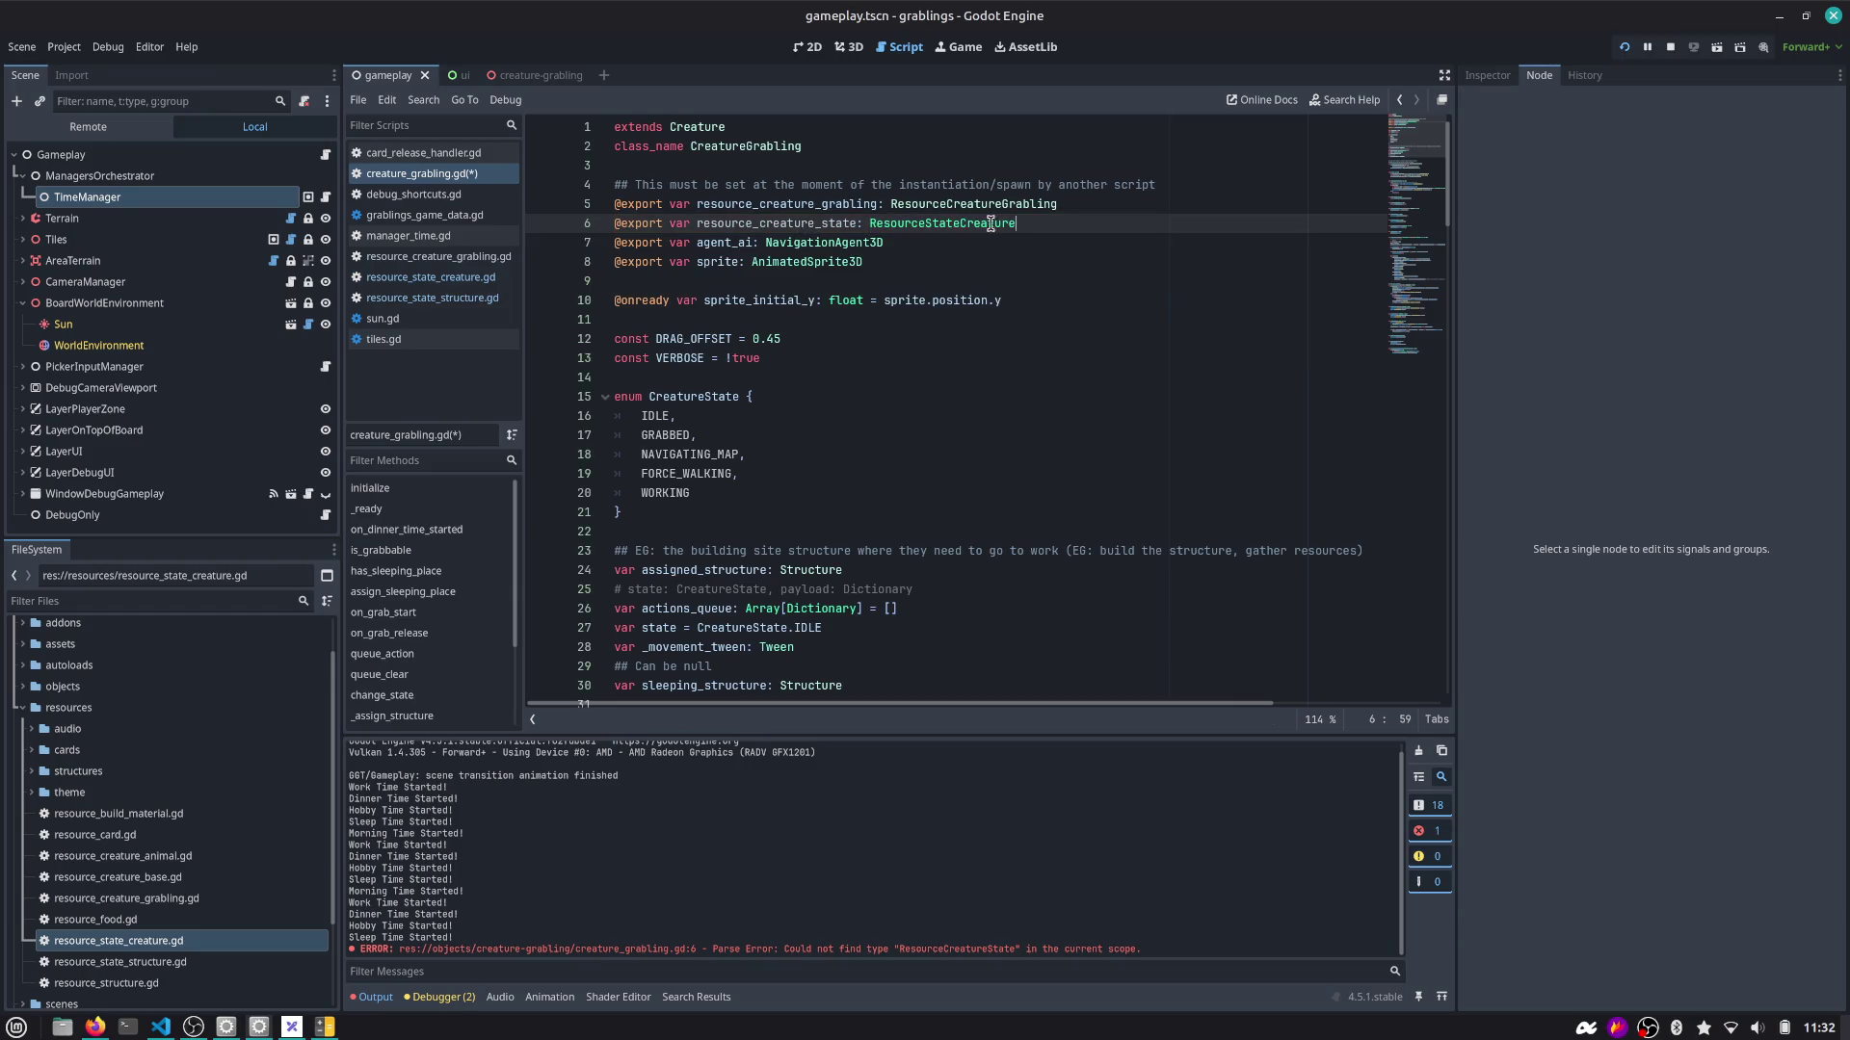
{"action": "key", "text": "ctrl+s"}
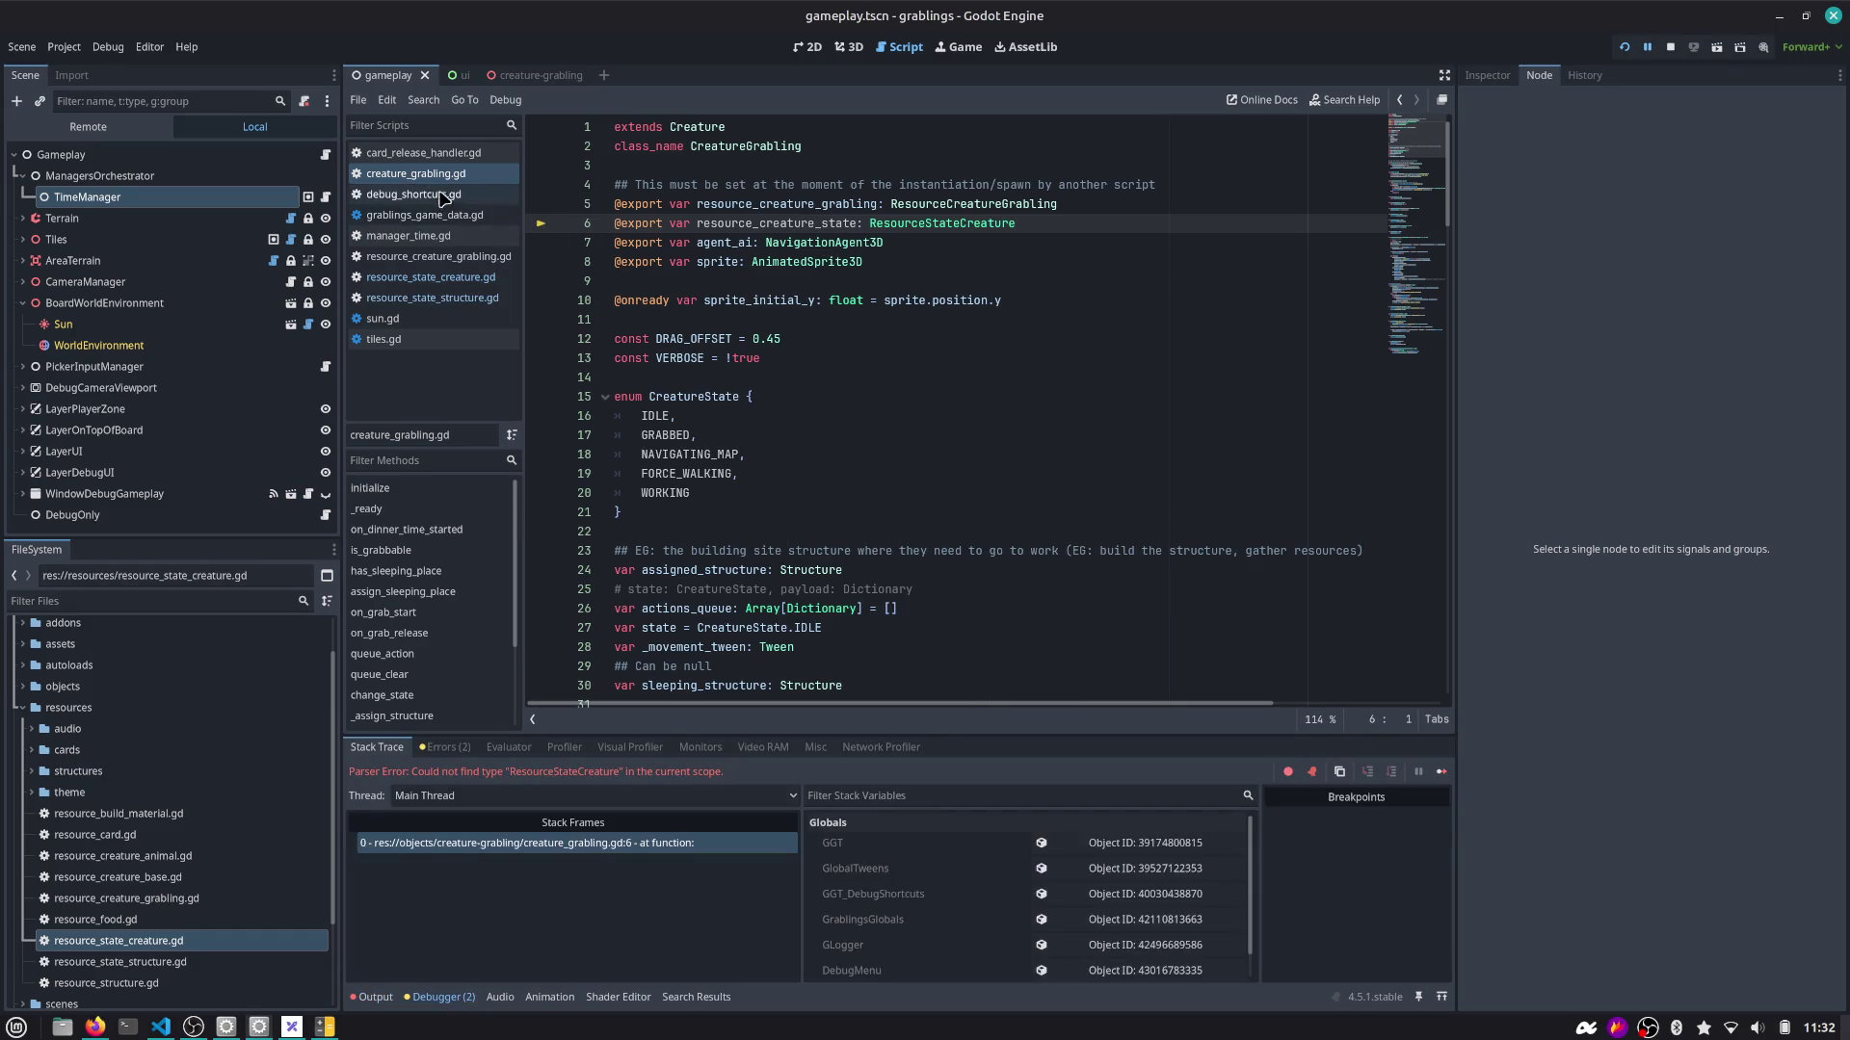
{"action": "left_click", "coordinate": [1670, 47]}
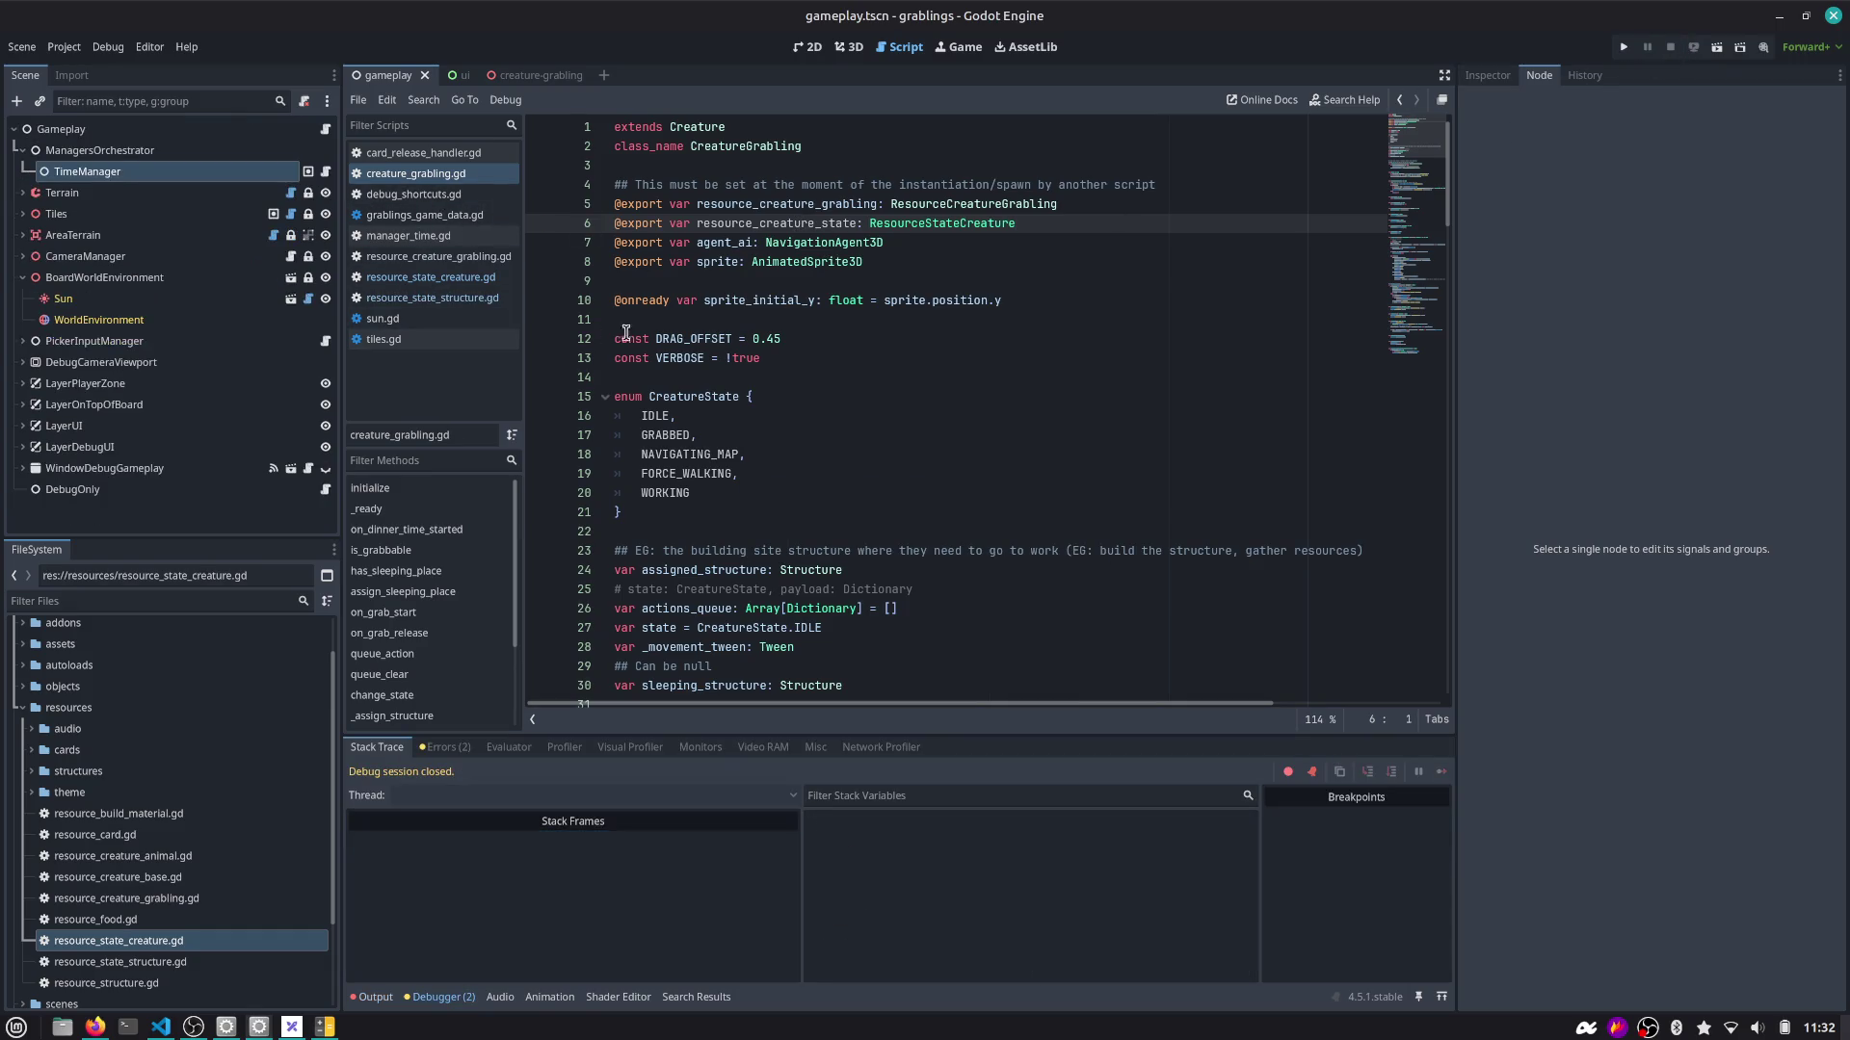
In resource_state_creature.gd, delete the _ready/_process stubs and change extends Node to Resource
{"action": "left_click", "coordinate": [963, 223], "text": "ctrl"}
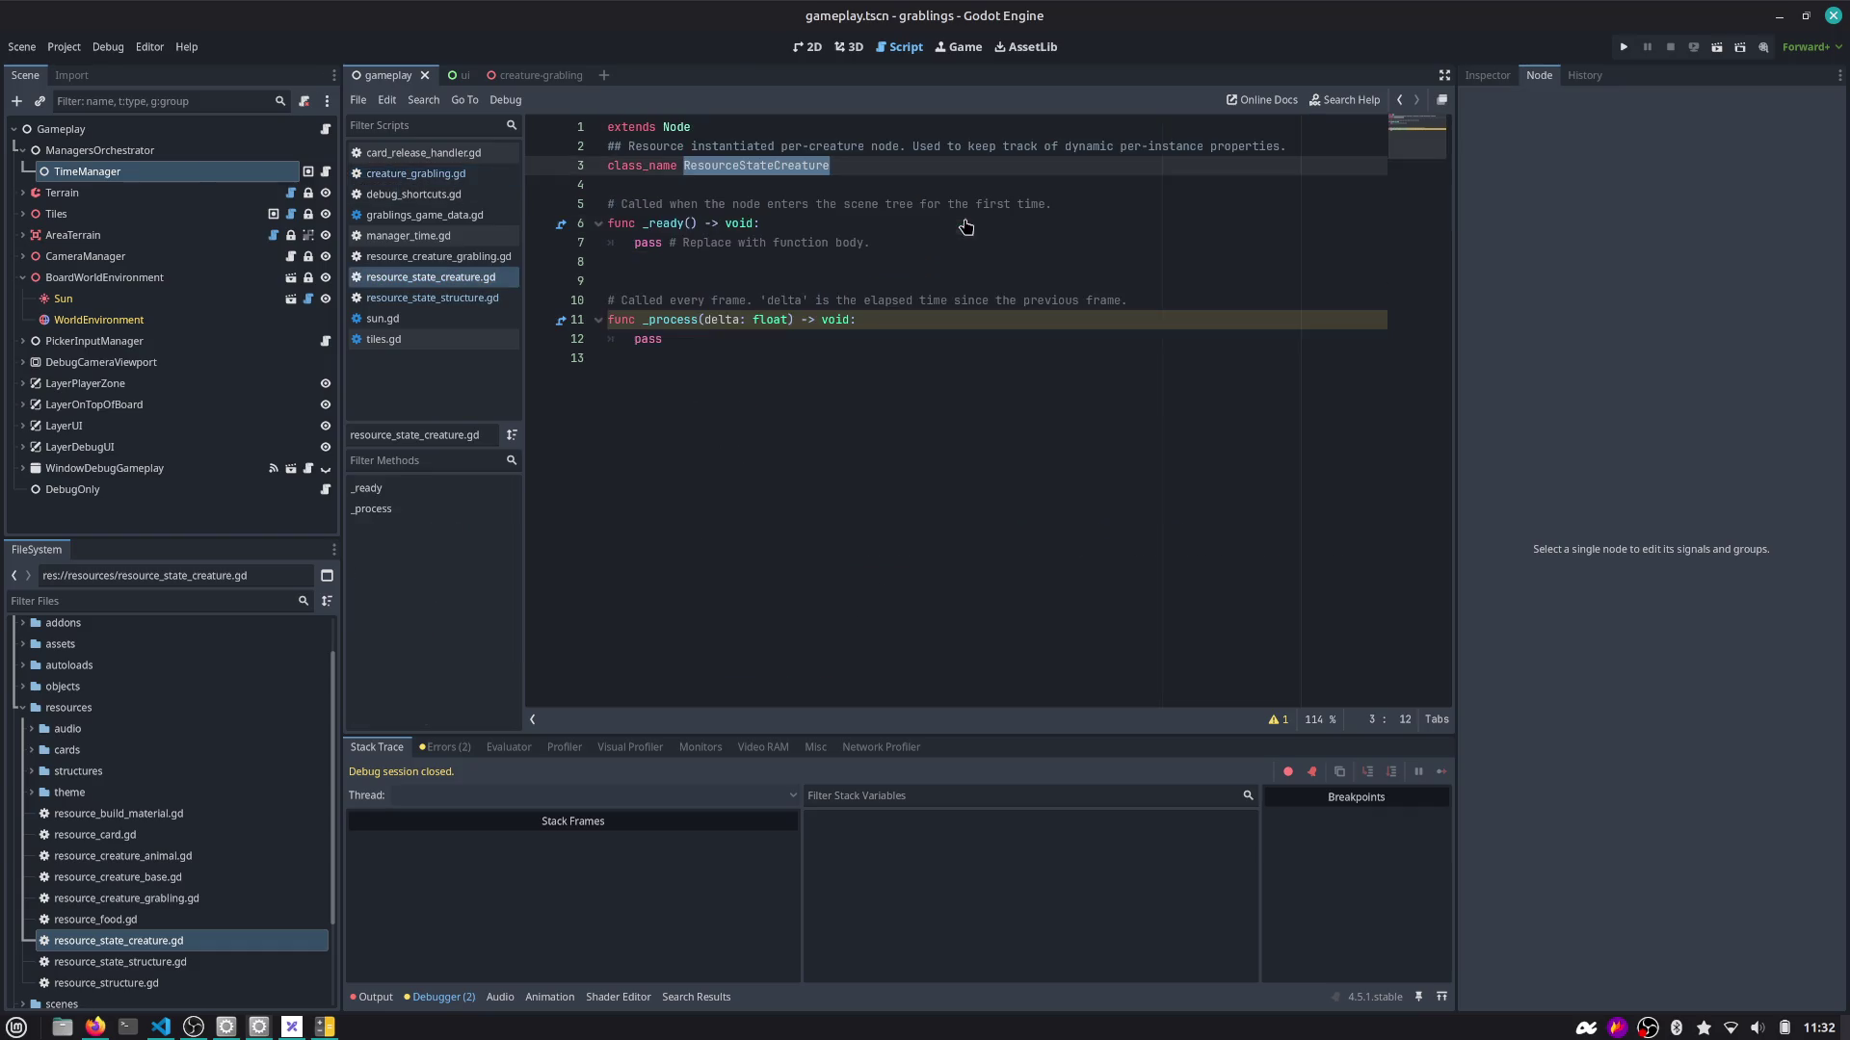
{"action": "left_click", "coordinate": [764, 224]}
{"action": "key", "text": "Down"}
{"action": "key", "text": "Down"}
{"action": "key", "text": "Down"}
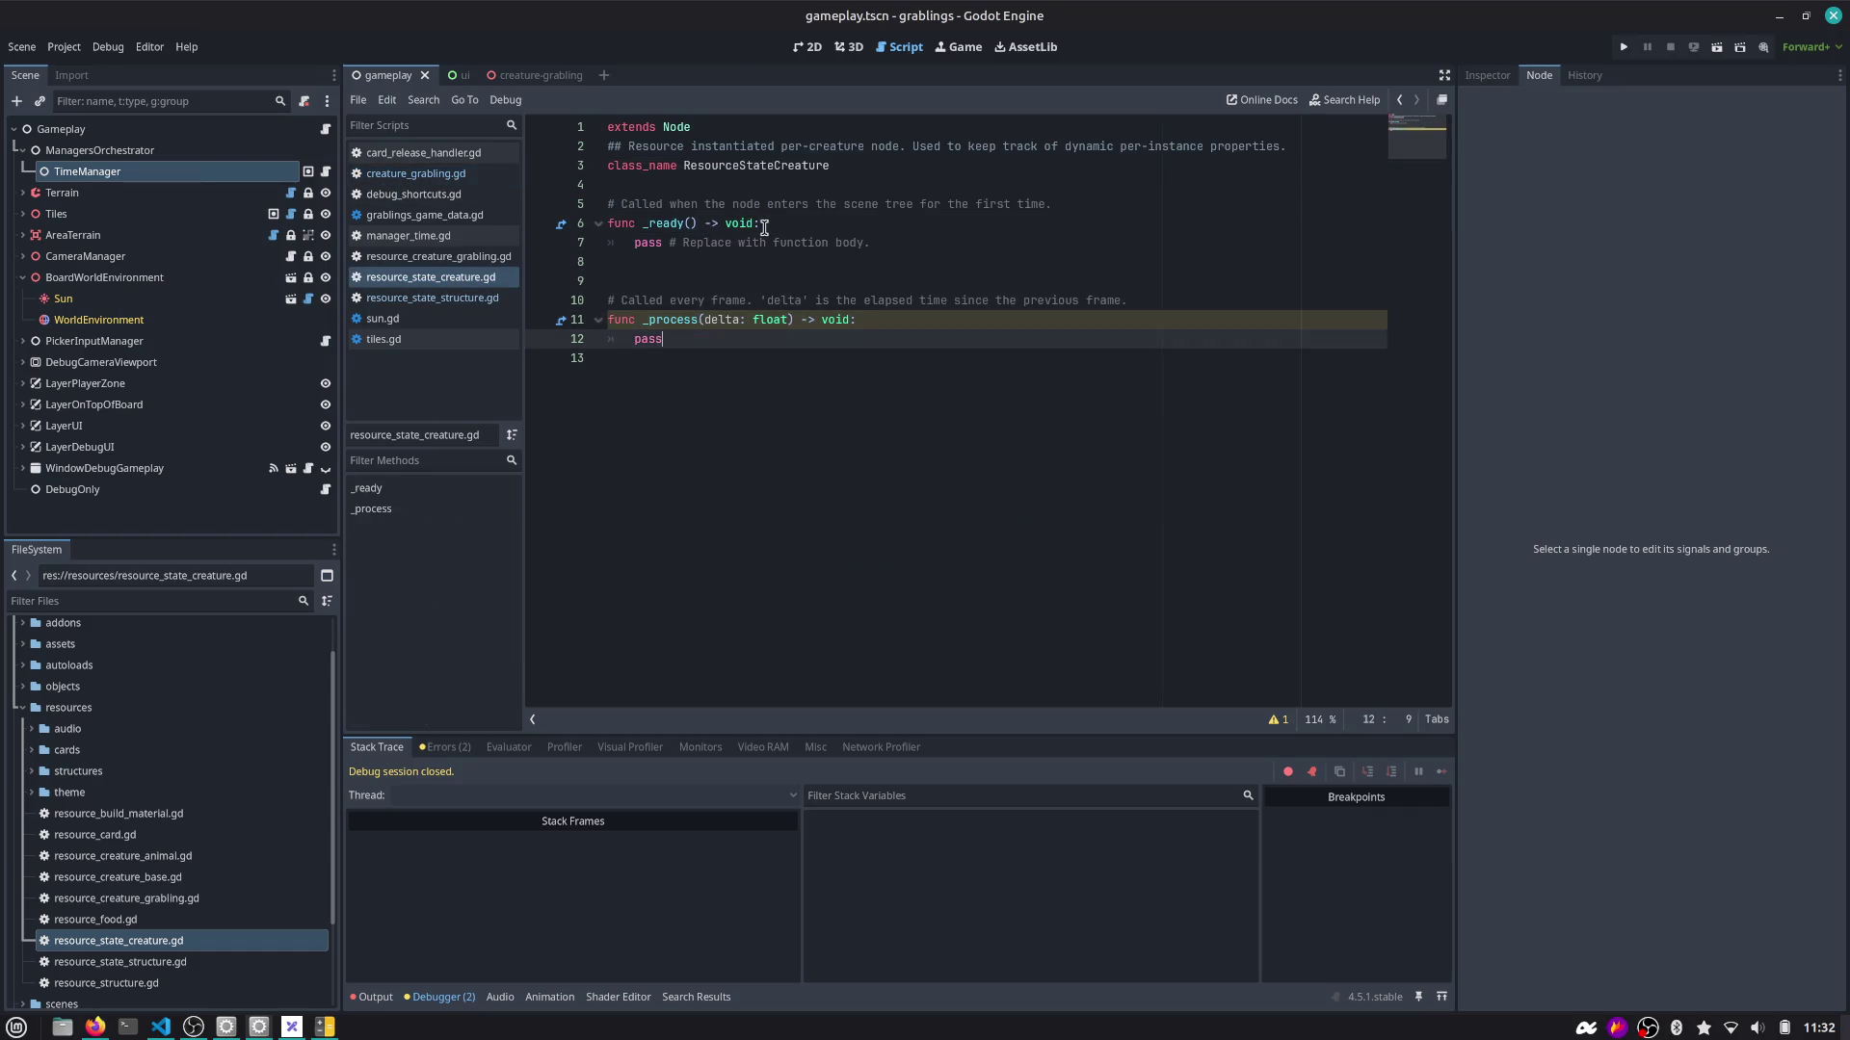
{"action": "key", "text": "shift+Up"}
{"action": "key", "text": "shift+Up"}
{"action": "key", "text": "shift+Up"}
{"action": "key", "text": "Delete"}
{"action": "key", "text": "Up"}
{"action": "key", "text": "Up"}
{"action": "key", "text": "Up"}
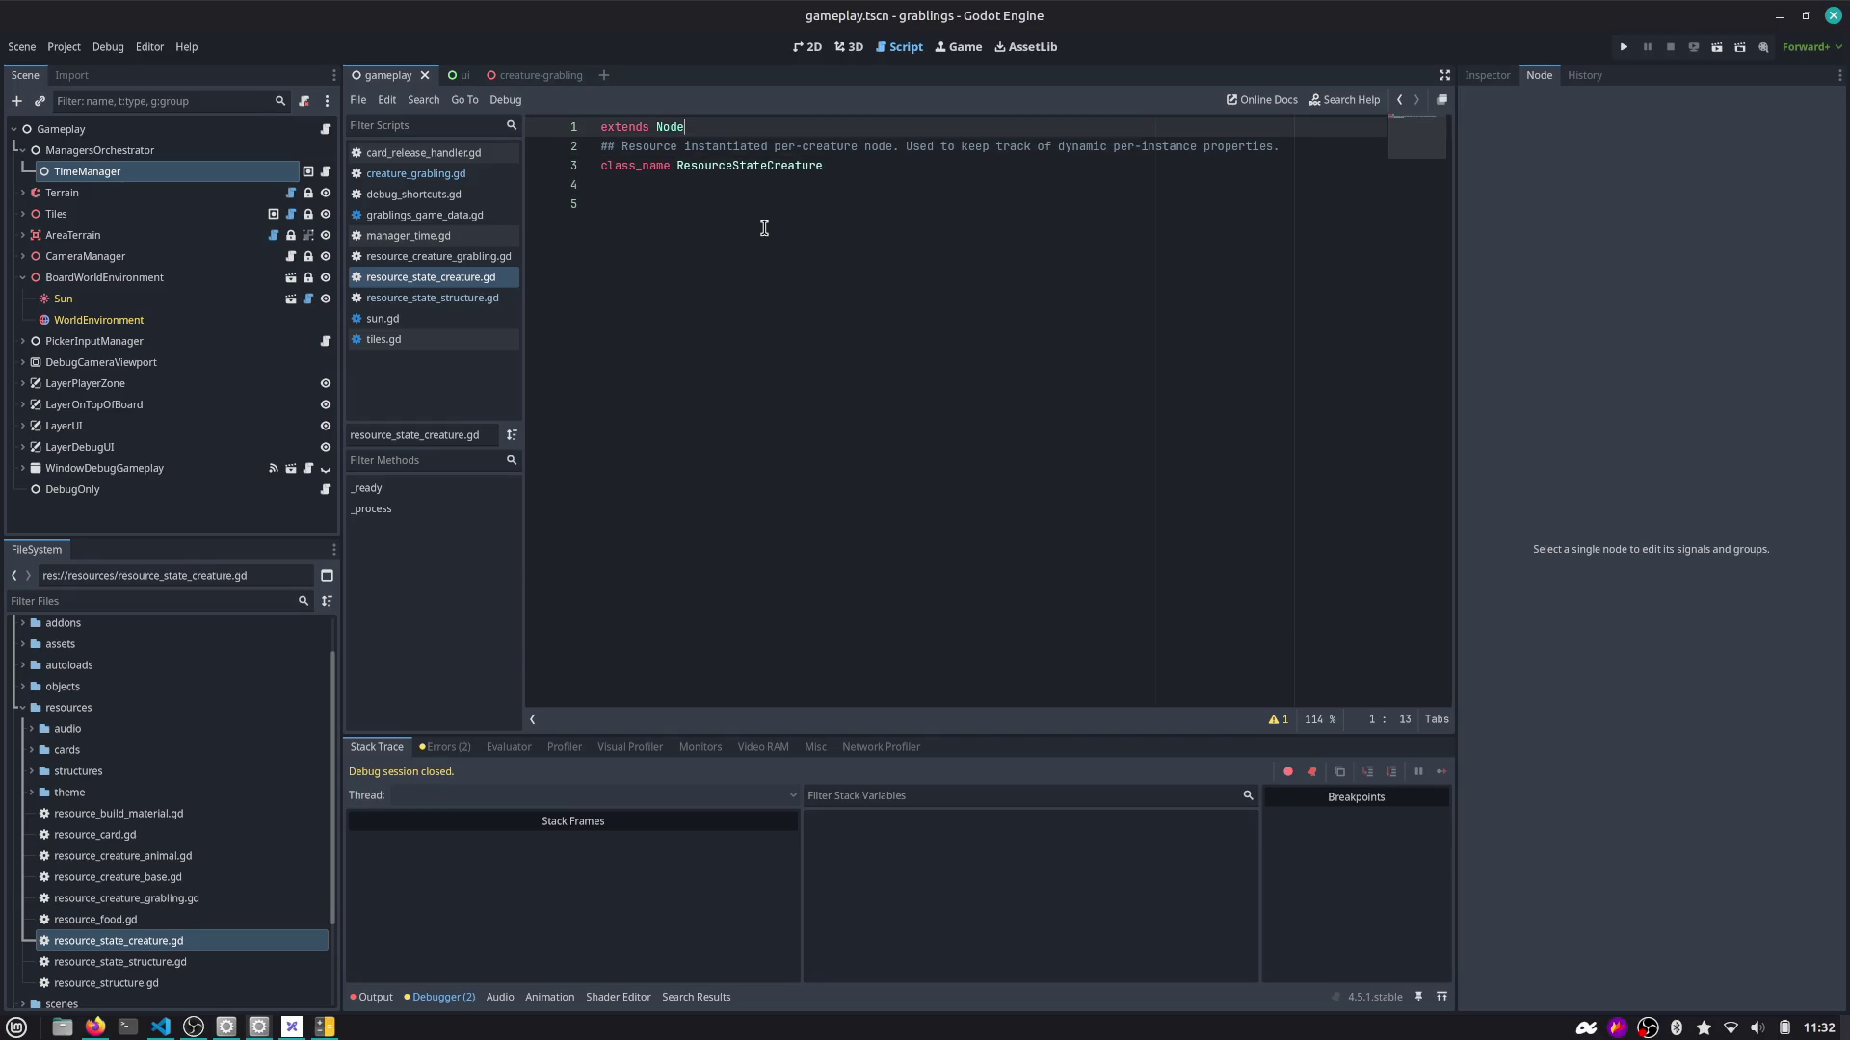
{"action": "key", "text": "End"}
{"action": "key", "text": "ctrl+shift+Left"}
{"action": "type", "text": "Resource"}
{"action": "key", "text": "Return"}
{"action": "key", "text": "Down"}
{"action": "key", "text": "Down"}
{"action": "key", "text": "End"}
{"action": "key", "text": "Return"}
{"action": "key", "text": "Return"}
{"action": "key", "text": "Return"}
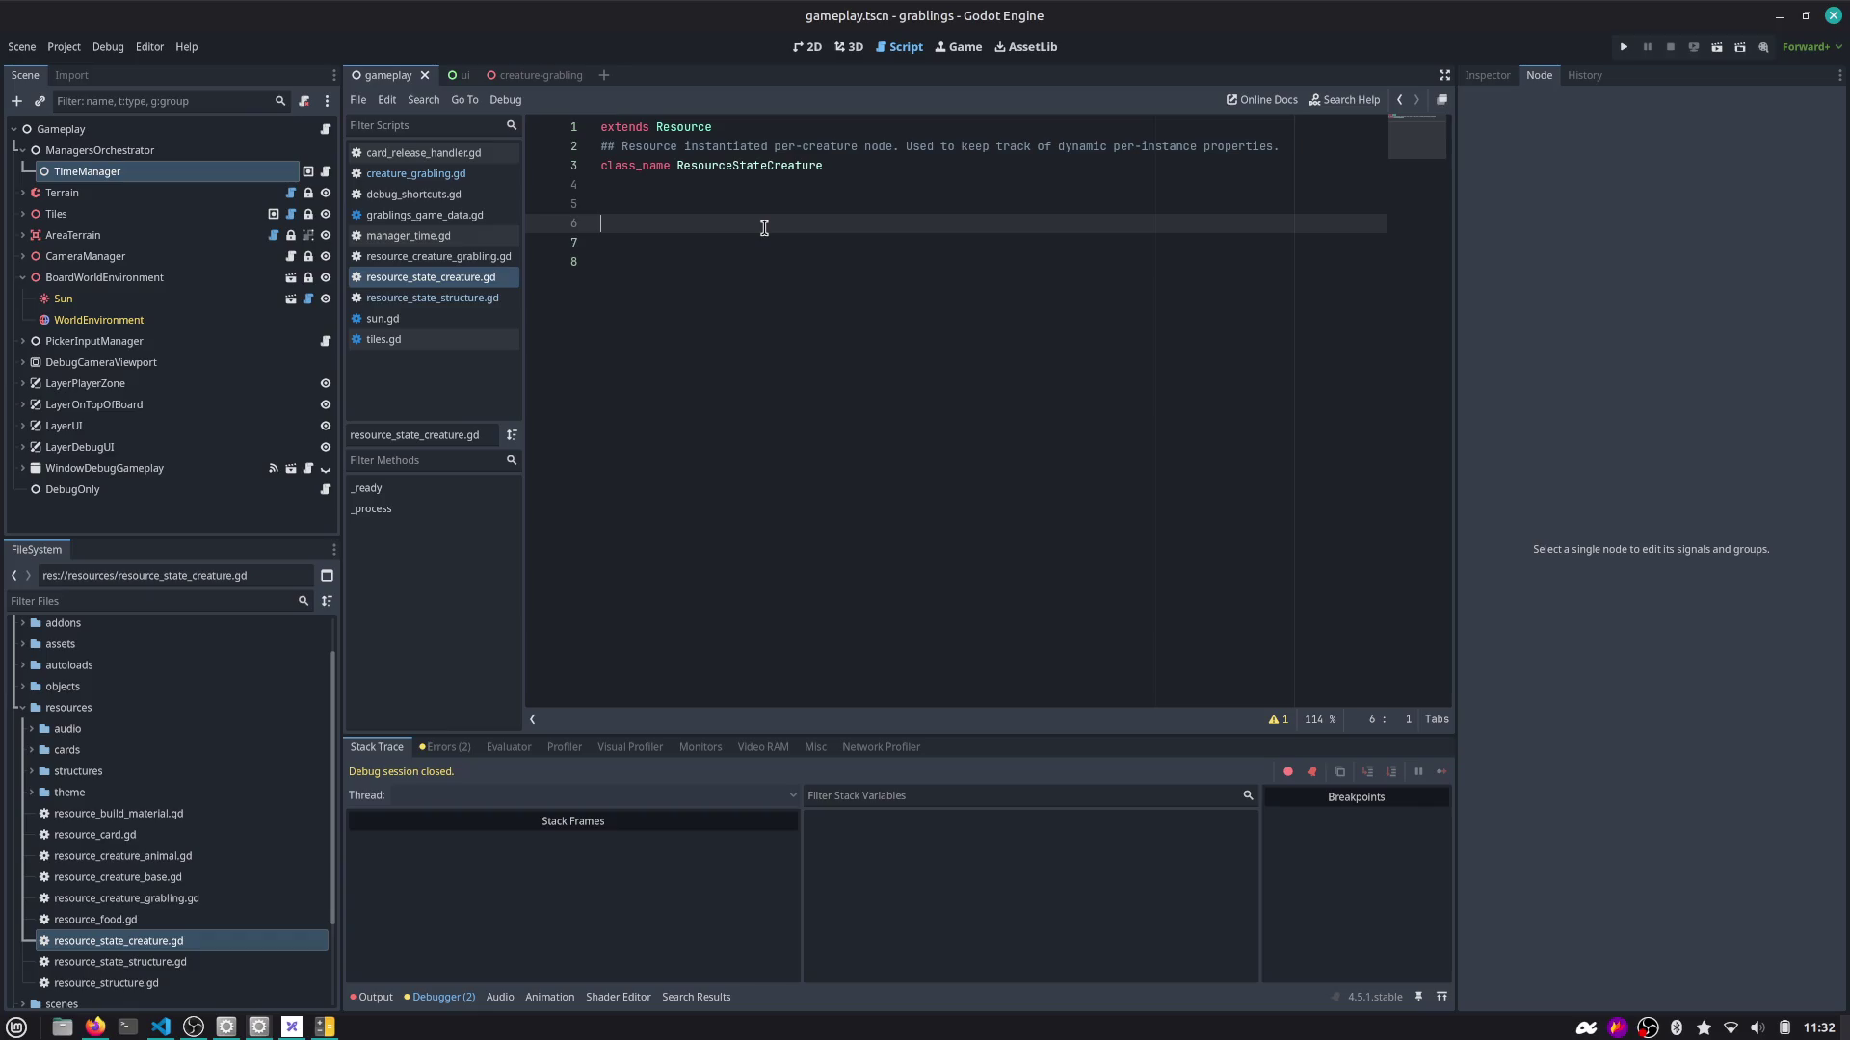
{"action": "key", "text": "BackSpace"}
{"action": "key", "text": "BackSpace"}
{"action": "type", "text": "@export var foo"}
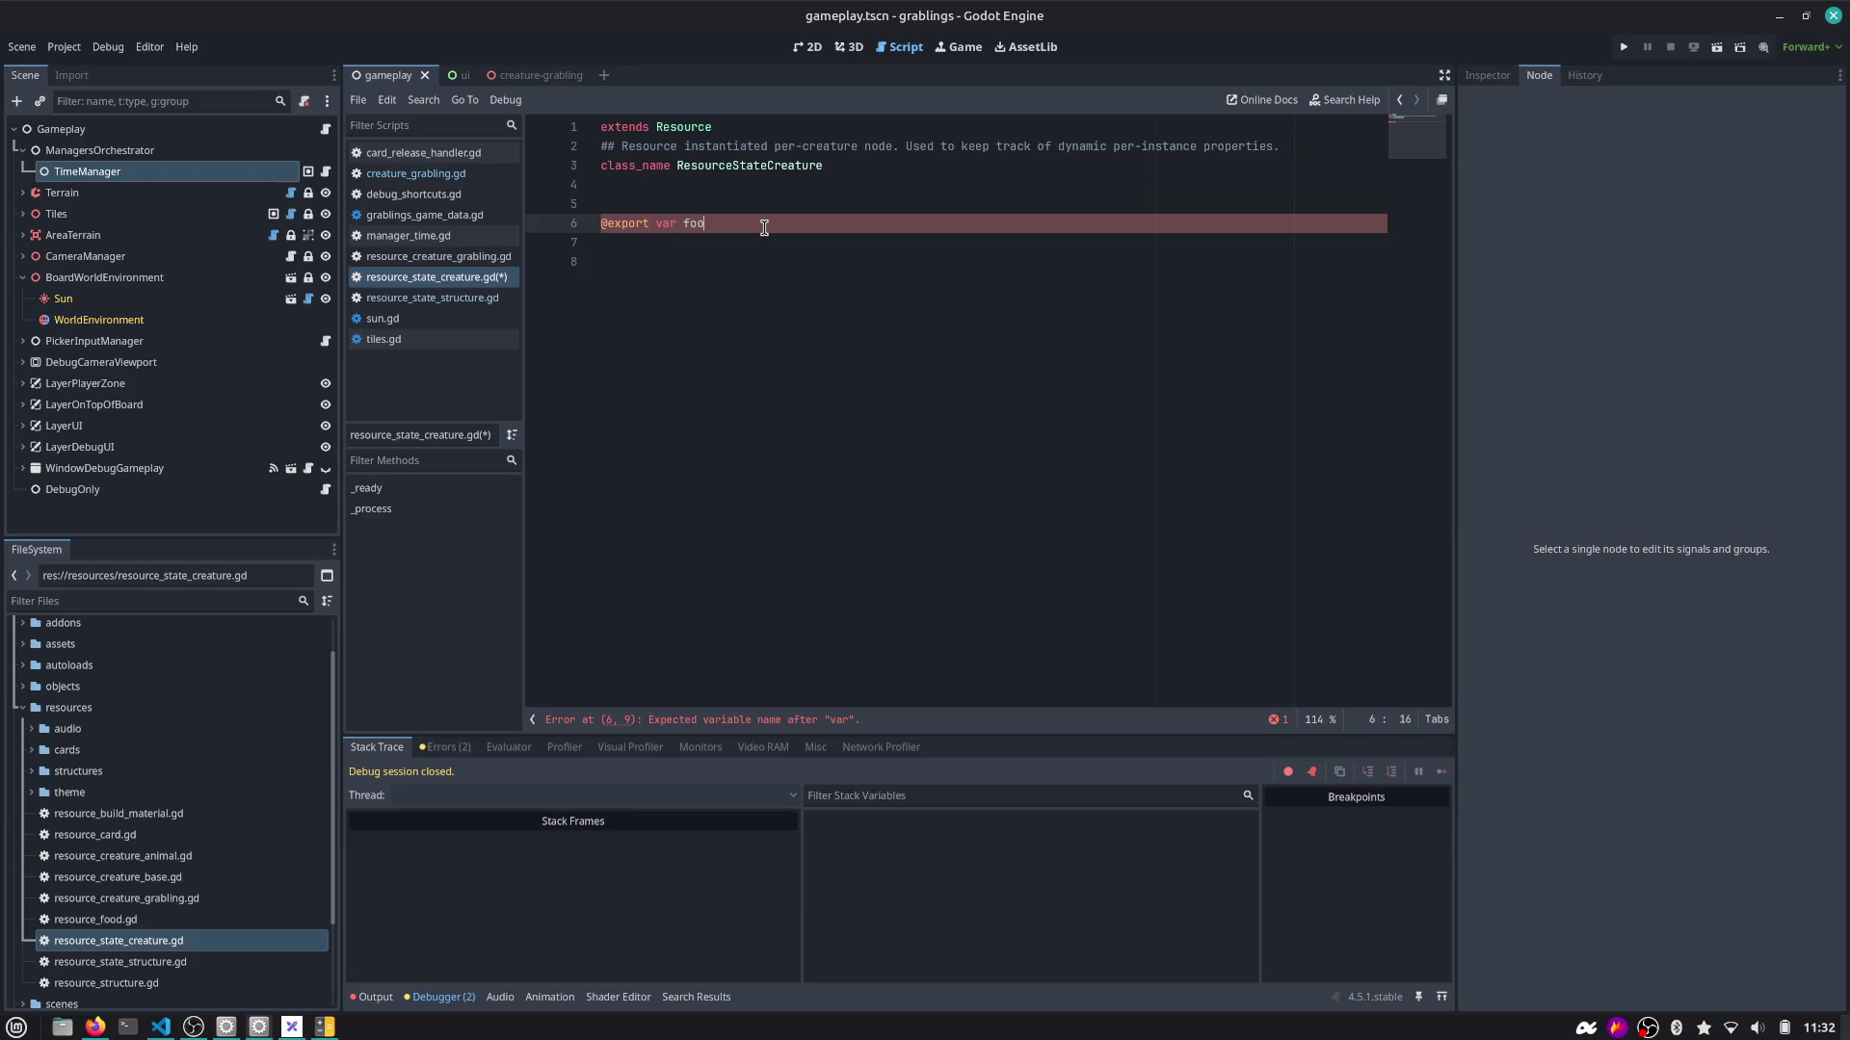
{"action": "key", "text": "alt+Tab"}
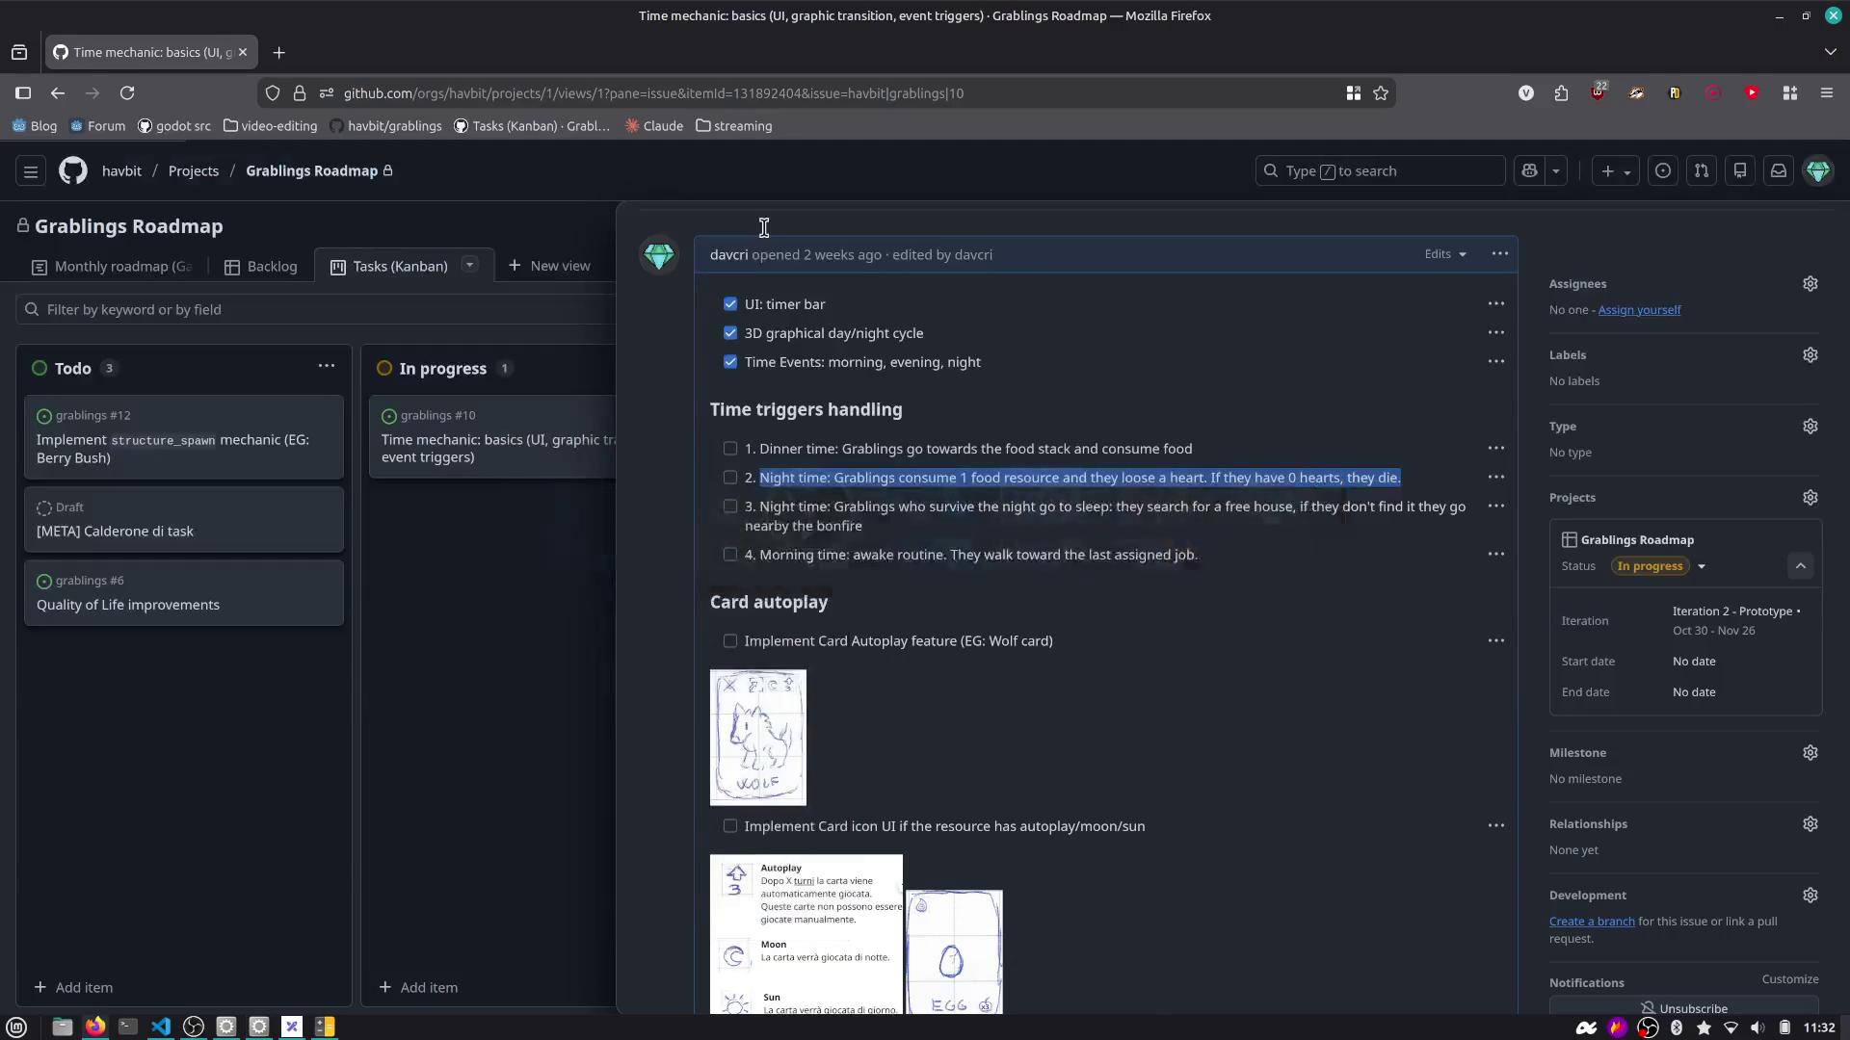
Search WordReference for 'sazietà' to get its English translation, fullness or satiety
{"action": "key", "text": "ctrl+t"}
{"action": "type", "text": "en"}
{"action": "key", "text": "BackSpace"}
{"action": "key", "text": "BackSpace"}
{"action": "type", "text": "word referen"}
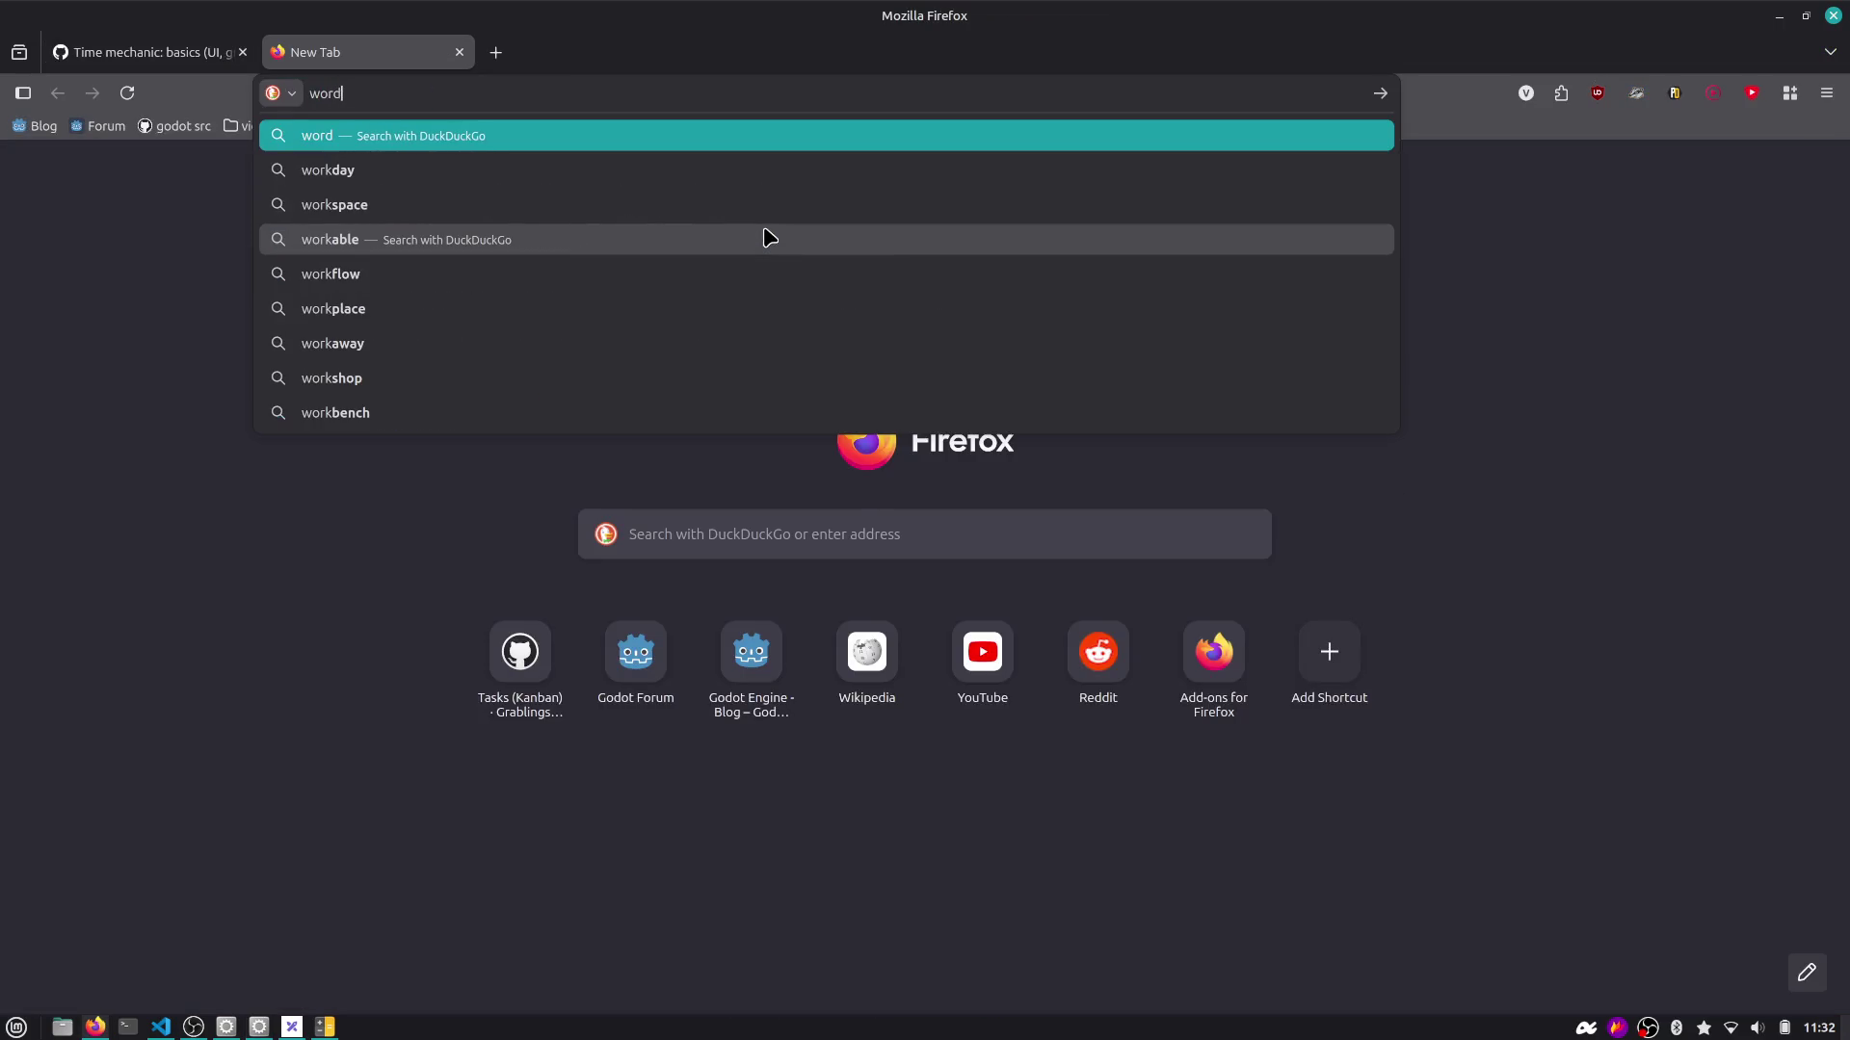
{"action": "type", "text": "ce"}
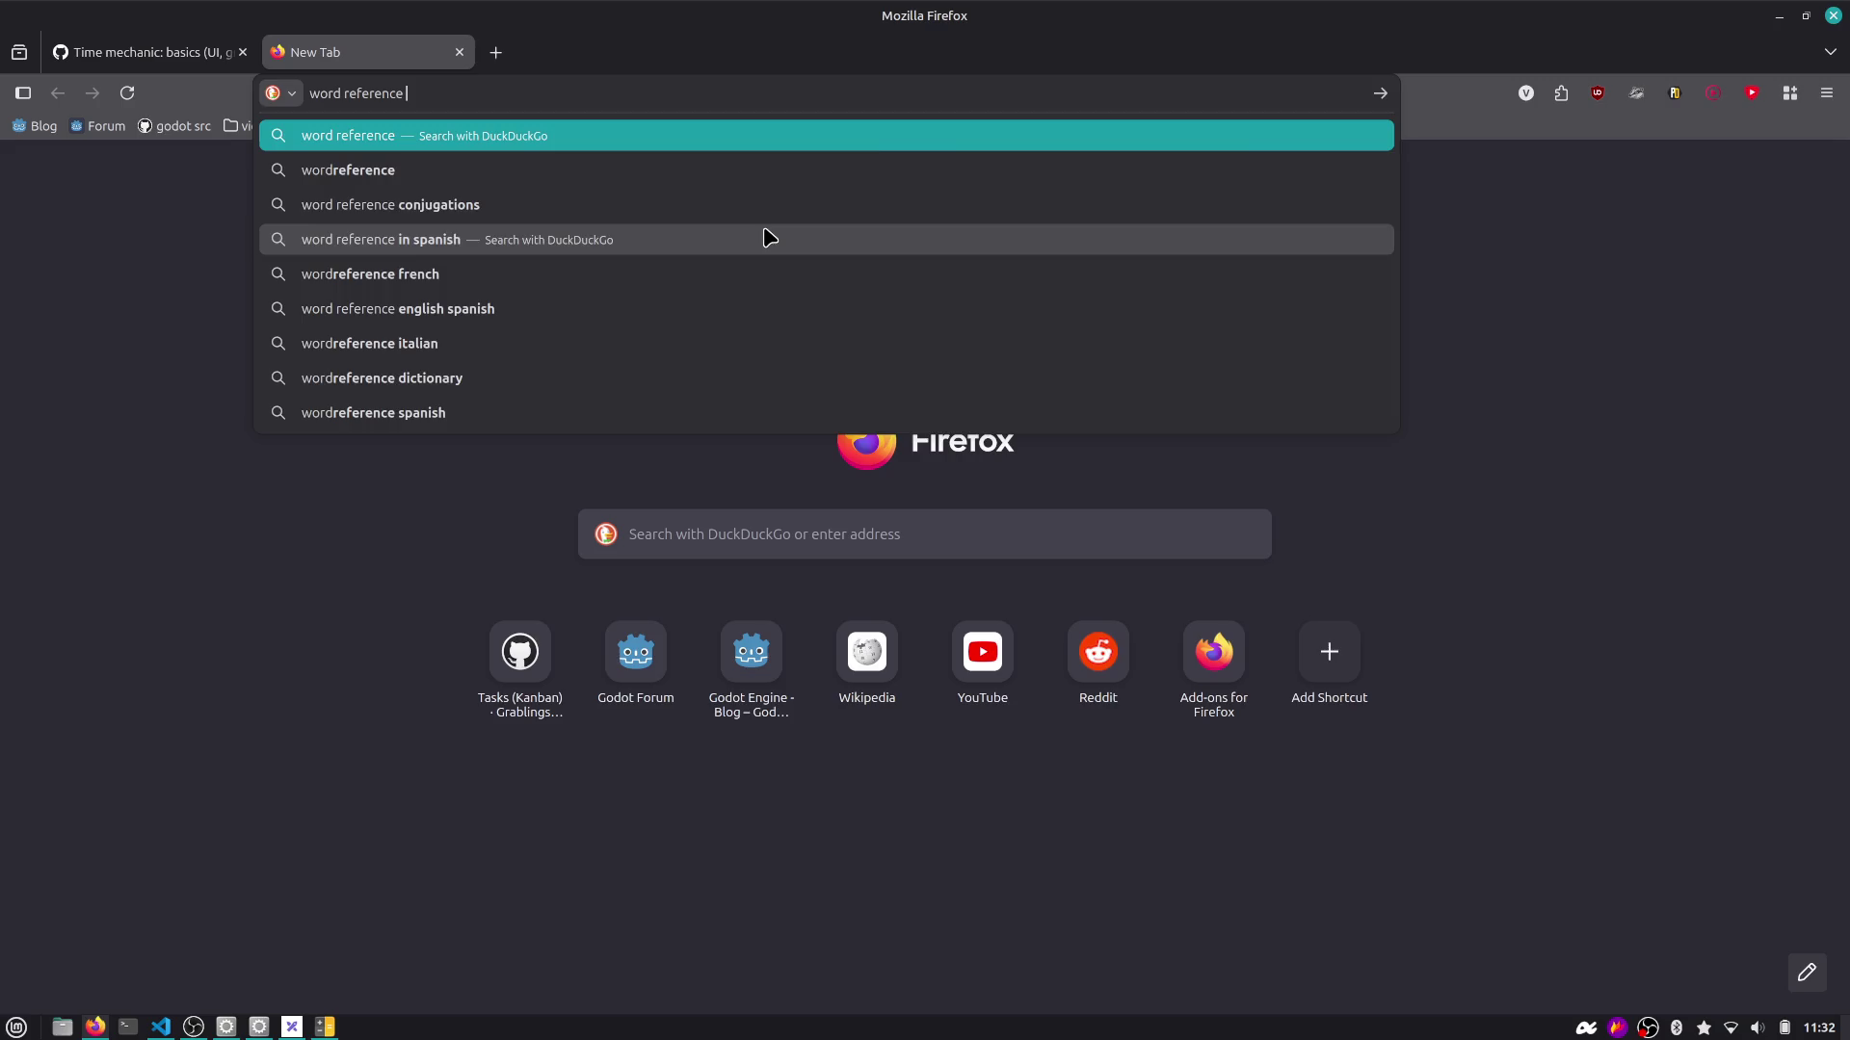
{"action": "key", "text": "Return"}
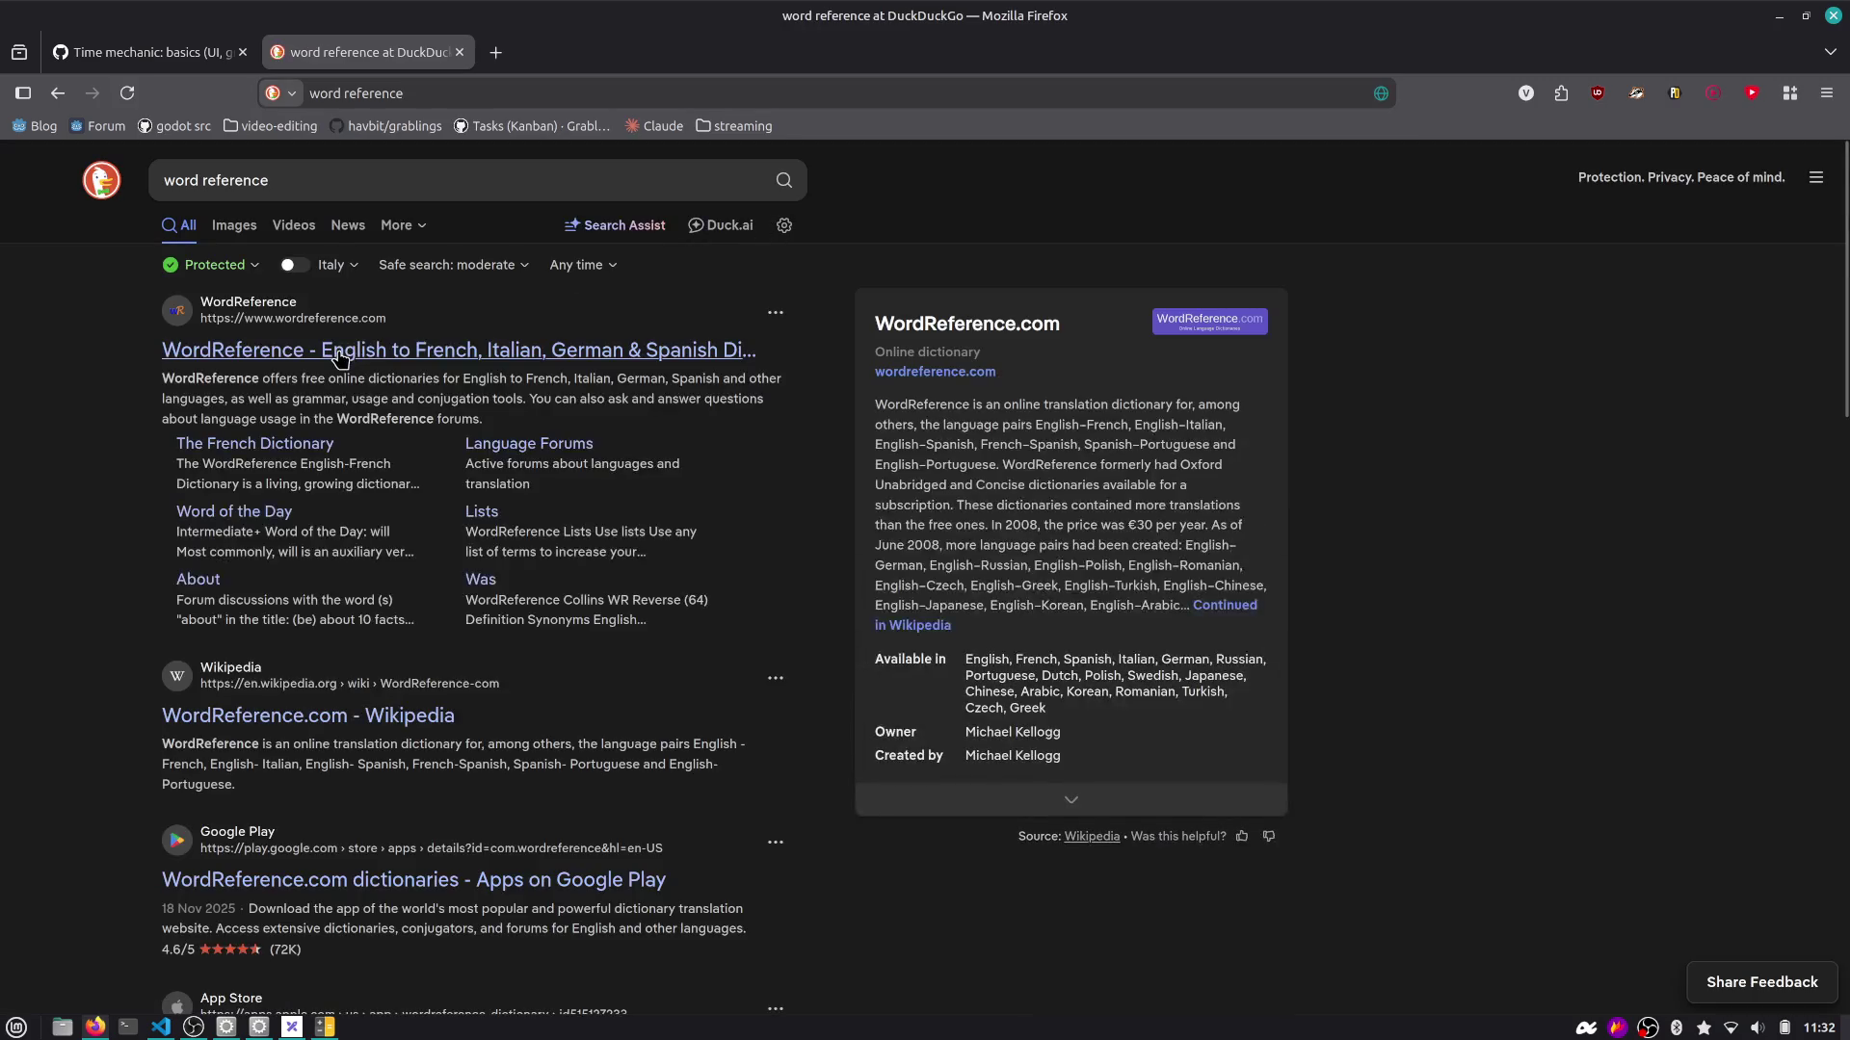
{"action": "left_click", "coordinate": [397, 307]}
{"action": "type", "text": "saziet"}
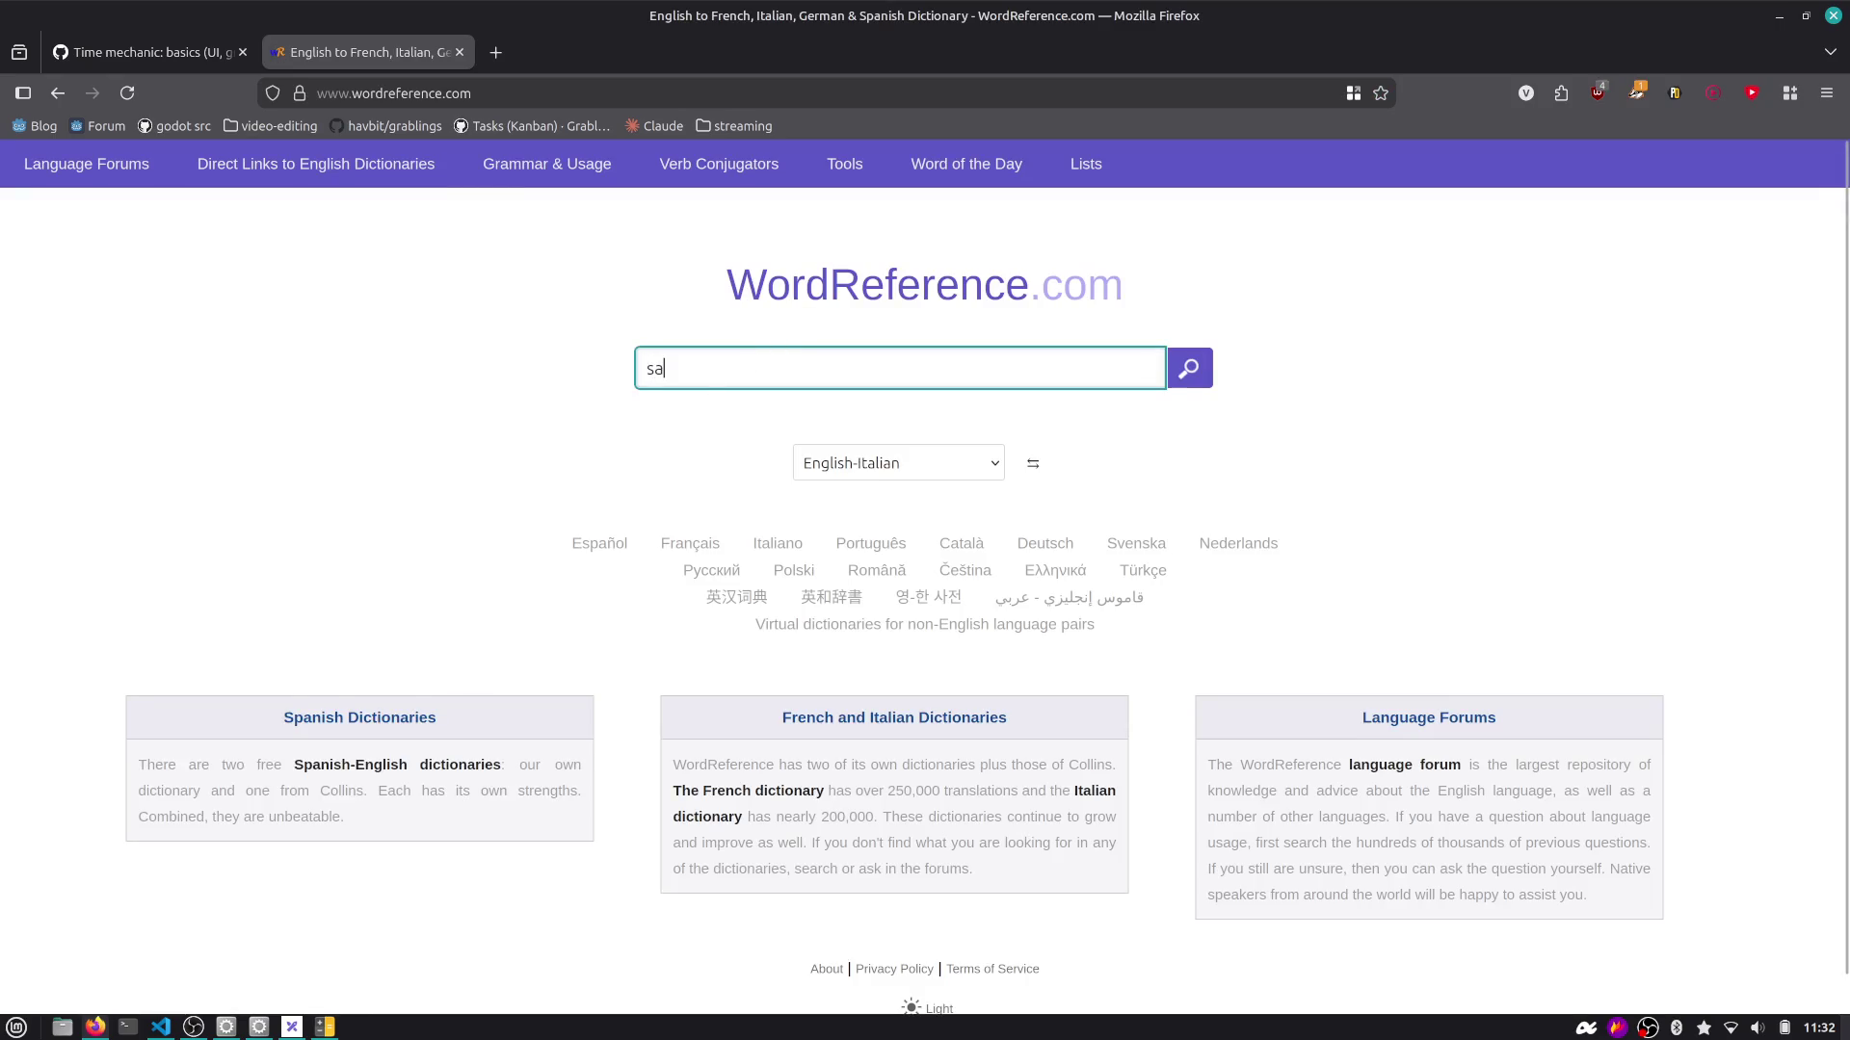
{"action": "key", "text": "Down"}
{"action": "key", "text": "Return"}
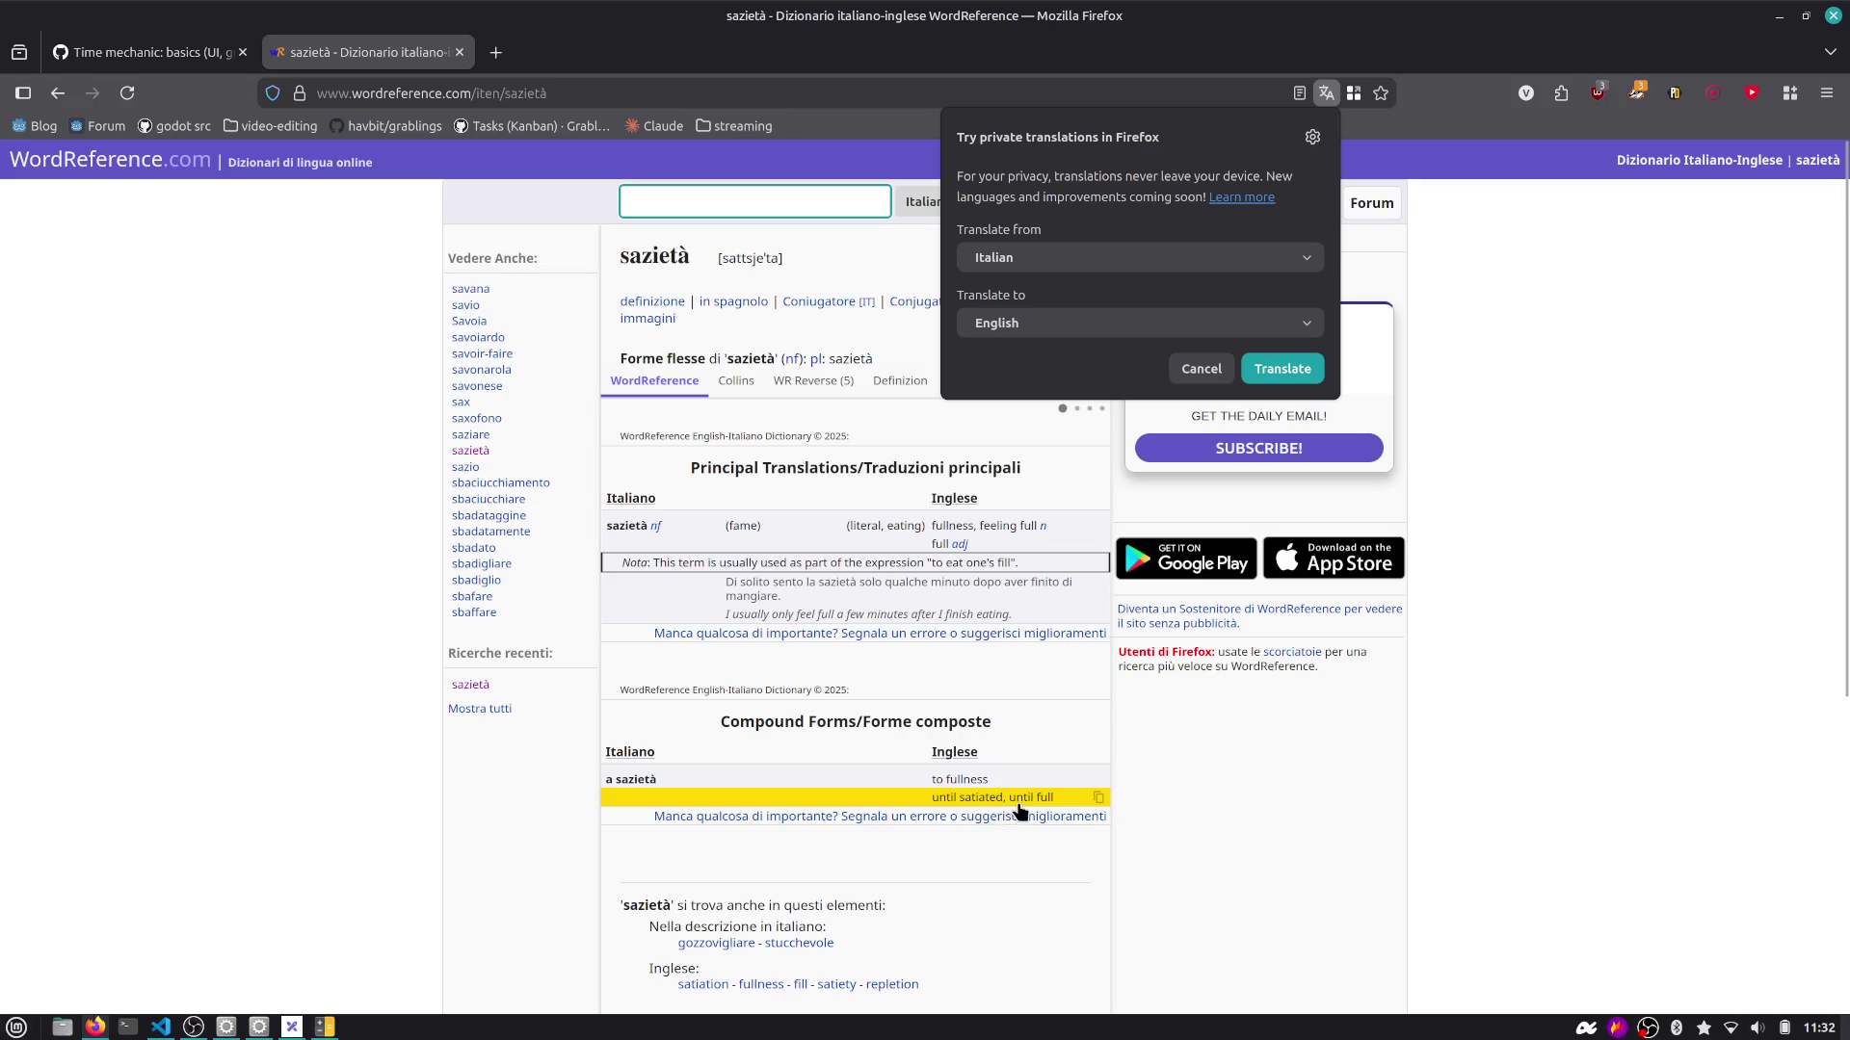
{"action": "scroll", "coordinate": [1021, 804], "scroll_direction": "down", "scroll_amount": 5}
{"action": "scroll", "coordinate": [1021, 800], "scroll_direction": "up", "scroll_amount": 5}
{"action": "left_click", "coordinate": [1212, 364]}
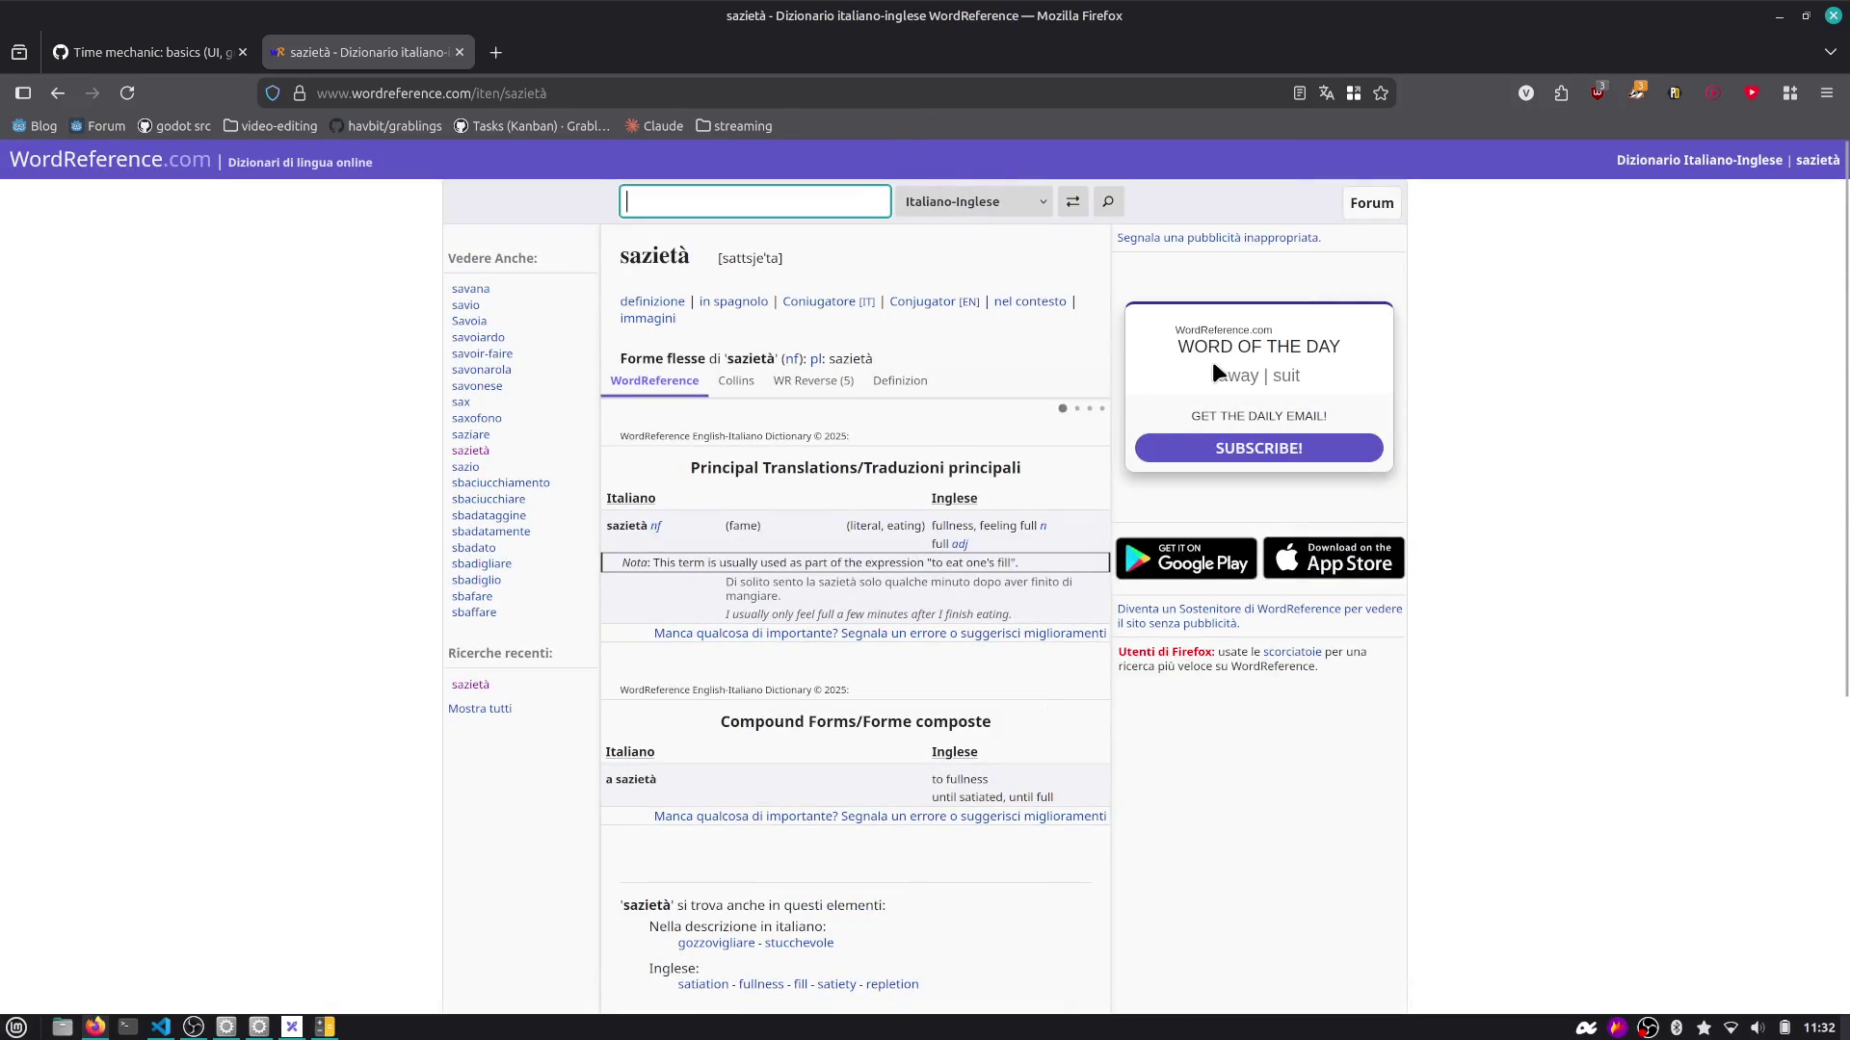
{"action": "key", "text": "alt+Tab"}
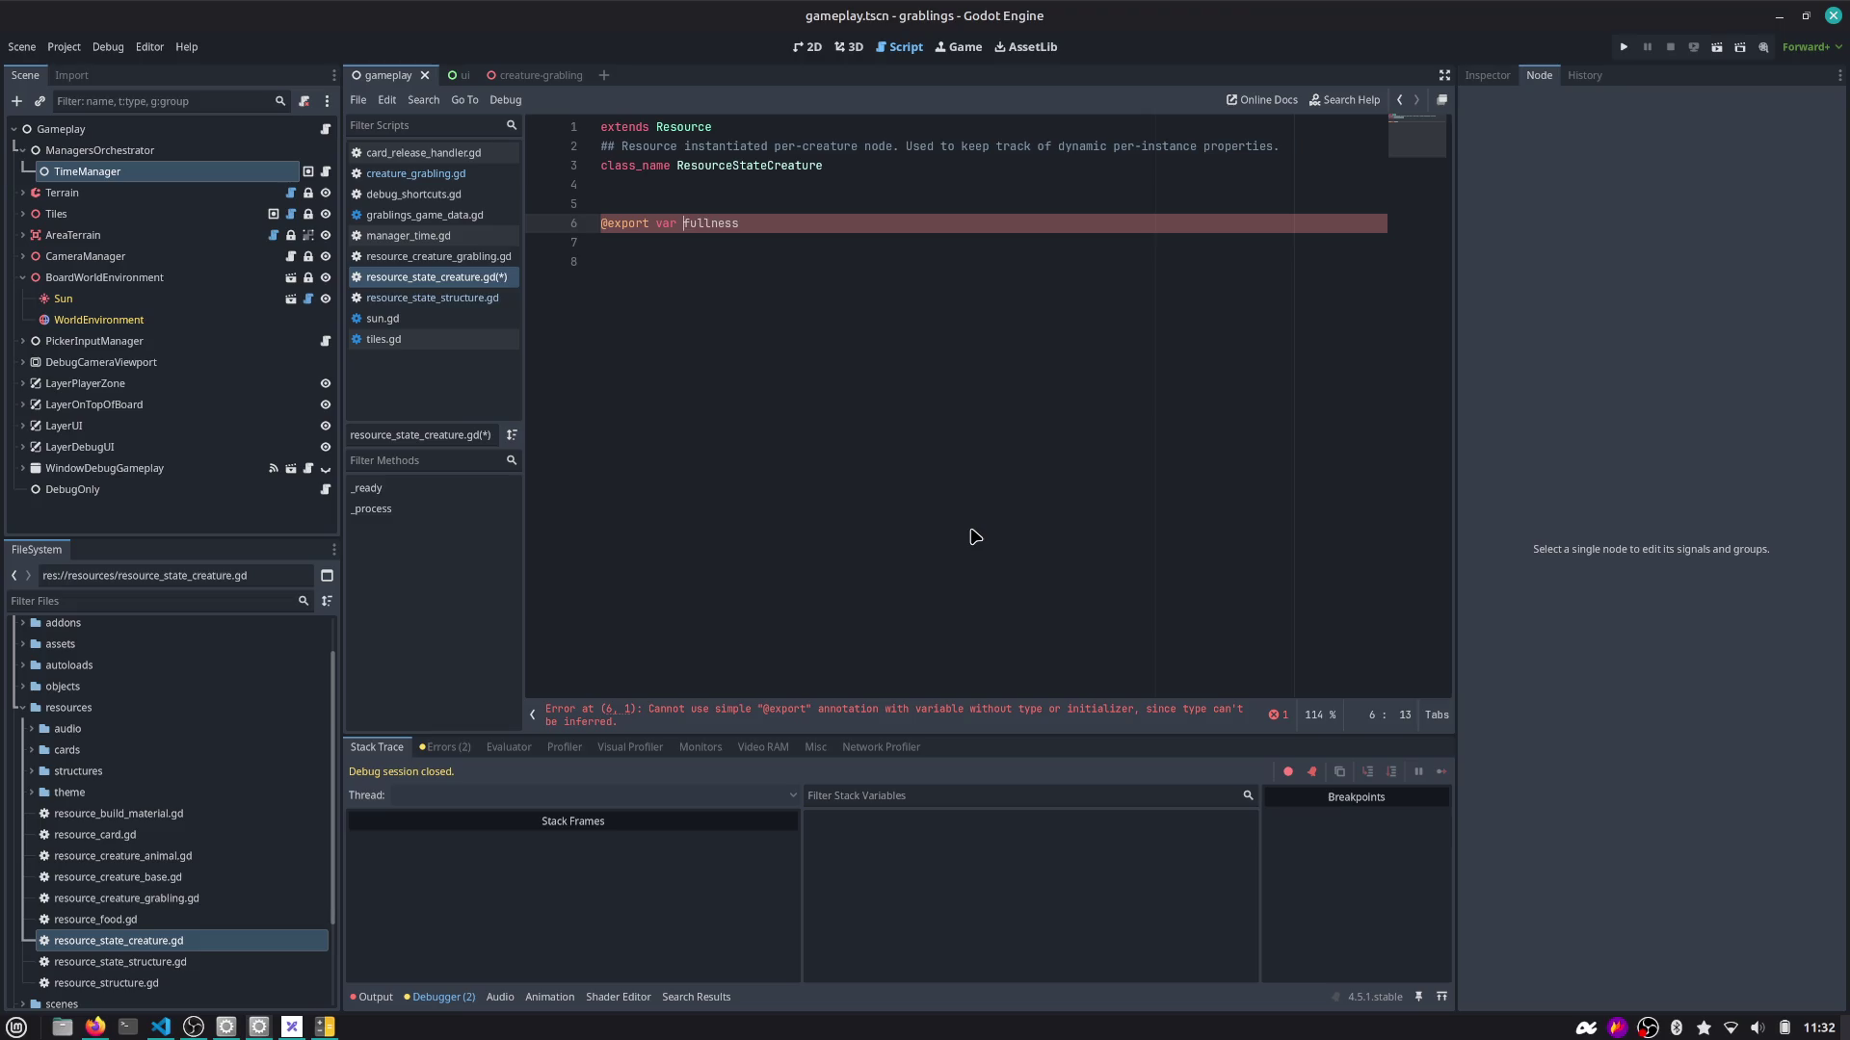
{"action": "type", "text": "food)"}
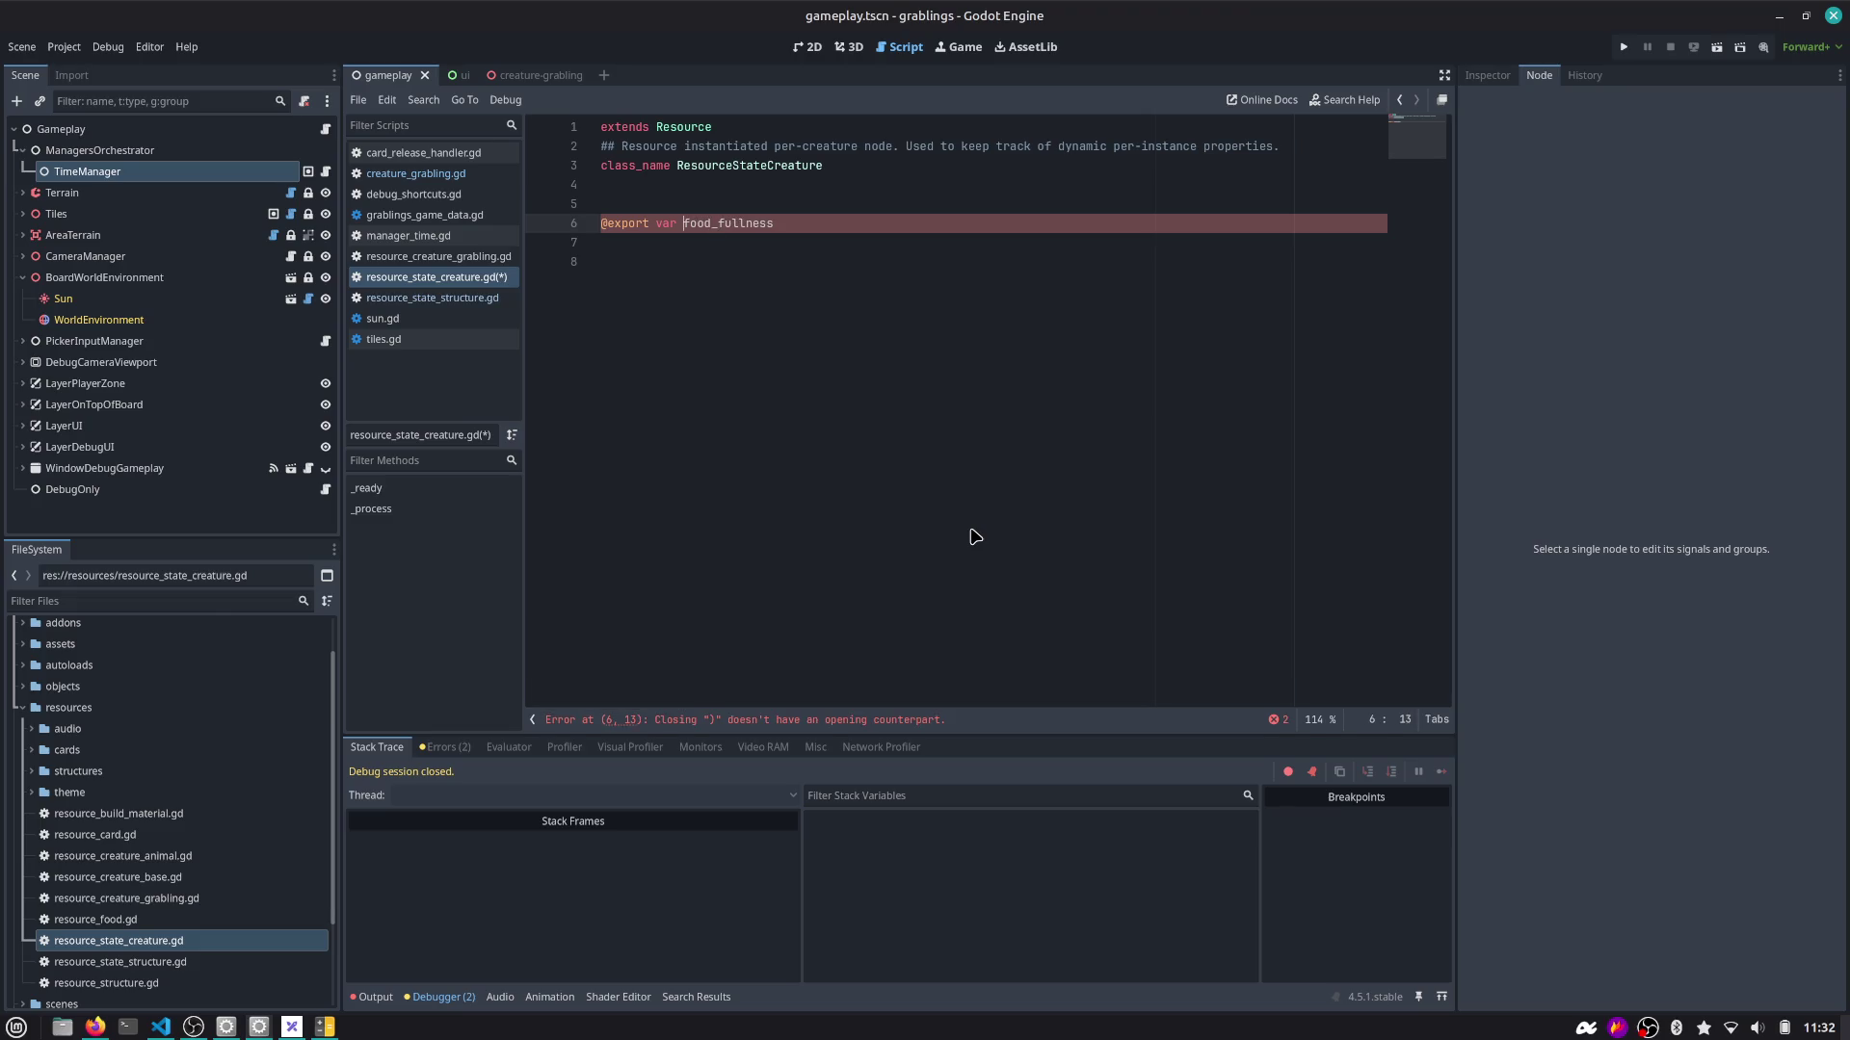
{"action": "key", "text": "shift+End"}
{"action": "type", "text": "hp = "}
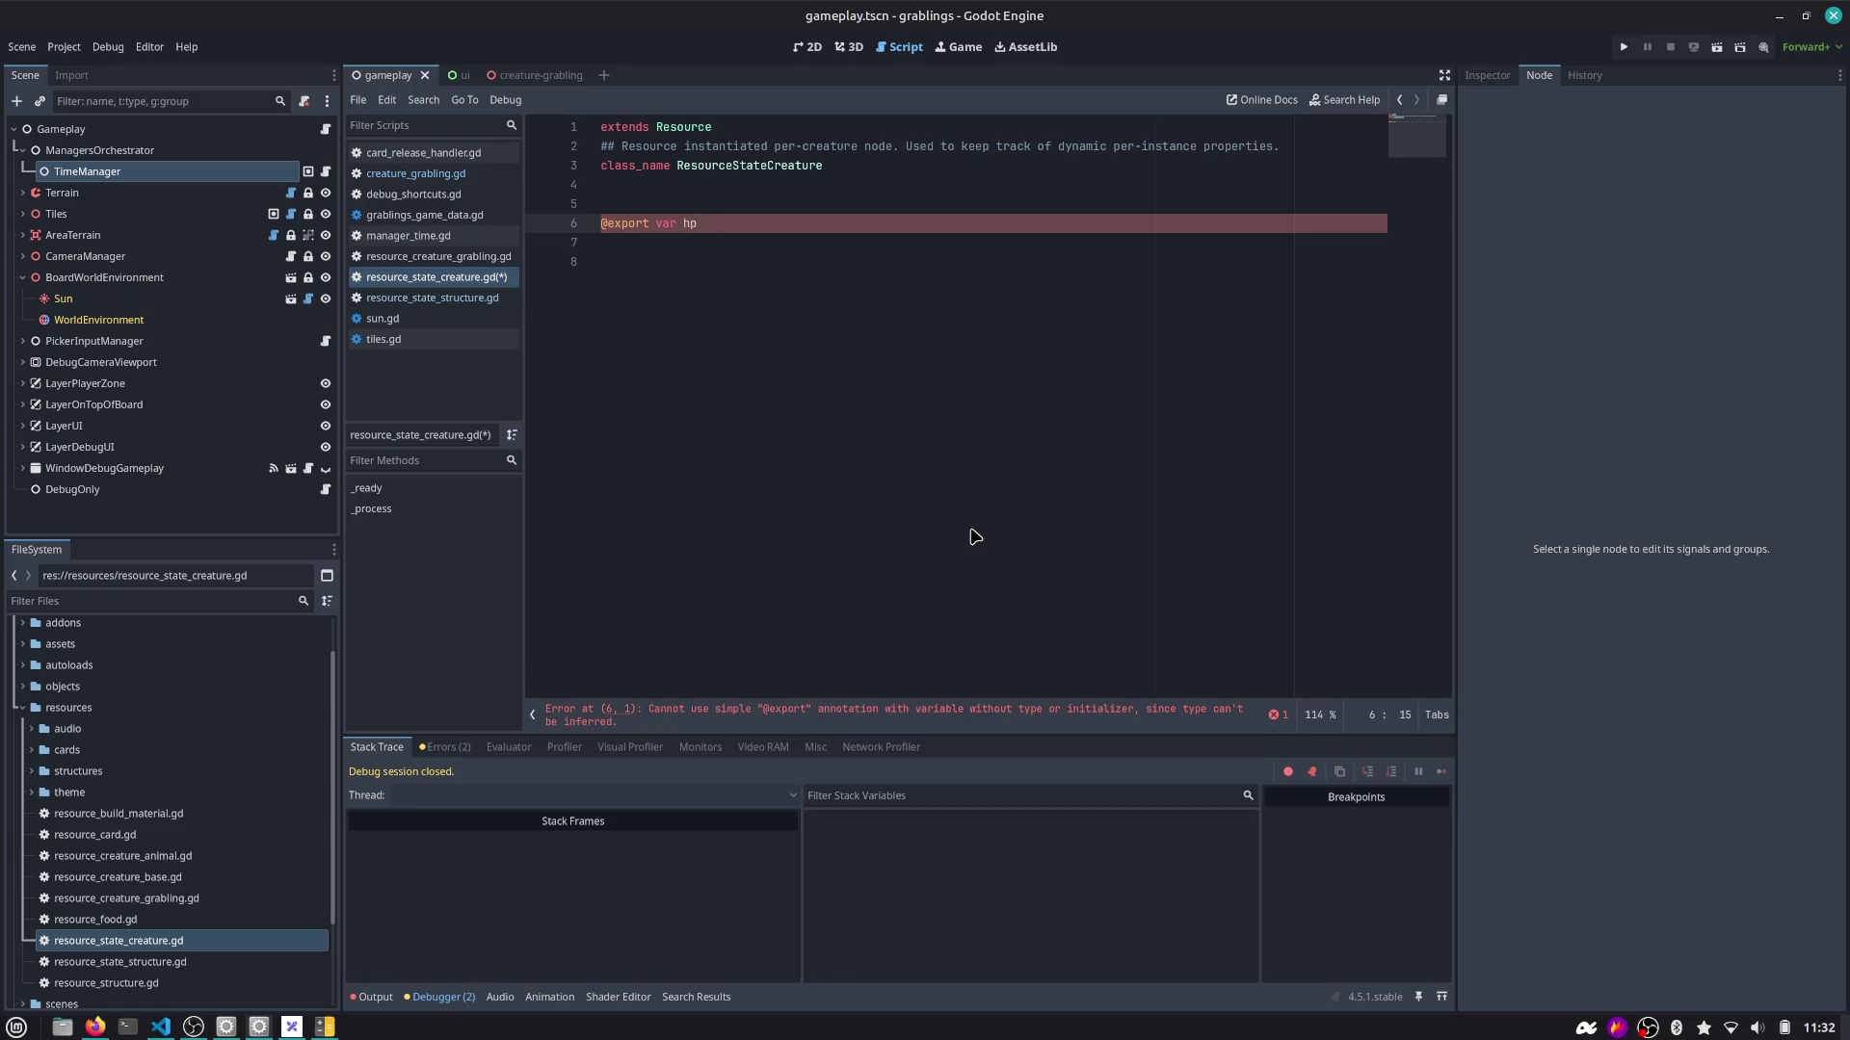
{"action": "type", "text": "3"}
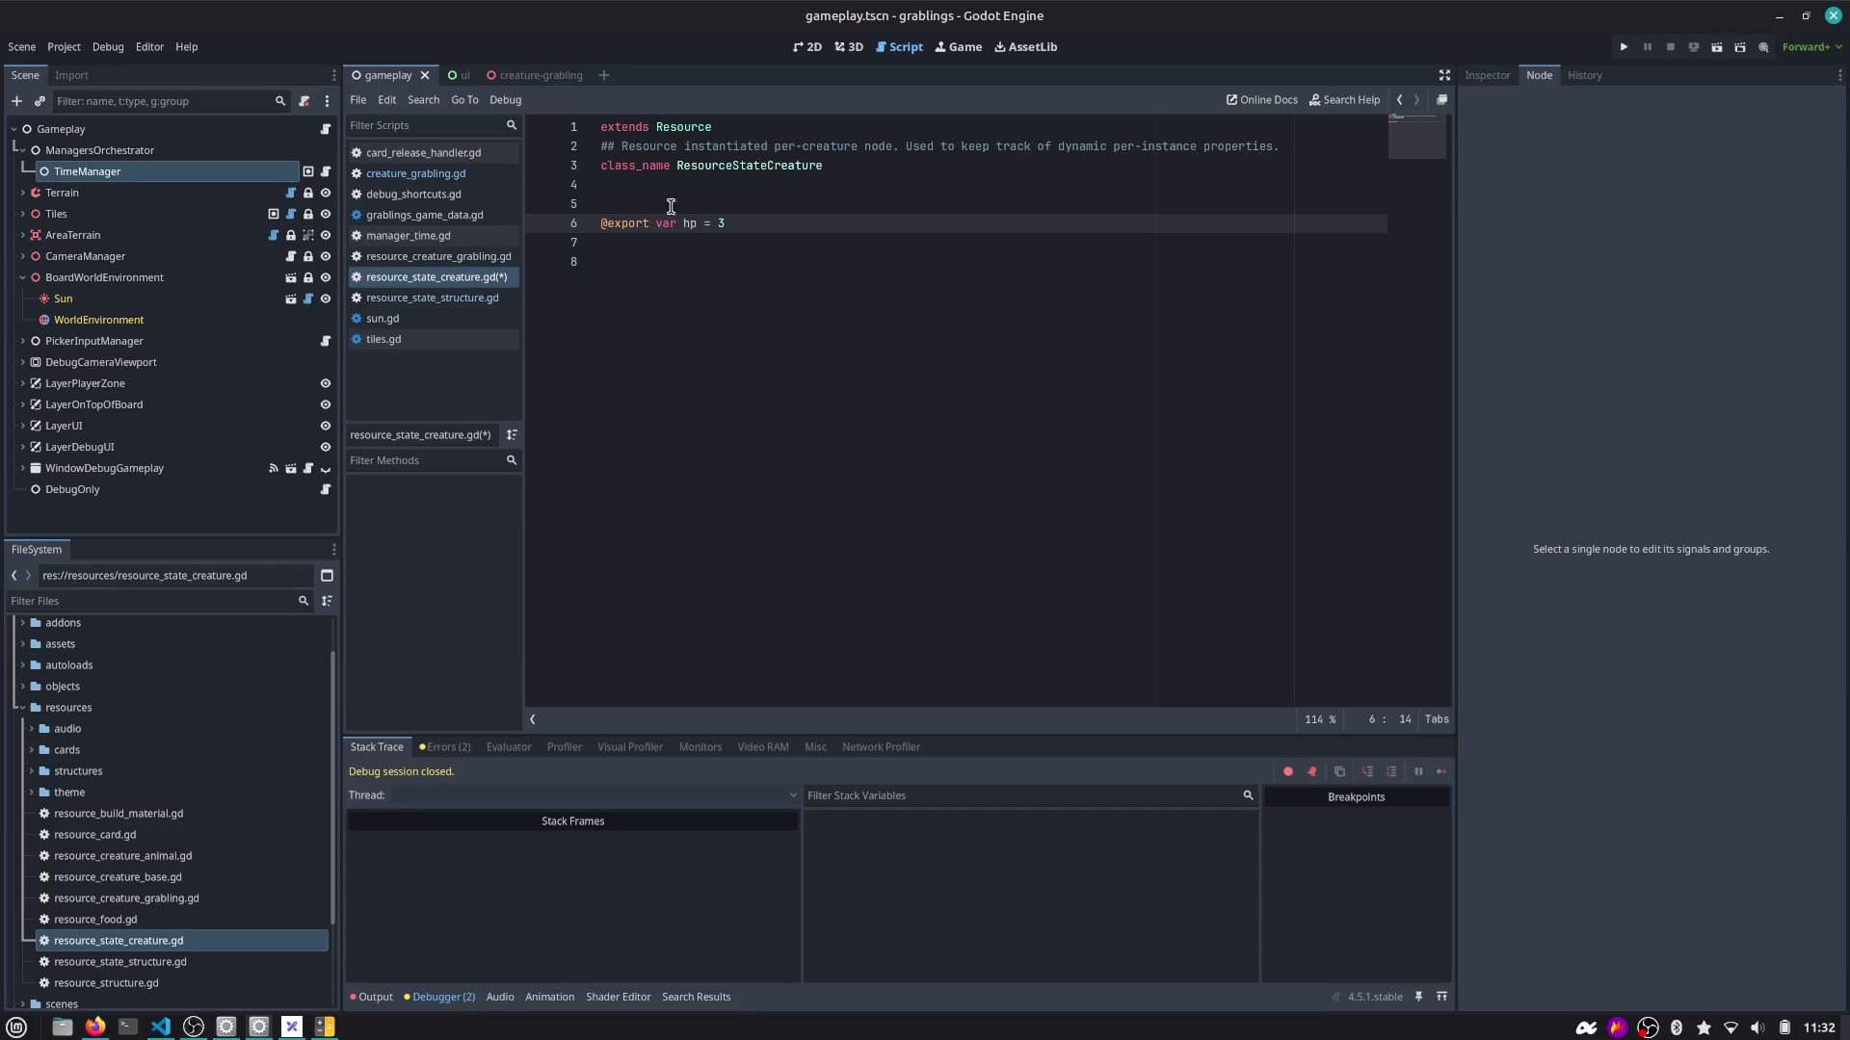
Follow resource_creature_grabling.gd to its base ResourceCreature script and locate health_points
{"action": "left_click", "coordinate": [424, 260]}
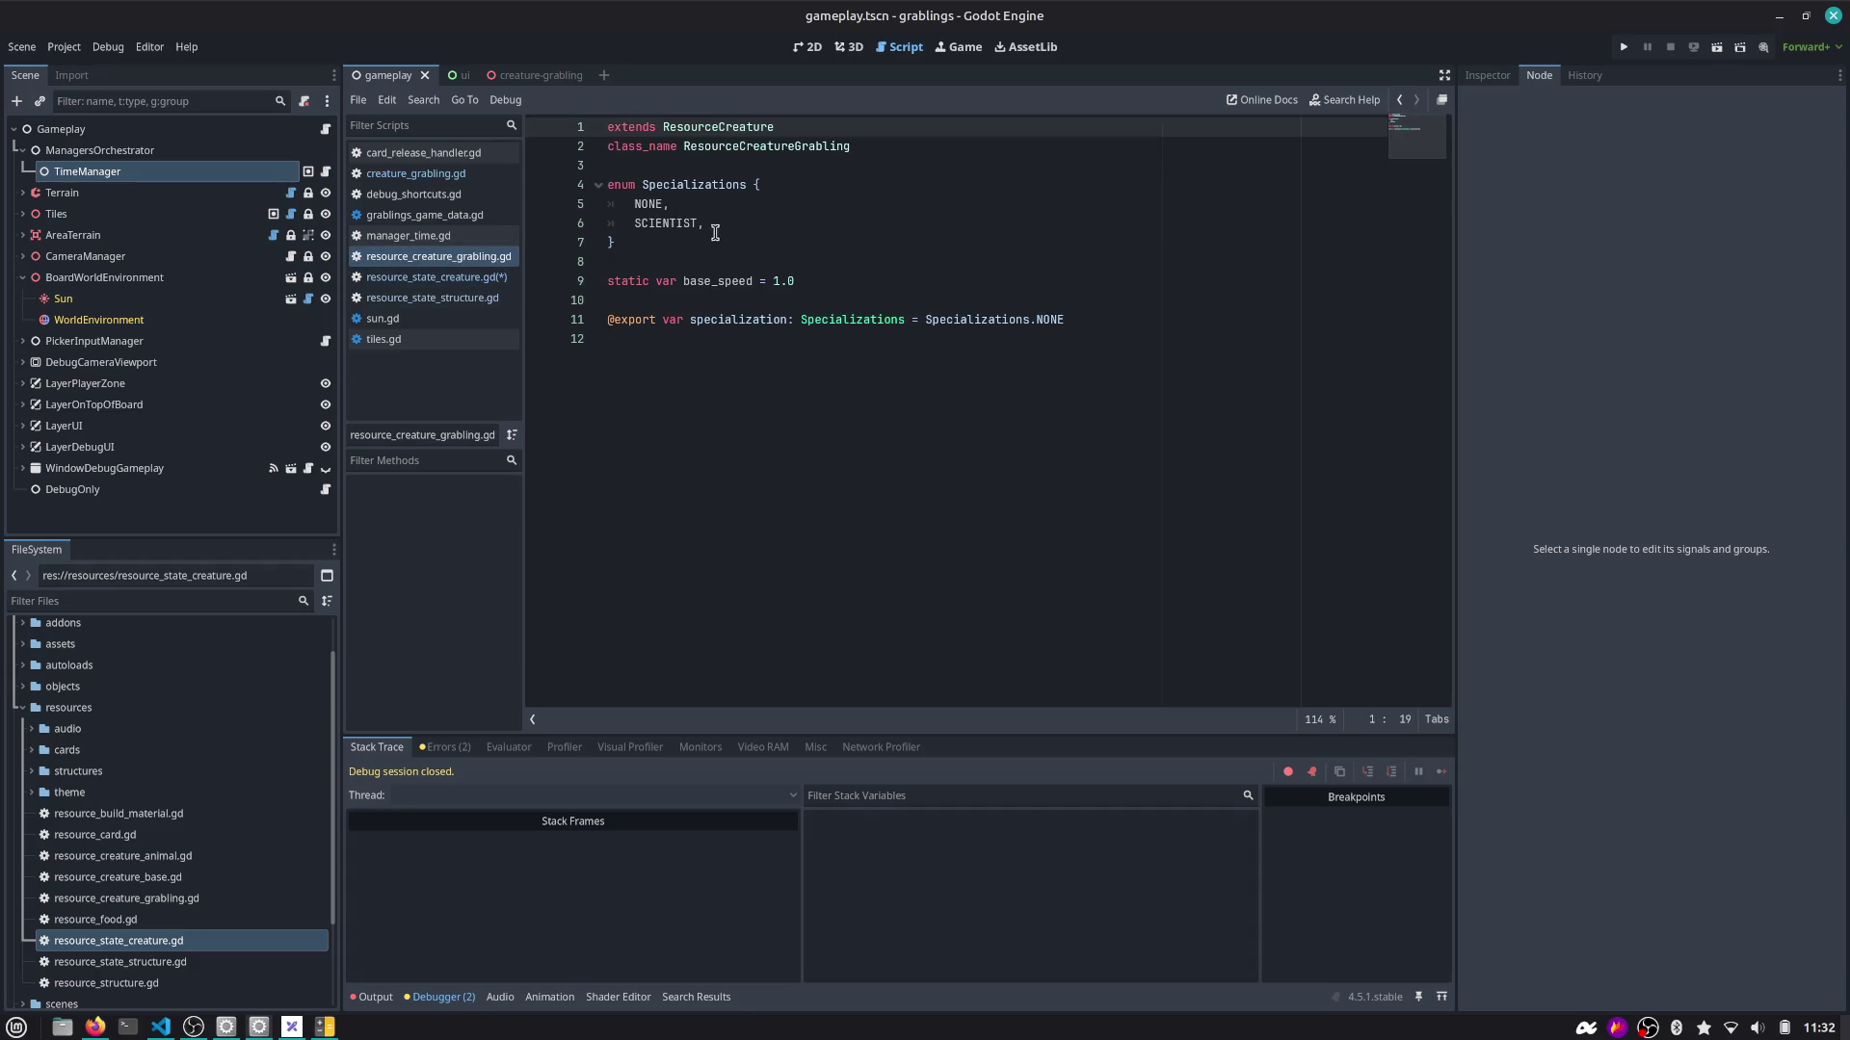
{"action": "left_click", "coordinate": [828, 300]}
{"action": "left_click", "coordinate": [741, 128], "text": "ctrl"}
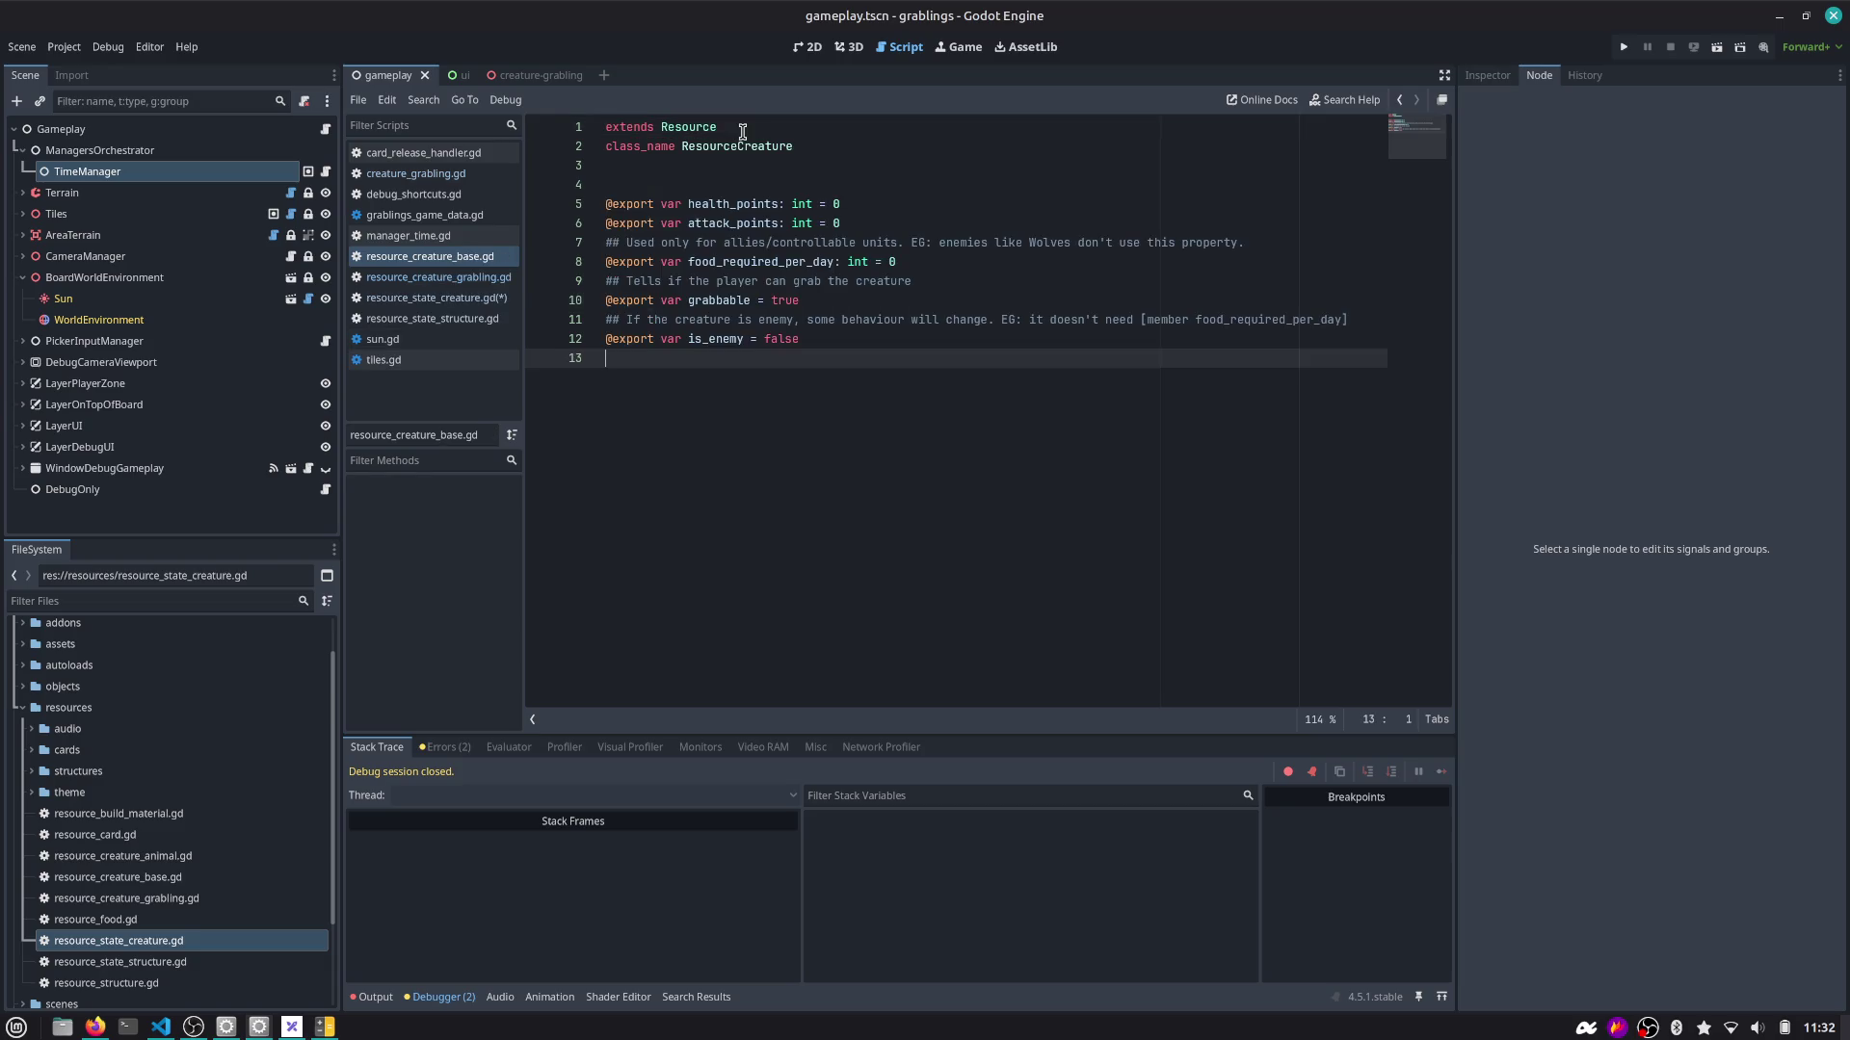
{"action": "double_click", "coordinate": [718, 204]}
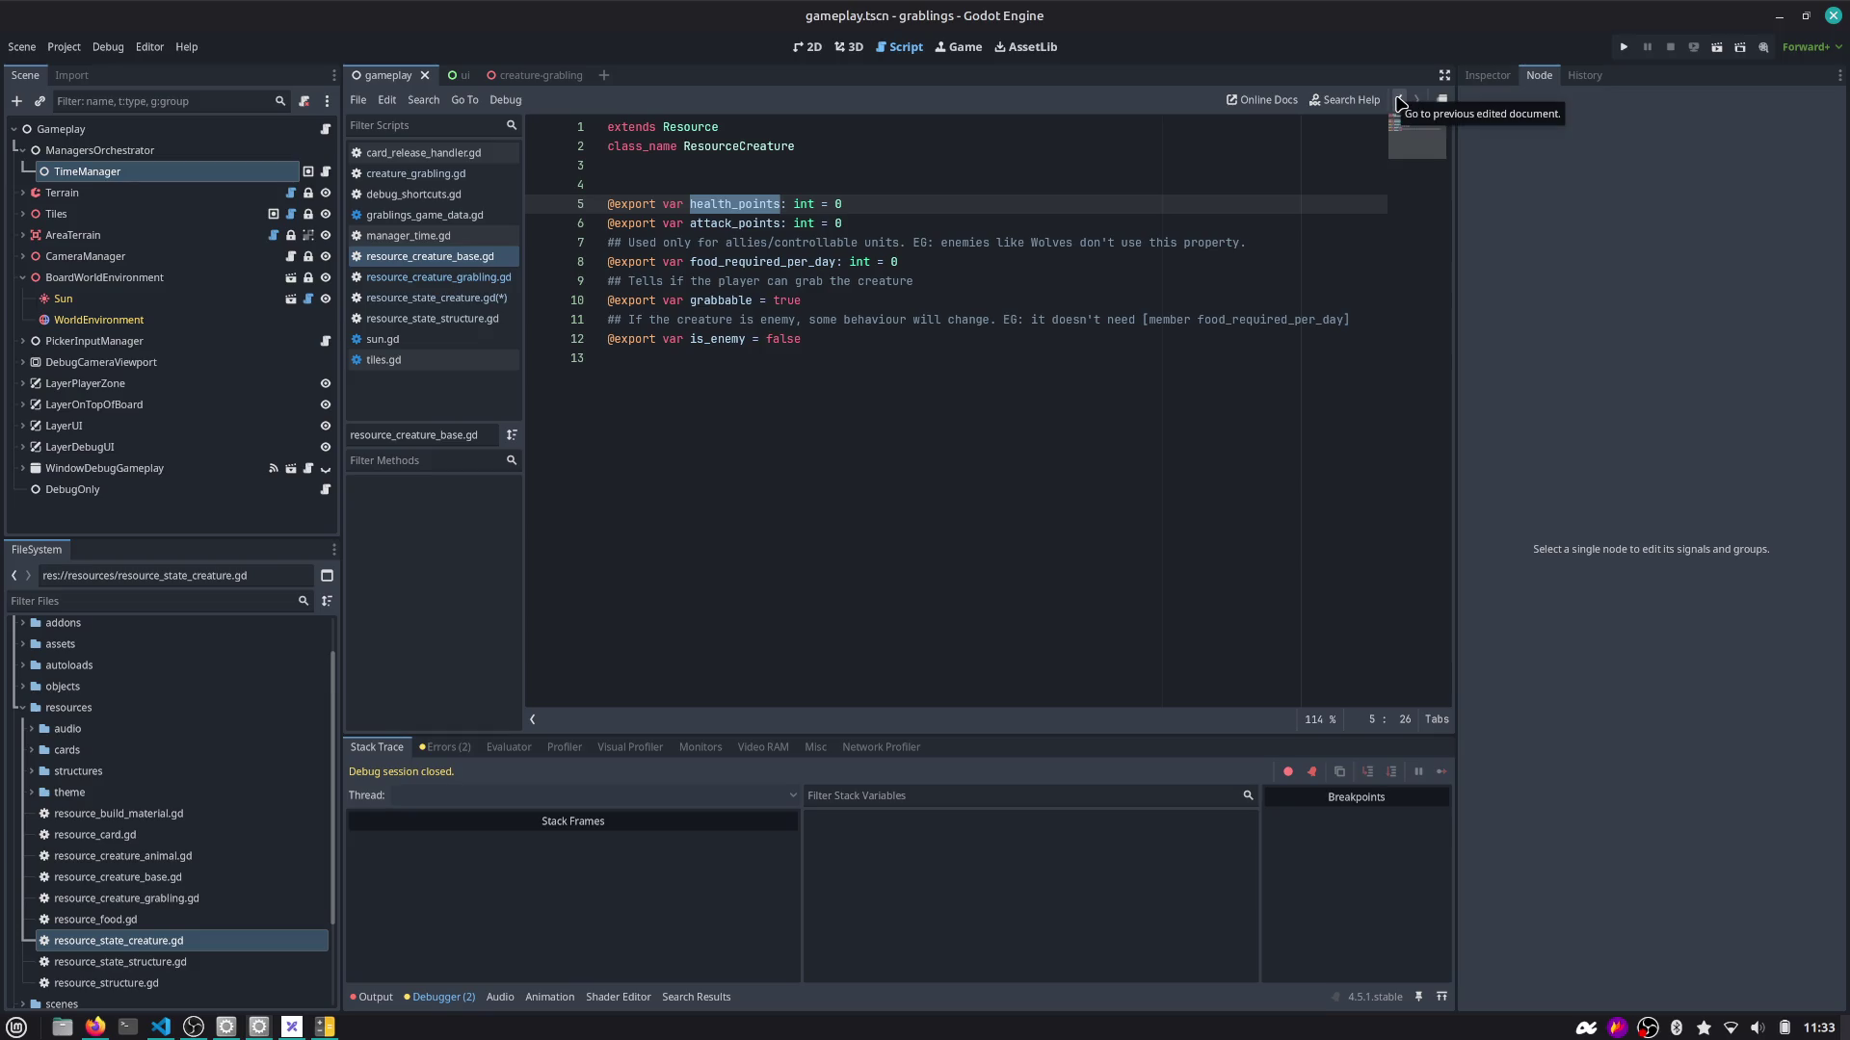
Insert a '## Initial hps.' doc comment line above the health_points export
{"action": "left_click", "coordinate": [812, 189]}
{"action": "key", "text": "Return"}
{"action": "type", "text": "## Initial hps."}
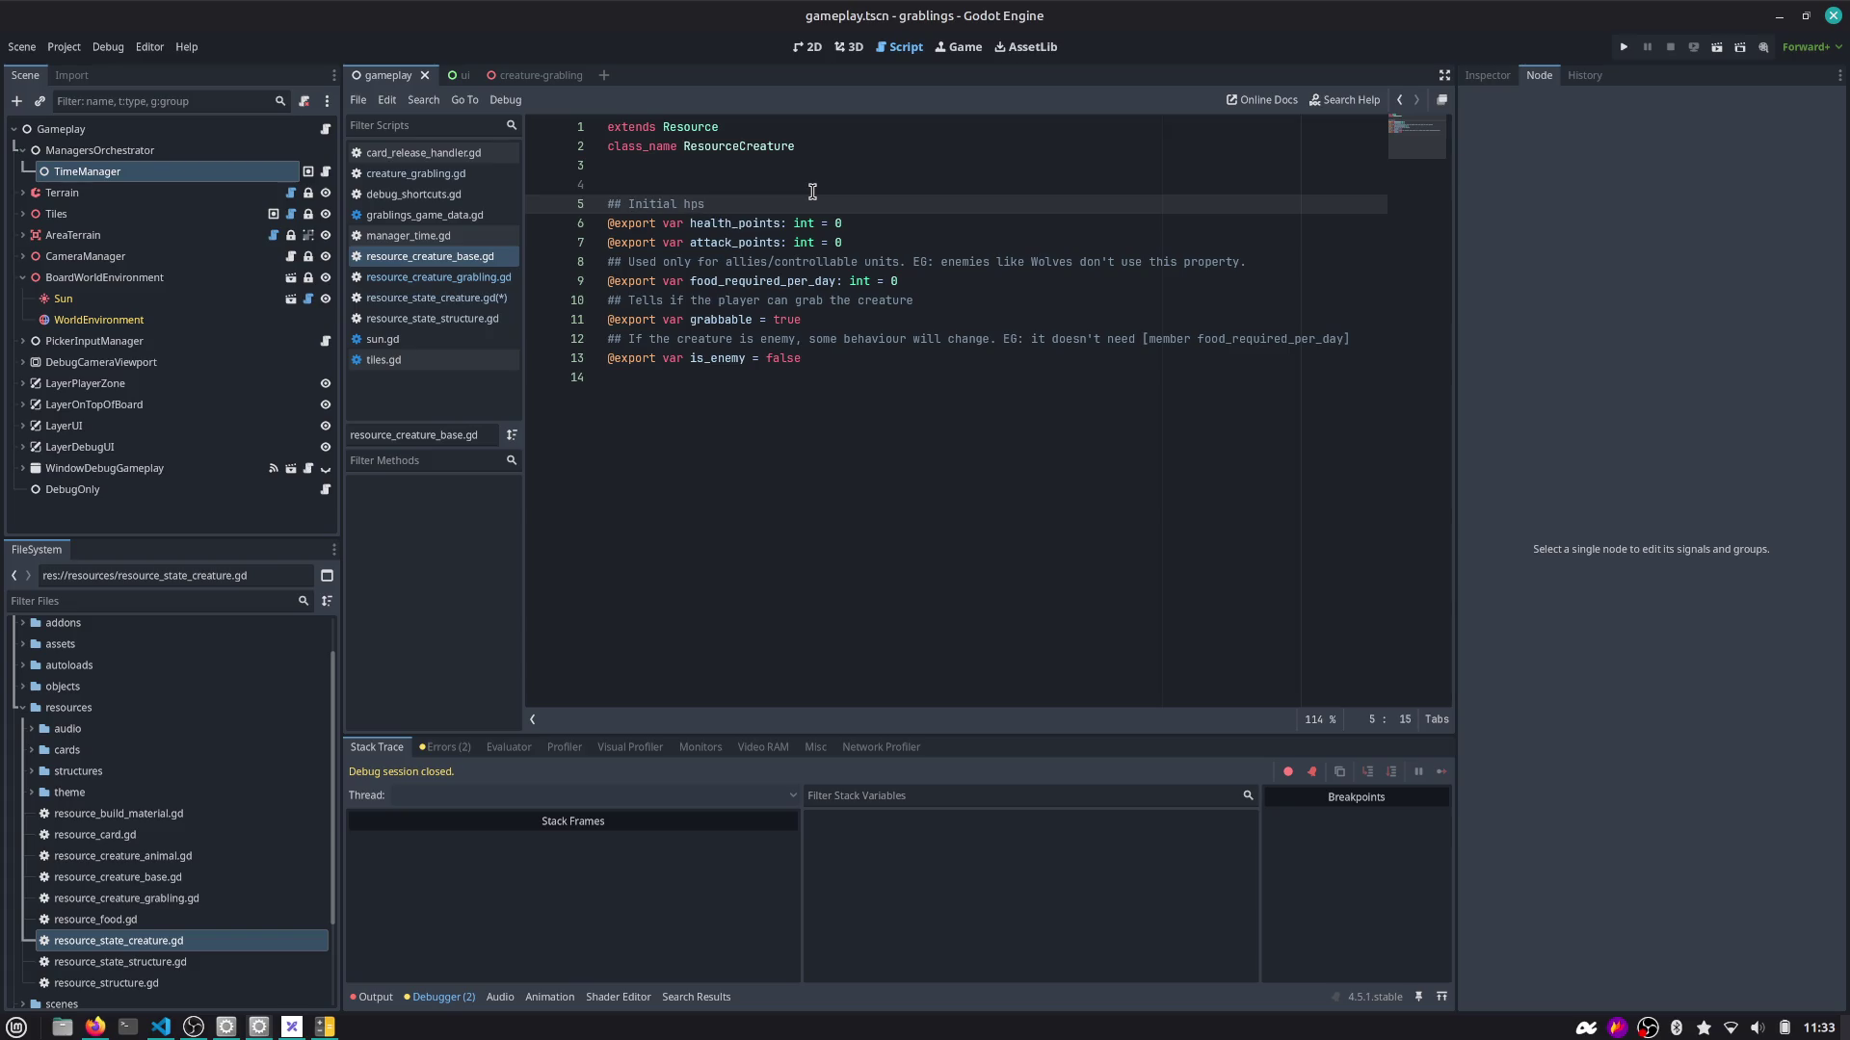
{"action": "double_click", "coordinate": [722, 227]}
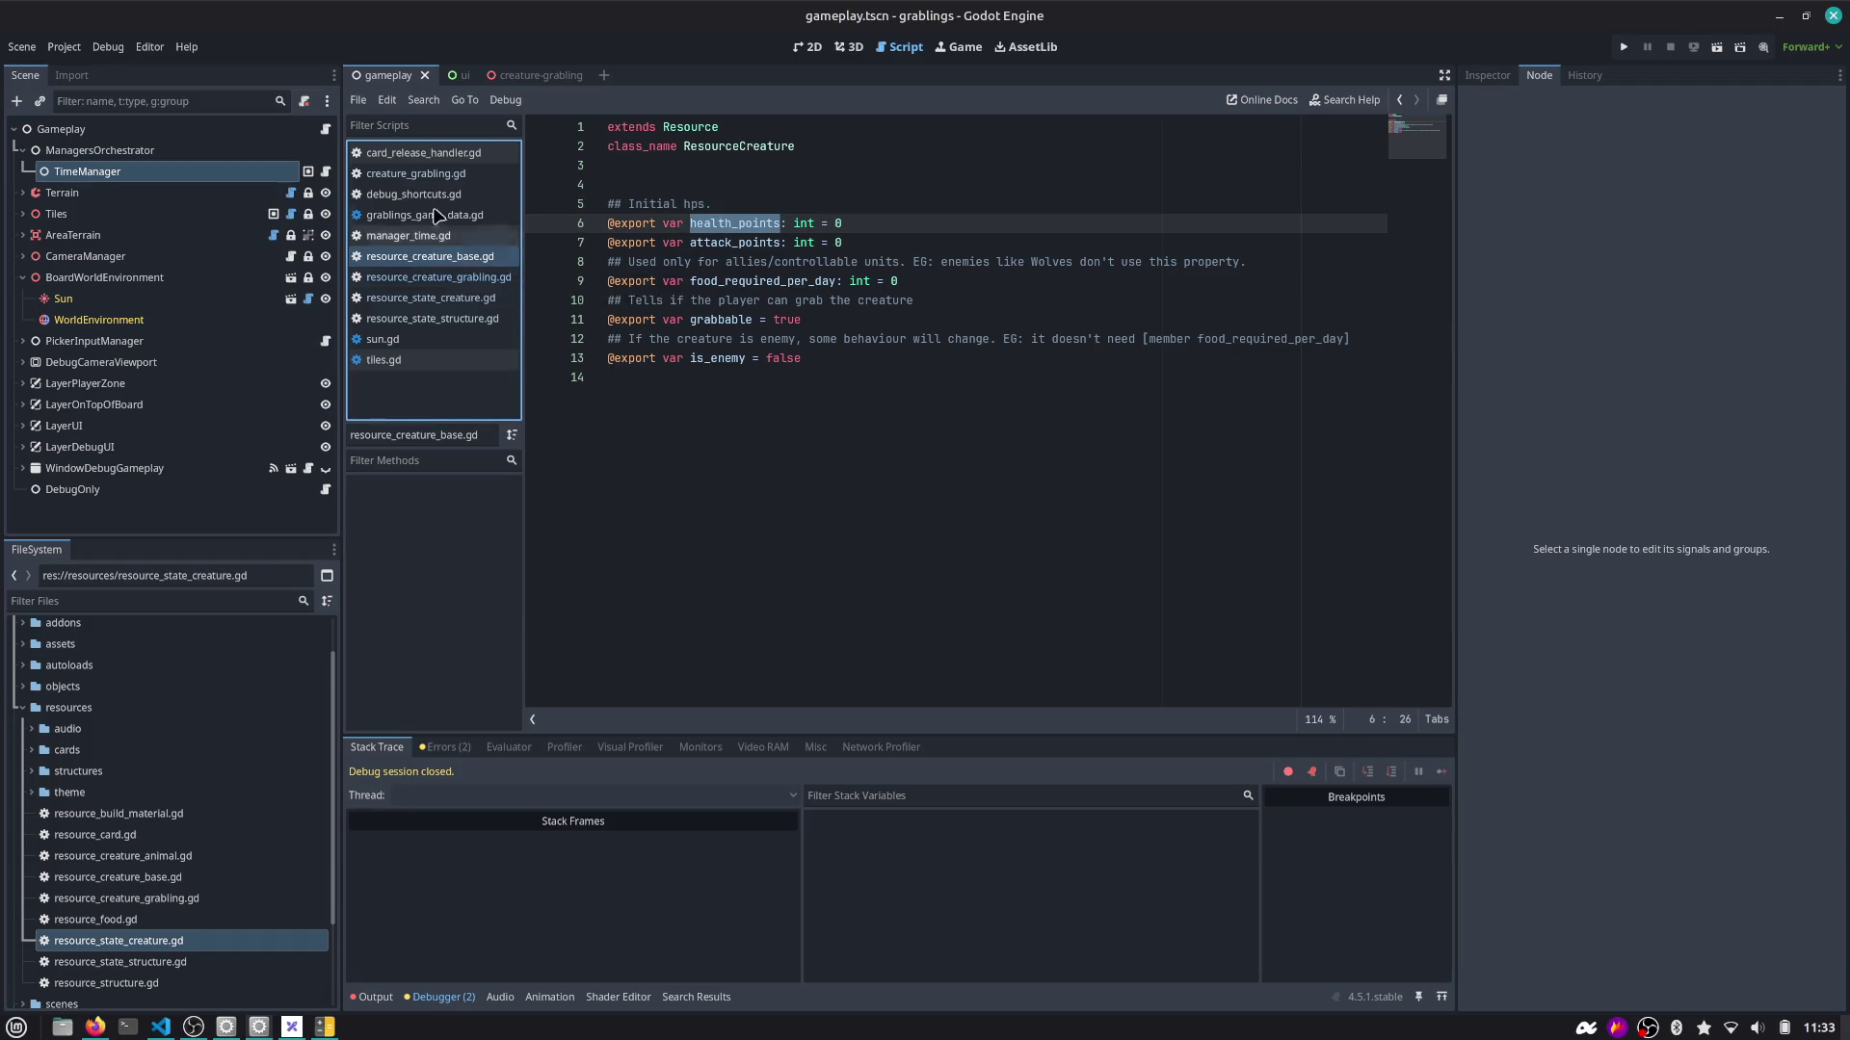
{"action": "left_click", "coordinate": [438, 153]}
In initialize(), add 'resource_creature_state = ResourceStateCreature.new()' and save
{"action": "left_click", "coordinate": [444, 174]}
{"action": "scroll", "coordinate": [702, 395], "scroll_direction": "down", "scroll_amount": 7}
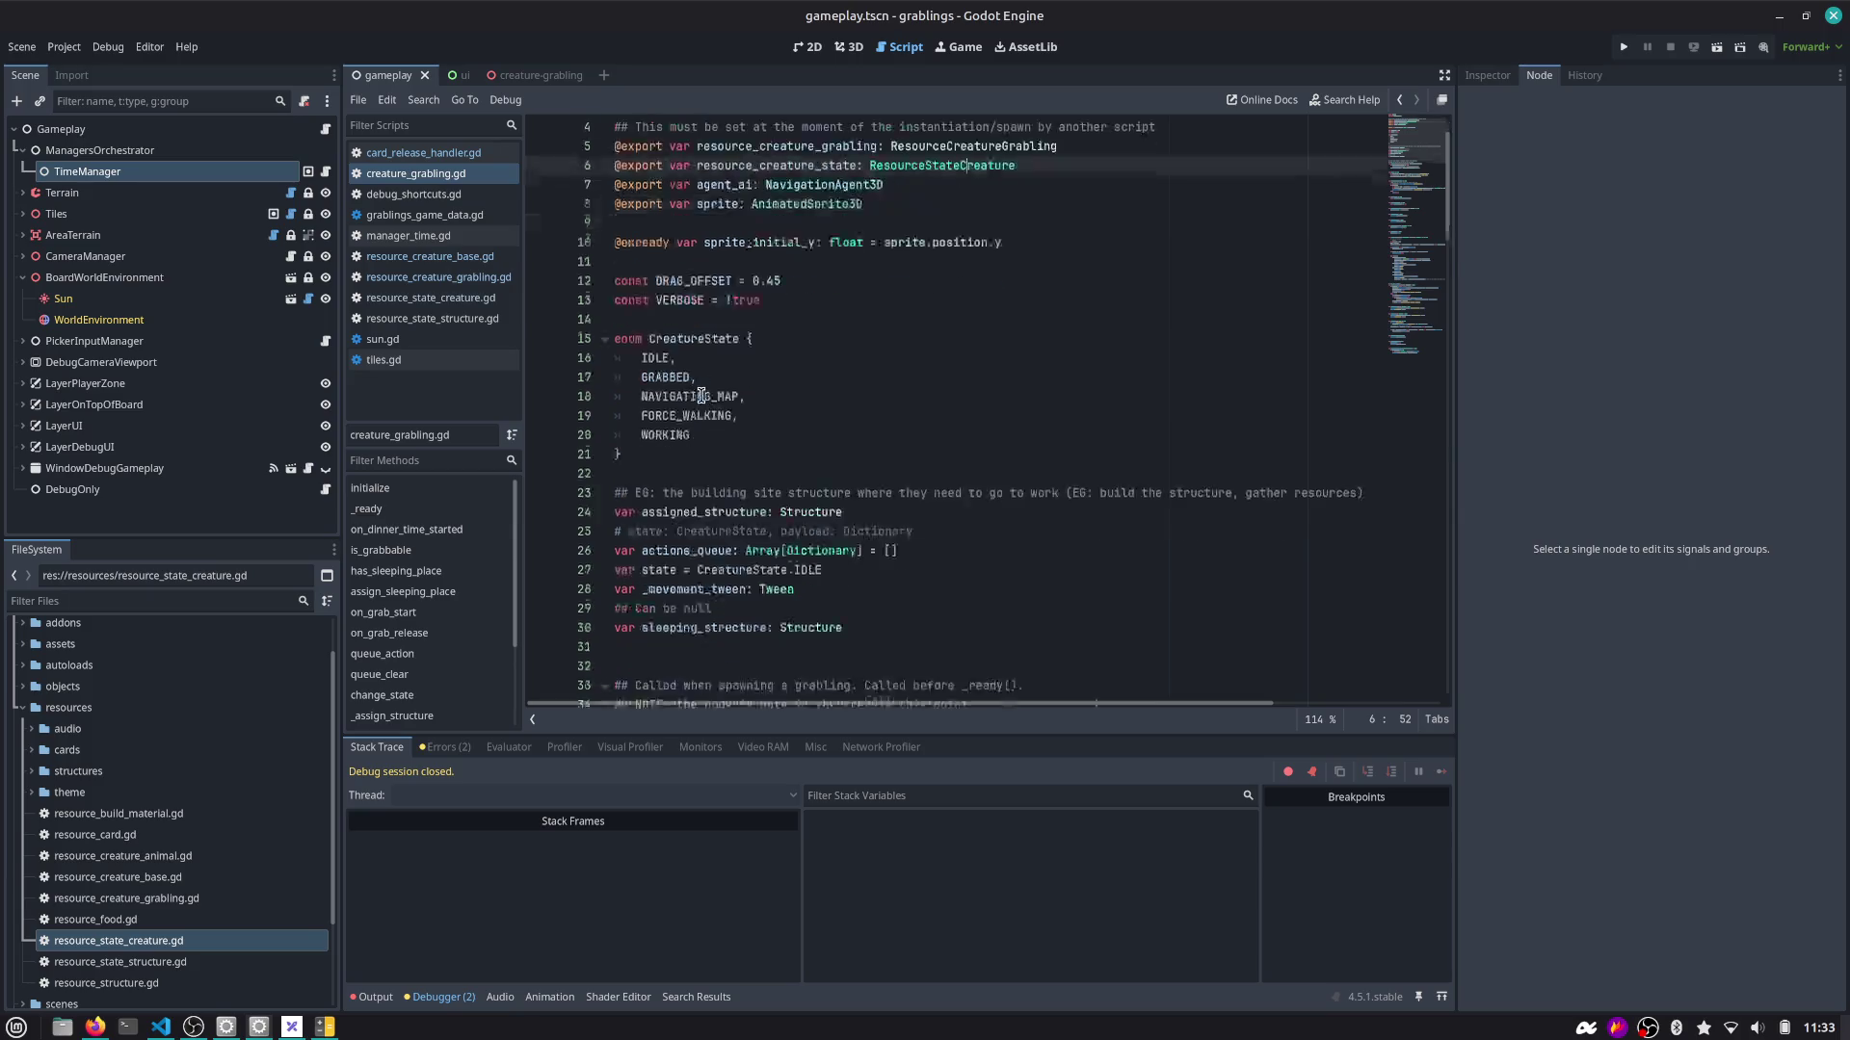
{"action": "left_click", "coordinate": [686, 436]}
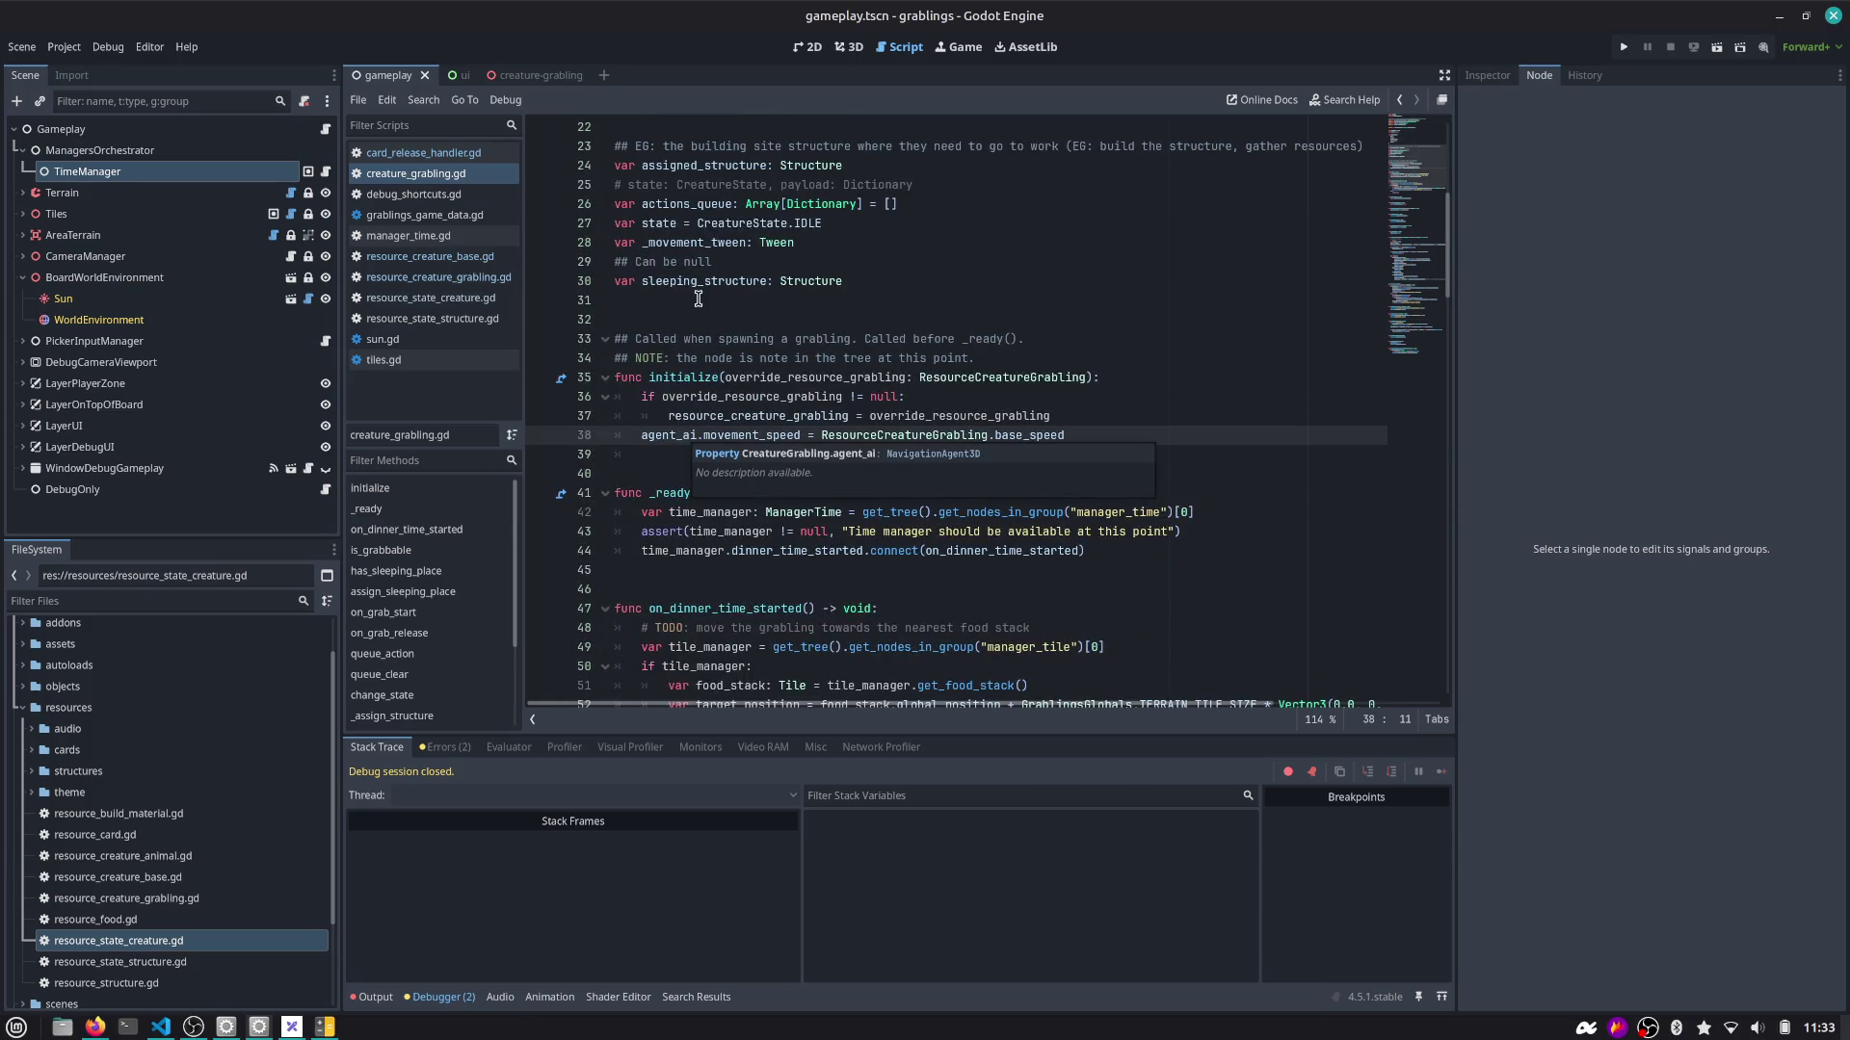
{"action": "scroll", "coordinate": [700, 298], "scroll_direction": "up", "scroll_amount": 3}
{"action": "scroll", "coordinate": [699, 298], "scroll_direction": "up", "scroll_amount": 5}
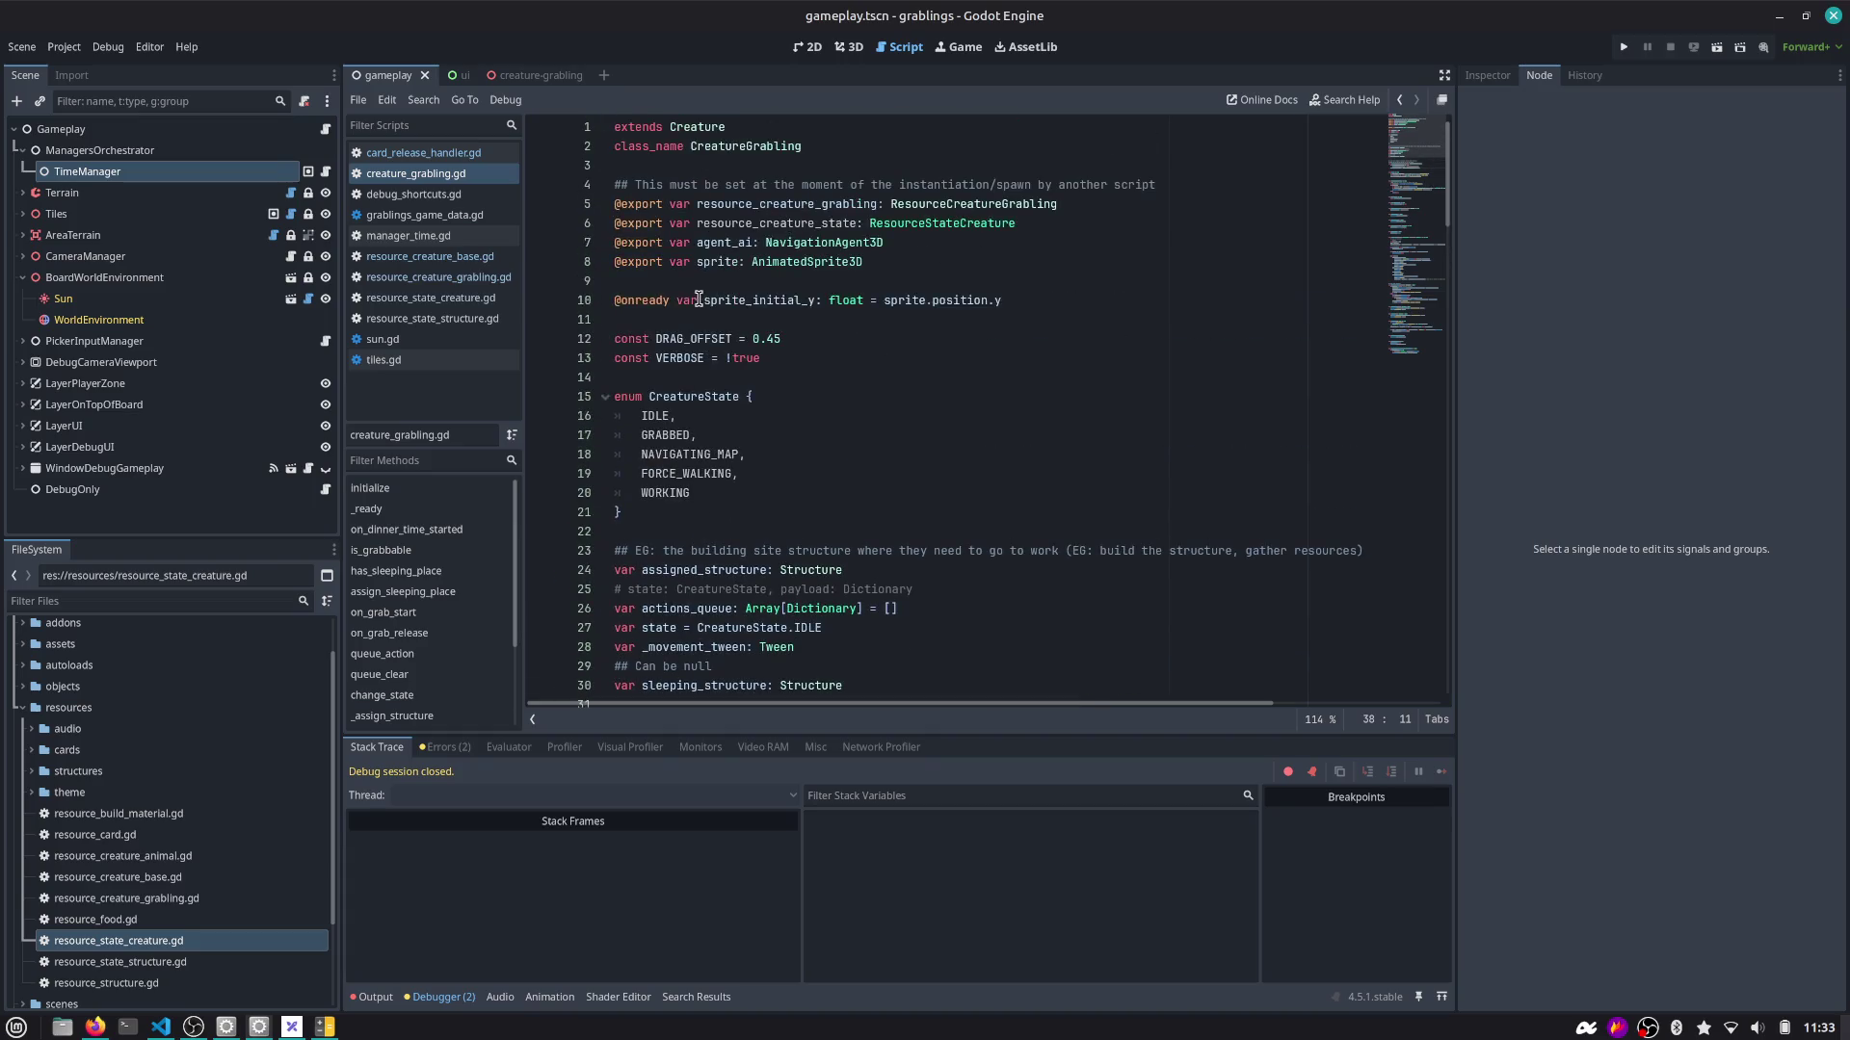
{"action": "left_click", "coordinate": [774, 228]}
{"action": "double_click", "coordinate": [773, 227]}
{"action": "key", "text": "ctrl+c"}
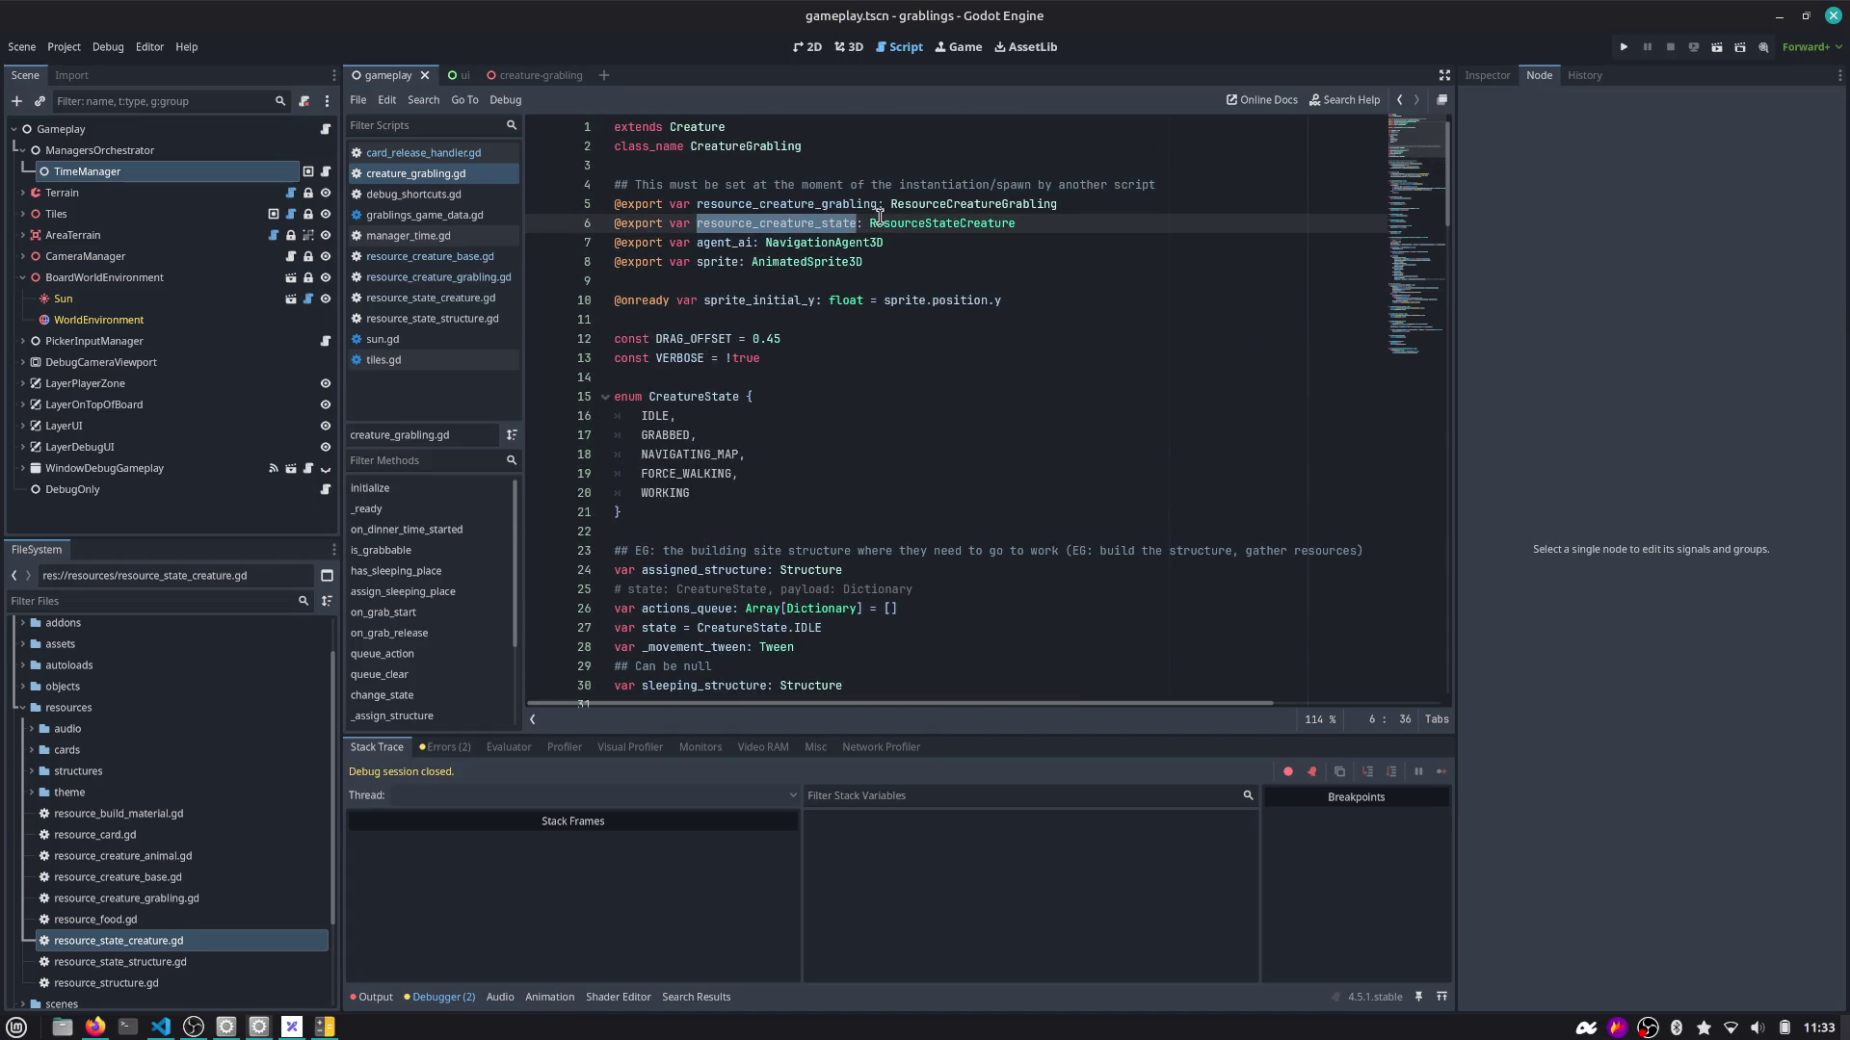
{"action": "scroll", "coordinate": [717, 460], "scroll_direction": "down", "scroll_amount": 3}
{"action": "scroll", "coordinate": [718, 460], "scroll_direction": "down", "scroll_amount": 2}
{"action": "left_click", "coordinate": [702, 569]}
{"action": "key", "text": "ctrl+v"}
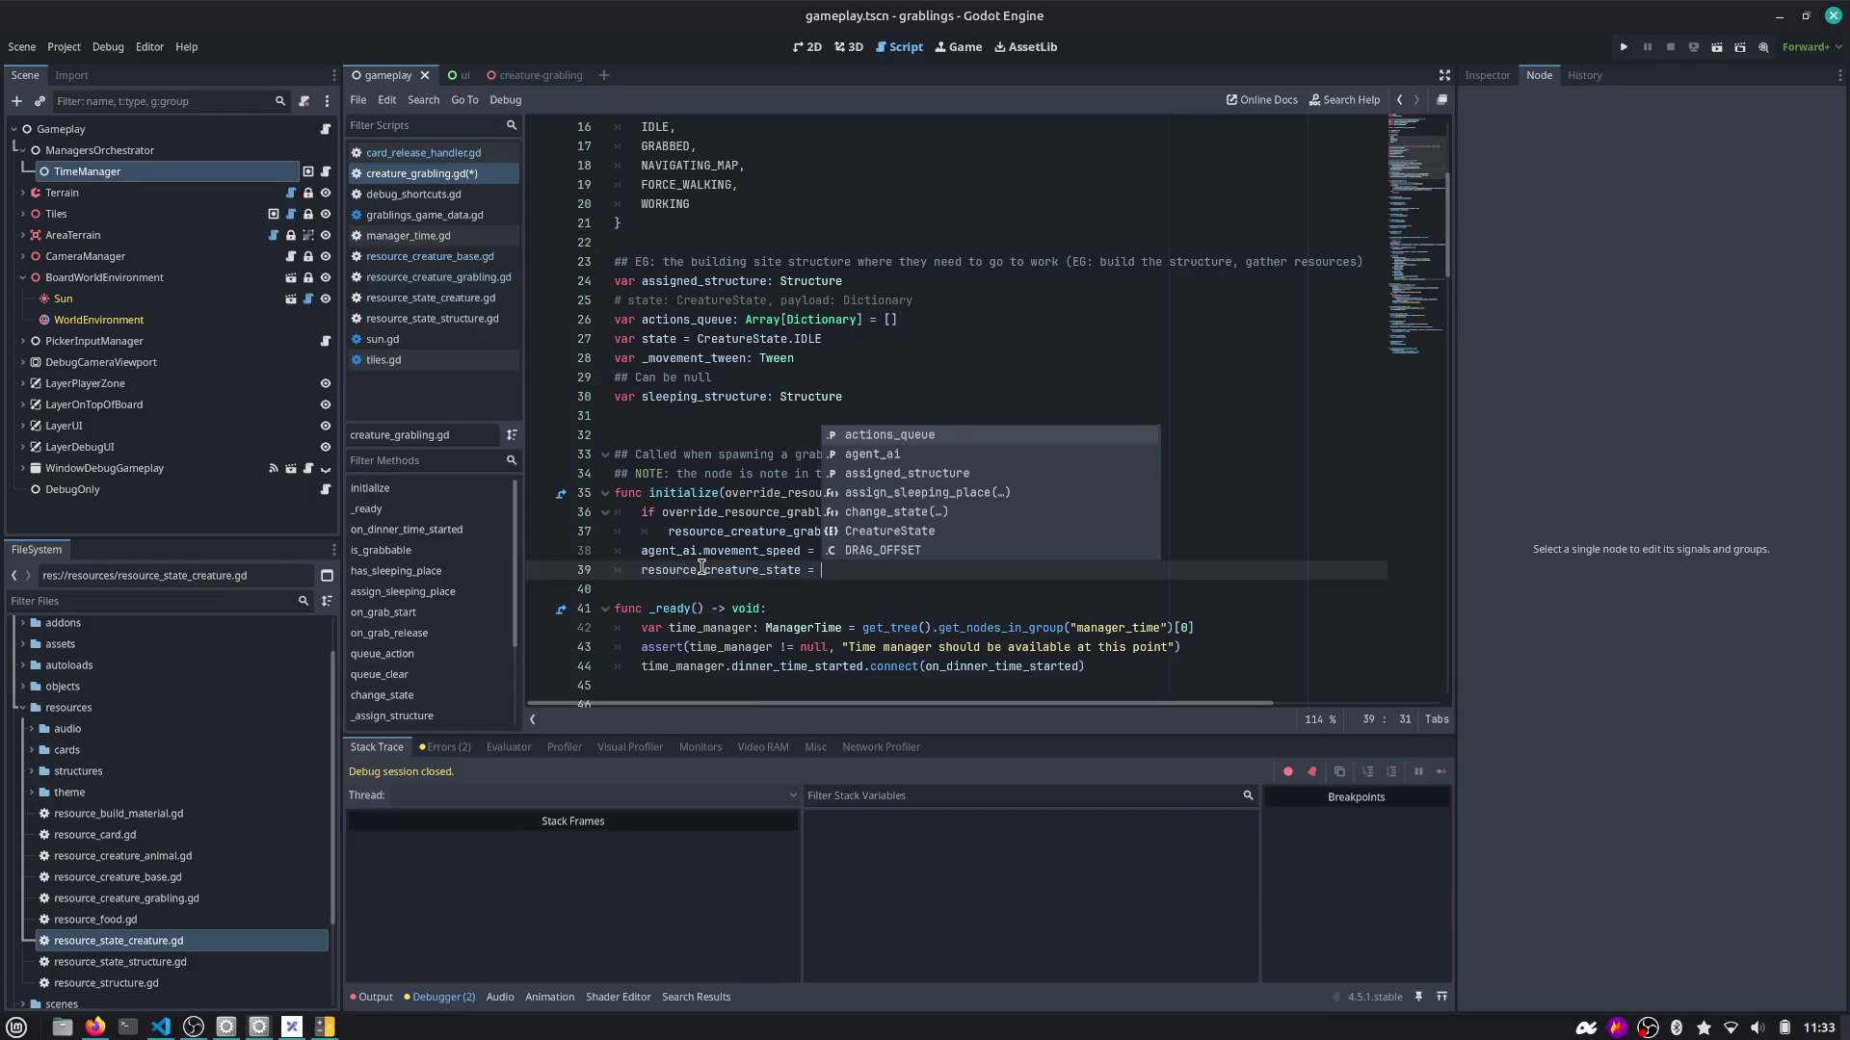
{"action": "type", "text": "Resourcestate"}
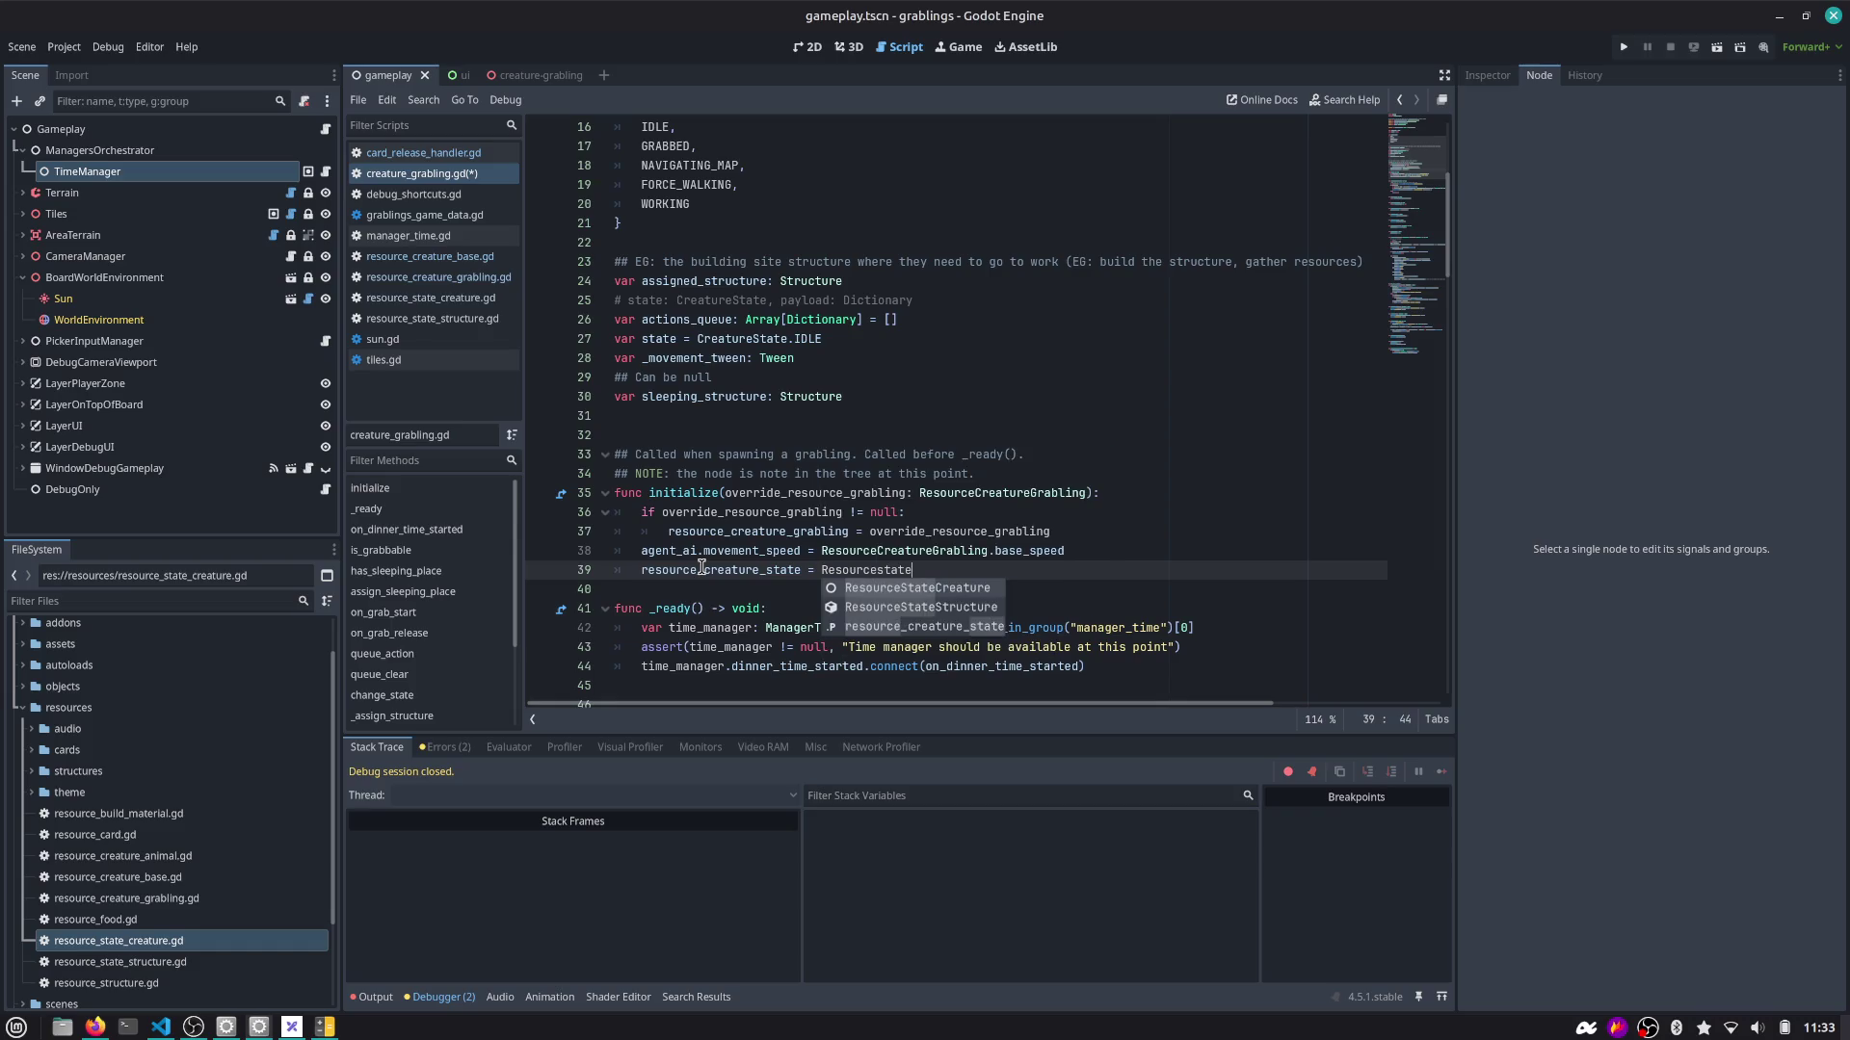
{"action": "key", "text": "Return"}
{"action": "type", "text": "."}
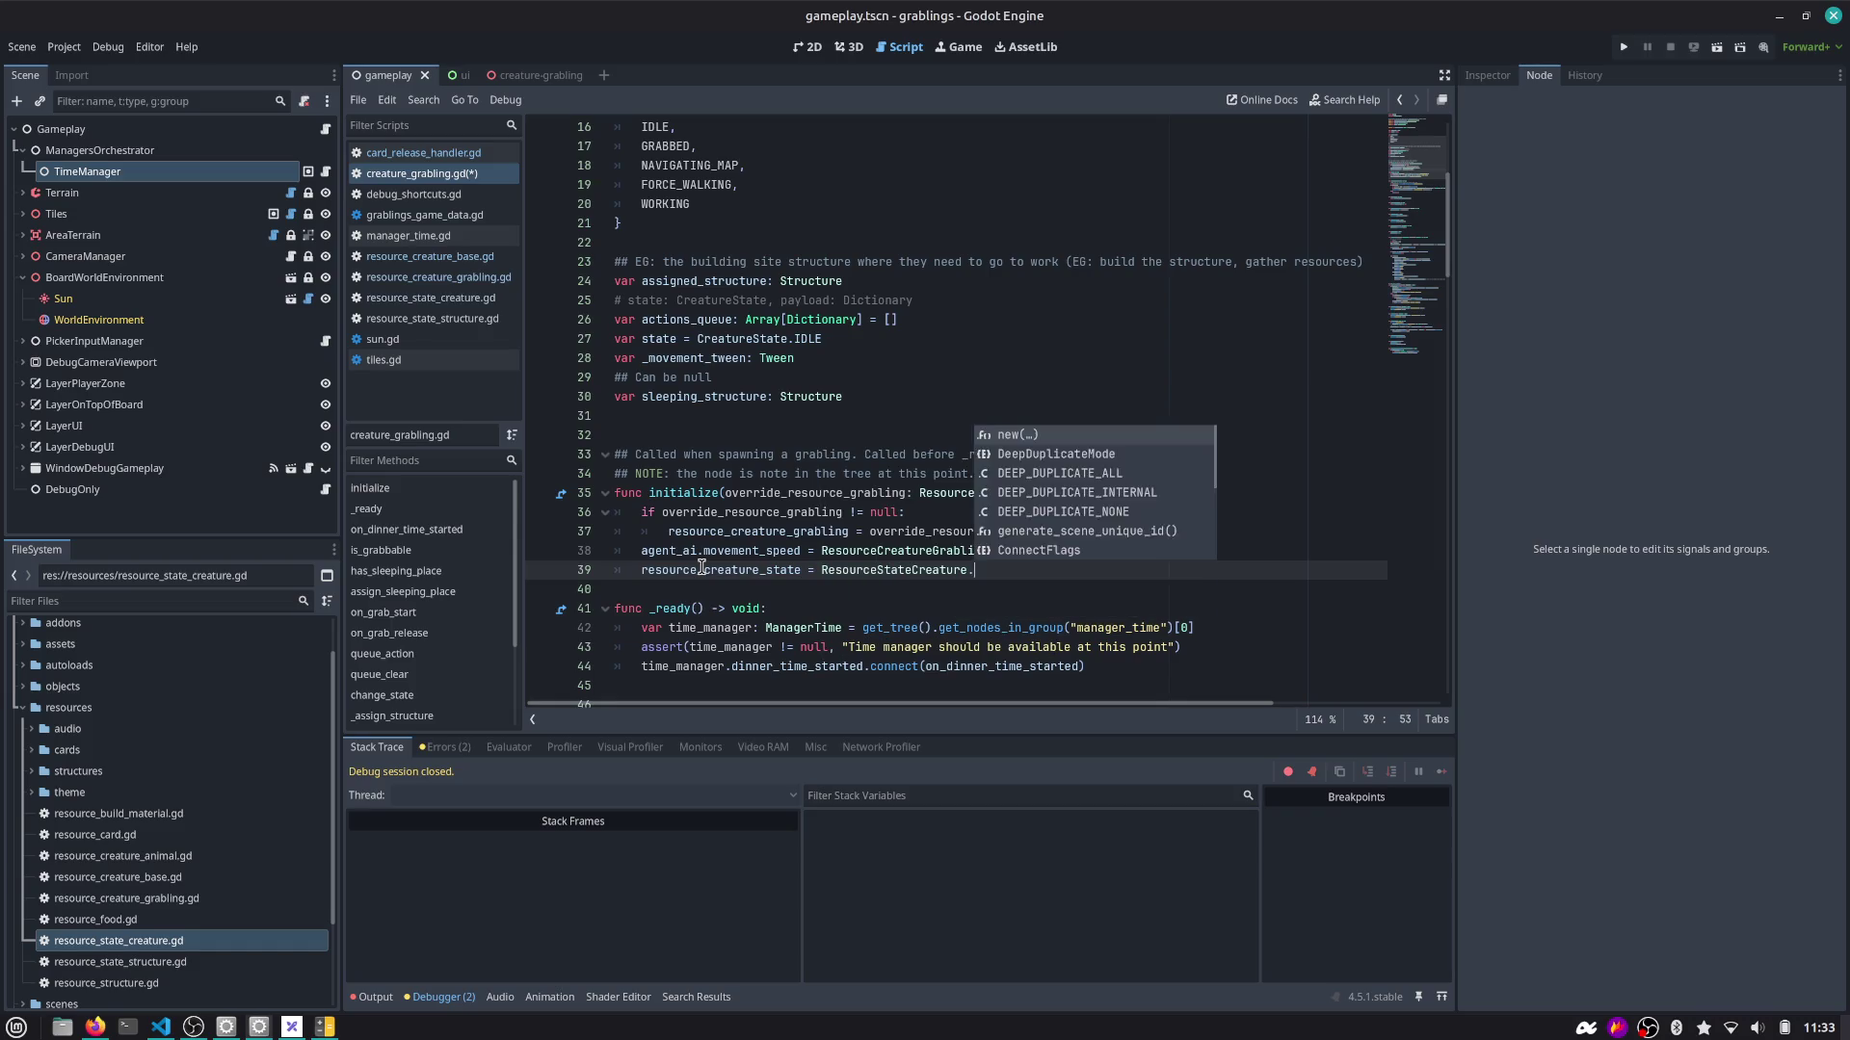
{"action": "key", "text": "Return"}
{"action": "key", "text": "ctrl+s"}
Add 'resource_creature_state.hp = resource_creature_grabling.health_points' on the next line and save
{"action": "key", "text": "Return"}
{"action": "type", "text": "resou"}
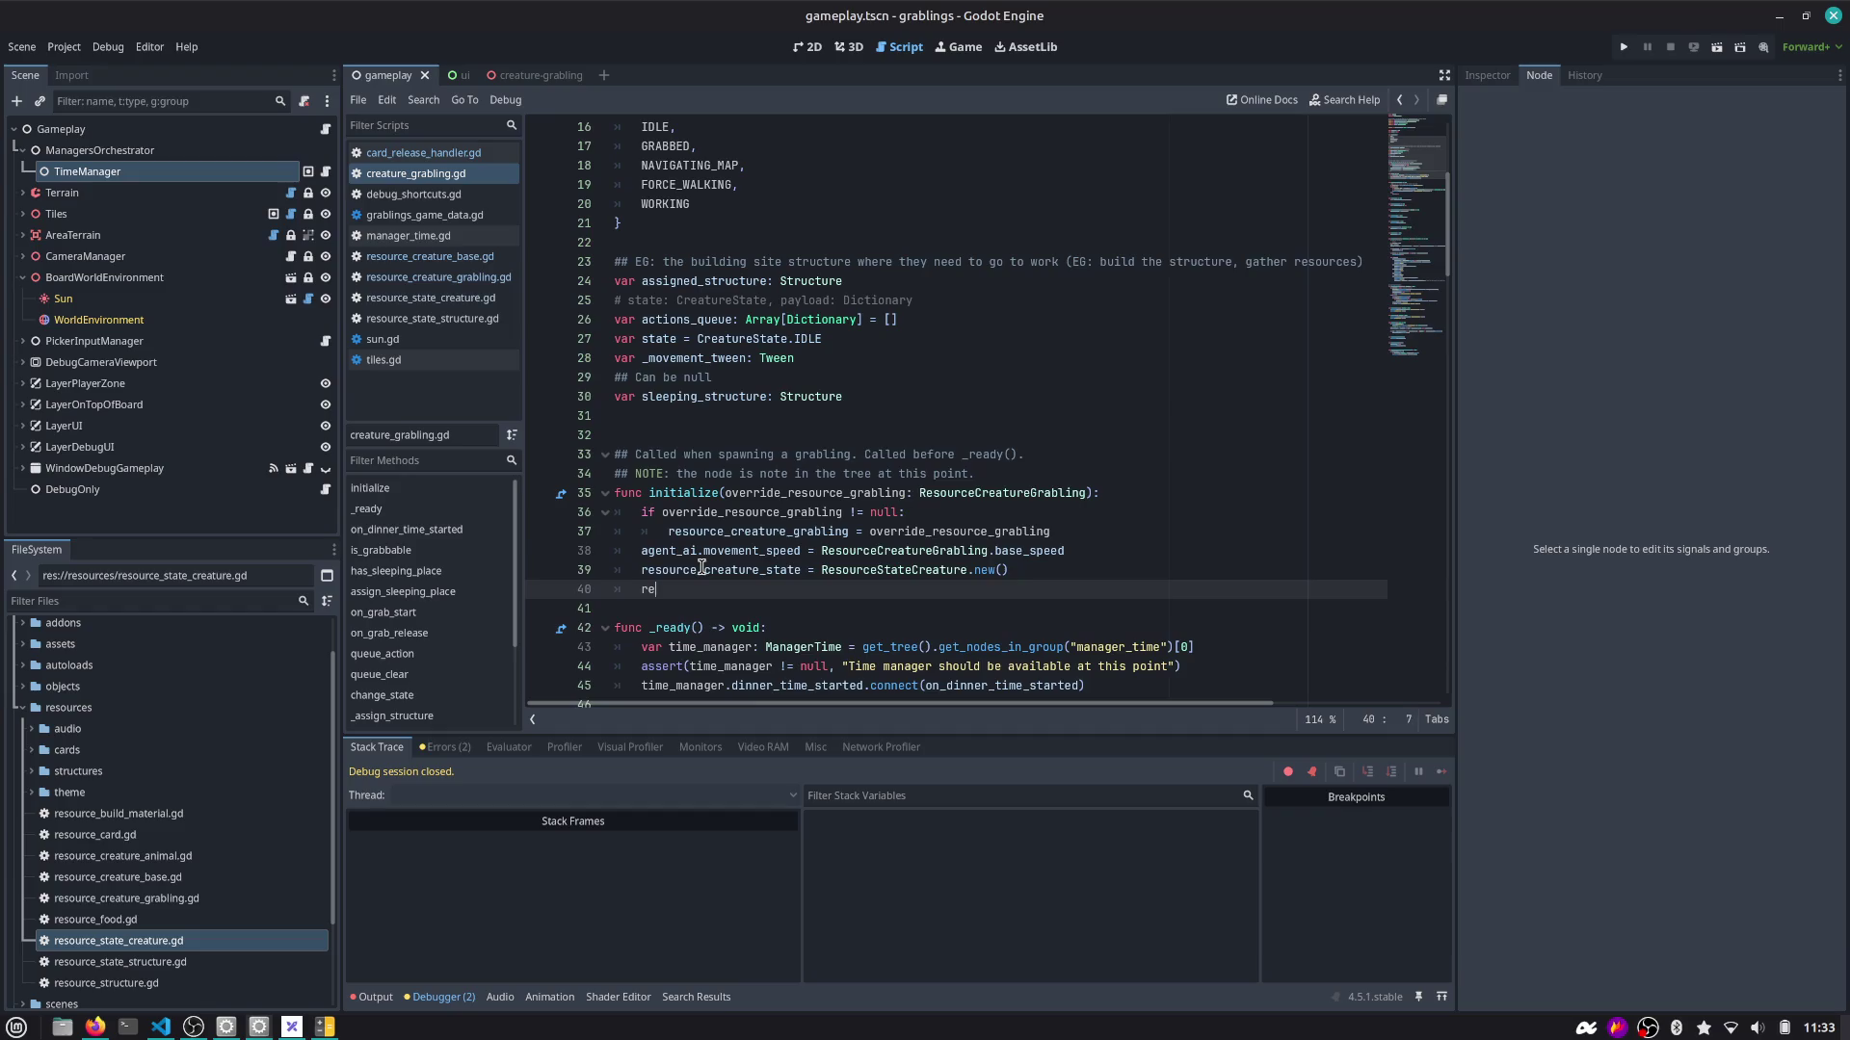
{"action": "key", "text": "Down"}
{"action": "key", "text": "Return"}
{"action": "type", "text": "."}
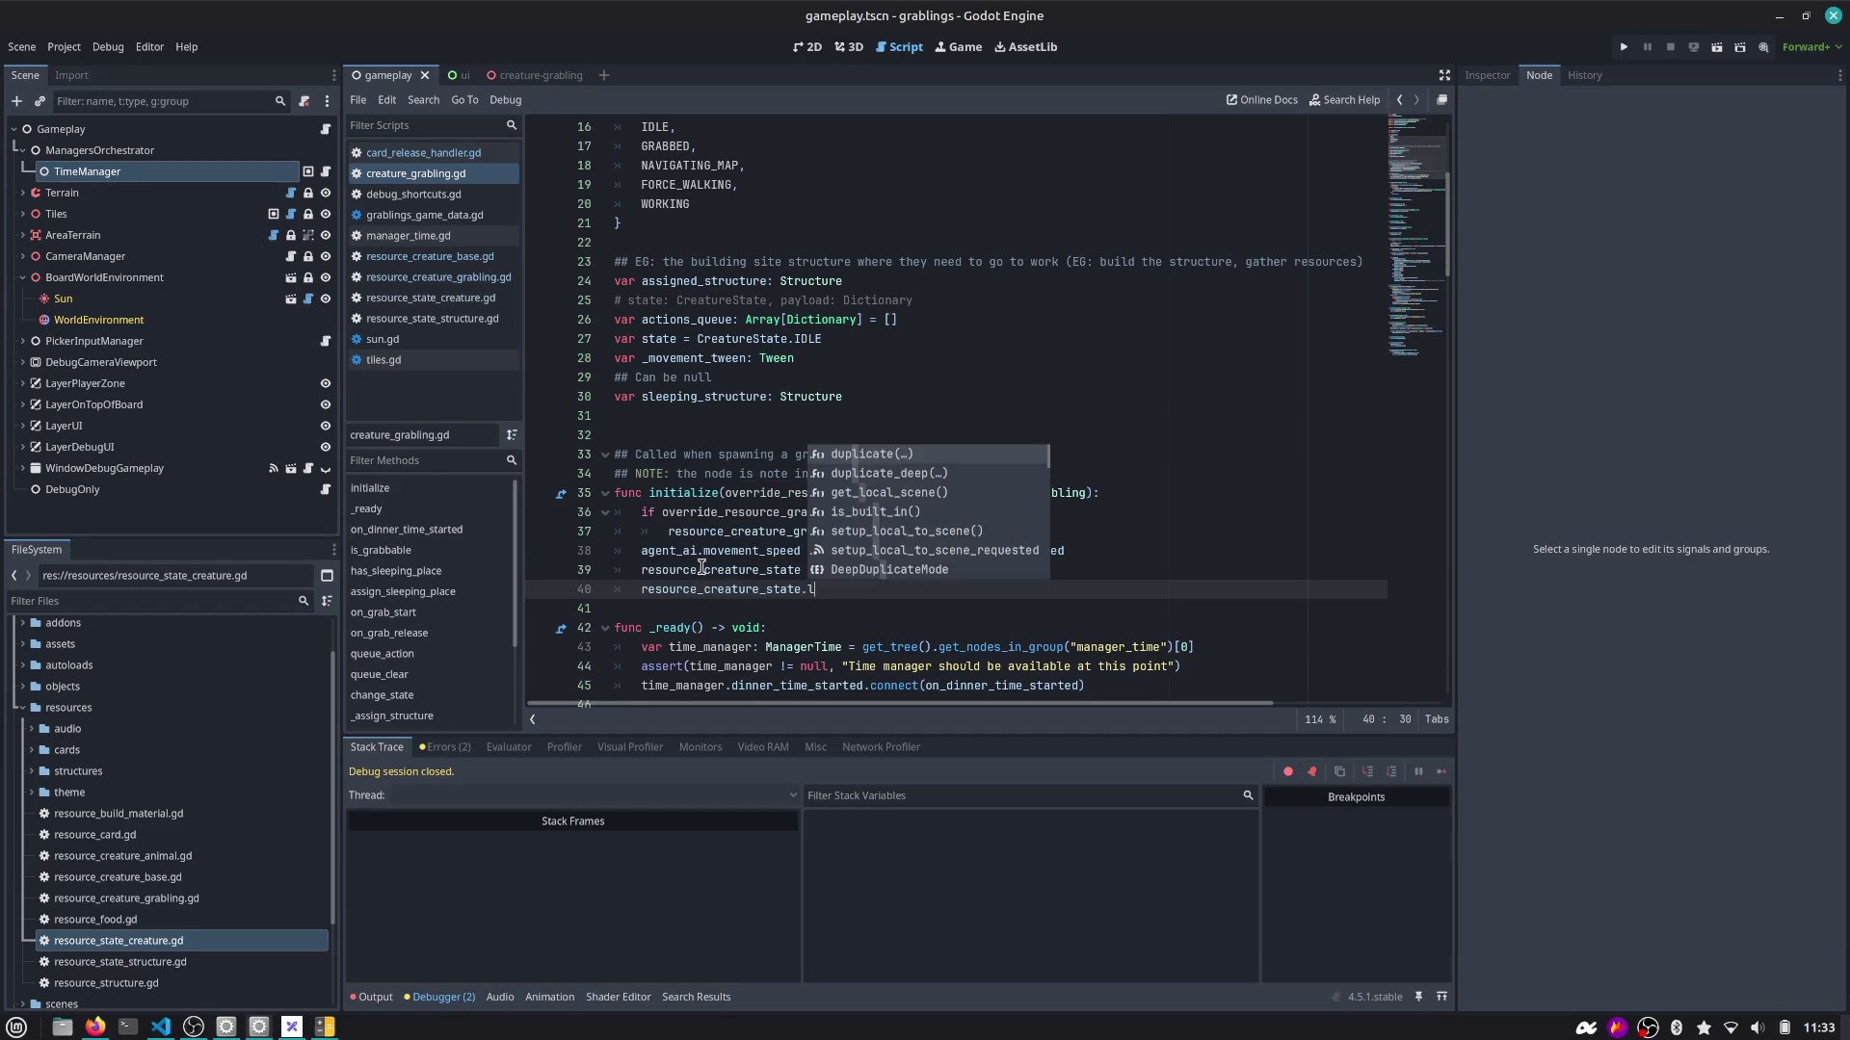
{"action": "key", "text": "Return"}
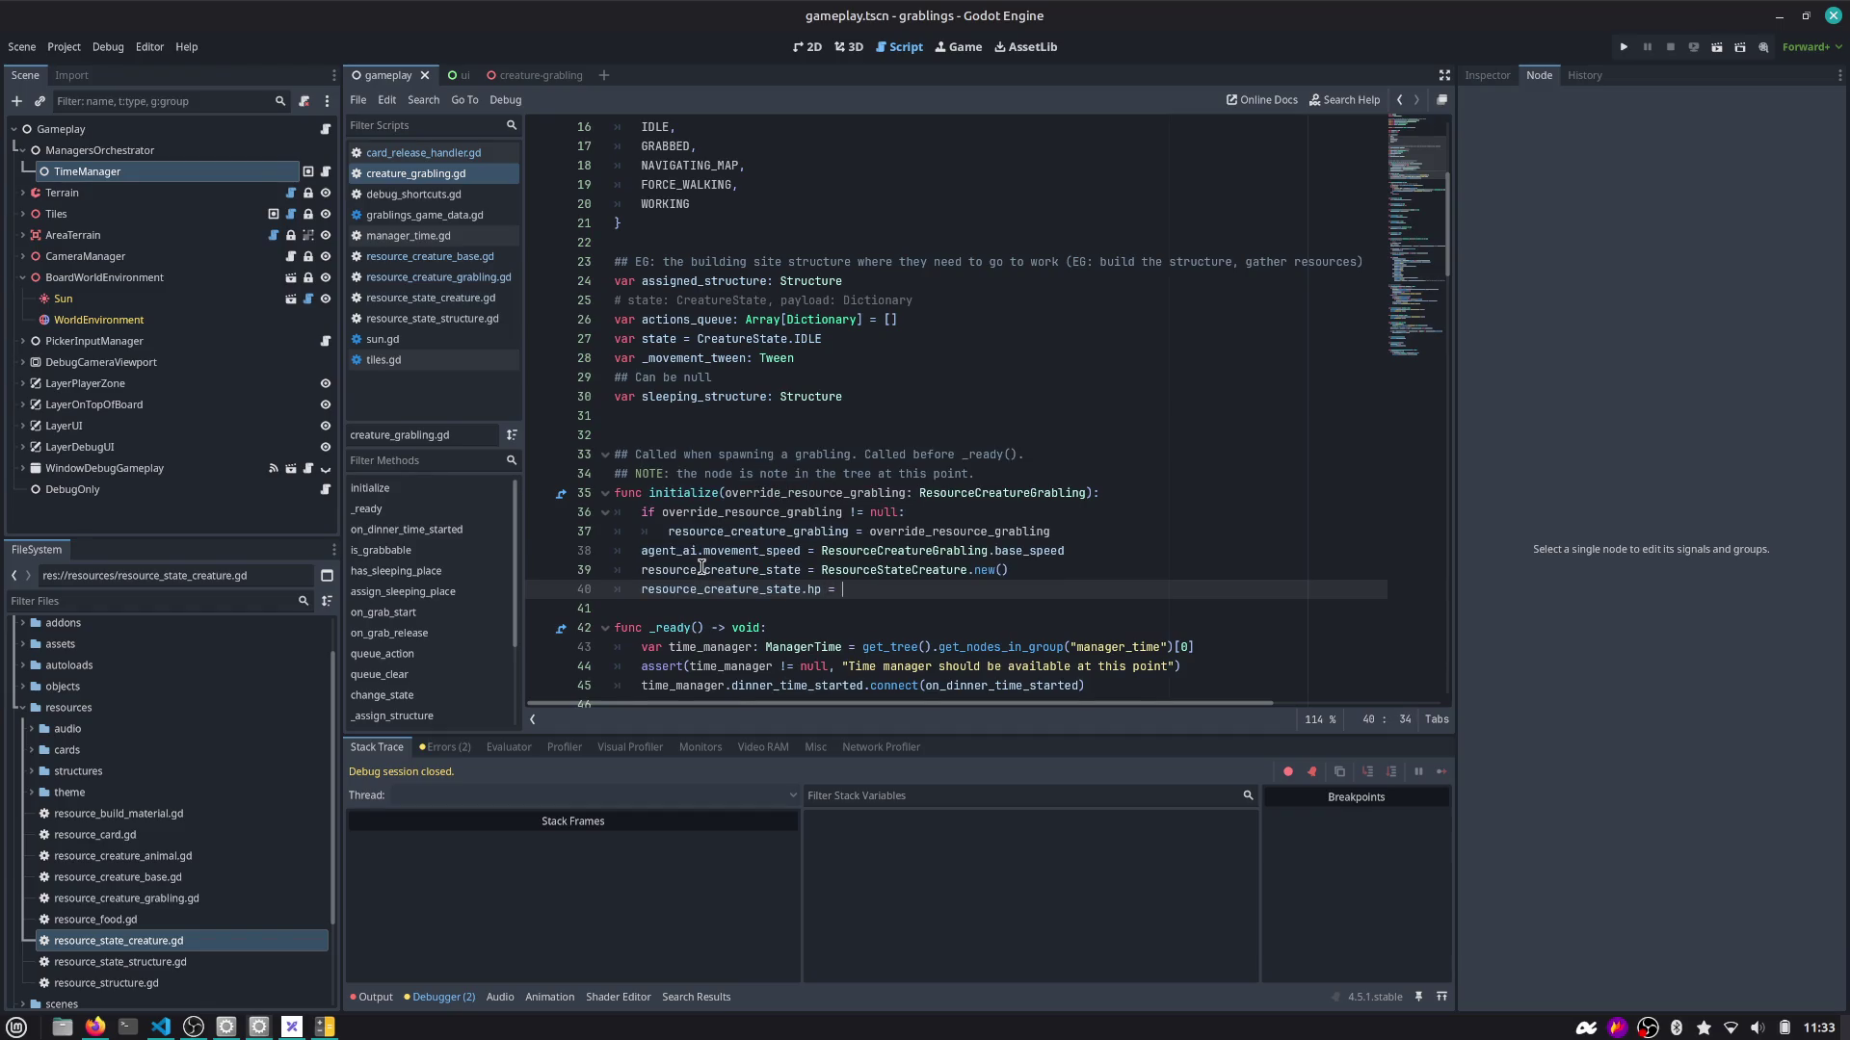
{"action": "type", "text": "resou"}
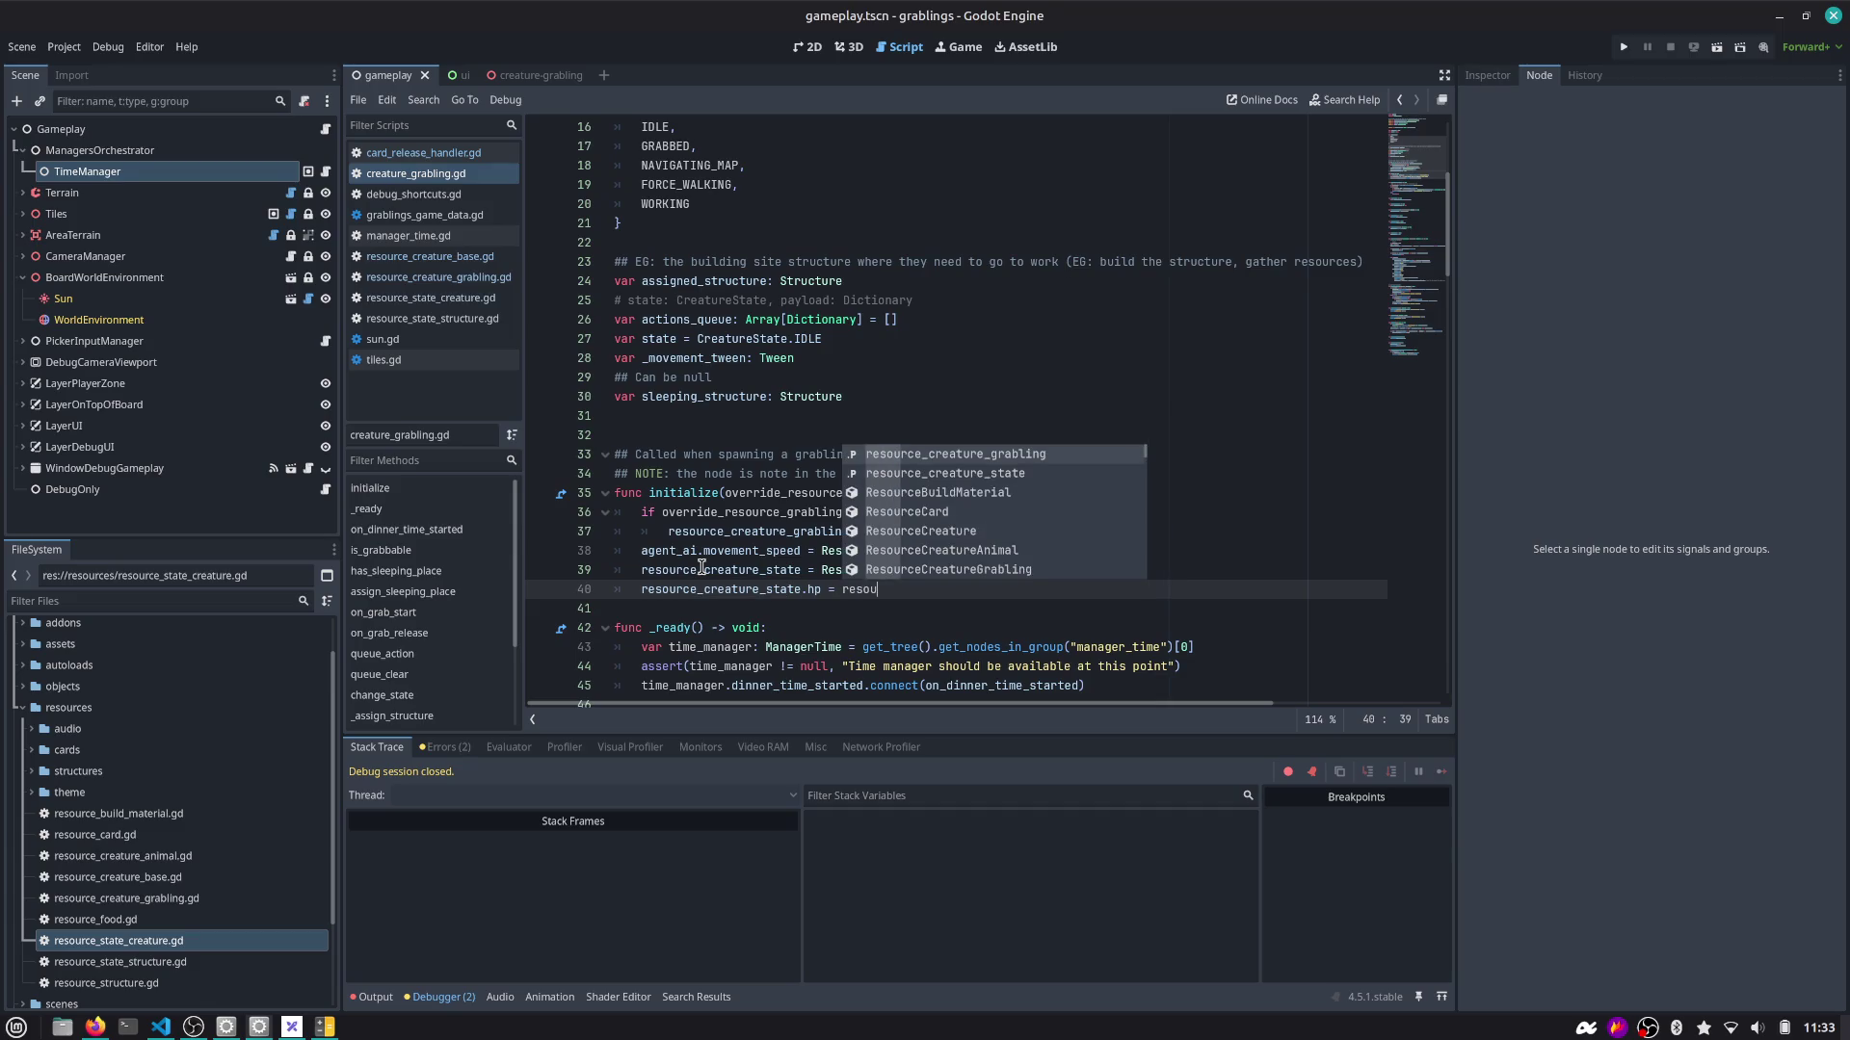
{"action": "key", "text": "Return"}
{"action": "type", "text": ".hp"}
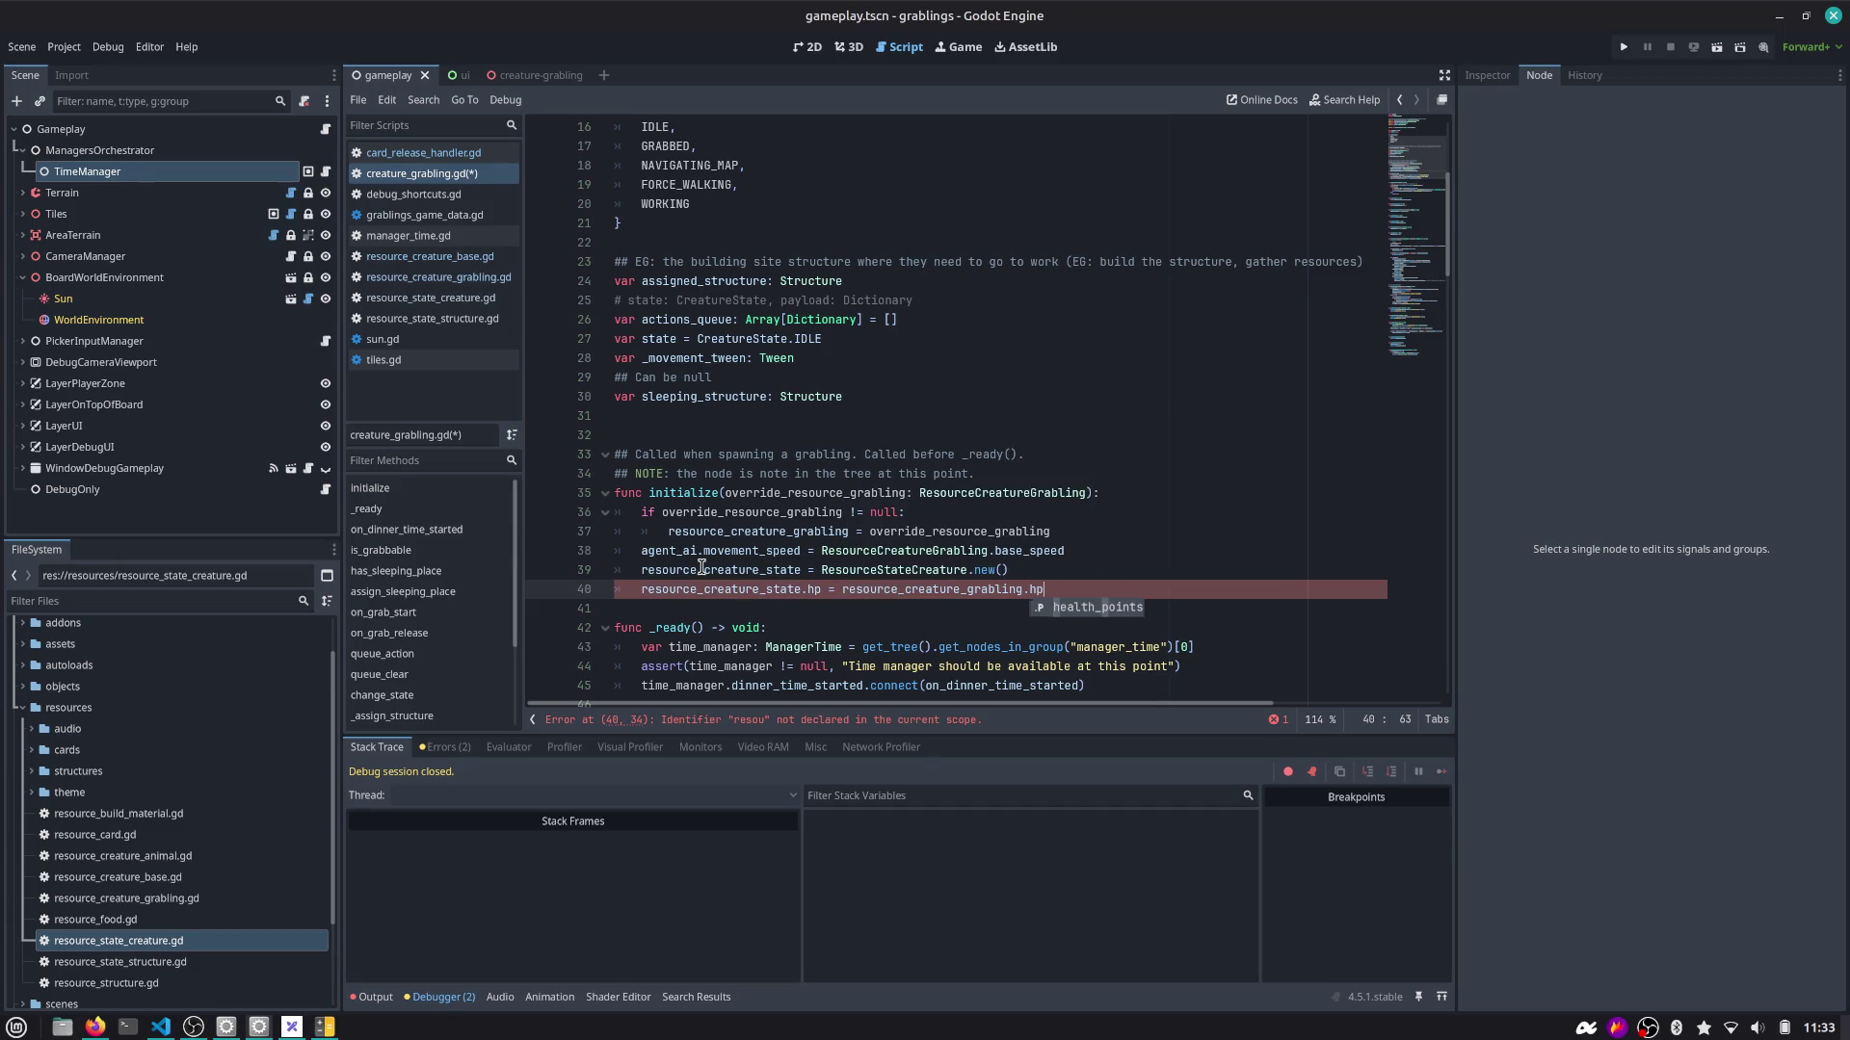
{"action": "key", "text": "Return"}
{"action": "key", "text": "ctrl+s"}
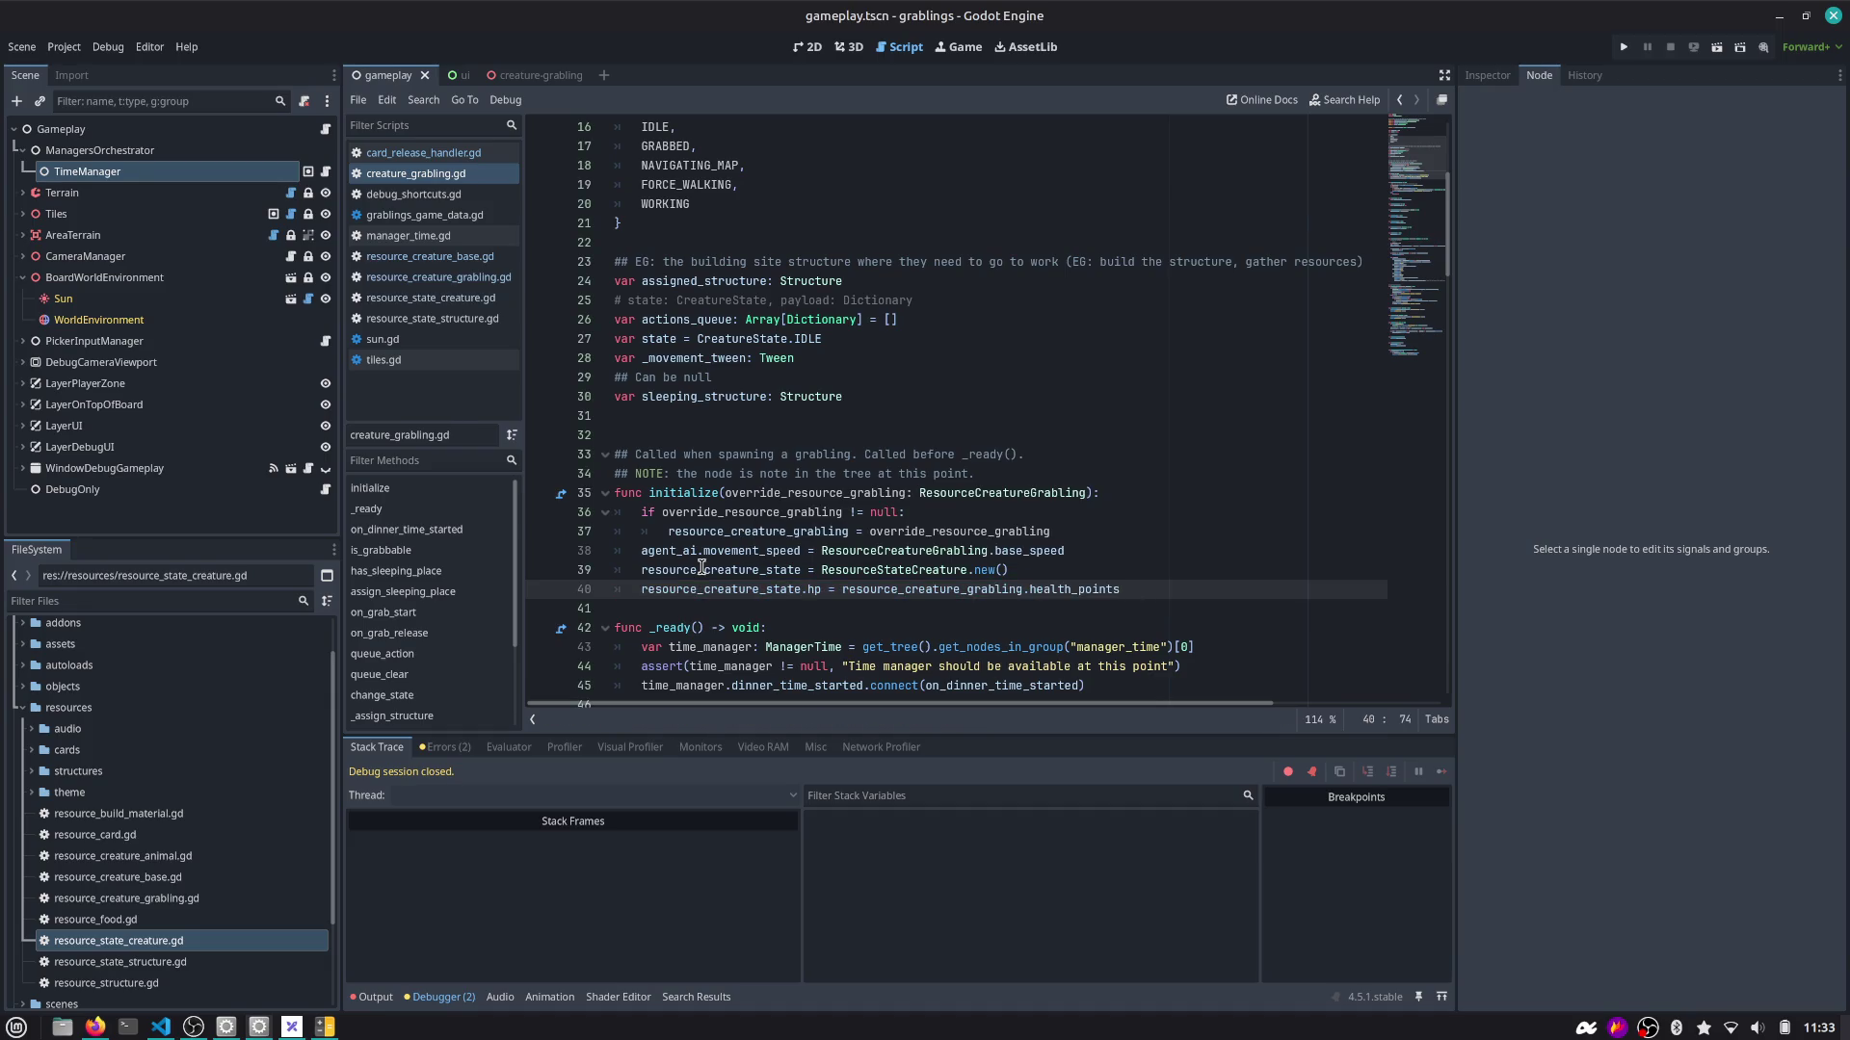
Rename the state's hp export to 'health_points: int = 3' in resource_state_creature.gd
{"action": "left_click", "coordinate": [814, 590], "text": "ctrl"}
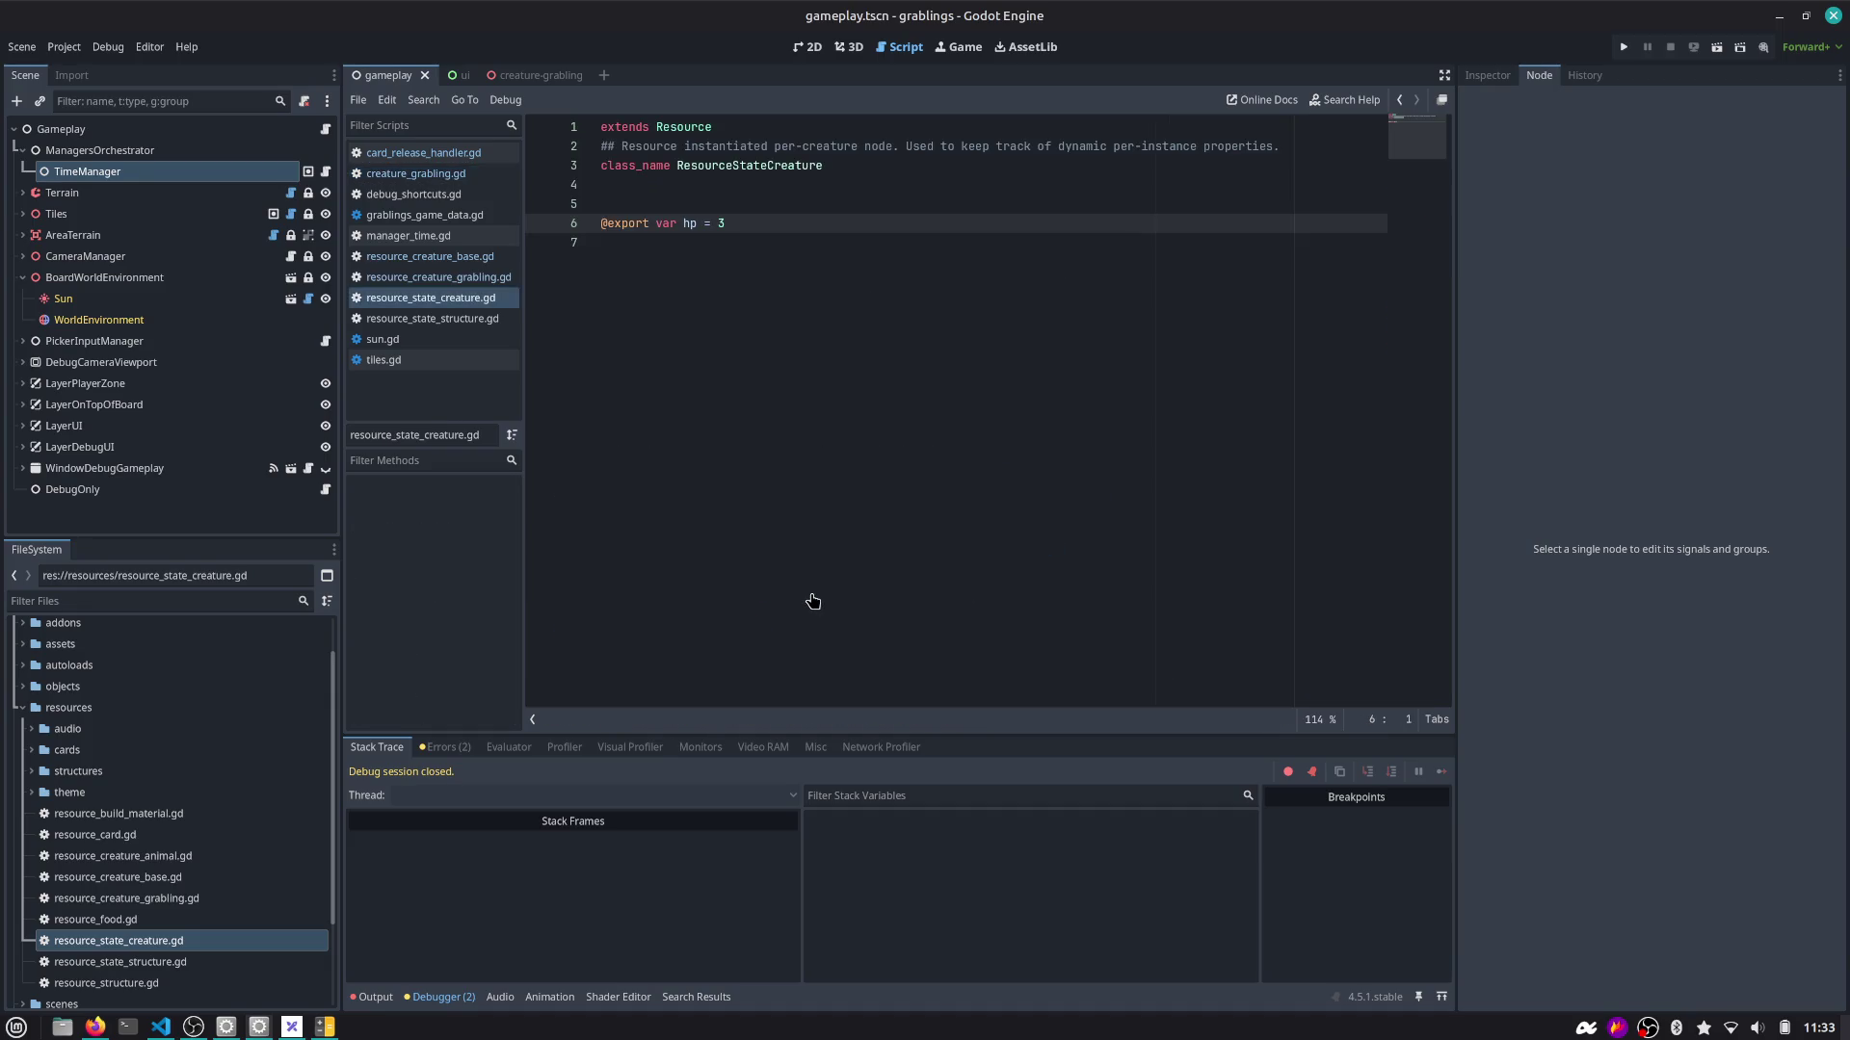
{"action": "left_click", "coordinate": [691, 223]}
{"action": "type", "text": "ealth"}
{"action": "type", "text": "_poi"}
{"action": "key", "text": "Right"}
{"action": "type", "text": ": i"}
{"action": "double_click", "coordinate": [718, 223]}
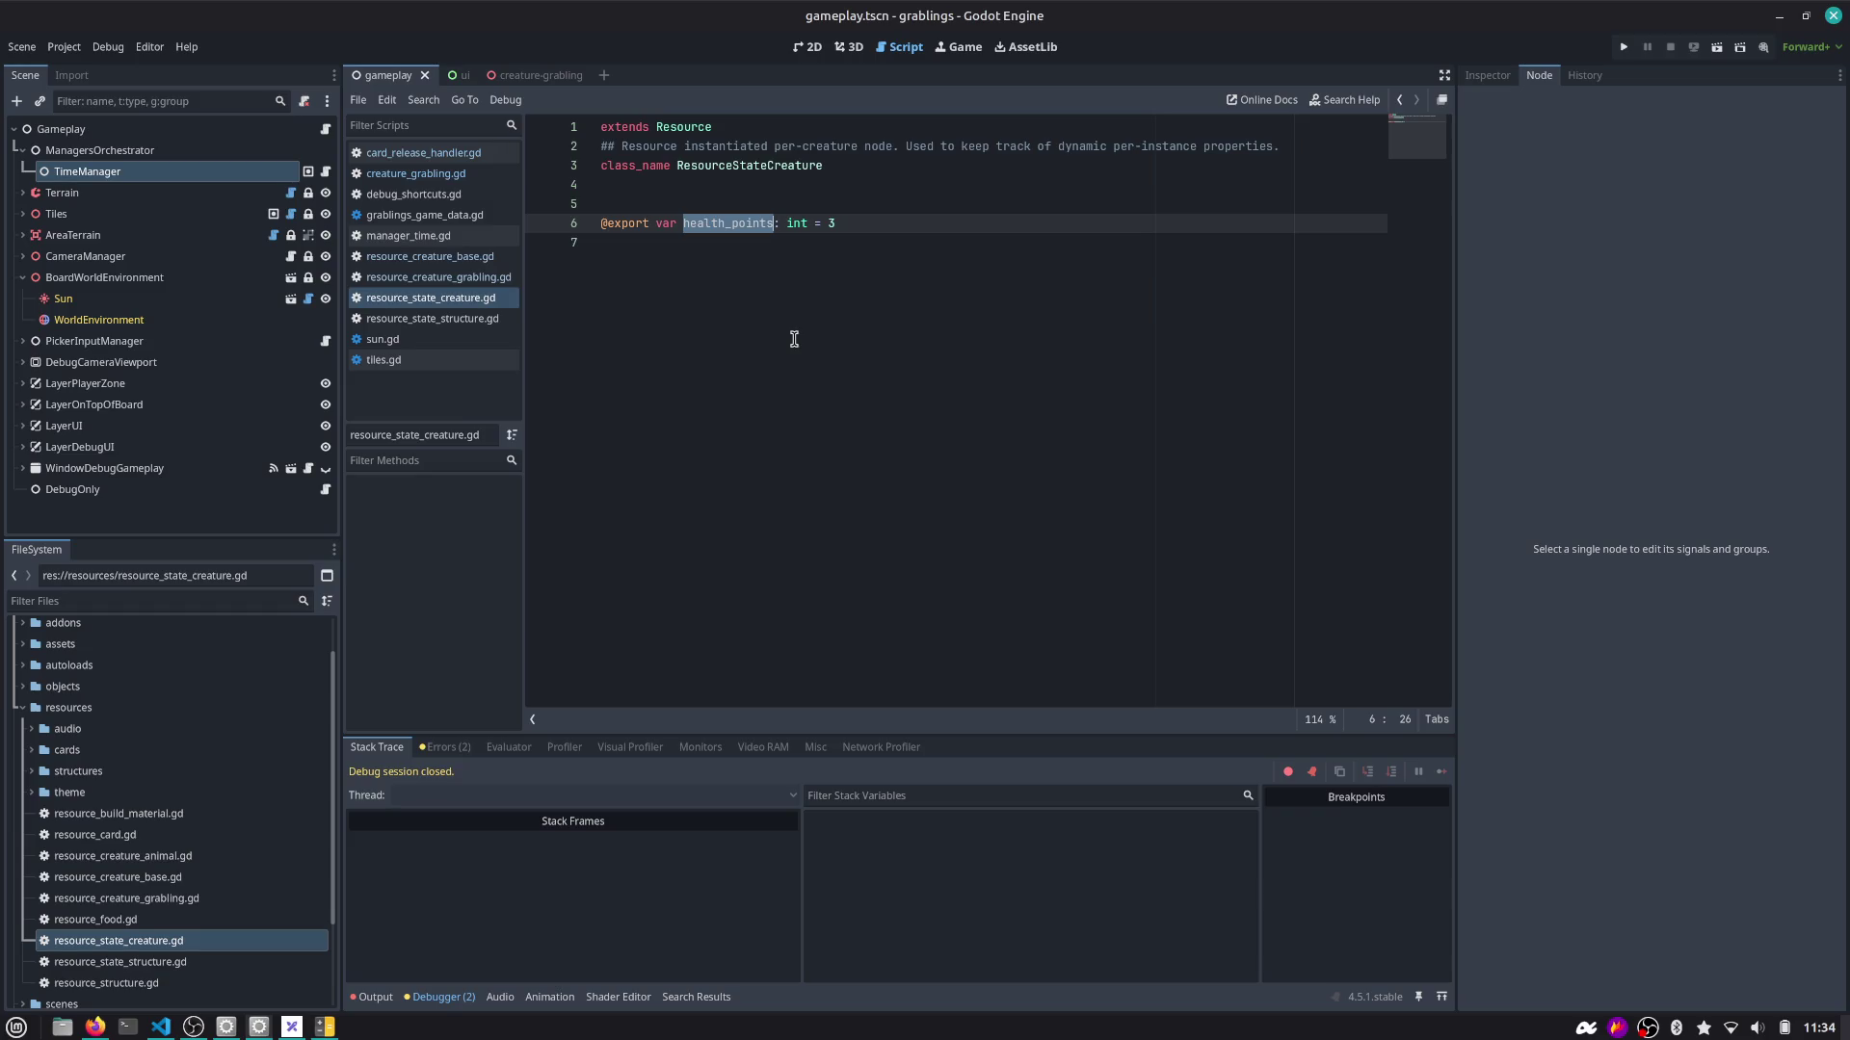
{"action": "left_click", "coordinate": [794, 339]}
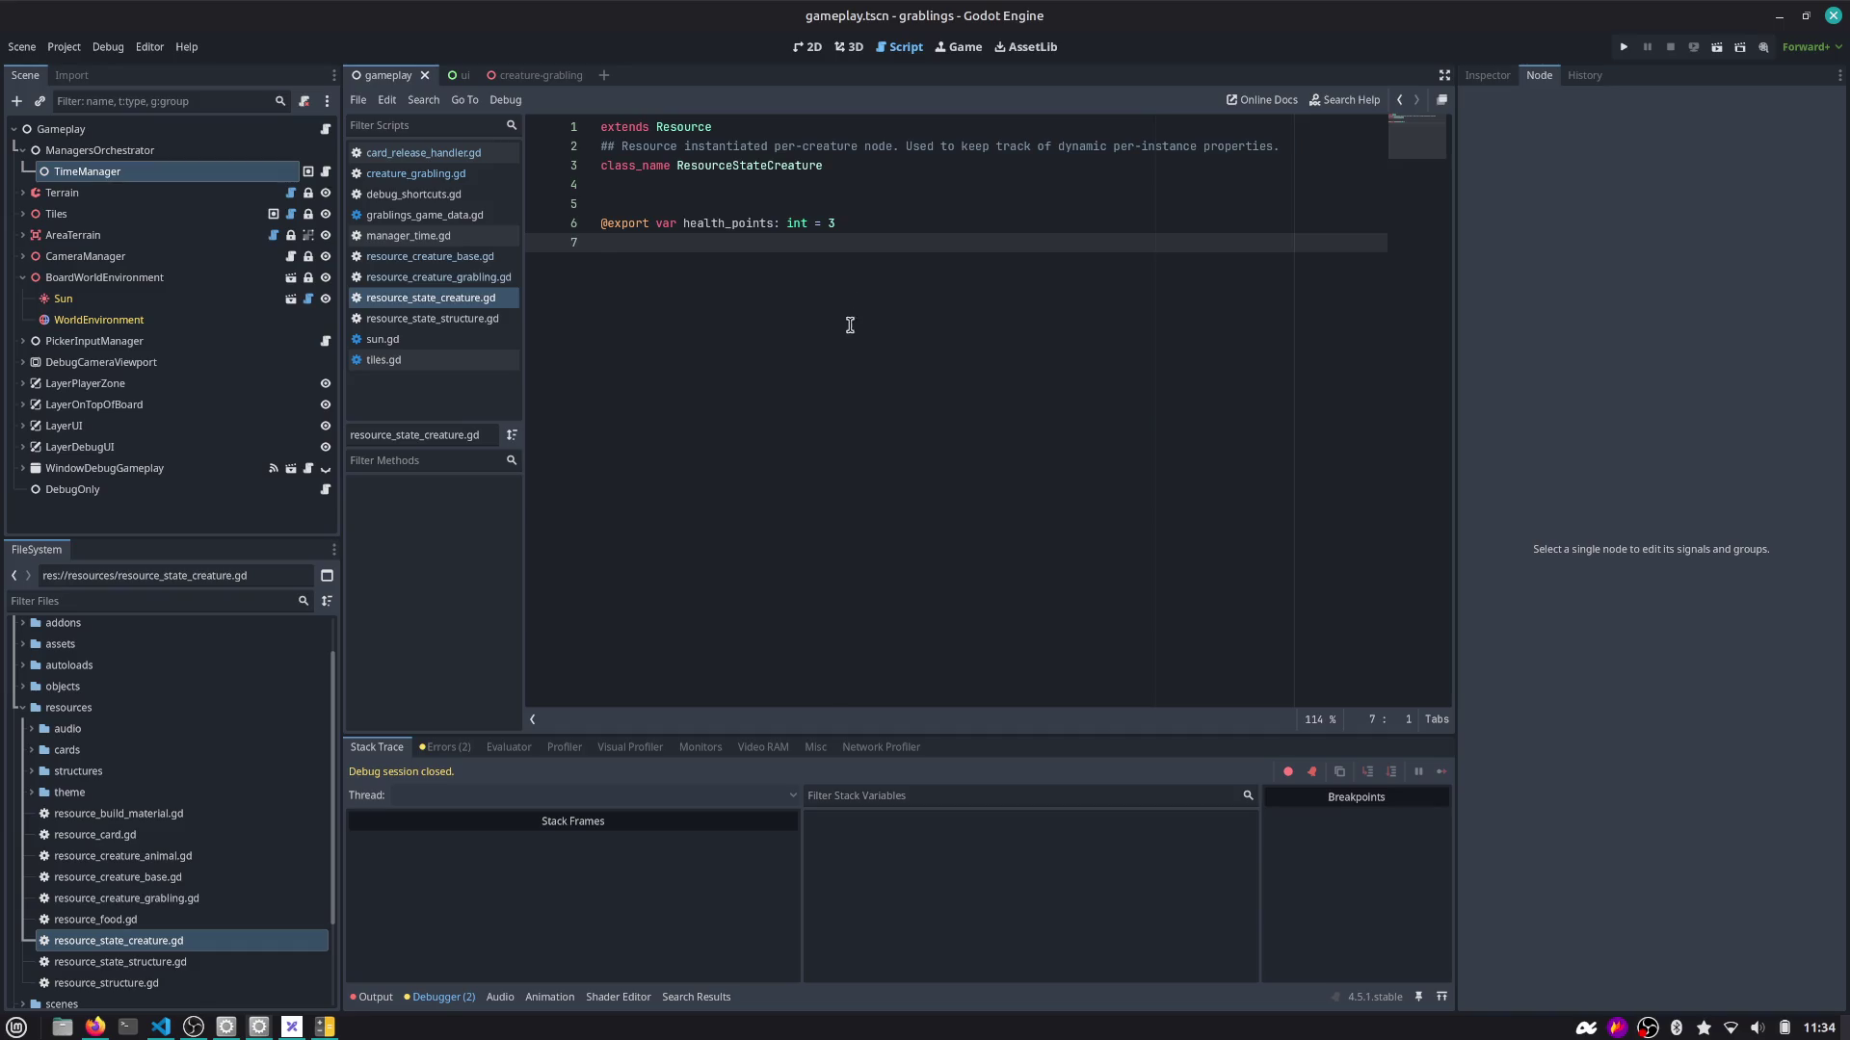
Select the Gameplay root node and show the scene in the 3D view
{"action": "left_click", "coordinate": [23, 150]}
{"action": "left_click", "coordinate": [59, 129]}
{"action": "left_click", "coordinate": [849, 47]}
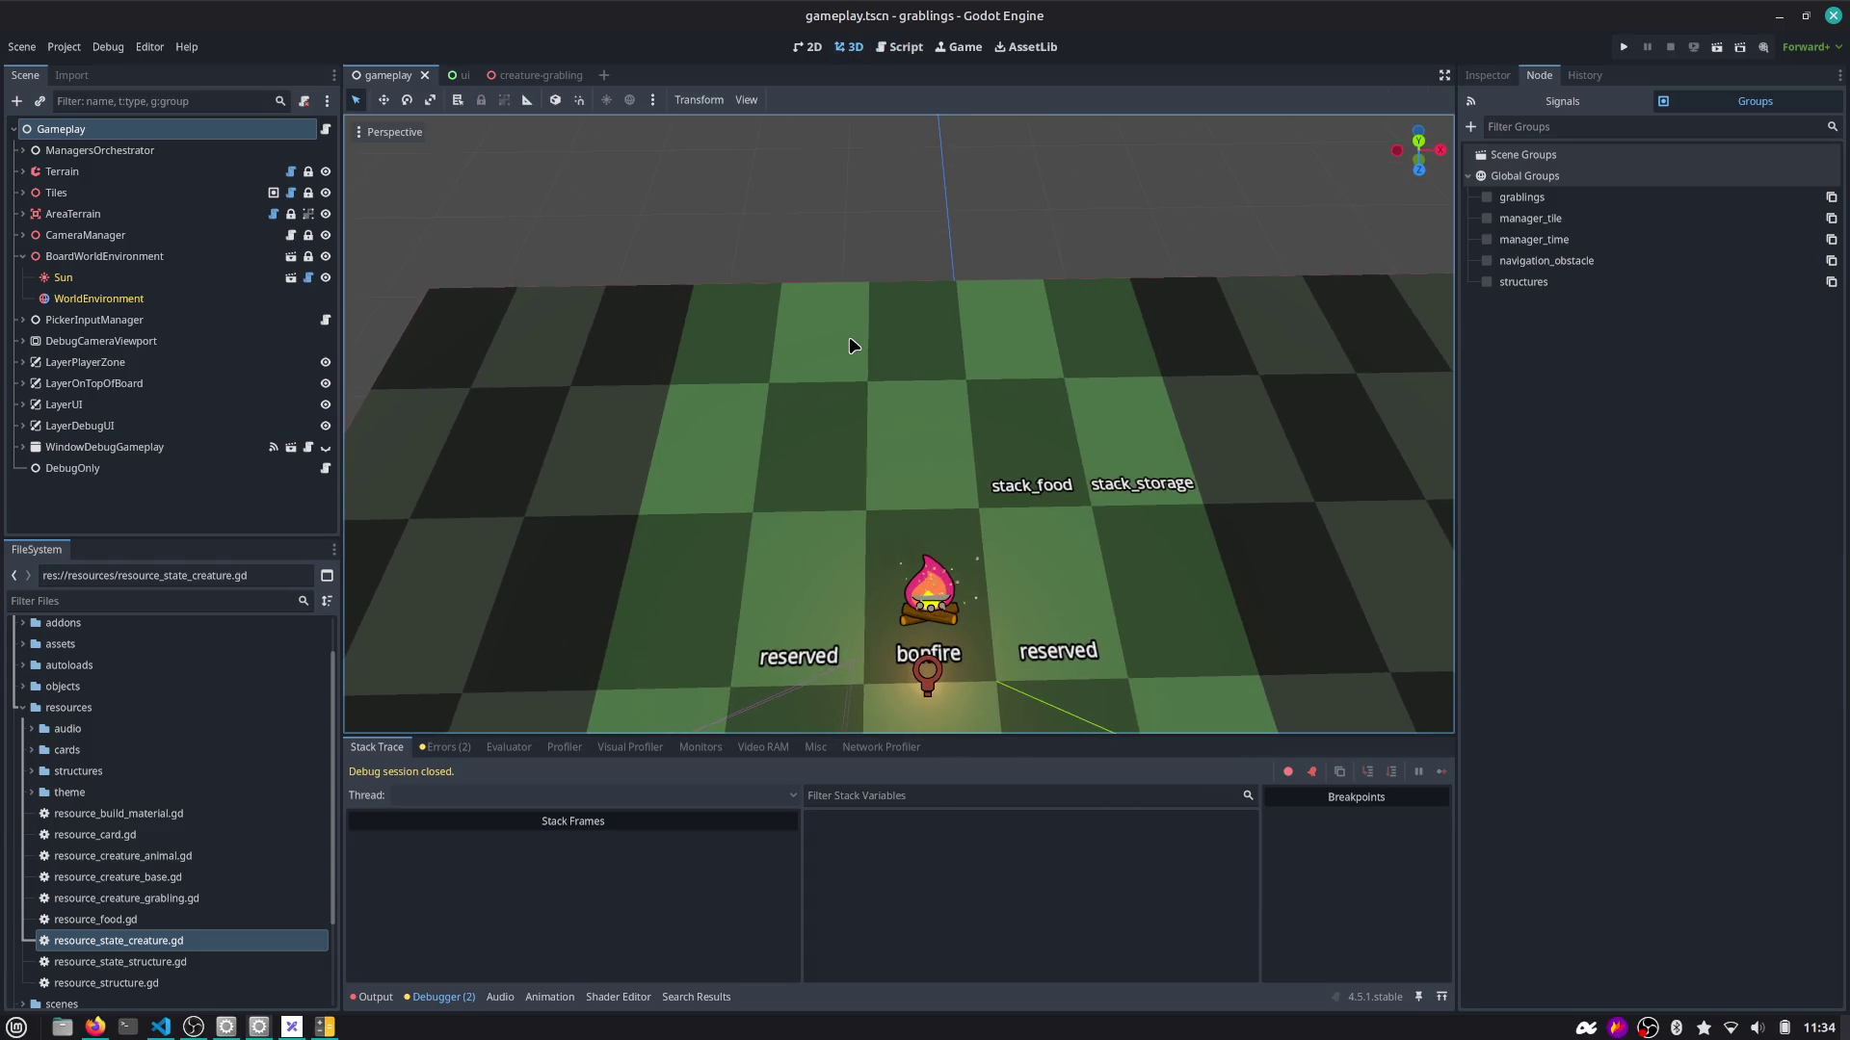
{"action": "scroll", "coordinate": [847, 337], "scroll_direction": "down", "scroll_amount": 3}
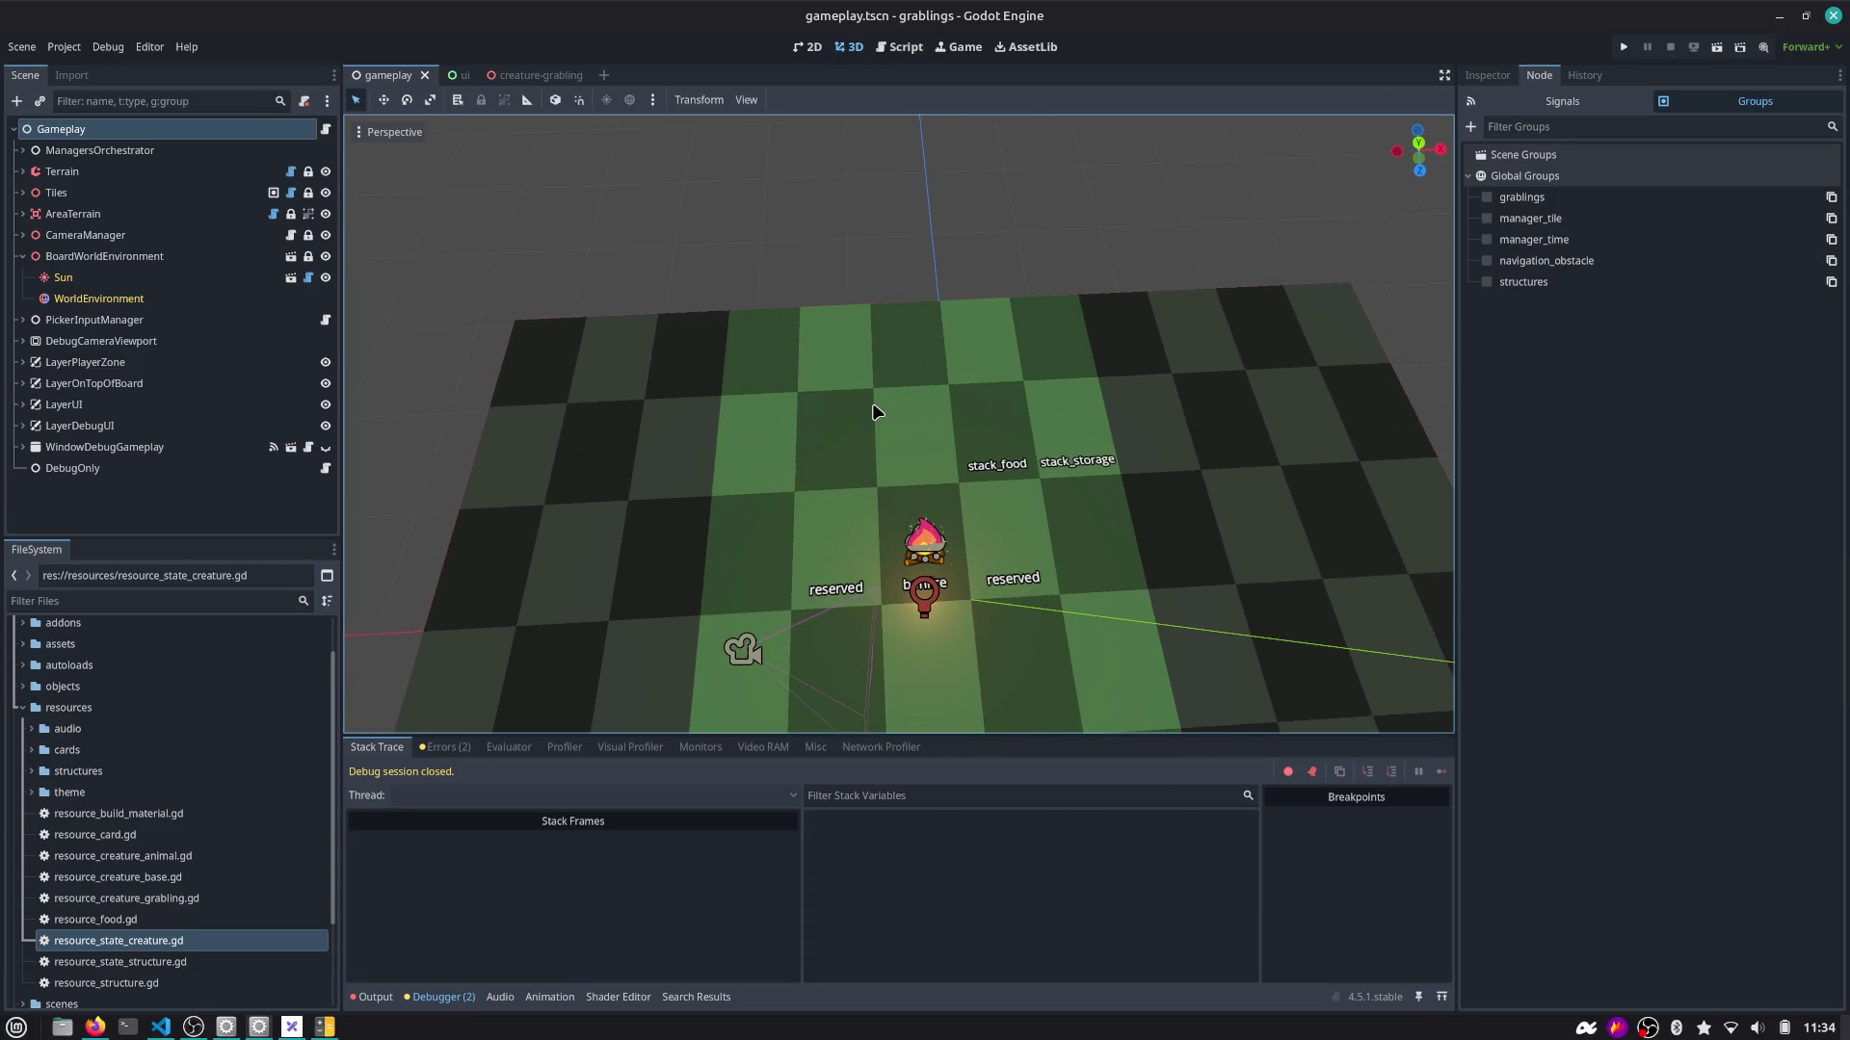